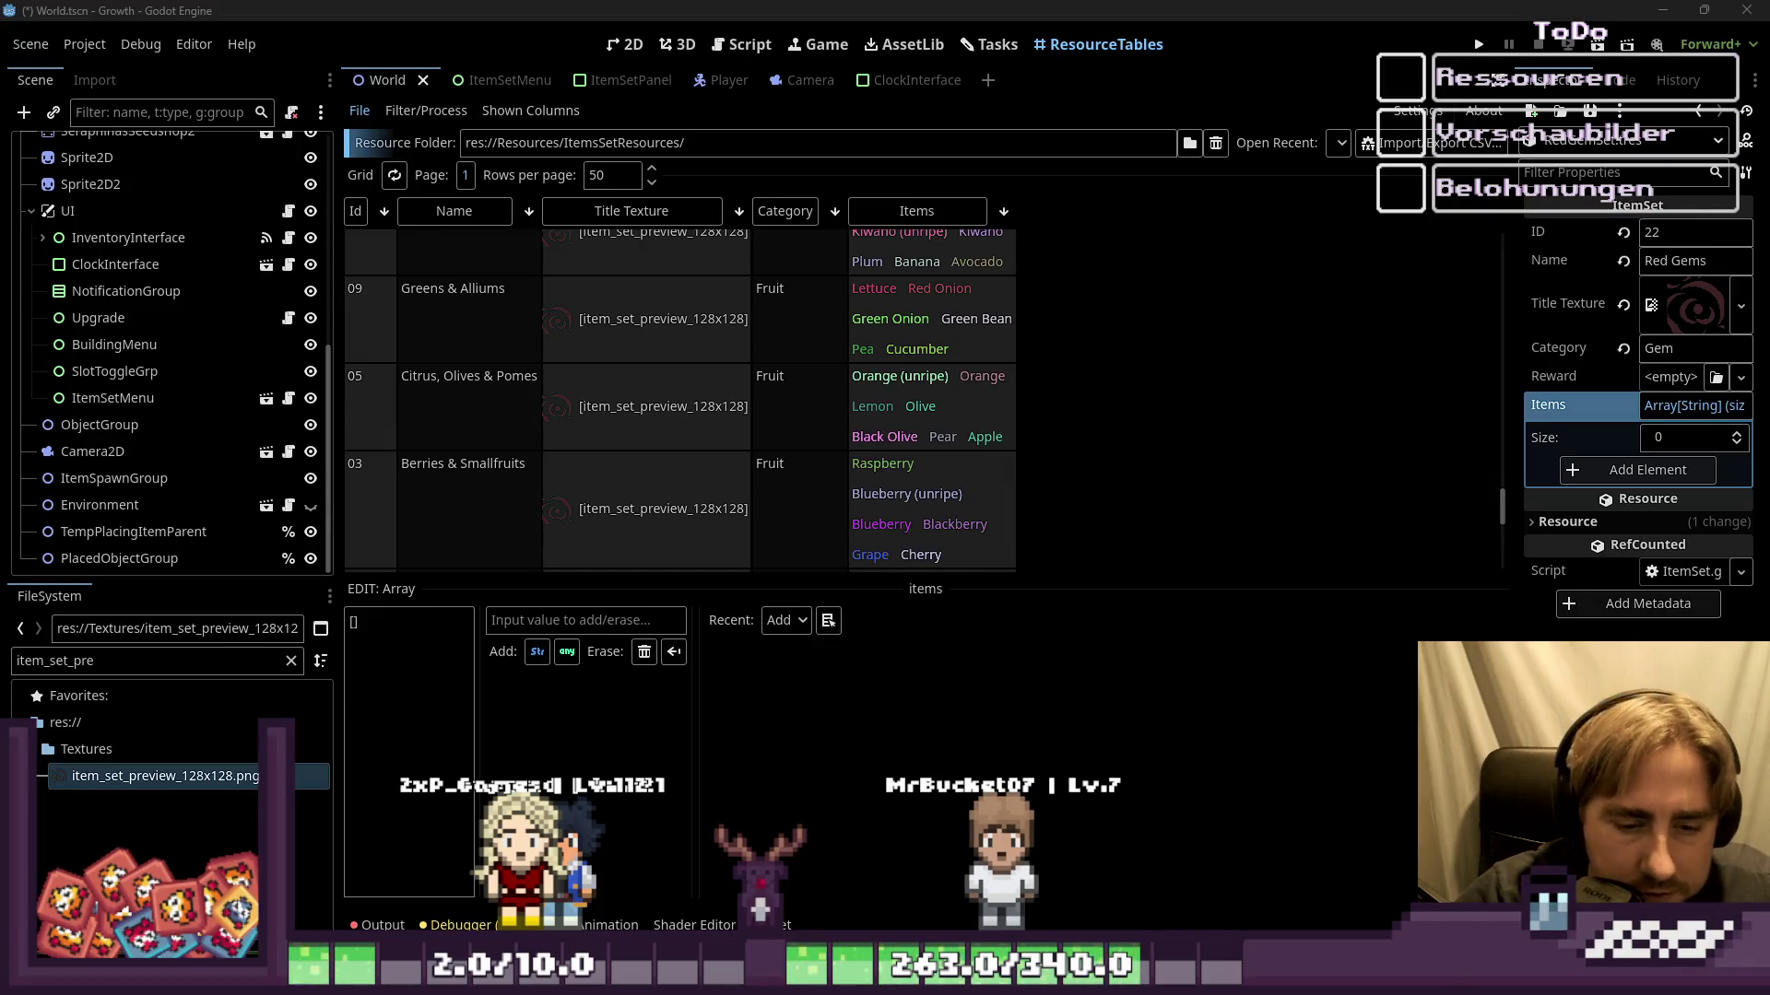
Step: Paste the eight Red Gems into their item list, then paste the Negativ Gems list
{"action": "left_click", "coordinate": [1272, 899]}
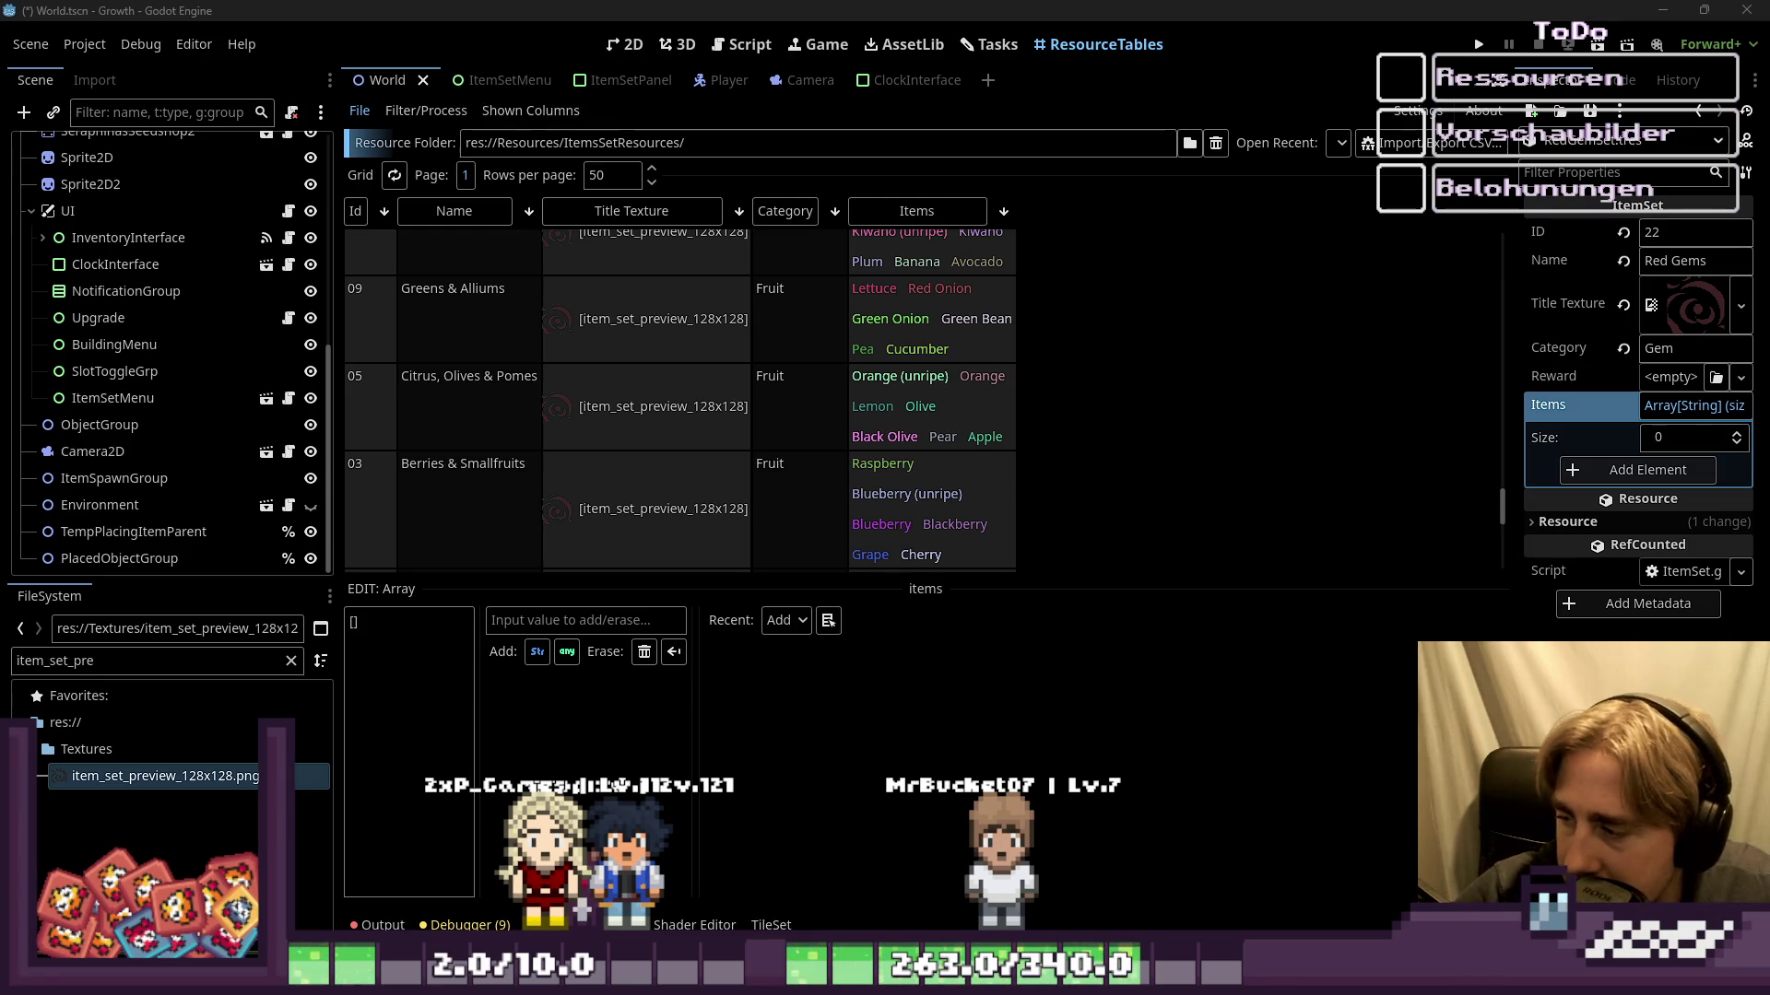
{"action": "scroll", "coordinate": [1198, 406], "scroll_direction": "down", "scroll_amount": 2}
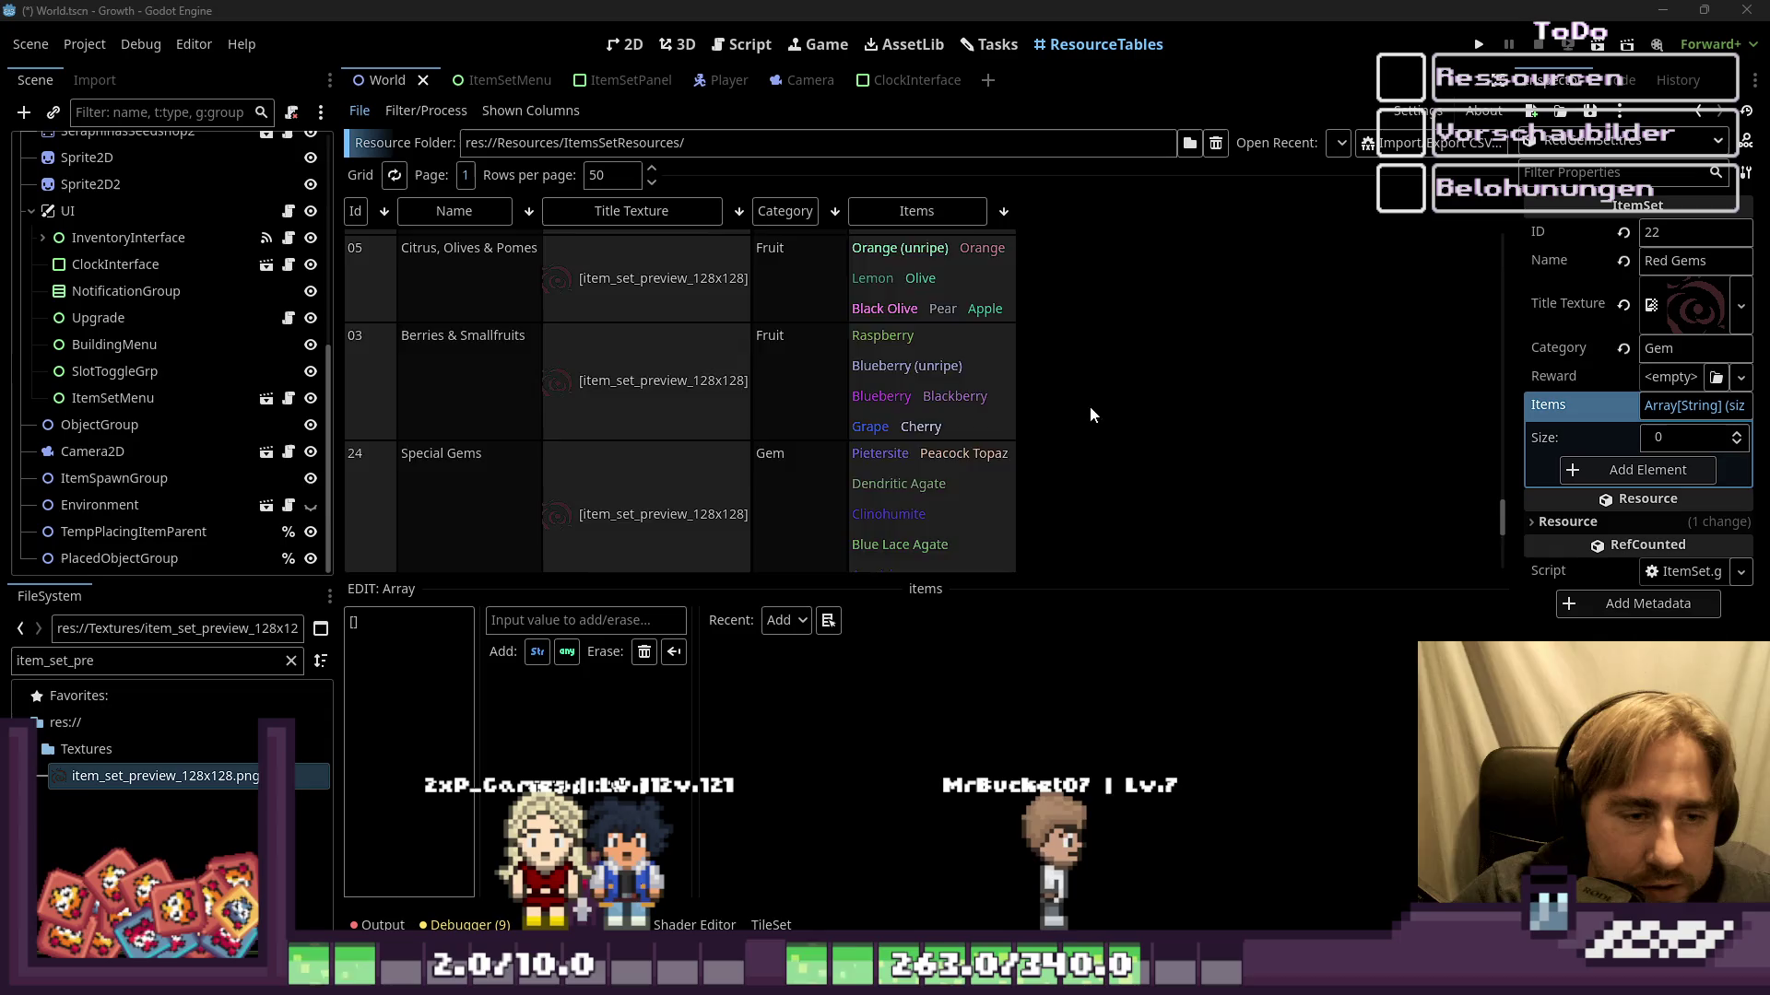
{"action": "scroll", "coordinate": [1060, 410], "scroll_direction": "down", "scroll_amount": 3}
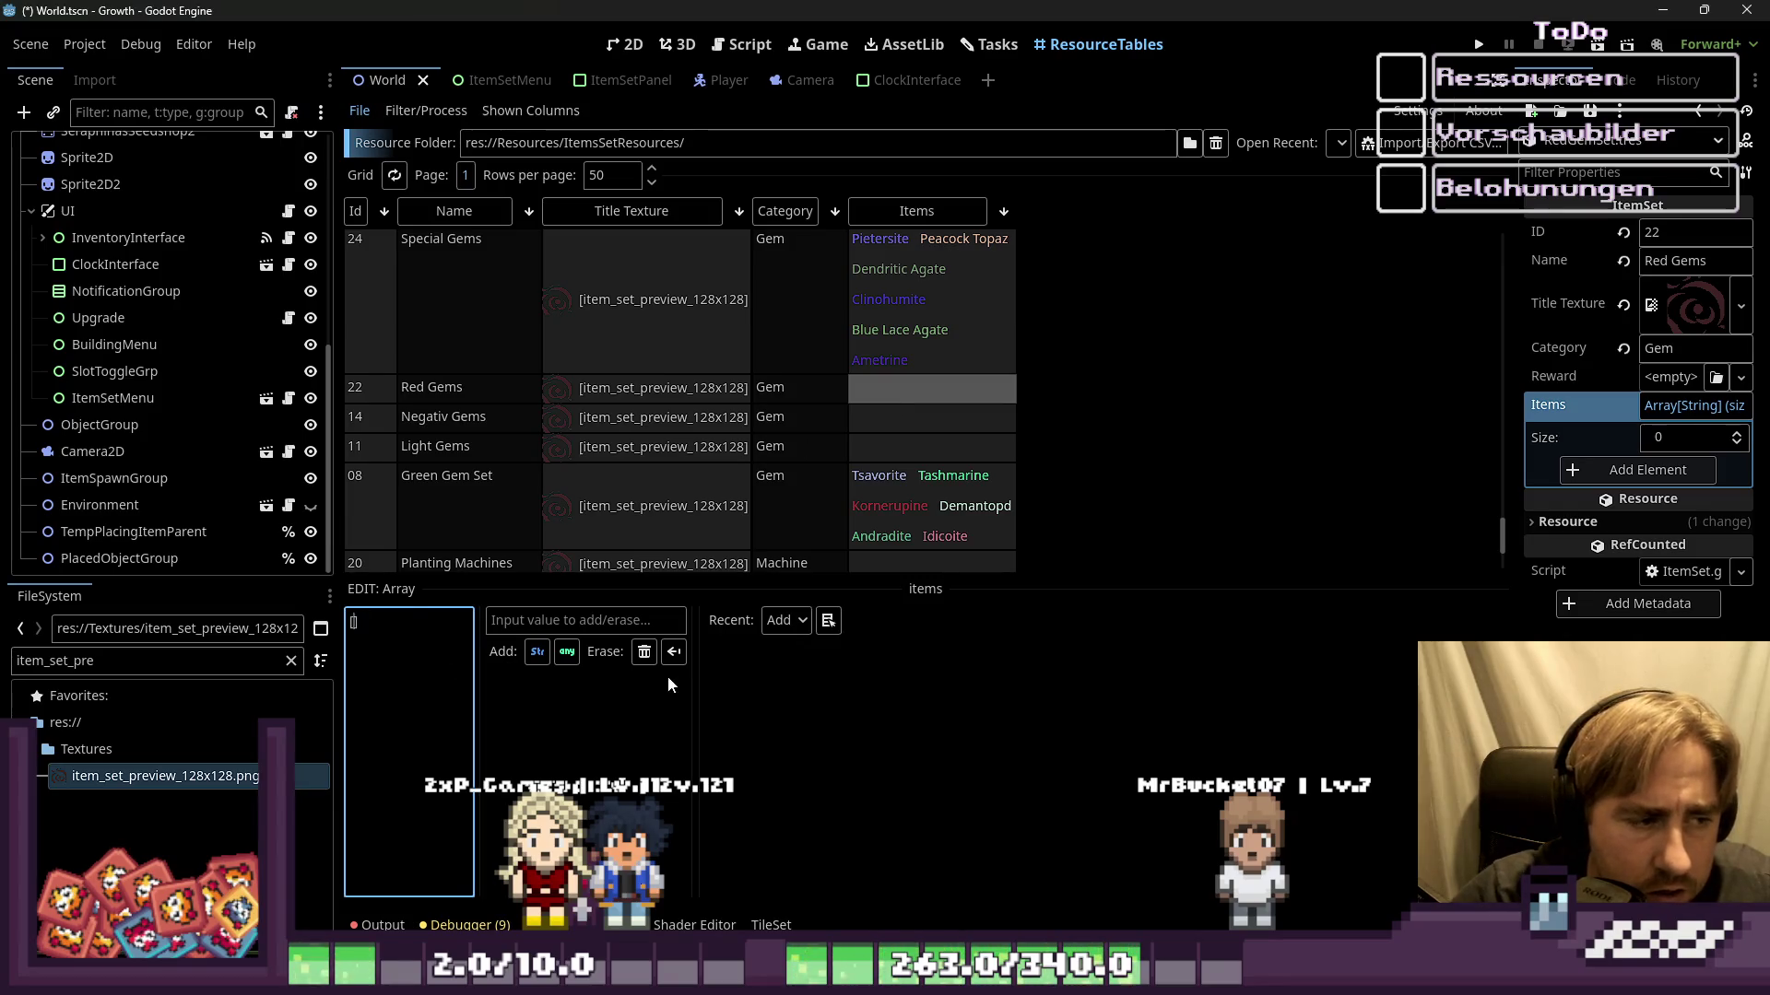
{"action": "key", "text": "ctrl+v"}
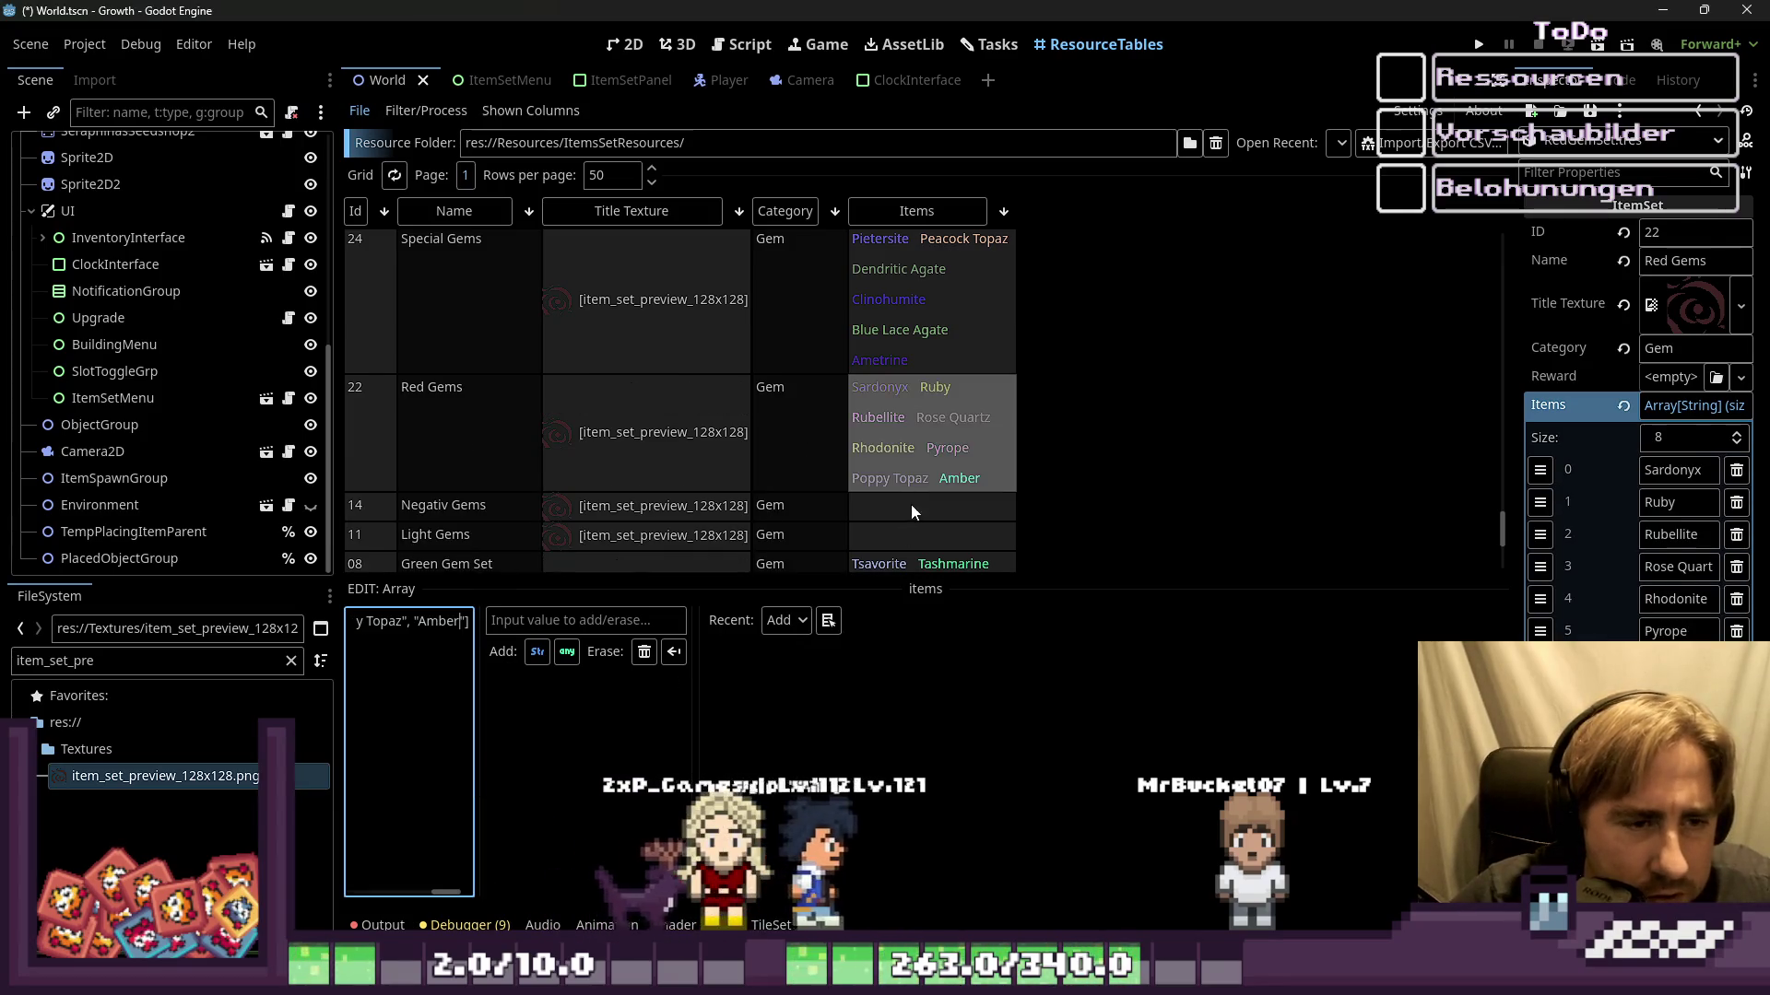
{"action": "left_click", "coordinate": [910, 505]}
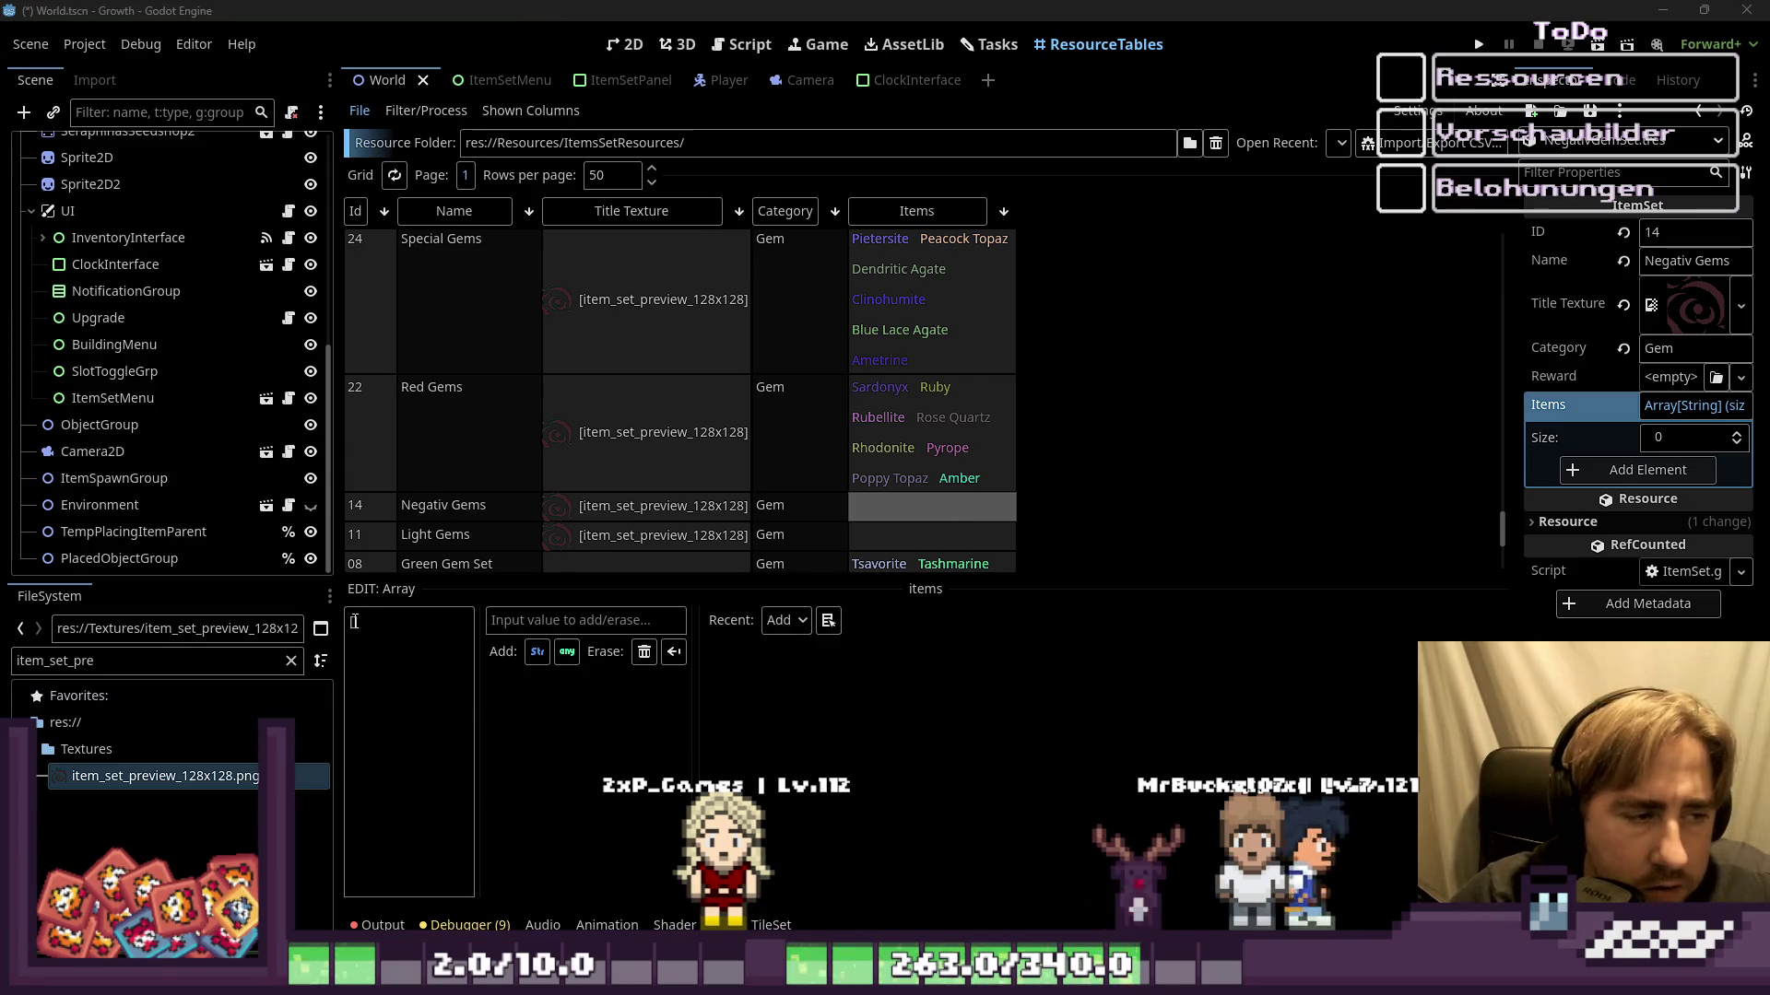
{"action": "key", "text": "ctrl+v"}
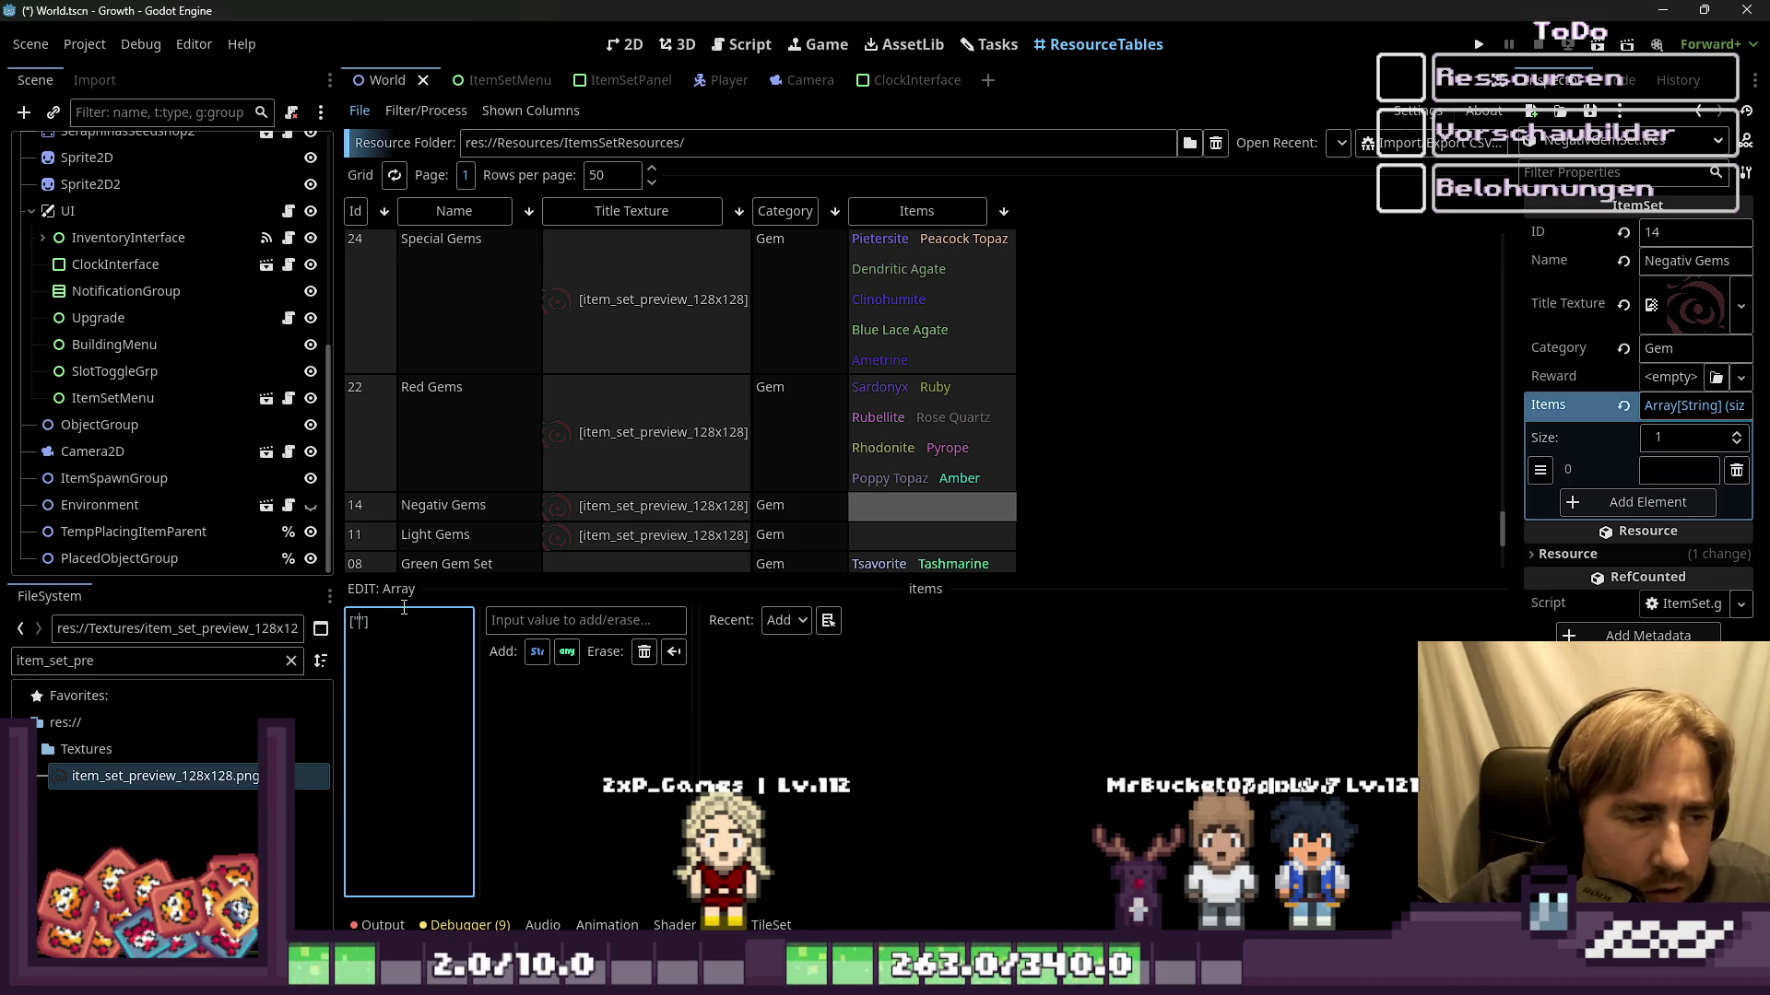
Step: Fill the Light Gems set with its seven gems, including Teal Topaz, Moonstone and Beryl
{"action": "scroll", "coordinate": [801, 286], "scroll_direction": "down", "scroll_amount": 2}
{"action": "left_click", "coordinate": [882, 426]}
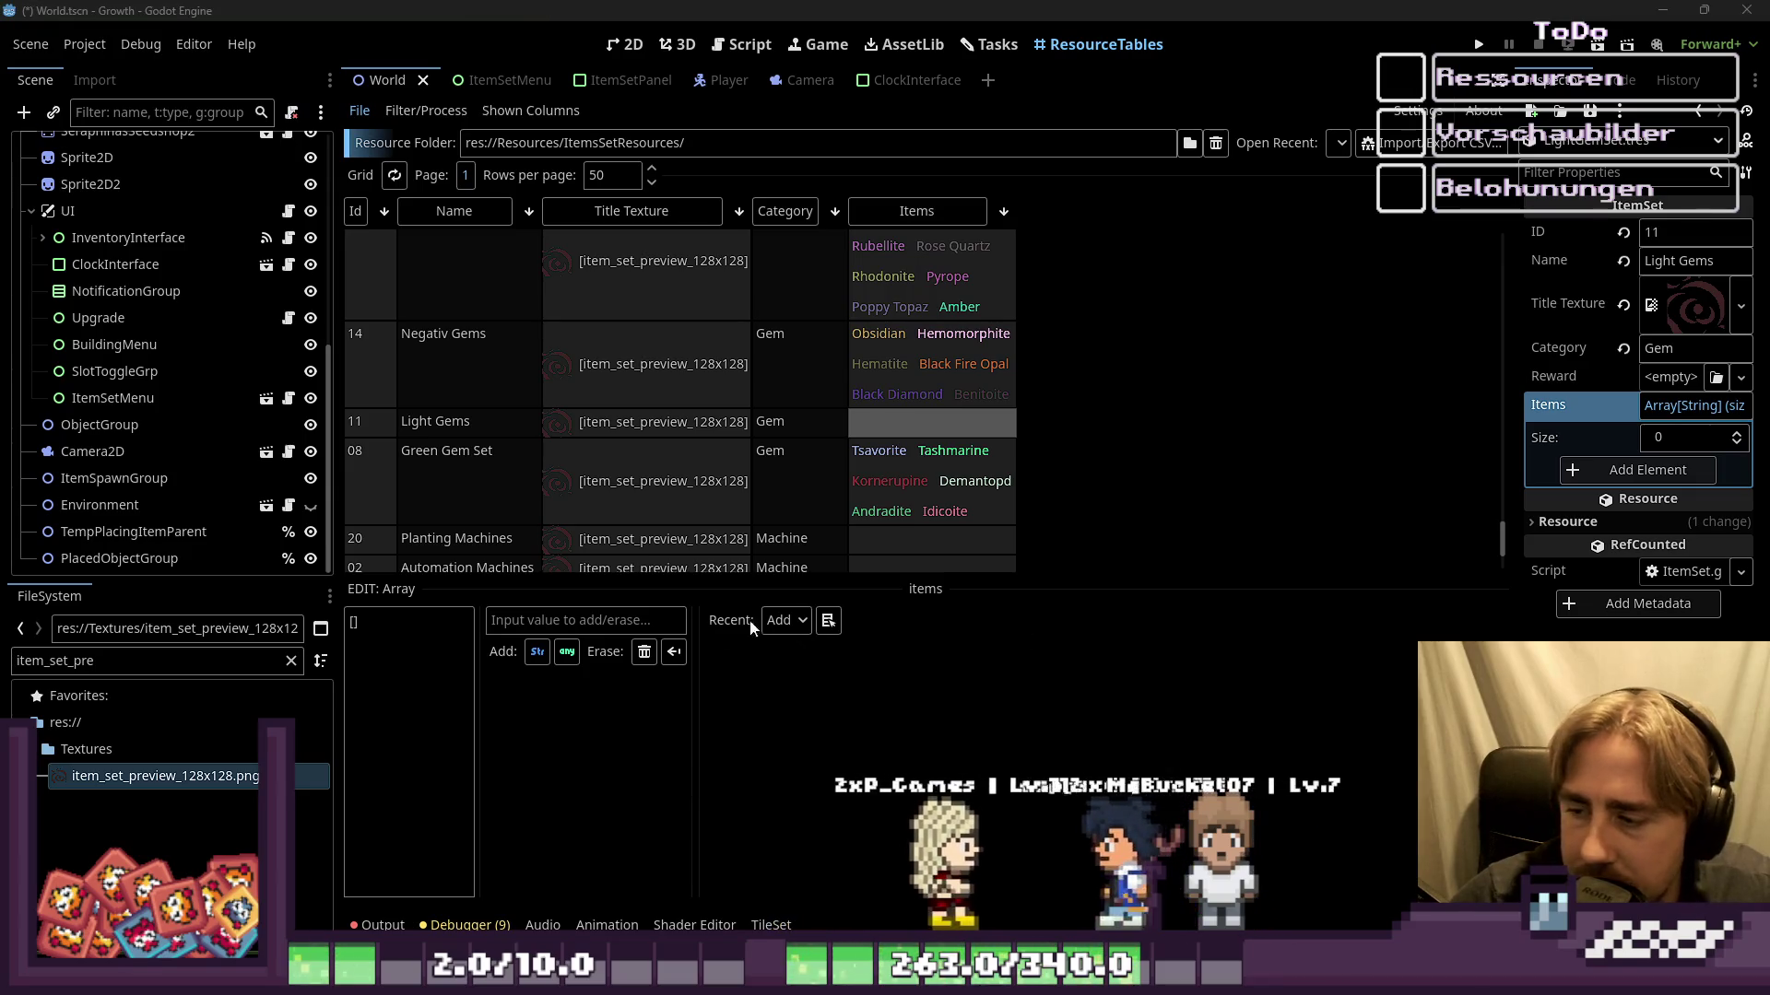
{"action": "left_click", "coordinate": [374, 618]}
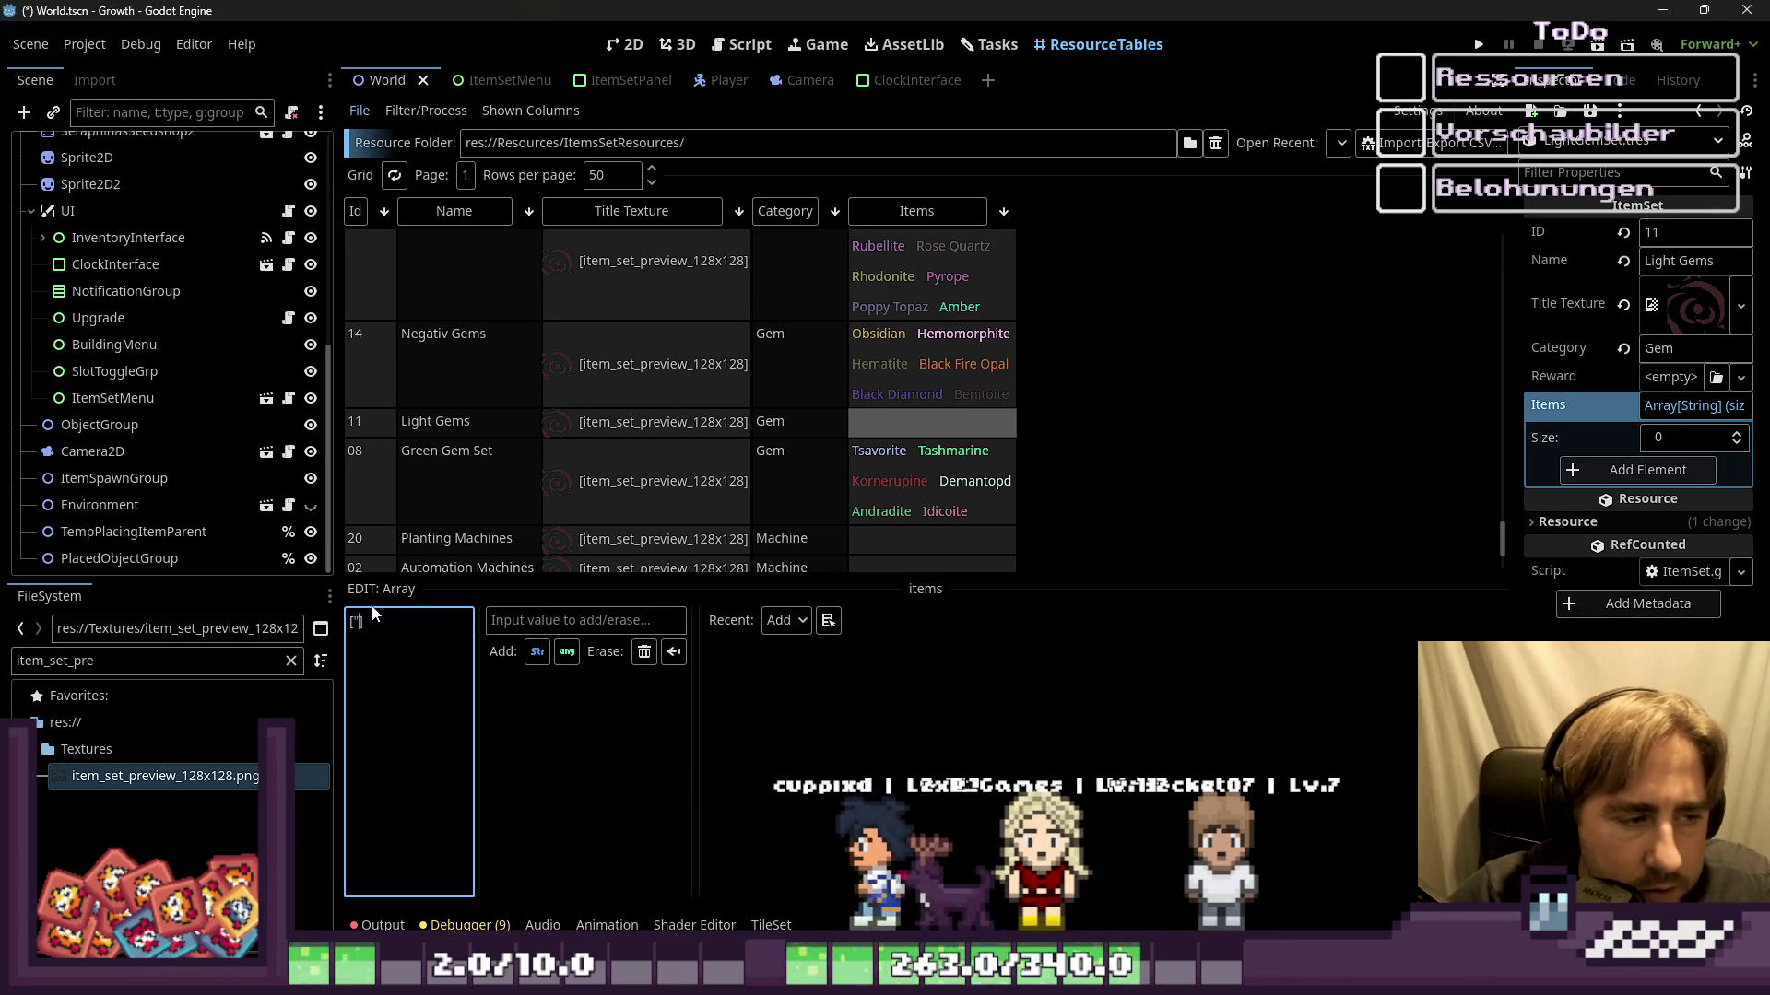
{"action": "key", "text": "ctrl+v"}
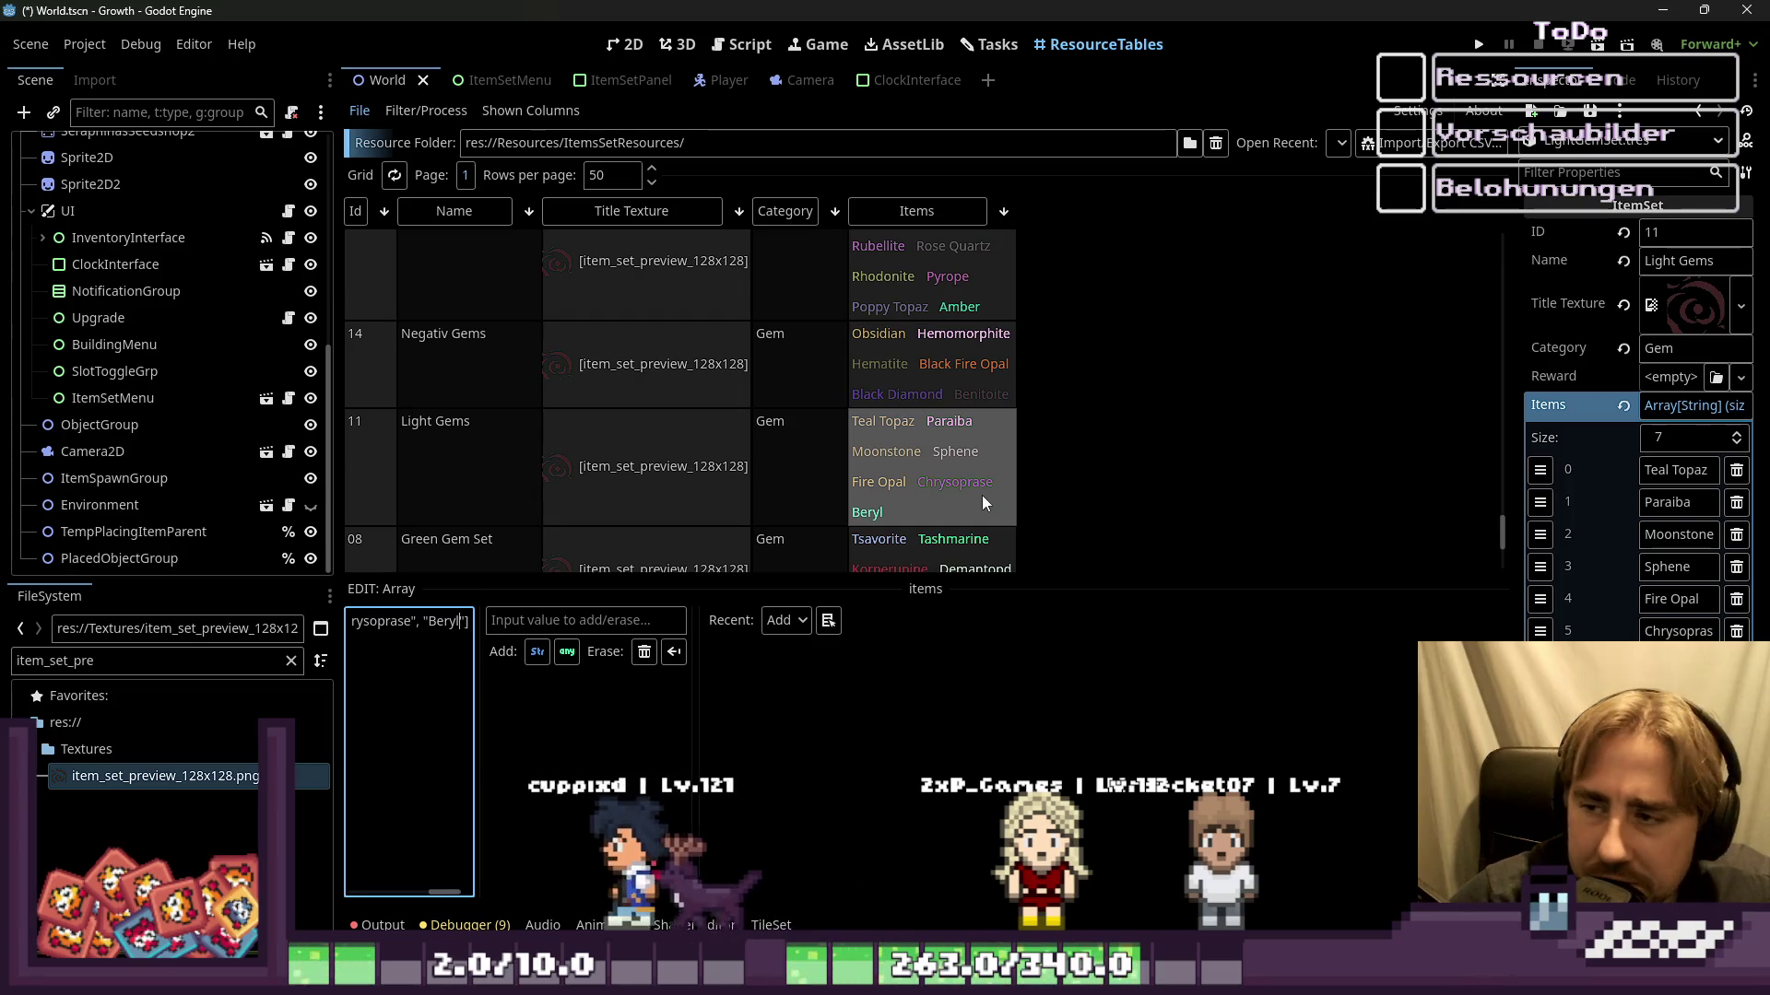
{"action": "scroll", "coordinate": [977, 451], "scroll_direction": "down", "scroll_amount": 5}
{"action": "left_click", "coordinate": [931, 527]}
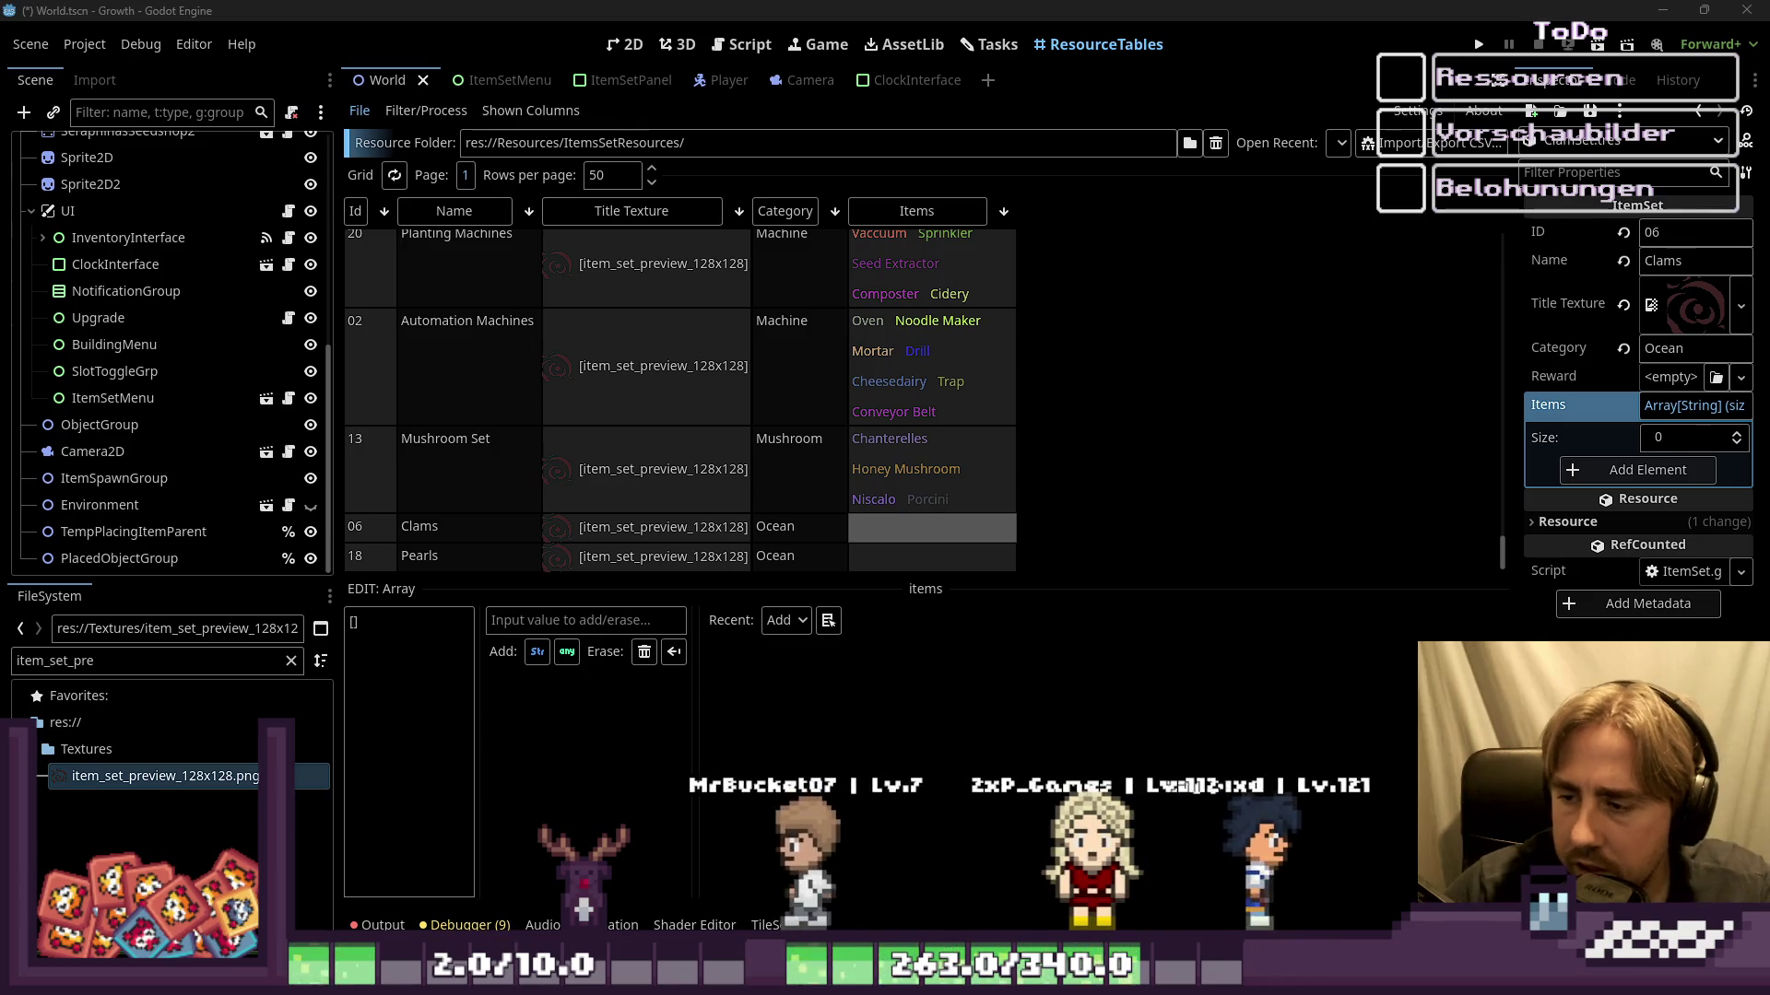
Step: Give the Clams set its five shells and the Pearls set its ten pearls
{"action": "left_click", "coordinate": [471, 613]}
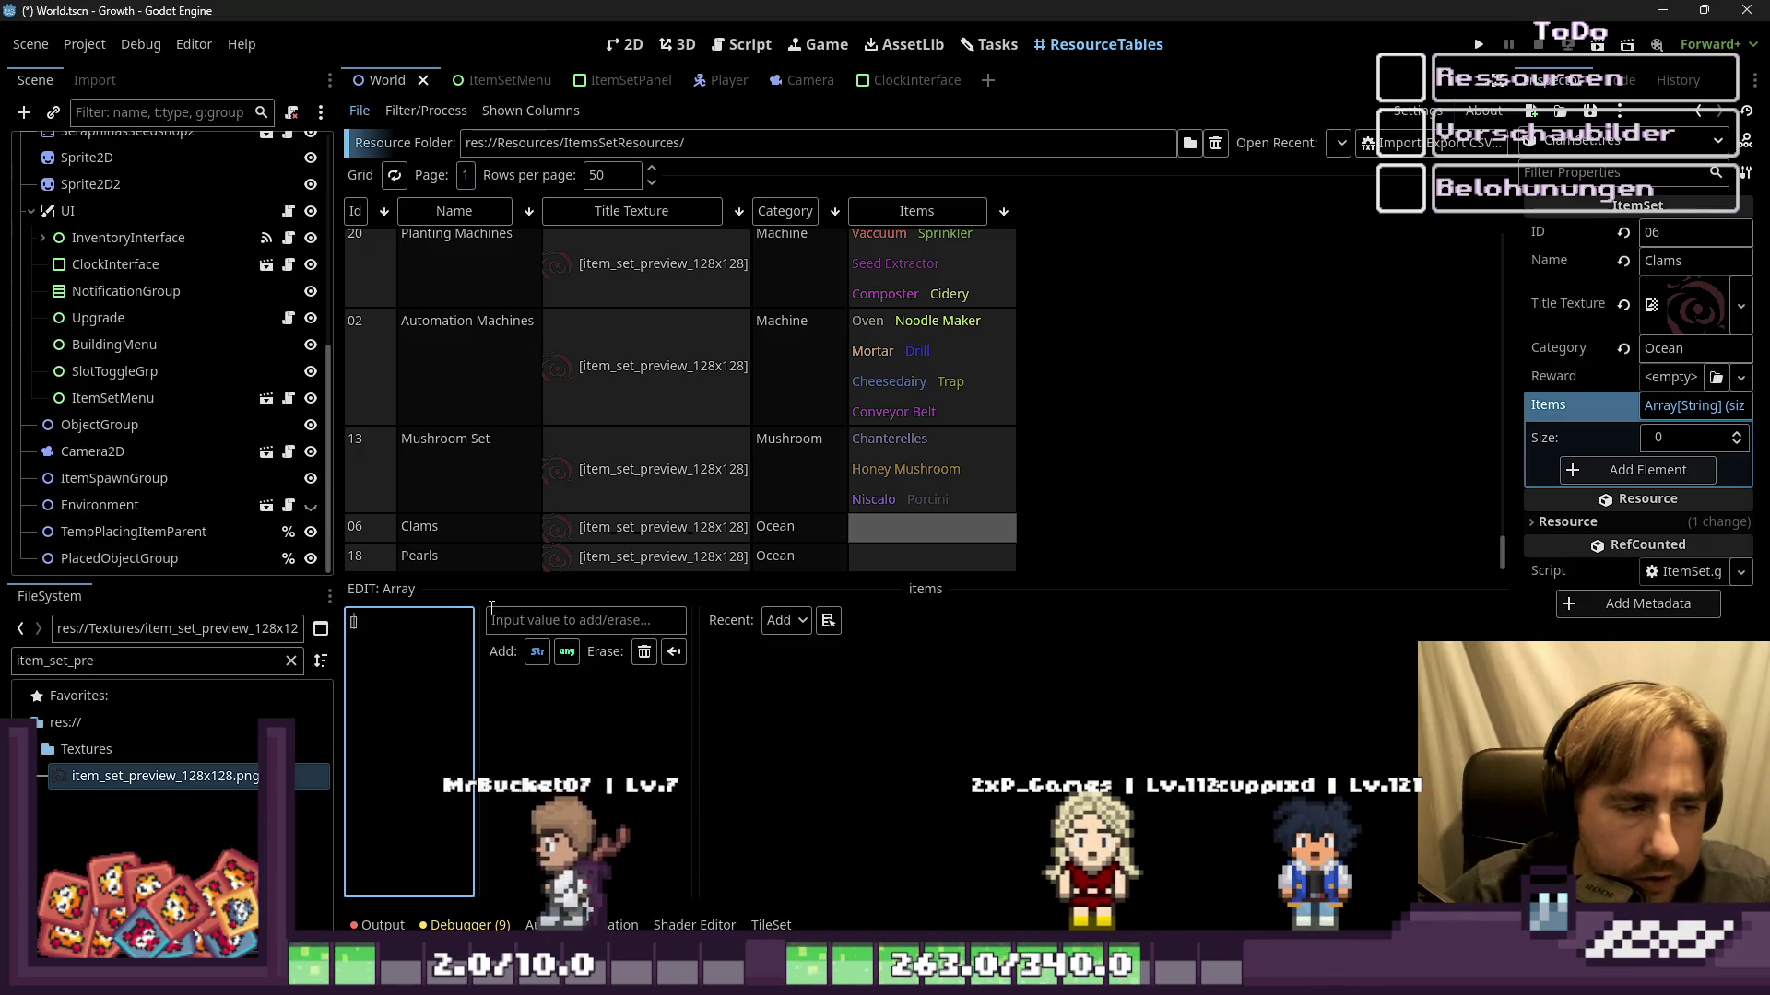
{"action": "type", "text": "\"\""}
{"action": "key", "text": "ctrl+v"}
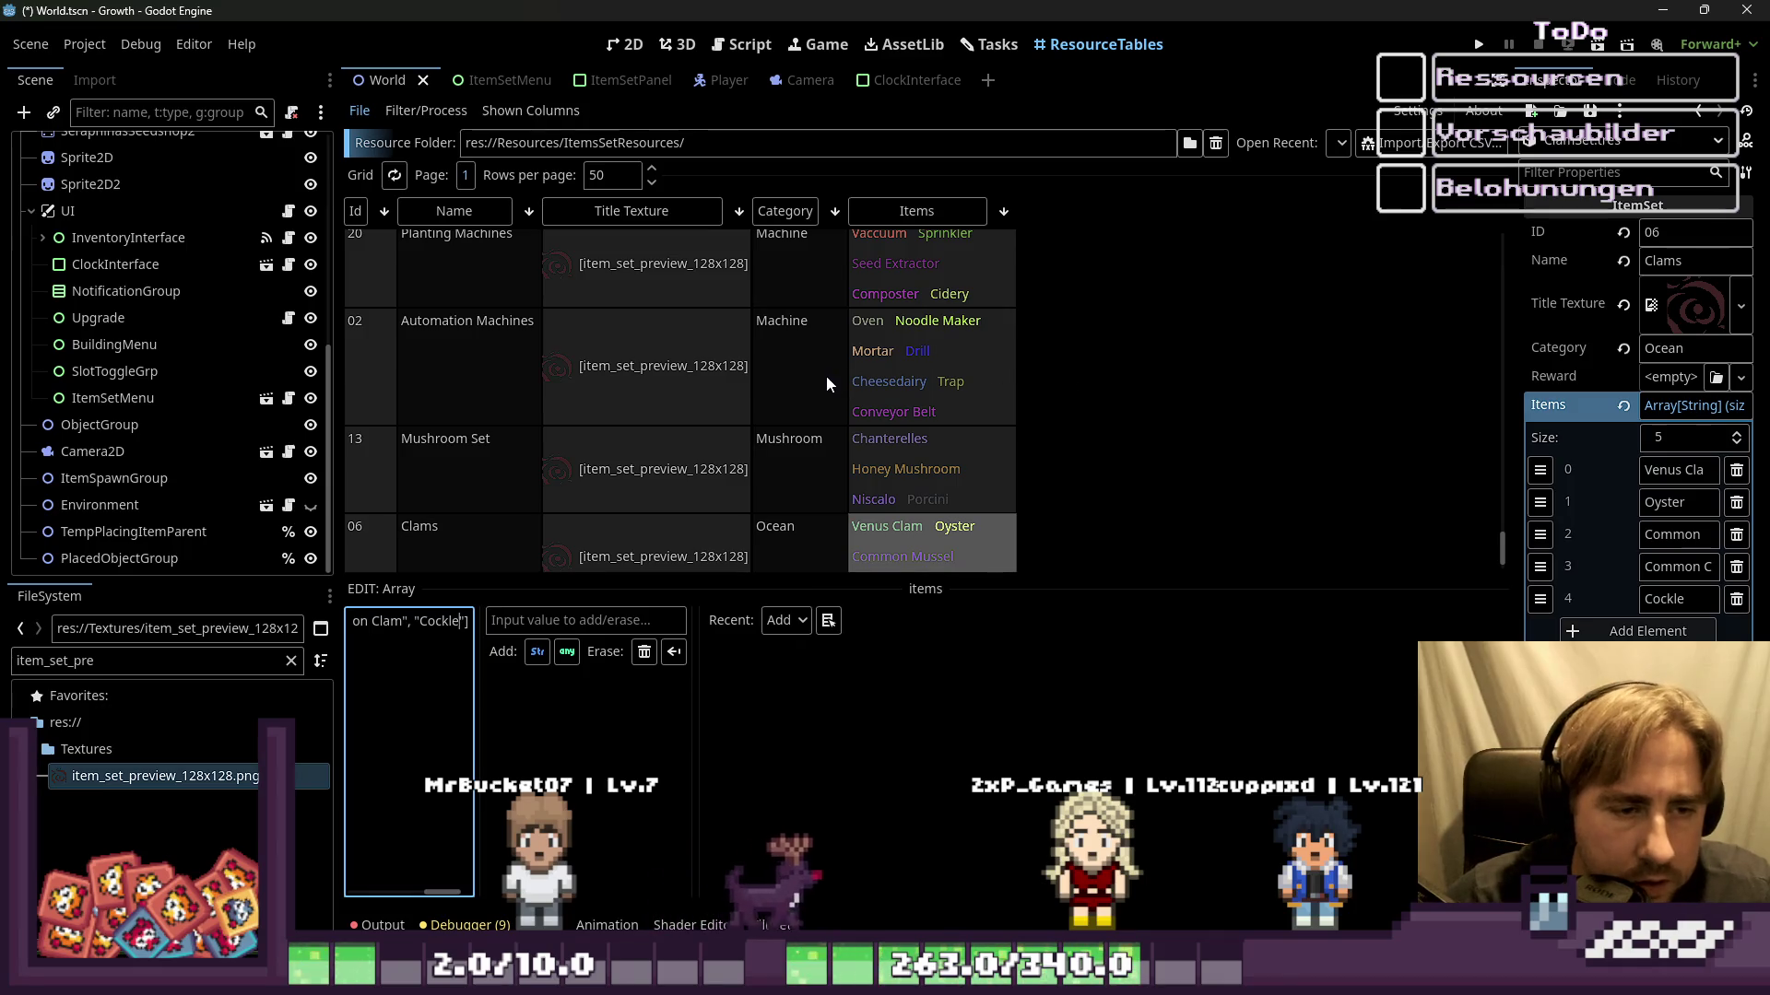
{"action": "left_click", "coordinate": [926, 558]}
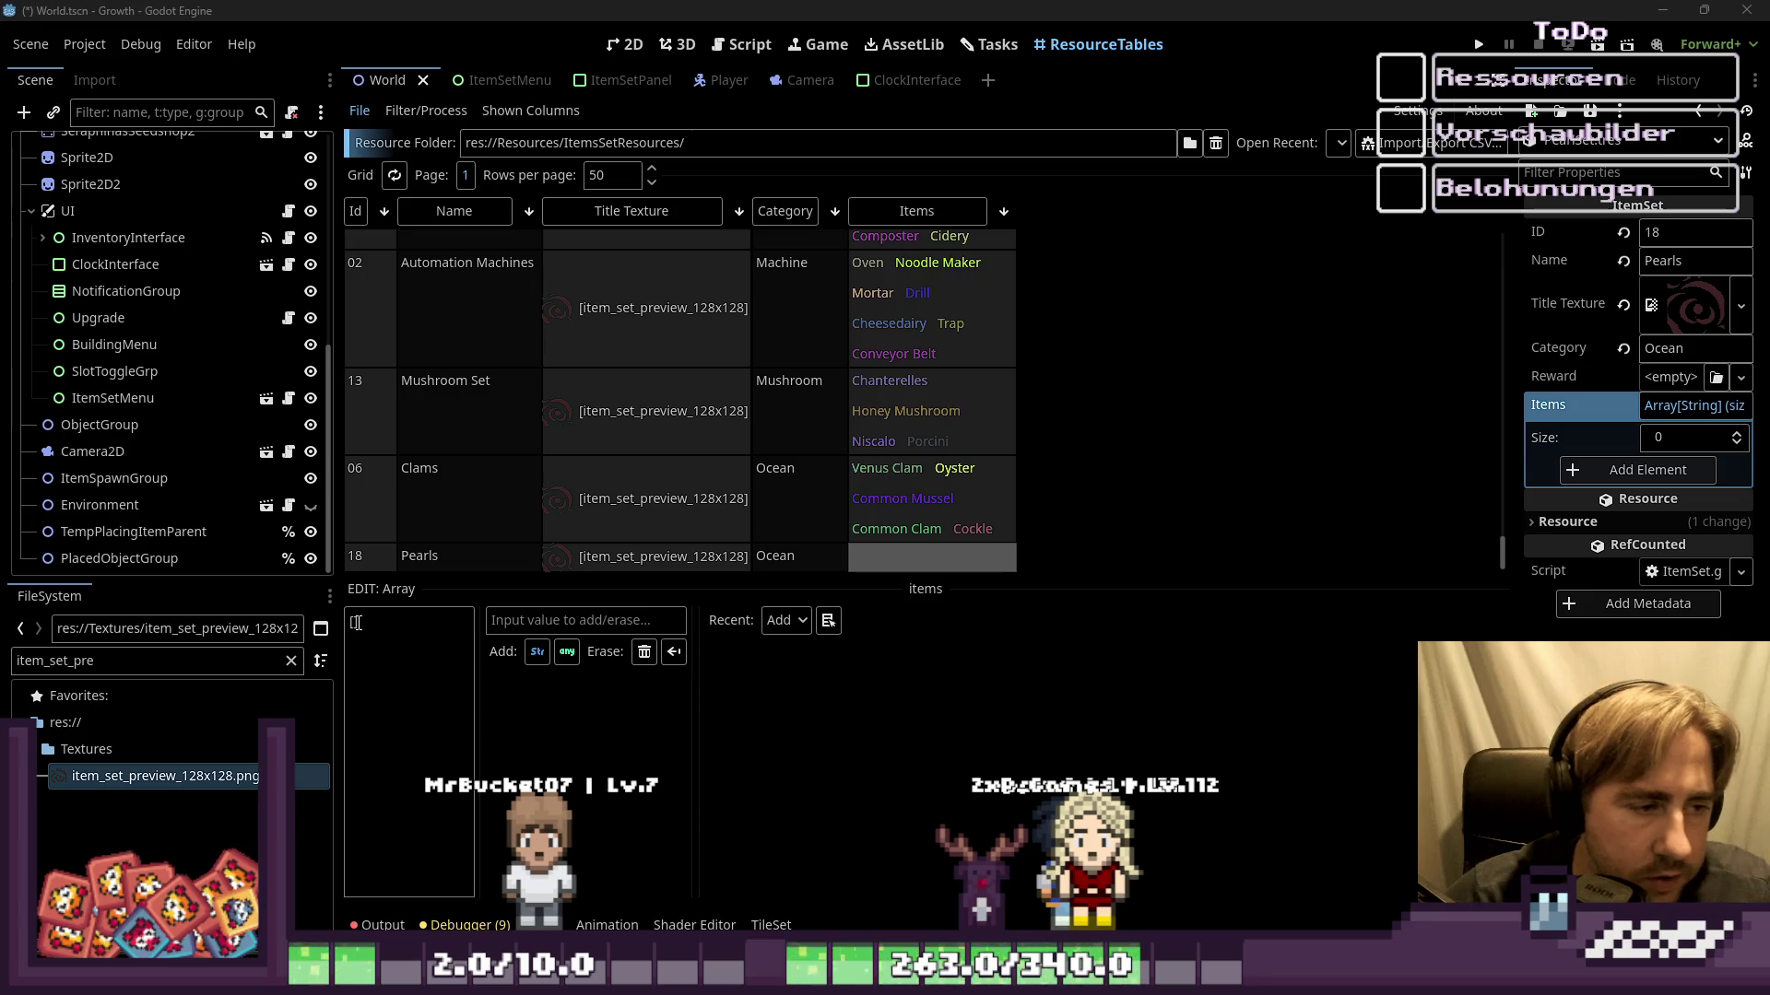
{"action": "key", "text": "ctrl+v"}
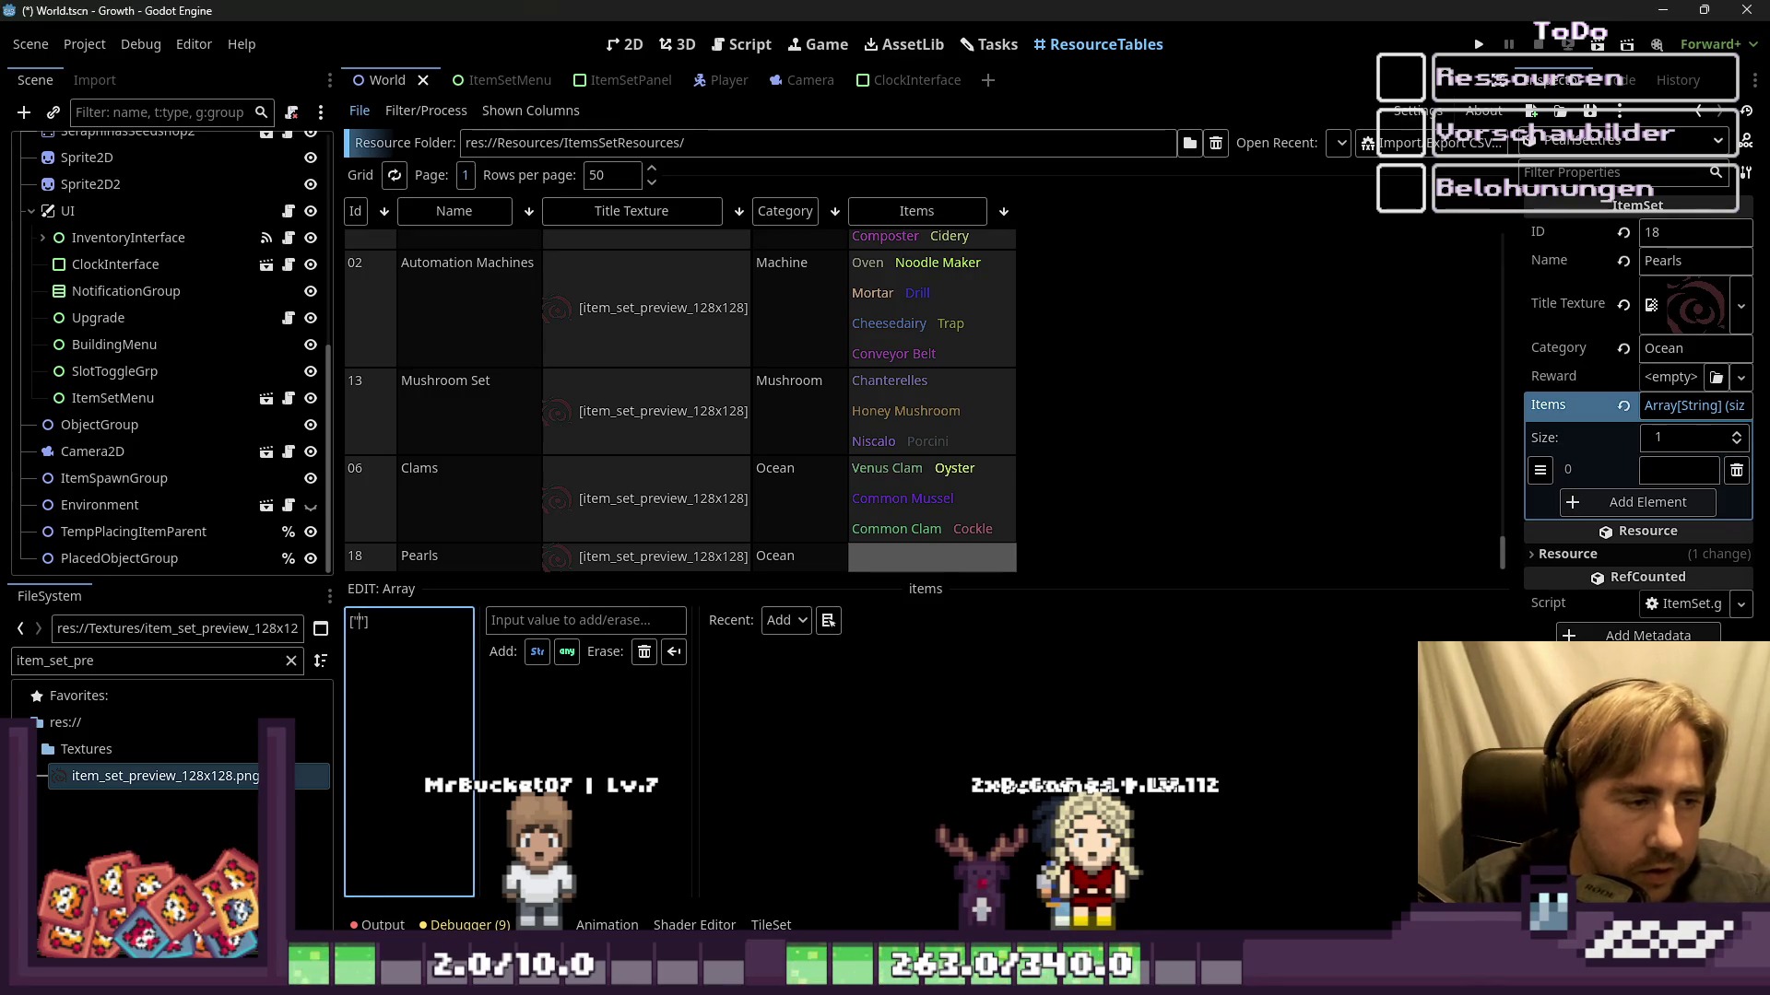
{"action": "left_click", "coordinate": [830, 505]}
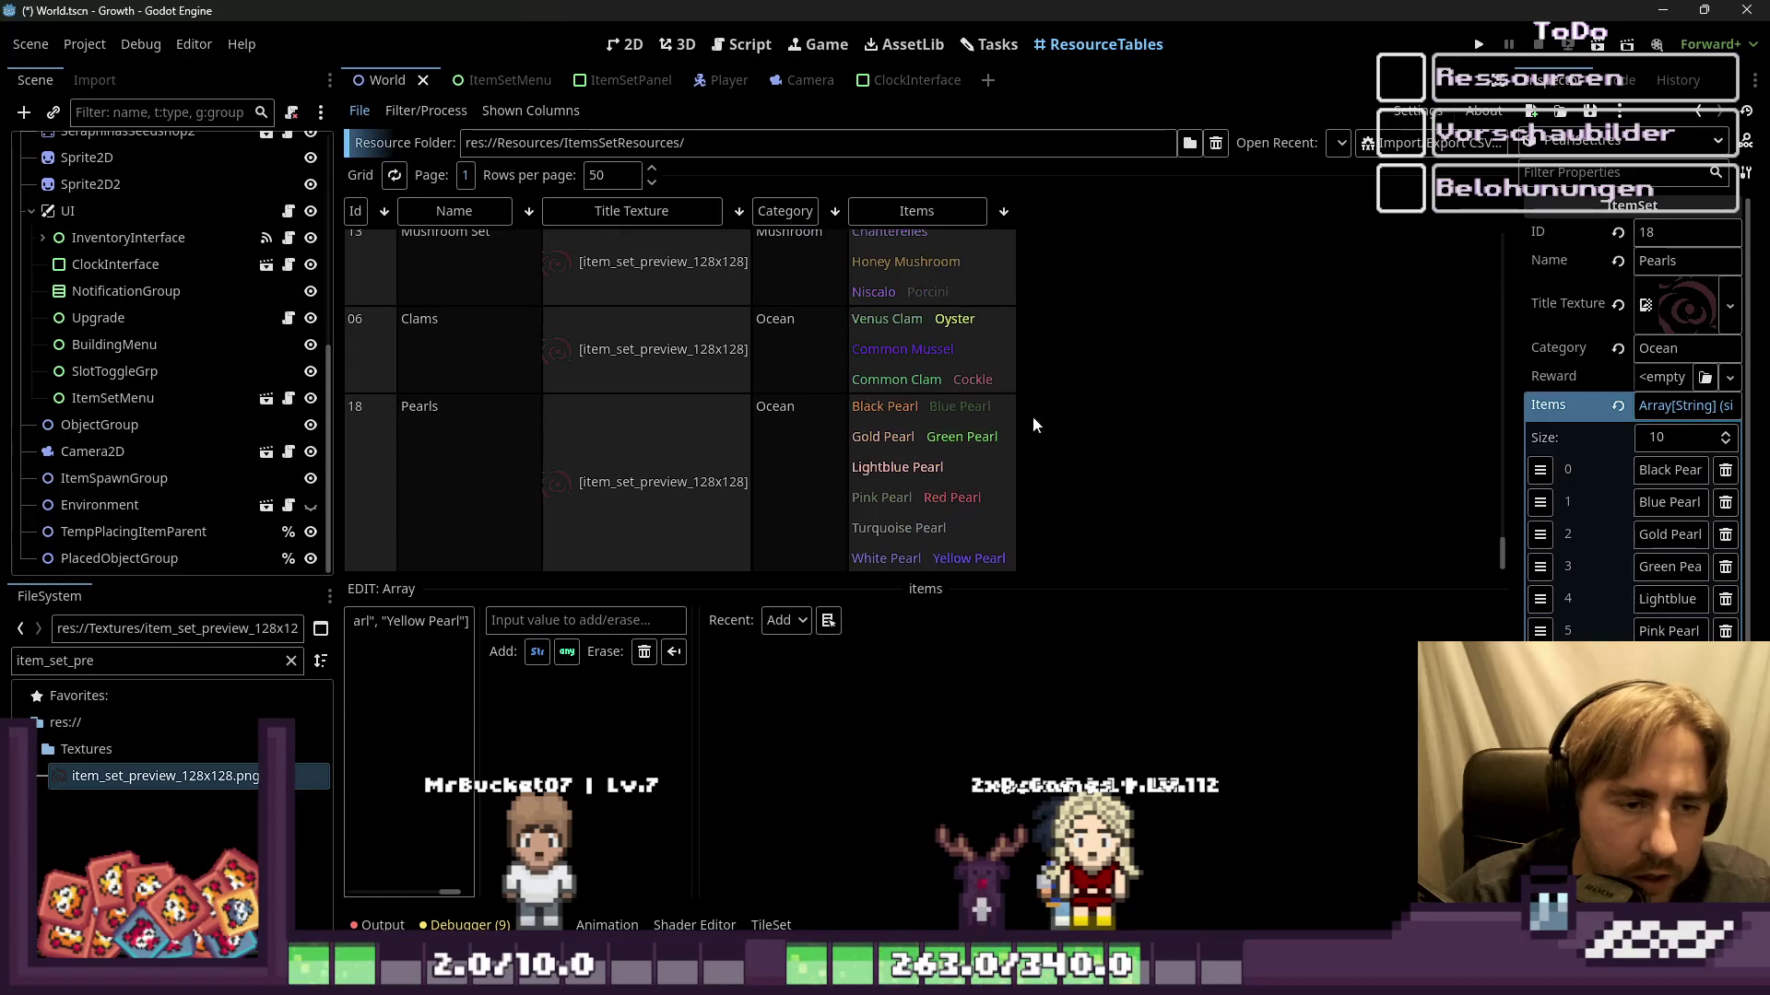
Step: Drag the splitter down to enlarge the item set table and scroll back up
{"action": "scroll", "coordinate": [767, 467], "scroll_direction": "up", "scroll_amount": 1}
{"action": "scroll", "coordinate": [739, 450], "scroll_direction": "down", "scroll_amount": 1}
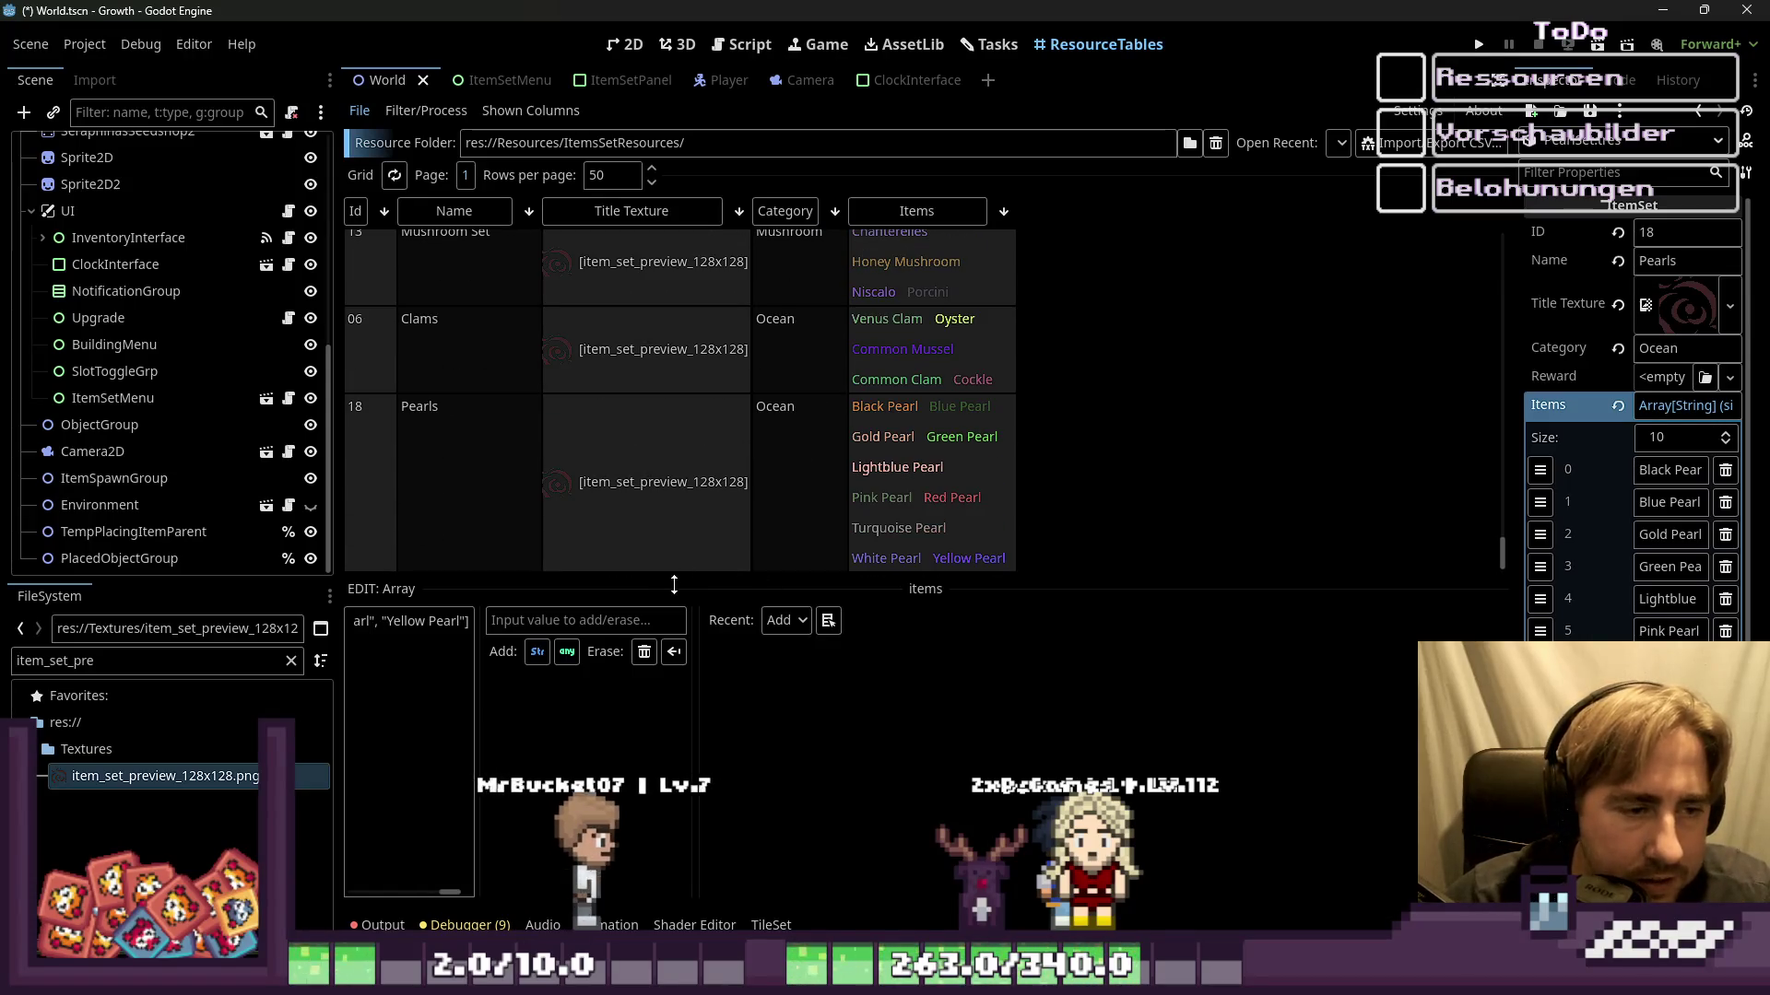
{"action": "left_click_drag", "start_coordinate": [674, 584], "coordinate": [674, 875]}
{"action": "scroll", "coordinate": [695, 625], "scroll_direction": "up", "scroll_amount": 5}
{"action": "scroll", "coordinate": [738, 528], "scroll_direction": "up", "scroll_amount": 5}
{"action": "scroll", "coordinate": [767, 489], "scroll_direction": "up", "scroll_amount": 5}
{"action": "scroll", "coordinate": [767, 490], "scroll_direction": "up", "scroll_amount": 5}
{"action": "scroll", "coordinate": [800, 474], "scroll_direction": "up", "scroll_amount": 5}
{"action": "scroll", "coordinate": [800, 473], "scroll_direction": "up", "scroll_amount": 5}
{"action": "scroll", "coordinate": [800, 474], "scroll_direction": "up", "scroll_amount": 3}
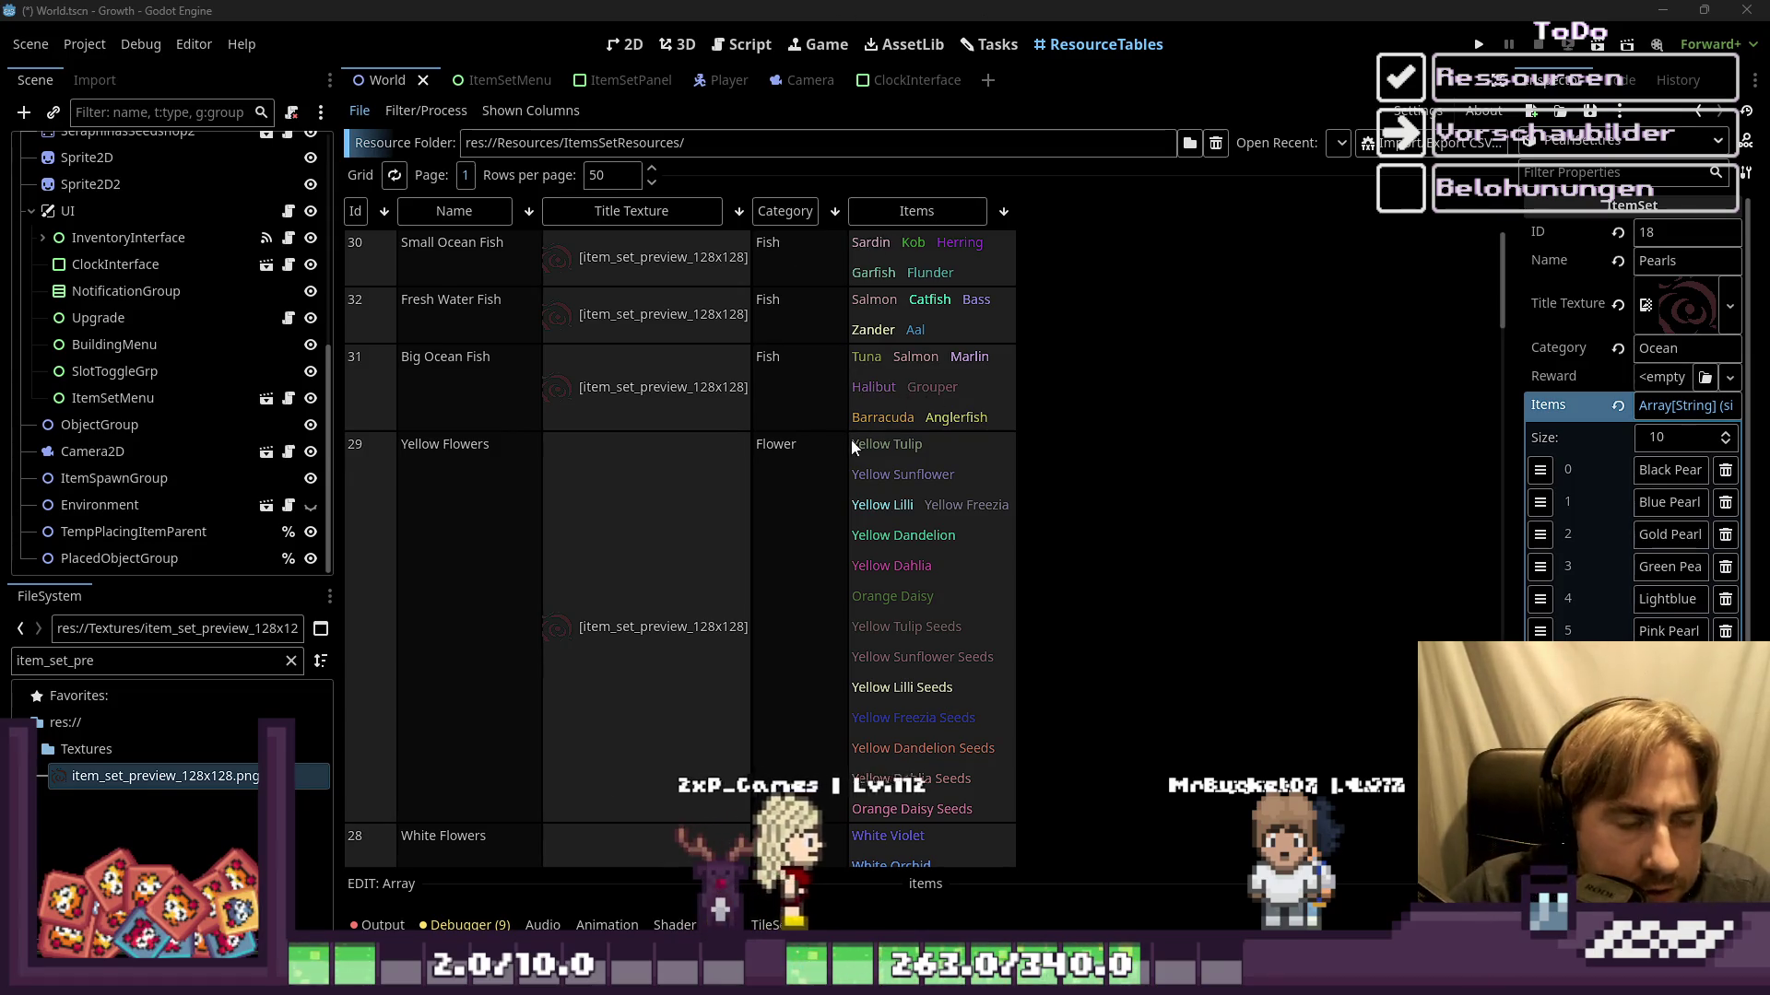
Step: Sort the item sets by Id in ascending order and review the sorted list
{"action": "scroll", "coordinate": [850, 440], "scroll_direction": "down", "scroll_amount": 3}
{"action": "scroll", "coordinate": [799, 500], "scroll_direction": "down", "scroll_amount": 5}
{"action": "scroll", "coordinate": [800, 494], "scroll_direction": "down", "scroll_amount": 5}
{"action": "scroll", "coordinate": [815, 473], "scroll_direction": "down", "scroll_amount": 3}
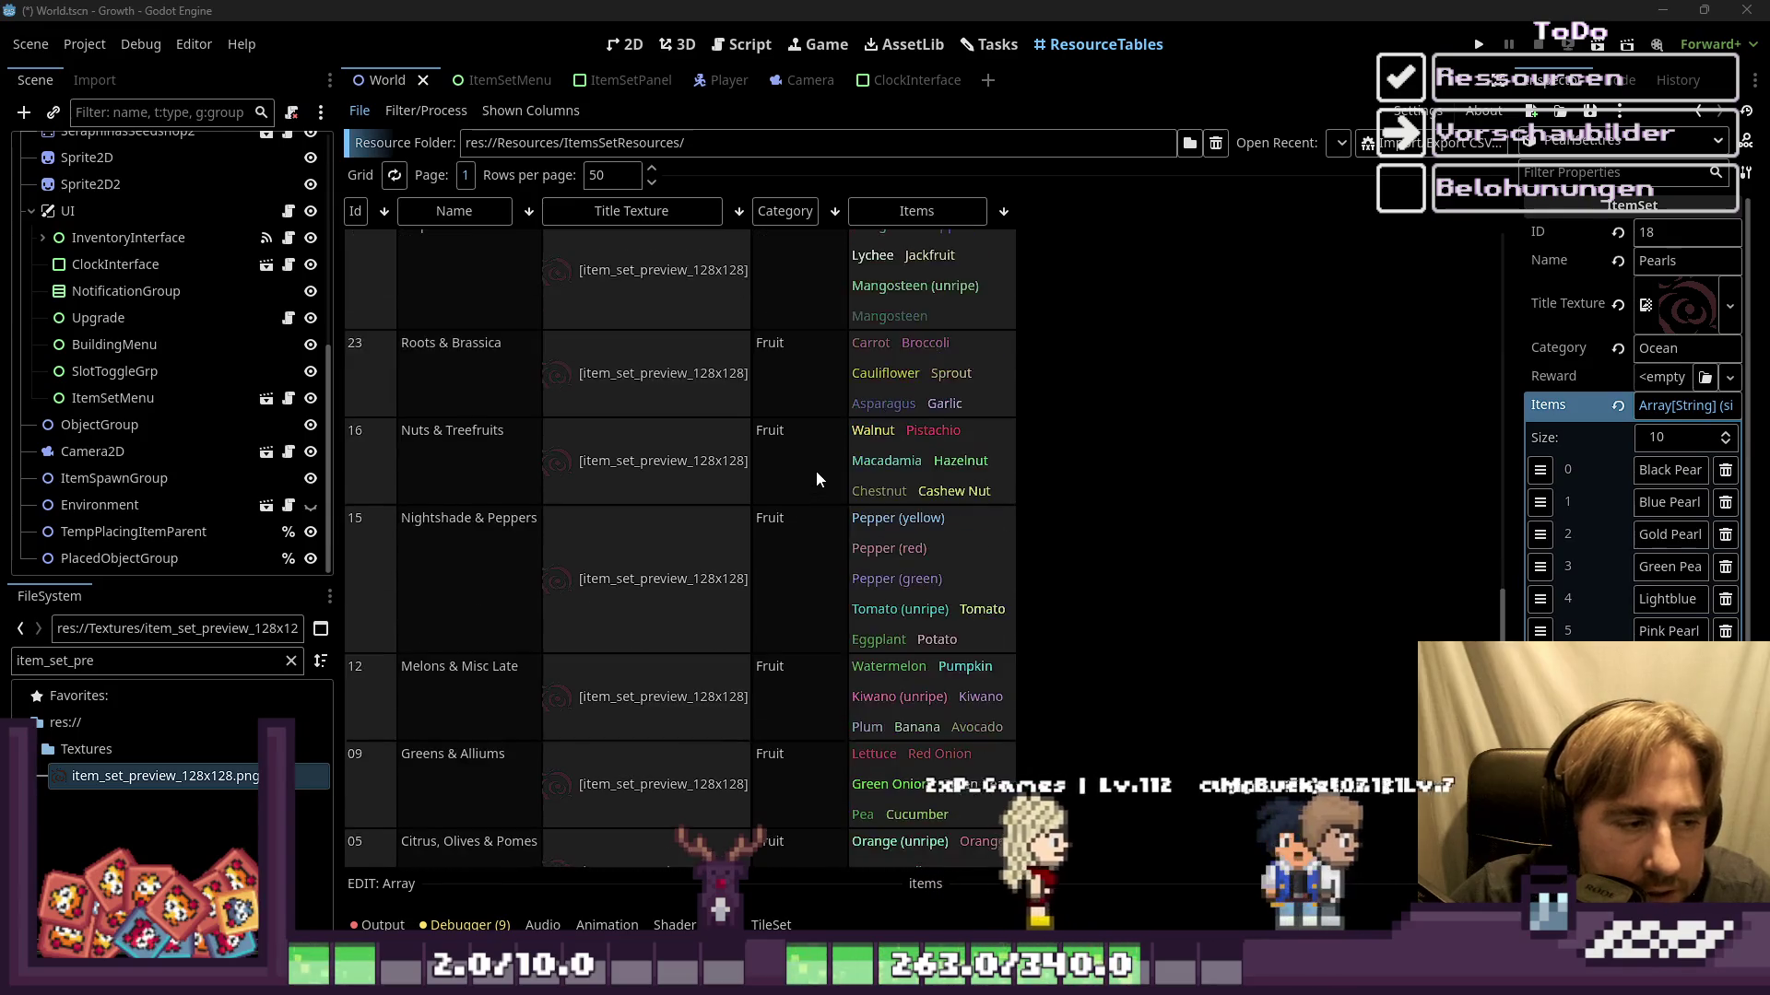
{"action": "left_click", "coordinate": [359, 212]}
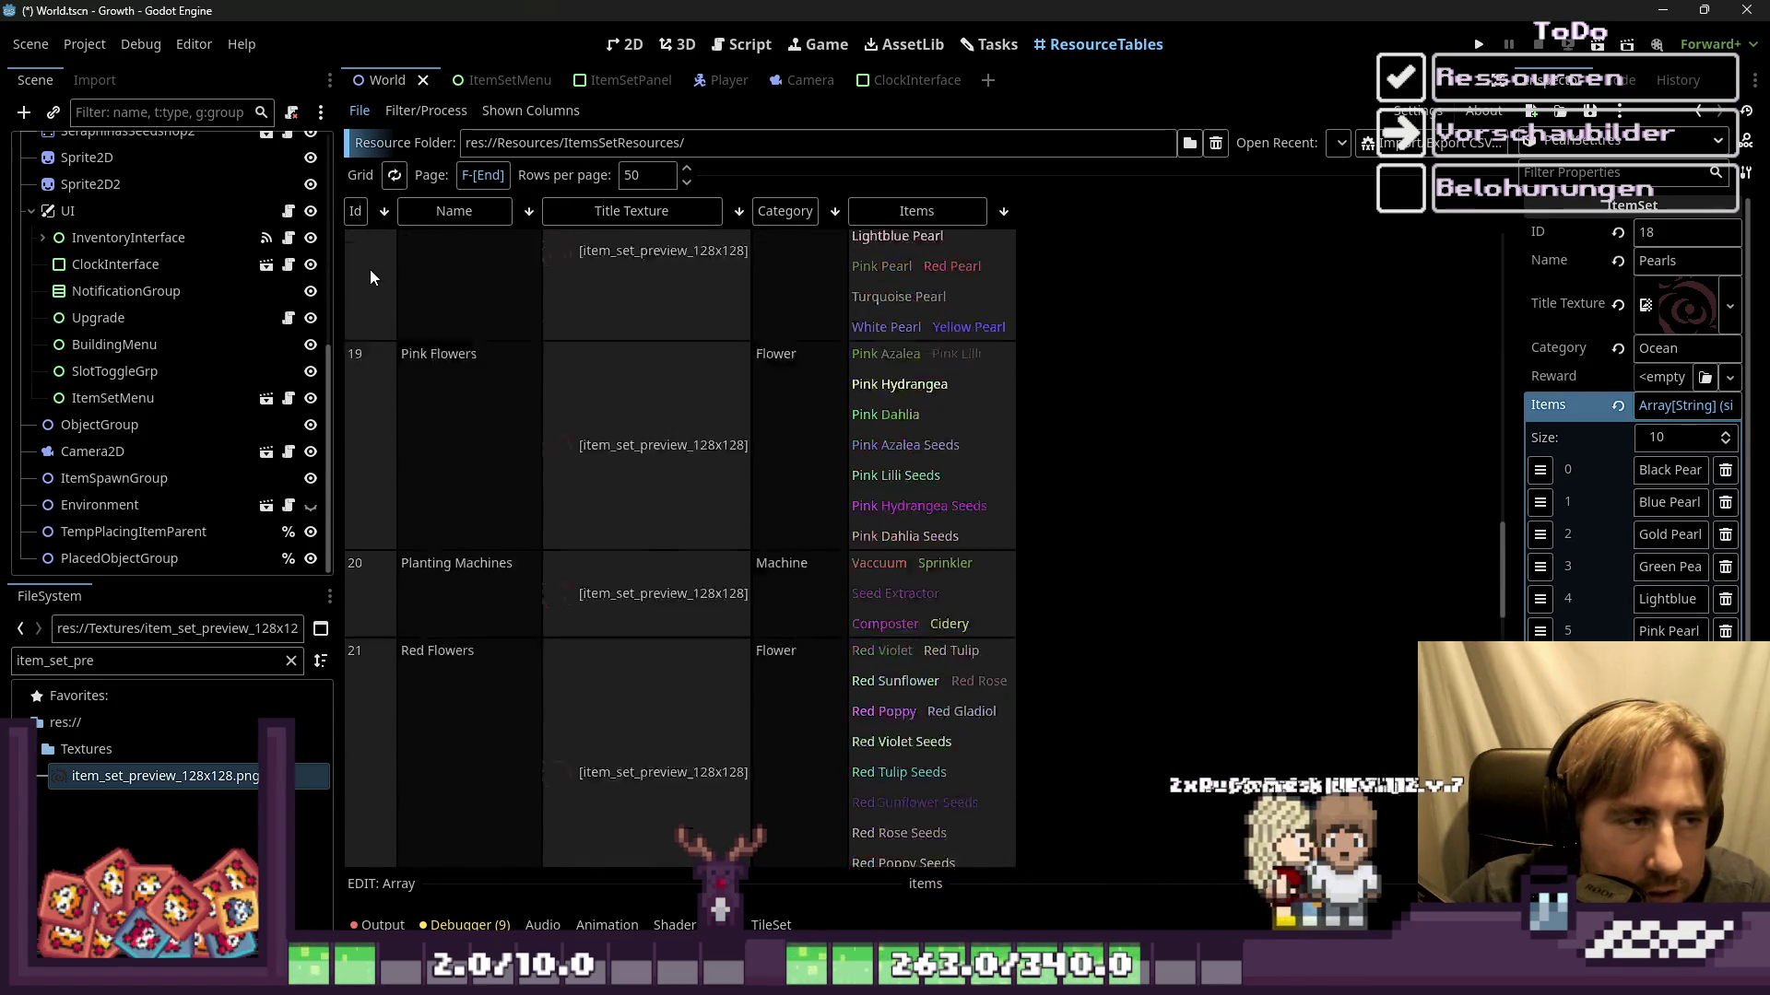
{"action": "scroll", "coordinate": [369, 274], "scroll_direction": "down", "scroll_amount": 3}
{"action": "scroll", "coordinate": [369, 290], "scroll_direction": "down", "scroll_amount": 5}
{"action": "scroll", "coordinate": [378, 323], "scroll_direction": "down", "scroll_amount": 3}
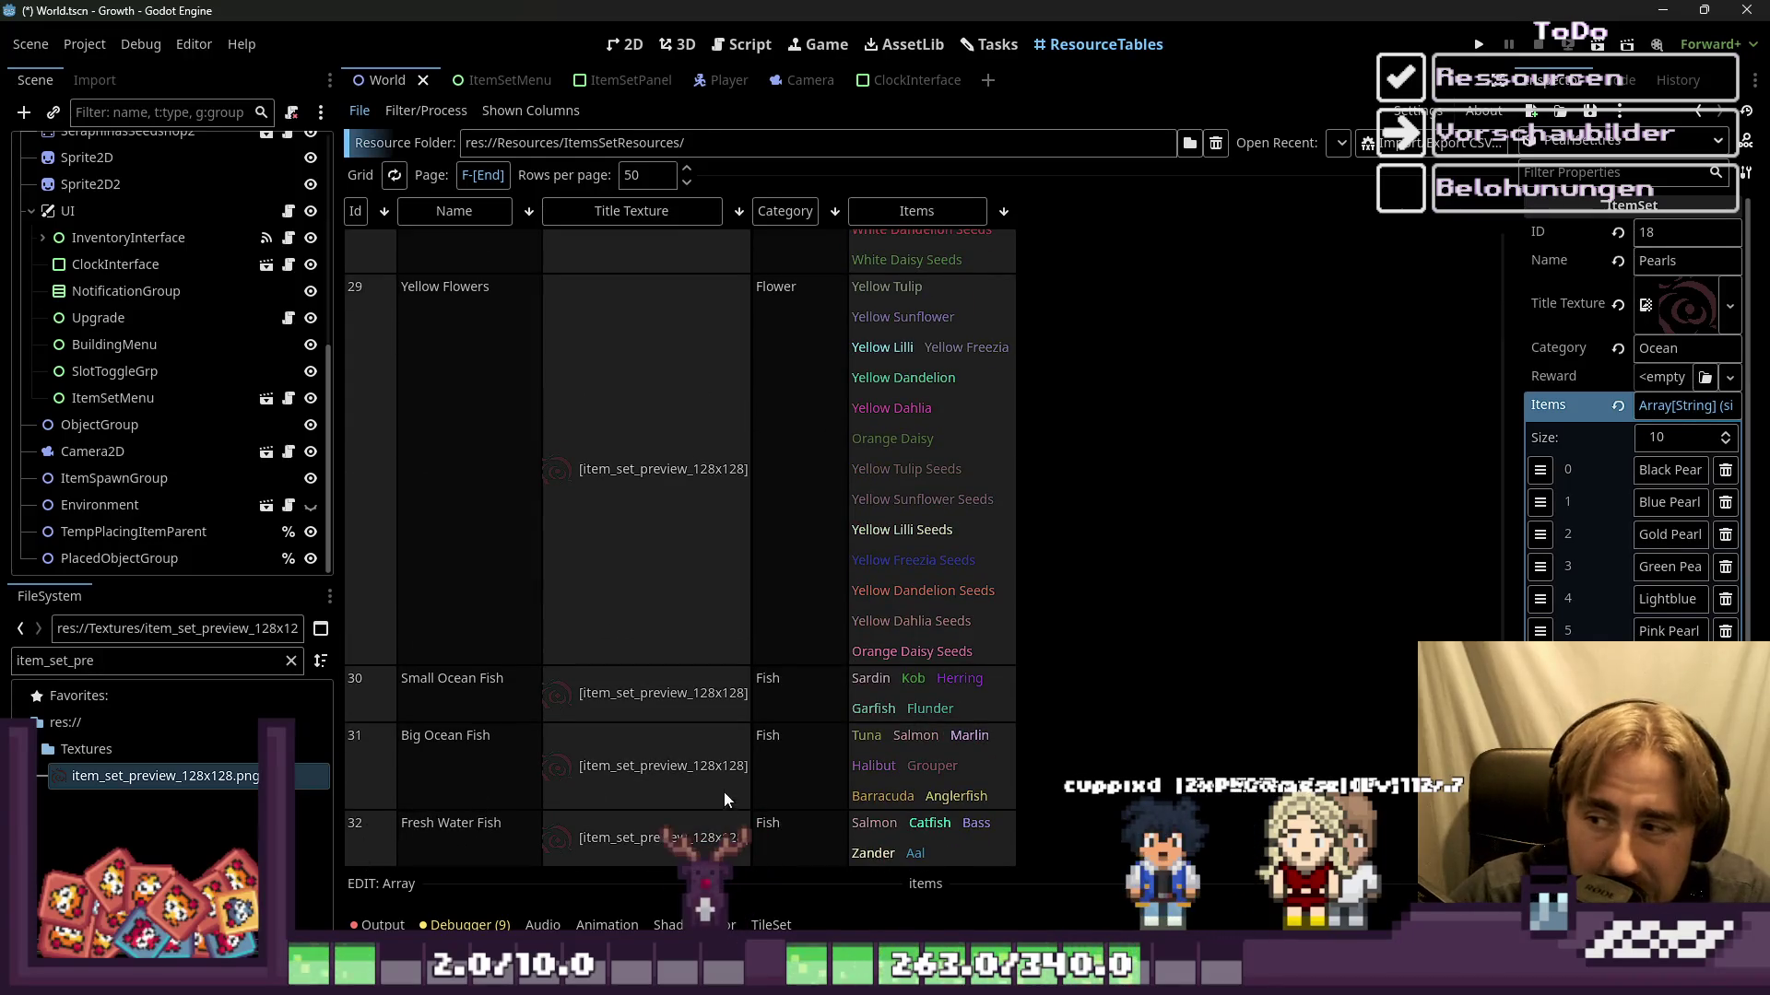
Step: Return to the top of the table and select the Berries & Smallfruits title texture
{"action": "scroll", "coordinate": [728, 790], "scroll_direction": "up", "scroll_amount": 5}
{"action": "scroll", "coordinate": [737, 788], "scroll_direction": "up", "scroll_amount": 5}
{"action": "scroll", "coordinate": [746, 765], "scroll_direction": "up", "scroll_amount": 5}
{"action": "scroll", "coordinate": [761, 747], "scroll_direction": "up", "scroll_amount": 5}
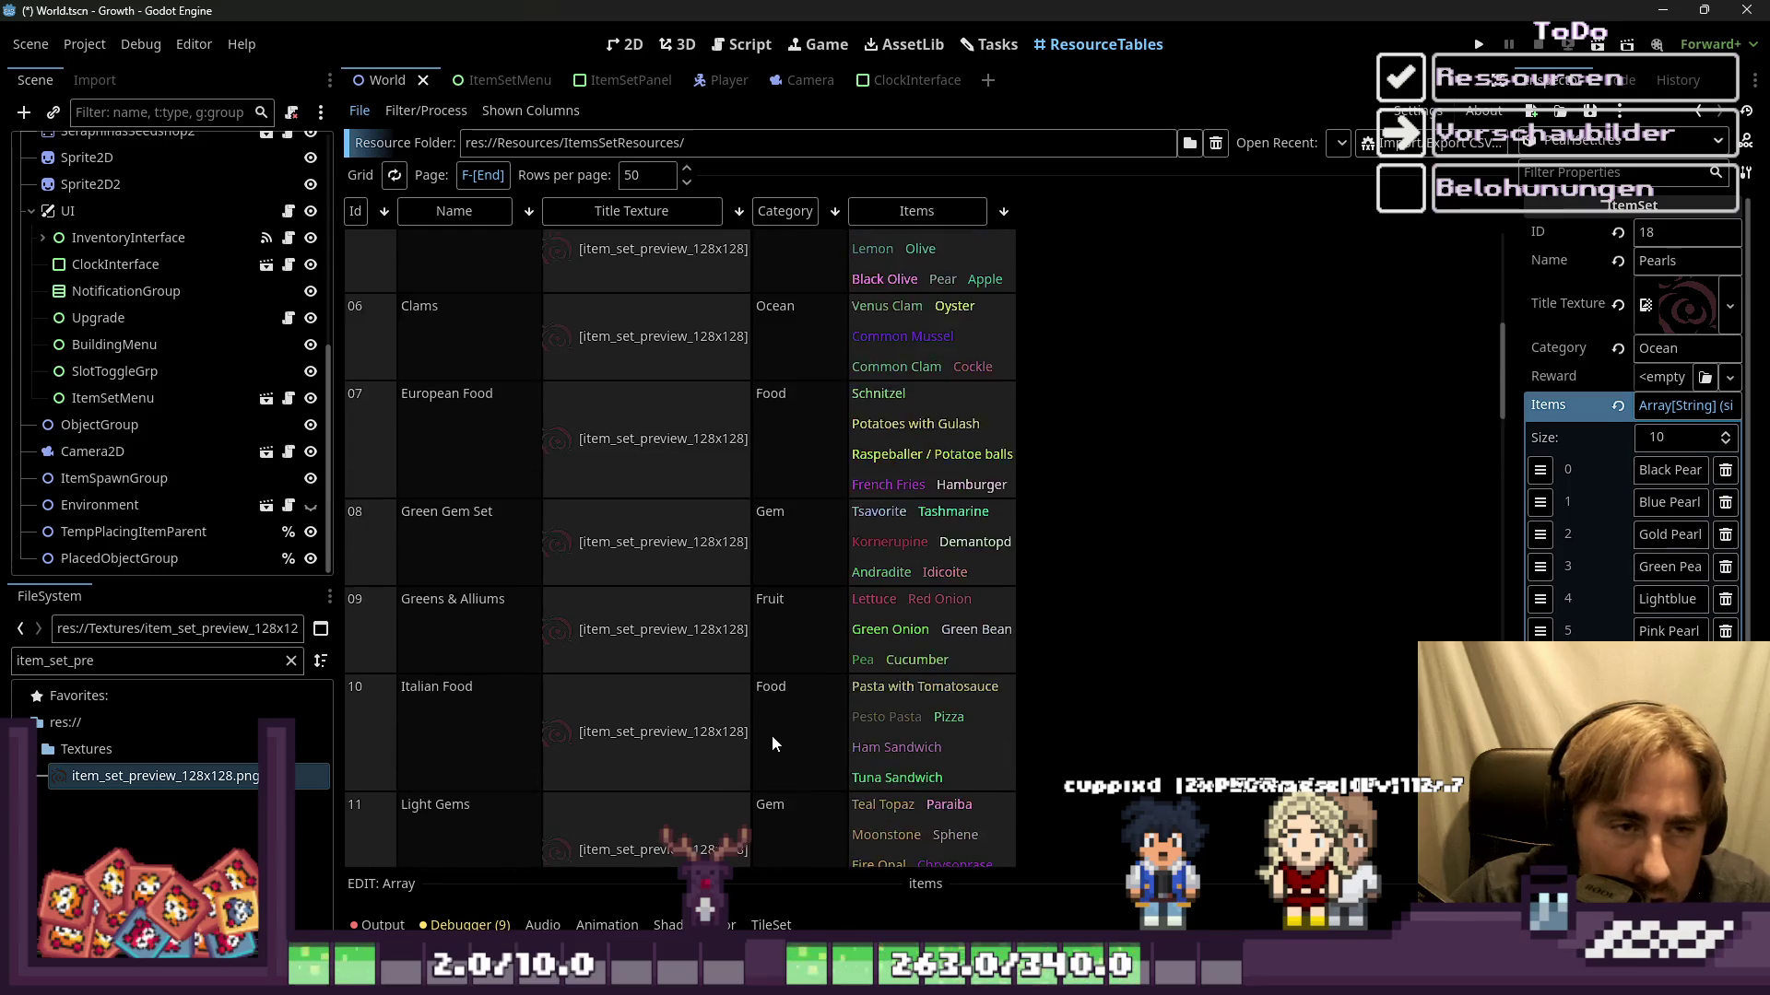
{"action": "scroll", "coordinate": [773, 733], "scroll_direction": "up", "scroll_amount": 5}
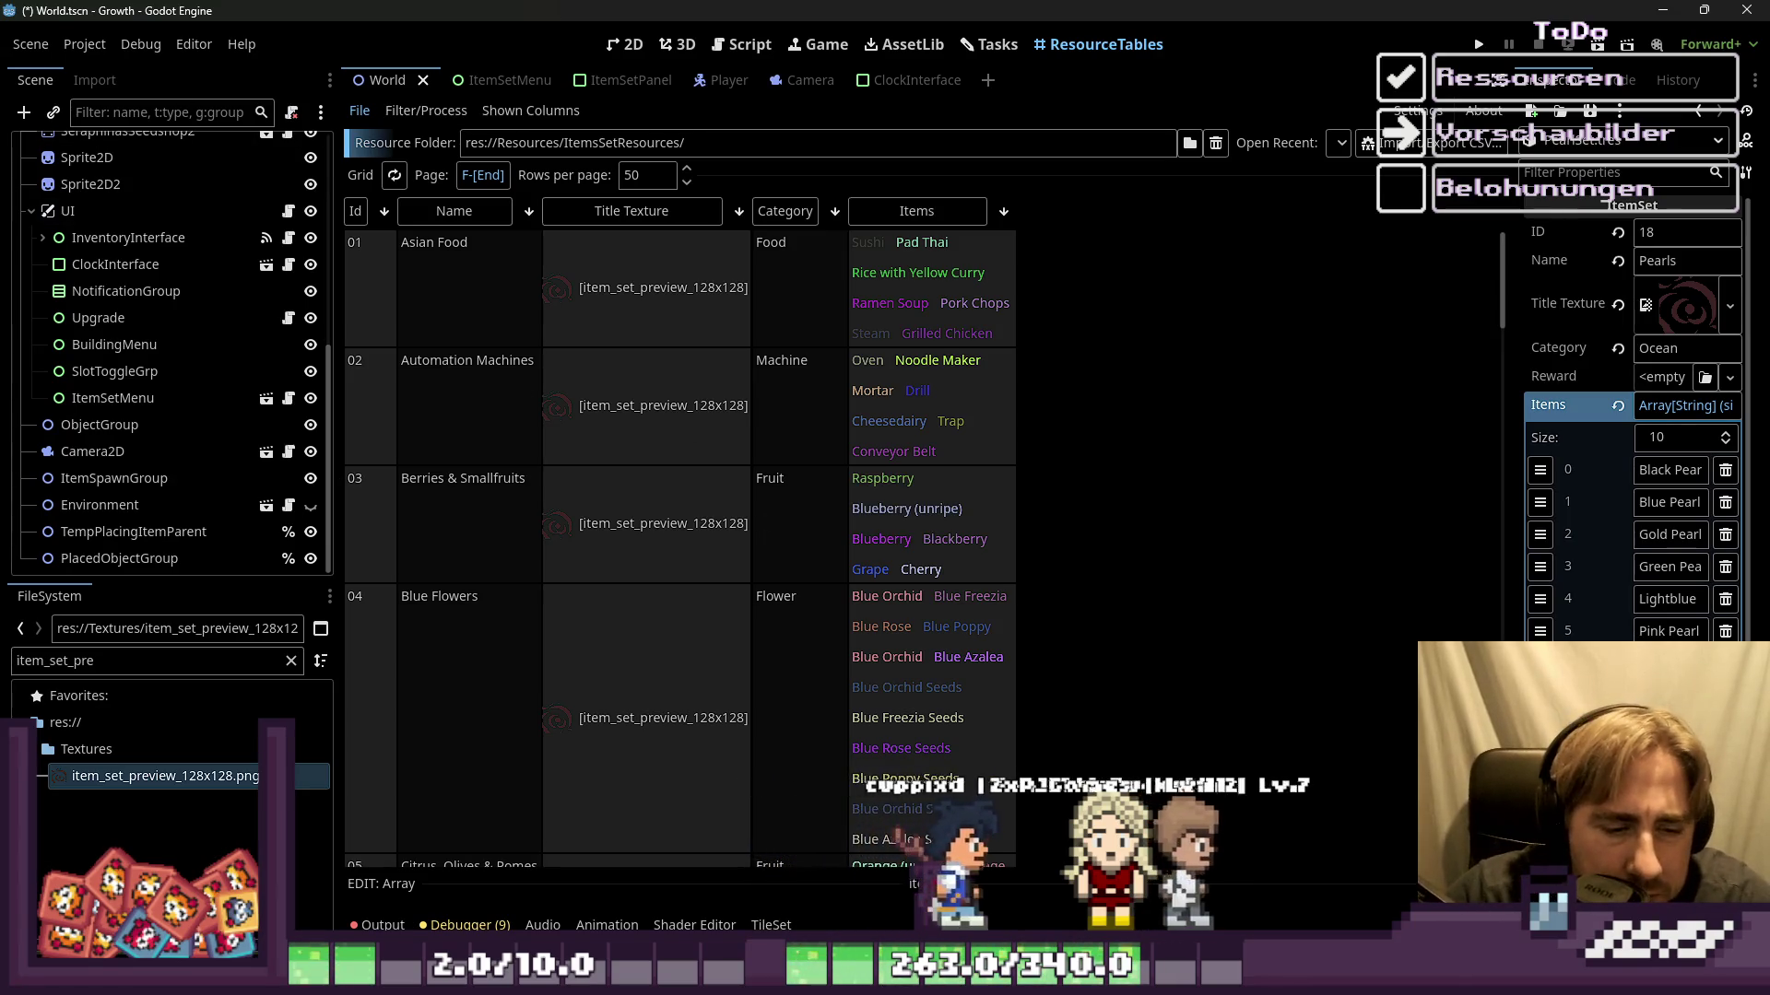
{"action": "left_click", "coordinate": [652, 524]}
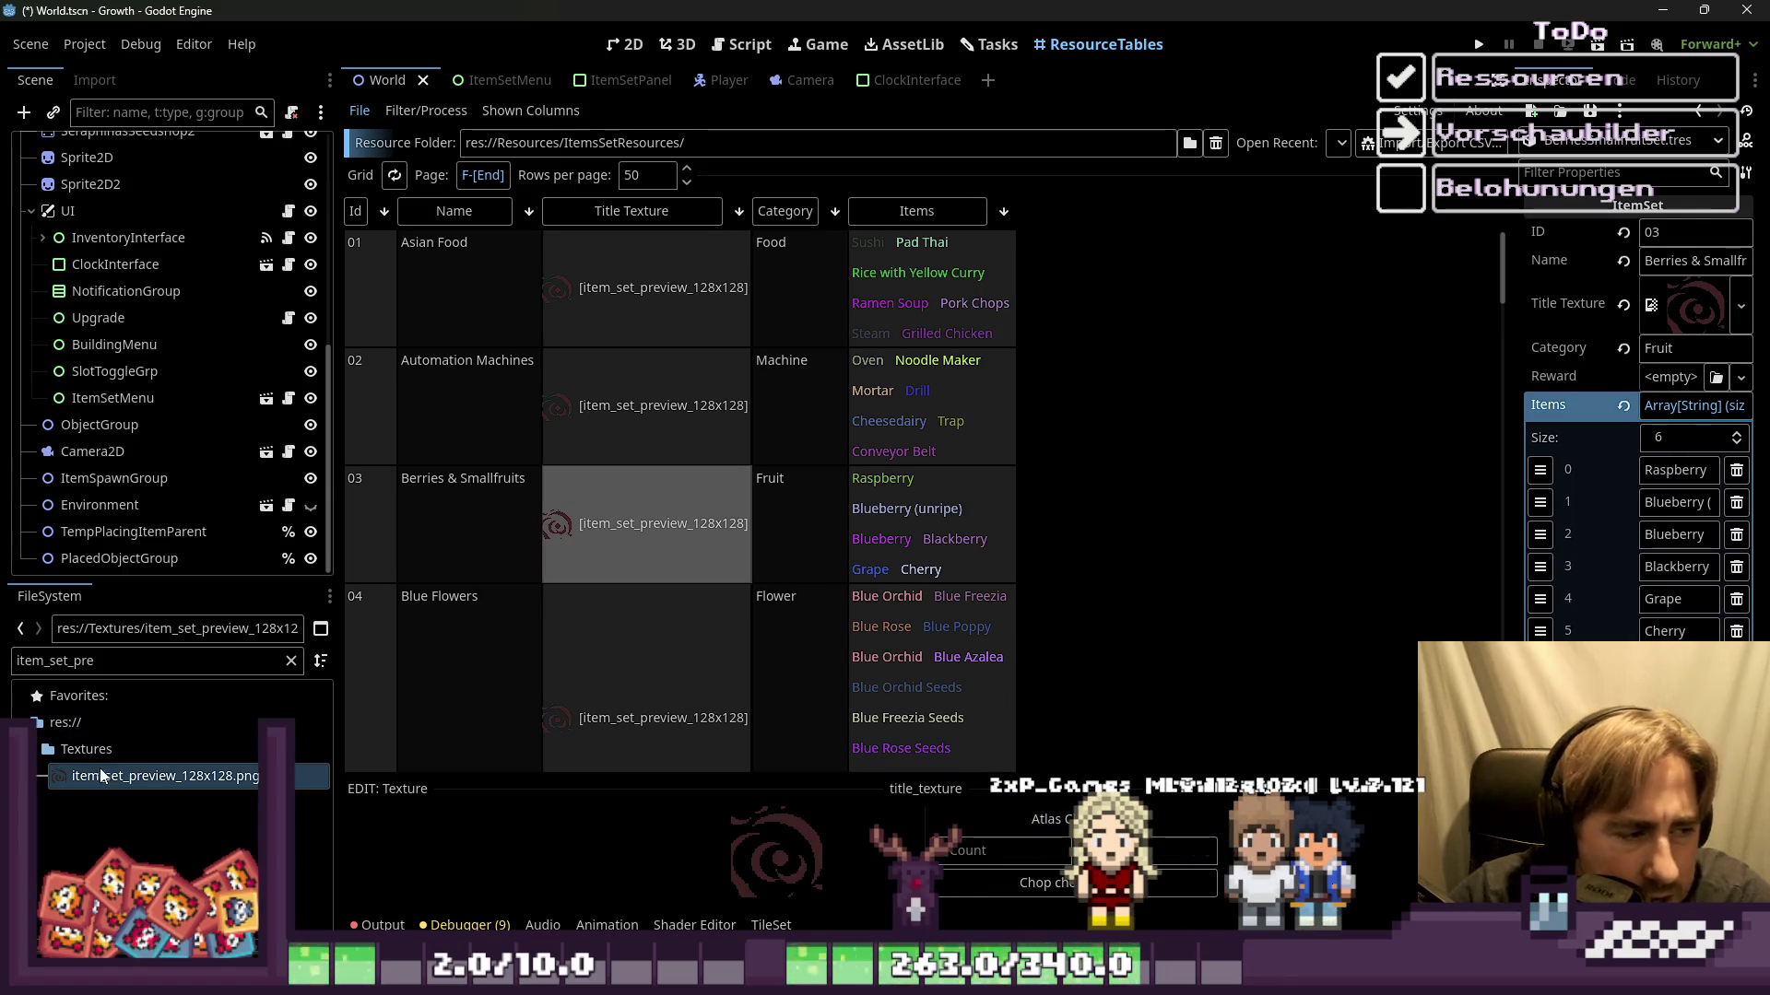
Step: Open item_set_preview_128x128.png from the FileSystem in Aseprite as an external program
{"action": "right_click", "coordinate": [237, 776]}
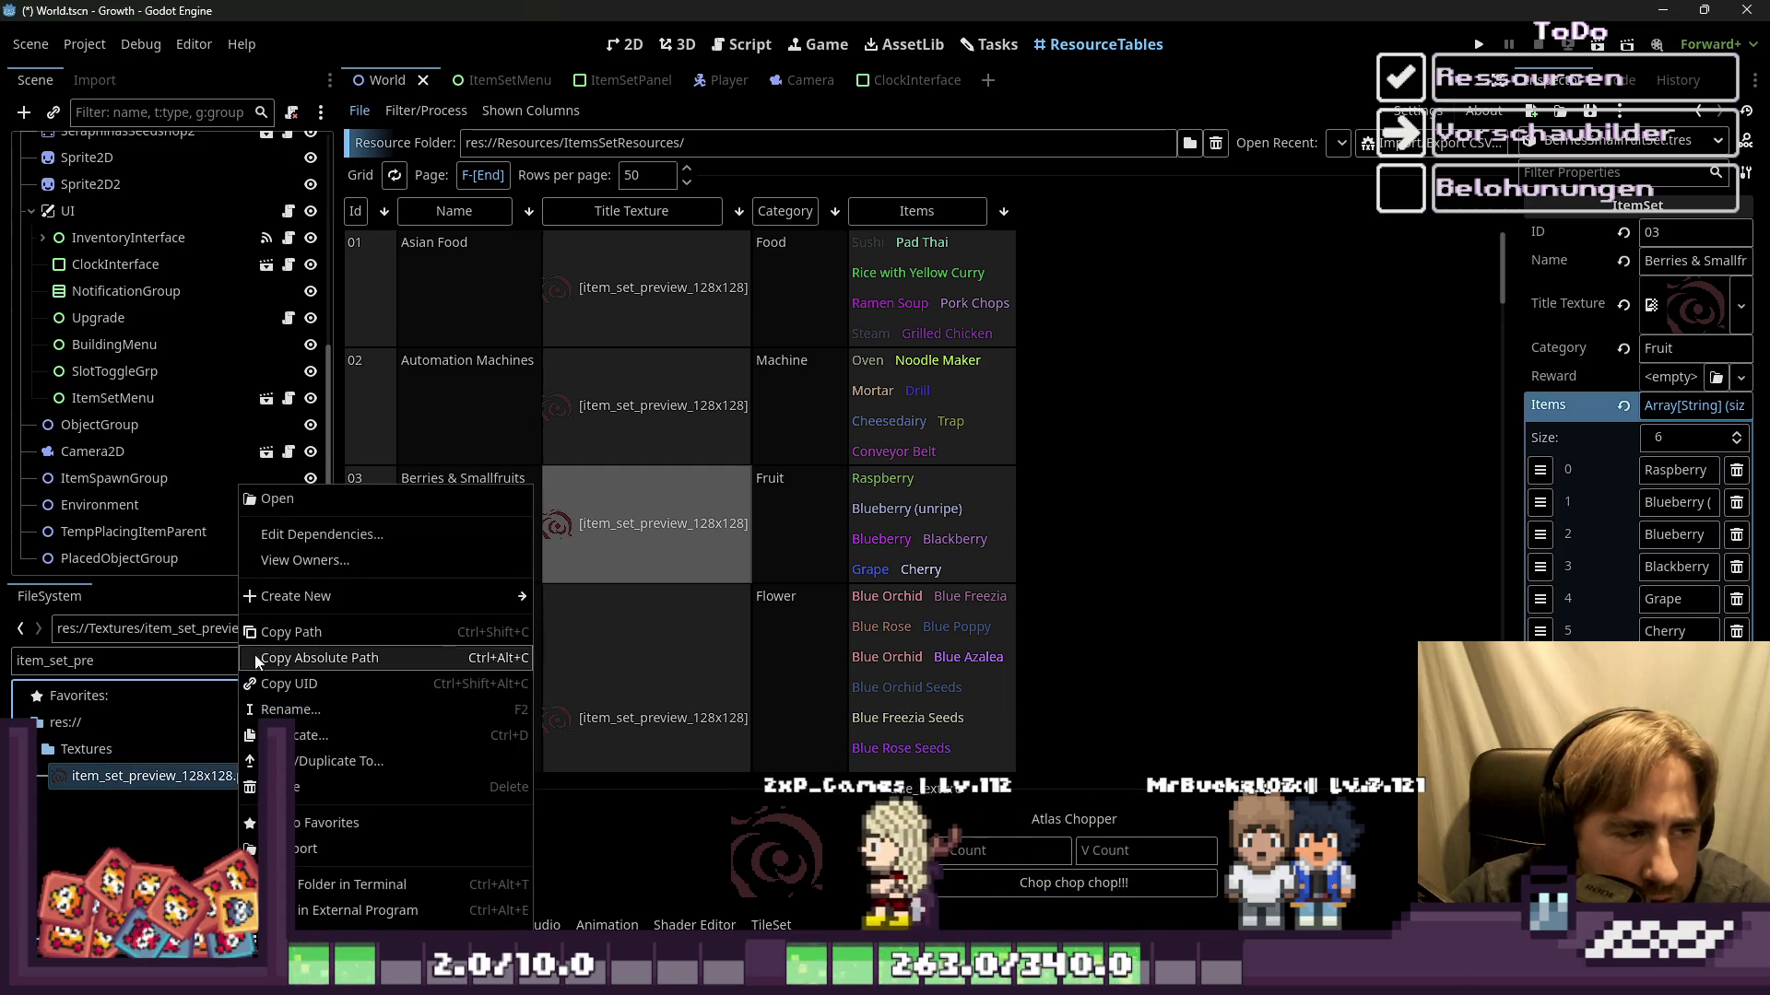
{"action": "left_click", "coordinate": [665, 816]}
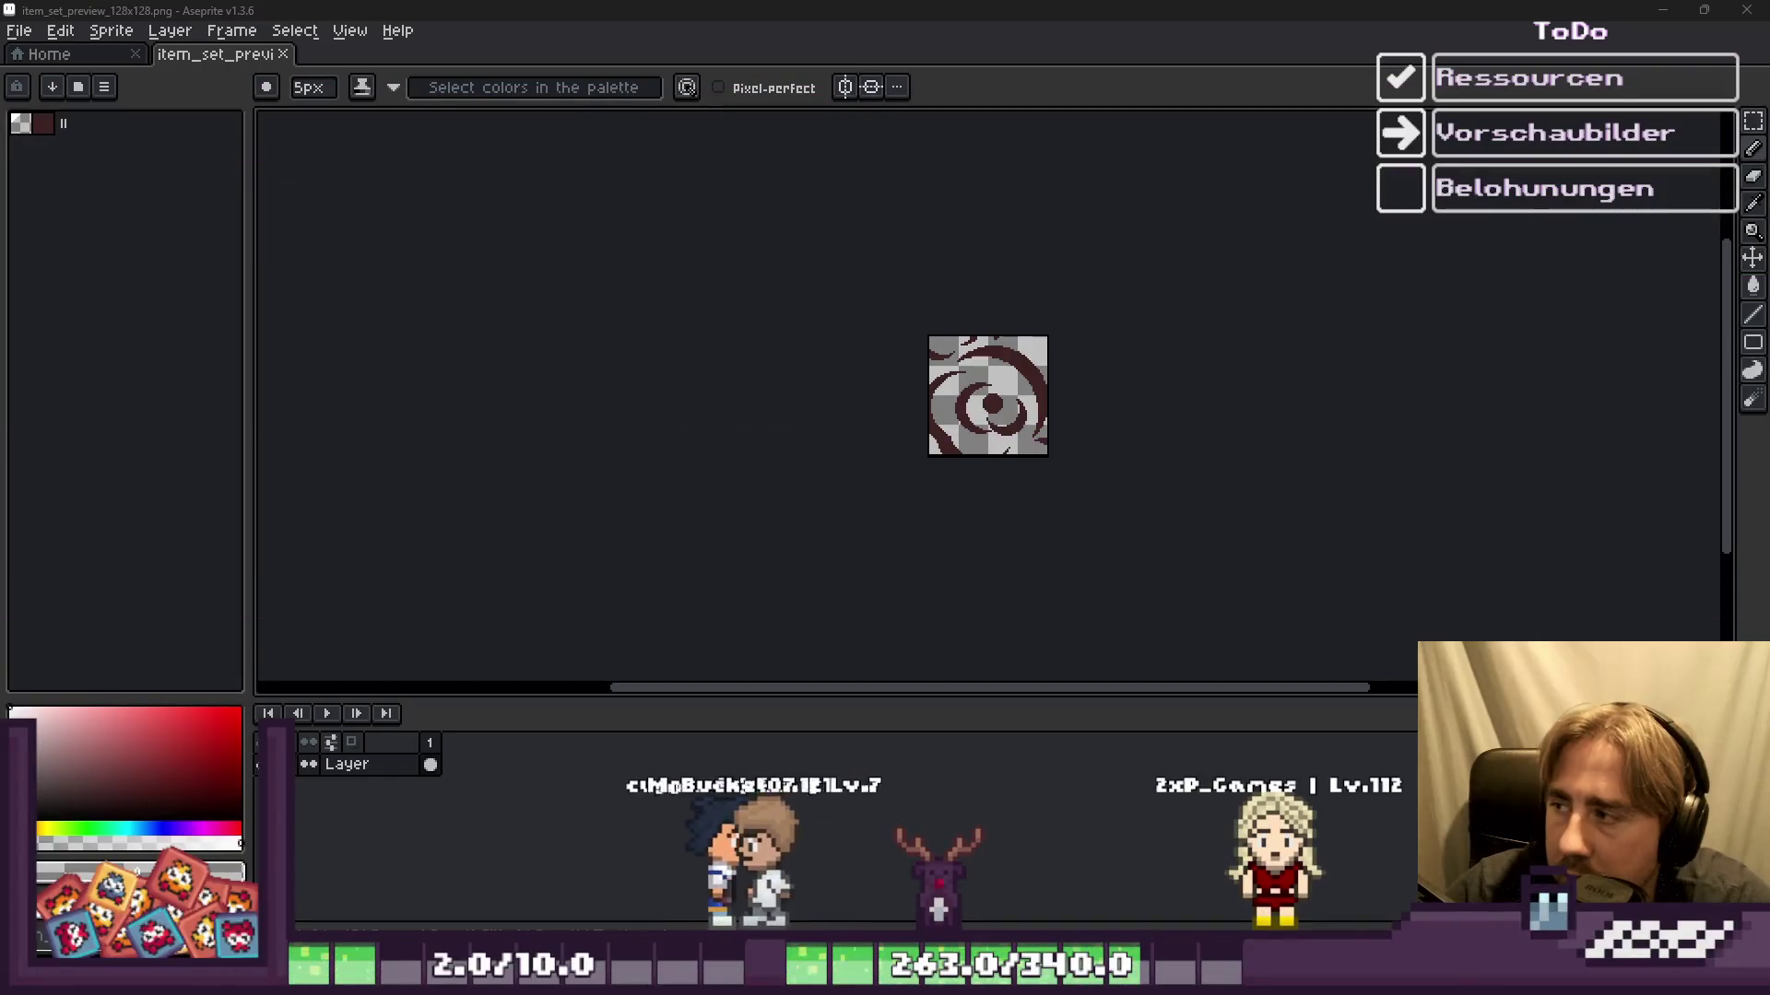
Step: Select the whole item set preview image
{"action": "scroll", "coordinate": [1025, 451], "scroll_direction": "up", "scroll_amount": 3}
{"action": "key", "text": "ctrl+a"}
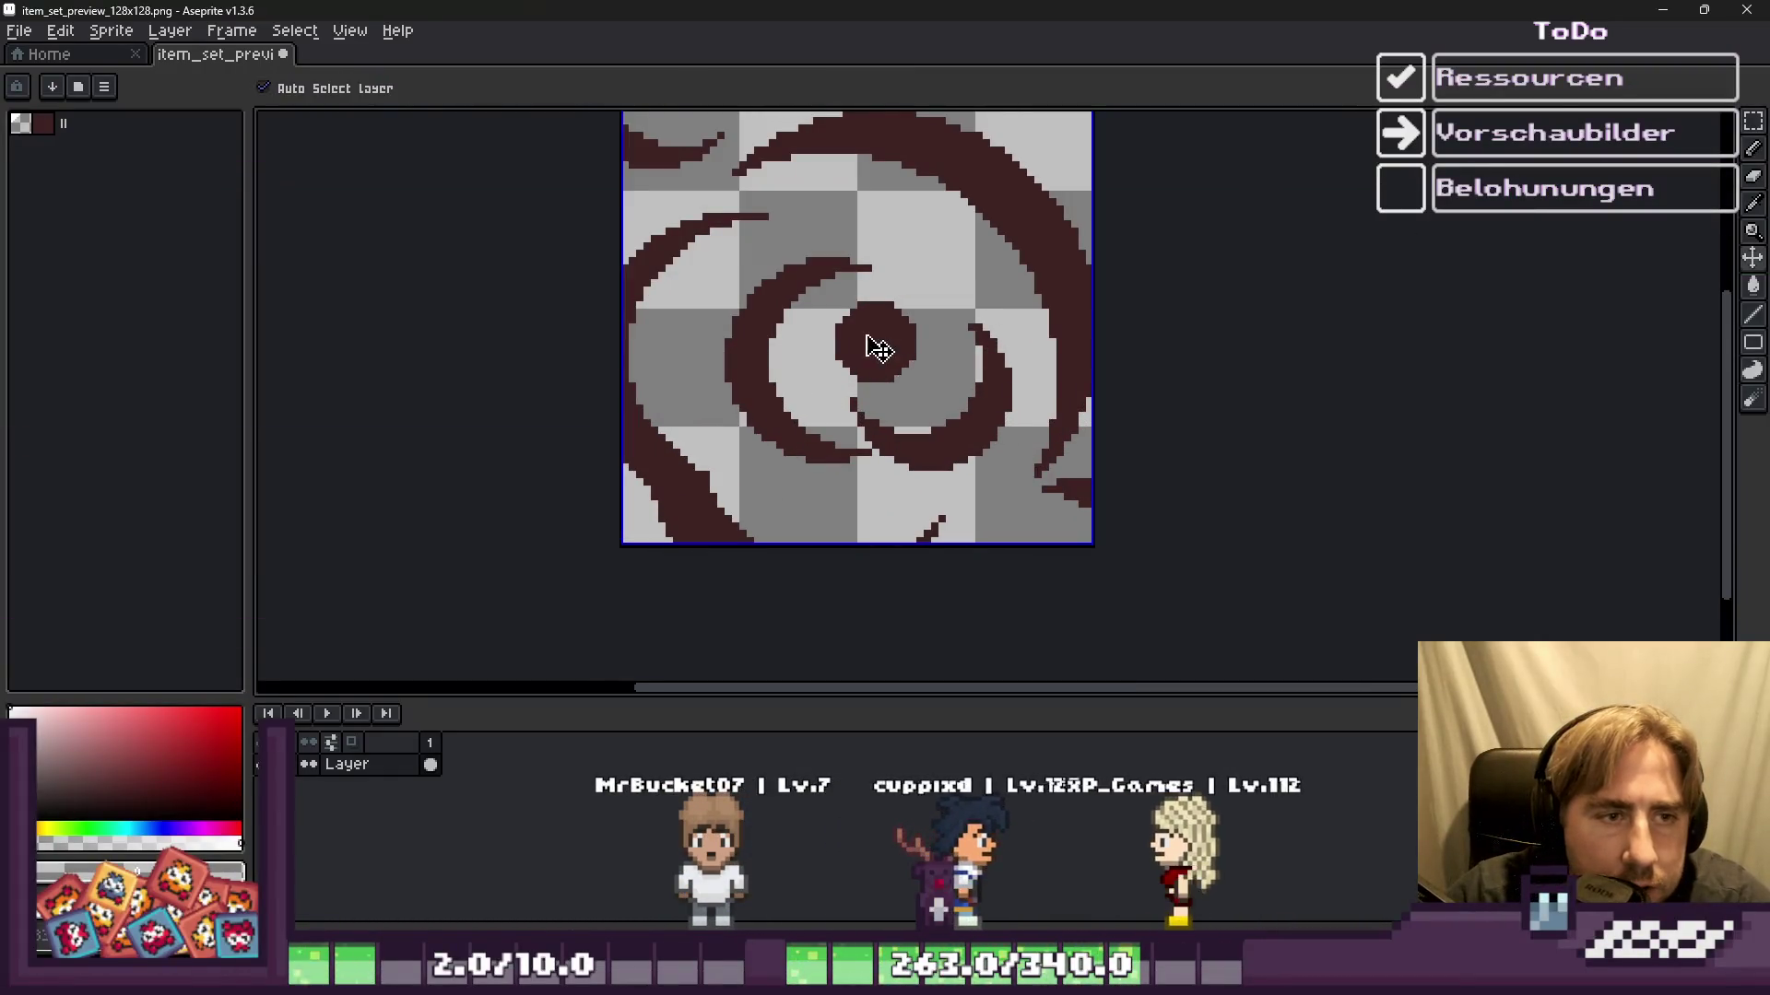
{"action": "scroll", "coordinate": [1095, 443], "scroll_direction": "down", "scroll_amount": 2}
{"action": "scroll", "coordinate": [880, 336], "scroll_direction": "up", "scroll_amount": 2}
{"action": "scroll", "coordinate": [875, 417], "scroll_direction": "down", "scroll_amount": 1}
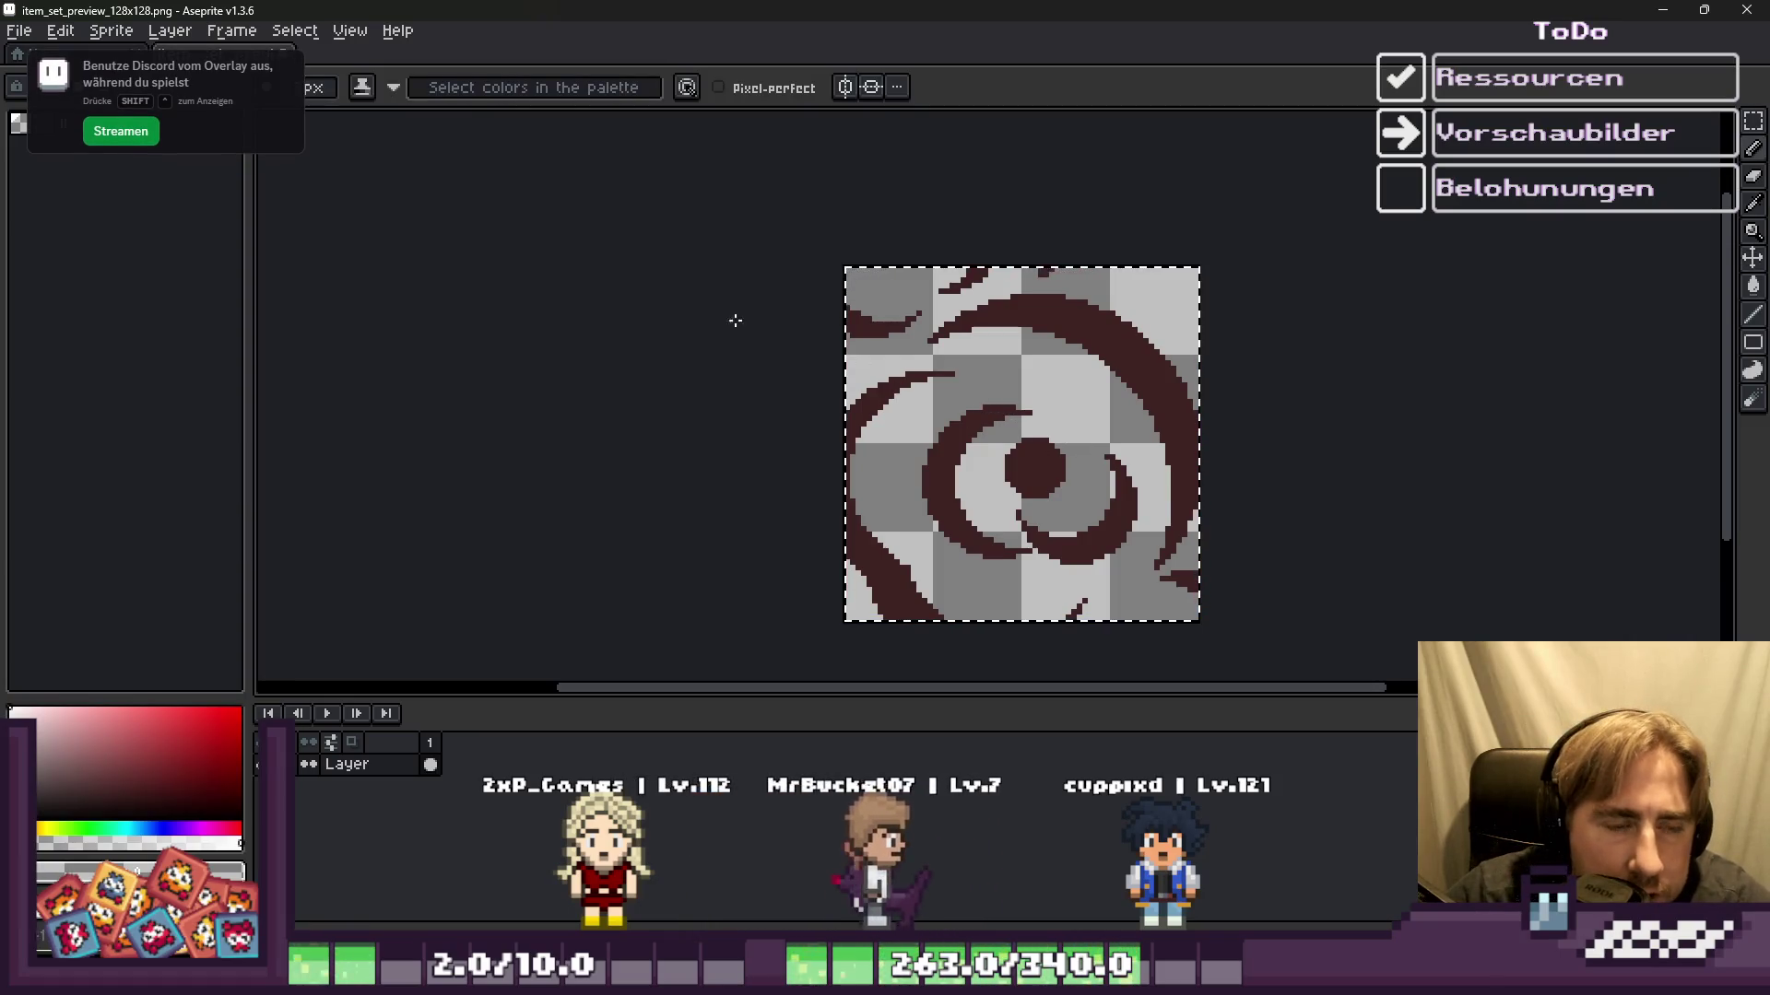
Step: Create a new blank 256×256 px sprite
{"action": "key", "text": "alt+f"}
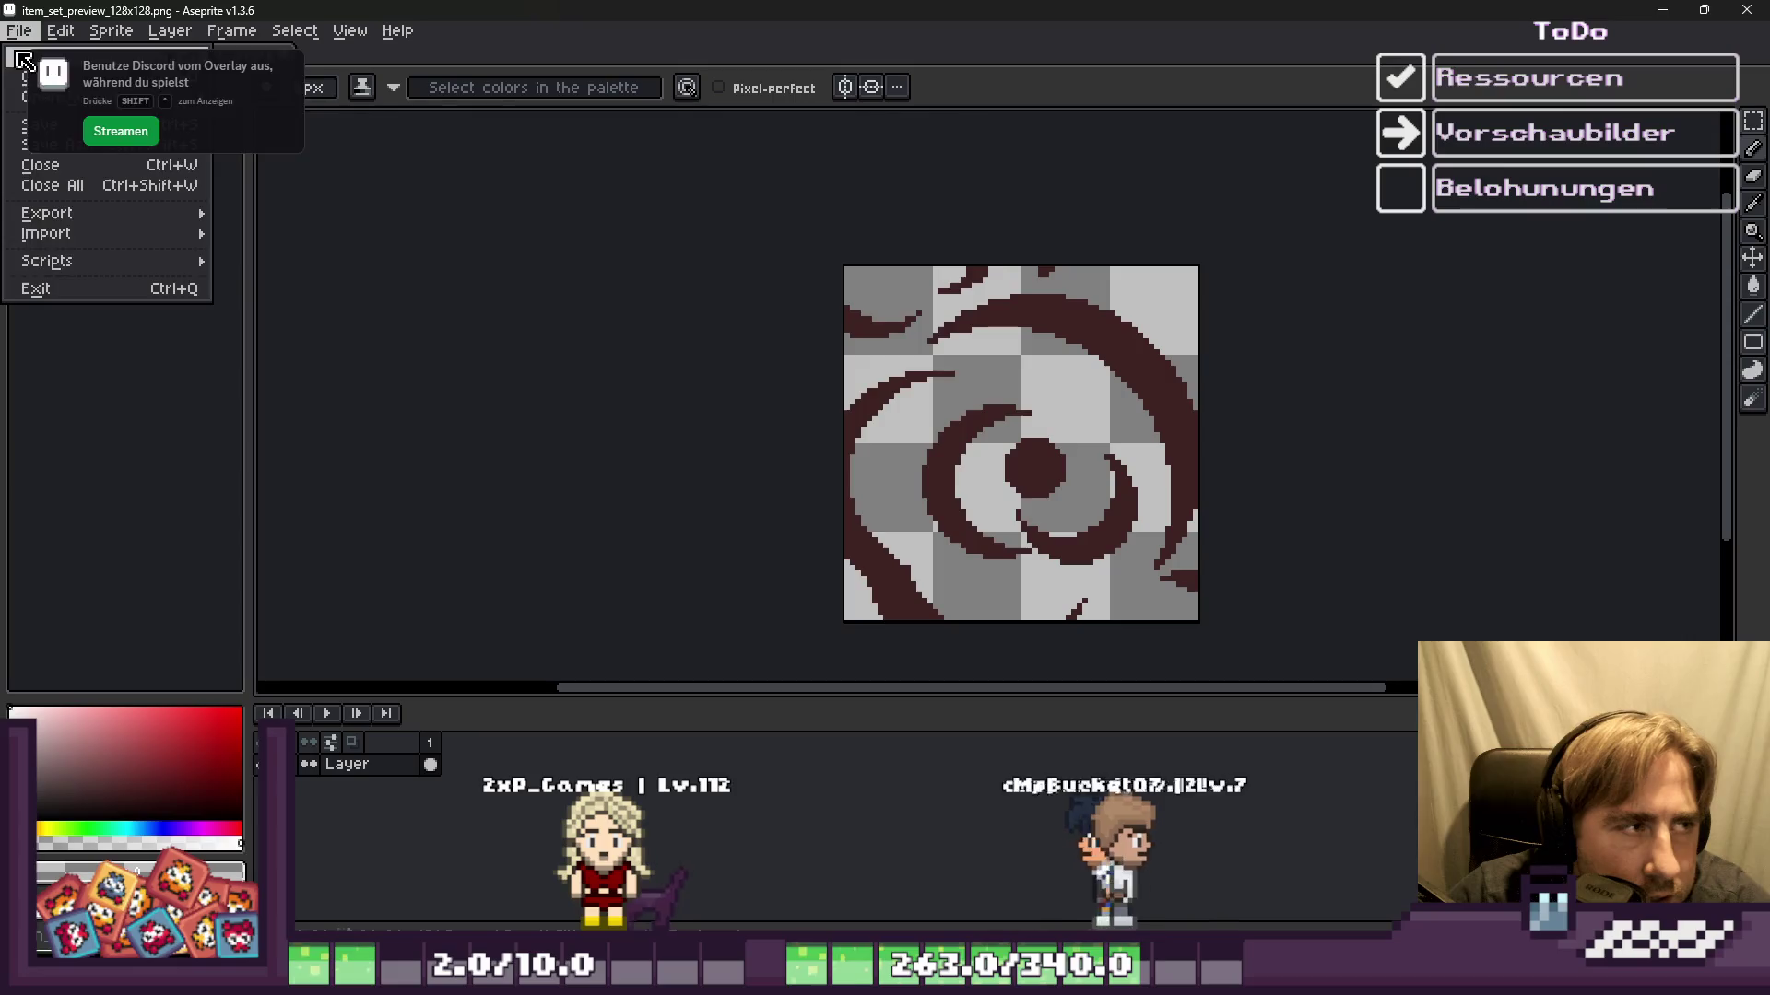
{"action": "key", "text": "n"}
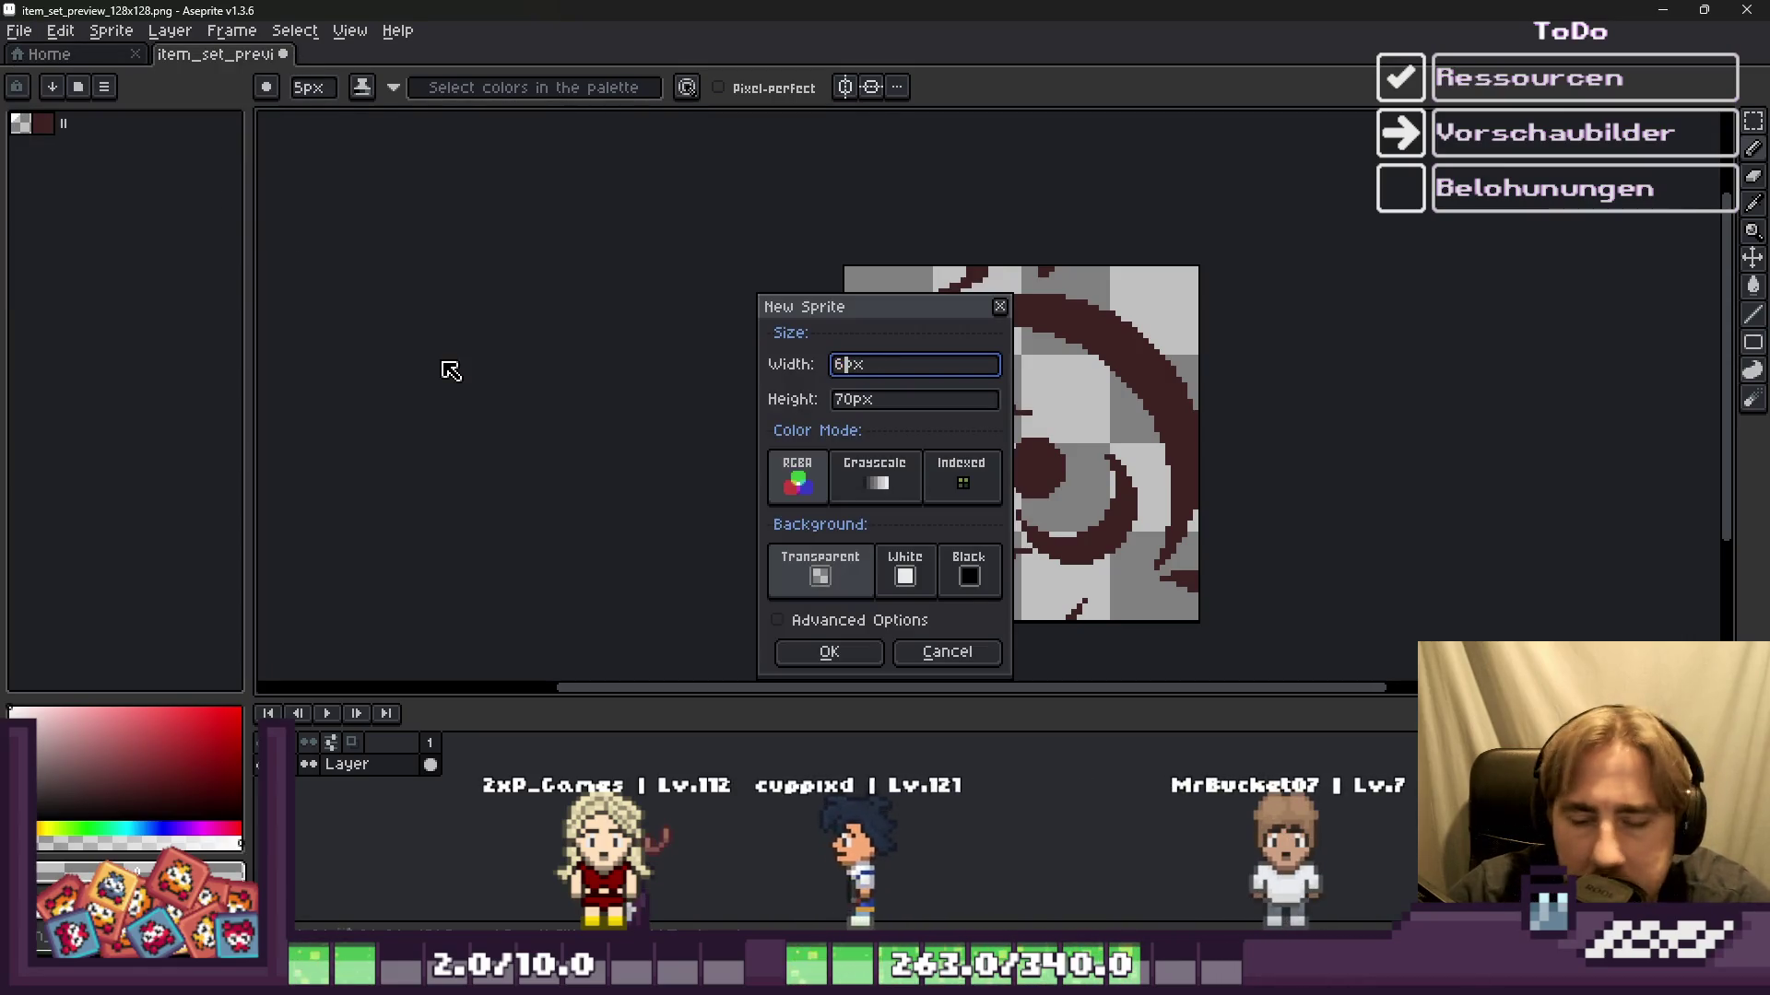
{"action": "type", "text": "4"}
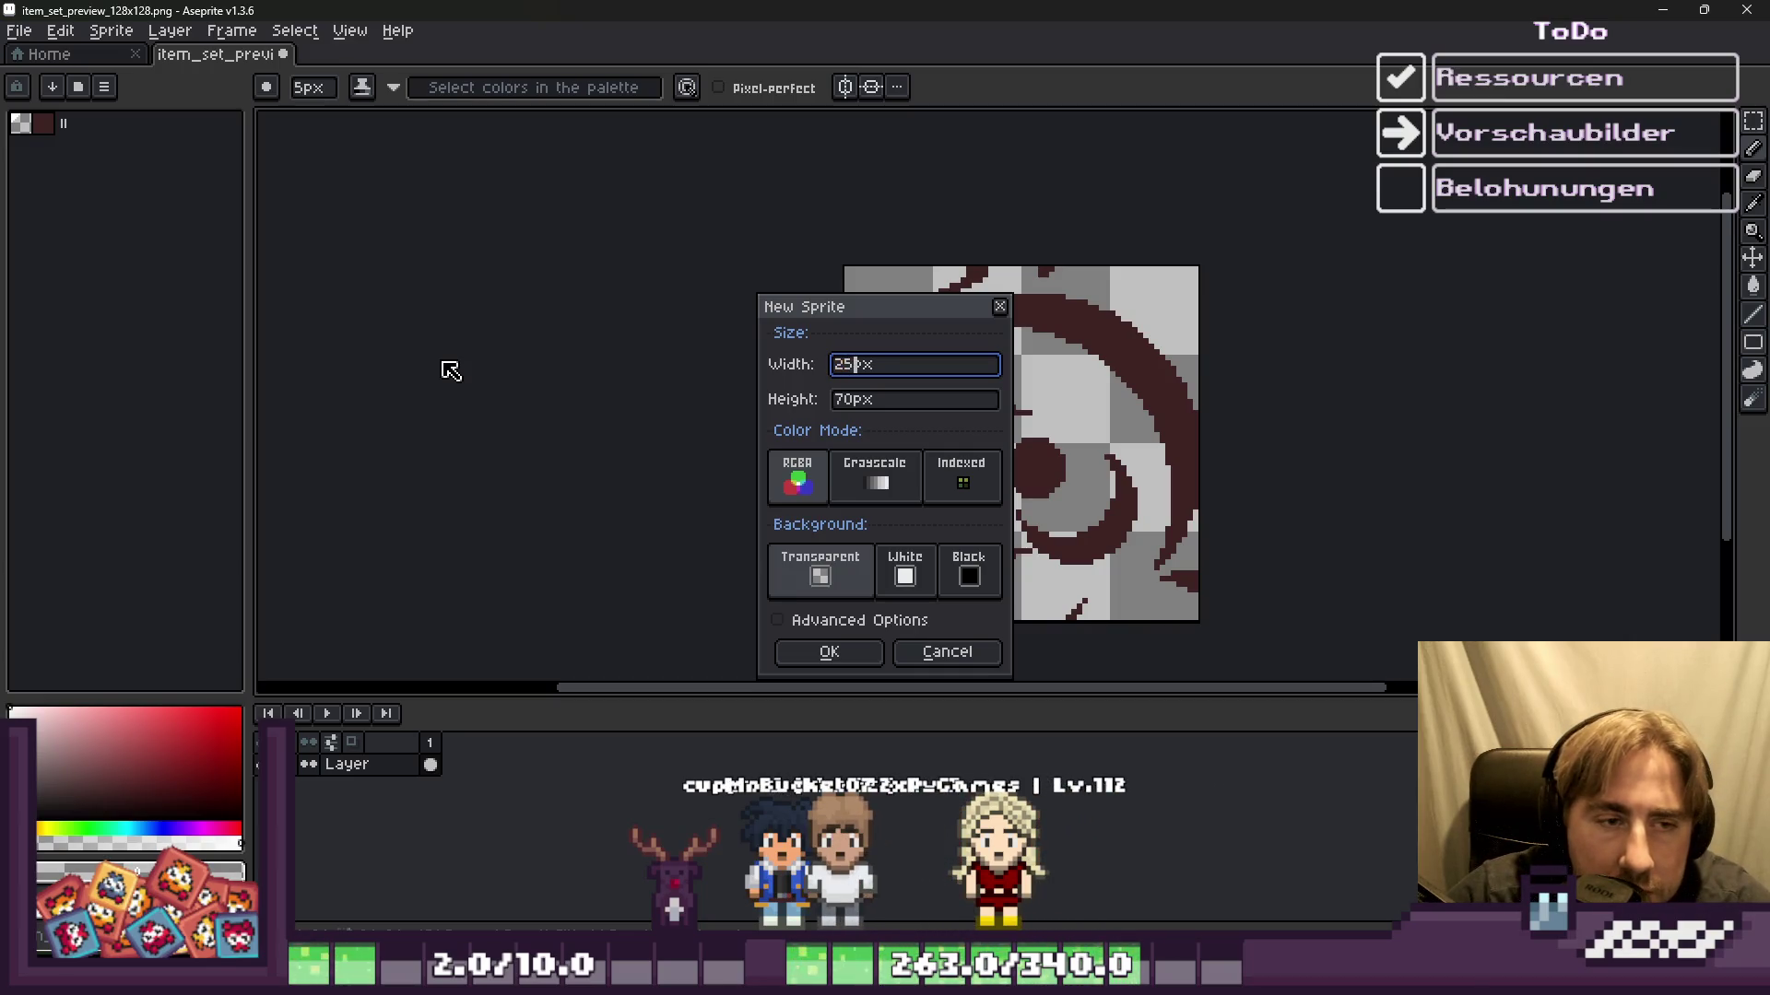
{"action": "key", "text": "Tab"}
{"action": "type", "text": "256"}
{"action": "key", "text": "Return"}
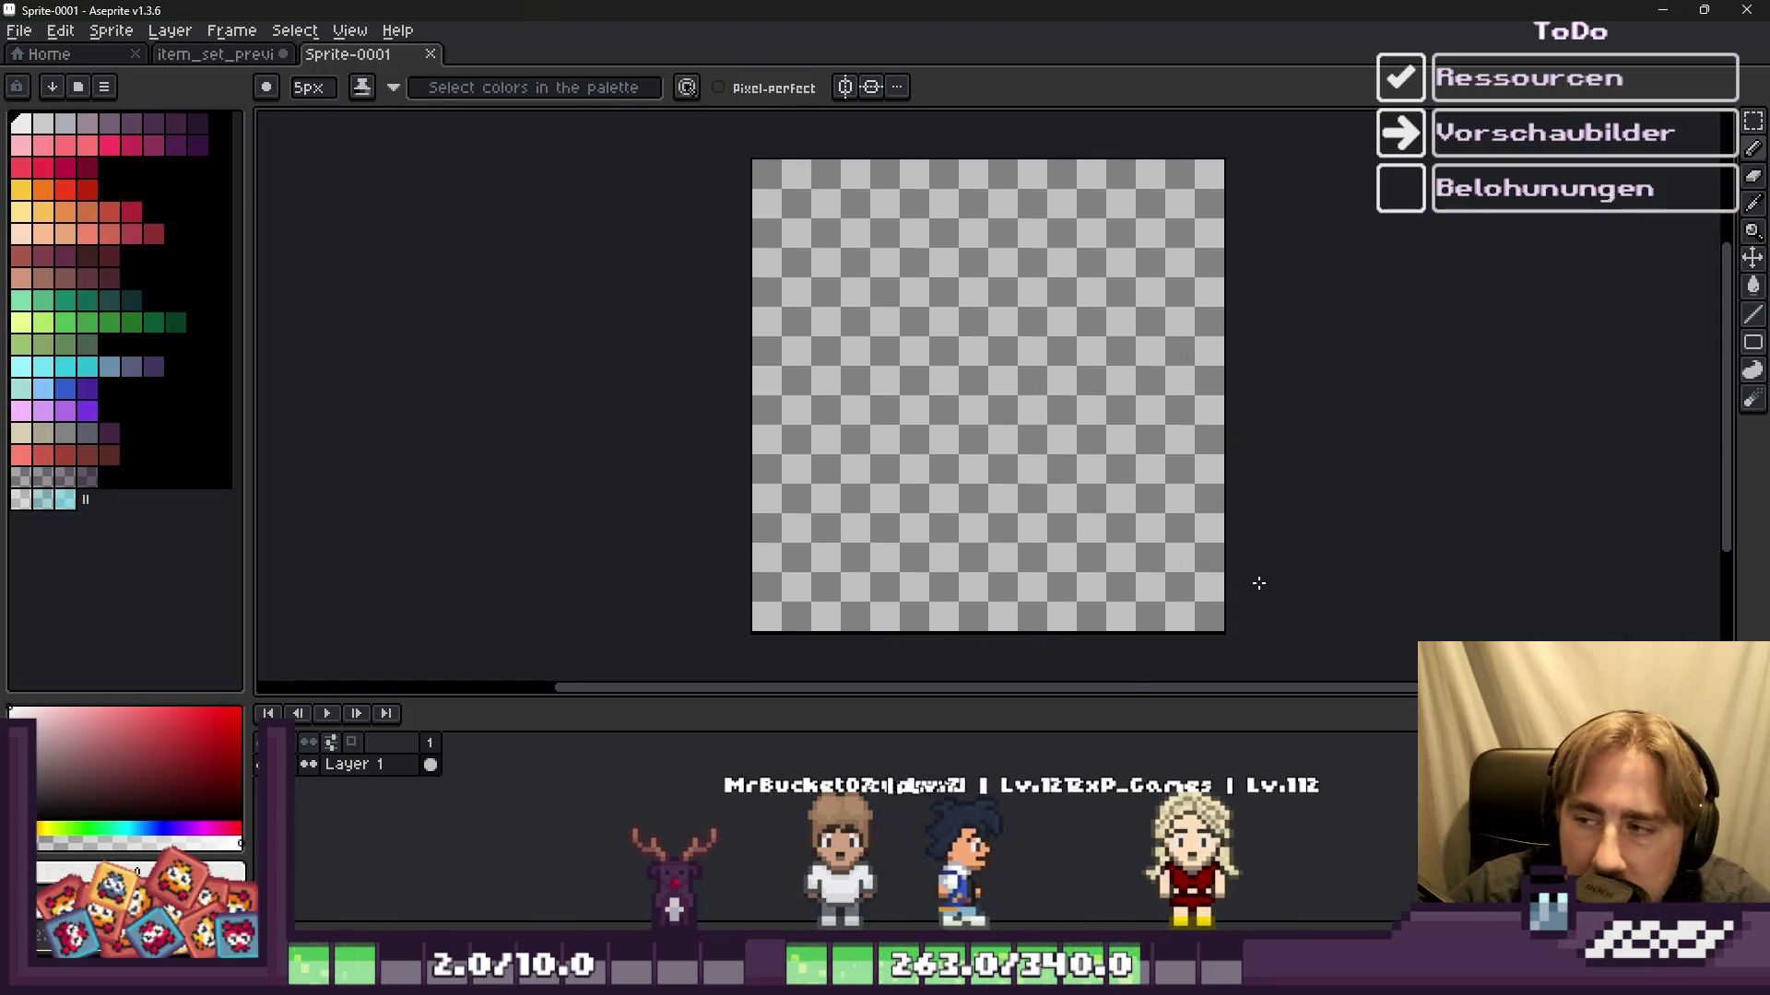
Step: Set the sprite's grid to 64×64 in Grid Settings
{"action": "scroll", "coordinate": [1239, 586], "scroll_direction": "up", "scroll_amount": 2}
{"action": "scroll", "coordinate": [922, 277], "scroll_direction": "down", "scroll_amount": 2}
{"action": "scroll", "coordinate": [765, 185], "scroll_direction": "up", "scroll_amount": 4}
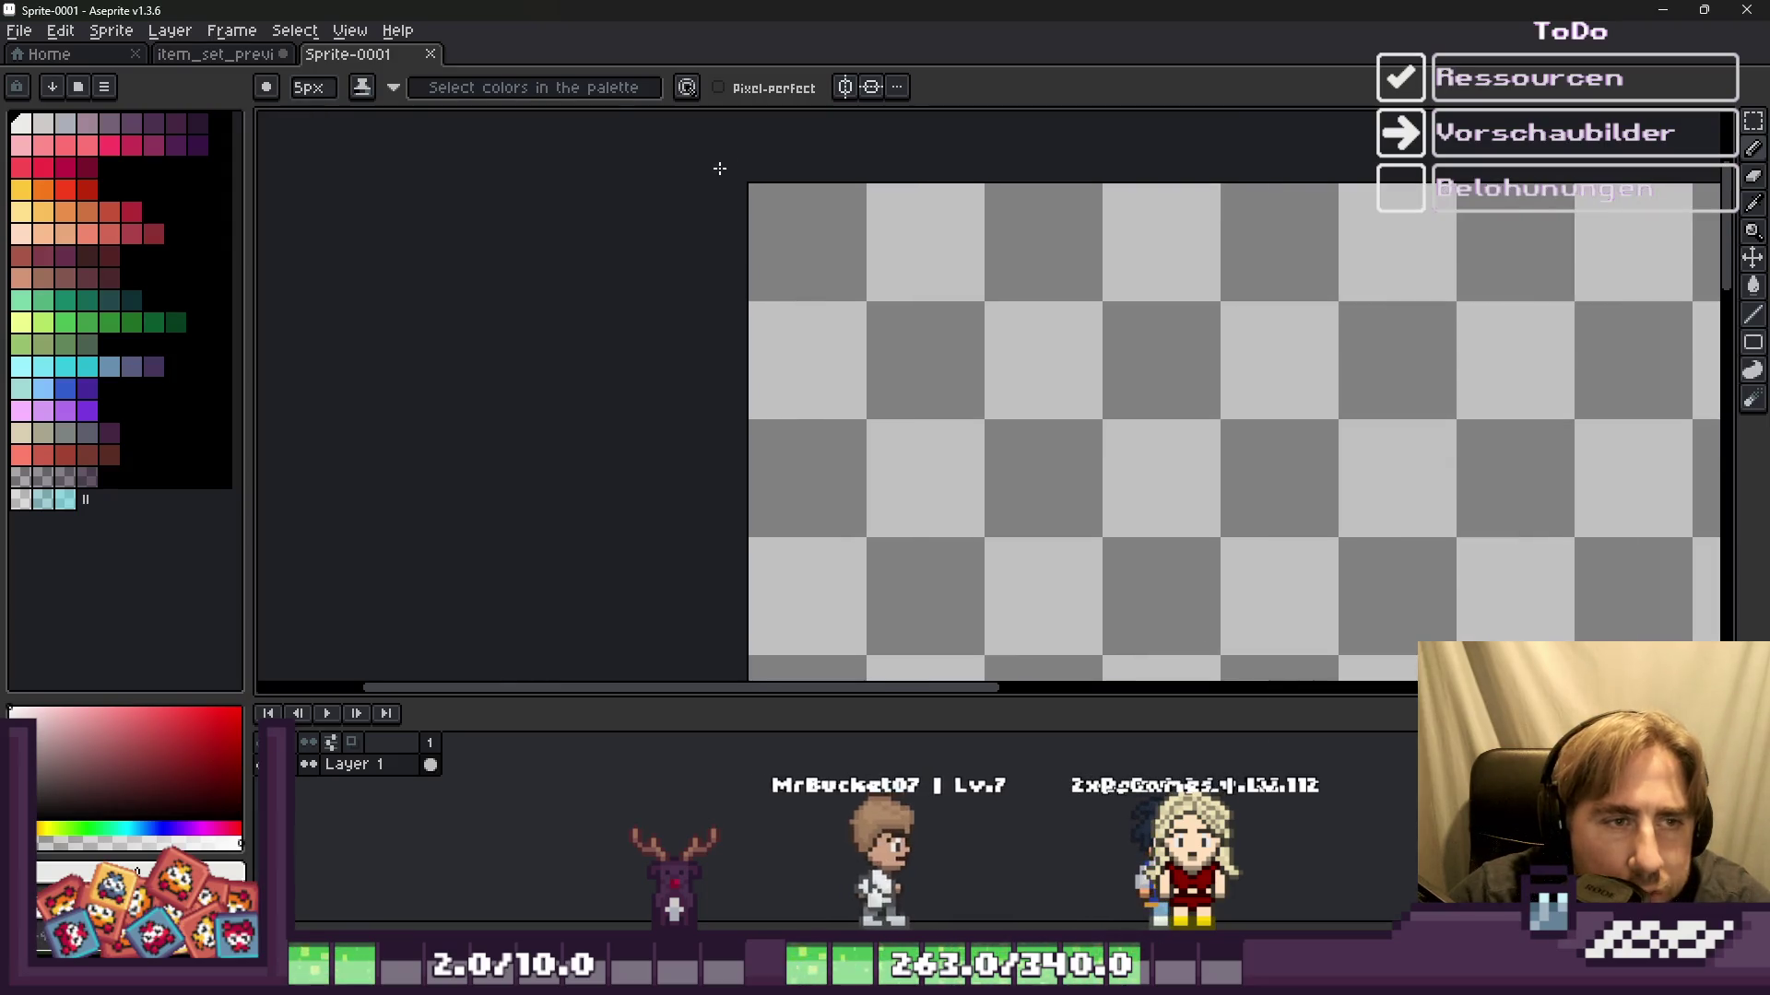
{"action": "scroll", "coordinate": [785, 226], "scroll_direction": "down", "scroll_amount": 1}
{"action": "key", "text": "v"}
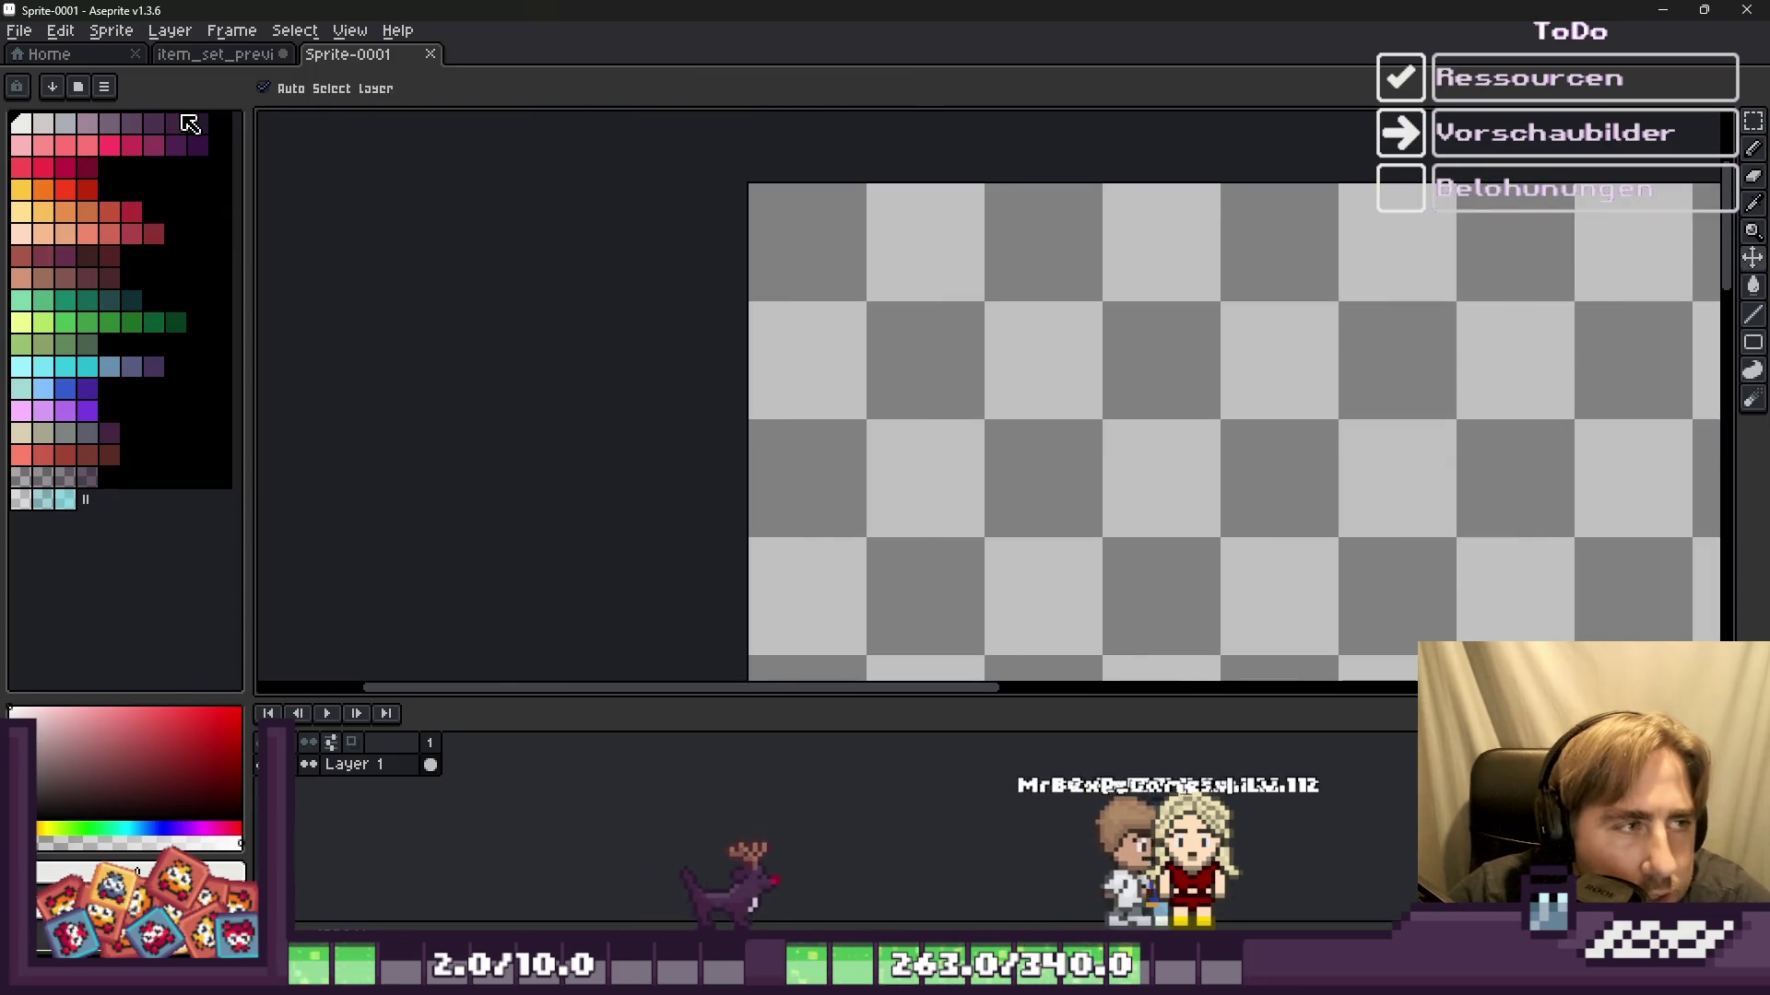
{"action": "left_click", "coordinate": [349, 30]}
{"action": "mouse_move", "coordinate": [363, 131]}
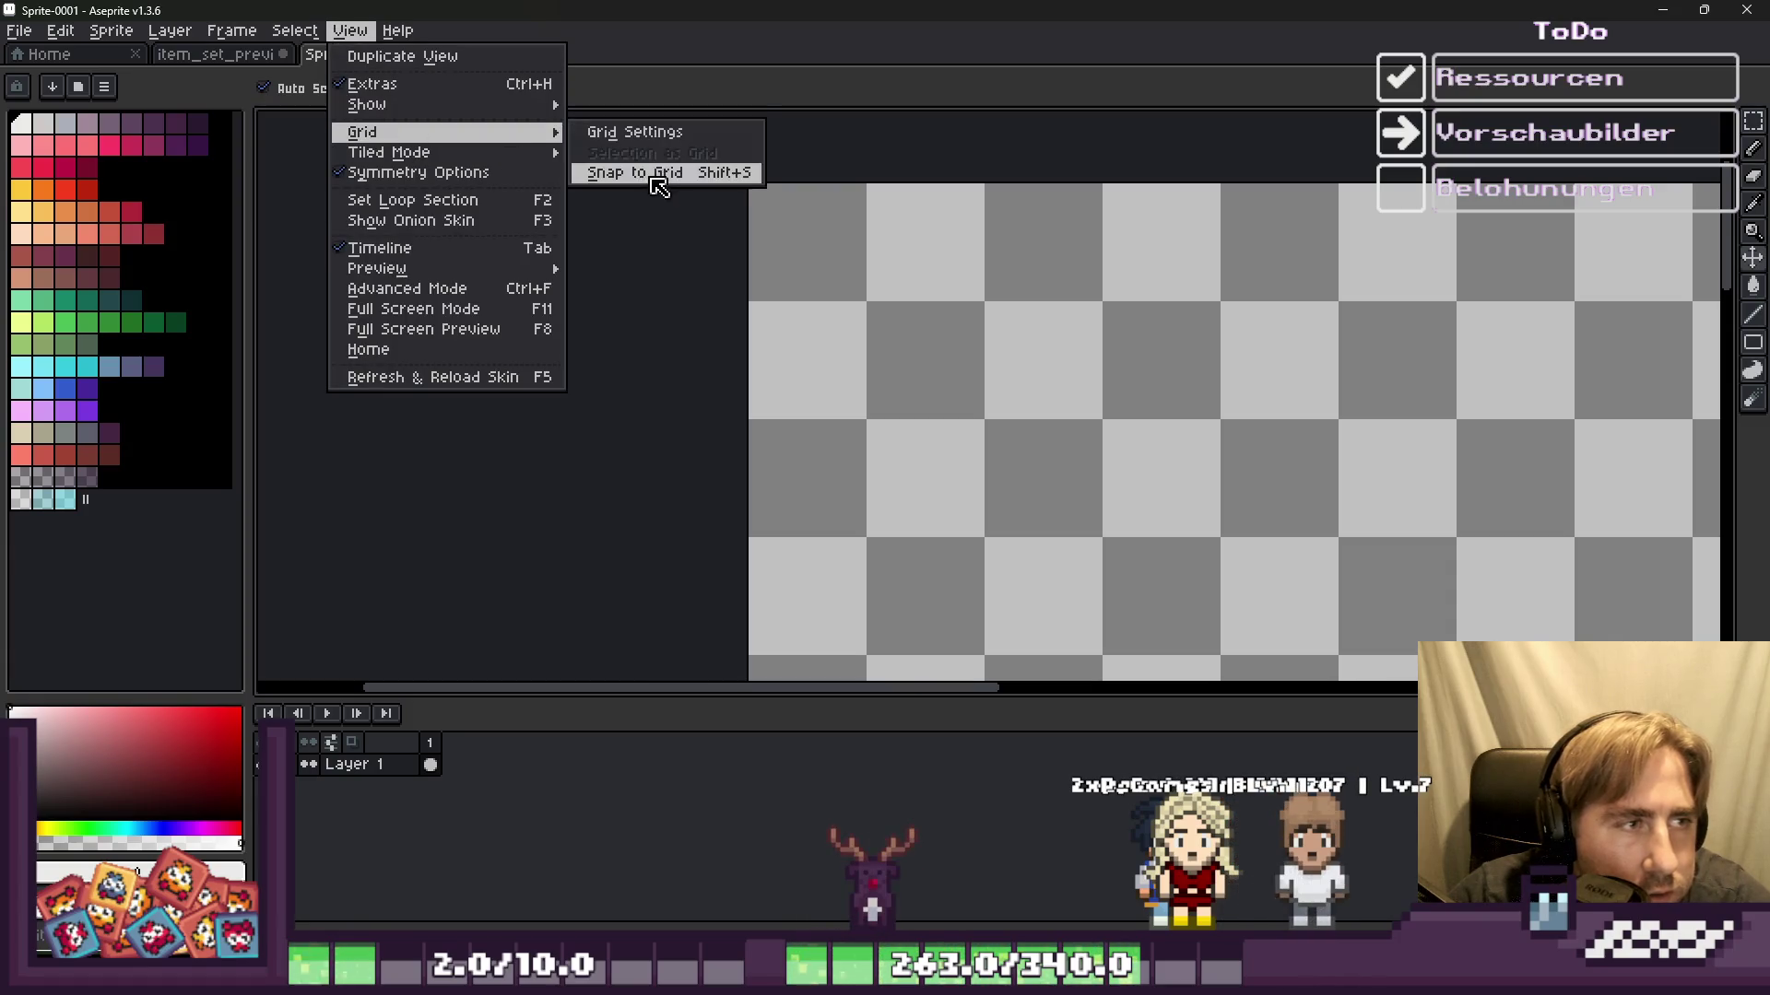
{"action": "left_click", "coordinate": [636, 136]}
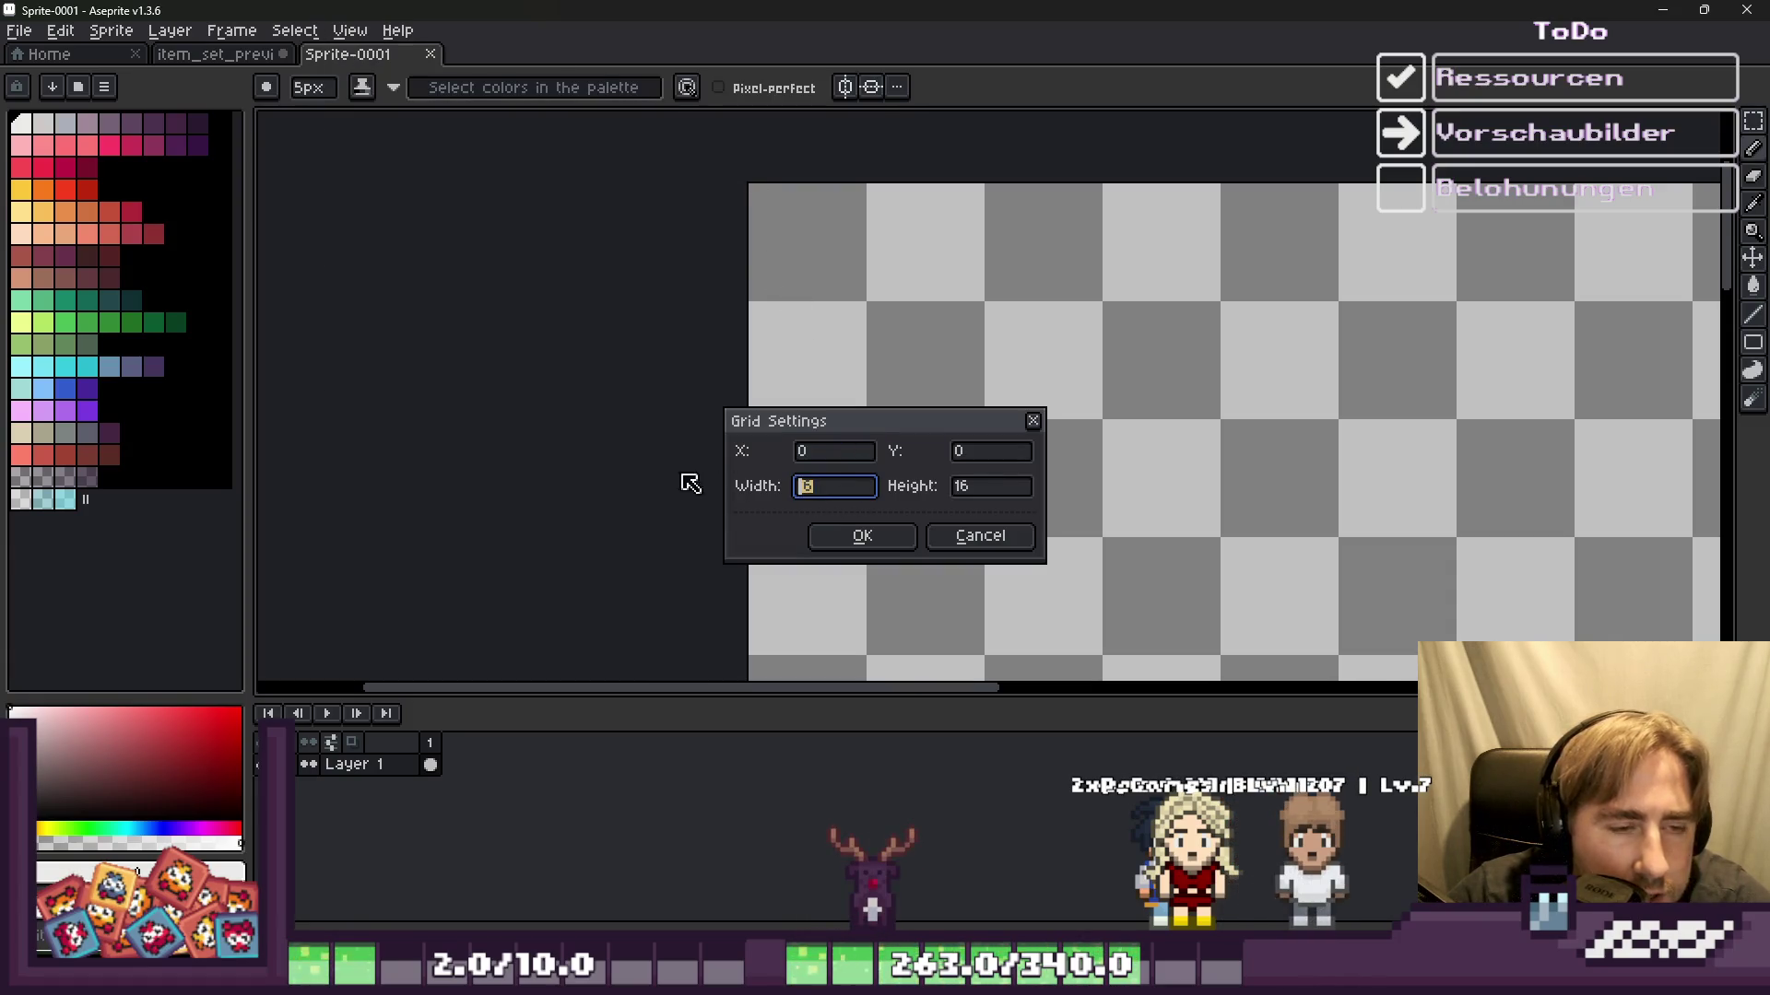
{"action": "key", "text": "BackSpace"}
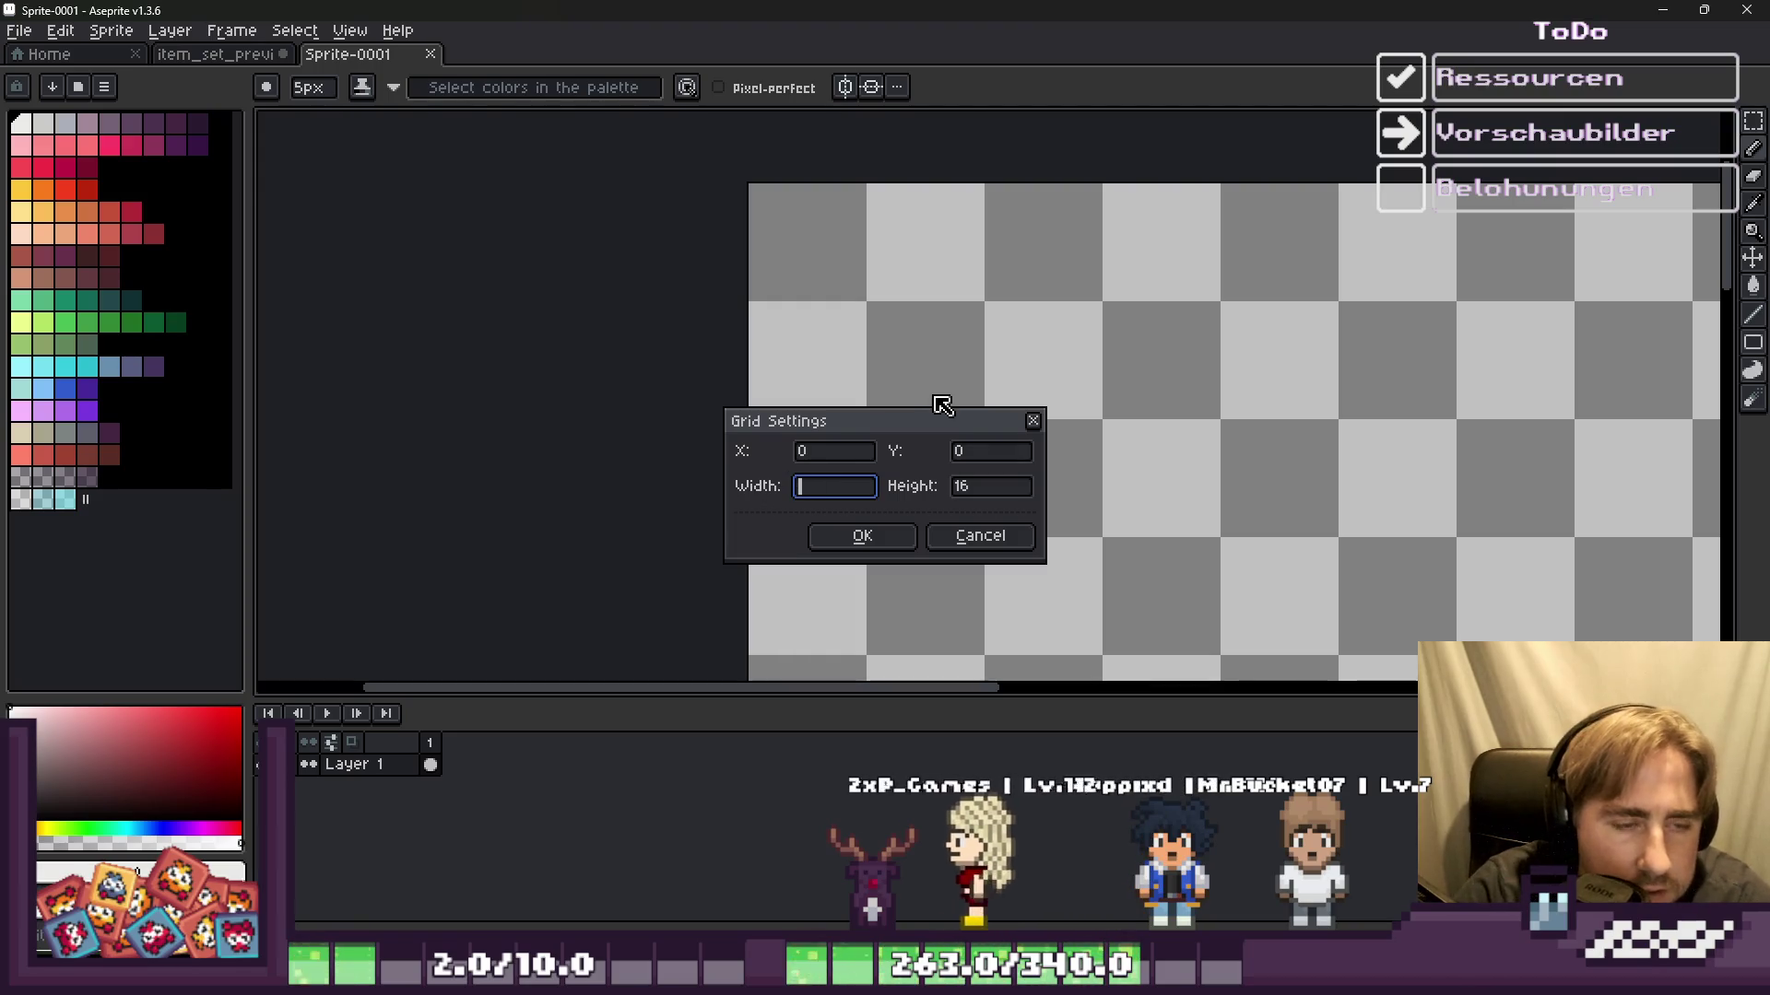
{"action": "type", "text": "64"}
{"action": "key", "text": "Tab"}
{"action": "key", "text": "BackSpace"}
{"action": "type", "text": "4"}
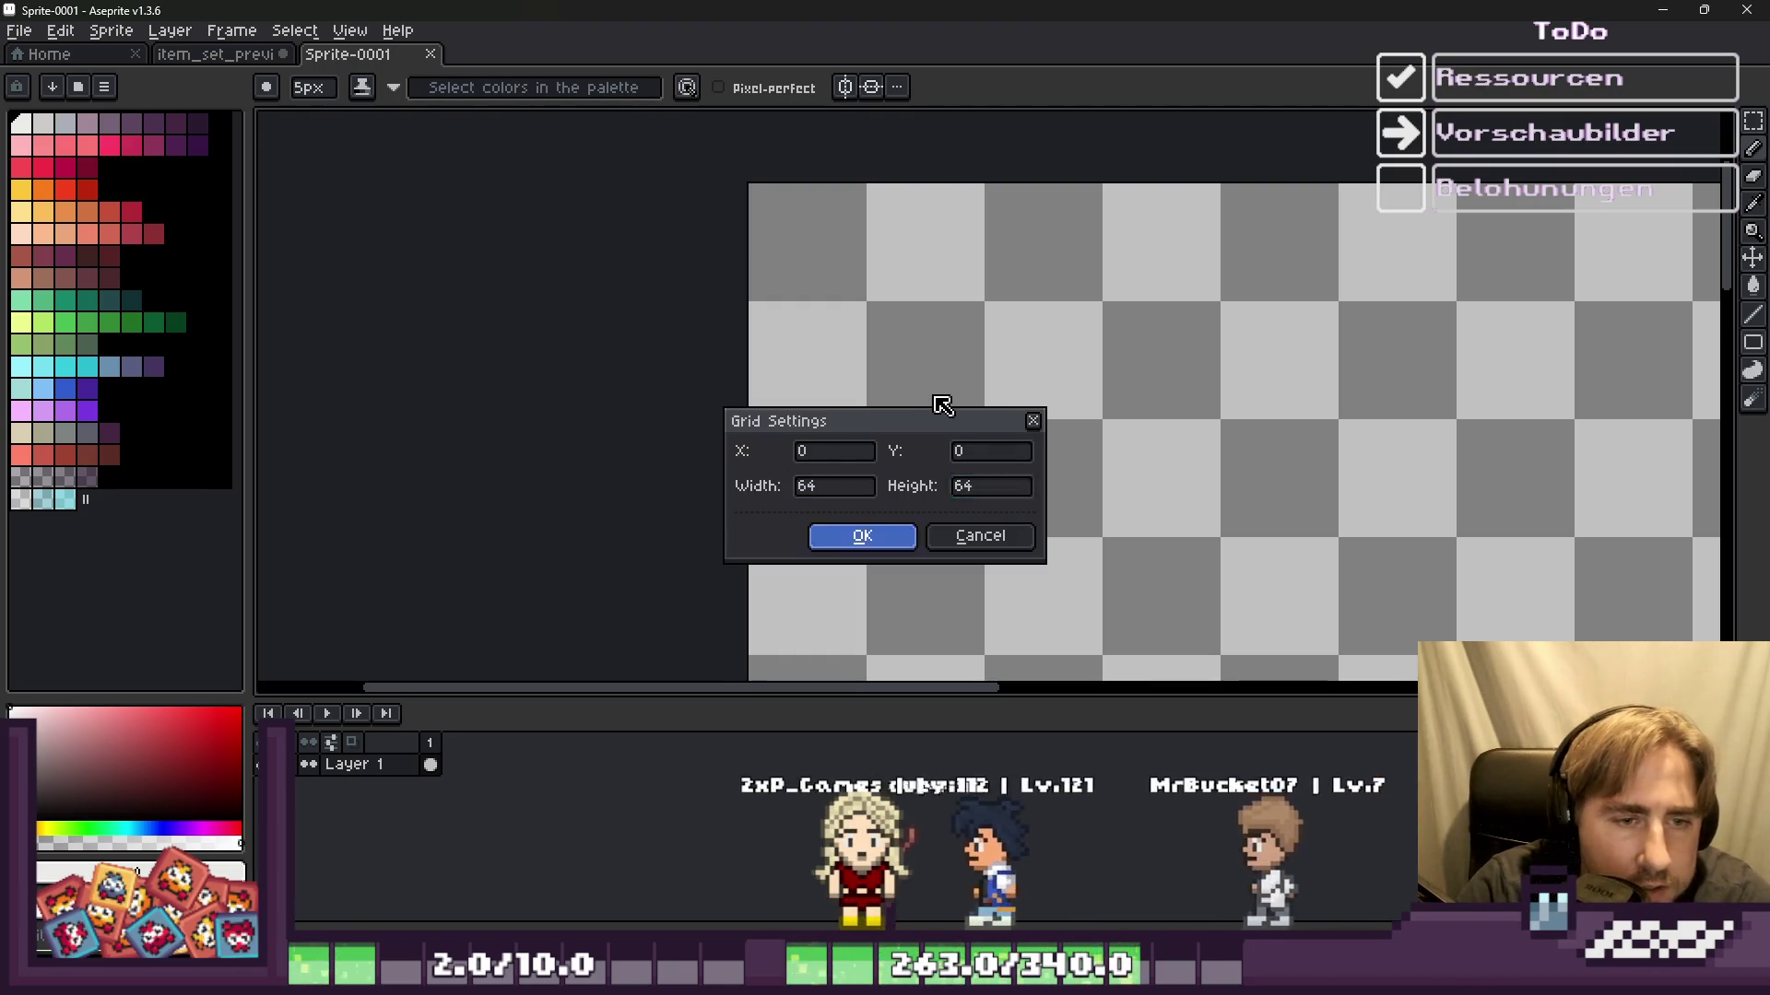
{"action": "key", "text": "Return"}
Step: Test and undo a stroke, compare both sprite tabs, then return to Godot
{"action": "mouse_move", "coordinate": [835, 311]}
{"action": "left_mouse_down"}
{"action": "mouse_move", "coordinate": [1146, 375]}
{"action": "mouse_move", "coordinate": [1118, 461]}
{"action": "left_mouse_up"}
{"action": "key", "text": "ctrl+z"}
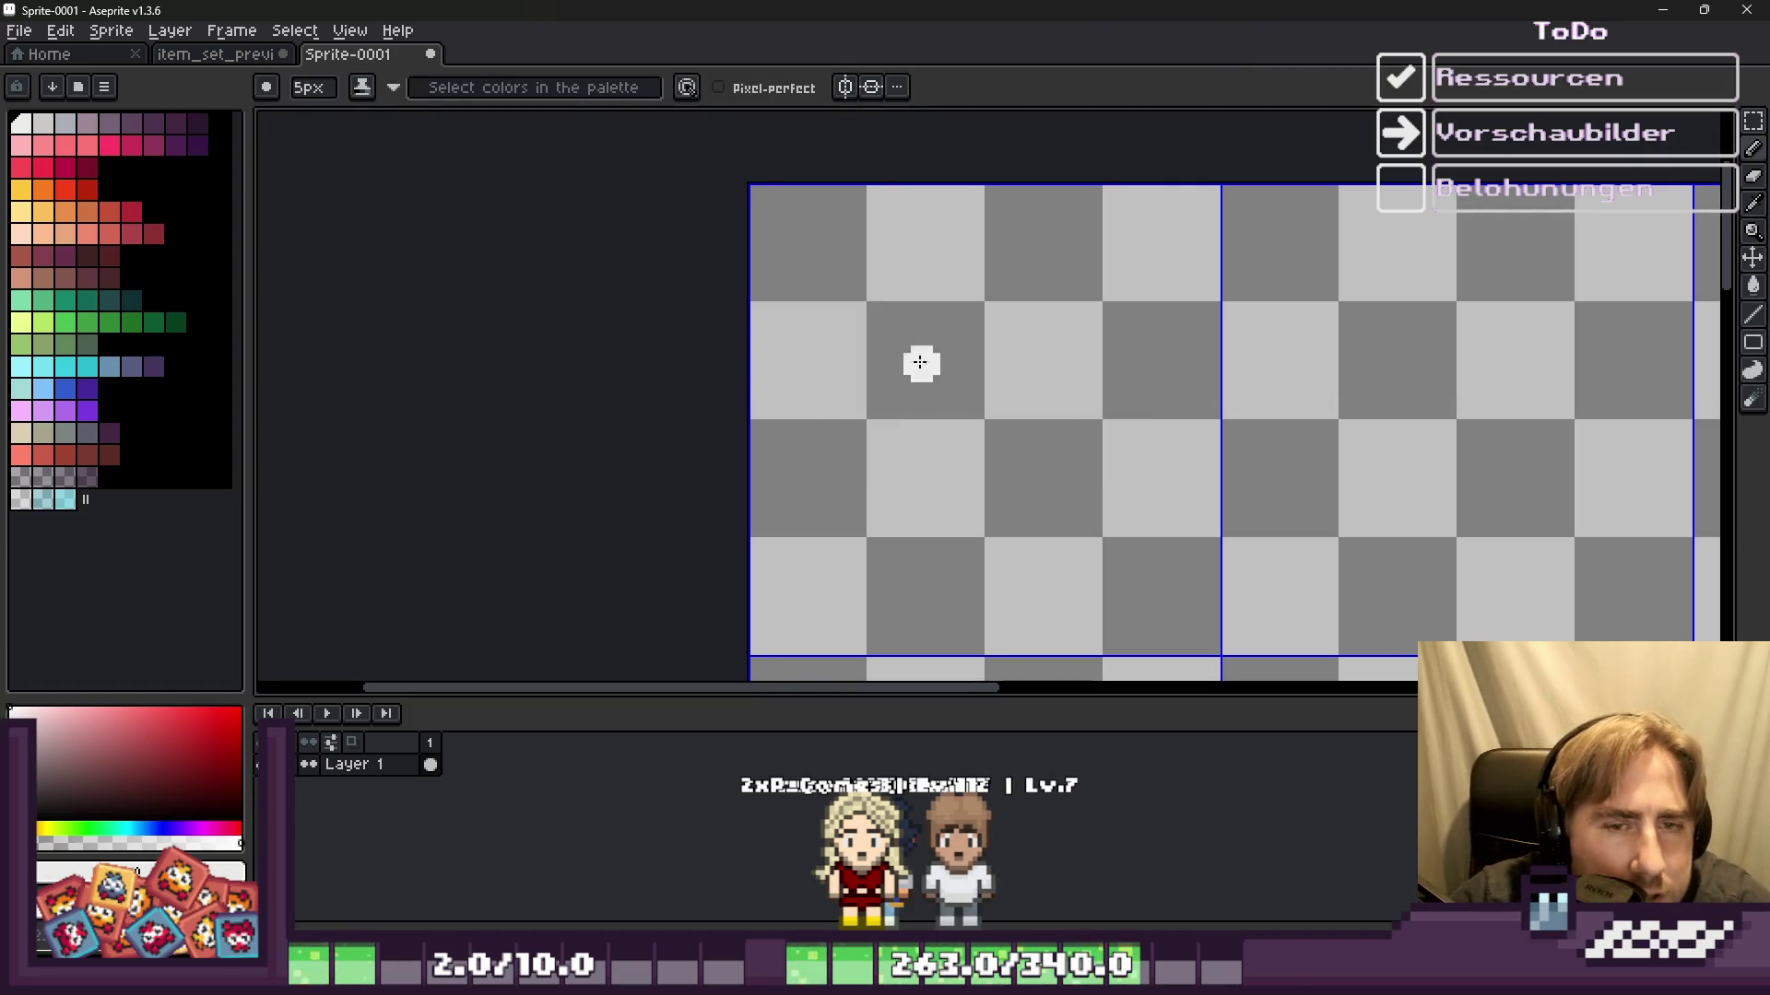
{"action": "left_click", "coordinate": [187, 57]}
{"action": "left_click", "coordinate": [356, 59]}
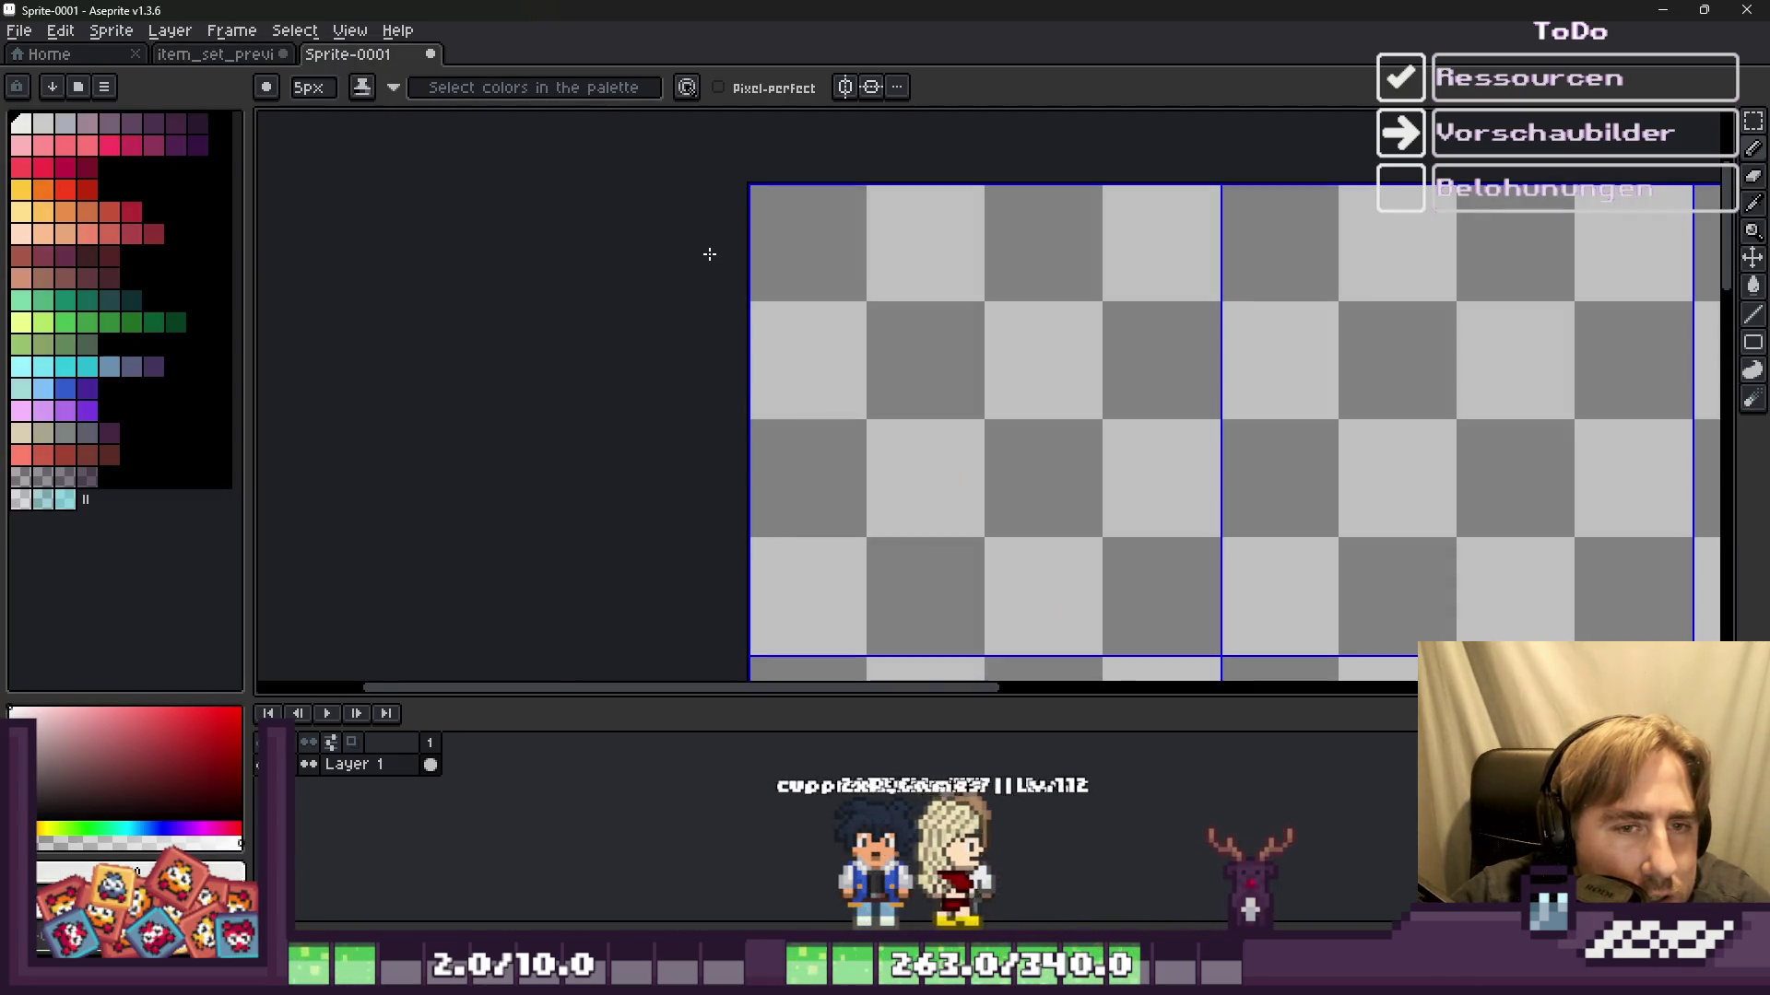
{"action": "scroll", "coordinate": [709, 253], "scroll_direction": "down", "scroll_amount": 1}
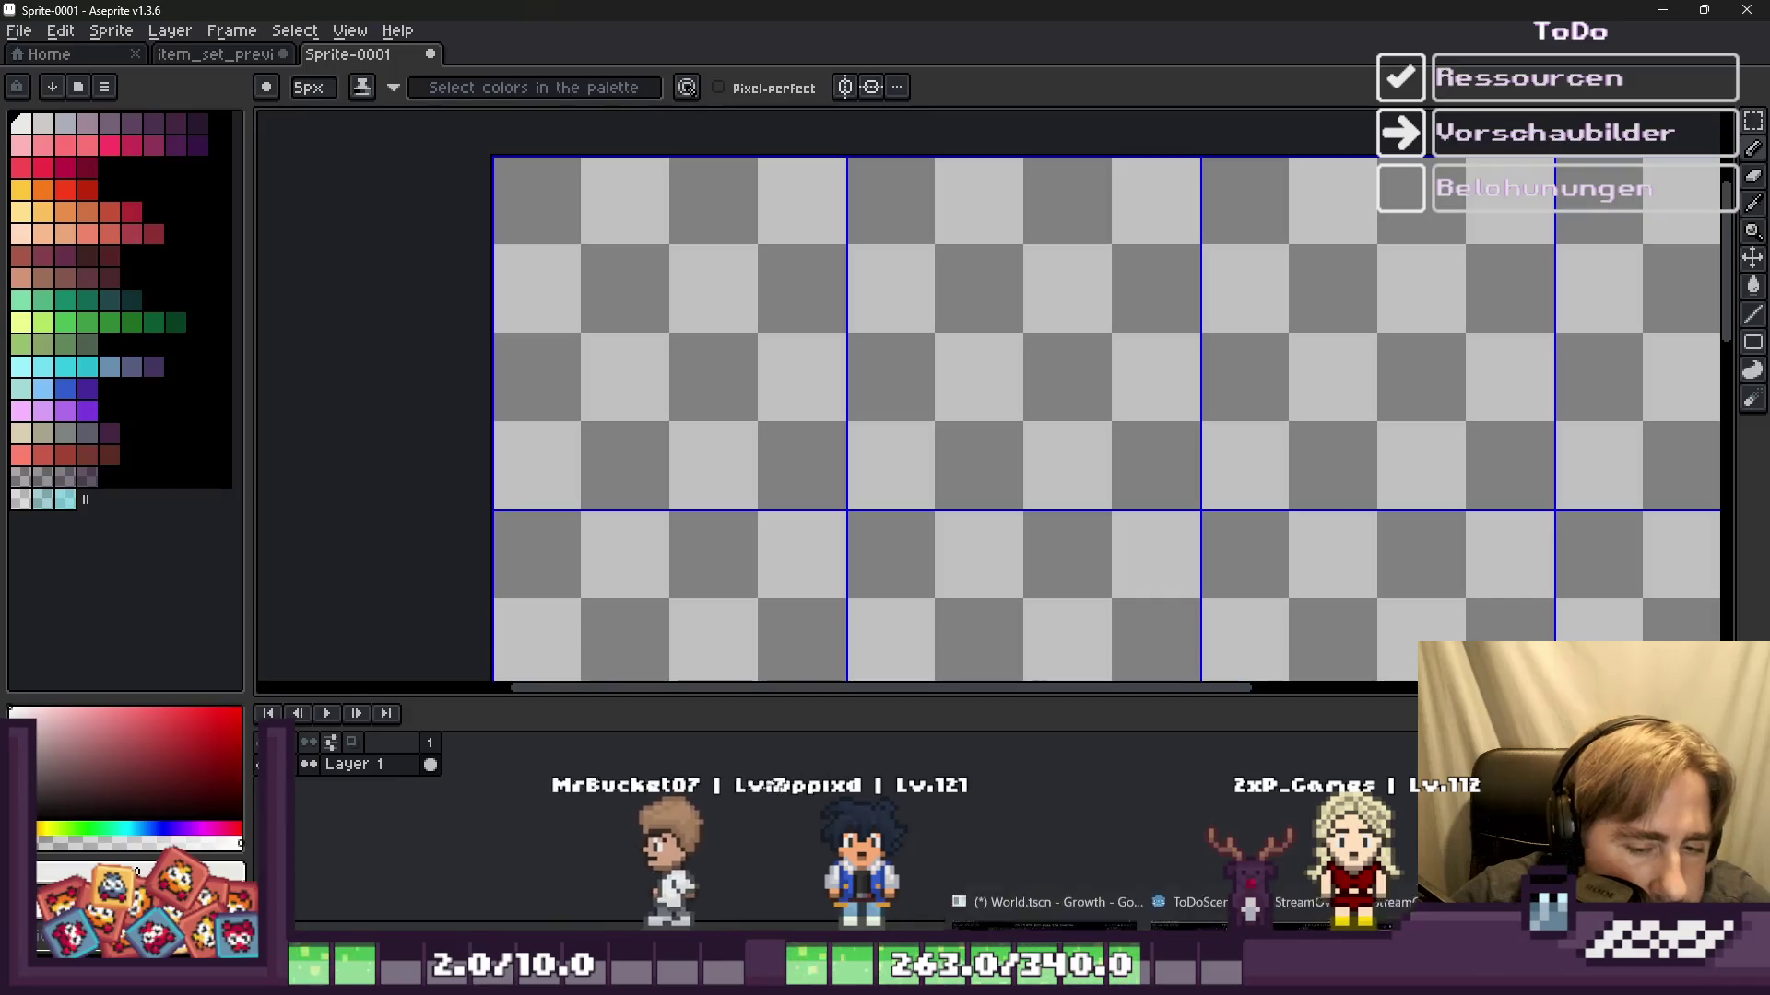
{"action": "left_click", "coordinate": [998, 909]}
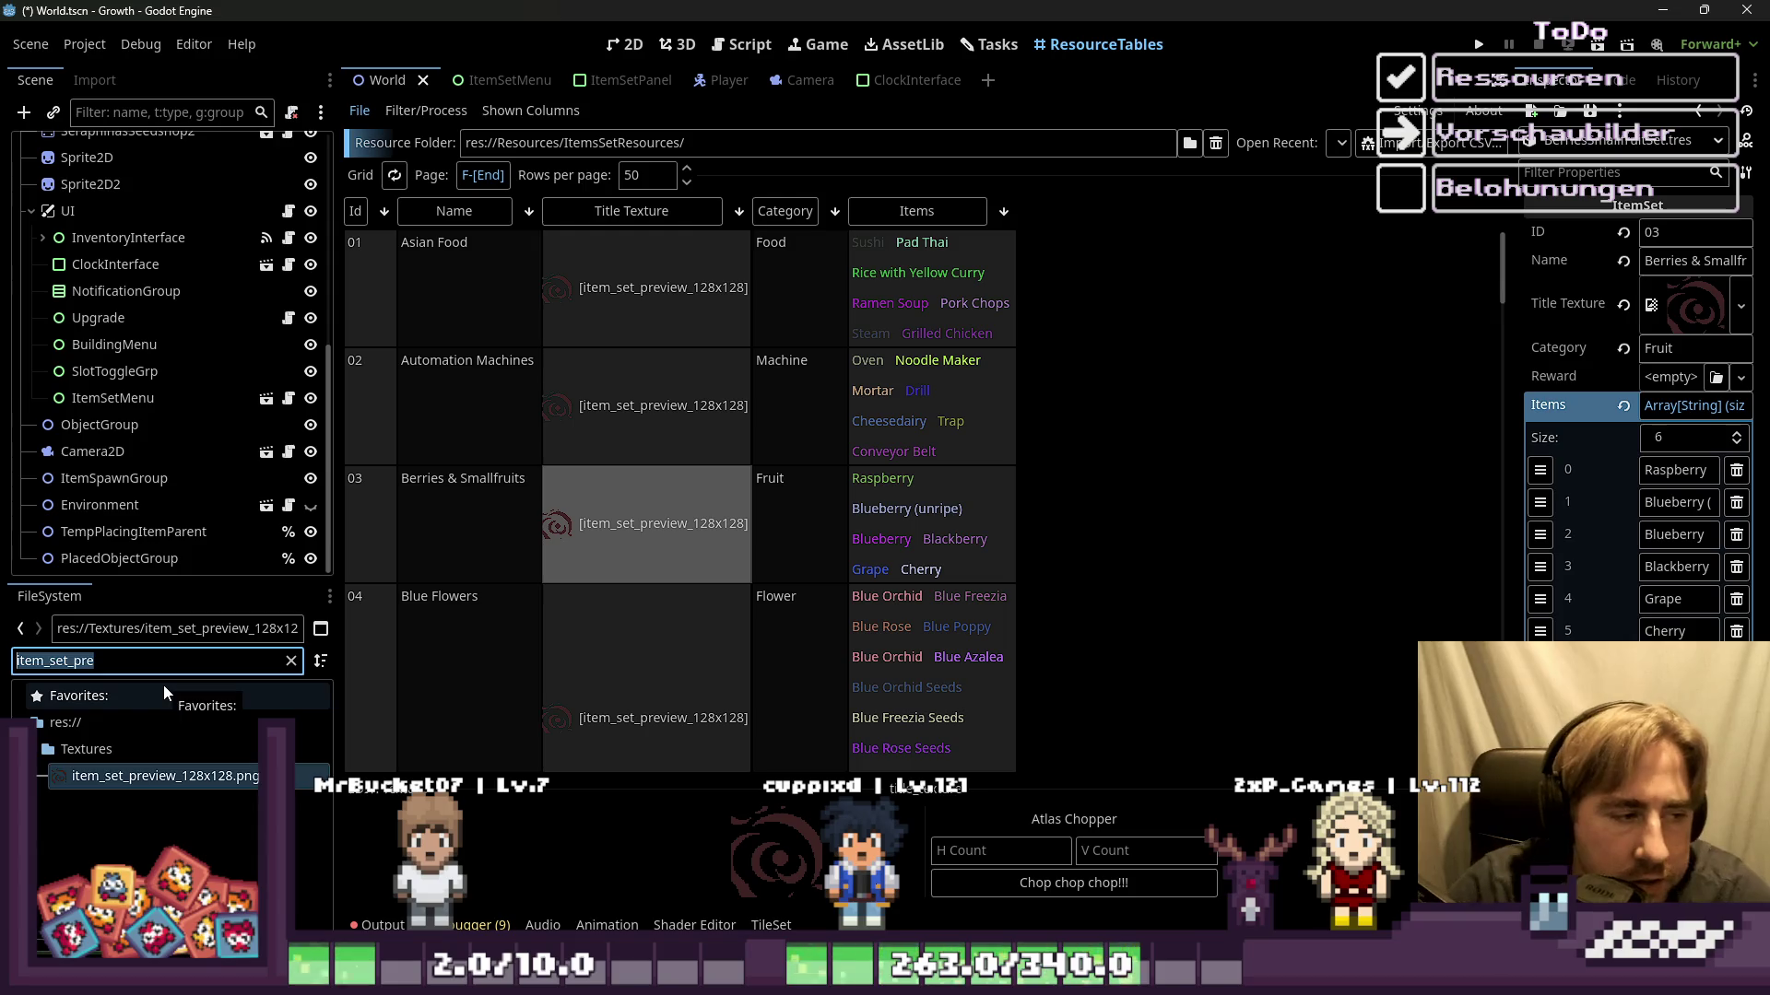
Step: Filter the FileSystem for 'oven' and open oven_sprite_world.png in Aseprite
{"action": "type", "text": "Sush"}
{"action": "key", "text": "BackSpace"}
{"action": "key", "text": "BackSpace"}
{"action": "key", "text": "BackSpace"}
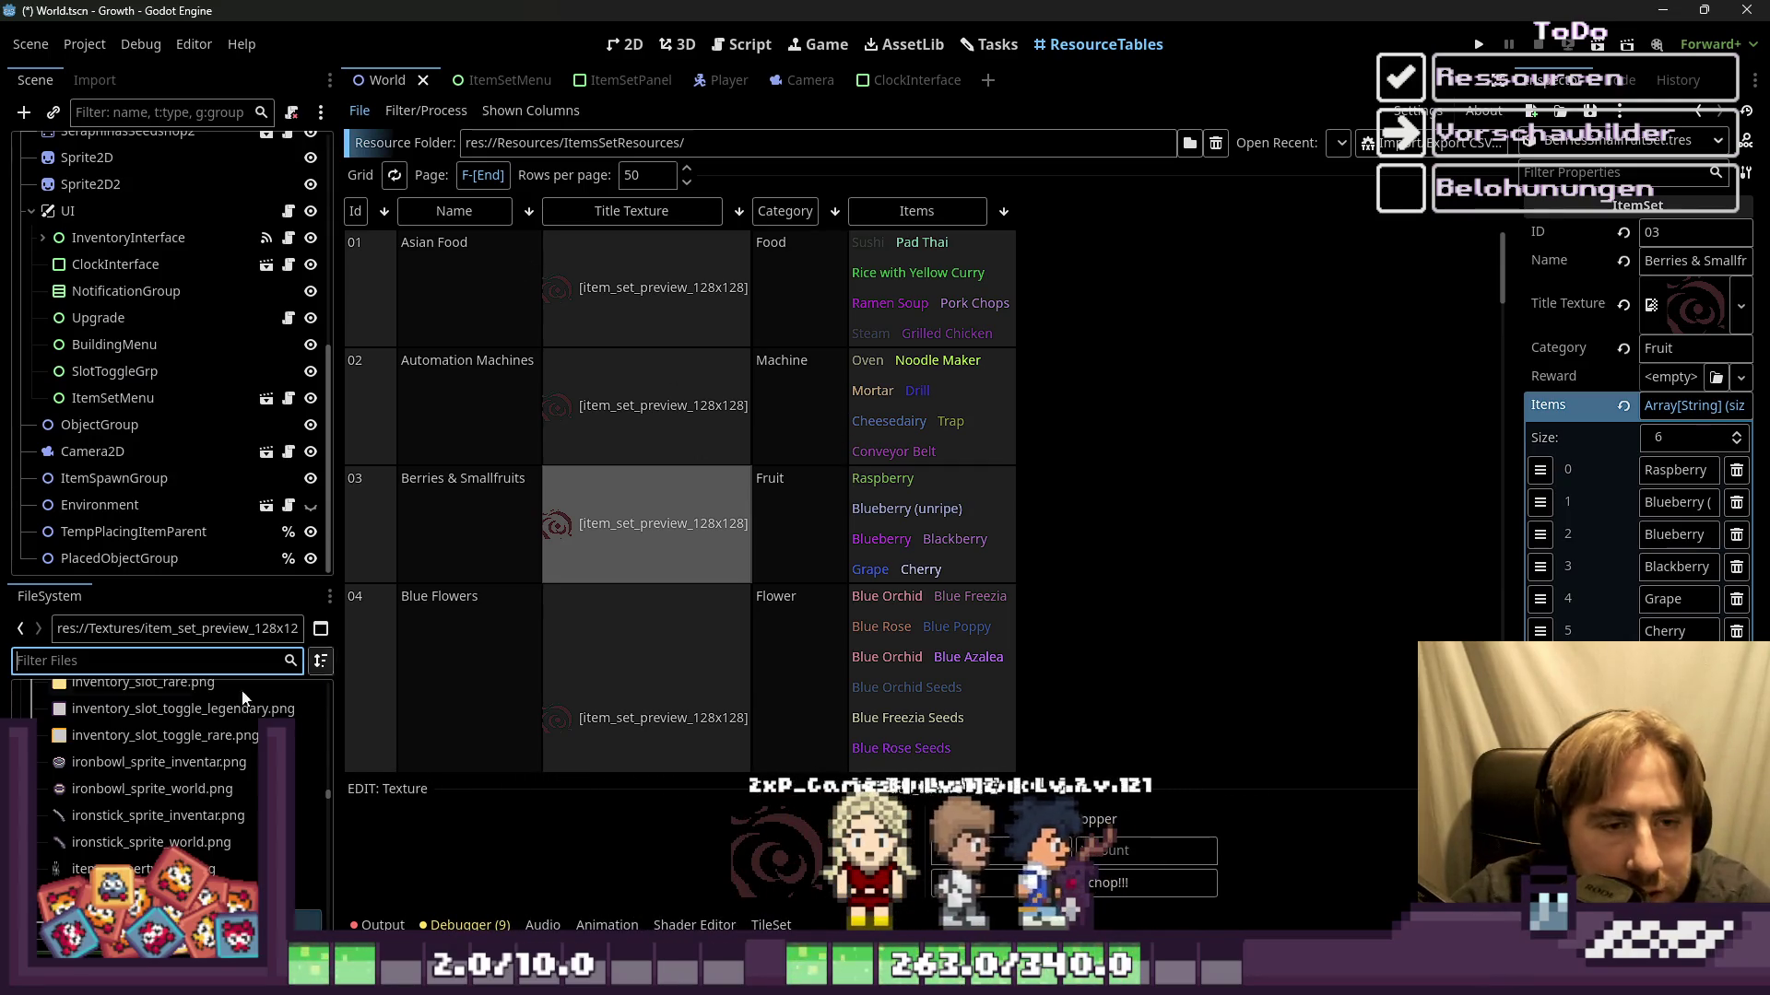
{"action": "type", "text": "oven"}
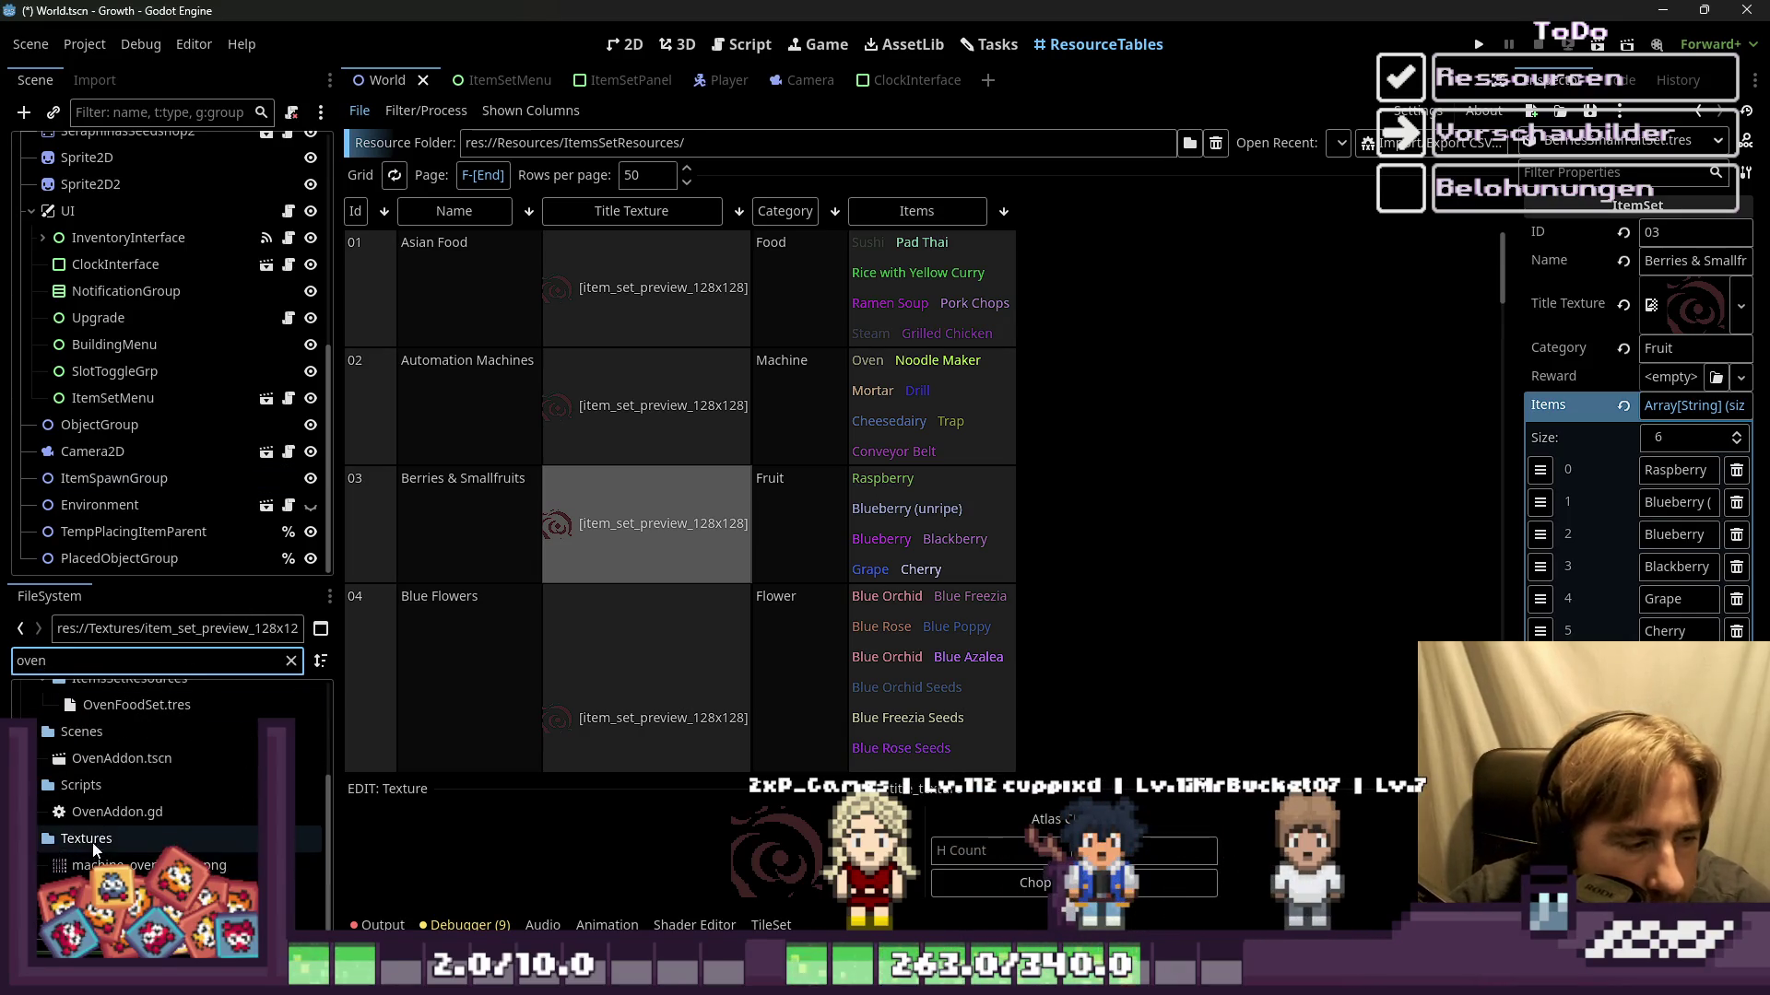
{"action": "left_click", "coordinate": [138, 919]}
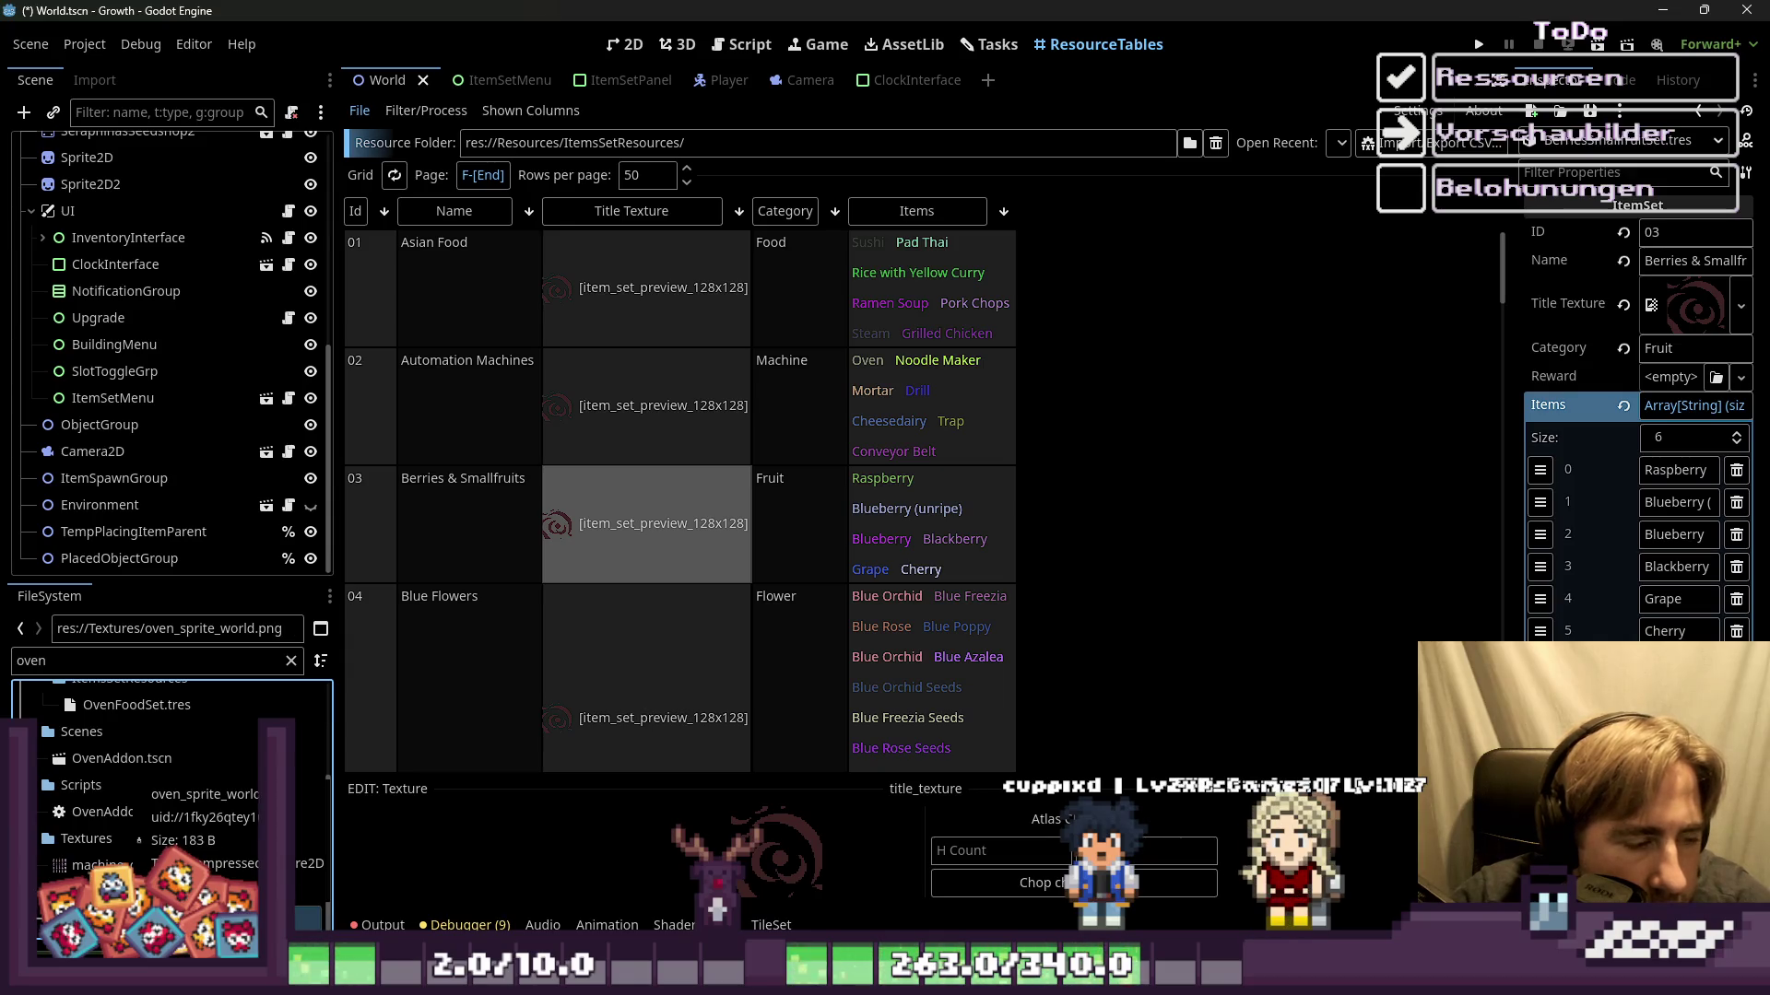
{"action": "right_click", "coordinate": [120, 919]}
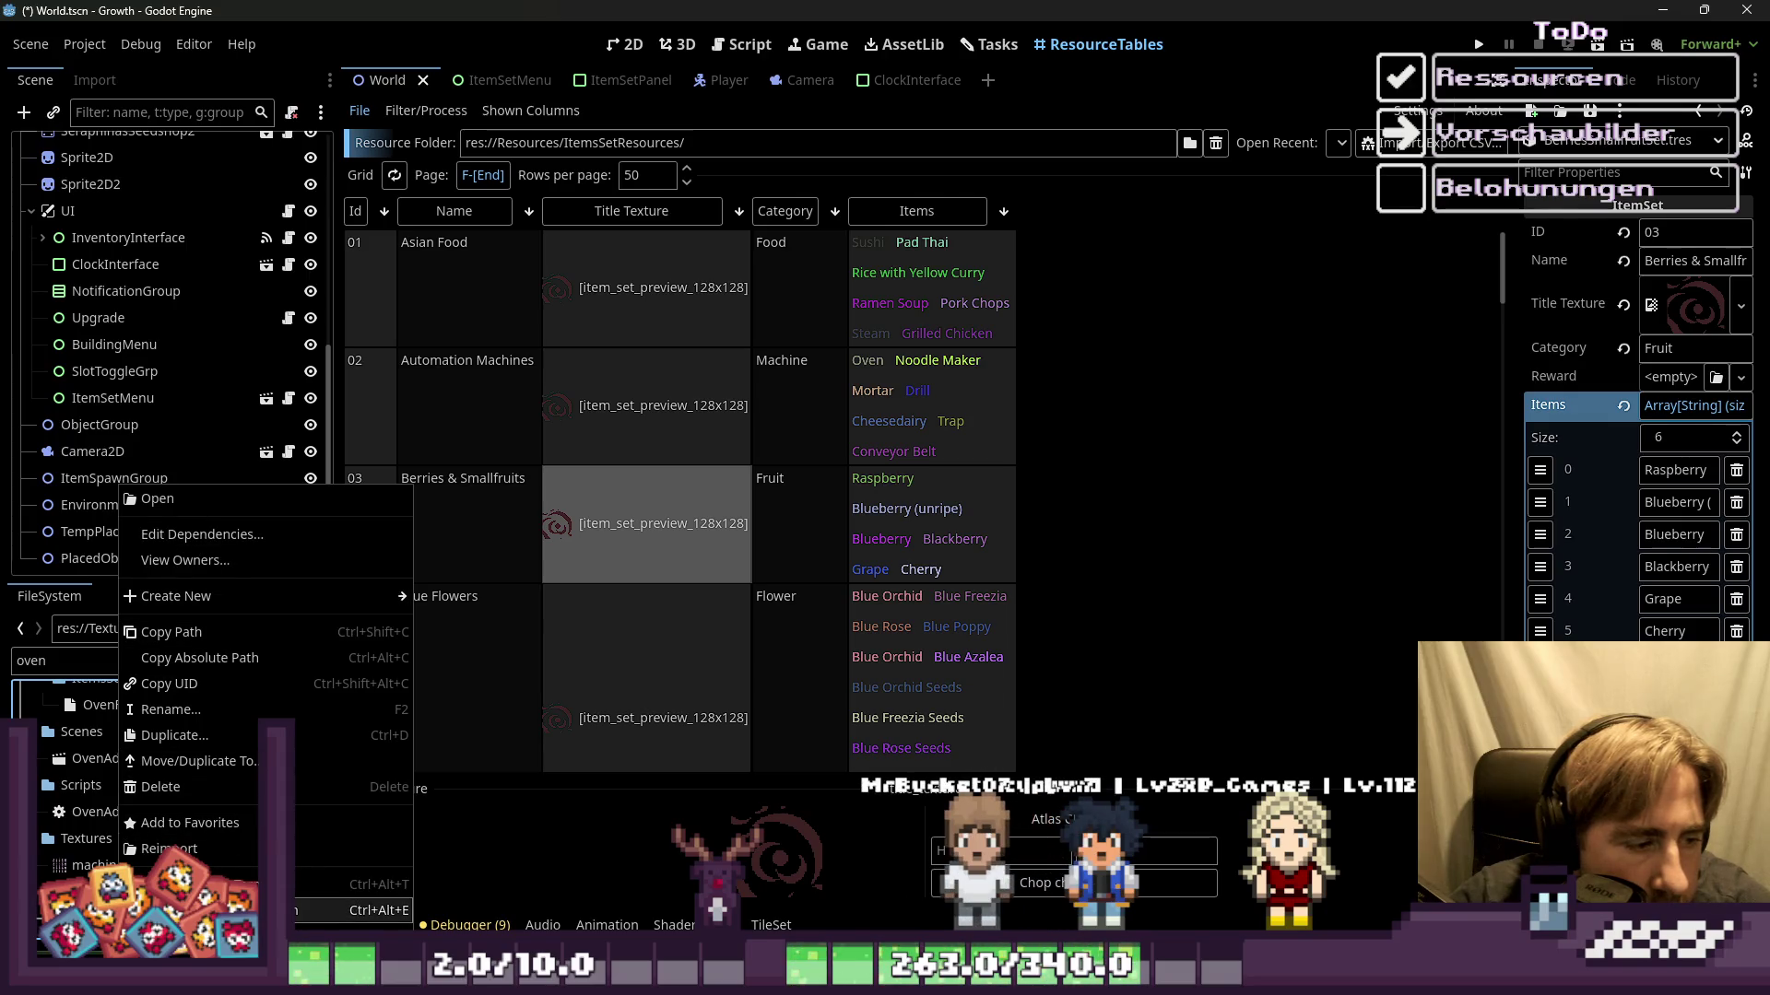
{"action": "left_click", "coordinate": [313, 909]}
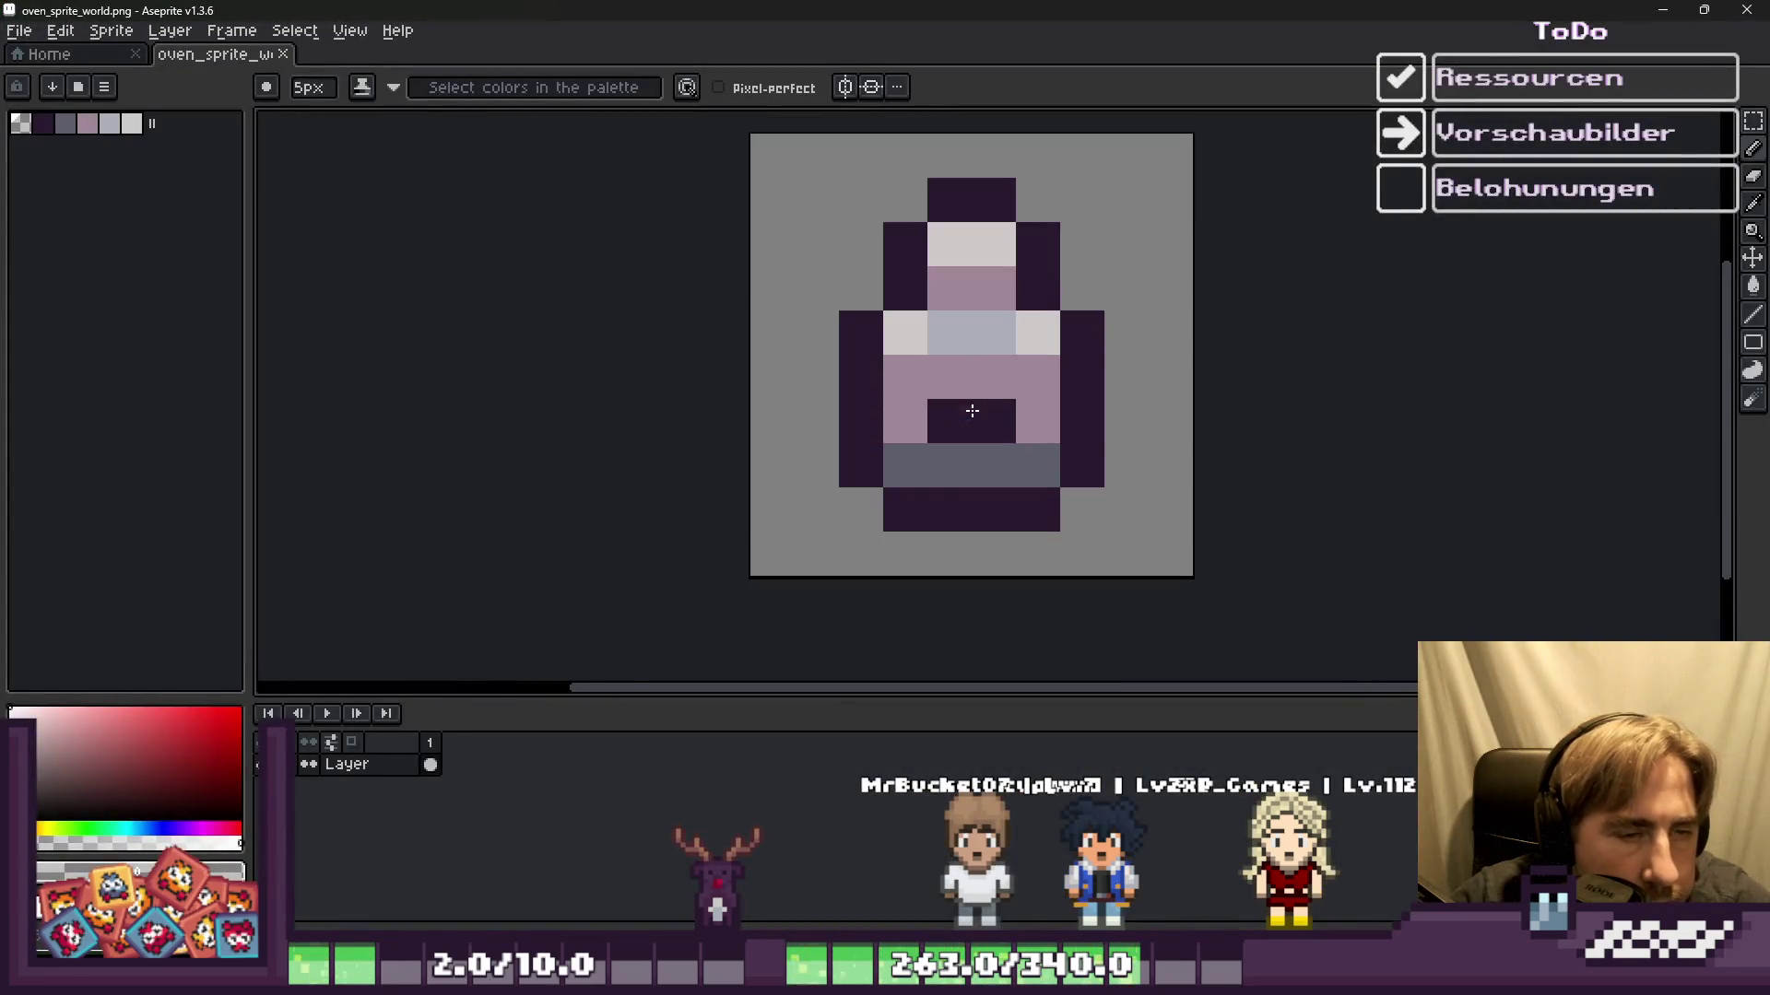
Step: Back in Godot, open machine_oven_sprite.png in Aseprite as well
{"action": "scroll", "coordinate": [1025, 376], "scroll_direction": "up", "scroll_amount": 1}
{"action": "scroll", "coordinate": [1026, 376], "scroll_direction": "down", "scroll_amount": 1}
{"action": "left_click", "coordinate": [1662, 10]}
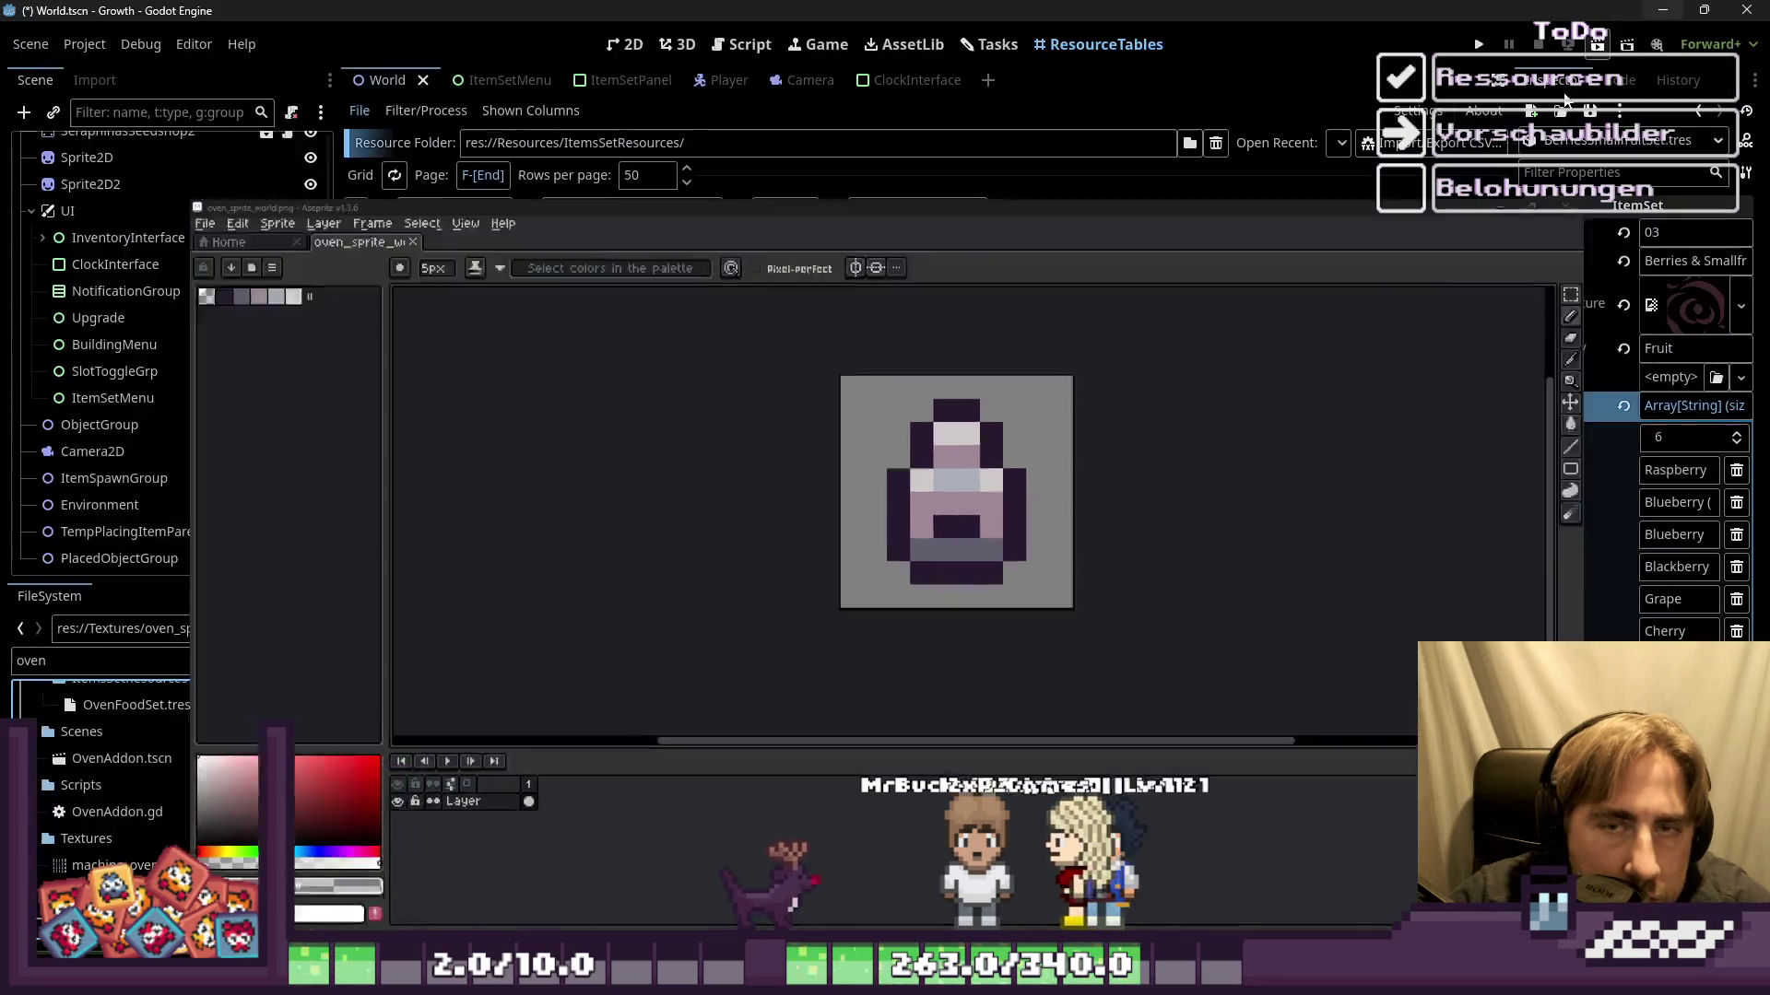
{"action": "right_click", "coordinate": [176, 866]}
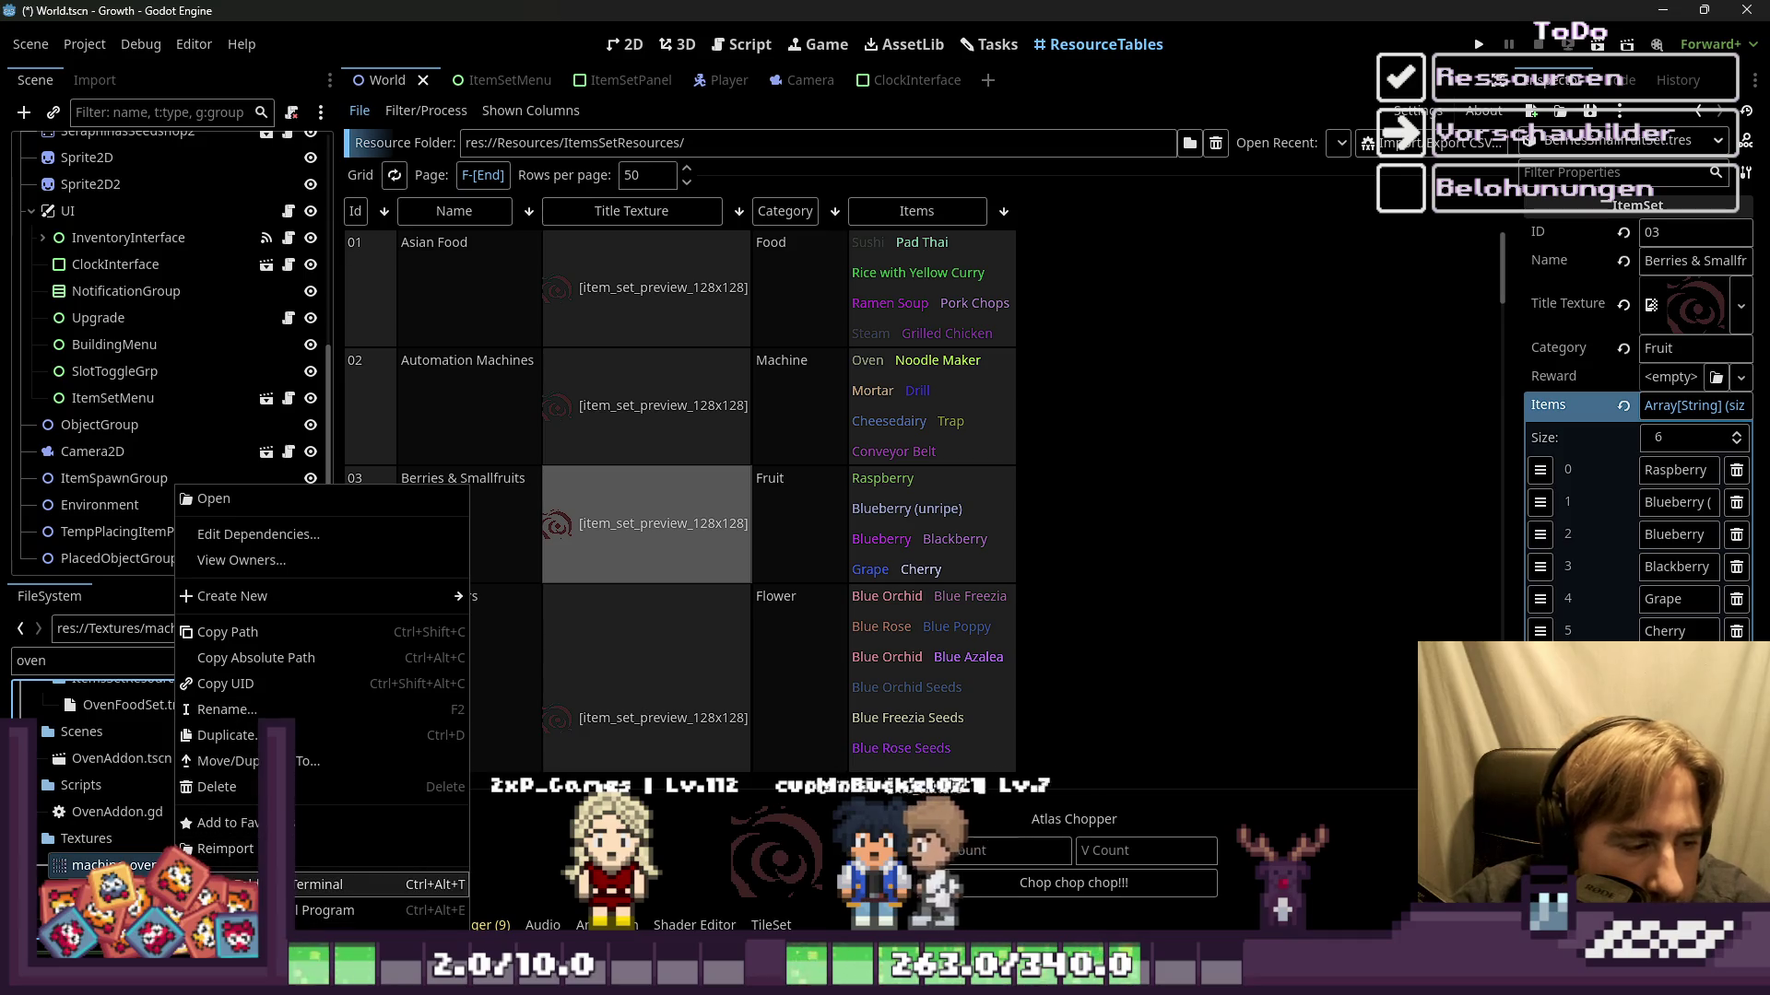
{"action": "left_click", "coordinate": [332, 911]}
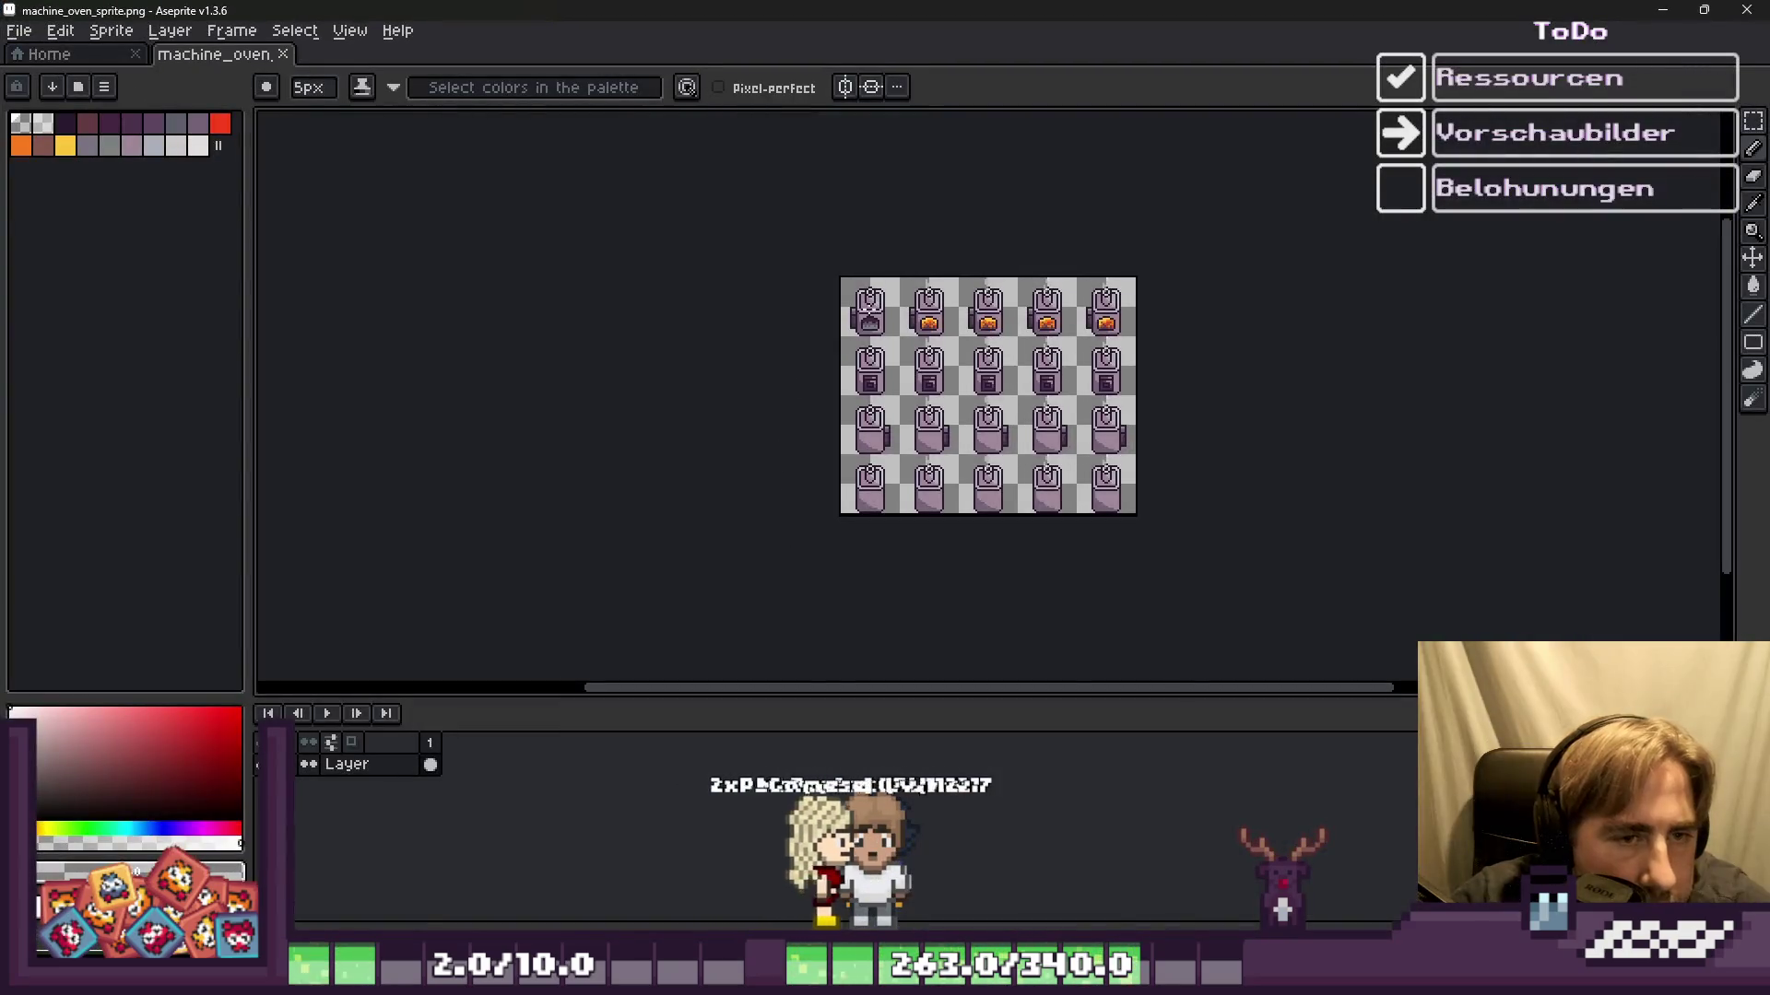
Step: Copy a lit oven into Sprite-0001's second top-row grid cell, then return to Godot
{"action": "scroll", "coordinate": [962, 271], "scroll_direction": "up", "scroll_amount": 3}
{"action": "scroll", "coordinate": [963, 271], "scroll_direction": "up", "scroll_amount": 1}
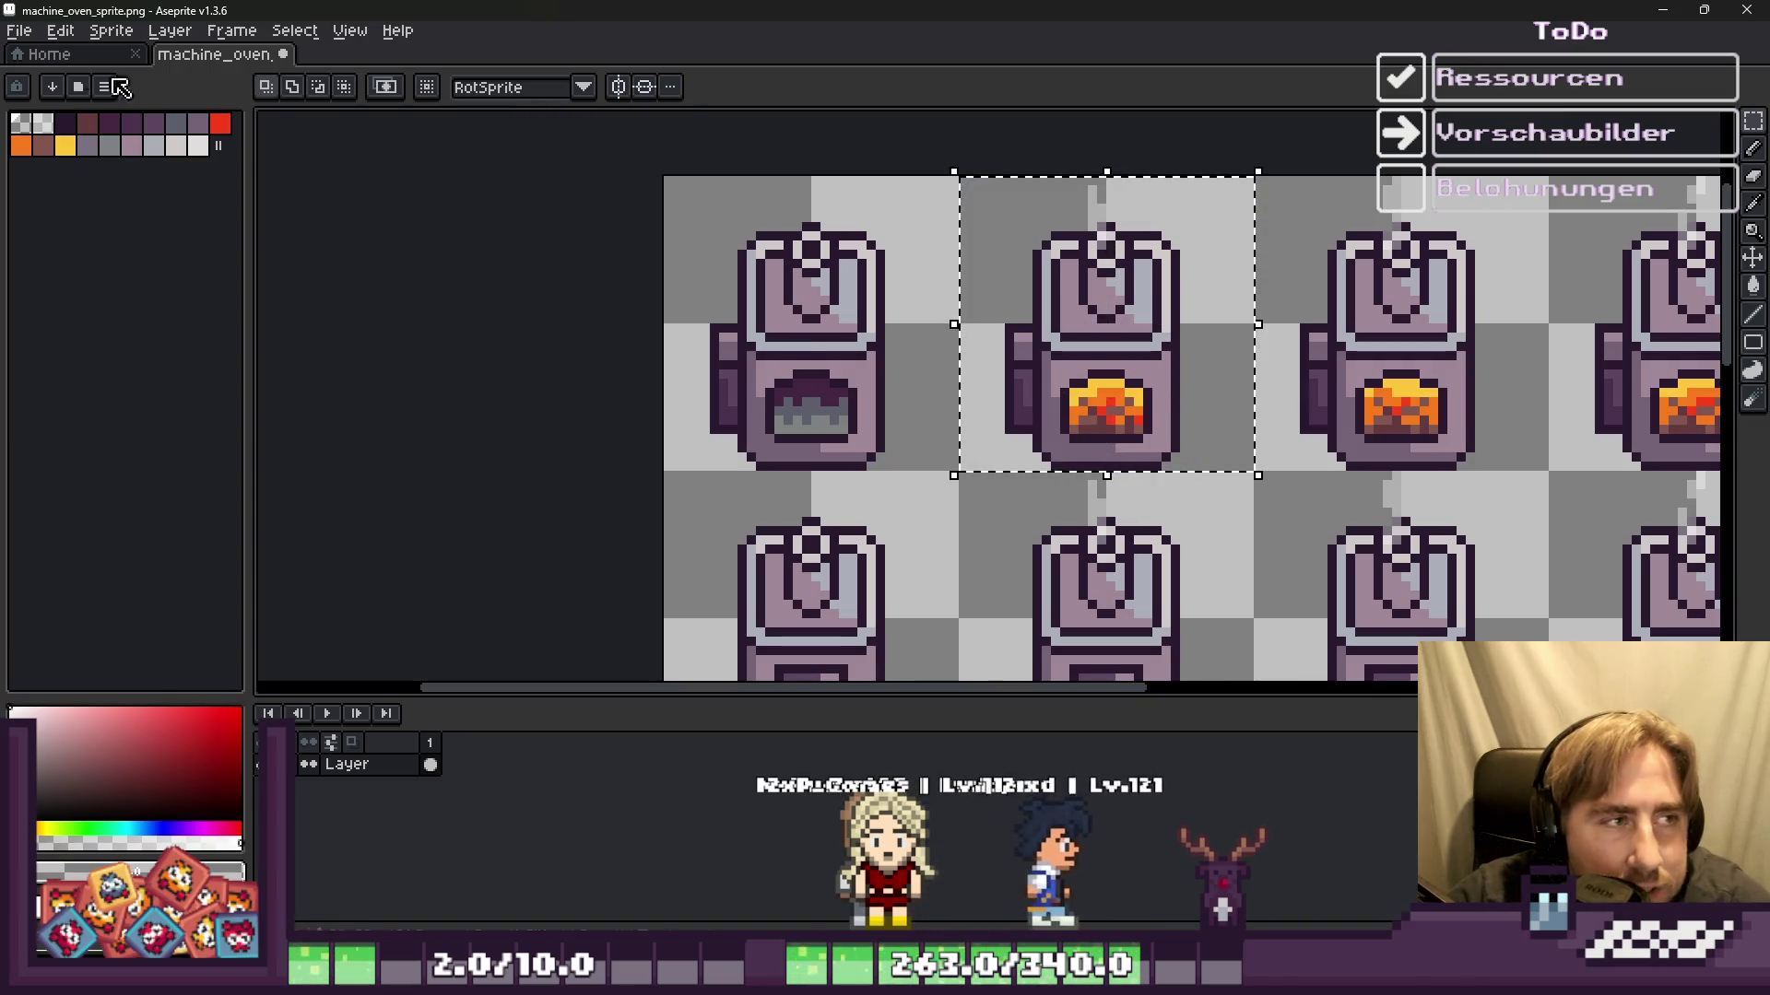
{"action": "key", "text": "ctrl+c"}
{"action": "key", "text": "ctrl+Tab"}
{"action": "key", "text": "ctrl+v"}
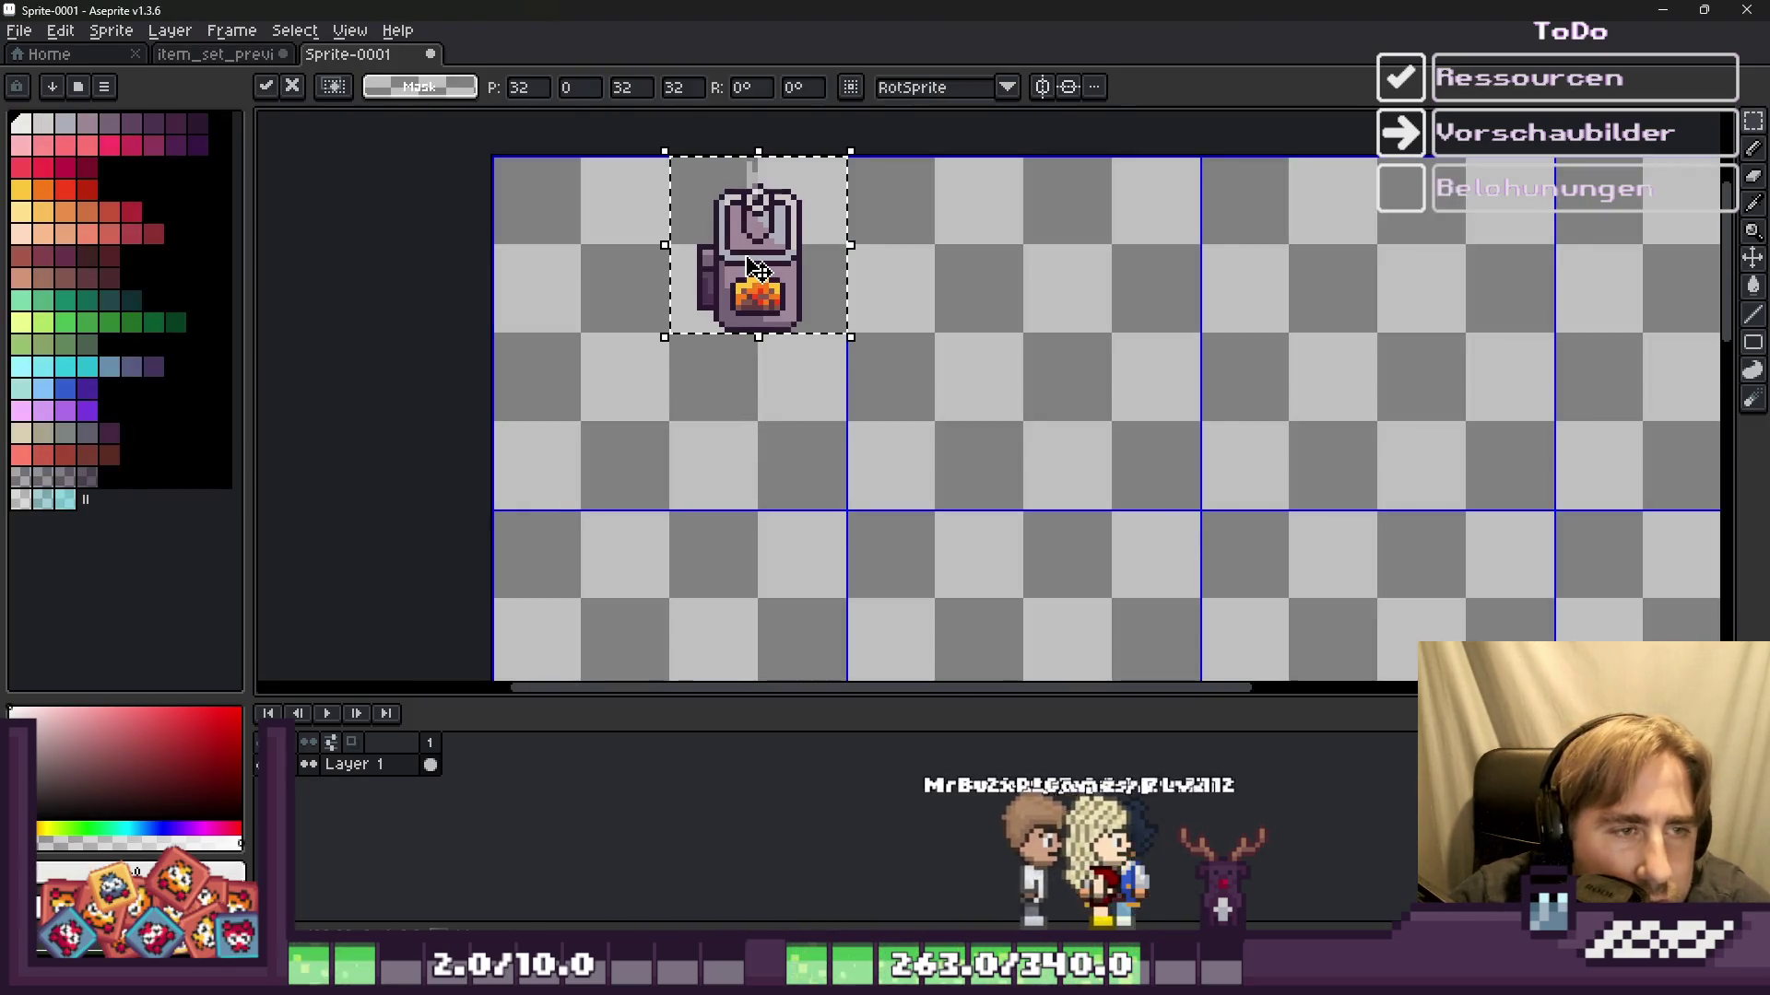
{"action": "left_click_drag", "start_coordinate": [754, 267], "coordinate": [588, 289]}
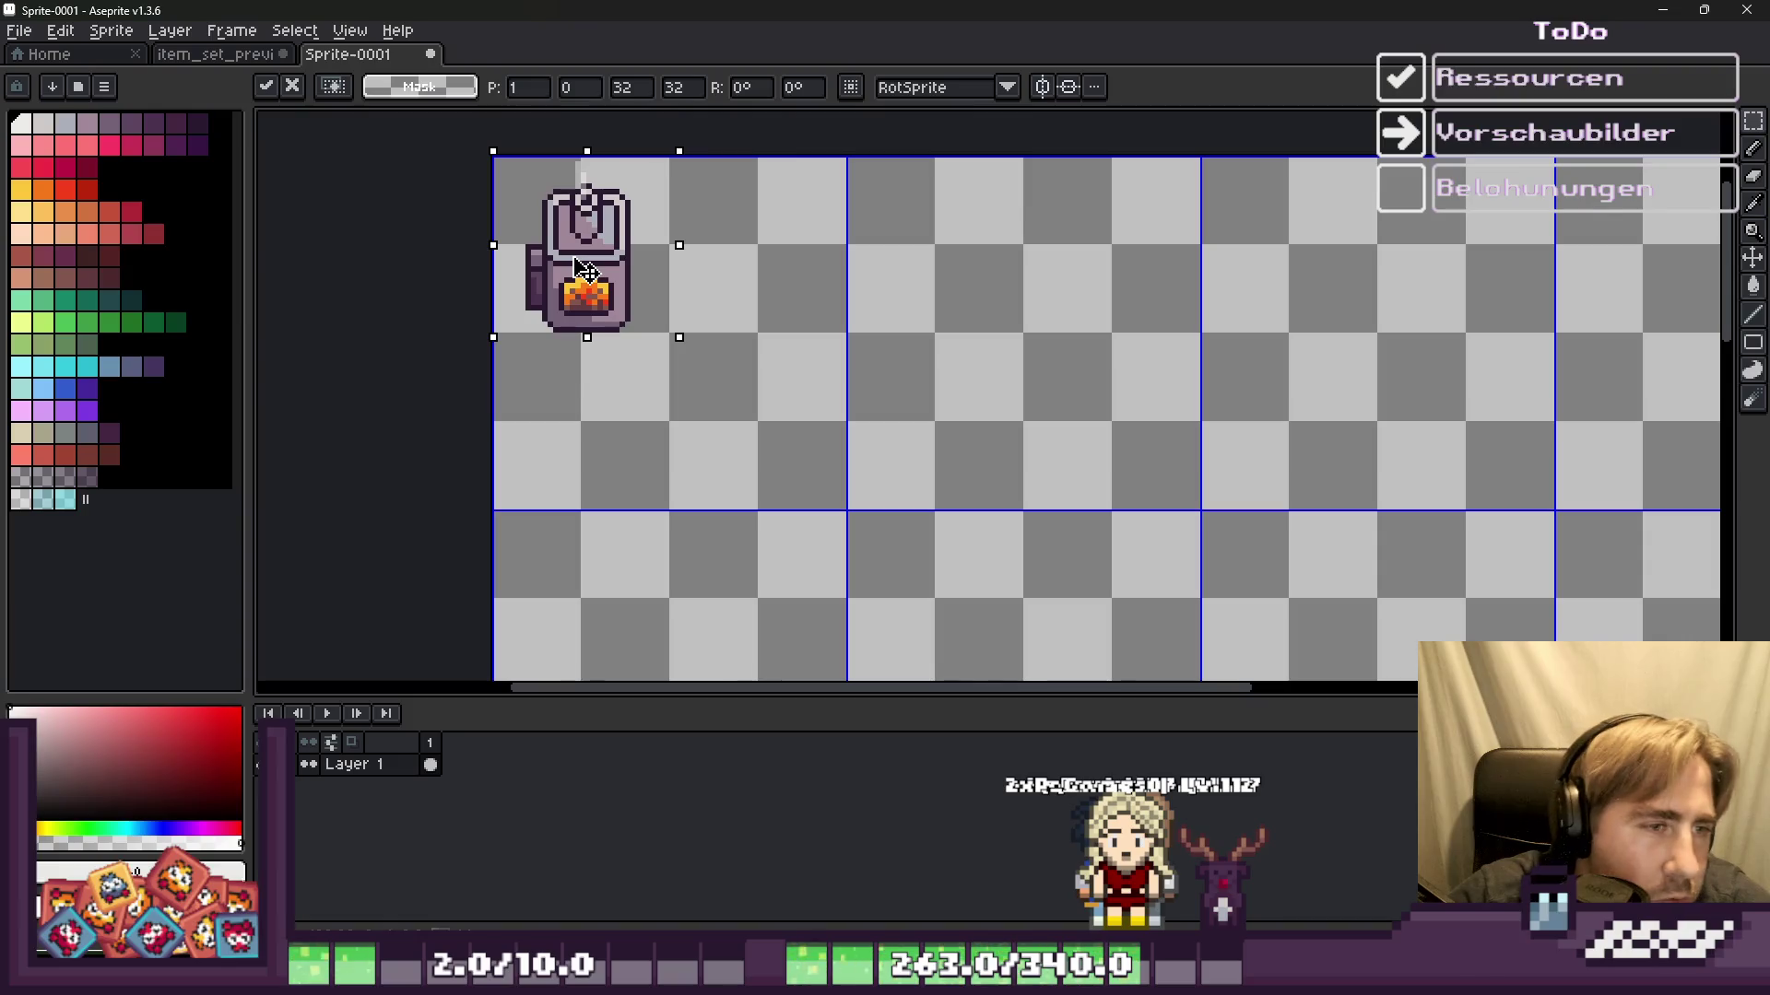
{"action": "left_click_drag", "start_coordinate": [581, 270], "coordinate": [984, 289]}
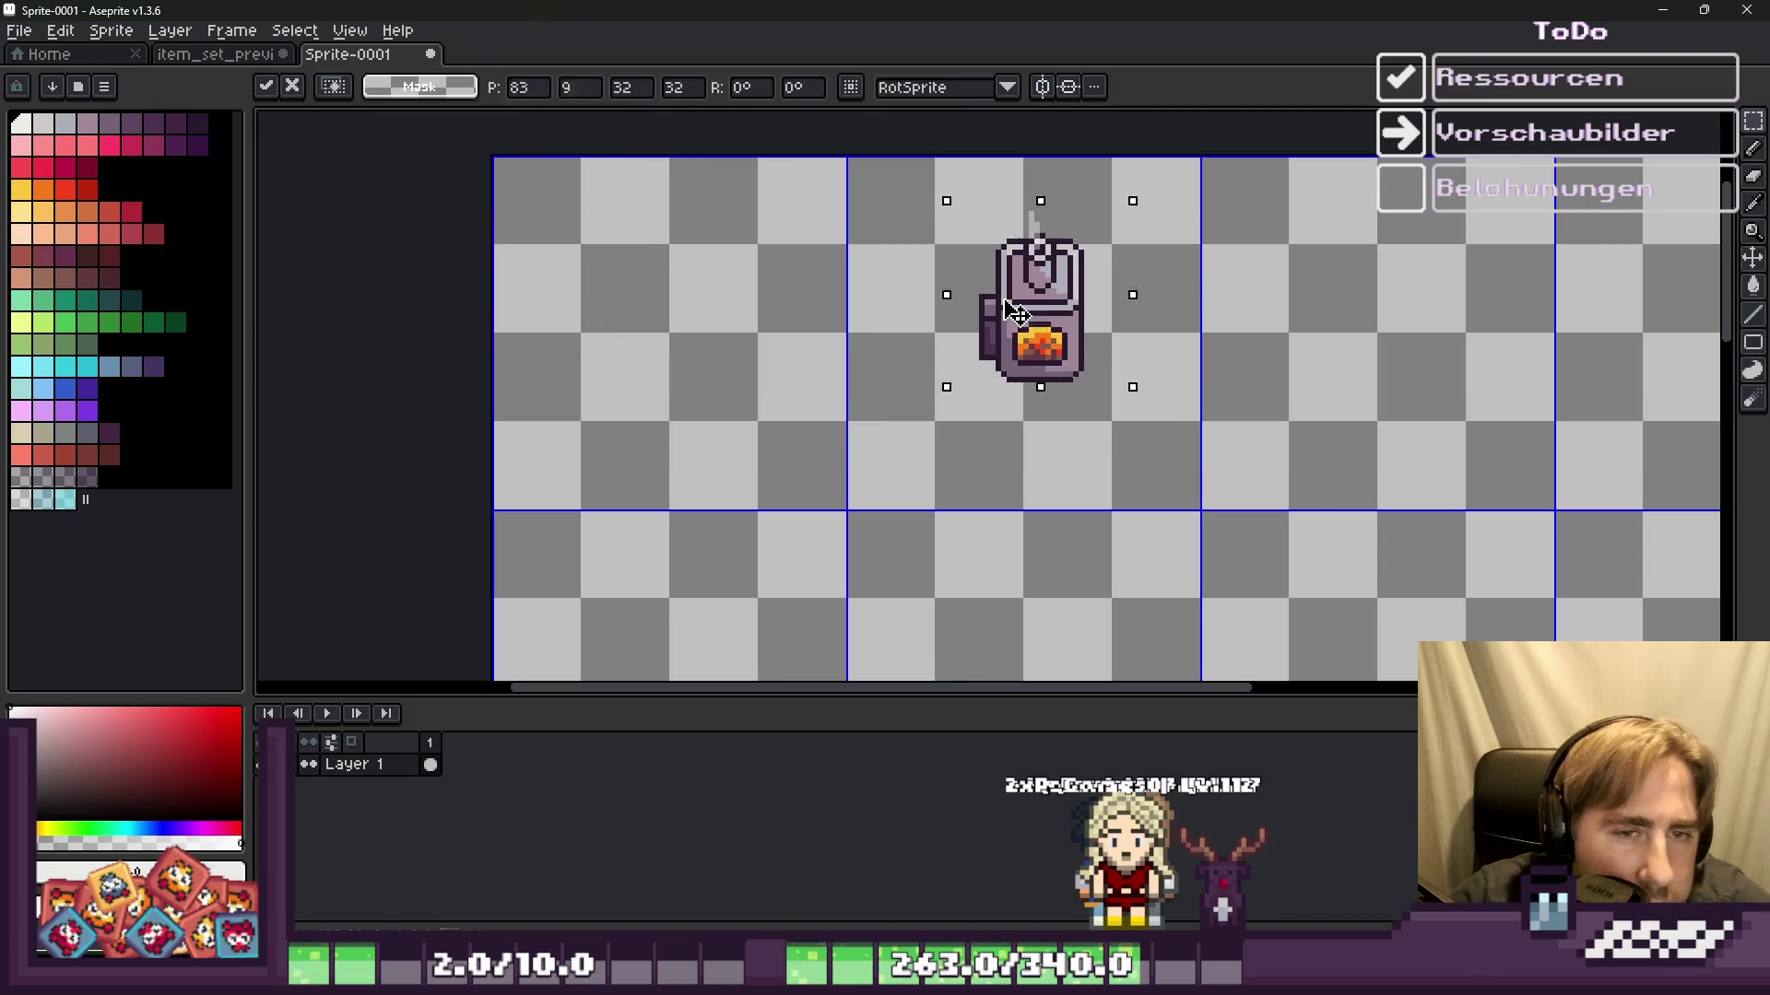
{"action": "left_click", "coordinate": [1113, 483]}
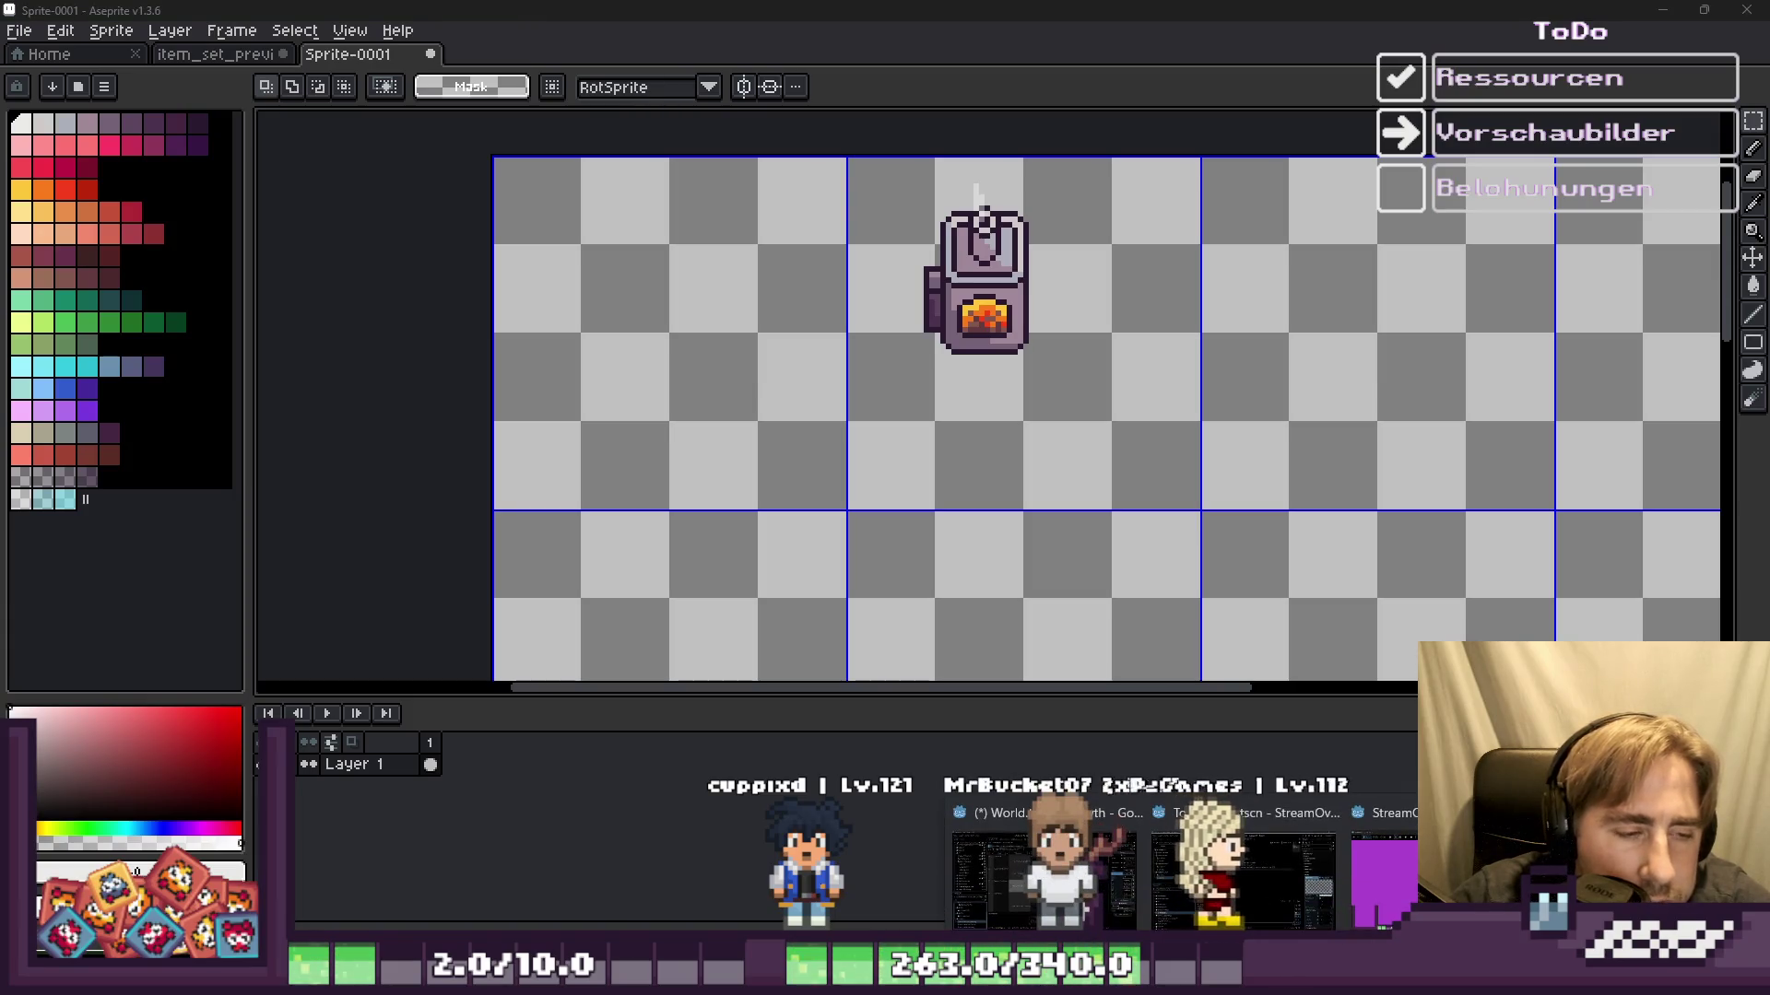
{"action": "key", "text": "alt+Tab"}
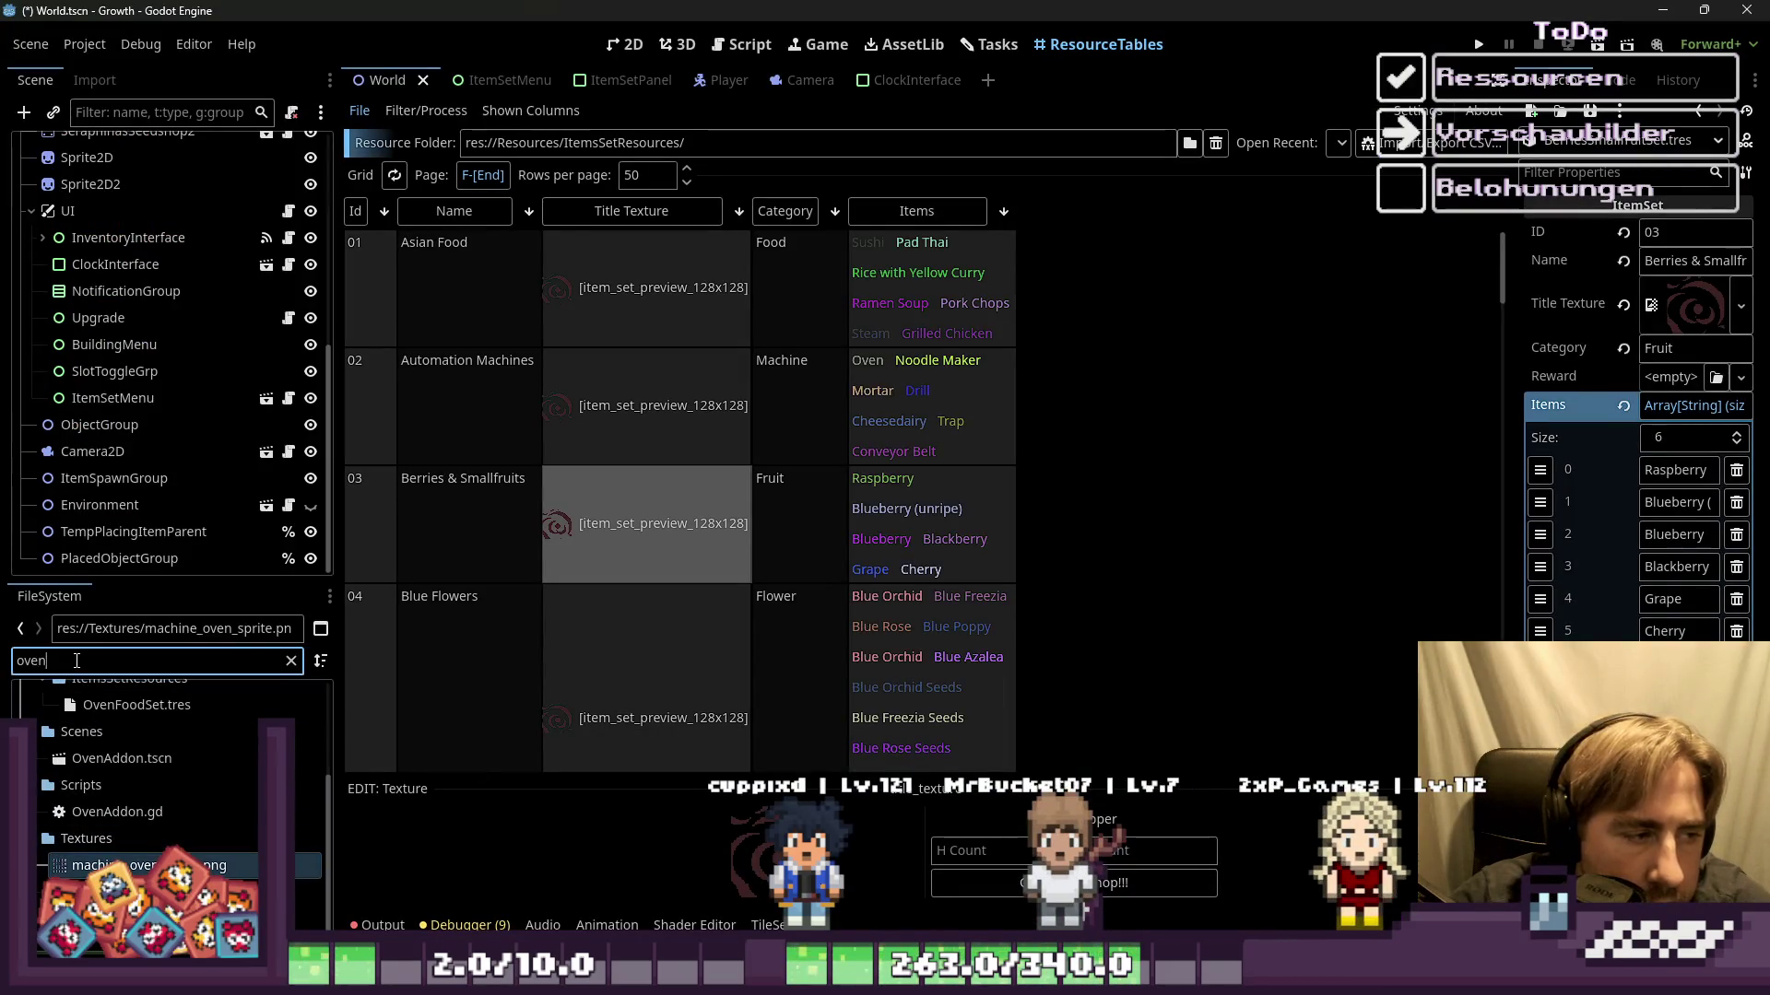
Step: Filter the FileSystem for 'Drill' and open machine_drill_sprite.png in Aseprite
{"action": "key", "text": "BackSpace"}
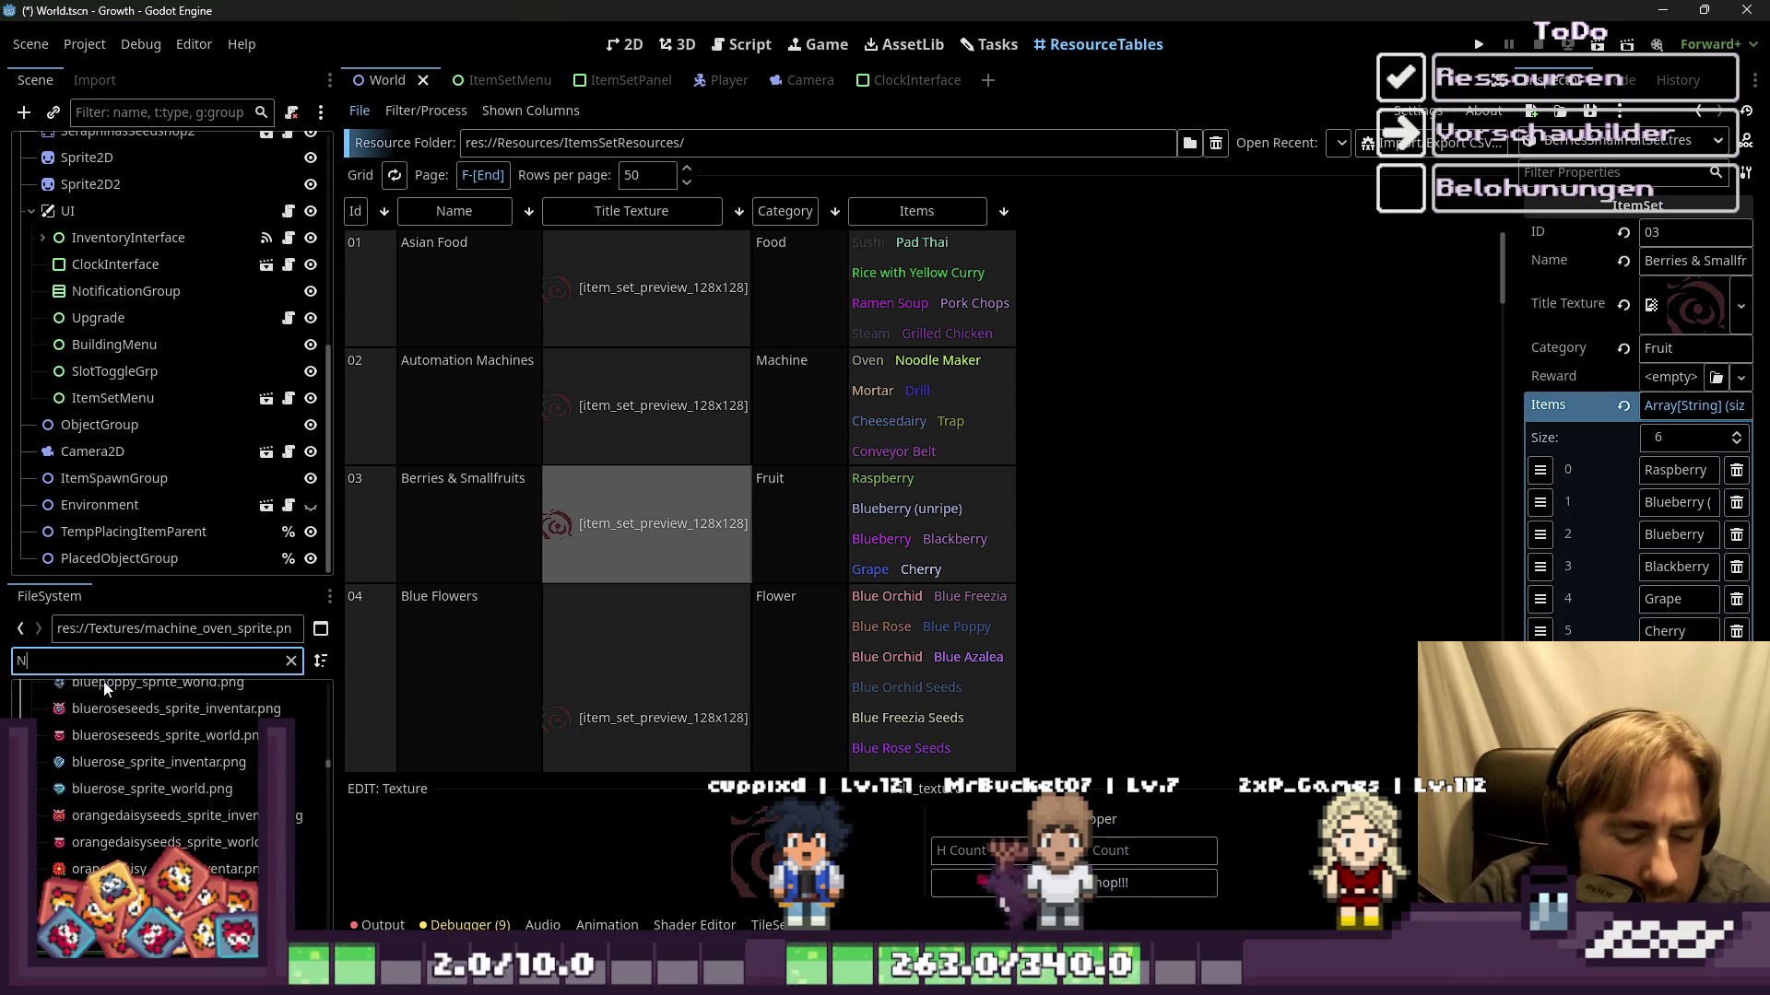
{"action": "type", "text": "oodle"}
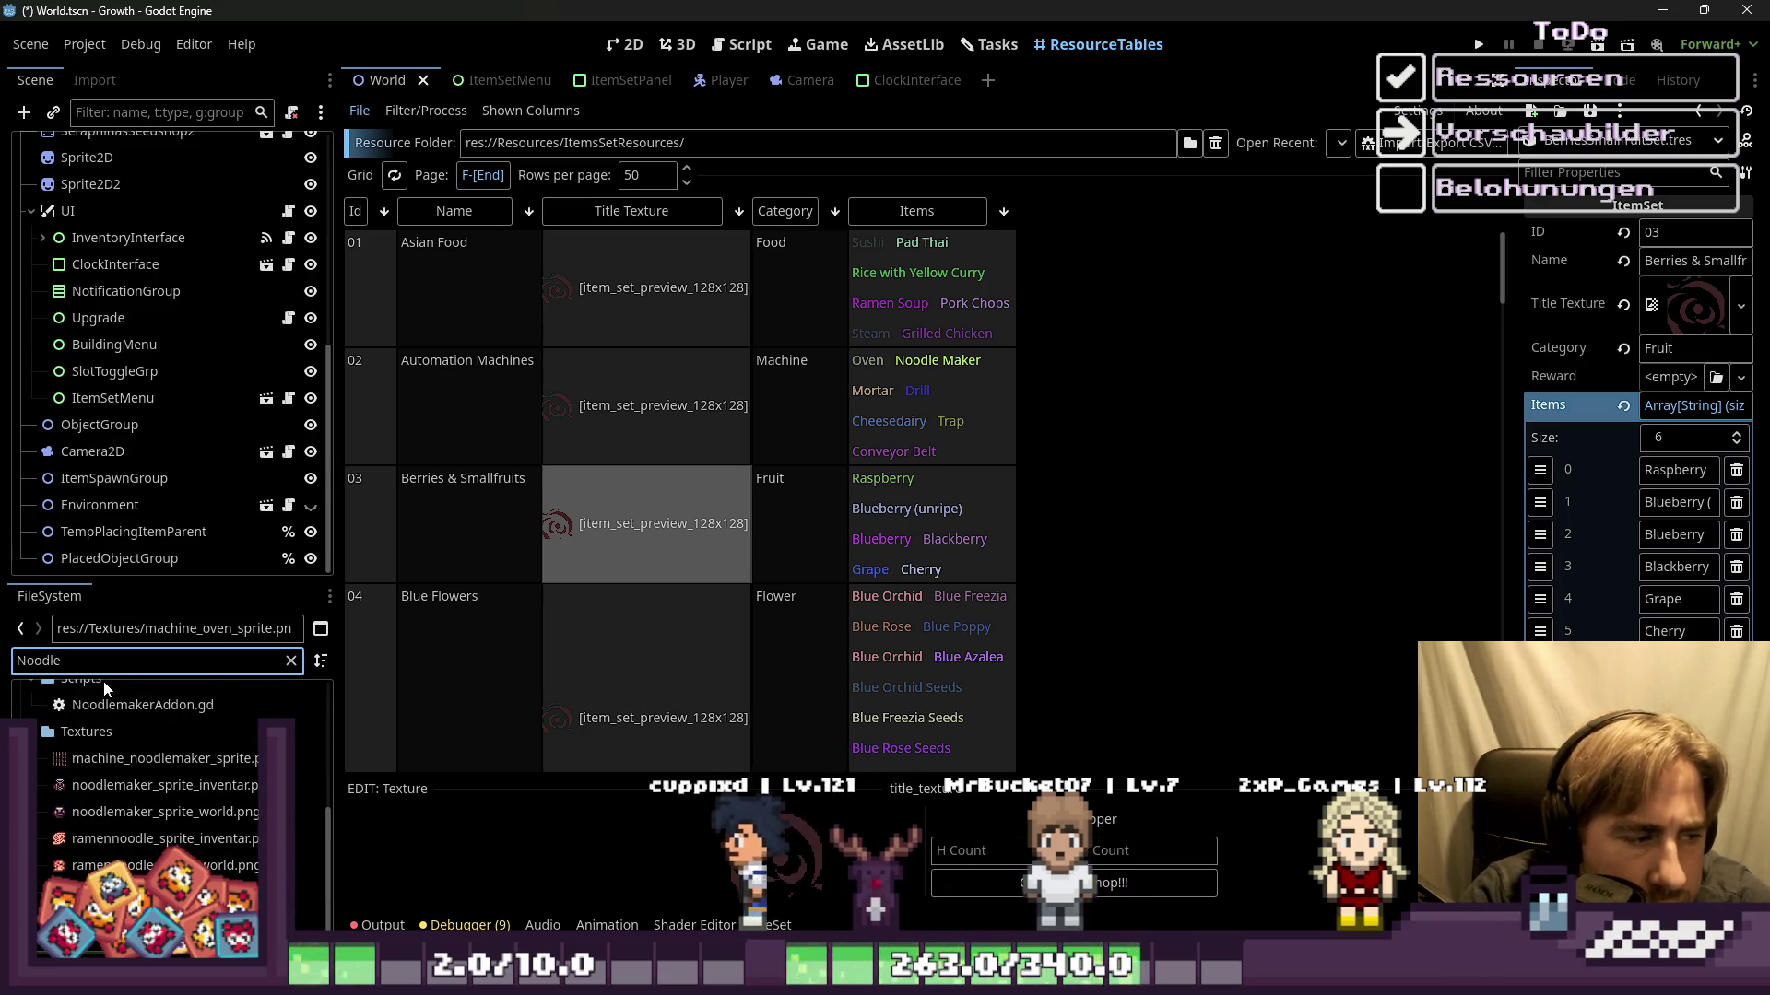
{"action": "key", "text": "ctrl+a"}
{"action": "key", "text": "BackSpace"}
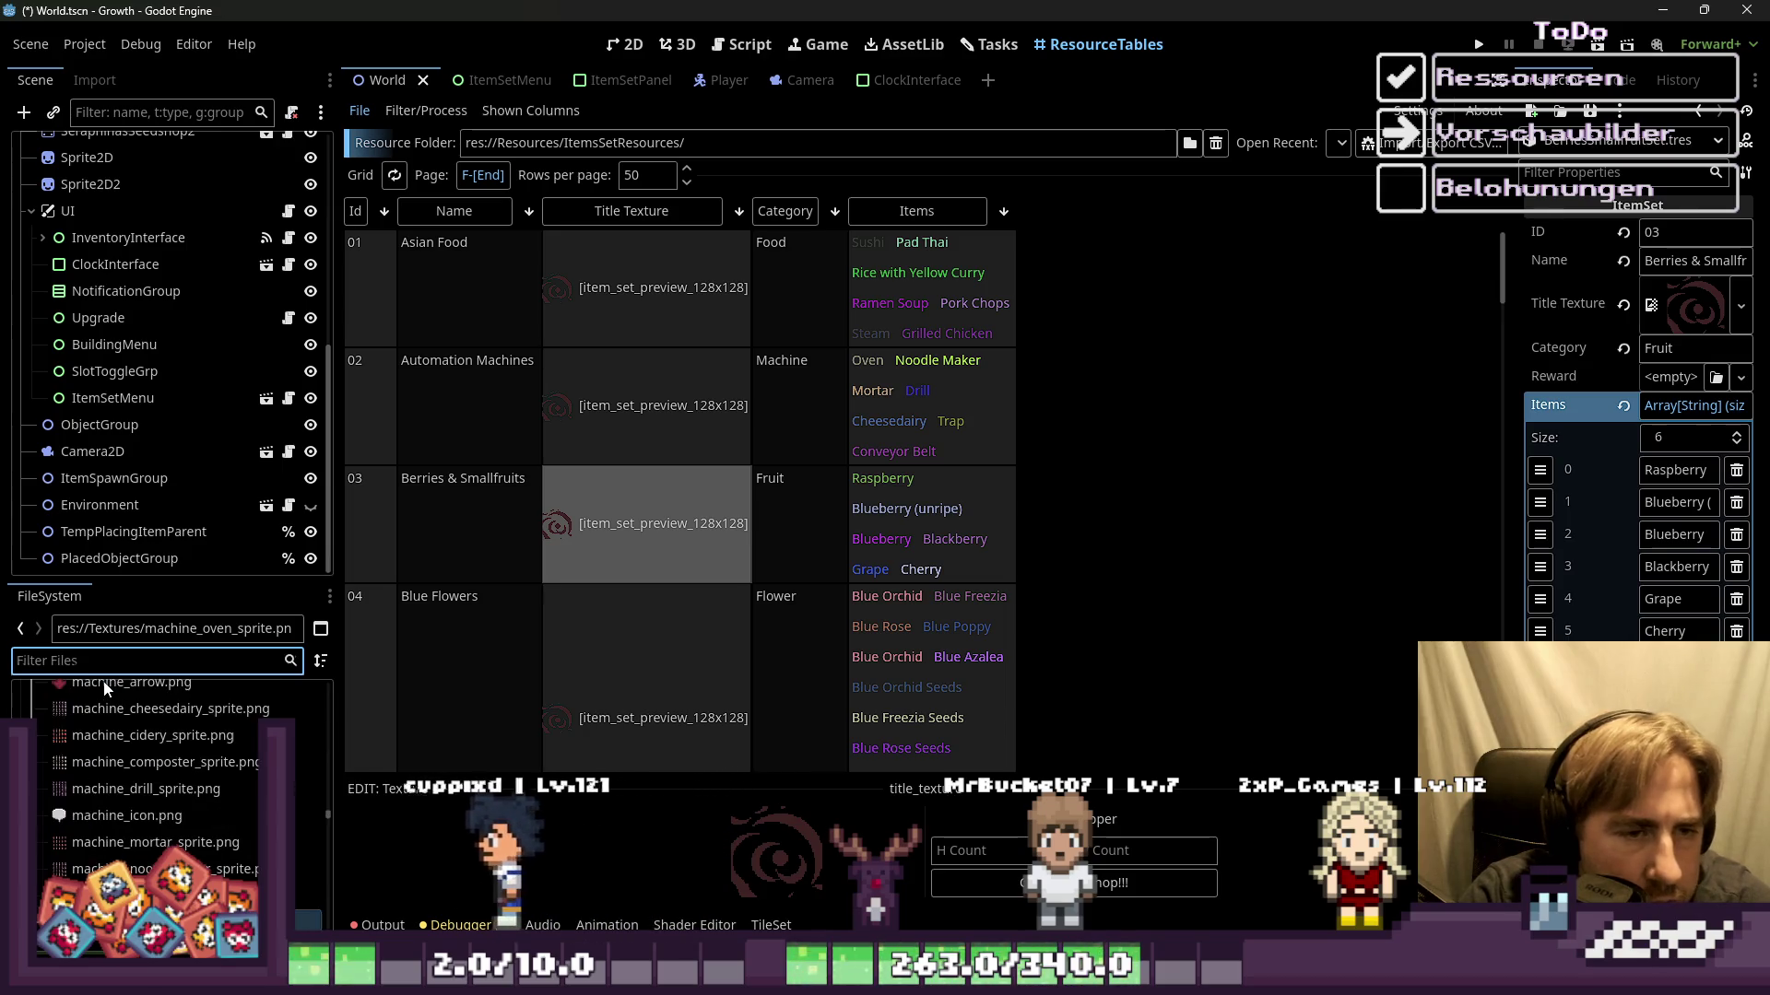
{"action": "type", "text": "Drill"}
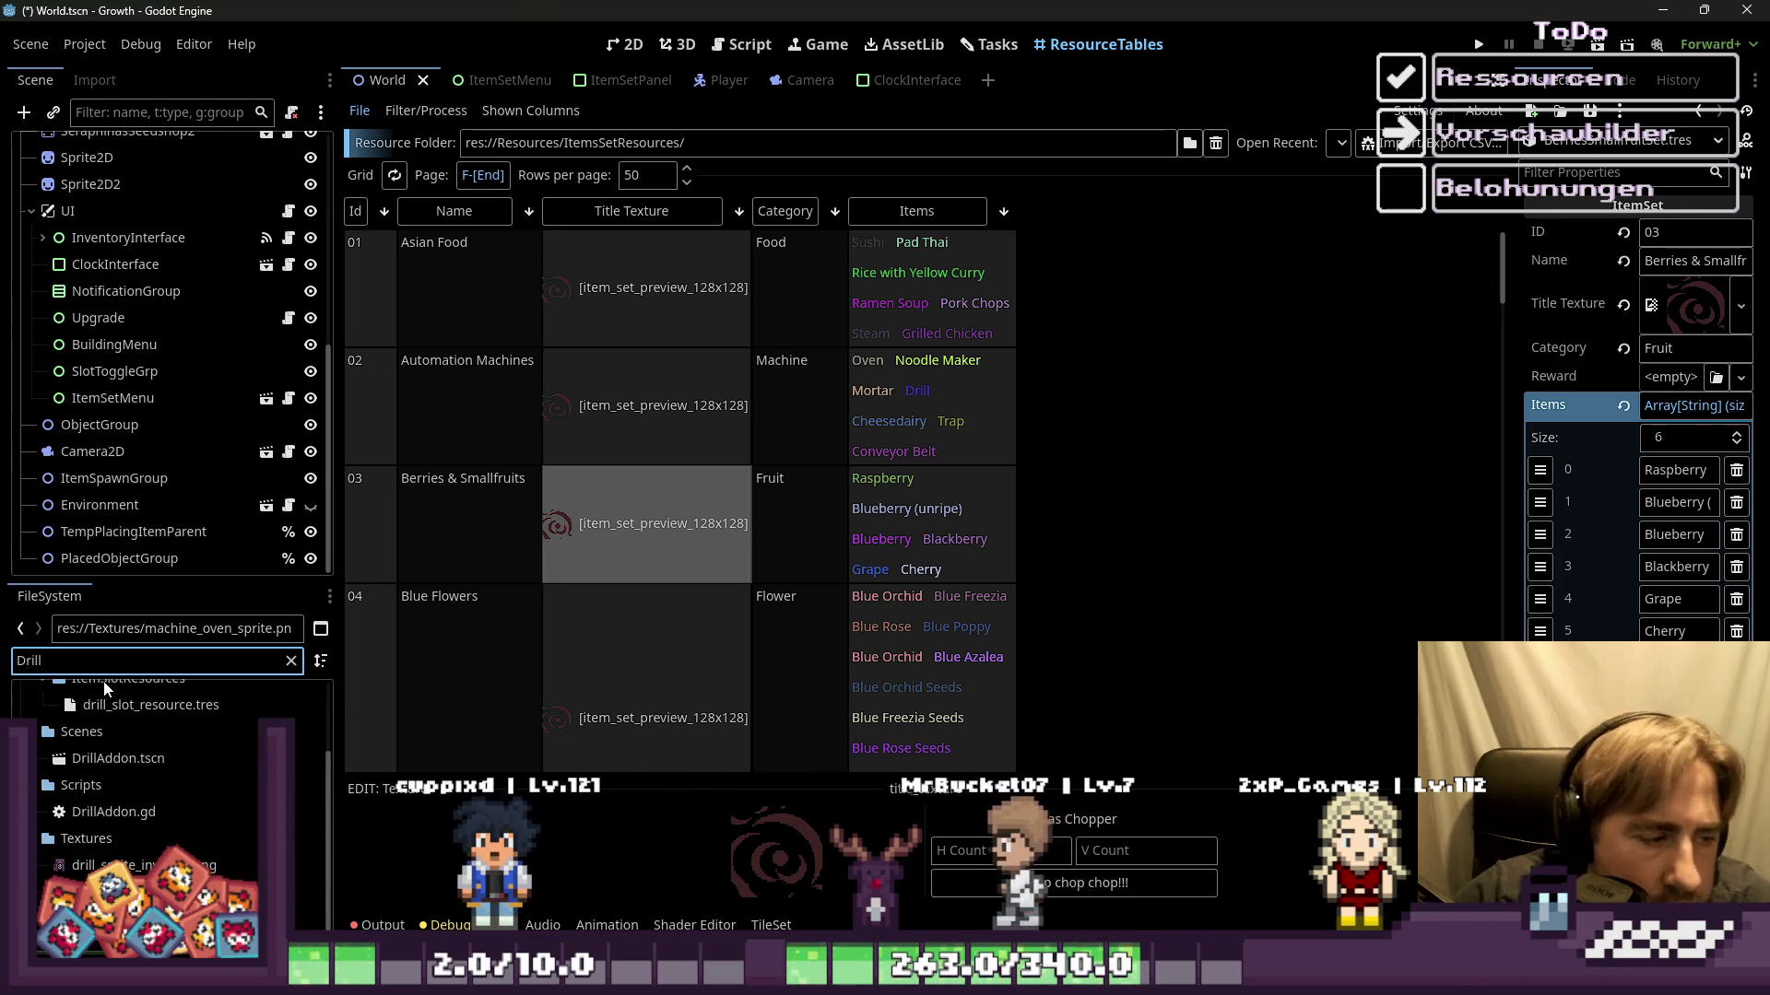
{"action": "right_click", "coordinate": [126, 865]}
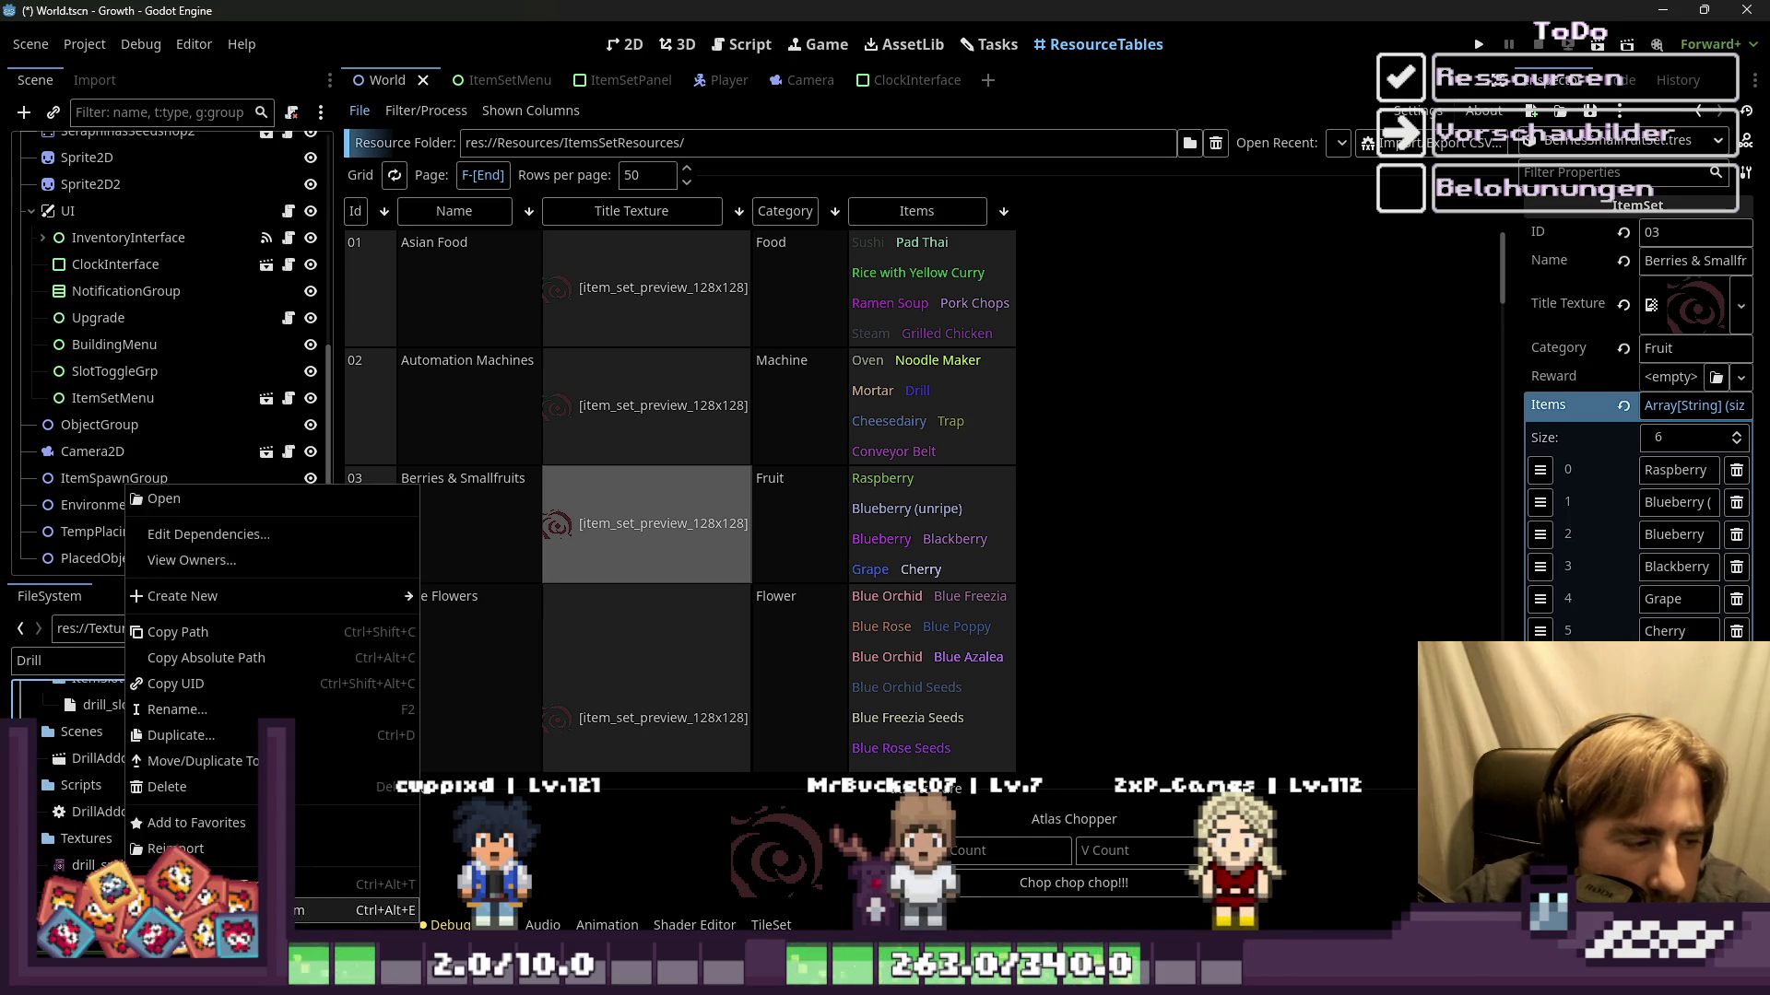
{"action": "left_click", "coordinate": [312, 911]}
{"action": "scroll", "coordinate": [885, 255], "scroll_direction": "up", "scroll_amount": 3}
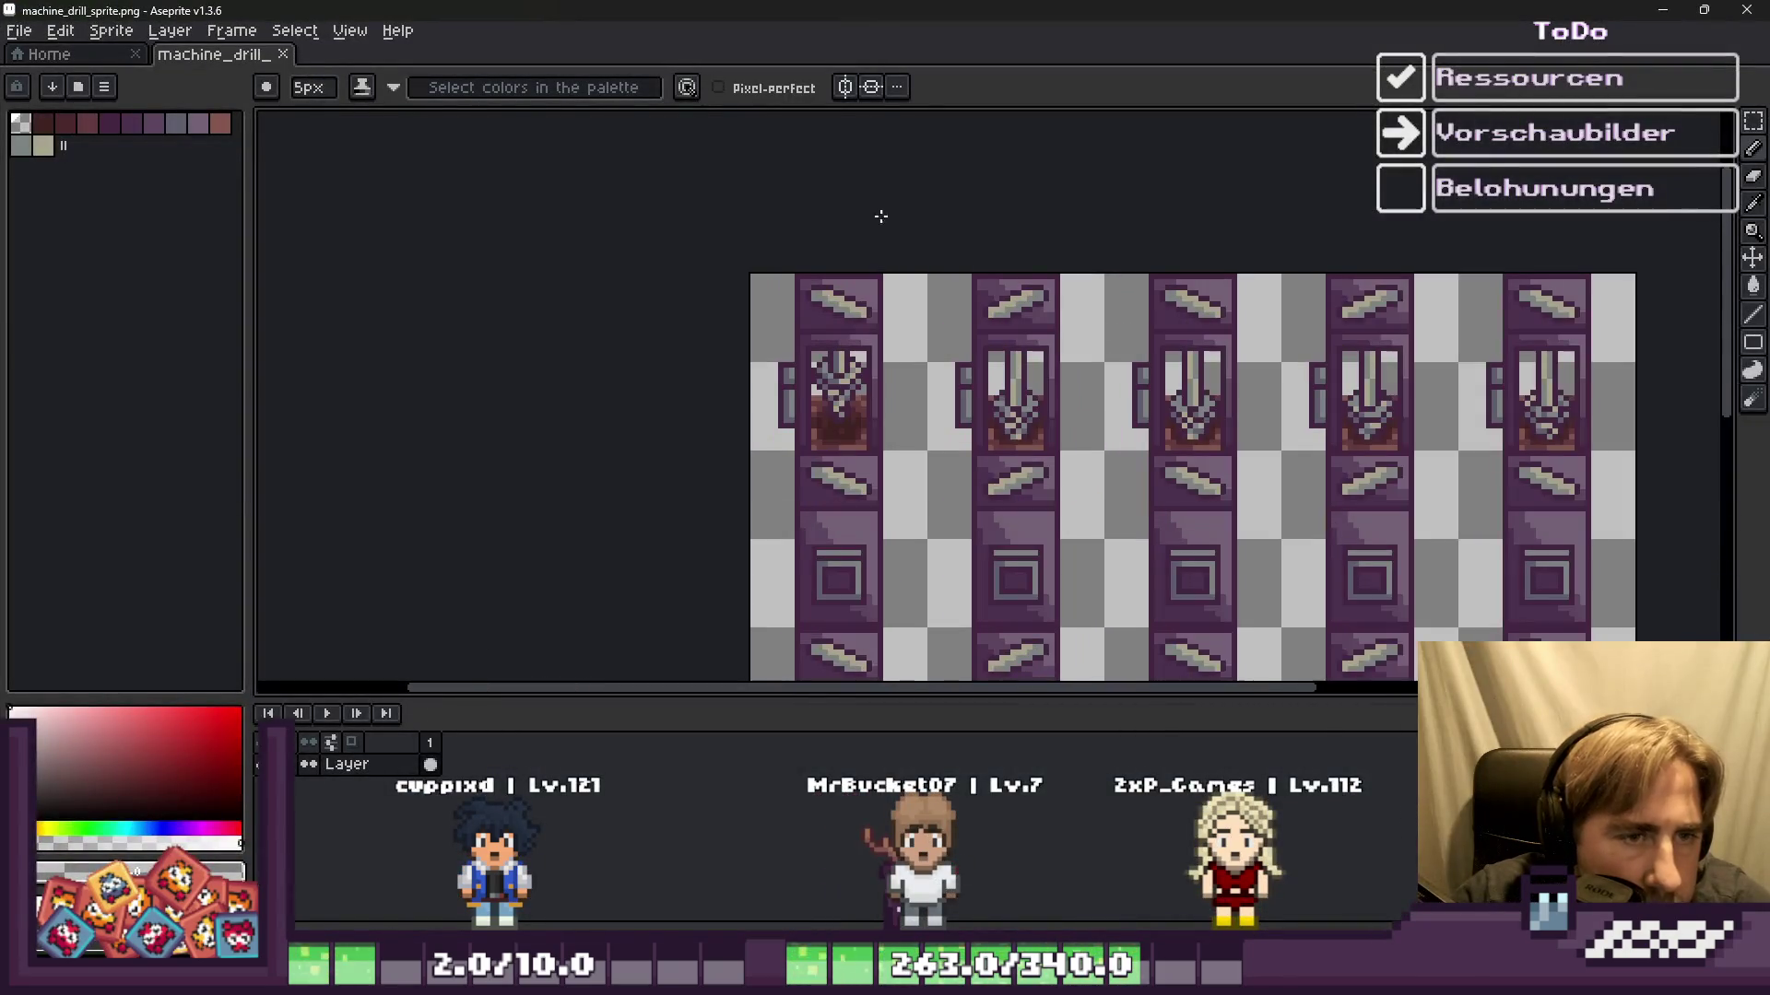
Step: Select the first two drill frames with a rectangular marquee
{"action": "scroll", "coordinate": [855, 449], "scroll_direction": "up", "scroll_amount": 1}
{"action": "key", "text": "m"}
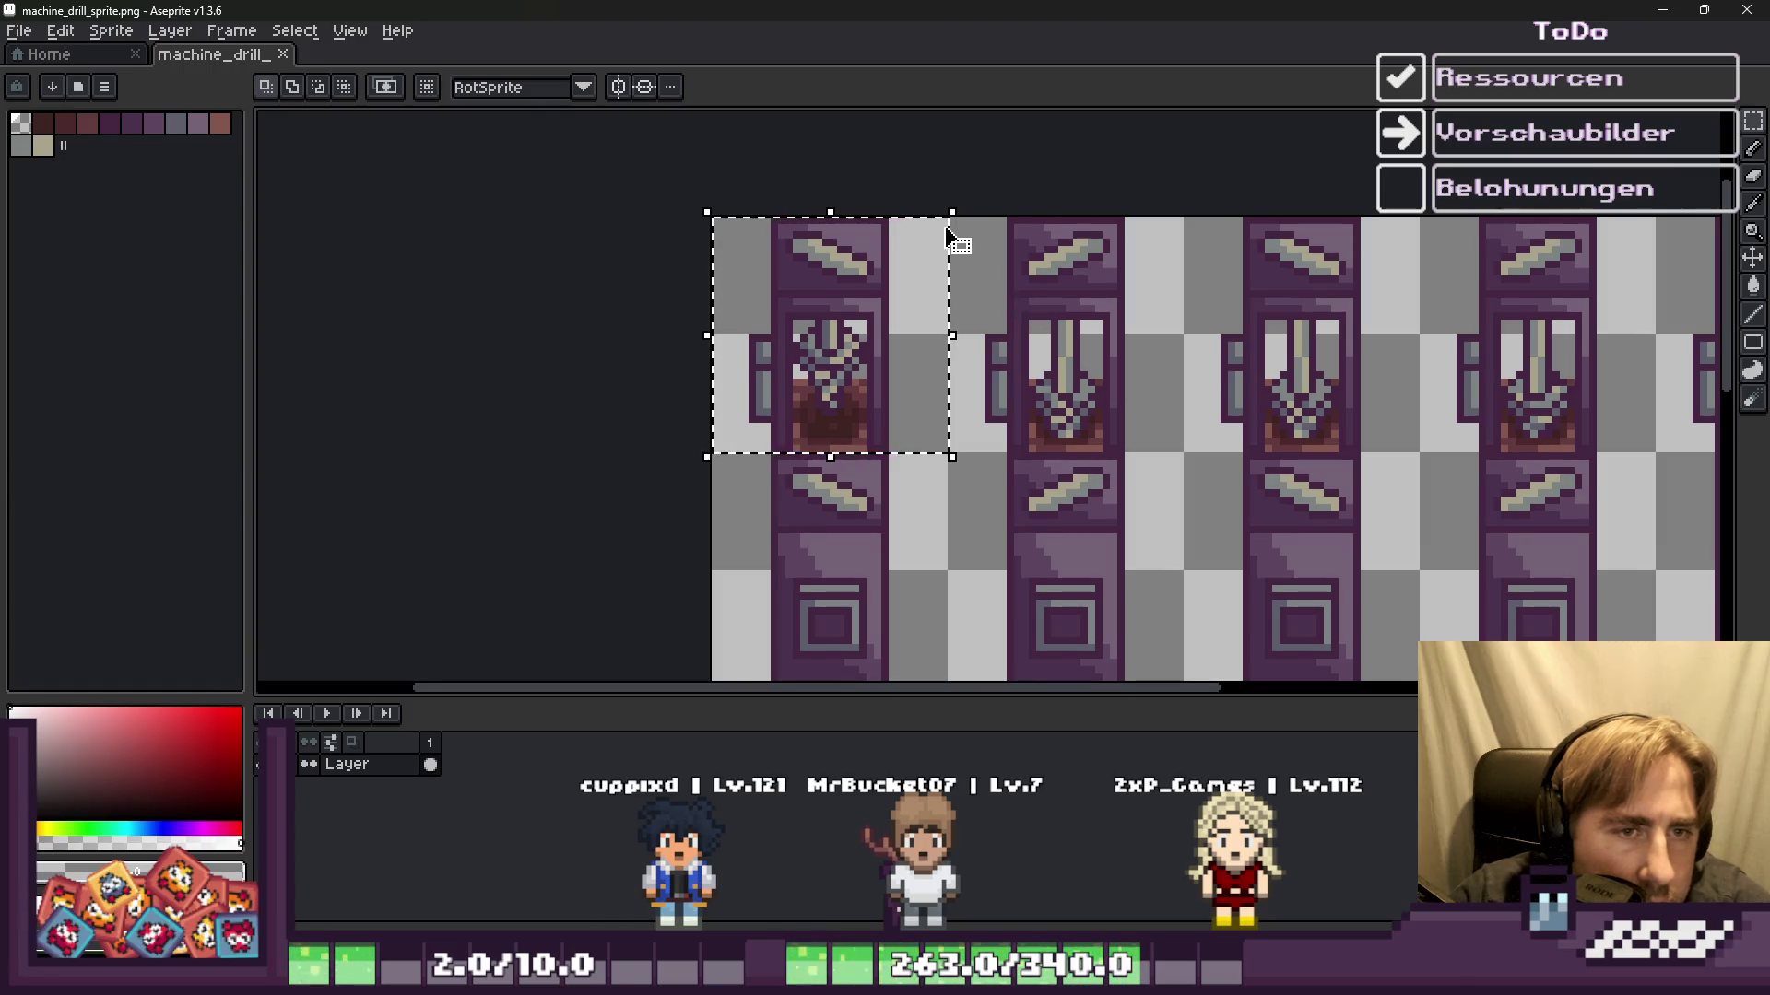
{"action": "double_click", "coordinate": [1505, 8]}
{"action": "double_click", "coordinate": [1344, 26]}
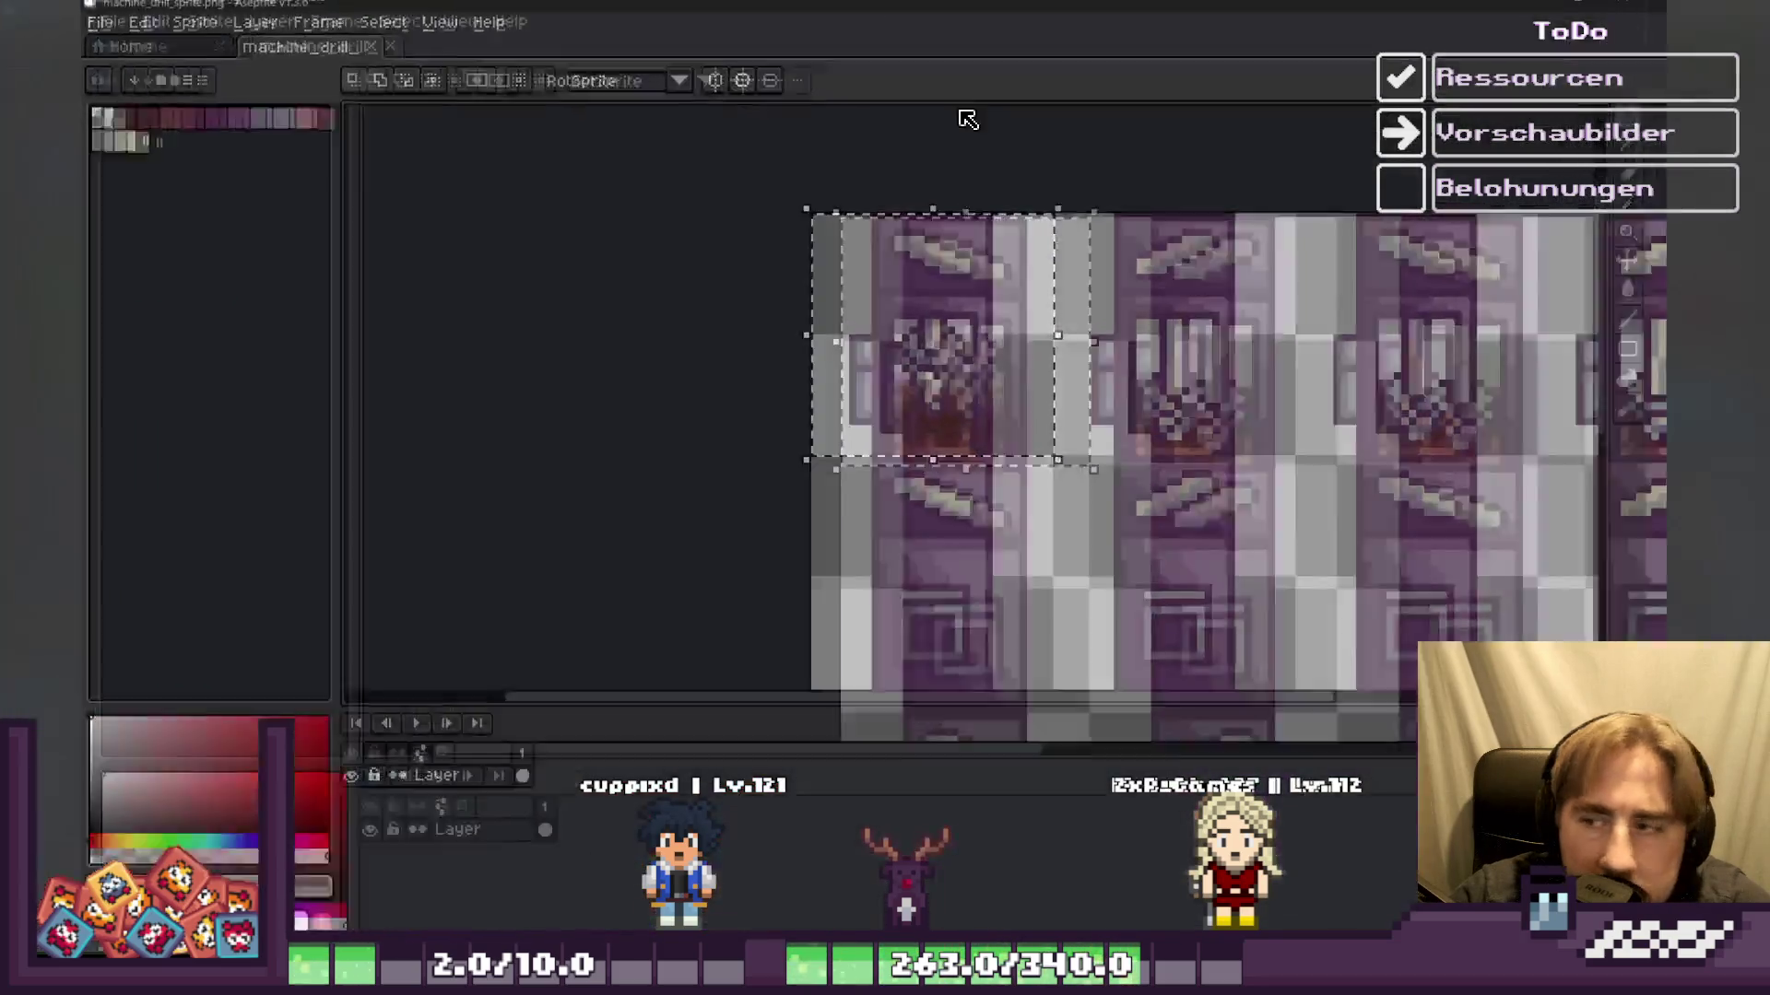
{"action": "scroll", "coordinate": [922, 362], "scroll_direction": "down", "scroll_amount": 2}
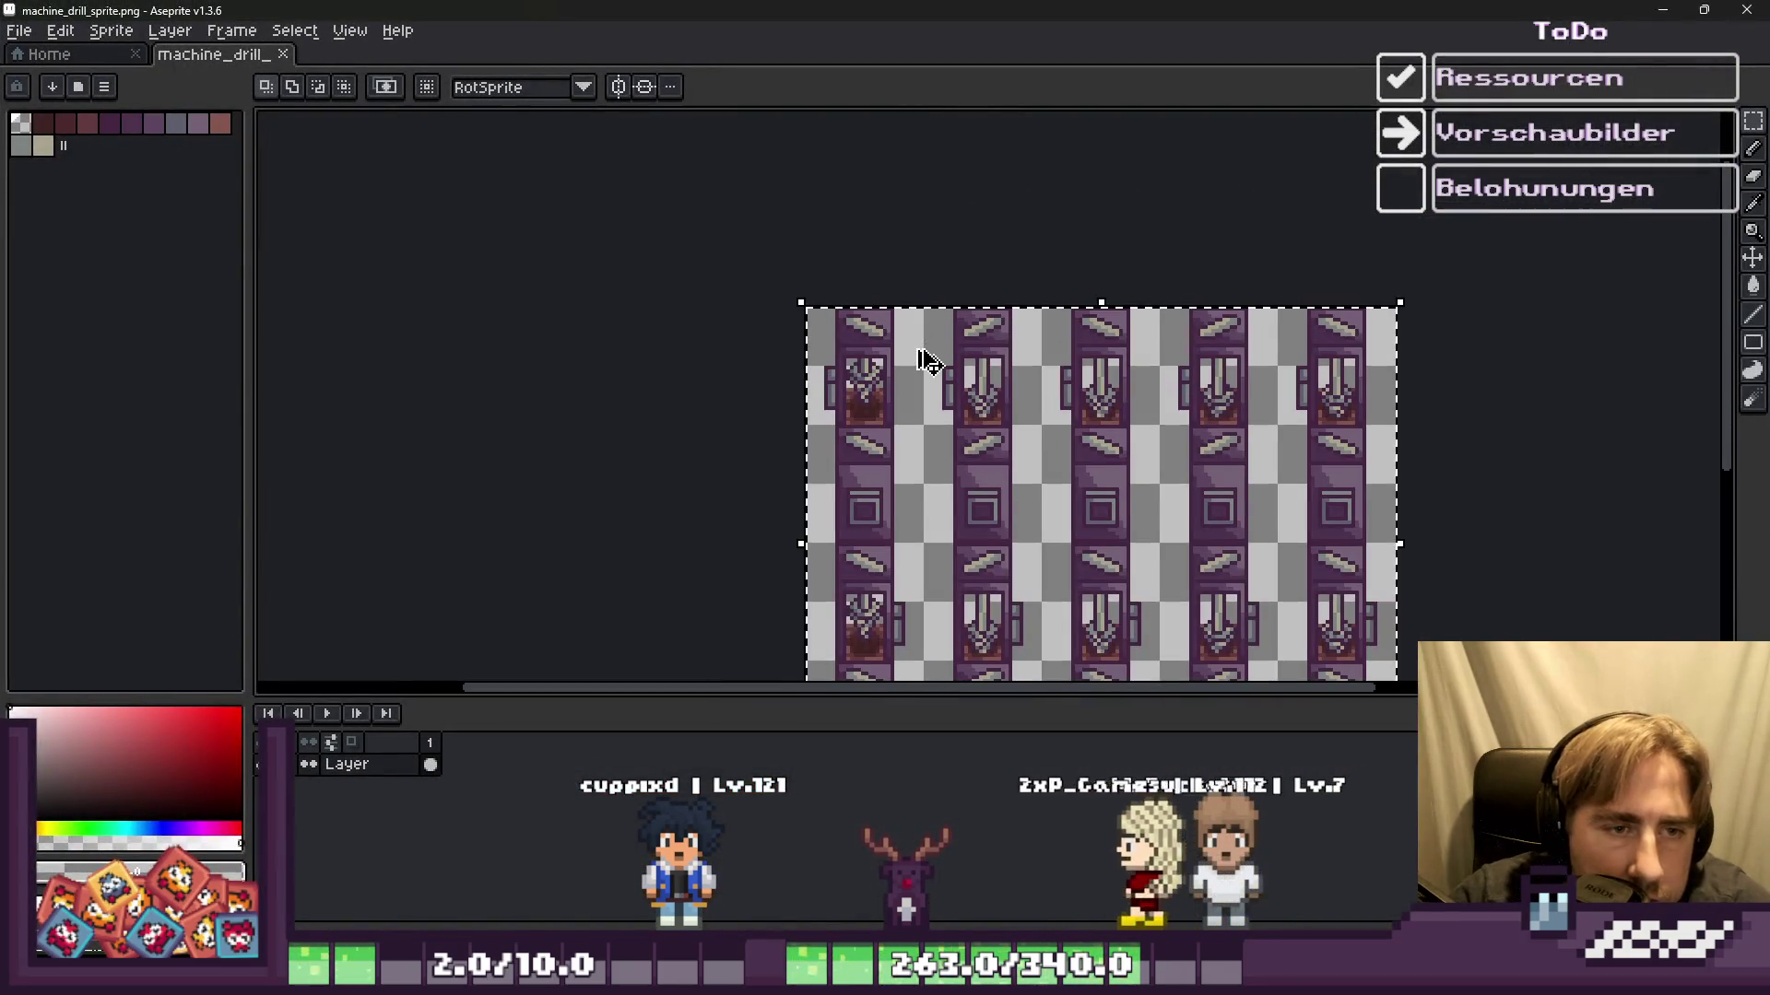
{"action": "scroll", "coordinate": [906, 370], "scroll_direction": "up", "scroll_amount": 2}
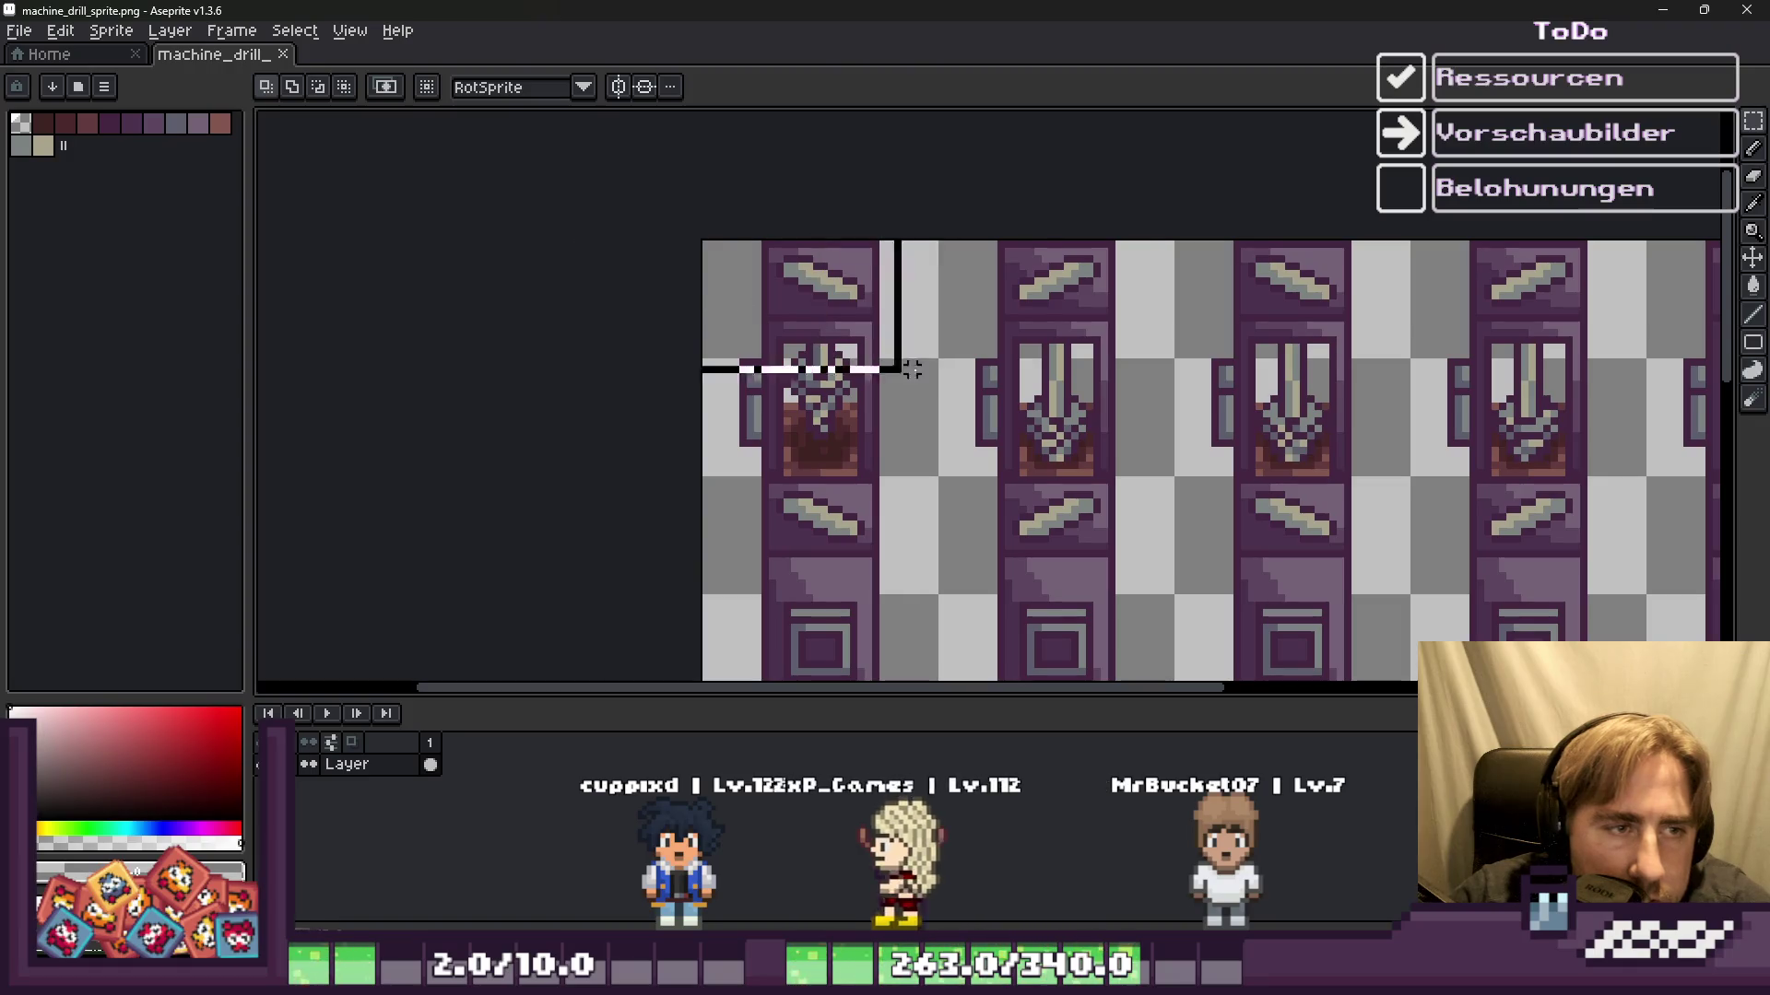
{"action": "left_click_drag", "start_coordinate": [876, 360], "coordinate": [1169, 472]}
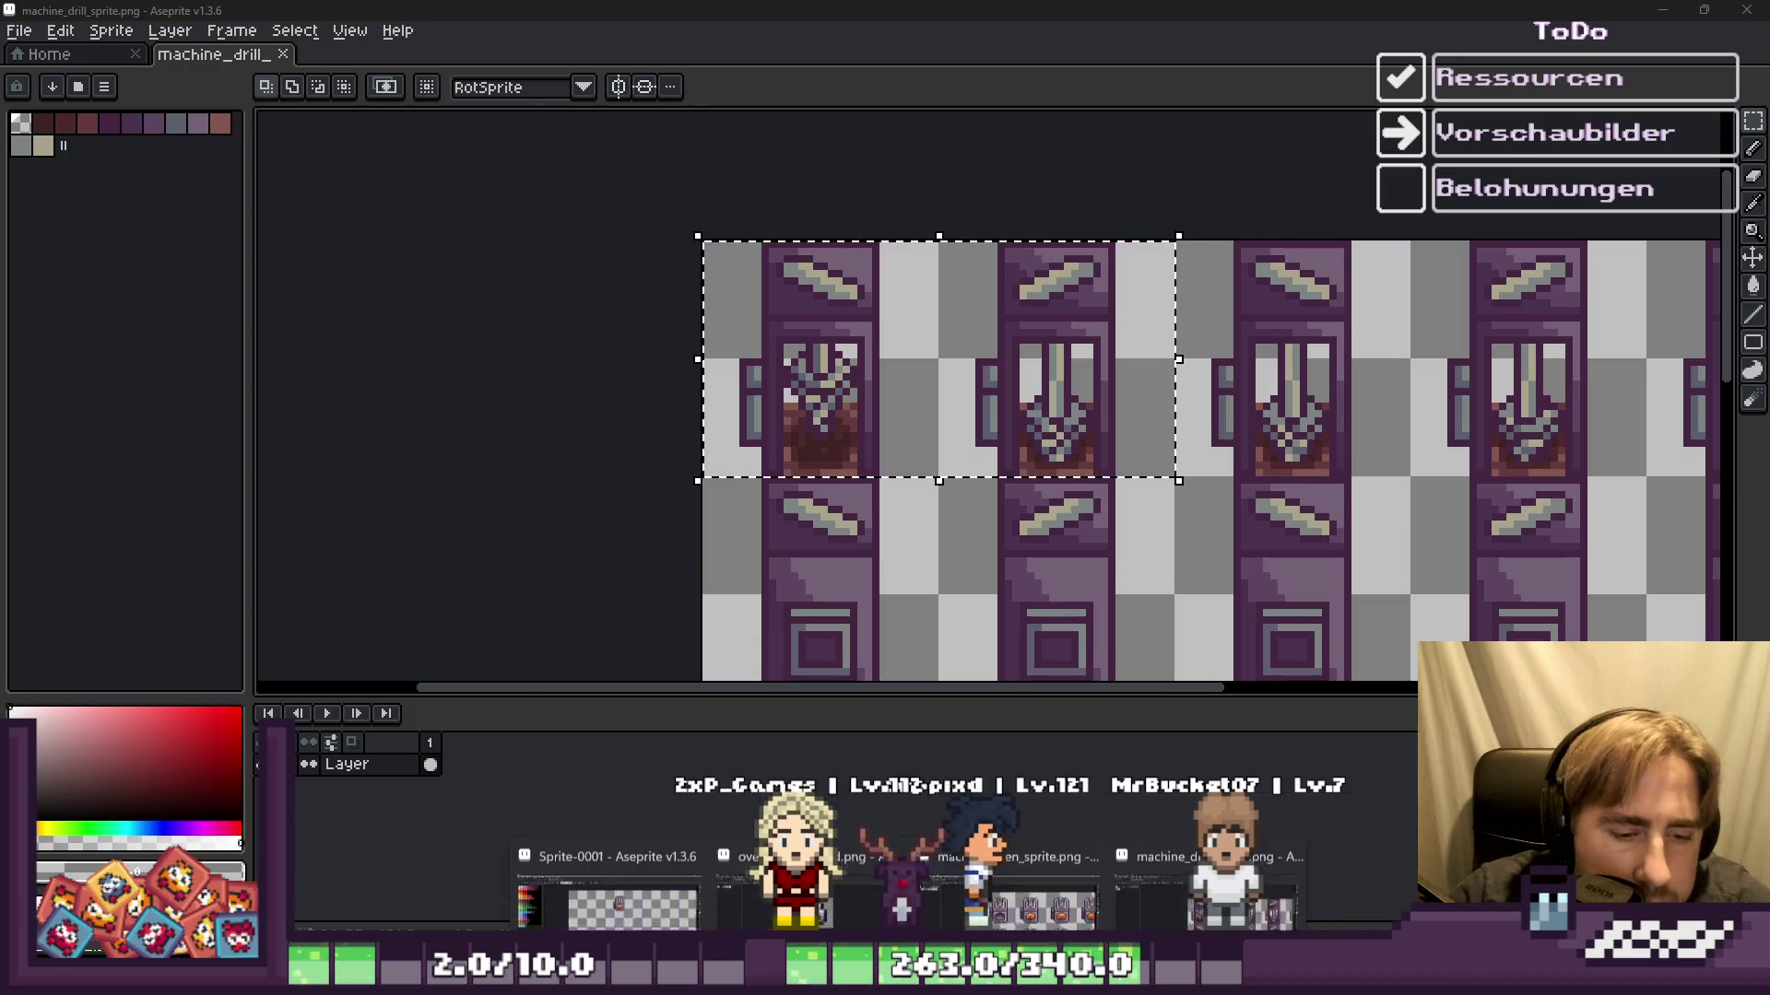
Step: Paste the two drill frames into Sprite-0001 and place them below the oven
{"action": "left_click", "coordinate": [649, 874]}
{"action": "key", "text": "ctrl+v"}
{"action": "left_click_drag", "start_coordinate": [846, 337], "coordinate": [1029, 497]}
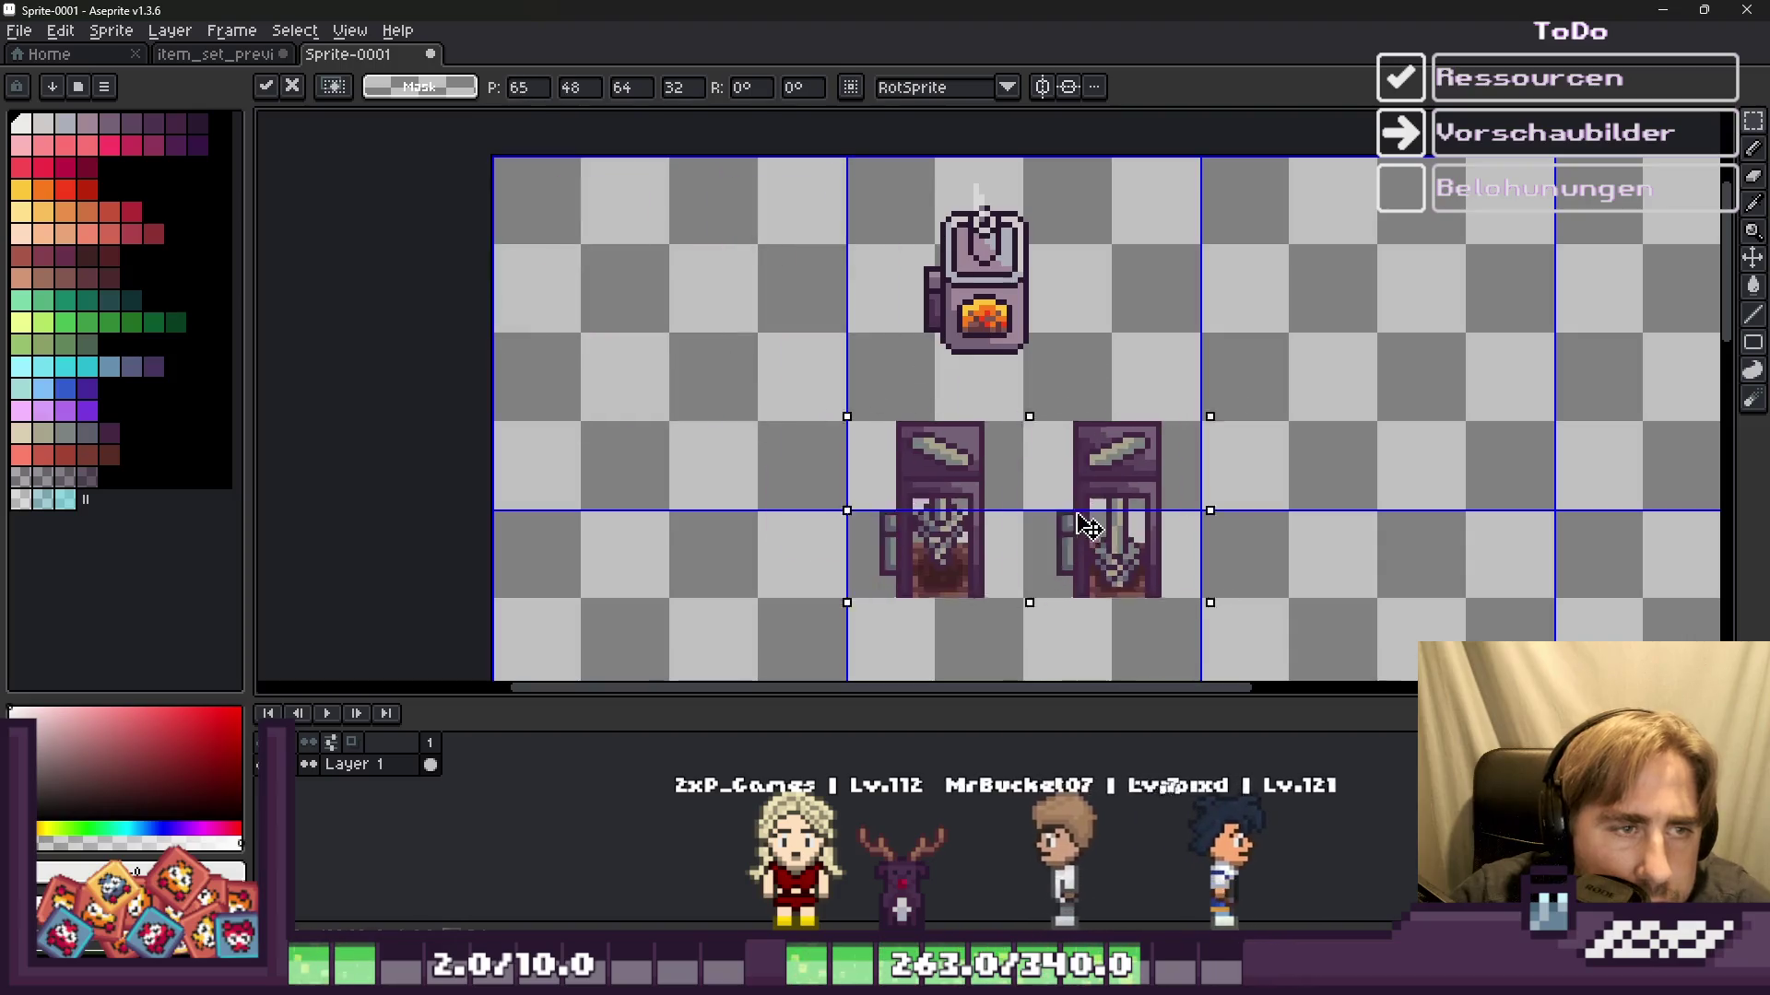
Step: Commit the two pasted drill frames onto the canvas below the oven
{"action": "left_click", "coordinate": [798, 369]}
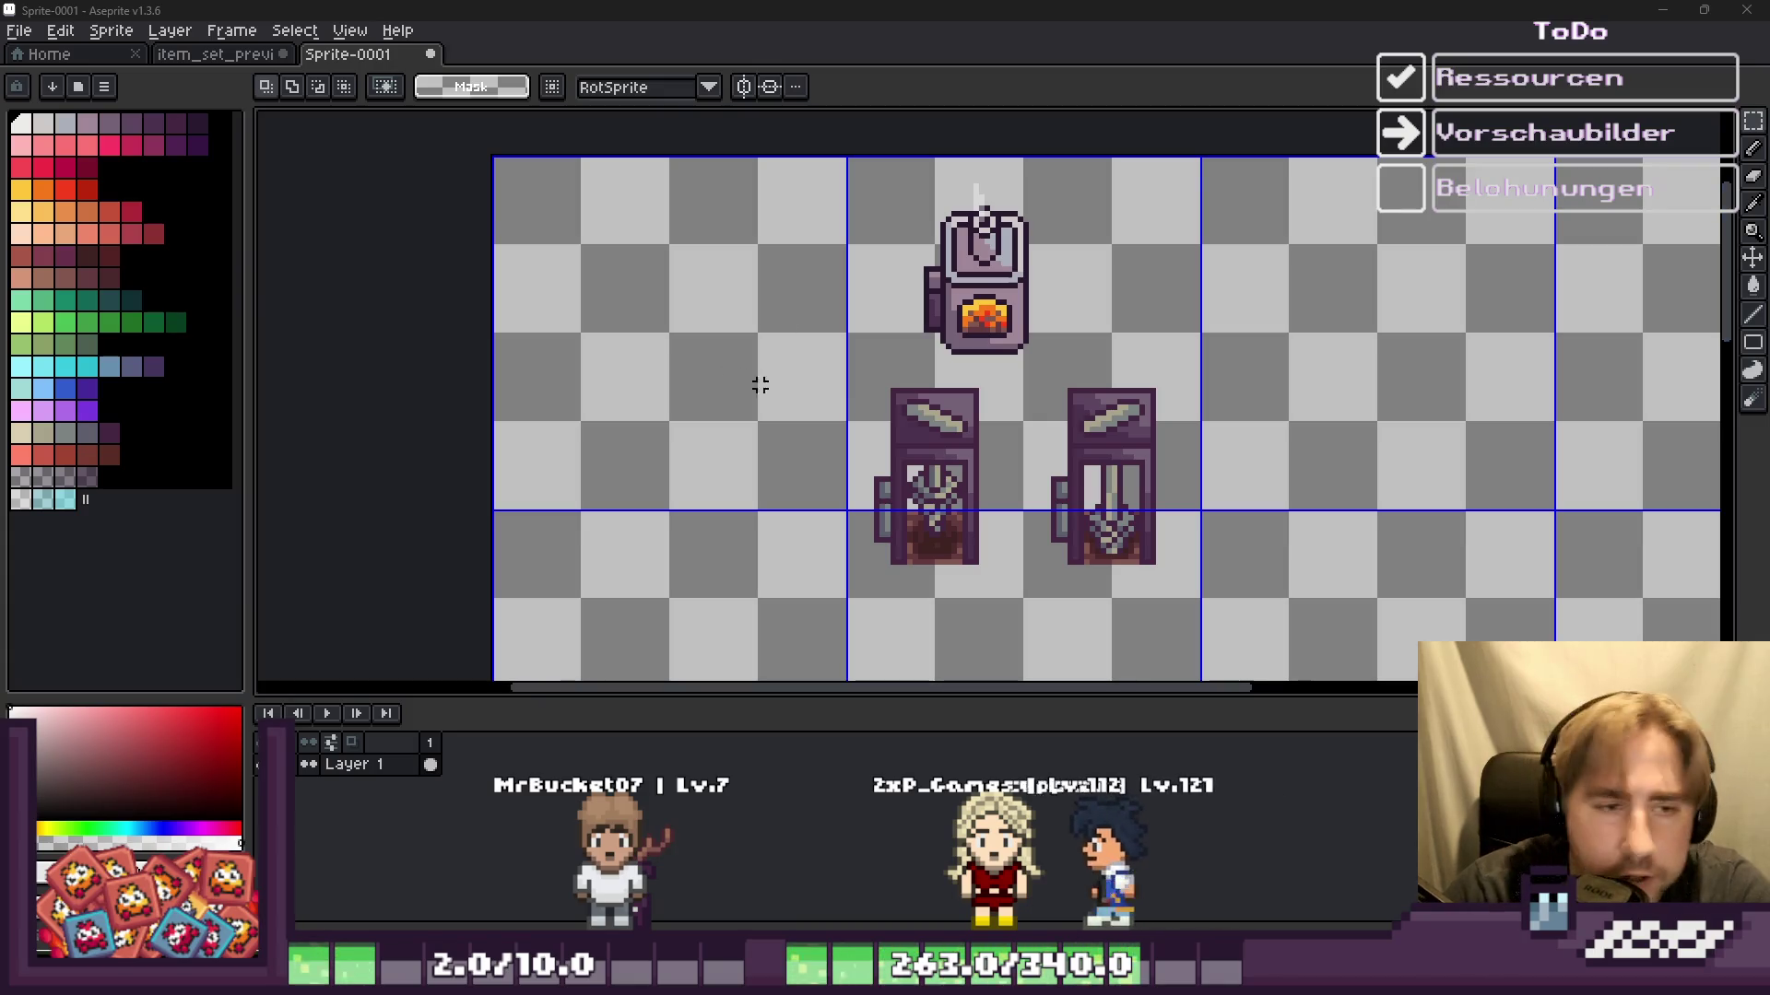
Step: Move the oven to the left side of the sheet
{"action": "left_click_drag", "start_coordinate": [834, 380], "coordinate": [1177, 578]}
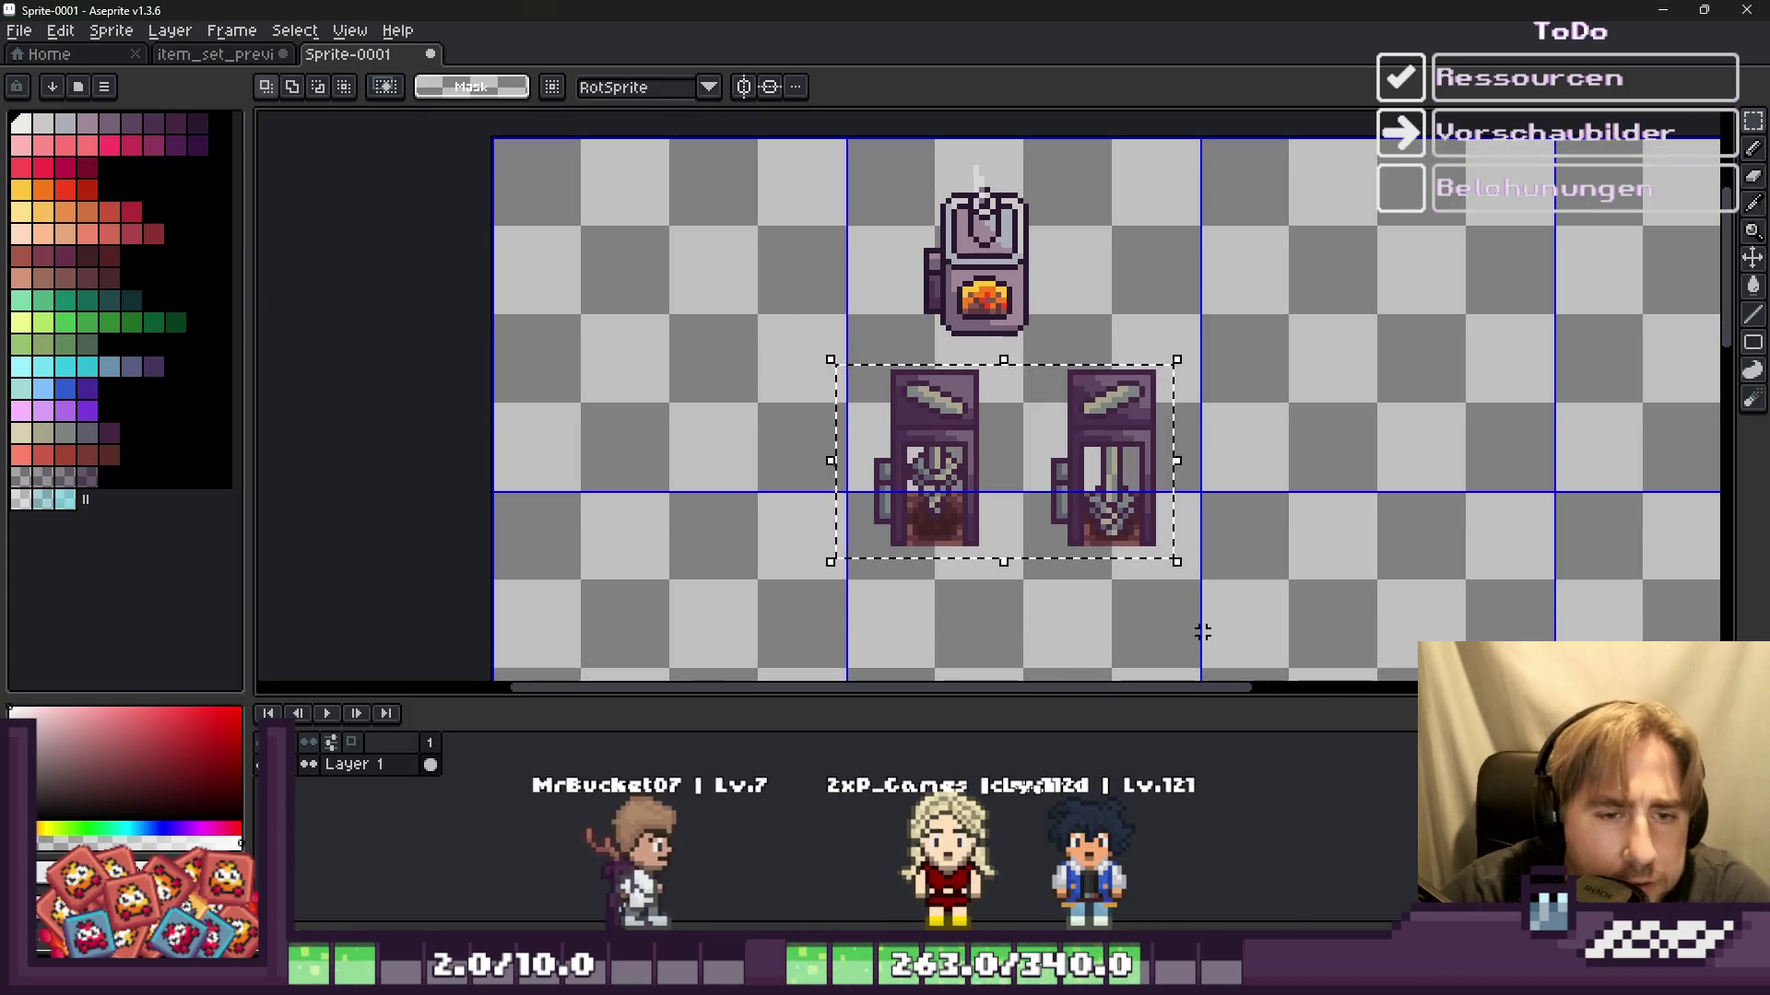
{"action": "left_click", "coordinate": [1203, 632]}
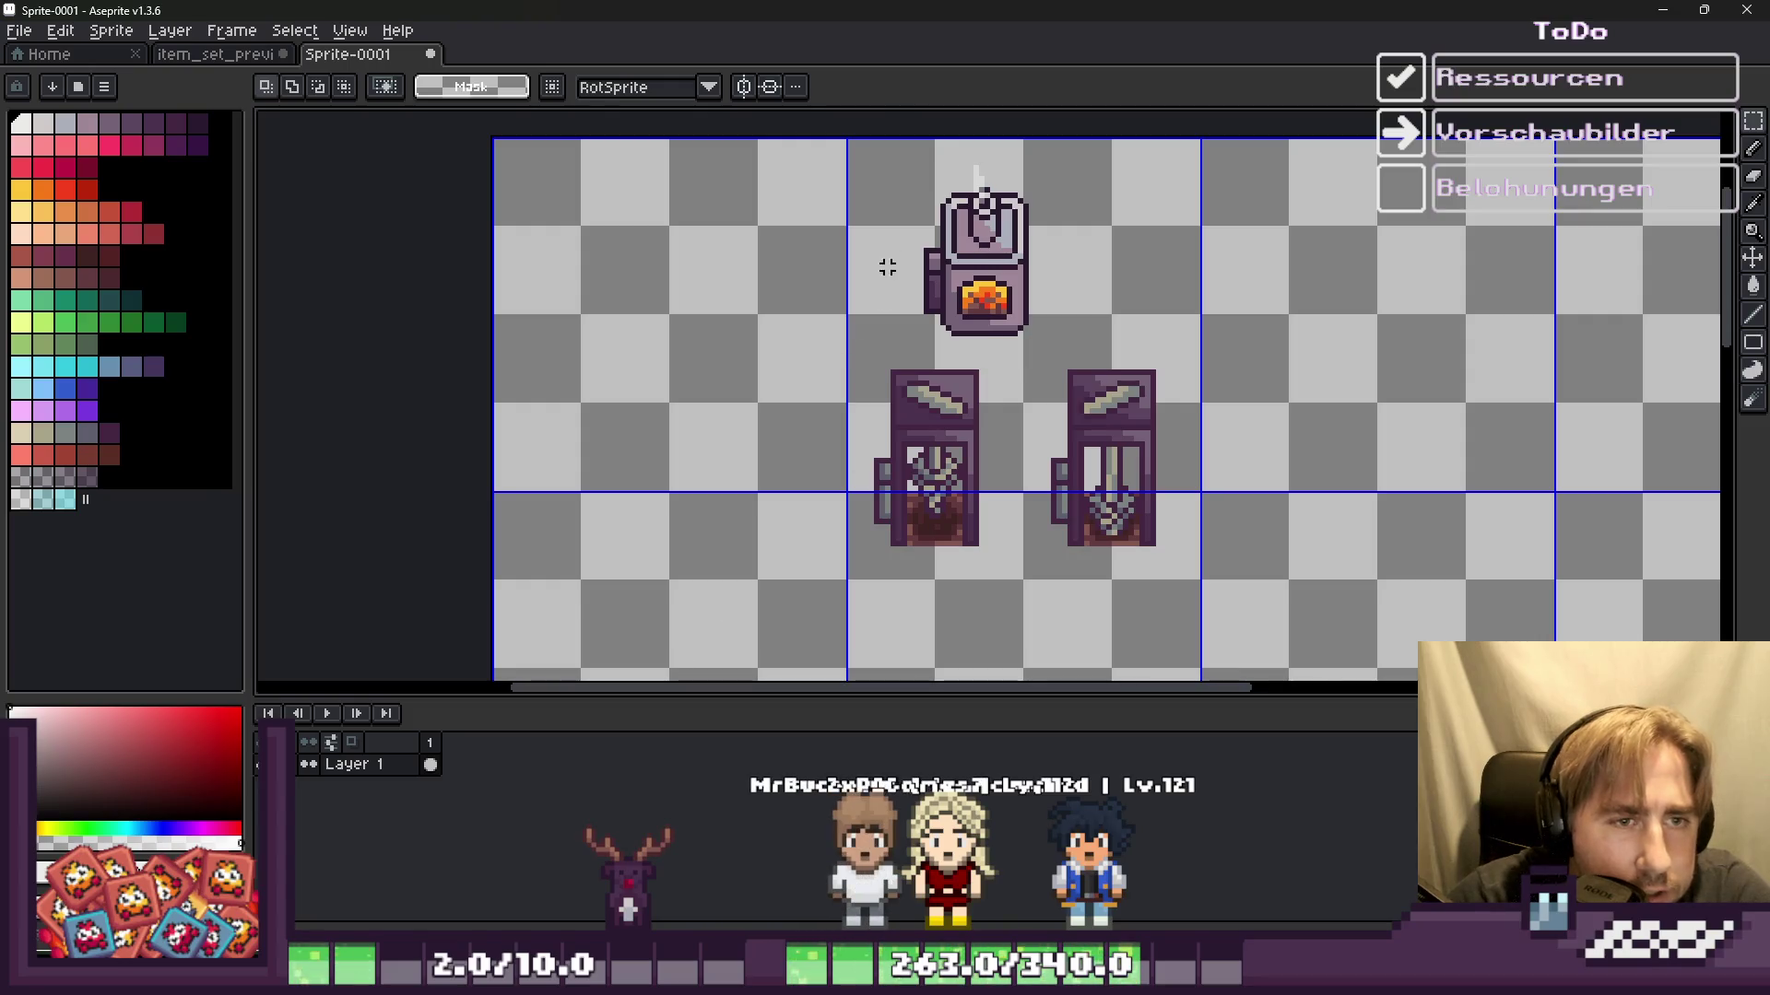
{"action": "left_click_drag", "start_coordinate": [1041, 338], "coordinate": [578, 377]}
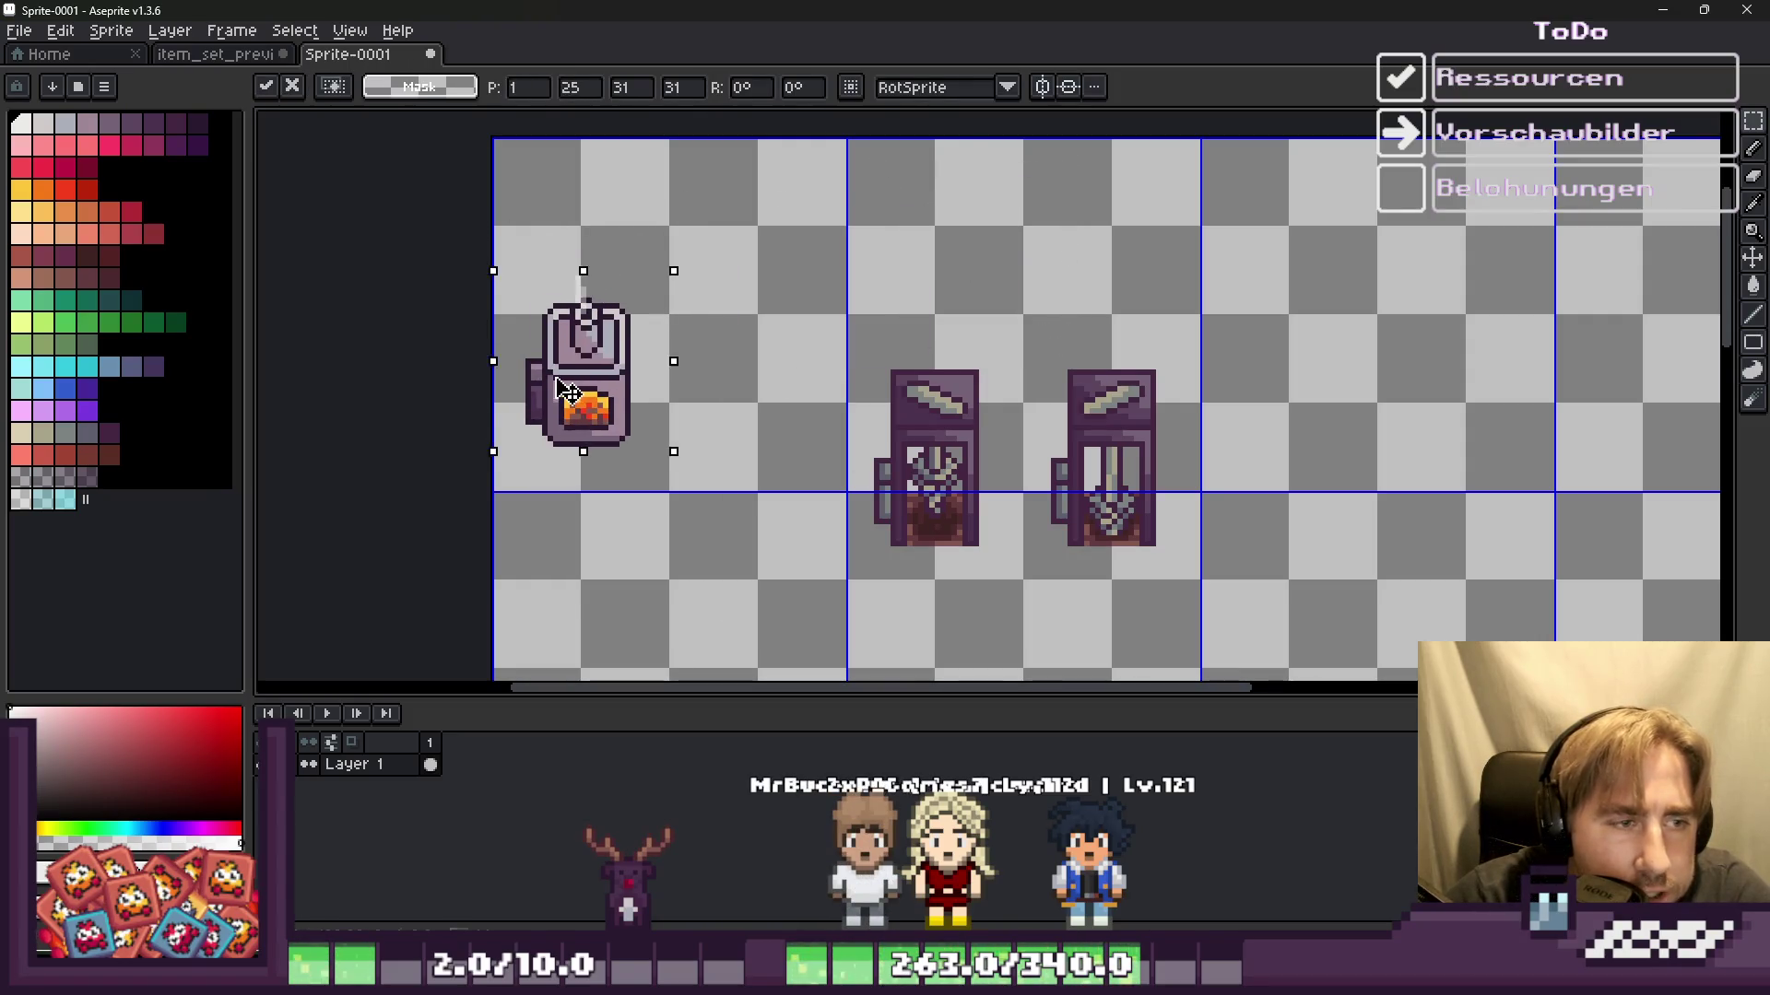
Step: Drag the first drill frame beside the oven and commit it
{"action": "left_click_drag", "start_coordinate": [832, 317], "coordinate": [1076, 679]}
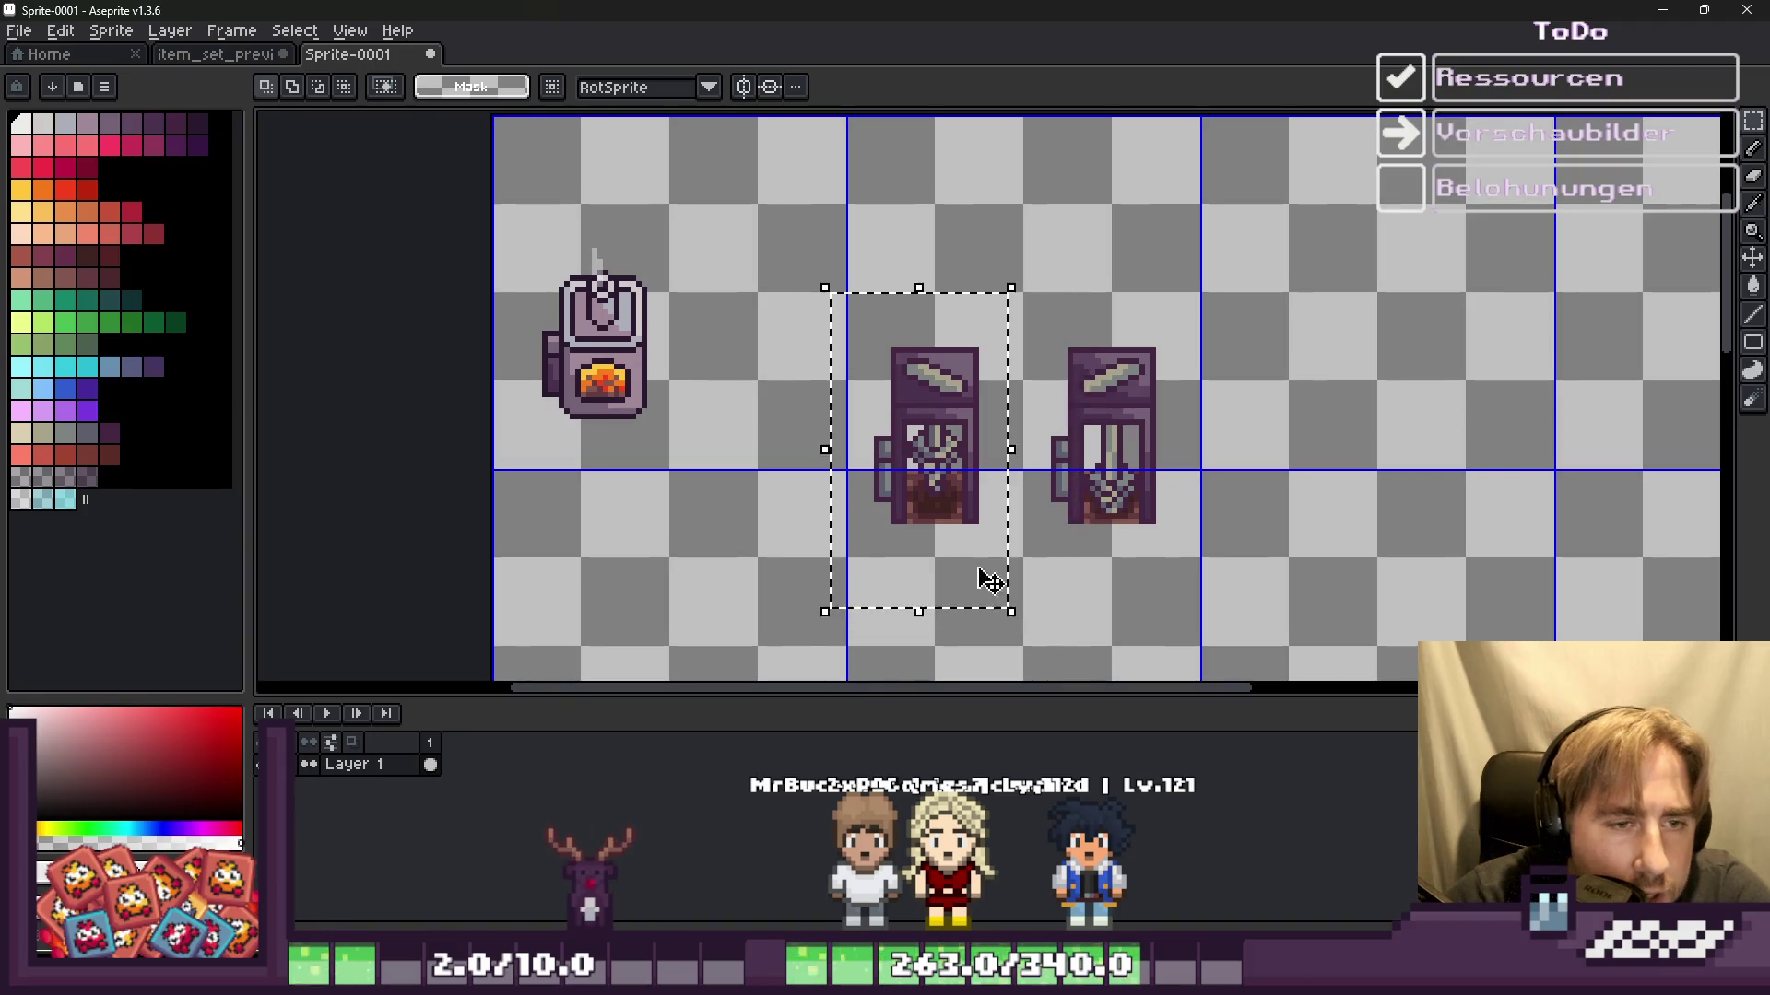
{"action": "left_click_drag", "start_coordinate": [999, 599], "coordinate": [725, 262]}
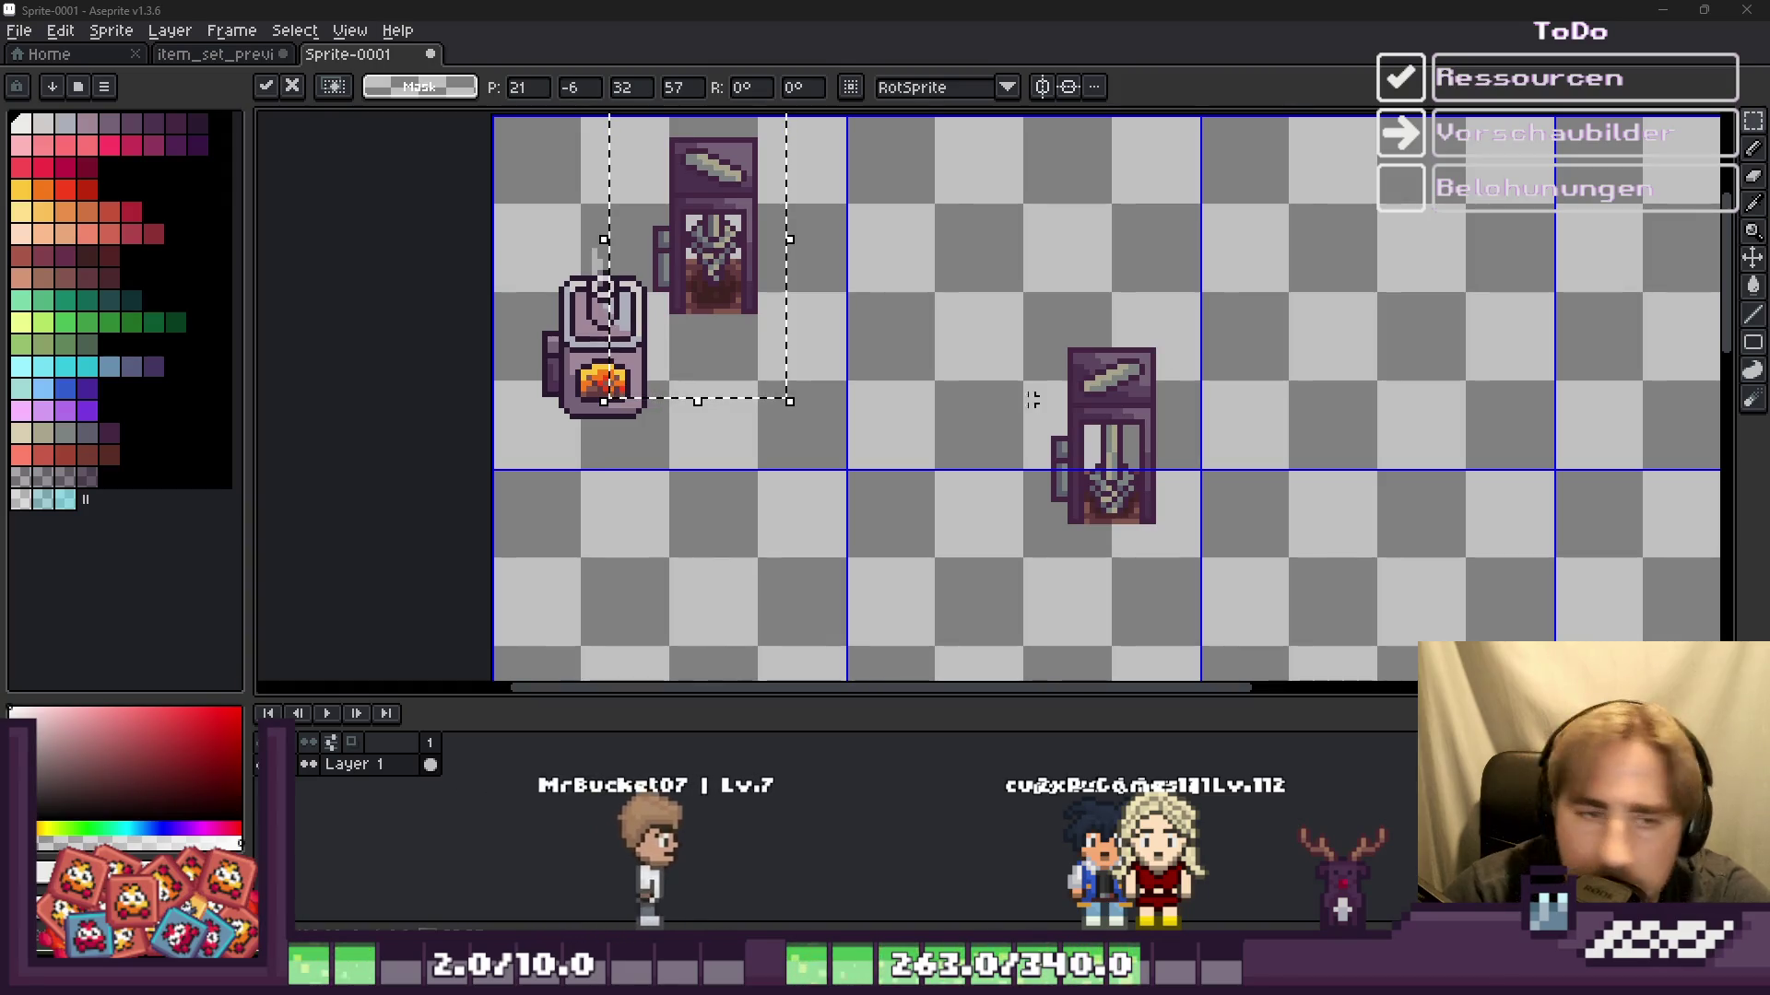
{"action": "left_click", "coordinate": [522, 245]}
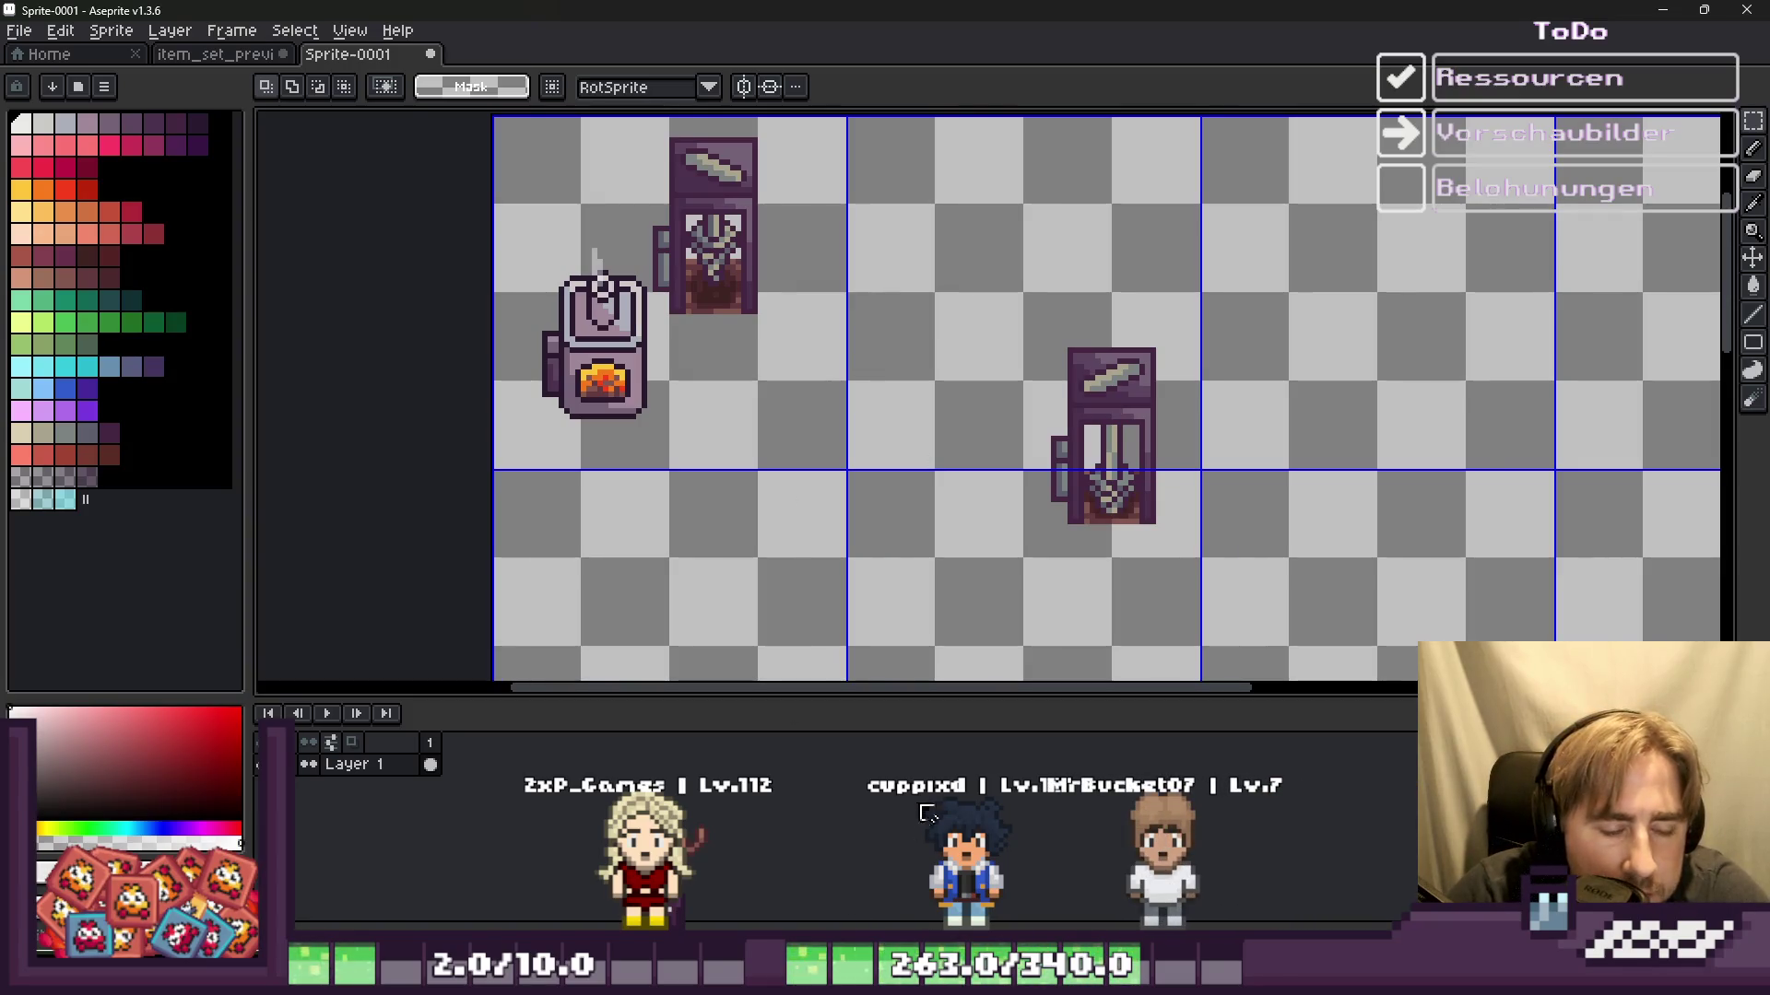
{"action": "scroll", "coordinate": [830, 563], "scroll_direction": "down", "scroll_amount": 1}
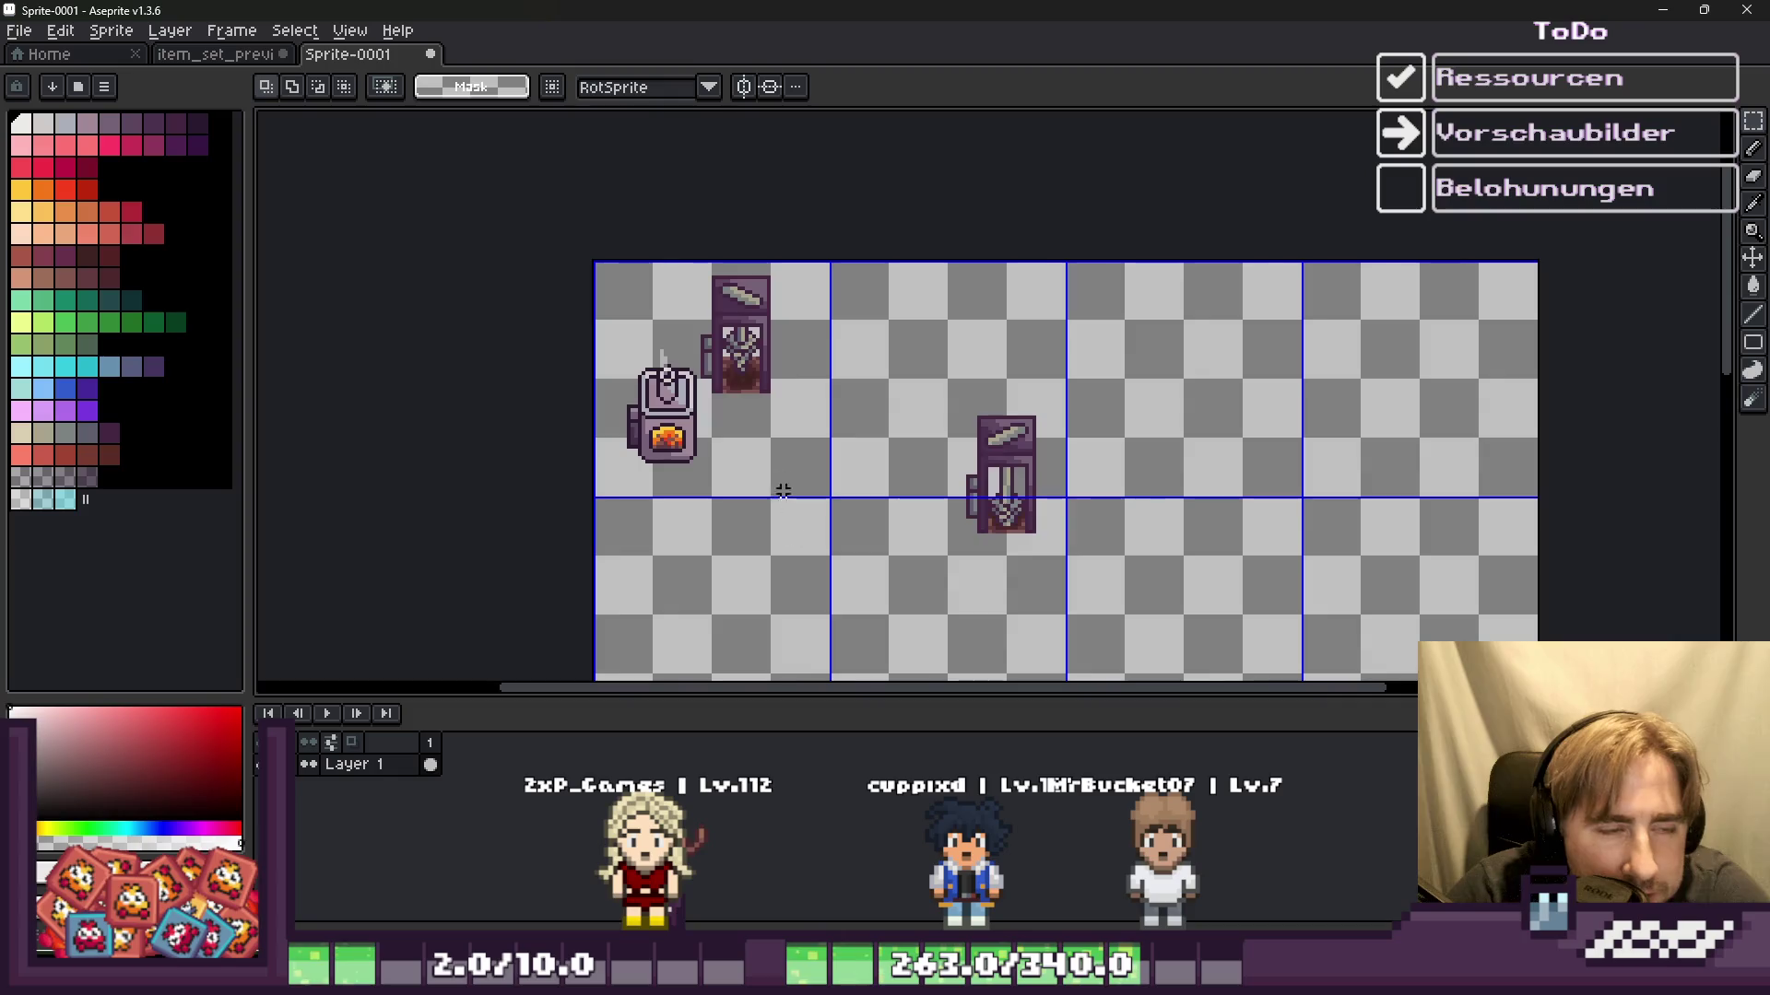
Step: Shift the drill frame right and down and commit its new position
{"action": "scroll", "coordinate": [662, 300], "scroll_direction": "up", "scroll_amount": 2}
{"action": "left_click_drag", "start_coordinate": [807, 277], "coordinate": [984, 543]}
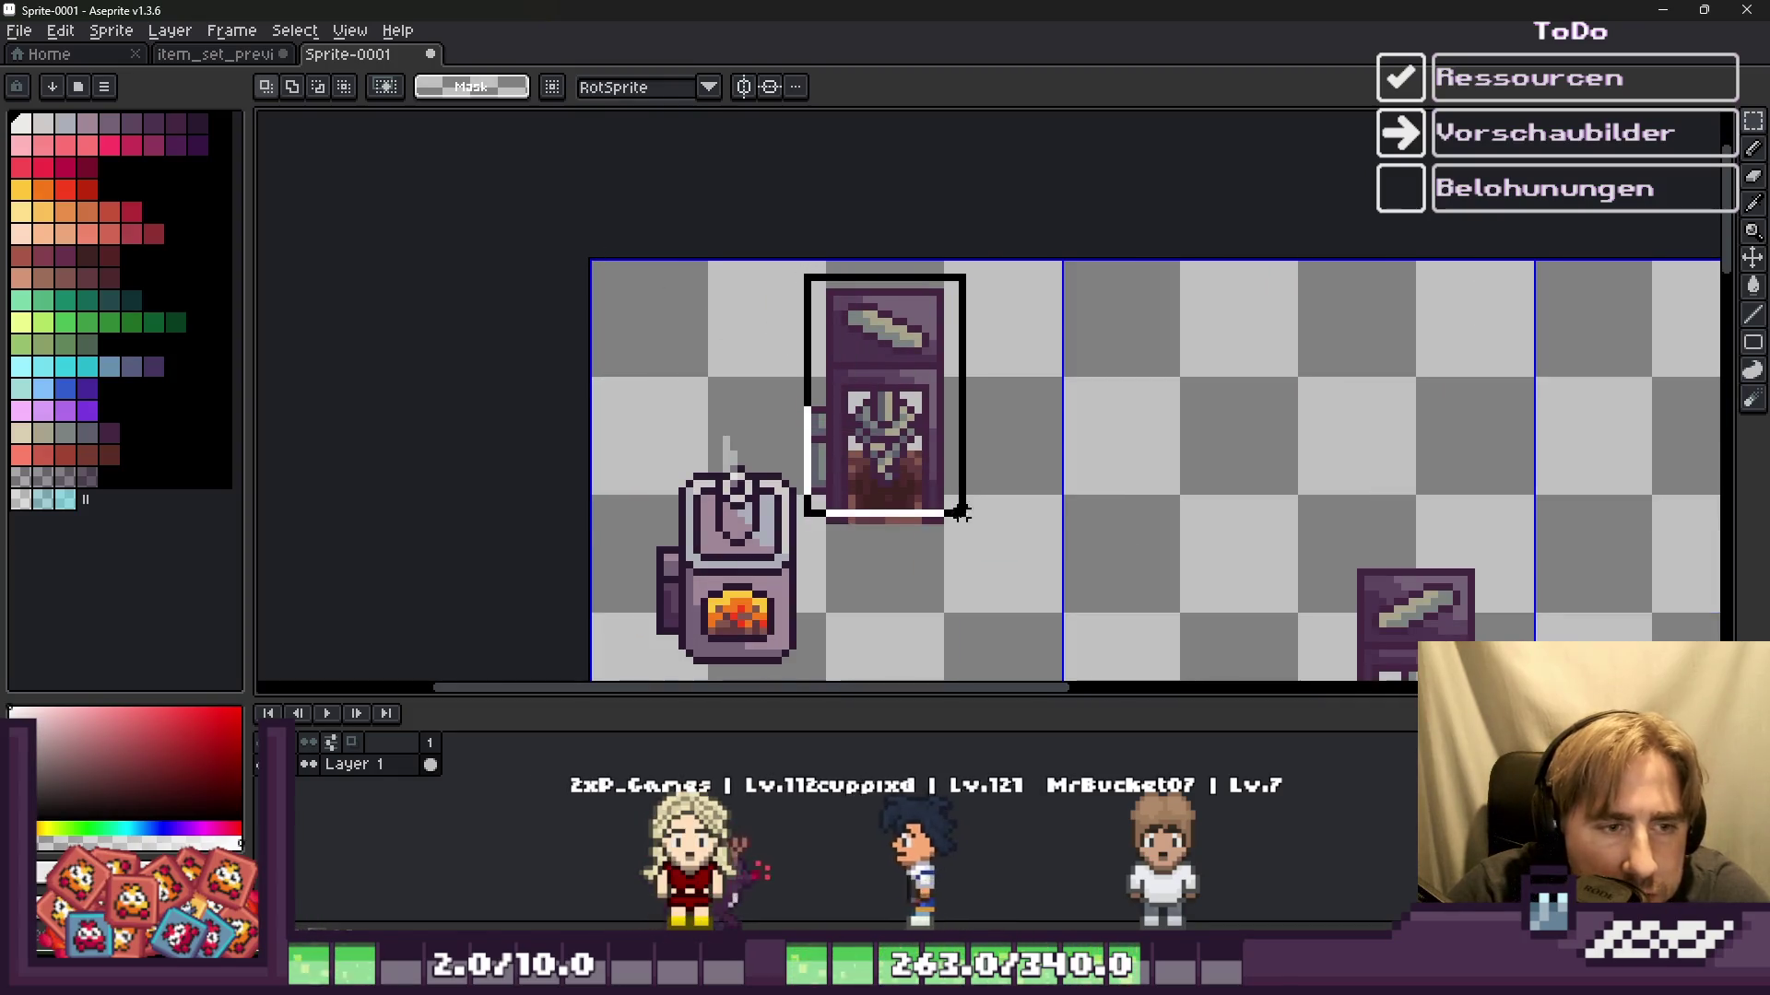
{"action": "mouse_move", "coordinate": [926, 473]}
{"action": "left_mouse_down"}
{"action": "mouse_move", "coordinate": [1000, 599]}
{"action": "mouse_move", "coordinate": [958, 604]}
{"action": "left_mouse_up"}
{"action": "key", "text": "Return"}
{"action": "scroll", "coordinate": [915, 416], "scroll_direction": "down", "scroll_amount": 1}
{"action": "key", "text": "ctrl+d"}
Step: Move the oven and drill pair up and right, cancelling an accidental rotation
{"action": "left_click_drag", "start_coordinate": [679, 387], "coordinate": [956, 600]}
{"action": "left_click_drag", "start_coordinate": [894, 544], "coordinate": [903, 507]}
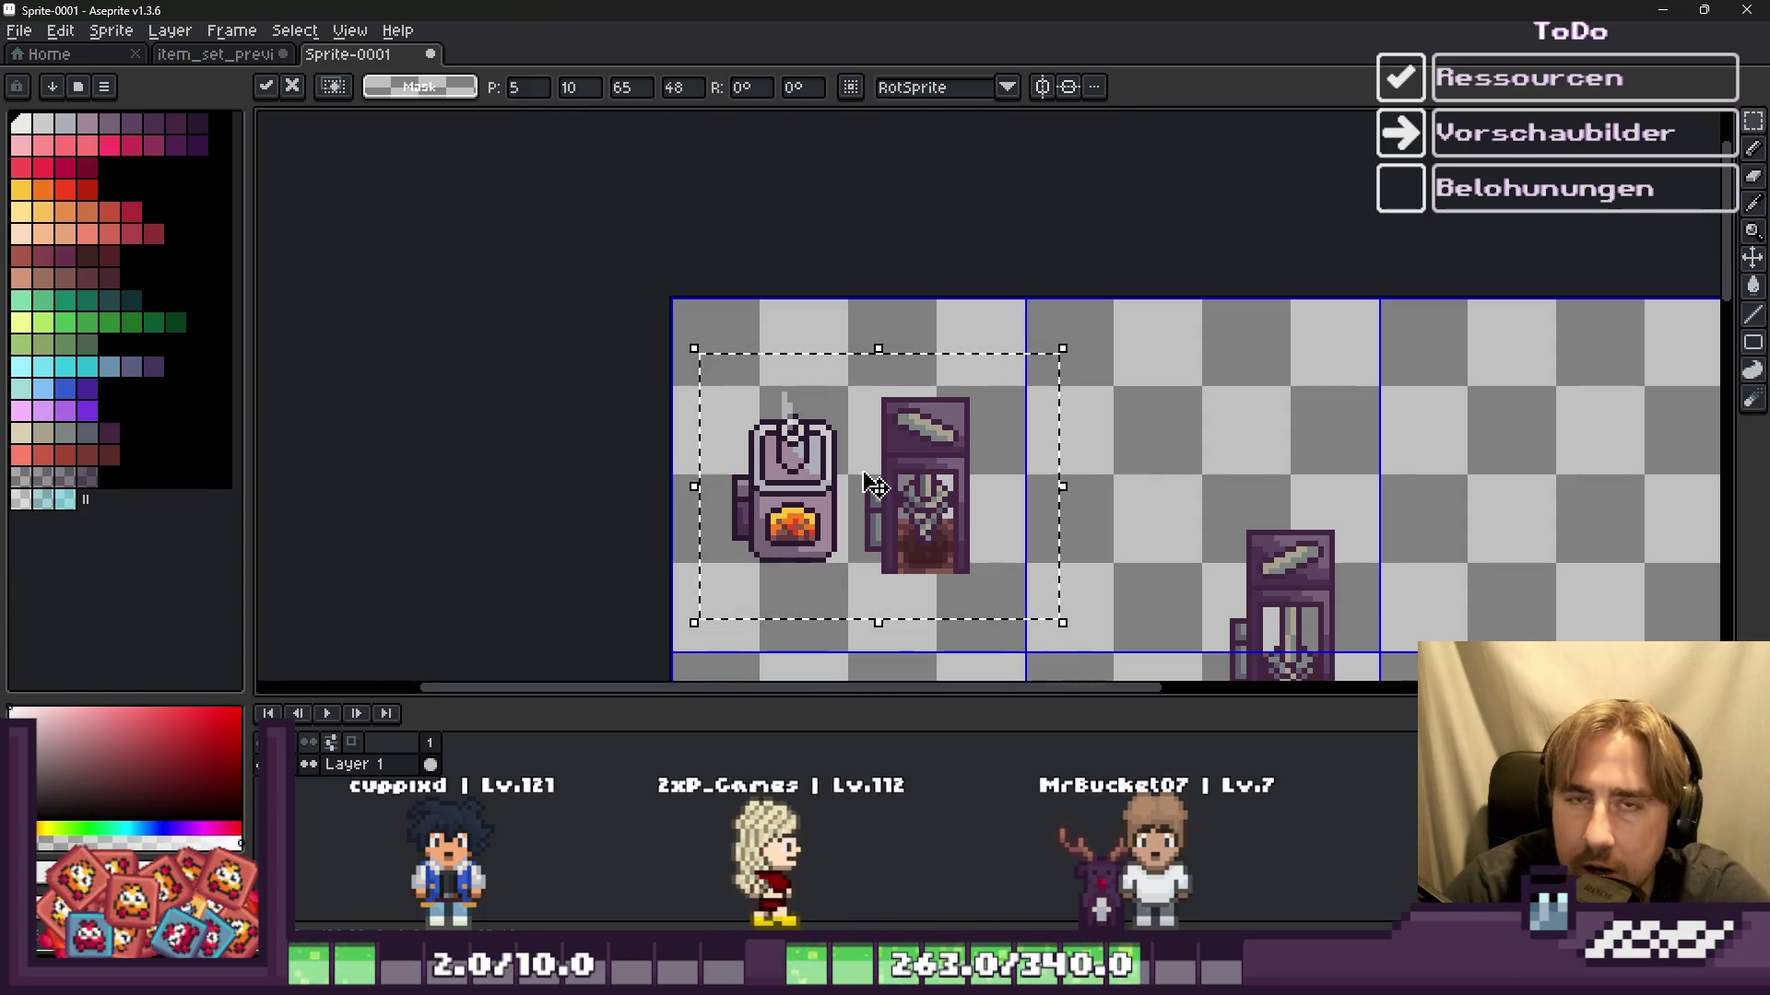
{"action": "left_click", "coordinate": [540, 437]}
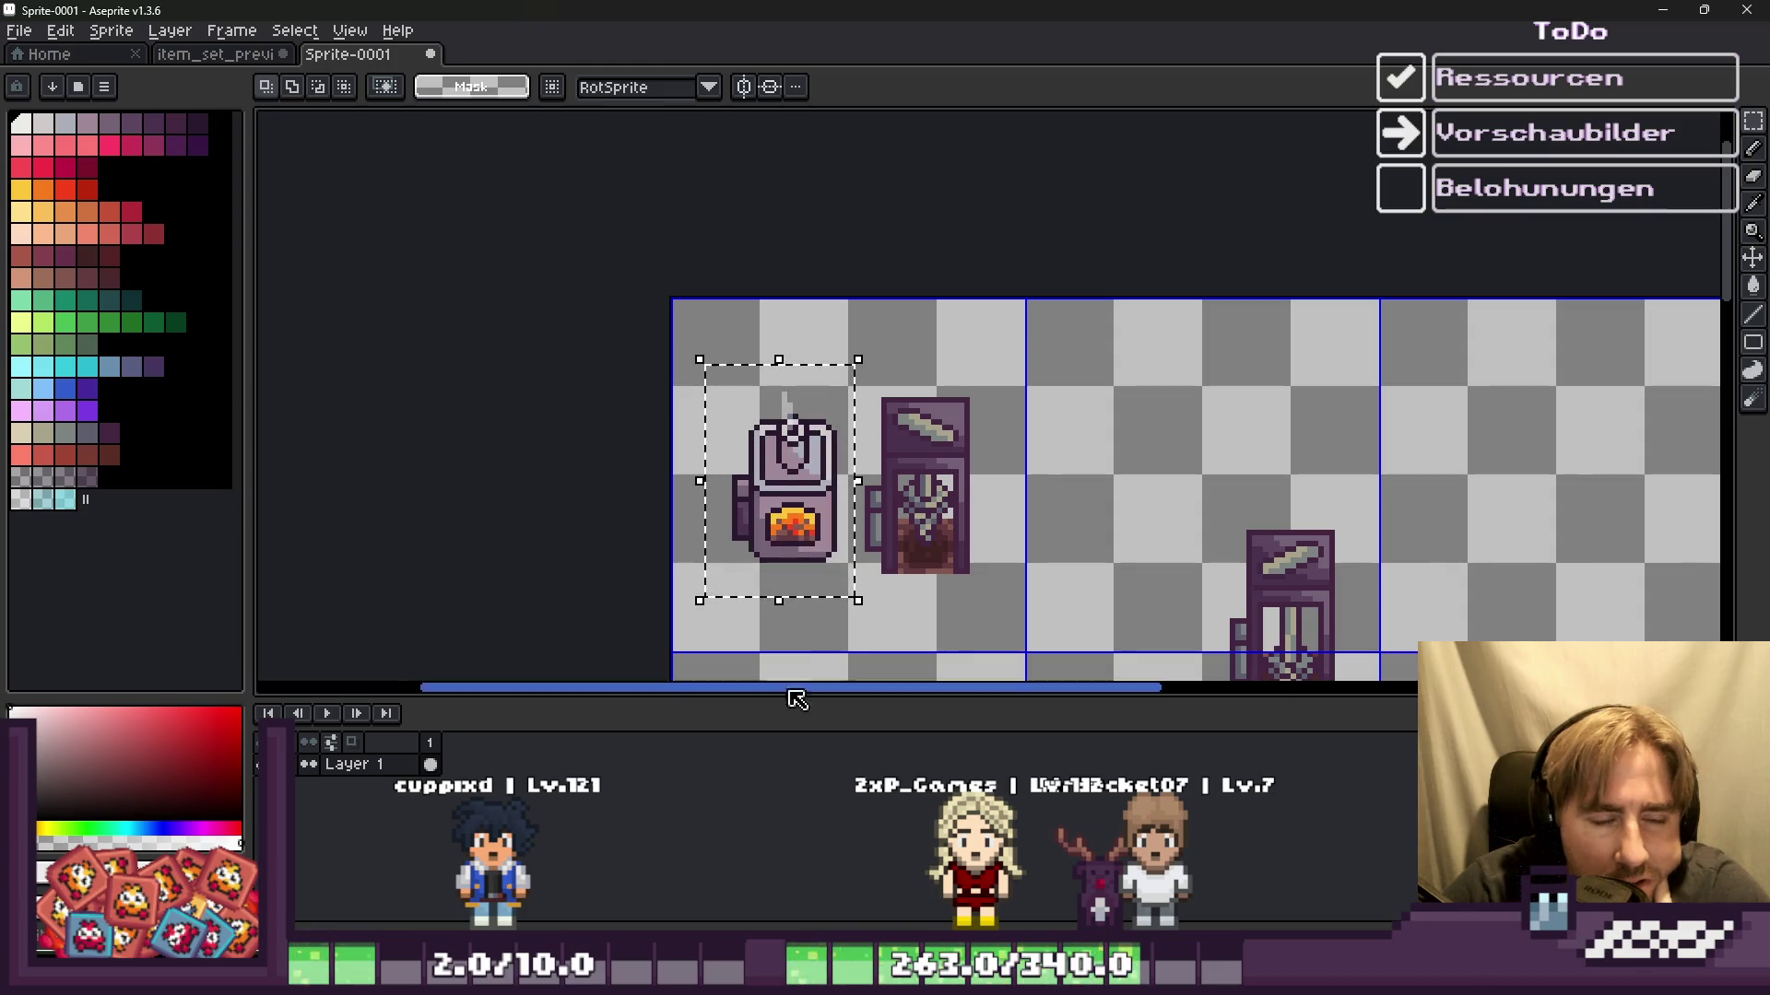
{"action": "left_click_drag", "start_coordinate": [871, 616], "coordinate": [870, 616]}
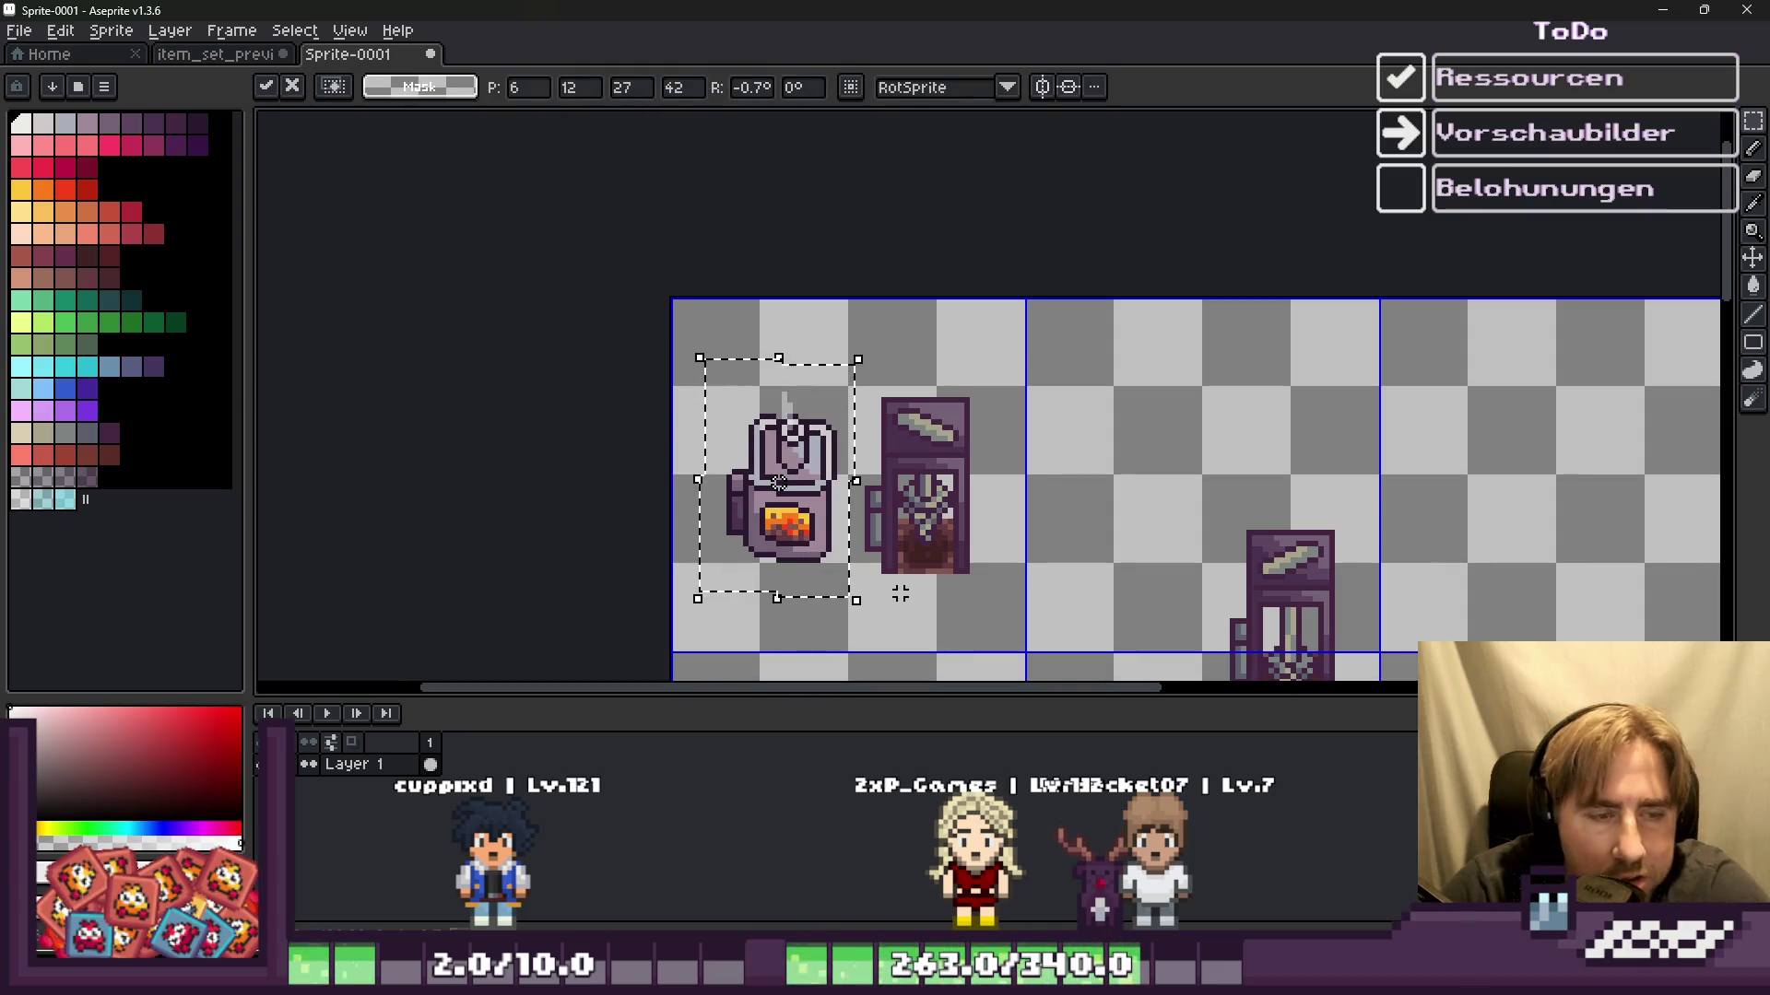
{"action": "key", "text": "Escape"}
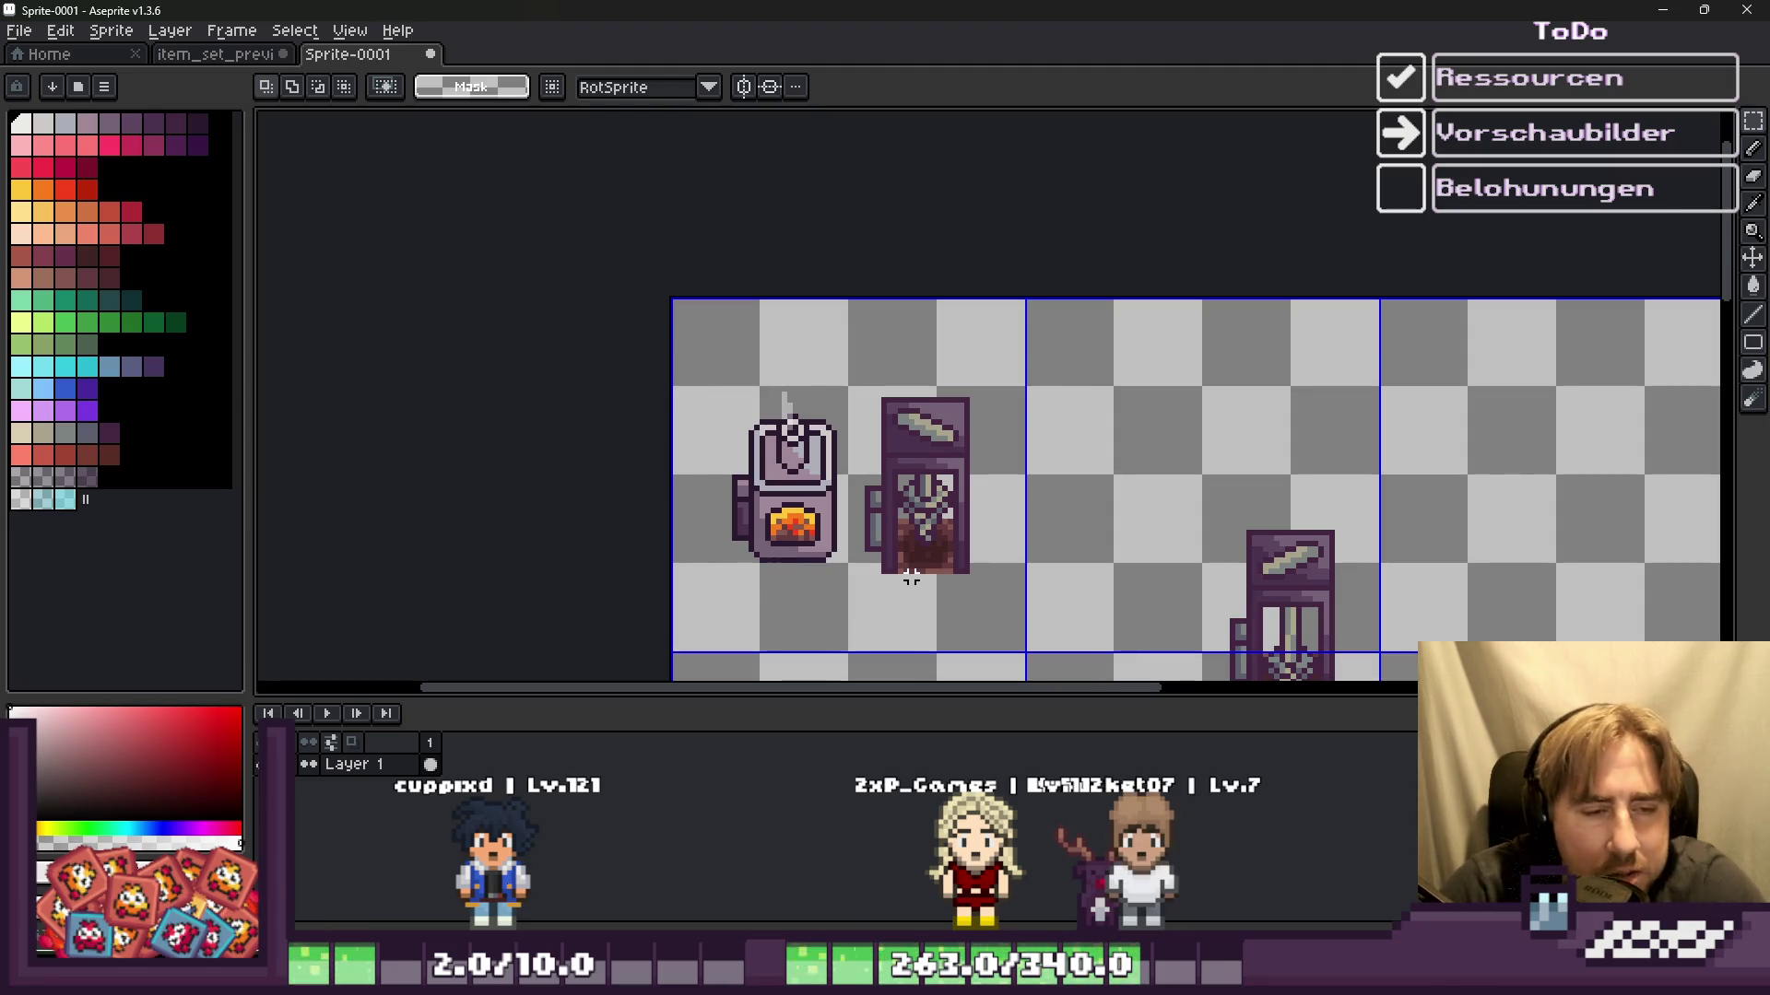
Step: Drop the oven and drill pair into the neighbouring grid cell
{"action": "left_click_drag", "start_coordinate": [775, 421], "coordinate": [1152, 347]}
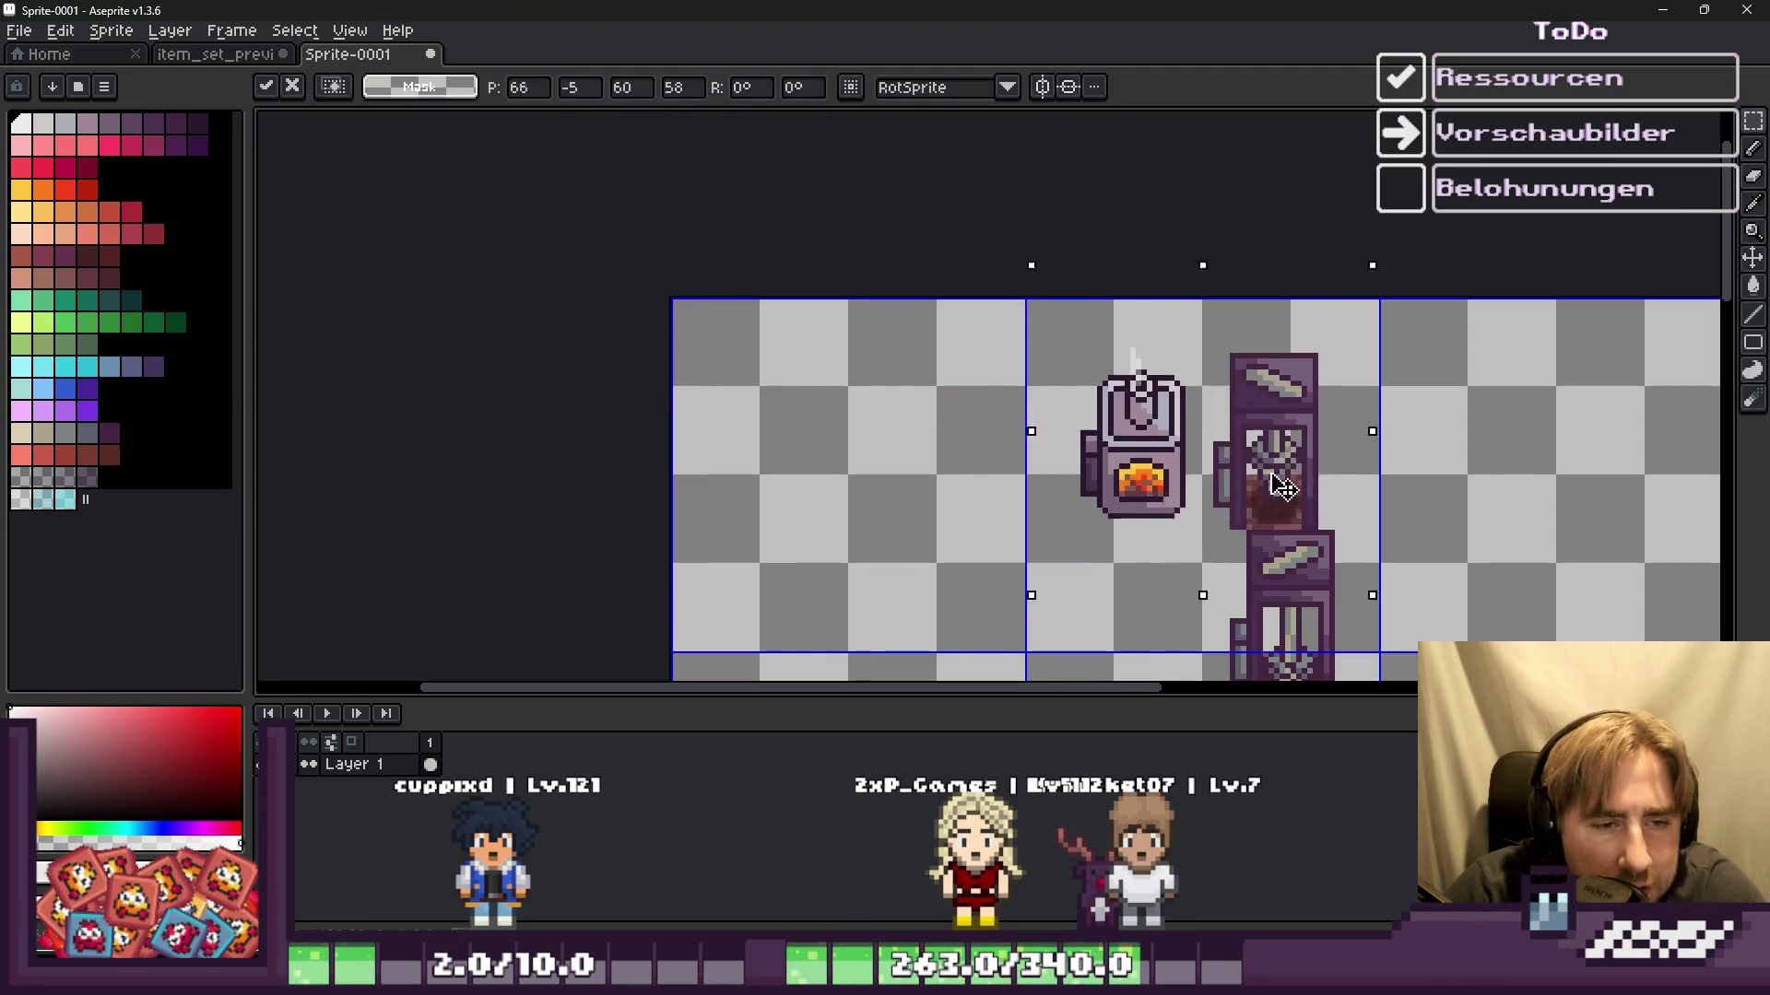
{"action": "scroll", "coordinate": [1152, 347], "scroll_direction": "down", "scroll_amount": 1}
{"action": "scroll", "coordinate": [1152, 346], "scroll_direction": "down", "scroll_amount": 1}
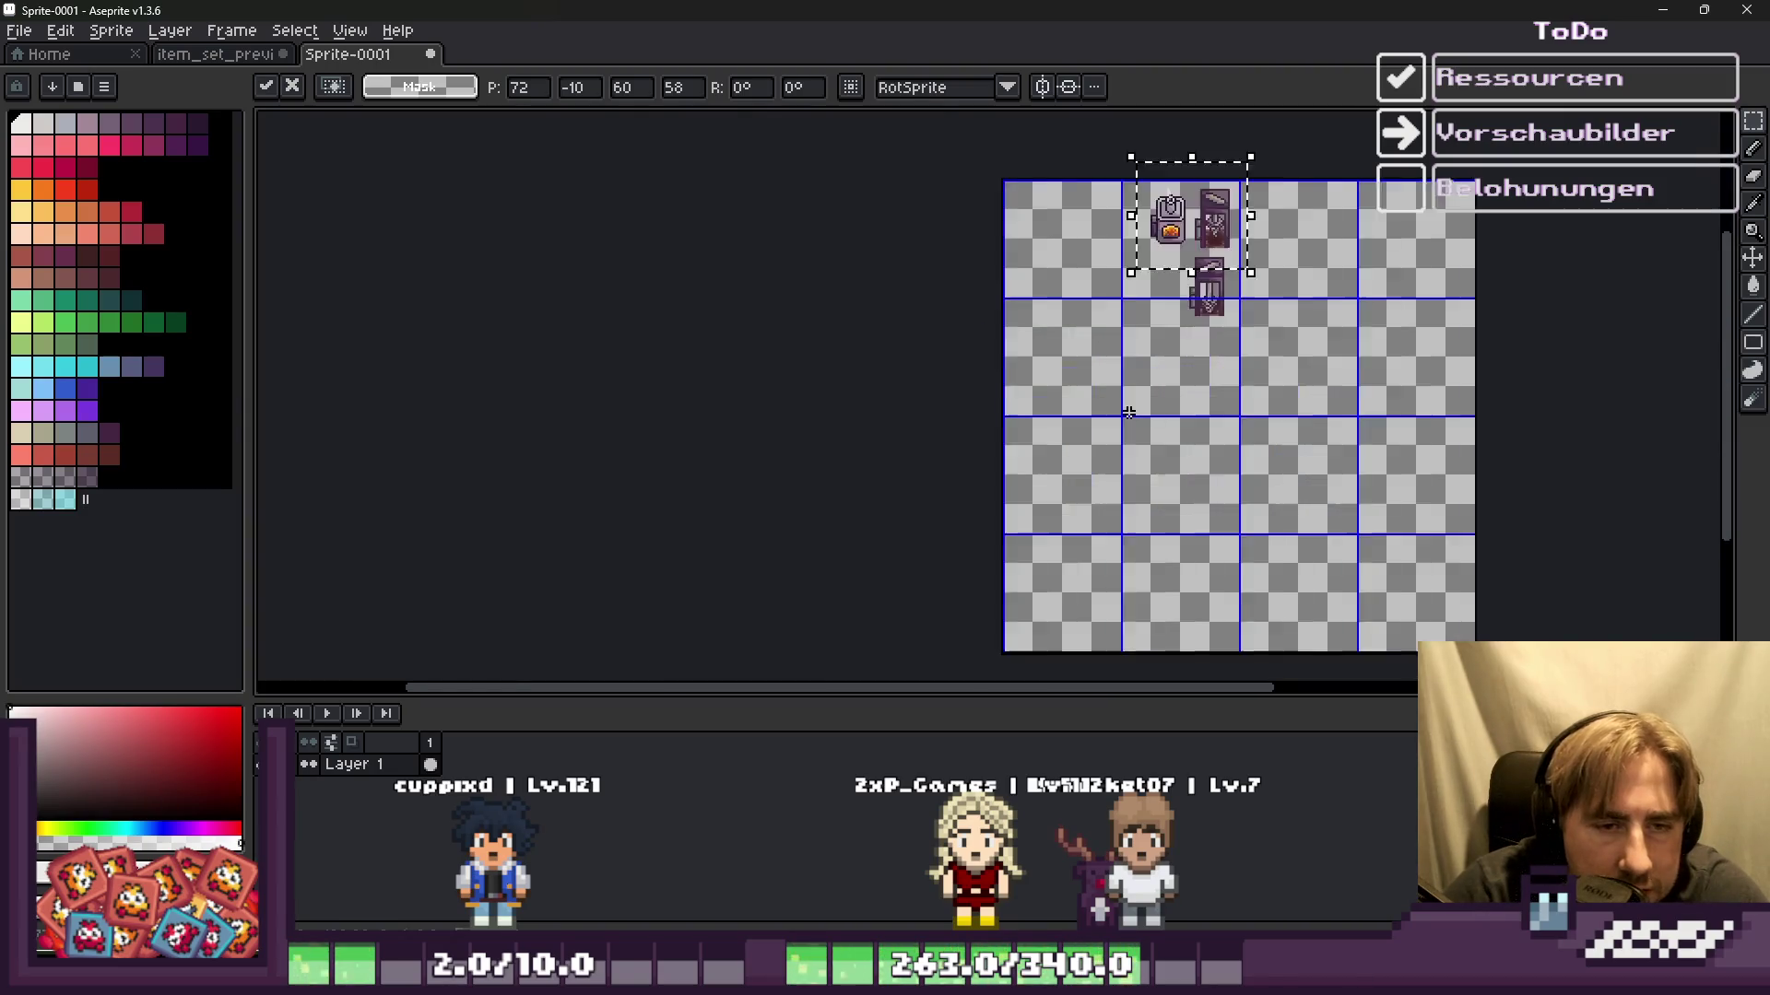
{"action": "scroll", "coordinate": [1098, 269], "scroll_direction": "up", "scroll_amount": 1}
{"action": "mouse_move", "coordinate": [1272, 162]}
{"action": "left_mouse_down"}
{"action": "mouse_move", "coordinate": [1272, 397]}
{"action": "mouse_move", "coordinate": [1272, 197]}
{"action": "left_mouse_up"}
{"action": "scroll", "coordinate": [1091, 304], "scroll_direction": "up", "scroll_amount": 1}
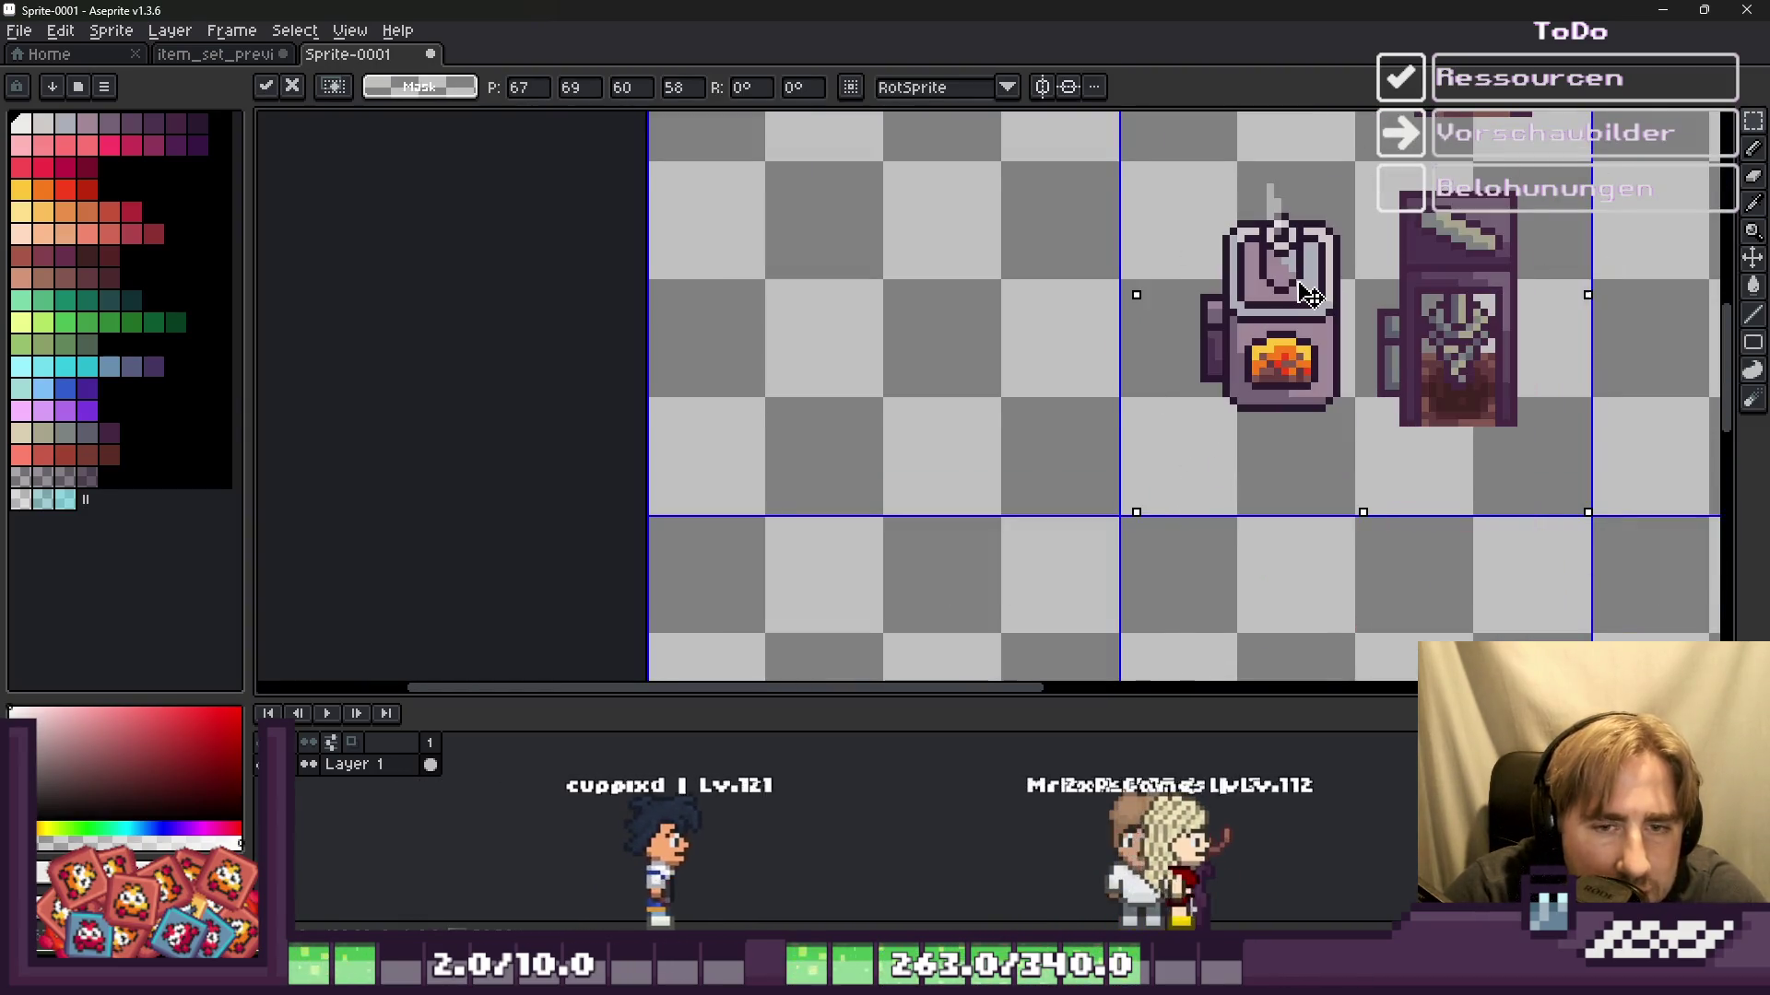
{"action": "left_click", "coordinate": [1054, 391]}
{"action": "scroll", "coordinate": [961, 417], "scroll_direction": "down", "scroll_amount": 1}
{"action": "scroll", "coordinate": [955, 264], "scroll_direction": "up", "scroll_amount": 1}
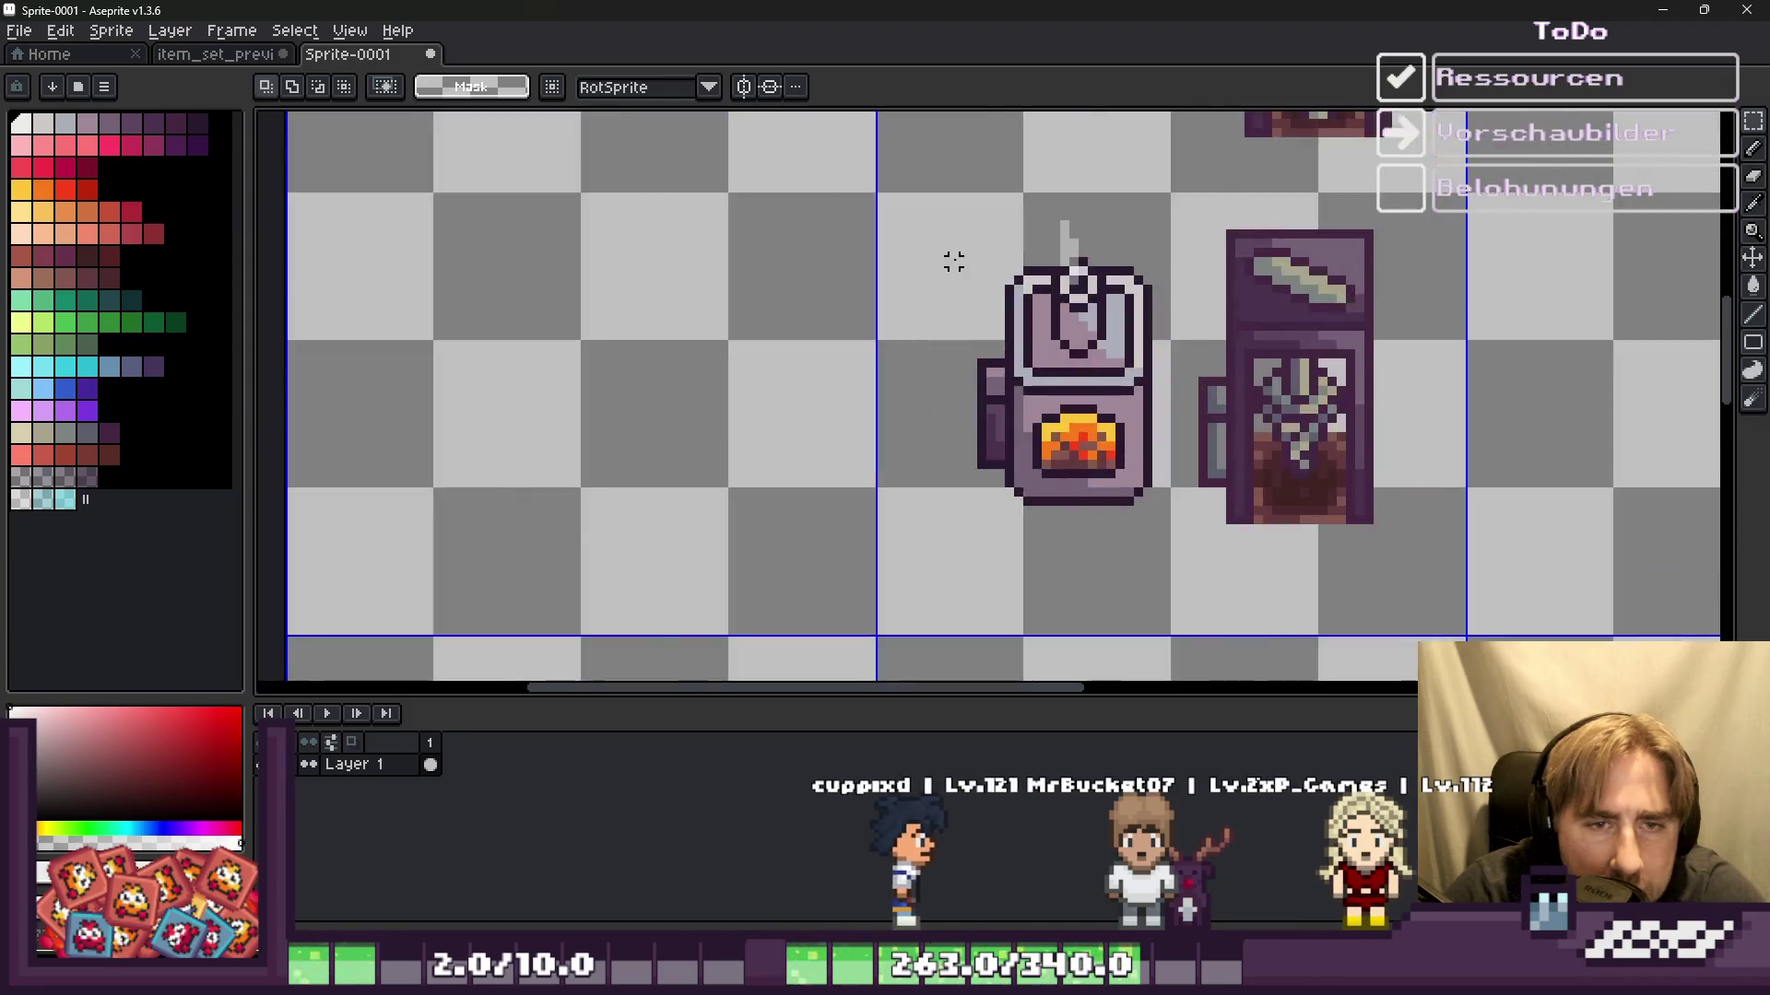
{"action": "scroll", "coordinate": [1287, 310], "scroll_direction": "up", "scroll_amount": 2}
{"action": "scroll", "coordinate": [876, 276], "scroll_direction": "down", "scroll_amount": 4}
Step: Select the oven and drill pair and duplicate the oven to its left
{"action": "left_click_drag", "start_coordinate": [1140, 426], "coordinate": [1246, 525]}
{"action": "left_click_drag", "start_coordinate": [811, 198], "coordinate": [1240, 544]}
{"action": "scroll", "coordinate": [1216, 318], "scroll_direction": "down", "scroll_amount": 1}
{"action": "scroll", "coordinate": [656, 313], "scroll_direction": "up", "scroll_amount": 1}
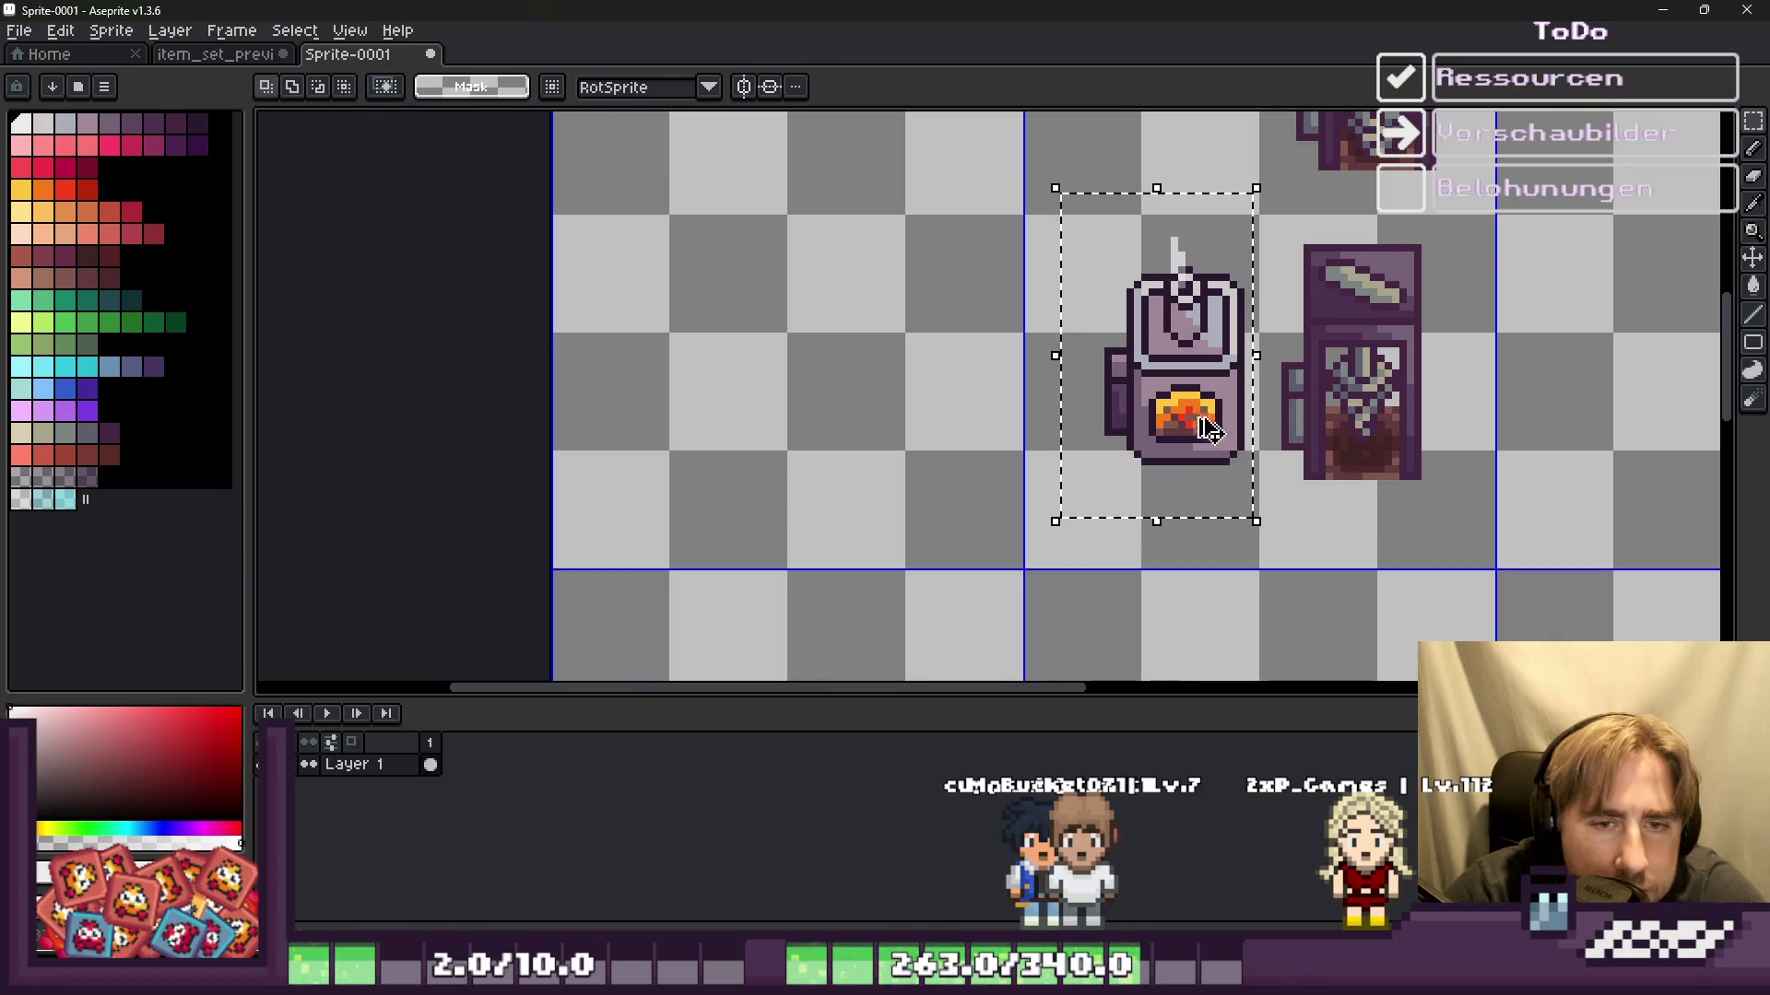
{"action": "left_click_drag", "start_coordinate": [1210, 431], "coordinate": [819, 422]}
{"action": "key", "text": "b"}
{"action": "scroll", "coordinate": [811, 387], "scroll_direction": "up", "scroll_amount": 2}
{"action": "scroll", "coordinate": [776, 452], "scroll_direction": "up", "scroll_amount": 3}
Step: With a 1-pixel brush, darken the fire's bottom row in the dark outline colour
{"action": "key", "text": "minus"}
{"action": "key", "text": "minus"}
{"action": "key", "text": "minus"}
{"action": "scroll", "coordinate": [829, 363], "scroll_direction": "up", "scroll_amount": 3}
{"action": "left_click", "coordinate": [976, 521]}
{"action": "scroll", "coordinate": [897, 385], "scroll_direction": "down", "scroll_amount": 2}
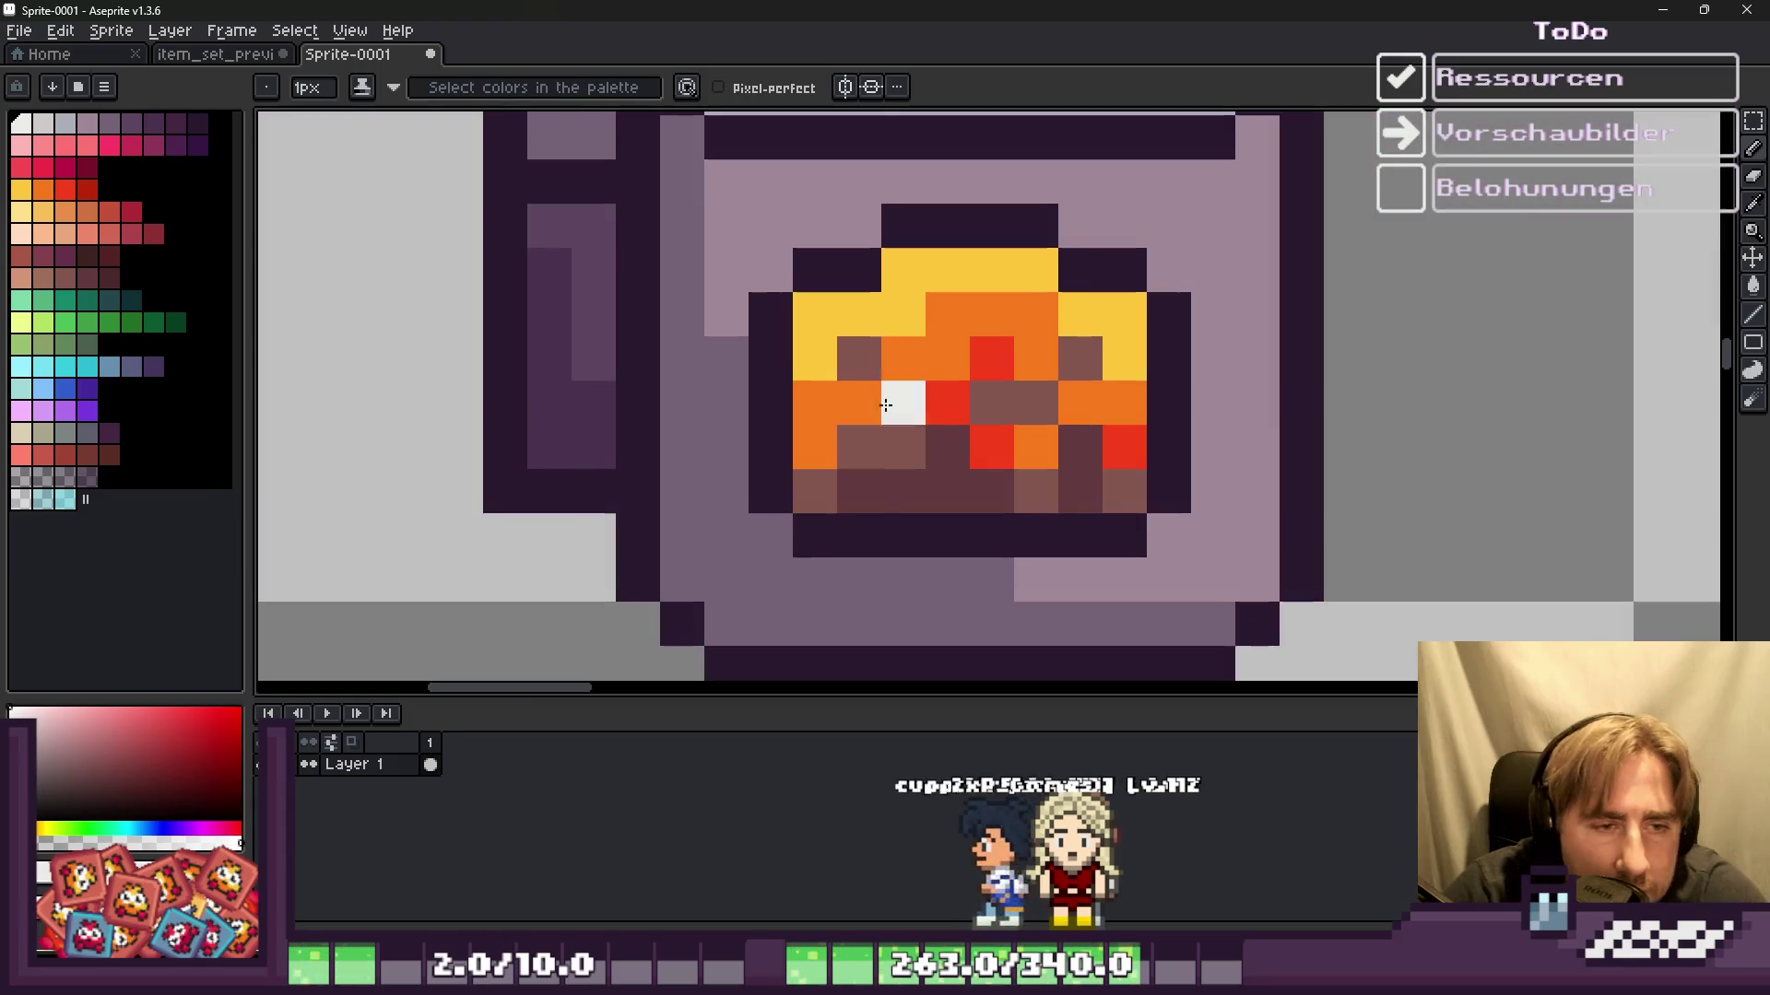
{"action": "key", "text": "ctrl+z"}
{"action": "left_click", "coordinate": [841, 517], "text": "alt"}
{"action": "left_click_drag", "start_coordinate": [818, 490], "coordinate": [1078, 494]}
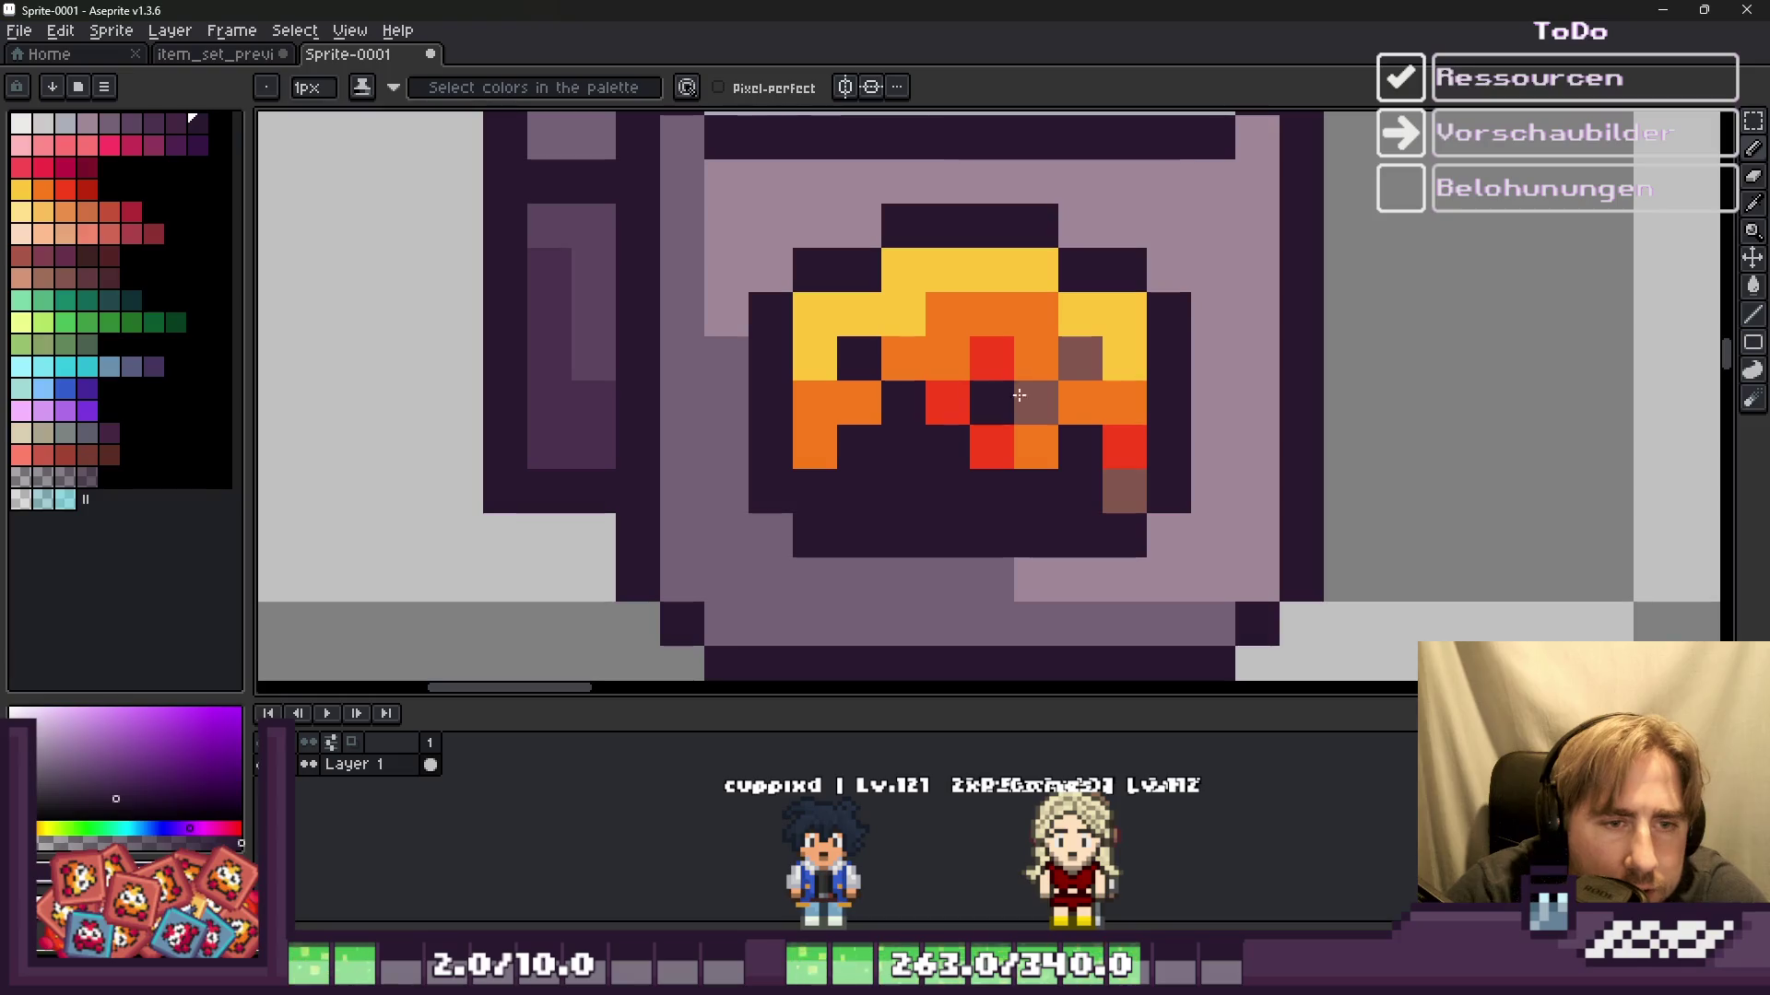
{"action": "scroll", "coordinate": [1085, 354], "scroll_direction": "down", "scroll_amount": 2}
{"action": "scroll", "coordinate": [1086, 354], "scroll_direction": "up", "scroll_amount": 2}
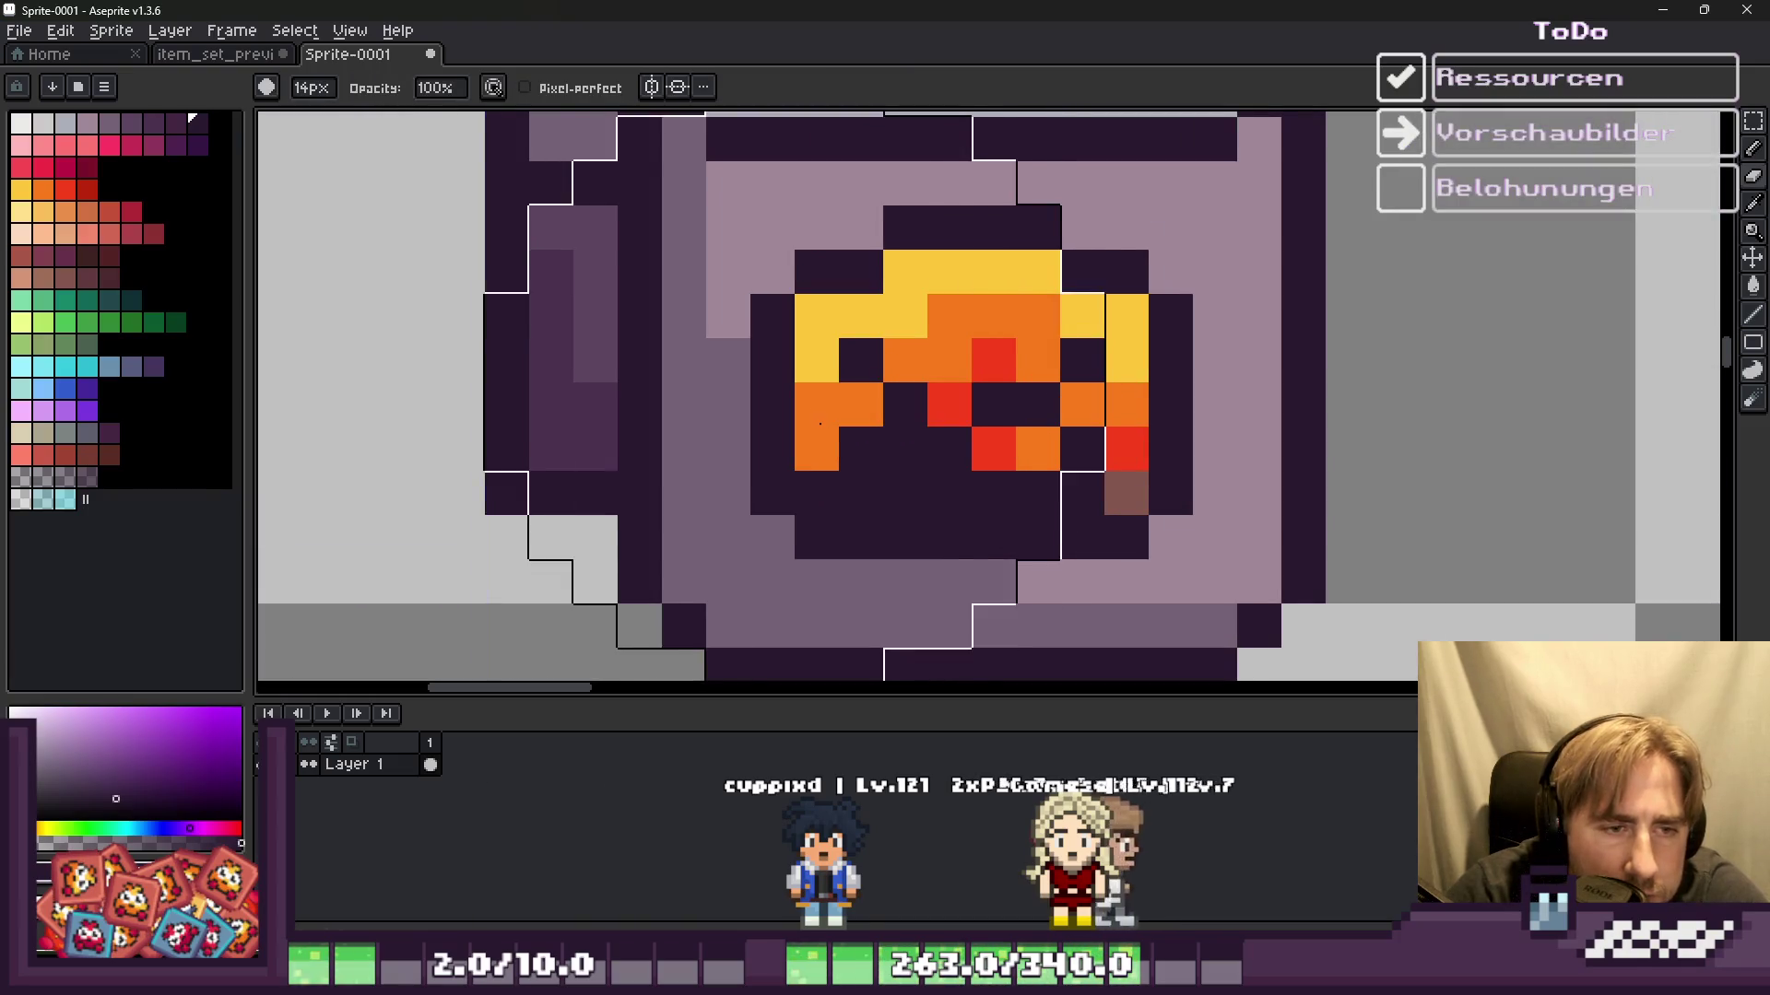
Step: Erase the yellow and red fire pixels inside the oven copy's window
{"action": "left_click_drag", "start_coordinate": [818, 430], "coordinate": [838, 348]}
{"action": "key", "text": "ctrl+z"}
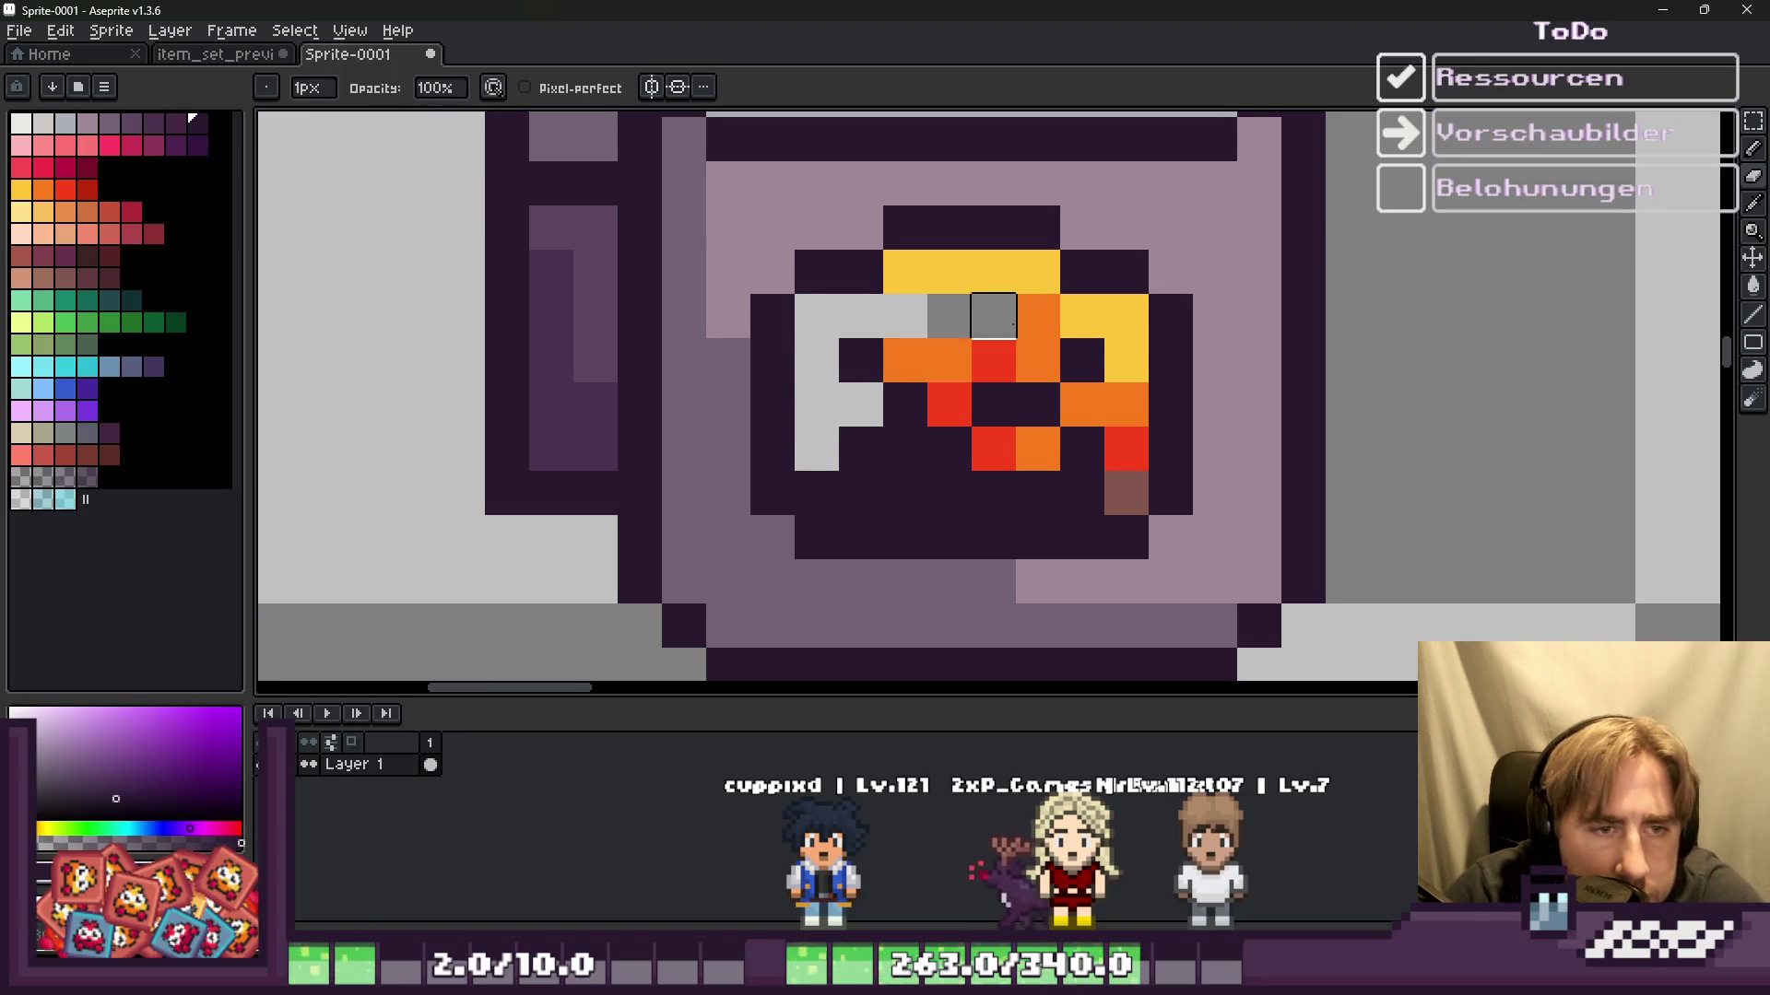
{"action": "mouse_move", "coordinate": [1126, 493]}
{"action": "left_mouse_down"}
{"action": "mouse_move", "coordinate": [1082, 405]}
{"action": "mouse_move", "coordinate": [1015, 449]}
{"action": "mouse_move", "coordinate": [949, 405]}
{"action": "mouse_move", "coordinate": [948, 348]}
{"action": "mouse_move", "coordinate": [1038, 359]}
{"action": "left_mouse_up"}
{"action": "left_click_drag", "start_coordinate": [1037, 272], "coordinate": [906, 272]}
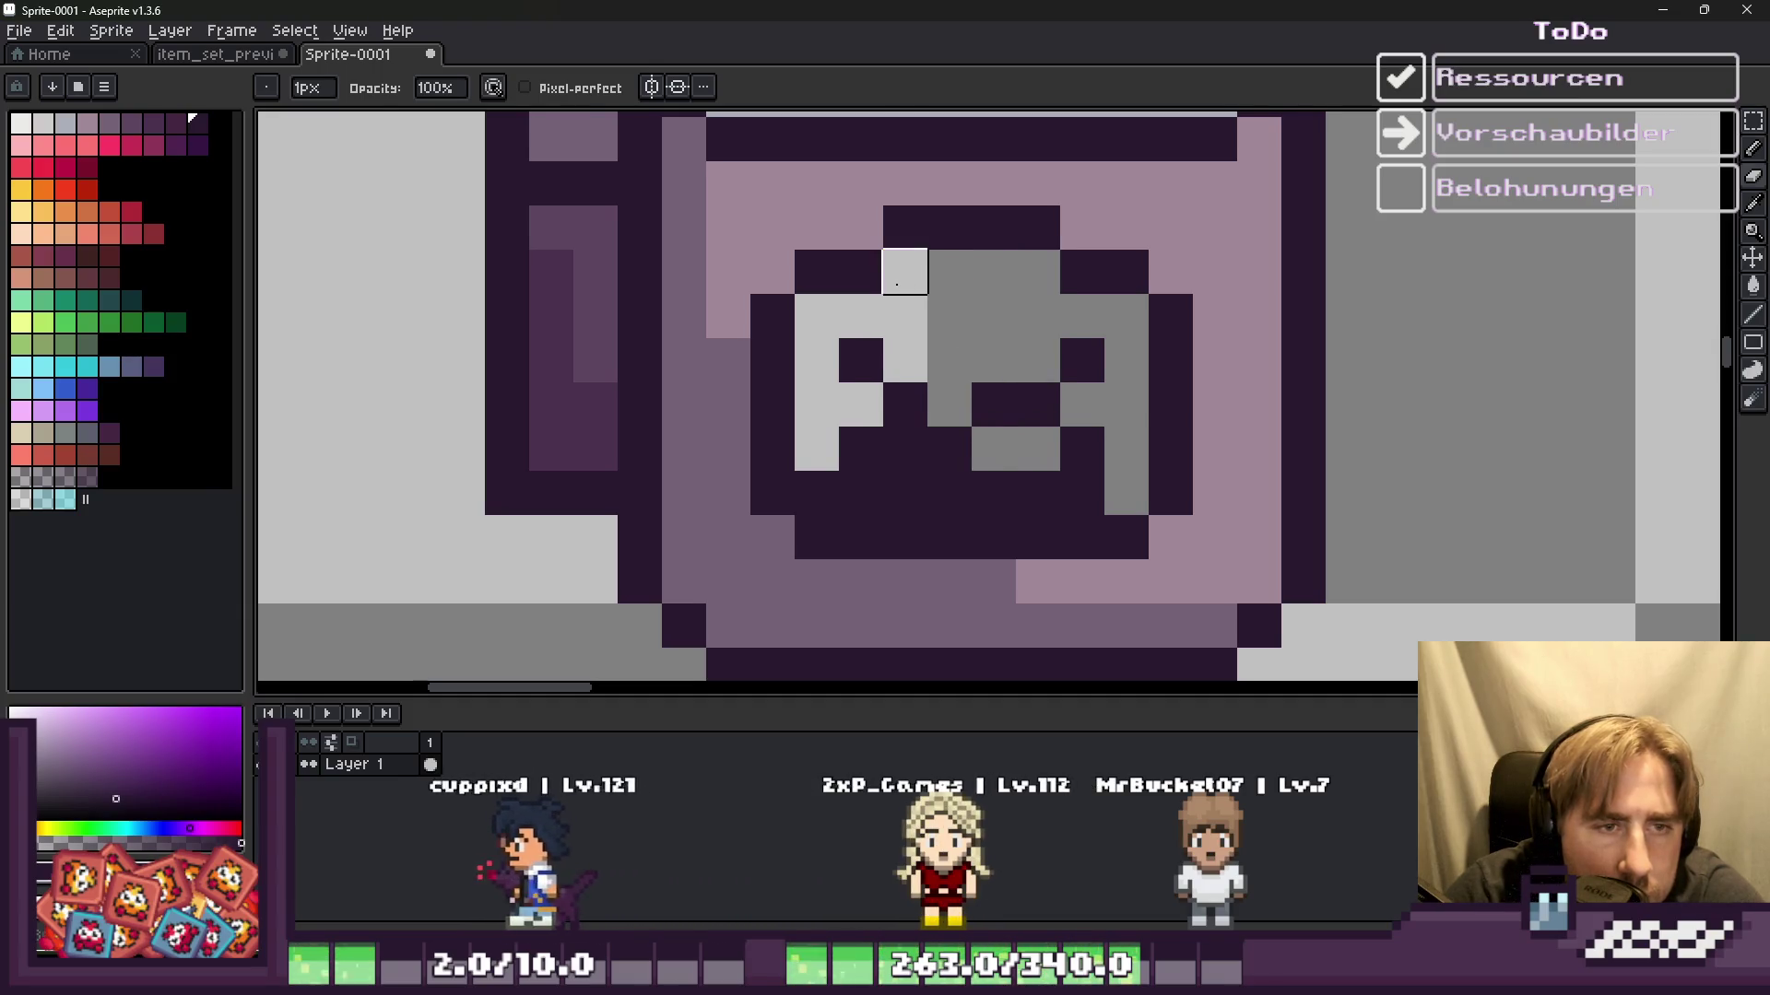
Step: Paint a grey checker pattern of darker and lighter pixels in the window
{"action": "key", "text": "b"}
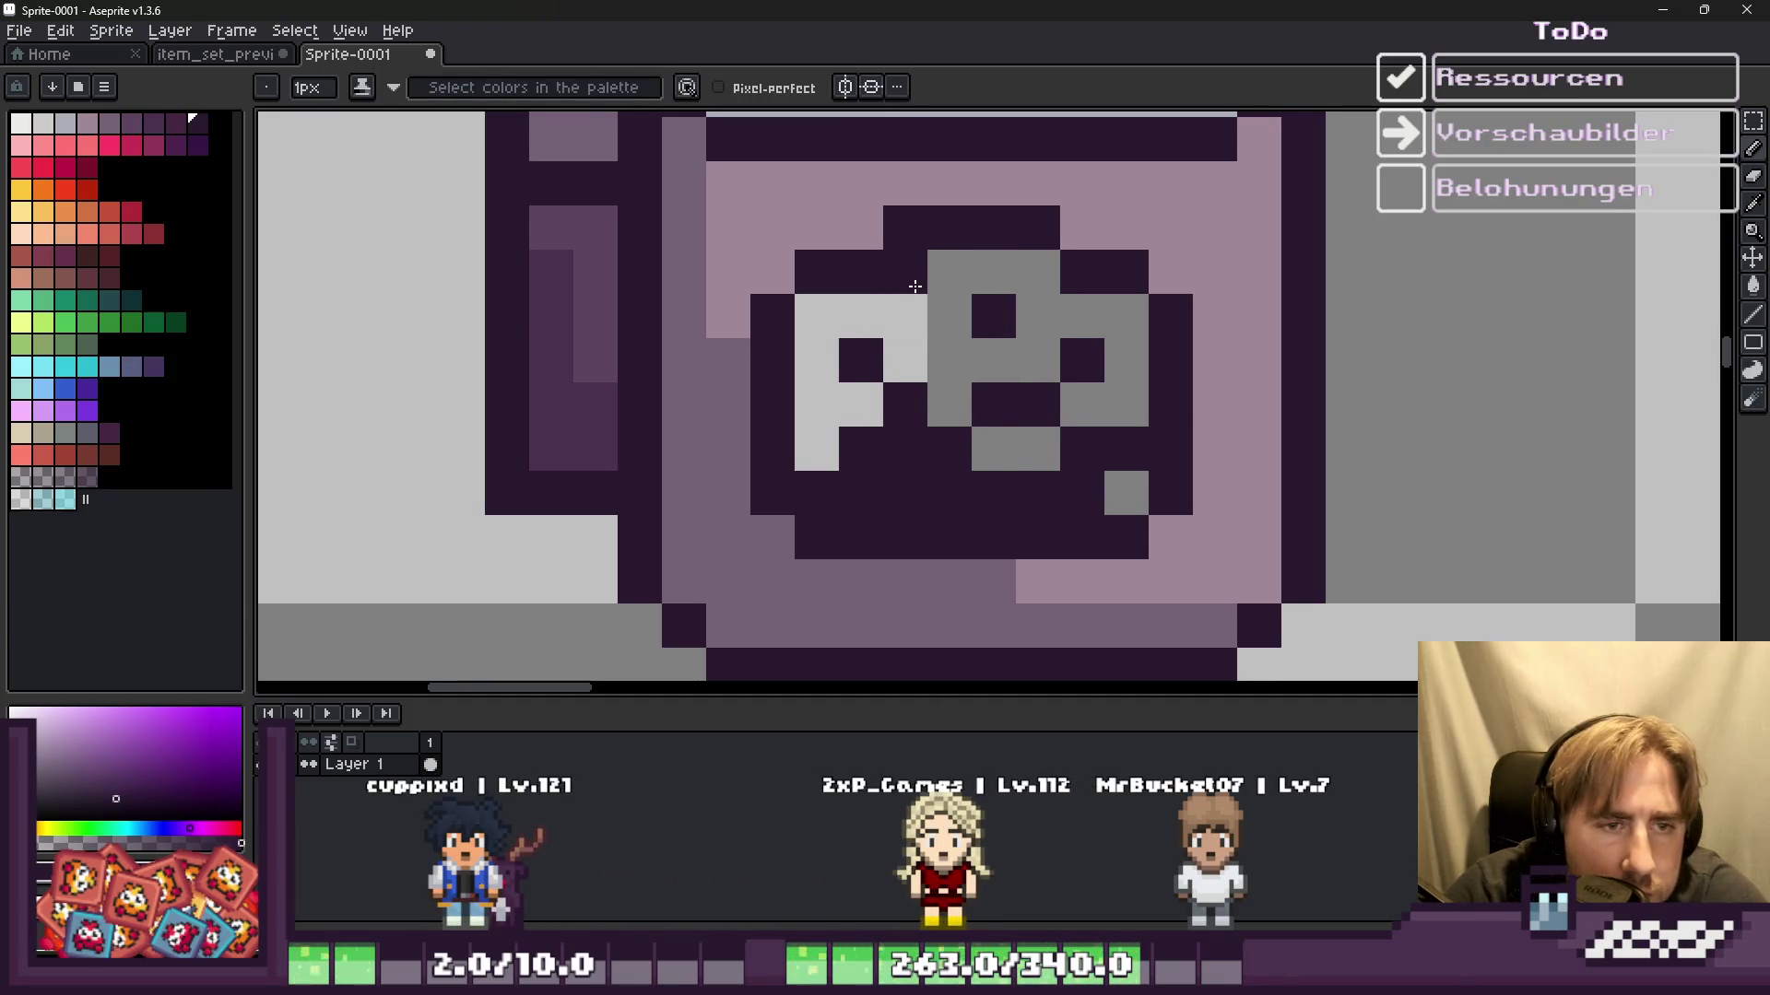
{"action": "scroll", "coordinate": [953, 345], "scroll_direction": "down", "scroll_amount": 3}
{"action": "scroll", "coordinate": [872, 384], "scroll_direction": "down", "scroll_amount": 1}
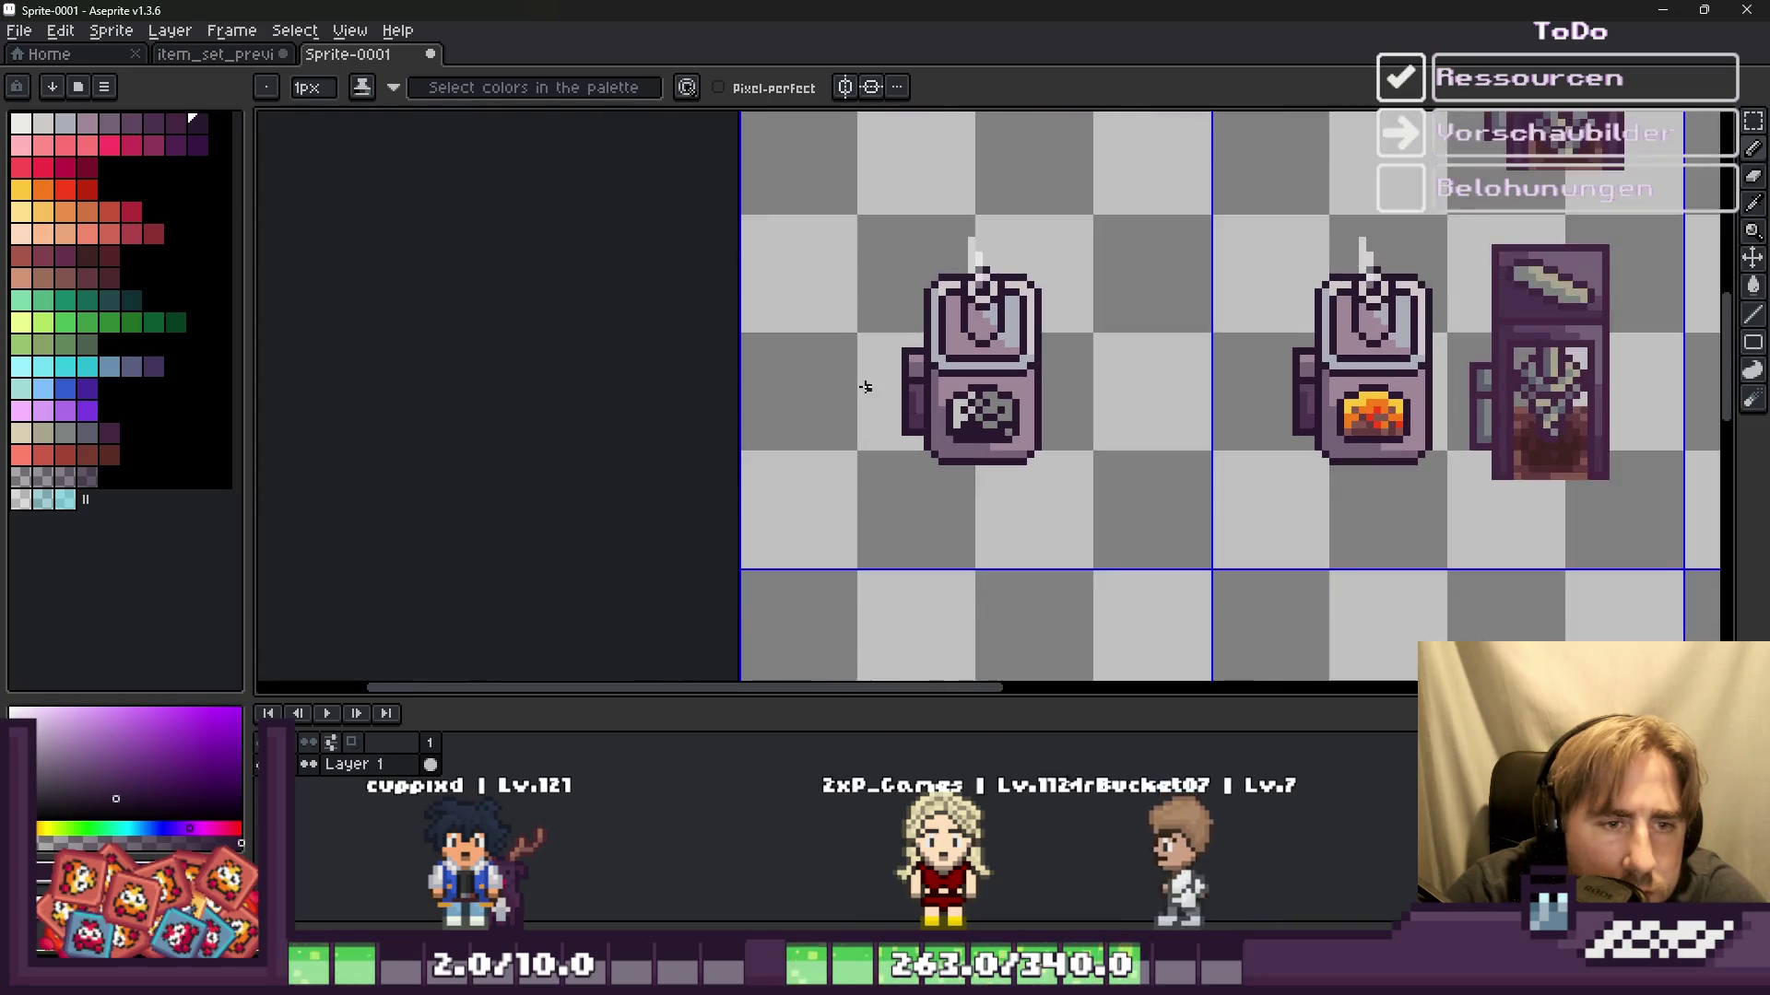
{"action": "scroll", "coordinate": [873, 383], "scroll_direction": "up", "scroll_amount": 3}
{"action": "scroll", "coordinate": [1220, 414], "scroll_direction": "up", "scroll_amount": 2}
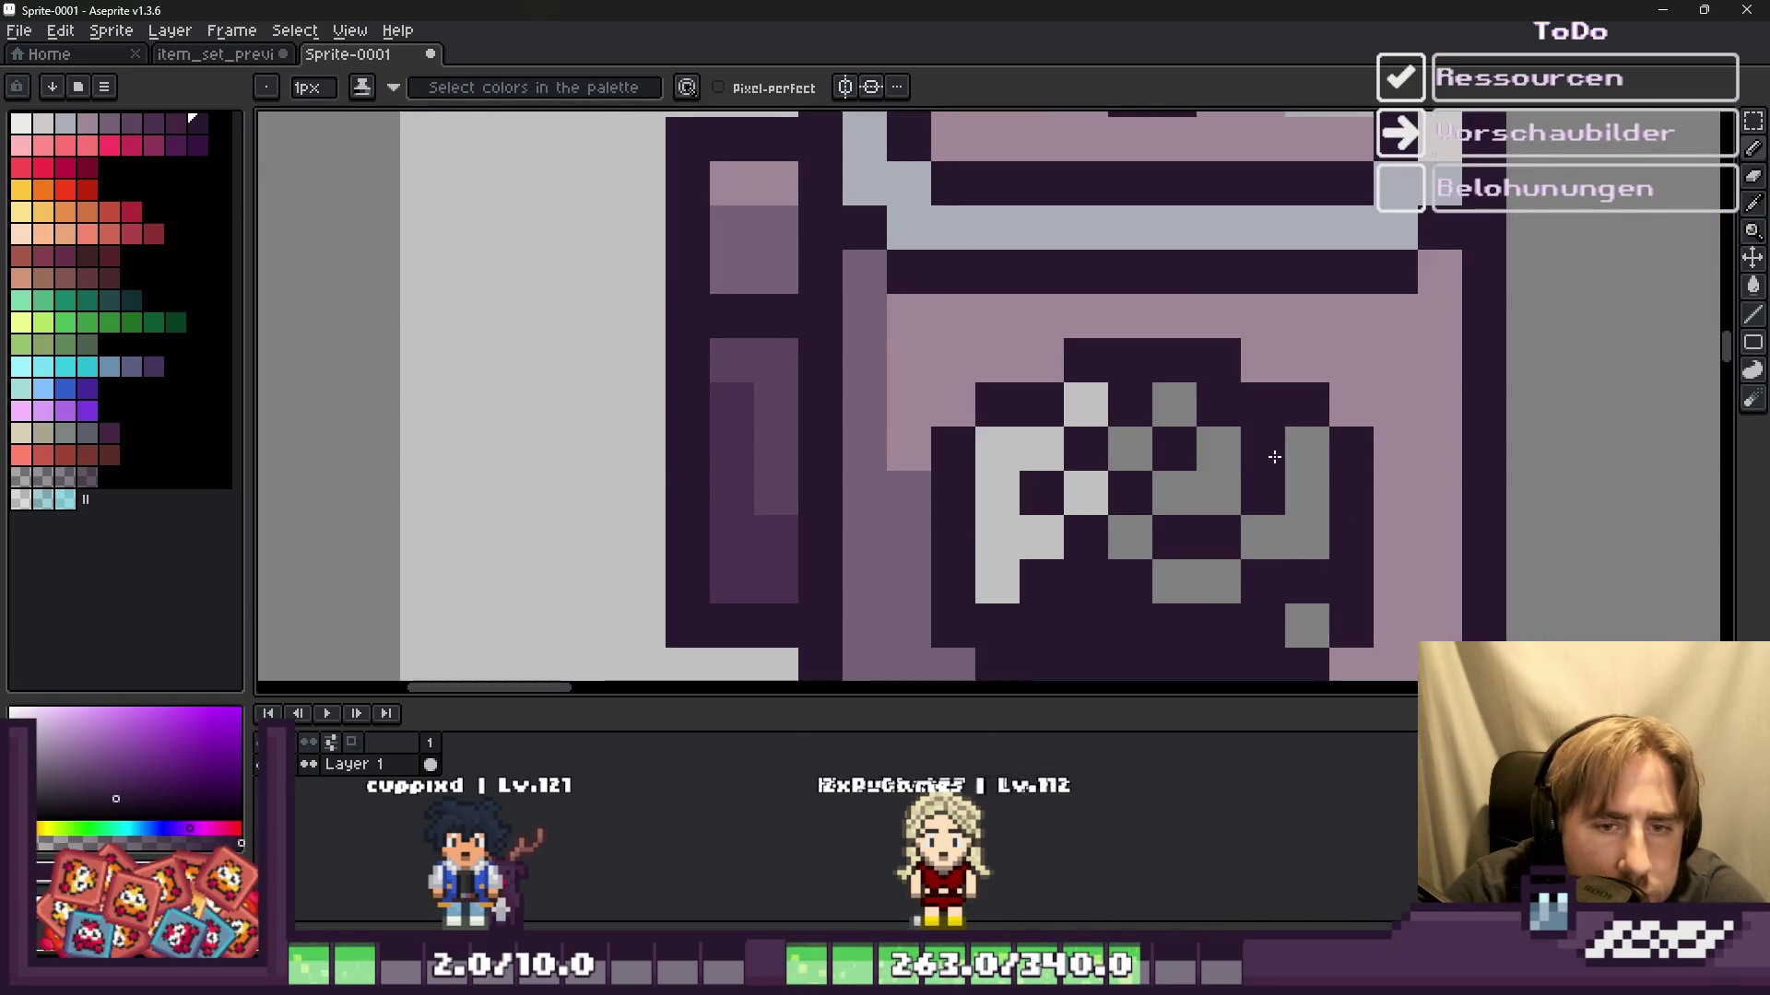
{"action": "left_click", "coordinate": [1307, 493]}
{"action": "left_click", "coordinate": [1218, 492]}
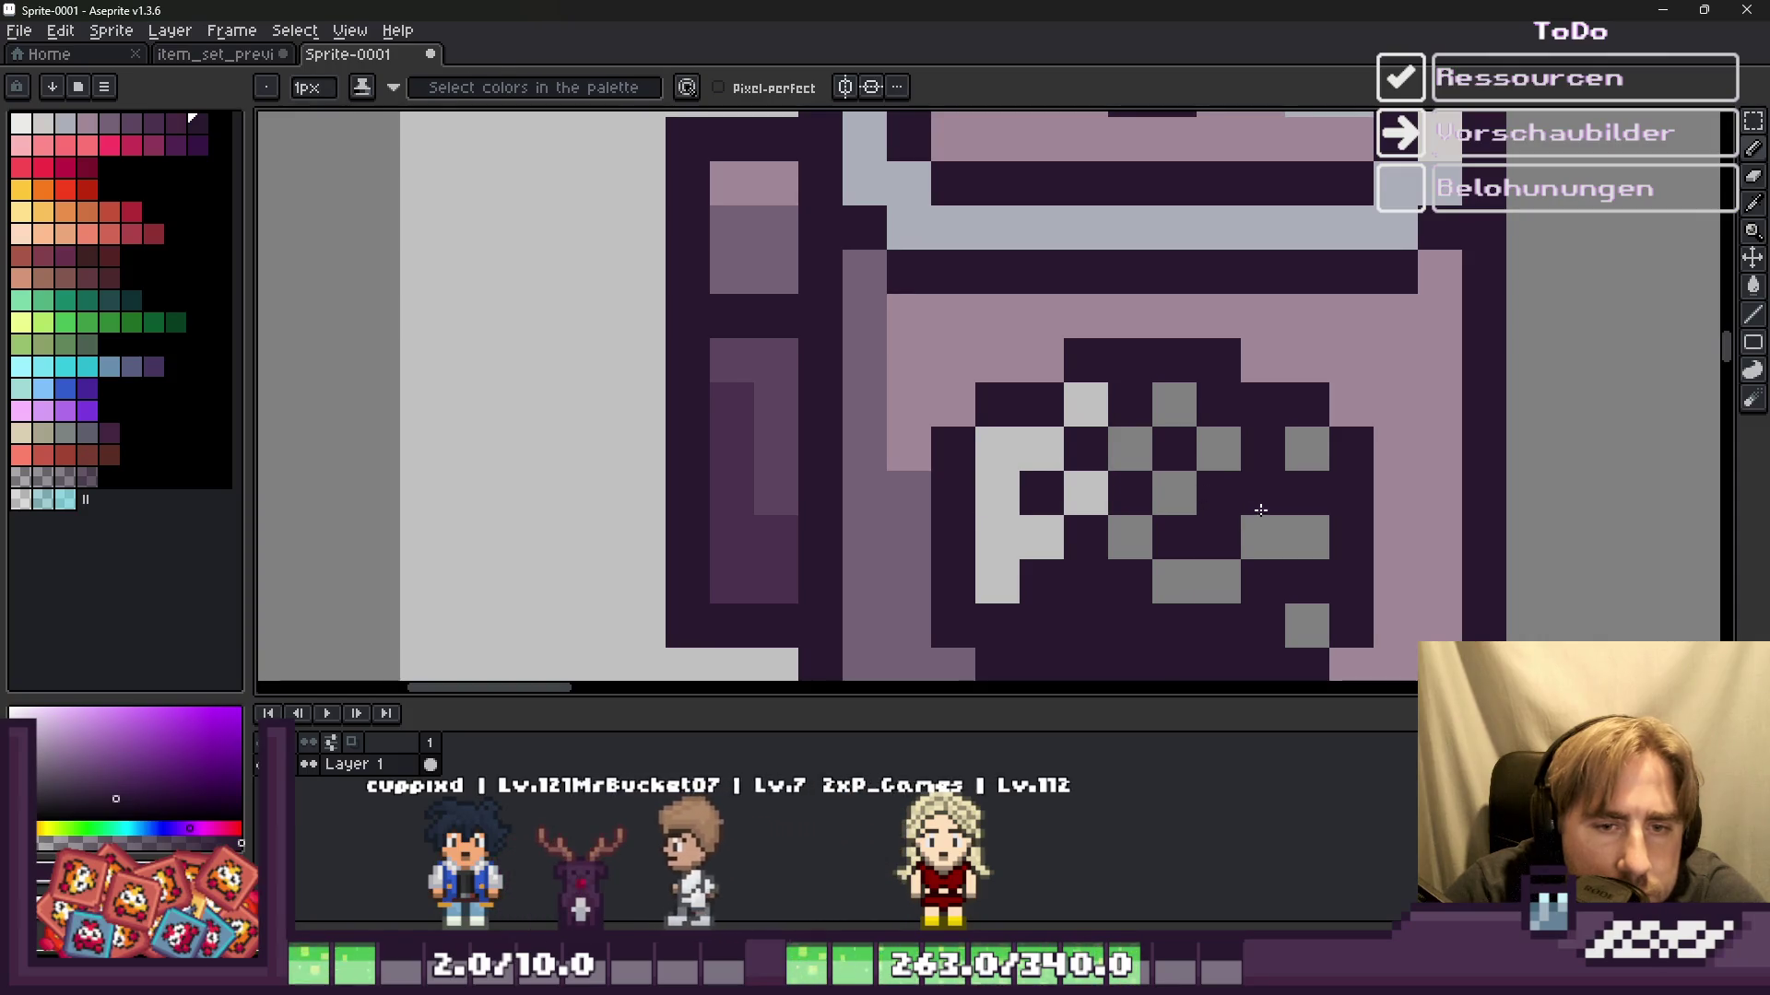
{"action": "left_click", "coordinate": [1197, 537]}
{"action": "scroll", "coordinate": [1009, 441], "scroll_direction": "down", "scroll_amount": 2}
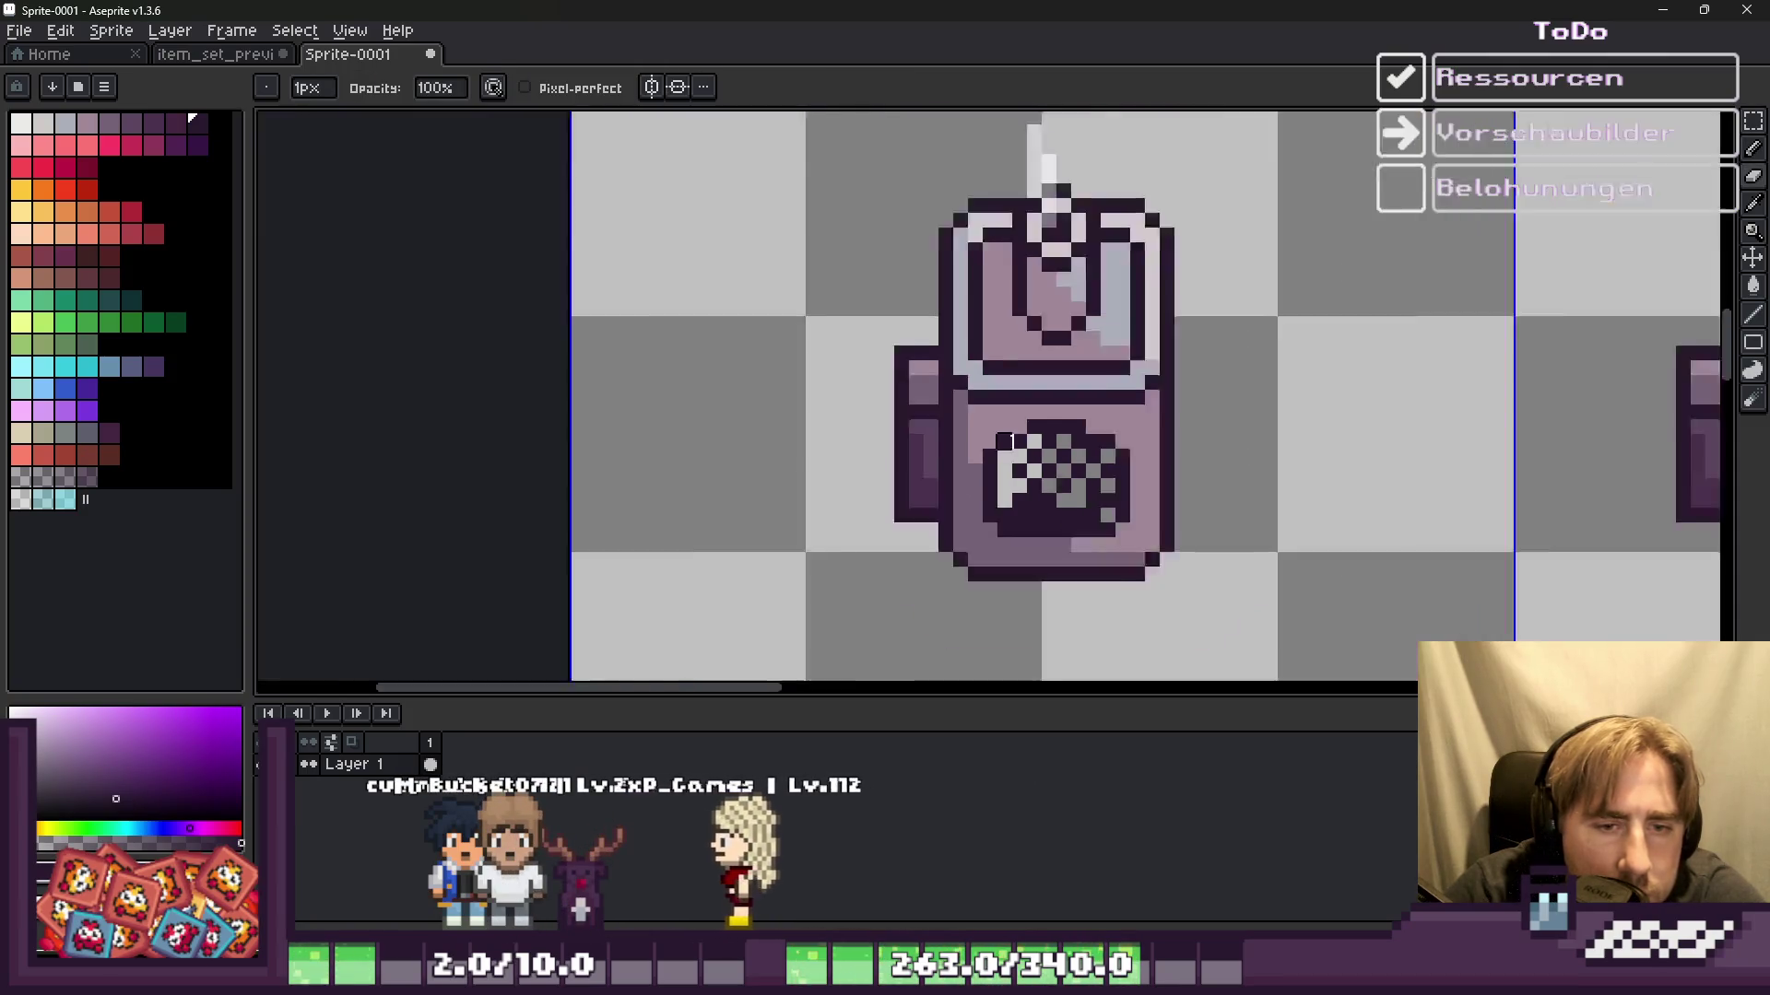
{"action": "scroll", "coordinate": [1005, 441], "scroll_direction": "down", "scroll_amount": 2}
{"action": "scroll", "coordinate": [968, 443], "scroll_direction": "up", "scroll_amount": 2}
{"action": "scroll", "coordinate": [942, 443], "scroll_direction": "down", "scroll_amount": 2}
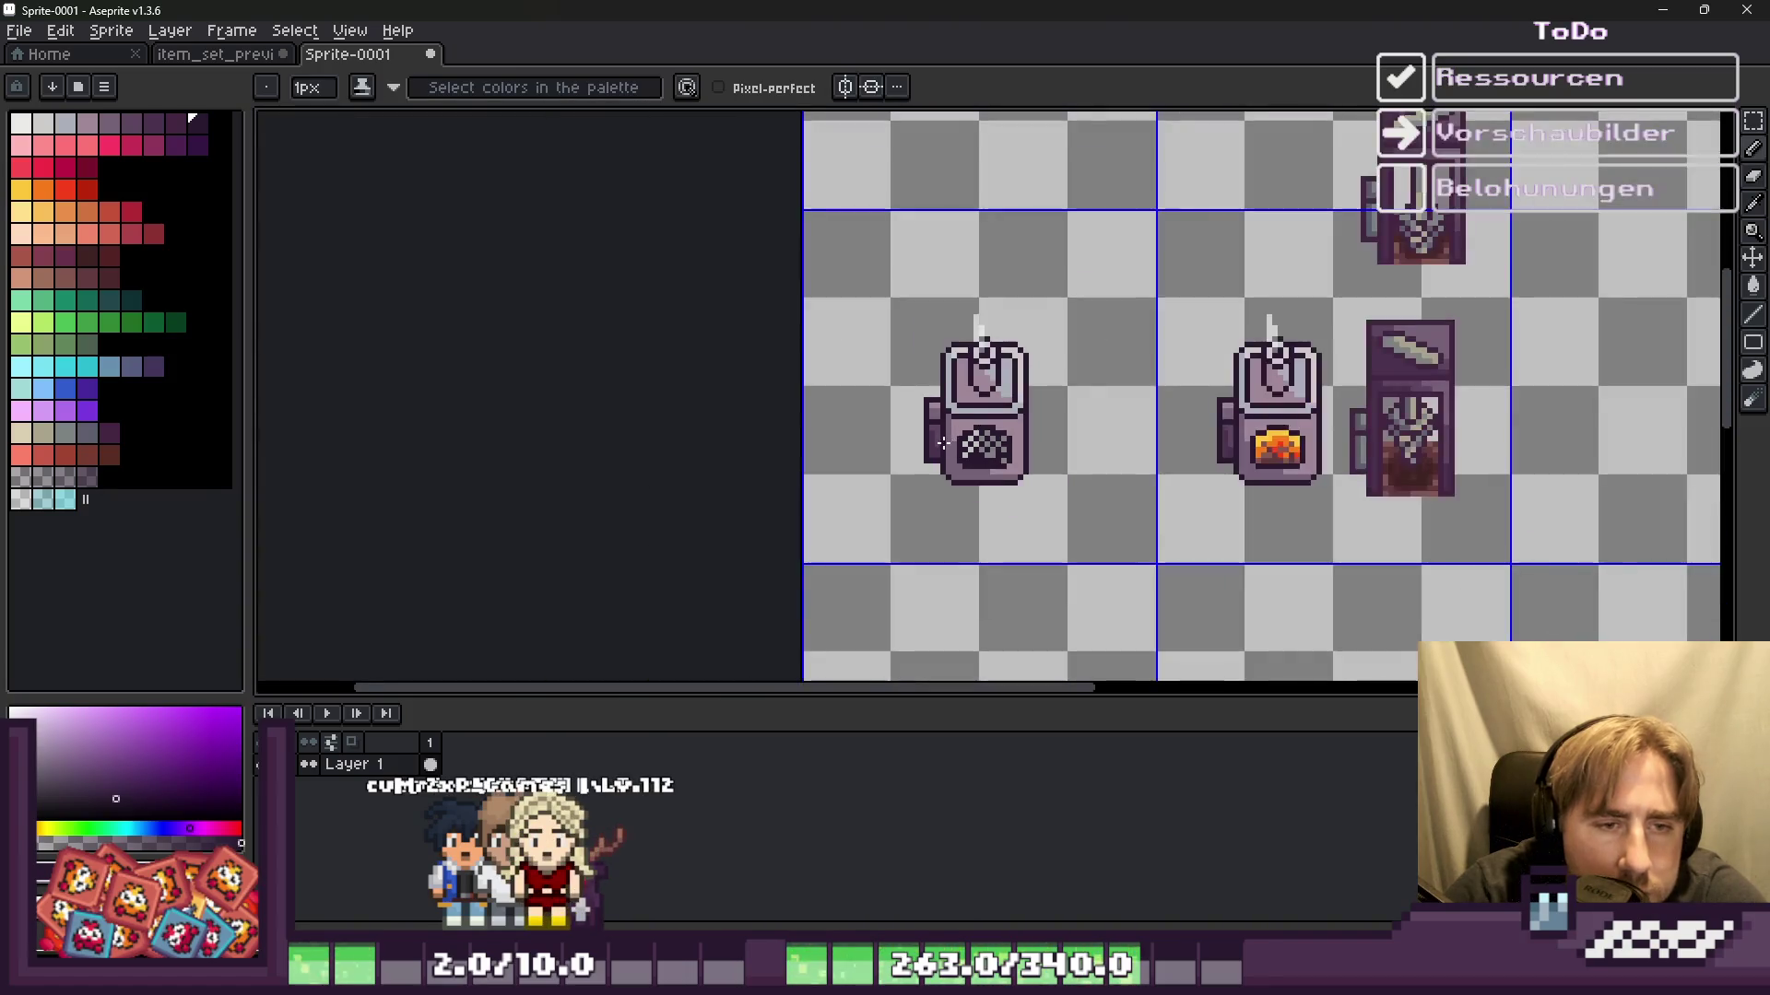
{"action": "scroll", "coordinate": [942, 443], "scroll_direction": "up", "scroll_amount": 3}
{"action": "scroll", "coordinate": [922, 364], "scroll_direction": "up", "scroll_amount": 2}
{"action": "scroll", "coordinate": [922, 364], "scroll_direction": "down", "scroll_amount": 2}
{"action": "scroll", "coordinate": [922, 261], "scroll_direction": "up", "scroll_amount": 2}
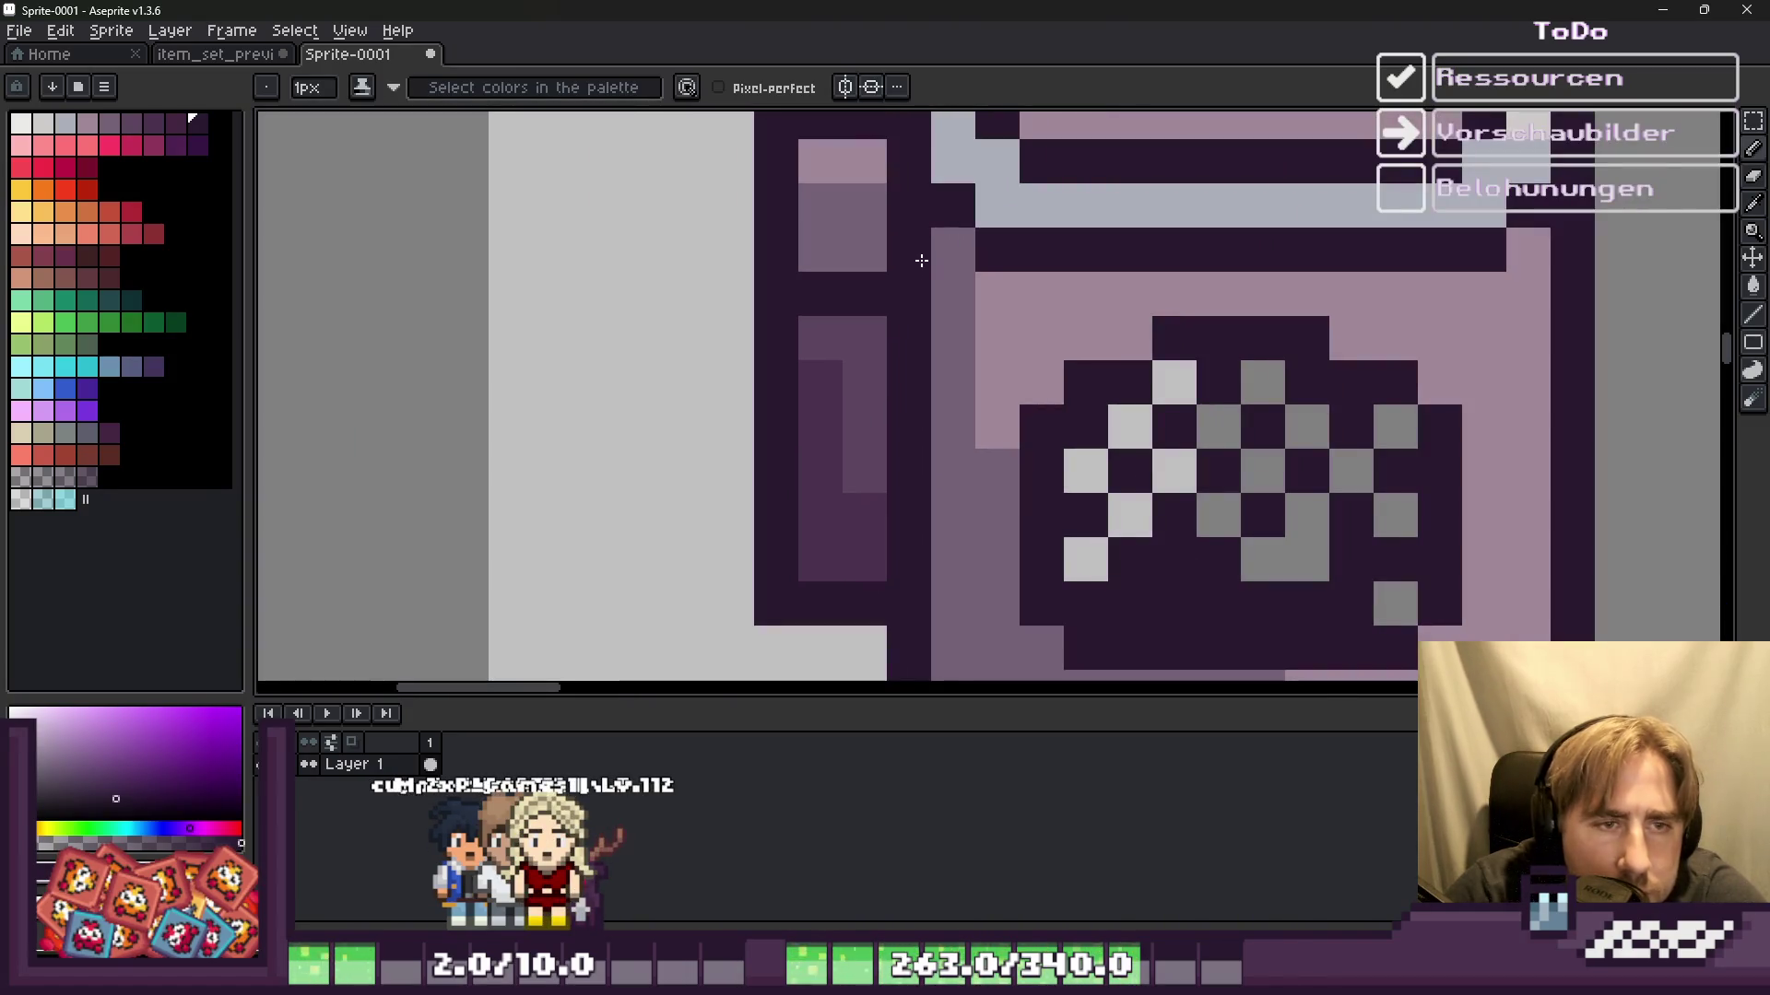
{"action": "scroll", "coordinate": [948, 253], "scroll_direction": "down", "scroll_amount": 2}
{"action": "scroll", "coordinate": [932, 547], "scroll_direction": "up", "scroll_amount": 3}
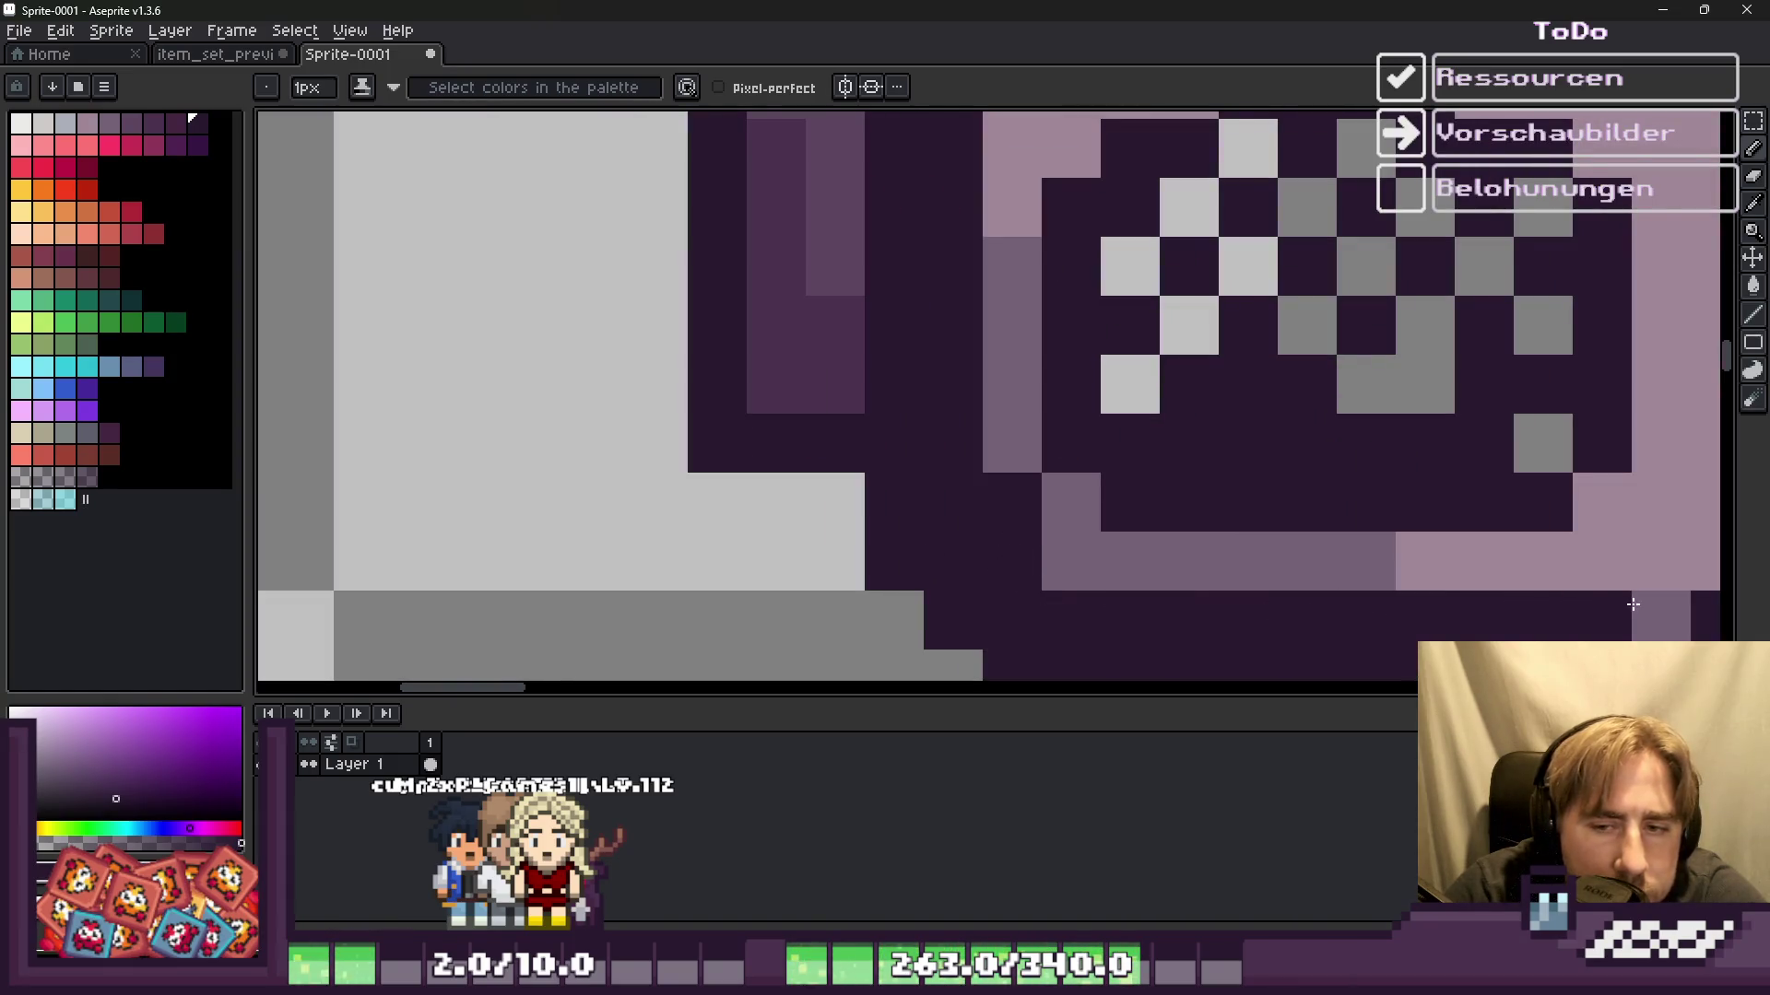
Step: Draw a dark window edge along bottom and left, with light grey steps and bottom row
{"action": "mouse_move", "coordinate": [1303, 573]}
{"action": "left_mouse_down"}
{"action": "mouse_move", "coordinate": [1102, 572]}
{"action": "mouse_move", "coordinate": [1039, 506]}
{"action": "mouse_move", "coordinate": [1003, 380]}
{"action": "mouse_move", "coordinate": [999, 273]}
{"action": "left_mouse_up"}
{"action": "scroll", "coordinate": [991, 295], "scroll_direction": "down", "scroll_amount": 2}
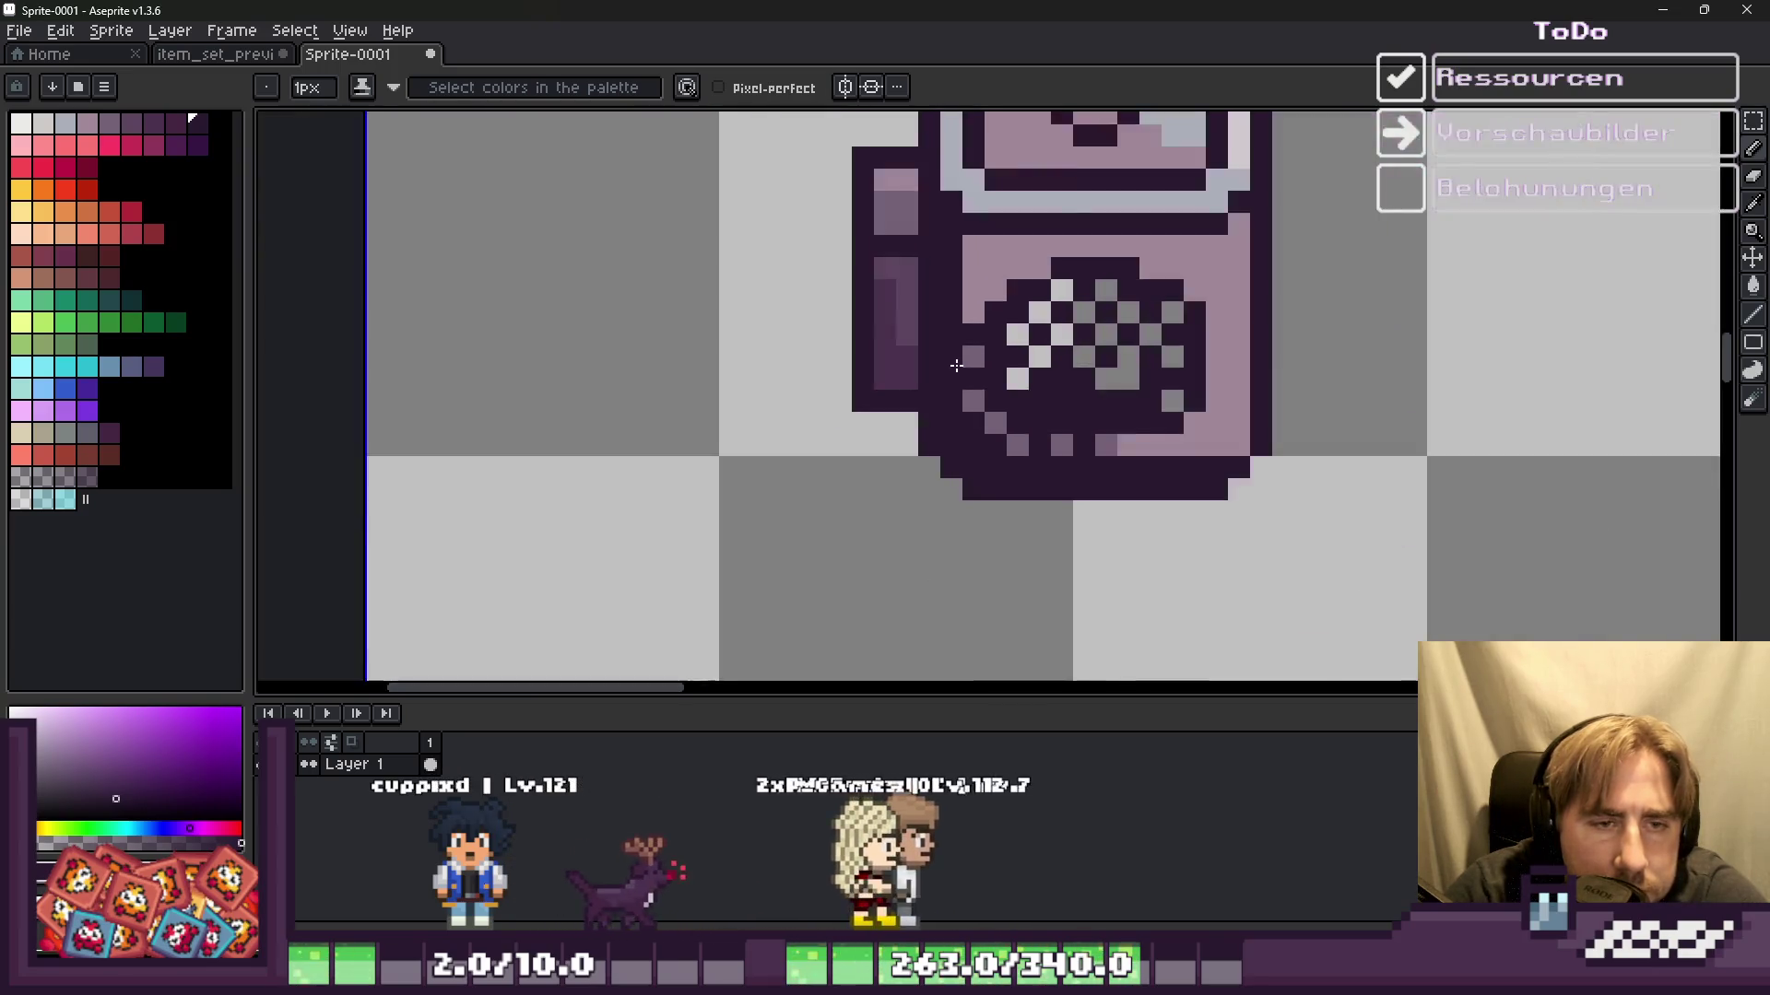
{"action": "scroll", "coordinate": [986, 318], "scroll_direction": "up", "scroll_amount": 2}
{"action": "left_click", "coordinate": [981, 330]}
{"action": "left_click", "coordinate": [1034, 495]}
{"action": "left_click", "coordinate": [1077, 541]}
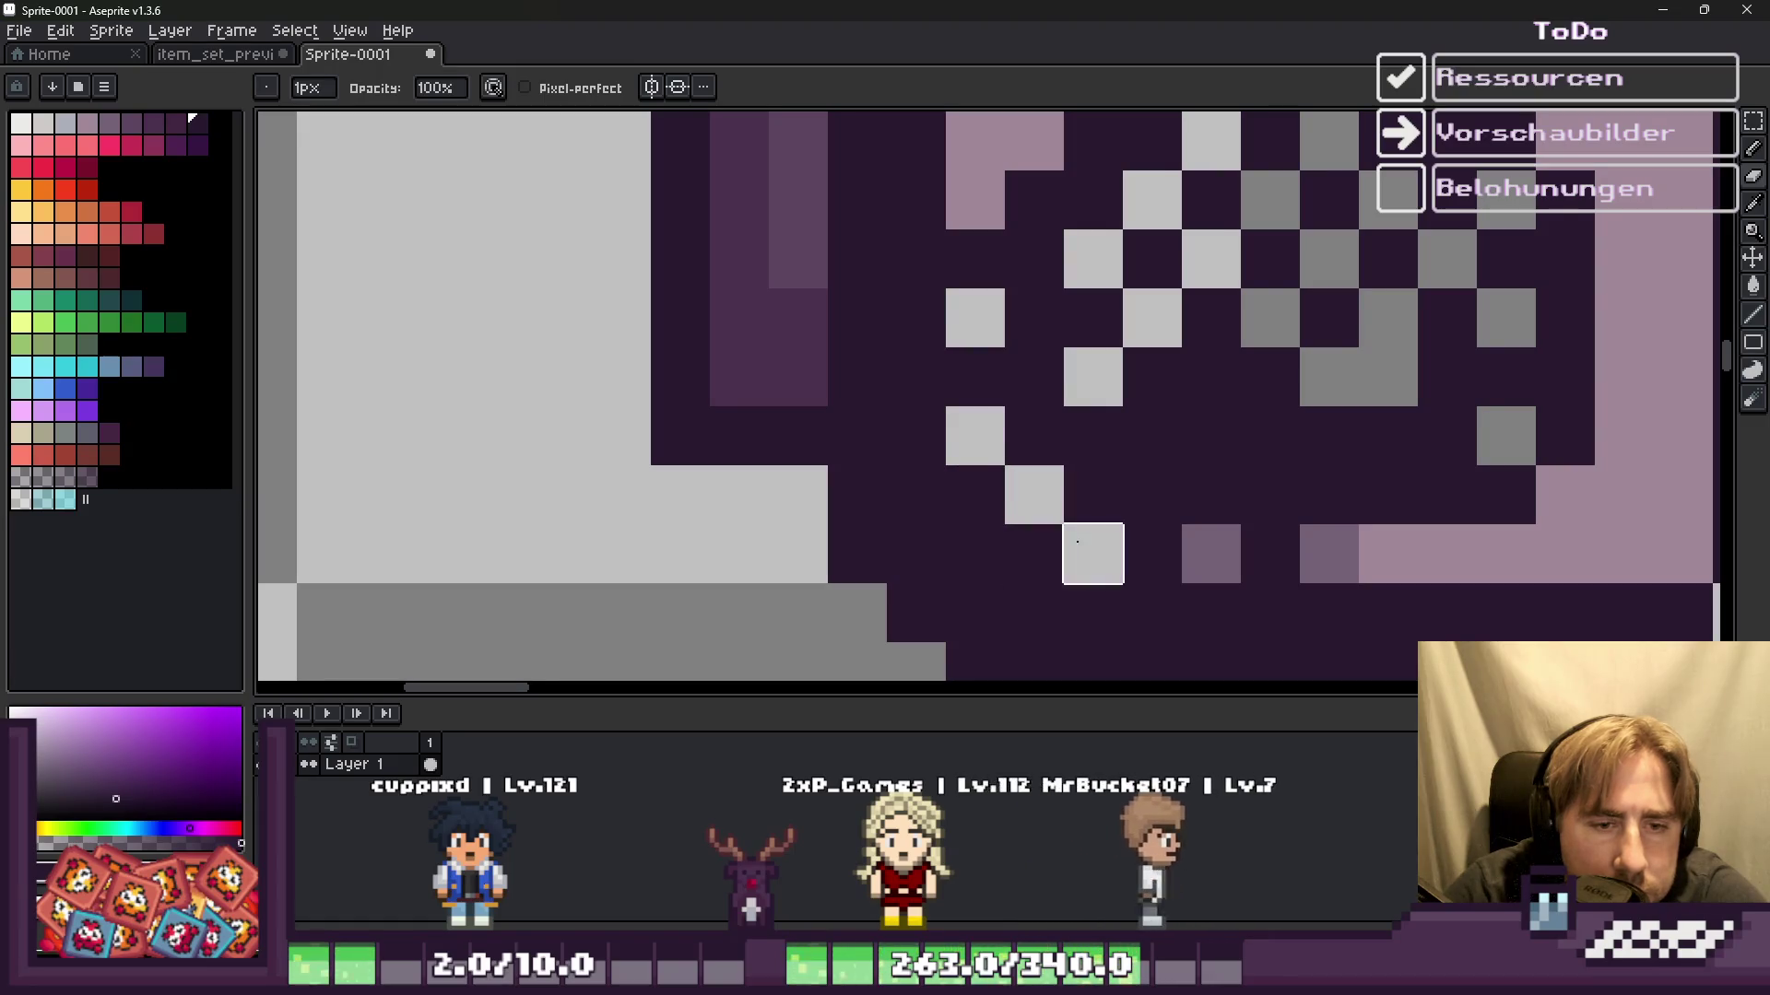
{"action": "scroll", "coordinate": [1328, 553], "scroll_direction": "down", "scroll_amount": 2}
{"action": "scroll", "coordinate": [1238, 513], "scroll_direction": "up", "scroll_amount": 1}
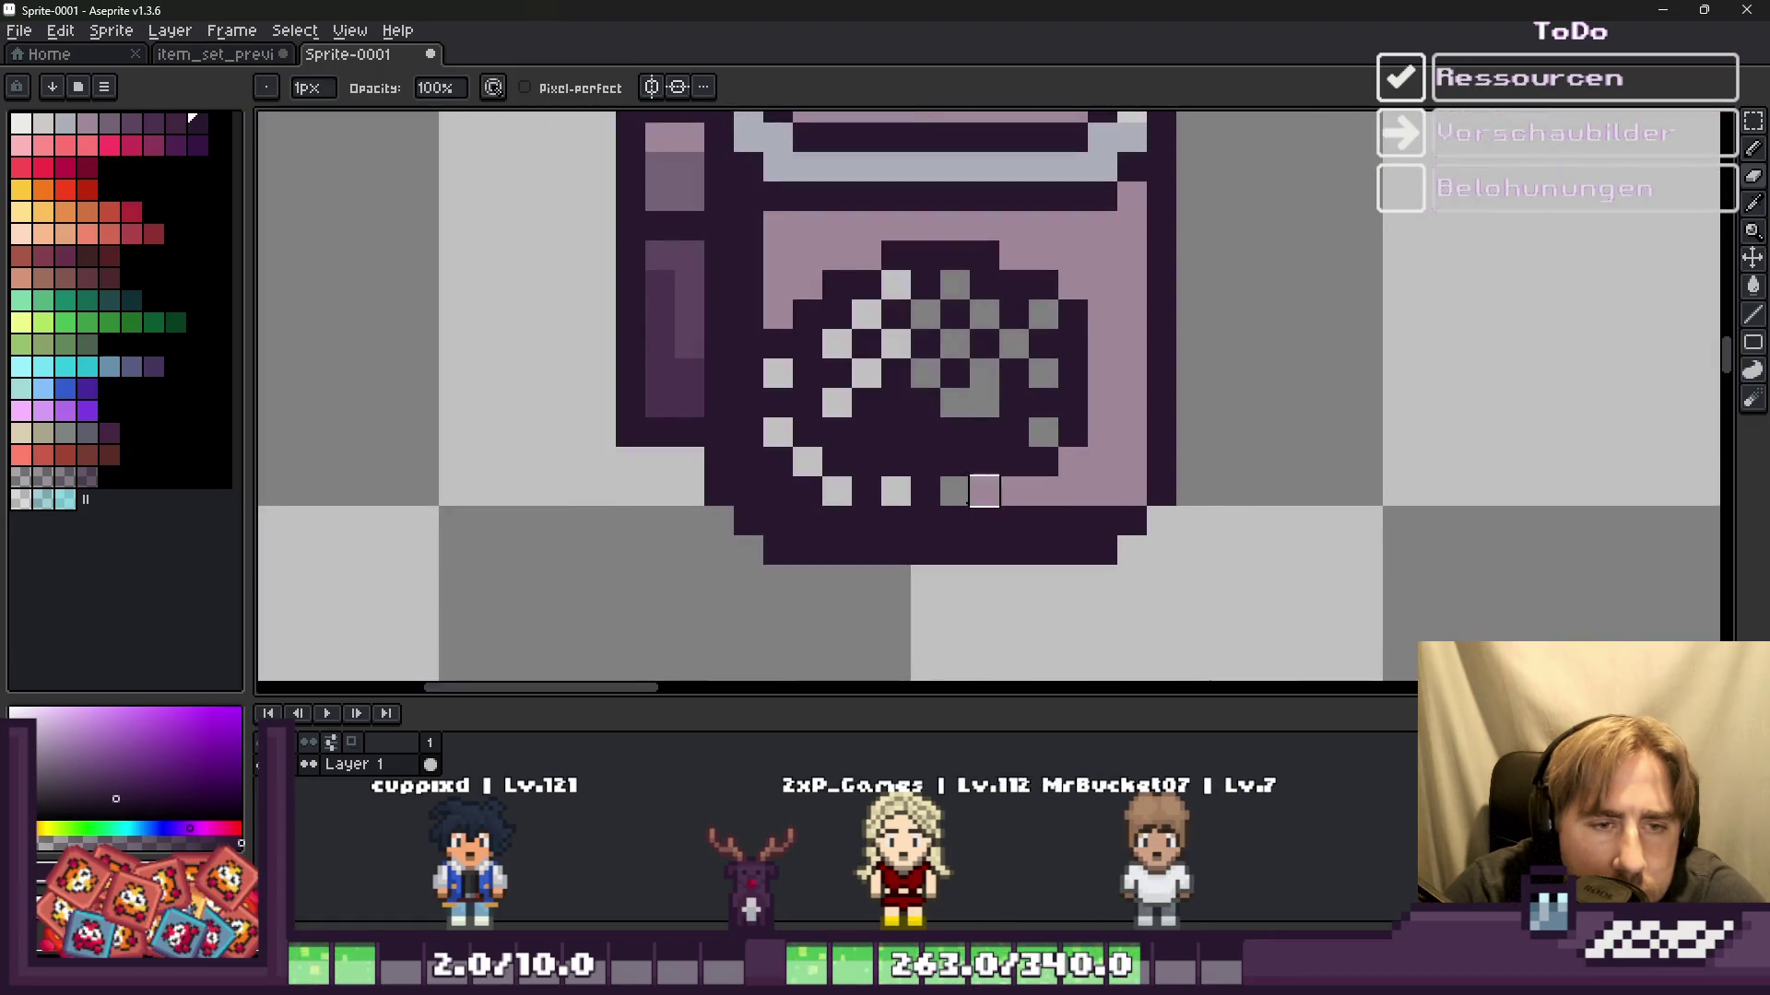
{"action": "left_click_drag", "start_coordinate": [984, 493], "coordinate": [1132, 491]}
Step: With a 3-pixel brush, repaint the pink panel around the window grey
{"action": "key", "text": "plus"}
{"action": "key", "text": "plus"}
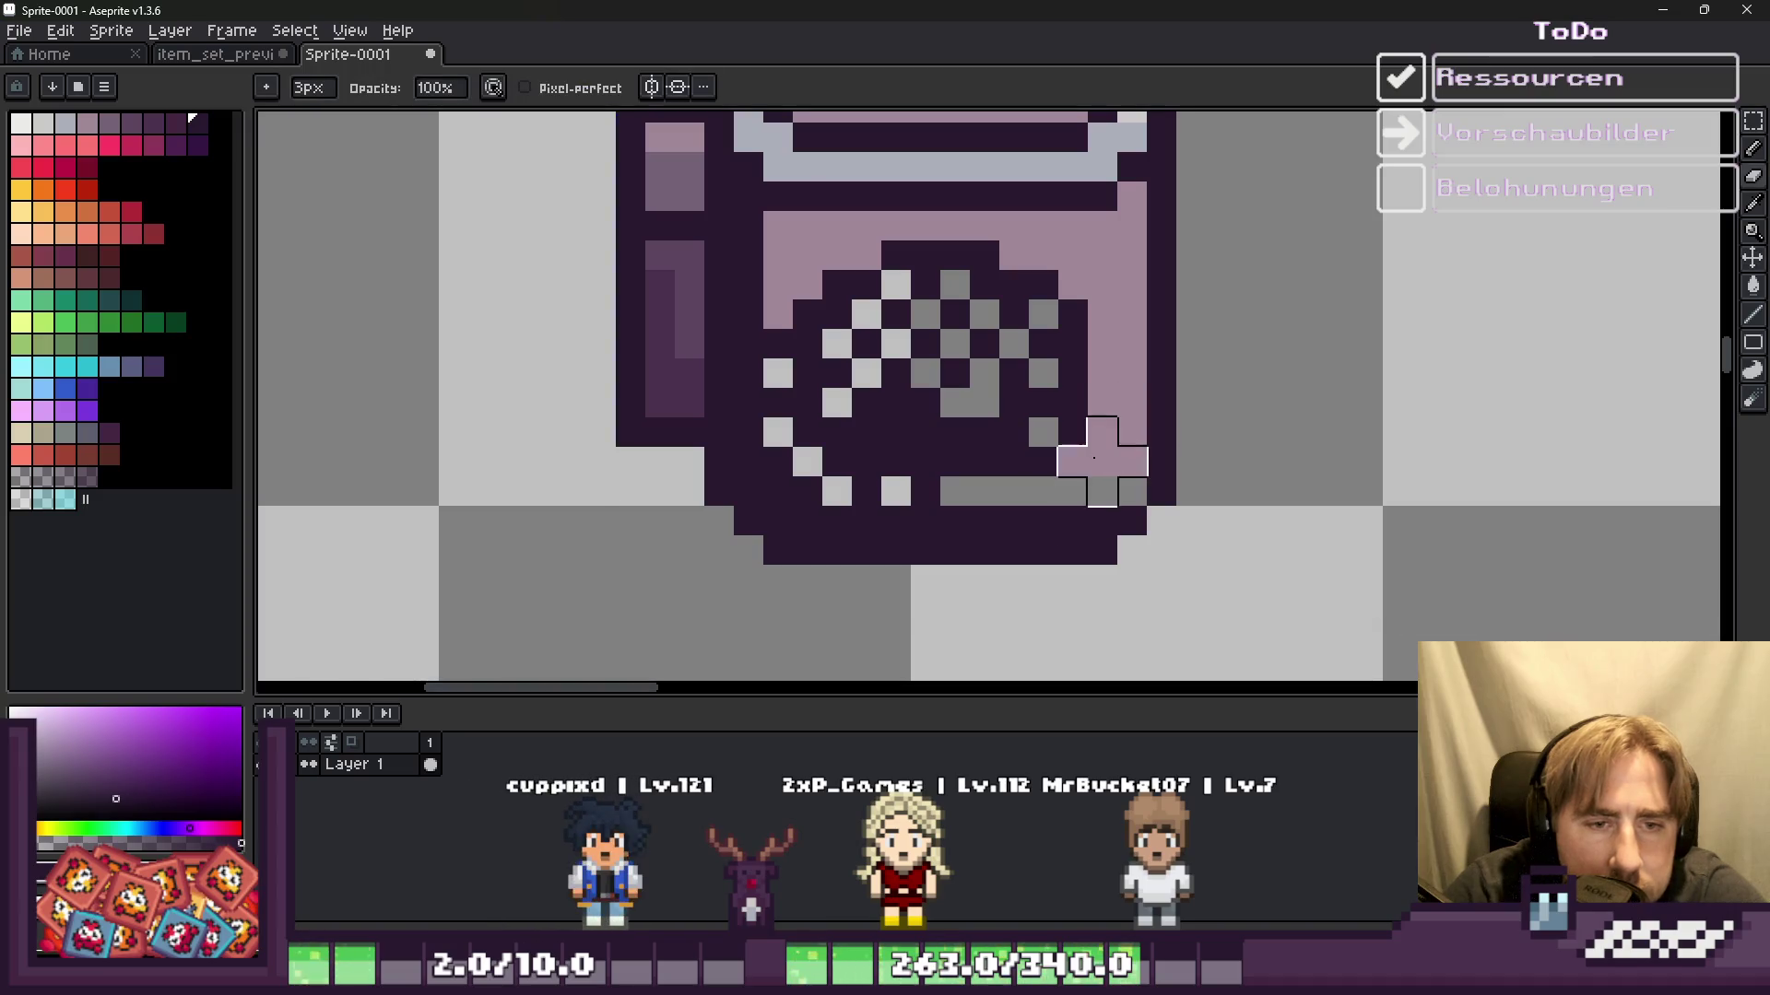
{"action": "left_click_drag", "start_coordinate": [1116, 333], "coordinate": [1130, 262]}
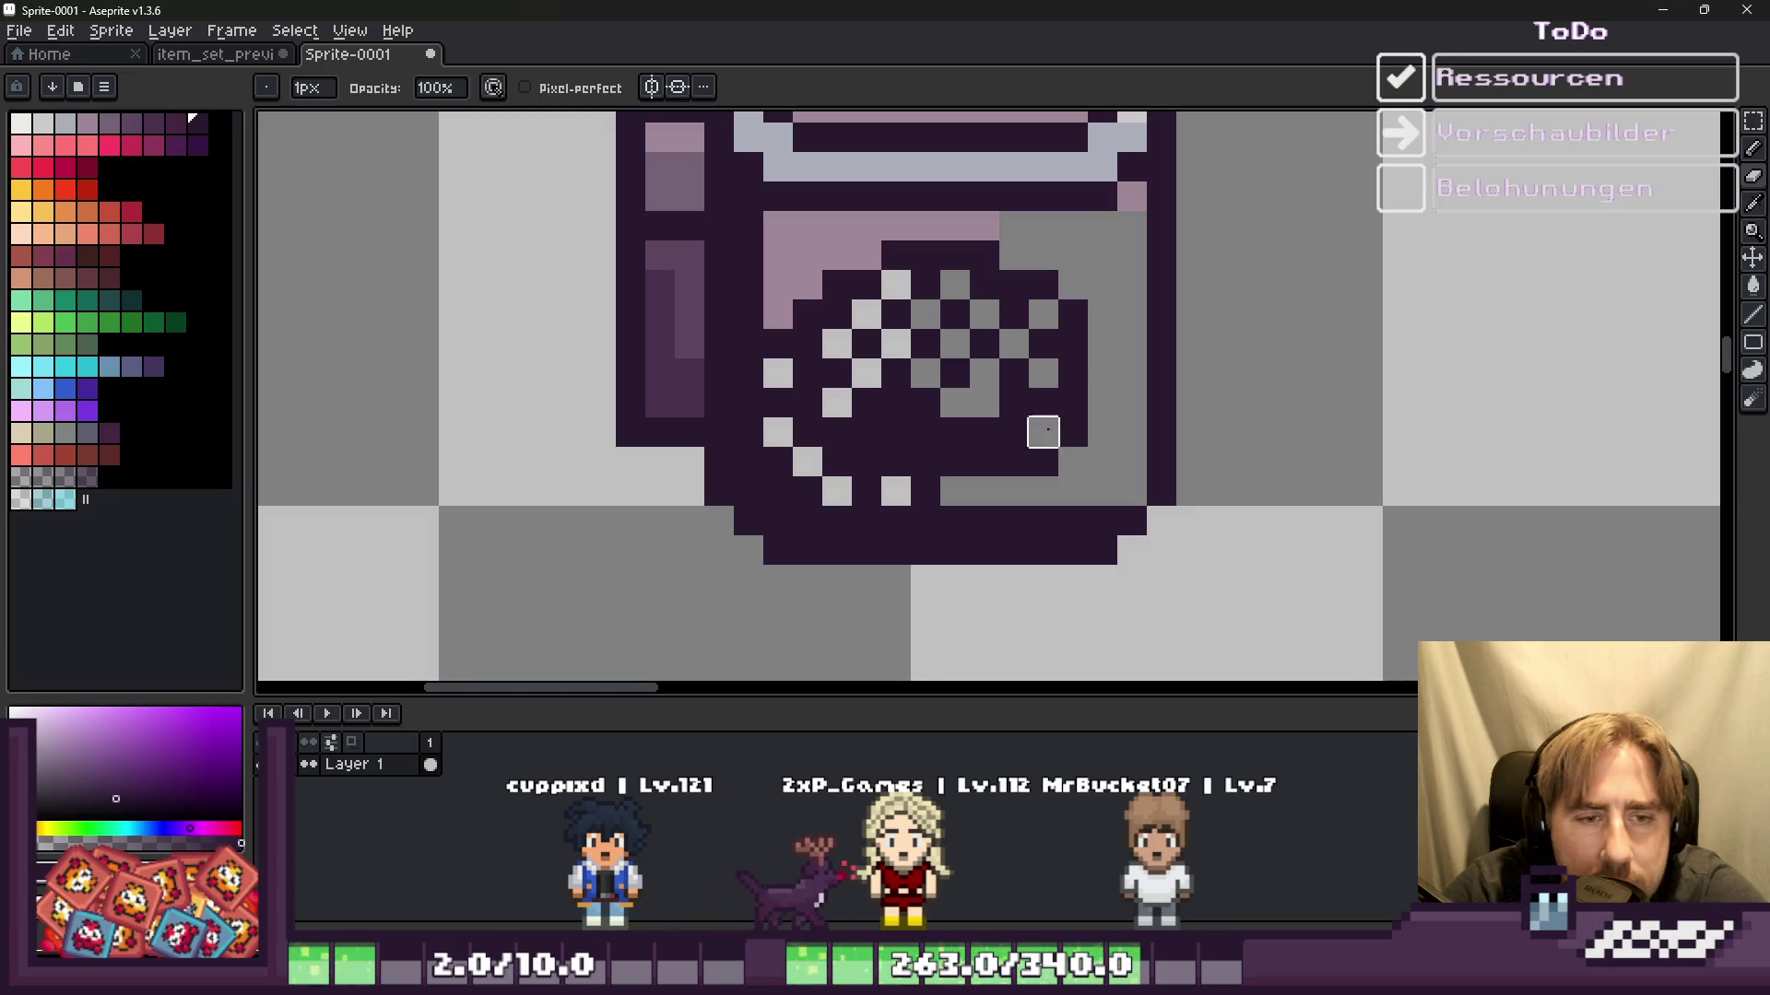
{"action": "left_click_drag", "start_coordinate": [983, 226], "coordinate": [778, 226]}
{"action": "scroll", "coordinate": [778, 314], "scroll_direction": "down", "scroll_amount": 2}
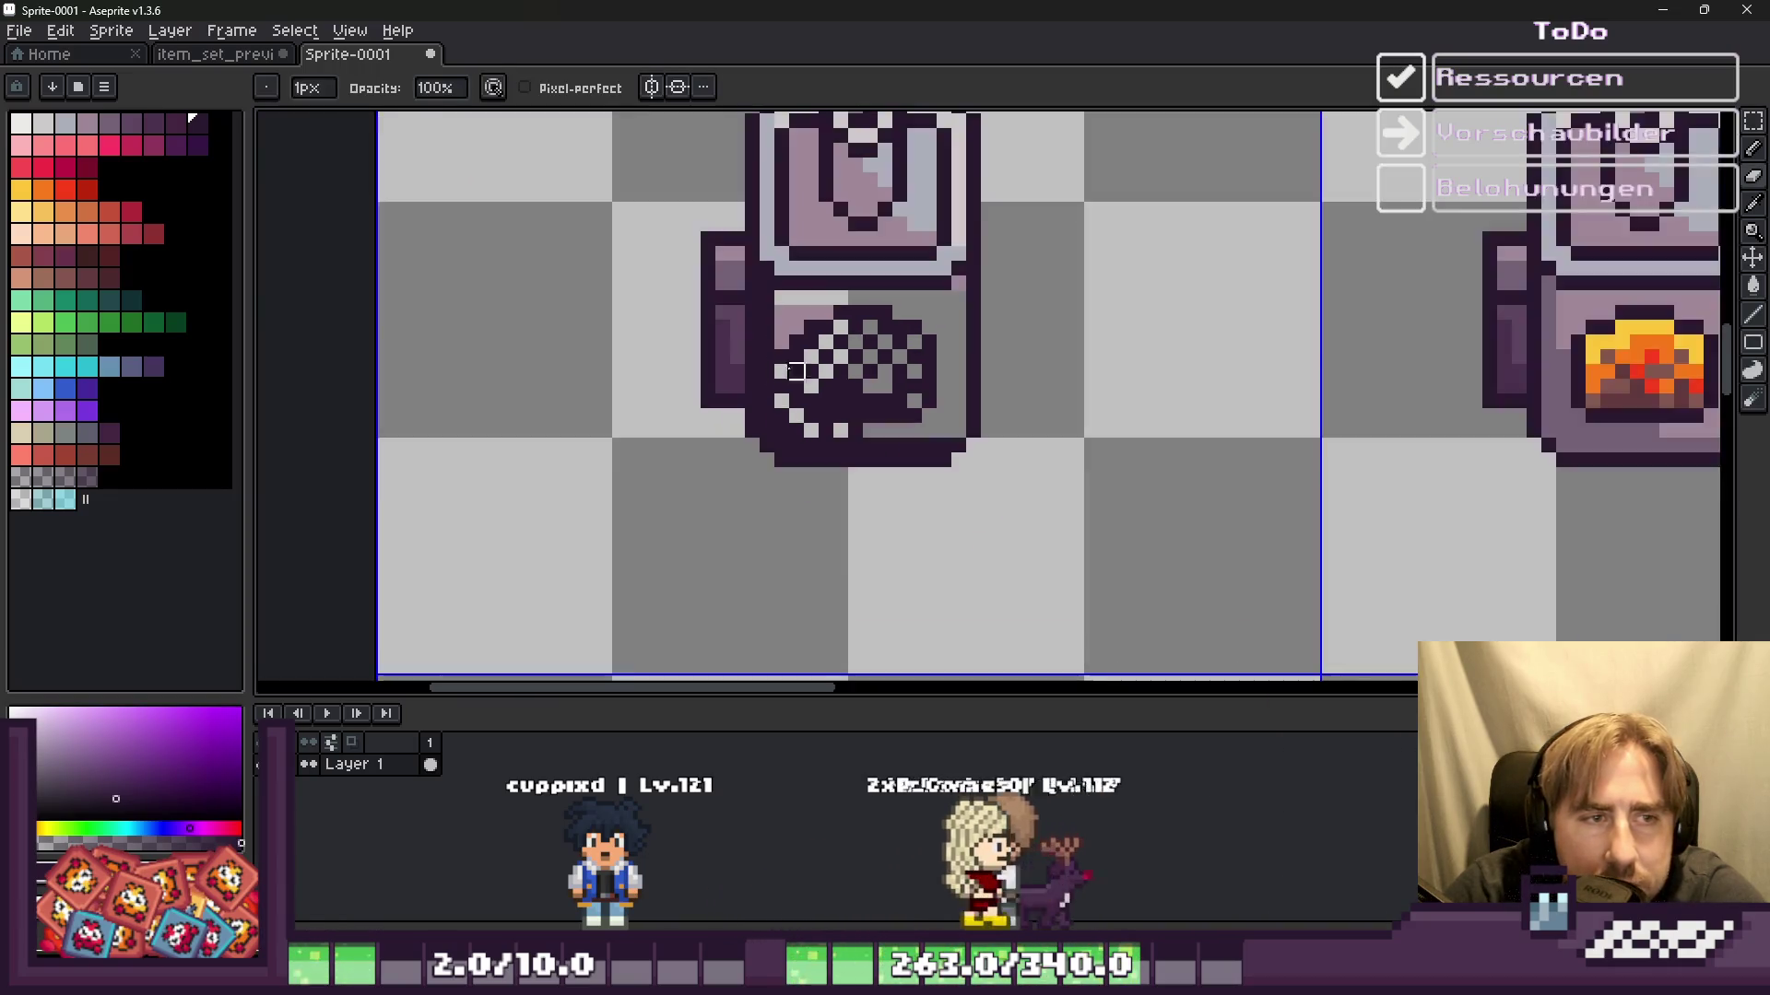
{"action": "scroll", "coordinate": [777, 314], "scroll_direction": "up", "scroll_amount": 3}
{"action": "left_click_drag", "start_coordinate": [781, 331], "coordinate": [798, 238]}
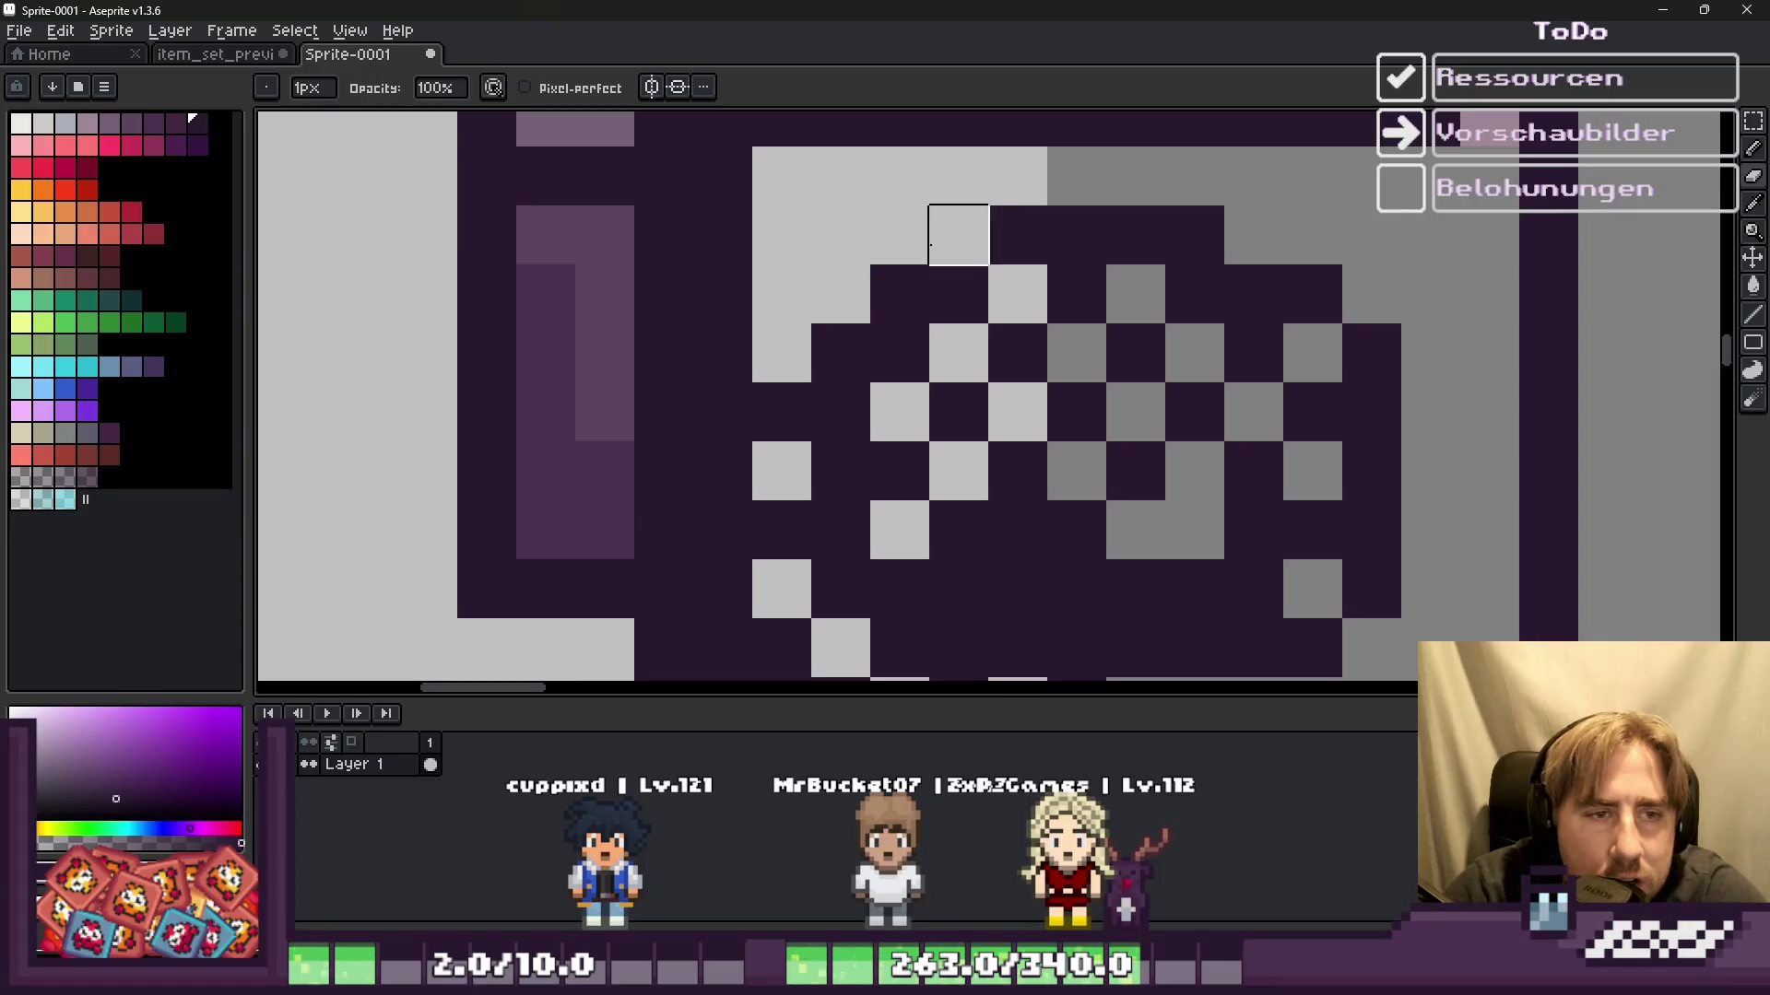
{"action": "scroll", "coordinate": [930, 244], "scroll_direction": "down", "scroll_amount": 3}
{"action": "key", "text": "i"}
{"action": "scroll", "coordinate": [968, 145], "scroll_direction": "up", "scroll_amount": 1}
{"action": "scroll", "coordinate": [931, 308], "scroll_direction": "up", "scroll_amount": 2}
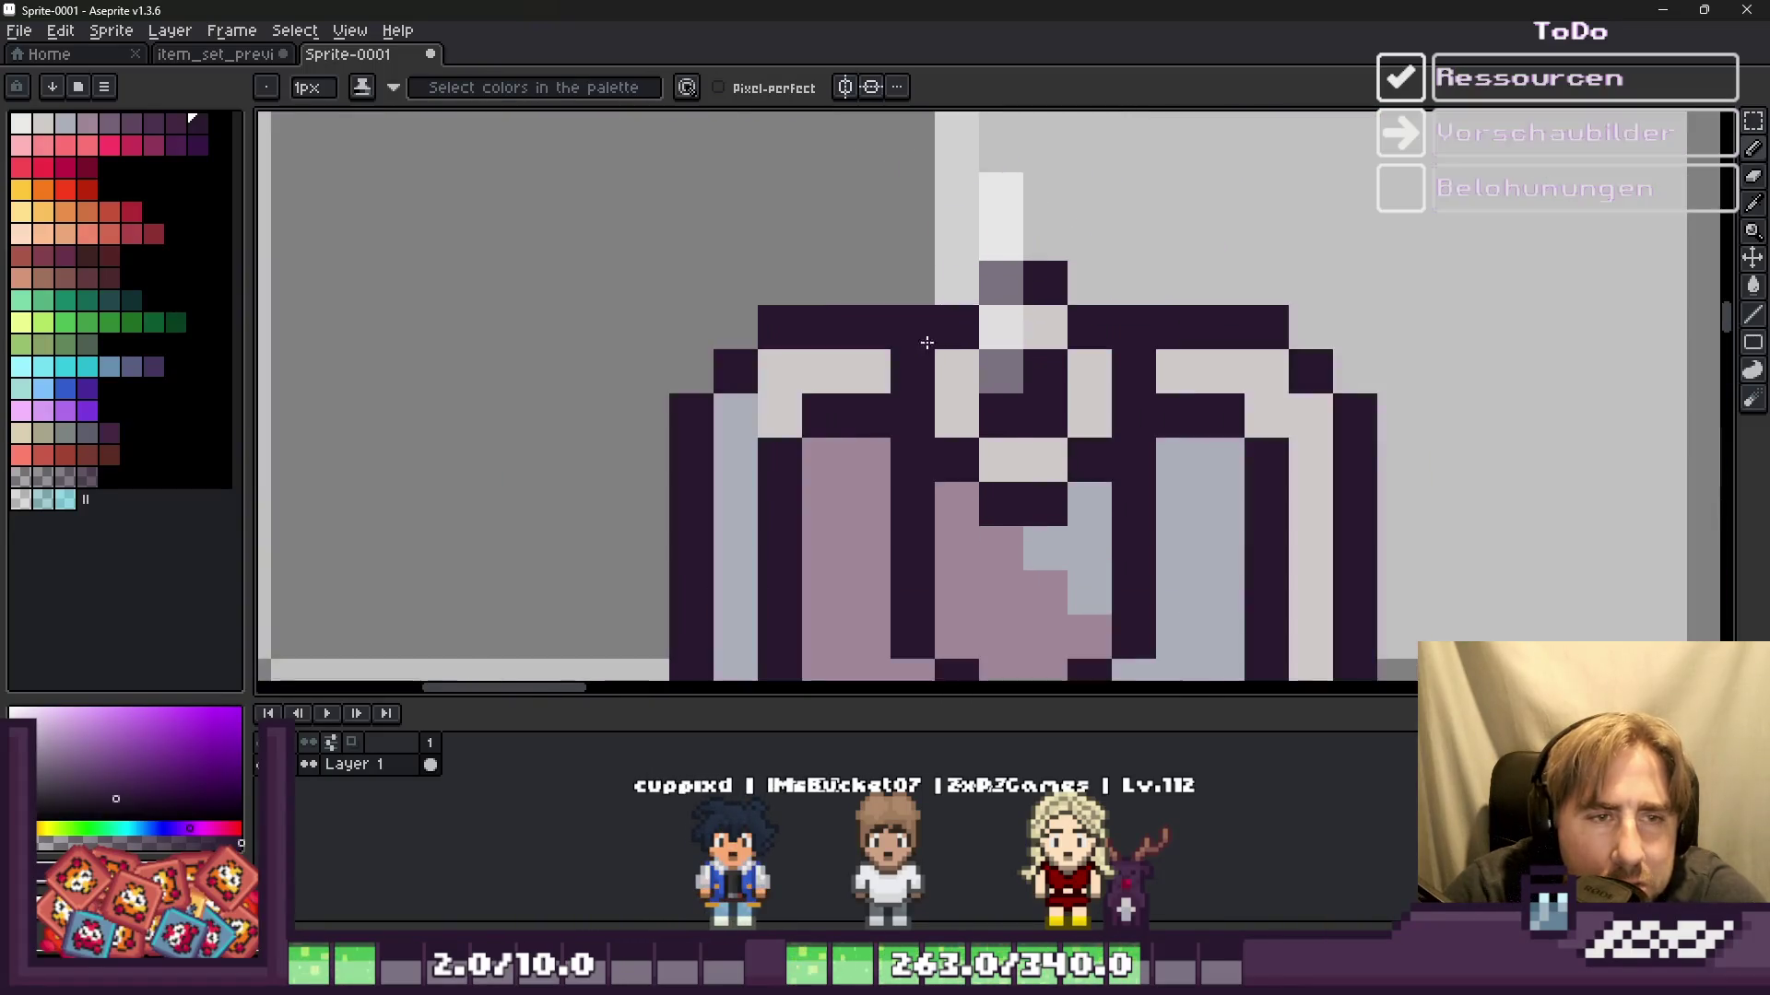
{"action": "scroll", "coordinate": [931, 308], "scroll_direction": "down", "scroll_amount": 2}
{"action": "scroll", "coordinate": [944, 425], "scroll_direction": "up", "scroll_amount": 2}
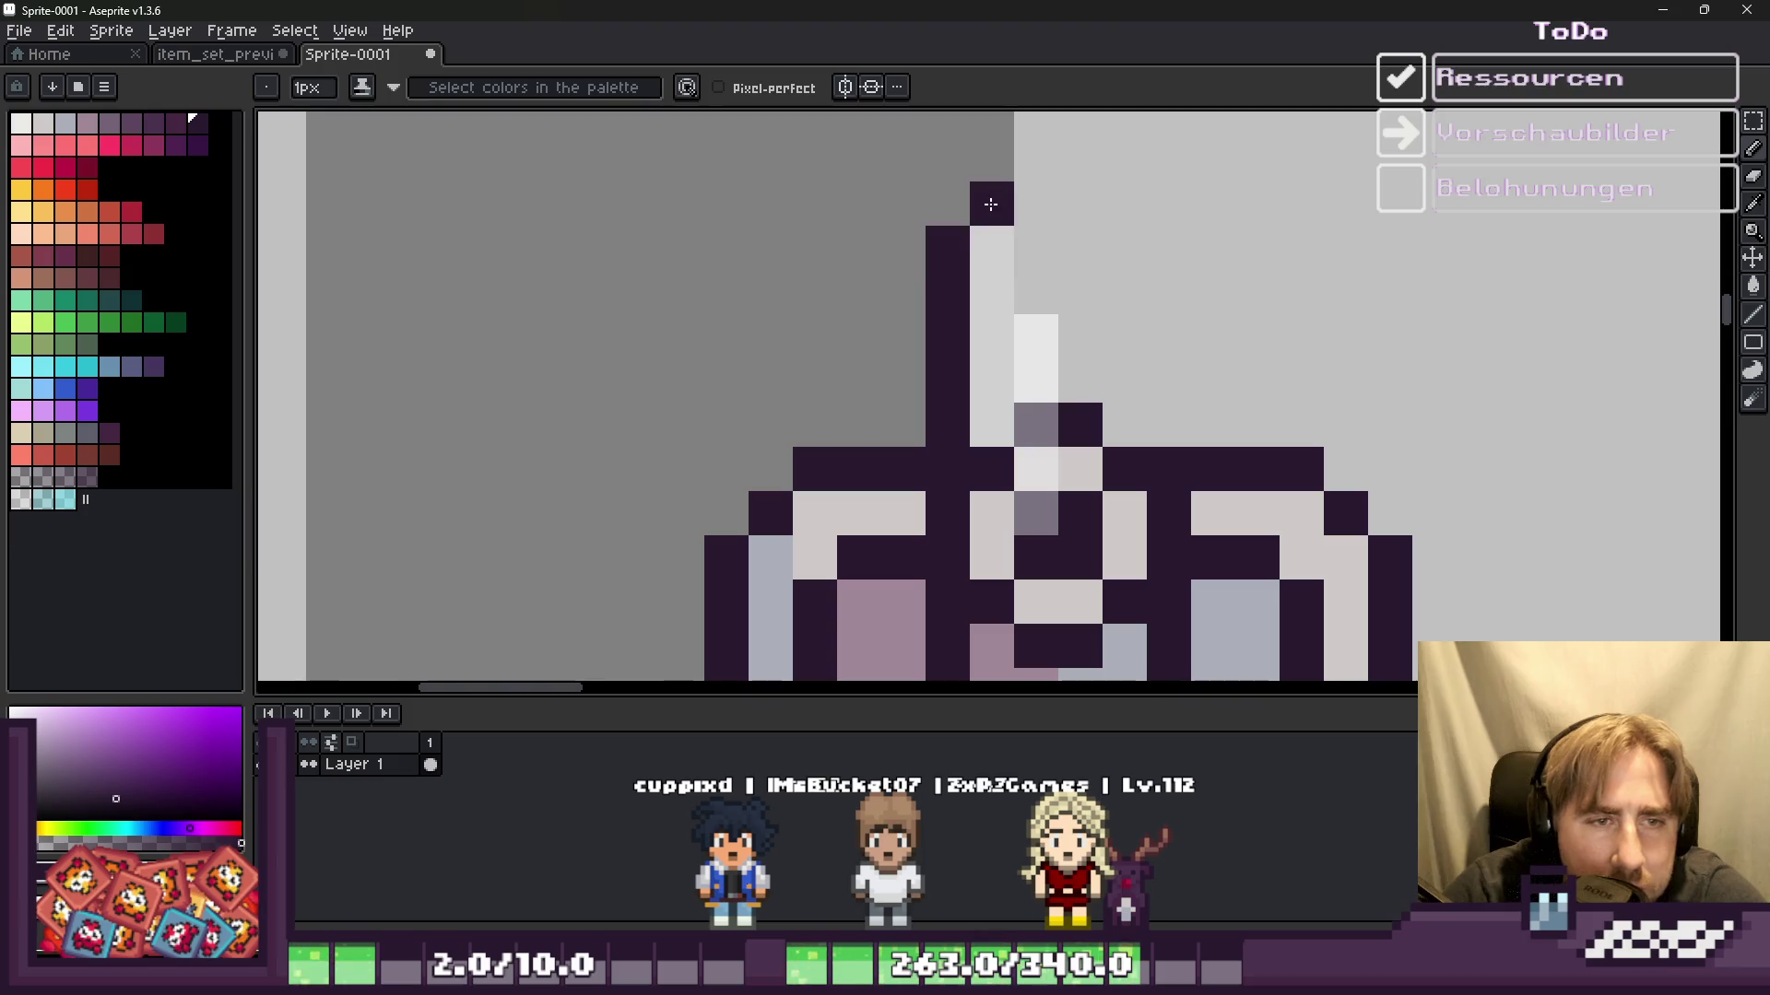
{"action": "scroll", "coordinate": [1036, 336], "scroll_direction": "down", "scroll_amount": 2}
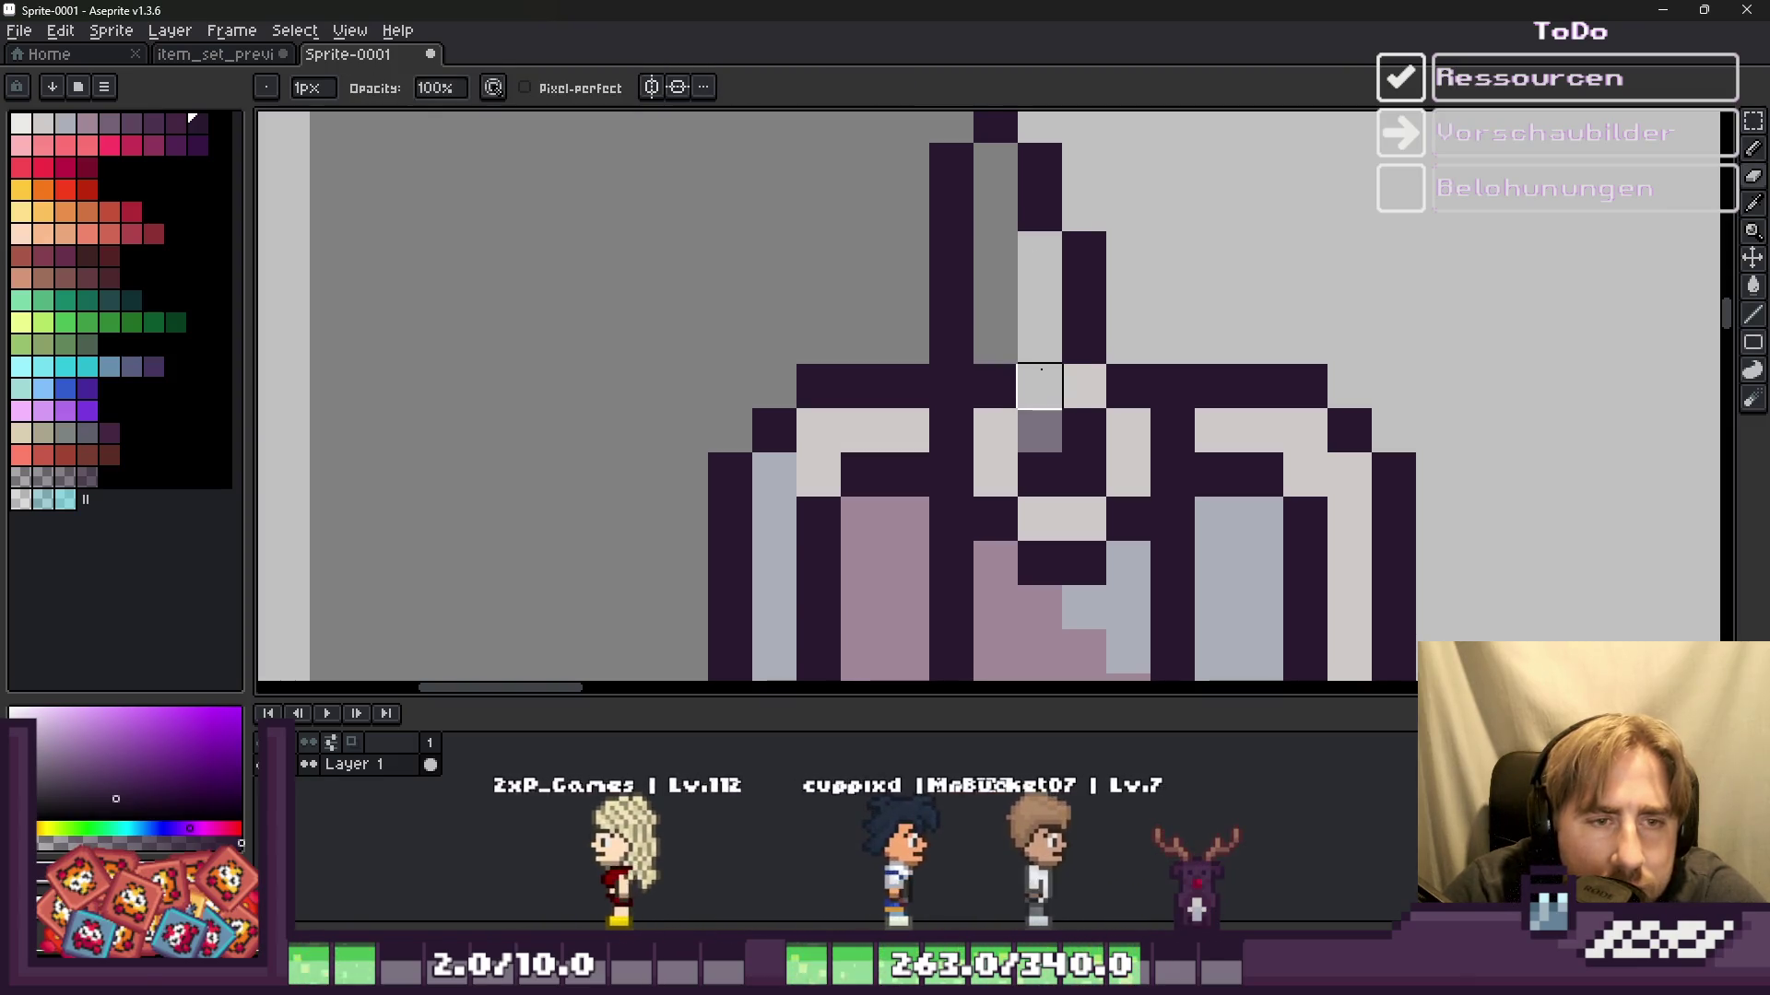
{"action": "scroll", "coordinate": [996, 387], "scroll_direction": "down", "scroll_amount": 1}
{"action": "scroll", "coordinate": [996, 387], "scroll_direction": "up", "scroll_amount": 1}
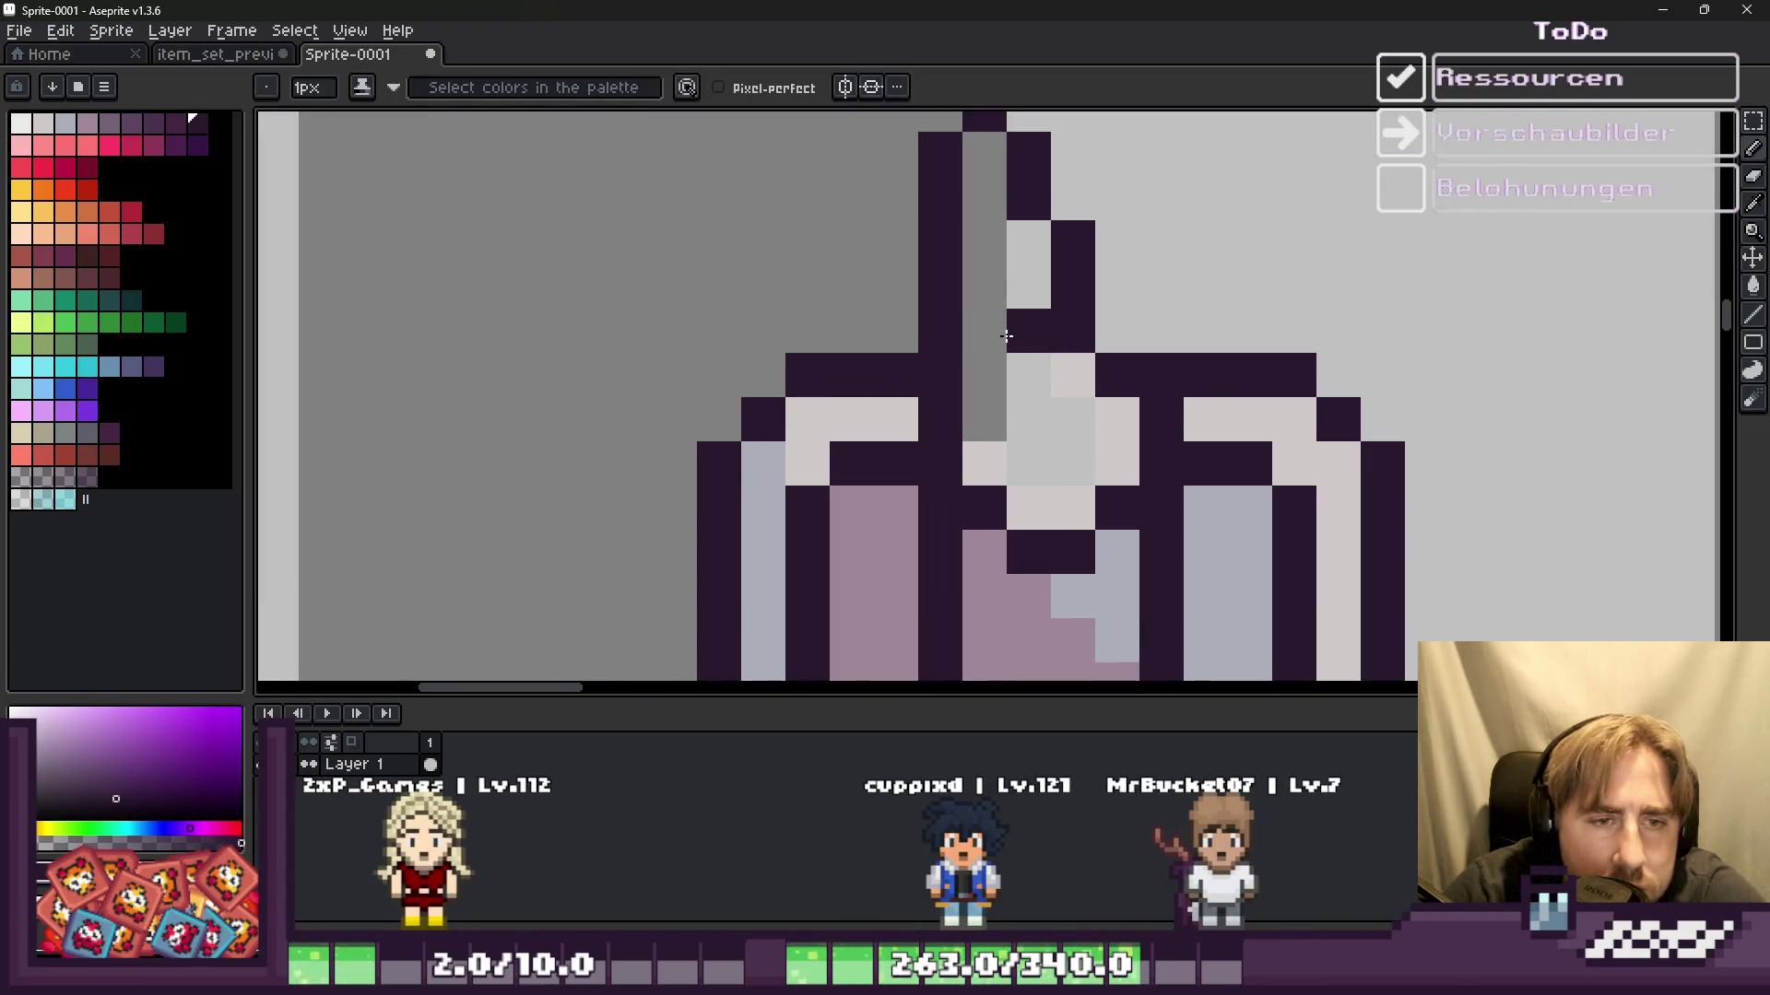
{"action": "scroll", "coordinate": [973, 373], "scroll_direction": "down", "scroll_amount": 3}
{"action": "scroll", "coordinate": [974, 381], "scroll_direction": "up", "scroll_amount": 1}
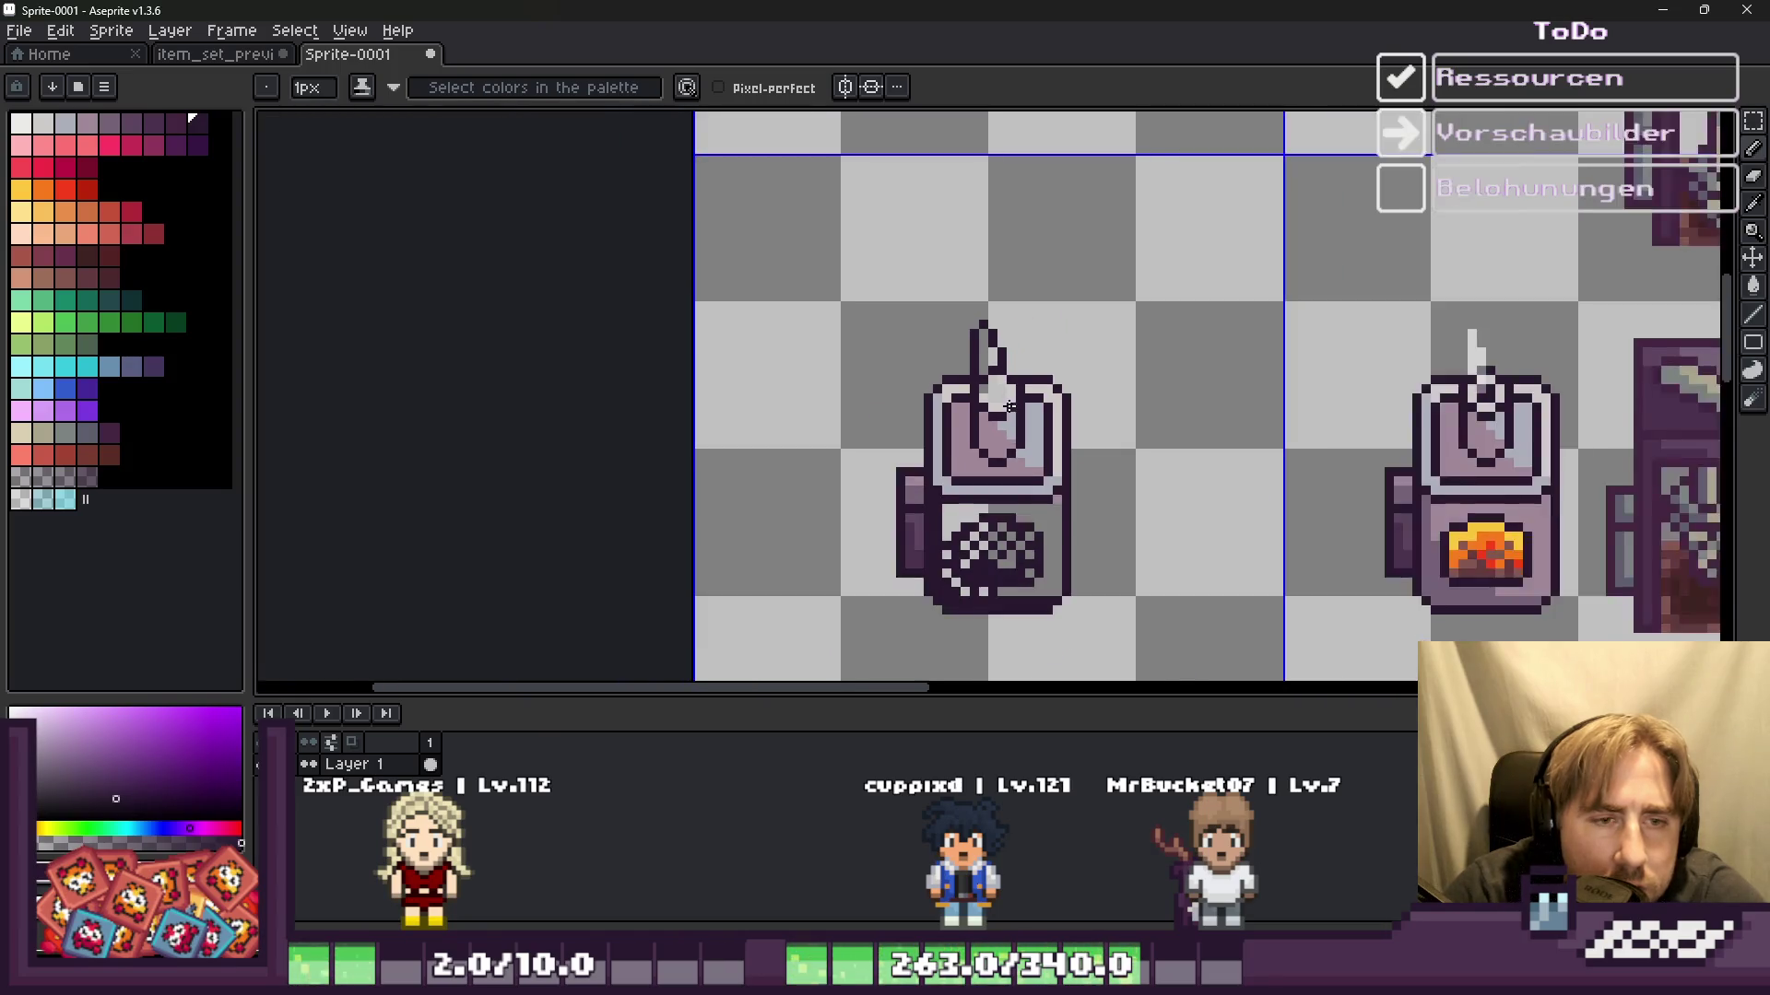
{"action": "scroll", "coordinate": [976, 390], "scroll_direction": "up", "scroll_amount": 2}
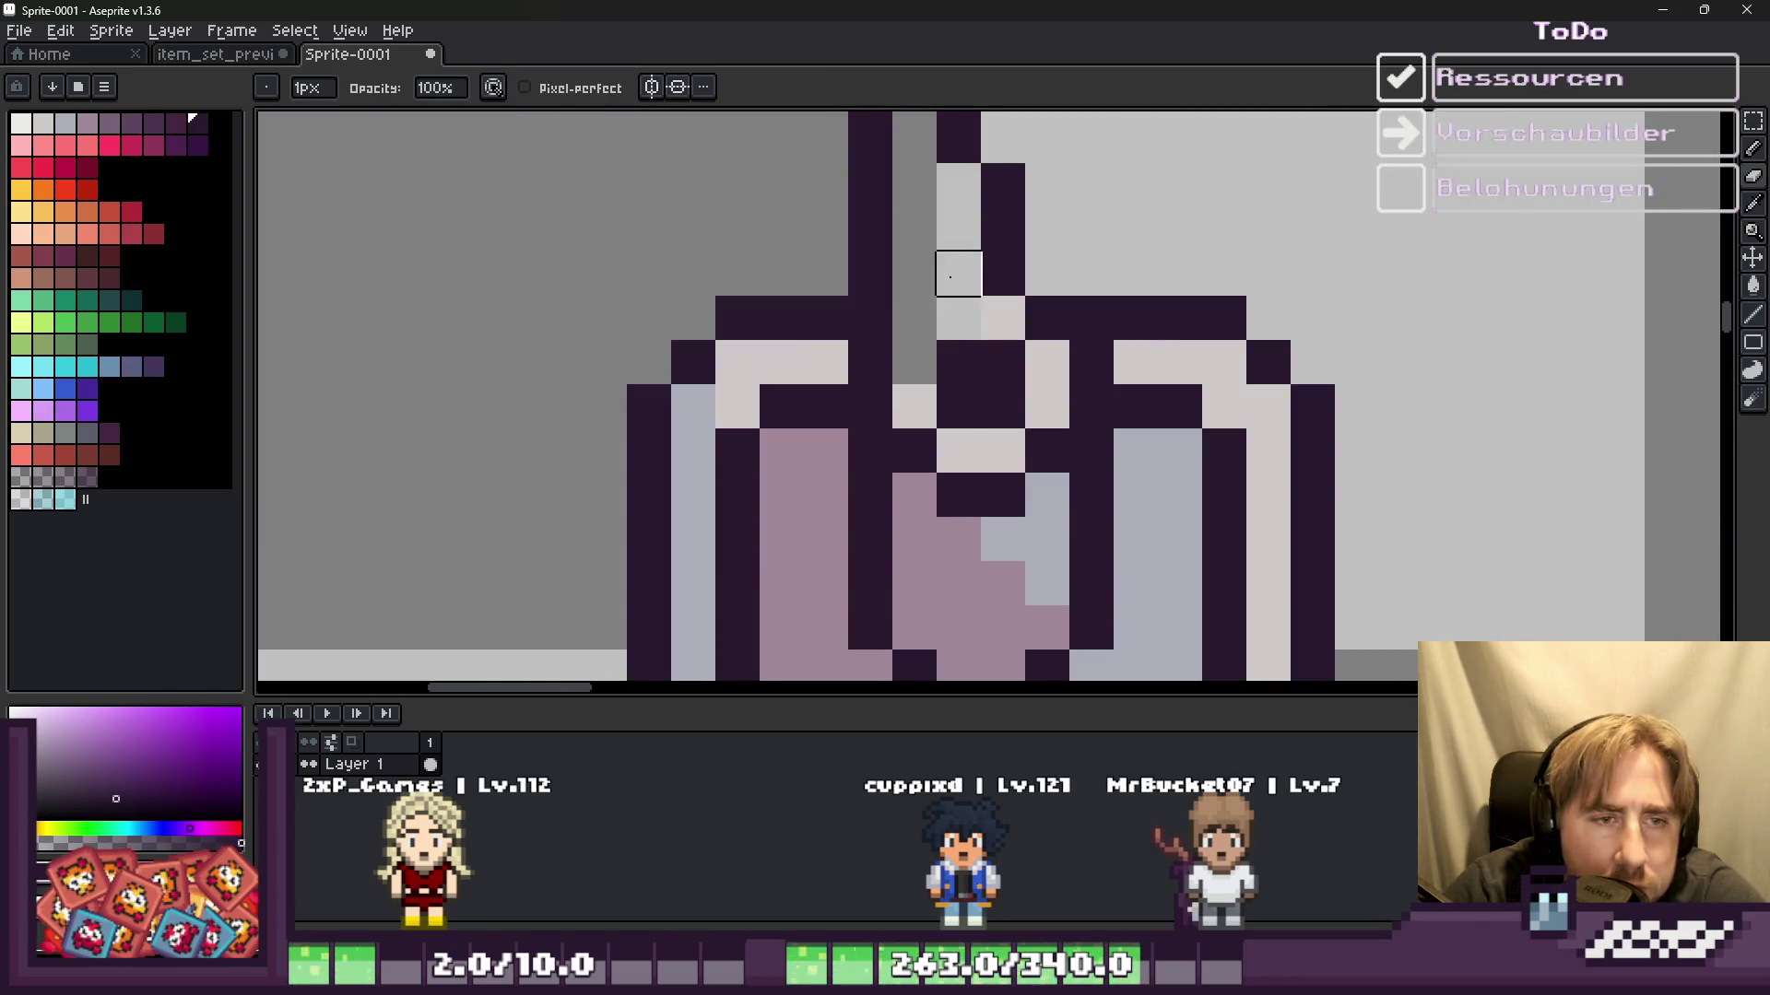
{"action": "scroll", "coordinate": [958, 274], "scroll_direction": "down", "scroll_amount": 5}
{"action": "scroll", "coordinate": [949, 277], "scroll_direction": "up", "scroll_amount": 2}
{"action": "scroll", "coordinate": [949, 268], "scroll_direction": "up", "scroll_amount": 1}
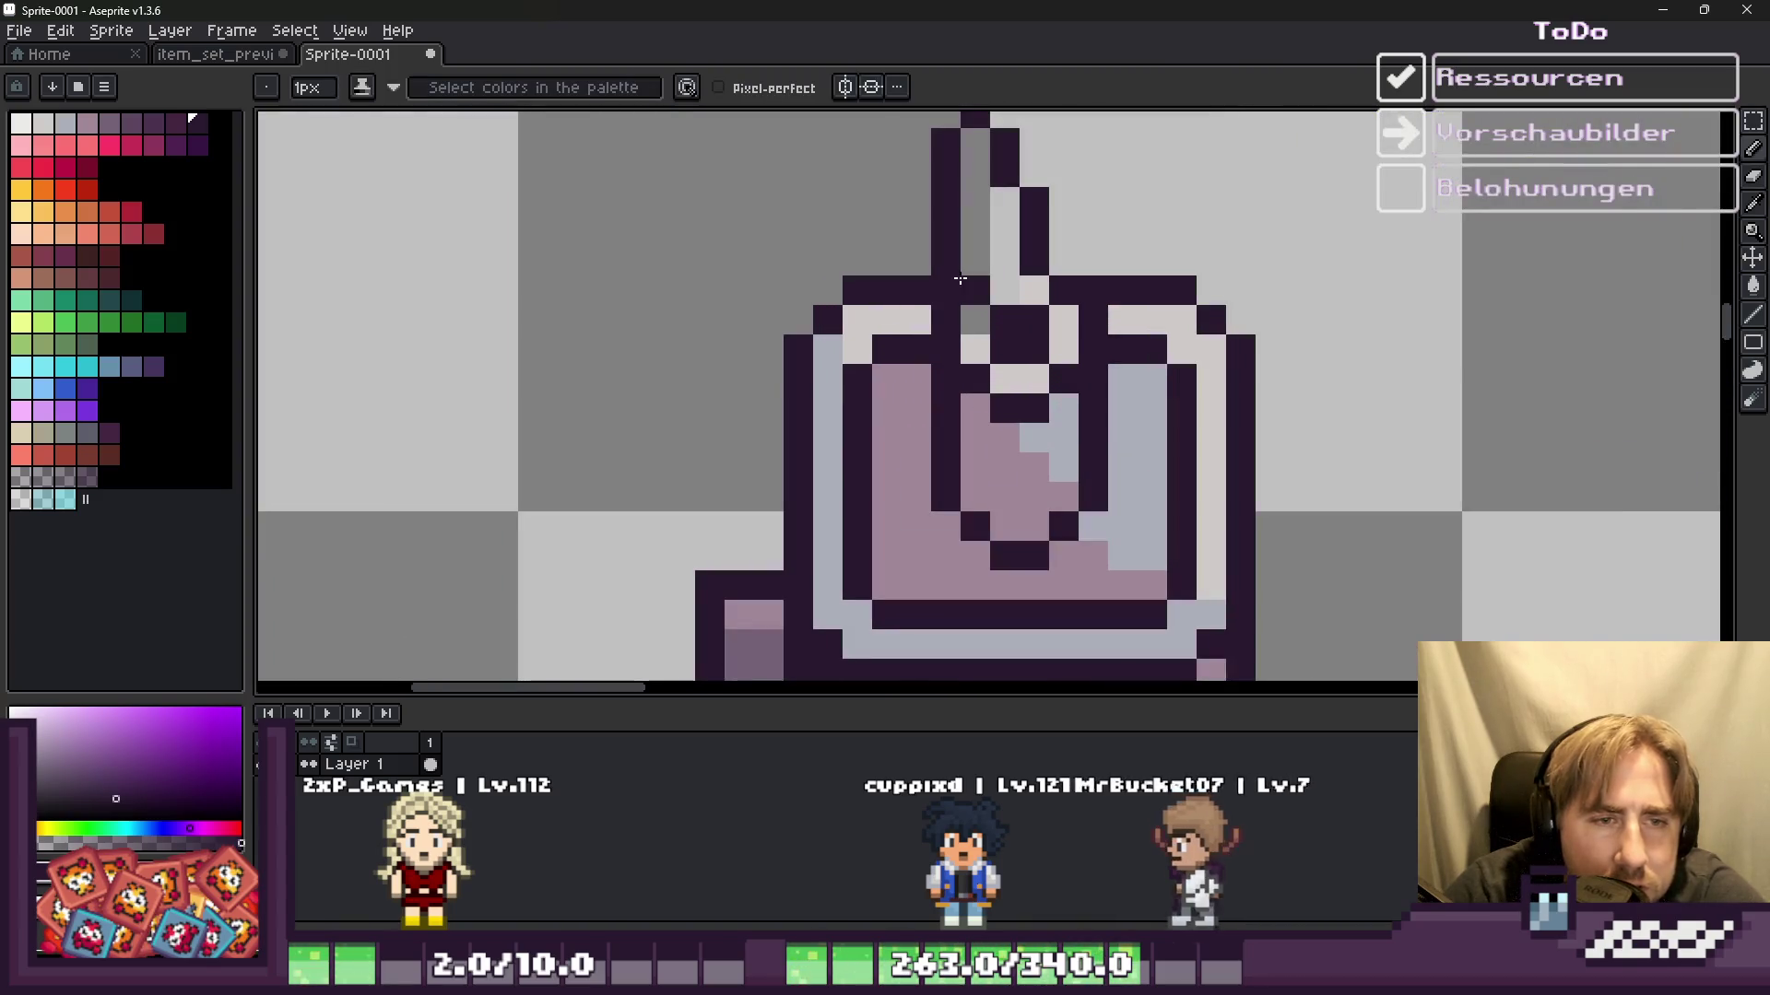
{"action": "scroll", "coordinate": [934, 250], "scroll_direction": "down", "scroll_amount": 3}
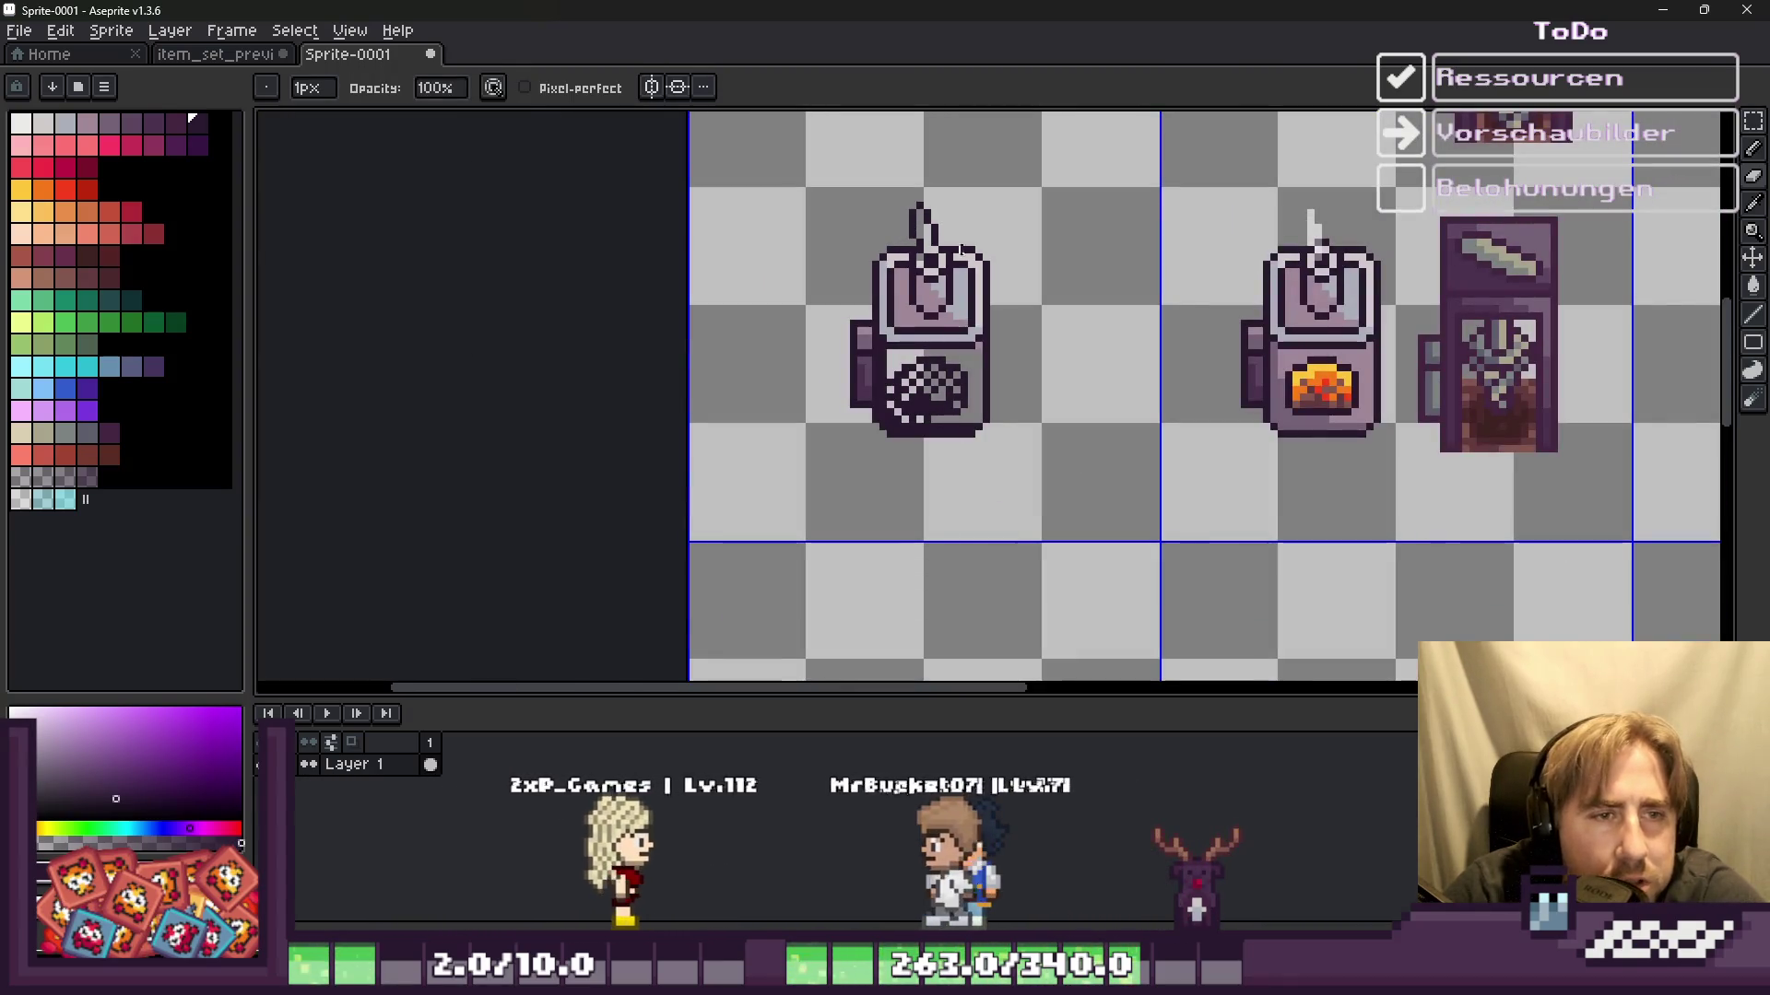
{"action": "scroll", "coordinate": [899, 268], "scroll_direction": "up", "scroll_amount": 2}
{"action": "scroll", "coordinate": [868, 279], "scroll_direction": "up", "scroll_amount": 1}
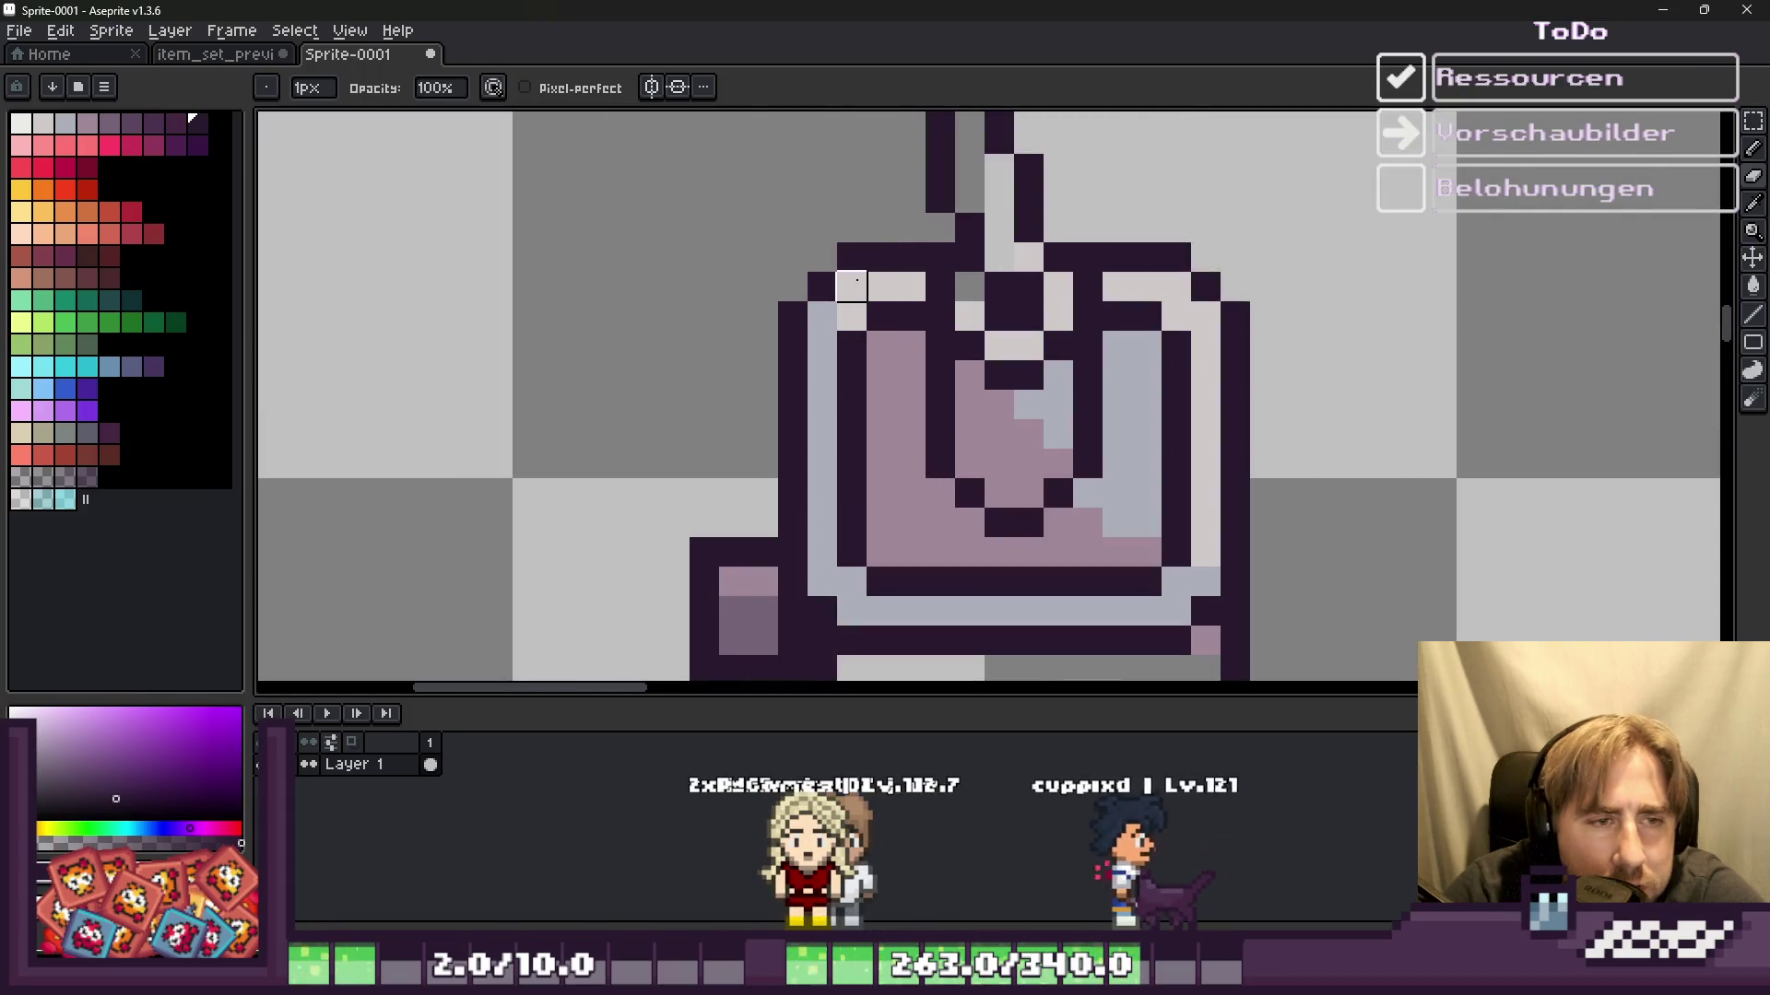
Step: Paint the top-left inner edge mid-grey and erase the right light column and a bottom block
{"action": "mouse_move", "coordinate": [909, 284]}
{"action": "left_mouse_down"}
{"action": "mouse_move", "coordinate": [828, 311]}
{"action": "mouse_move", "coordinate": [821, 581]}
{"action": "mouse_move", "coordinate": [1146, 610]}
{"action": "left_mouse_up"}
{"action": "left_click_drag", "start_coordinate": [1206, 523], "coordinate": [1205, 315]}
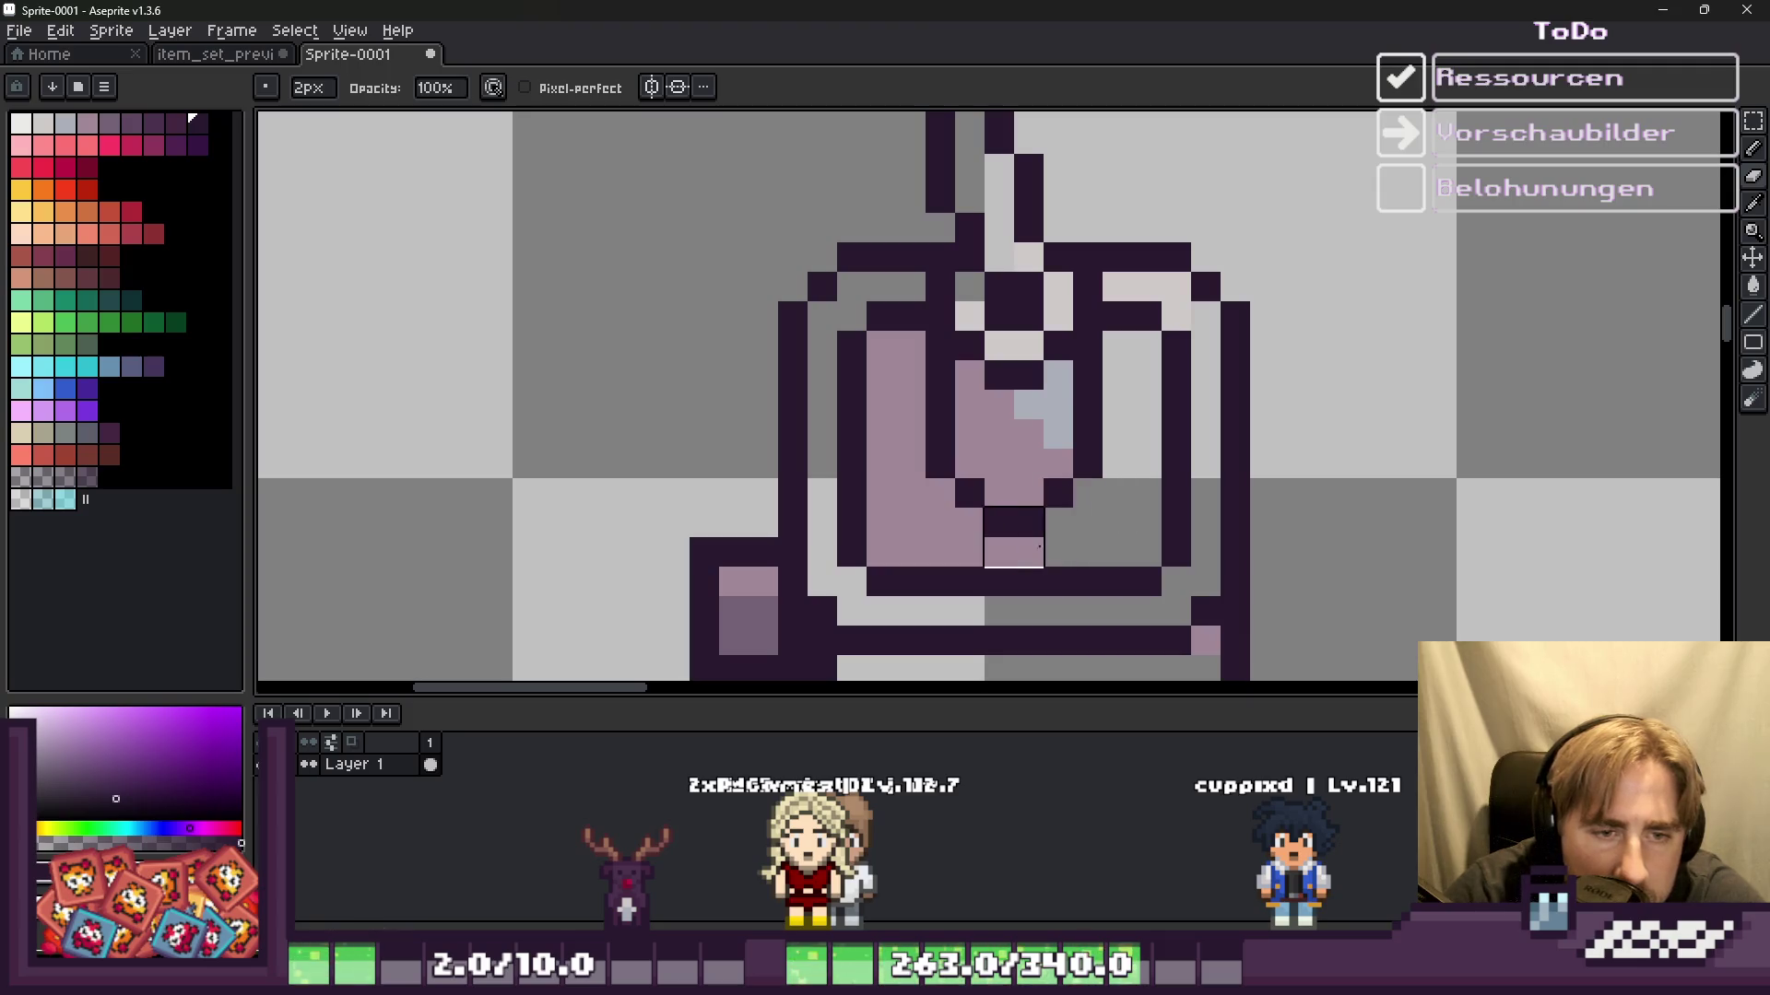
{"action": "mouse_move", "coordinate": [1028, 552]}
{"action": "left_mouse_down"}
{"action": "mouse_move", "coordinate": [970, 551]}
{"action": "mouse_move", "coordinate": [944, 396]}
{"action": "left_mouse_up"}
{"action": "key", "text": "plus"}
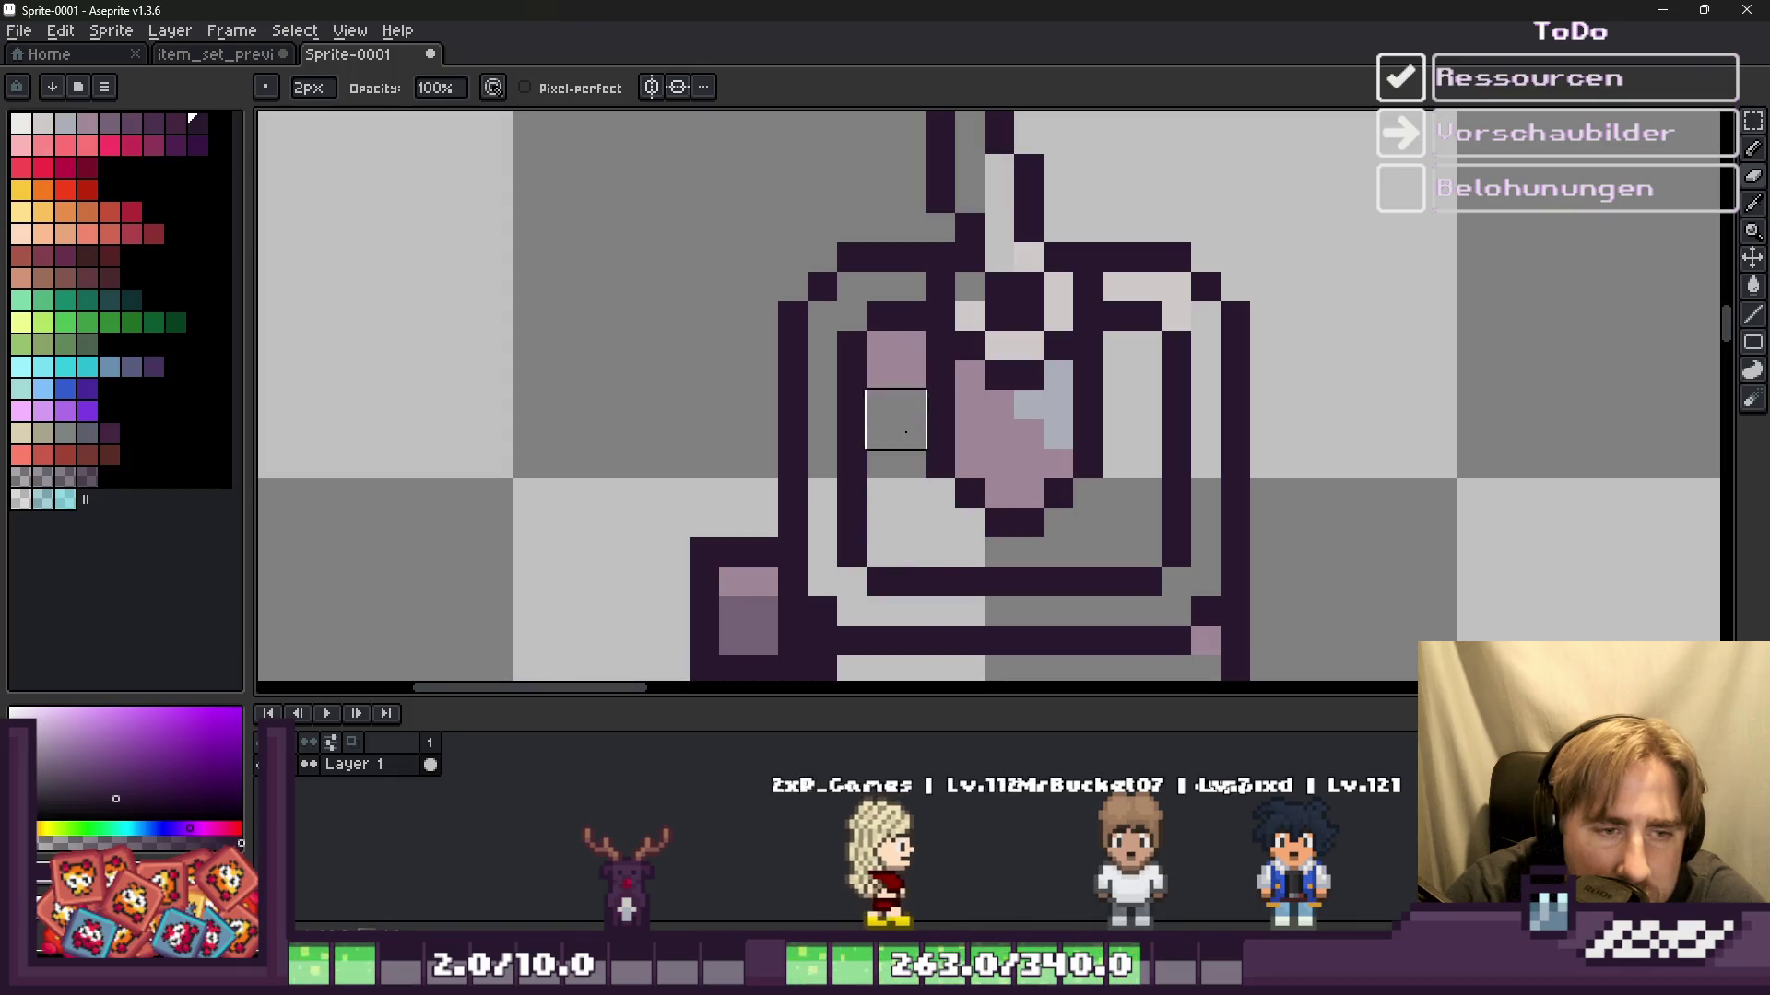
Step: Repaint the pink and light blue-grey window pixels dark purple with a 1px pencil
{"action": "key", "text": "b"}
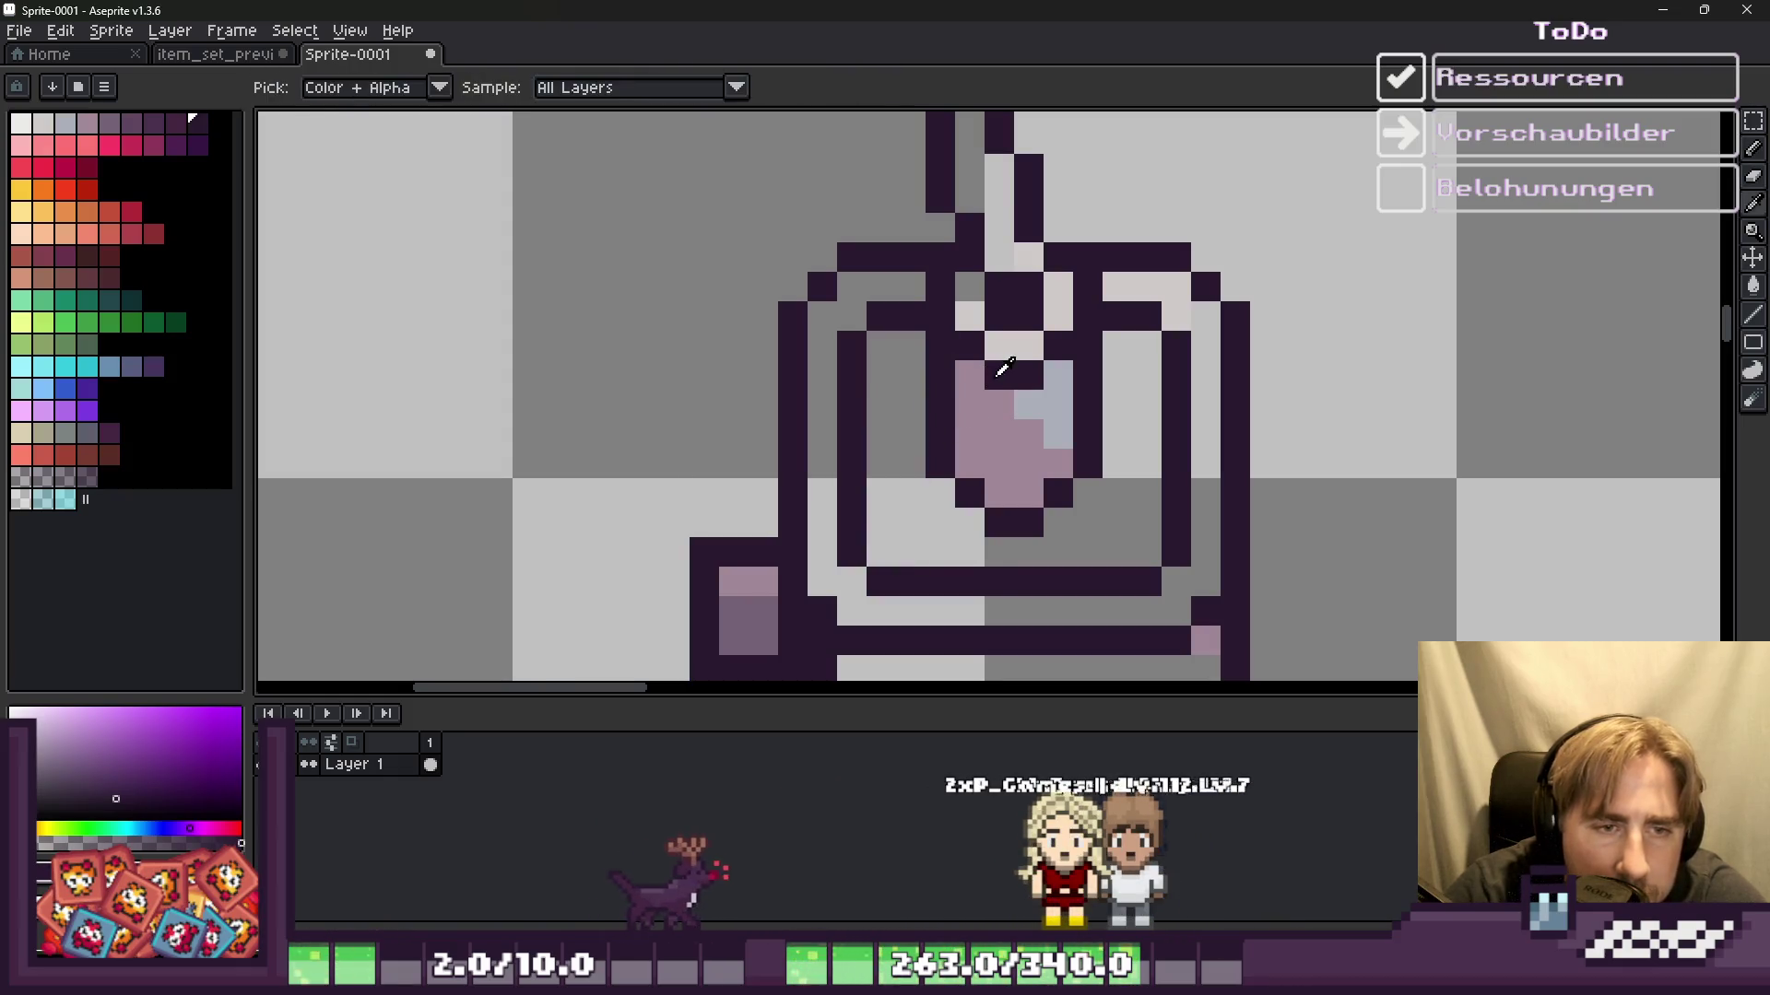
{"action": "scroll", "coordinate": [944, 406], "scroll_direction": "up", "scroll_amount": 1}
{"action": "left_click", "coordinate": [989, 380]}
{"action": "left_click", "coordinate": [1055, 446]}
{"action": "left_click", "coordinate": [1036, 512]}
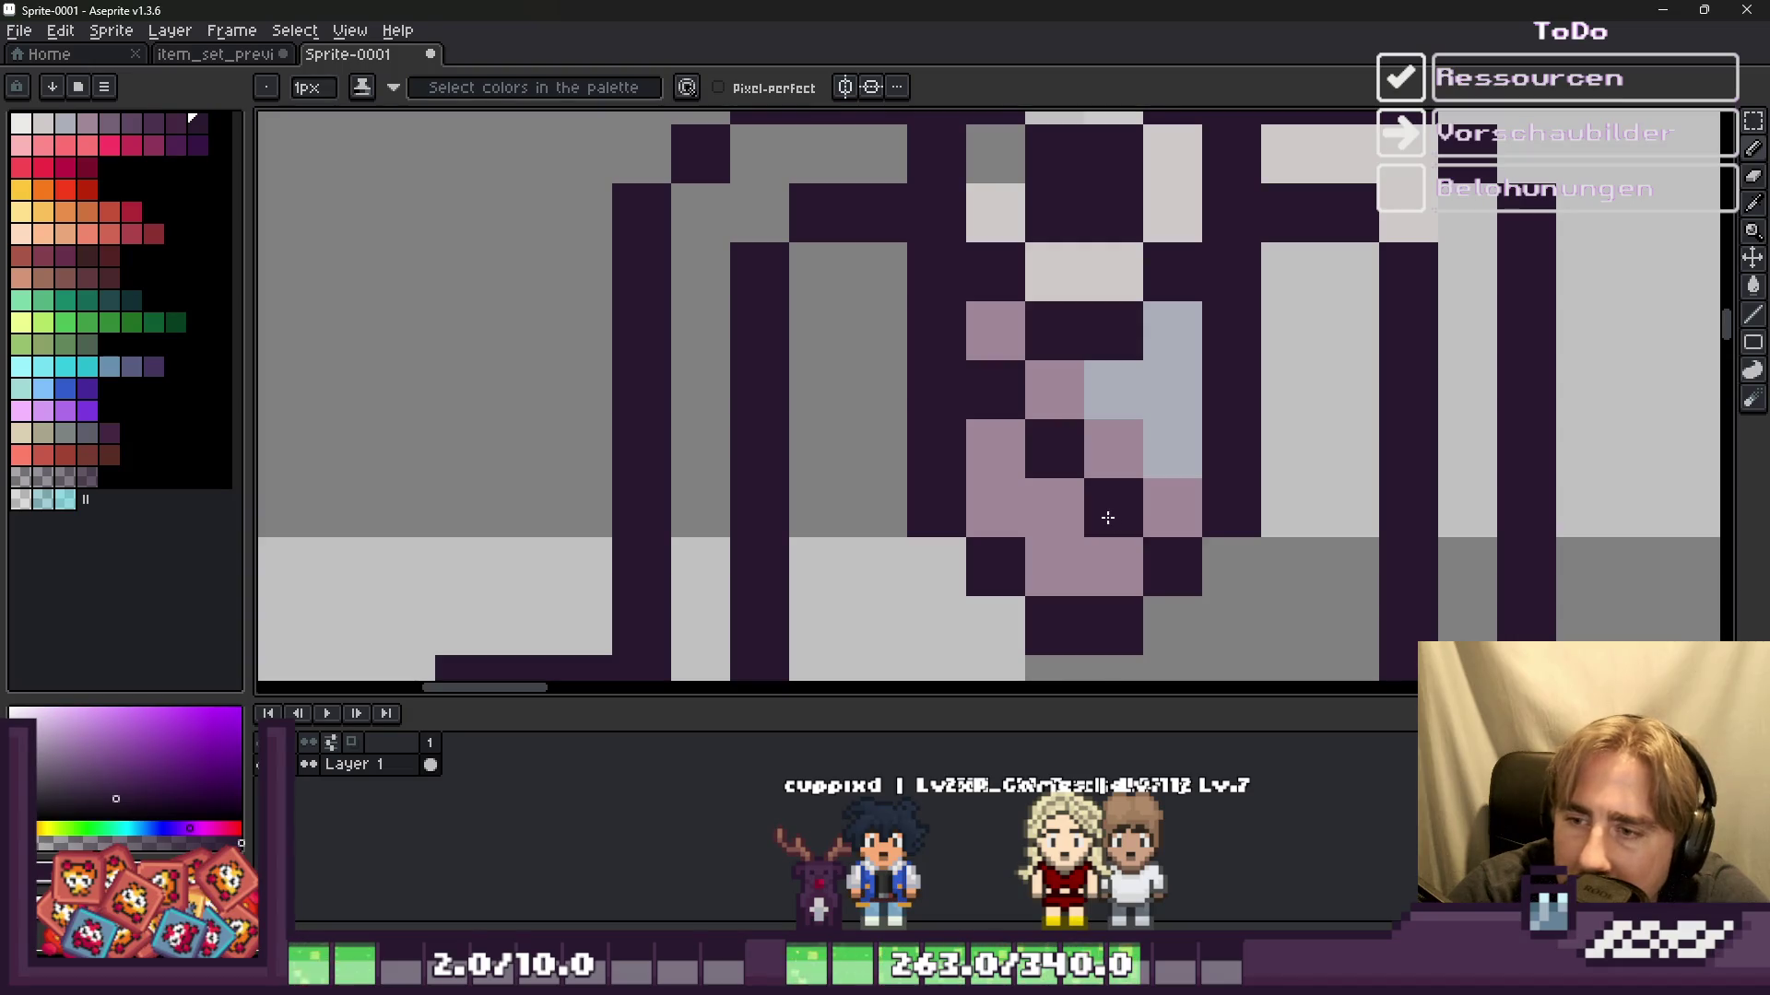
{"action": "left_click", "coordinate": [1170, 449]}
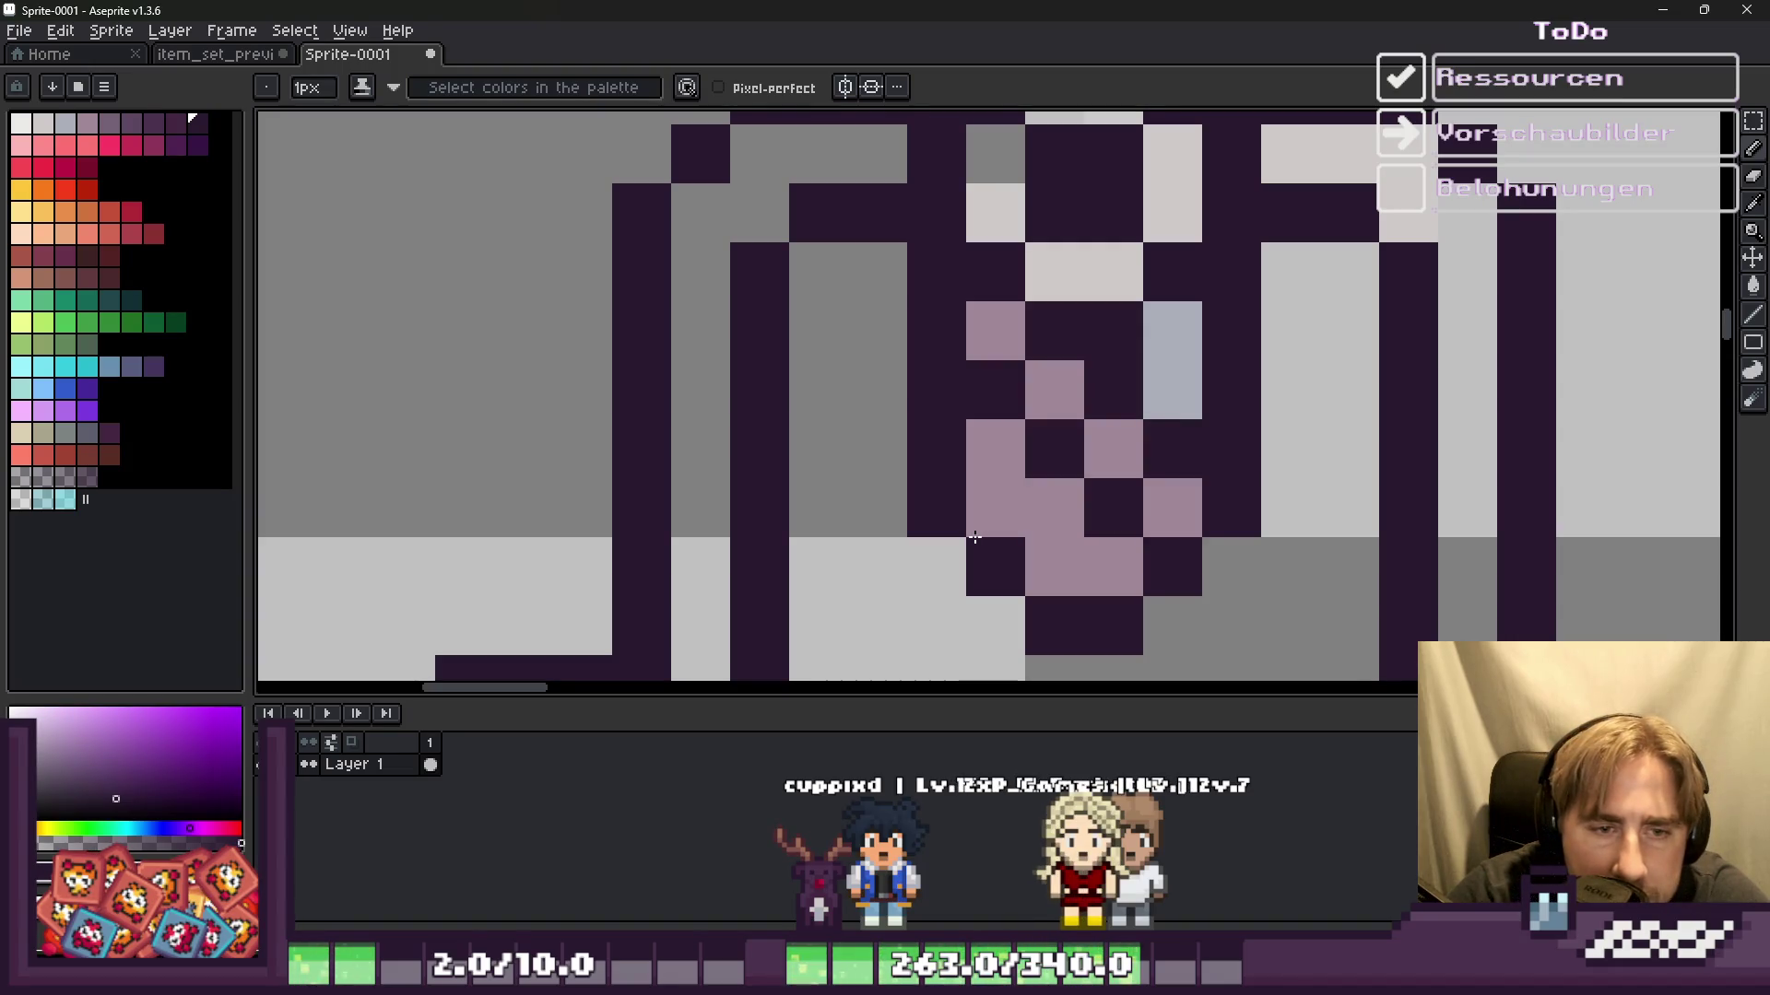
{"action": "left_click", "coordinate": [979, 459]}
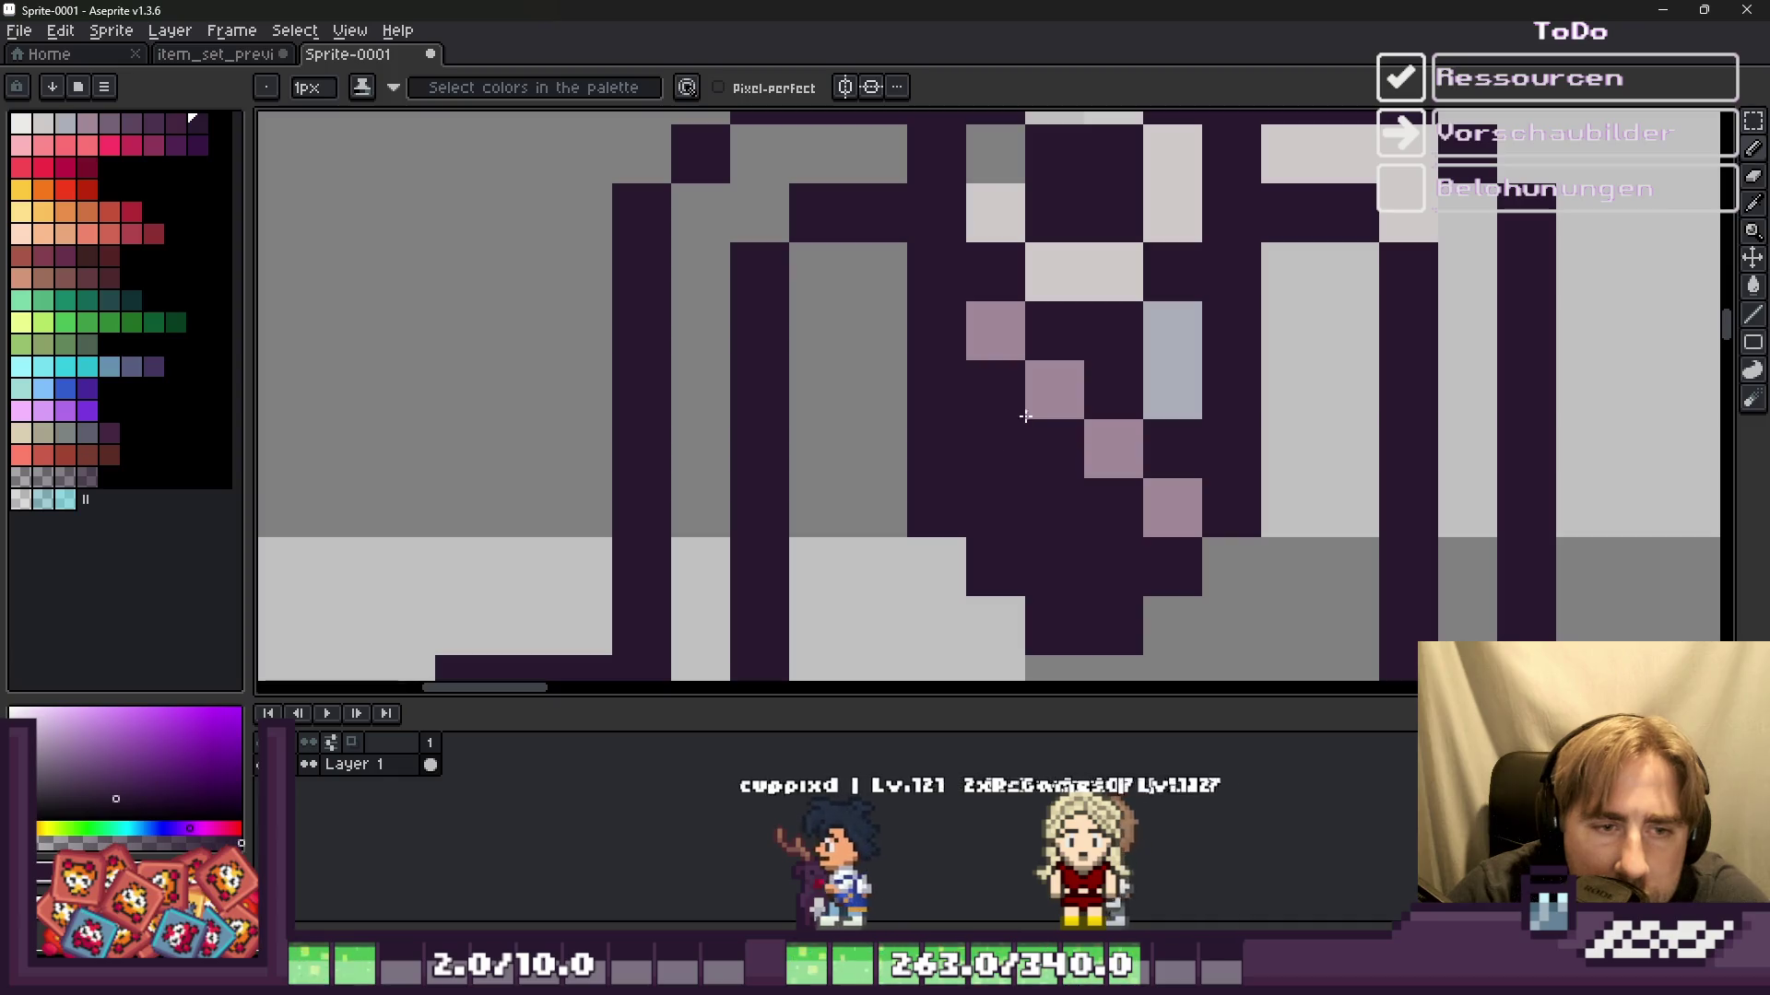
{"action": "scroll", "coordinate": [1023, 420], "scroll_direction": "down", "scroll_amount": 2}
{"action": "scroll", "coordinate": [1005, 419], "scroll_direction": "up", "scroll_amount": 3}
Step: Paint a grey diagonal, turn the pink diagonal pixels dark purple, and add light grey window pixels
{"action": "left_click_drag", "start_coordinate": [944, 351], "coordinate": [1121, 616]}
{"action": "left_click", "coordinate": [1180, 507]}
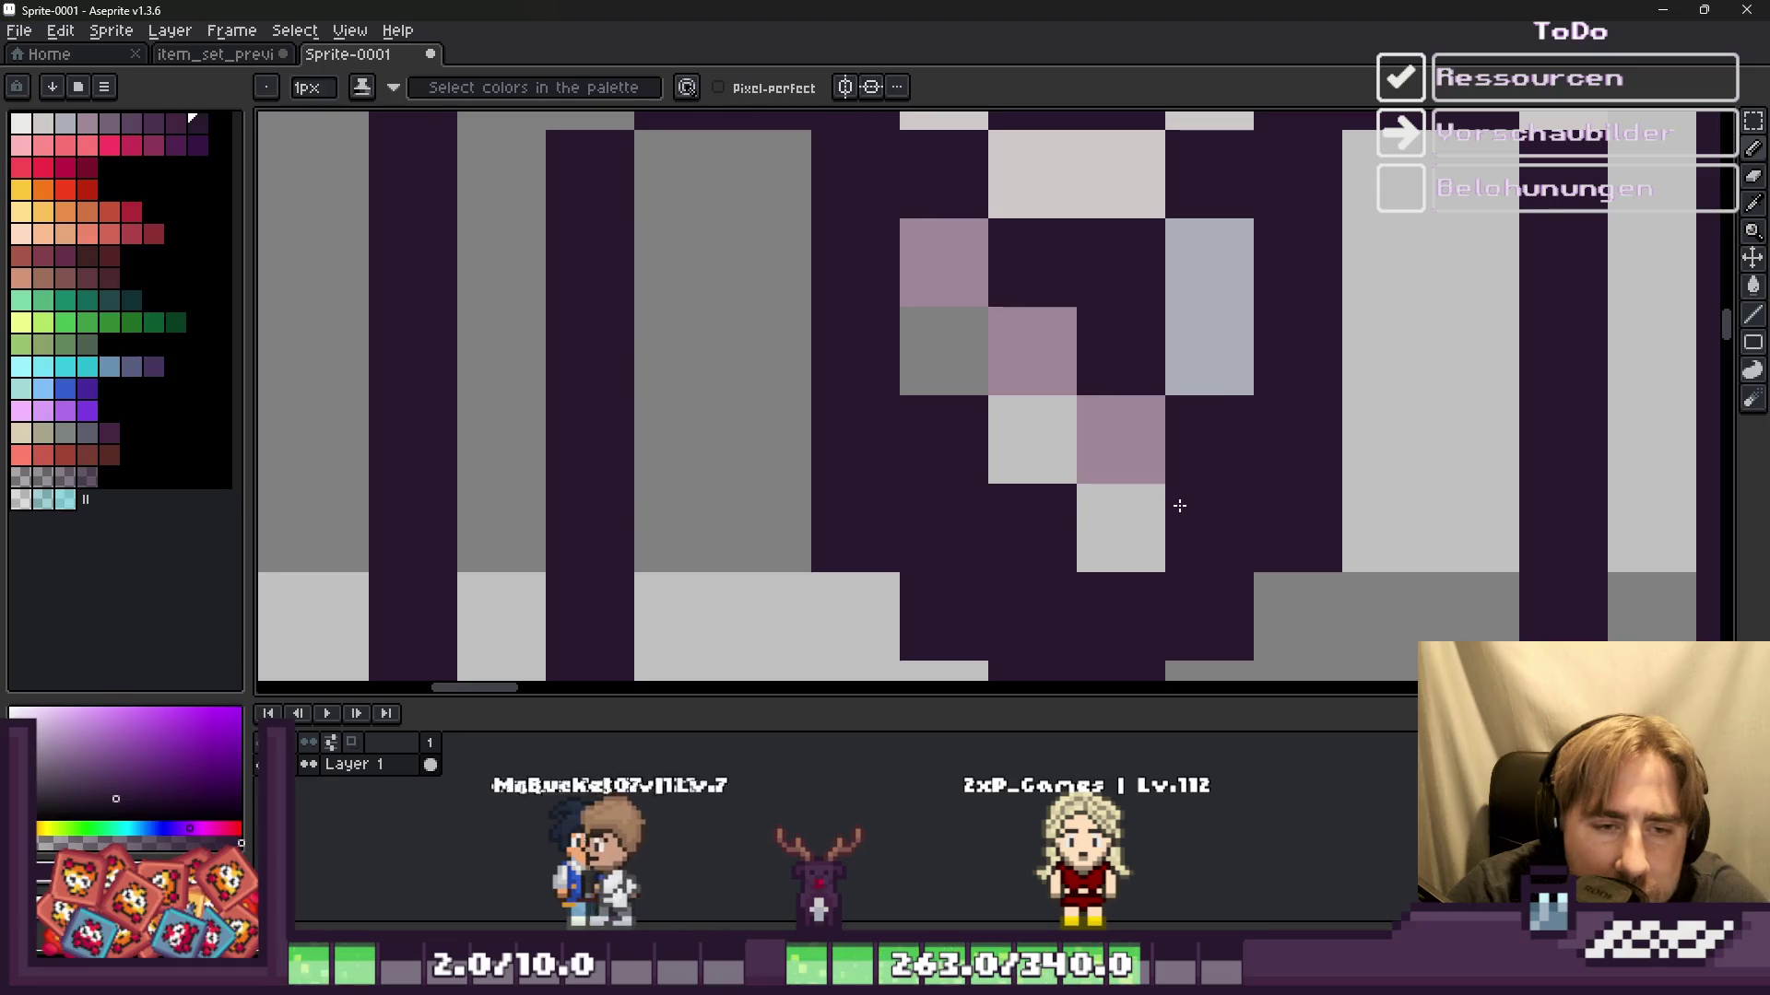
{"action": "left_click", "coordinate": [1047, 384]}
{"action": "left_click", "coordinate": [1115, 443]}
{"action": "left_click", "coordinate": [940, 281]}
{"action": "left_click", "coordinate": [1080, 327]}
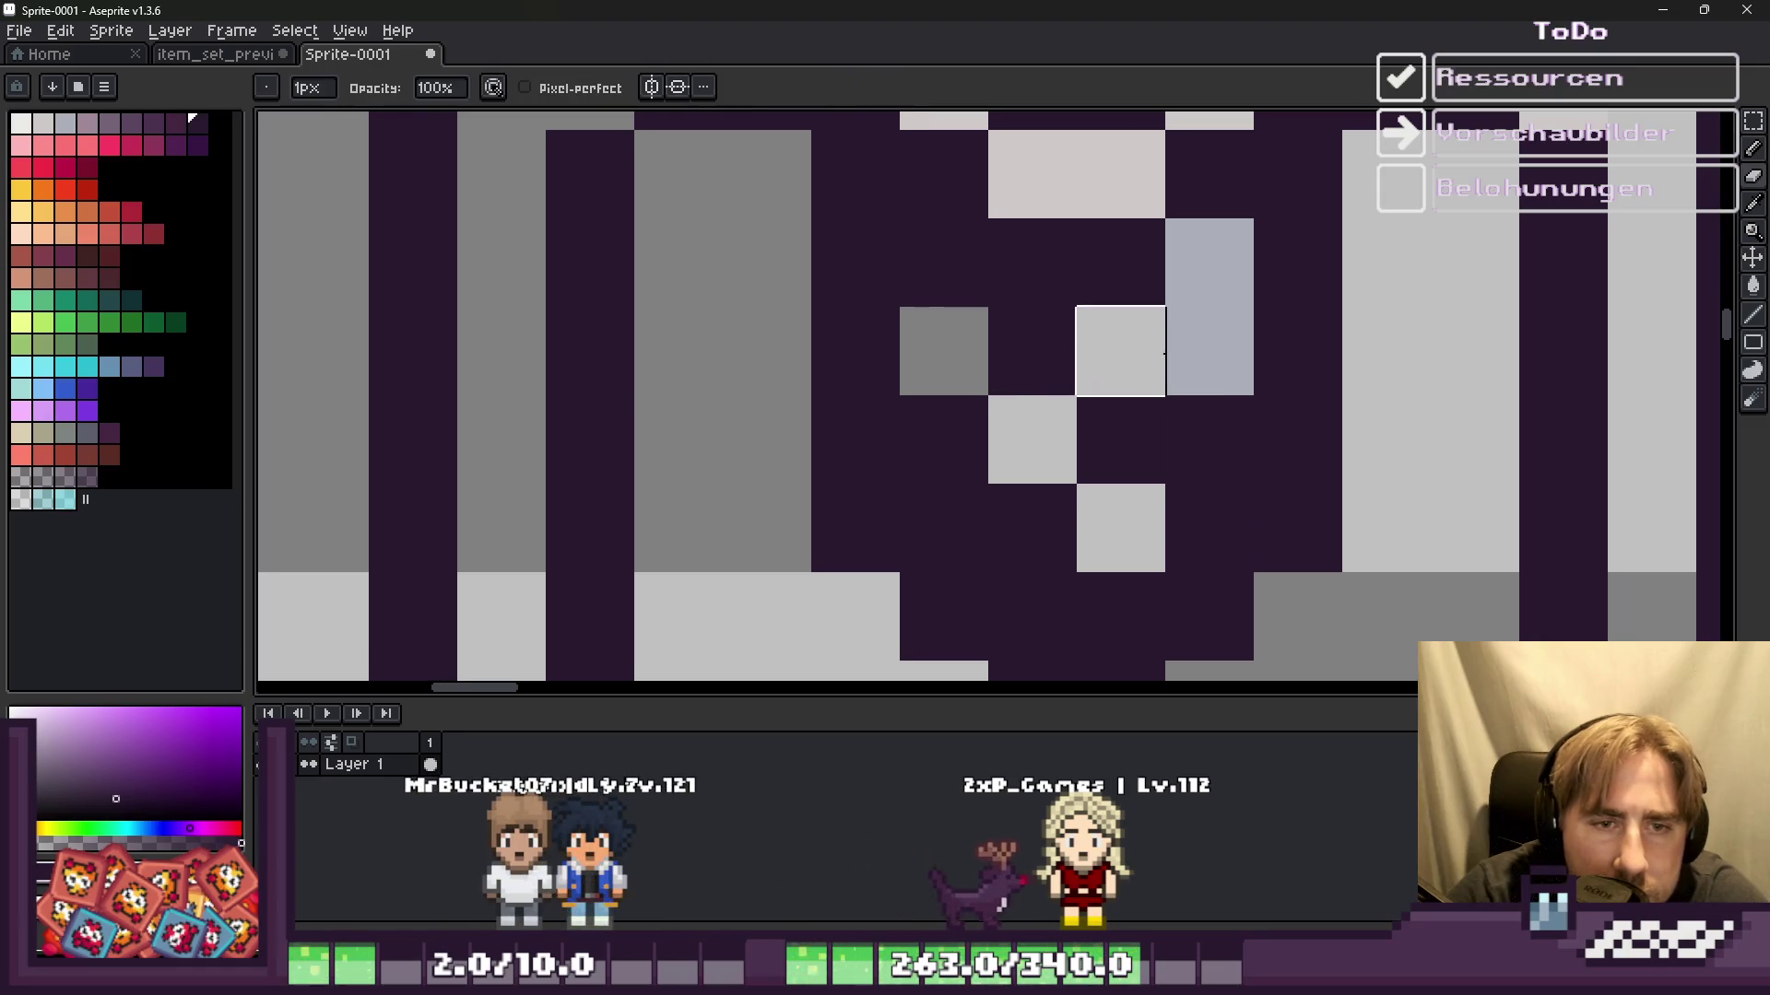
{"action": "left_click_drag", "start_coordinate": [1198, 262], "coordinate": [1299, 438]}
{"action": "right_click", "coordinate": [1322, 332]}
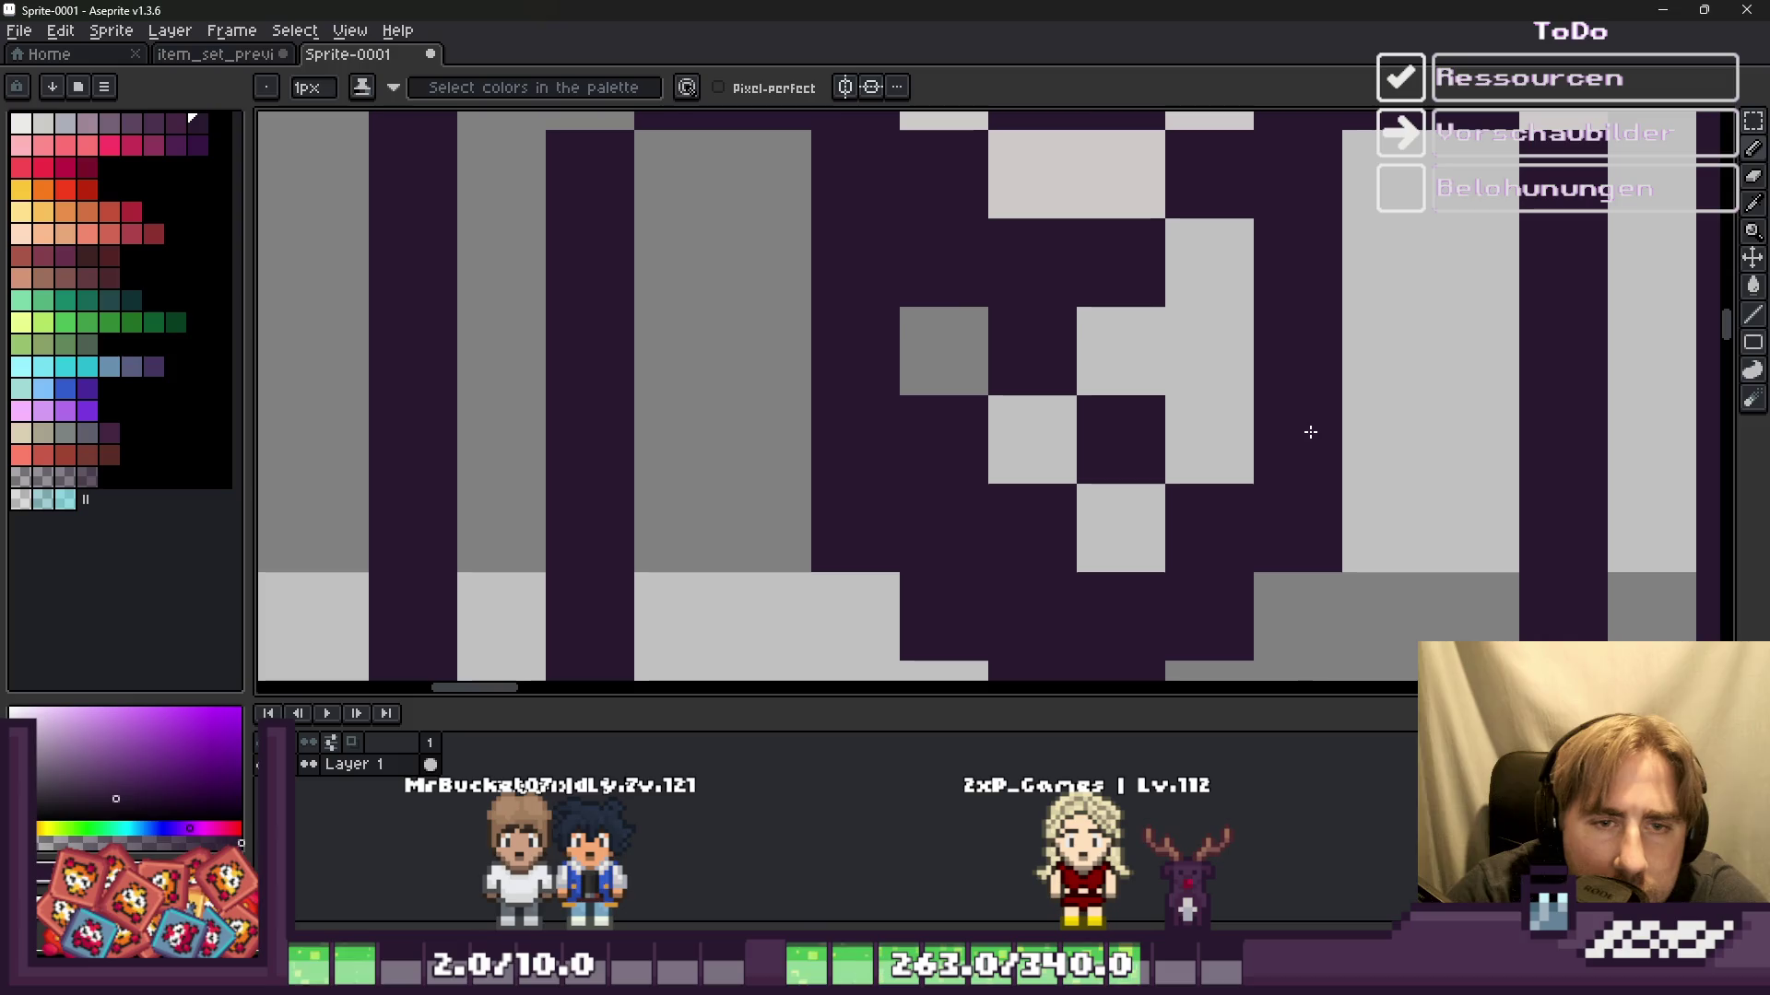
Step: Draw a dark line along the window's lower edge with a light grey pixel beside it
{"action": "scroll", "coordinate": [1311, 431], "scroll_direction": "down", "scroll_amount": 2}
{"action": "scroll", "coordinate": [1199, 432], "scroll_direction": "down", "scroll_amount": 1}
{"action": "scroll", "coordinate": [1081, 432], "scroll_direction": "up", "scroll_amount": 2}
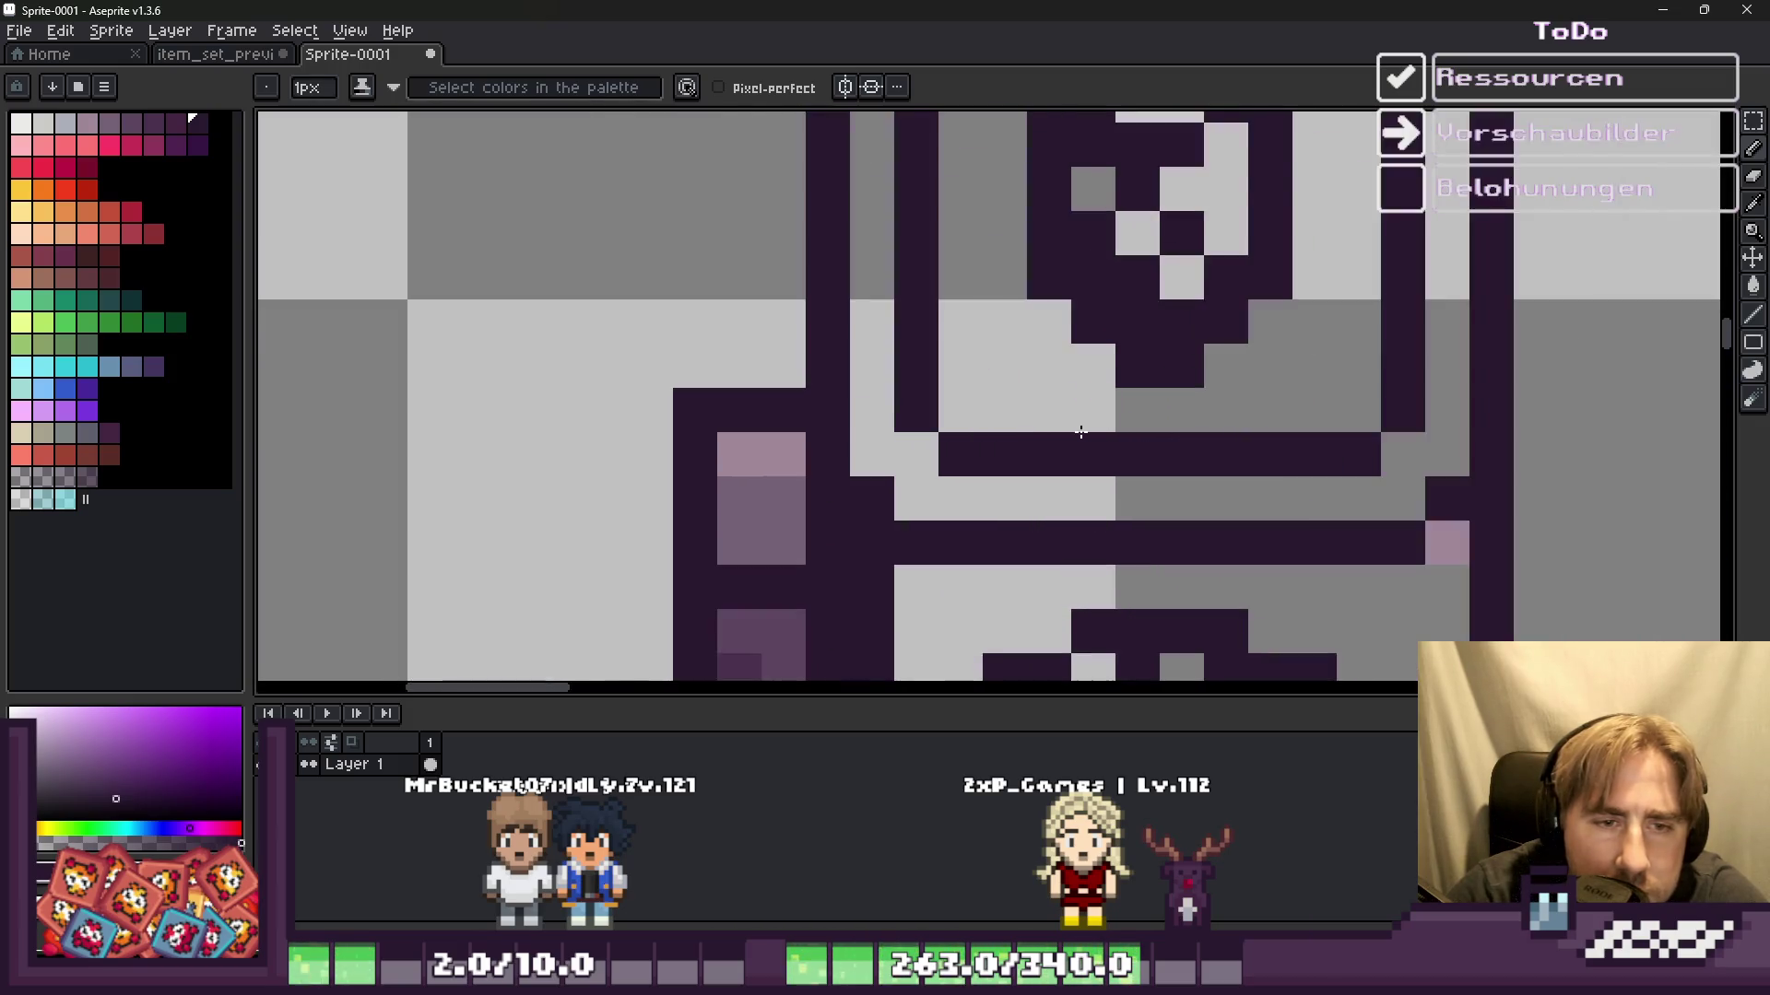
{"action": "scroll", "coordinate": [1081, 431], "scroll_direction": "down", "scroll_amount": 1}
{"action": "mouse_move", "coordinate": [994, 208]}
{"action": "left_mouse_down"}
{"action": "mouse_move", "coordinate": [994, 415]}
{"action": "mouse_move", "coordinate": [1293, 424]}
{"action": "left_mouse_up"}
{"action": "scroll", "coordinate": [1248, 410], "scroll_direction": "up", "scroll_amount": 1}
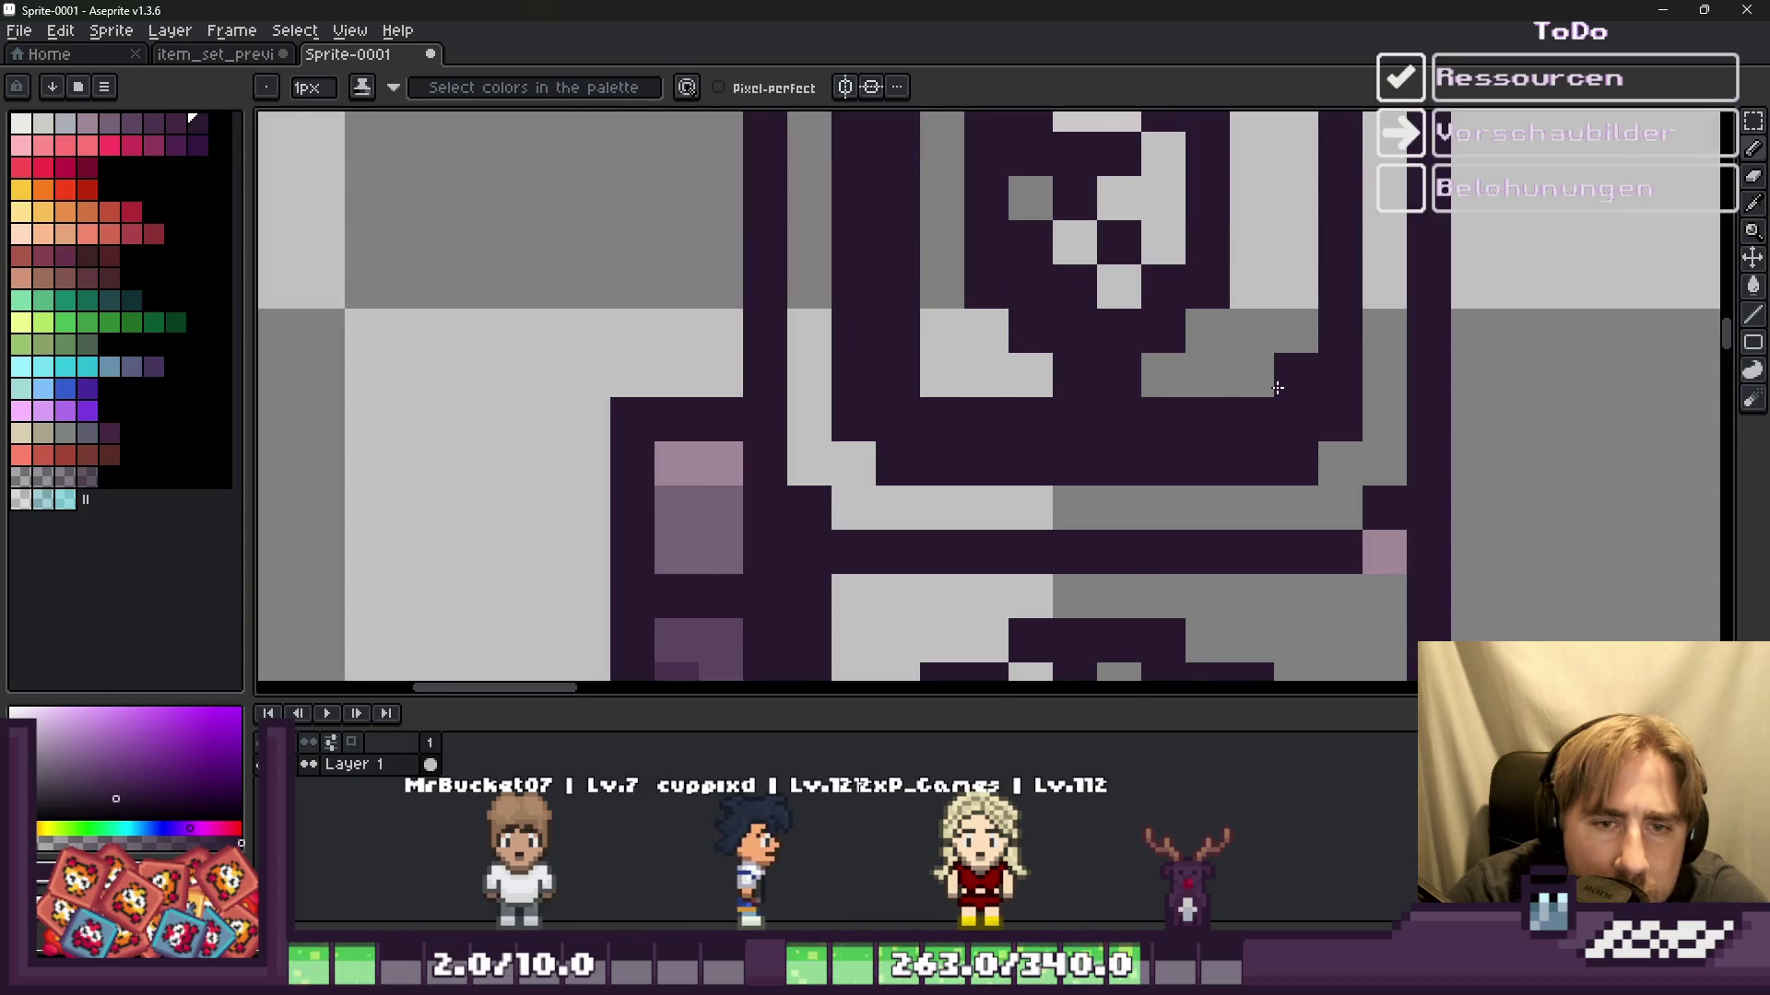
{"action": "right_click", "coordinate": [1012, 385]}
{"action": "left_click", "coordinate": [968, 373]}
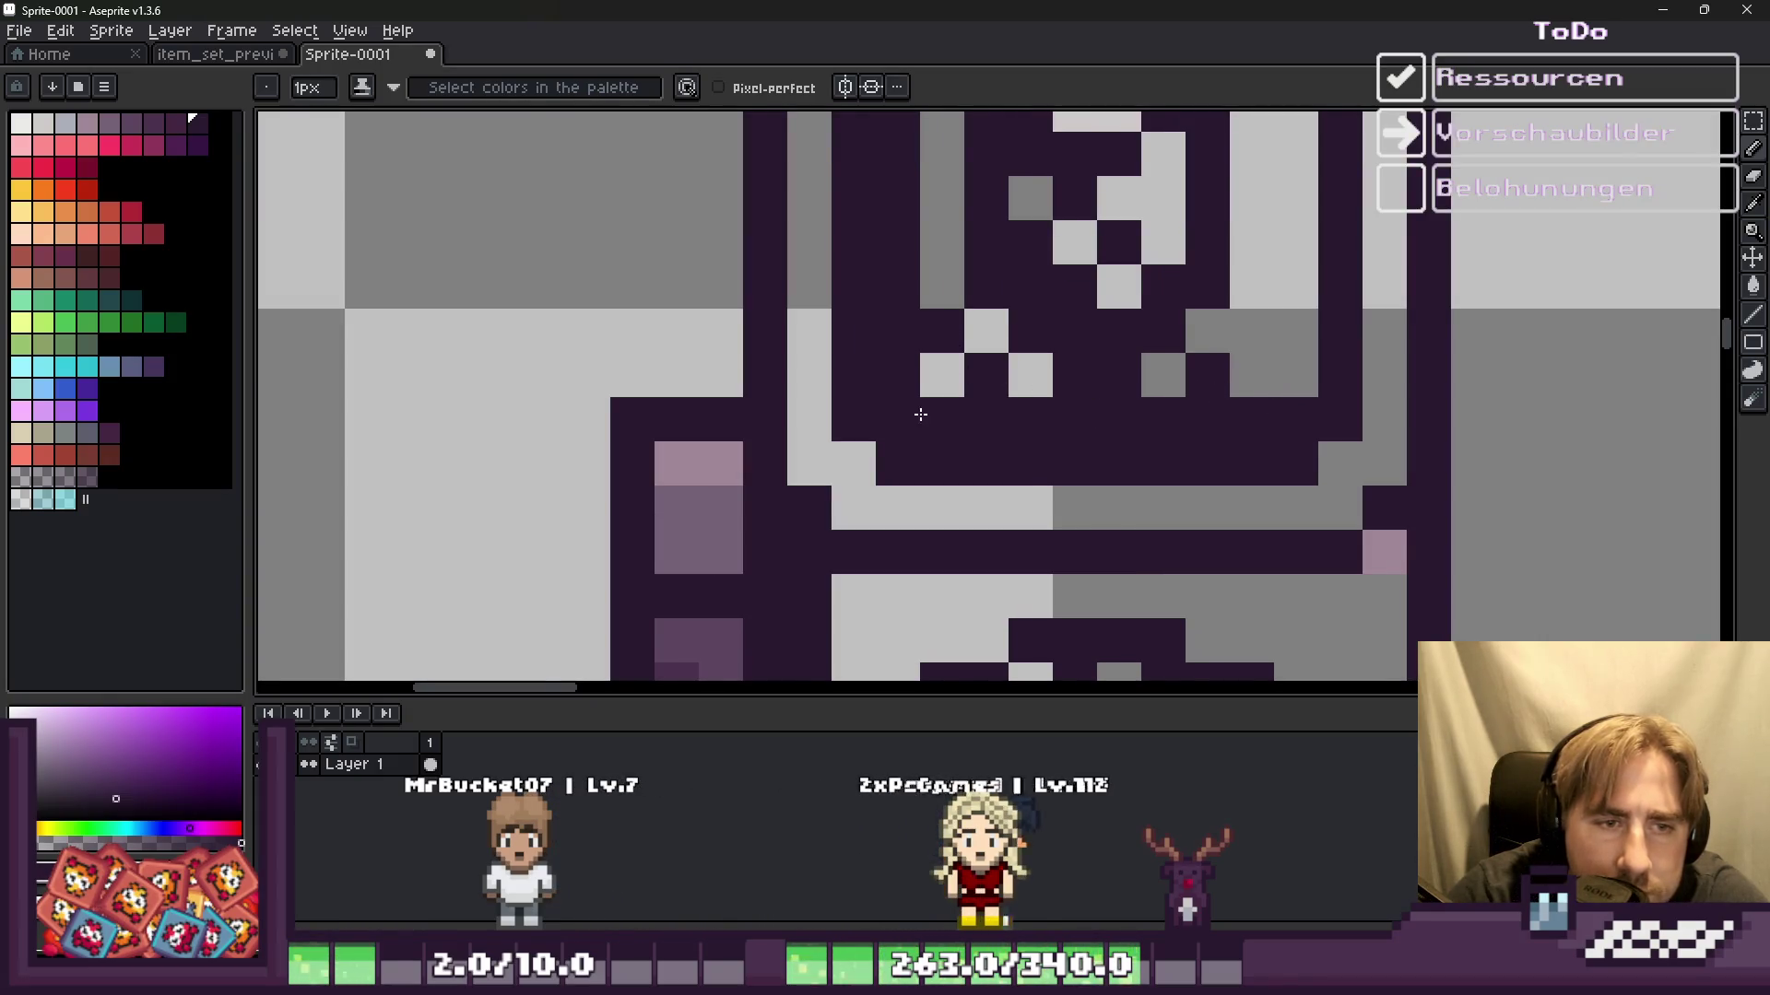
{"action": "scroll", "coordinate": [921, 403], "scroll_direction": "down", "scroll_amount": 3}
{"action": "scroll", "coordinate": [992, 329], "scroll_direction": "down", "scroll_amount": 3}
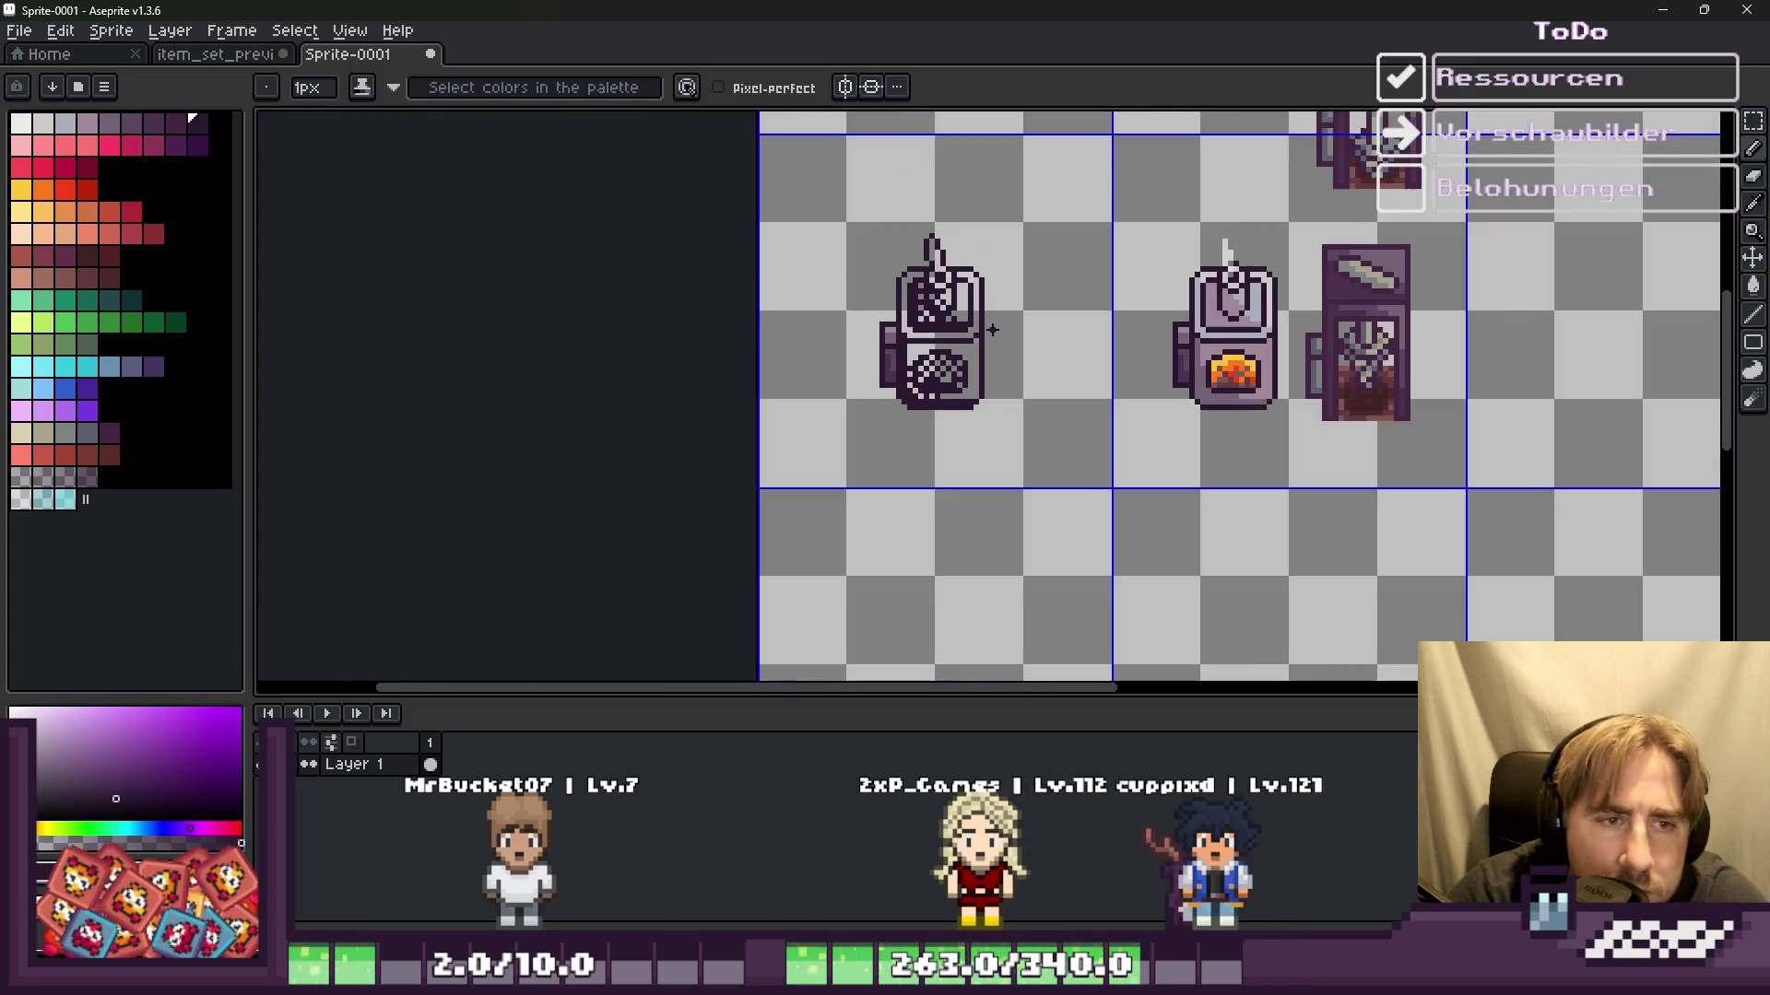
Step: Zoom into the grey oven's side panel and paint its mauve pixels dark purple
{"action": "scroll", "coordinate": [991, 330], "scroll_direction": "down", "scroll_amount": 1}
{"action": "scroll", "coordinate": [883, 310], "scroll_direction": "up", "scroll_amount": 2}
{"action": "scroll", "coordinate": [932, 332], "scroll_direction": "up", "scroll_amount": 3}
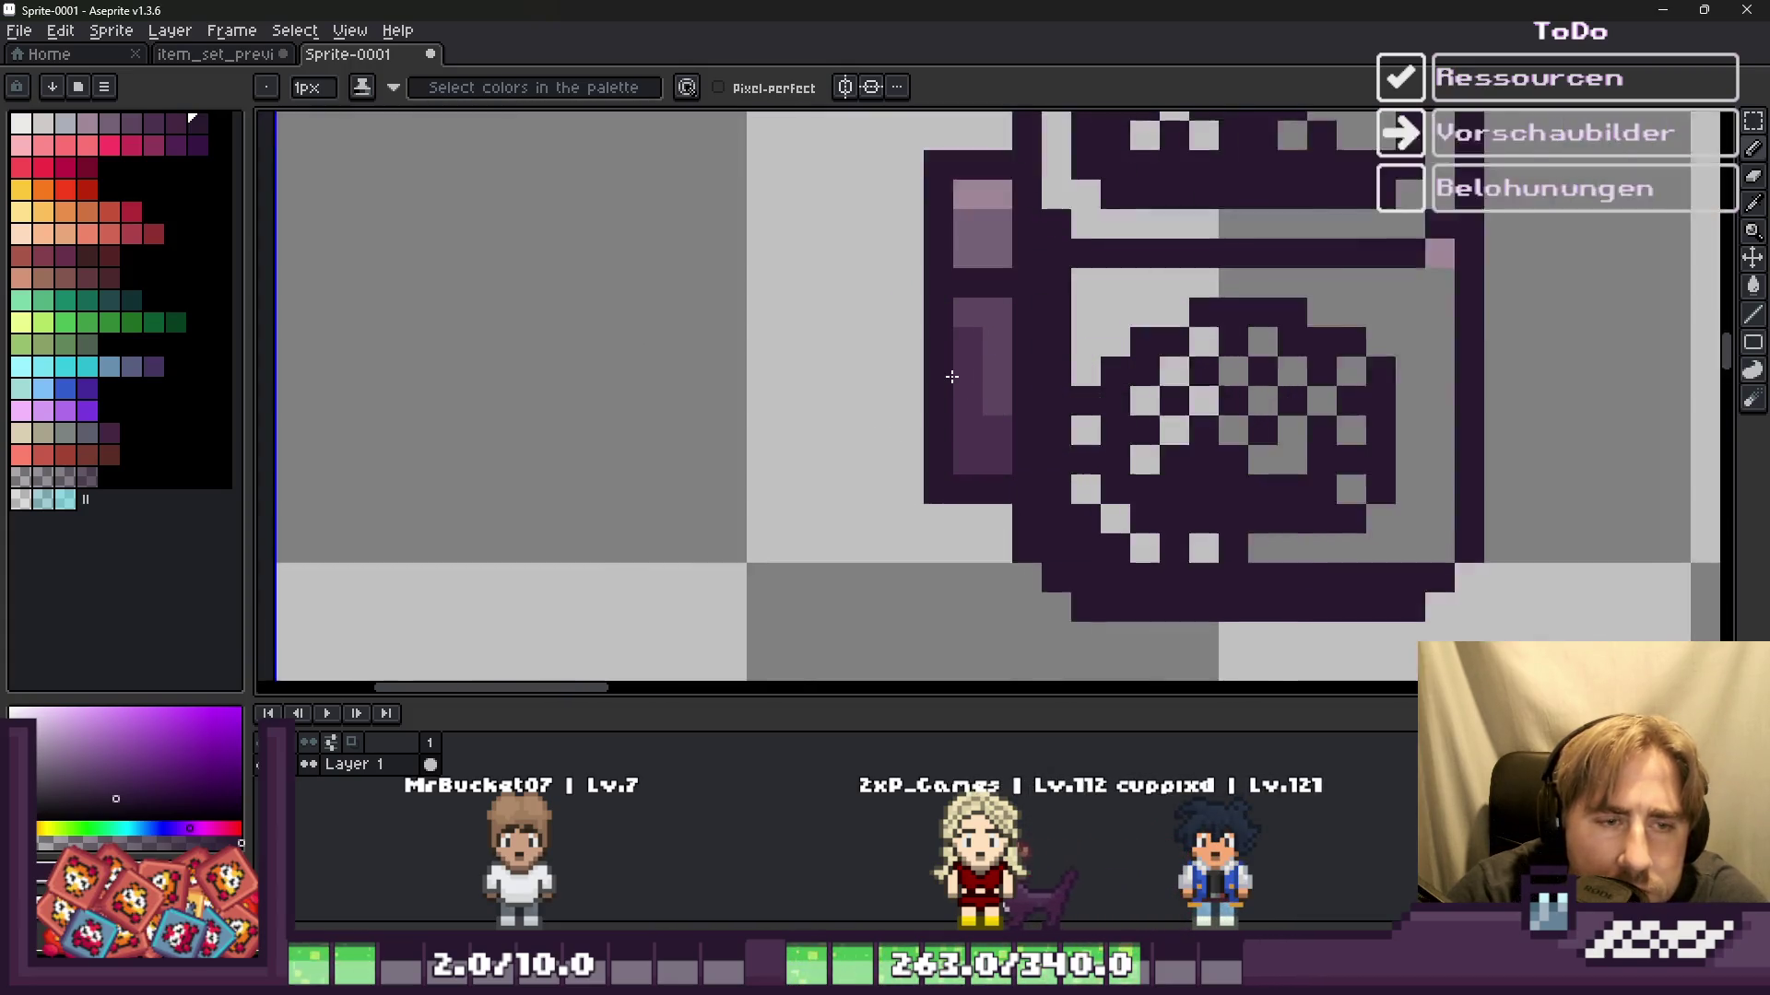
{"action": "scroll", "coordinate": [967, 356], "scroll_direction": "up", "scroll_amount": 1}
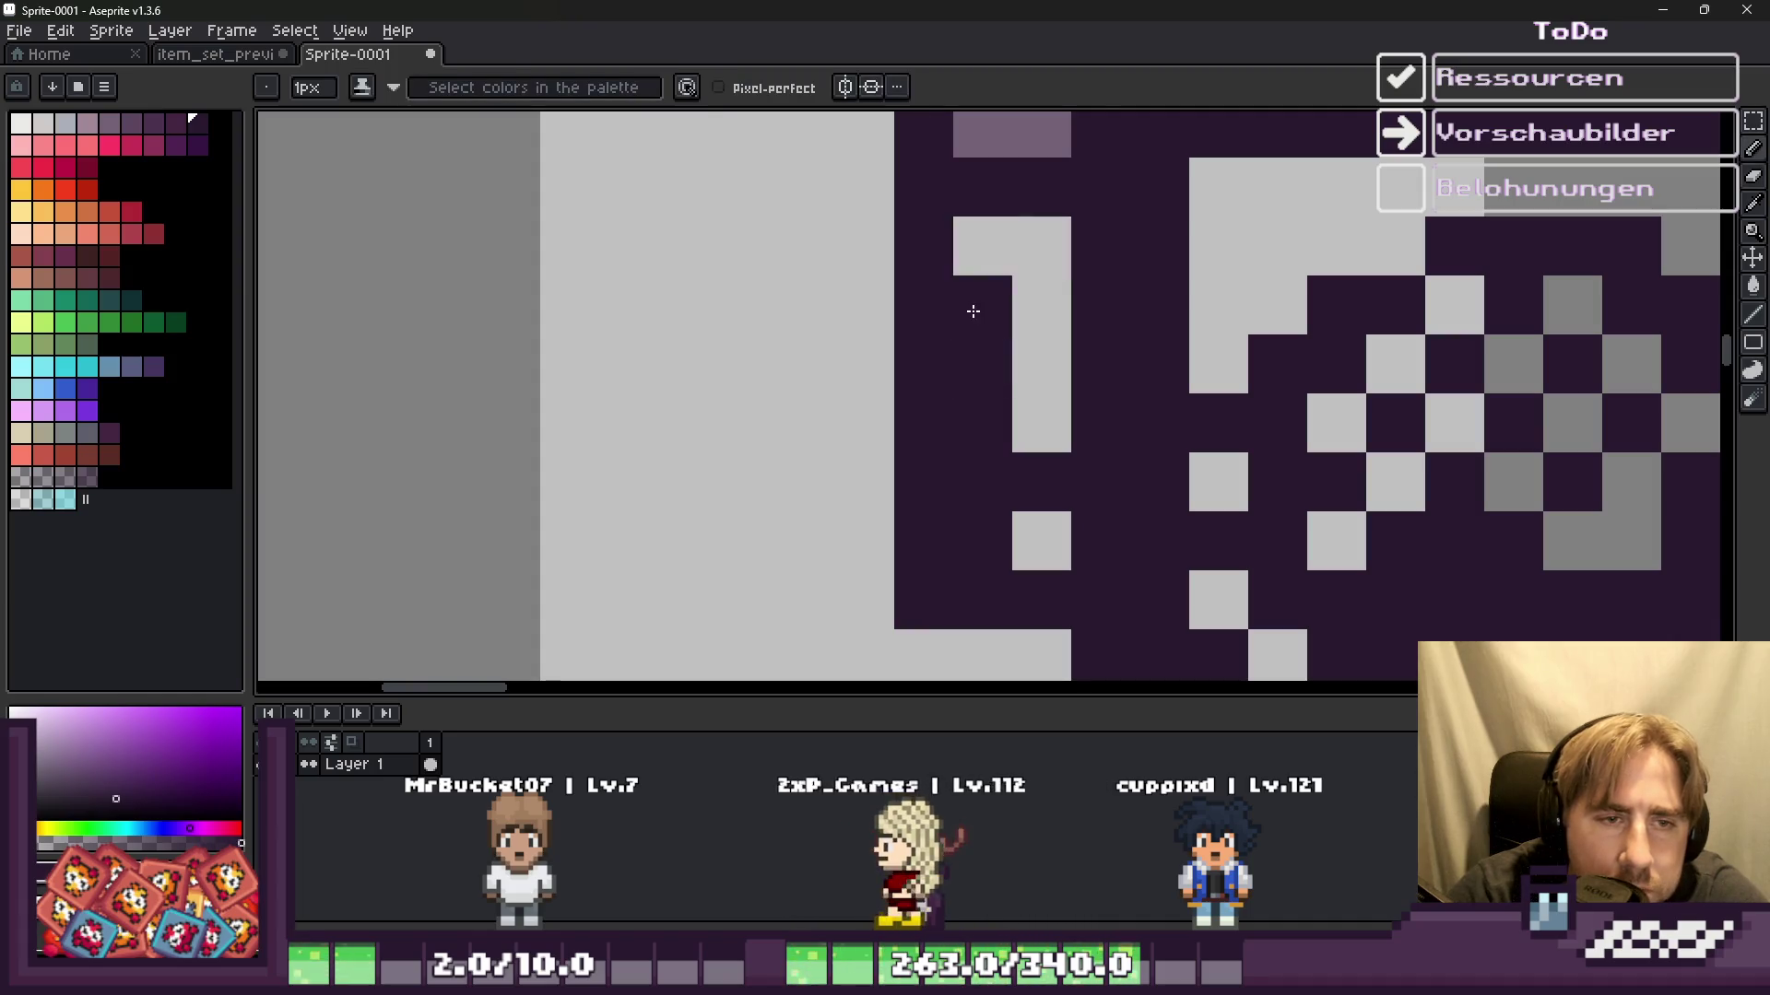
{"action": "scroll", "coordinate": [971, 308], "scroll_direction": "down", "scroll_amount": 1}
{"action": "scroll", "coordinate": [932, 289], "scroll_direction": "up", "scroll_amount": 1}
{"action": "mouse_move", "coordinate": [931, 290]}
{"action": "left_mouse_down"}
{"action": "mouse_move", "coordinate": [912, 221]}
{"action": "mouse_move", "coordinate": [852, 277]}
{"action": "left_mouse_up"}
{"action": "left_click", "coordinate": [963, 272]}
Step: Switch briefly to the Eraser, return to the Pencil, and zoom around to check the panel
{"action": "key", "text": "e"}
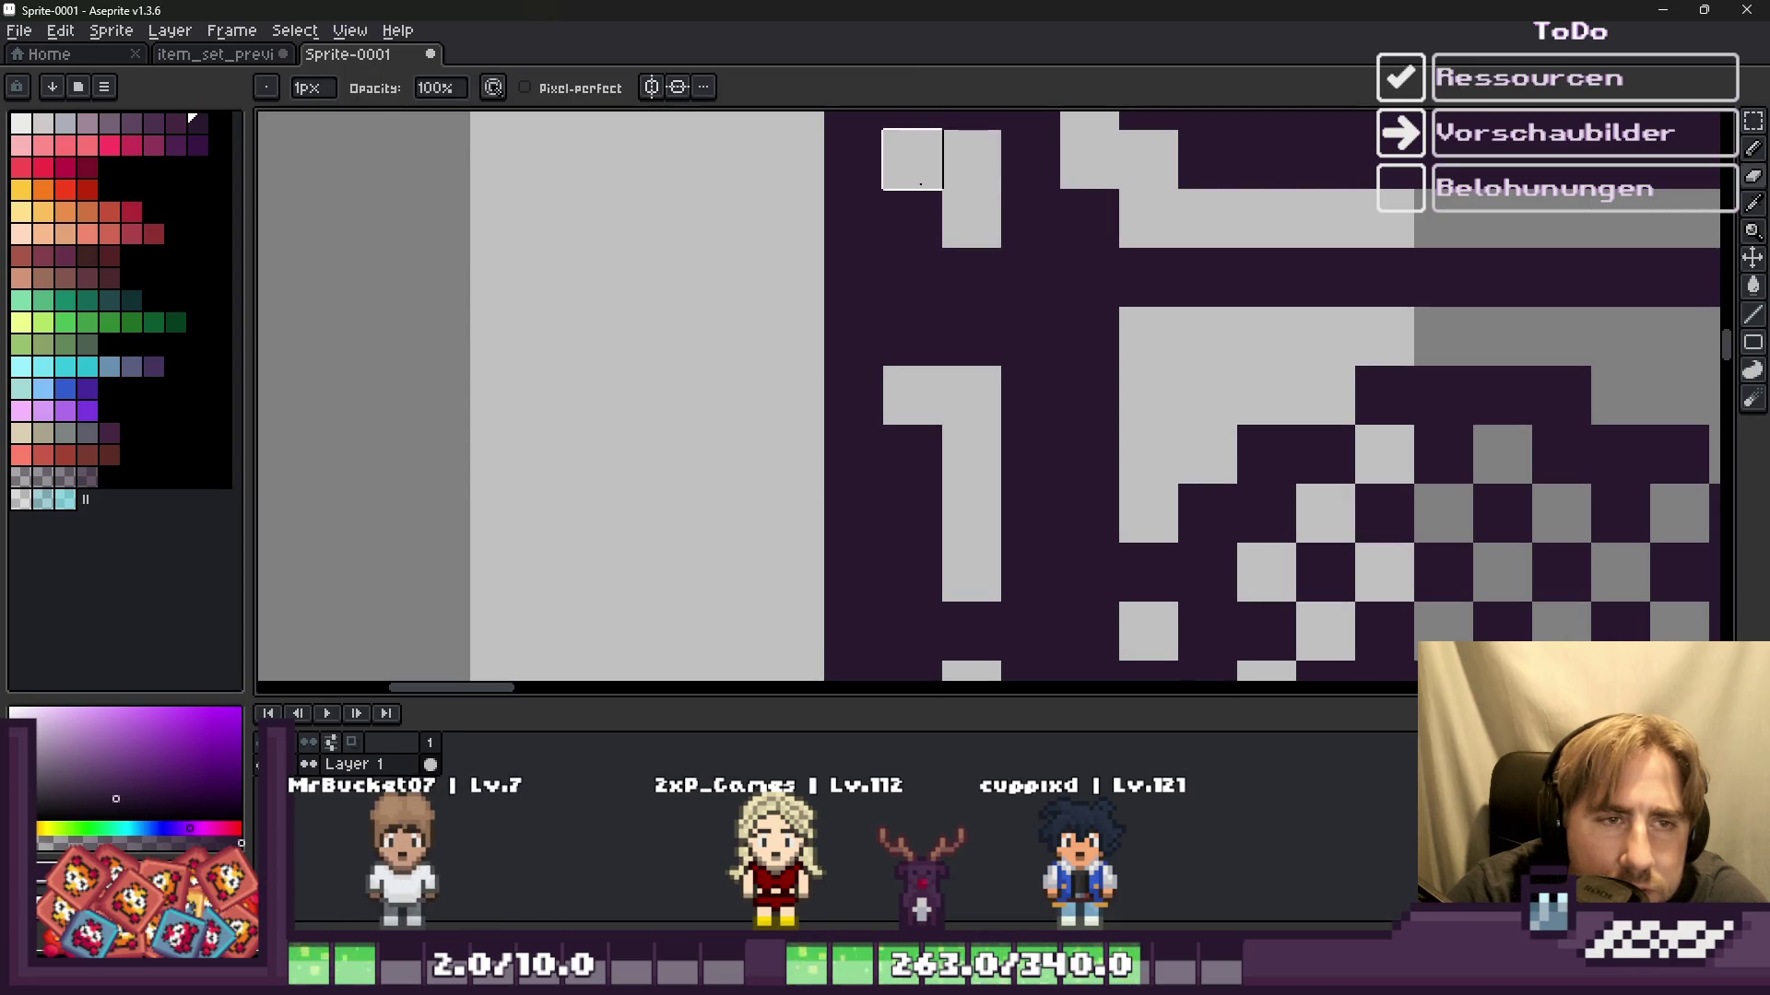
{"action": "scroll", "coordinate": [838, 309], "scroll_direction": "down", "scroll_amount": 2}
{"action": "scroll", "coordinate": [837, 308], "scroll_direction": "down", "scroll_amount": 2}
{"action": "scroll", "coordinate": [920, 502], "scroll_direction": "up", "scroll_amount": 1}
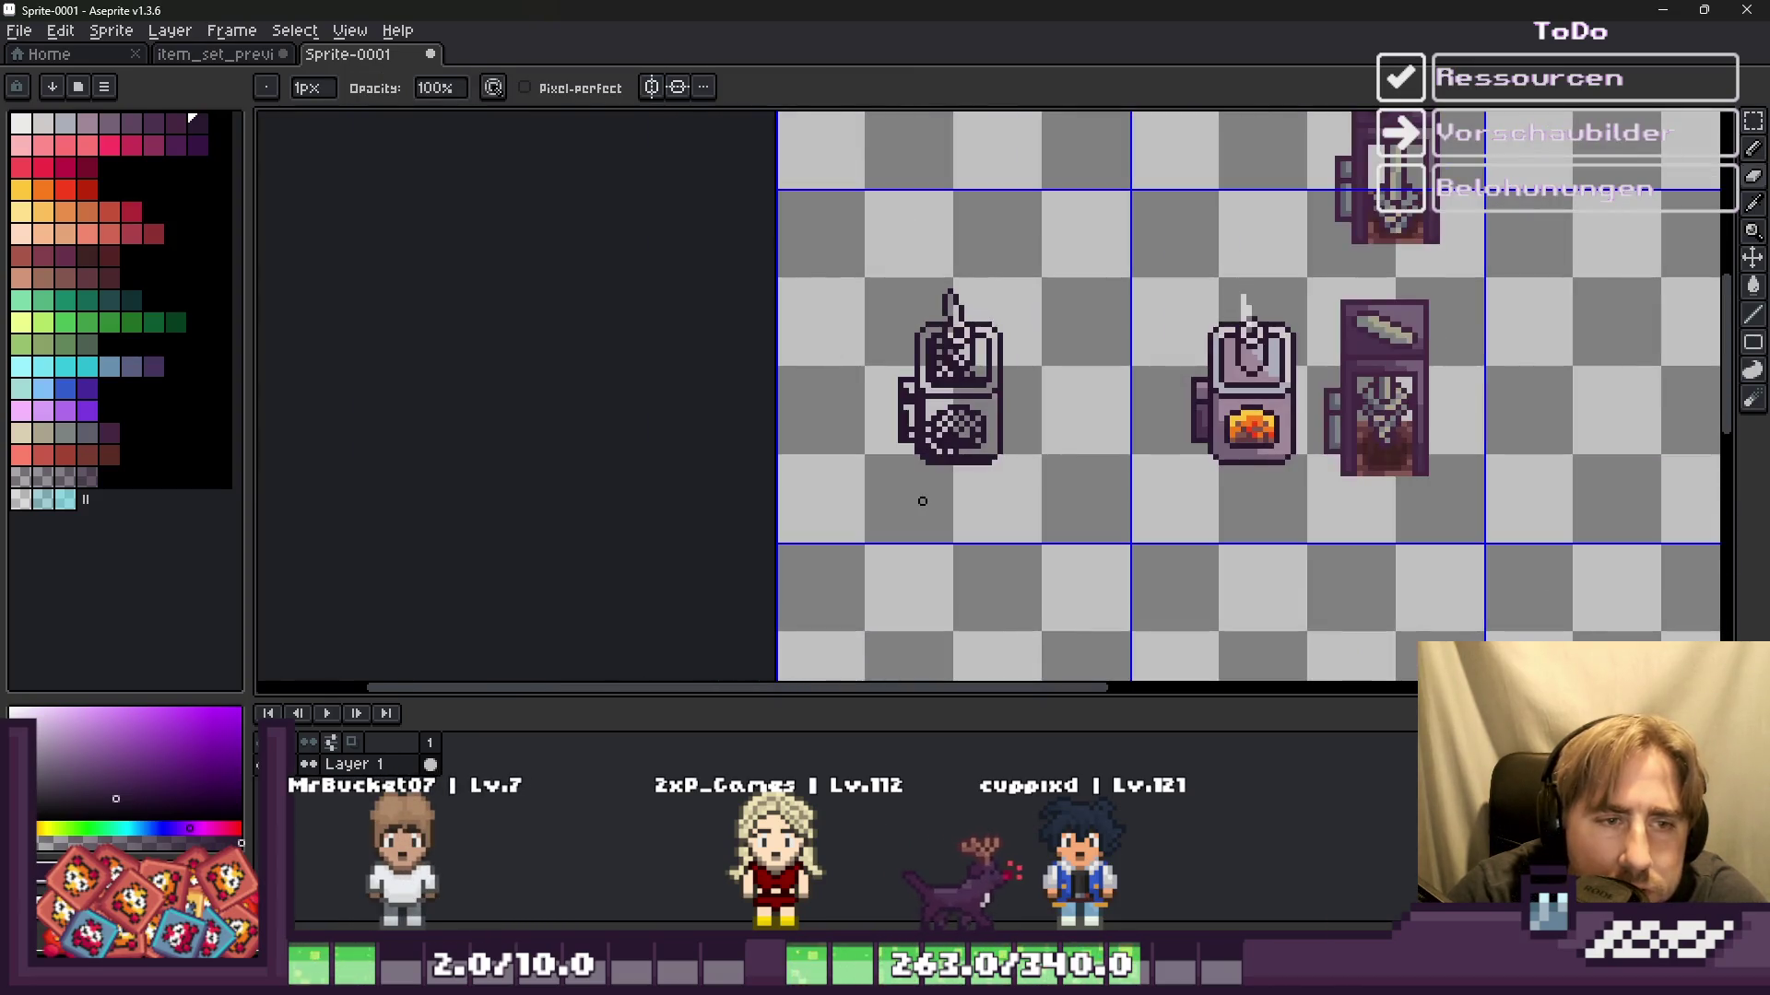
{"action": "scroll", "coordinate": [921, 479], "scroll_direction": "up", "scroll_amount": 1}
{"action": "key", "text": "b"}
{"action": "scroll", "coordinate": [945, 440], "scroll_direction": "up", "scroll_amount": 1}
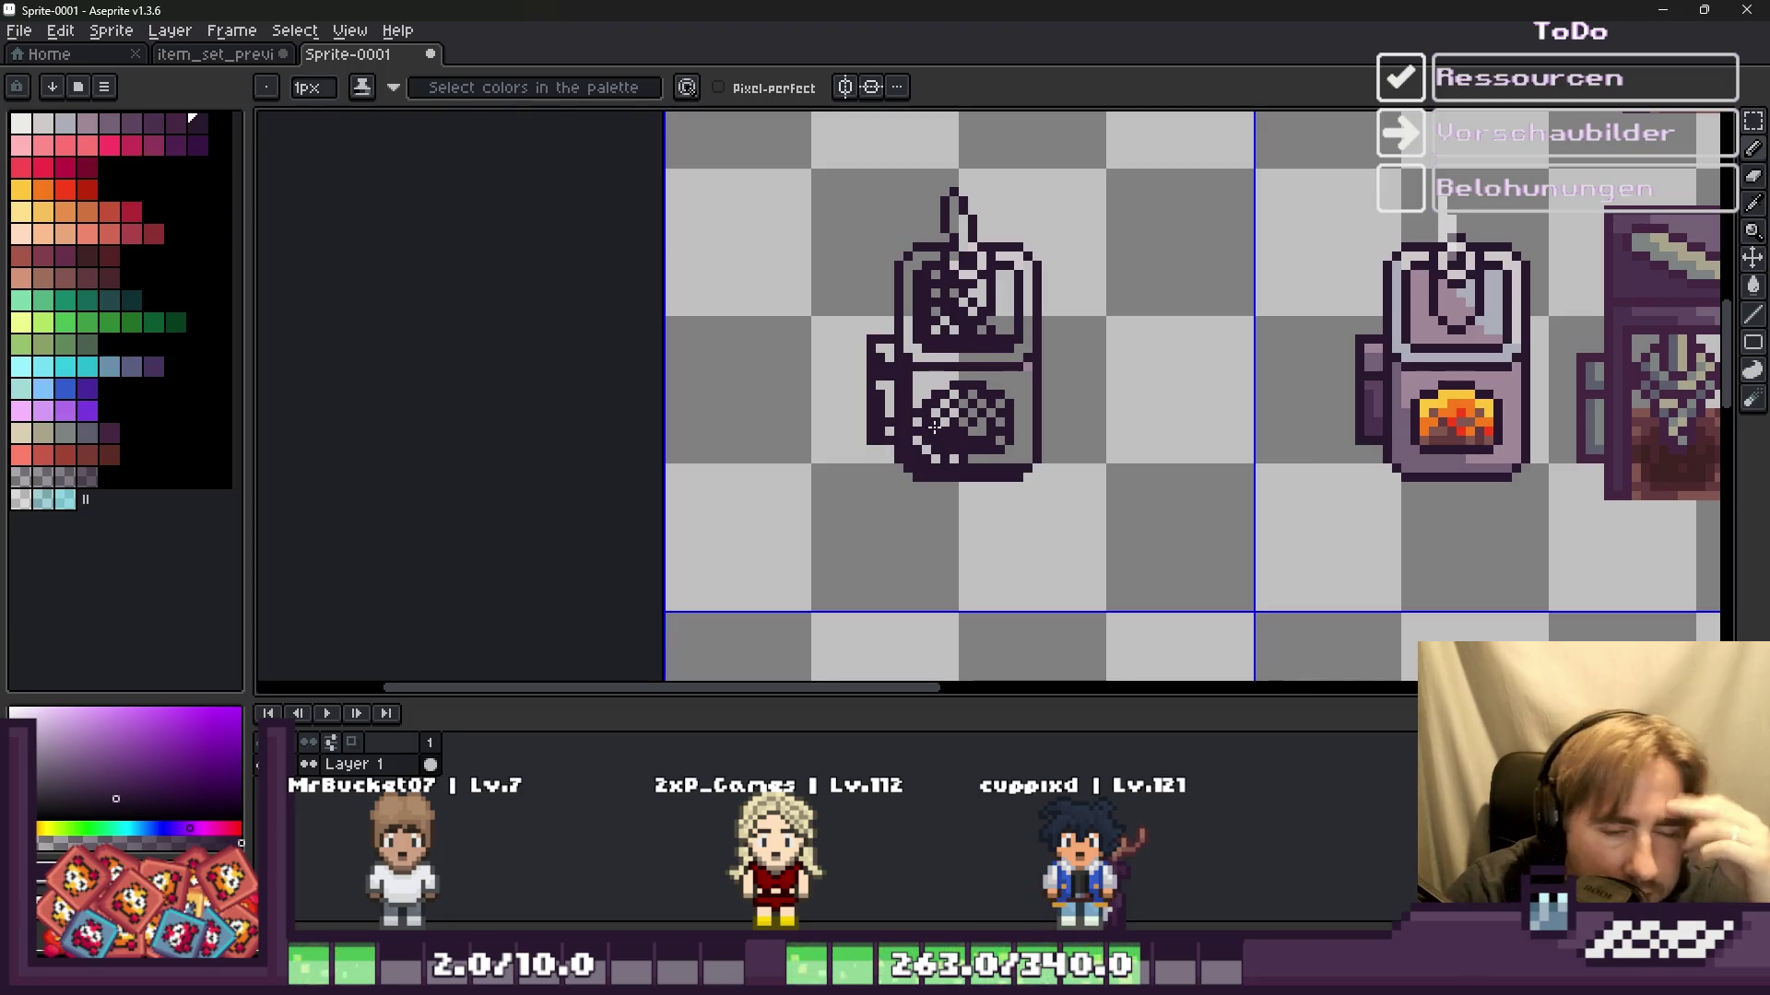
{"action": "scroll", "coordinate": [977, 350], "scroll_direction": "up", "scroll_amount": 3}
{"action": "scroll", "coordinate": [1008, 269], "scroll_direction": "up", "scroll_amount": 3}
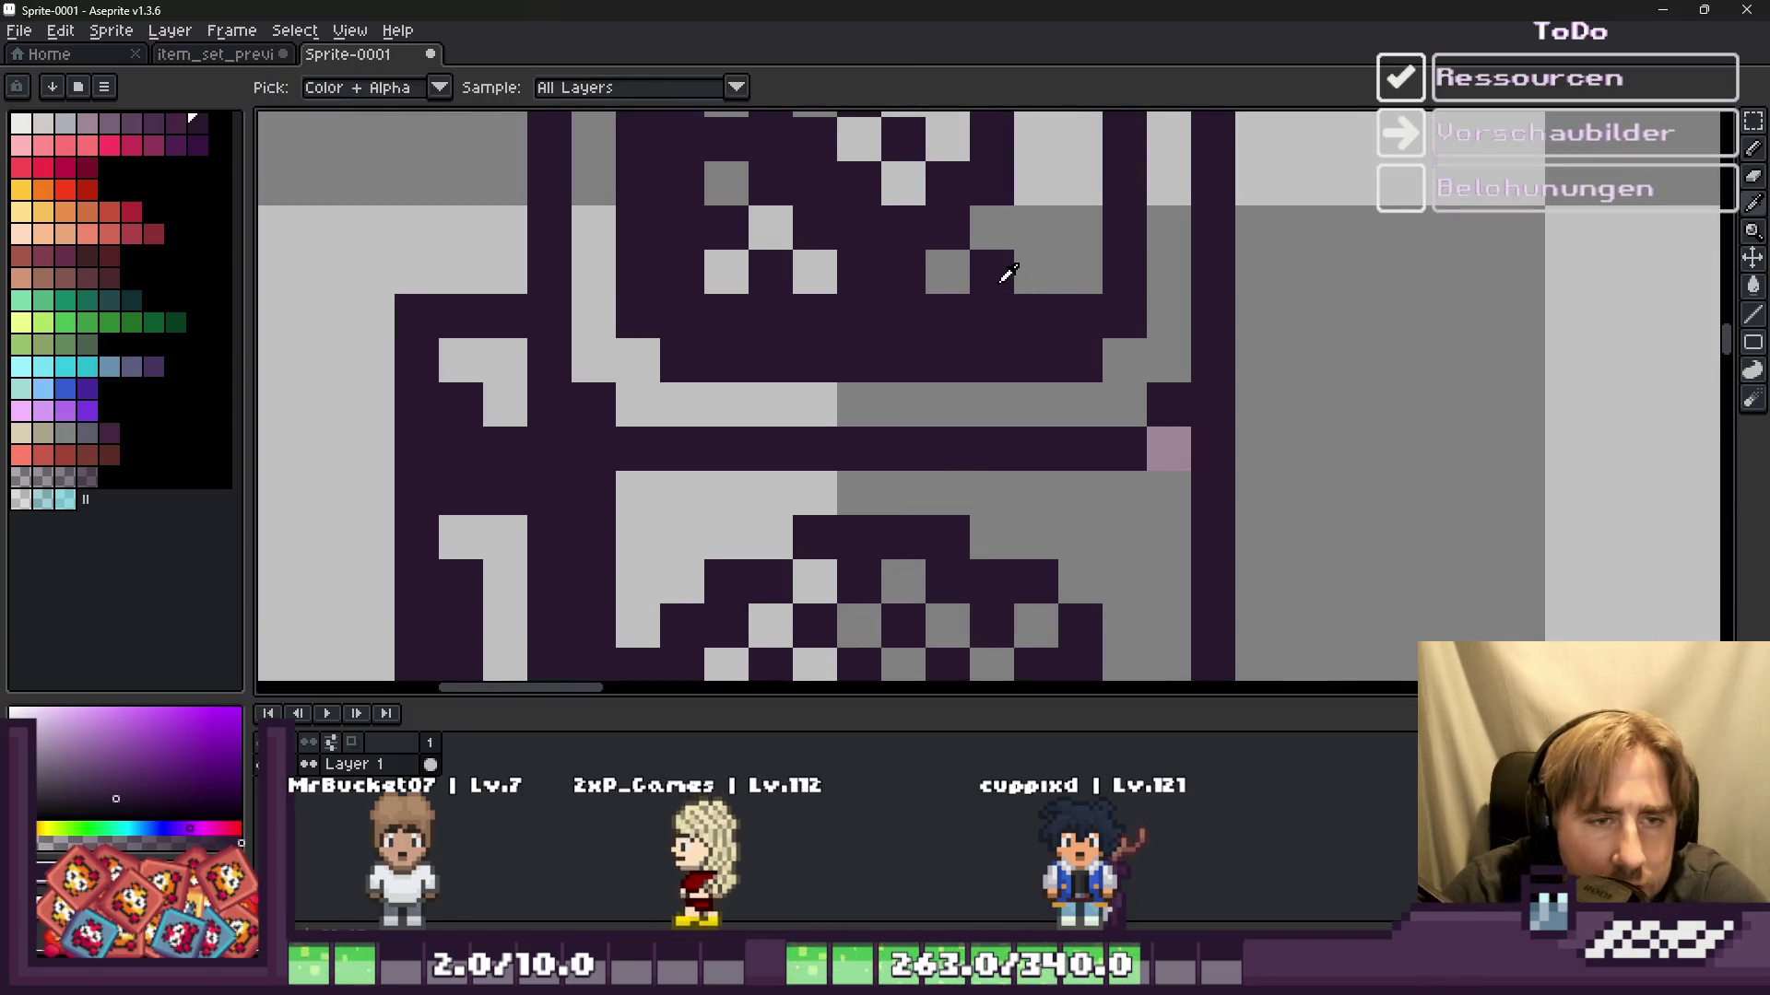
{"action": "scroll", "coordinate": [1002, 305], "scroll_direction": "down", "scroll_amount": 5}
{"action": "scroll", "coordinate": [1003, 306], "scroll_direction": "down", "scroll_amount": 3}
{"action": "scroll", "coordinate": [940, 351], "scroll_direction": "down", "scroll_amount": 1}
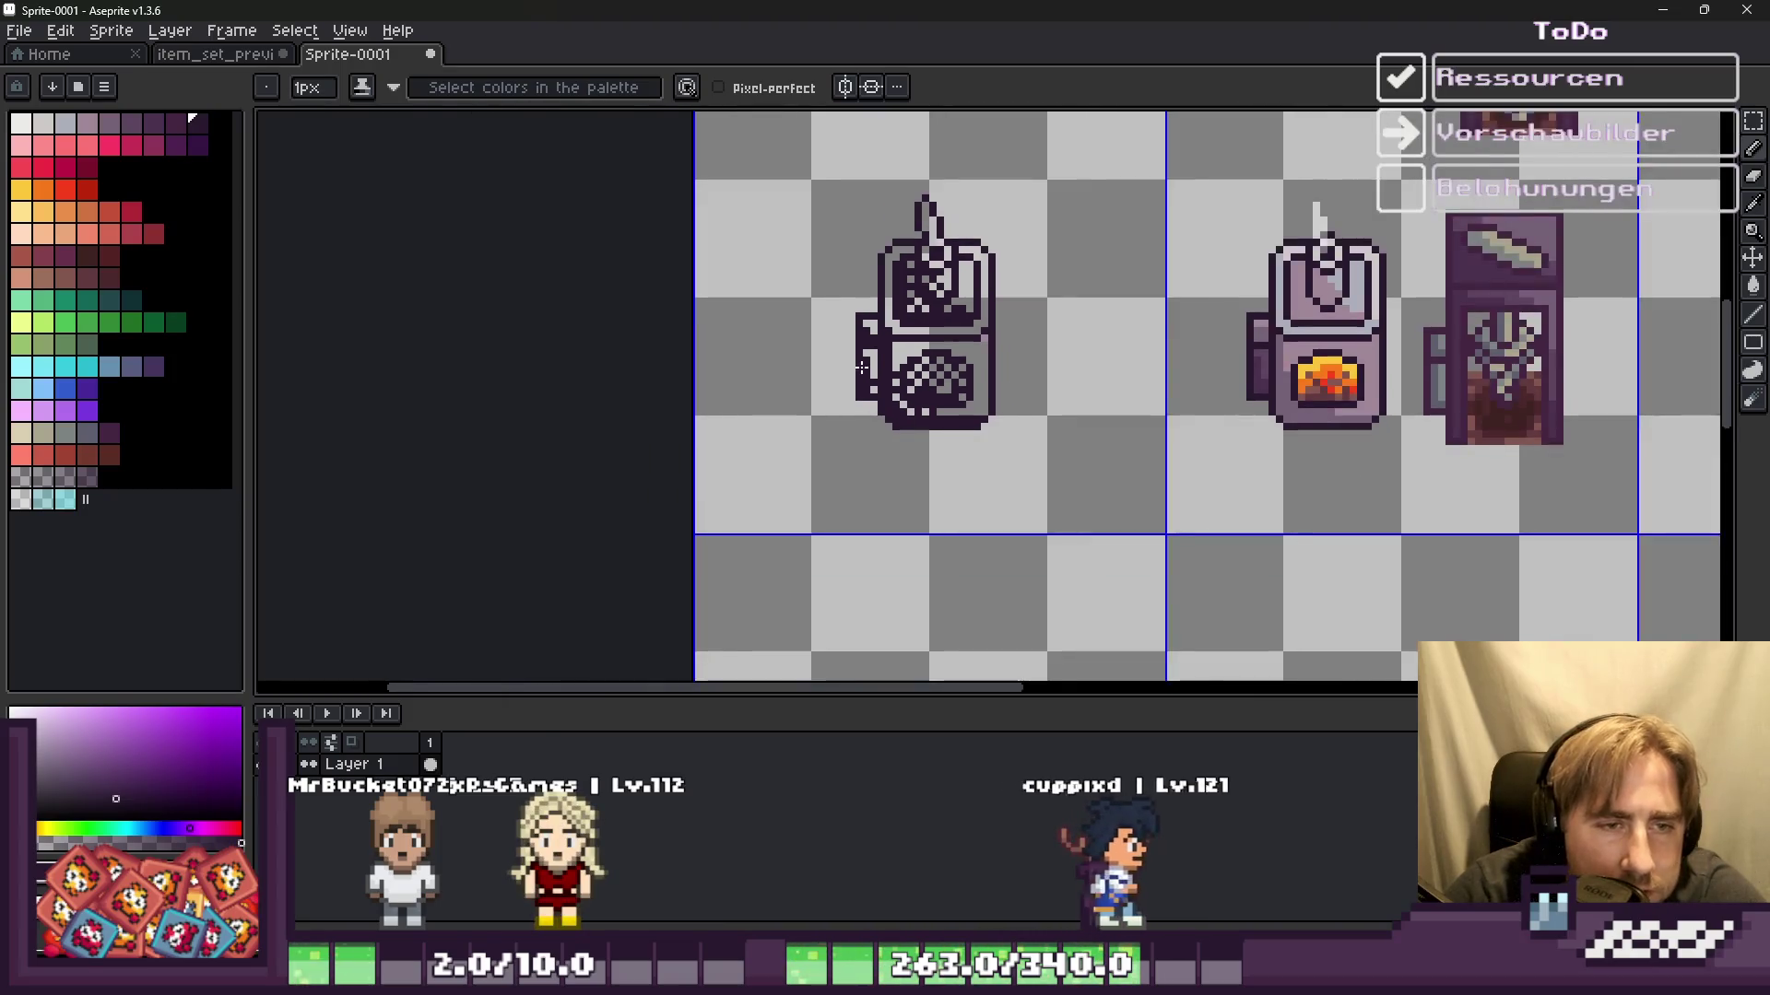
{"action": "scroll", "coordinate": [922, 378], "scroll_direction": "down", "scroll_amount": 1}
{"action": "scroll", "coordinate": [921, 388], "scroll_direction": "up", "scroll_amount": 5}
{"action": "scroll", "coordinate": [921, 388], "scroll_direction": "up", "scroll_amount": 2}
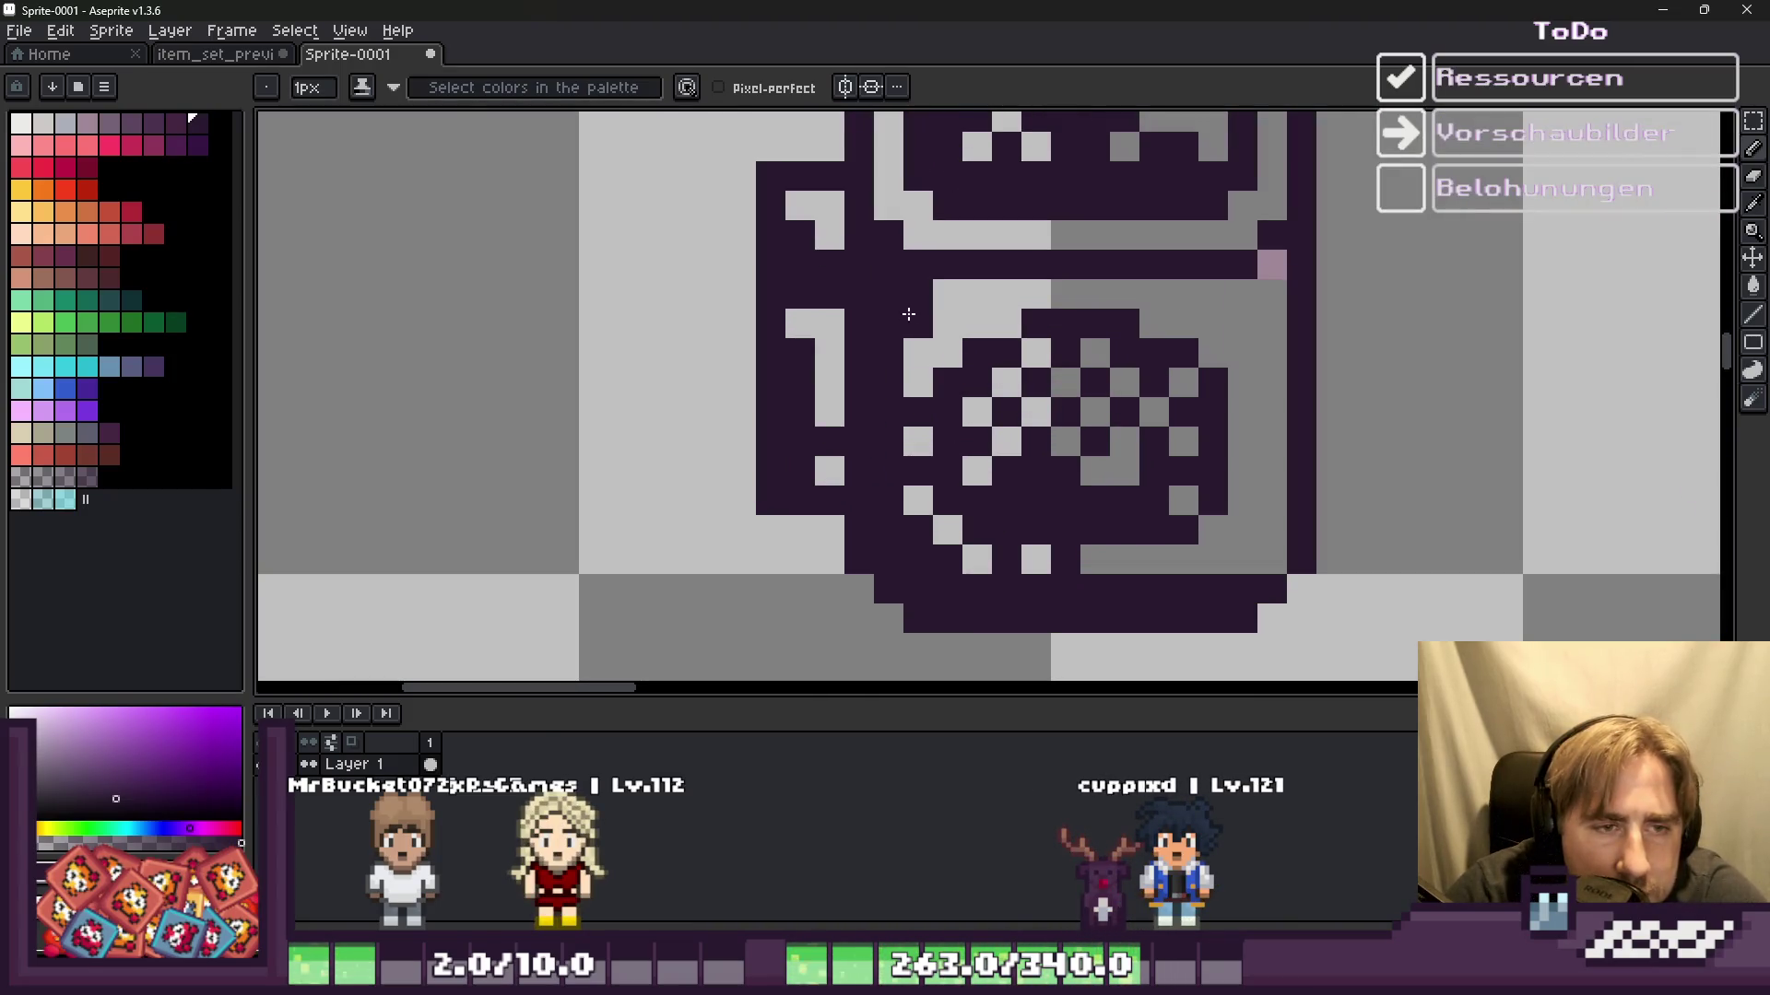
{"action": "scroll", "coordinate": [933, 392], "scroll_direction": "down", "scroll_amount": 2}
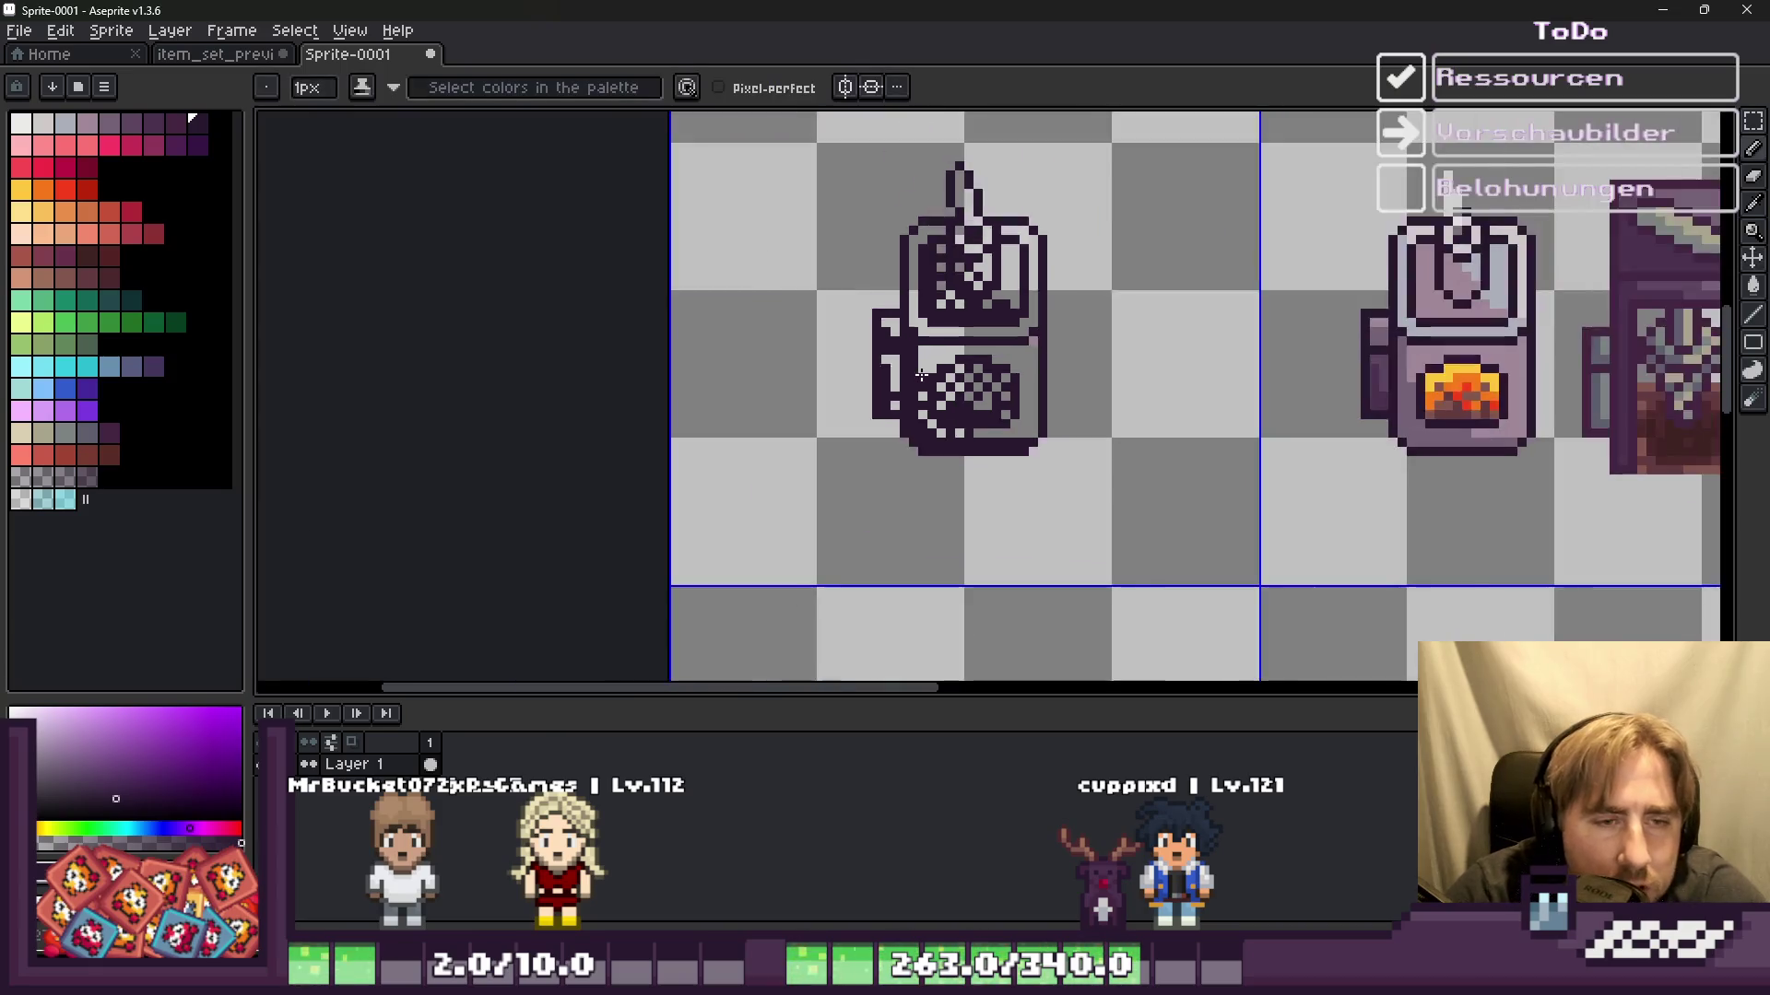
{"action": "scroll", "coordinate": [904, 406], "scroll_direction": "down", "scroll_amount": 2}
{"action": "scroll", "coordinate": [865, 420], "scroll_direction": "up", "scroll_amount": 1}
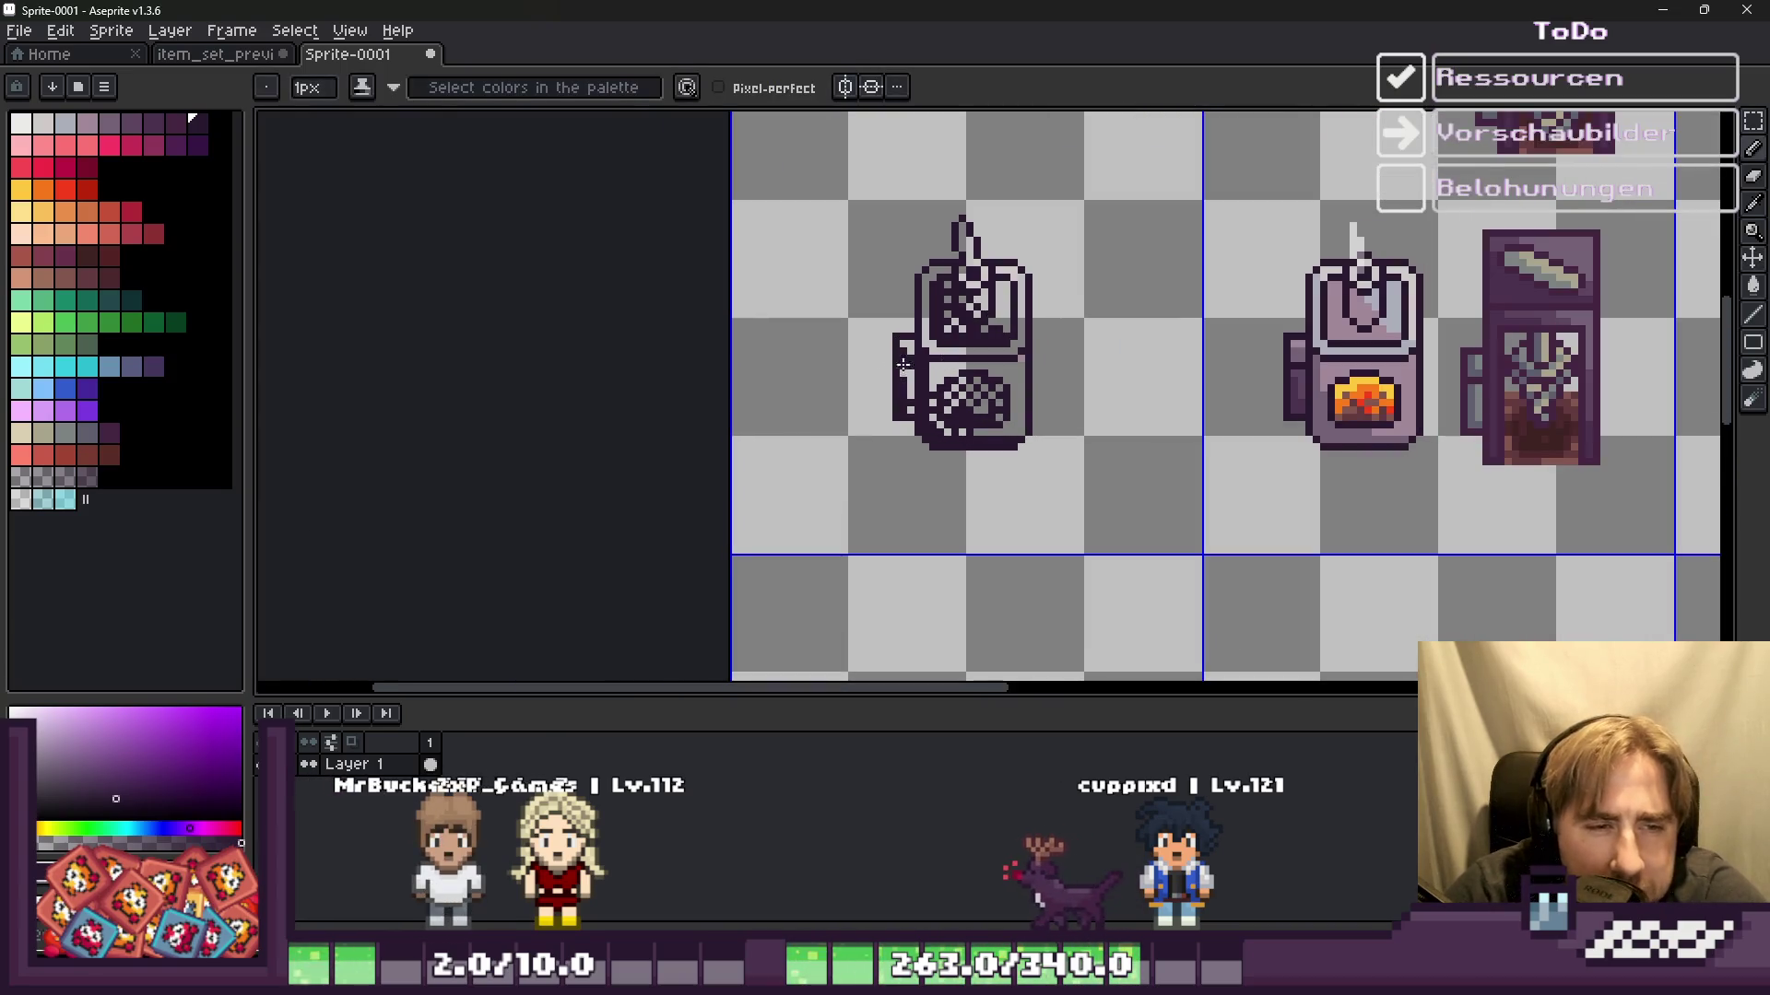
{"action": "scroll", "coordinate": [1049, 386], "scroll_direction": "up", "scroll_amount": 2}
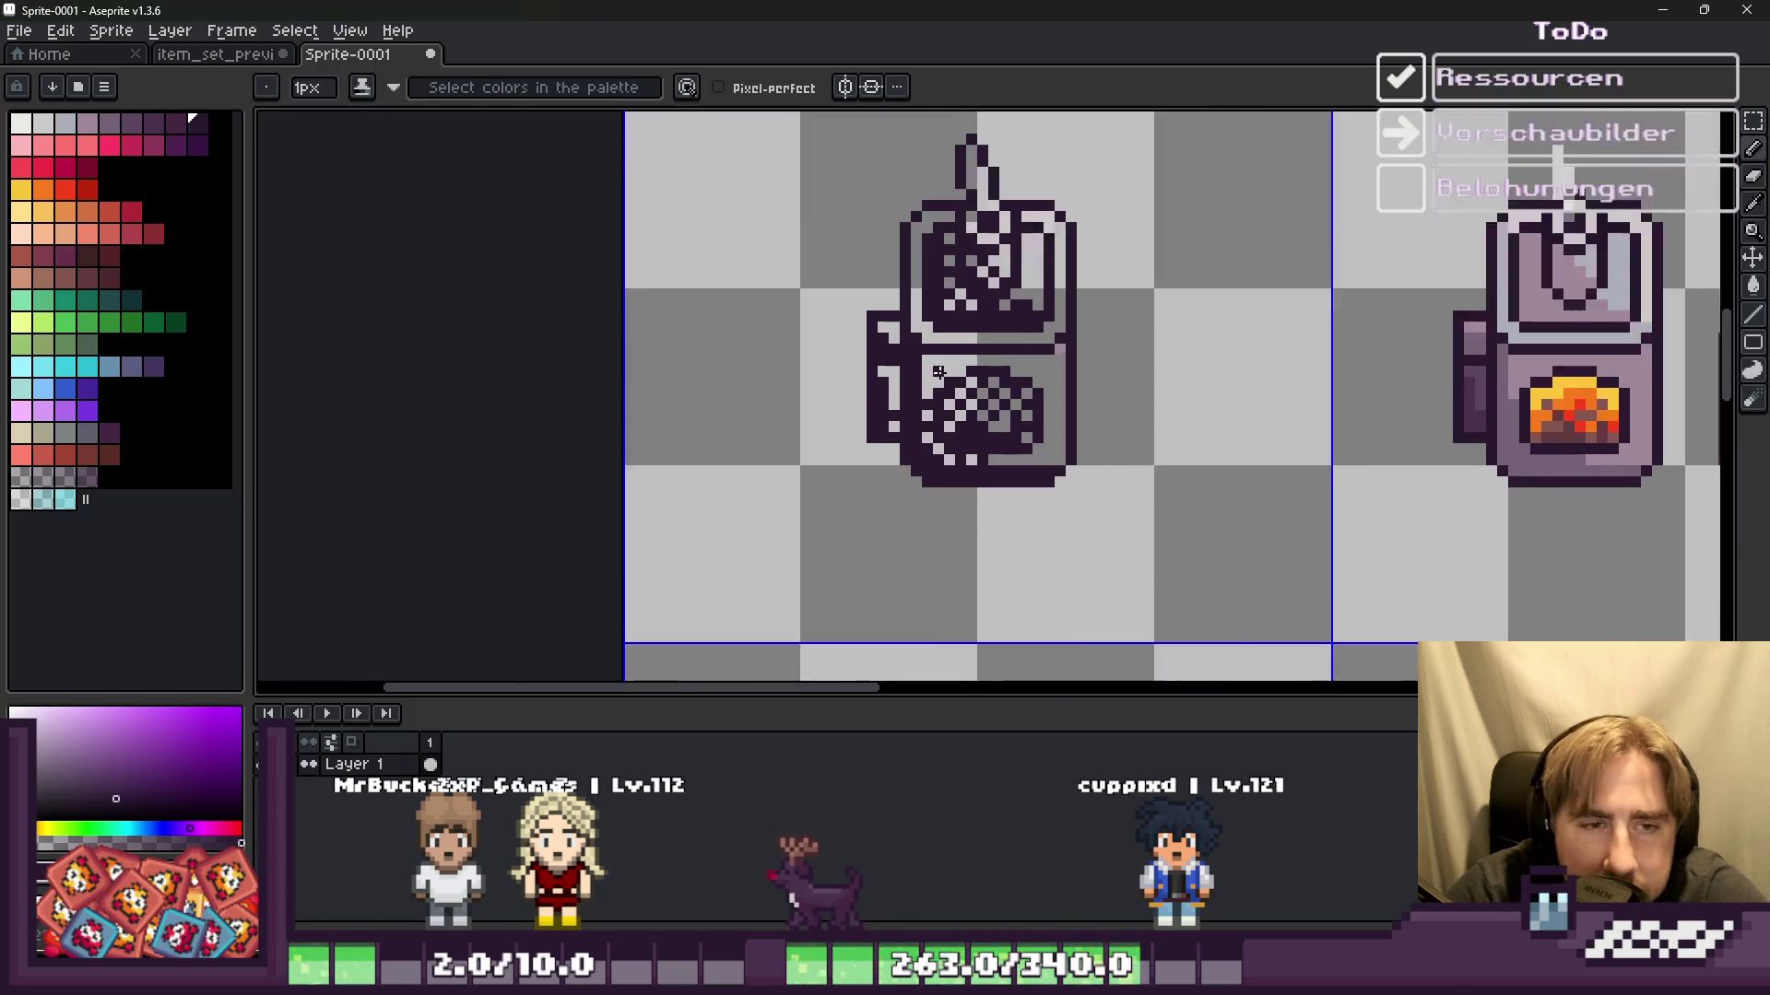
{"action": "scroll", "coordinate": [1215, 297], "scroll_direction": "up", "scroll_amount": 5}
{"action": "scroll", "coordinate": [1126, 385], "scroll_direction": "down", "scroll_amount": 2}
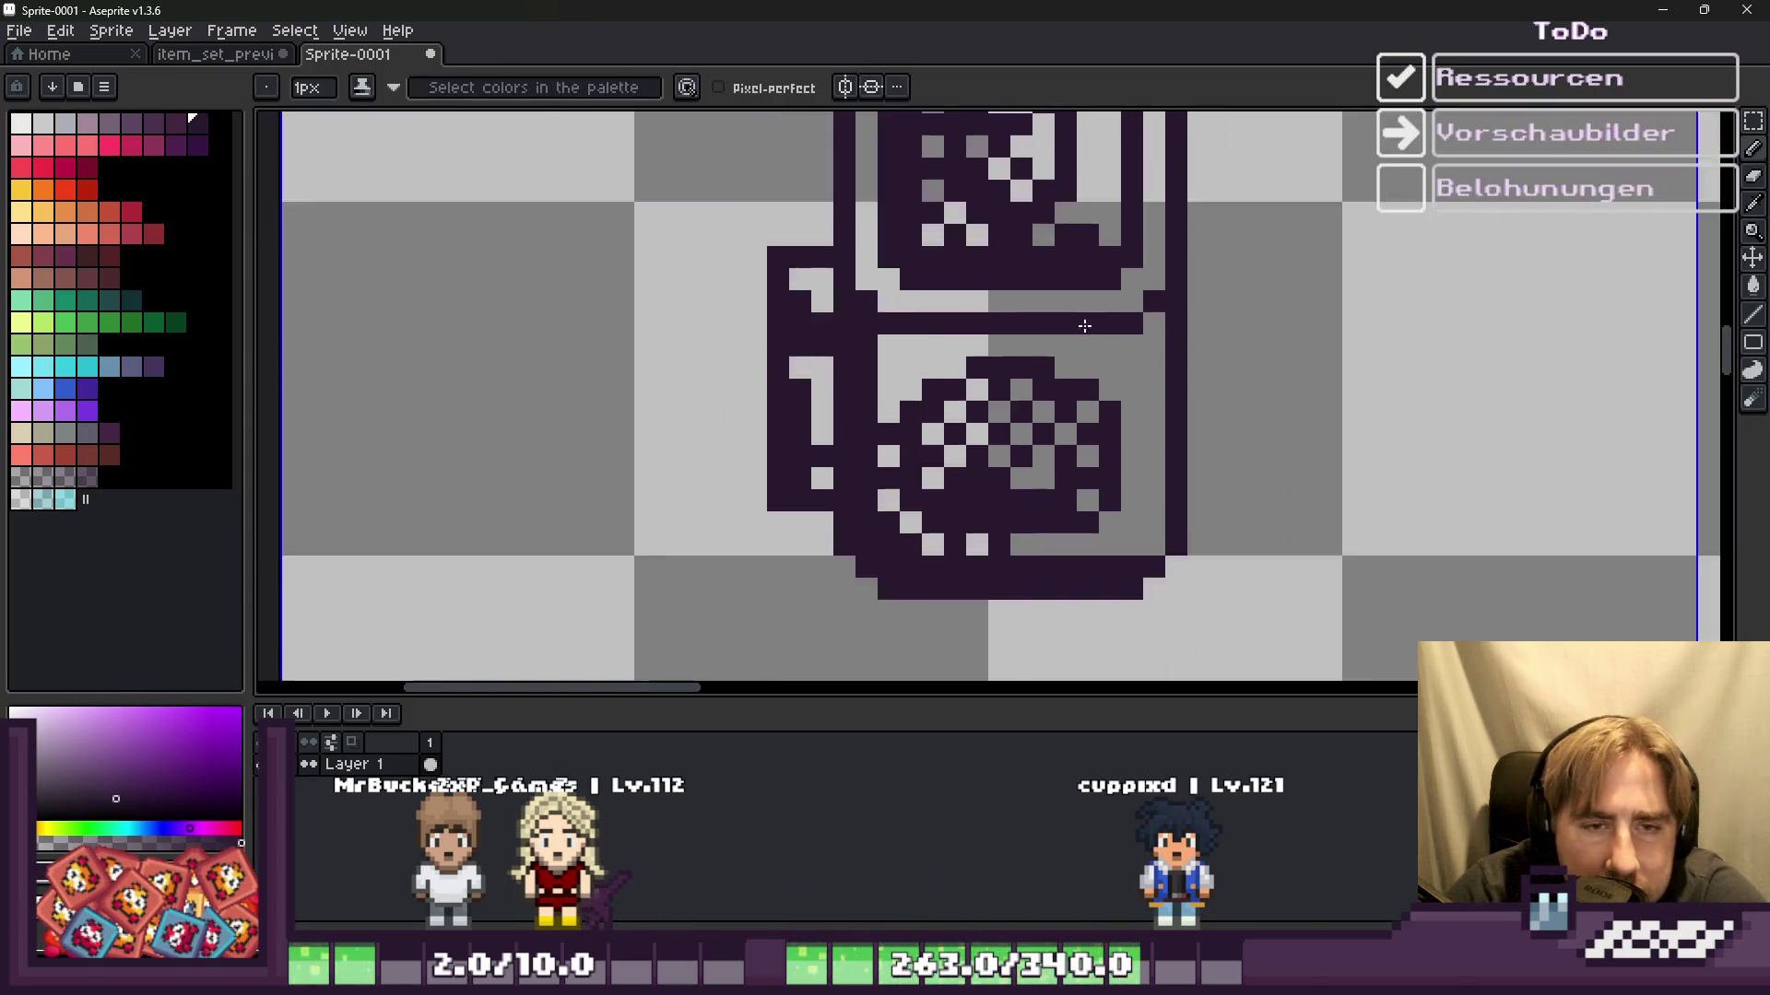
{"action": "scroll", "coordinate": [1088, 332], "scroll_direction": "down", "scroll_amount": 2}
{"action": "scroll", "coordinate": [1084, 342], "scroll_direction": "down", "scroll_amount": 1}
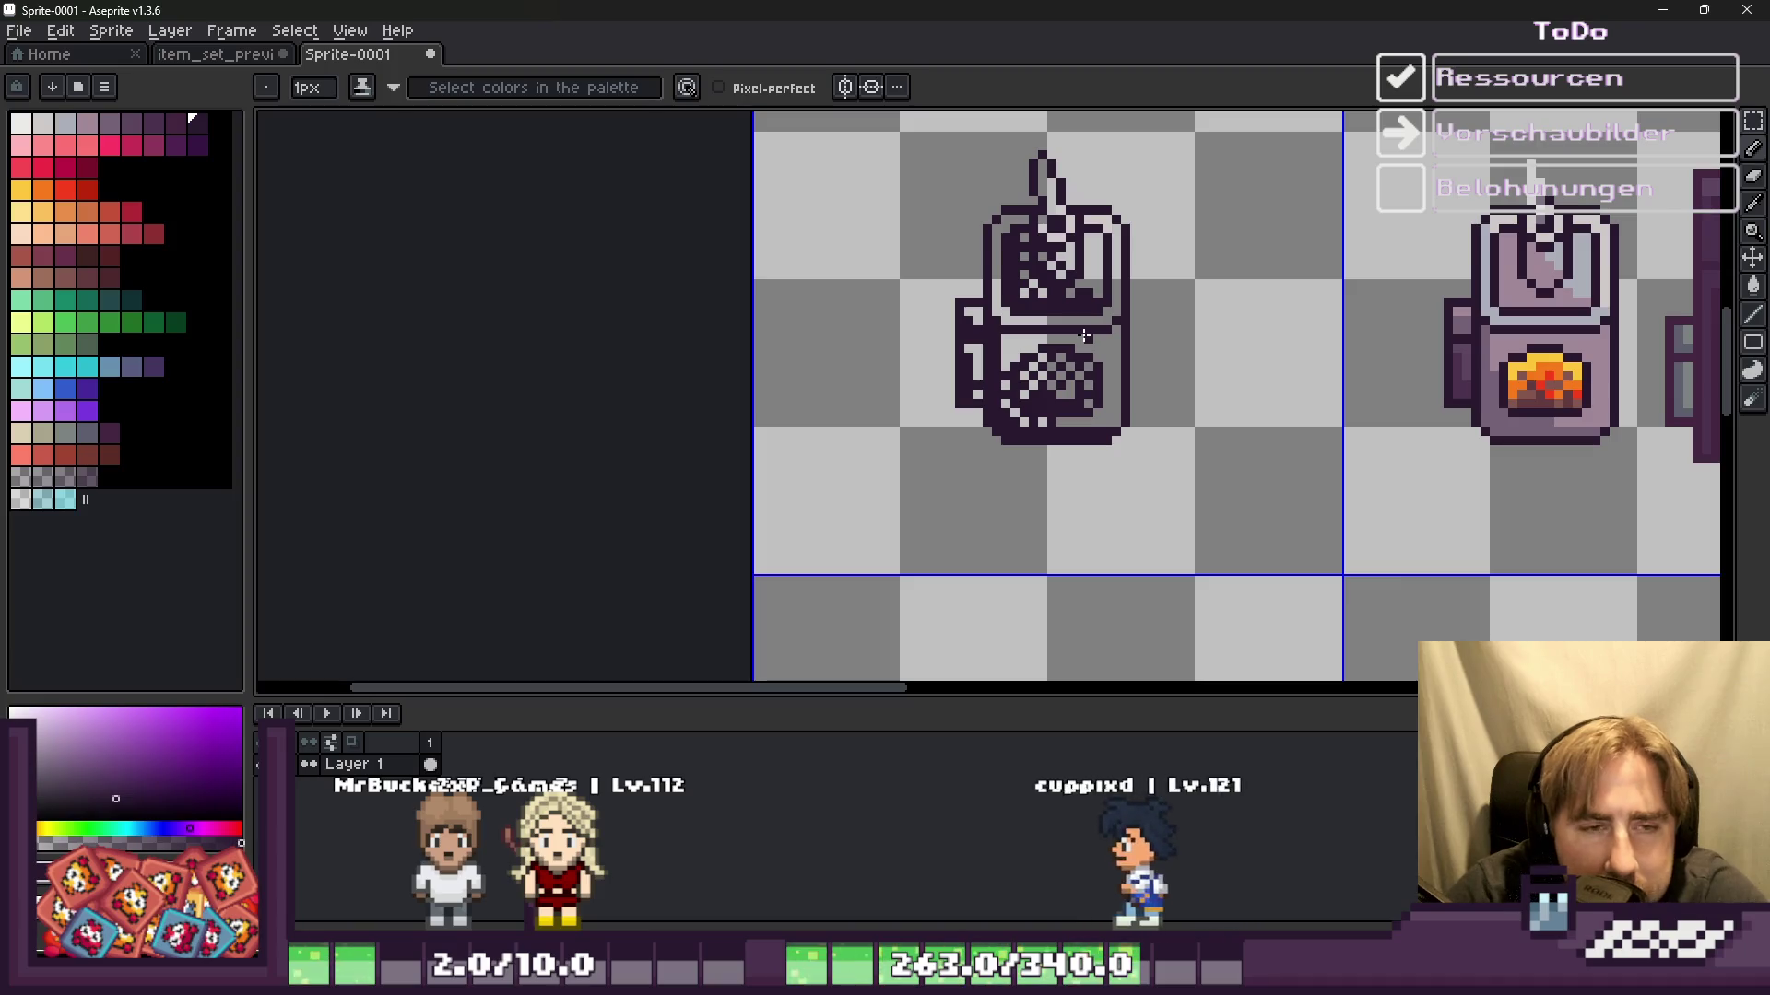
{"action": "scroll", "coordinate": [1060, 327], "scroll_direction": "up", "scroll_amount": 1}
{"action": "scroll", "coordinate": [1023, 315], "scroll_direction": "up", "scroll_amount": 1}
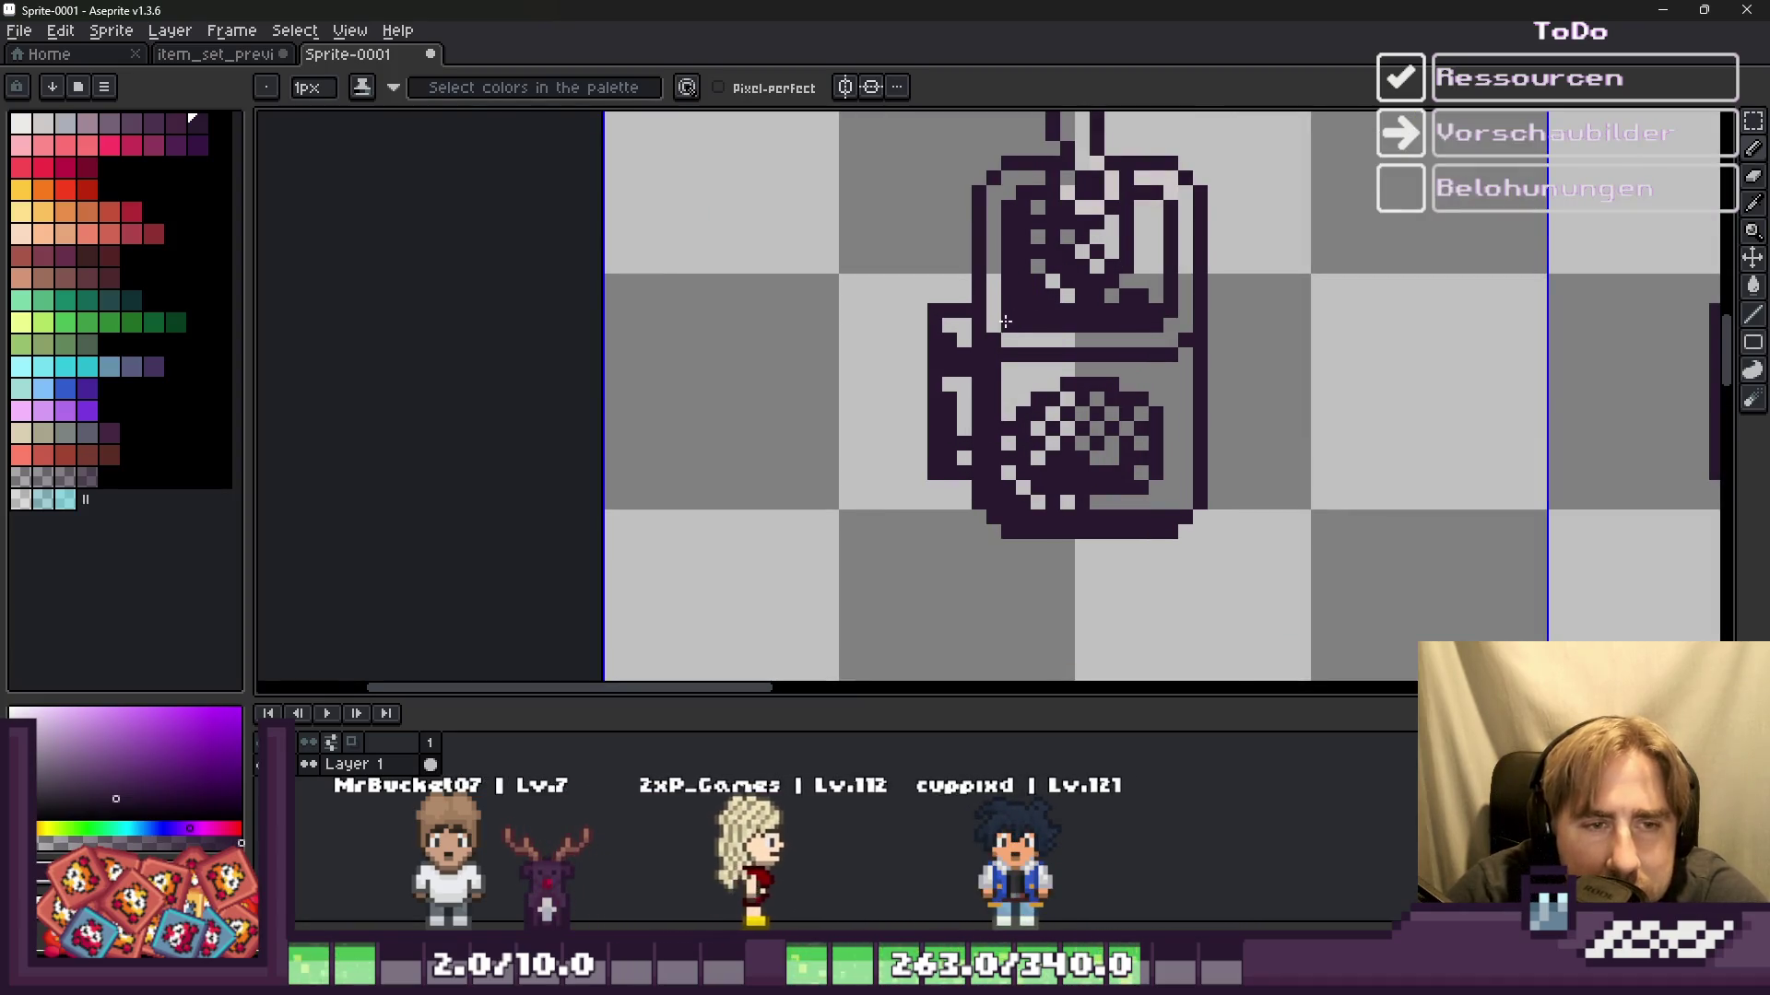
Step: Undo a stray dark stroke drawn beside the oven and return to the Pencil
{"action": "scroll", "coordinate": [1017, 313], "scroll_direction": "down", "scroll_amount": 5}
{"action": "scroll", "coordinate": [901, 314], "scroll_direction": "up", "scroll_amount": 4}
{"action": "left_click_drag", "start_coordinate": [883, 483], "coordinate": [921, 467]}
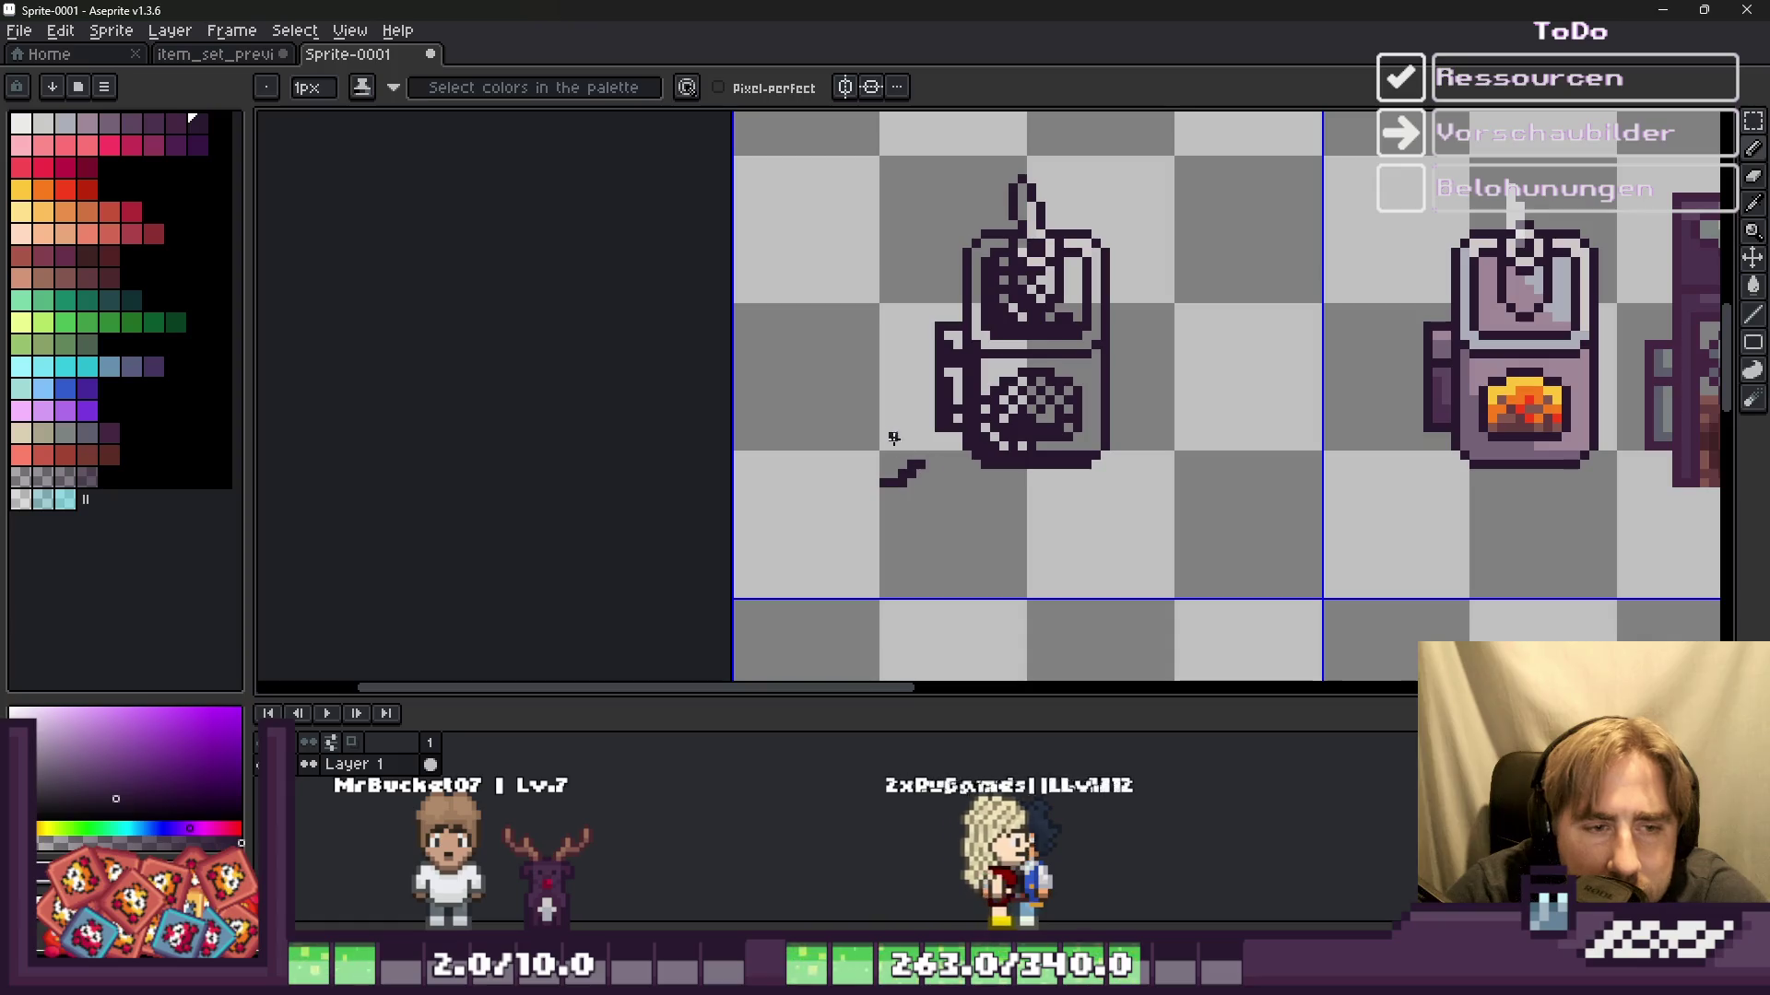
{"action": "scroll", "coordinate": [1039, 417], "scroll_direction": "down", "scroll_amount": 1}
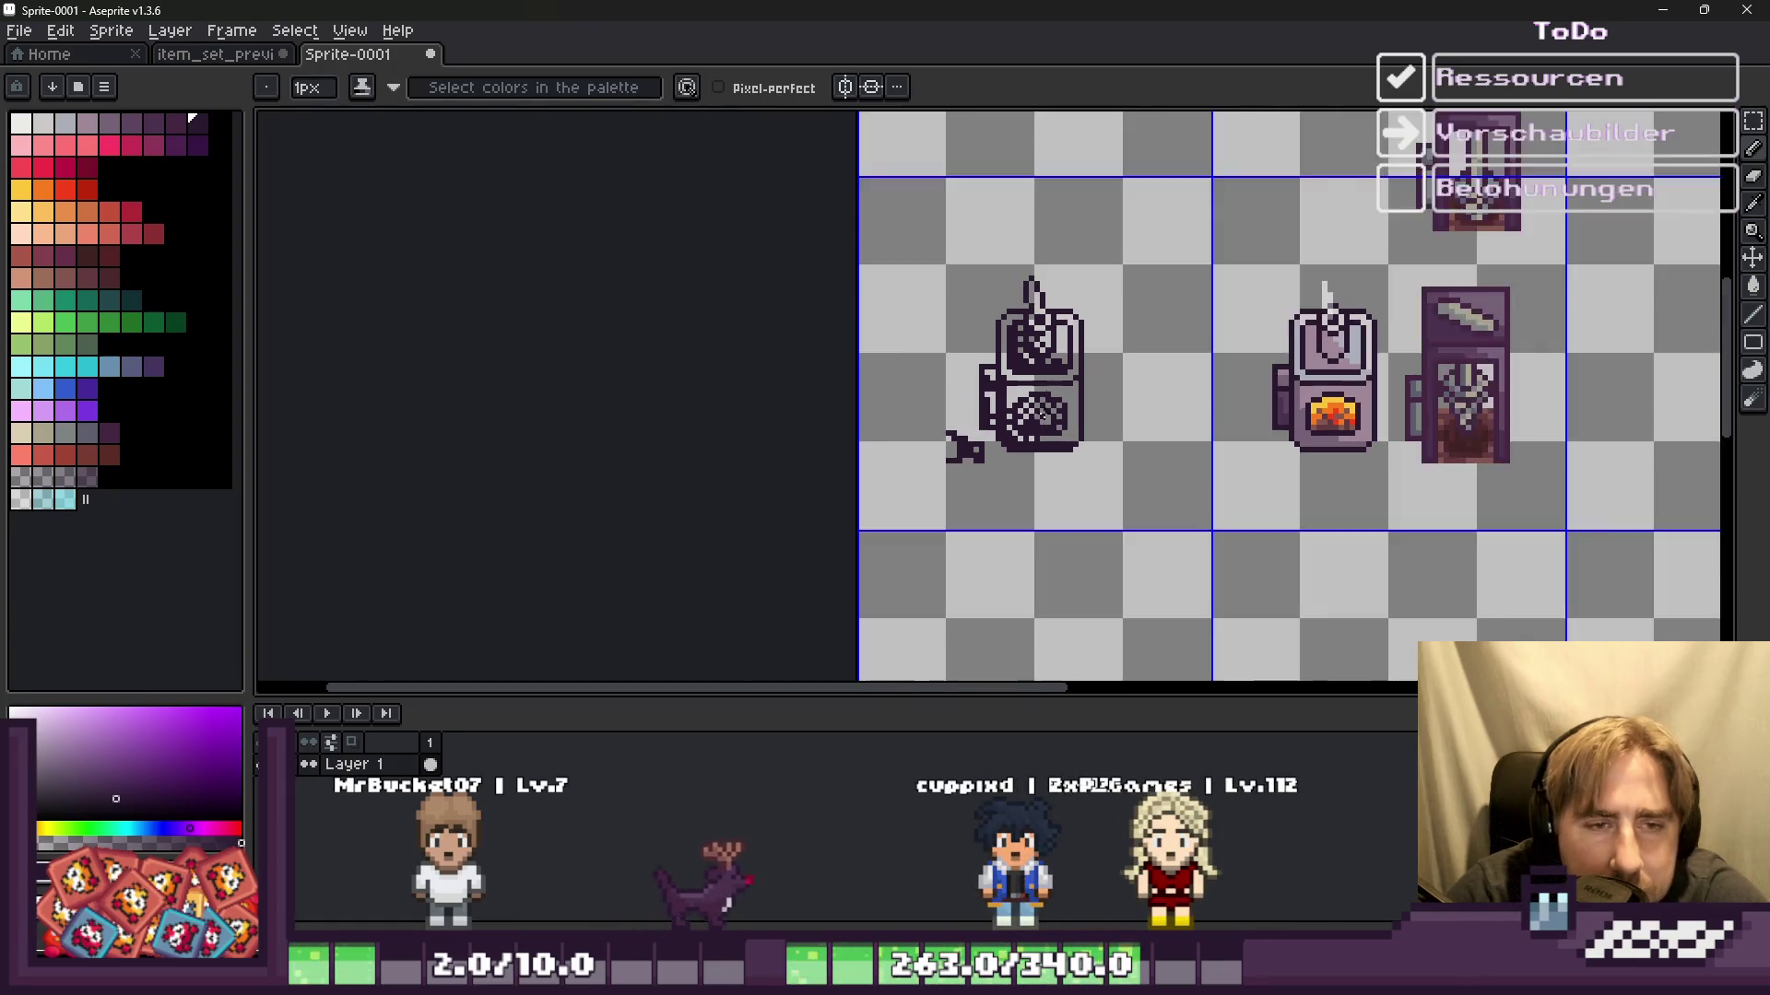
{"action": "scroll", "coordinate": [1076, 334], "scroll_direction": "up", "scroll_amount": 1}
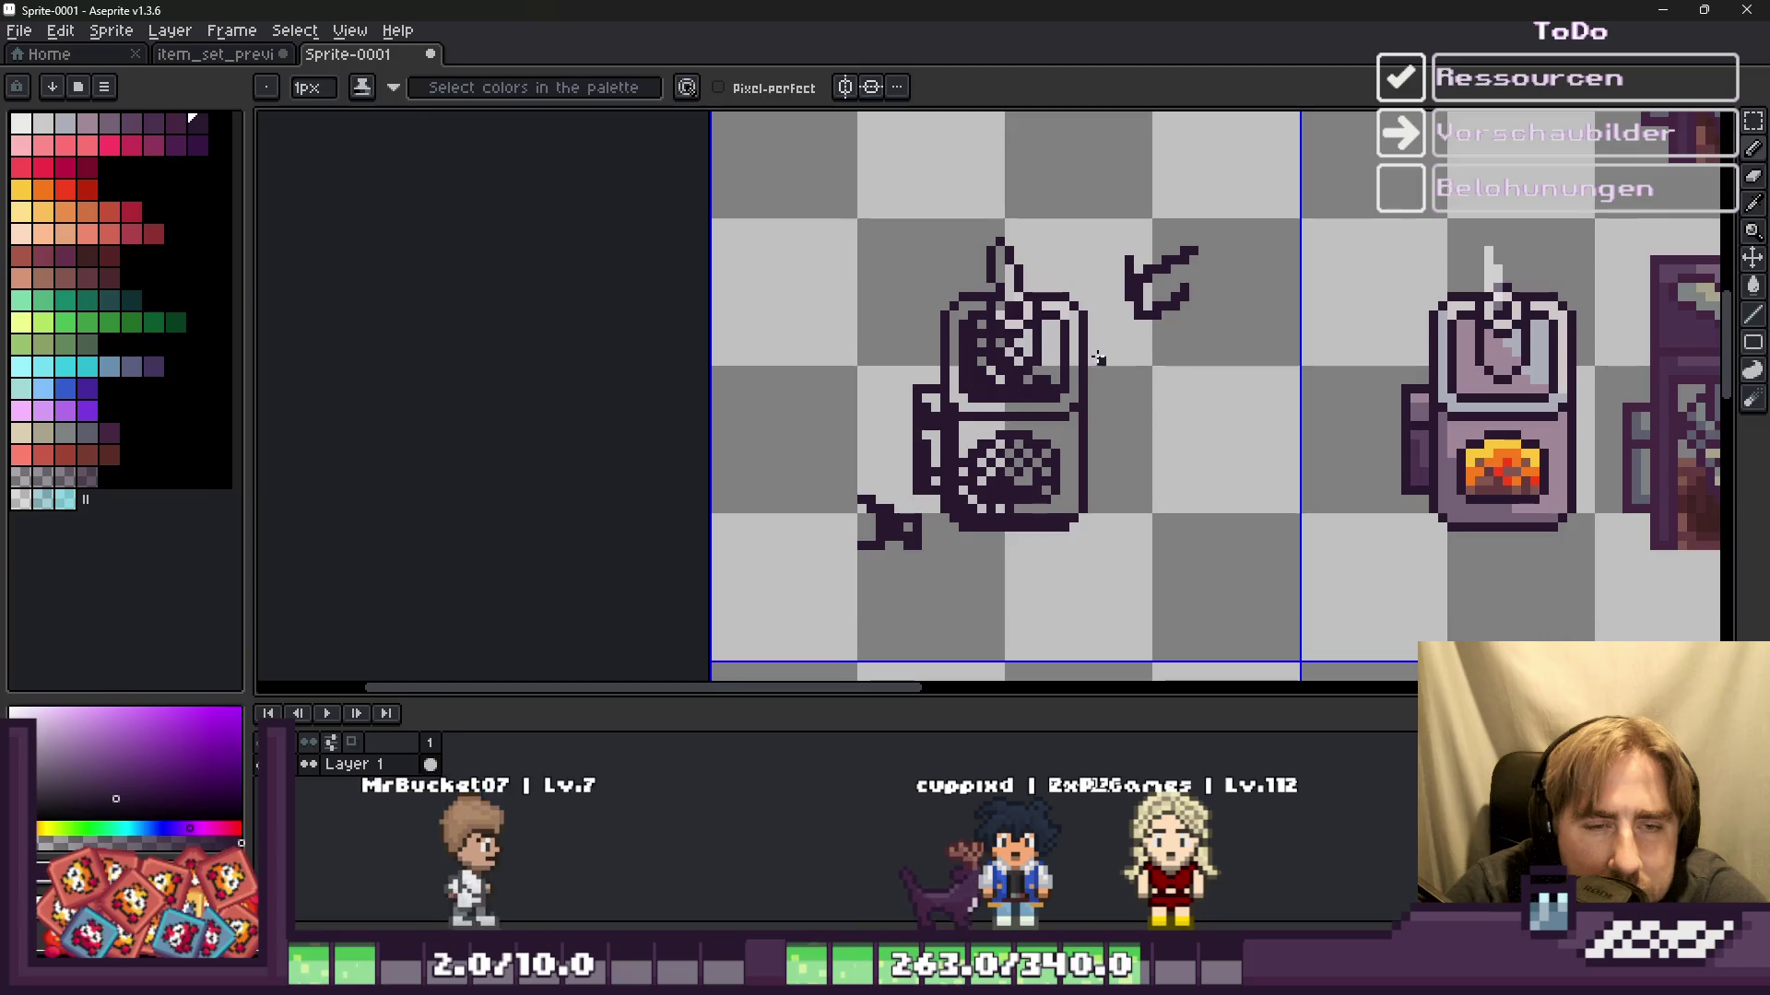
{"action": "key", "text": "v"}
{"action": "key", "text": "ctrl+z"}
{"action": "key", "text": "ctrl+z"}
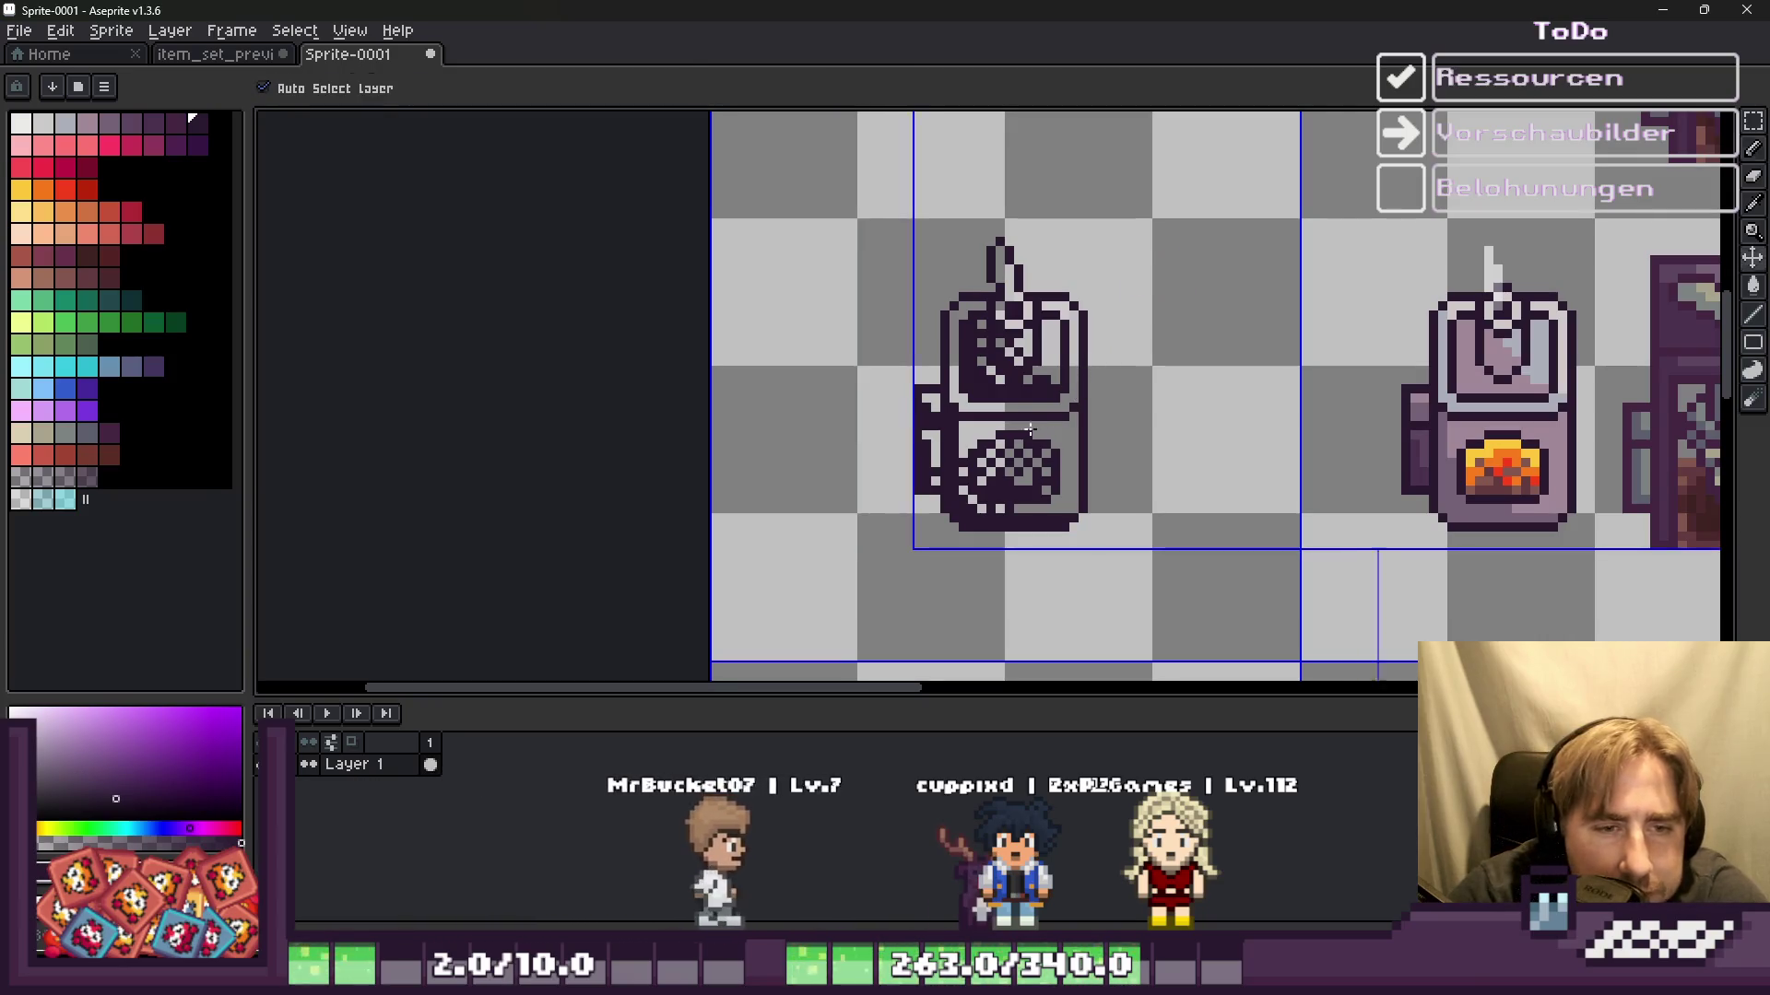
{"action": "key", "text": "b"}
Step: Add a dark pixel to the oven's top outline, replacing one that was misplaced
{"action": "scroll", "coordinate": [1087, 378], "scroll_direction": "up", "scroll_amount": 4}
{"action": "scroll", "coordinate": [1085, 380], "scroll_direction": "up", "scroll_amount": 3}
{"action": "scroll", "coordinate": [1084, 383], "scroll_direction": "down", "scroll_amount": 3}
{"action": "scroll", "coordinate": [1084, 383], "scroll_direction": "down", "scroll_amount": 2}
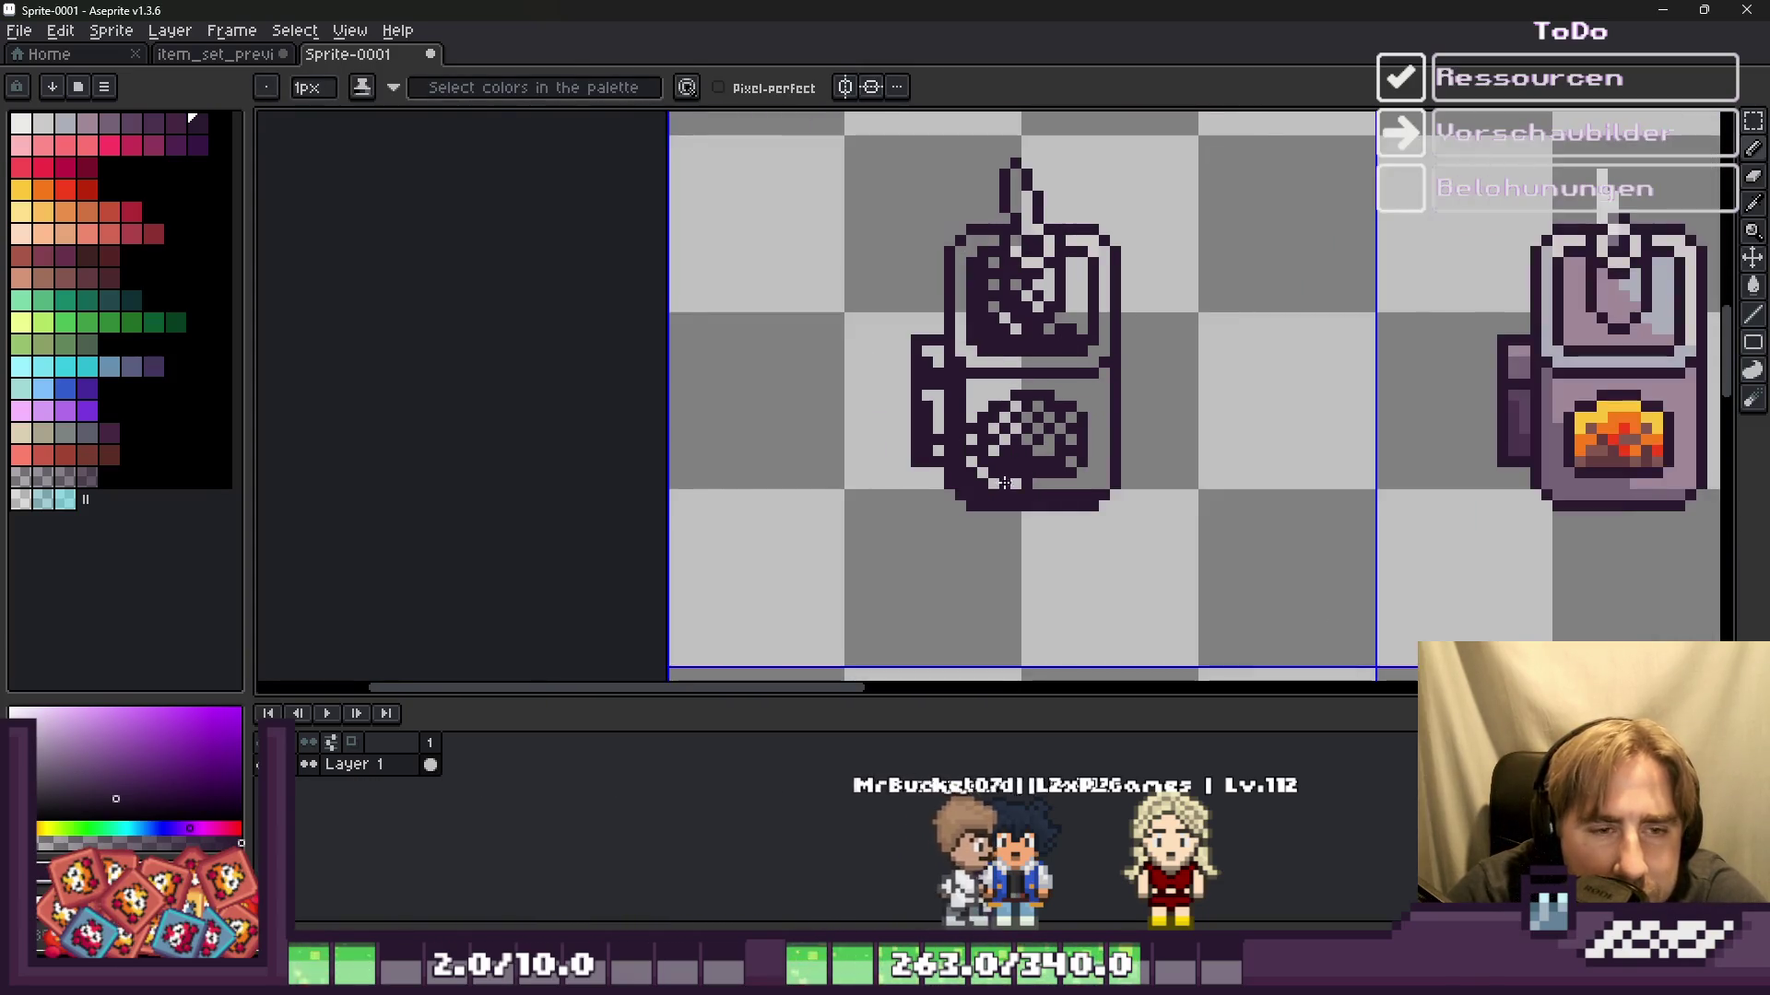
{"action": "scroll", "coordinate": [977, 414], "scroll_direction": "up", "scroll_amount": 2}
{"action": "scroll", "coordinate": [959, 350], "scroll_direction": "down", "scroll_amount": 1}
{"action": "scroll", "coordinate": [943, 284], "scroll_direction": "up", "scroll_amount": 2}
{"action": "left_click", "coordinate": [964, 269]}
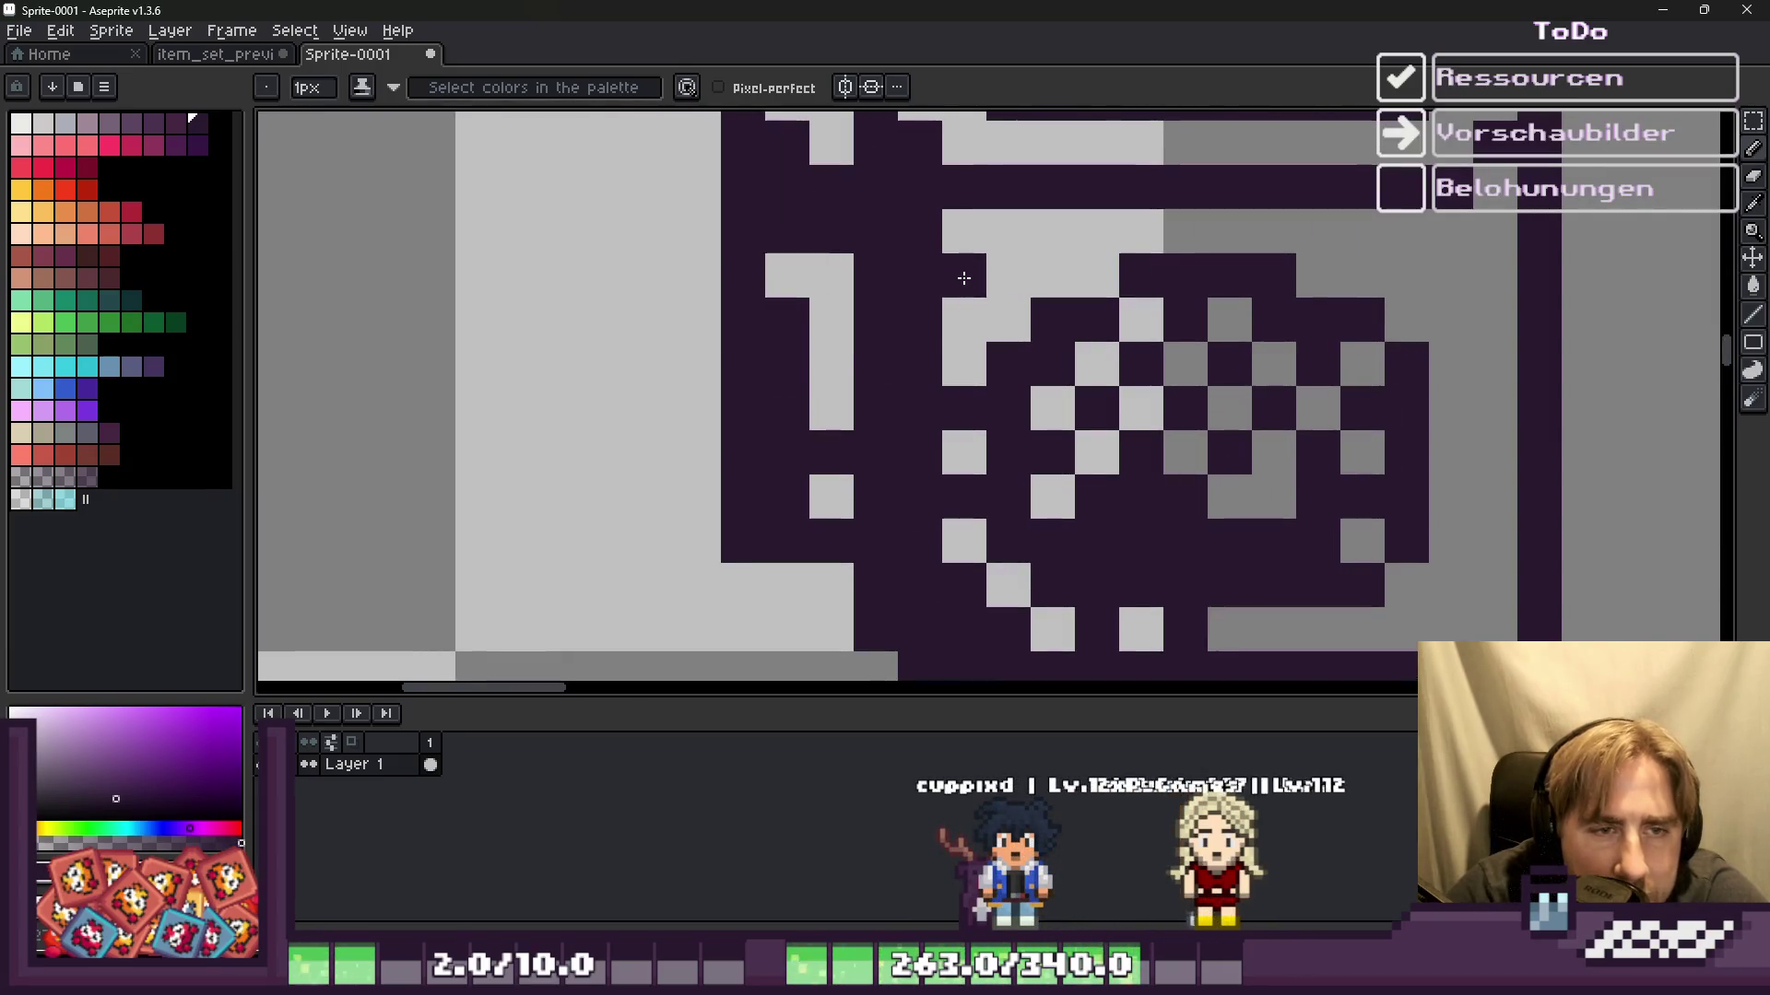
{"action": "key", "text": "ctrl+z"}
{"action": "left_click", "coordinate": [964, 231]}
{"action": "scroll", "coordinate": [968, 360], "scroll_direction": "down", "scroll_amount": 2}
{"action": "scroll", "coordinate": [1078, 352], "scroll_direction": "up", "scroll_amount": 2}
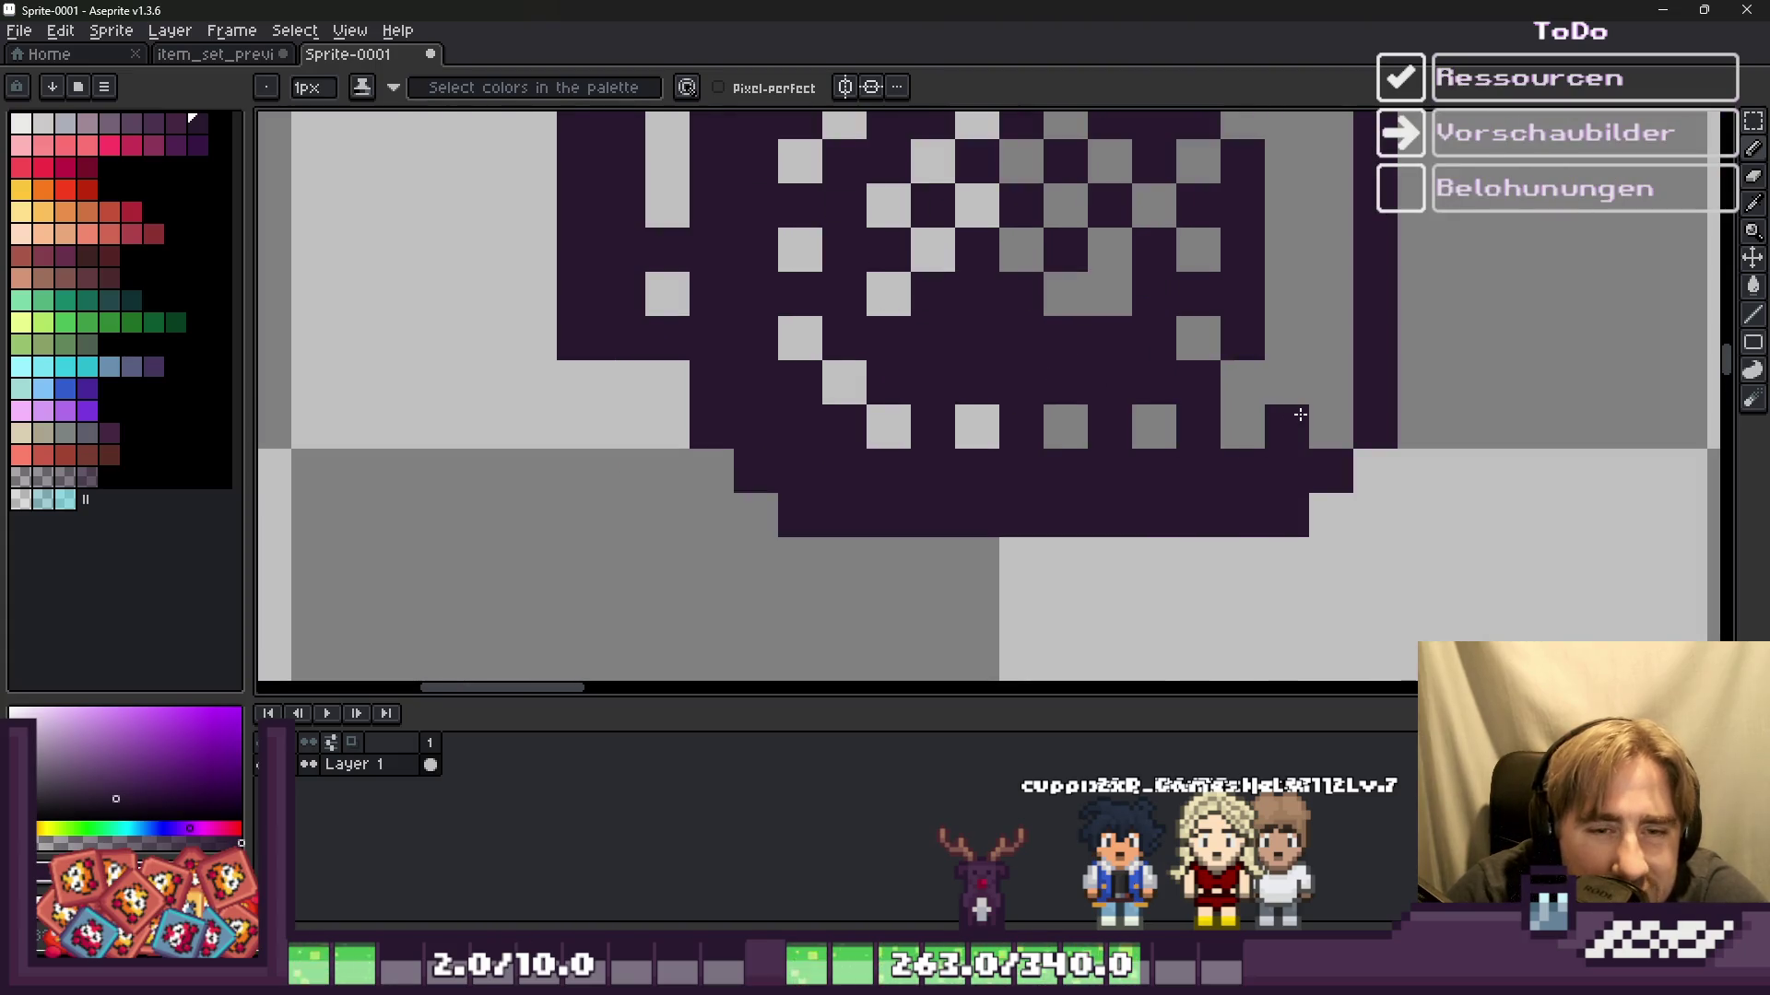
{"action": "scroll", "coordinate": [1299, 415], "scroll_direction": "down", "scroll_amount": 3}
{"action": "scroll", "coordinate": [1150, 516], "scroll_direction": "down", "scroll_amount": 1}
{"action": "scroll", "coordinate": [1186, 487], "scroll_direction": "down", "scroll_amount": 2}
{"action": "scroll", "coordinate": [1195, 472], "scroll_direction": "up", "scroll_amount": 1}
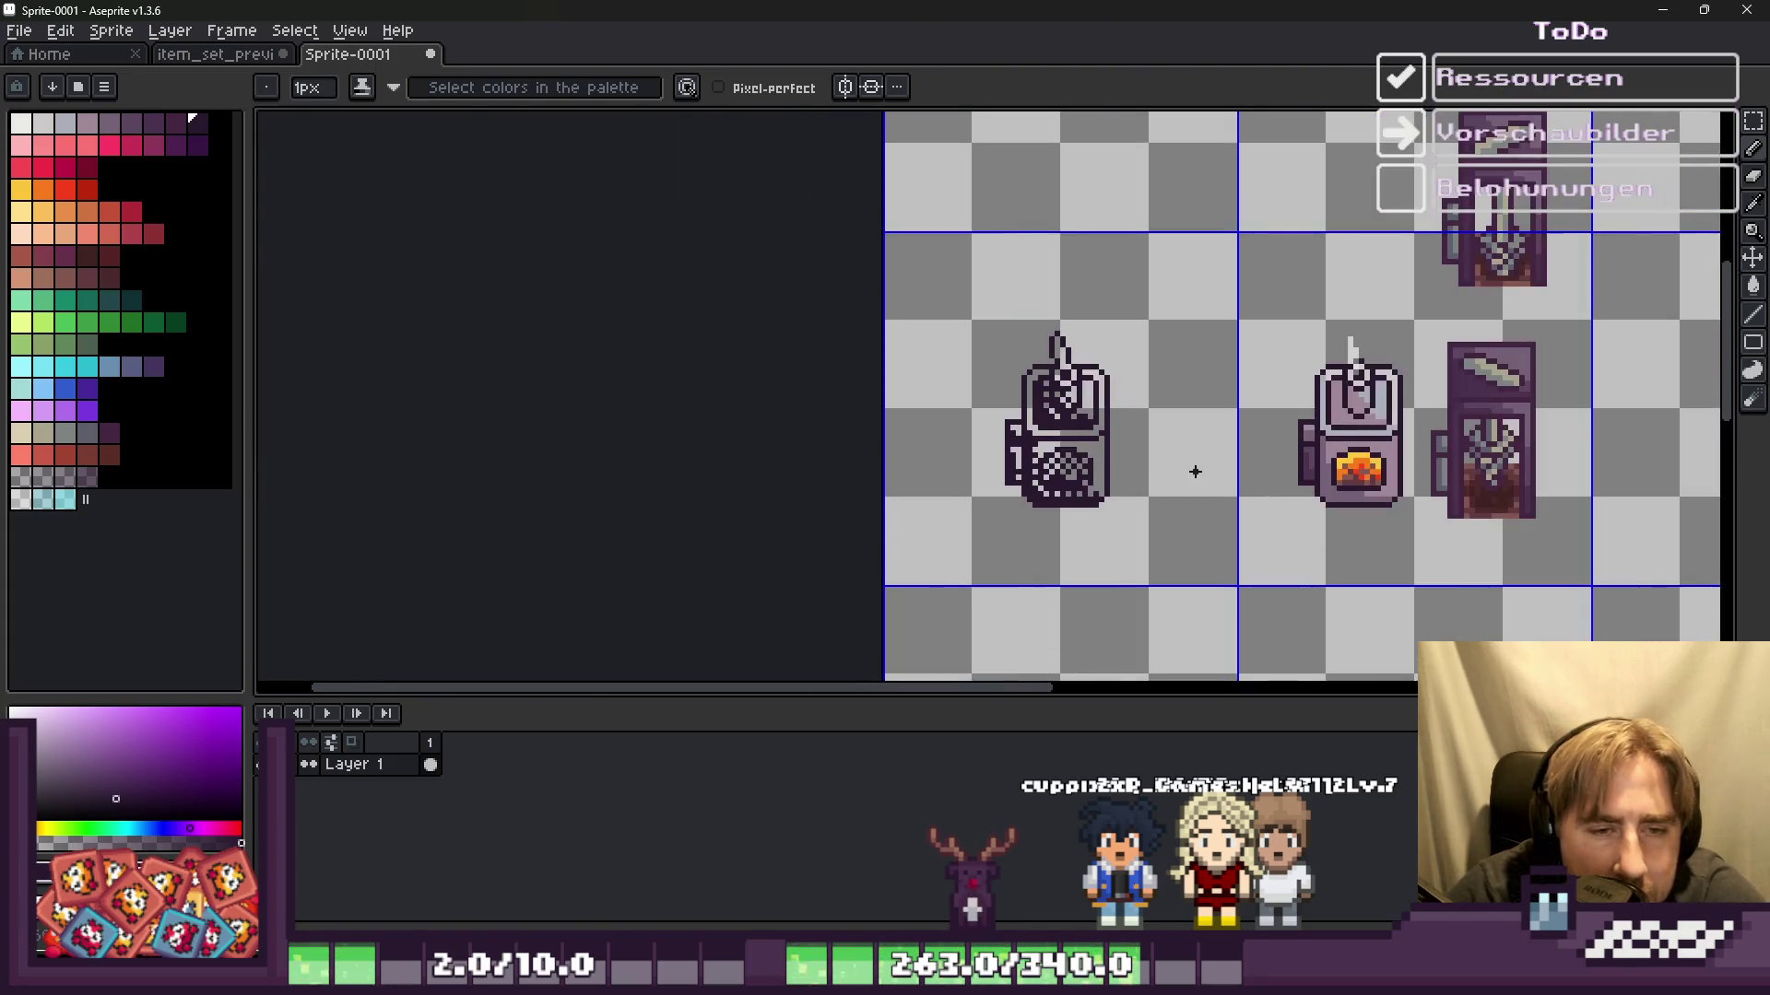
{"action": "scroll", "coordinate": [1143, 476], "scroll_direction": "up", "scroll_amount": 2}
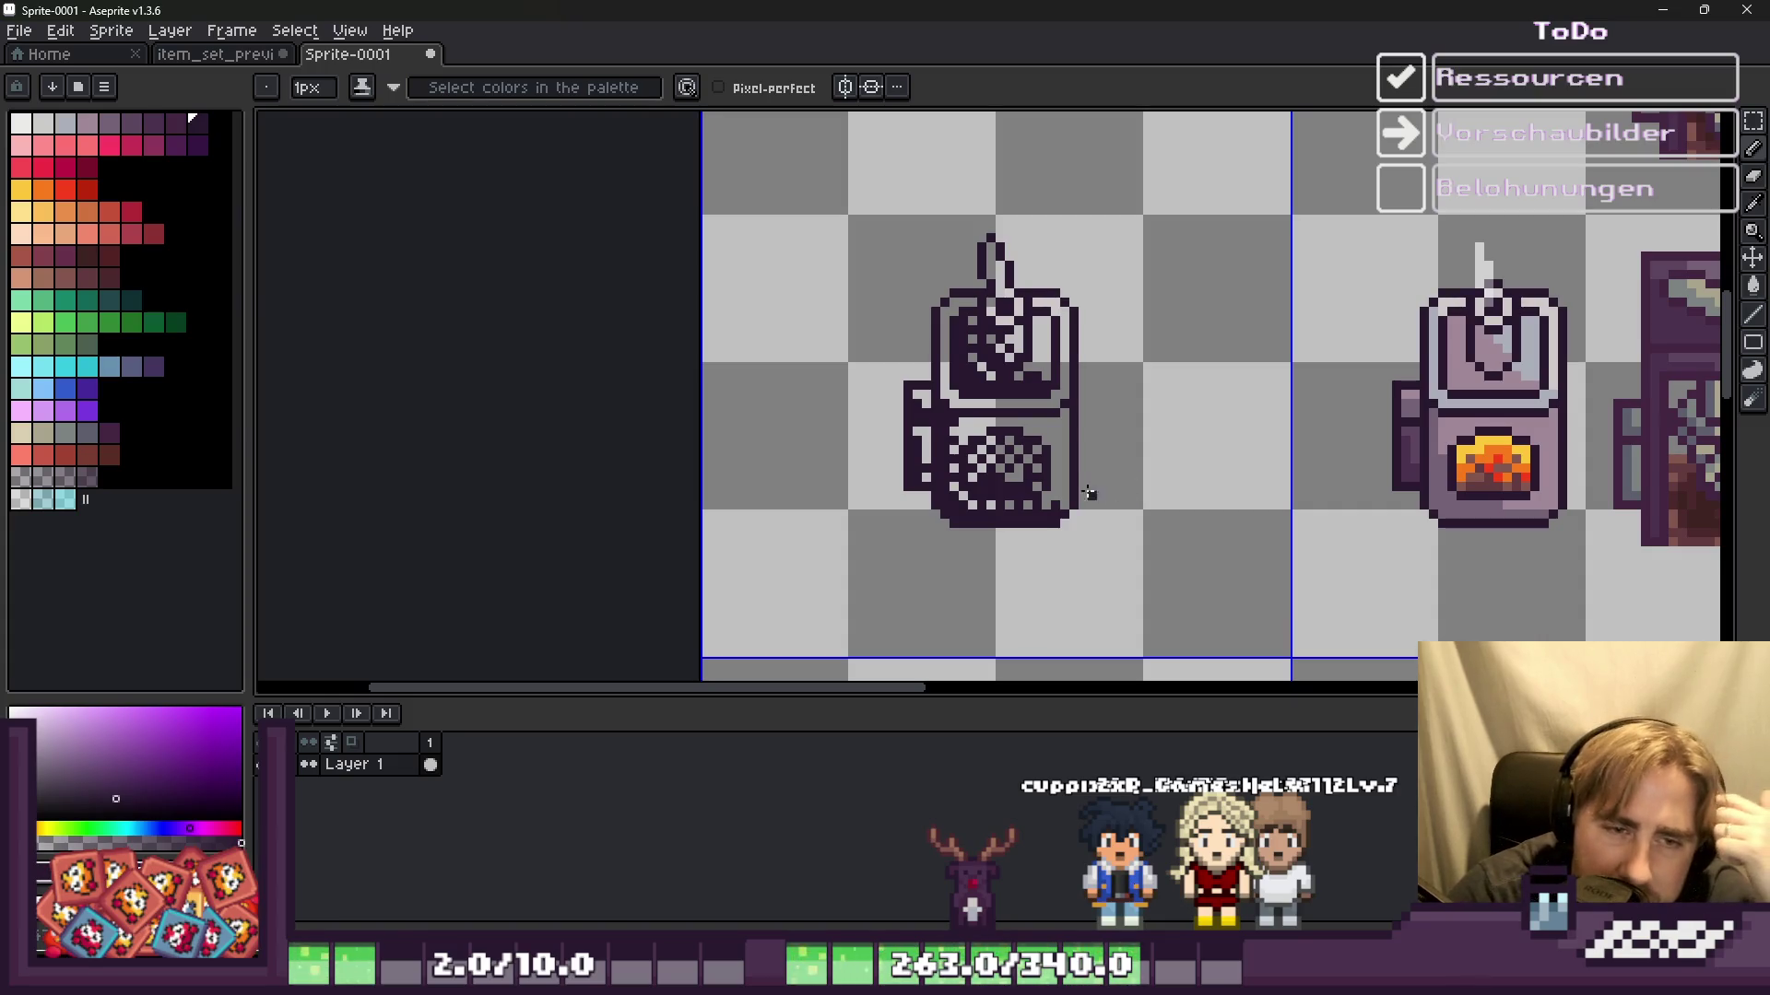
{"action": "scroll", "coordinate": [1085, 489], "scroll_direction": "up", "scroll_amount": 2}
{"action": "key", "text": "v"}
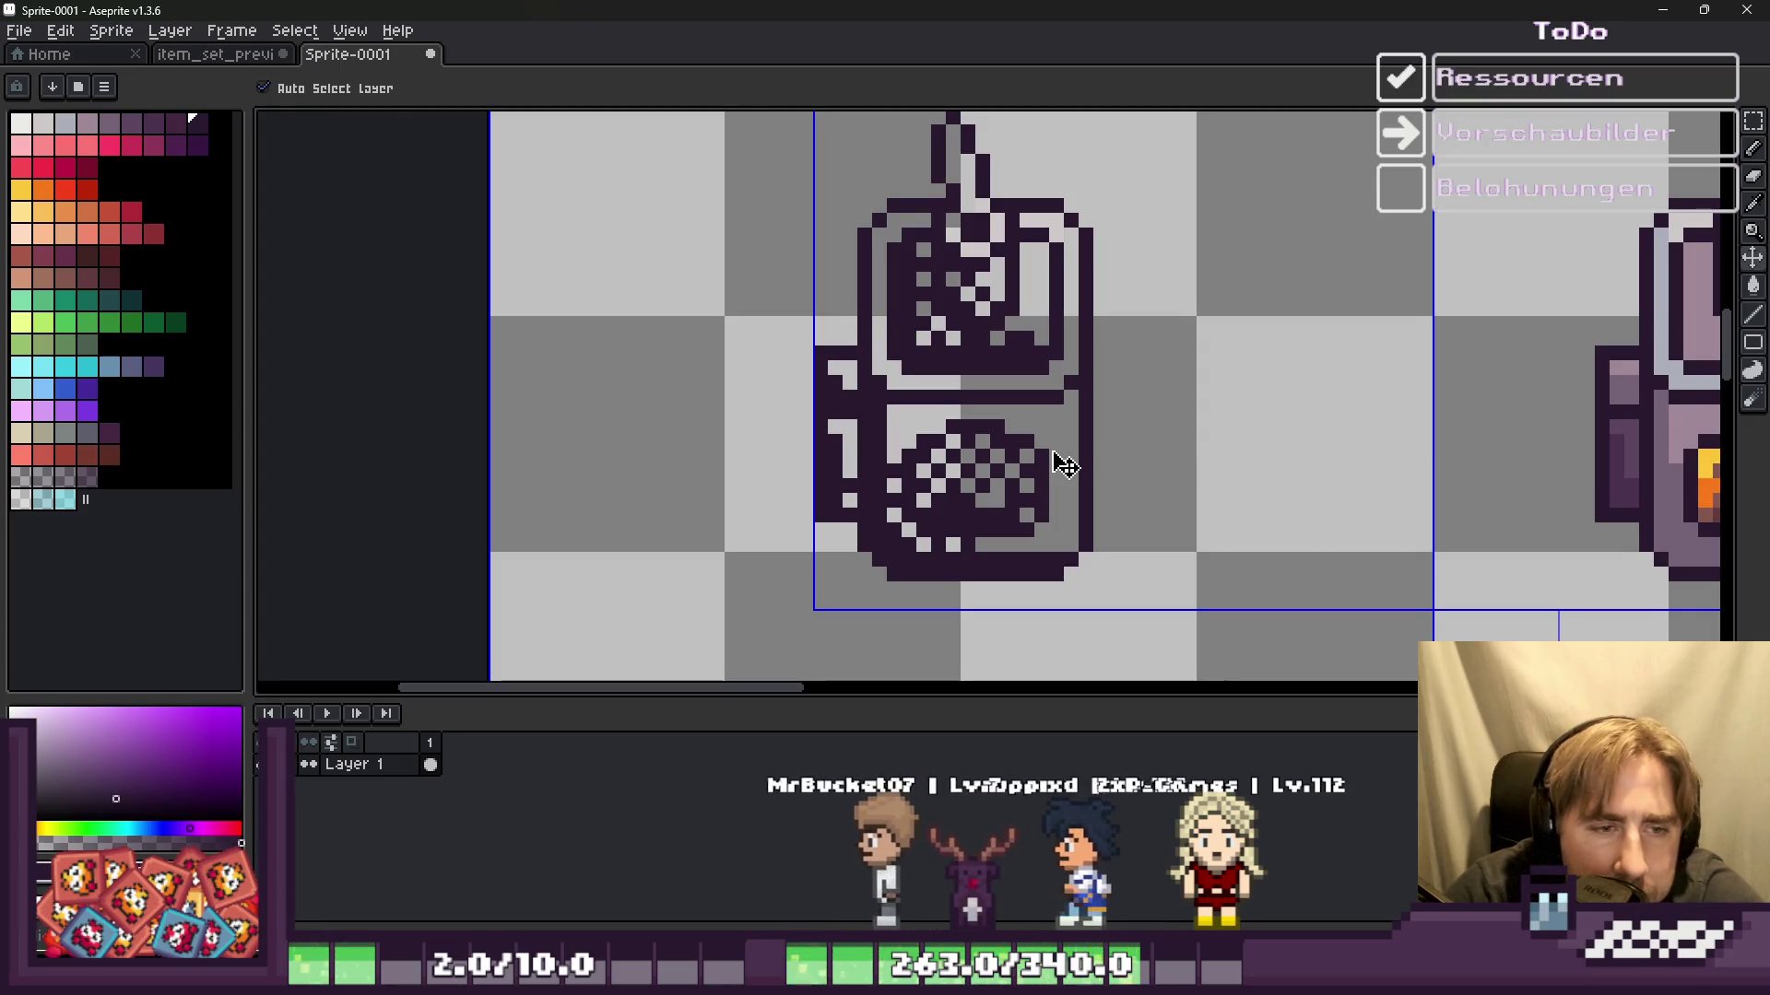
{"action": "key", "text": "b"}
Step: Draw dark purple columns along the oven's left side, top-left step and right edge
{"action": "scroll", "coordinate": [1049, 470], "scroll_direction": "up", "scroll_amount": 1}
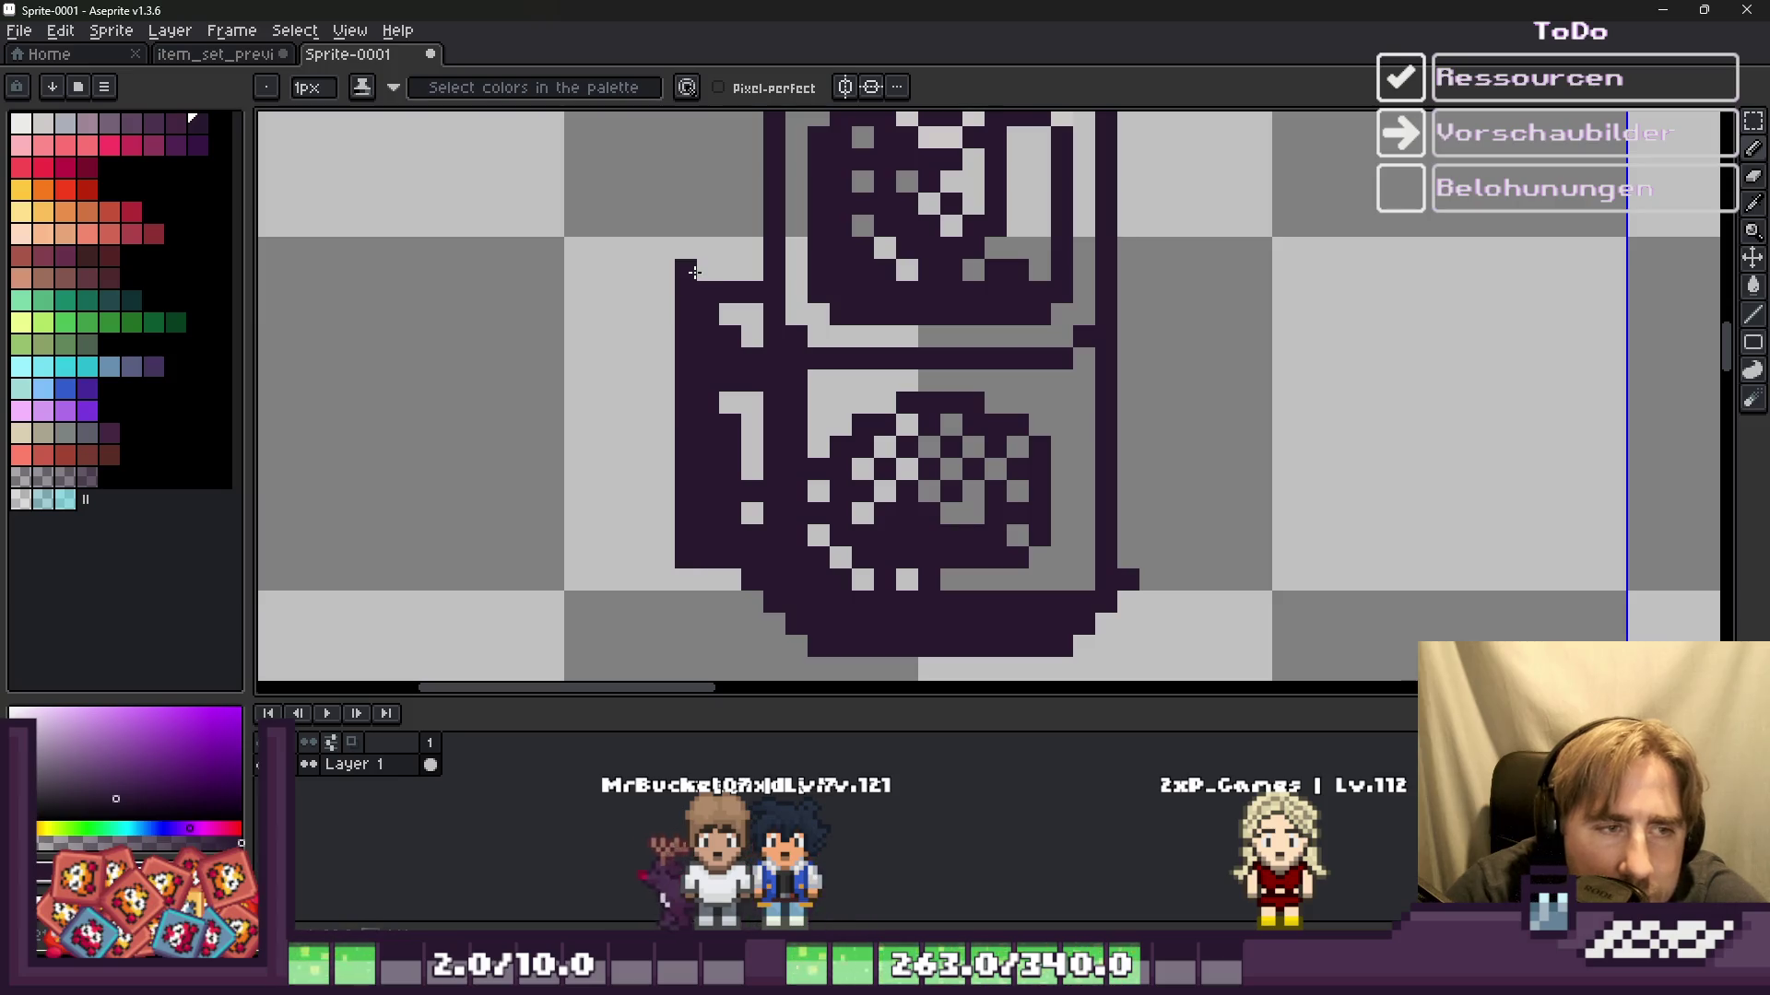
{"action": "scroll", "coordinate": [751, 266], "scroll_direction": "down", "scroll_amount": 2}
{"action": "scroll", "coordinate": [769, 313], "scroll_direction": "up", "scroll_amount": 2}
{"action": "mouse_move", "coordinate": [769, 447]}
{"action": "left_mouse_down"}
{"action": "mouse_move", "coordinate": [769, 312]}
{"action": "mouse_move", "coordinate": [875, 233]}
{"action": "left_mouse_up"}
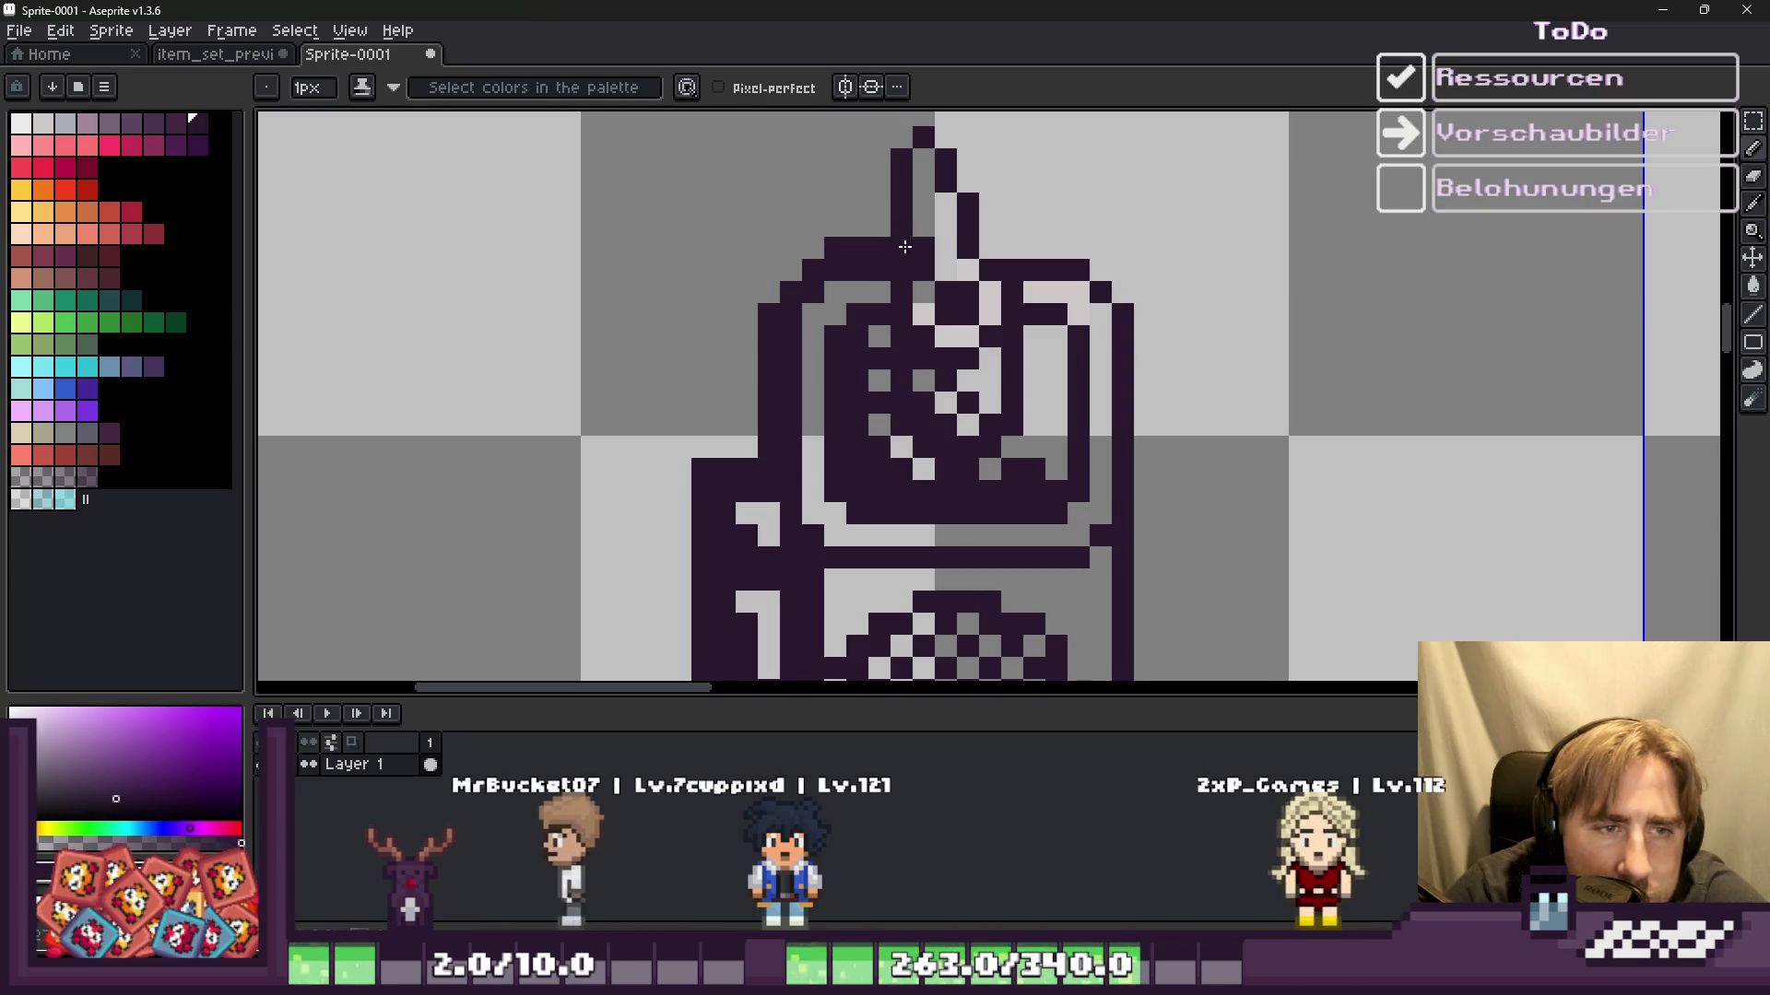
{"action": "left_click_drag", "start_coordinate": [886, 162], "coordinate": [923, 128]}
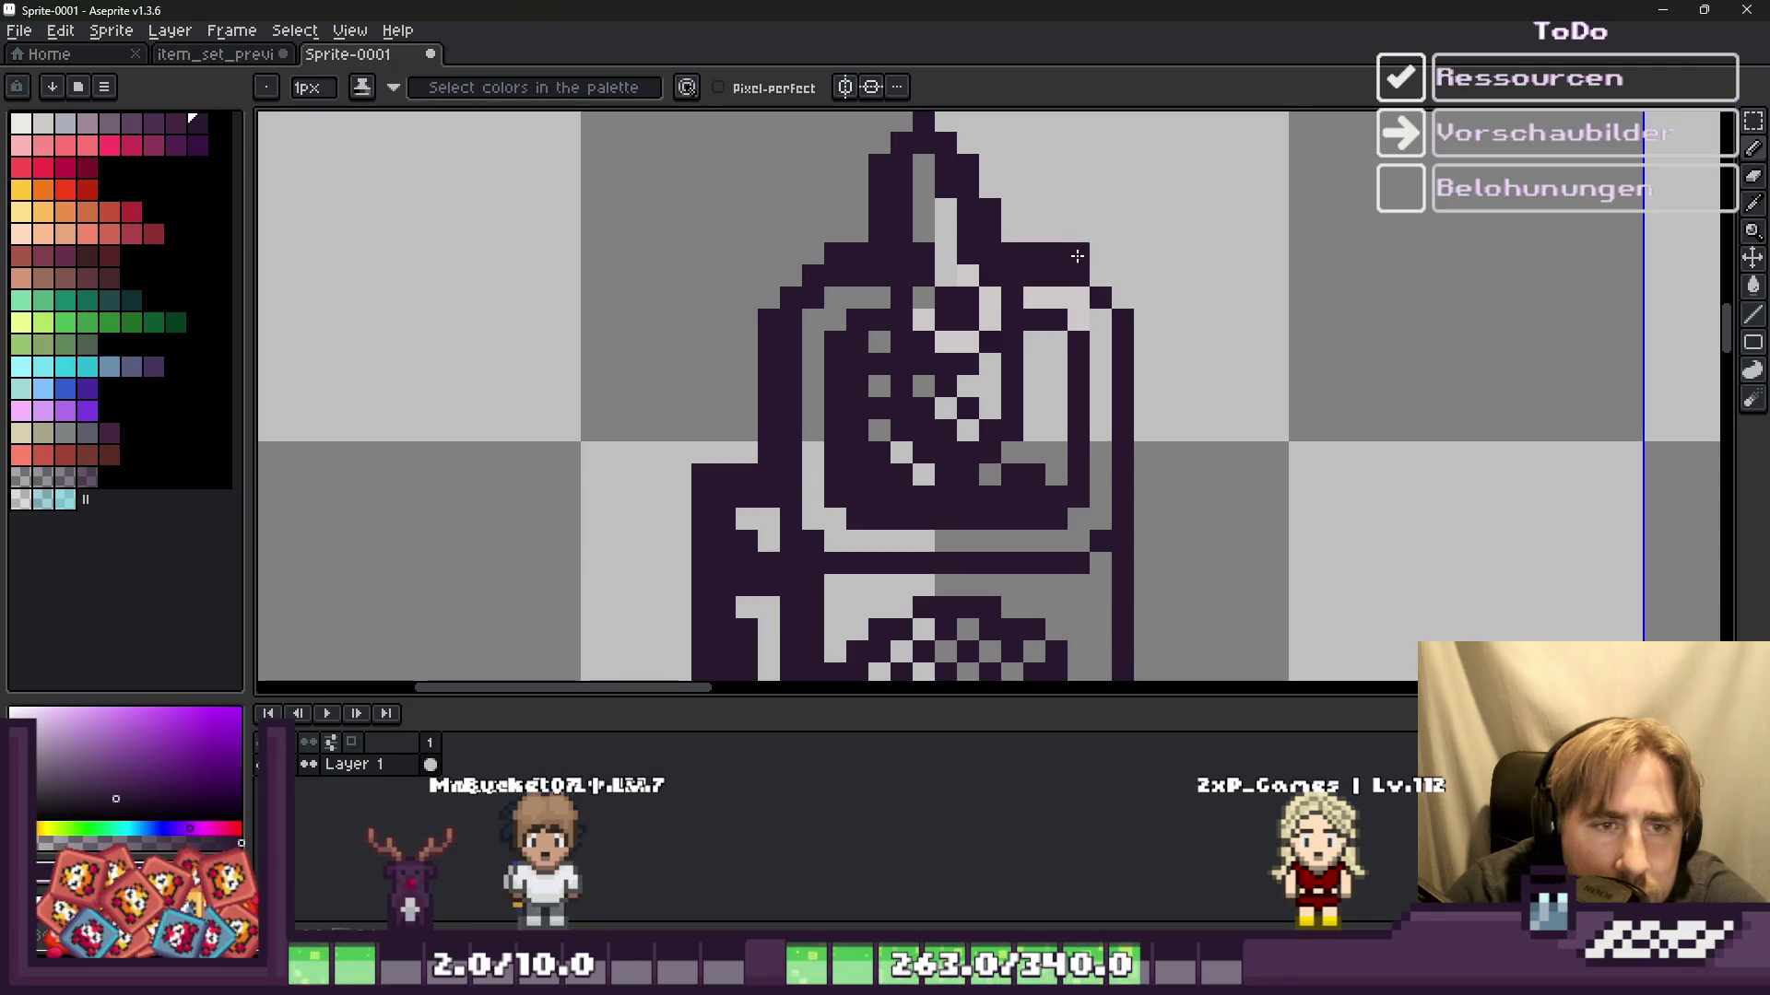
{"action": "scroll", "coordinate": [1137, 319], "scroll_direction": "down", "scroll_amount": 2}
{"action": "scroll", "coordinate": [1105, 369], "scroll_direction": "up", "scroll_amount": 2}
{"action": "left_click_drag", "start_coordinate": [1104, 212], "coordinate": [1104, 482]}
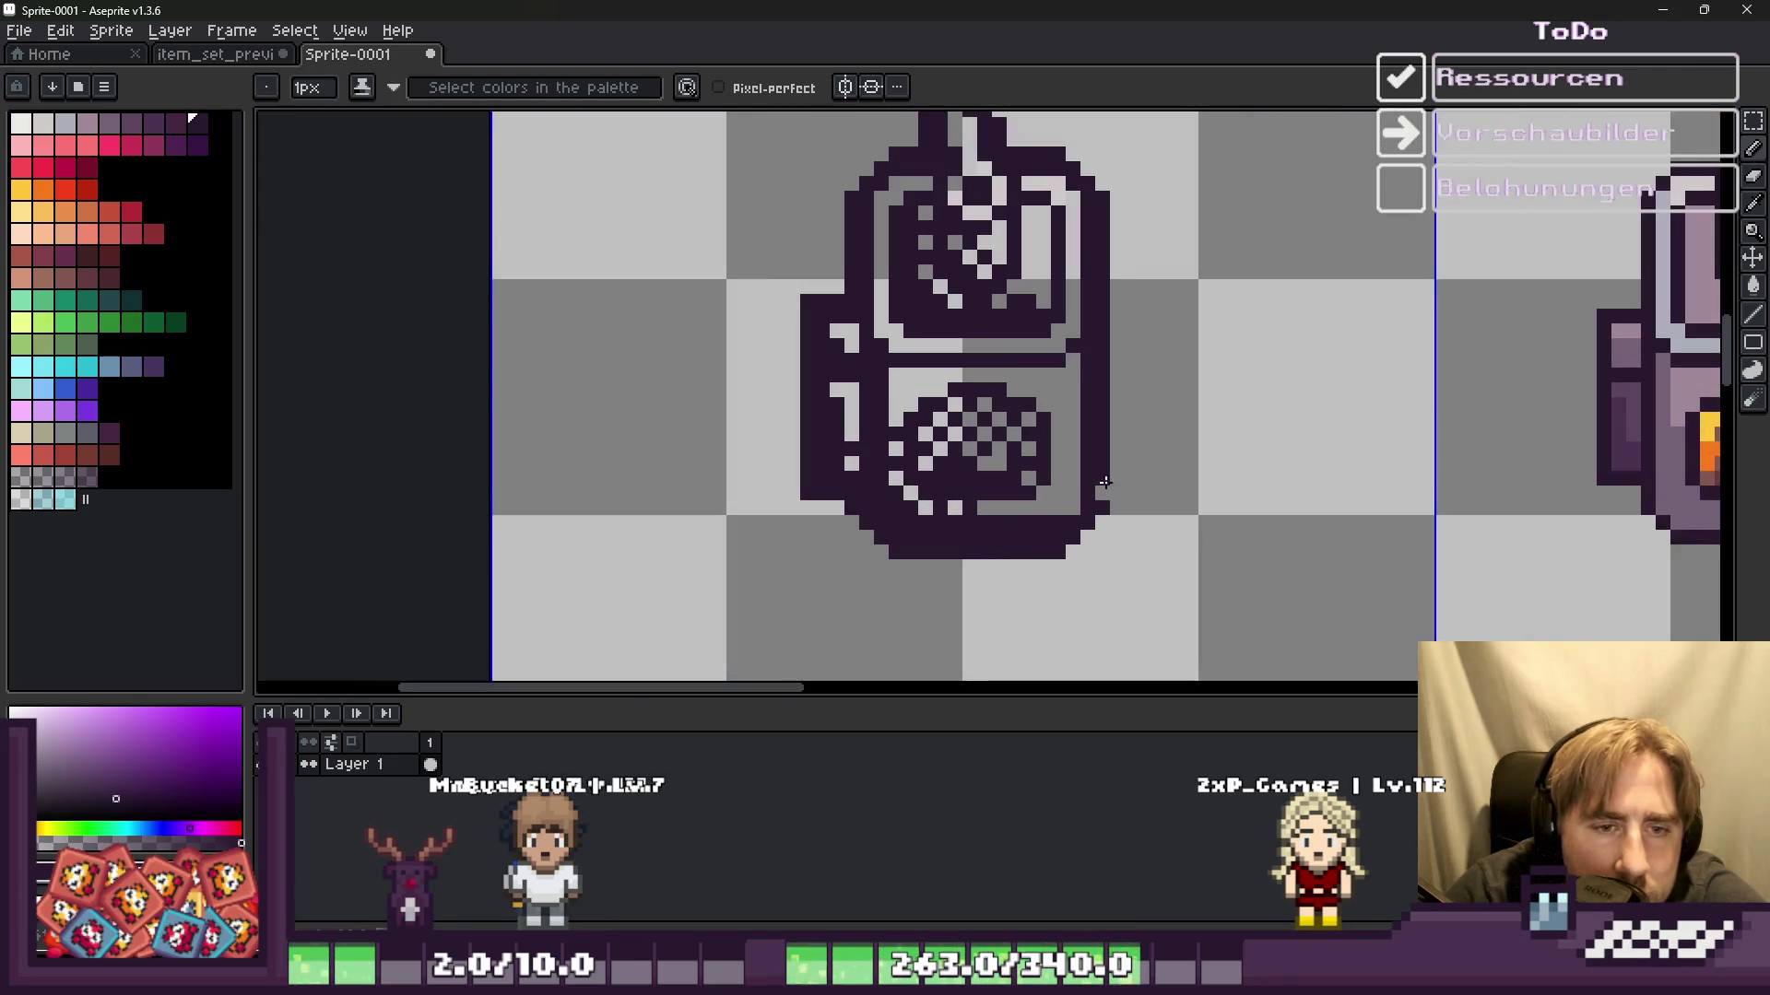
{"action": "scroll", "coordinate": [1093, 483], "scroll_direction": "down", "scroll_amount": 4}
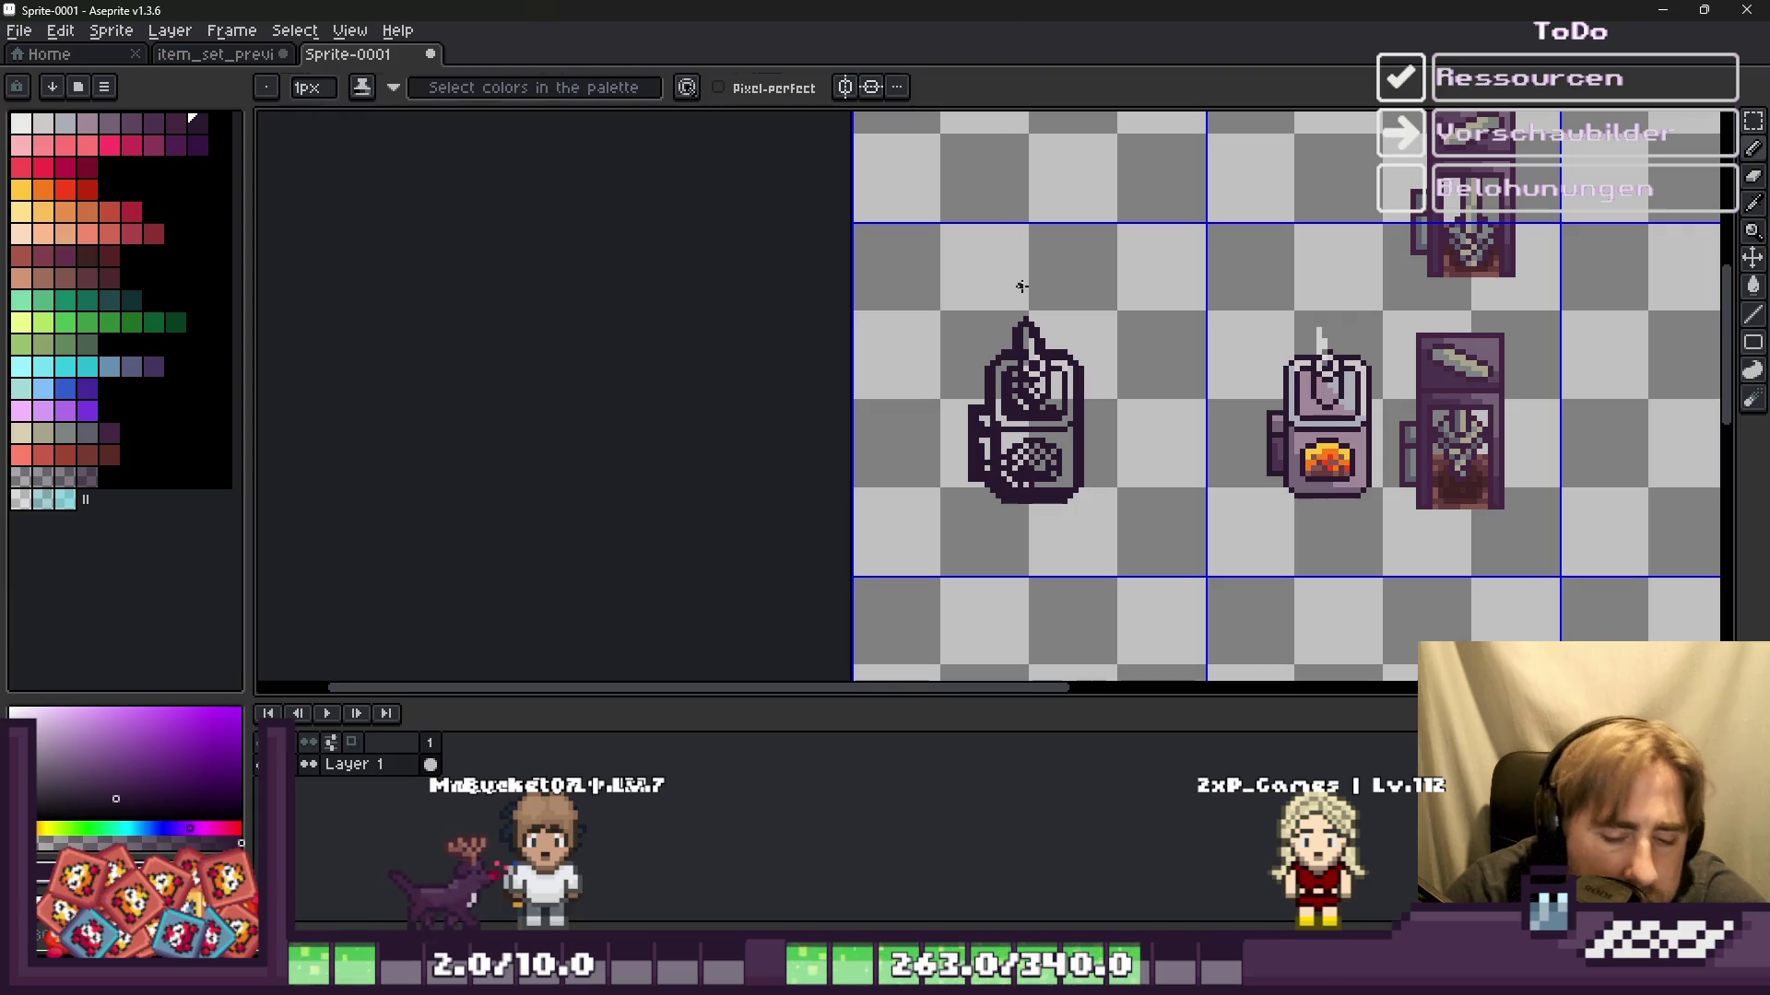
Step: Undo the latest outline pixels, then select the dark-outlined oven and drop a copy beside it
{"action": "key", "text": "m"}
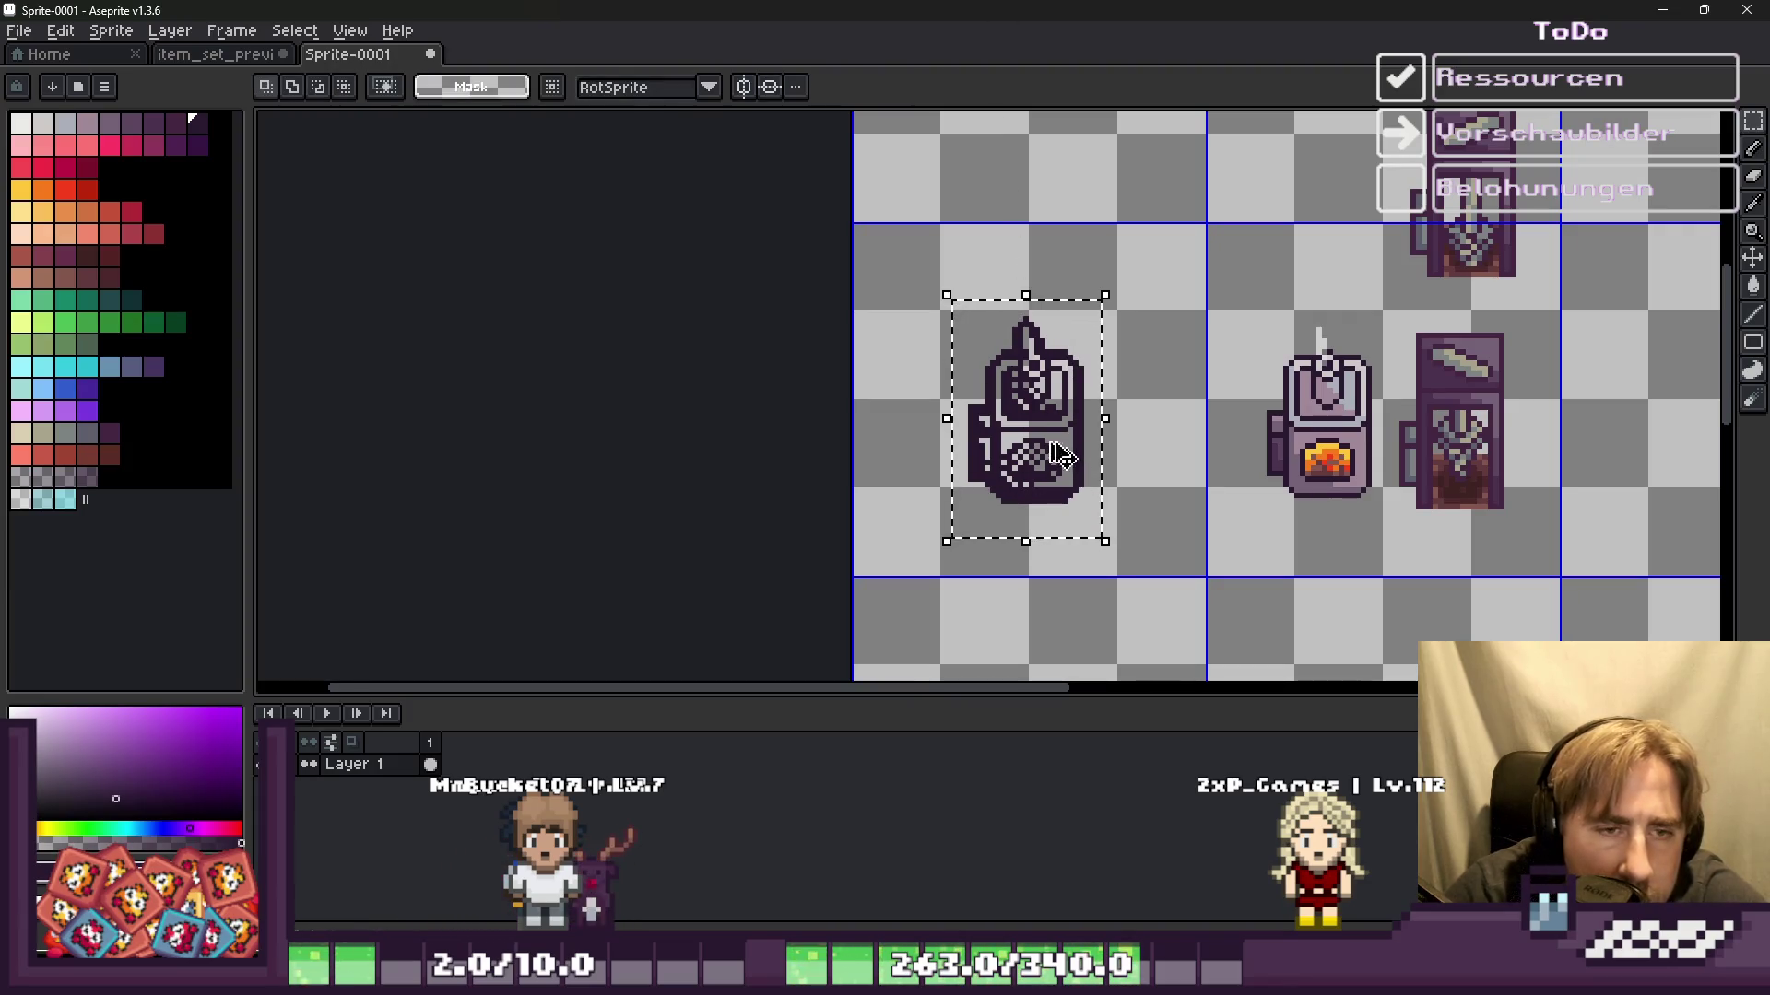
{"action": "key", "text": "ctrl+z"}
{"action": "key", "text": "ctrl+z"}
{"action": "key", "text": "ctrl+z"}
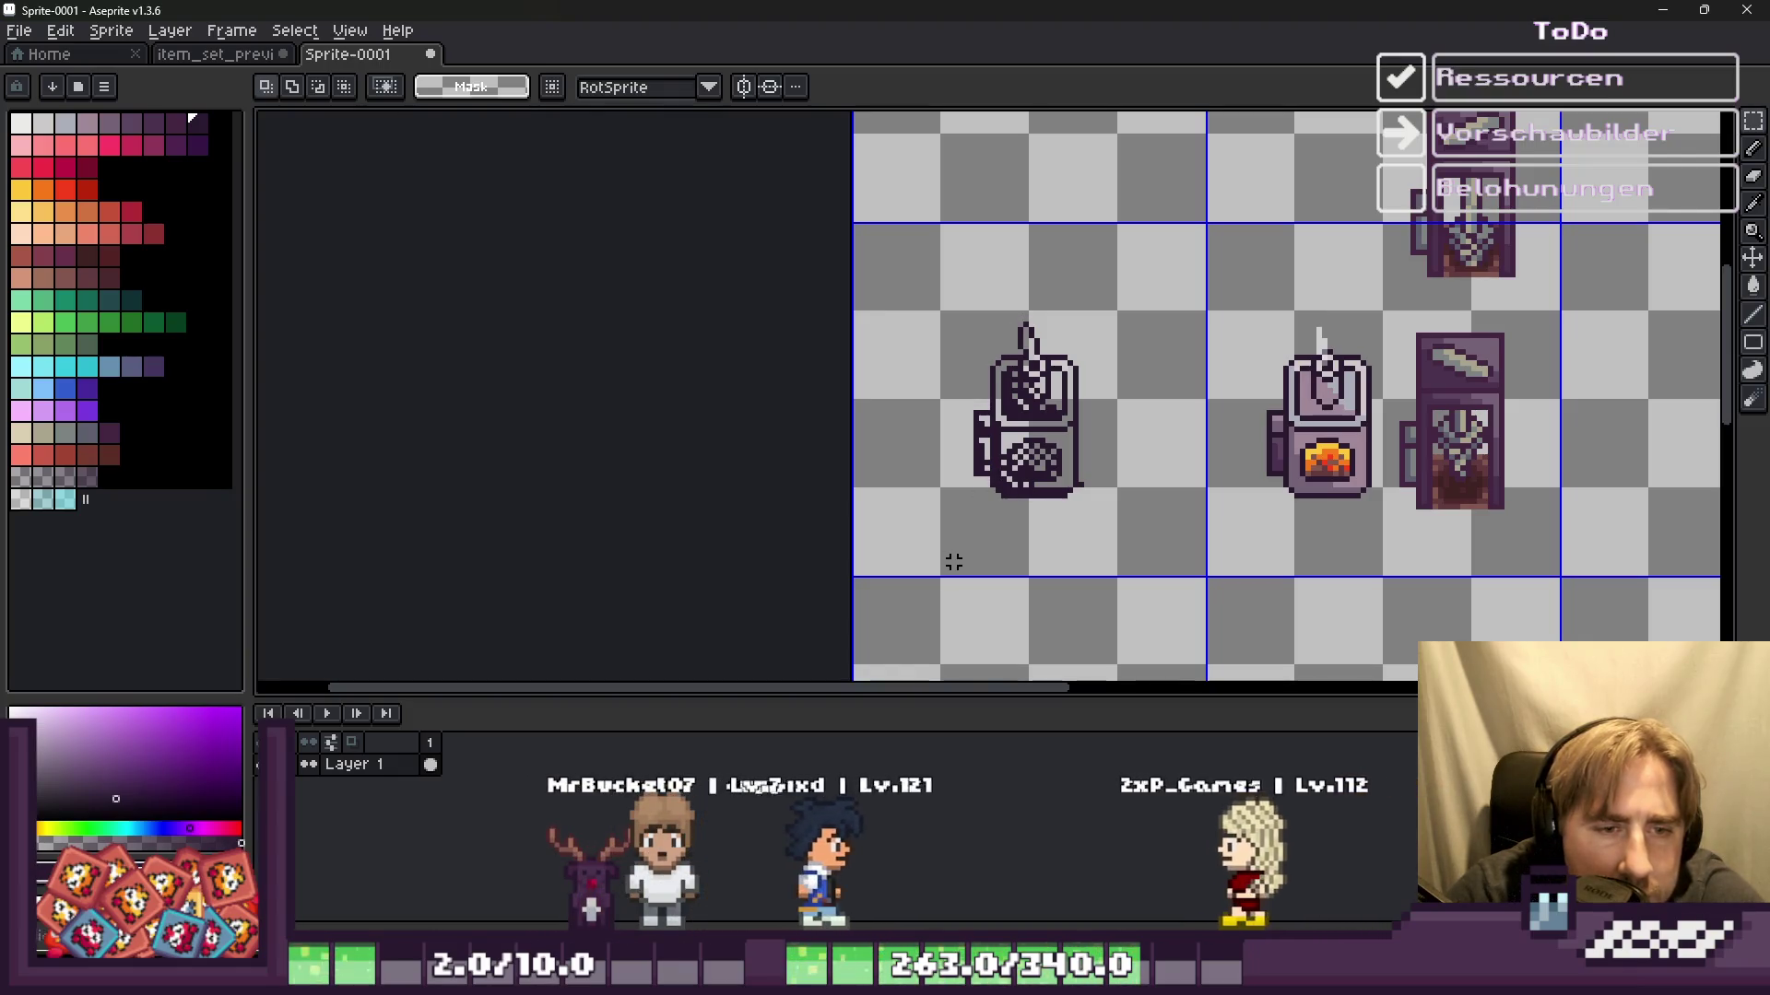
{"action": "mouse_move", "coordinate": [952, 274]}
{"action": "left_mouse_down"}
{"action": "mouse_move", "coordinate": [1122, 519]}
{"action": "mouse_move", "coordinate": [1225, 516]}
{"action": "left_mouse_up"}
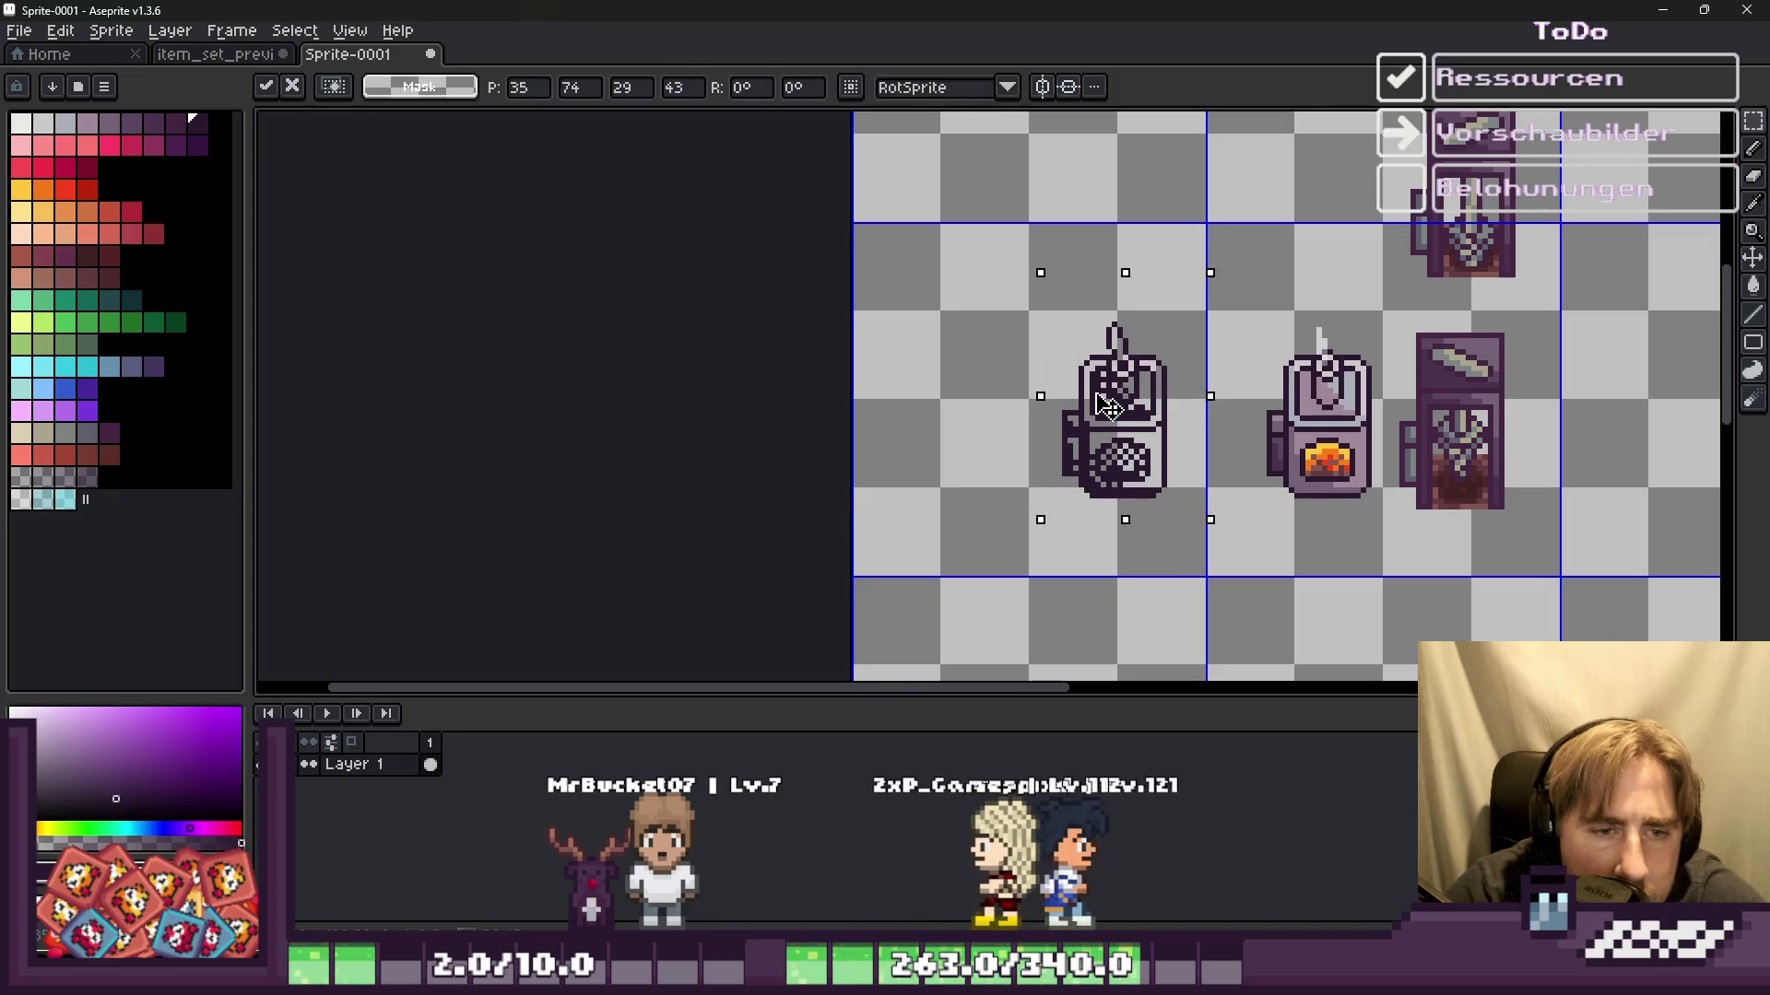
{"action": "scroll", "coordinate": [1217, 497], "scroll_direction": "up", "scroll_amount": 2}
{"action": "left_click_drag", "start_coordinate": [1054, 456], "coordinate": [950, 455]}
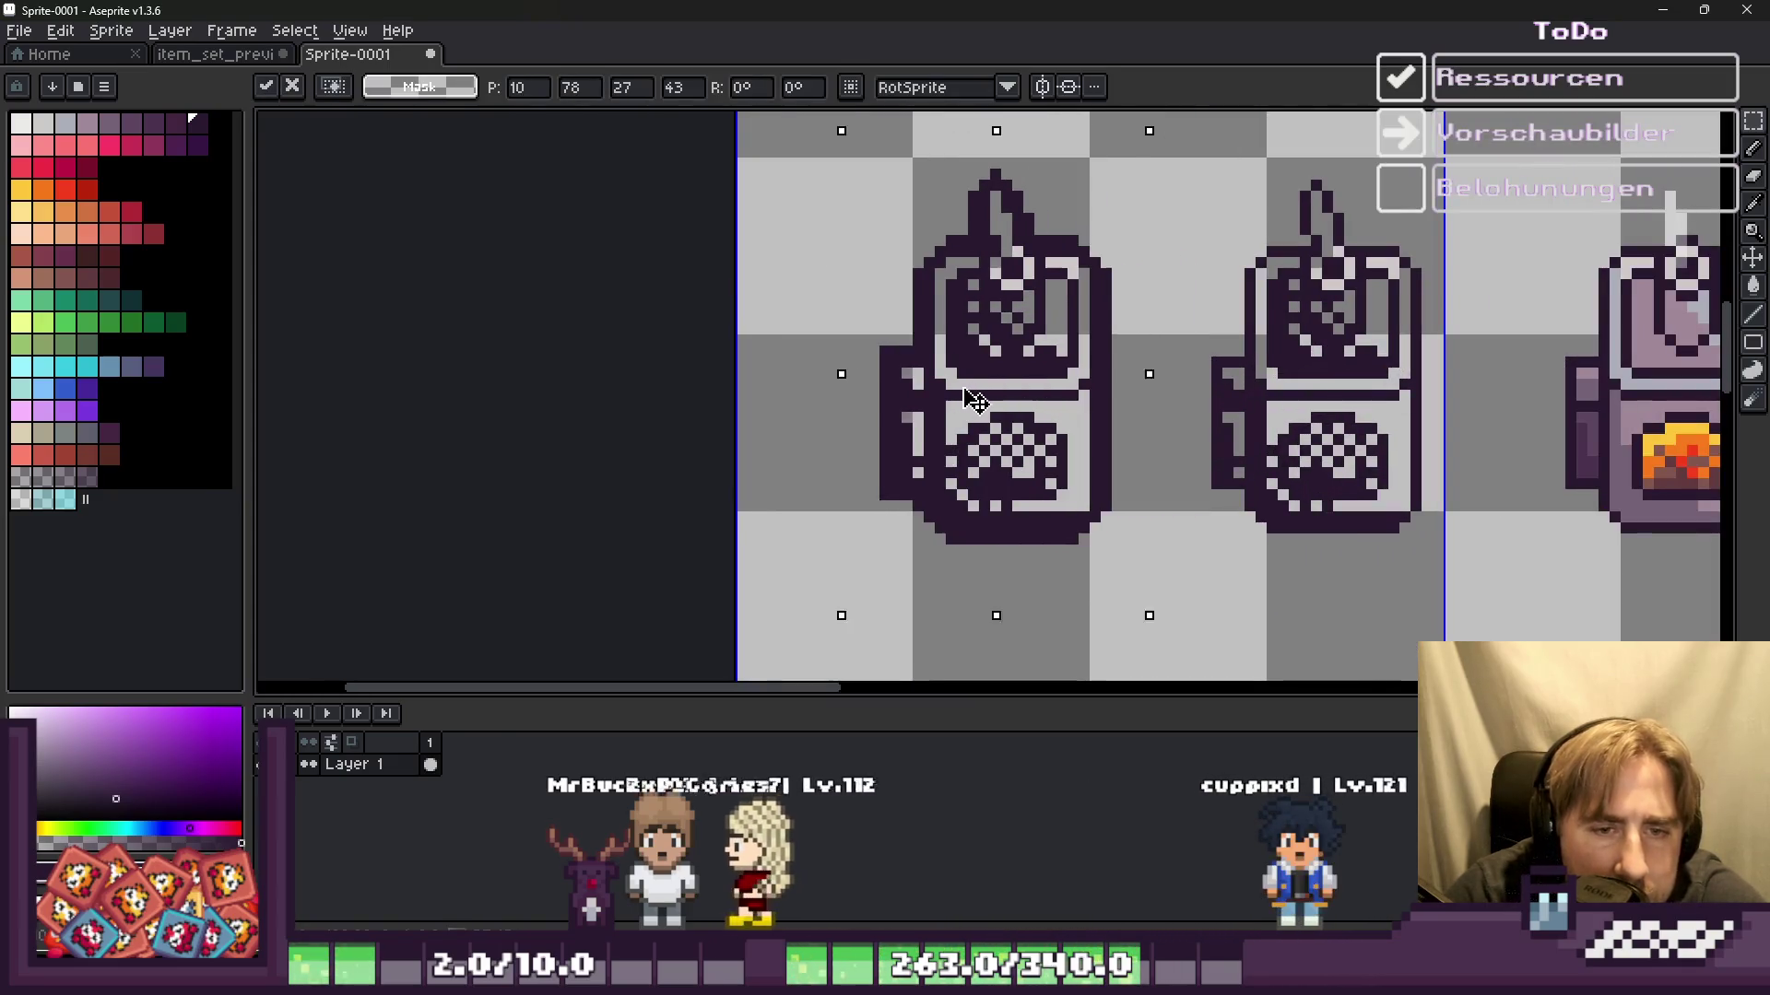
{"action": "key", "text": "b"}
{"action": "scroll", "coordinate": [1097, 553], "scroll_direction": "up", "scroll_amount": 3}
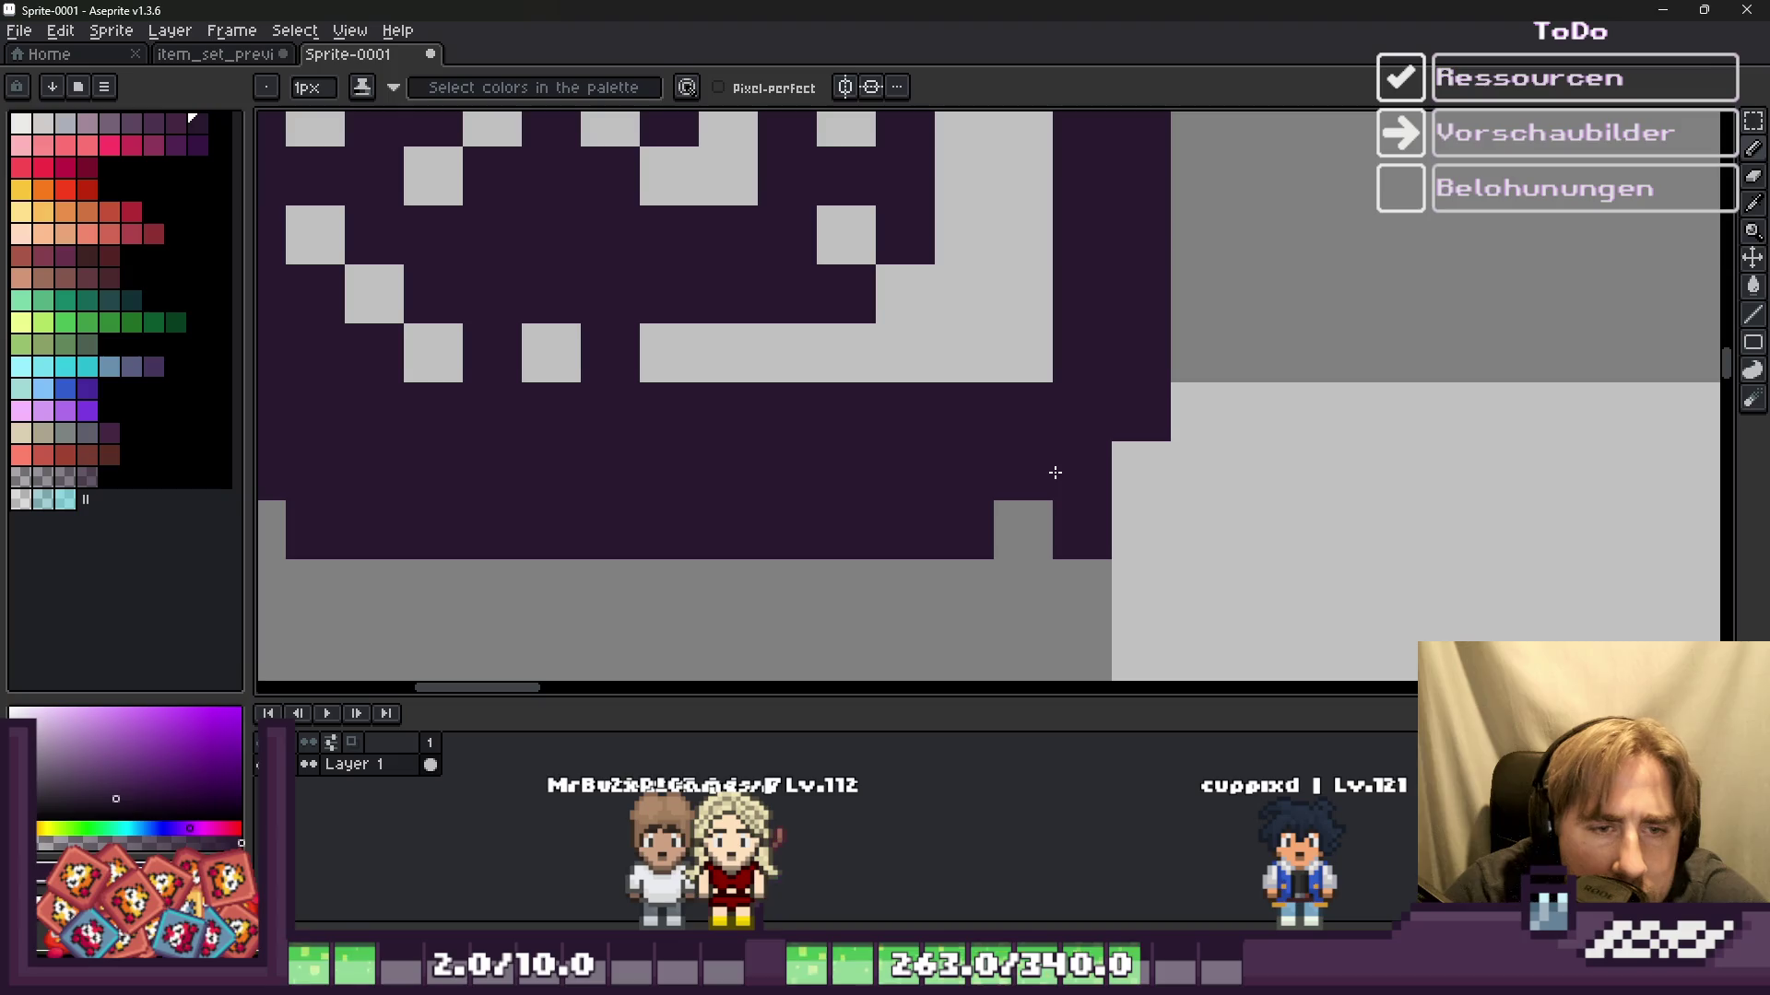
Step: Repaint two pixels on the oven's left outline and two on its right outline
{"action": "scroll", "coordinate": [1130, 552], "scroll_direction": "down", "scroll_amount": 5}
{"action": "scroll", "coordinate": [1263, 525], "scroll_direction": "up", "scroll_amount": 3}
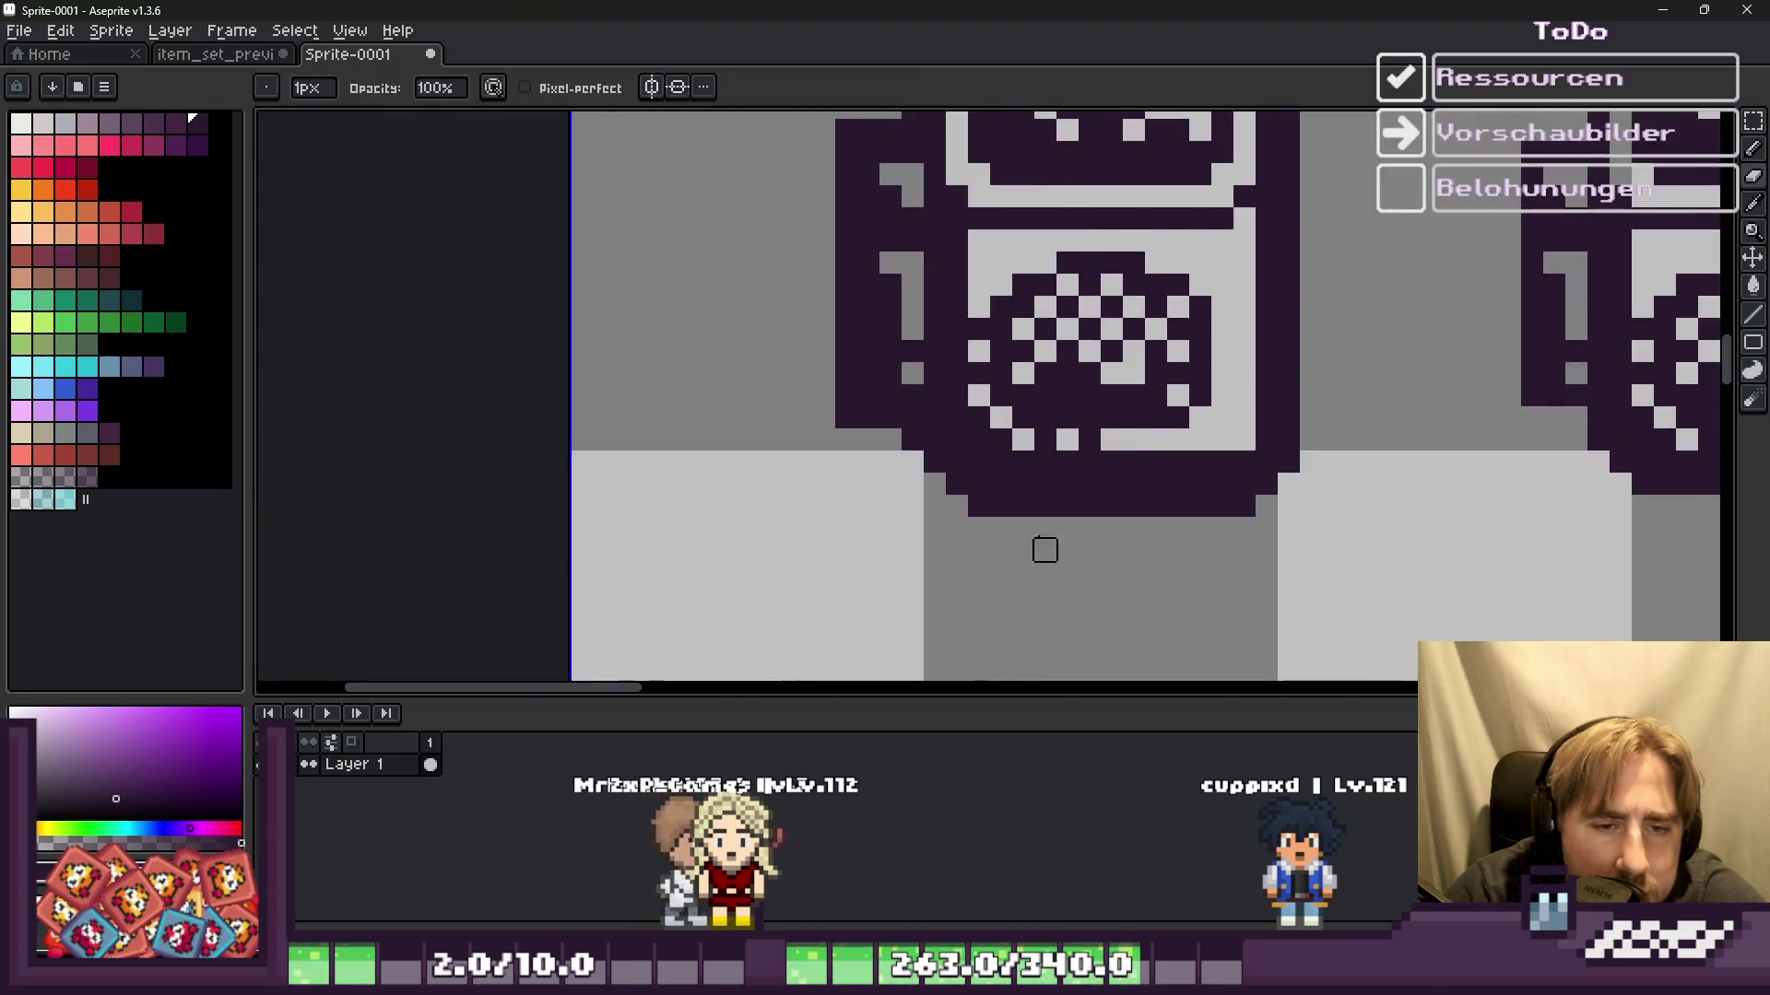
{"action": "scroll", "coordinate": [1066, 549], "scroll_direction": "up", "scroll_amount": 1}
{"action": "left_click", "coordinate": [903, 486]}
{"action": "left_click", "coordinate": [830, 407]}
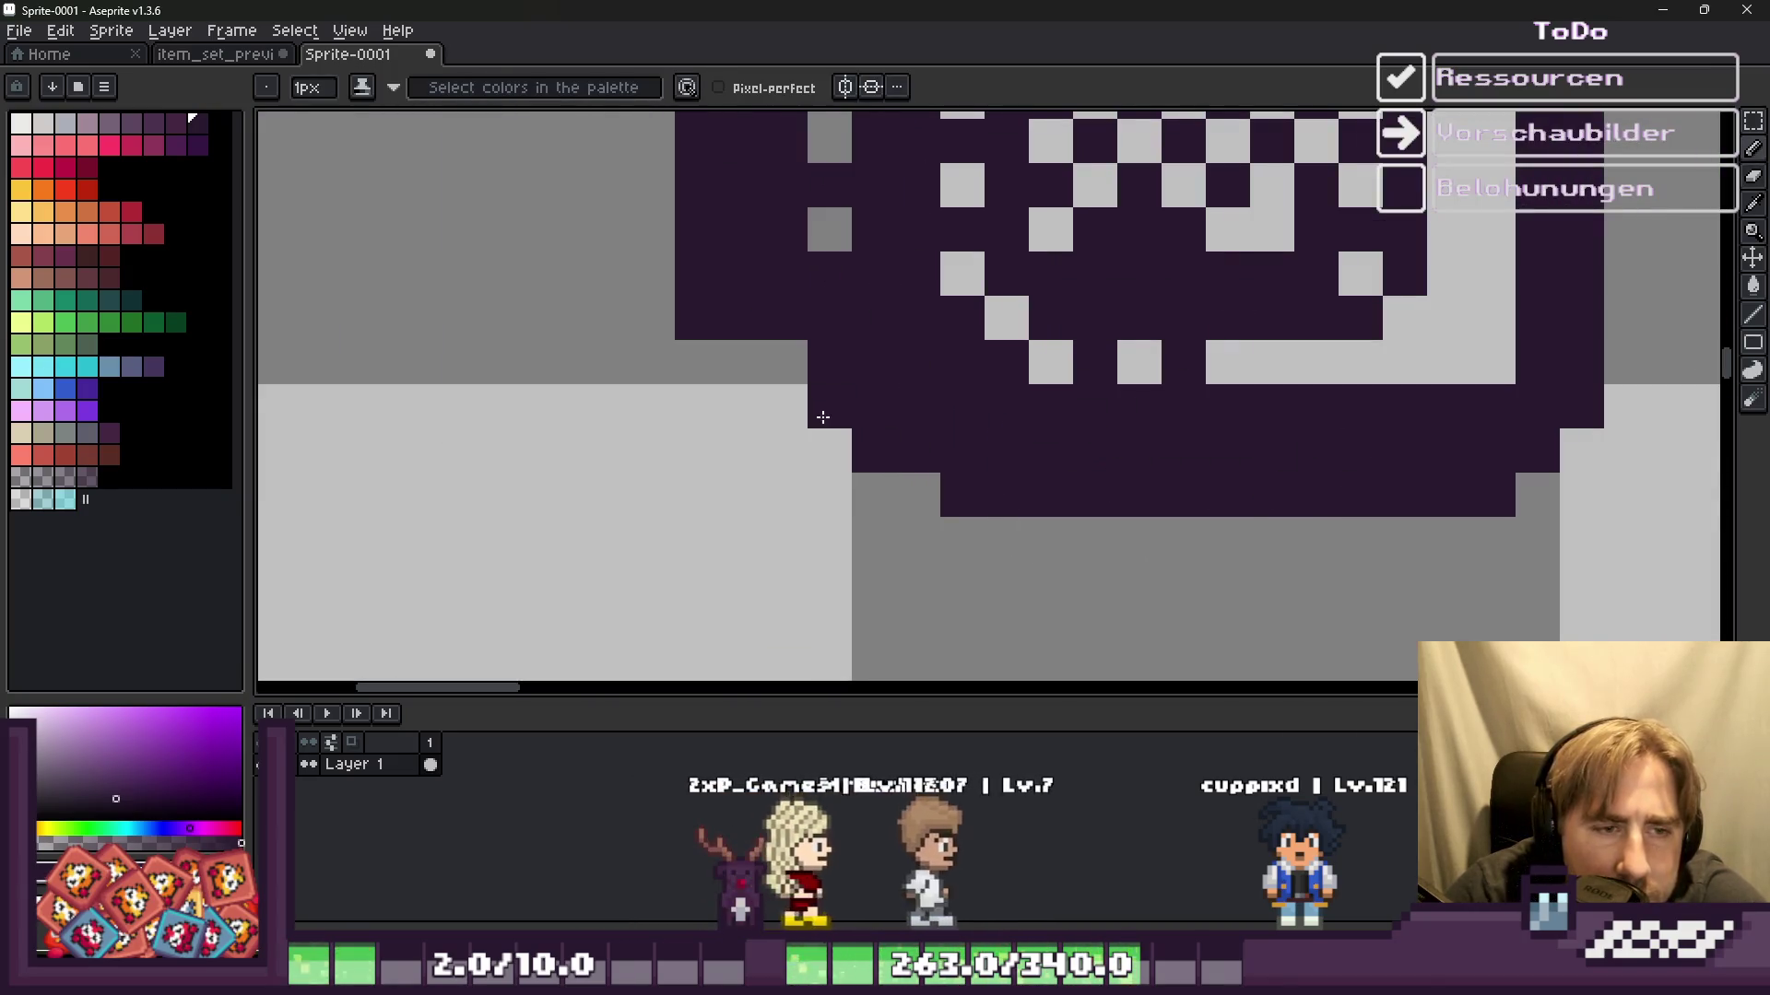
{"action": "scroll", "coordinate": [904, 486], "scroll_direction": "down", "scroll_amount": 3}
{"action": "scroll", "coordinate": [849, 217], "scroll_direction": "up", "scroll_amount": 1}
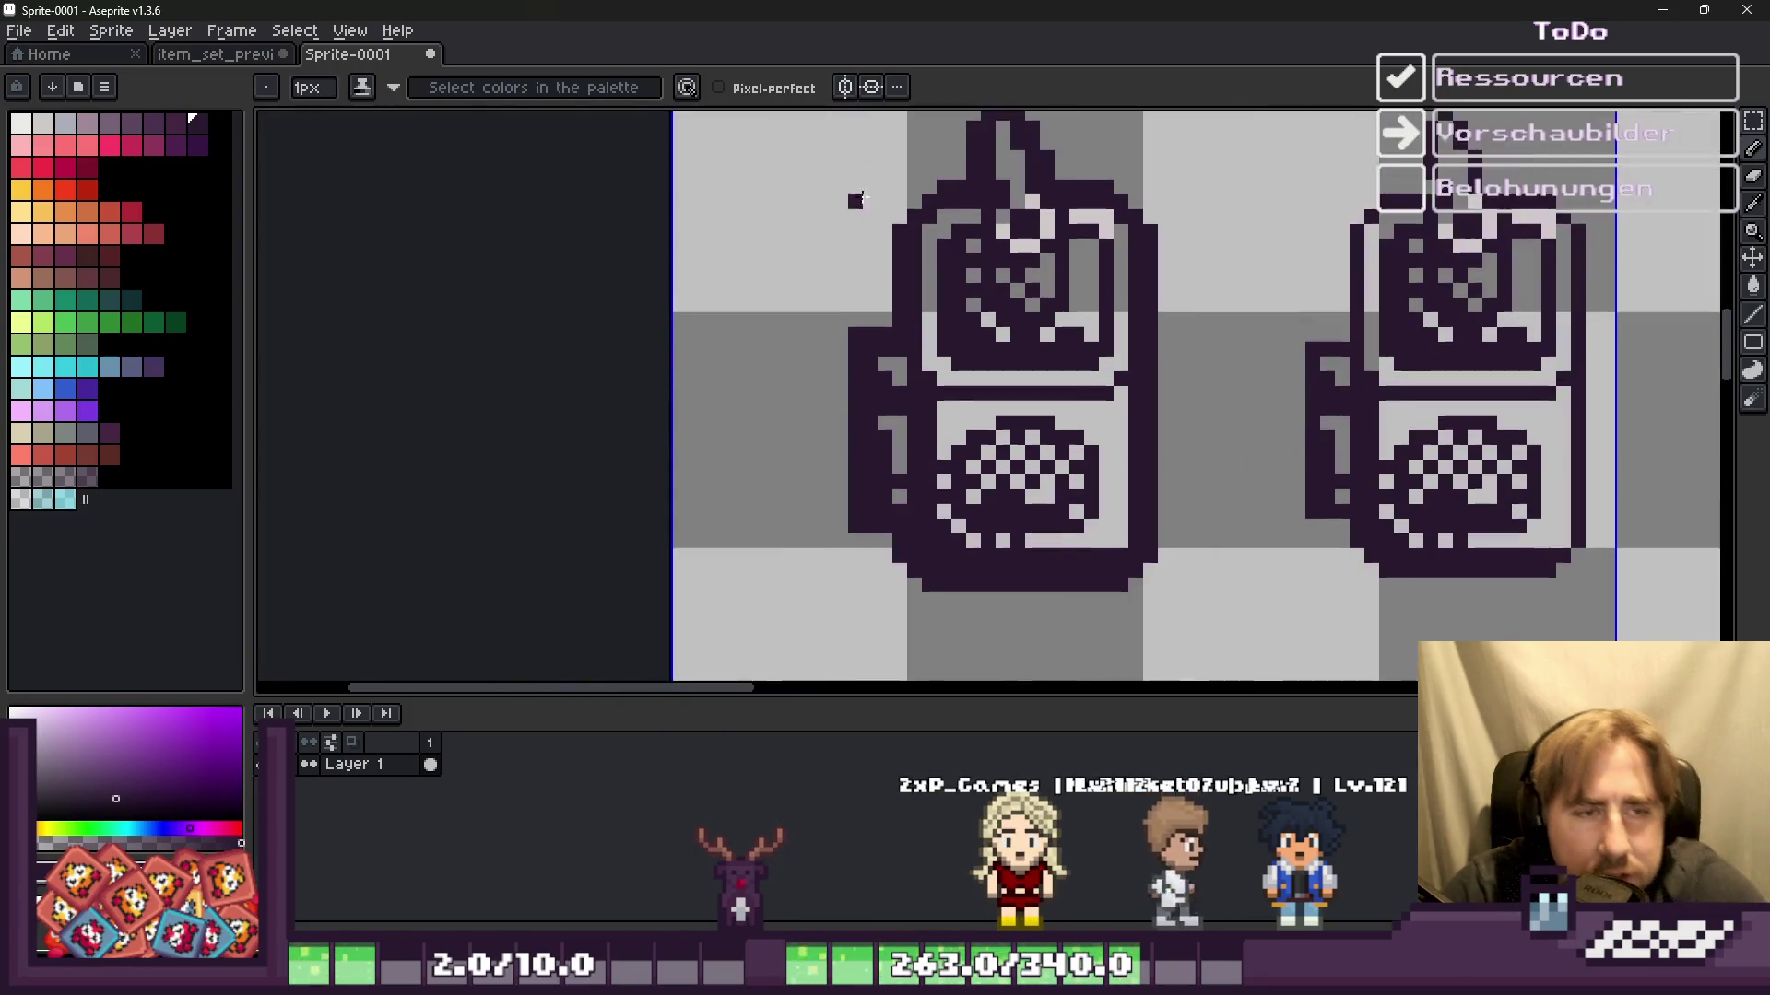
{"action": "scroll", "coordinate": [952, 225], "scroll_direction": "up", "scroll_amount": 1}
{"action": "scroll", "coordinate": [988, 224], "scroll_direction": "up", "scroll_amount": 1}
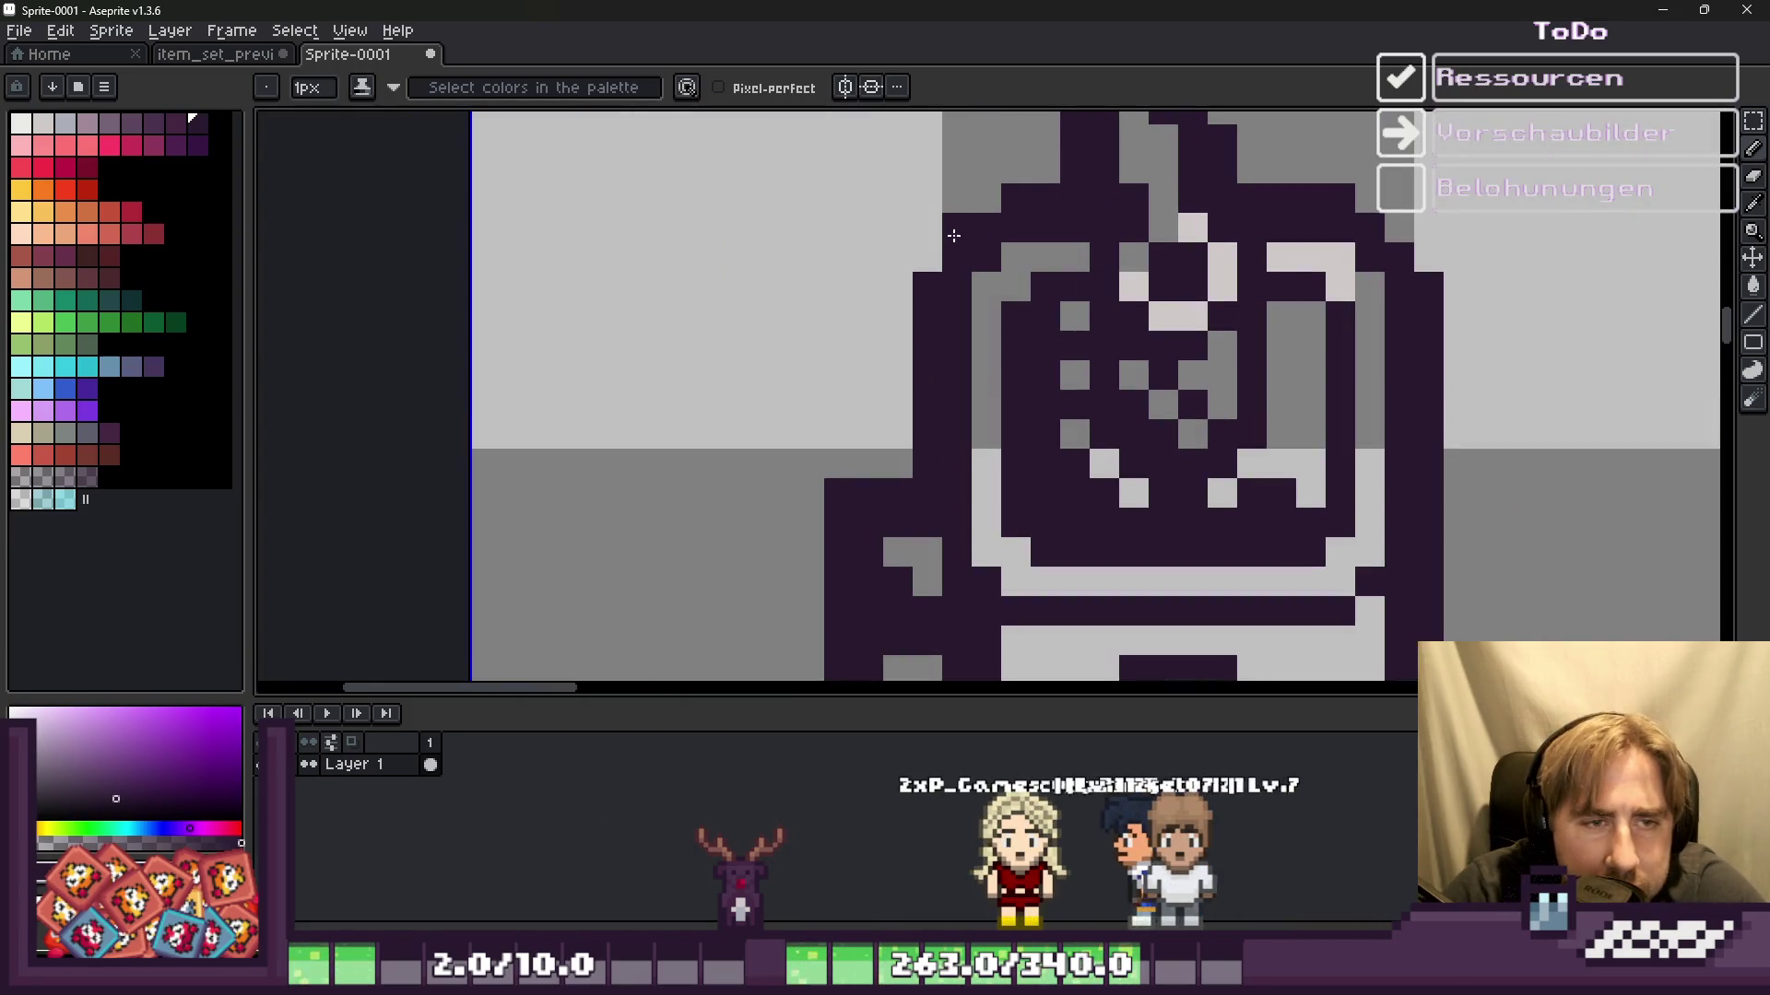
{"action": "scroll", "coordinate": [902, 240], "scroll_direction": "down", "scroll_amount": 1}
{"action": "scroll", "coordinate": [1075, 237], "scroll_direction": "up", "scroll_amount": 2}
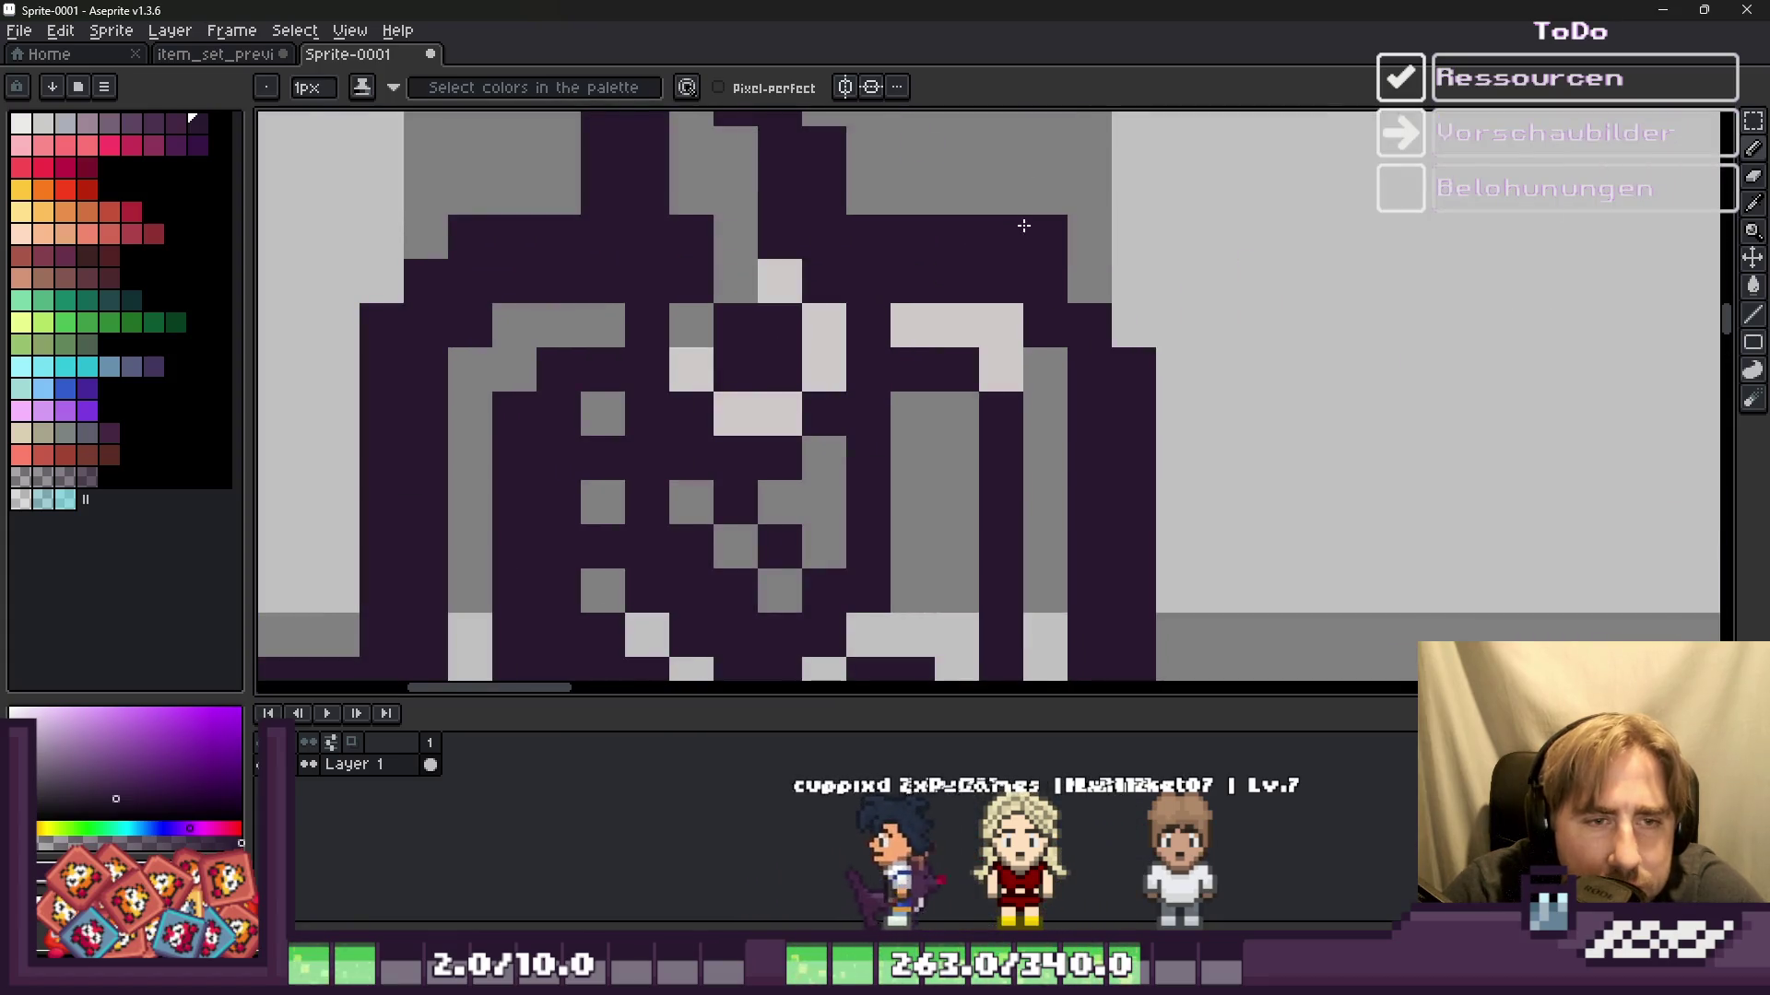
{"action": "left_click", "coordinate": [1130, 295]}
{"action": "left_click", "coordinate": [1132, 307]}
Step: Recolour the dark pixels along the oven's bottom edge, keeping the last one dark
{"action": "scroll", "coordinate": [1141, 285], "scroll_direction": "down", "scroll_amount": 2}
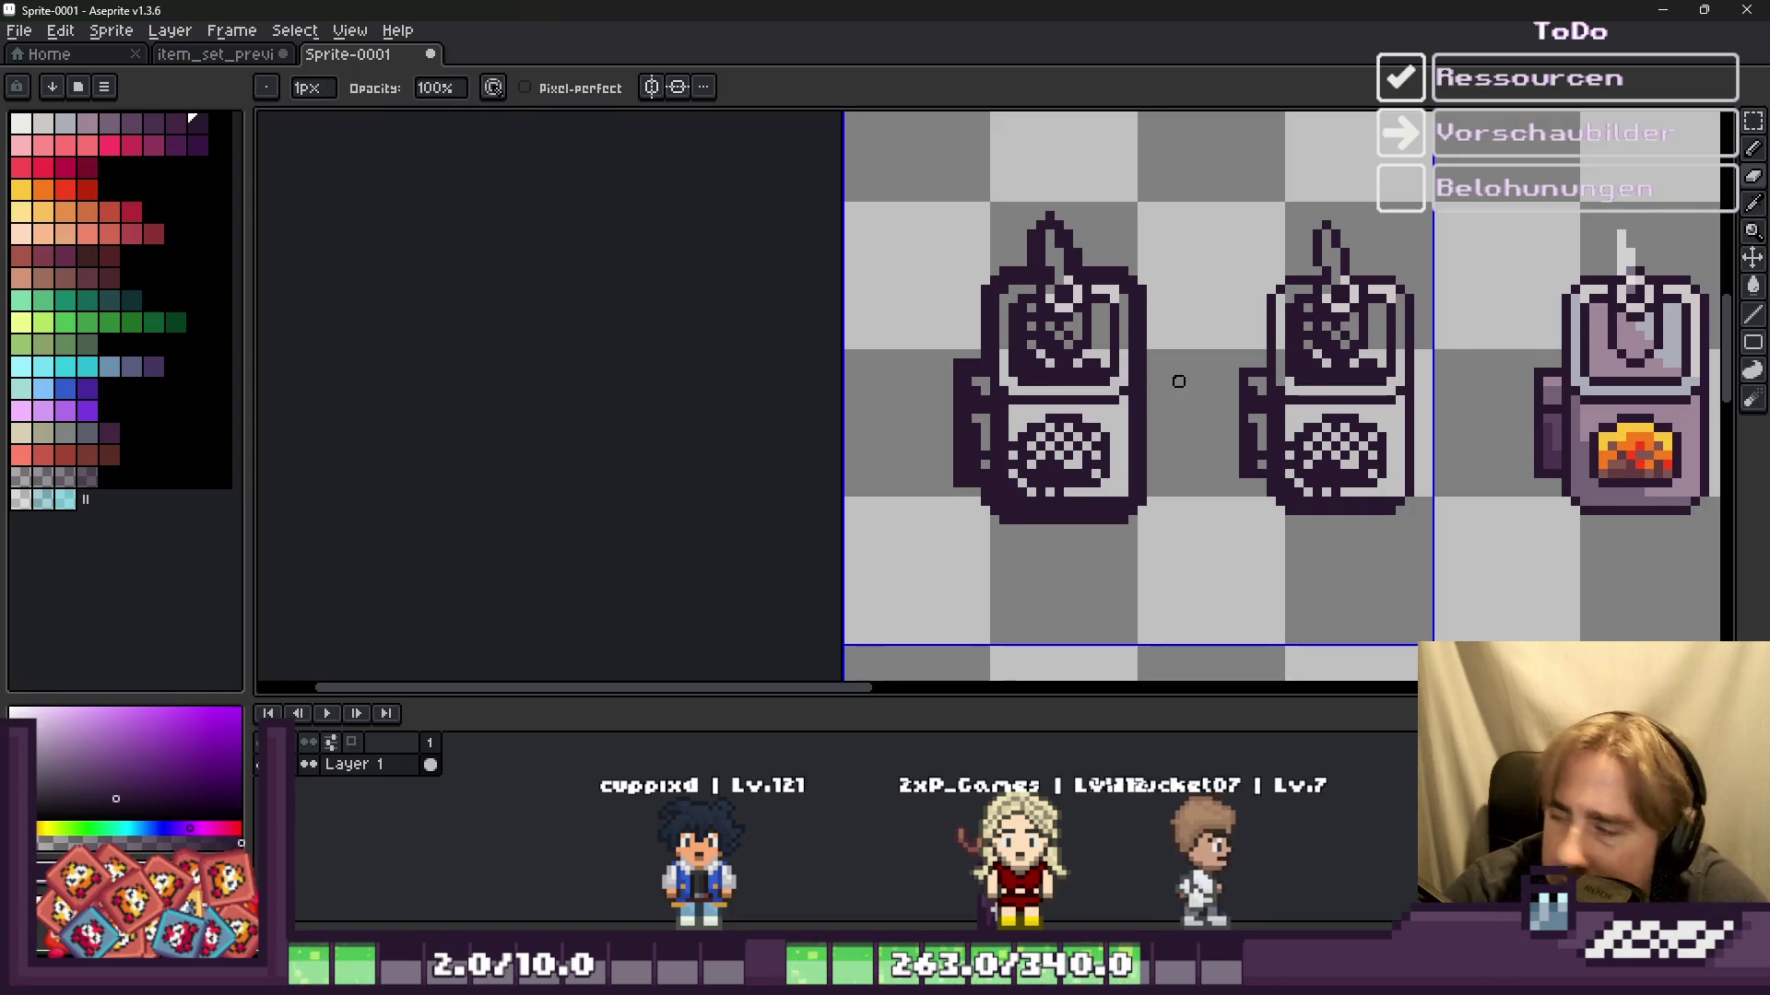
{"action": "scroll", "coordinate": [811, 396], "scroll_direction": "down", "scroll_amount": 2}
{"action": "scroll", "coordinate": [784, 387], "scroll_direction": "down", "scroll_amount": 2}
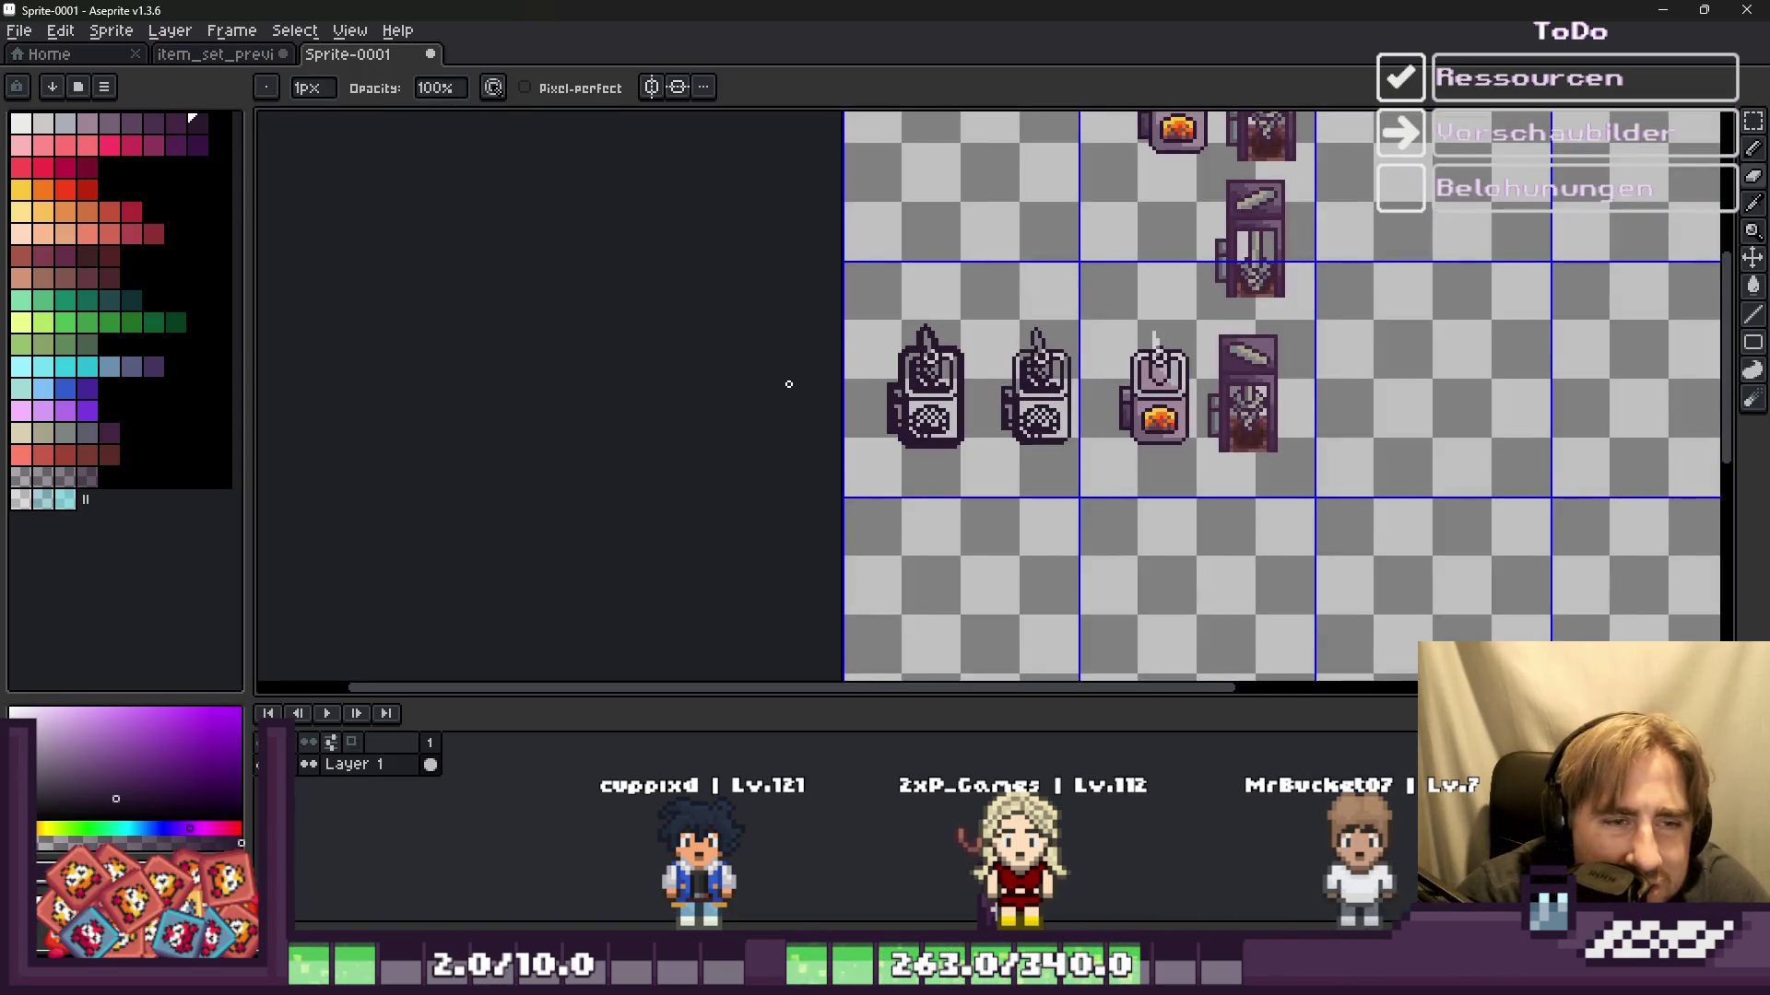
{"action": "scroll", "coordinate": [861, 478], "scroll_direction": "up", "scroll_amount": 1}
{"action": "scroll", "coordinate": [862, 482], "scroll_direction": "up", "scroll_amount": 1}
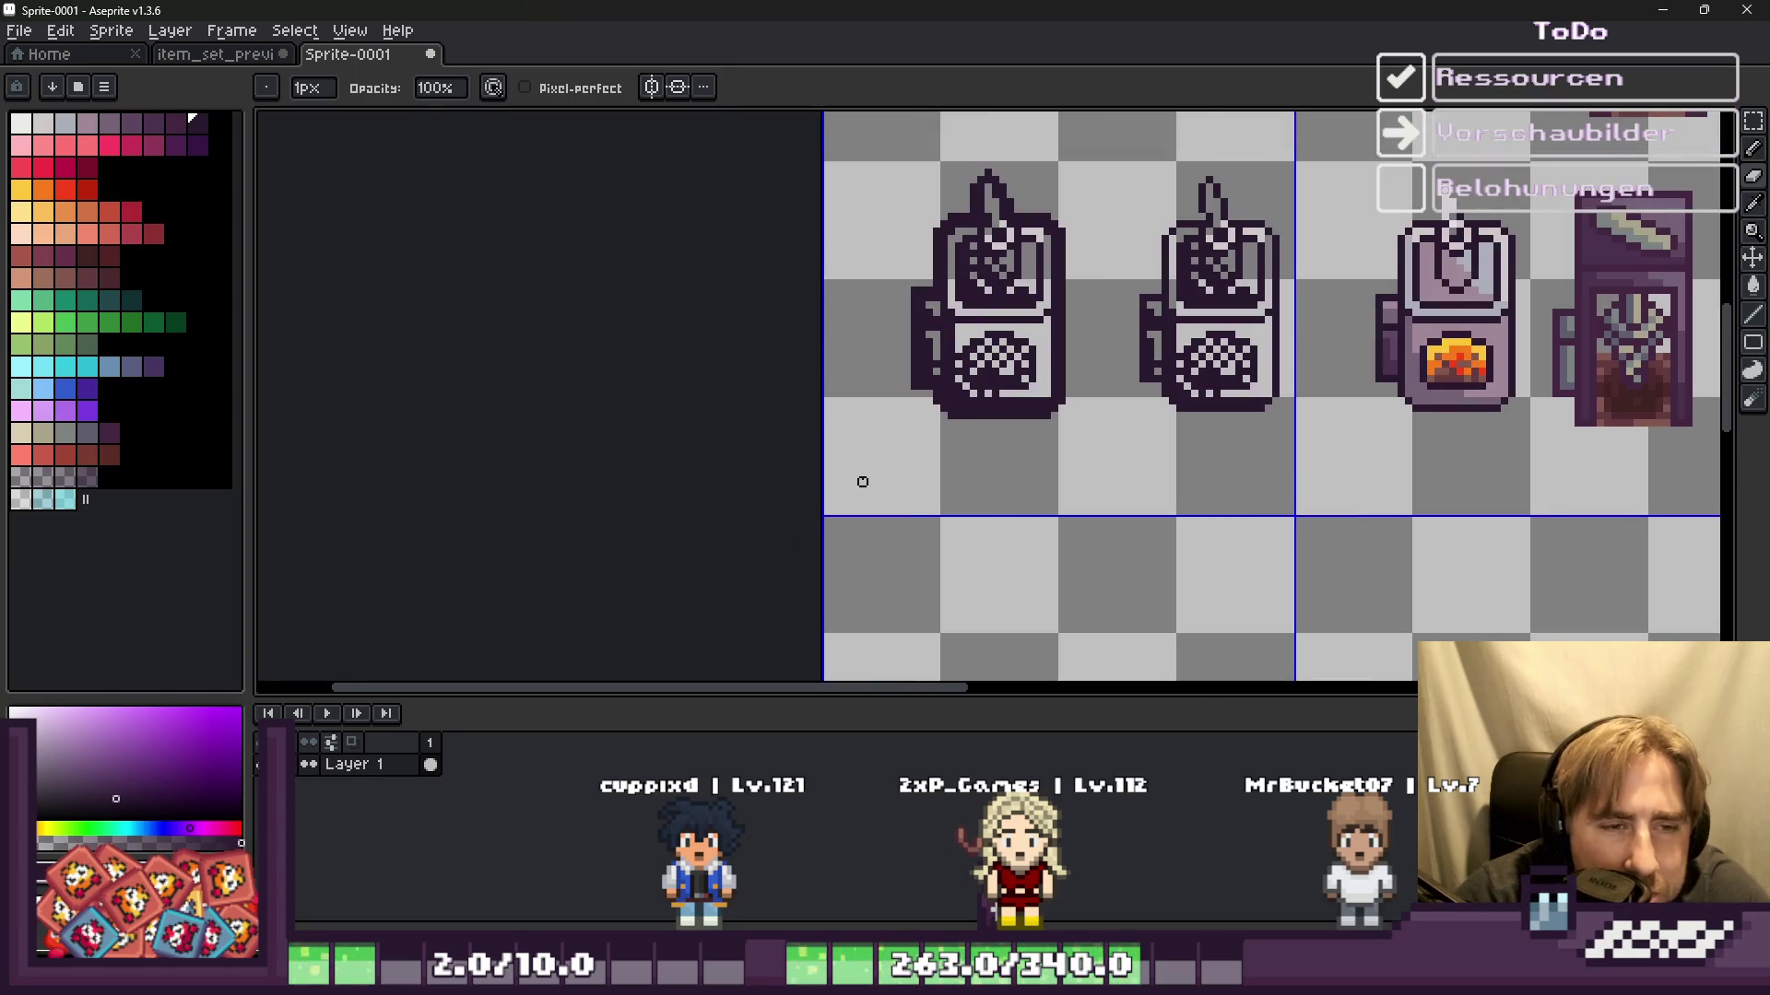
{"action": "scroll", "coordinate": [863, 482], "scroll_direction": "up", "scroll_amount": 1}
{"action": "scroll", "coordinate": [952, 411], "scroll_direction": "up", "scroll_amount": 1}
{"action": "scroll", "coordinate": [952, 411], "scroll_direction": "down", "scroll_amount": 1}
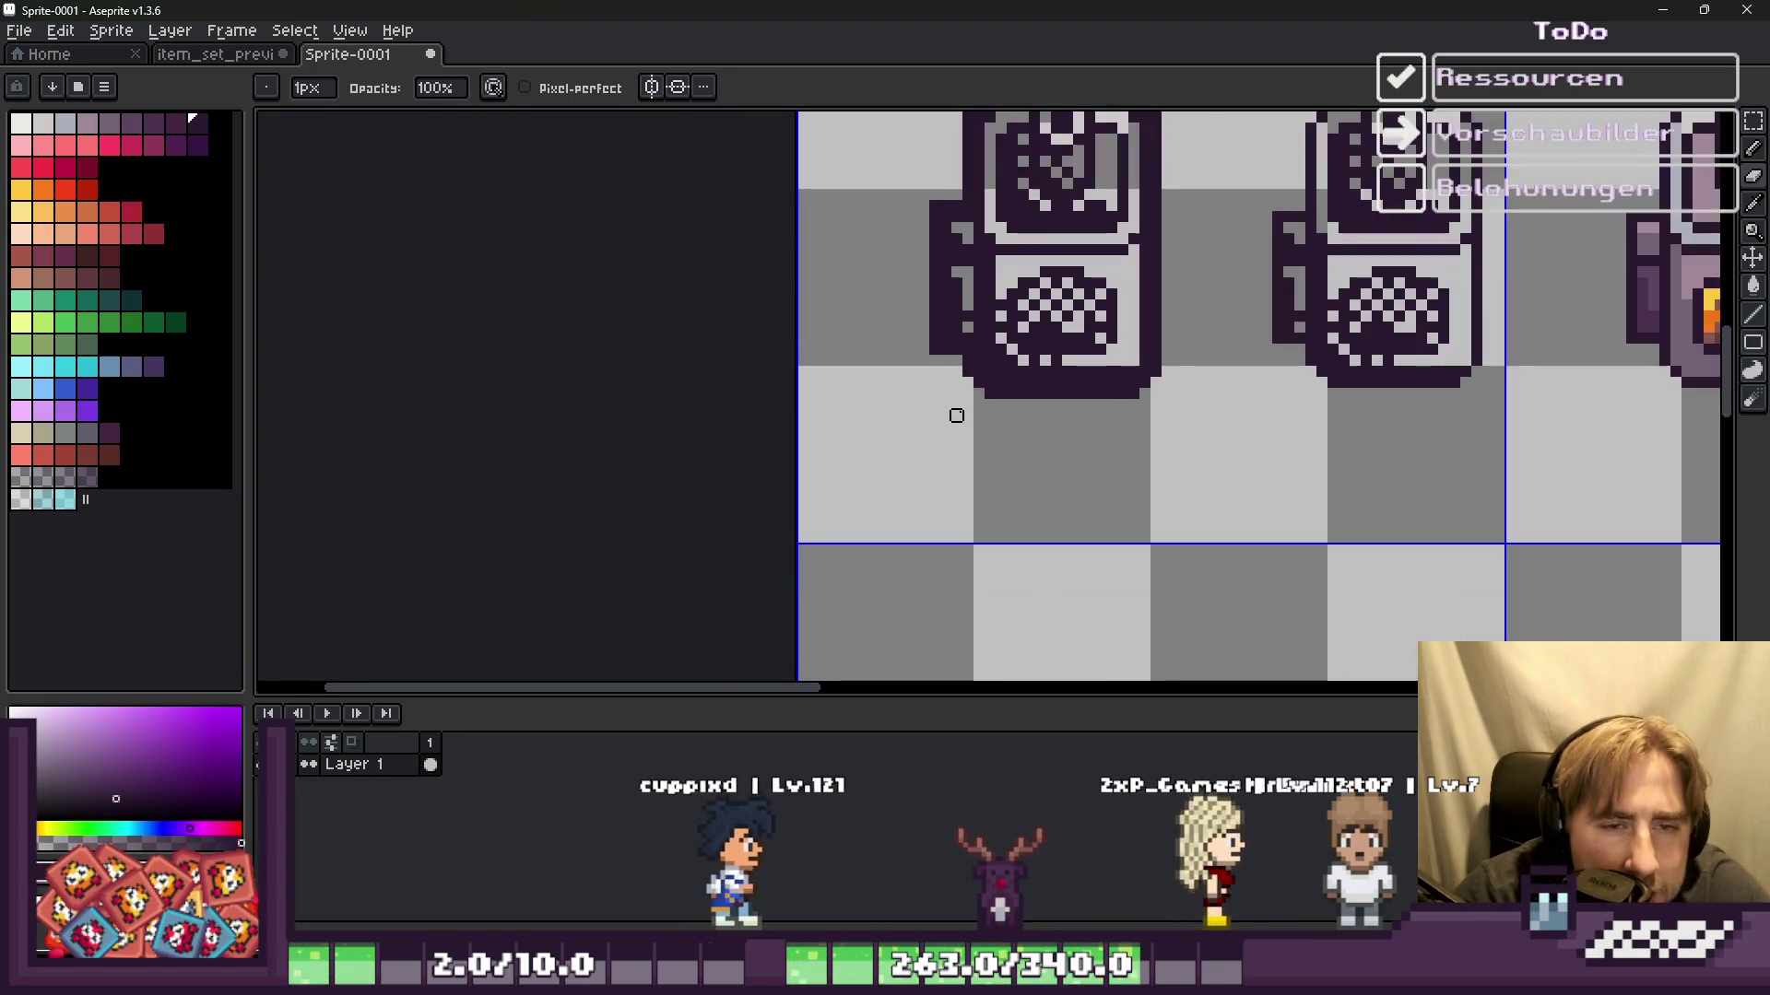
{"action": "scroll", "coordinate": [1063, 331], "scroll_direction": "up", "scroll_amount": 2}
{"action": "scroll", "coordinate": [1063, 331], "scroll_direction": "up", "scroll_amount": 1}
{"action": "left_click", "coordinate": [1353, 509]}
{"action": "left_click", "coordinate": [1235, 509]}
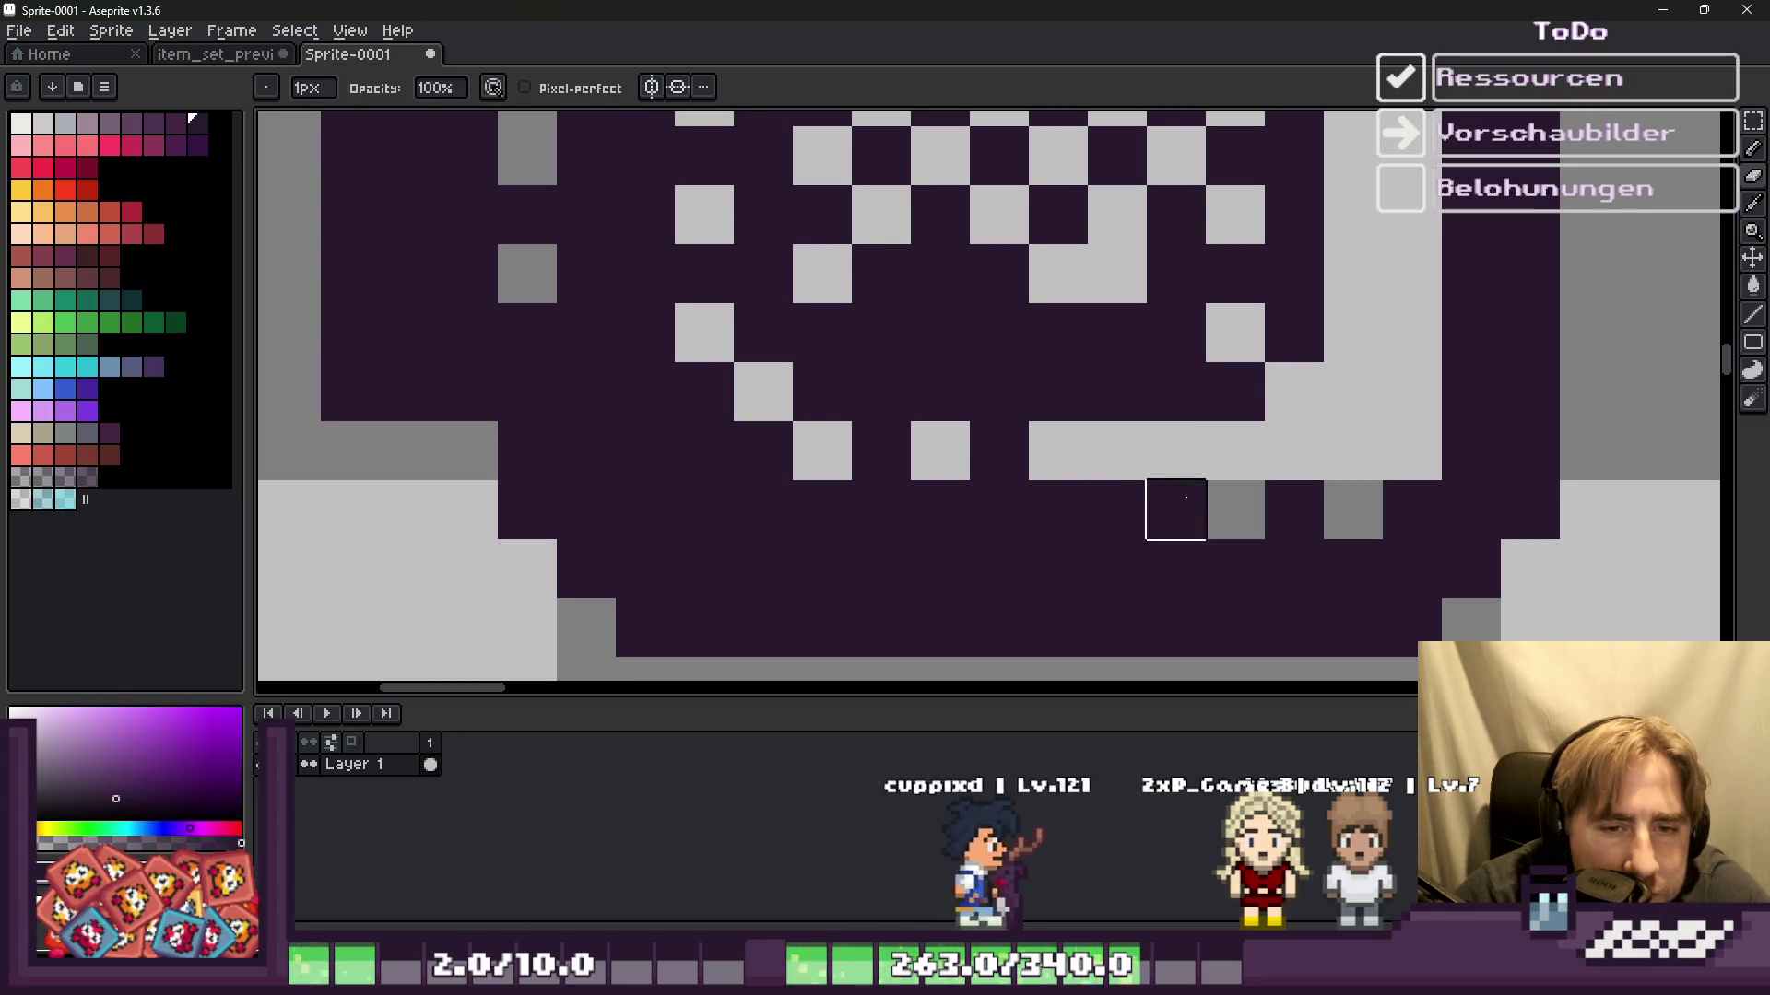
{"action": "left_click", "coordinate": [1092, 507]}
{"action": "left_click", "coordinate": [1000, 509]}
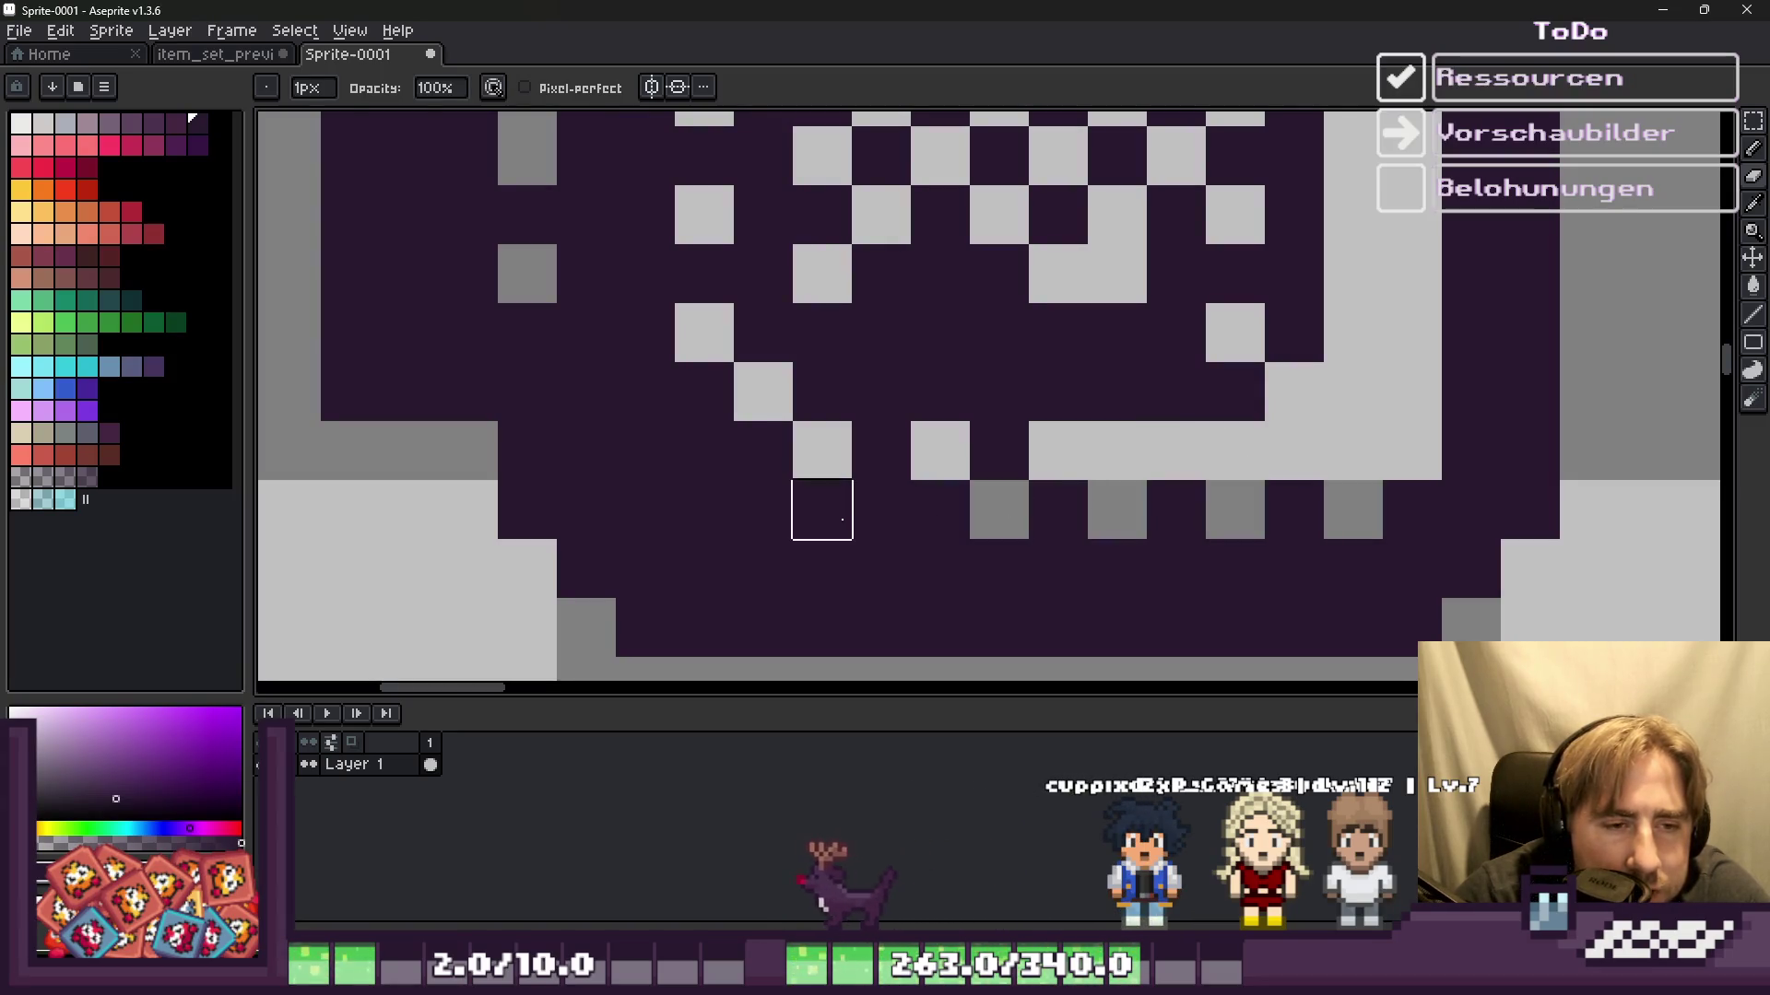
{"action": "key", "text": "ctrl+z"}
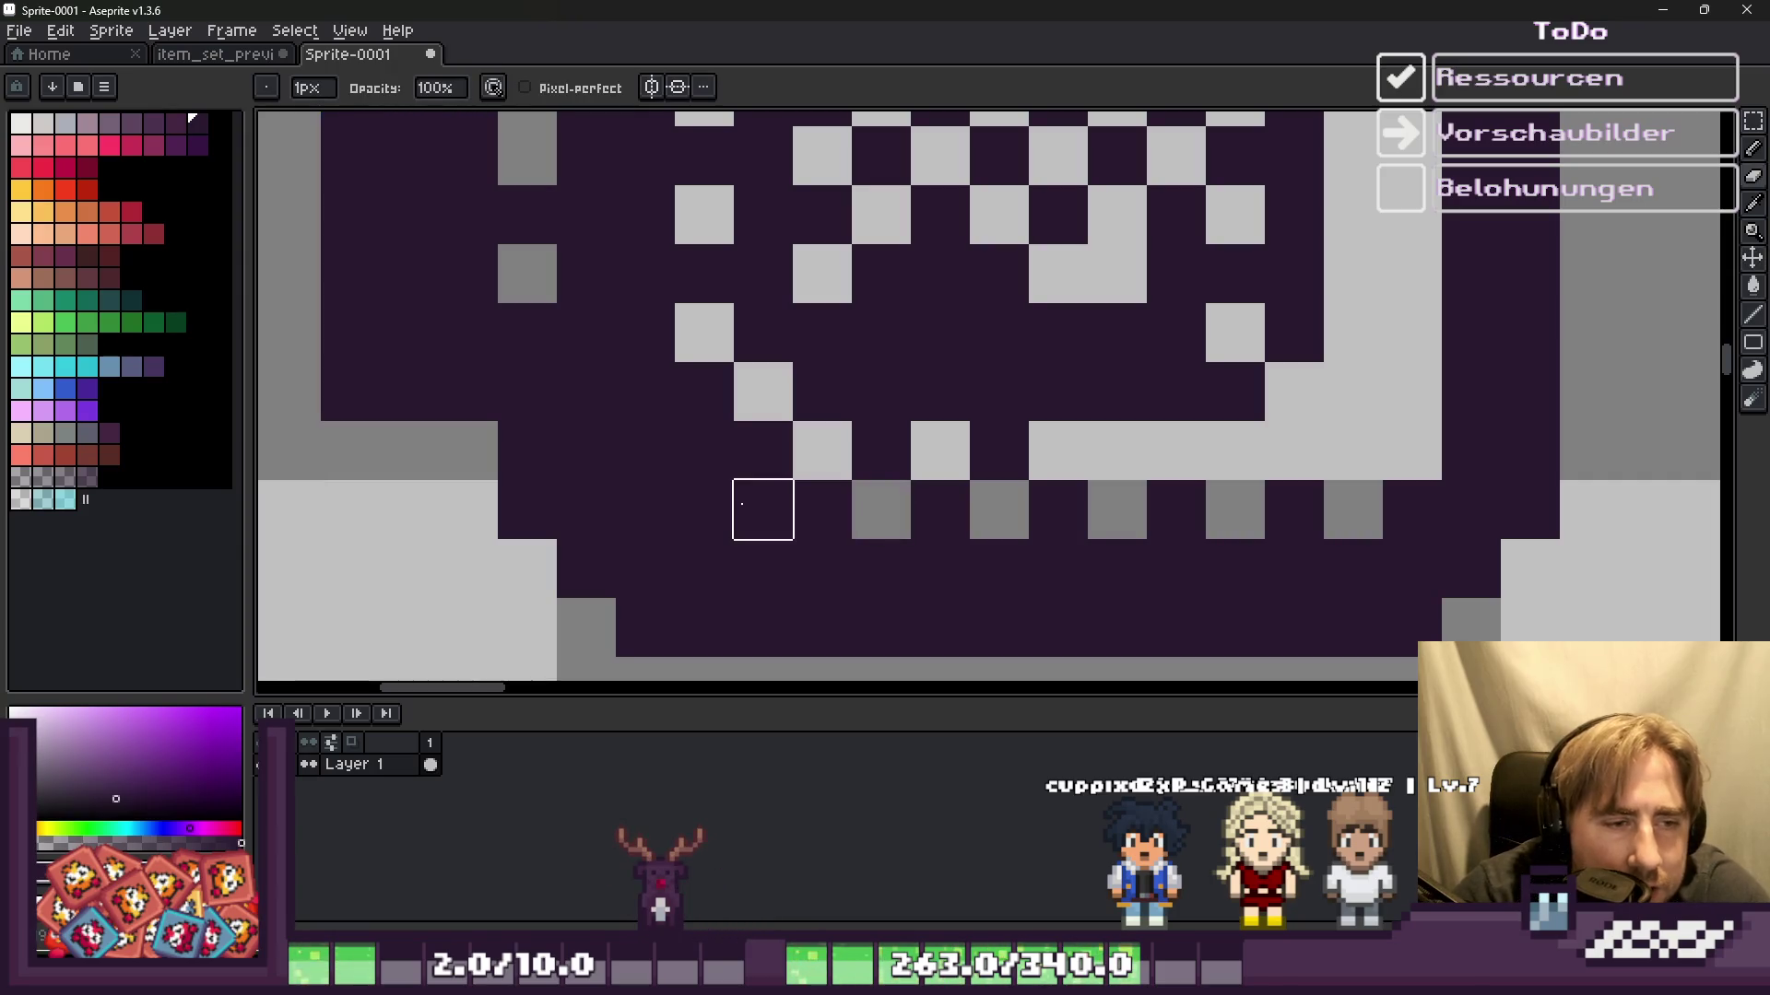
Step: Paint the dark pixel at the grille's lower edge light grey
{"action": "scroll", "coordinate": [704, 450], "scroll_direction": "down", "scroll_amount": 4}
{"action": "scroll", "coordinate": [763, 497], "scroll_direction": "up", "scroll_amount": 3}
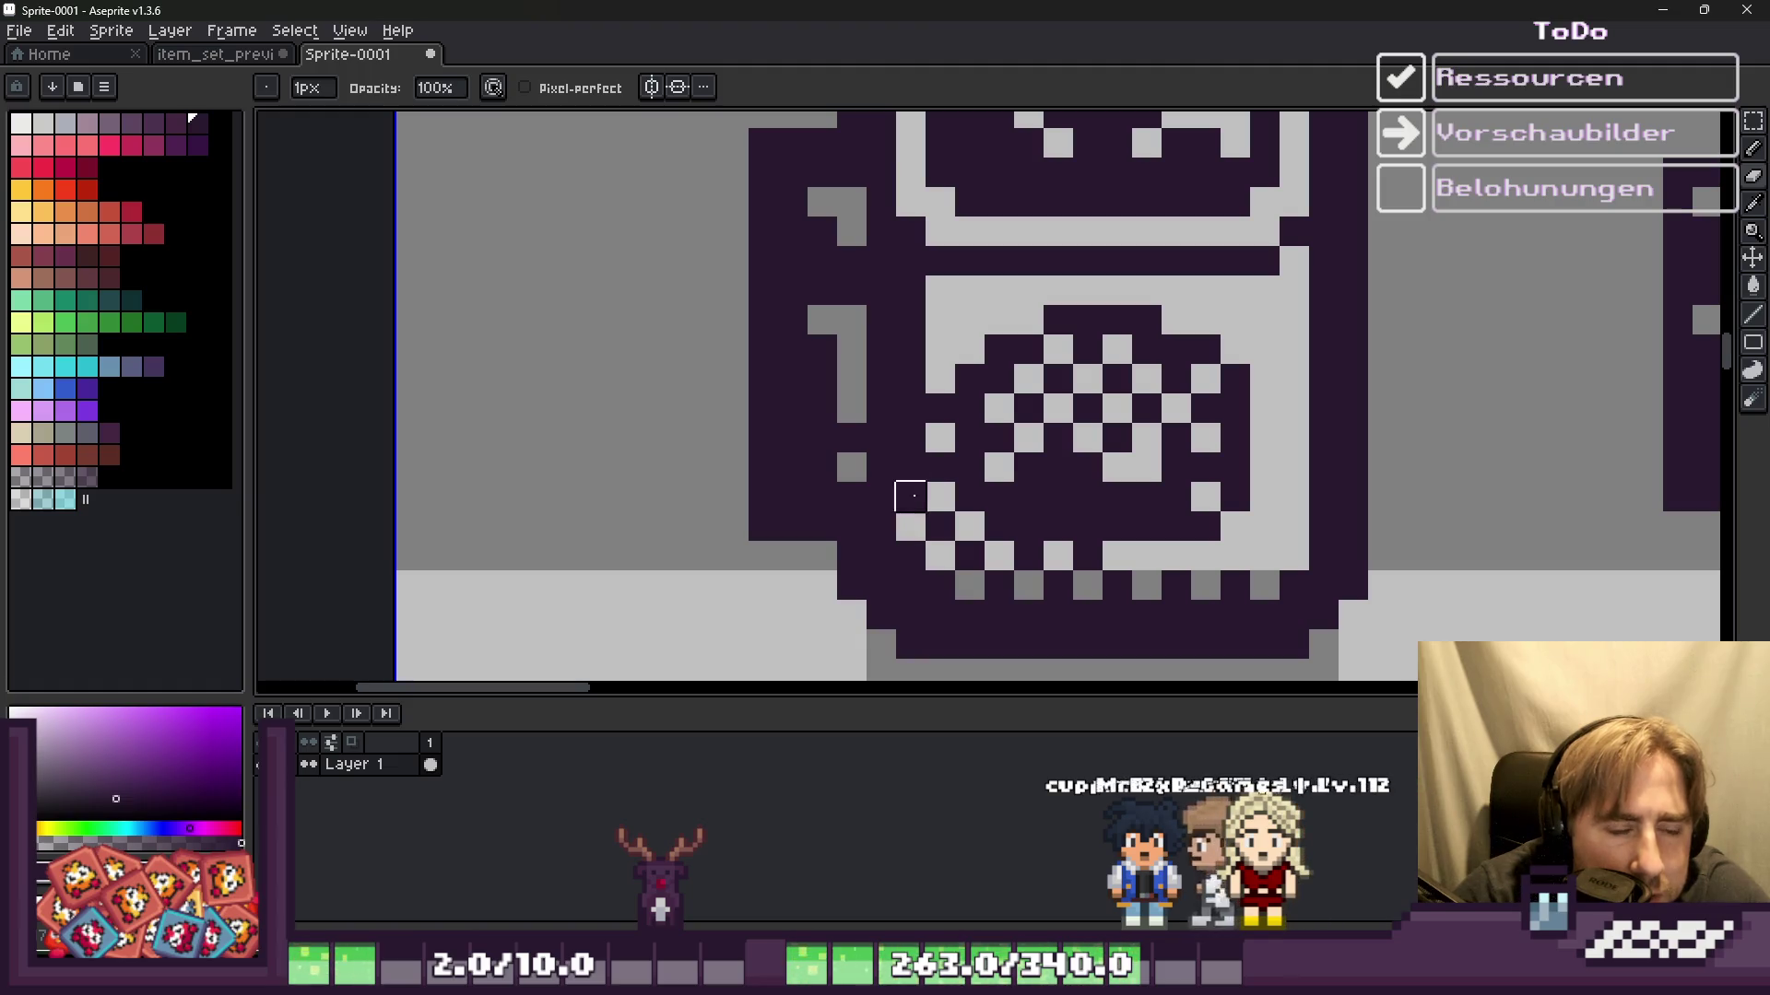
{"action": "left_click", "coordinate": [911, 408]}
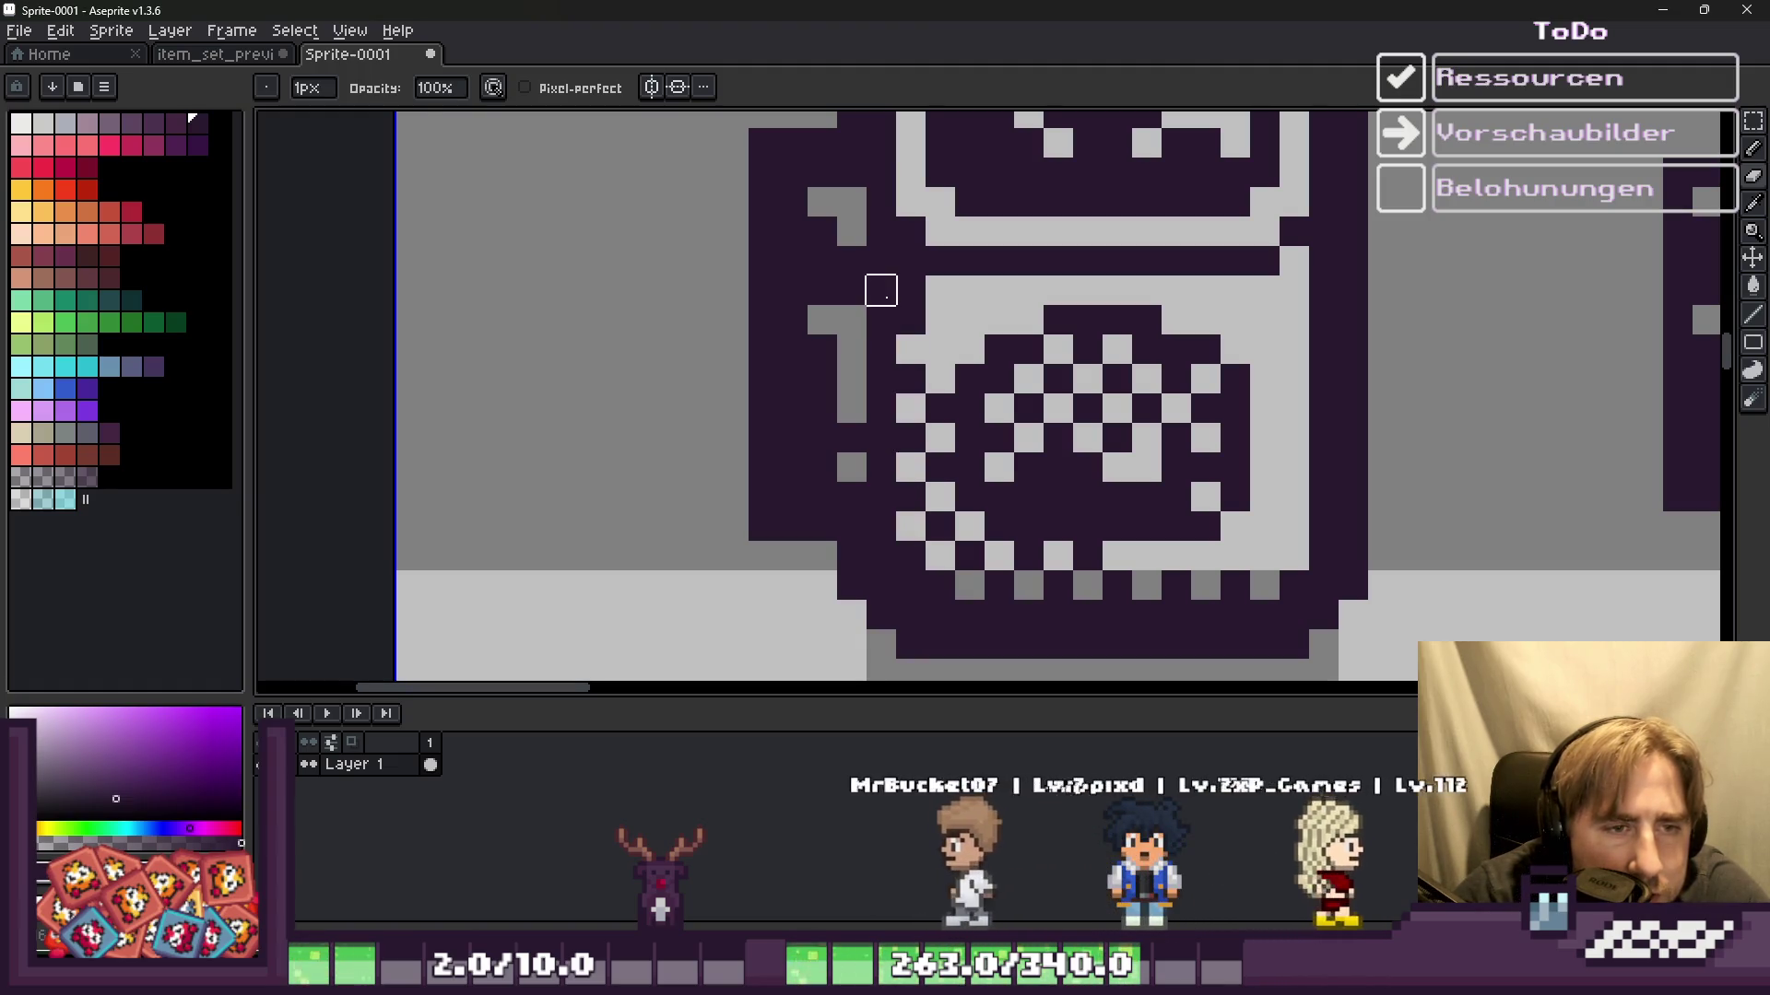
{"action": "scroll", "coordinate": [857, 443], "scroll_direction": "down", "scroll_amount": 5}
{"action": "scroll", "coordinate": [839, 406], "scroll_direction": "down", "scroll_amount": 1}
{"action": "scroll", "coordinate": [883, 426], "scroll_direction": "up", "scroll_amount": 1}
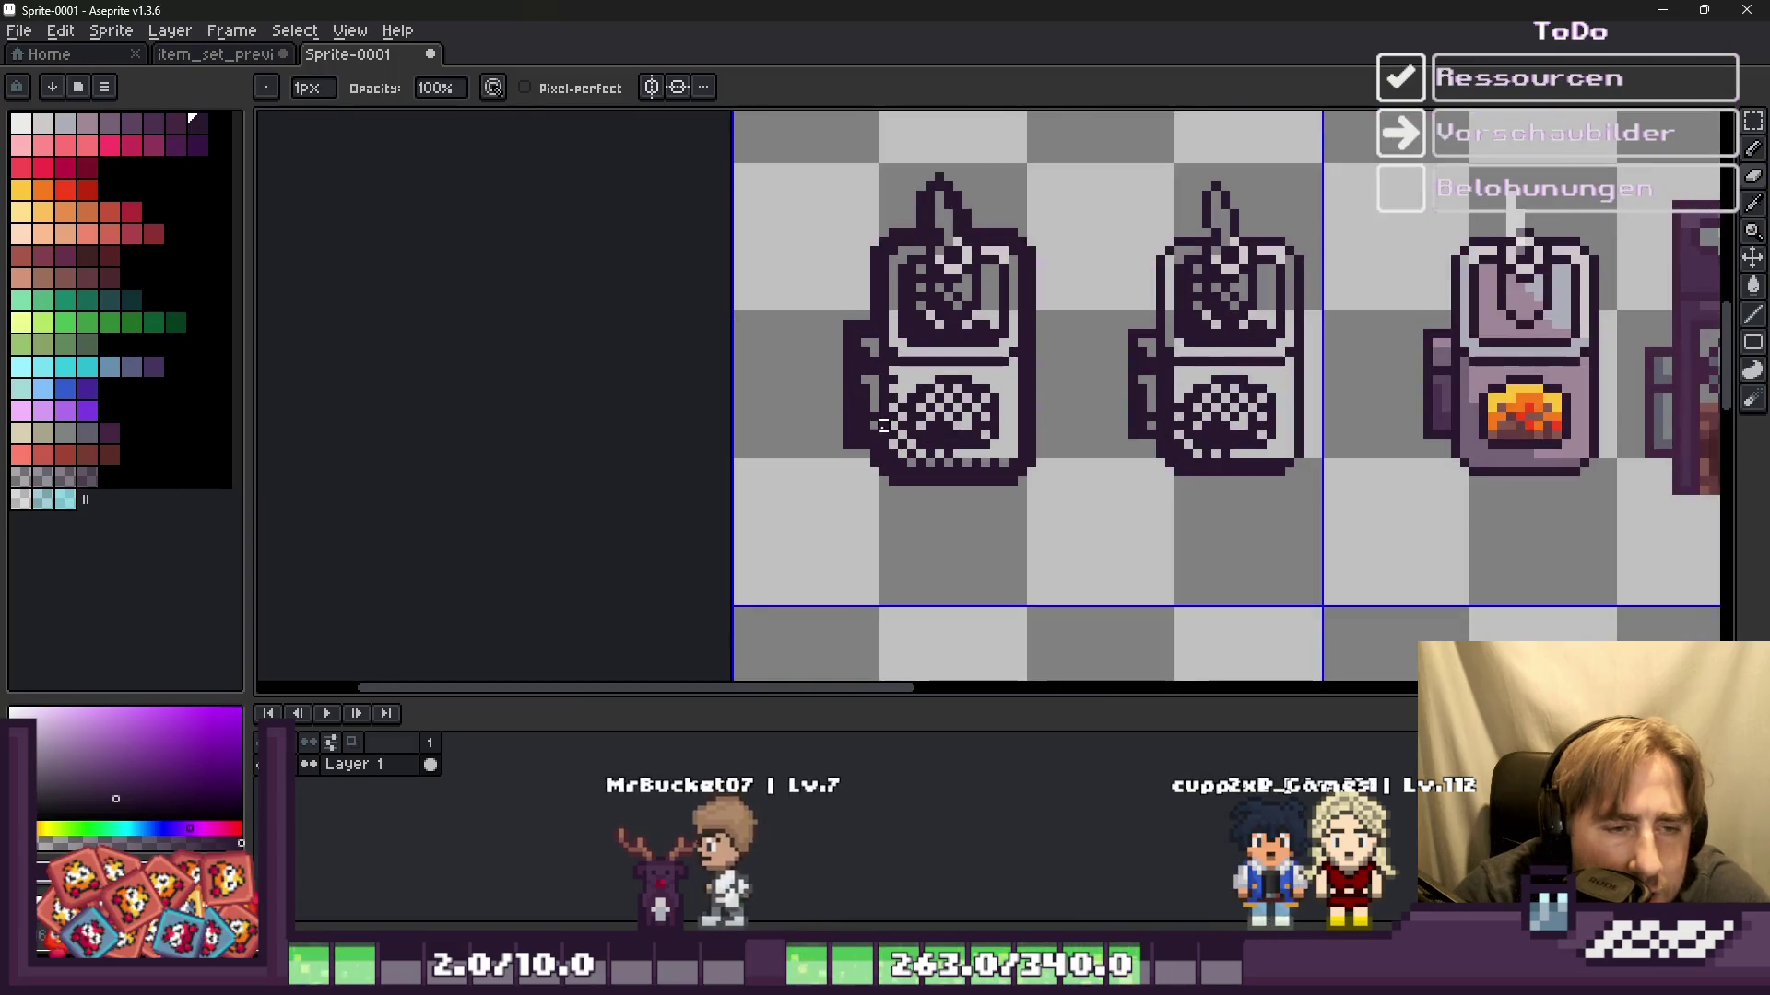
Step: Zoom into the left machine's speaker grille and paint one dark grille pixel light grey
{"action": "scroll", "coordinate": [940, 472], "scroll_direction": "up", "scroll_amount": 1}
{"action": "scroll", "coordinate": [908, 466], "scroll_direction": "up", "scroll_amount": 1}
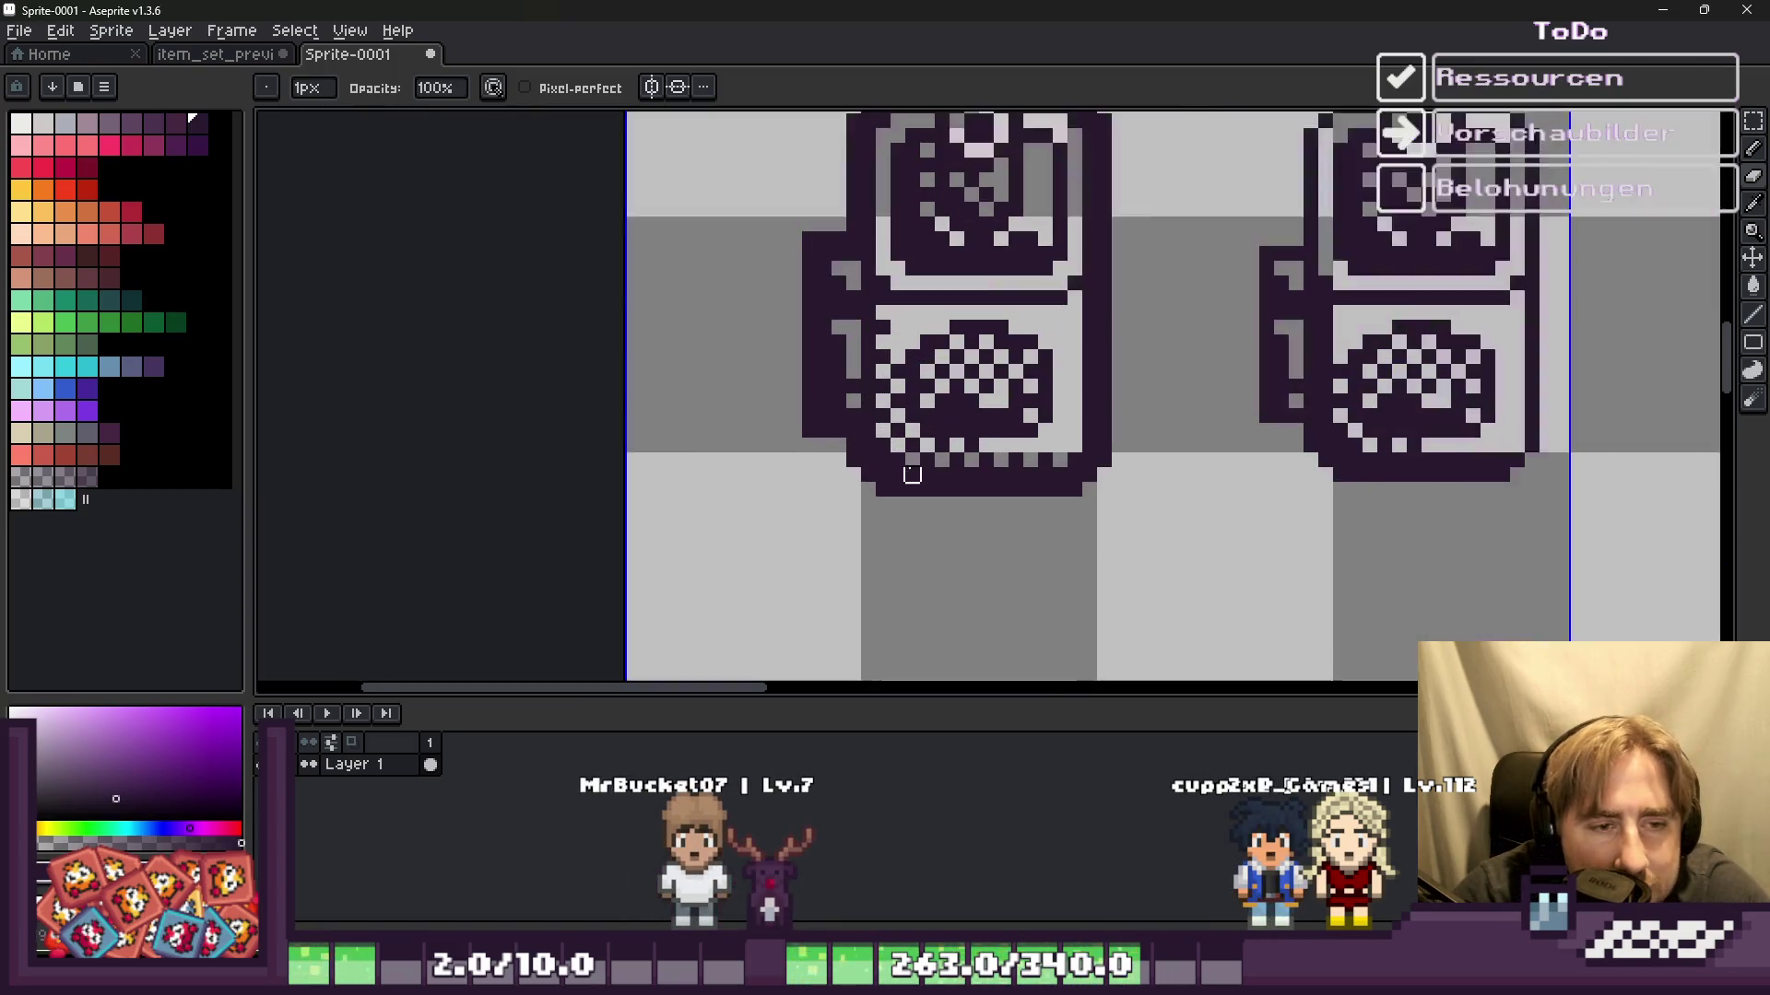
{"action": "scroll", "coordinate": [985, 431], "scroll_direction": "up", "scroll_amount": 3}
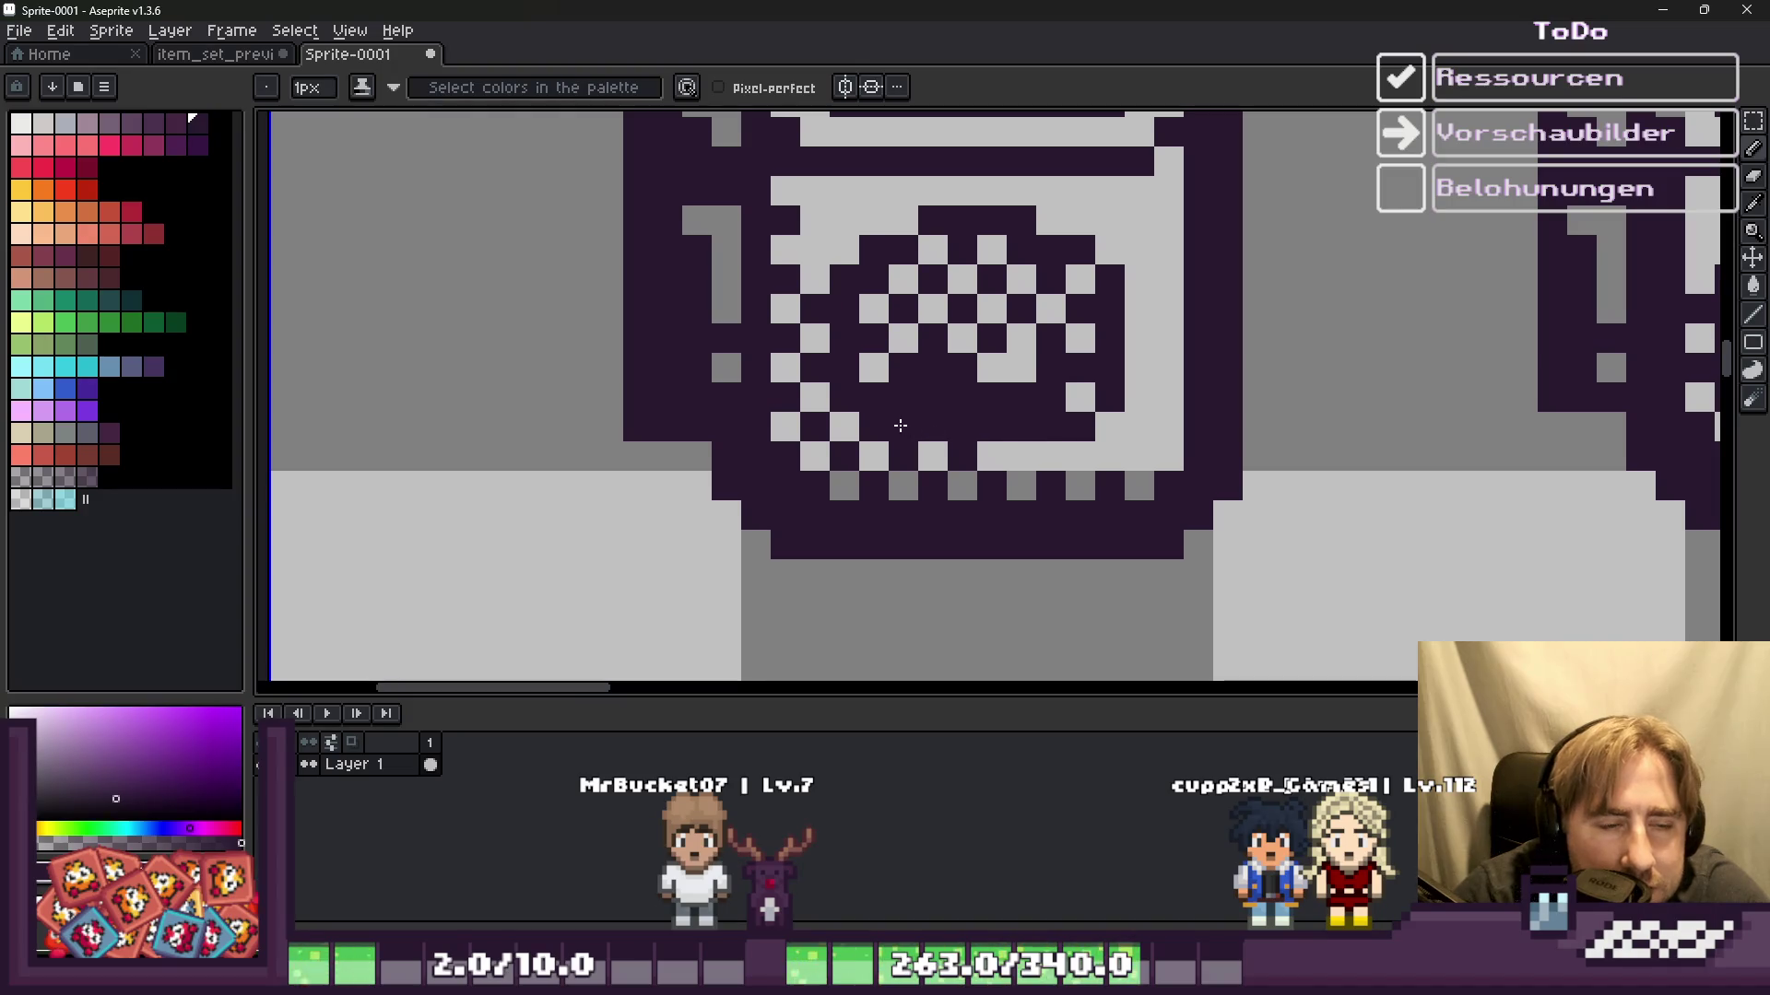
{"action": "scroll", "coordinate": [900, 430], "scroll_direction": "down", "scroll_amount": 2}
{"action": "scroll", "coordinate": [913, 426], "scroll_direction": "up", "scroll_amount": 2}
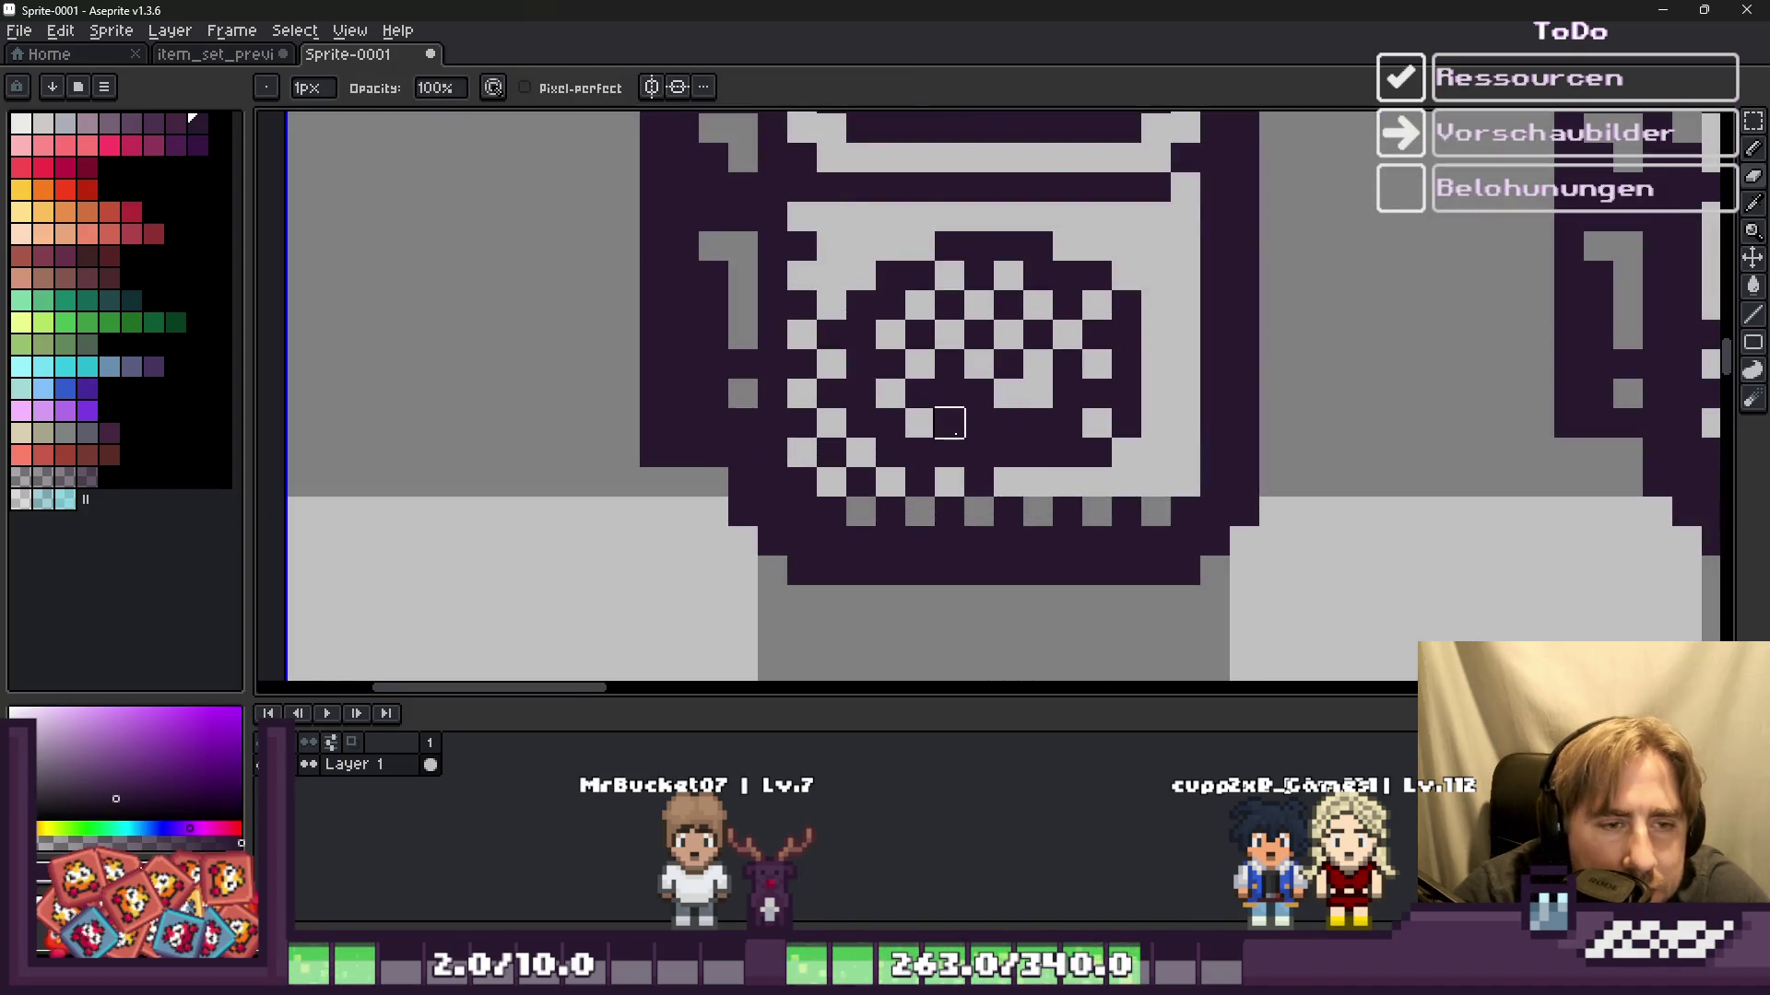
{"action": "left_click", "coordinate": [950, 393]}
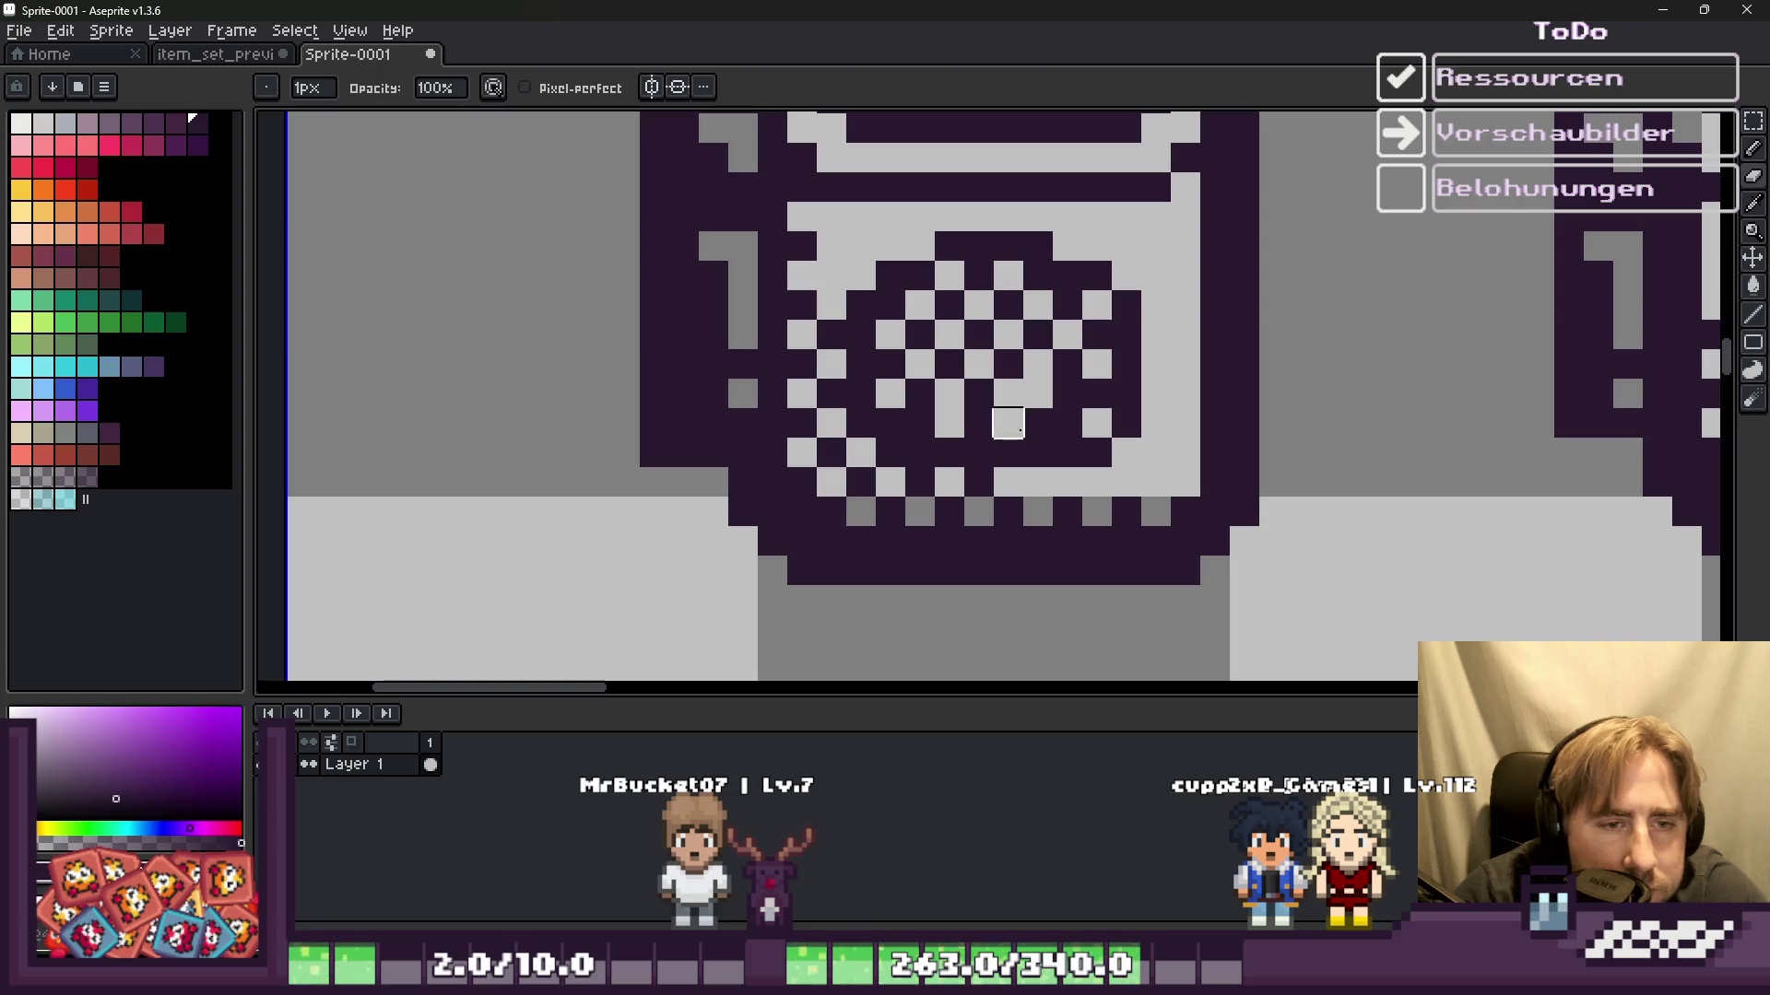
Step: Repaint a grille row as alternating light, dark, light pixels to form a clean checker
{"action": "scroll", "coordinate": [949, 393], "scroll_direction": "down", "scroll_amount": 4}
{"action": "scroll", "coordinate": [993, 399], "scroll_direction": "up", "scroll_amount": 3}
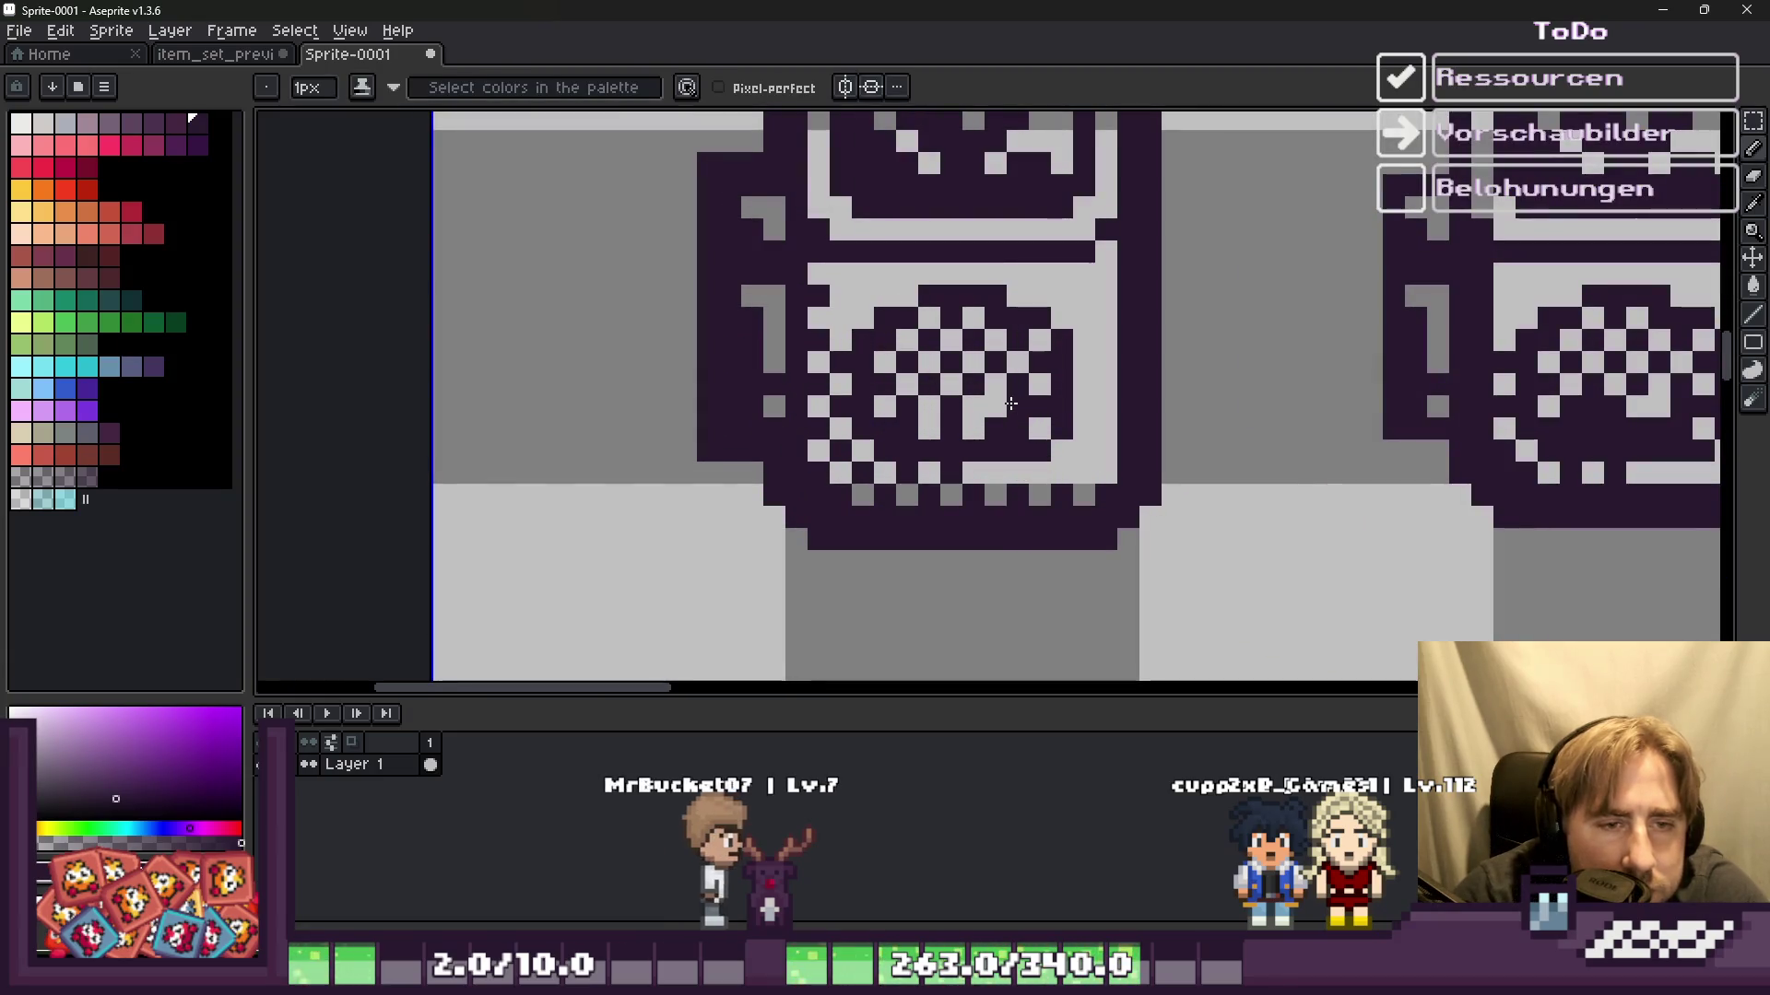
{"action": "scroll", "coordinate": [1011, 404], "scroll_direction": "down", "scroll_amount": 3}
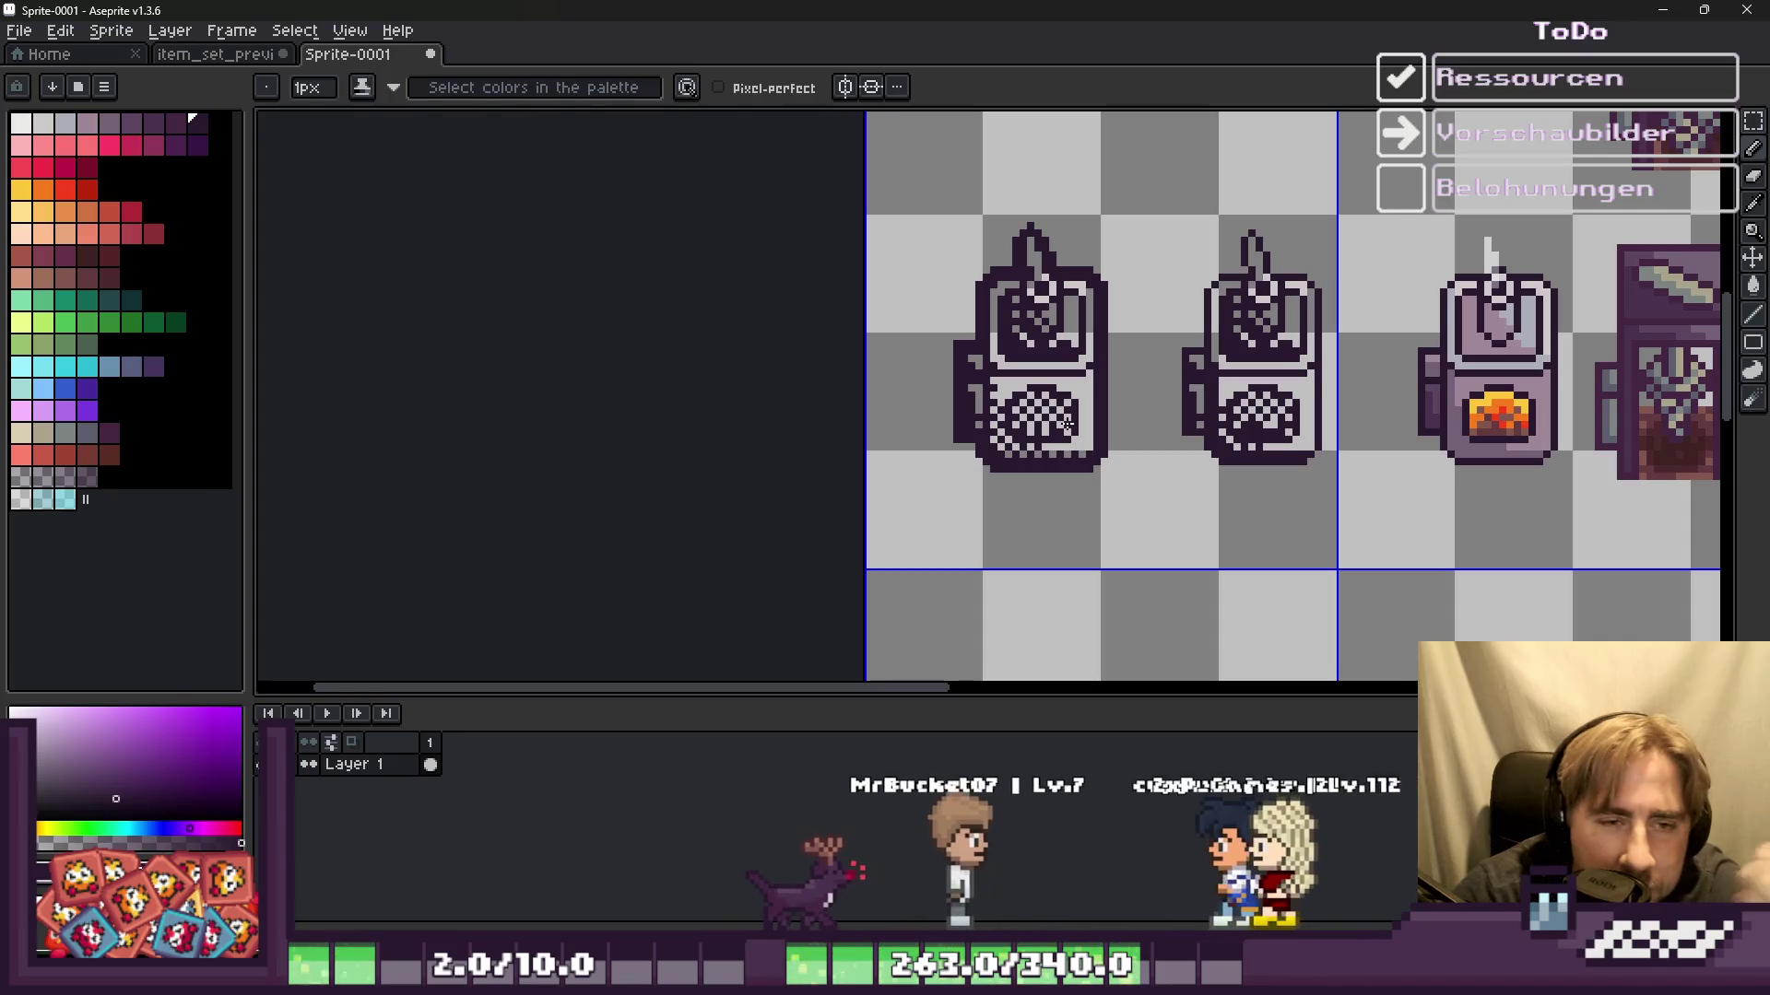
{"action": "scroll", "coordinate": [1066, 424], "scroll_direction": "down", "scroll_amount": 1}
{"action": "scroll", "coordinate": [1066, 410], "scroll_direction": "up", "scroll_amount": 4}
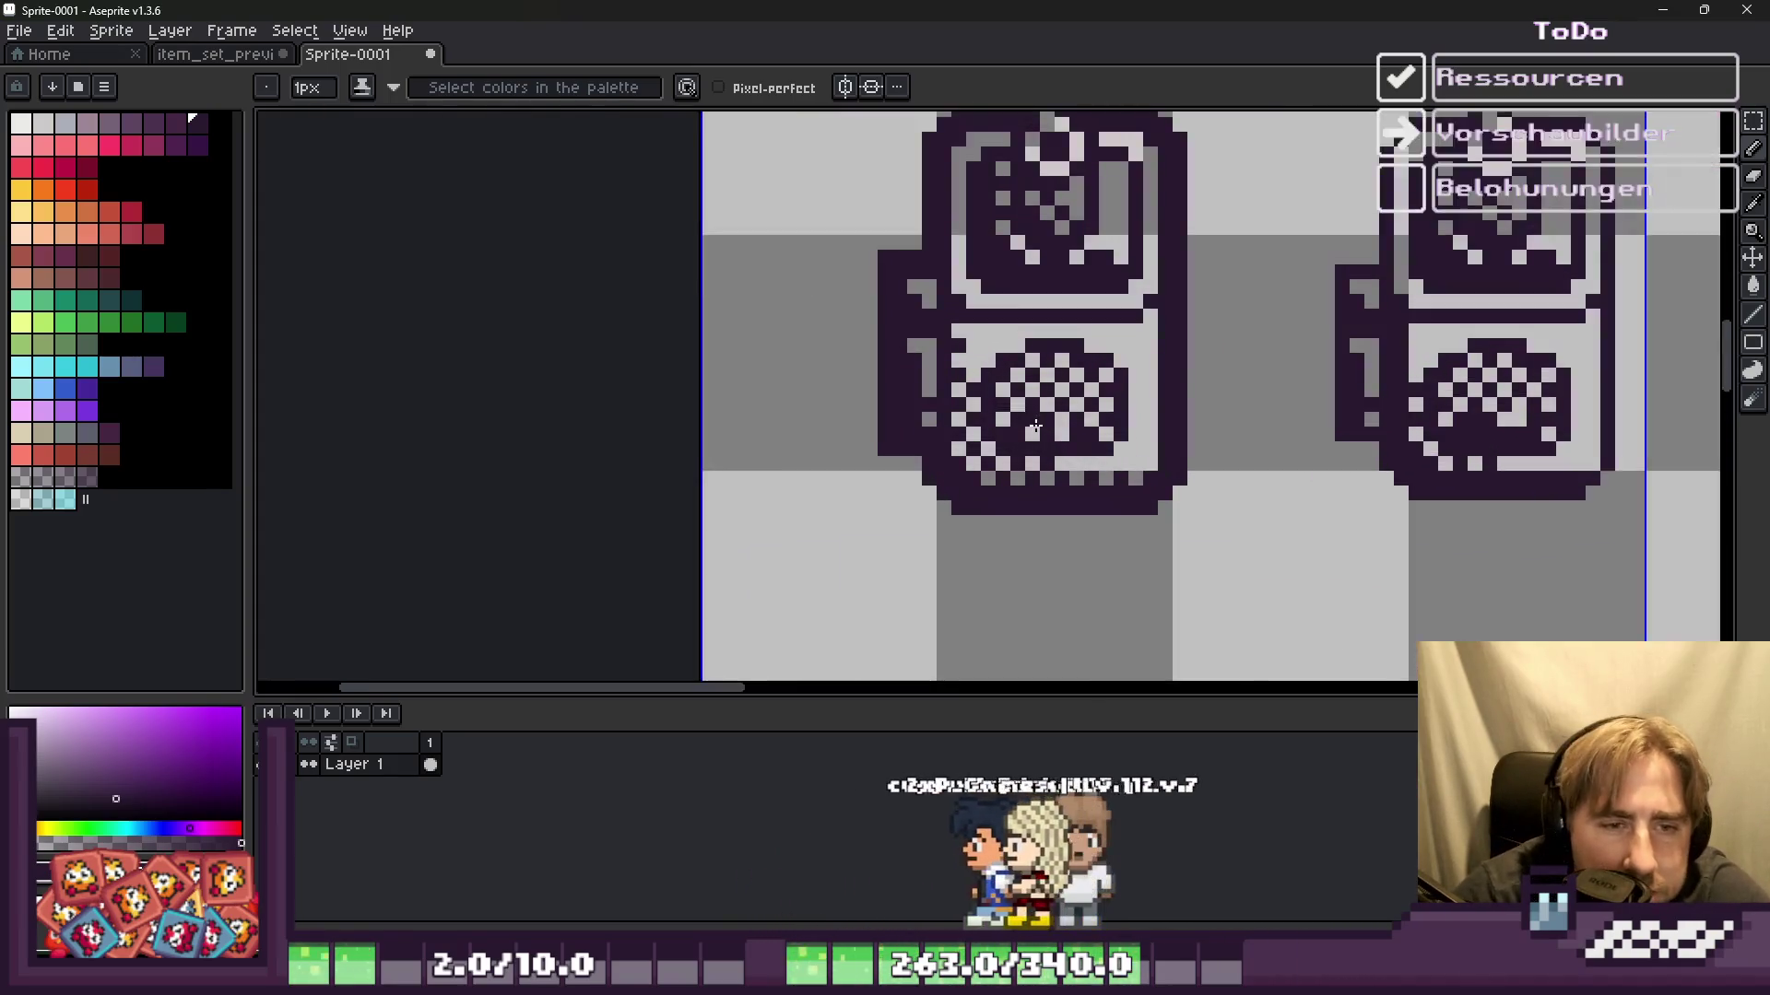
{"action": "scroll", "coordinate": [988, 455], "scroll_direction": "up", "scroll_amount": 5}
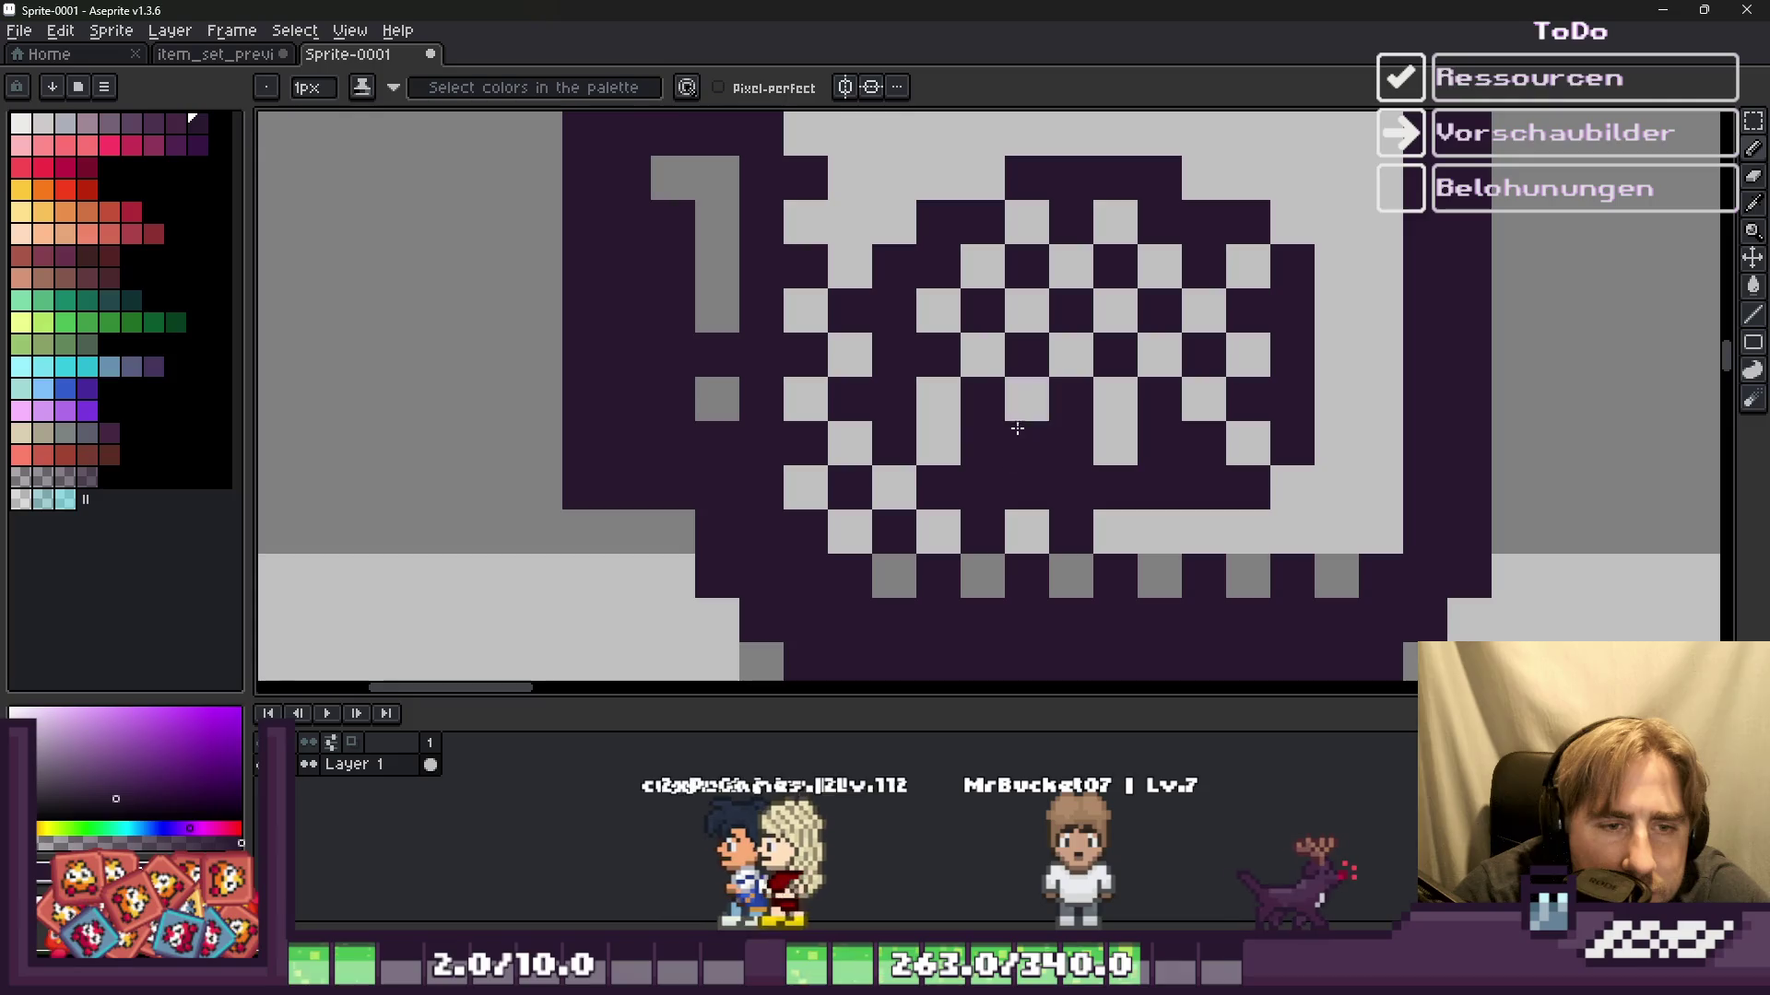
{"action": "left_click", "coordinate": [1116, 443]}
{"action": "right_click", "coordinate": [1071, 443]}
{"action": "left_click", "coordinate": [1027, 443]}
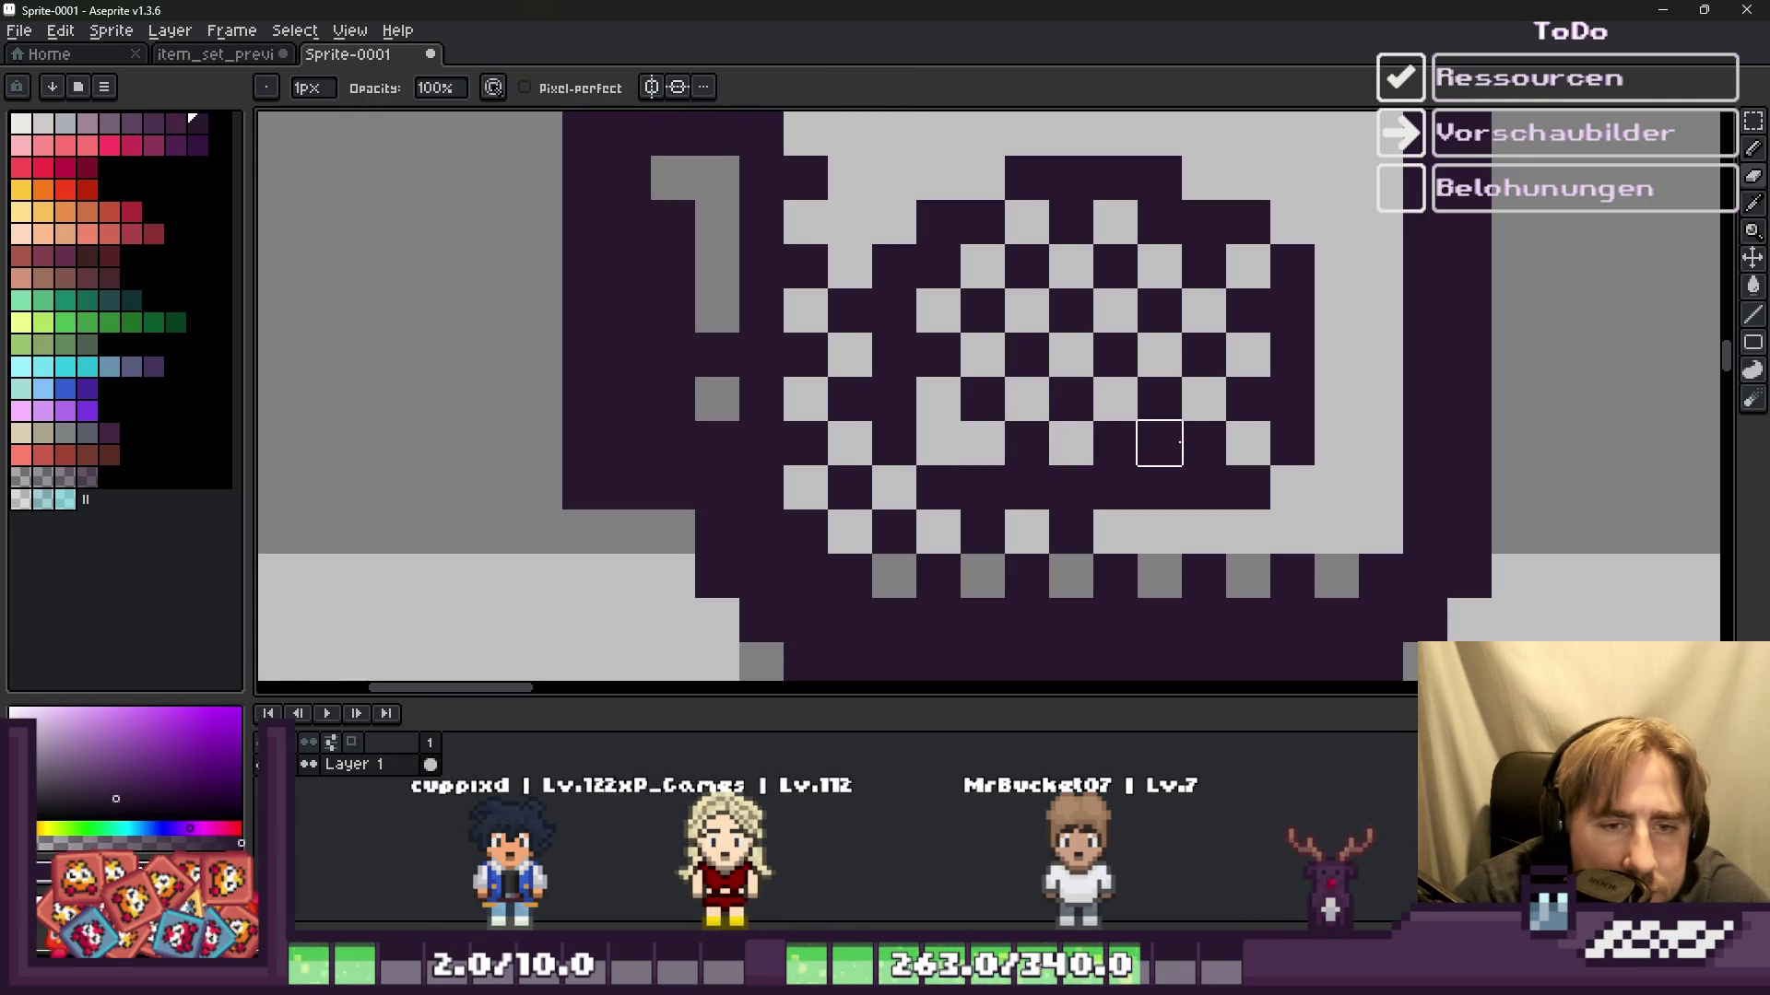
{"action": "scroll", "coordinate": [944, 442], "scroll_direction": "down", "scroll_amount": 4}
{"action": "scroll", "coordinate": [990, 462], "scroll_direction": "down", "scroll_amount": 1}
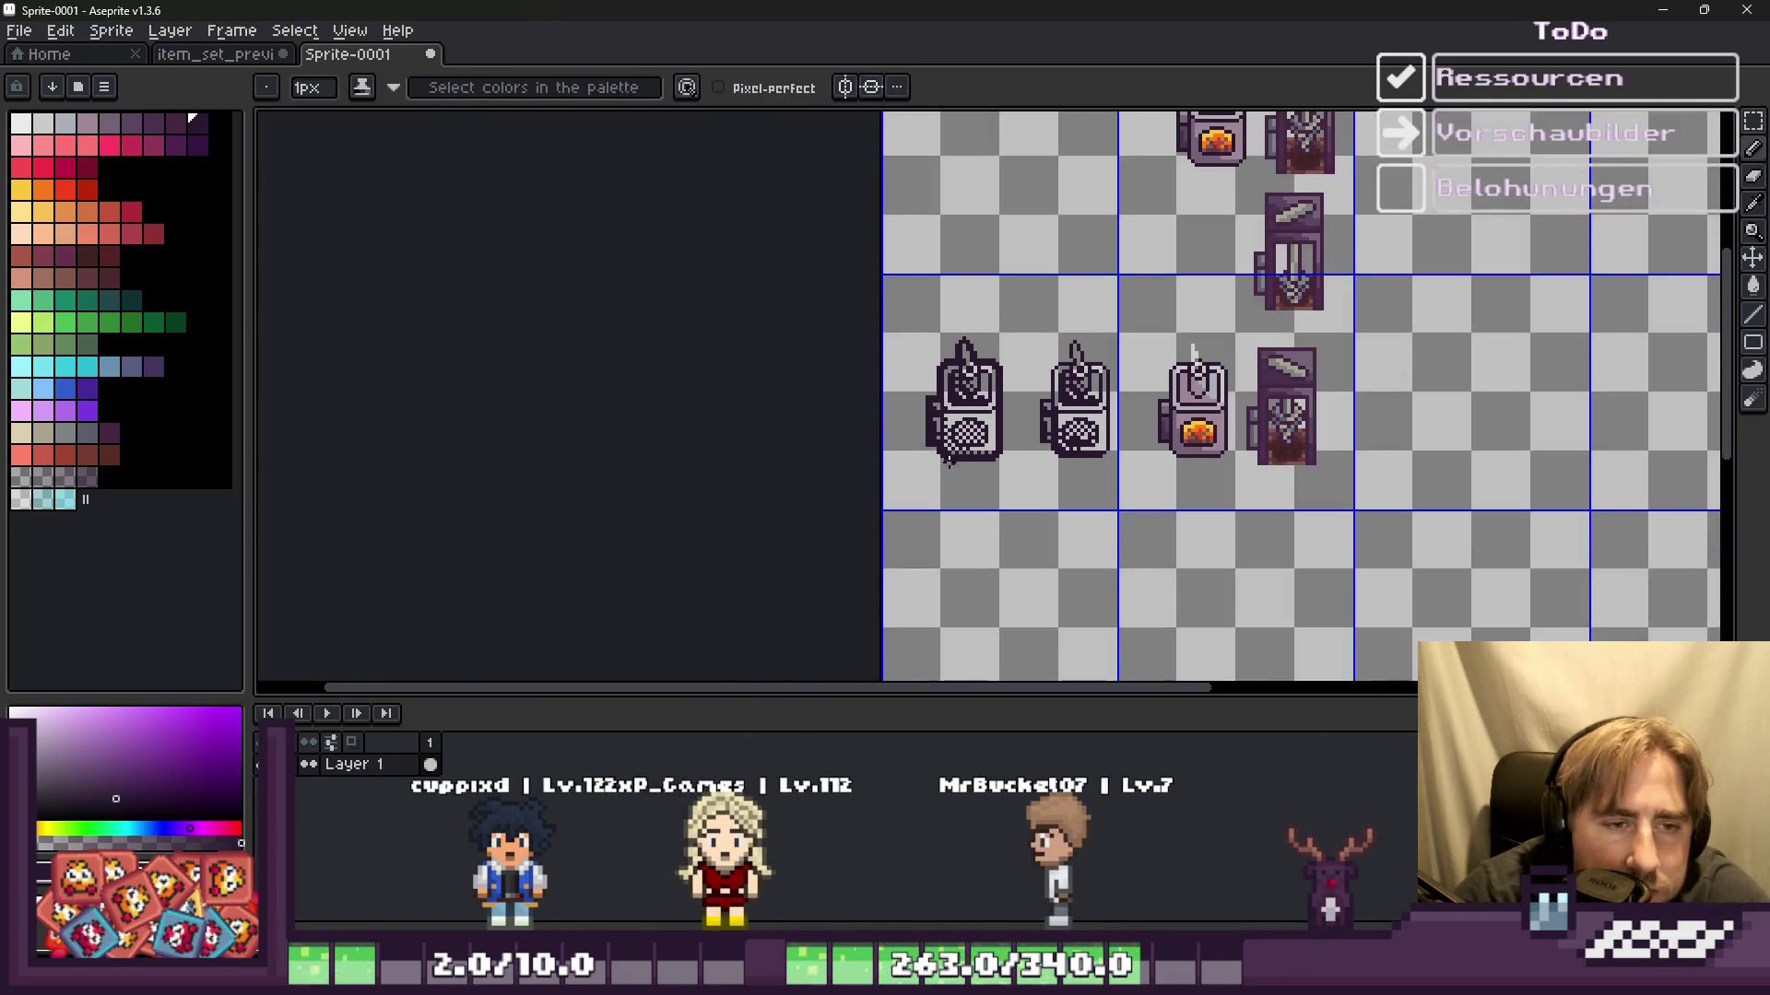
{"action": "scroll", "coordinate": [860, 495], "scroll_direction": "up", "scroll_amount": 2}
{"action": "scroll", "coordinate": [885, 498], "scroll_direction": "up", "scroll_amount": 1}
{"action": "scroll", "coordinate": [1023, 378], "scroll_direction": "up", "scroll_amount": 1}
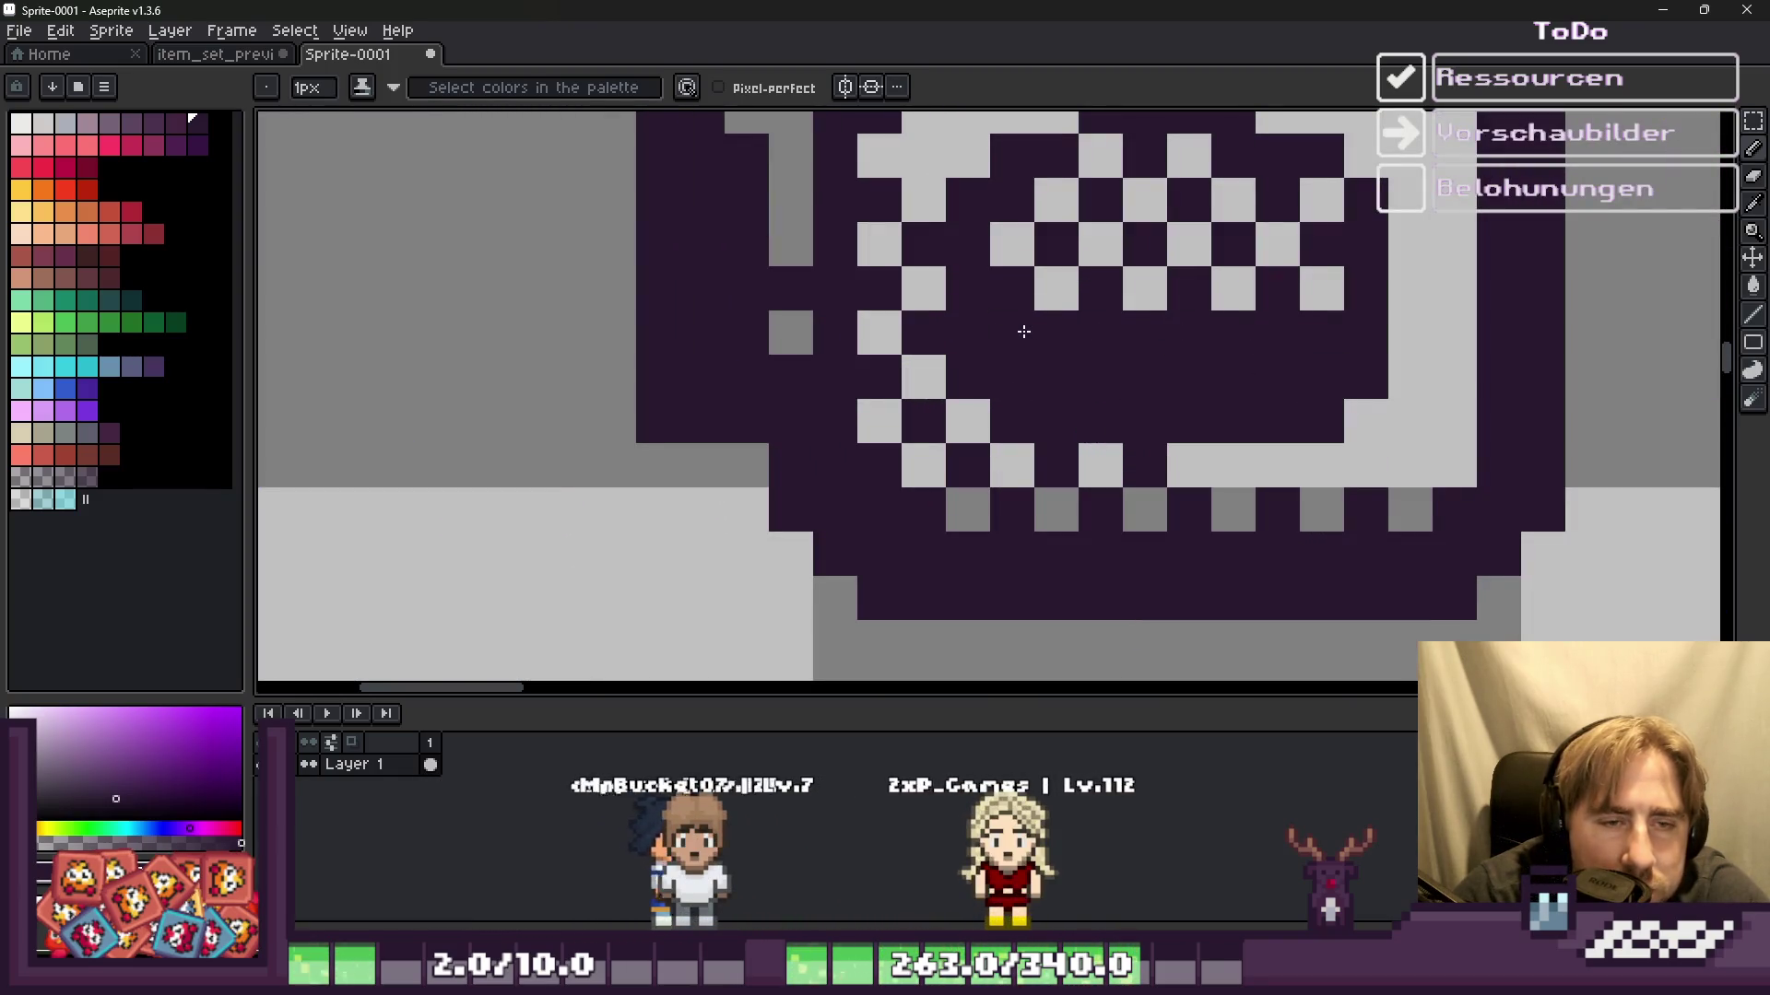
{"action": "scroll", "coordinate": [1026, 347], "scroll_direction": "down", "scroll_amount": 3}
{"action": "scroll", "coordinate": [1034, 347], "scroll_direction": "up", "scroll_amount": 2}
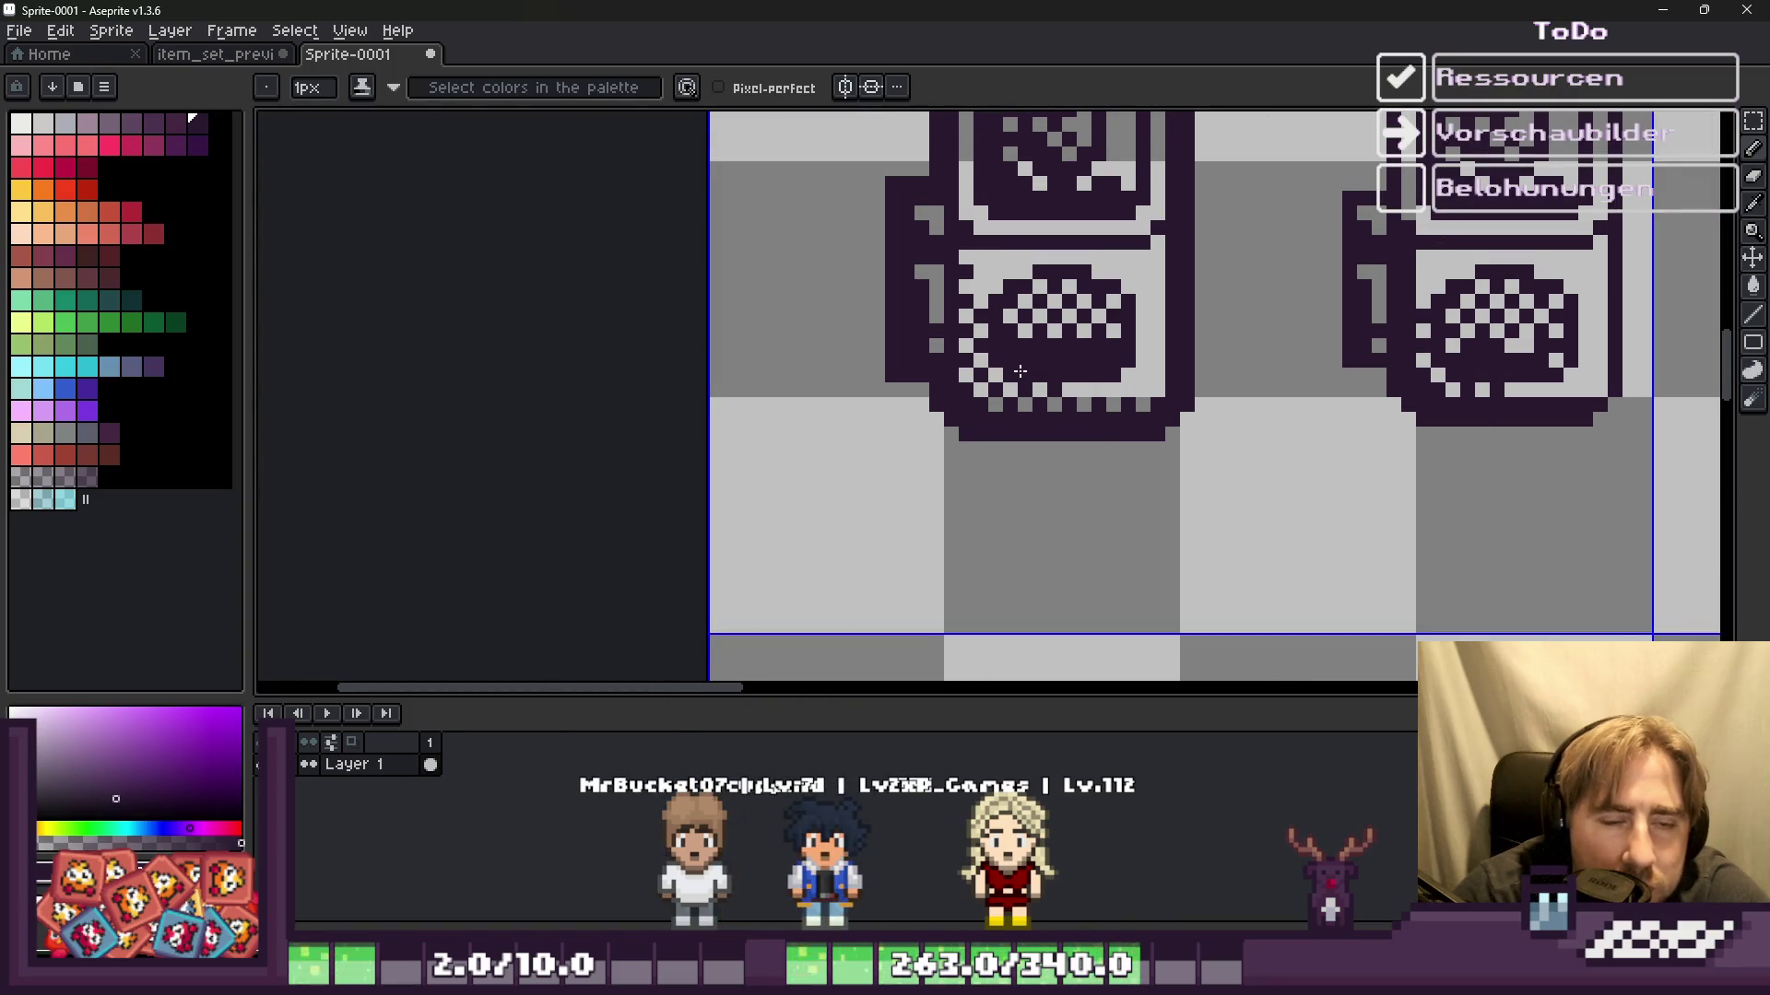
{"action": "scroll", "coordinate": [1020, 370], "scroll_direction": "up", "scroll_amount": 1}
{"action": "scroll", "coordinate": [1005, 373], "scroll_direction": "up", "scroll_amount": 1}
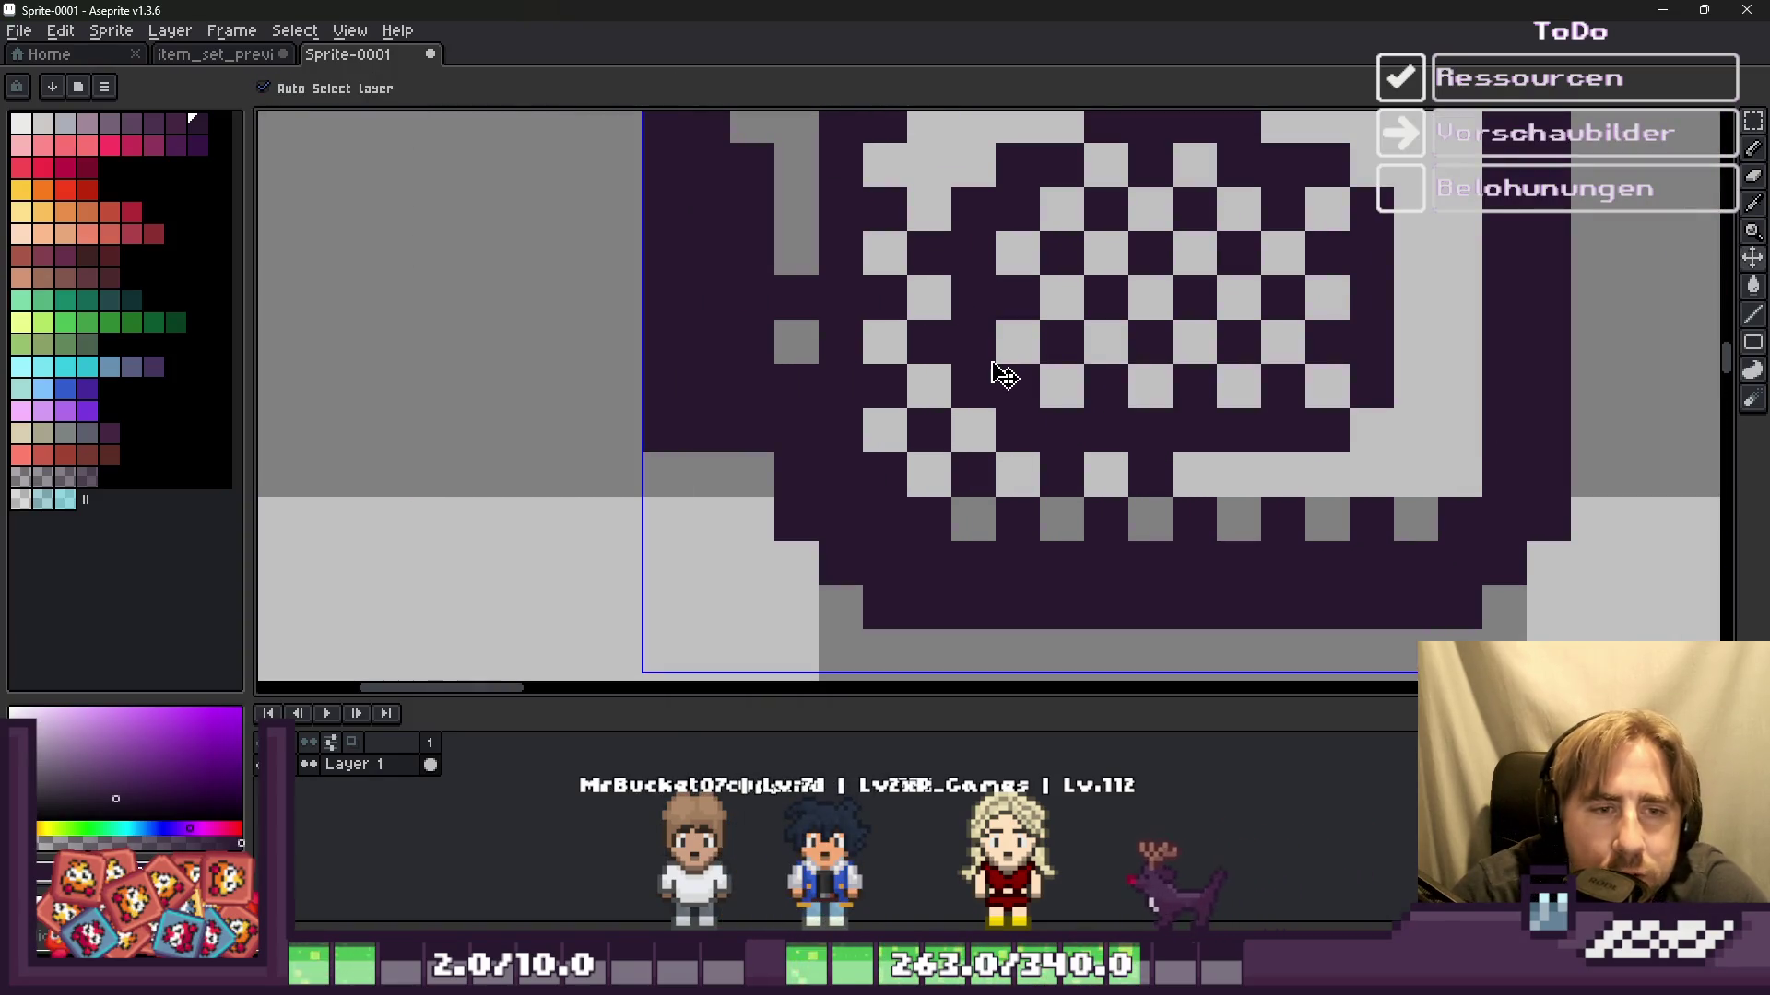
{"action": "scroll", "coordinate": [1003, 374], "scroll_direction": "down", "scroll_amount": 3}
{"action": "scroll", "coordinate": [1170, 430], "scroll_direction": "down", "scroll_amount": 3}
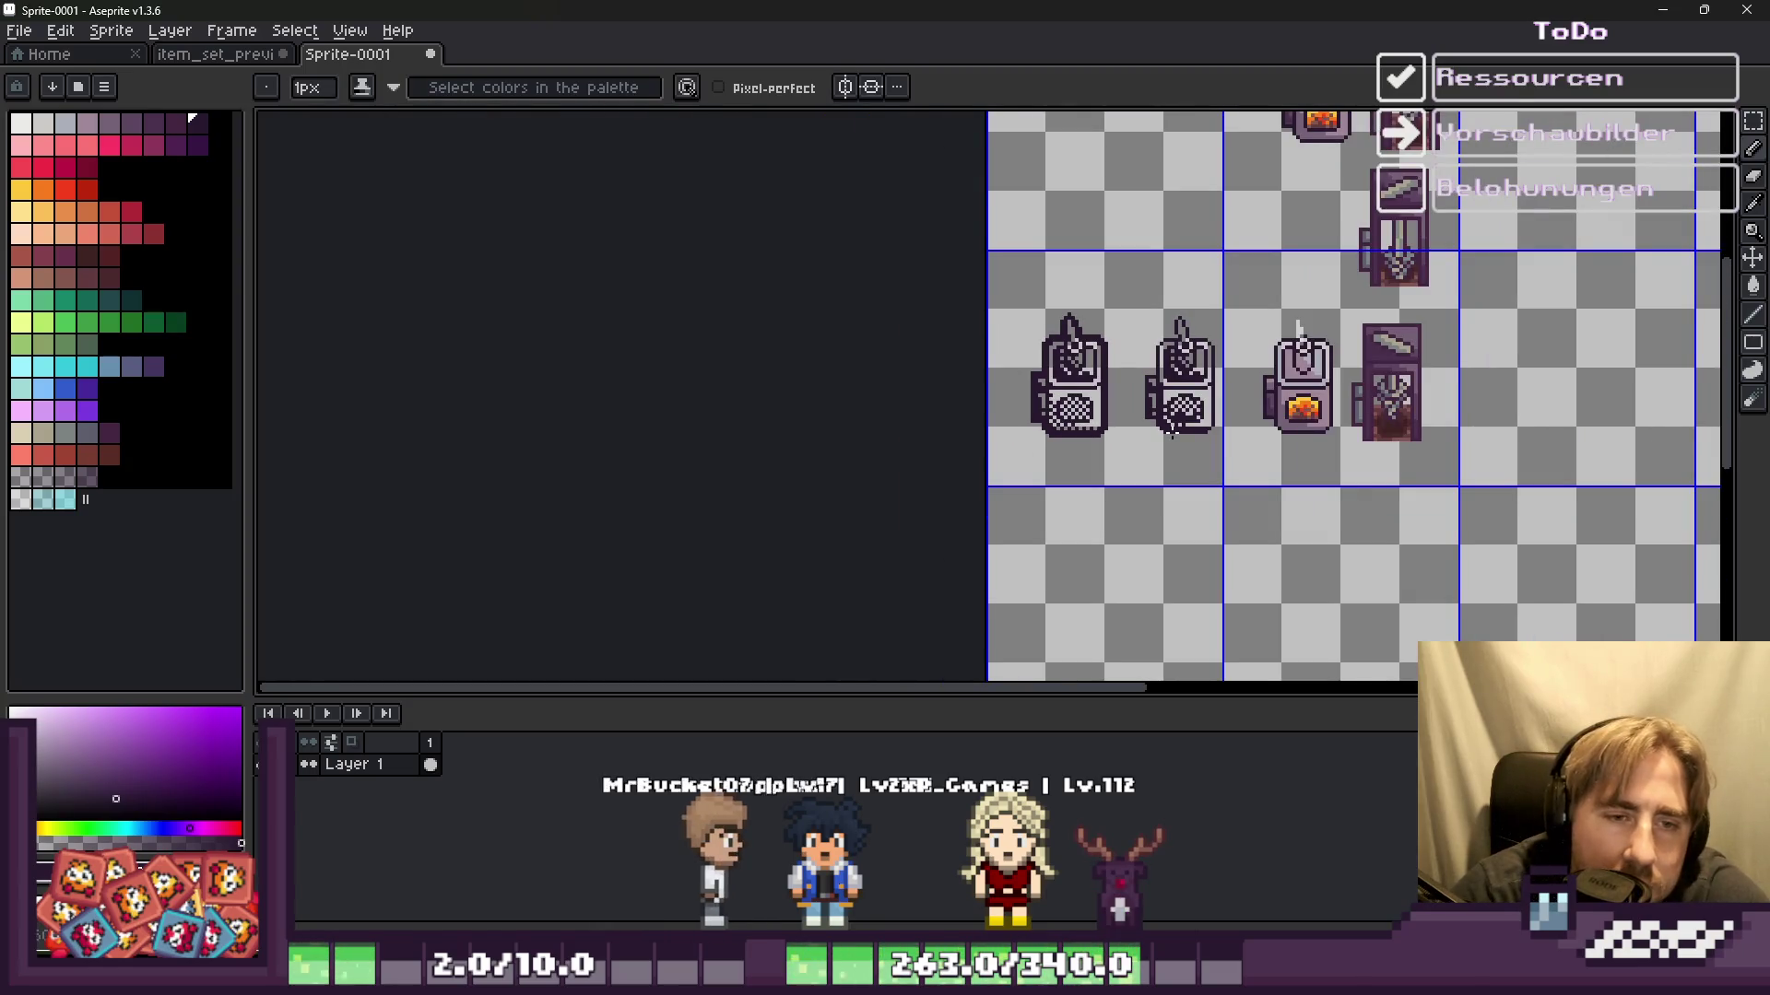
{"action": "scroll", "coordinate": [1170, 430], "scroll_direction": "up", "scroll_amount": 2}
{"action": "scroll", "coordinate": [1054, 343], "scroll_direction": "up", "scroll_amount": 2}
{"action": "scroll", "coordinate": [1054, 343], "scroll_direction": "down", "scroll_amount": 2}
{"action": "scroll", "coordinate": [1054, 343], "scroll_direction": "up", "scroll_amount": 2}
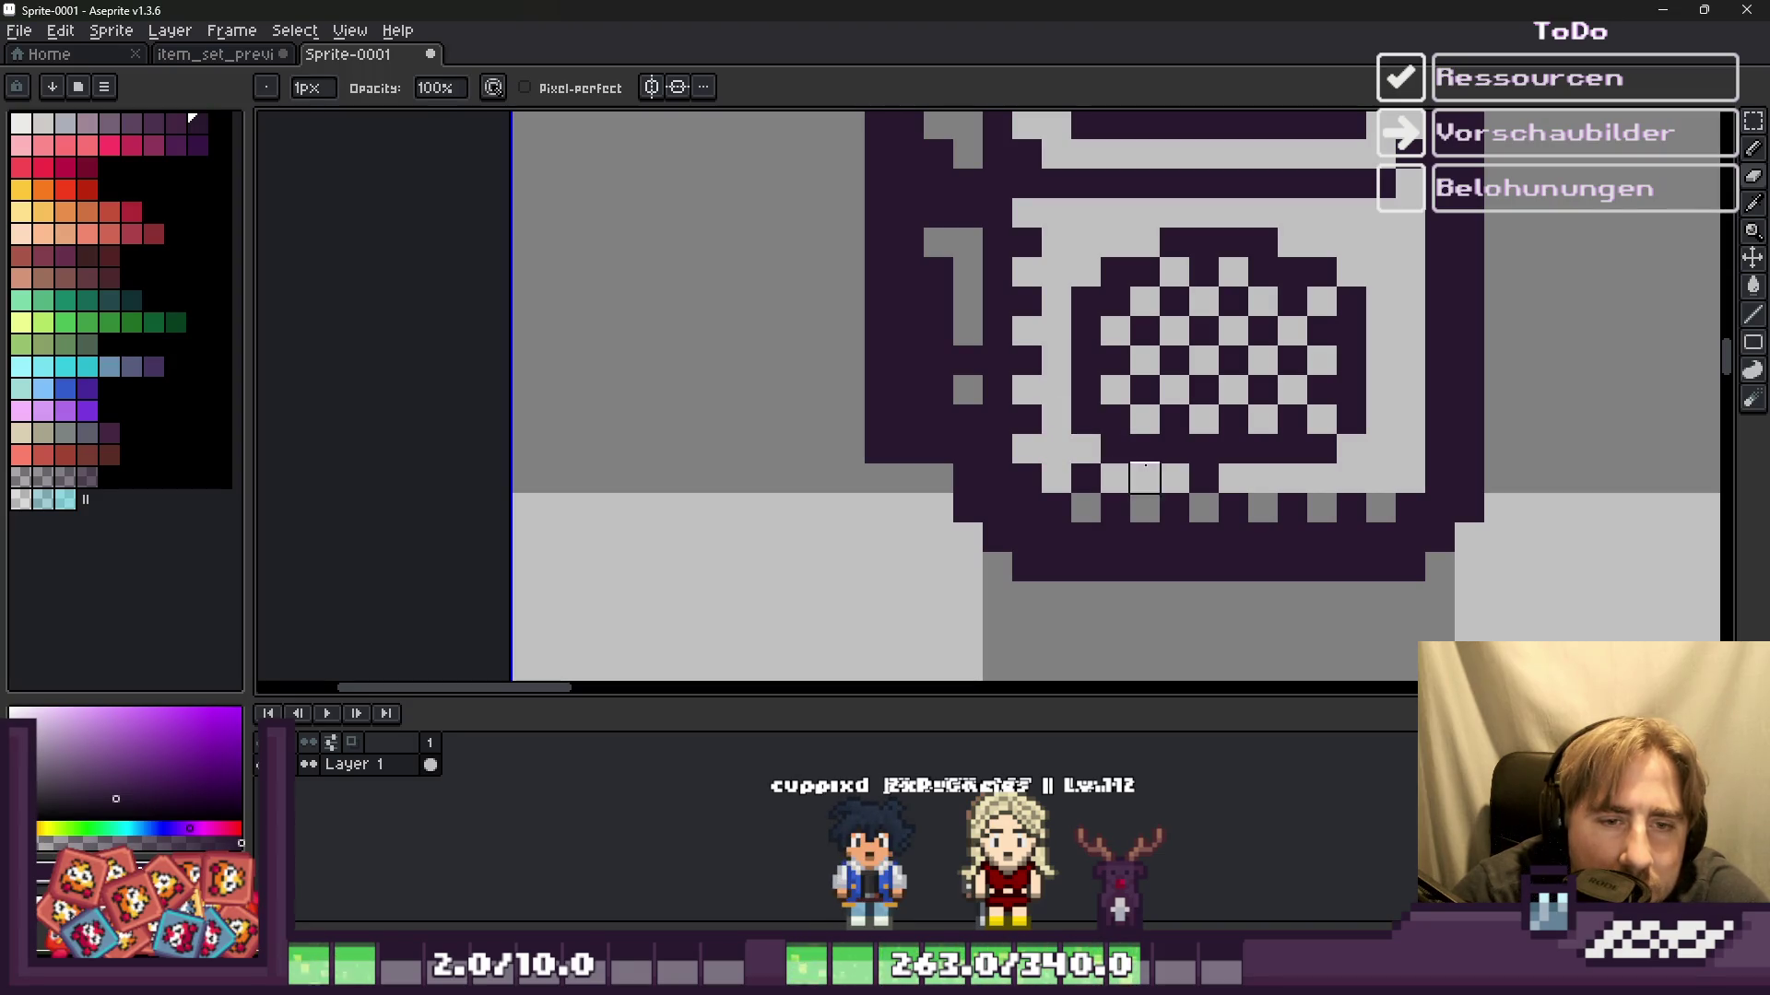
{"action": "scroll", "coordinate": [1144, 451], "scroll_direction": "down", "scroll_amount": 3}
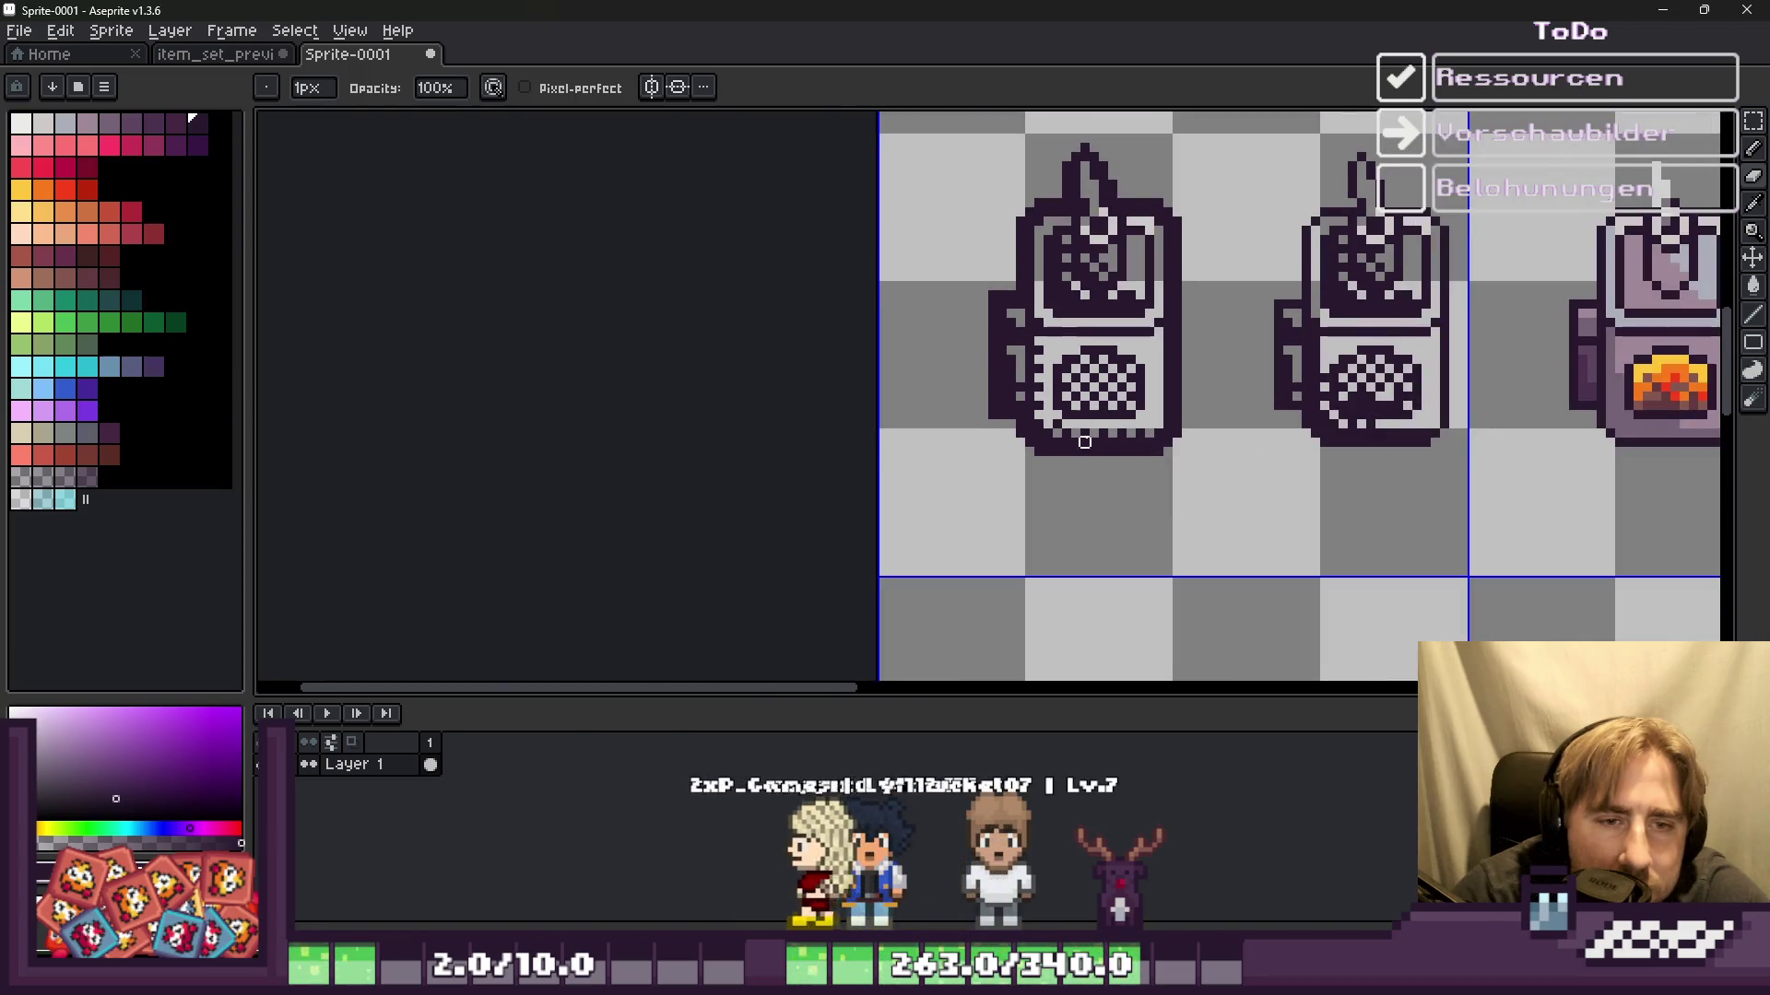
{"action": "scroll", "coordinate": [1085, 433], "scroll_direction": "up", "scroll_amount": 1}
{"action": "scroll", "coordinate": [1060, 415], "scroll_direction": "up", "scroll_amount": 1}
{"action": "scroll", "coordinate": [1027, 399], "scroll_direction": "up", "scroll_amount": 2}
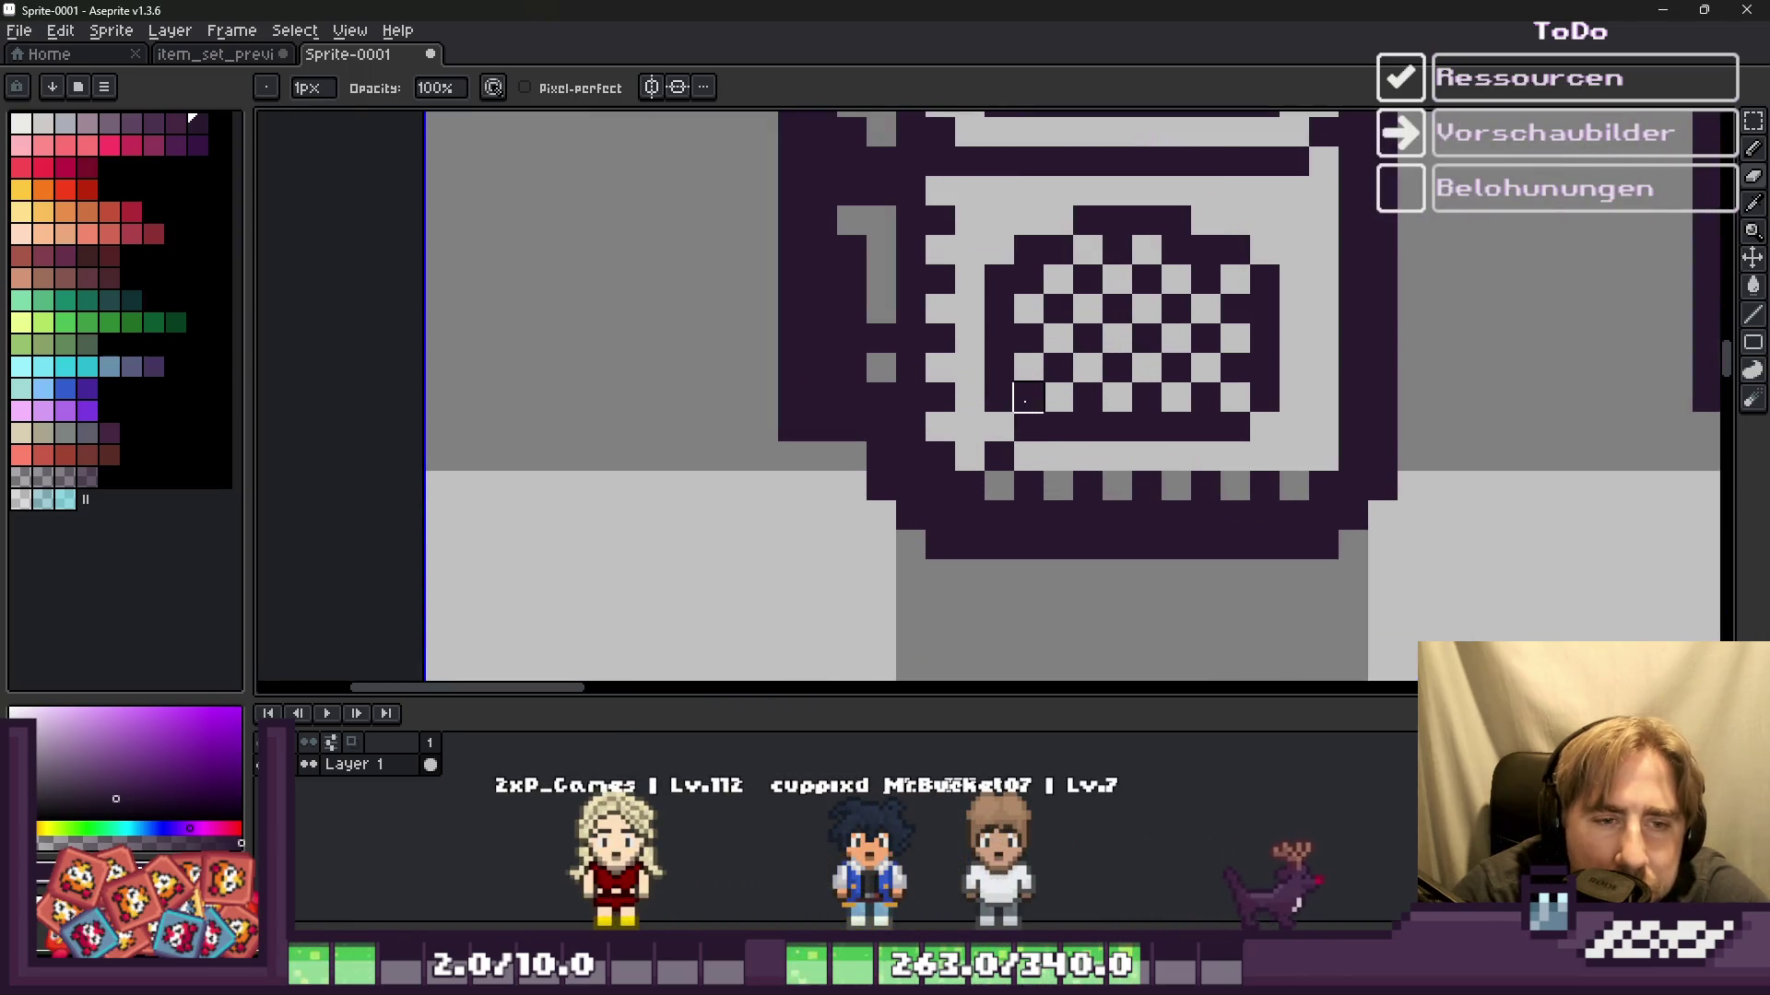
{"action": "scroll", "coordinate": [1028, 398], "scroll_direction": "down", "scroll_amount": 3}
{"action": "scroll", "coordinate": [944, 432], "scroll_direction": "up", "scroll_amount": 2}
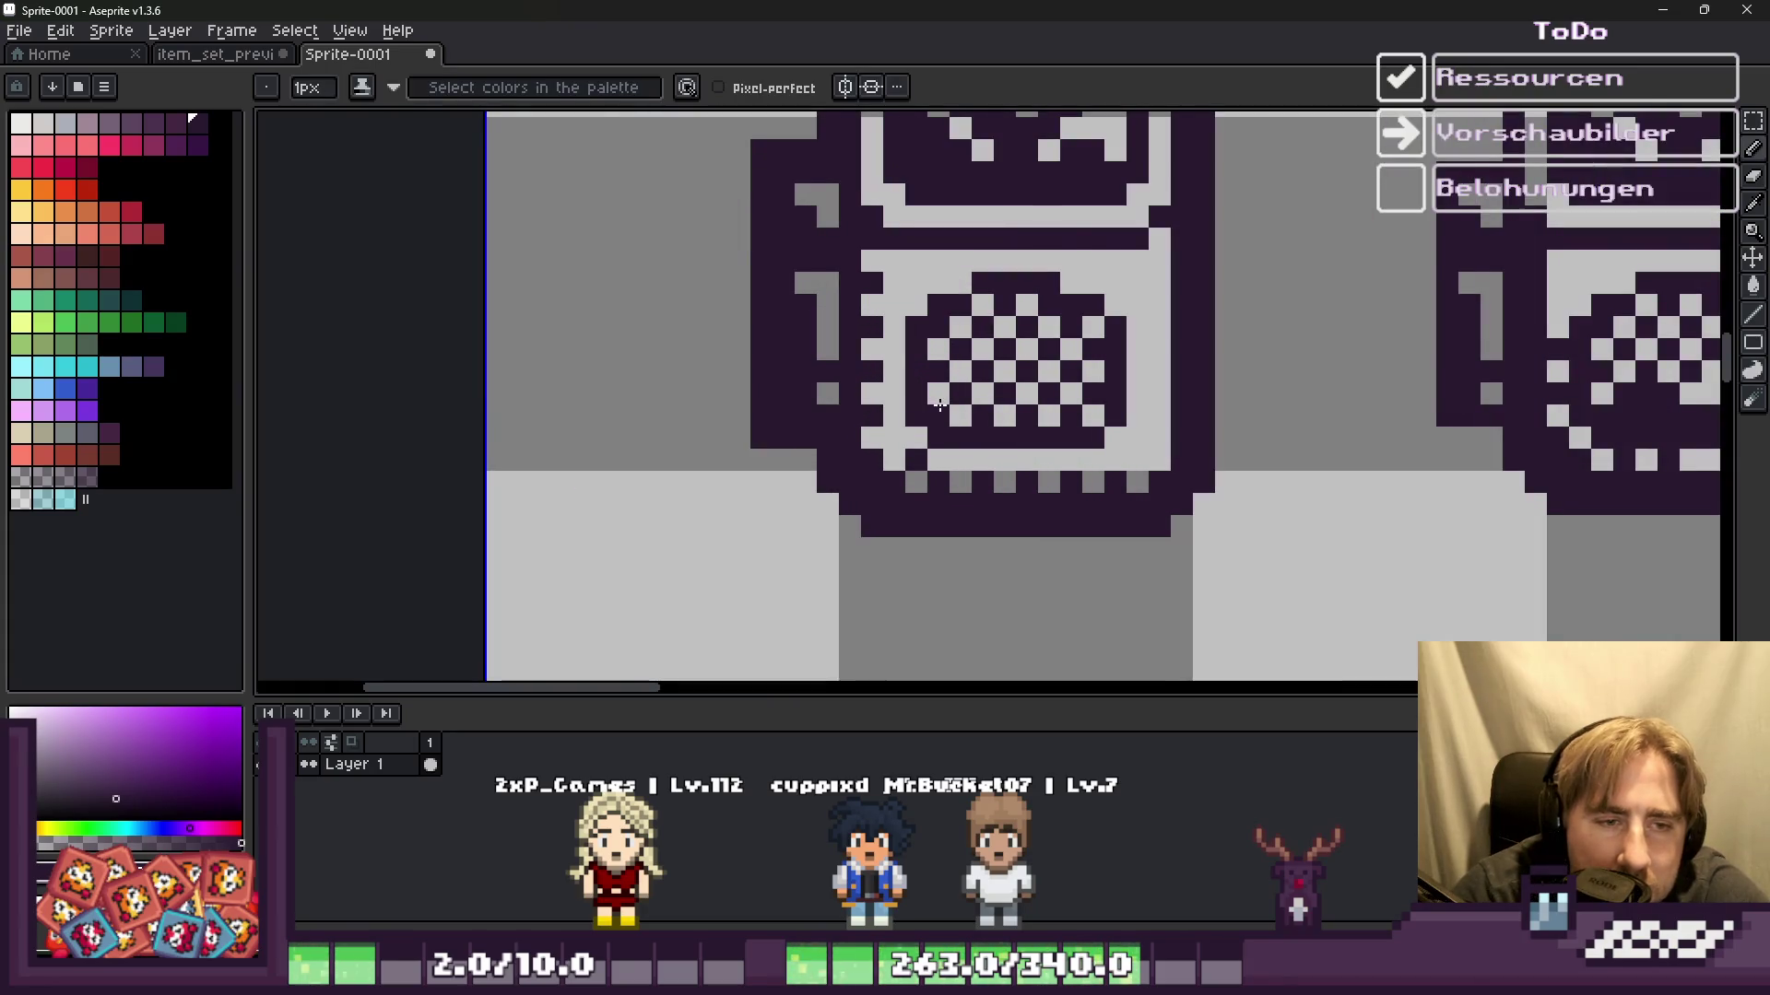
{"action": "scroll", "coordinate": [940, 404], "scroll_direction": "down", "scroll_amount": 2}
{"action": "scroll", "coordinate": [1037, 414], "scroll_direction": "up", "scroll_amount": 4}
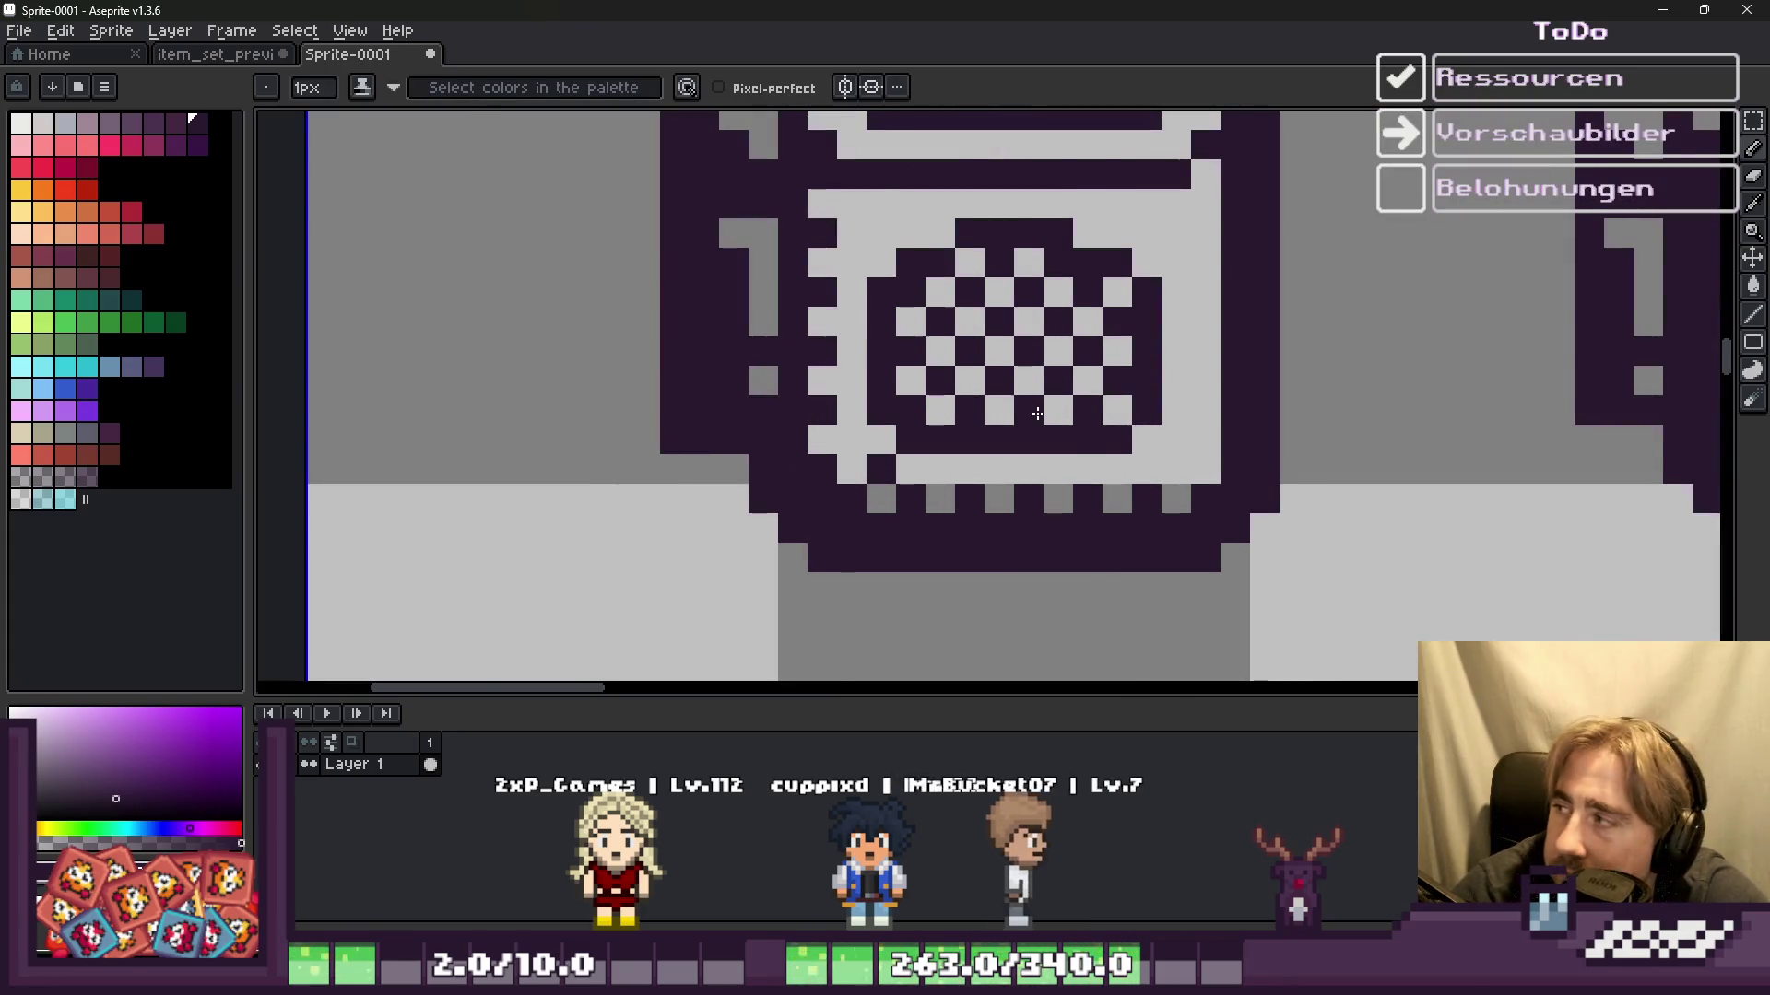
{"action": "scroll", "coordinate": [982, 412], "scroll_direction": "down", "scroll_amount": 1}
{"action": "scroll", "coordinate": [939, 419], "scroll_direction": "down", "scroll_amount": 2}
{"action": "scroll", "coordinate": [1215, 378], "scroll_direction": "down", "scroll_amount": 1}
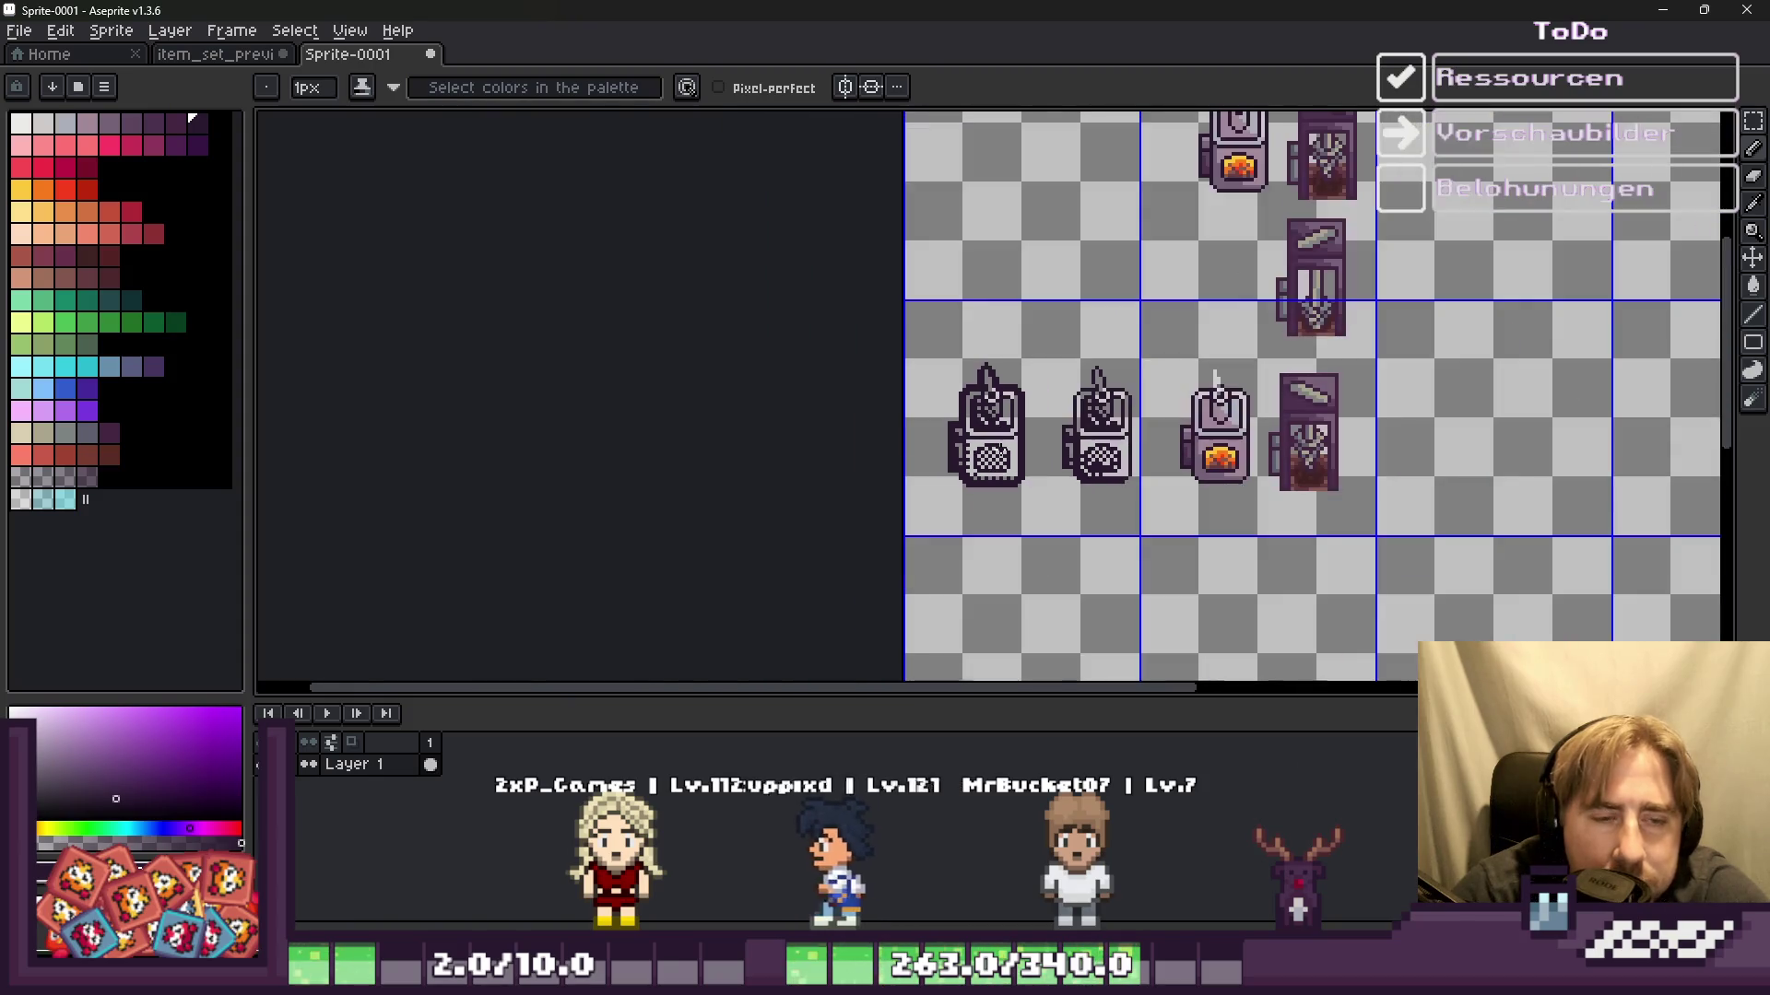
{"action": "scroll", "coordinate": [982, 509], "scroll_direction": "up", "scroll_amount": 1}
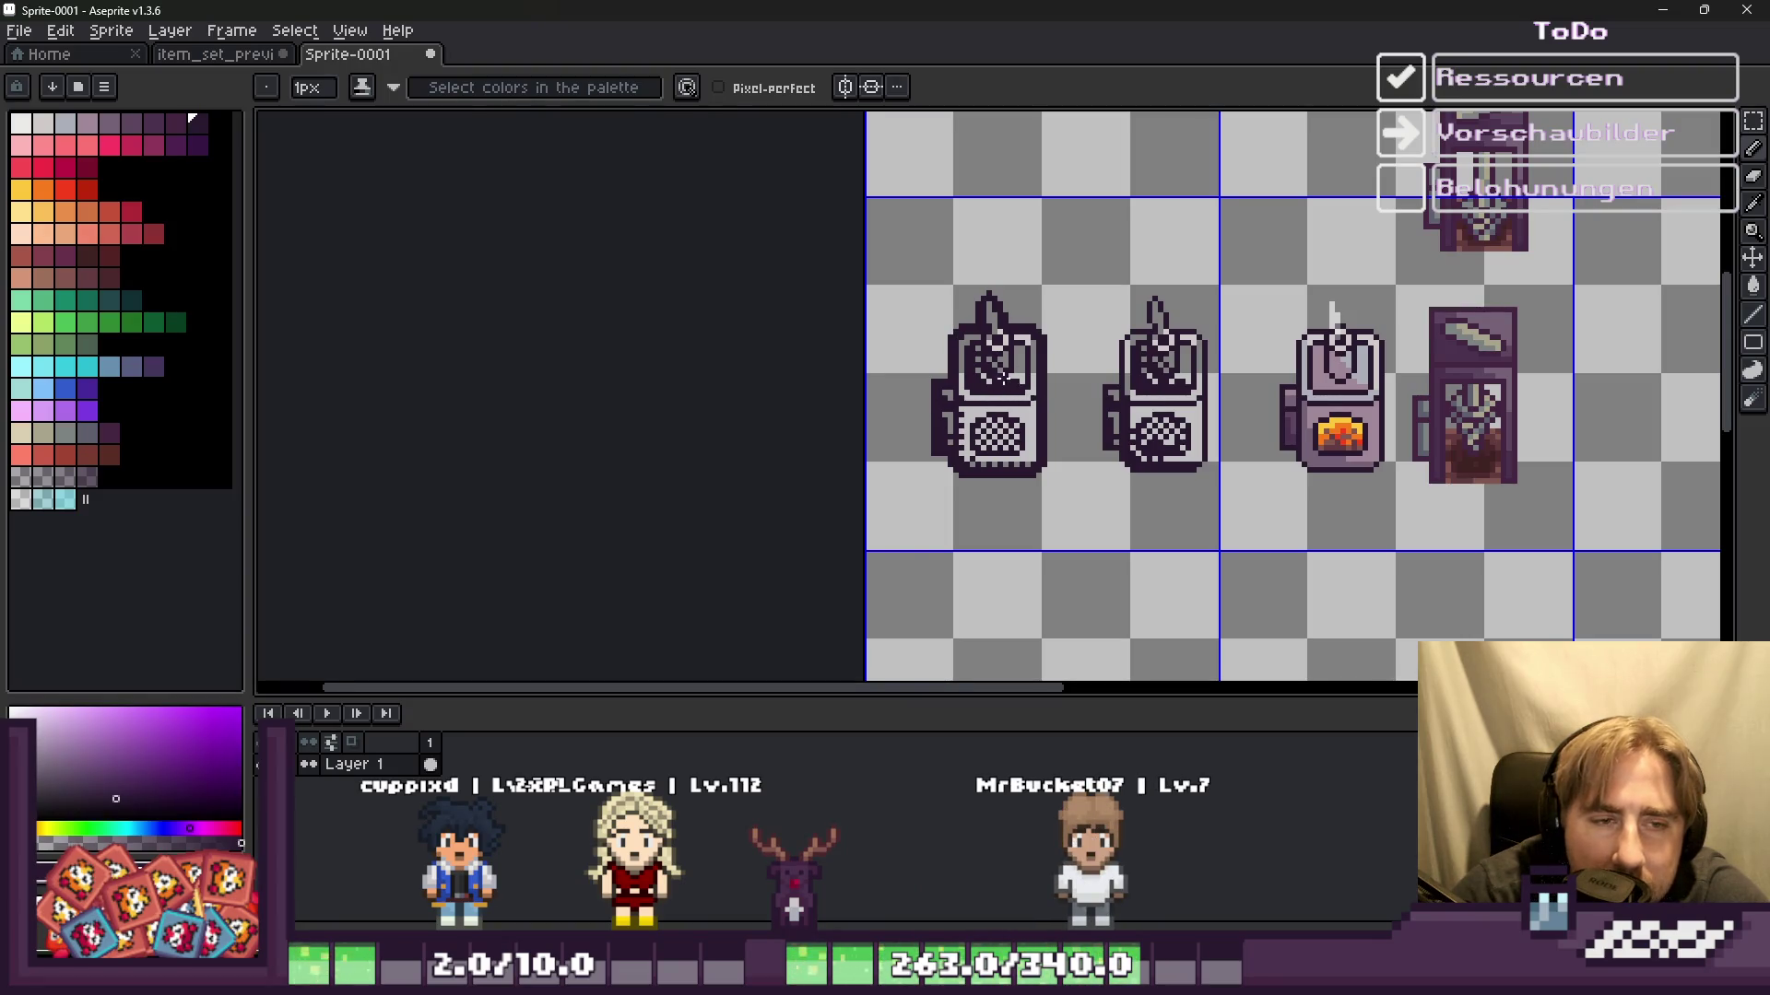
{"action": "scroll", "coordinate": [1007, 379], "scroll_direction": "up", "scroll_amount": 4}
{"action": "scroll", "coordinate": [988, 319], "scroll_direction": "down", "scroll_amount": 2}
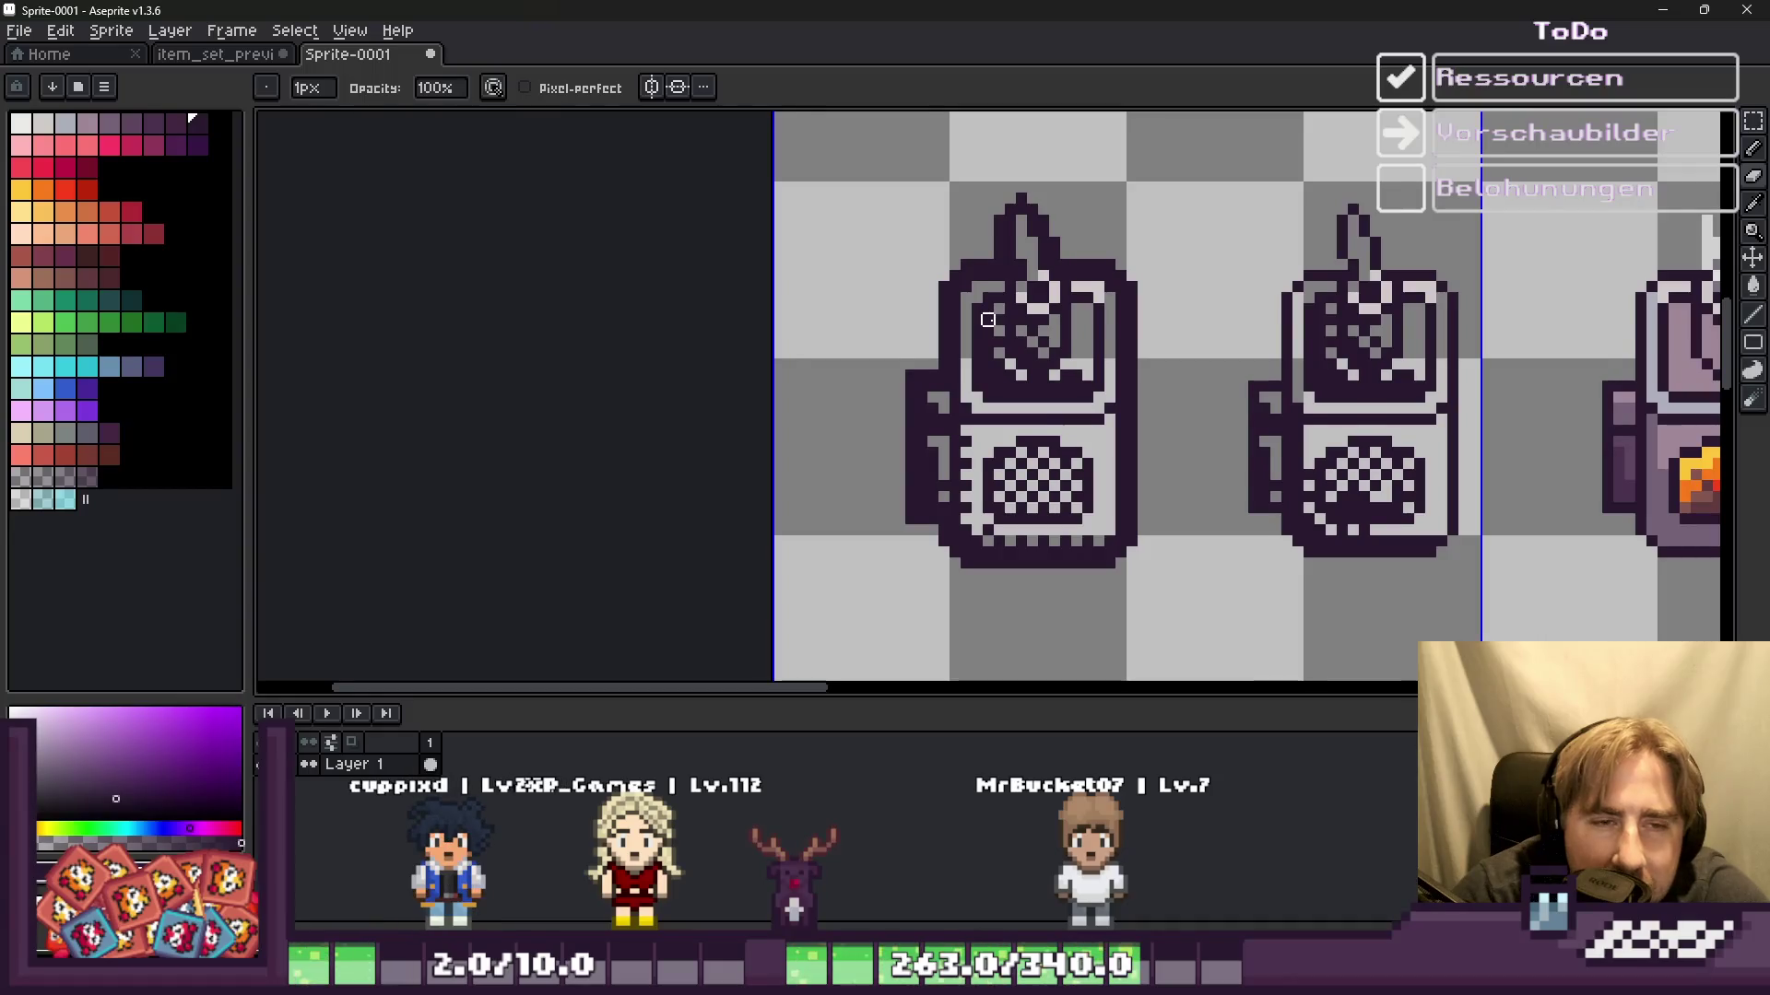
{"action": "scroll", "coordinate": [988, 319], "scroll_direction": "down", "scroll_amount": 1}
{"action": "scroll", "coordinate": [987, 319], "scroll_direction": "down", "scroll_amount": 1}
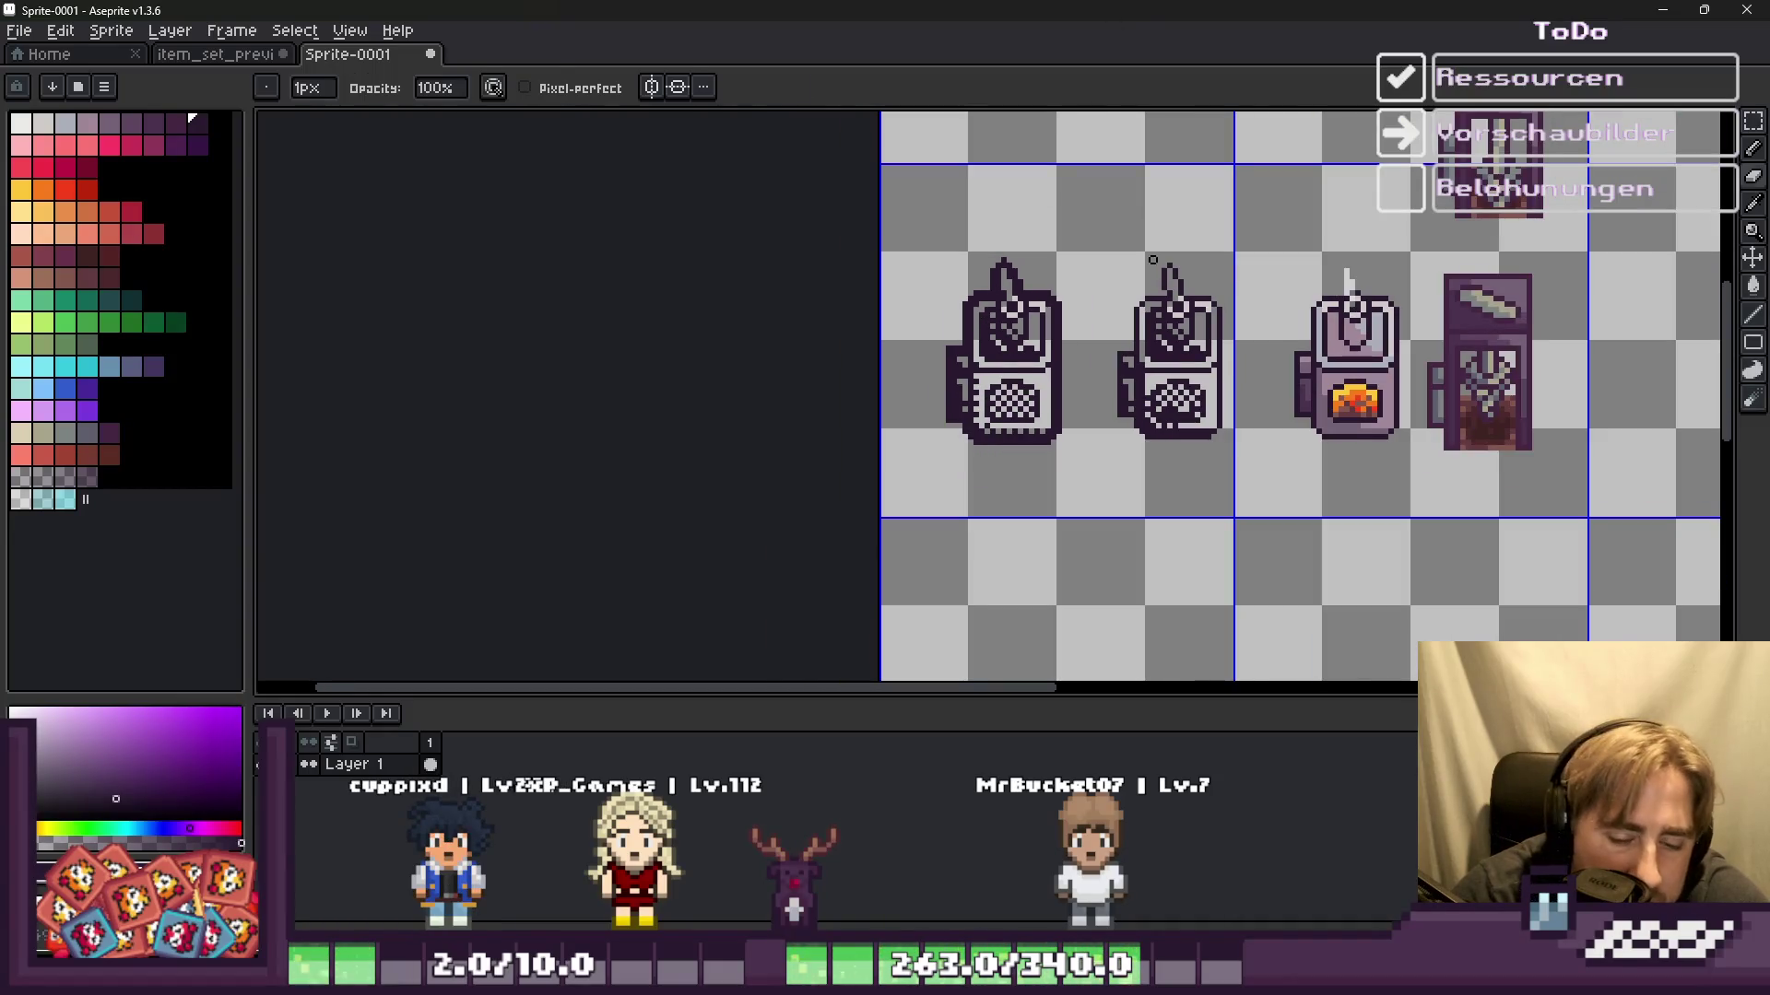
Step: Delete the selected second machine sprite
{"action": "key", "text": "m"}
{"action": "key", "text": "Delete"}
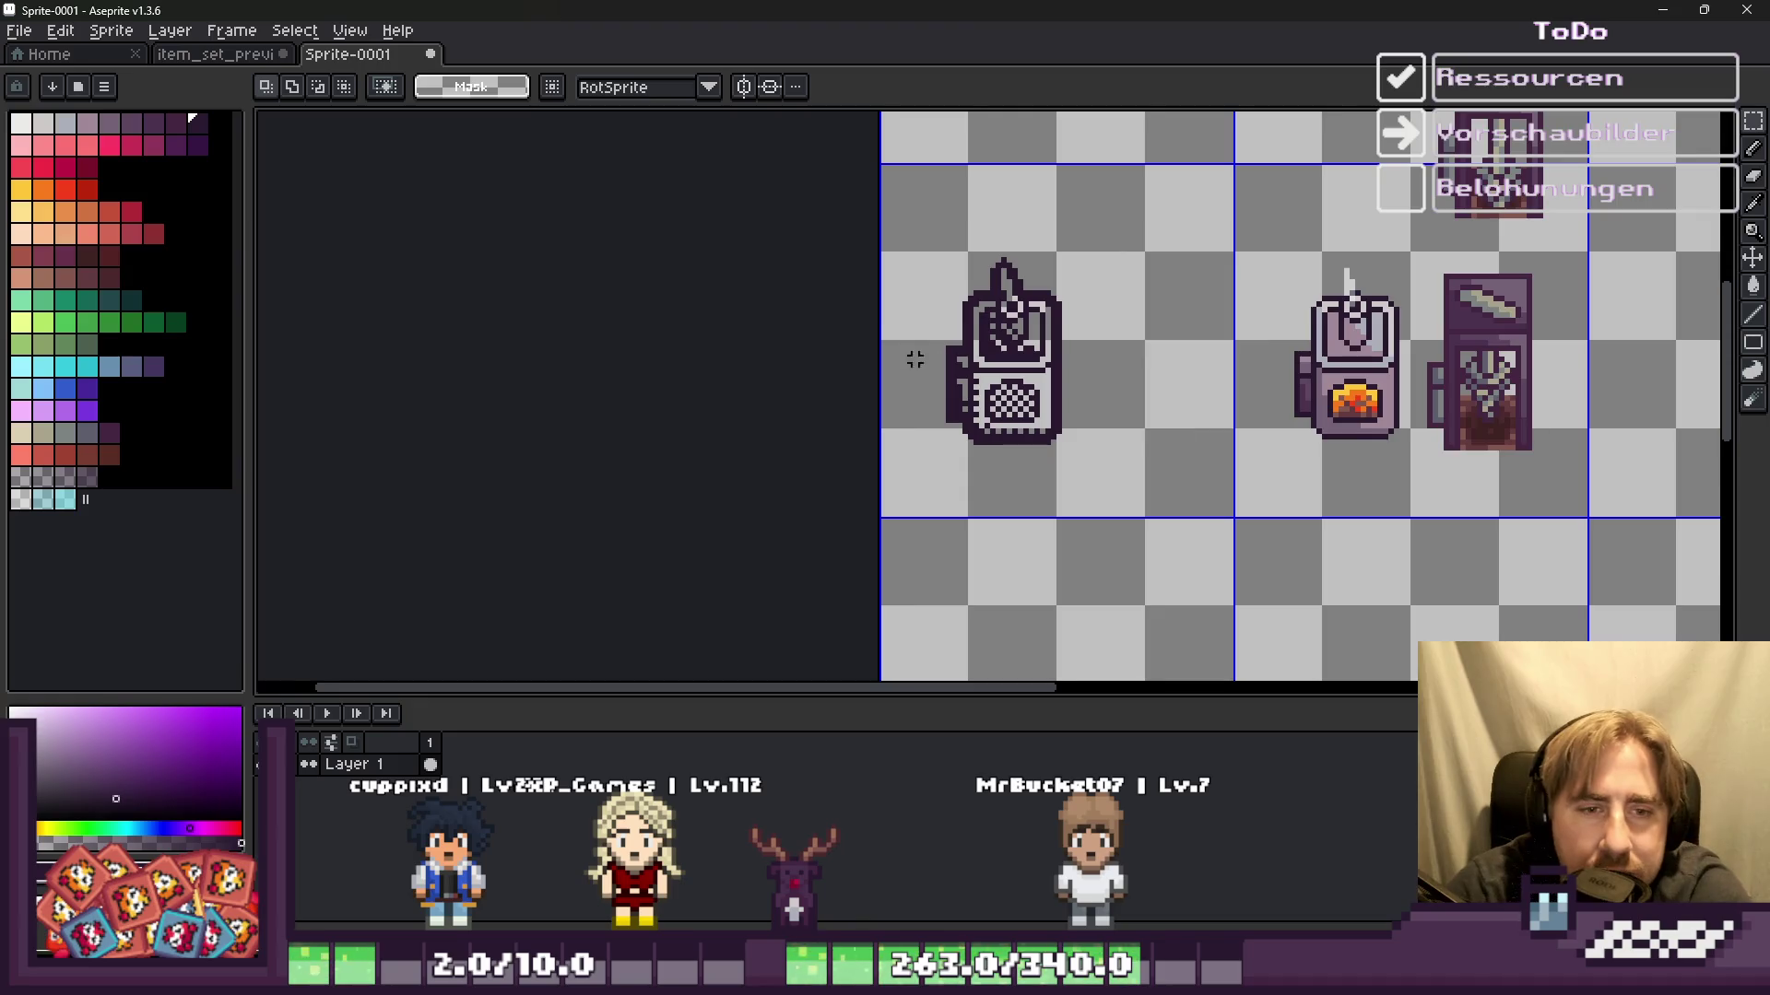
{"action": "scroll", "coordinate": [965, 359], "scroll_direction": "up", "scroll_amount": 2}
{"action": "scroll", "coordinate": [972, 341], "scroll_direction": "up", "scroll_amount": 1}
Step: Erase stray dark outline pixels at the grey oven's lower-right corner, top-right corner and upper-left shoulder
{"action": "key", "text": "b"}
{"action": "scroll", "coordinate": [998, 322], "scroll_direction": "down", "scroll_amount": 4}
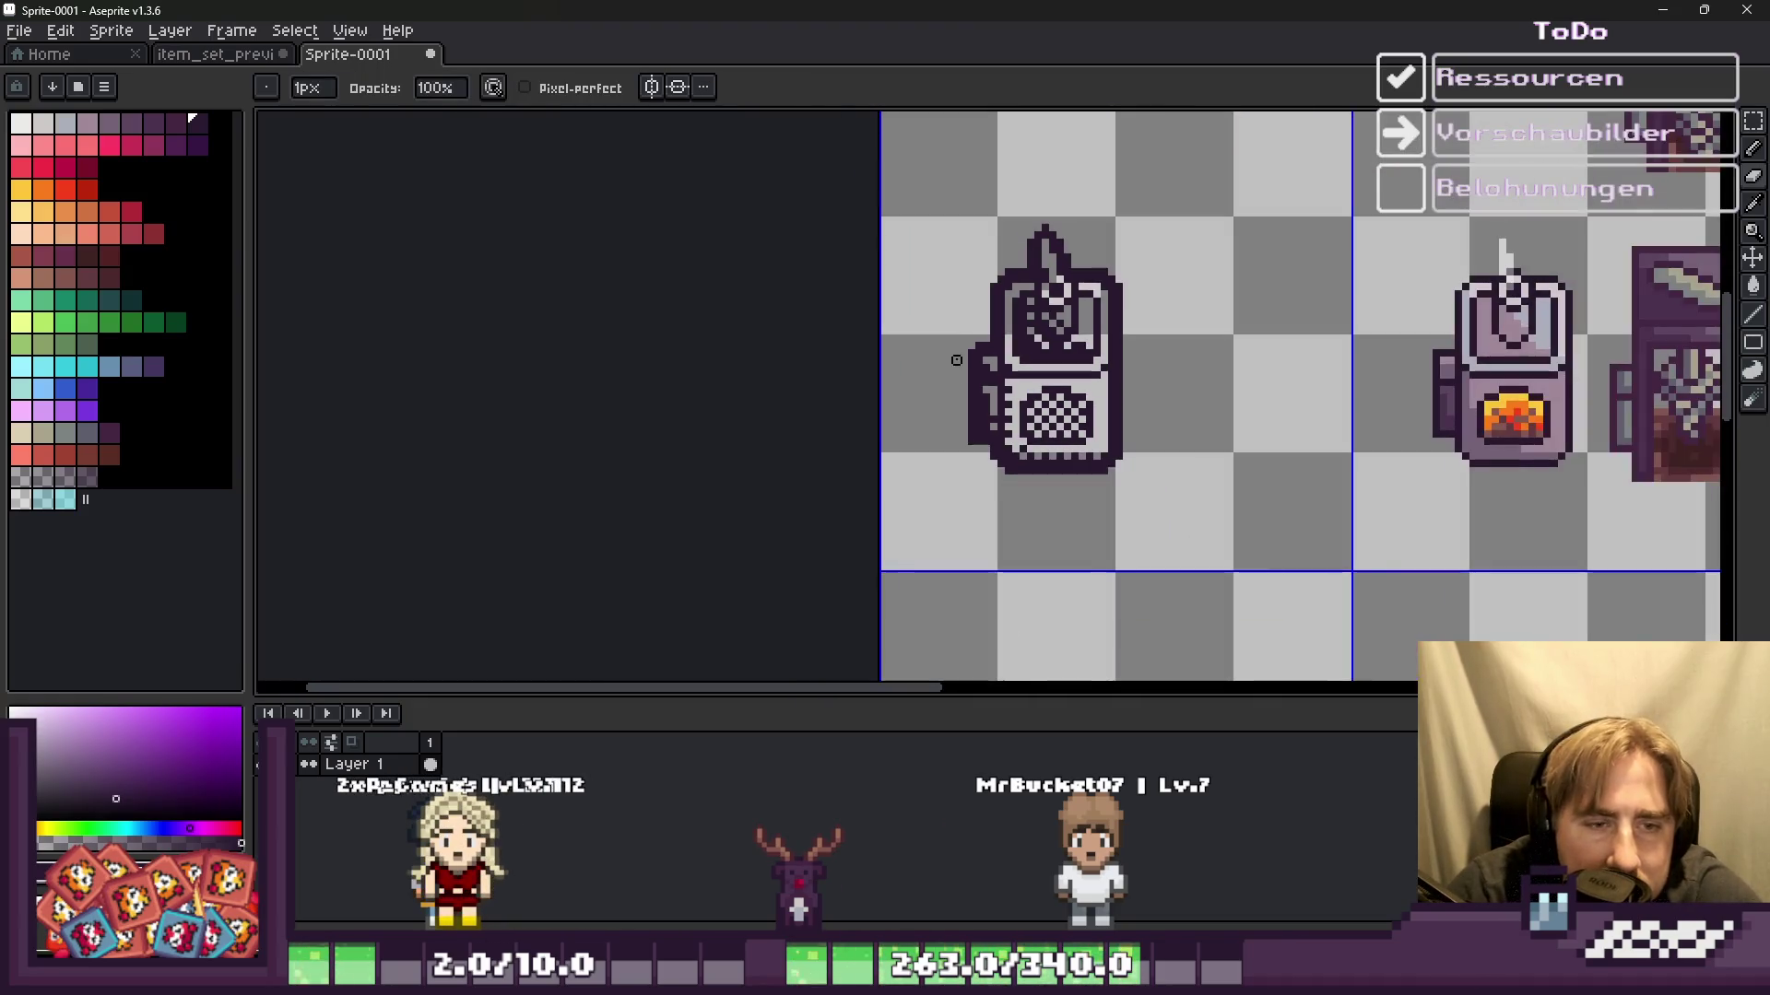
{"action": "scroll", "coordinate": [967, 434], "scroll_direction": "up", "scroll_amount": 2}
{"action": "scroll", "coordinate": [976, 450], "scroll_direction": "up", "scroll_amount": 3}
{"action": "scroll", "coordinate": [1014, 448], "scroll_direction": "up", "scroll_amount": 1}
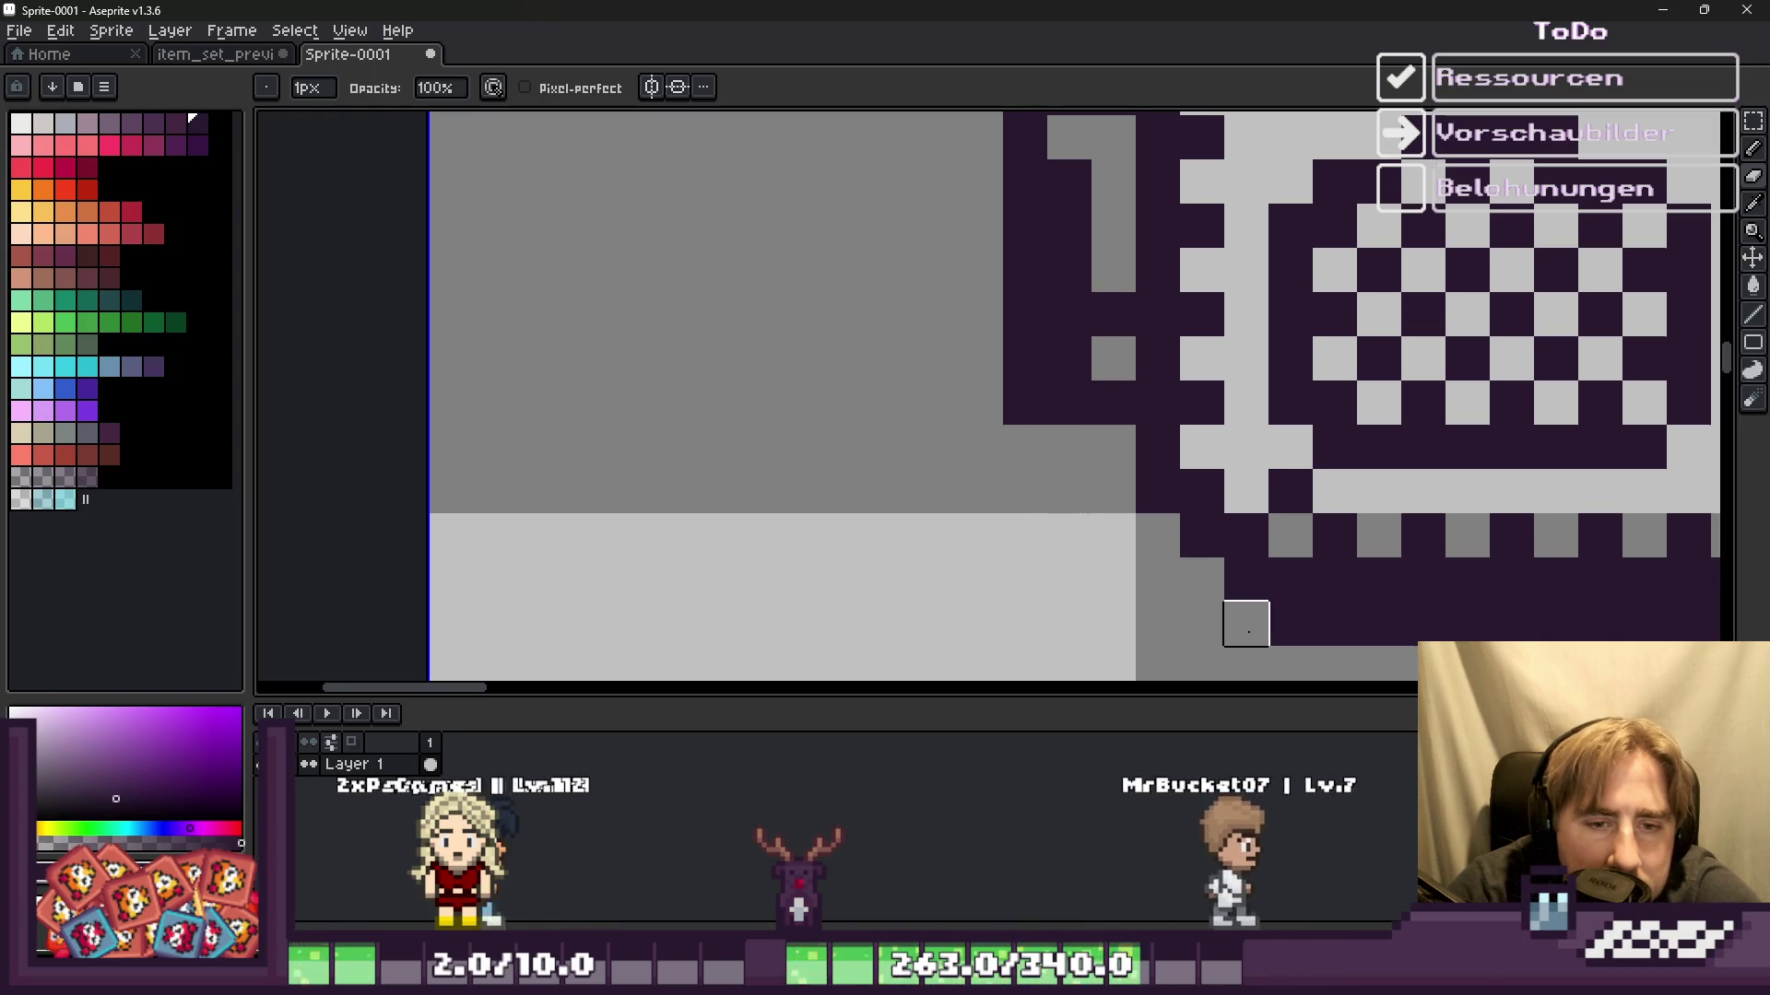
{"action": "scroll", "coordinate": [953, 491], "scroll_direction": "down", "scroll_amount": 3}
{"action": "scroll", "coordinate": [1197, 517], "scroll_direction": "up", "scroll_amount": 2}
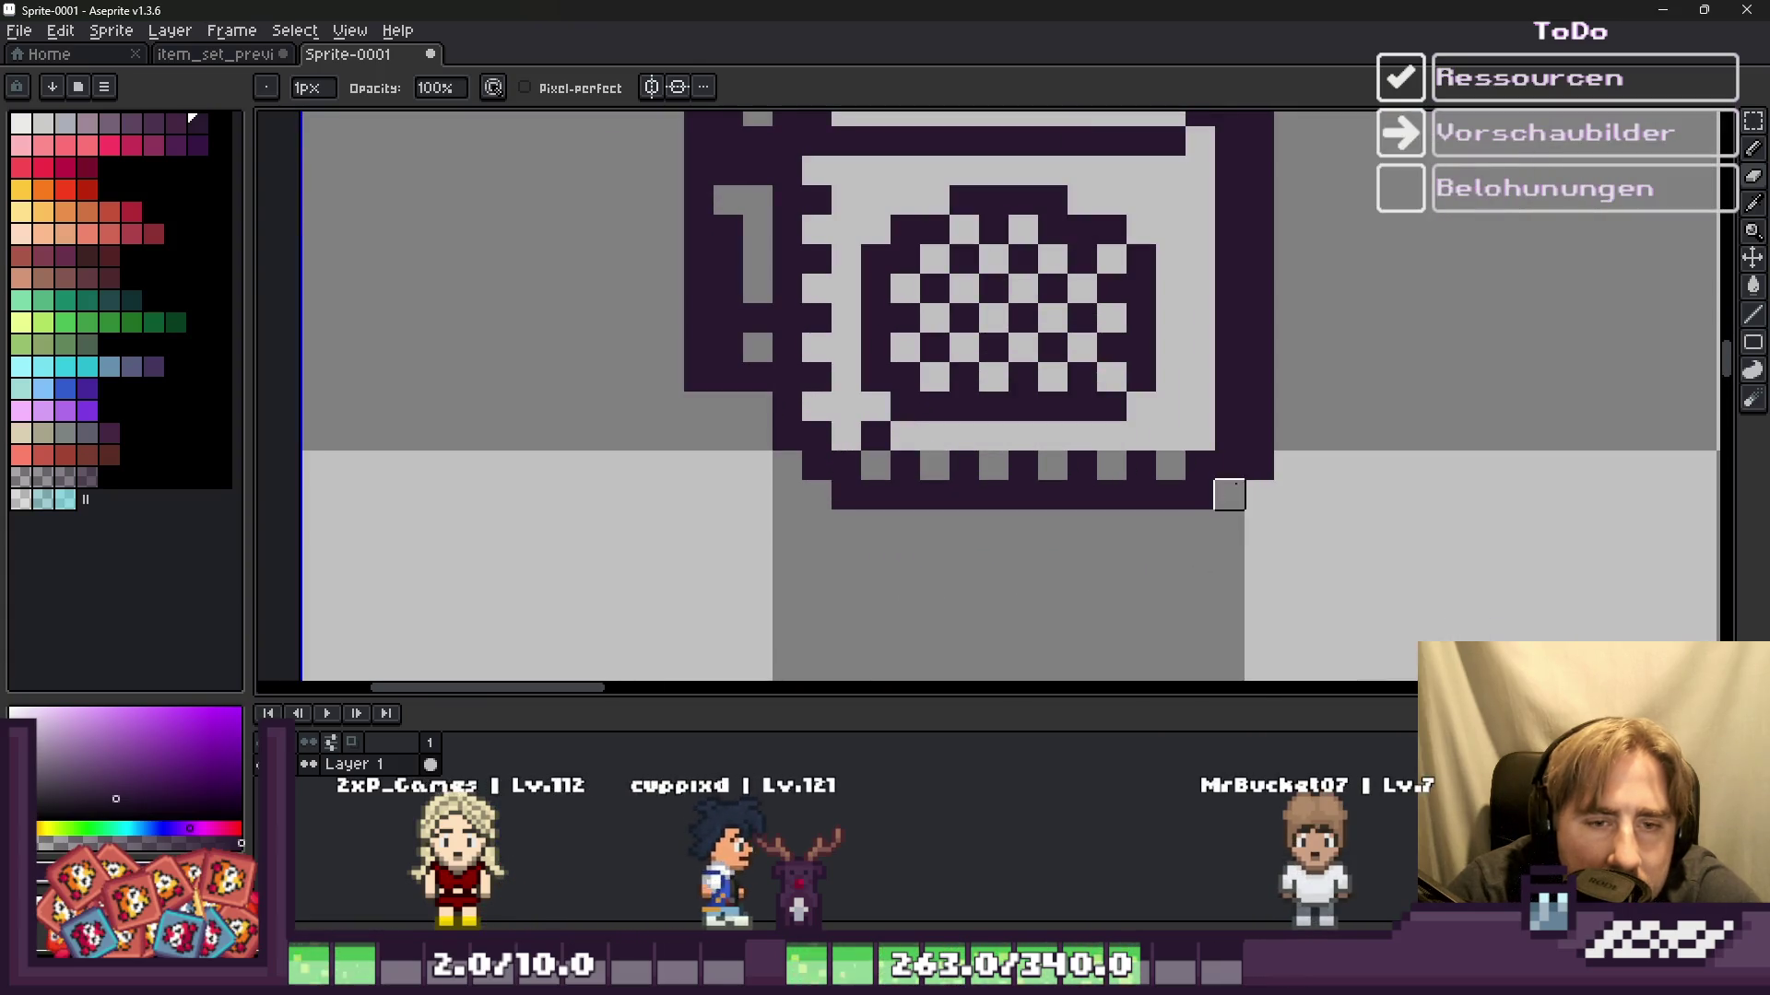
{"action": "left_click_drag", "start_coordinate": [1200, 495], "coordinate": [1259, 436]}
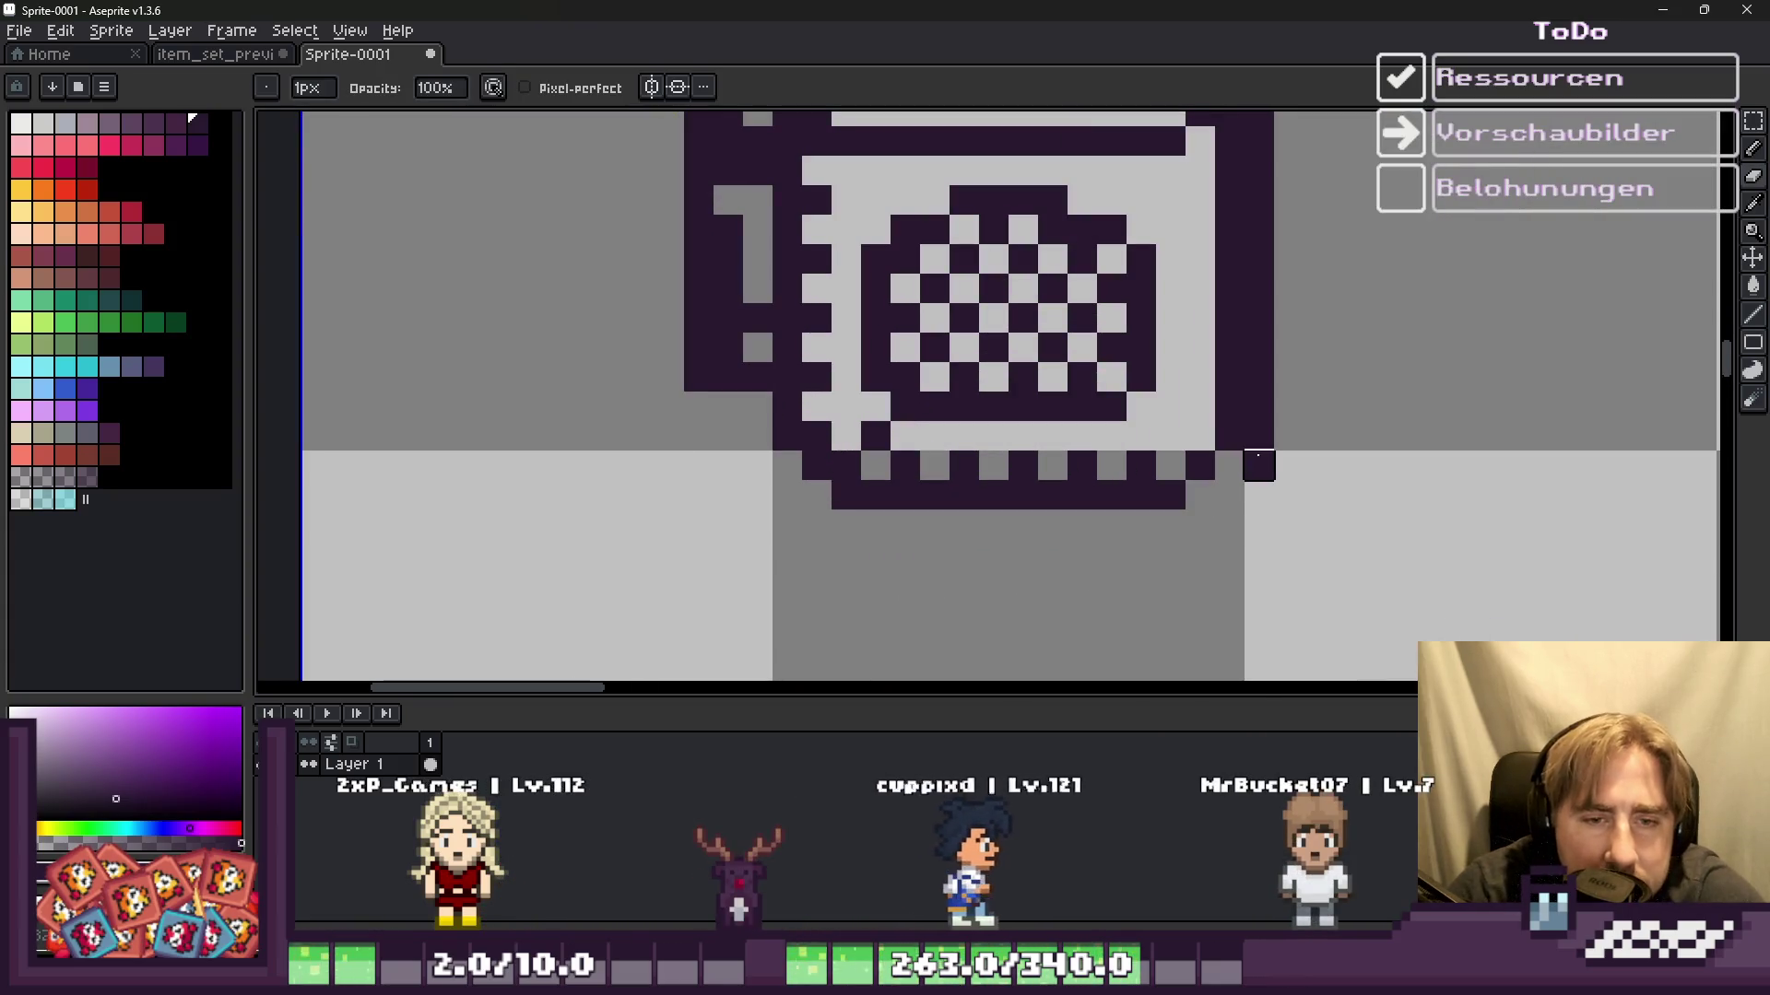
{"action": "scroll", "coordinate": [1259, 436], "scroll_direction": "down", "scroll_amount": 2}
{"action": "scroll", "coordinate": [1245, 220], "scroll_direction": "up", "scroll_amount": 2}
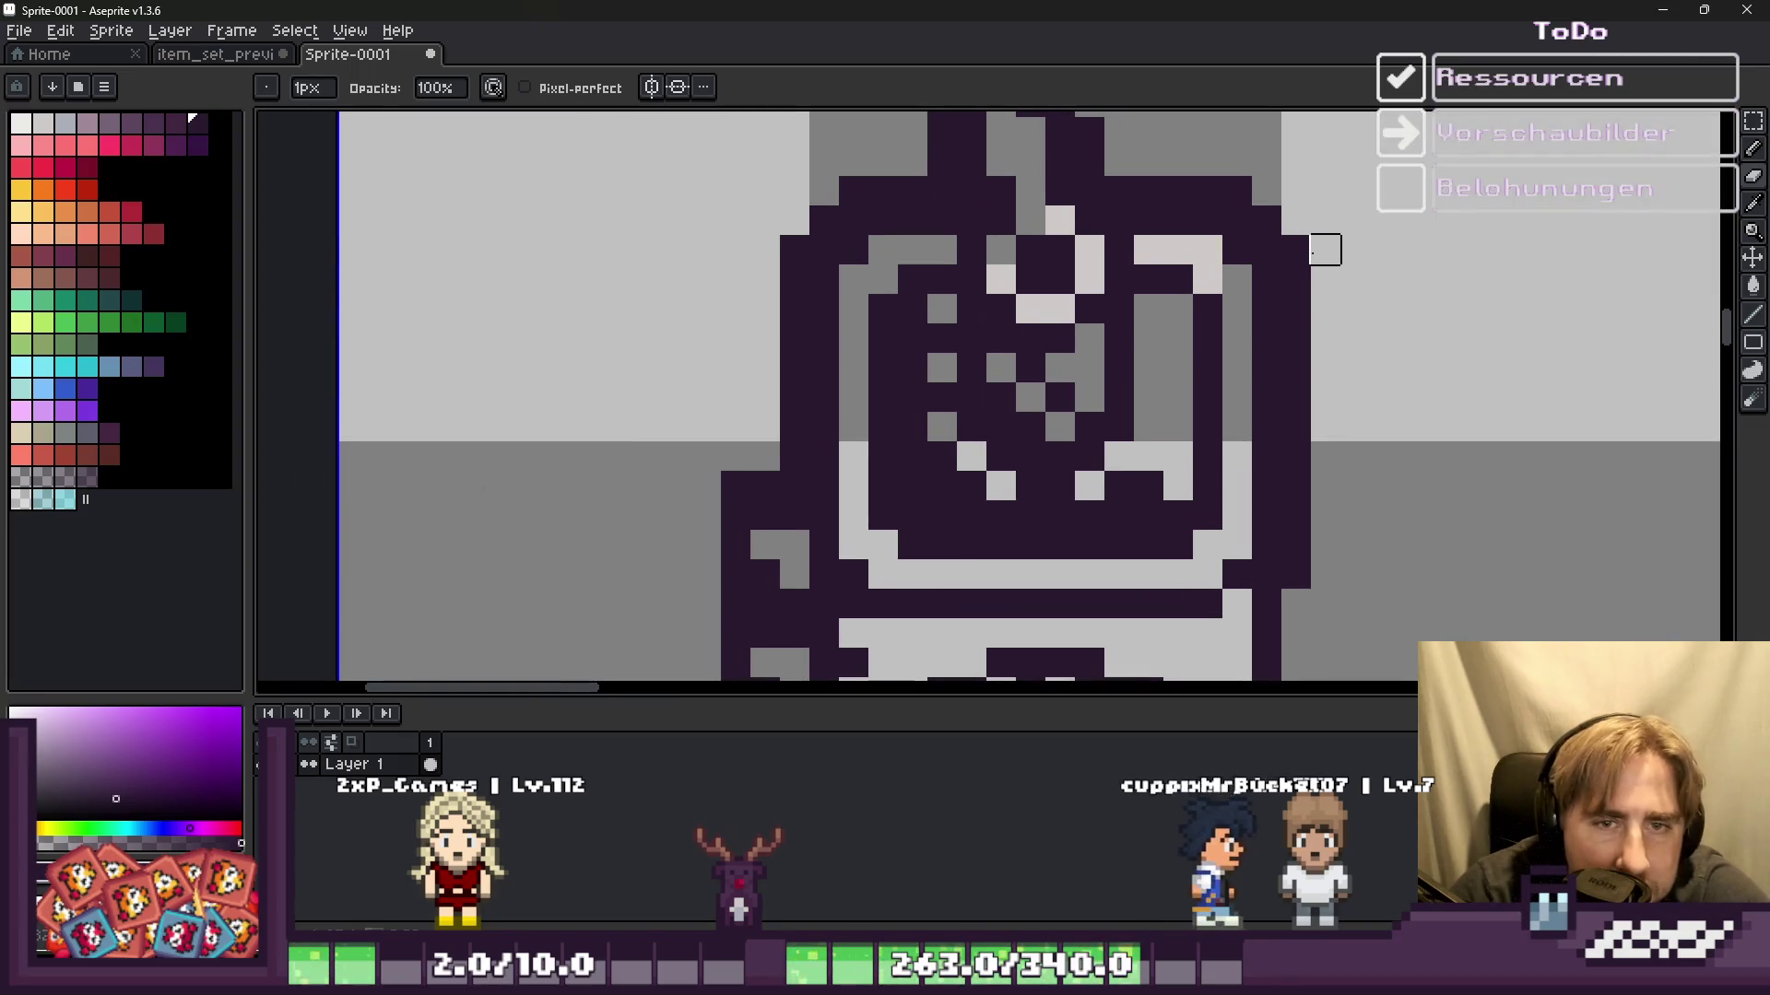
{"action": "left_click_drag", "start_coordinate": [1265, 247], "coordinate": [1119, 190]}
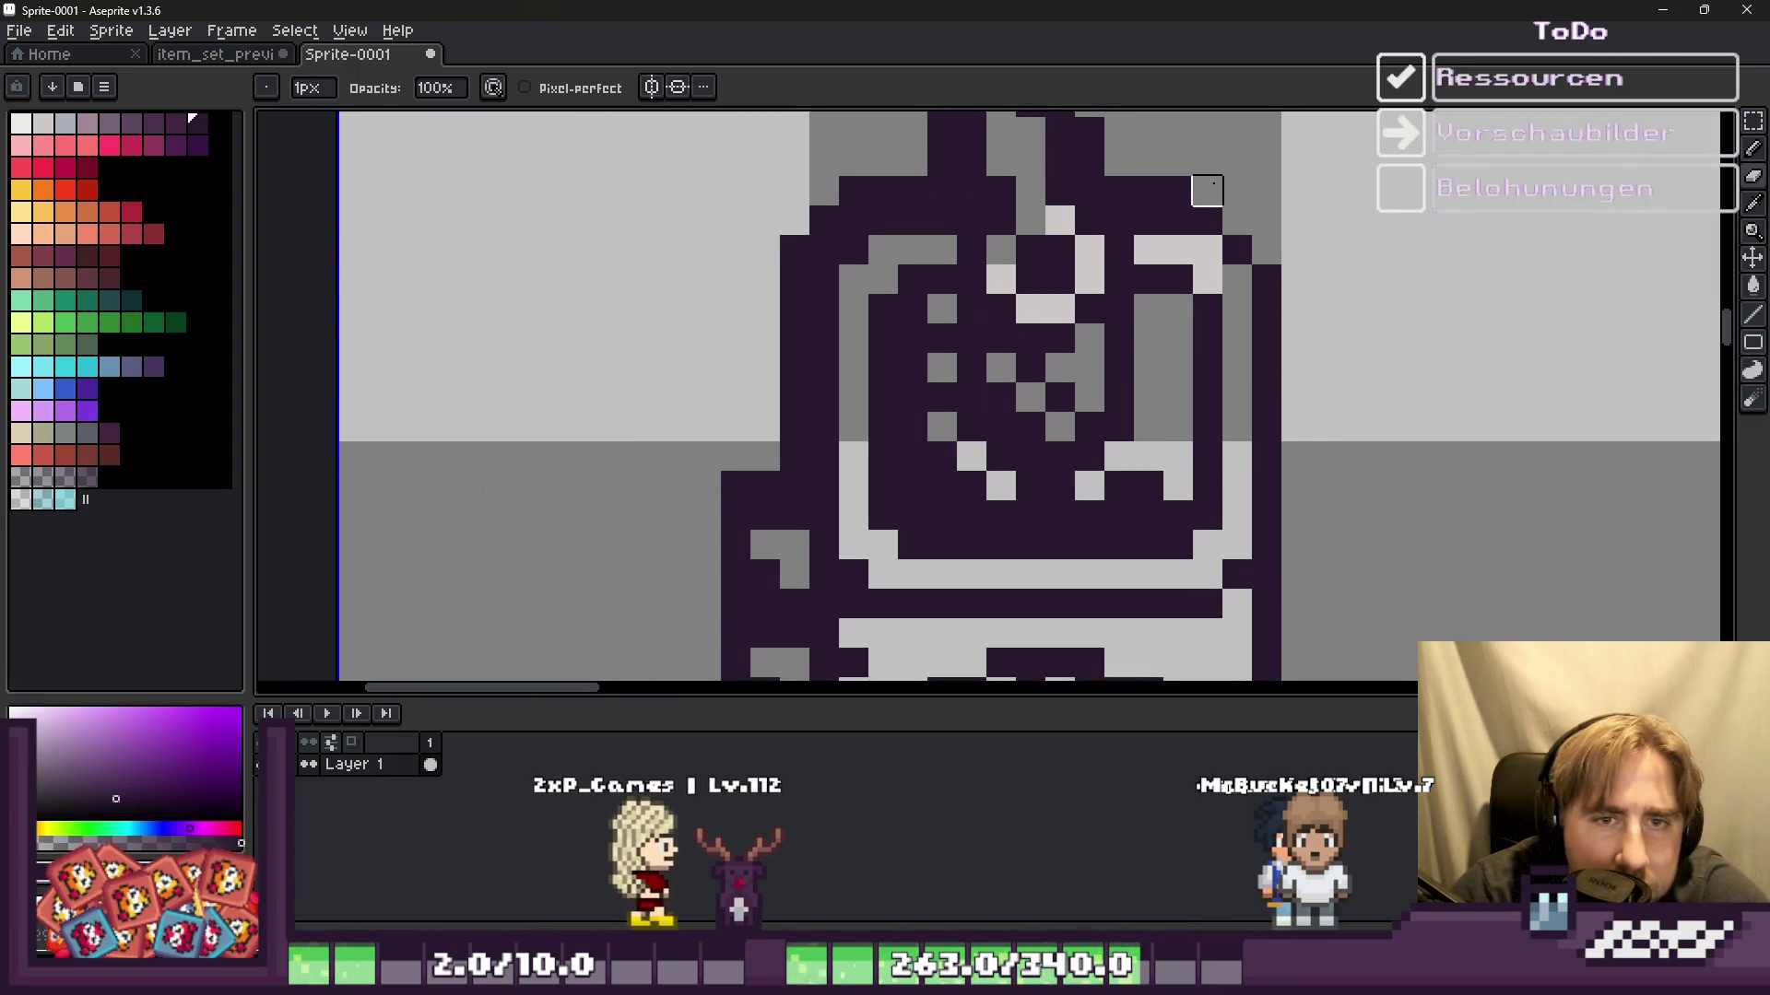
{"action": "scroll", "coordinate": [1119, 190], "scroll_direction": "down", "scroll_amount": 2}
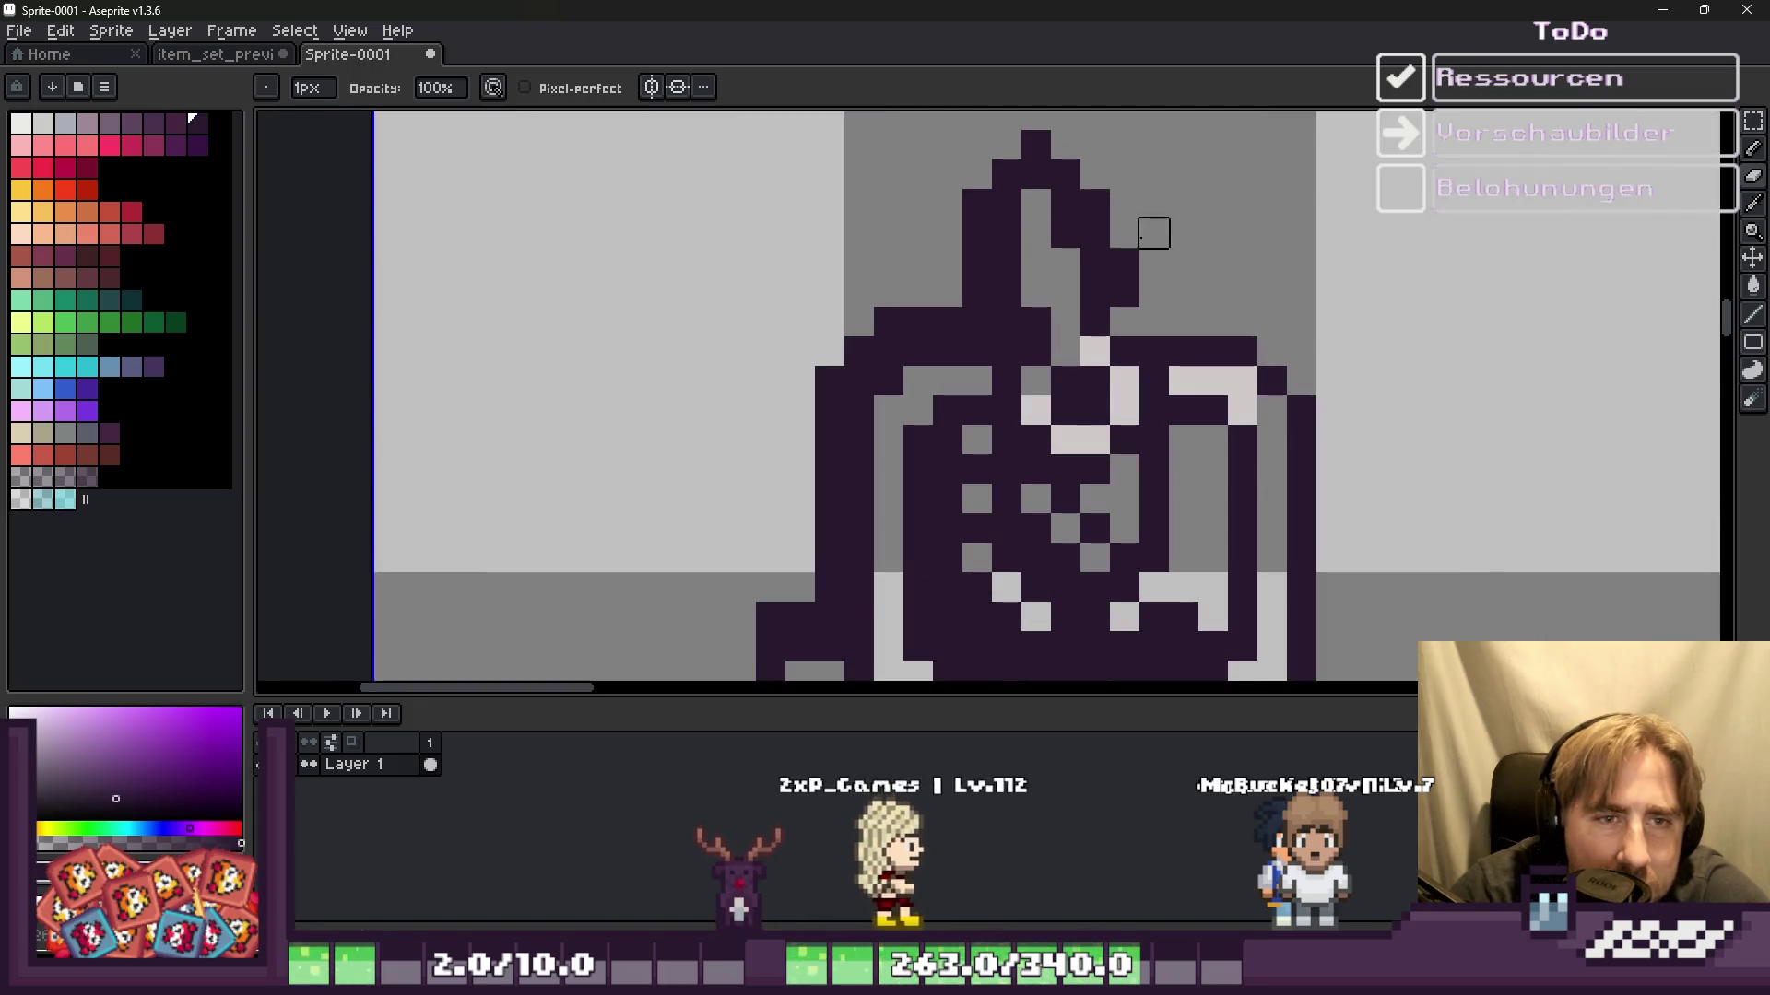
{"action": "scroll", "coordinate": [1123, 263], "scroll_direction": "up", "scroll_amount": 2}
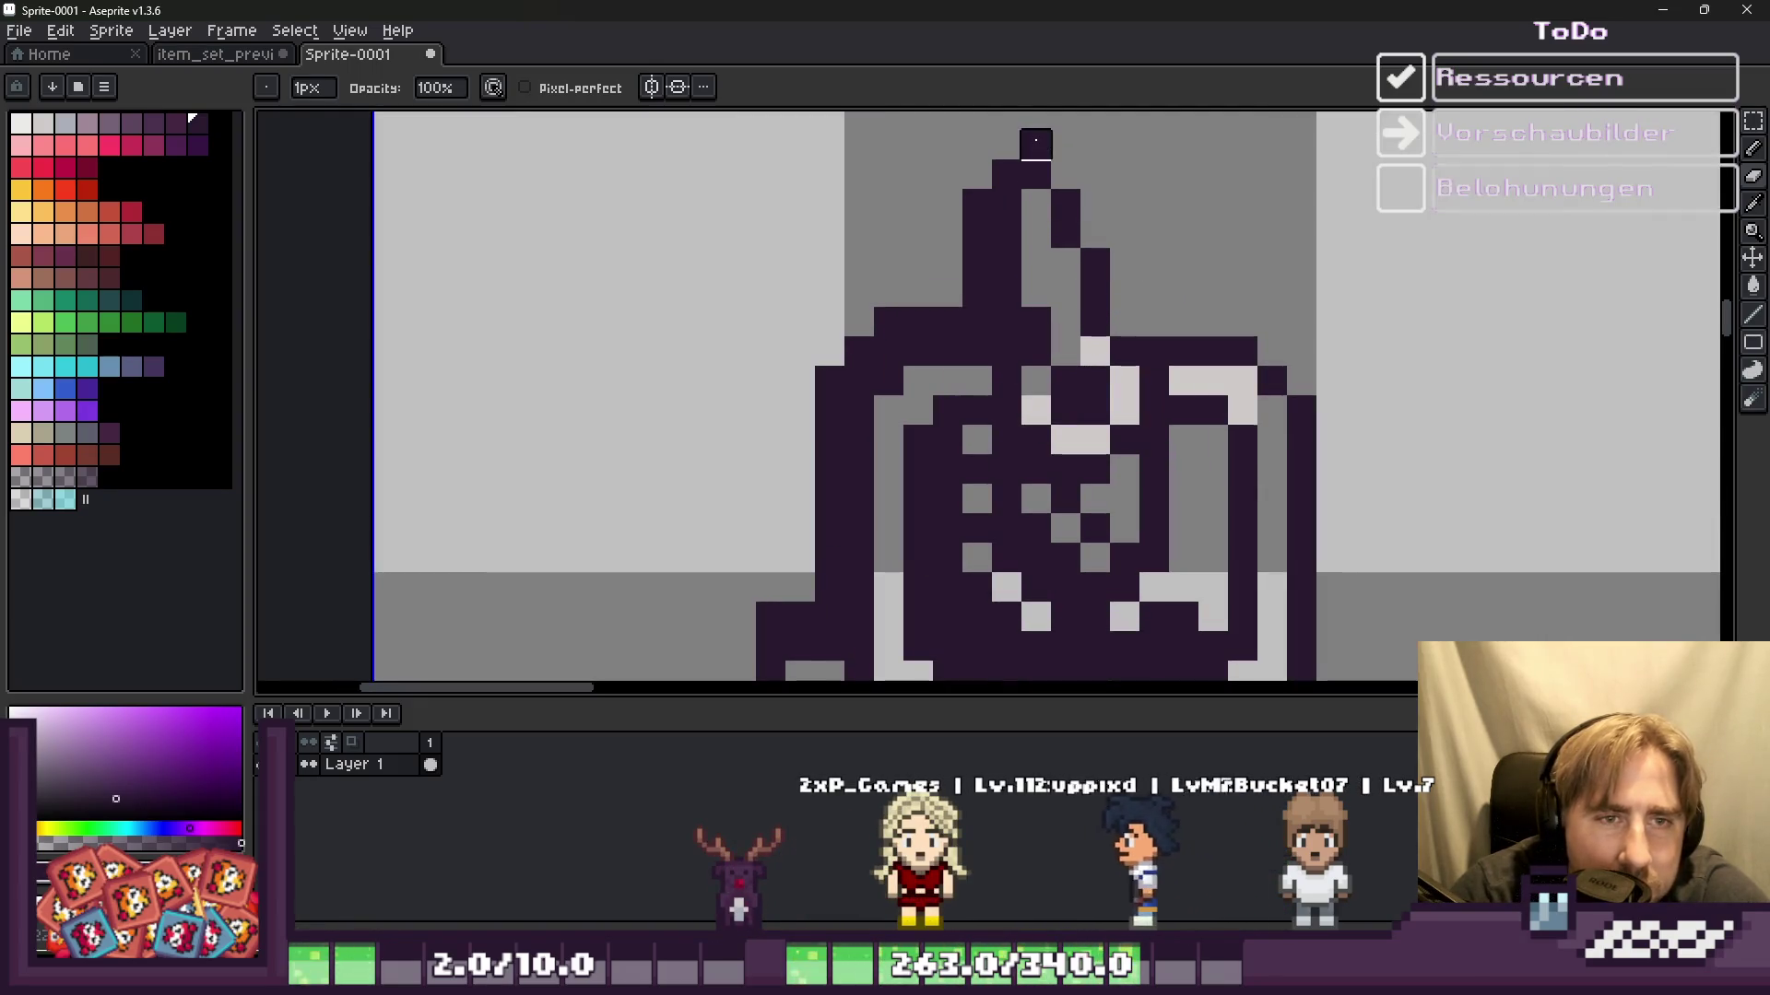
{"action": "left_click_drag", "start_coordinate": [977, 293], "coordinate": [859, 380]}
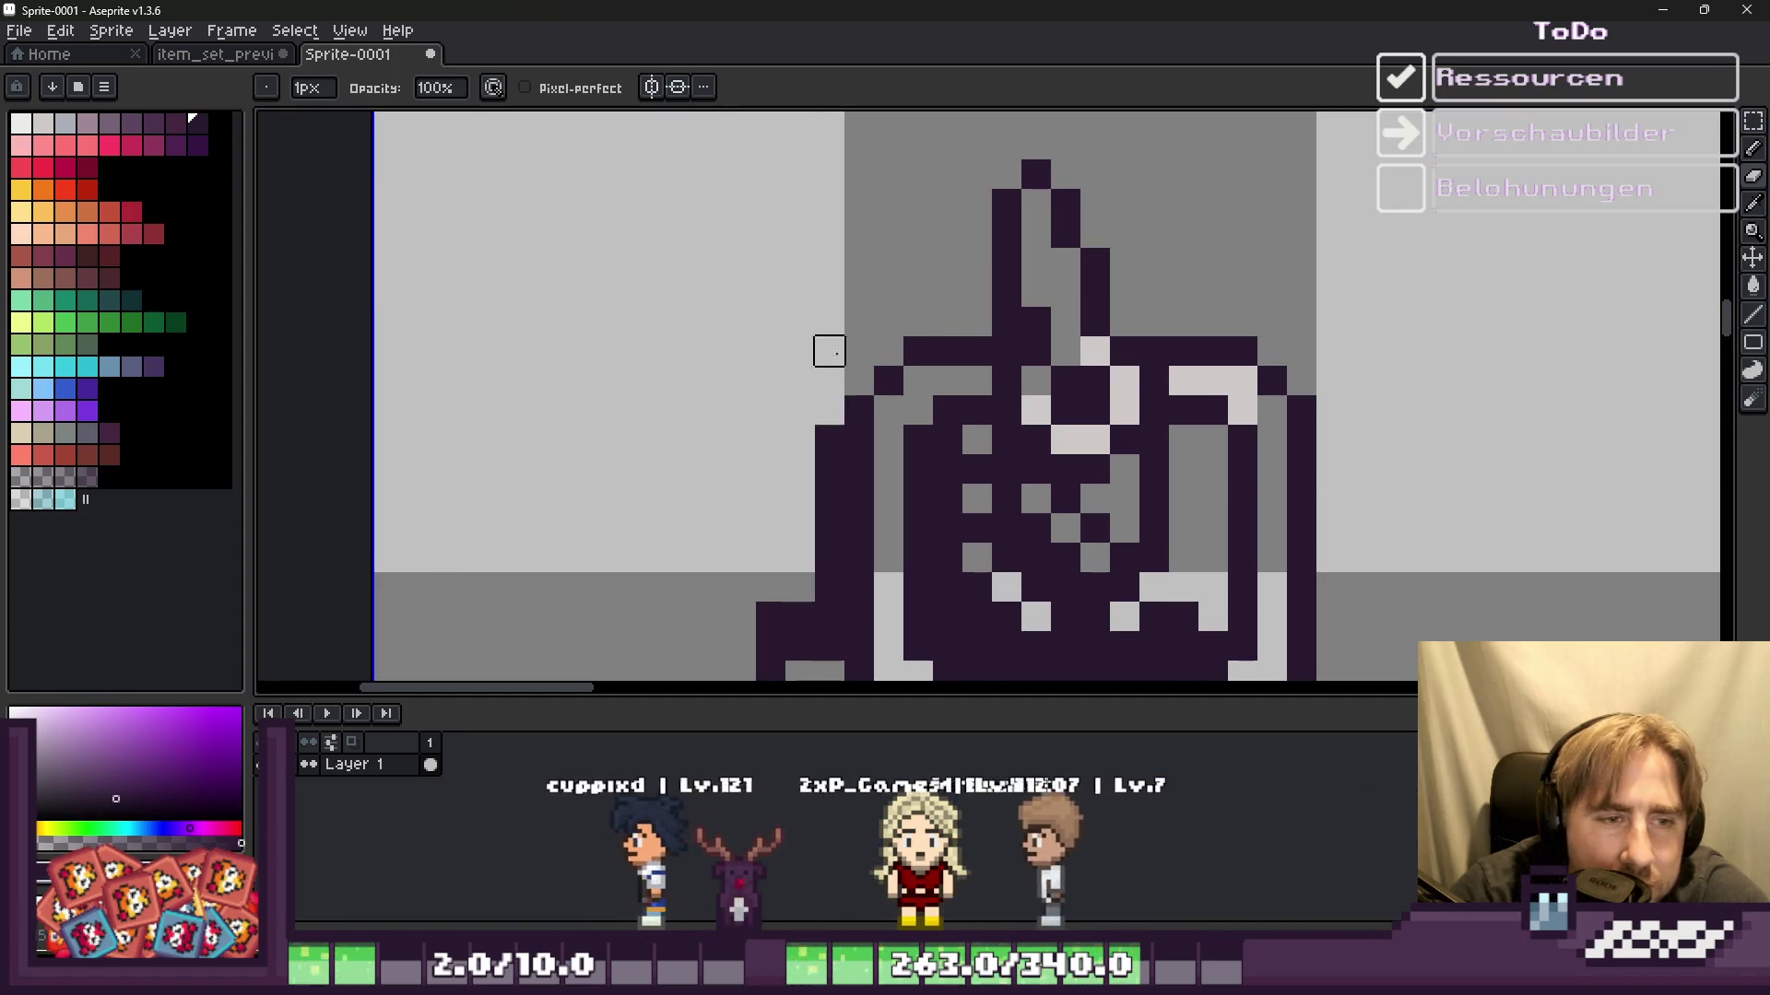
Step: Zoom out to review the cleaned outline, then marquee-select the whole grey oven sprite
{"action": "scroll", "coordinate": [829, 367], "scroll_direction": "down", "scroll_amount": 2}
{"action": "scroll", "coordinate": [795, 486], "scroll_direction": "up", "scroll_amount": 2}
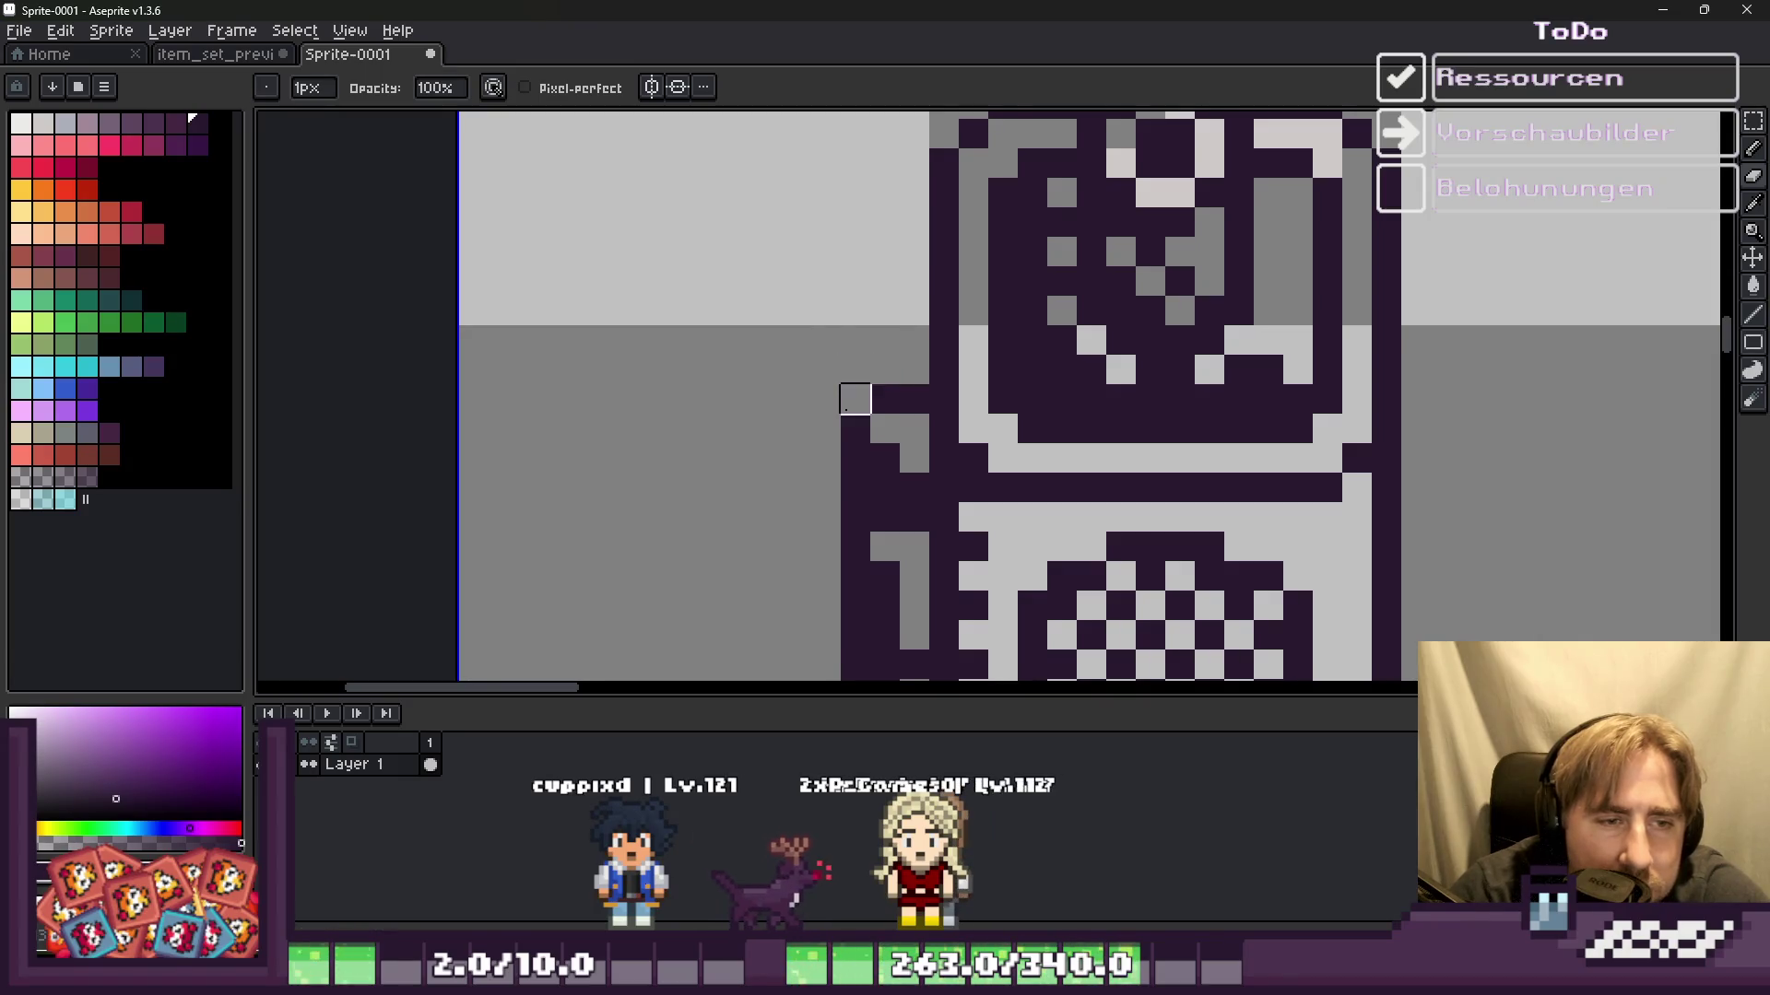
{"action": "scroll", "coordinate": [854, 399], "scroll_direction": "down", "scroll_amount": 2}
{"action": "scroll", "coordinate": [830, 381], "scroll_direction": "up", "scroll_amount": 1}
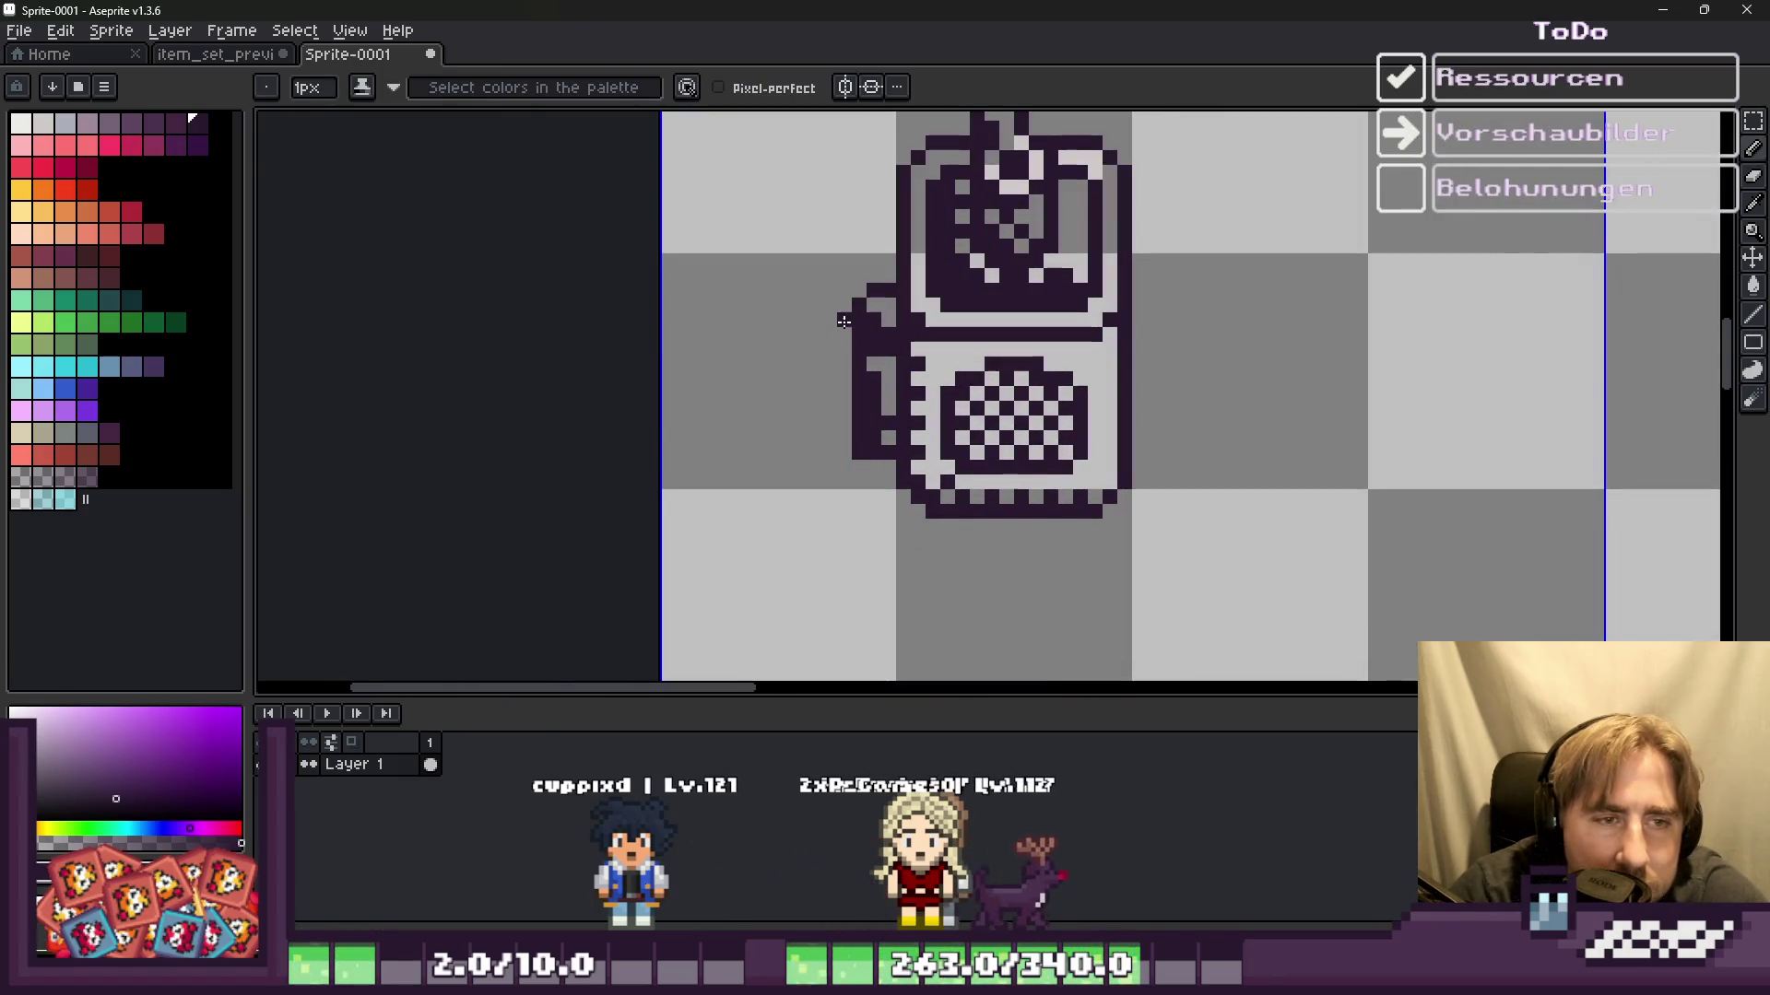
{"action": "scroll", "coordinate": [811, 322], "scroll_direction": "down", "scroll_amount": 2}
{"action": "scroll", "coordinate": [770, 368], "scroll_direction": "down", "scroll_amount": 1}
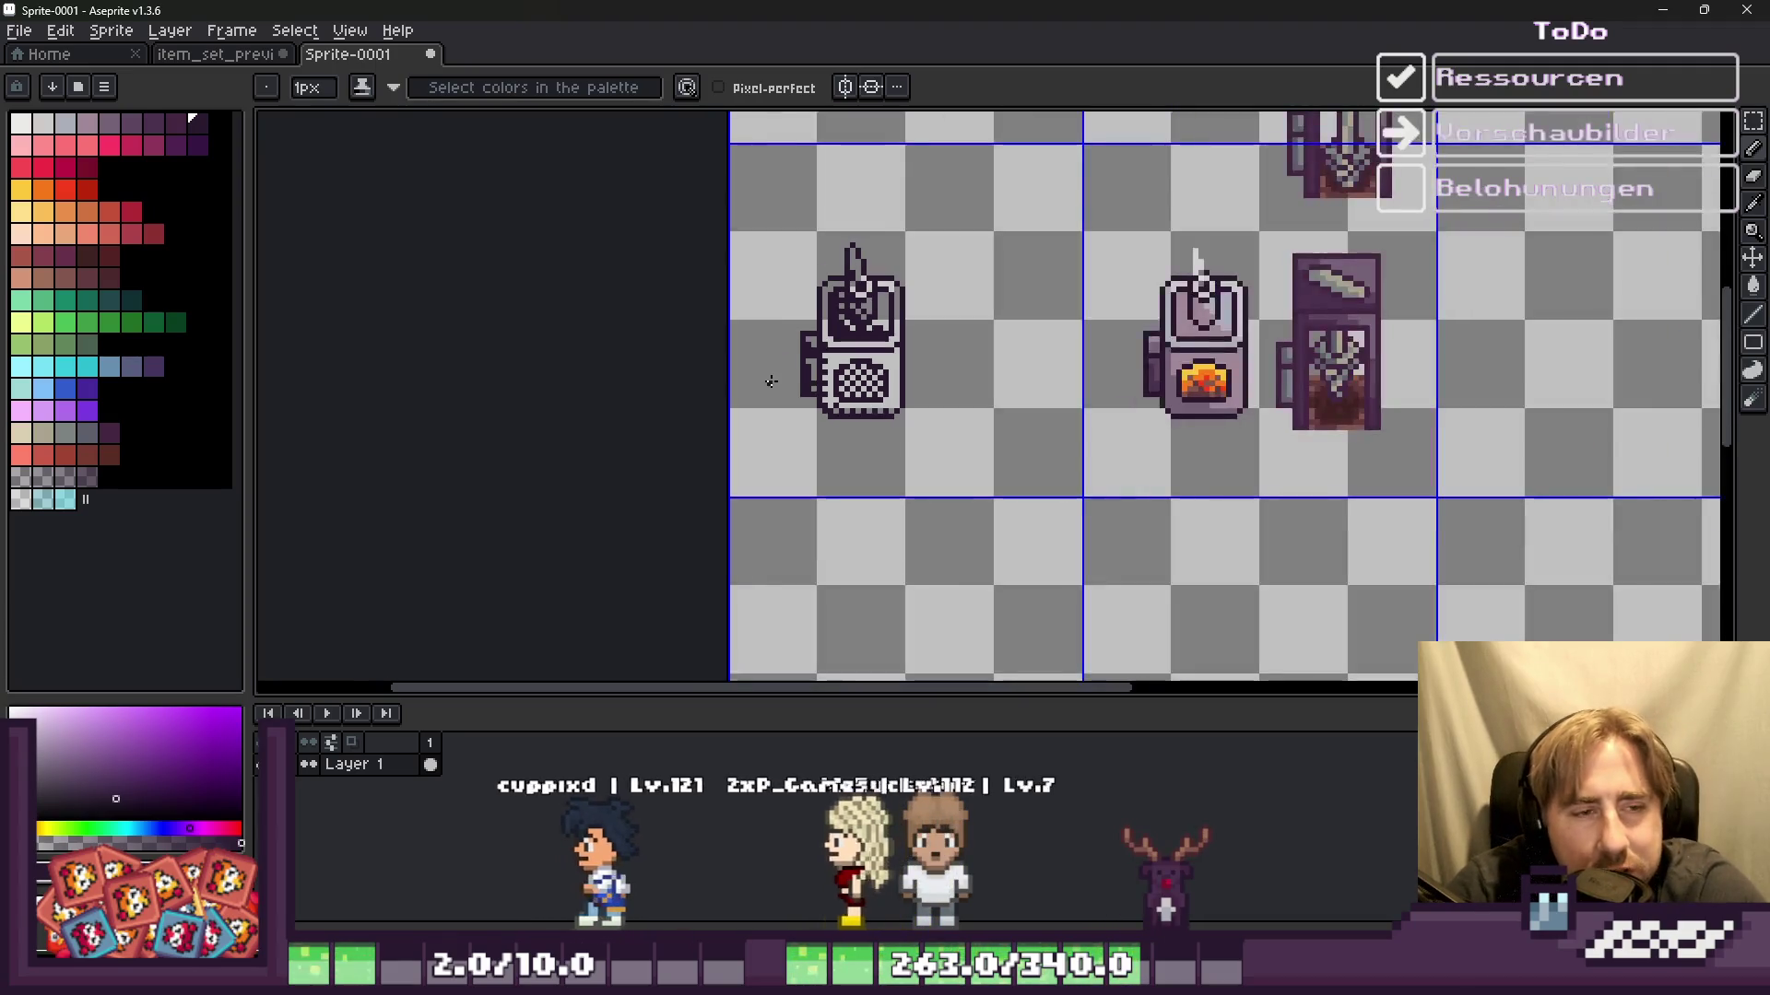
{"action": "scroll", "coordinate": [829, 424], "scroll_direction": "up", "scroll_amount": 2}
{"action": "scroll", "coordinate": [893, 474], "scroll_direction": "down", "scroll_amount": 1}
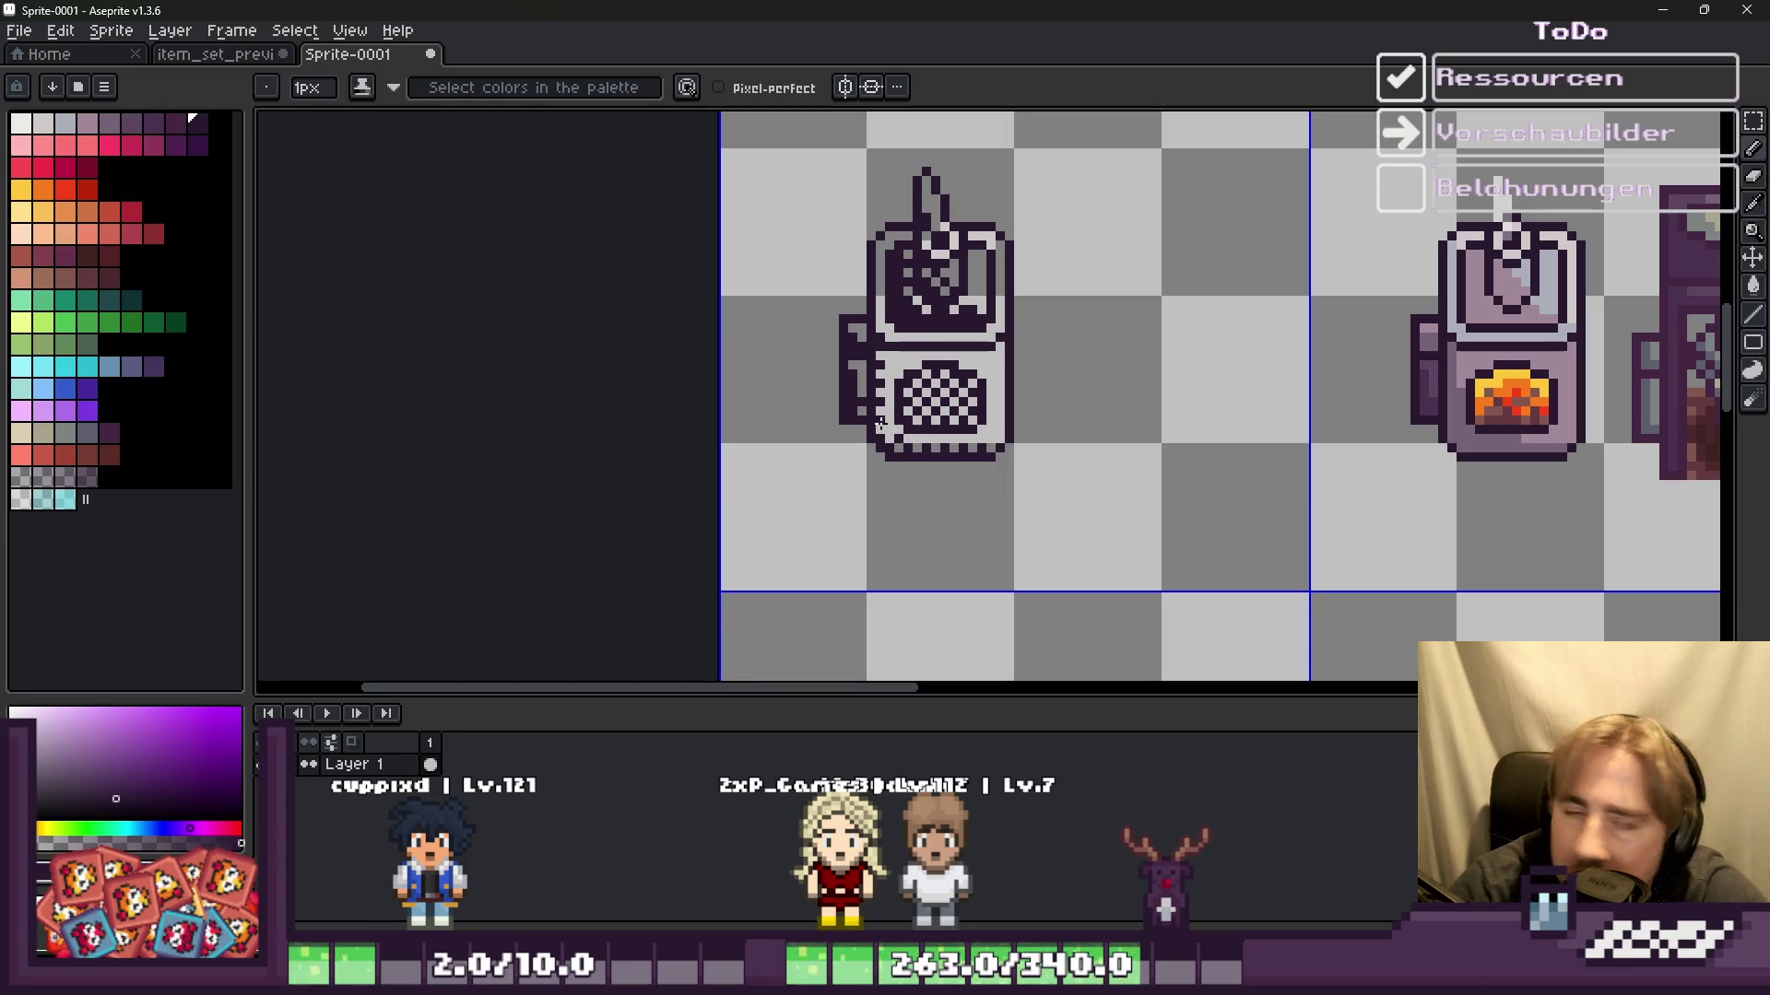
{"action": "scroll", "coordinate": [880, 423], "scroll_direction": "down", "scroll_amount": 1}
{"action": "scroll", "coordinate": [894, 452], "scroll_direction": "down", "scroll_amount": 1}
{"action": "scroll", "coordinate": [913, 488], "scroll_direction": "down", "scroll_amount": 2}
{"action": "scroll", "coordinate": [944, 537], "scroll_direction": "up", "scroll_amount": 1}
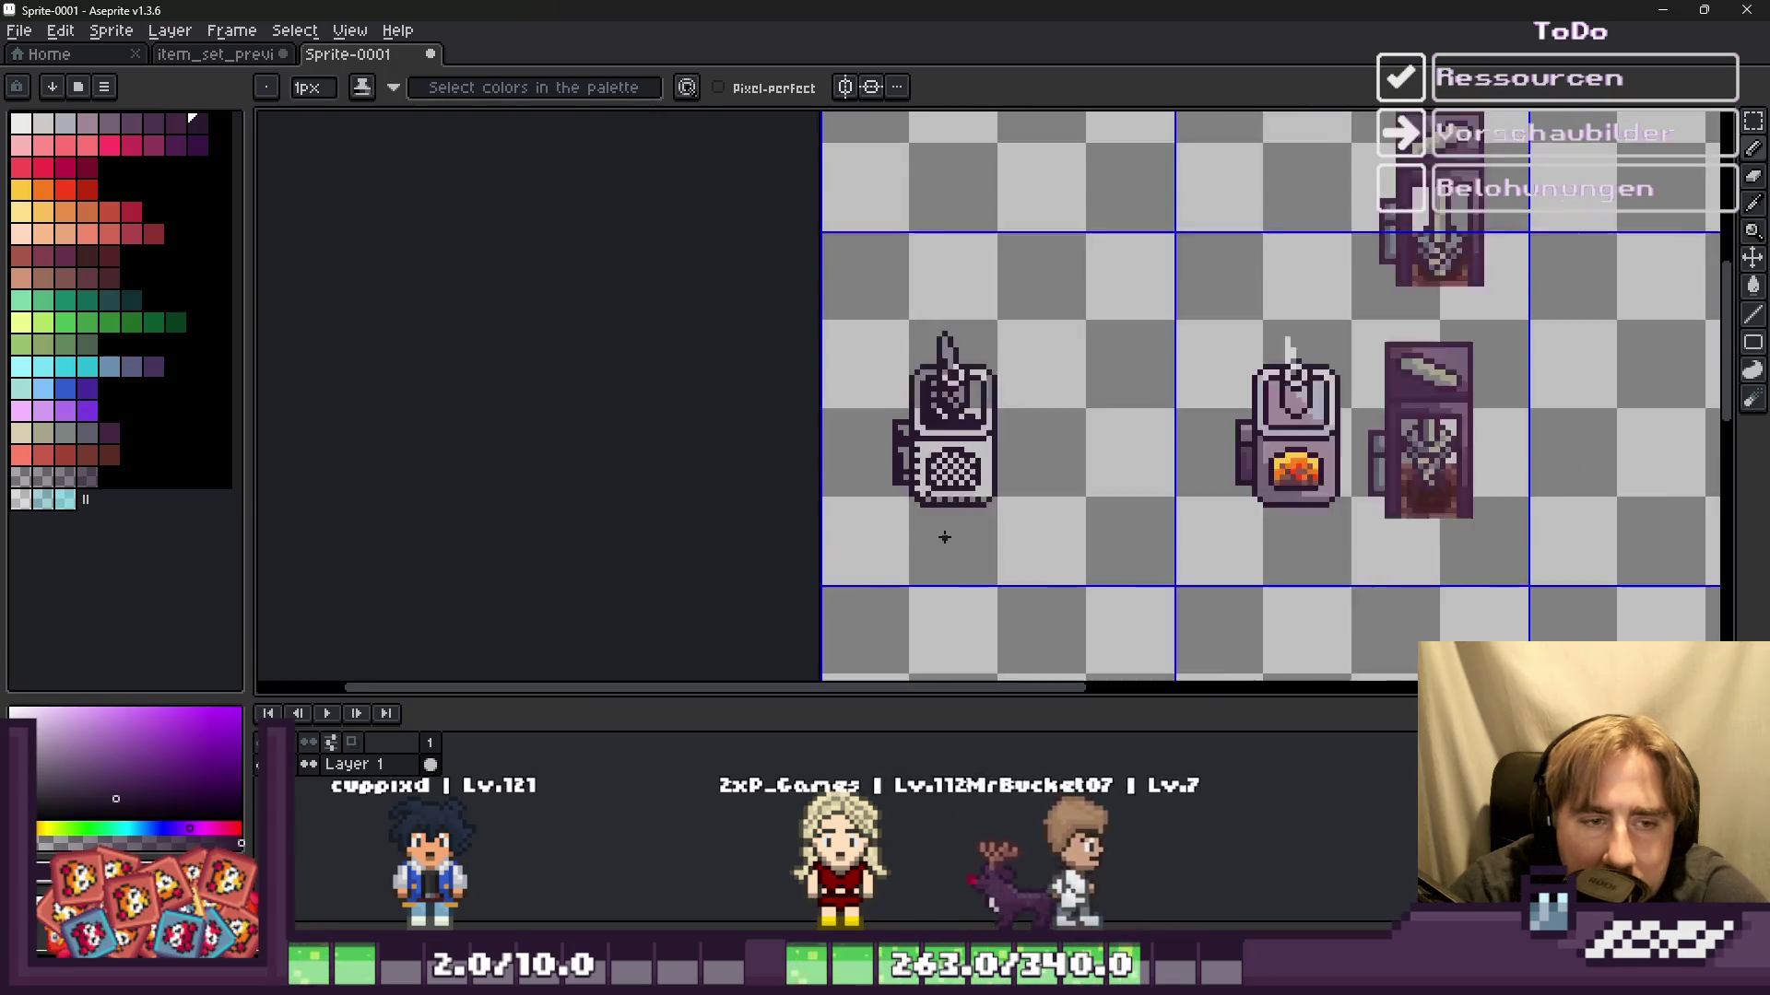
{"action": "scroll", "coordinate": [944, 537], "scroll_direction": "up", "scroll_amount": 1}
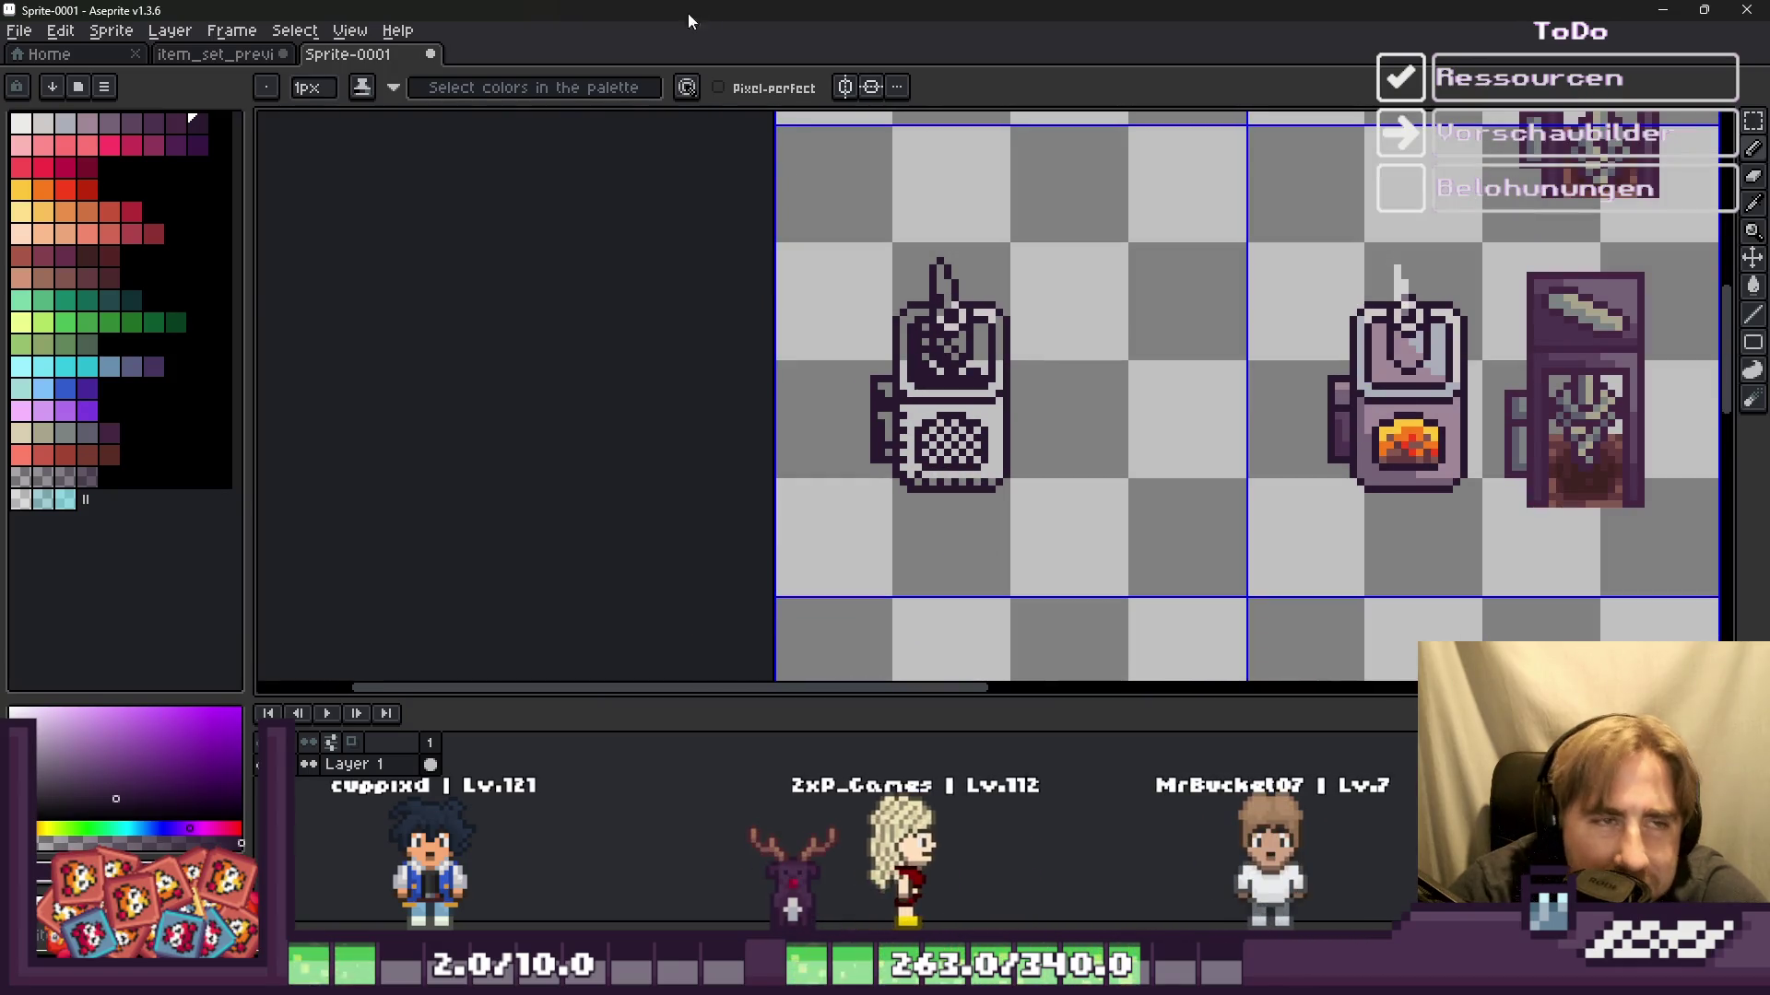
{"action": "key", "text": "m"}
{"action": "left_click_drag", "start_coordinate": [784, 216], "coordinate": [1089, 572]}
Step: Place a copy of the grey oven beside the original, cancelling the accidental sprite sheet export
{"action": "left_click_drag", "start_coordinate": [922, 435], "coordinate": [1106, 433]}
{"action": "scroll", "coordinate": [1138, 389], "scroll_direction": "up", "scroll_amount": 2}
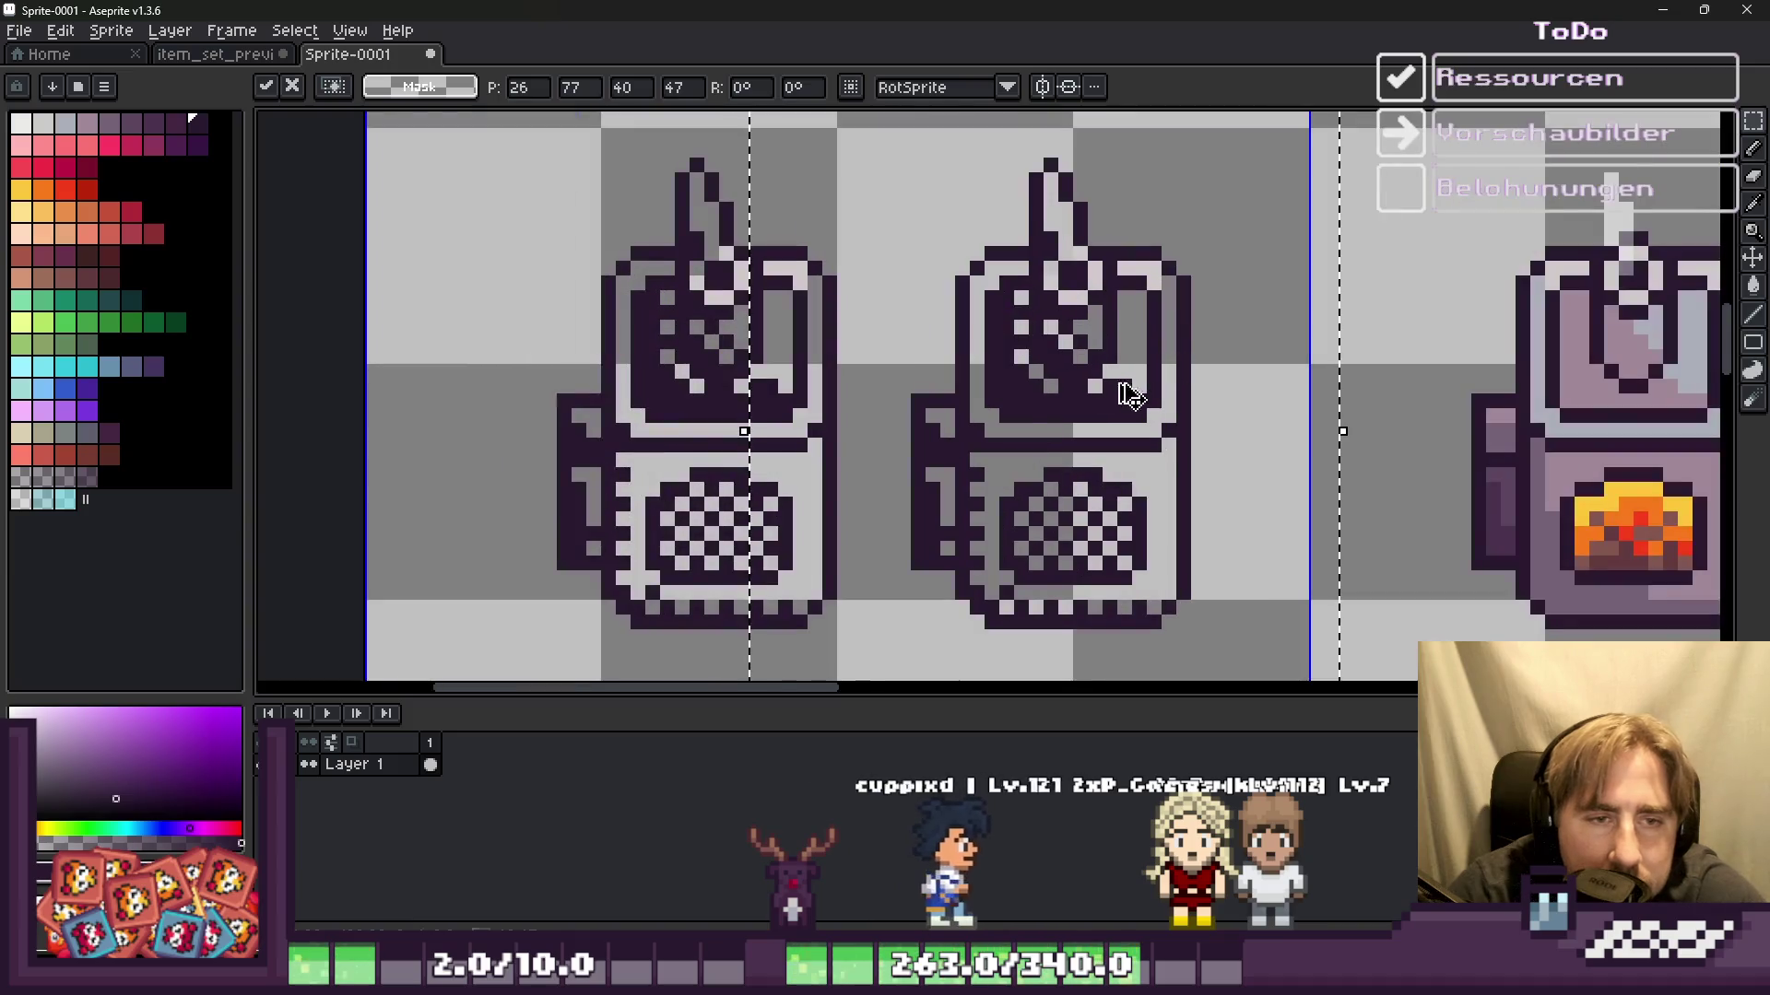
{"action": "key", "text": "ctrl+e"}
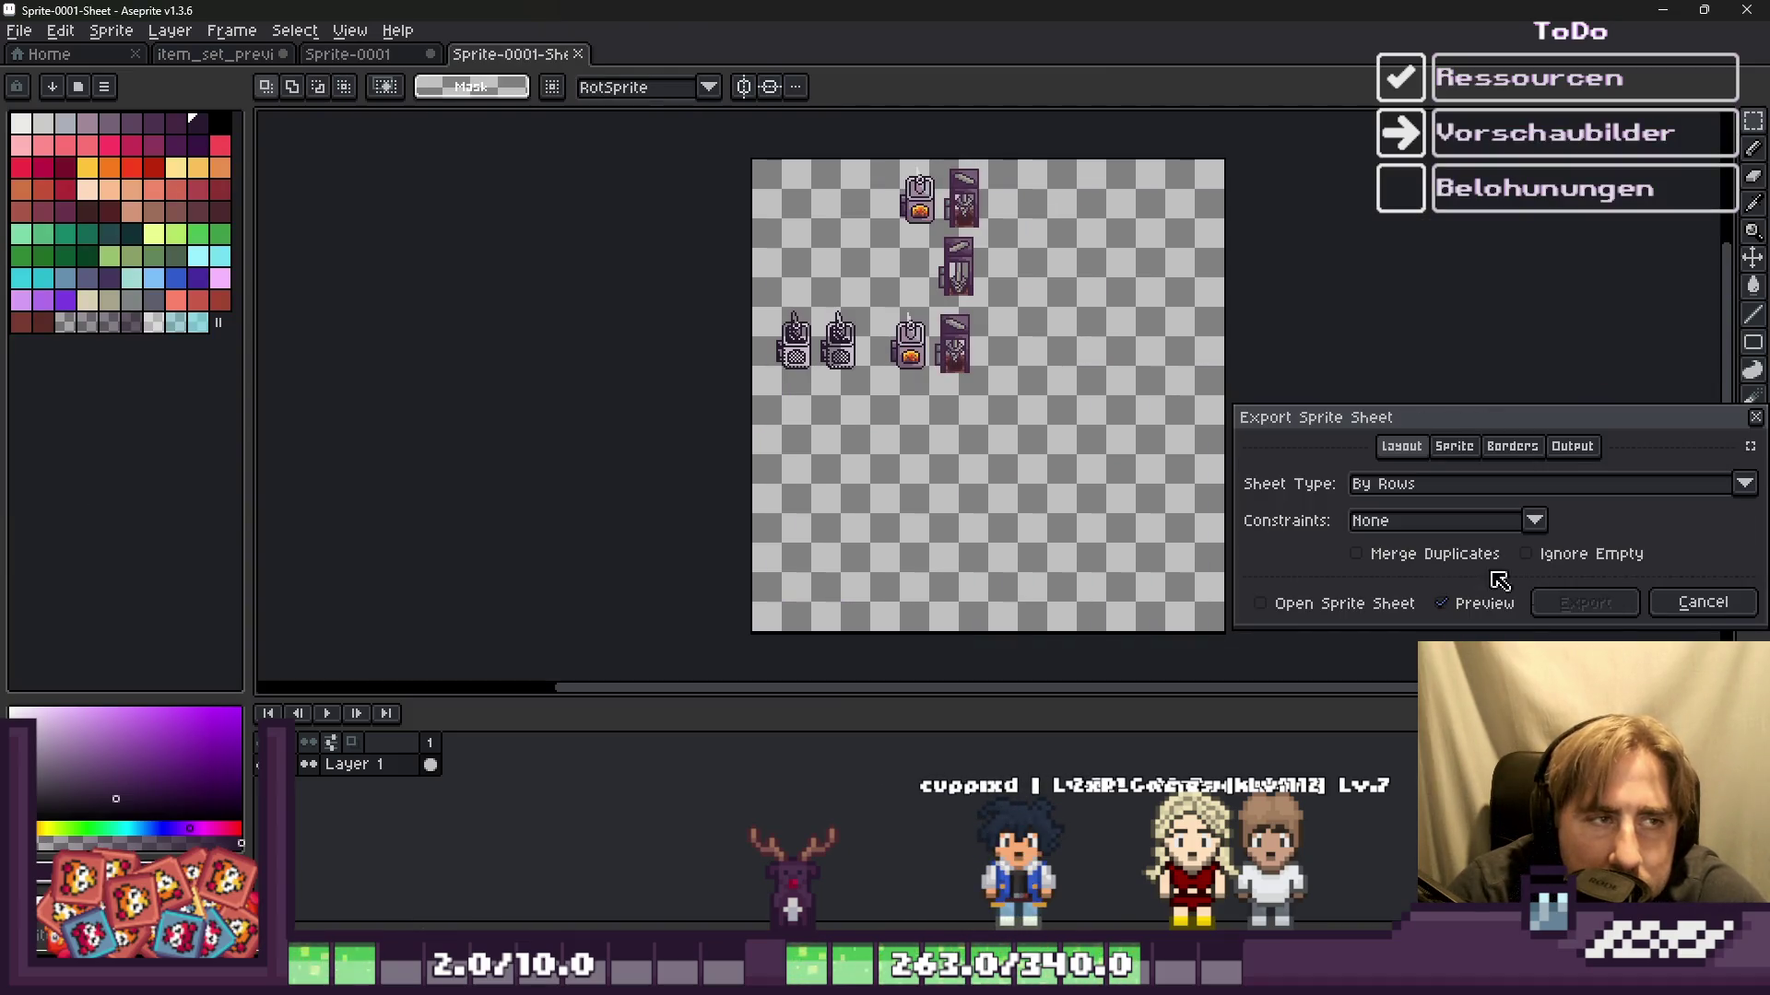
{"action": "left_click", "coordinate": [1702, 602]}
{"action": "scroll", "coordinate": [947, 364], "scroll_direction": "down", "scroll_amount": 1}
{"action": "scroll", "coordinate": [938, 364], "scroll_direction": "up", "scroll_amount": 1}
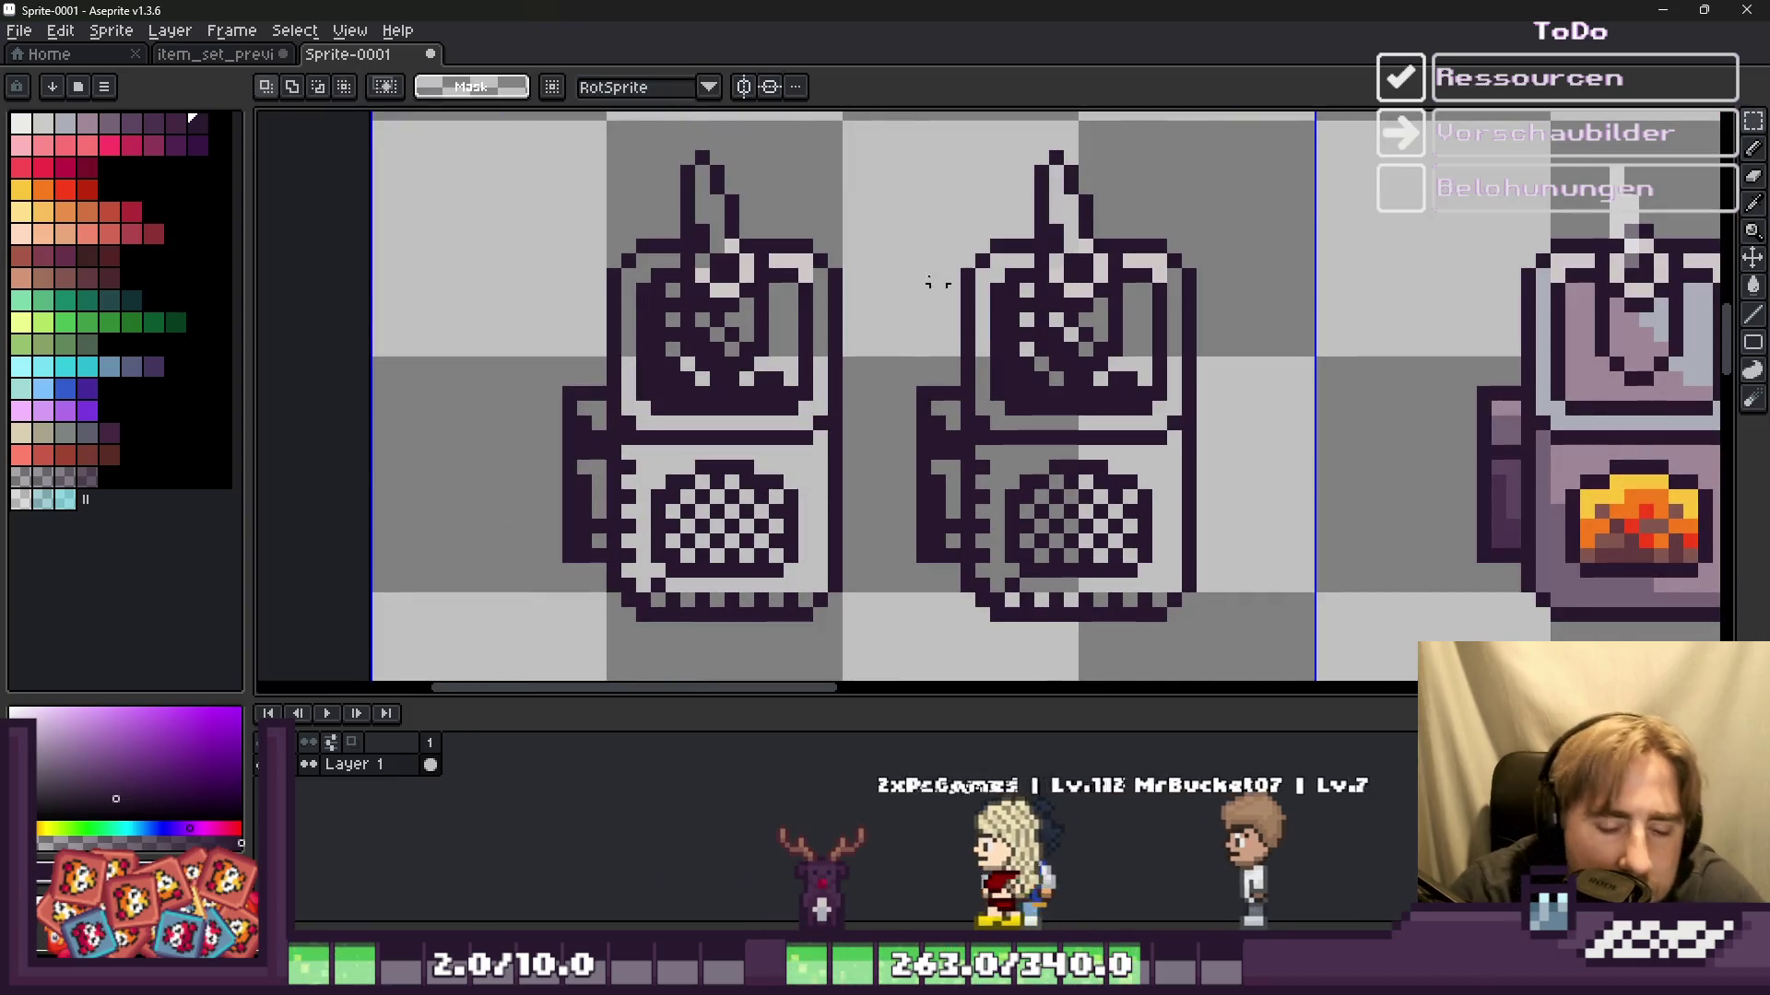
Step: Select the copied oven and fill its grey panels and small grey gaps with white
{"action": "left_click_drag", "start_coordinate": [879, 143], "coordinate": [1256, 624]}
{"action": "scroll", "coordinate": [1143, 590], "scroll_direction": "up", "scroll_amount": 2}
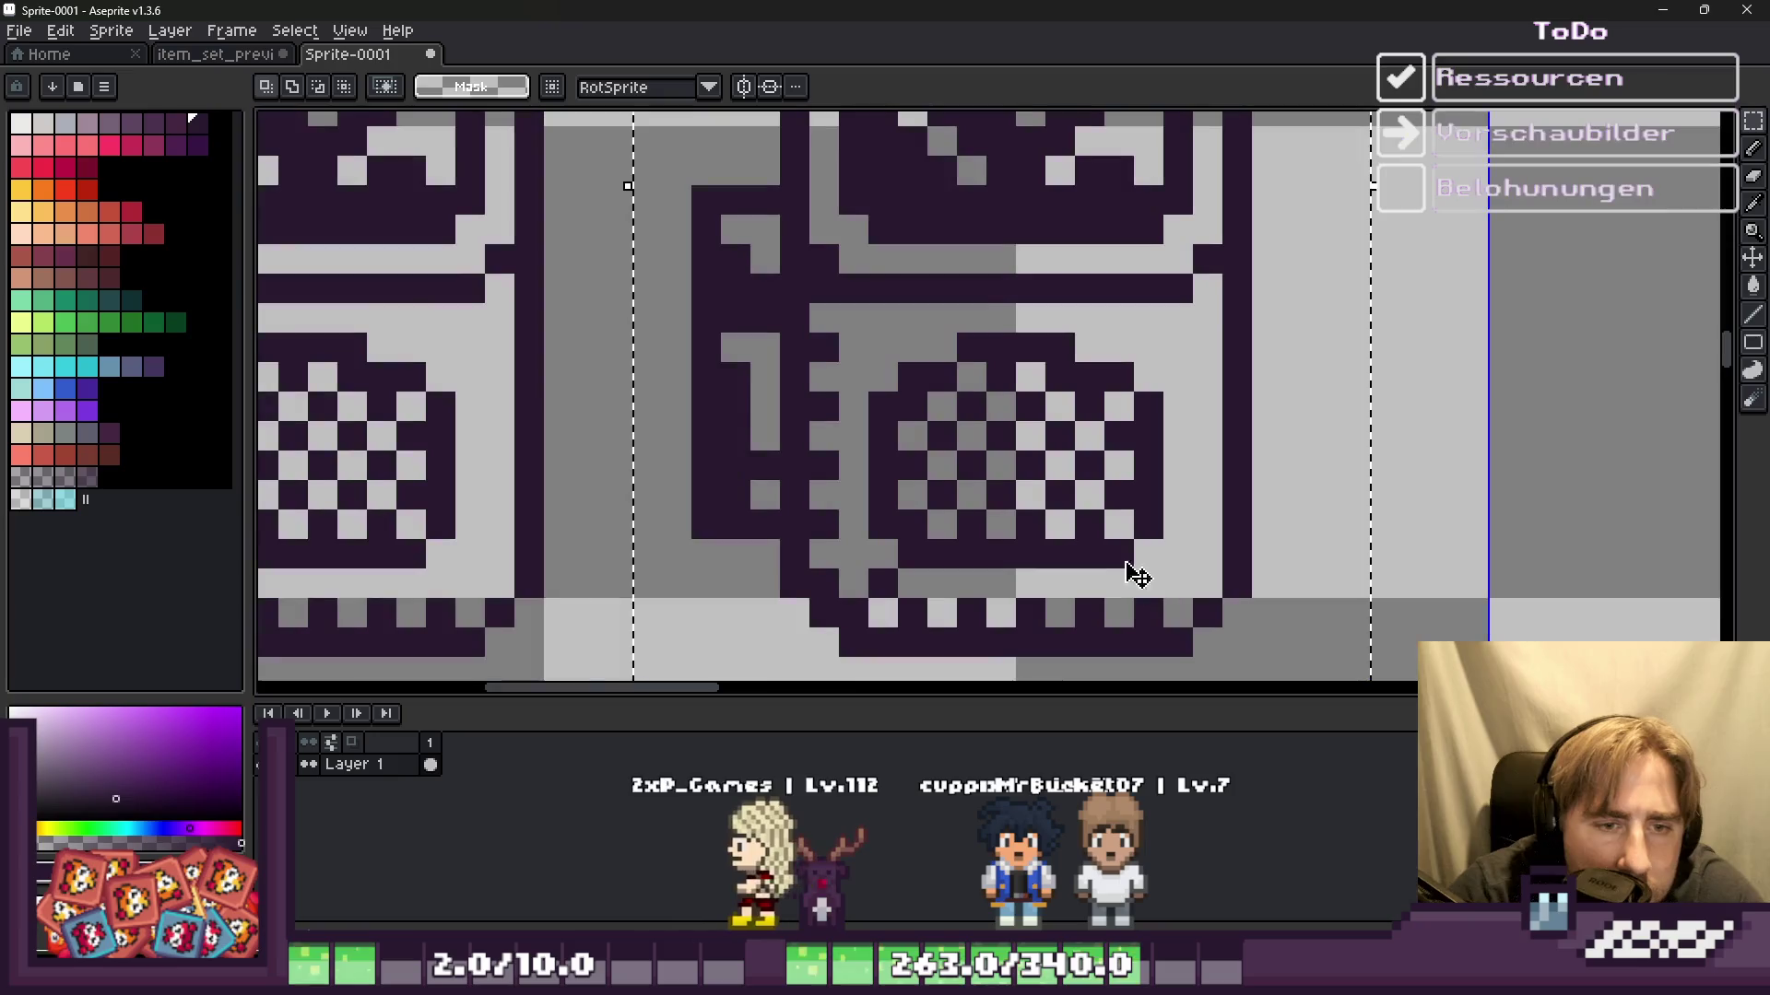
{"action": "left_click", "coordinate": [22, 123]}
{"action": "key", "text": "g"}
{"action": "left_click", "coordinate": [916, 323]}
{"action": "left_click", "coordinate": [885, 259]}
{"action": "scroll", "coordinate": [894, 403], "scroll_direction": "down", "scroll_amount": 1}
{"action": "left_click", "coordinate": [1103, 279]}
{"action": "left_click", "coordinate": [1032, 205]}
{"action": "scroll", "coordinate": [997, 240], "scroll_direction": "down", "scroll_amount": 2}
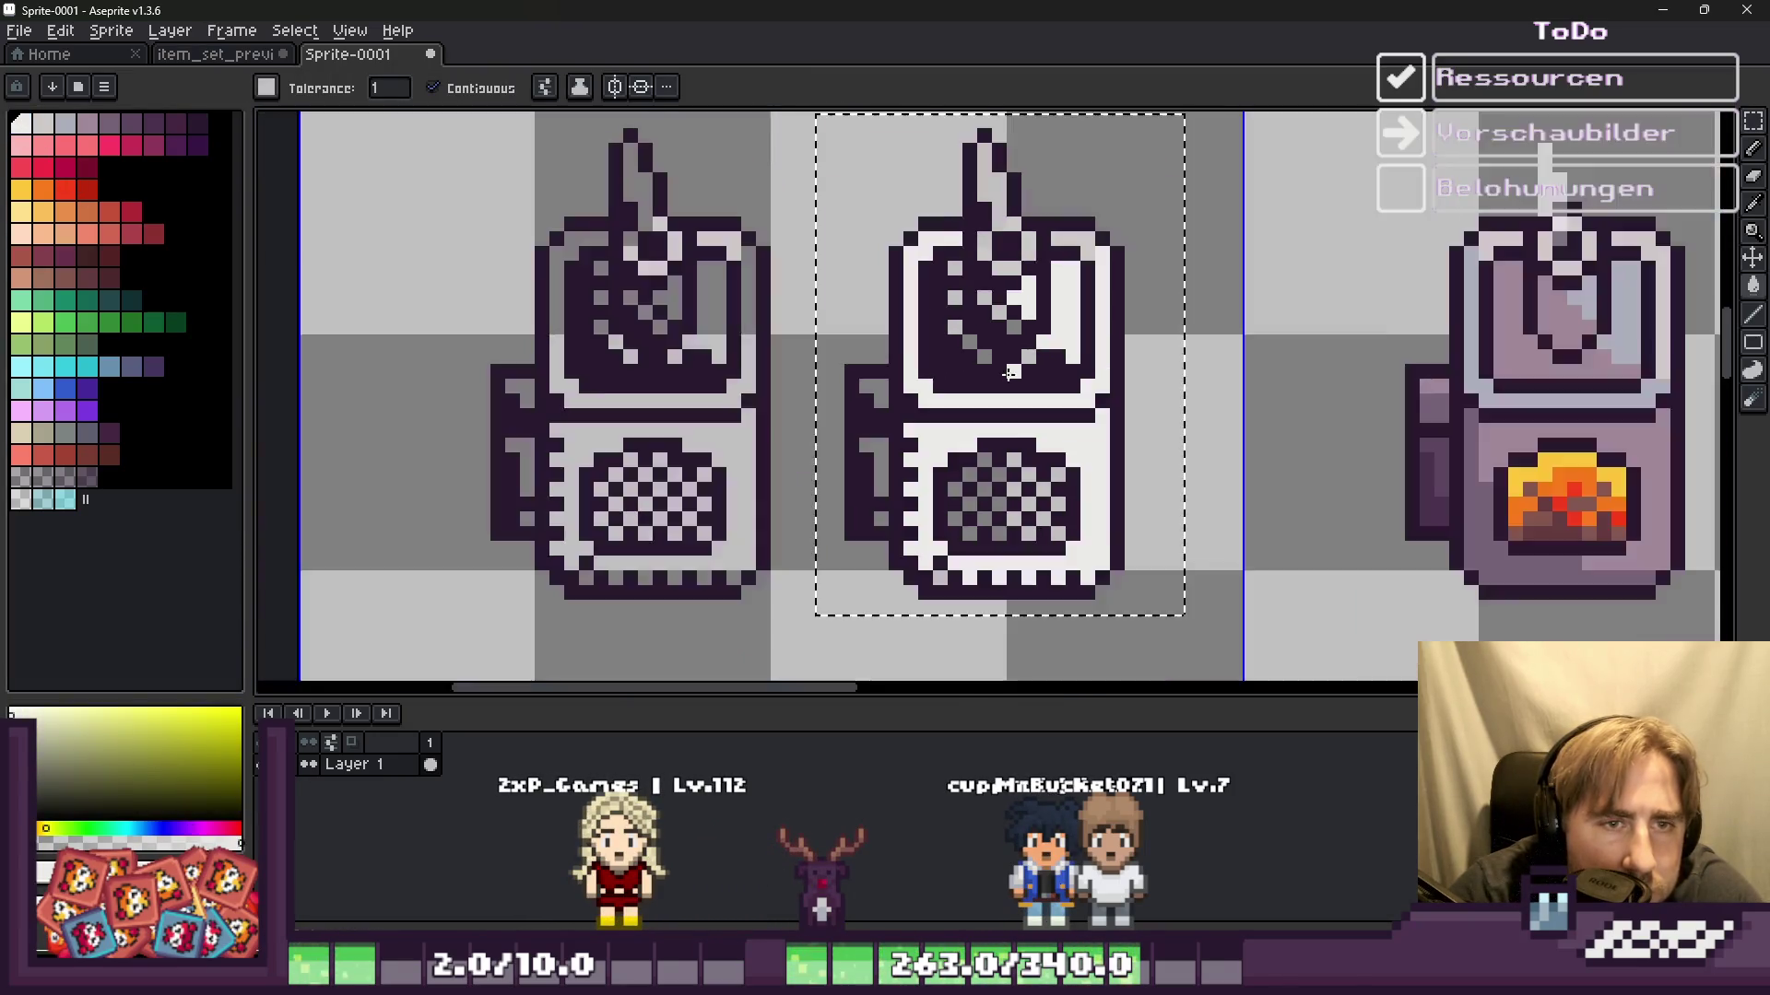
Step: Fill the remaining grey area in the copy's checker window with white
{"action": "scroll", "coordinate": [997, 240], "scroll_direction": "up", "scroll_amount": 2}
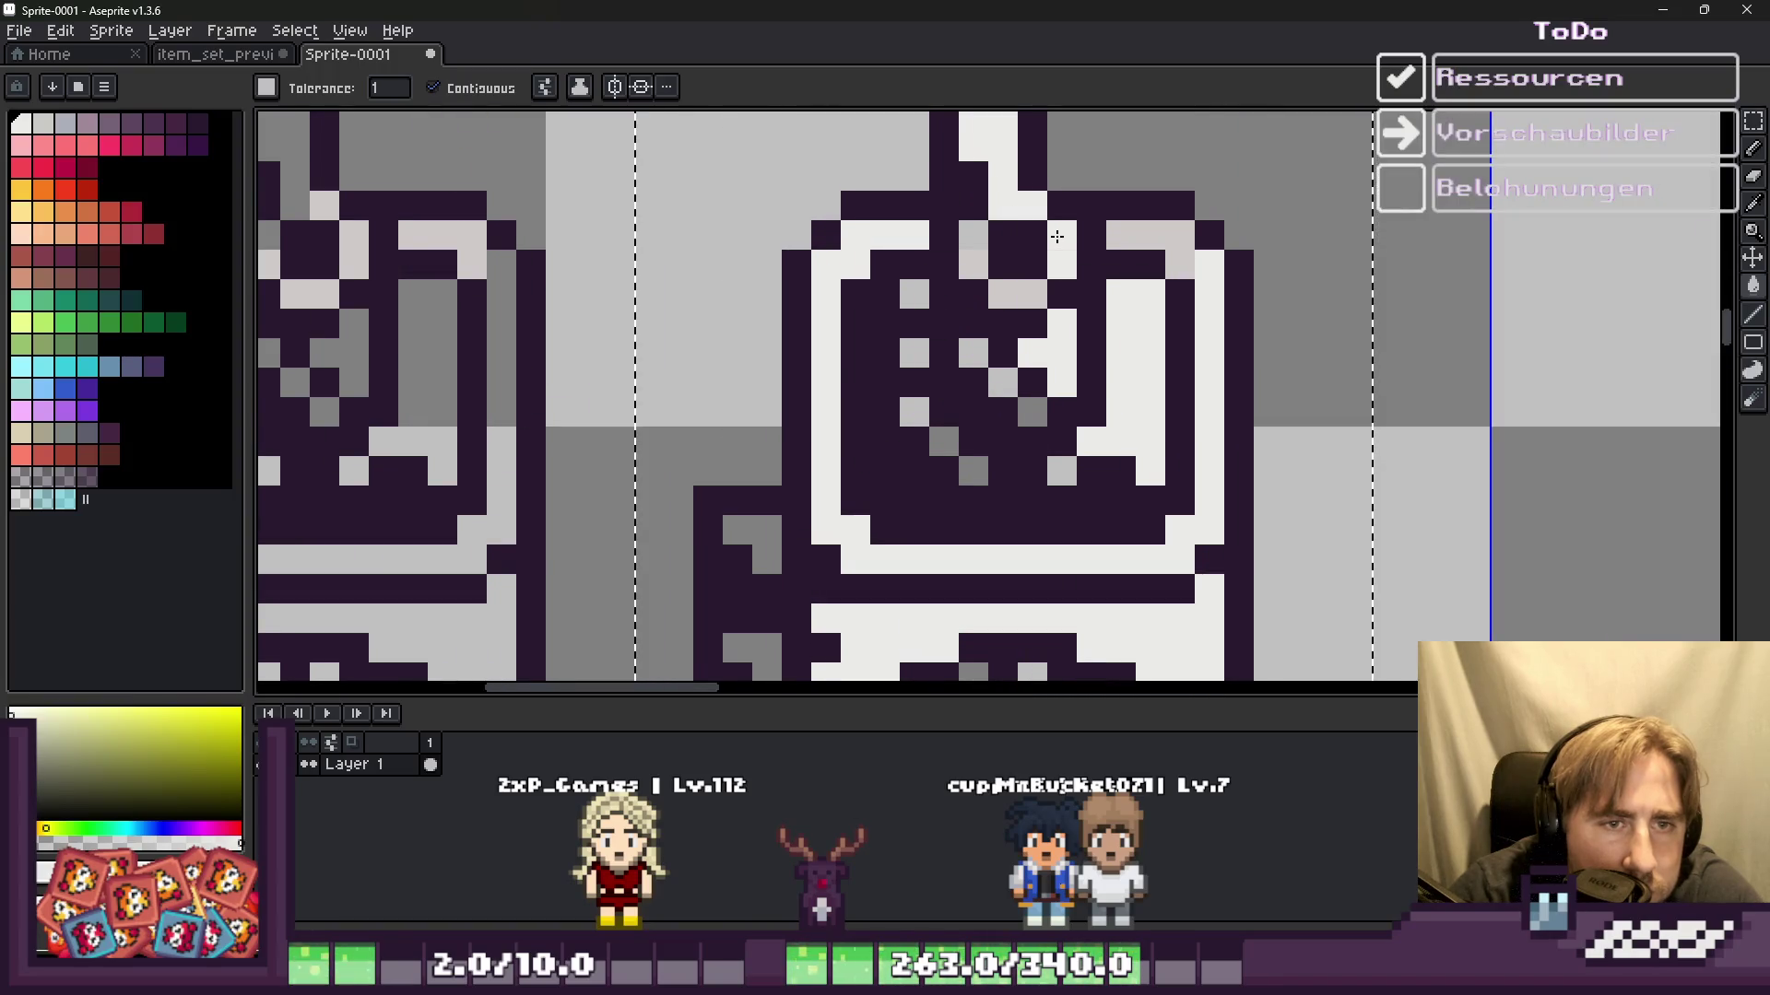
{"action": "scroll", "coordinate": [965, 230], "scroll_direction": "down", "scroll_amount": 3}
{"action": "scroll", "coordinate": [903, 304], "scroll_direction": "up", "scroll_amount": 2}
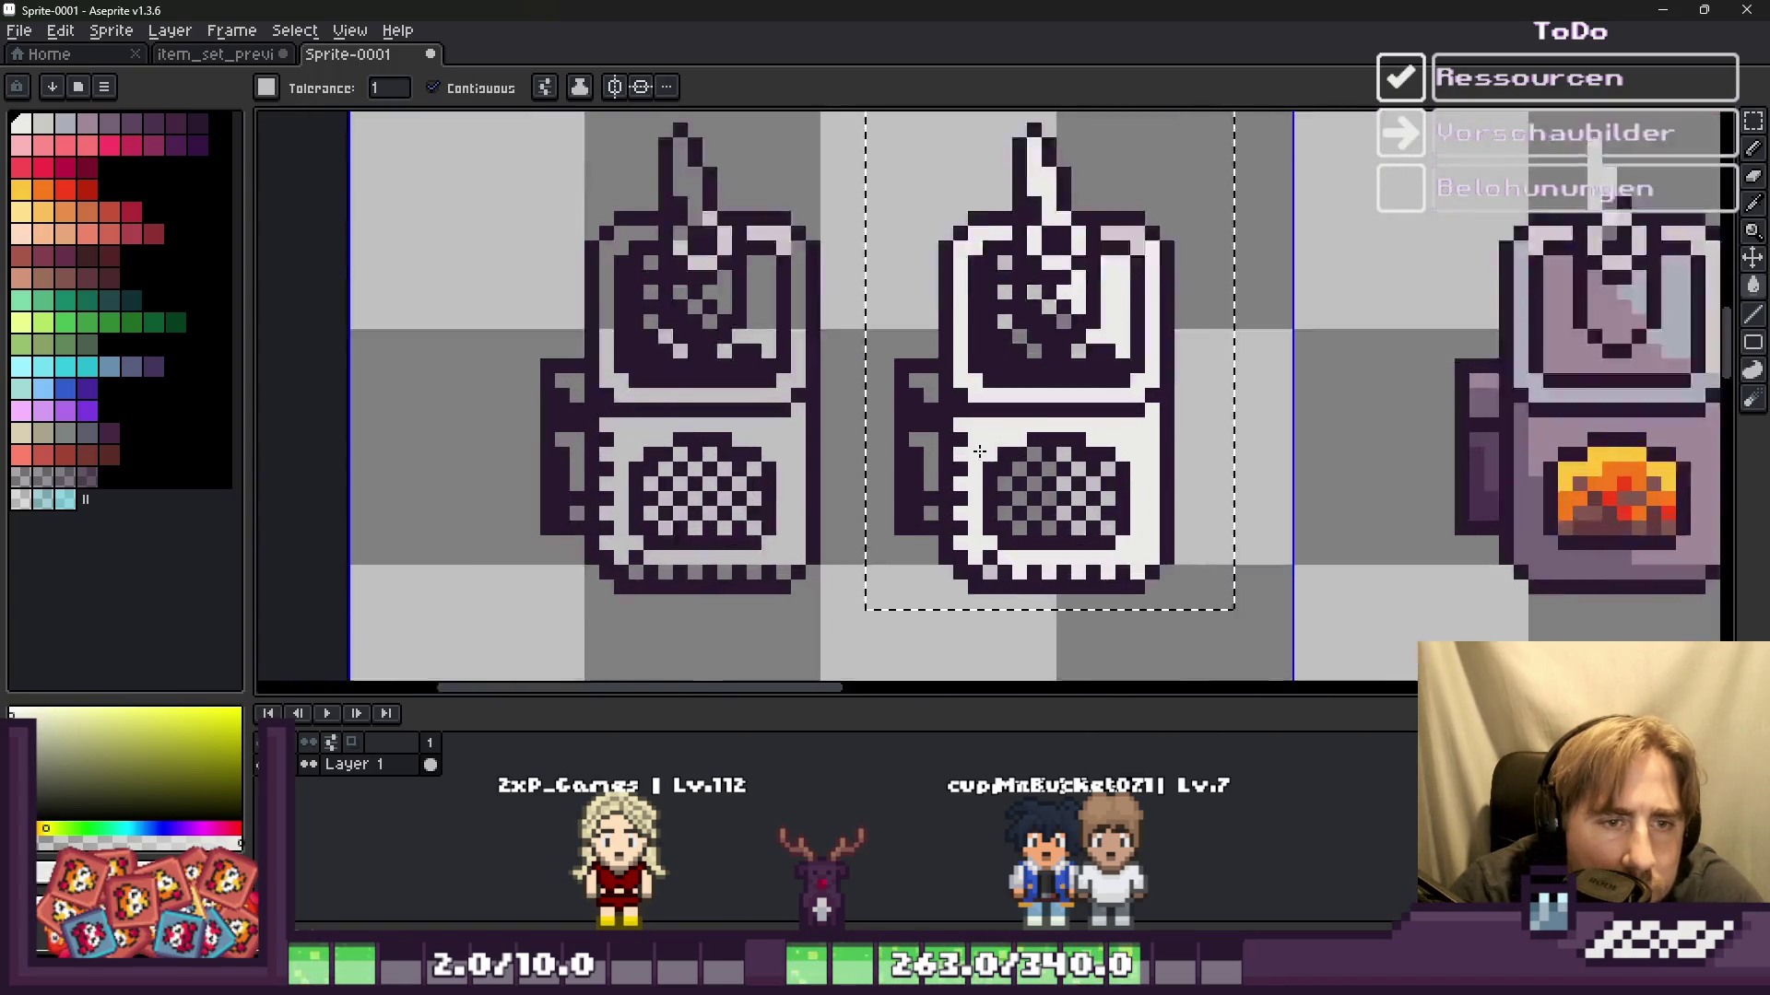
{"action": "scroll", "coordinate": [881, 344], "scroll_direction": "up", "scroll_amount": 1}
{"action": "left_click", "coordinate": [907, 447]}
{"action": "scroll", "coordinate": [907, 447], "scroll_direction": "down", "scroll_amount": 1}
{"action": "scroll", "coordinate": [922, 461], "scroll_direction": "down", "scroll_amount": 2}
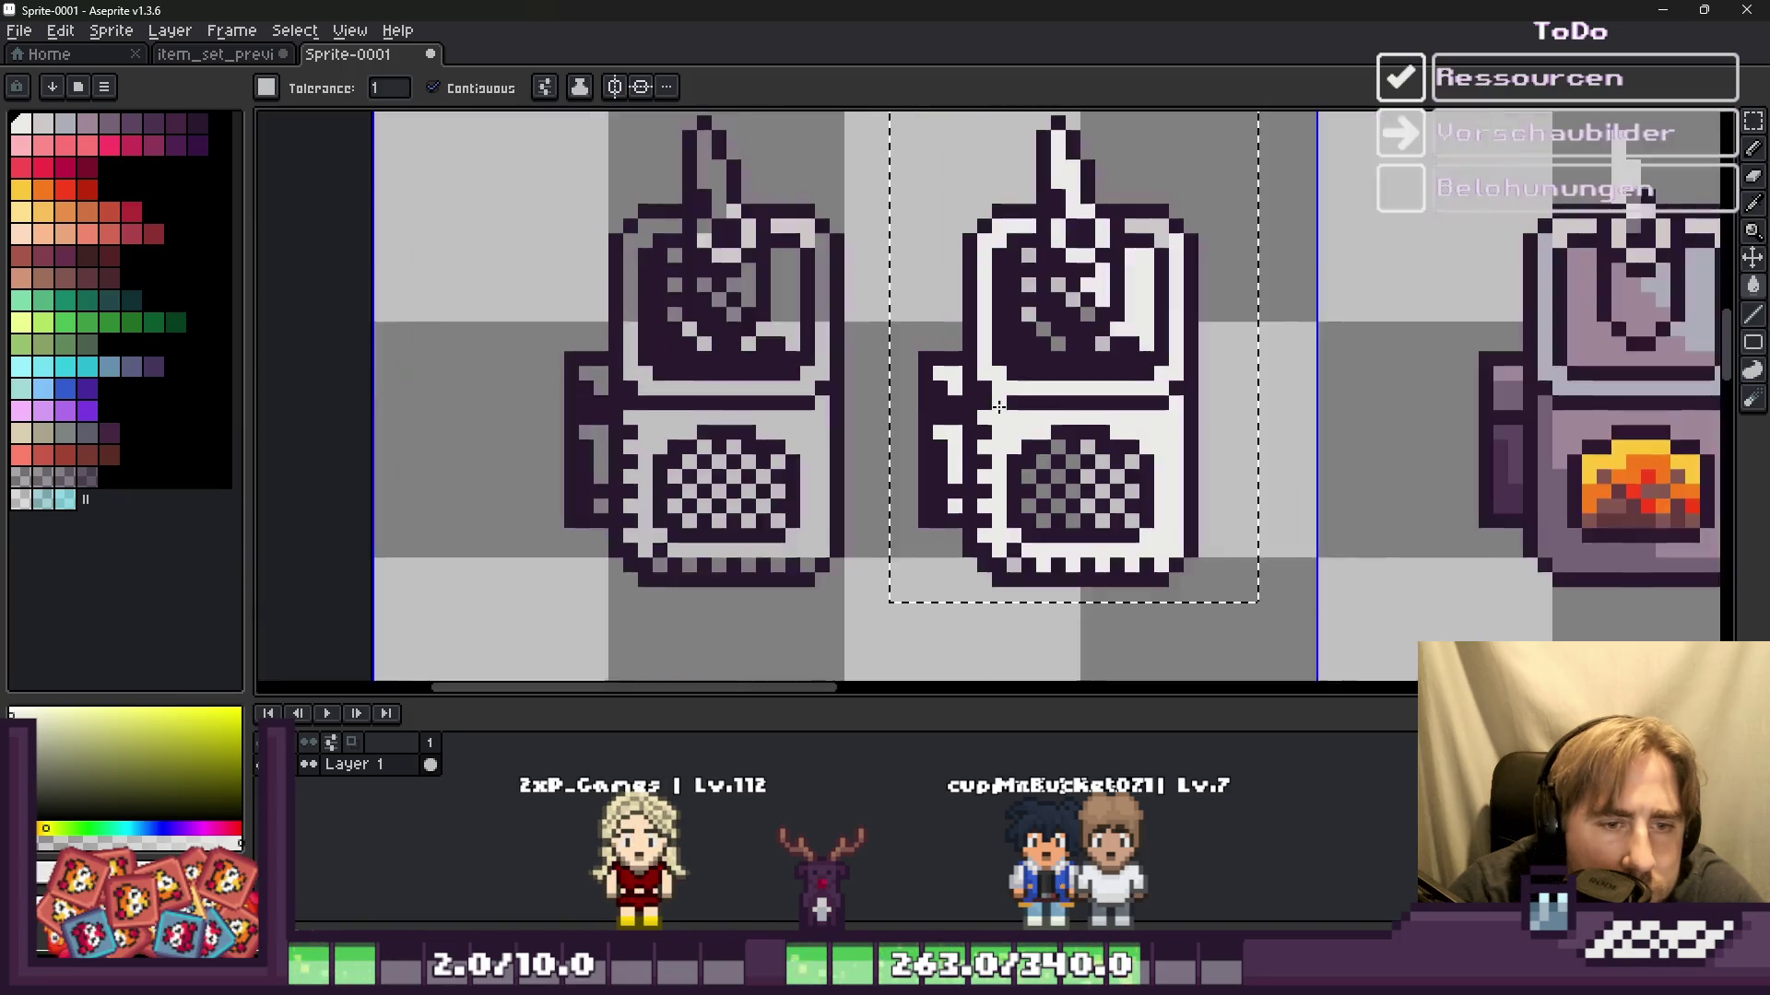
{"action": "scroll", "coordinate": [1094, 515], "scroll_direction": "up", "scroll_amount": 3}
Step: Pencil the window's grey checker pixels white, undoing a misplaced diagonal and restoring a dark pixel
{"action": "key", "text": "b"}
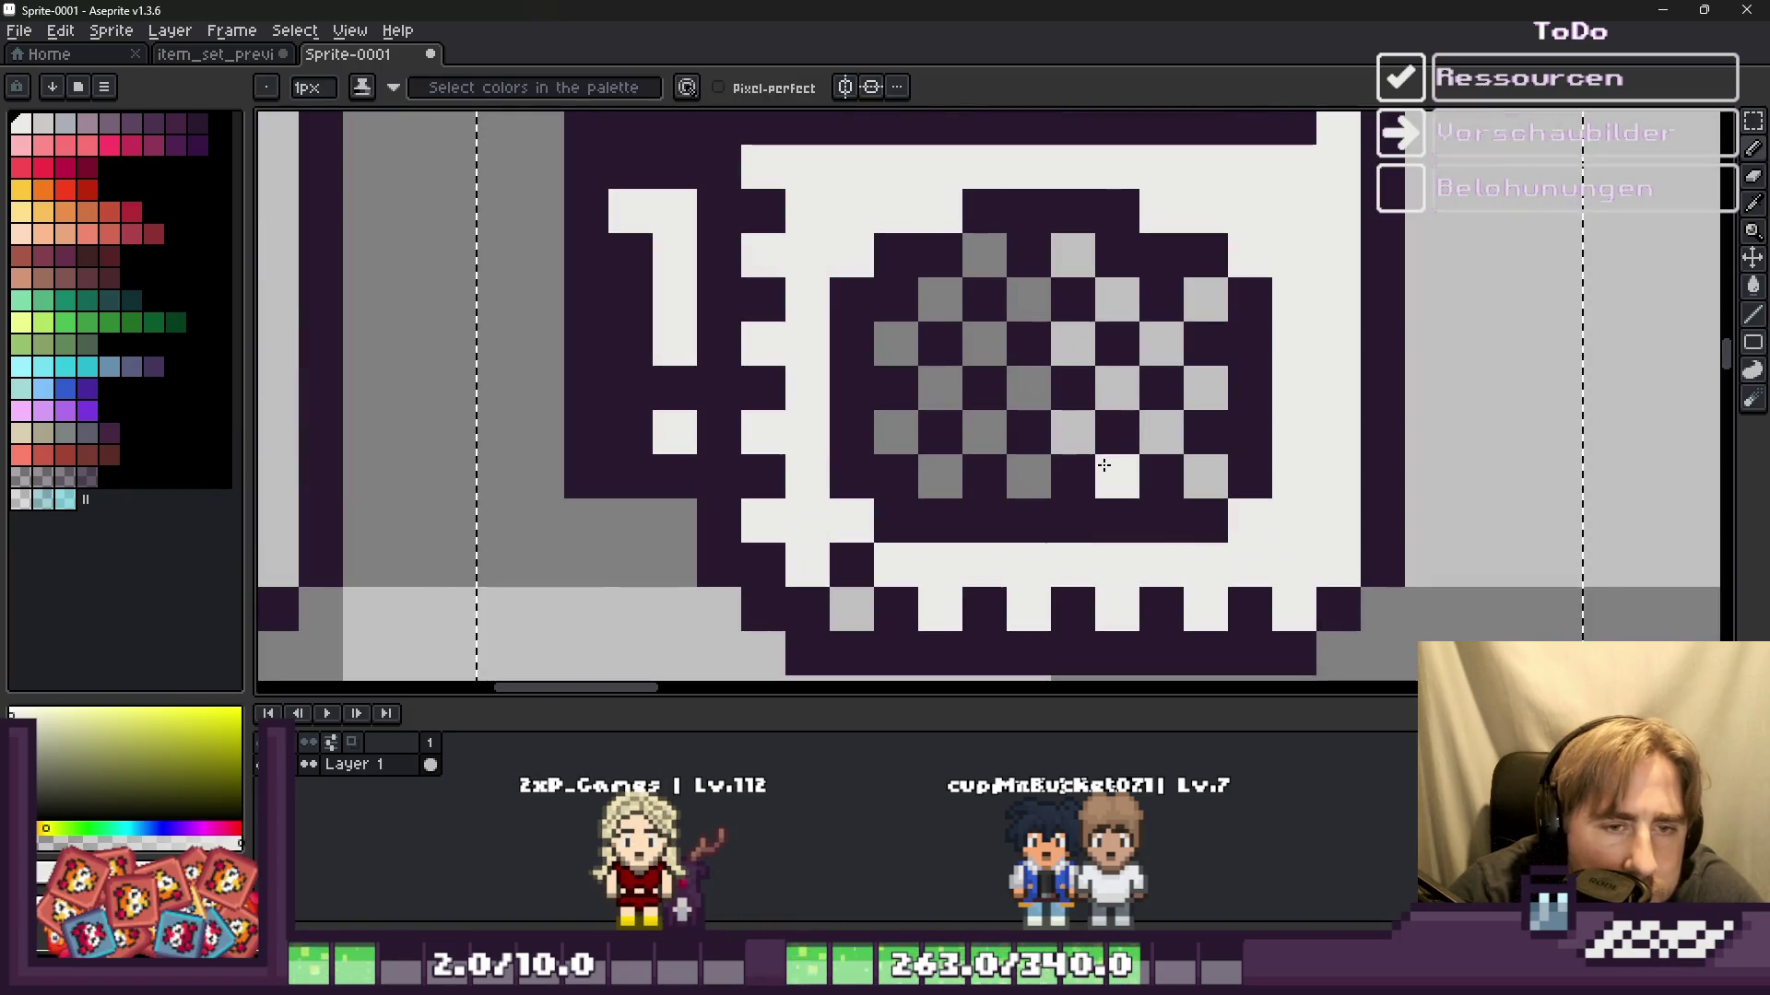
{"action": "left_click_drag", "start_coordinate": [1073, 343], "coordinate": [985, 432]}
{"action": "left_click", "coordinate": [896, 343]}
{"action": "left_click", "coordinate": [940, 387]}
{"action": "left_click", "coordinate": [1028, 476]}
{"action": "left_click", "coordinate": [941, 476]}
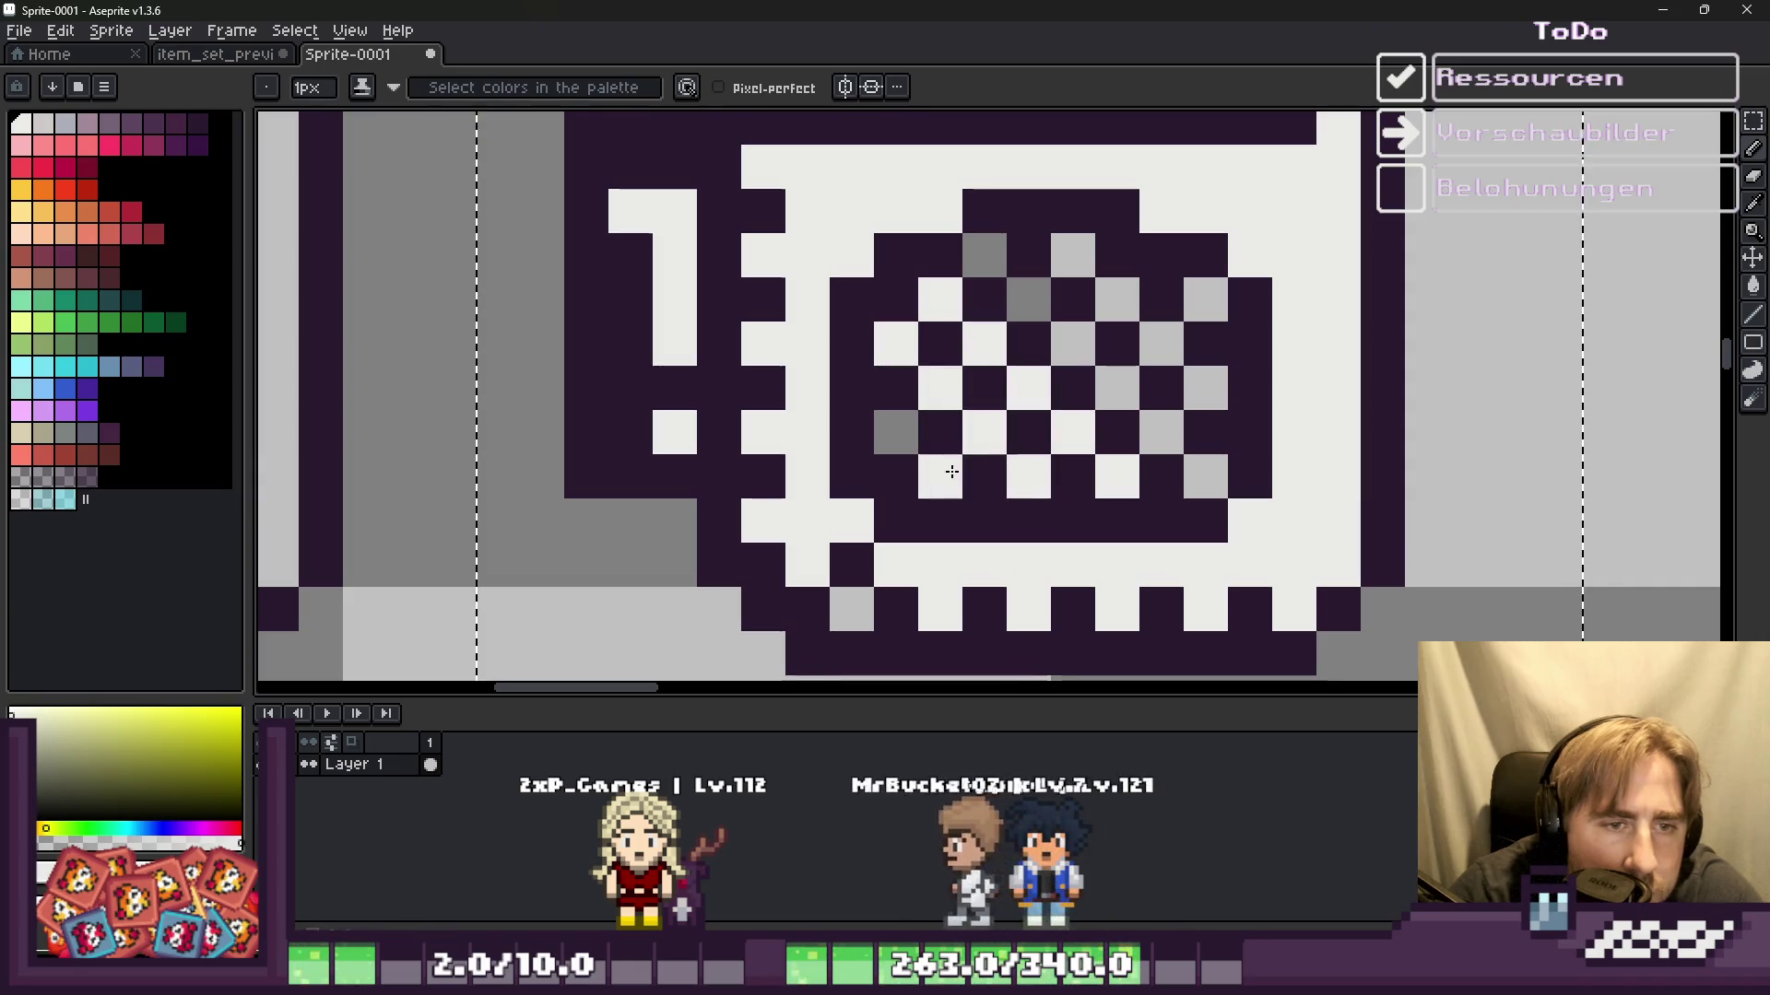
{"action": "left_click", "coordinate": [911, 422]}
{"action": "left_click_drag", "start_coordinate": [985, 254], "coordinate": [1118, 436]}
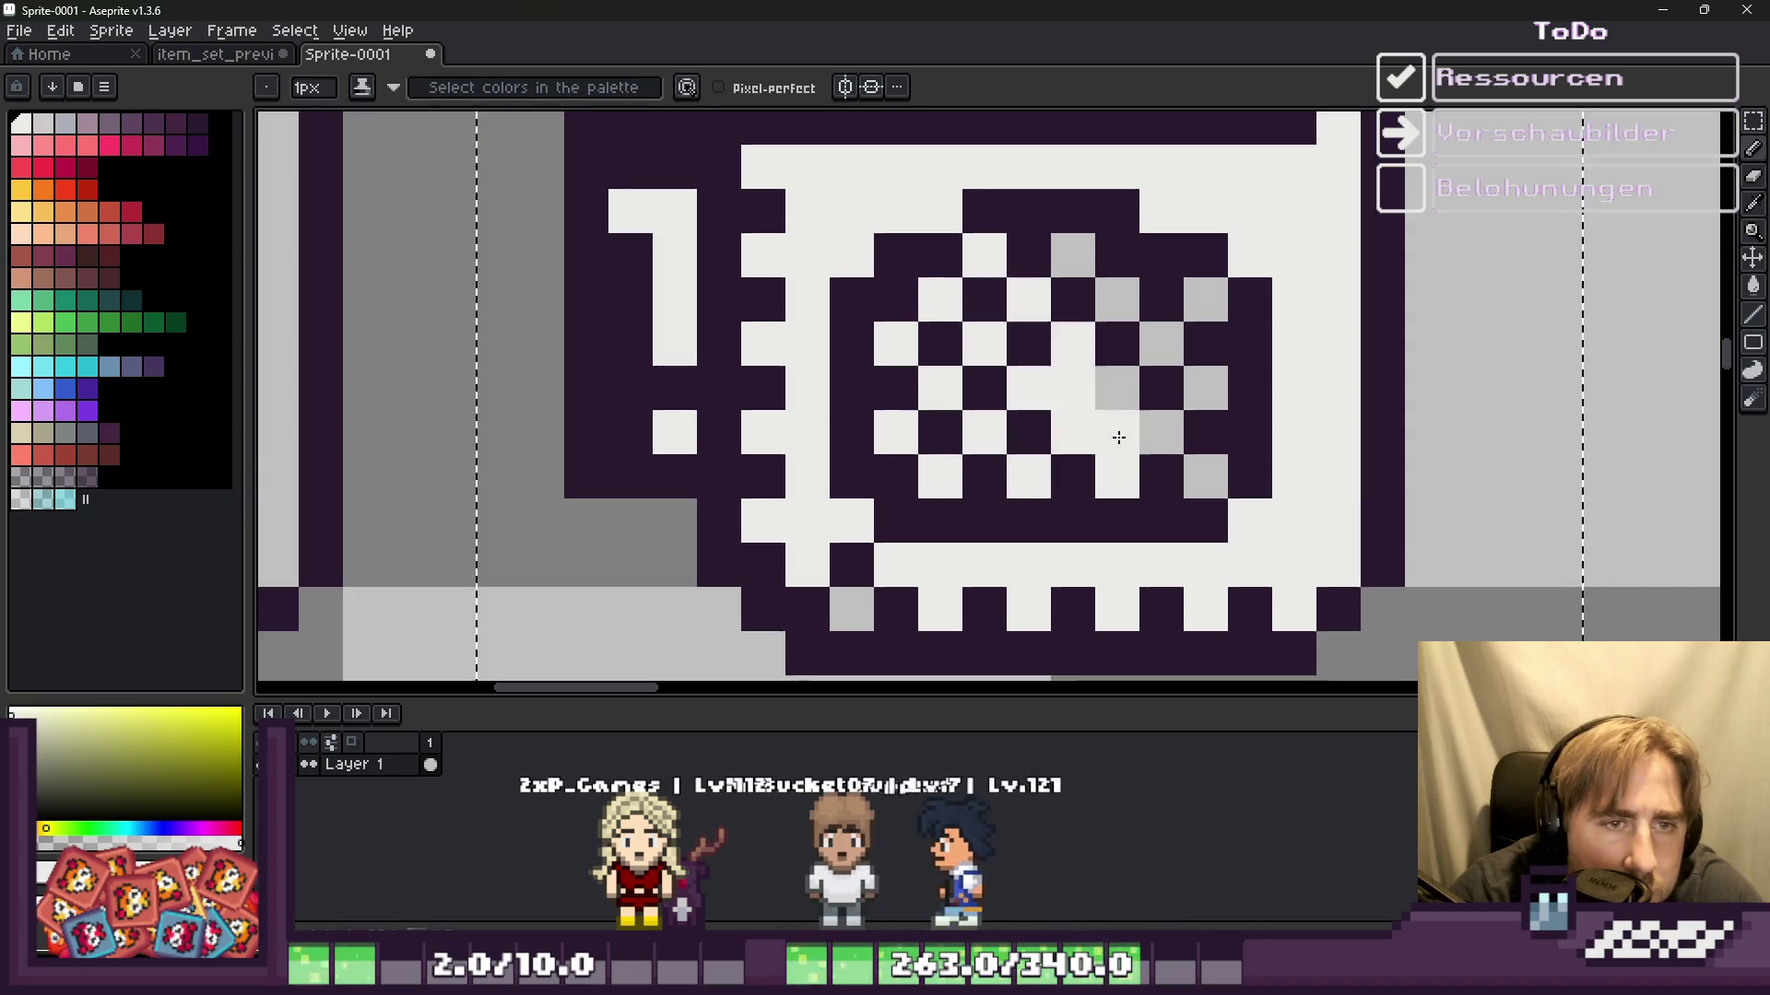
{"action": "key", "text": "ctrl+z"}
{"action": "left_click", "coordinate": [1196, 466], "text": "shift"}
{"action": "right_click", "coordinate": [1182, 392]}
{"action": "left_click_drag", "start_coordinate": [1163, 345], "coordinate": [1106, 299]}
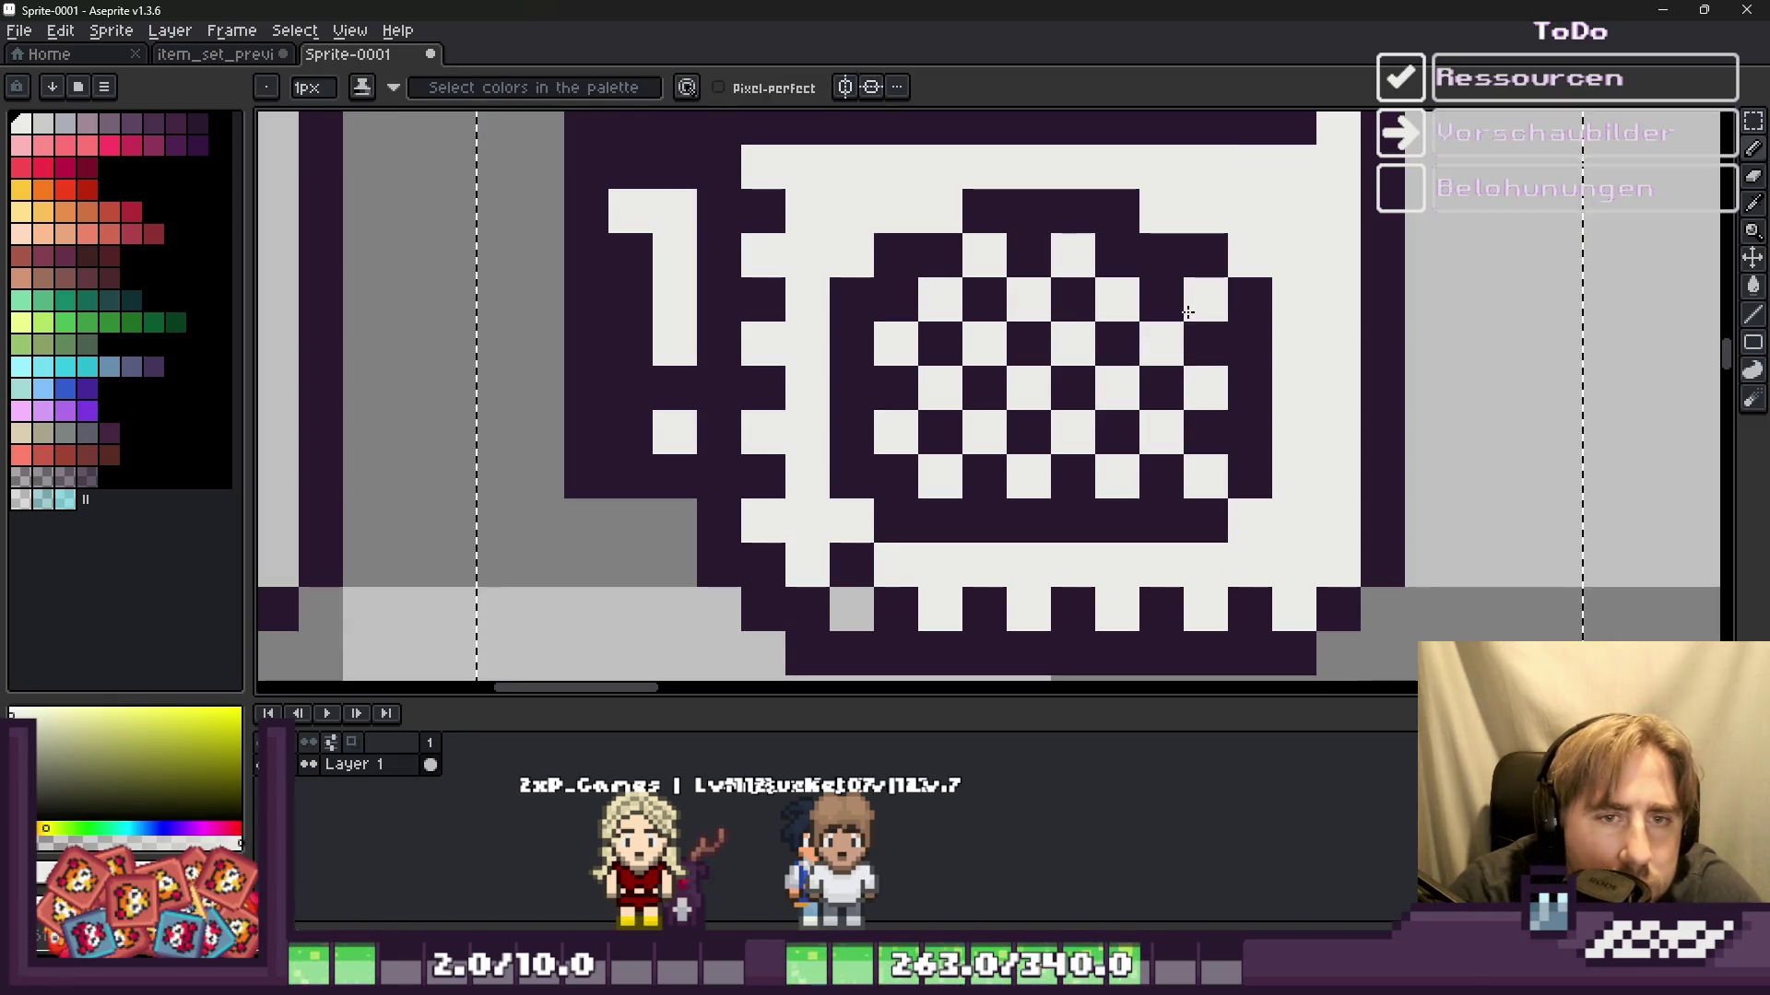
Step: Restore two dark pixels in the upper panel and whiten its last grey pixels
{"action": "scroll", "coordinate": [1187, 313], "scroll_direction": "down", "scroll_amount": 2}
{"action": "scroll", "coordinate": [1094, 345], "scroll_direction": "down", "scroll_amount": 1}
{"action": "scroll", "coordinate": [1098, 452], "scroll_direction": "up", "scroll_amount": 1}
{"action": "scroll", "coordinate": [1124, 433], "scroll_direction": "up", "scroll_amount": 2}
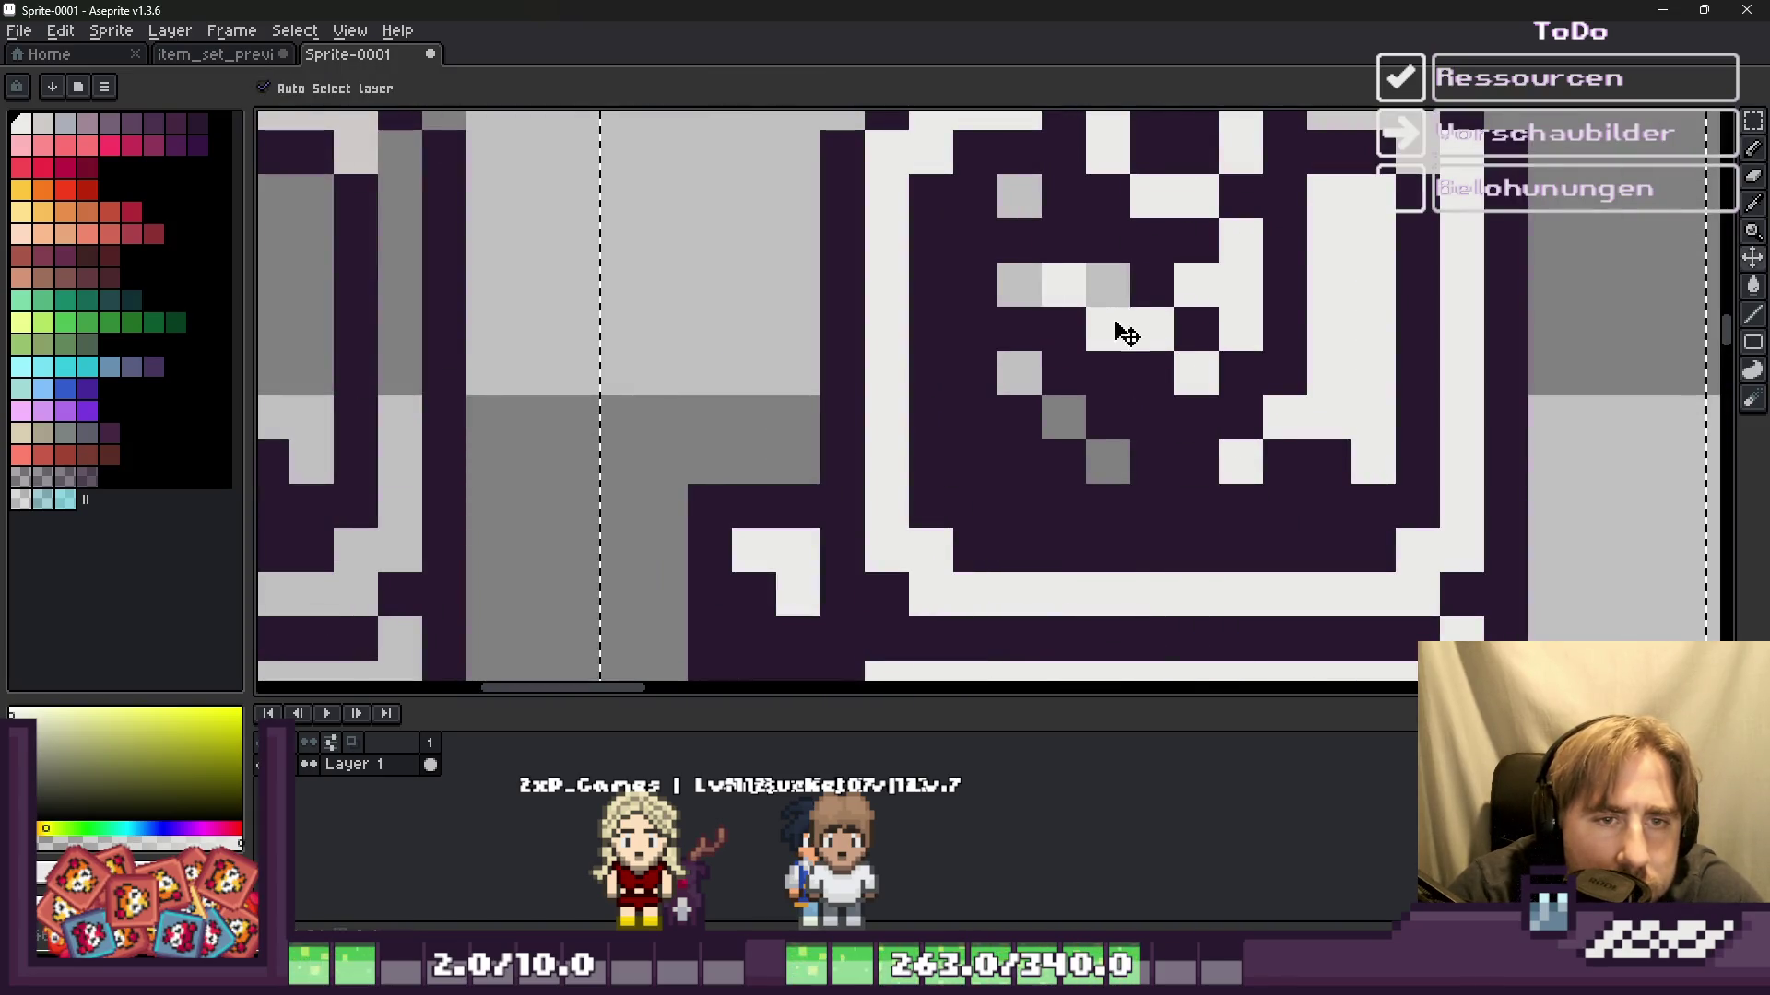
{"action": "right_click", "coordinate": [1107, 328]}
{"action": "right_click", "coordinate": [1064, 284]}
{"action": "left_click", "coordinate": [1106, 285]}
{"action": "left_click", "coordinate": [1023, 285]}
{"action": "left_click", "coordinate": [1002, 188]}
{"action": "left_click_drag", "start_coordinate": [1063, 416], "coordinate": [1107, 461]}
{"action": "scroll", "coordinate": [1106, 457], "scroll_direction": "down", "scroll_amount": 2}
{"action": "scroll", "coordinate": [1023, 467], "scroll_direction": "down", "scroll_amount": 1}
{"action": "scroll", "coordinate": [1023, 468], "scroll_direction": "down", "scroll_amount": 2}
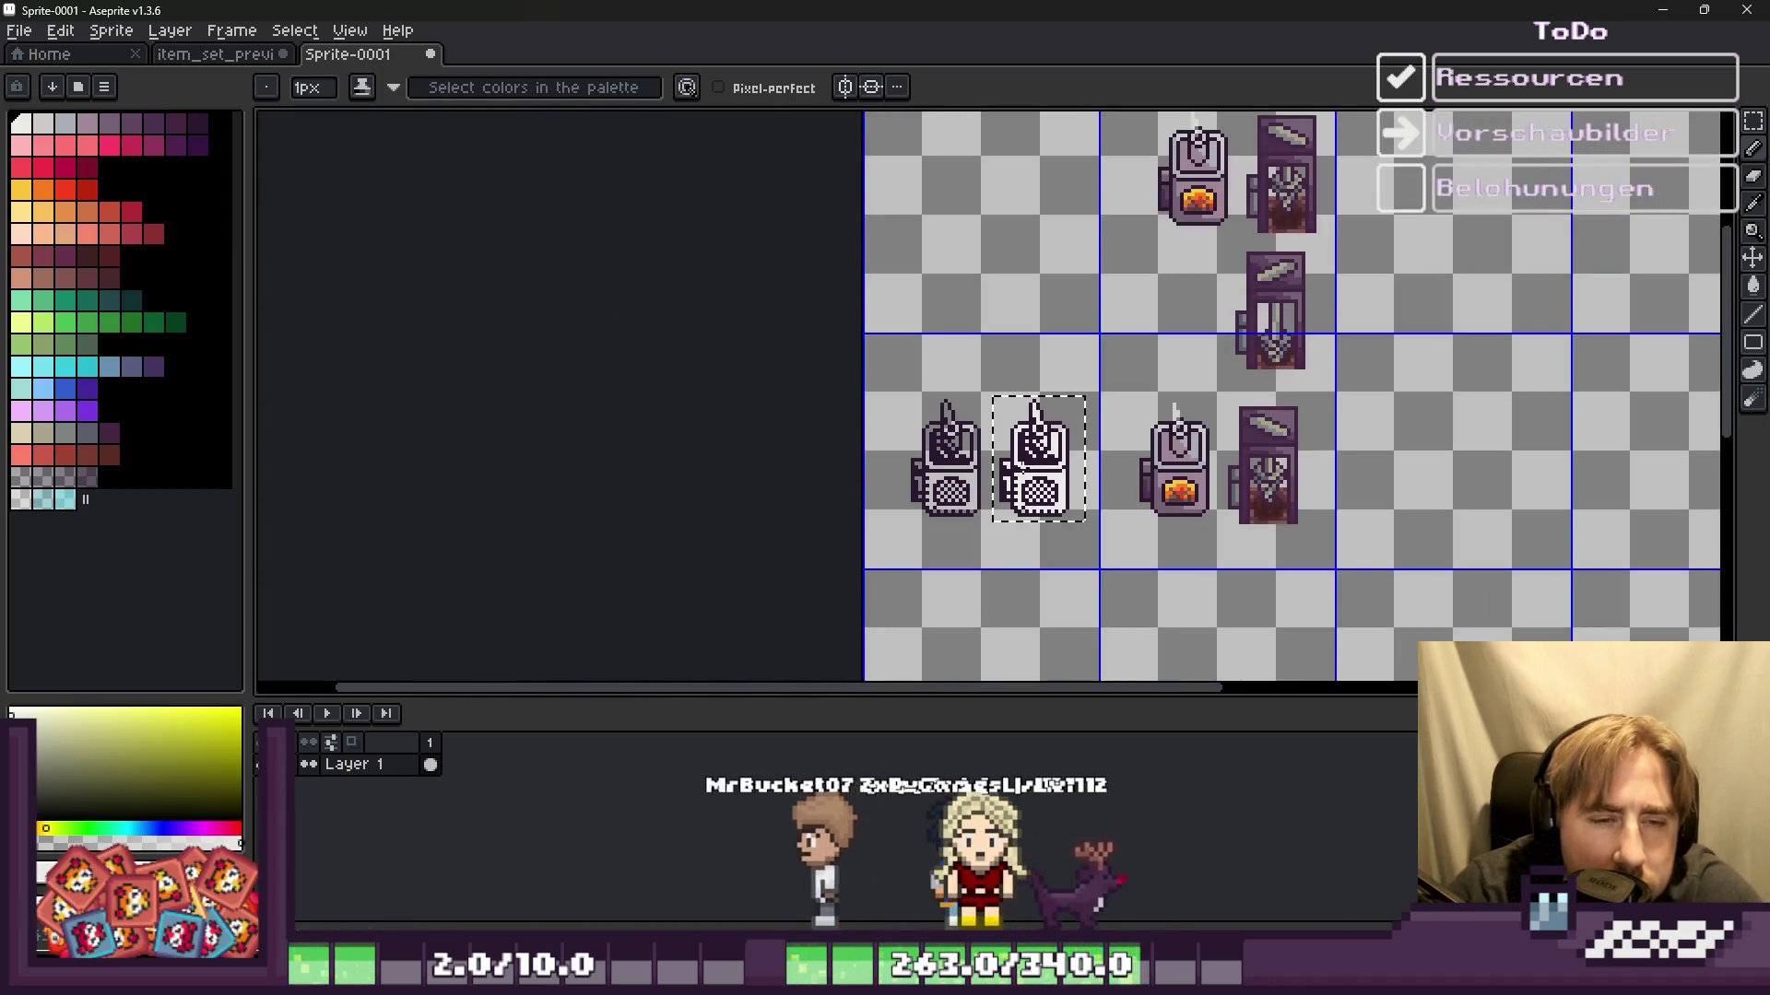
{"action": "scroll", "coordinate": [1032, 479], "scroll_direction": "up", "scroll_amount": 3}
{"action": "scroll", "coordinate": [809, 606], "scroll_direction": "up", "scroll_amount": 1}
{"action": "scroll", "coordinate": [809, 607], "scroll_direction": "up", "scroll_amount": 1}
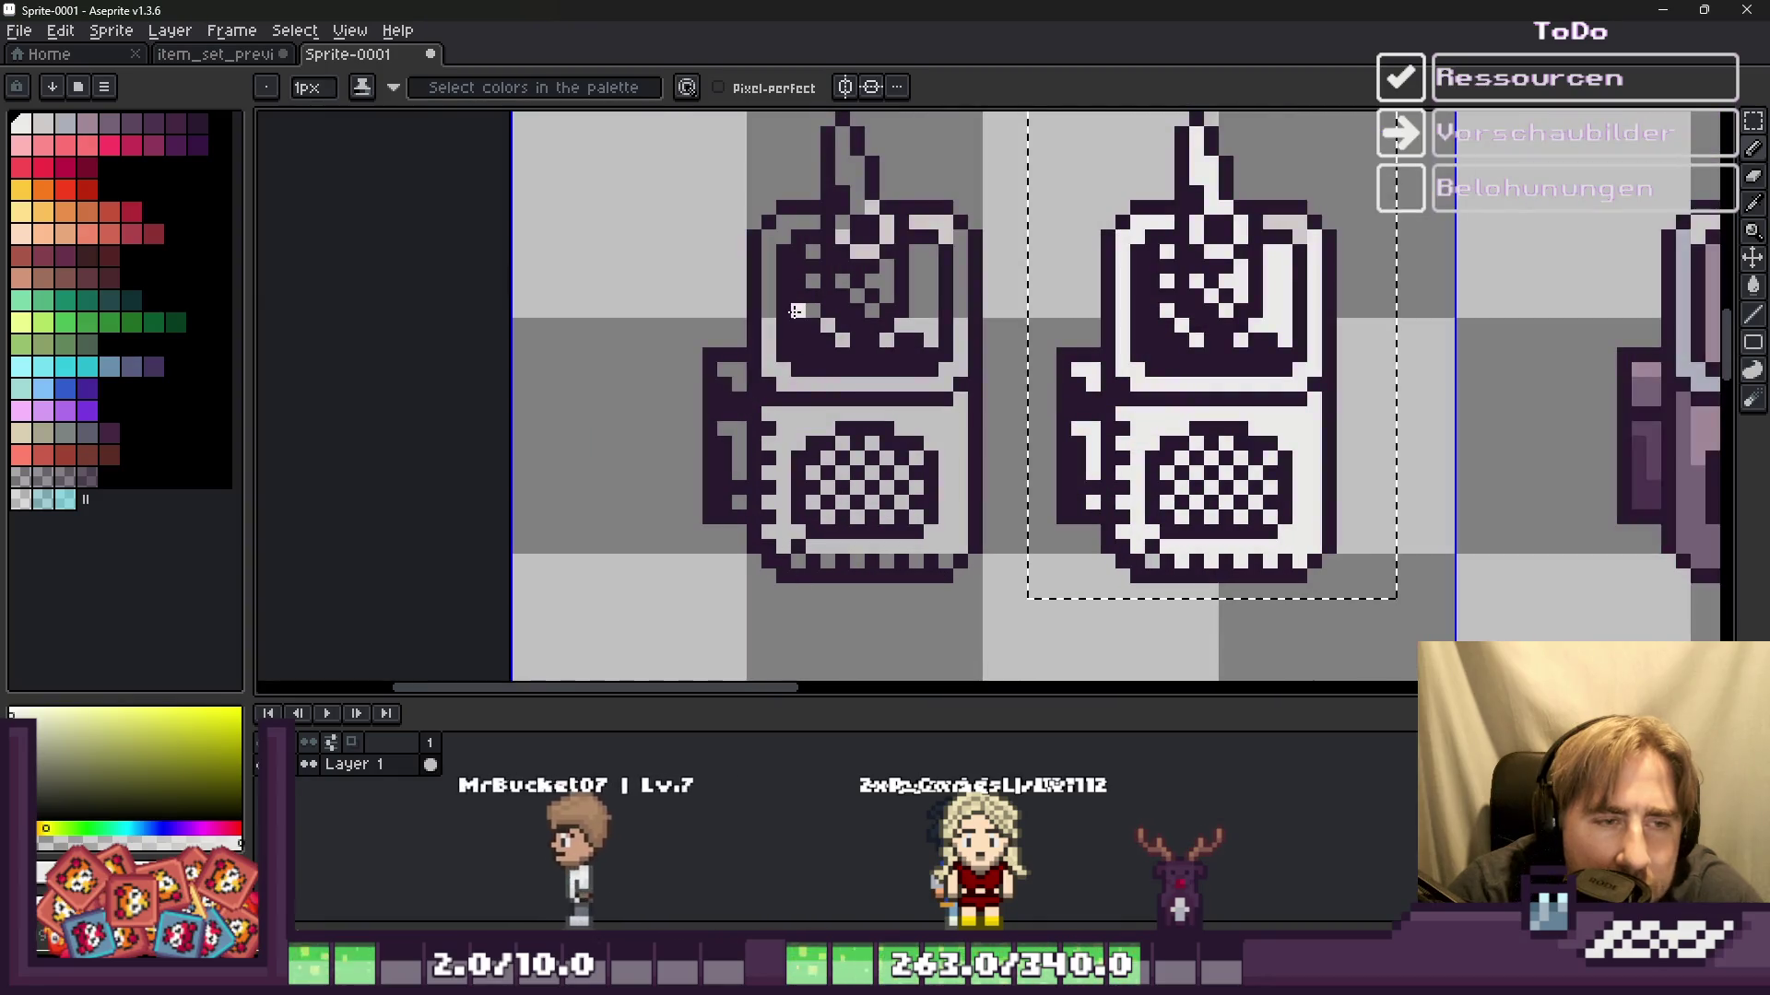
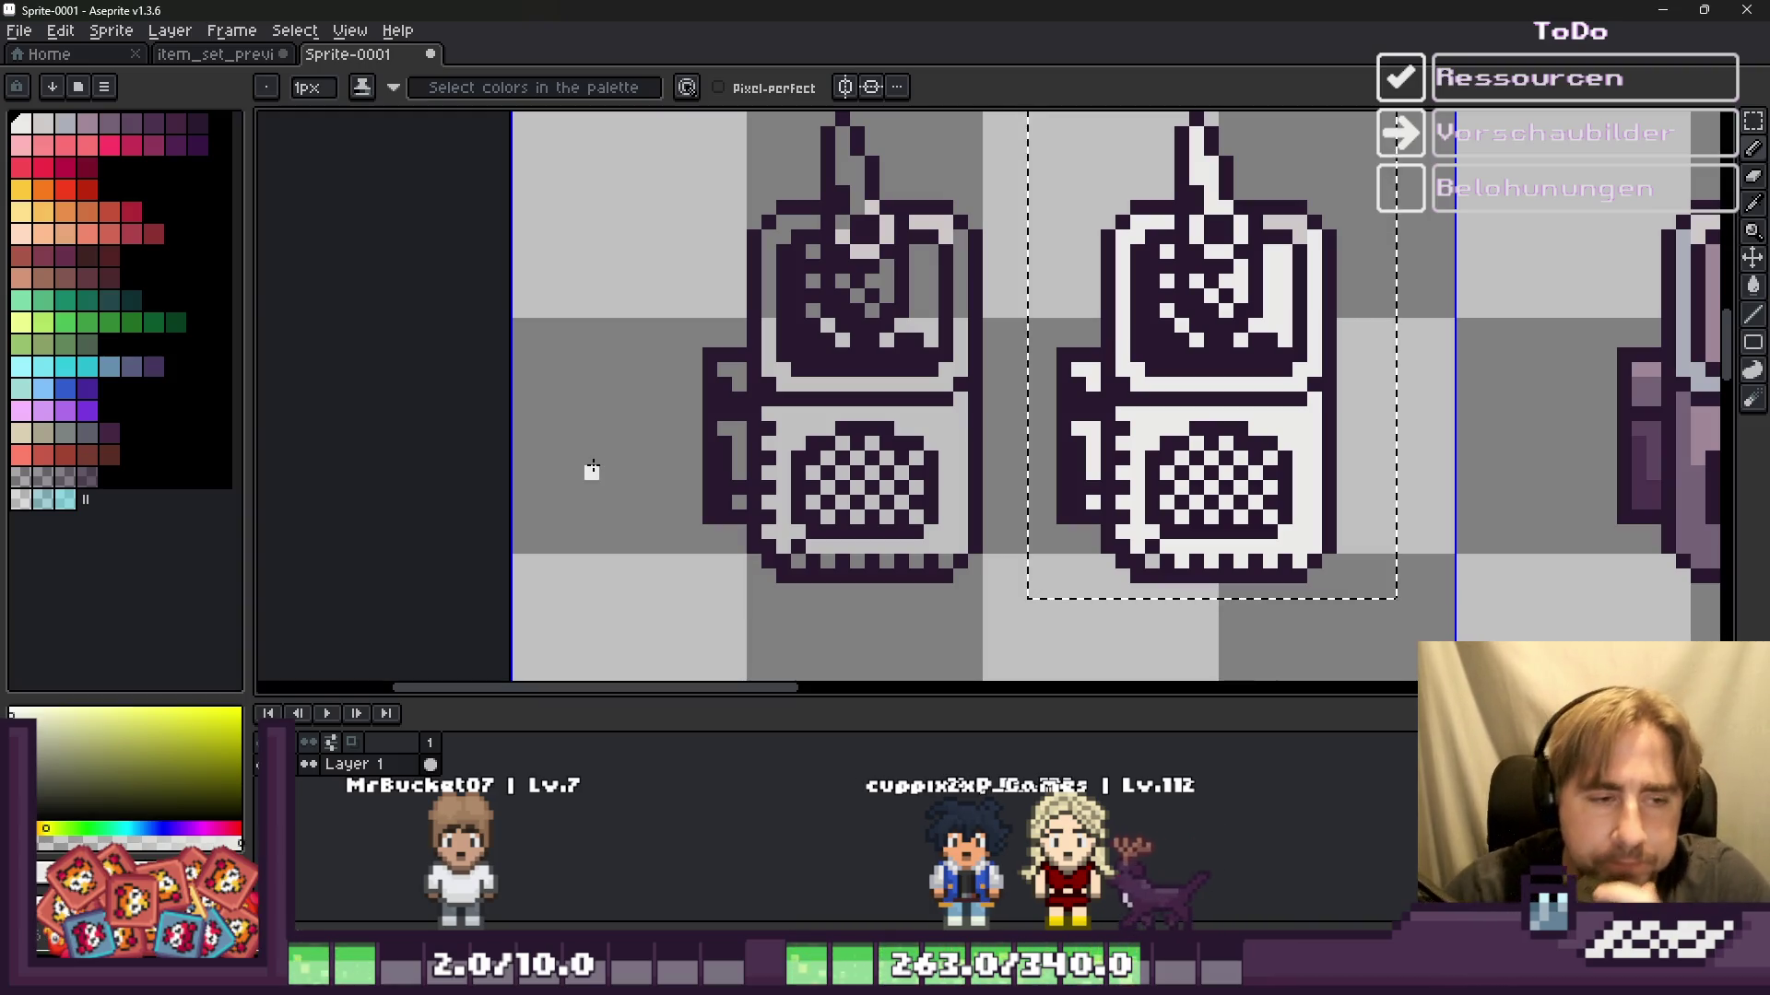
Step: Select the dark purple outline colour from the palette with the Pencil active
{"action": "scroll", "coordinate": [838, 413], "scroll_direction": "up", "scroll_amount": 1}
{"action": "key", "text": "i"}
{"action": "key", "text": "b"}
{"action": "scroll", "coordinate": [773, 313], "scroll_direction": "down", "scroll_amount": 1}
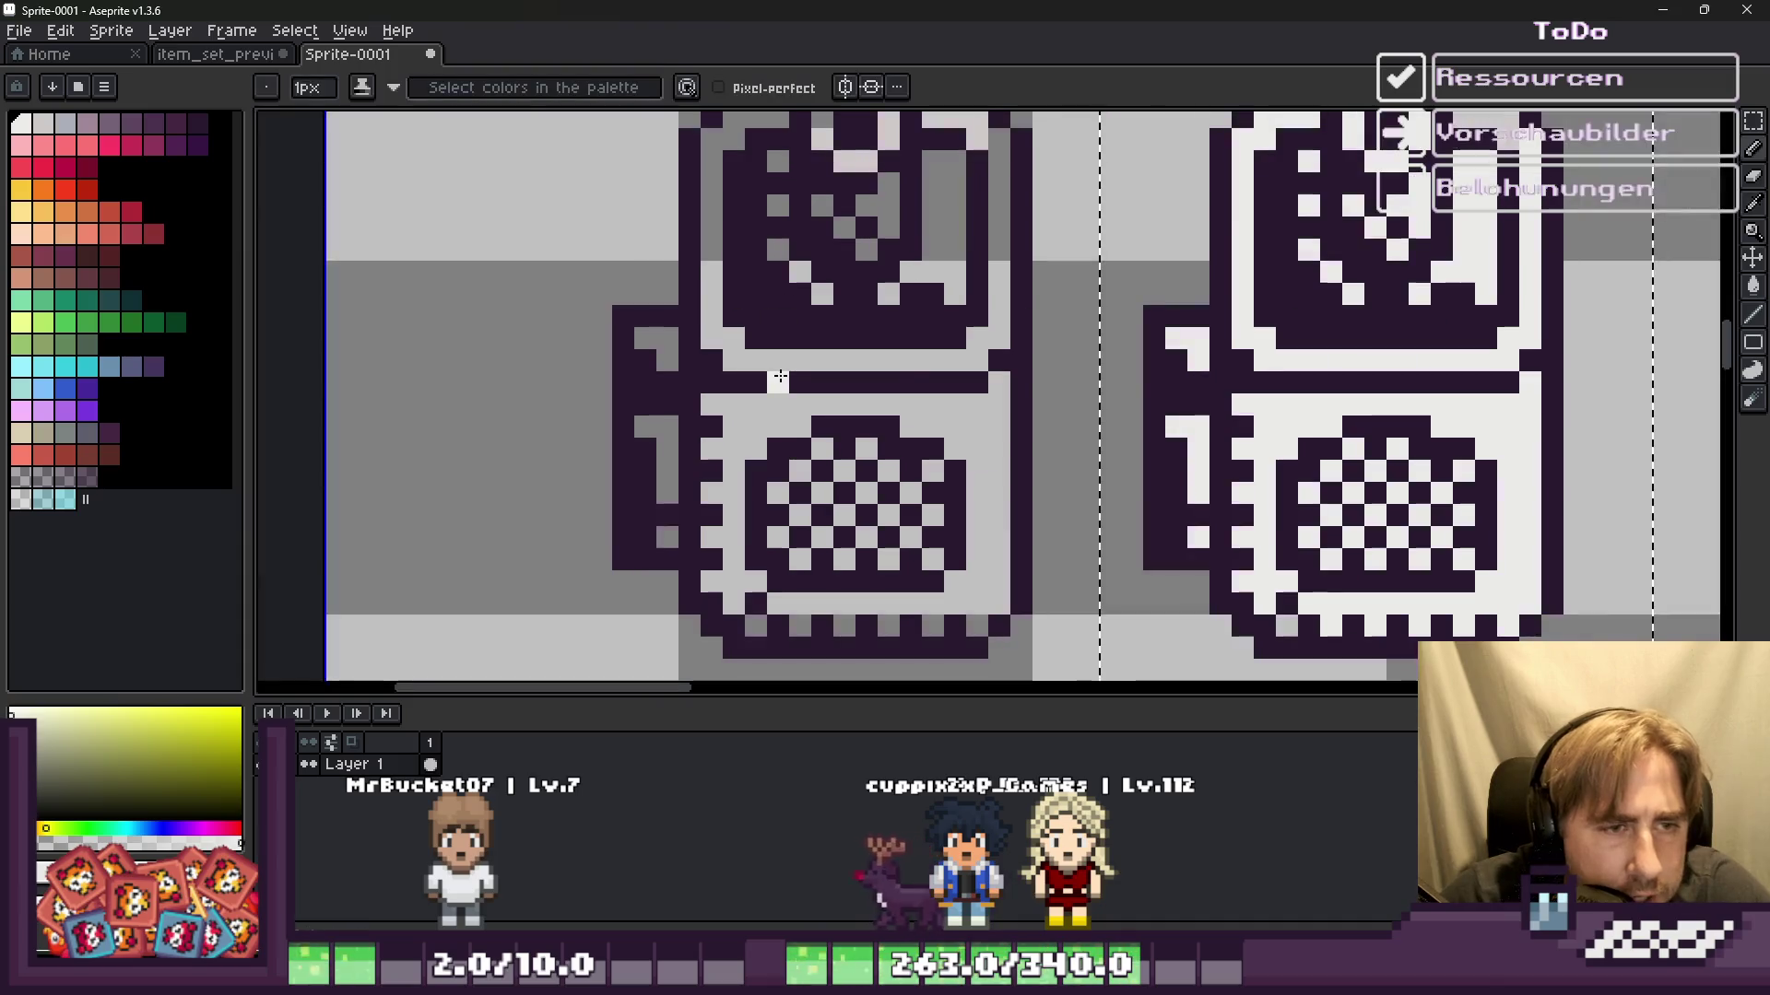
{"action": "scroll", "coordinate": [760, 317], "scroll_direction": "down", "scroll_amount": 1}
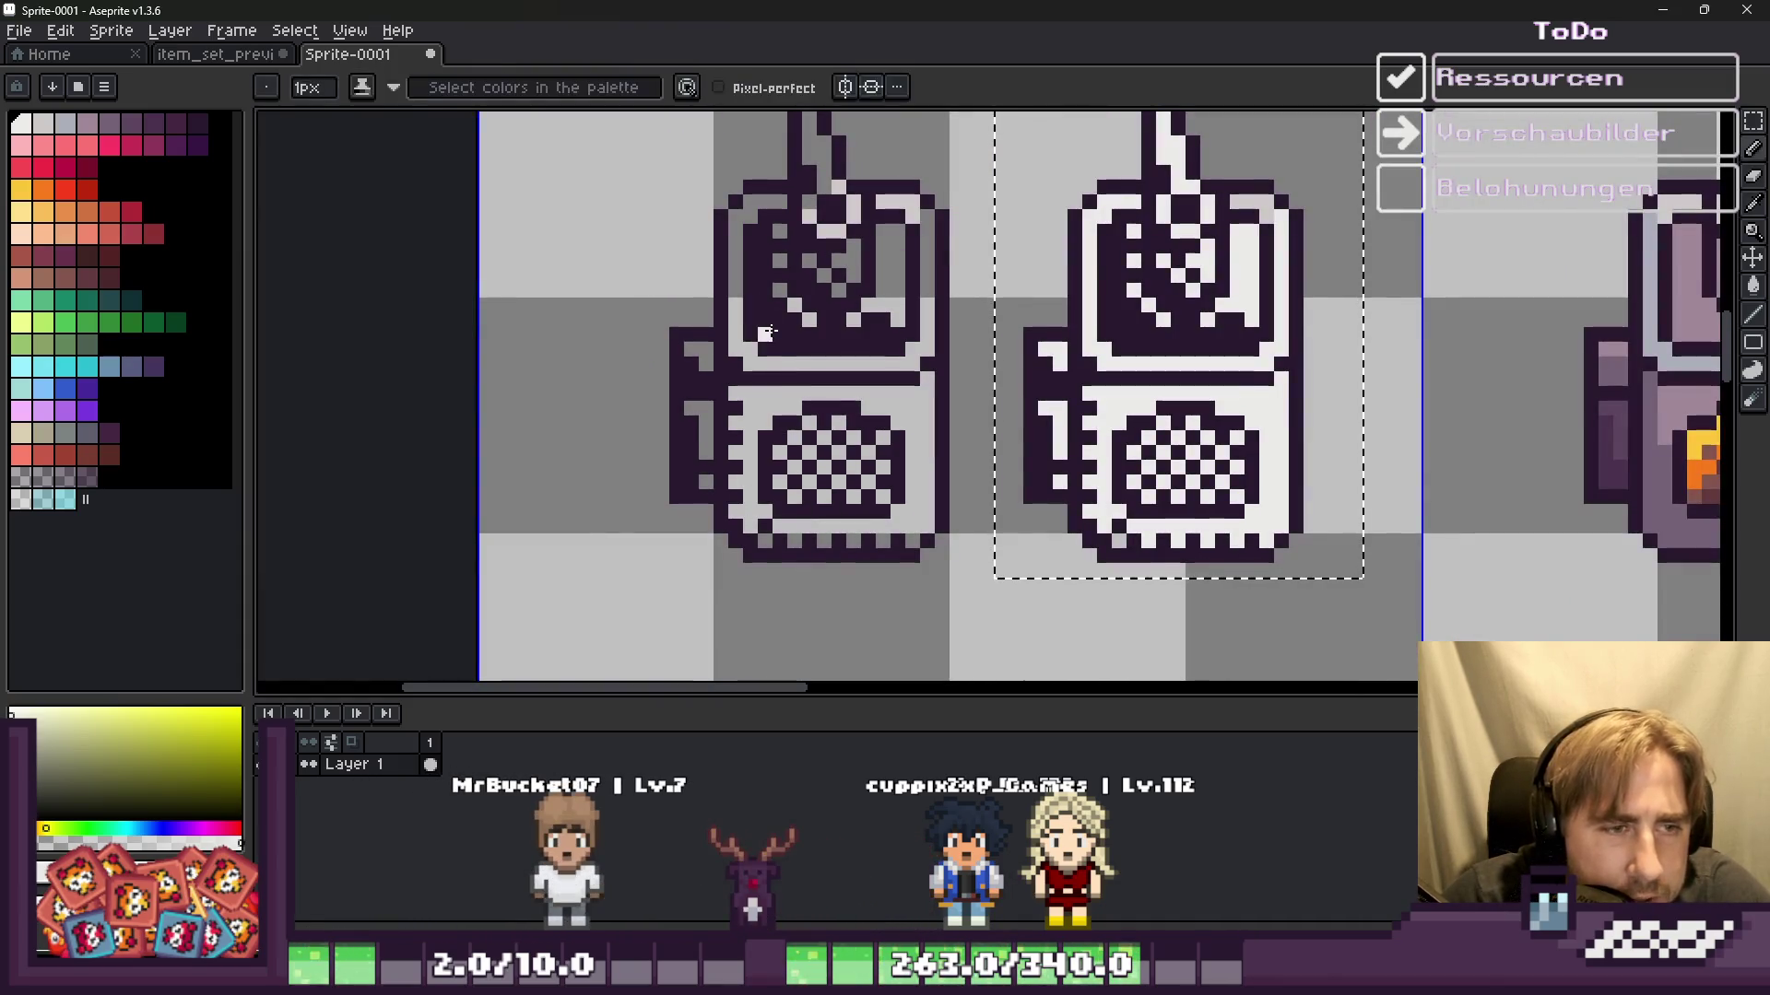
{"action": "left_click", "coordinate": [749, 319], "text": "alt"}
Step: Repaint dark purple pixels along the left device's bottom grille checker pattern
{"action": "scroll", "coordinate": [774, 415], "scroll_direction": "up", "scroll_amount": 1}
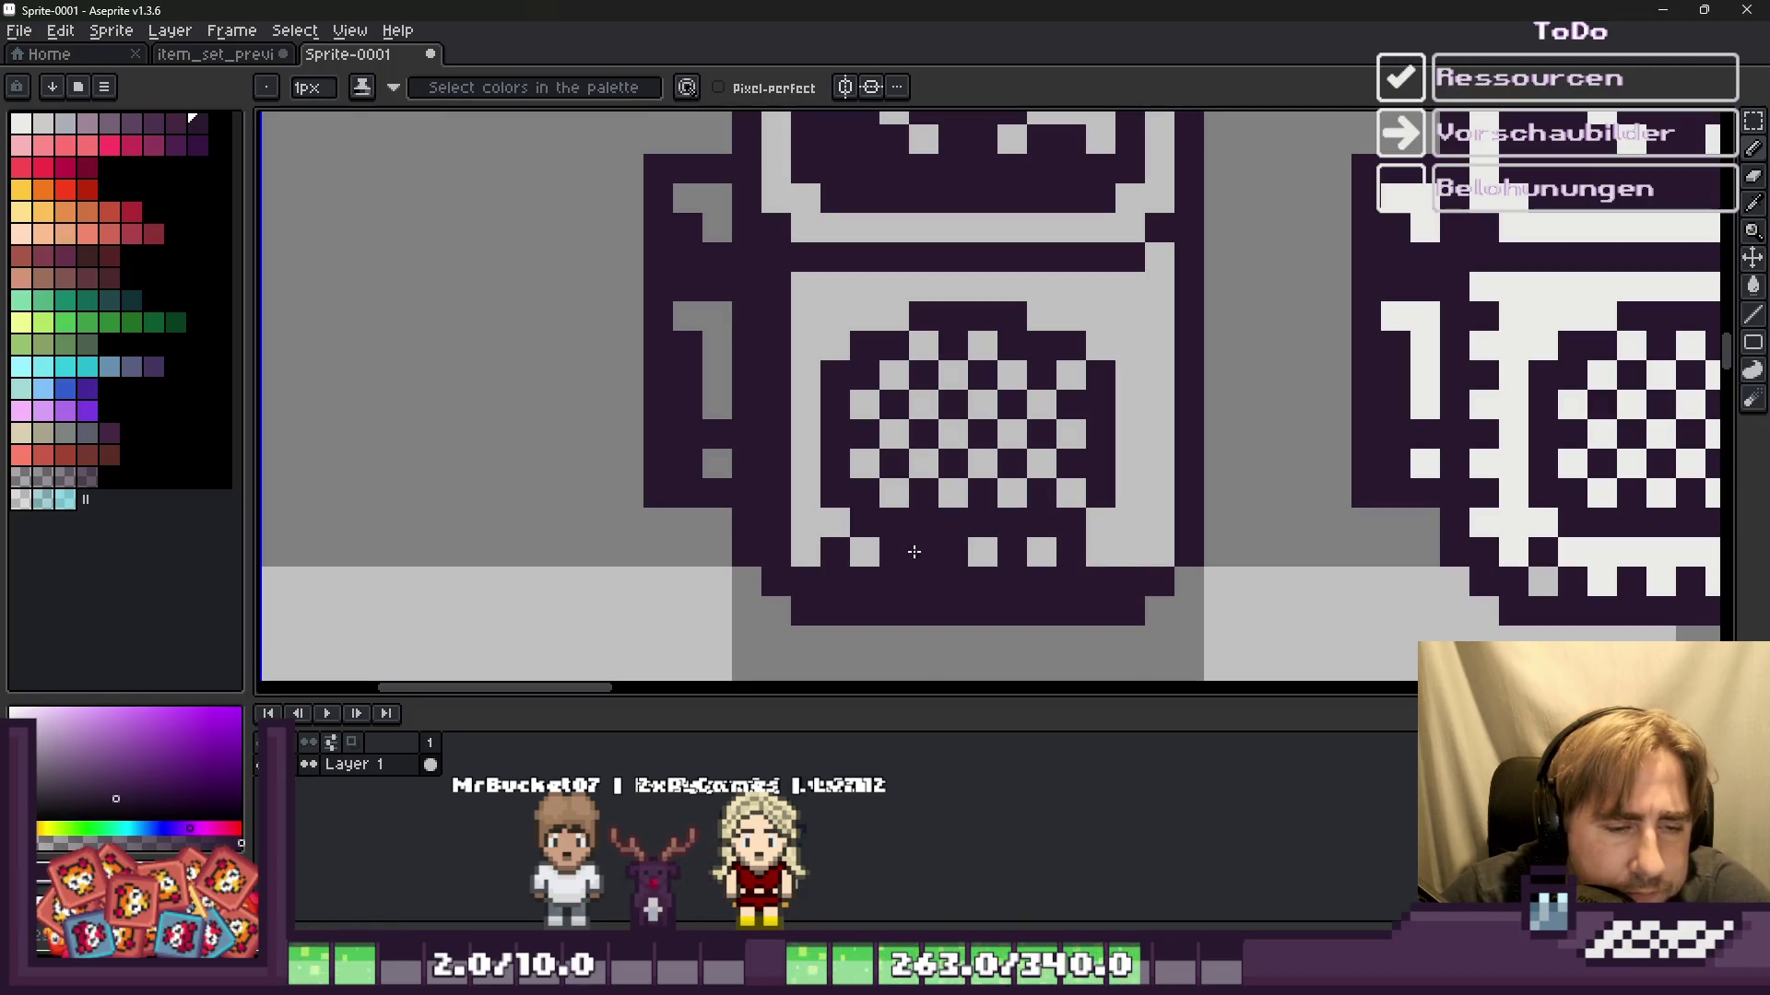
{"action": "left_click", "coordinate": [805, 315]}
{"action": "left_click", "coordinate": [894, 376]}
{"action": "left_click", "coordinate": [1101, 523]}
{"action": "scroll", "coordinate": [1075, 519], "scroll_direction": "down", "scroll_amount": 6}
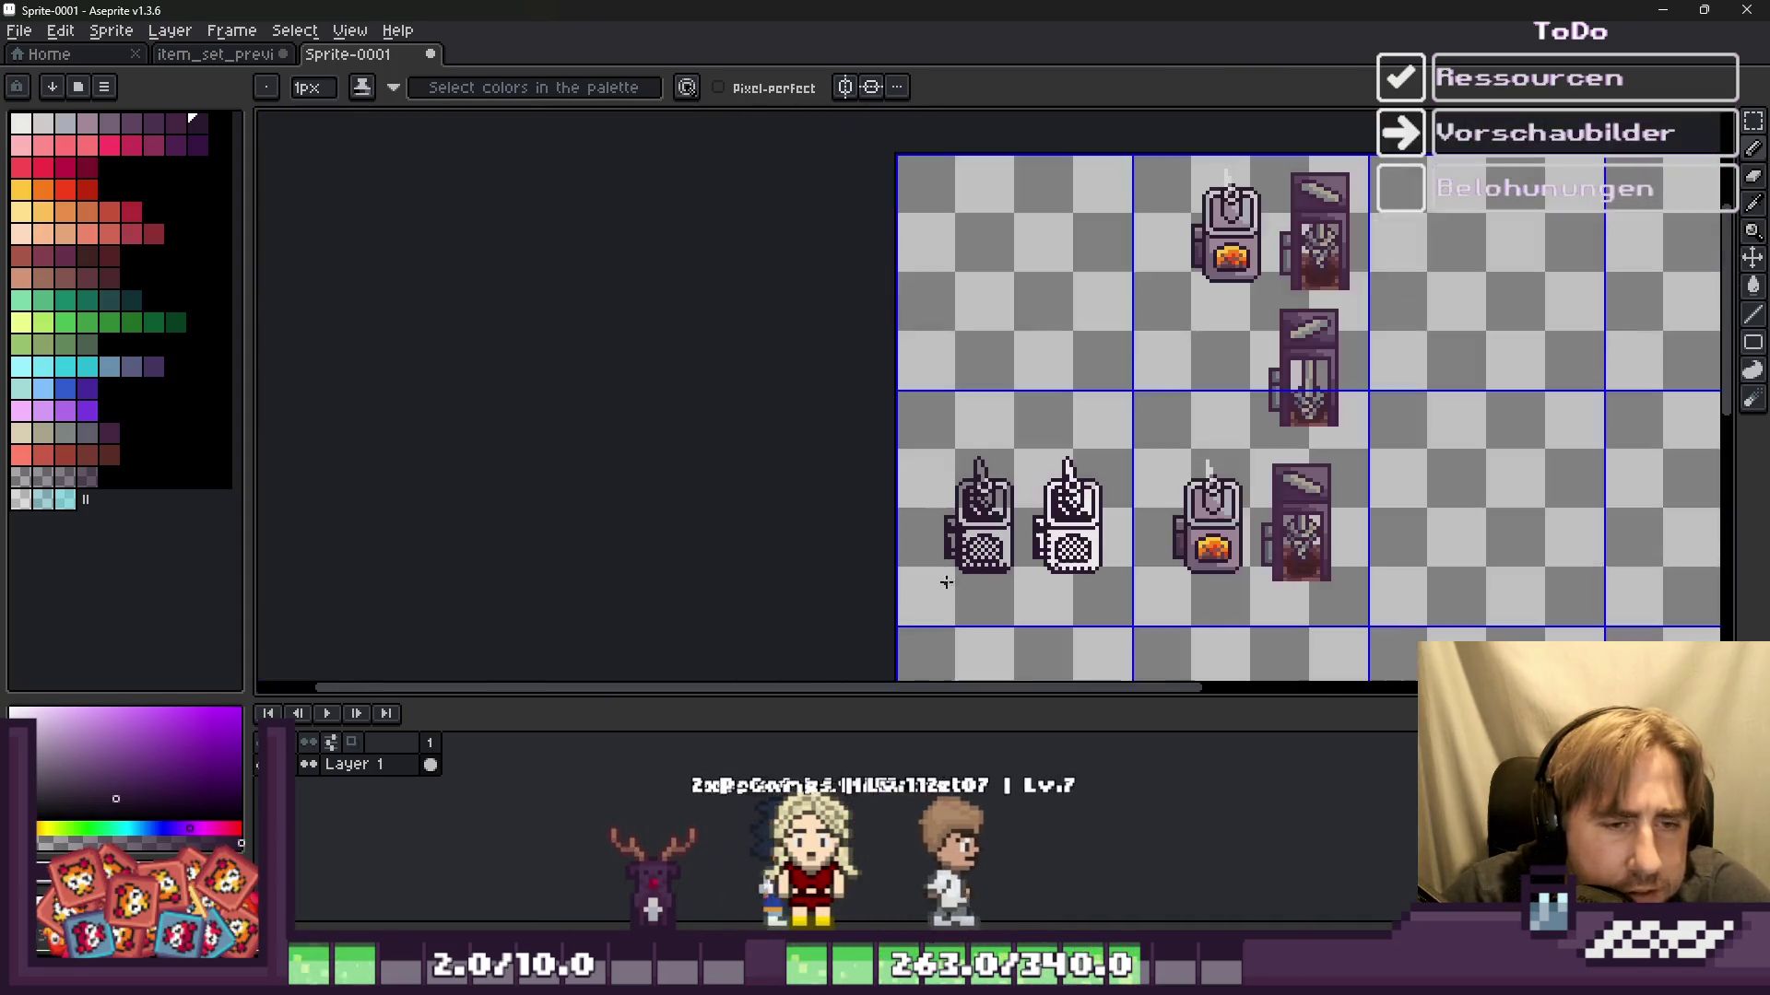
{"action": "scroll", "coordinate": [987, 616], "scroll_direction": "up", "scroll_amount": 2}
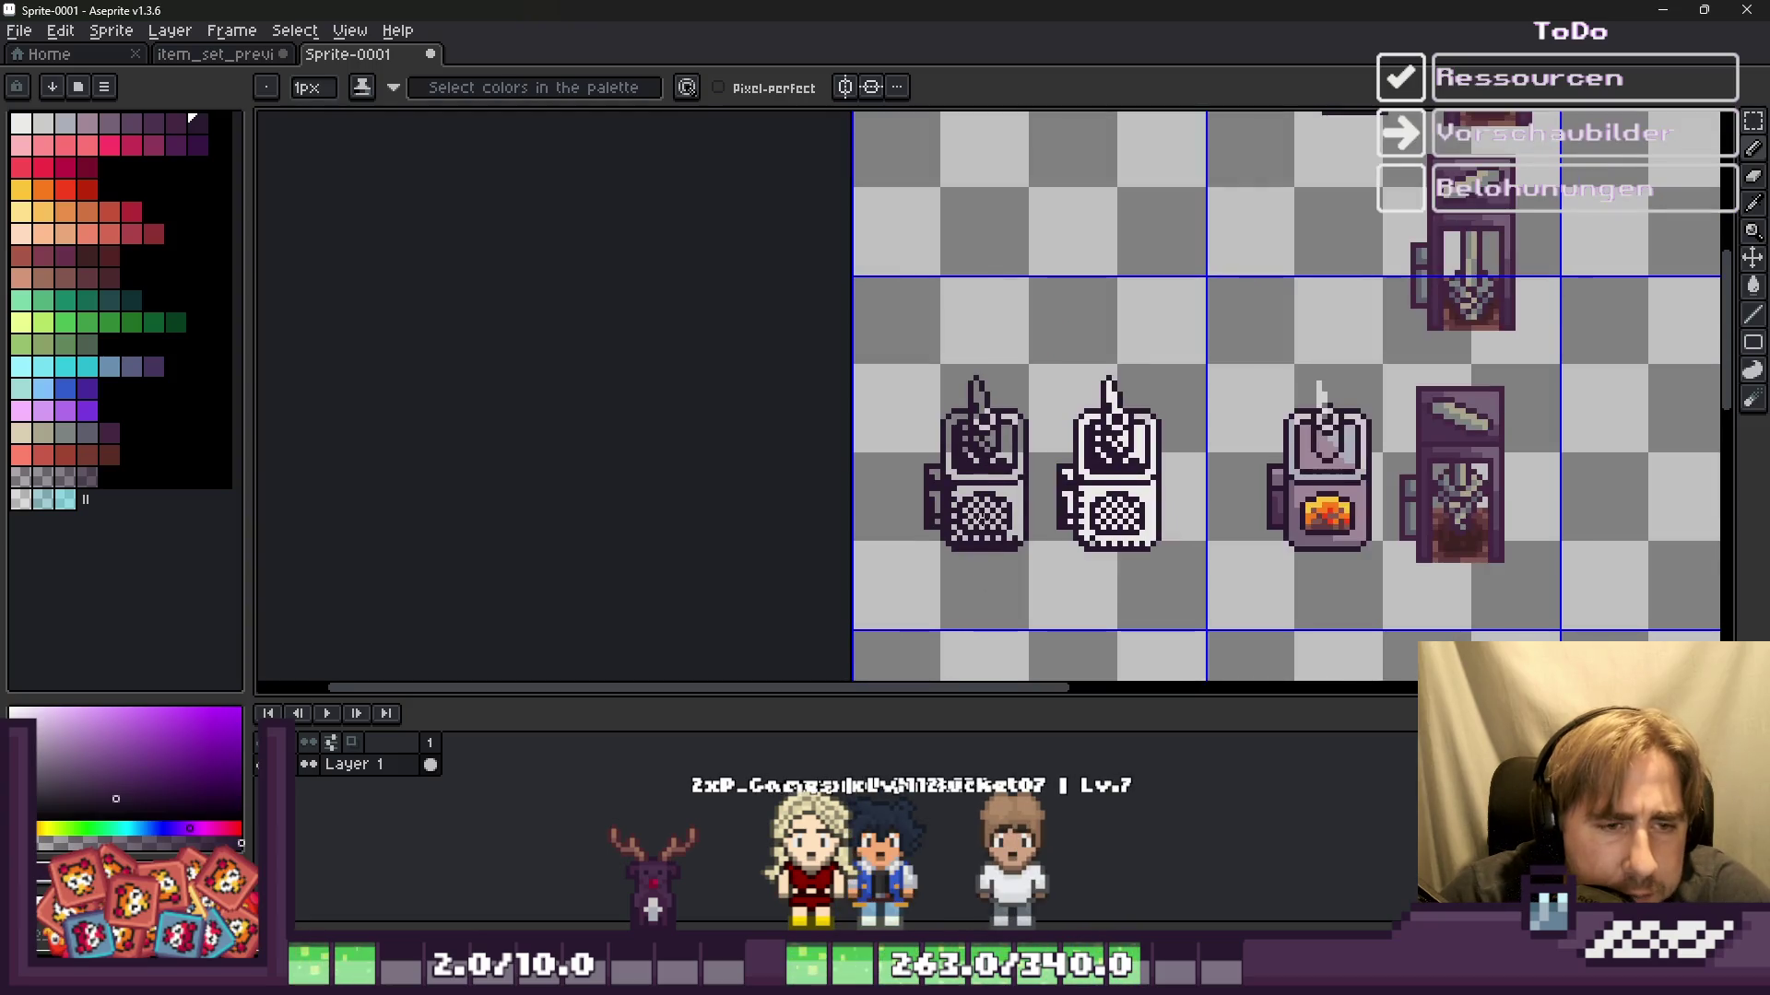
{"action": "scroll", "coordinate": [982, 516], "scroll_direction": "up", "scroll_amount": 2}
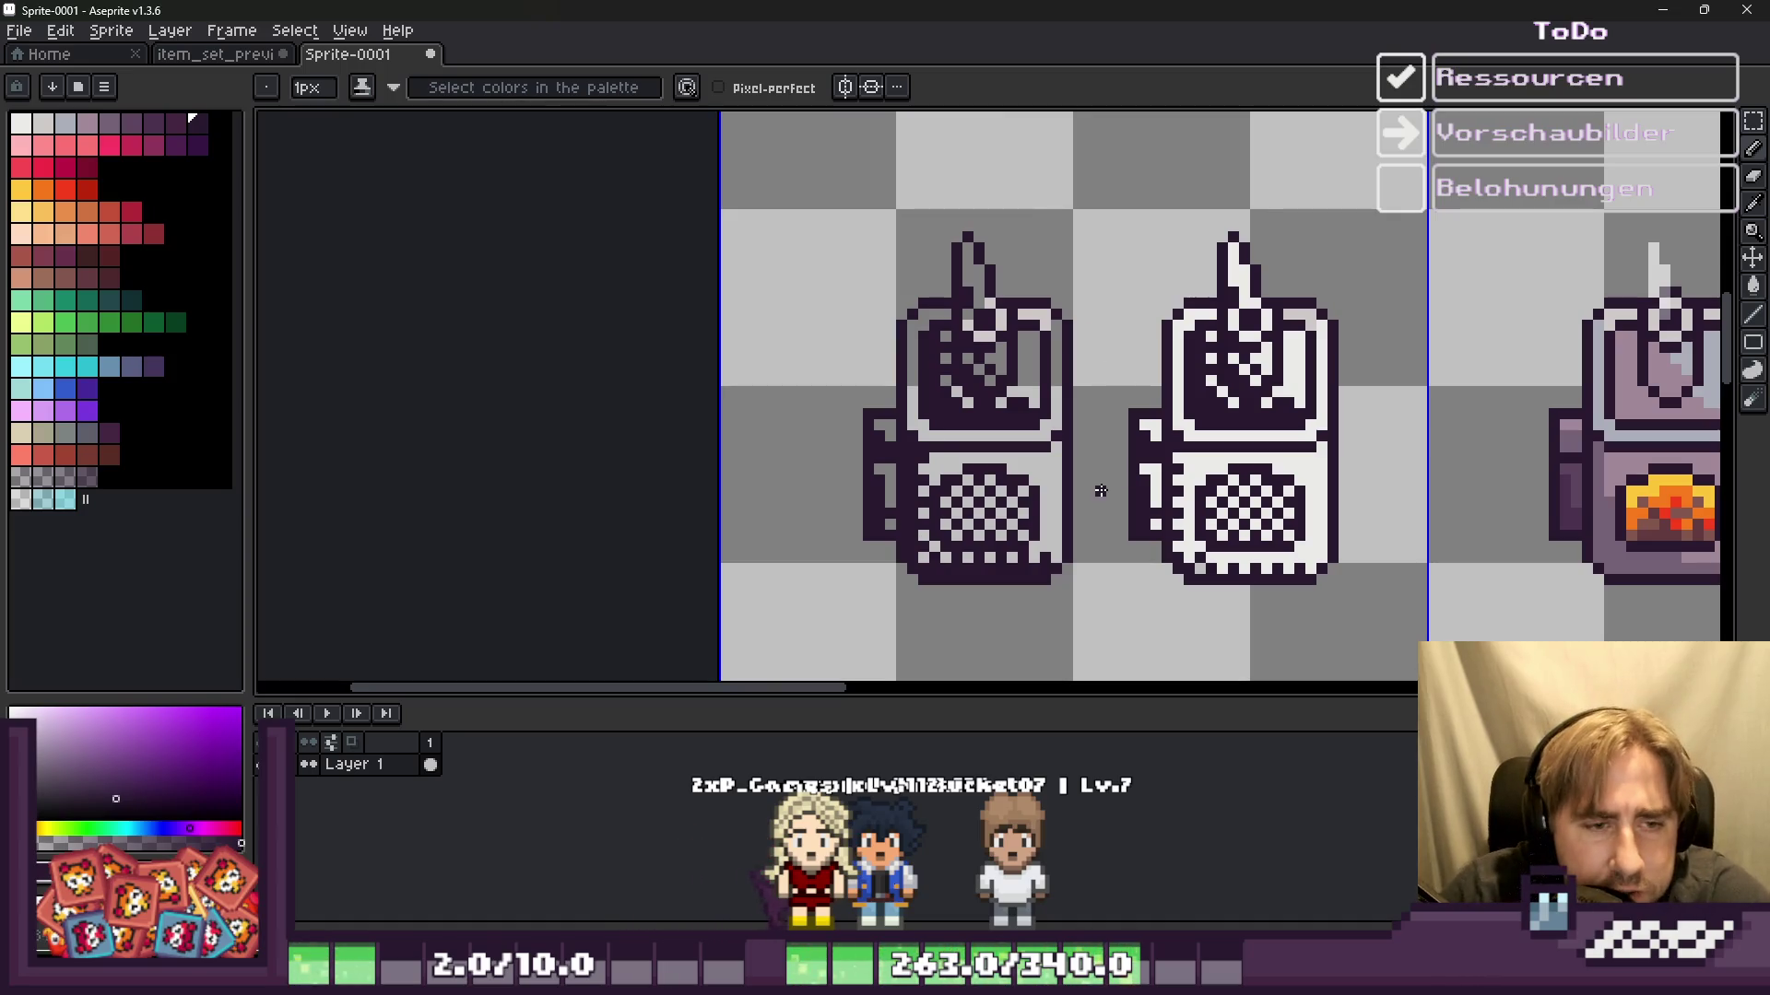
{"action": "scroll", "coordinate": [1100, 490], "scroll_direction": "down", "scroll_amount": 2}
Step: Dot two offset dark checker rows along the top of the empty cell
{"action": "scroll", "coordinate": [922, 267], "scroll_direction": "up", "scroll_amount": 2}
{"action": "scroll", "coordinate": [922, 272], "scroll_direction": "up", "scroll_amount": 3}
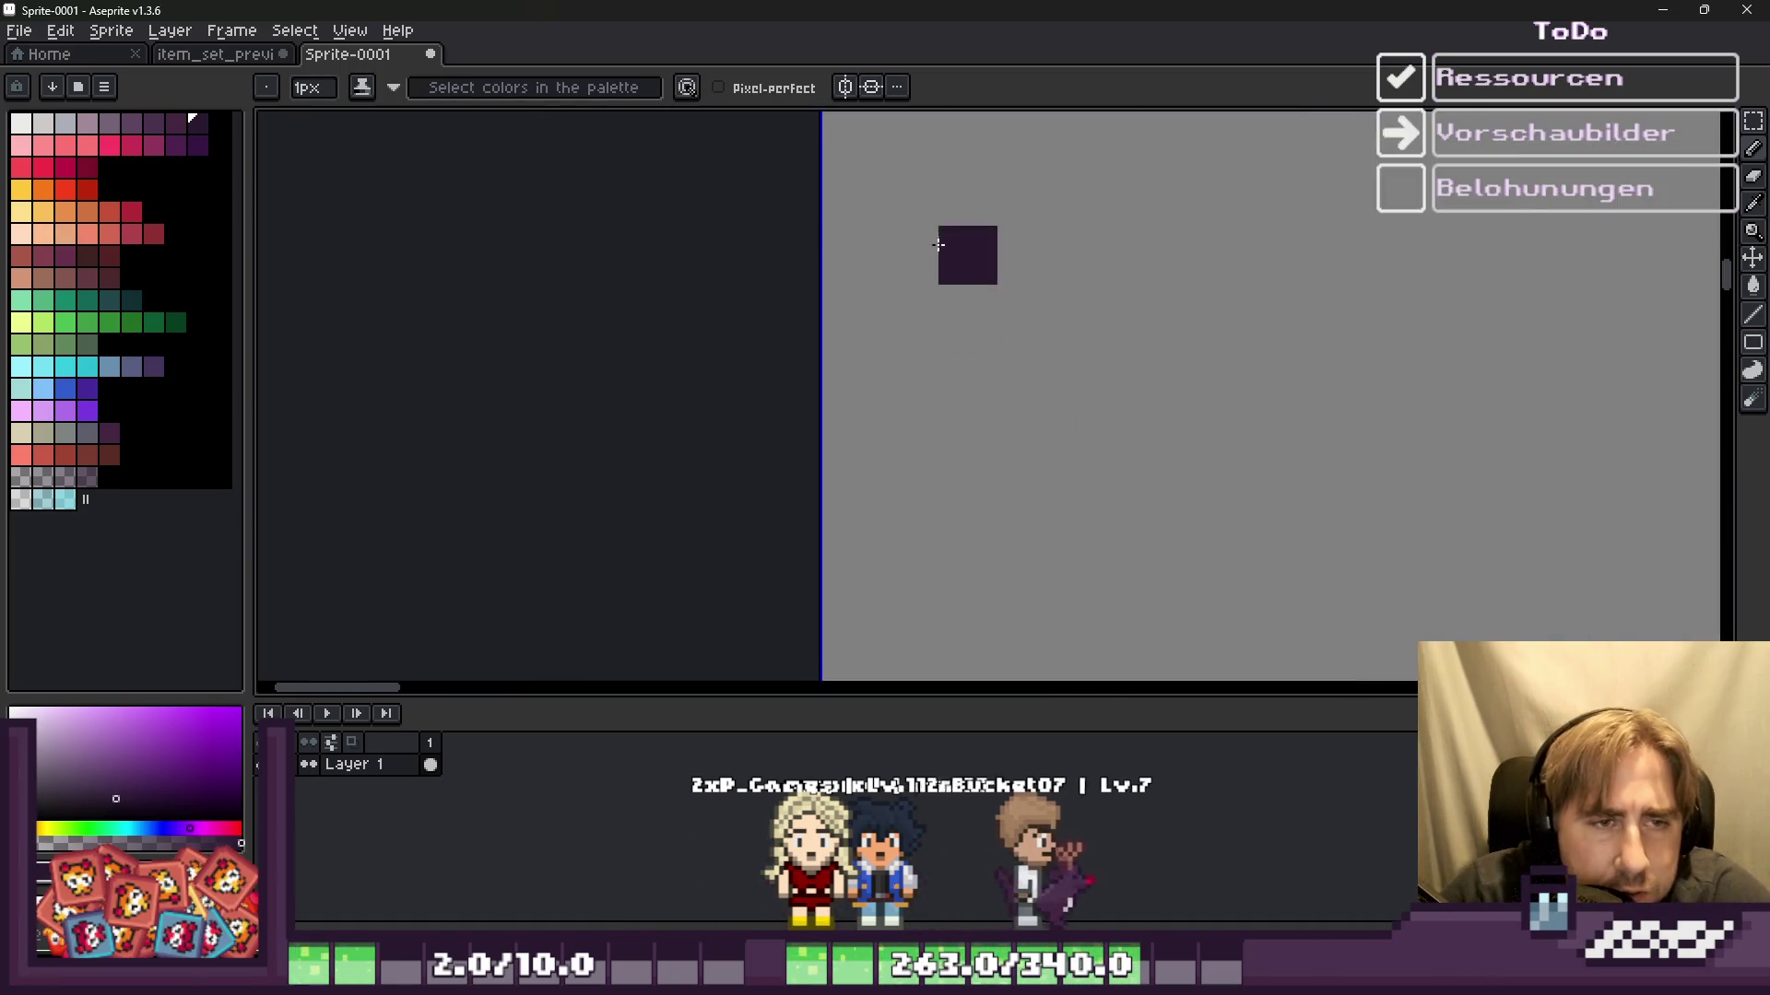
{"action": "scroll", "coordinate": [913, 277], "scroll_direction": "down", "scroll_amount": 2}
{"action": "scroll", "coordinate": [909, 278], "scroll_direction": "up", "scroll_amount": 1}
{"action": "left_click_drag", "start_coordinate": [909, 279], "coordinate": [937, 242]}
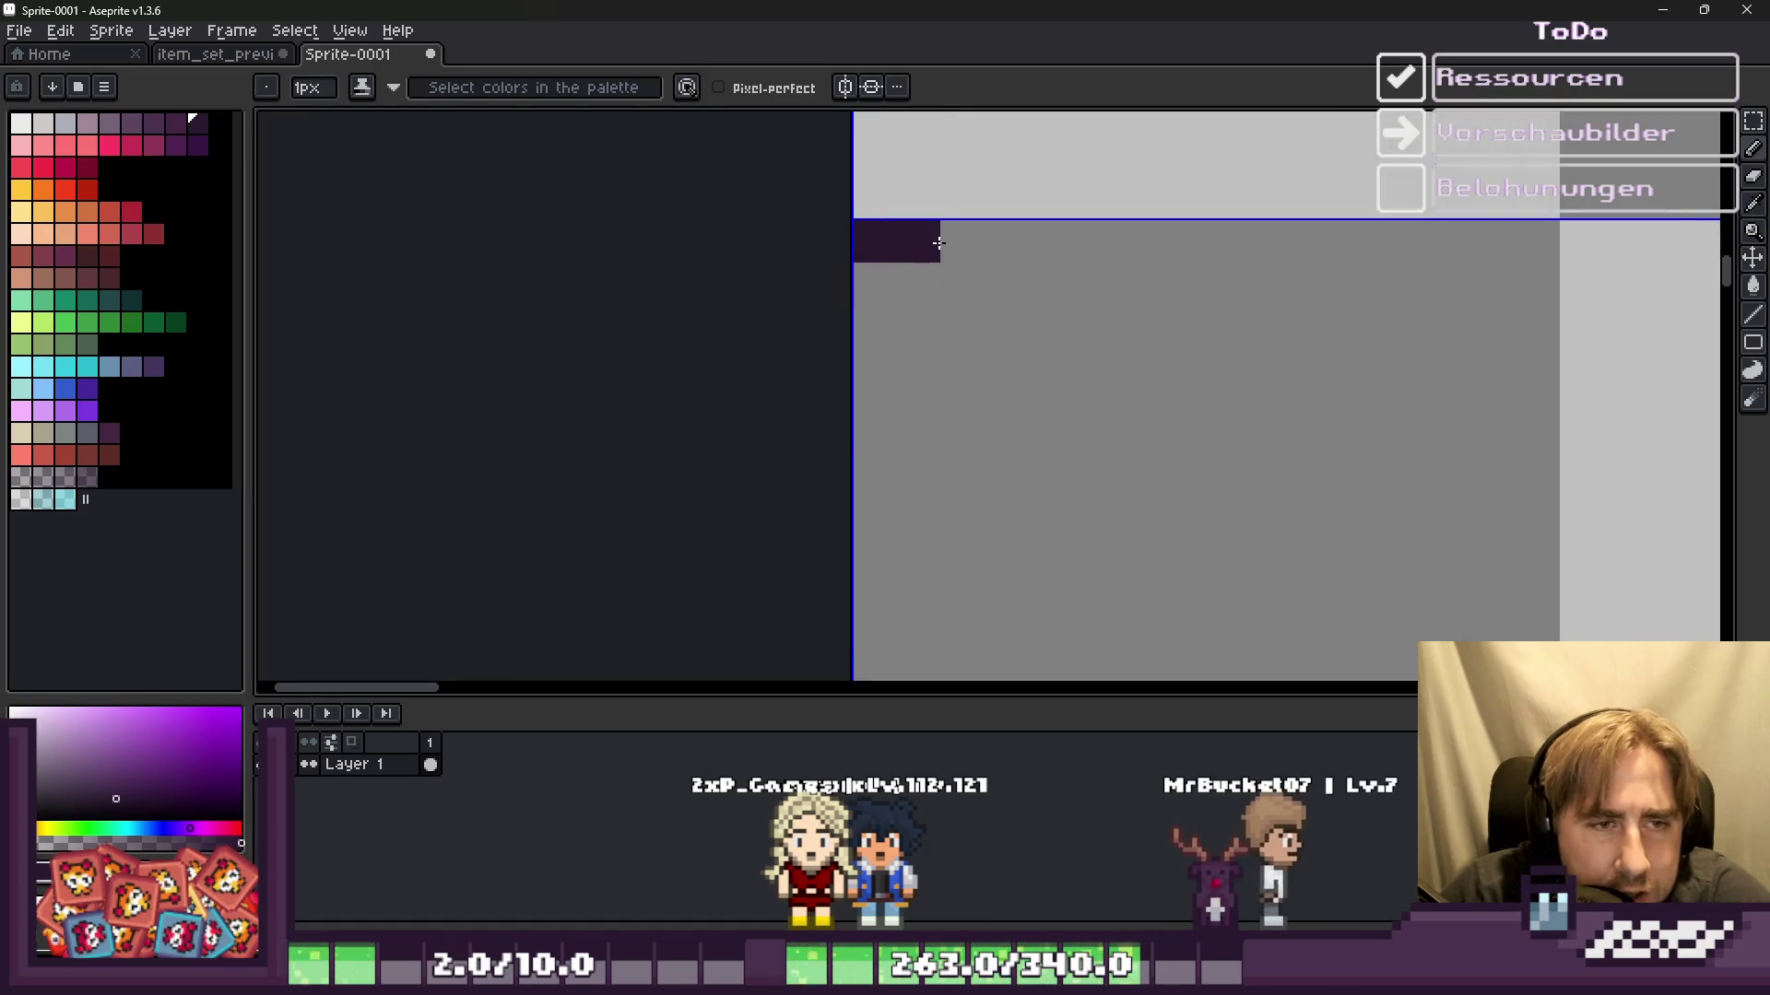
{"action": "key", "text": "ctrl+z"}
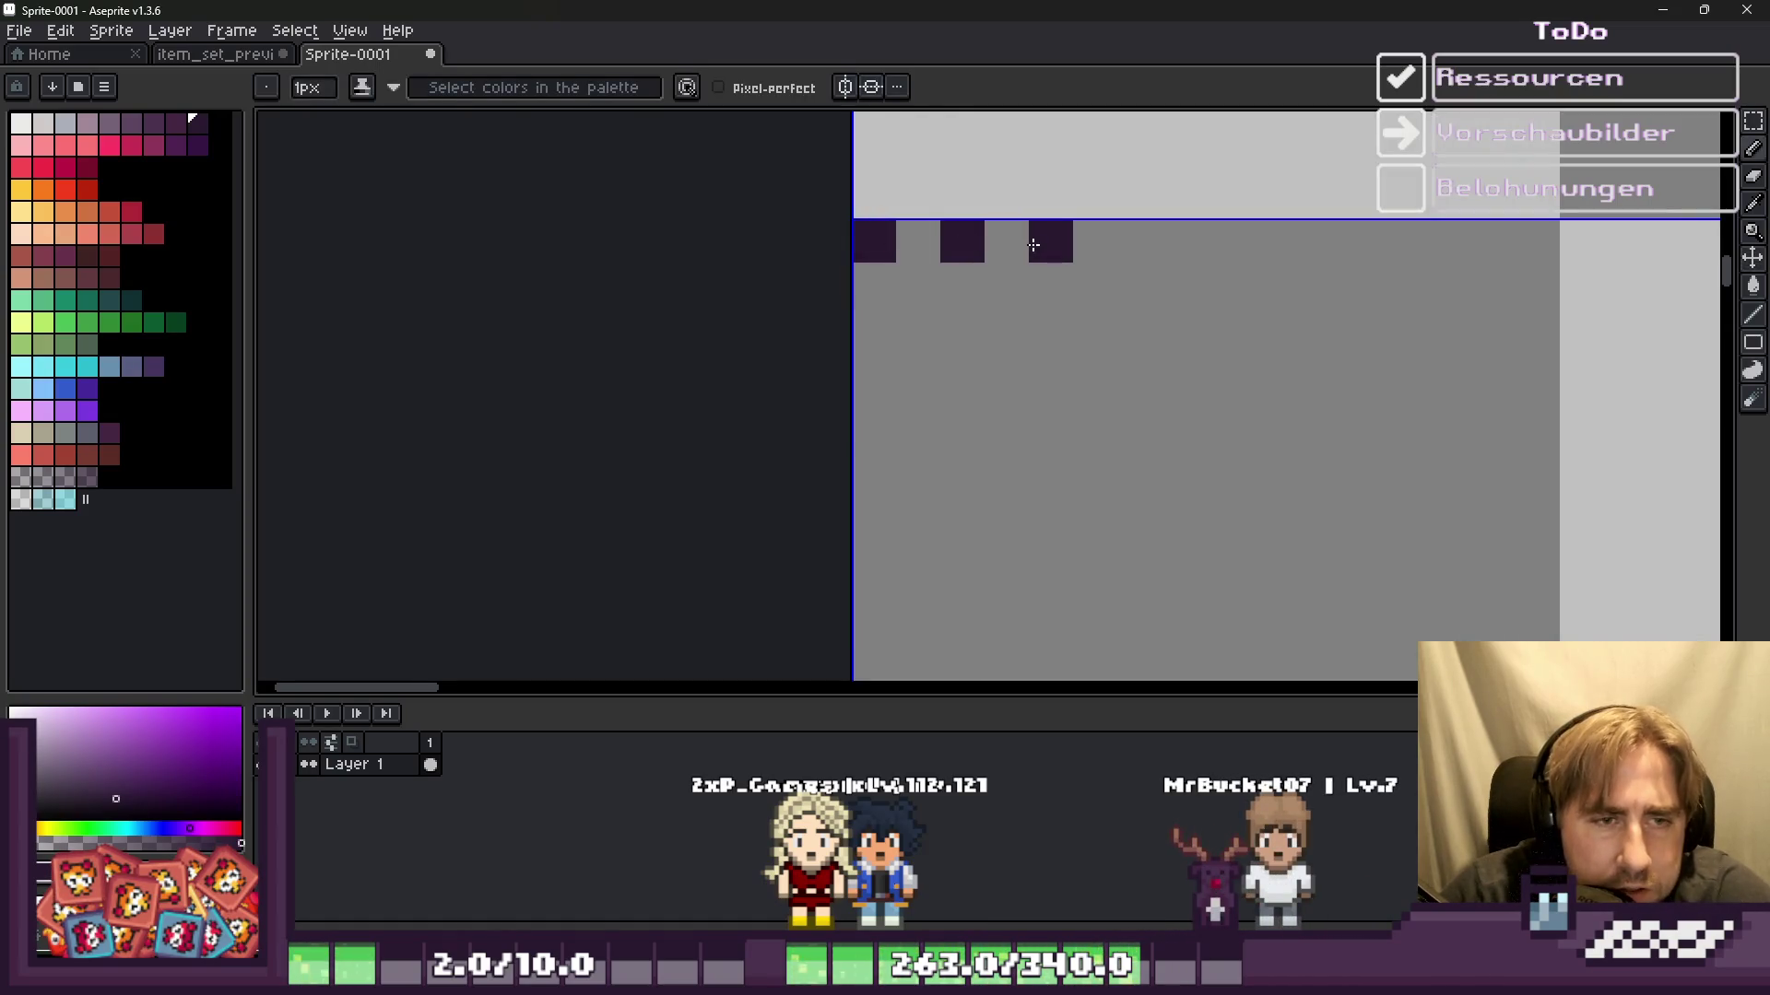
{"action": "left_click", "coordinate": [1227, 242]}
{"action": "left_click", "coordinate": [1316, 242]}
{"action": "left_click", "coordinate": [1405, 242]}
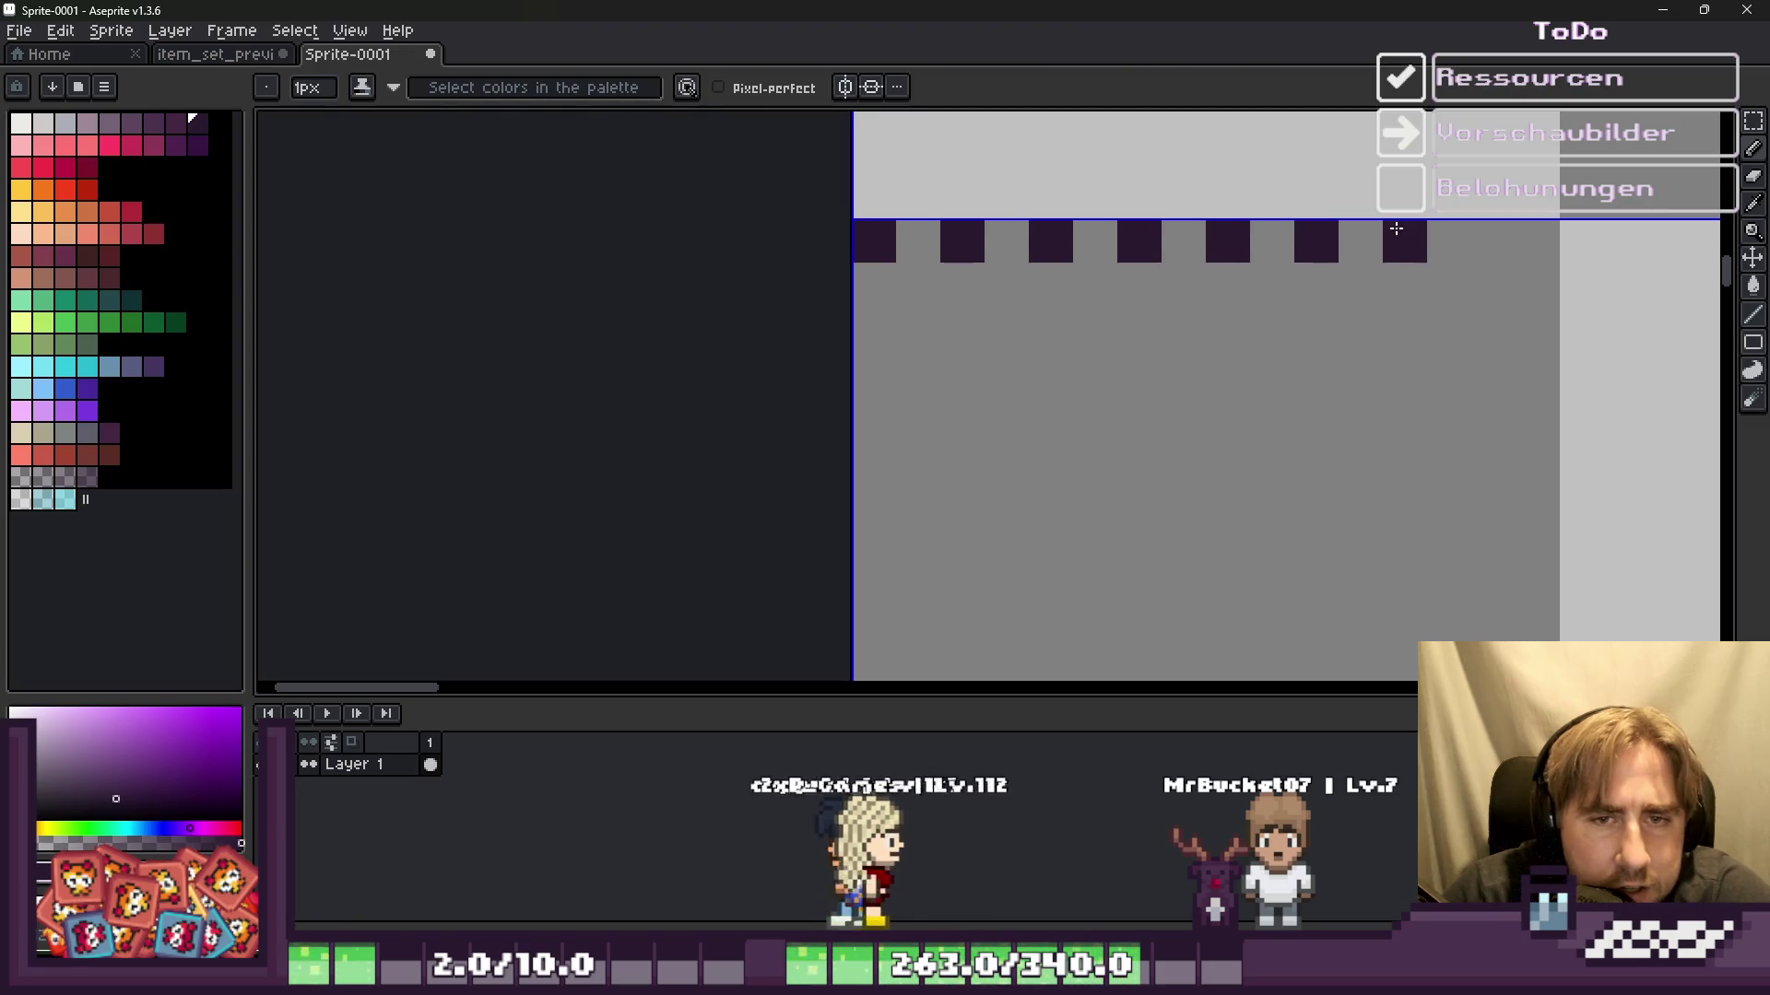
{"action": "left_click", "coordinate": [1493, 241]}
{"action": "left_click", "coordinate": [1538, 285]}
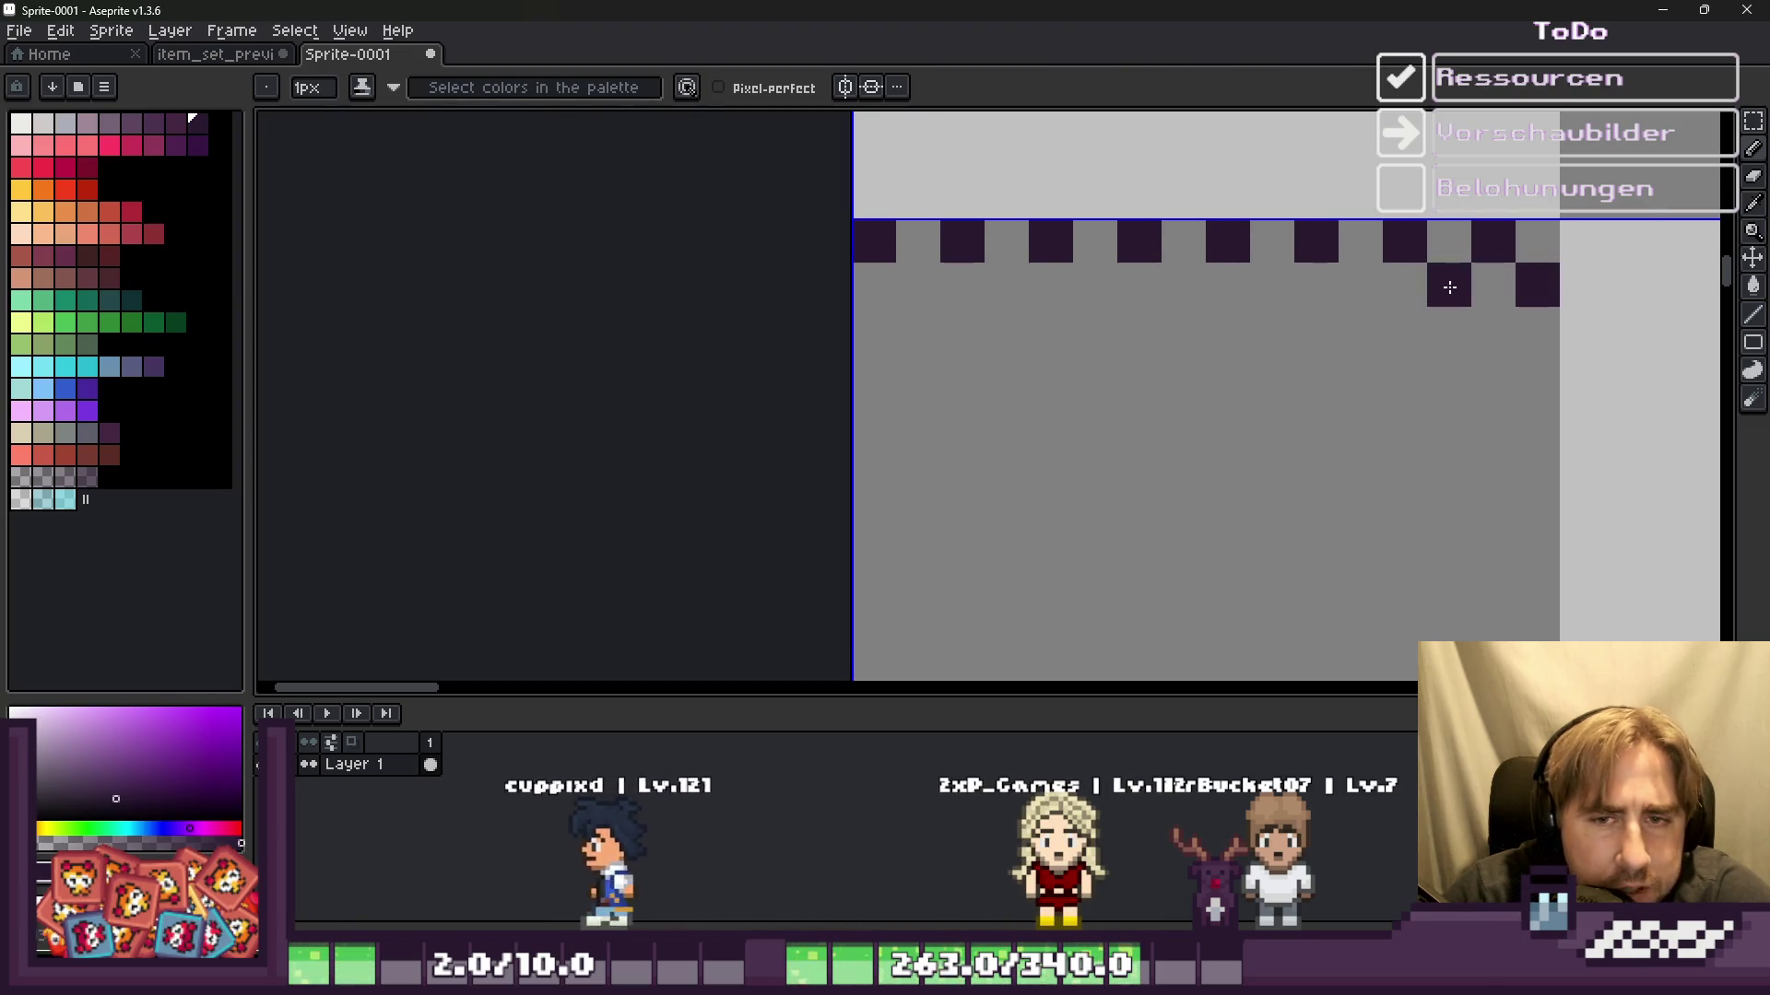
{"action": "left_click", "coordinate": [1449, 285]}
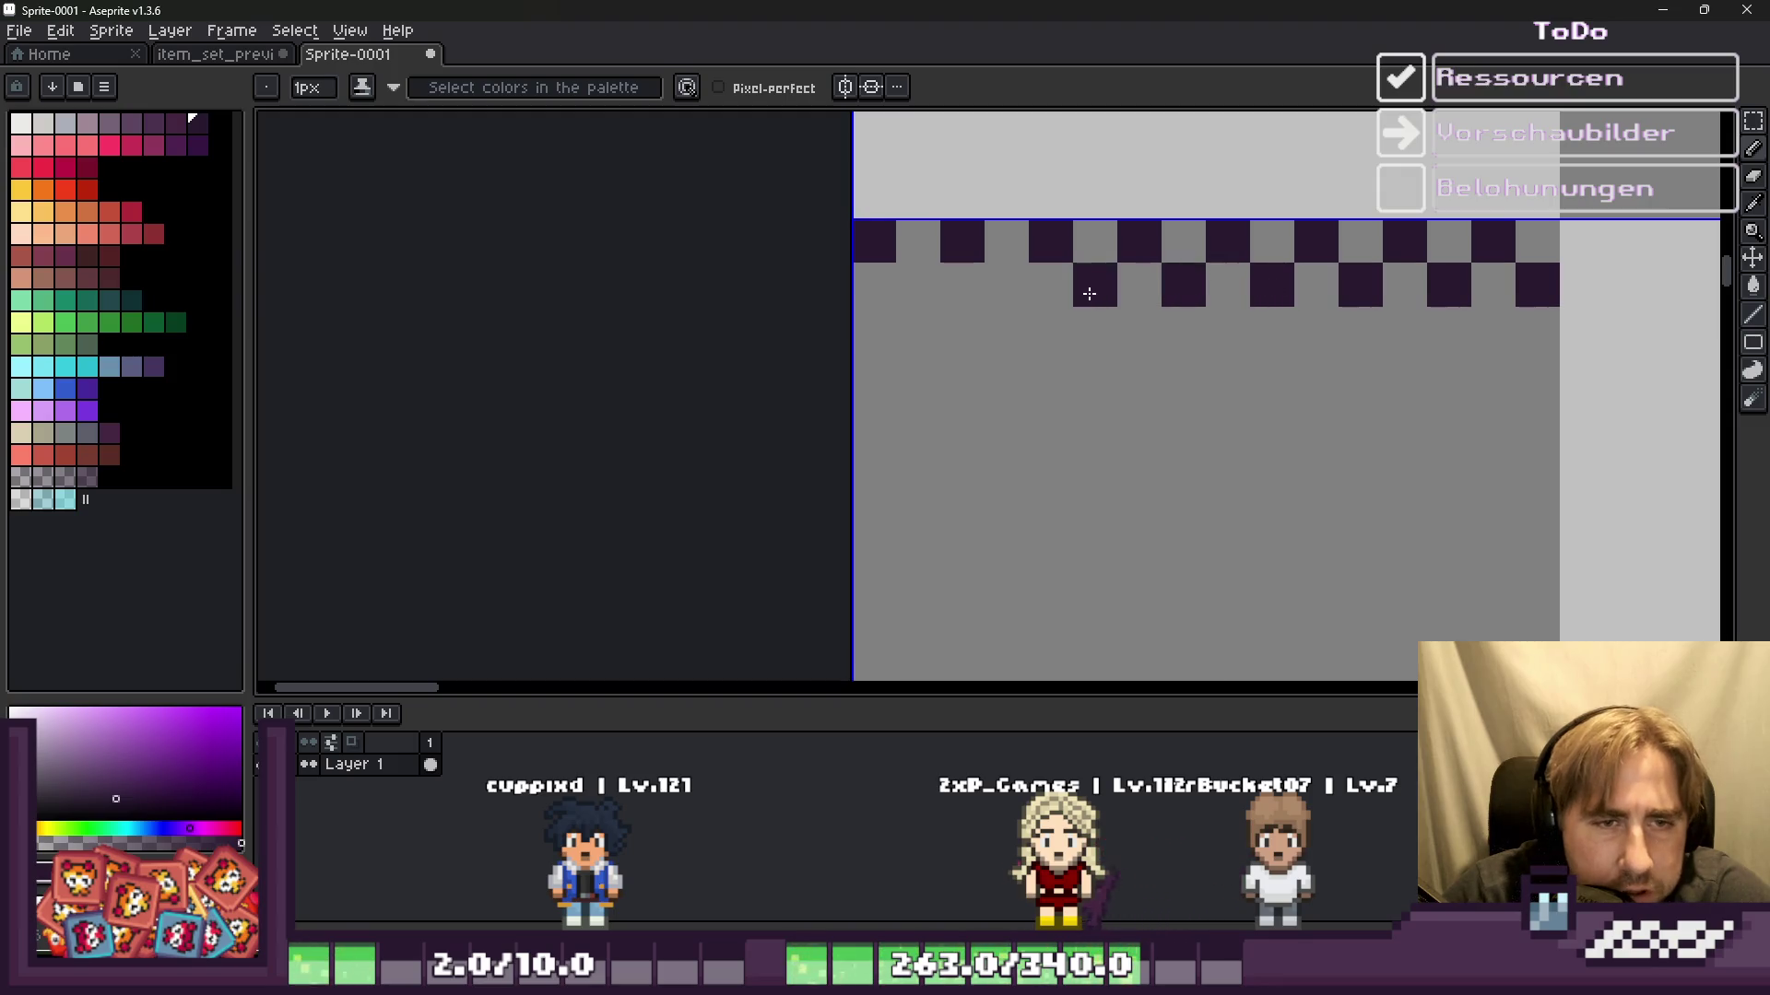
Step: Paint a cross-shaped dark motif beneath the left end of the checker rows
{"action": "scroll", "coordinate": [908, 286], "scroll_direction": "down", "scroll_amount": 3}
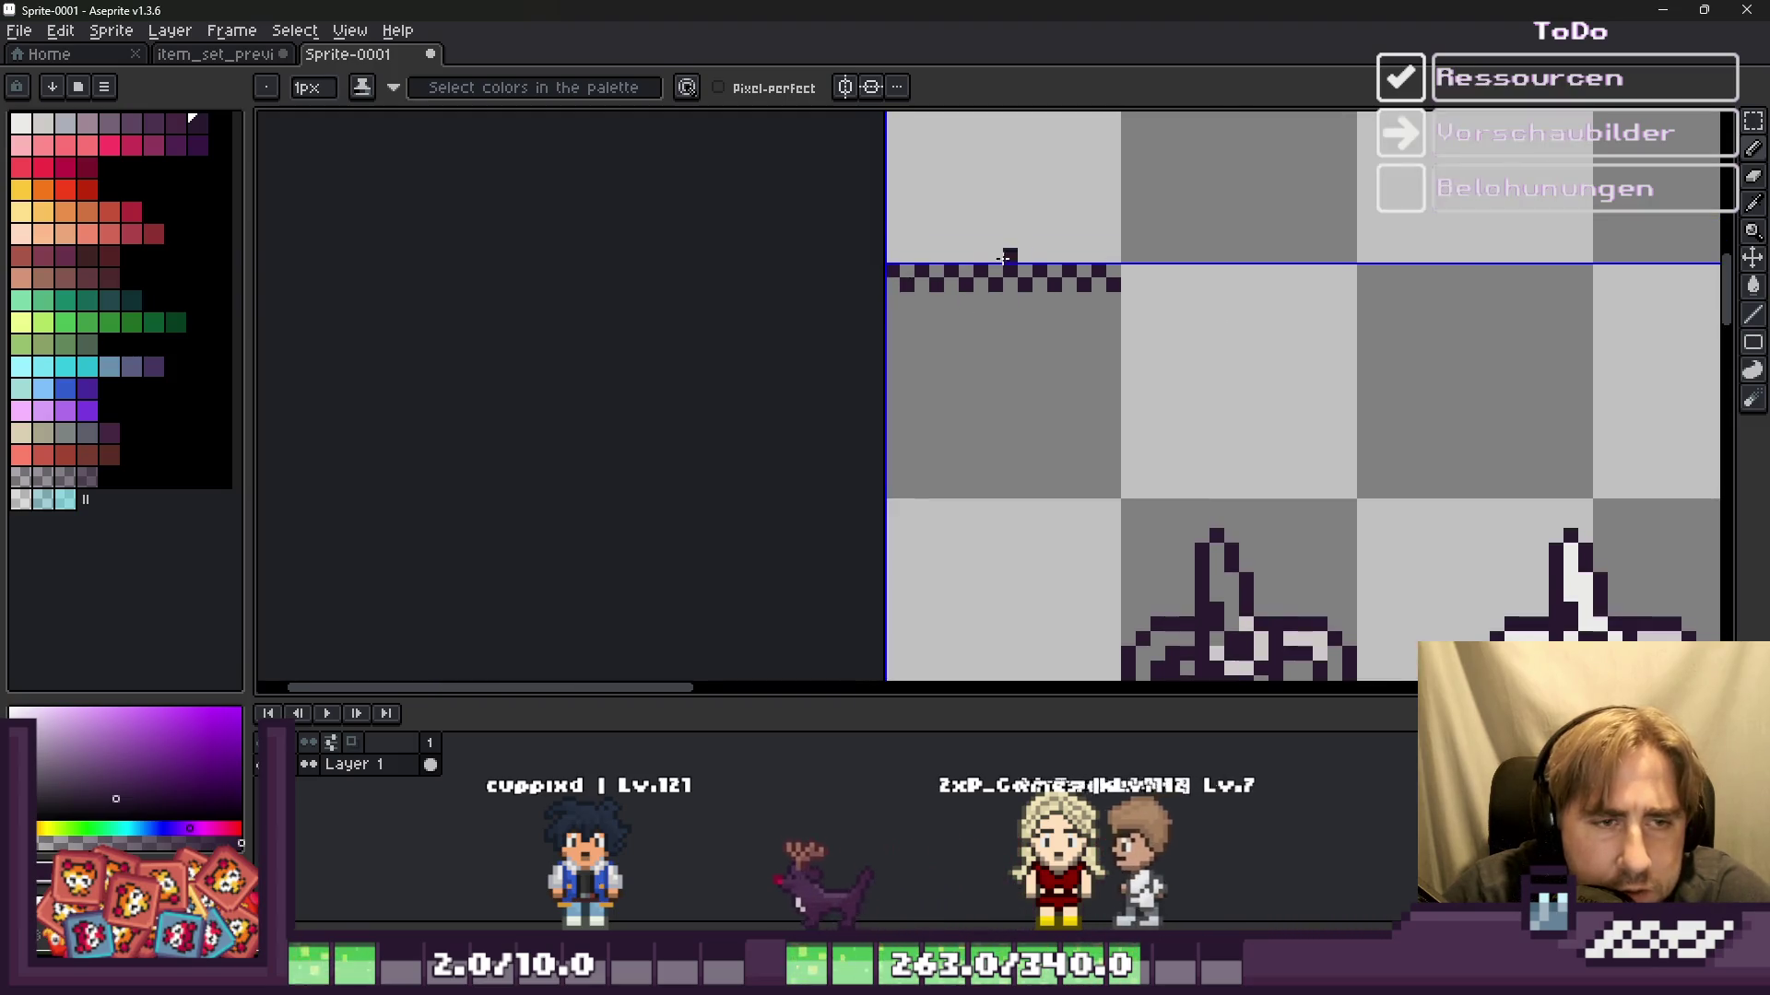
{"action": "scroll", "coordinate": [936, 313], "scroll_direction": "down", "scroll_amount": 2}
{"action": "scroll", "coordinate": [941, 315], "scroll_direction": "down", "scroll_amount": 1}
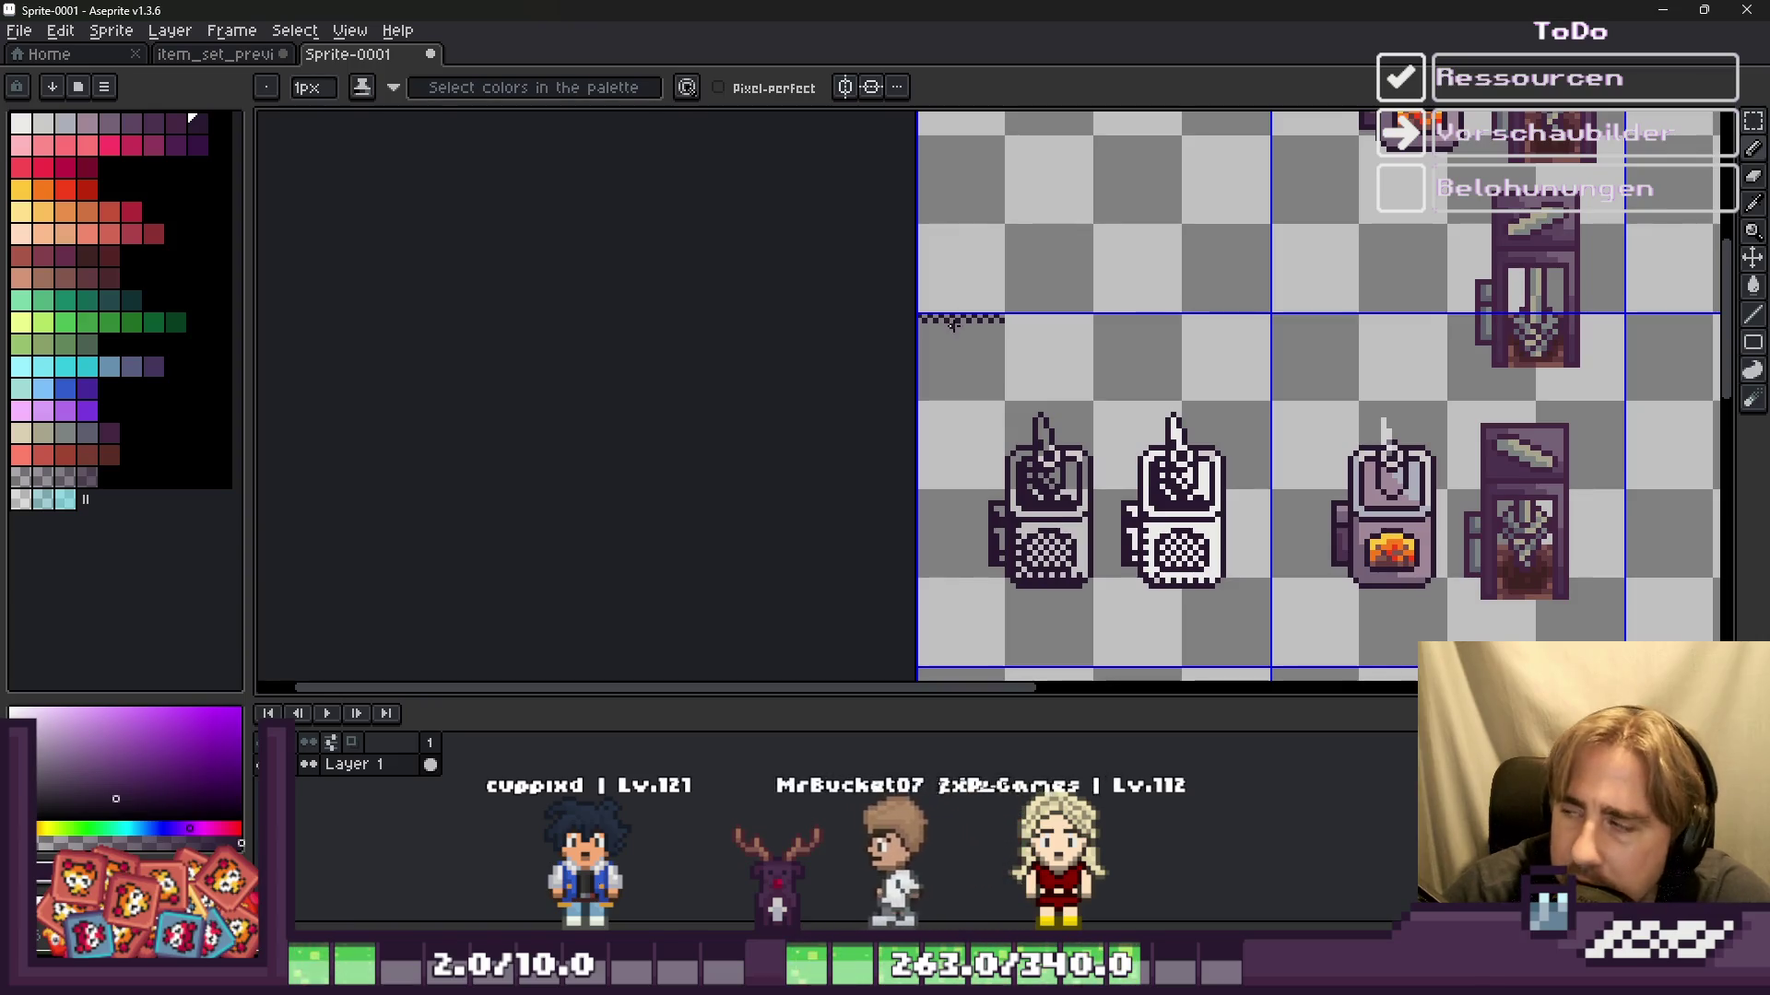
{"action": "scroll", "coordinate": [956, 323], "scroll_direction": "up", "scroll_amount": 1}
{"action": "scroll", "coordinate": [956, 323], "scroll_direction": "up", "scroll_amount": 2}
{"action": "scroll", "coordinate": [916, 320], "scroll_direction": "up", "scroll_amount": 2}
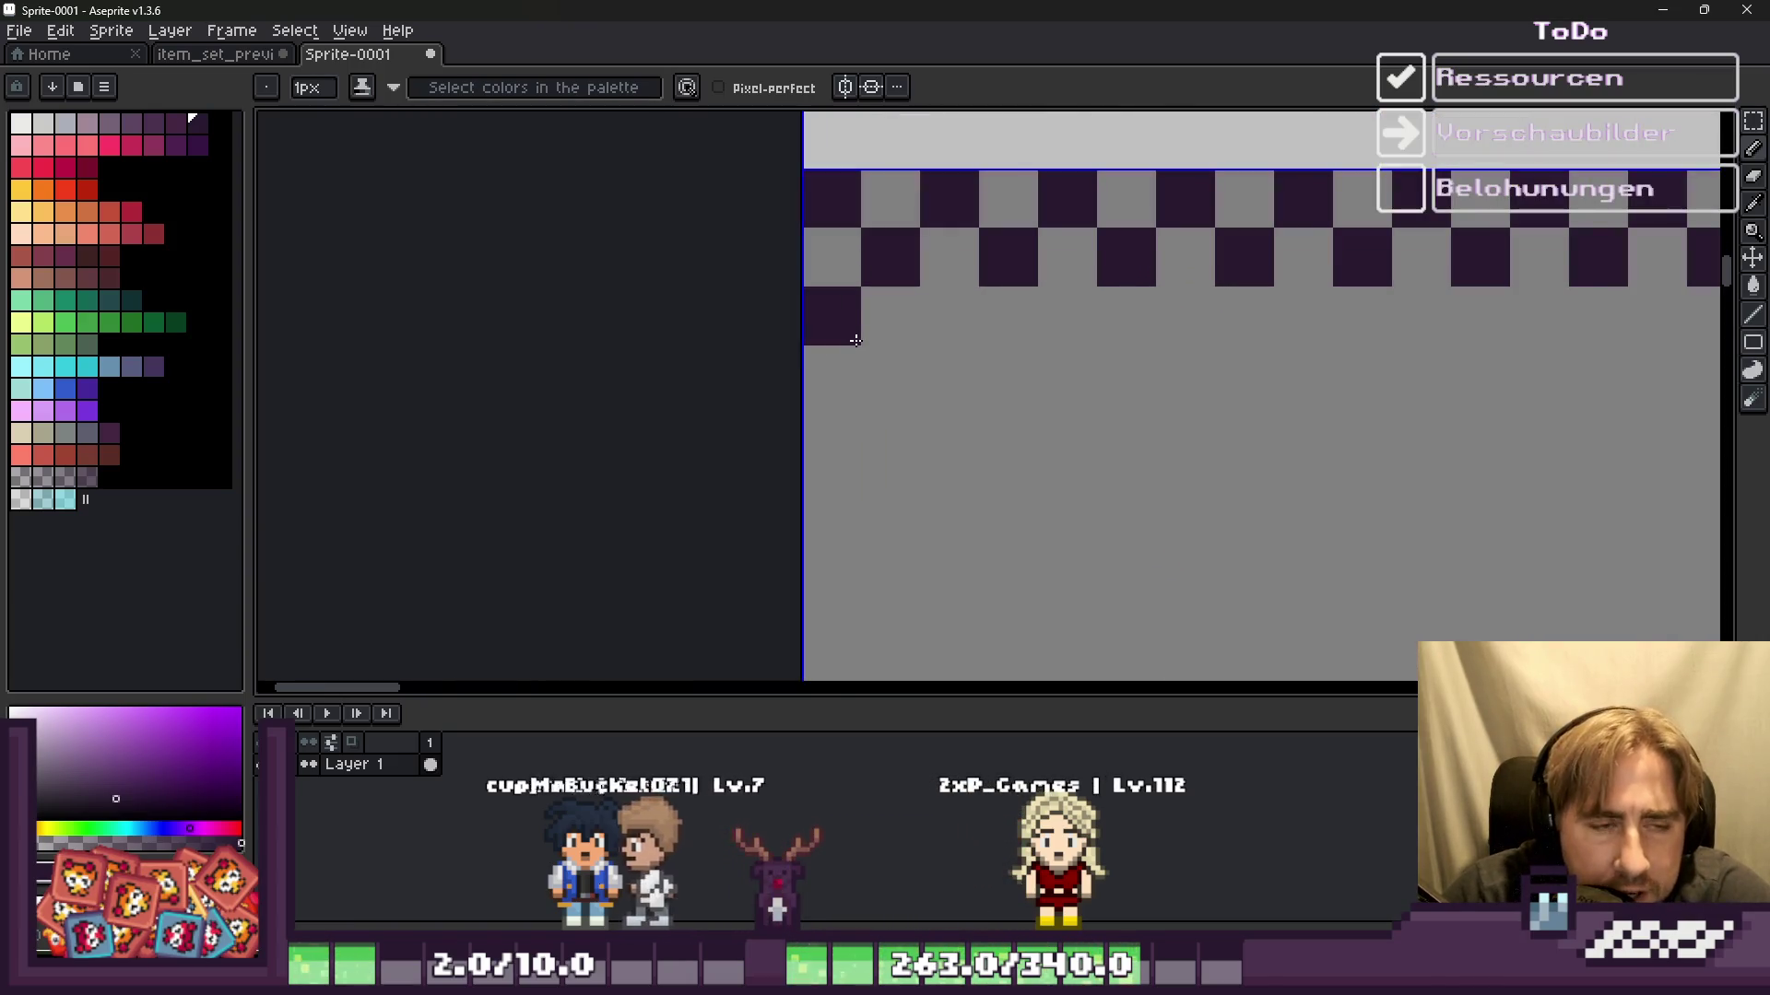
{"action": "left_click_drag", "start_coordinate": [834, 373], "coordinate": [865, 368]}
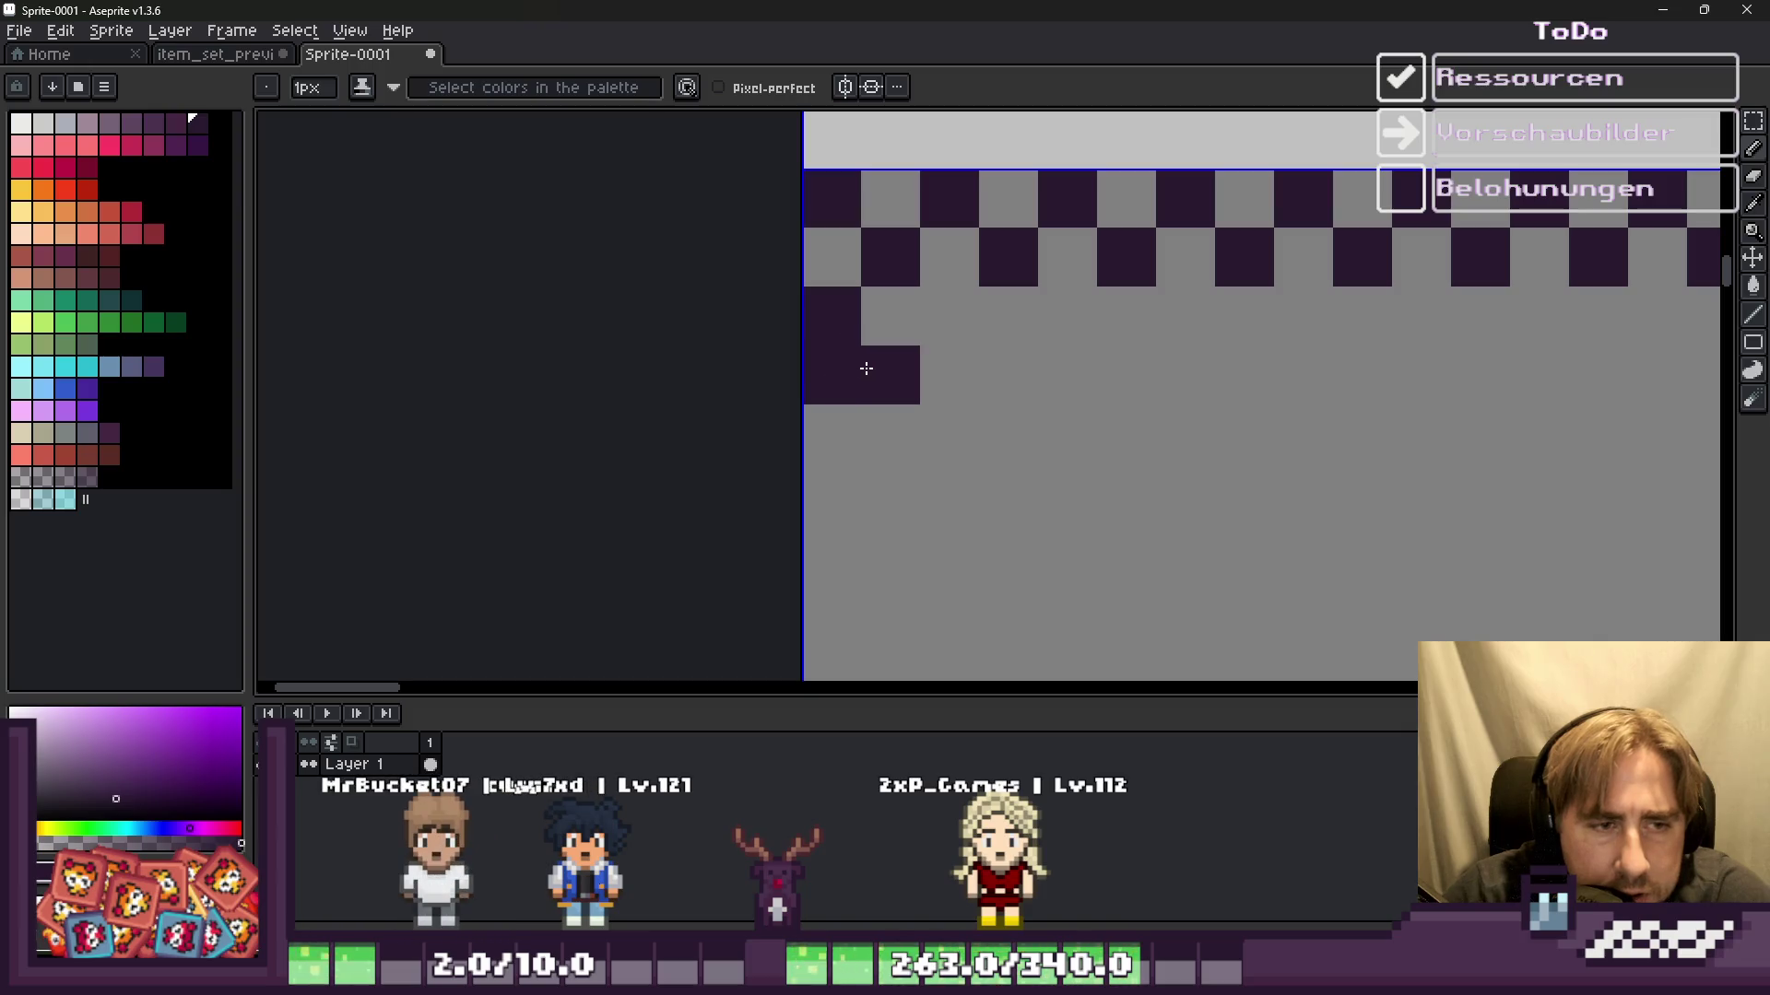
{"action": "left_click", "coordinate": [949, 317]}
{"action": "left_click", "coordinate": [1008, 375]}
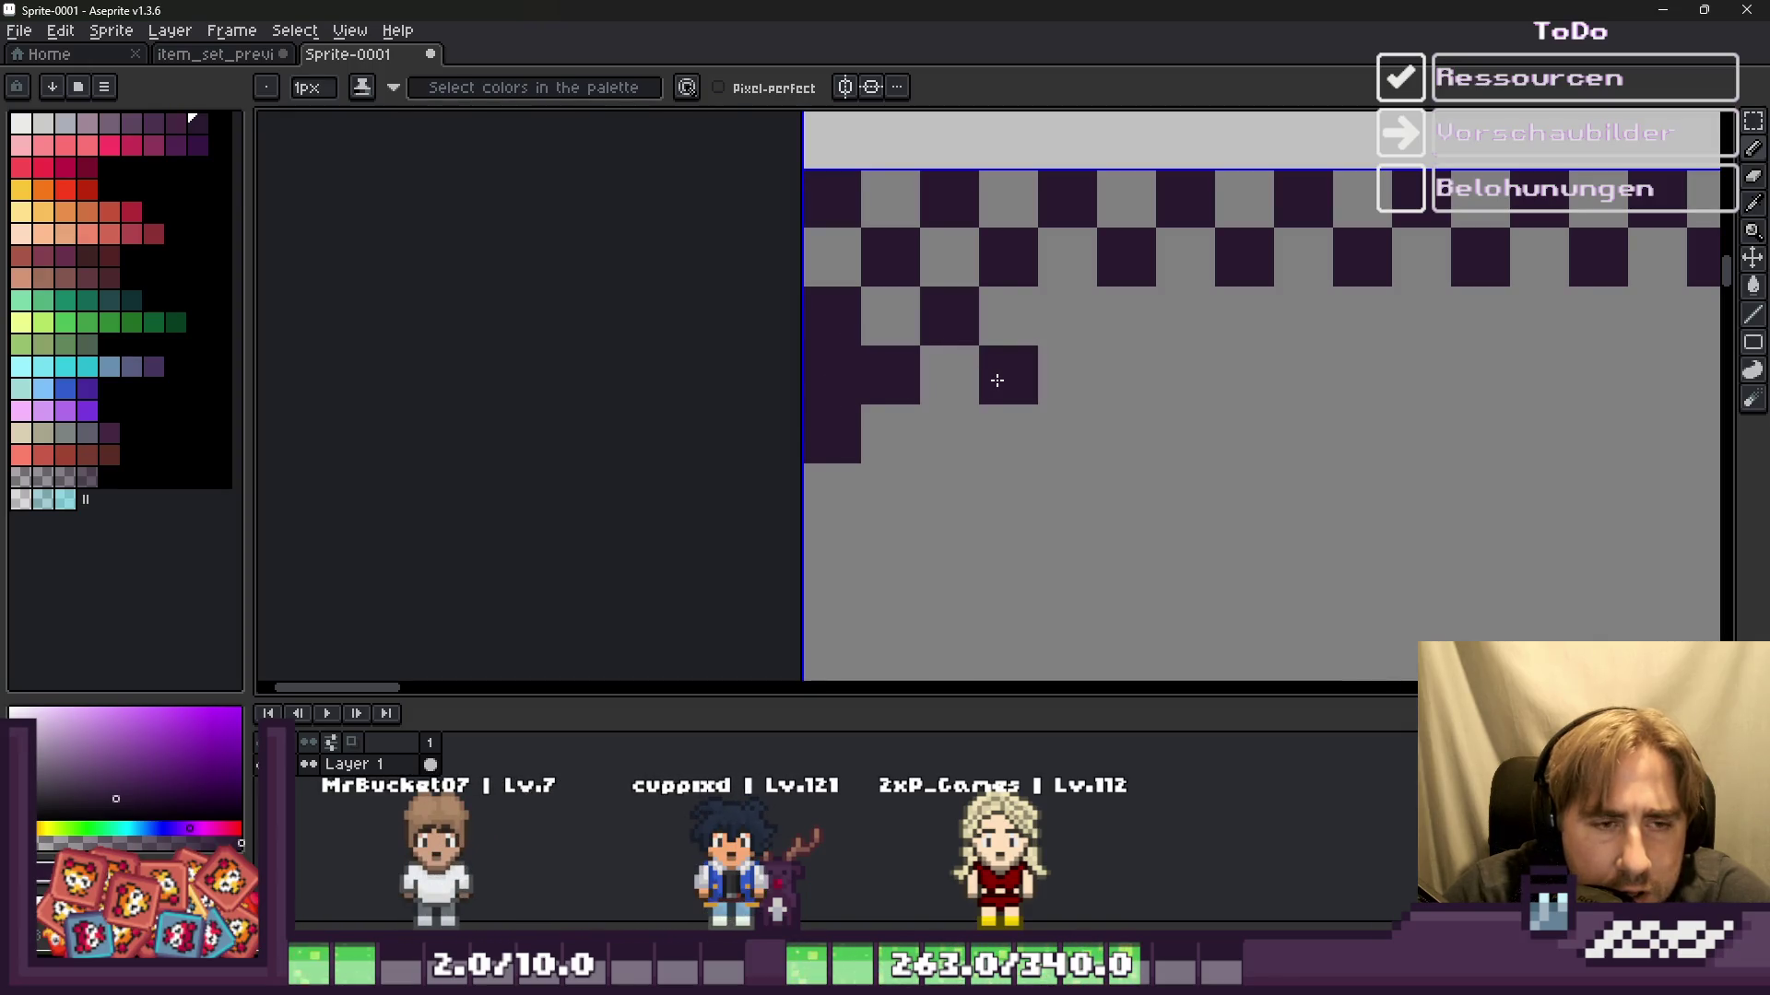
{"action": "left_click", "coordinate": [1014, 493]}
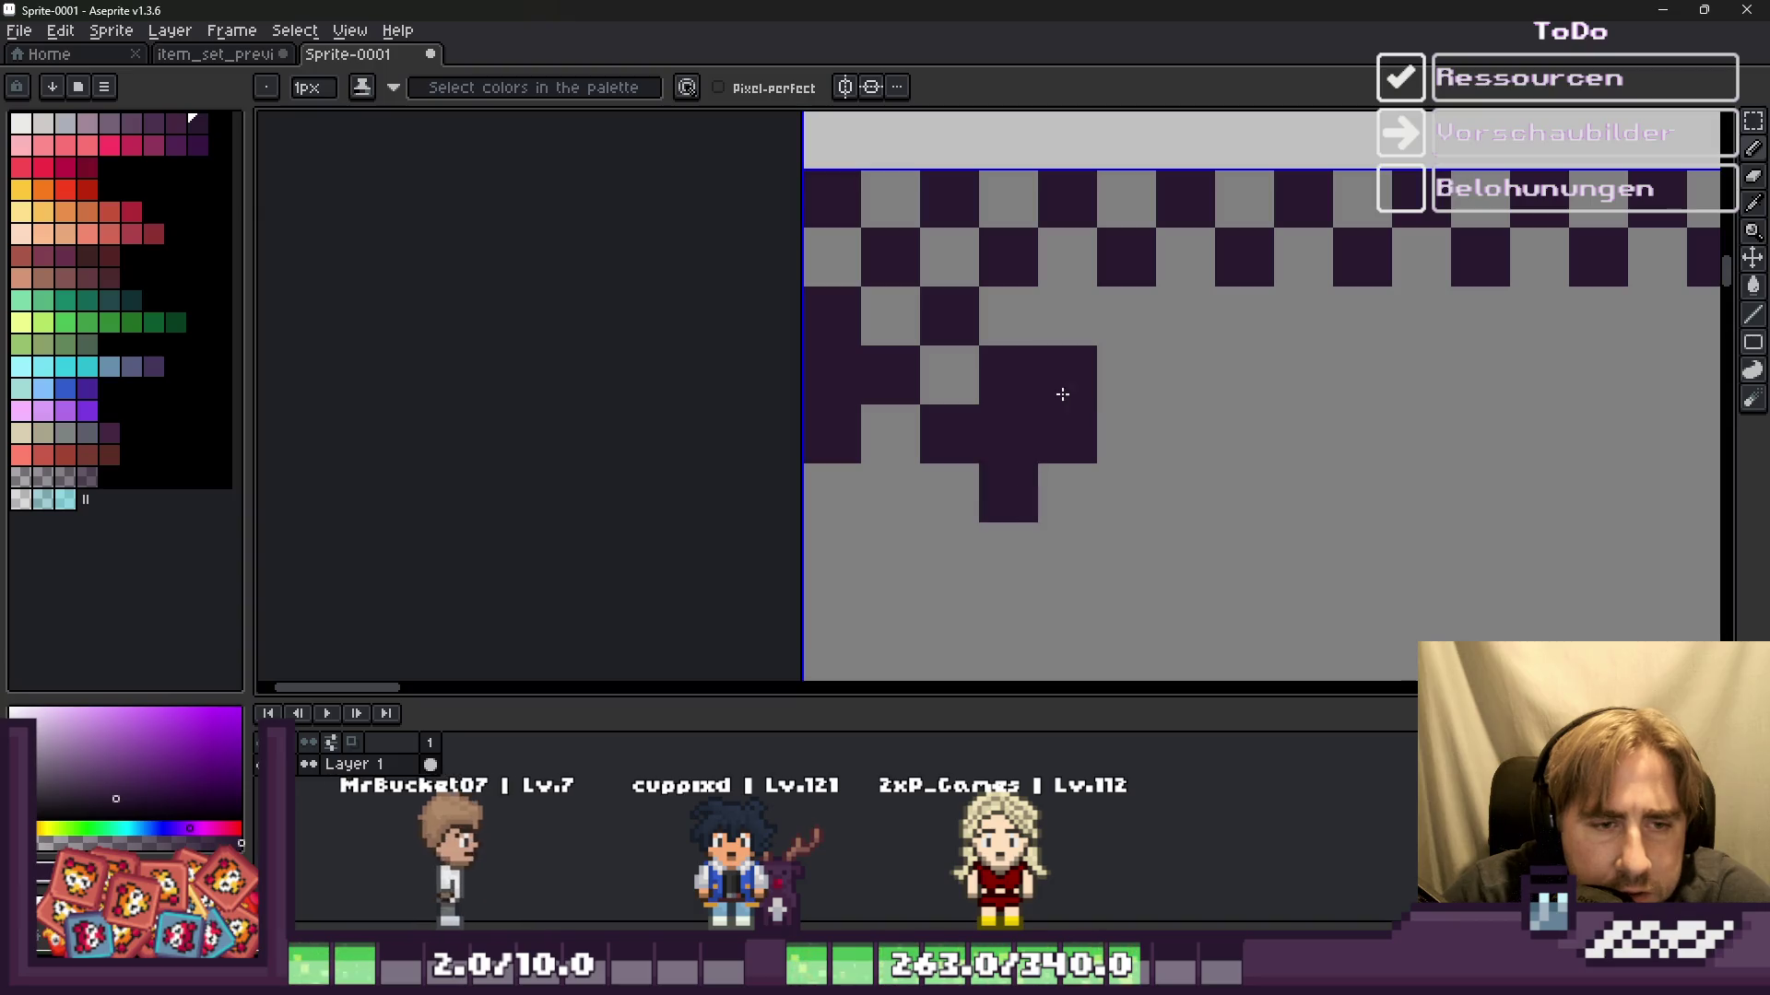
{"action": "left_click", "coordinate": [1069, 323]}
{"action": "left_click", "coordinate": [1129, 323]}
{"action": "left_click", "coordinate": [1126, 374]}
Step: Erase a stray pixel and fill in the remaining pixels of the cross motif
{"action": "scroll", "coordinate": [1027, 358], "scroll_direction": "down", "scroll_amount": 5}
{"action": "scroll", "coordinate": [1026, 359], "scroll_direction": "up", "scroll_amount": 5}
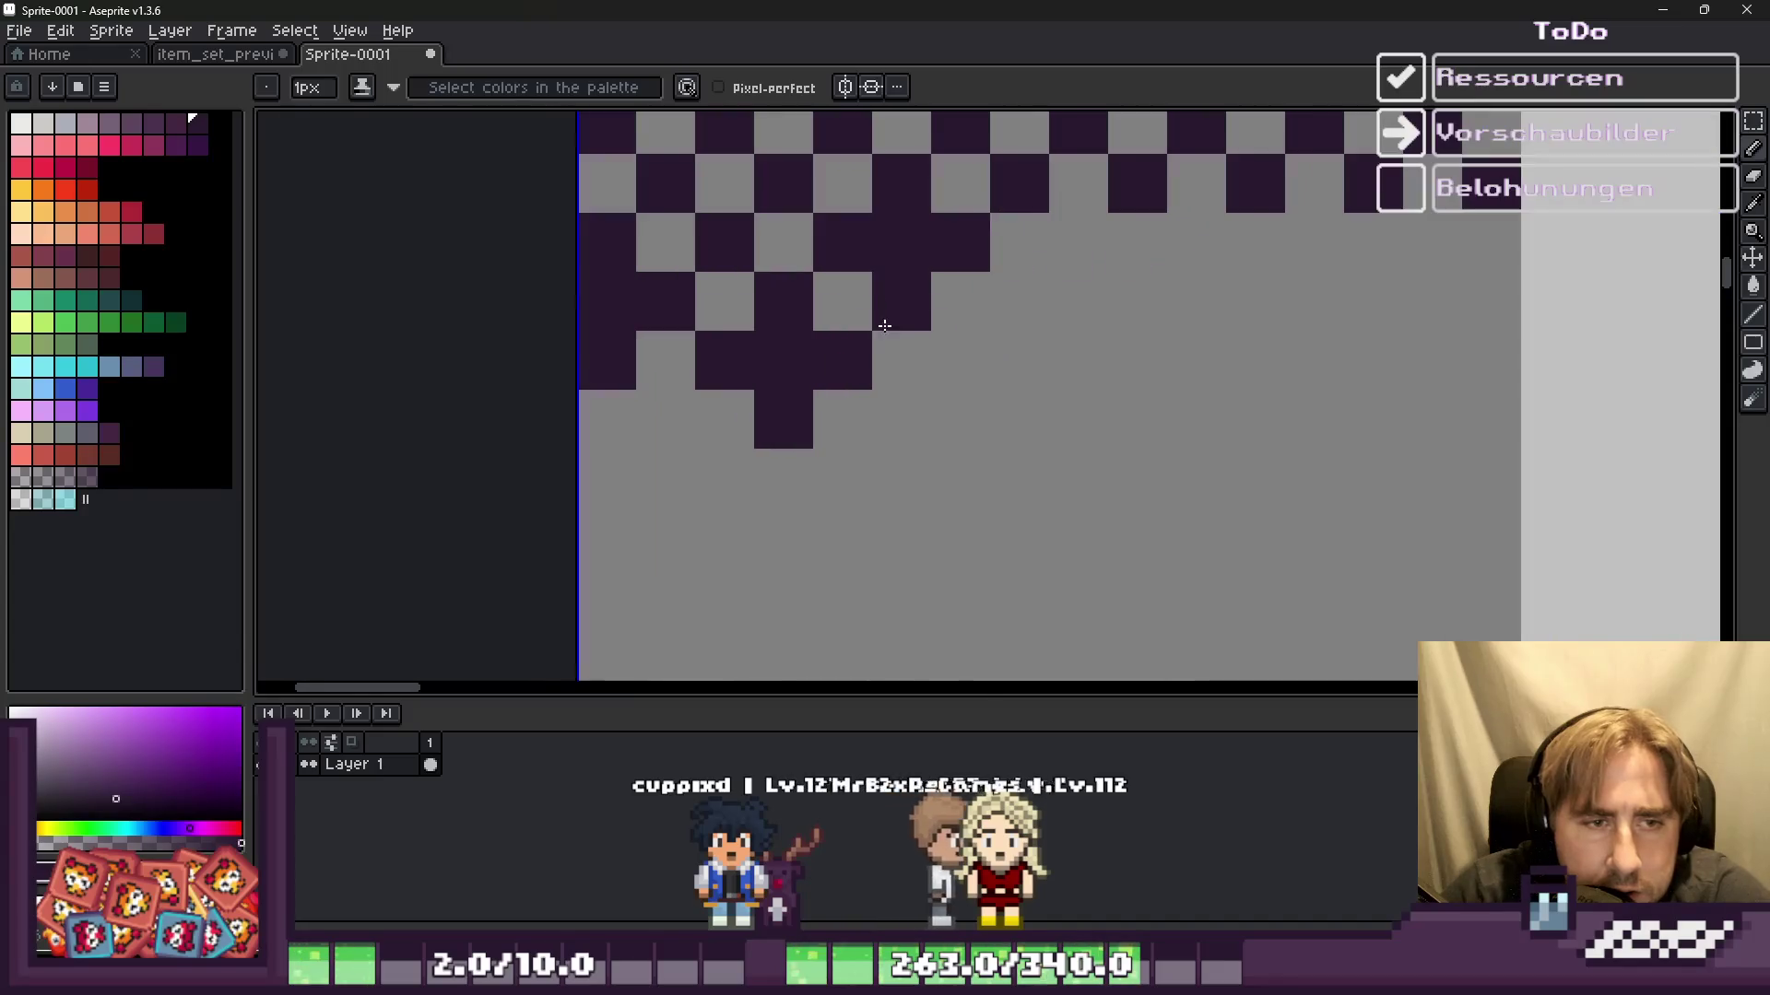
{"action": "right_click", "coordinate": [875, 256]}
{"action": "left_click", "coordinate": [885, 285]}
{"action": "left_click", "coordinate": [950, 291]}
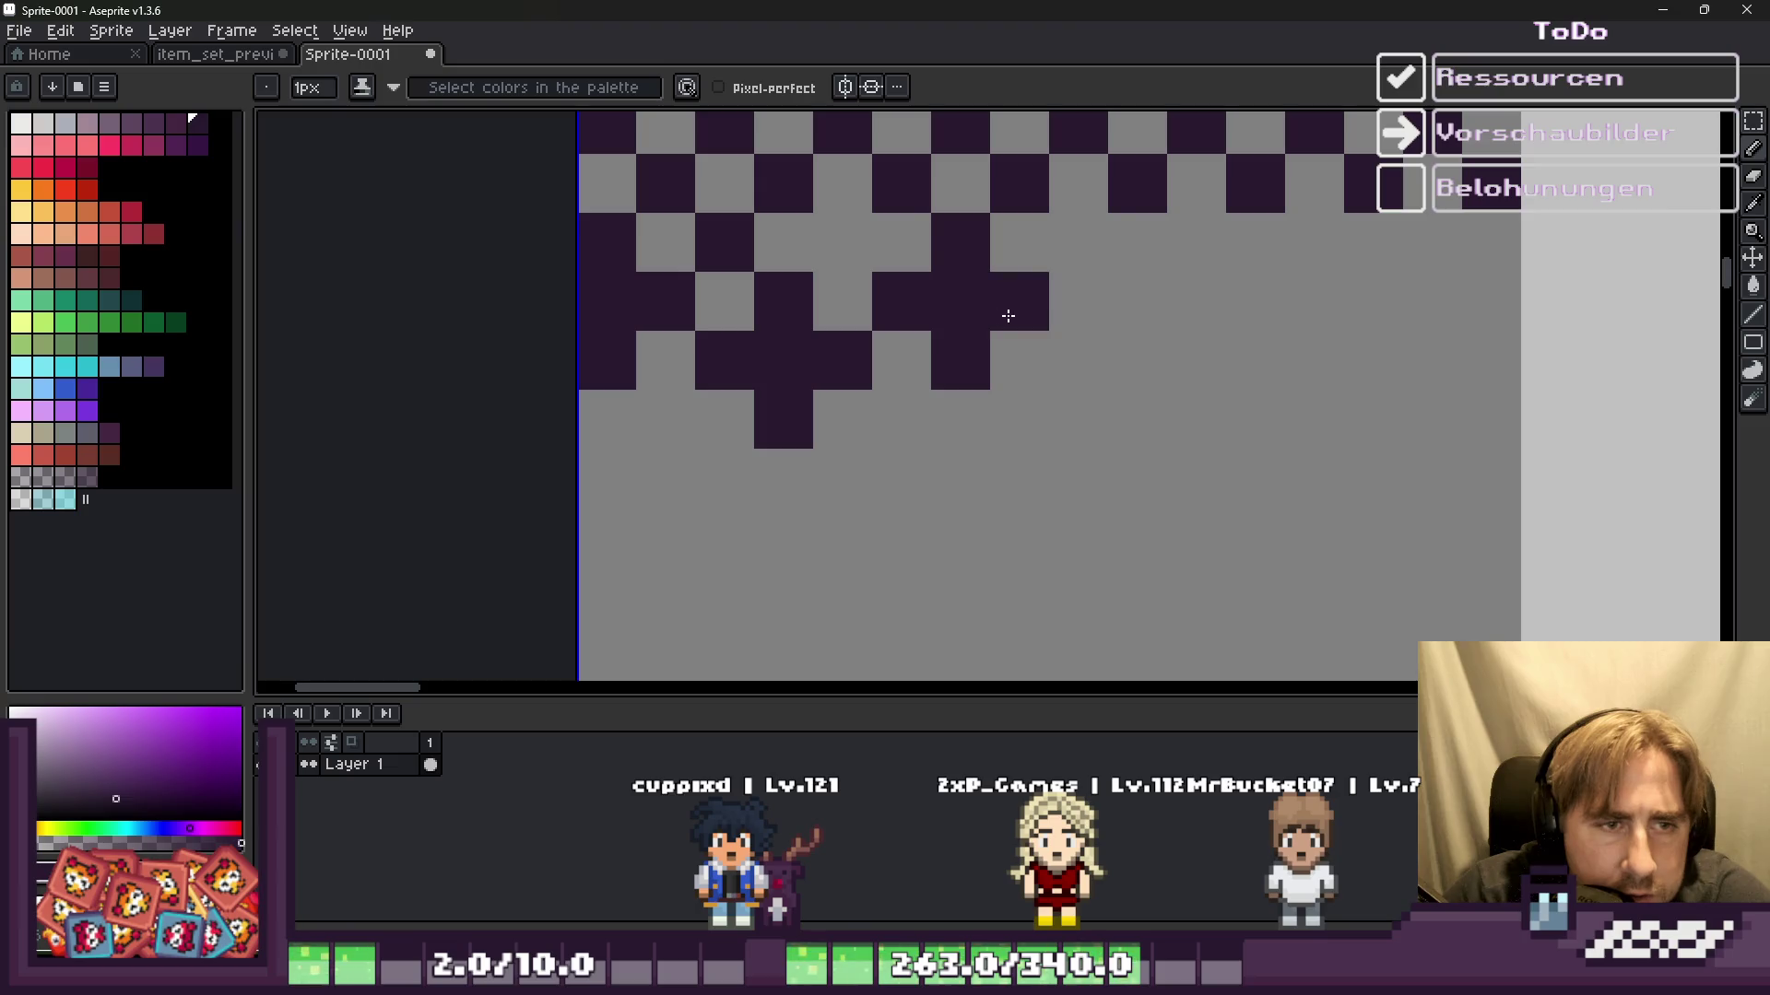
{"action": "scroll", "coordinate": [838, 301], "scroll_direction": "down", "scroll_amount": 2}
{"action": "scroll", "coordinate": [954, 295], "scroll_direction": "up", "scroll_amount": 1}
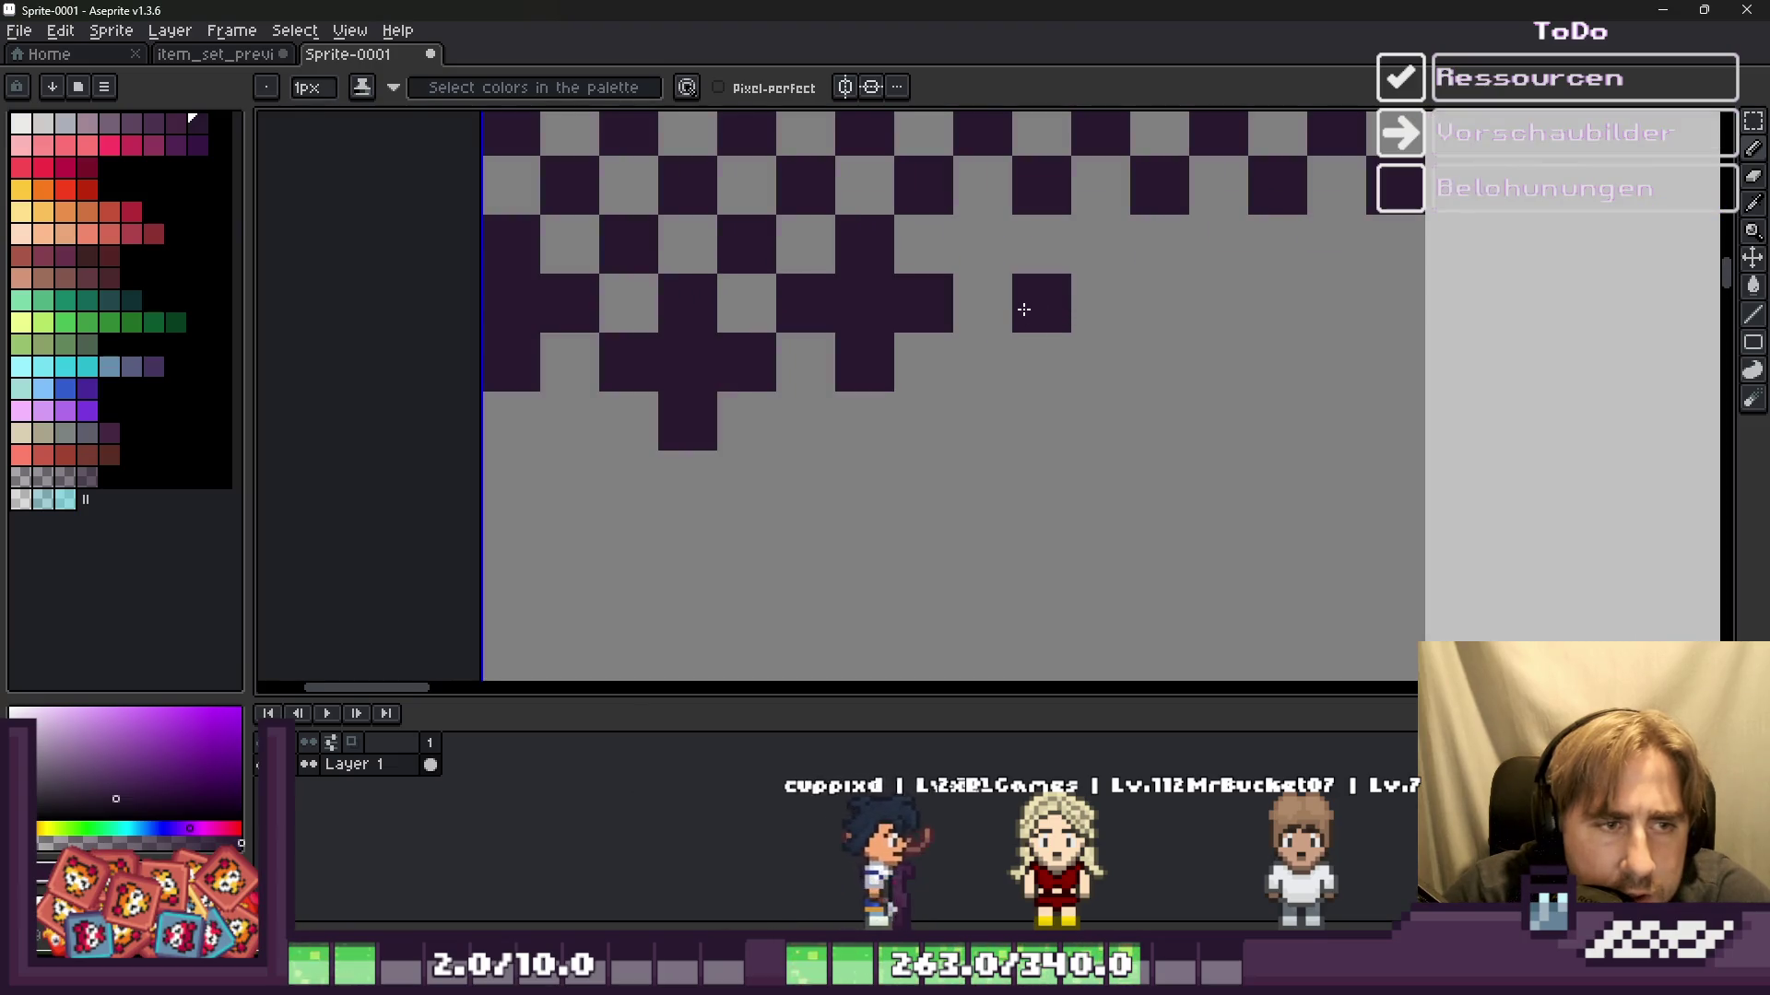
Step: Marquee-select the cross motif and place a duplicate to its right beneath the checker strip
{"action": "key", "text": "m"}
{"action": "left_click_drag", "start_coordinate": [949, 447], "coordinate": [489, 218]}
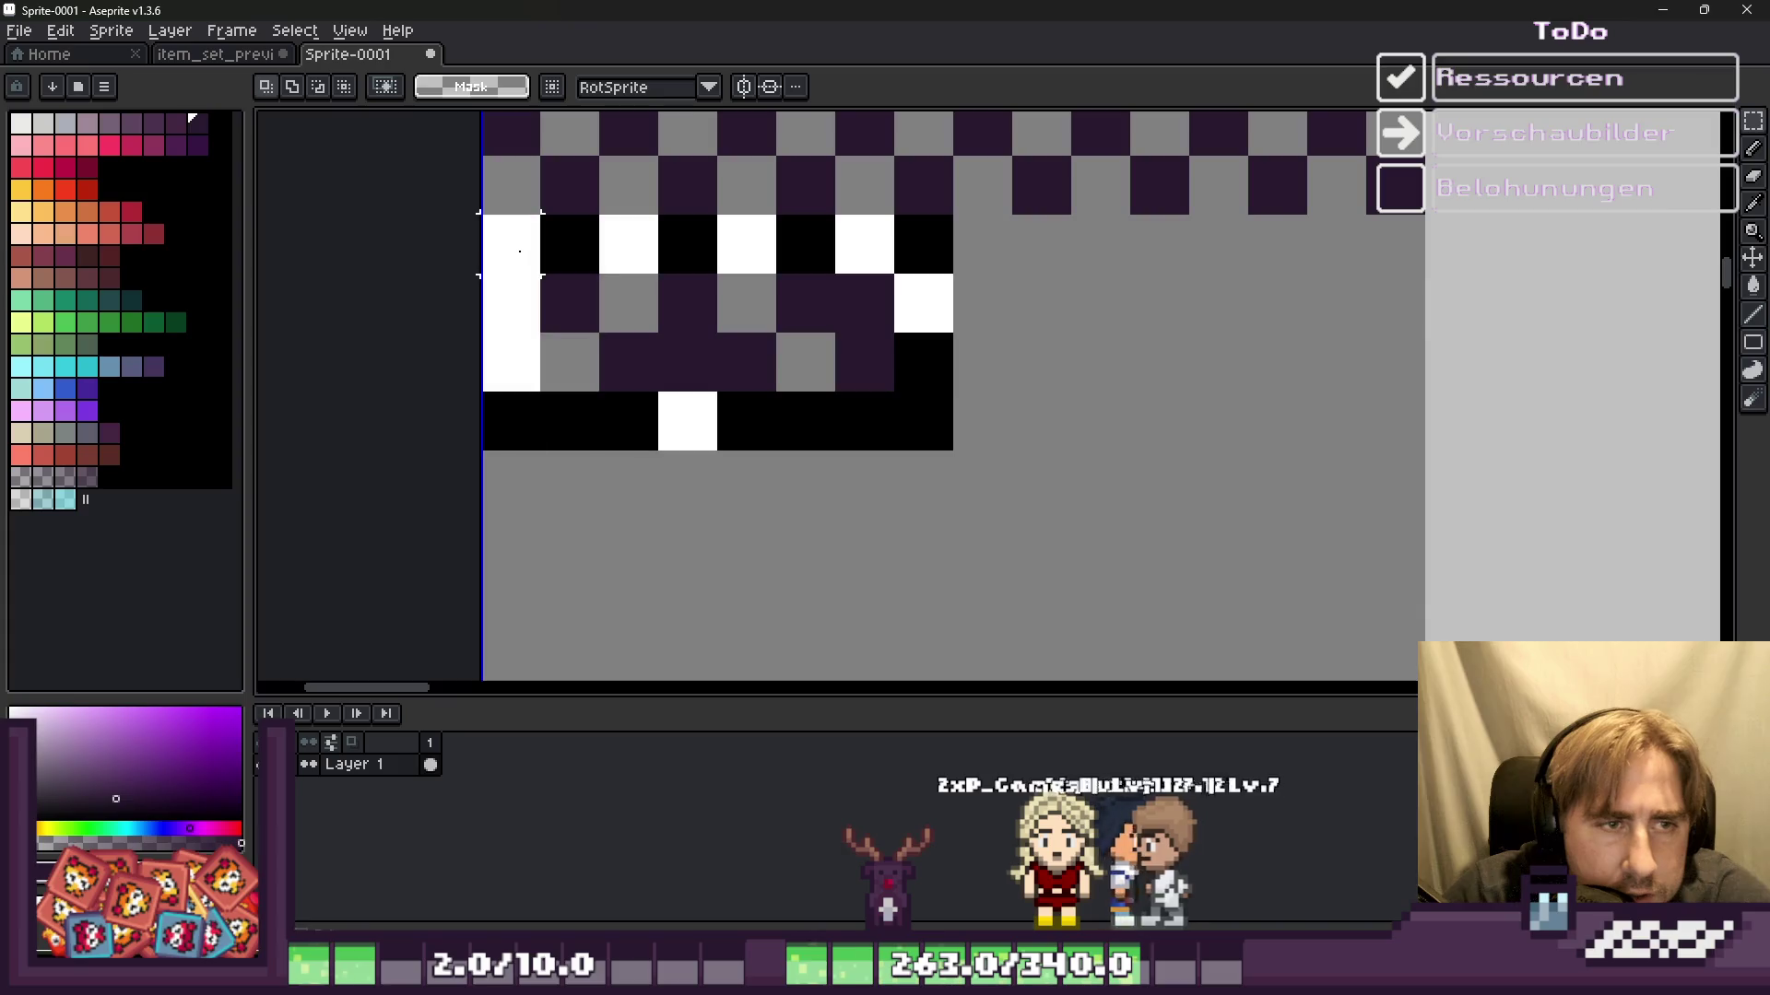
{"action": "left_click_drag", "start_coordinate": [638, 344], "coordinate": [971, 347]}
{"action": "key", "text": "Return"}
{"action": "key", "text": "ctrl+v"}
{"action": "mouse_move", "coordinate": [686, 376]}
{"action": "left_mouse_down"}
{"action": "mouse_move", "coordinate": [1343, 368]}
{"action": "mouse_move", "coordinate": [1070, 372]}
{"action": "left_mouse_up"}
{"action": "key", "text": "Return"}
{"action": "key", "text": "b"}
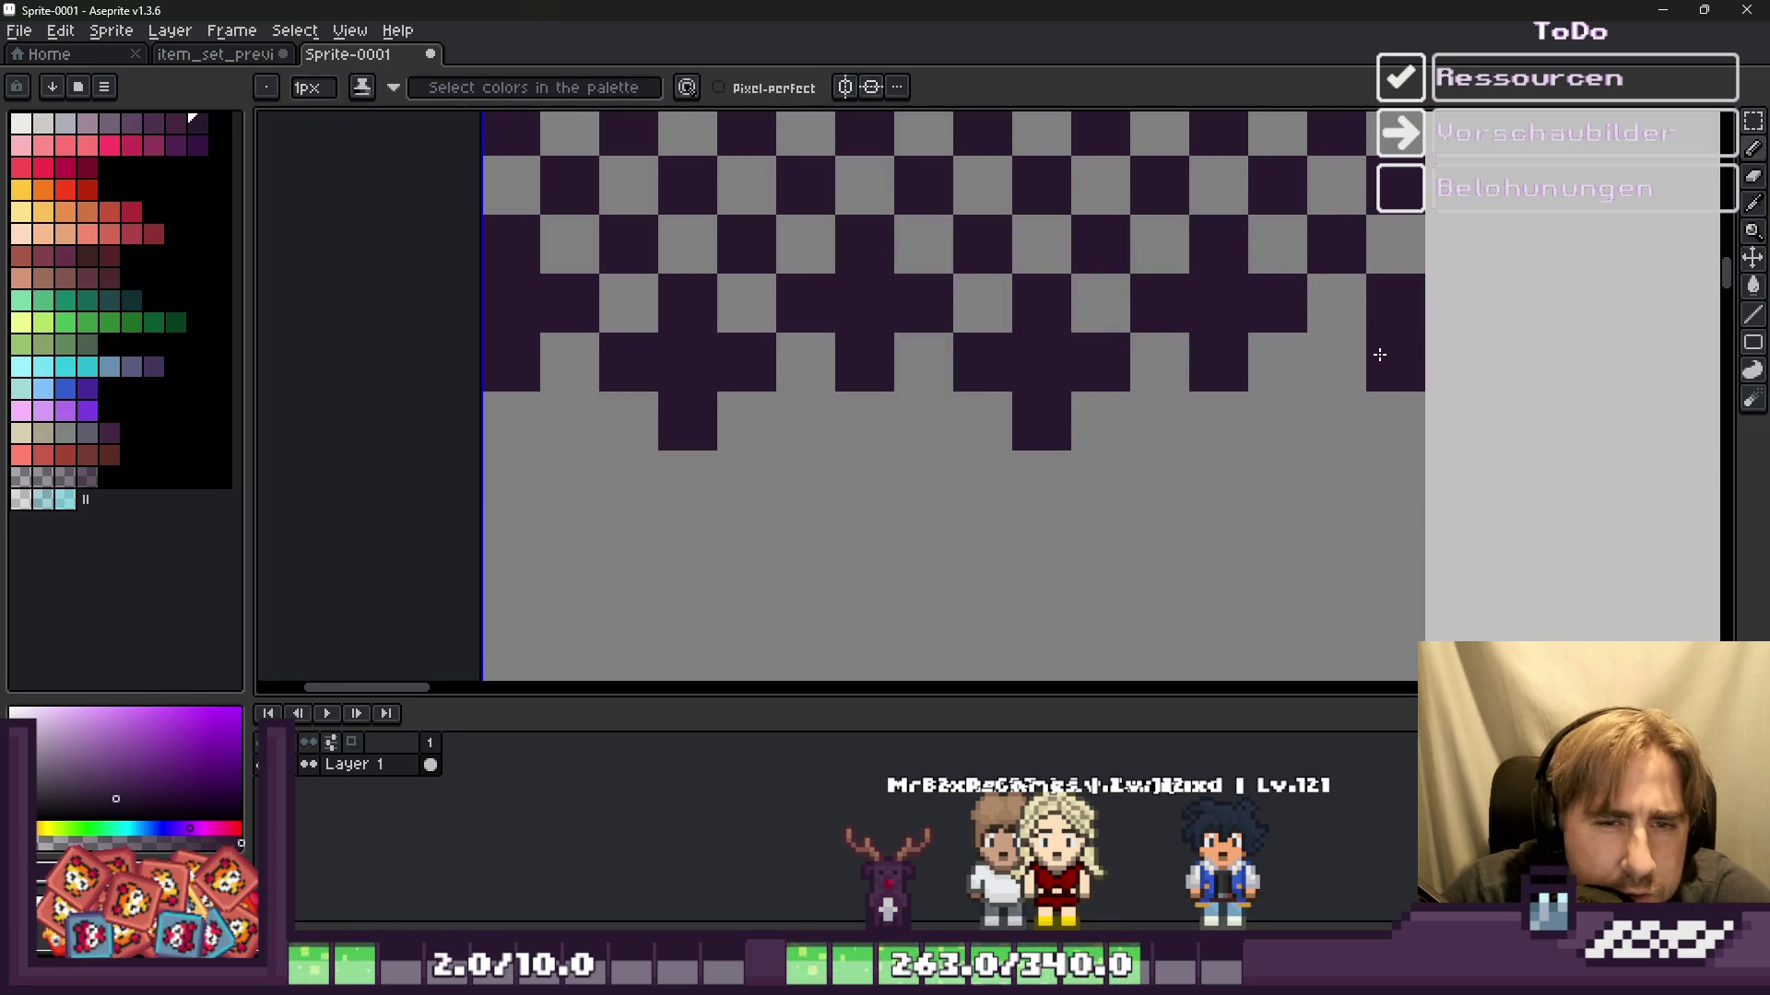
Step: Place dark pixels below the checker pattern's left end, undoing the misplaced ones
{"action": "scroll", "coordinate": [1383, 415], "scroll_direction": "down", "scroll_amount": 2}
{"action": "scroll", "coordinate": [1007, 387], "scroll_direction": "down", "scroll_amount": 1}
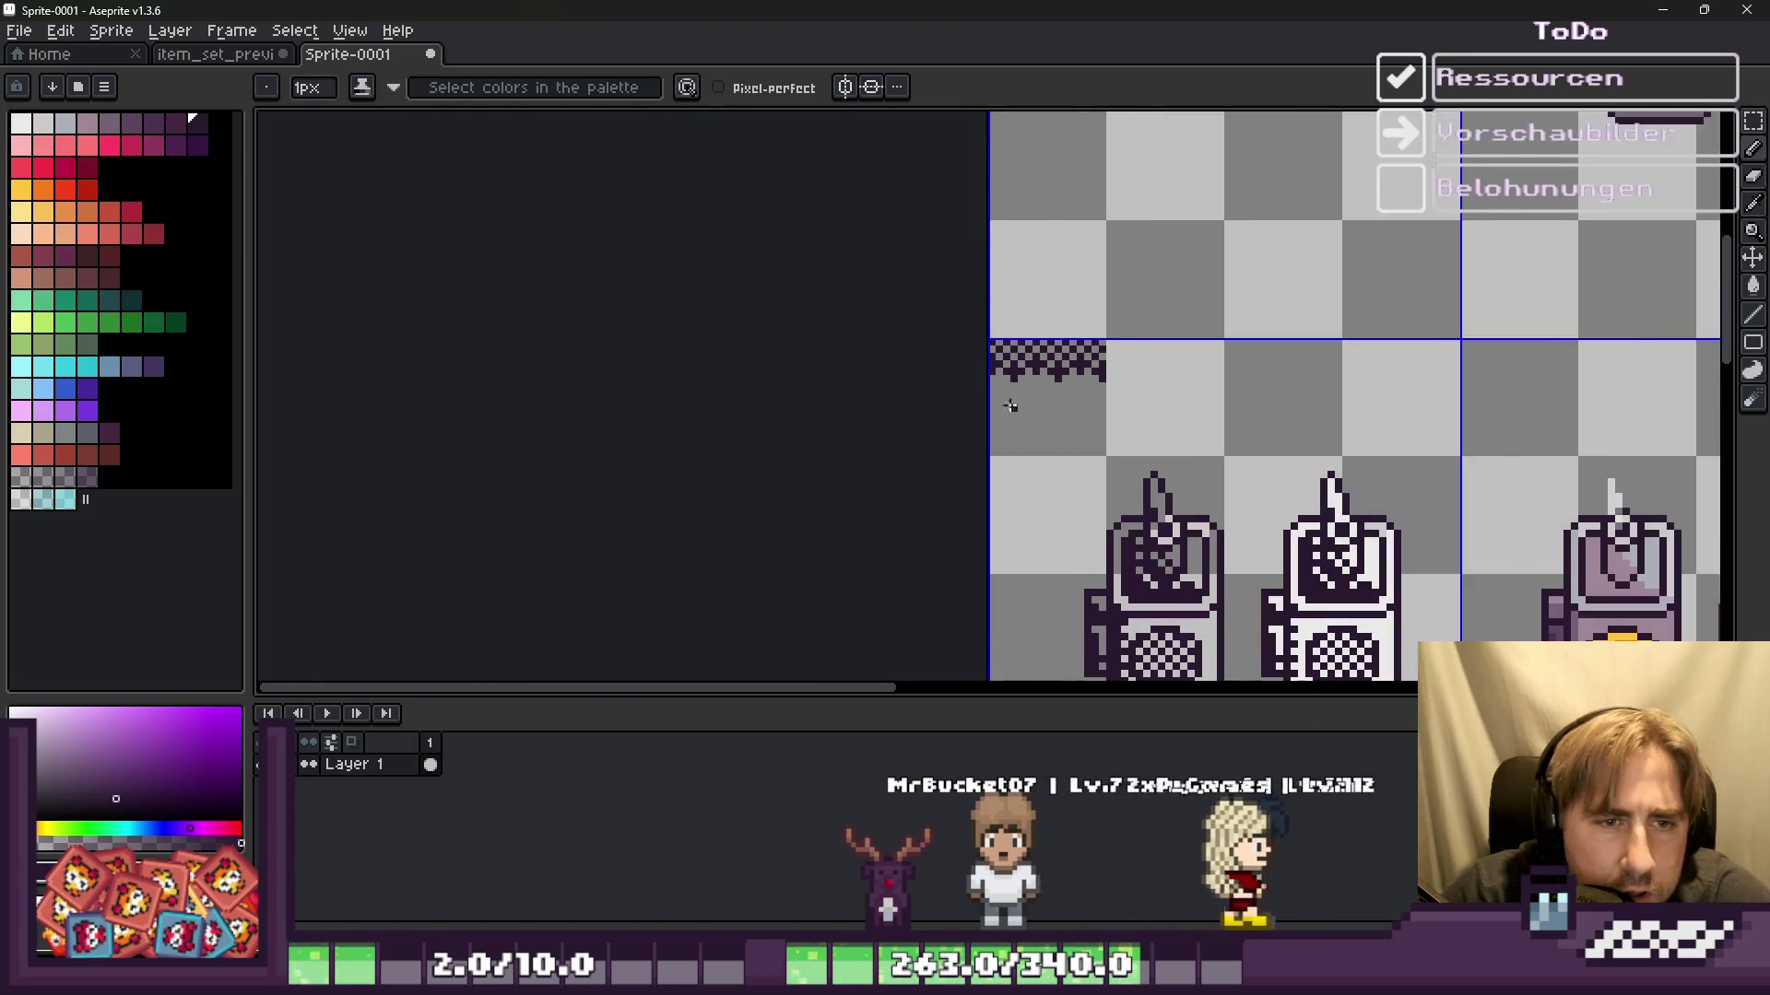
{"action": "scroll", "coordinate": [1115, 323], "scroll_direction": "down", "scroll_amount": 1}
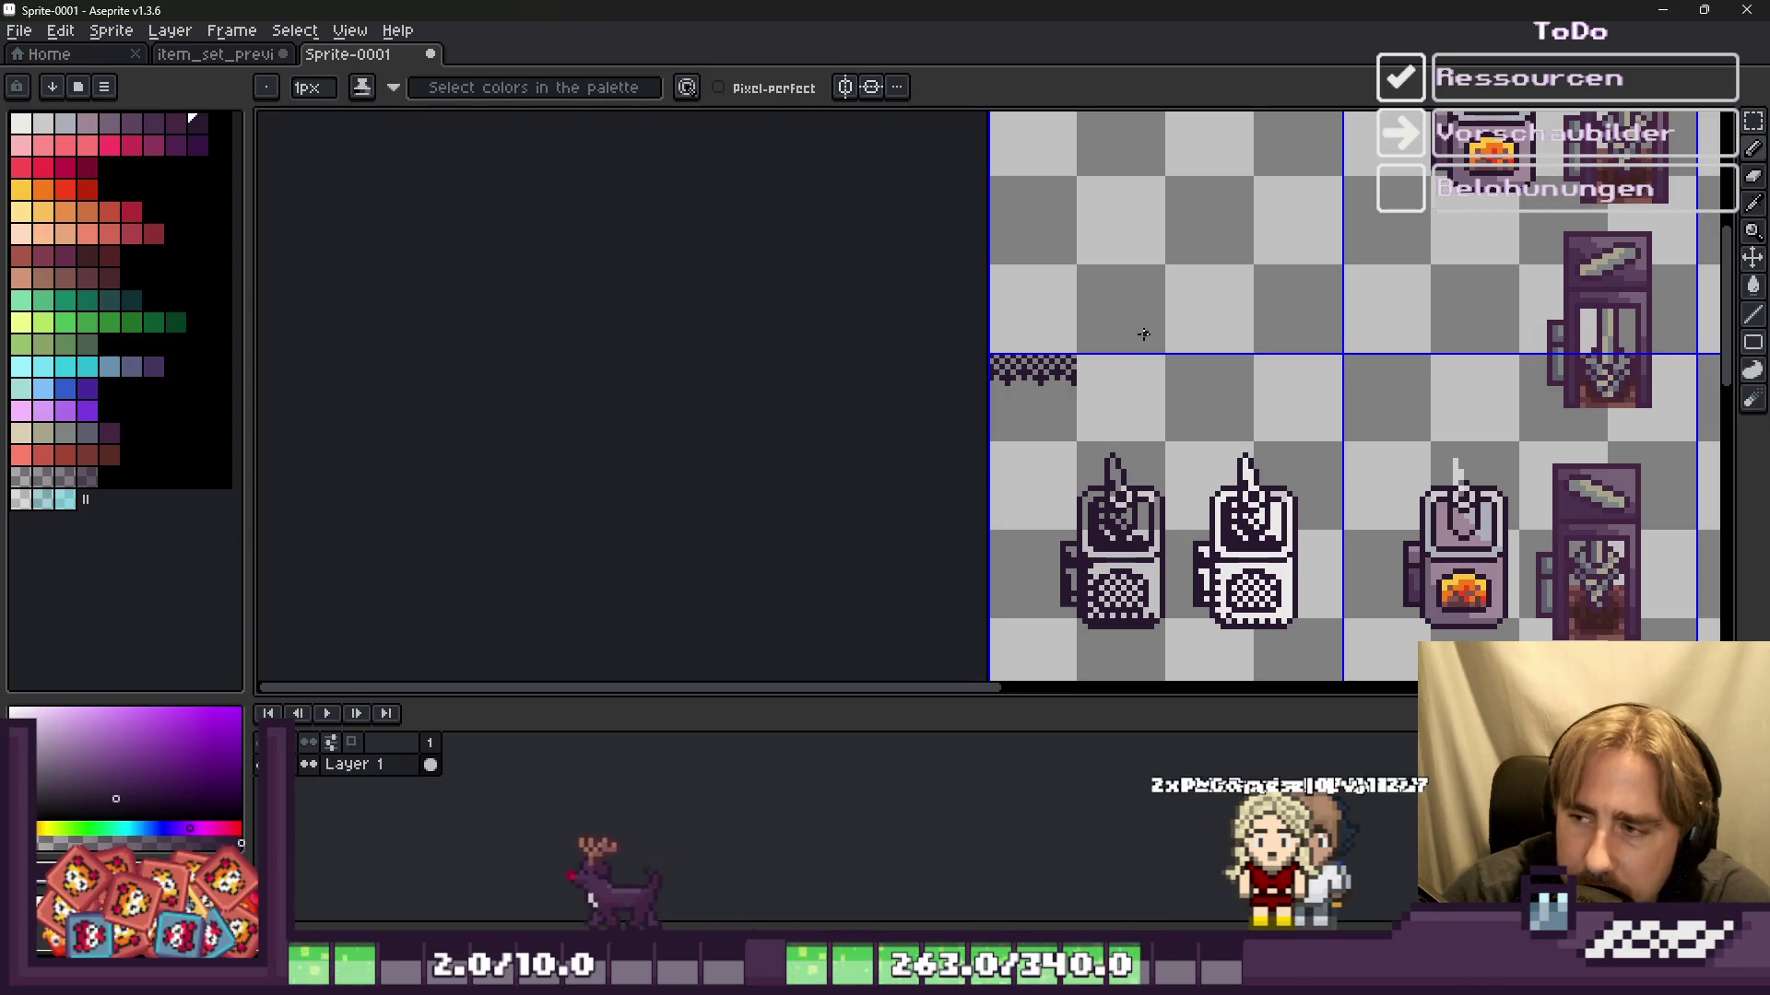
{"action": "scroll", "coordinate": [1048, 344], "scroll_direction": "up", "scroll_amount": 1}
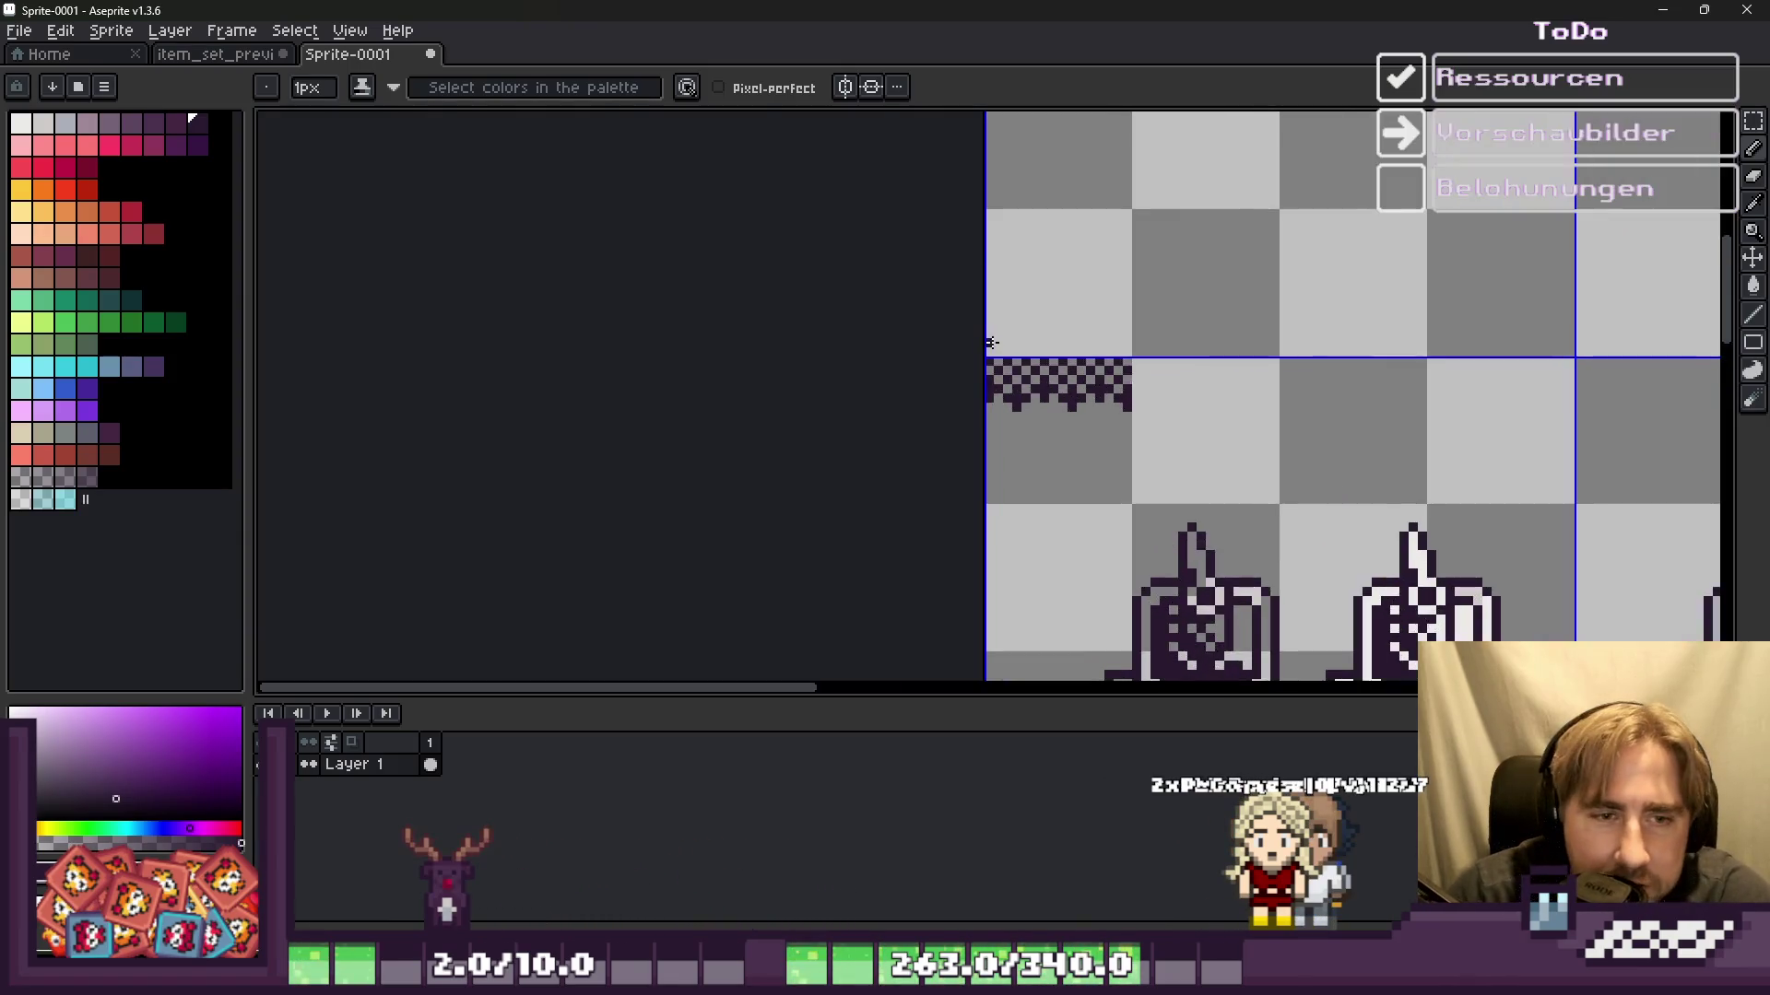
{"action": "scroll", "coordinate": [1033, 368], "scroll_direction": "up", "scroll_amount": 1}
{"action": "scroll", "coordinate": [975, 422], "scroll_direction": "up", "scroll_amount": 2}
{"action": "scroll", "coordinate": [975, 501], "scroll_direction": "down", "scroll_amount": 1}
{"action": "scroll", "coordinate": [968, 480], "scroll_direction": "up", "scroll_amount": 2}
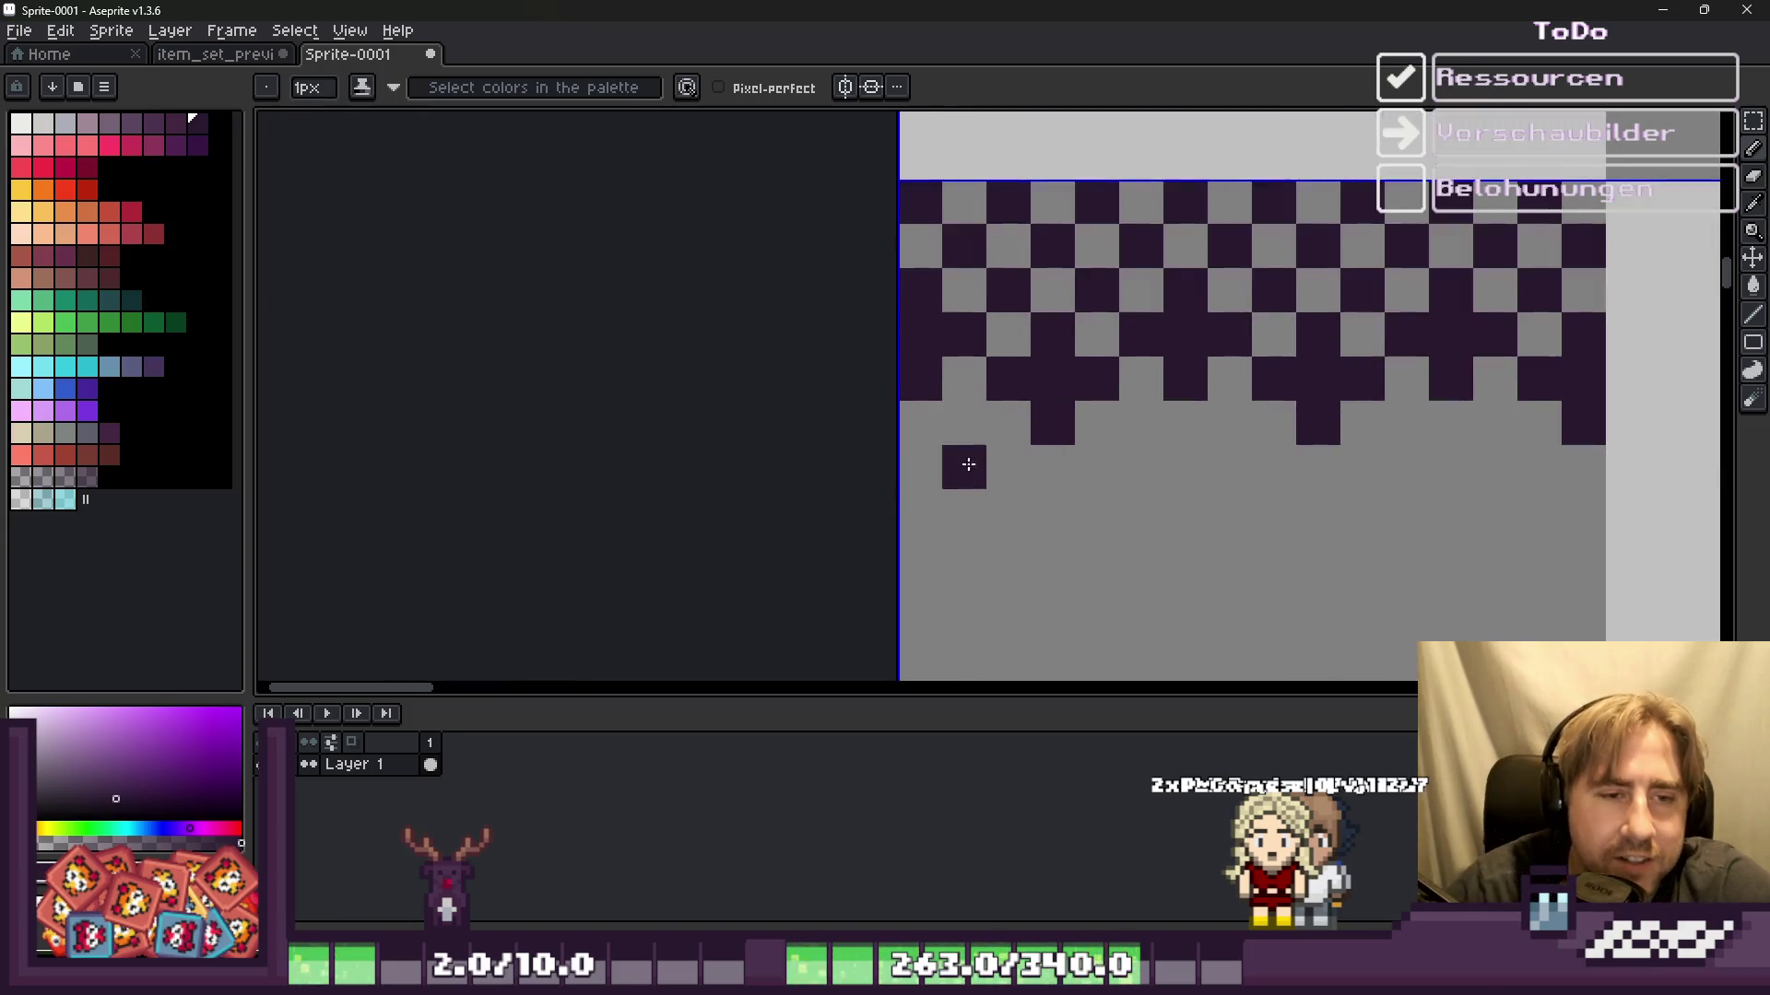
{"action": "scroll", "coordinate": [949, 387], "scroll_direction": "down", "scroll_amount": 2}
{"action": "scroll", "coordinate": [937, 400], "scroll_direction": "up", "scroll_amount": 1}
{"action": "scroll", "coordinate": [961, 406], "scroll_direction": "up", "scroll_amount": 2}
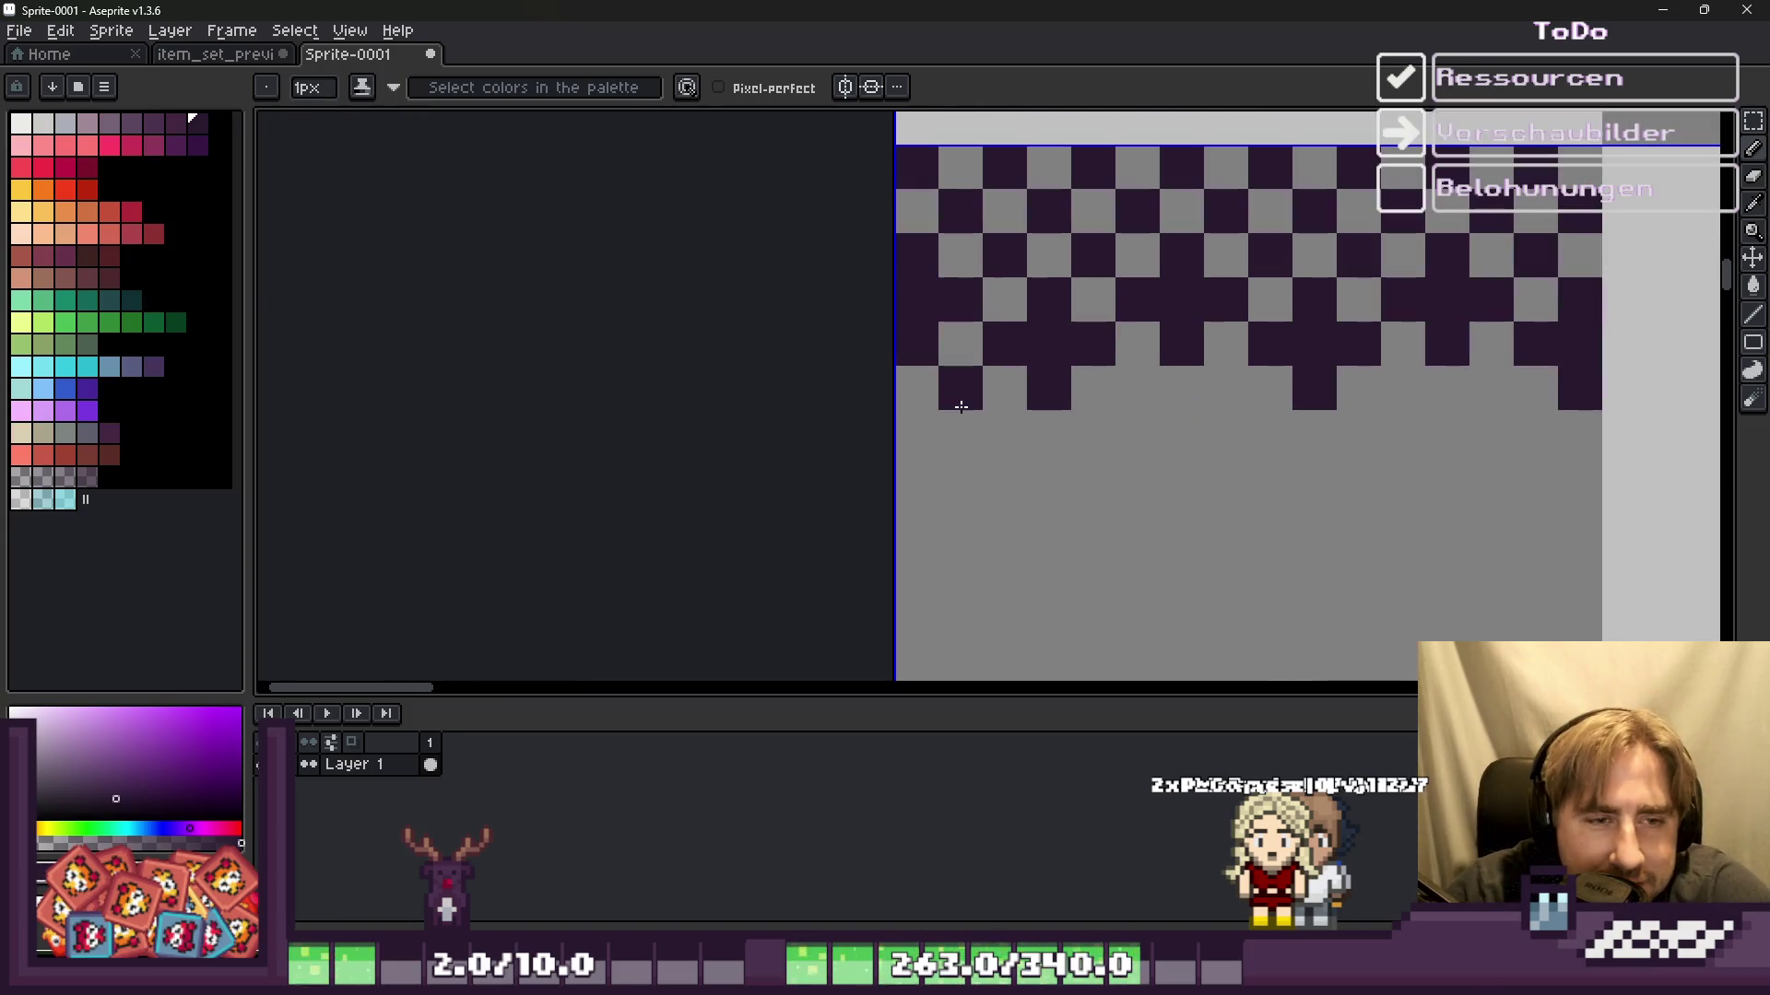
{"action": "left_click", "coordinate": [960, 431]}
{"action": "left_click_drag", "start_coordinate": [917, 432], "coordinate": [917, 476]}
{"action": "key", "text": "v"}
{"action": "key", "text": "ctrl+z"}
{"action": "scroll", "coordinate": [947, 421], "scroll_direction": "down", "scroll_amount": 1}
{"action": "left_click", "coordinate": [996, 451]}
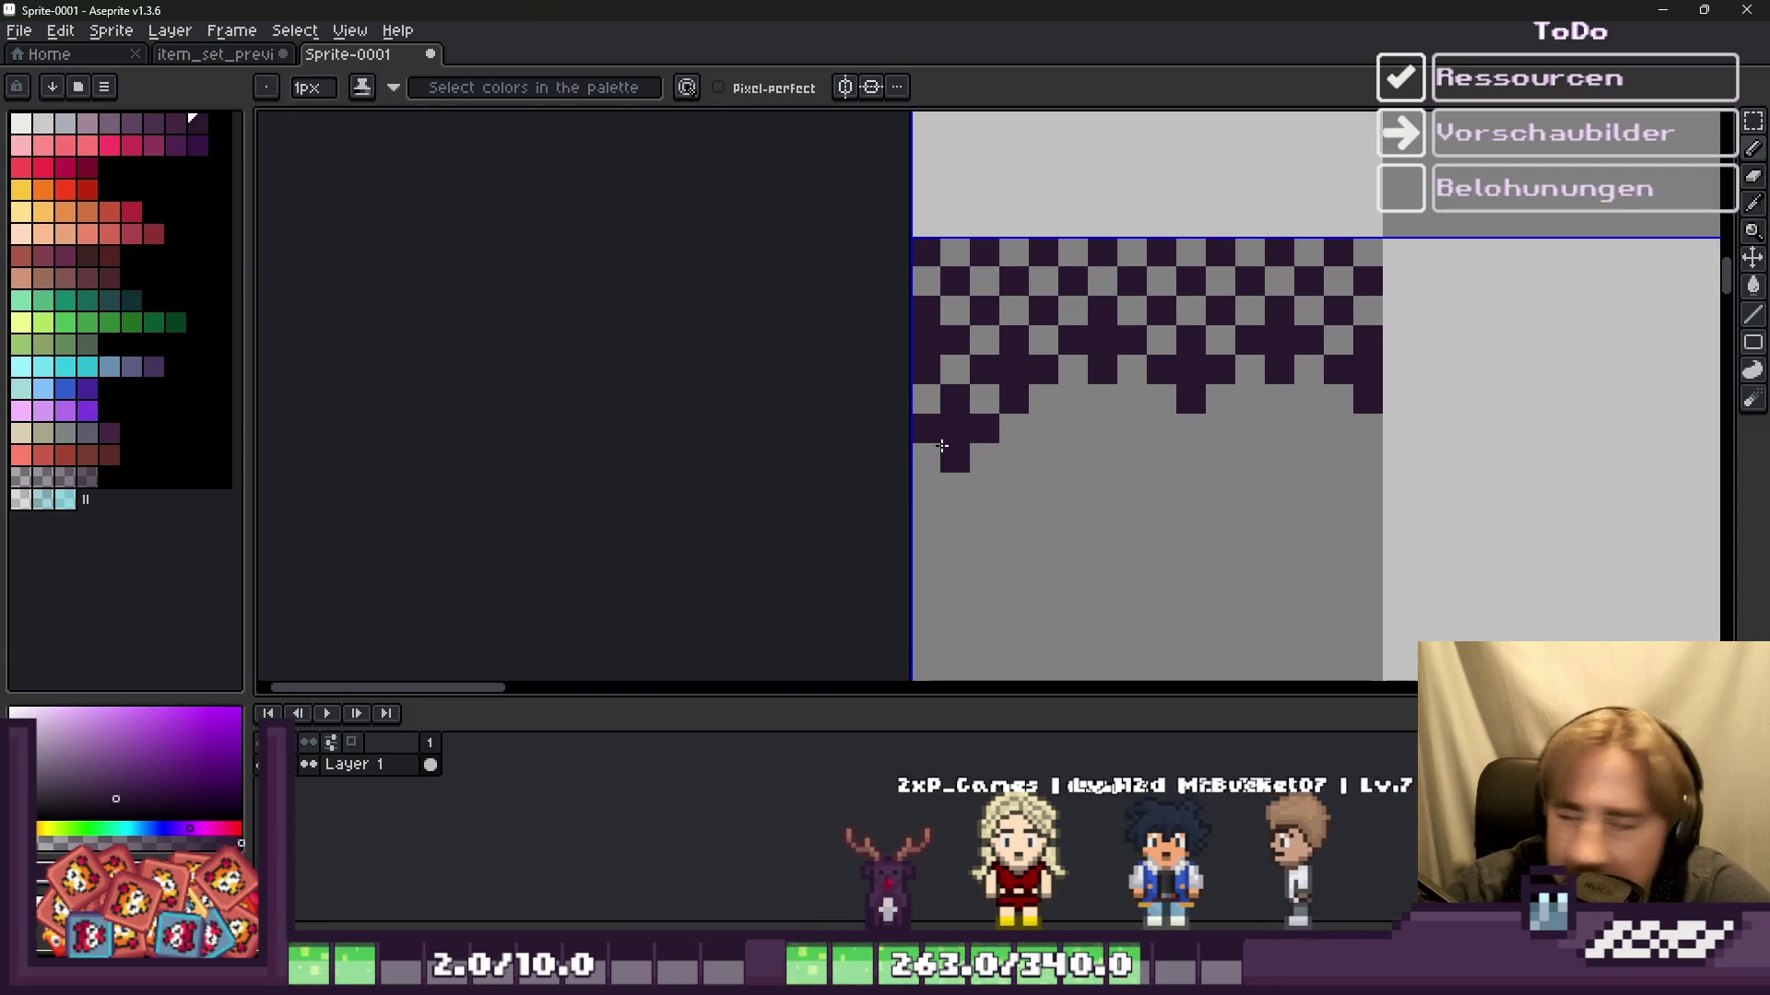
{"action": "scroll", "coordinate": [941, 446], "scroll_direction": "up", "scroll_amount": 2}
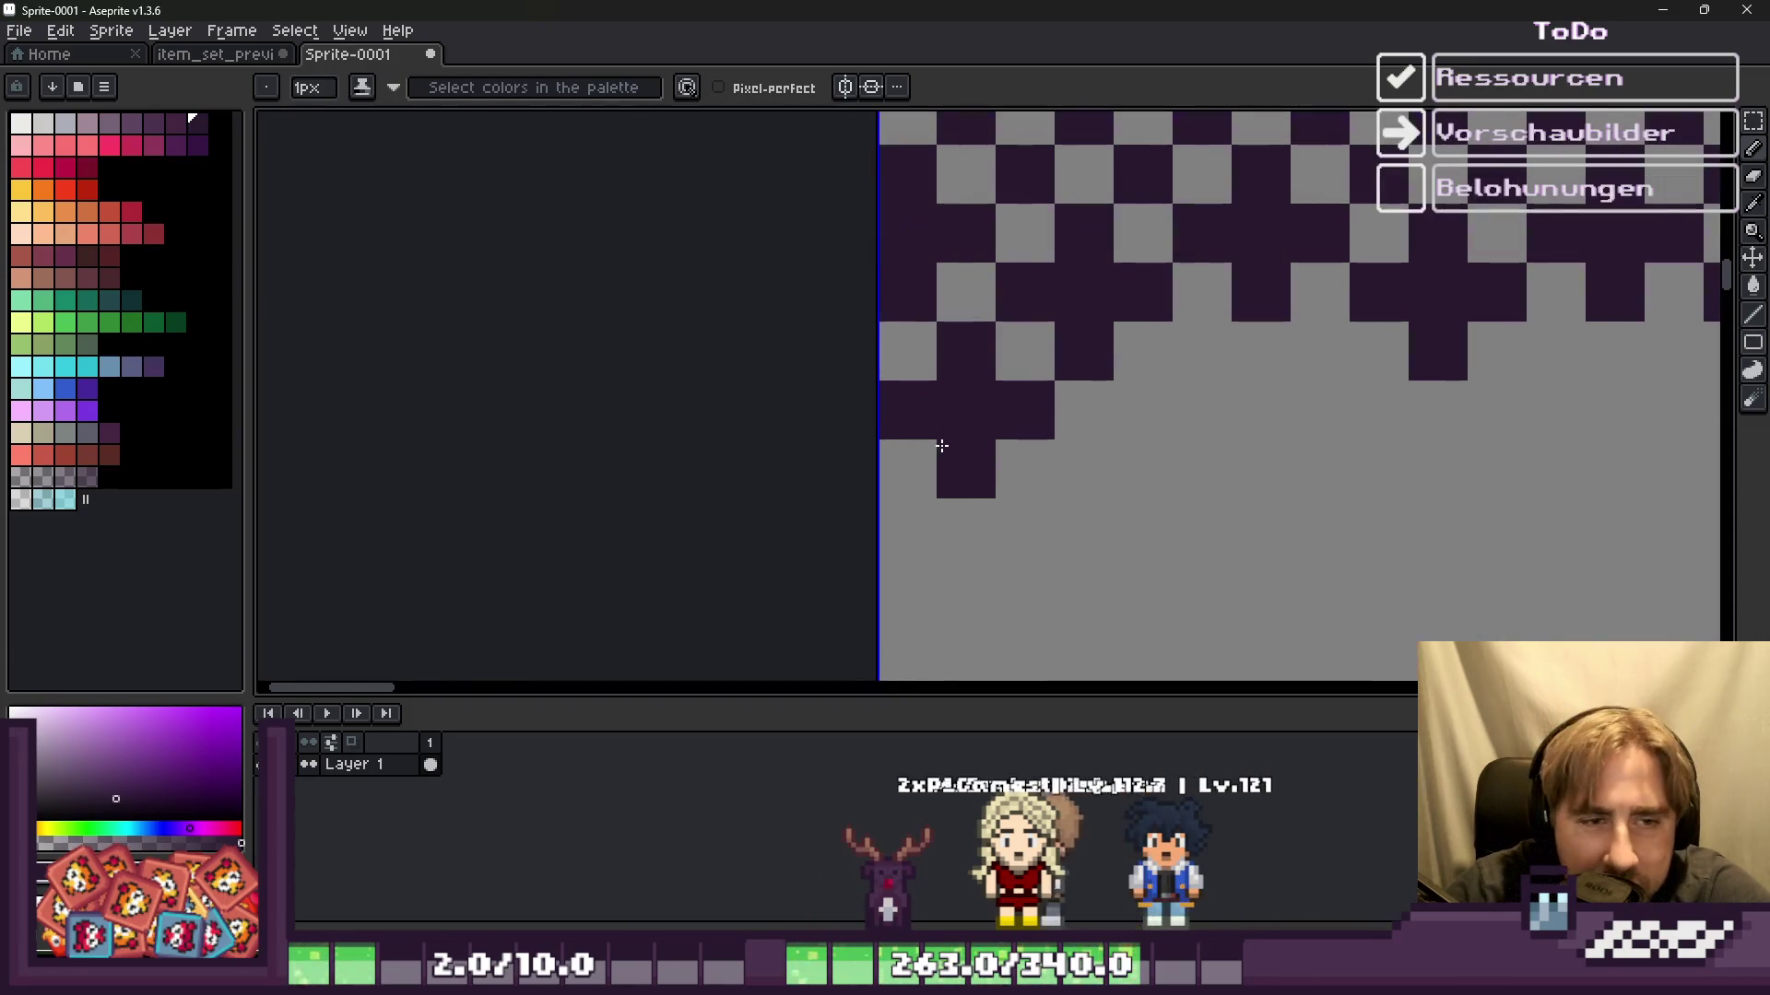
Step: Erase the extra dark pixels near the pattern's left end
{"action": "key", "text": "e"}
{"action": "left_click_drag", "start_coordinate": [966, 351], "coordinate": [908, 410]}
{"action": "scroll", "coordinate": [915, 419], "scroll_direction": "down", "scroll_amount": 3}
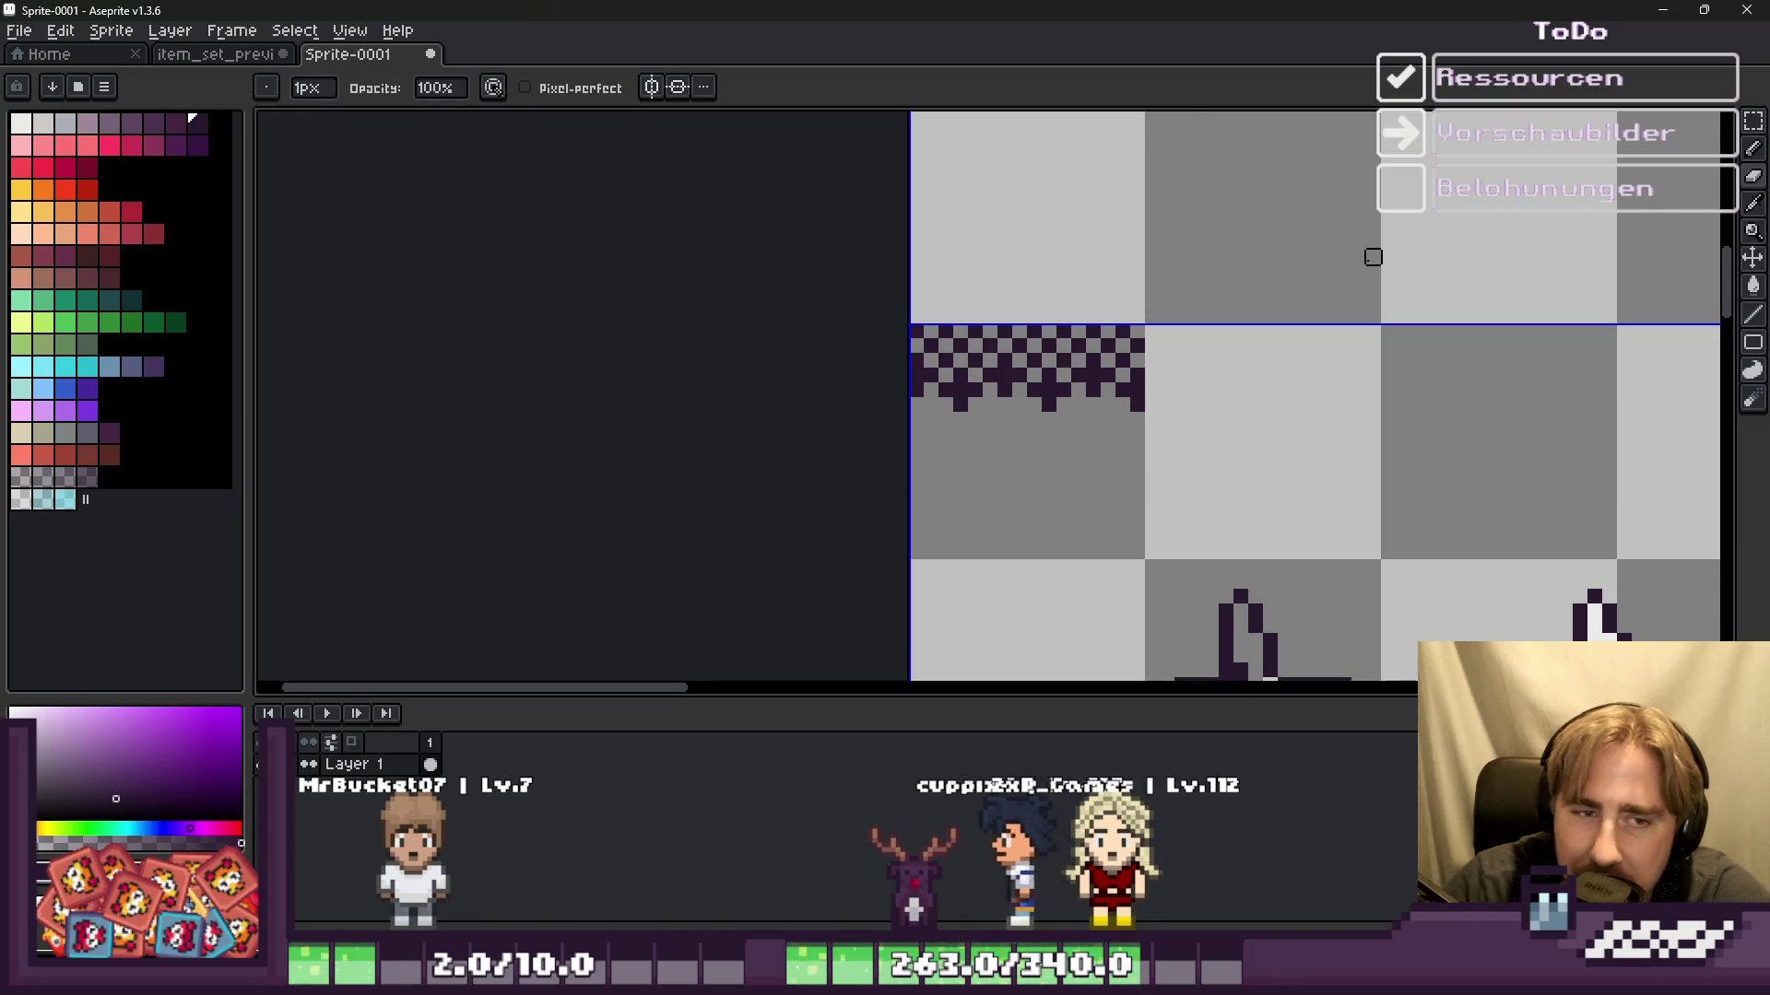
{"action": "scroll", "coordinate": [1064, 368], "scroll_direction": "up", "scroll_amount": 1}
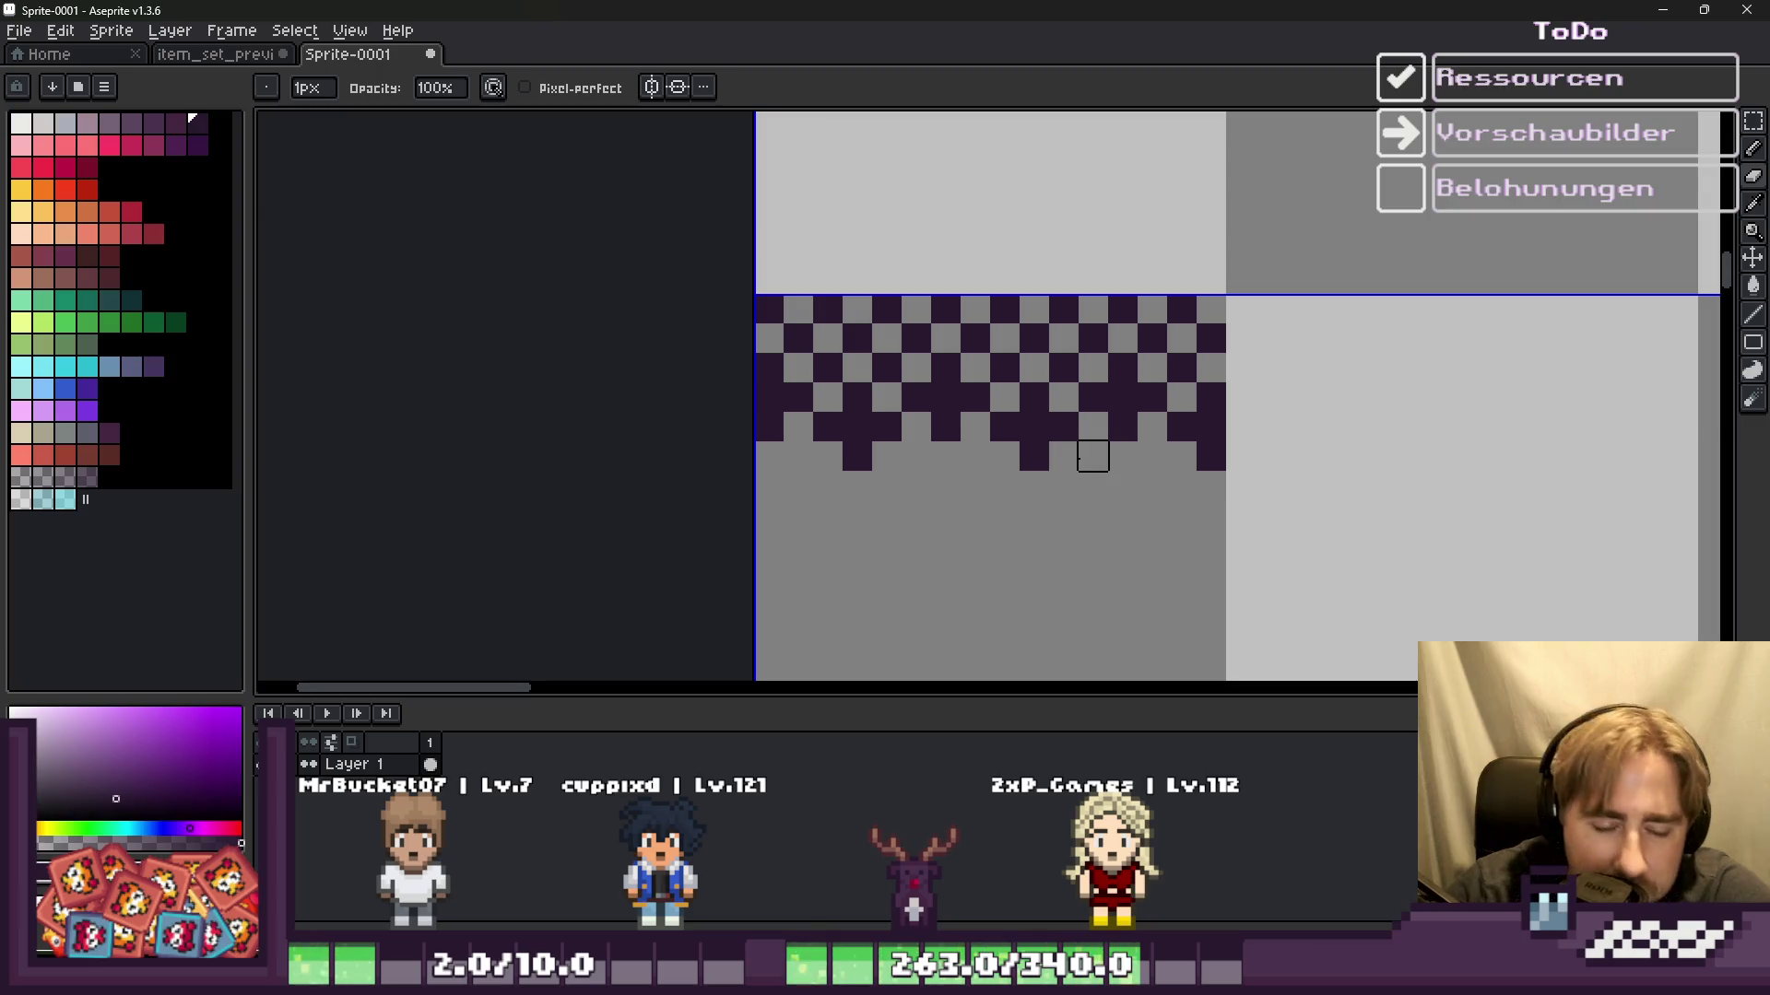
{"action": "scroll", "coordinate": [1120, 509], "scroll_direction": "up", "scroll_amount": 2}
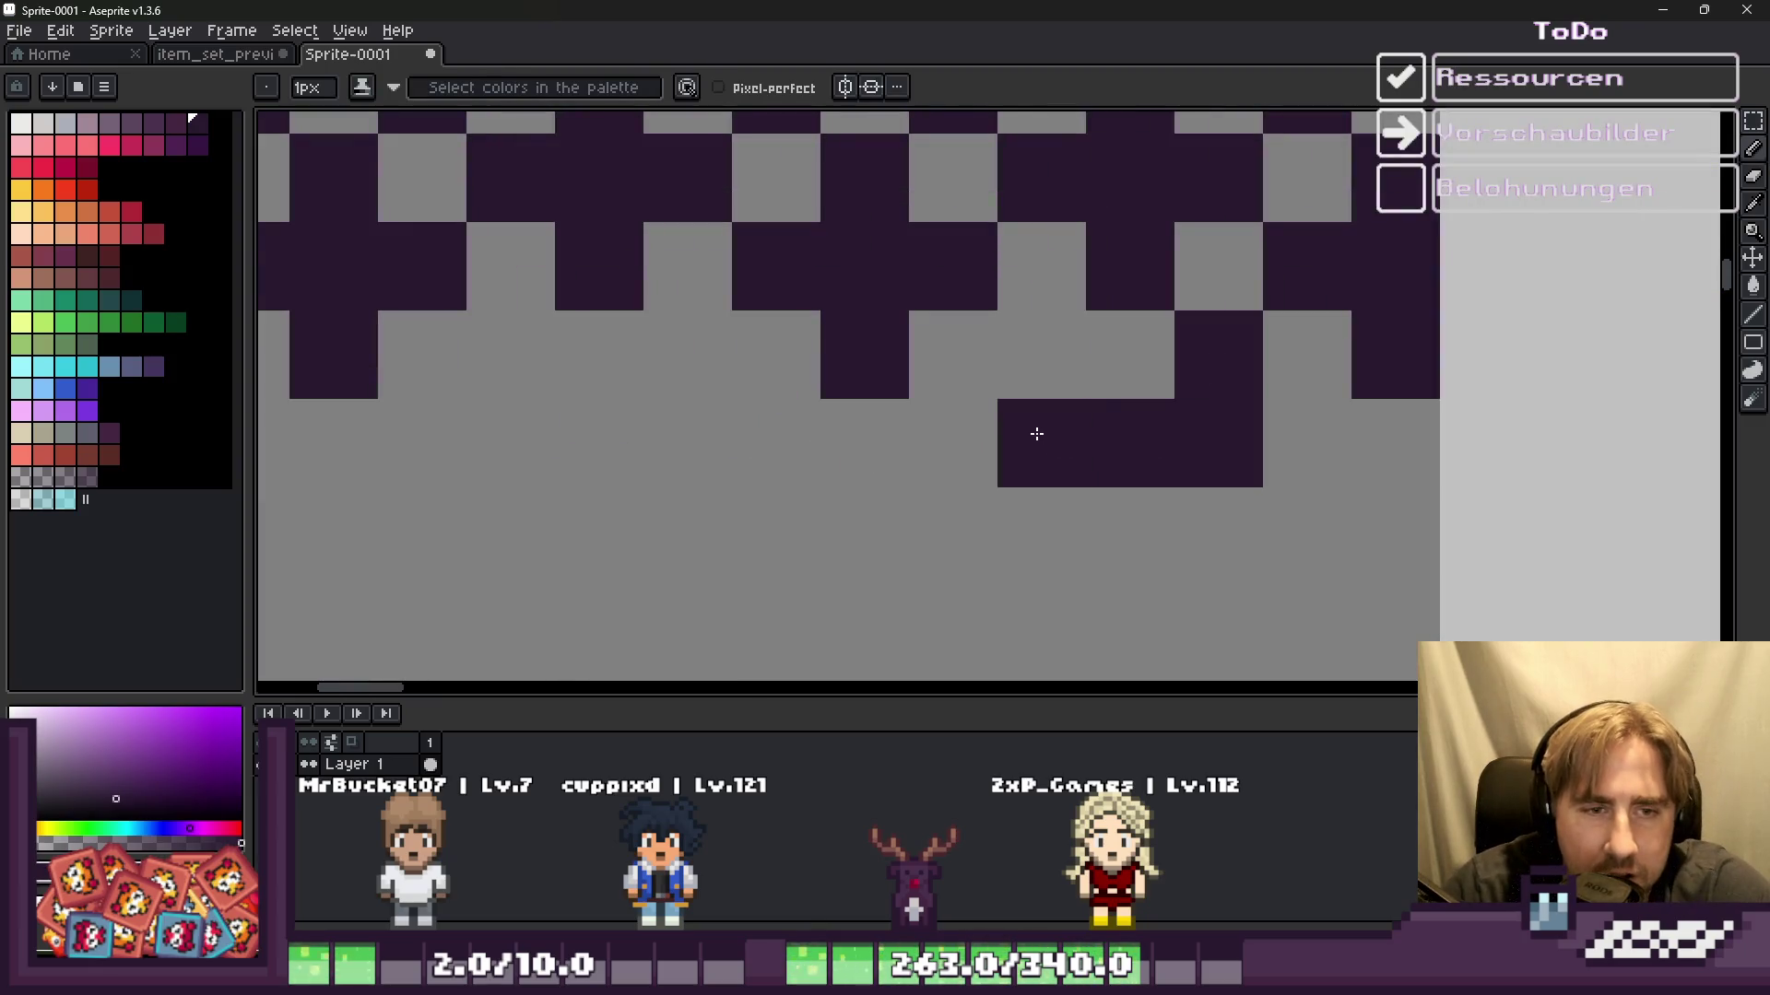
{"action": "scroll", "coordinate": [1062, 408], "scroll_direction": "down", "scroll_amount": 2}
{"action": "left_click", "coordinate": [1020, 482]}
{"action": "scroll", "coordinate": [1069, 342], "scroll_direction": "up", "scroll_amount": 1}
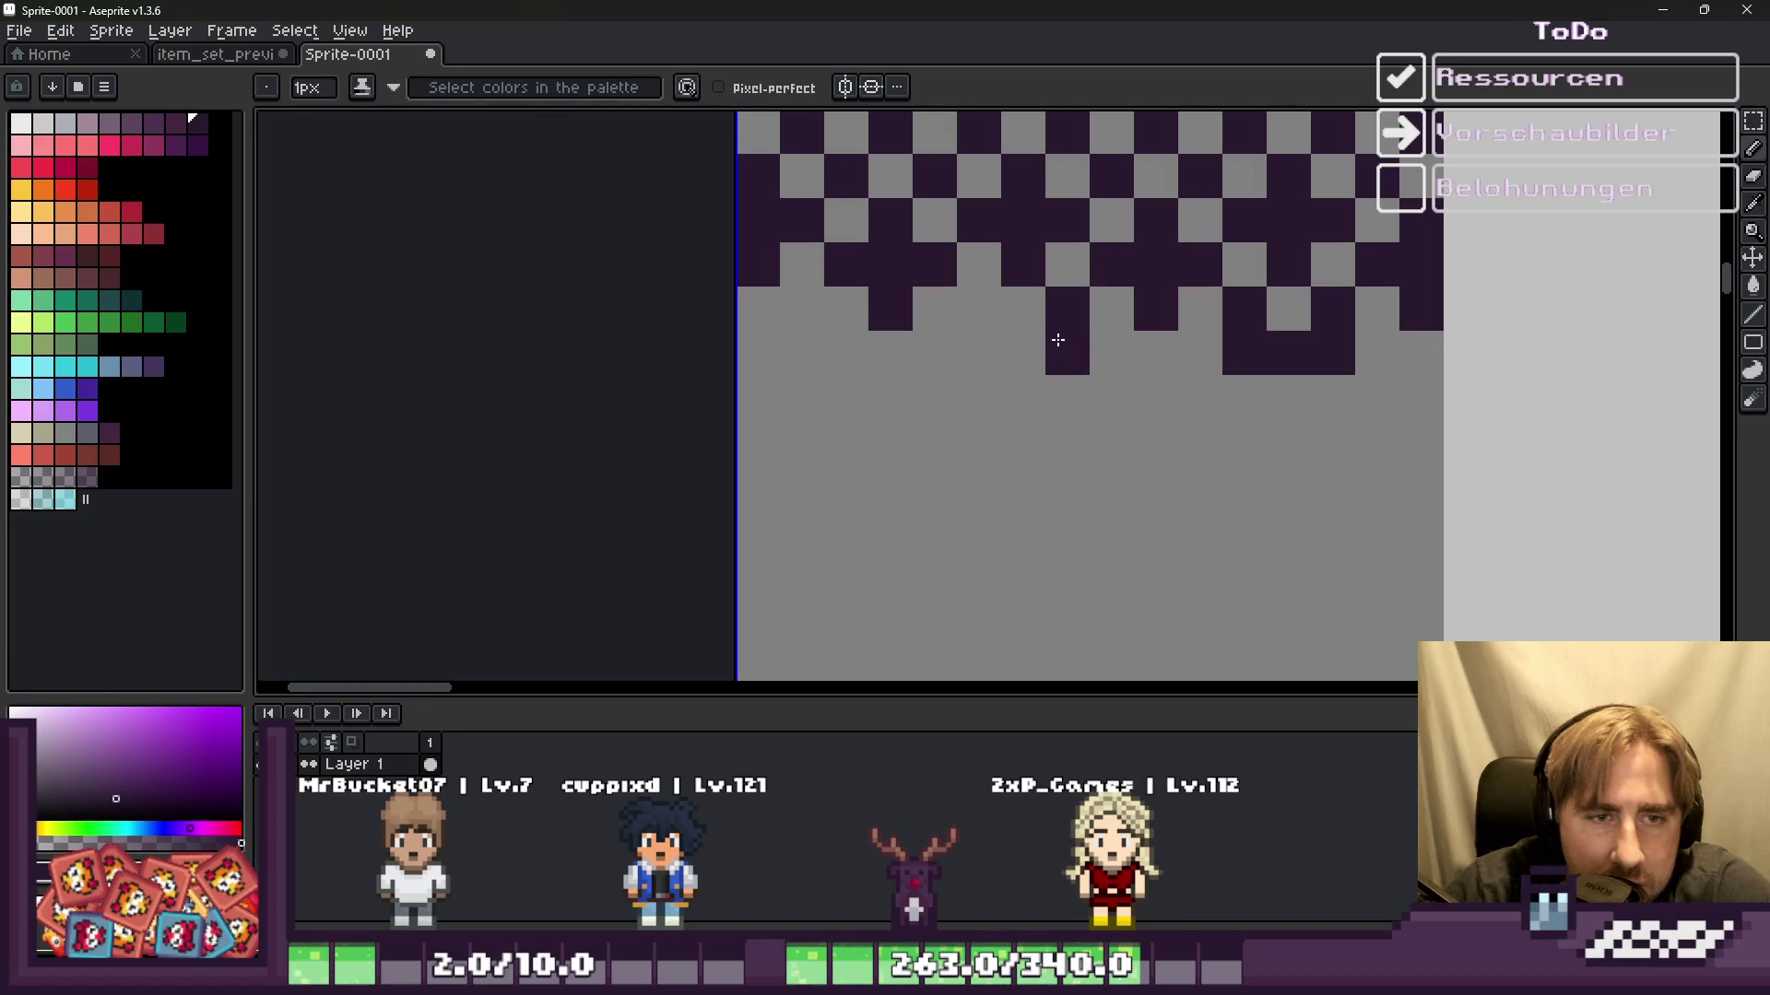
{"action": "key", "text": "ctrl+z"}
Step: Add dark pixels along the strip's jagged lower edge
{"action": "left_click_drag", "start_coordinate": [802, 307], "coordinate": [802, 351]}
{"action": "left_click", "coordinate": [757, 350]}
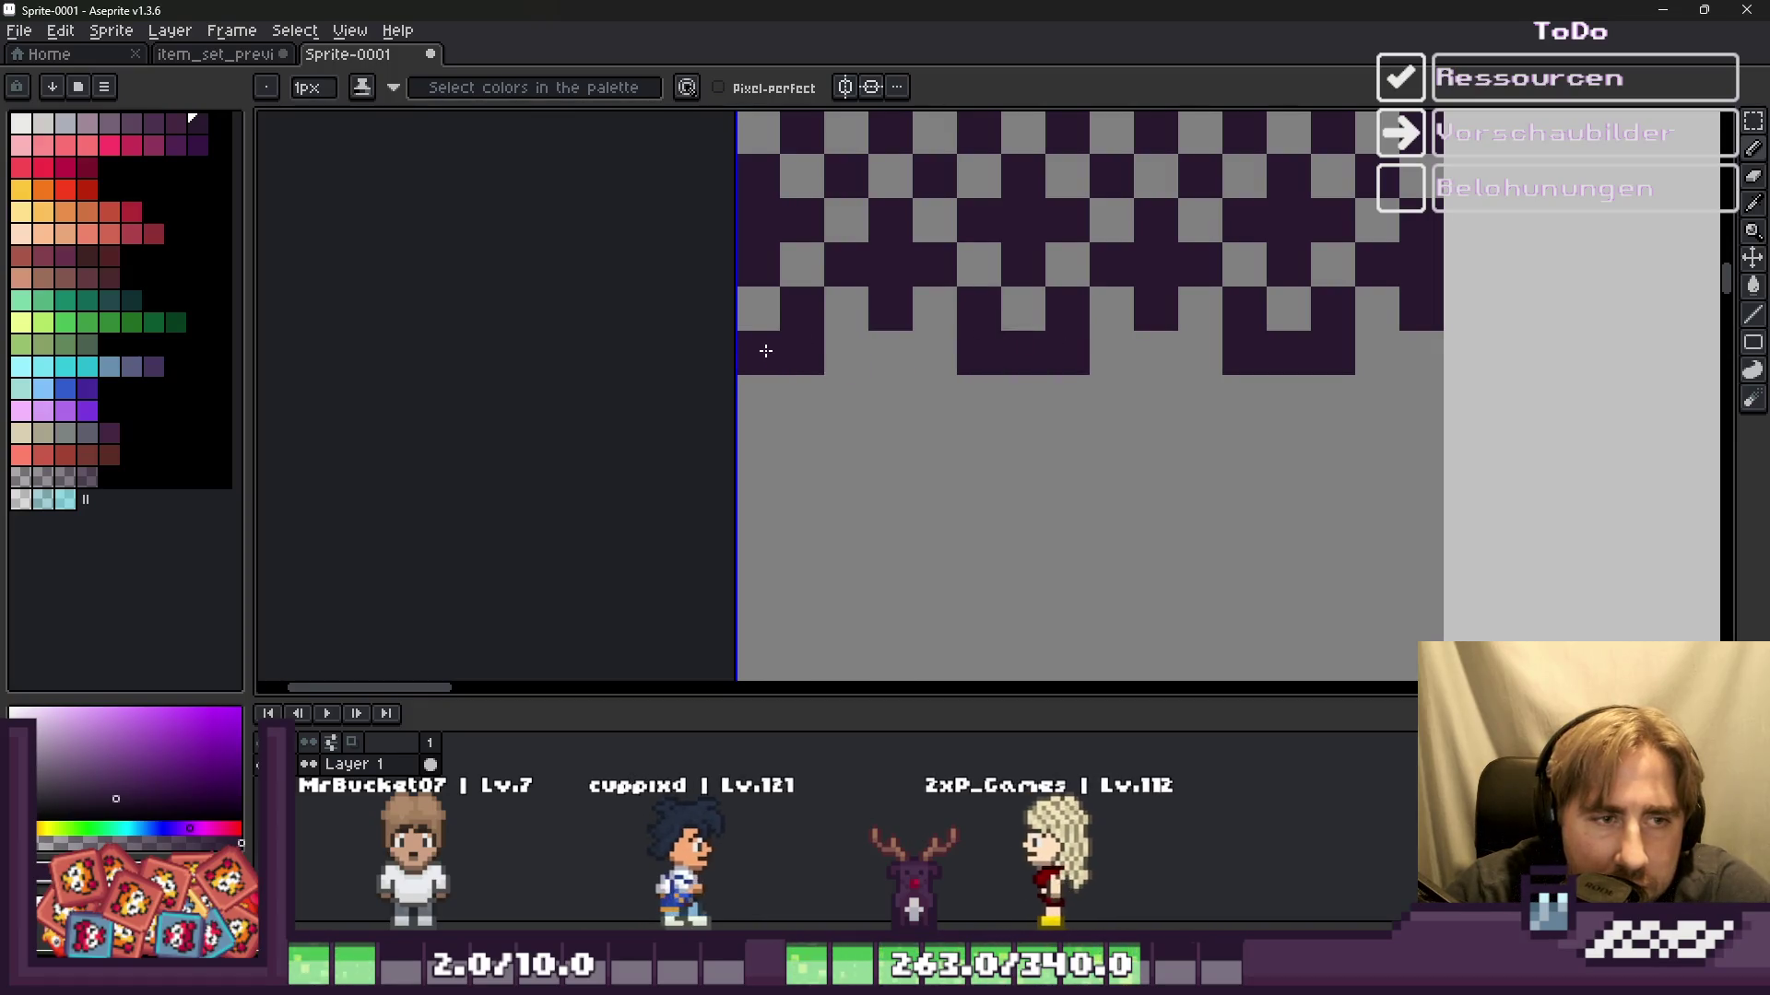
{"action": "scroll", "coordinate": [763, 347], "scroll_direction": "up", "scroll_amount": 2}
{"action": "scroll", "coordinate": [1028, 383], "scroll_direction": "down", "scroll_amount": 3}
{"action": "left_click", "coordinate": [1027, 384]}
{"action": "scroll", "coordinate": [1027, 384], "scroll_direction": "down", "scroll_amount": 1}
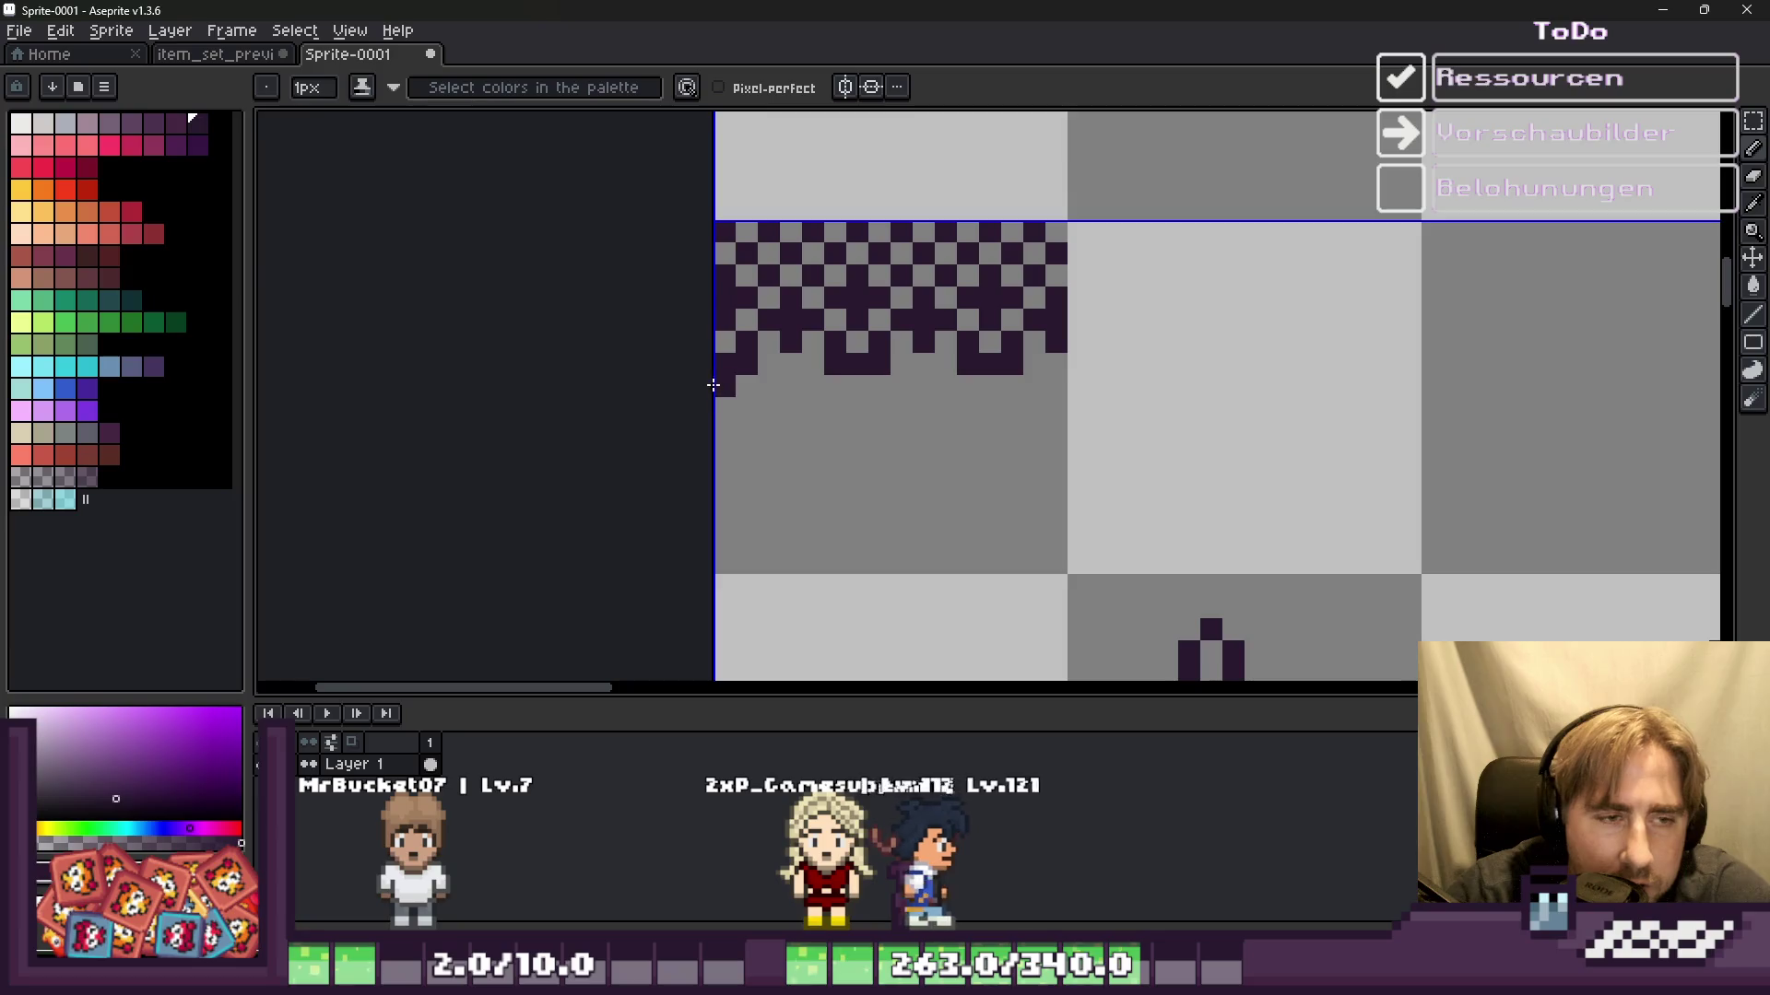
{"action": "scroll", "coordinate": [762, 379], "scroll_direction": "up", "scroll_amount": 3}
{"action": "scroll", "coordinate": [923, 387], "scroll_direction": "down", "scroll_amount": 3}
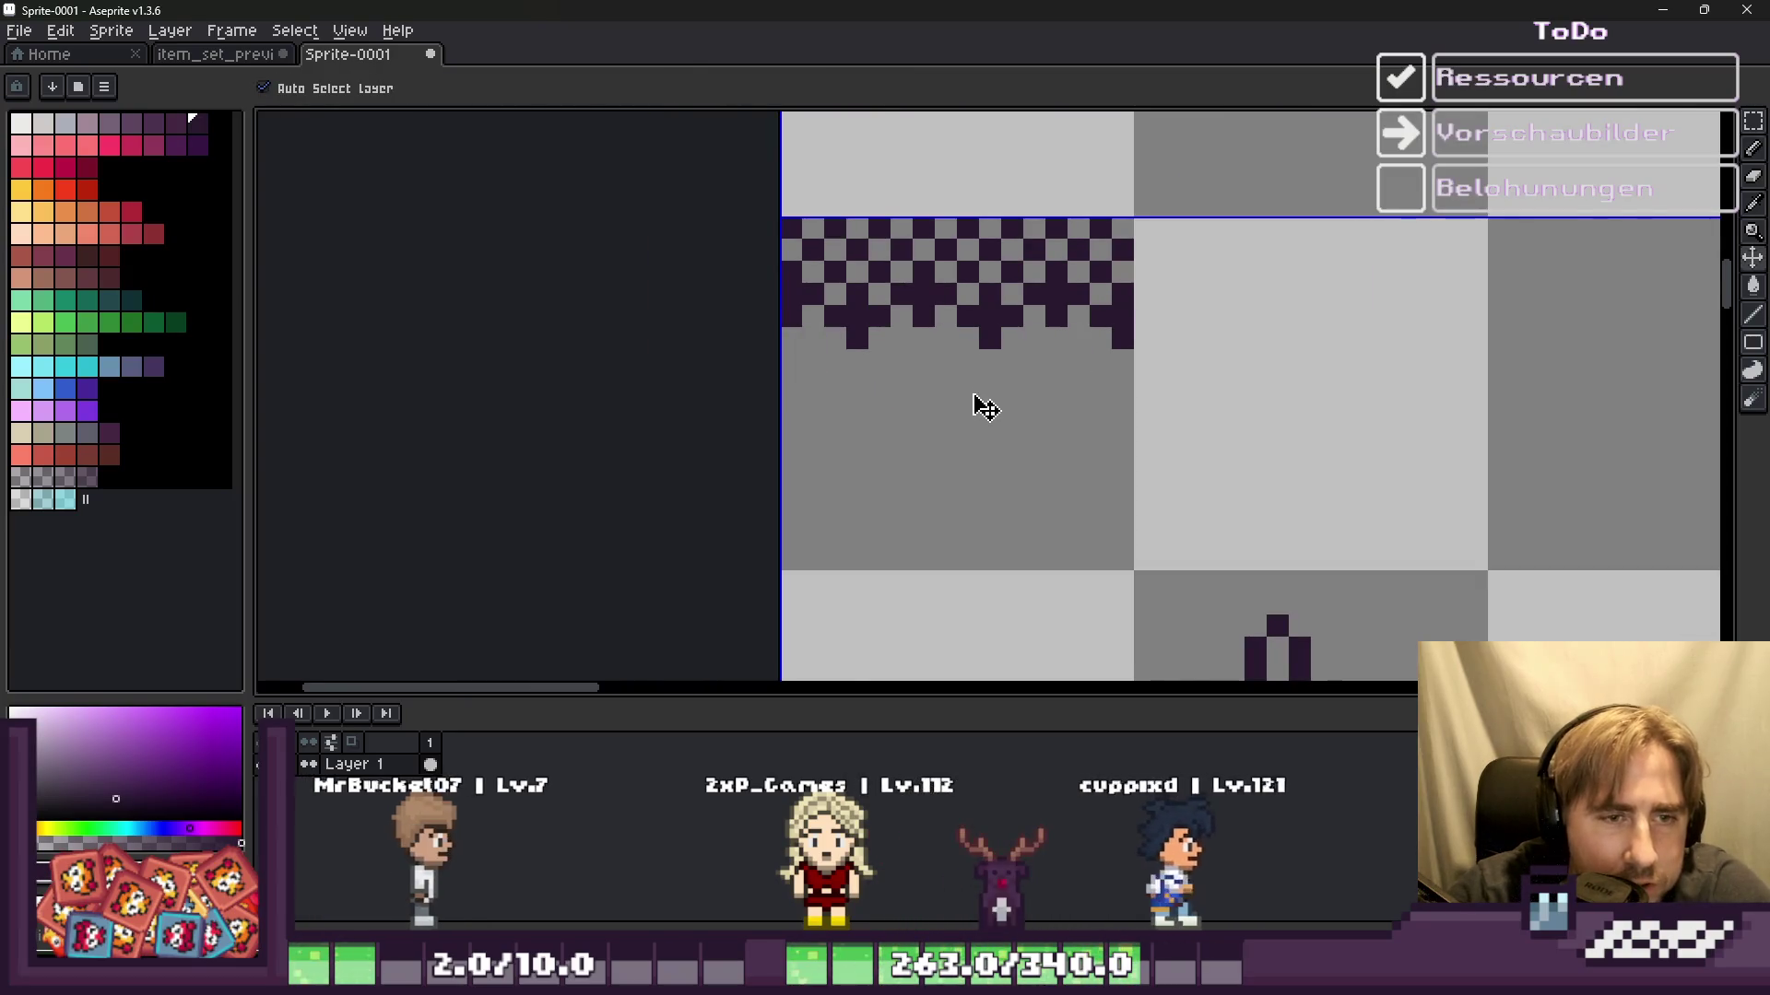
{"action": "scroll", "coordinate": [980, 399], "scroll_direction": "down", "scroll_amount": 1}
{"action": "scroll", "coordinate": [997, 399], "scroll_direction": "down", "scroll_amount": 1}
{"action": "scroll", "coordinate": [997, 399], "scroll_direction": "down", "scroll_amount": 1}
{"action": "scroll", "coordinate": [940, 328], "scroll_direction": "down", "scroll_amount": 1}
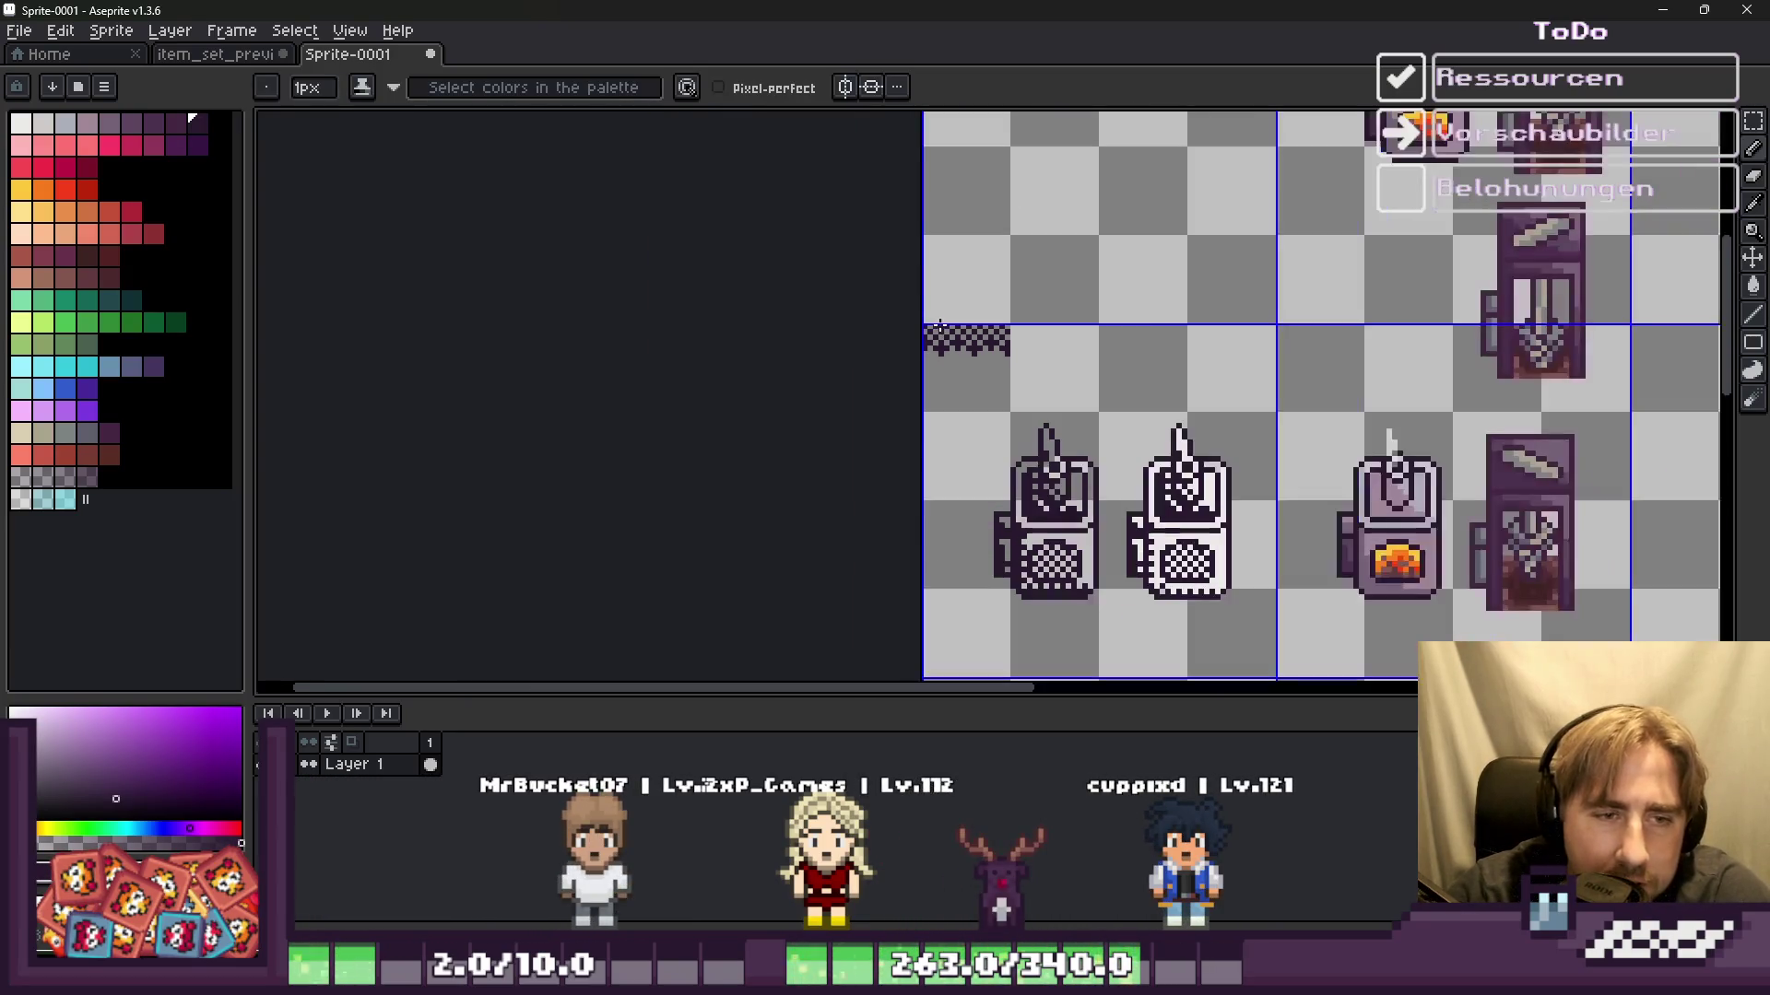
{"action": "scroll", "coordinate": [948, 334], "scroll_direction": "up", "scroll_amount": 1}
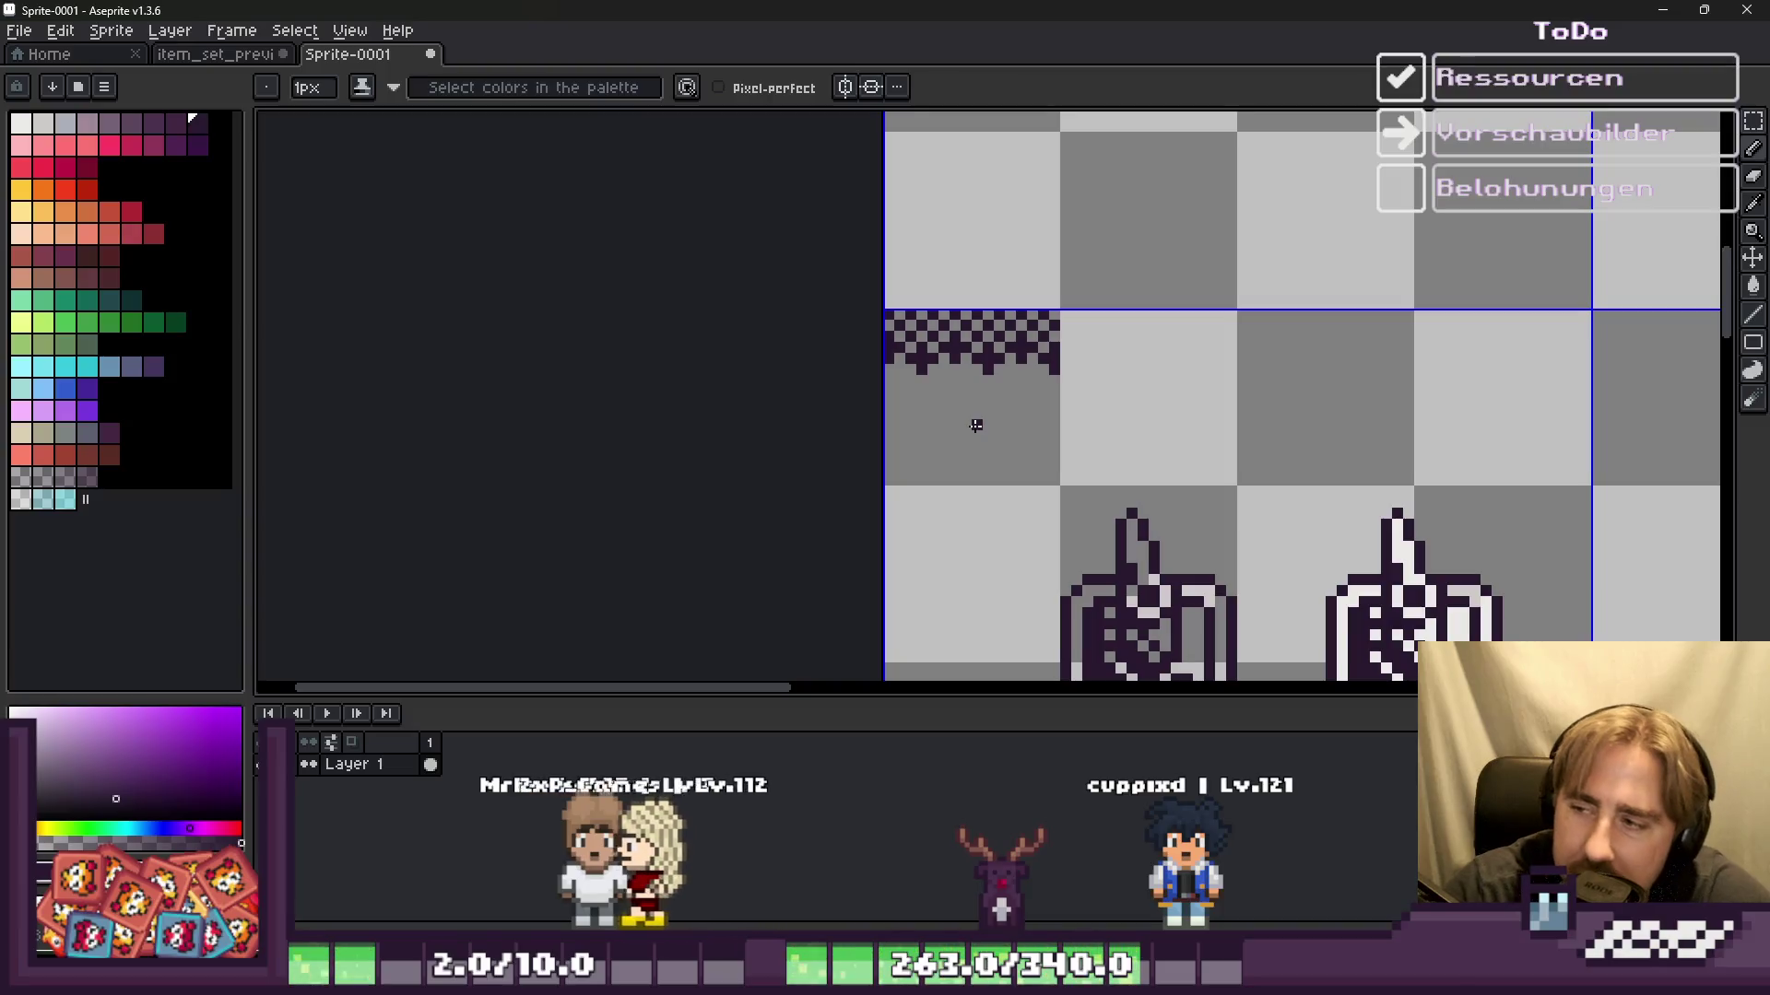
{"action": "scroll", "coordinate": [976, 423], "scroll_direction": "up", "scroll_amount": 1}
{"action": "scroll", "coordinate": [861, 384], "scroll_direction": "up", "scroll_amount": 1}
Step: Paint a dark lower row, fill its gaps, and run a solid dark line across the bottom
{"action": "left_click", "coordinate": [902, 351]}
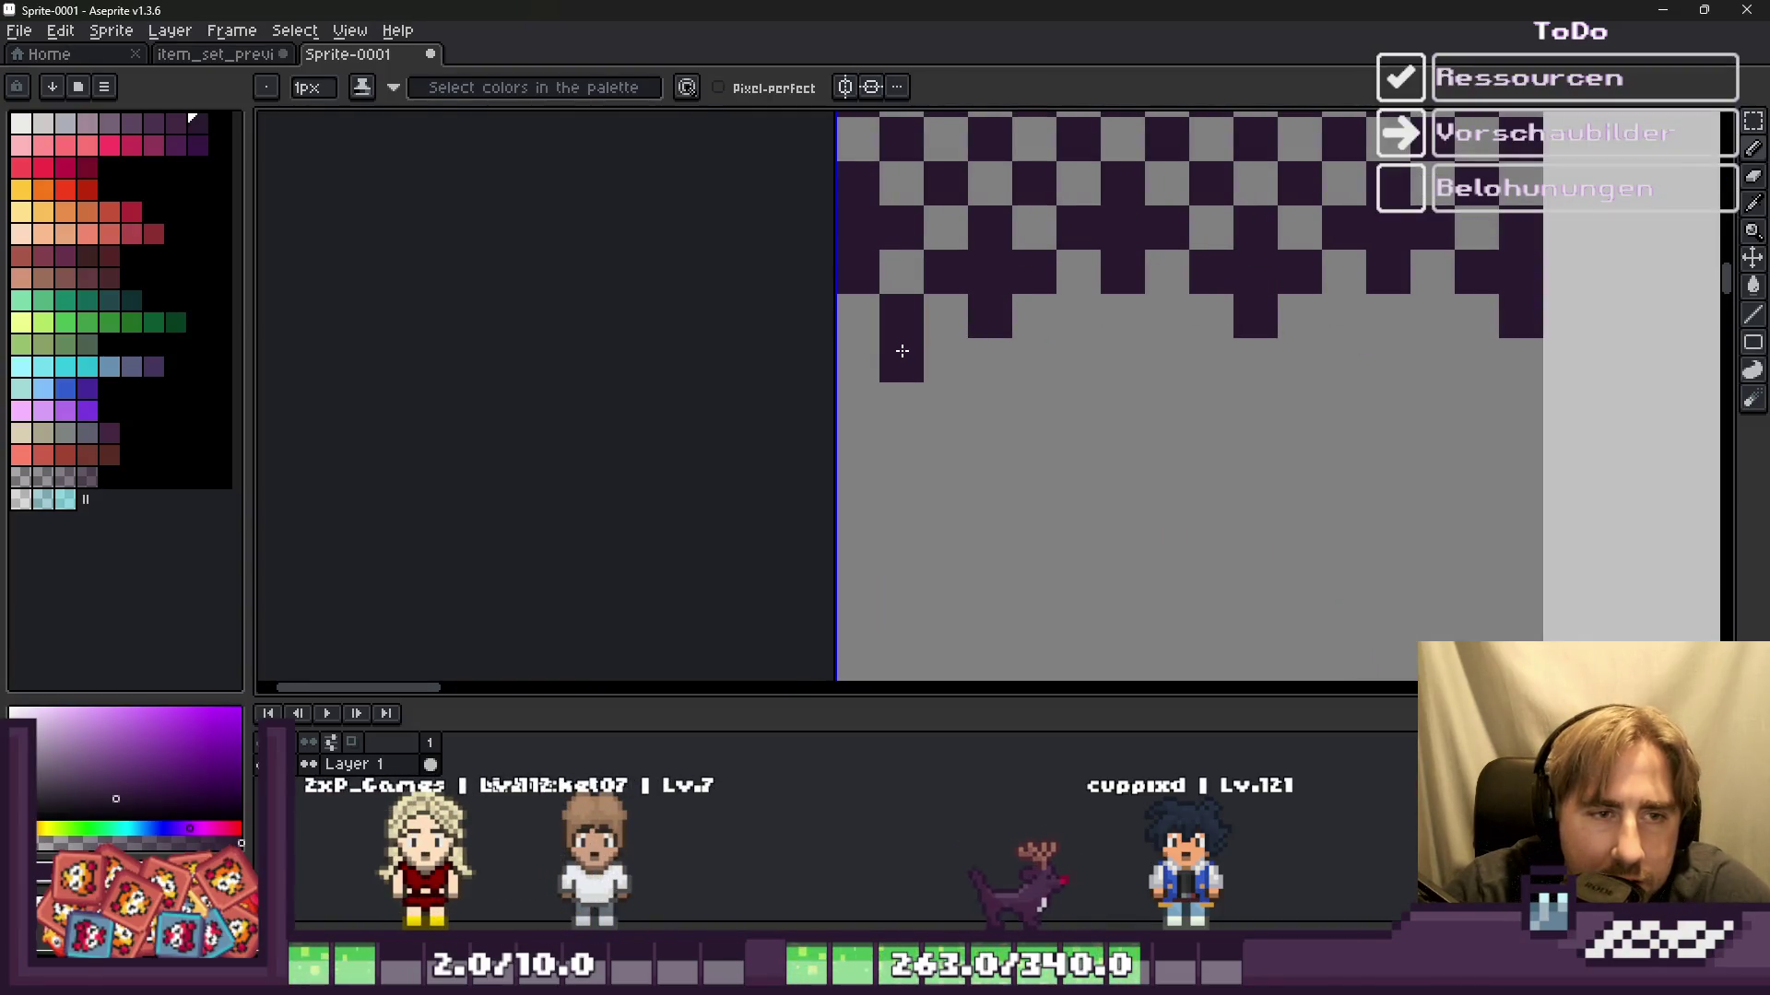
{"action": "left_click", "coordinate": [937, 364]}
{"action": "left_click_drag", "start_coordinate": [1047, 363], "coordinate": [1425, 338]}
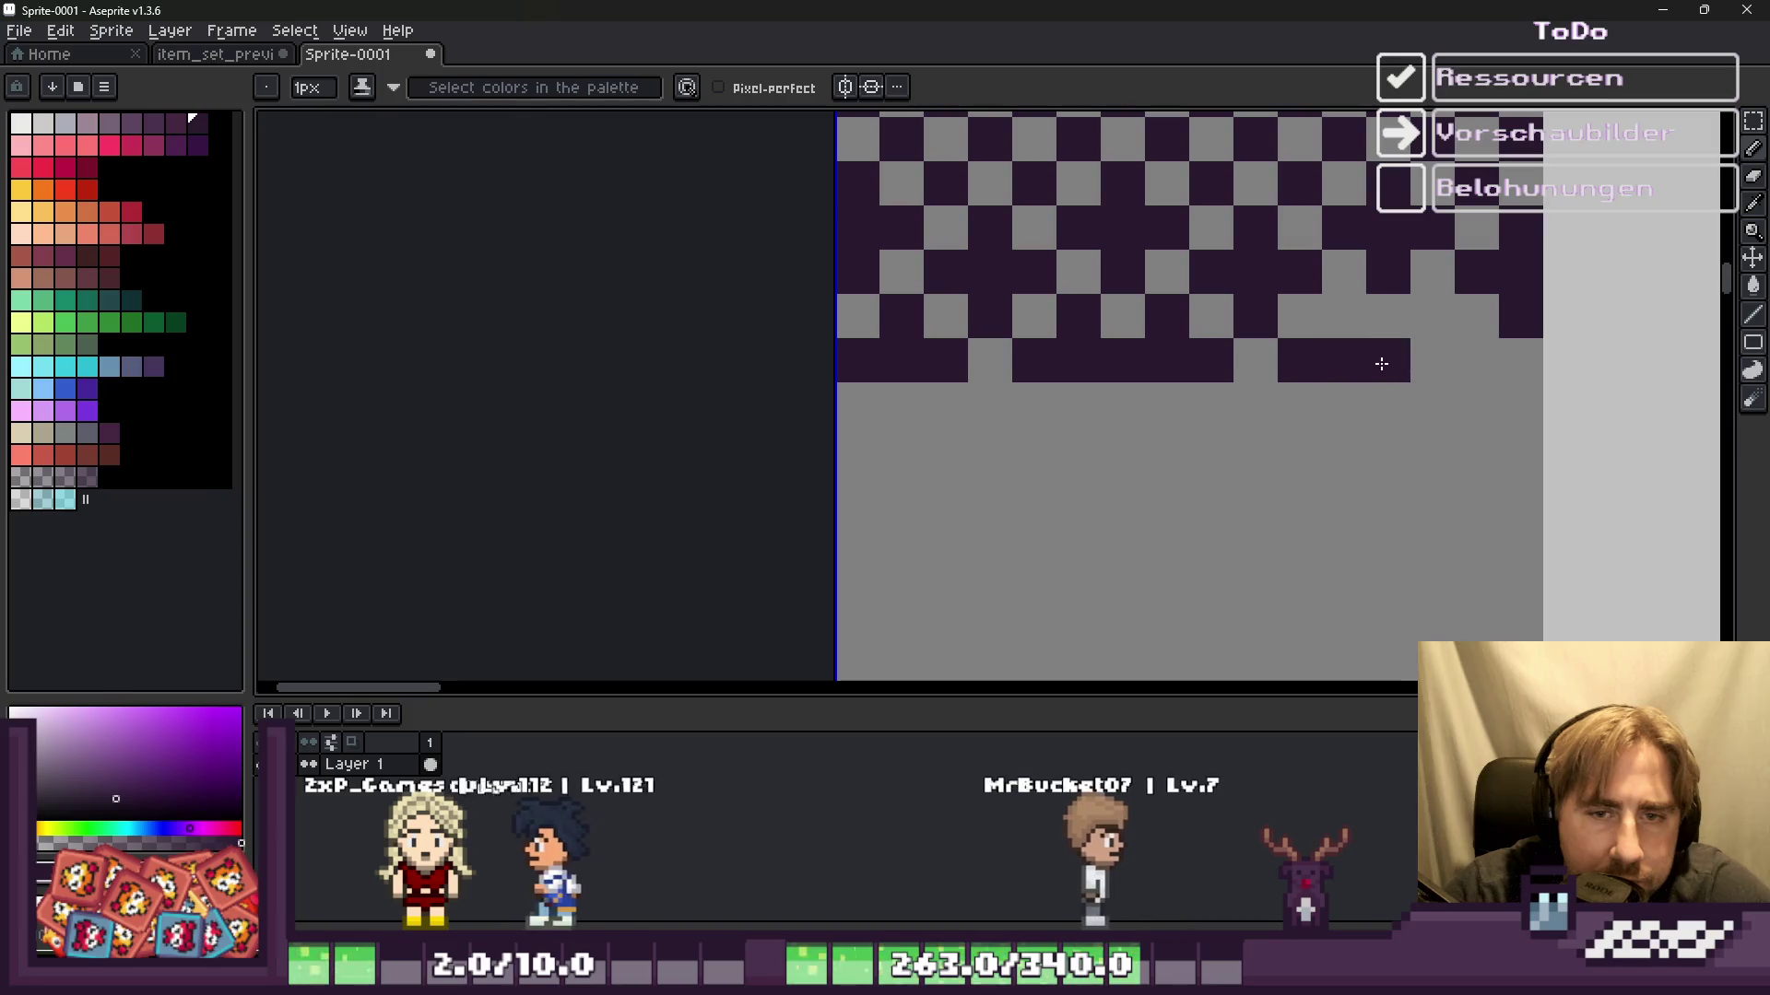
{"action": "left_click", "coordinate": [1426, 336]}
{"action": "left_click", "coordinate": [1344, 315]}
{"action": "mouse_move", "coordinate": [1431, 406]}
{"action": "left_mouse_down"}
{"action": "mouse_move", "coordinate": [1521, 406]}
{"action": "mouse_move", "coordinate": [908, 405]}
{"action": "mouse_move", "coordinate": [853, 451]}
{"action": "mouse_move", "coordinate": [1470, 424]}
{"action": "mouse_move", "coordinate": [1567, 450]}
{"action": "left_mouse_up"}
{"action": "scroll", "coordinate": [957, 426], "scroll_direction": "down", "scroll_amount": 3}
{"action": "scroll", "coordinate": [957, 426], "scroll_direction": "up", "scroll_amount": 3}
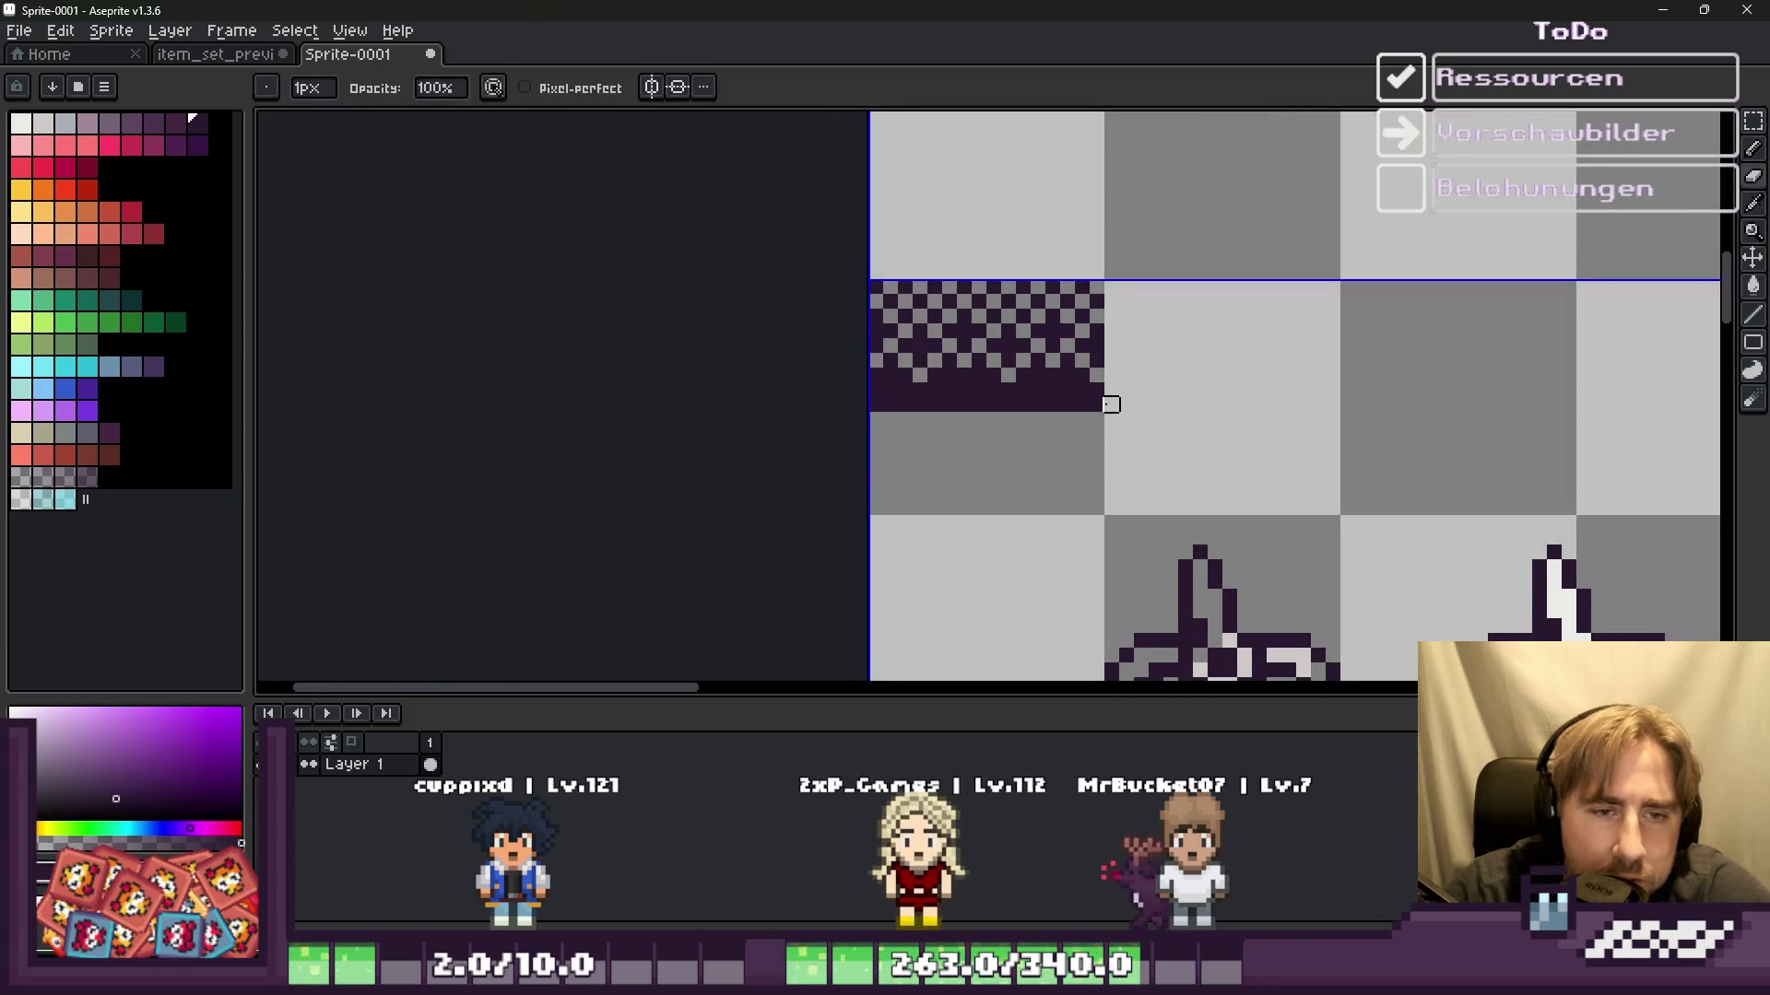
{"action": "scroll", "coordinate": [1052, 405], "scroll_direction": "up", "scroll_amount": 2}
Step: Try a grey pixel in the dark band, undo it, and return to the Pencil
{"action": "left_click", "coordinate": [1080, 373]}
{"action": "key", "text": "ctrl+z"}
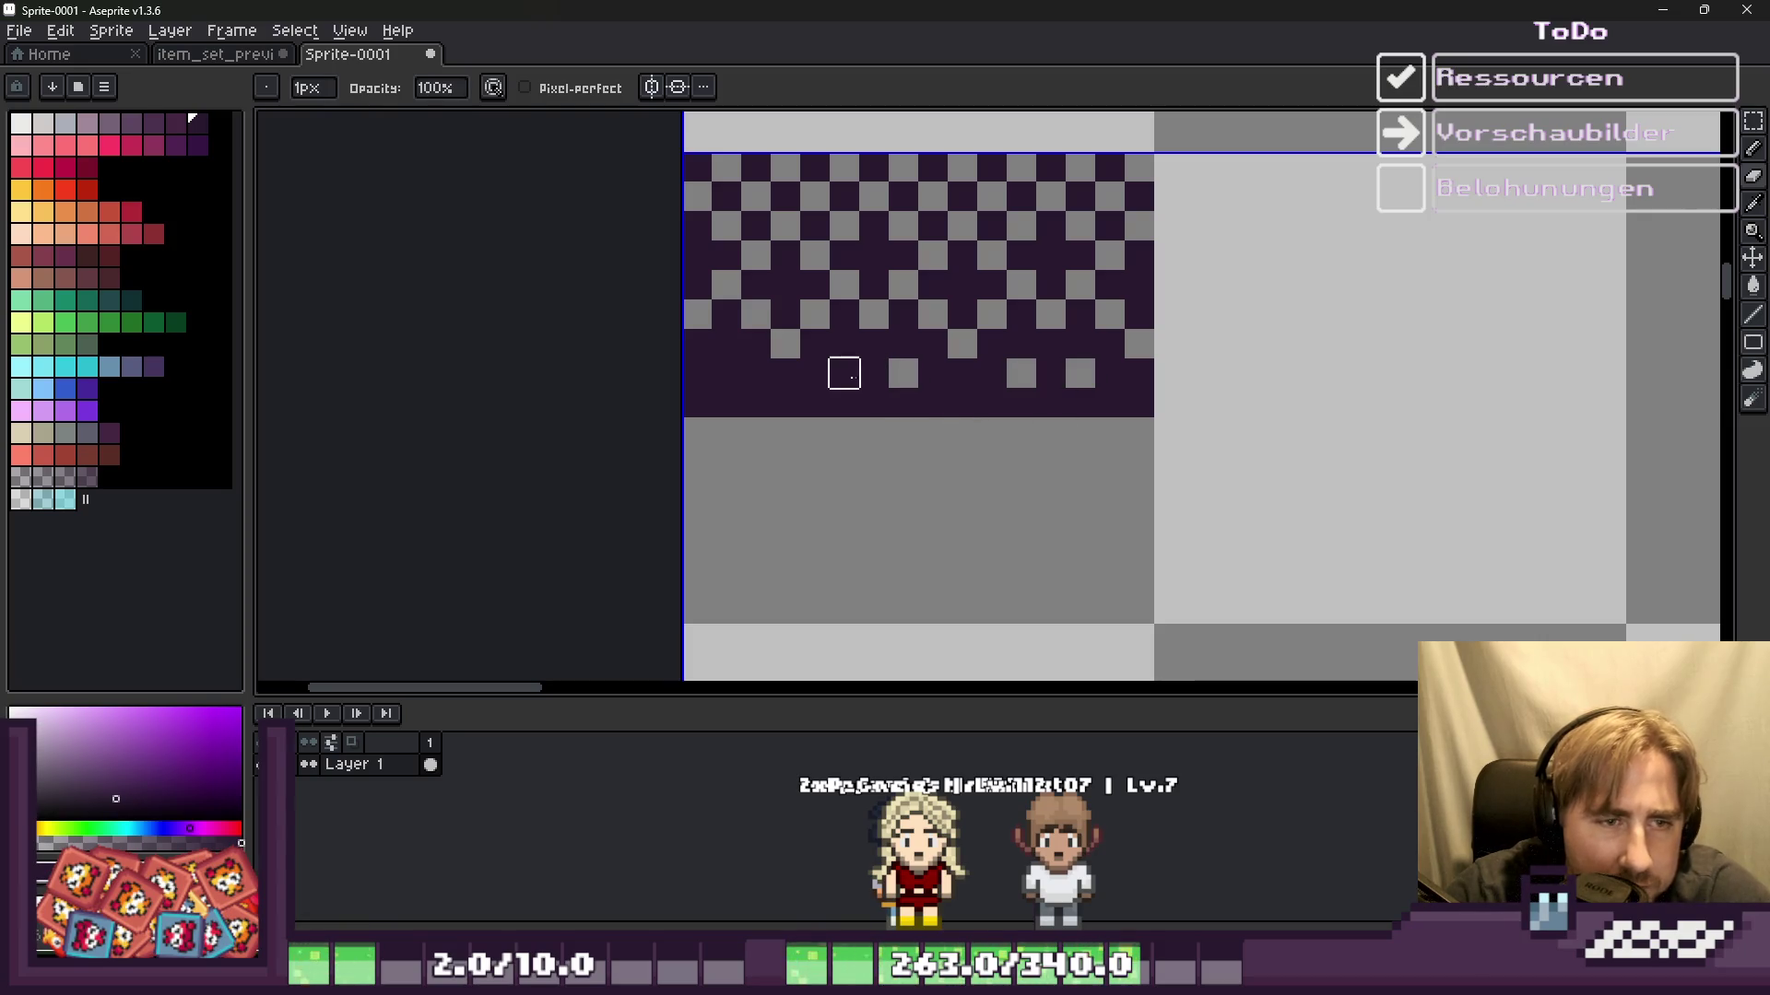
{"action": "scroll", "coordinate": [962, 373], "scroll_direction": "down", "scroll_amount": 2}
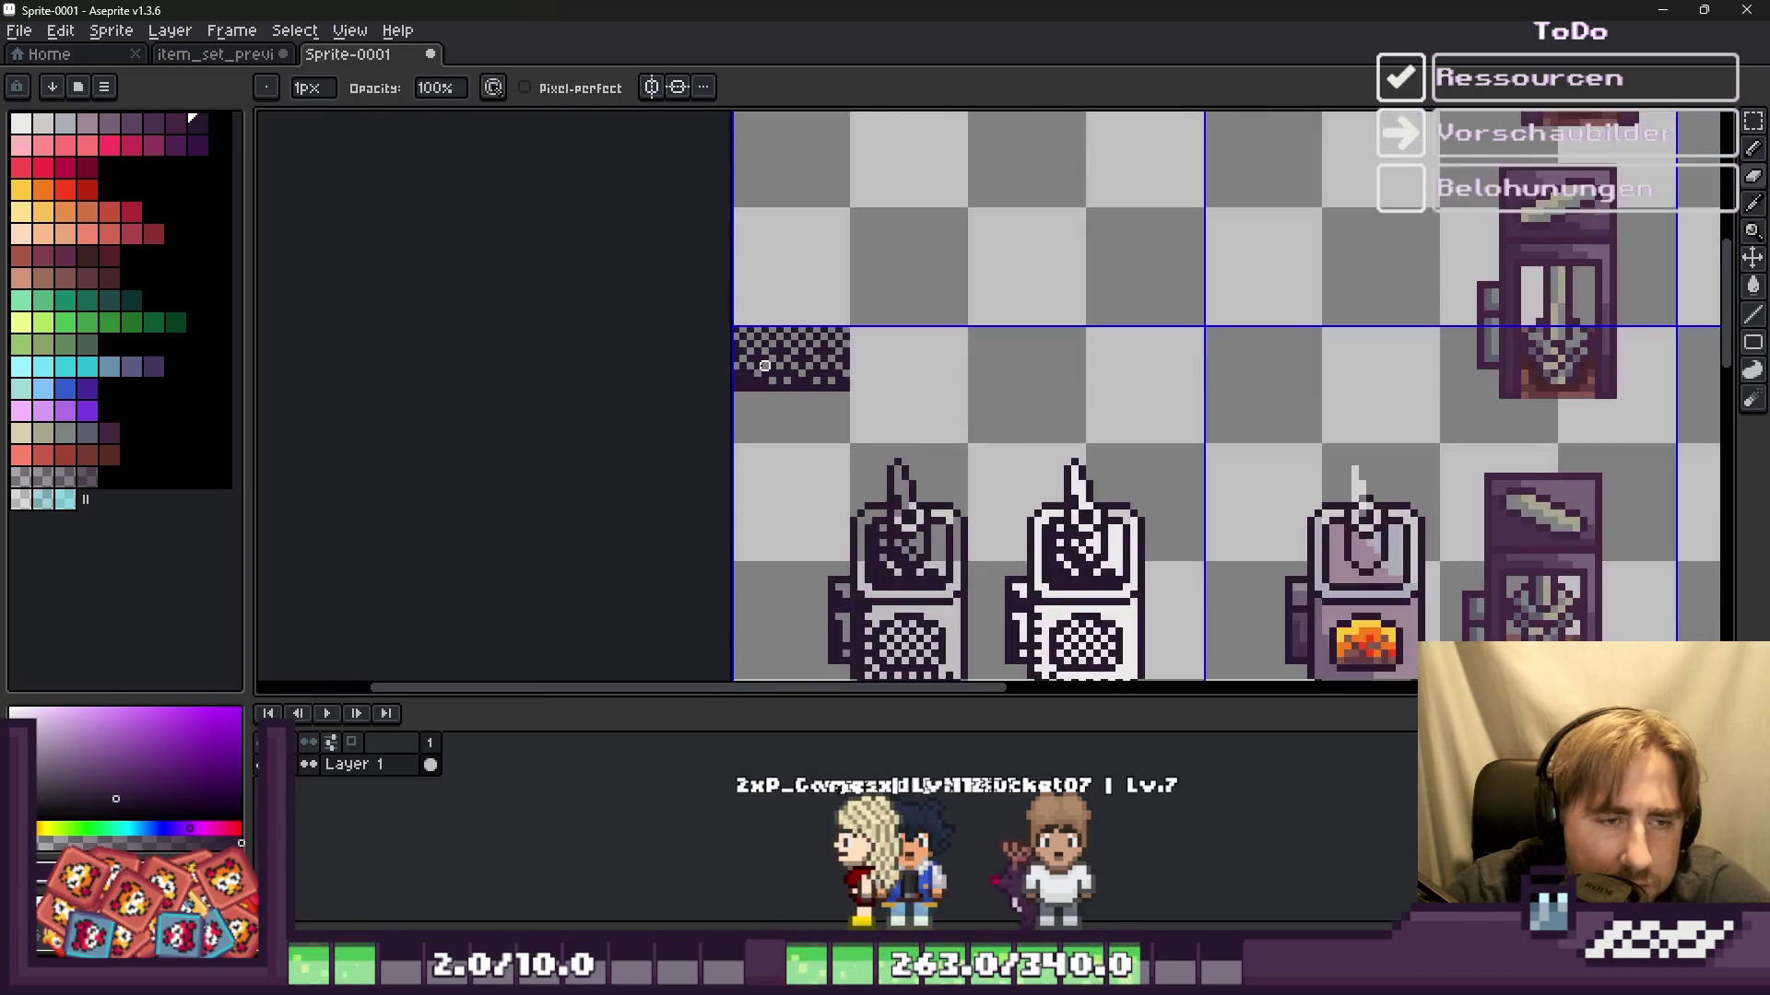
{"action": "scroll", "coordinate": [771, 351], "scroll_direction": "up", "scroll_amount": 2}
{"action": "scroll", "coordinate": [825, 241], "scroll_direction": "up", "scroll_amount": 1}
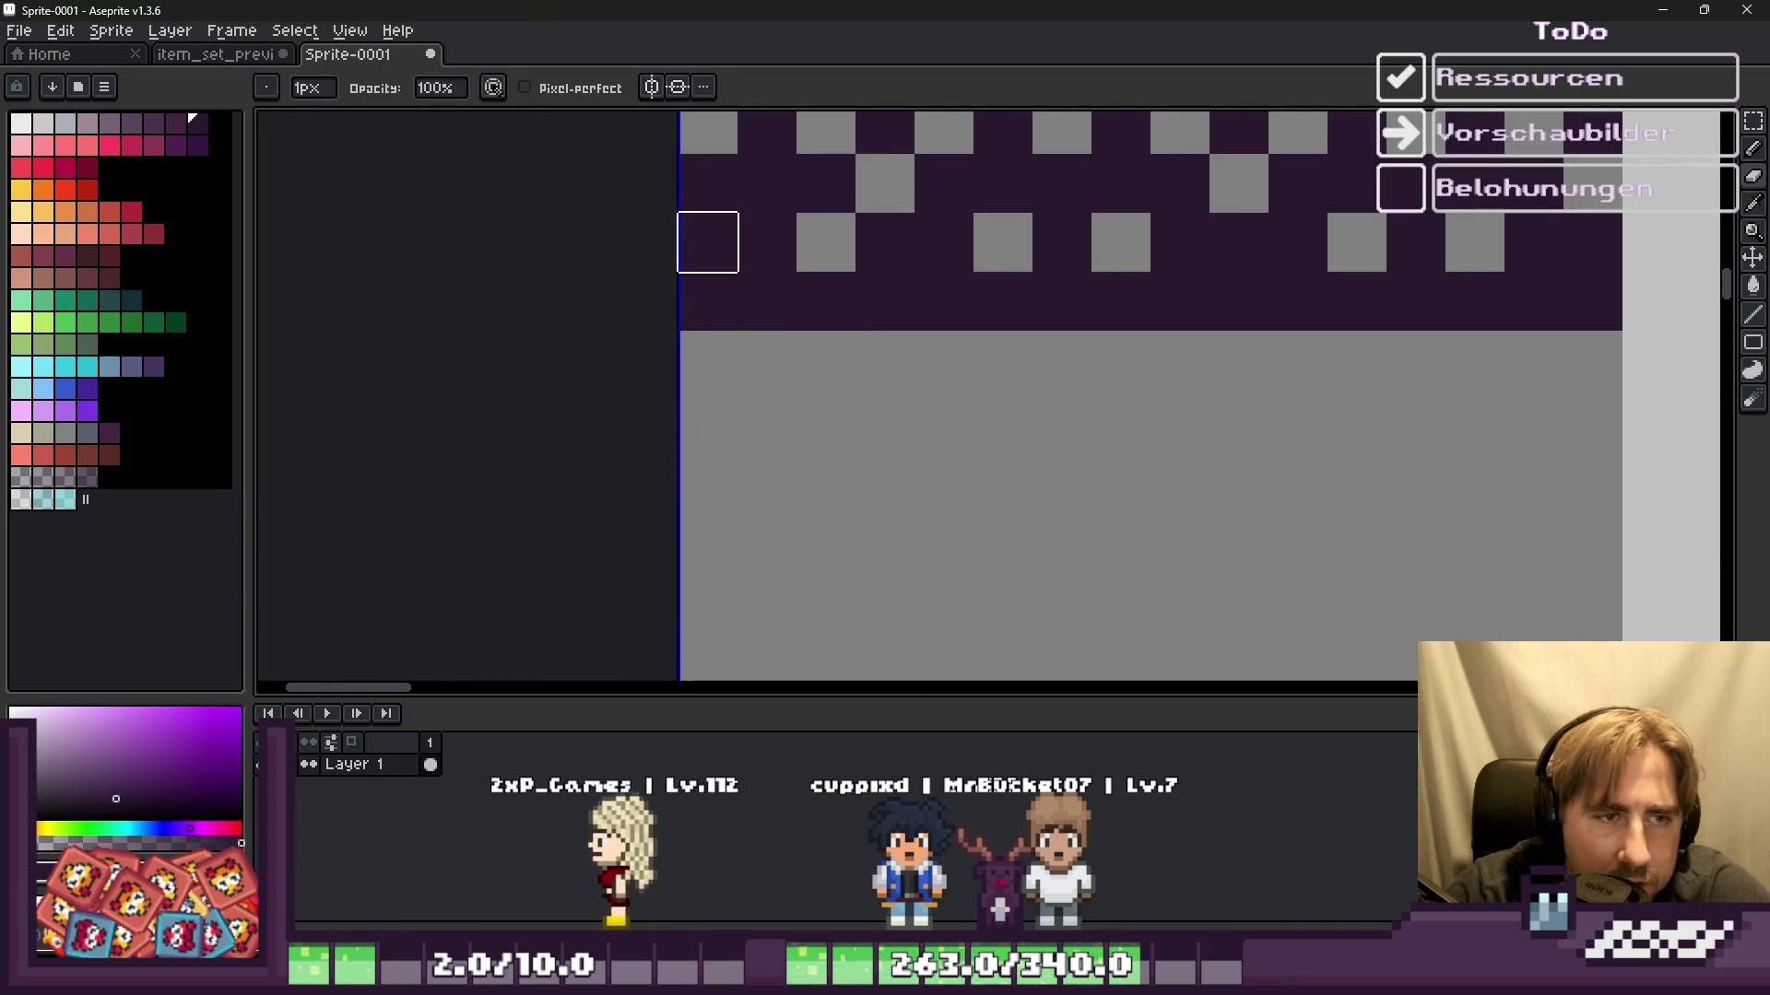
{"action": "scroll", "coordinate": [802, 424], "scroll_direction": "down", "scroll_amount": 2}
{"action": "scroll", "coordinate": [817, 470], "scroll_direction": "down", "scroll_amount": 1}
{"action": "scroll", "coordinate": [801, 425], "scroll_direction": "up", "scroll_amount": 1}
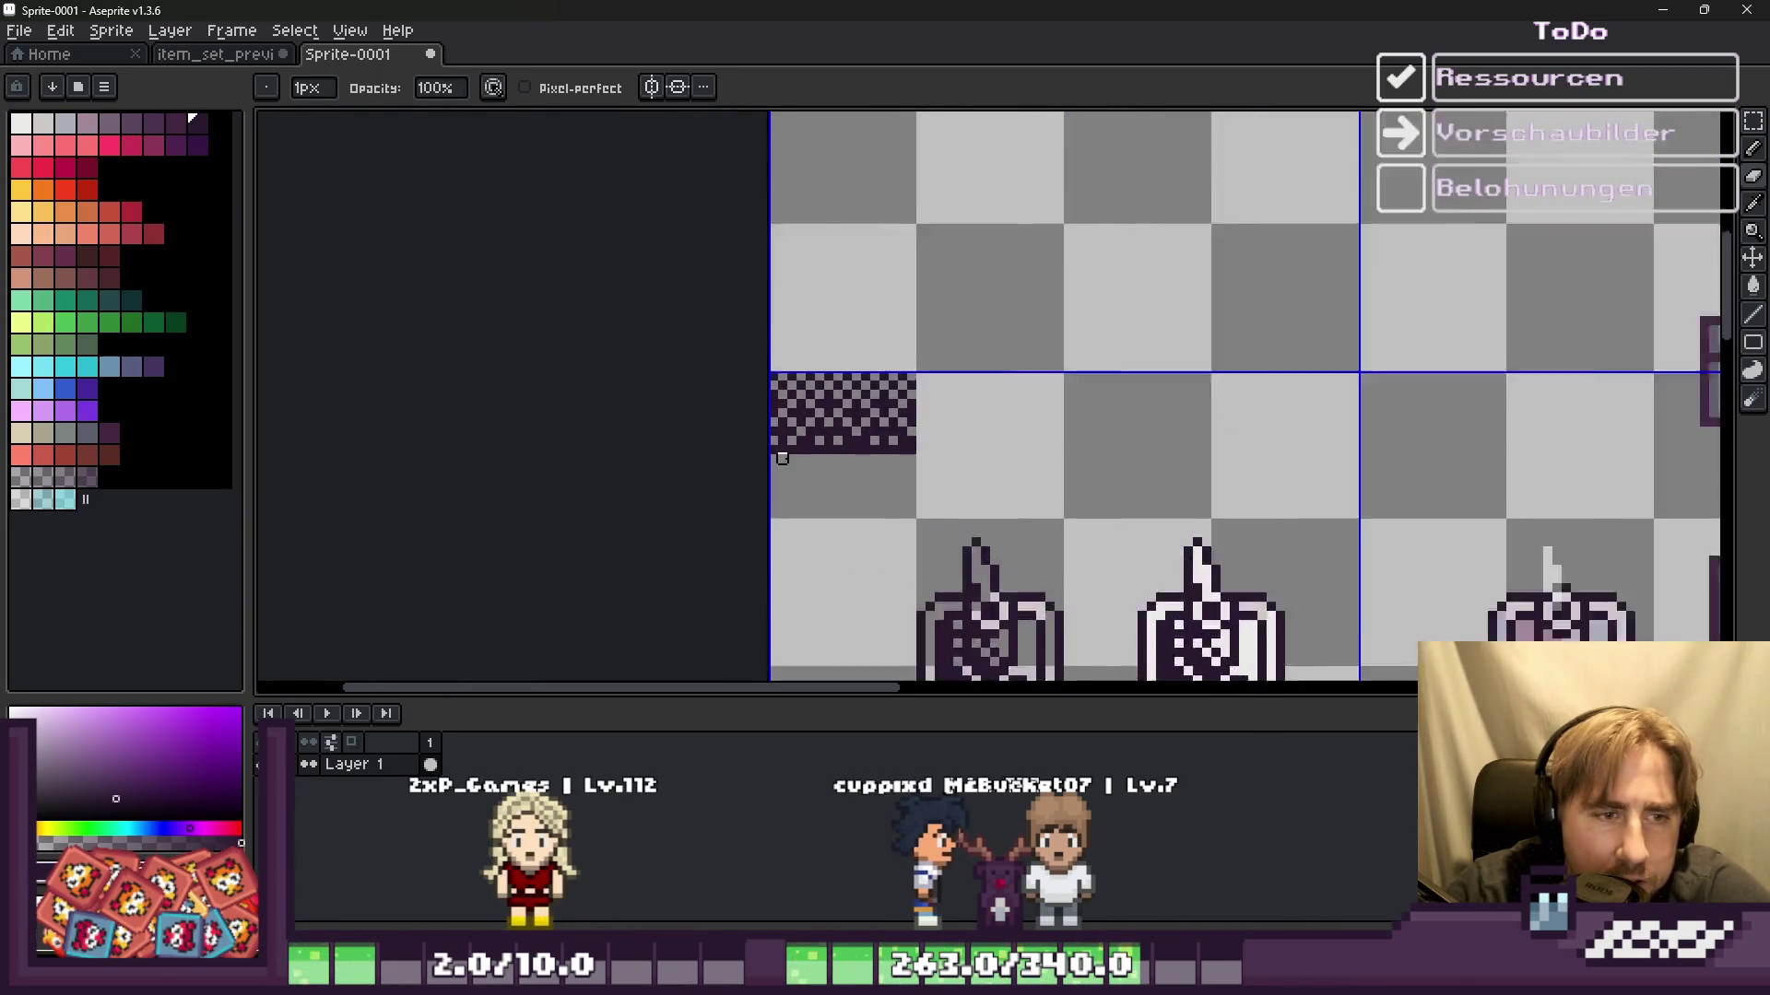
{"action": "scroll", "coordinate": [794, 442], "scroll_direction": "up", "scroll_amount": 3}
{"action": "scroll", "coordinate": [797, 453], "scroll_direction": "up", "scroll_amount": 1}
{"action": "key", "text": "v"}
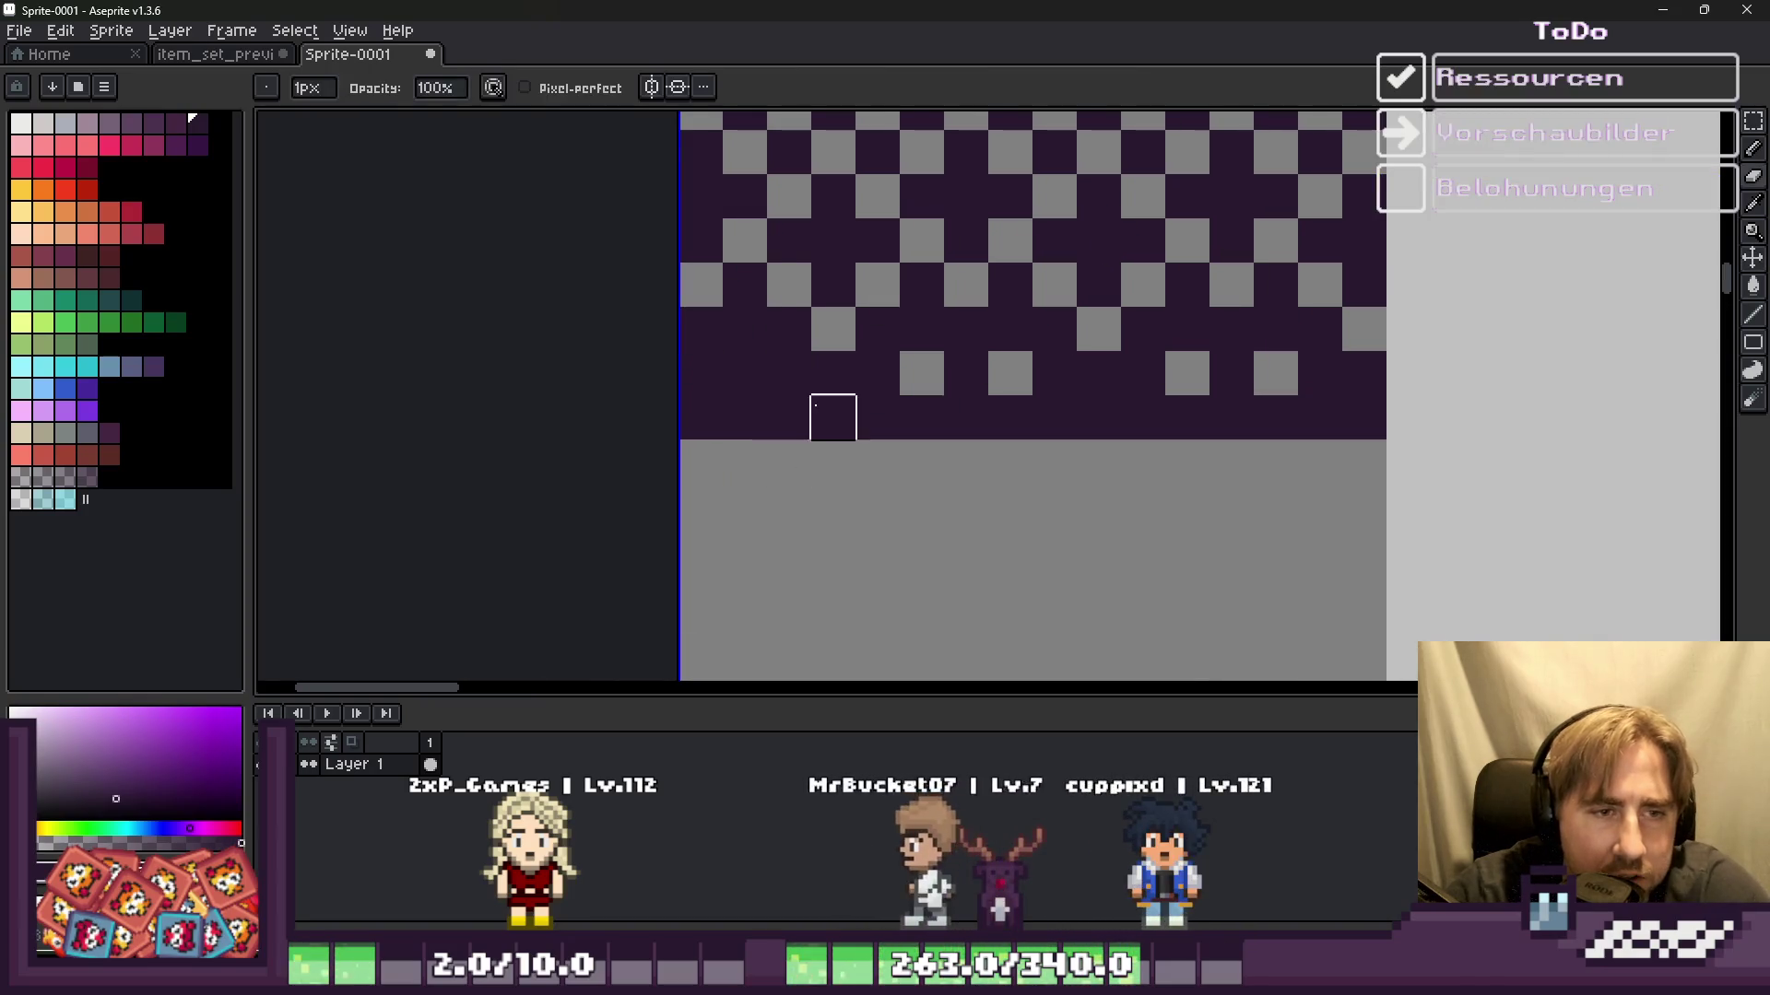
{"action": "key", "text": "b"}
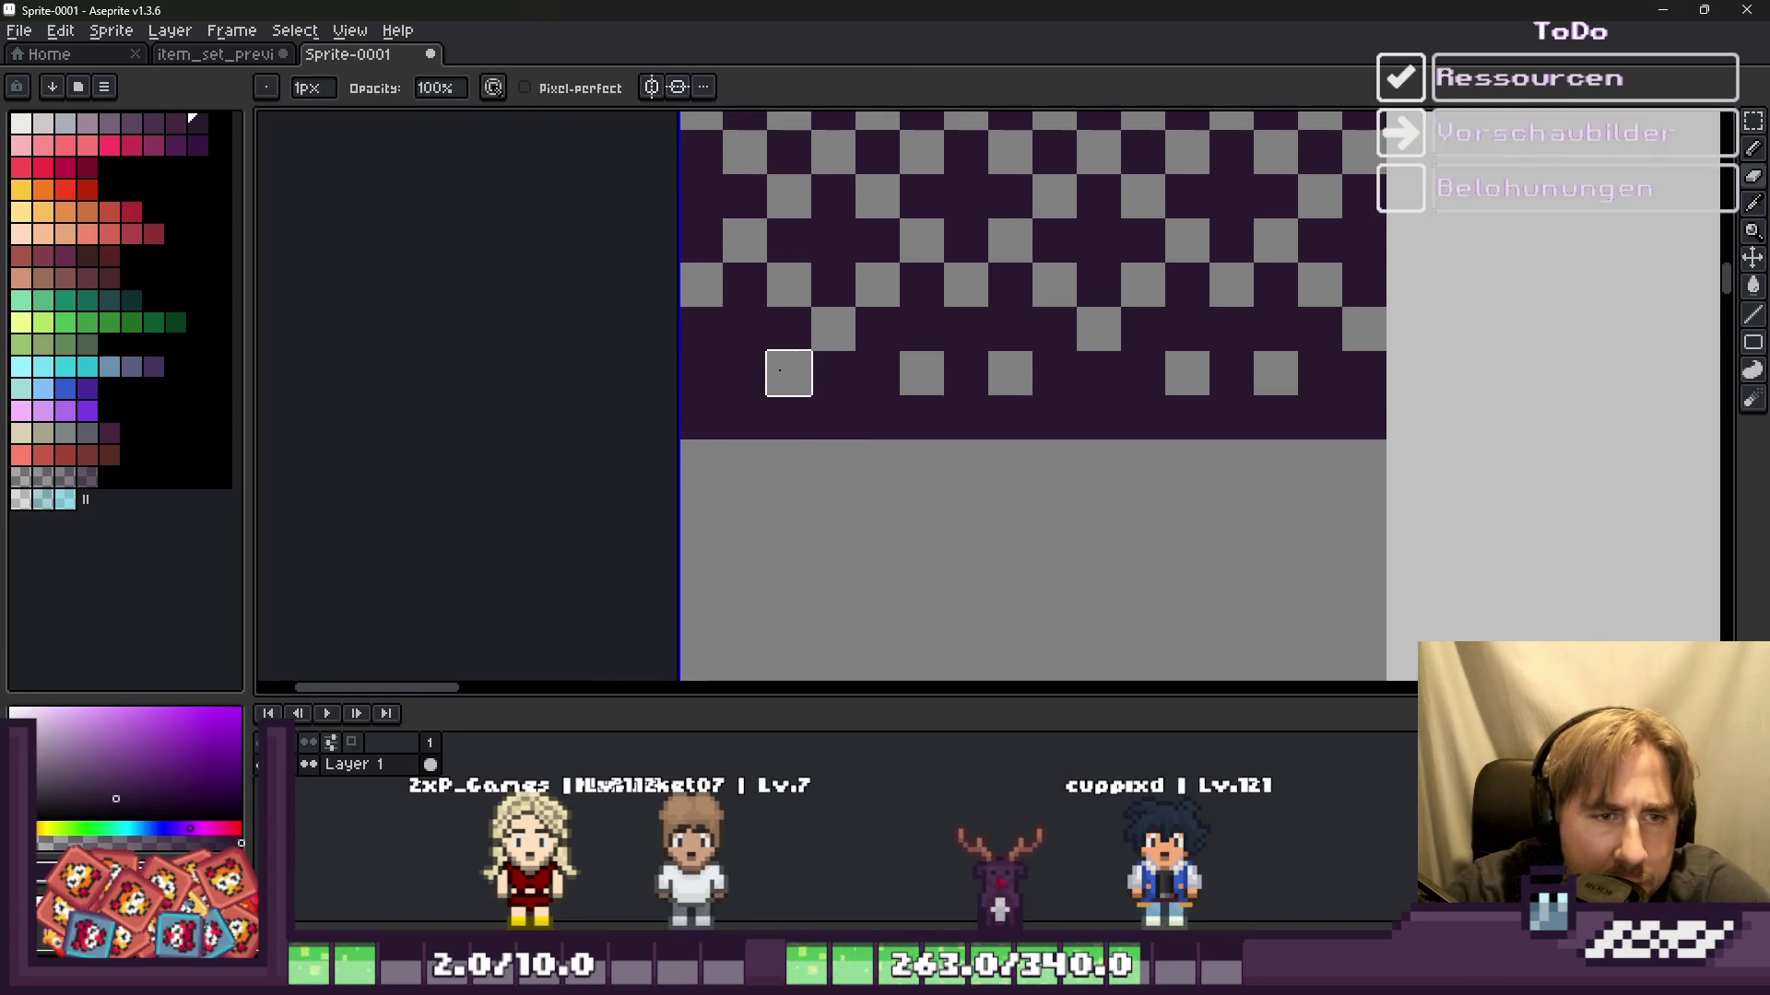
{"action": "scroll", "coordinate": [839, 414], "scroll_direction": "down", "scroll_amount": 1}
{"action": "scroll", "coordinate": [842, 451], "scroll_direction": "down", "scroll_amount": 1}
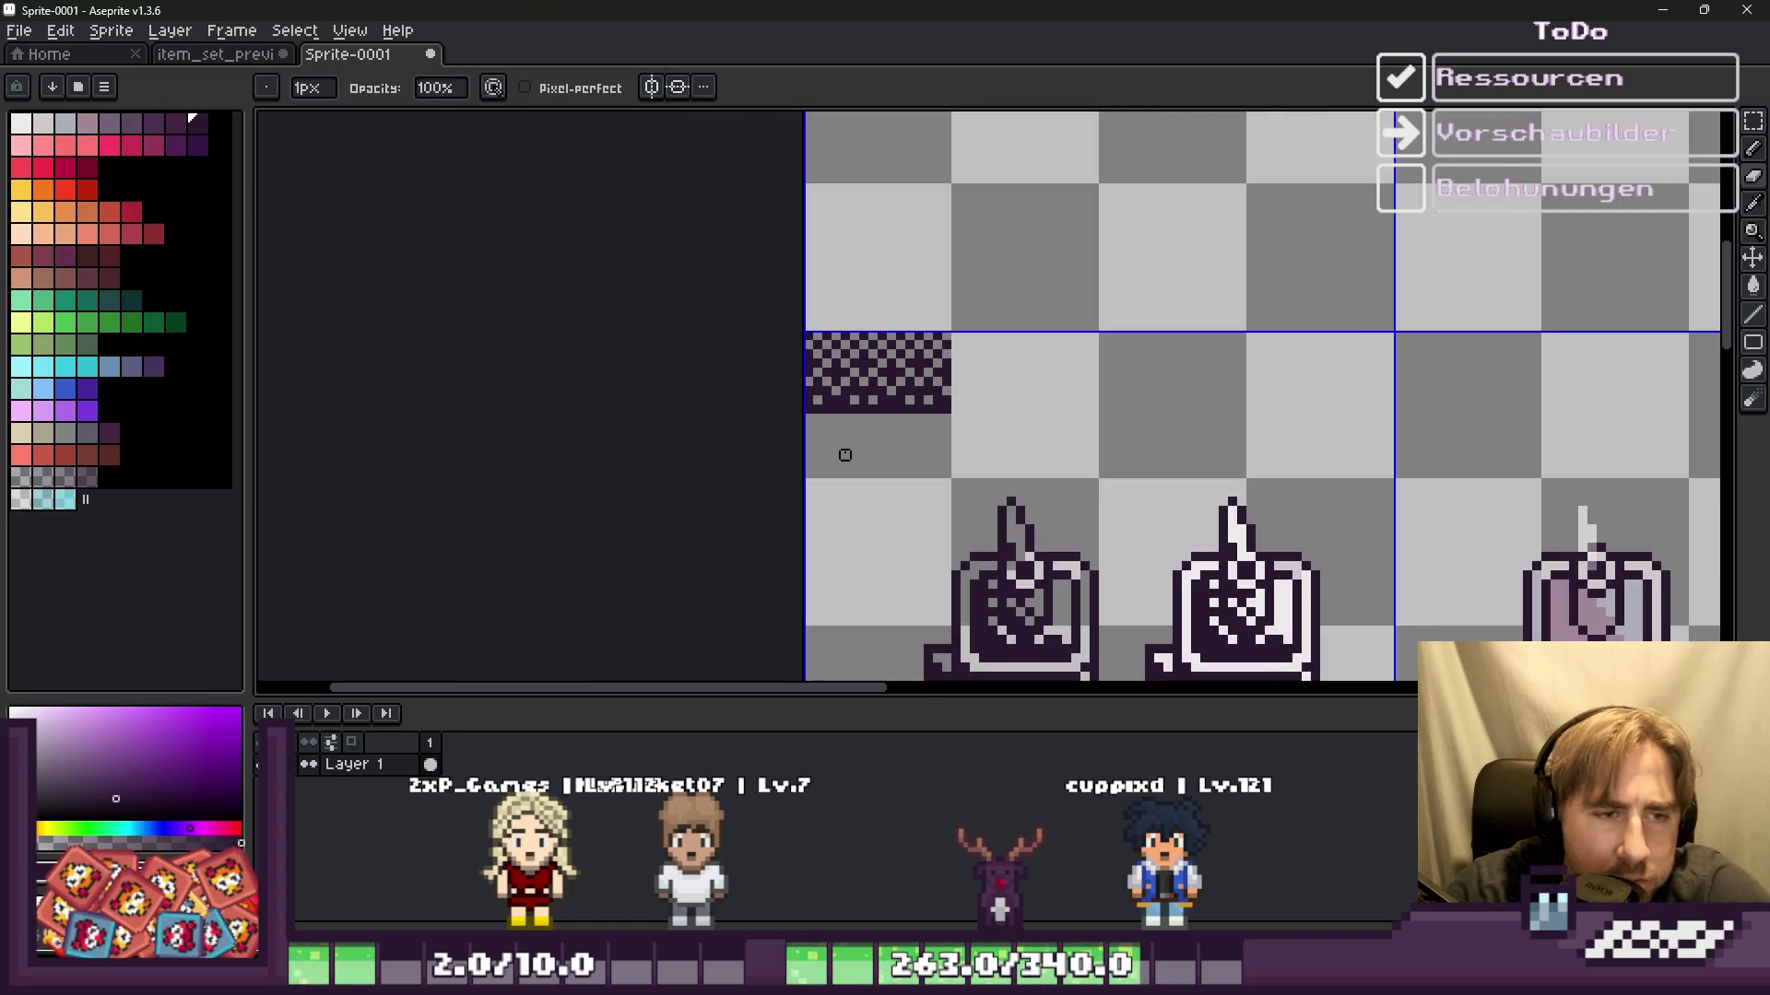
{"action": "scroll", "coordinate": [815, 409], "scroll_direction": "down", "scroll_amount": 1}
{"action": "scroll", "coordinate": [754, 415], "scroll_direction": "up", "scroll_amount": 2}
{"action": "scroll", "coordinate": [826, 343], "scroll_direction": "up", "scroll_amount": 1}
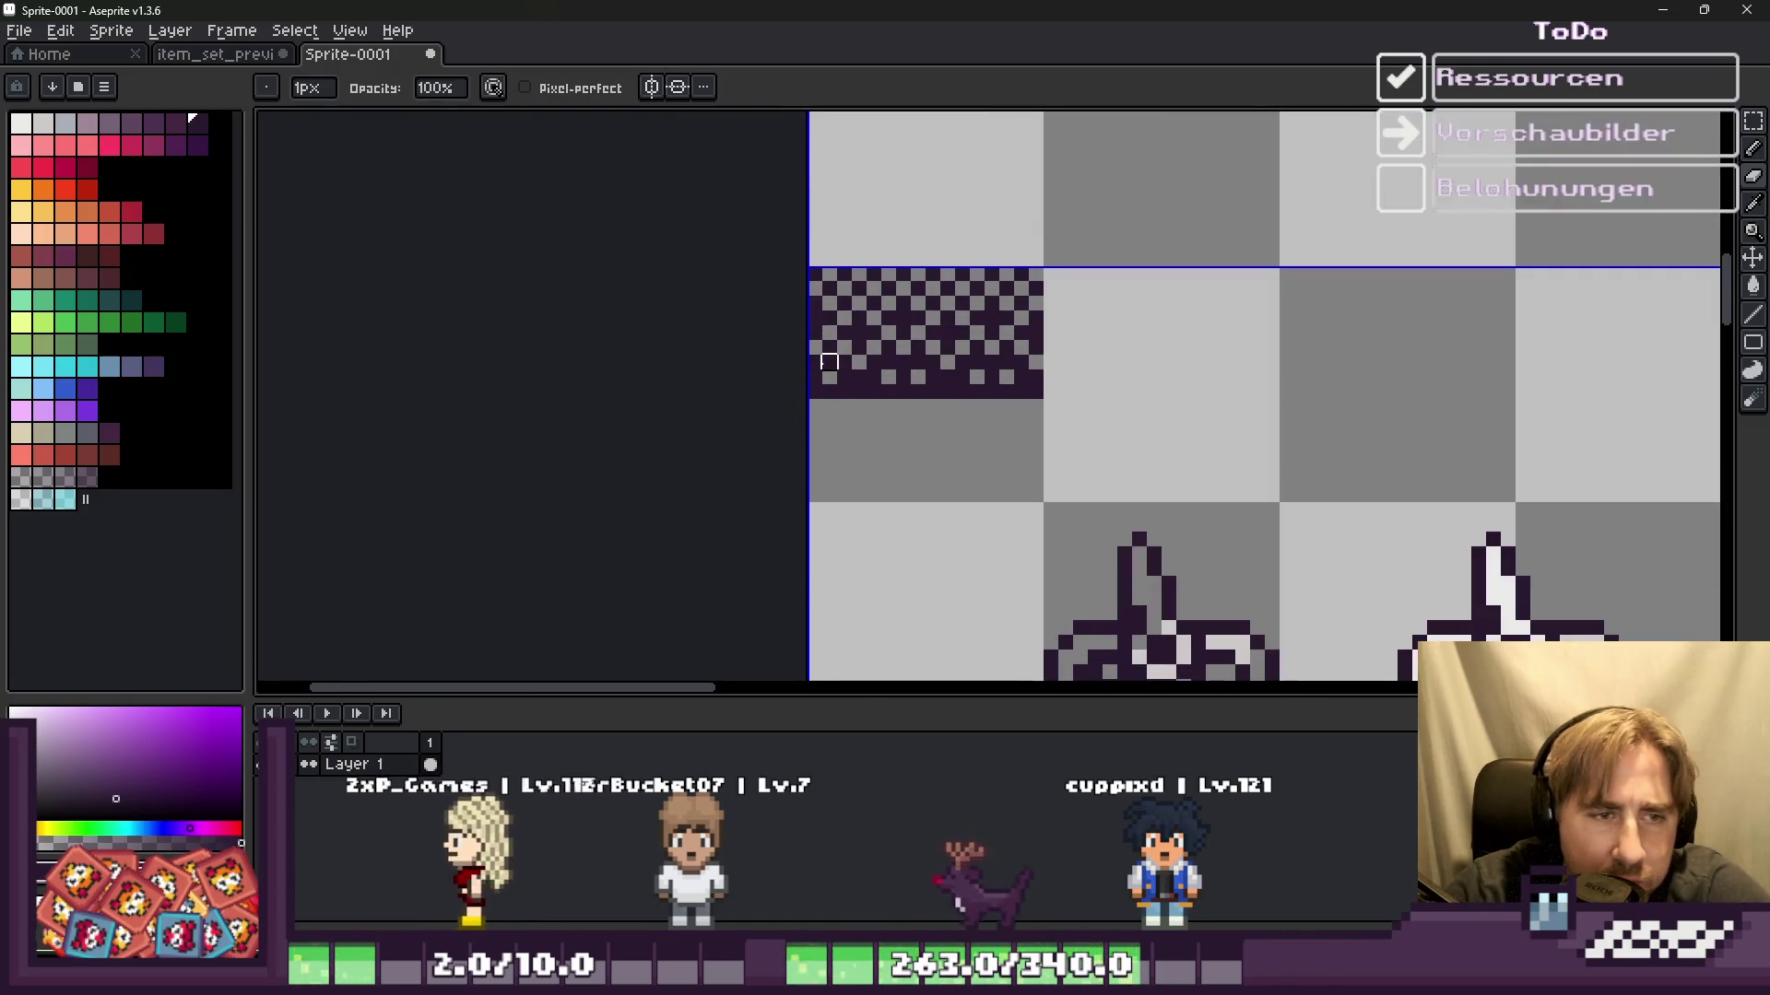
{"action": "scroll", "coordinate": [826, 366], "scroll_direction": "up", "scroll_amount": 2}
{"action": "key", "text": "b"}
{"action": "scroll", "coordinate": [959, 162], "scroll_direction": "up", "scroll_amount": 2}
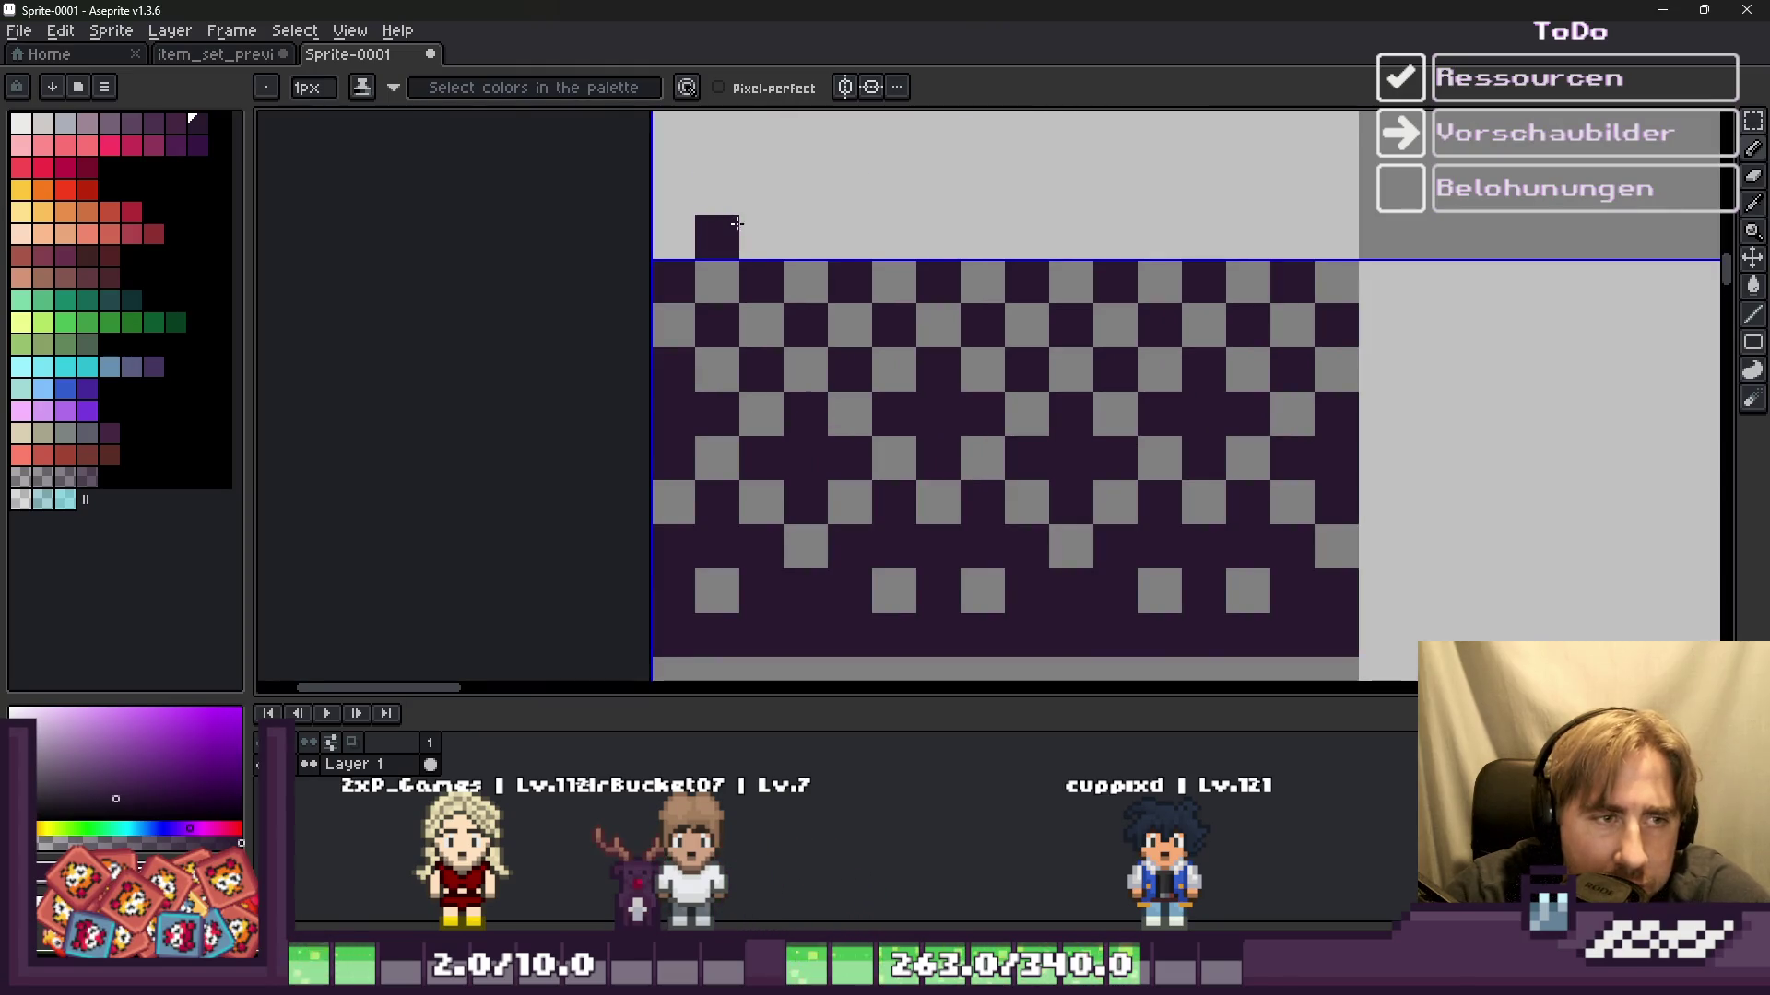
Step: Paint four spaced dark purple pixels along the top edge of the checker strip
{"action": "left_click", "coordinate": [899, 232]}
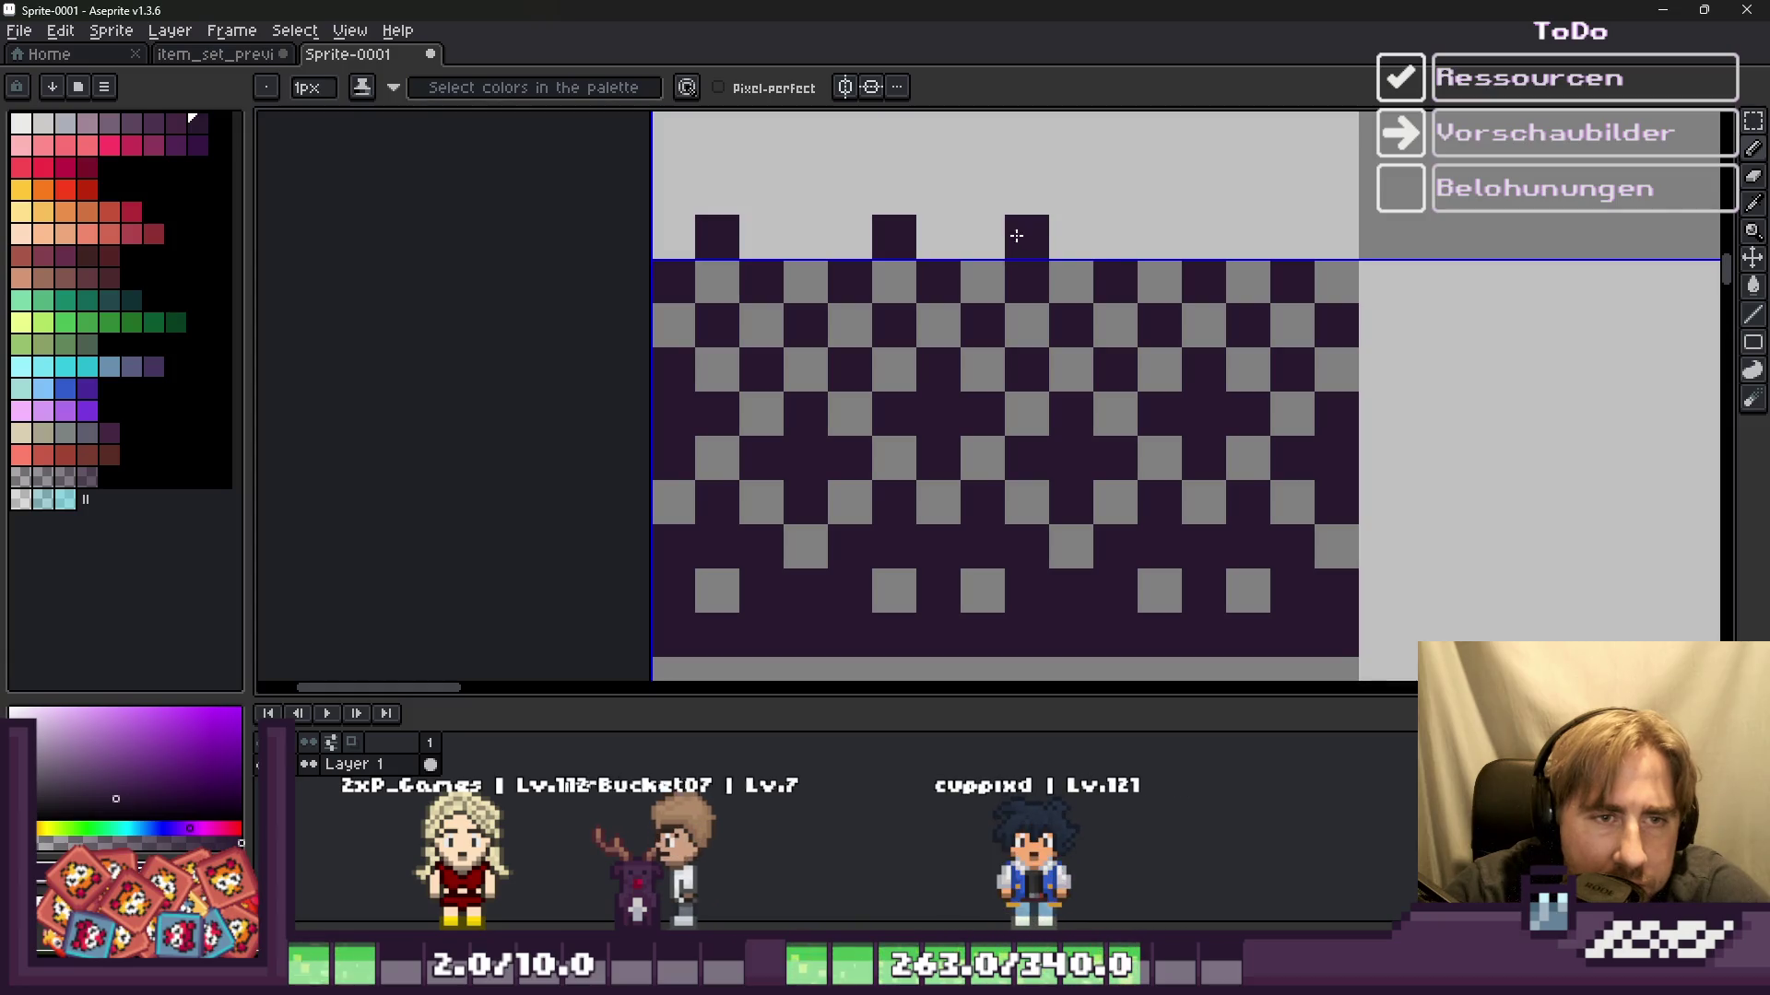
{"action": "left_click", "coordinate": [1069, 236]}
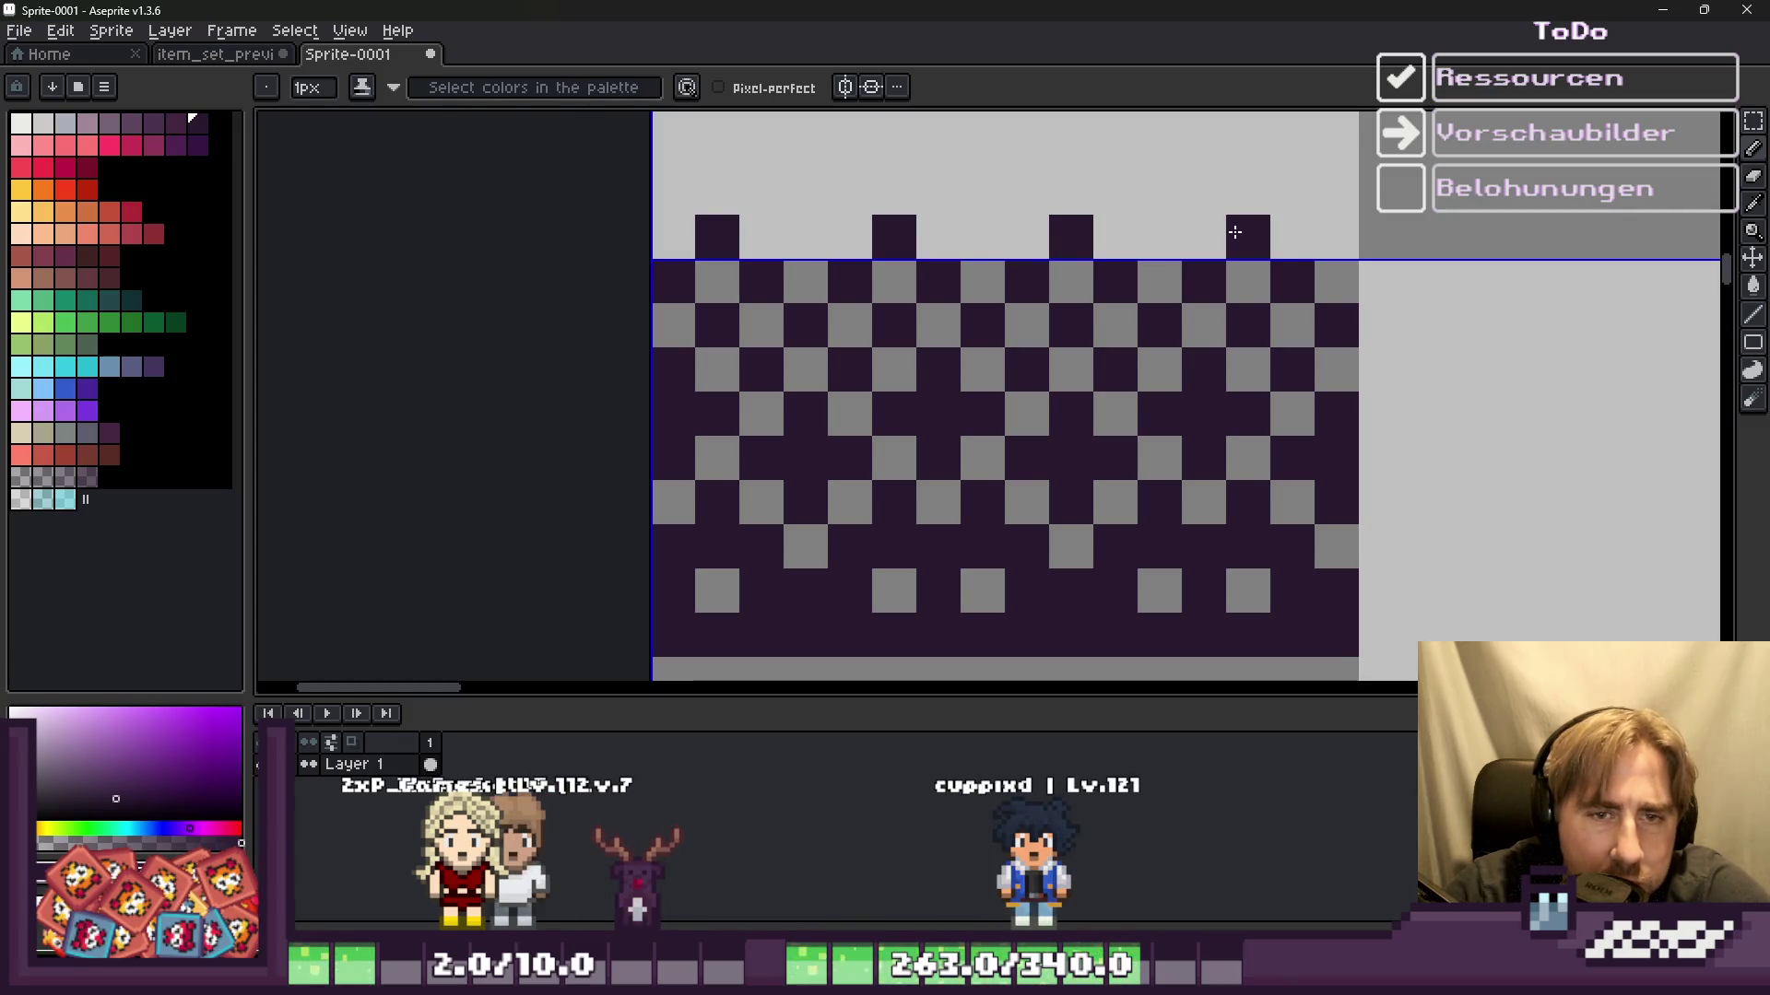
{"action": "scroll", "coordinate": [1235, 231], "scroll_direction": "down", "scroll_amount": 4}
{"action": "scroll", "coordinate": [1023, 407], "scroll_direction": "down", "scroll_amount": 1}
{"action": "scroll", "coordinate": [1008, 241], "scroll_direction": "up", "scroll_amount": 2}
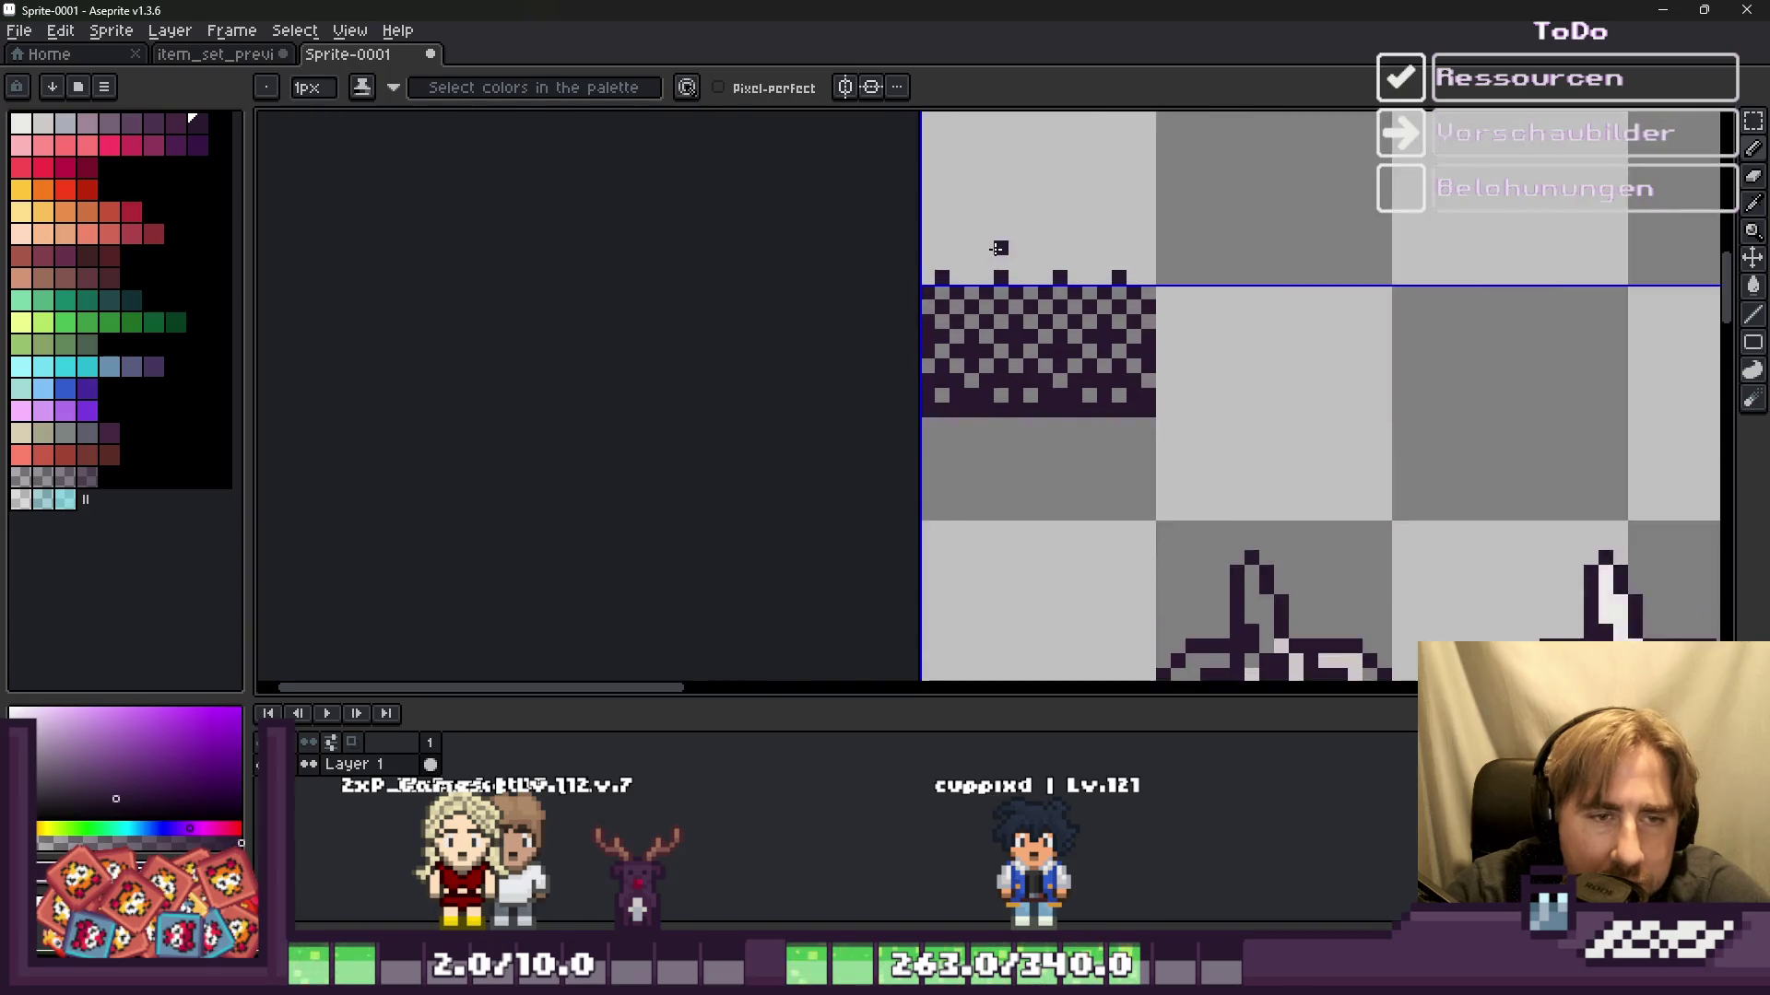
{"action": "scroll", "coordinate": [1008, 241], "scroll_direction": "up", "scroll_amount": 1}
{"action": "left_click", "coordinate": [1049, 267]}
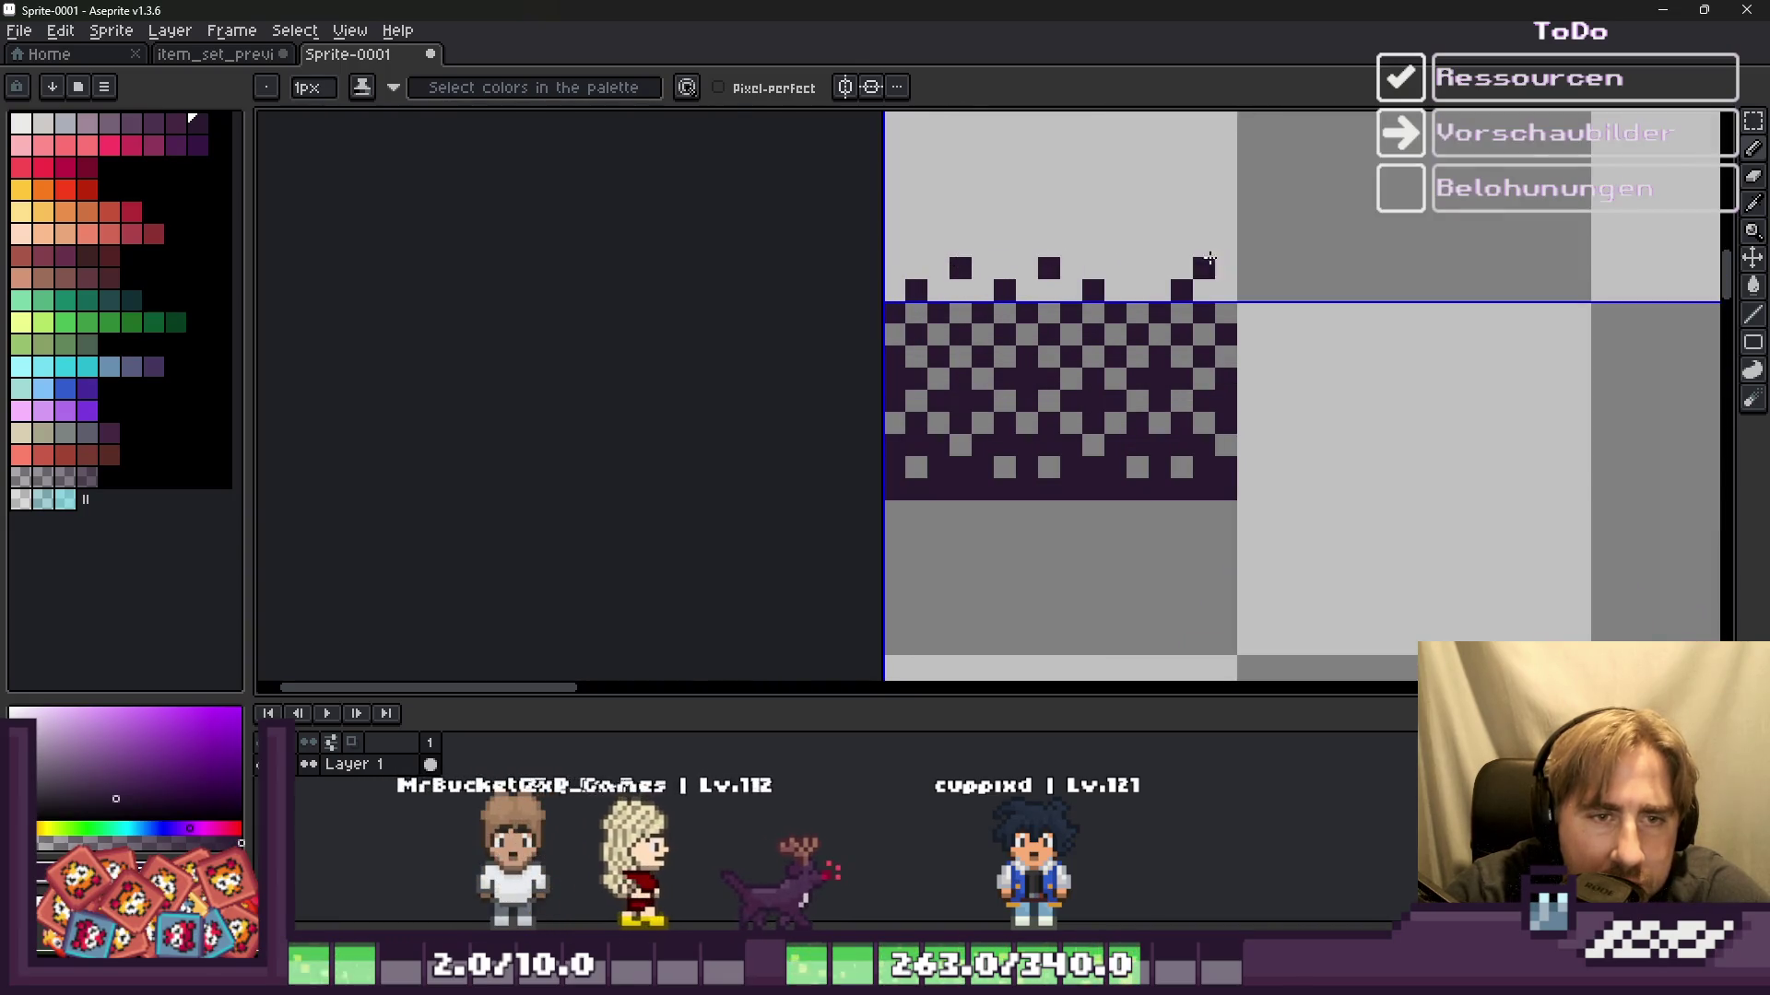
{"action": "left_click", "coordinate": [1138, 267]}
{"action": "scroll", "coordinate": [1014, 249], "scroll_direction": "down", "scroll_amount": 3}
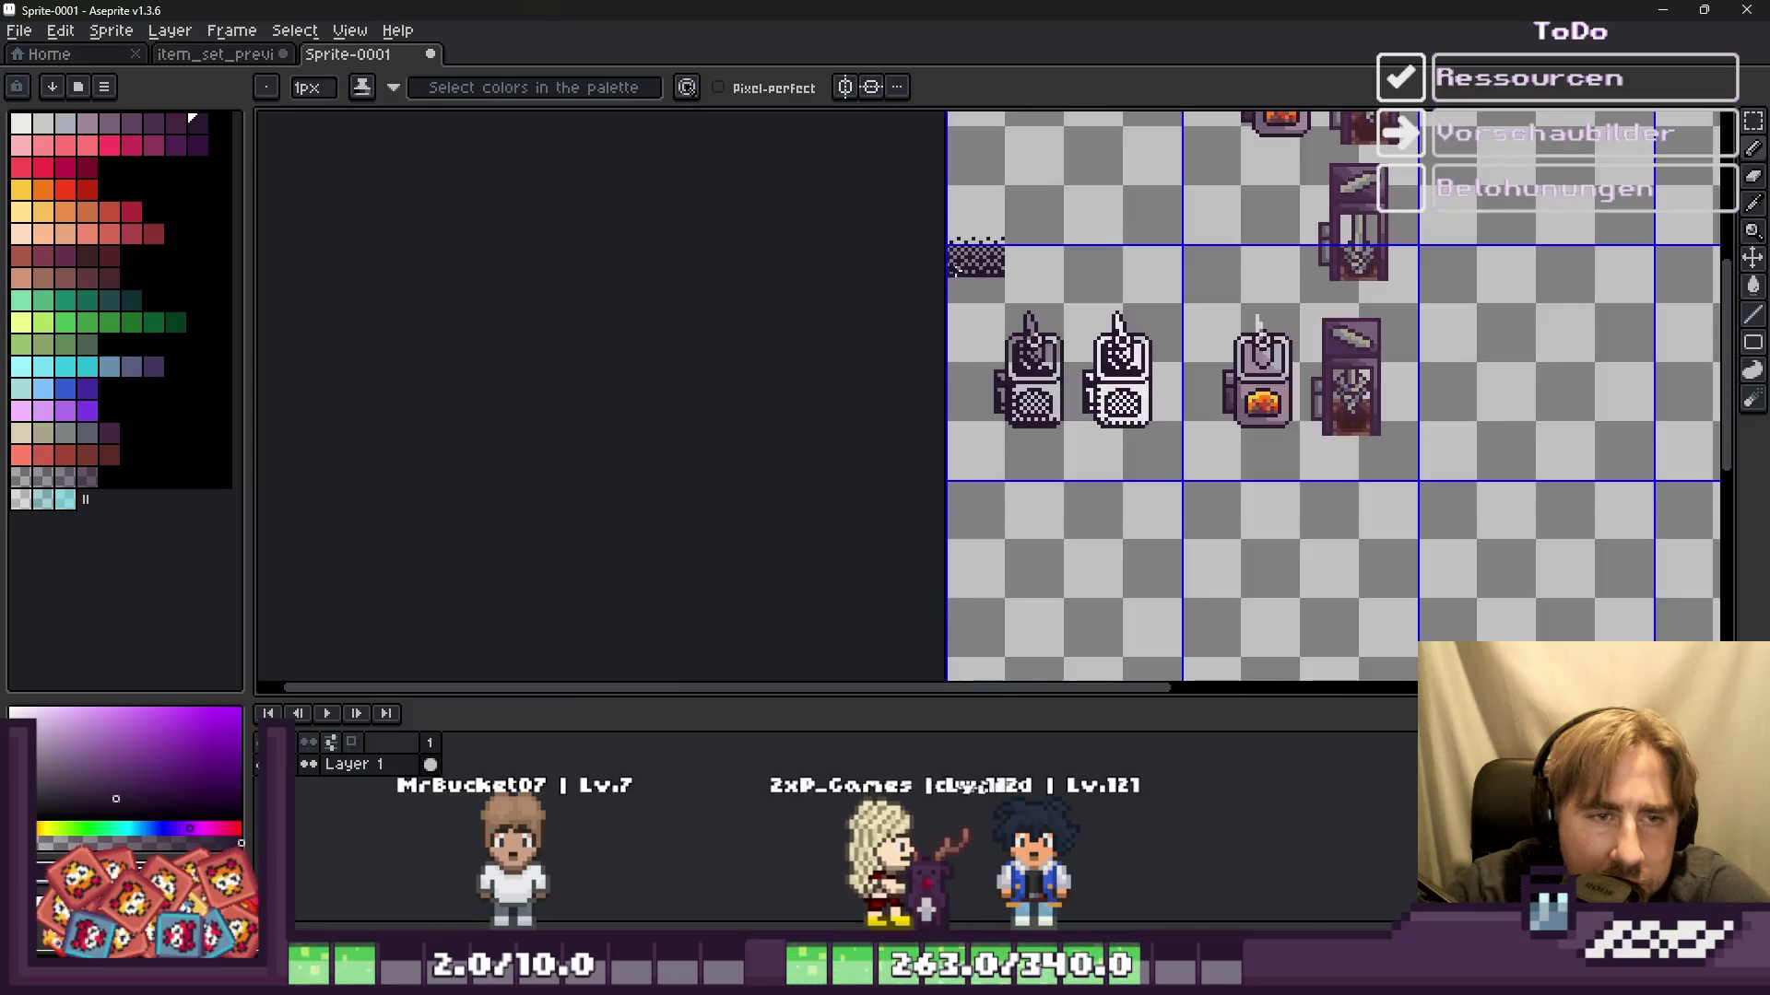
{"action": "scroll", "coordinate": [944, 228], "scroll_direction": "up", "scroll_amount": 2}
Step: Marquee the checker strip and shift it down so it fades out upward
{"action": "key", "text": "m"}
{"action": "mouse_move", "coordinate": [926, 150]}
{"action": "left_mouse_down"}
{"action": "mouse_move", "coordinate": [1103, 306]}
{"action": "mouse_move", "coordinate": [1050, 293]}
{"action": "left_mouse_up"}
{"action": "key", "text": "Return"}
{"action": "scroll", "coordinate": [968, 193], "scroll_direction": "up", "scroll_amount": 3}
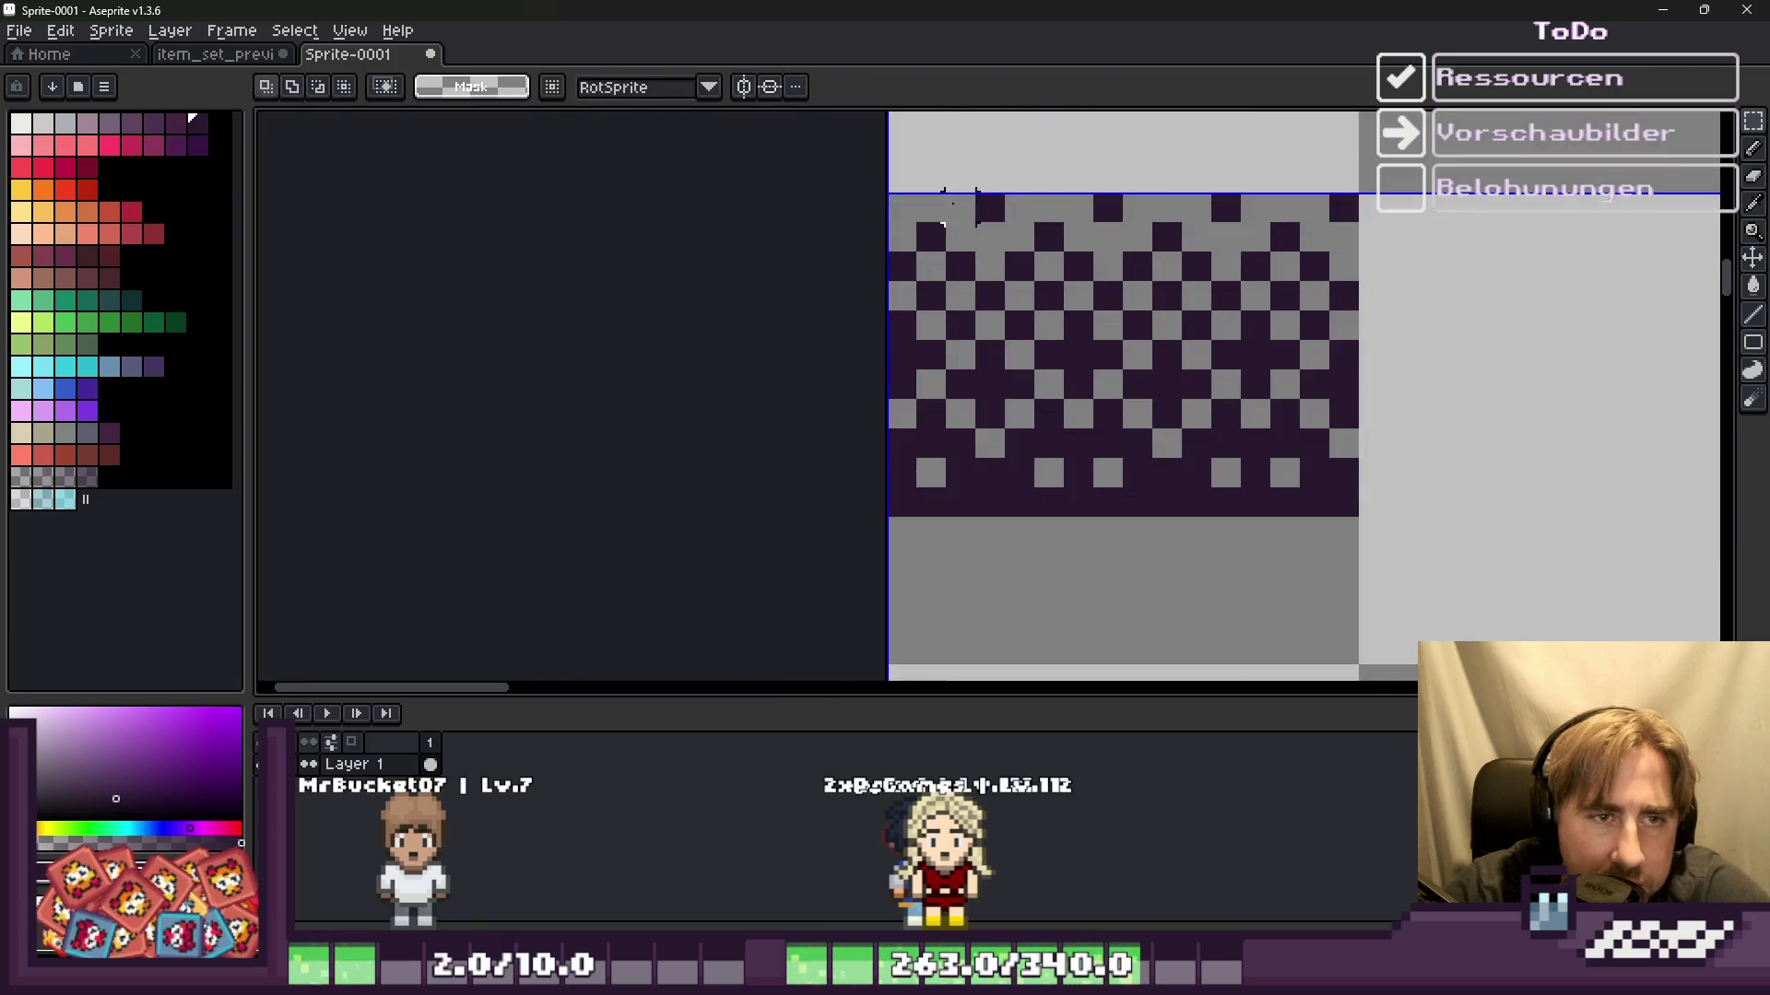
{"action": "key", "text": "b"}
{"action": "key", "text": "v"}
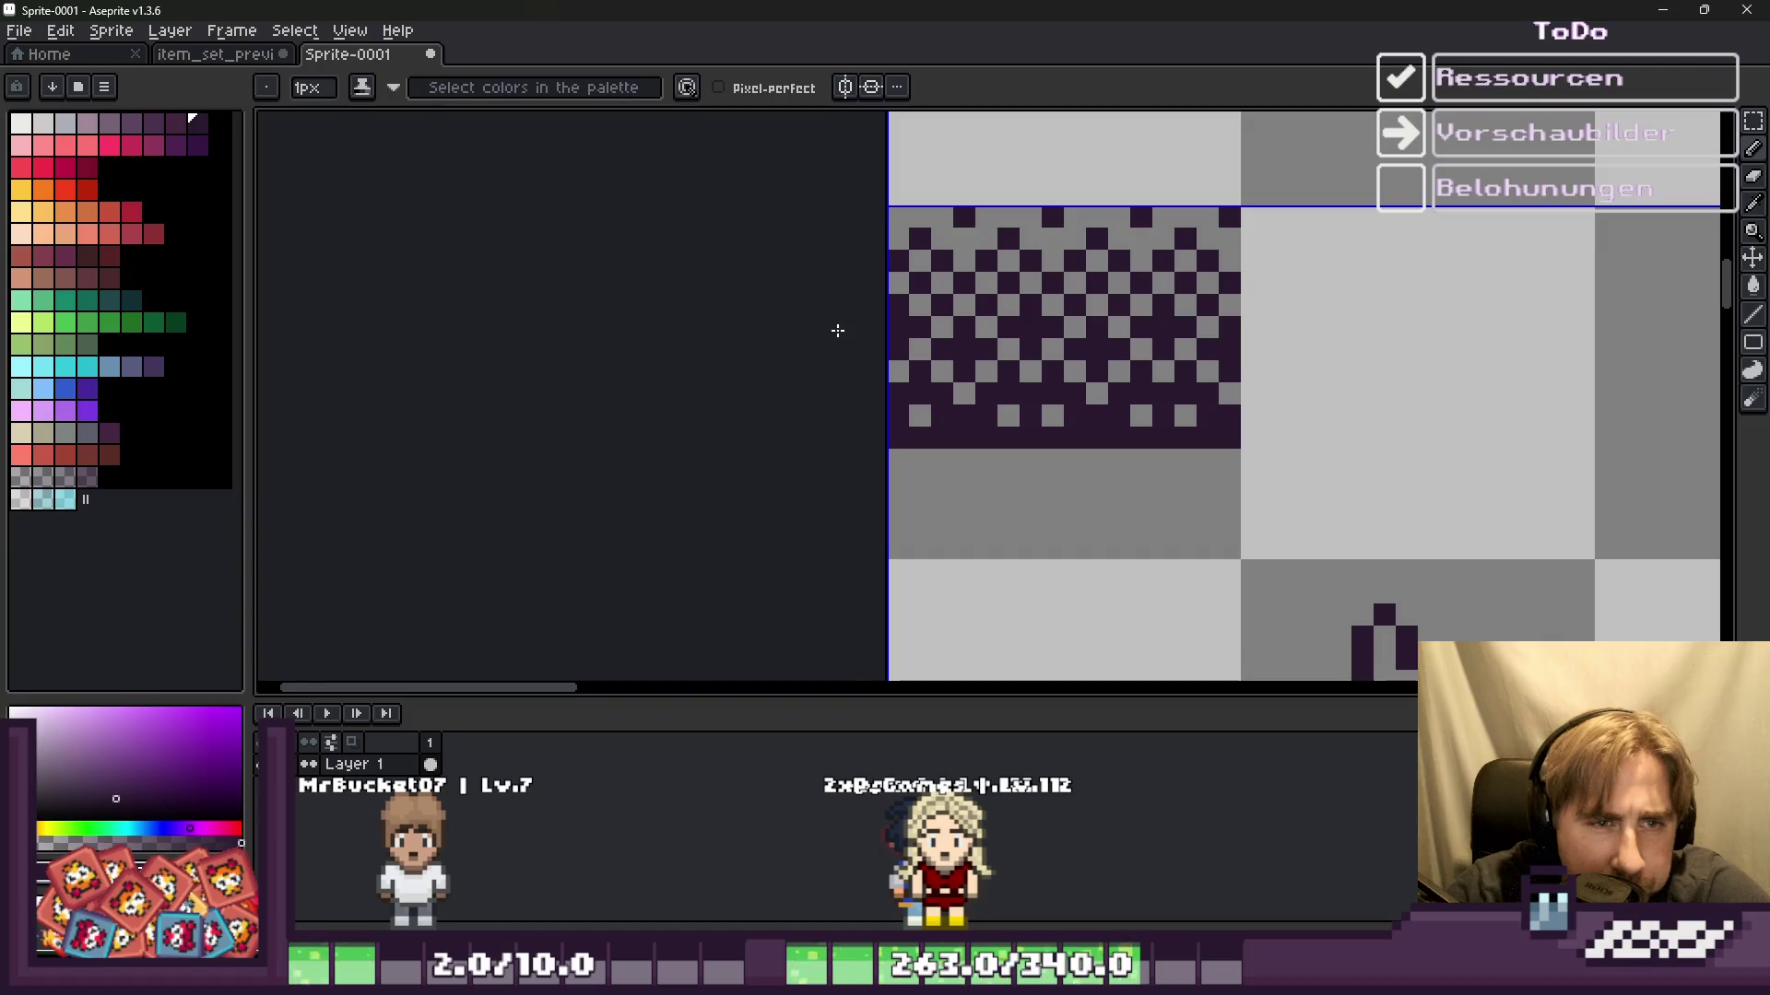
{"action": "scroll", "coordinate": [825, 304], "scroll_direction": "down", "scroll_amount": 1}
{"action": "scroll", "coordinate": [829, 340], "scroll_direction": "down", "scroll_amount": 1}
{"action": "scroll", "coordinate": [867, 359], "scroll_direction": "down", "scroll_amount": 1}
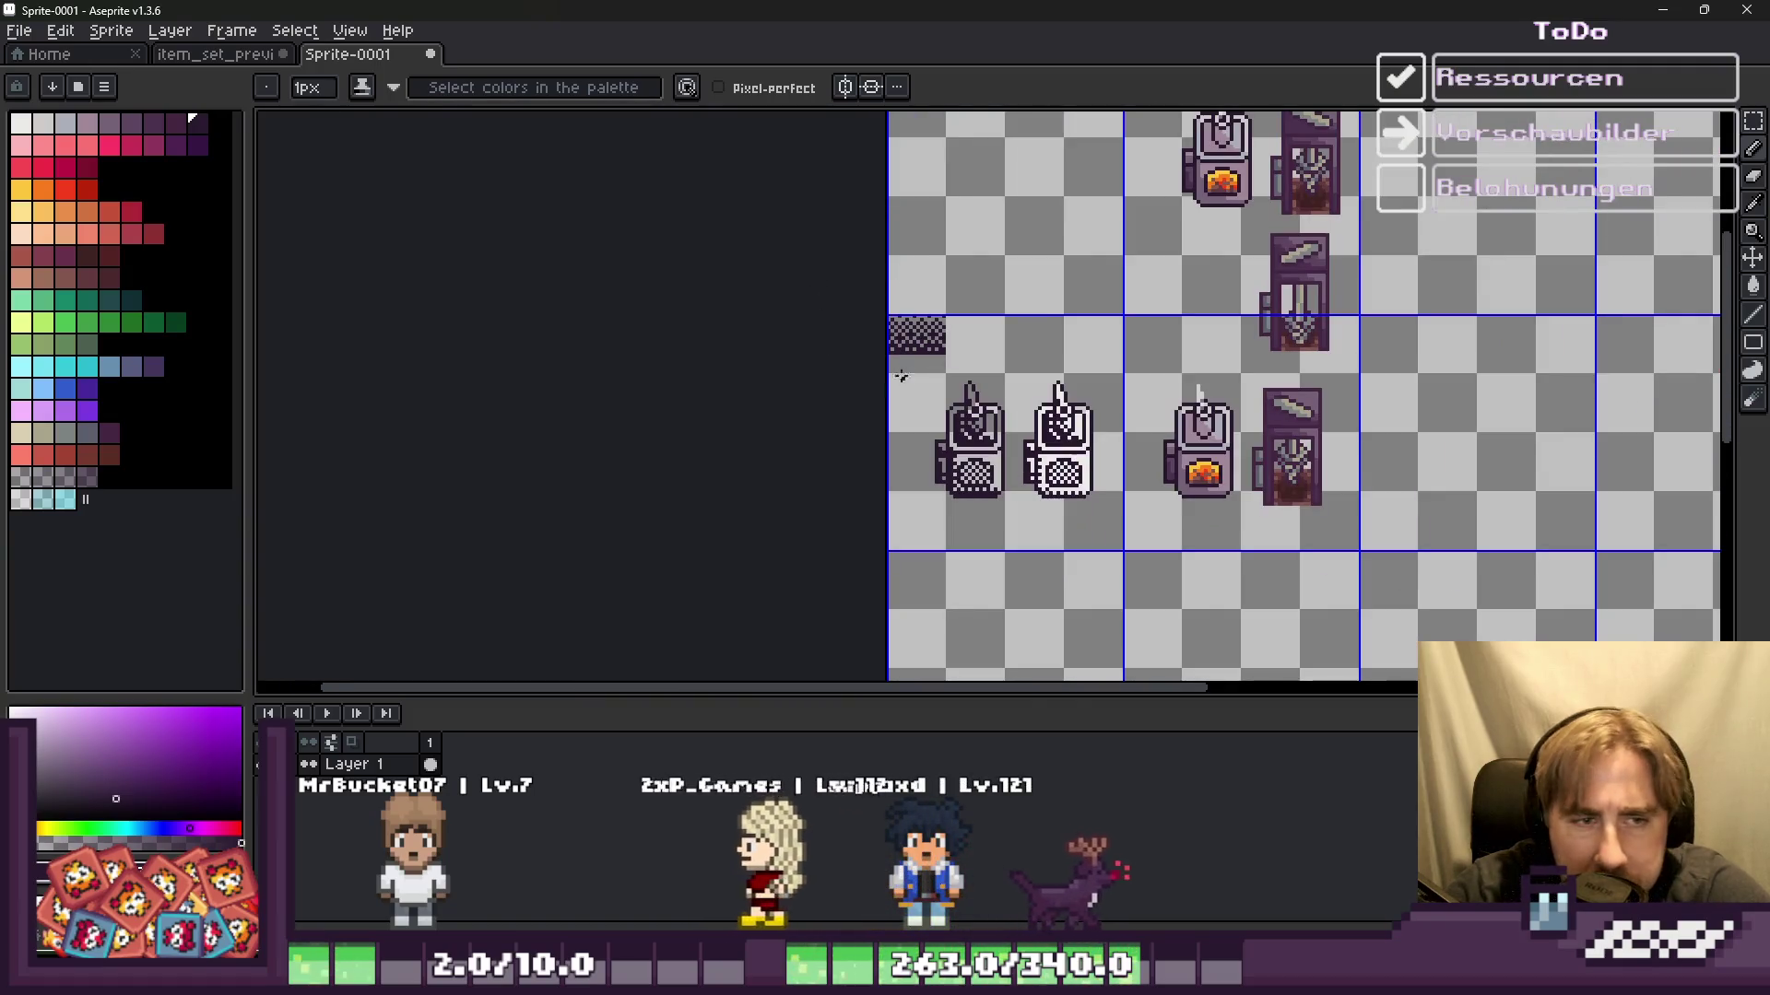
Step: Paint a row of dark pixels across the checker strip
{"action": "scroll", "coordinate": [903, 378], "scroll_direction": "up", "scroll_amount": 4}
{"action": "mouse_move", "coordinate": [791, 293]}
{"action": "left_mouse_down"}
{"action": "mouse_move", "coordinate": [1430, 271]}
{"action": "mouse_move", "coordinate": [773, 341]}
{"action": "left_mouse_up"}
{"action": "scroll", "coordinate": [770, 362], "scroll_direction": "down", "scroll_amount": 1}
{"action": "scroll", "coordinate": [769, 461], "scroll_direction": "down", "scroll_amount": 2}
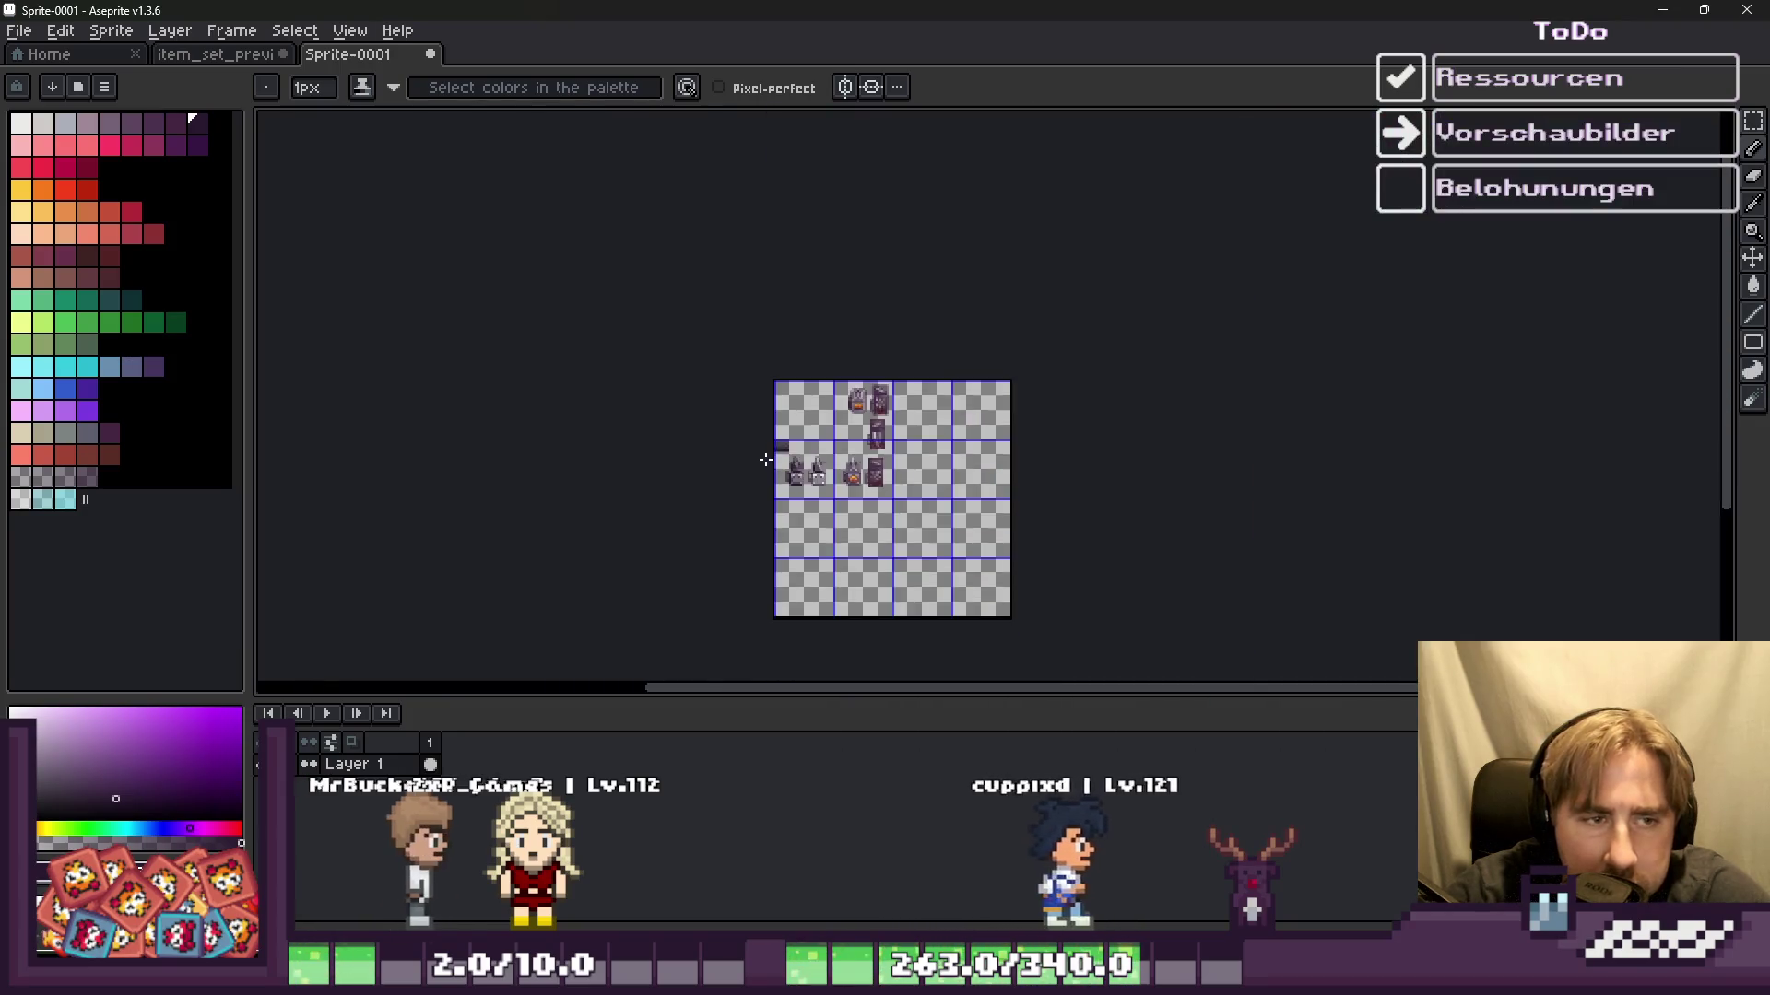
{"action": "scroll", "coordinate": [765, 455], "scroll_direction": "up", "scroll_amount": 1}
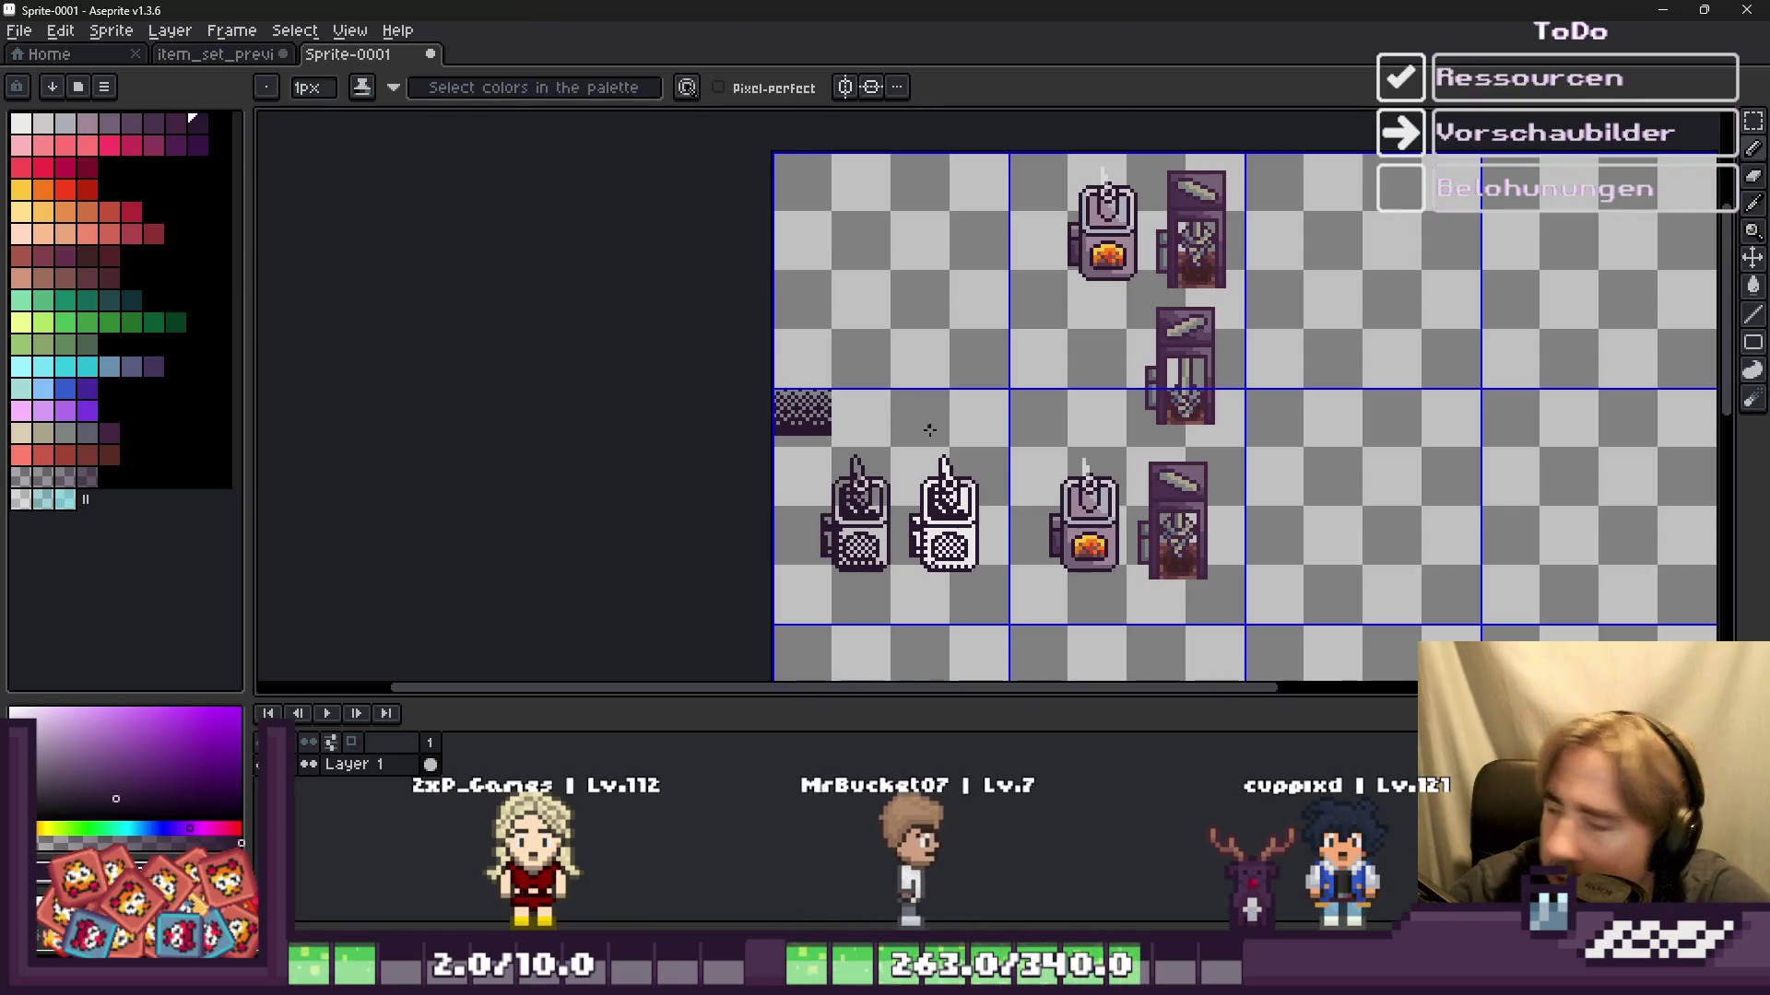
{"action": "scroll", "coordinate": [790, 574], "scroll_direction": "up", "scroll_amount": 2}
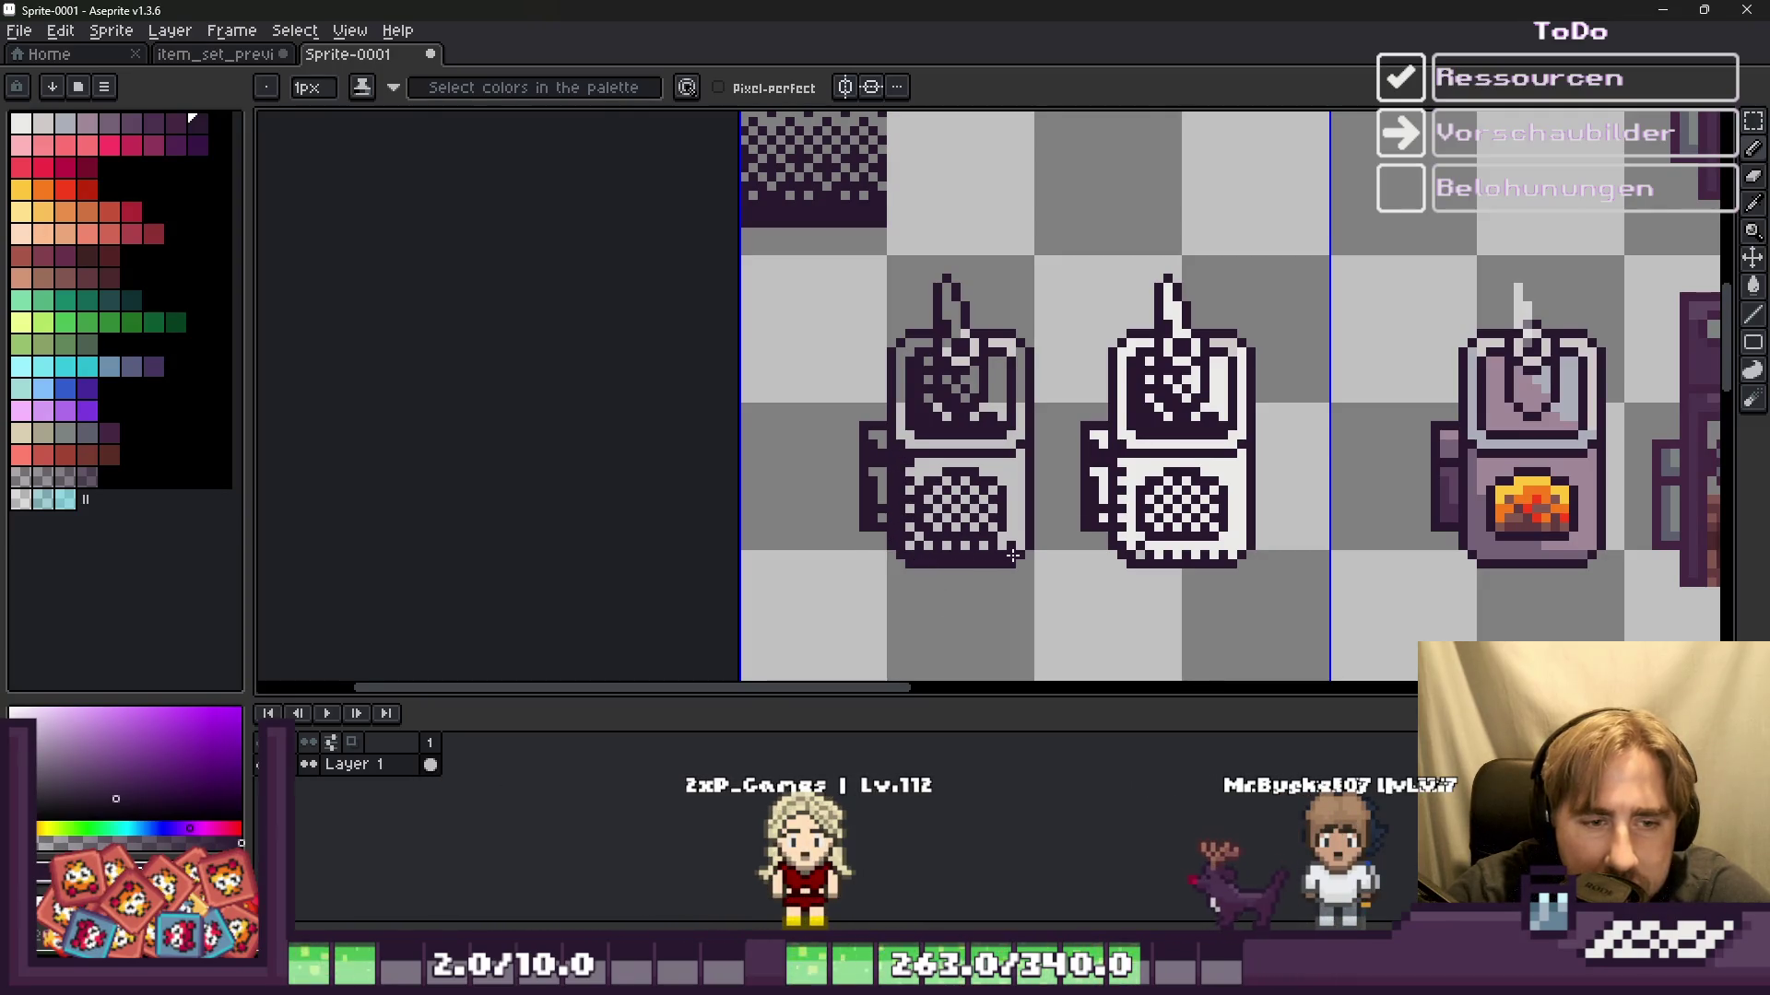
{"action": "scroll", "coordinate": [1012, 554], "scroll_direction": "up", "scroll_amount": 3}
{"action": "scroll", "coordinate": [1021, 532], "scroll_direction": "up", "scroll_amount": 1}
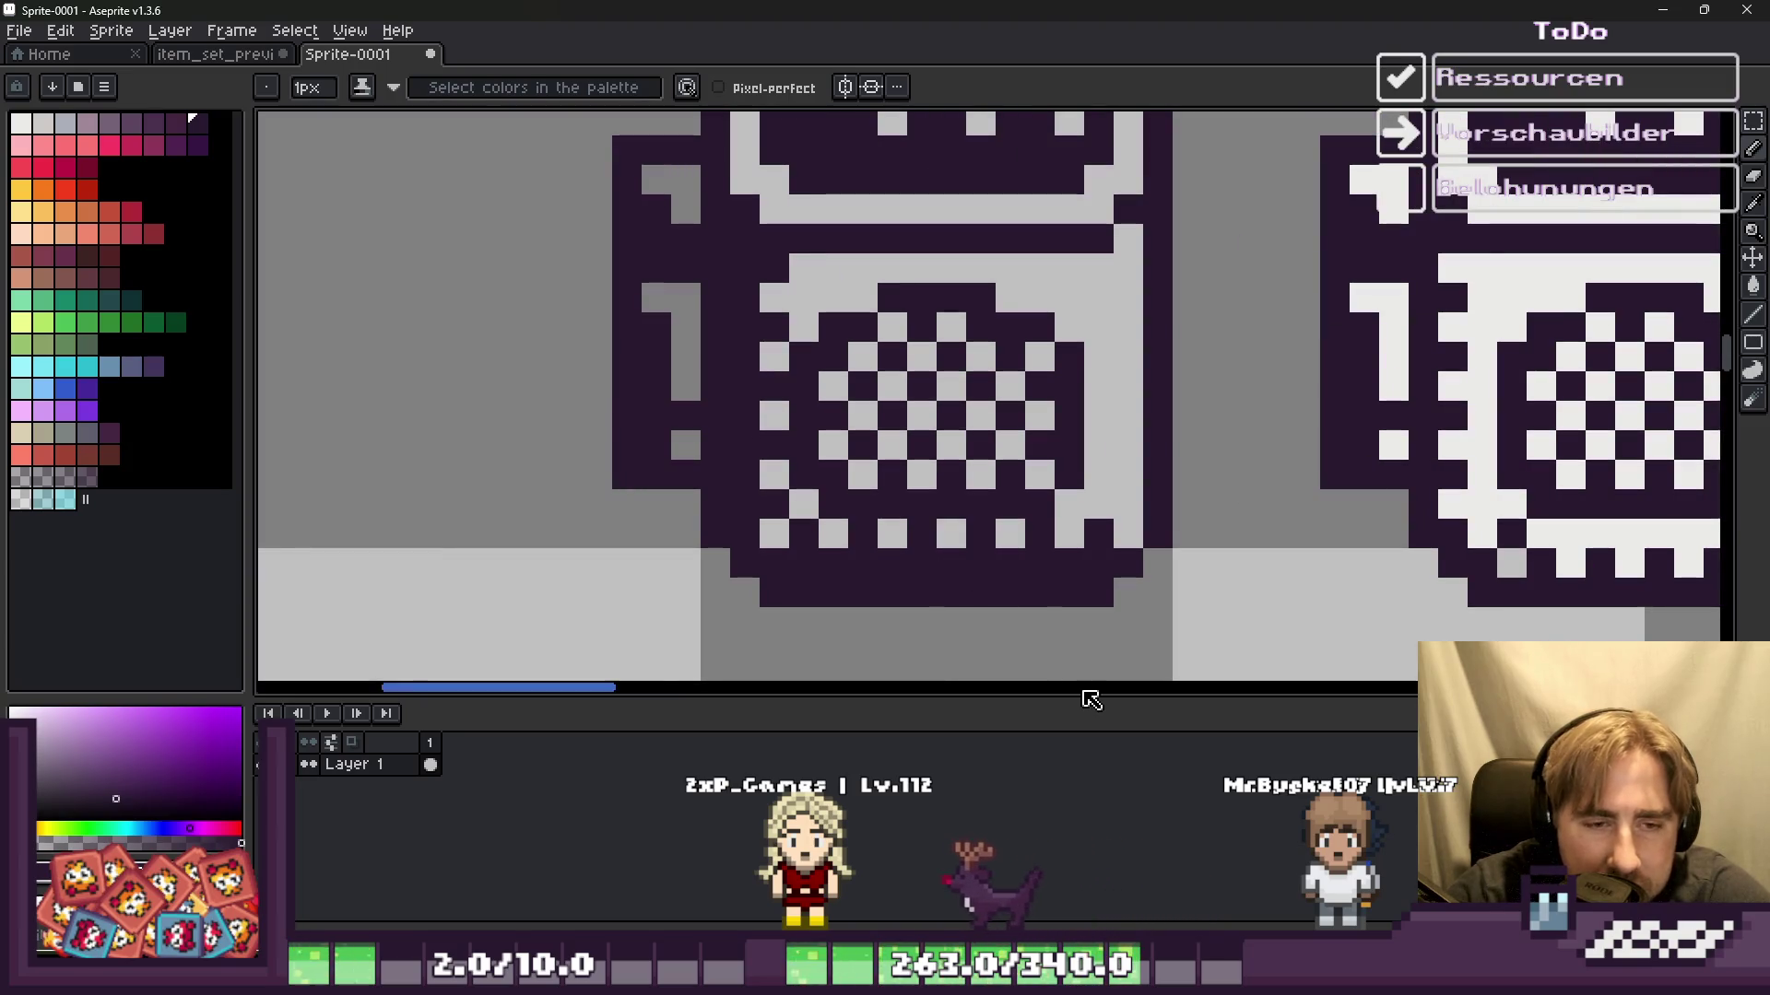
{"action": "scroll", "coordinate": [968, 553], "scroll_direction": "down", "scroll_amount": 4}
{"action": "scroll", "coordinate": [879, 449], "scroll_direction": "down", "scroll_amount": 1}
{"action": "scroll", "coordinate": [880, 449], "scroll_direction": "up", "scroll_amount": 1}
{"action": "scroll", "coordinate": [880, 448], "scroll_direction": "up", "scroll_amount": 2}
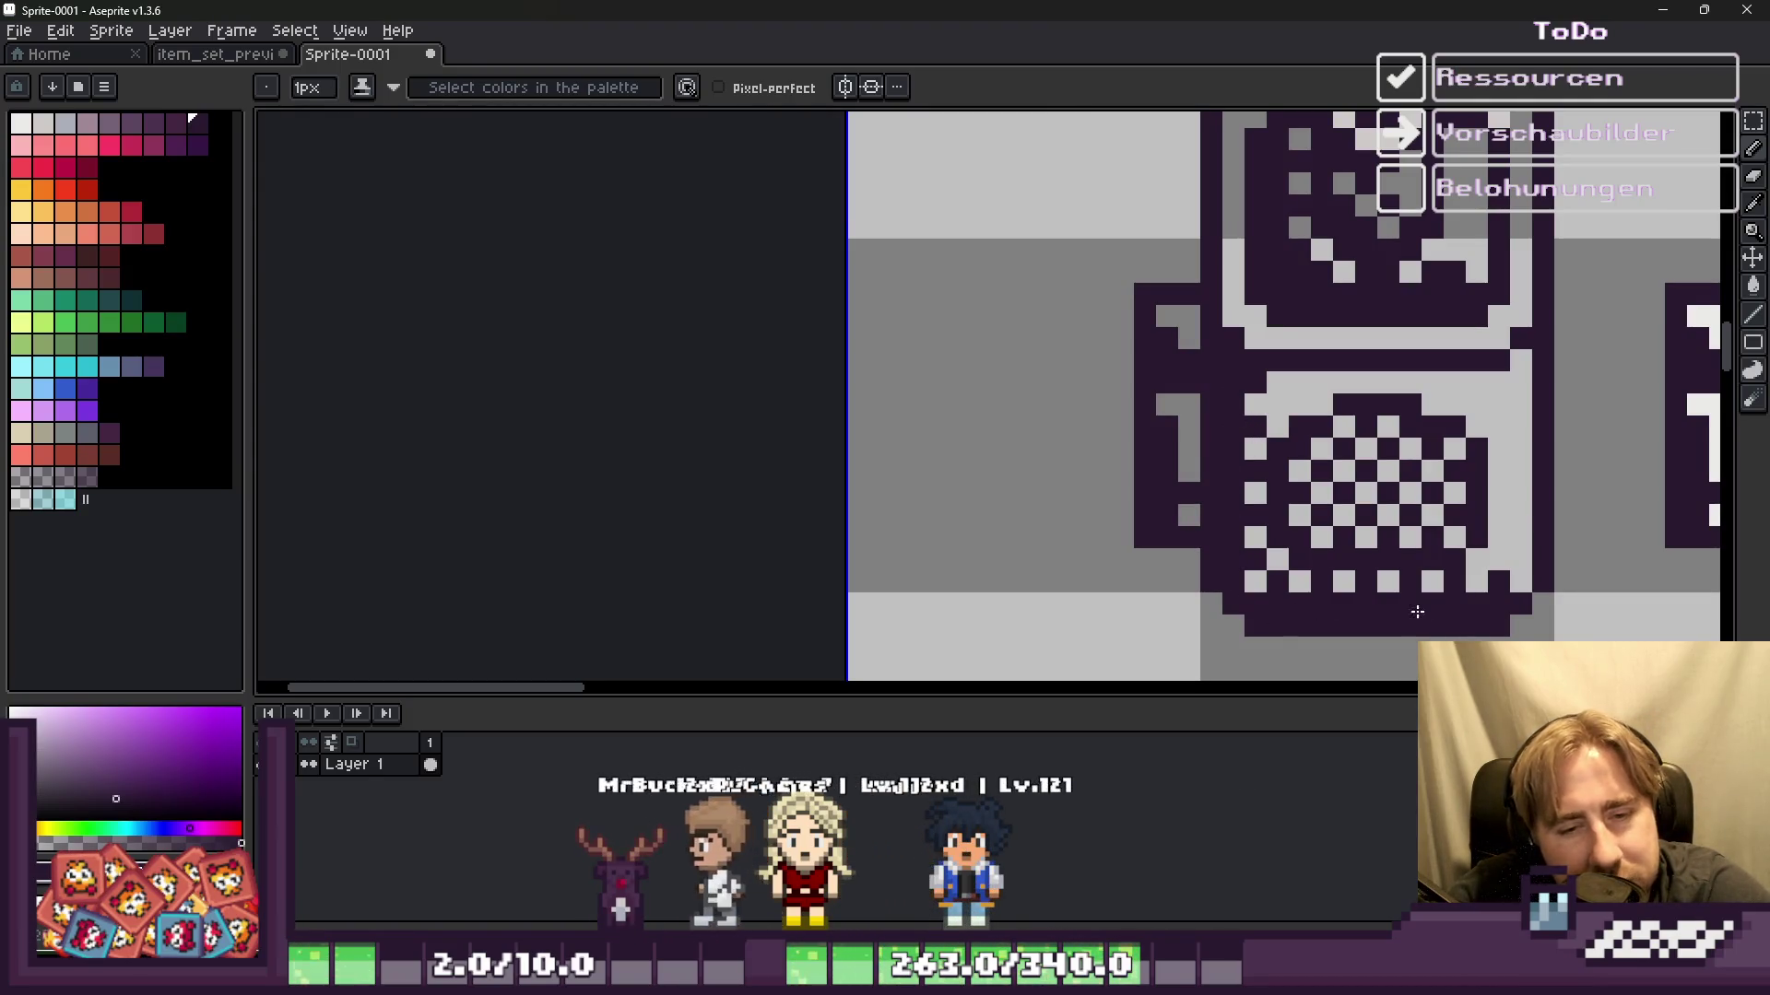
{"action": "scroll", "coordinate": [1490, 577], "scroll_direction": "down", "scroll_amount": 2}
{"action": "scroll", "coordinate": [1152, 415], "scroll_direction": "down", "scroll_amount": 1}
Step: Select both device sprites and shift them to the right
{"action": "key", "text": "m"}
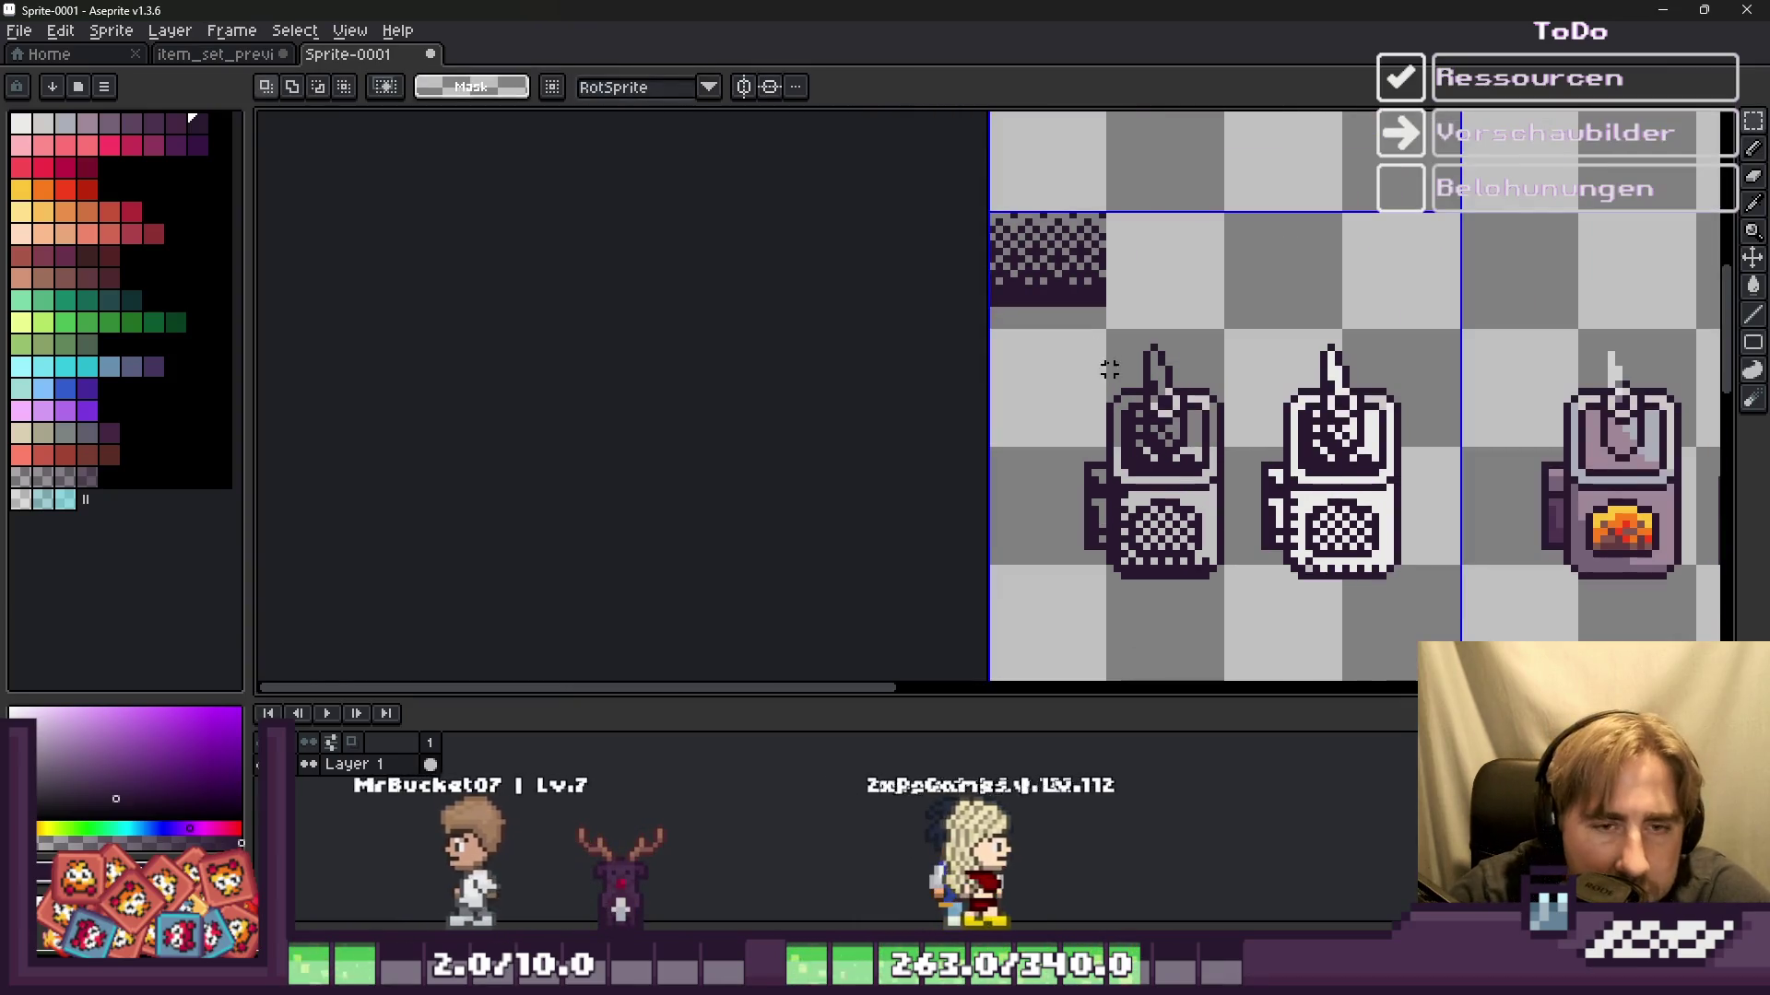
{"action": "left_click_drag", "start_coordinate": [1093, 339], "coordinate": [1192, 462]}
{"action": "left_click", "coordinate": [1072, 333]}
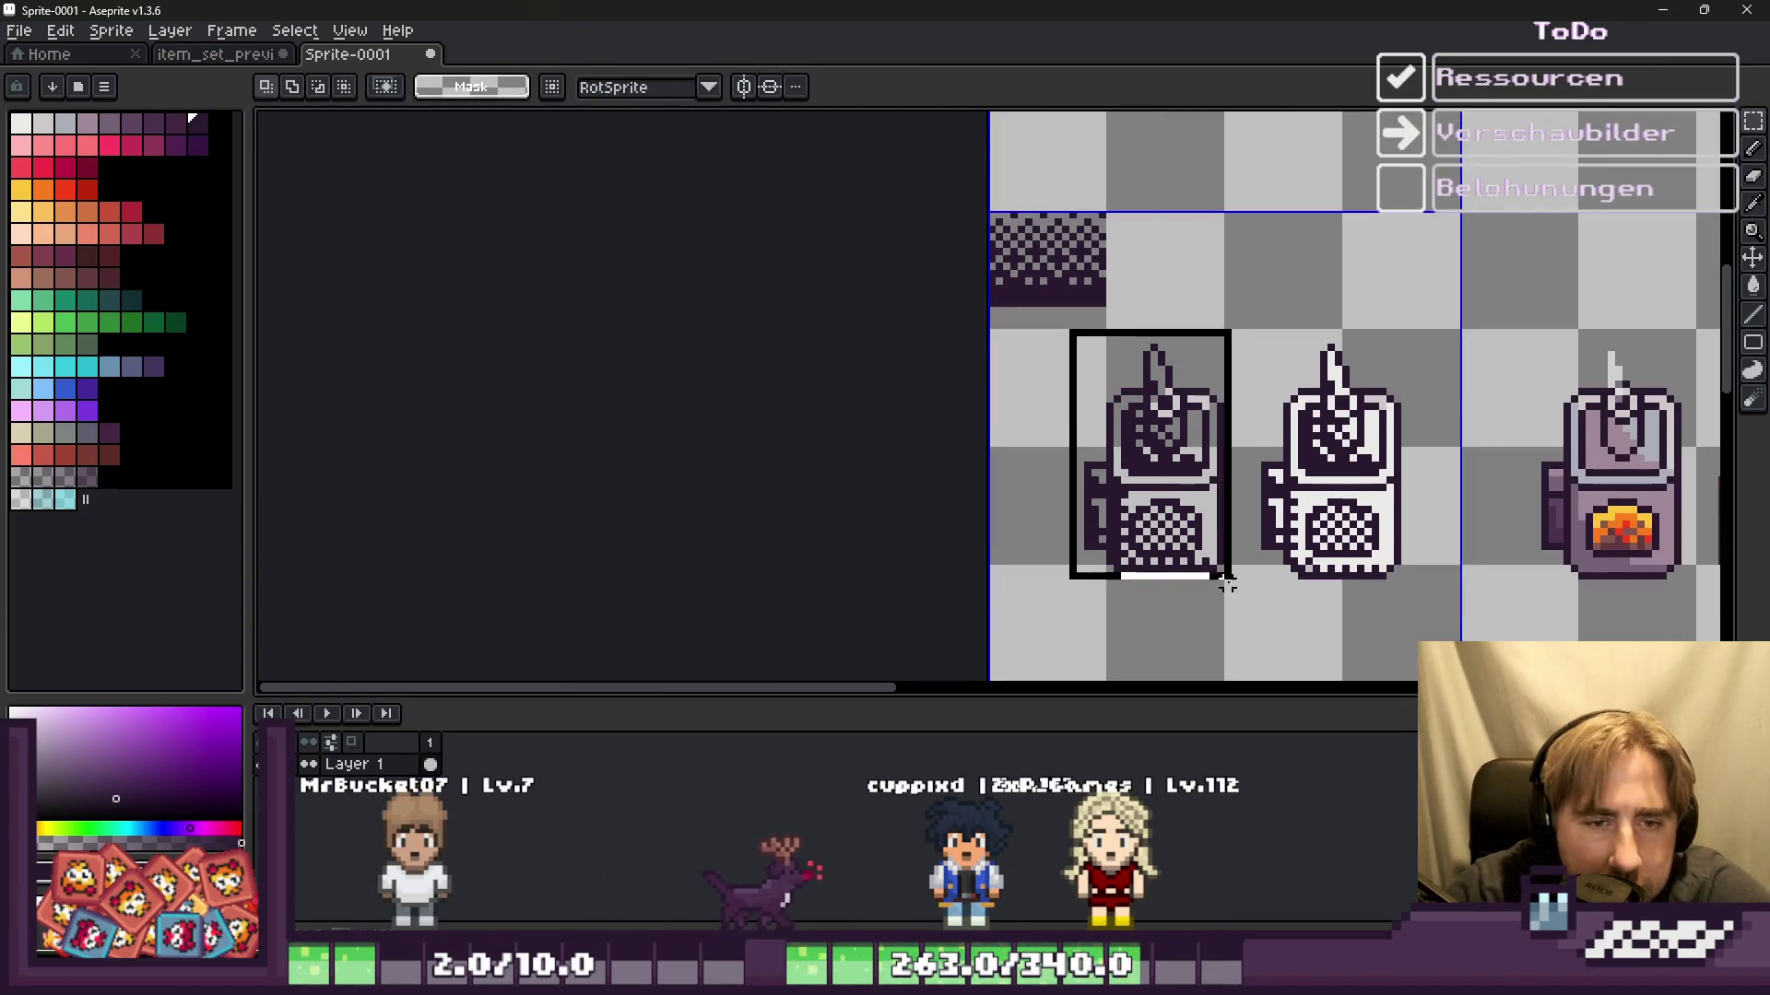
{"action": "left_click_drag", "start_coordinate": [1307, 576], "coordinate": [1419, 622]}
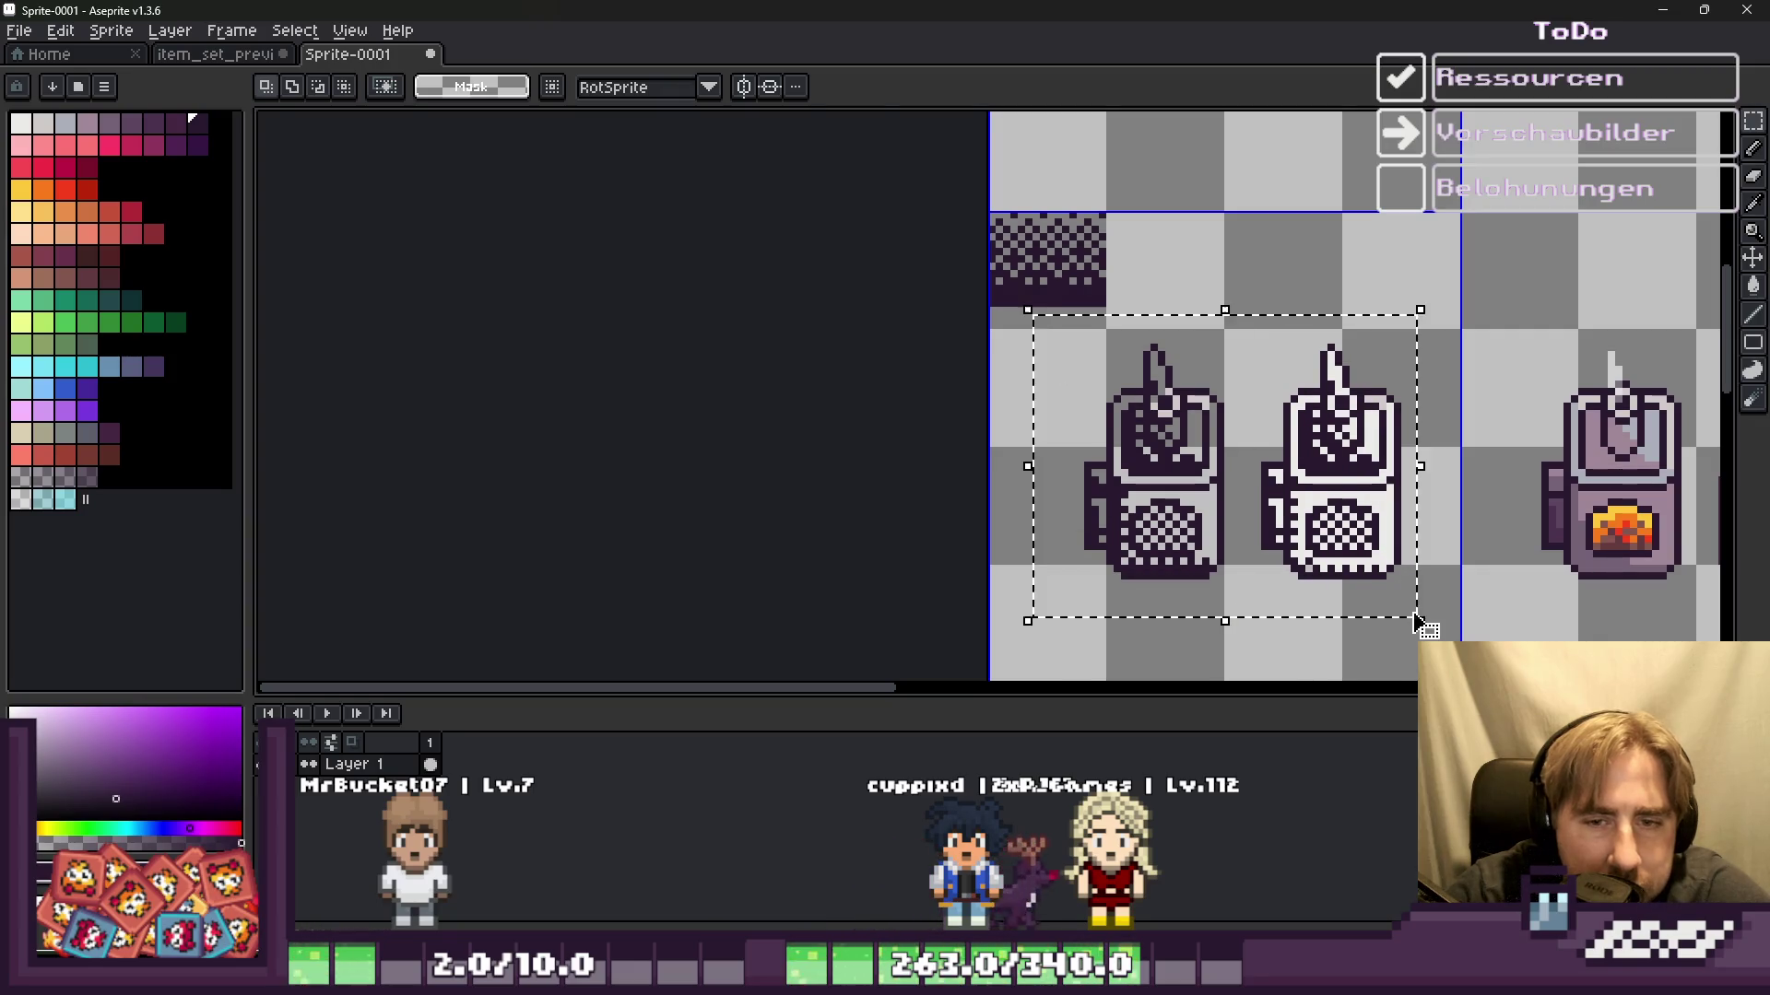
{"action": "left_click_drag", "start_coordinate": [1330, 534], "coordinate": [1390, 535]}
{"action": "key", "text": "Return"}
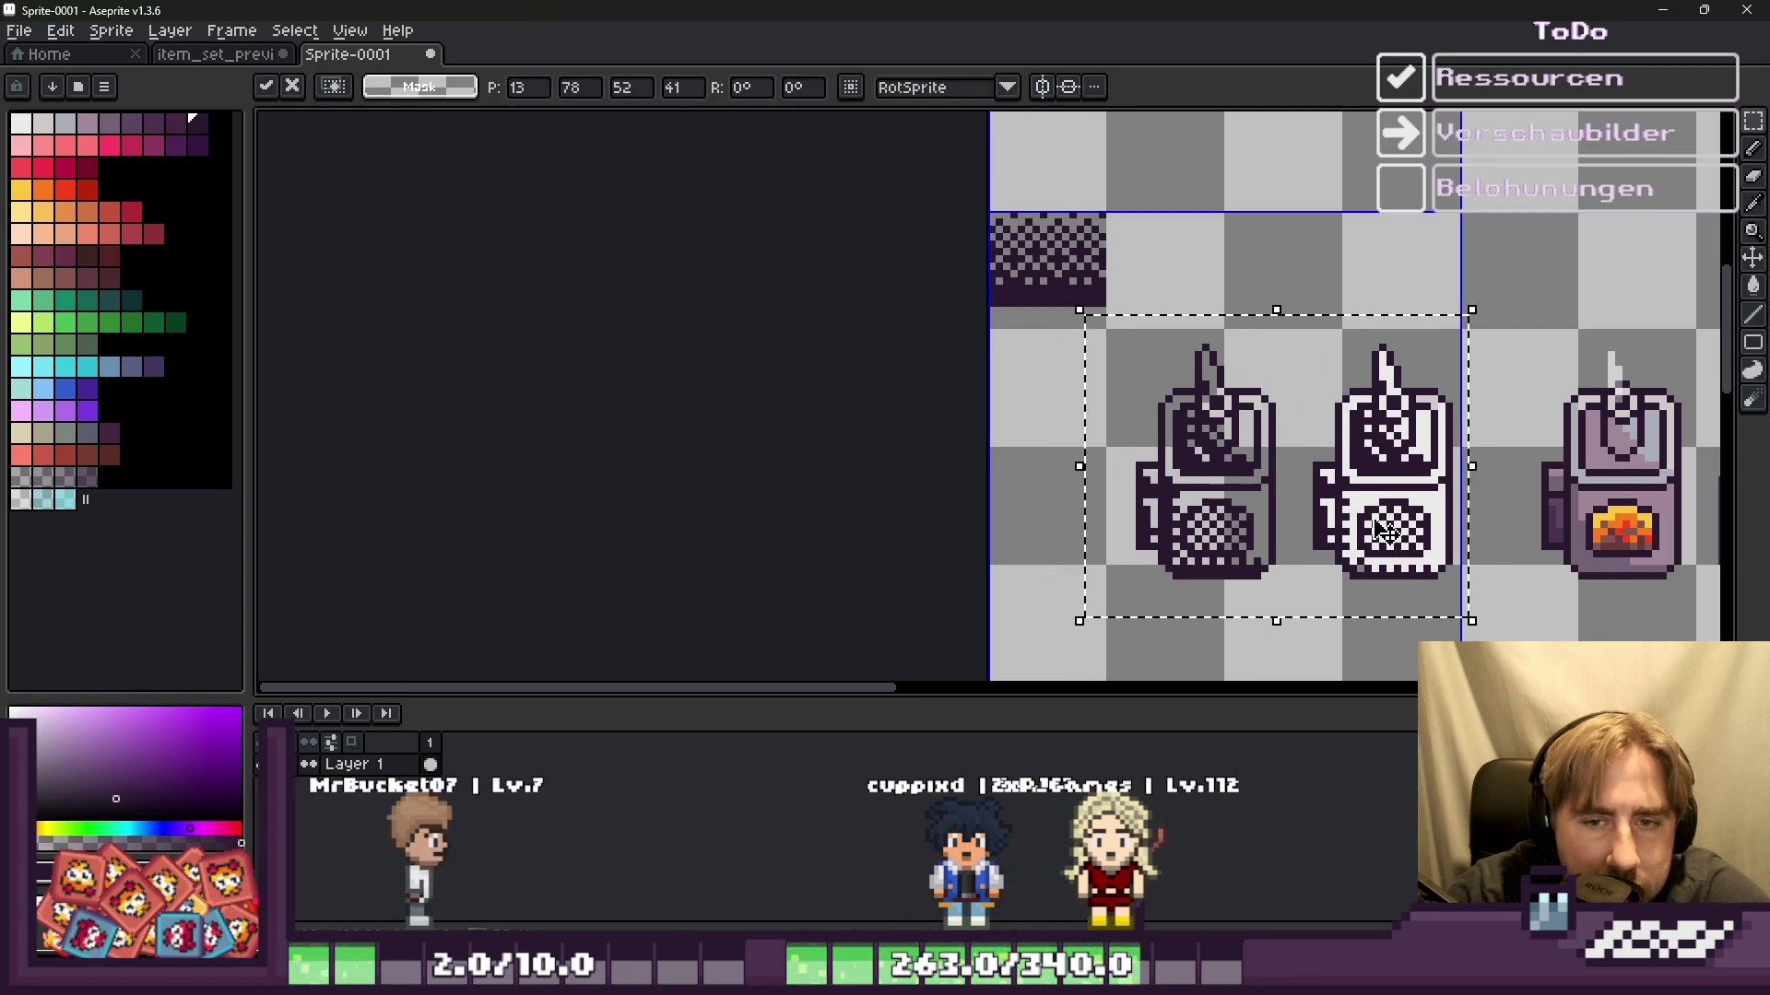
Step: Duplicate the left device sprite and place the copy further left, making three in a row
{"action": "left_click_drag", "start_coordinate": [1125, 301], "coordinate": [1302, 587]}
{"action": "scroll", "coordinate": [1210, 498], "scroll_direction": "up", "scroll_amount": 1}
{"action": "left_click_drag", "start_coordinate": [1210, 498], "coordinate": [1032, 497]}
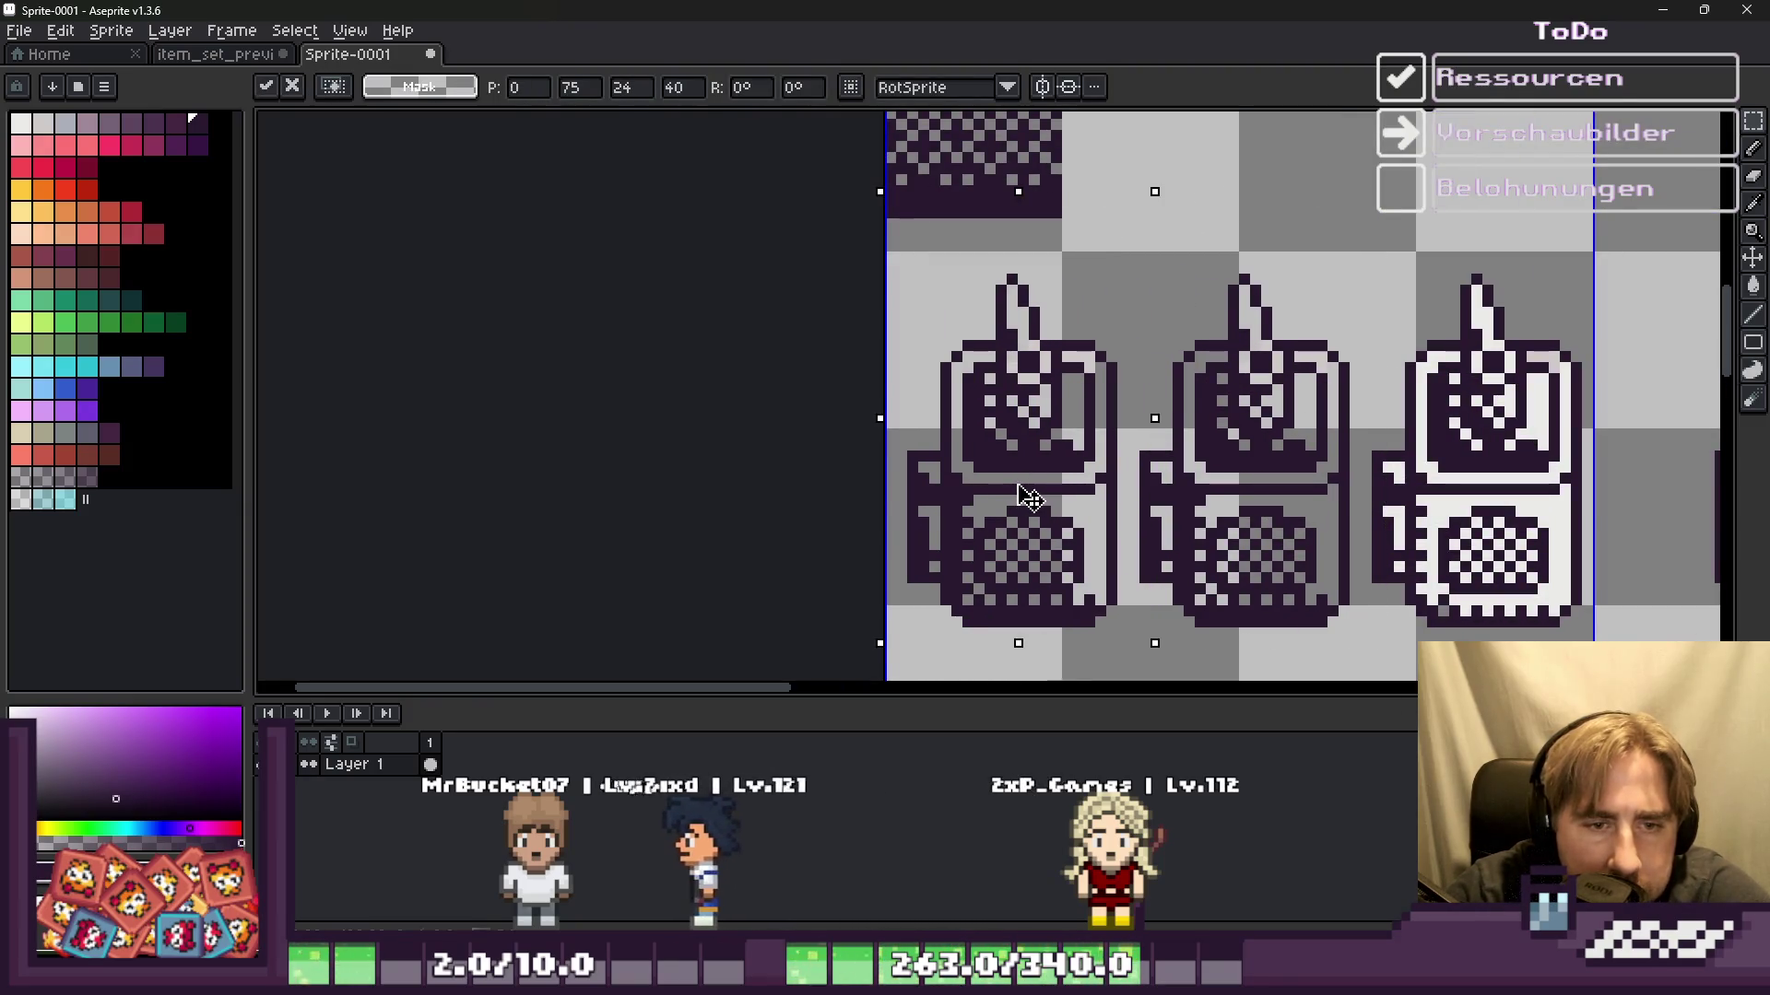
{"action": "key", "text": "Return"}
{"action": "scroll", "coordinate": [916, 537], "scroll_direction": "up", "scroll_amount": 2}
{"action": "scroll", "coordinate": [750, 482], "scroll_direction": "down", "scroll_amount": 1}
{"action": "scroll", "coordinate": [916, 363], "scroll_direction": "up", "scroll_amount": 2}
{"action": "key", "text": "b"}
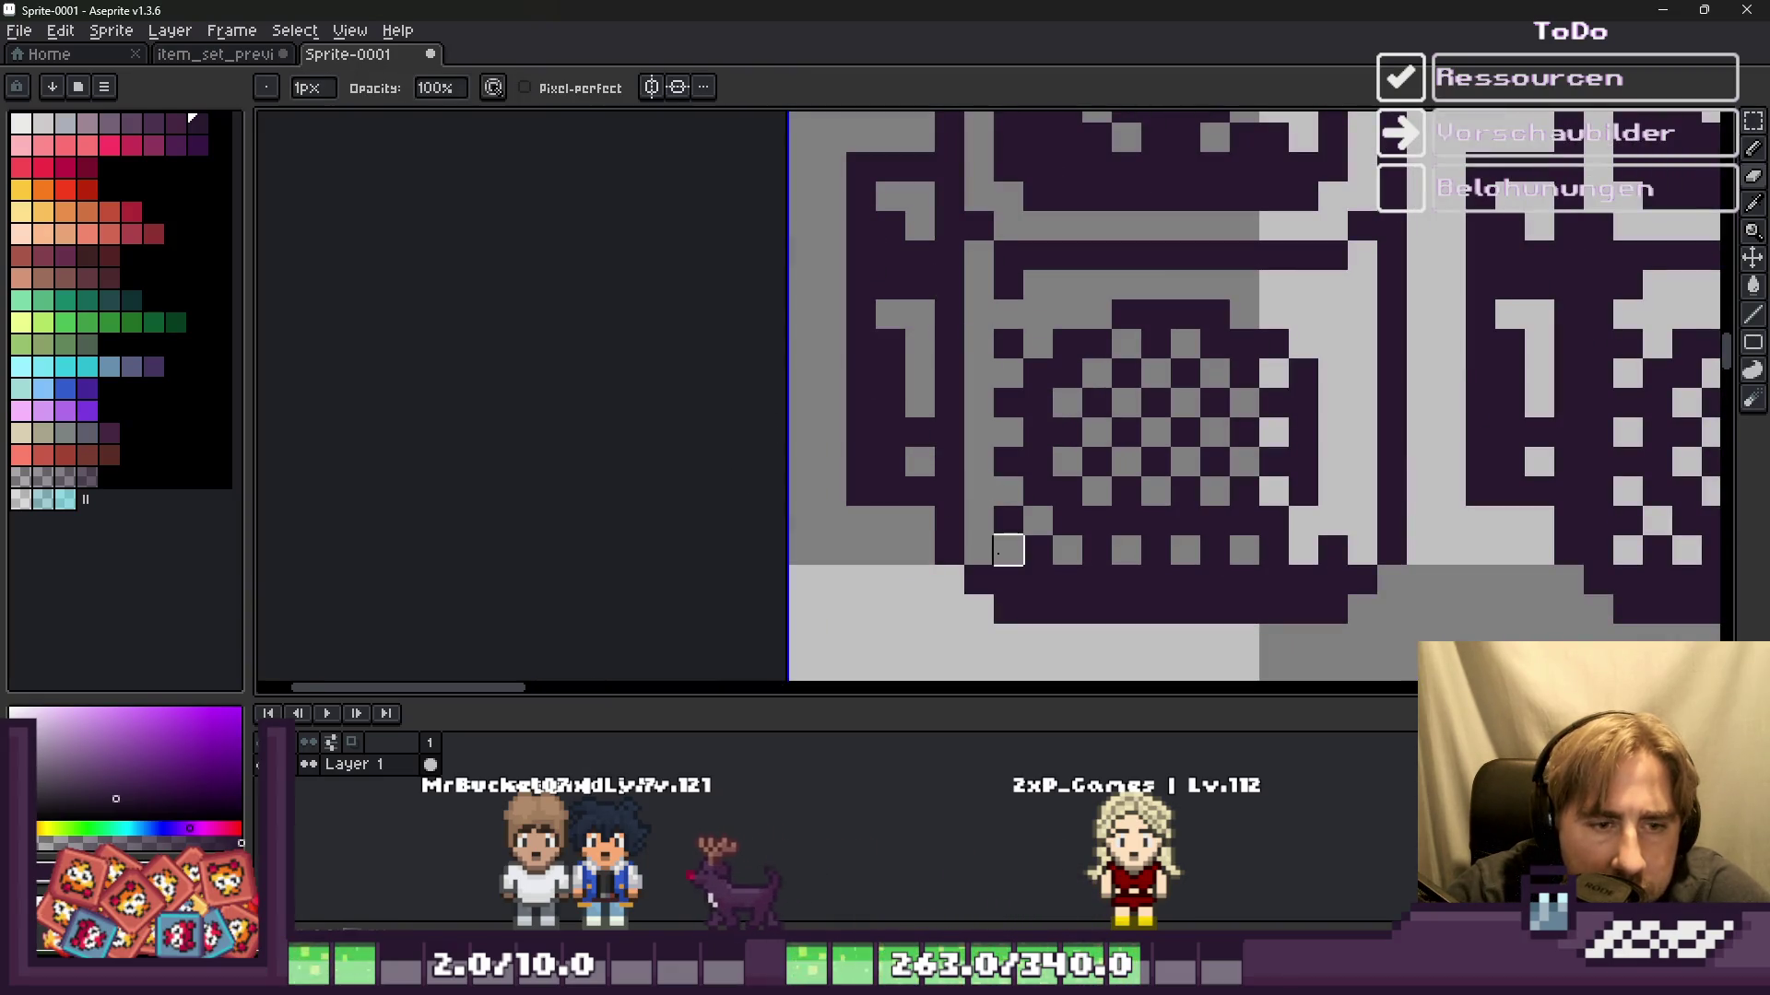
Step: Dot alternating dark pixels along the device's bottom edge for a checkered trim
{"action": "key", "text": "ctrl+z"}
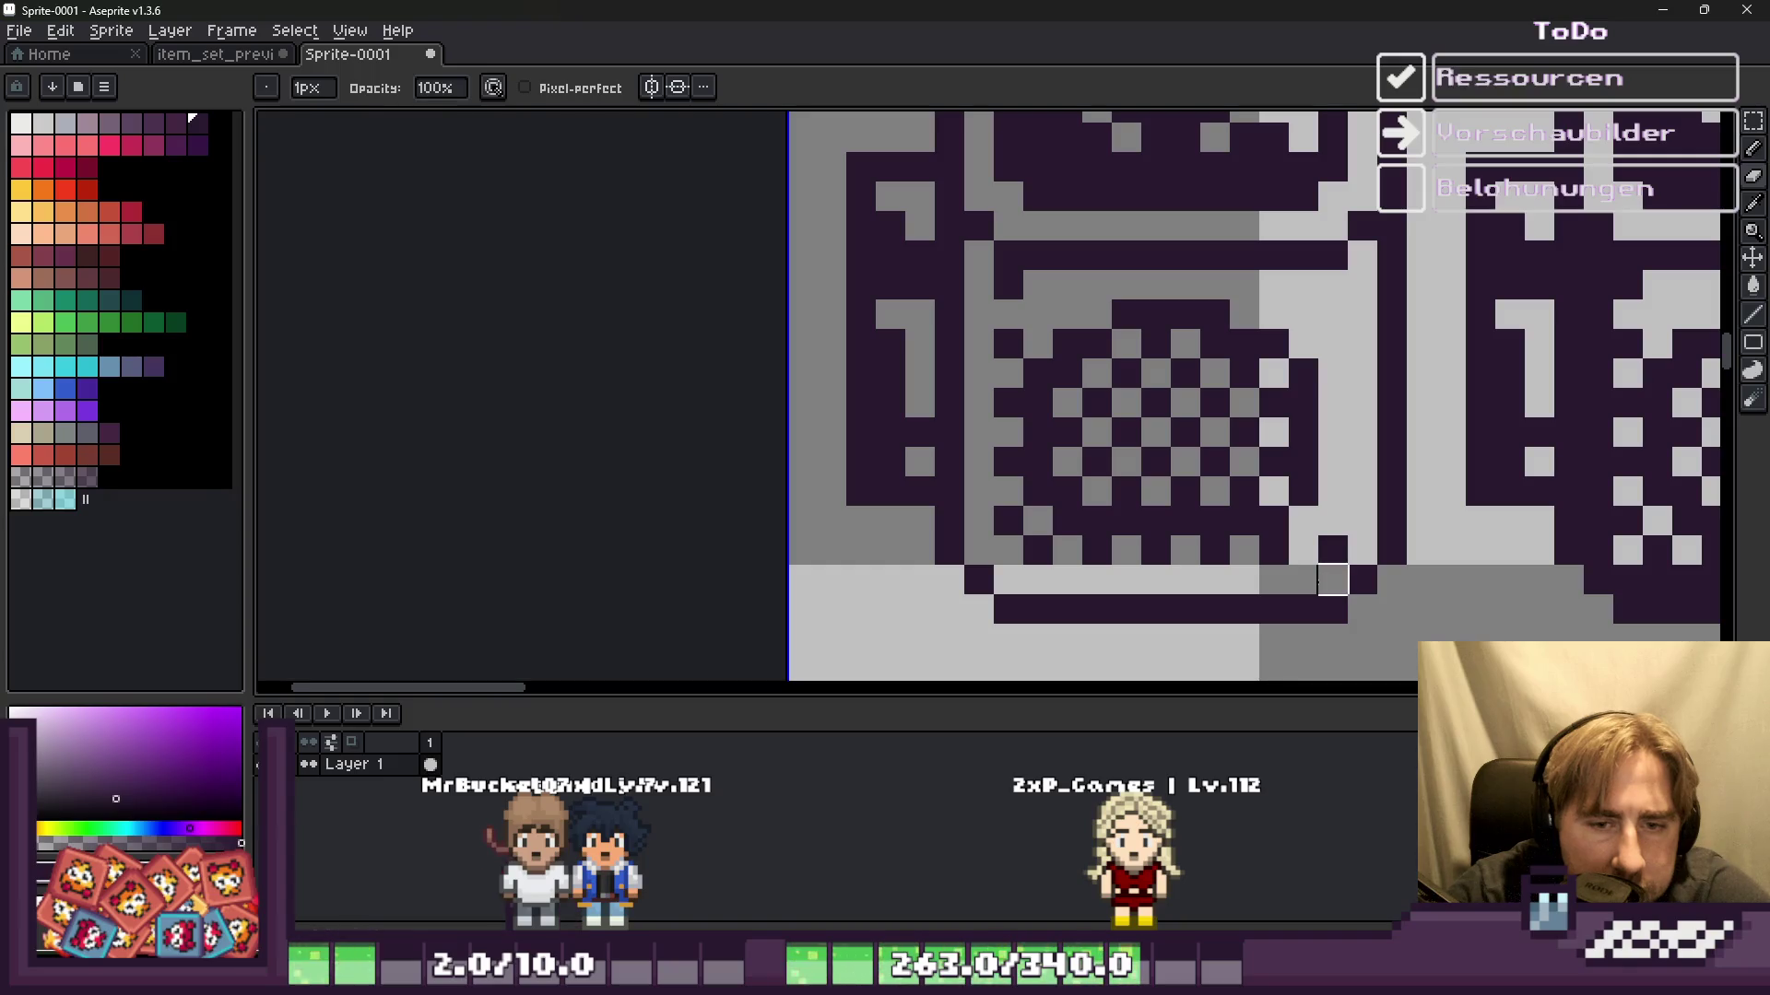
{"action": "scroll", "coordinate": [1234, 582], "scroll_direction": "up", "scroll_amount": 2}
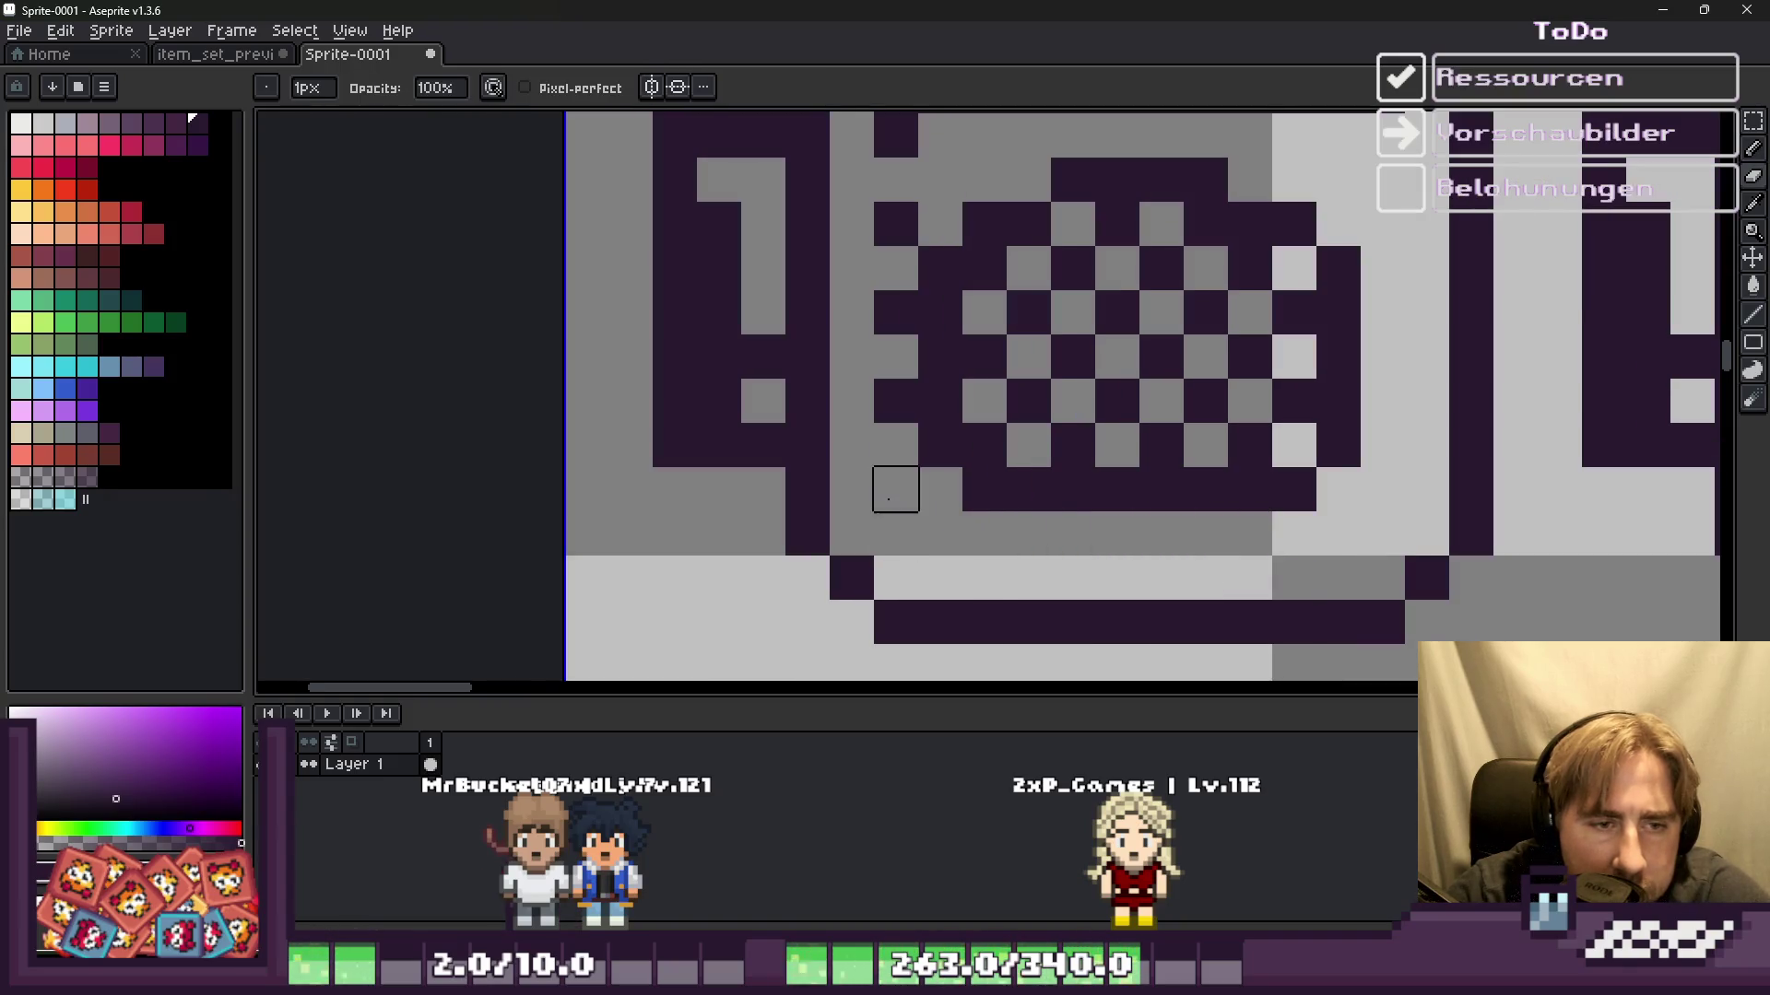
{"action": "scroll", "coordinate": [894, 357], "scroll_direction": "down", "scroll_amount": 1}
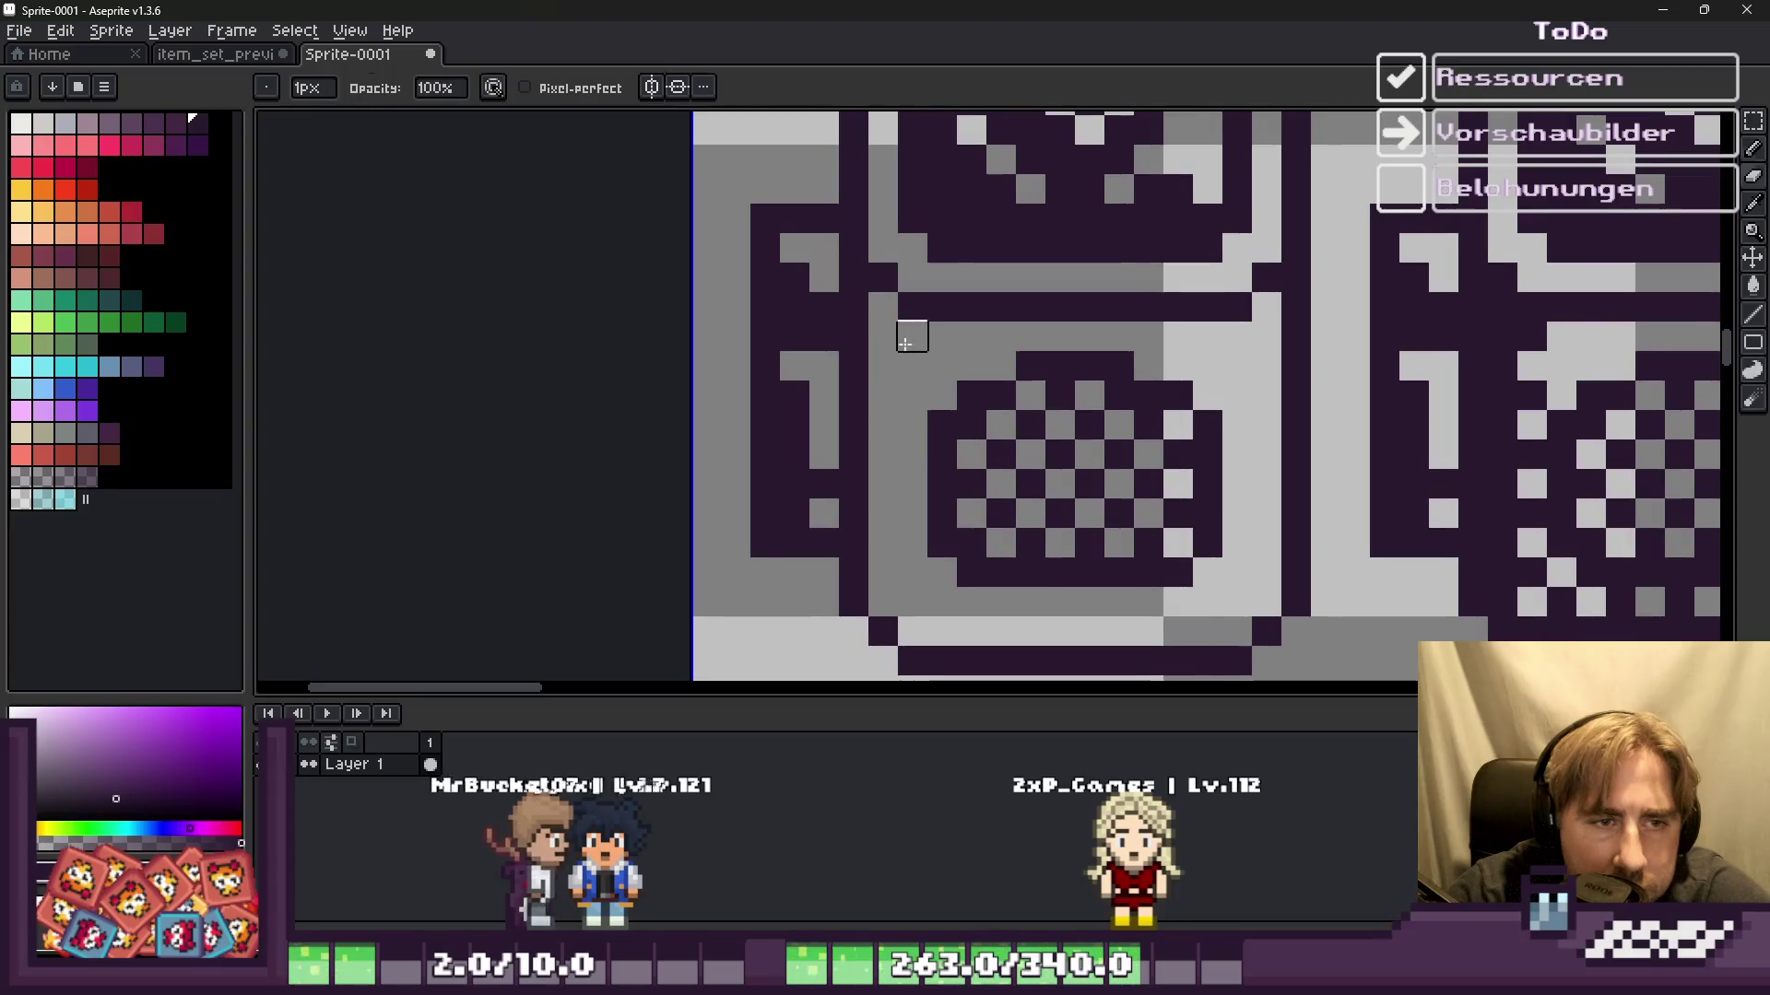
{"action": "scroll", "coordinate": [908, 337], "scroll_direction": "down", "scroll_amount": 1}
{"action": "scroll", "coordinate": [884, 346], "scroll_direction": "down", "scroll_amount": 1}
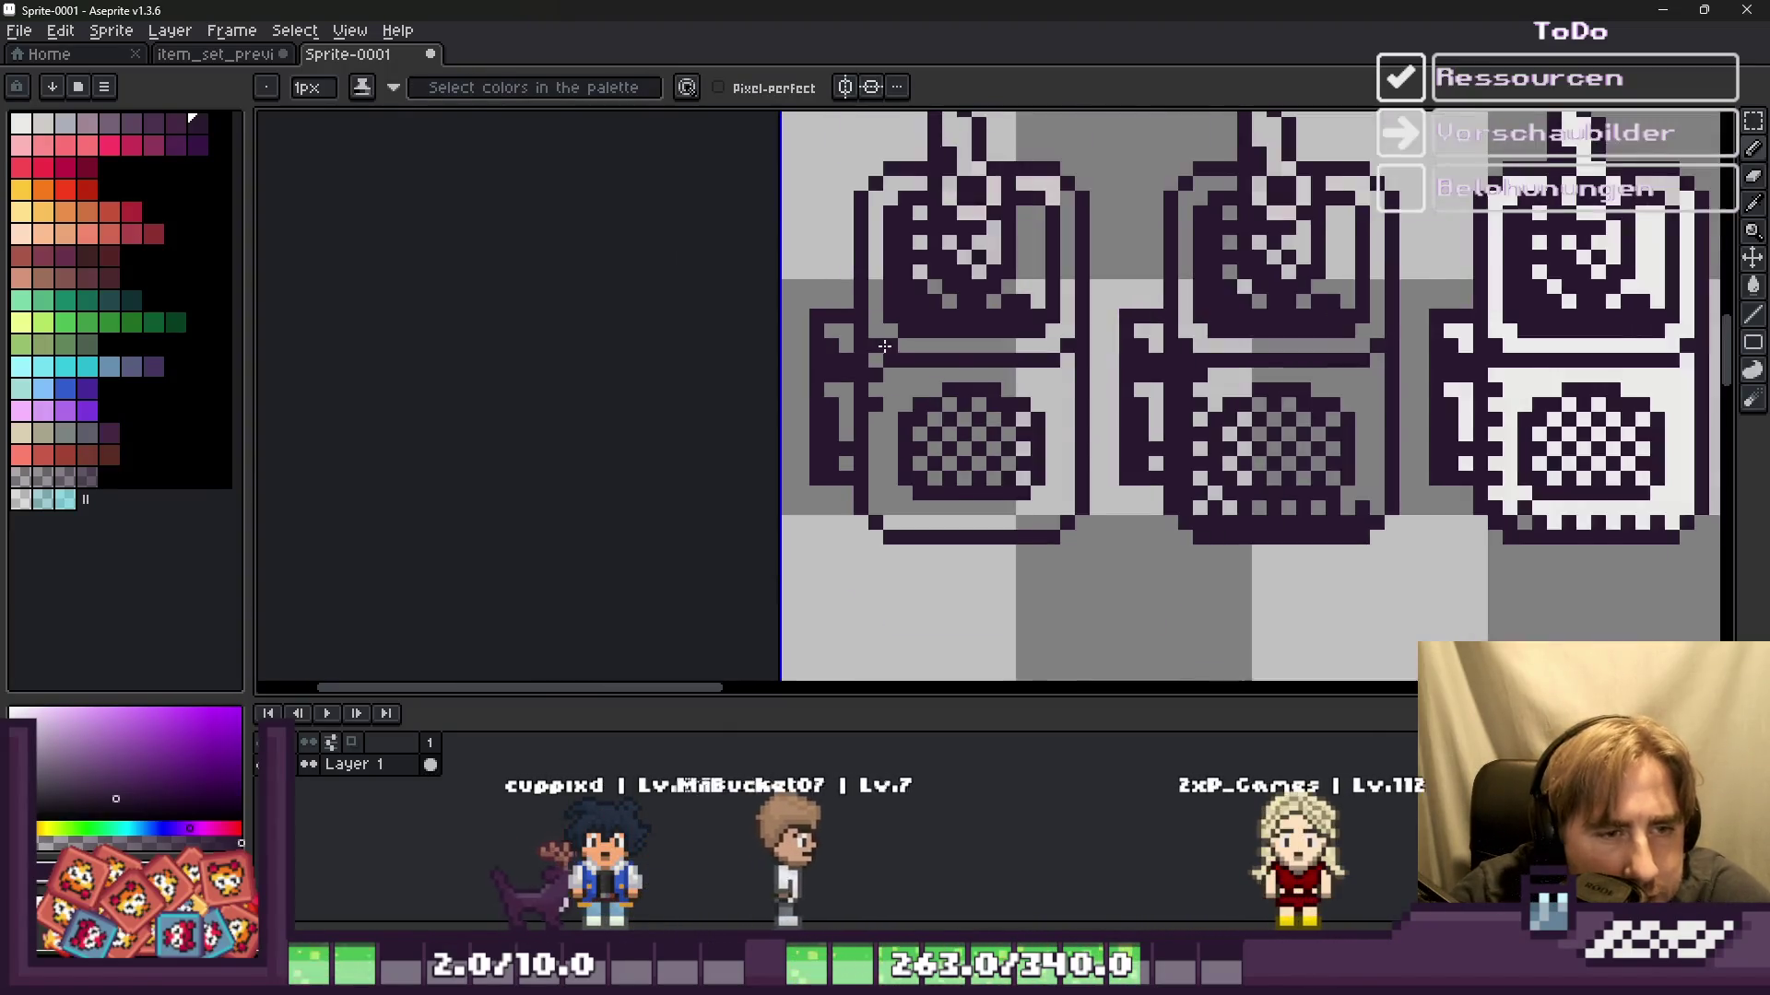
{"action": "scroll", "coordinate": [887, 473], "scroll_direction": "up", "scroll_amount": 1}
{"action": "left_click", "coordinate": [920, 504]}
{"action": "left_click", "coordinate": [950, 534]}
{"action": "left_click", "coordinate": [1008, 534]}
{"action": "left_click", "coordinate": [1067, 534]}
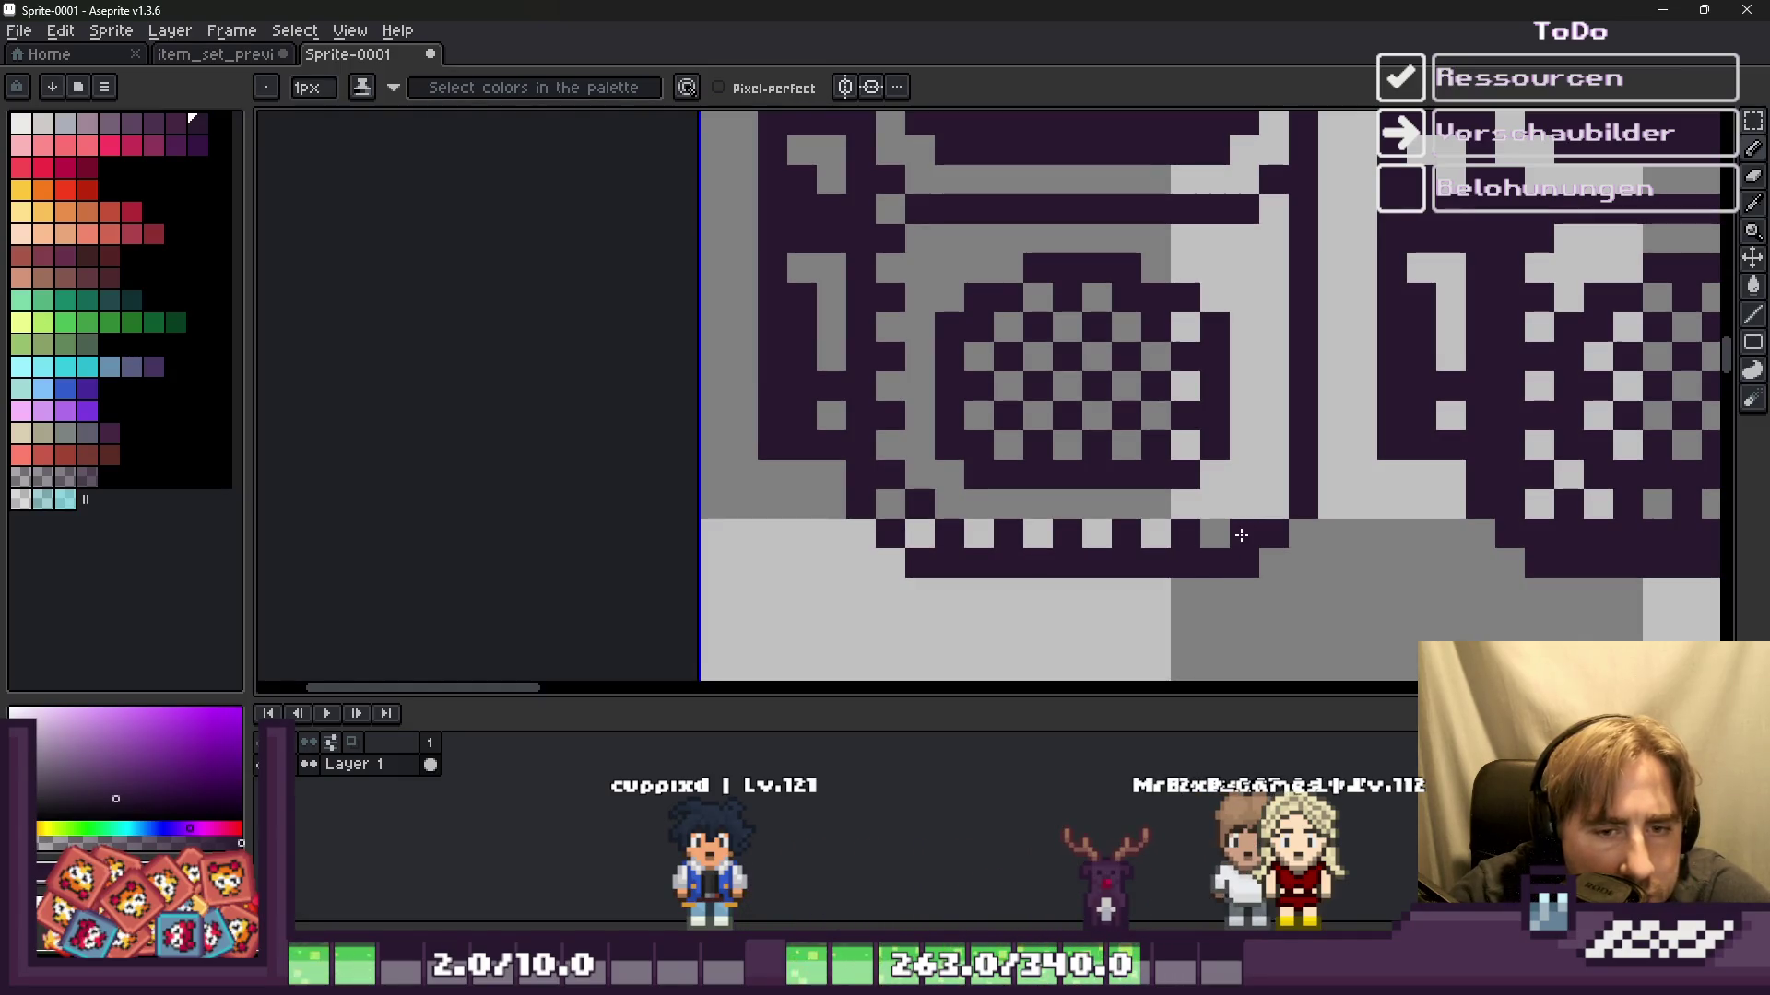
{"action": "scroll", "coordinate": [1083, 574], "scroll_direction": "up", "scroll_amount": 1}
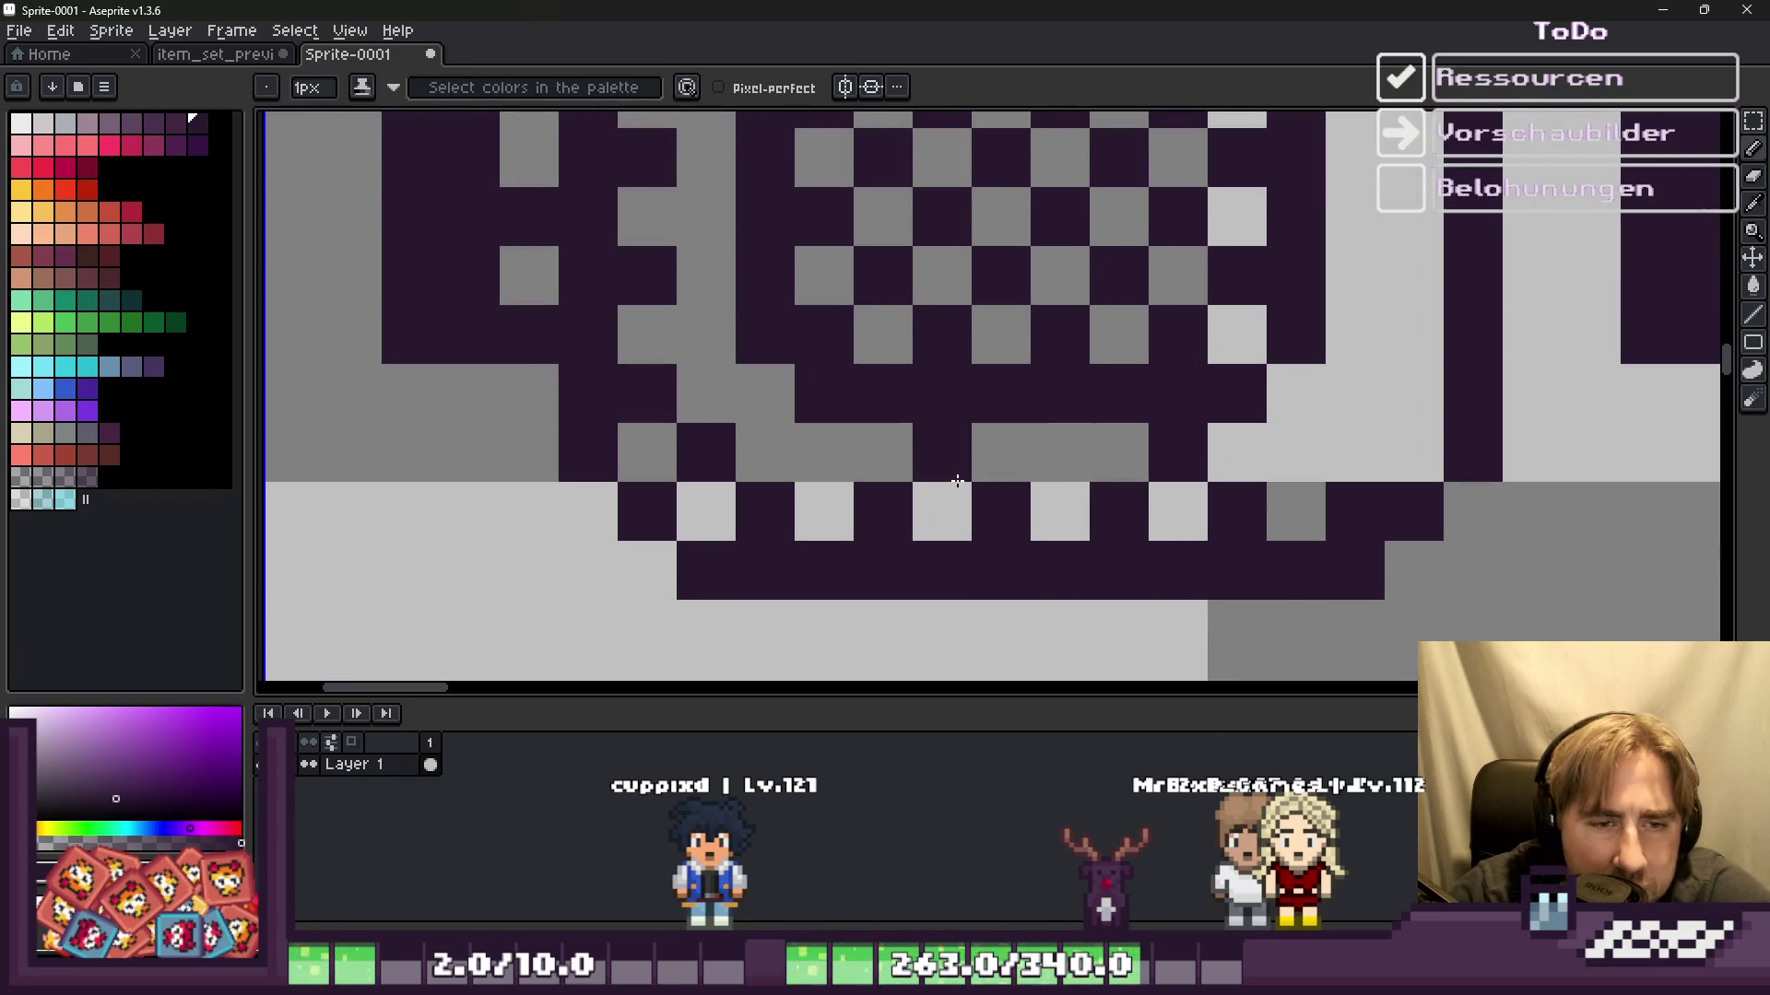
Step: Darken individual pixels below and beside the grille, correcting a misplaced one
{"action": "left_click", "coordinate": [699, 324]}
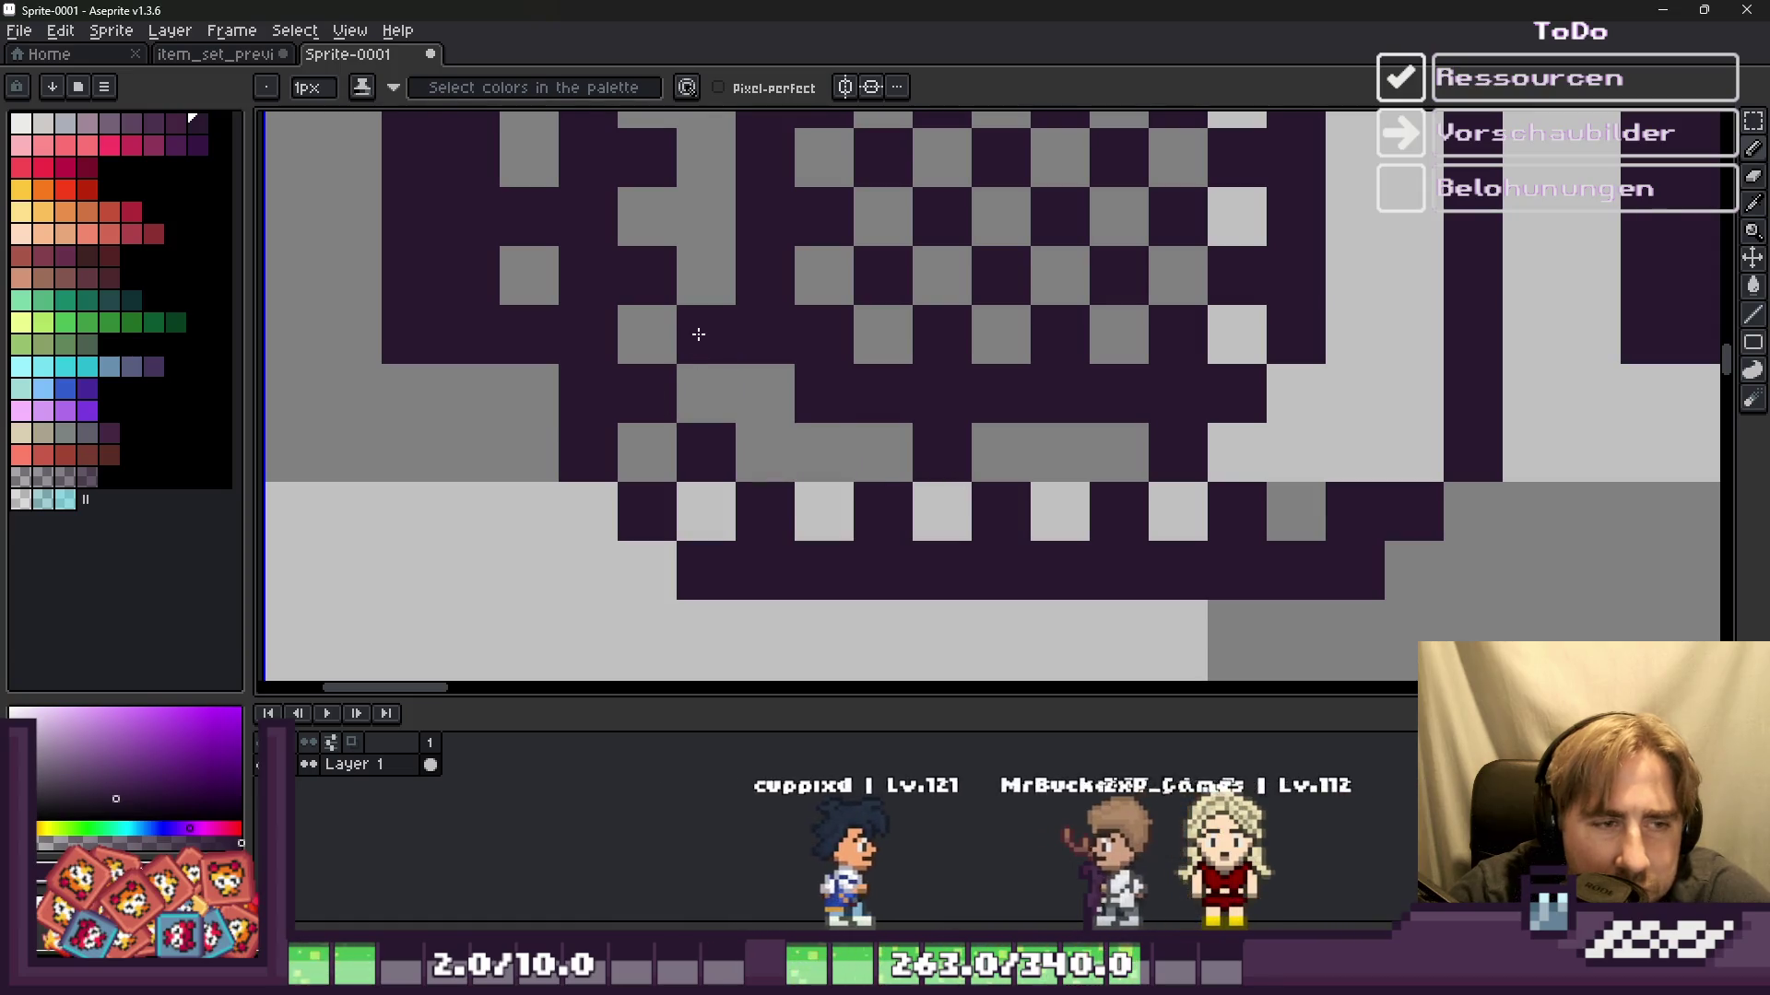
{"action": "scroll", "coordinate": [750, 521], "scroll_direction": "down", "scroll_amount": 6}
{"action": "scroll", "coordinate": [793, 518], "scroll_direction": "up", "scroll_amount": 5}
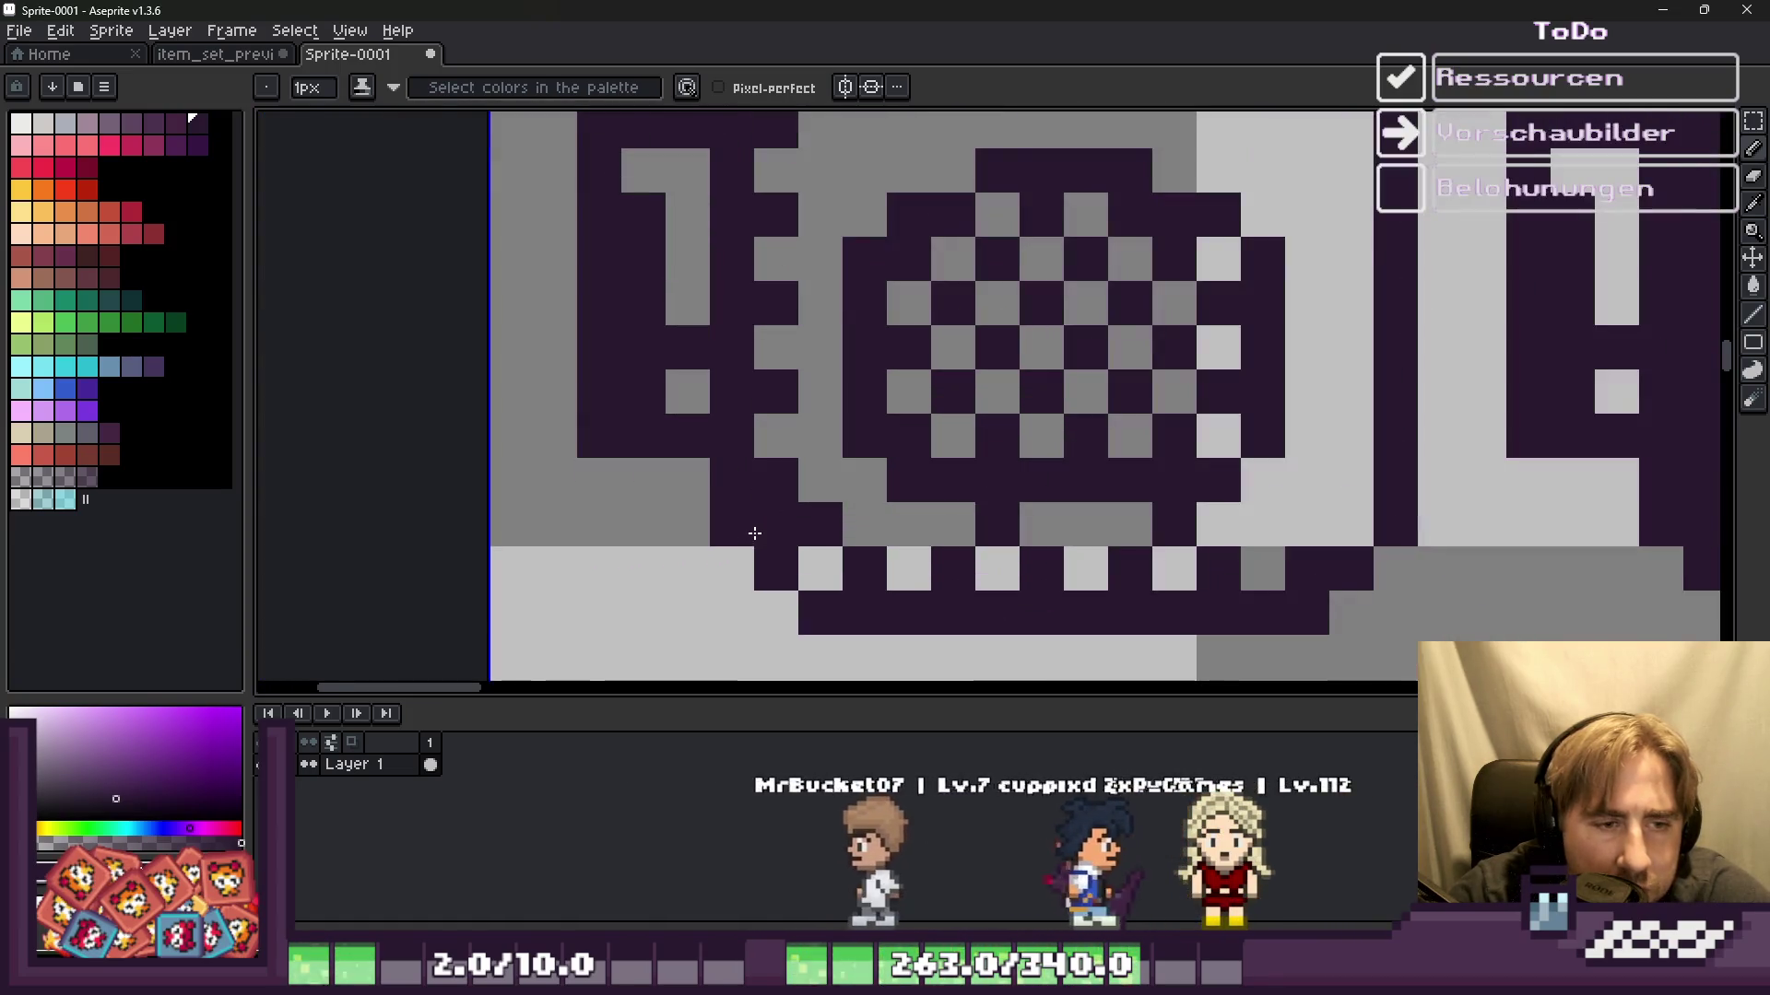
{"action": "left_click", "coordinate": [957, 521]}
{"action": "key", "text": "ctrl+z"}
{"action": "left_click", "coordinate": [1029, 544]}
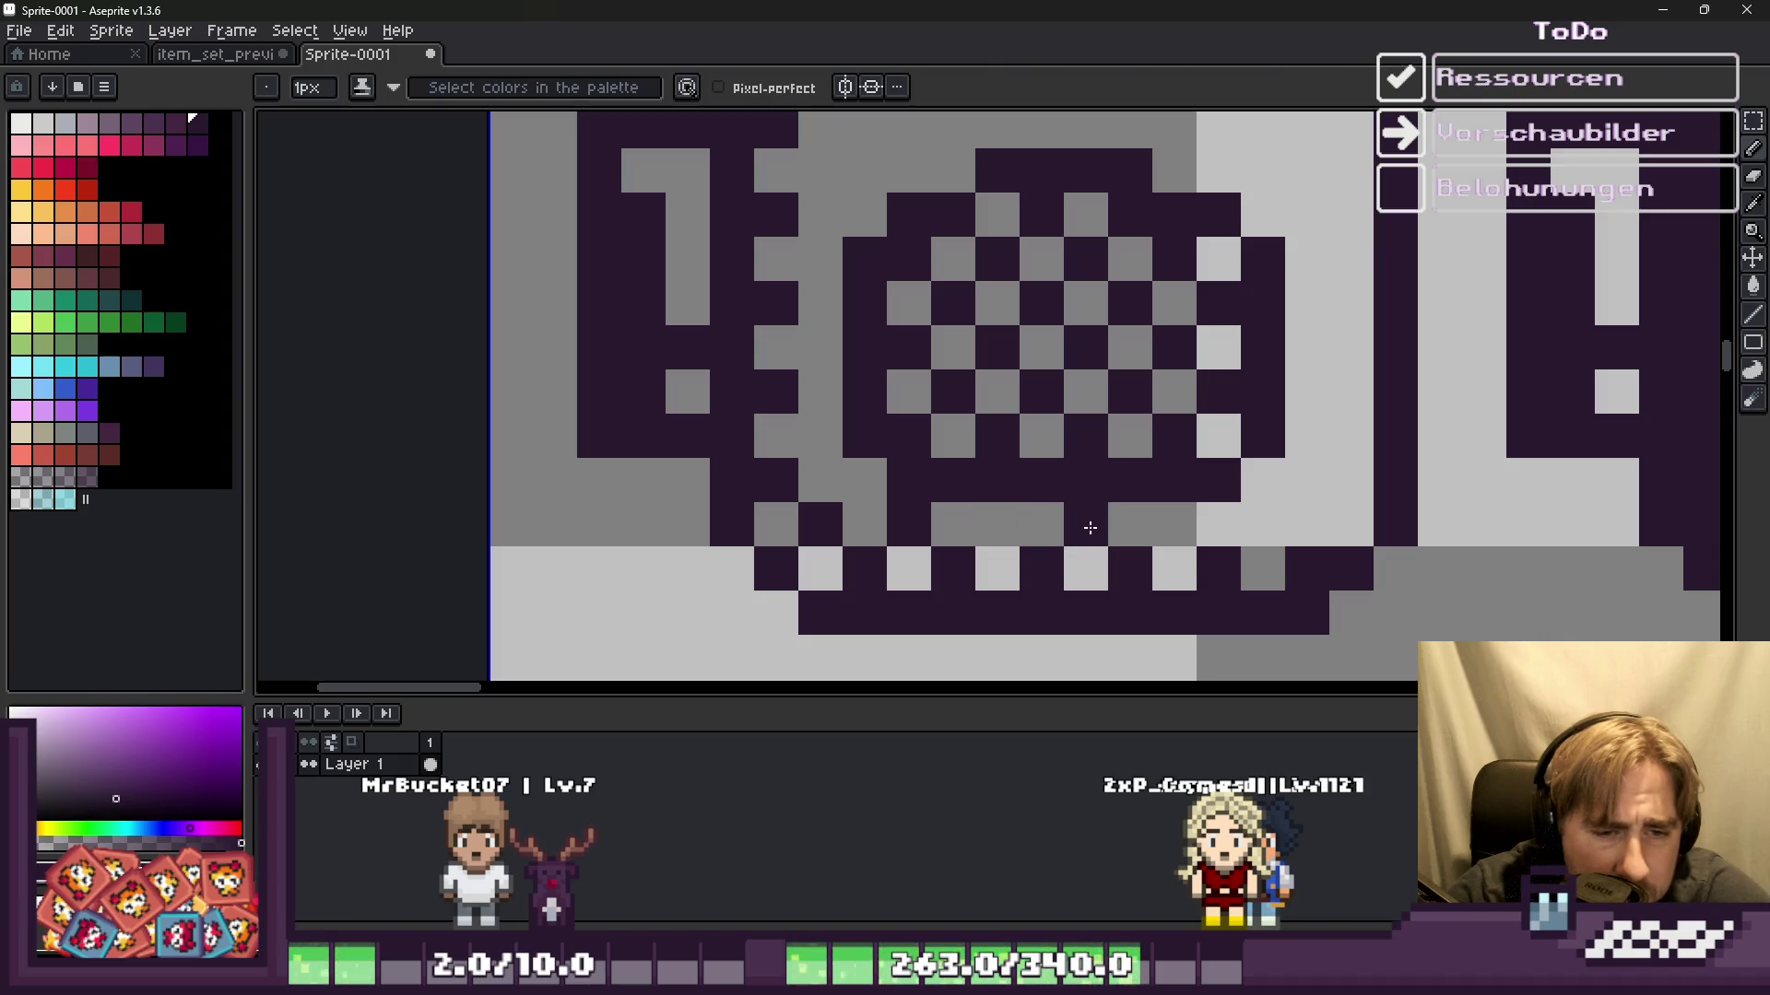
{"action": "scroll", "coordinate": [1282, 531], "scroll_direction": "down", "scroll_amount": 4}
{"action": "scroll", "coordinate": [789, 585], "scroll_direction": "up", "scroll_amount": 4}
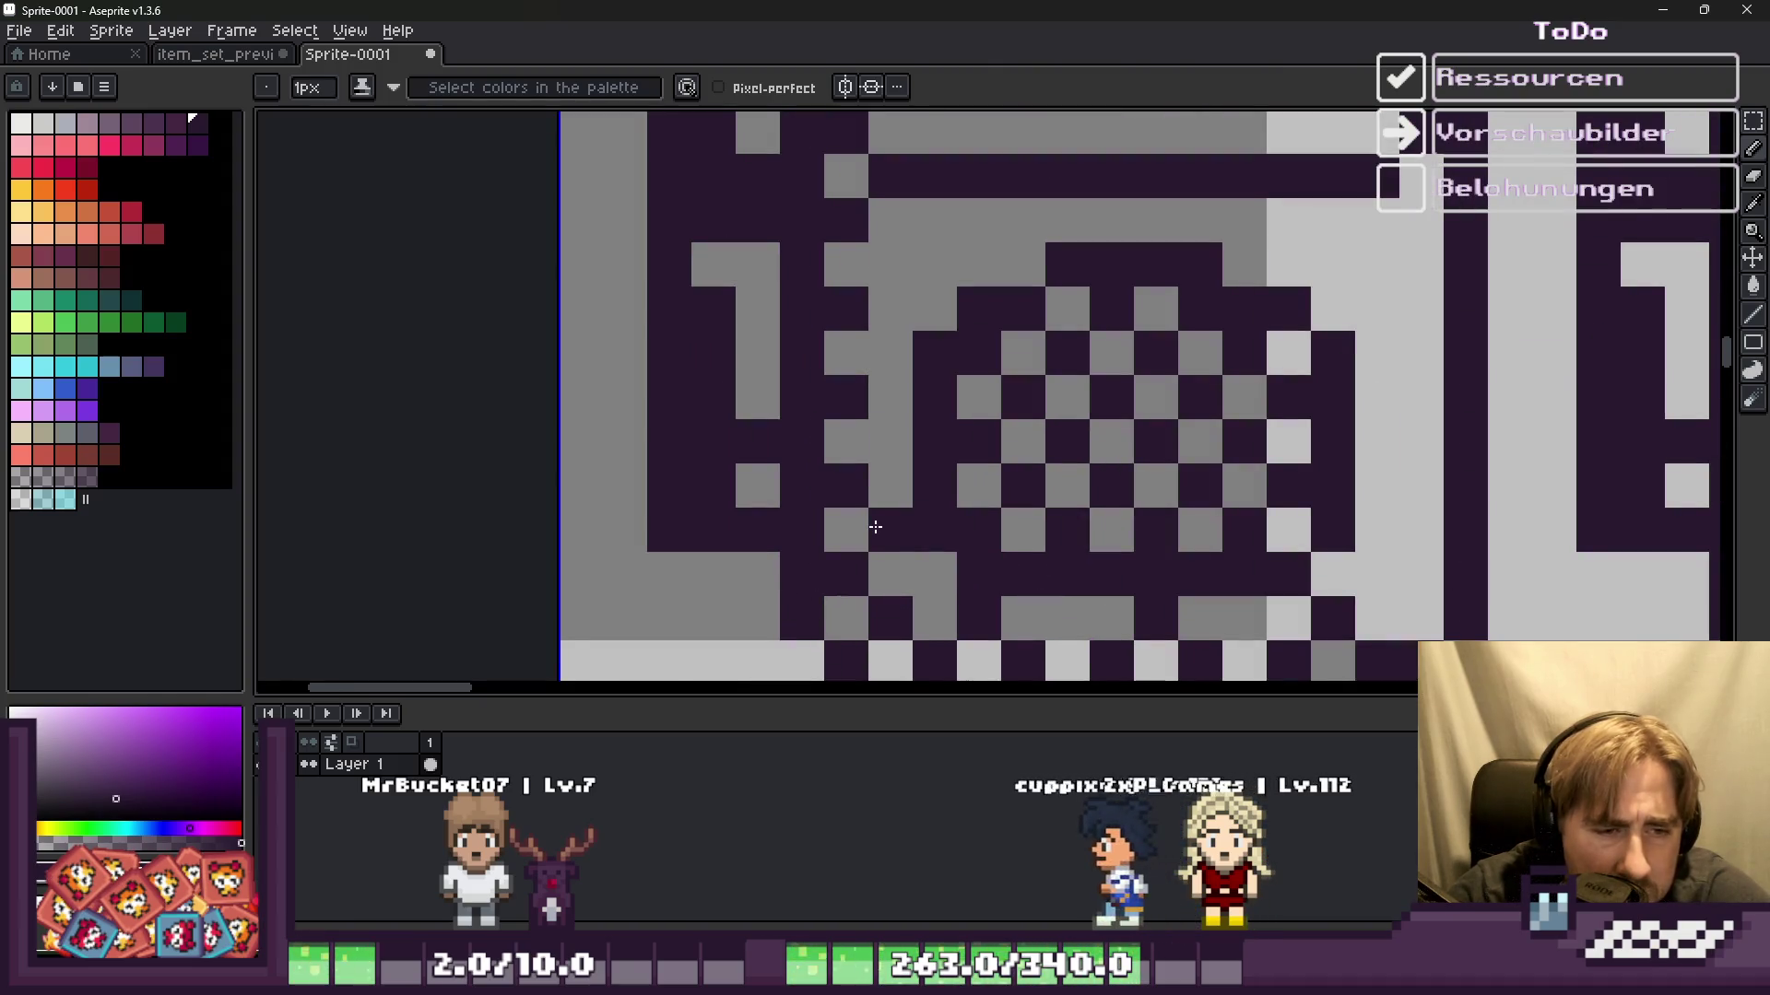
{"action": "left_click", "coordinate": [878, 354]}
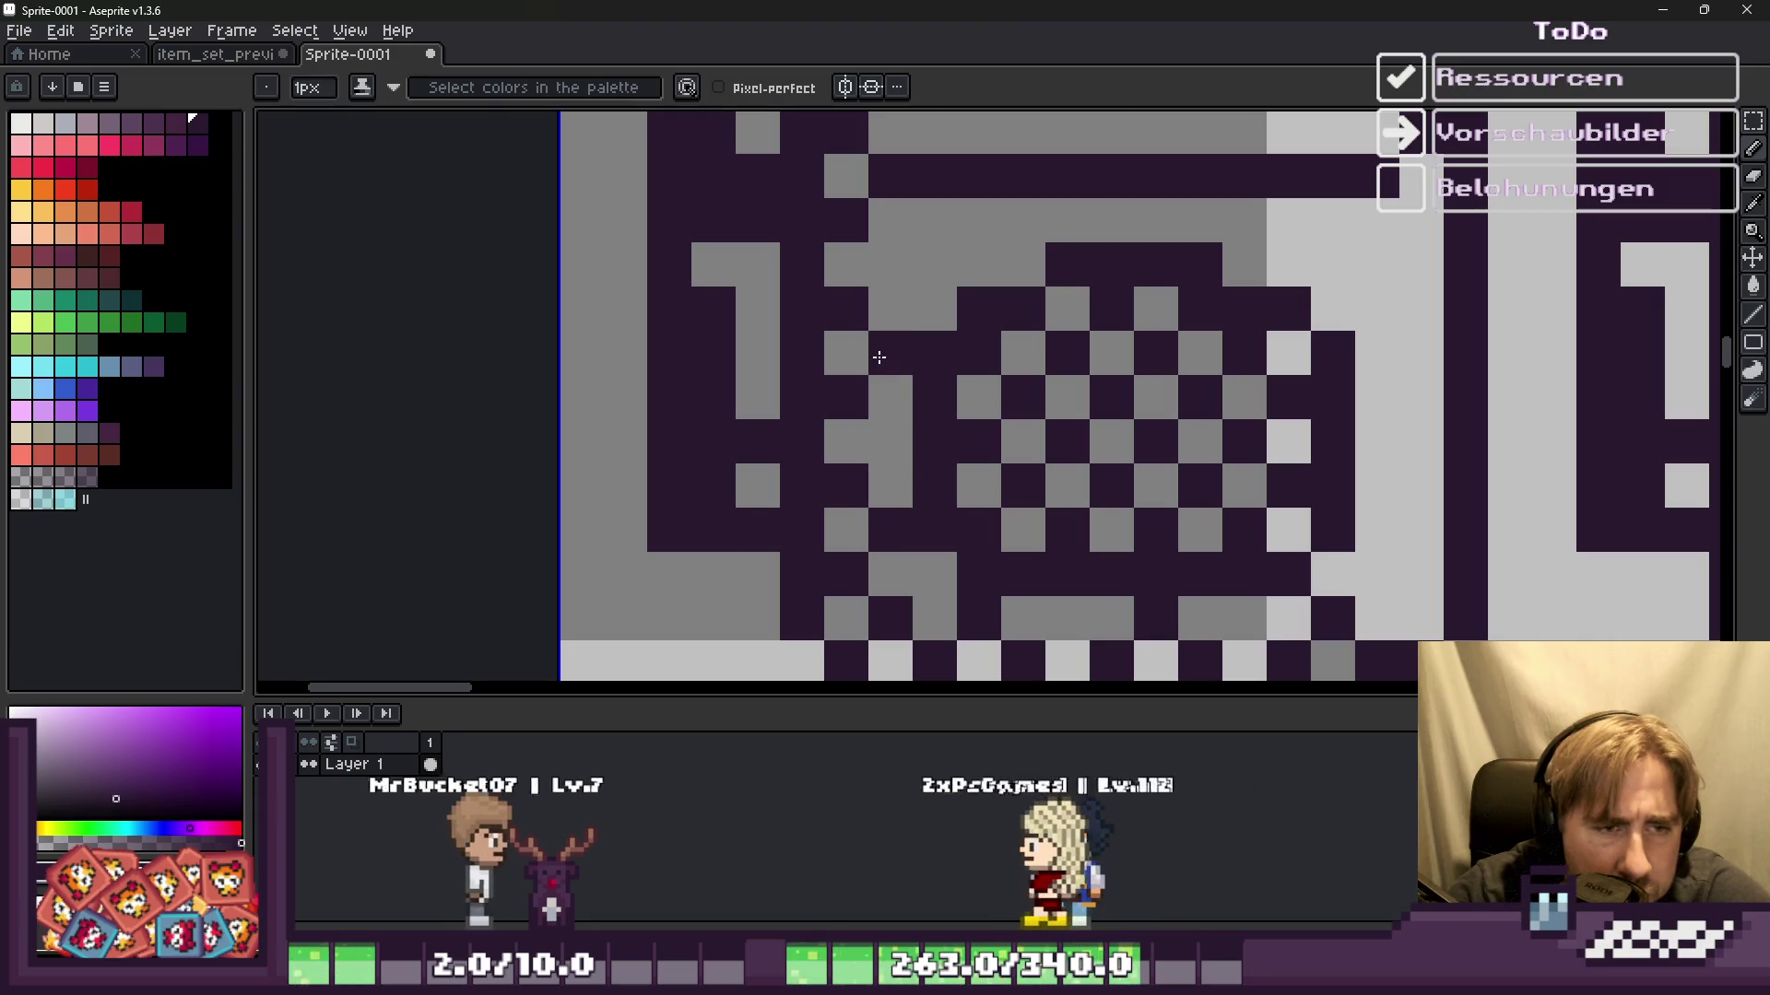
{"action": "scroll", "coordinate": [877, 293], "scroll_direction": "down", "scroll_amount": 2}
{"action": "scroll", "coordinate": [1001, 443], "scroll_direction": "down", "scroll_amount": 1}
{"action": "scroll", "coordinate": [1001, 443], "scroll_direction": "down", "scroll_amount": 3}
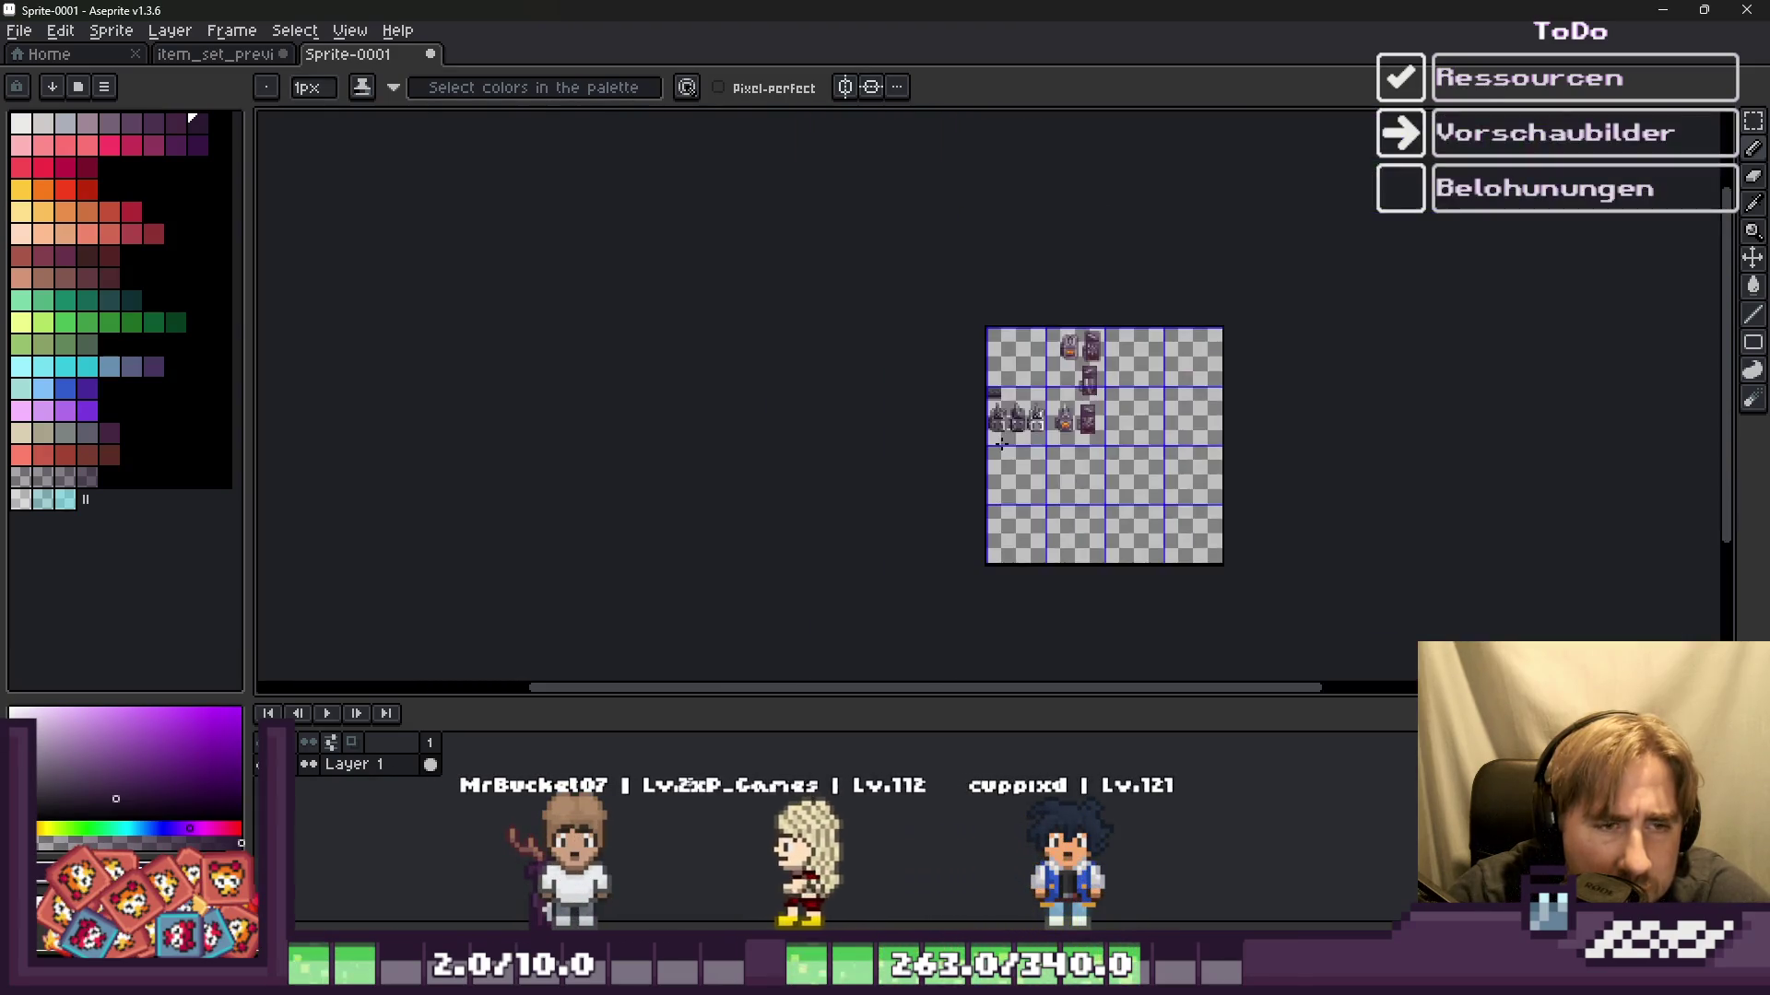
Step: Erase the leftover extra device copy with the Eraser
{"action": "scroll", "coordinate": [1001, 443], "scroll_direction": "up", "scroll_amount": 3}
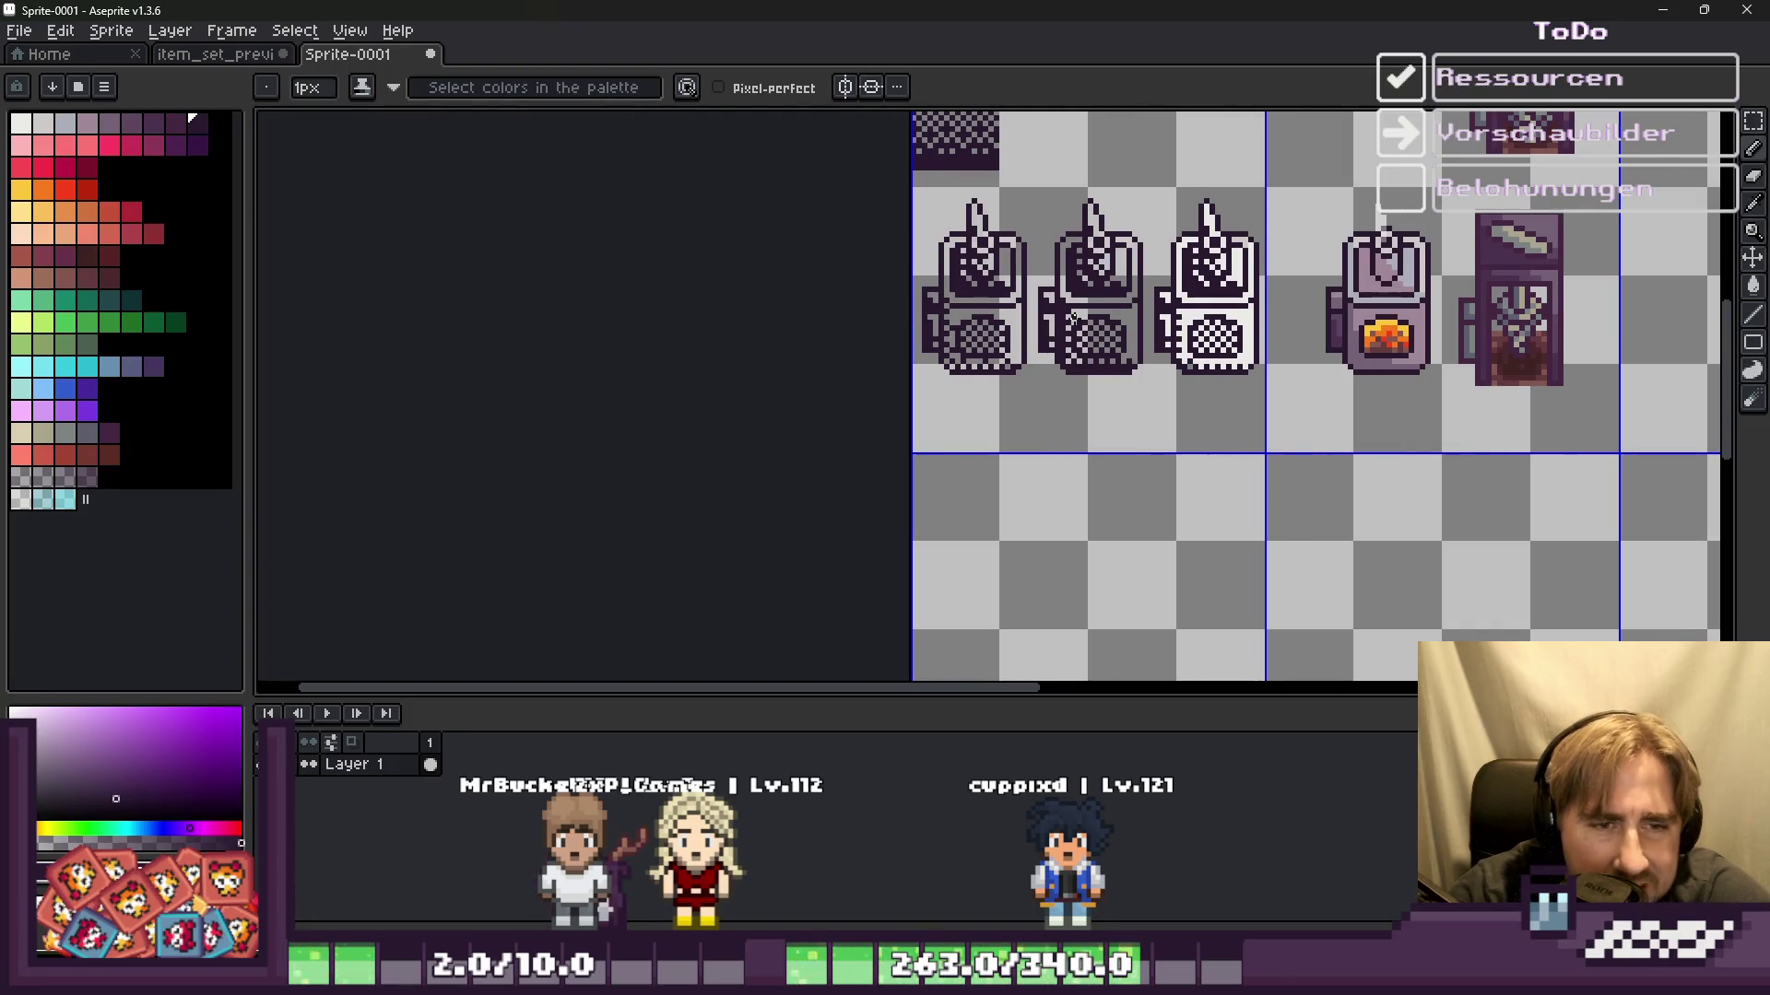
{"action": "scroll", "coordinate": [1074, 318], "scroll_direction": "up", "scroll_amount": 1}
{"action": "scroll", "coordinate": [1074, 318], "scroll_direction": "up", "scroll_amount": 1}
{"action": "key", "text": "e"}
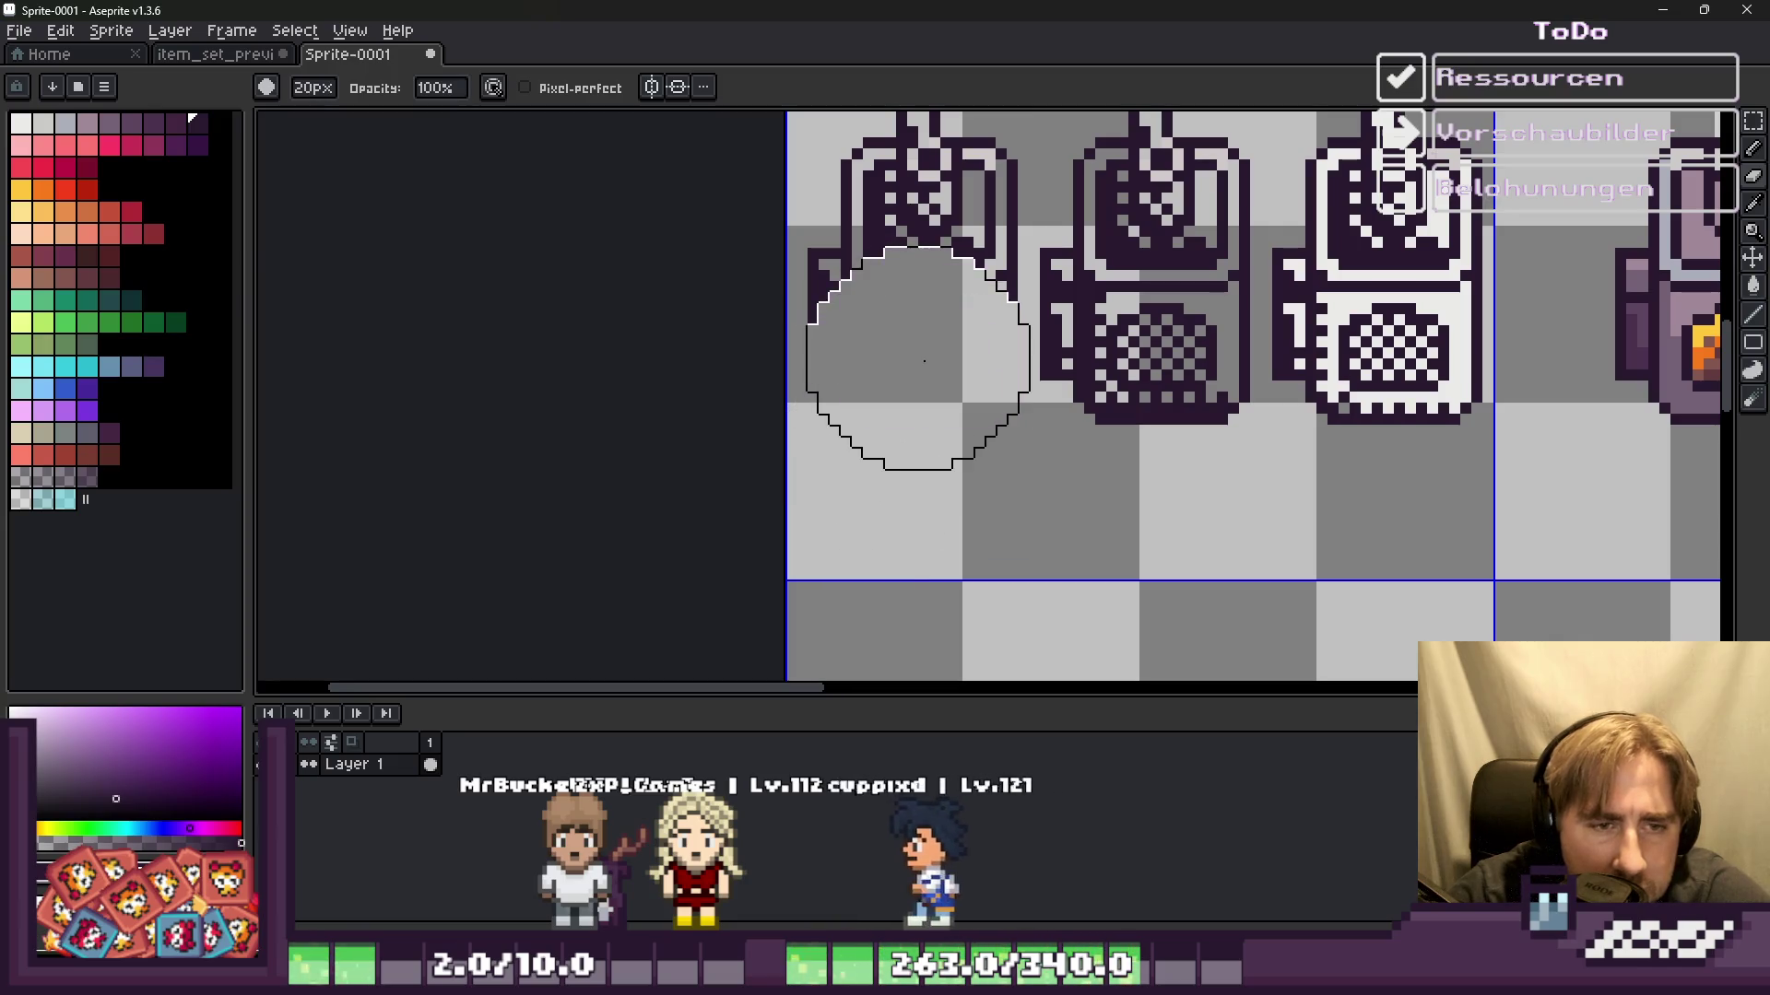
{"action": "scroll", "coordinate": [870, 283], "scroll_direction": "down", "scroll_amount": 1}
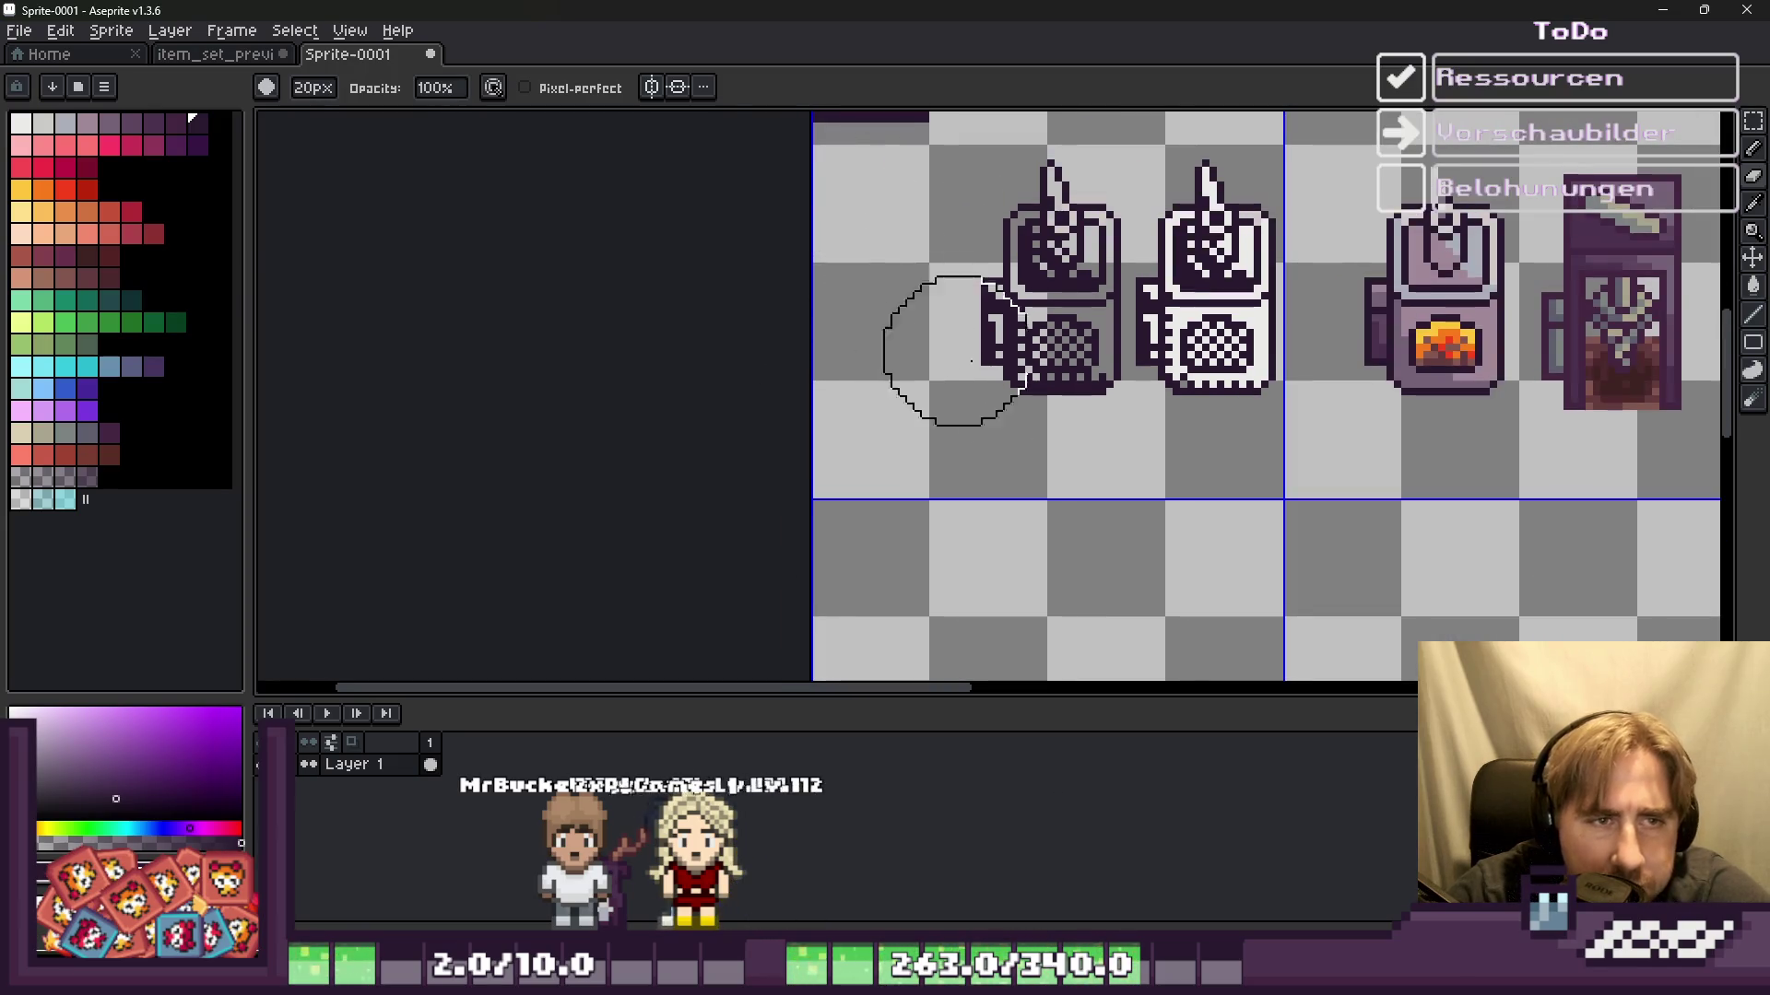
Step: Select the two left device sprites and move them left
{"action": "key", "text": "m"}
{"action": "scroll", "coordinate": [1183, 179], "scroll_direction": "up", "scroll_amount": 1}
{"action": "left_click_drag", "start_coordinate": [884, 119], "coordinate": [1318, 521]}
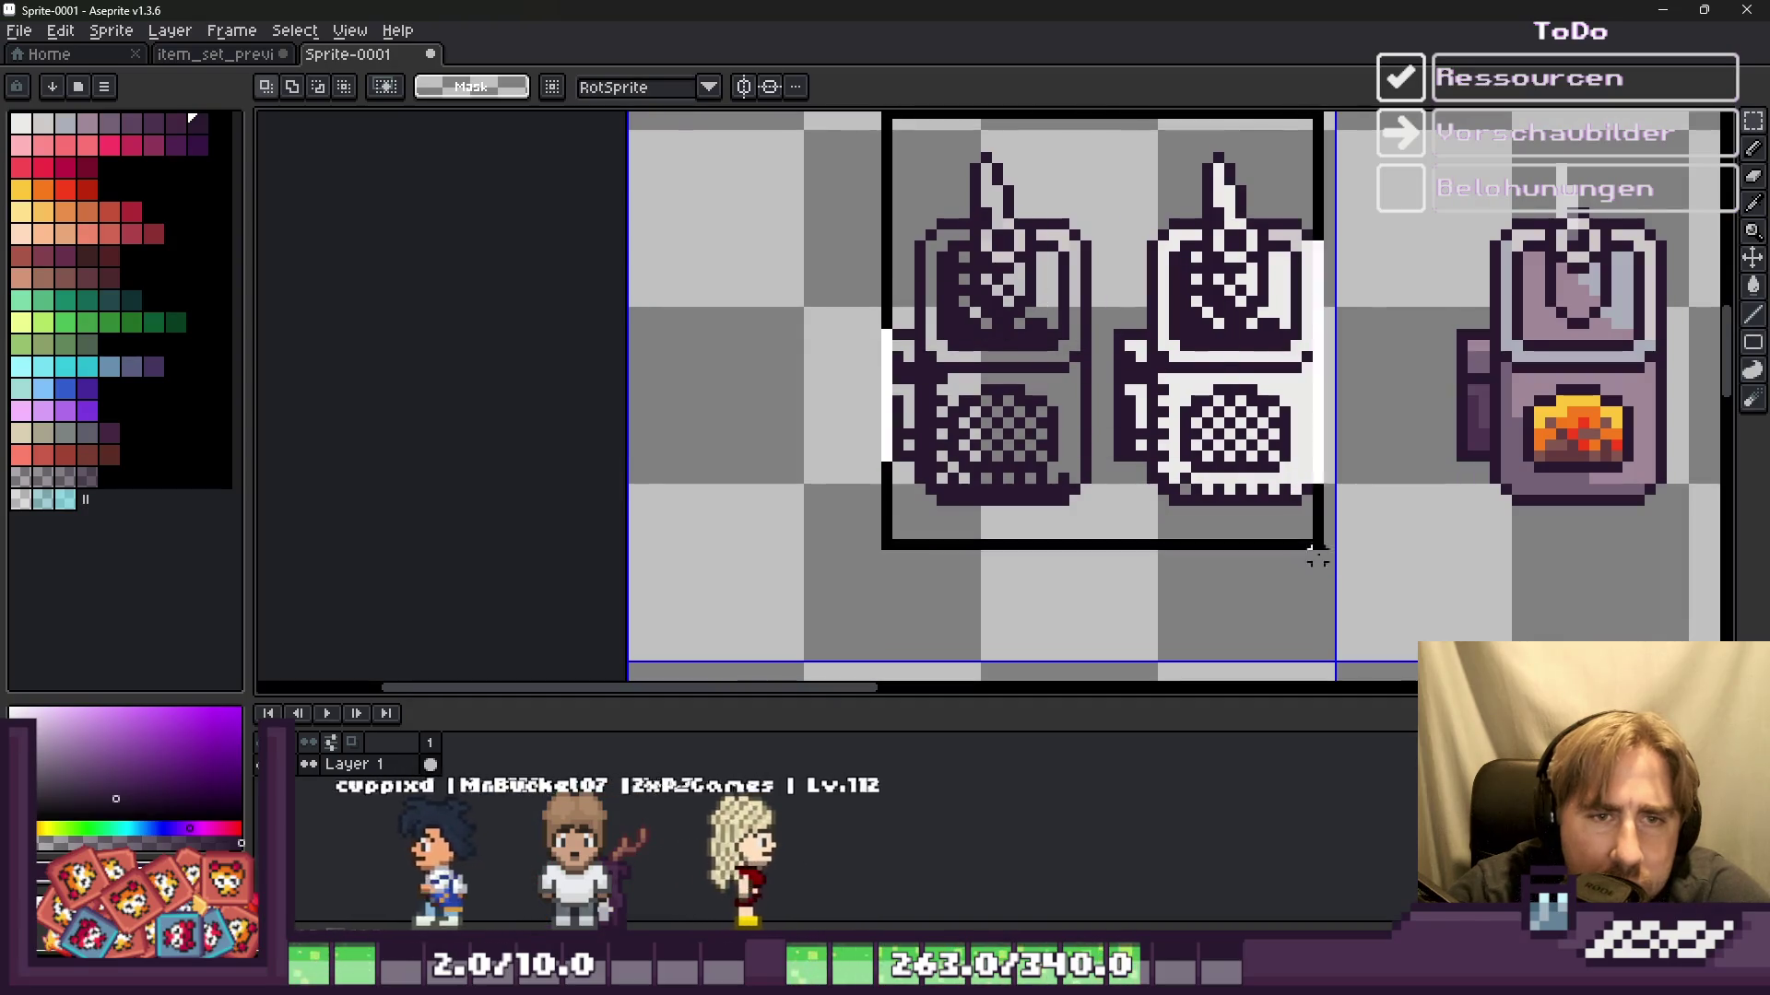
{"action": "left_click_drag", "start_coordinate": [1318, 402], "coordinate": [1108, 401]}
{"action": "scroll", "coordinate": [896, 236], "scroll_direction": "up", "scroll_amount": 1}
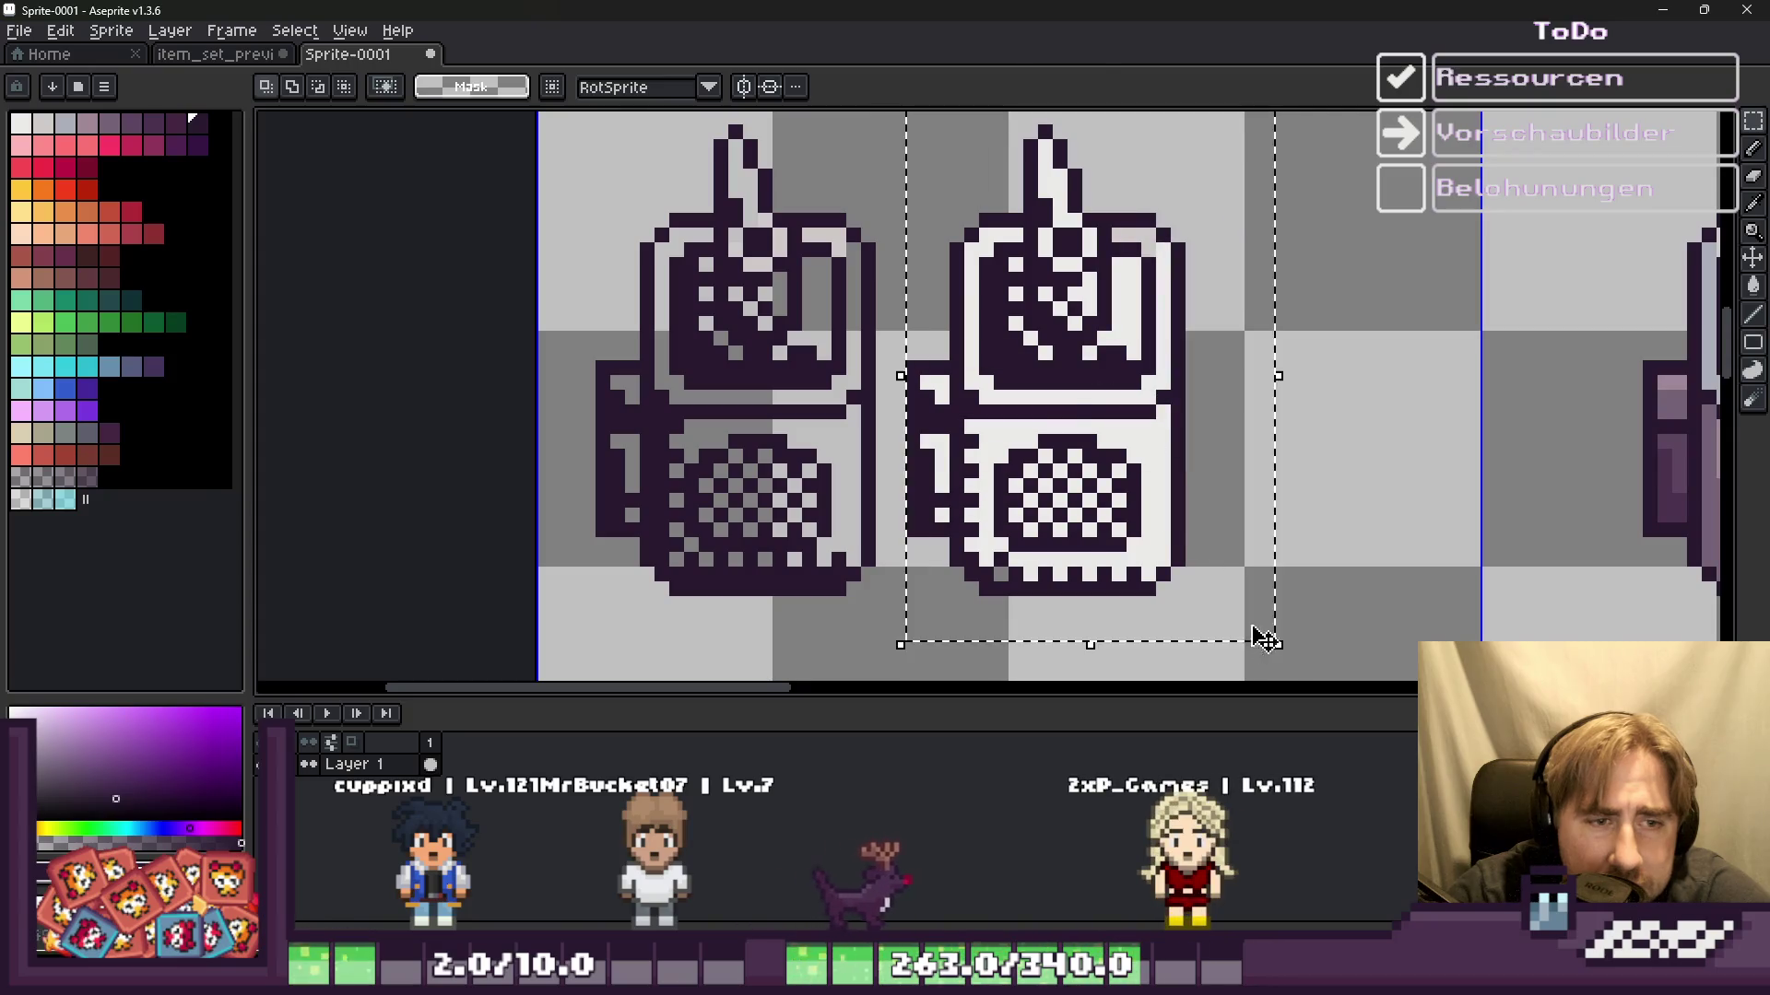
{"action": "left_click_drag", "start_coordinate": [1056, 415], "coordinate": [1218, 415]}
{"action": "scroll", "coordinate": [1155, 311], "scroll_direction": "down", "scroll_amount": 1}
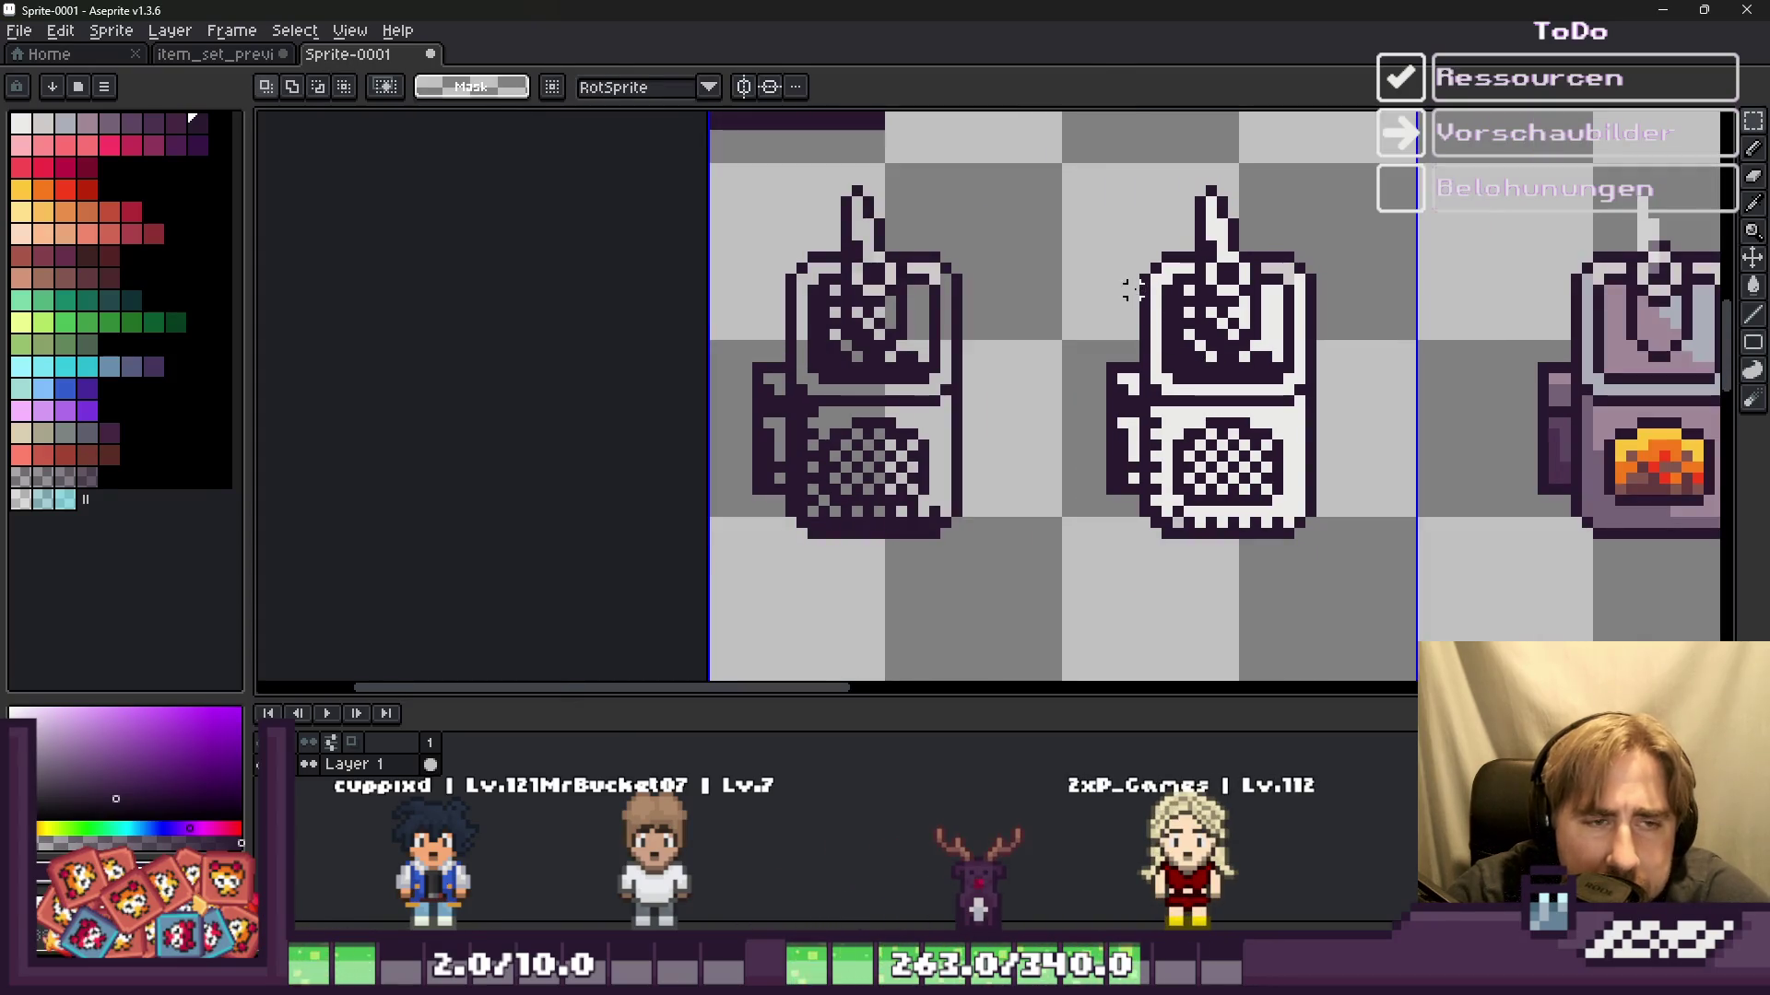
{"action": "key", "text": "ctrl+z"}
{"action": "scroll", "coordinate": [1079, 364], "scroll_direction": "down", "scroll_amount": 3}
Step: Reposition a device and place a copy beside the original, then select that copy
{"action": "left_click_drag", "start_coordinate": [1083, 360], "coordinate": [971, 610]}
{"action": "scroll", "coordinate": [949, 461], "scroll_direction": "down", "scroll_amount": 3}
{"action": "scroll", "coordinate": [947, 347], "scroll_direction": "up", "scroll_amount": 3}
{"action": "scroll", "coordinate": [900, 505], "scroll_direction": "up", "scroll_amount": 1}
{"action": "scroll", "coordinate": [889, 249], "scroll_direction": "up", "scroll_amount": 1}
{"action": "left_click_drag", "start_coordinate": [890, 249], "coordinate": [1175, 249]}
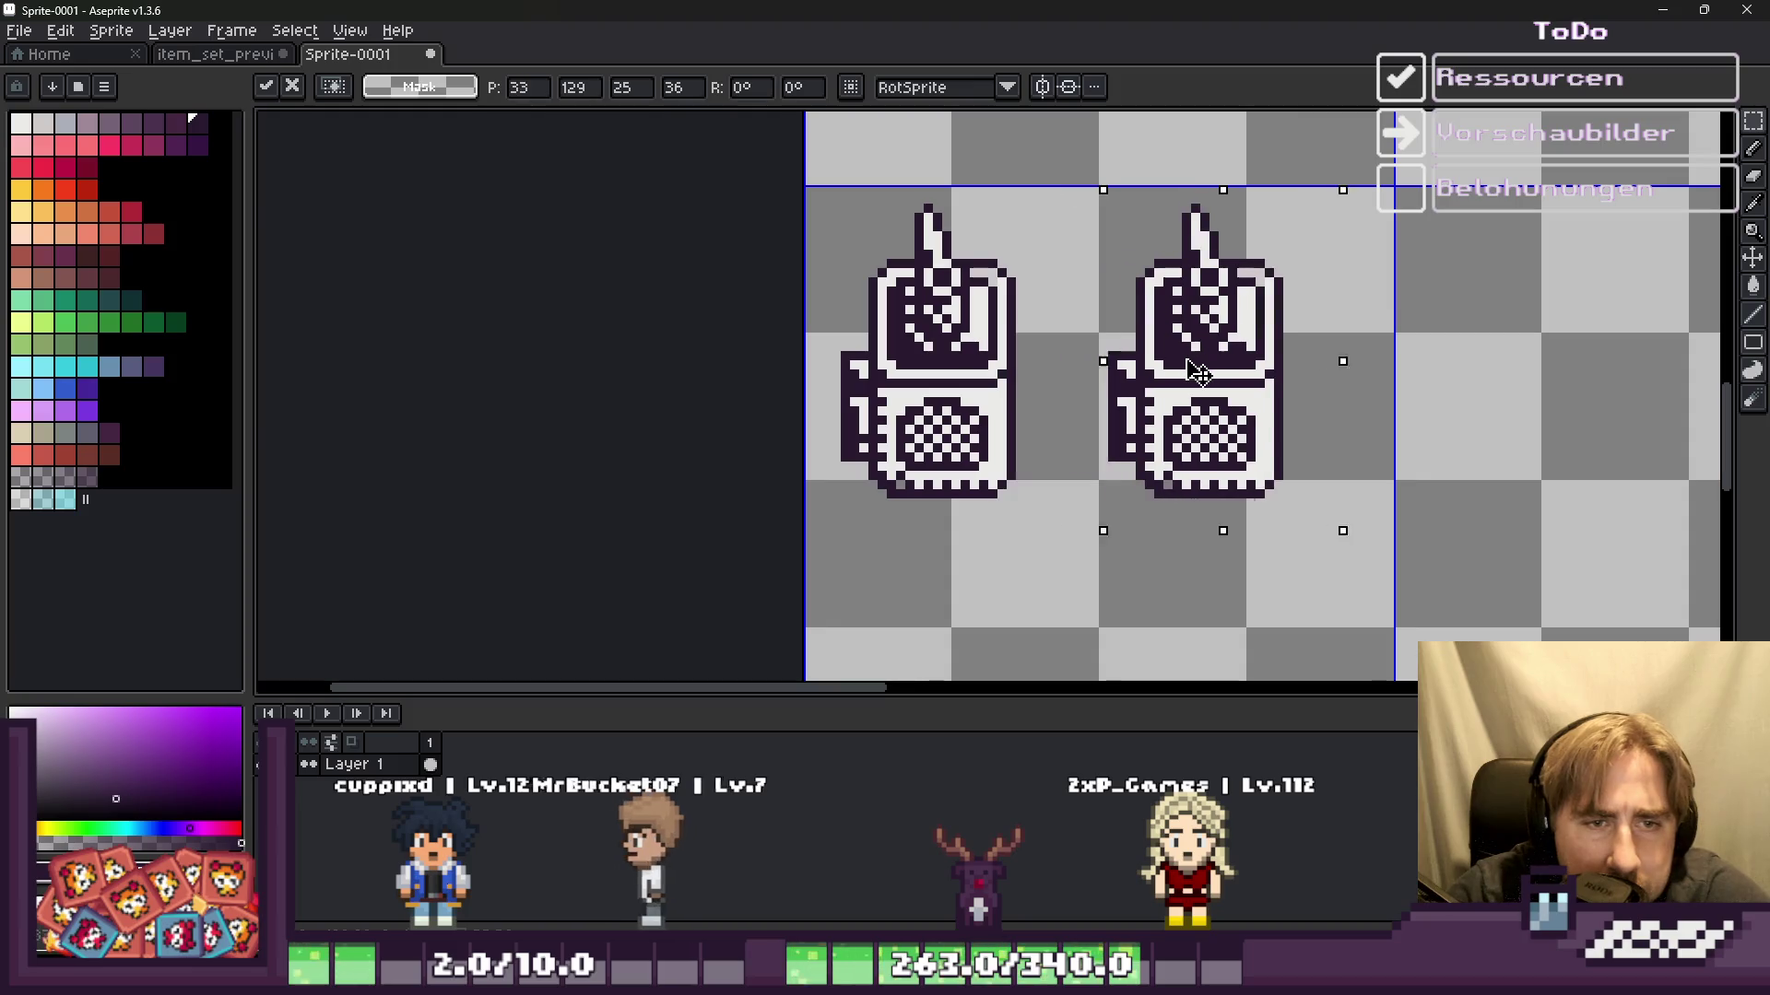
{"action": "key", "text": "ctrl+d"}
{"action": "left_click_drag", "start_coordinate": [1341, 549], "coordinate": [1348, 554]}
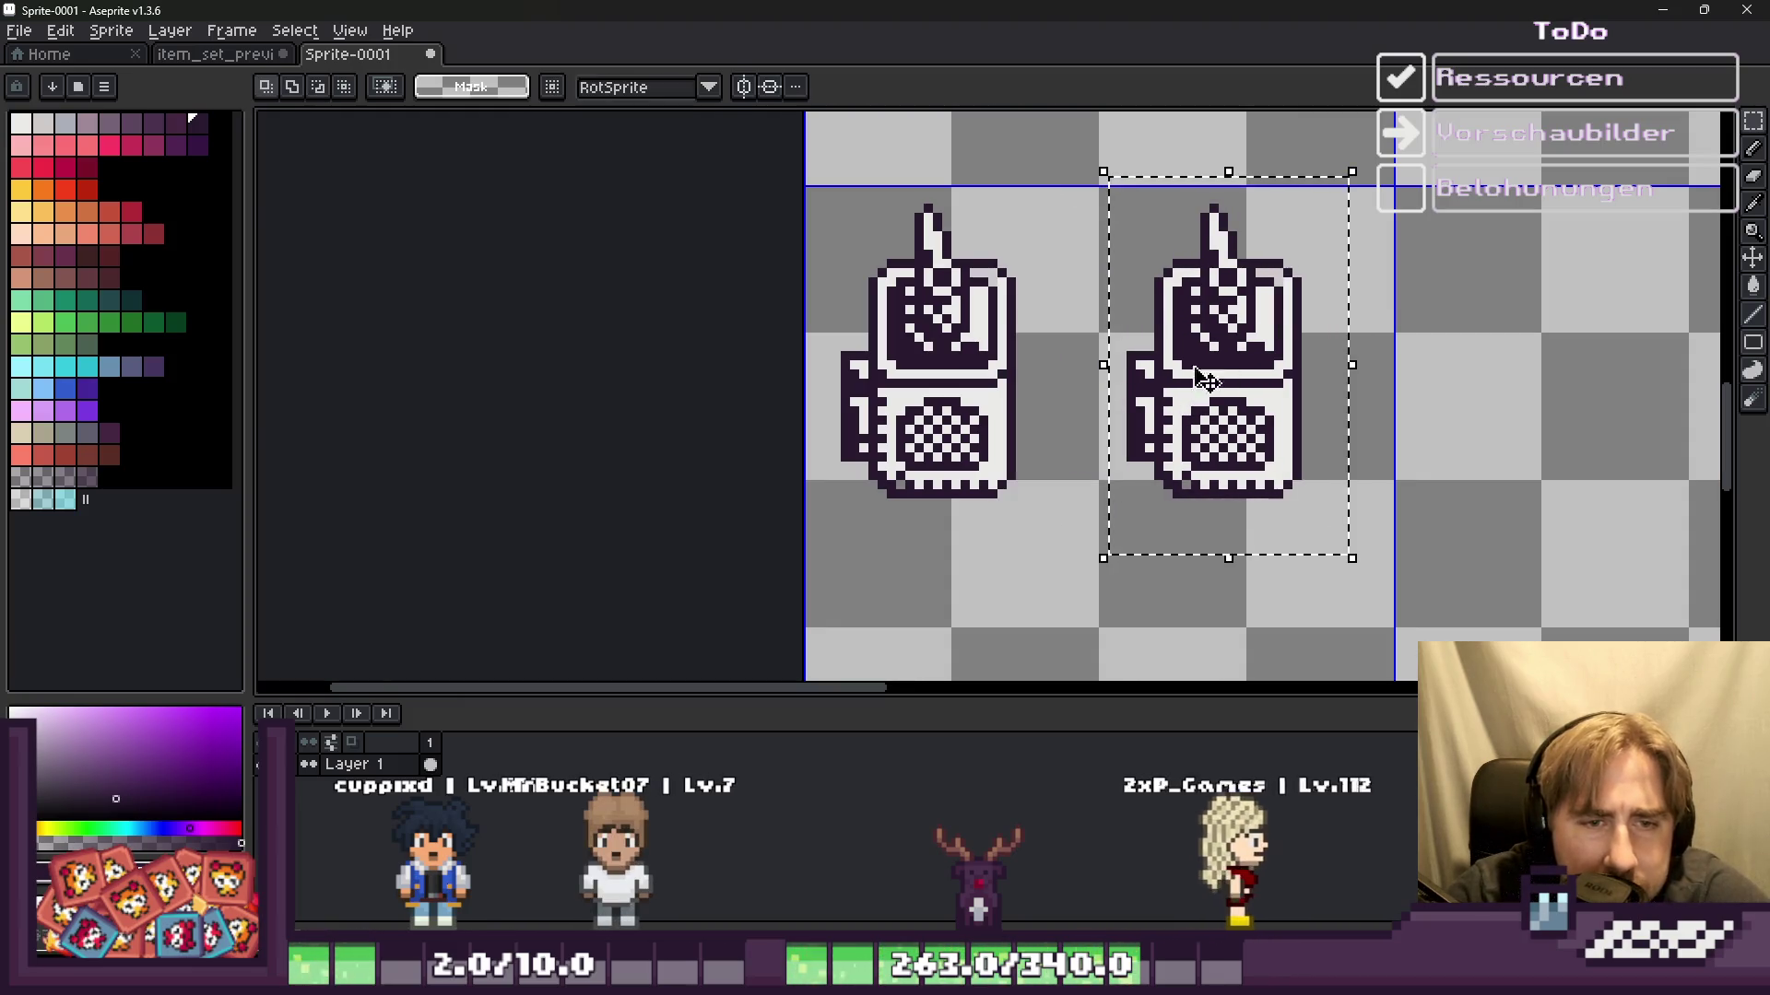
Step: Apply a dark outline to the copied device via Edit > FX > Outline
{"action": "left_click", "coordinate": [88, 34]}
{"action": "left_click", "coordinate": [92, 35]}
{"action": "left_click", "coordinate": [60, 30]}
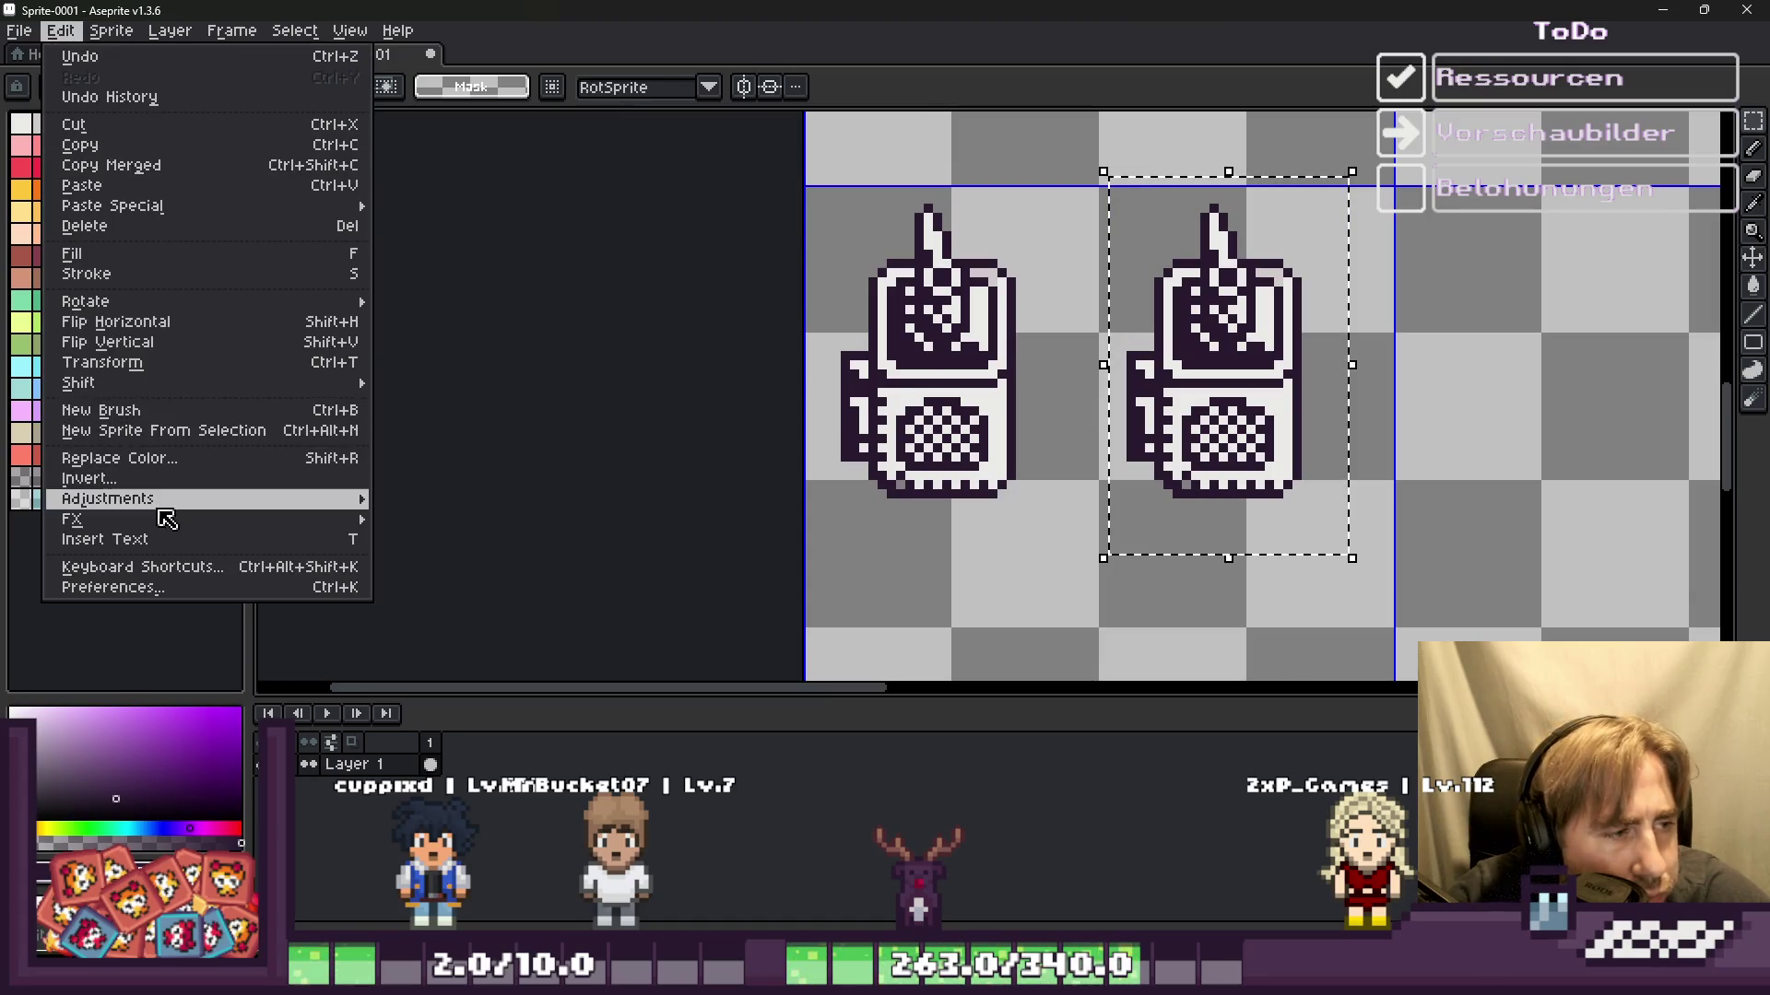
{"action": "left_click", "coordinate": [429, 524]}
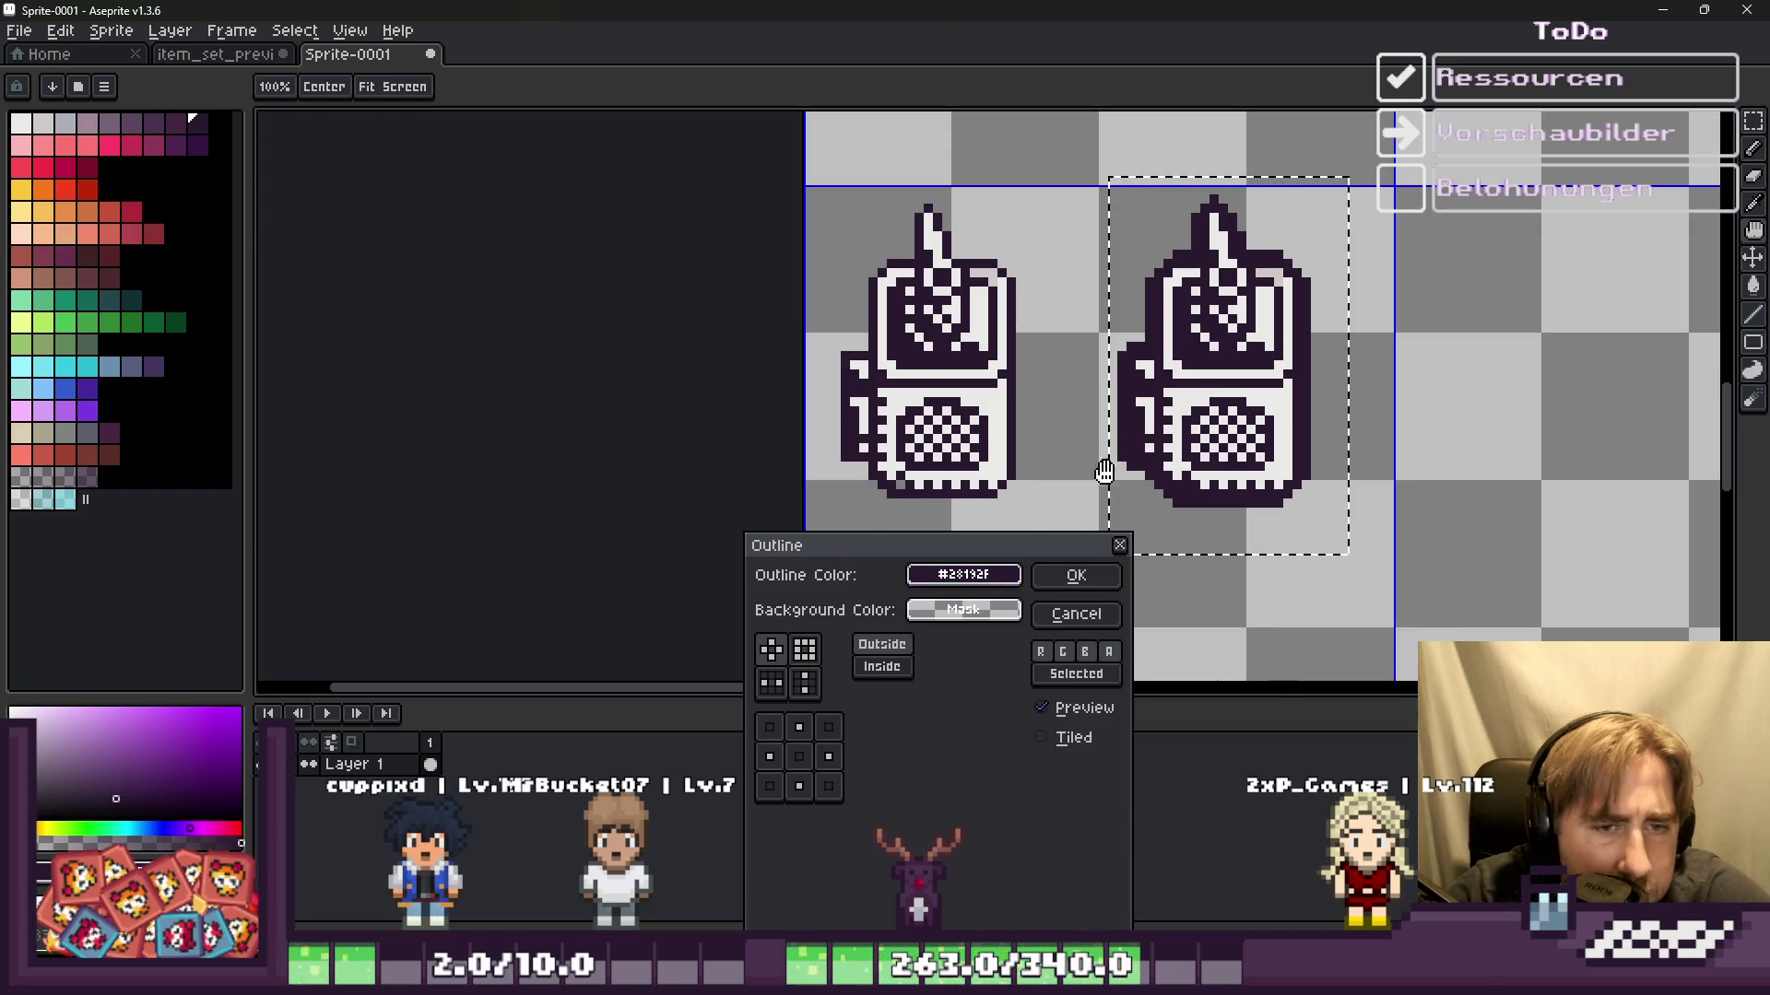
{"action": "left_click", "coordinate": [997, 572]}
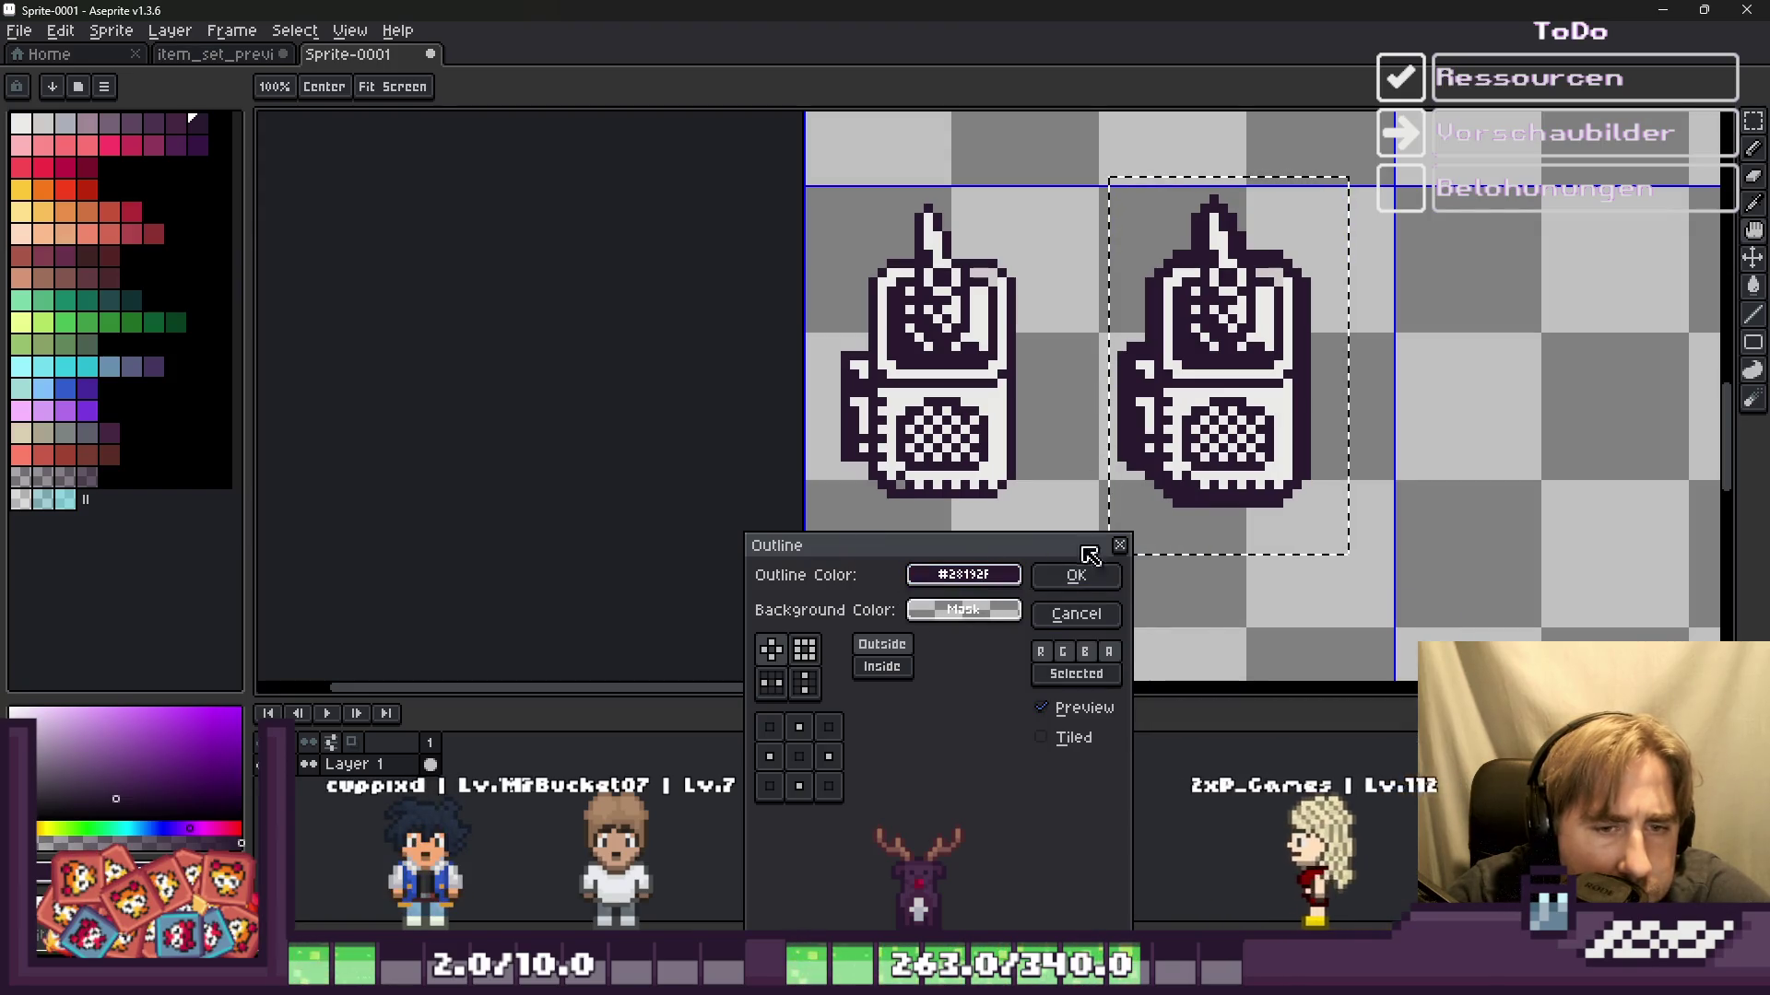
{"action": "left_click", "coordinate": [1111, 579]}
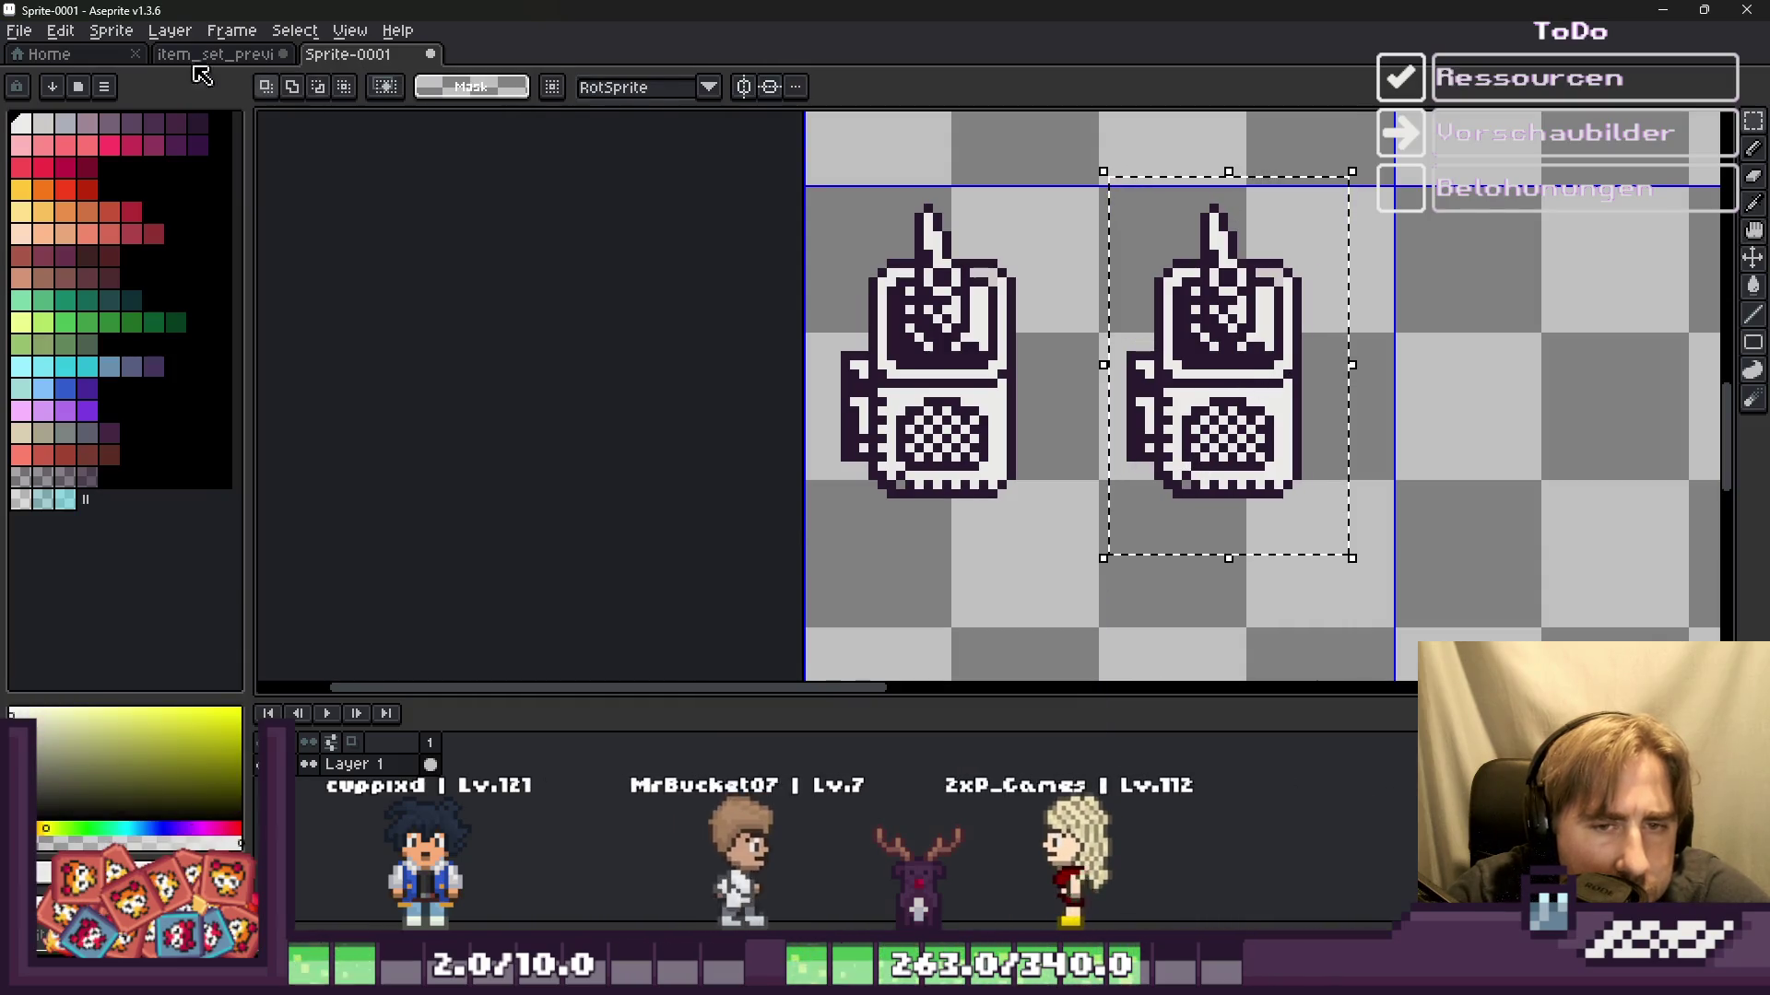
Step: Add a second, near-white outline around the copied device
{"action": "left_click", "coordinate": [59, 29]}
{"action": "mouse_move", "coordinate": [72, 518]}
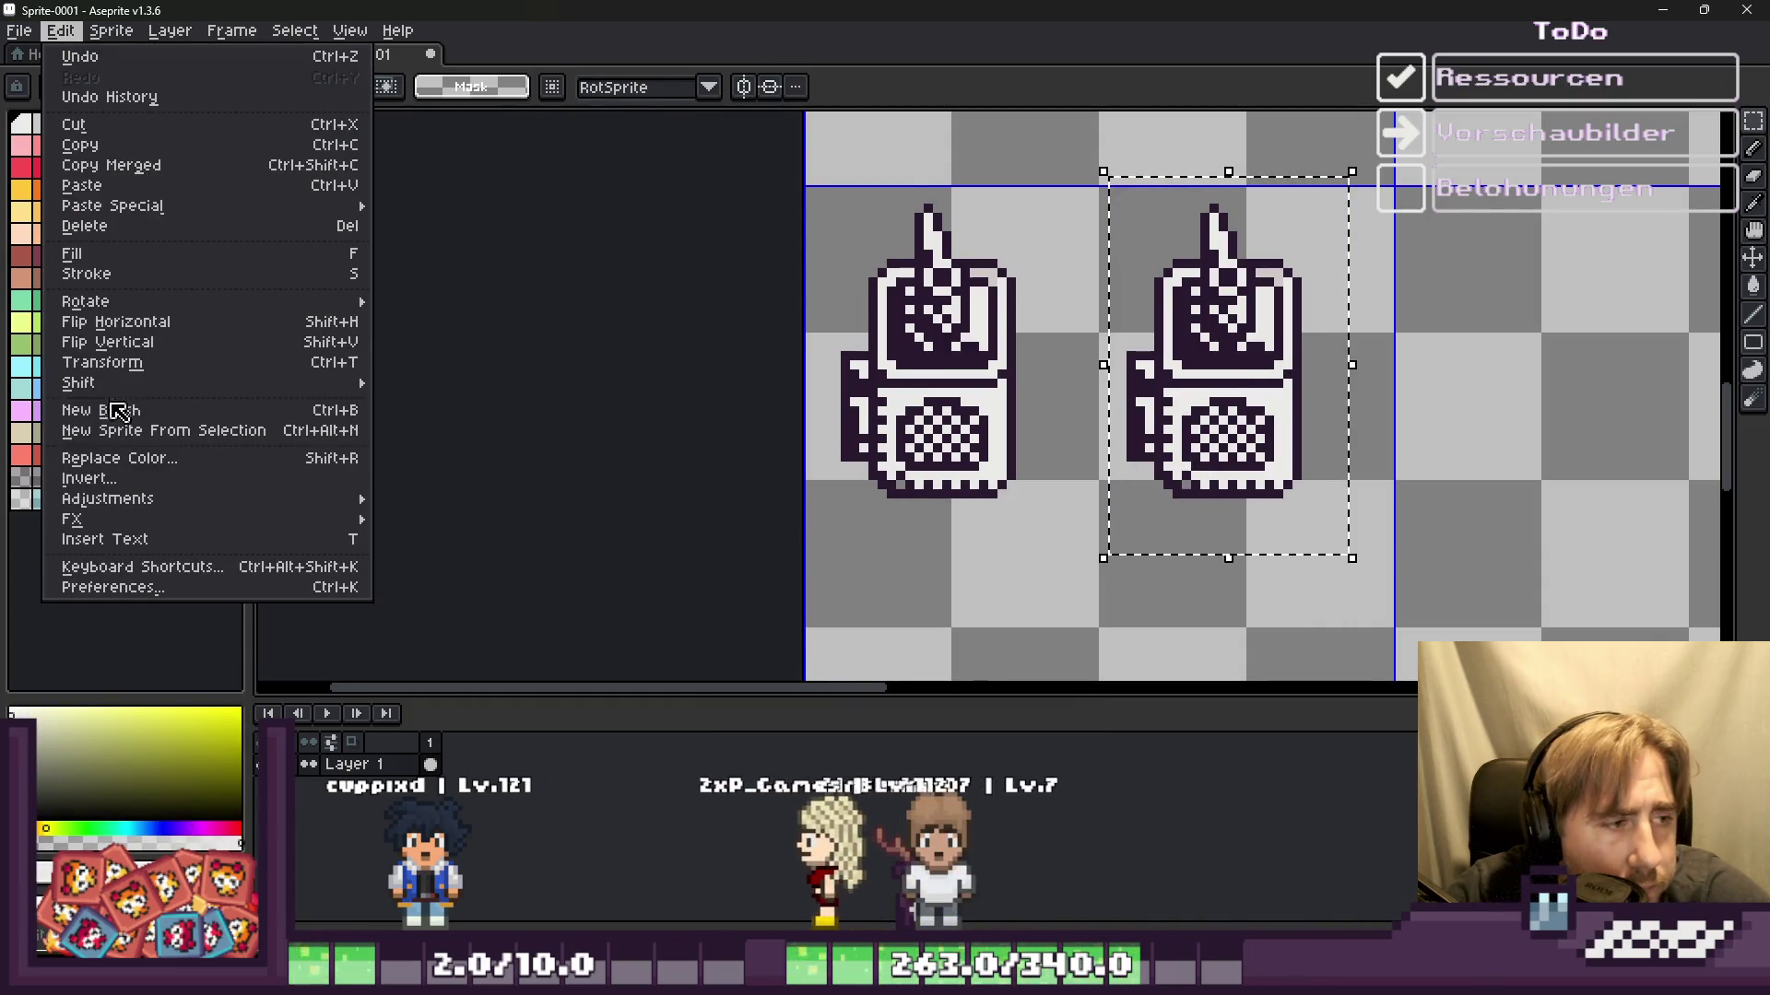
{"action": "left_click", "coordinate": [461, 519]}
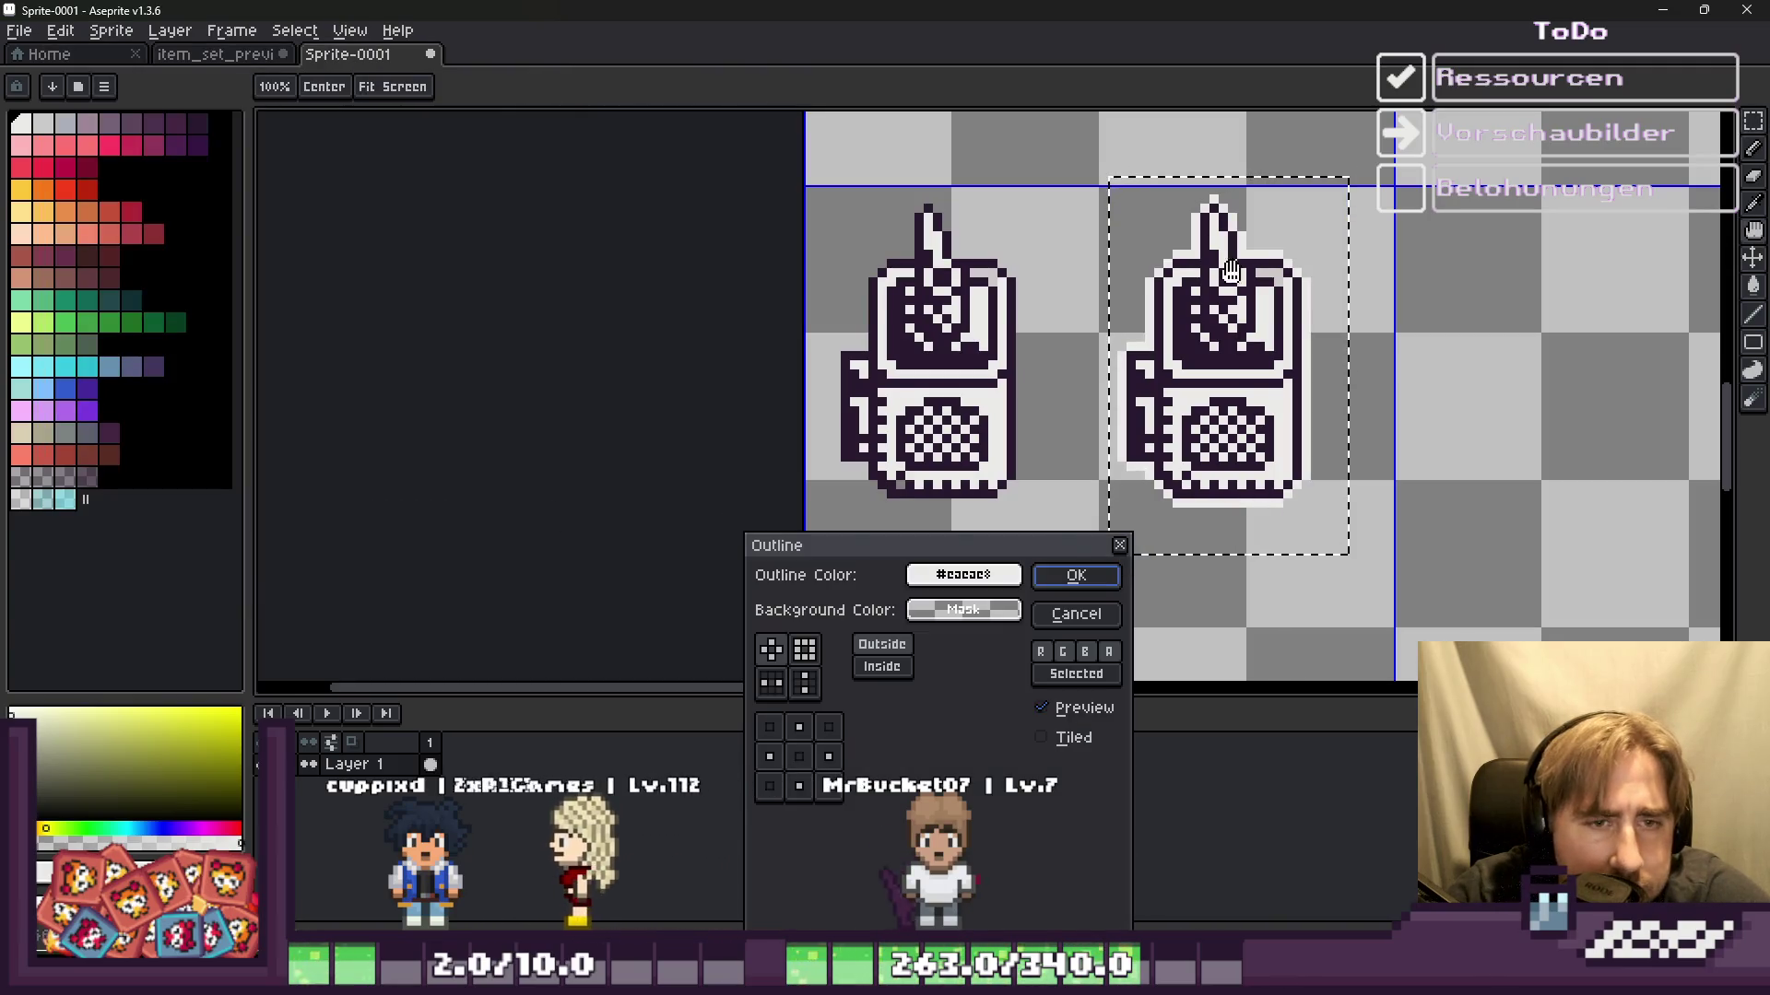
{"action": "left_click", "coordinate": [1105, 590]}
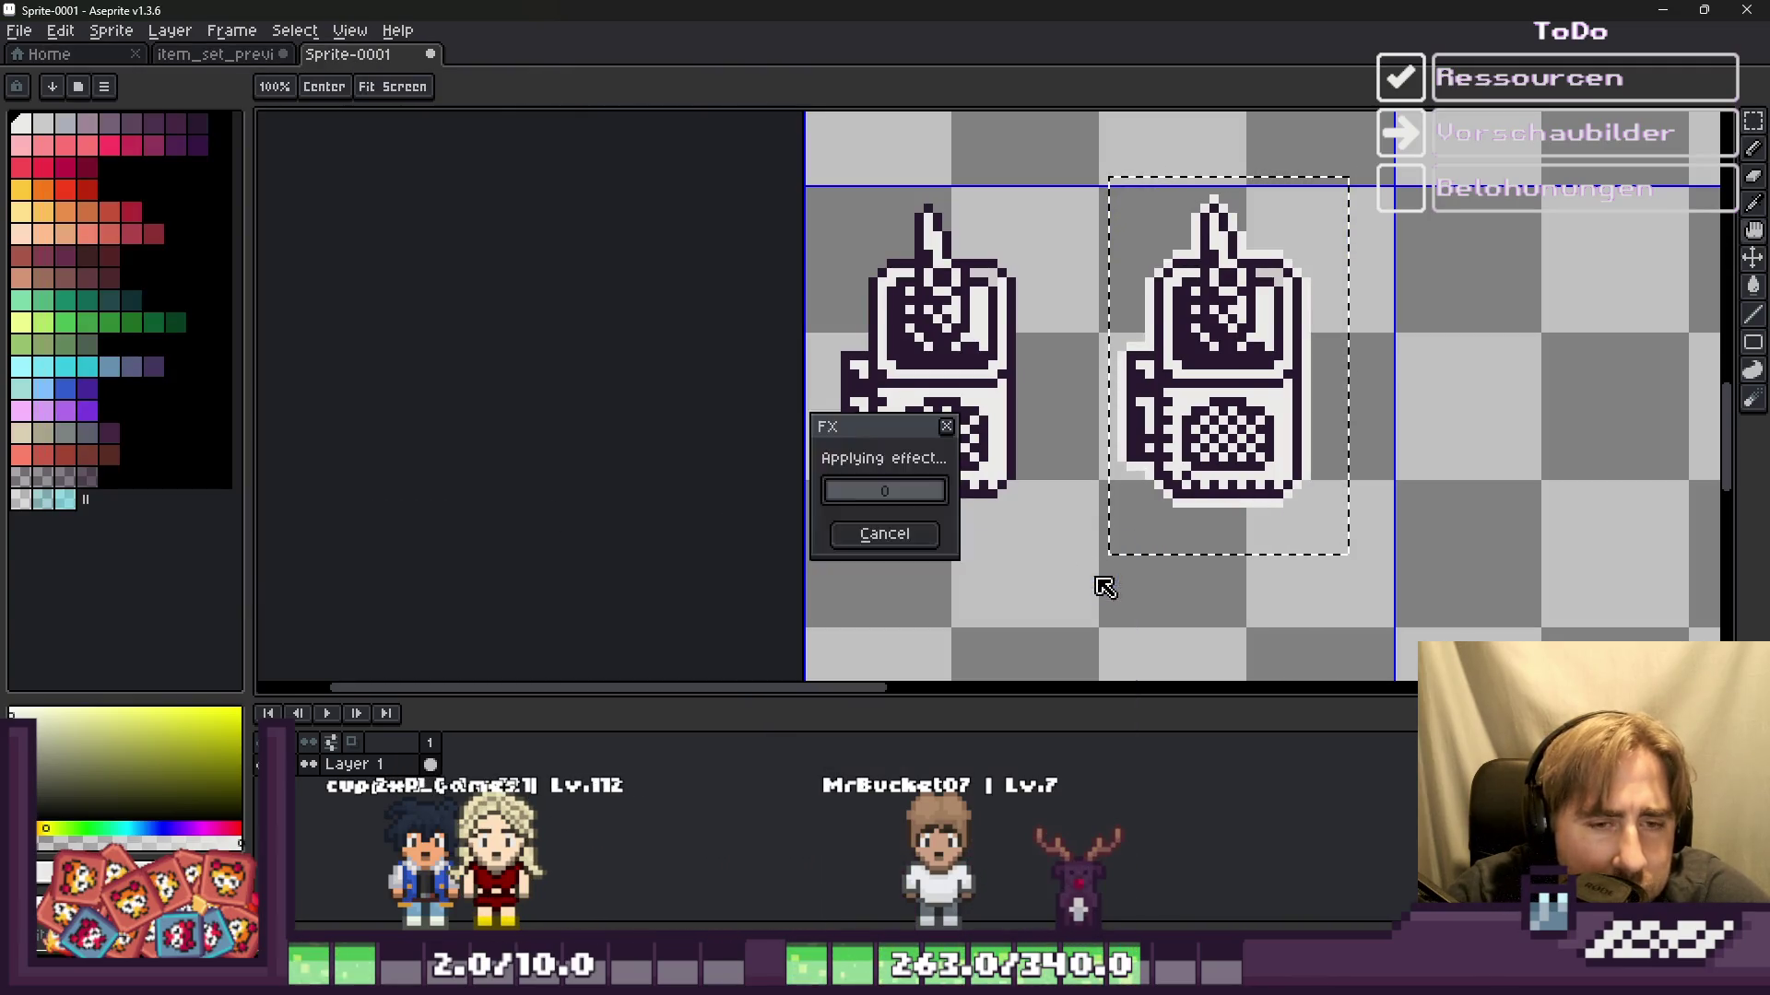
Step: Pick red and set the Paint Bucket to non-contiguous fill
{"action": "left_click", "coordinate": [65, 189]}
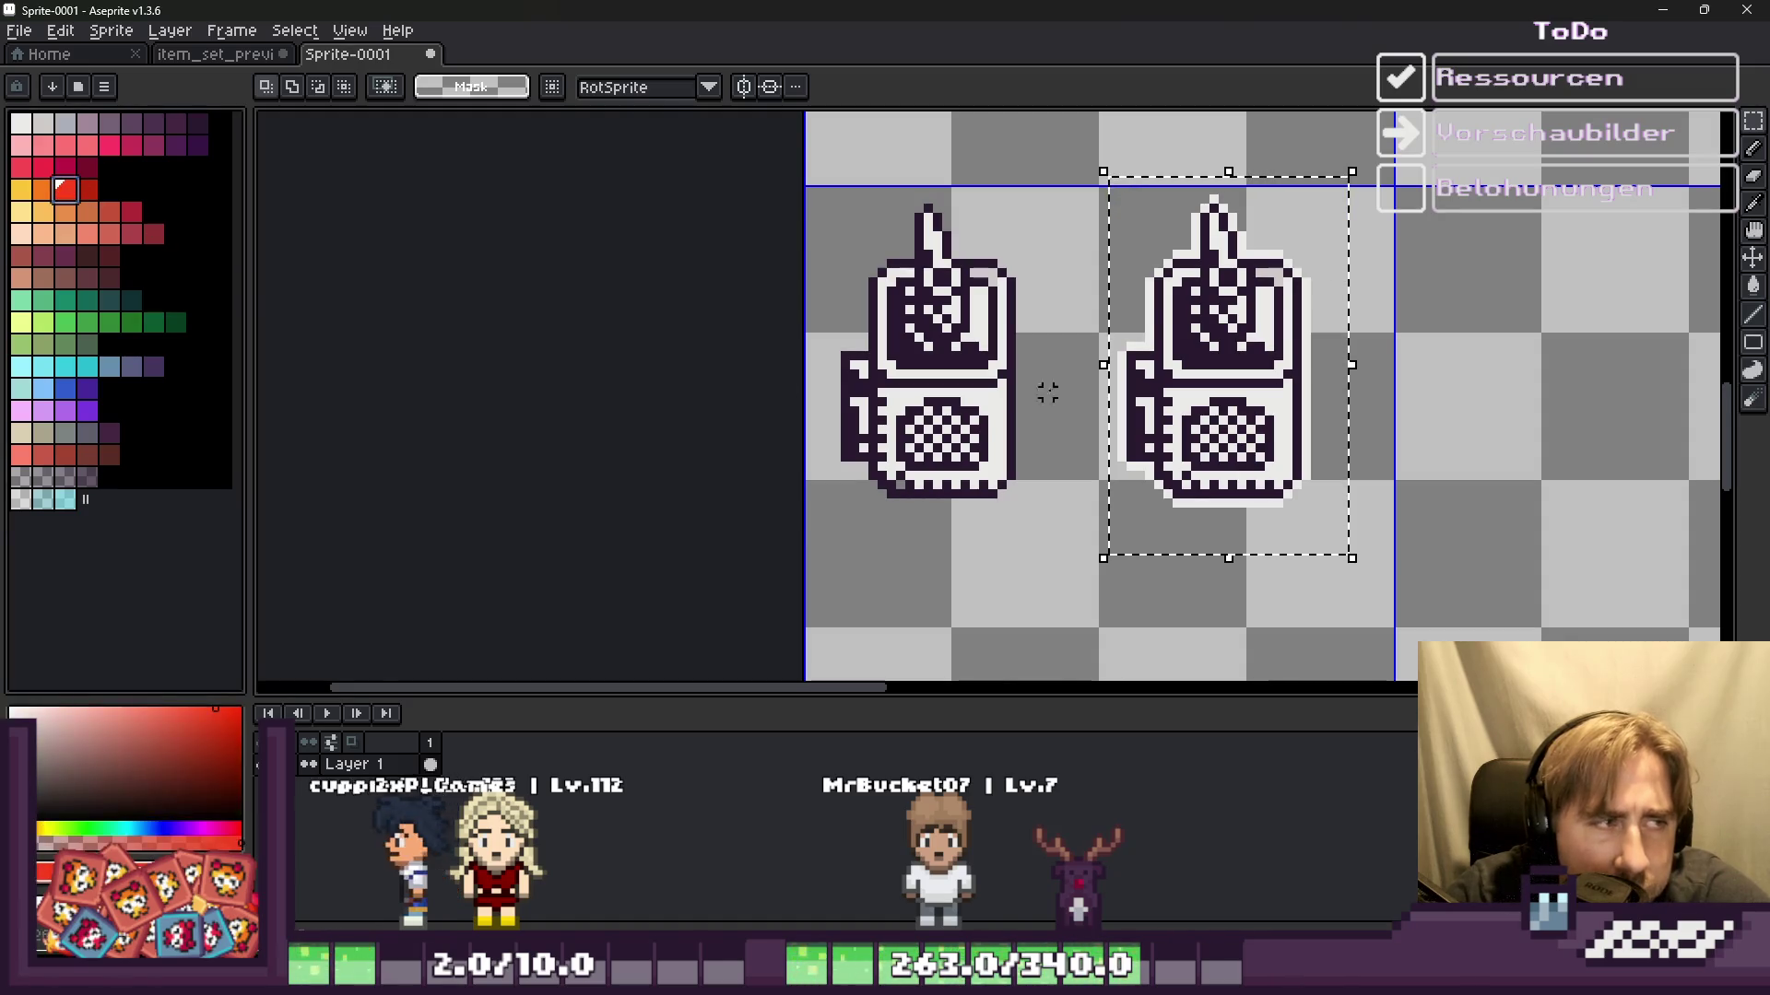
{"action": "key", "text": "g"}
{"action": "scroll", "coordinate": [1229, 297], "scroll_direction": "up", "scroll_amount": 3}
{"action": "left_click", "coordinate": [434, 87]}
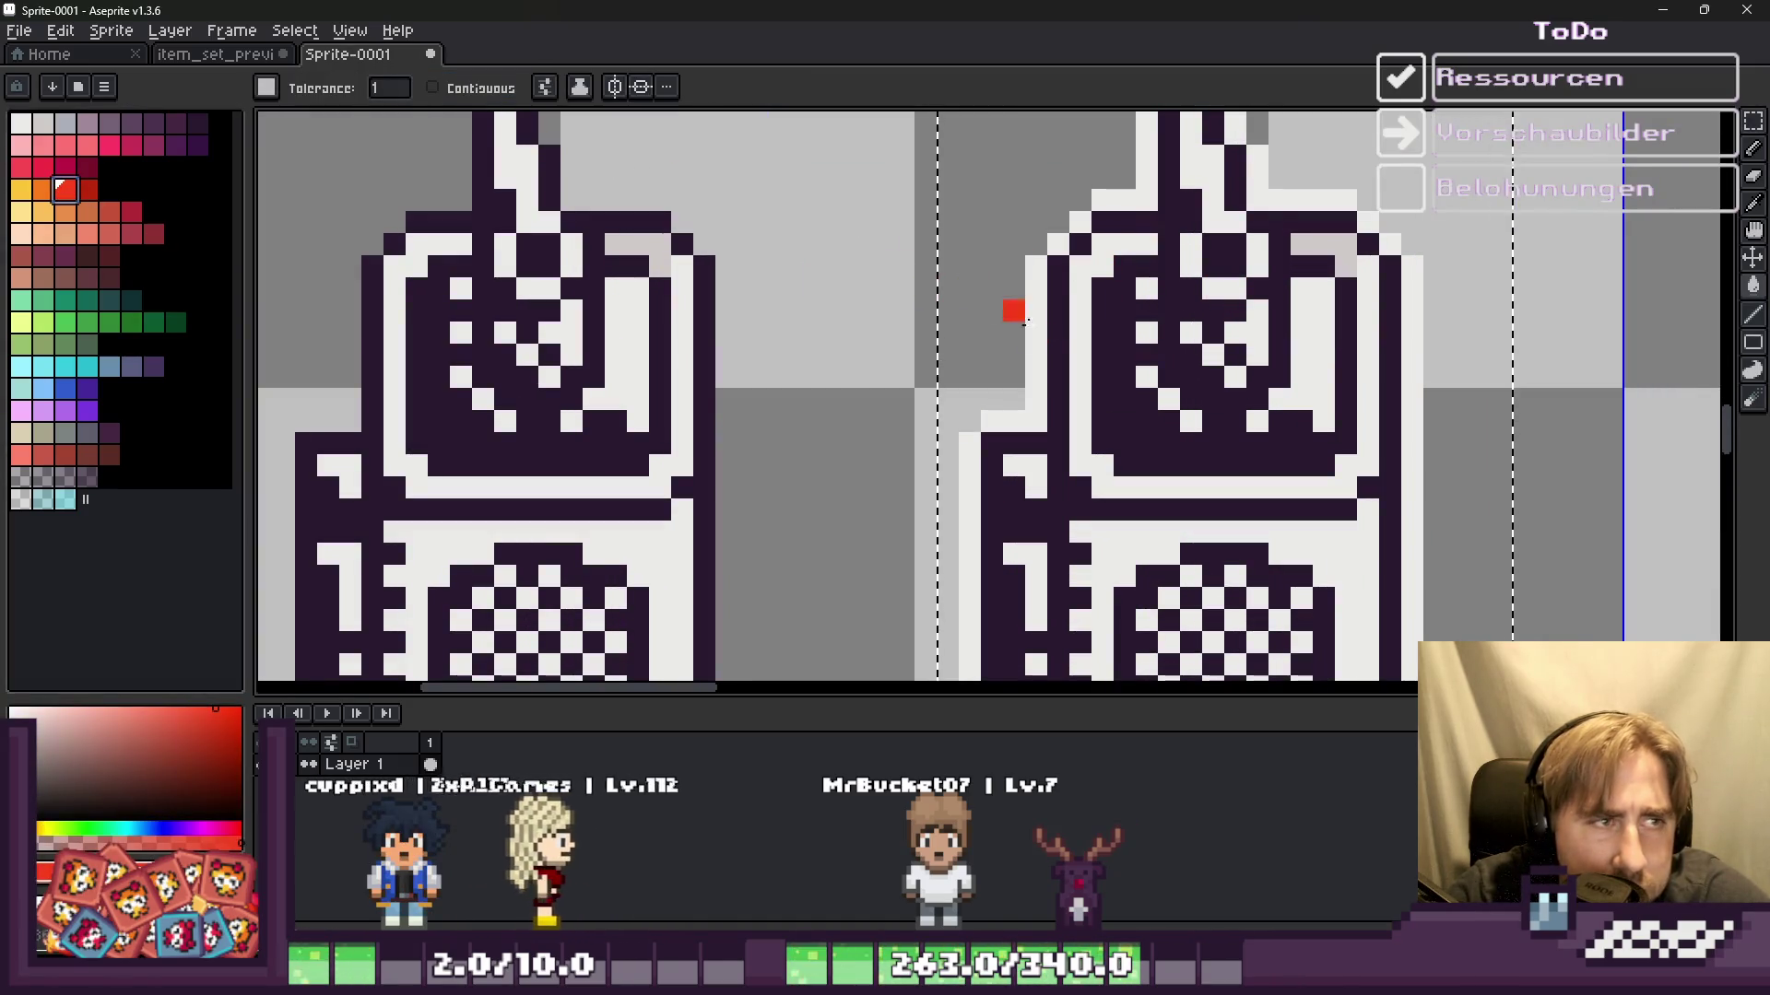
Step: Fill the copy's white pixels red, then fill its dark pixels with near-white
{"action": "left_click", "coordinate": [1079, 284]}
{"action": "scroll", "coordinate": [1078, 284], "scroll_direction": "down", "scroll_amount": 3}
{"action": "scroll", "coordinate": [1175, 287], "scroll_direction": "up", "scroll_amount": 4}
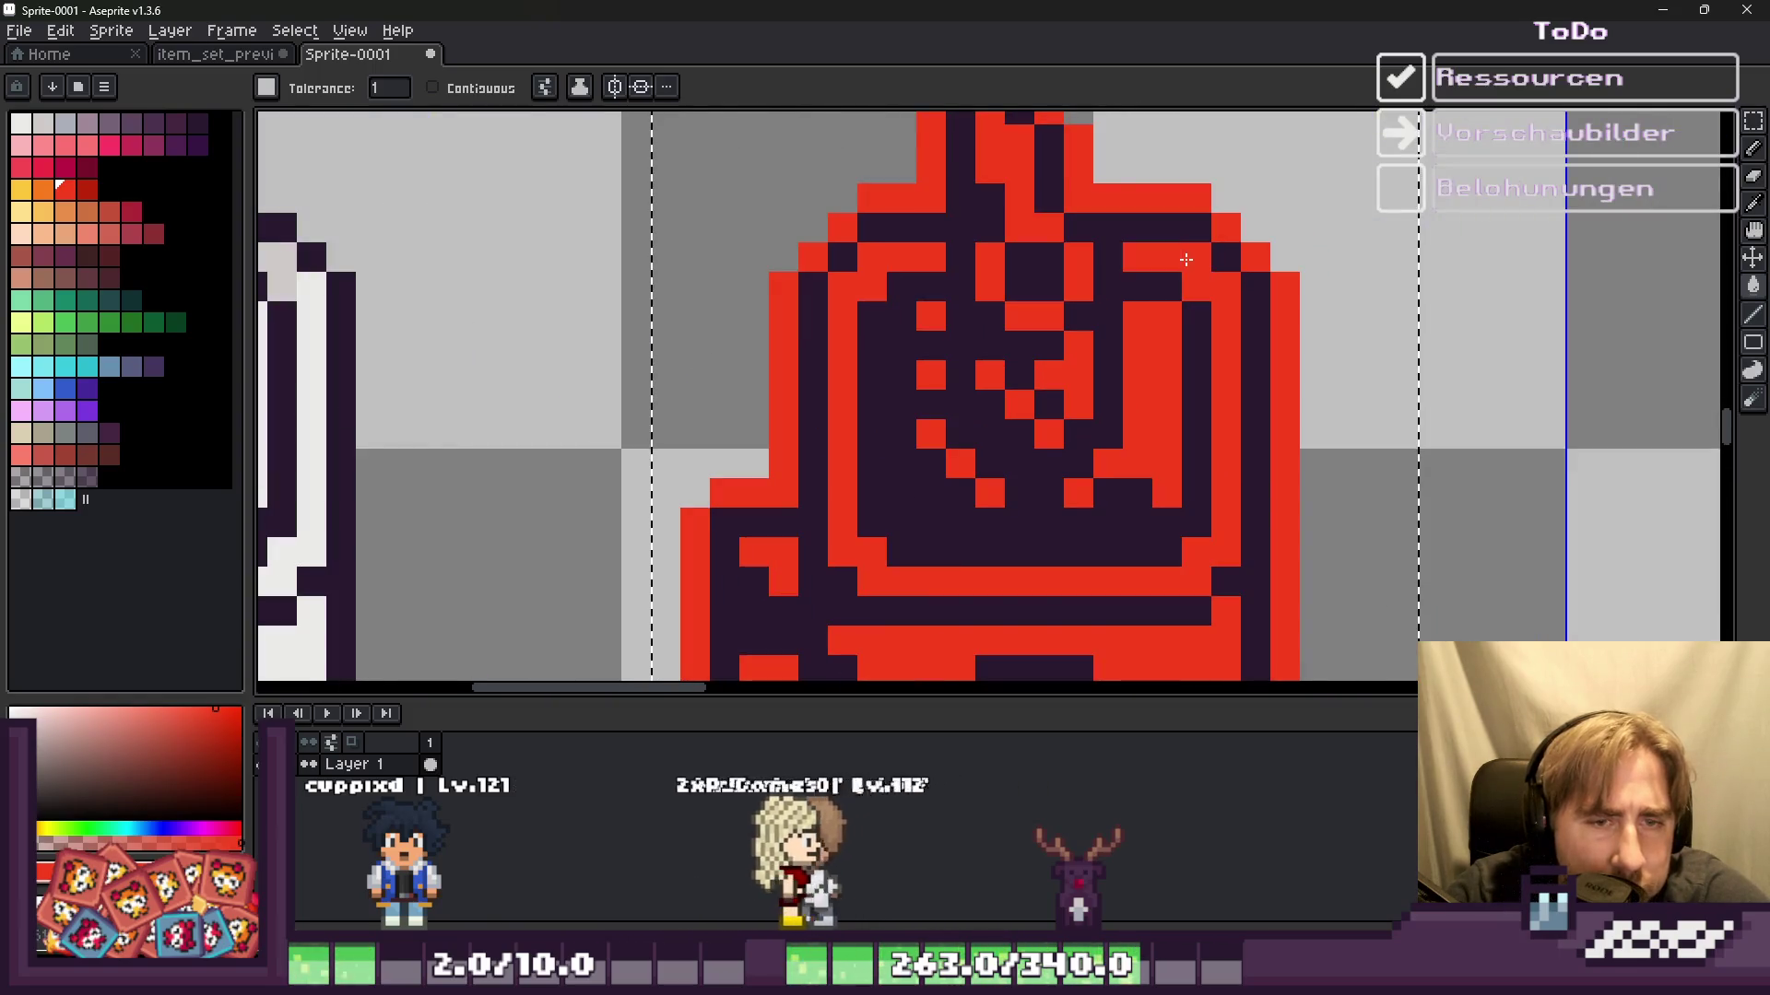
{"action": "scroll", "coordinate": [1174, 287], "scroll_direction": "down", "scroll_amount": 3}
{"action": "scroll", "coordinate": [1017, 331], "scroll_direction": "up", "scroll_amount": 1}
{"action": "scroll", "coordinate": [1017, 331], "scroll_direction": "up", "scroll_amount": 2}
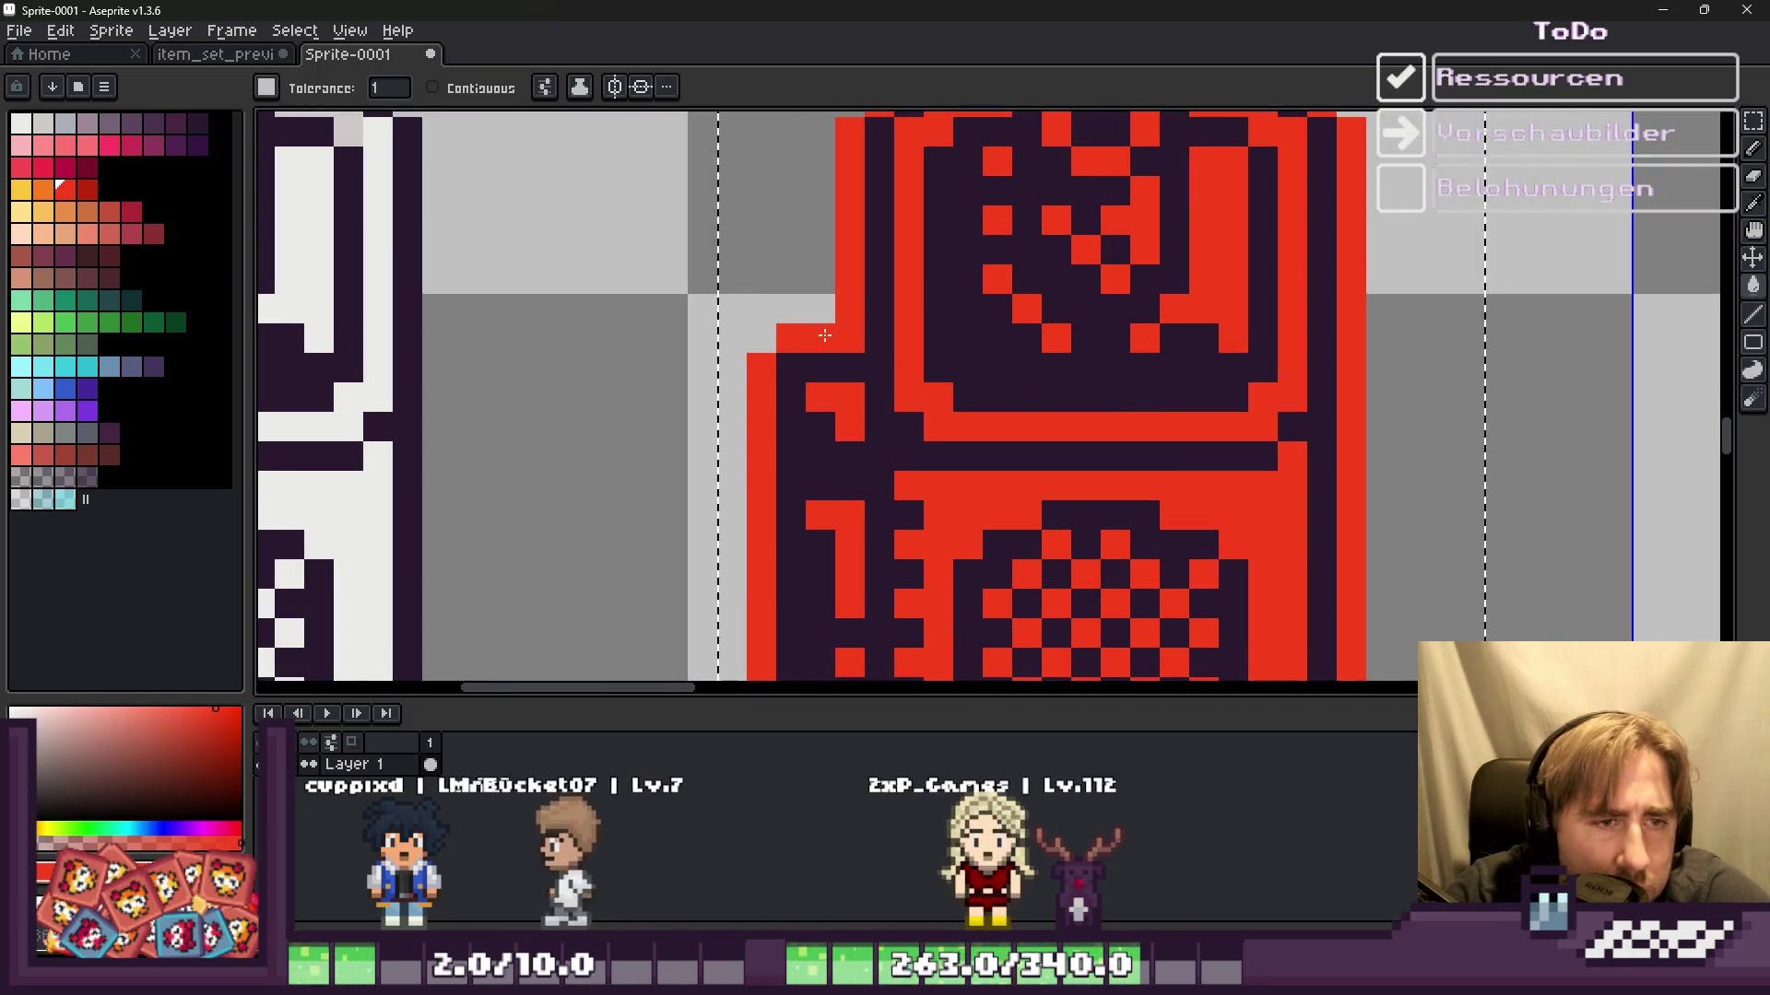
{"action": "left_click", "coordinate": [324, 268], "text": "alt"}
{"action": "left_click", "coordinate": [876, 394]}
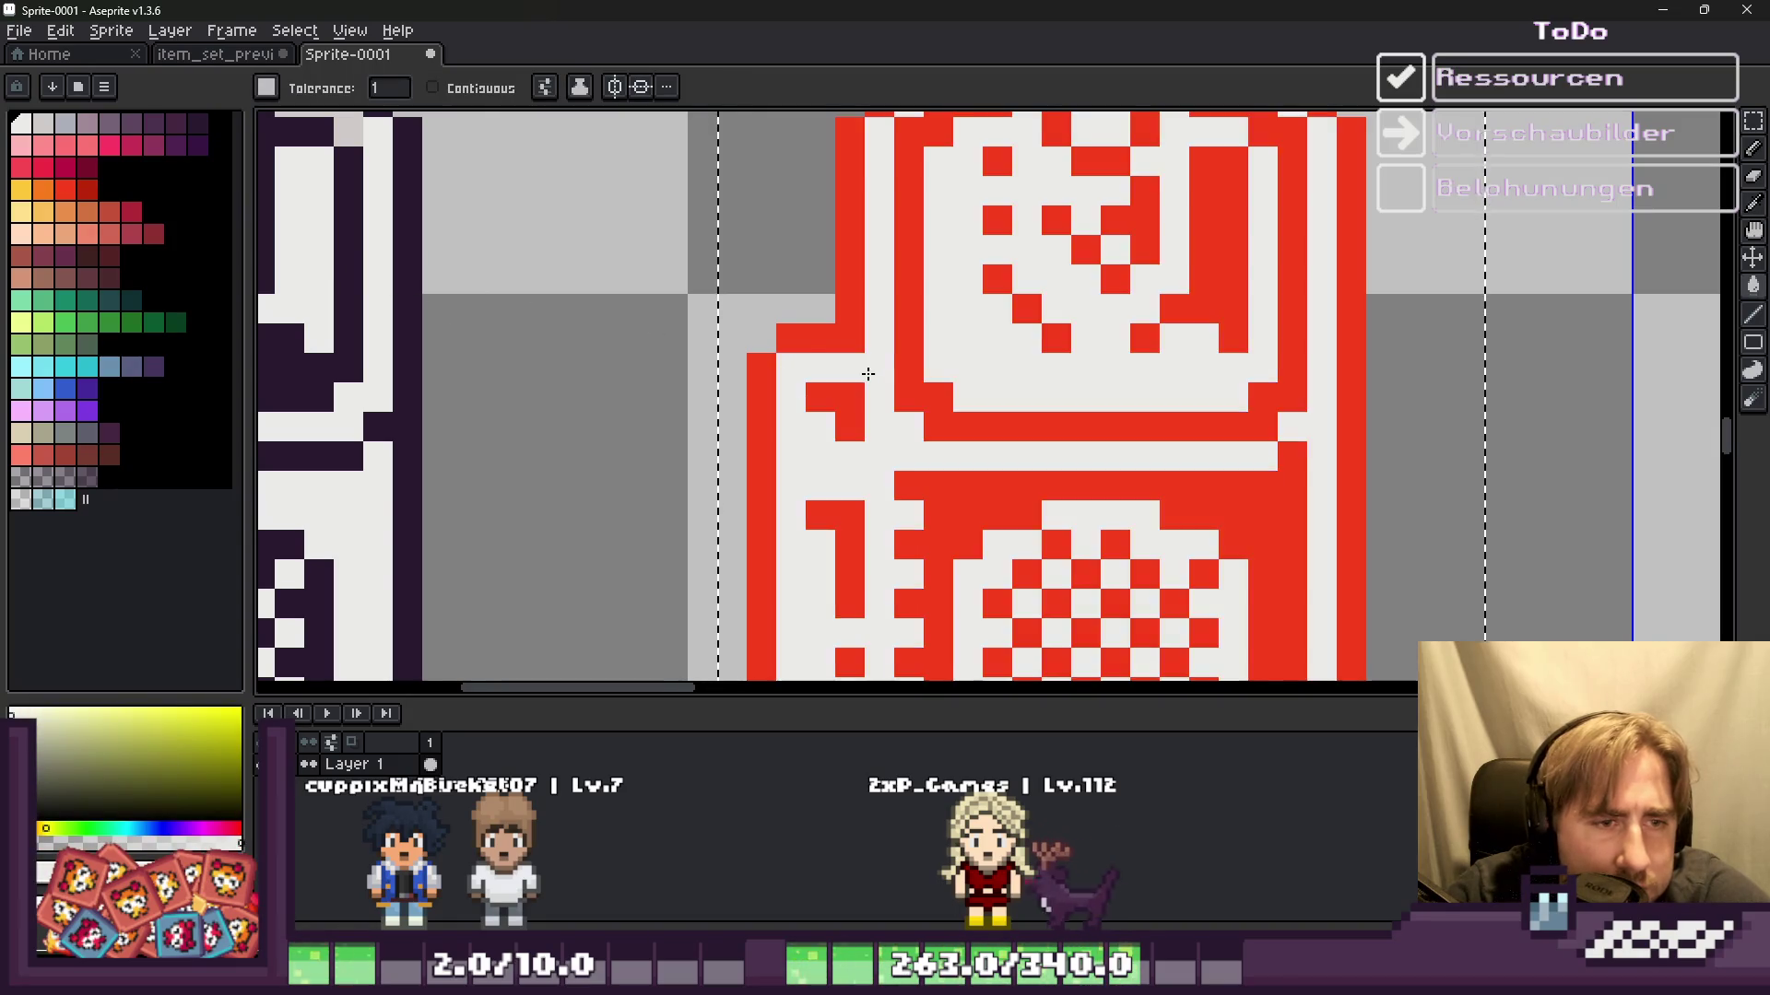
{"action": "scroll", "coordinate": [875, 395], "scroll_direction": "down", "scroll_amount": 3}
{"action": "scroll", "coordinate": [915, 350], "scroll_direction": "up", "scroll_amount": 1}
{"action": "scroll", "coordinate": [914, 350], "scroll_direction": "up", "scroll_amount": 1}
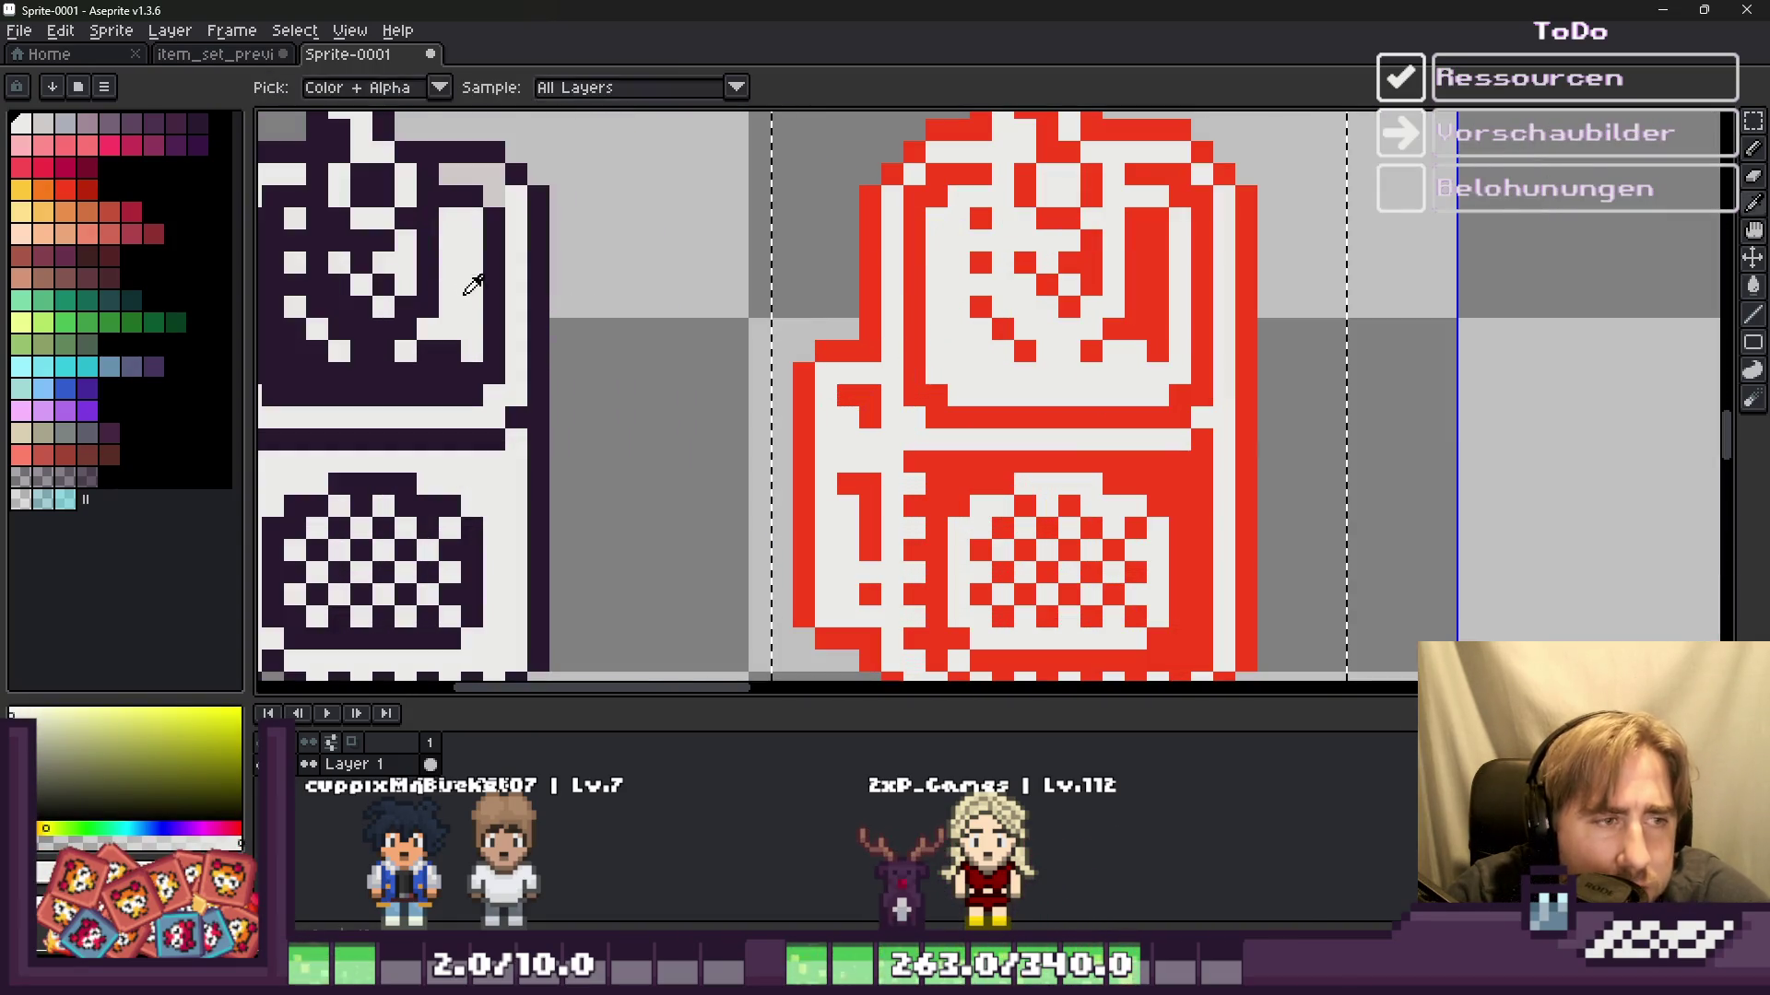
Step: Turn the copy's red pixels dark purple and deselect
{"action": "left_click", "coordinate": [486, 358], "text": "alt"}
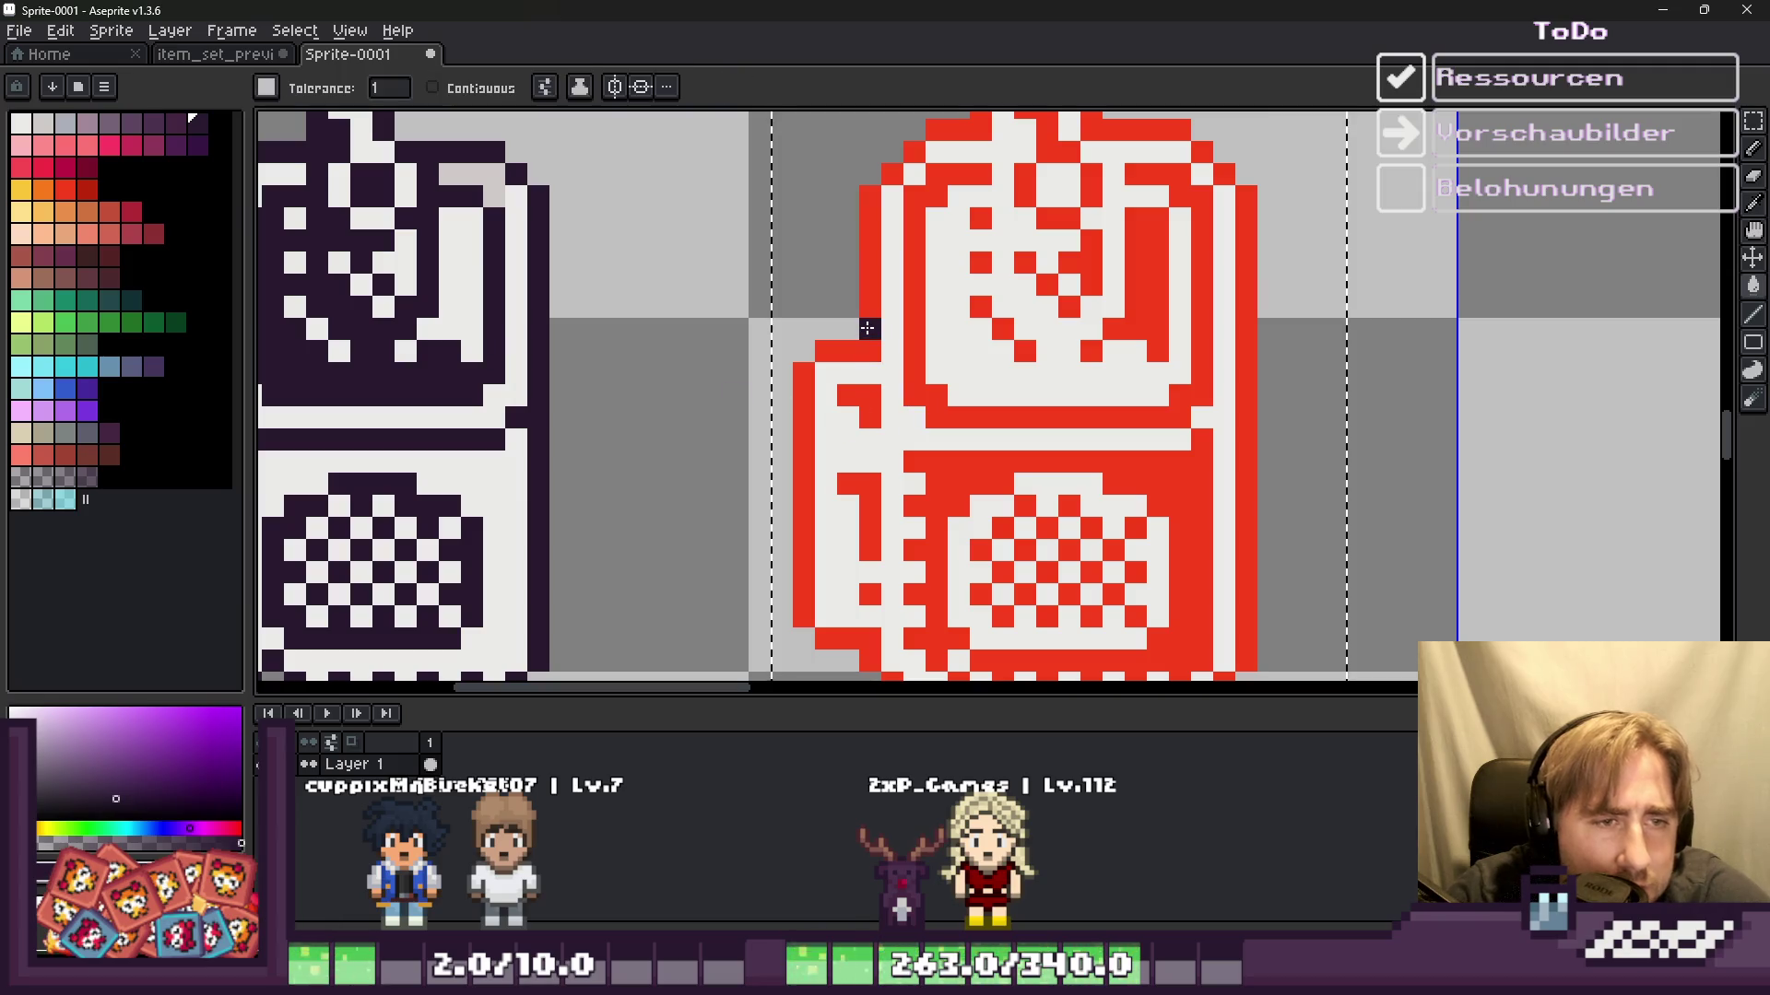
{"action": "left_click", "coordinate": [867, 328]}
{"action": "scroll", "coordinate": [868, 329], "scroll_direction": "down", "scroll_amount": 2}
{"action": "scroll", "coordinate": [871, 324], "scroll_direction": "down", "scroll_amount": 1}
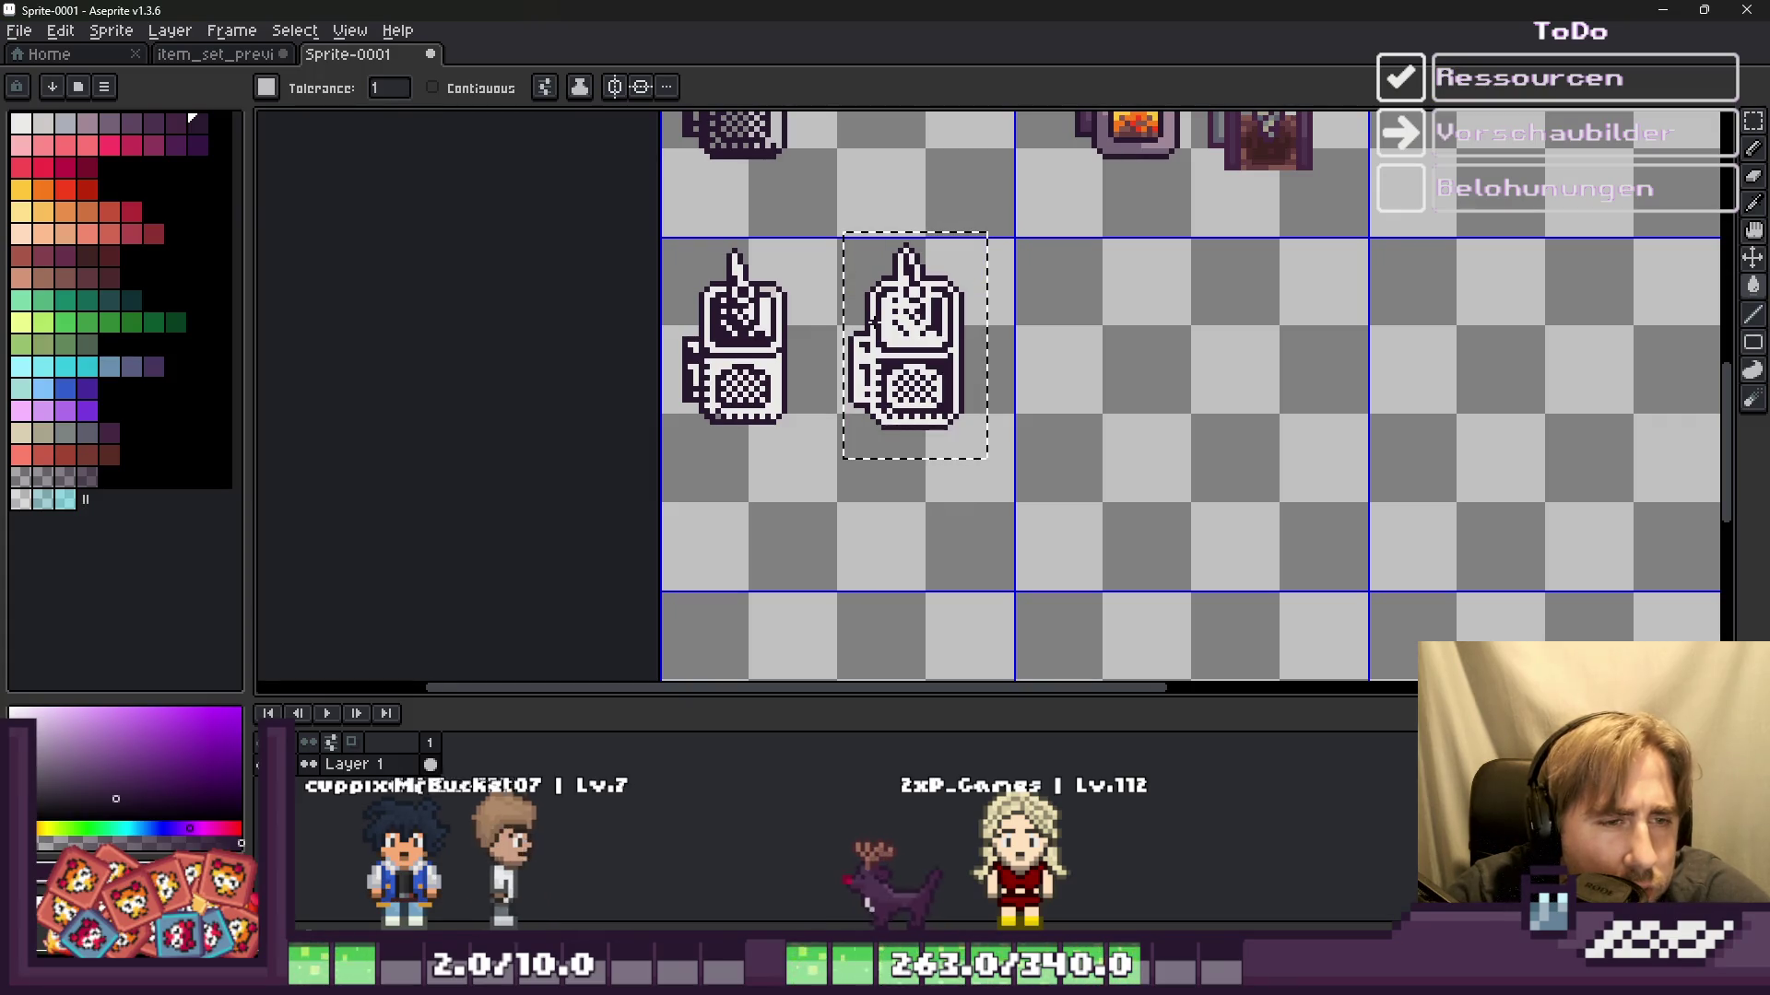
{"action": "scroll", "coordinate": [874, 322], "scroll_direction": "down", "scroll_amount": 1}
{"action": "scroll", "coordinate": [873, 323], "scroll_direction": "up", "scroll_amount": 1}
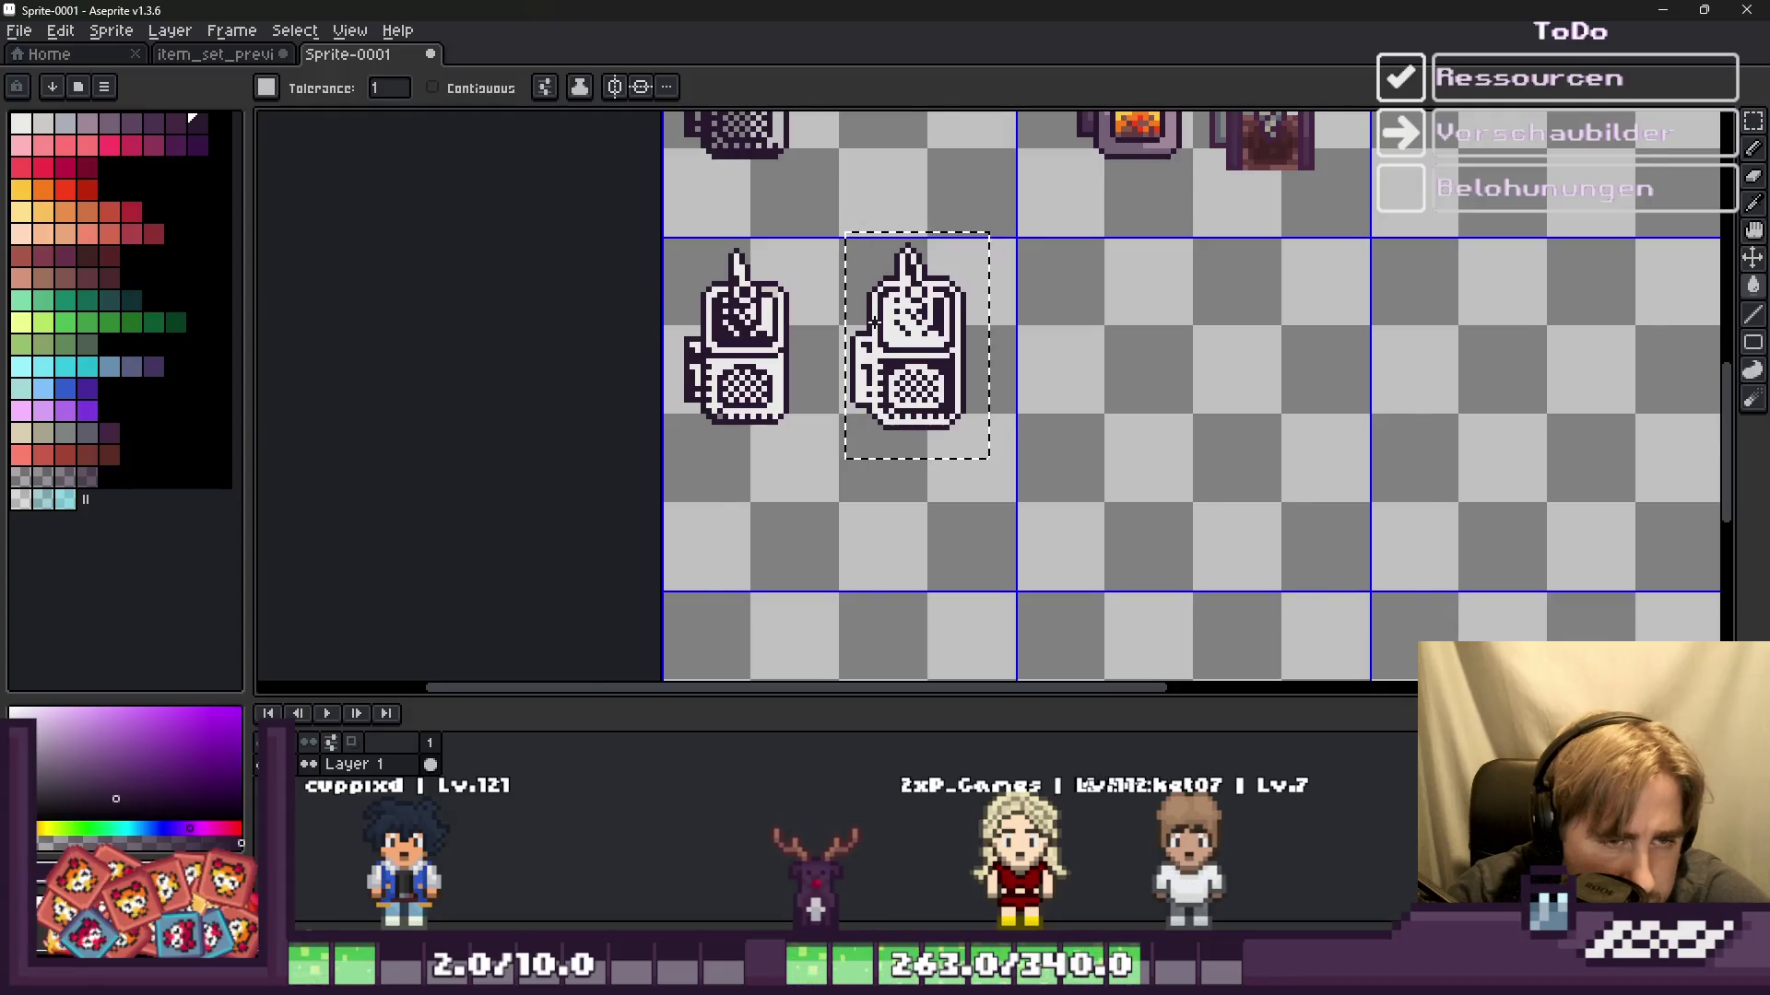
{"action": "scroll", "coordinate": [871, 323], "scroll_direction": "up", "scroll_amount": 1}
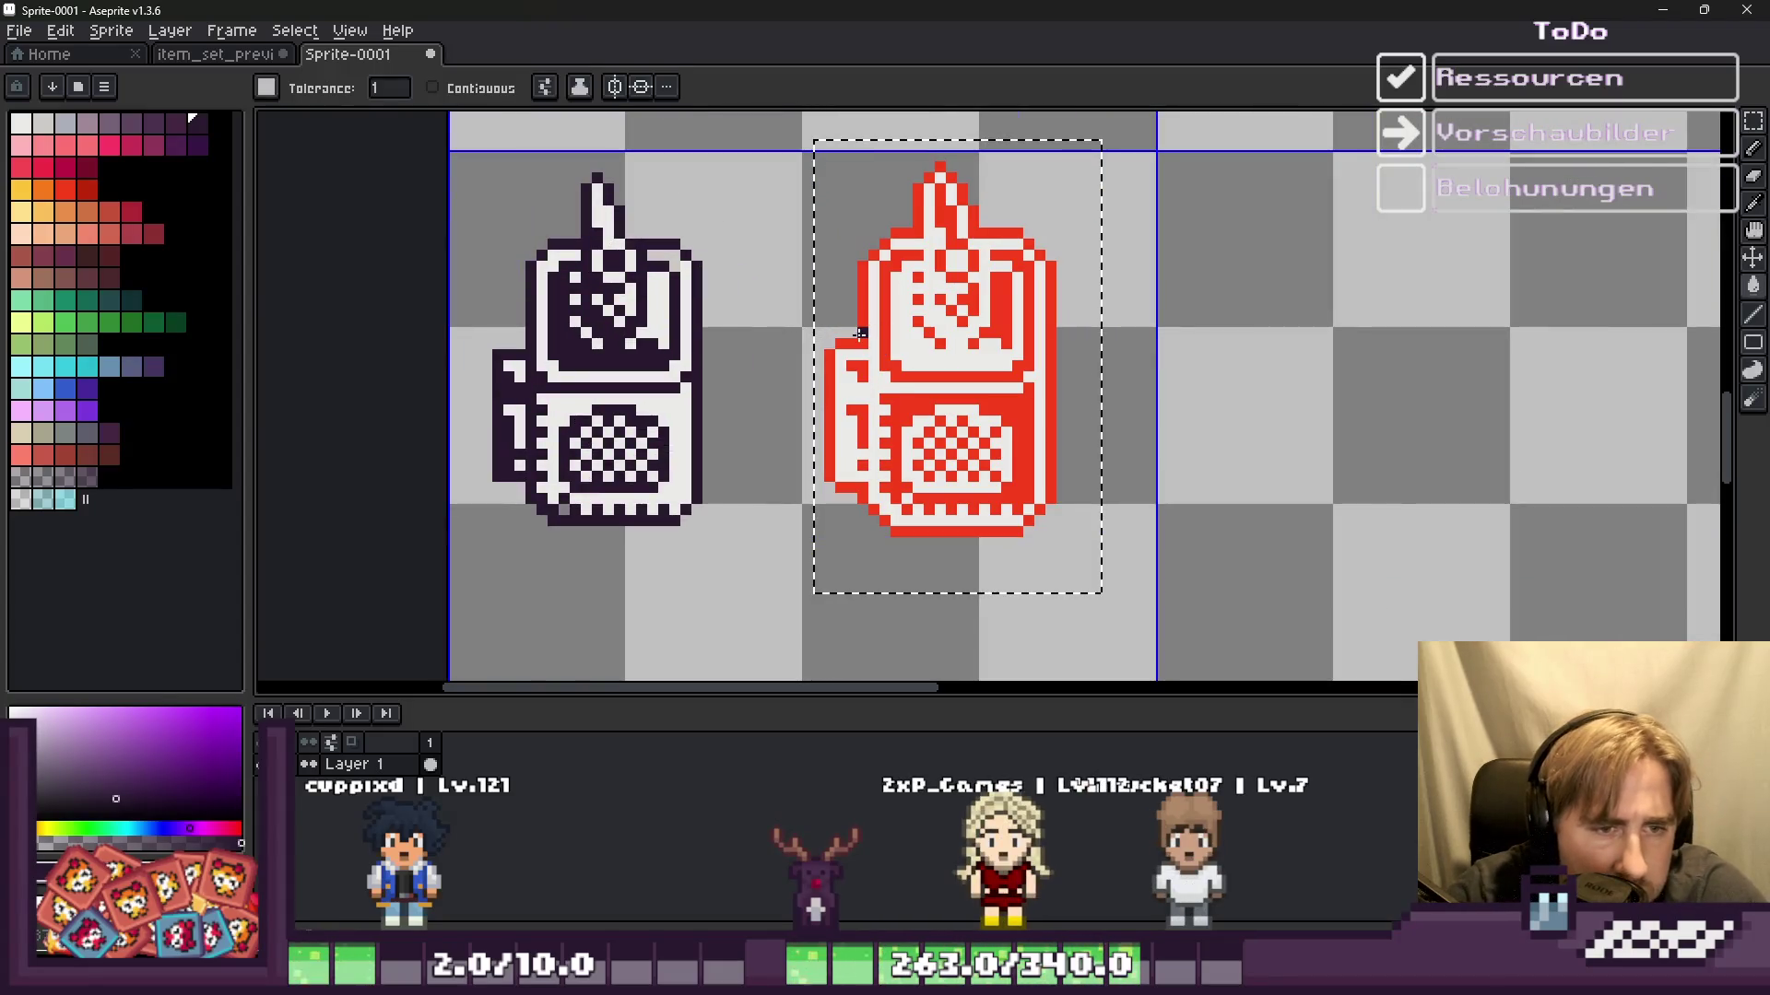
{"action": "key", "text": "ctrl+d"}
{"action": "scroll", "coordinate": [898, 341], "scroll_direction": "down", "scroll_amount": 1}
{"action": "scroll", "coordinate": [901, 343], "scroll_direction": "down", "scroll_amount": 1}
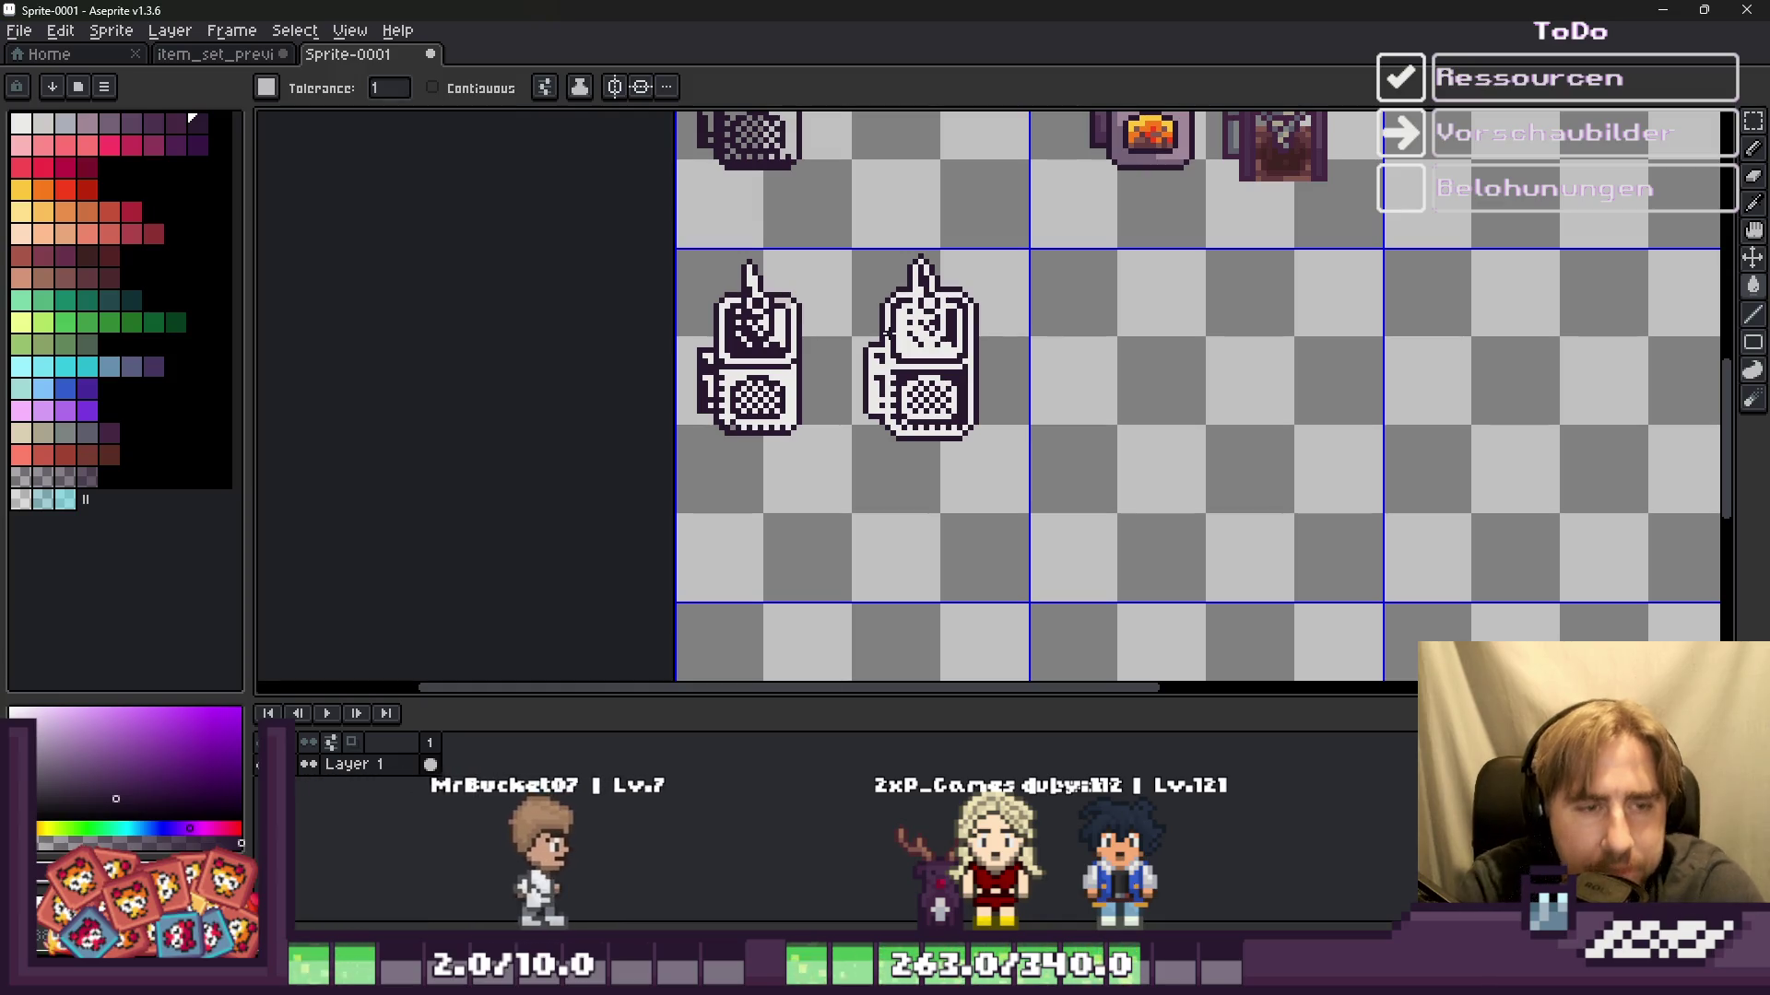
Step: Erase the inverted device copy with a 25 px eraser
{"action": "key", "text": "b"}
{"action": "key", "text": "plus"}
{"action": "key", "text": "plus"}
{"action": "key", "text": "plus"}
{"action": "mouse_move", "coordinate": [884, 268]}
{"action": "left_mouse_down"}
{"action": "mouse_move", "coordinate": [901, 347]}
{"action": "mouse_move", "coordinate": [952, 344]}
{"action": "left_mouse_up"}
Step: Shift the outlined device sprite down-right within its cell
{"action": "key", "text": "m"}
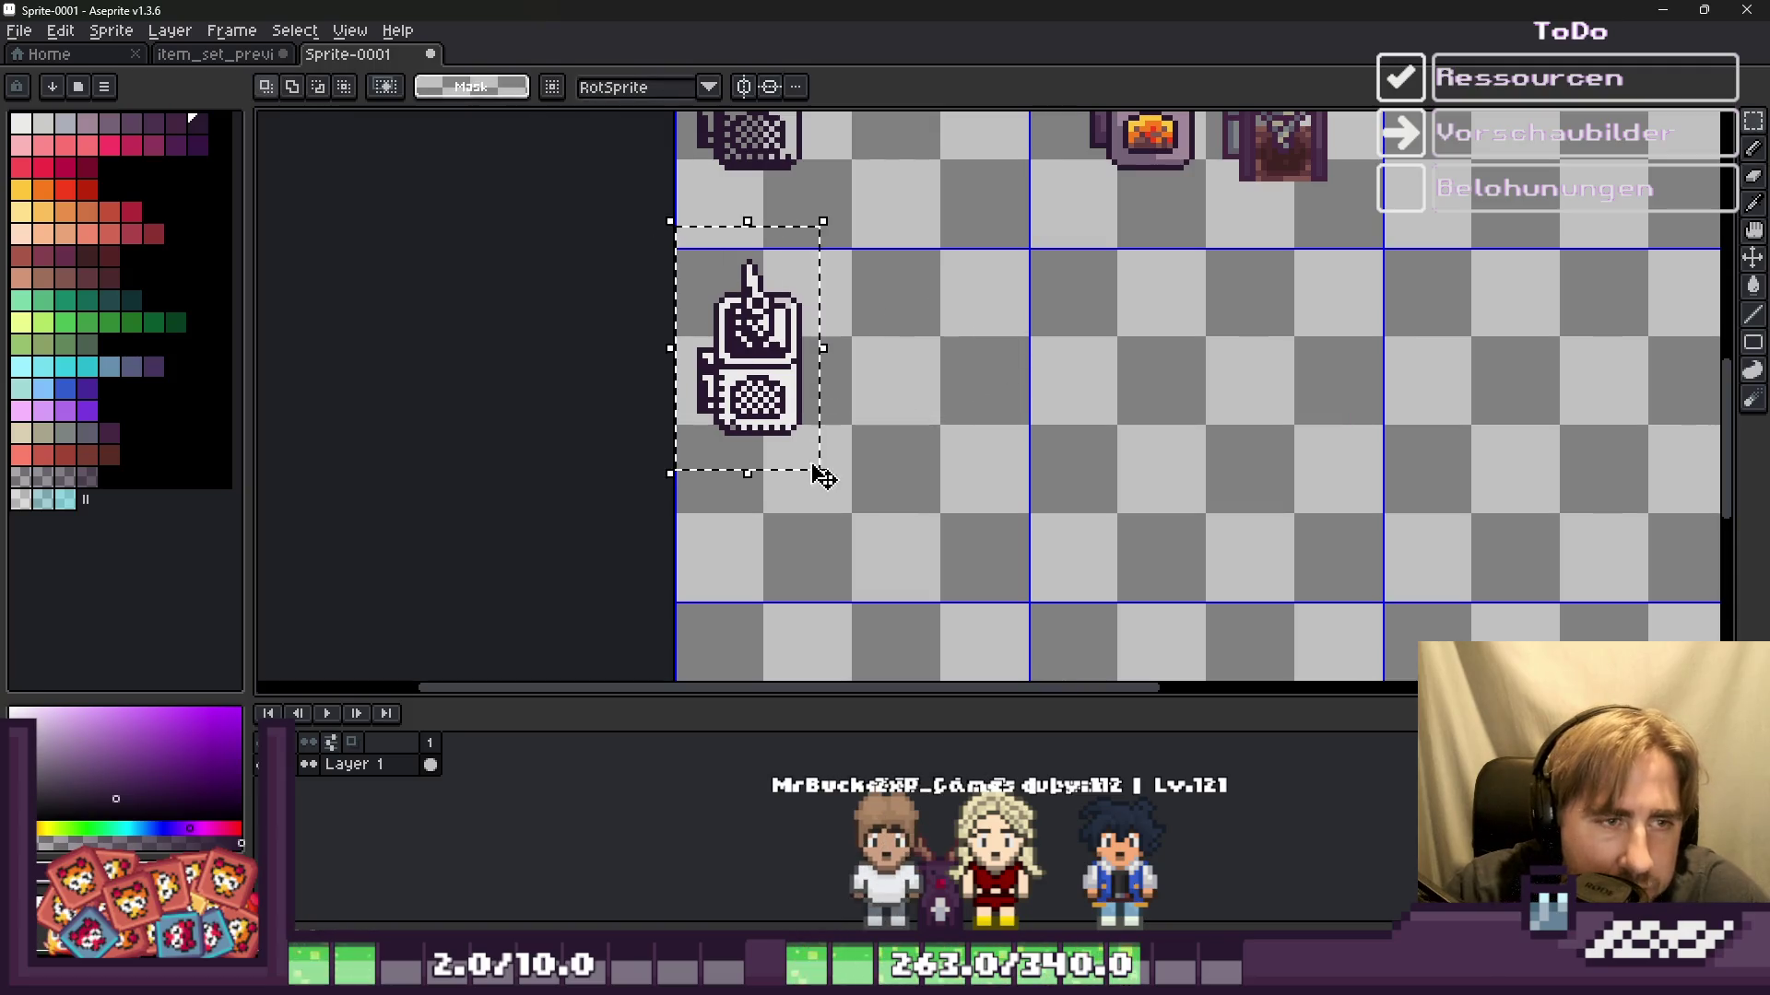
{"action": "left_click_drag", "start_coordinate": [823, 475], "coordinate": [856, 510]}
{"action": "key", "text": "ctrl+d"}
Step: Duplicate the jar sprite from the top row and place the copy beside the device
{"action": "scroll", "coordinate": [996, 265], "scroll_direction": "down", "scroll_amount": 1}
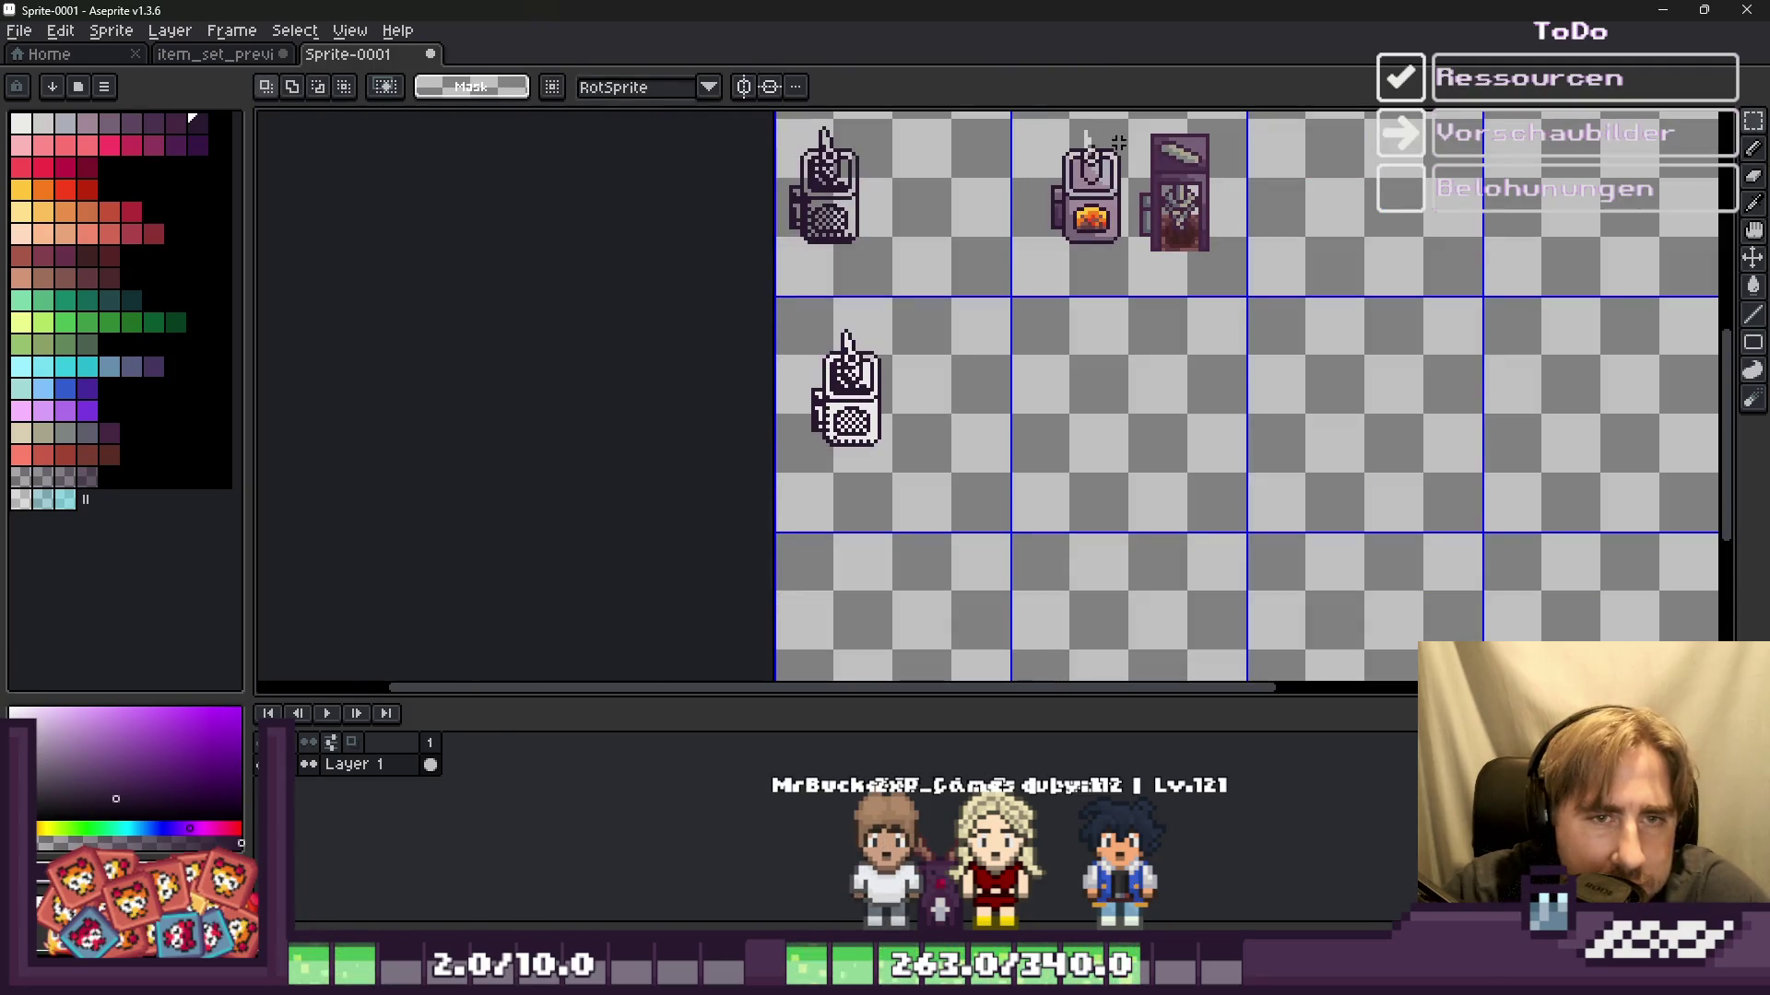
{"action": "left_click_drag", "start_coordinate": [1120, 120], "coordinate": [1254, 281]}
{"action": "key", "text": "ctrl+c"}
{"action": "key", "text": "ctrl+v"}
{"action": "left_click_drag", "start_coordinate": [1172, 203], "coordinate": [922, 406]}
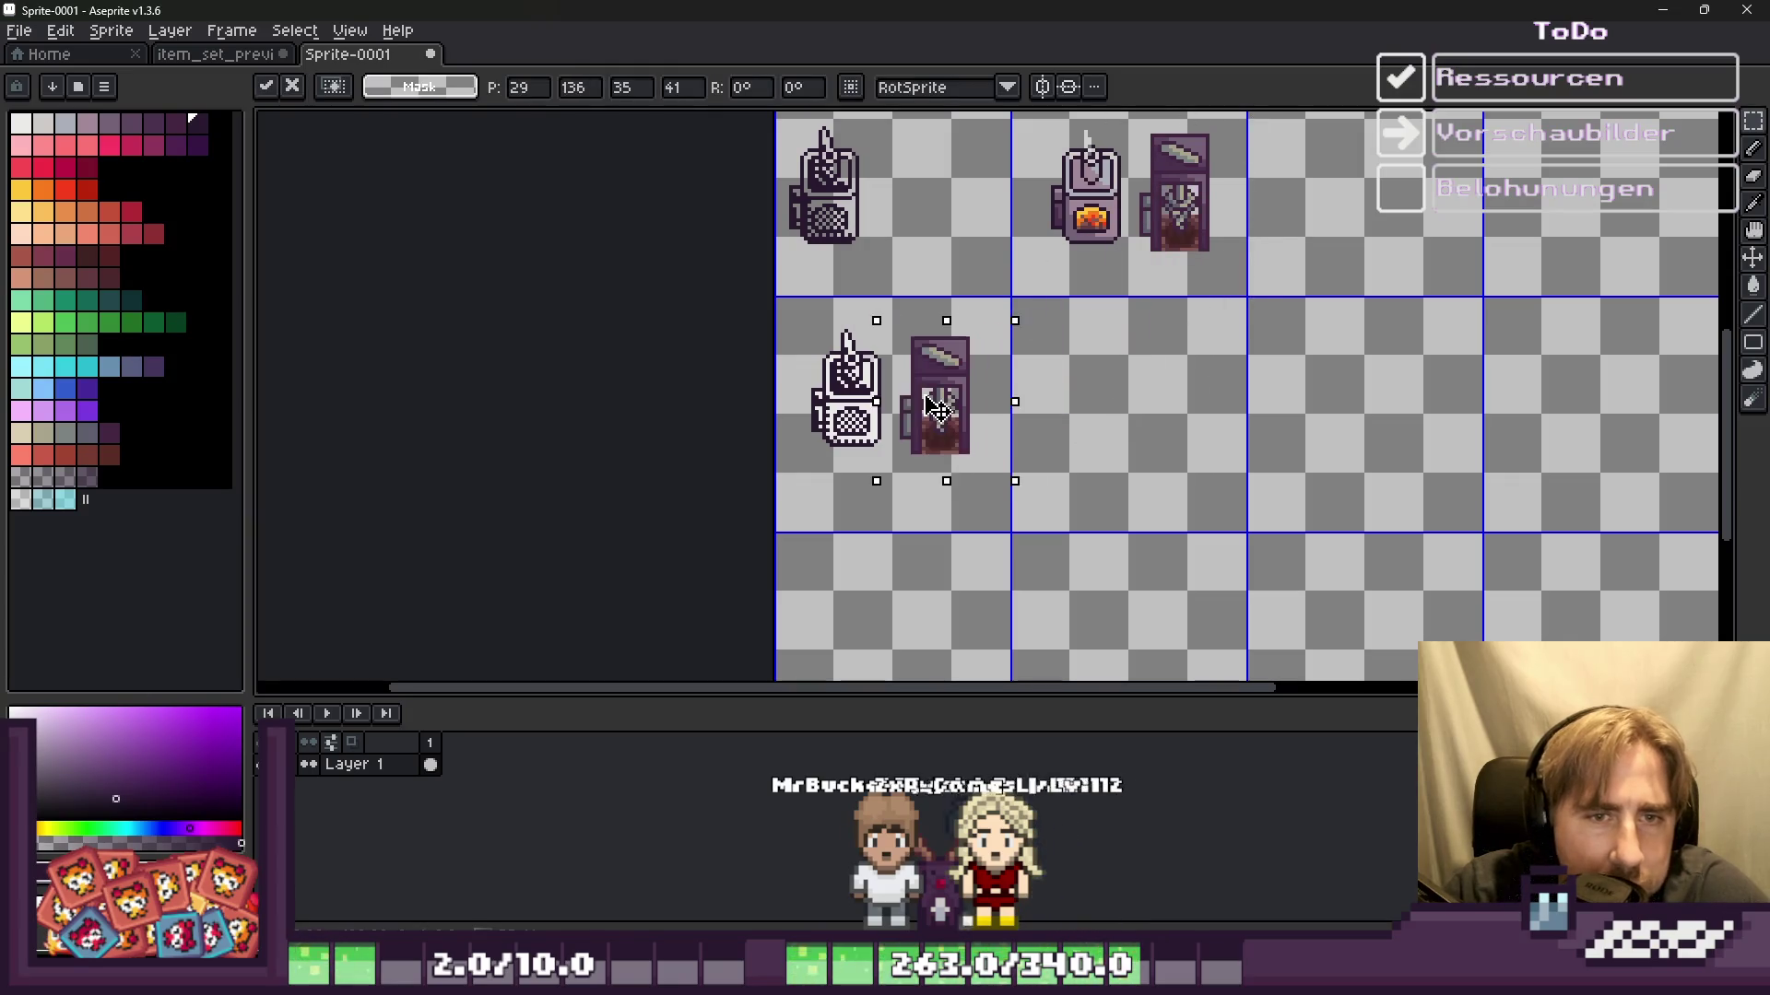
{"action": "key", "text": "Return"}
{"action": "scroll", "coordinate": [923, 408], "scroll_direction": "up", "scroll_amount": 3}
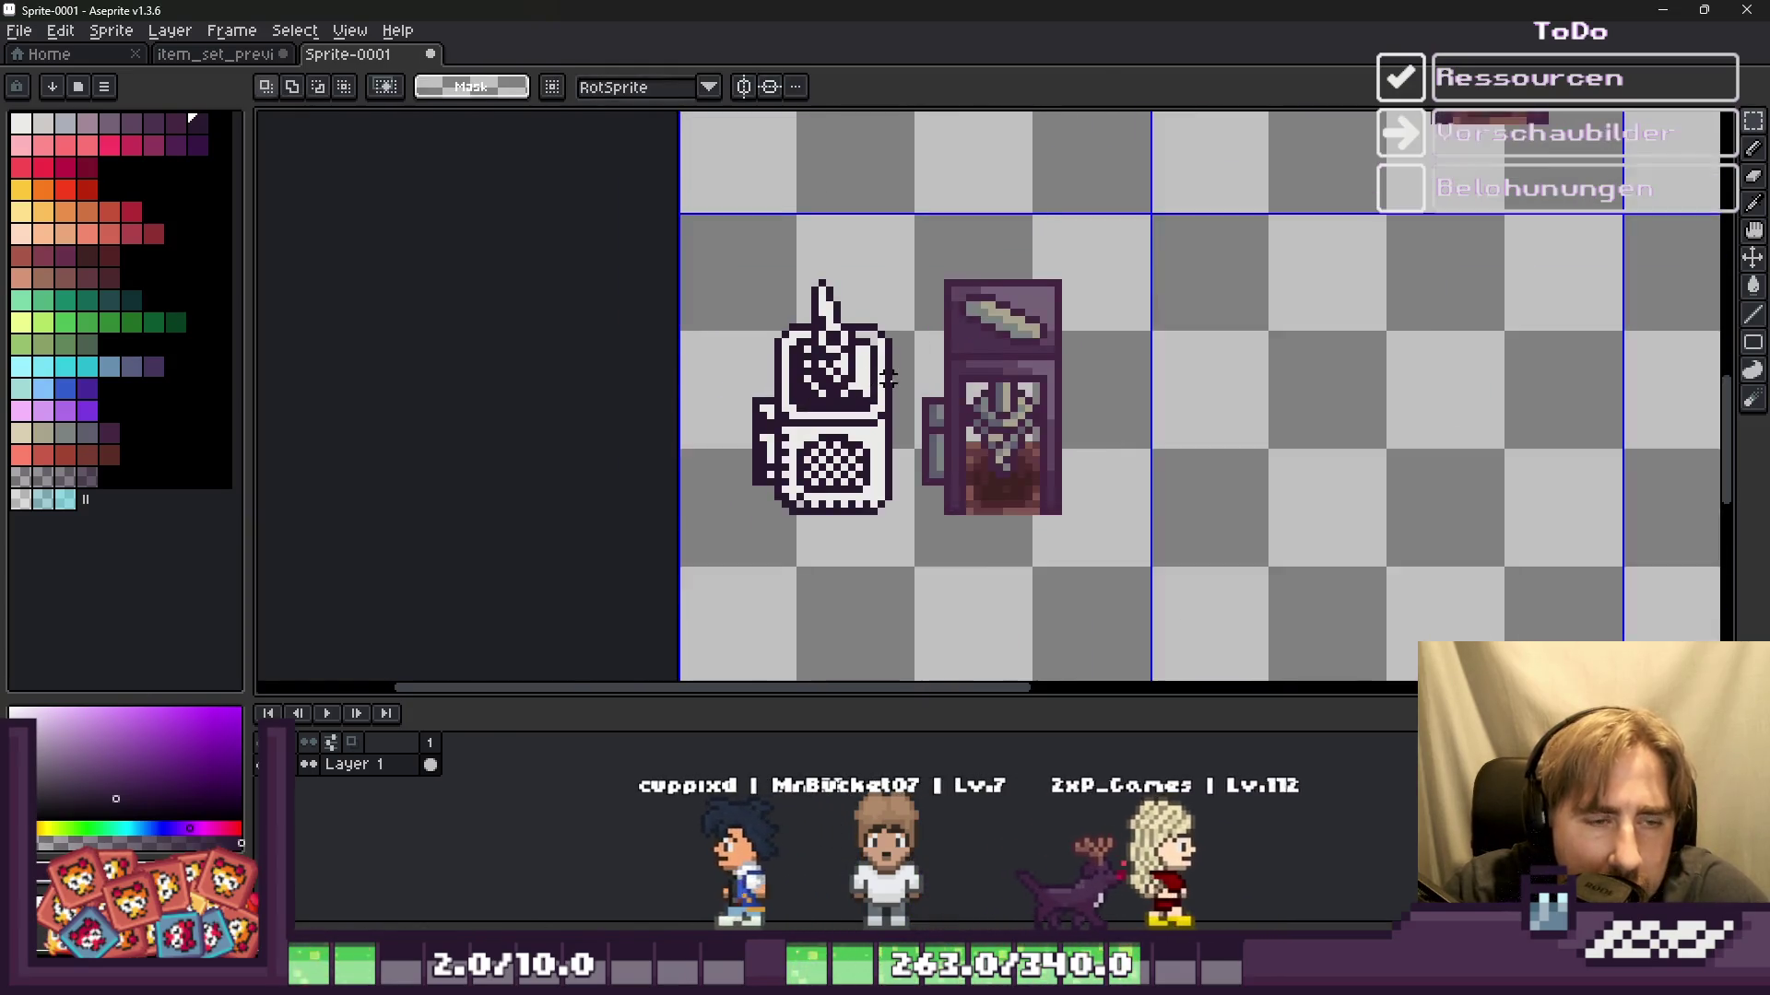
{"action": "key", "text": "b"}
{"action": "scroll", "coordinate": [977, 363], "scroll_direction": "up", "scroll_amount": 1}
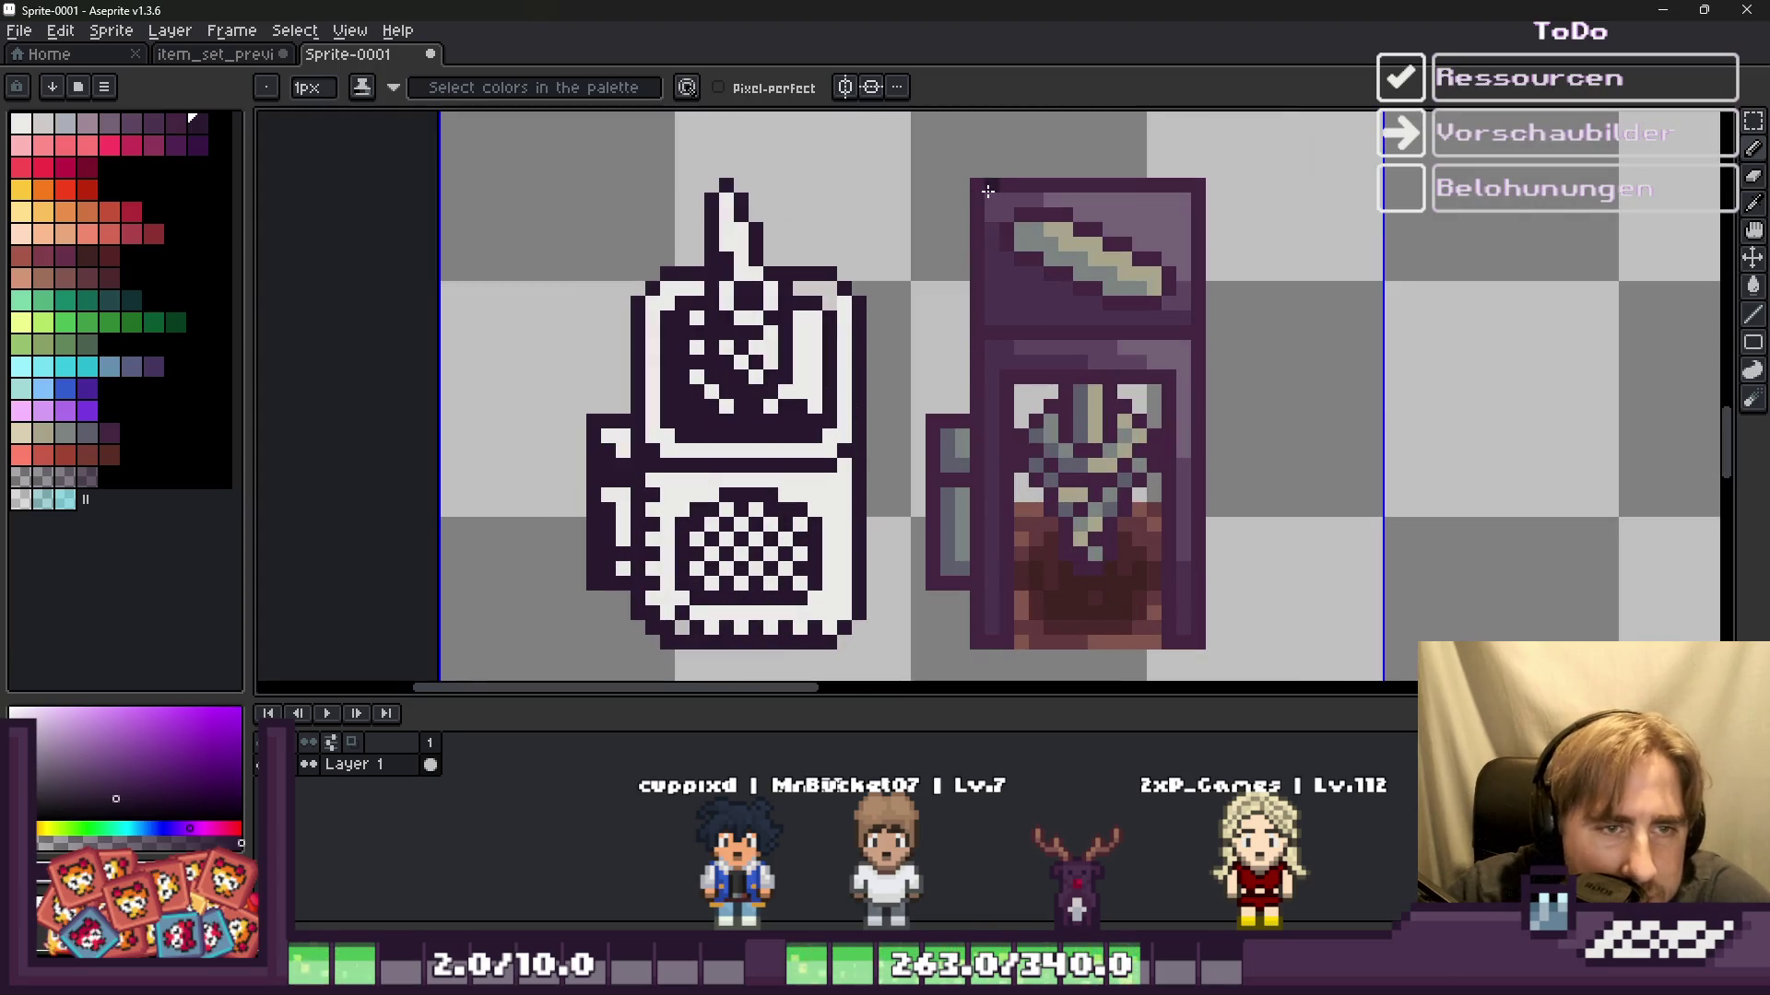
Step: Draw a dark line up the jar's inner left edge and lower its divider row one pixel
{"action": "key", "text": "v"}
{"action": "key", "text": "b"}
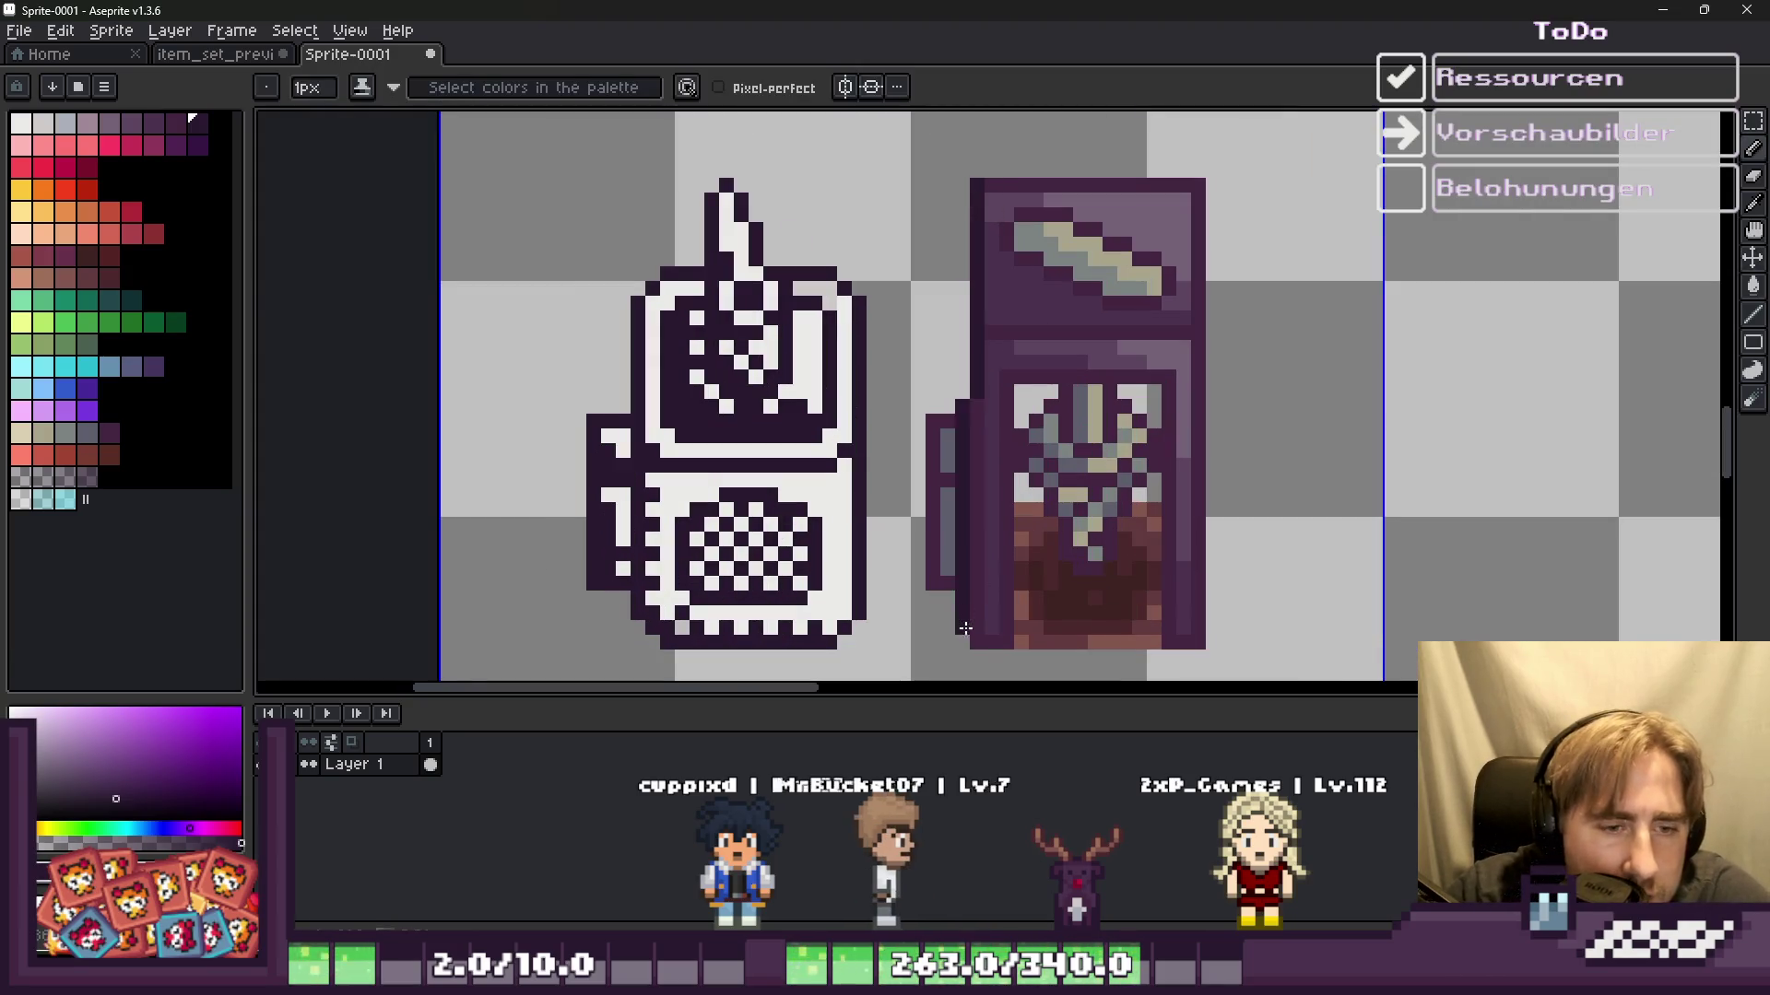
{"action": "left_click_drag", "start_coordinate": [1003, 647], "coordinate": [1009, 383]}
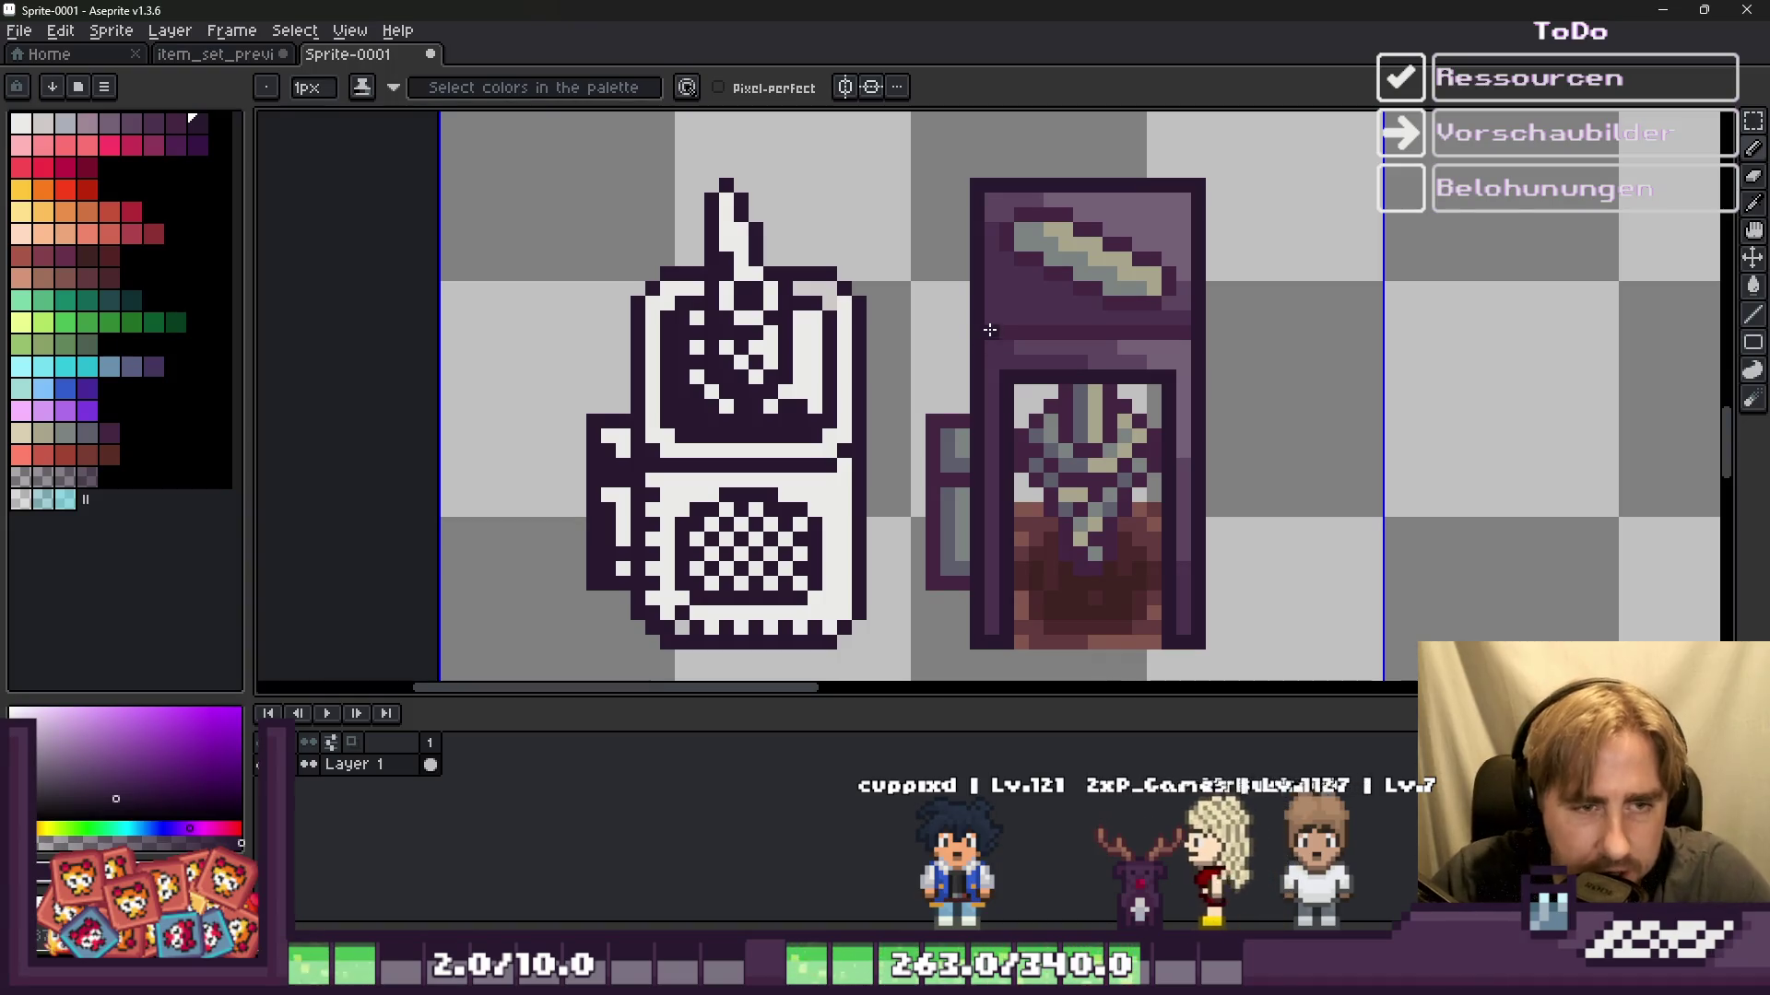
{"action": "left_click_drag", "start_coordinate": [1087, 347], "coordinate": [1183, 344]}
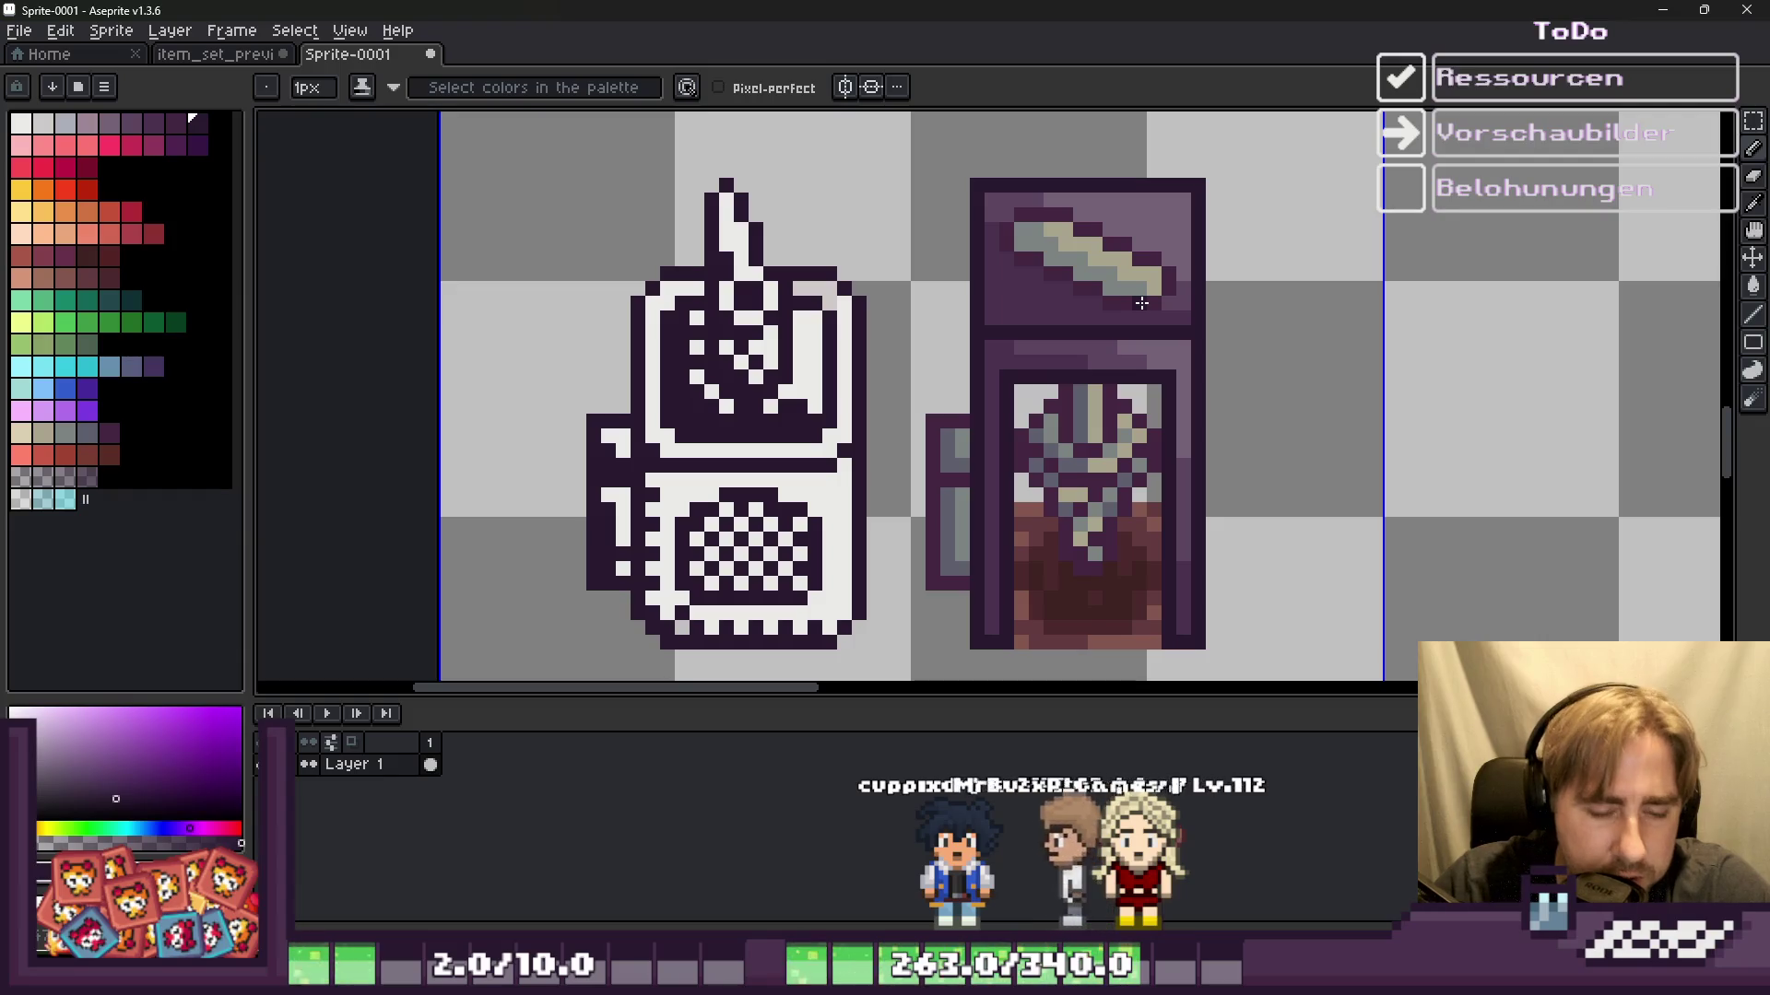
Step: Select the jar and try filling its purple area dark, then undo the fill
{"action": "key", "text": "m"}
{"action": "left_click_drag", "start_coordinate": [897, 145], "coordinate": [1280, 677]}
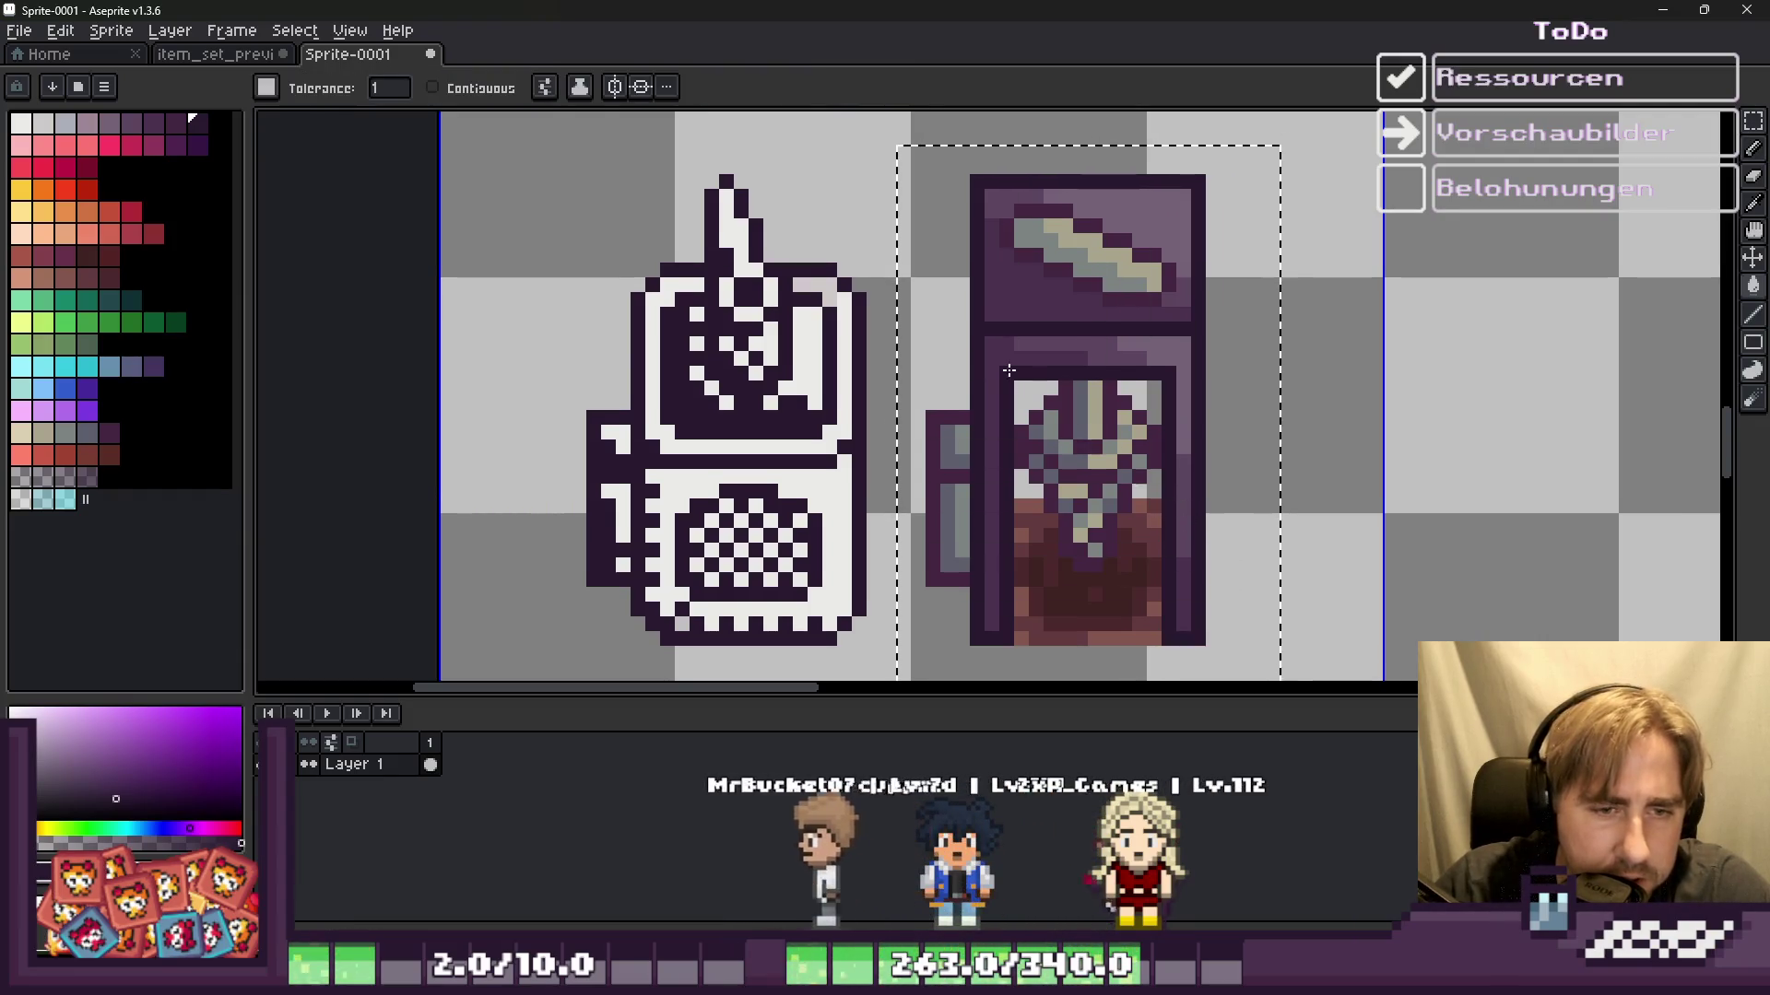
{"action": "scroll", "coordinate": [1023, 391], "scroll_direction": "up", "scroll_amount": 2}
{"action": "scroll", "coordinate": [1157, 446], "scroll_direction": "down", "scroll_amount": 3}
{"action": "key", "text": "ctrl+d"}
{"action": "key", "text": "v"}
{"action": "key", "text": "w"}
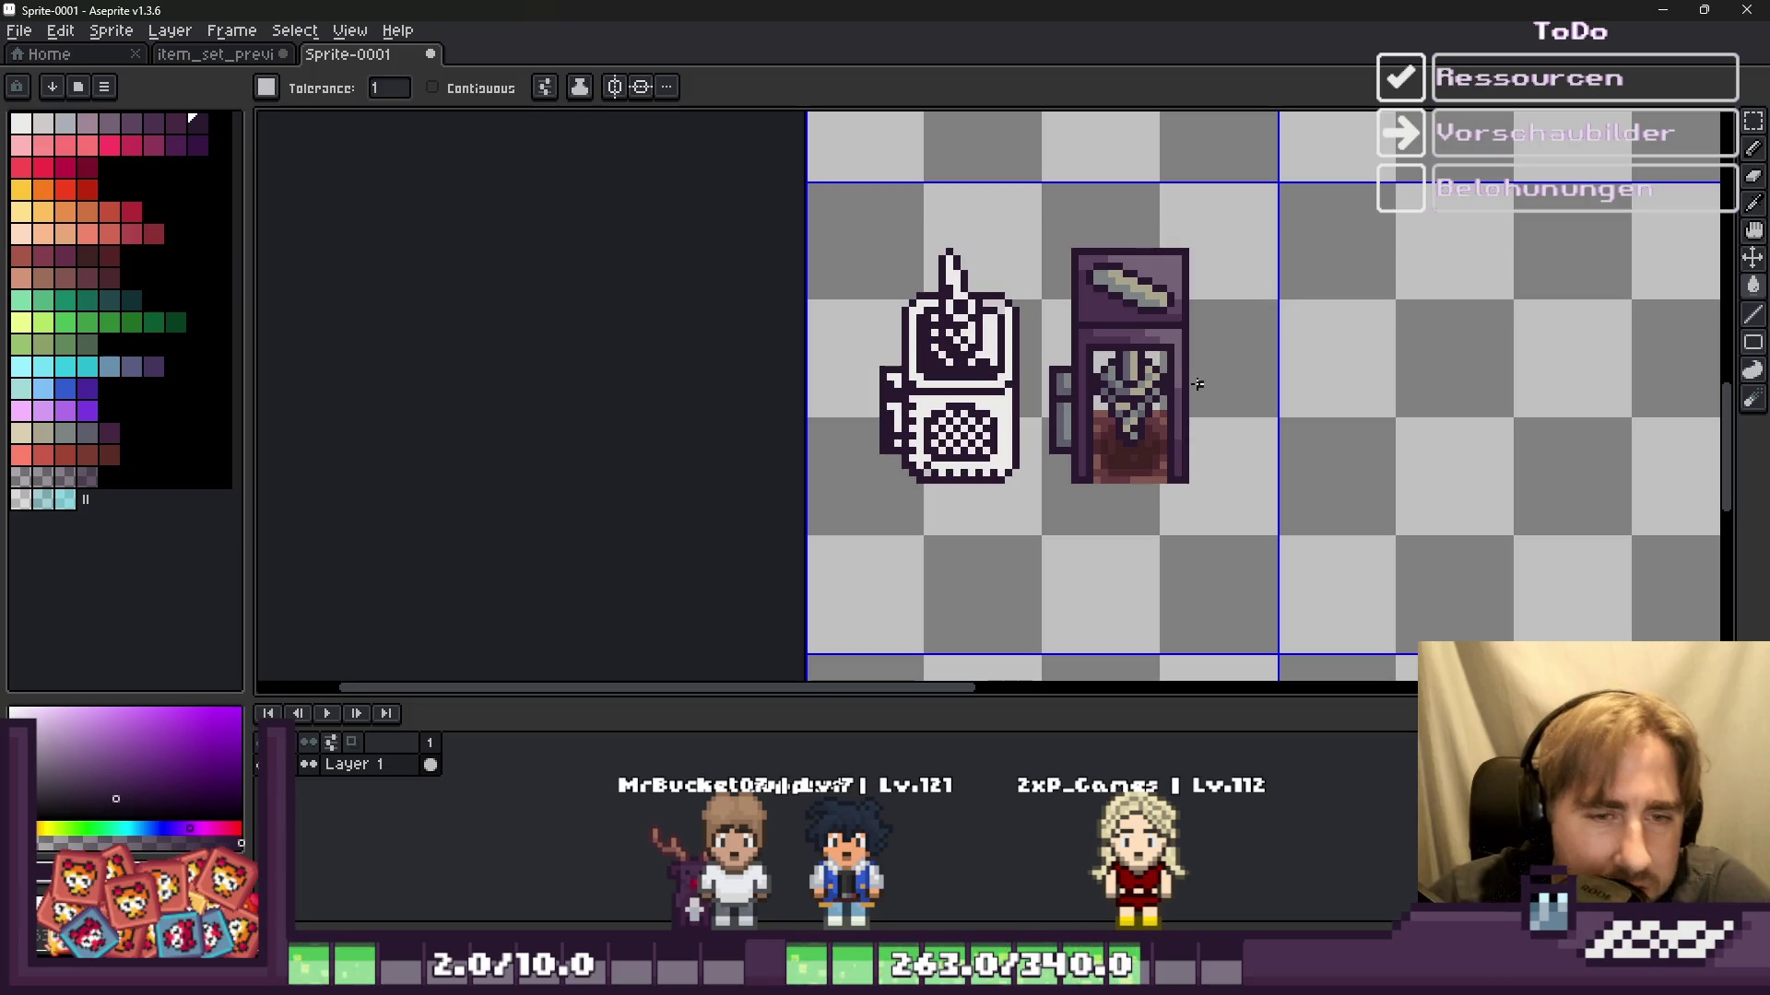
{"action": "scroll", "coordinate": [1197, 383], "scroll_direction": "down", "scroll_amount": 1}
{"action": "scroll", "coordinate": [960, 506], "scroll_direction": "down", "scroll_amount": 2}
{"action": "scroll", "coordinate": [1055, 409], "scroll_direction": "up", "scroll_amount": 3}
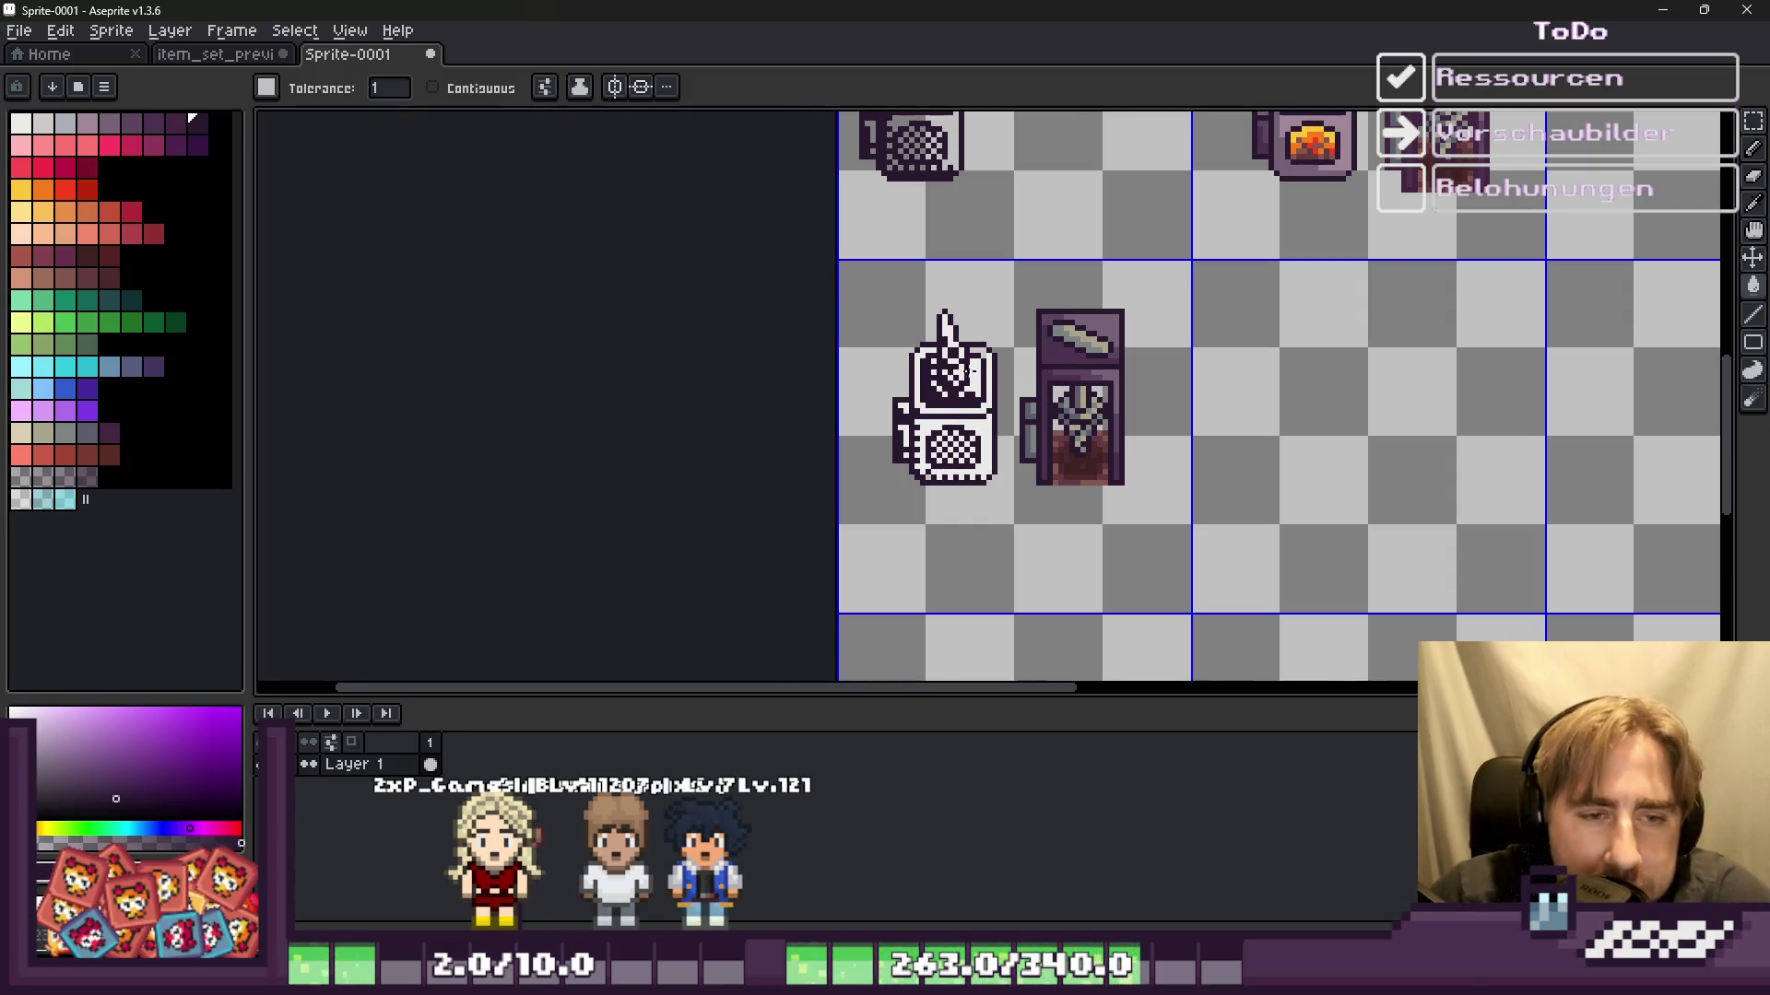
{"action": "scroll", "coordinate": [984, 371], "scroll_direction": "up", "scroll_amount": 2}
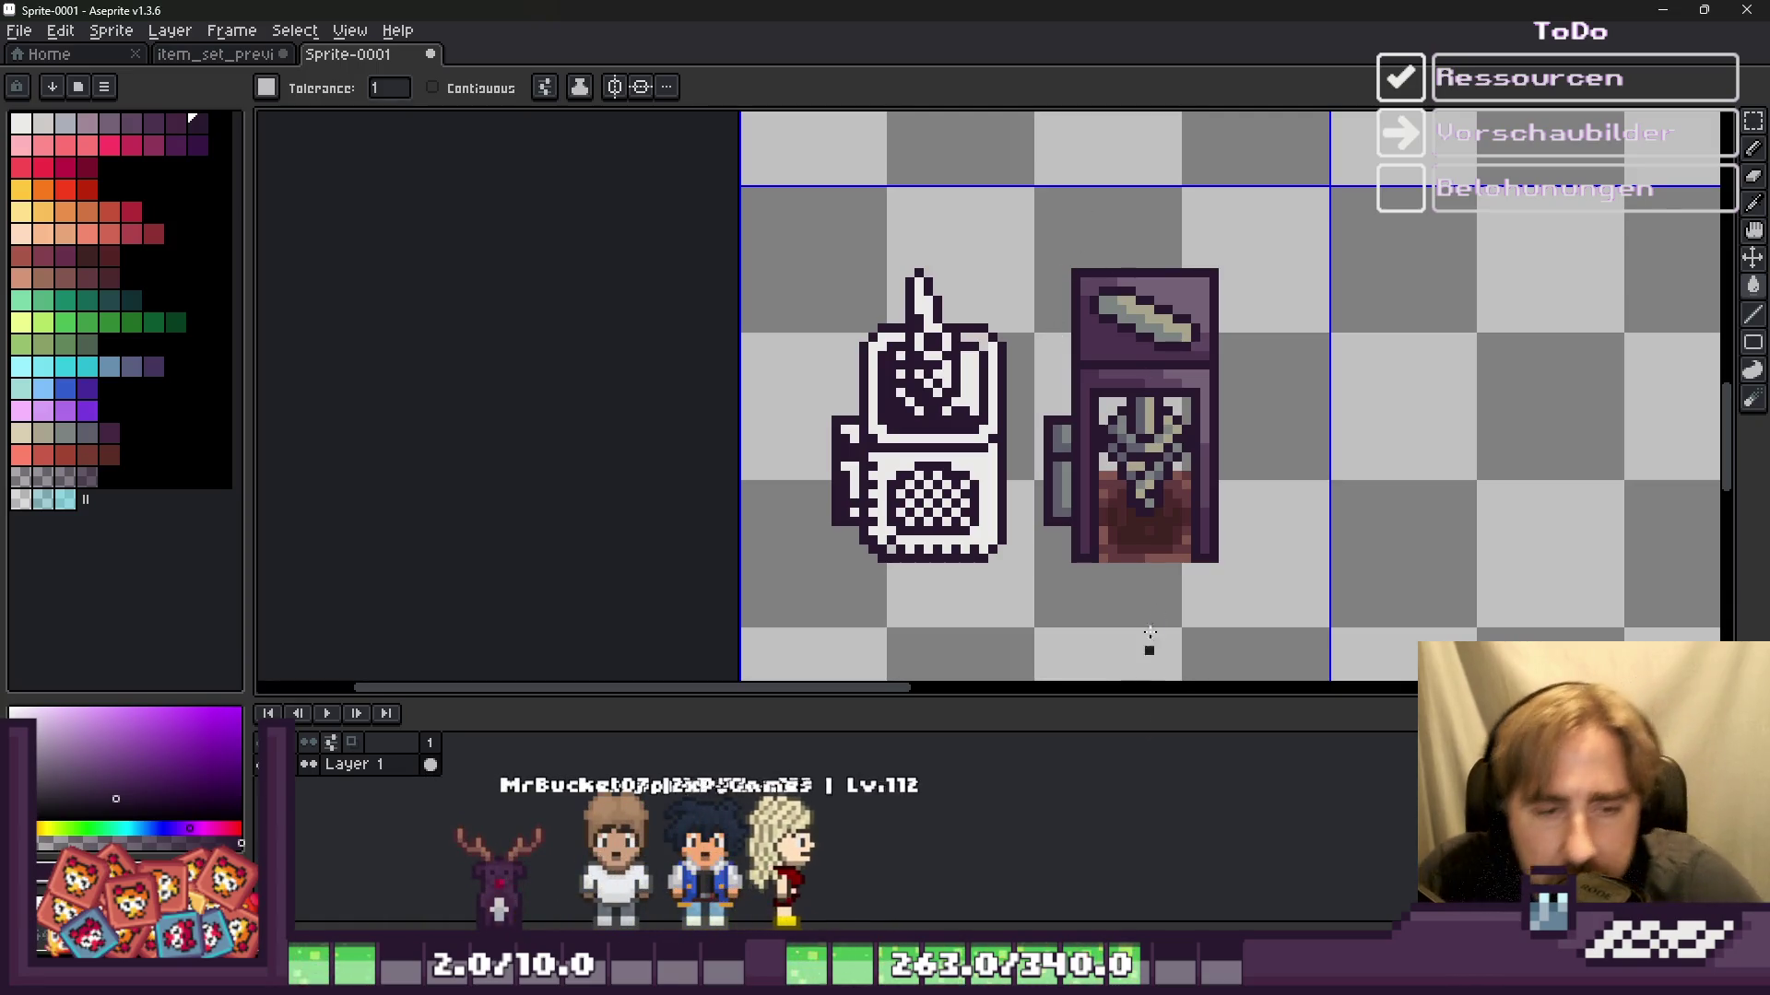
{"action": "scroll", "coordinate": [1089, 345], "scroll_direction": "up", "scroll_amount": 1}
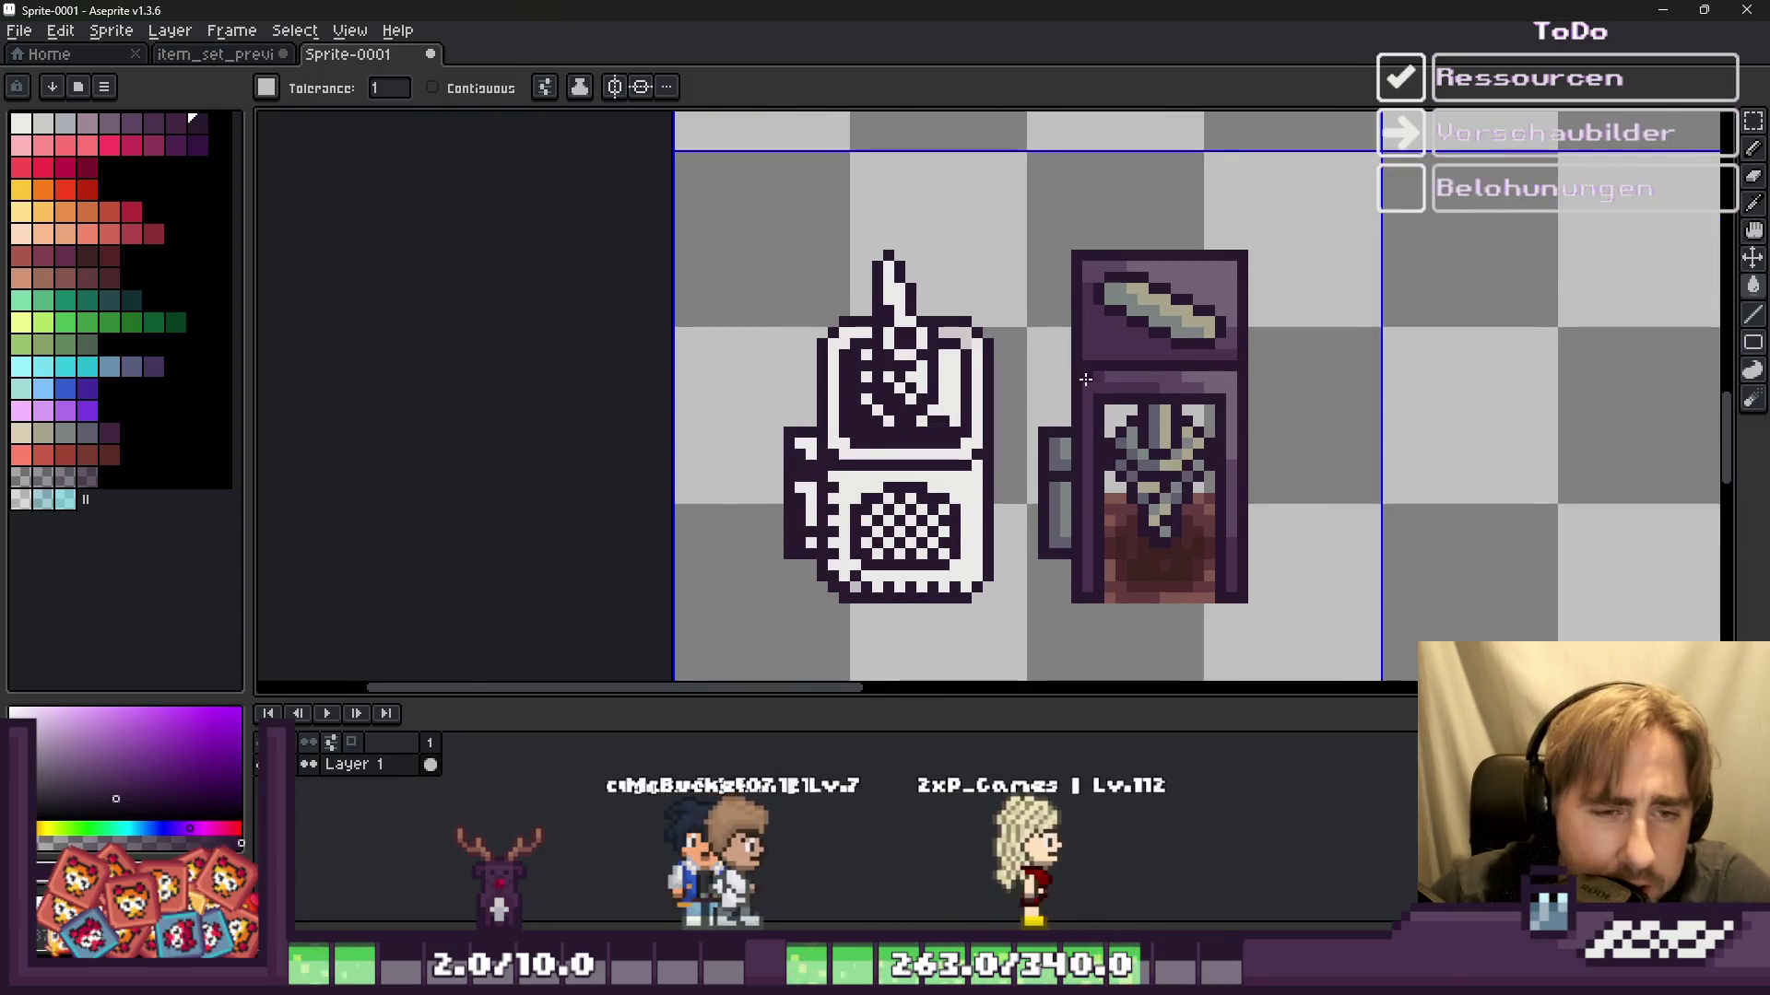
{"action": "scroll", "coordinate": [1043, 564], "scroll_direction": "up", "scroll_amount": 3}
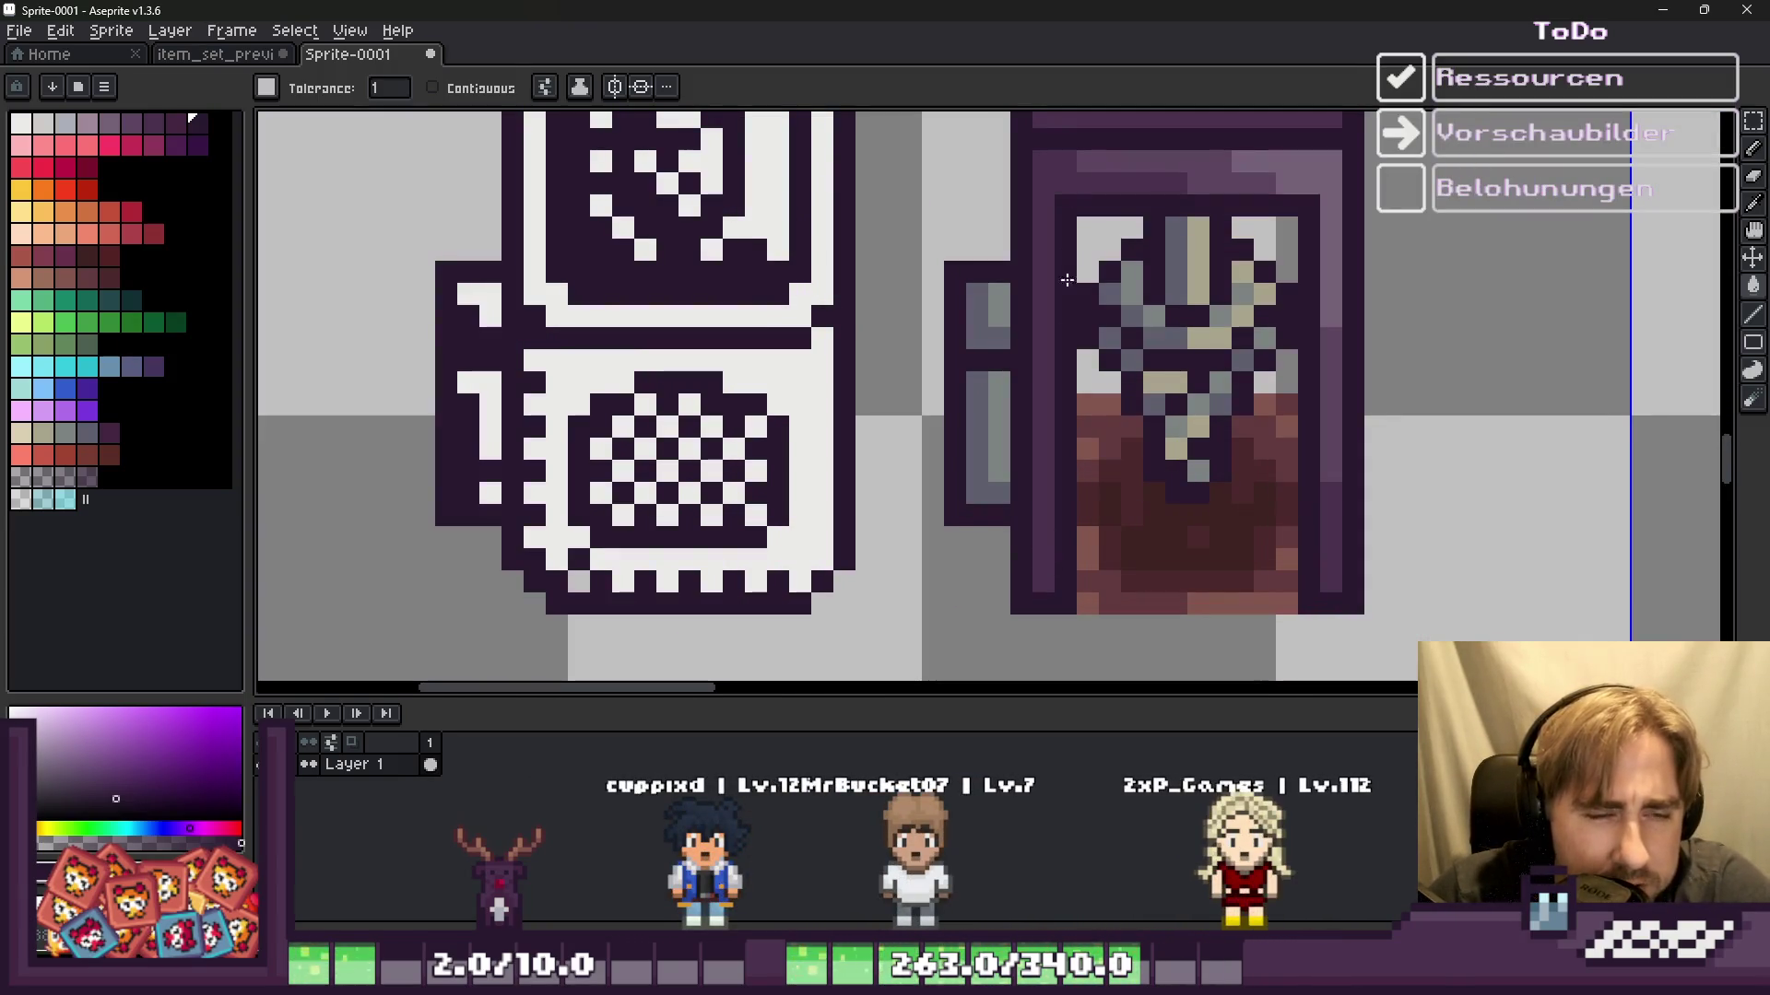
{"action": "left_click", "coordinate": [1157, 189]}
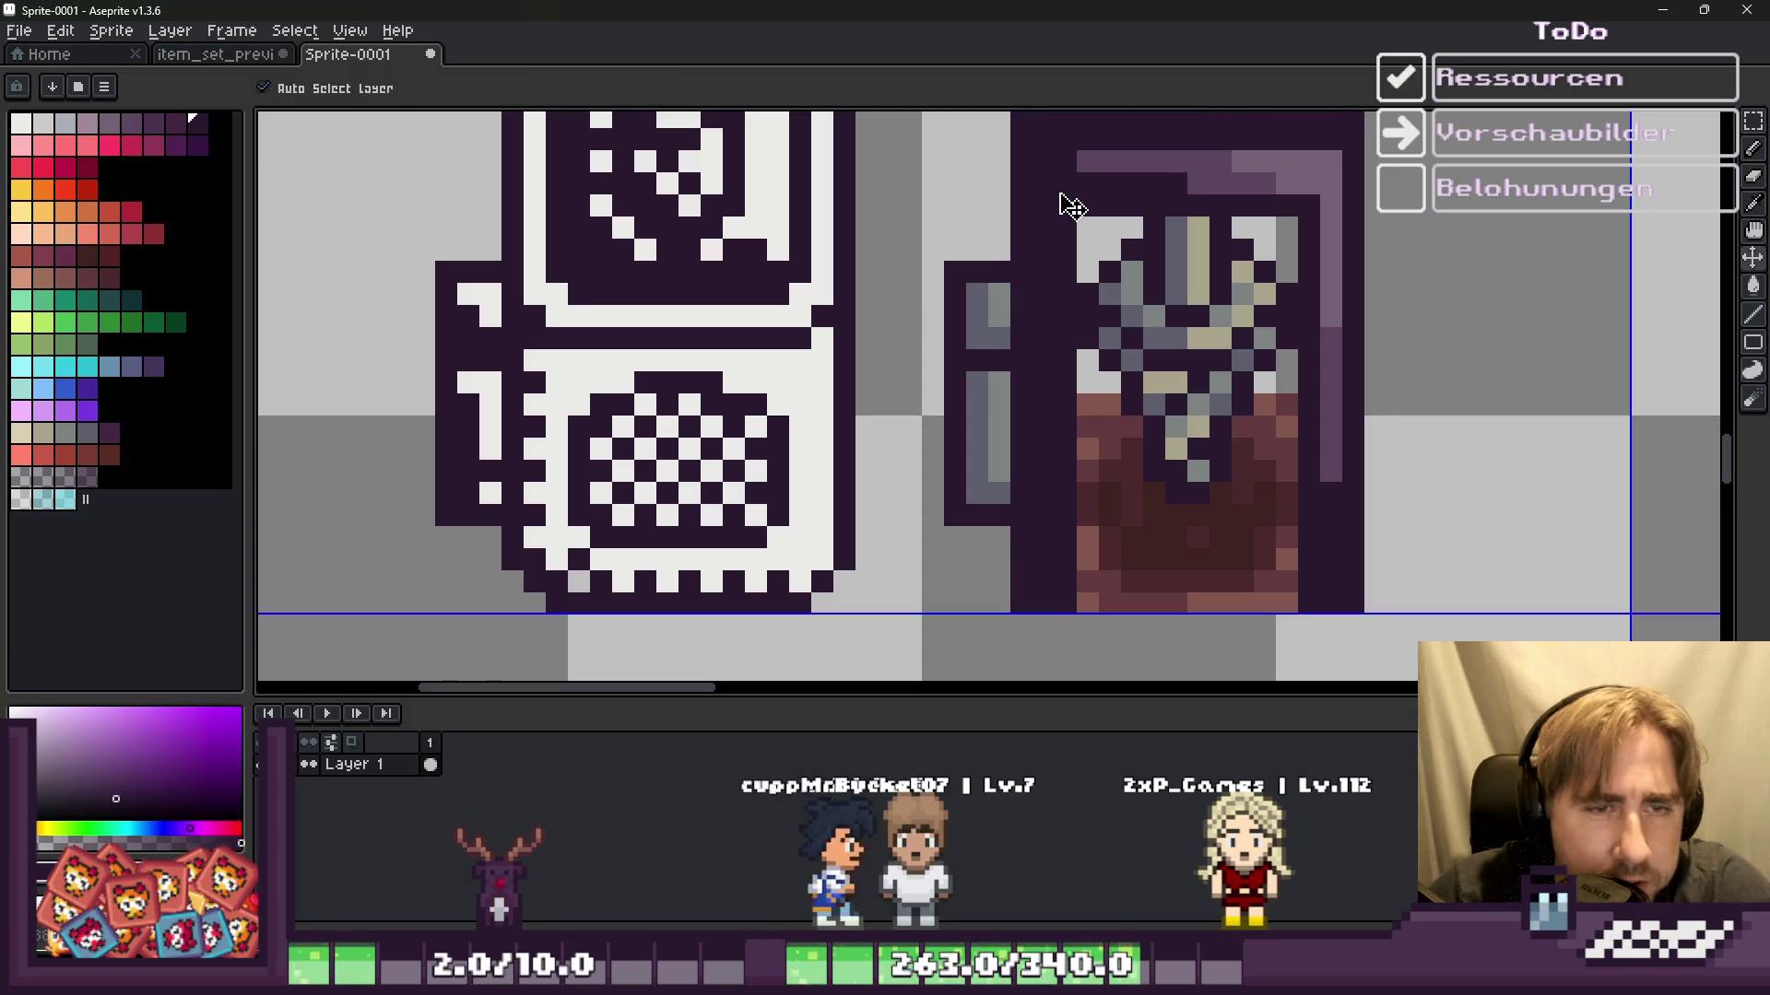
{"action": "key", "text": "ctrl+z"}
Step: Try flood-filling the jar's purple frame dark with the bucket, then undo it
{"action": "key", "text": "b"}
{"action": "left_click", "coordinate": [1151, 189]}
{"action": "scroll", "coordinate": [1060, 253], "scroll_direction": "down", "scroll_amount": 2}
{"action": "key", "text": "g"}
{"action": "left_click", "coordinate": [1039, 359]}
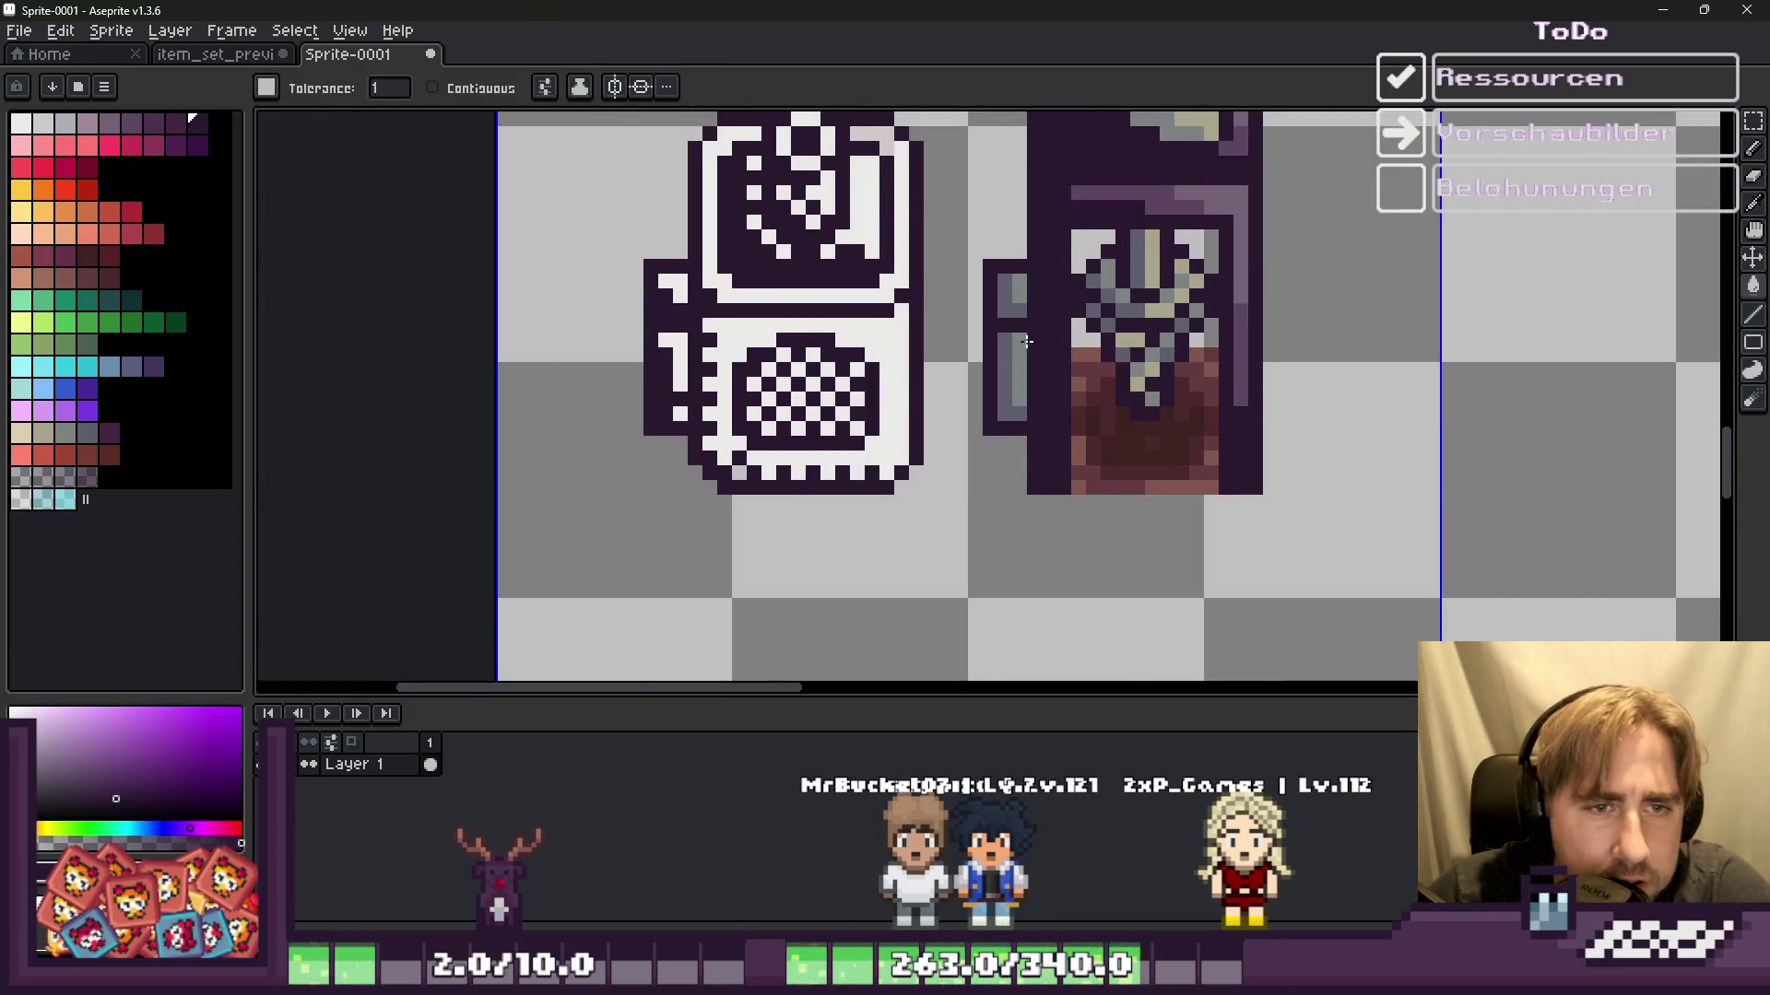
{"action": "scroll", "coordinate": [1035, 360], "scroll_direction": "down", "scroll_amount": 2}
{"action": "scroll", "coordinate": [1035, 360], "scroll_direction": "up", "scroll_amount": 2}
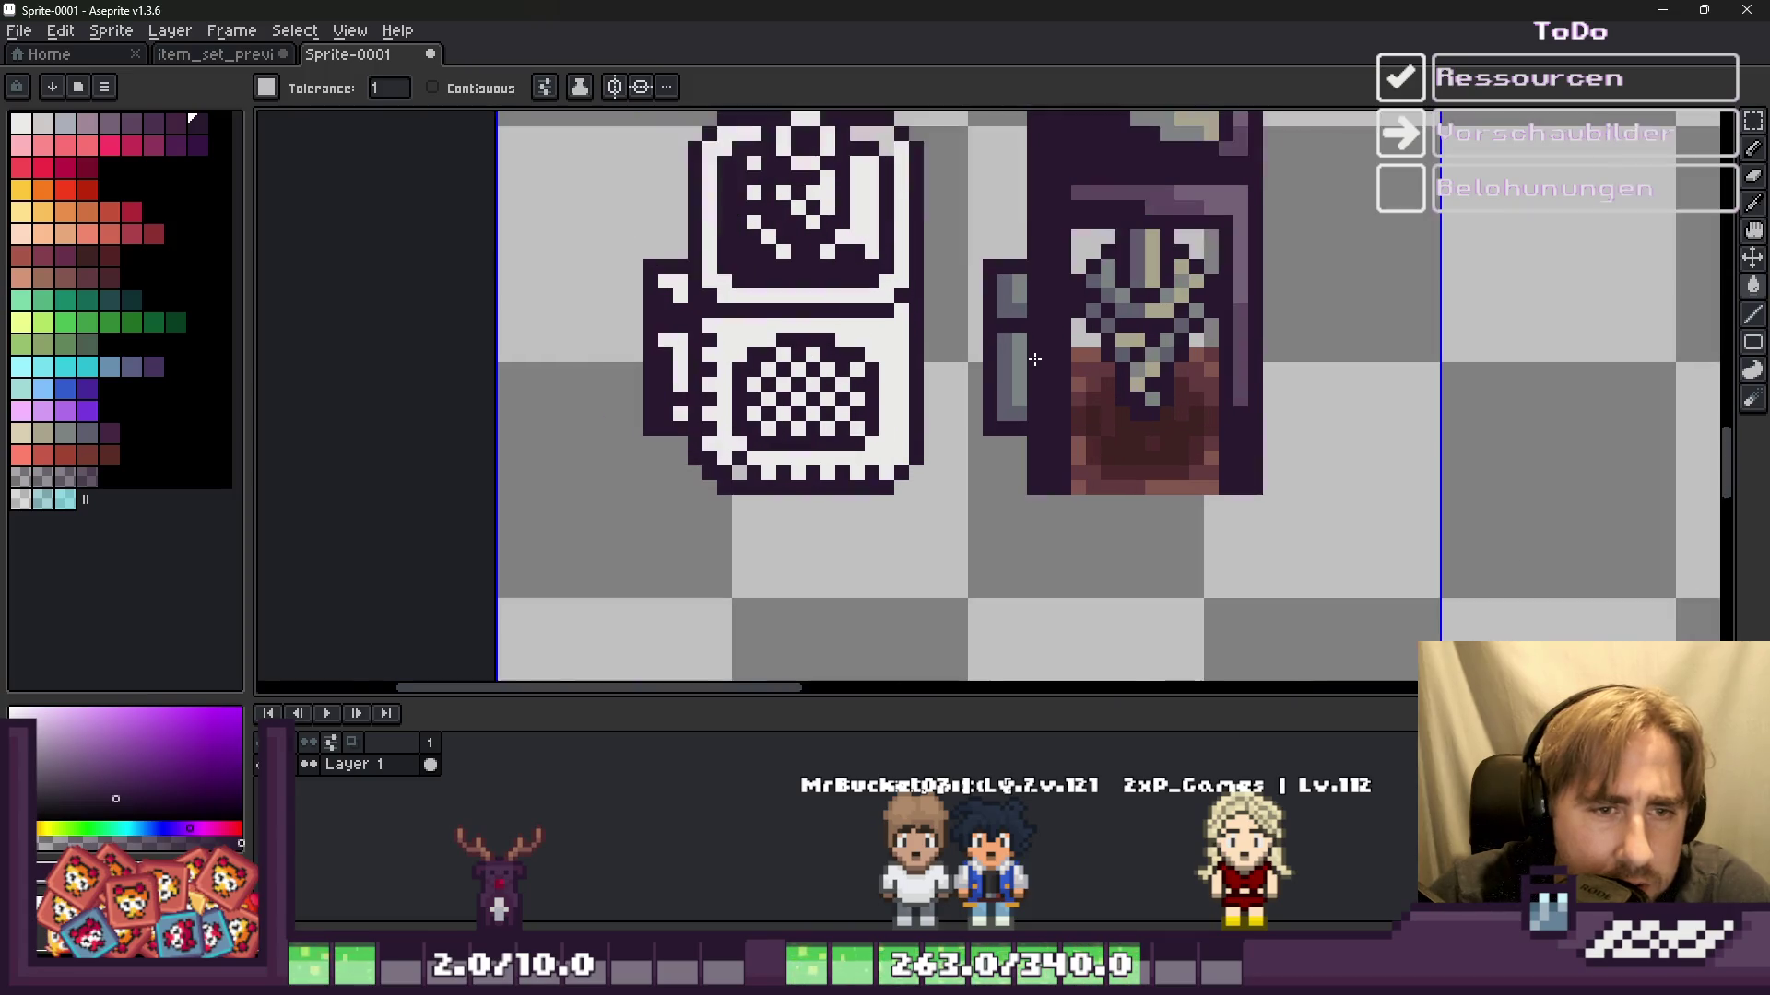
{"action": "key", "text": "ctrl+z"}
{"action": "scroll", "coordinate": [1119, 231], "scroll_direction": "up", "scroll_amount": 1}
{"action": "key", "text": "b"}
Step: Paint the jar's left frame column and top-left corner dark
{"action": "mouse_move", "coordinate": [1129, 205]}
{"action": "left_mouse_down"}
{"action": "mouse_move", "coordinate": [1021, 300]}
{"action": "mouse_move", "coordinate": [1022, 599]}
{"action": "left_mouse_up"}
{"action": "left_click_drag", "start_coordinate": [1041, 182], "coordinate": [1014, 185]}
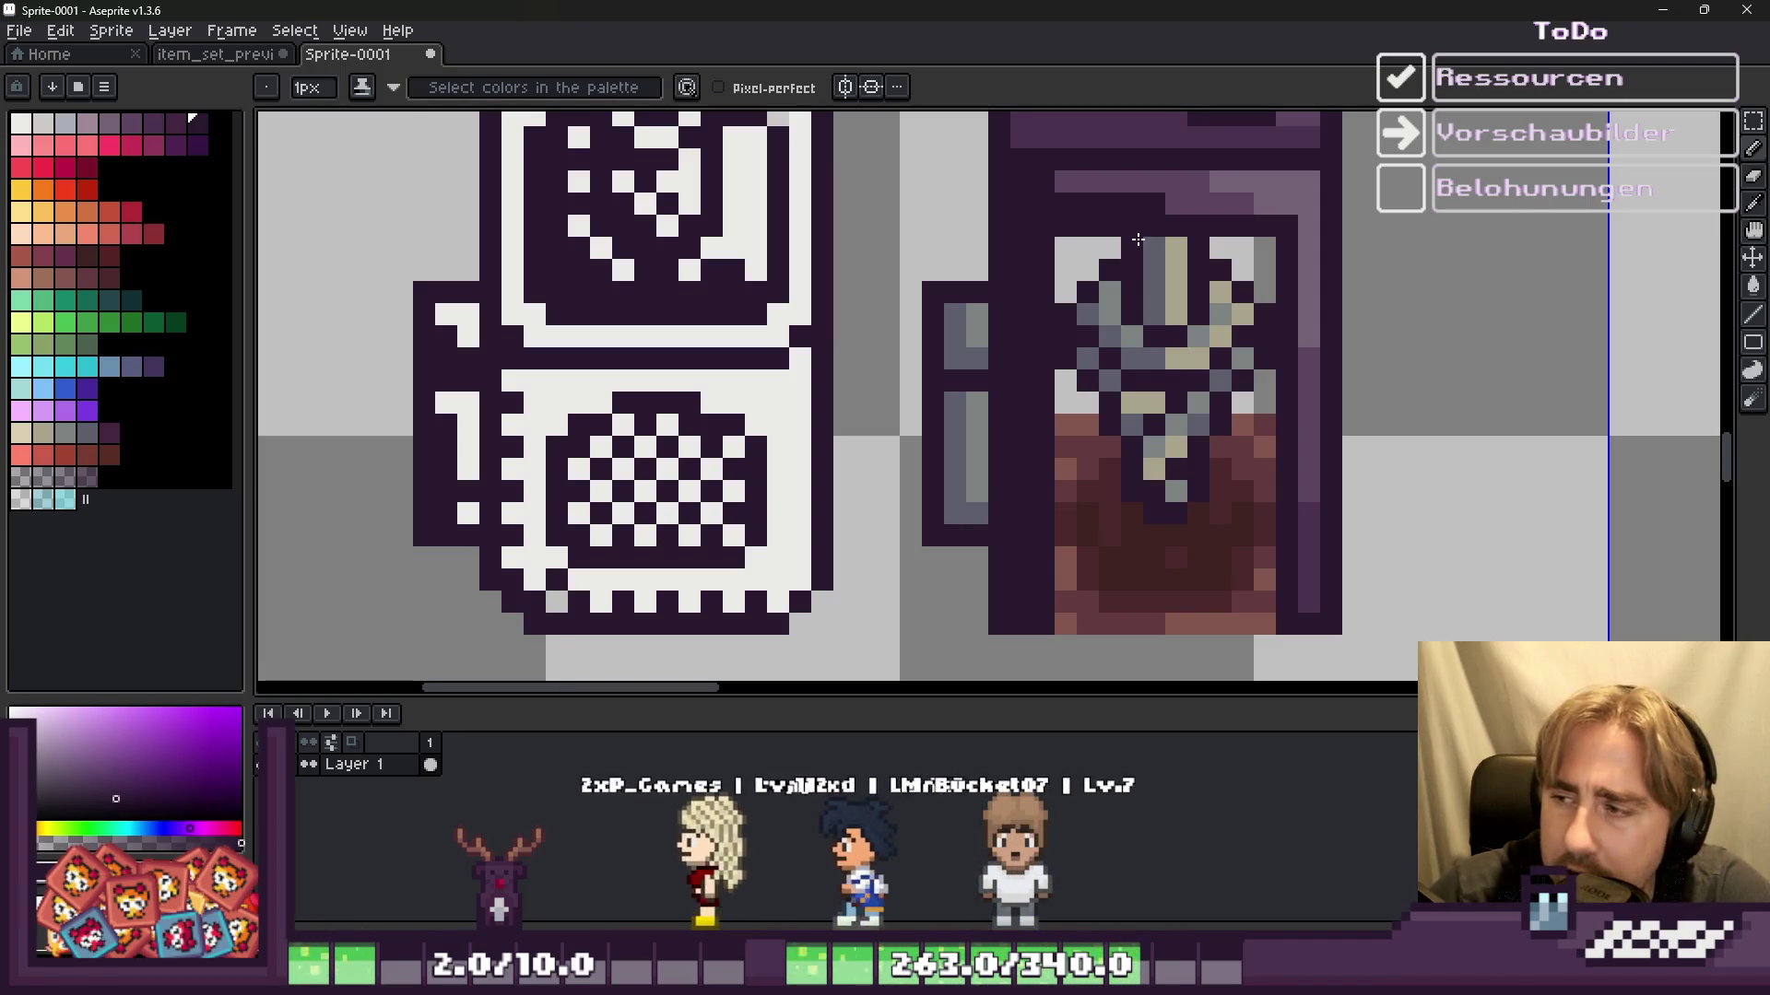
{"action": "scroll", "coordinate": [1114, 405], "scroll_direction": "down", "scroll_amount": 1}
{"action": "scroll", "coordinate": [1114, 406], "scroll_direction": "up", "scroll_amount": 1}
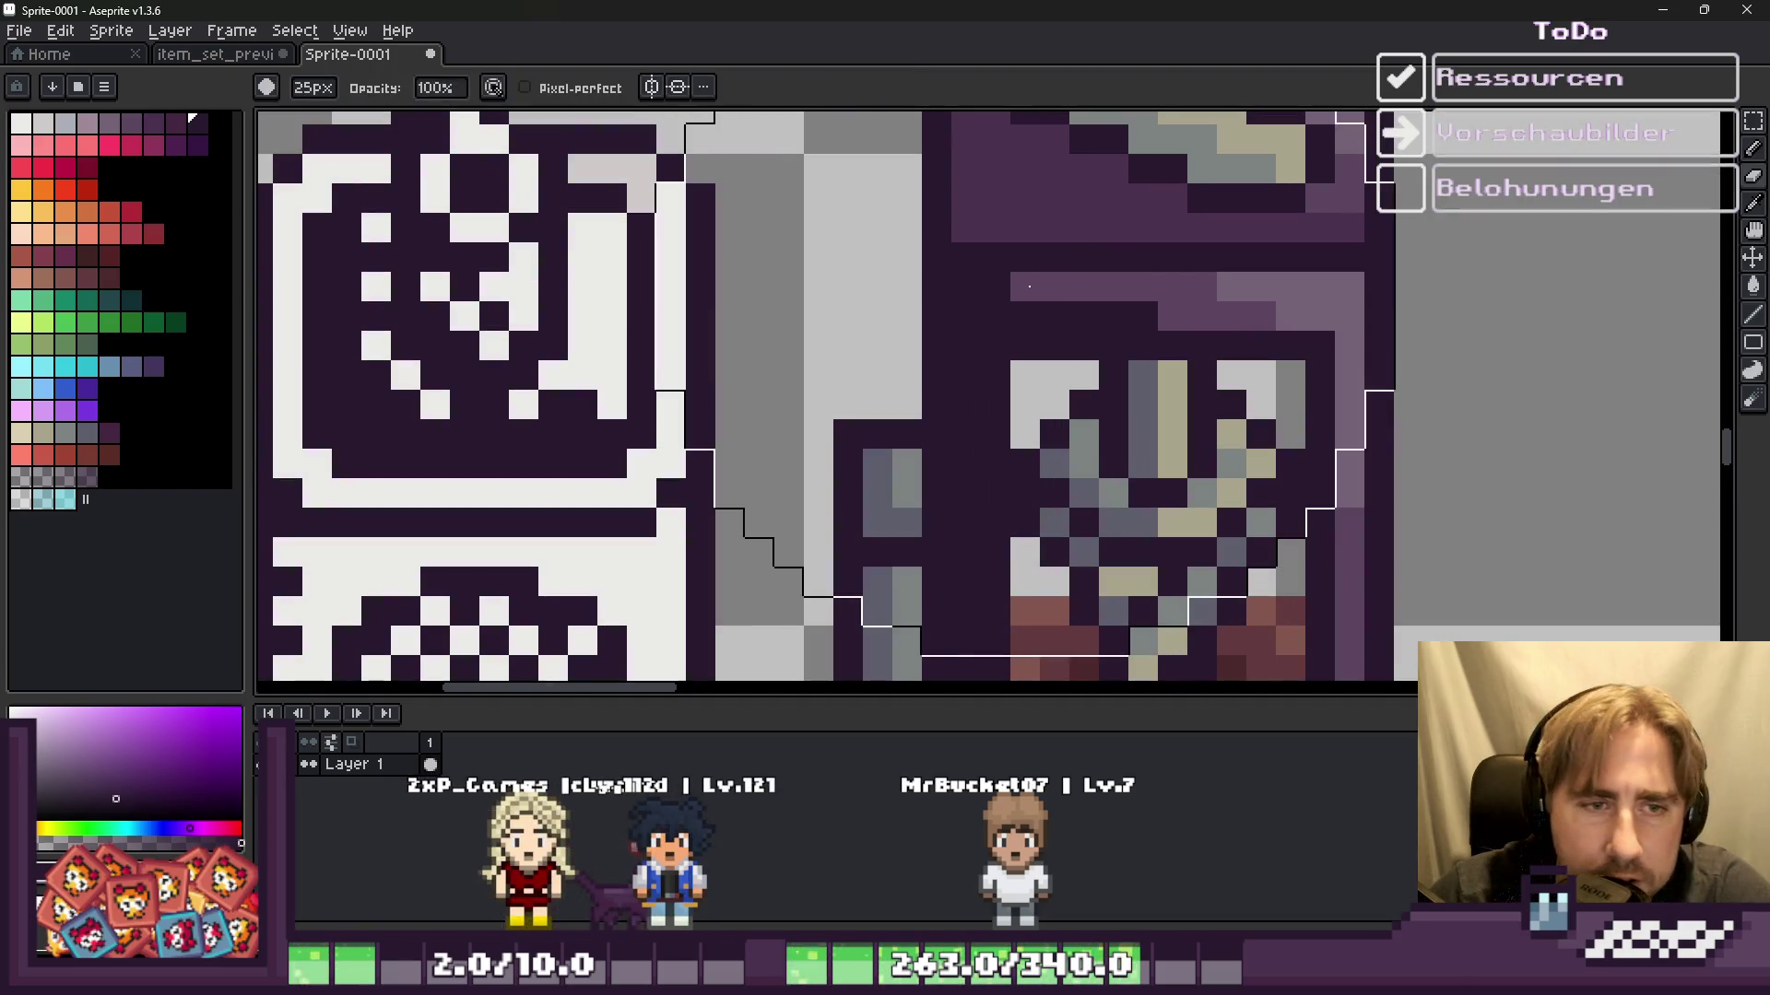
Step: Draw a light grey line across the top of the jar's face panel
{"action": "left_click_drag", "start_coordinate": [1024, 286], "coordinate": [1379, 287]}
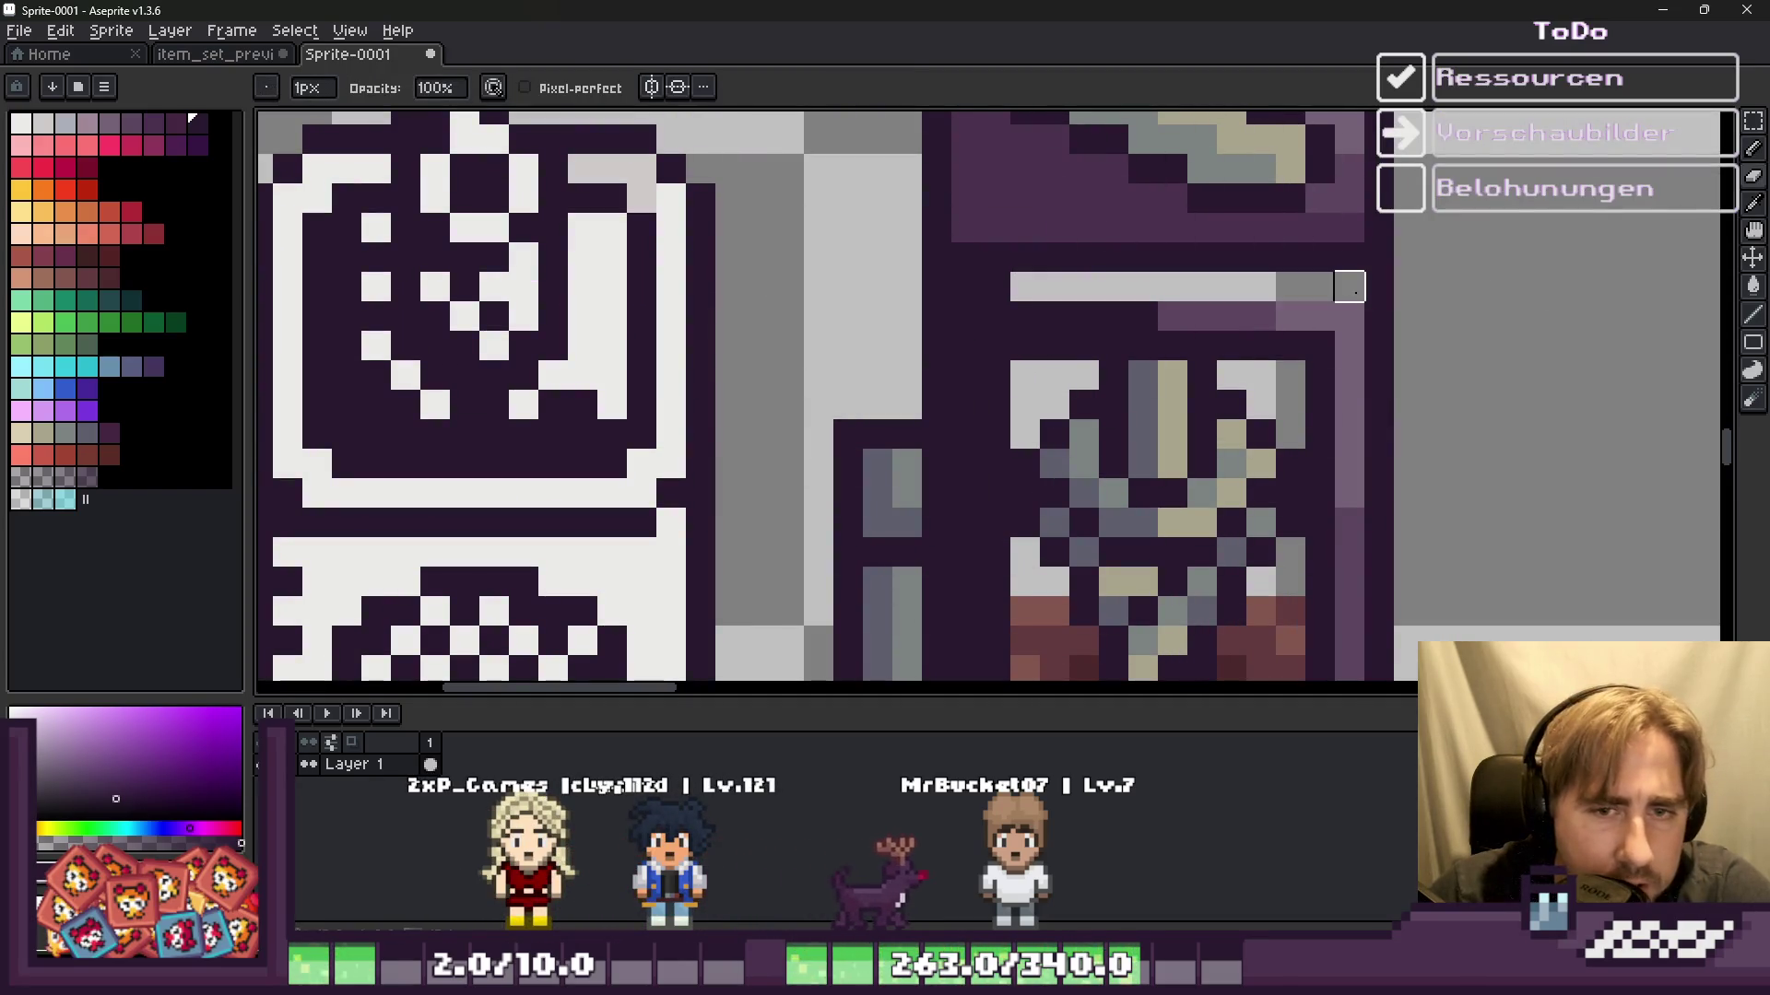
{"action": "scroll", "coordinate": [1349, 375], "scroll_direction": "down", "scroll_amount": 2}
{"action": "scroll", "coordinate": [1290, 196], "scroll_direction": "up", "scroll_amount": 1}
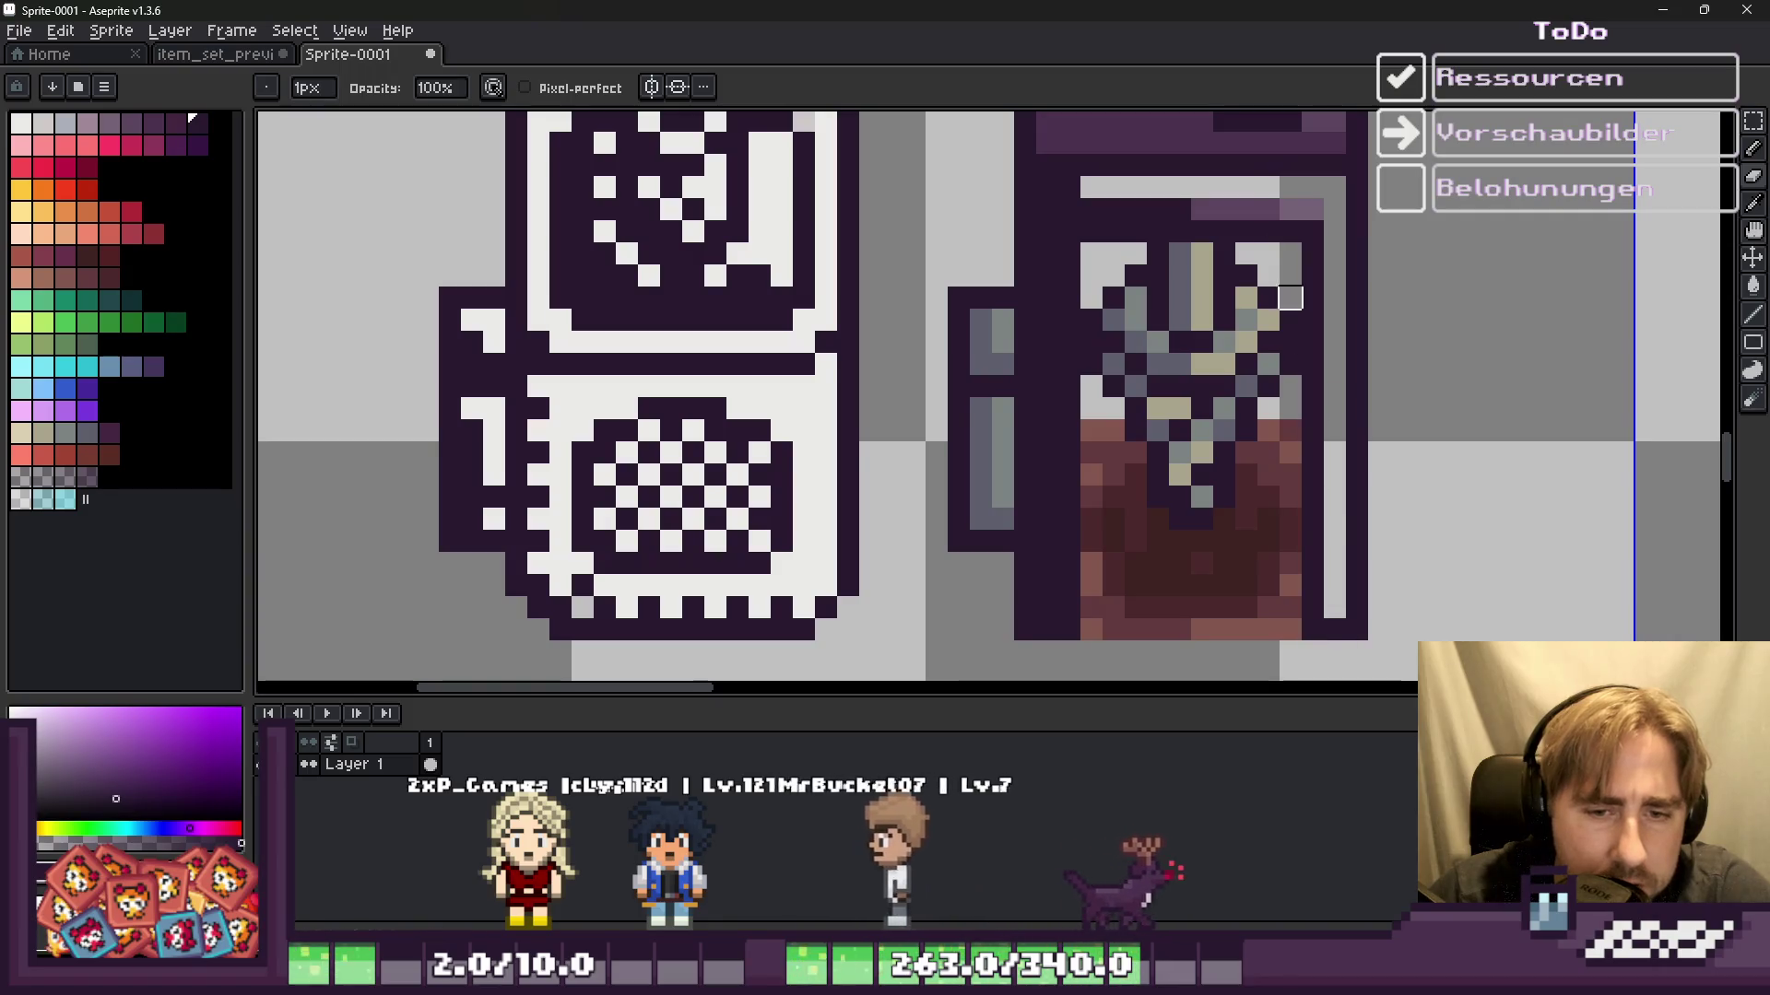
{"action": "scroll", "coordinate": [1128, 263], "scroll_direction": "down", "scroll_amount": 1}
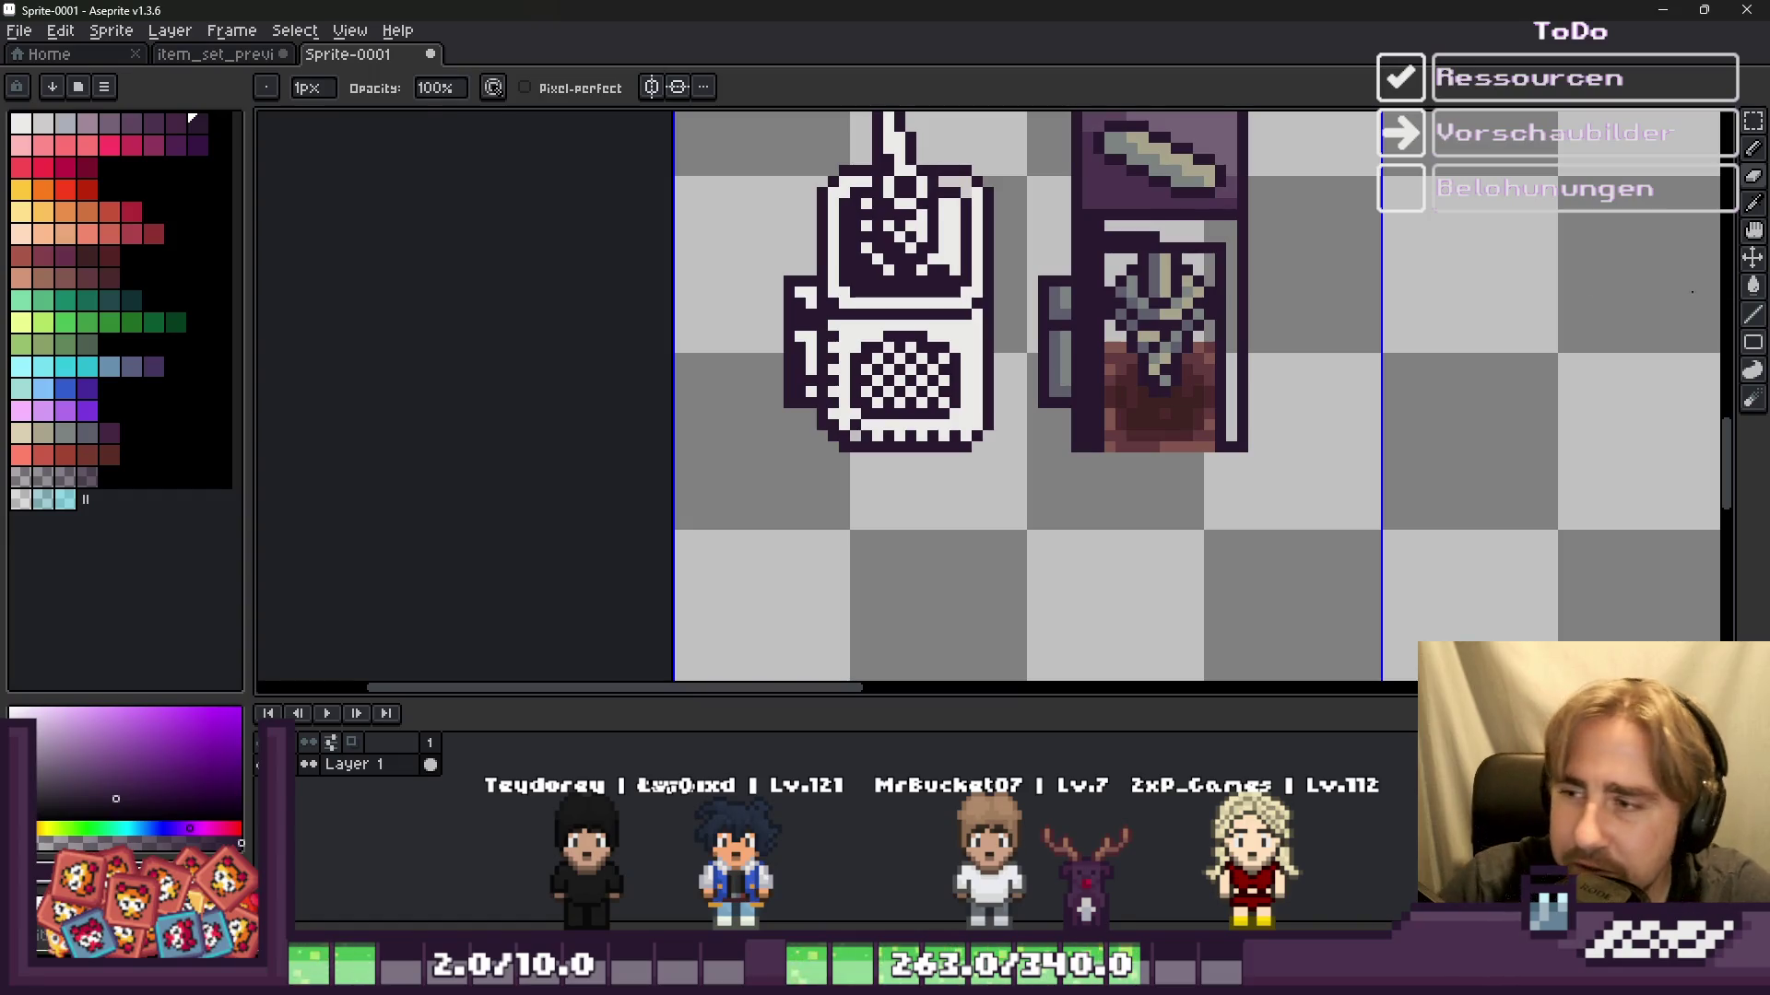
Step: Draw the dark outline down the lid panel's left inner edge and along its bottom row
{"action": "scroll", "coordinate": [1043, 402], "scroll_direction": "up", "scroll_amount": 2}
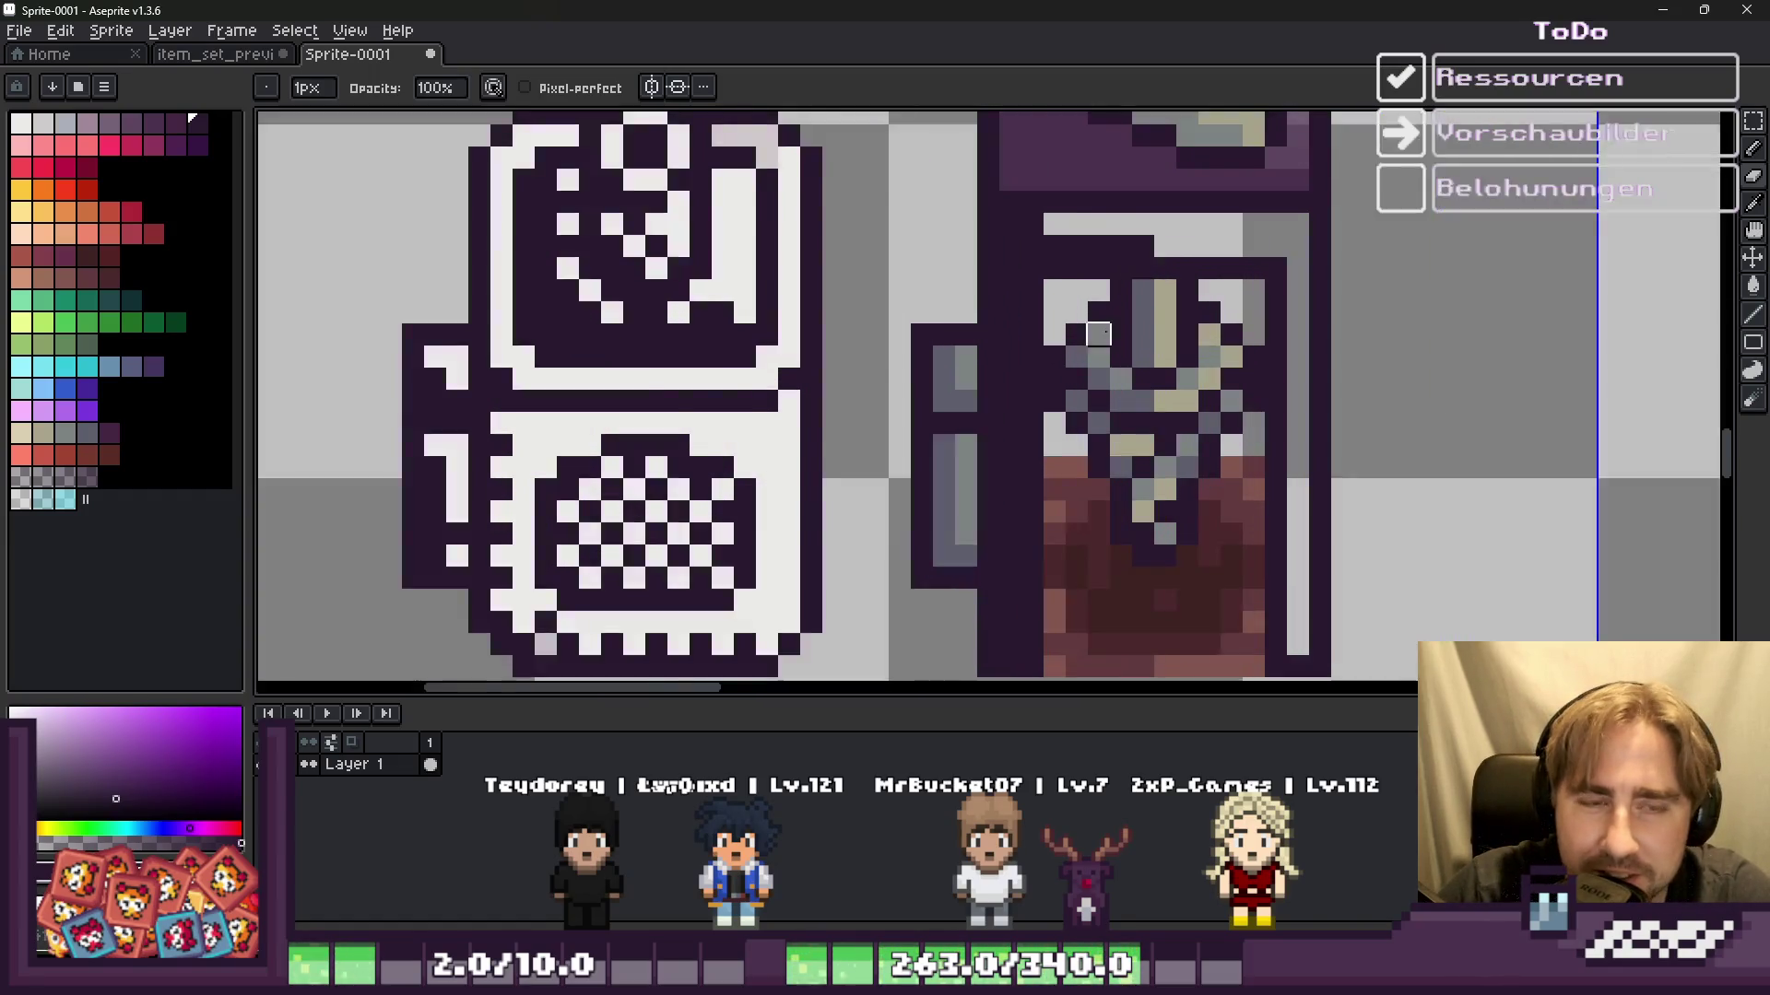
{"action": "scroll", "coordinate": [1014, 387], "scroll_direction": "down", "scroll_amount": 1}
{"action": "scroll", "coordinate": [999, 382], "scroll_direction": "up", "scroll_amount": 1}
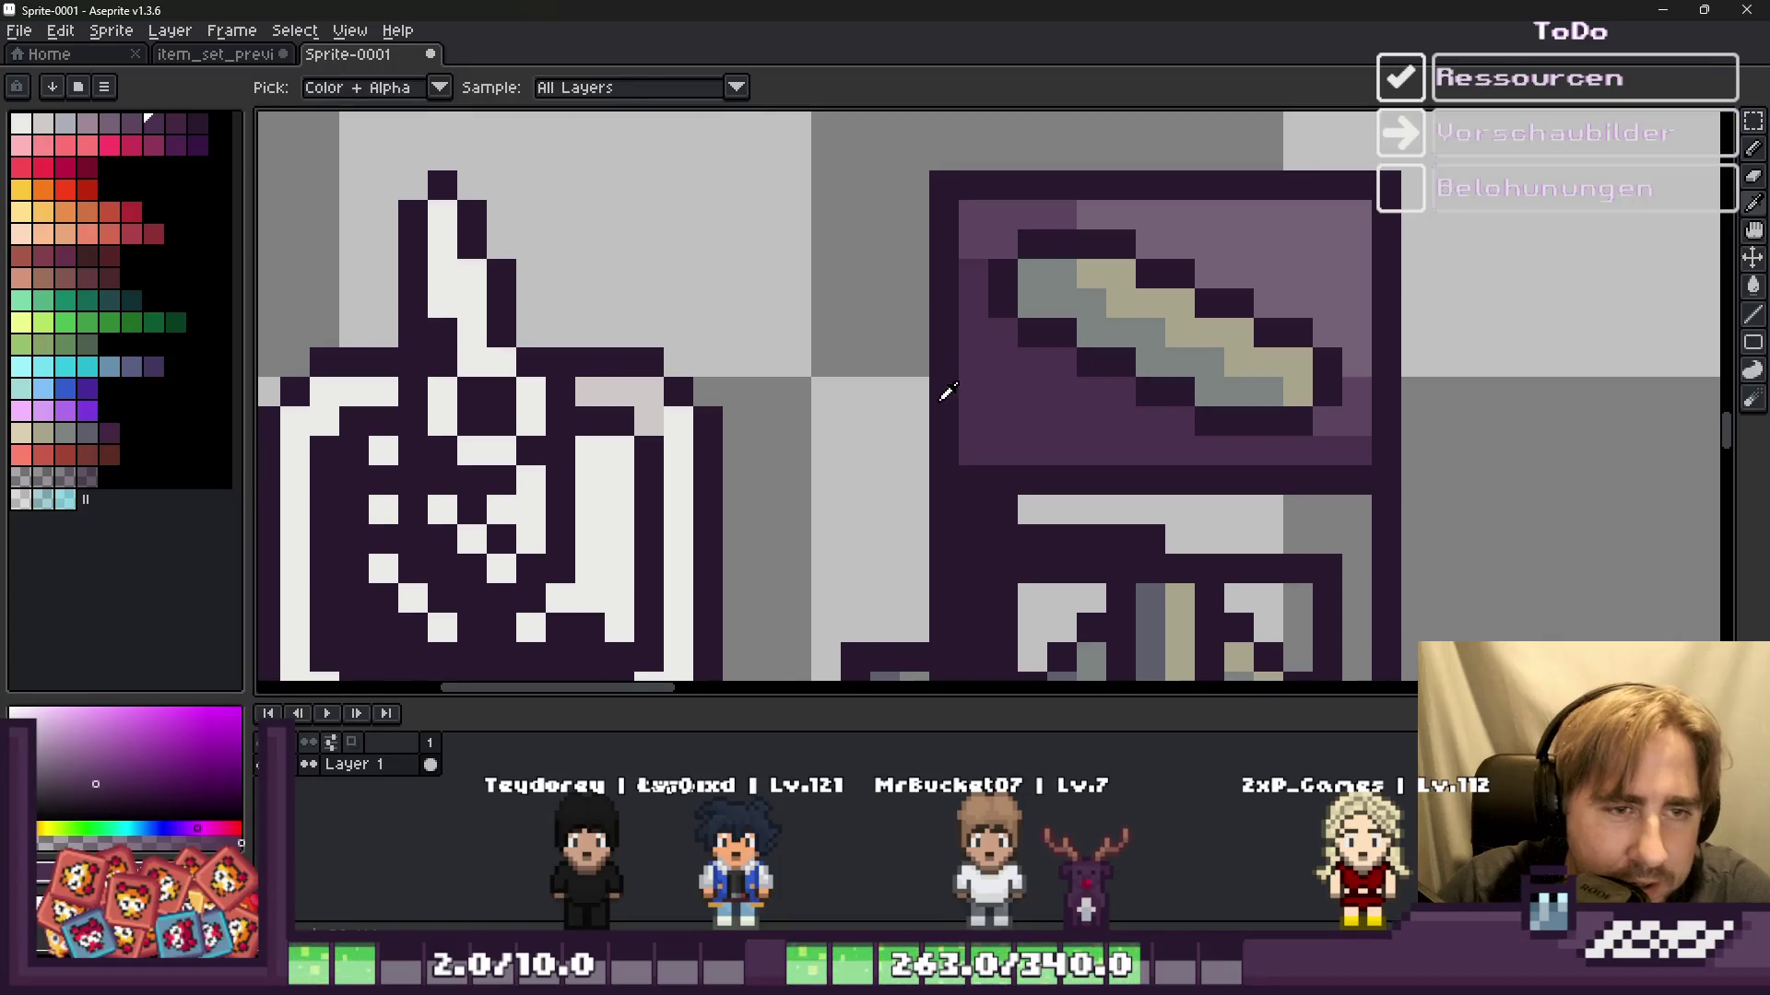
{"action": "mouse_move", "coordinate": [971, 230]}
{"action": "left_mouse_down"}
{"action": "mouse_move", "coordinate": [971, 458]}
{"action": "mouse_move", "coordinate": [1364, 459]}
{"action": "left_mouse_up"}
{"action": "left_click_drag", "start_coordinate": [1180, 421], "coordinate": [1003, 421]}
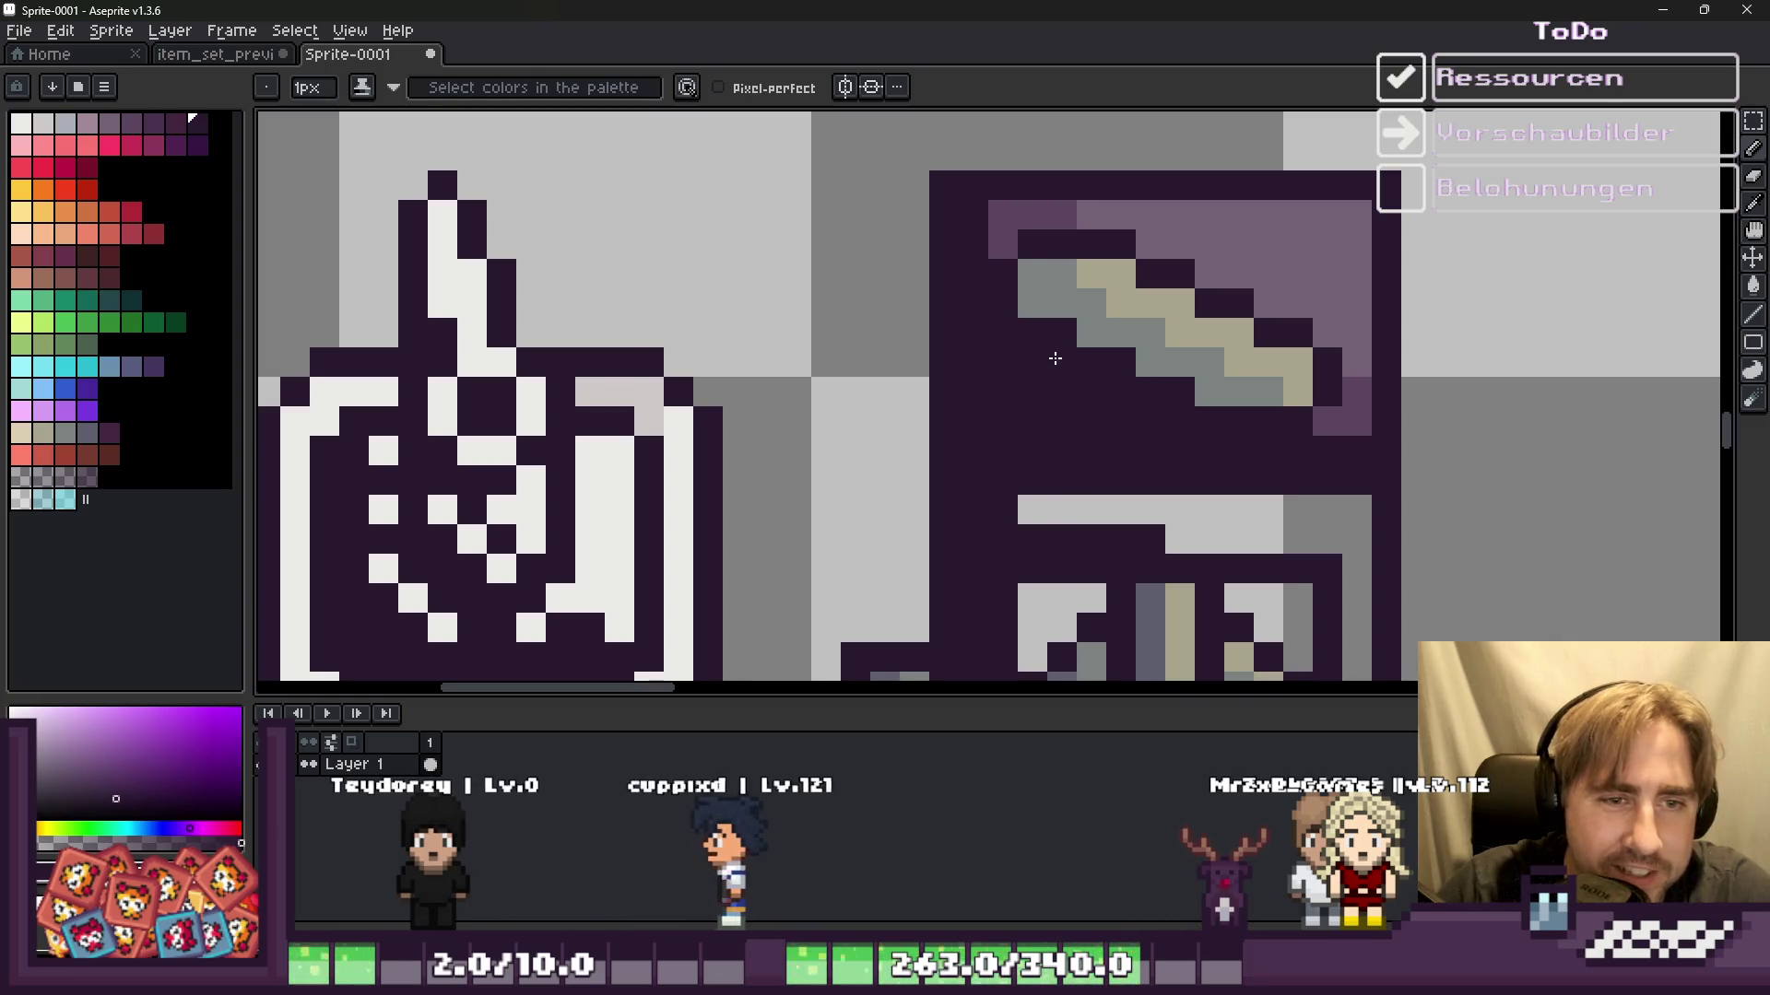
{"action": "scroll", "coordinate": [970, 235], "scroll_direction": "down", "scroll_amount": 5}
{"action": "scroll", "coordinate": [984, 274], "scroll_direction": "up", "scroll_amount": 4}
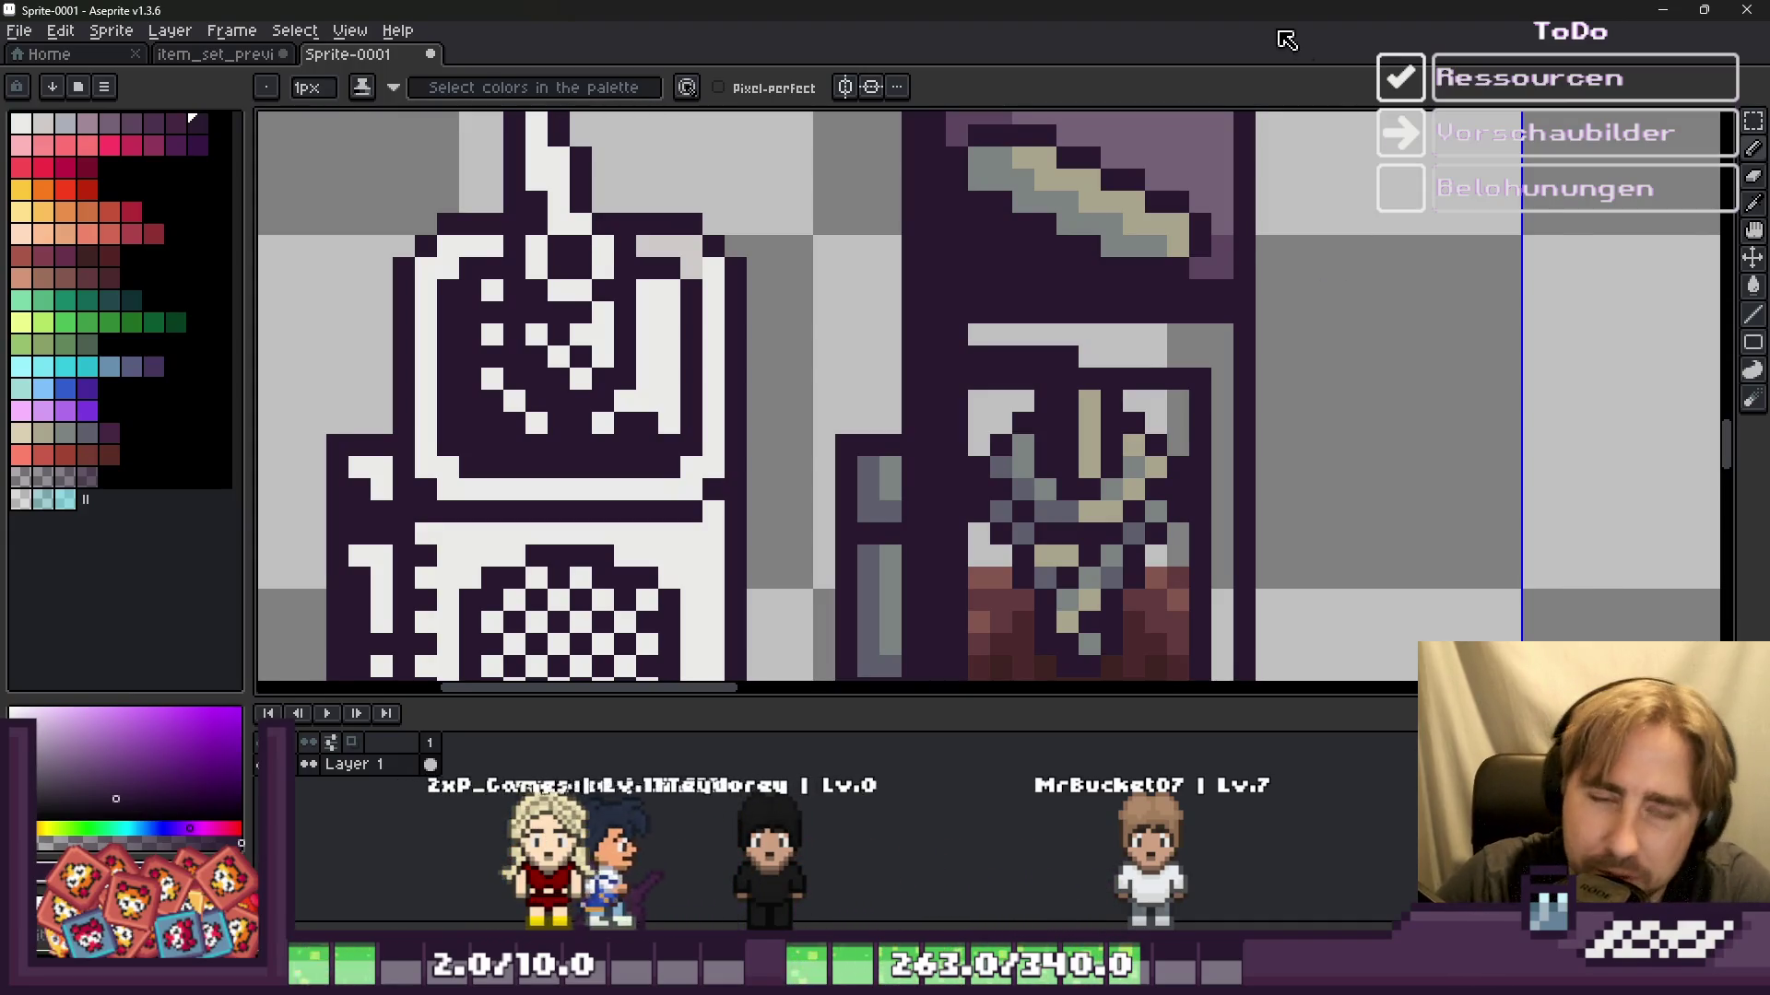
{"action": "scroll", "coordinate": [1311, 268], "scroll_direction": "down", "scroll_amount": 3}
{"action": "scroll", "coordinate": [1280, 326], "scroll_direction": "down", "scroll_amount": 1}
{"action": "scroll", "coordinate": [1161, 489], "scroll_direction": "up", "scroll_amount": 1}
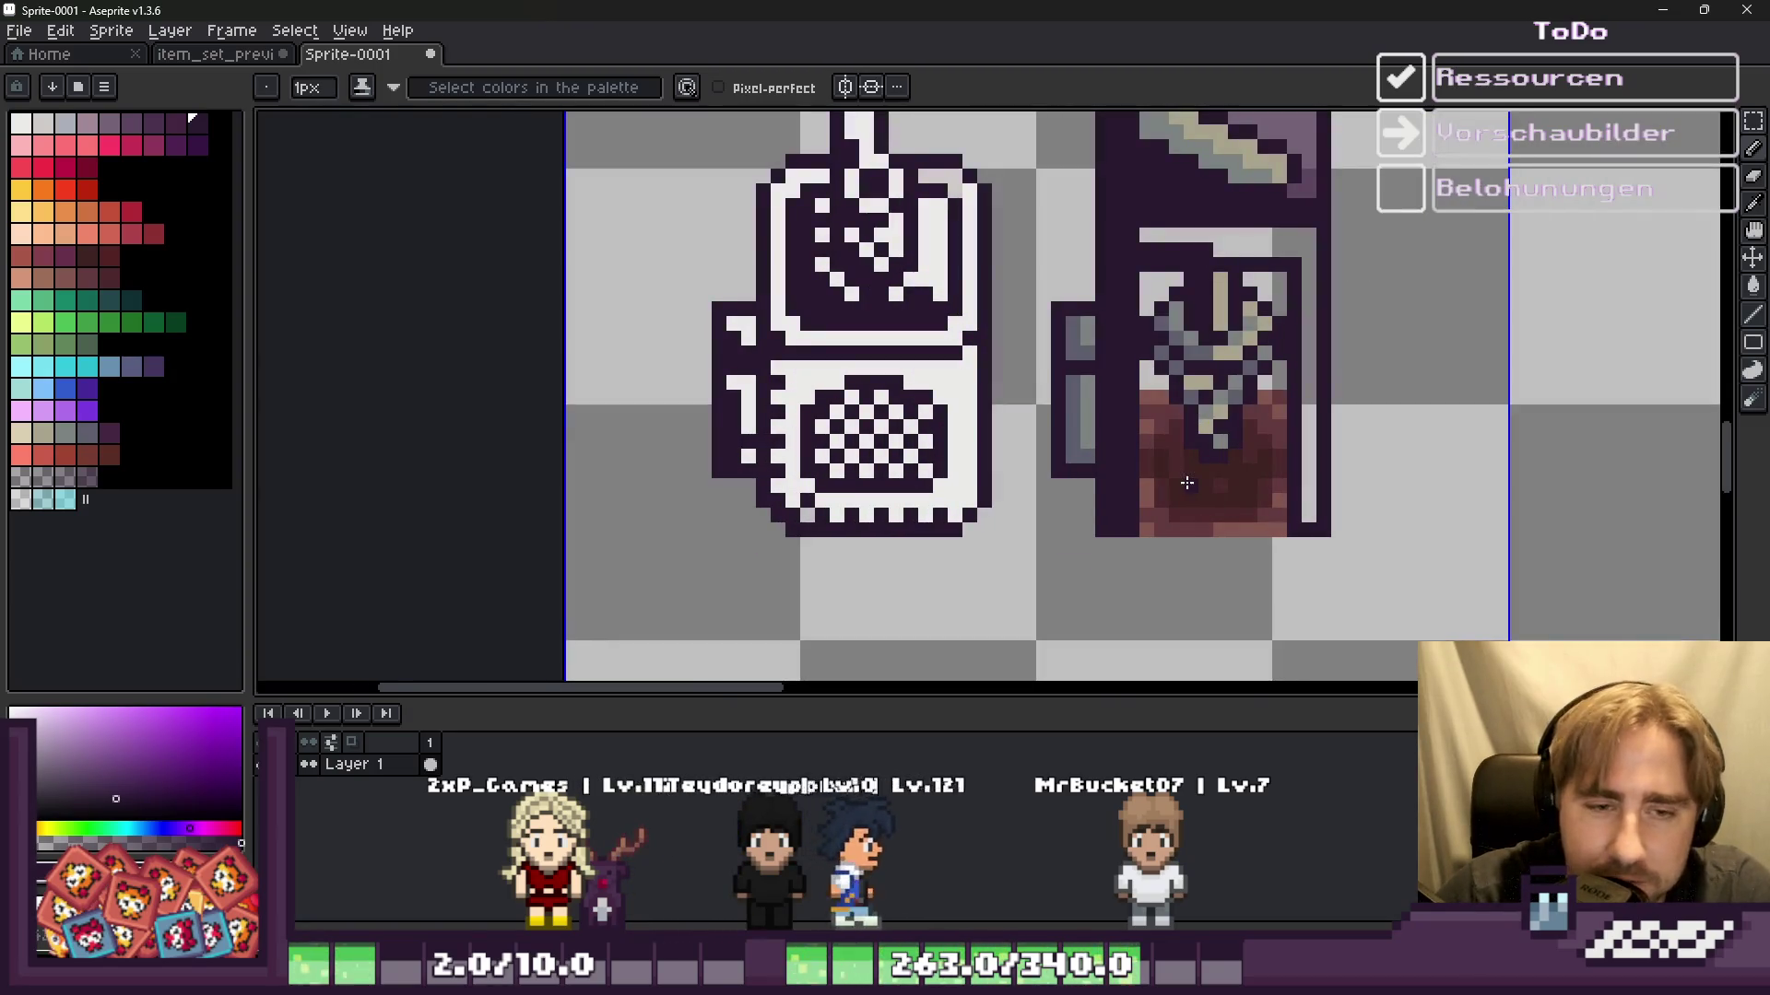
Step: Repaint the tan and dark grey pixels of the jar's face light grey
{"action": "scroll", "coordinate": [1179, 461], "scroll_direction": "up", "scroll_amount": 1}
{"action": "scroll", "coordinate": [1185, 442], "scroll_direction": "down", "scroll_amount": 1}
{"action": "scroll", "coordinate": [1118, 384], "scroll_direction": "up", "scroll_amount": 2}
{"action": "scroll", "coordinate": [1118, 384], "scroll_direction": "up", "scroll_amount": 1}
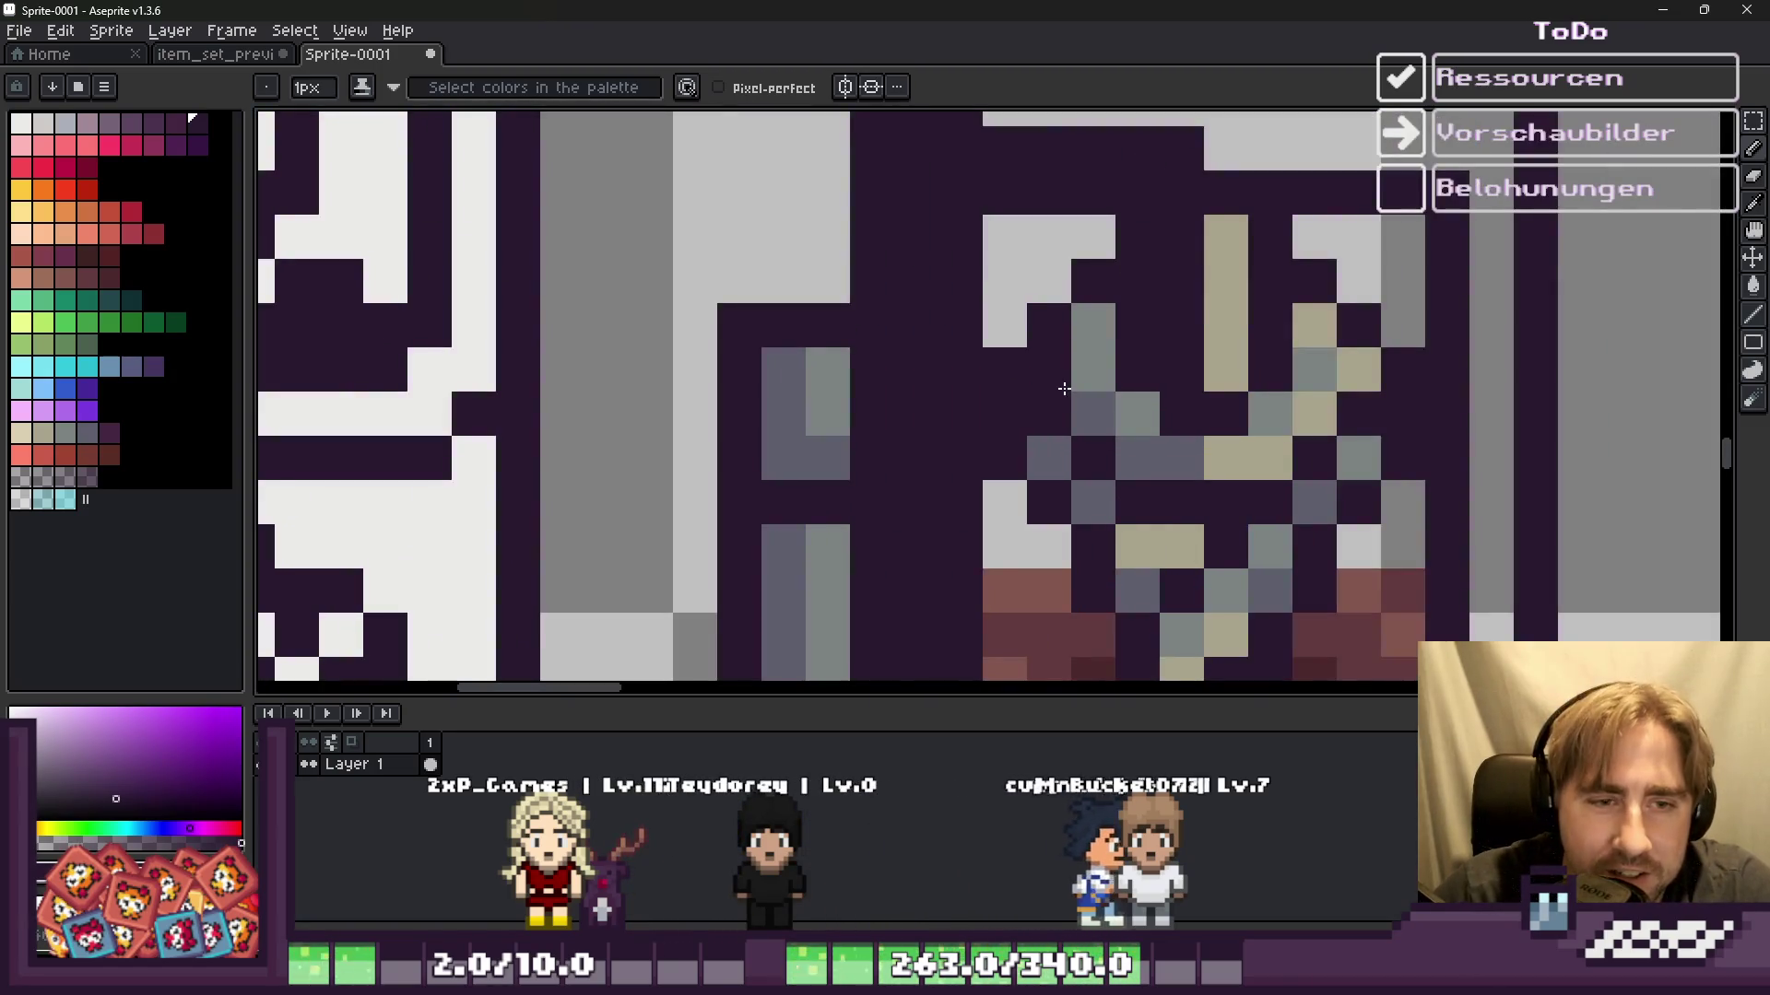
{"action": "scroll", "coordinate": [1138, 460], "scroll_direction": "down", "scroll_amount": 3}
{"action": "scroll", "coordinate": [1014, 348], "scroll_direction": "up", "scroll_amount": 3}
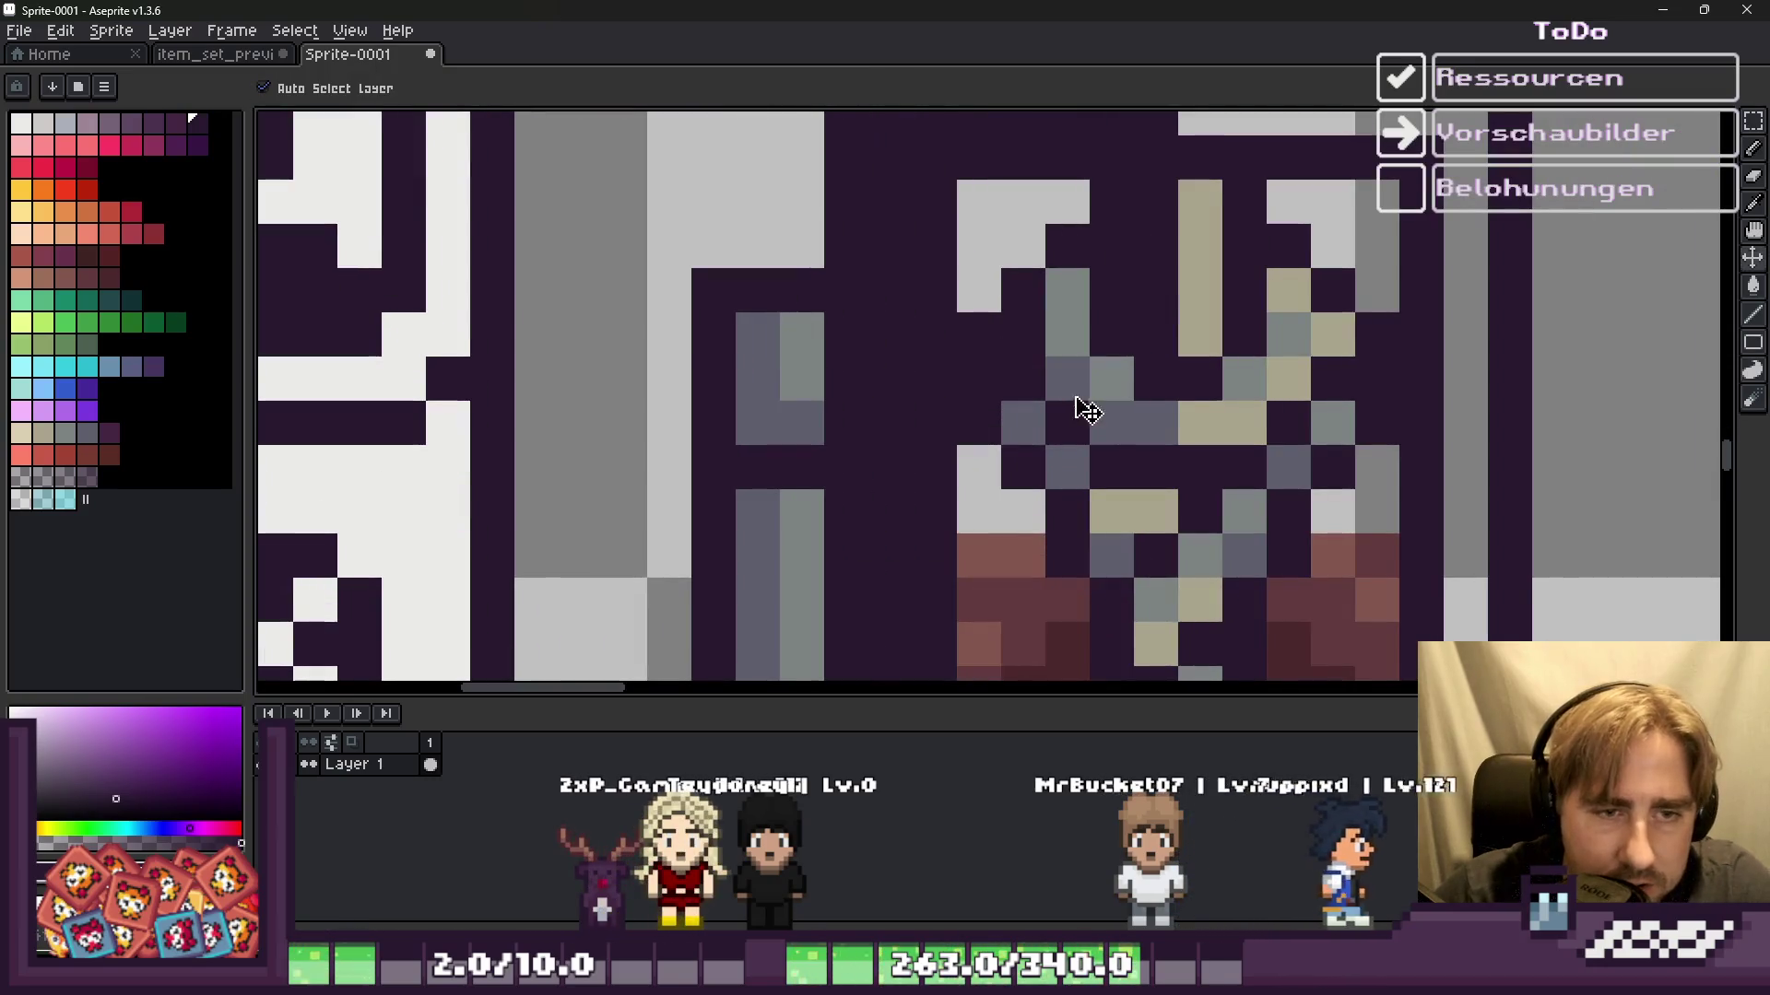
{"action": "key", "text": "v"}
{"action": "key", "text": "b"}
{"action": "mouse_move", "coordinate": [1067, 295]}
{"action": "left_mouse_down"}
{"action": "mouse_move", "coordinate": [1110, 387]}
{"action": "mouse_move", "coordinate": [1239, 410]}
{"action": "mouse_move", "coordinate": [1289, 379]}
{"action": "left_mouse_up"}
{"action": "left_click_drag", "start_coordinate": [1288, 291], "coordinate": [1332, 334]}
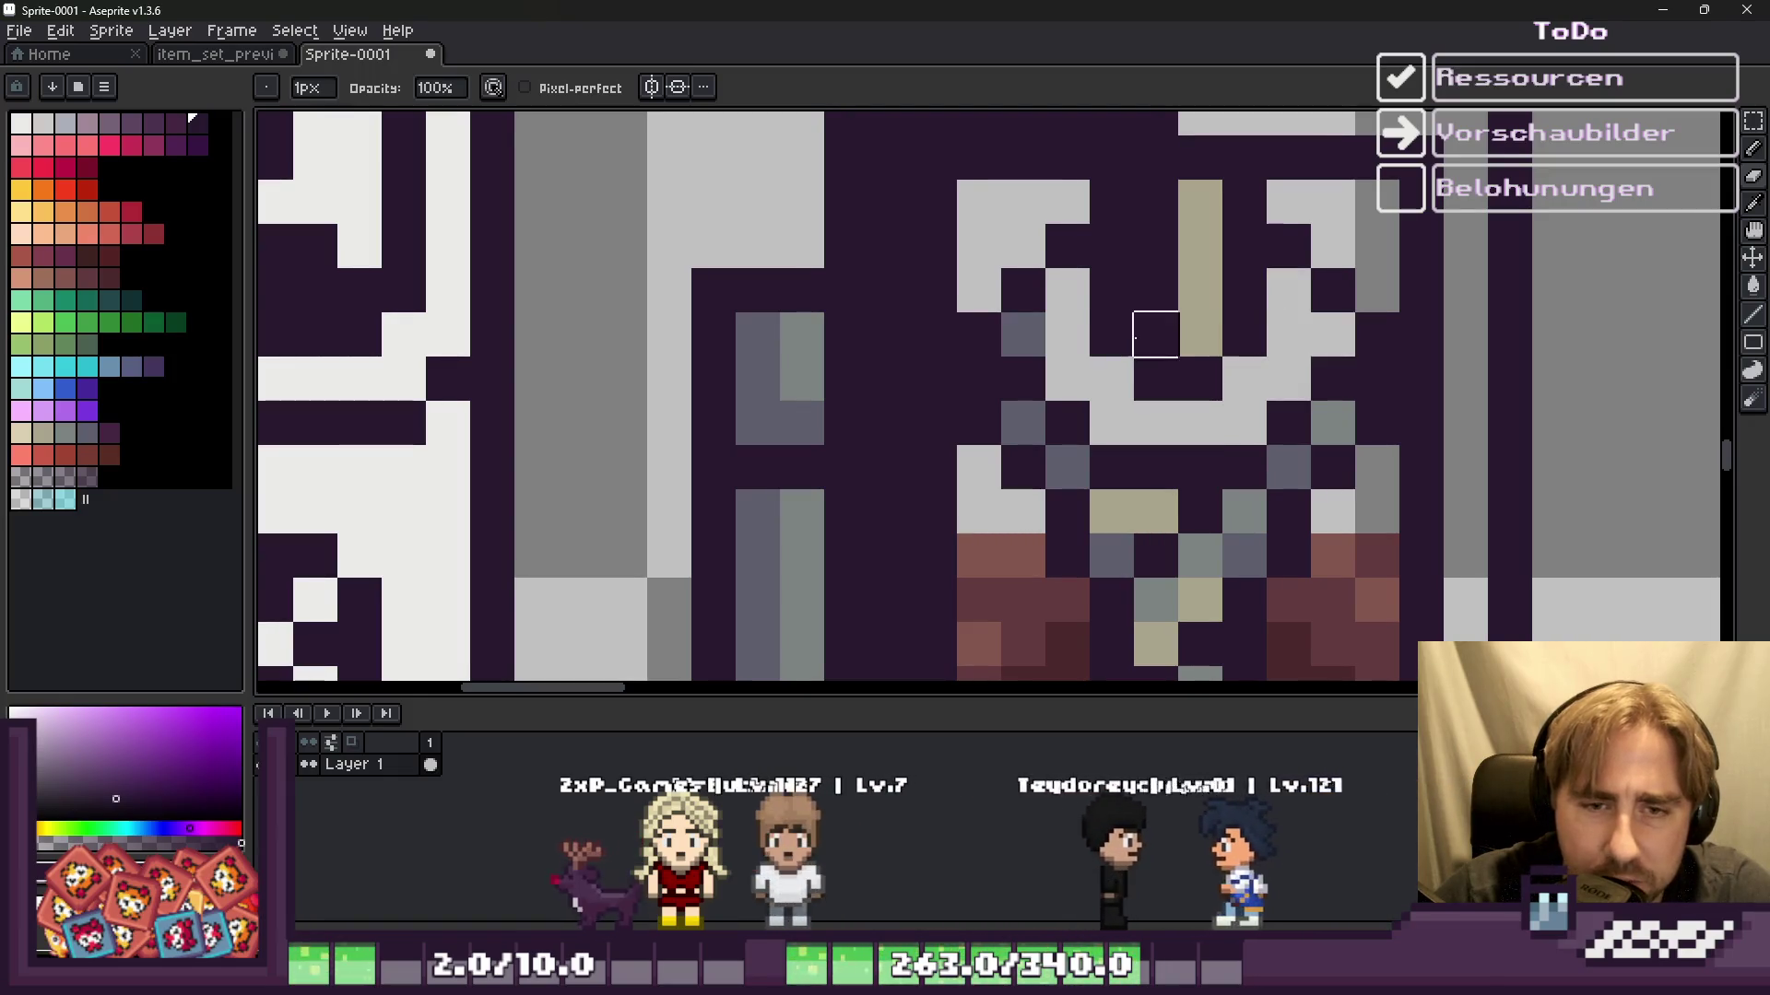
{"action": "left_click", "coordinate": [1023, 334]}
{"action": "left_click_drag", "start_coordinate": [1200, 350], "coordinate": [1156, 226]}
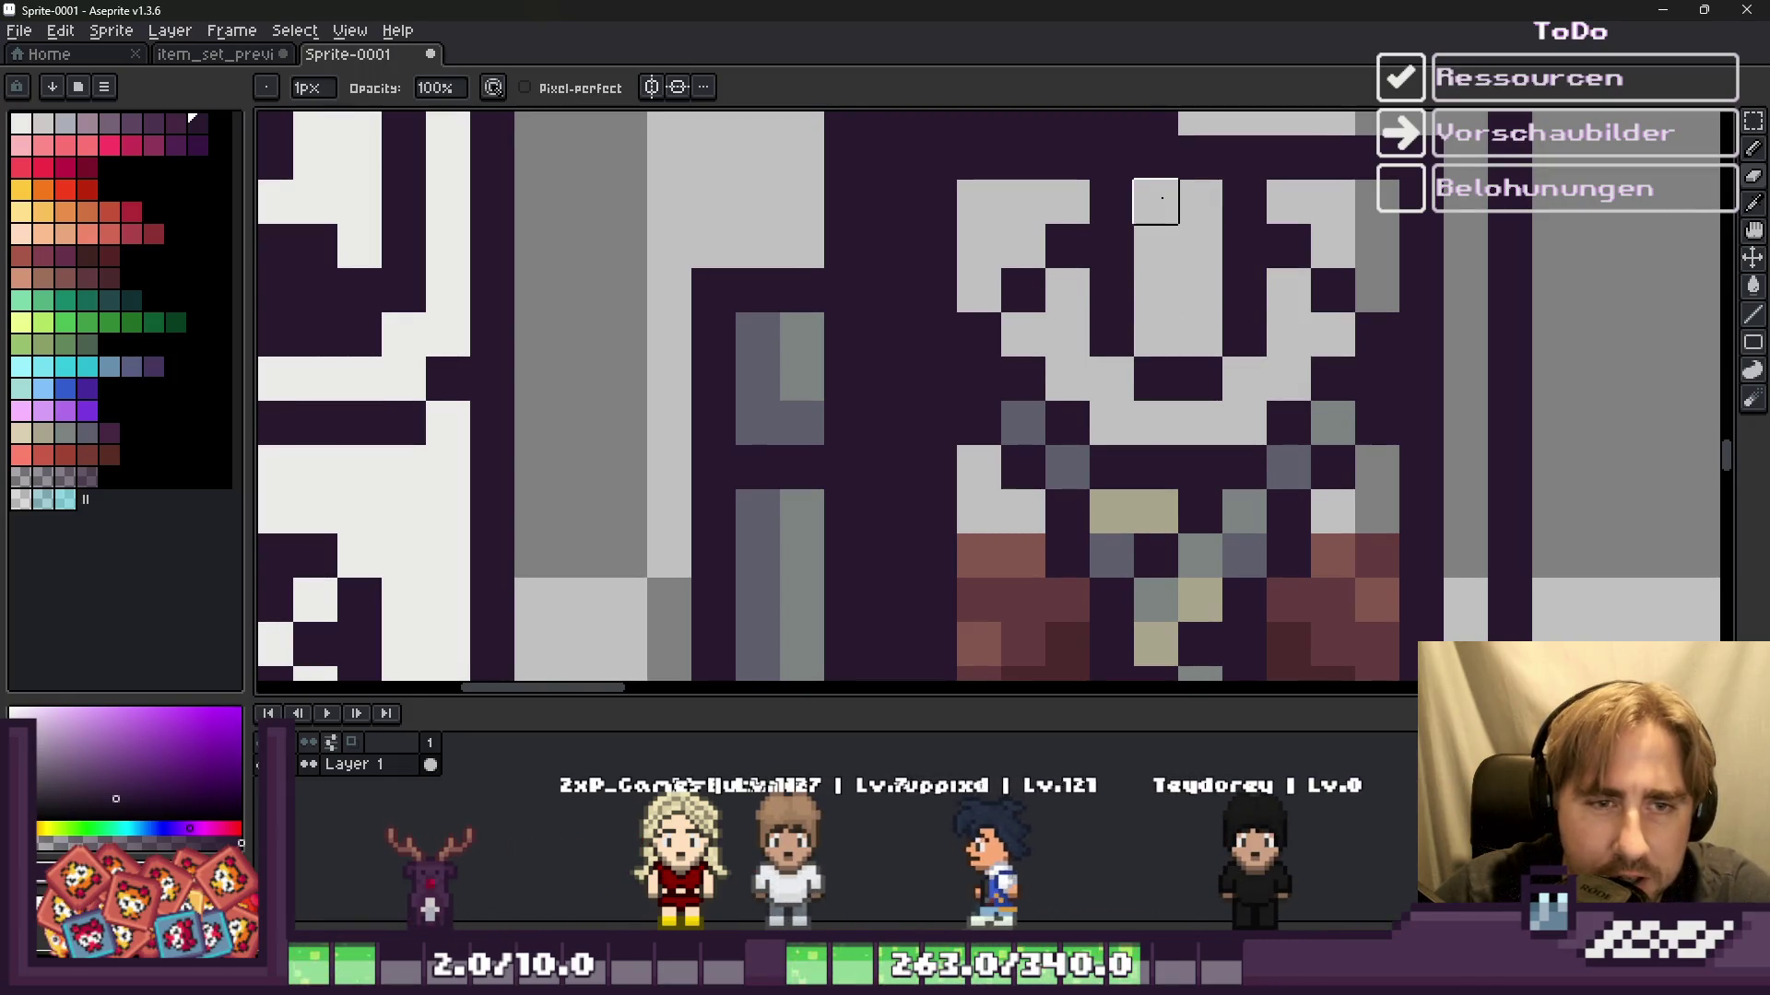
{"action": "scroll", "coordinate": [1099, 375], "scroll_direction": "down", "scroll_amount": 3}
{"action": "scroll", "coordinate": [1091, 375], "scroll_direction": "up", "scroll_amount": 3}
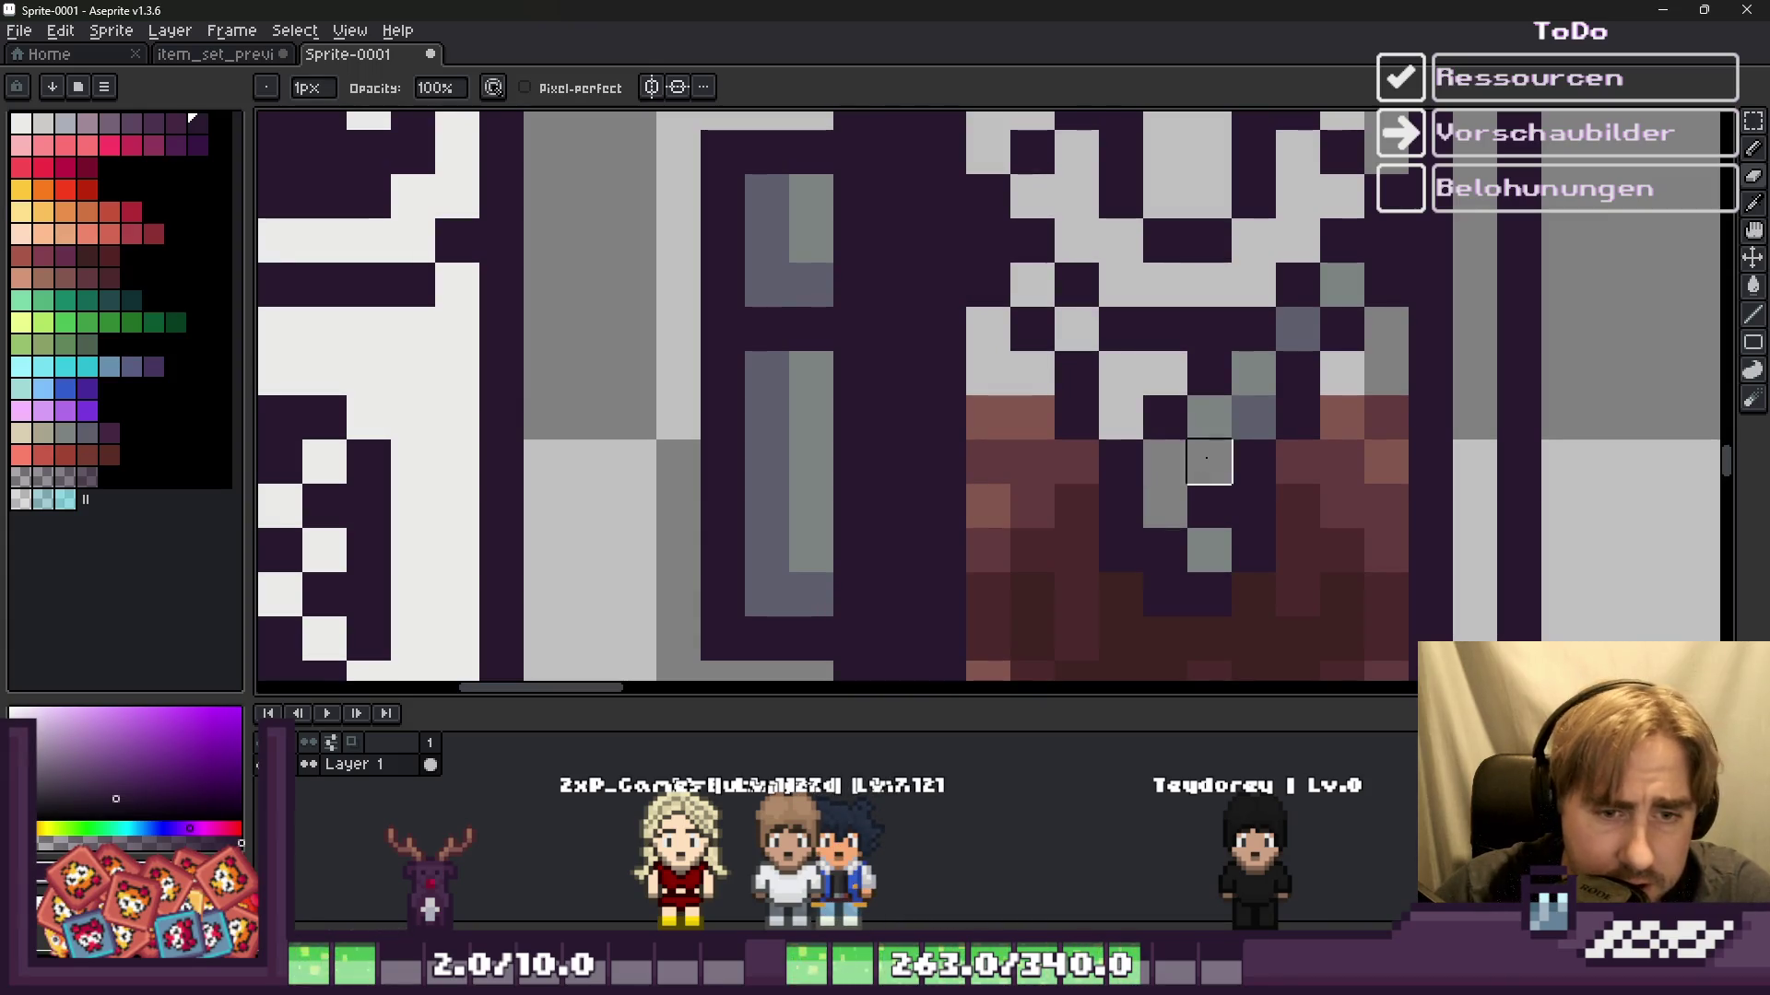
{"action": "scroll", "coordinate": [1198, 406], "scroll_direction": "down", "scroll_amount": 5}
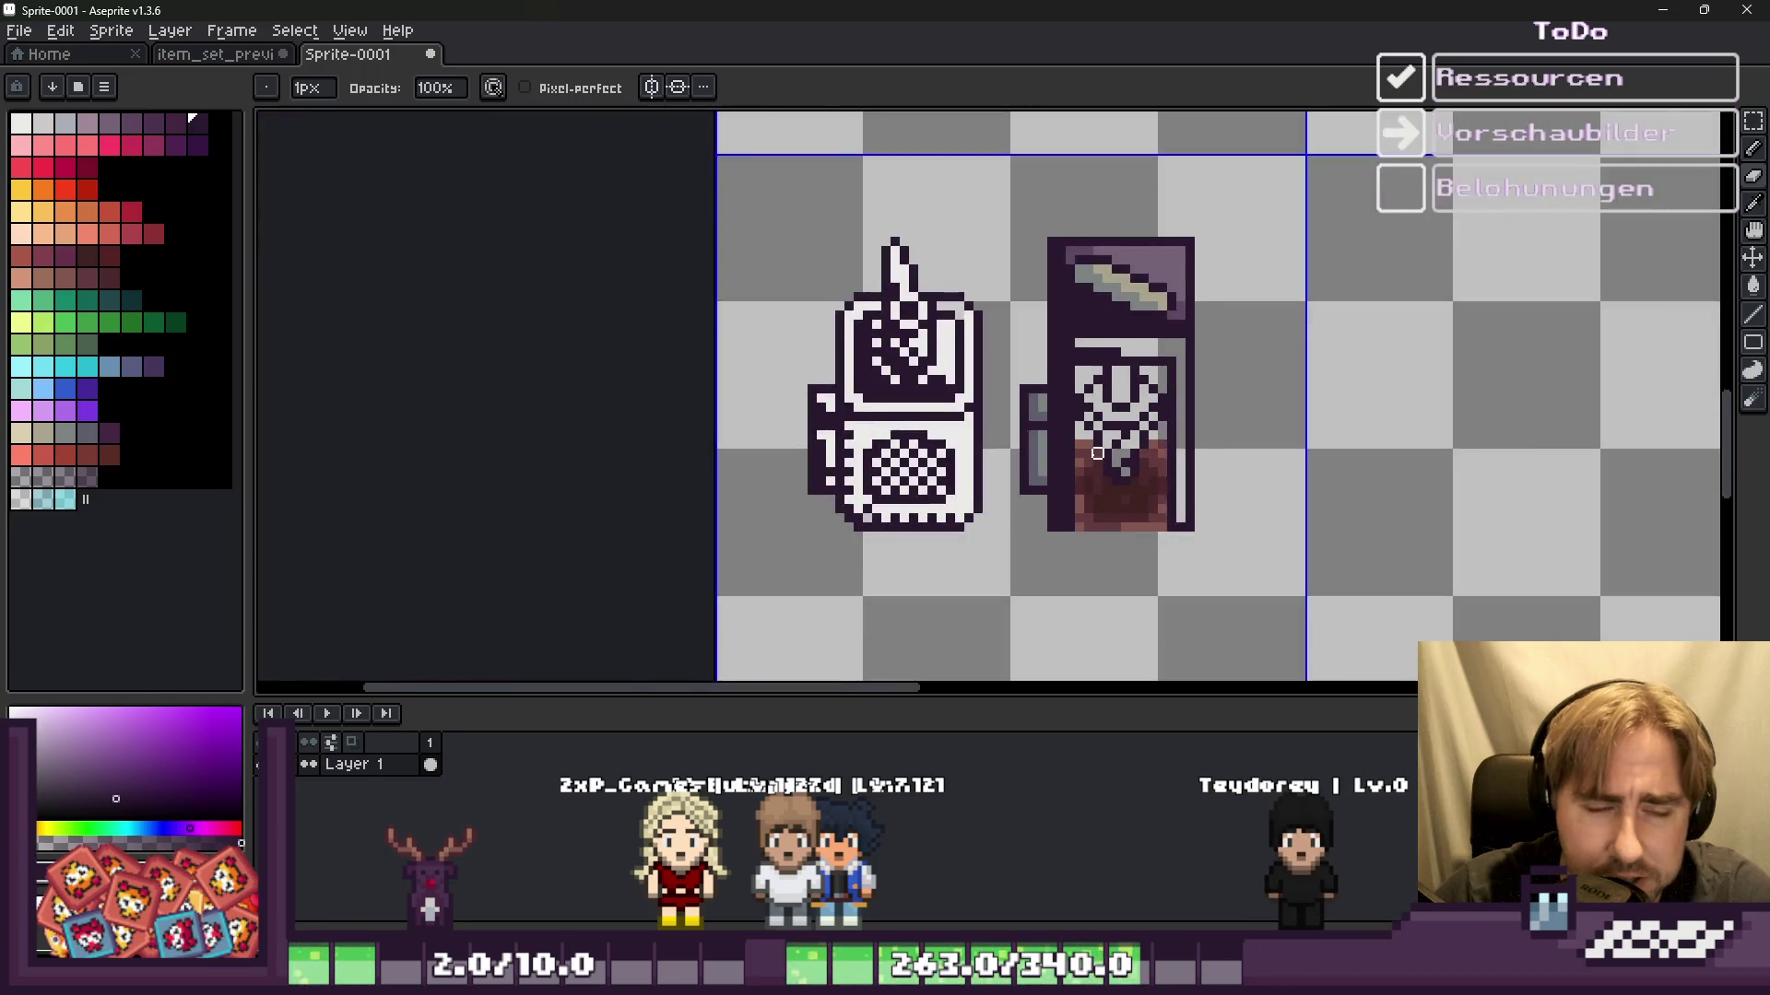
{"action": "scroll", "coordinate": [1116, 501], "scroll_direction": "up", "scroll_amount": 2}
{"action": "scroll", "coordinate": [1096, 480], "scroll_direction": "up", "scroll_amount": 2}
Step: With a 2 px brush, paint the centre of the jar's brown base dark
{"action": "key", "text": "plus"}
{"action": "scroll", "coordinate": [1081, 453], "scroll_direction": "up", "scroll_amount": 2}
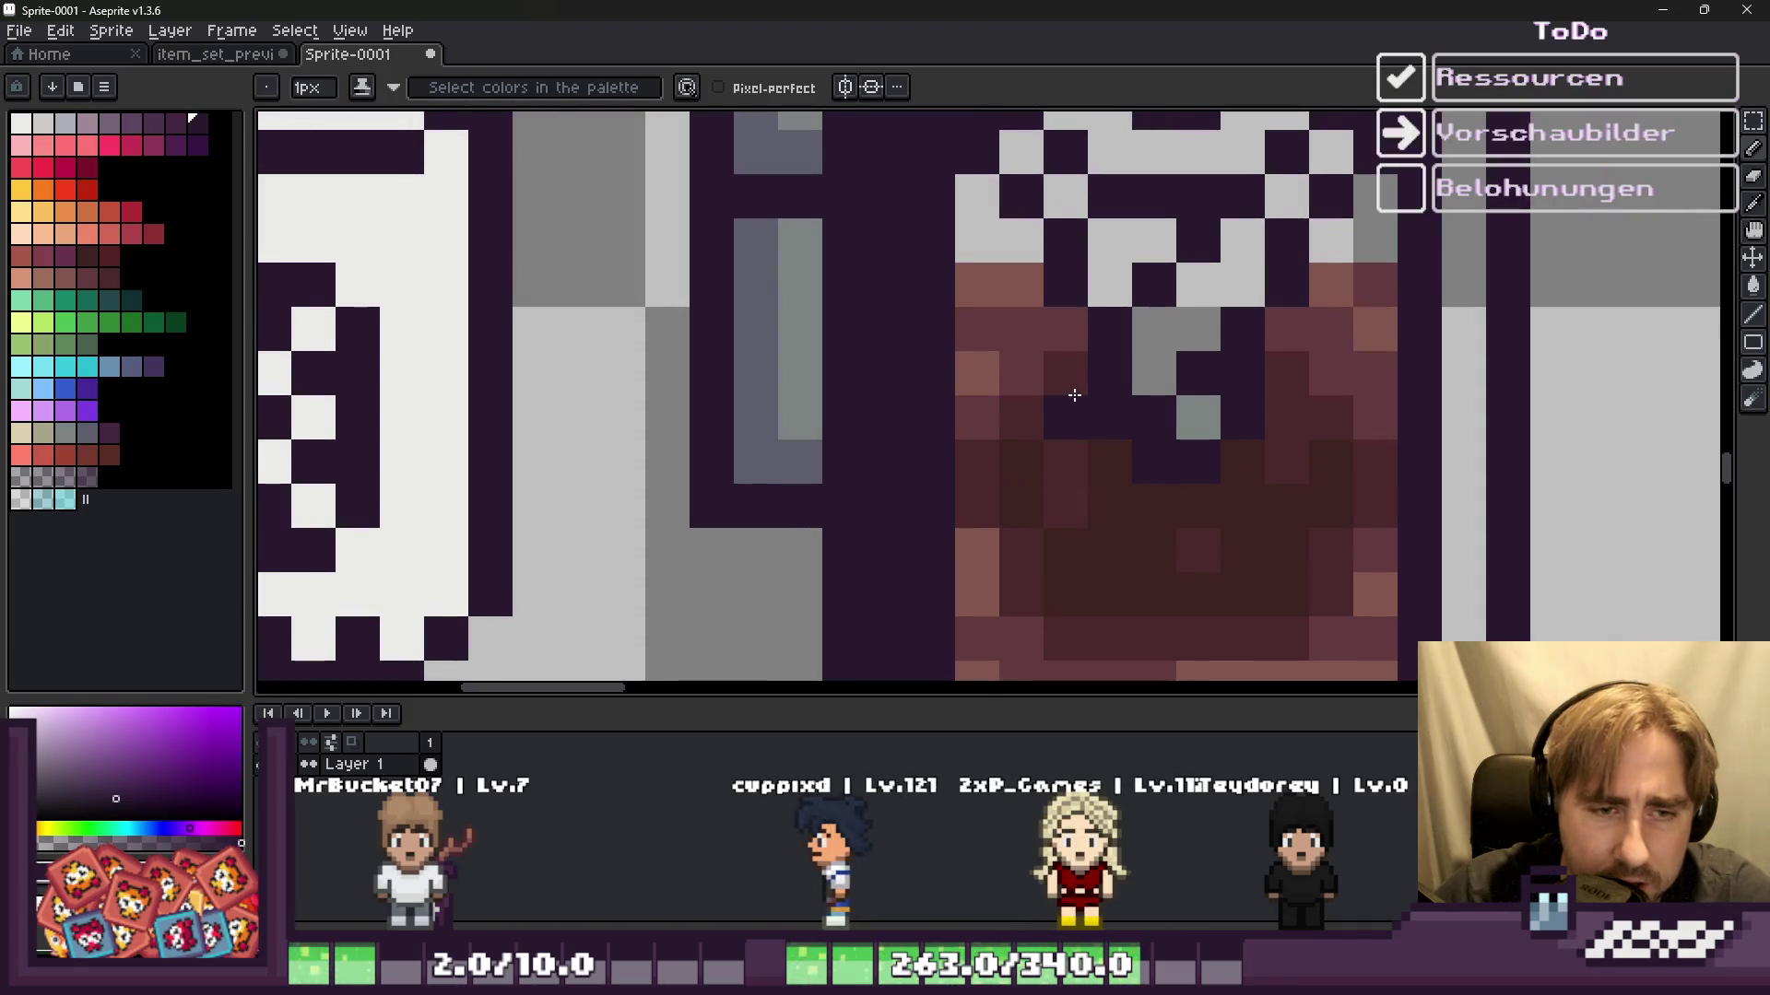
{"action": "mouse_move", "coordinate": [1033, 451]}
{"action": "left_mouse_down"}
{"action": "mouse_move", "coordinate": [975, 466]}
{"action": "mouse_move", "coordinate": [987, 531]}
{"action": "left_mouse_up"}
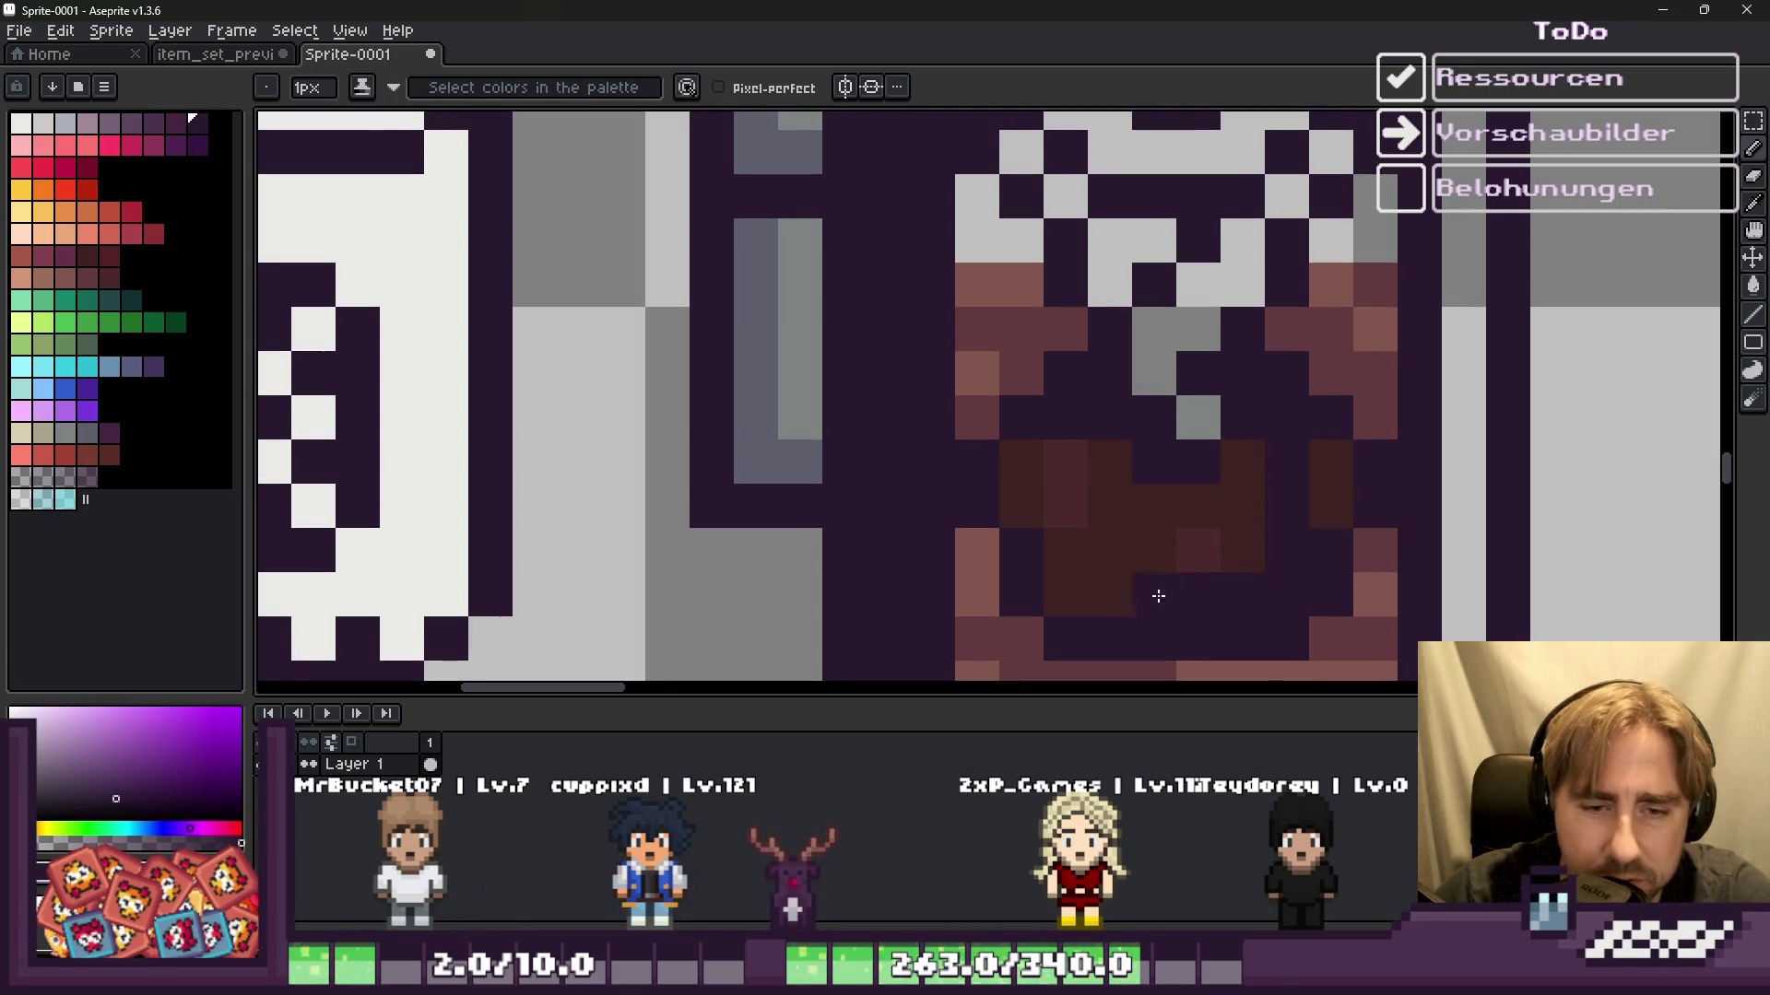
{"action": "left_click_drag", "start_coordinate": [1065, 464], "coordinate": [1303, 497]}
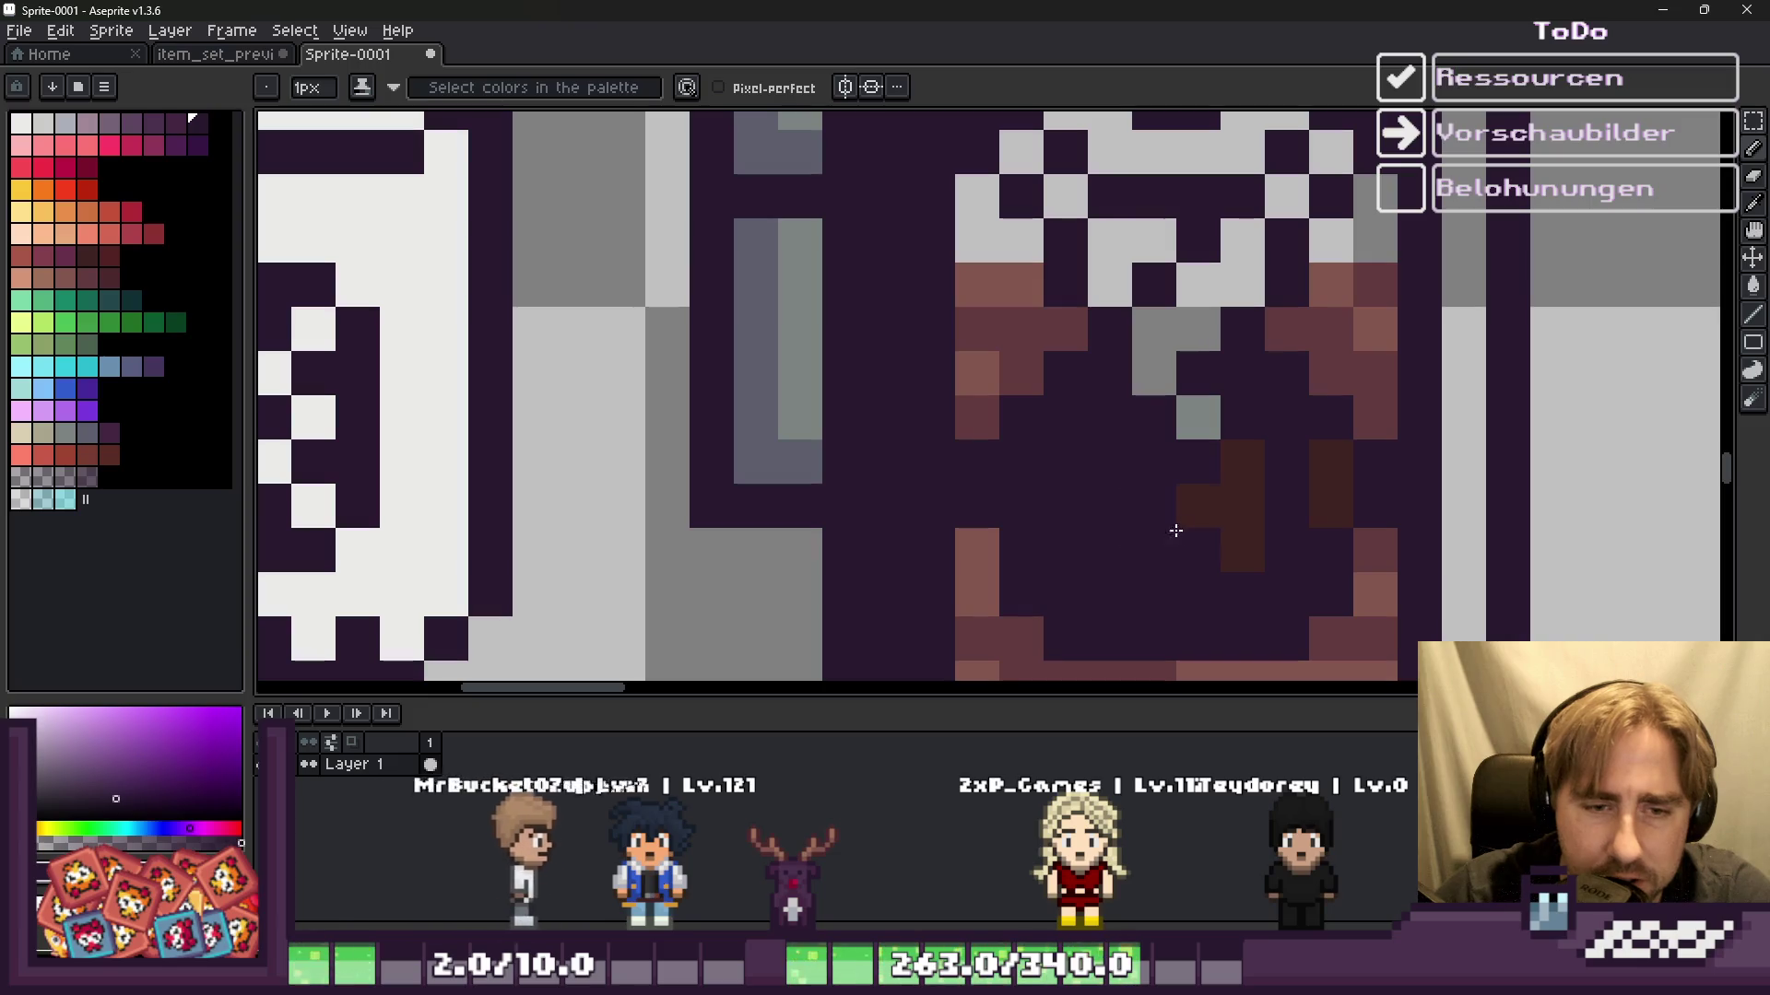
{"action": "scroll", "coordinate": [1256, 443], "scroll_direction": "down", "scroll_amount": 3}
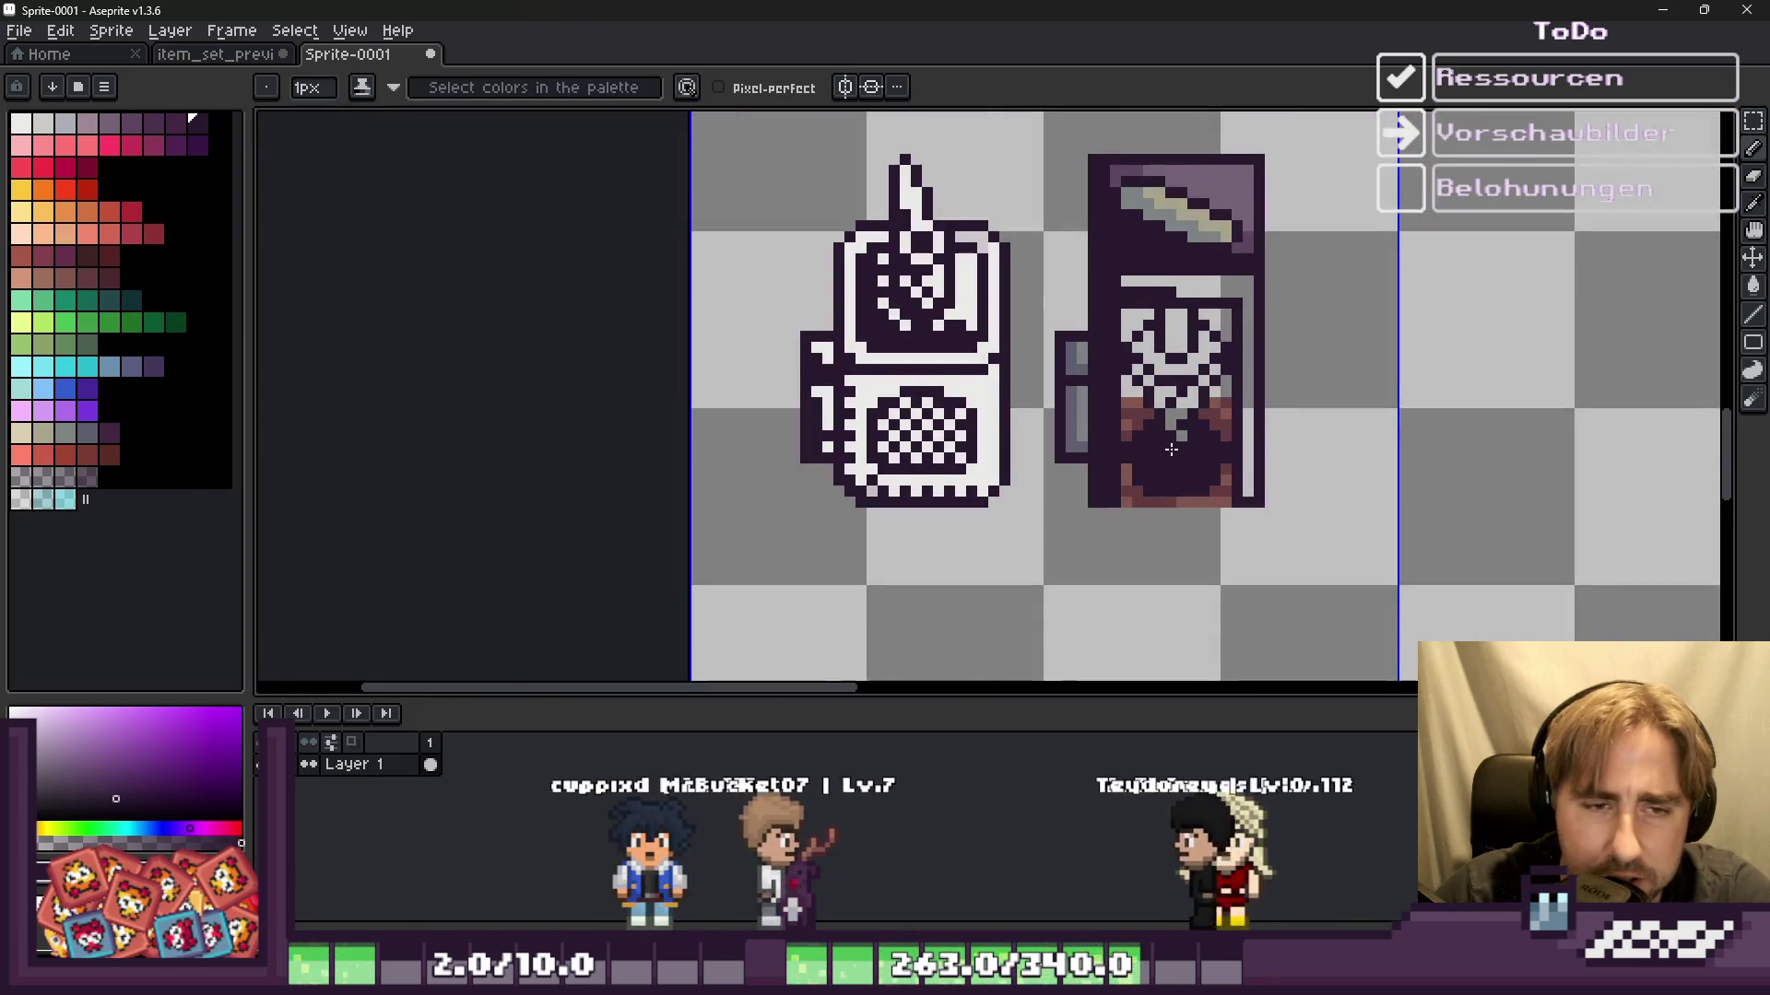
Step: Try a grey line along the lid's top edge, undo it, and clear purple pixels at the lid's top-left
{"action": "scroll", "coordinate": [1156, 216], "scroll_direction": "up", "scroll_amount": 2}
{"action": "scroll", "coordinate": [1156, 216], "scroll_direction": "down", "scroll_amount": 3}
{"action": "scroll", "coordinate": [1011, 228], "scroll_direction": "up", "scroll_amount": 4}
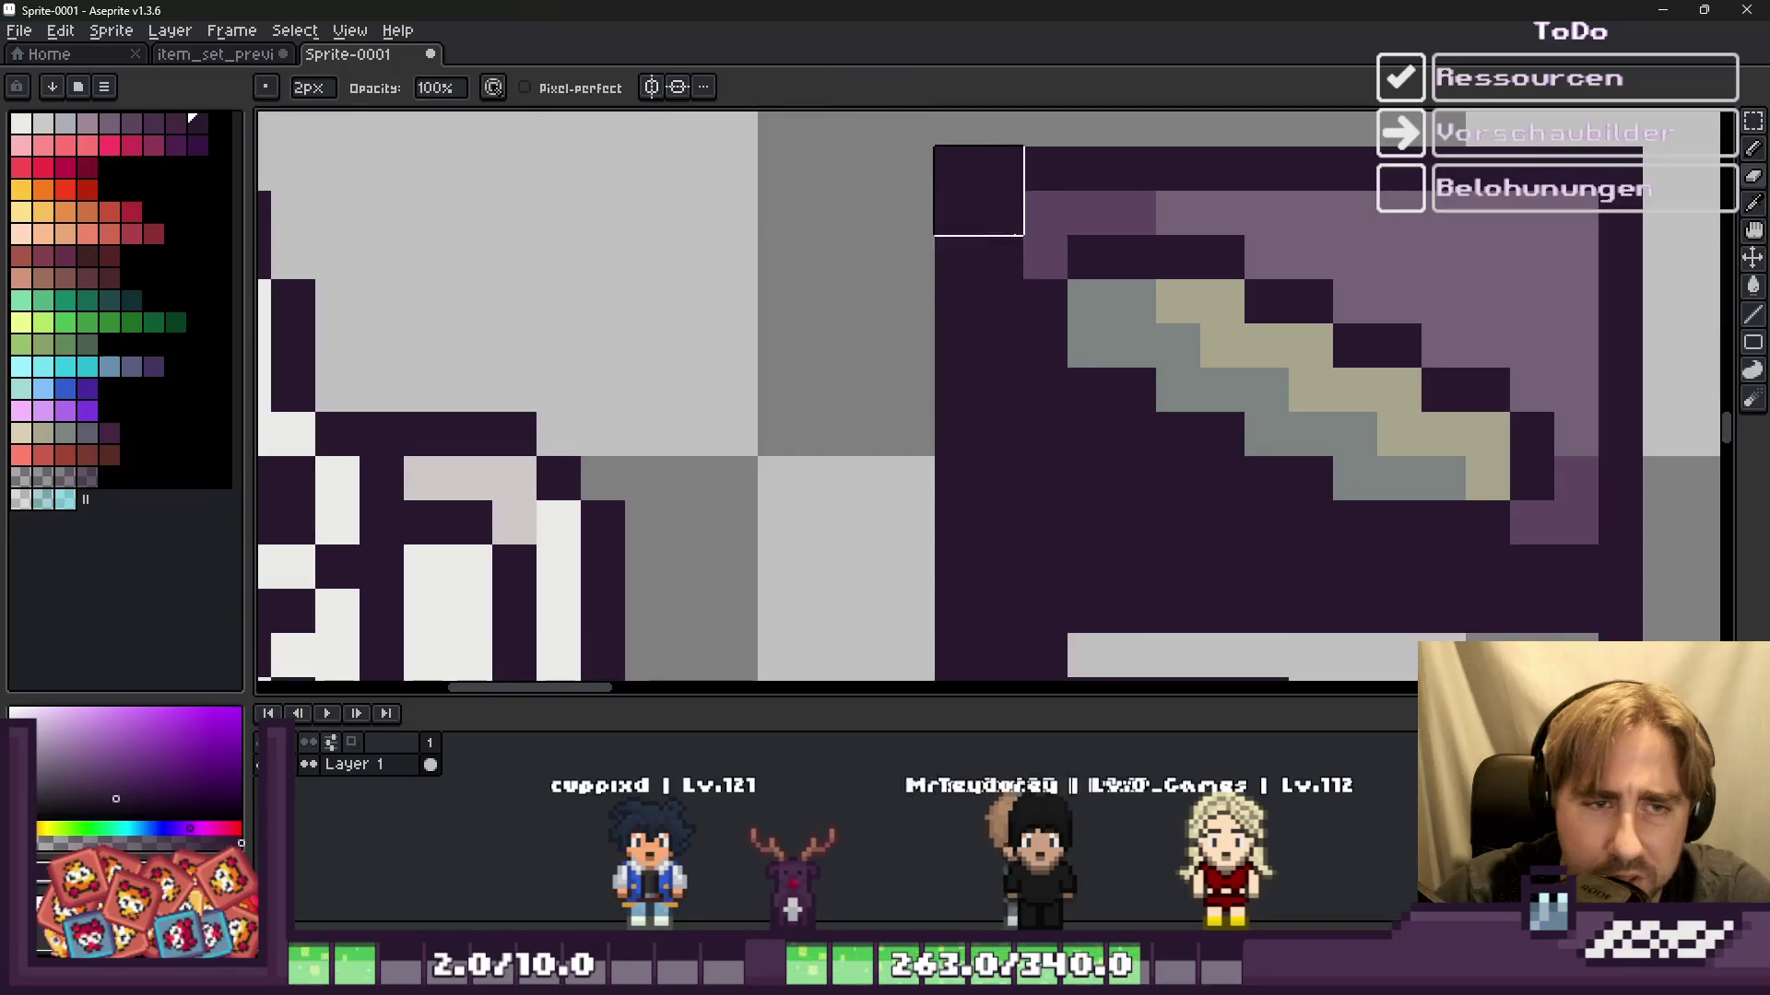
{"action": "left_click", "coordinate": [1045, 257]}
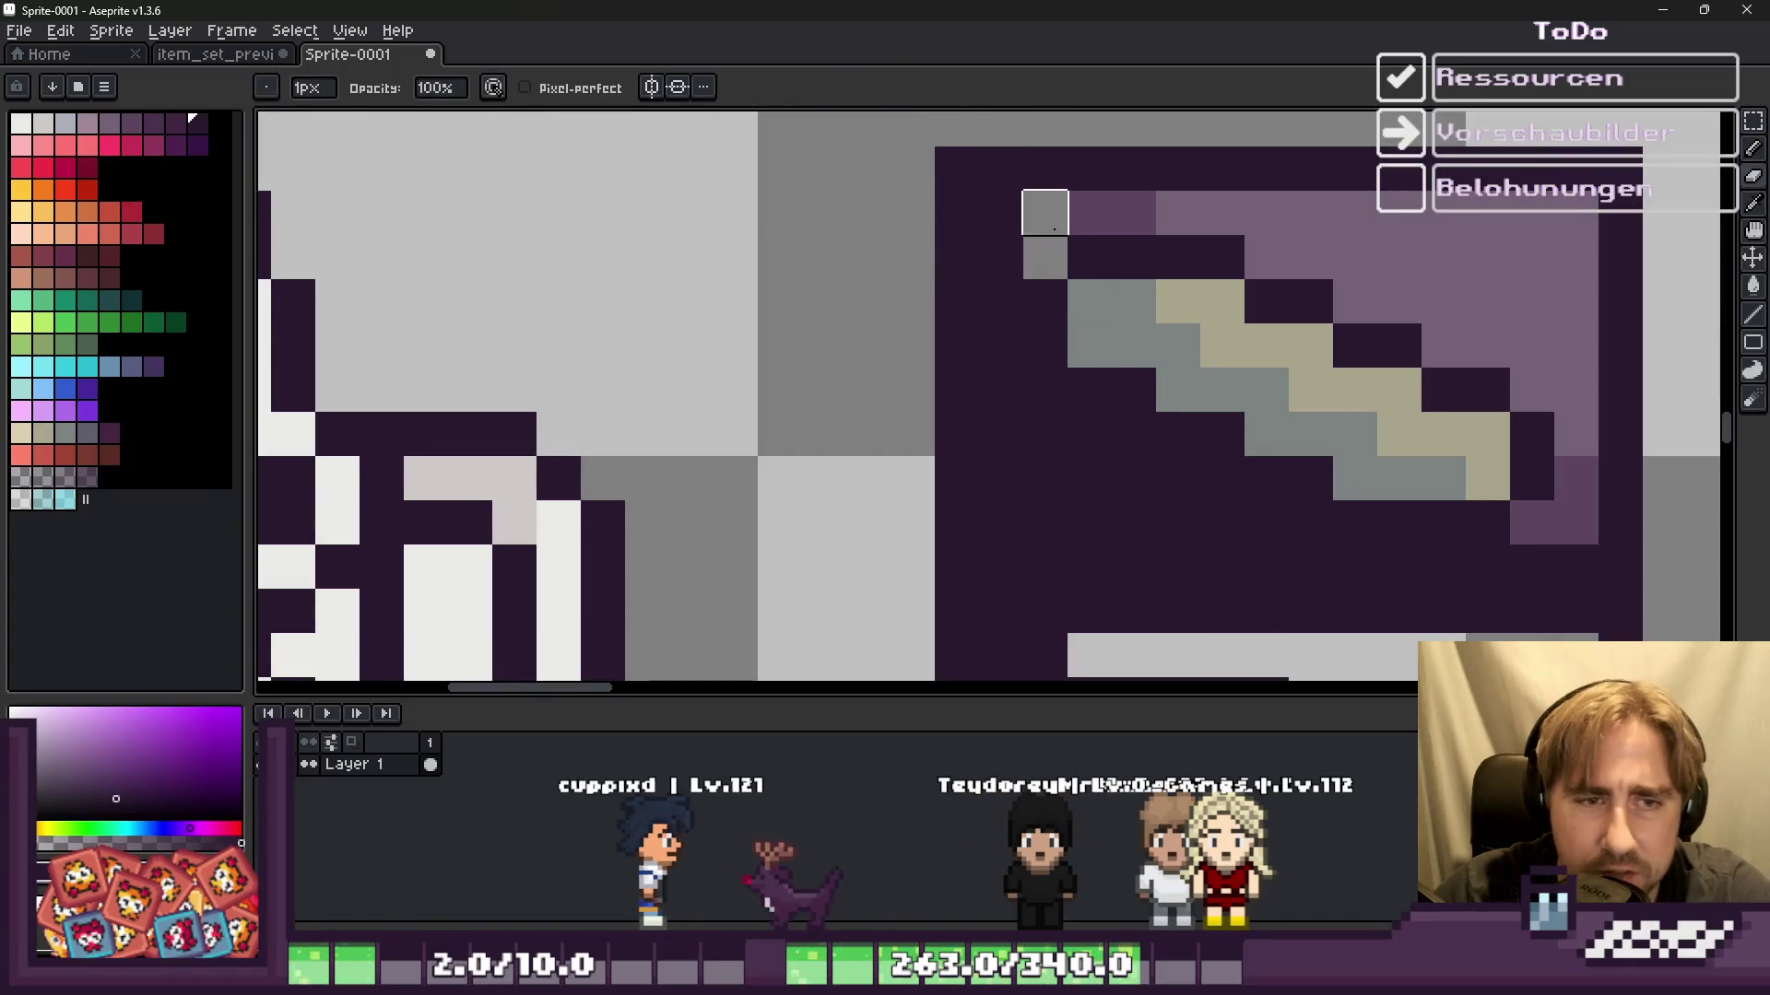
{"action": "left_click", "coordinate": [1488, 257], "text": "shift"}
{"action": "key", "text": "ctrl+z"}
{"action": "key", "text": "ctrl+z"}
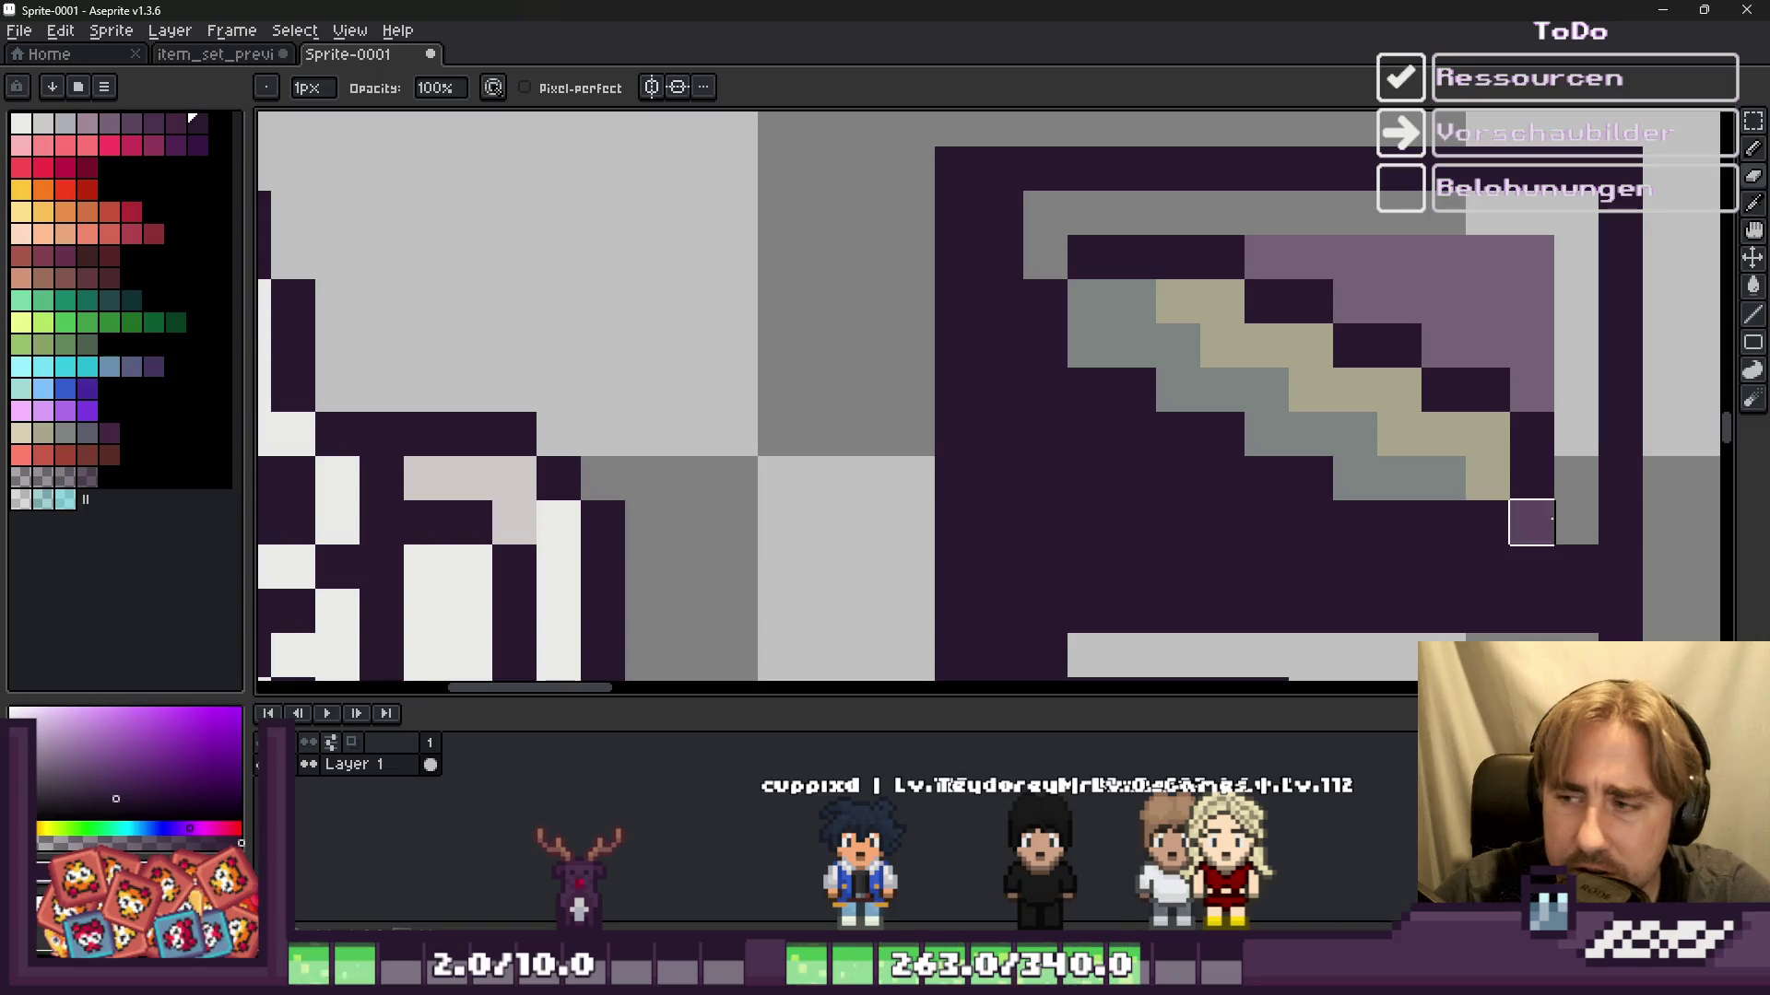
{"action": "mouse_move", "coordinate": [1534, 357]}
{"action": "left_mouse_down"}
{"action": "mouse_move", "coordinate": [1454, 283]}
{"action": "mouse_move", "coordinate": [1177, 212]}
{"action": "left_mouse_up"}
{"action": "scroll", "coordinate": [1083, 261], "scroll_direction": "down", "scroll_amount": 5}
{"action": "scroll", "coordinate": [1083, 261], "scroll_direction": "up", "scroll_amount": 3}
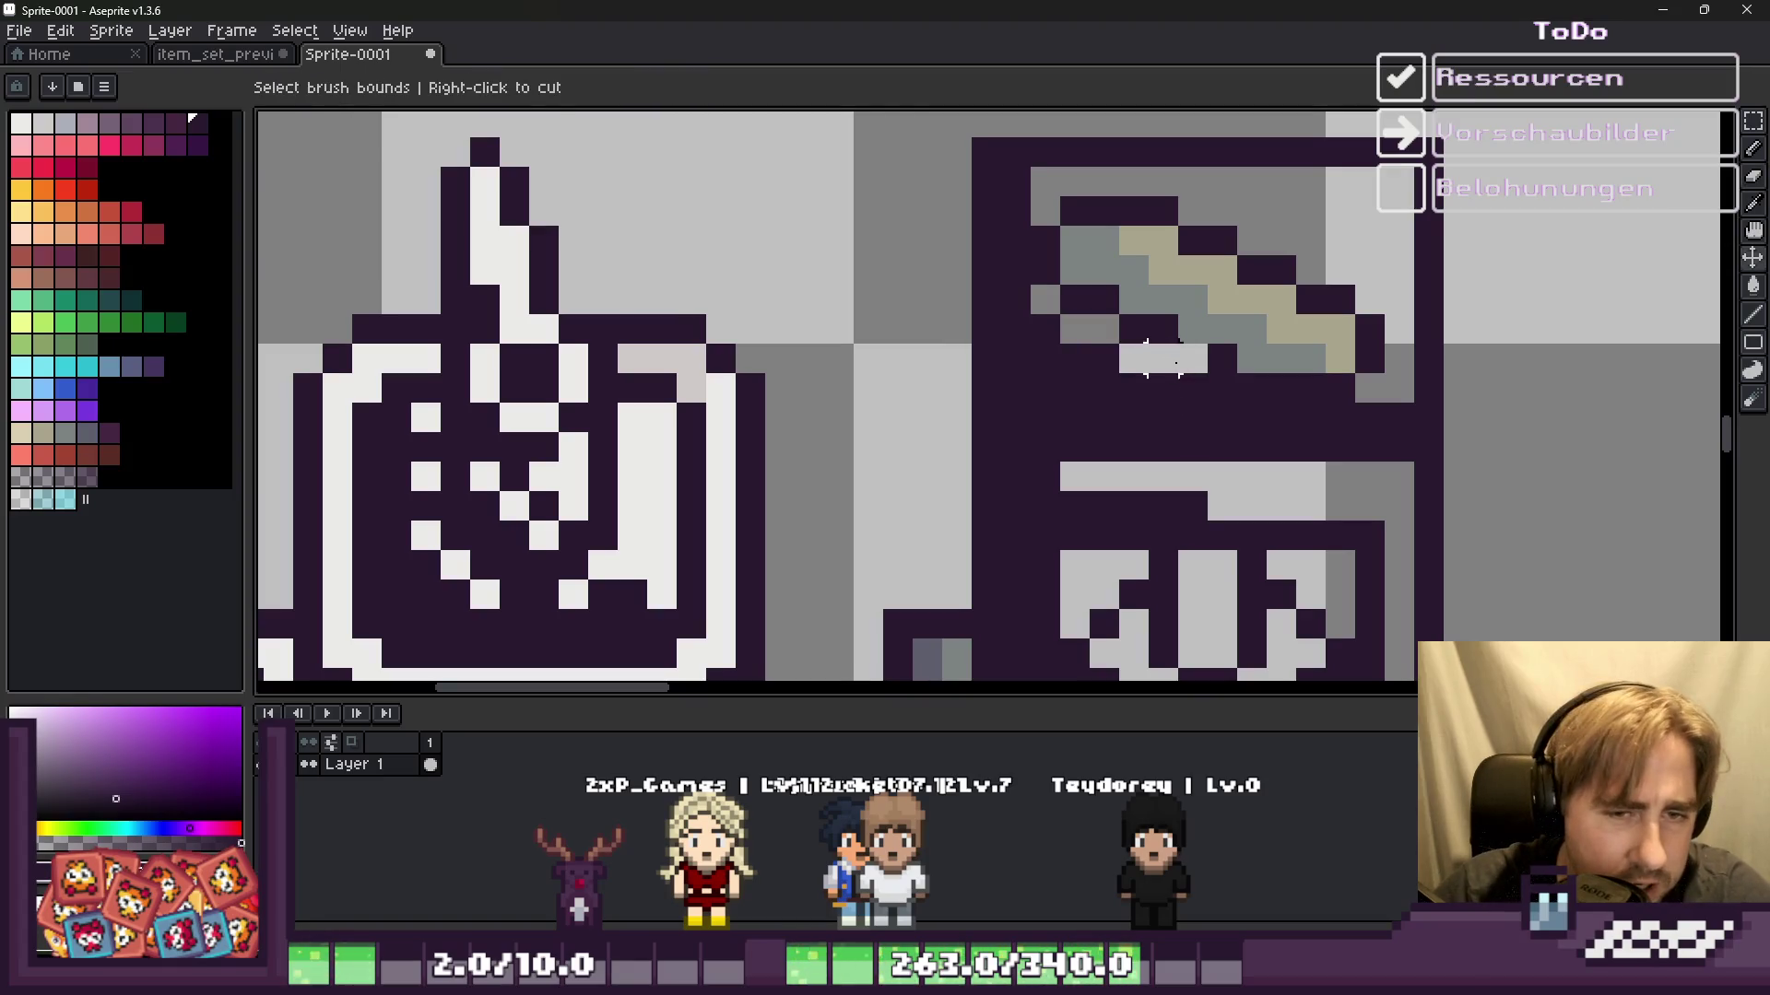
{"action": "left_click", "coordinate": [1185, 359]}
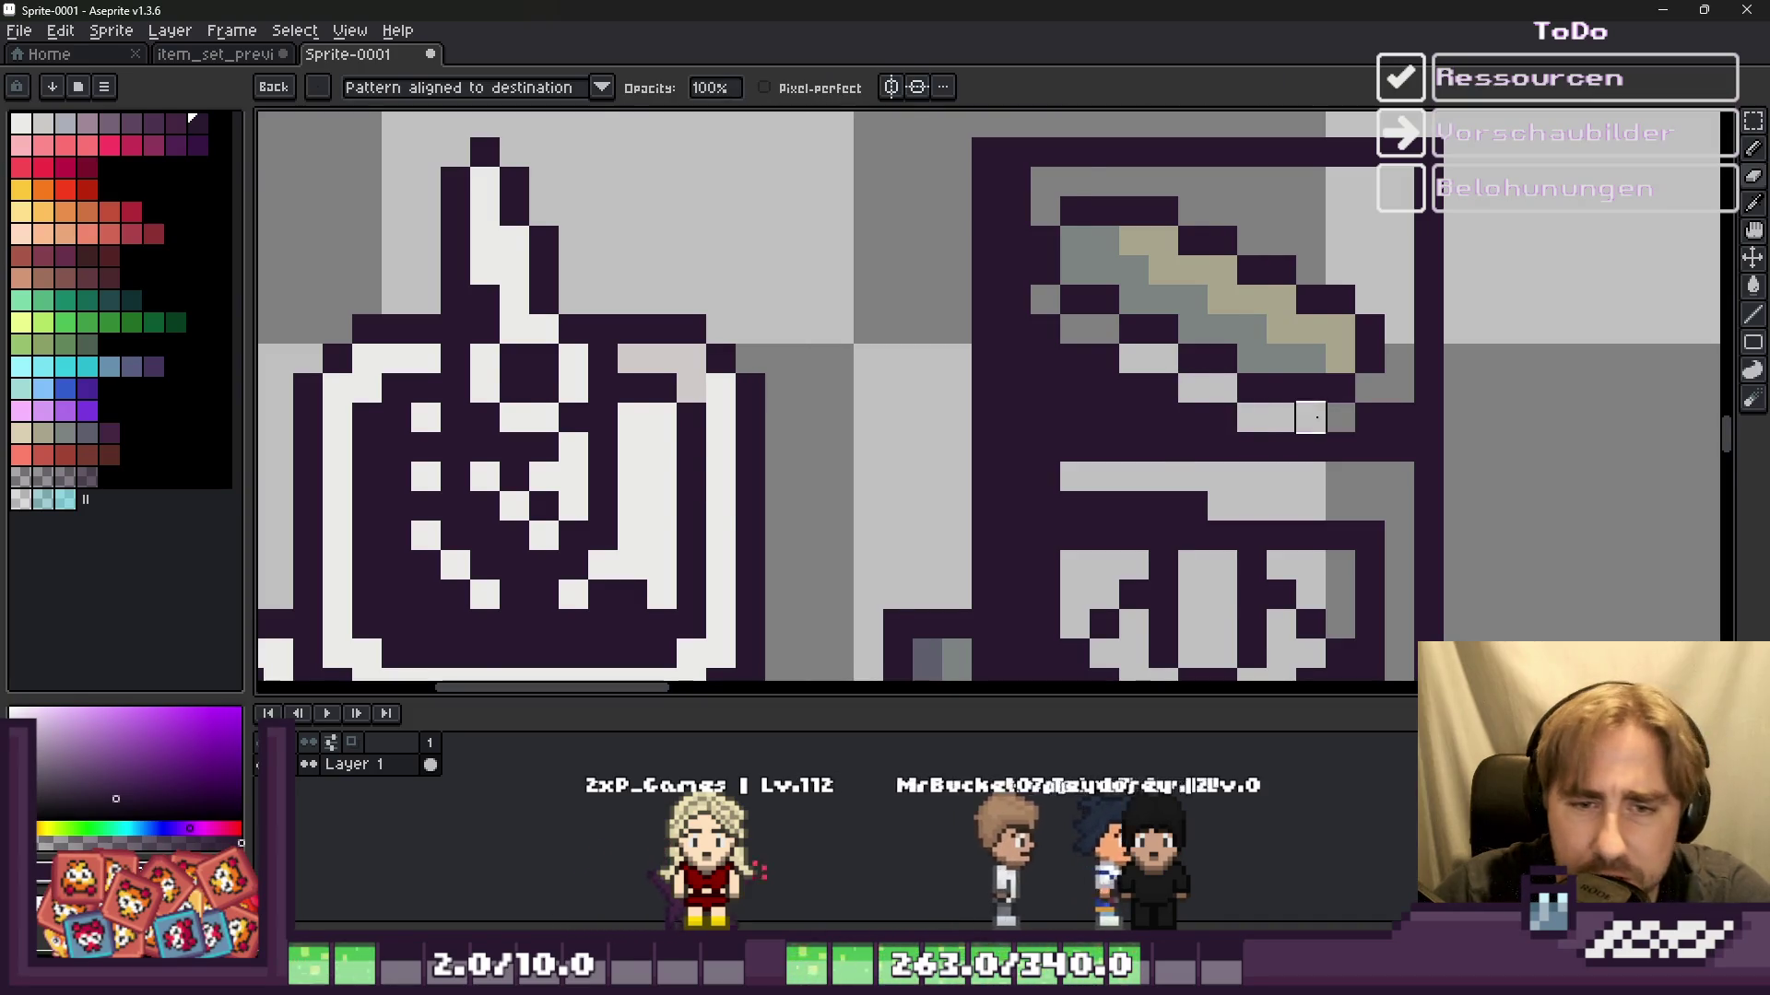
Step: Paint the lid's diagonal beige band and a dark pixel strip light grey
{"action": "scroll", "coordinate": [1221, 392], "scroll_direction": "down", "scroll_amount": 4}
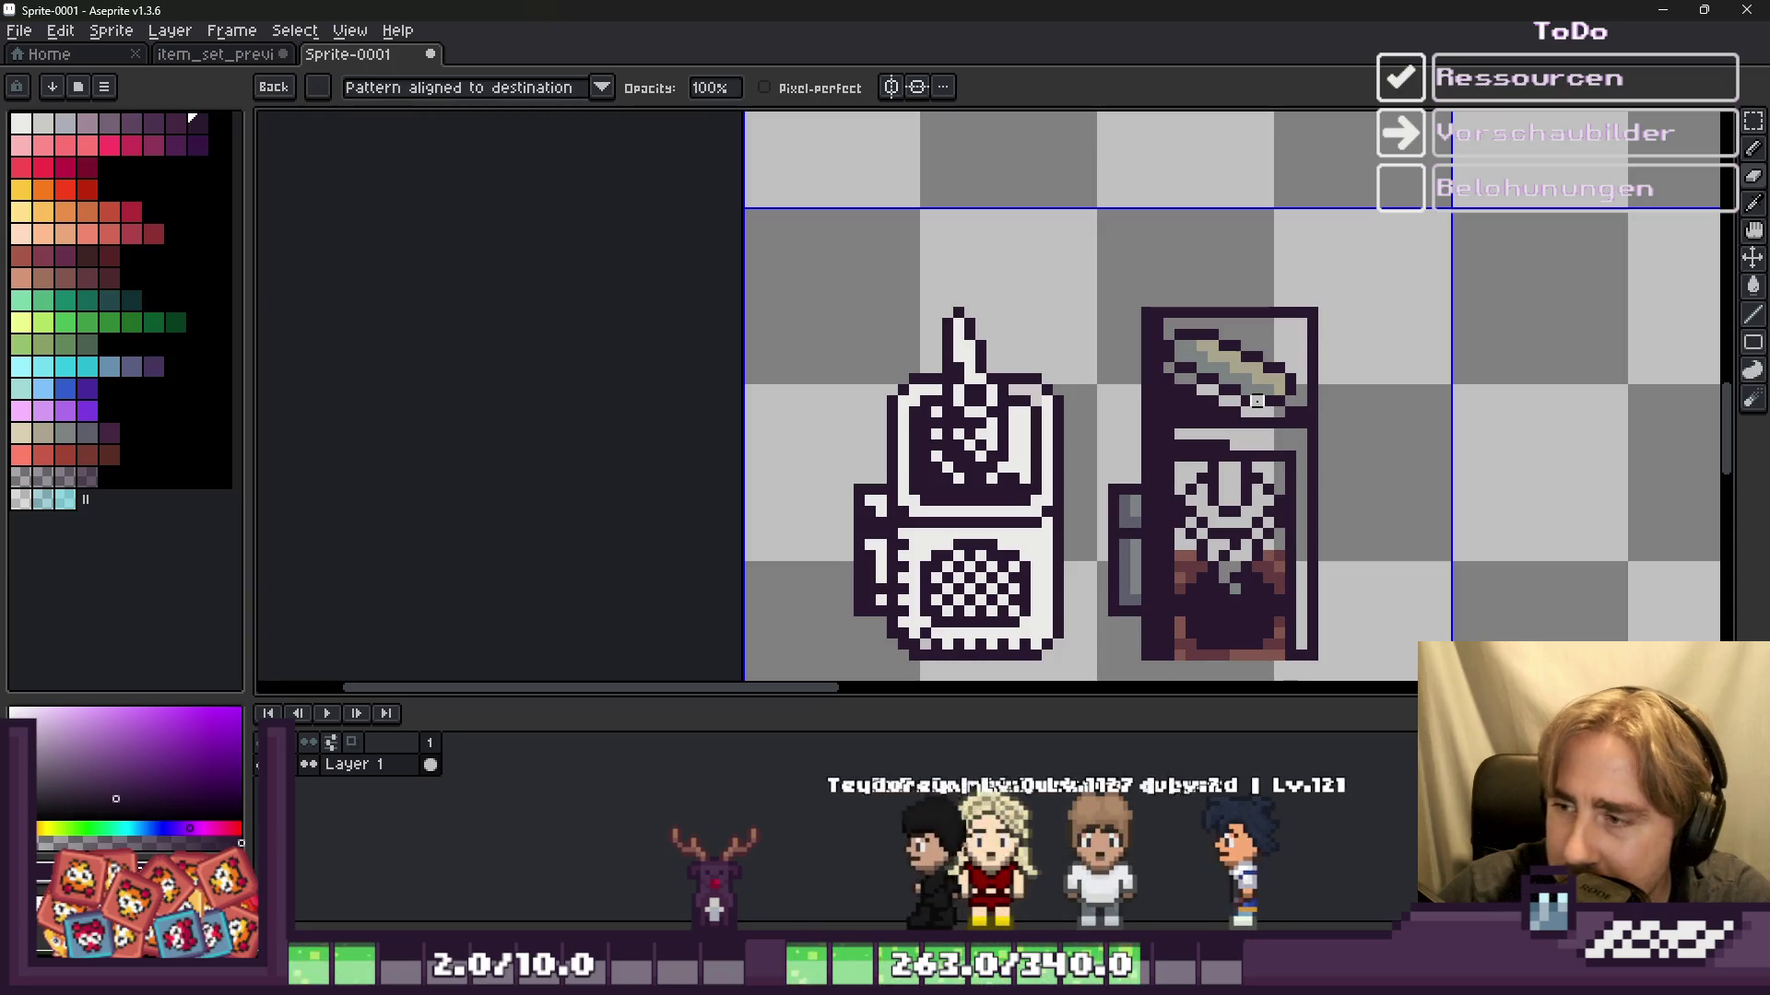
{"action": "scroll", "coordinate": [1260, 304], "scroll_direction": "up", "scroll_amount": 2}
{"action": "scroll", "coordinate": [998, 291], "scroll_direction": "up", "scroll_amount": 2}
{"action": "scroll", "coordinate": [998, 290], "scroll_direction": "down", "scroll_amount": 3}
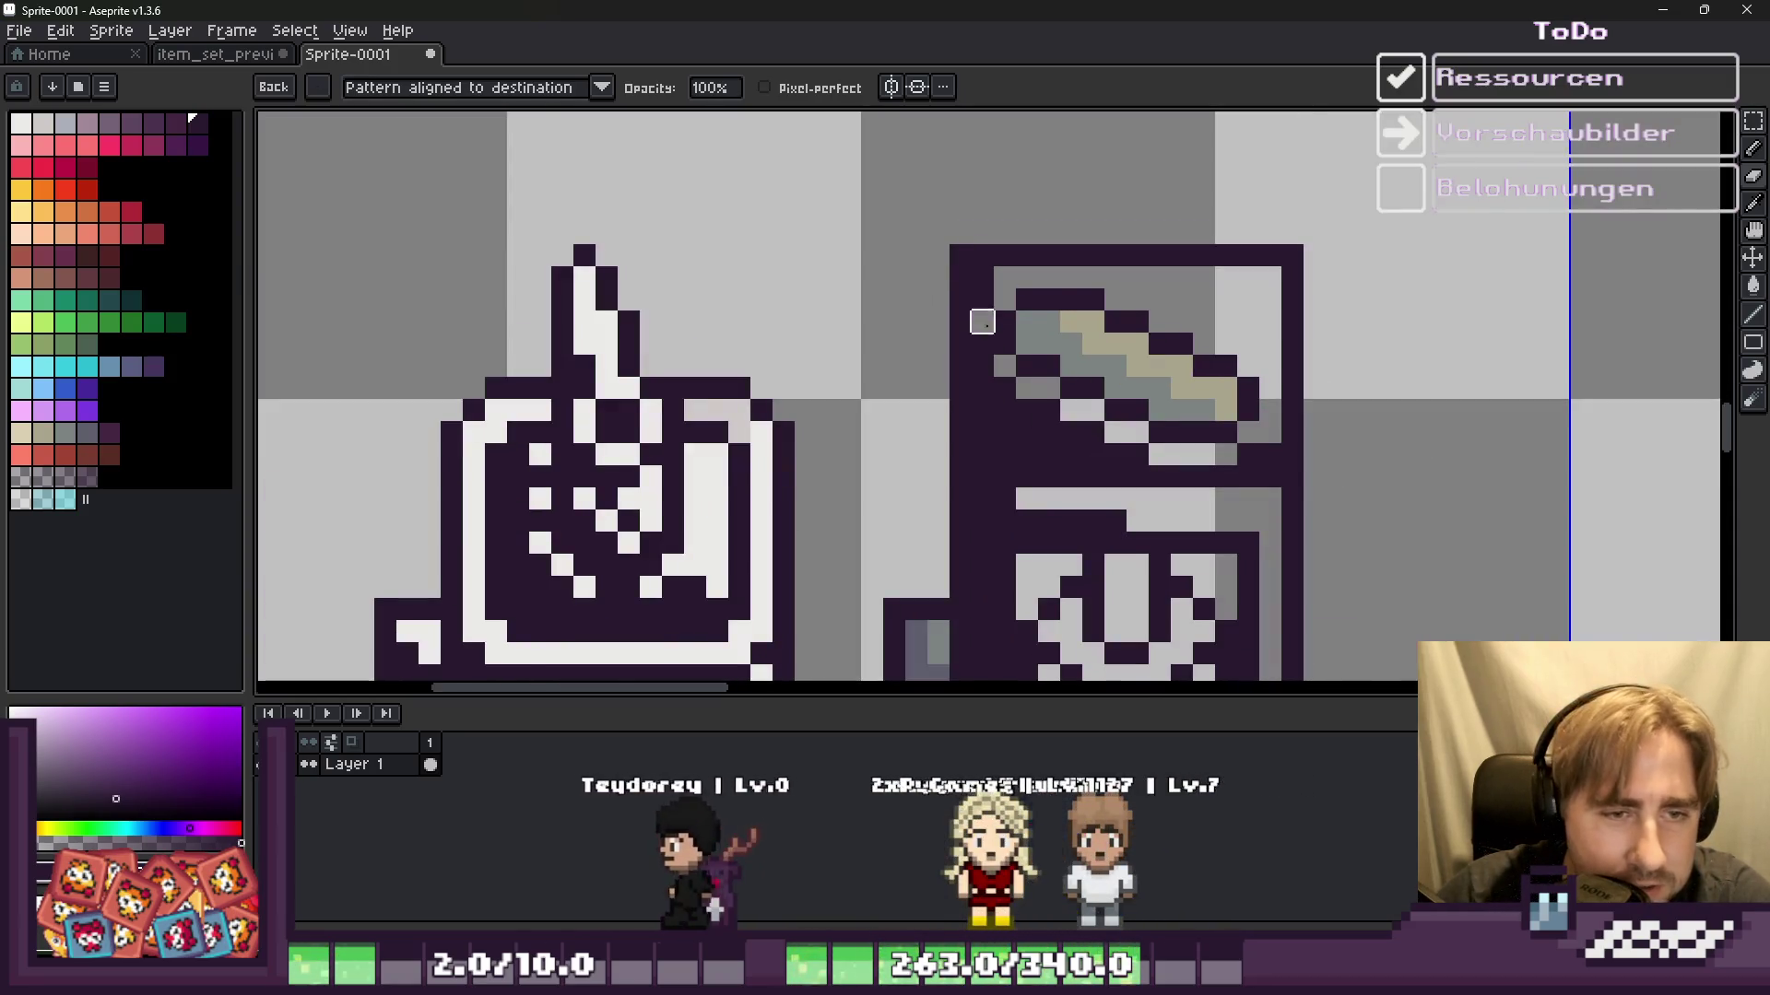
{"action": "scroll", "coordinate": [1023, 299], "scroll_direction": "up", "scroll_amount": 4}
{"action": "left_click_drag", "start_coordinate": [1102, 306], "coordinate": [1514, 542]}
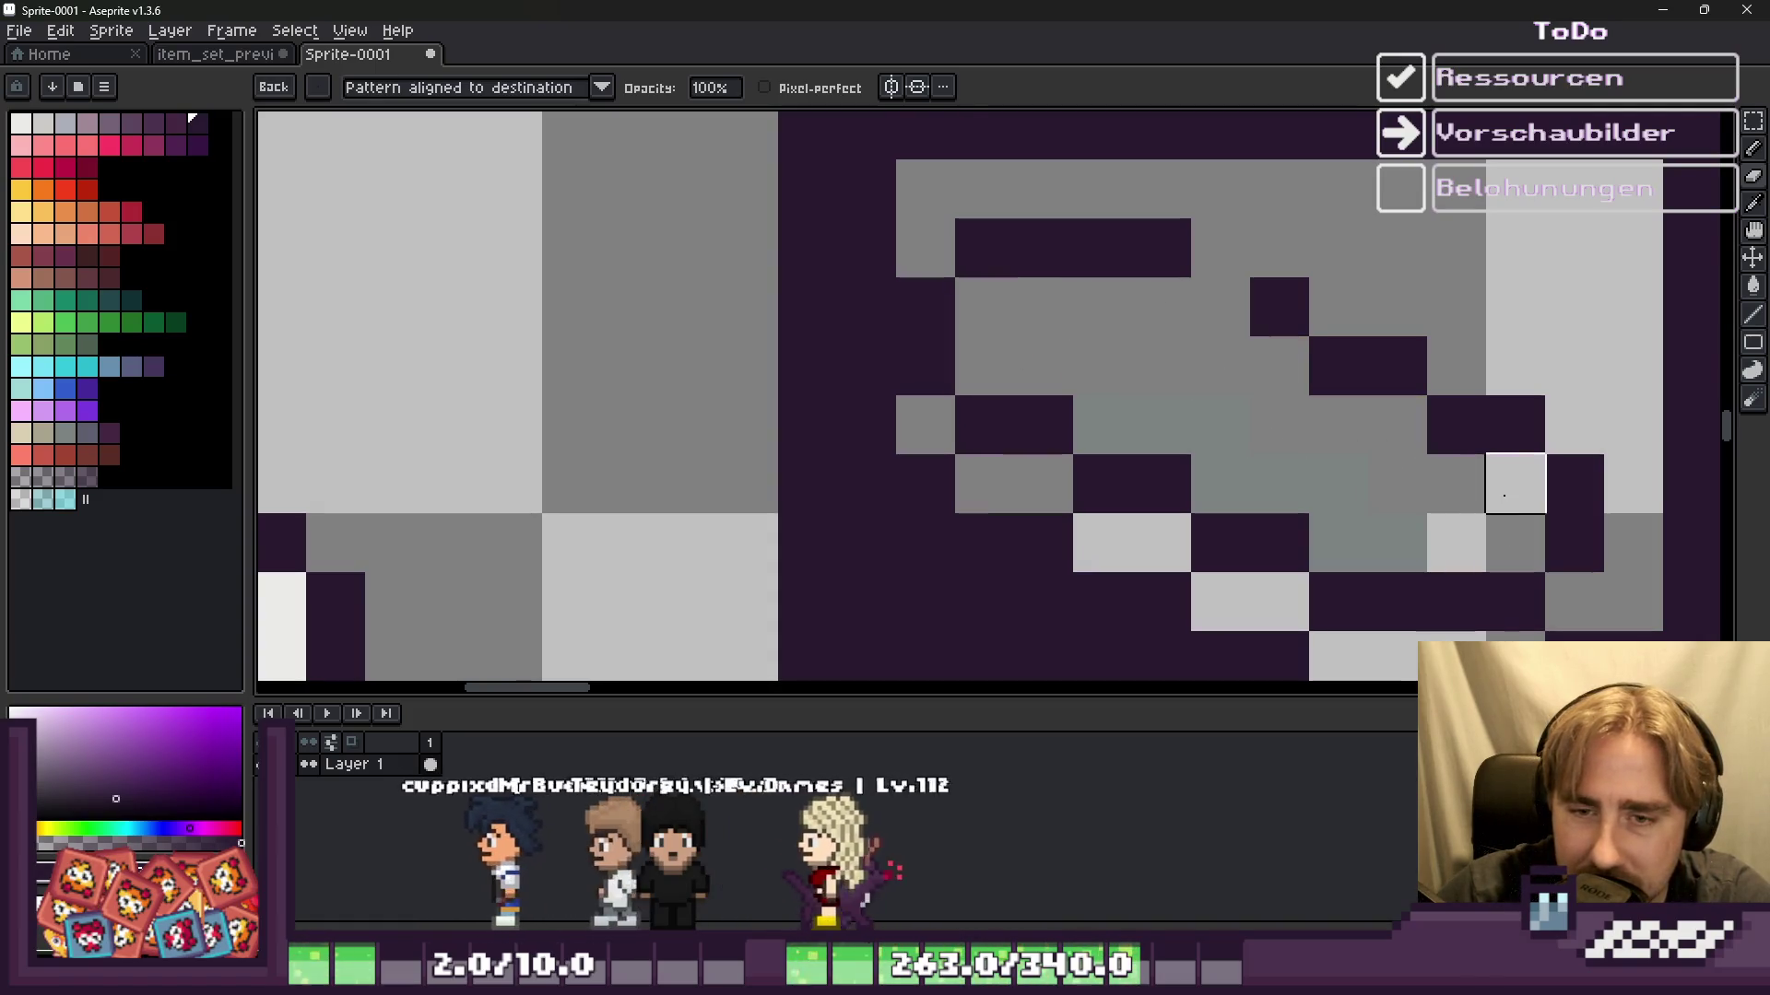
{"action": "scroll", "coordinate": [1189, 263], "scroll_direction": "down", "scroll_amount": 4}
{"action": "scroll", "coordinate": [1176, 267], "scroll_direction": "down", "scroll_amount": 1}
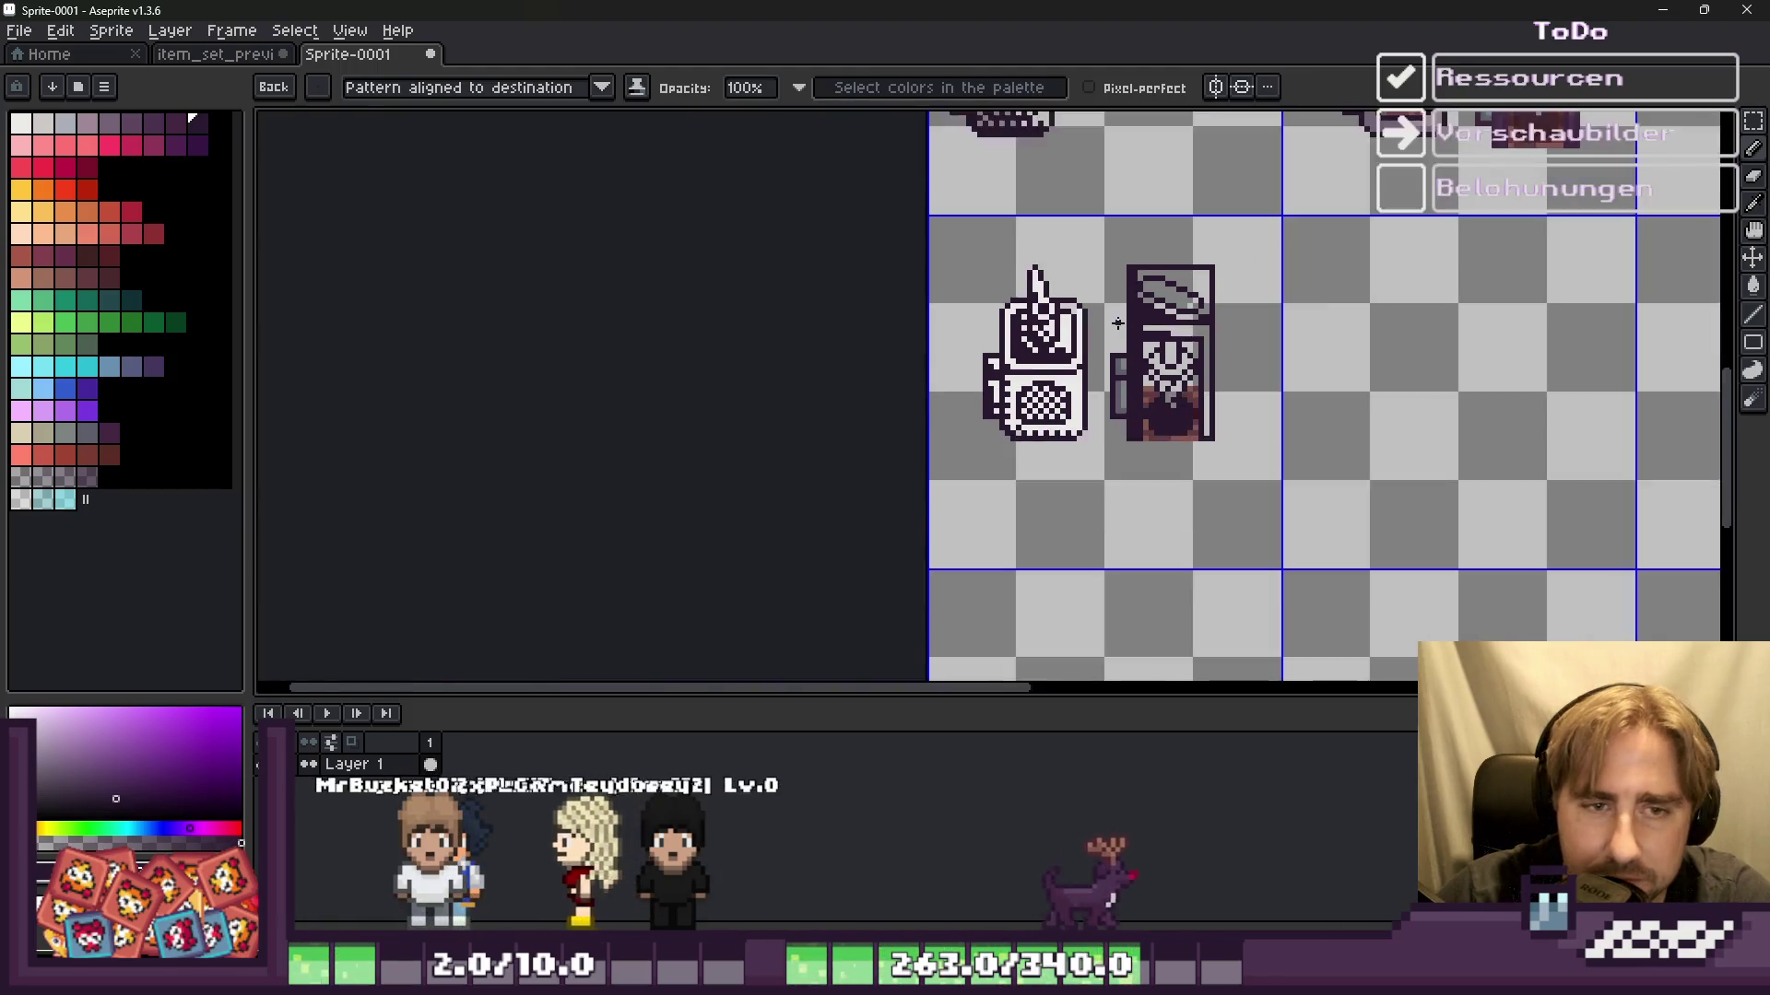
{"action": "scroll", "coordinate": [1082, 318], "scroll_direction": "up", "scroll_amount": 3}
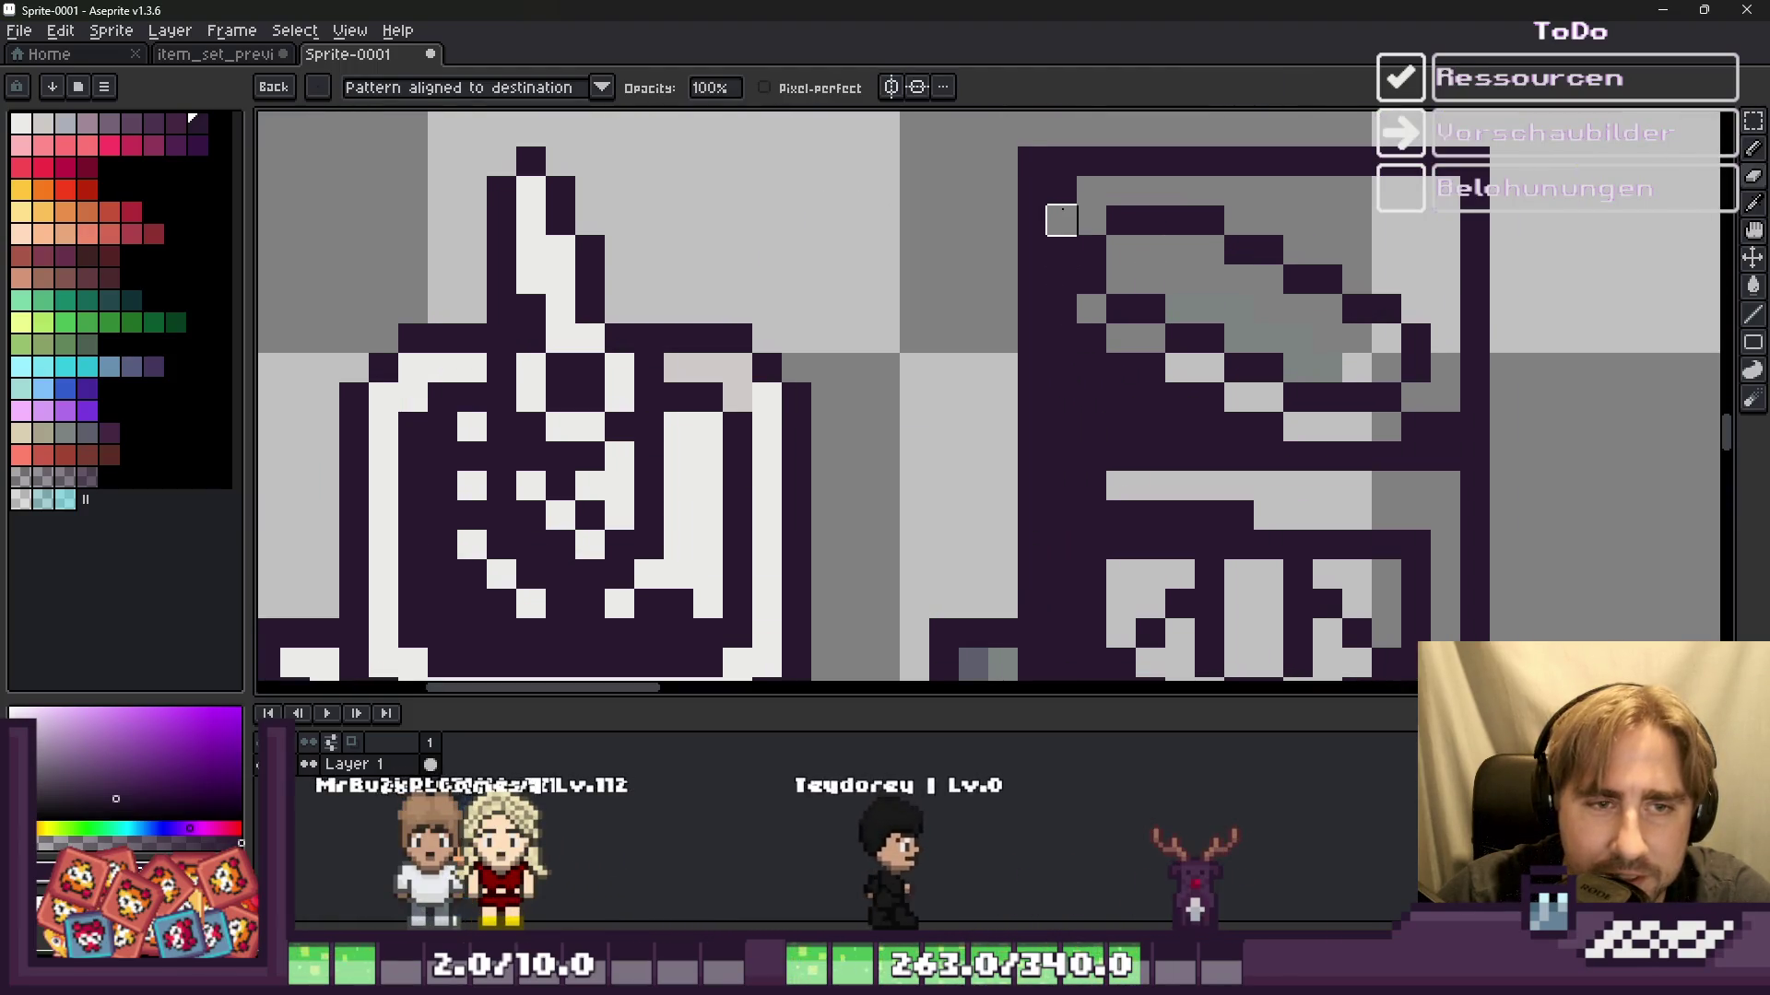
{"action": "left_click_drag", "start_coordinate": [1060, 185], "coordinate": [1061, 308]}
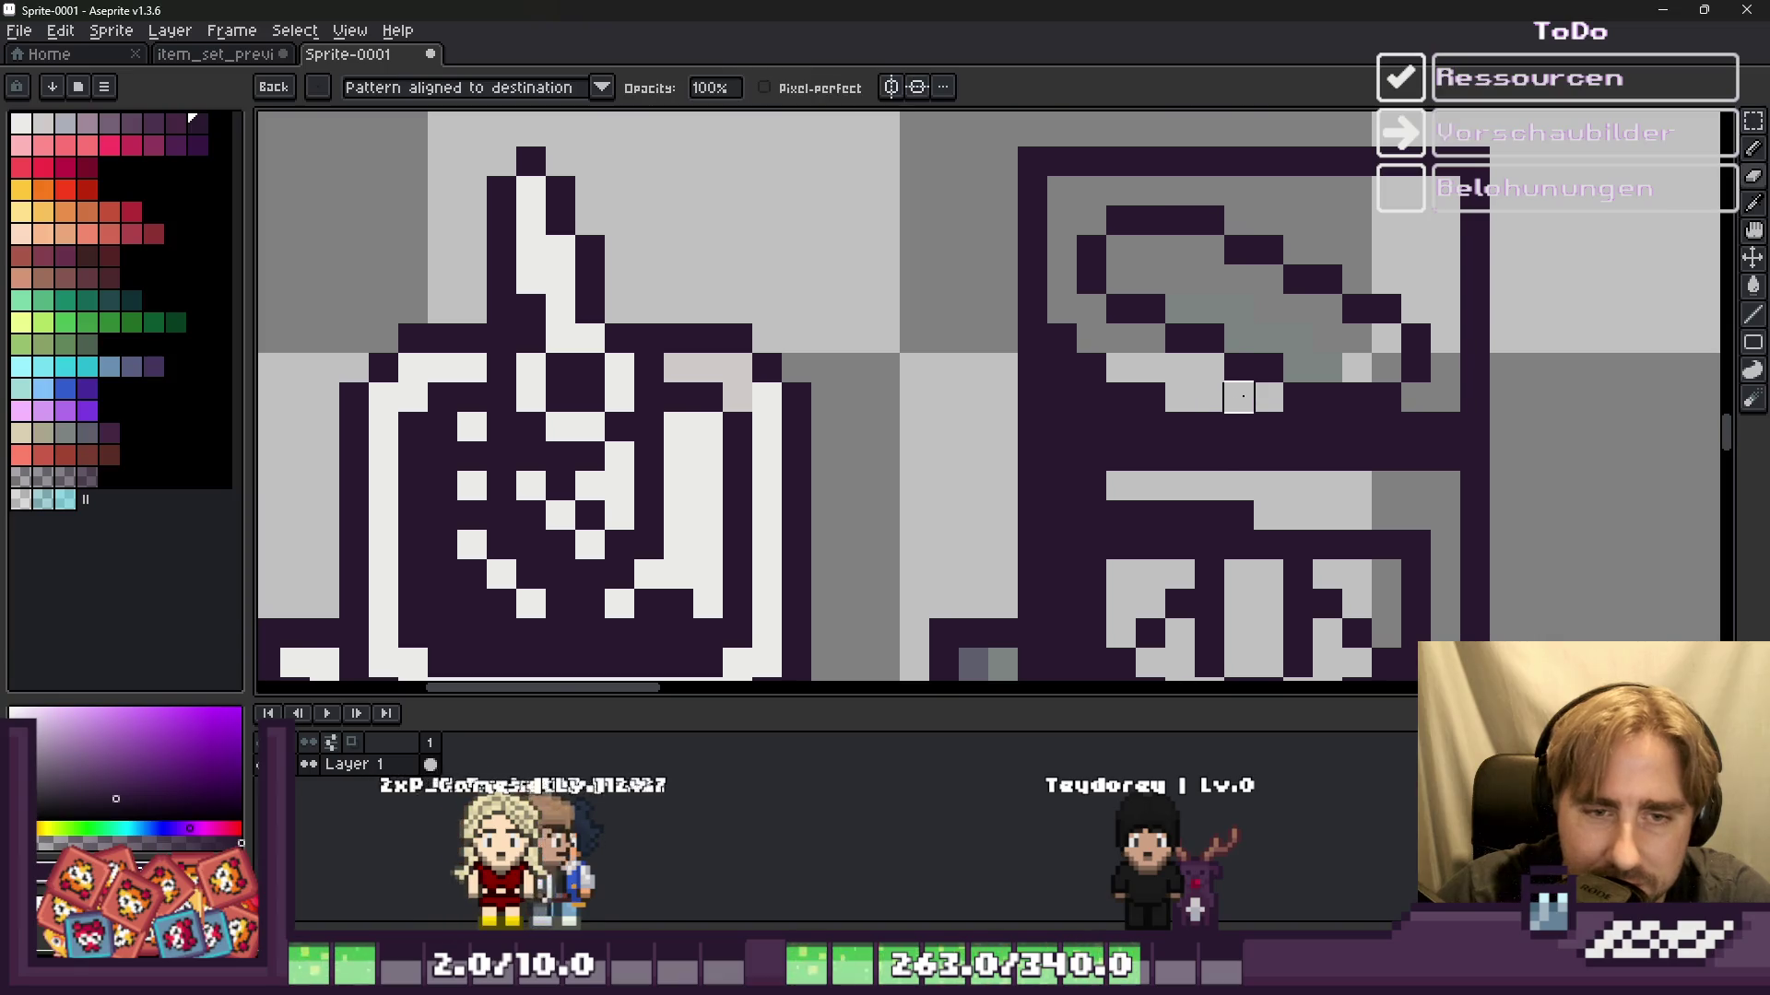
{"action": "scroll", "coordinate": [1377, 429], "scroll_direction": "down", "scroll_amount": 5}
{"action": "scroll", "coordinate": [1087, 293], "scroll_direction": "up", "scroll_amount": 5}
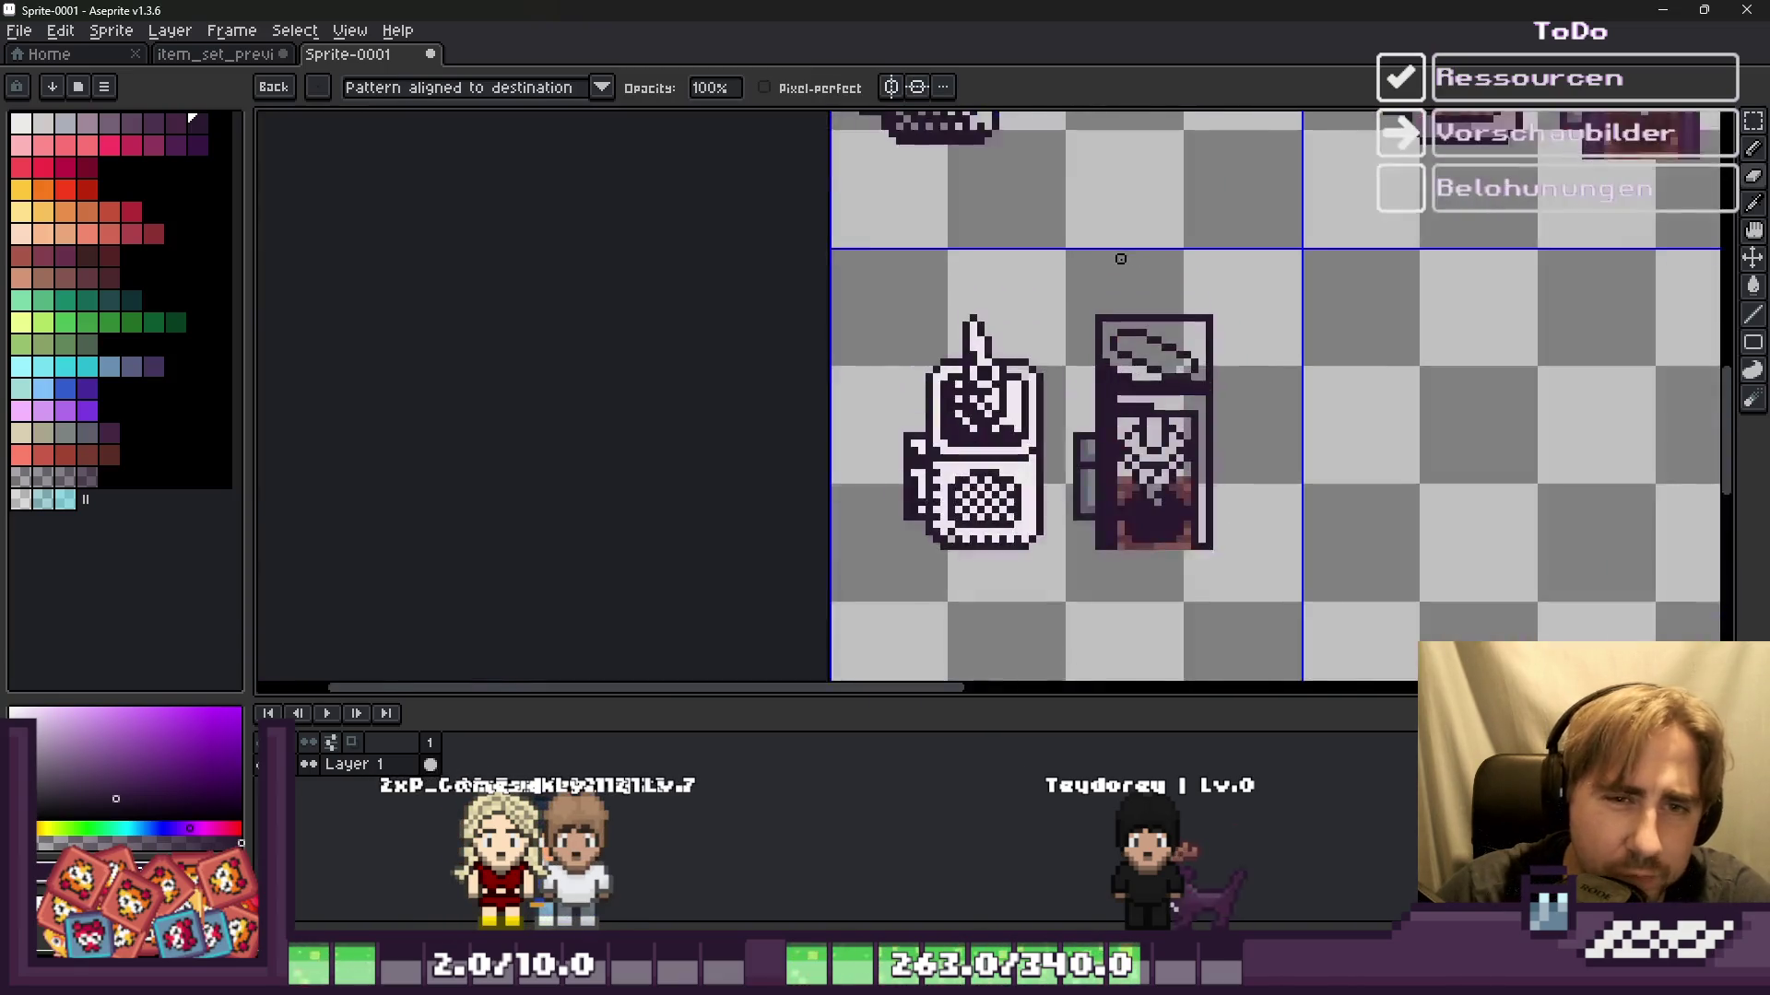
Step: Cover the brown shading on the jar's base with dark purple
{"action": "scroll", "coordinate": [1099, 310], "scroll_direction": "down", "scroll_amount": 2}
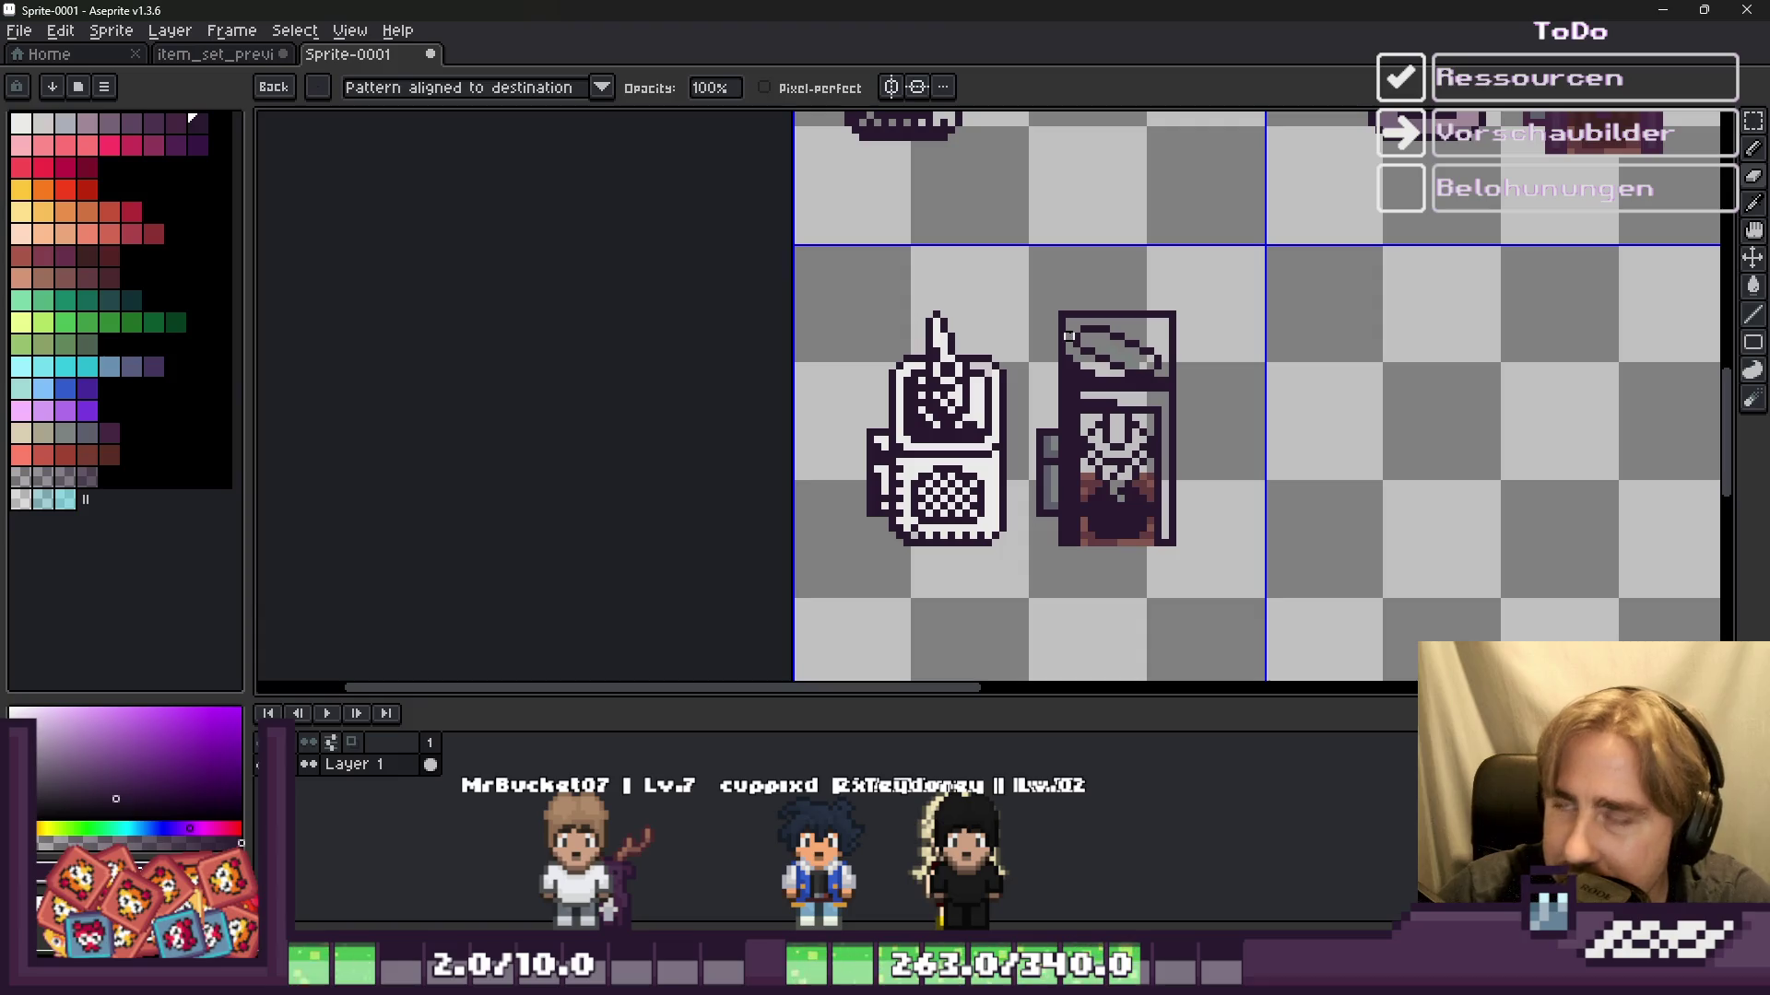
{"action": "scroll", "coordinate": [1179, 440], "scroll_direction": "up", "scroll_amount": 3}
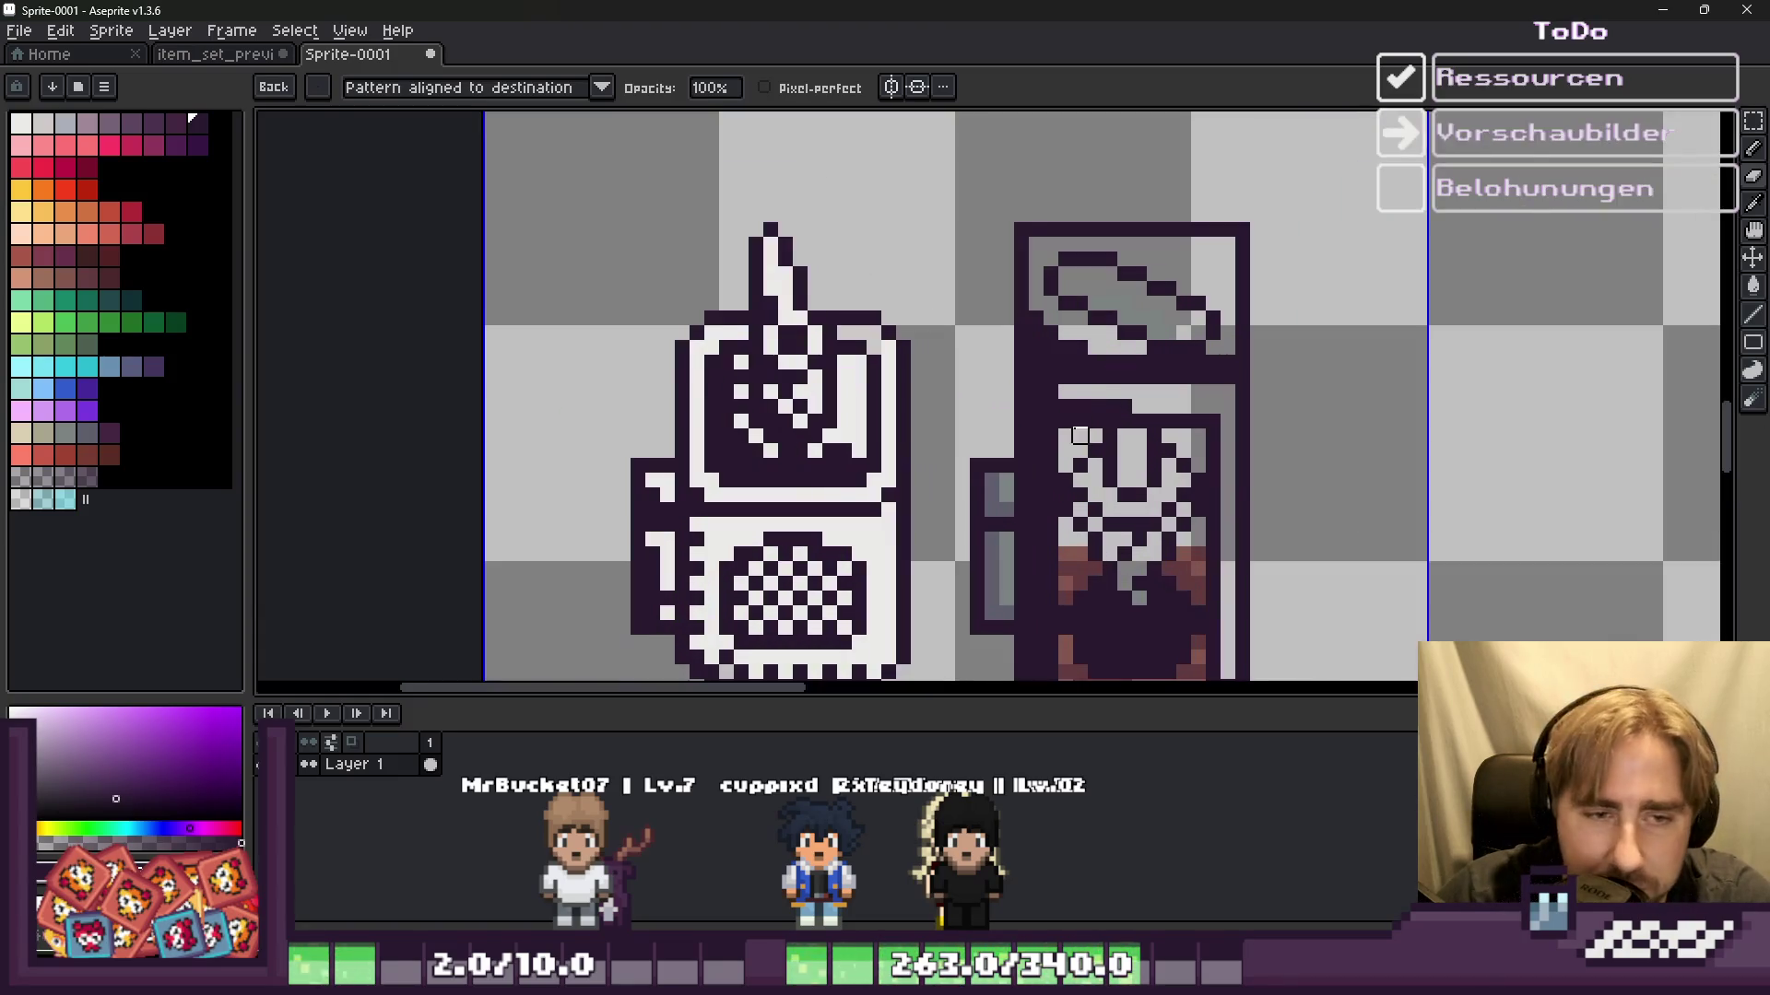
{"action": "scroll", "coordinate": [1124, 369], "scroll_direction": "up", "scroll_amount": 2}
{"action": "scroll", "coordinate": [1087, 323], "scroll_direction": "down", "scroll_amount": 2}
{"action": "scroll", "coordinate": [1069, 305], "scroll_direction": "down", "scroll_amount": 1}
{"action": "scroll", "coordinate": [1068, 305], "scroll_direction": "up", "scroll_amount": 2}
{"action": "scroll", "coordinate": [1078, 387], "scroll_direction": "down", "scroll_amount": 3}
{"action": "scroll", "coordinate": [1097, 491], "scroll_direction": "up", "scroll_amount": 3}
{"action": "mouse_move", "coordinate": [922, 431]}
{"action": "left_mouse_down"}
{"action": "mouse_move", "coordinate": [922, 514]}
{"action": "mouse_move", "coordinate": [1185, 513]}
{"action": "mouse_move", "coordinate": [1158, 513]}
{"action": "mouse_move", "coordinate": [1186, 491]}
{"action": "mouse_move", "coordinate": [1180, 240]}
{"action": "mouse_move", "coordinate": [1157, 315]}
{"action": "mouse_move", "coordinate": [1128, 285]}
{"action": "left_mouse_up"}
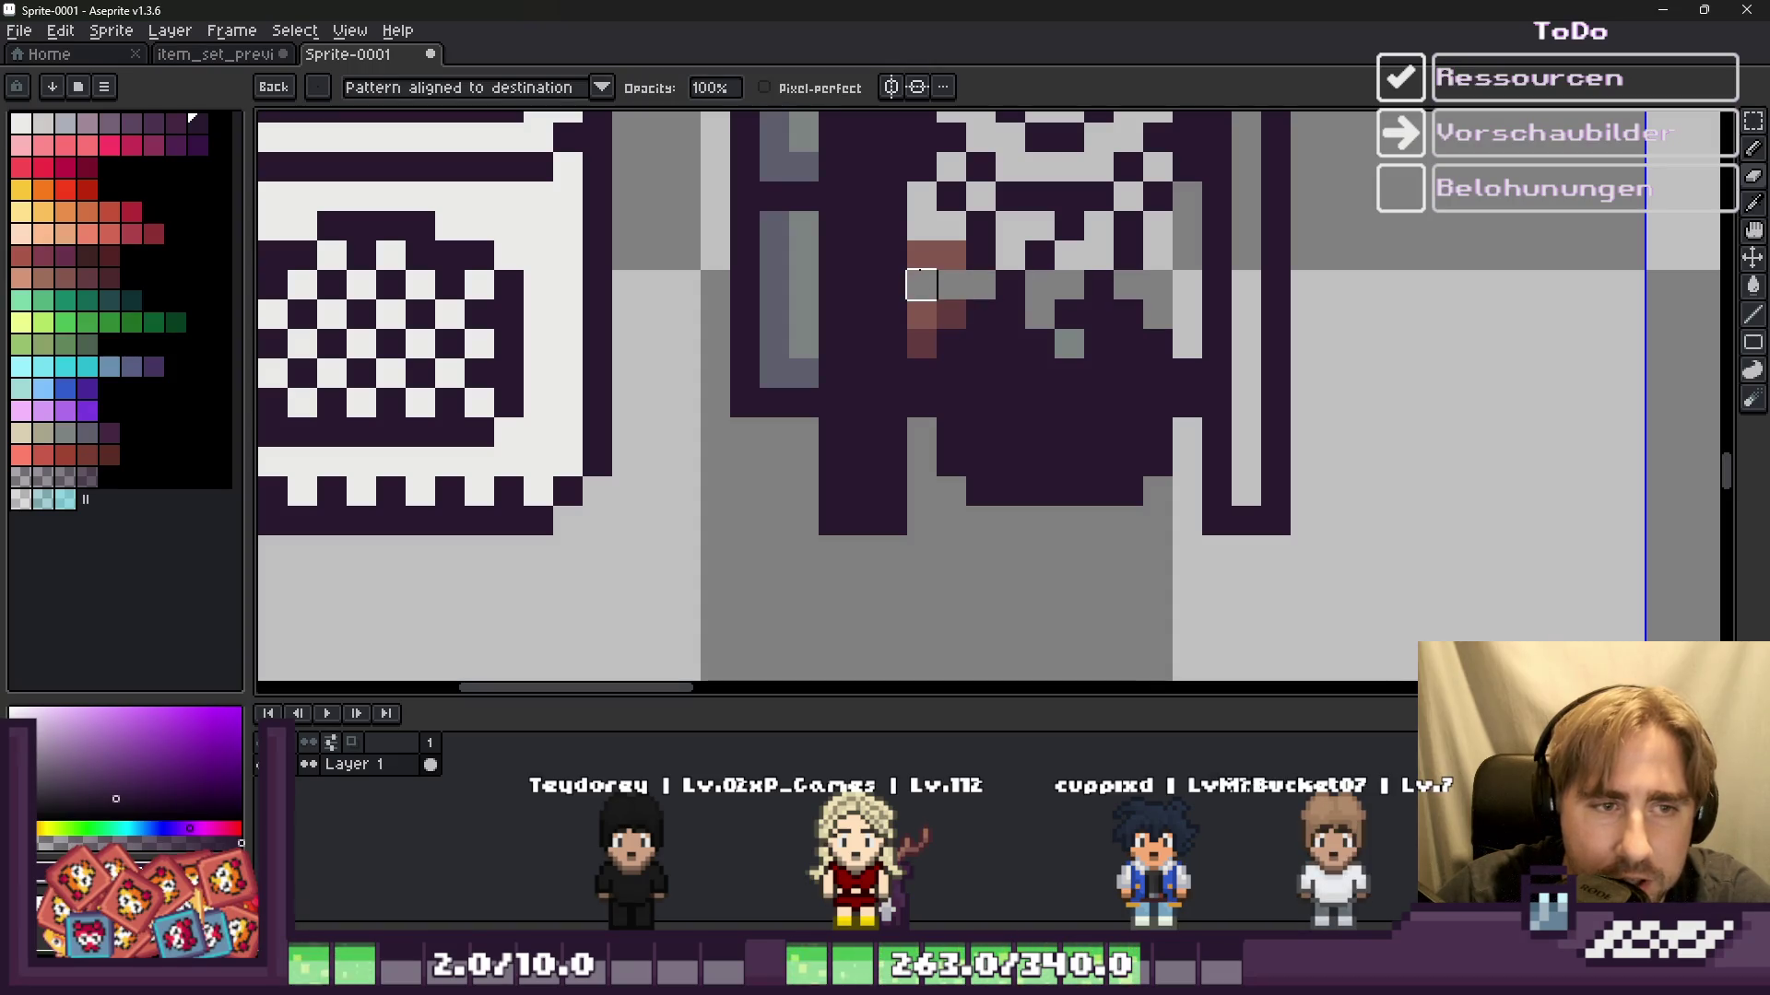
Step: Darken two diagonal pixels along the jar's side
{"action": "scroll", "coordinate": [921, 344], "scroll_direction": "down", "scroll_amount": 2}
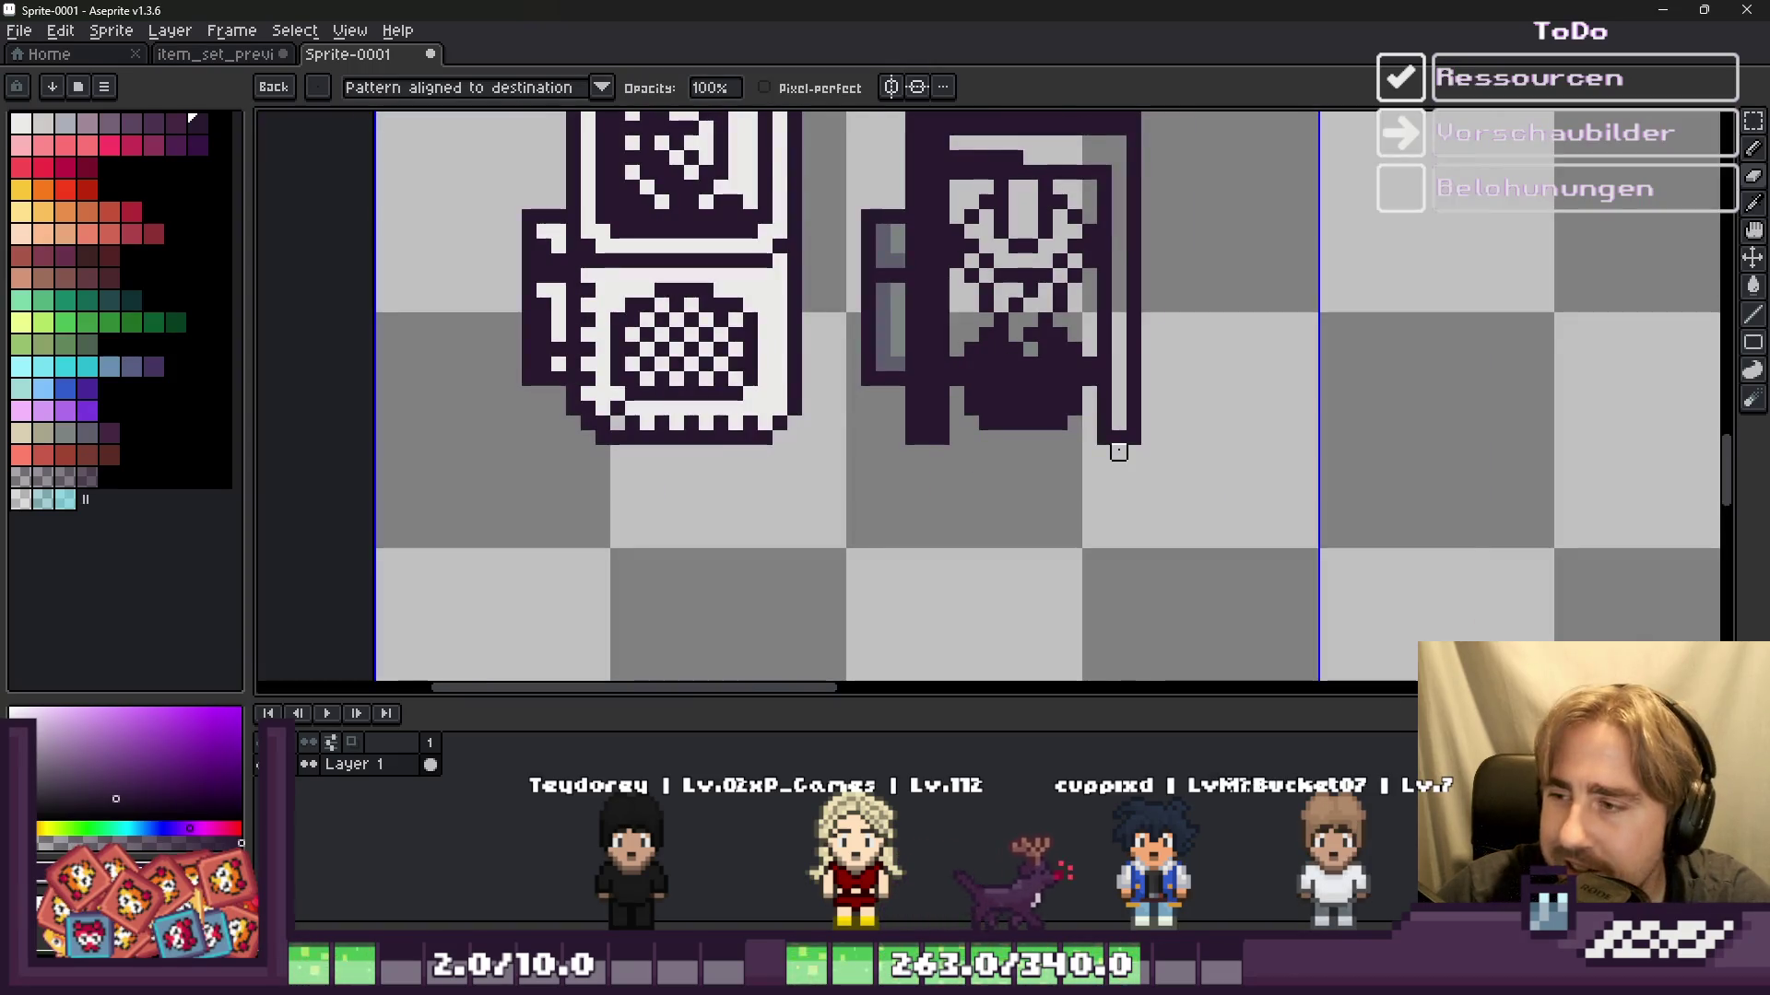
{"action": "scroll", "coordinate": [1118, 451], "scroll_direction": "down", "scroll_amount": 2}
{"action": "scroll", "coordinate": [1192, 406], "scroll_direction": "up", "scroll_amount": 2}
{"action": "scroll", "coordinate": [1098, 470], "scroll_direction": "up", "scroll_amount": 2}
{"action": "left_click_drag", "start_coordinate": [1099, 470], "coordinate": [1134, 529]}
{"action": "key", "text": "e"}
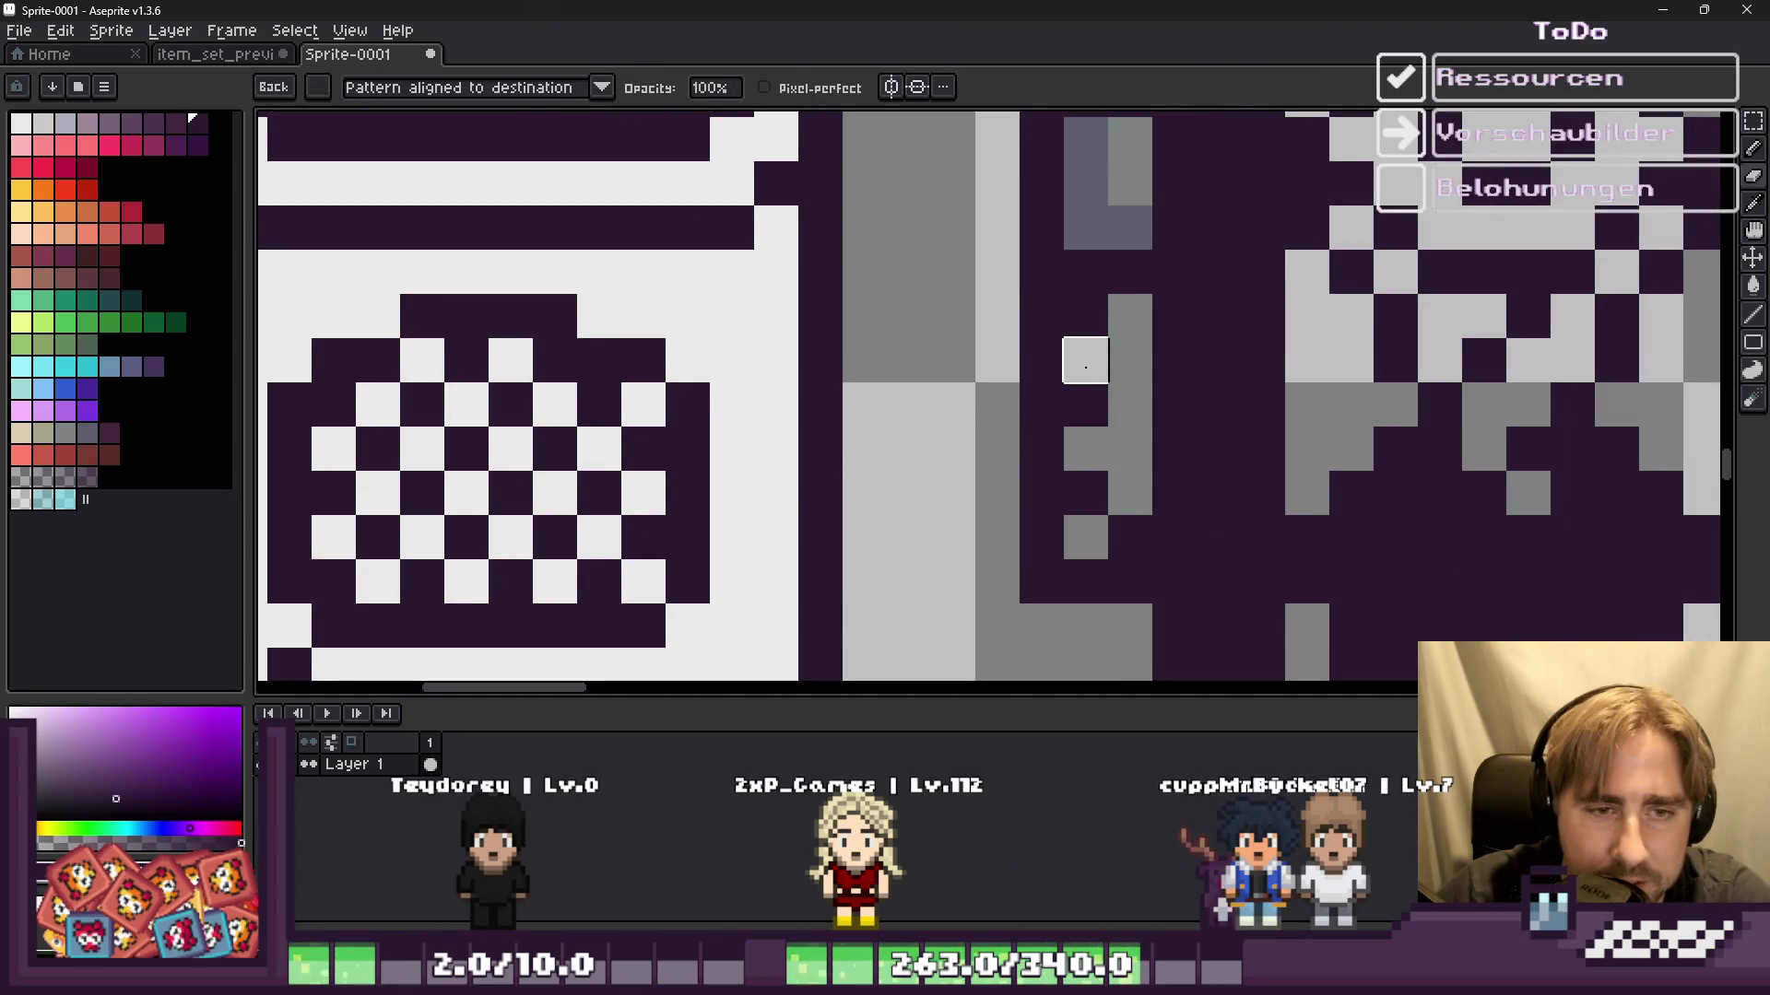
{"action": "scroll", "coordinate": [952, 316], "scroll_direction": "down", "scroll_amount": 1}
{"action": "scroll", "coordinate": [1011, 225], "scroll_direction": "up", "scroll_amount": 1}
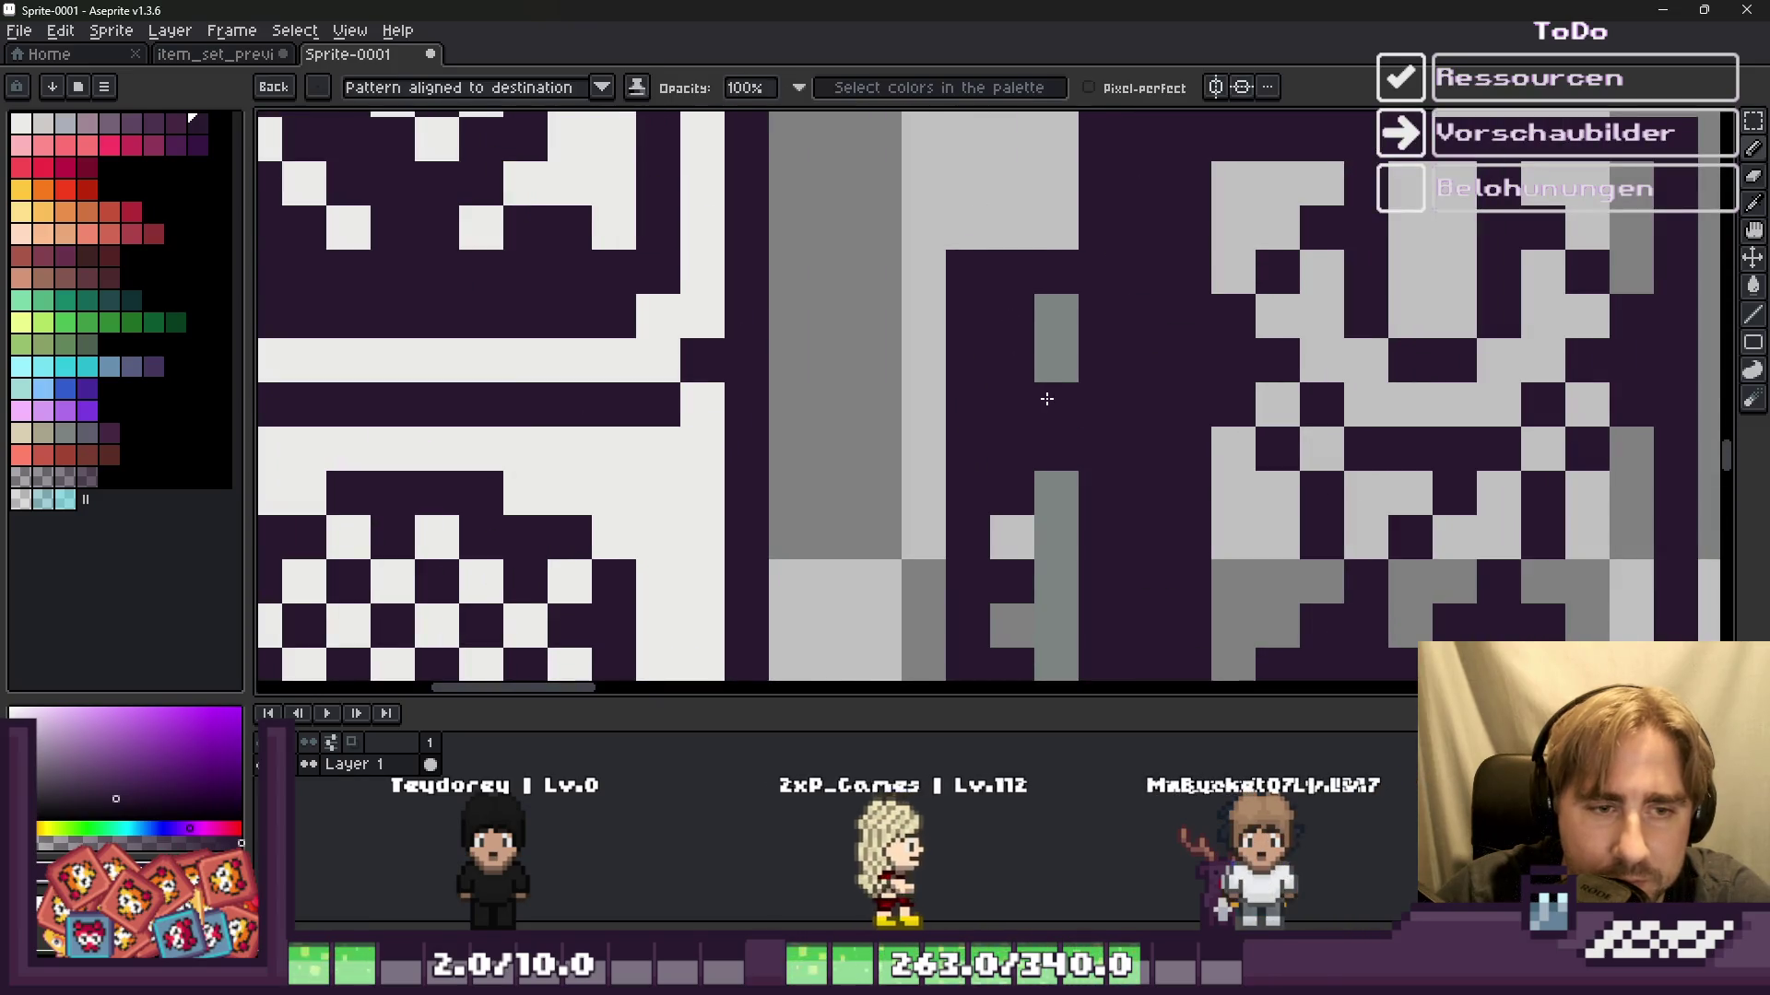
{"action": "scroll", "coordinate": [1012, 404], "scroll_direction": "down", "scroll_amount": 2}
{"action": "scroll", "coordinate": [922, 314], "scroll_direction": "up", "scroll_amount": 1}
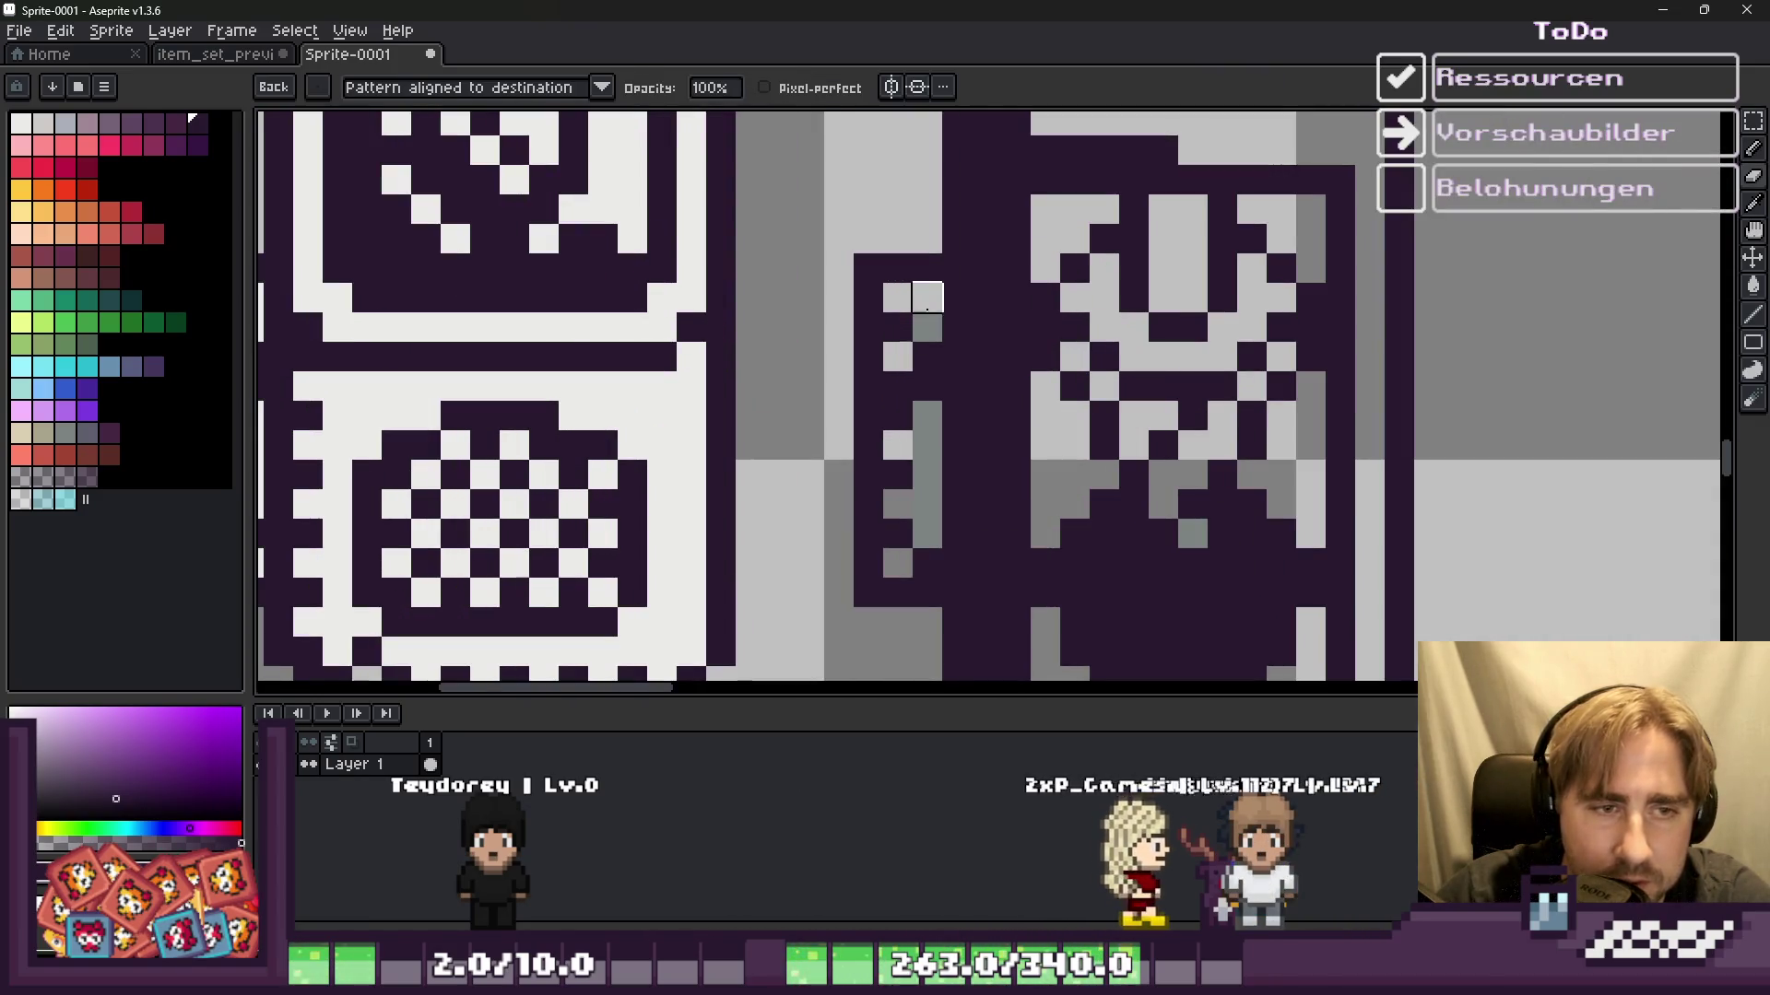
Step: Draw a diagonal dark stroke across the lid pattern and add a dark pixel at its right edge
{"action": "scroll", "coordinate": [1103, 347], "scroll_direction": "down", "scroll_amount": 1}
{"action": "scroll", "coordinate": [1104, 346], "scroll_direction": "down", "scroll_amount": 1}
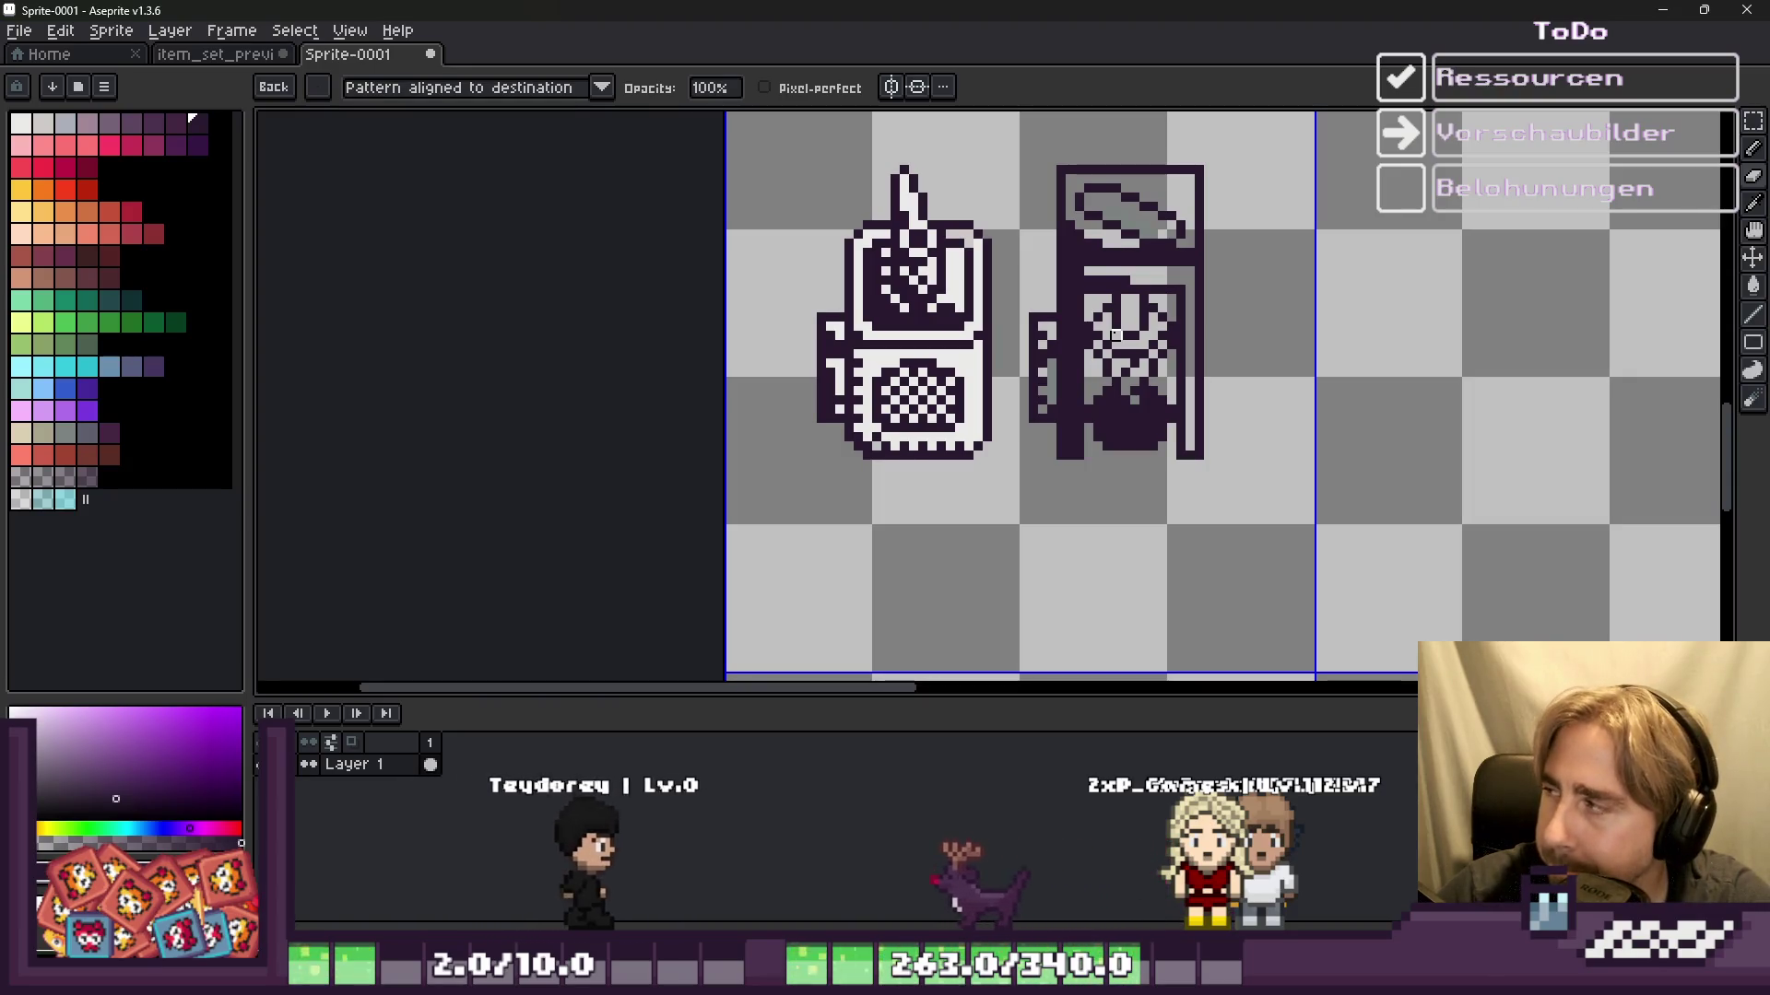
{"action": "scroll", "coordinate": [1078, 345], "scroll_direction": "up", "scroll_amount": 4}
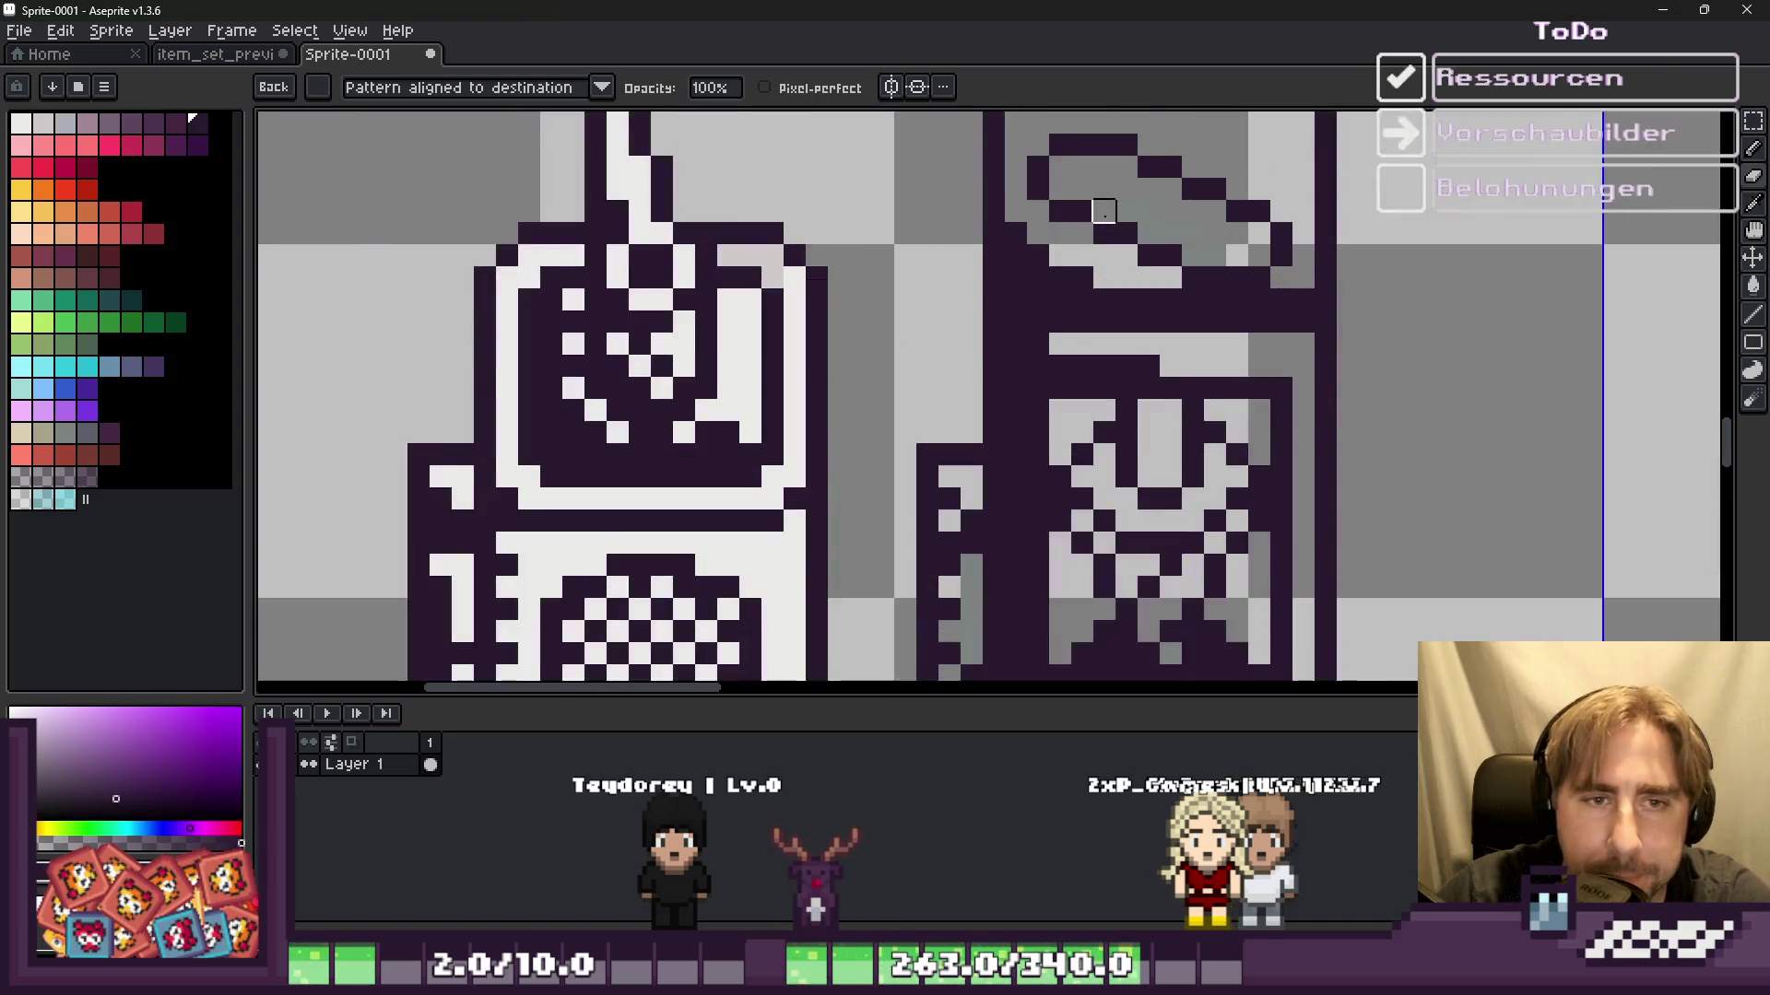
{"action": "scroll", "coordinate": [1102, 247], "scroll_direction": "up", "scroll_amount": 3}
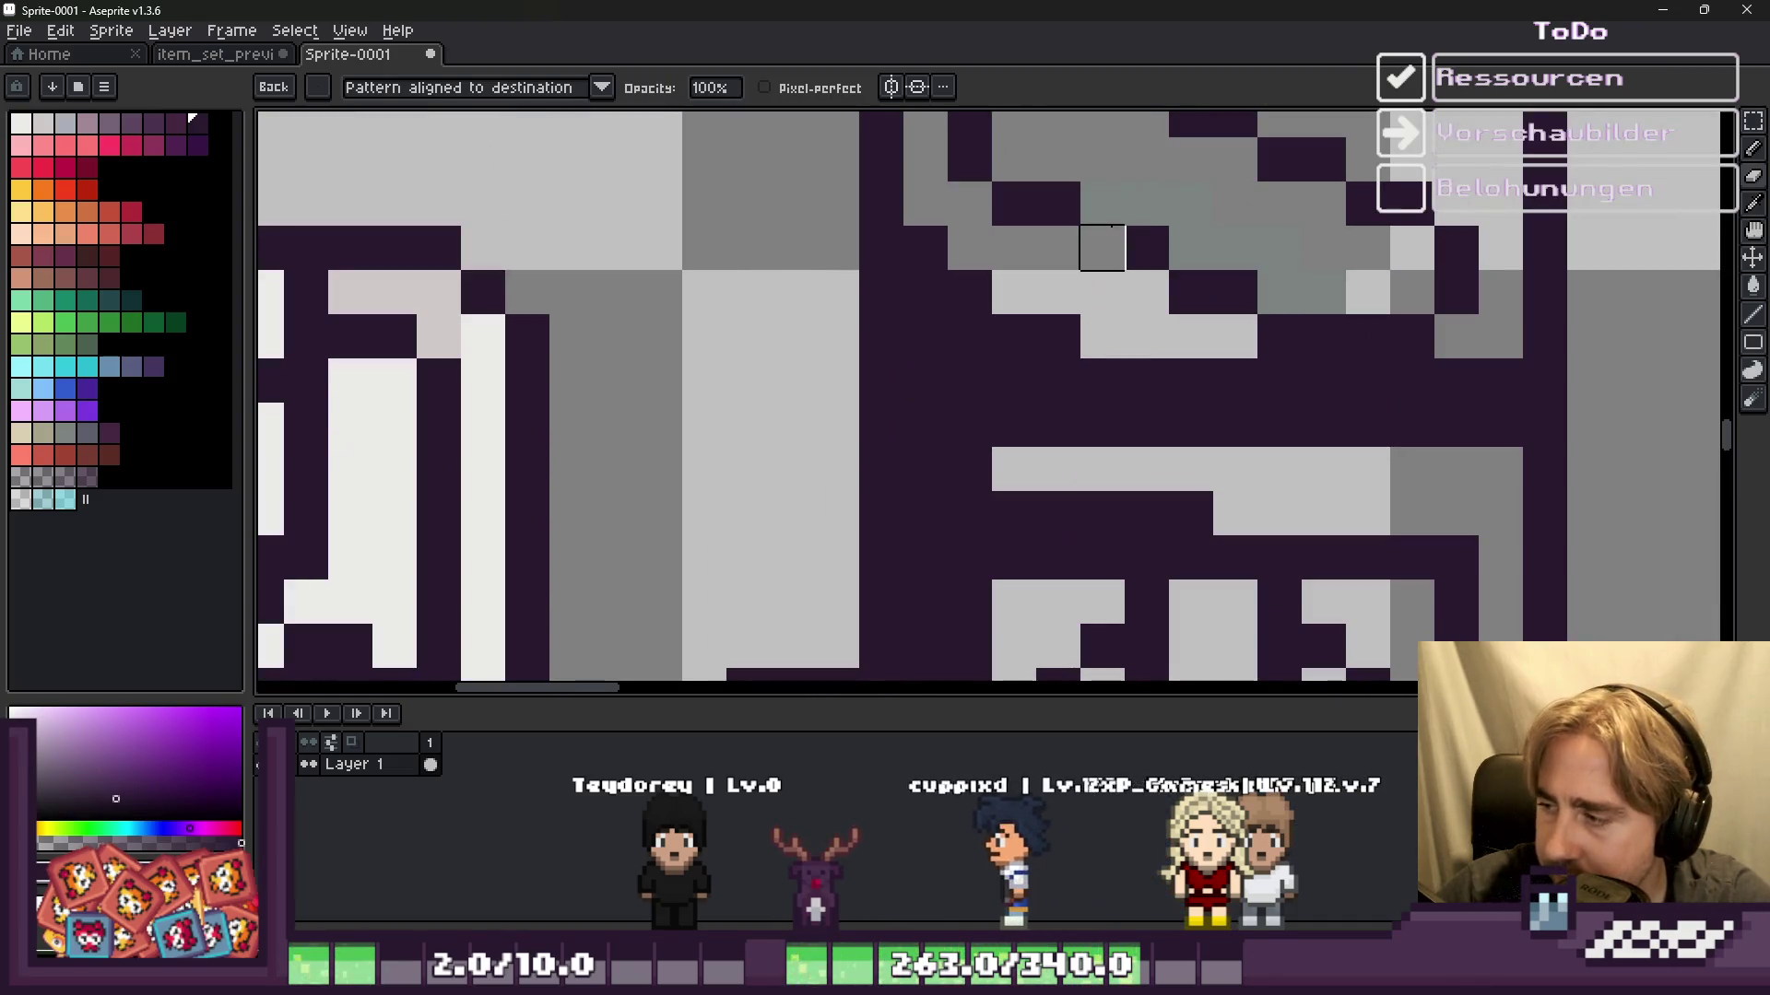
{"action": "scroll", "coordinate": [1102, 247], "scroll_direction": "down", "scroll_amount": 3}
{"action": "scroll", "coordinate": [904, 192], "scroll_direction": "up", "scroll_amount": 3}
{"action": "left_click_drag", "start_coordinate": [904, 193], "coordinate": [1122, 314]}
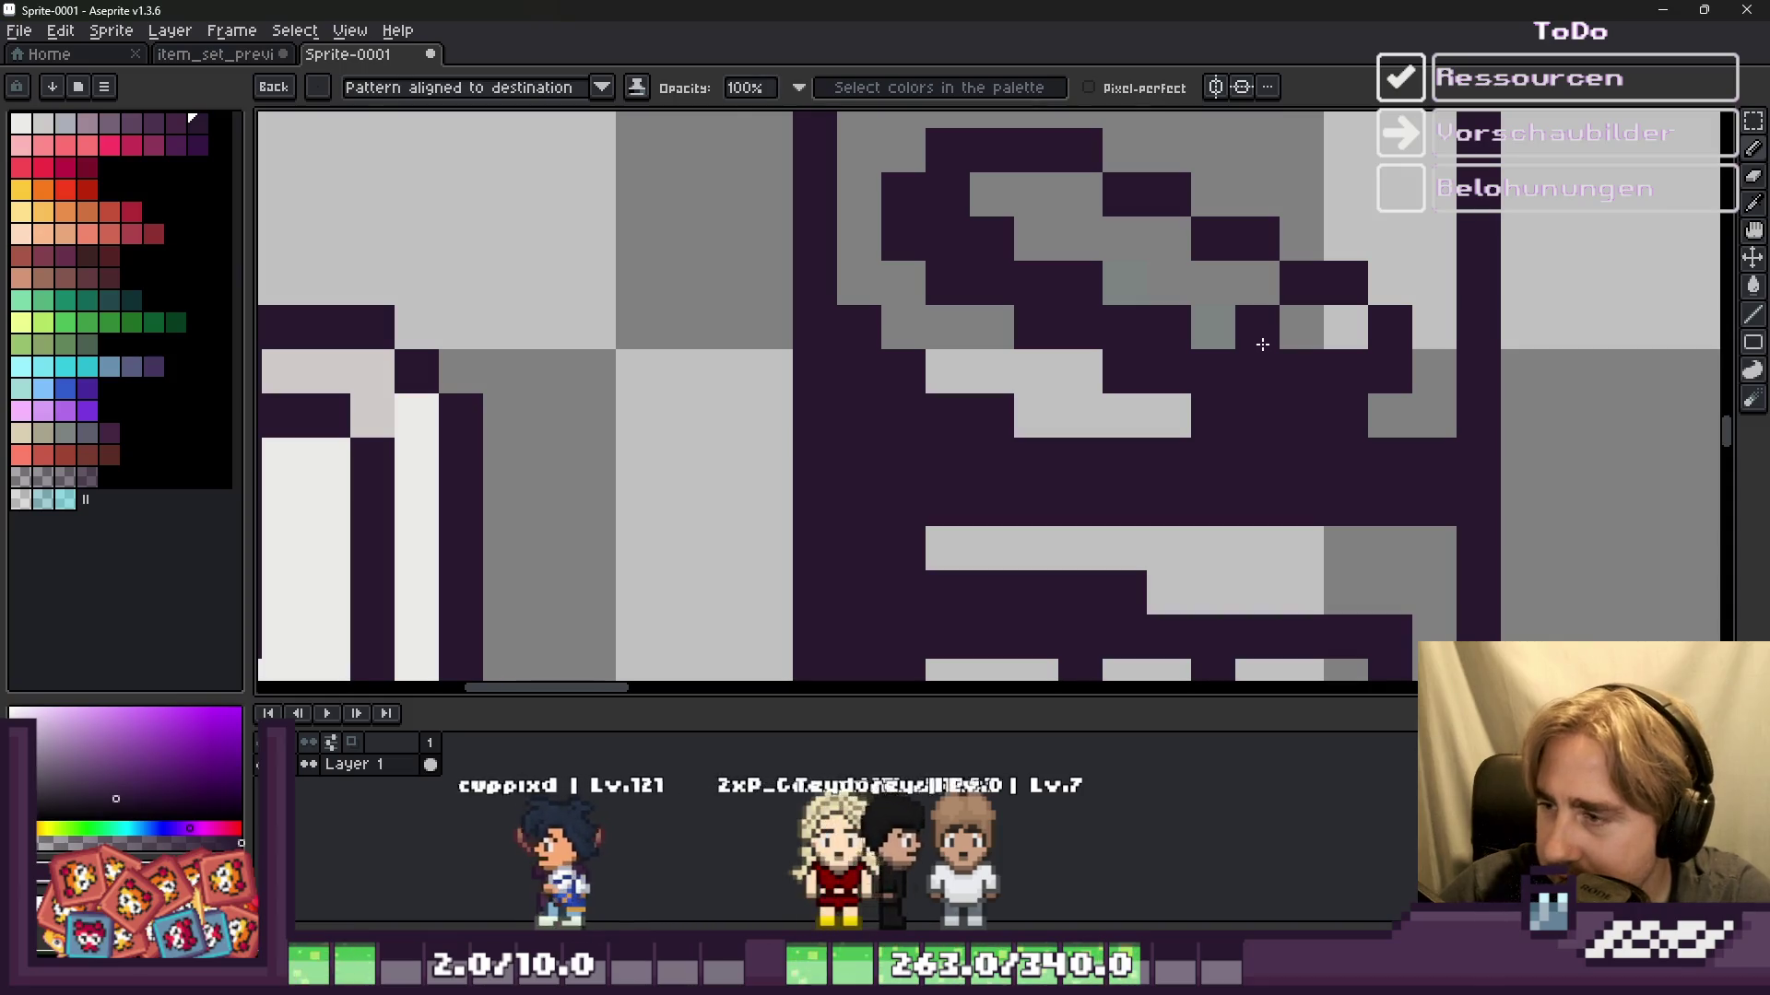
{"action": "left_click", "coordinate": [1512, 411]}
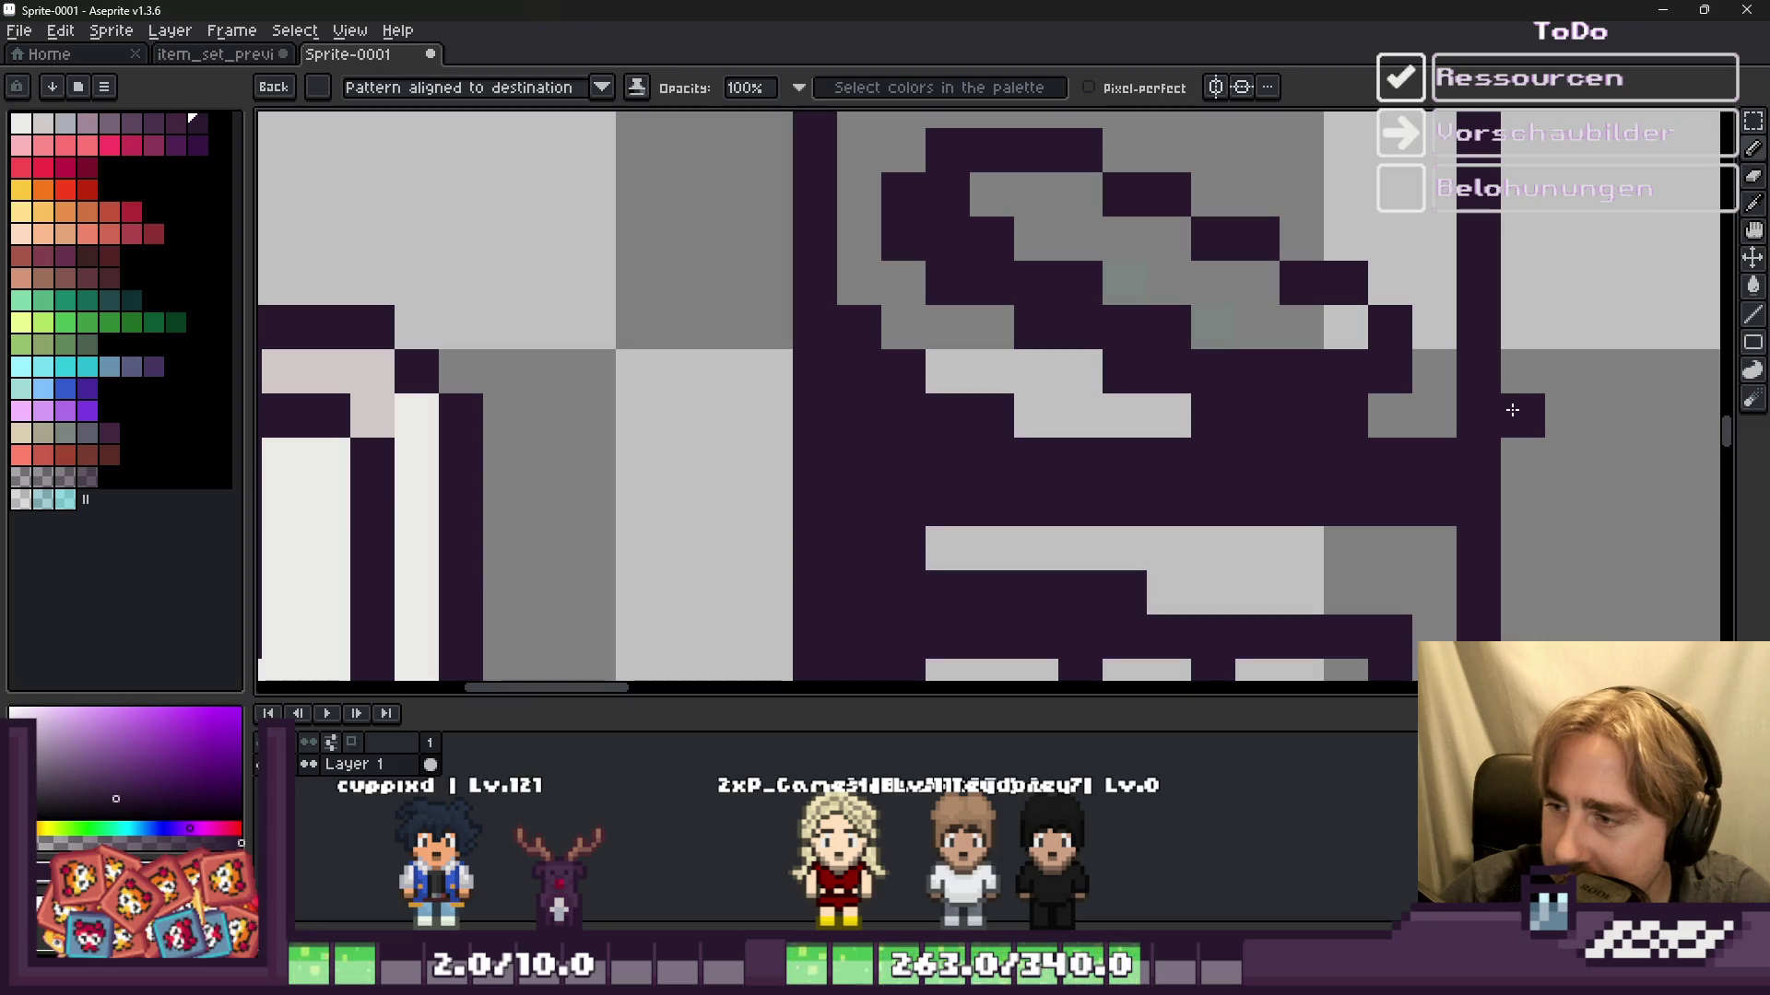
Step: Add a light dot to the row beneath the lid
{"action": "scroll", "coordinate": [1407, 403], "scroll_direction": "down", "scroll_amount": 1}
{"action": "scroll", "coordinate": [1392, 406], "scroll_direction": "up", "scroll_amount": 1}
{"action": "scroll", "coordinate": [1387, 409], "scroll_direction": "down", "scroll_amount": 1}
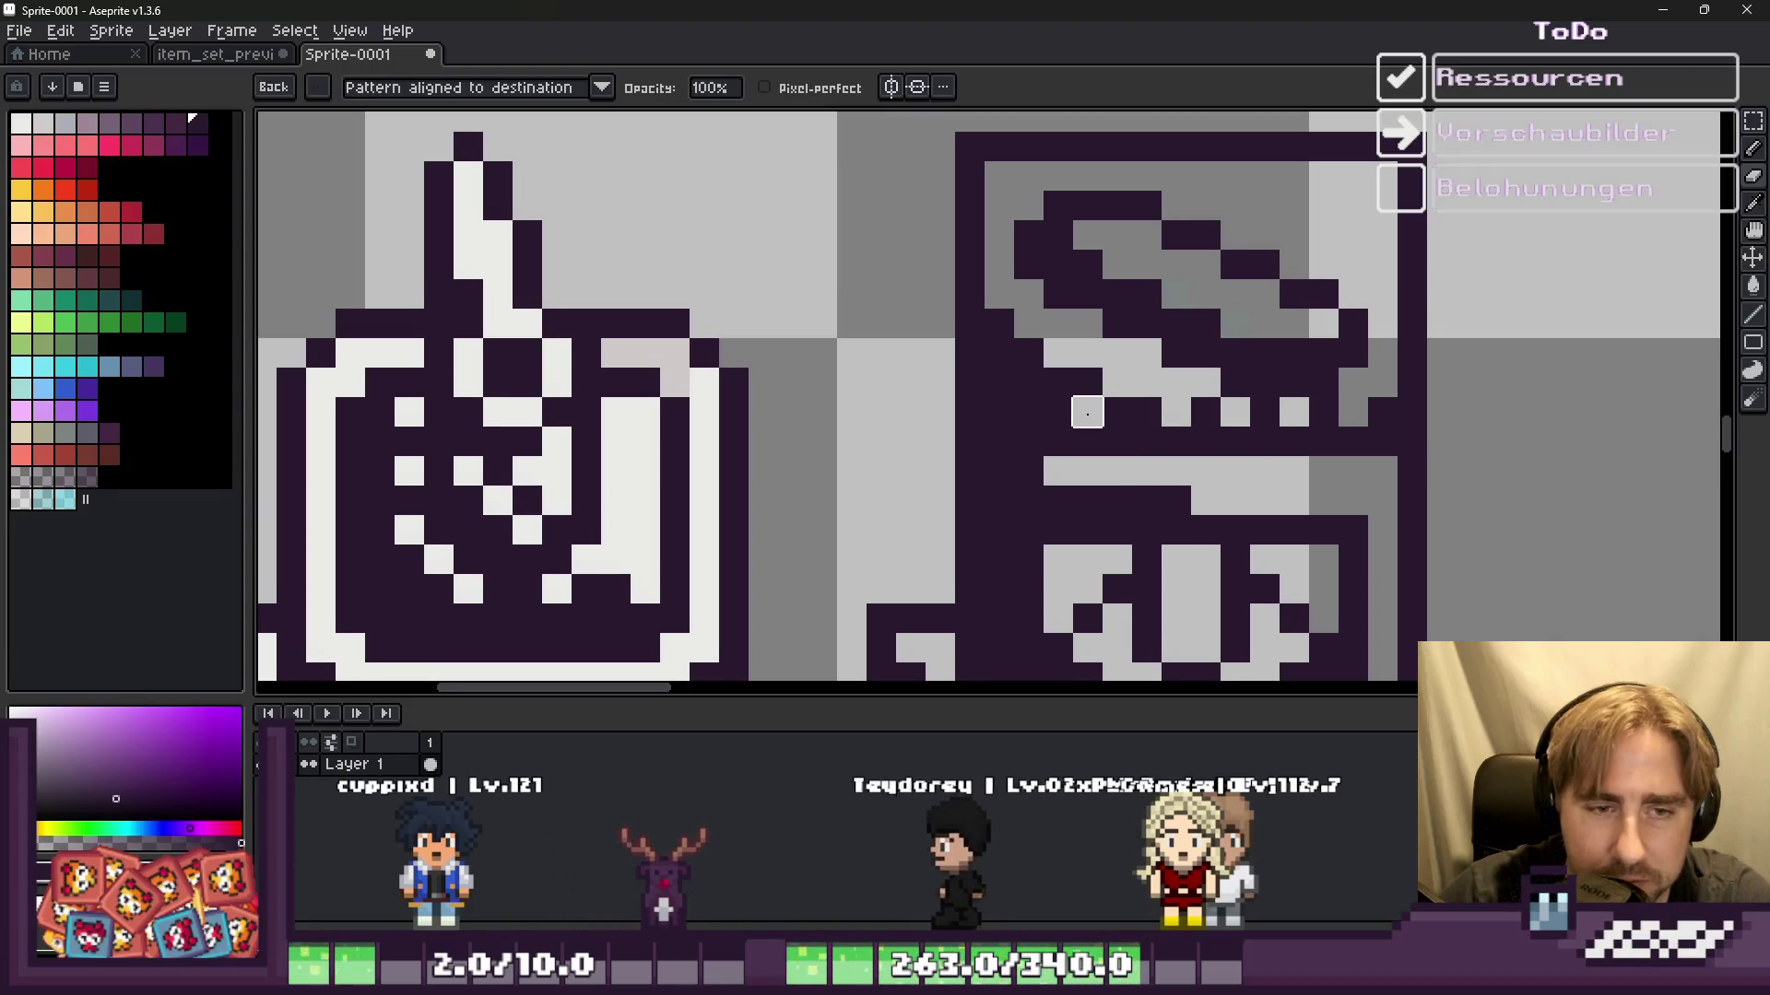
{"action": "left_click", "coordinate": [1118, 412]}
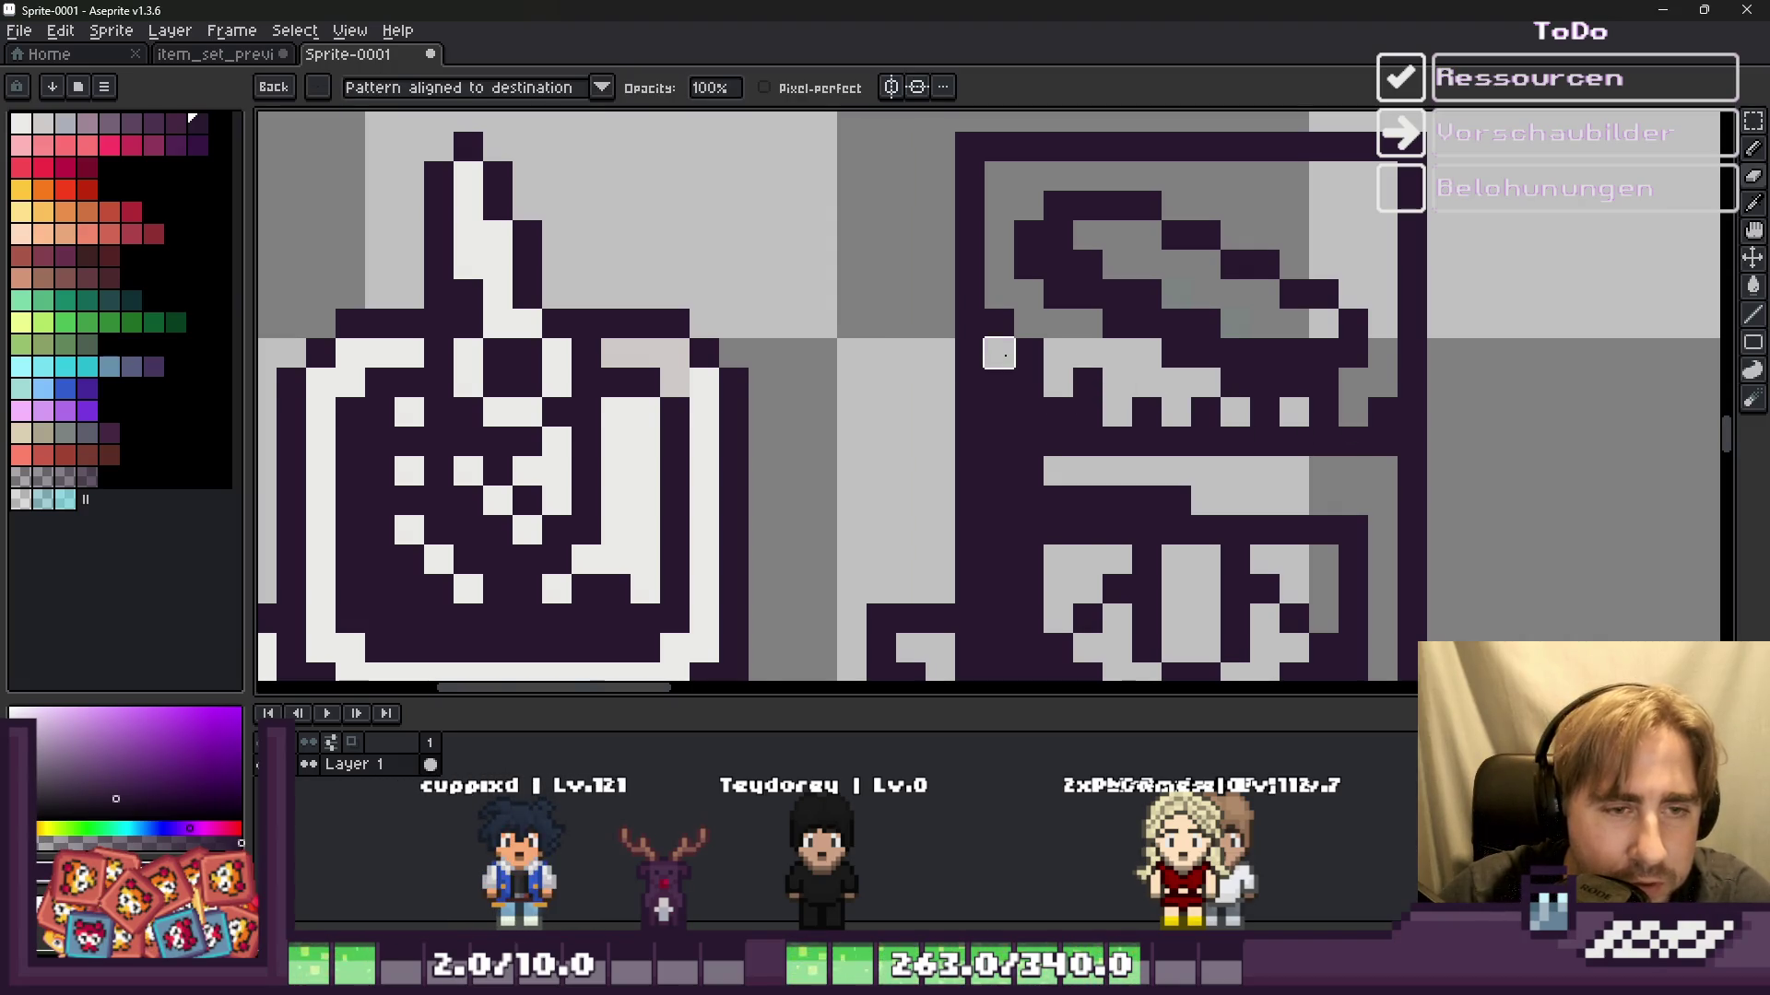
{"action": "scroll", "coordinate": [999, 353], "scroll_direction": "down", "scroll_amount": 4}
{"action": "scroll", "coordinate": [1032, 368], "scroll_direction": "up", "scroll_amount": 5}
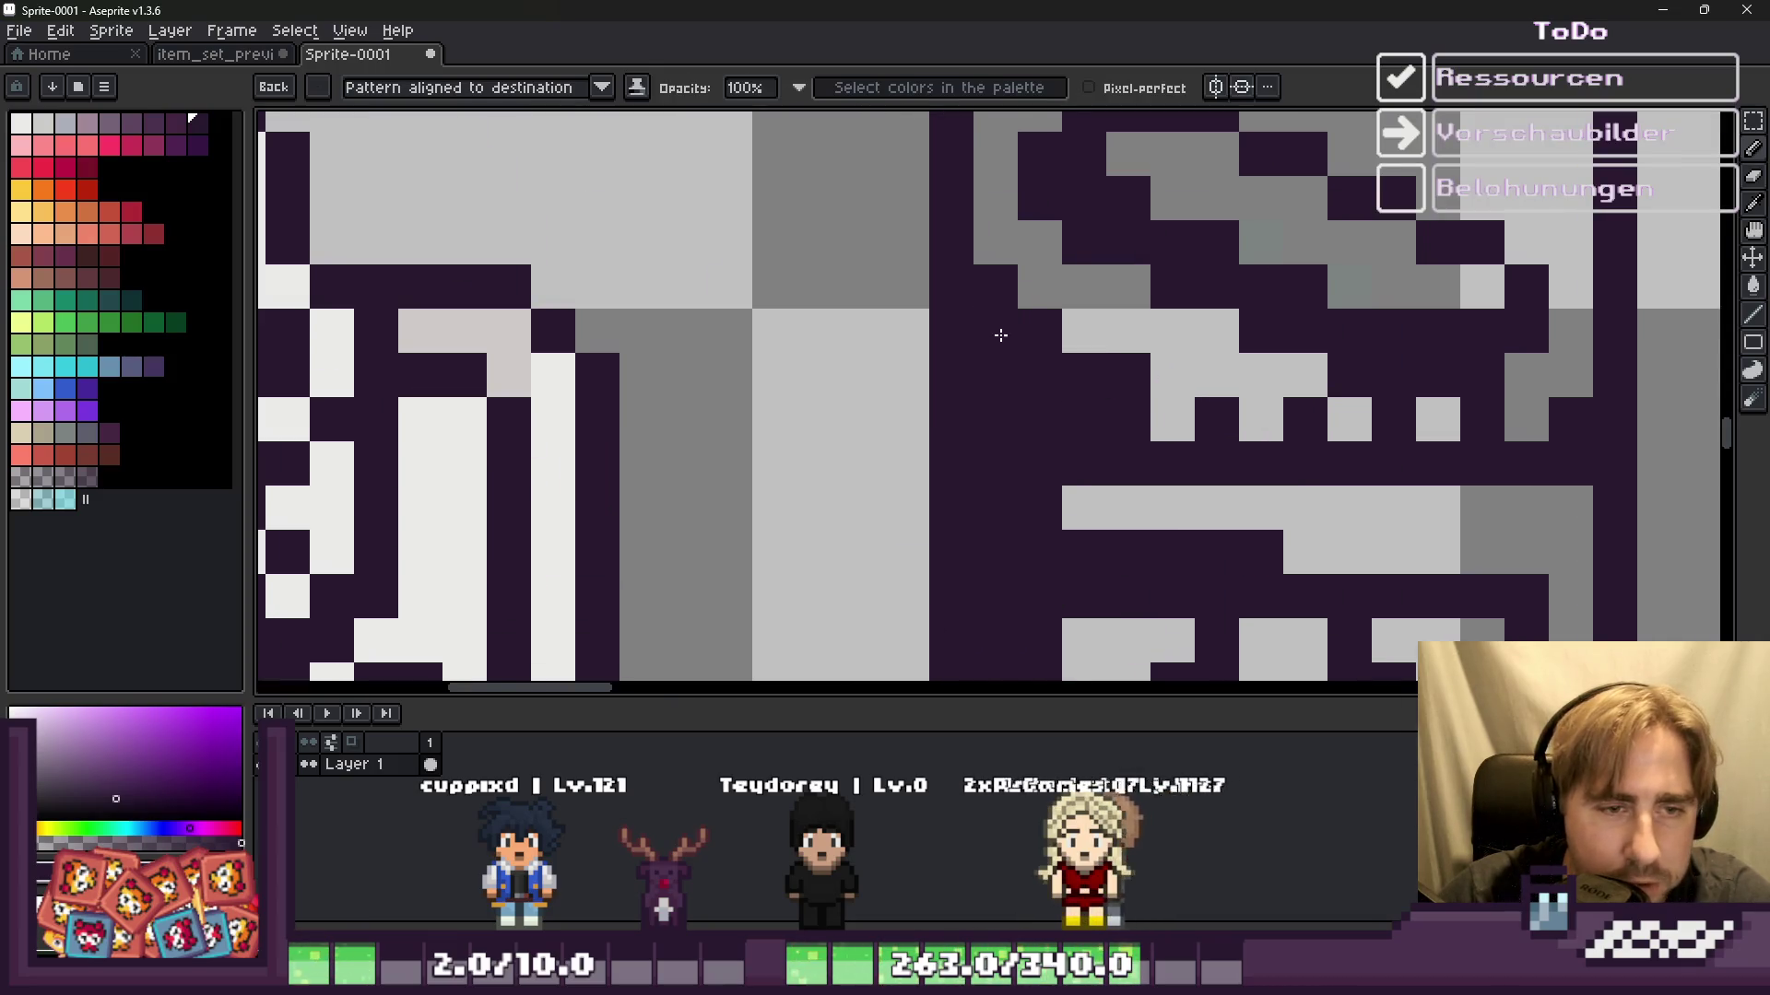
{"action": "scroll", "coordinate": [1076, 352], "scroll_direction": "down", "scroll_amount": 3}
{"action": "scroll", "coordinate": [1060, 369], "scroll_direction": "down", "scroll_amount": 1}
{"action": "scroll", "coordinate": [1071, 387], "scroll_direction": "up", "scroll_amount": 1}
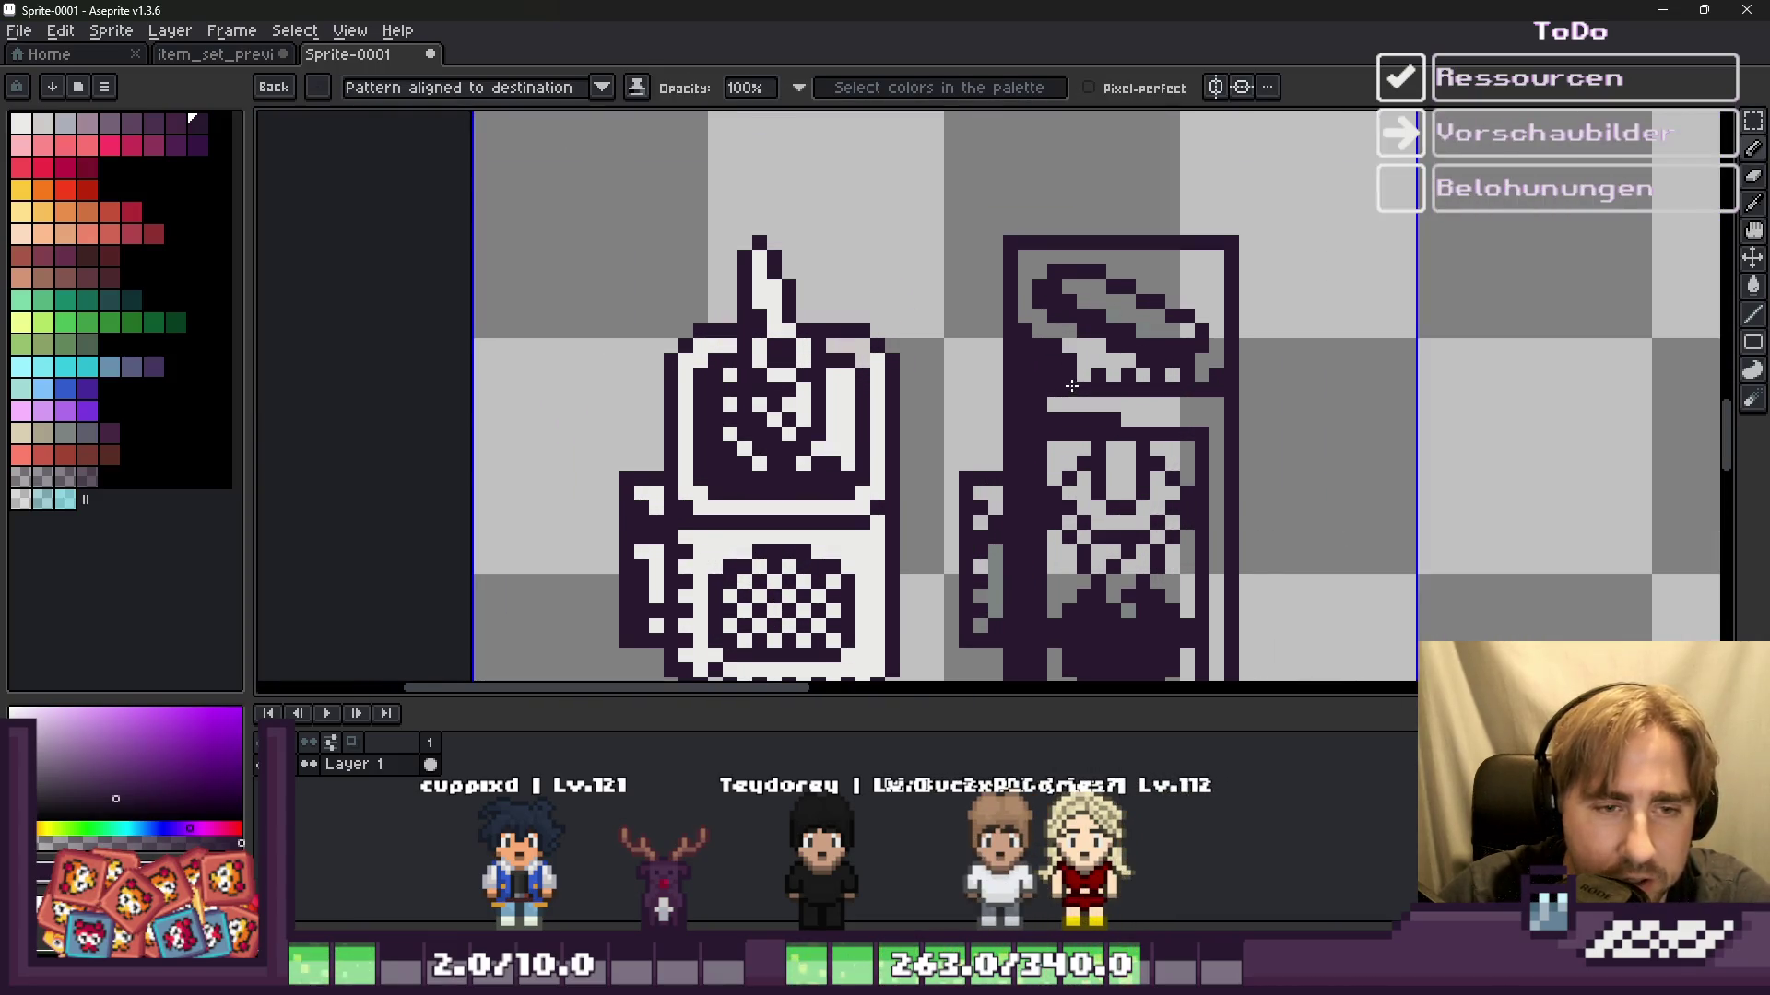
{"action": "scroll", "coordinate": [1172, 376], "scroll_direction": "up", "scroll_amount": 3}
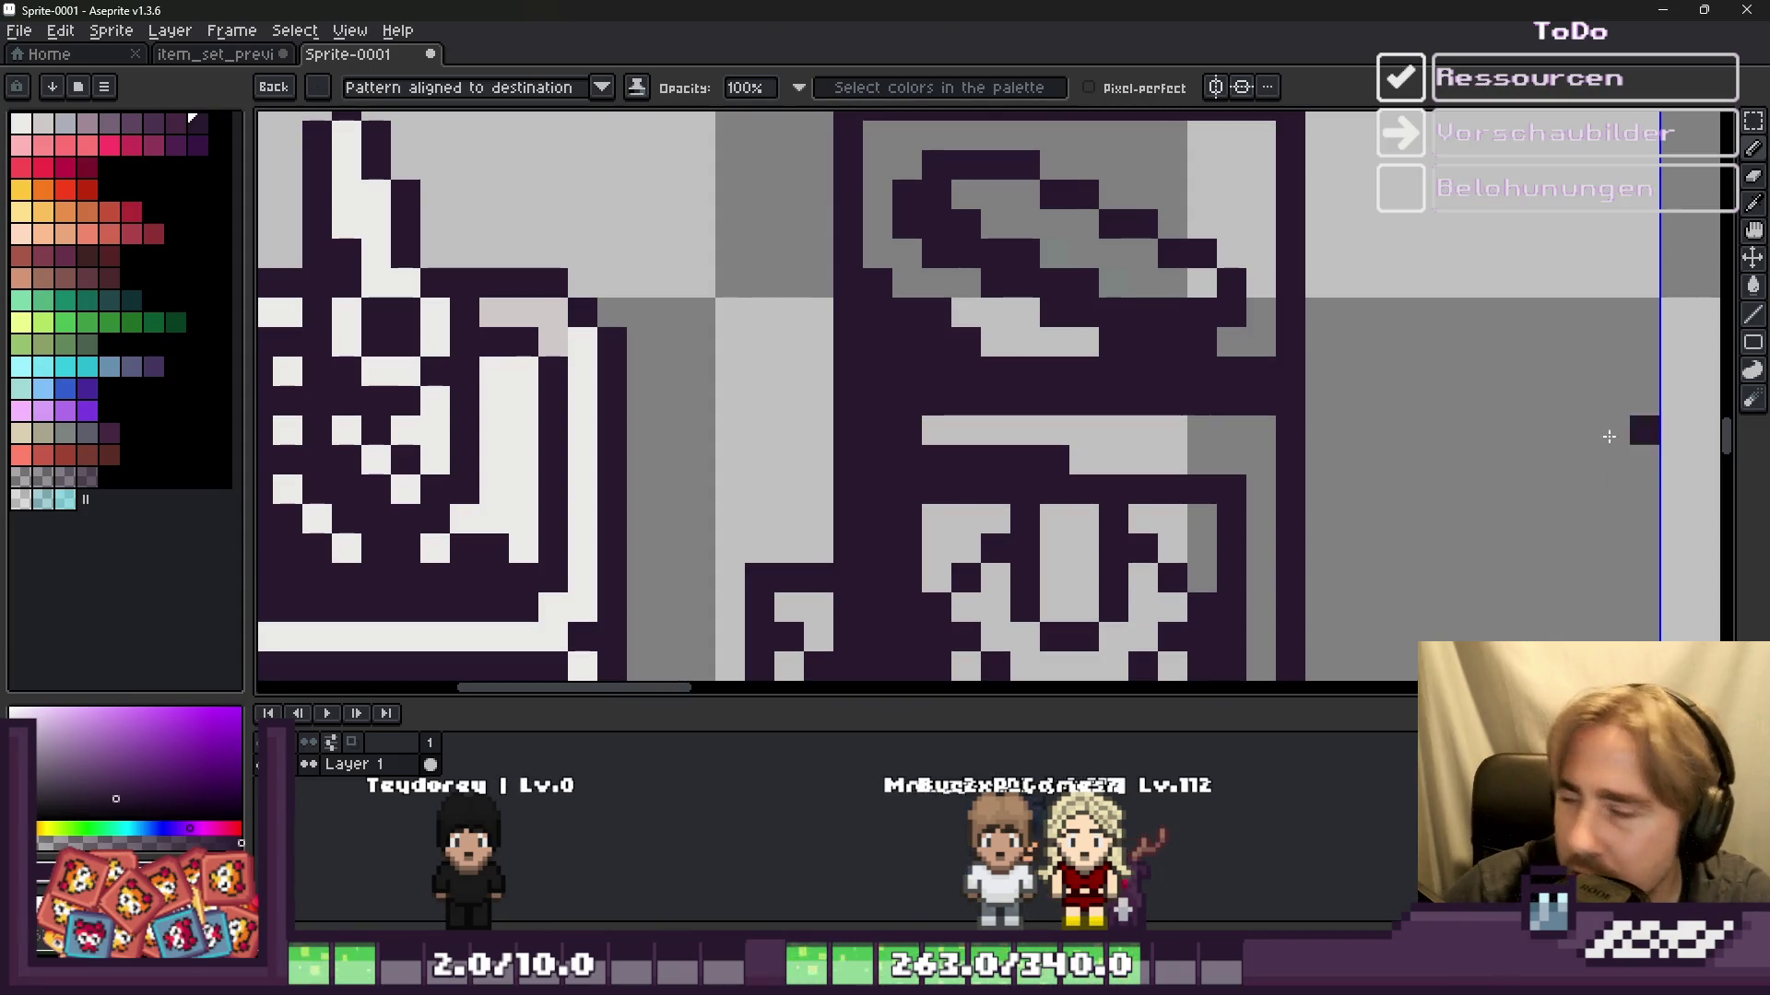
{"action": "scroll", "coordinate": [1171, 371], "scroll_direction": "up", "scroll_amount": 1}
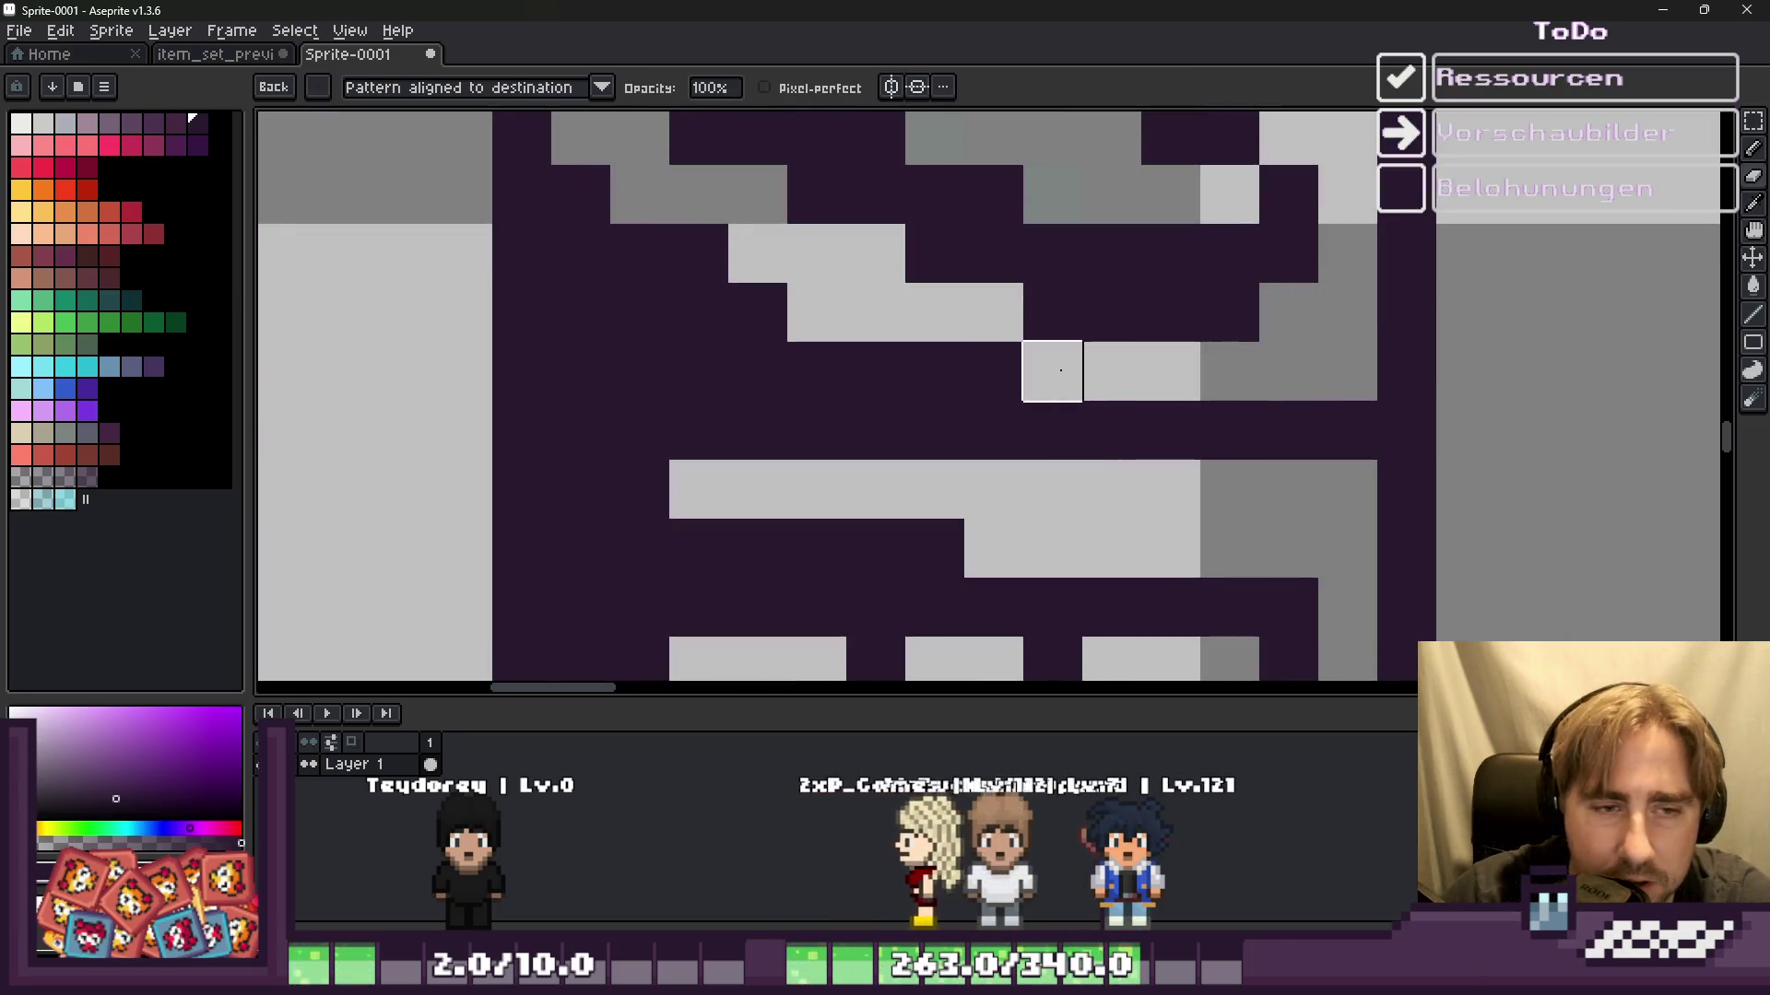
Step: Undo the wrong lid stroke, then place alternating light dots along the row beneath the lid
{"action": "key", "text": "ctrl+z"}
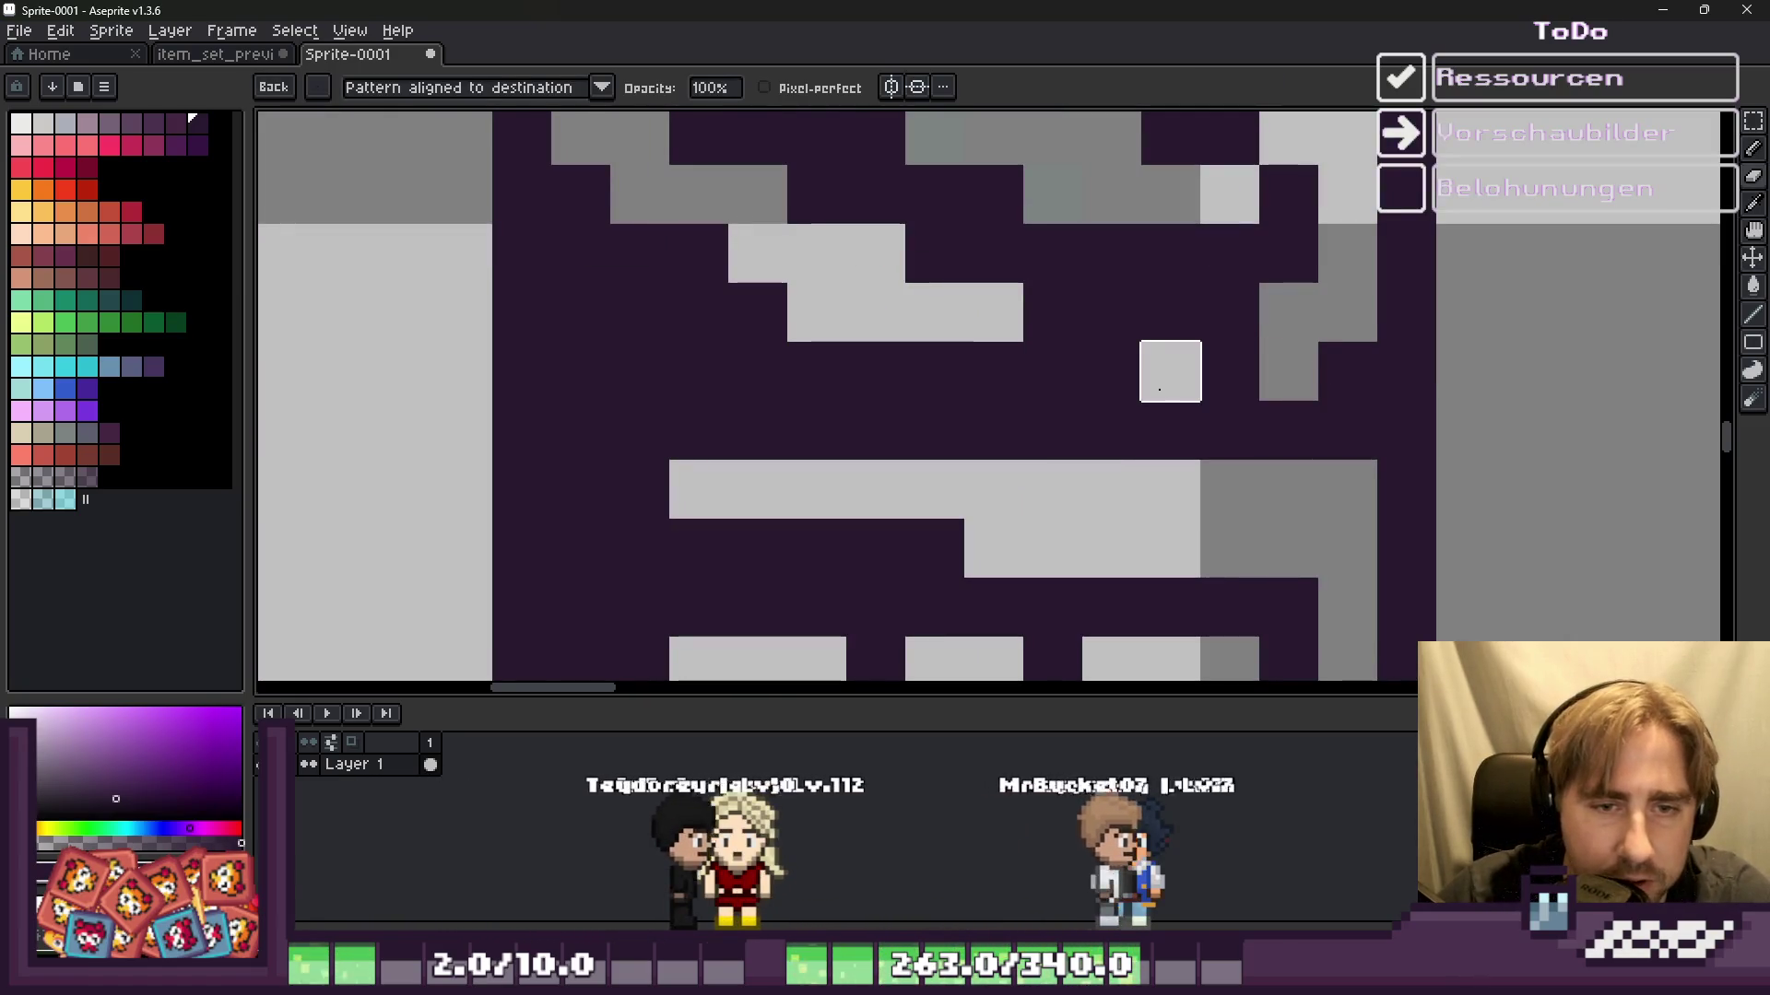
{"action": "left_click_drag", "start_coordinate": [1053, 372], "coordinate": [816, 372]}
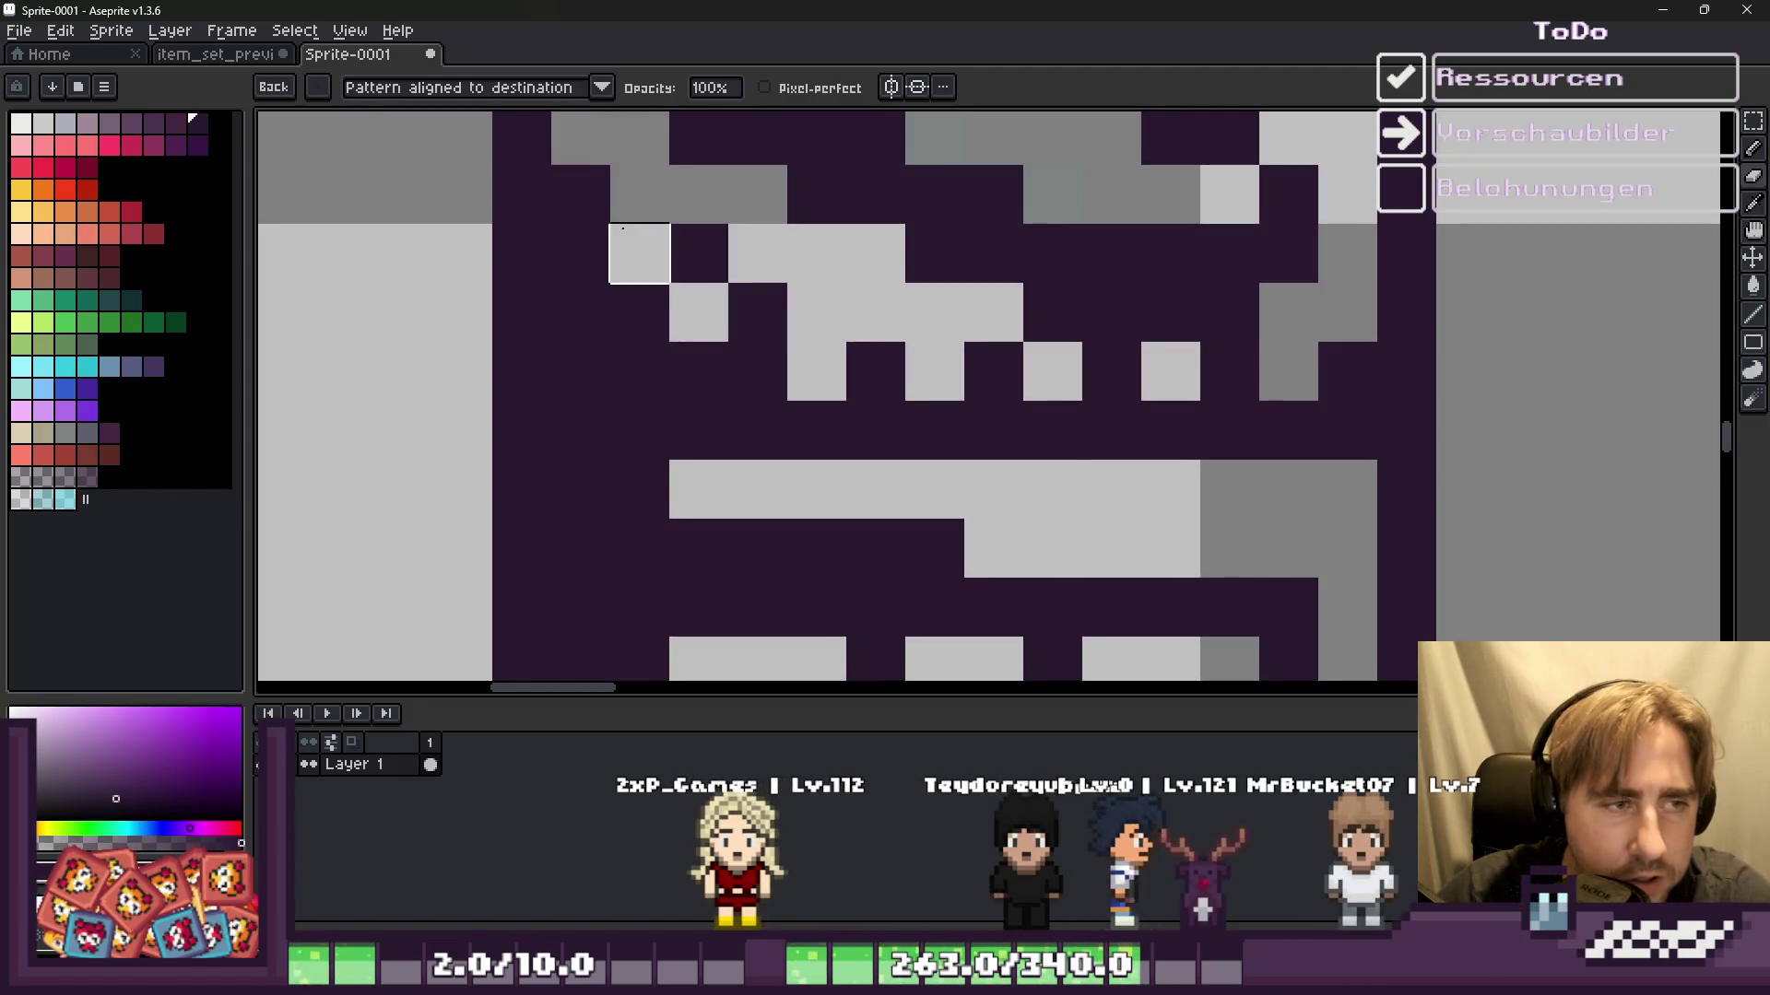
{"action": "scroll", "coordinate": [620, 189], "scroll_direction": "down", "scroll_amount": 5}
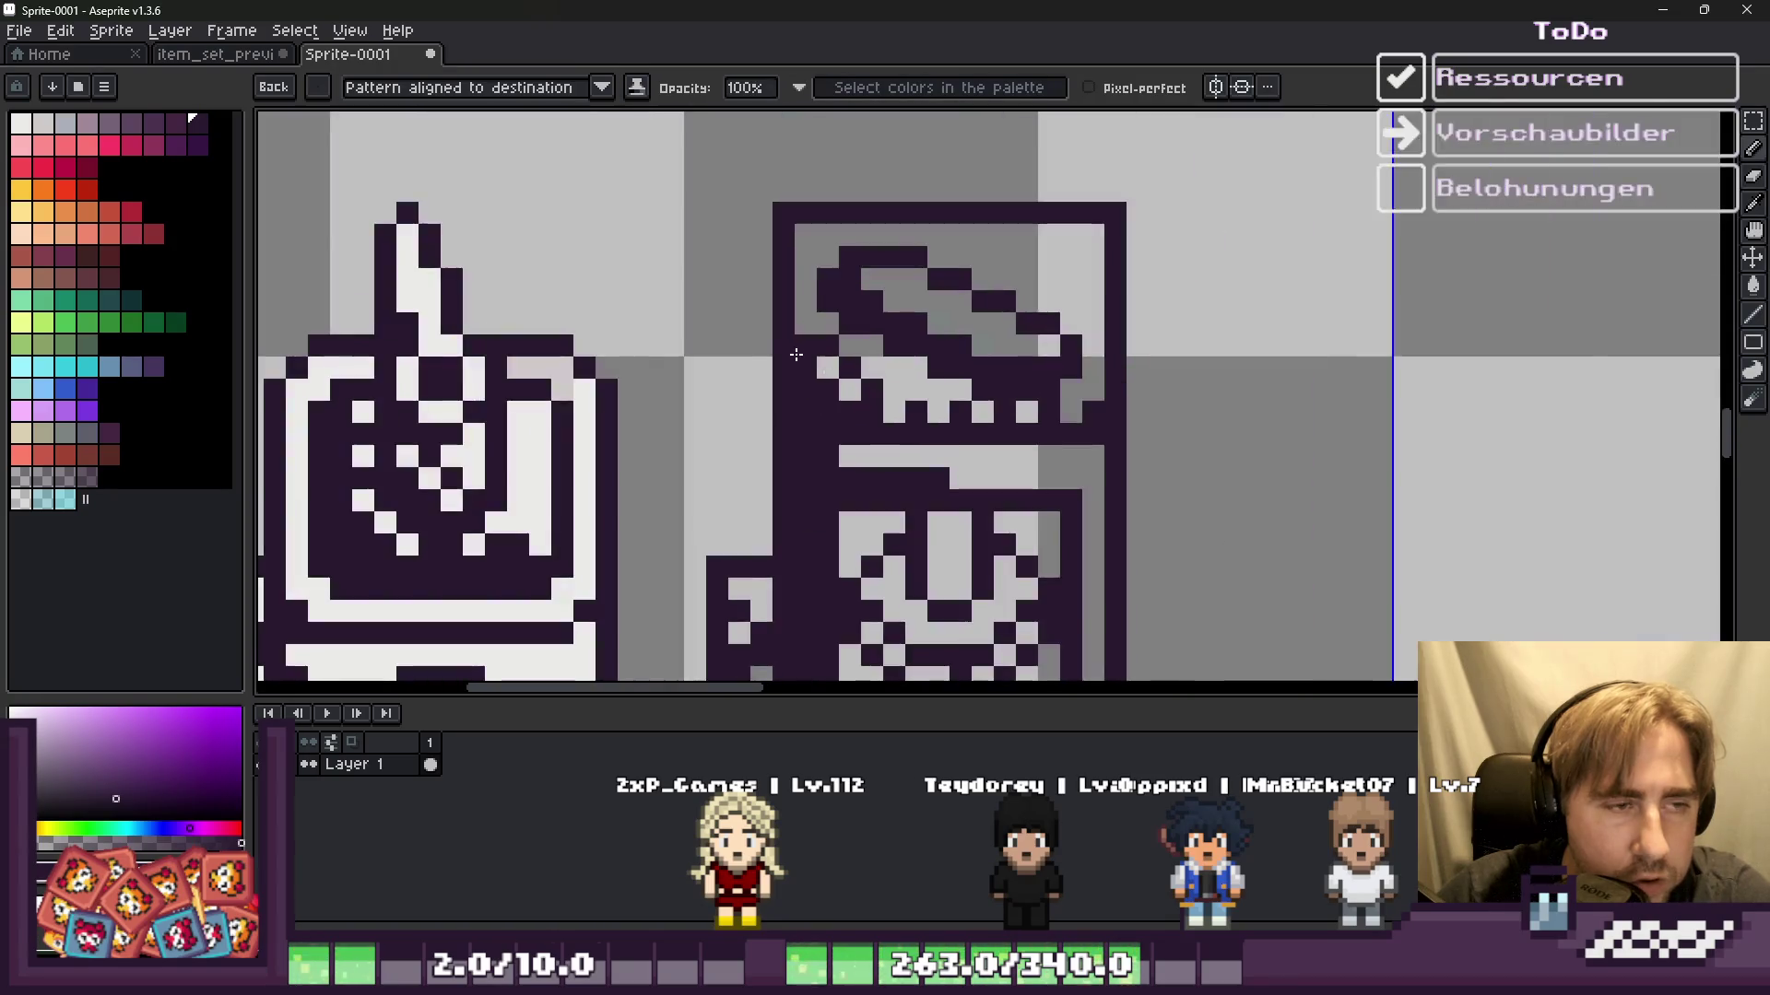
{"action": "scroll", "coordinate": [824, 268], "scroll_direction": "up", "scroll_amount": 5}
{"action": "scroll", "coordinate": [849, 345], "scroll_direction": "down", "scroll_amount": 5}
{"action": "scroll", "coordinate": [849, 344], "scroll_direction": "up", "scroll_amount": 3}
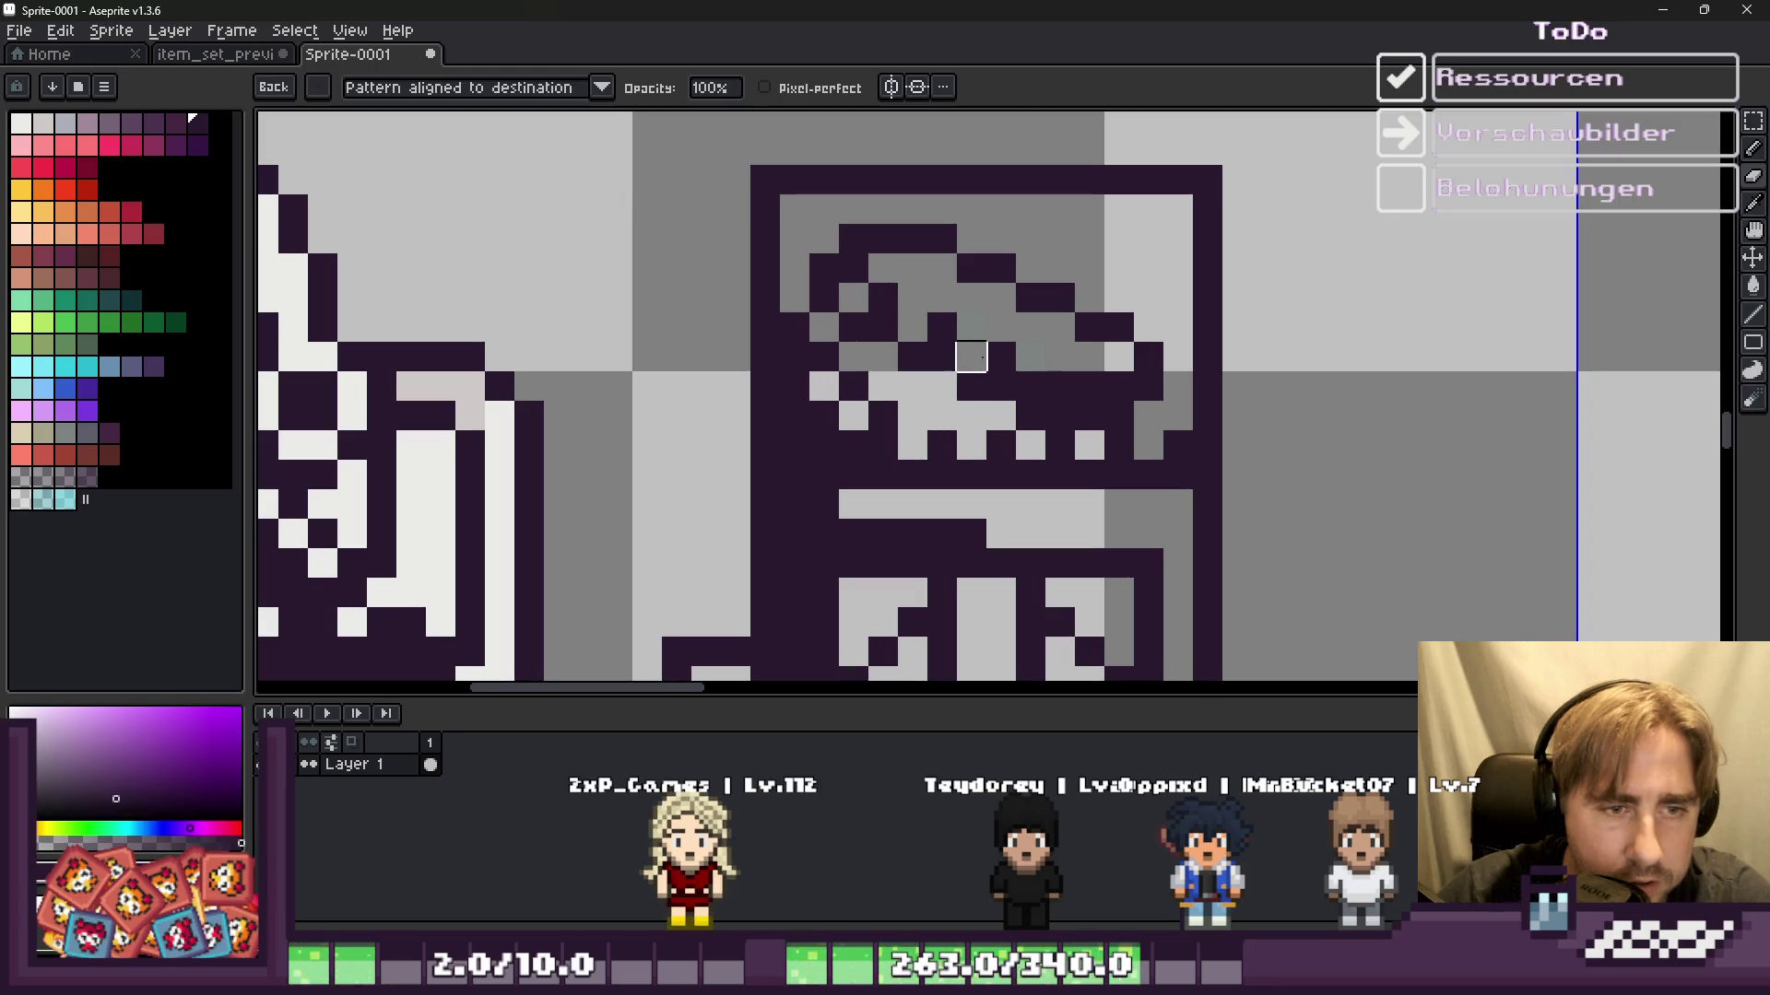
{"action": "left_click", "coordinate": [1031, 385]}
{"action": "left_click", "coordinate": [1089, 386]}
{"action": "scroll", "coordinate": [1088, 387], "scroll_direction": "down", "scroll_amount": 3}
{"action": "scroll", "coordinate": [1087, 388], "scroll_direction": "up", "scroll_amount": 3}
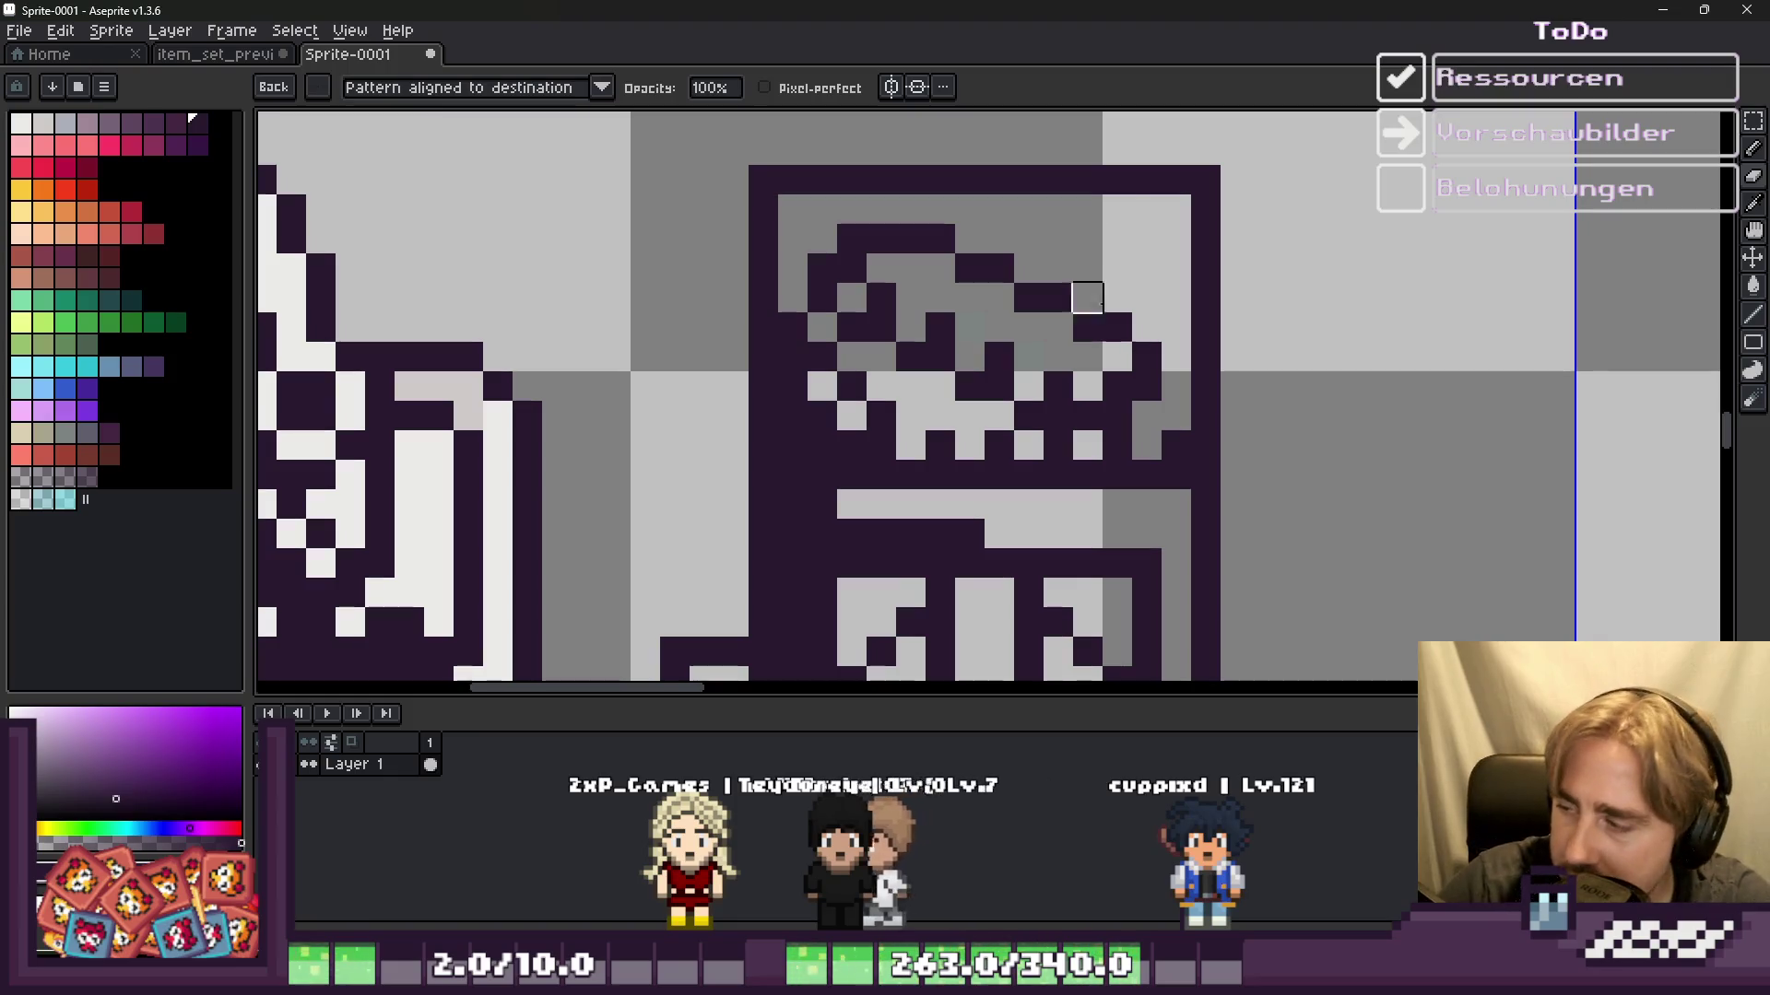
{"action": "scroll", "coordinate": [1116, 326], "scroll_direction": "down", "scroll_amount": 4}
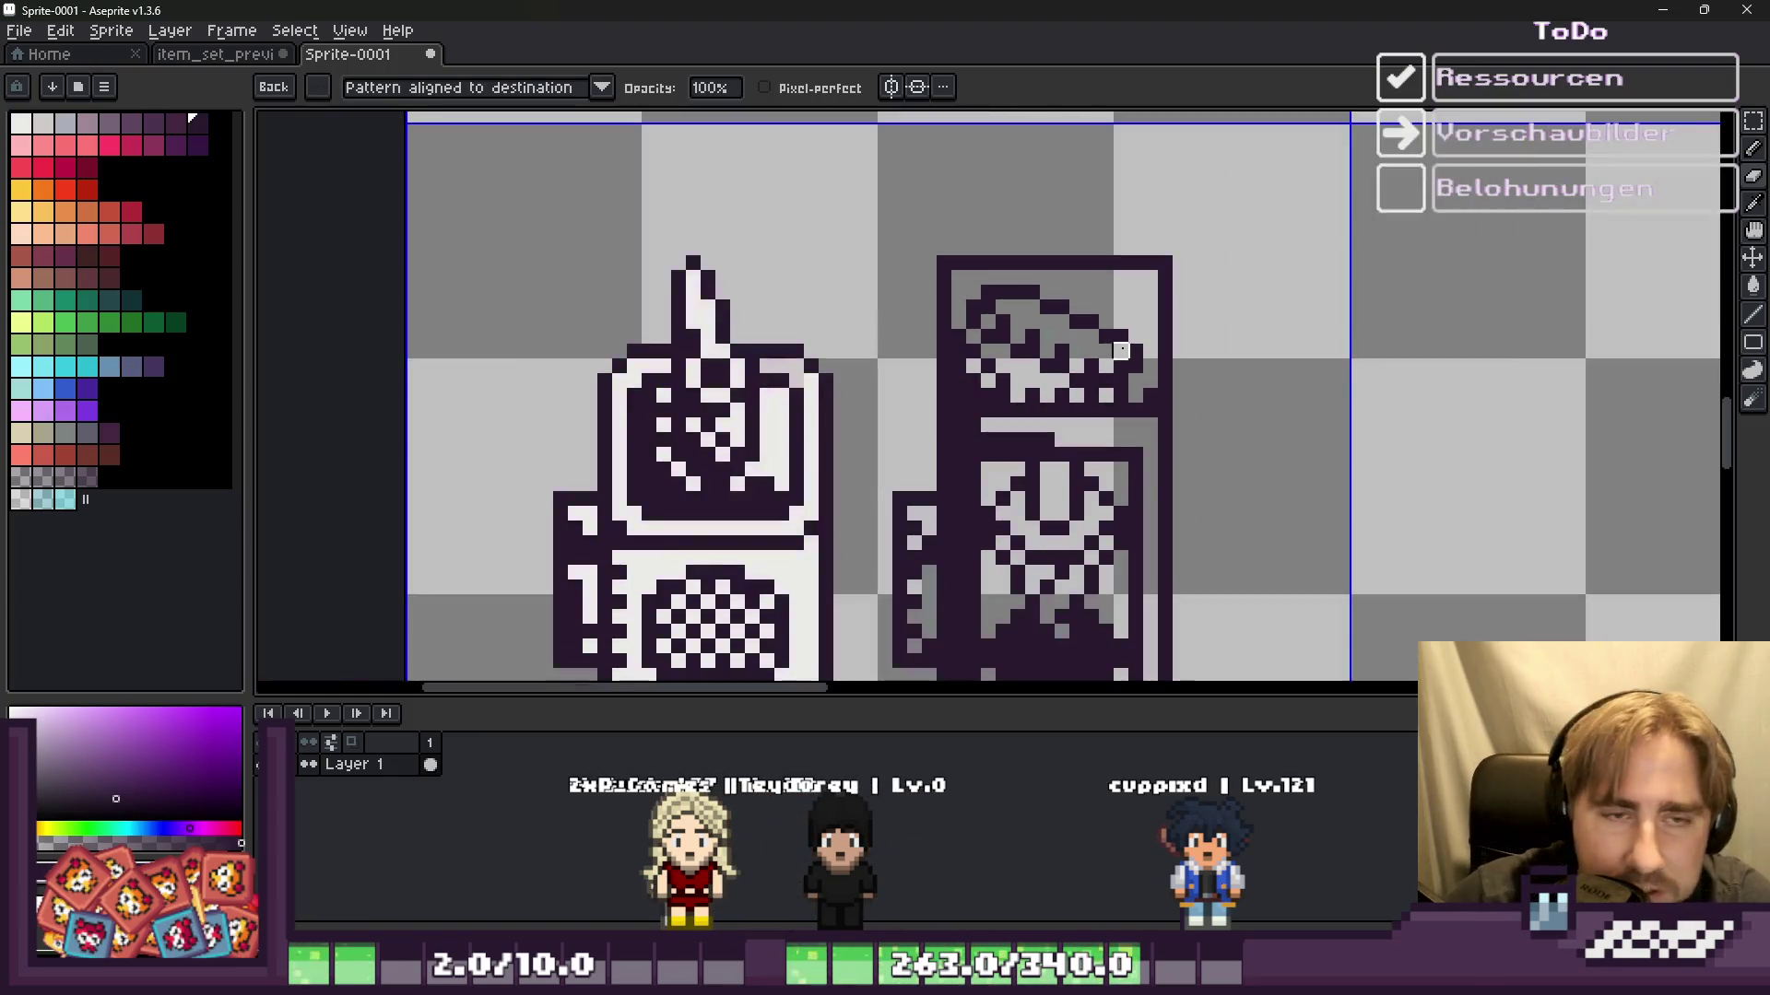
{"action": "scroll", "coordinate": [1060, 313], "scroll_direction": "down", "scroll_amount": 1}
{"action": "scroll", "coordinate": [1014, 299], "scroll_direction": "up", "scroll_amount": 1}
{"action": "scroll", "coordinate": [1001, 295], "scroll_direction": "up", "scroll_amount": 4}
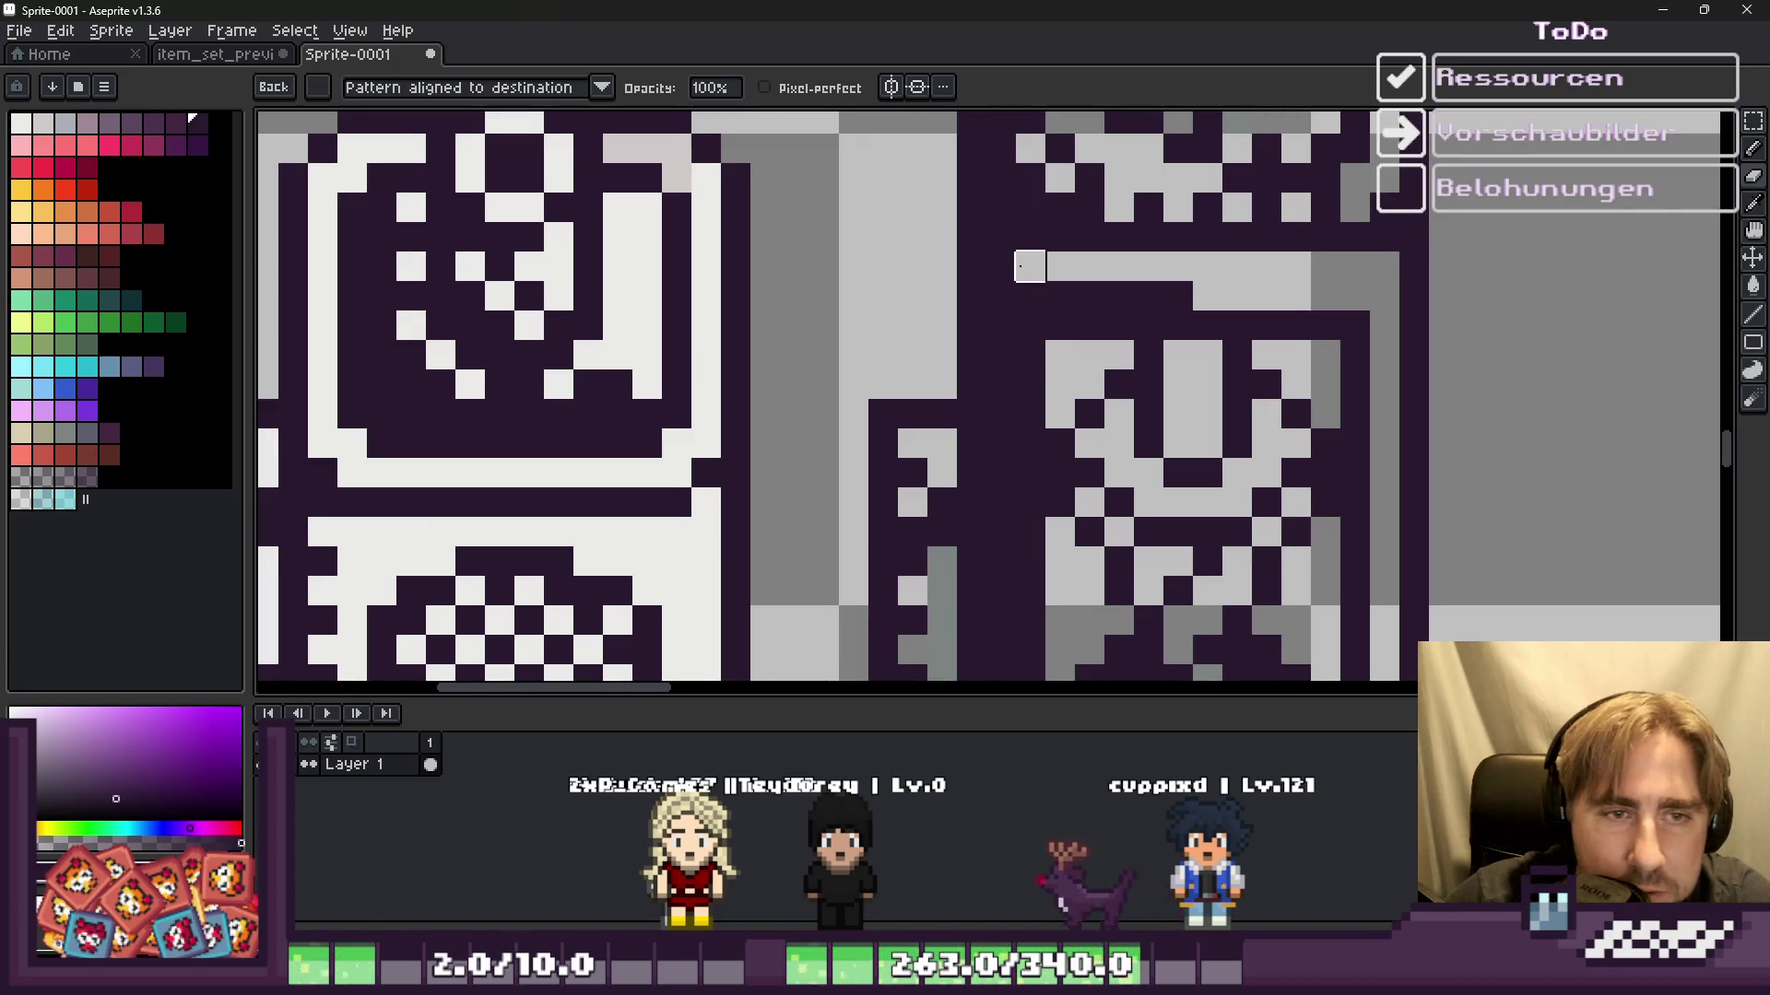
Step: Darken two light pixels on the jar's lid band with the dark purple
{"action": "key", "text": "b"}
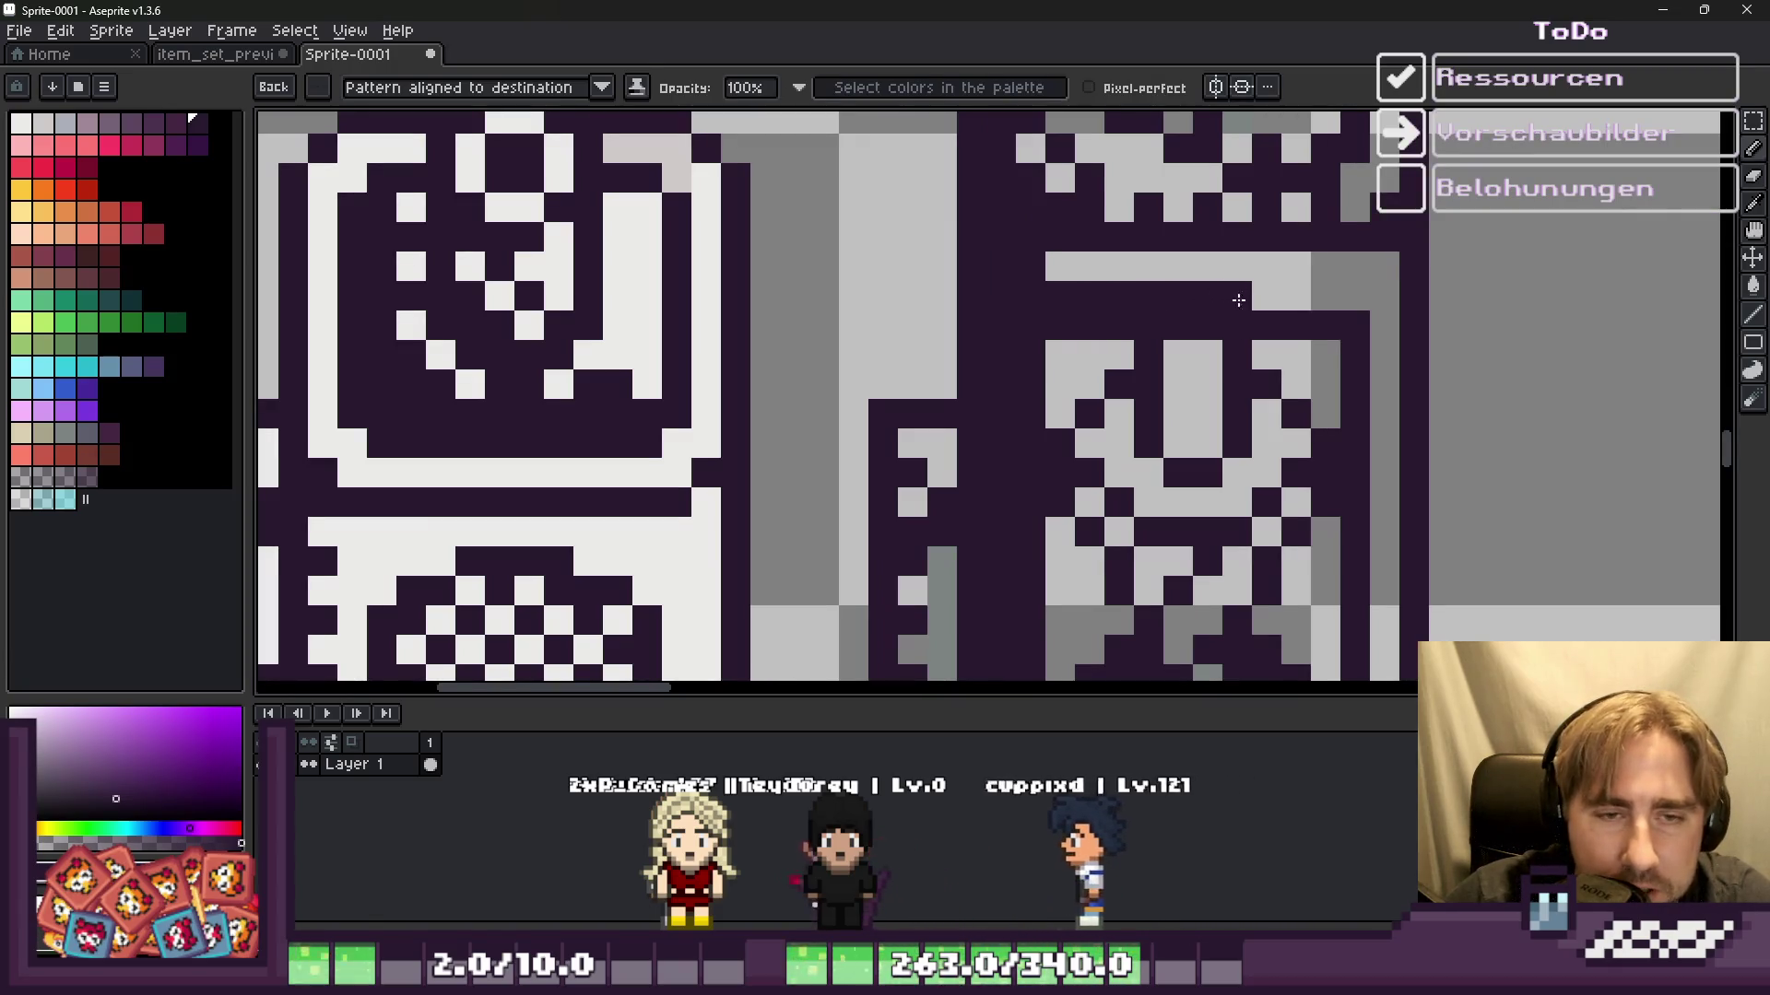
{"action": "left_click_drag", "start_coordinate": [1234, 301], "coordinate": [1301, 295]}
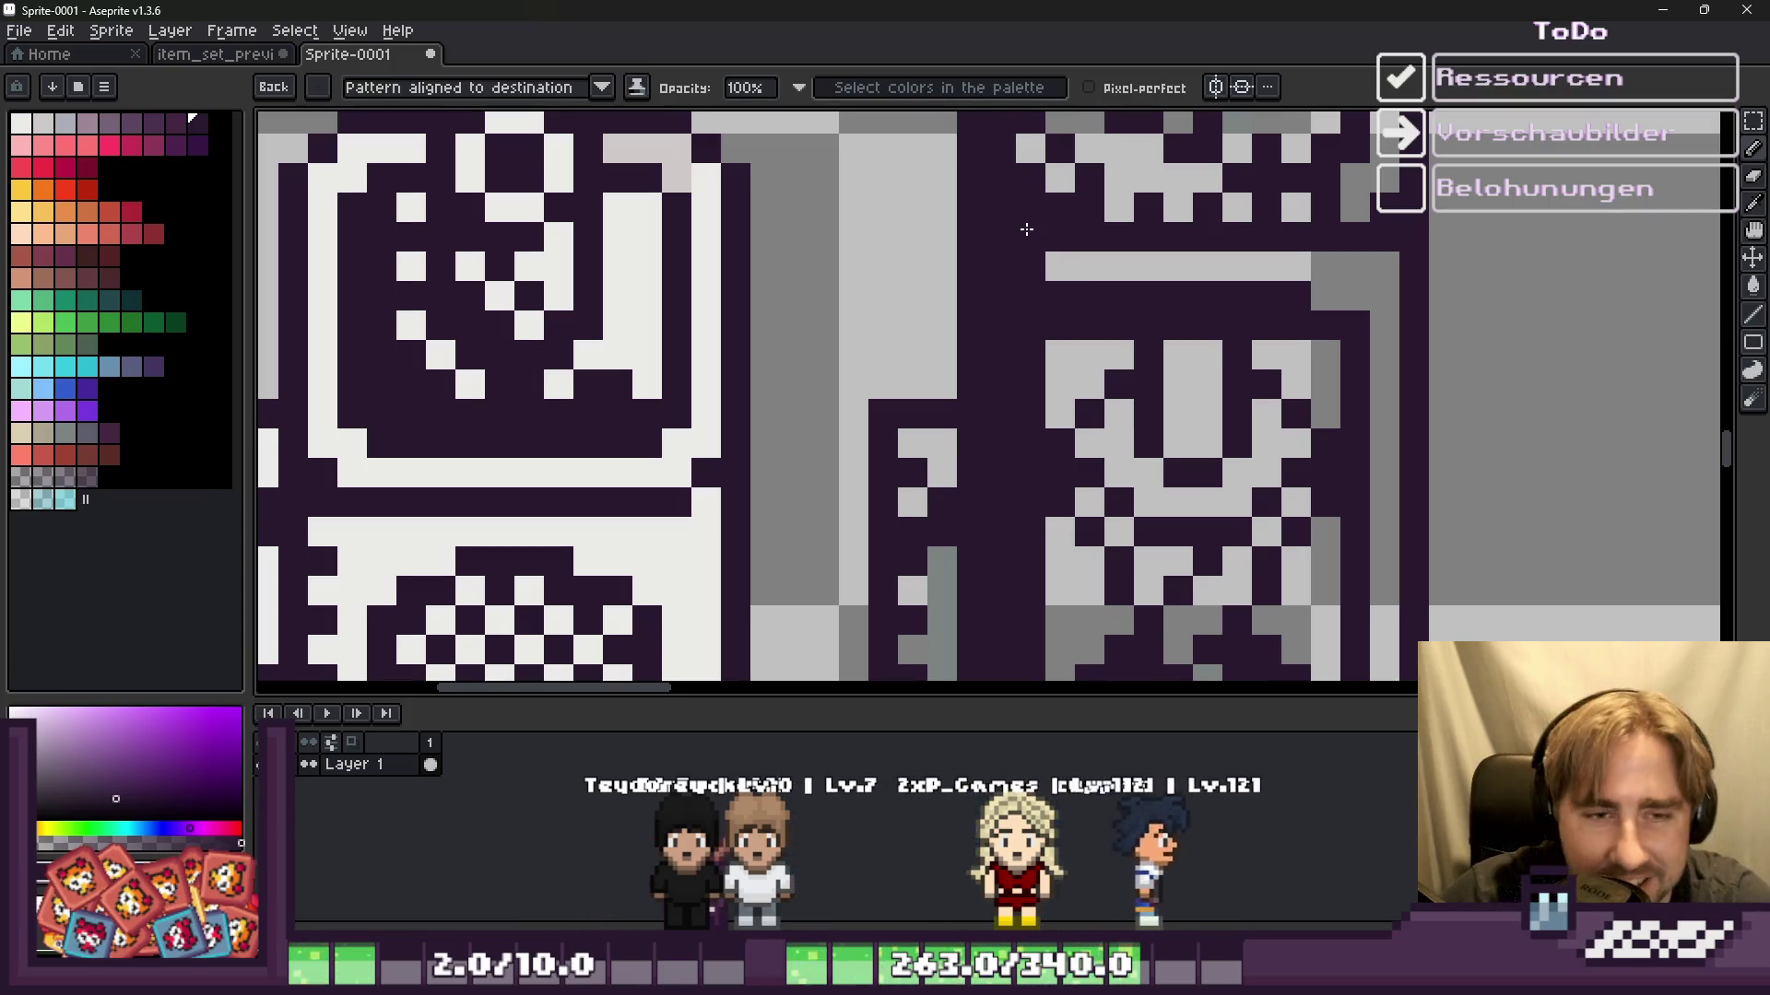
{"action": "scroll", "coordinate": [1027, 228], "scroll_direction": "down", "scroll_amount": 2}
{"action": "scroll", "coordinate": [1023, 268], "scroll_direction": "down", "scroll_amount": 1}
{"action": "scroll", "coordinate": [1020, 297], "scroll_direction": "up", "scroll_amount": 1}
{"action": "scroll", "coordinate": [1021, 298], "scroll_direction": "up", "scroll_amount": 2}
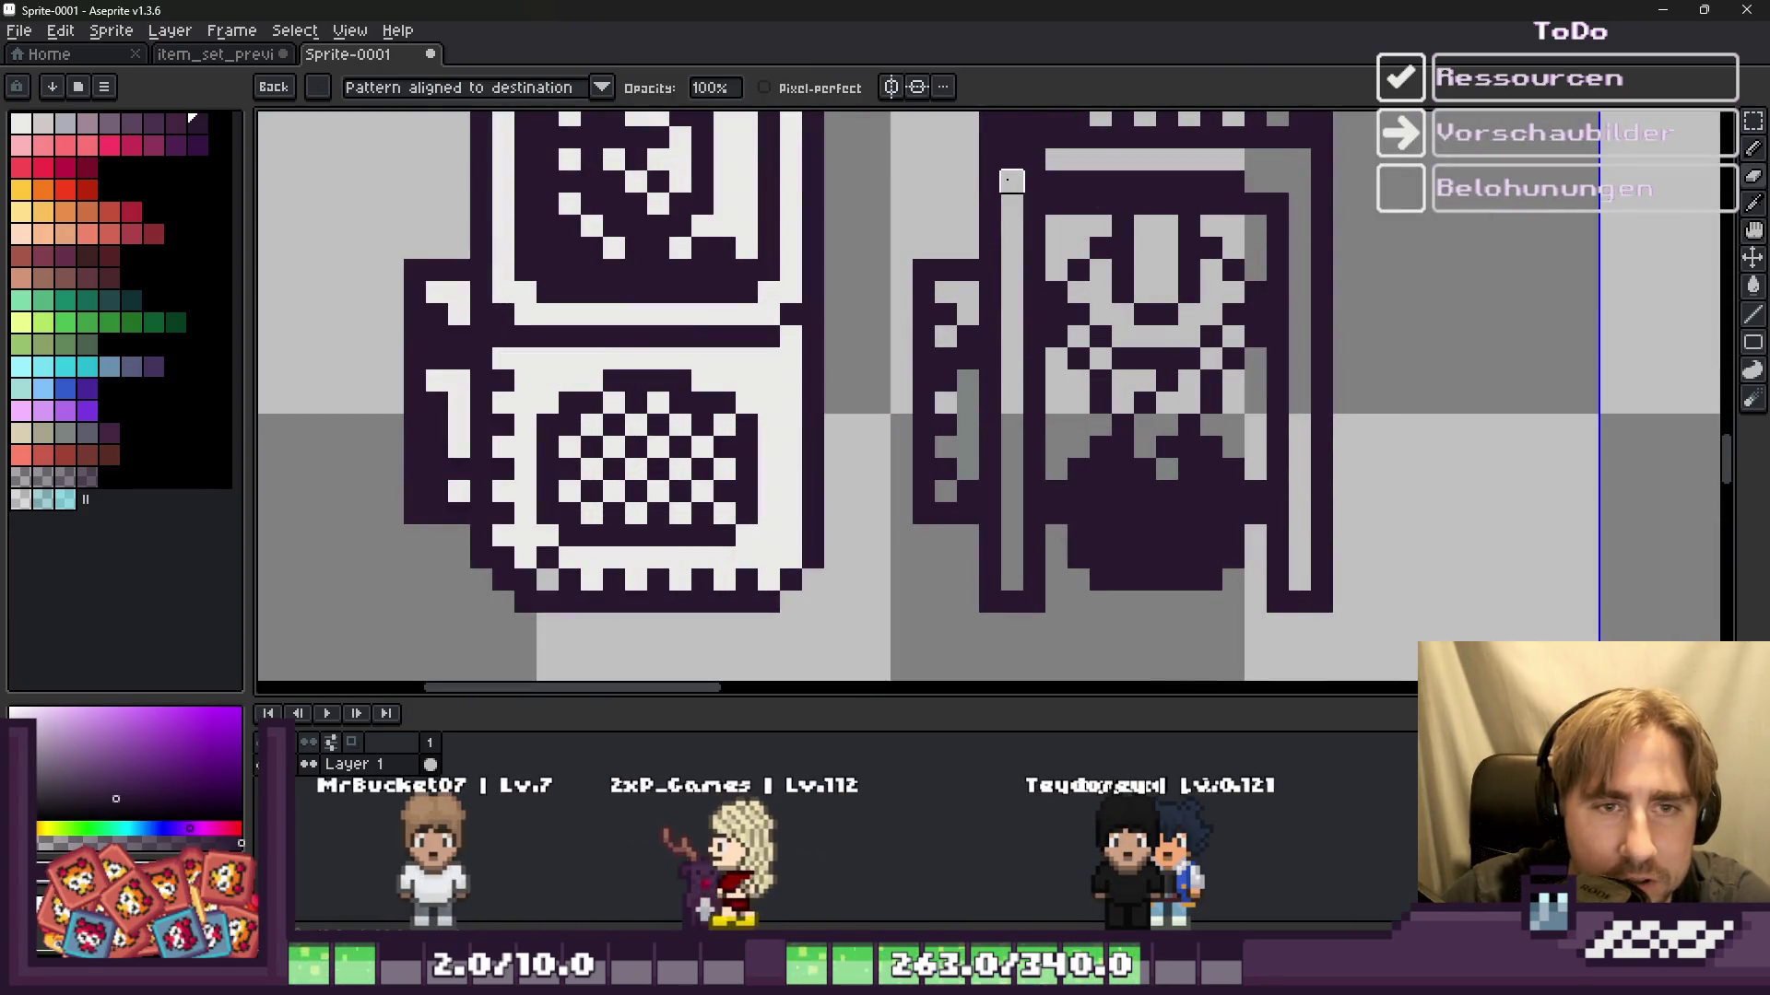
Step: Darken the top of the jar's side light strip and paint a light-grey vertical strip beside it
{"action": "left_click_drag", "start_coordinate": [1011, 180], "coordinate": [1011, 396]}
{"action": "scroll", "coordinate": [1011, 397], "scroll_direction": "down", "scroll_amount": 1}
{"action": "scroll", "coordinate": [1011, 396], "scroll_direction": "up", "scroll_amount": 1}
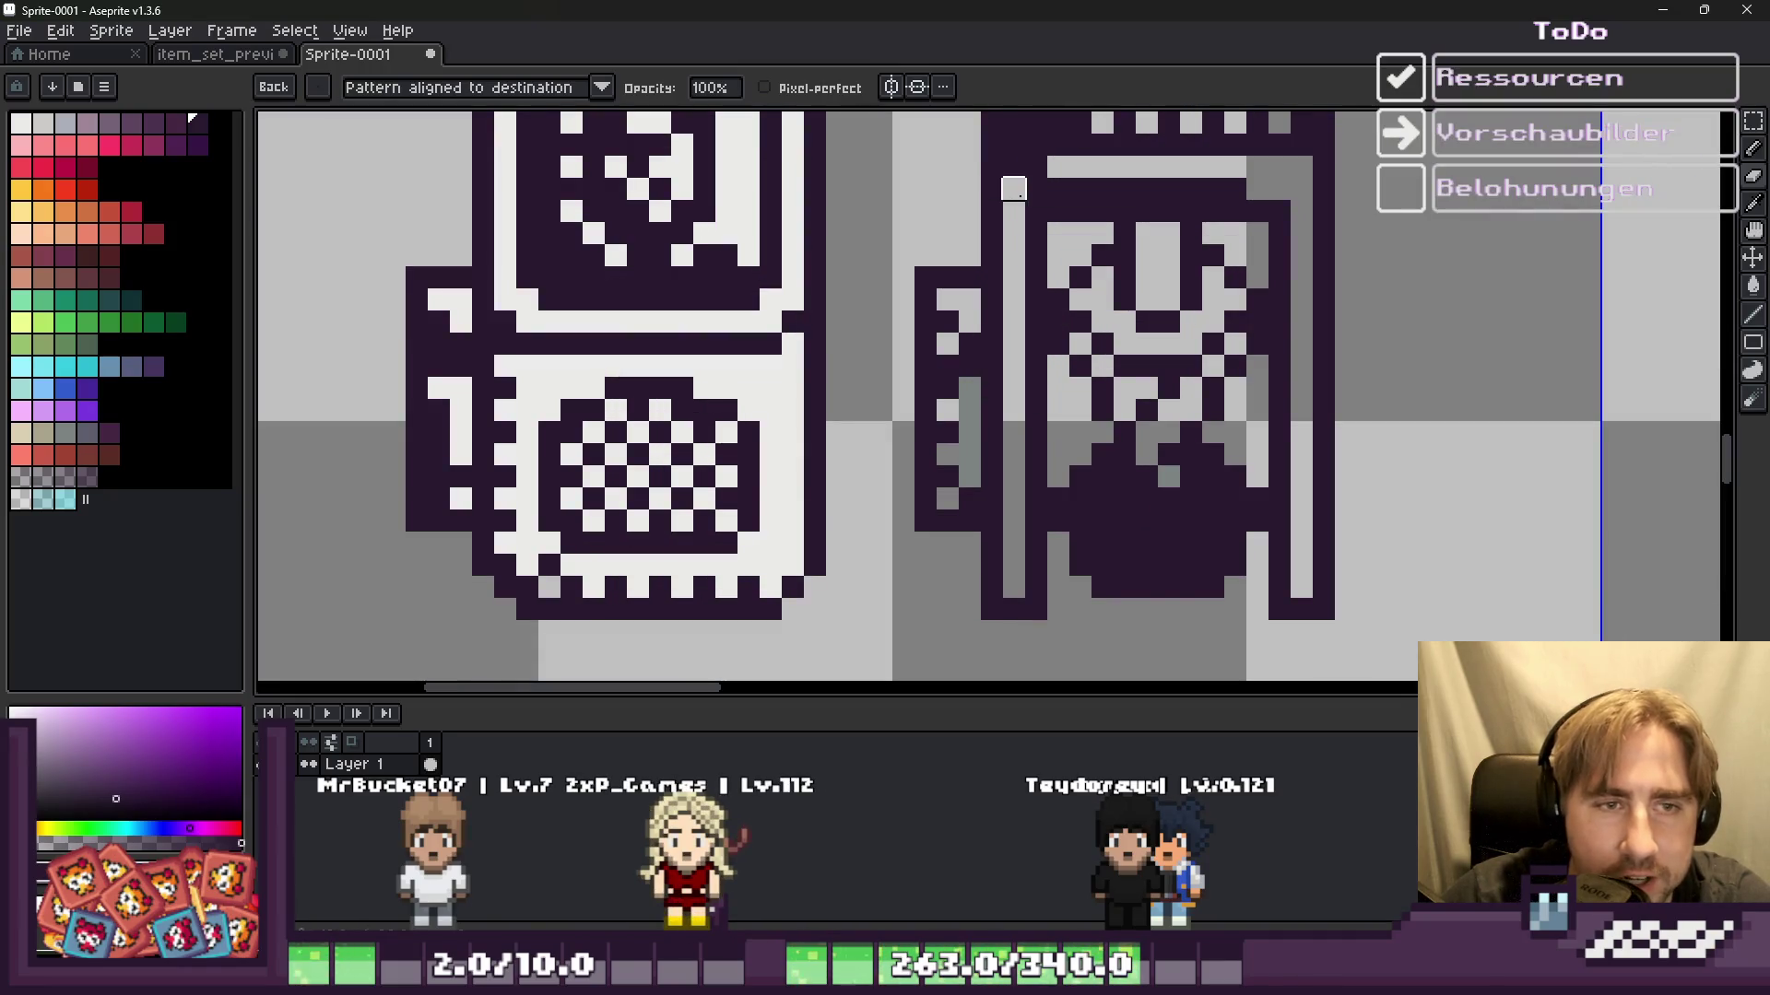
{"action": "scroll", "coordinate": [1013, 189], "scroll_direction": "down", "scroll_amount": 2}
{"action": "scroll", "coordinate": [1224, 313], "scroll_direction": "down", "scroll_amount": 1}
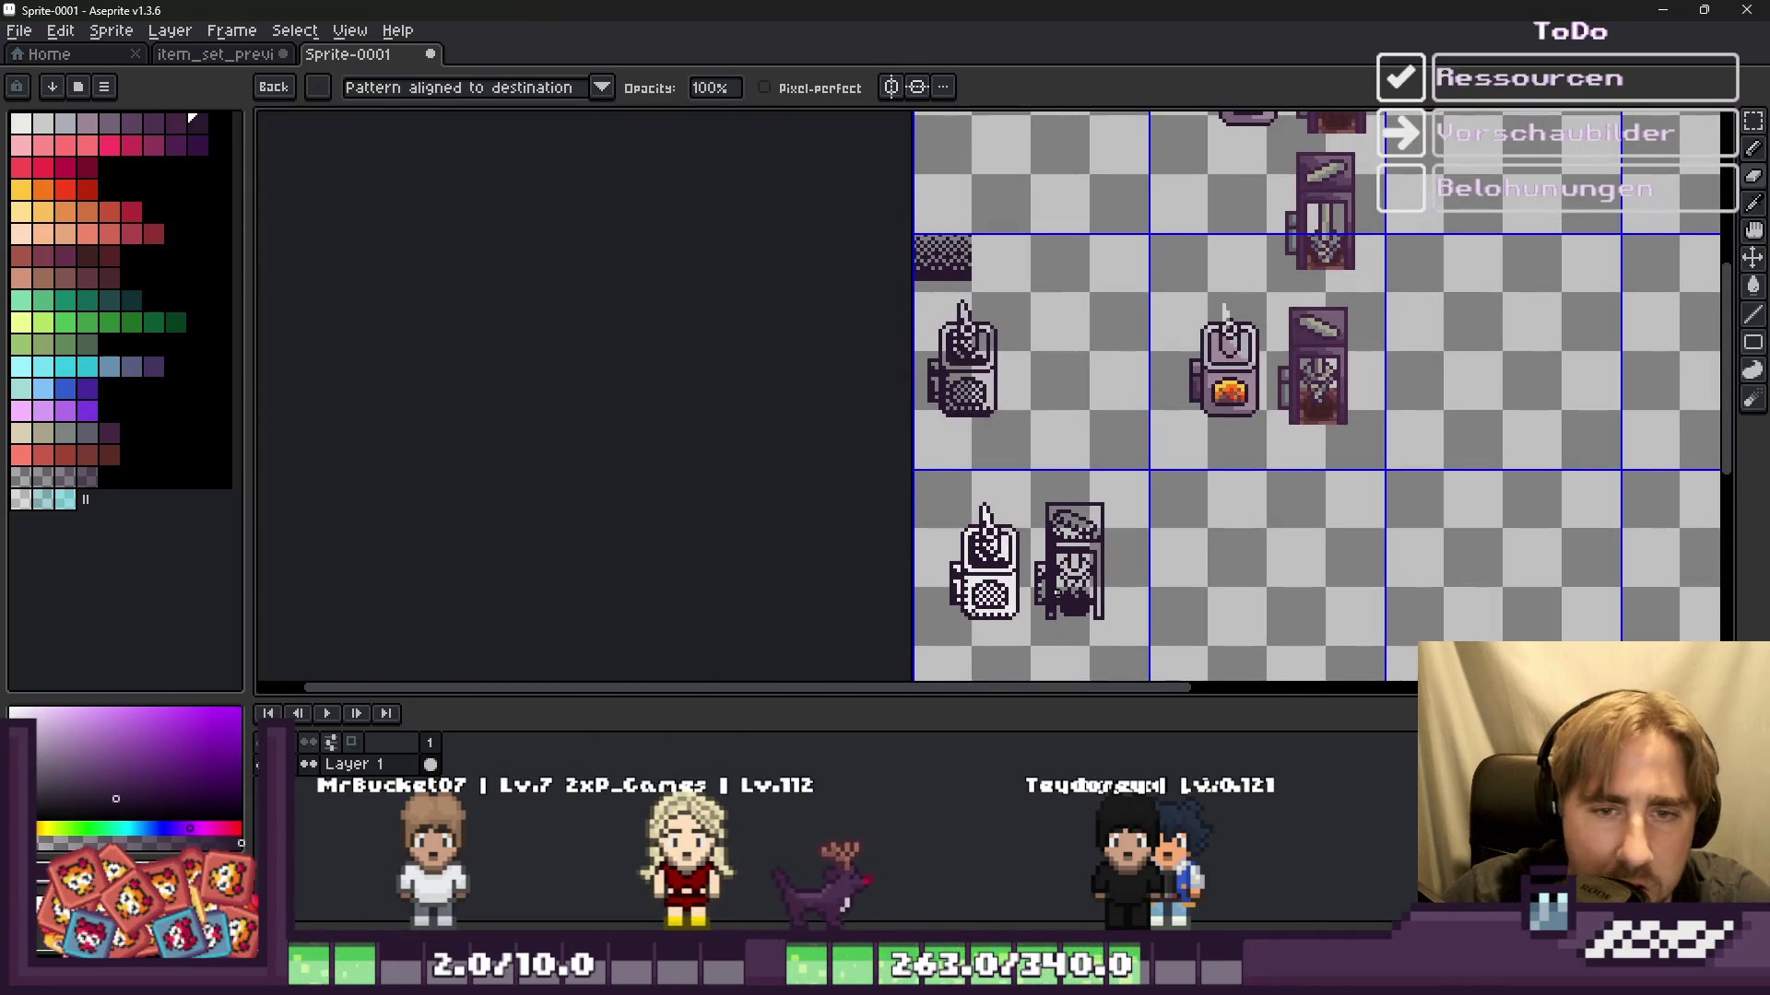
{"action": "scroll", "coordinate": [1060, 599], "scroll_direction": "up", "scroll_amount": 2}
{"action": "scroll", "coordinate": [1060, 553], "scroll_direction": "up", "scroll_amount": 3}
{"action": "left_click_drag", "start_coordinate": [991, 677], "coordinate": [991, 369]}
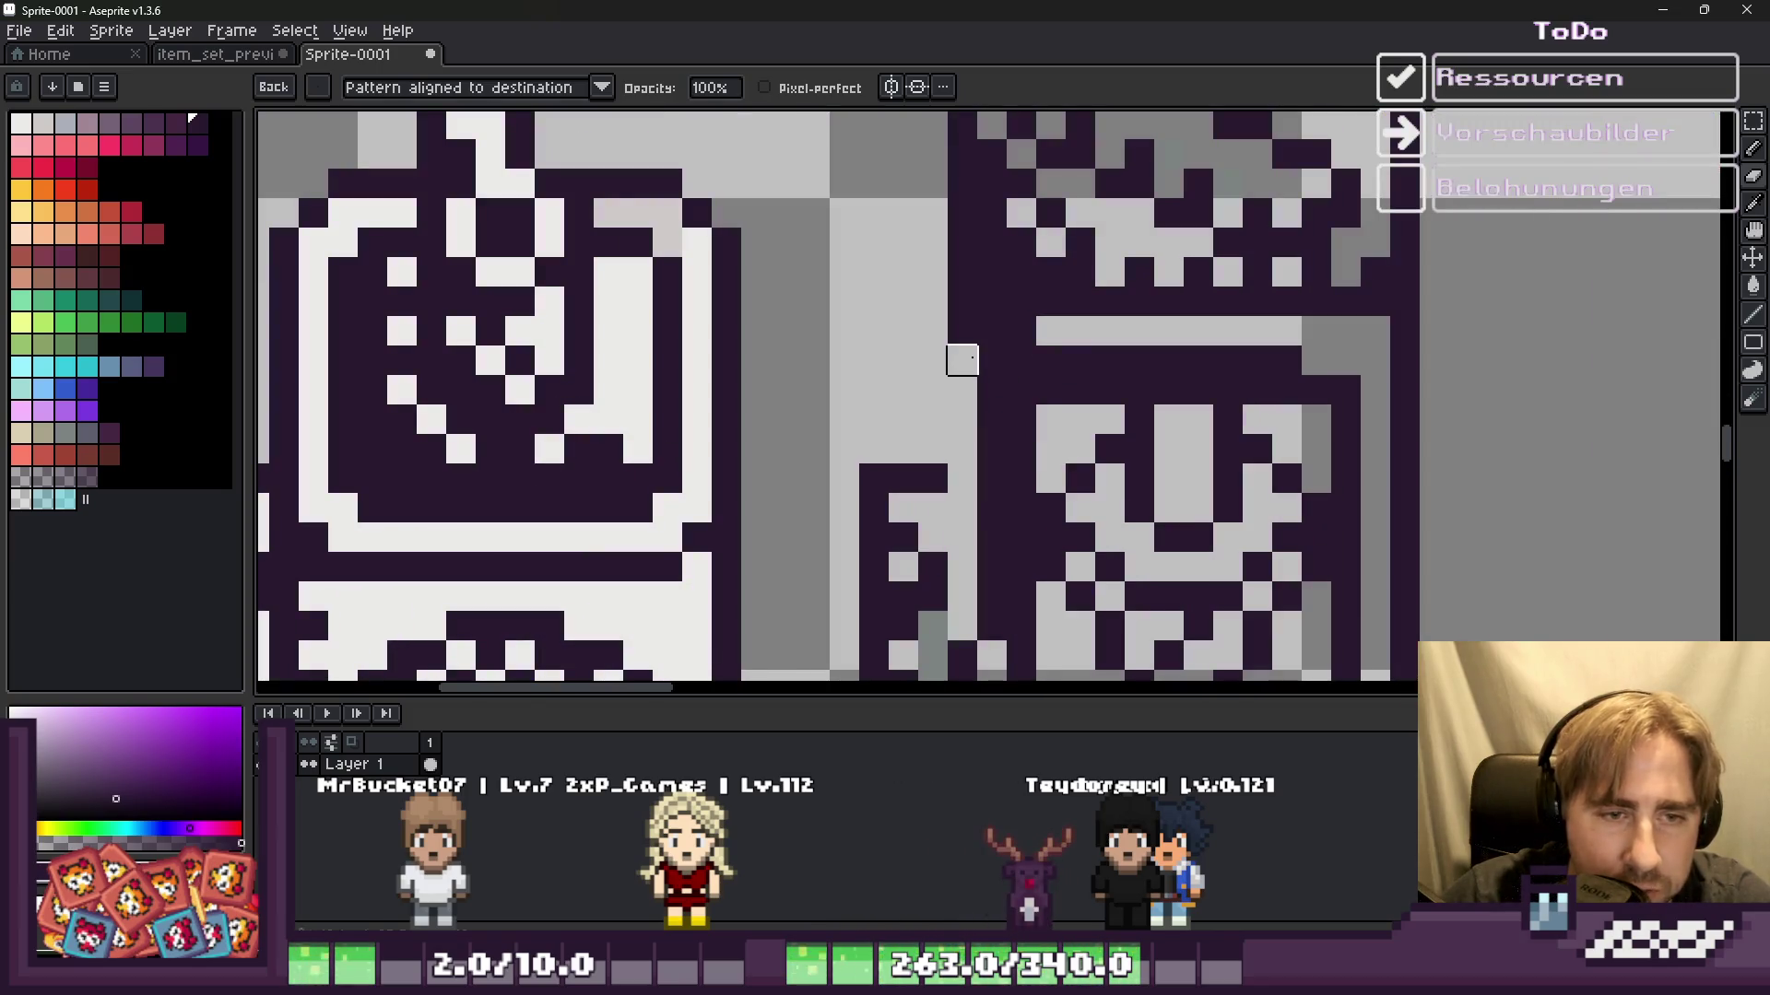
{"action": "scroll", "coordinate": [991, 359], "scroll_direction": "down", "scroll_amount": 3}
{"action": "scroll", "coordinate": [985, 523], "scroll_direction": "up", "scroll_amount": 3}
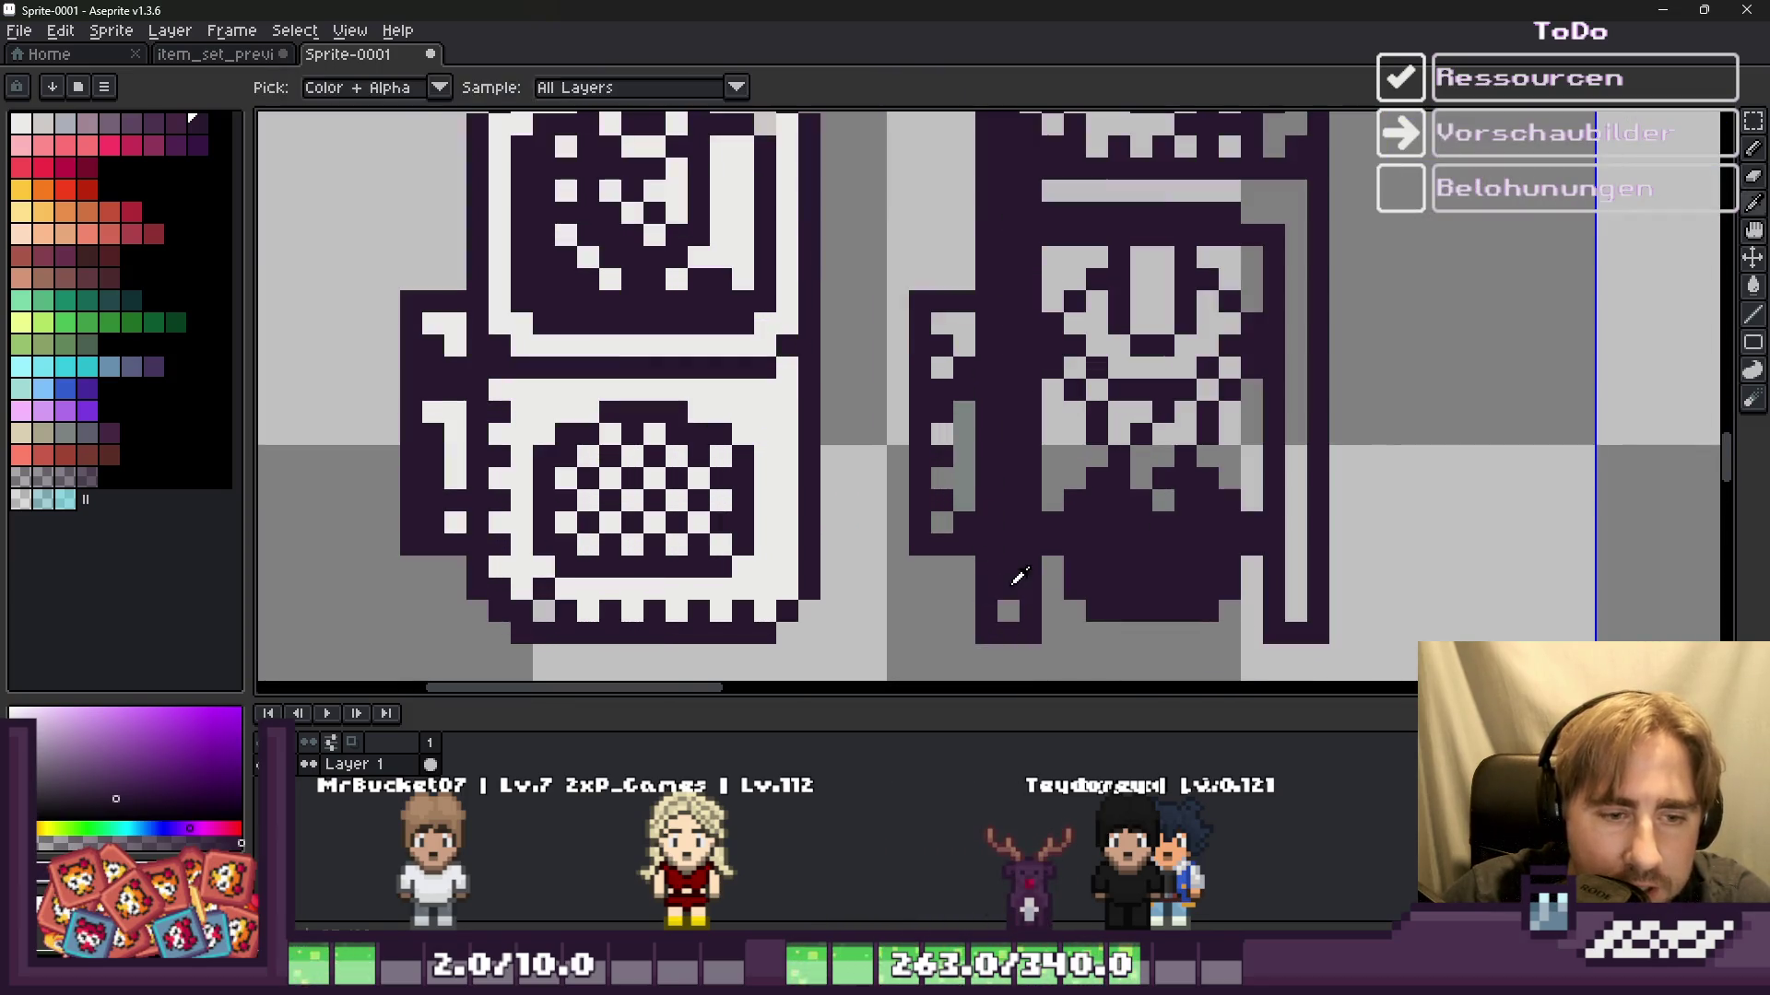
Step: Darken a stray grey pixel and two face pixels, undoing a misplaced dark pixel below the jar
{"action": "left_click", "coordinate": [1008, 610]}
{"action": "scroll", "coordinate": [1014, 599], "scroll_direction": "down", "scroll_amount": 2}
{"action": "scroll", "coordinate": [1137, 562], "scroll_direction": "down", "scroll_amount": 1}
{"action": "scroll", "coordinate": [1136, 562], "scroll_direction": "up", "scroll_amount": 3}
{"action": "left_click", "coordinate": [1404, 581]}
{"action": "key", "text": "ctrl+z"}
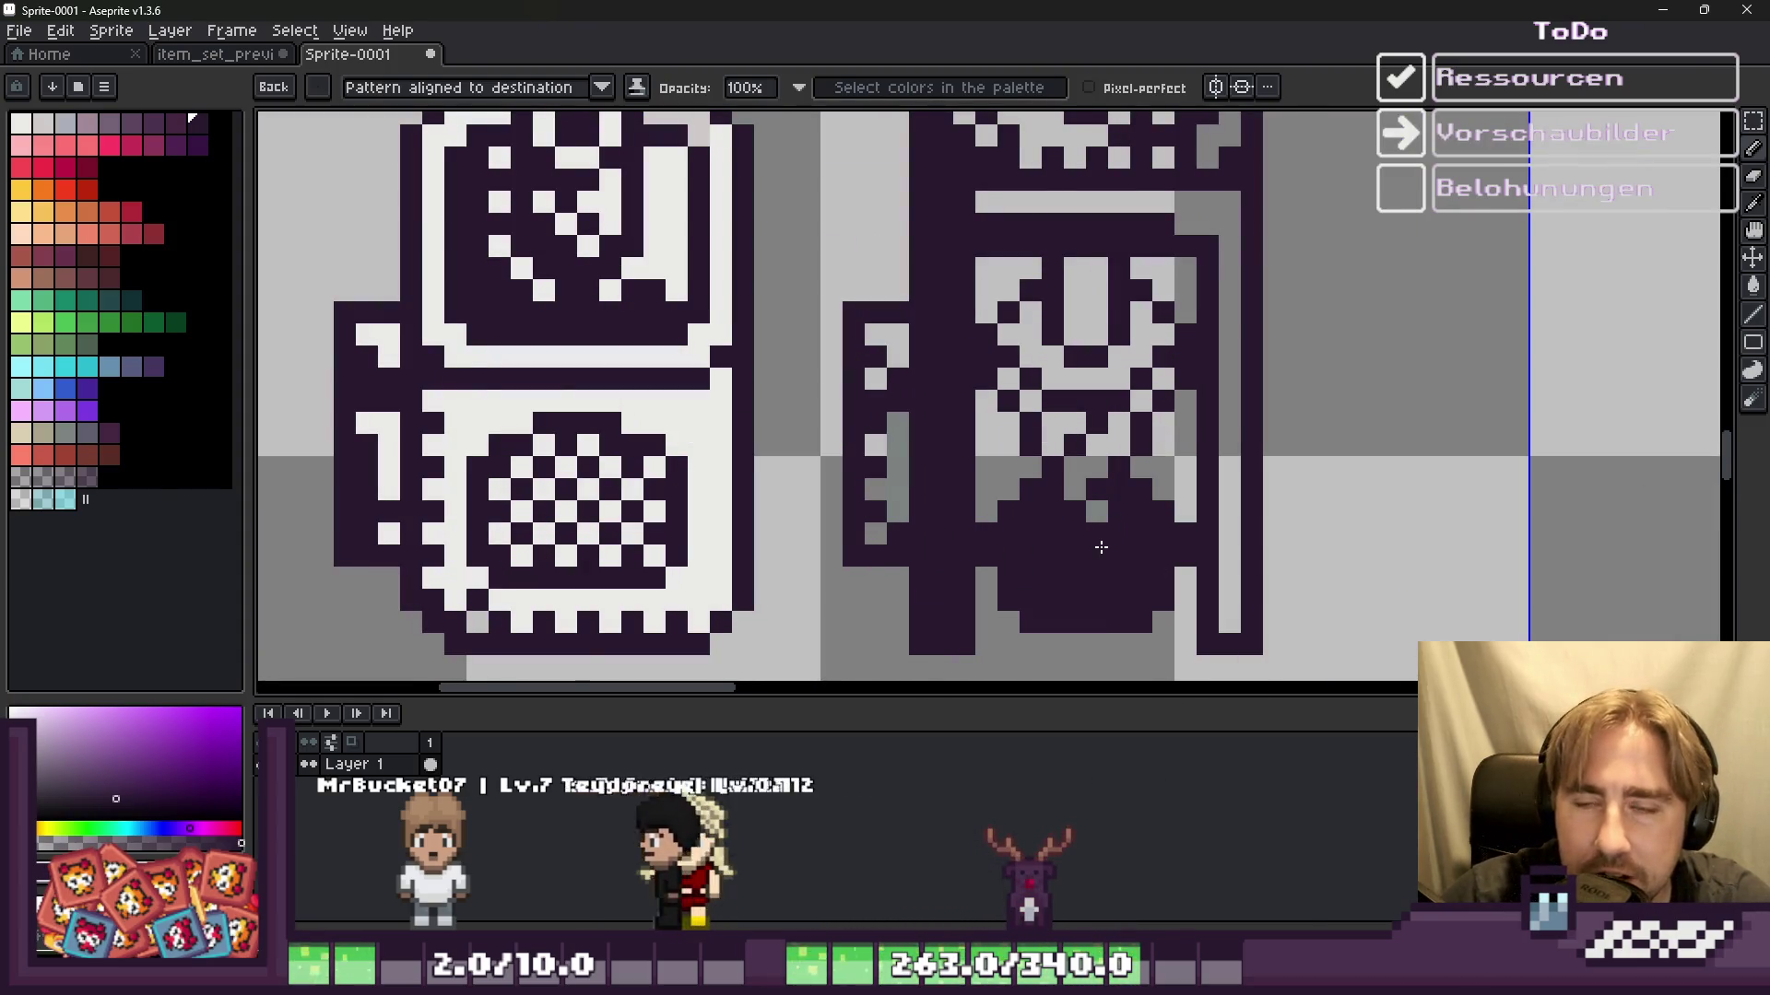
{"action": "scroll", "coordinate": [1101, 526], "scroll_direction": "up", "scroll_amount": 2}
{"action": "scroll", "coordinate": [1106, 501], "scroll_direction": "down", "scroll_amount": 3}
{"action": "scroll", "coordinate": [1074, 367], "scroll_direction": "up", "scroll_amount": 2}
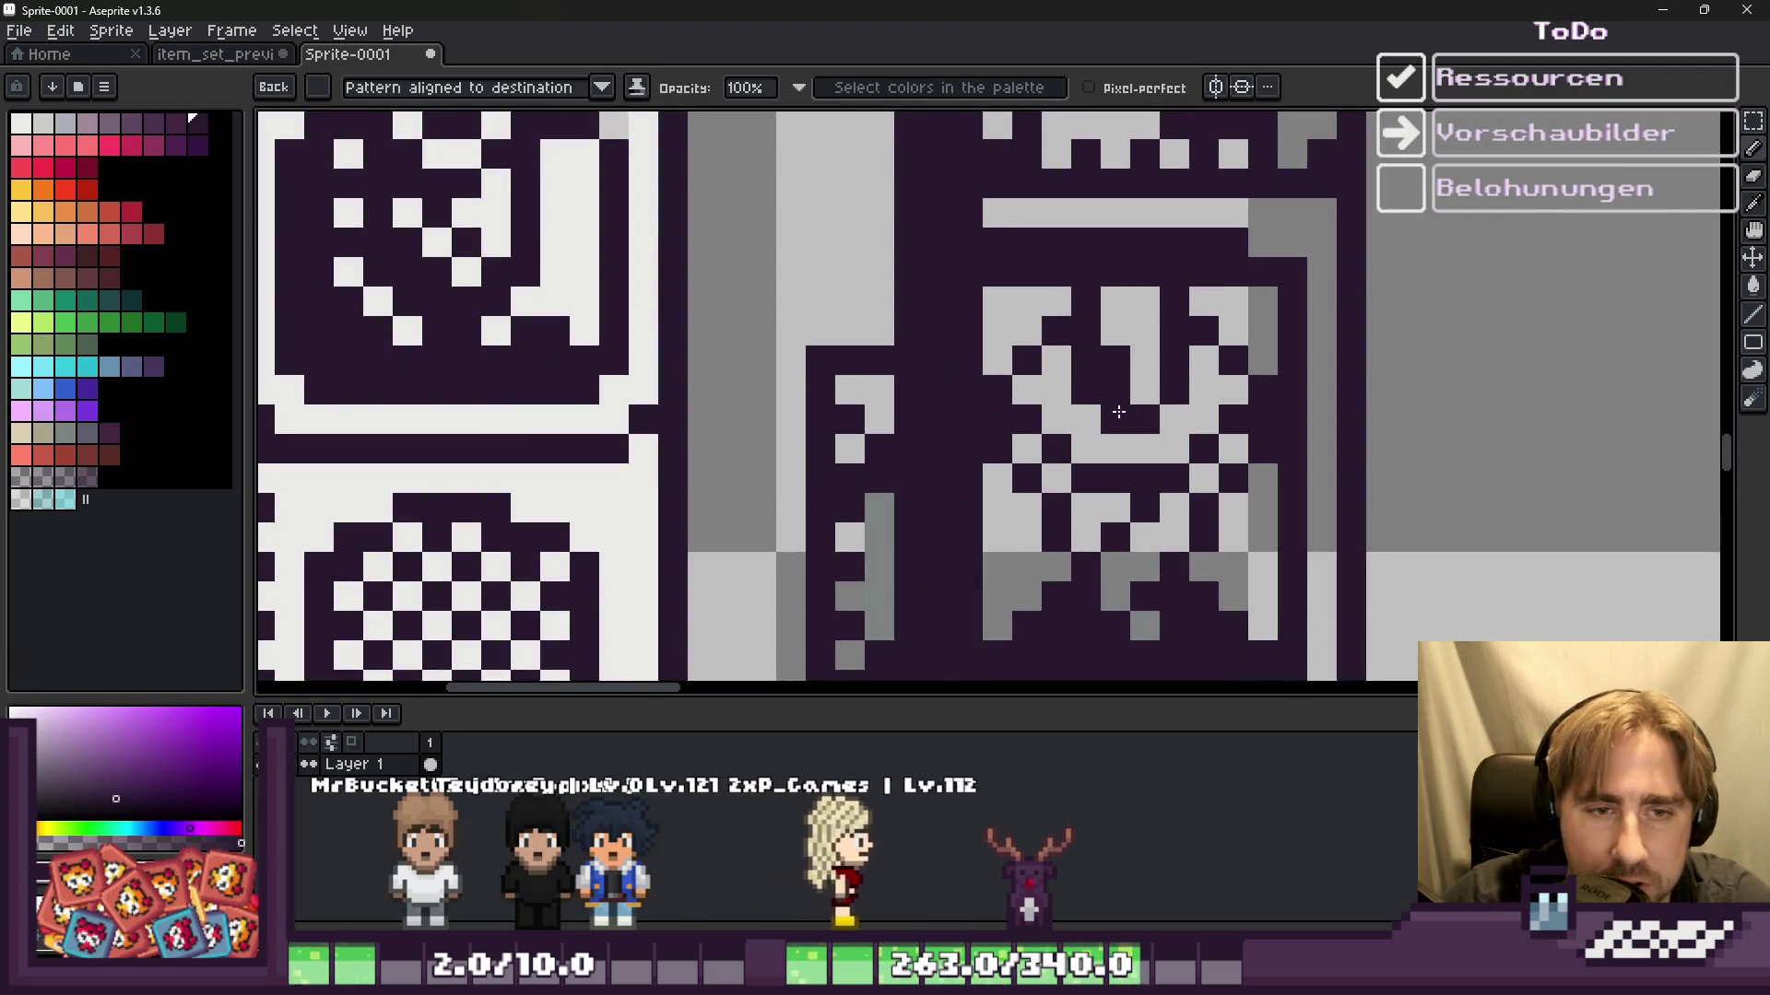
{"action": "left_click_drag", "start_coordinate": [1115, 332], "coordinate": [1116, 360]}
{"action": "scroll", "coordinate": [1115, 391], "scroll_direction": "down", "scroll_amount": 1}
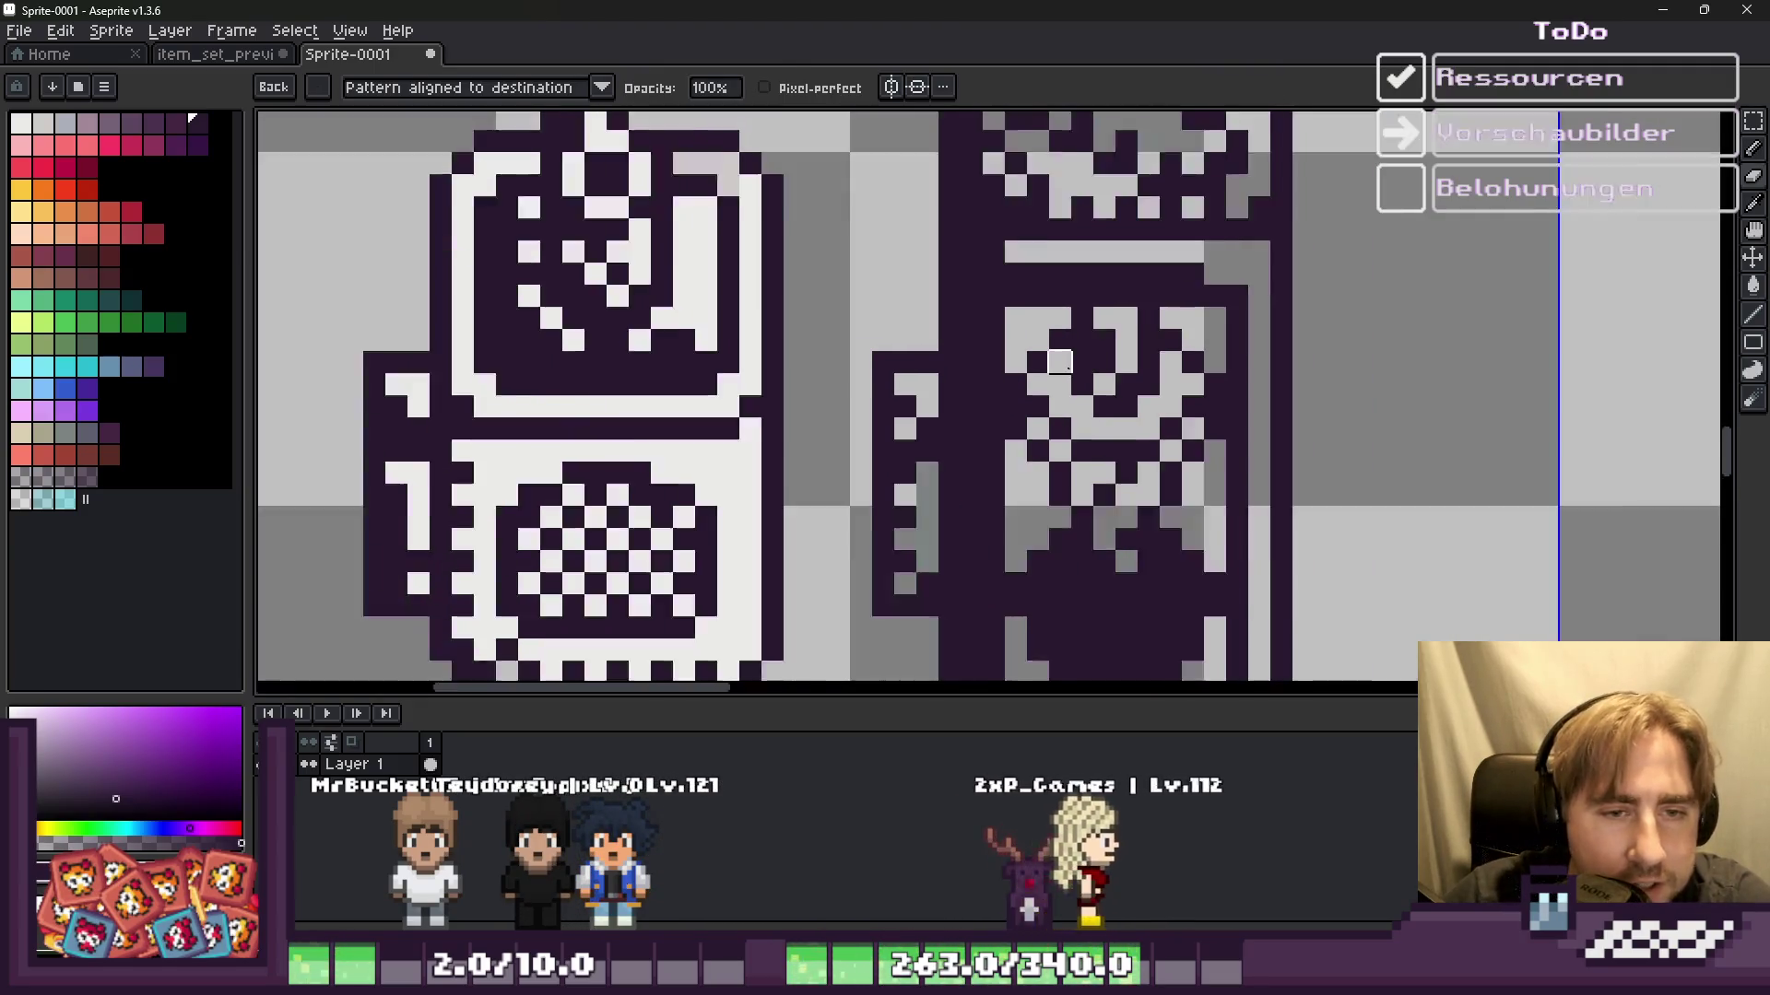
{"action": "scroll", "coordinate": [1118, 434], "scroll_direction": "down", "scroll_amount": 1}
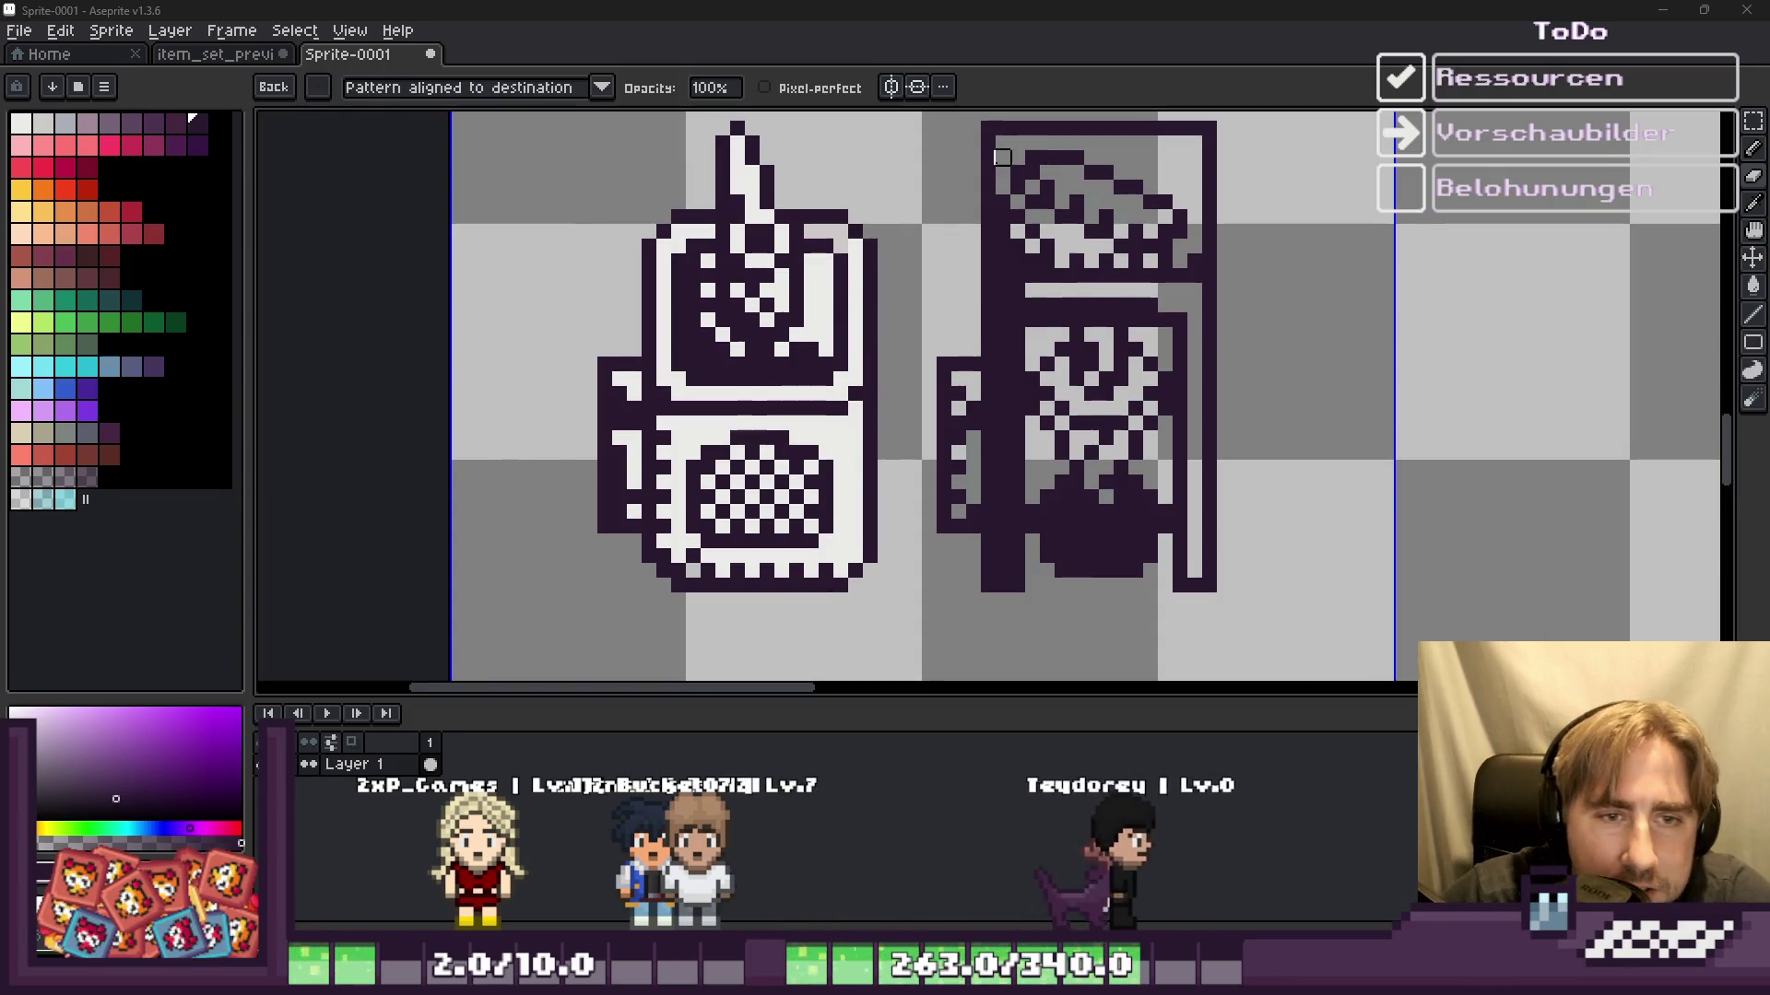
Step: Darken several more cells in the jar's lid pattern with the Pencil
{"action": "scroll", "coordinate": [1120, 274], "scroll_direction": "down", "scroll_amount": 1}
{"action": "scroll", "coordinate": [1023, 351], "scroll_direction": "up", "scroll_amount": 5}
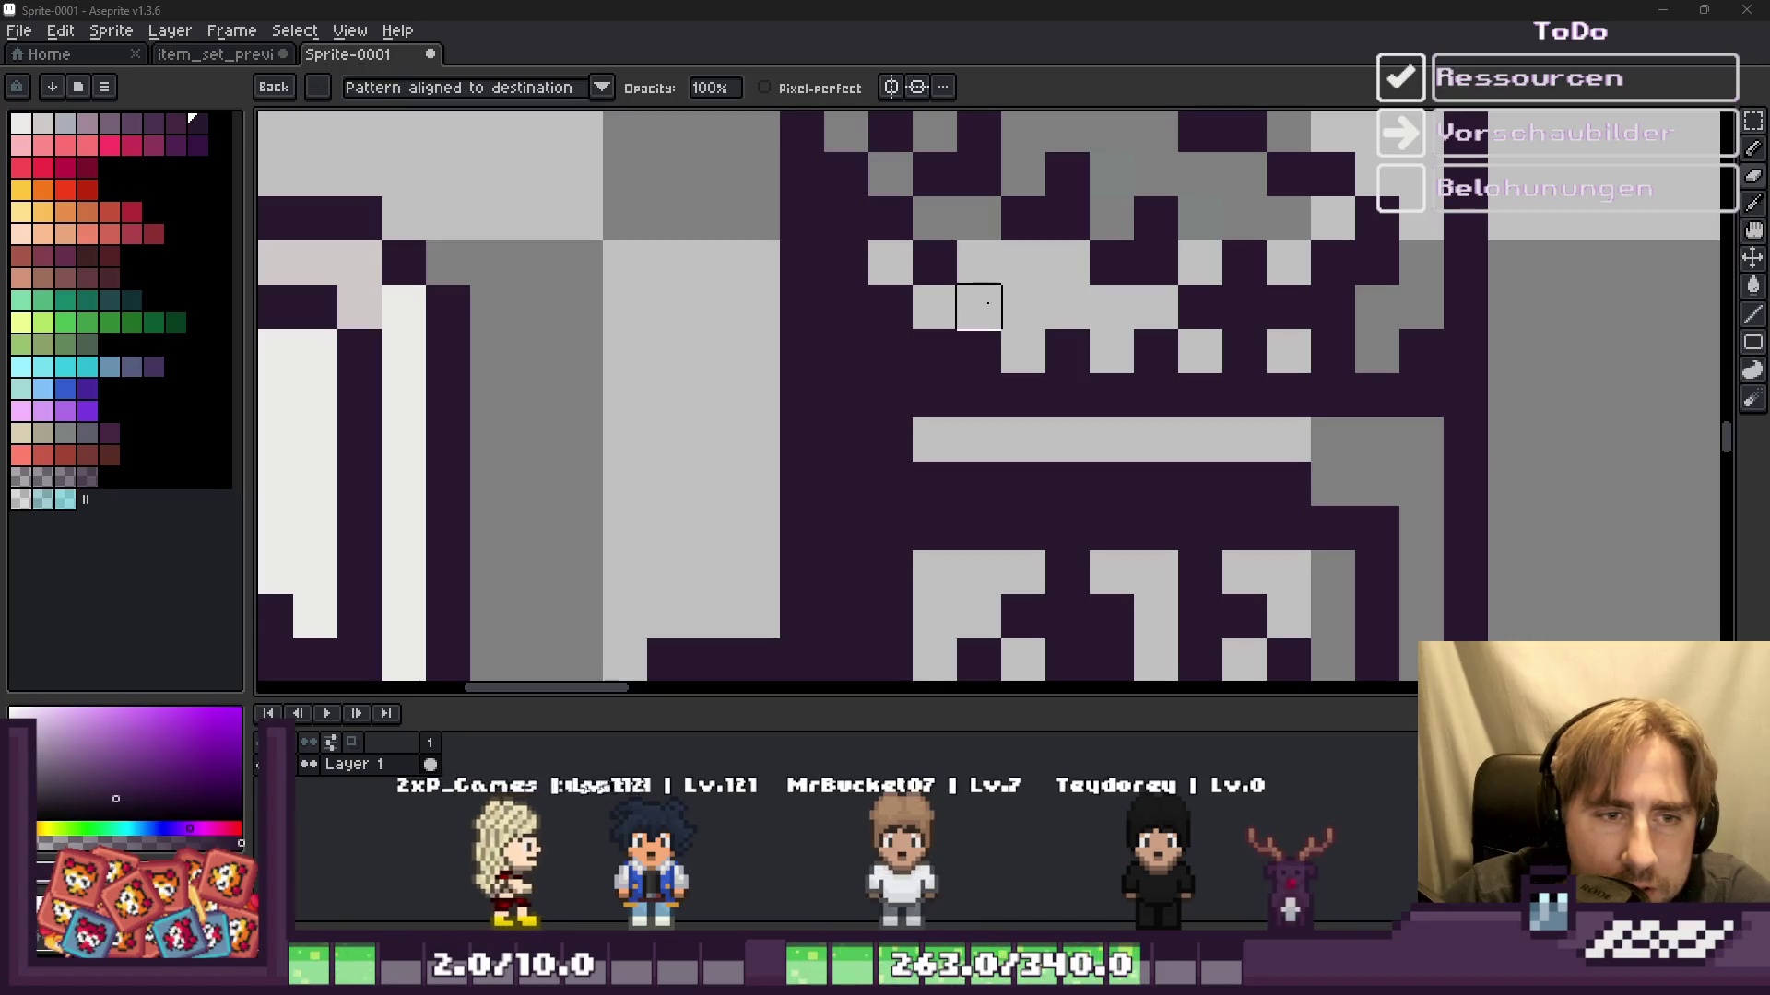
{"action": "left_click", "coordinate": [1023, 307]}
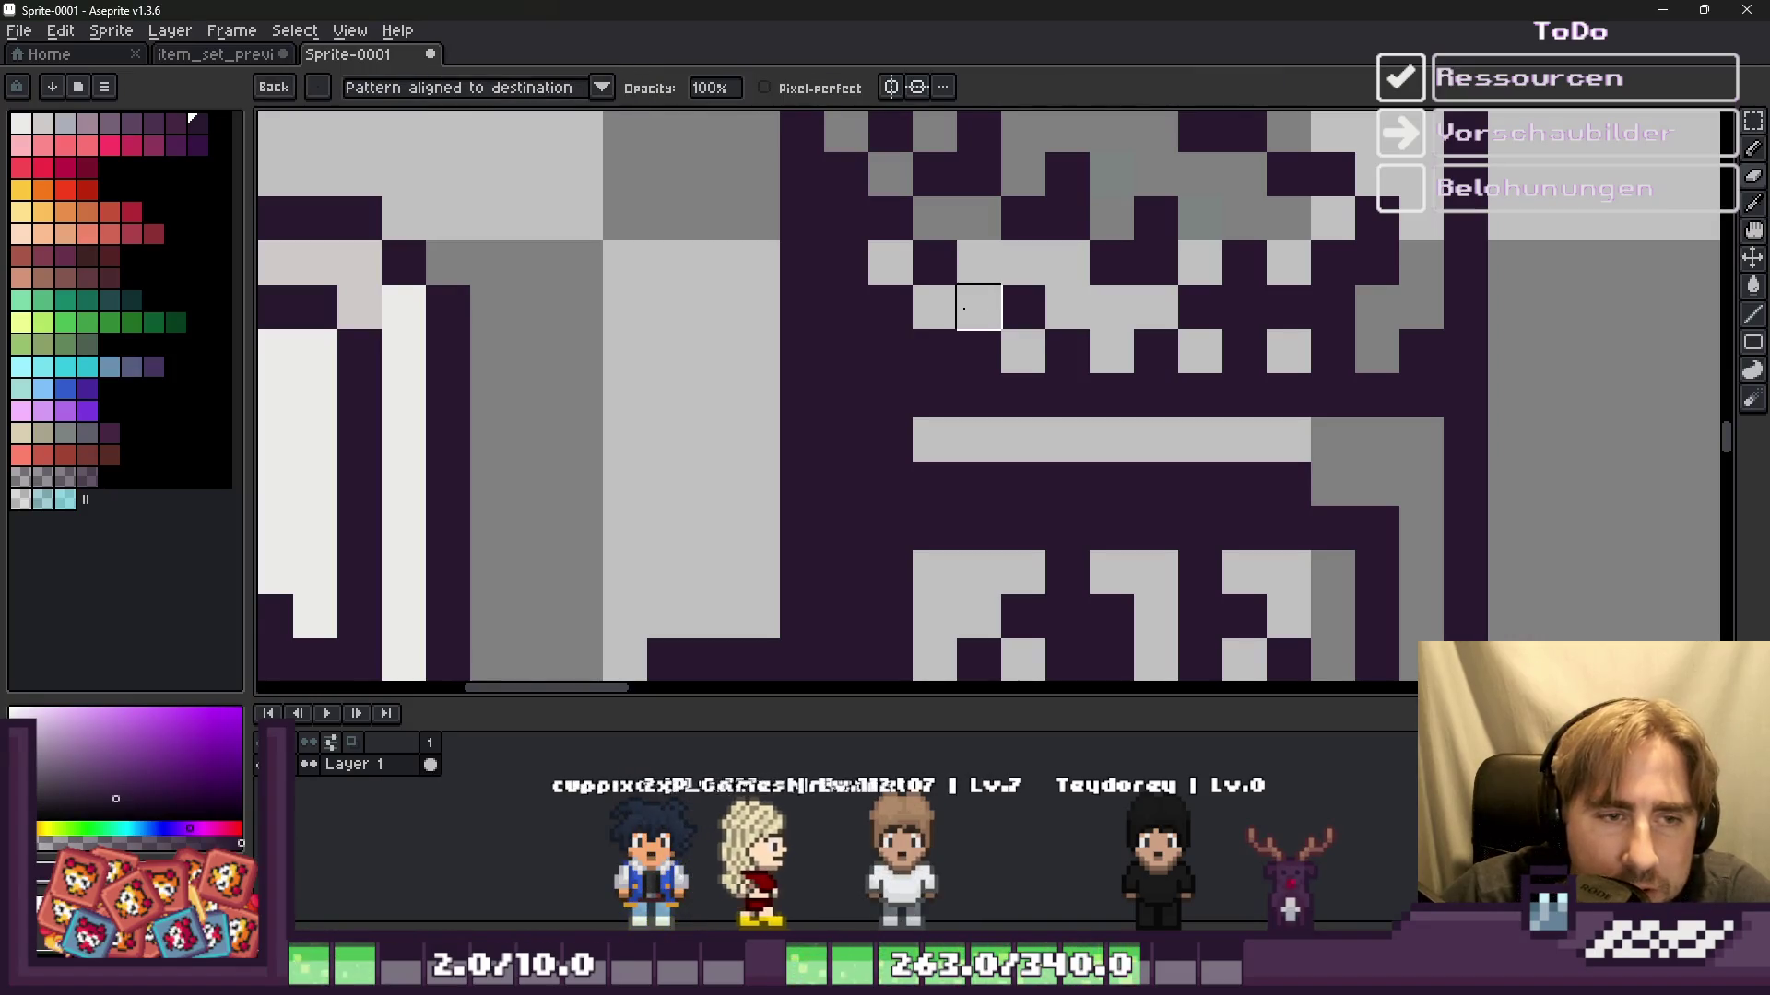
{"action": "key", "text": "b"}
{"action": "left_click", "coordinate": [1112, 307]}
{"action": "left_click_drag", "start_coordinate": [978, 263], "coordinate": [948, 295]}
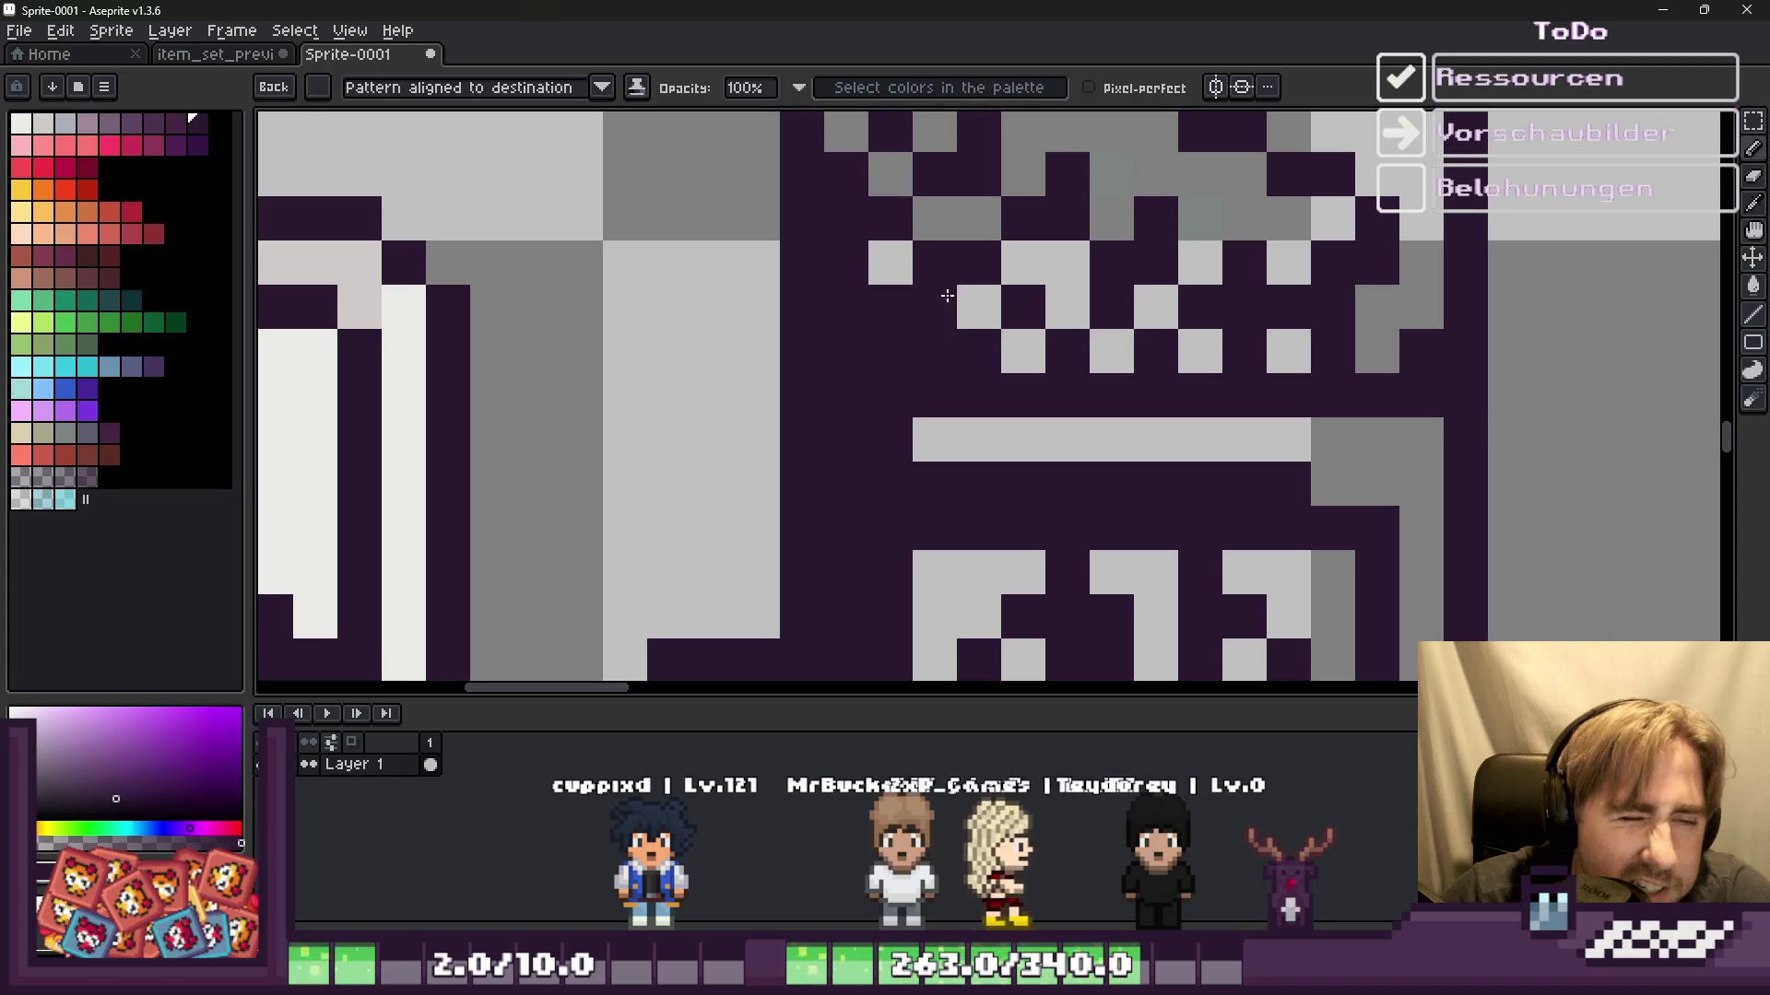
{"action": "scroll", "coordinate": [896, 320], "scroll_direction": "down", "scroll_amount": 3}
{"action": "scroll", "coordinate": [922, 327], "scroll_direction": "up", "scroll_amount": 2}
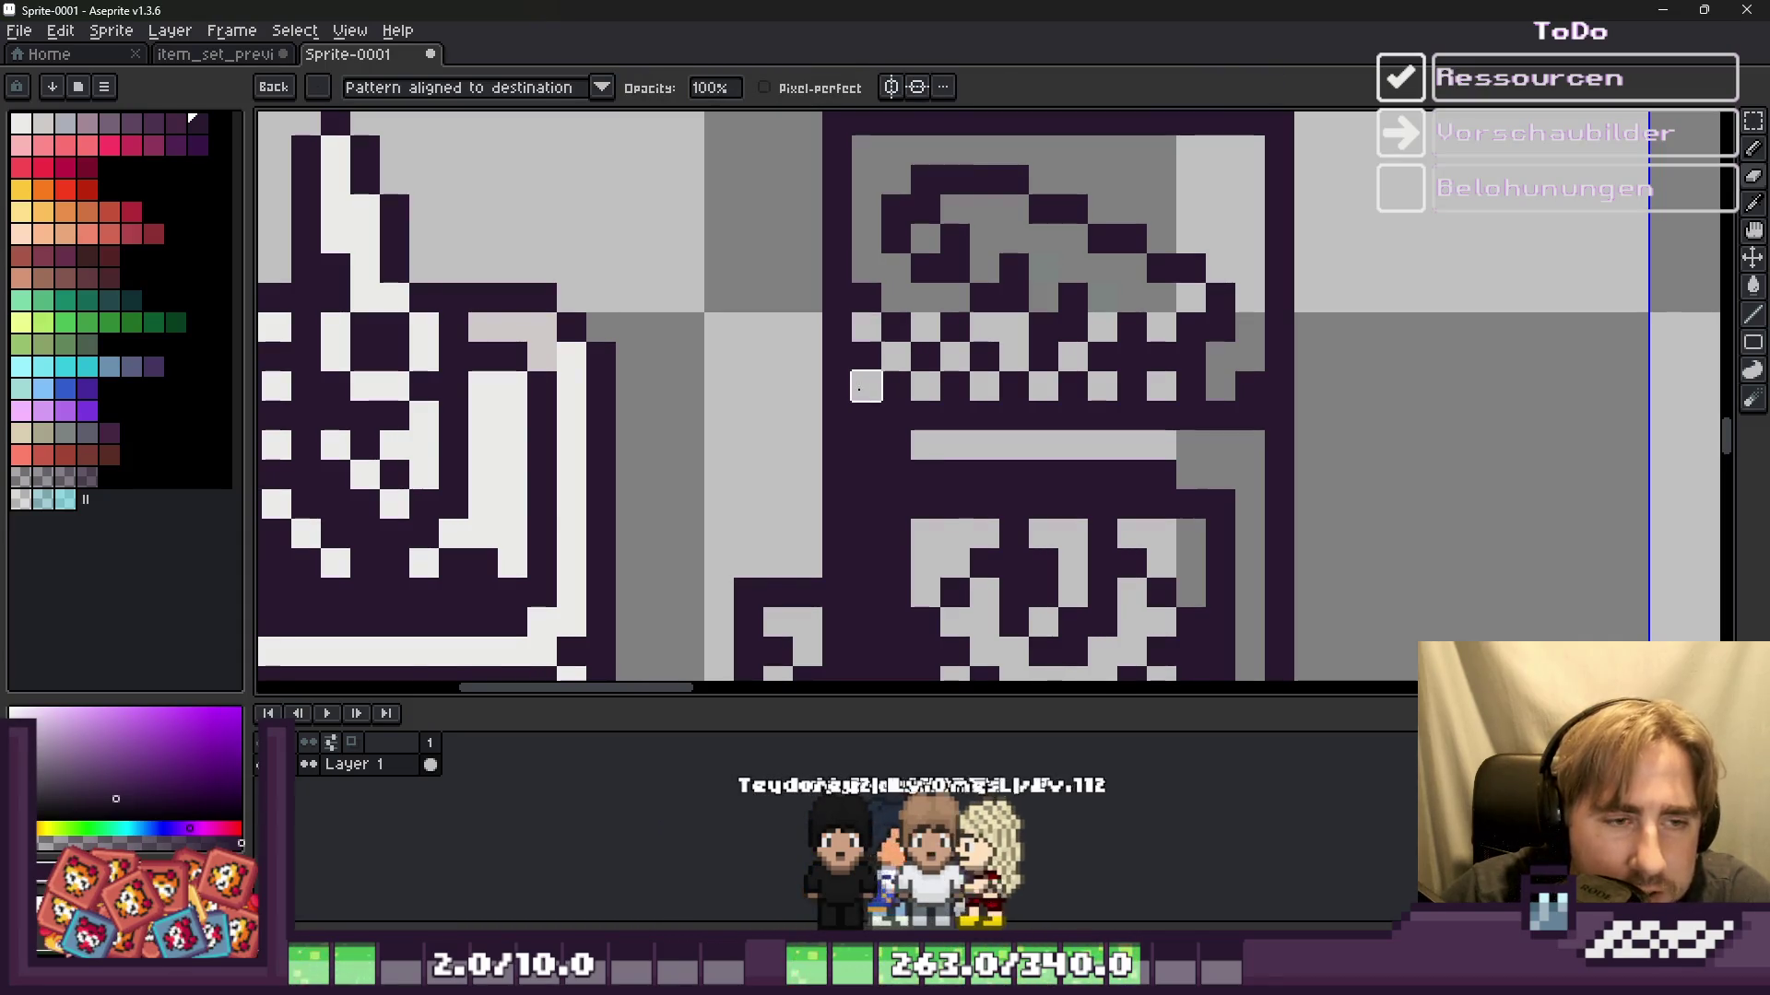
{"action": "scroll", "coordinate": [865, 416], "scroll_direction": "down", "scroll_amount": 2}
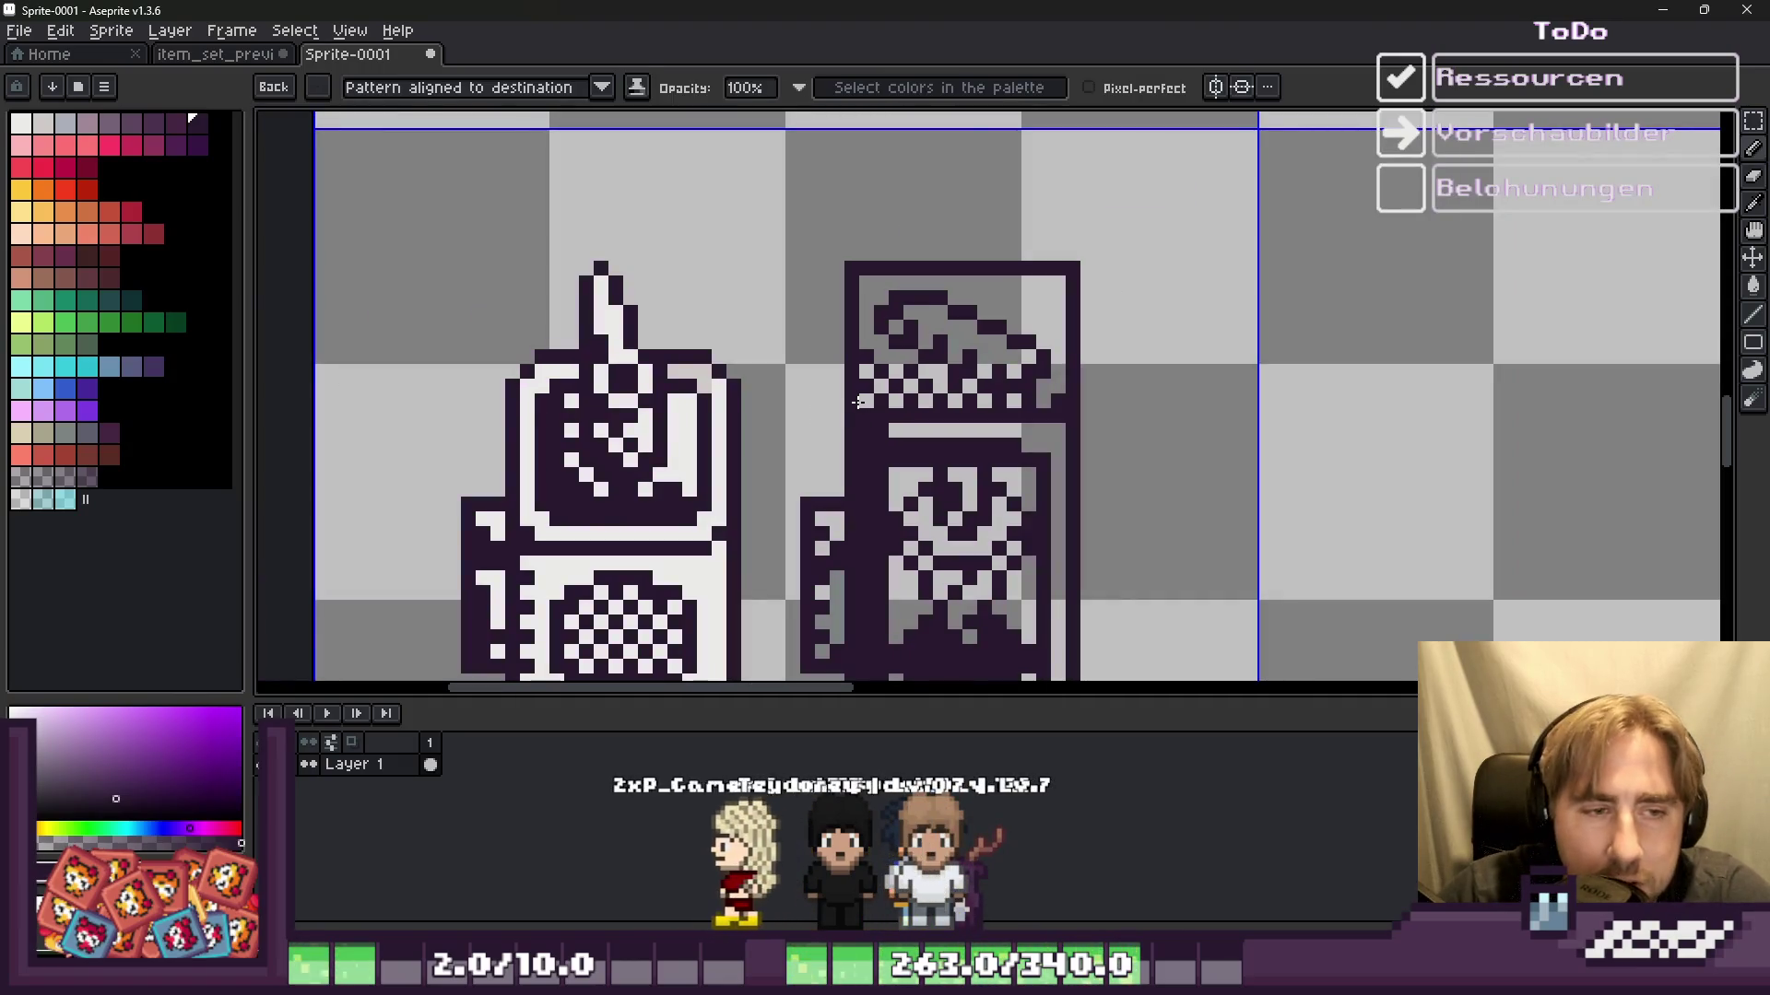
Step: Break the light bar under the lid with a dark pixel, then pick white from the sprite
{"action": "left_click", "coordinate": [931, 425]}
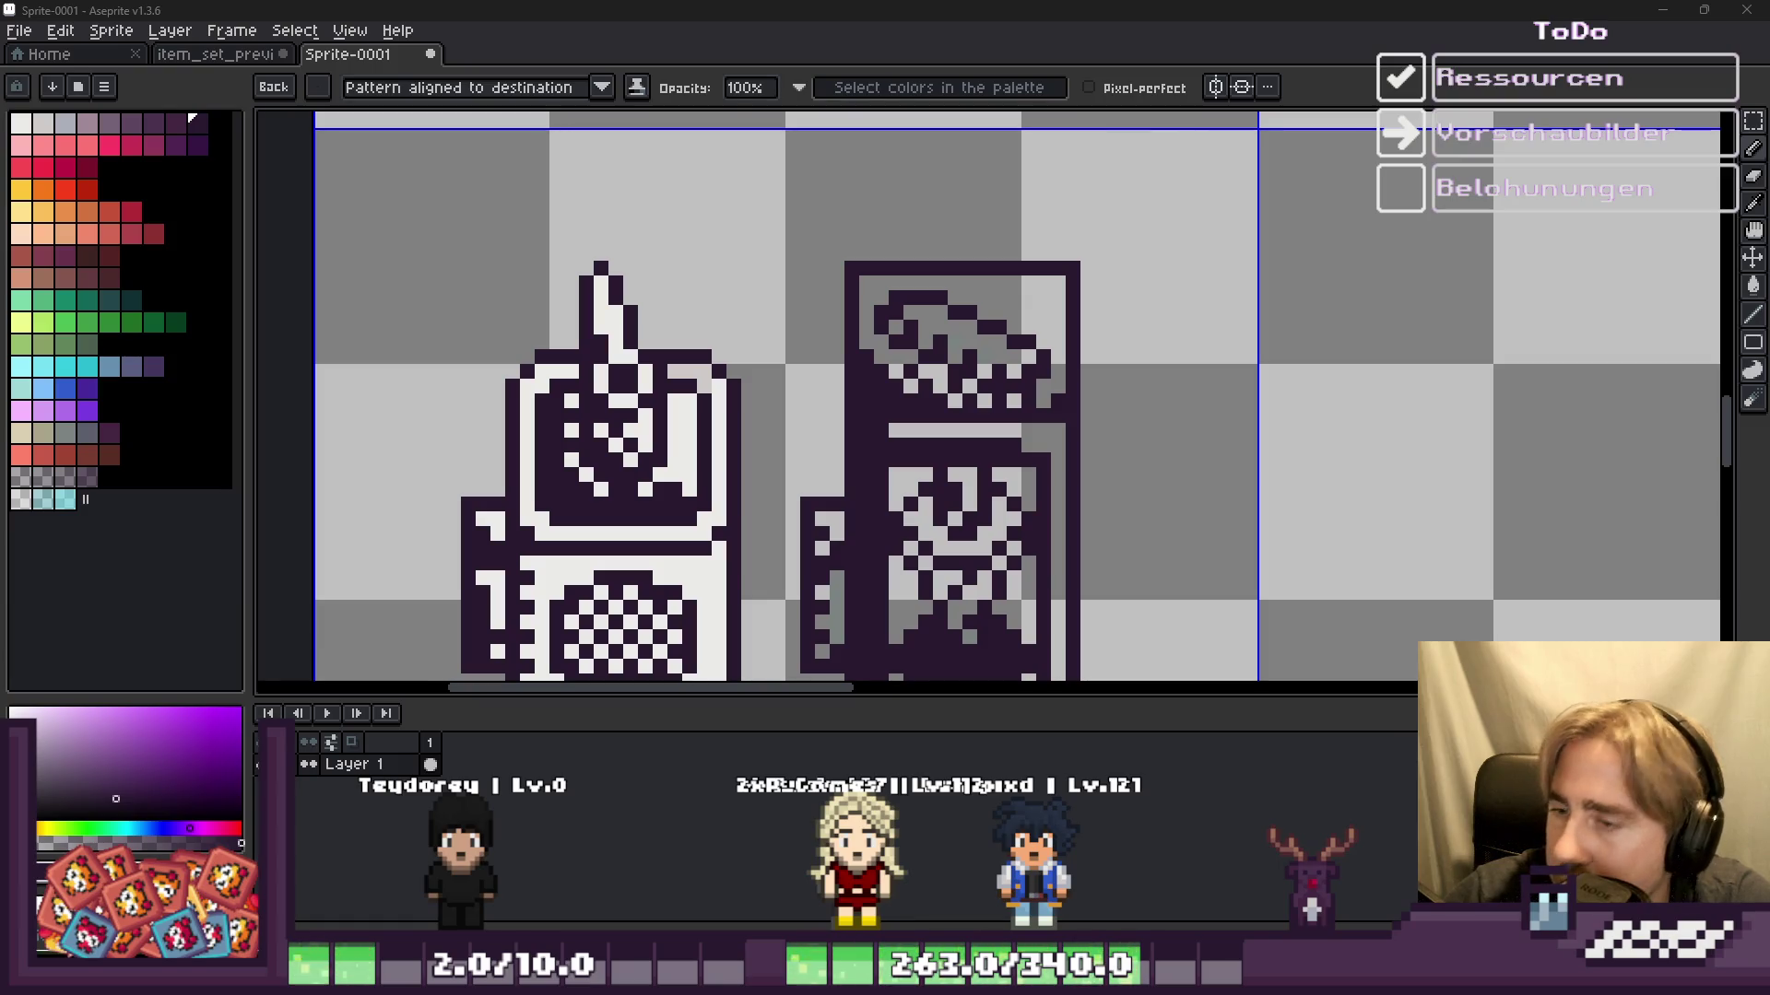
{"action": "scroll", "coordinate": [1401, 297], "scroll_direction": "down", "scroll_amount": 2}
{"action": "scroll", "coordinate": [953, 323], "scroll_direction": "up", "scroll_amount": 1}
{"action": "scroll", "coordinate": [1060, 412], "scroll_direction": "down", "scroll_amount": 1}
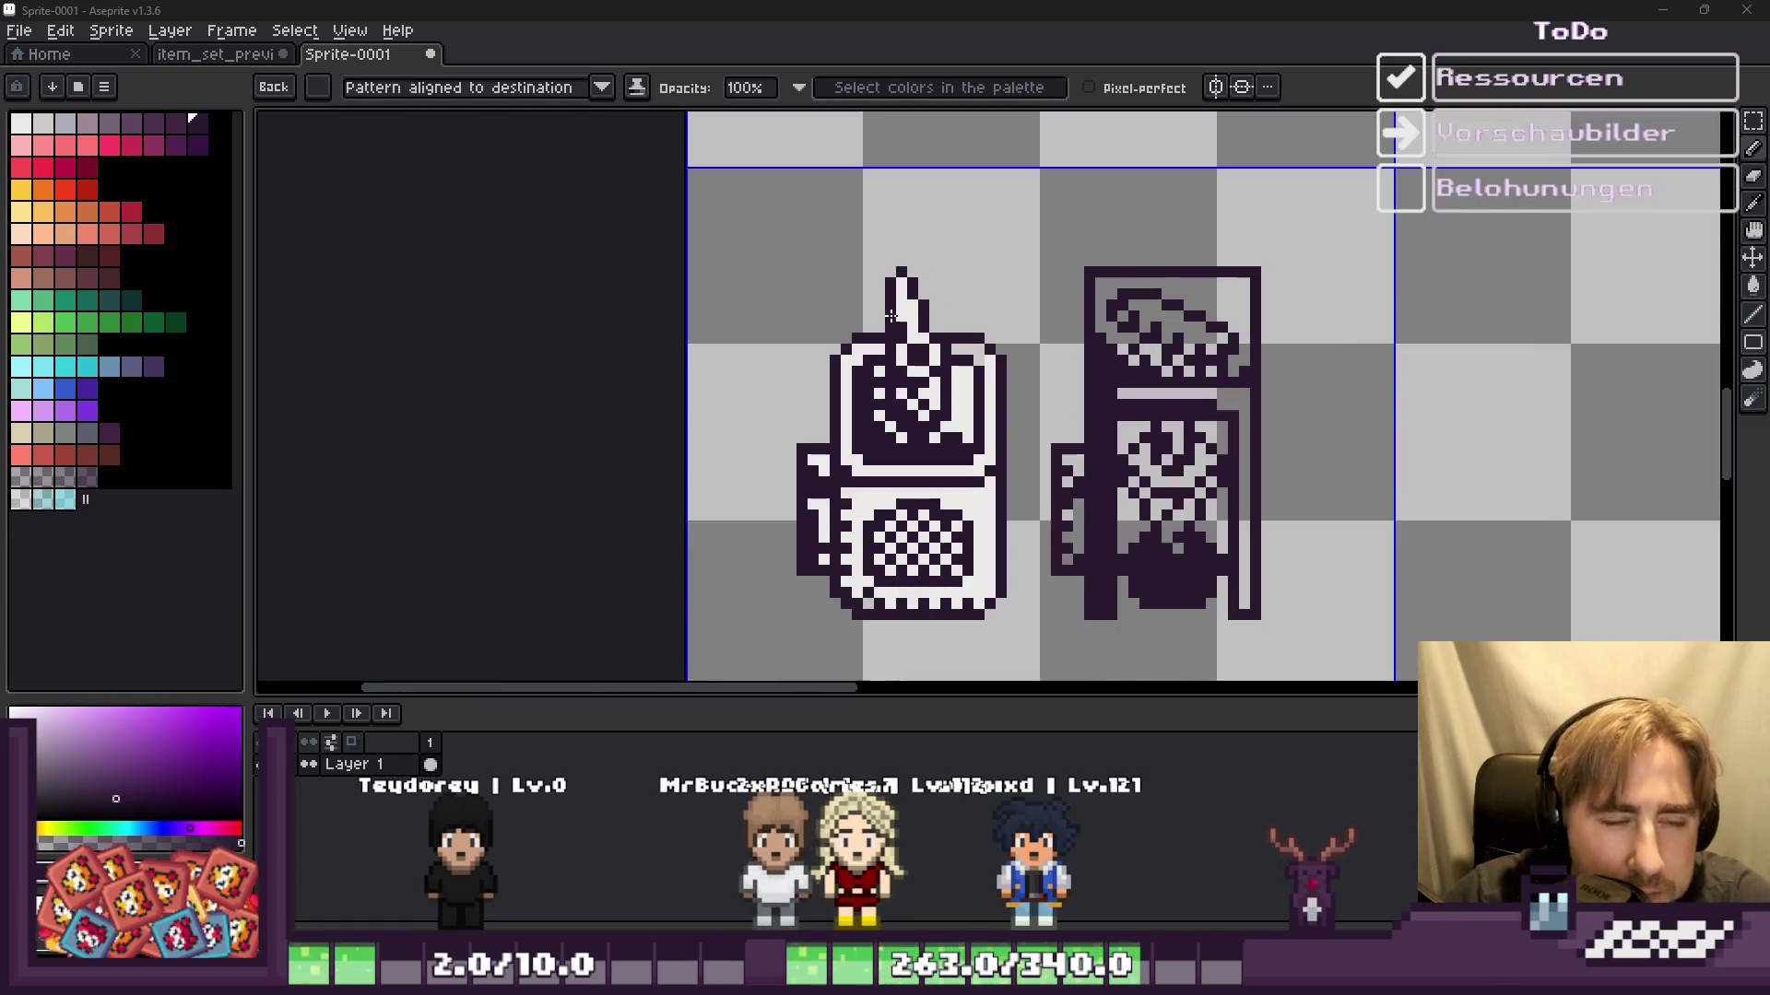
{"action": "scroll", "coordinate": [1060, 413], "scroll_direction": "down", "scroll_amount": 2}
{"action": "scroll", "coordinate": [982, 413], "scroll_direction": "up", "scroll_amount": 3}
{"action": "scroll", "coordinate": [981, 413], "scroll_direction": "down", "scroll_amount": 1}
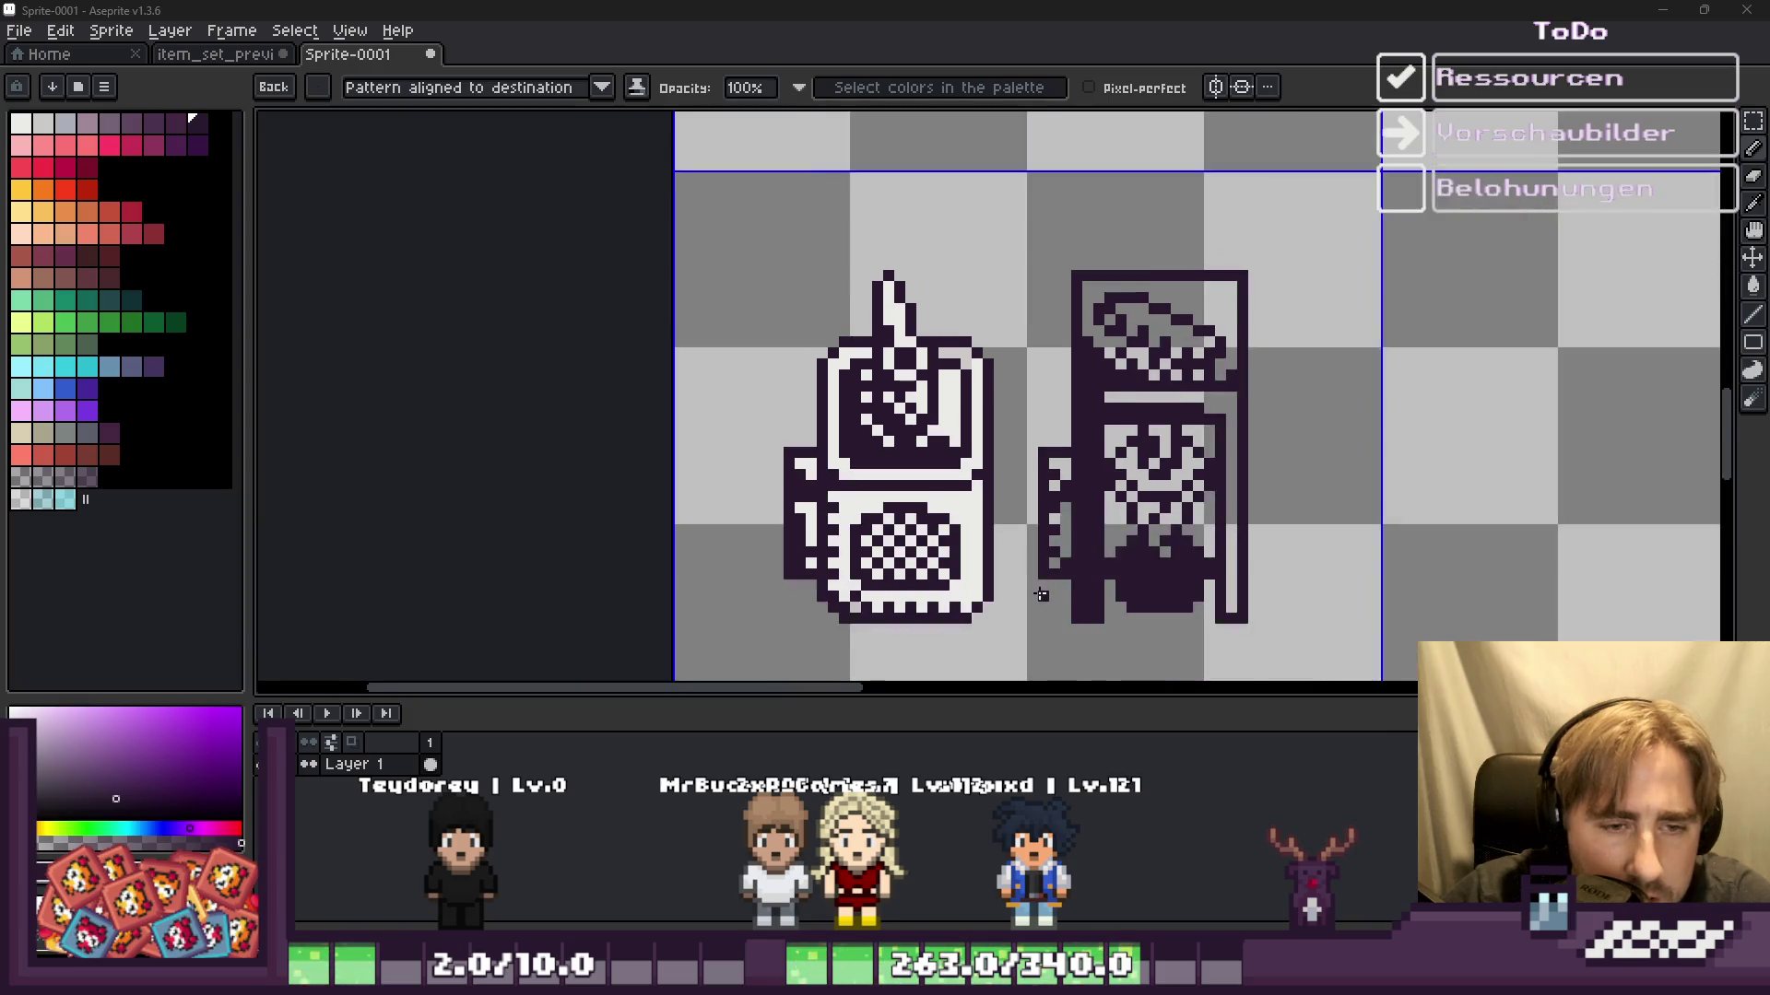
{"action": "scroll", "coordinate": [899, 398], "scroll_direction": "up", "scroll_amount": 2}
{"action": "left_click", "coordinate": [901, 392], "text": "alt"}
{"action": "scroll", "coordinate": [899, 398], "scroll_direction": "down", "scroll_amount": 3}
Step: Select a rectangle around the jar and undo an accidental background fill
{"action": "key", "text": "m"}
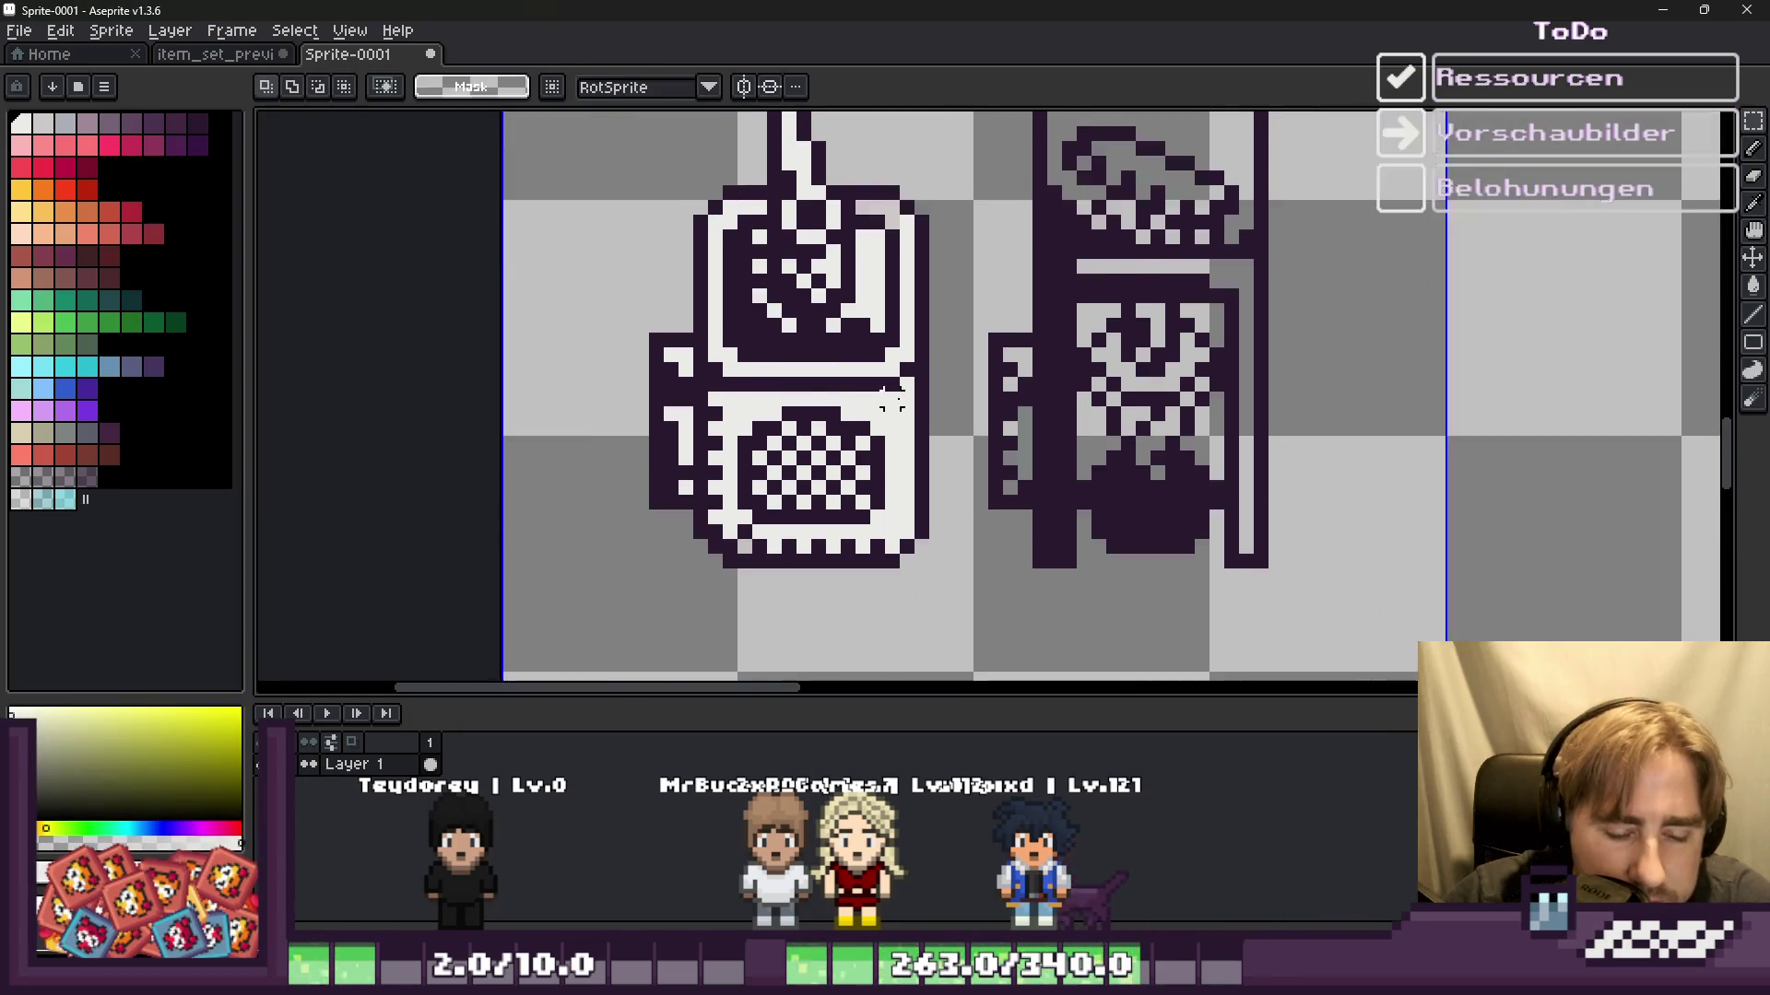
{"action": "mouse_move", "coordinate": [1060, 295]}
{"action": "left_mouse_down"}
{"action": "mouse_move", "coordinate": [1217, 571]}
{"action": "mouse_move", "coordinate": [934, 140]}
{"action": "left_mouse_up"}
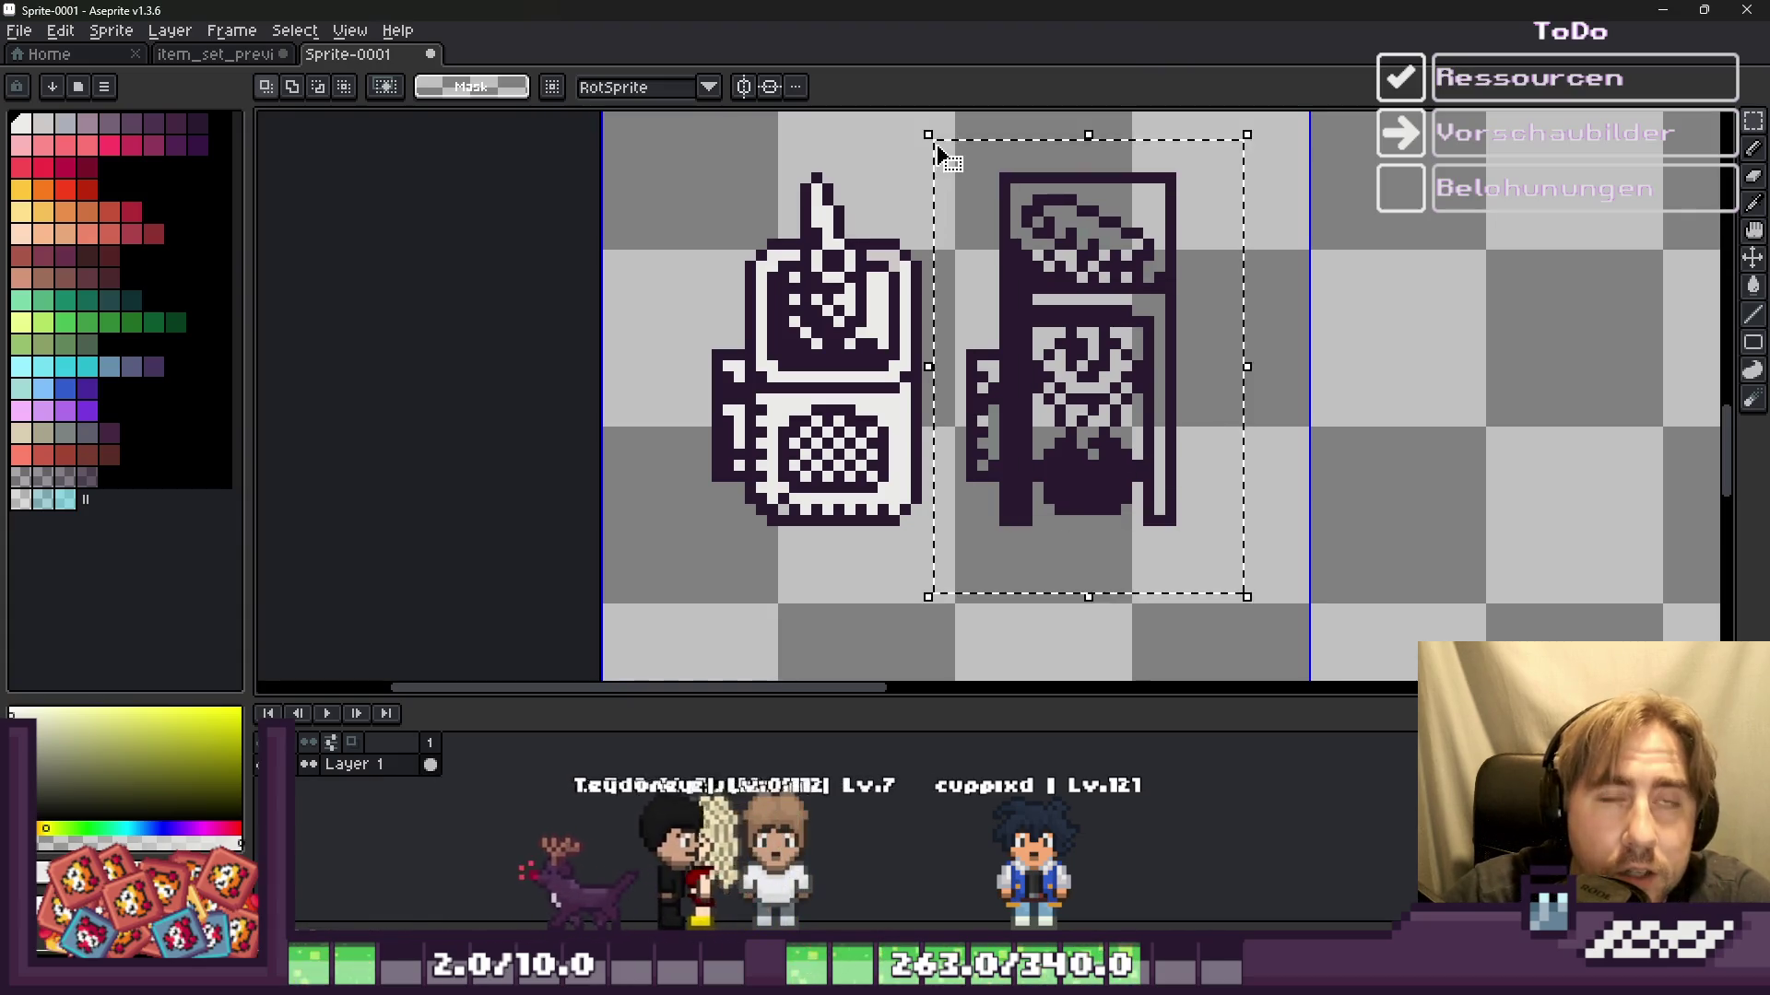
{"action": "key", "text": "g"}
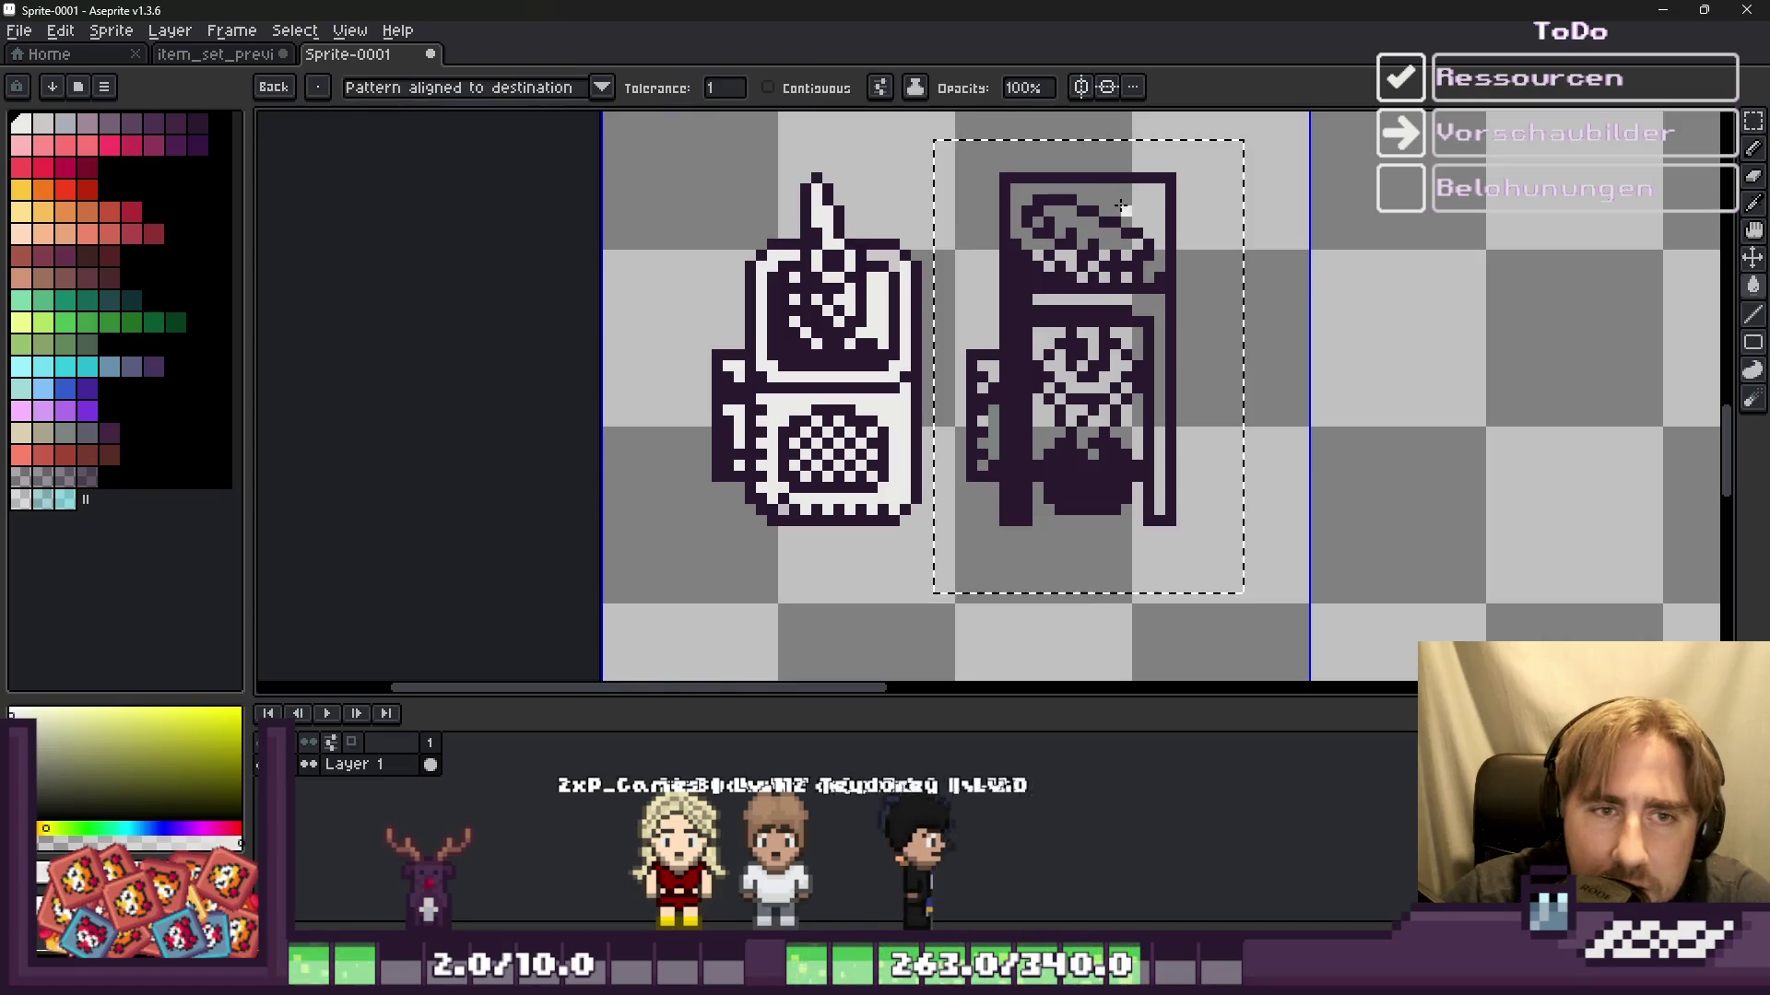
{"action": "left_click", "coordinate": [1009, 207]}
{"action": "scroll", "coordinate": [1014, 210], "scroll_direction": "up", "scroll_amount": 2}
{"action": "scroll", "coordinate": [1032, 221], "scroll_direction": "down", "scroll_amount": 3}
{"action": "key", "text": "ctrl+z"}
{"action": "scroll", "coordinate": [1059, 217], "scroll_direction": "up", "scroll_amount": 2}
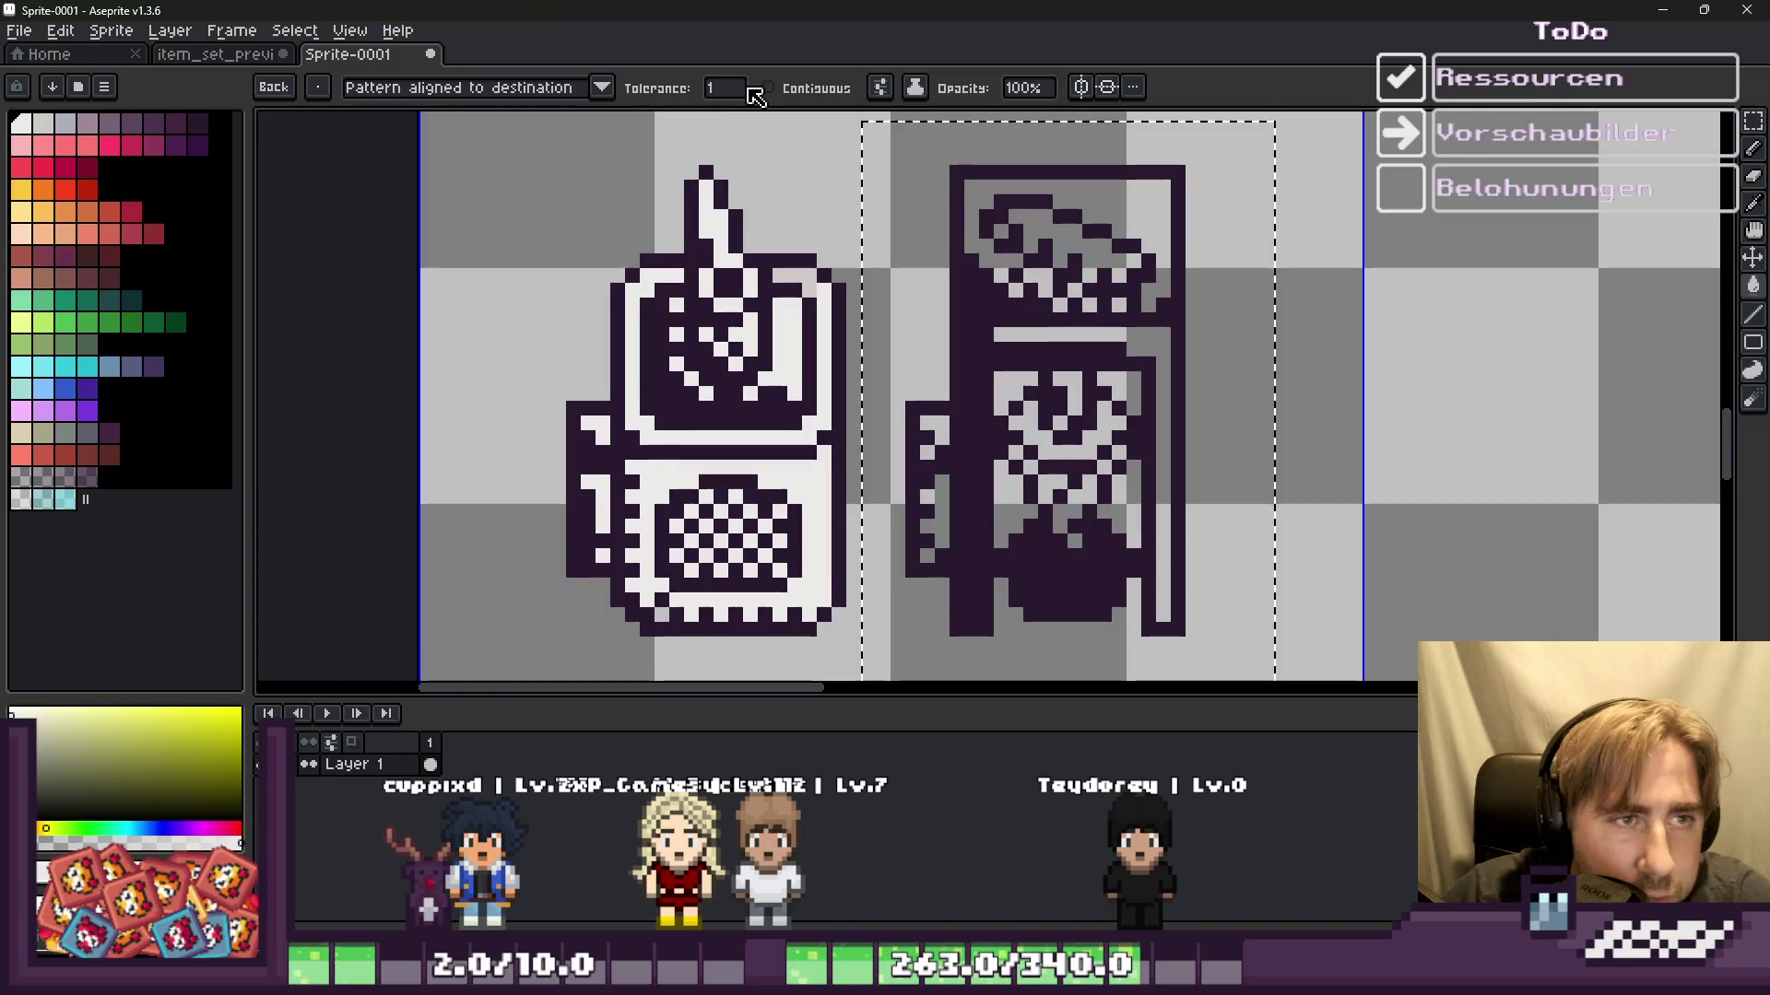
{"action": "scroll", "coordinate": [1001, 161], "scroll_direction": "up", "scroll_amount": 1}
Step: Fill the lid's light-grey areas and pixels with white
{"action": "left_click", "coordinate": [1066, 190]}
{"action": "scroll", "coordinate": [987, 245], "scroll_direction": "up", "scroll_amount": 1}
{"action": "left_click", "coordinate": [940, 244]}
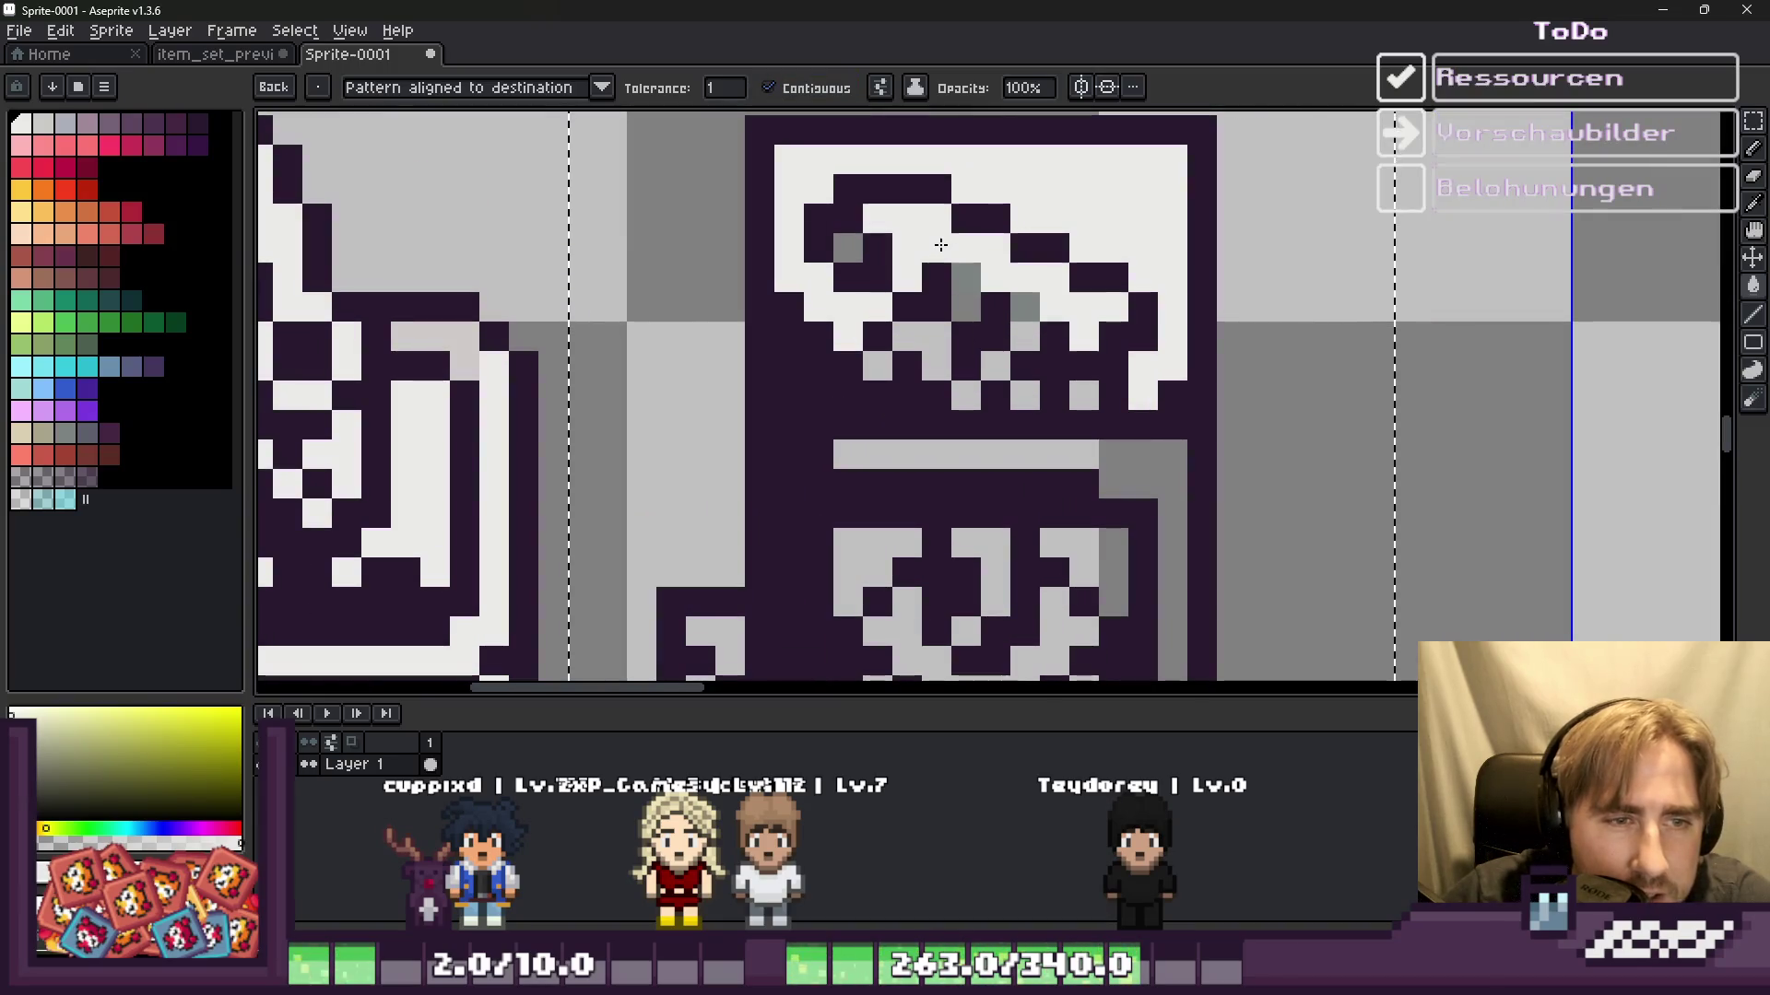
{"action": "left_click", "coordinate": [846, 246]}
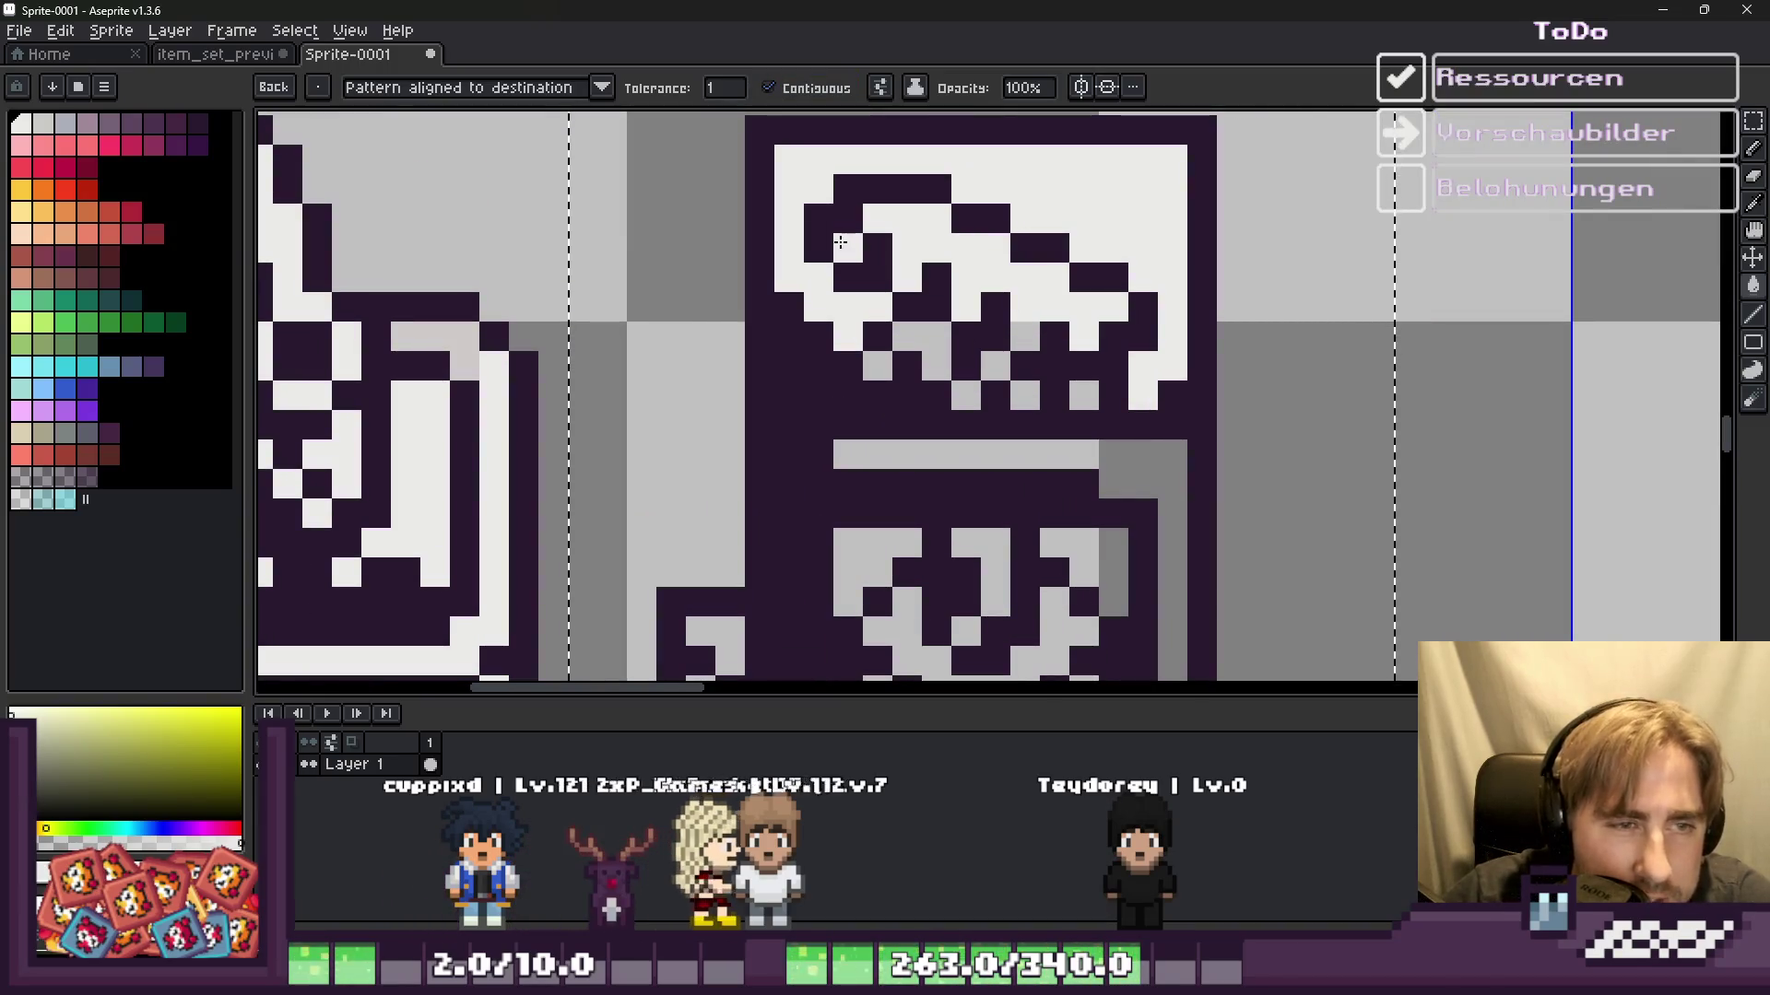
{"action": "left_click", "coordinate": [1025, 396]}
{"action": "left_click", "coordinate": [1084, 395]}
{"action": "left_click", "coordinate": [966, 395]}
{"action": "left_click", "coordinate": [931, 359]}
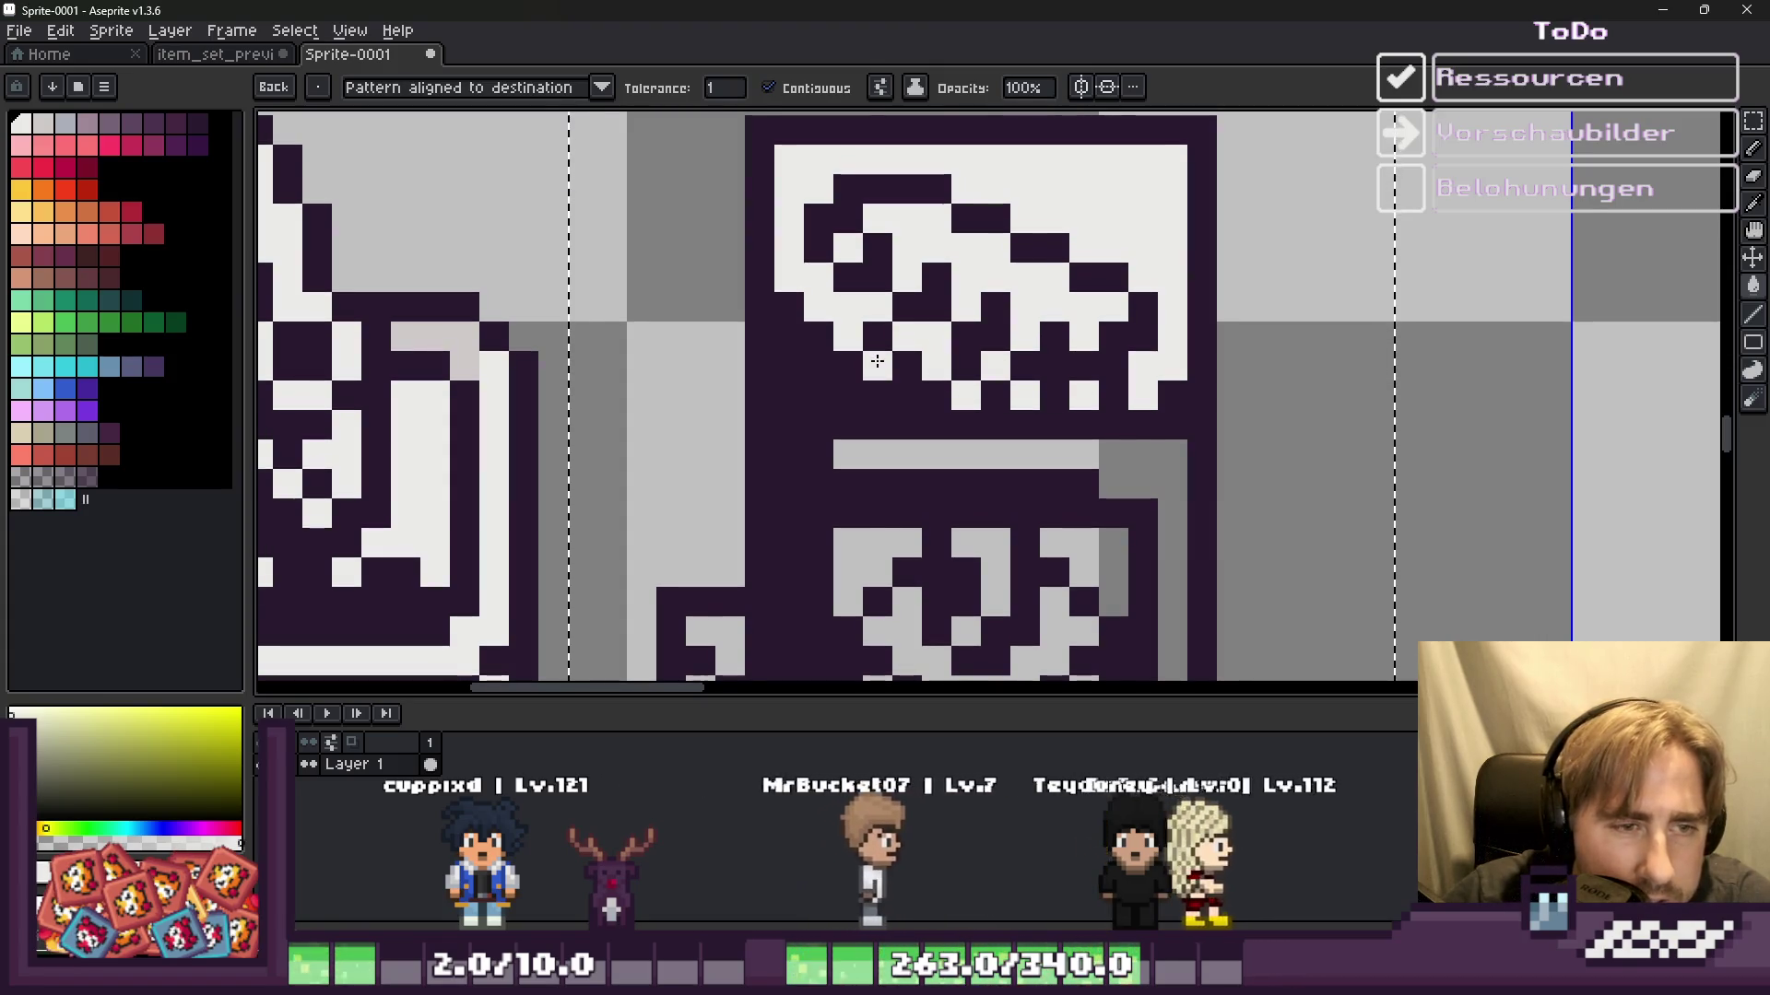
{"action": "scroll", "coordinate": [1139, 533], "scroll_direction": "down", "scroll_amount": 1}
{"action": "scroll", "coordinate": [1138, 533], "scroll_direction": "down", "scroll_amount": 1}
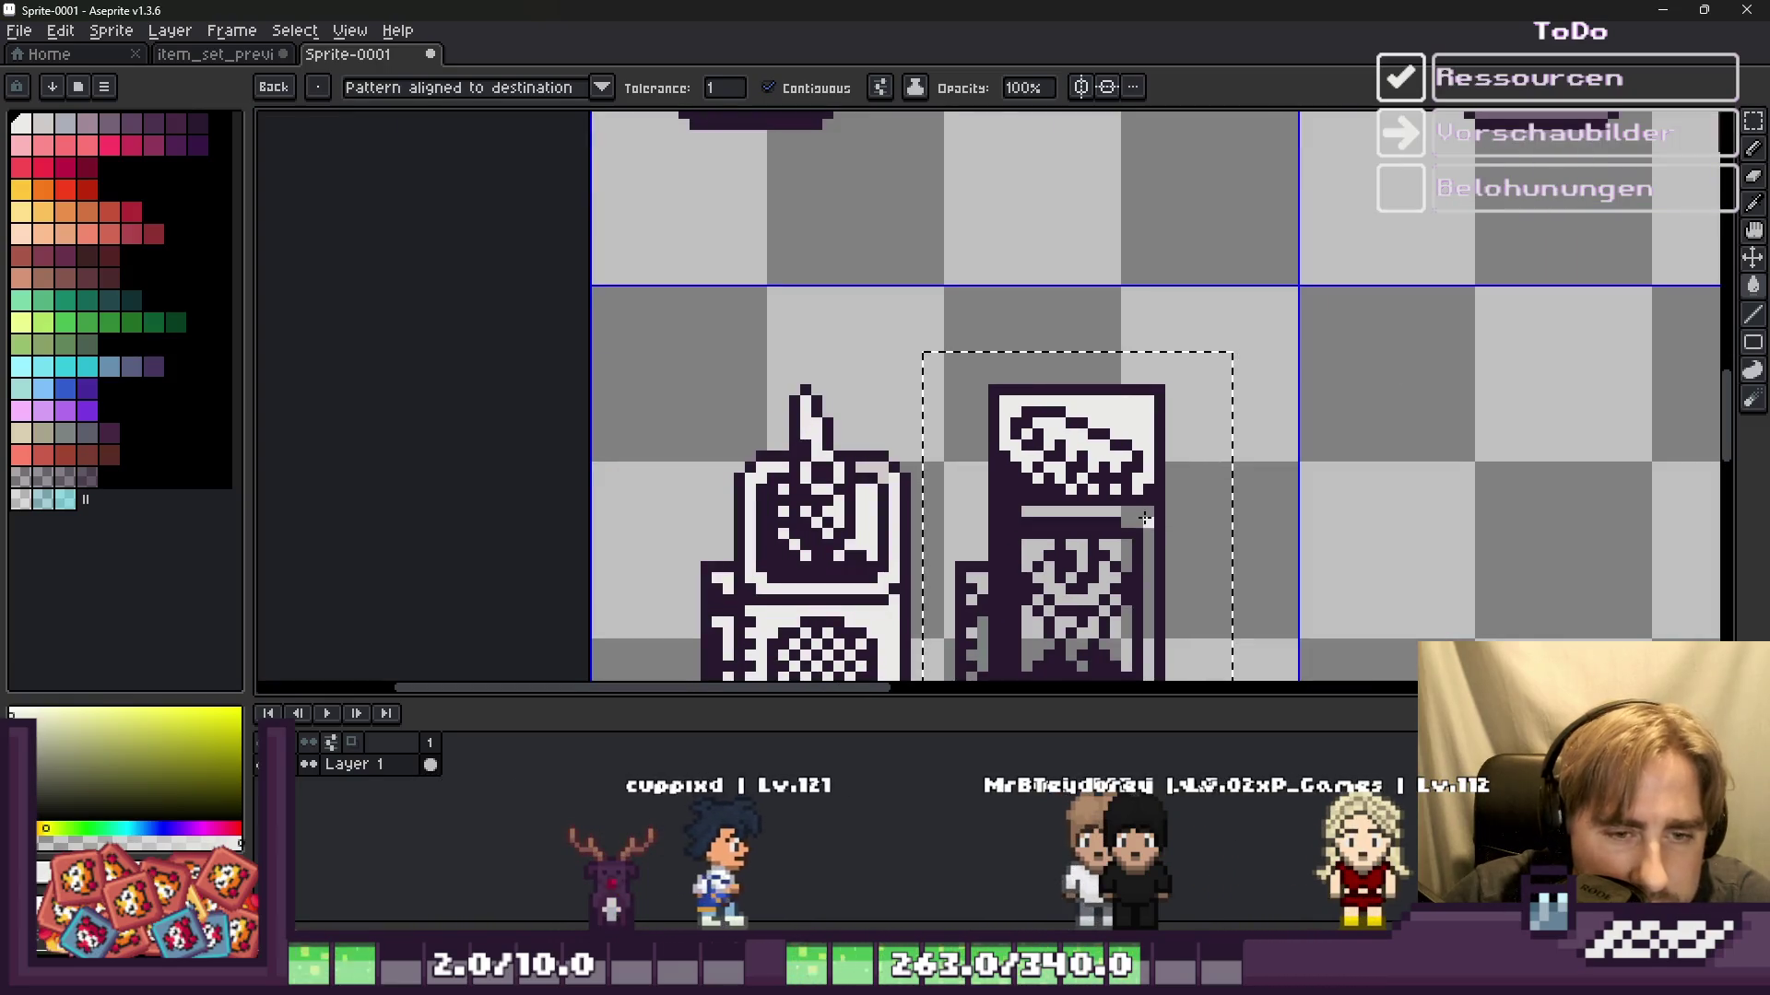
{"action": "scroll", "coordinate": [1123, 196], "scroll_direction": "up", "scroll_amount": 2}
{"action": "scroll", "coordinate": [1122, 195], "scroll_direction": "down", "scroll_amount": 1}
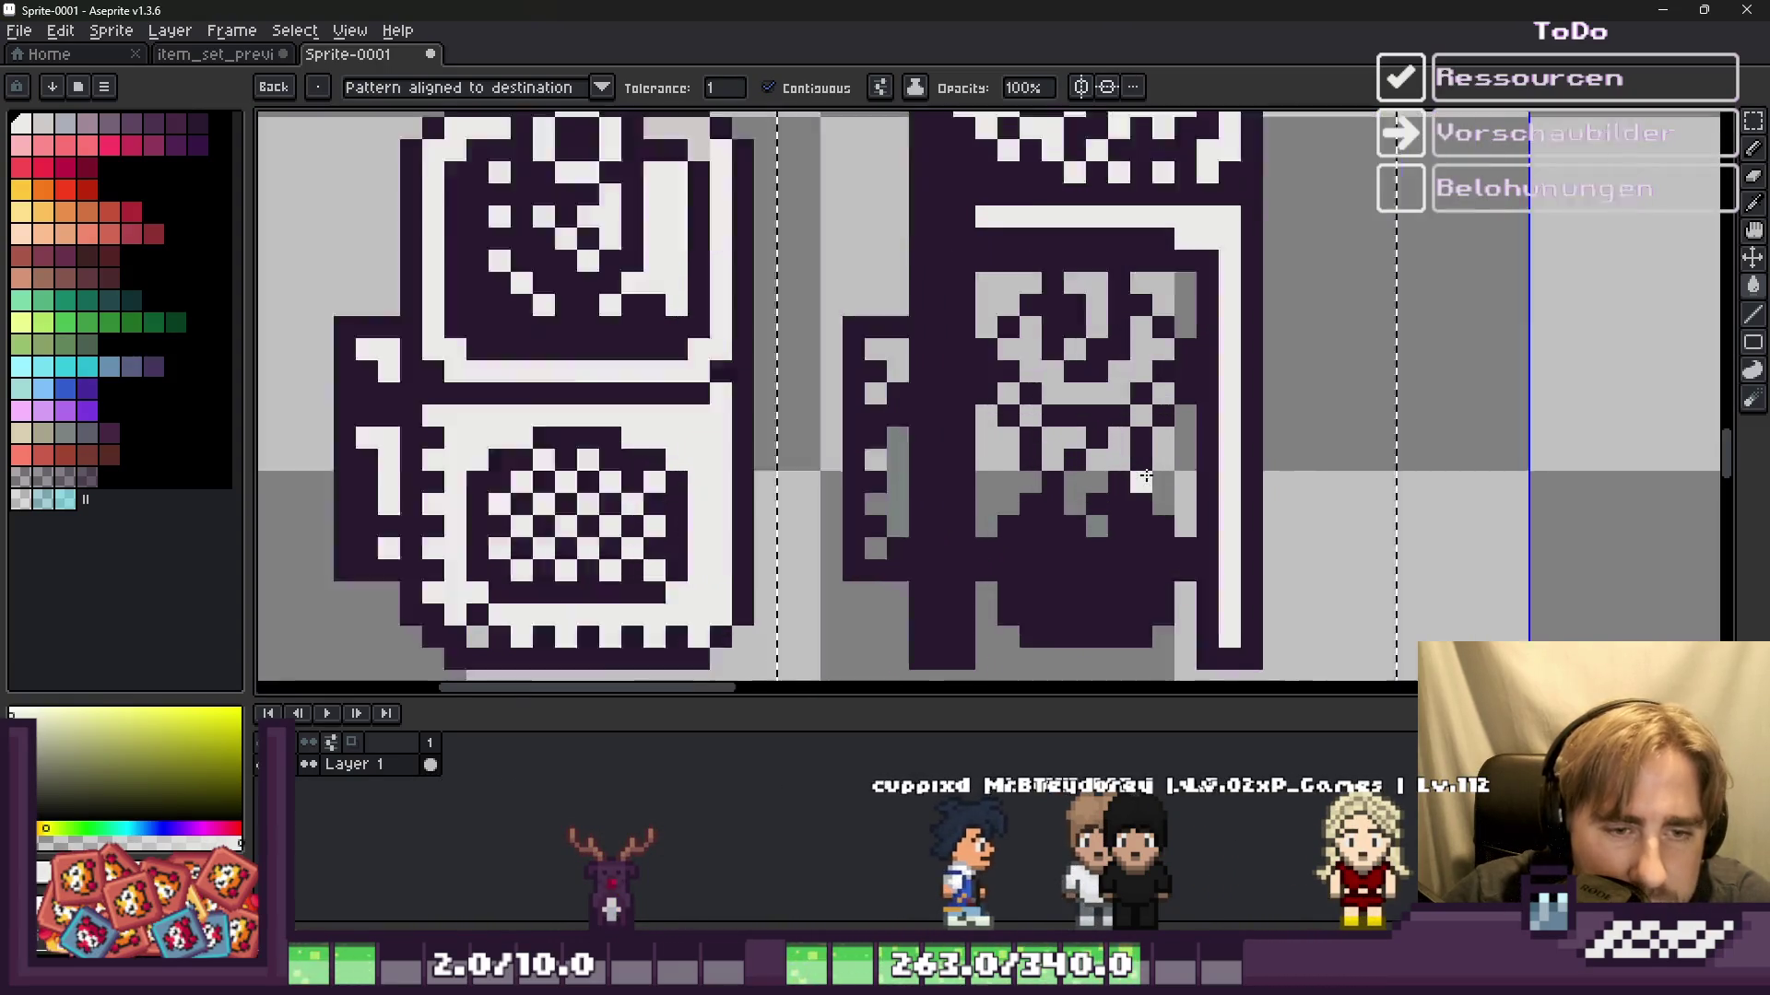
{"action": "scroll", "coordinate": [1184, 475], "scroll_direction": "up", "scroll_amount": 2}
Step: Fill the face's light-grey areas and cells white, undoing two misplaced fills
{"action": "left_click", "coordinate": [1183, 474]}
{"action": "key", "text": "ctrl+z"}
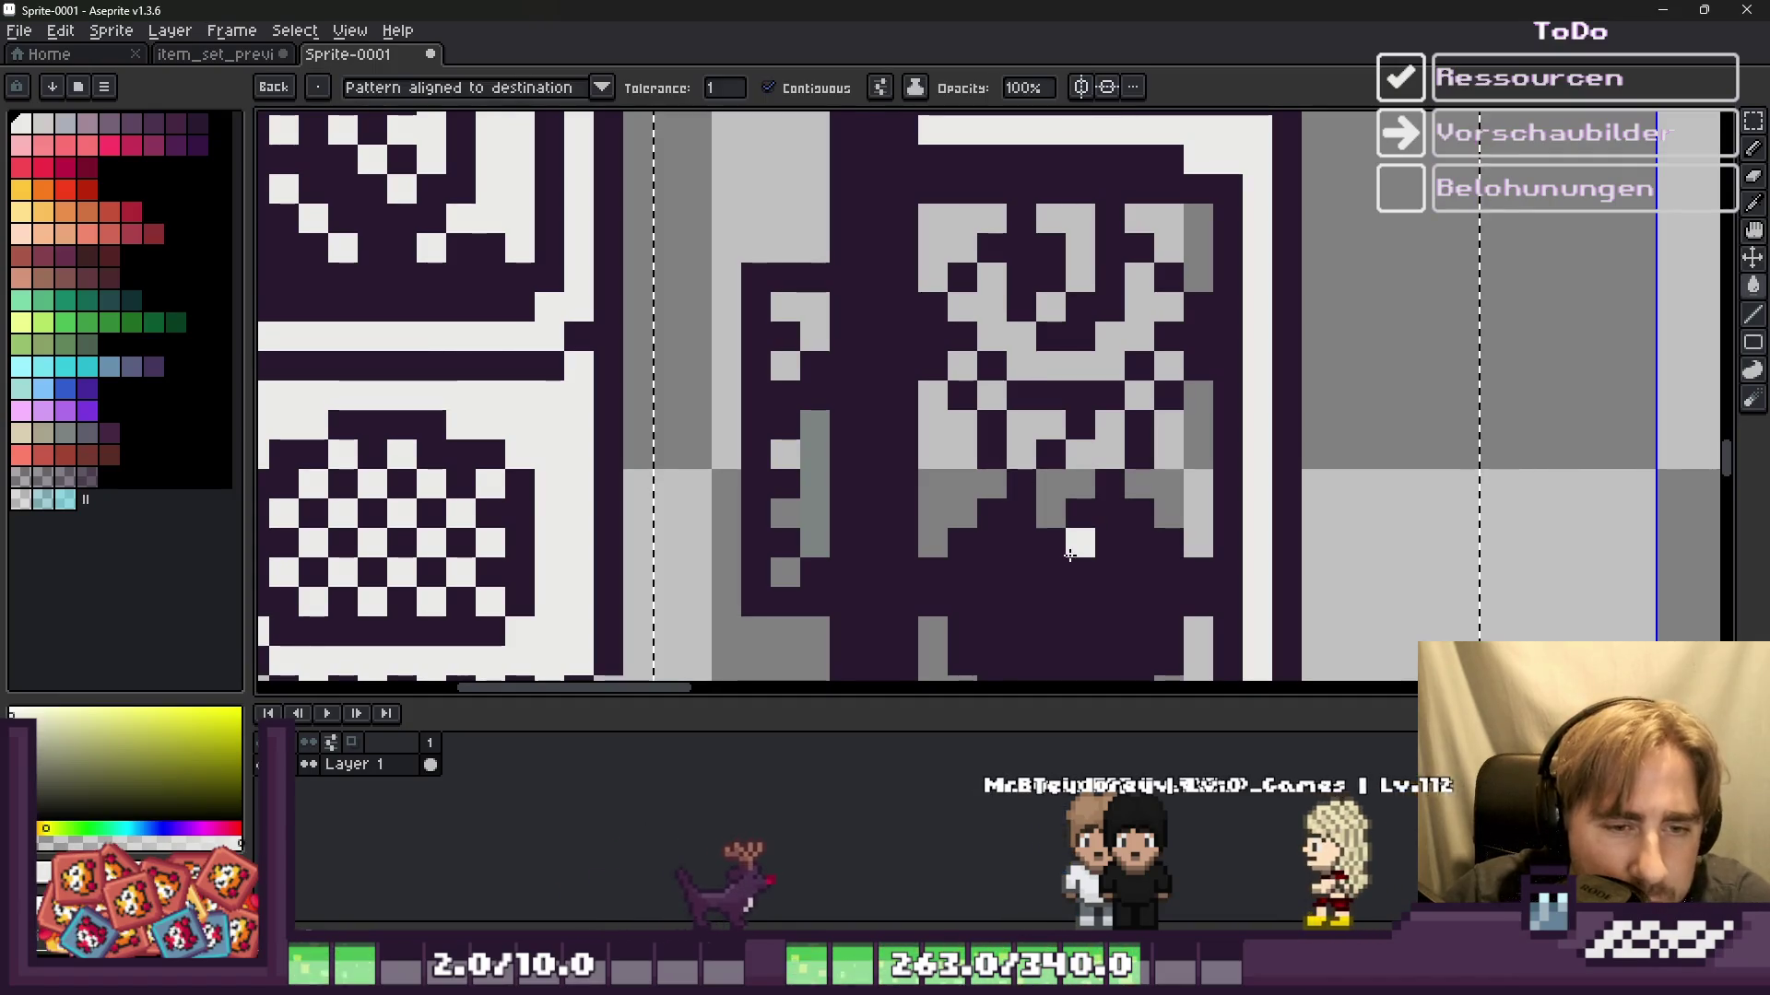
{"action": "left_click", "coordinate": [1056, 447]}
{"action": "key", "text": "ctrl+z"}
{"action": "left_click", "coordinate": [1018, 423]}
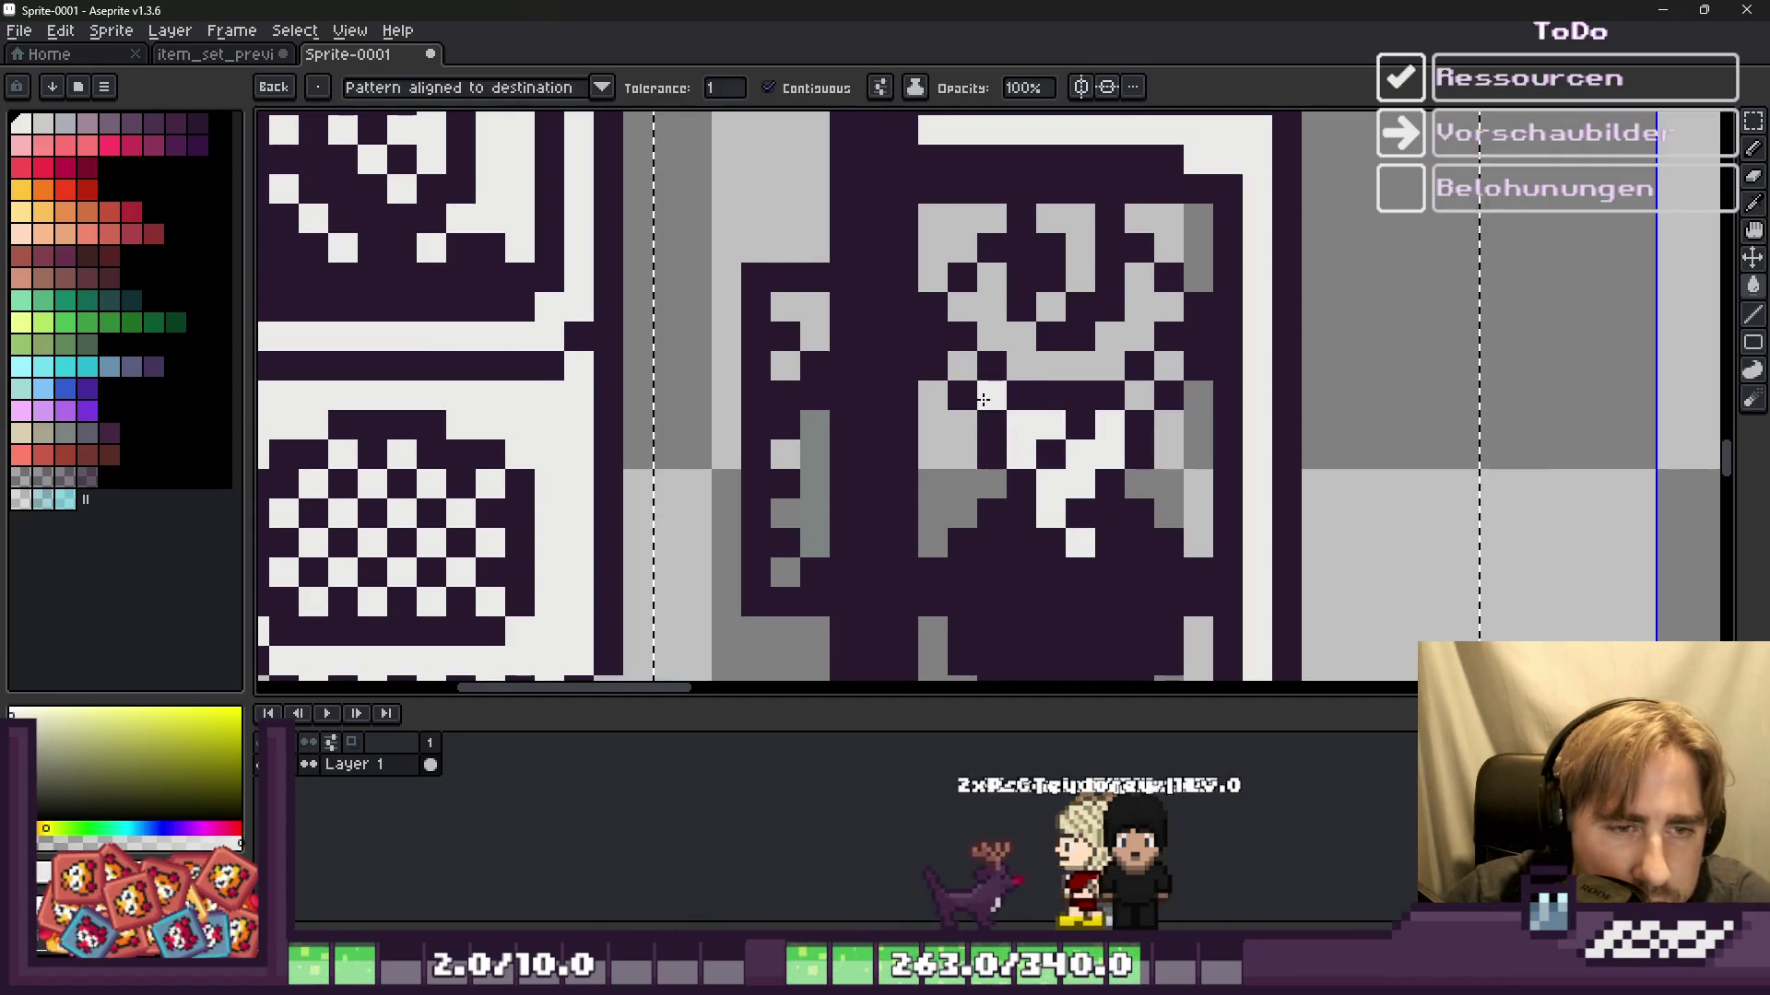
{"action": "left_click", "coordinate": [1005, 341]}
{"action": "left_click", "coordinate": [1069, 242]}
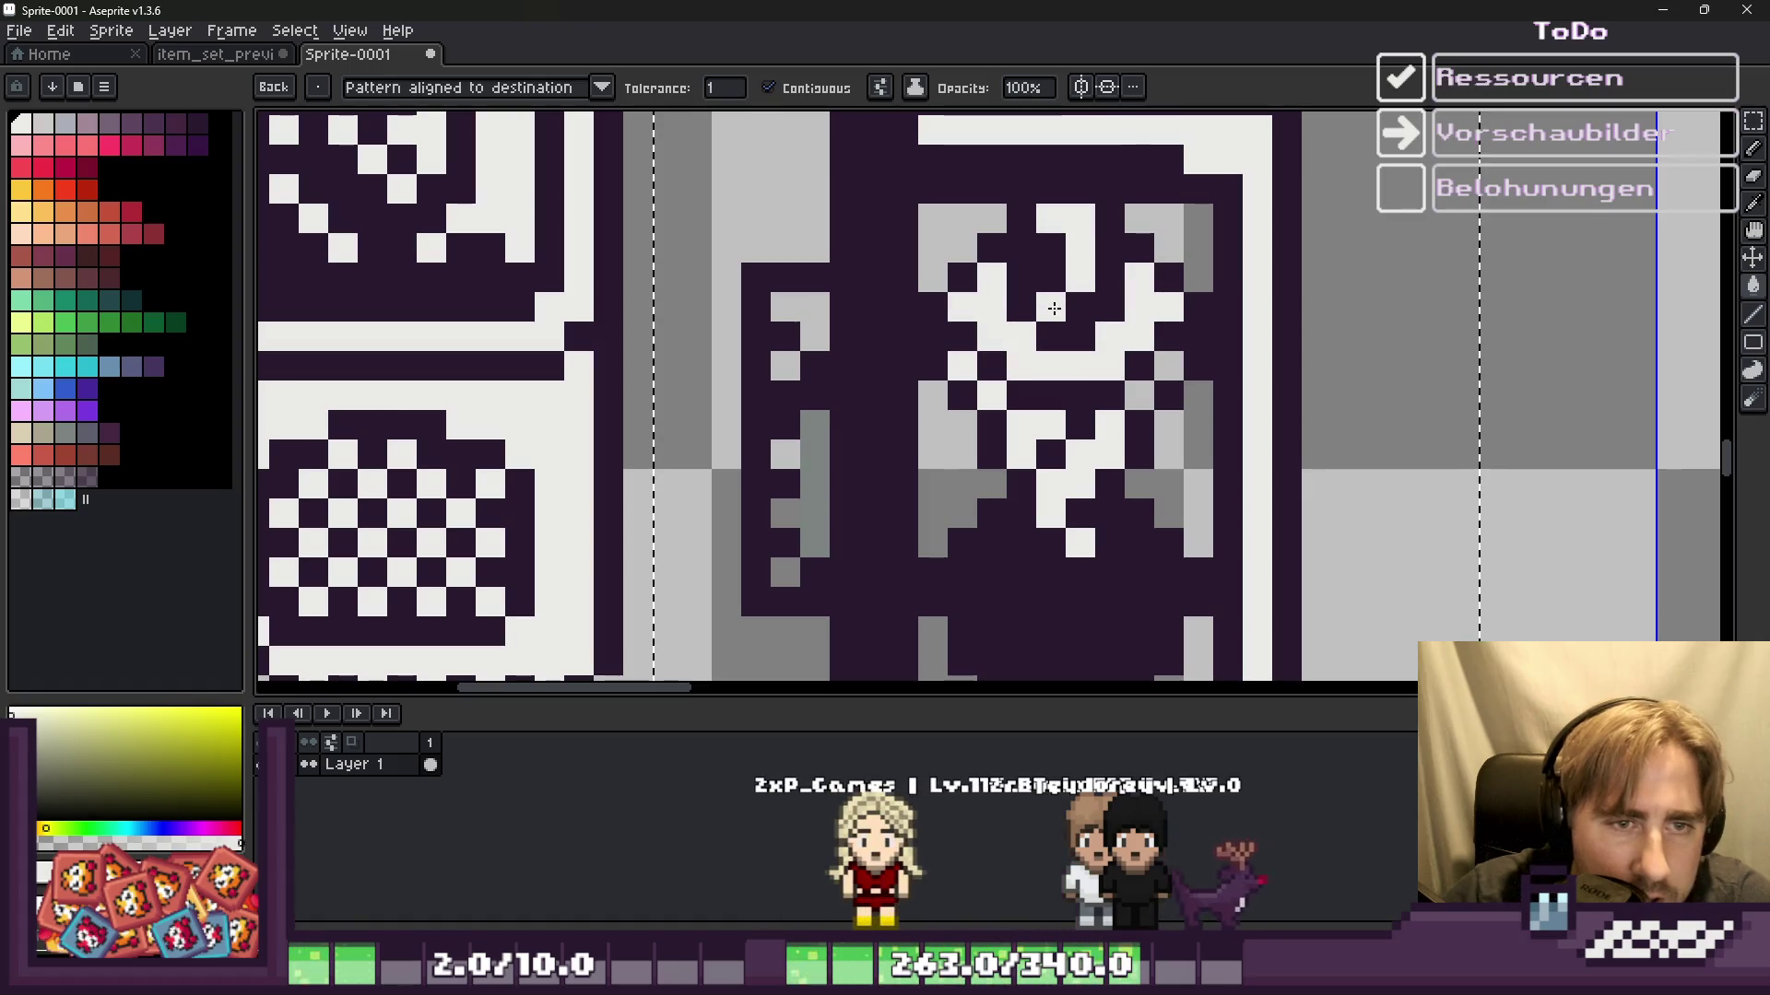
{"action": "left_click", "coordinate": [1054, 309]}
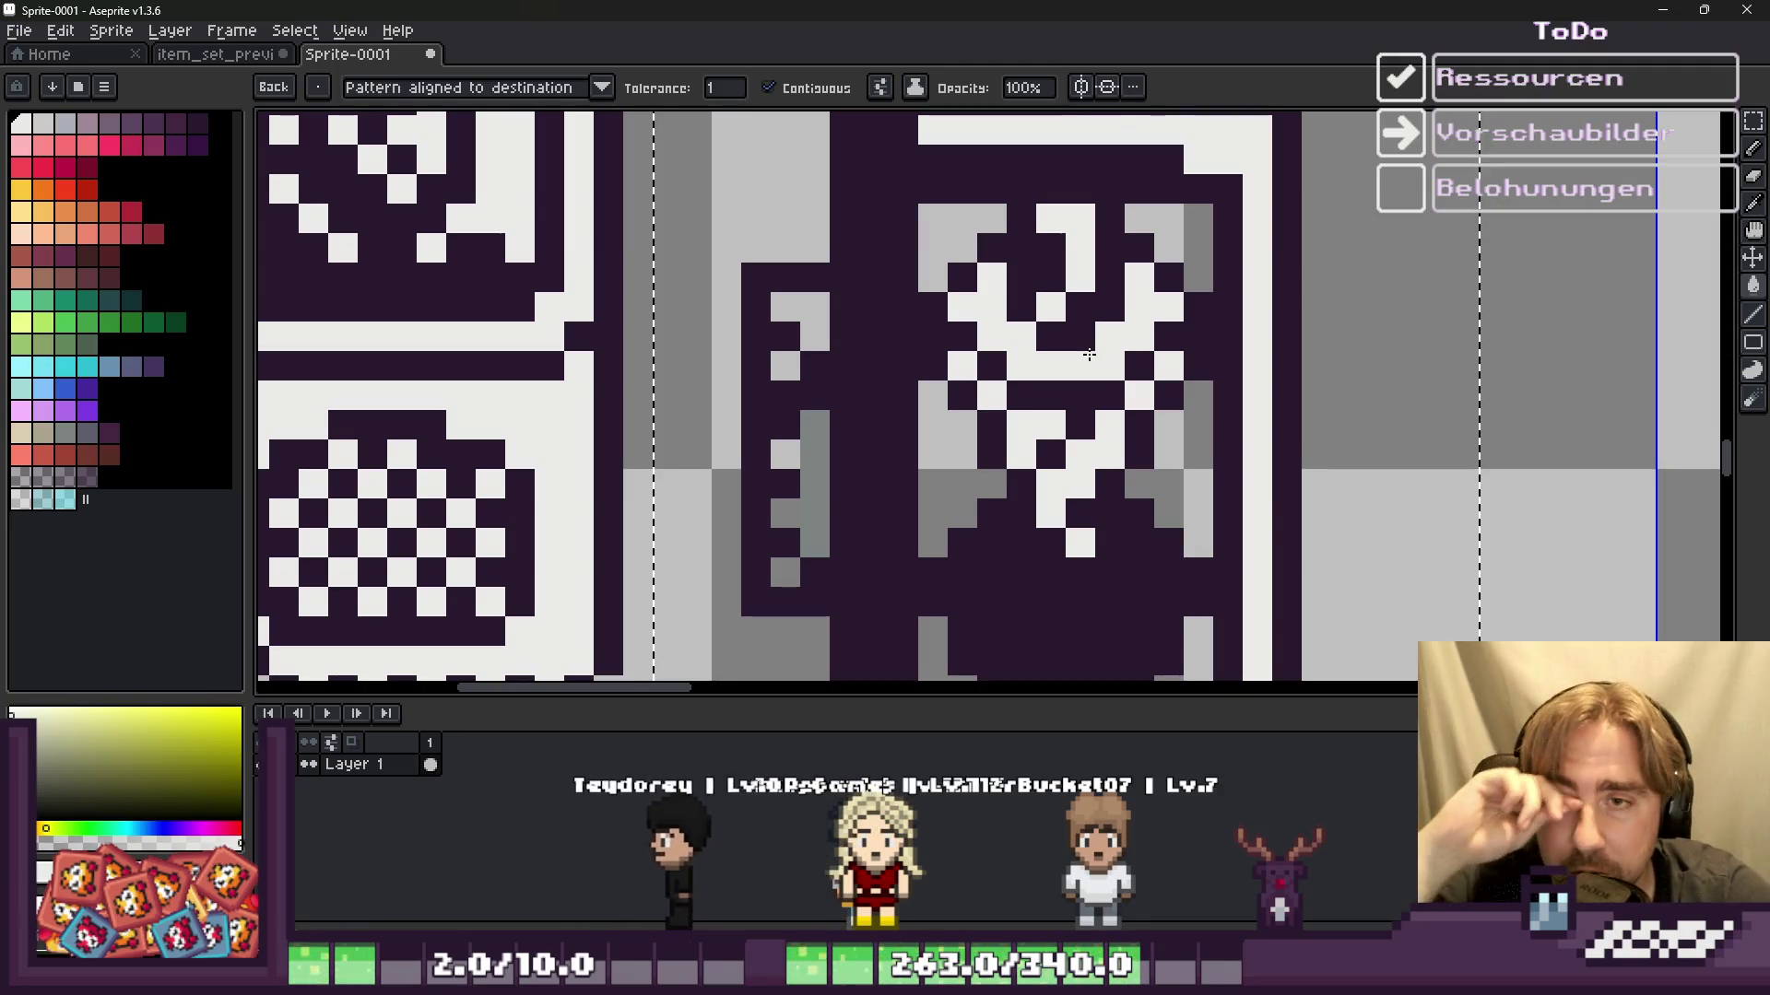
{"action": "scroll", "coordinate": [830, 369], "scroll_direction": "down", "scroll_amount": 2}
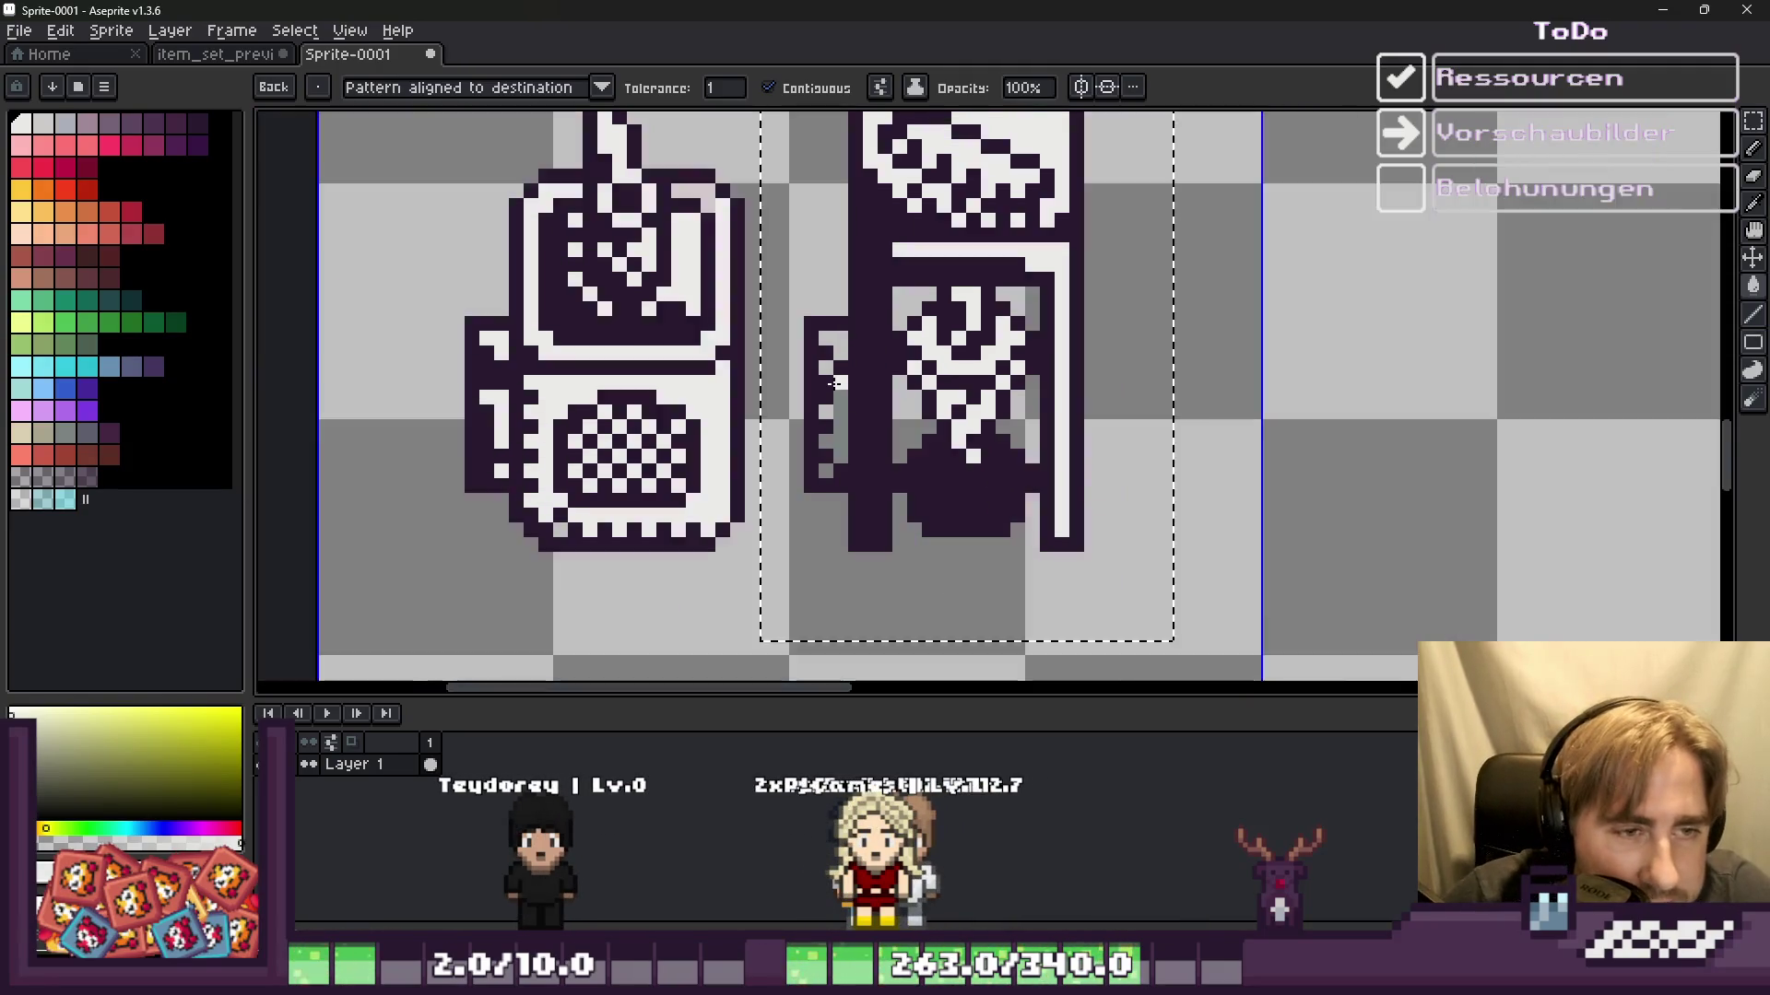
{"action": "scroll", "coordinate": [818, 303], "scroll_direction": "up", "scroll_amount": 2}
{"action": "left_click", "coordinate": [817, 302]}
{"action": "key", "text": "b"}
{"action": "scroll", "coordinate": [826, 347], "scroll_direction": "down", "scroll_amount": 4}
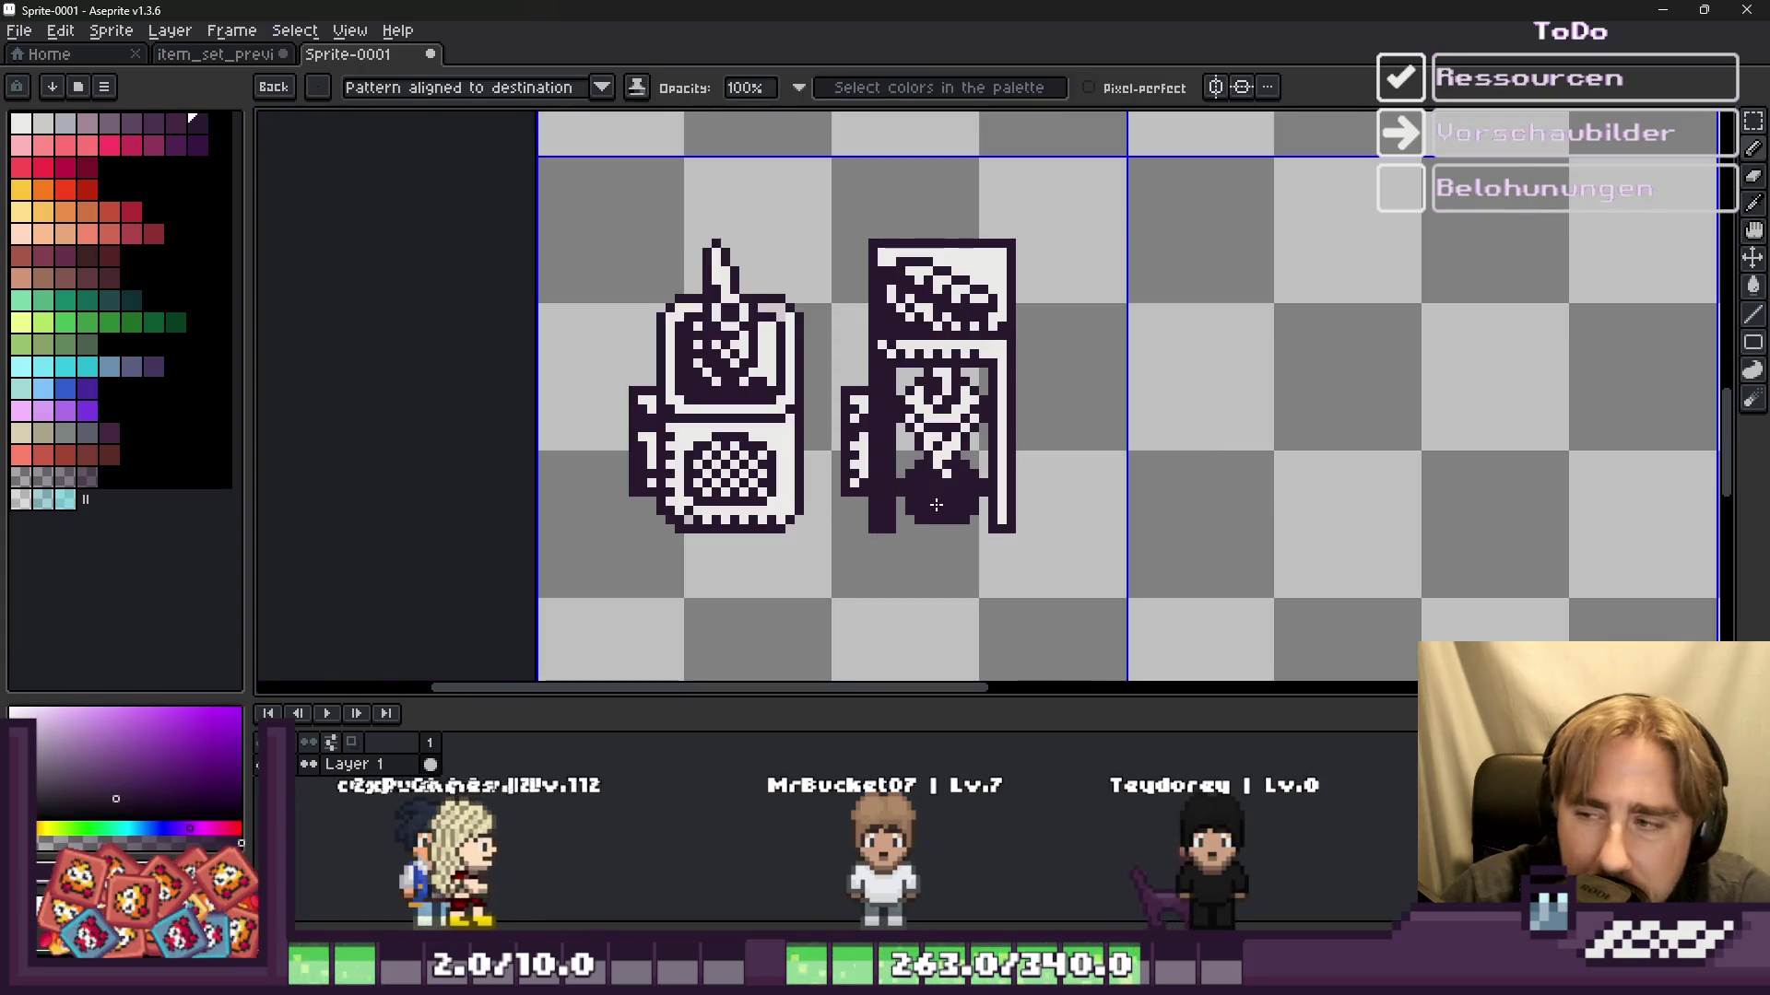
{"action": "scroll", "coordinate": [922, 461], "scroll_direction": "down", "scroll_amount": 2}
{"action": "scroll", "coordinate": [923, 506], "scroll_direction": "up", "scroll_amount": 2}
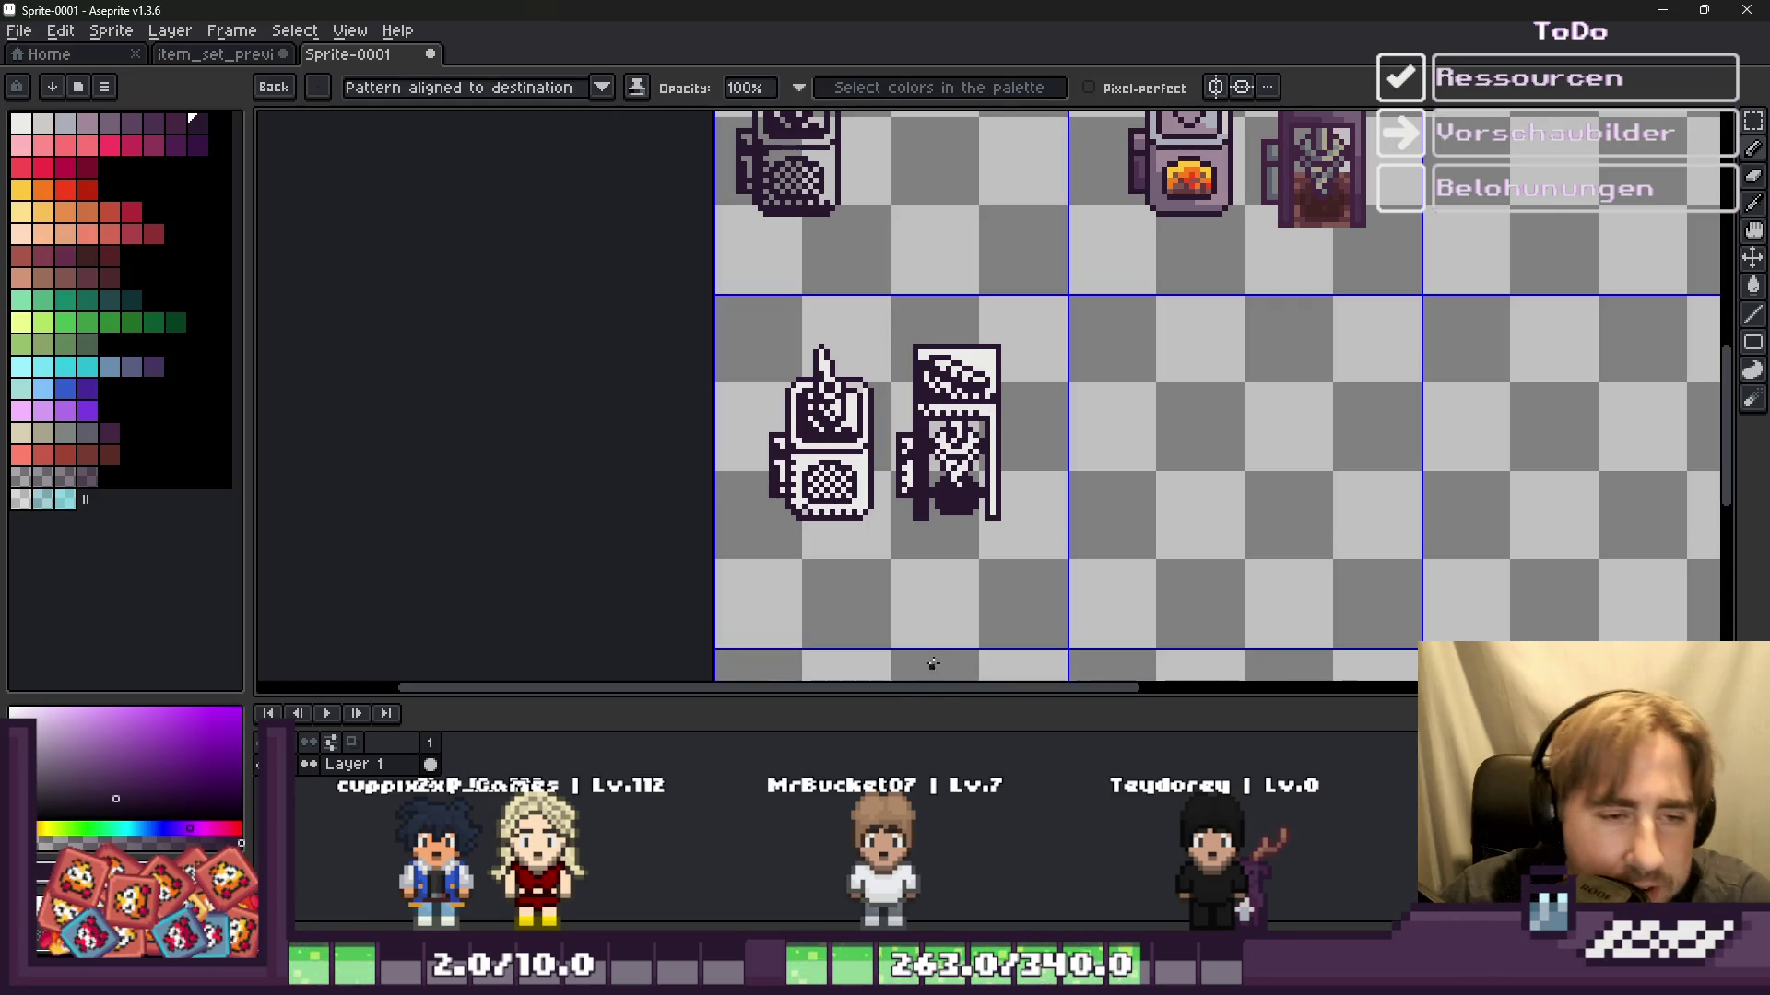
{"action": "scroll", "coordinate": [931, 673], "scroll_direction": "up", "scroll_amount": 1}
{"action": "scroll", "coordinate": [958, 626], "scroll_direction": "up", "scroll_amount": 1}
{"action": "scroll", "coordinate": [989, 581], "scroll_direction": "up", "scroll_amount": 1}
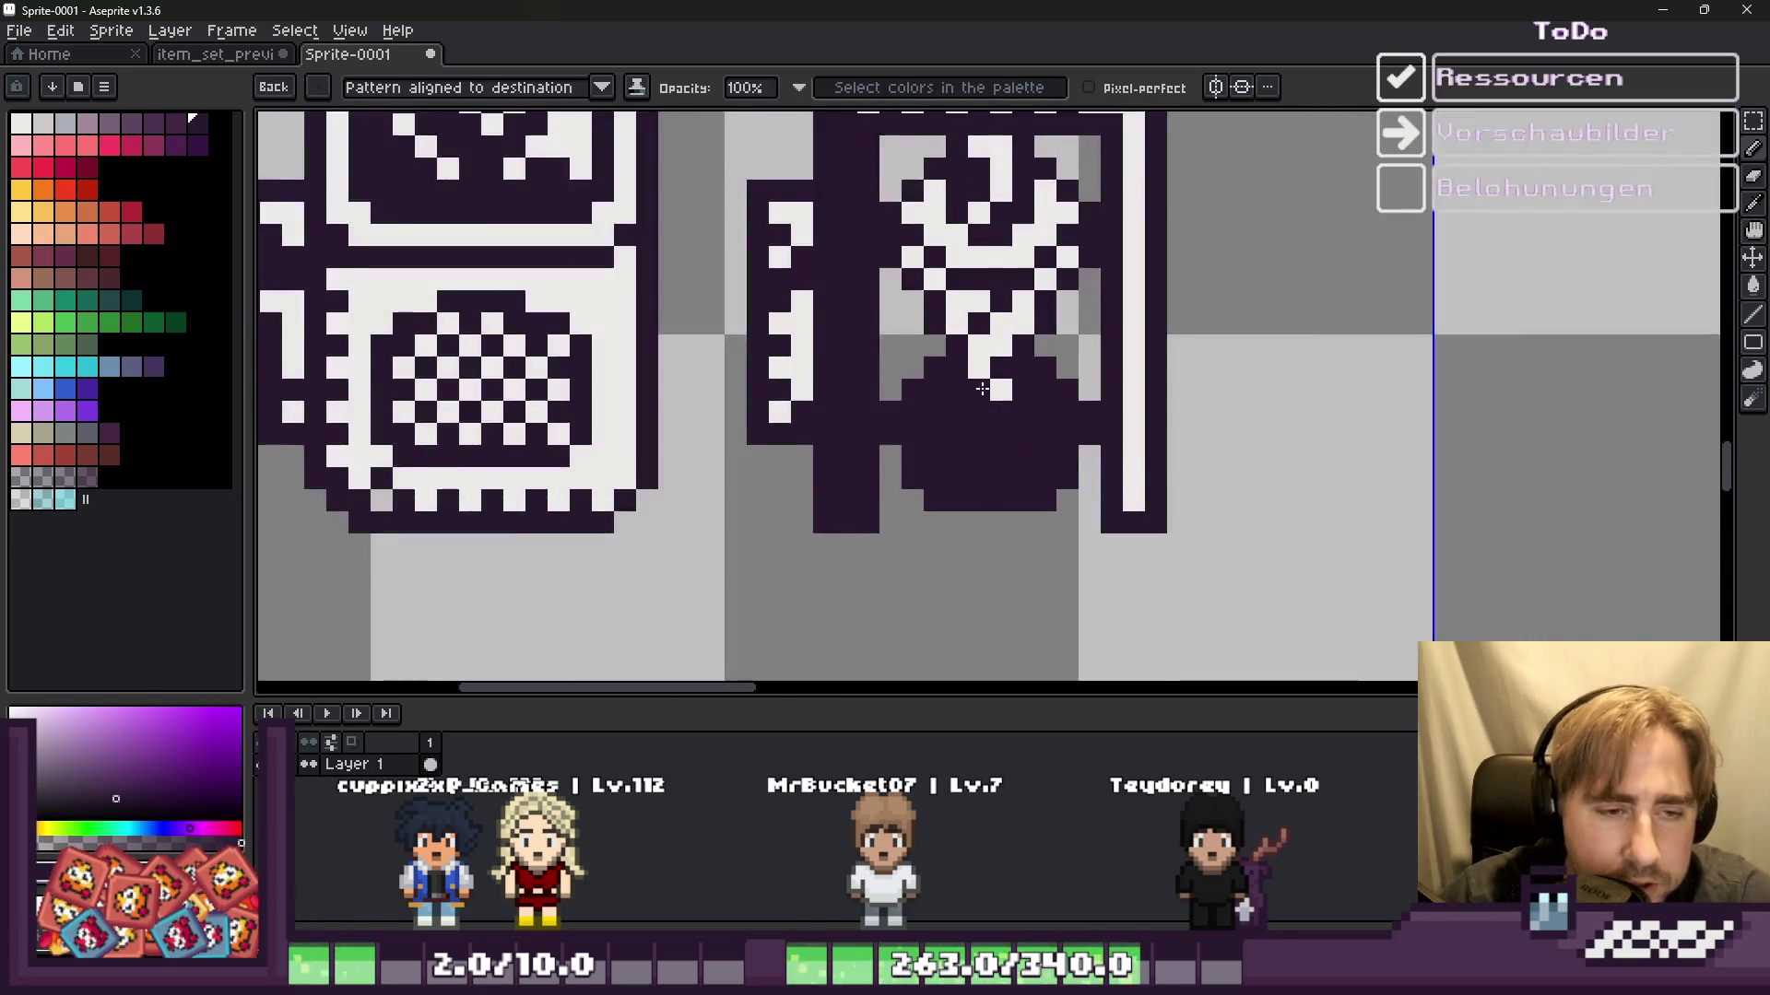
{"action": "scroll", "coordinate": [968, 461], "scroll_direction": "up", "scroll_amount": 1}
{"action": "scroll", "coordinate": [956, 369], "scroll_direction": "down", "scroll_amount": 1}
{"action": "key", "text": "e"}
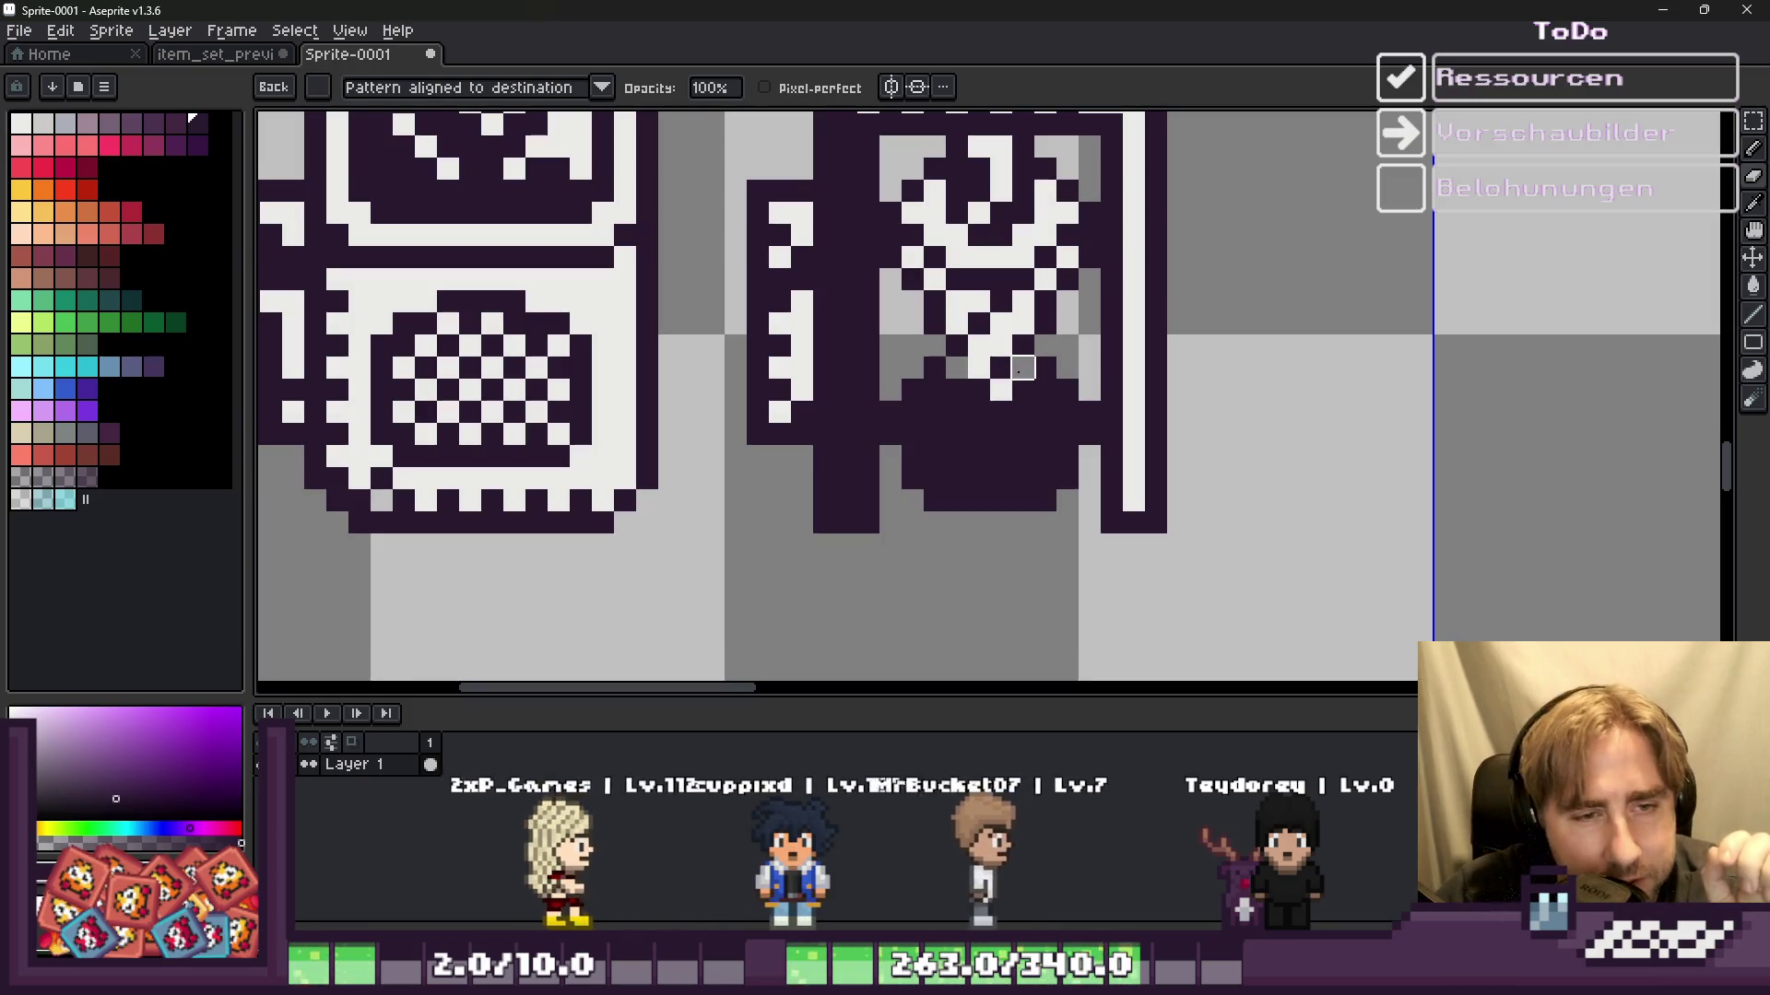
{"action": "scroll", "coordinate": [1044, 432], "scroll_direction": "up", "scroll_amount": 1}
{"action": "scroll", "coordinate": [958, 406], "scroll_direction": "up", "scroll_amount": 1}
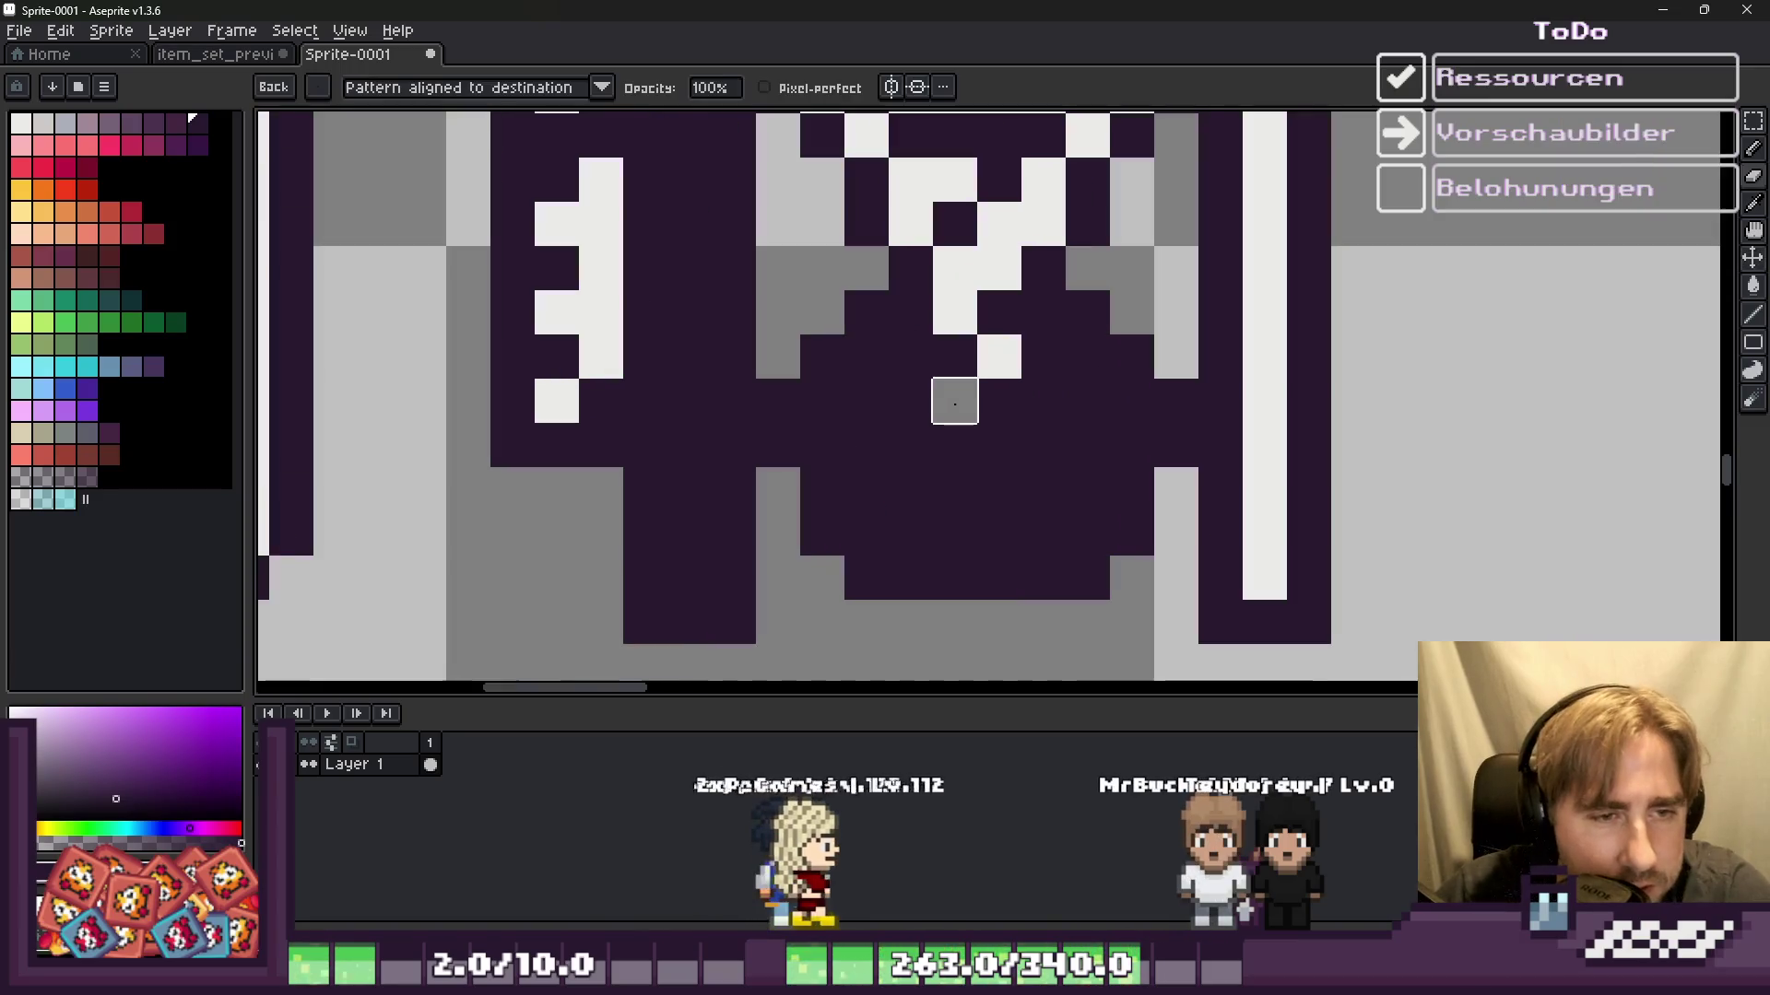
{"action": "scroll", "coordinate": [931, 351], "scroll_direction": "down", "scroll_amount": 1}
{"action": "scroll", "coordinate": [950, 378], "scroll_direction": "down", "scroll_amount": 1}
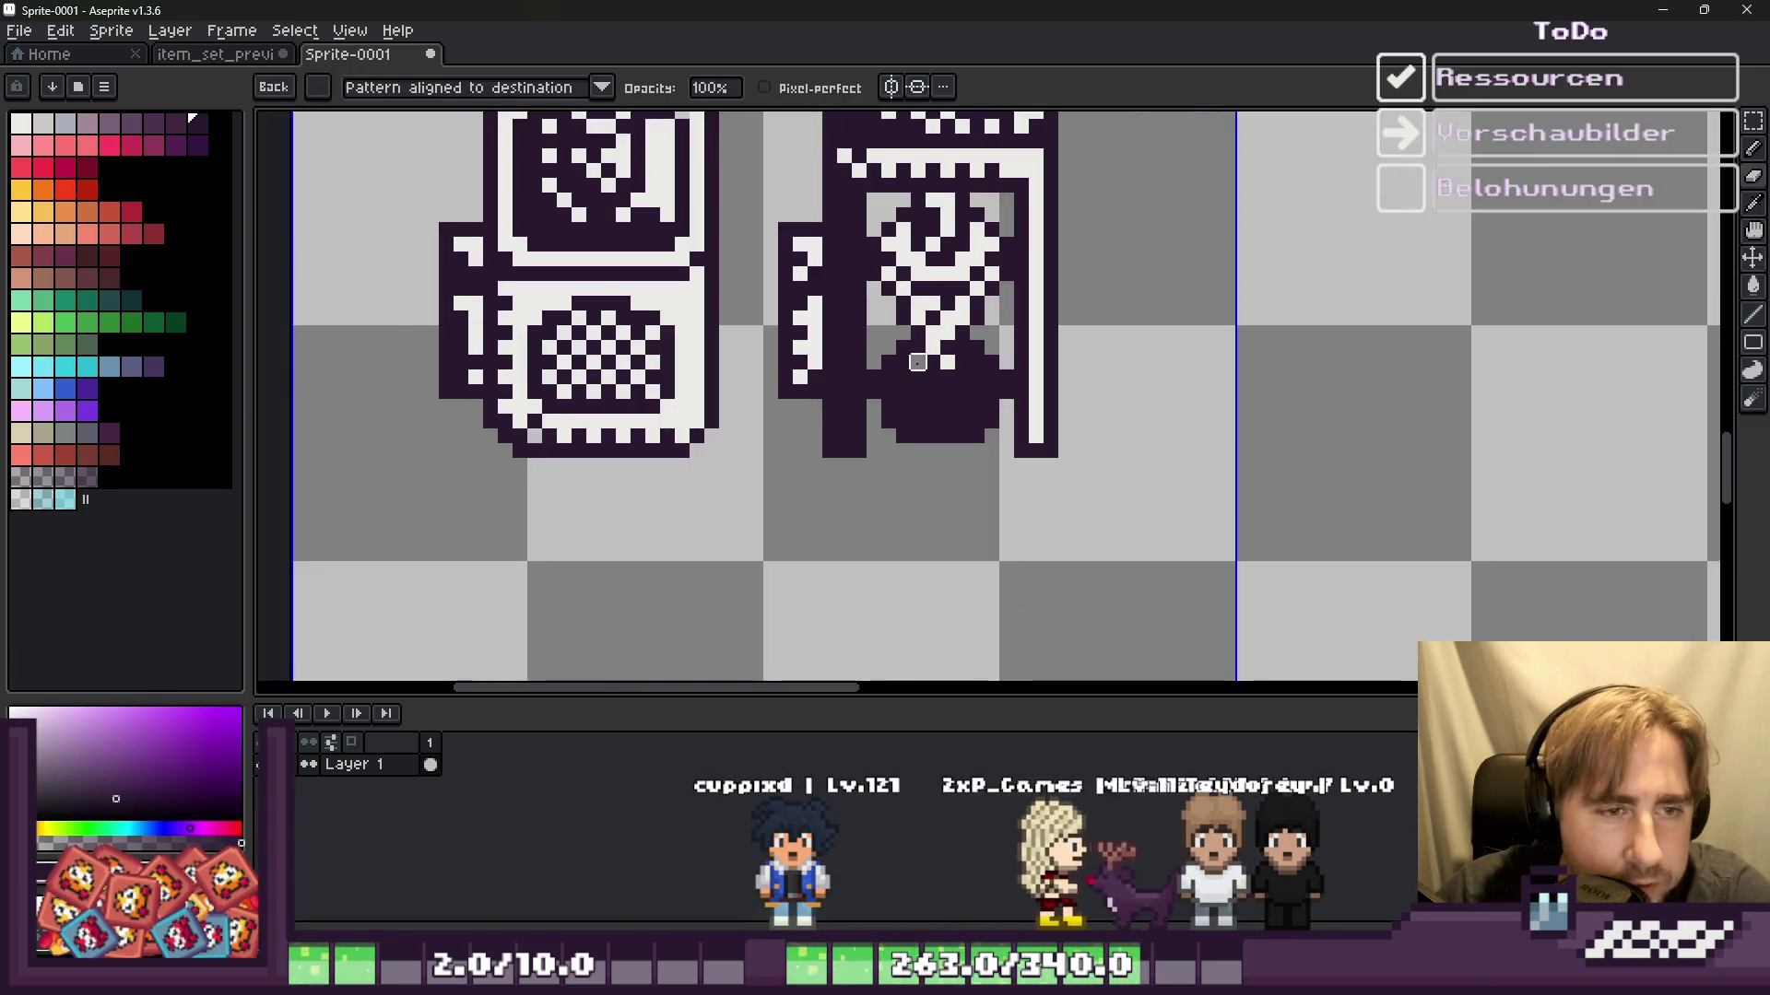
{"action": "scroll", "coordinate": [971, 409], "scroll_direction": "down", "scroll_amount": 1}
{"action": "scroll", "coordinate": [970, 409], "scroll_direction": "down", "scroll_amount": 3}
{"action": "scroll", "coordinate": [1152, 387], "scroll_direction": "up", "scroll_amount": 2}
{"action": "scroll", "coordinate": [1213, 383], "scroll_direction": "up", "scroll_amount": 1}
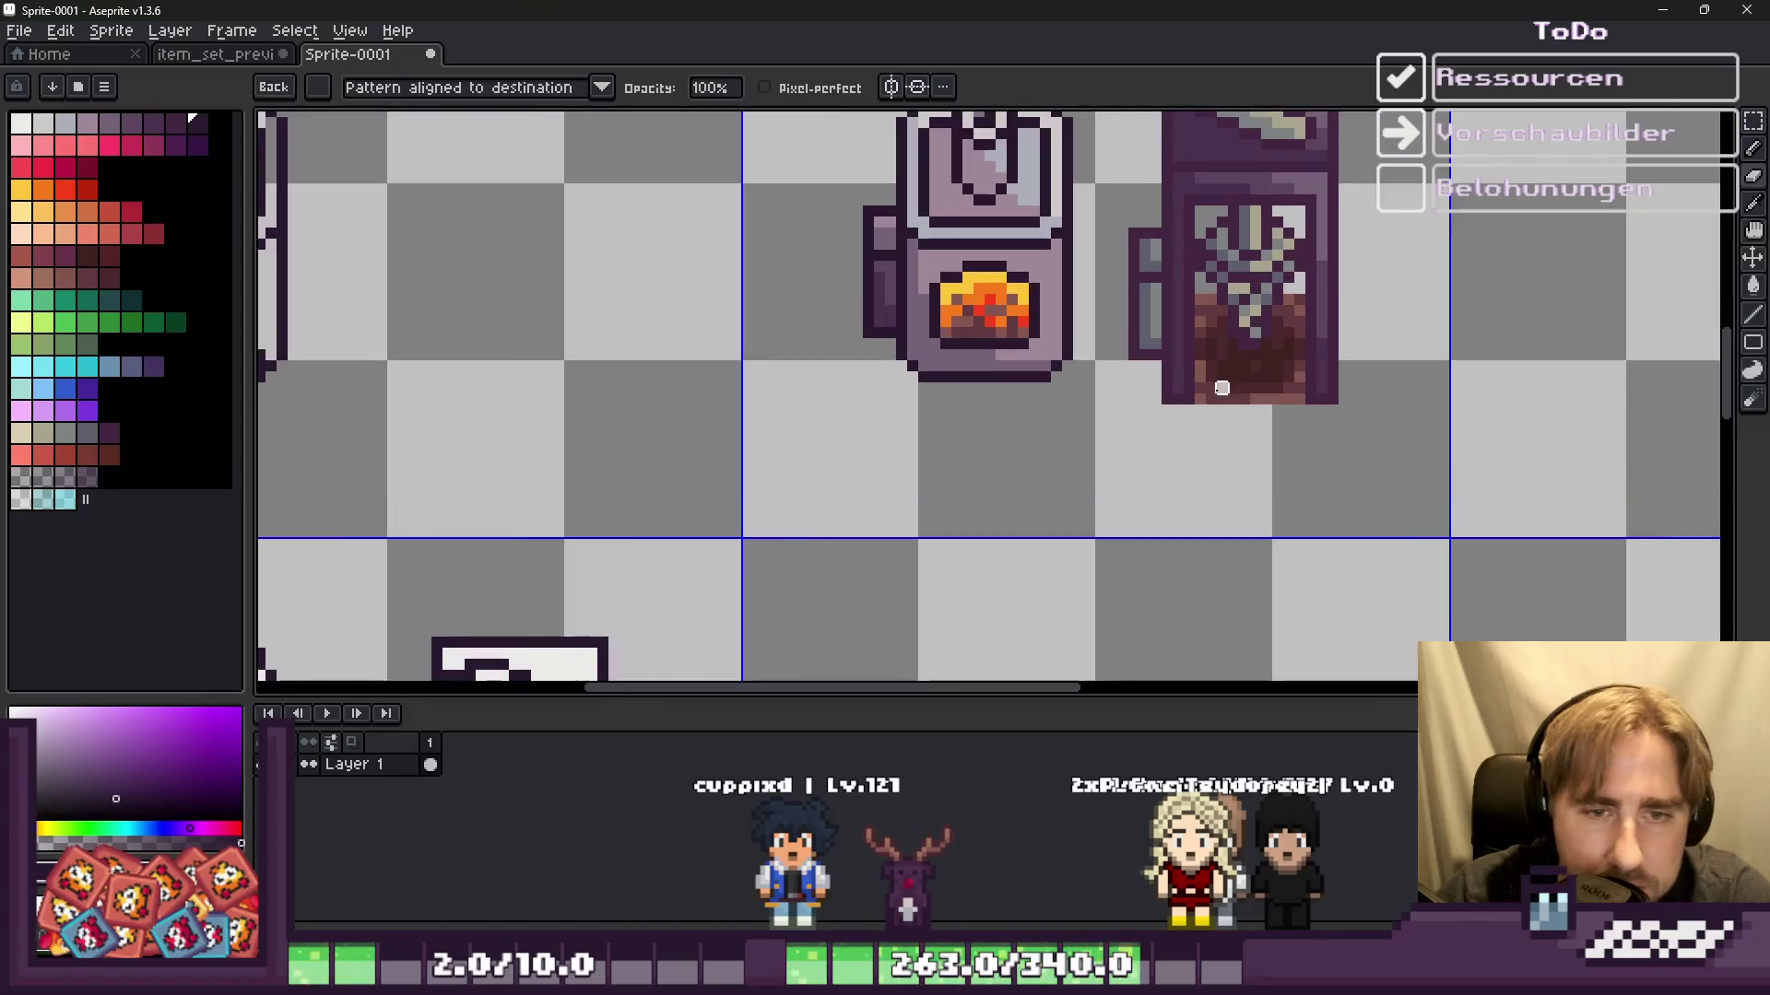
{"action": "scroll", "coordinate": [1233, 355], "scroll_direction": "up", "scroll_amount": 1}
{"action": "scroll", "coordinate": [1233, 355], "scroll_direction": "down", "scroll_amount": 3}
{"action": "scroll", "coordinate": [1103, 463], "scroll_direction": "up", "scroll_amount": 3}
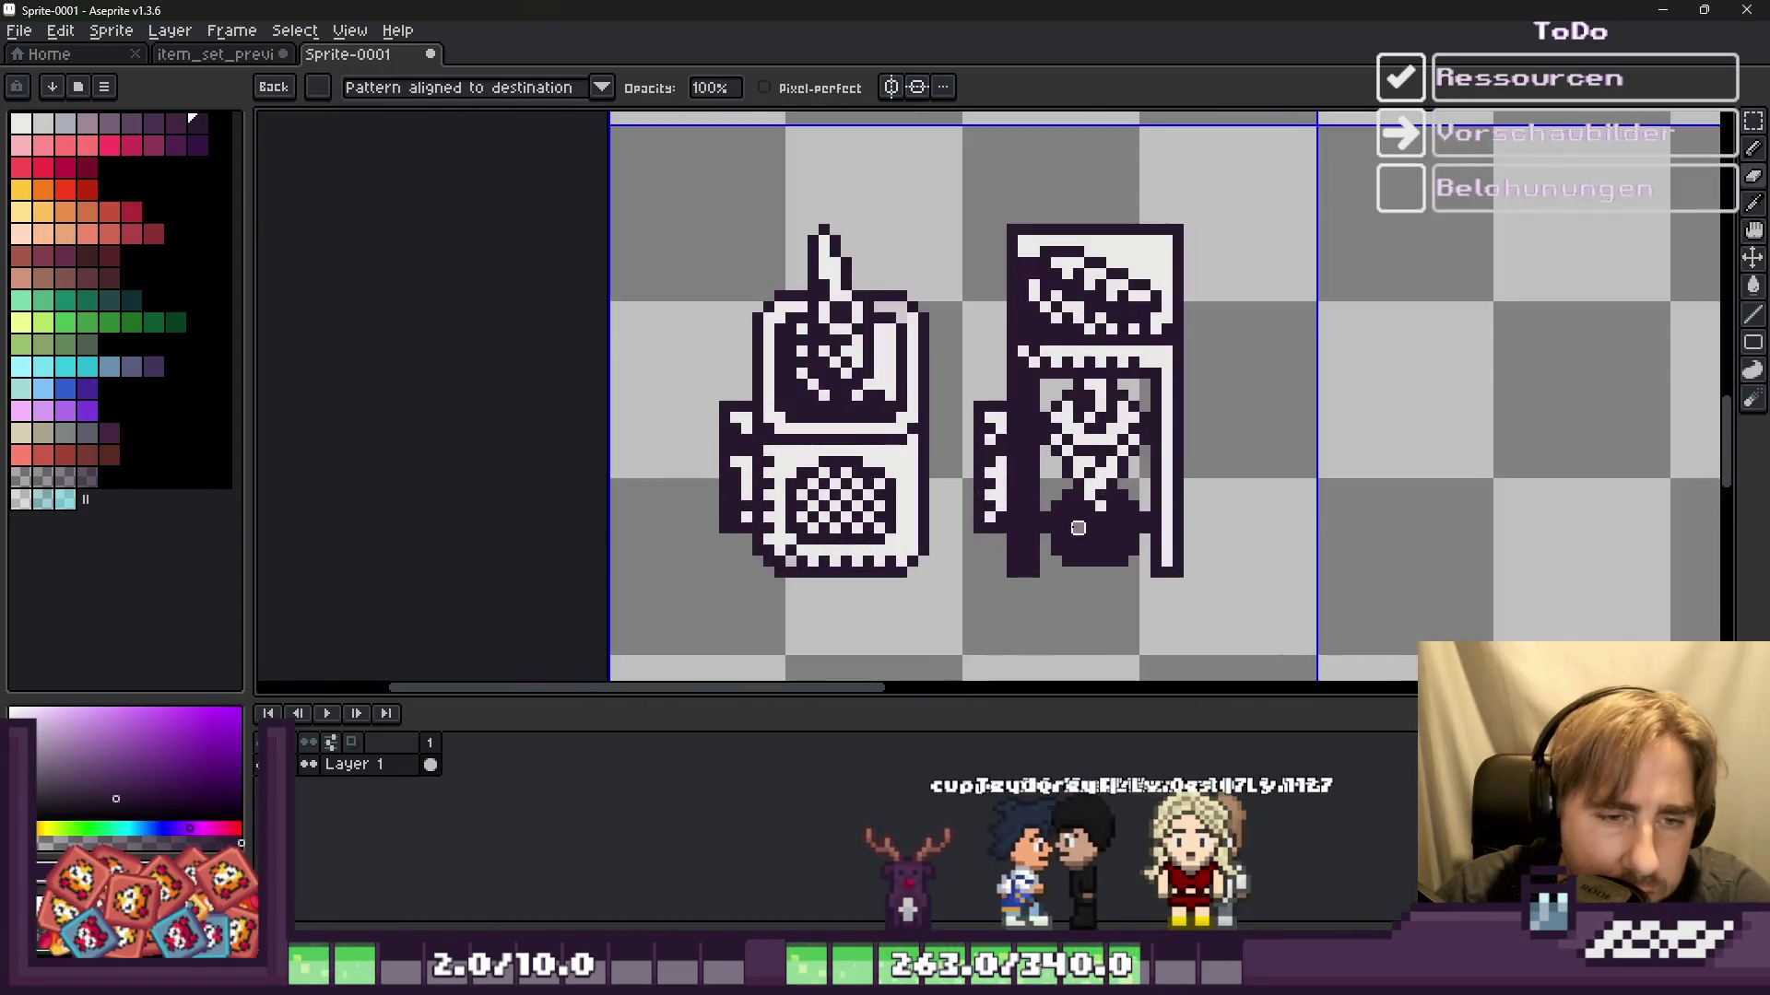
{"action": "scroll", "coordinate": [1103, 463], "scroll_direction": "up", "scroll_amount": 1}
Step: Place alternating grey checker pixels across the jar's dark base, reverting two misplaced ones to dark
{"action": "scroll", "coordinate": [1148, 507], "scroll_direction": "up", "scroll_amount": 1}
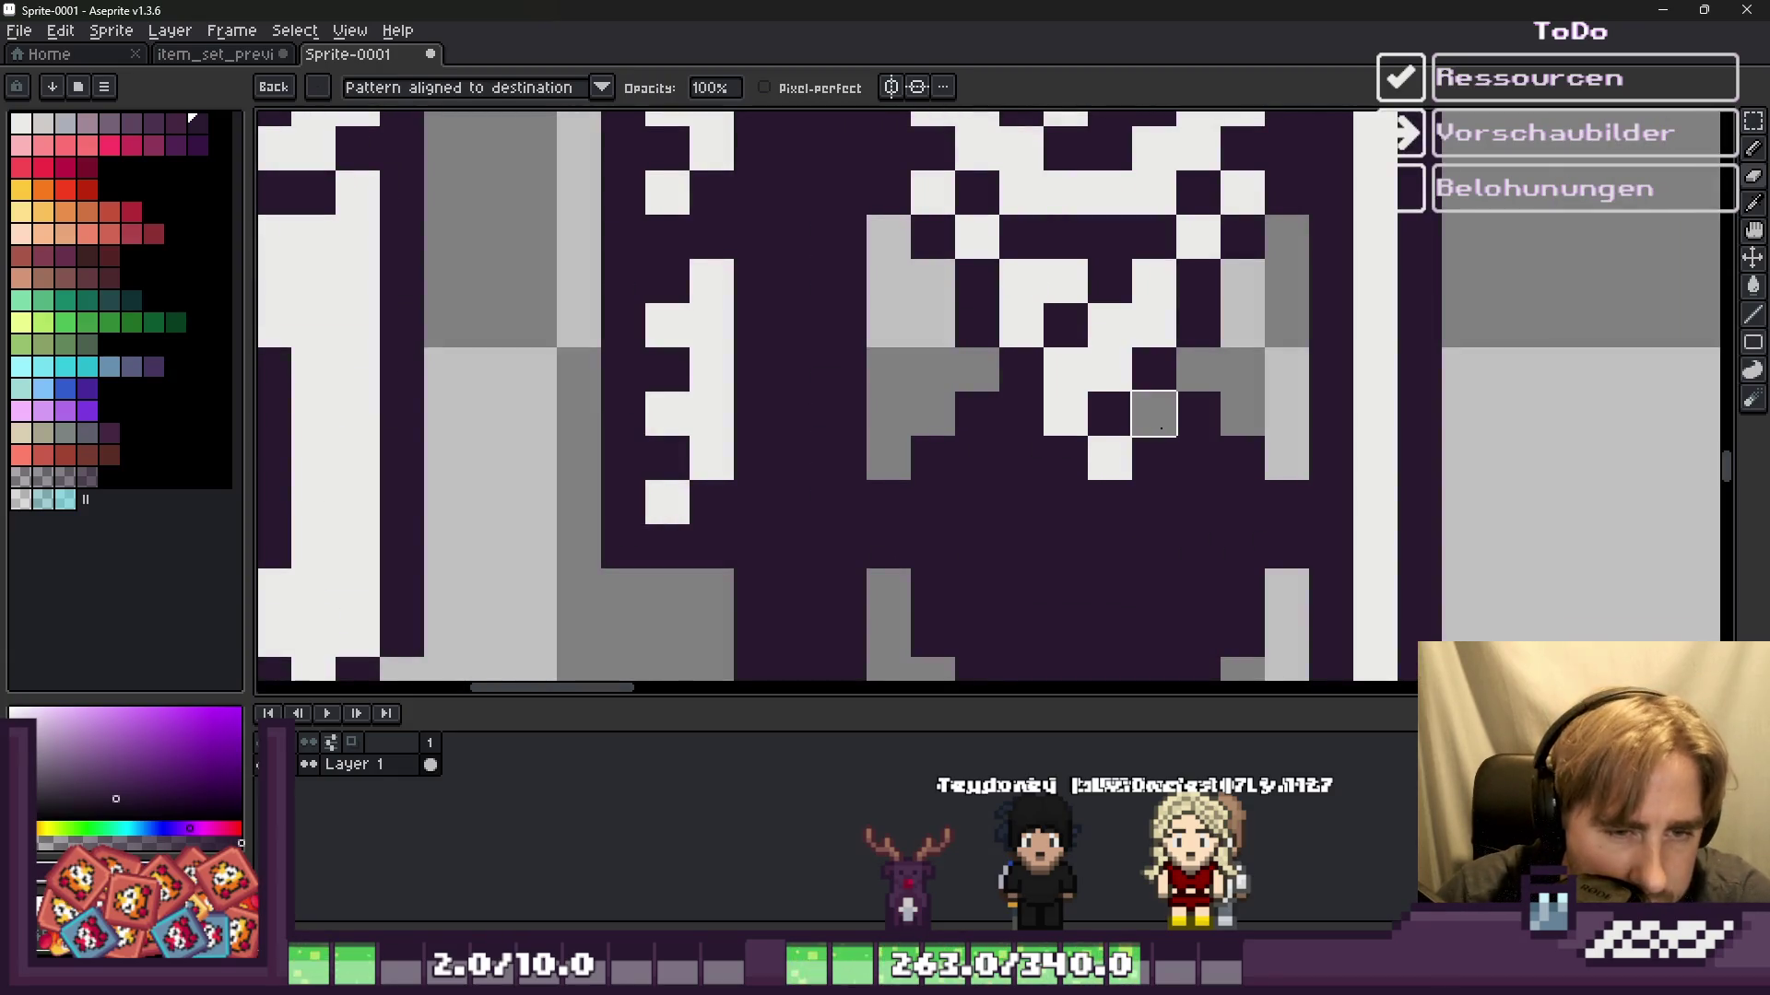
{"action": "left_click", "coordinate": [1154, 413]}
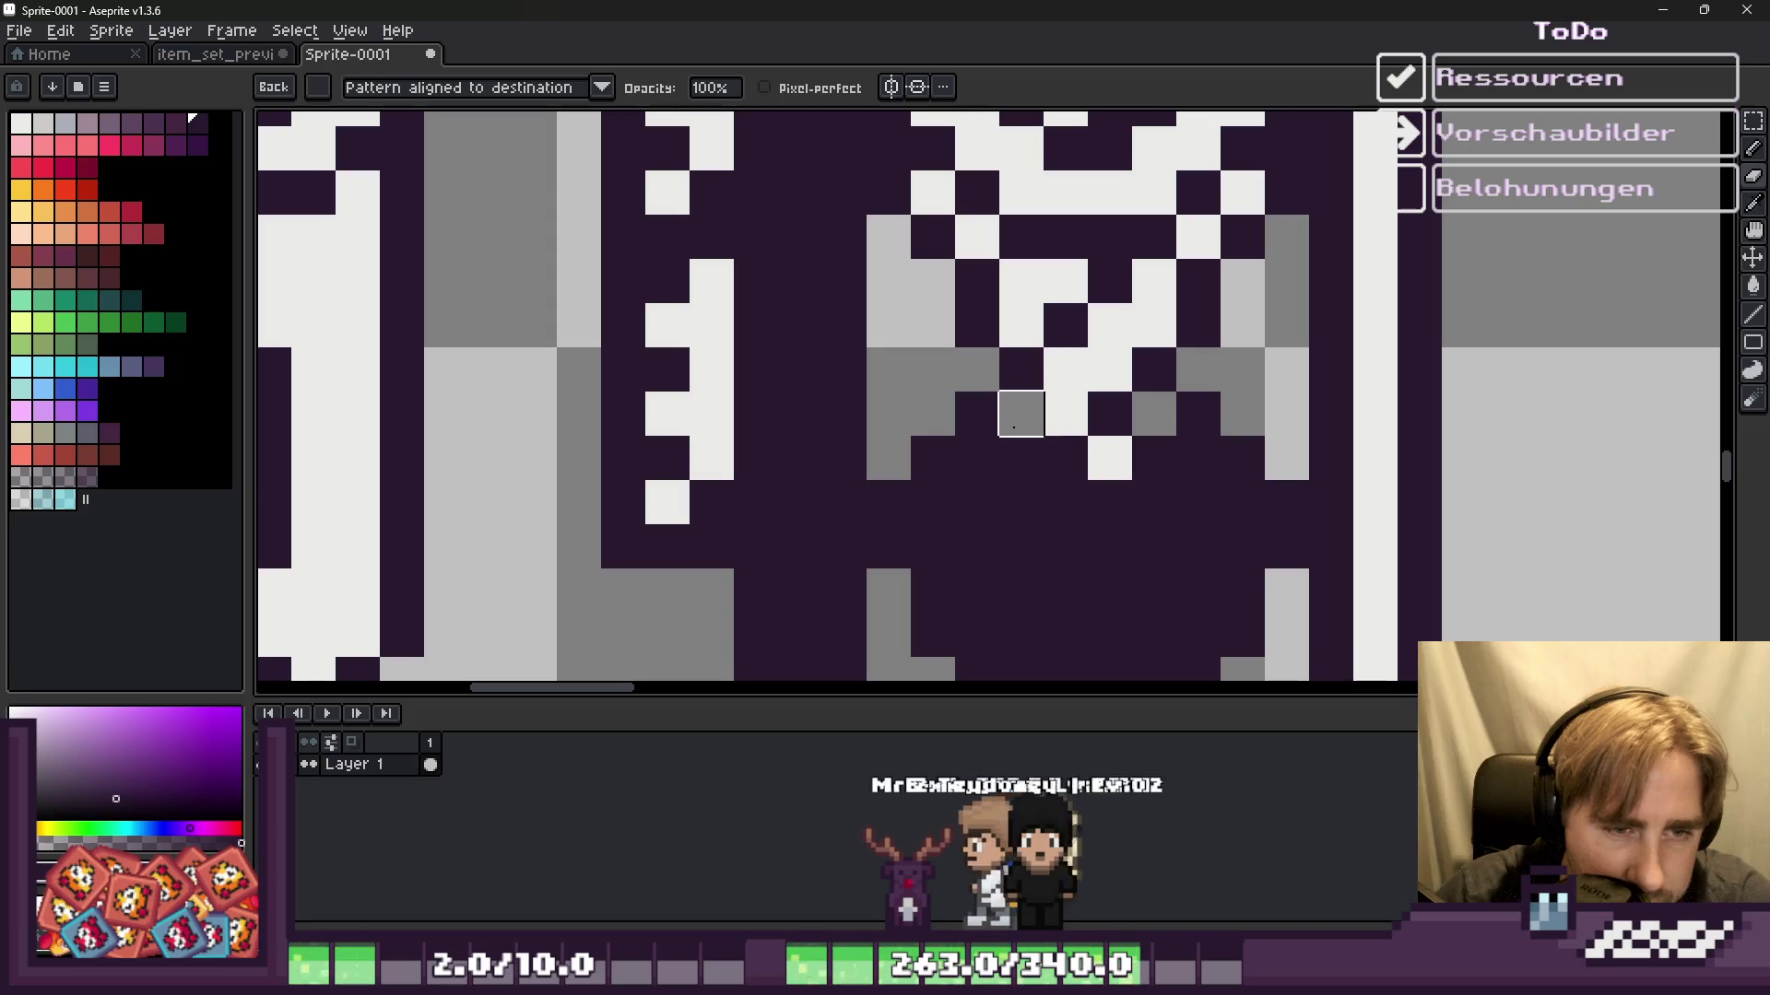
{"action": "left_click", "coordinate": [1021, 458]}
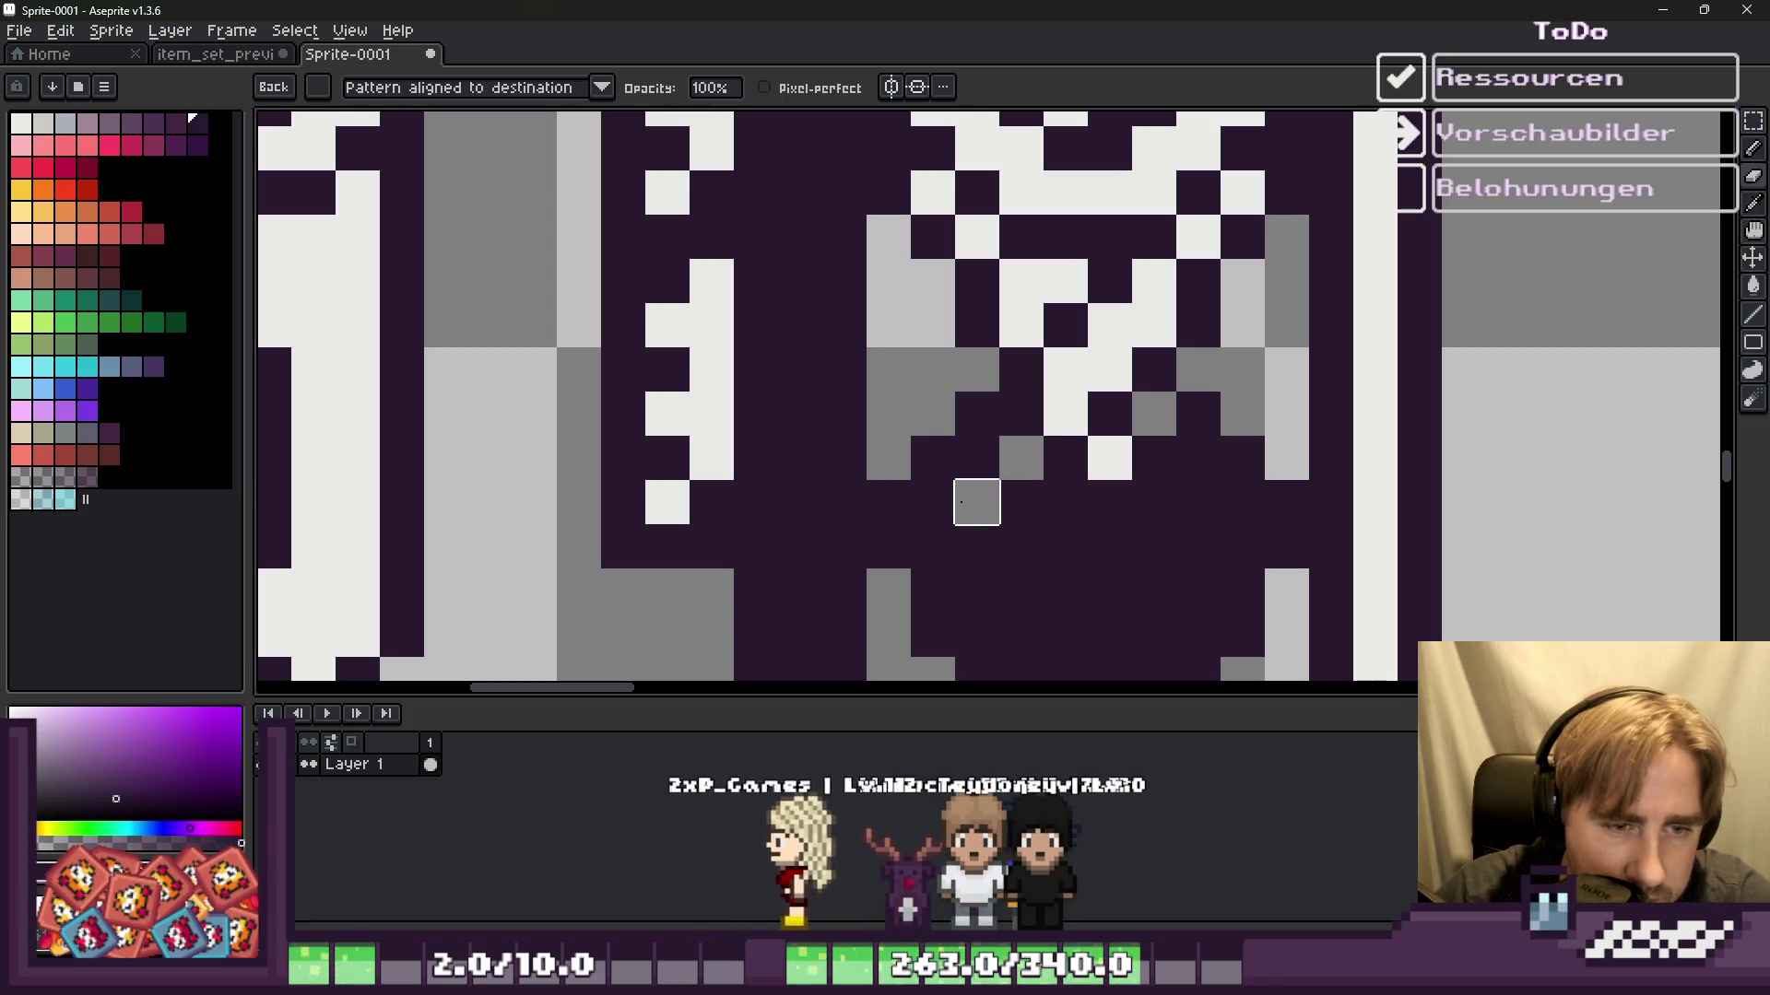
{"action": "left_click", "coordinate": [977, 502]}
{"action": "left_click", "coordinate": [1065, 502]}
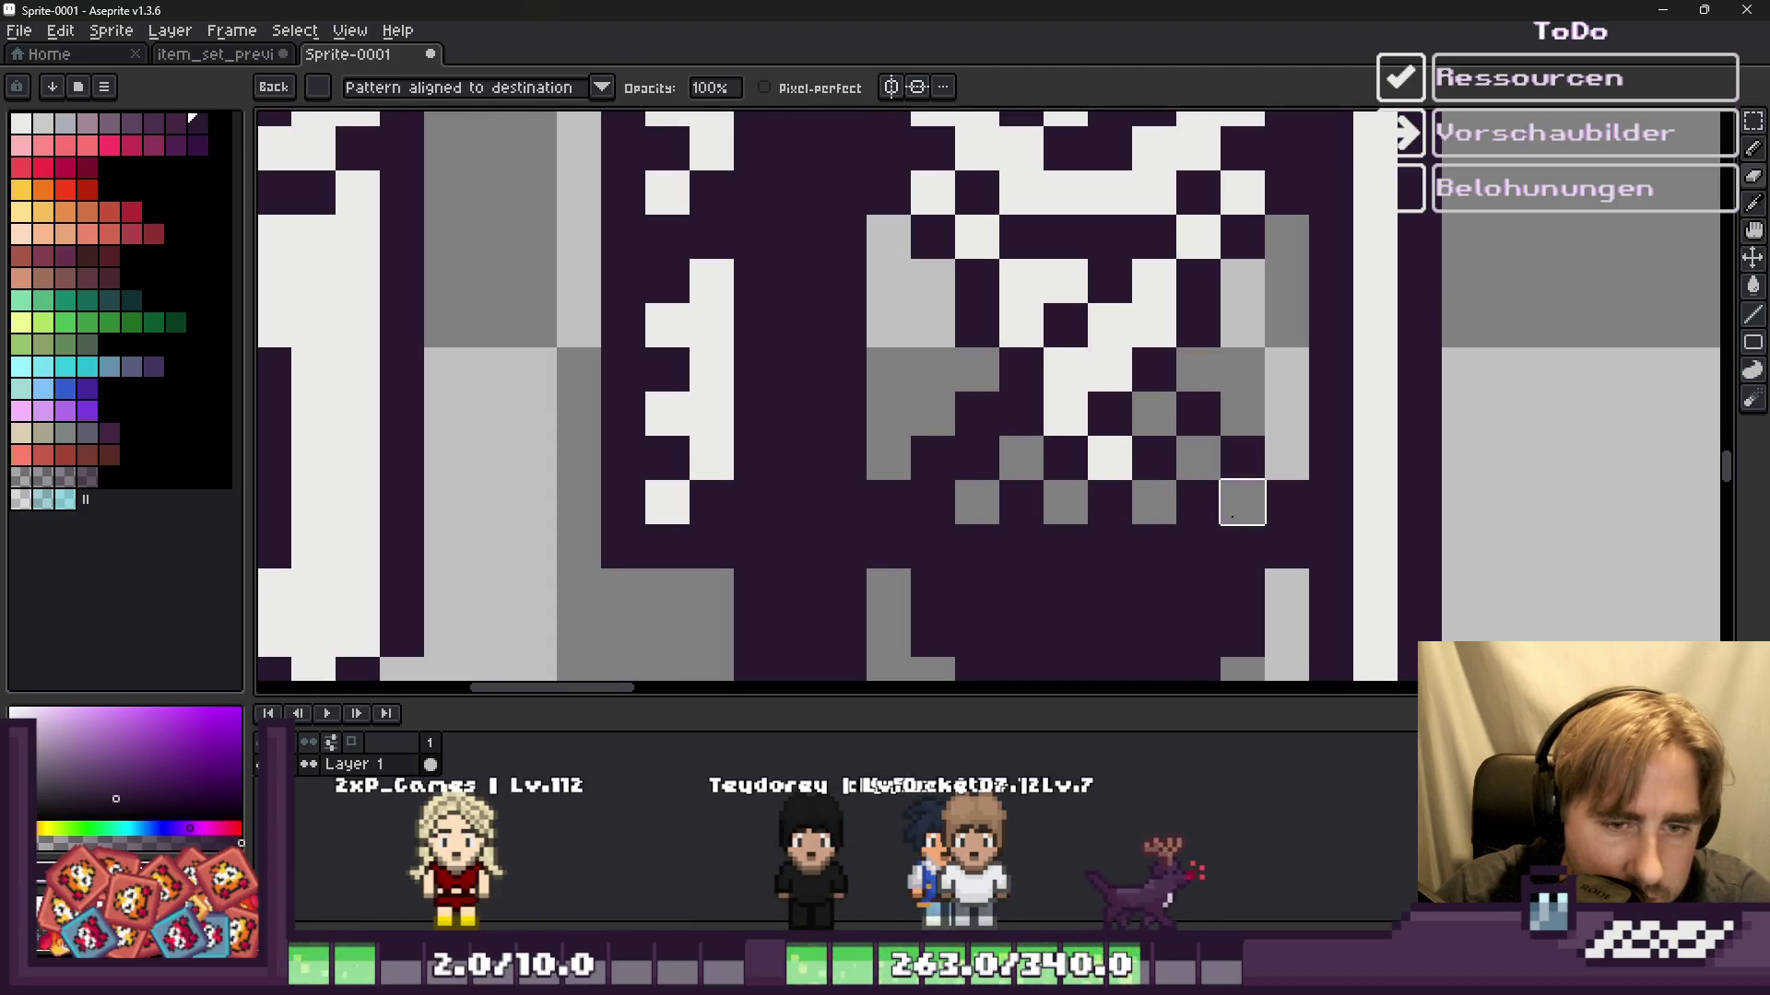
{"action": "scroll", "coordinate": [1242, 502], "scroll_direction": "down", "scroll_amount": 2}
{"action": "scroll", "coordinate": [1117, 451], "scroll_direction": "up", "scroll_amount": 2}
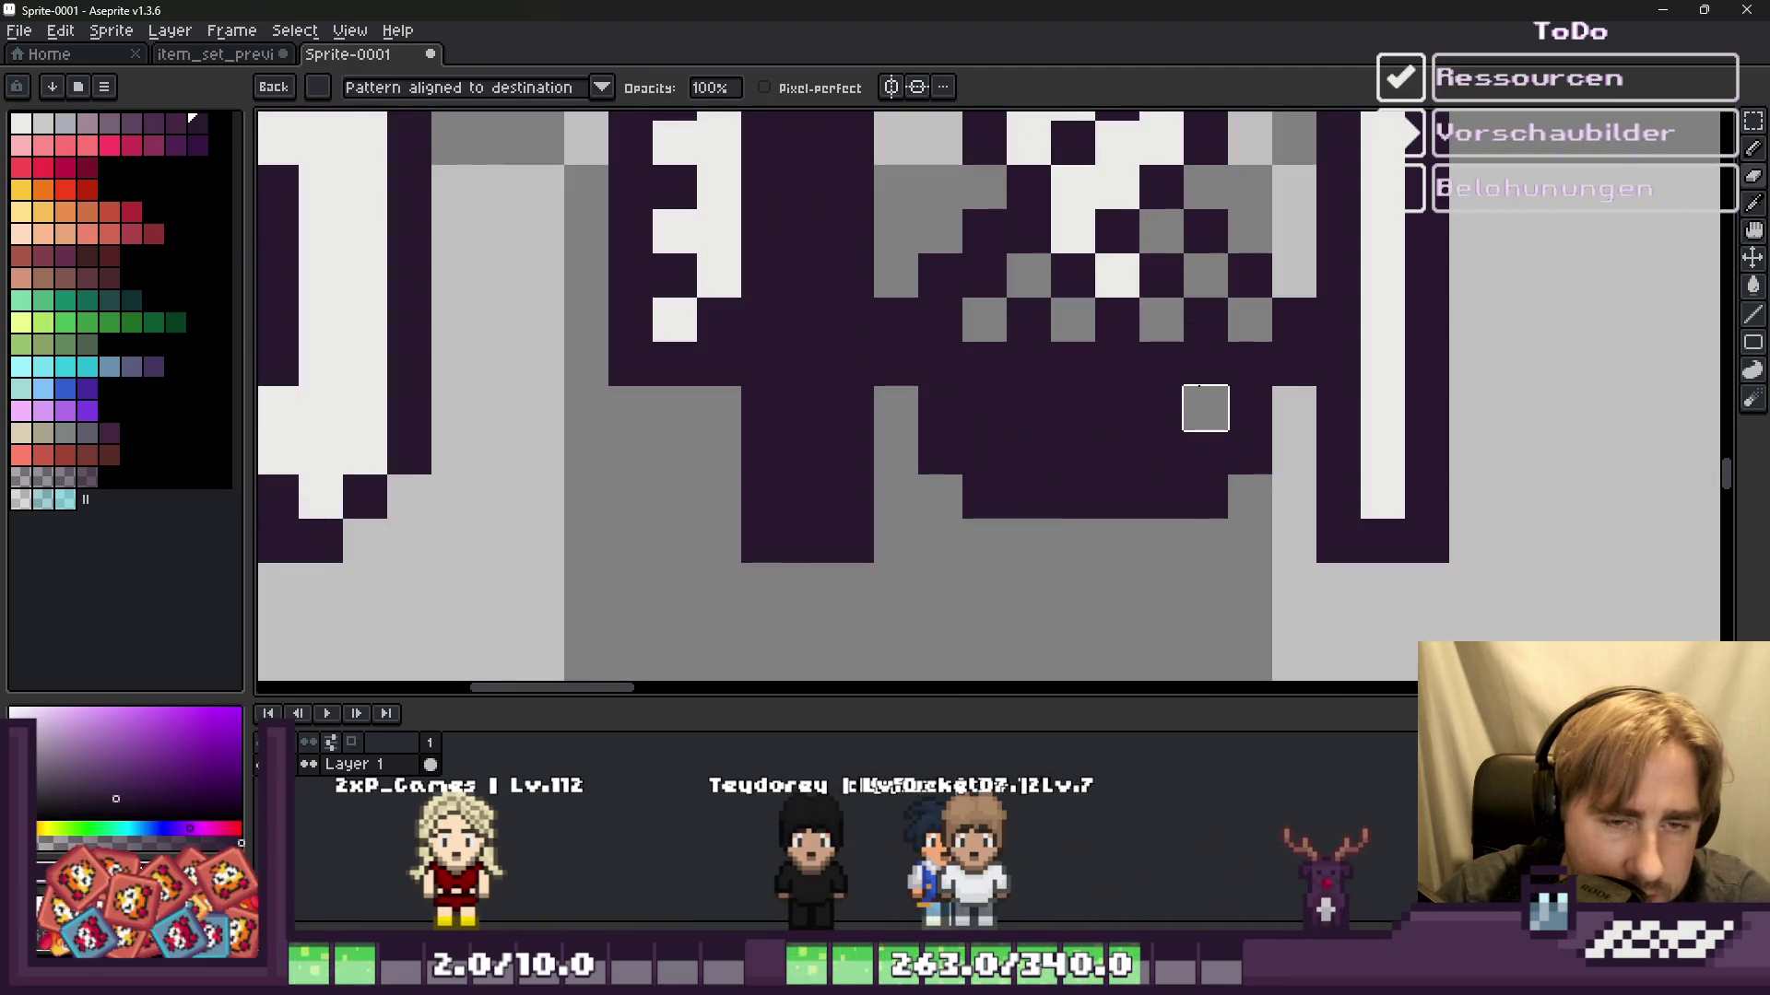
{"action": "left_click", "coordinate": [1162, 408]}
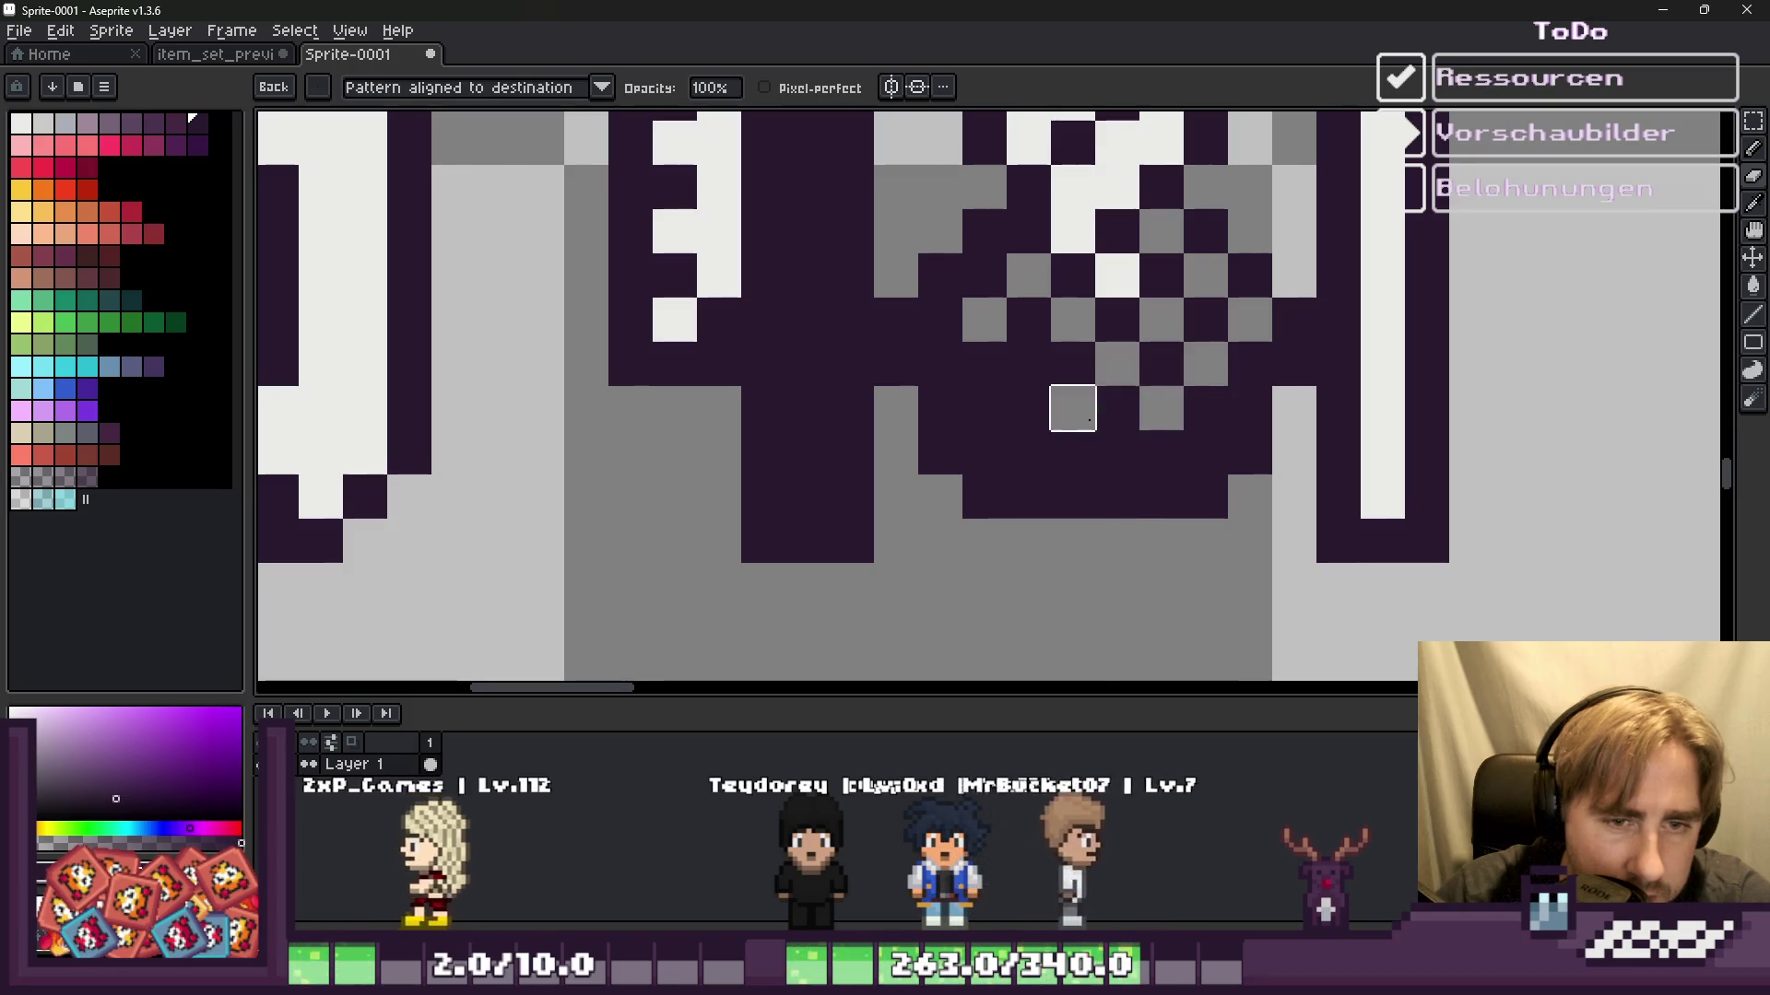
{"action": "left_click", "coordinate": [984, 408], "text": "alt"}
{"action": "left_click", "coordinate": [1023, 414]}
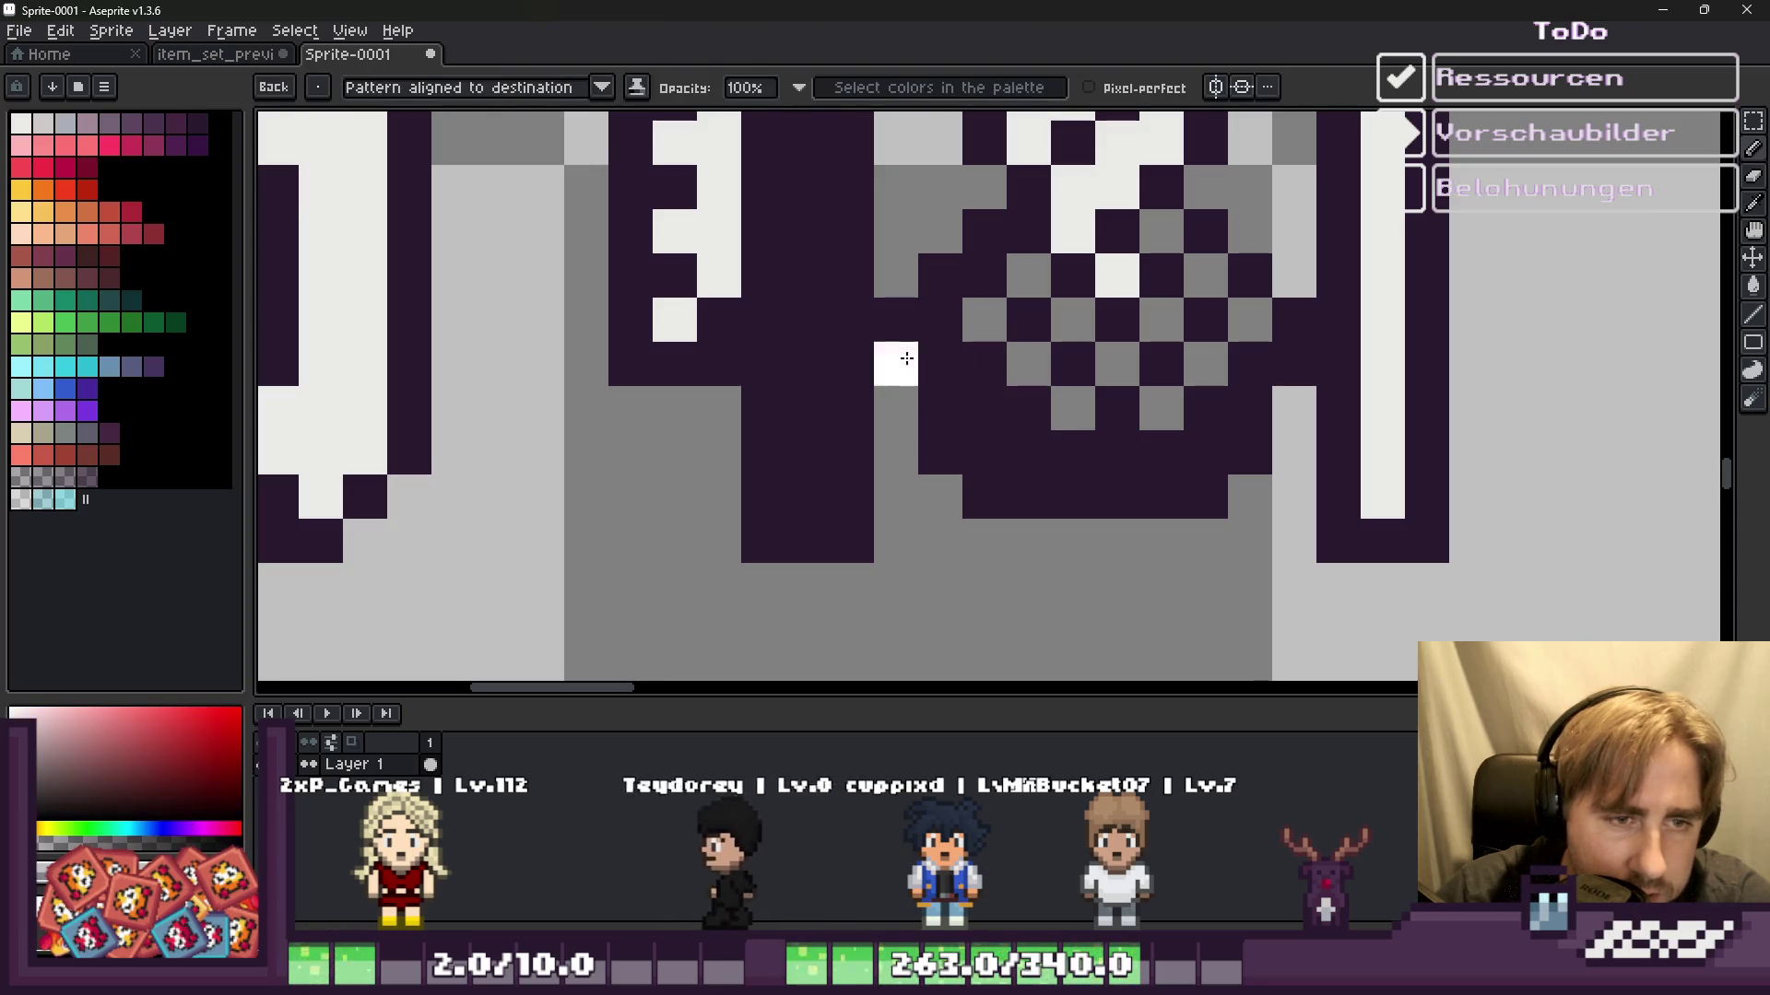
Step: Sample the grey from the canvas and try white pixels on the jar base
{"action": "left_click", "coordinate": [979, 329], "text": "alt"}
{"action": "left_click", "coordinate": [1090, 232], "text": "alt"}
{"action": "left_click", "coordinate": [1012, 286]}
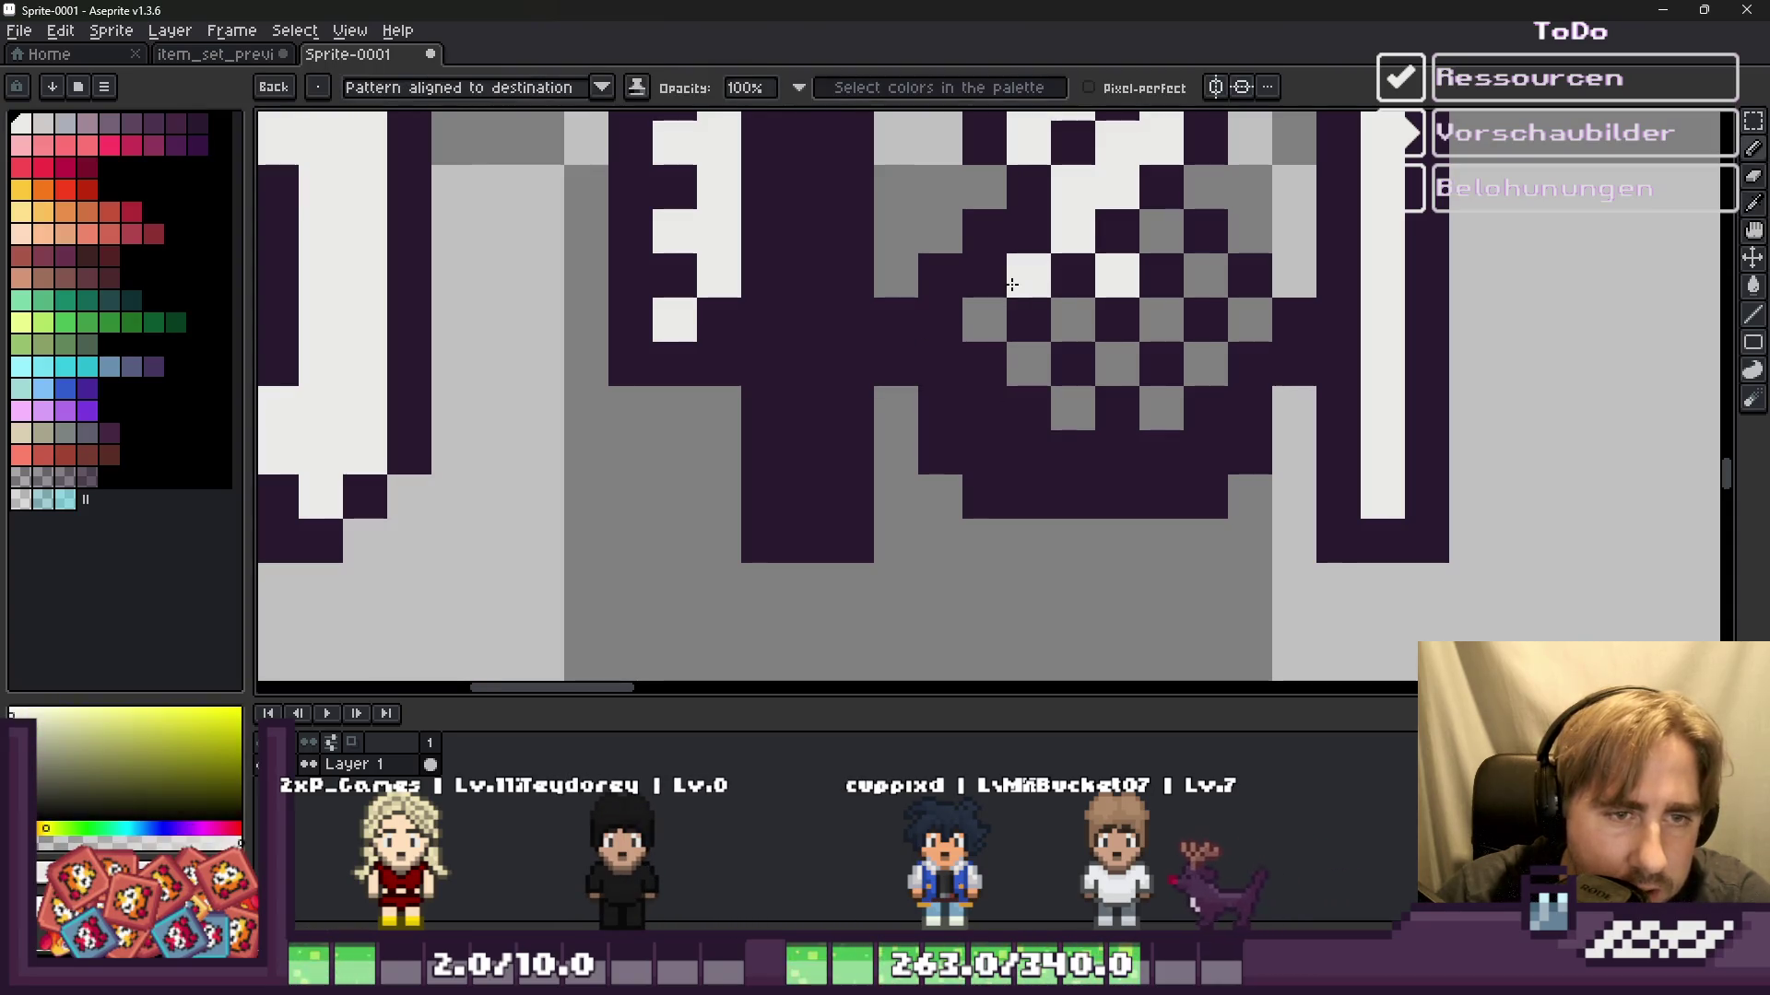
{"action": "scroll", "coordinate": [1030, 317], "scroll_direction": "down", "scroll_amount": 4}
{"action": "scroll", "coordinate": [1051, 369], "scroll_direction": "down", "scroll_amount": 5}
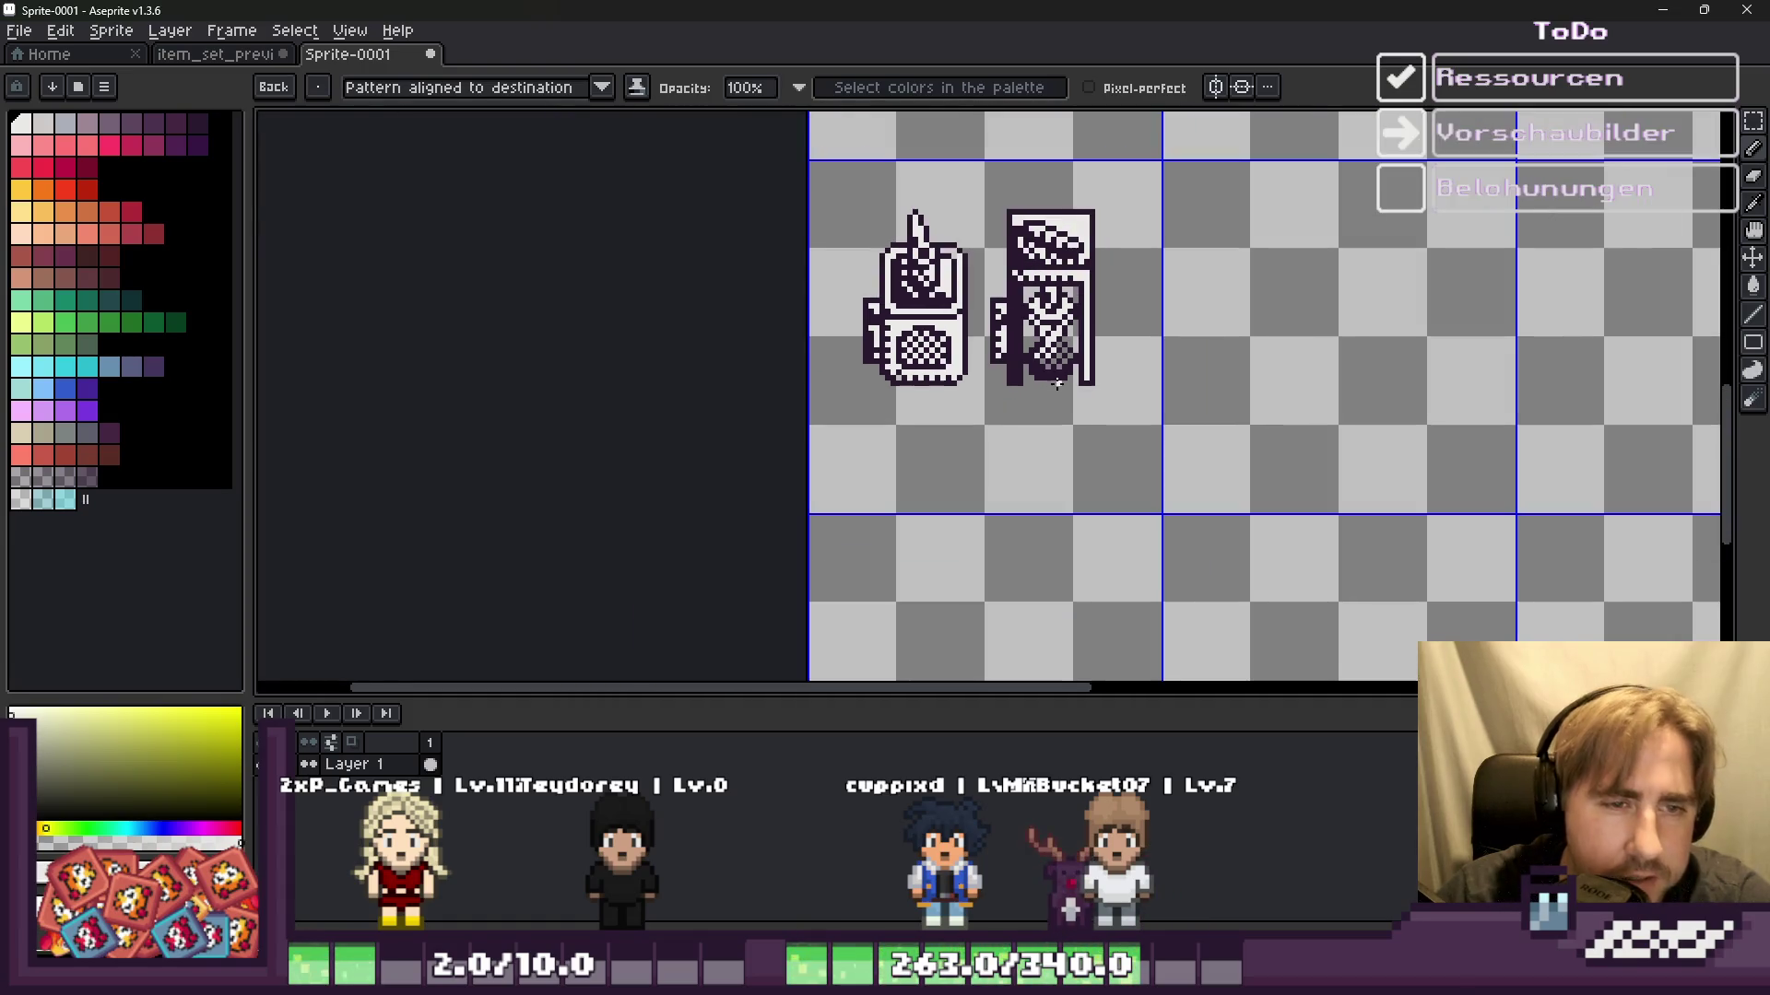
{"action": "scroll", "coordinate": [1047, 369], "scroll_direction": "up", "scroll_amount": 2}
{"action": "scroll", "coordinate": [1048, 371], "scroll_direction": "up", "scroll_amount": 3}
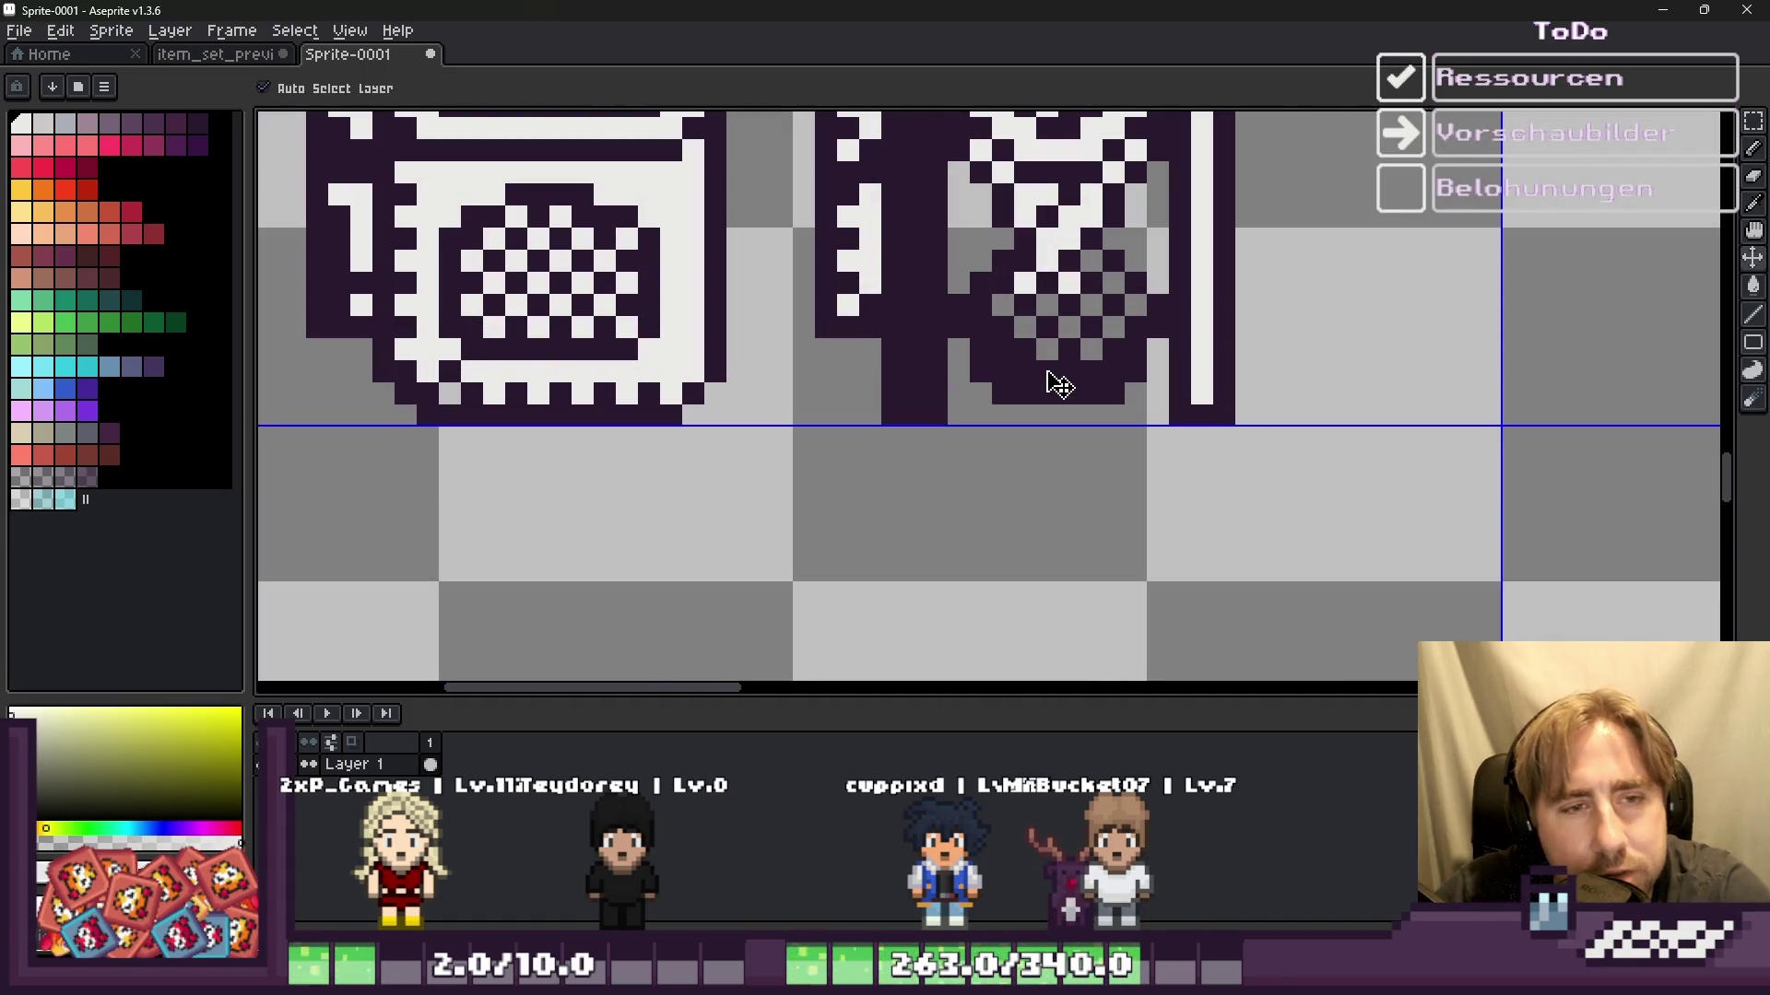
{"action": "scroll", "coordinate": [1051, 382], "scroll_direction": "up", "scroll_amount": 2}
Step: Pick the dark purple and recolour jar-base pixels to dark and white
{"action": "left_click", "coordinate": [1122, 263], "text": "alt"}
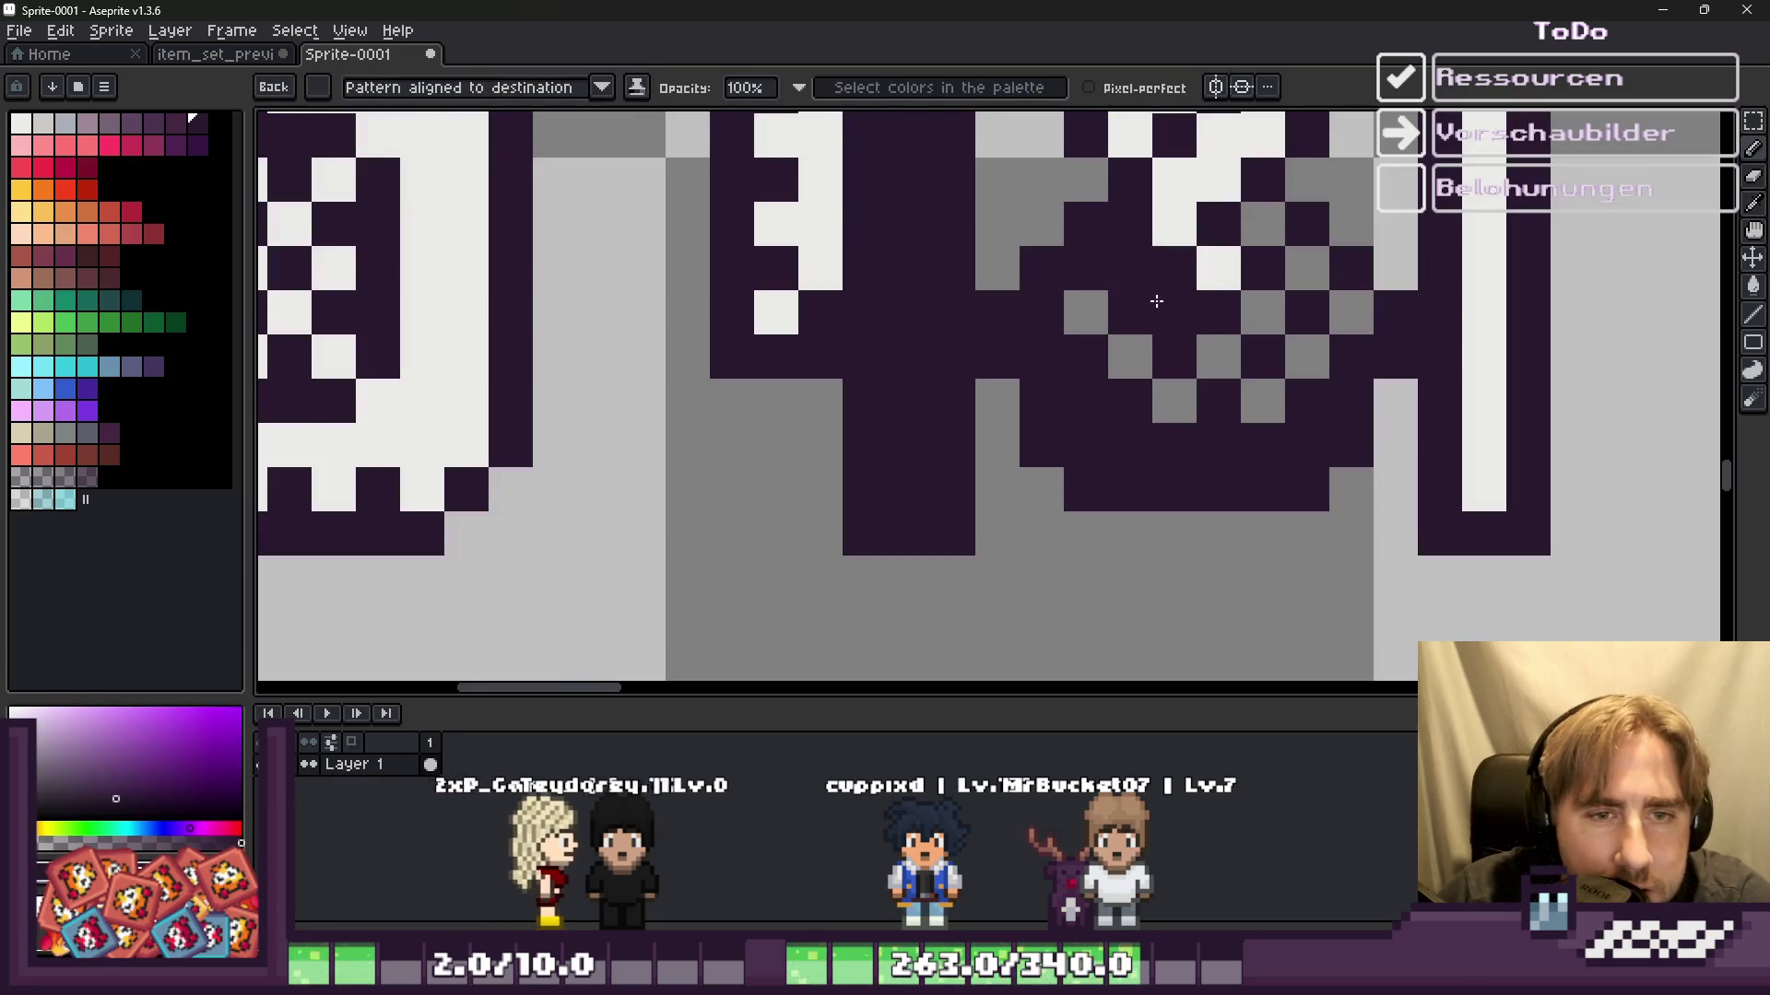
{"action": "scroll", "coordinate": [1199, 295], "scroll_direction": "down", "scroll_amount": 2}
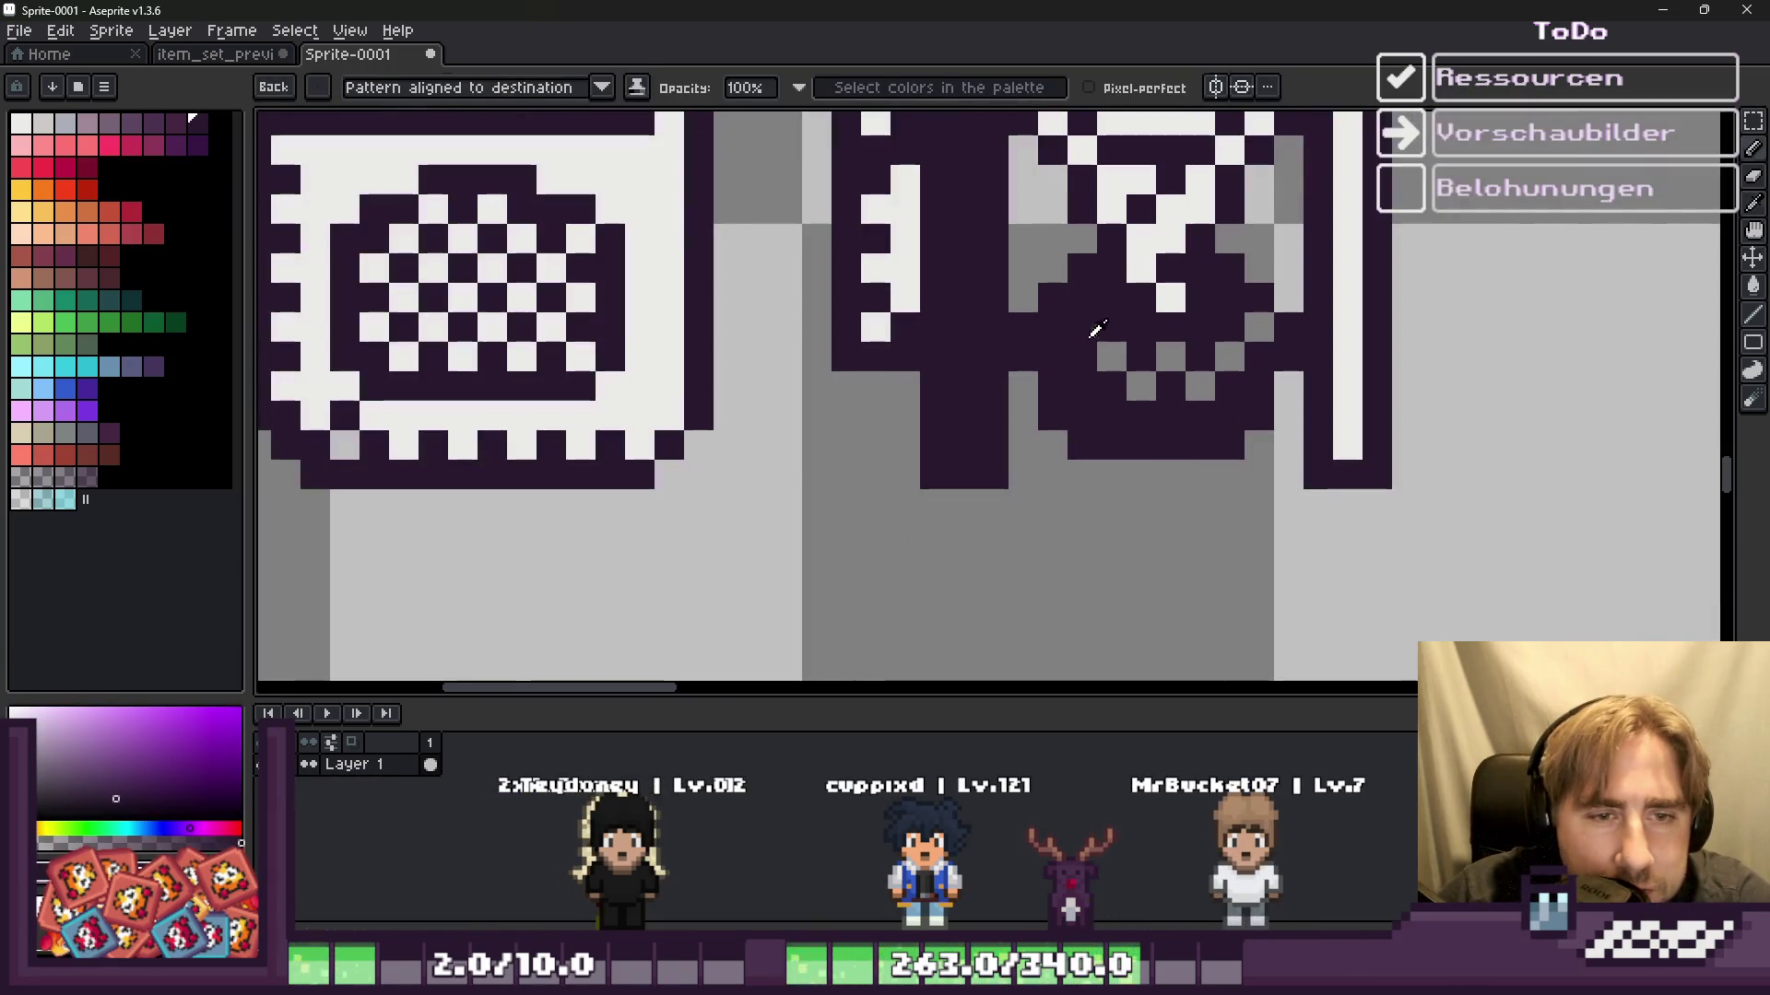
{"action": "left_click", "coordinate": [1092, 358]}
{"action": "key", "text": "ctrl+z"}
{"action": "left_click", "coordinate": [1078, 330]}
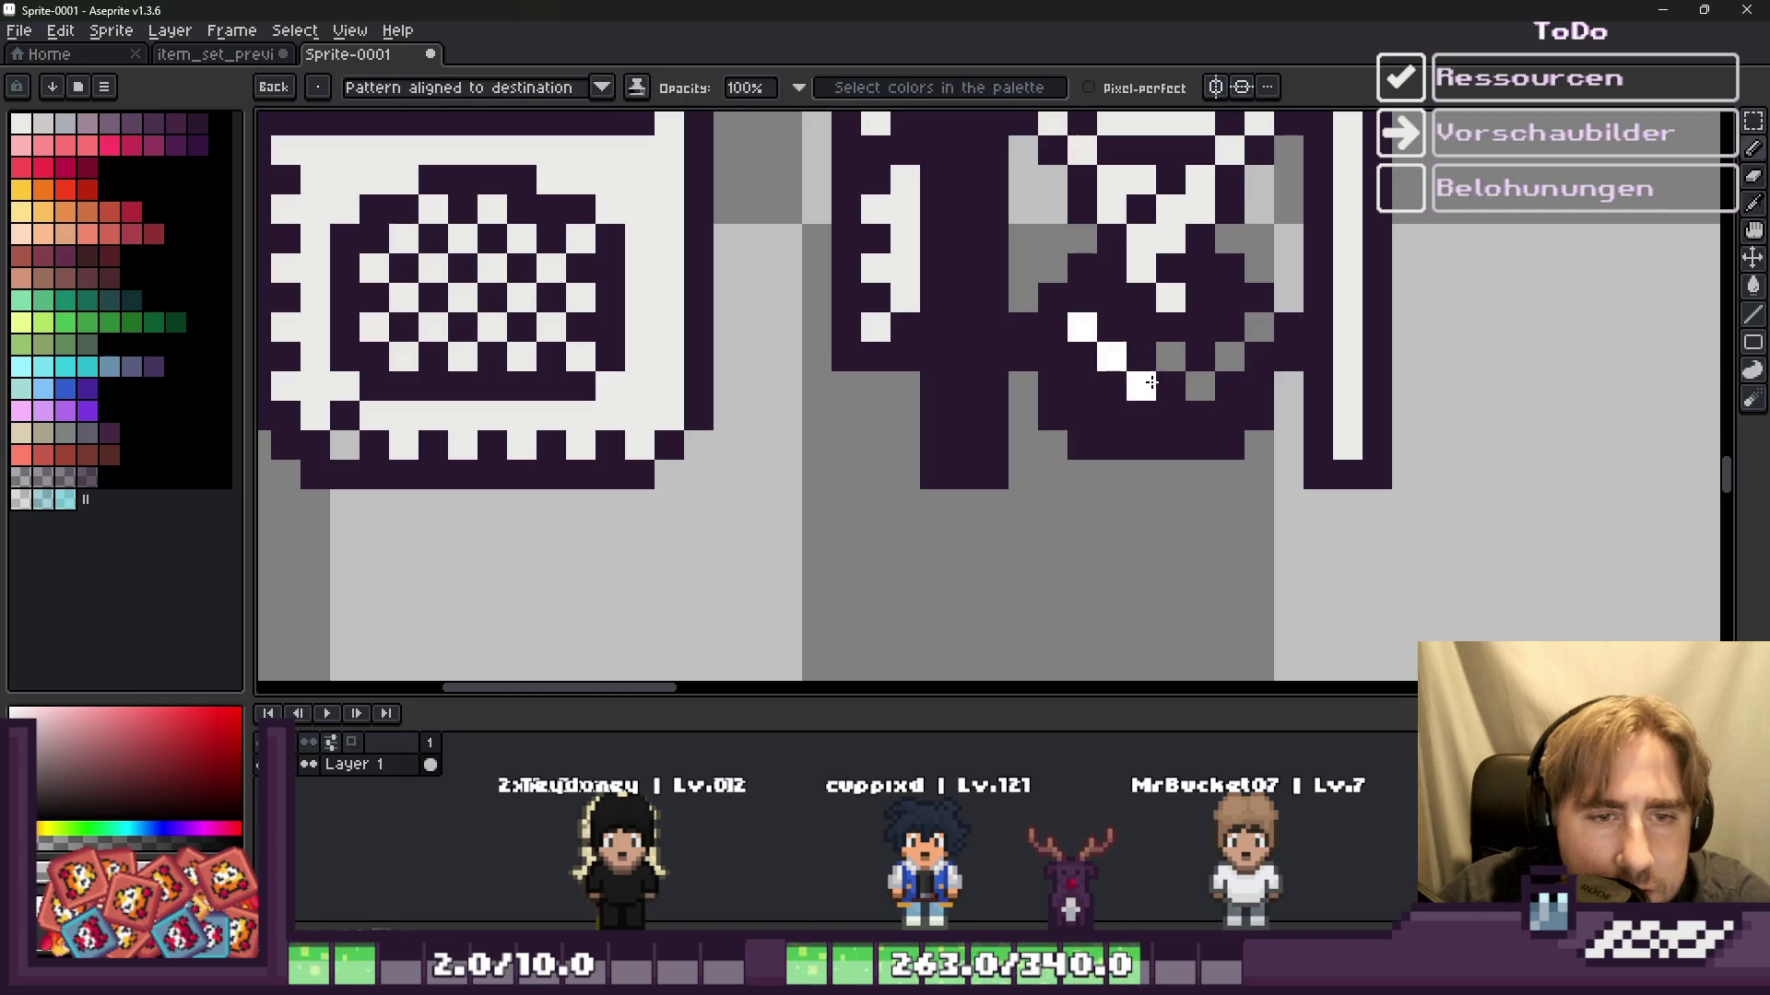
Step: Undo the latest white pixels on the jar base
{"action": "scroll", "coordinate": [1251, 318], "scroll_direction": "down", "scroll_amount": 3}
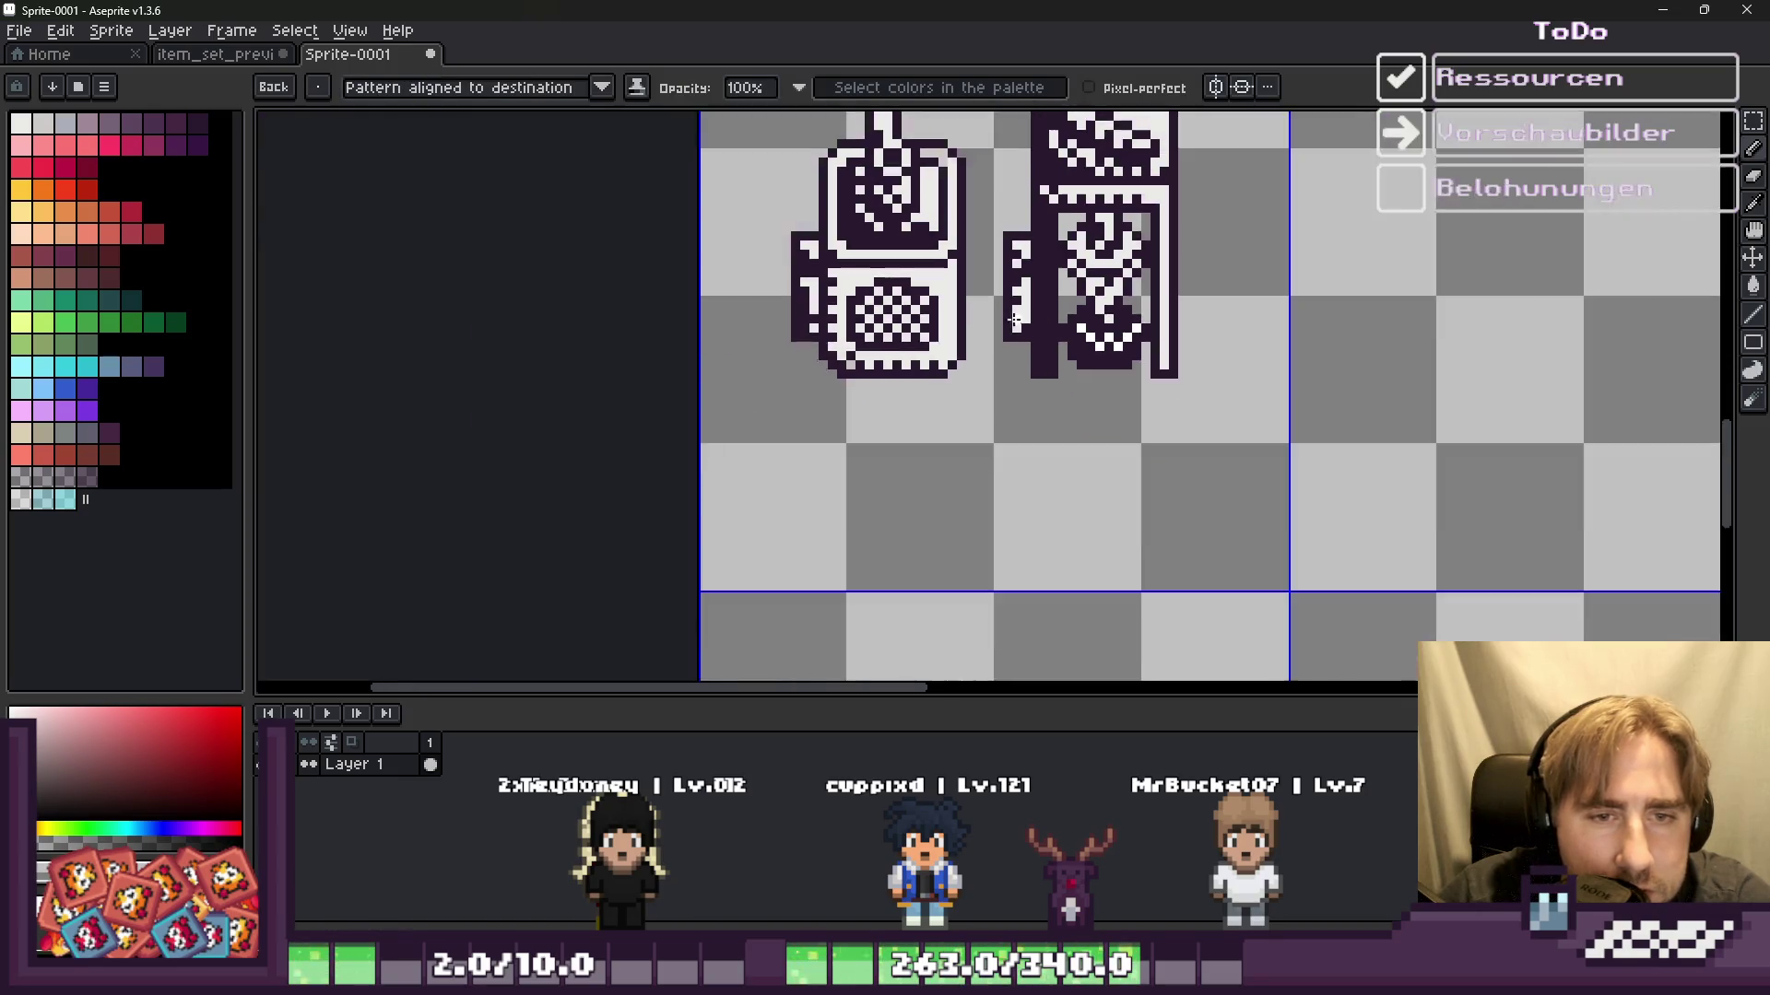
{"action": "scroll", "coordinate": [1009, 341], "scroll_direction": "down", "scroll_amount": 2}
{"action": "scroll", "coordinate": [1000, 341], "scroll_direction": "up", "scroll_amount": 2}
{"action": "scroll", "coordinate": [1000, 341], "scroll_direction": "up", "scroll_amount": 2}
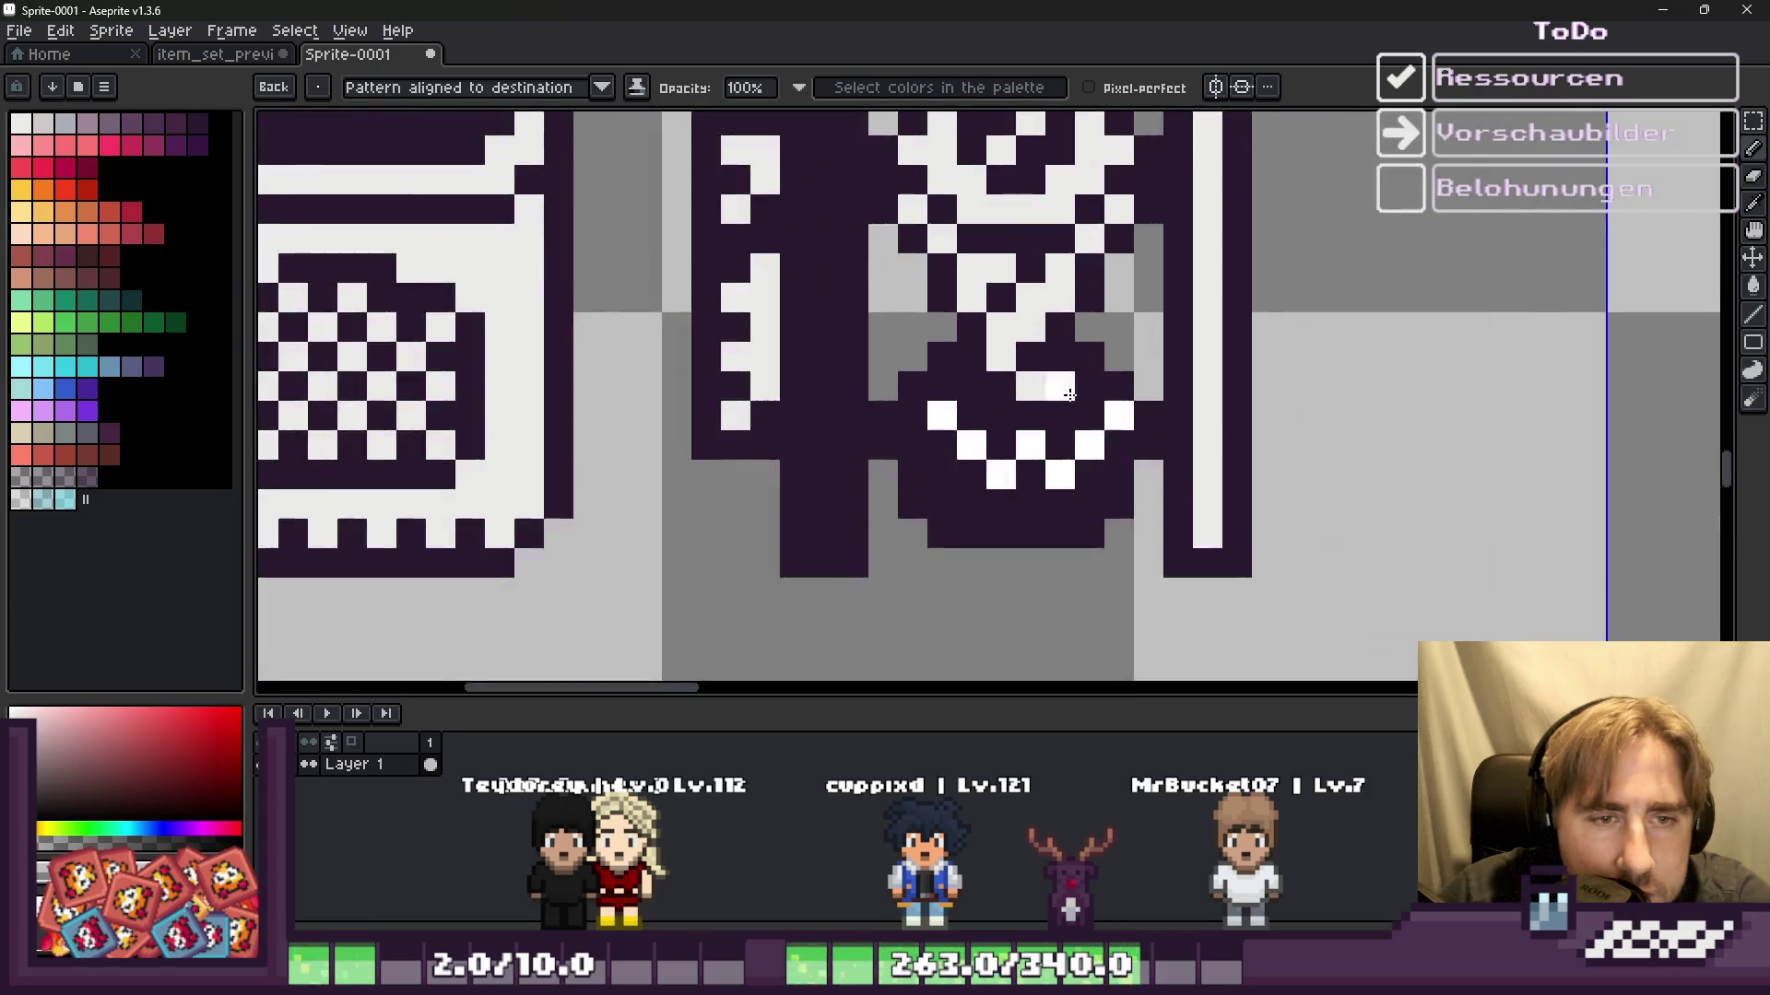
{"action": "scroll", "coordinate": [1014, 369], "scroll_direction": "up", "scroll_amount": 2}
{"action": "scroll", "coordinate": [976, 378], "scroll_direction": "down", "scroll_amount": 3}
{"action": "scroll", "coordinate": [976, 379], "scroll_direction": "up", "scroll_amount": 3}
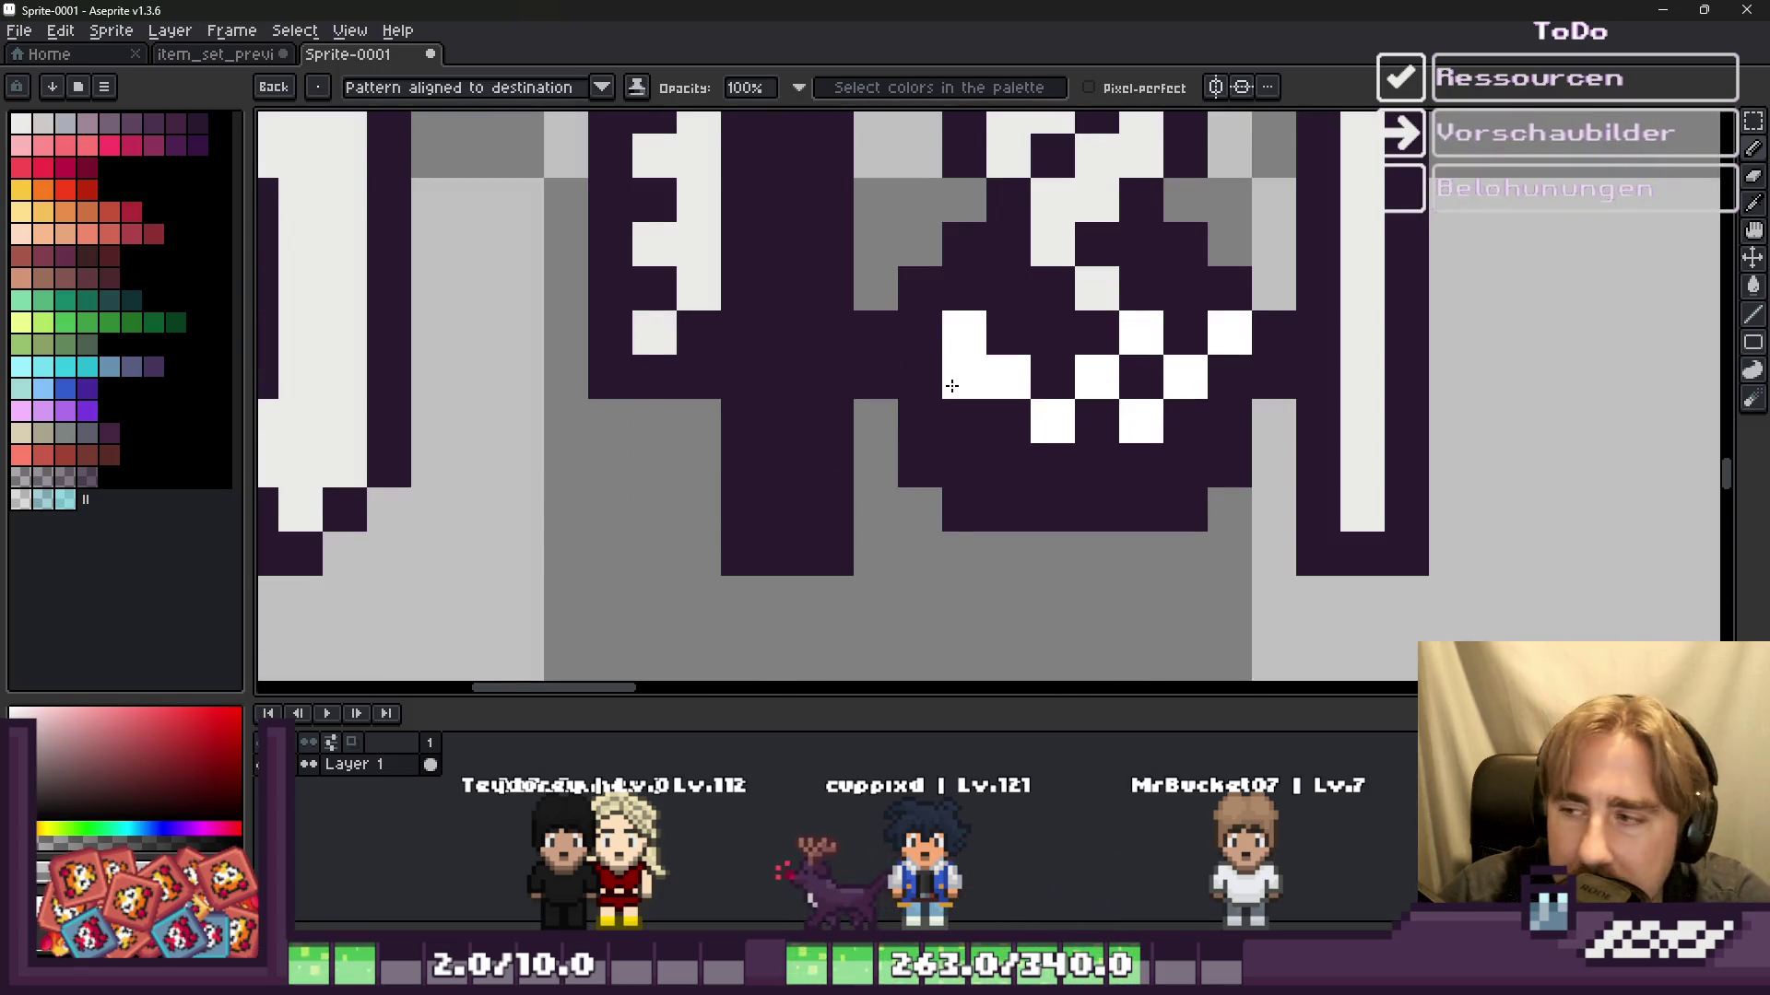
{"action": "key", "text": "ctrl+z"}
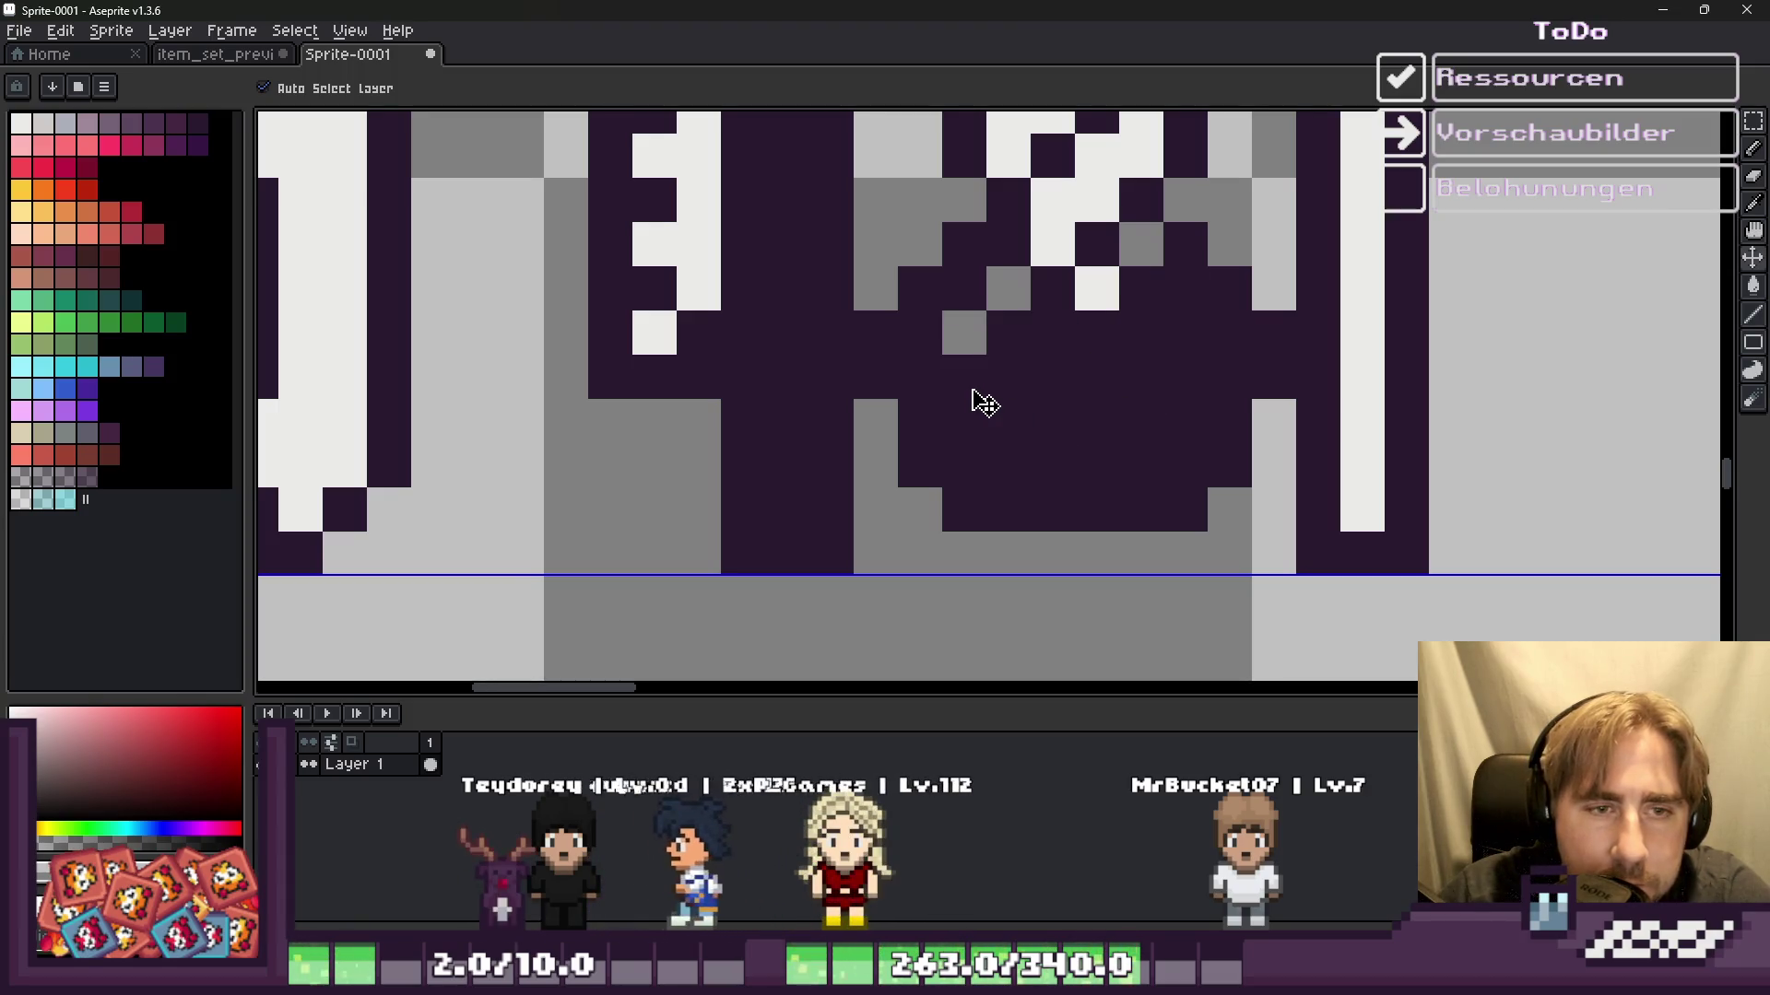
Step: With the pencil, try one more white pixel on the base, then remove it
{"action": "key", "text": "b"}
{"action": "left_click", "coordinate": [972, 390]}
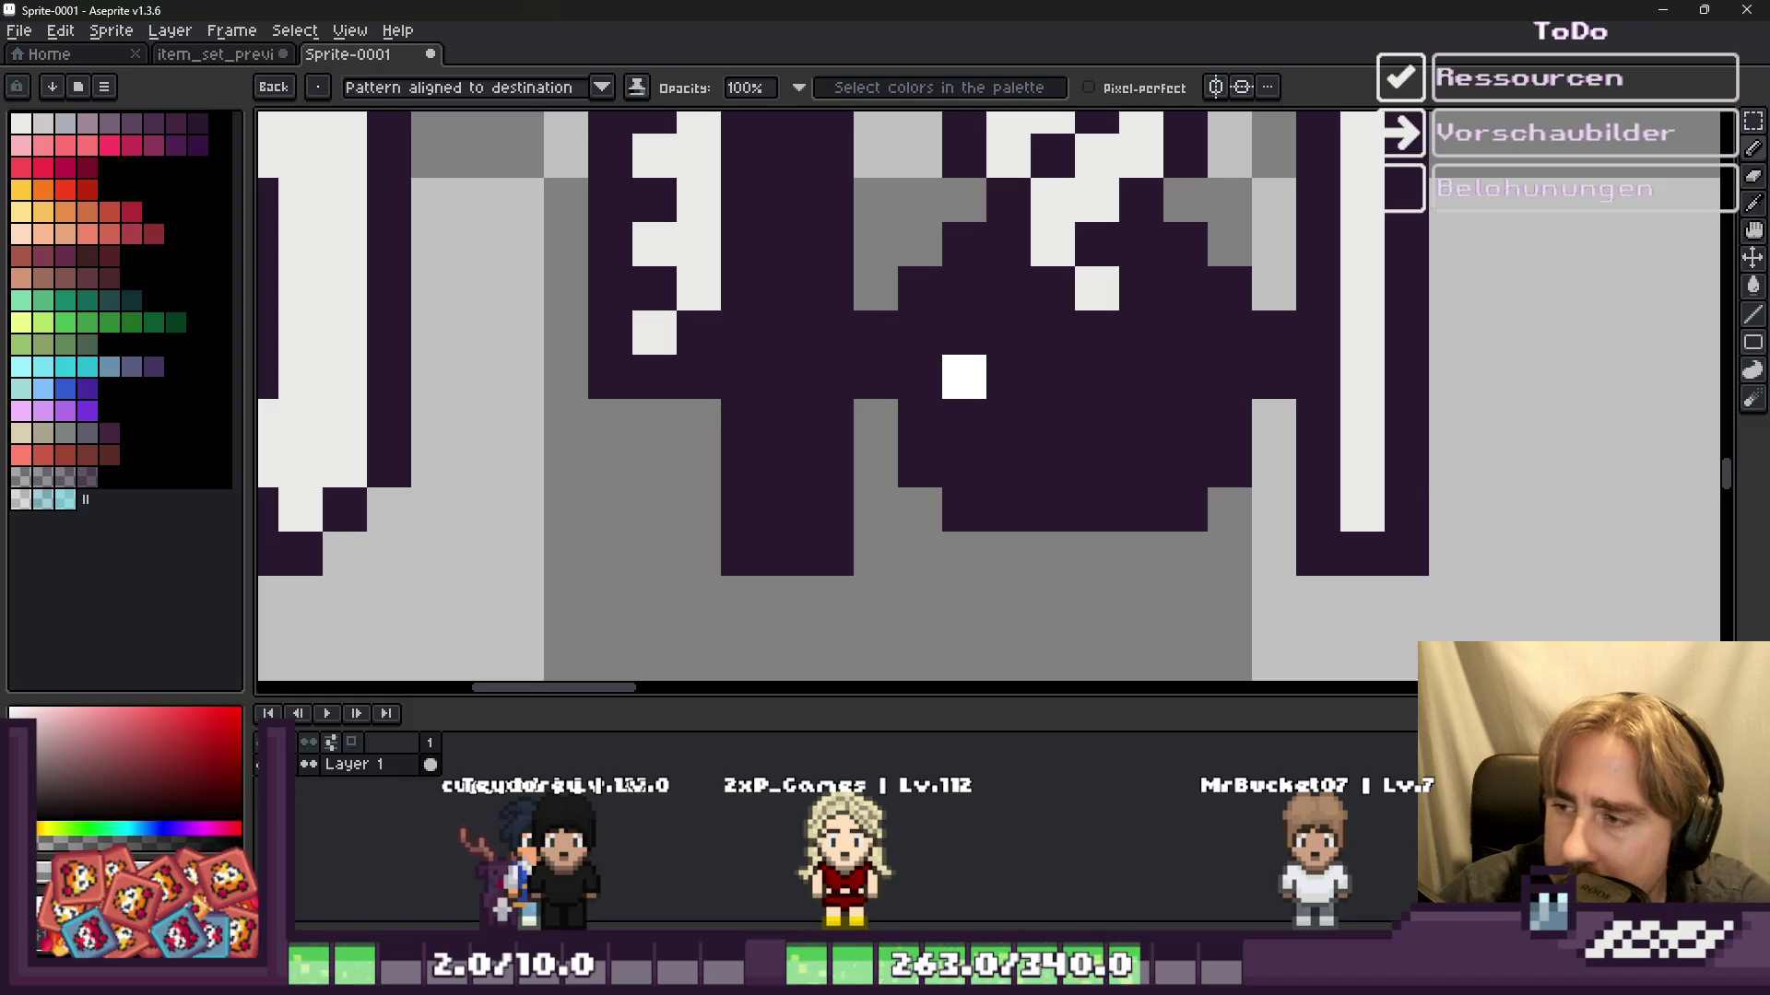
{"action": "key", "text": "super+d"}
{"action": "key", "text": "super+d"}
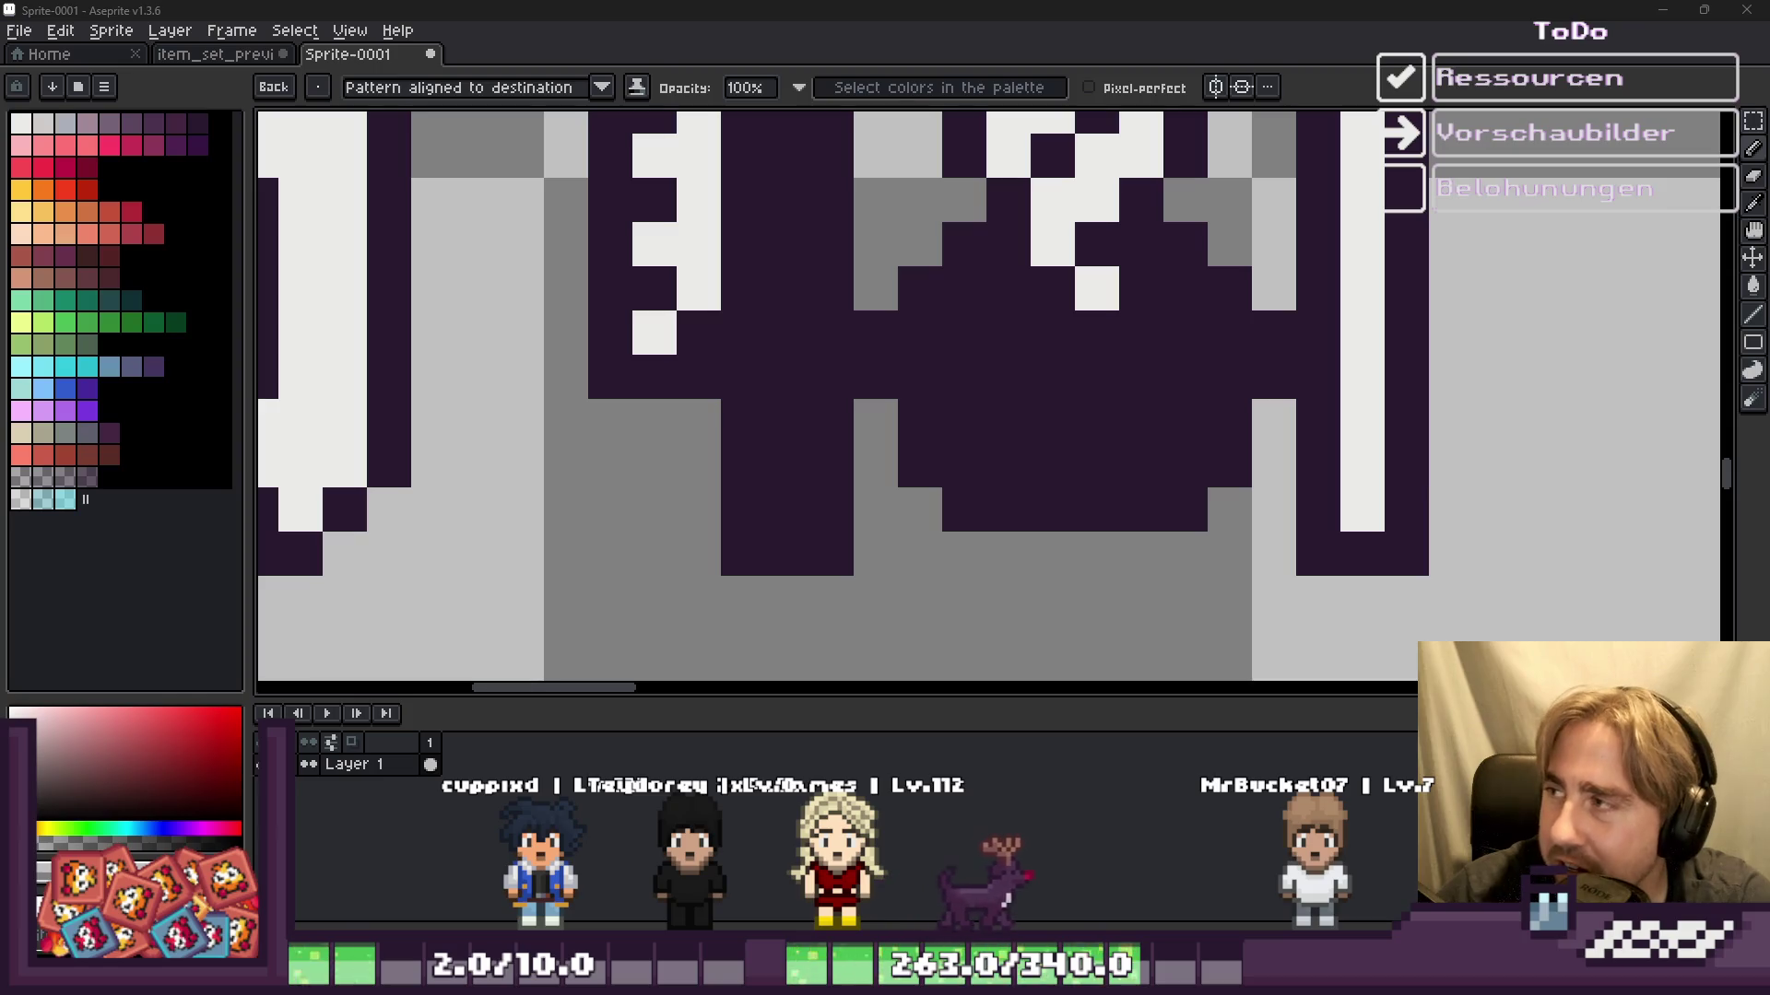
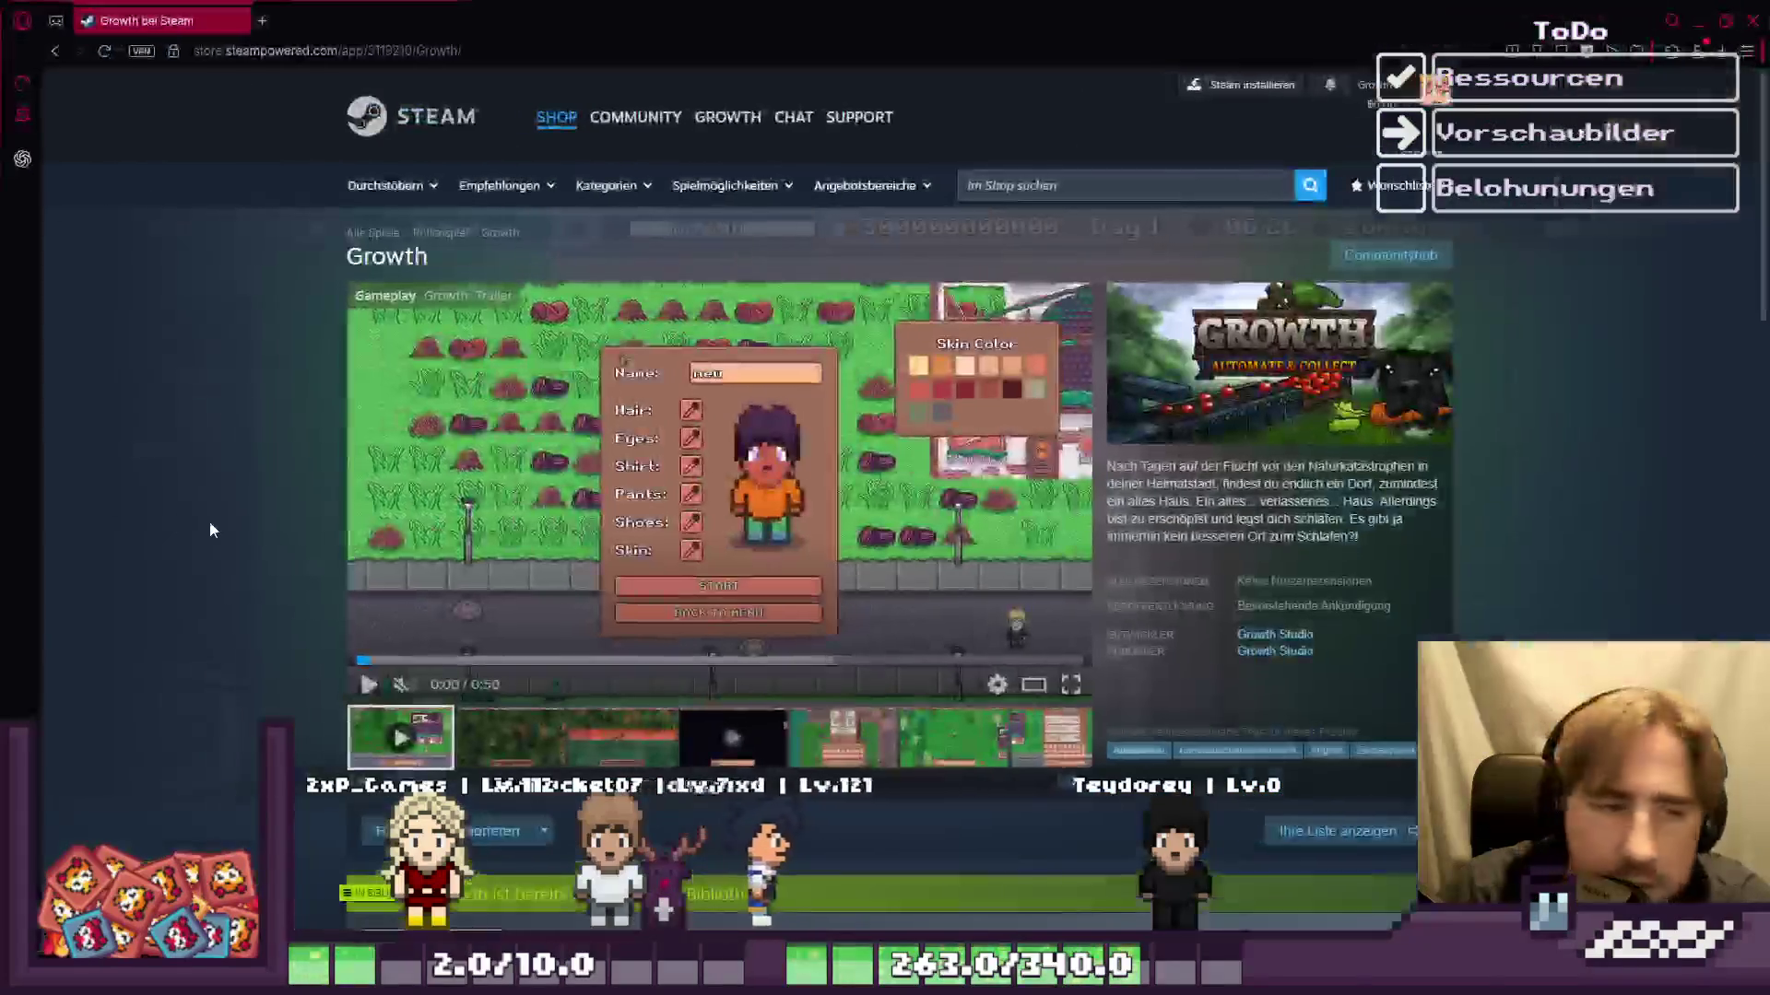
Step: Open Growth's Steam header image (header.jpg) in its own Opera tab, then minimize Opera
{"action": "right_click", "coordinate": [1368, 355]}
{"action": "left_click", "coordinate": [1311, 385]}
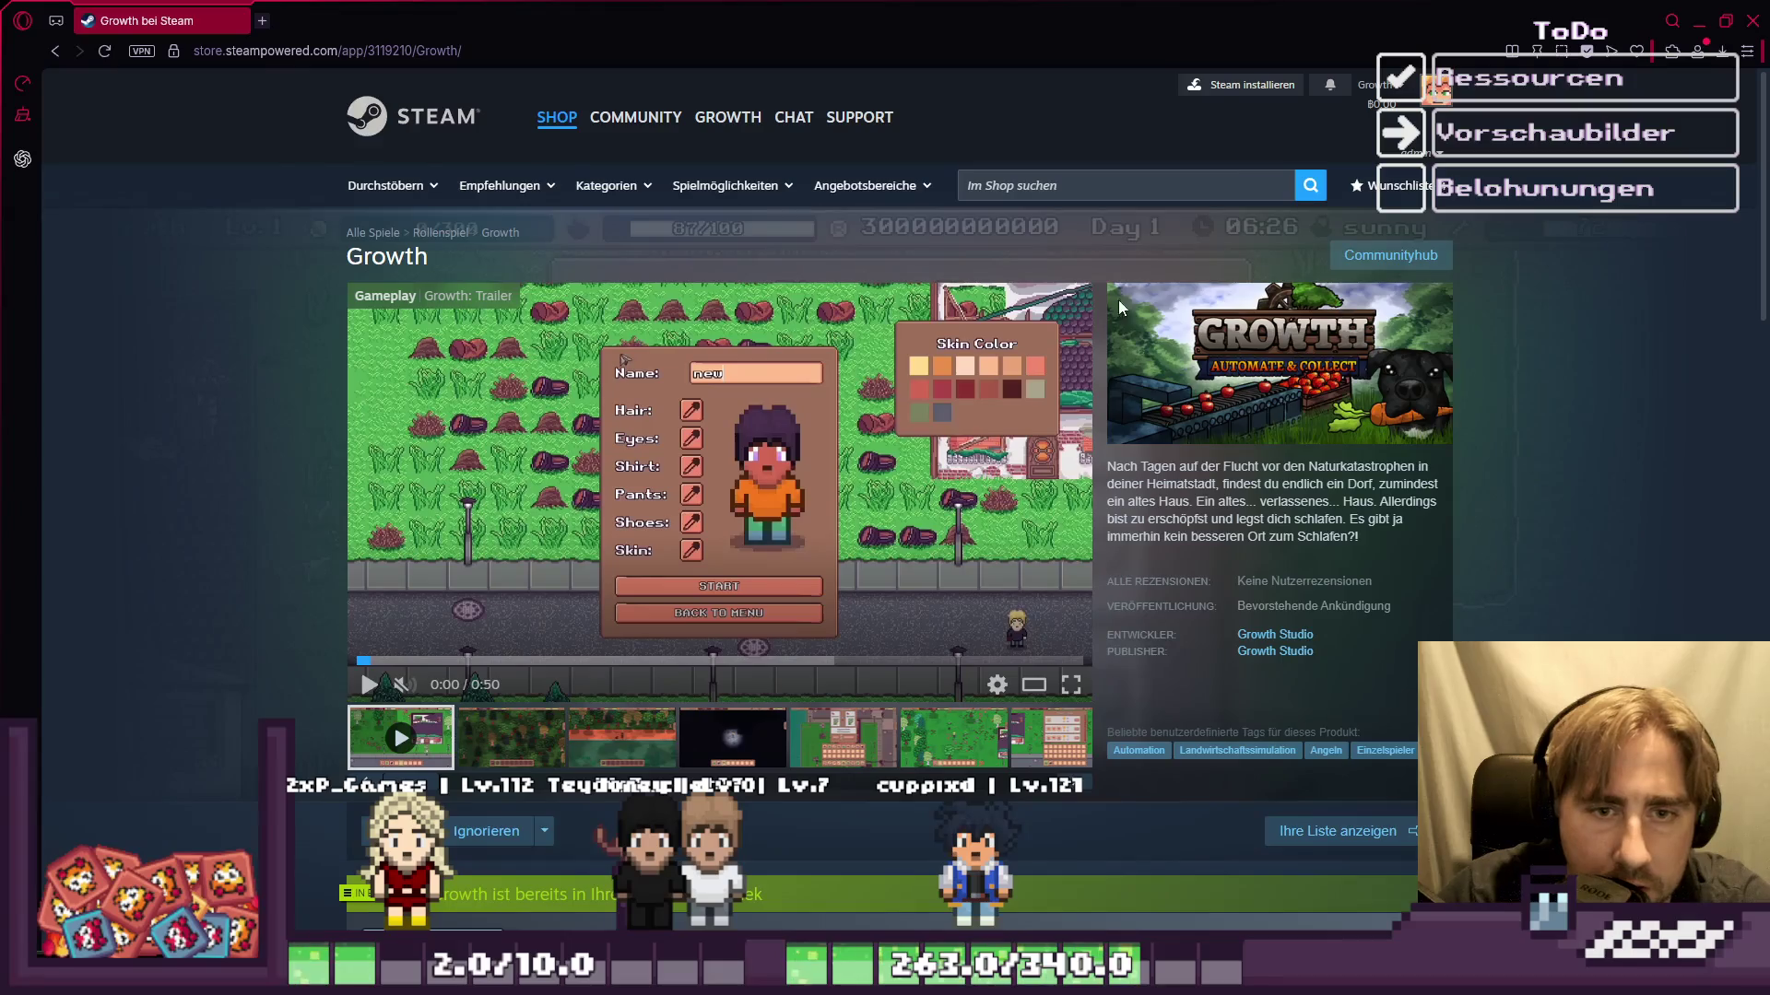
{"action": "right_click", "coordinate": [1456, 410]}
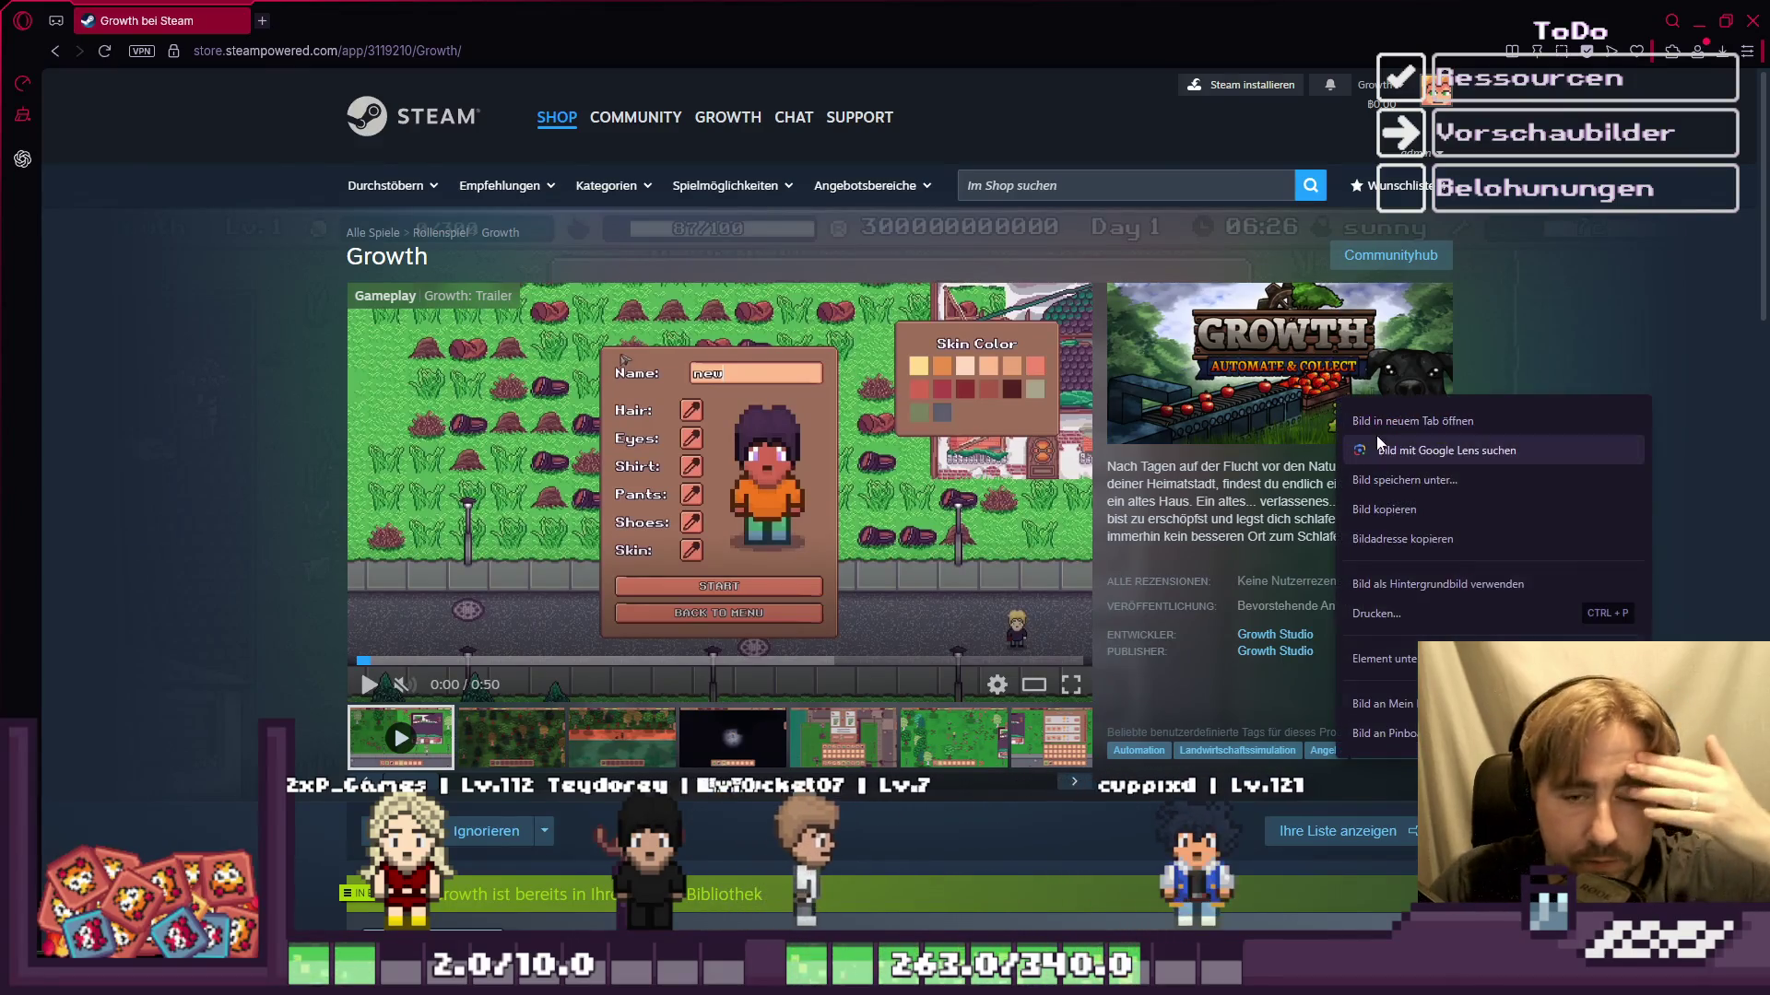
{"action": "left_click", "coordinate": [1380, 436]}
{"action": "left_click", "coordinate": [336, 20]}
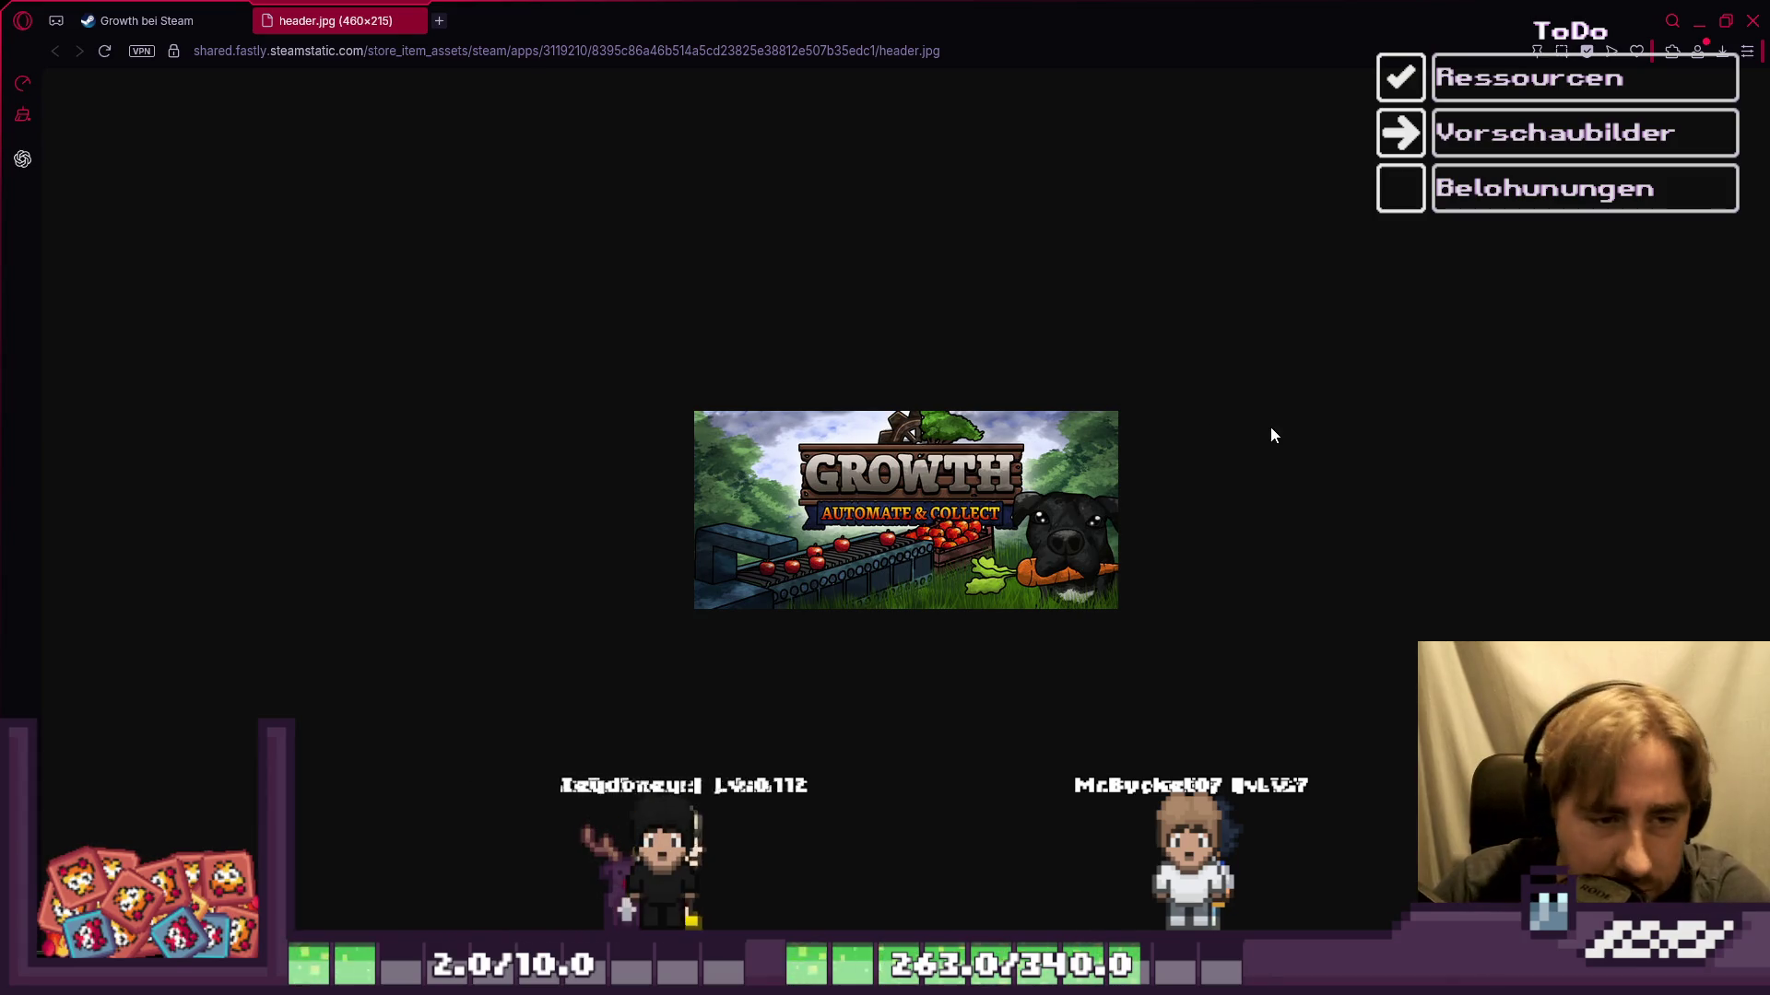
{"action": "scroll", "coordinate": [931, 485], "scroll_direction": "up", "scroll_amount": 2}
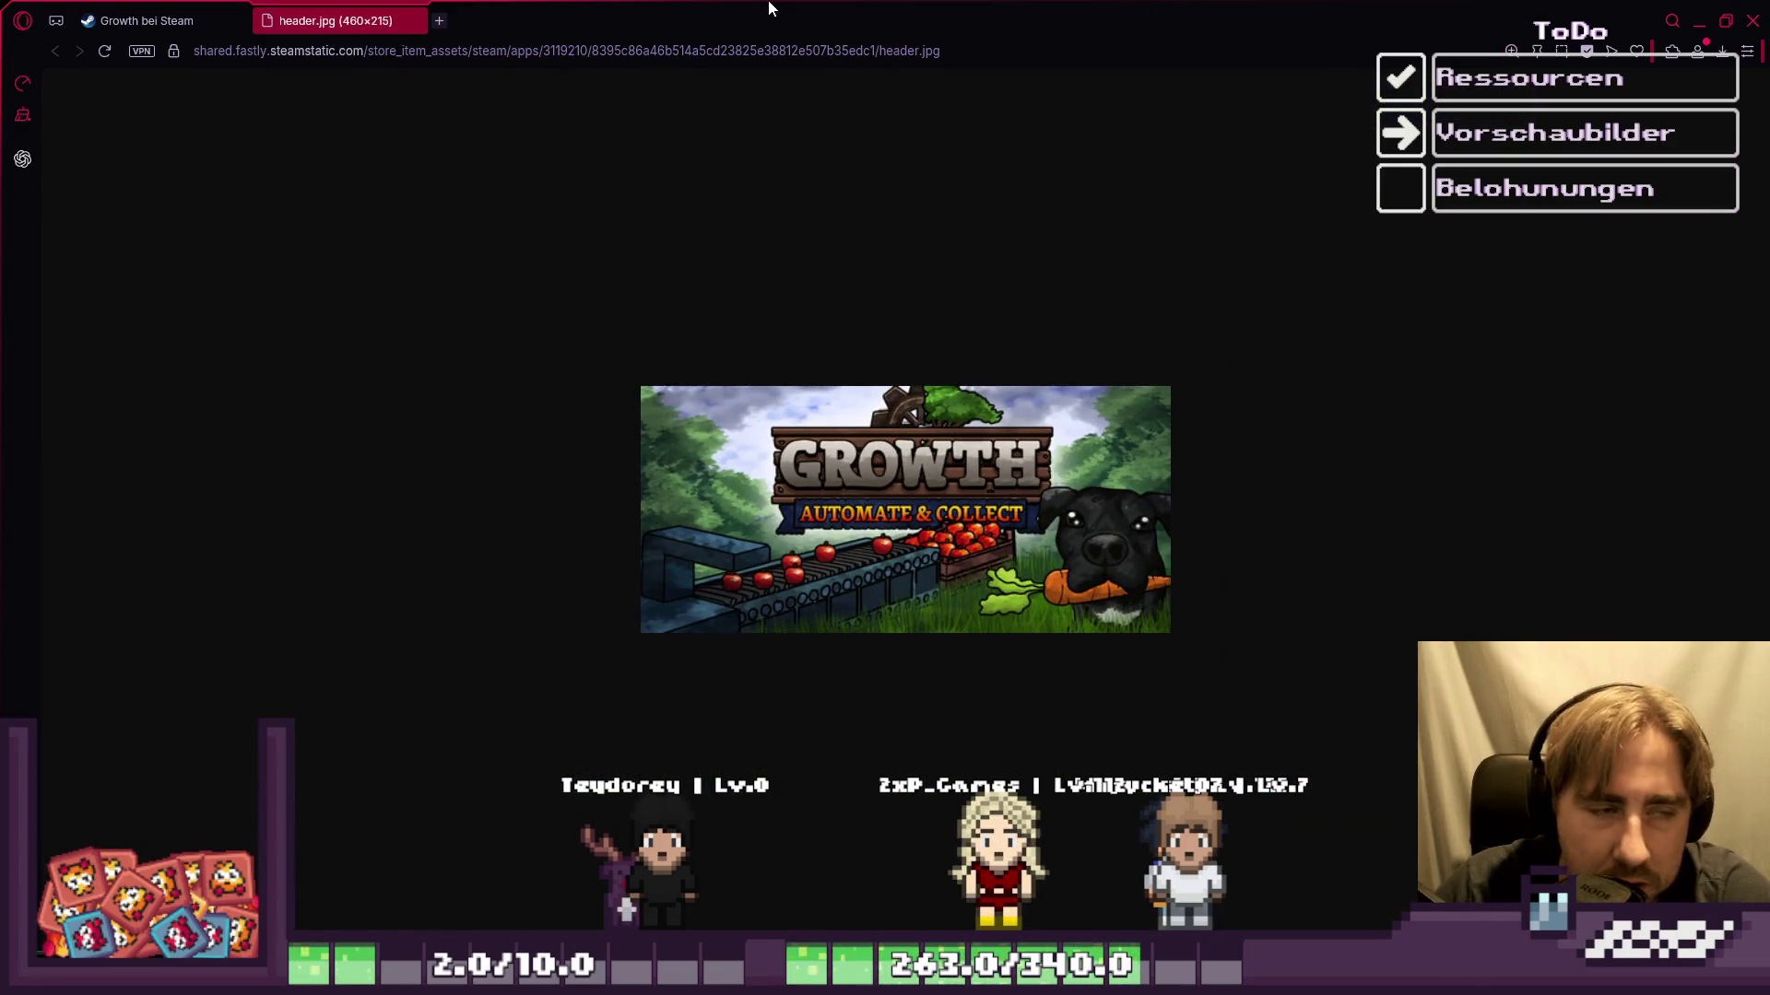
{"action": "key", "text": "super+Down"}
{"action": "key", "text": "super+Down"}
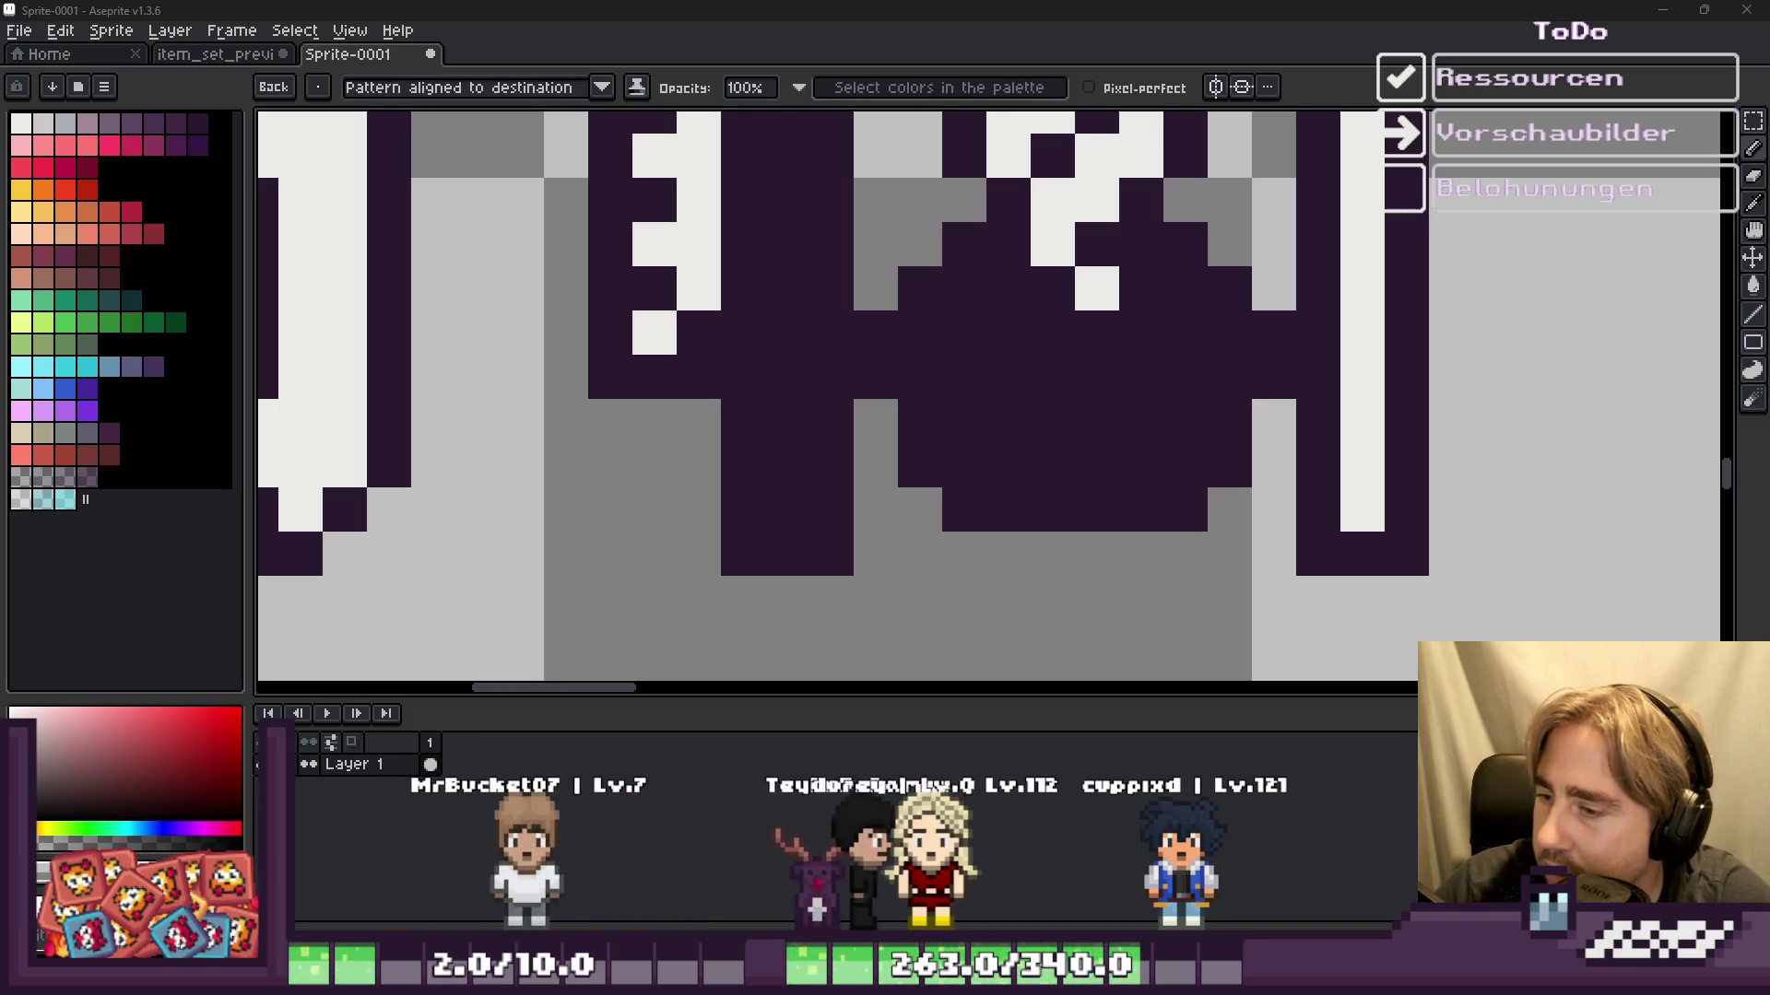
Step: Glance back at the Steam page, then make the dark purple outline swatch the drawing colour
{"action": "key", "text": "alt+Tab"}
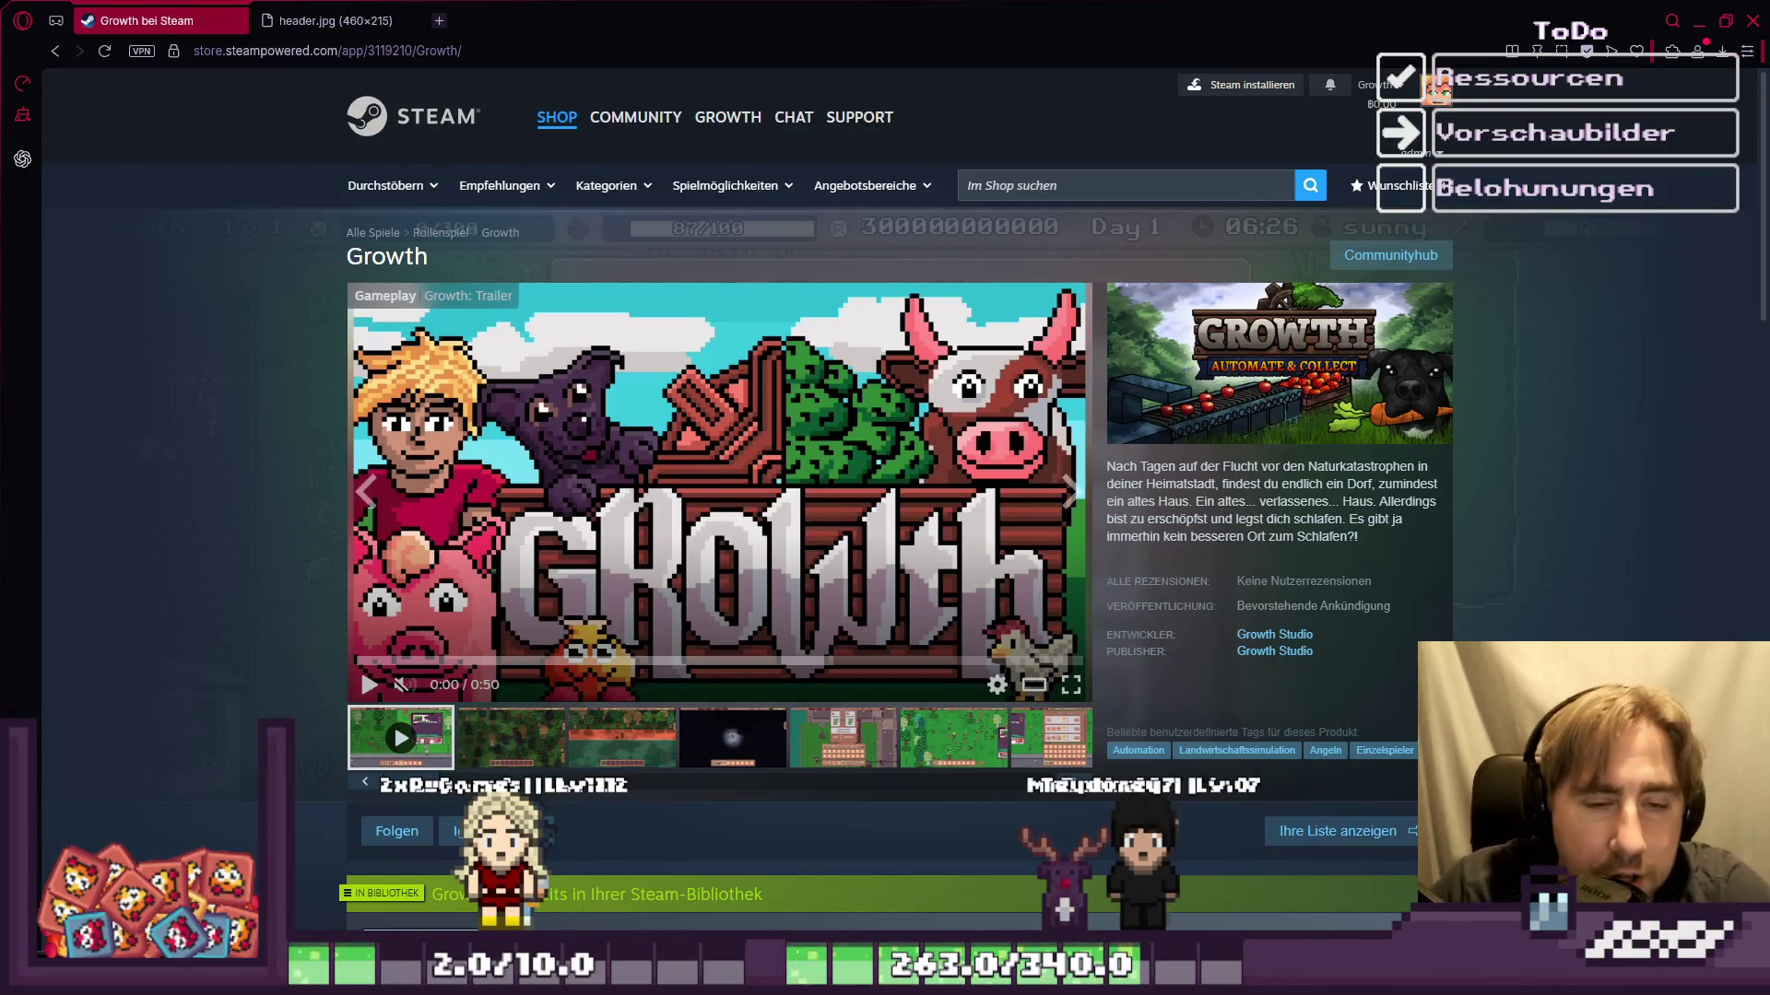
{"action": "left_click", "coordinate": [1699, 20]}
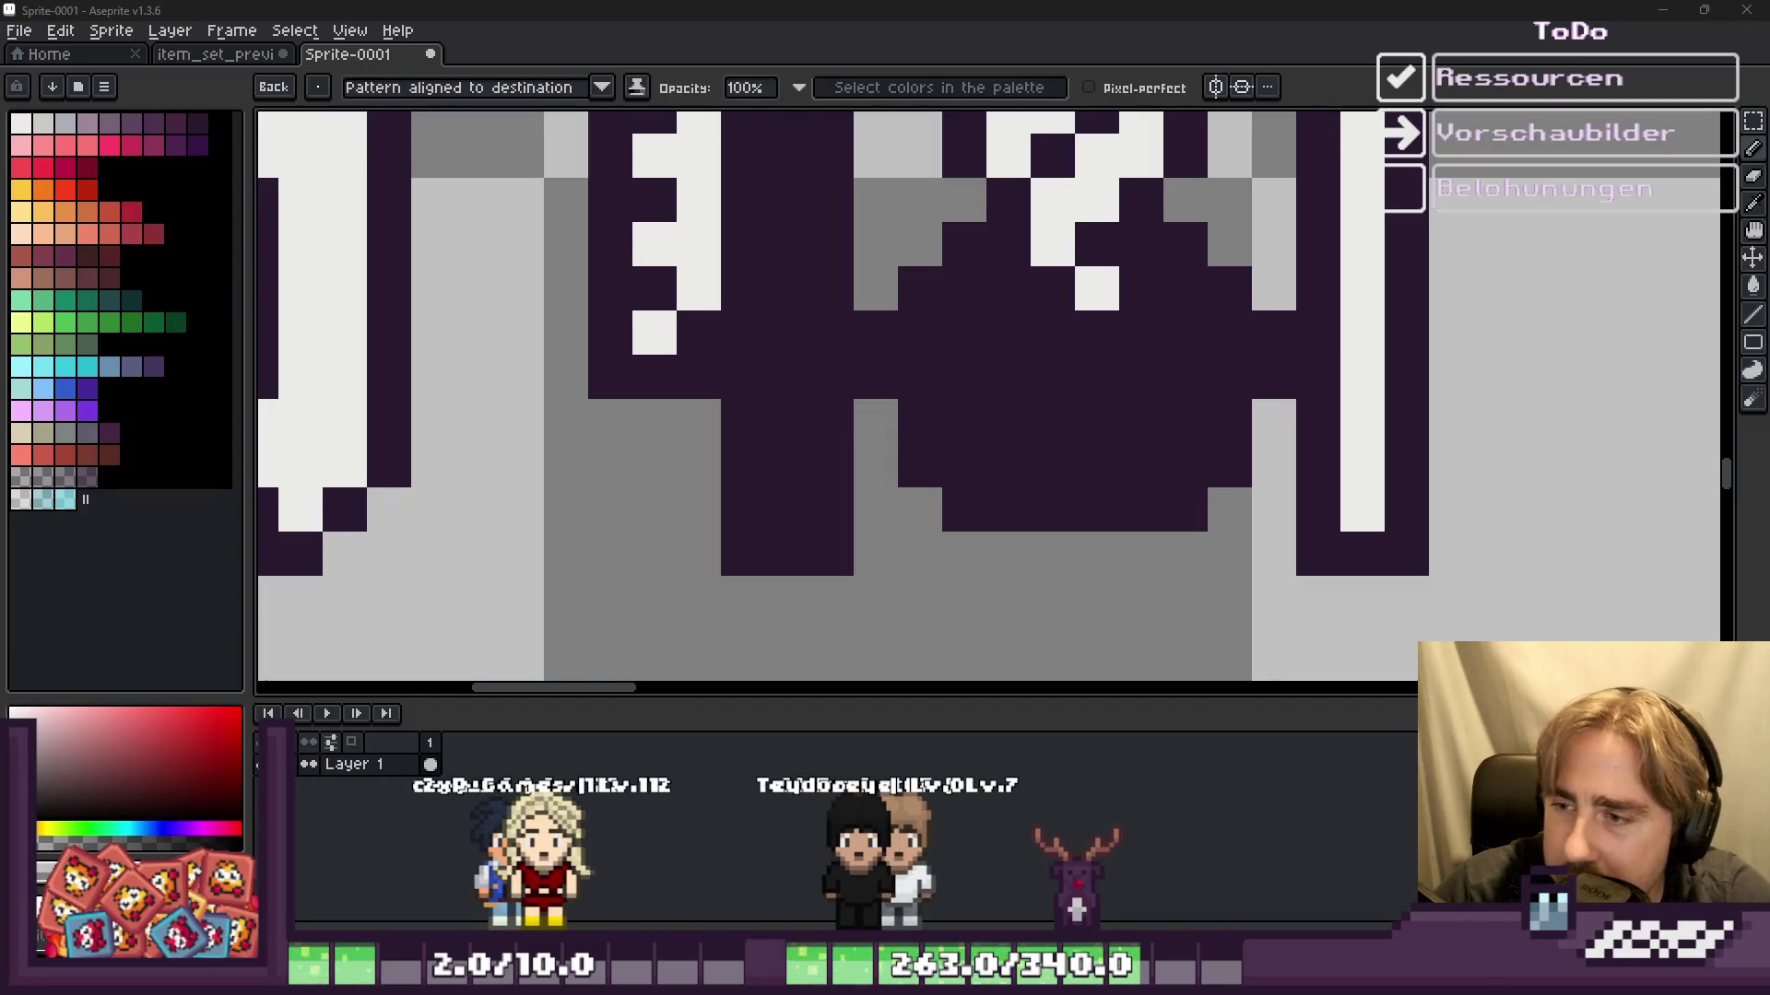
{"action": "scroll", "coordinate": [1026, 483], "scroll_direction": "down", "scroll_amount": 5}
{"action": "scroll", "coordinate": [892, 364], "scroll_direction": "down", "scroll_amount": 3}
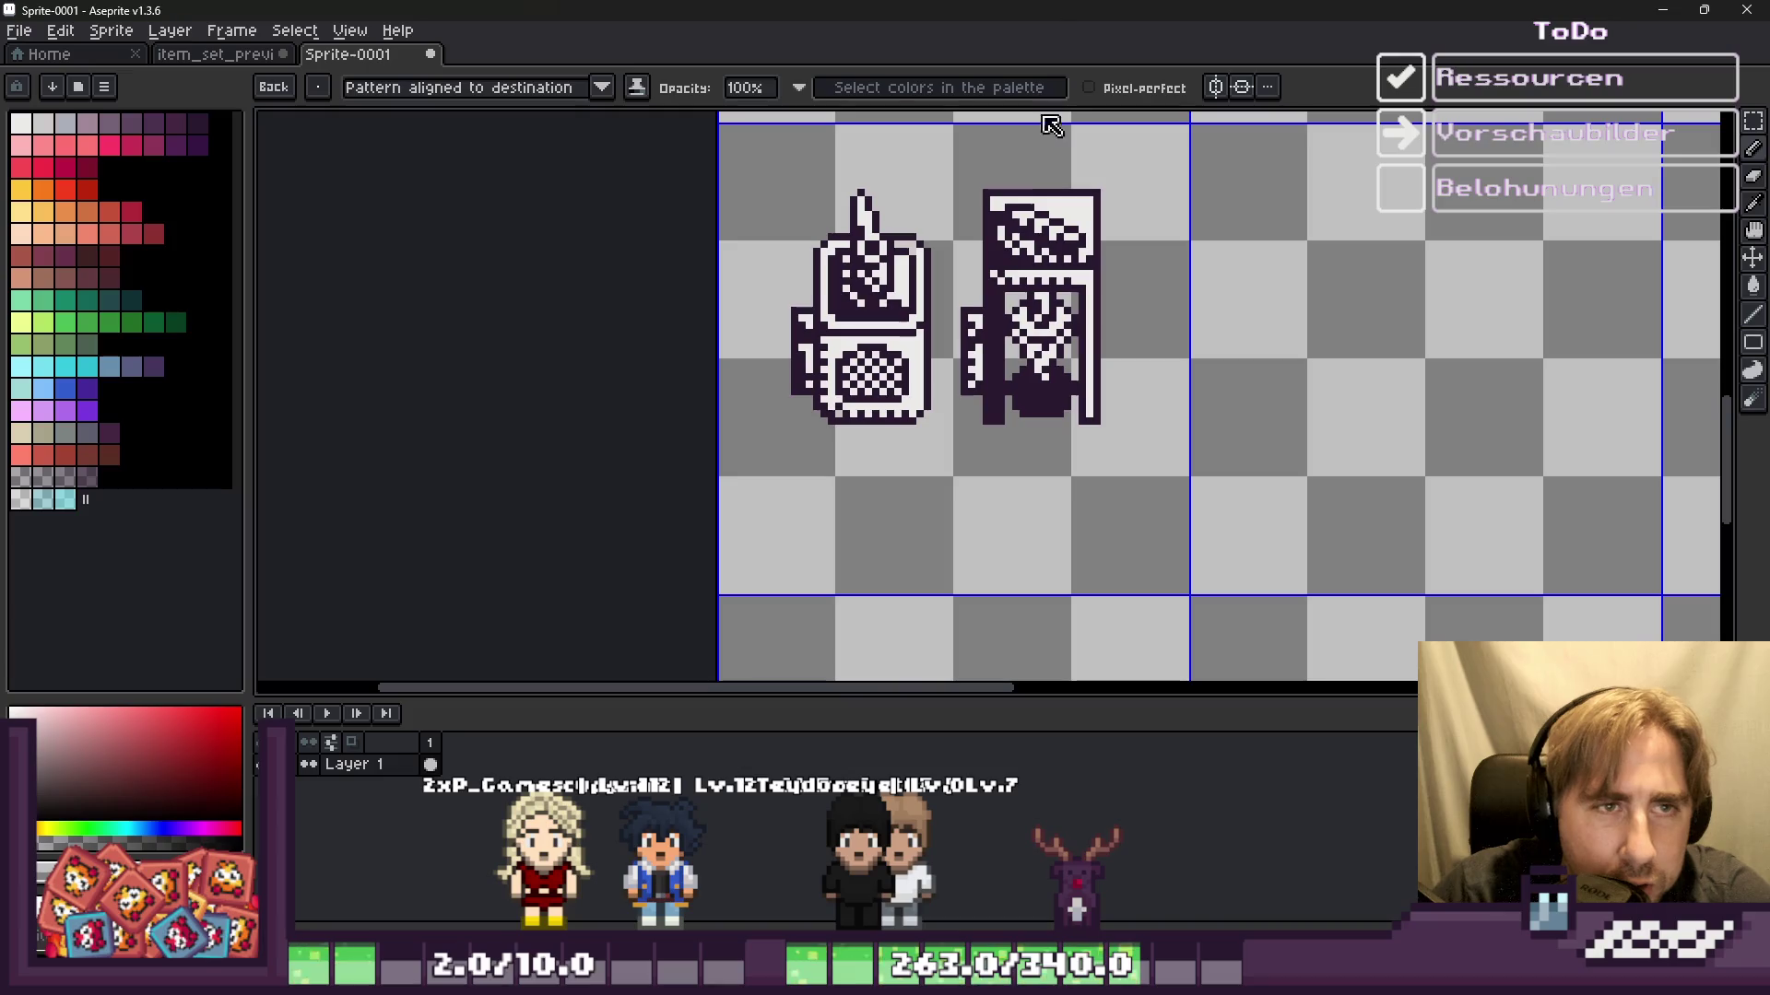
{"action": "scroll", "coordinate": [948, 220], "scroll_direction": "up", "scroll_amount": 2}
{"action": "scroll", "coordinate": [1020, 162], "scroll_direction": "up", "scroll_amount": 2}
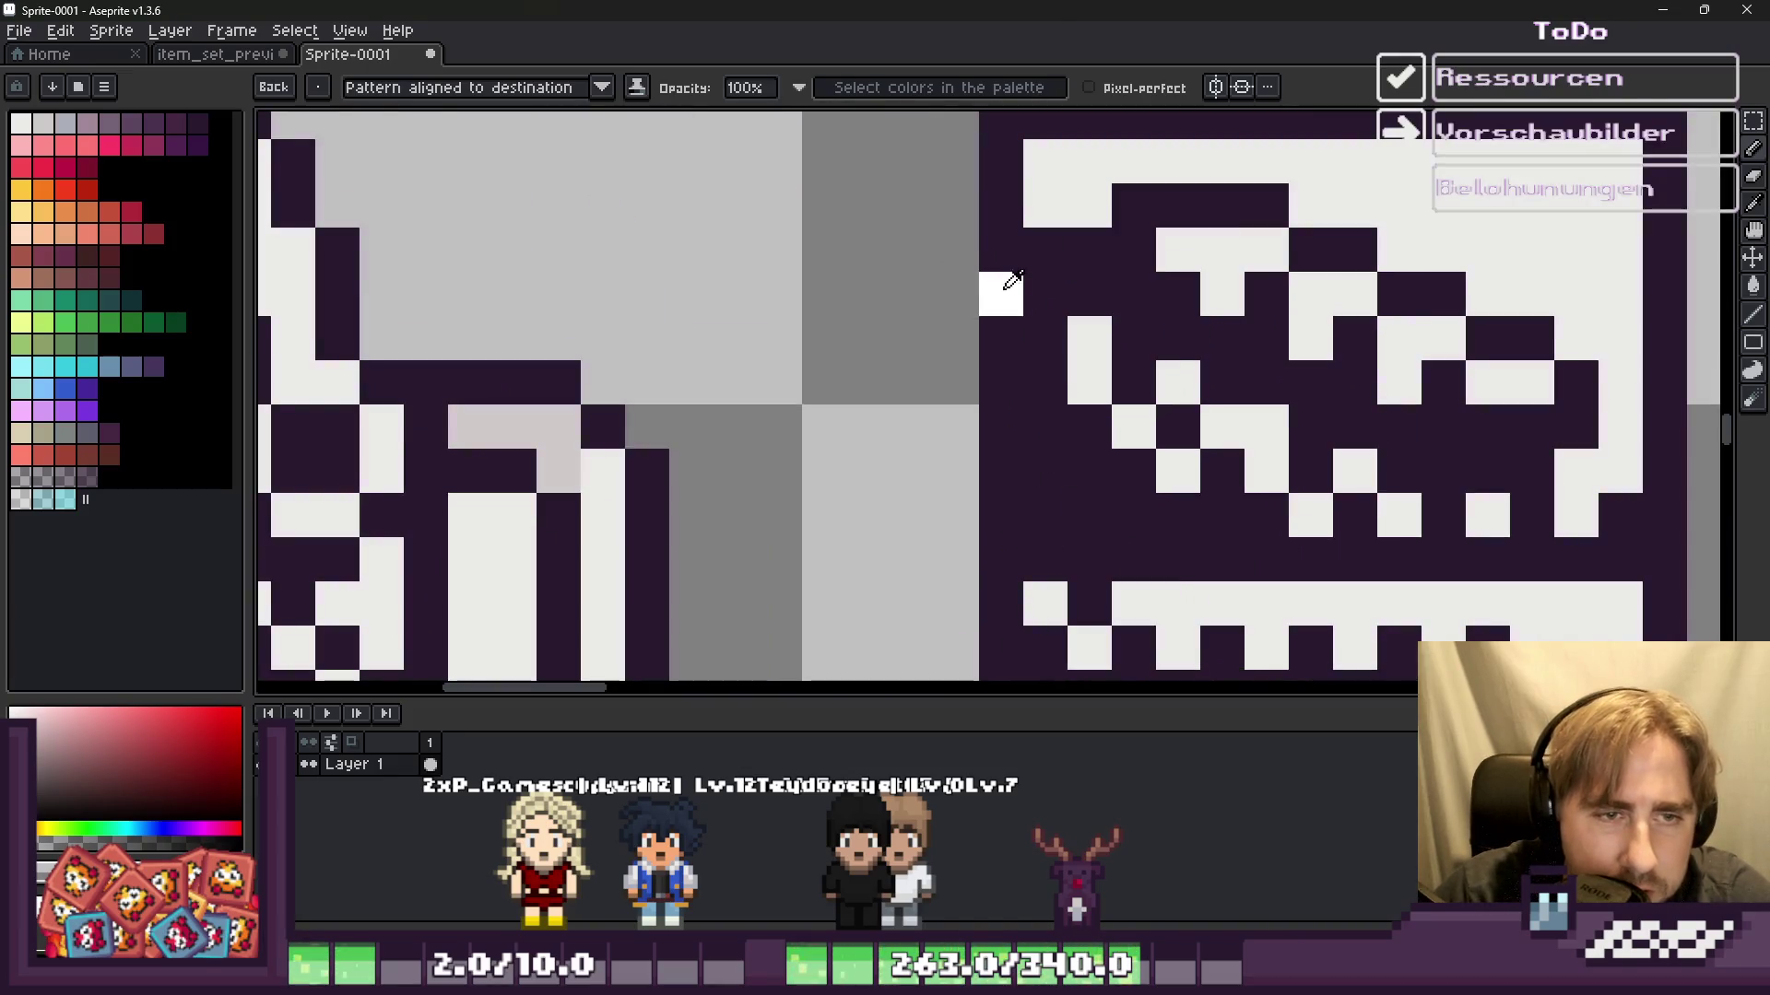
{"action": "left_click", "coordinate": [1054, 172], "text": "alt"}
{"action": "scroll", "coordinate": [1021, 249], "scroll_direction": "down", "scroll_amount": 3}
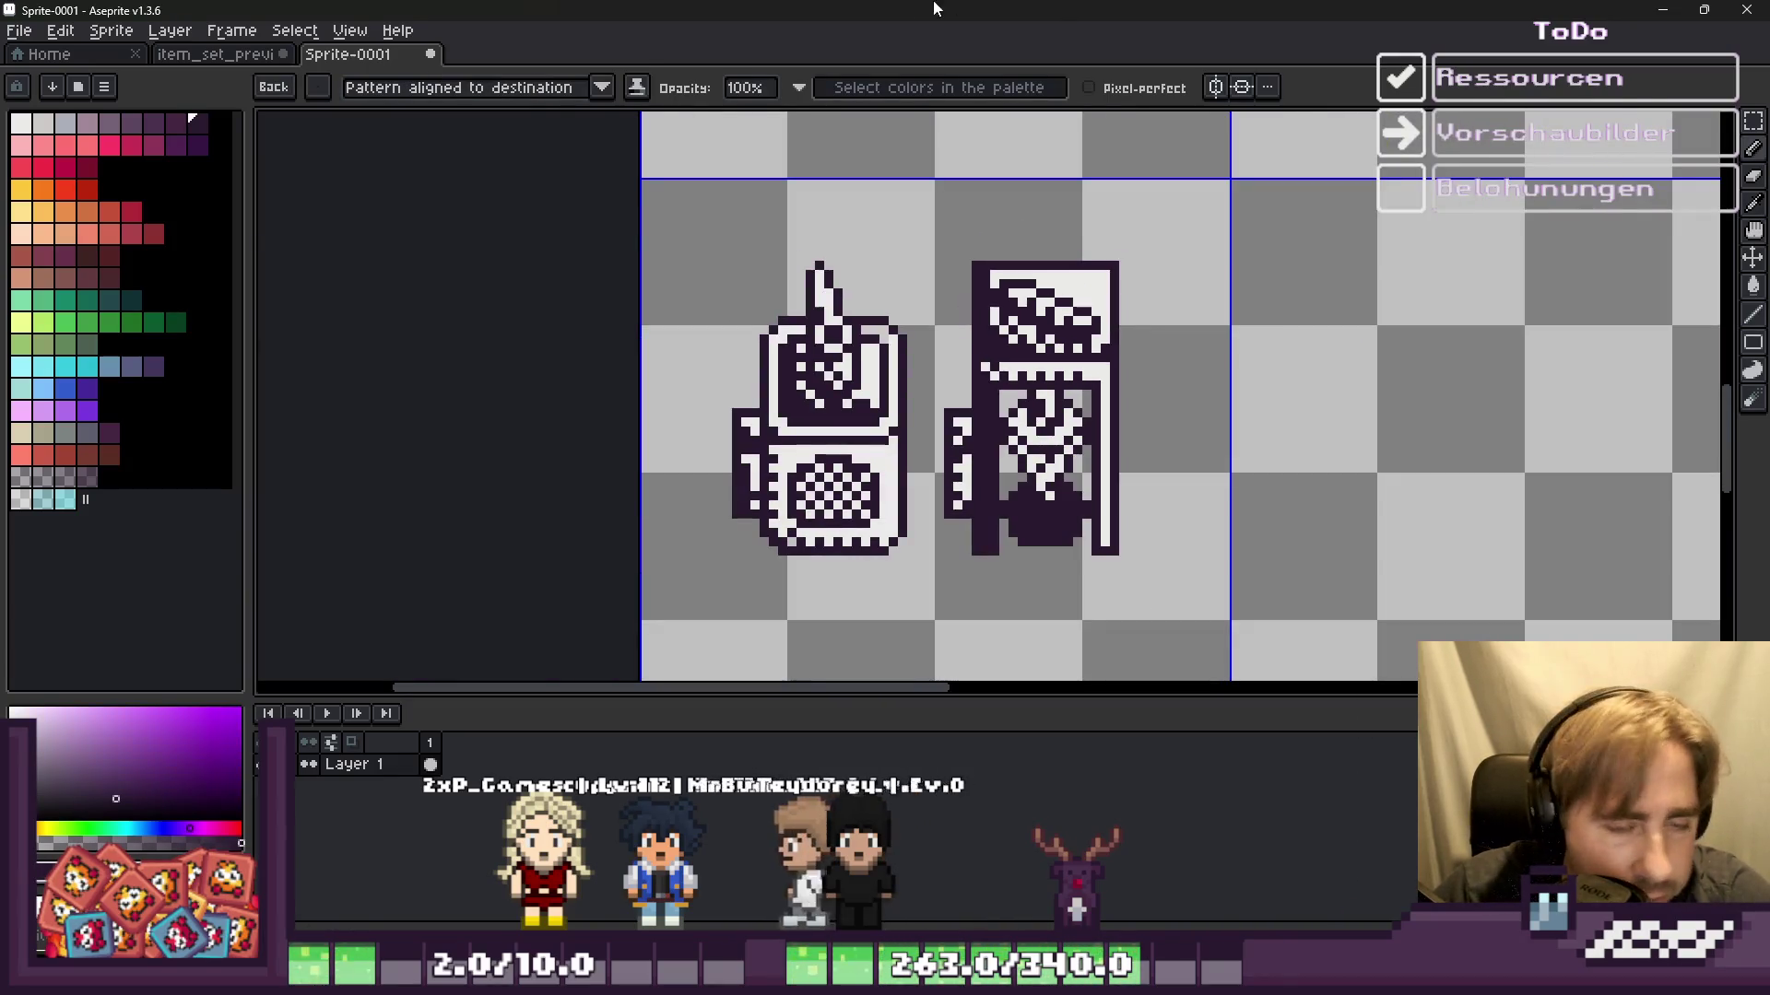
Step: Select the right-hand machine sprite and shift it right, away from the left sprite
{"action": "left_click", "coordinate": [948, 340]}
{"action": "key", "text": "m"}
{"action": "left_click_drag", "start_coordinate": [929, 255], "coordinate": [1191, 589]}
{"action": "mouse_move", "coordinate": [1058, 475]}
{"action": "left_mouse_down"}
{"action": "mouse_move", "coordinate": [1020, 474]}
{"action": "mouse_move", "coordinate": [1103, 474]}
{"action": "left_mouse_up"}
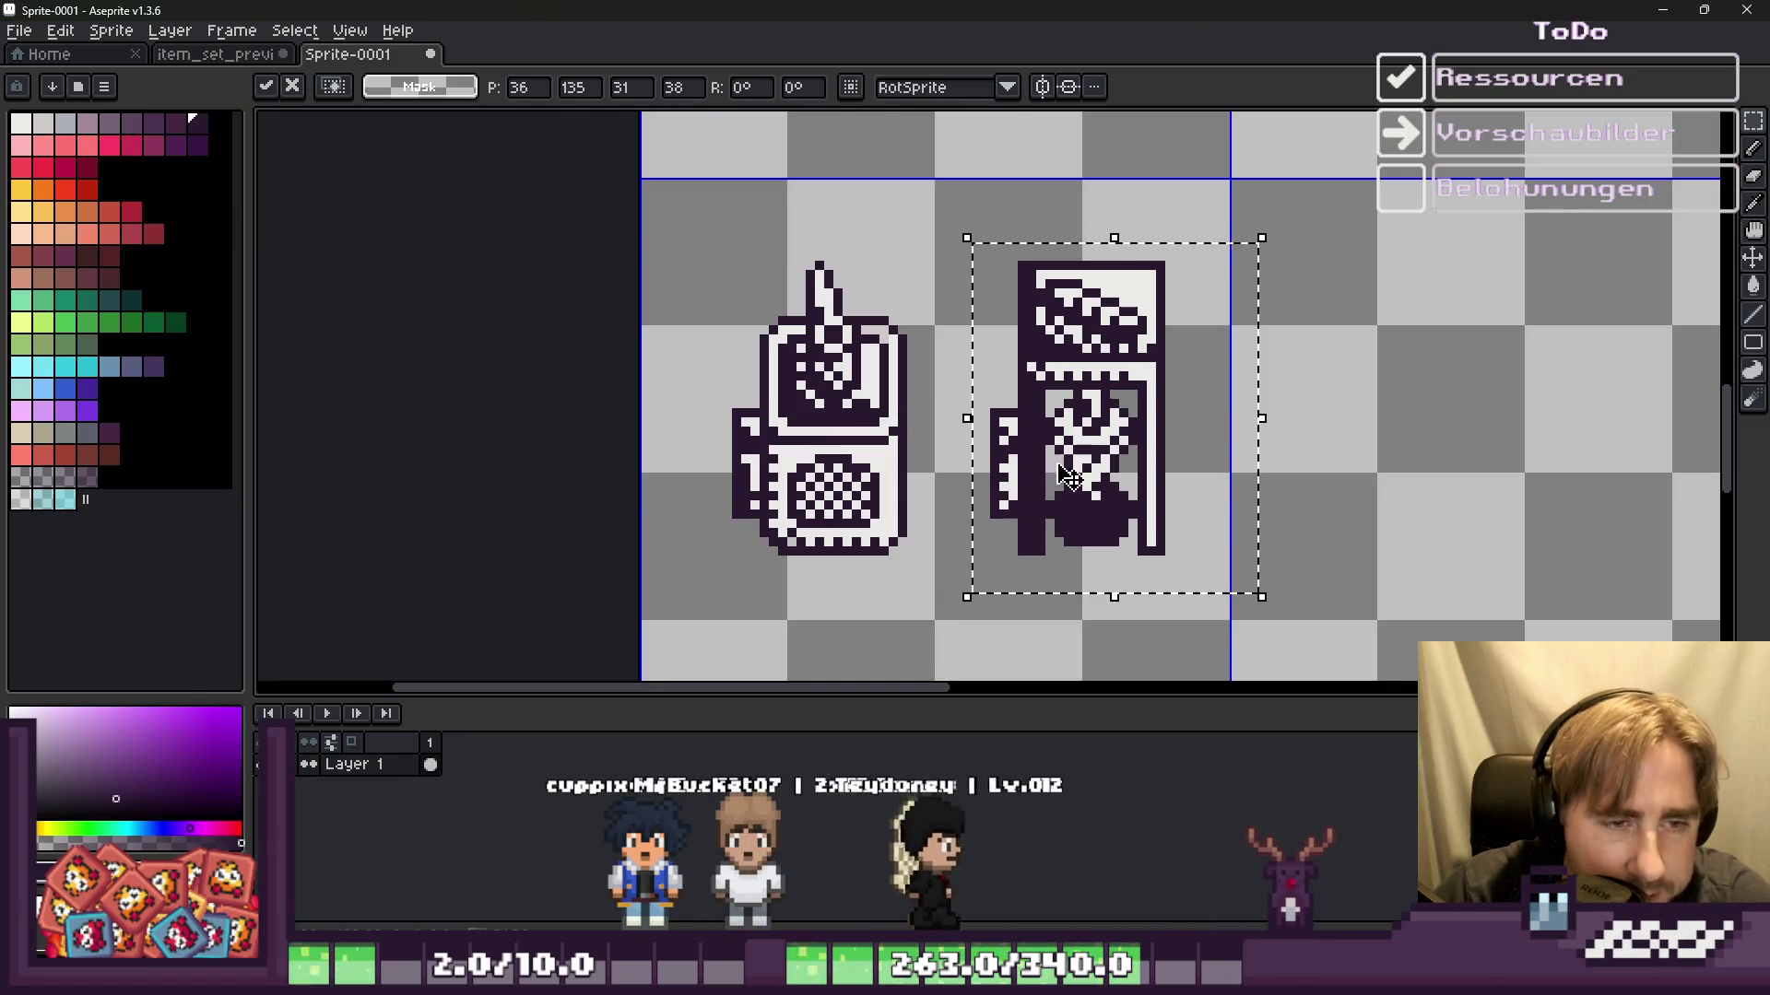
{"action": "left_click", "coordinate": [928, 348]}
Step: Switch to the Pencil with white as the drawing colour
{"action": "scroll", "coordinate": [928, 347], "scroll_direction": "down", "scroll_amount": 4}
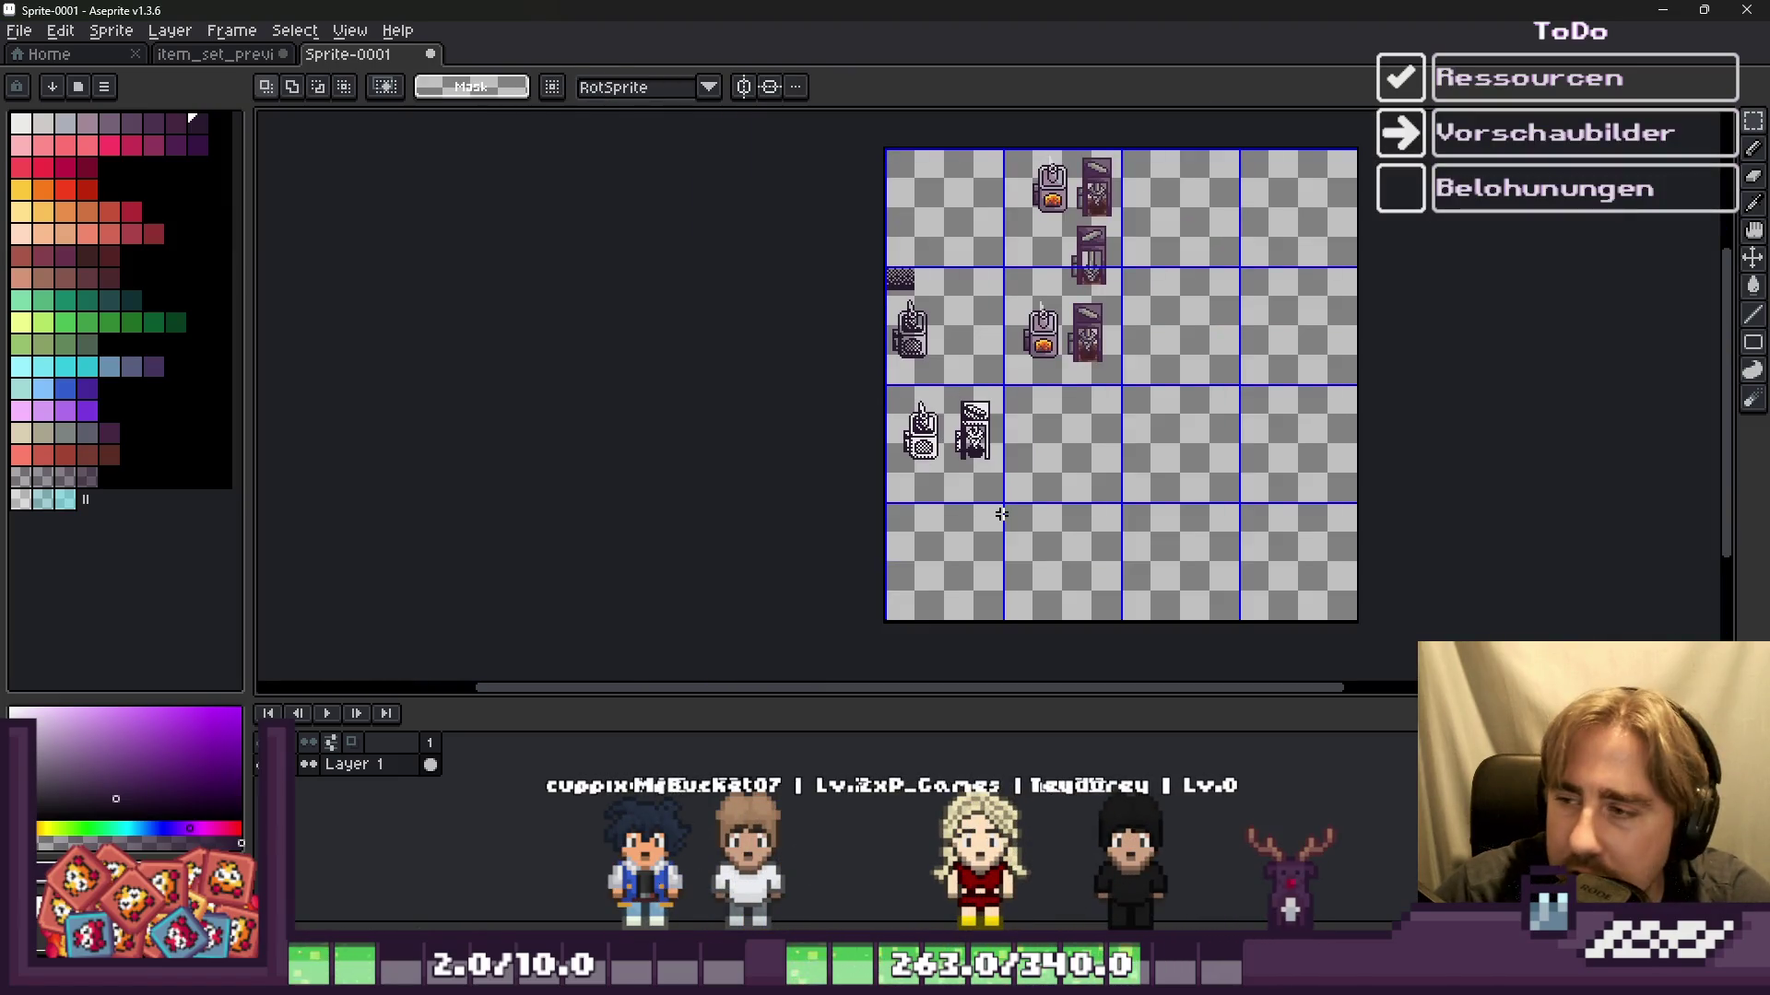
{"action": "scroll", "coordinate": [1141, 442], "scroll_direction": "up", "scroll_amount": 2}
{"action": "scroll", "coordinate": [968, 350], "scroll_direction": "down", "scroll_amount": 2}
{"action": "scroll", "coordinate": [797, 255], "scroll_direction": "up", "scroll_amount": 2}
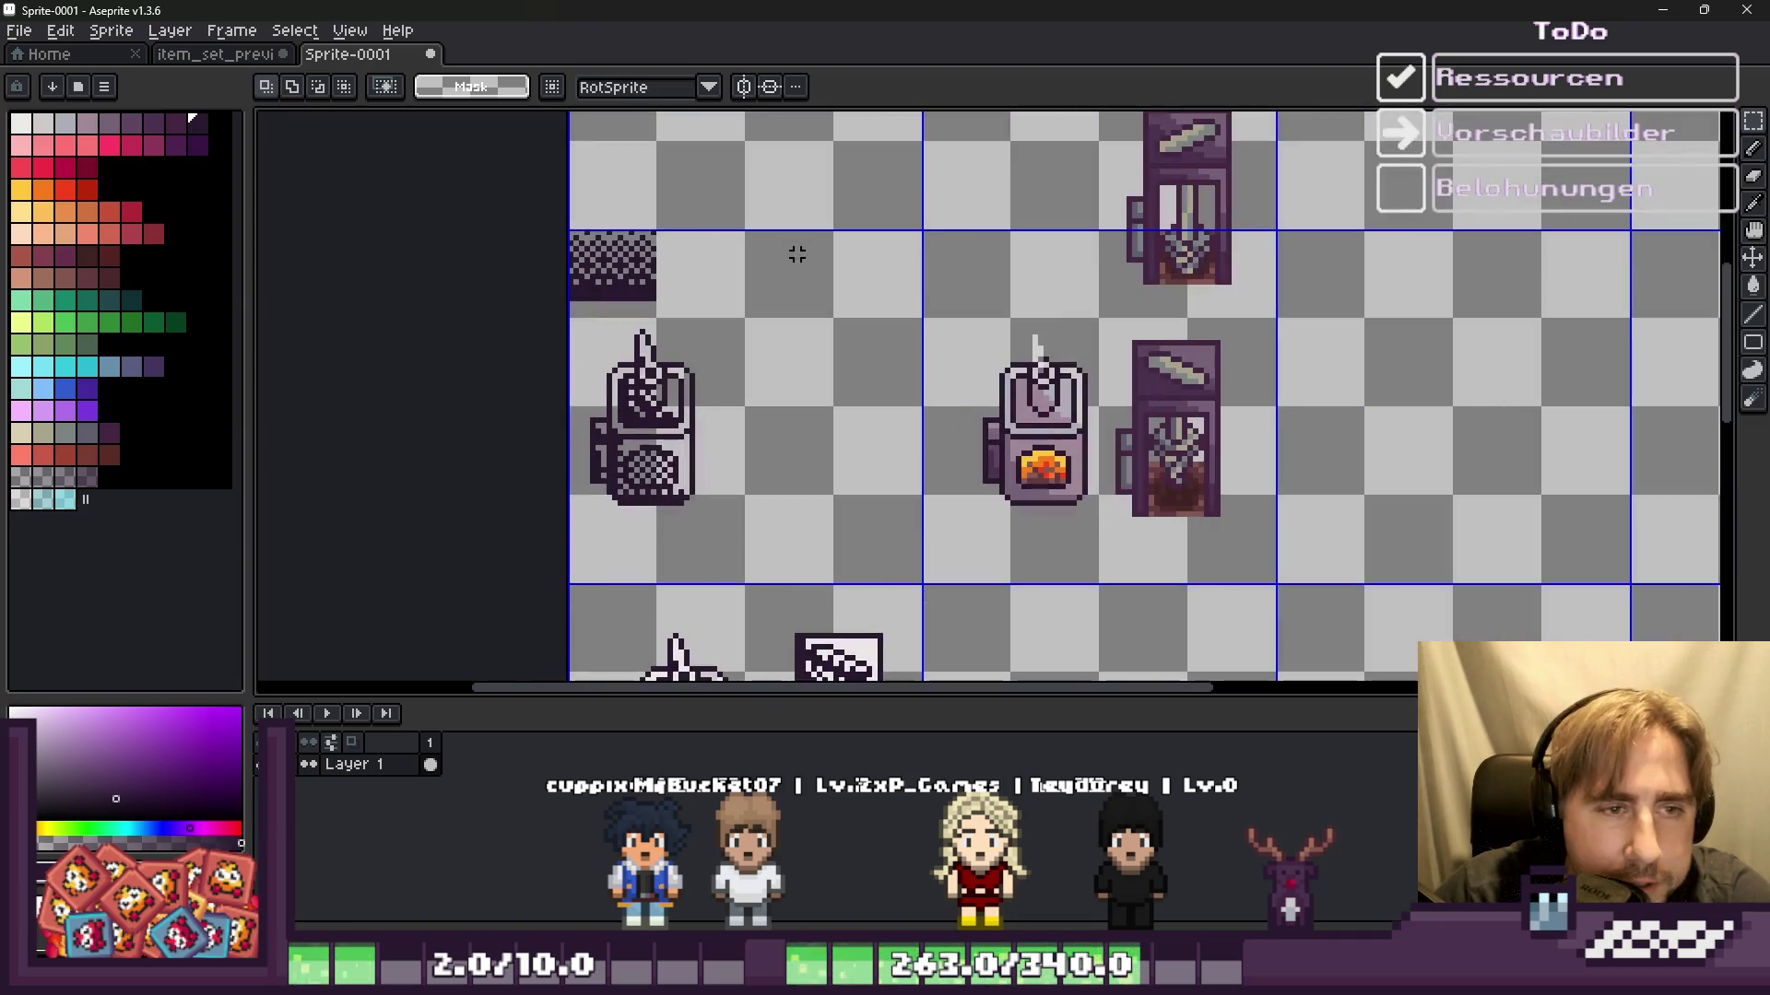
{"action": "scroll", "coordinate": [836, 270], "scroll_direction": "down", "scroll_amount": 2}
{"action": "scroll", "coordinate": [836, 271], "scroll_direction": "up", "scroll_amount": 2}
{"action": "scroll", "coordinate": [836, 270], "scroll_direction": "down", "scroll_amount": 2}
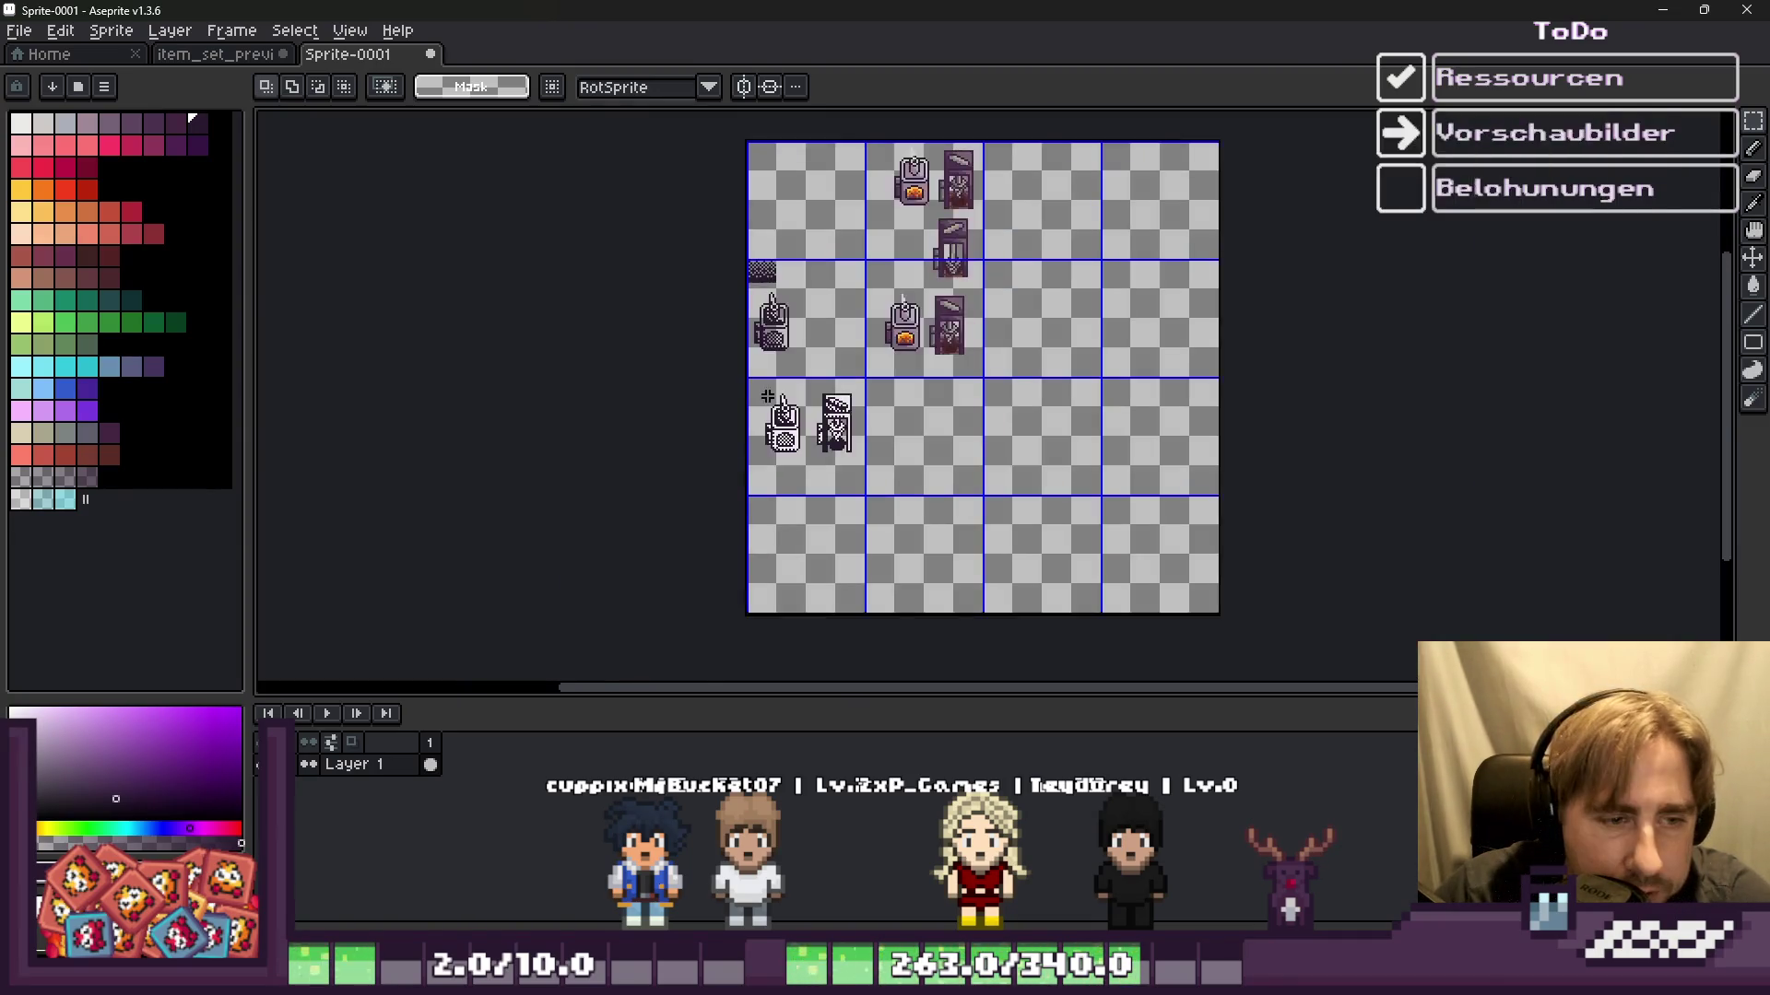
{"action": "scroll", "coordinate": [769, 397], "scroll_direction": "up", "scroll_amount": 2}
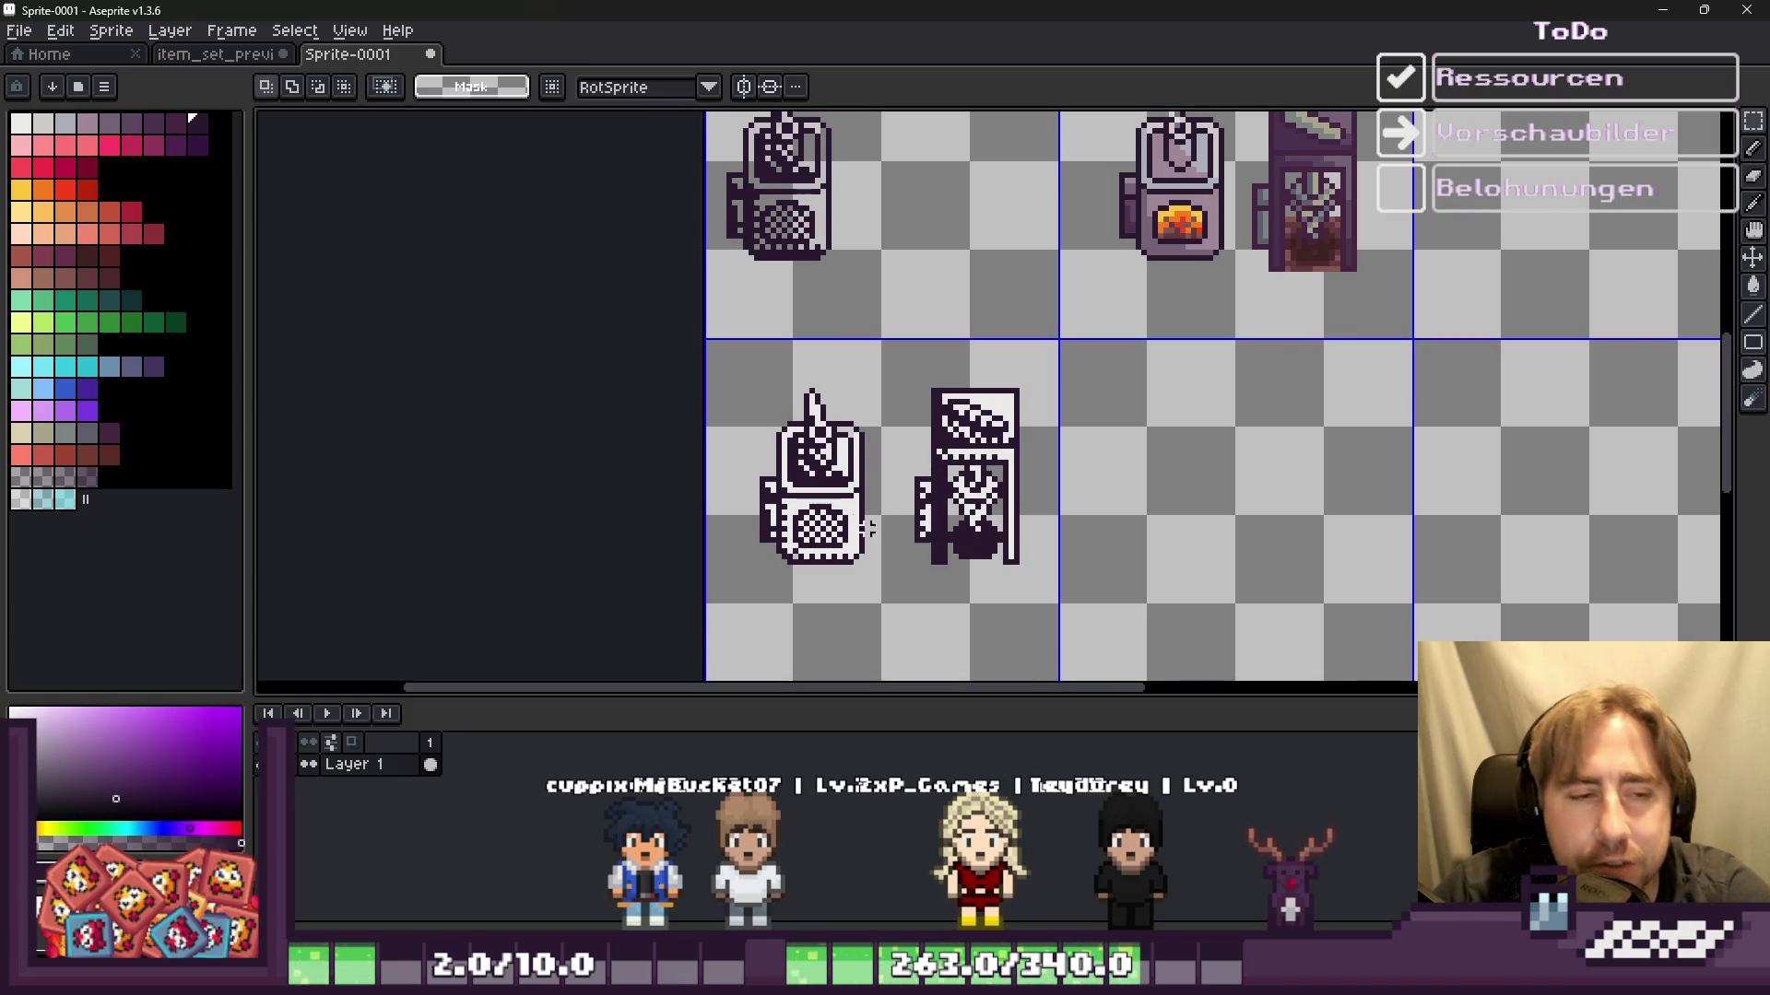
{"action": "scroll", "coordinate": [928, 576], "scroll_direction": "up", "scroll_amount": 1}
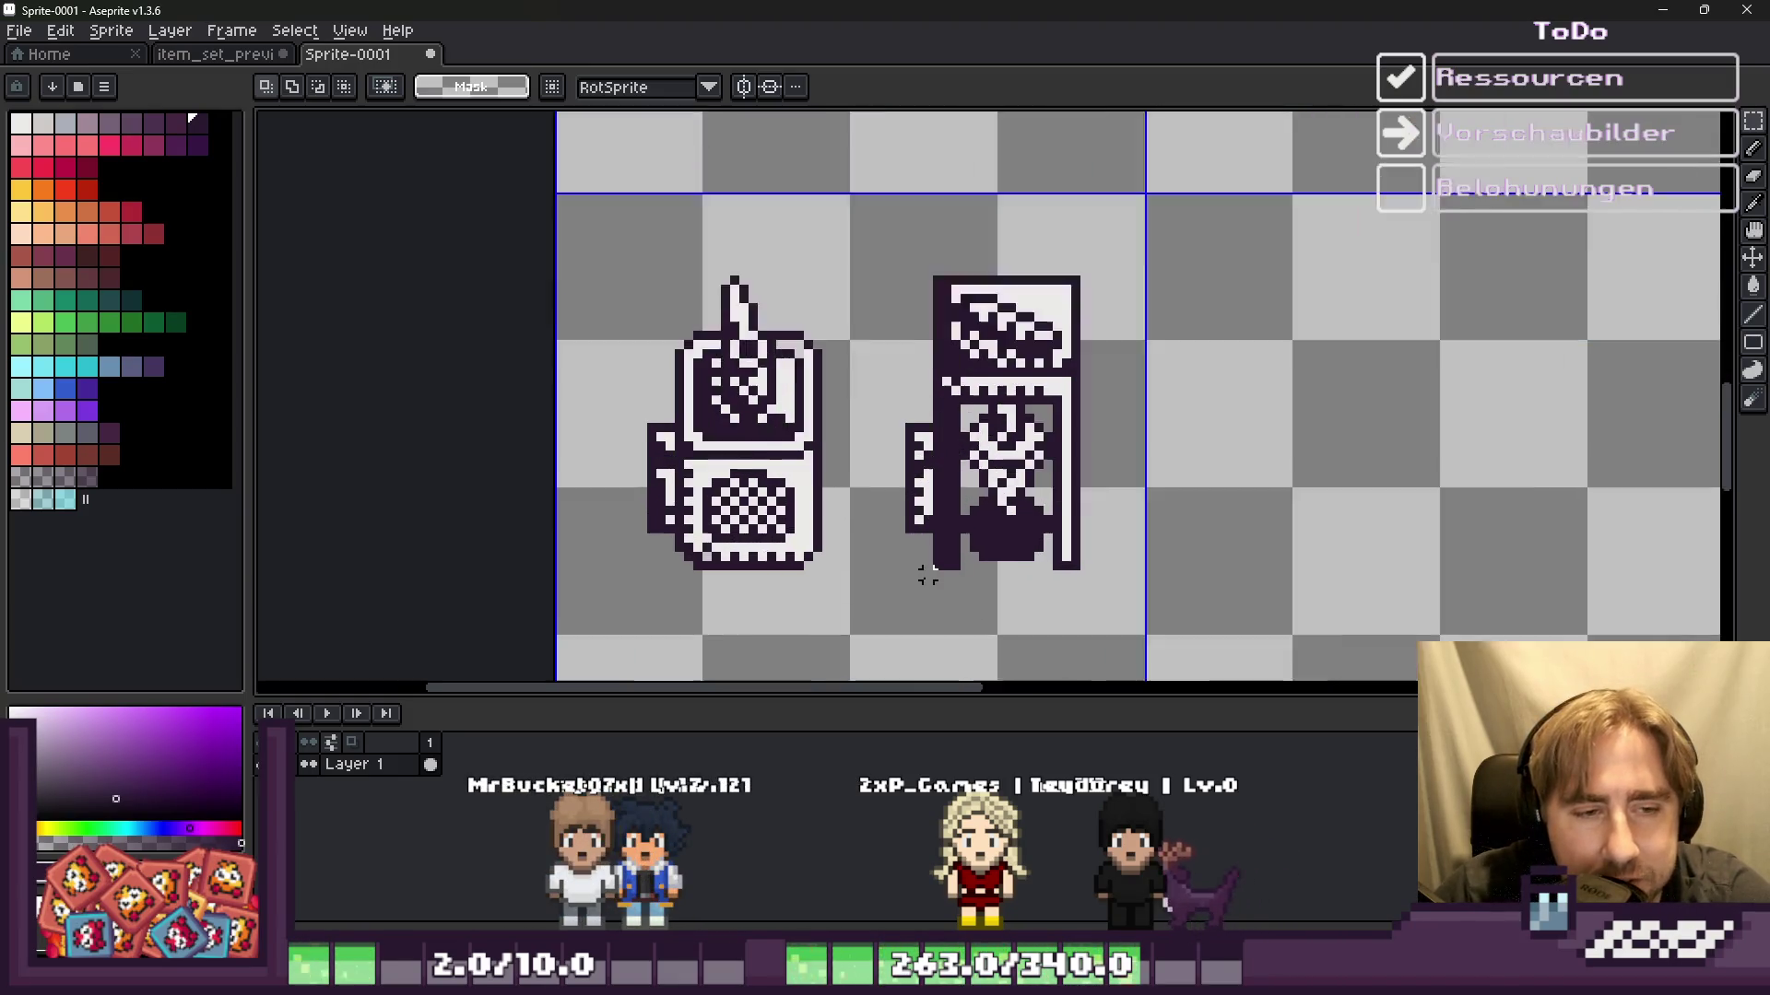
{"action": "scroll", "coordinate": [929, 576], "scroll_direction": "up", "scroll_amount": 2}
{"action": "key", "text": "b"}
{"action": "left_click", "coordinate": [1270, 502], "text": "alt"}
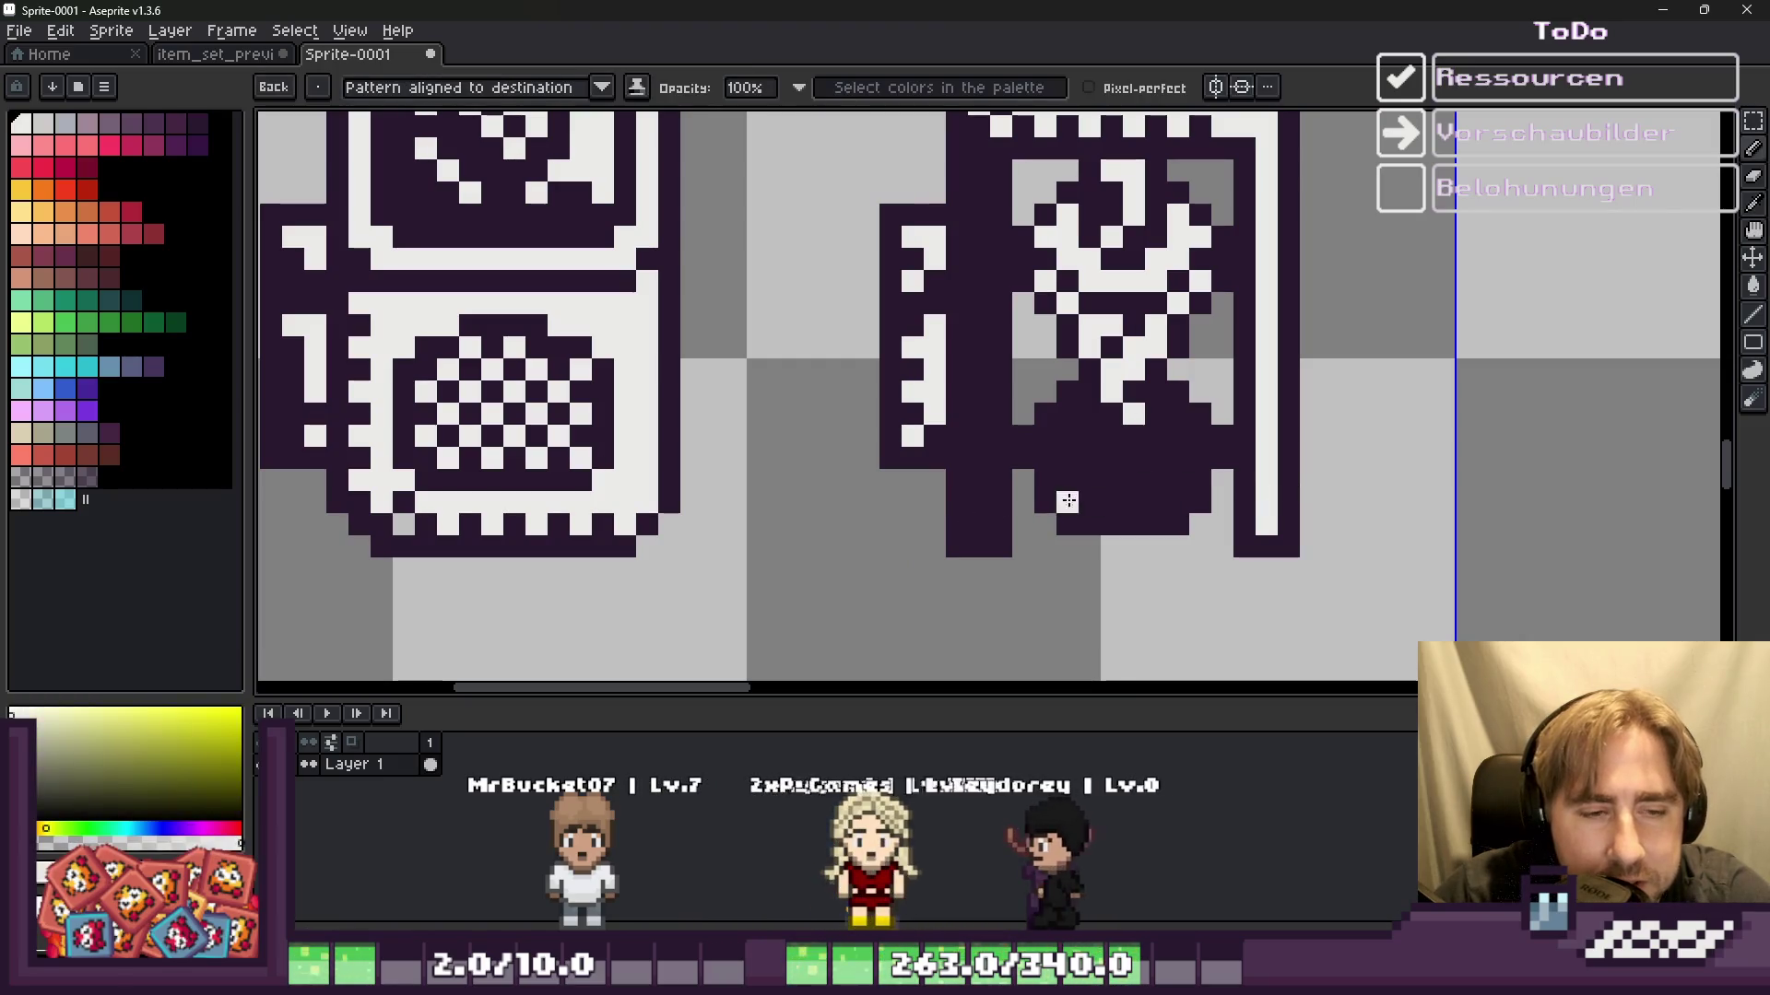
Step: Place single white pixel dots up the dark left strip, undoing one misplaced dot
{"action": "left_click", "coordinate": [979, 524]}
{"action": "key", "text": "ctrl+z"}
{"action": "left_click", "coordinate": [979, 502]}
{"action": "left_click", "coordinate": [979, 458]}
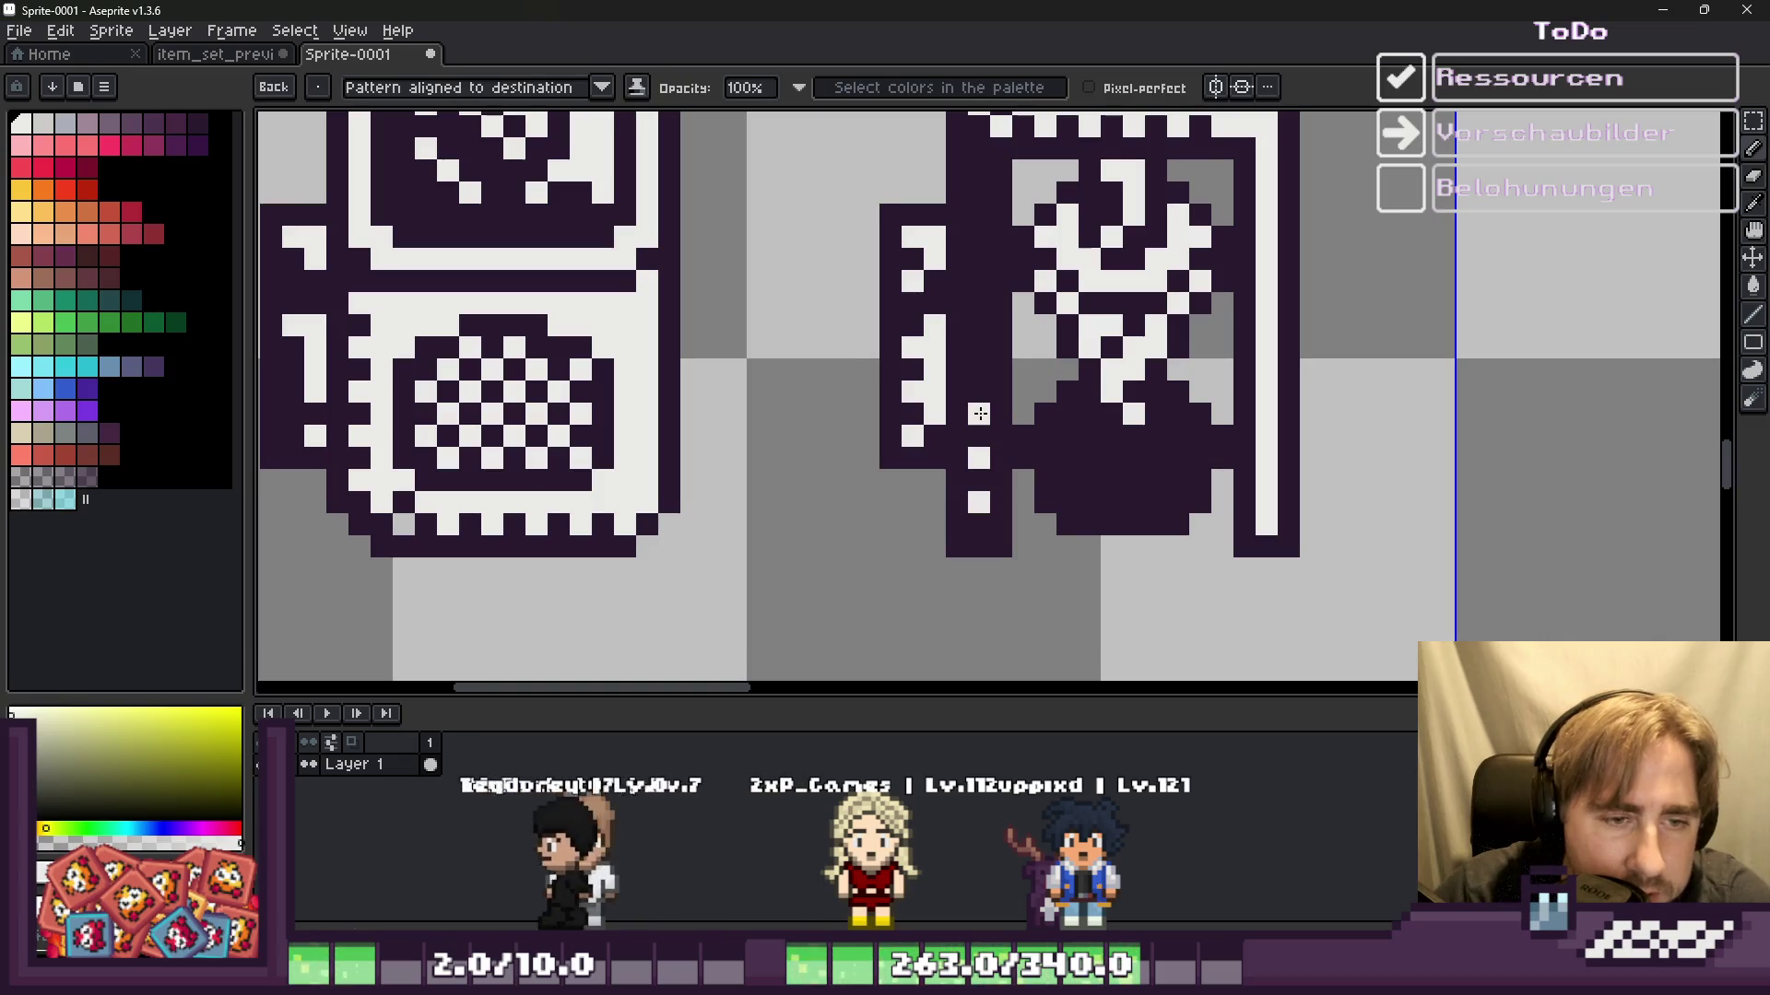
{"action": "left_click", "coordinate": [979, 414]}
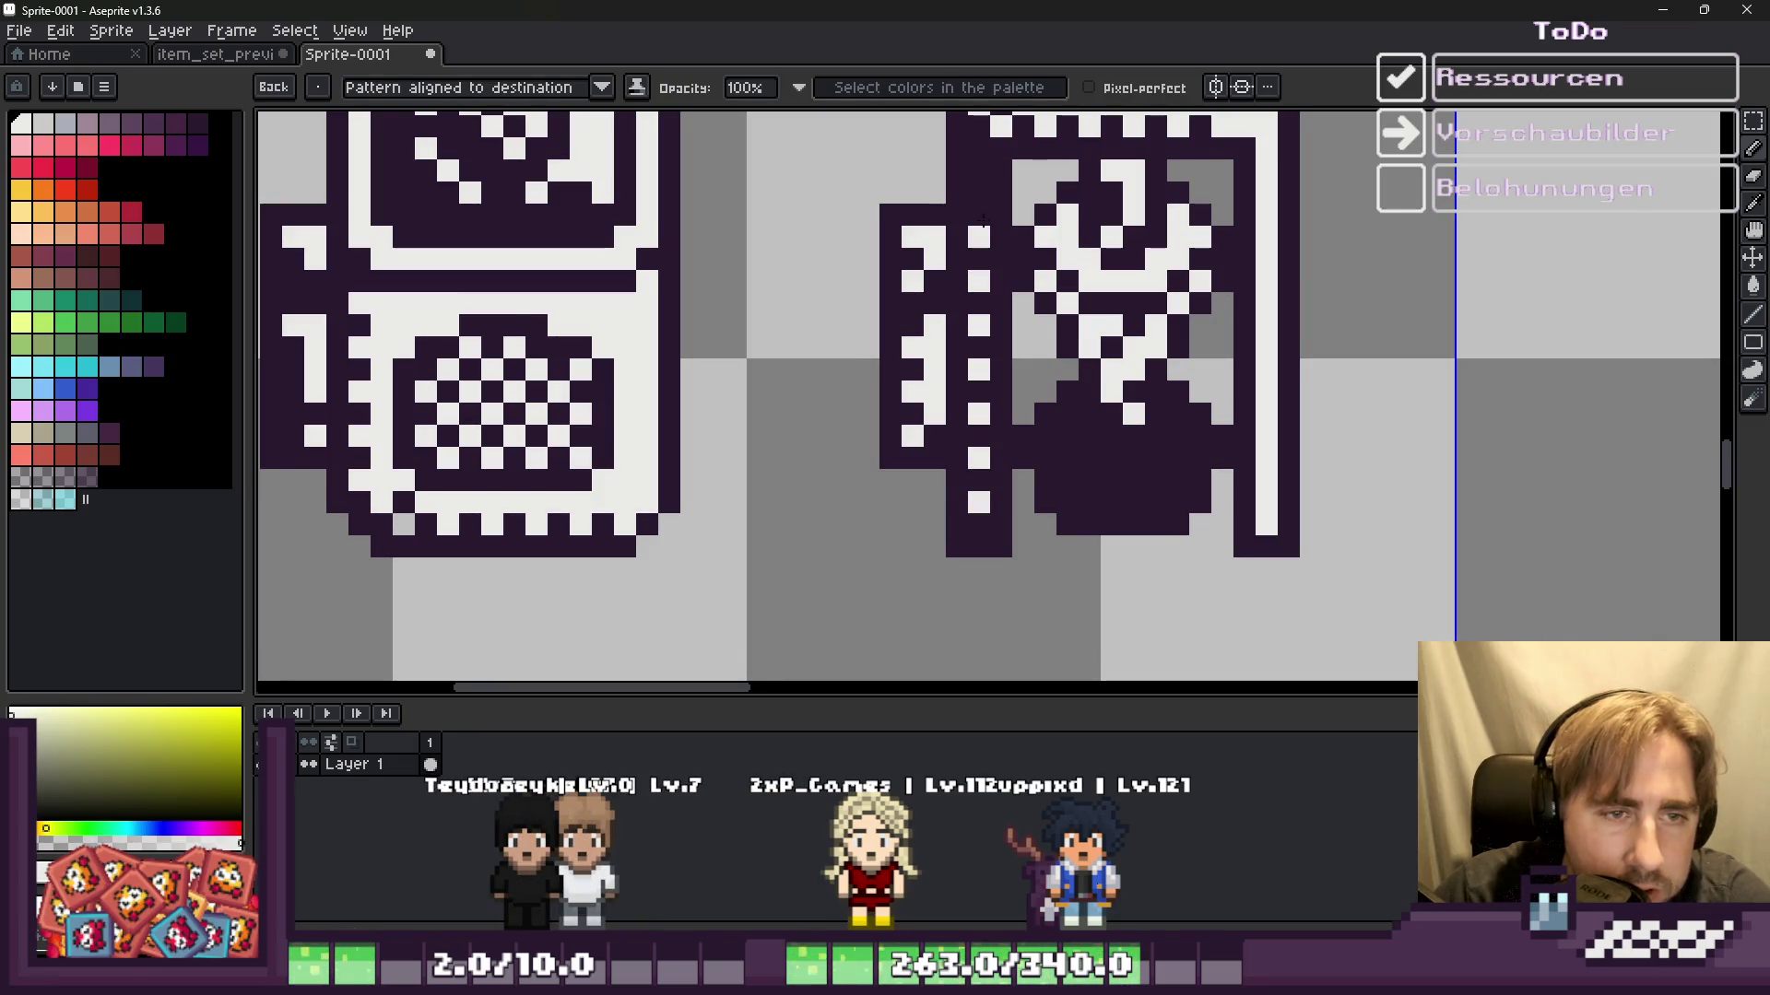
{"action": "scroll", "coordinate": [1008, 181], "scroll_direction": "down", "scroll_amount": 2}
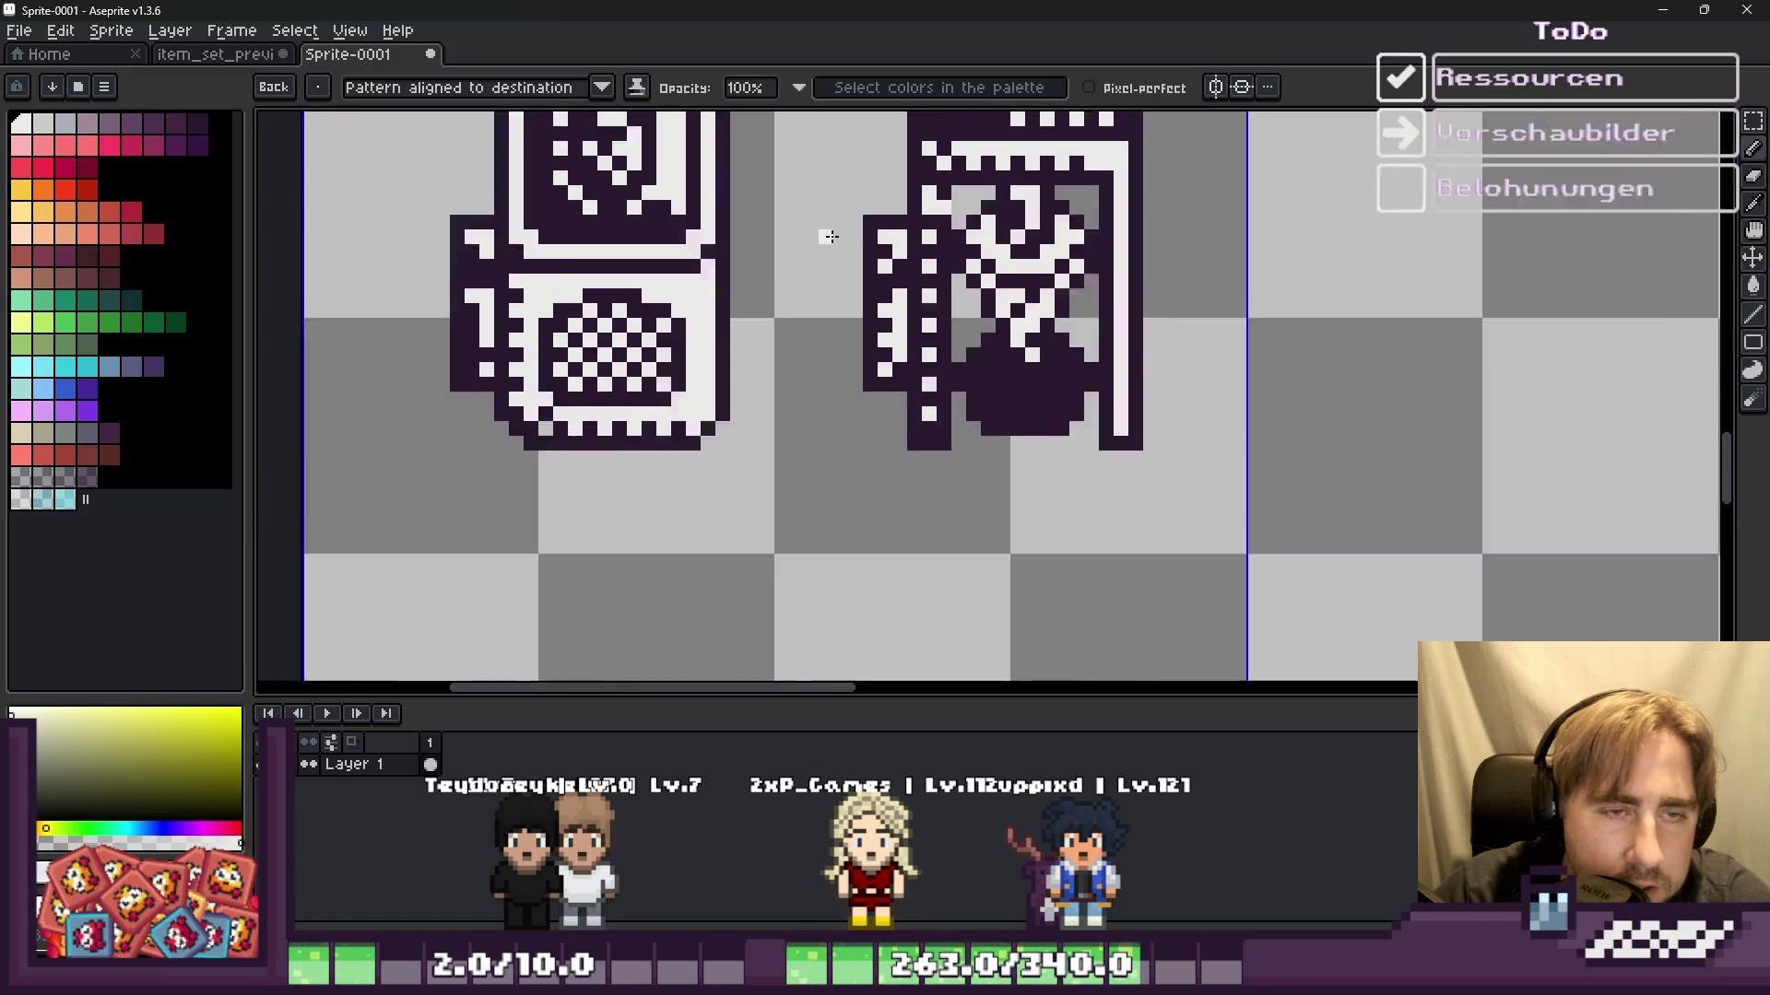
{"action": "scroll", "coordinate": [977, 230], "scroll_direction": "up", "scroll_amount": 2}
{"action": "scroll", "coordinate": [959, 277], "scroll_direction": "up", "scroll_amount": 2}
Step: Darken a stray white pixel with dark purple, then swap back to white
{"action": "left_click", "coordinate": [977, 301], "text": "alt"}
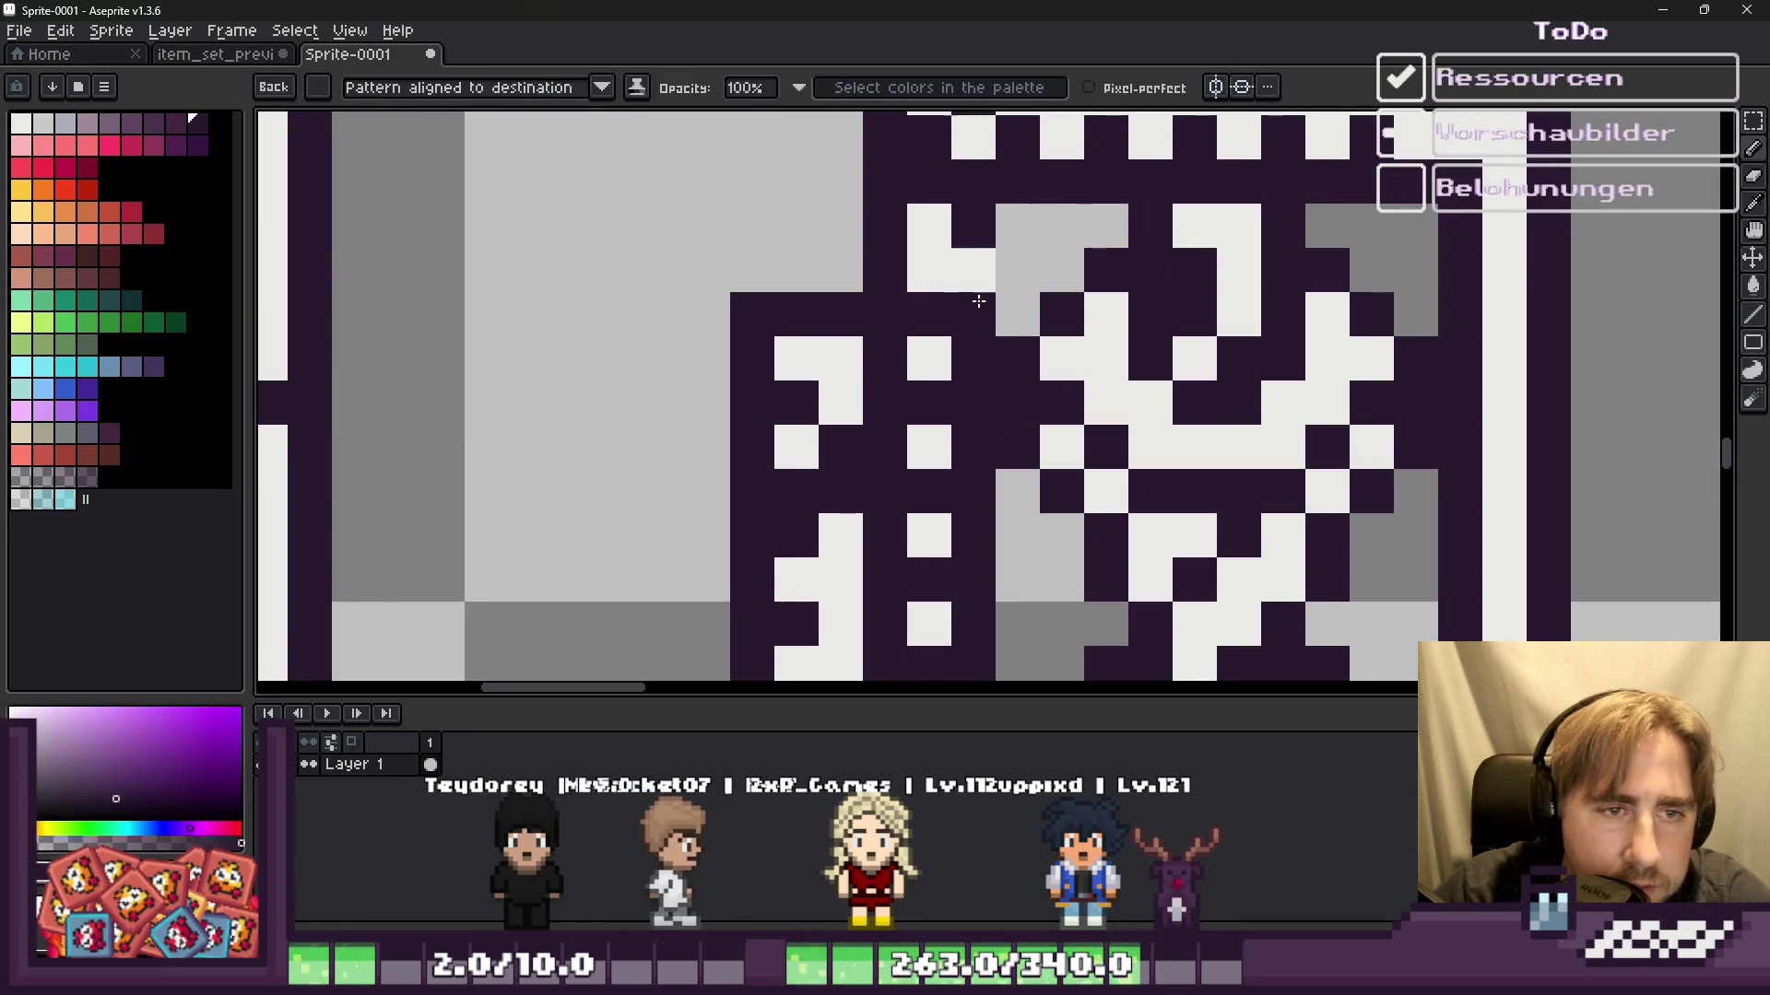
{"action": "left_click", "coordinate": [973, 270]}
{"action": "scroll", "coordinate": [968, 268], "scroll_direction": "down", "scroll_amount": 4}
{"action": "key", "text": "x"}
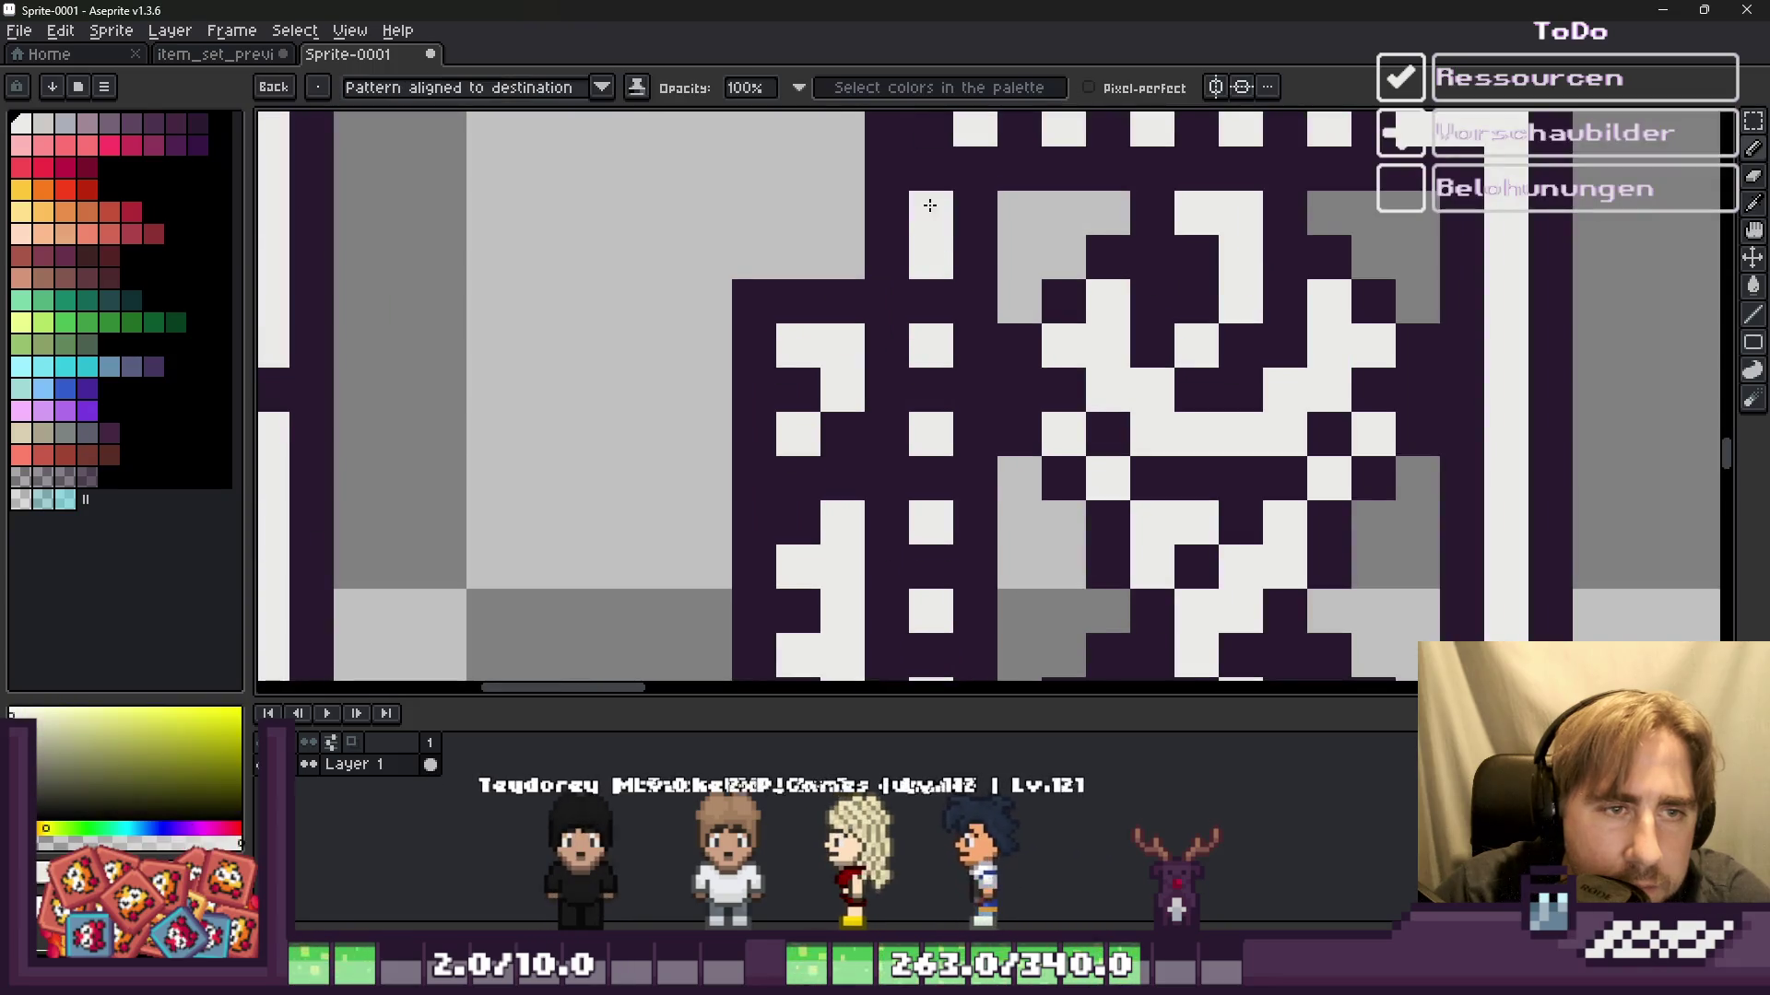
{"action": "scroll", "coordinate": [922, 267], "scroll_direction": "down", "scroll_amount": 2}
{"action": "scroll", "coordinate": [908, 305], "scroll_direction": "down", "scroll_amount": 2}
{"action": "scroll", "coordinate": [890, 343], "scroll_direction": "down", "scroll_amount": 2}
{"action": "scroll", "coordinate": [890, 343], "scroll_direction": "up", "scroll_amount": 1}
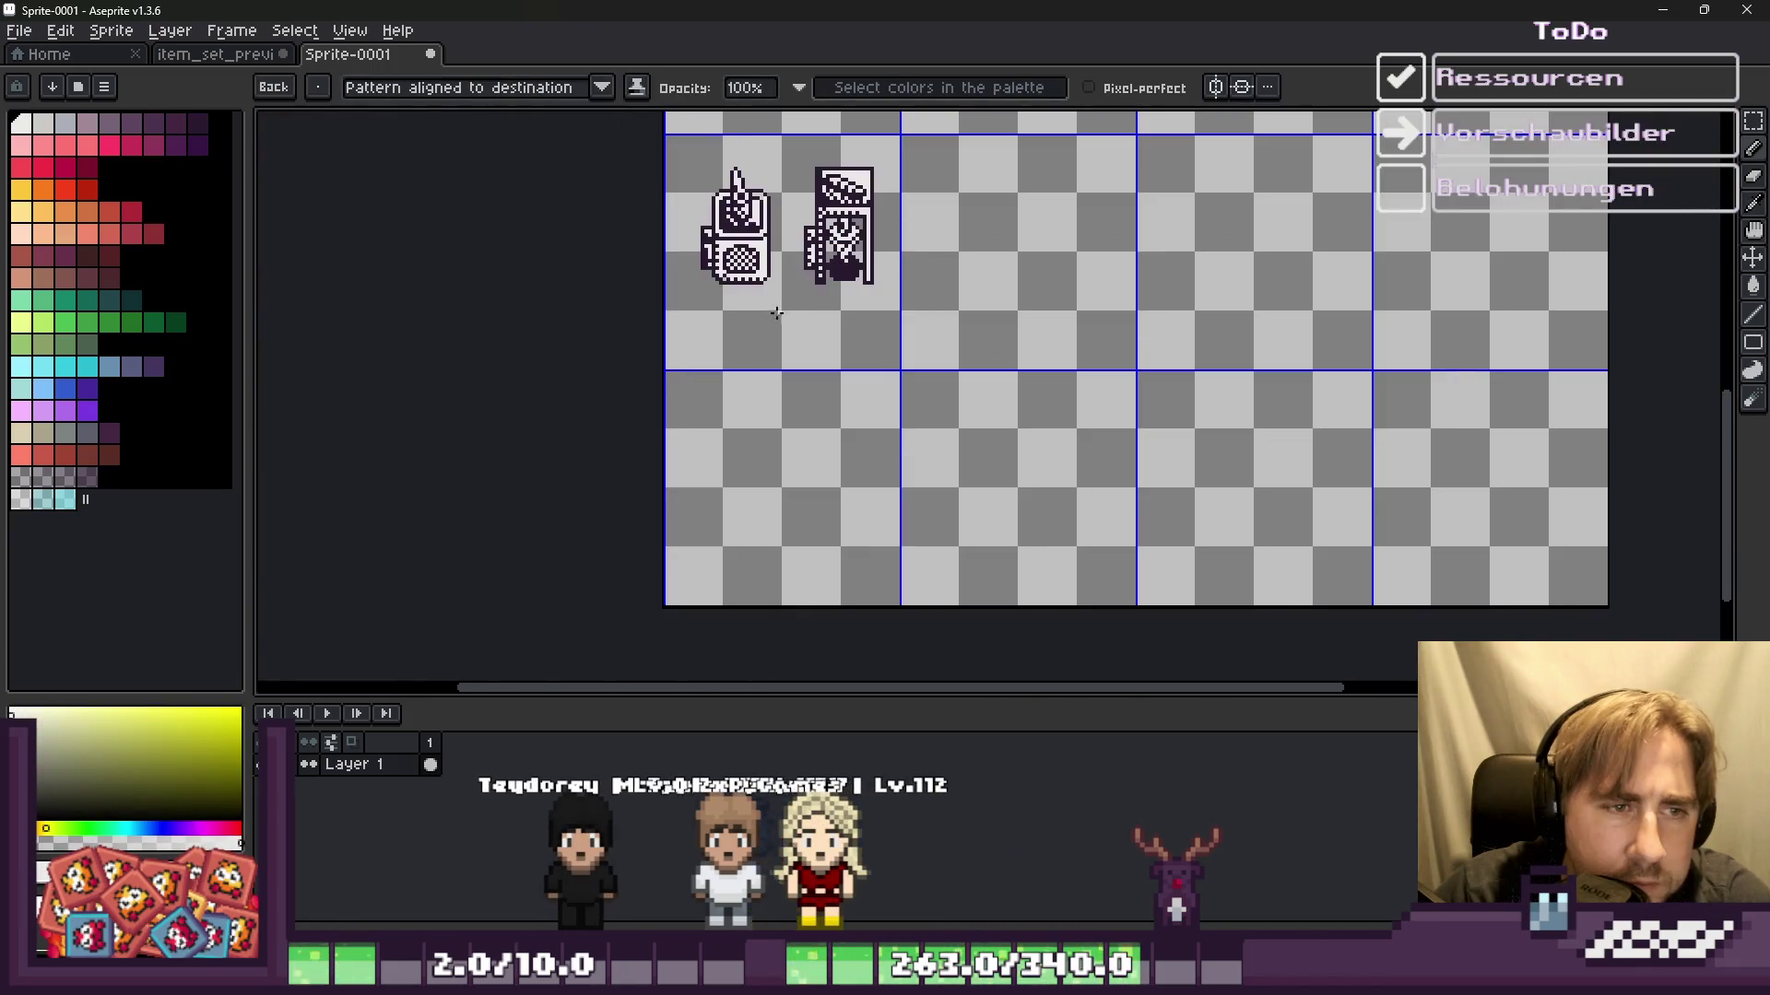
{"action": "scroll", "coordinate": [706, 188], "scroll_direction": "up", "scroll_amount": 1}
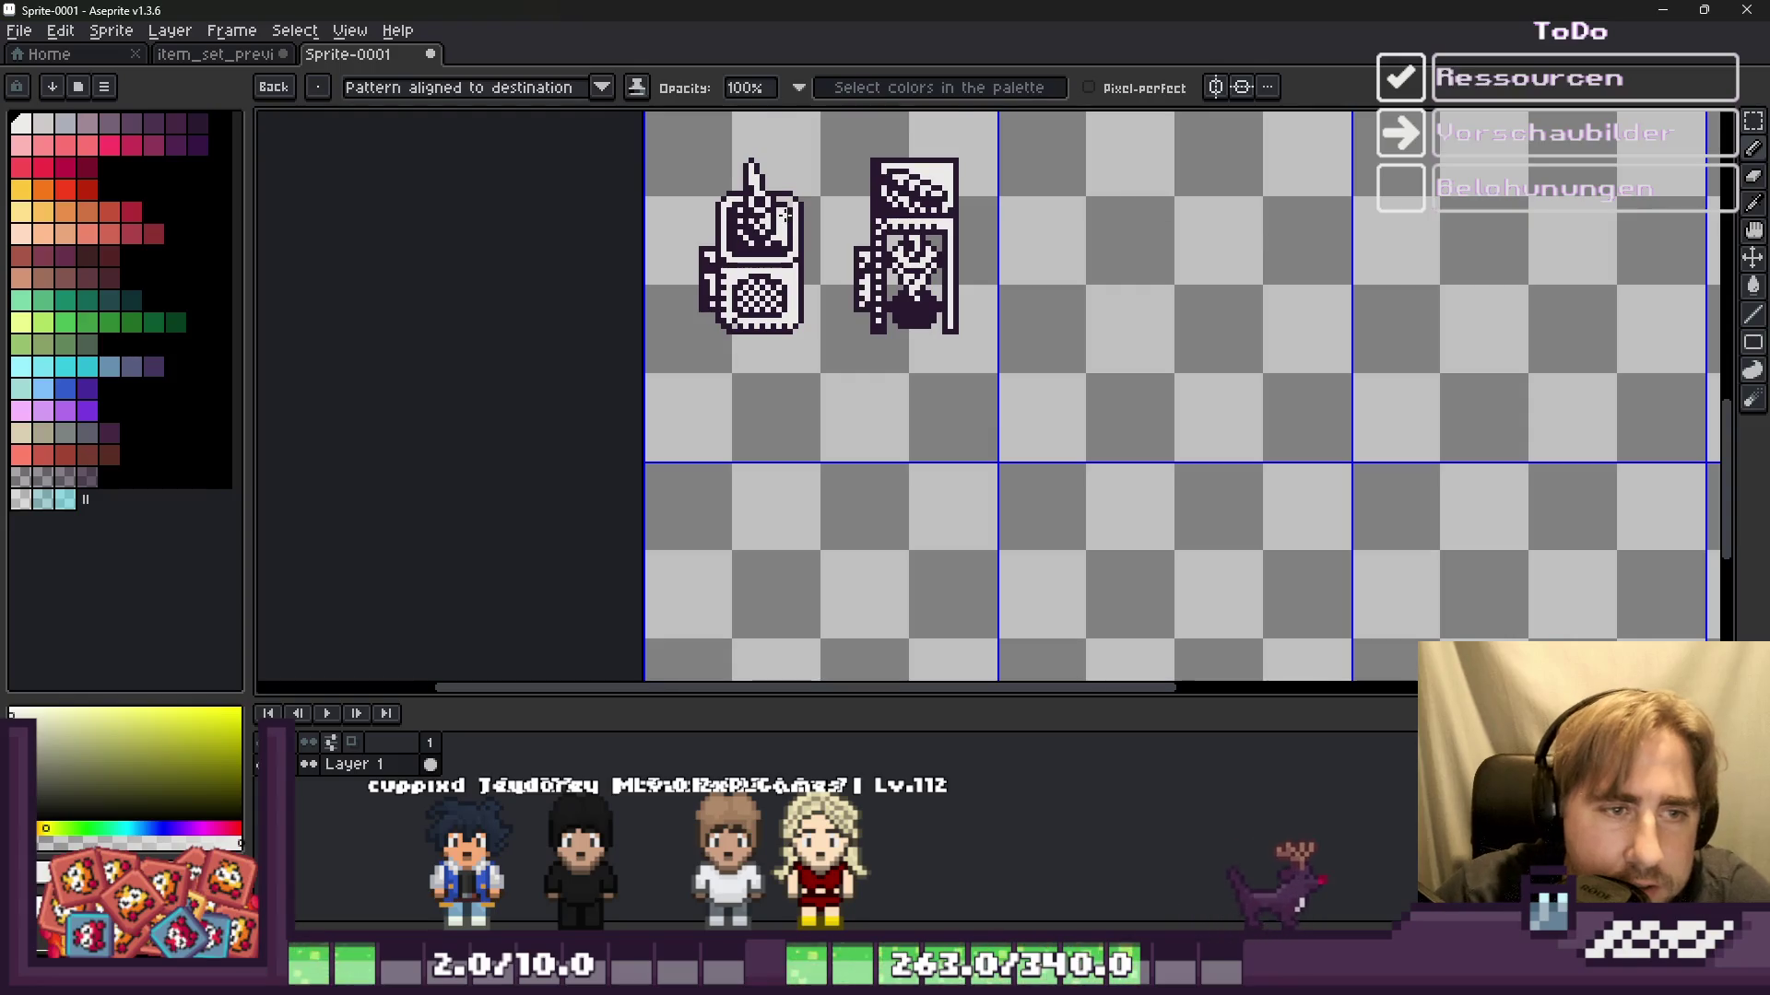
{"action": "scroll", "coordinate": [802, 239], "scroll_direction": "up", "scroll_amount": 1}
{"action": "scroll", "coordinate": [1024, 293], "scroll_direction": "down", "scroll_amount": 2}
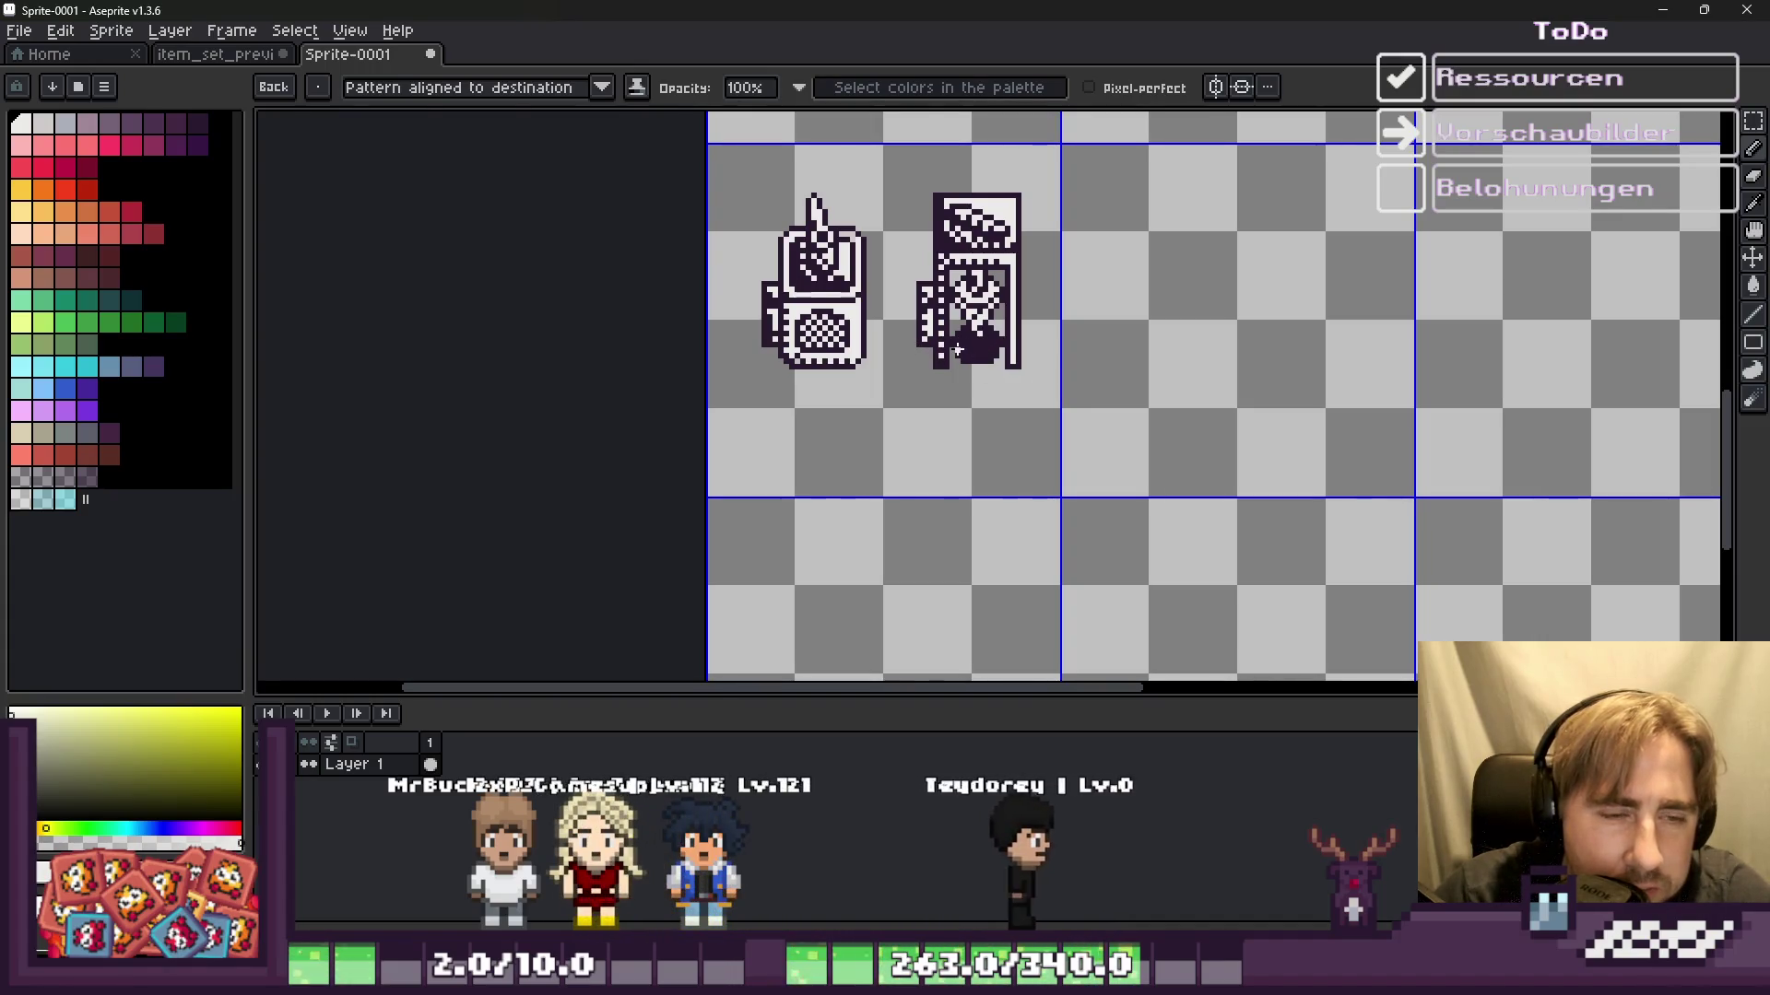
{"action": "scroll", "coordinate": [952, 383], "scroll_direction": "up", "scroll_amount": 2}
Step: Undo earlier white edits, try a diagonal line and a solid white base bar, then undo the bar
{"action": "scroll", "coordinate": [968, 369], "scroll_direction": "up", "scroll_amount": 5}
{"action": "scroll", "coordinate": [982, 347], "scroll_direction": "up", "scroll_amount": 1}
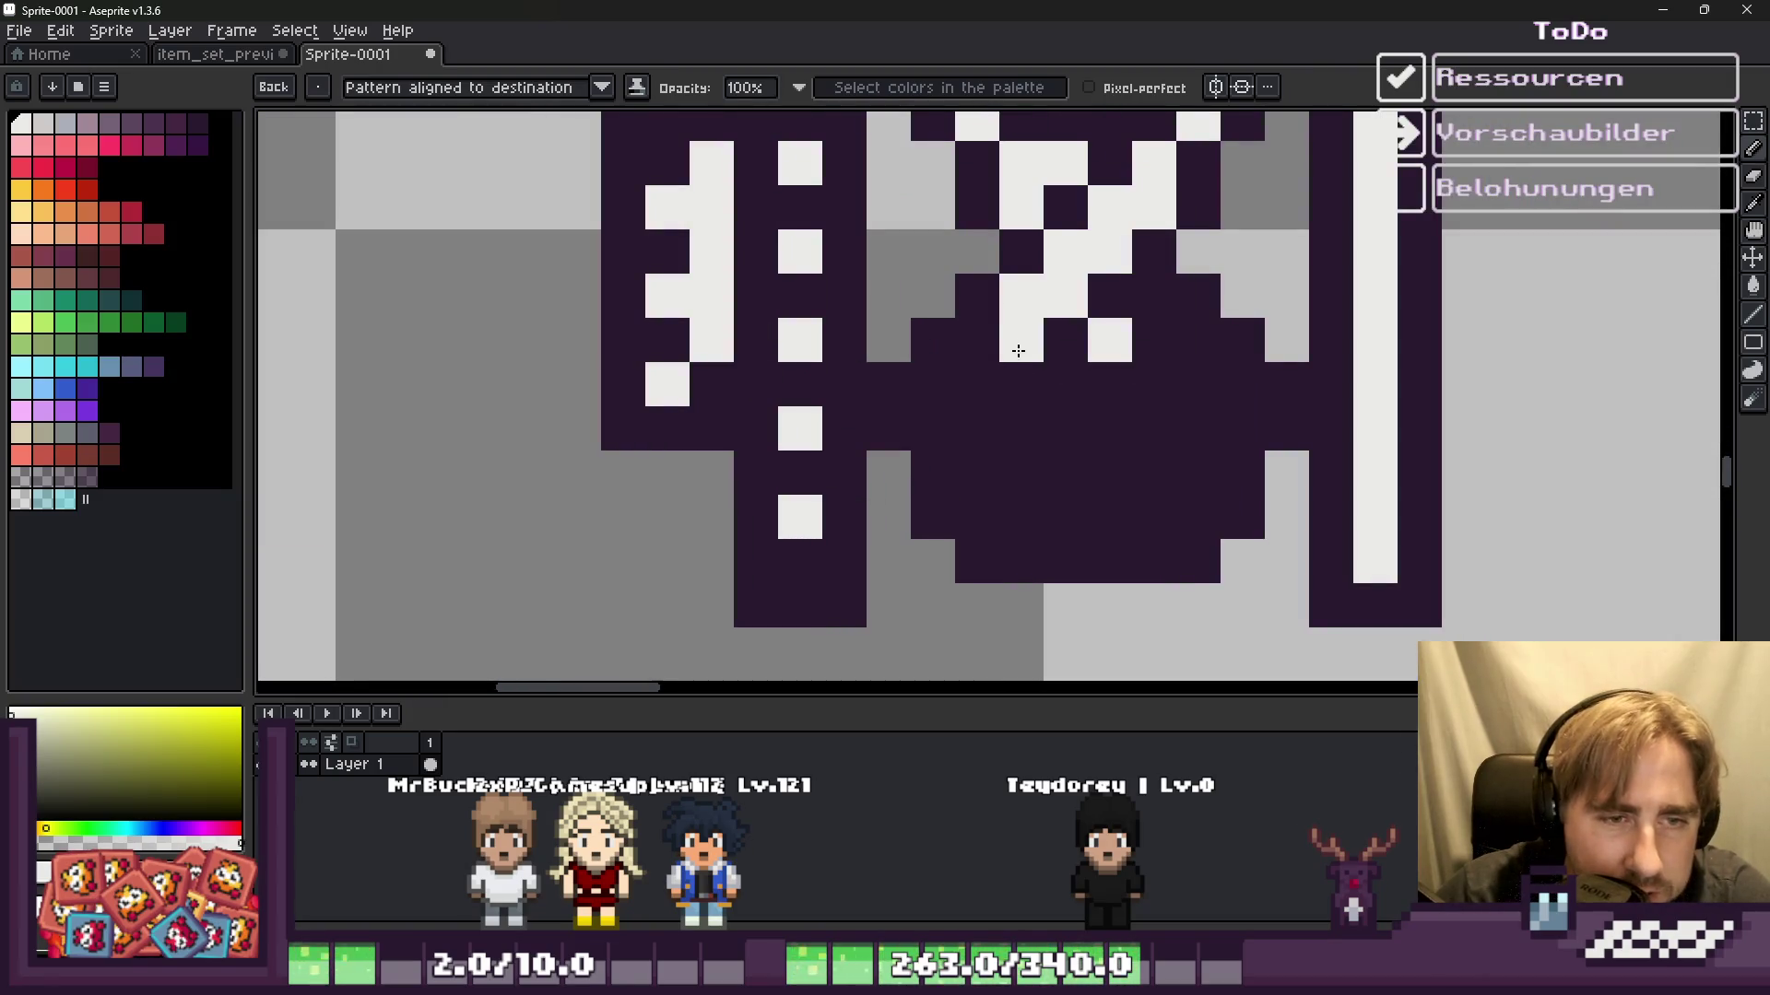
{"action": "key", "text": "ctrl+z"}
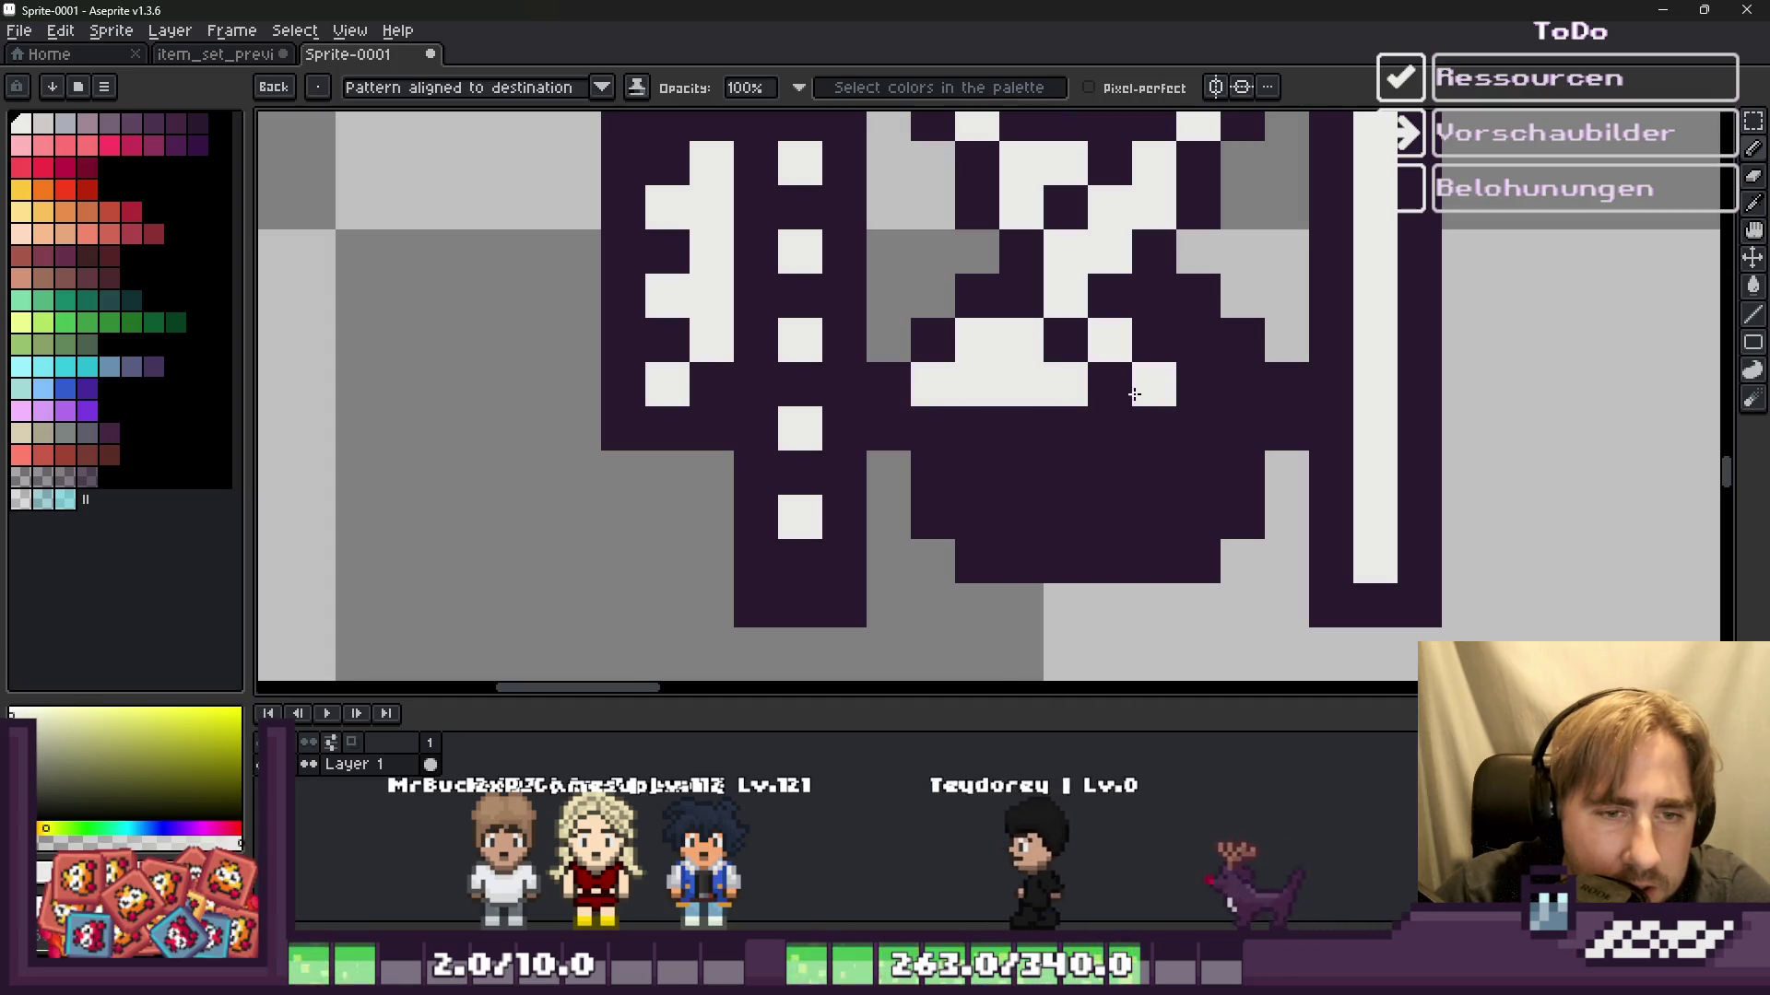
{"action": "key", "text": "ctrl+z"}
{"action": "left_click_drag", "start_coordinate": [1096, 444], "coordinate": [1159, 350]}
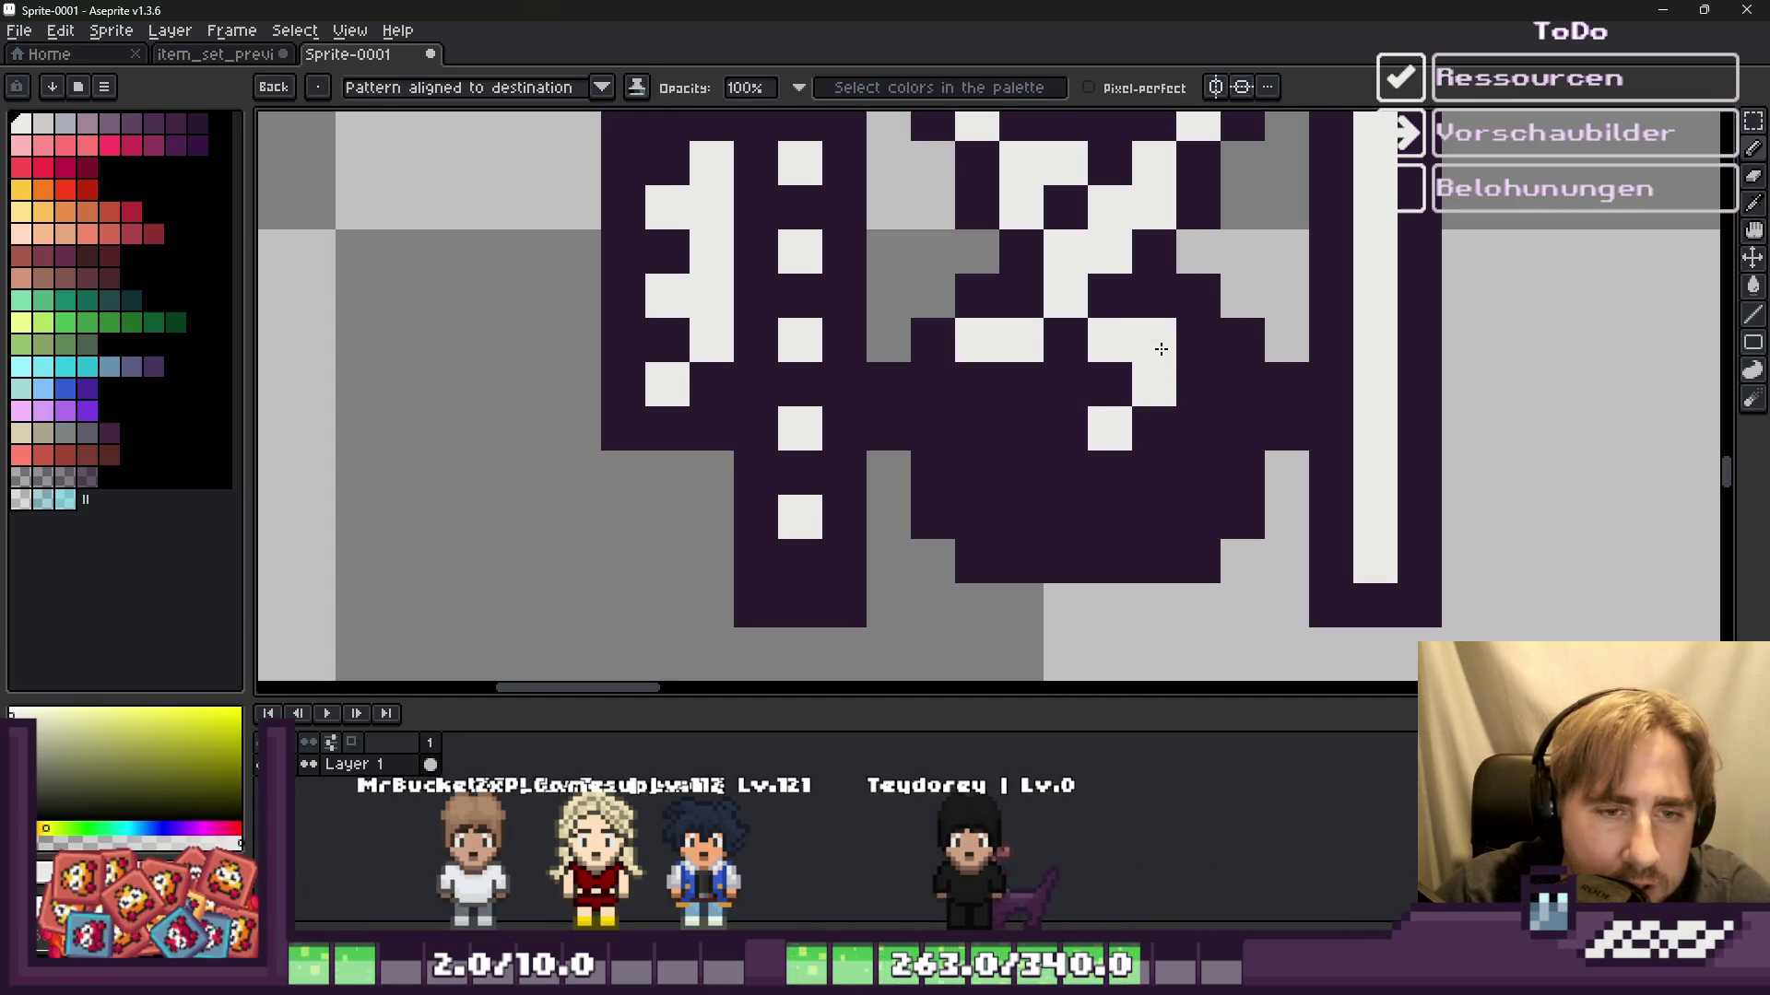
{"action": "scroll", "coordinate": [1160, 300], "scroll_direction": "down", "scroll_amount": 3}
{"action": "scroll", "coordinate": [985, 369], "scroll_direction": "up", "scroll_amount": 2}
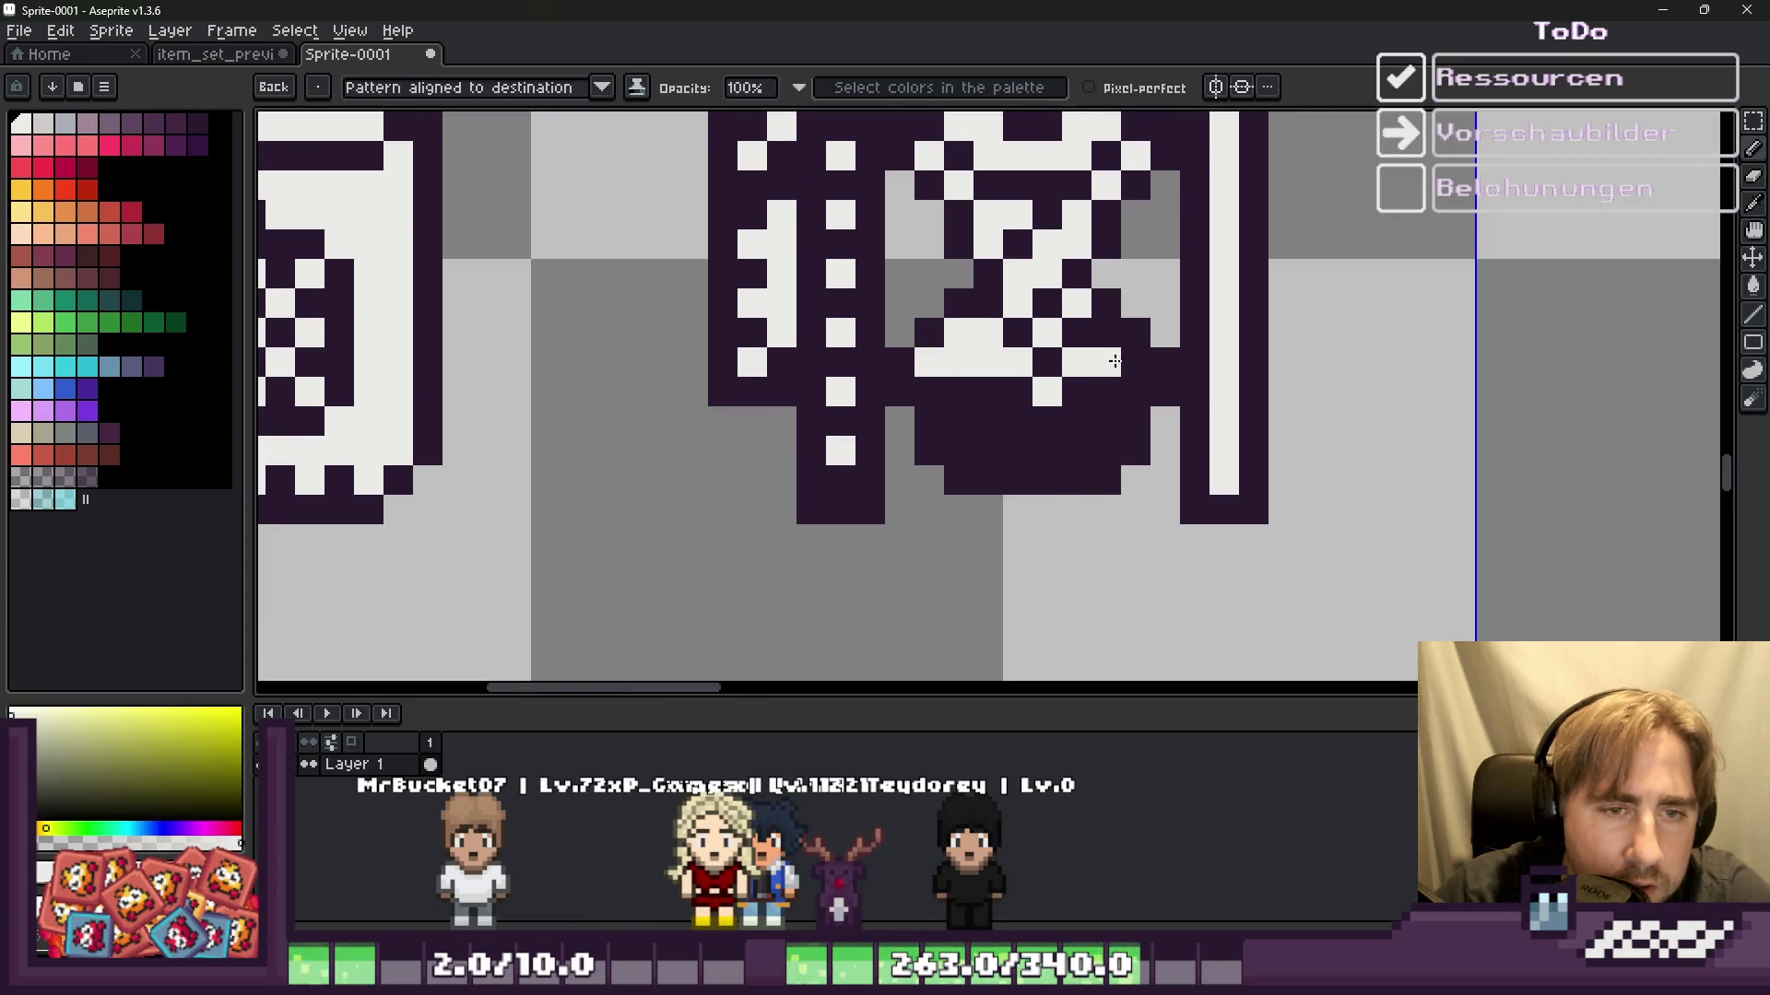
{"action": "scroll", "coordinate": [946, 366], "scroll_direction": "down", "scroll_amount": 3}
{"action": "scroll", "coordinate": [892, 409], "scroll_direction": "up", "scroll_amount": 3}
{"action": "key", "text": "v"}
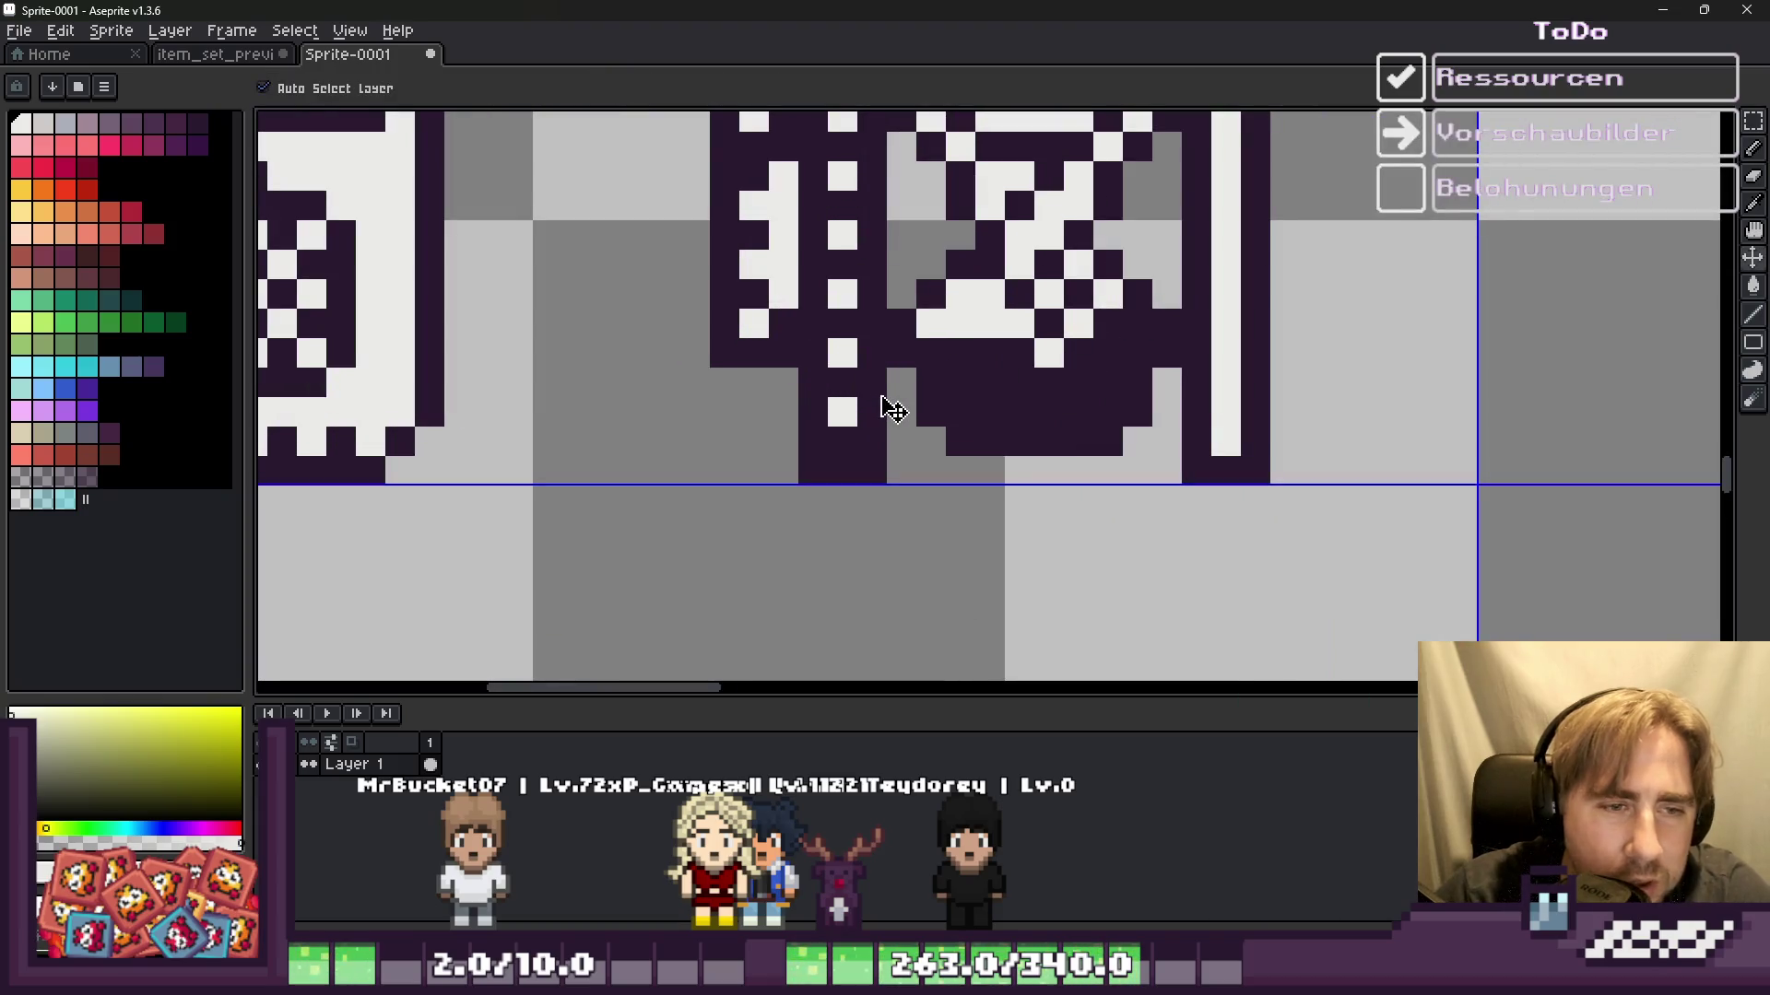
{"action": "key", "text": "b"}
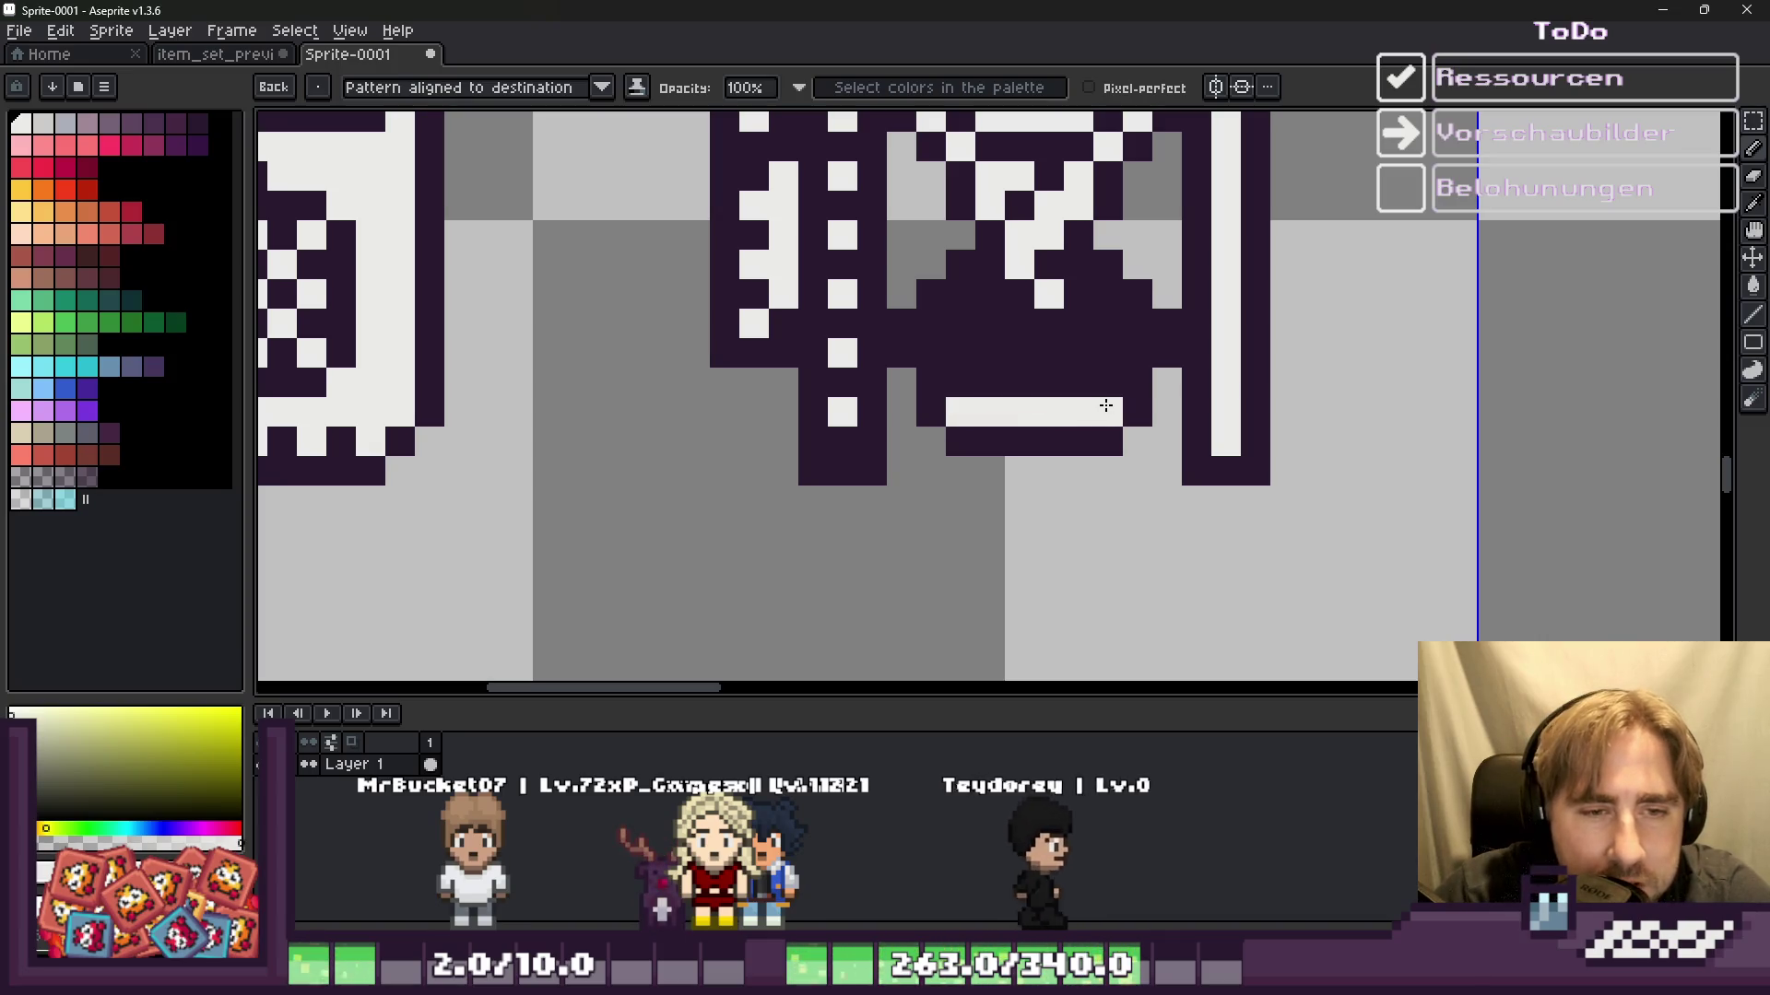
{"action": "left_click_drag", "start_coordinate": [1106, 386], "coordinate": [988, 369]}
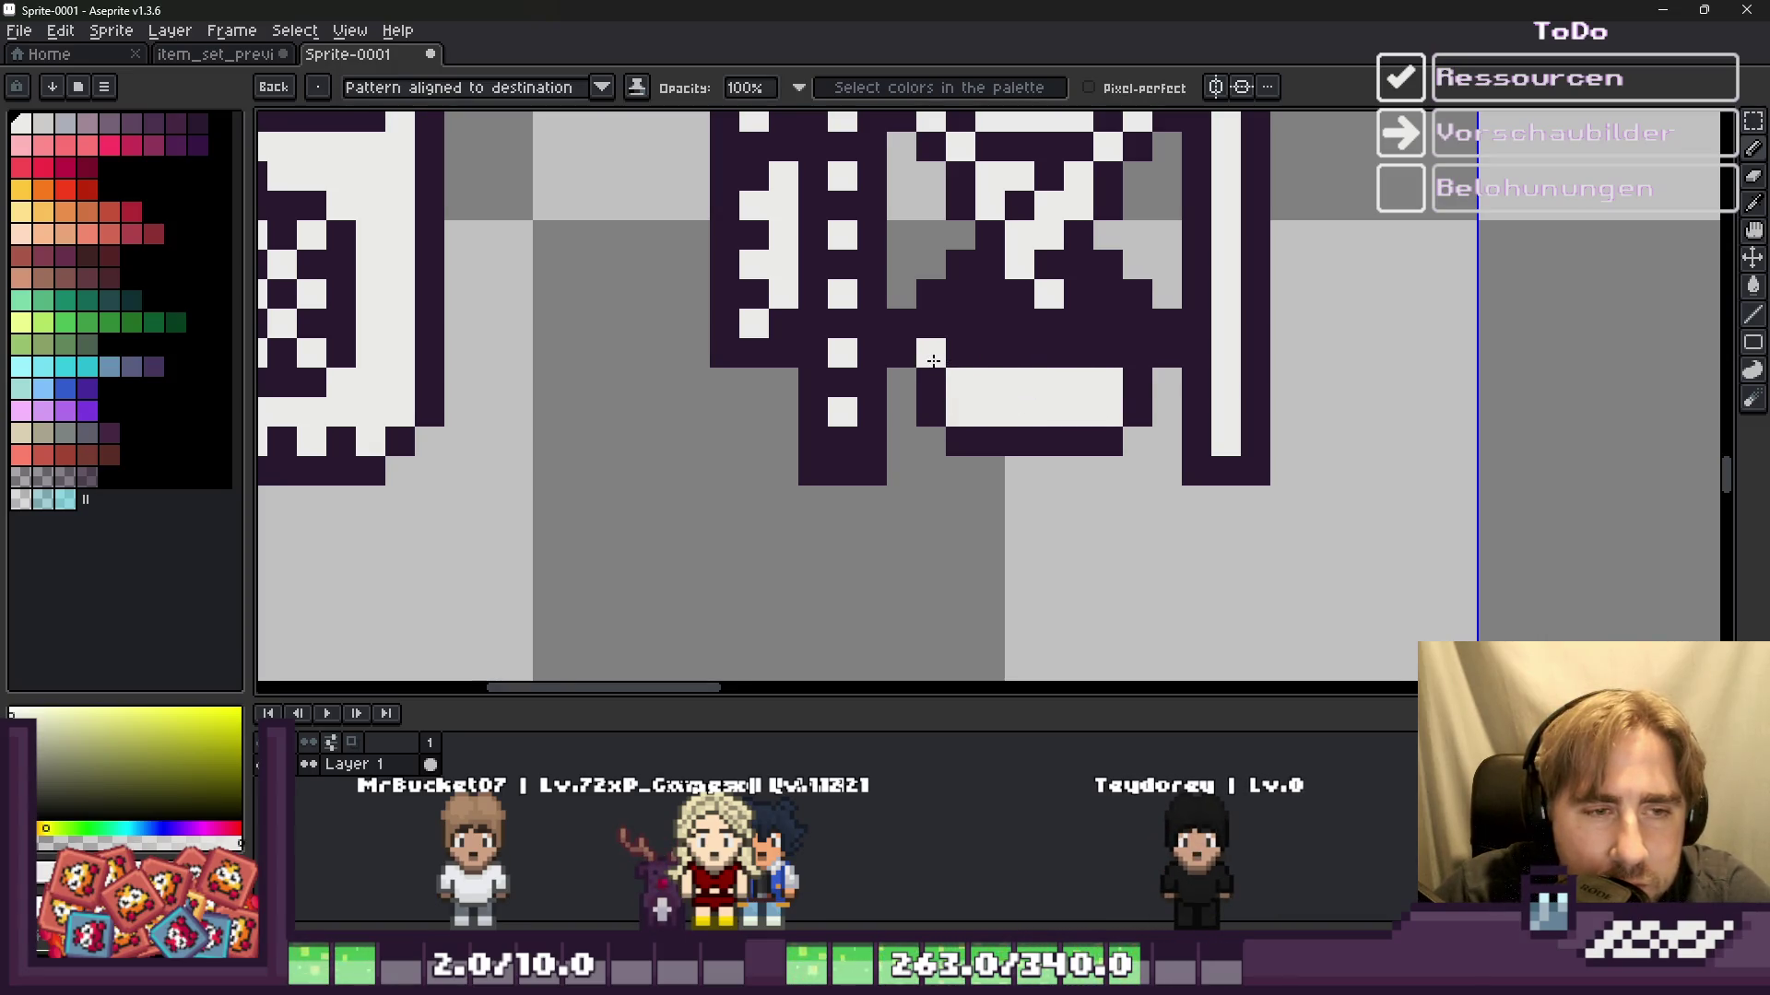
{"action": "key", "text": "ctrl+z"}
{"action": "key", "text": "ctrl+z"}
{"action": "scroll", "coordinate": [1058, 427], "scroll_direction": "up", "scroll_amount": 3}
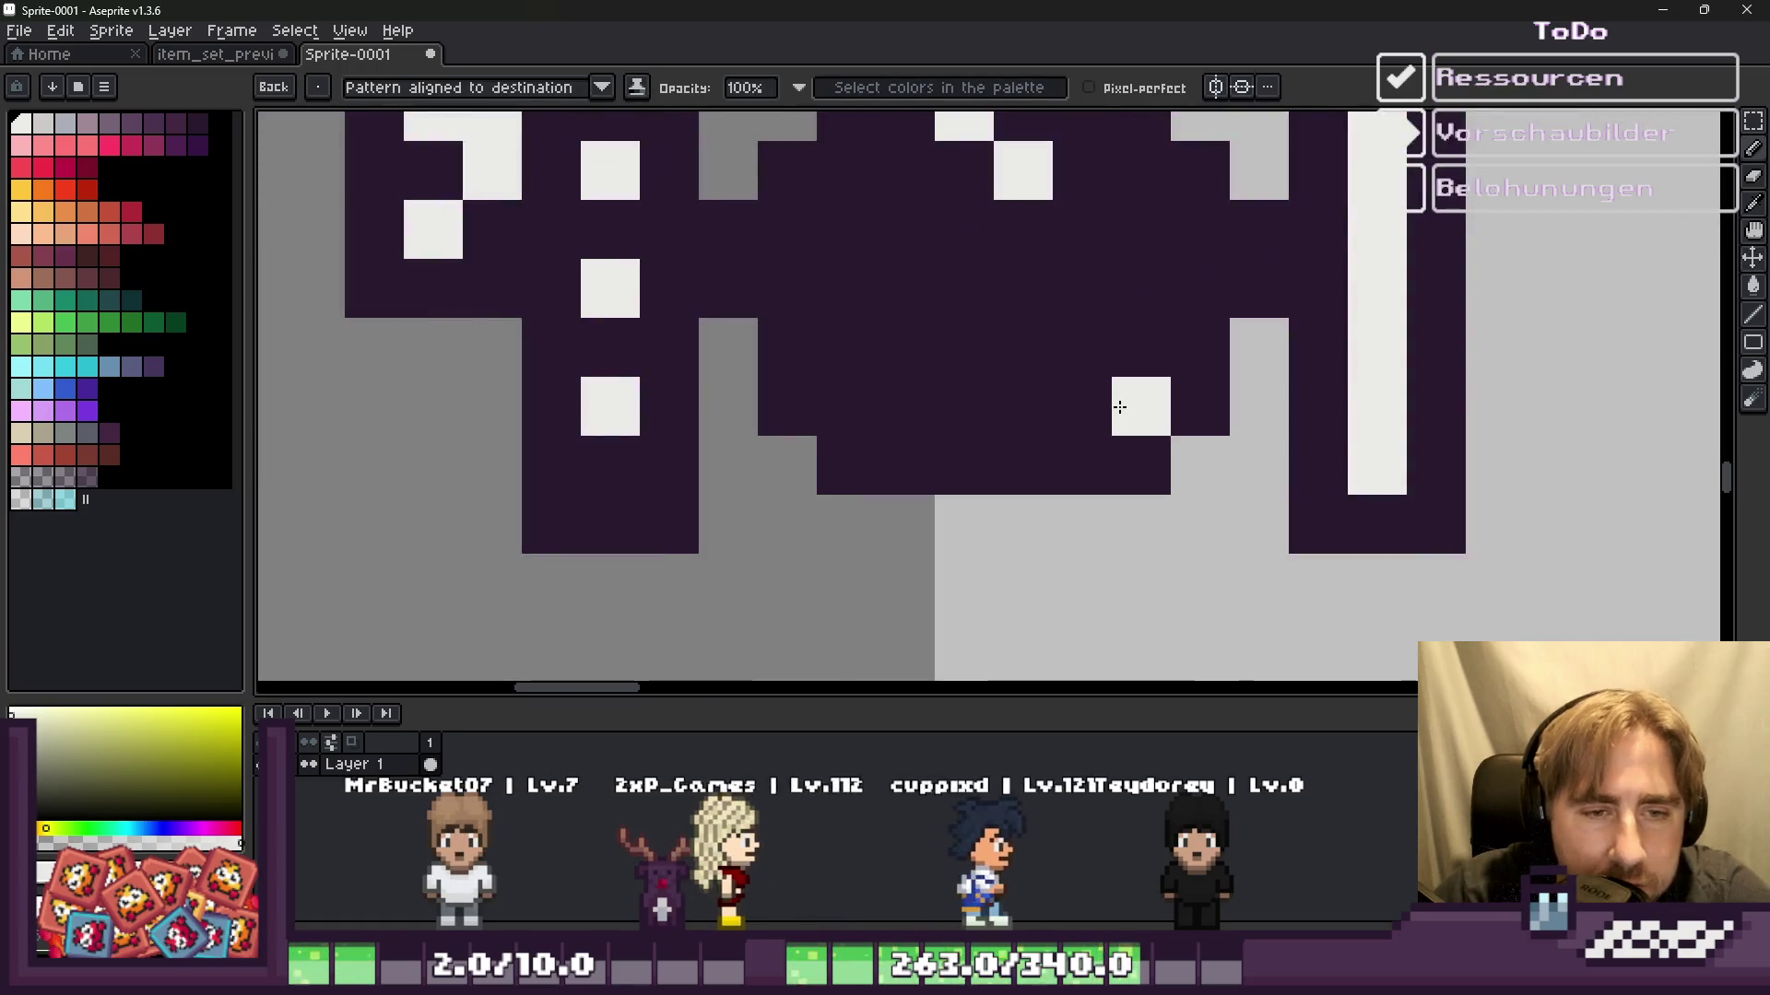
Step: Paint a checker of white pixels across the machine's base, darkening stray pixels
{"action": "left_click", "coordinate": [899, 413]}
{"action": "left_click", "coordinate": [846, 347]}
{"action": "left_click", "coordinate": [973, 371]}
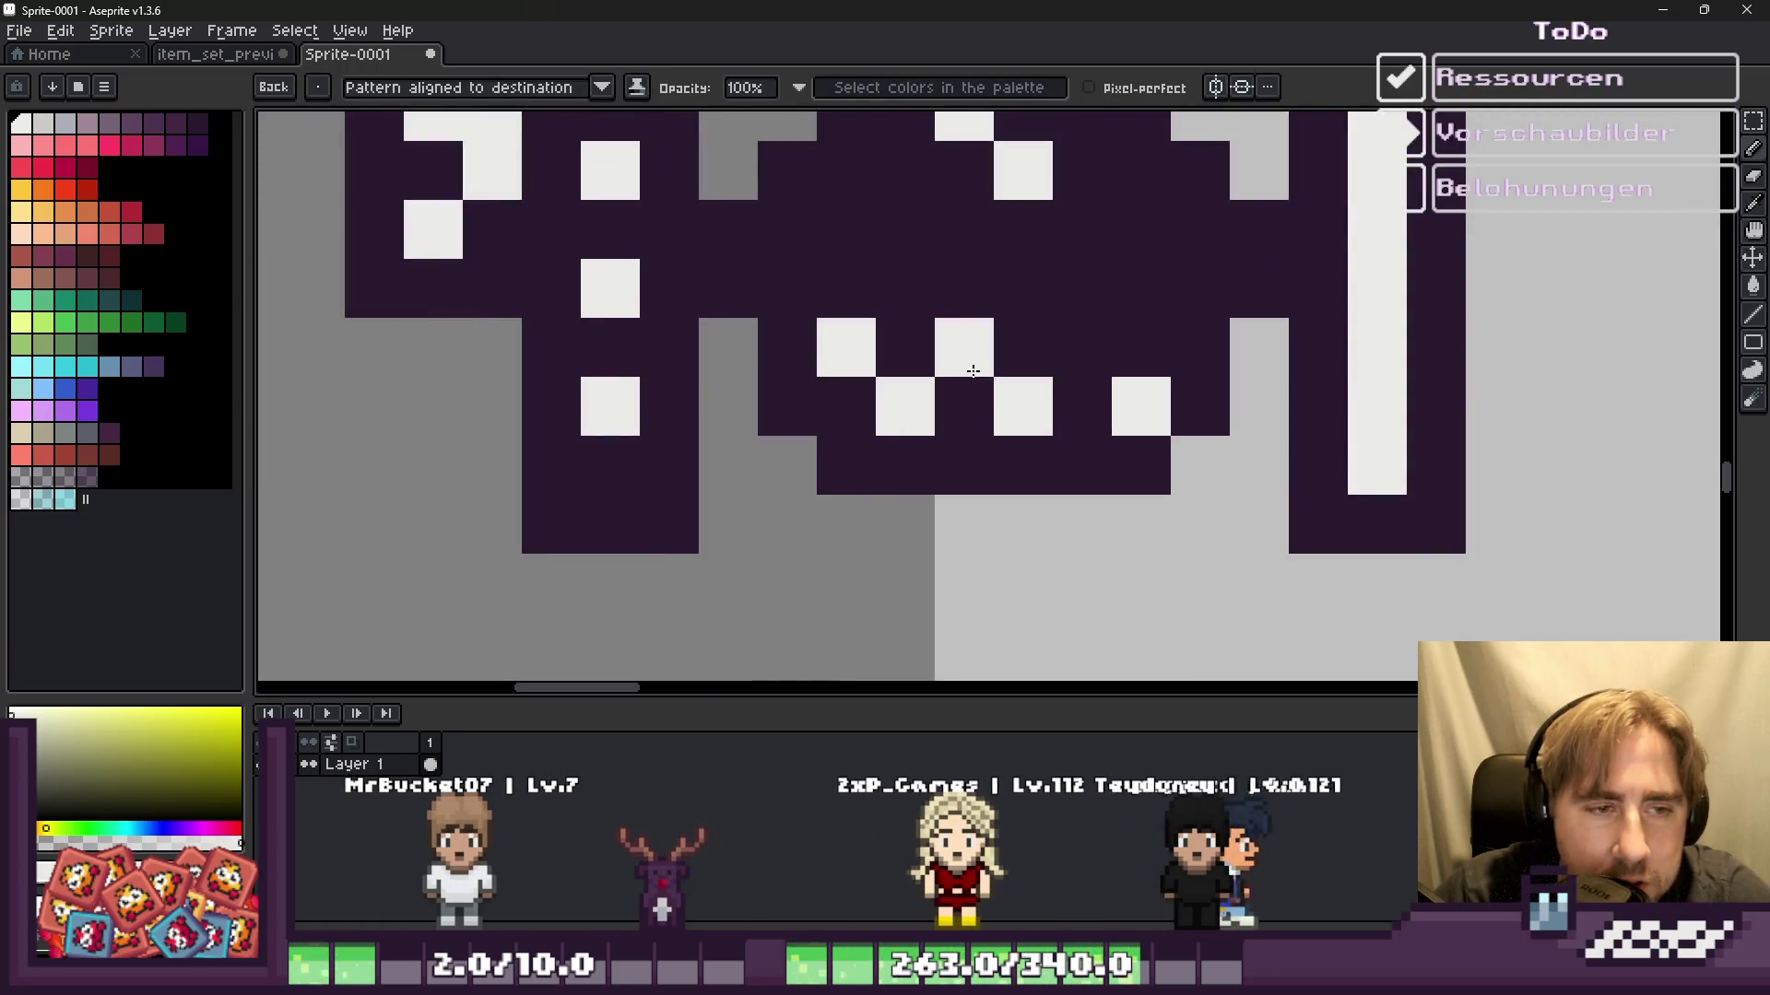
{"action": "left_click", "coordinate": [1184, 341]}
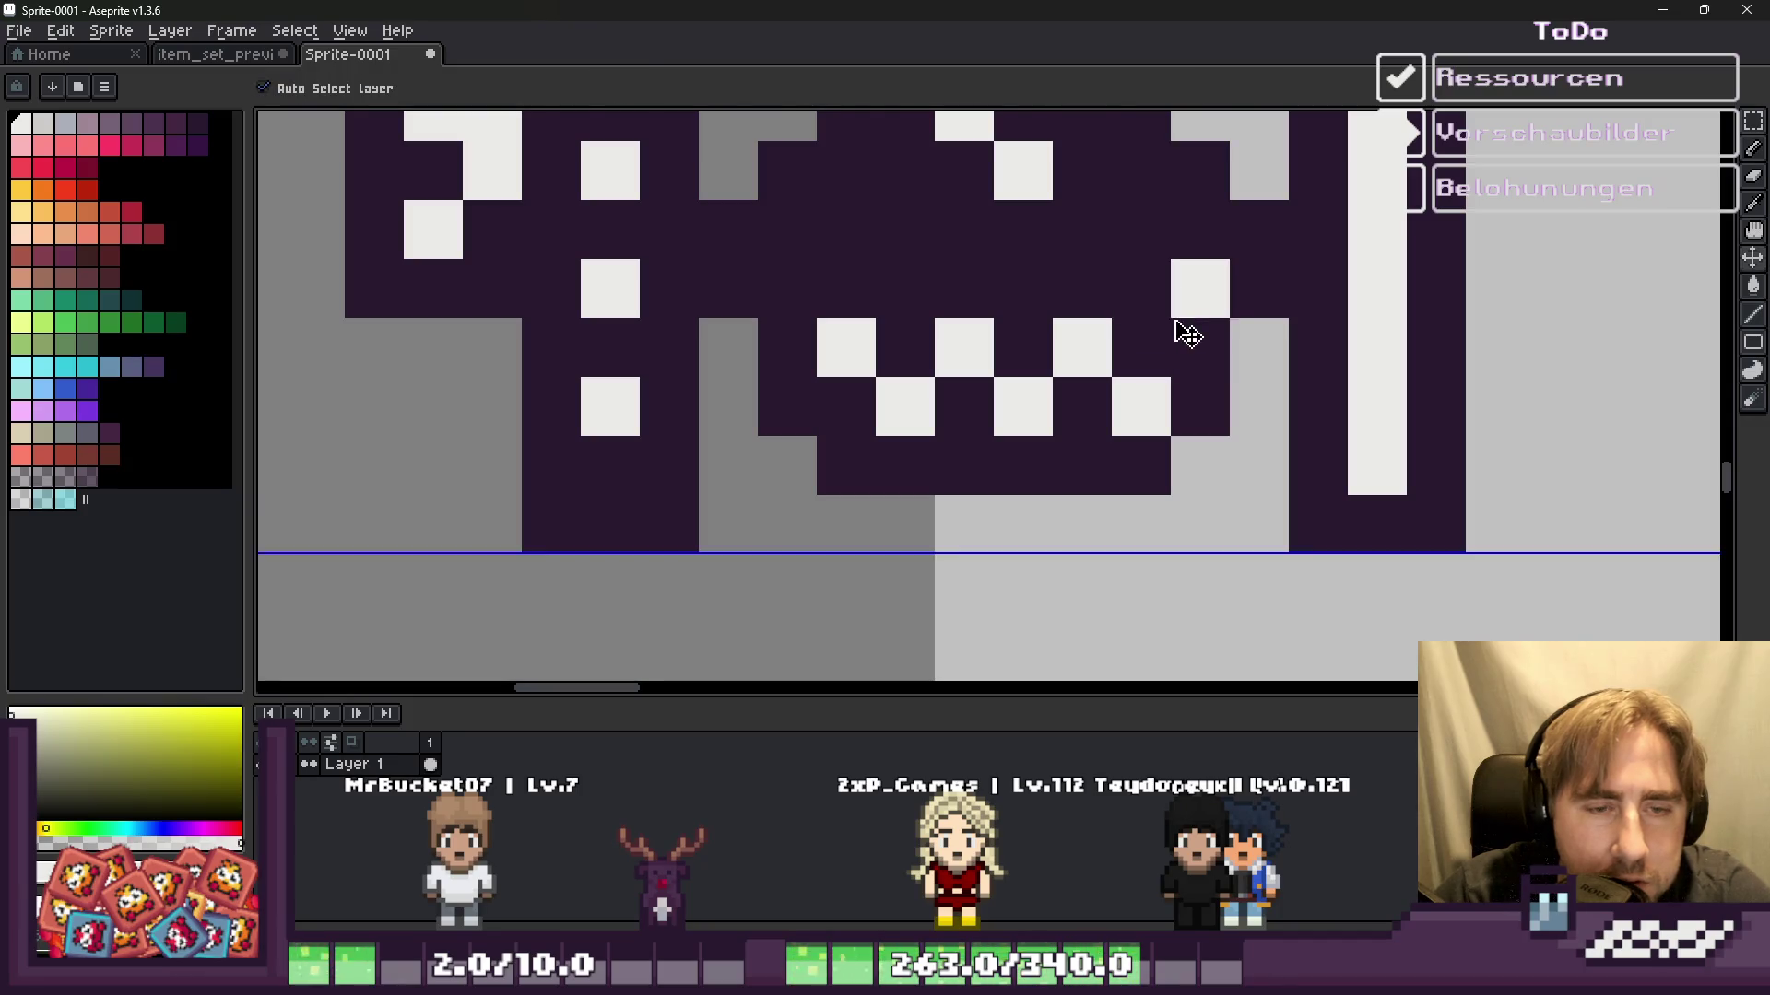
{"action": "right_click", "coordinate": [1189, 288]}
{"action": "left_click", "coordinate": [1157, 299]}
{"action": "right_click", "coordinate": [1186, 298]}
{"action": "right_click", "coordinate": [1196, 347]}
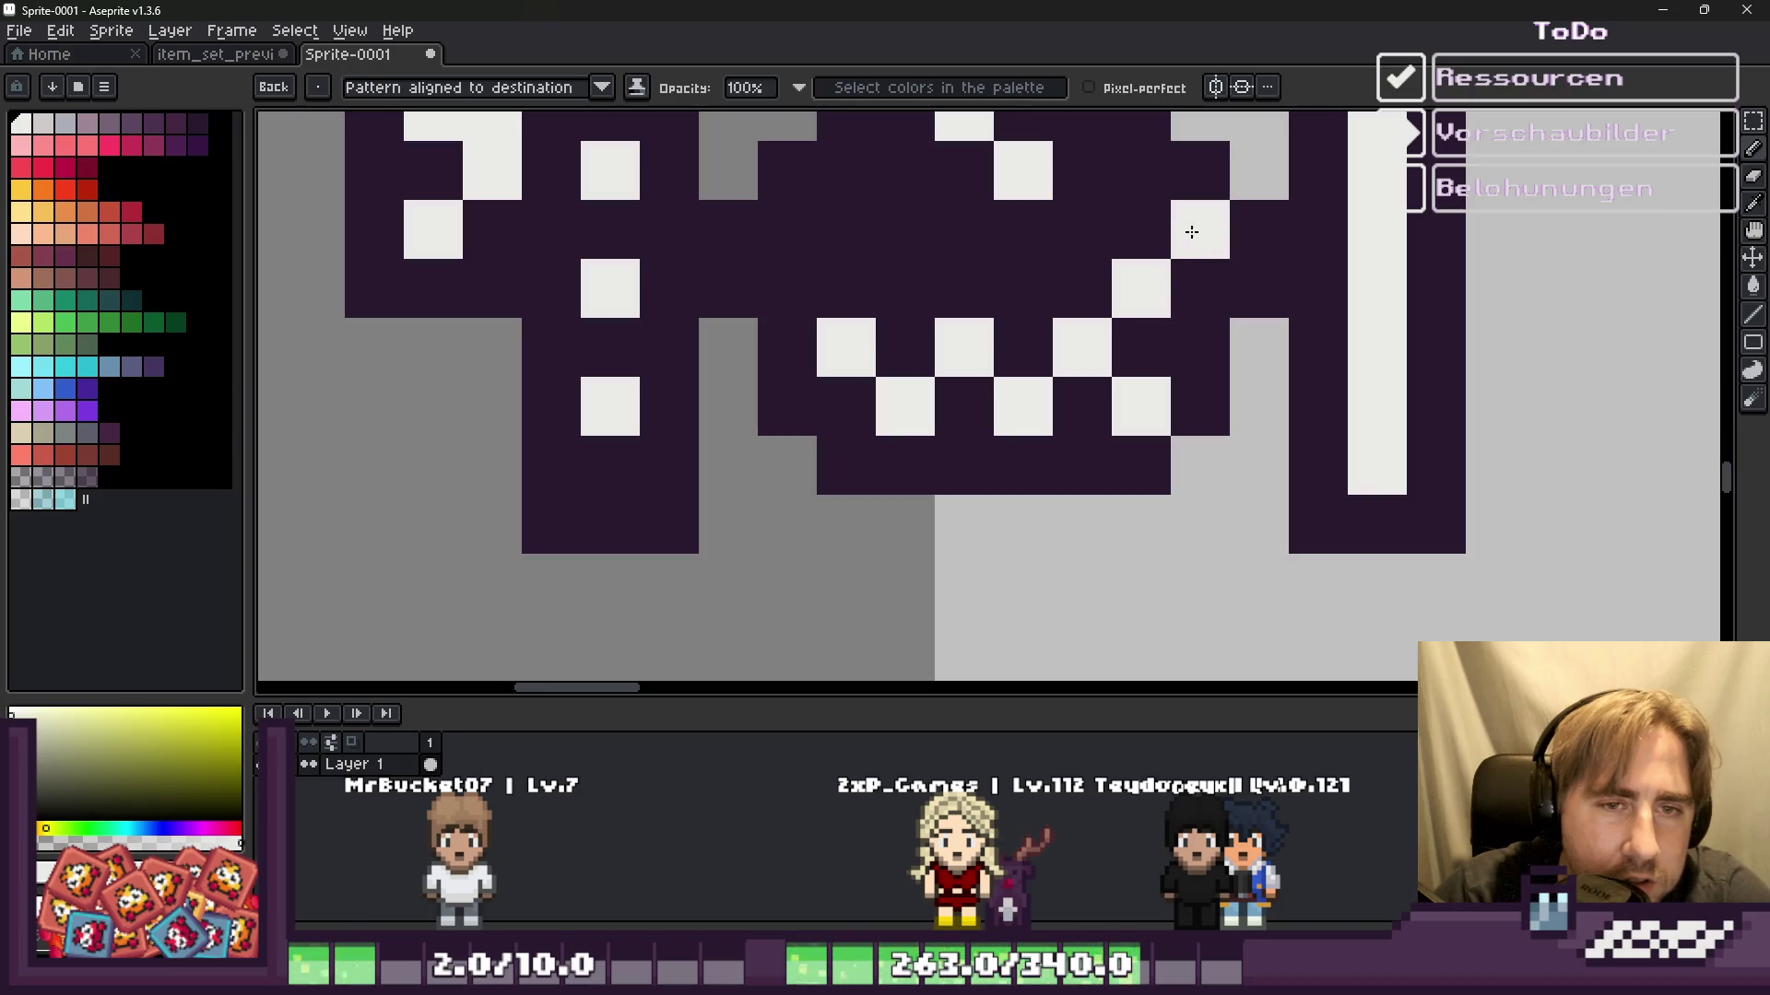
{"action": "scroll", "coordinate": [948, 289], "scroll_direction": "down", "scroll_amount": 10}
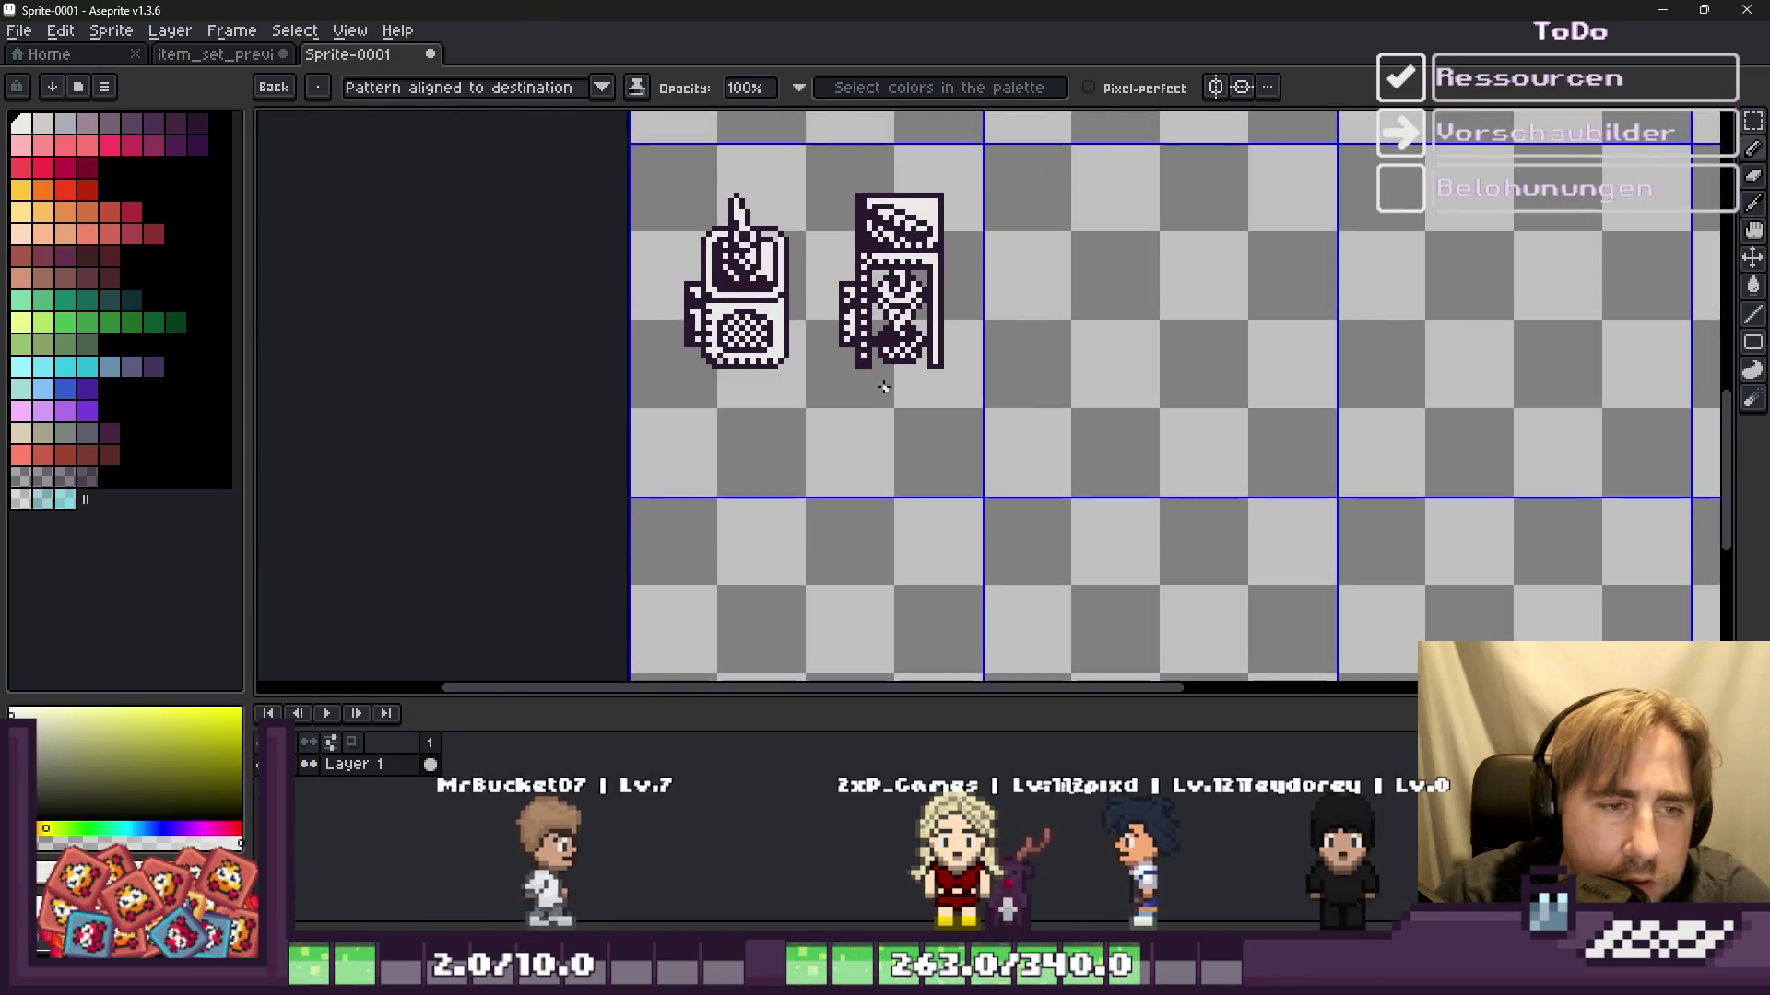
Step: Eyedrop the machine's dark purple outline colour and return to the Pencil
{"action": "scroll", "coordinate": [916, 339], "scroll_direction": "up", "scroll_amount": 5}
{"action": "scroll", "coordinate": [916, 339], "scroll_direction": "up", "scroll_amount": 3}
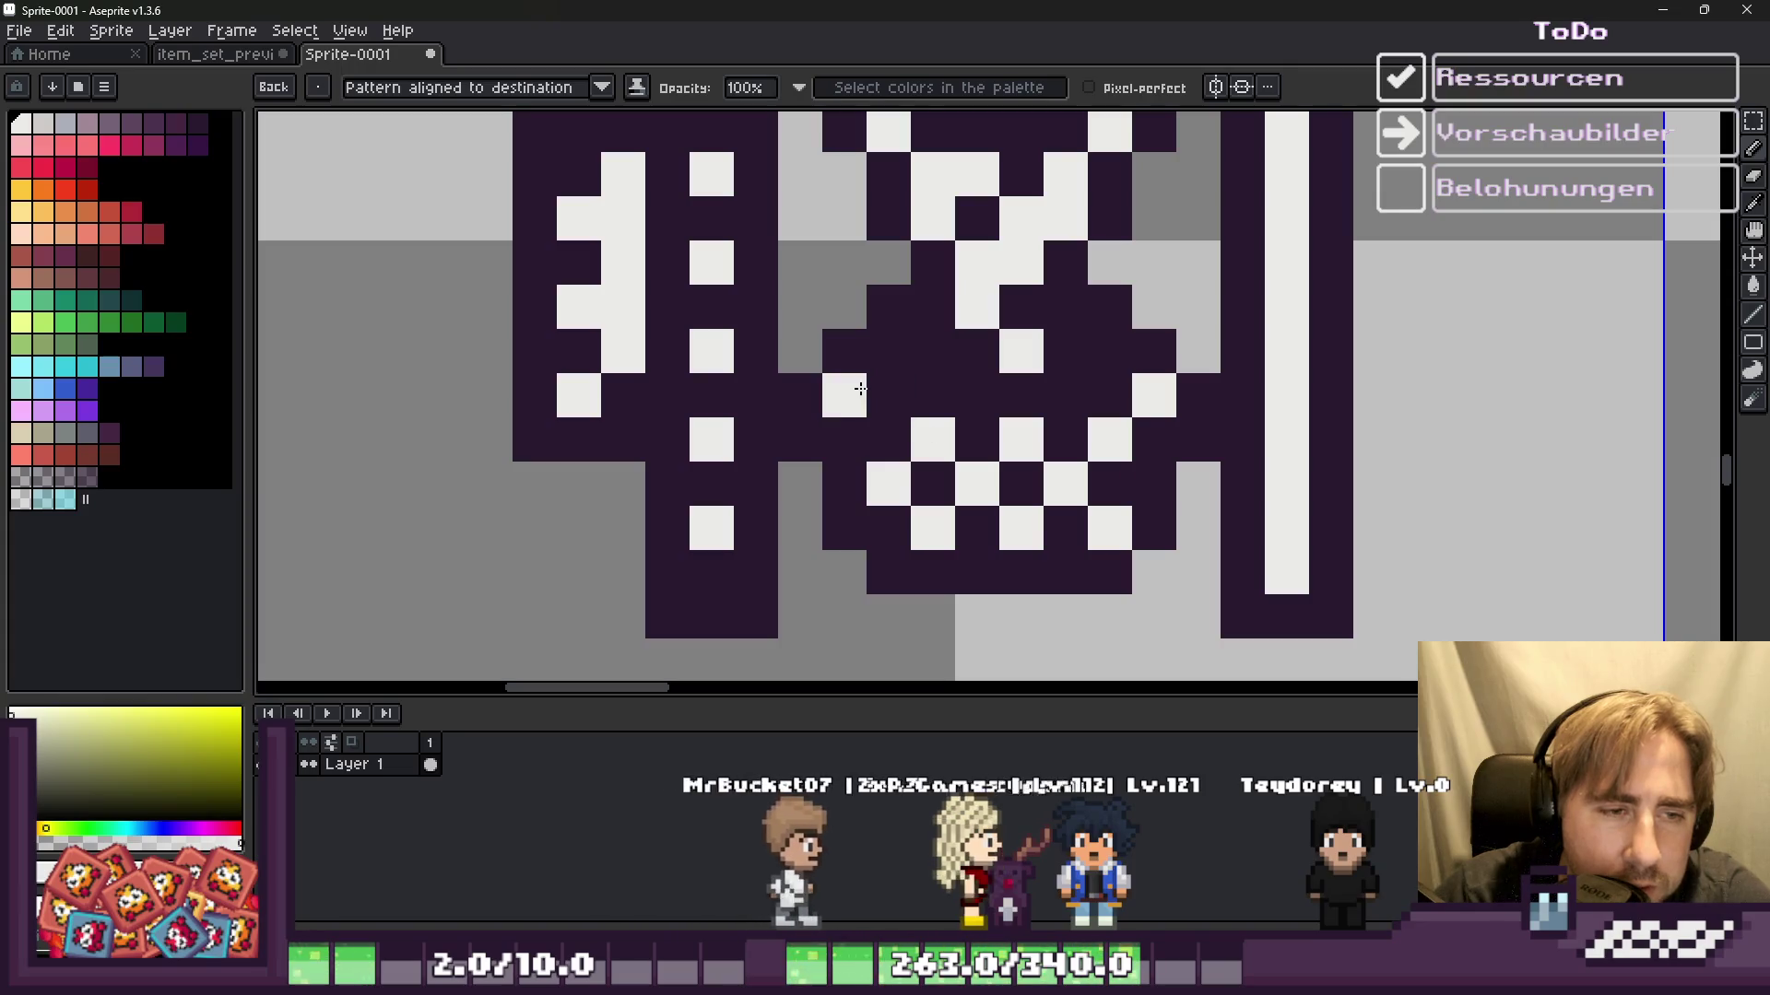
{"action": "scroll", "coordinate": [859, 388], "scroll_direction": "down", "scroll_amount": 1}
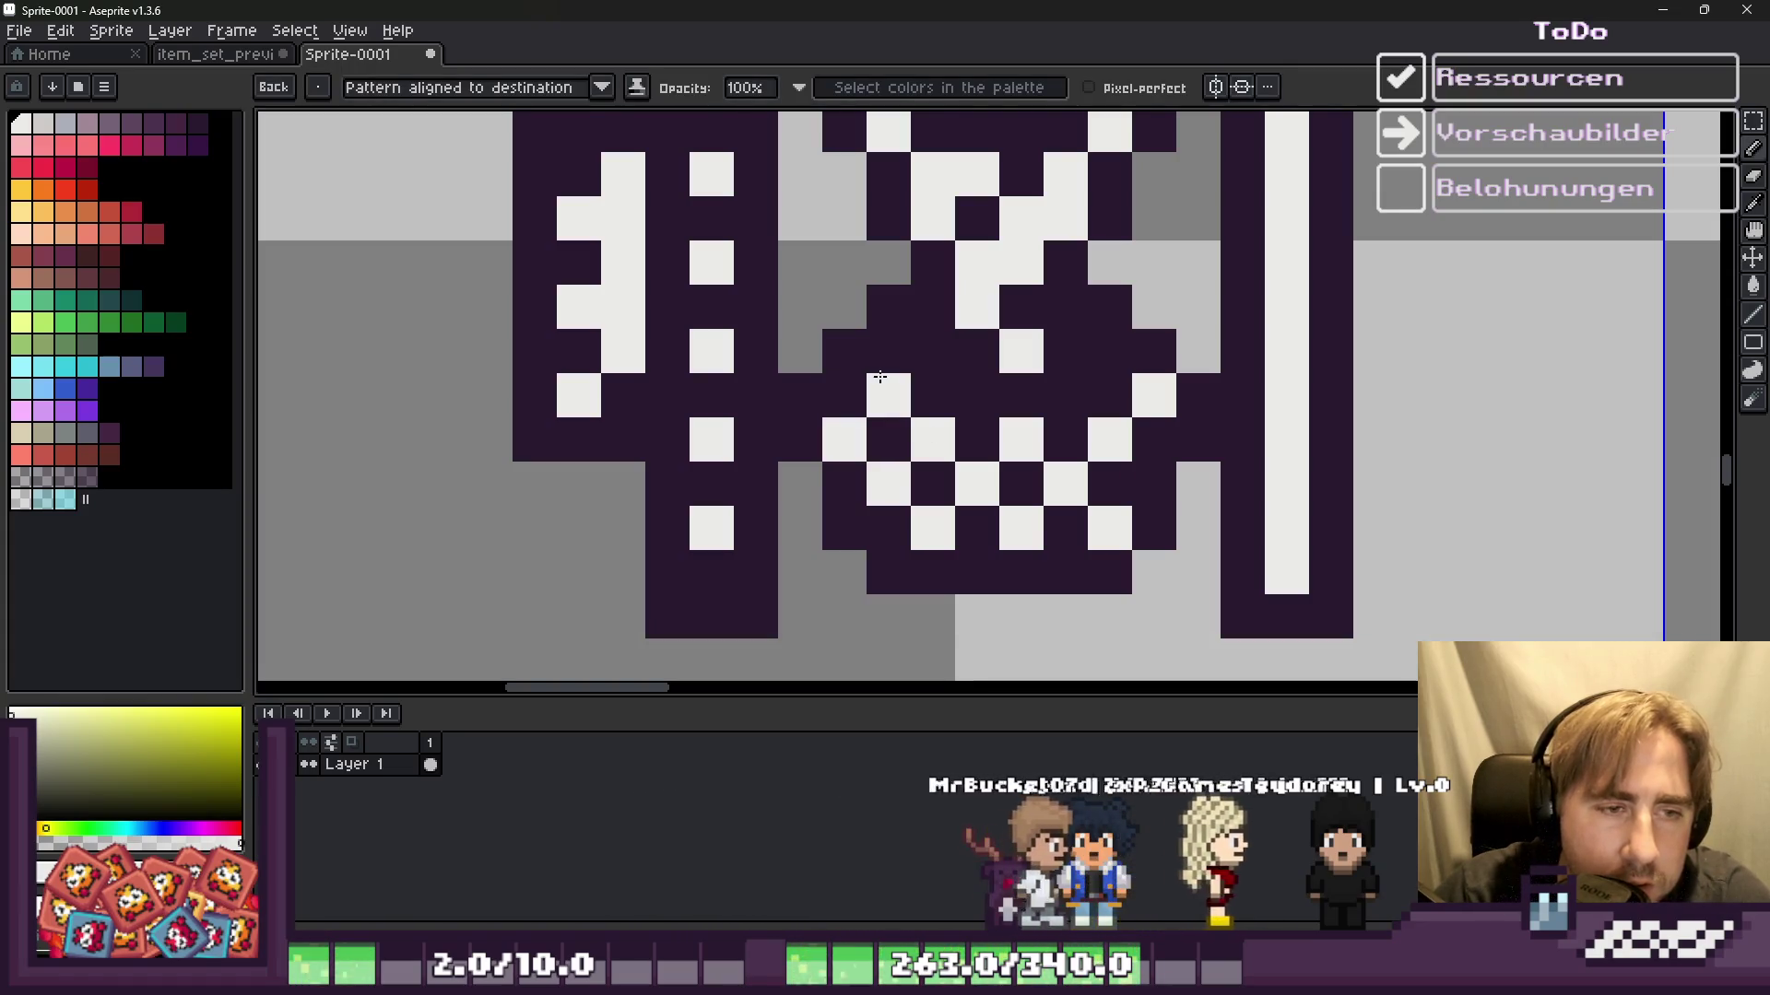
{"action": "scroll", "coordinate": [844, 356], "scroll_direction": "down", "scroll_amount": 1}
{"action": "scroll", "coordinate": [843, 356], "scroll_direction": "down", "scroll_amount": 5}
{"action": "scroll", "coordinate": [936, 423], "scroll_direction": "down", "scroll_amount": 3}
{"action": "scroll", "coordinate": [869, 395], "scroll_direction": "up", "scroll_amount": 6}
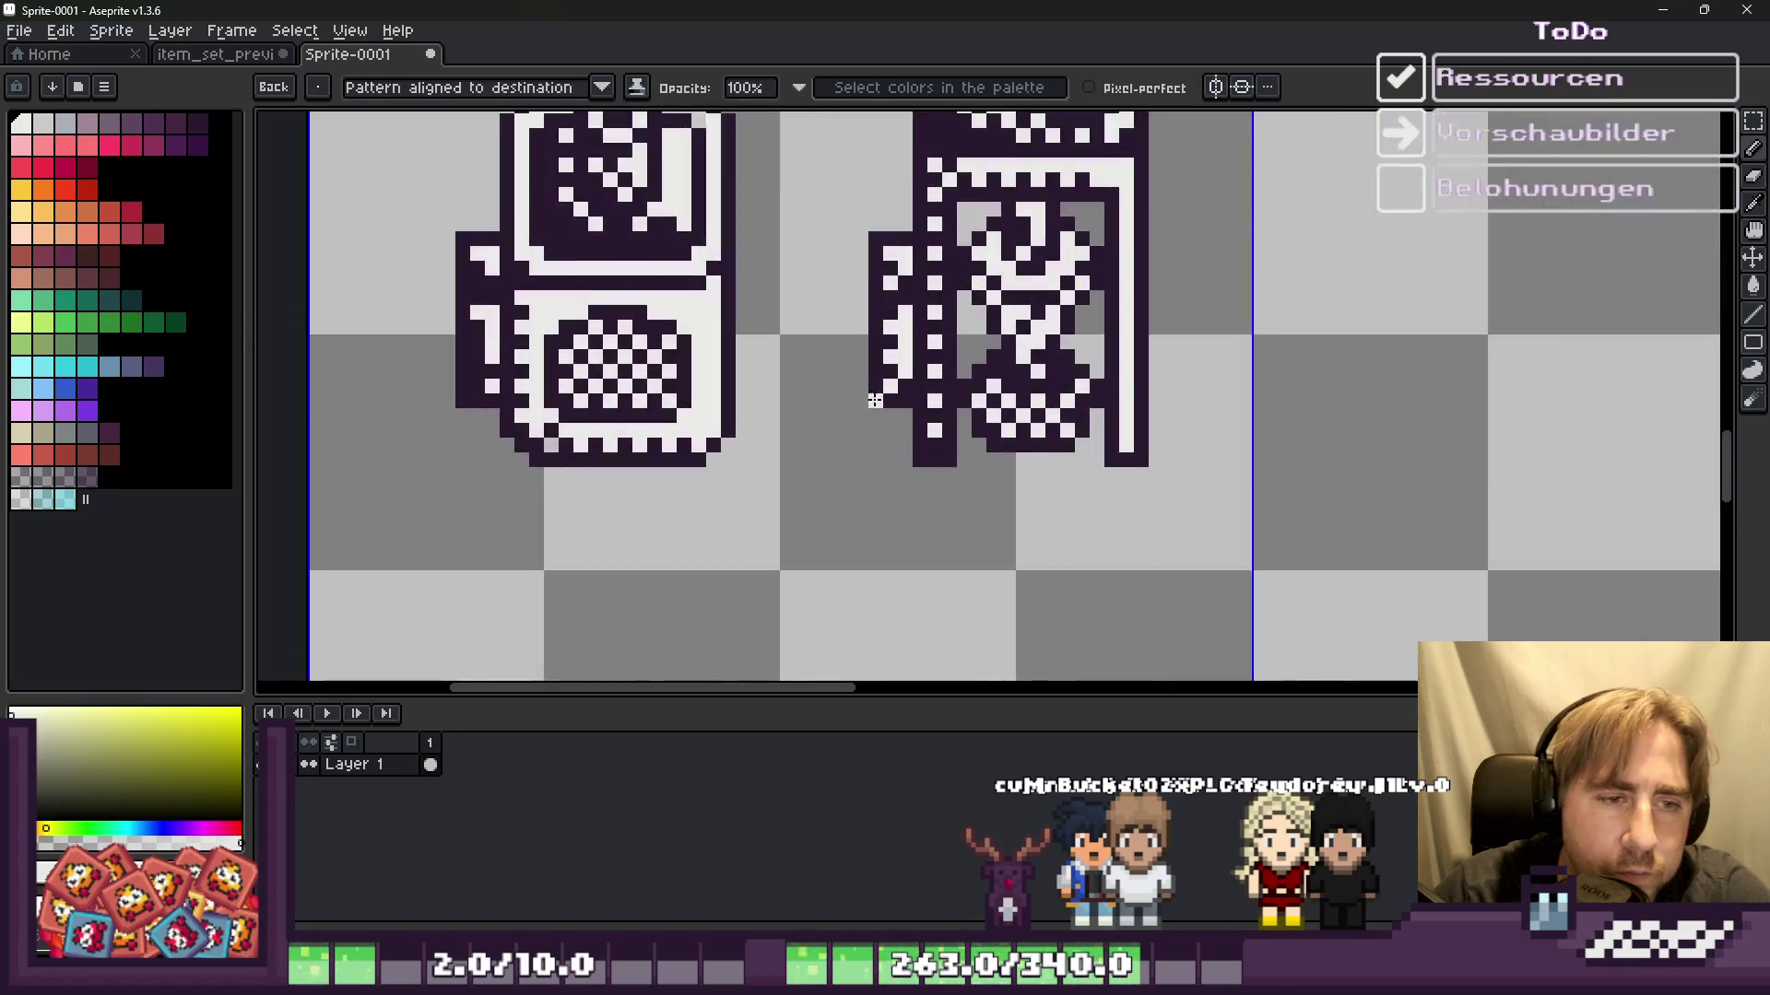
{"action": "key", "text": "i"}
{"action": "scroll", "coordinate": [976, 388], "scroll_direction": "up", "scroll_amount": 6}
{"action": "left_click", "coordinate": [976, 388]}
{"action": "key", "text": "b"}
{"action": "scroll", "coordinate": [1000, 403], "scroll_direction": "down", "scroll_amount": 3}
{"action": "scroll", "coordinate": [985, 451], "scroll_direction": "up", "scroll_amount": 2}
{"action": "scroll", "coordinate": [986, 451], "scroll_direction": "down", "scroll_amount": 3}
{"action": "scroll", "coordinate": [984, 459], "scroll_direction": "down", "scroll_amount": 2}
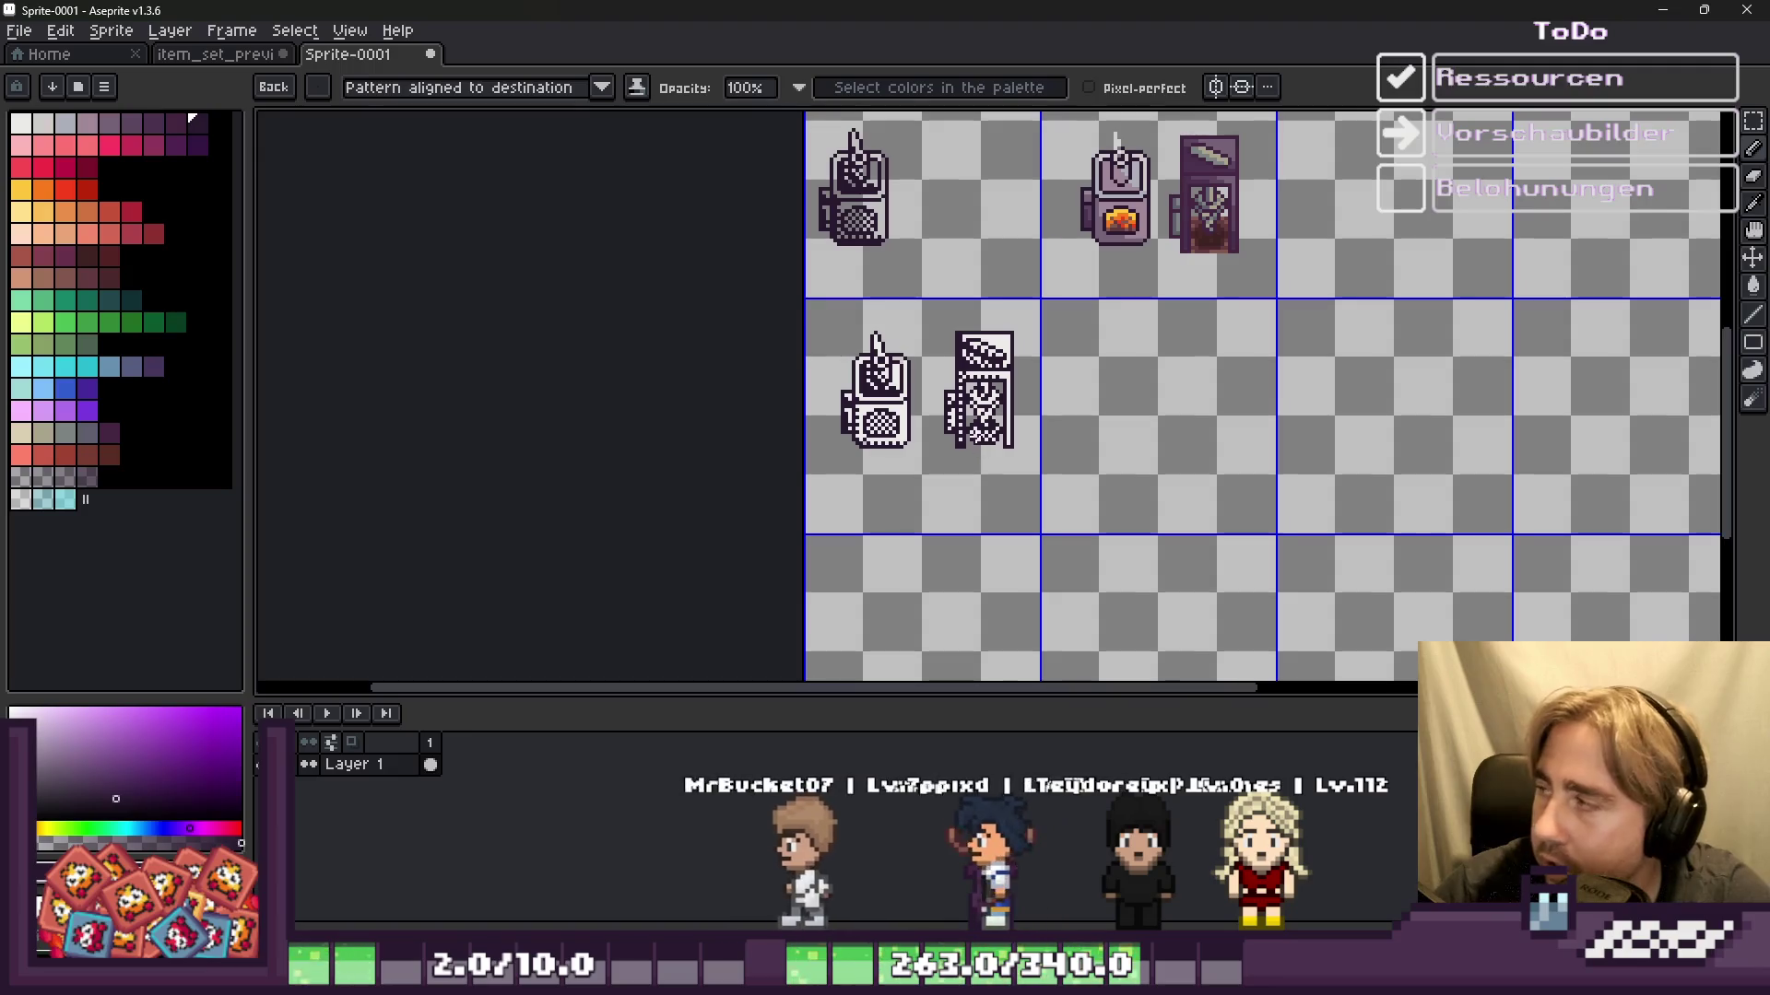
{"action": "scroll", "coordinate": [909, 501], "scroll_direction": "up", "scroll_amount": 1}
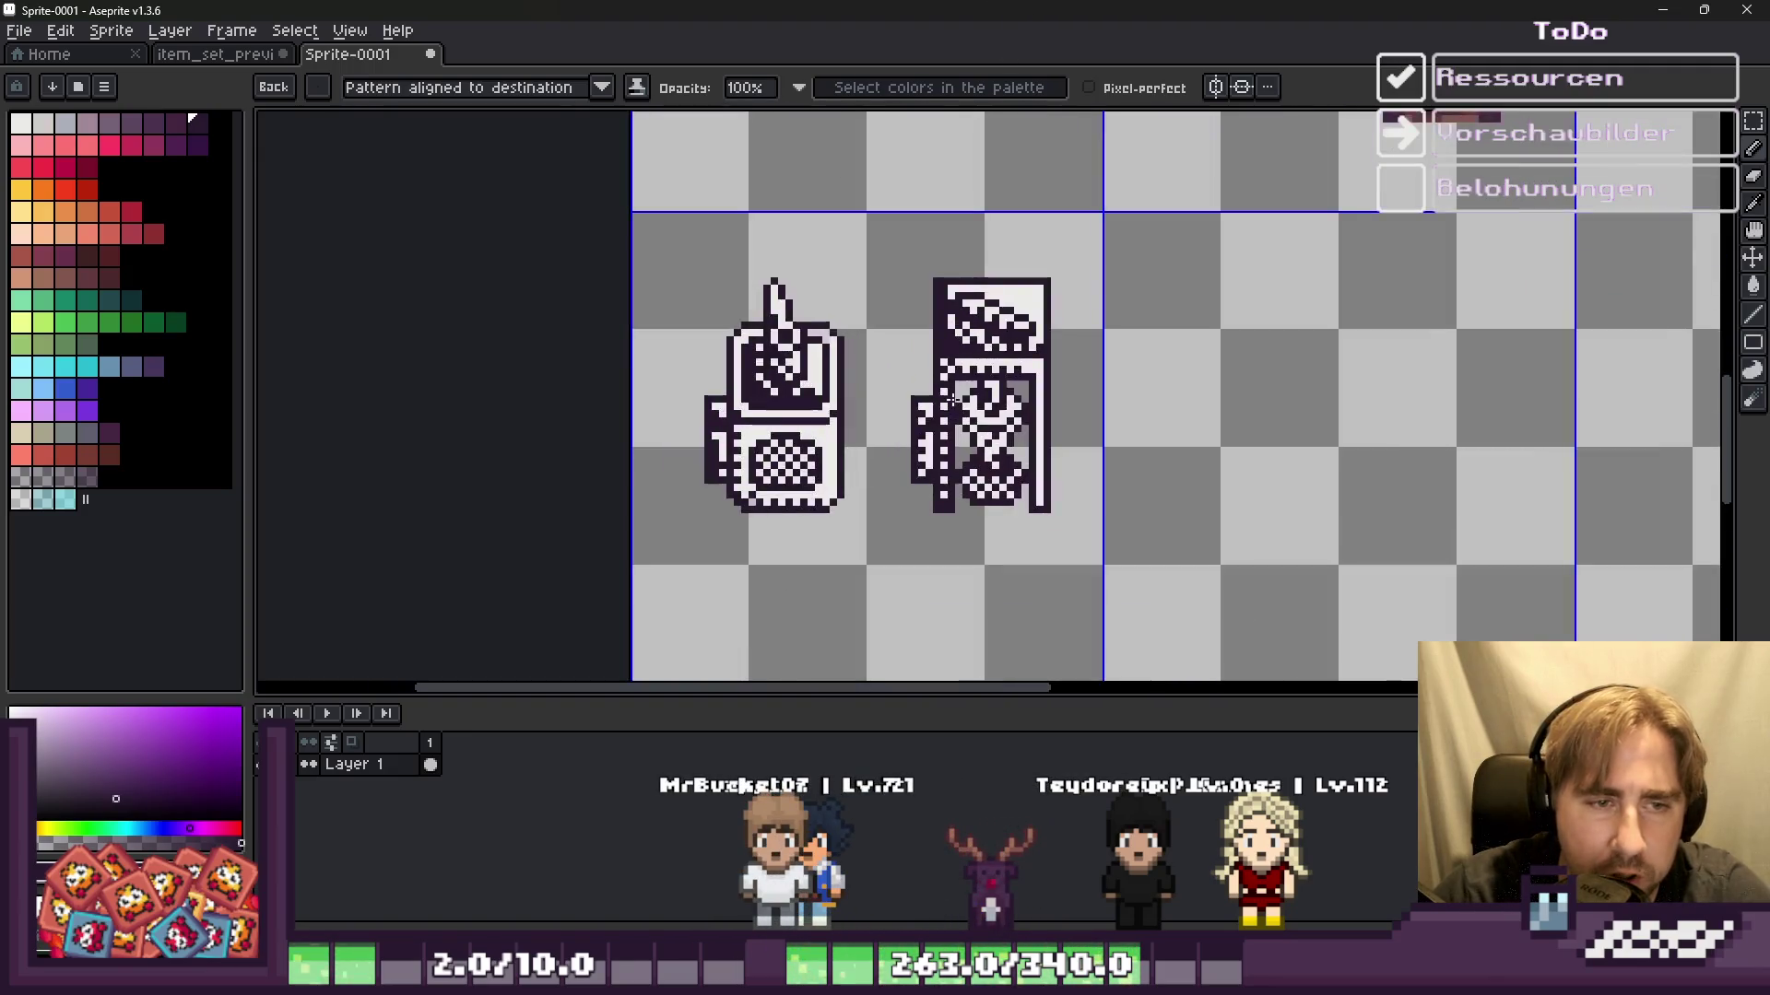
Step: Copy the left machine sprite and place the pasted copy in the next grid cell
{"action": "scroll", "coordinate": [908, 500], "scroll_direction": "down", "scroll_amount": 1}
{"action": "key", "text": "m"}
{"action": "scroll", "coordinate": [848, 242], "scroll_direction": "up", "scroll_amount": 1}
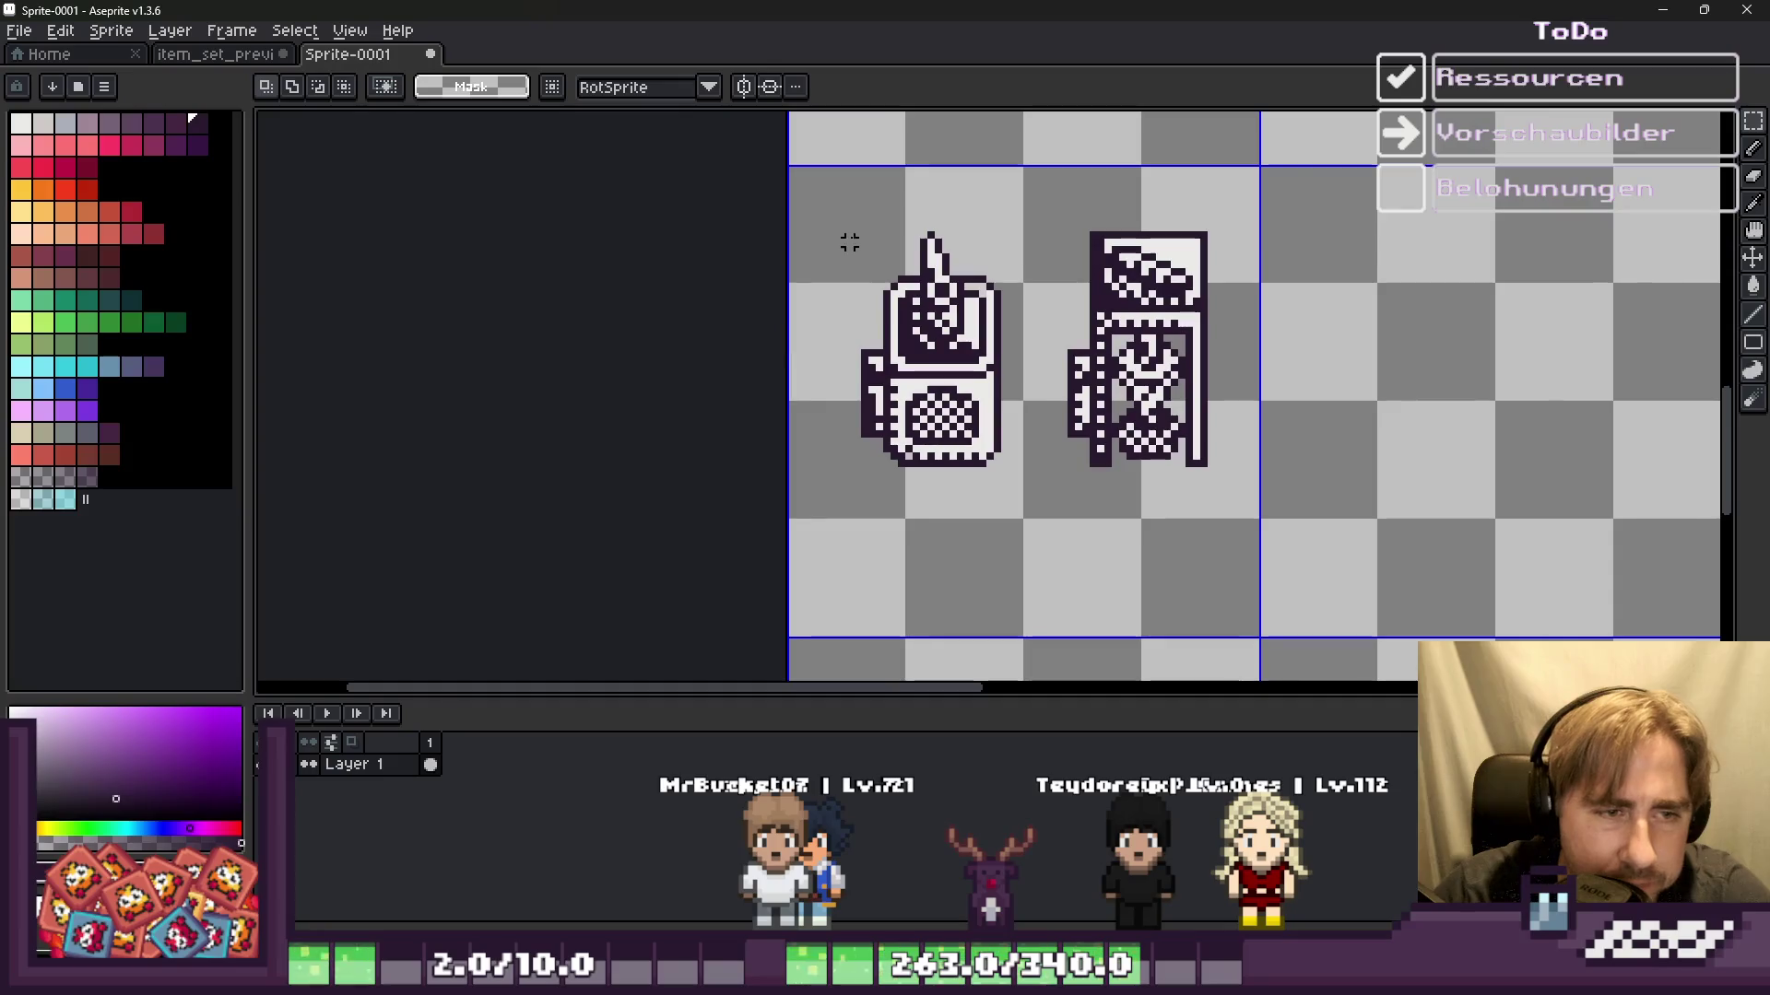
{"action": "scroll", "coordinate": [977, 447], "scroll_direction": "down", "scroll_amount": 1}
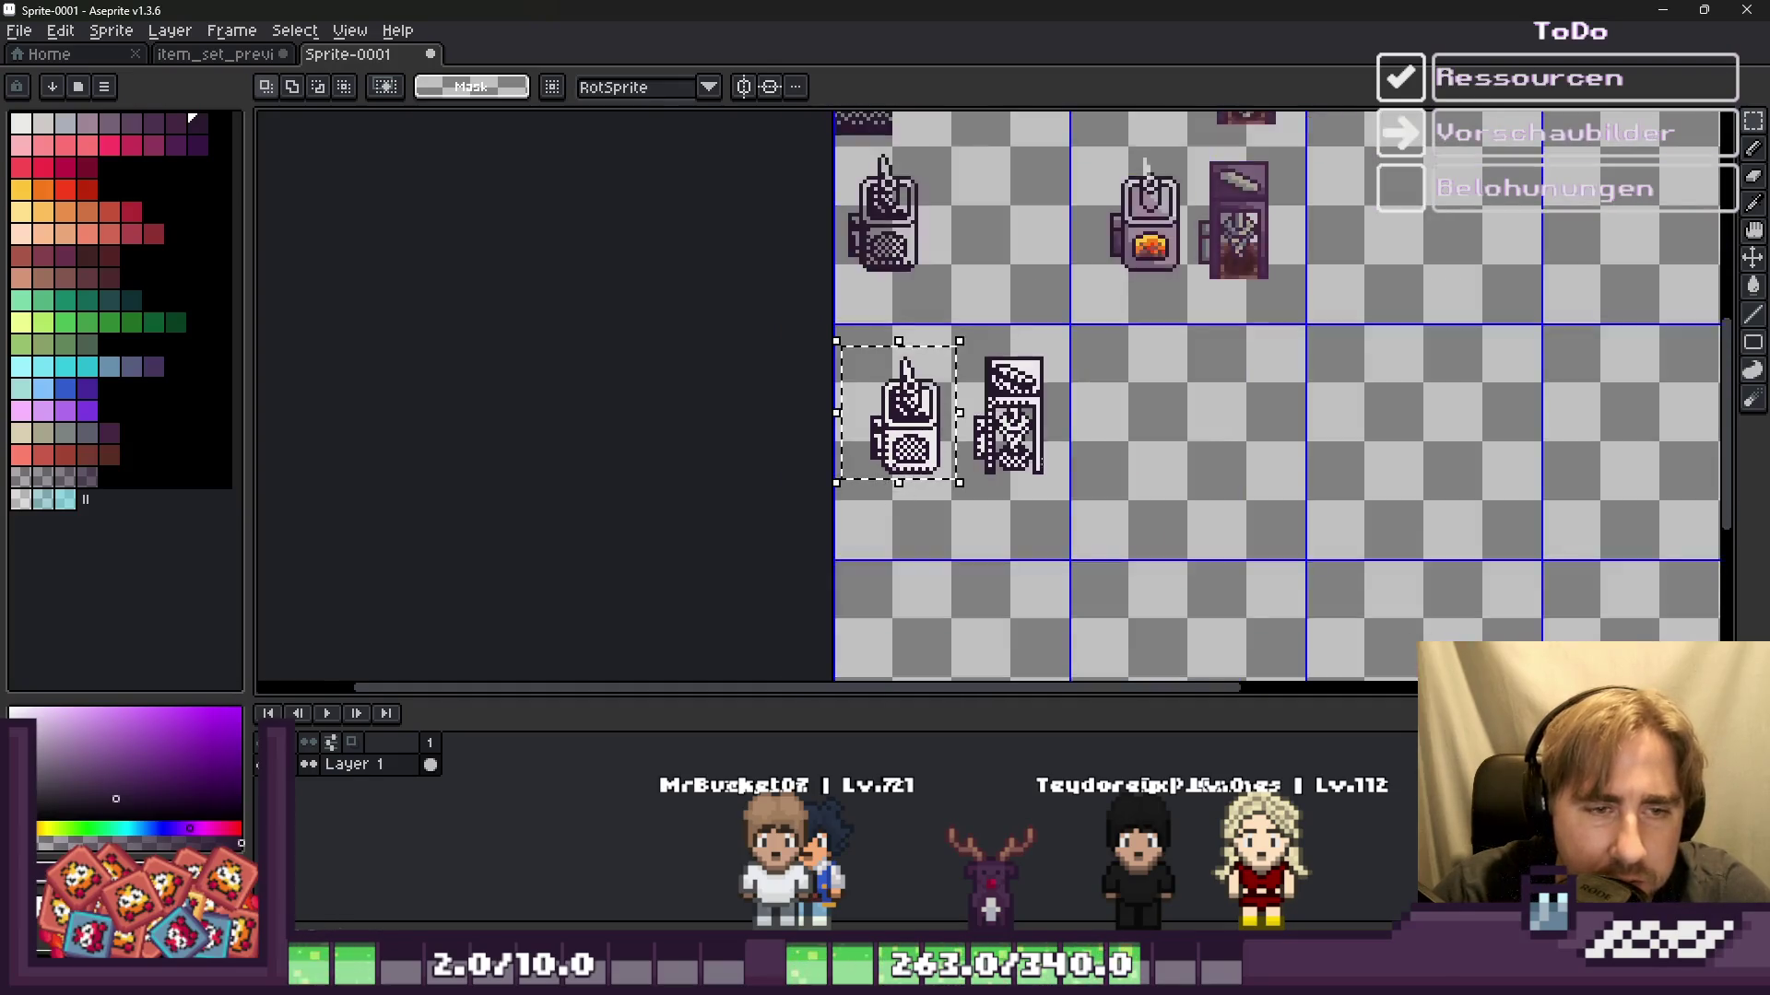
{"action": "scroll", "coordinate": [1077, 446], "scroll_direction": "up", "scroll_amount": 1}
{"action": "key", "text": "ctrl+c"}
{"action": "key", "text": "ctrl+v"}
{"action": "mouse_move", "coordinate": [547, 406]}
{"action": "left_mouse_down"}
{"action": "mouse_move", "coordinate": [1032, 405]}
{"action": "mouse_move", "coordinate": [1019, 376]}
{"action": "left_mouse_up"}
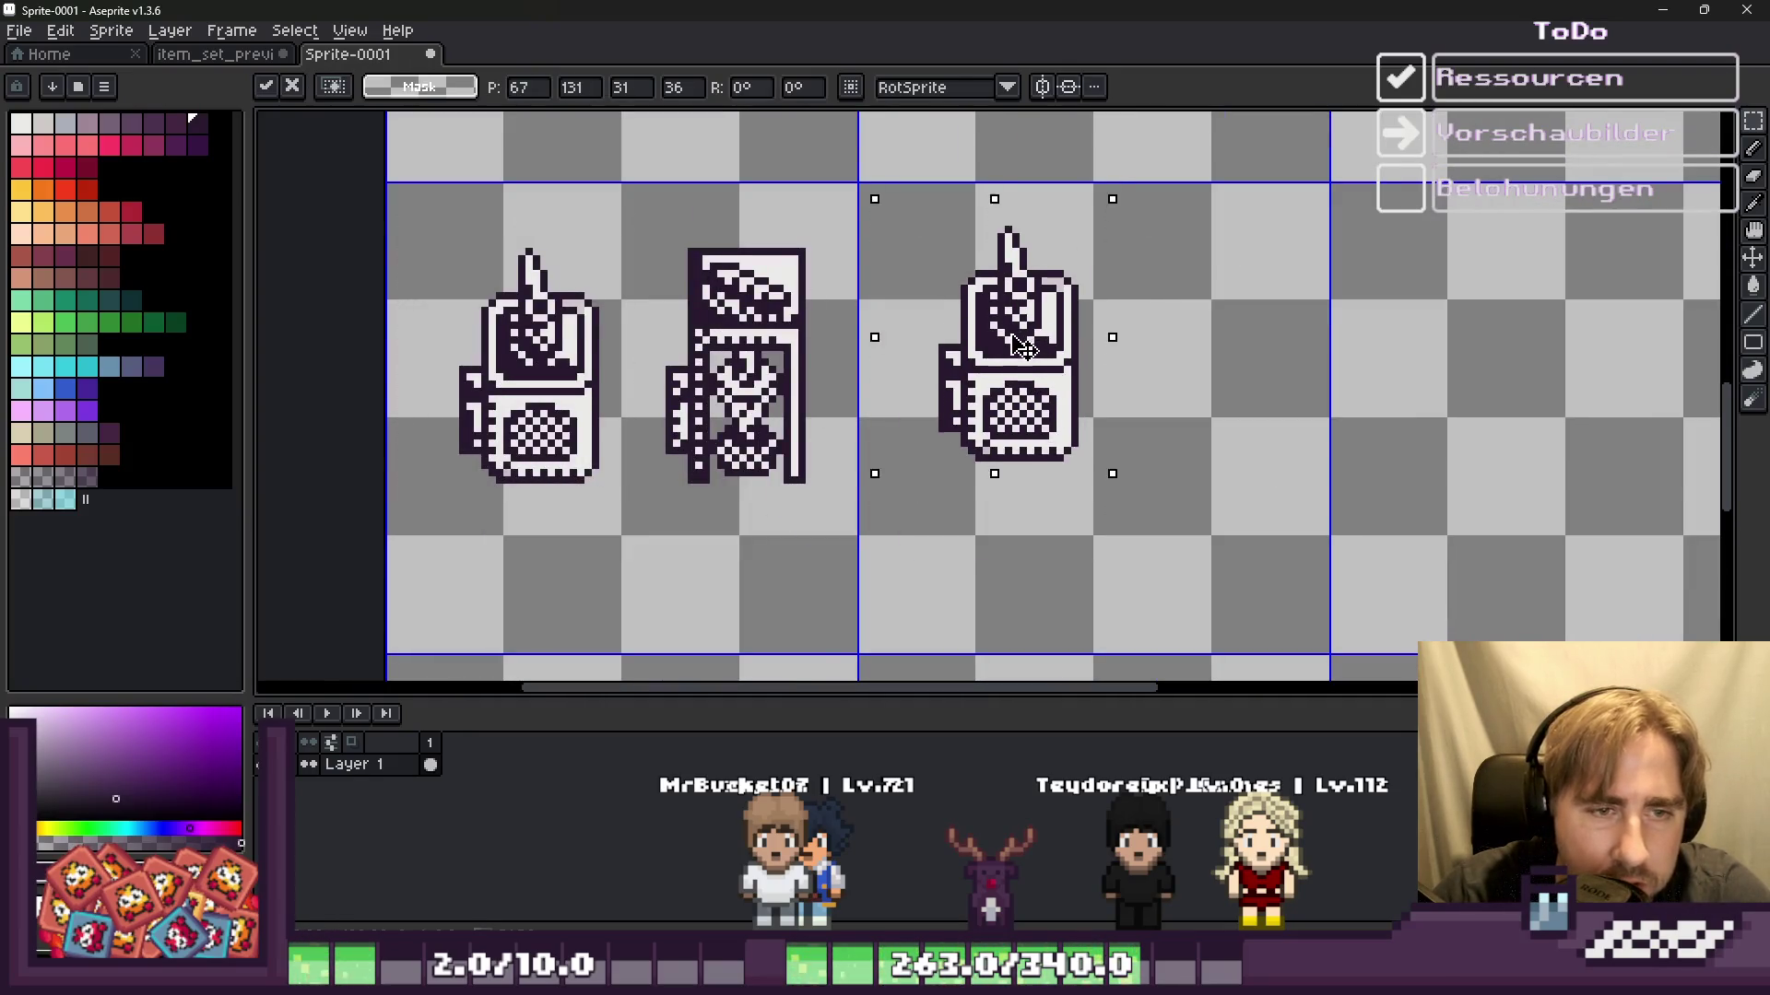
{"action": "key", "text": "Return"}
Step: Move the tall zigzag-base machine to sit beside the copied machine
{"action": "left_click_drag", "start_coordinate": [645, 207], "coordinate": [851, 539]}
{"action": "left_click_drag", "start_coordinate": [807, 402], "coordinate": [1152, 469]}
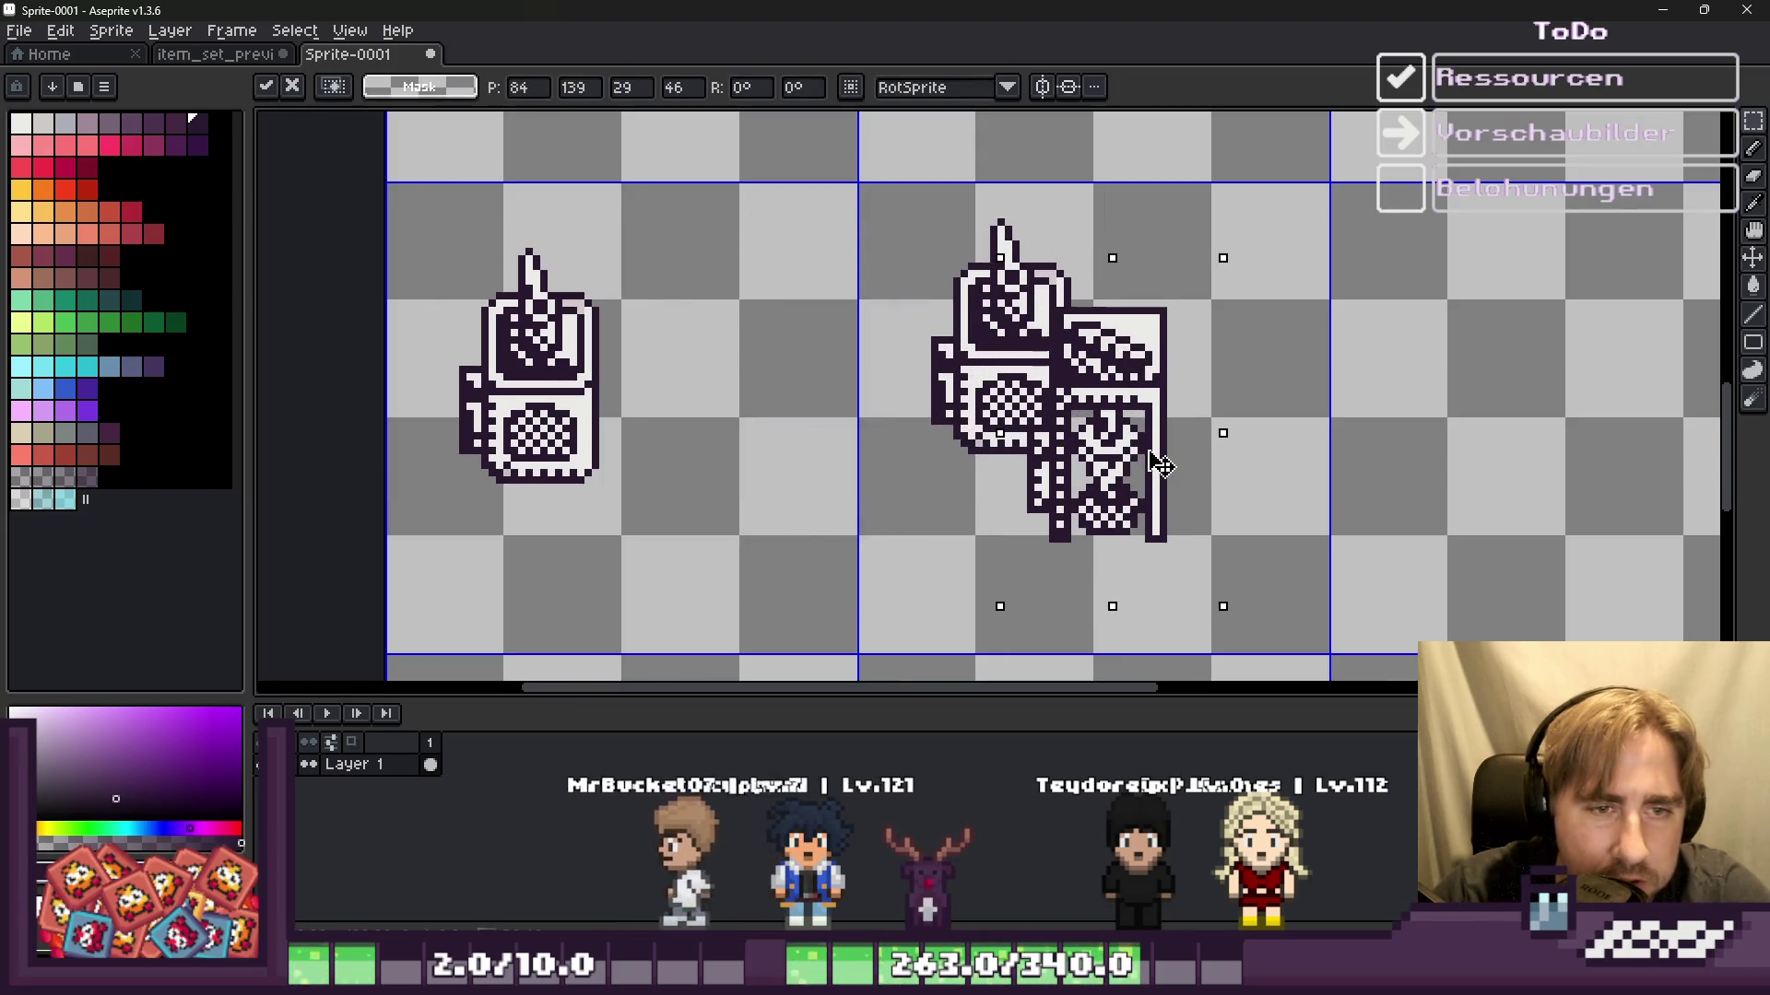
{"action": "mouse_move", "coordinate": [1152, 468]}
{"action": "left_mouse_down"}
{"action": "mouse_move", "coordinate": [1265, 381]}
{"action": "mouse_move", "coordinate": [1238, 388]}
{"action": "left_mouse_up"}
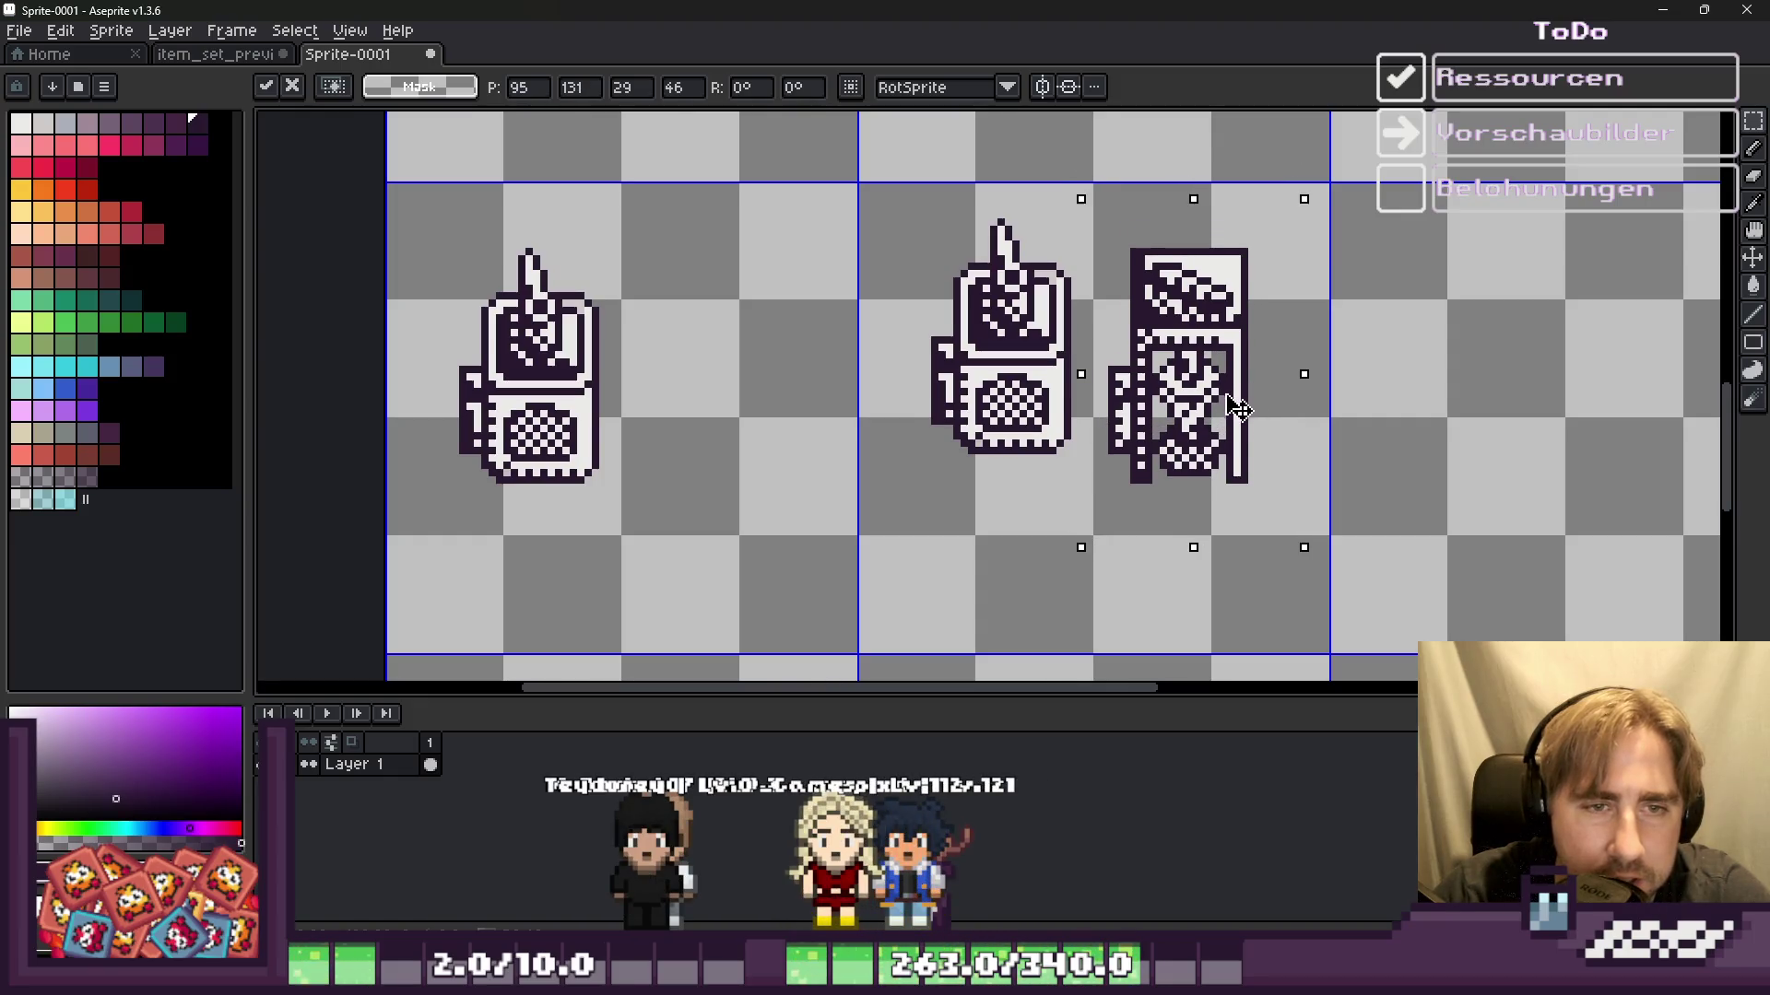
{"action": "left_click", "coordinate": [1096, 548]}
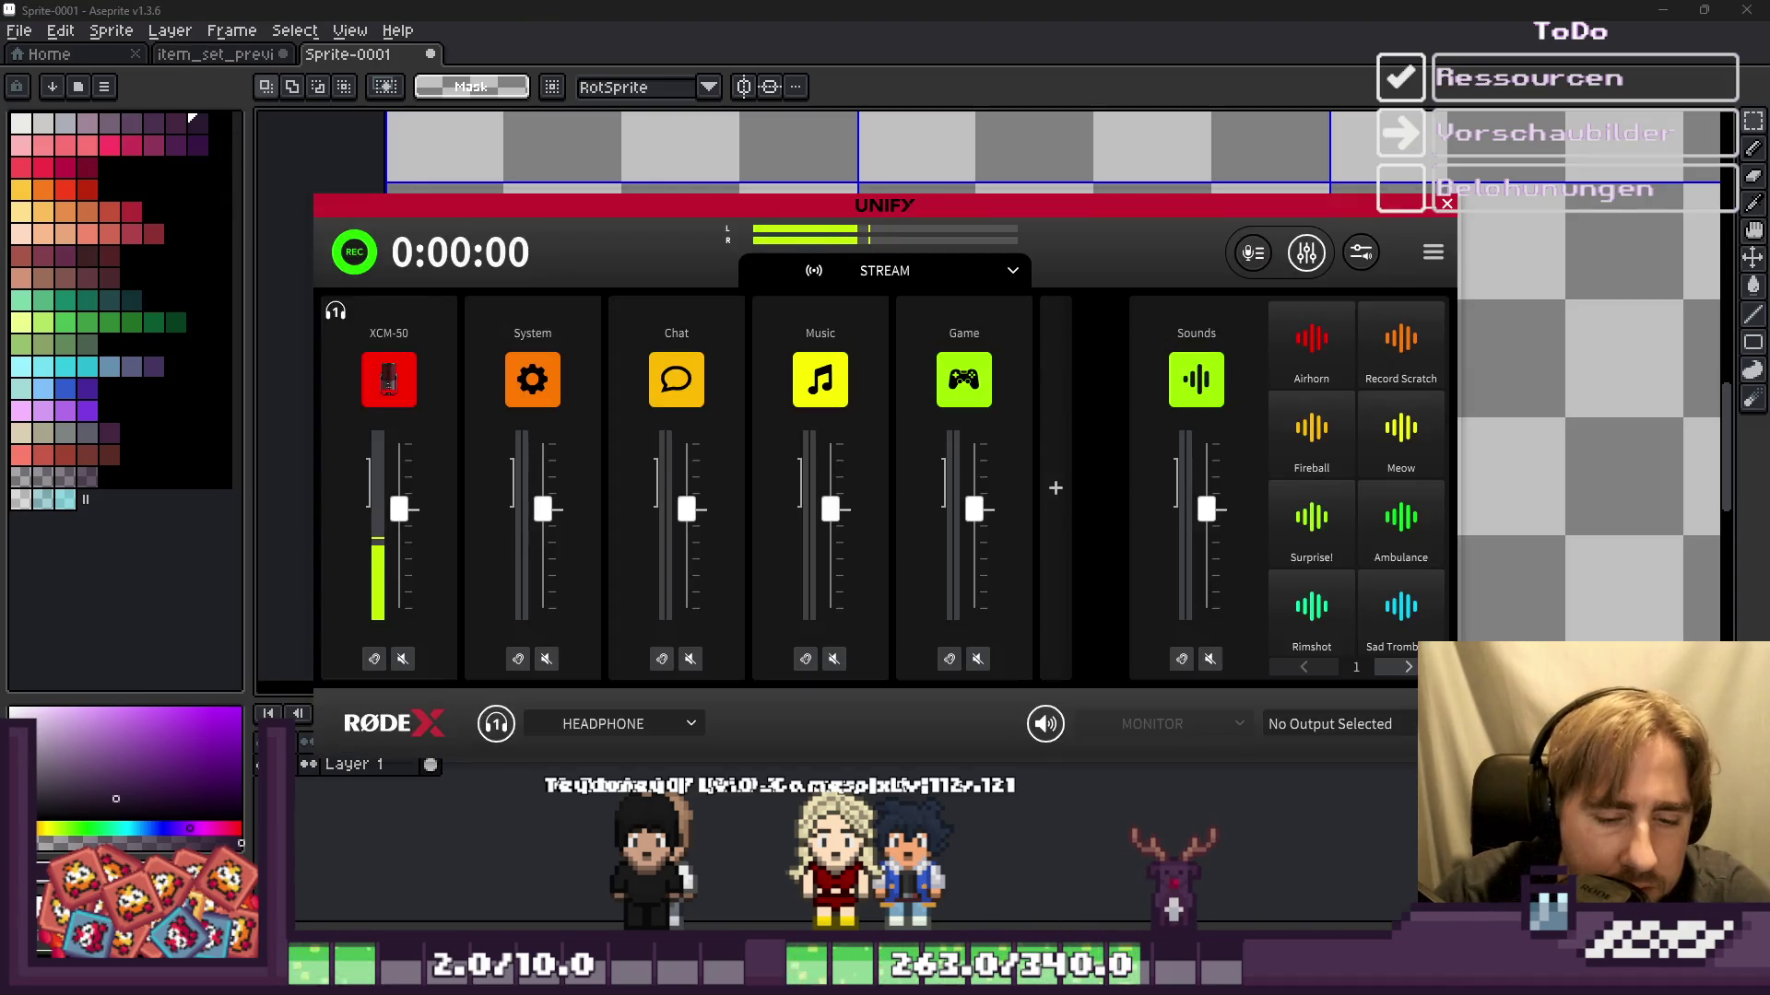
{"action": "left_click", "coordinate": [1217, 879]}
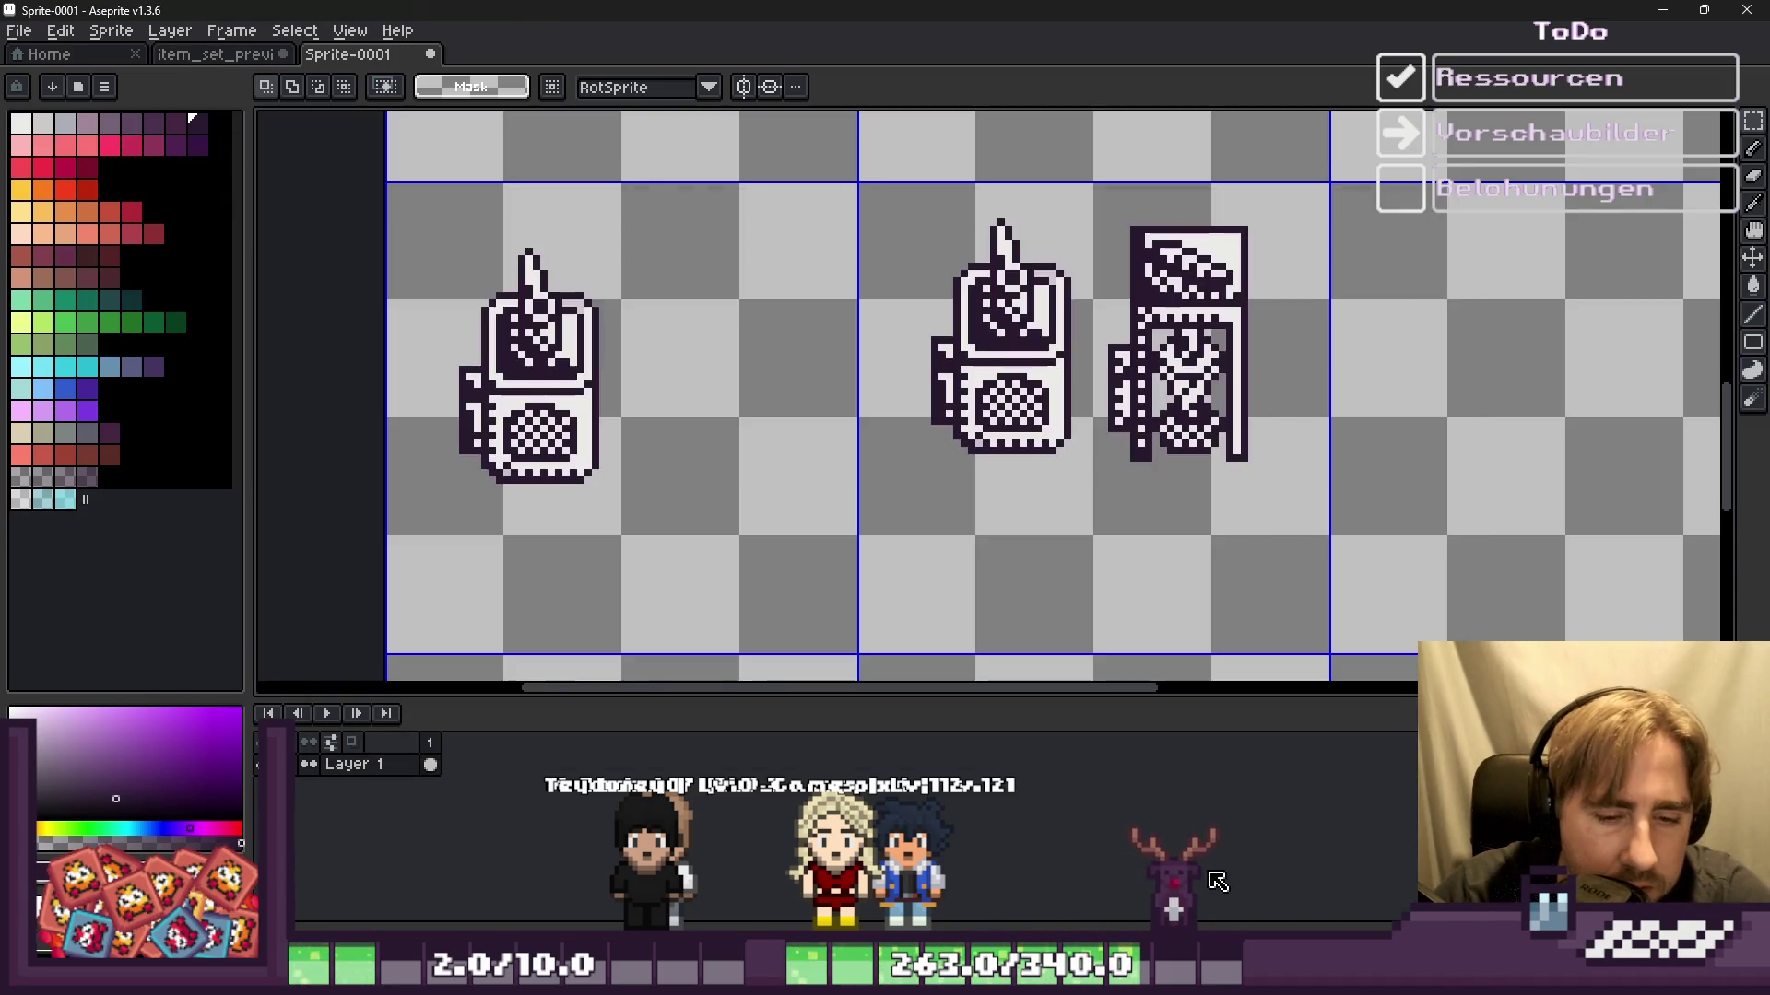
Step: Filter Godot's FileSystem for Conveyor and open conveyor_belt_sprite.png in Aseprite
{"action": "key", "text": "alt+Tab"}
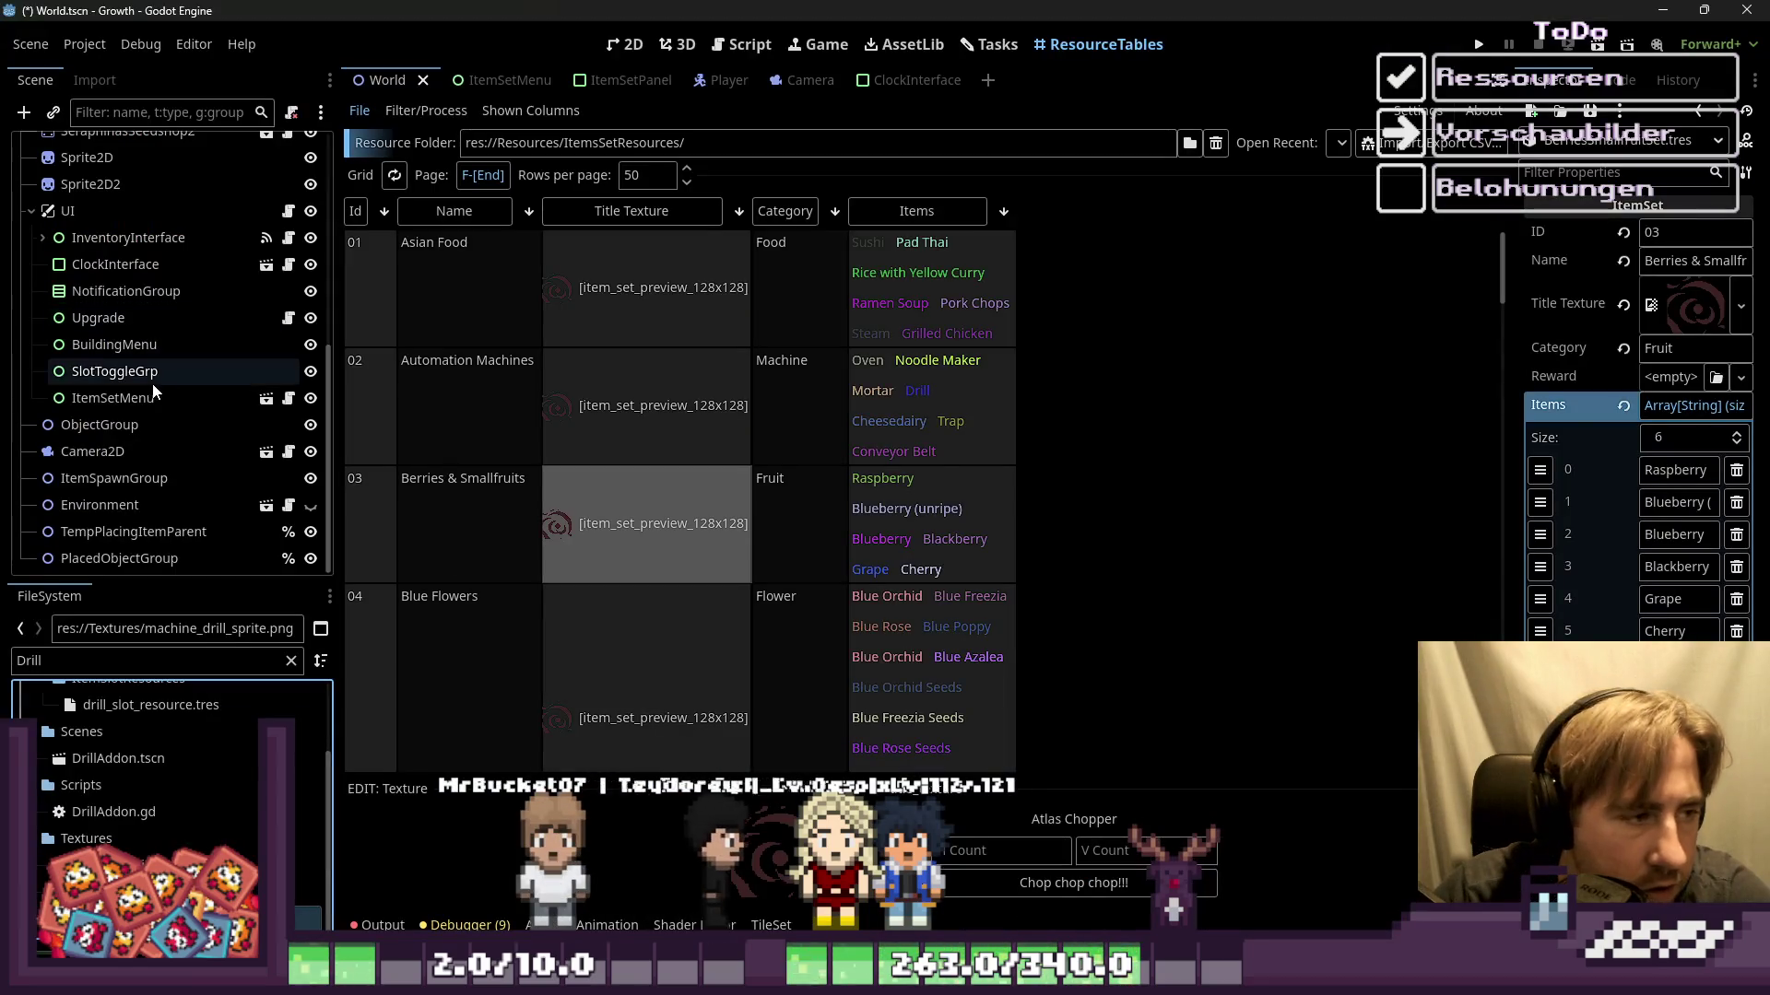
{"action": "scroll", "coordinate": [706, 553], "scroll_direction": "down", "scroll_amount": 3}
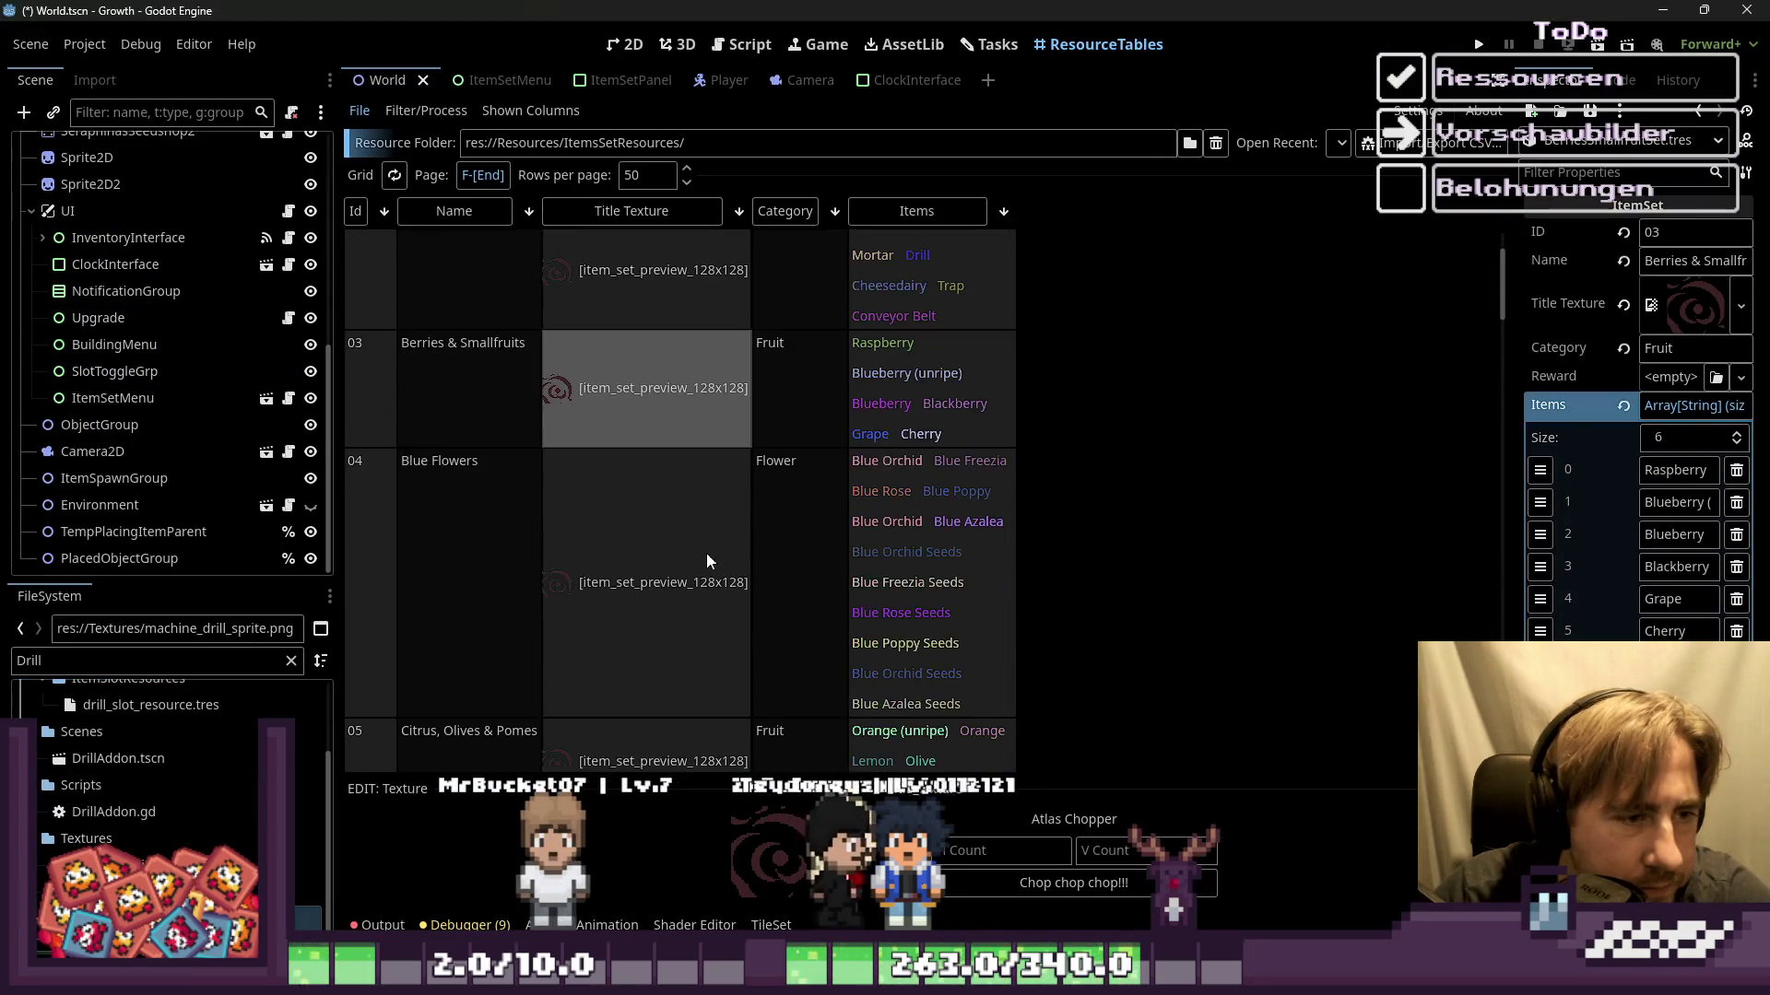
{"action": "double_click", "coordinate": [59, 660]}
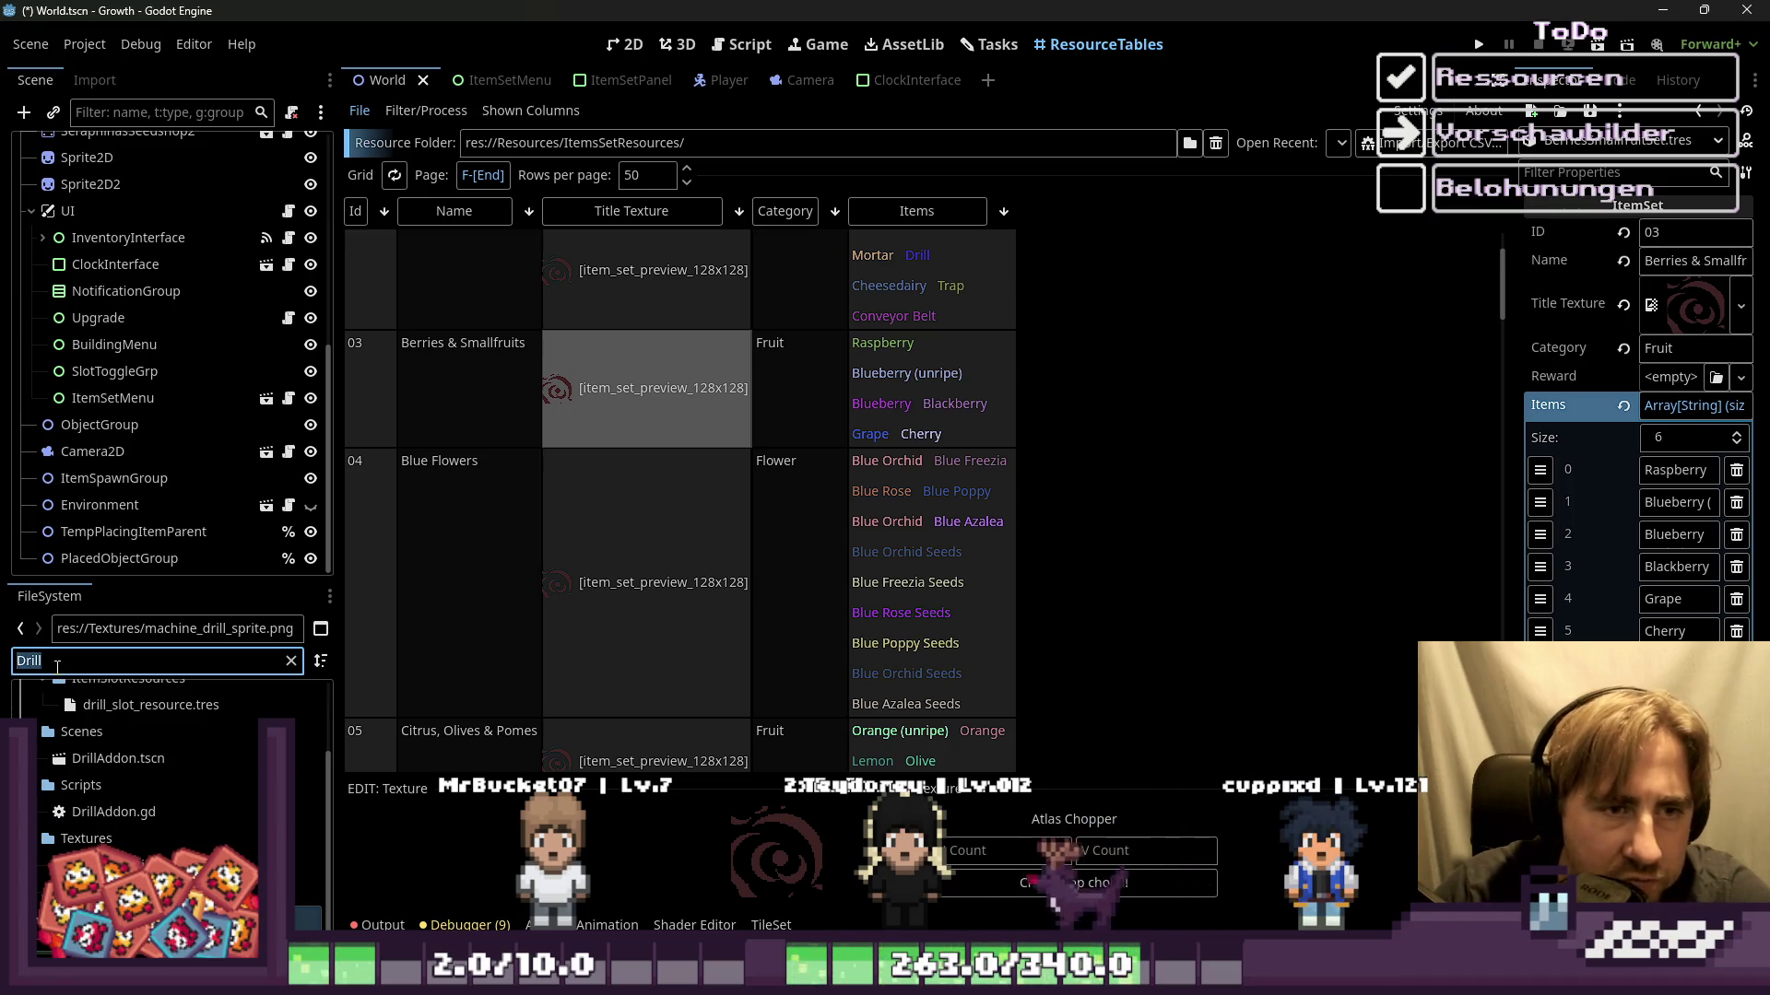
{"action": "type", "text": "Conveyor"}
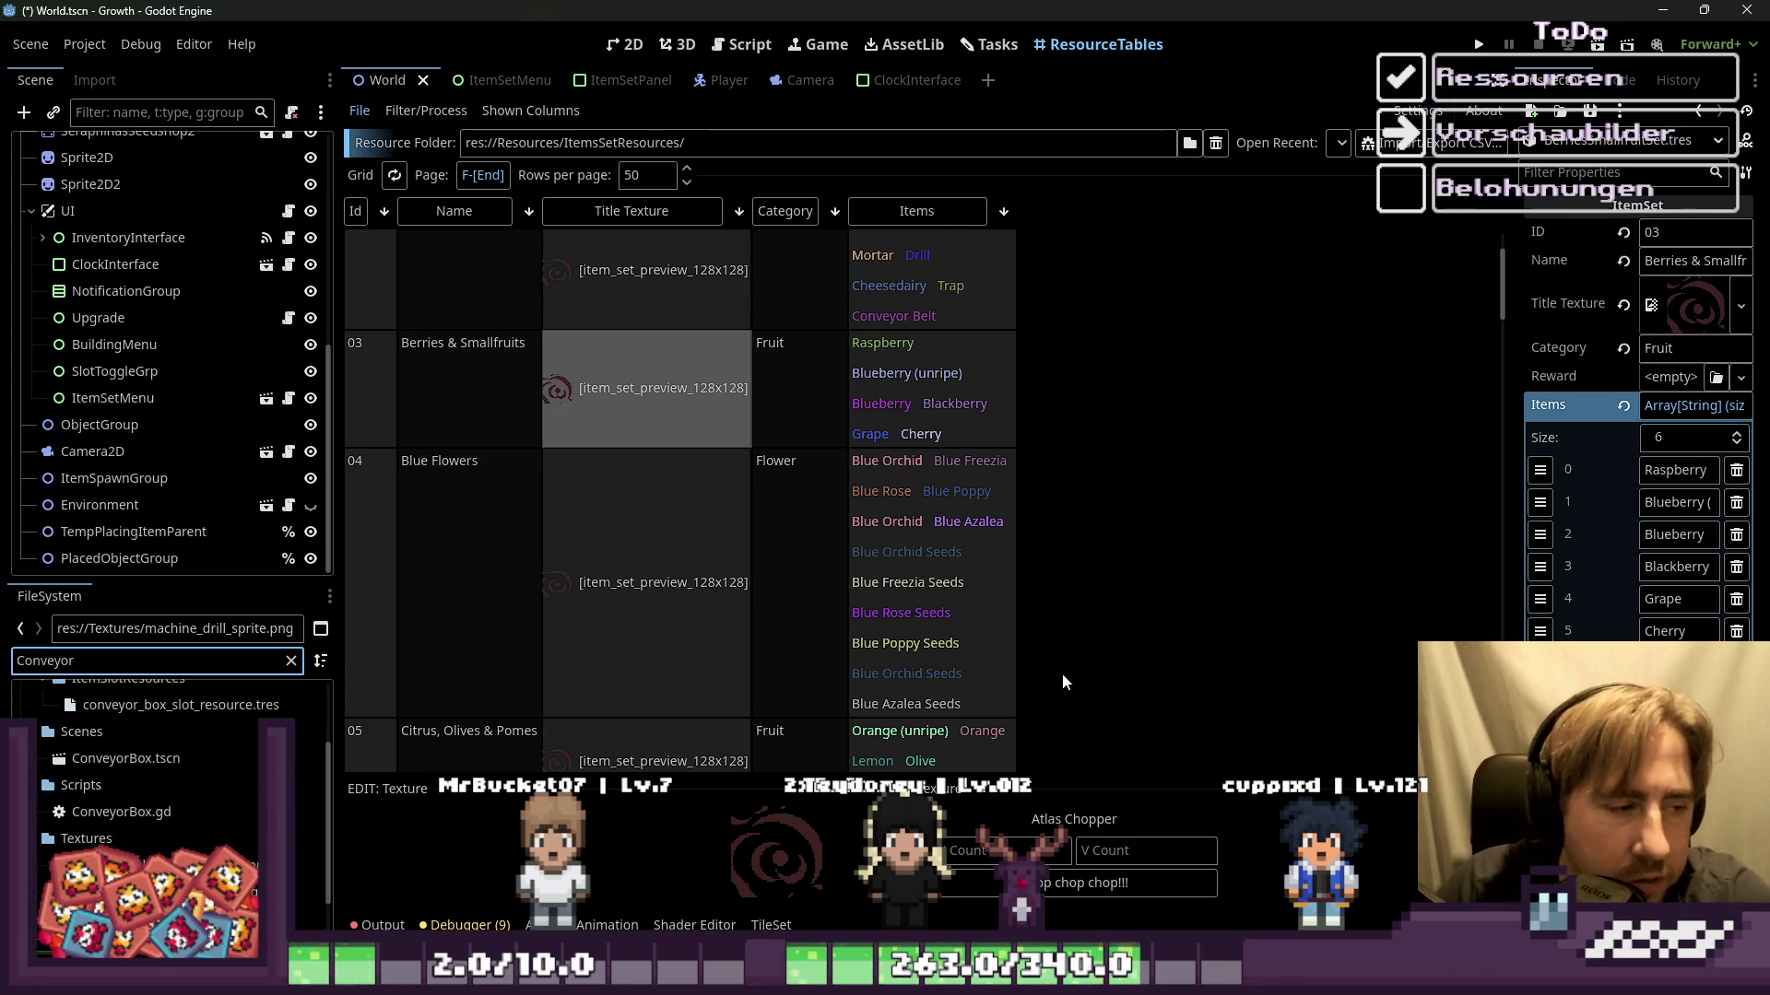
{"action": "scroll", "coordinate": [92, 815], "scroll_direction": "up", "scroll_amount": 2}
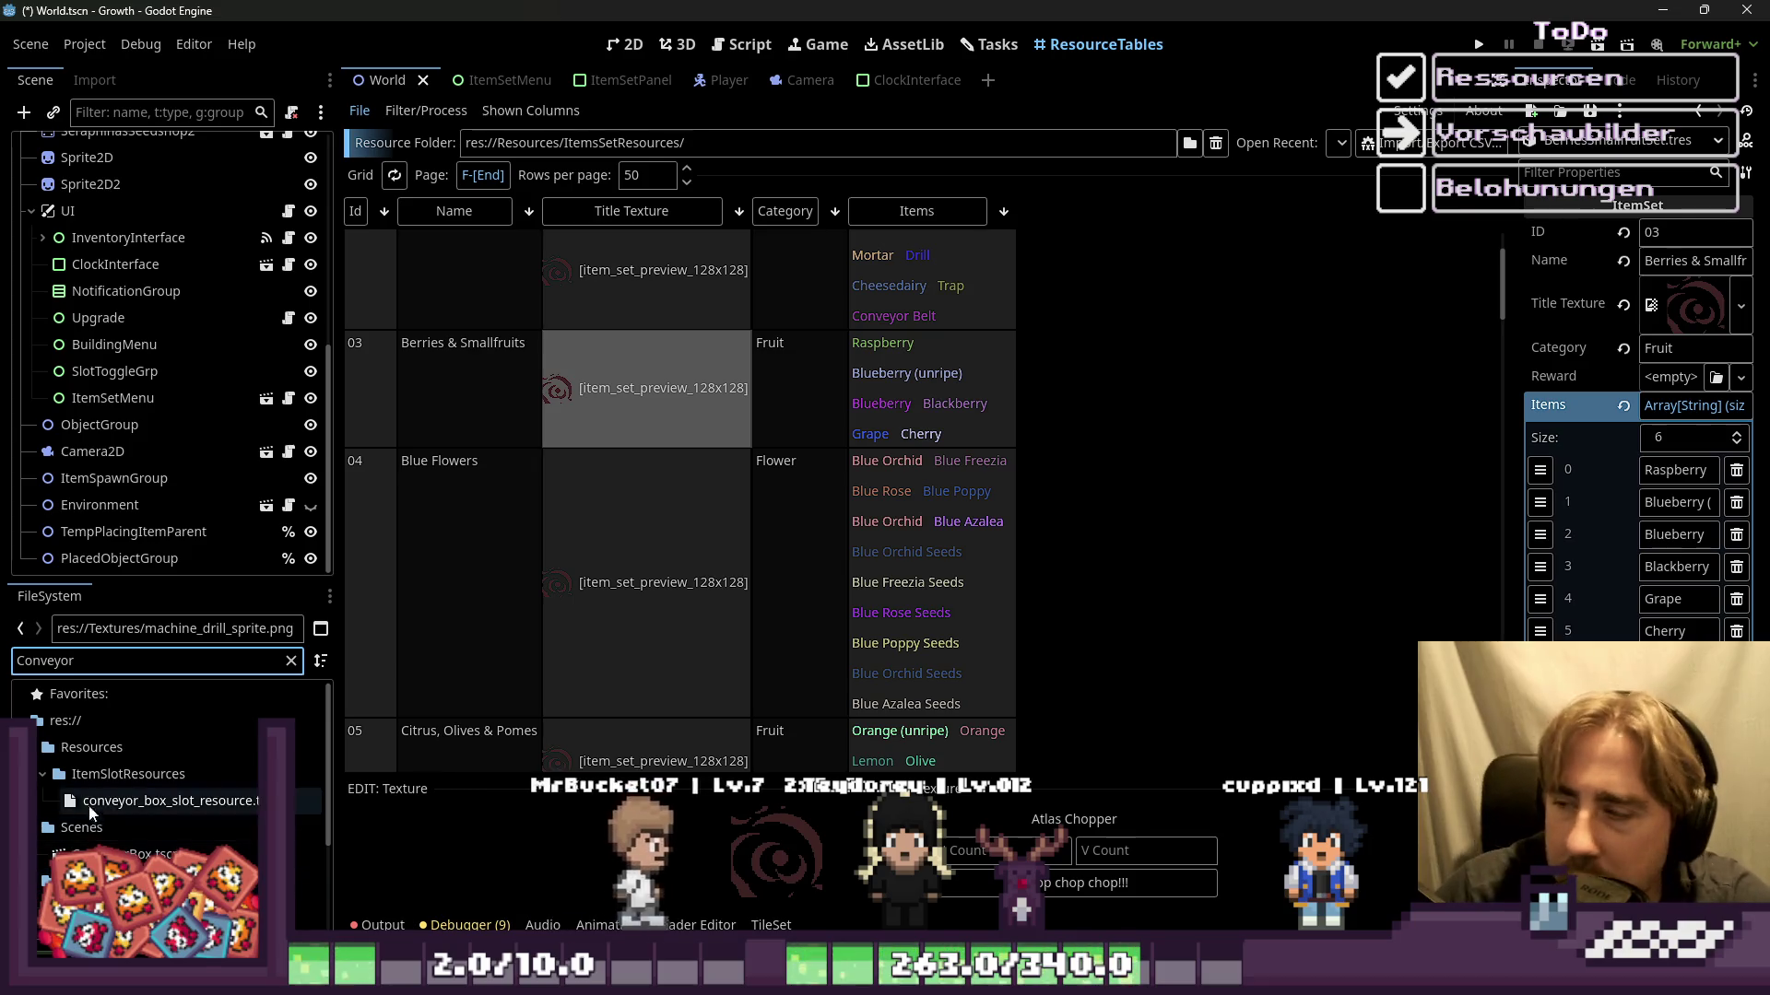
{"action": "scroll", "coordinate": [120, 783], "scroll_direction": "down", "scroll_amount": 1}
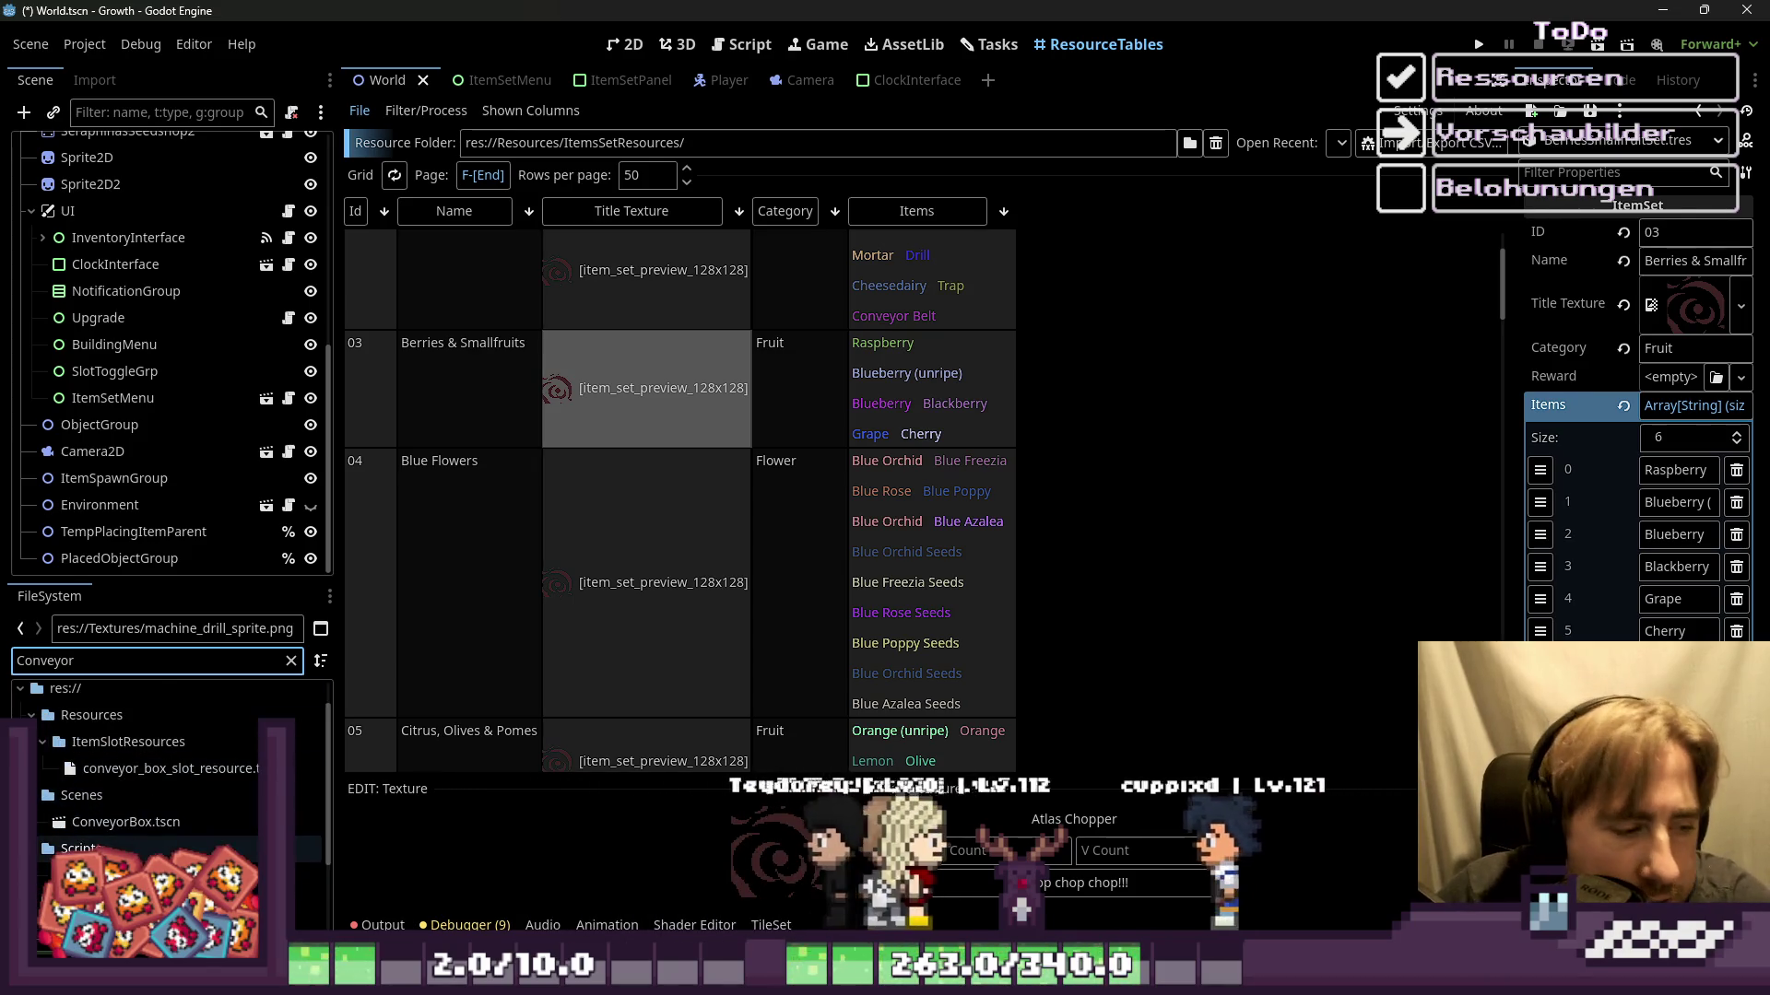
{"action": "scroll", "coordinate": [166, 765], "scroll_direction": "down", "scroll_amount": 2}
{"action": "scroll", "coordinate": [165, 765], "scroll_direction": "down", "scroll_amount": 2}
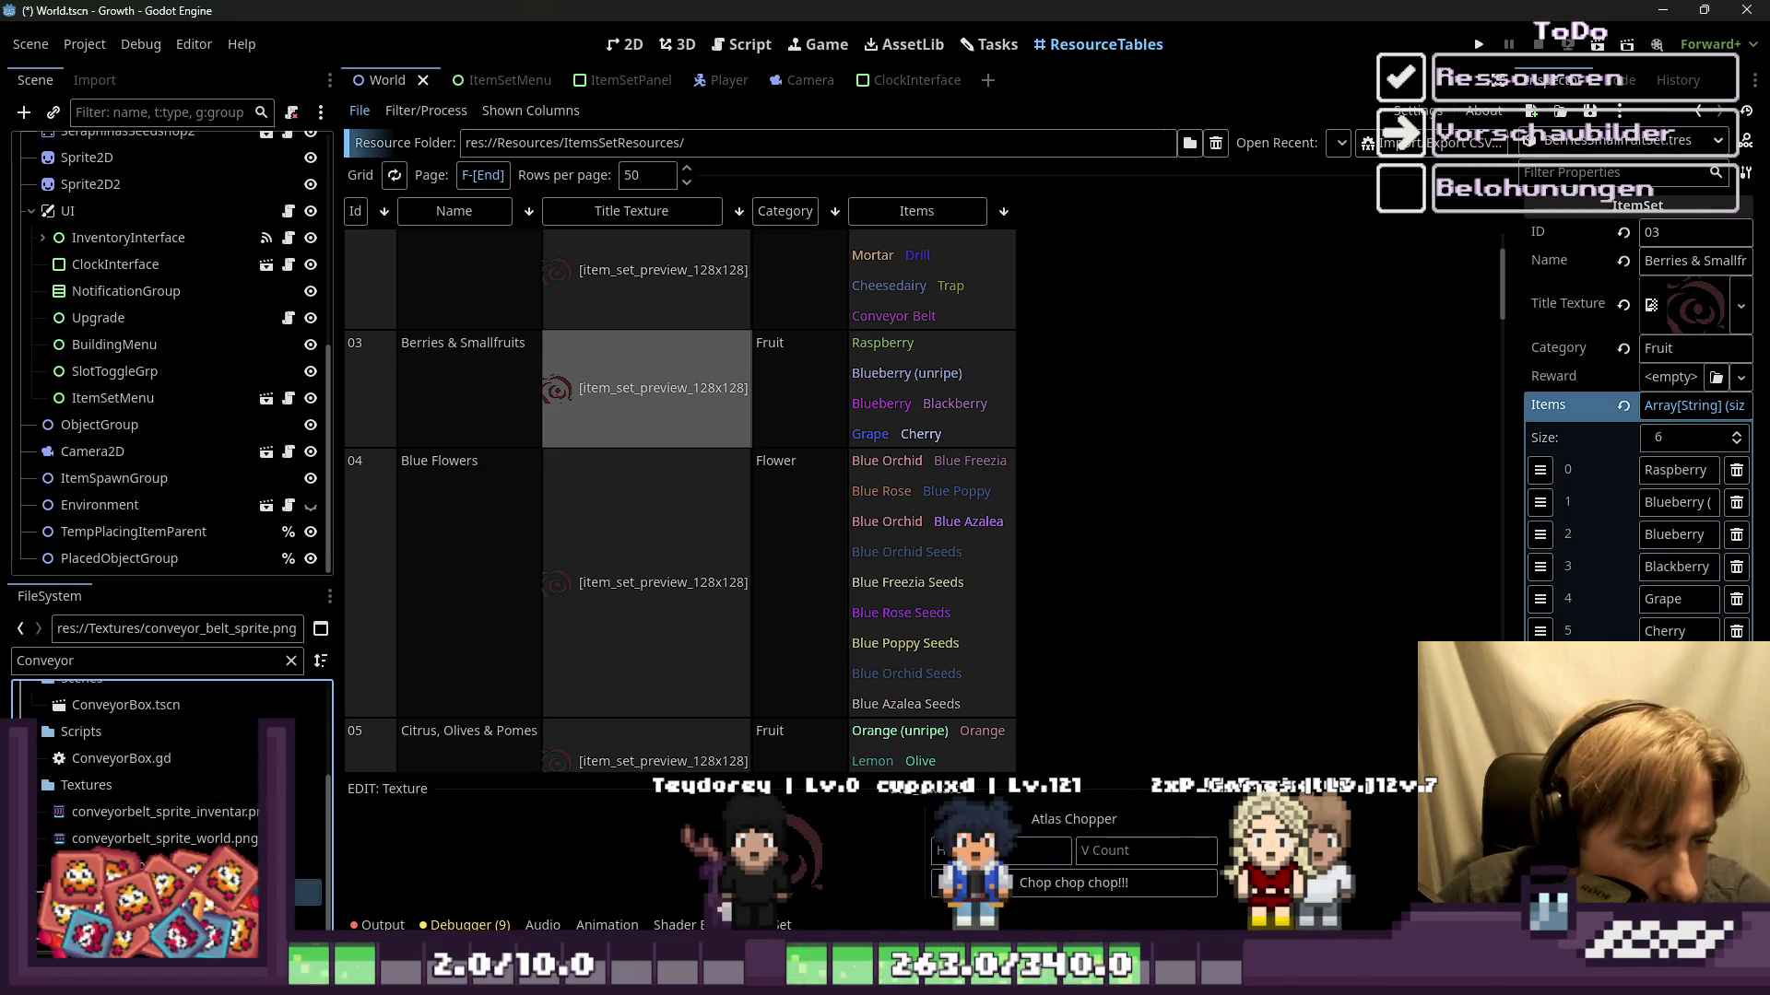
{"action": "right_click", "coordinate": [102, 838]}
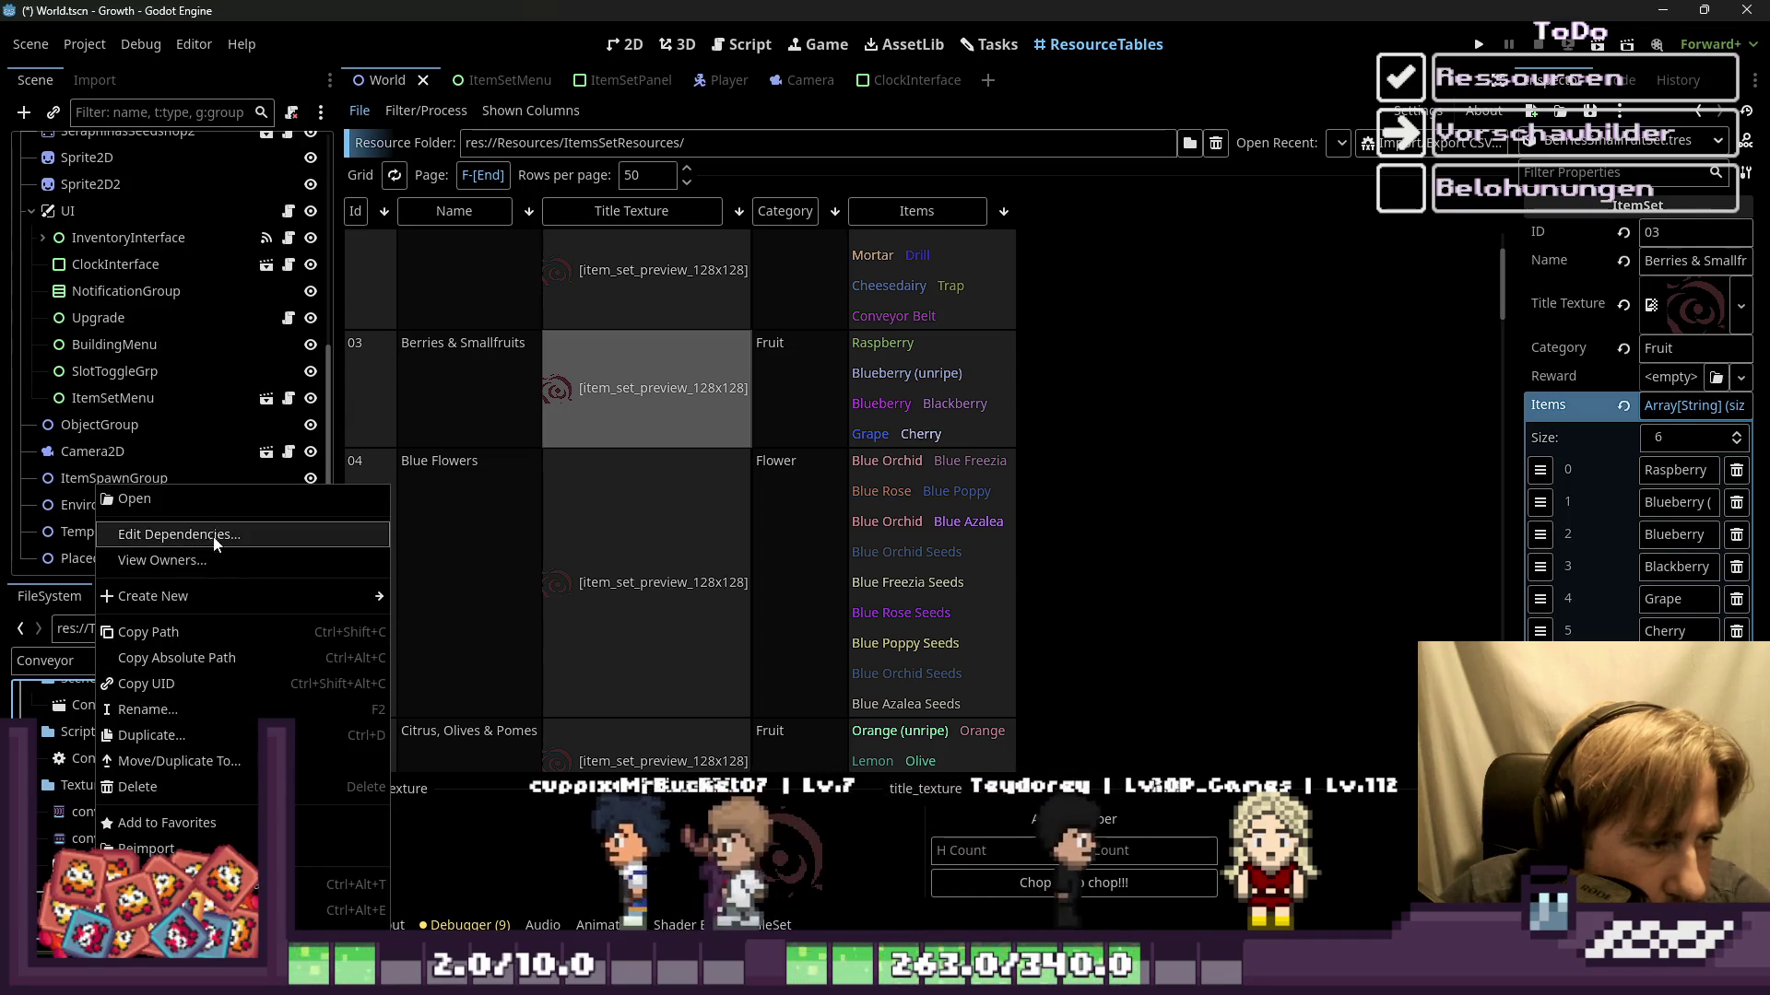
{"action": "left_click", "coordinate": [134, 499]}
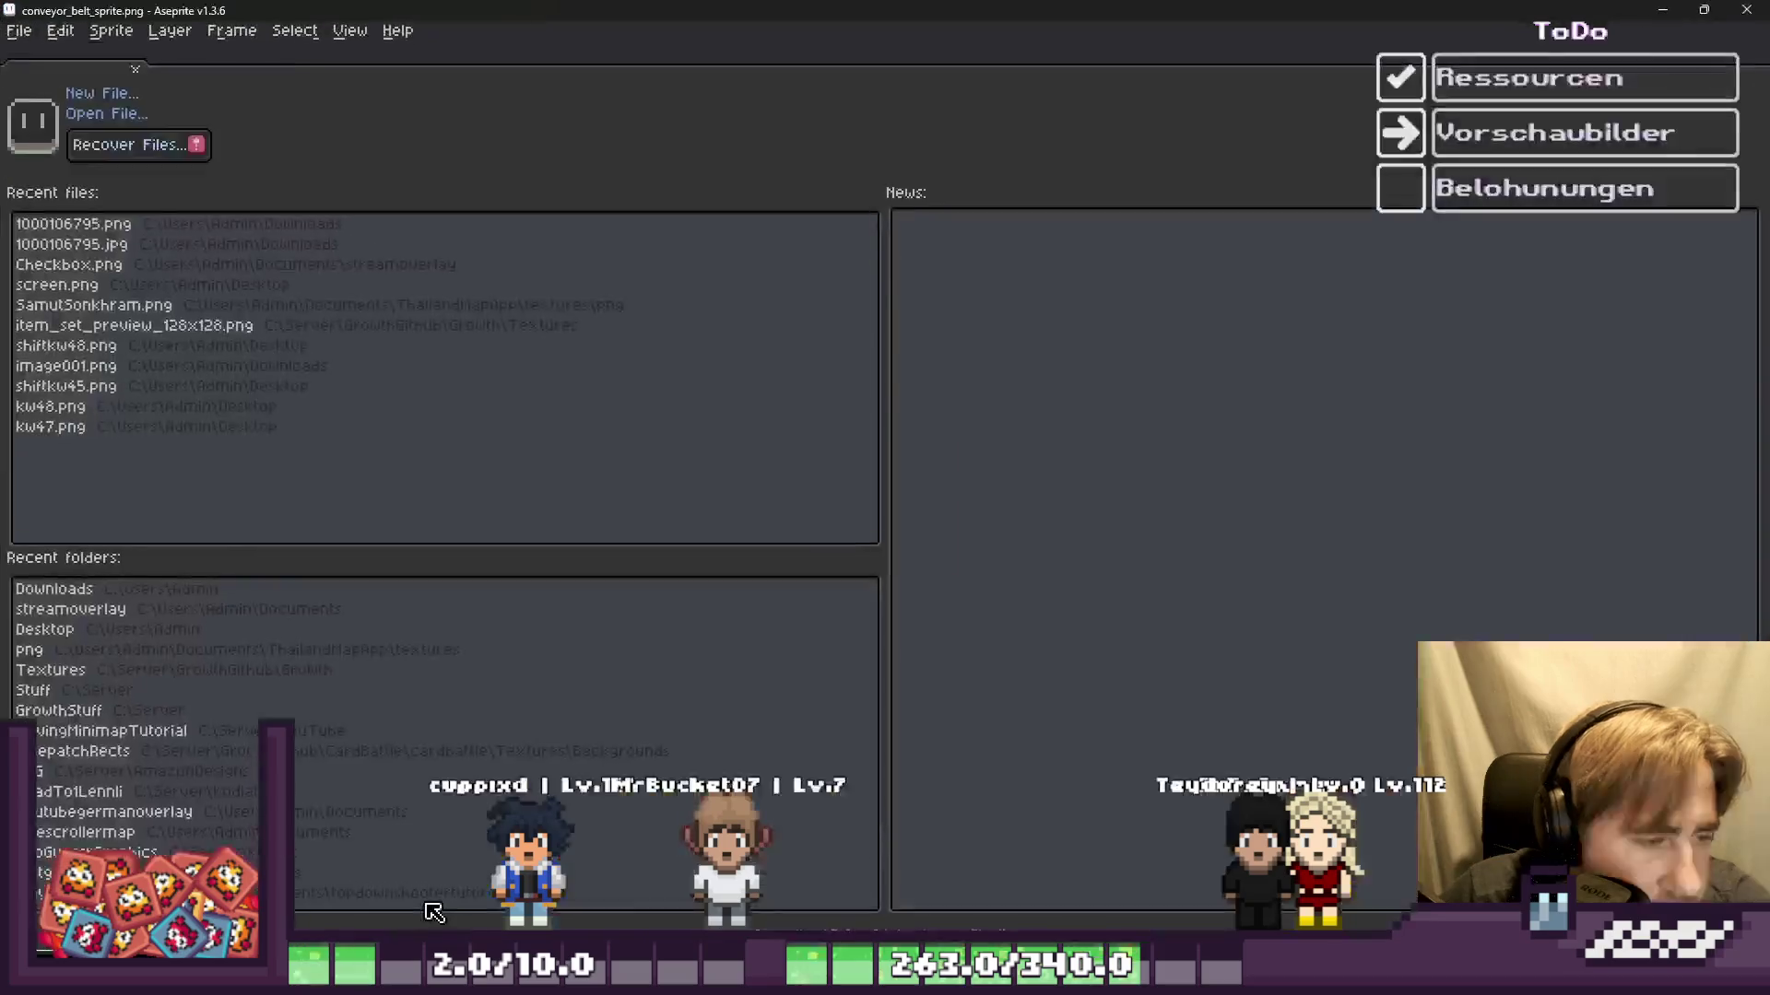
Step: Marquee-select a single purple conveyor belt tile on conveyor_belt_sprite.png
{"action": "scroll", "coordinate": [857, 308], "scroll_direction": "up", "scroll_amount": 2}
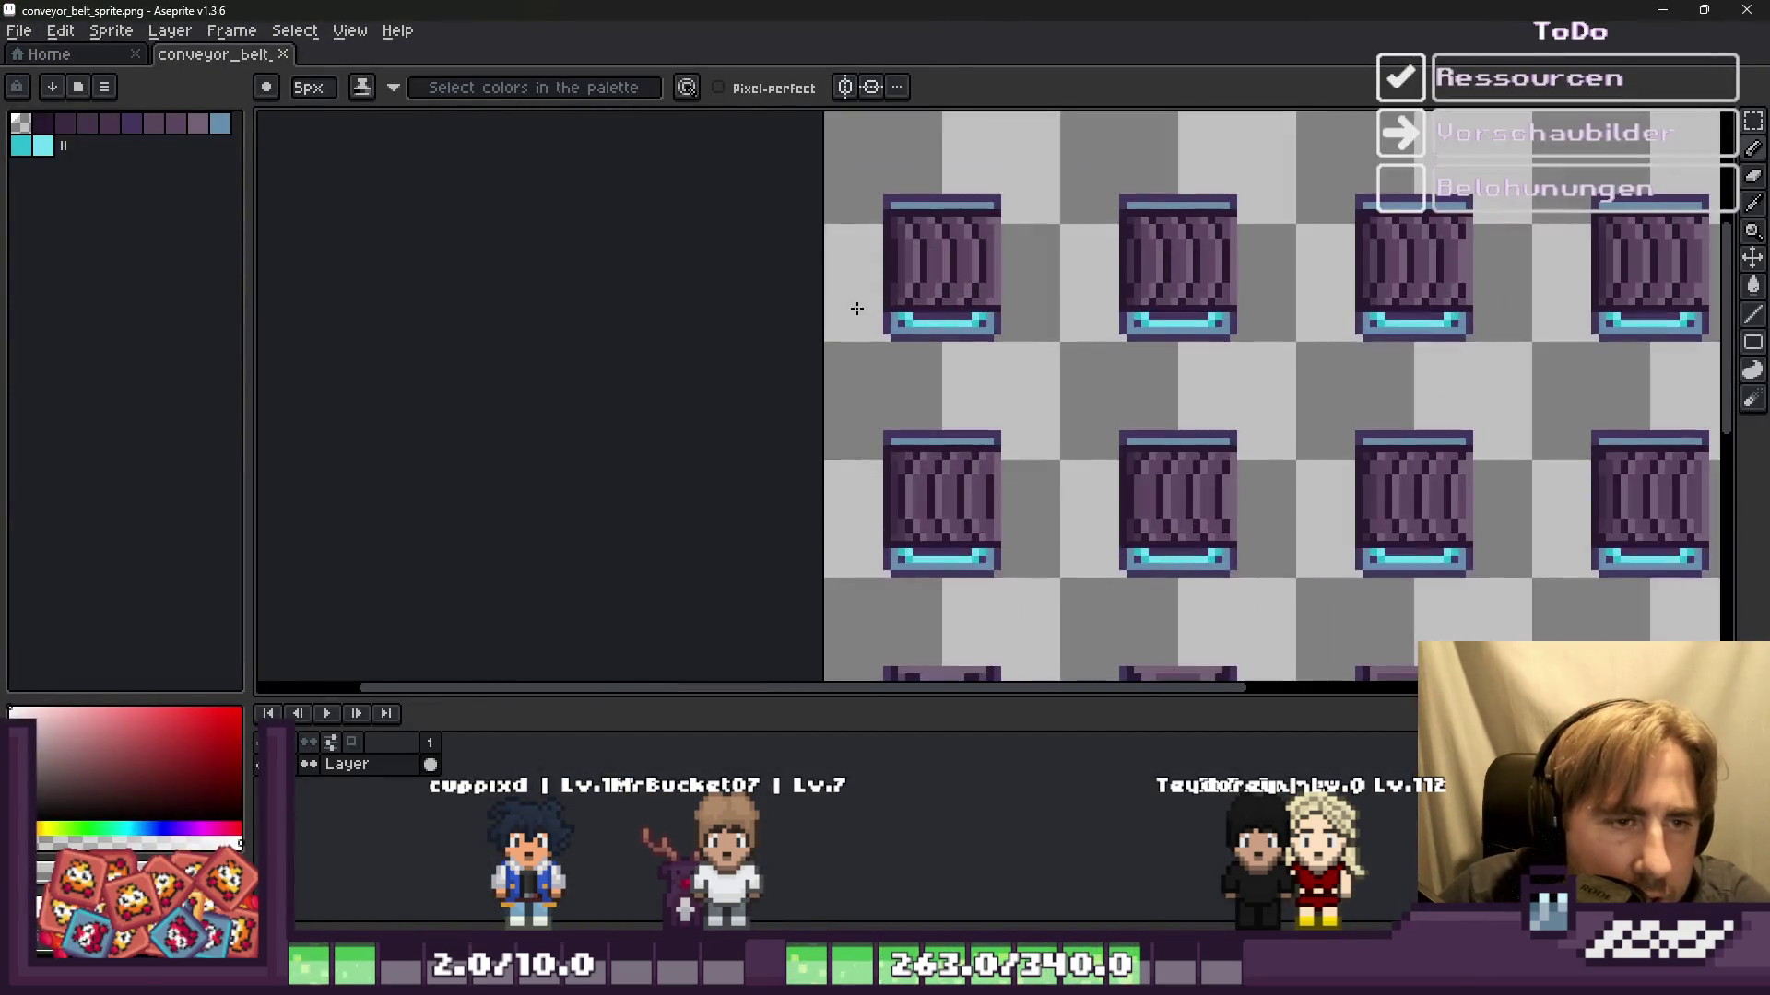
{"action": "key", "text": "m"}
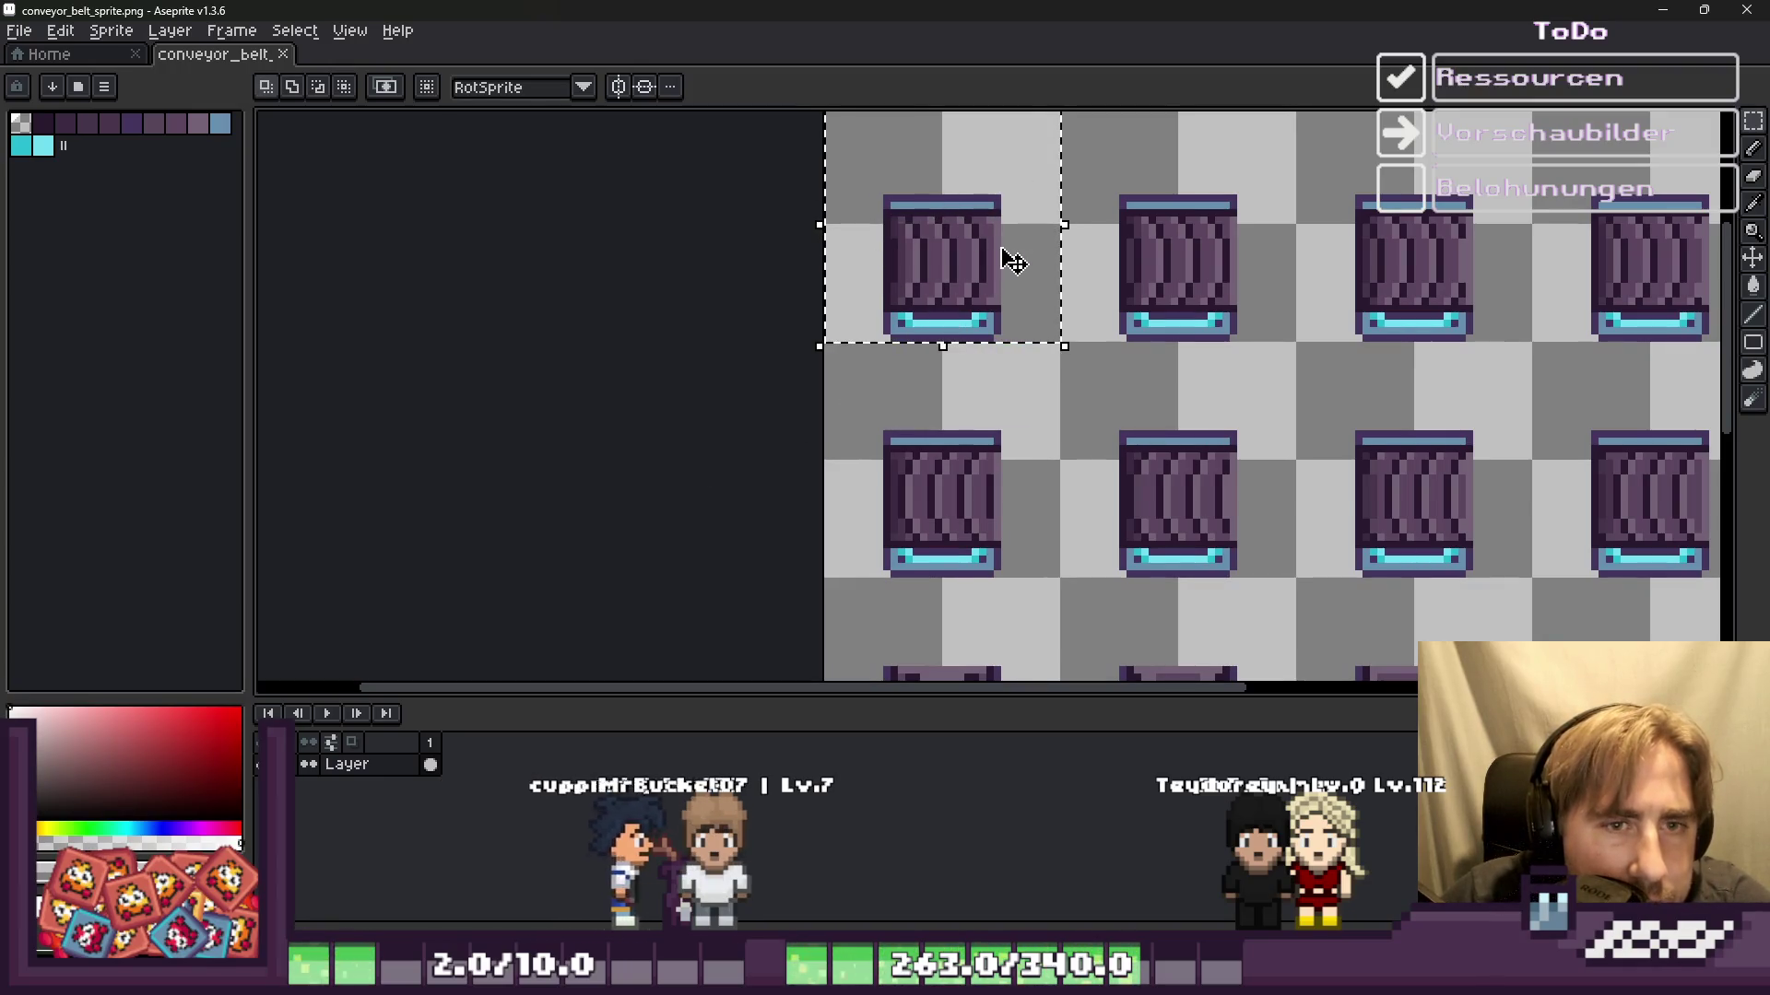
{"action": "scroll", "coordinate": [893, 271], "scroll_direction": "down", "scroll_amount": 1}
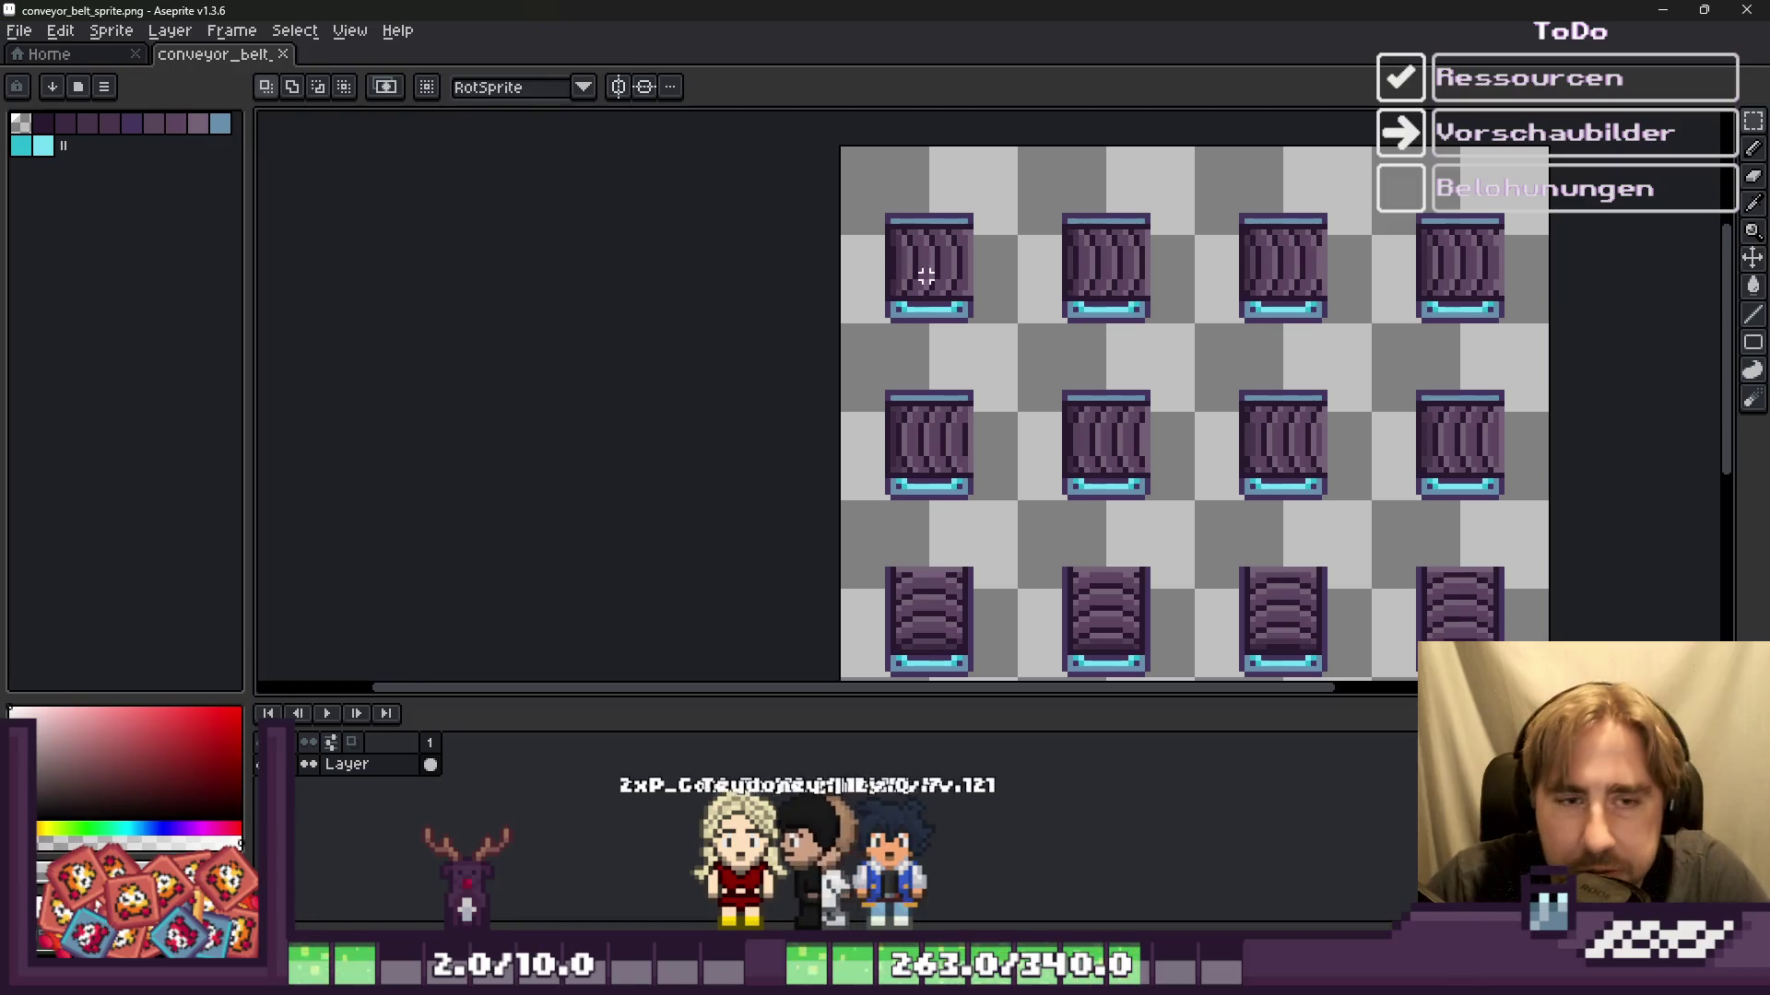
{"action": "scroll", "coordinate": [865, 190], "scroll_direction": "up", "scroll_amount": 1}
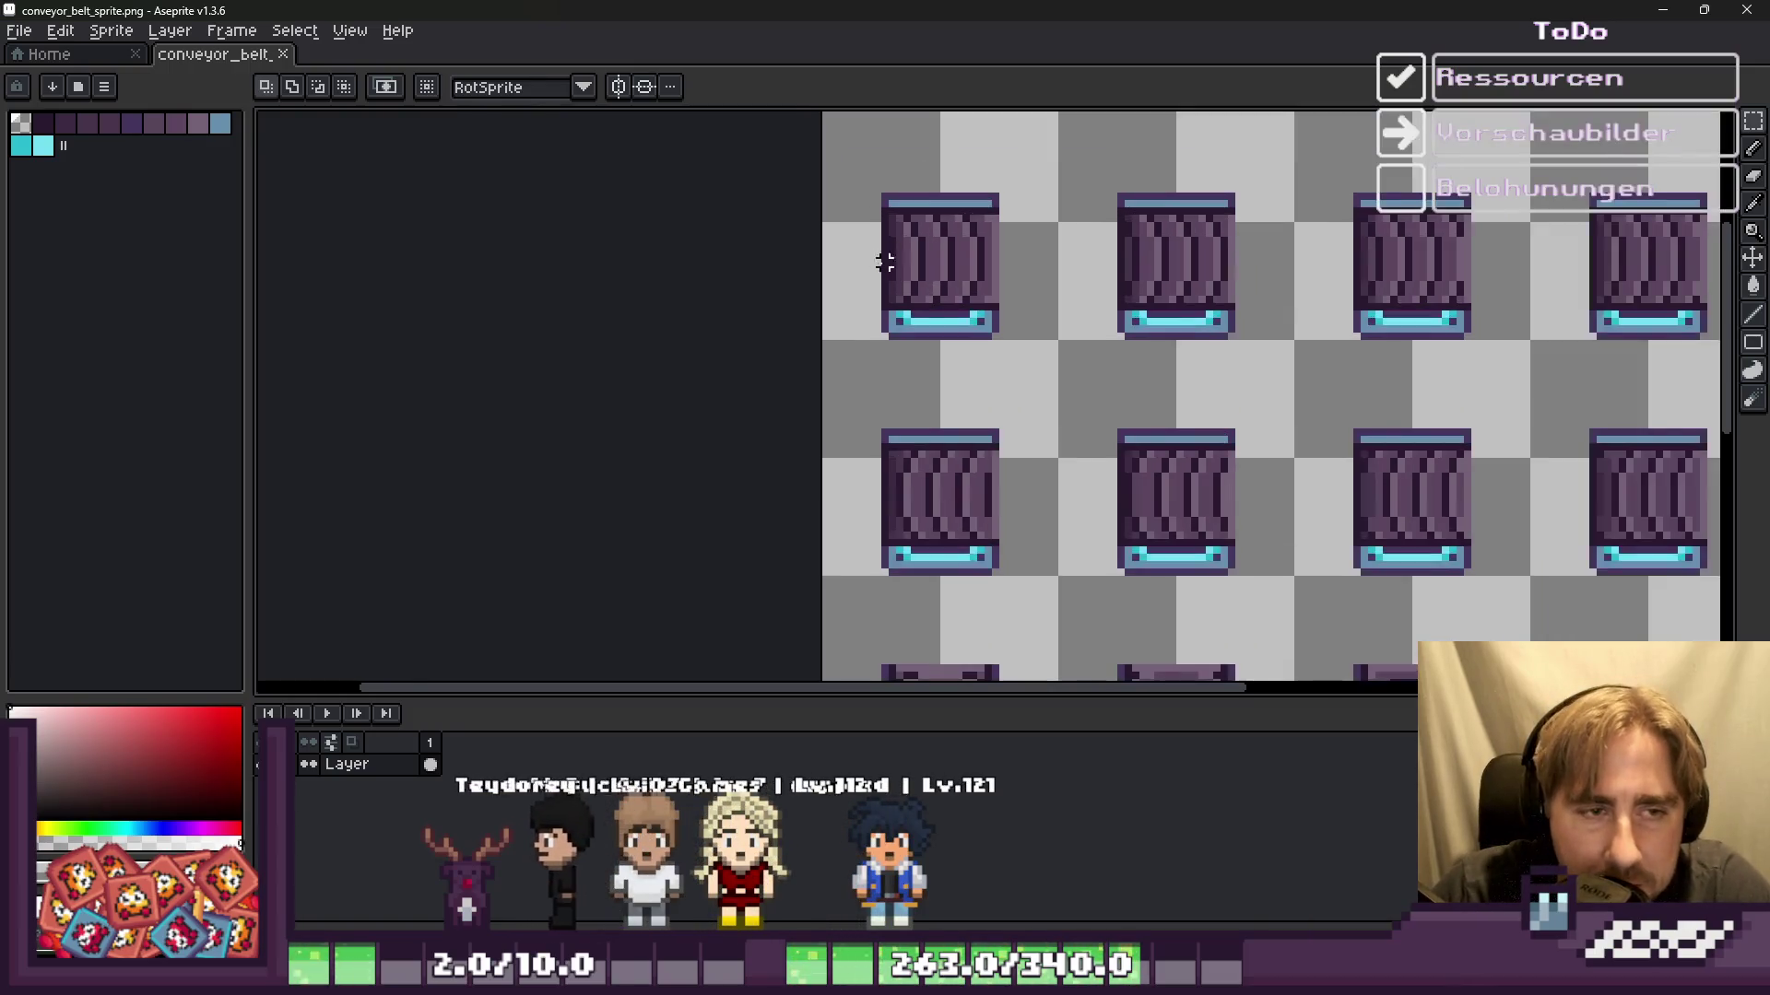
{"action": "scroll", "coordinate": [863, 182], "scroll_direction": "up", "scroll_amount": 1}
{"action": "scroll", "coordinate": [859, 172], "scroll_direction": "up", "scroll_amount": 1}
{"action": "scroll", "coordinate": [885, 164], "scroll_direction": "up", "scroll_amount": 1}
{"action": "left_click_drag", "start_coordinate": [892, 150], "coordinate": [1255, 601]}
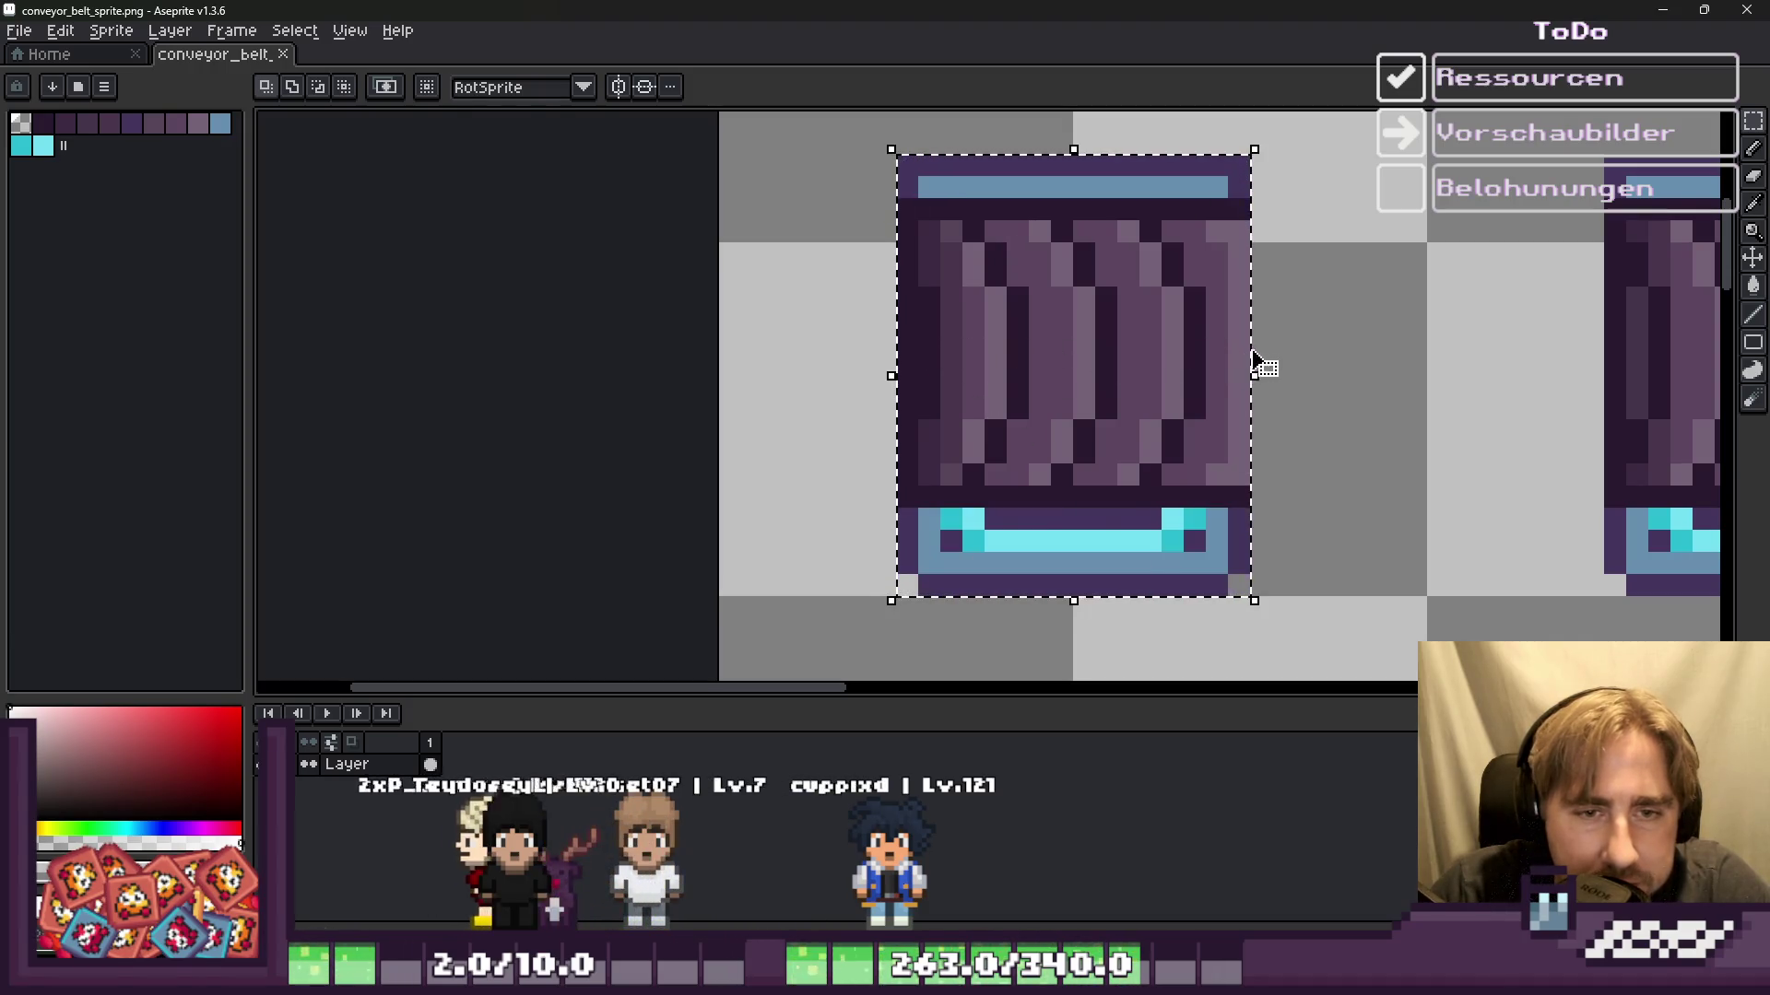
{"action": "scroll", "coordinate": [956, 308], "scroll_direction": "down", "scroll_amount": 2}
{"action": "scroll", "coordinate": [972, 331], "scroll_direction": "down", "scroll_amount": 1}
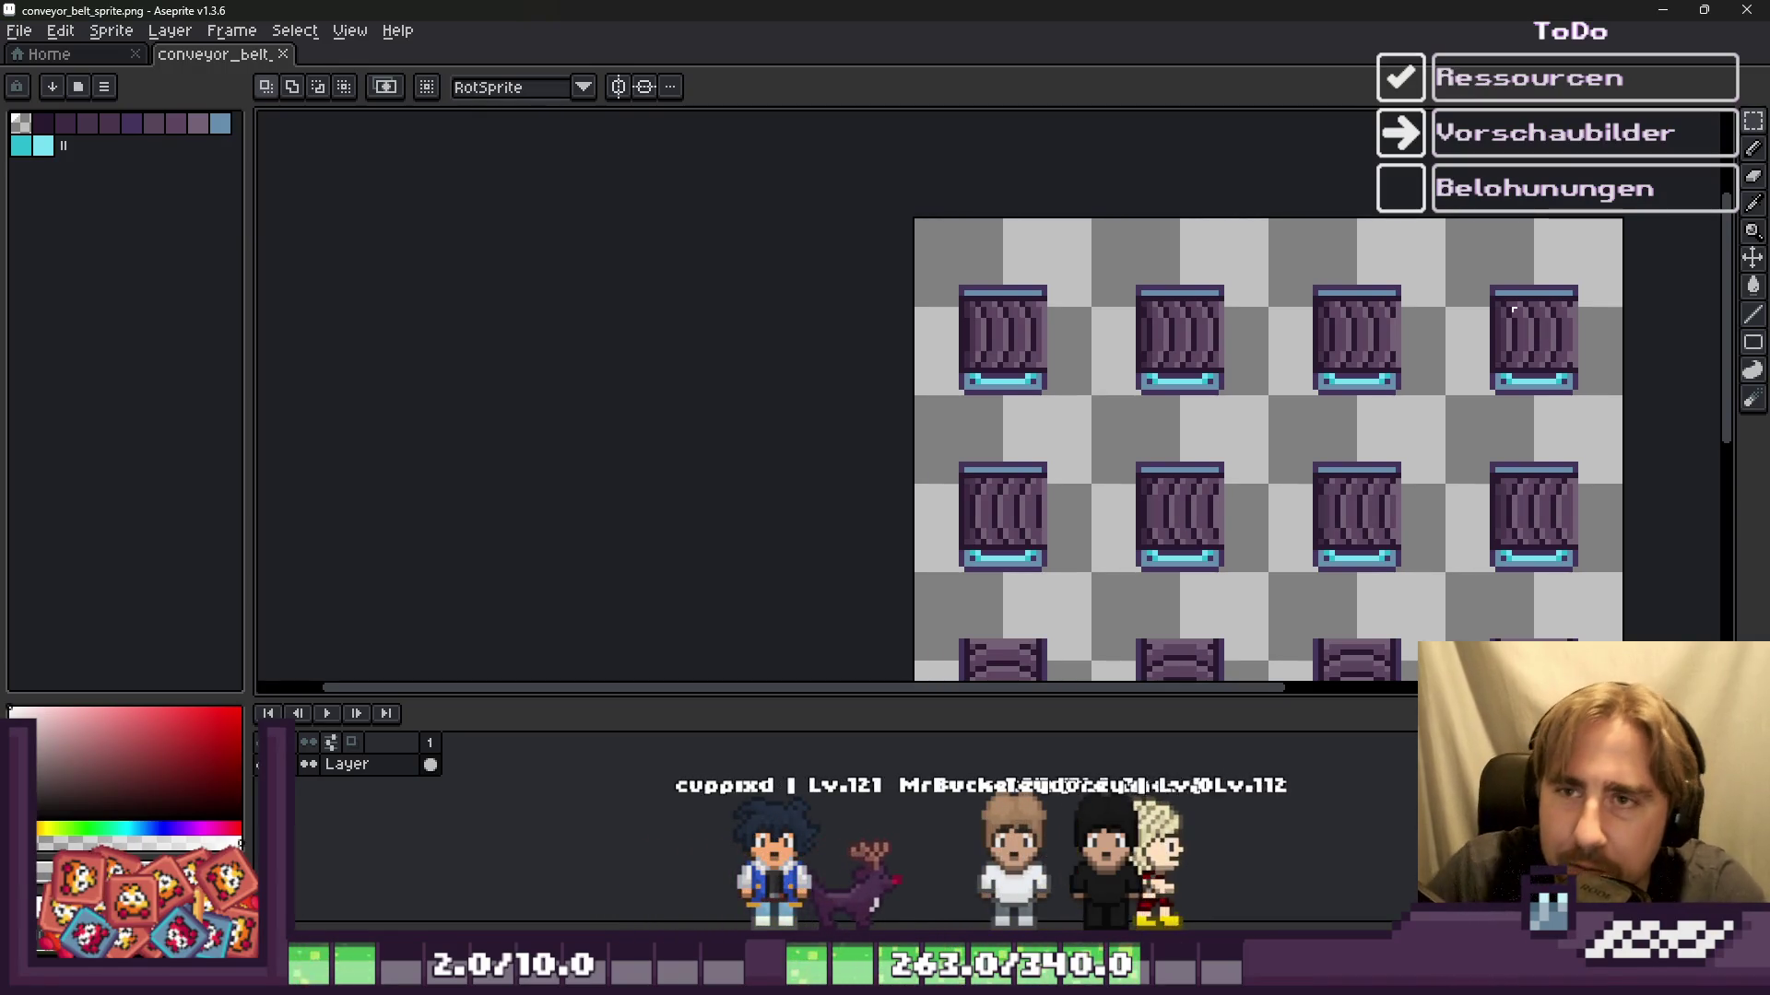
Step: Review the item-set rows in Godot's ResourceTables, then return to Aseprite
{"action": "left_click", "coordinate": [1656, 10]}
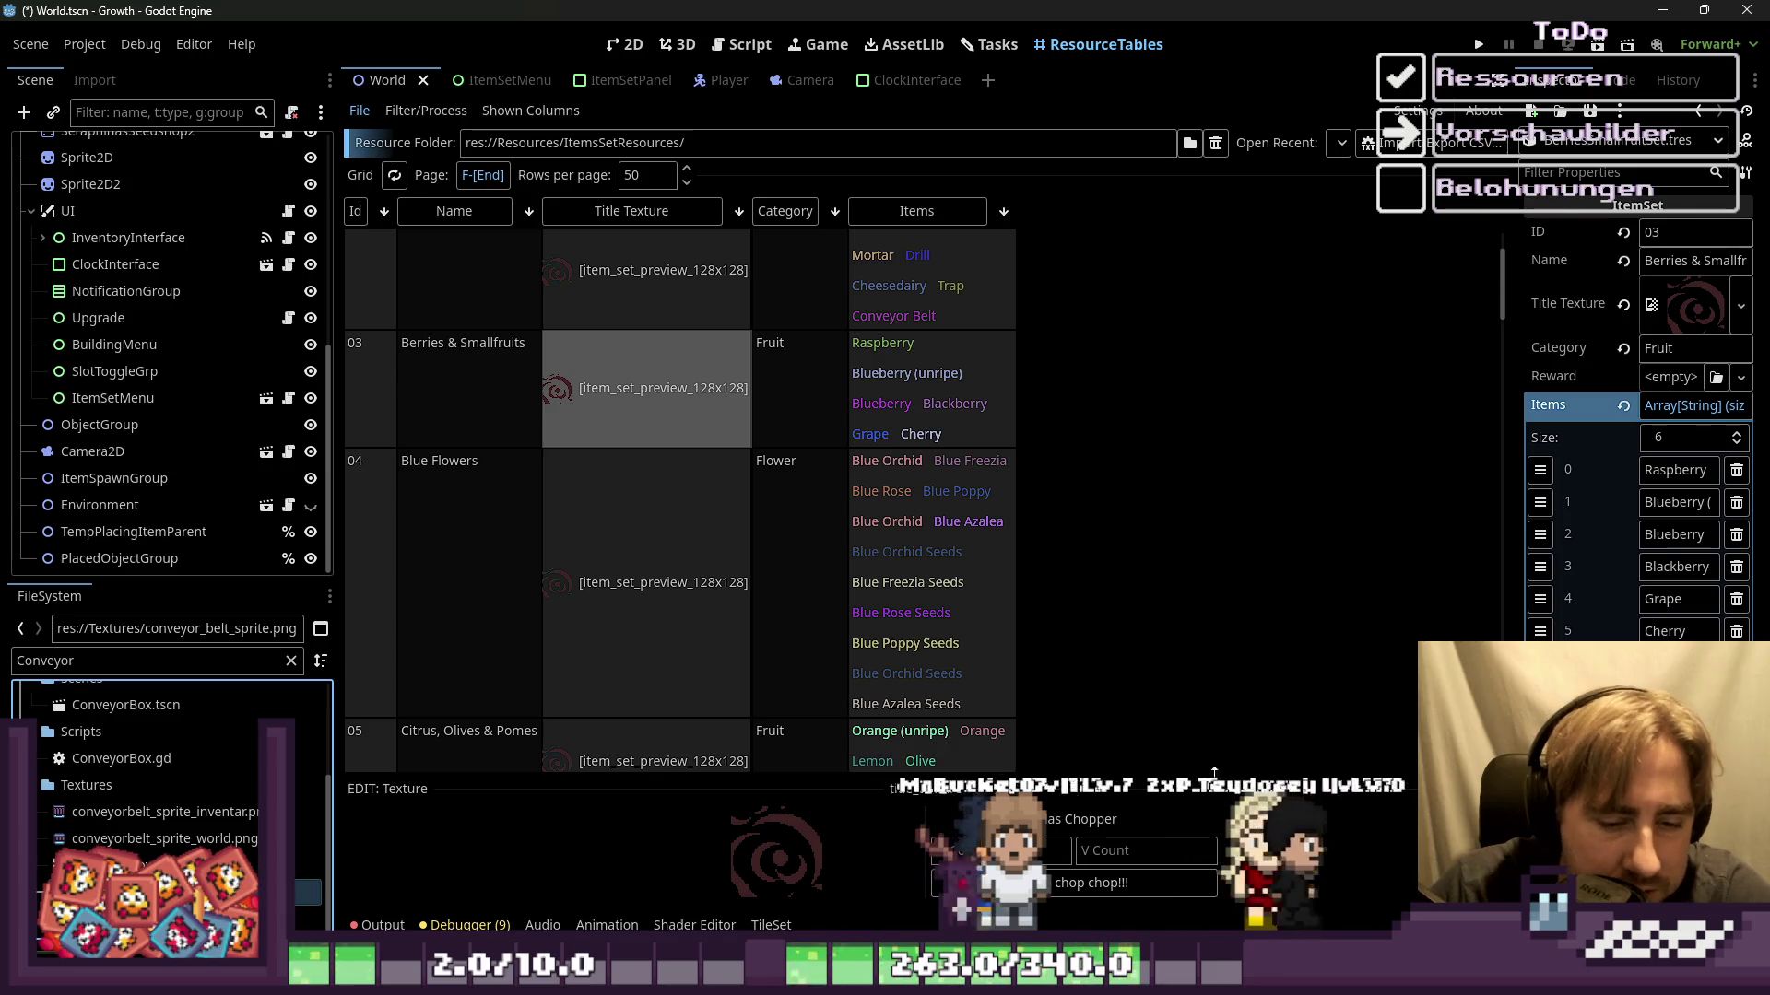
{"action": "left_click", "coordinate": [509, 863]}
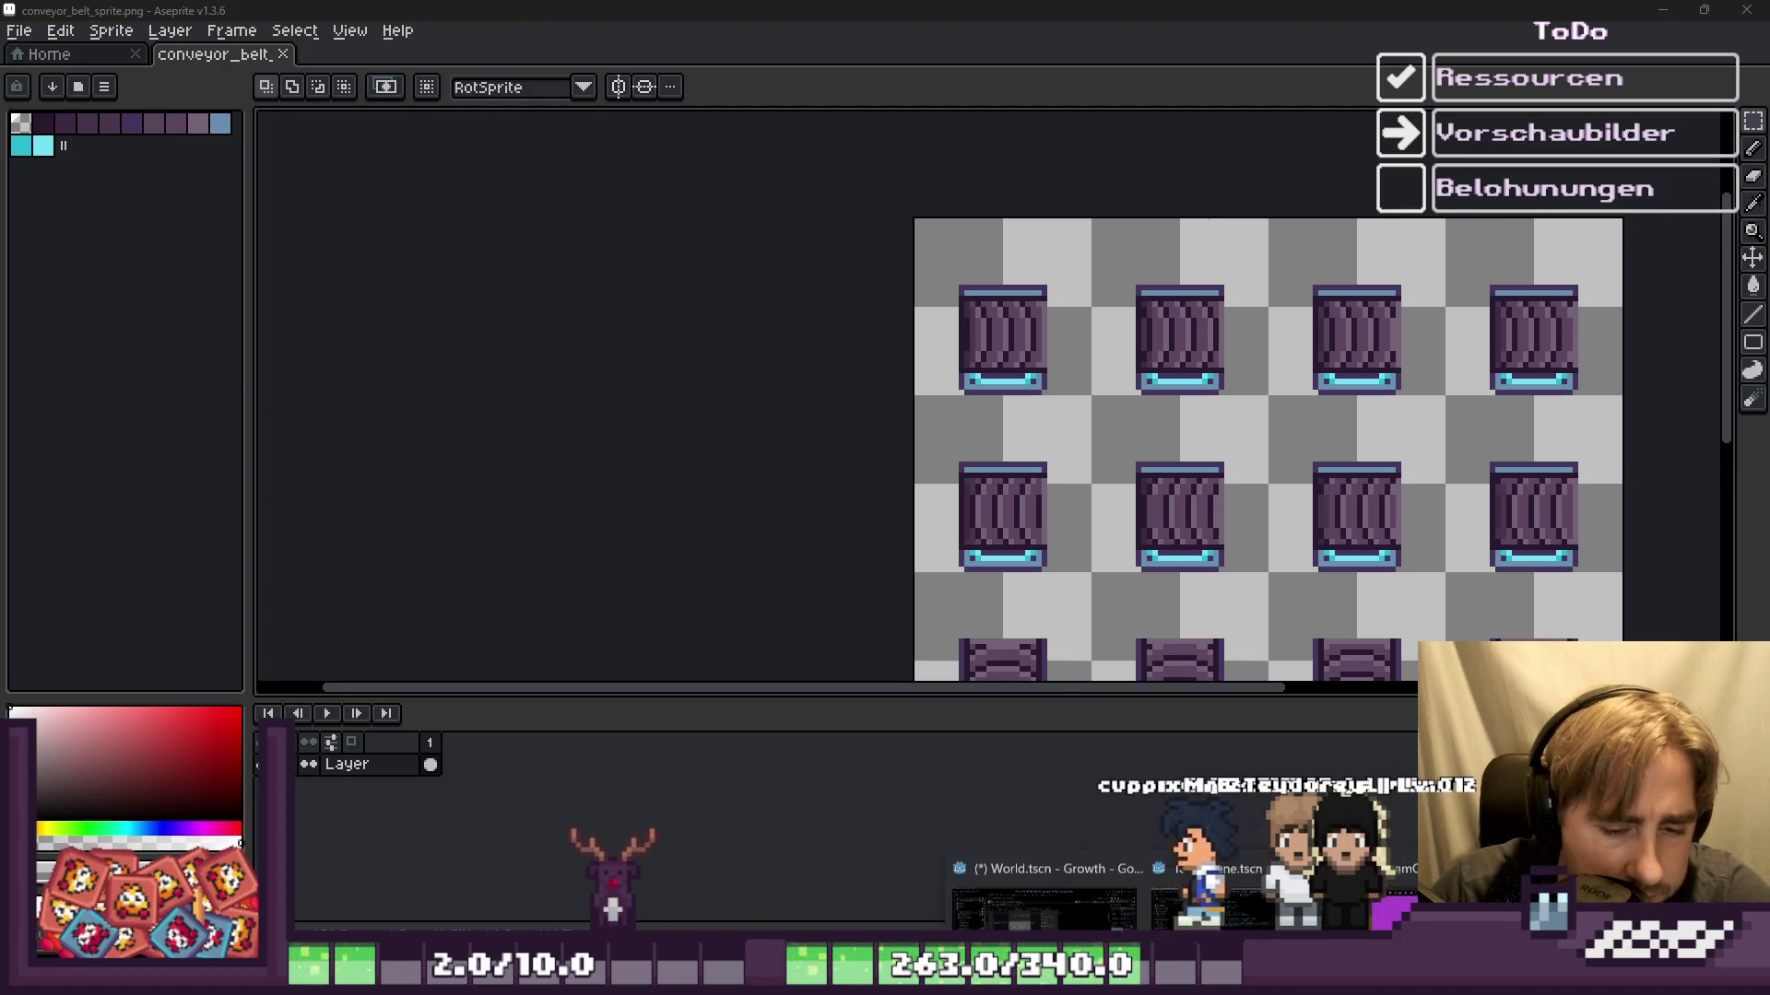
{"action": "key", "text": "alt+Tab"}
{"action": "scroll", "coordinate": [1069, 451], "scroll_direction": "down", "scroll_amount": 3}
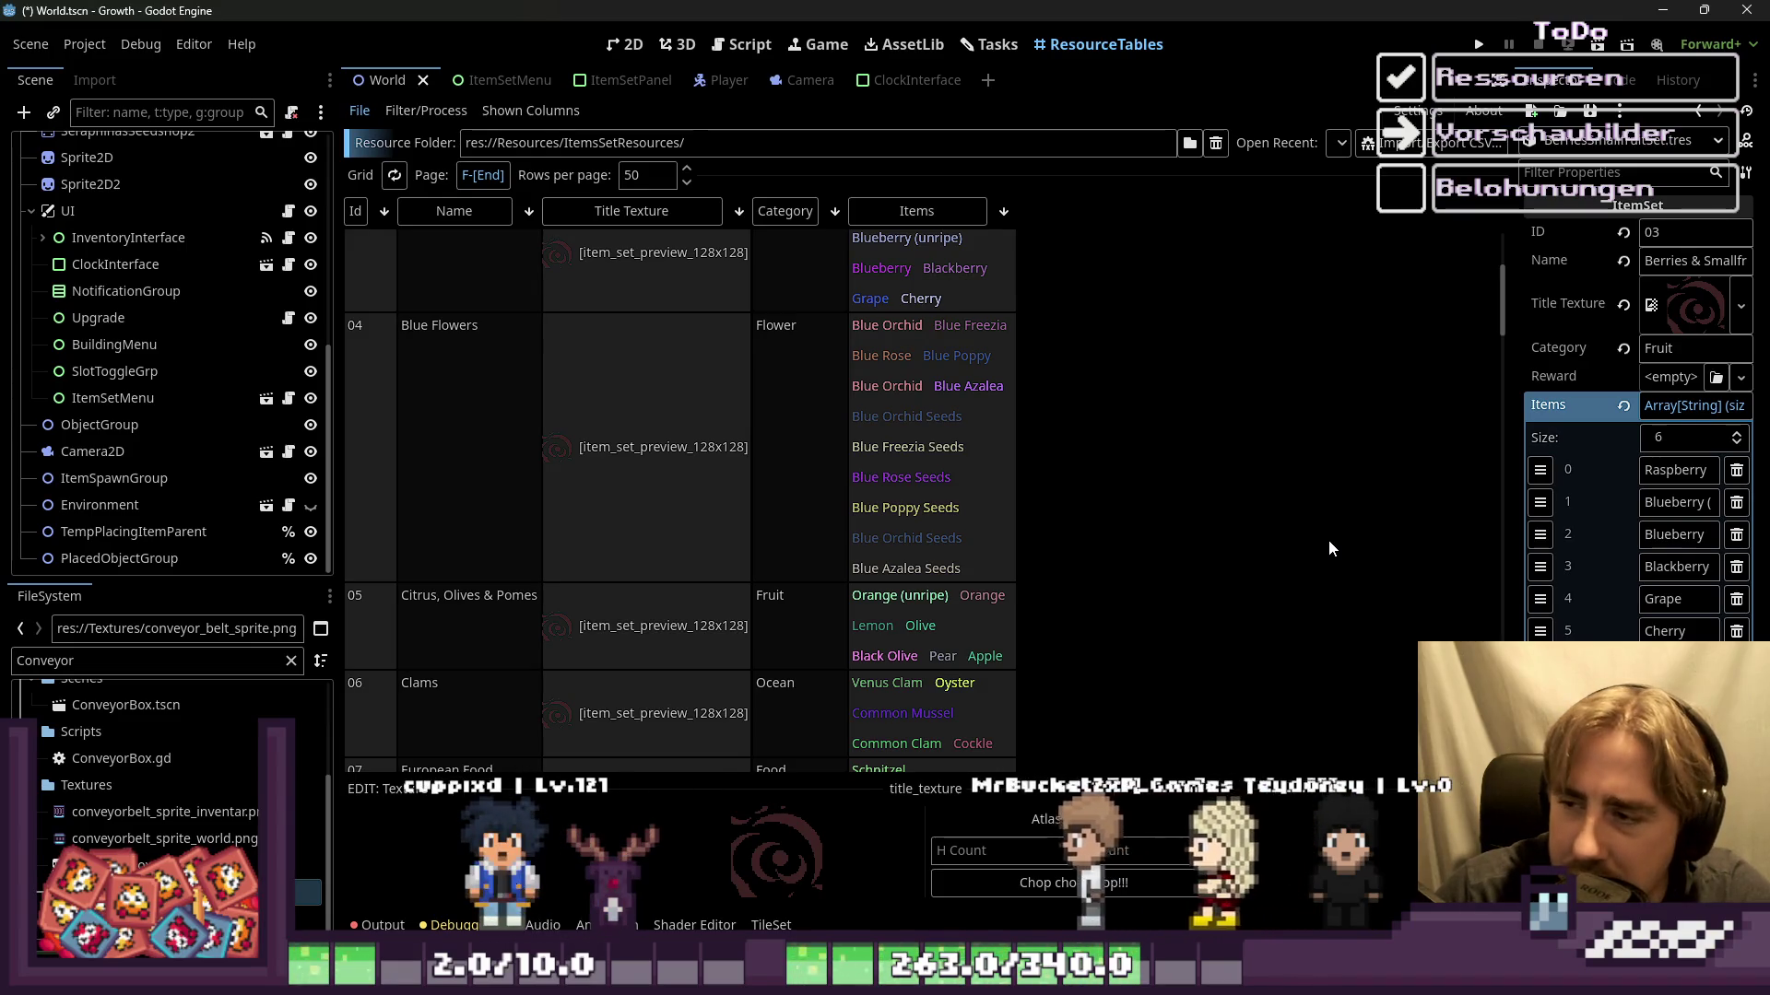
{"action": "scroll", "coordinate": [816, 491], "scroll_direction": "down", "scroll_amount": 3}
{"action": "scroll", "coordinate": [903, 489], "scroll_direction": "up", "scroll_amount": 5}
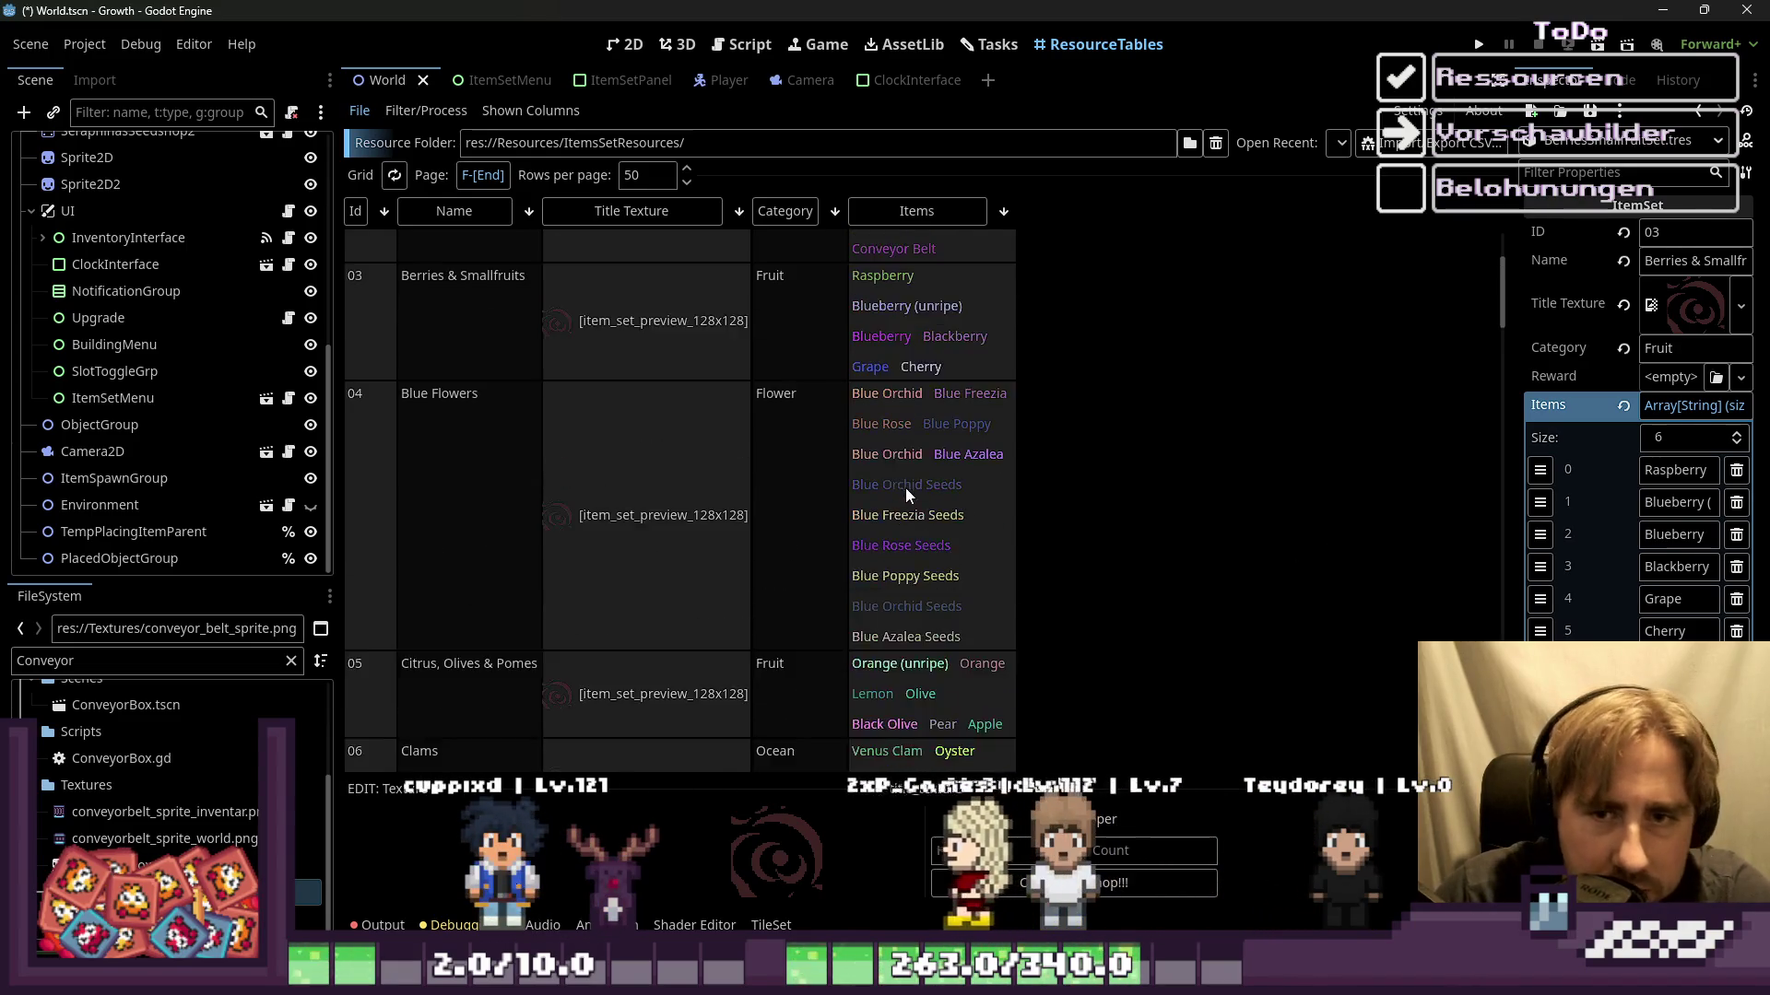
{"action": "scroll", "coordinate": [911, 487], "scroll_direction": "up", "scroll_amount": 4}
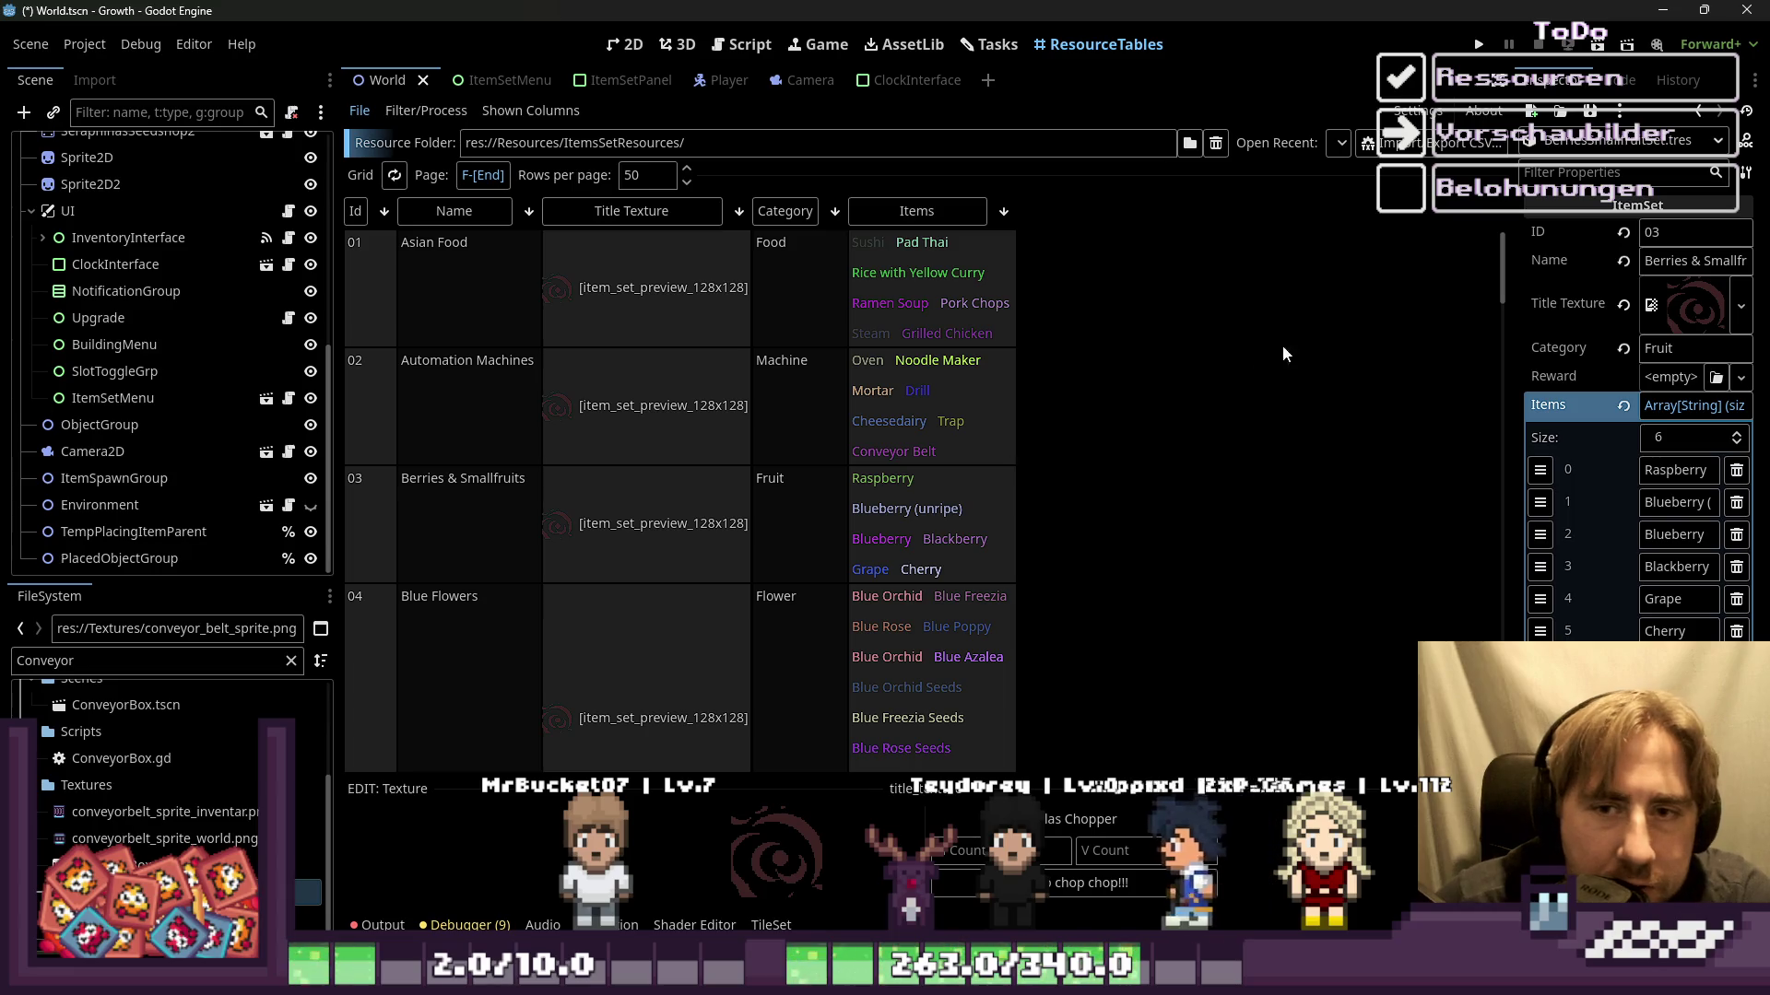
{"action": "scroll", "coordinate": [1506, 258], "scroll_direction": "down", "scroll_amount": 3}
{"action": "scroll", "coordinate": [1463, 240], "scroll_direction": "up", "scroll_amount": 3}
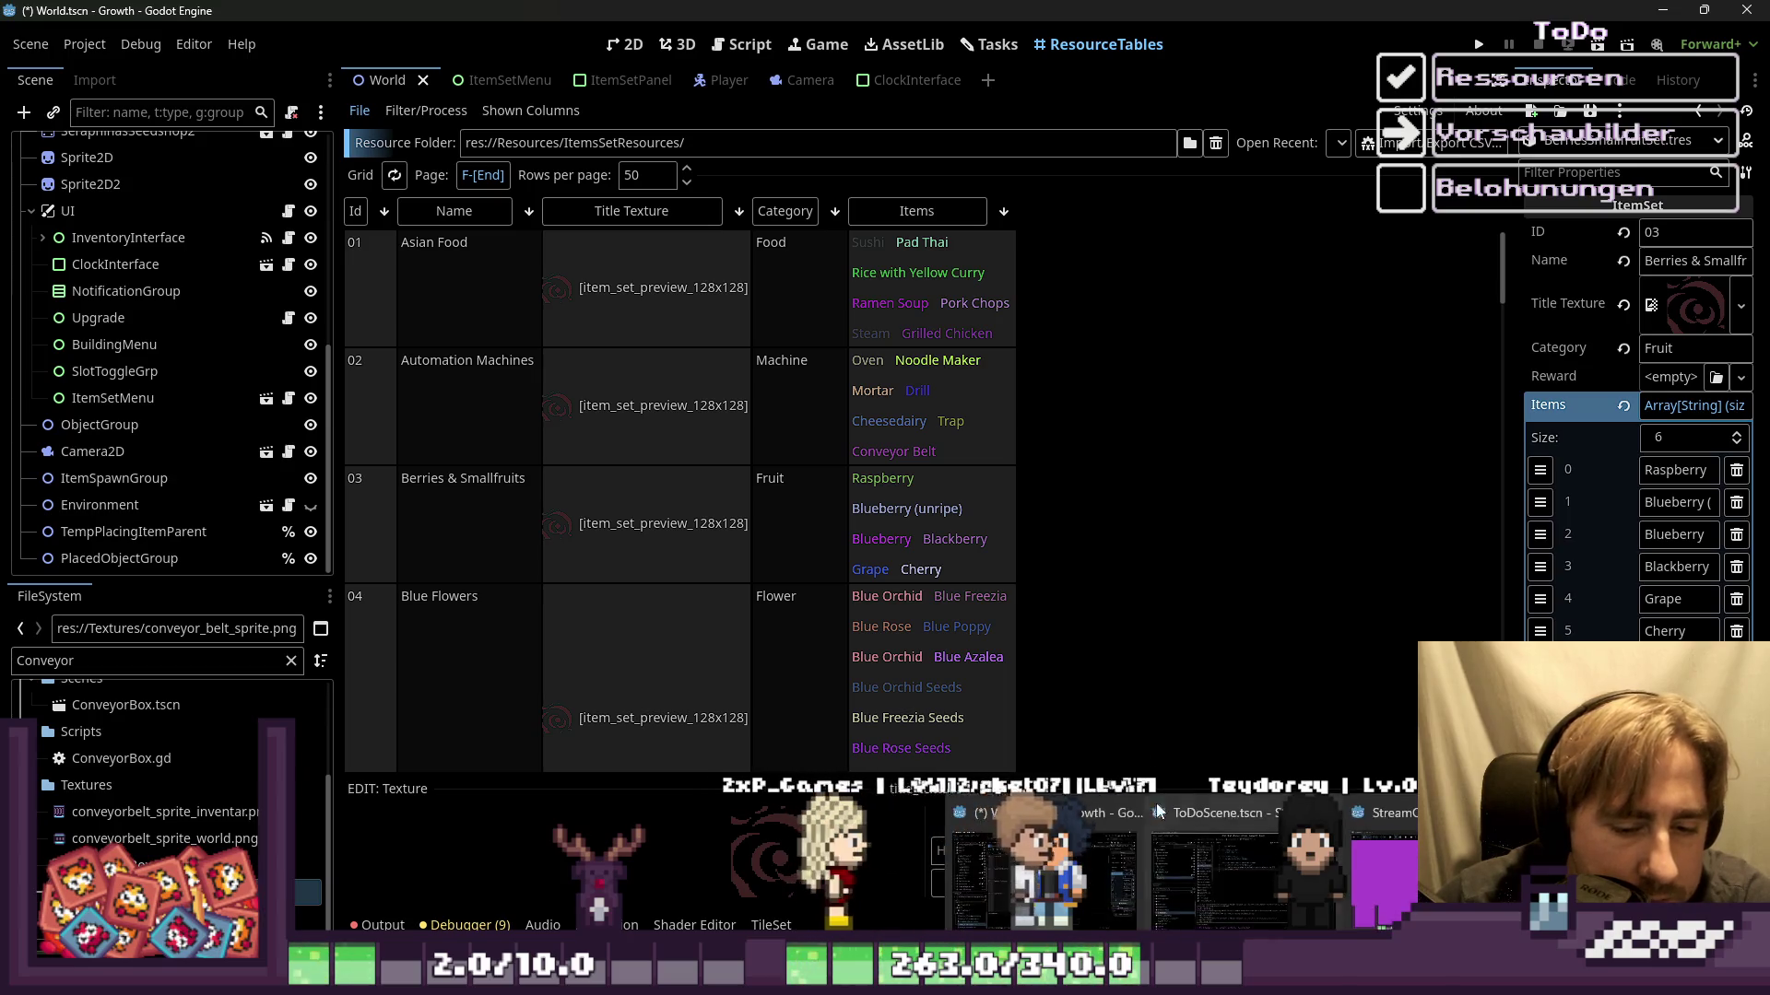
{"action": "key", "text": "alt+Tab"}
Step: Paste the conveyor belt tile and fix it in place between the two machine icons
{"action": "key", "text": "ctrl+v"}
{"action": "scroll", "coordinate": [486, 455], "scroll_direction": "up", "scroll_amount": 1}
{"action": "left_click_drag", "start_coordinate": [485, 455], "coordinate": [862, 436]}
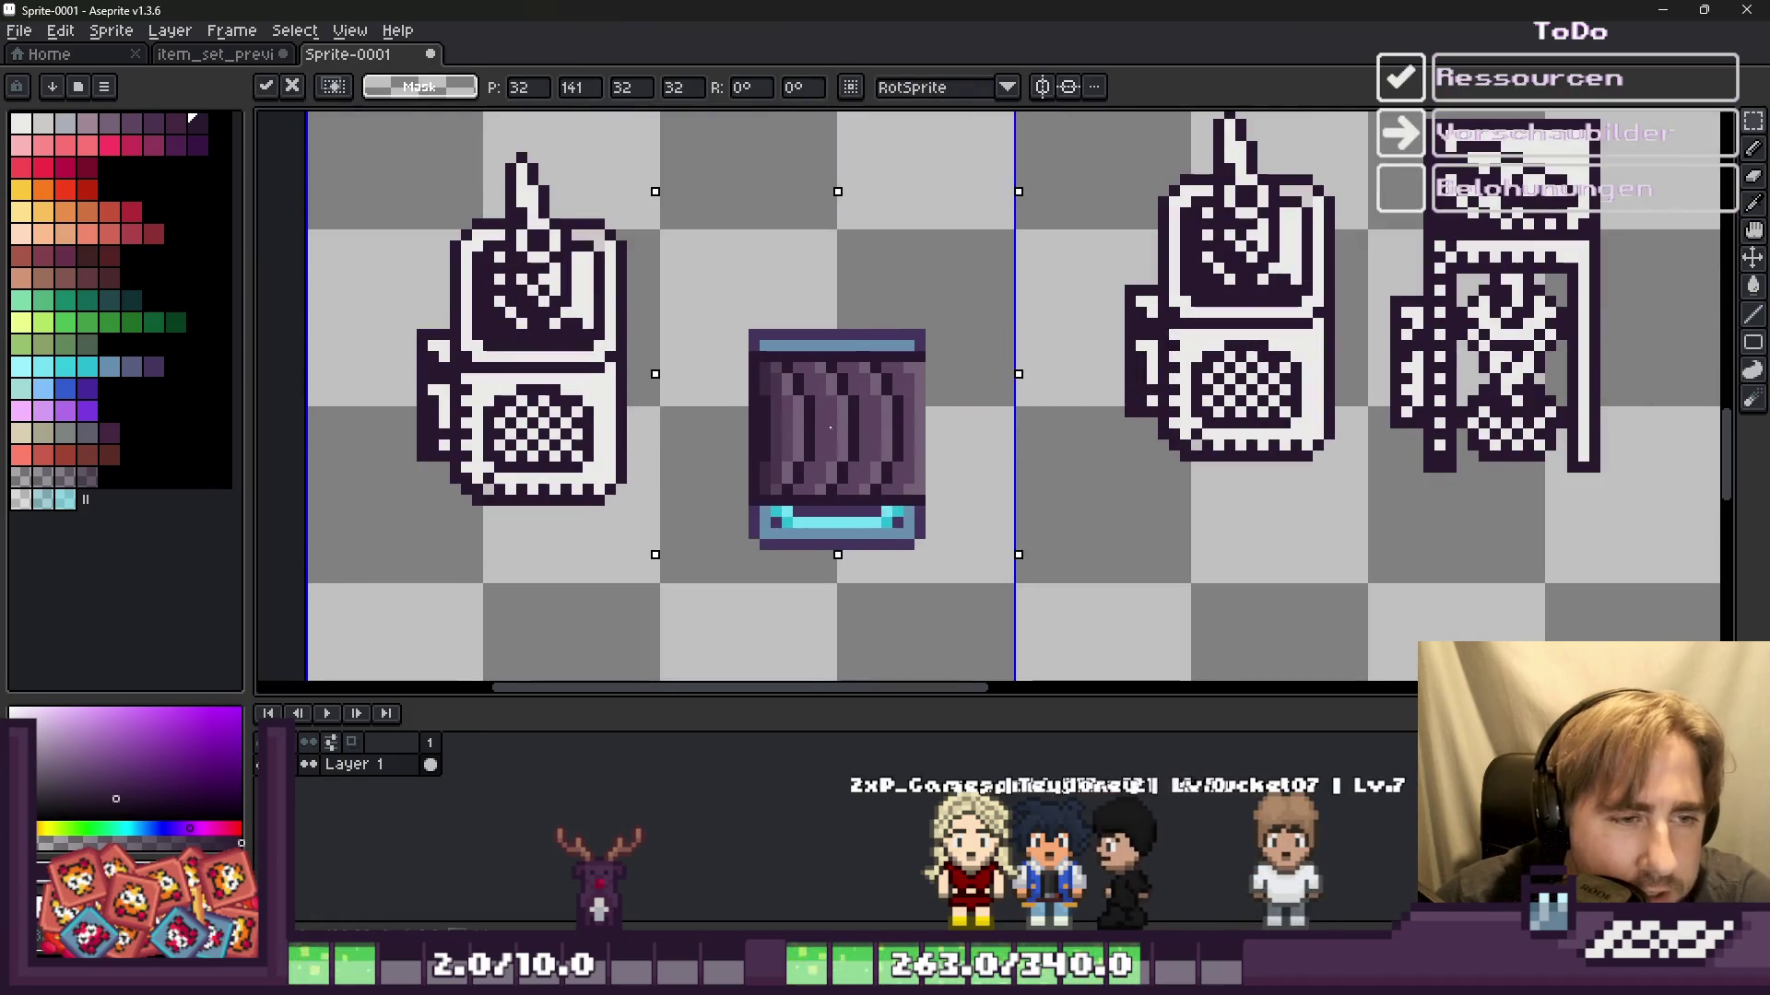
{"action": "key", "text": "Return"}
Step: Darken the lighter pixels along the tile's left edge with the Pencil
{"action": "scroll", "coordinate": [866, 438], "scroll_direction": "up", "scroll_amount": 1}
{"action": "scroll", "coordinate": [867, 438], "scroll_direction": "up", "scroll_amount": 1}
{"action": "key", "text": "b"}
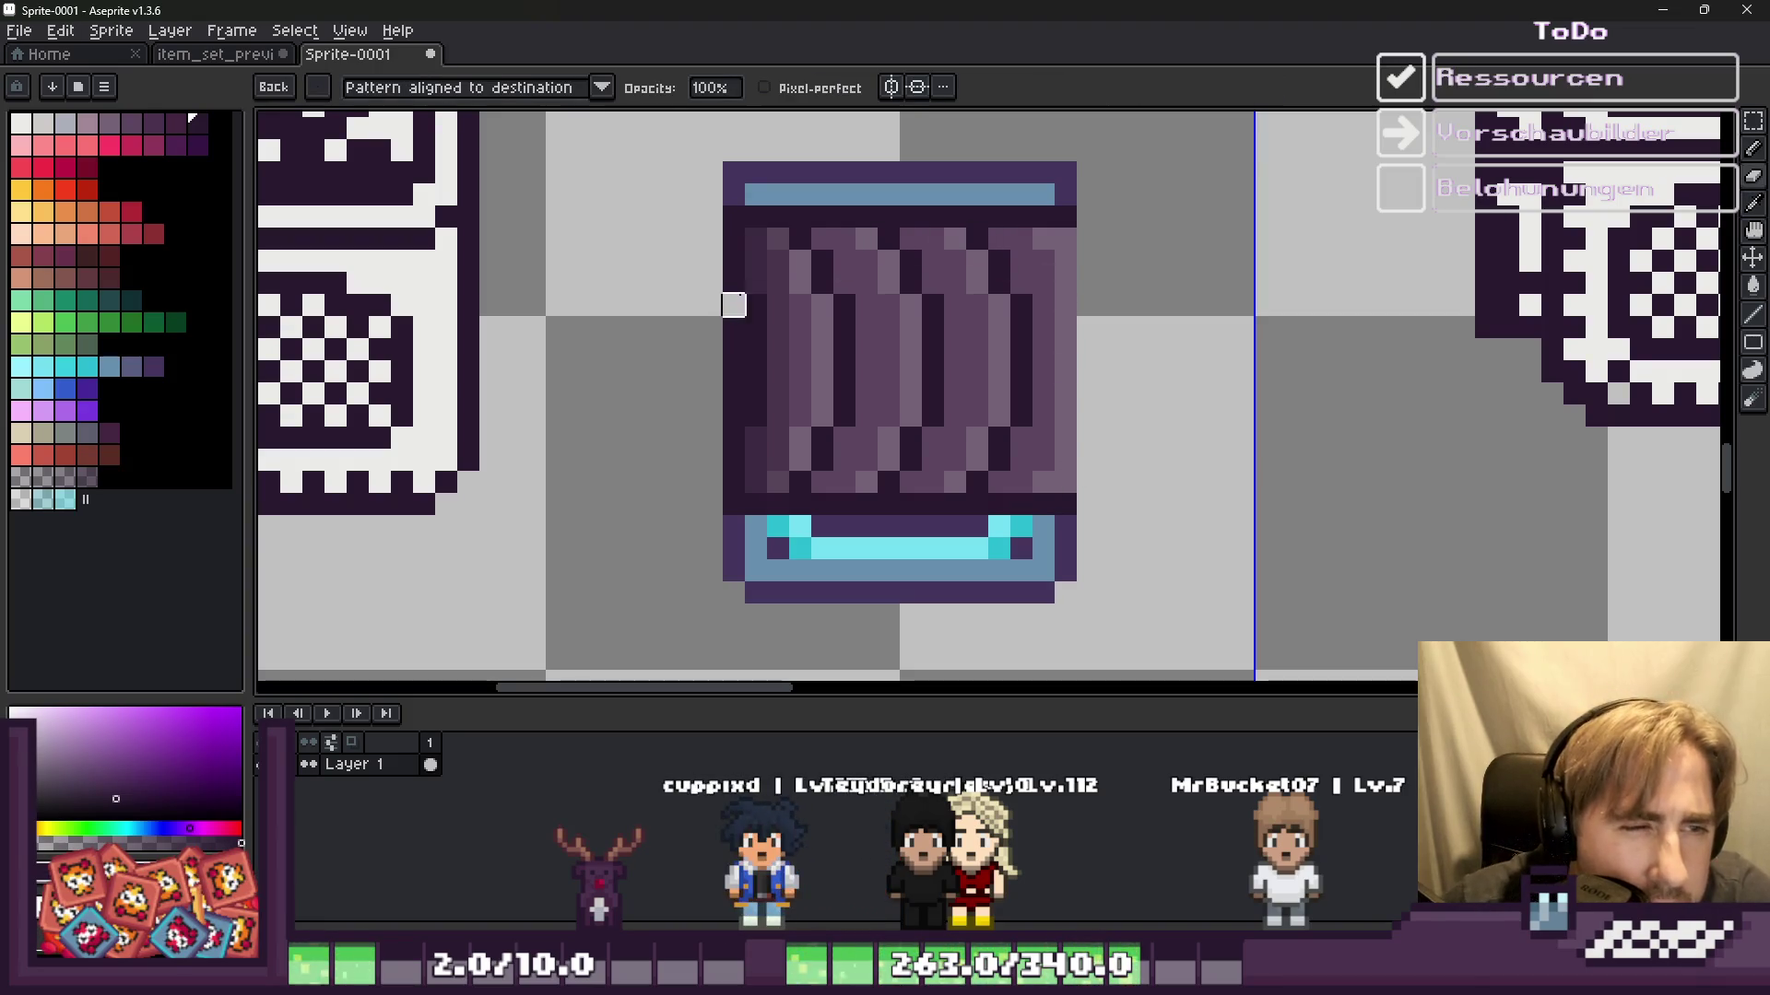
{"action": "scroll", "coordinate": [747, 288], "scroll_direction": "up", "scroll_amount": 1}
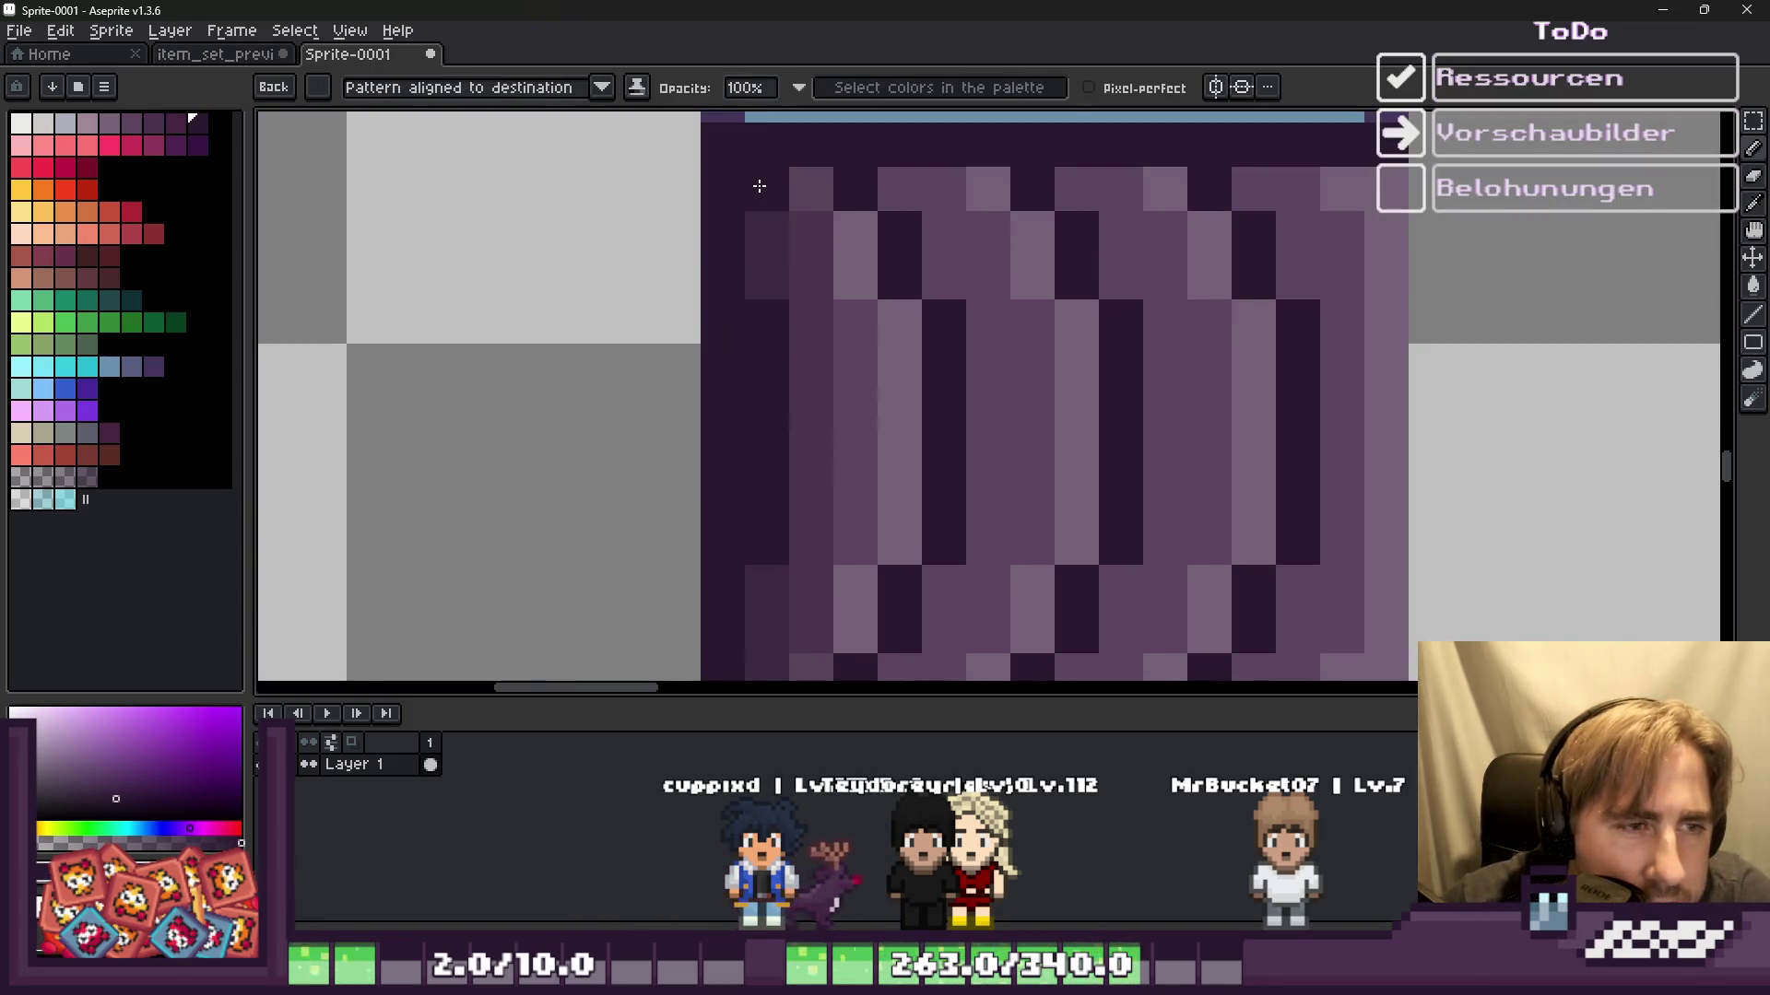
{"action": "left_click_drag", "start_coordinate": [752, 225], "coordinate": [751, 277]}
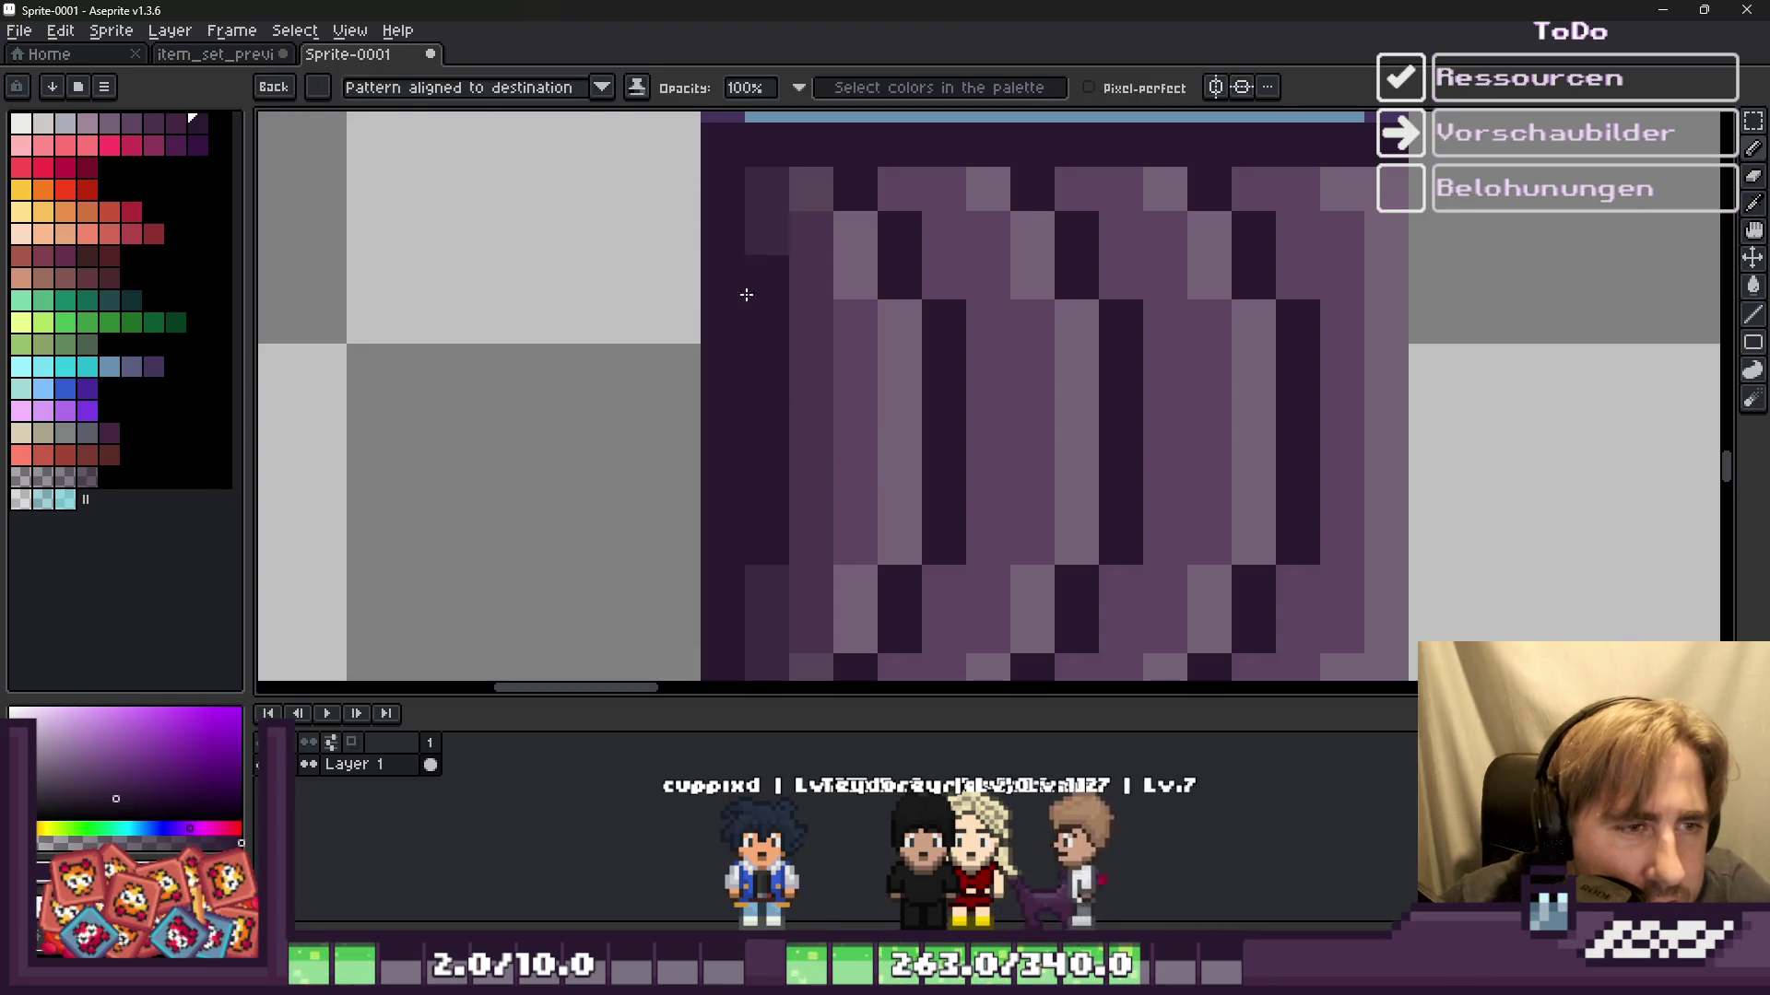
{"action": "scroll", "coordinate": [744, 303], "scroll_direction": "down", "scroll_amount": 1}
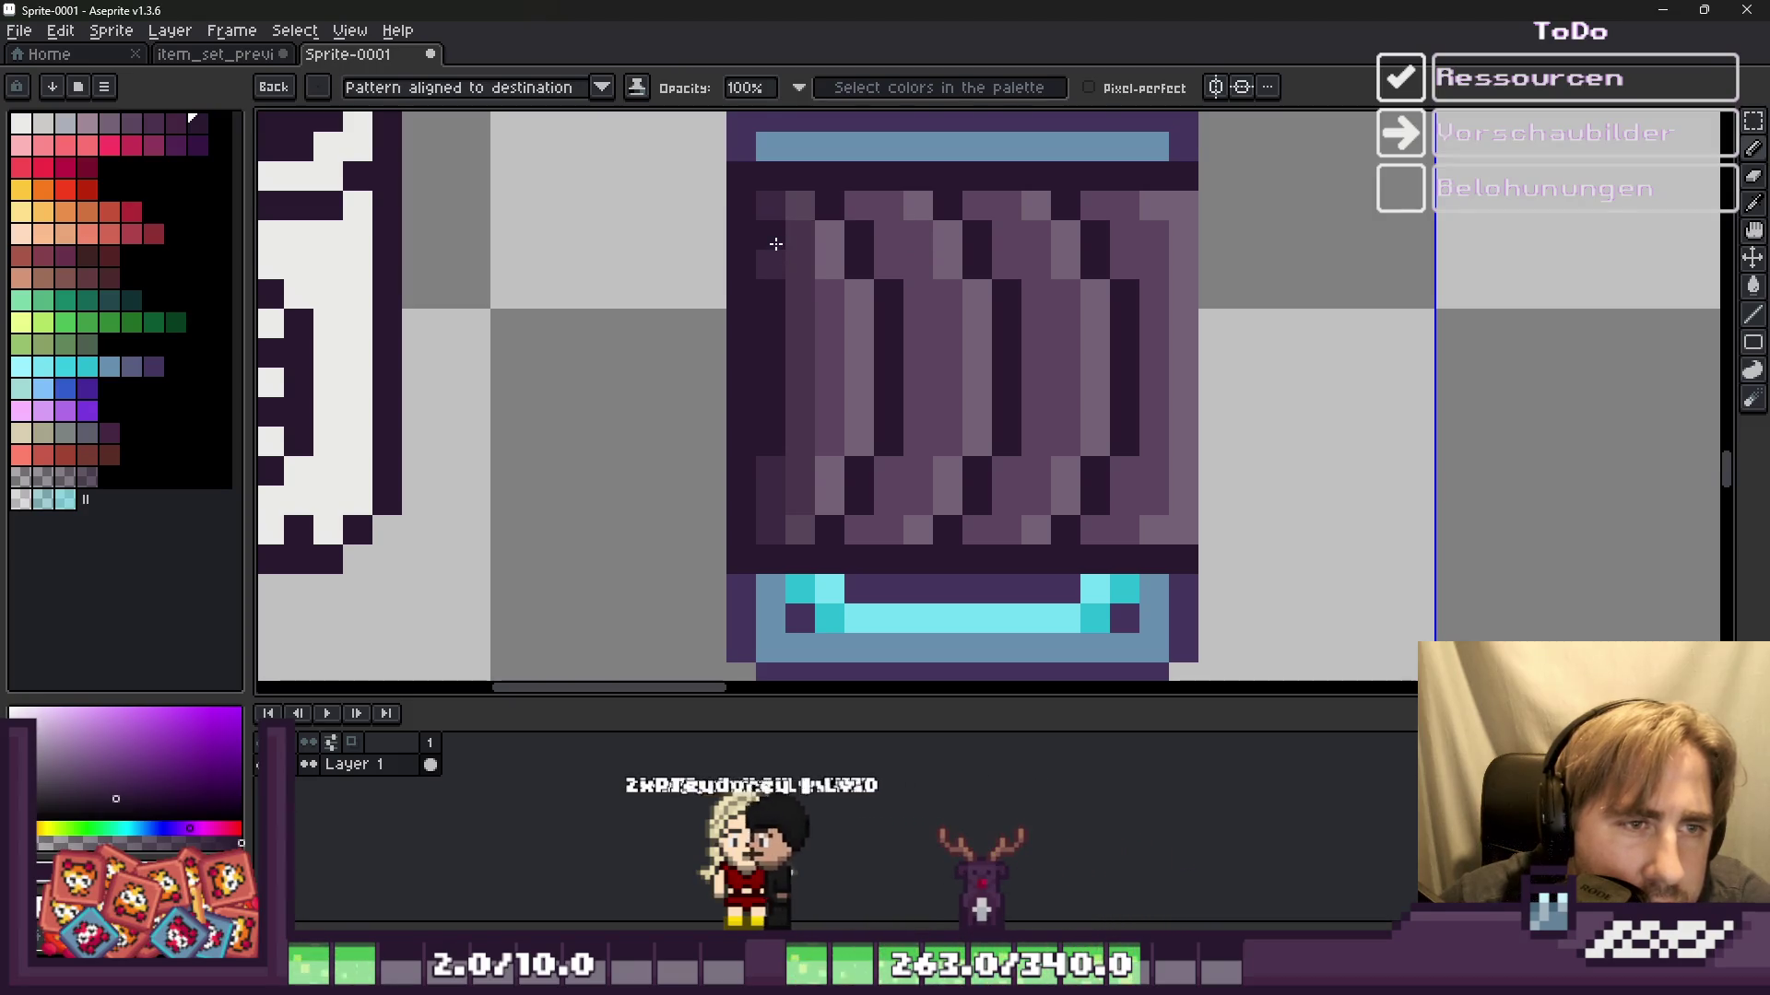
Step: Darken the pixels down the conveyor tile's left side and column
{"action": "left_click", "coordinate": [775, 222]}
{"action": "left_click", "coordinate": [795, 235]}
{"action": "left_click", "coordinate": [817, 293]}
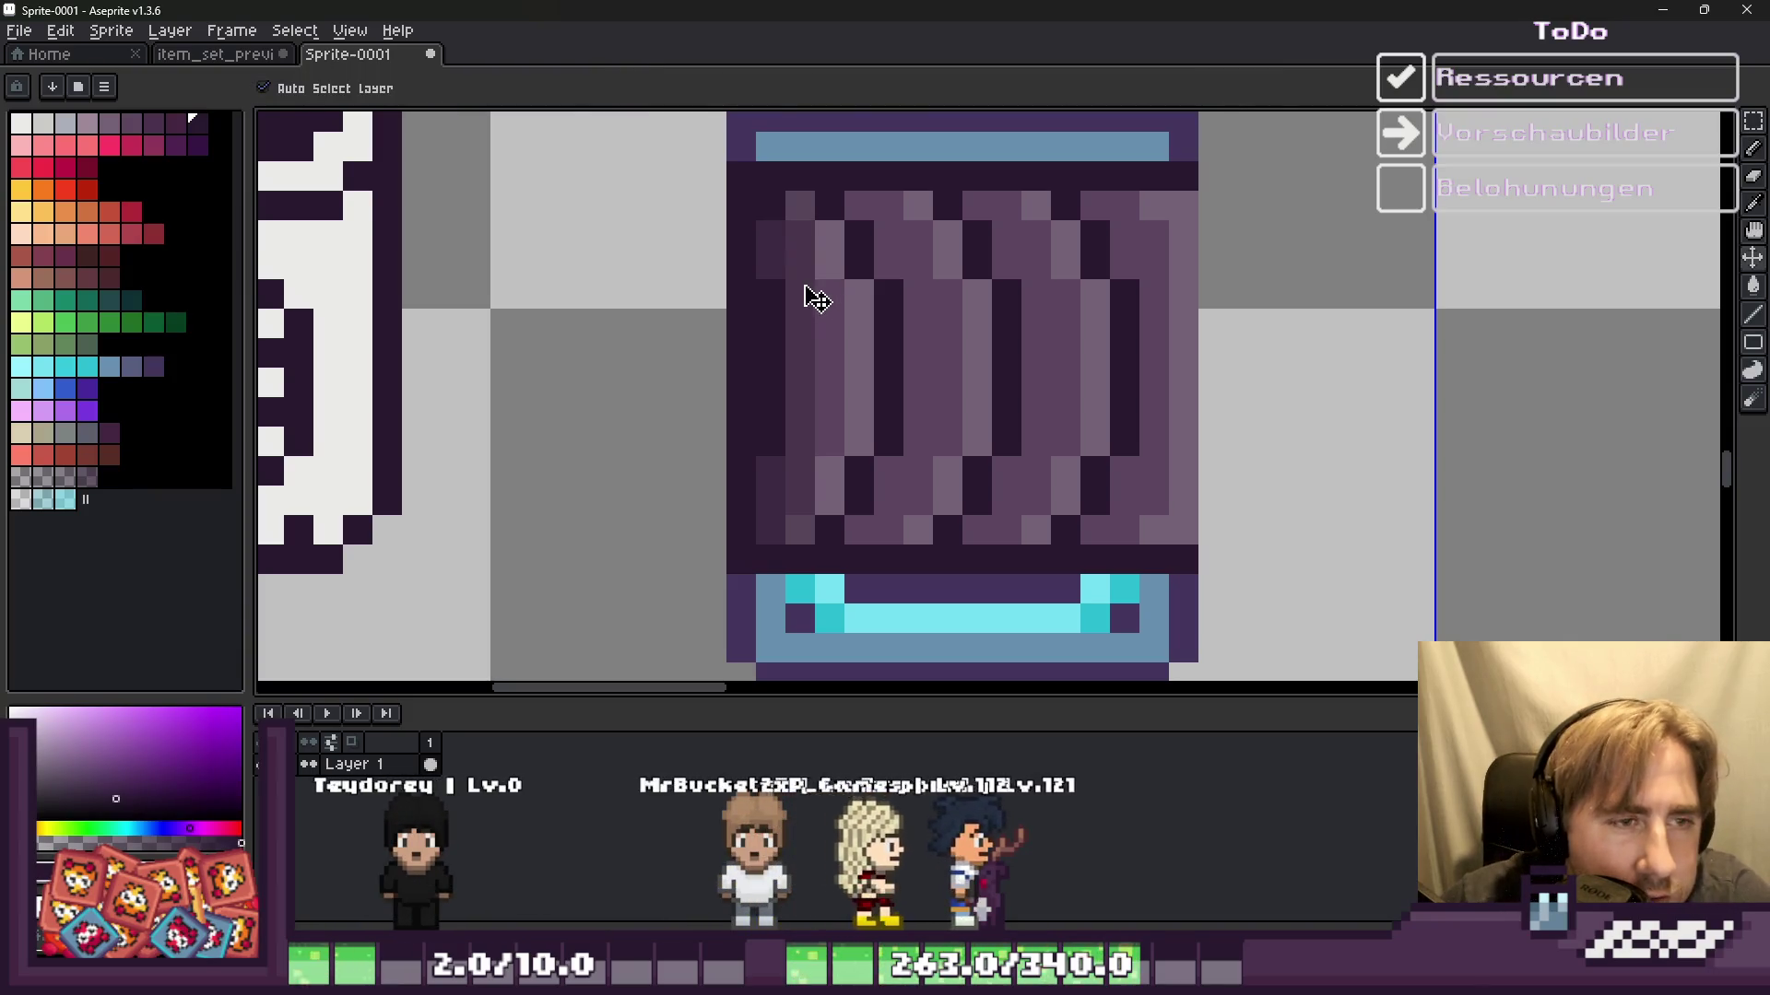
{"action": "left_click", "coordinate": [800, 295]}
{"action": "left_click", "coordinate": [800, 354]}
{"action": "left_click", "coordinate": [790, 385]}
{"action": "left_click", "coordinate": [791, 396]}
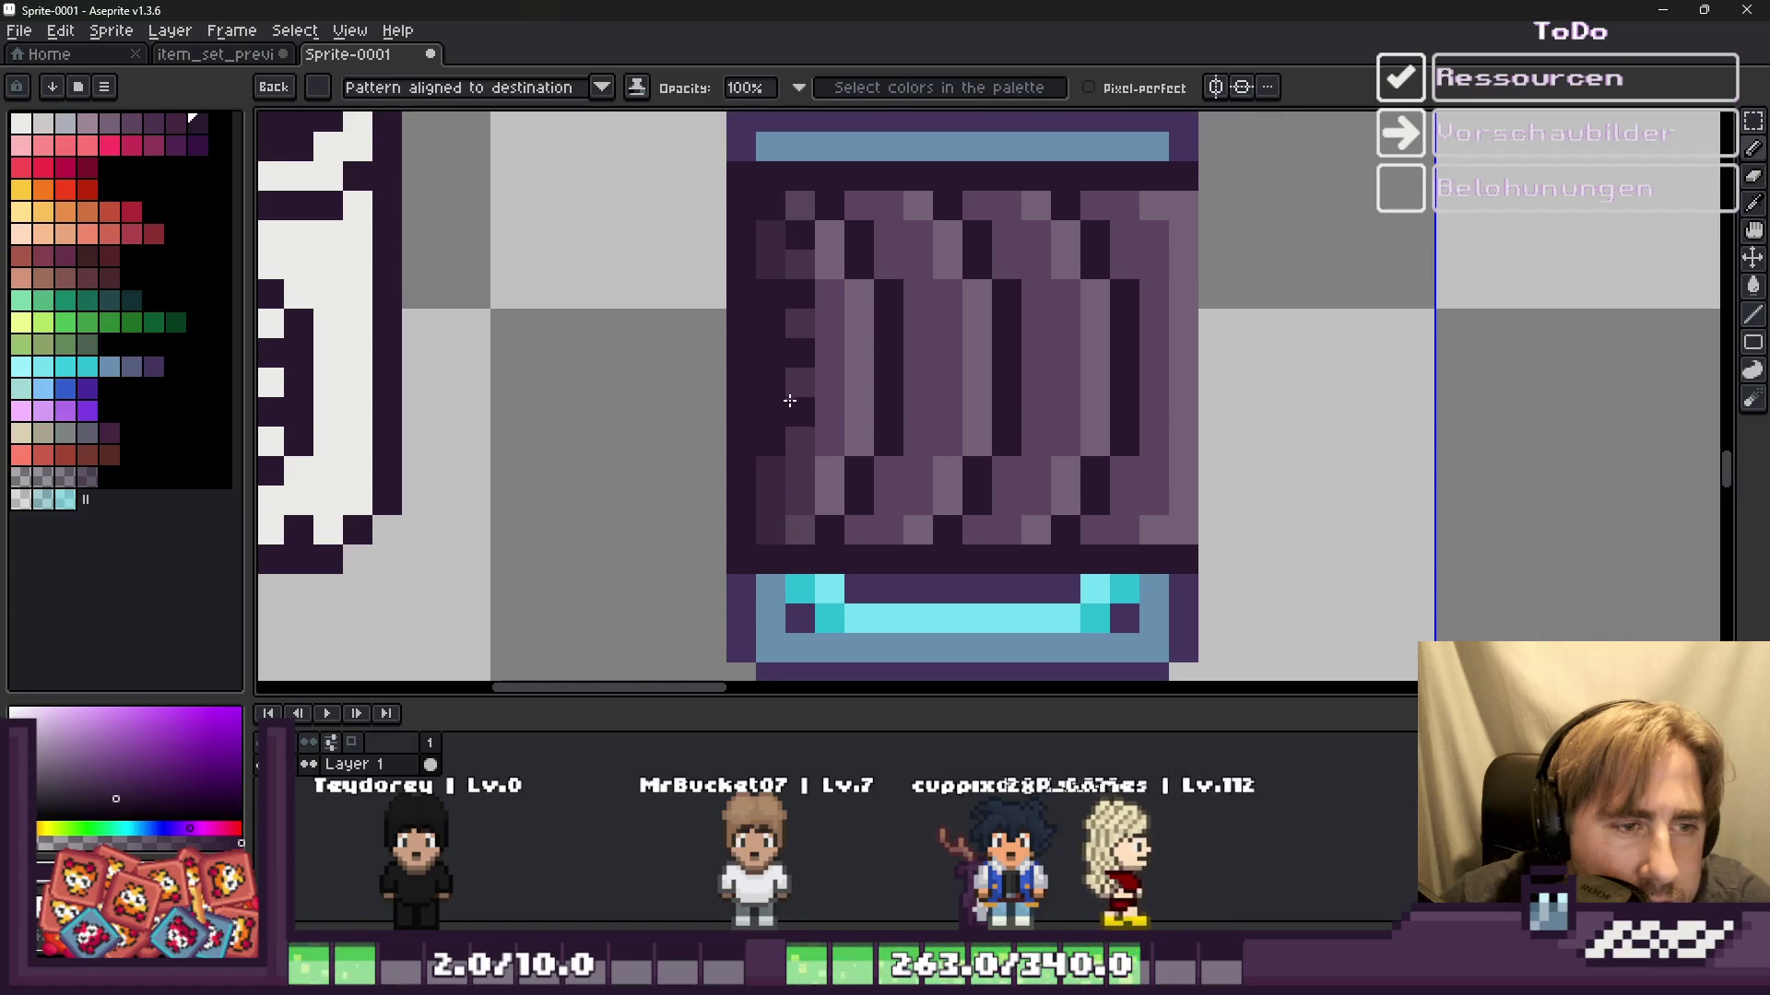
{"action": "left_click", "coordinate": [788, 468]}
Step: Darken a few pixels on the tile's lower part, undoing and redoing misplaced ones
{"action": "key", "text": "v"}
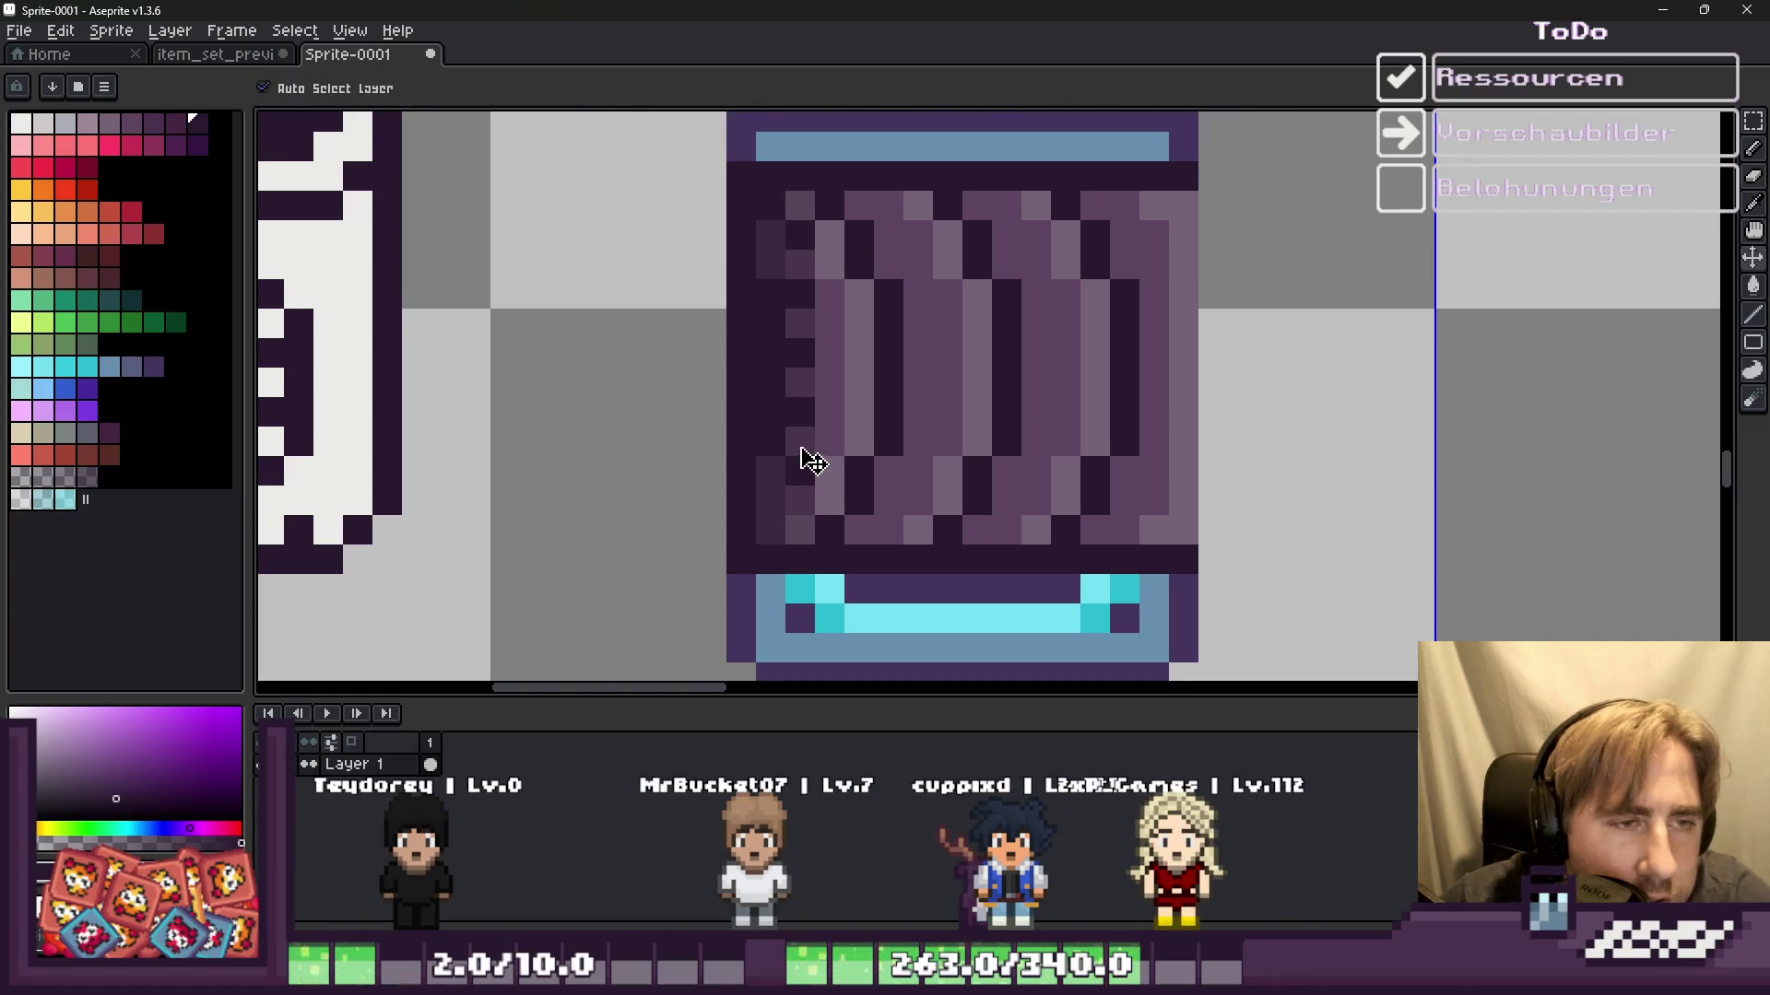
{"action": "key", "text": "b"}
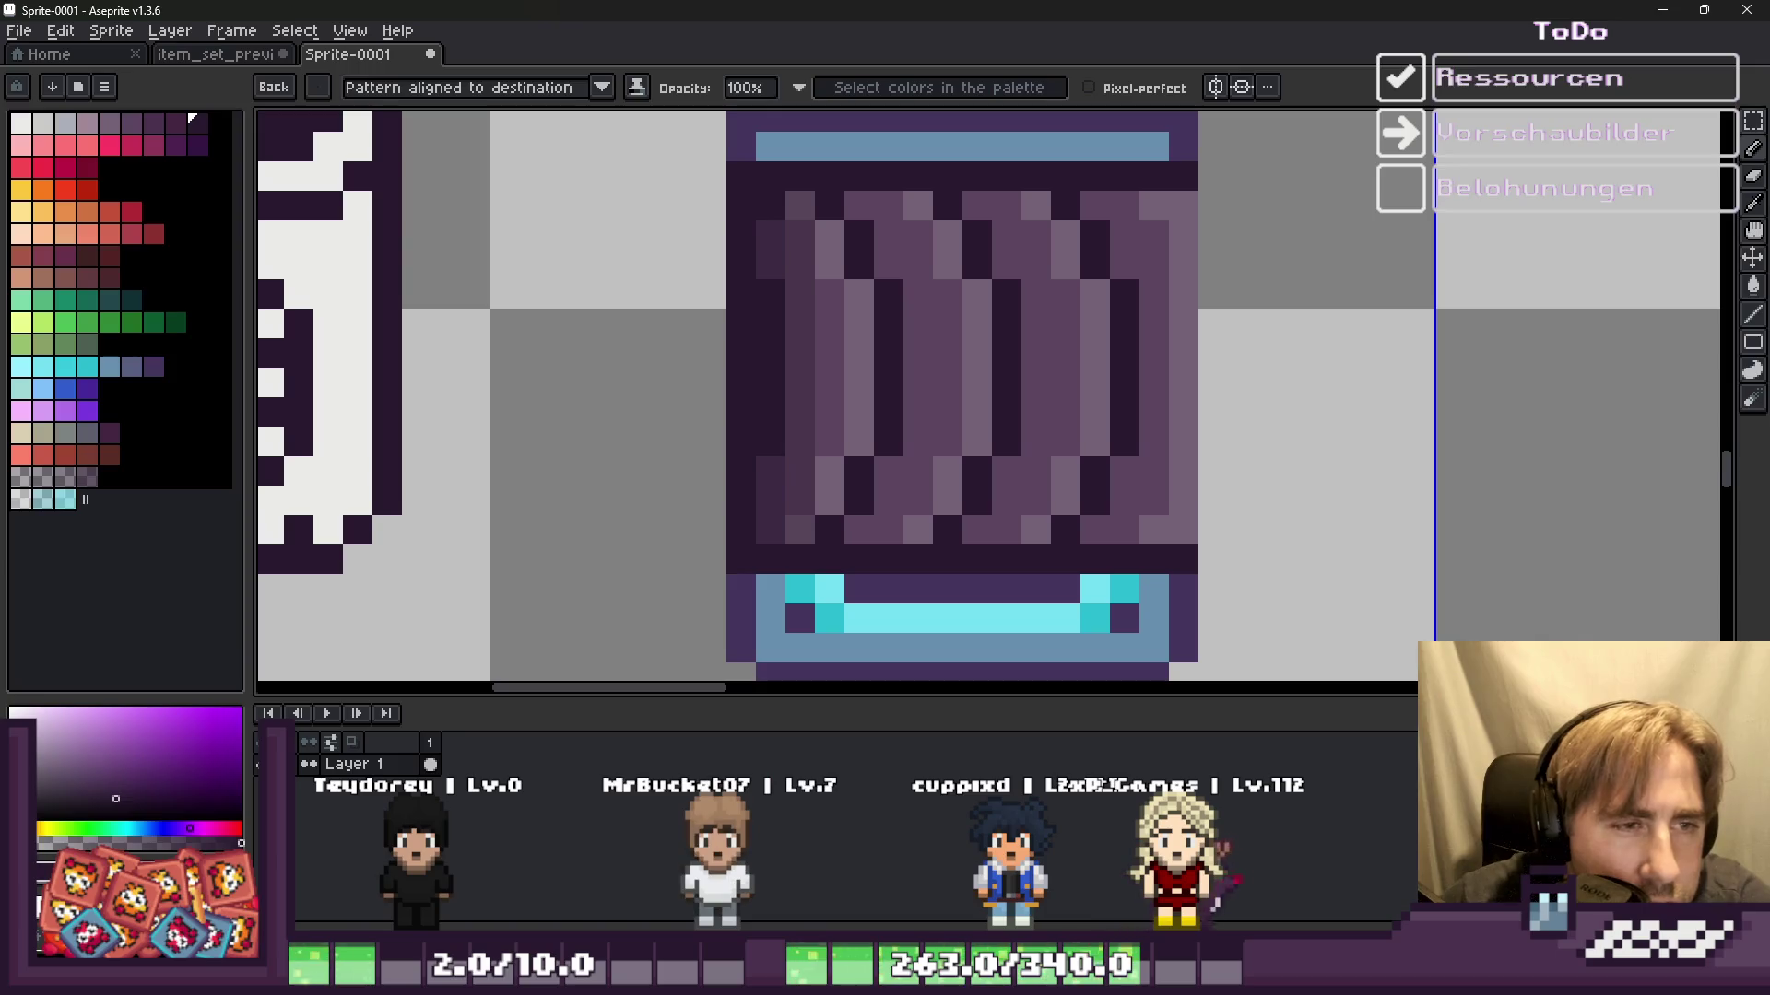
{"action": "left_click", "coordinate": [771, 500]}
{"action": "left_click", "coordinate": [859, 530]}
{"action": "key", "text": "ctrl+z"}
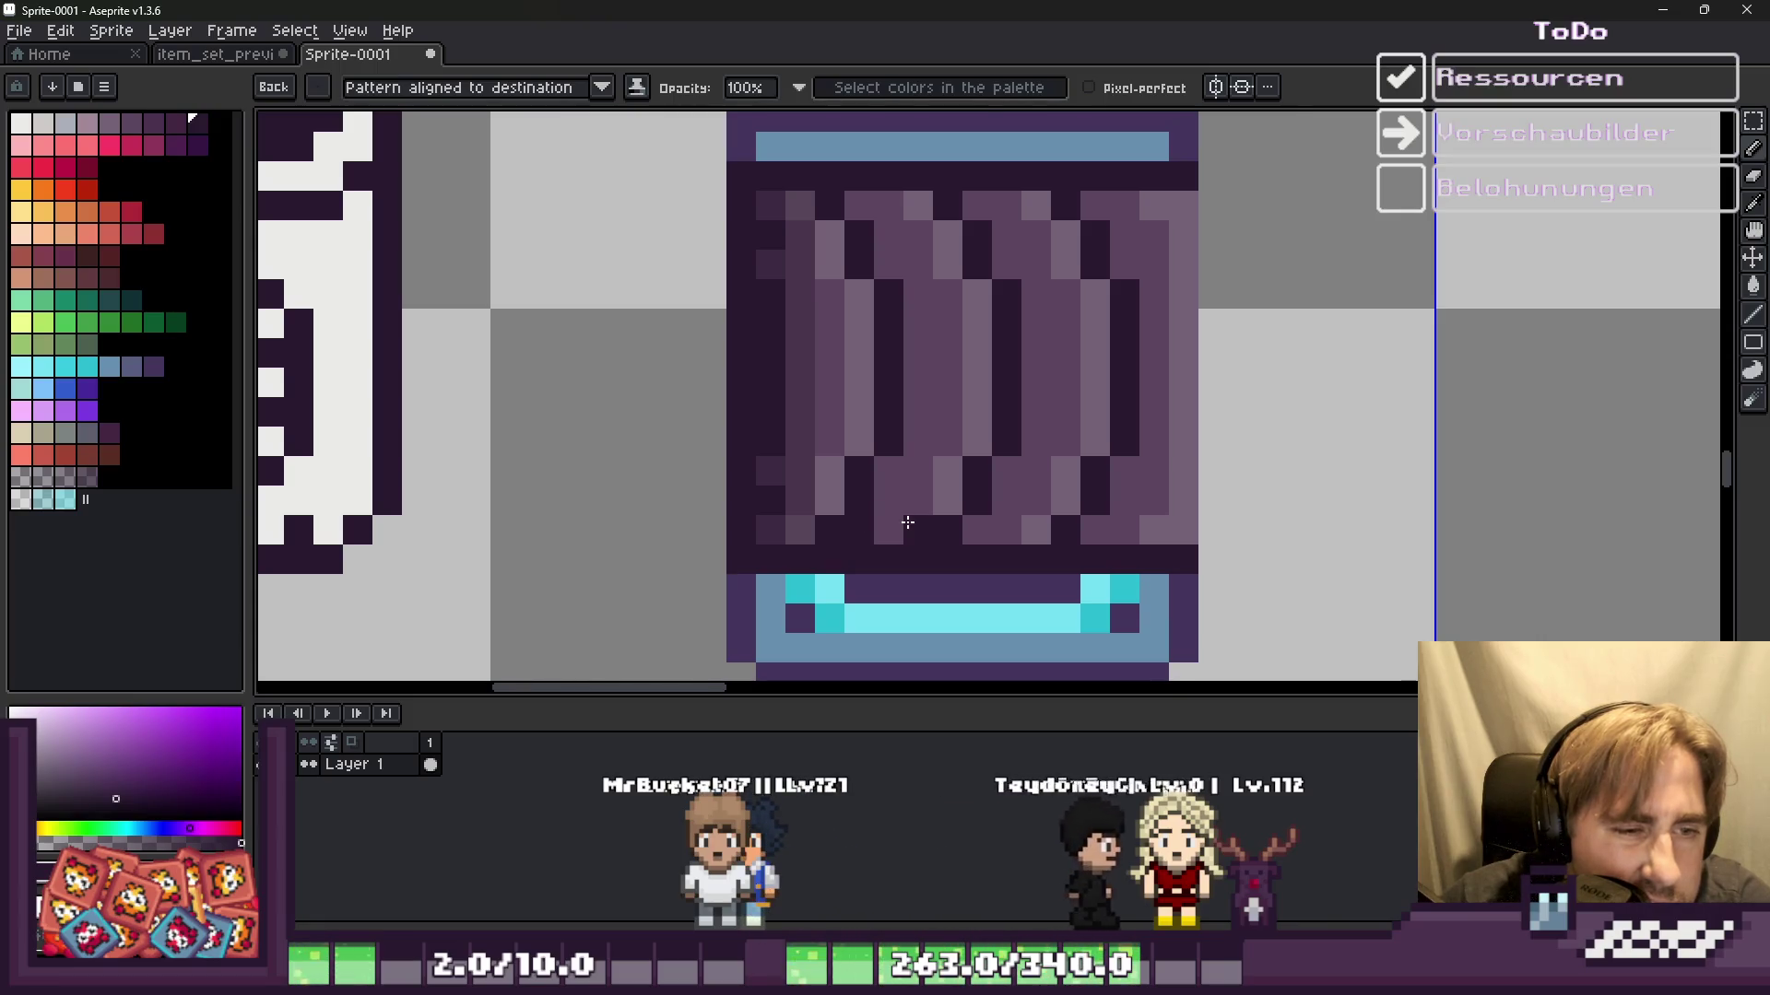
{"action": "key", "text": "v"}
{"action": "key", "text": "ctrl+z"}
{"action": "key", "text": "b"}
{"action": "left_click", "coordinate": [867, 526]}
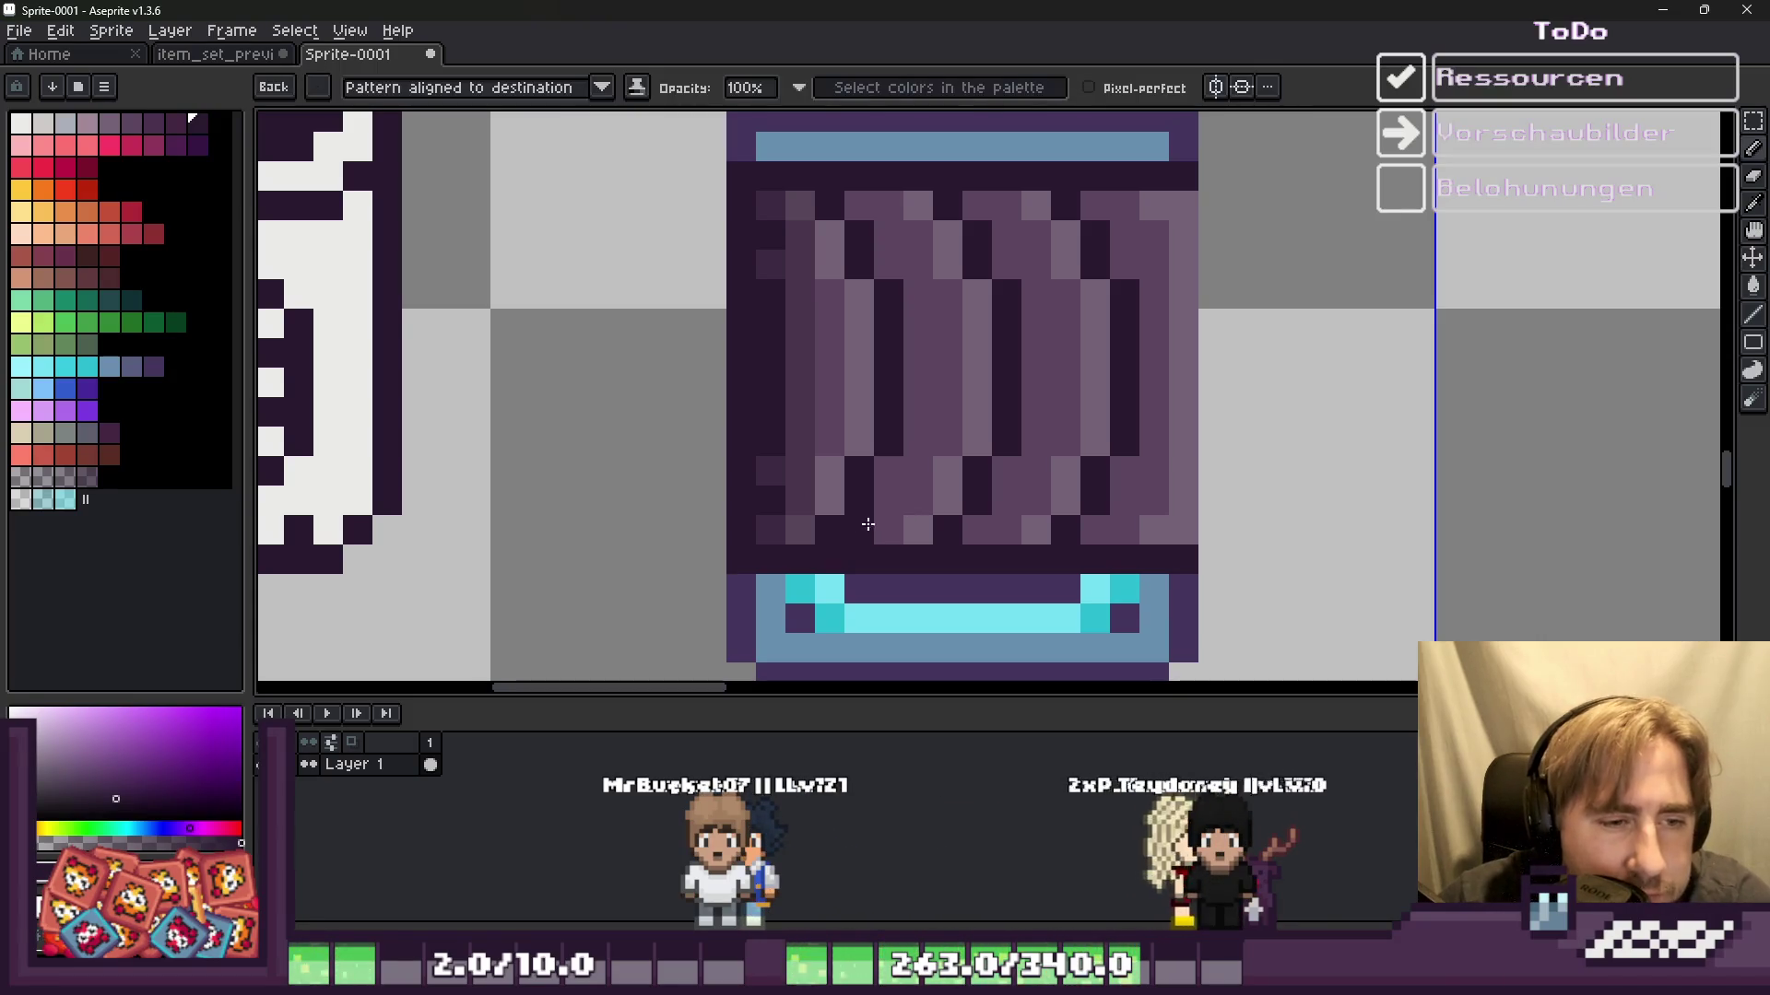
{"action": "left_click", "coordinate": [918, 470]}
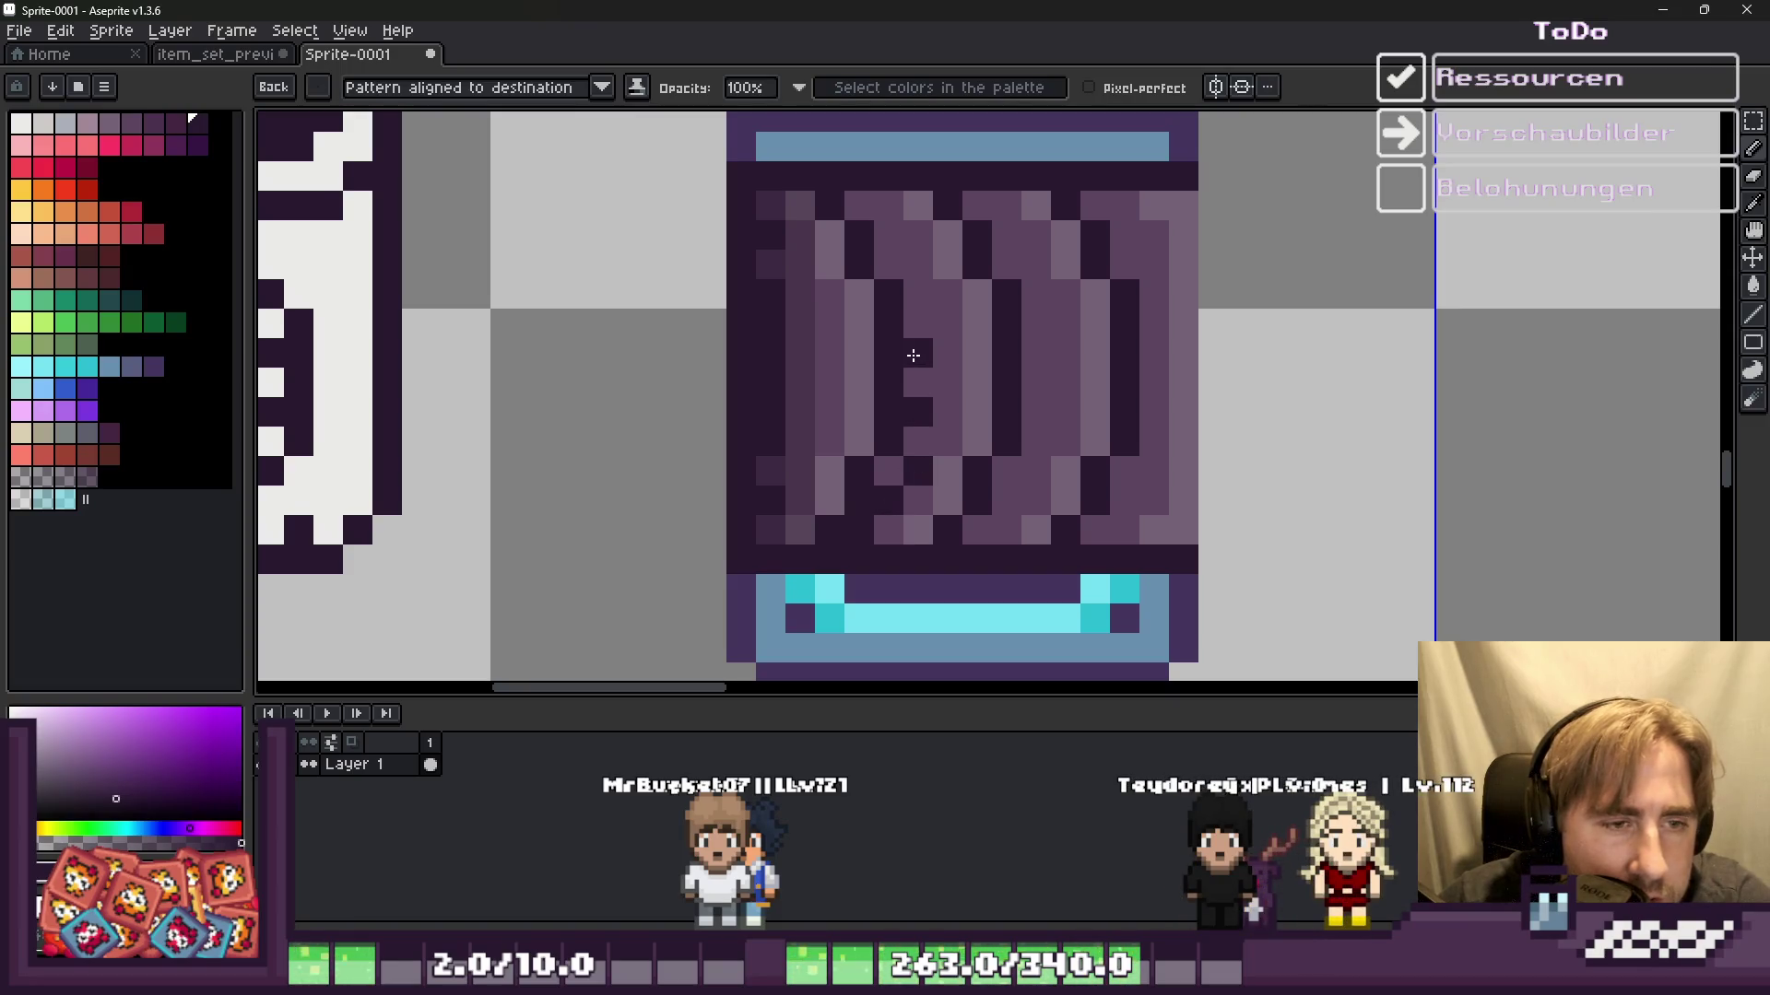
{"action": "key", "text": "v"}
{"action": "key", "text": "ctrl+z"}
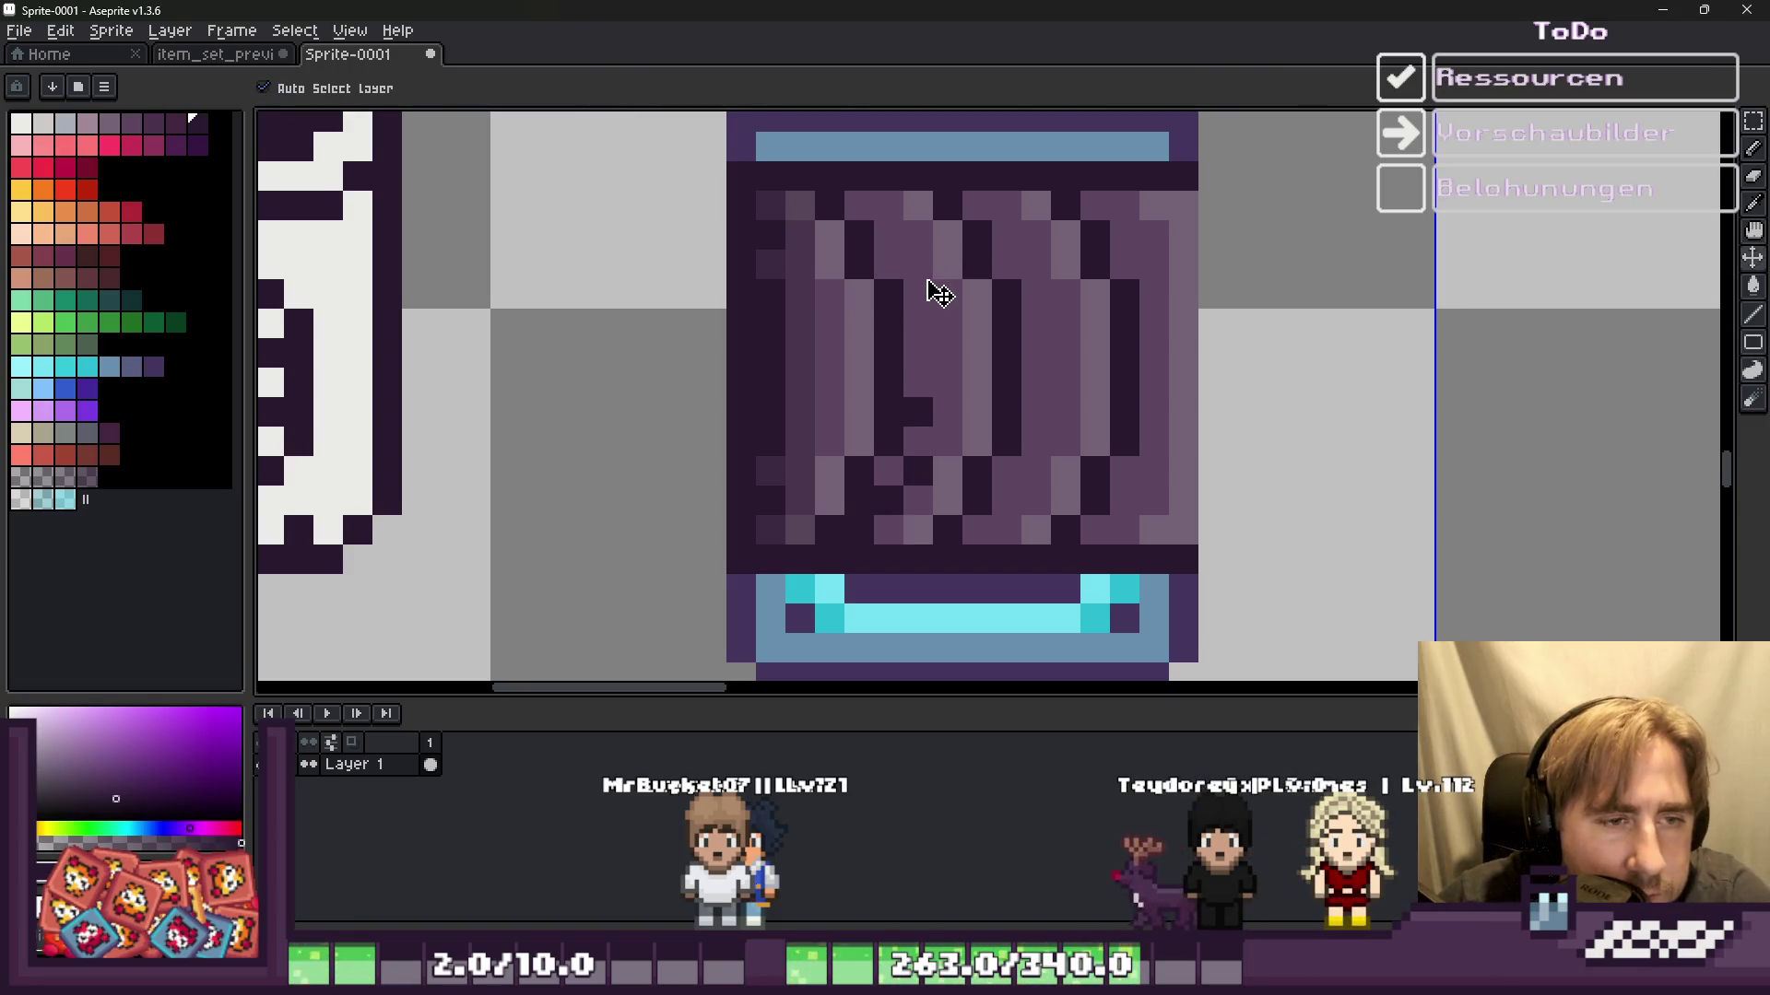
{"action": "key", "text": "b"}
{"action": "scroll", "coordinate": [937, 294], "scroll_direction": "down", "scroll_amount": 1}
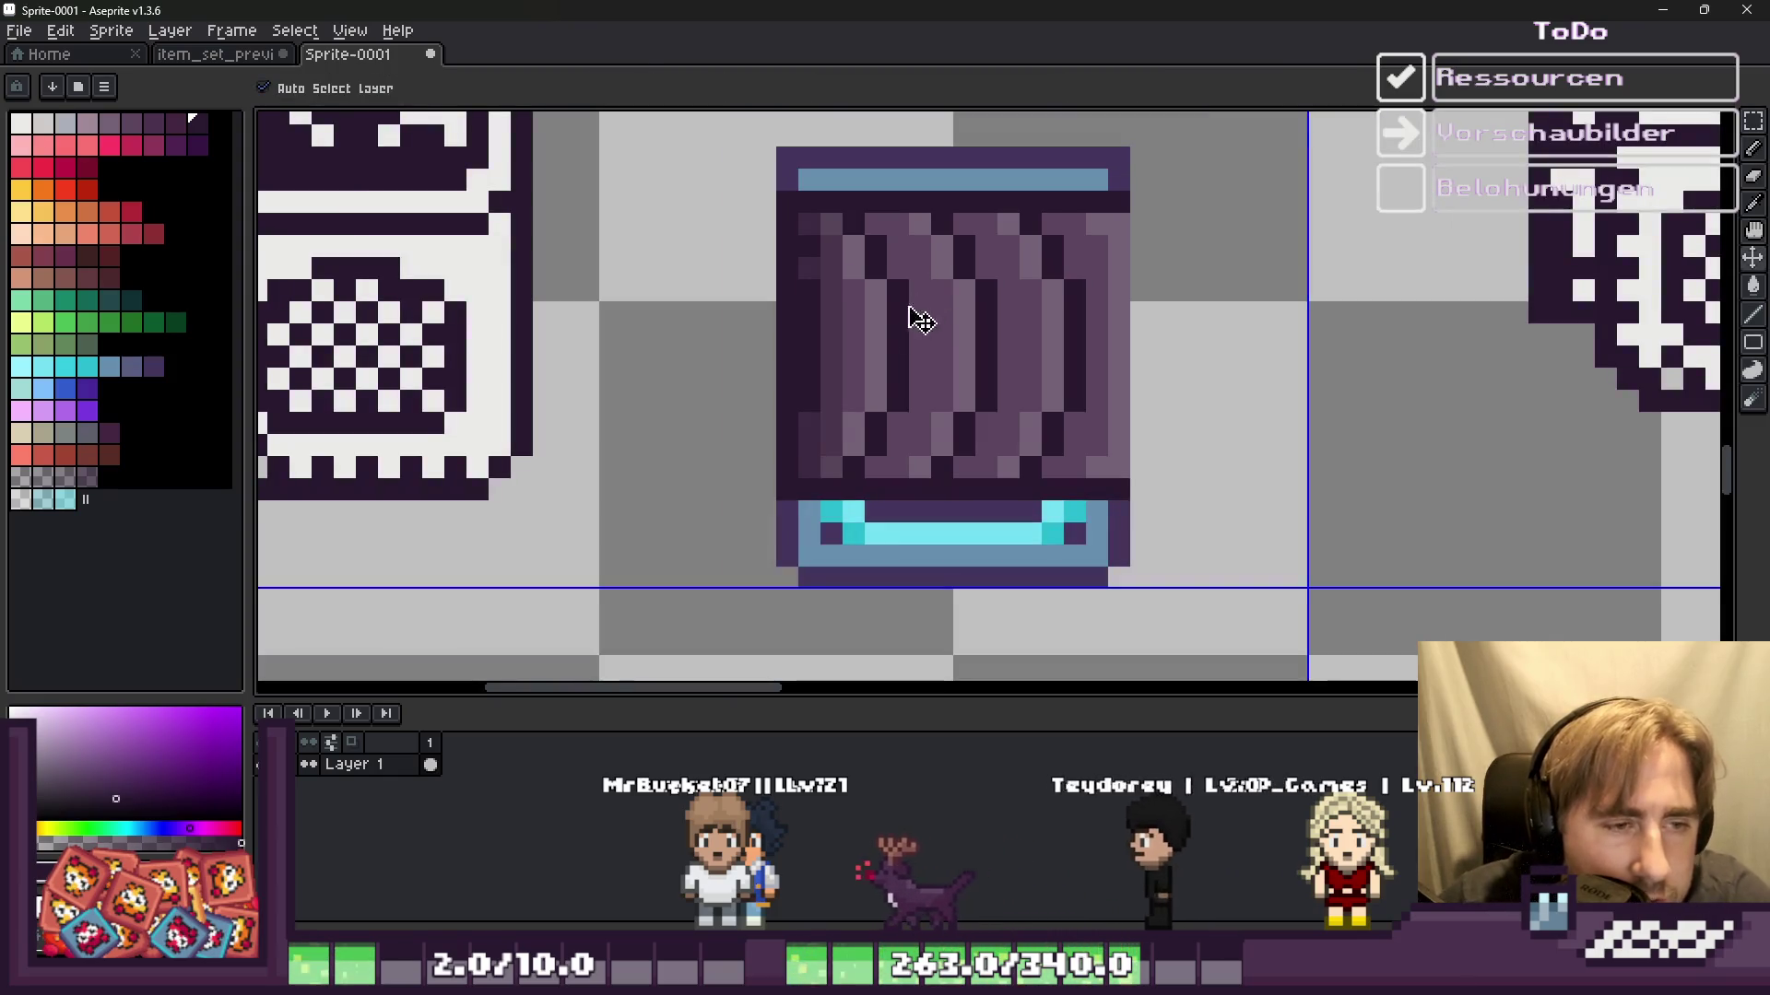
Step: Paint the tile's upper-right pixel, bottom row and top edge row dark
{"action": "left_click", "coordinate": [1092, 243]}
{"action": "scroll", "coordinate": [1092, 242], "scroll_direction": "up", "scroll_amount": 1}
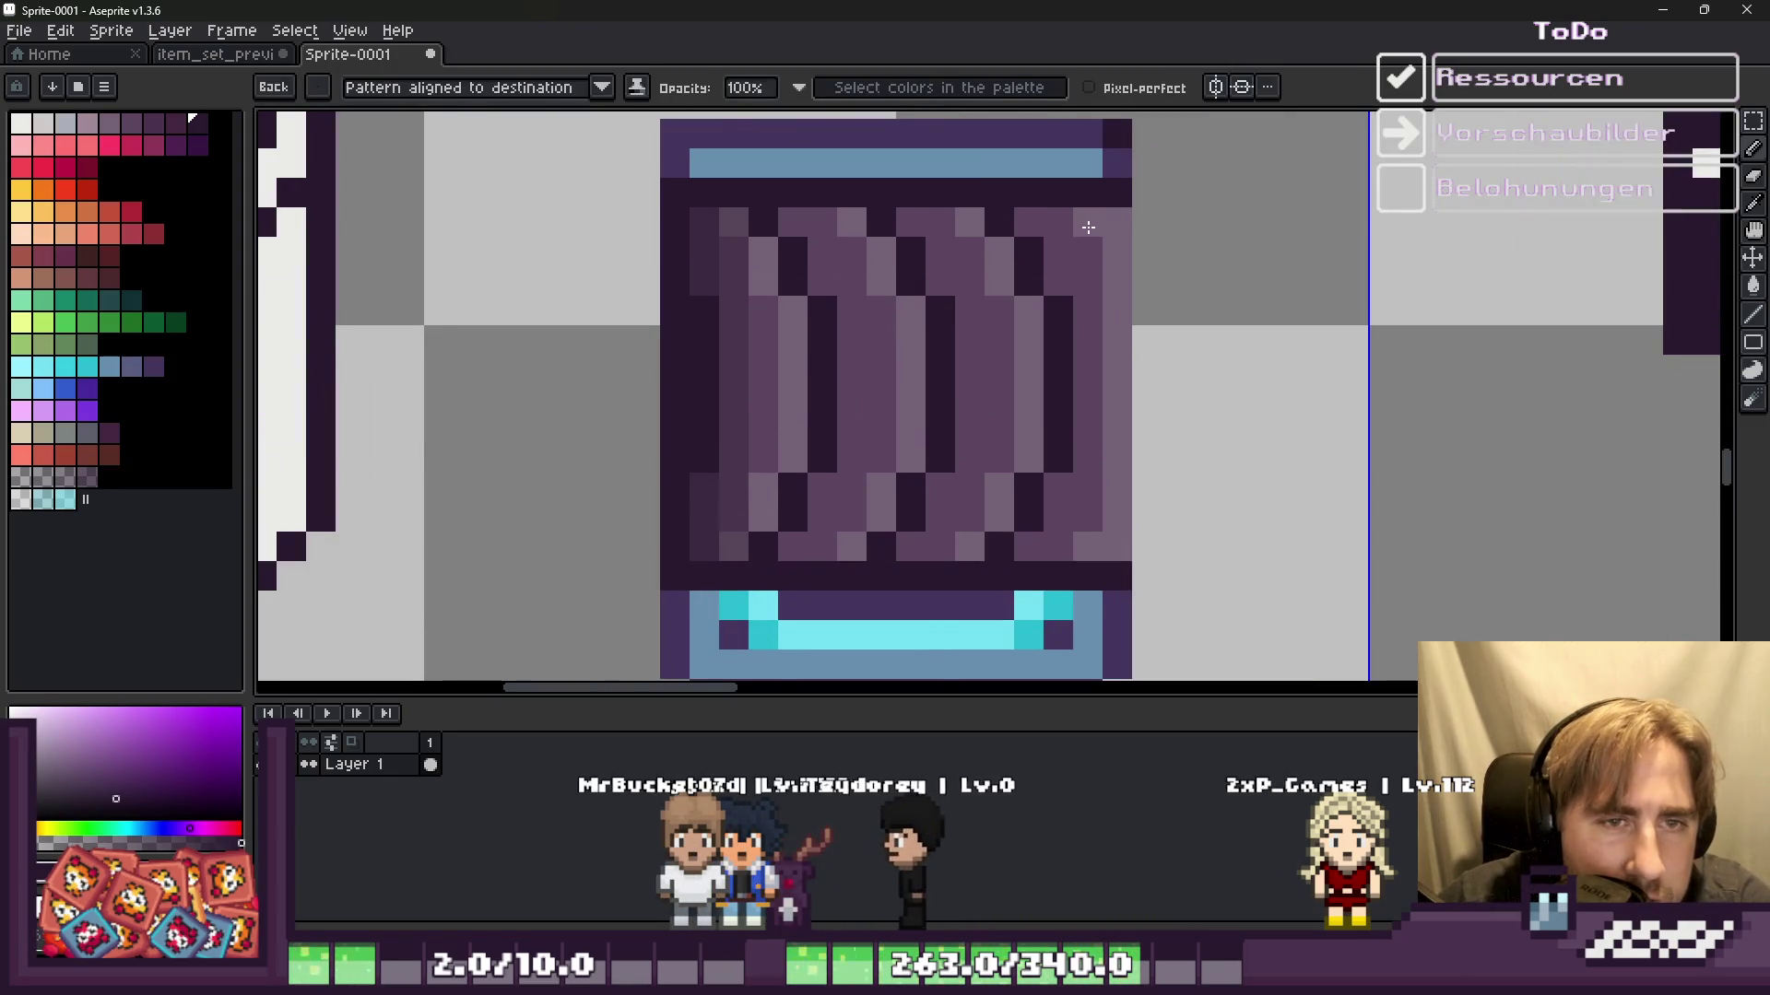
{"action": "scroll", "coordinate": [1120, 475], "scroll_direction": "down", "scroll_amount": 2}
{"action": "left_click_drag", "start_coordinate": [1120, 475], "coordinate": [704, 514]}
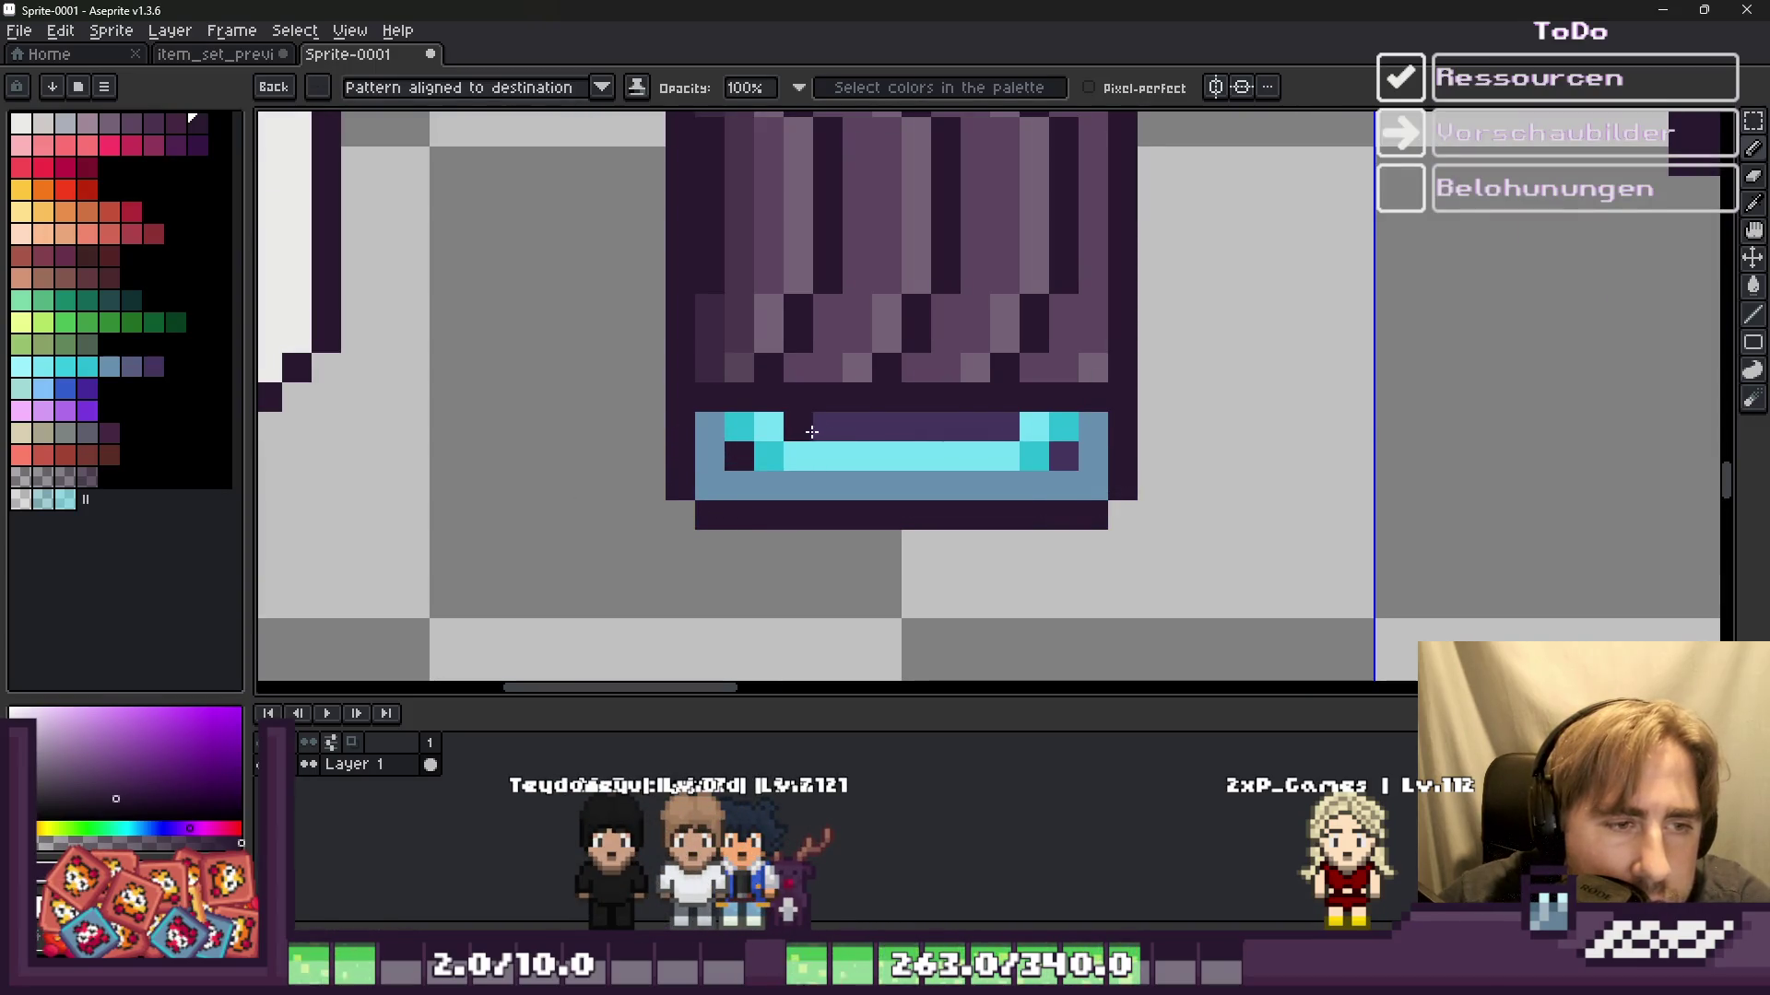
{"action": "scroll", "coordinate": [1005, 387], "scroll_direction": "down", "scroll_amount": 1}
{"action": "scroll", "coordinate": [1014, 351], "scroll_direction": "down", "scroll_amount": 3}
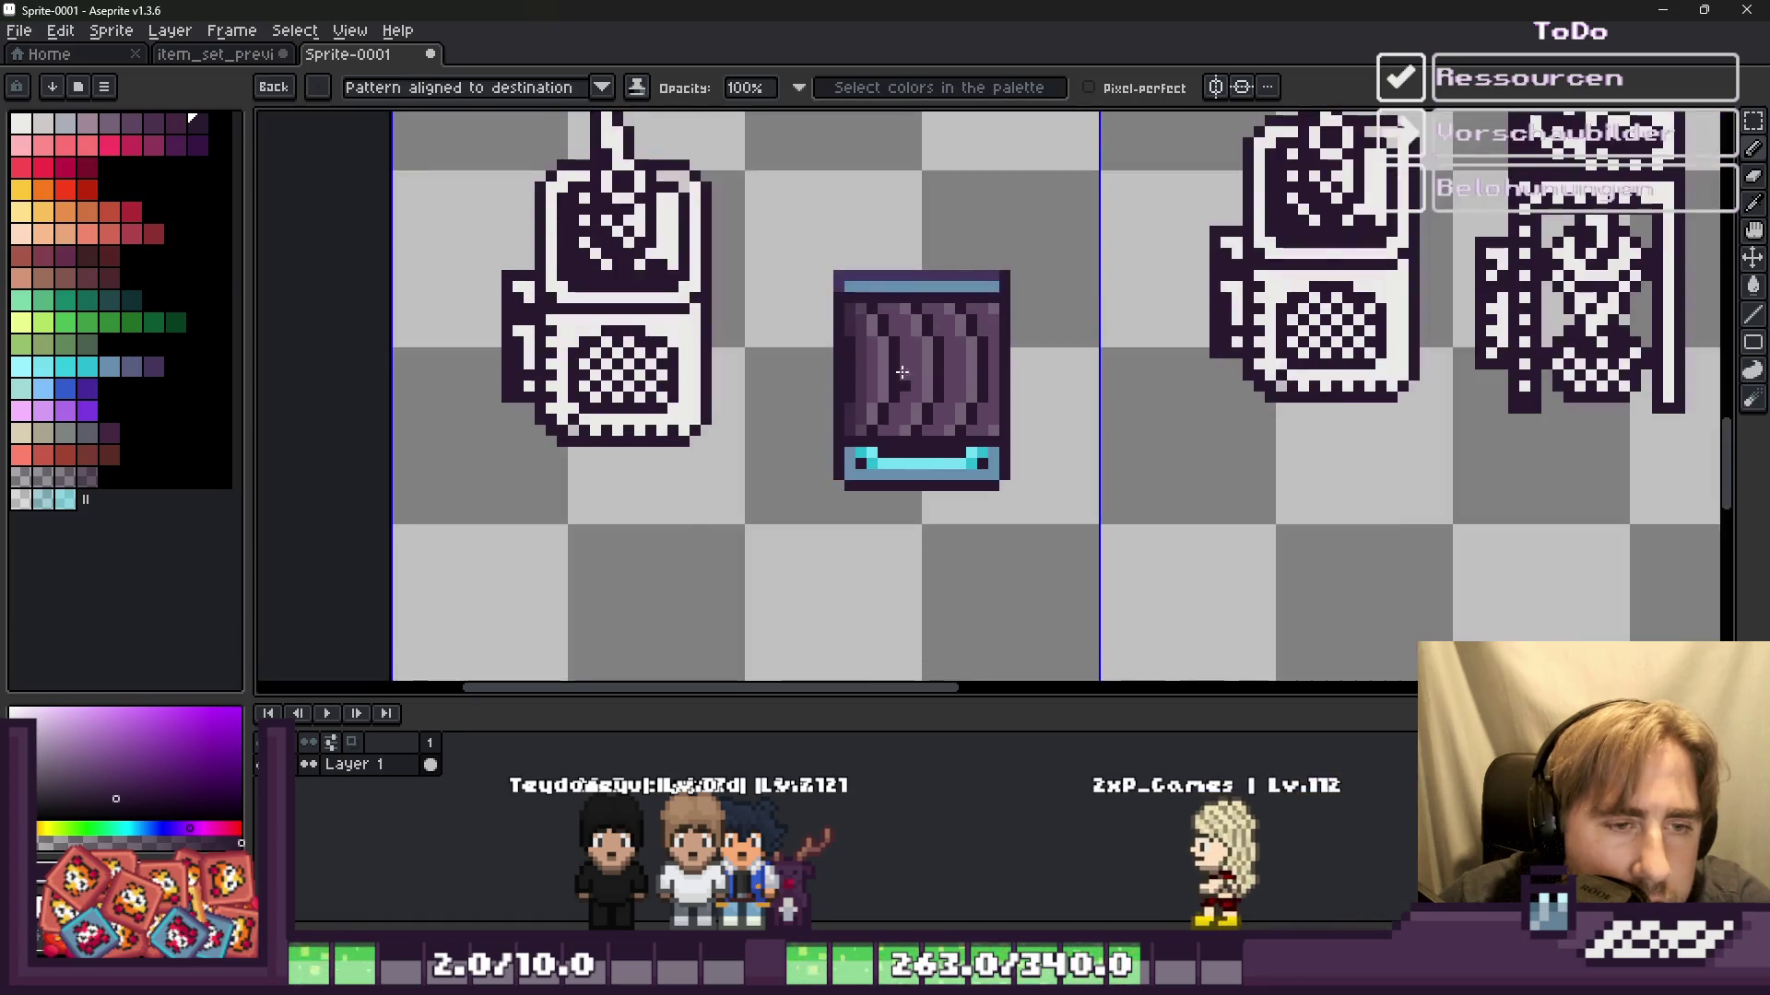
{"action": "scroll", "coordinate": [1026, 290], "scroll_direction": "up", "scroll_amount": 3}
{"action": "left_click_drag", "start_coordinate": [1026, 291], "coordinate": [773, 297]}
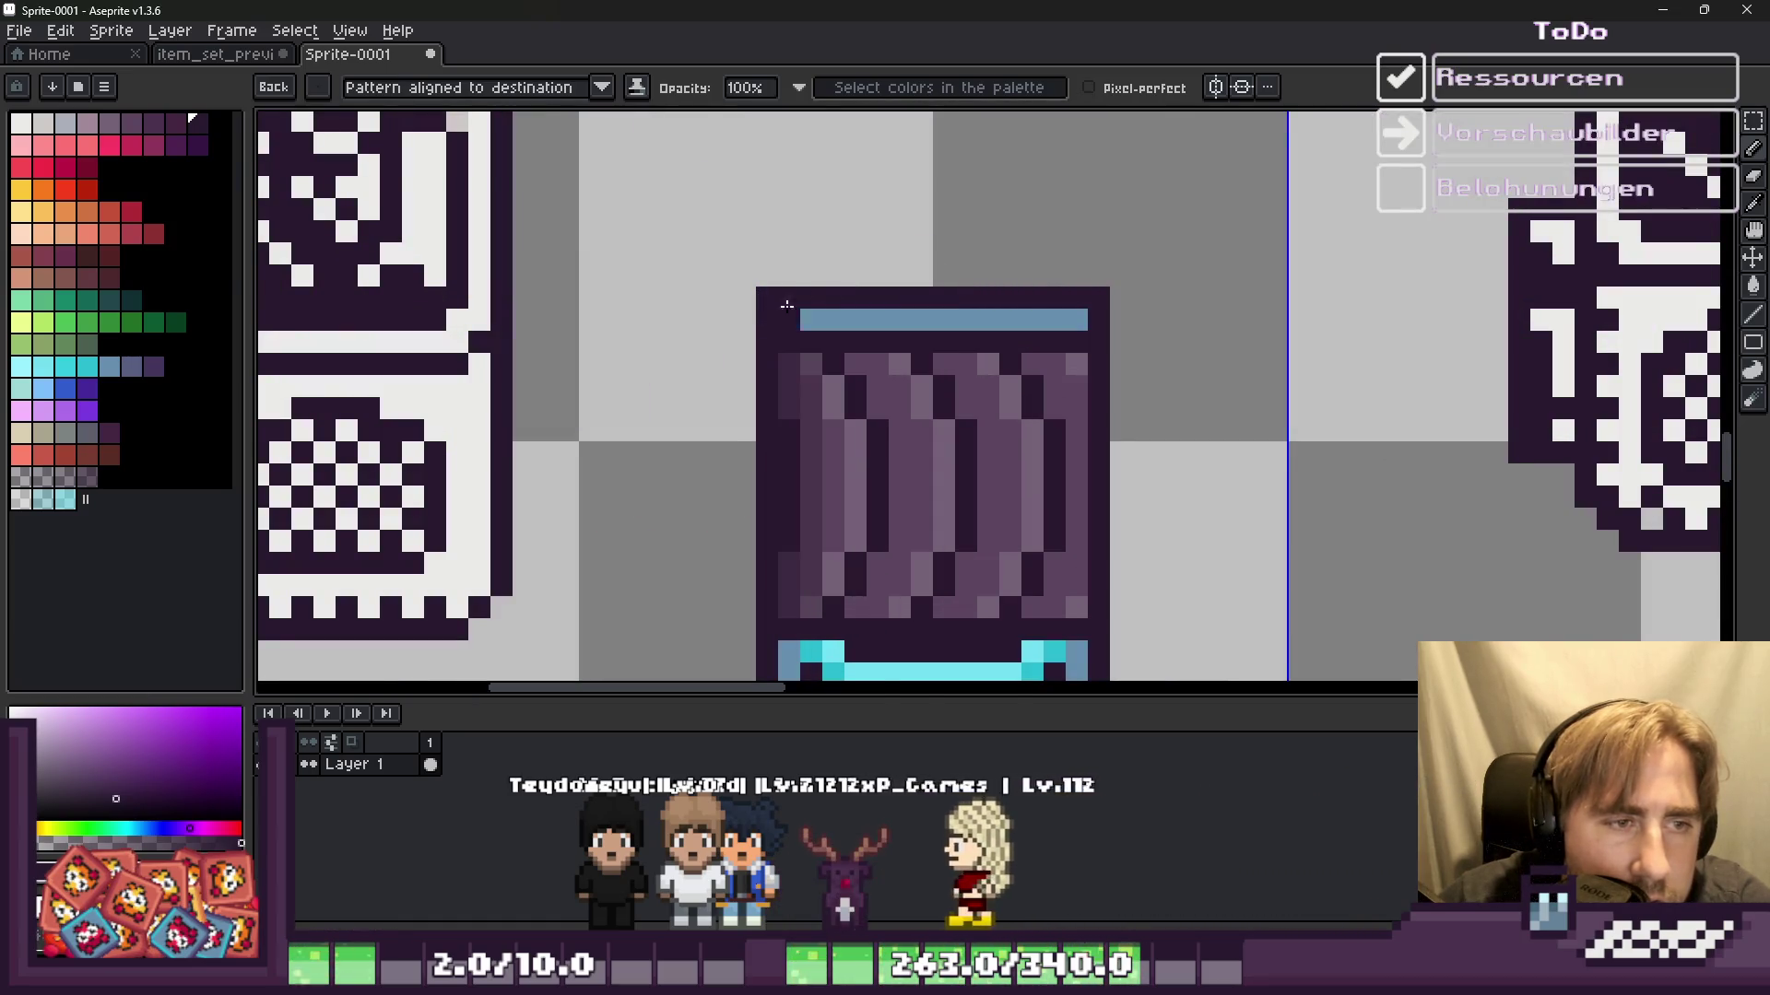
{"action": "scroll", "coordinate": [821, 293], "scroll_direction": "down", "scroll_amount": 1}
{"action": "scroll", "coordinate": [821, 293], "scroll_direction": "down", "scroll_amount": 1}
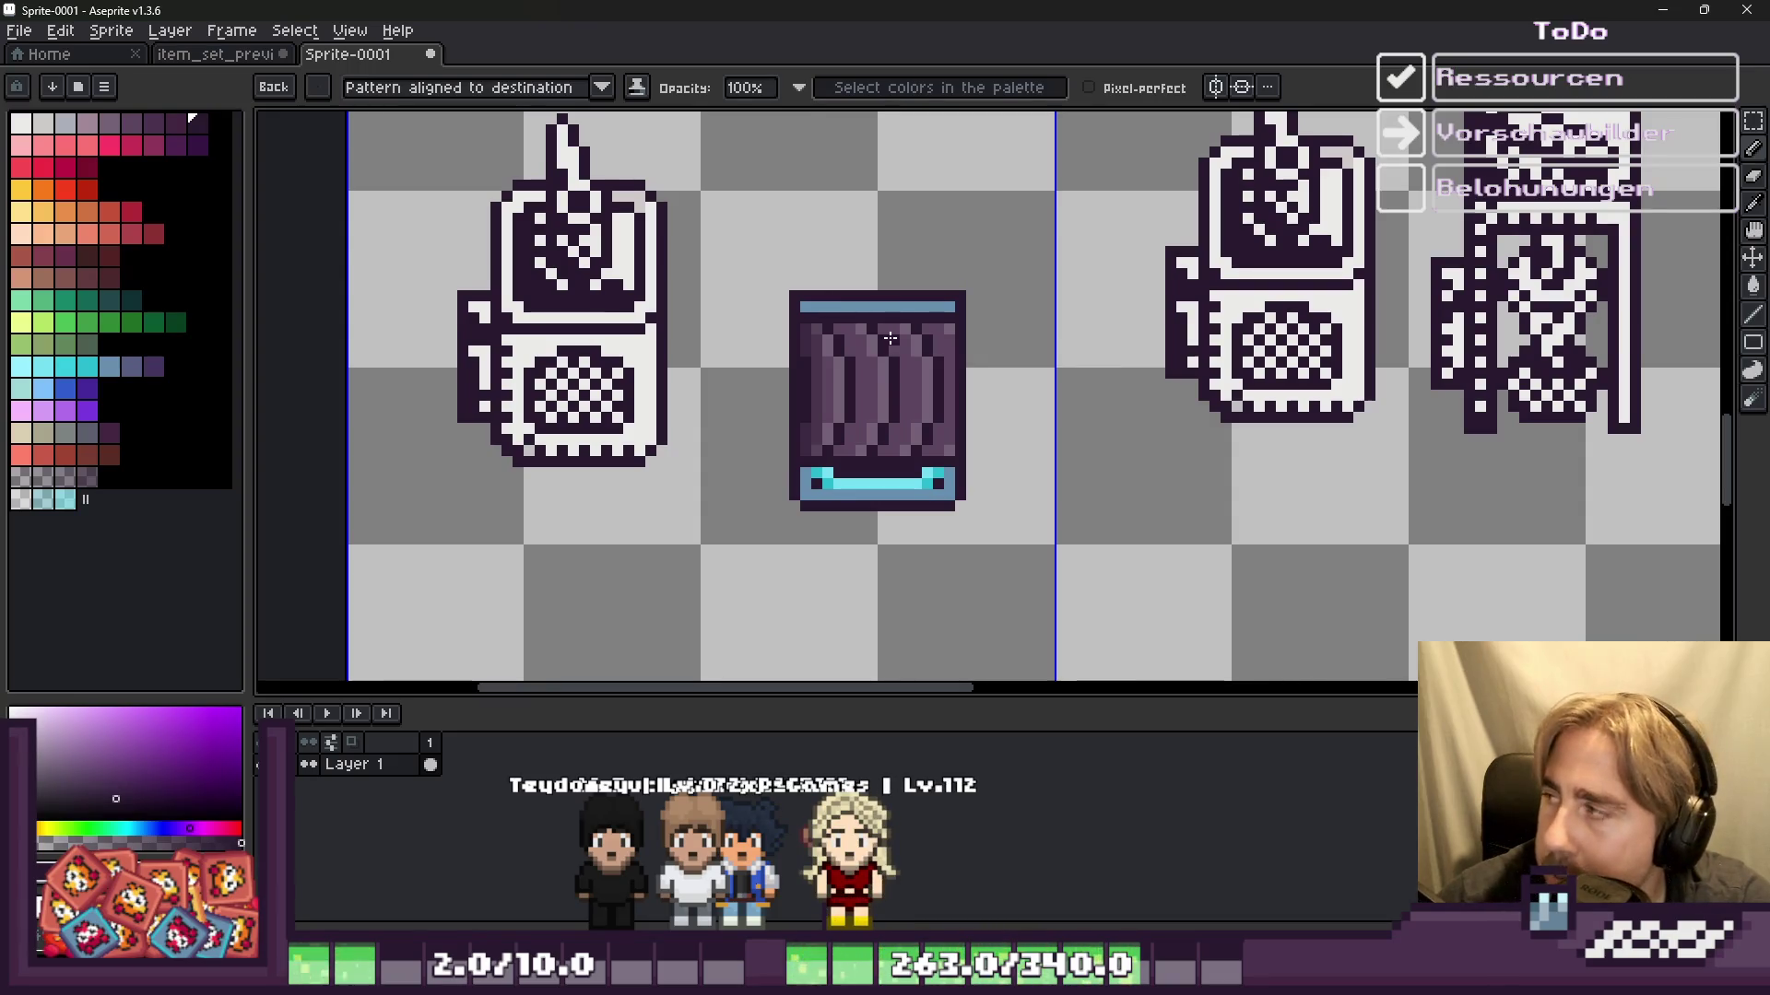
{"action": "scroll", "coordinate": [858, 359], "scroll_direction": "up", "scroll_amount": 2}
{"action": "scroll", "coordinate": [811, 295], "scroll_direction": "up", "scroll_amount": 1}
Step: Erase pixels at the left end of the top bar and along the right edge
{"action": "key", "text": "e"}
{"action": "left_click_drag", "start_coordinate": [747, 222], "coordinate": [791, 222]}
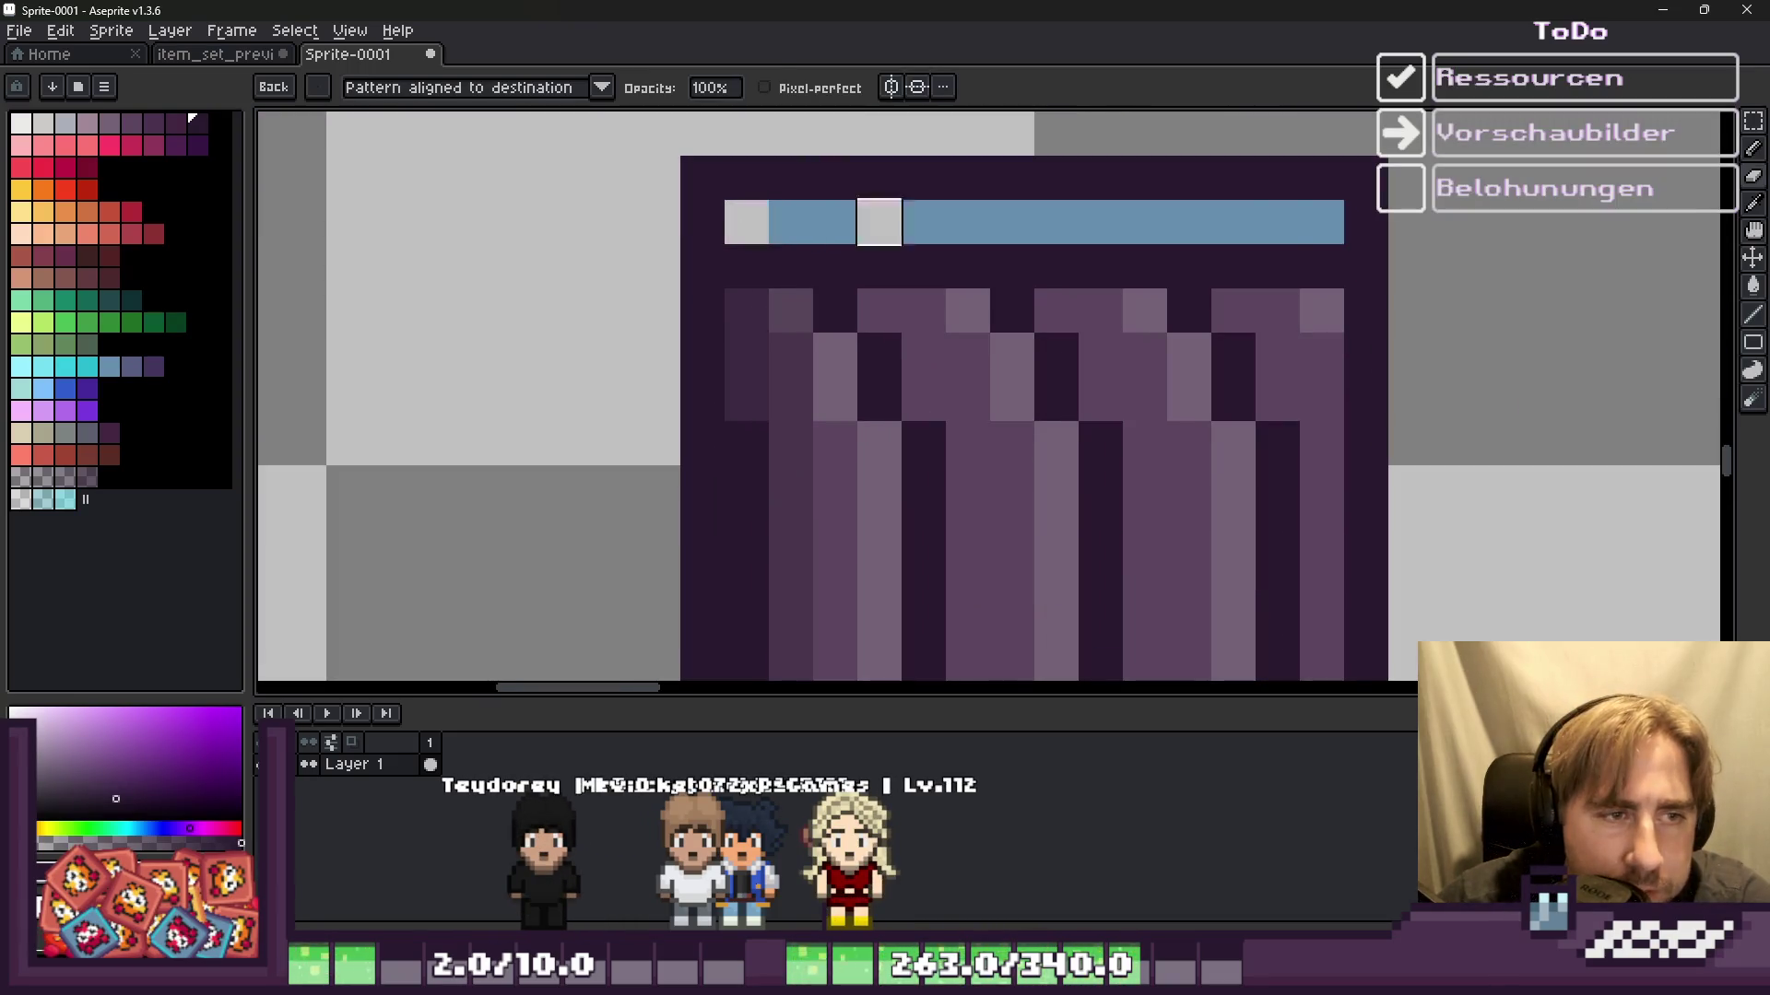
{"action": "scroll", "coordinate": [1134, 291], "scroll_direction": "down", "scroll_amount": 2}
{"action": "scroll", "coordinate": [1217, 286], "scroll_direction": "up", "scroll_amount": 2}
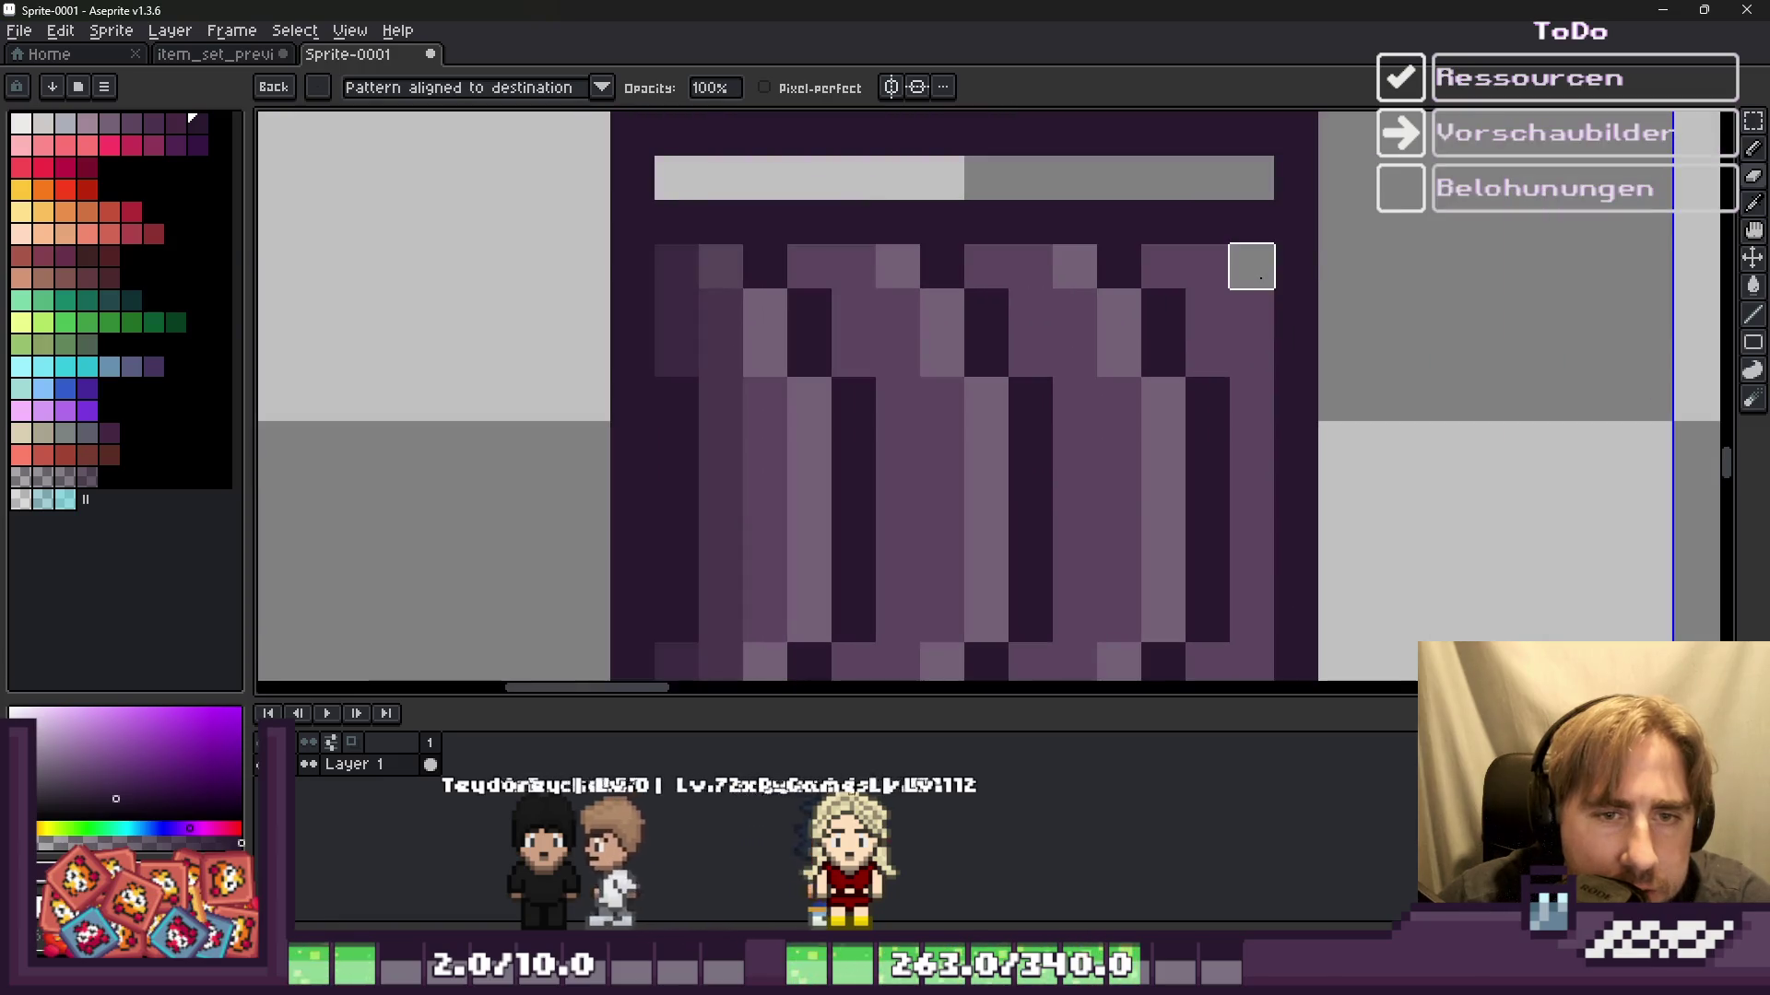
{"action": "scroll", "coordinate": [1189, 341], "scroll_direction": "down", "scroll_amount": 2}
{"action": "scroll", "coordinate": [1179, 396], "scroll_direction": "up", "scroll_amount": 1}
{"action": "left_click_drag", "start_coordinate": [1208, 421], "coordinate": [1208, 286]}
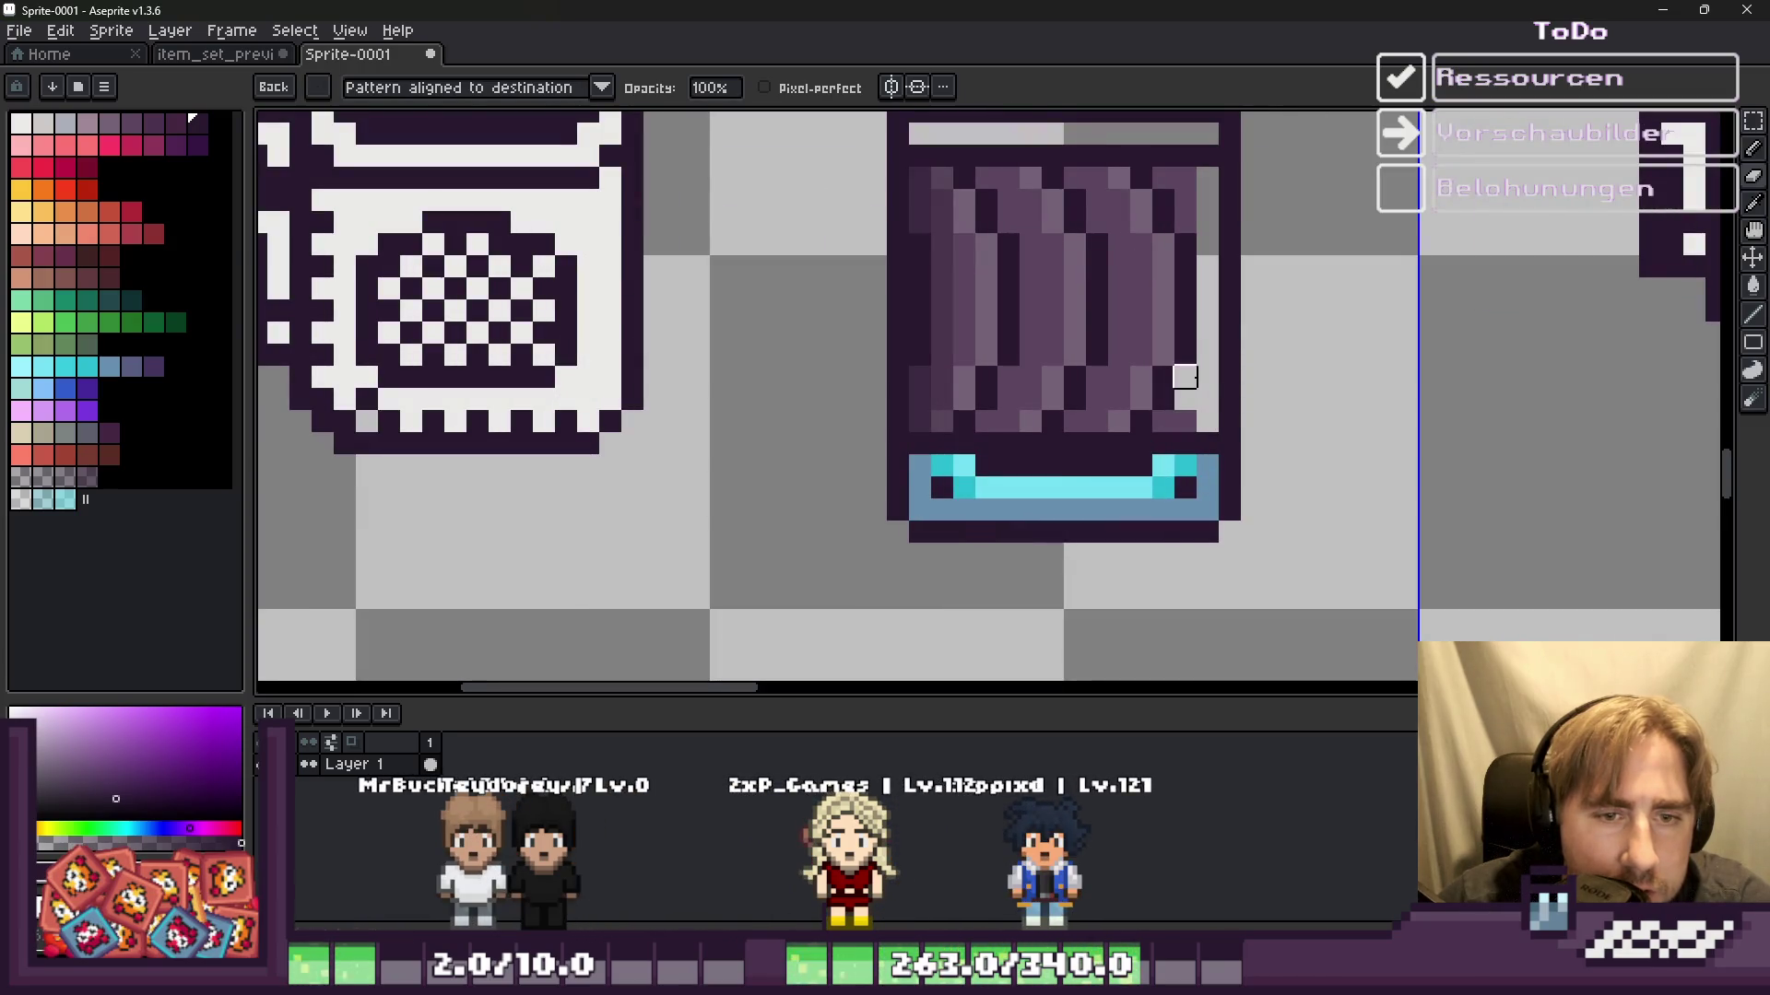
{"action": "scroll", "coordinate": [1184, 422], "scroll_direction": "up", "scroll_amount": 1}
{"action": "scroll", "coordinate": [1134, 316], "scroll_direction": "down", "scroll_amount": 1}
{"action": "scroll", "coordinate": [1171, 166], "scroll_direction": "up", "scroll_amount": 1}
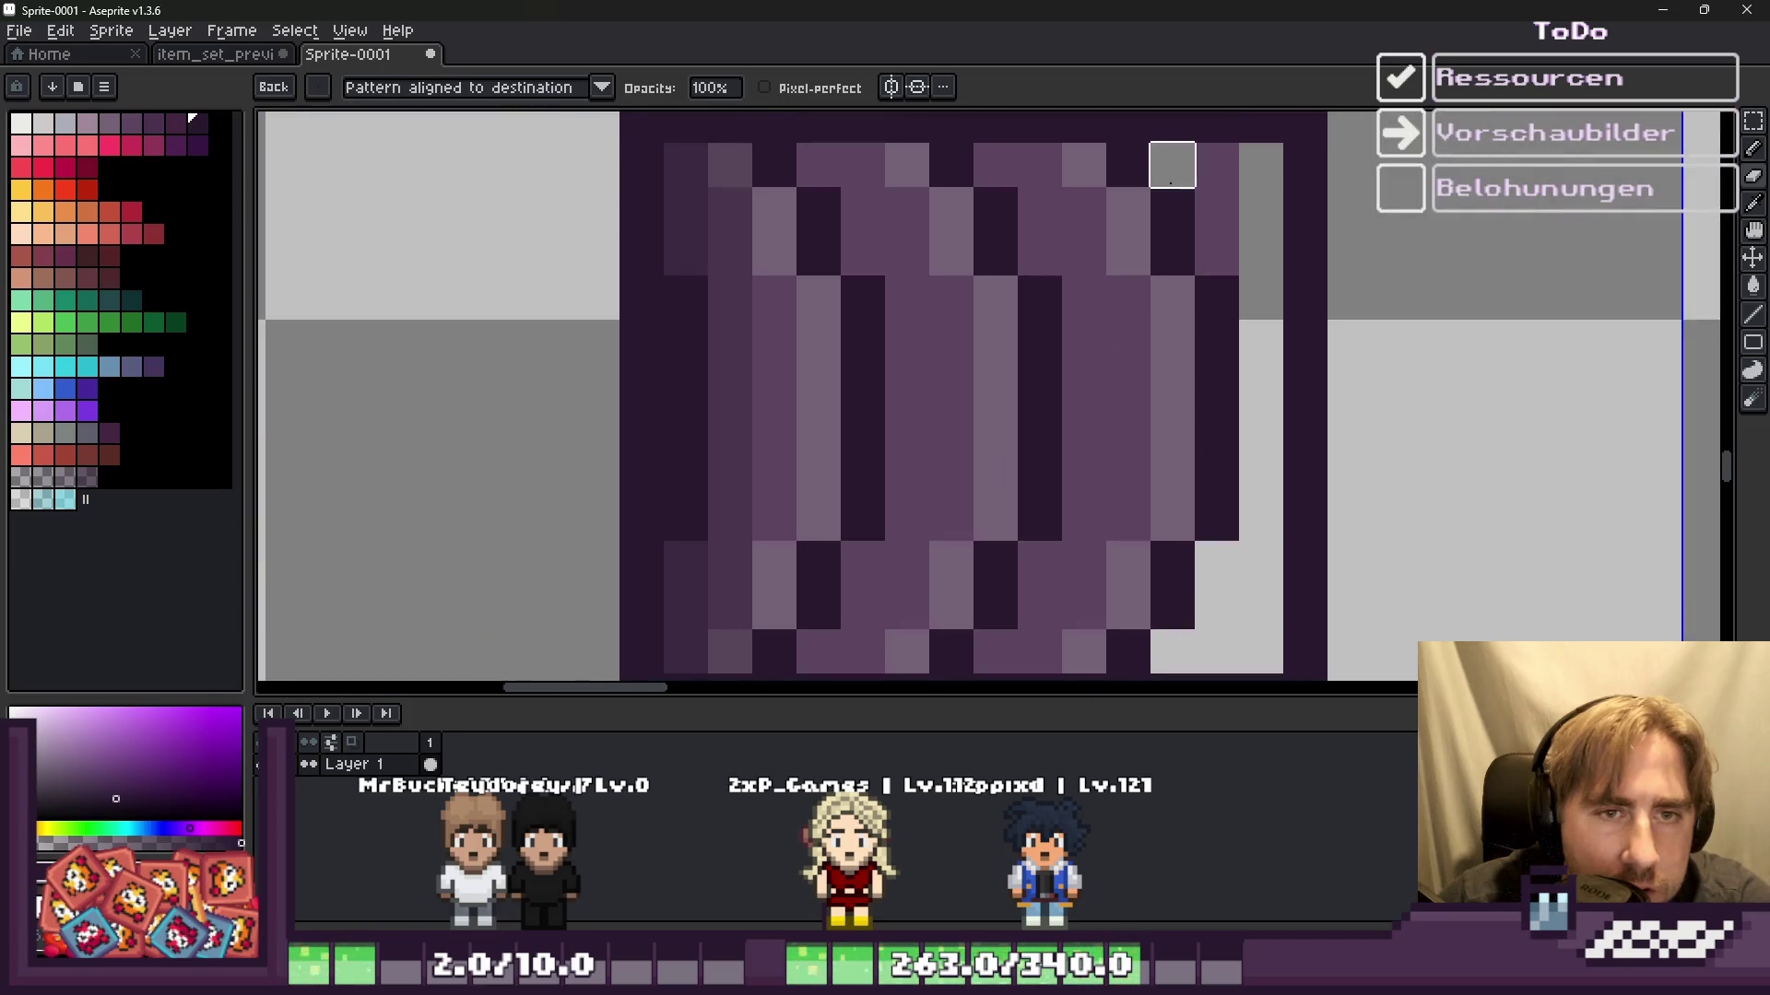
Step: Erase the purple shading inside the can, including its upper-right and inner columns
{"action": "mouse_move", "coordinate": [1068, 172]}
{"action": "left_mouse_down"}
{"action": "mouse_move", "coordinate": [1126, 253]}
{"action": "mouse_move", "coordinate": [1070, 258]}
{"action": "mouse_move", "coordinate": [1093, 513]}
{"action": "left_mouse_up"}
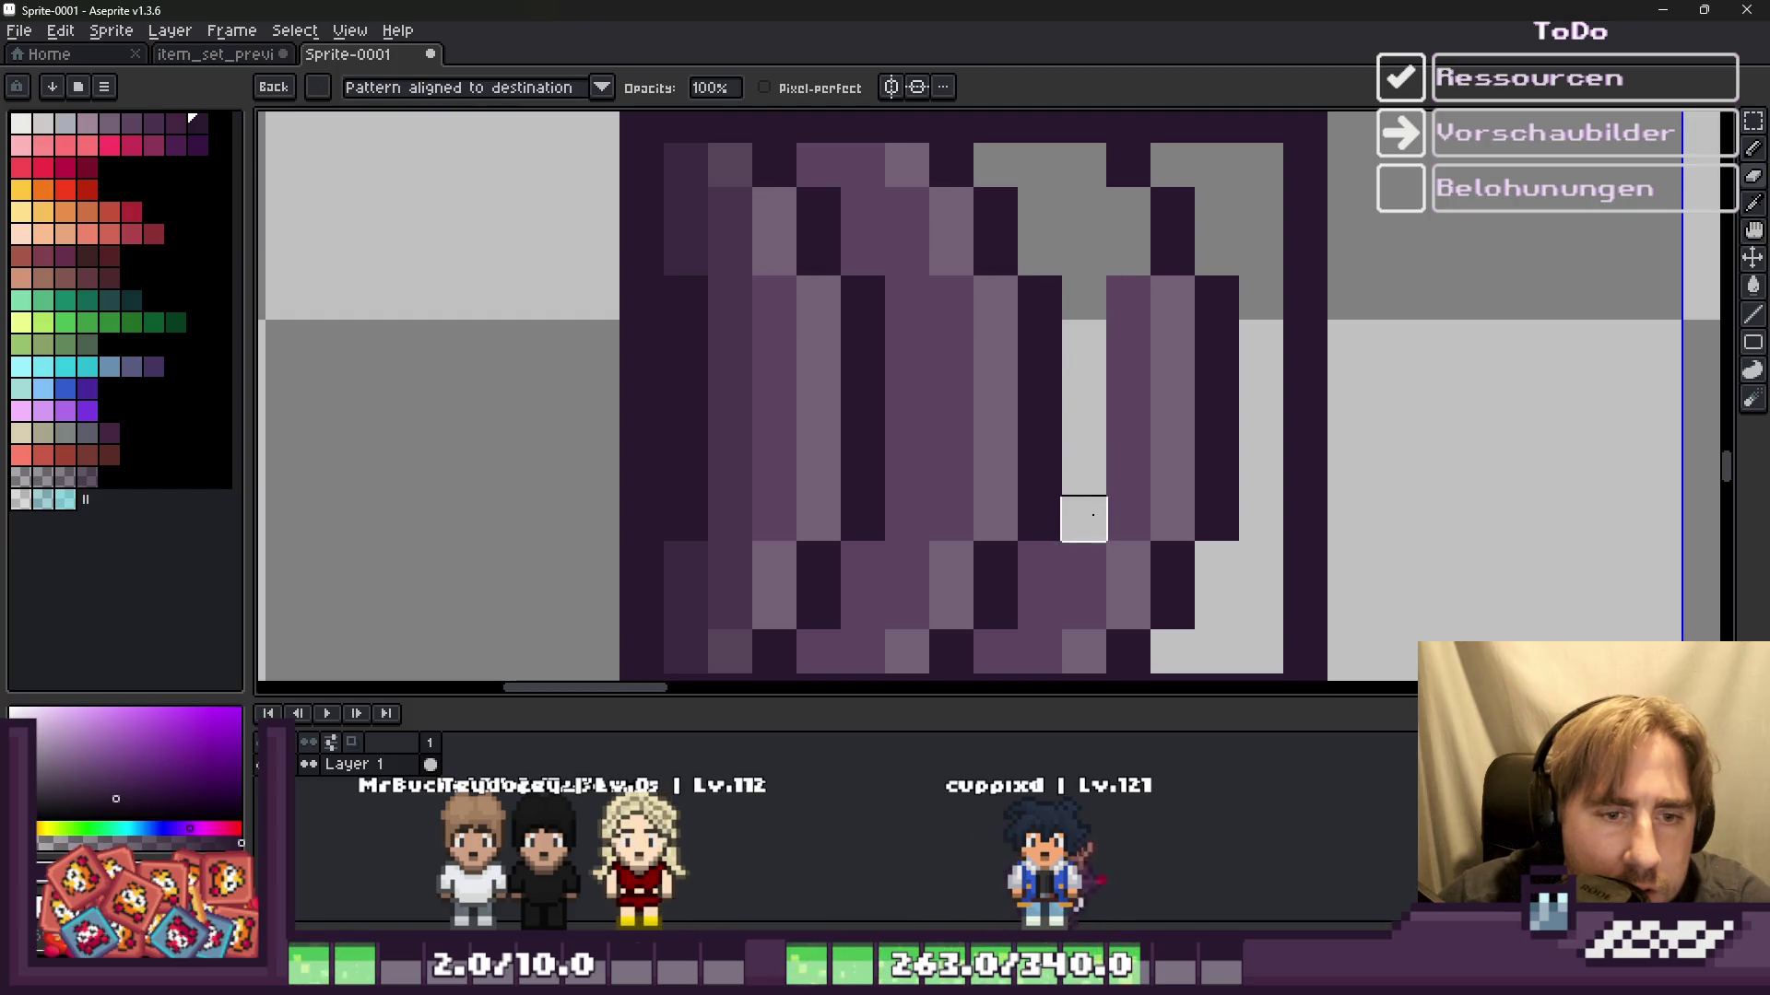
{"action": "left_click_drag", "start_coordinate": [1171, 342], "coordinate": [1173, 335]}
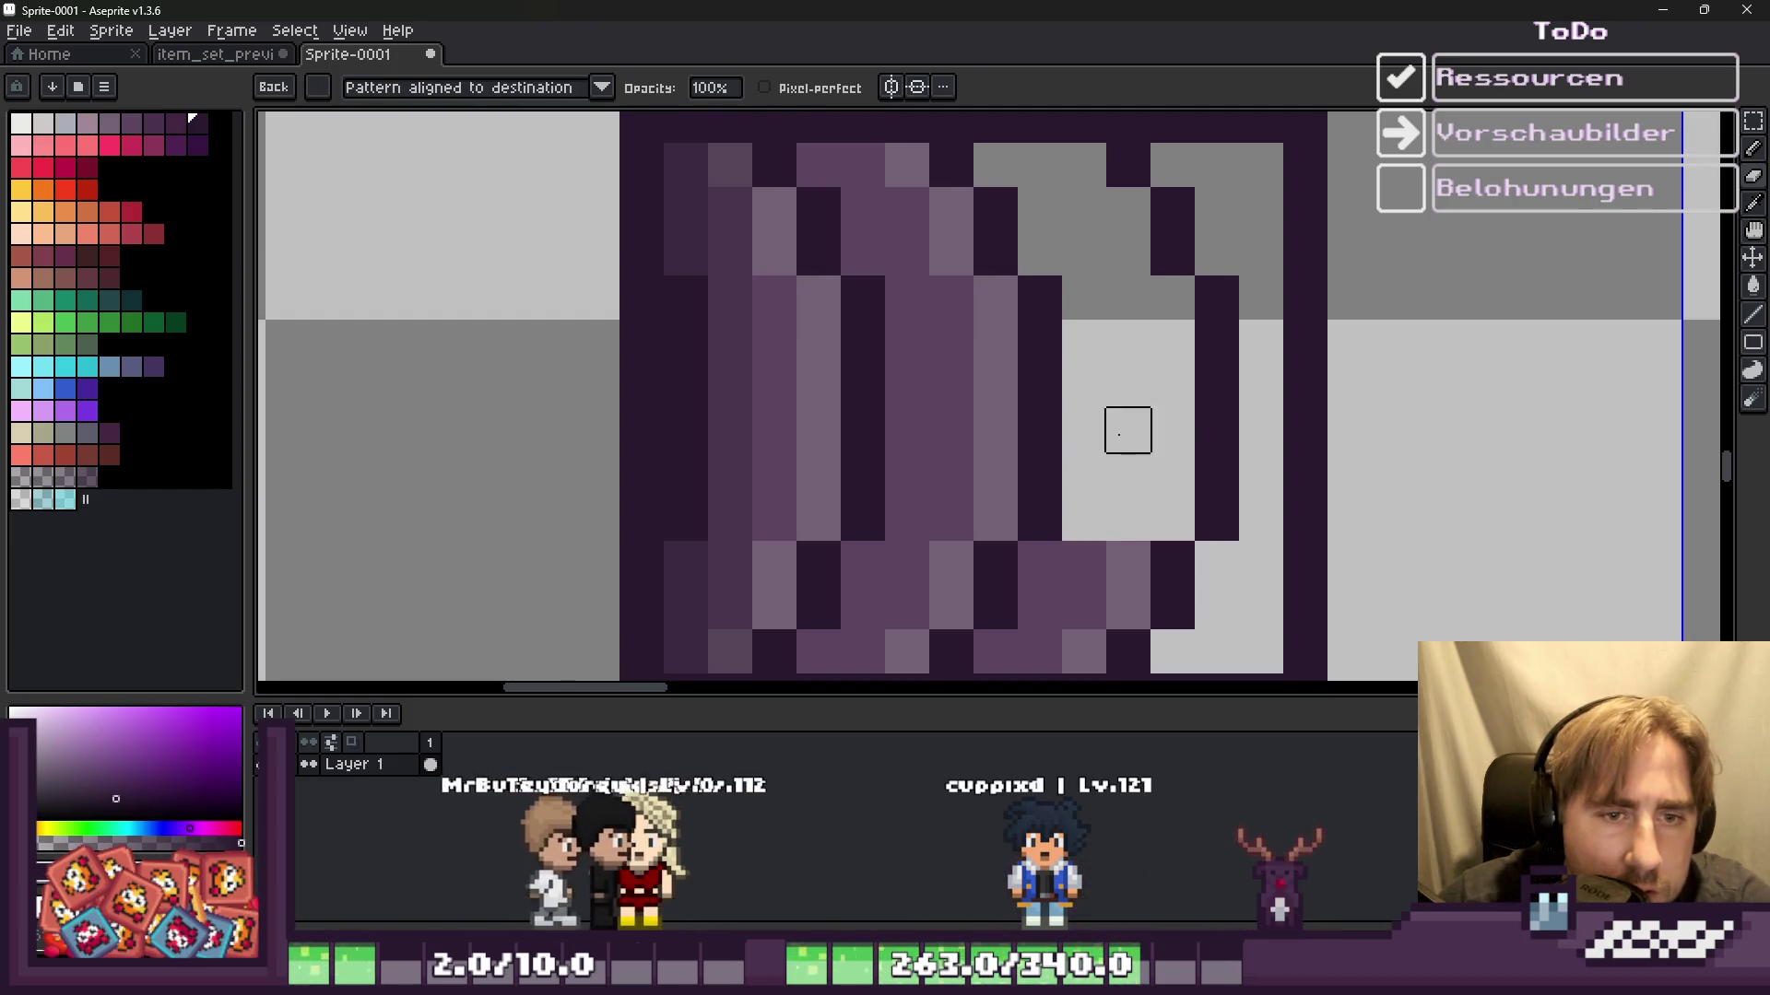
{"action": "scroll", "coordinate": [1205, 207], "scroll_direction": "down", "scroll_amount": 5}
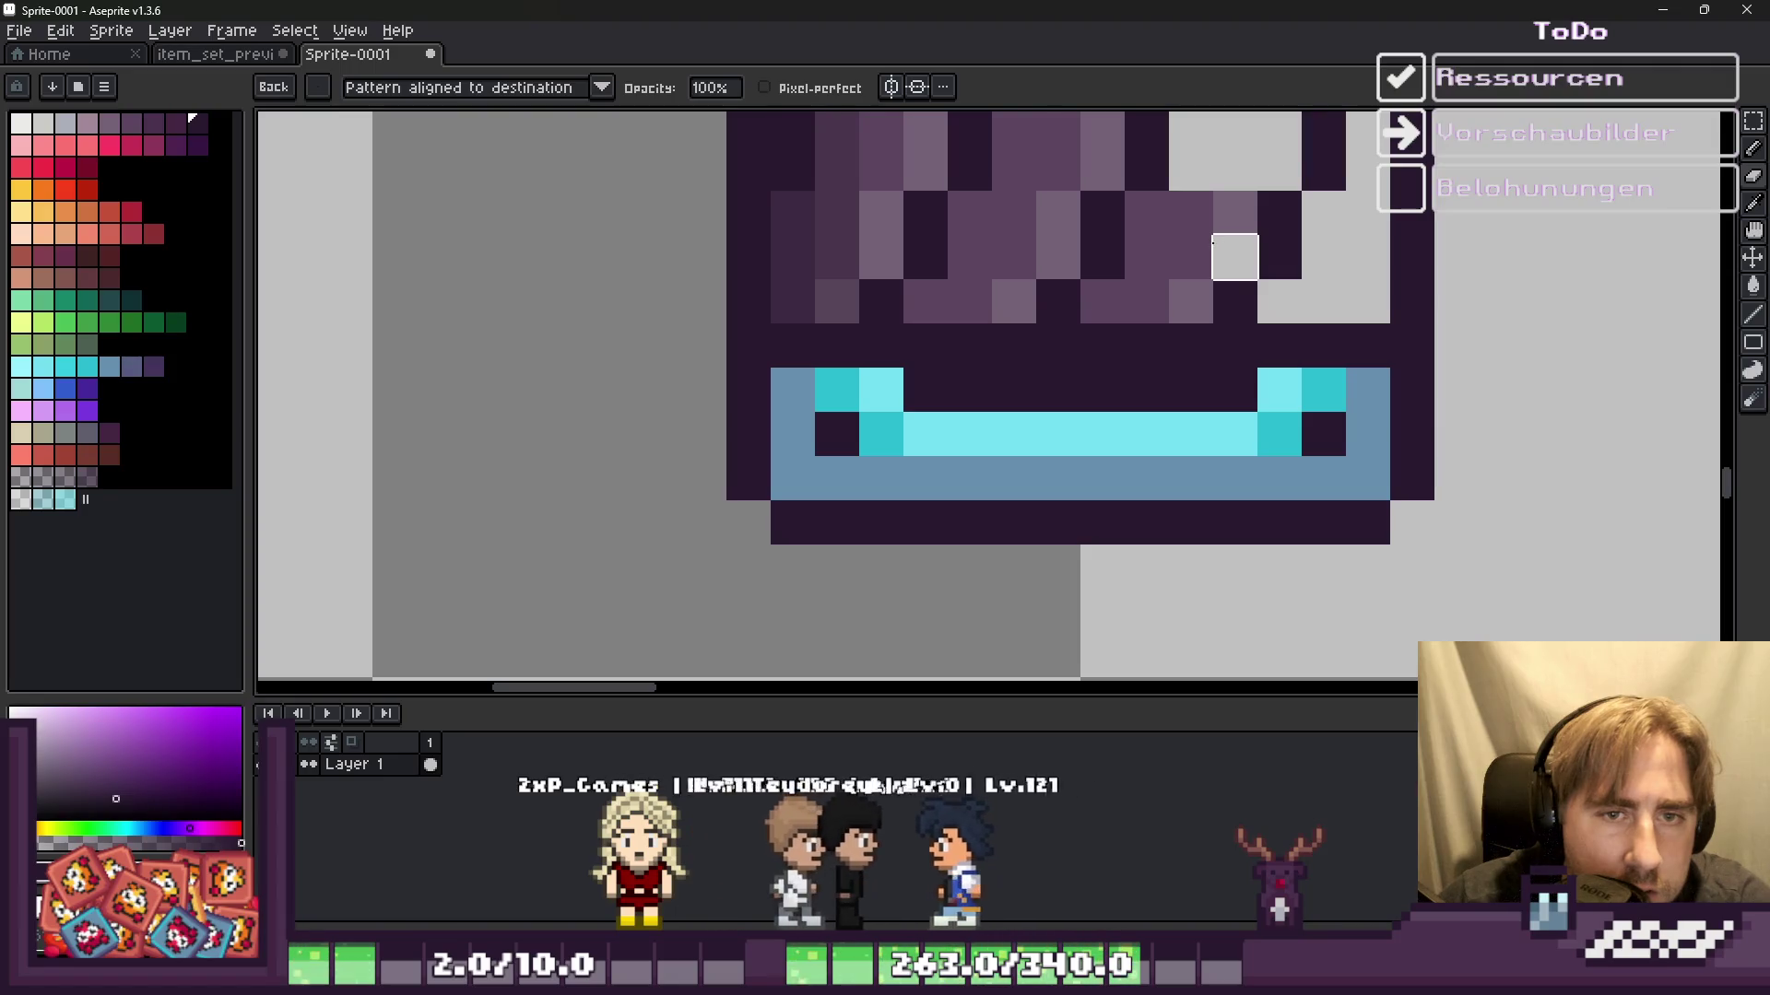
{"action": "mouse_move", "coordinate": [1236, 213]}
{"action": "left_mouse_down"}
{"action": "mouse_move", "coordinate": [1146, 213]}
{"action": "mouse_move", "coordinate": [1232, 257]}
{"action": "mouse_move", "coordinate": [1102, 301]}
{"action": "left_mouse_up"}
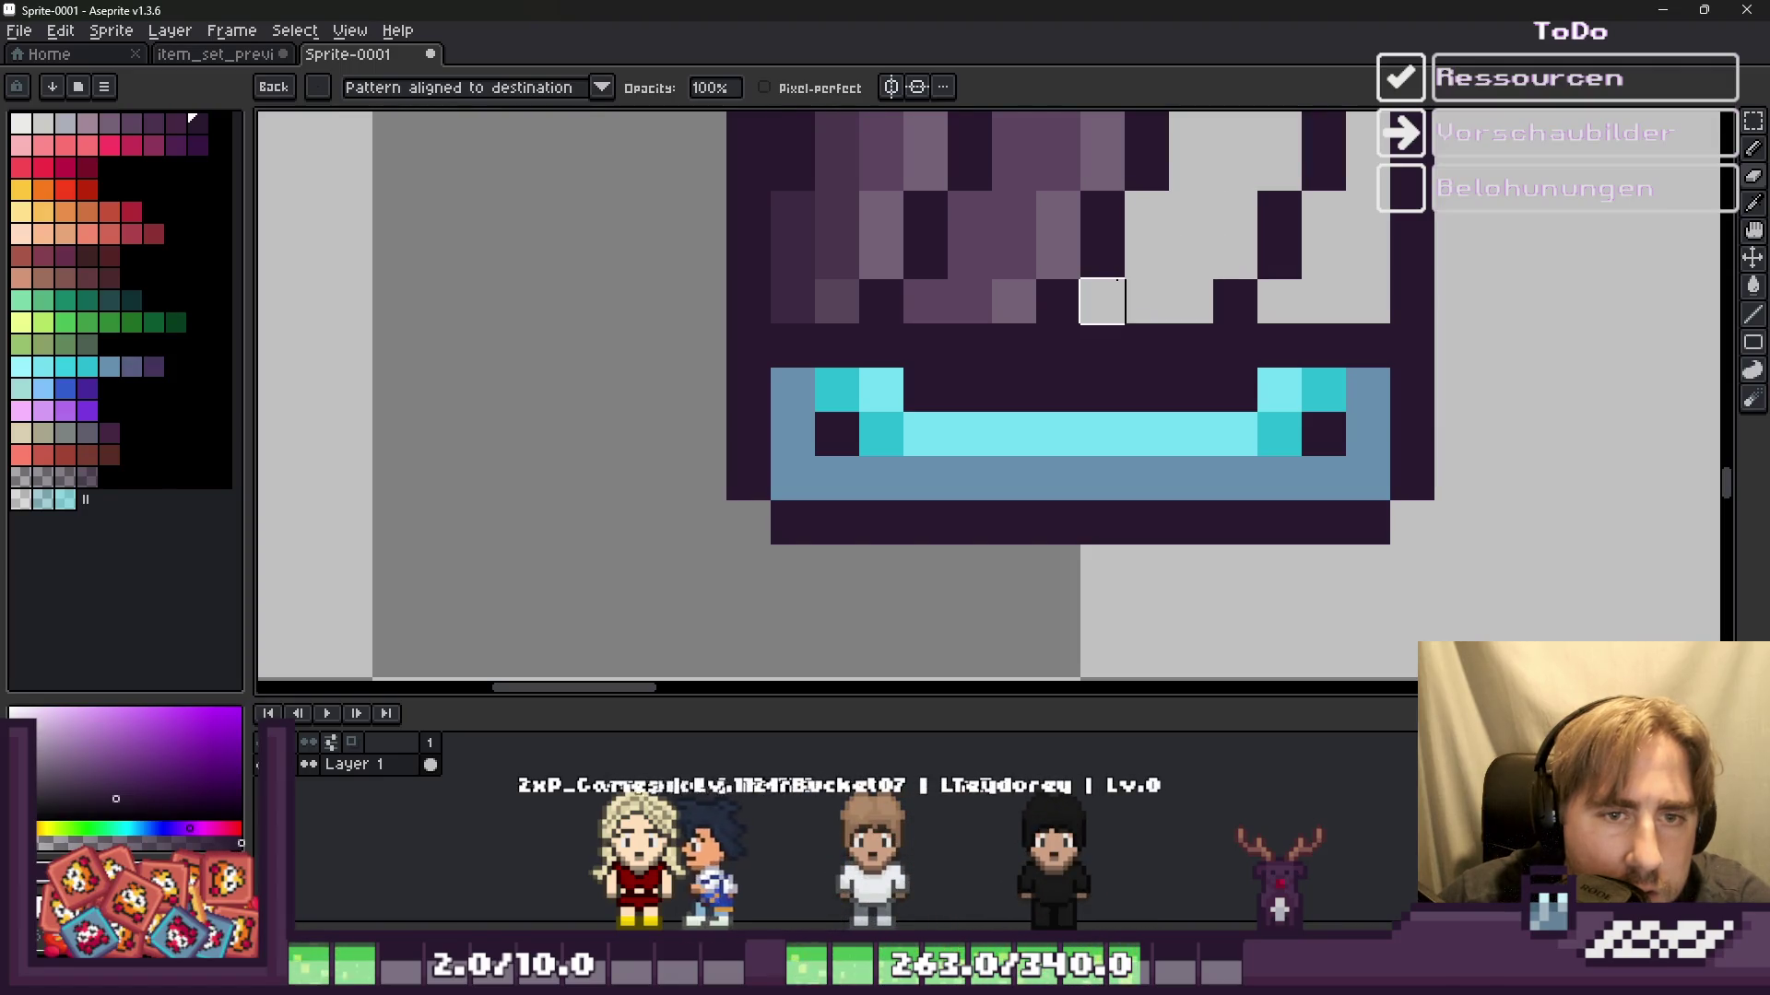
{"action": "scroll", "coordinate": [1088, 304], "scroll_direction": "down", "scroll_amount": 3}
{"action": "scroll", "coordinate": [1032, 304], "scroll_direction": "up", "scroll_amount": 3}
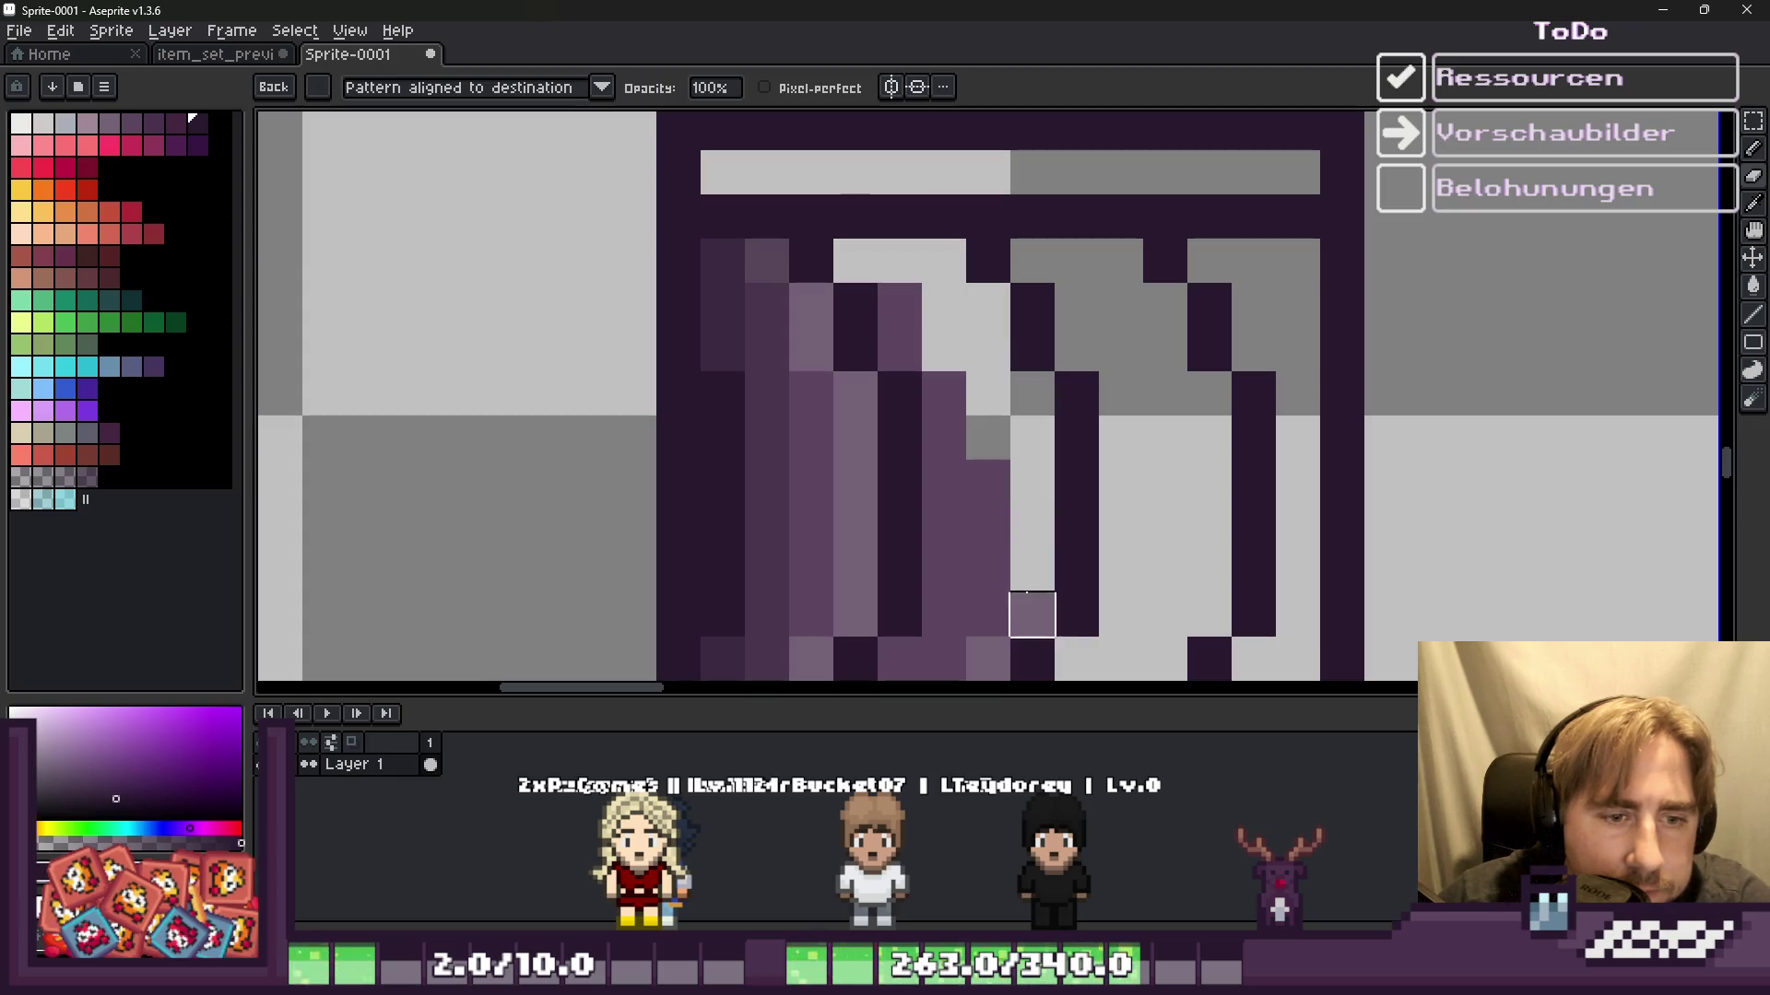
{"action": "scroll", "coordinate": [1033, 614], "scroll_direction": "down", "scroll_amount": 3}
{"action": "scroll", "coordinate": [1107, 447], "scroll_direction": "up", "scroll_amount": 4}
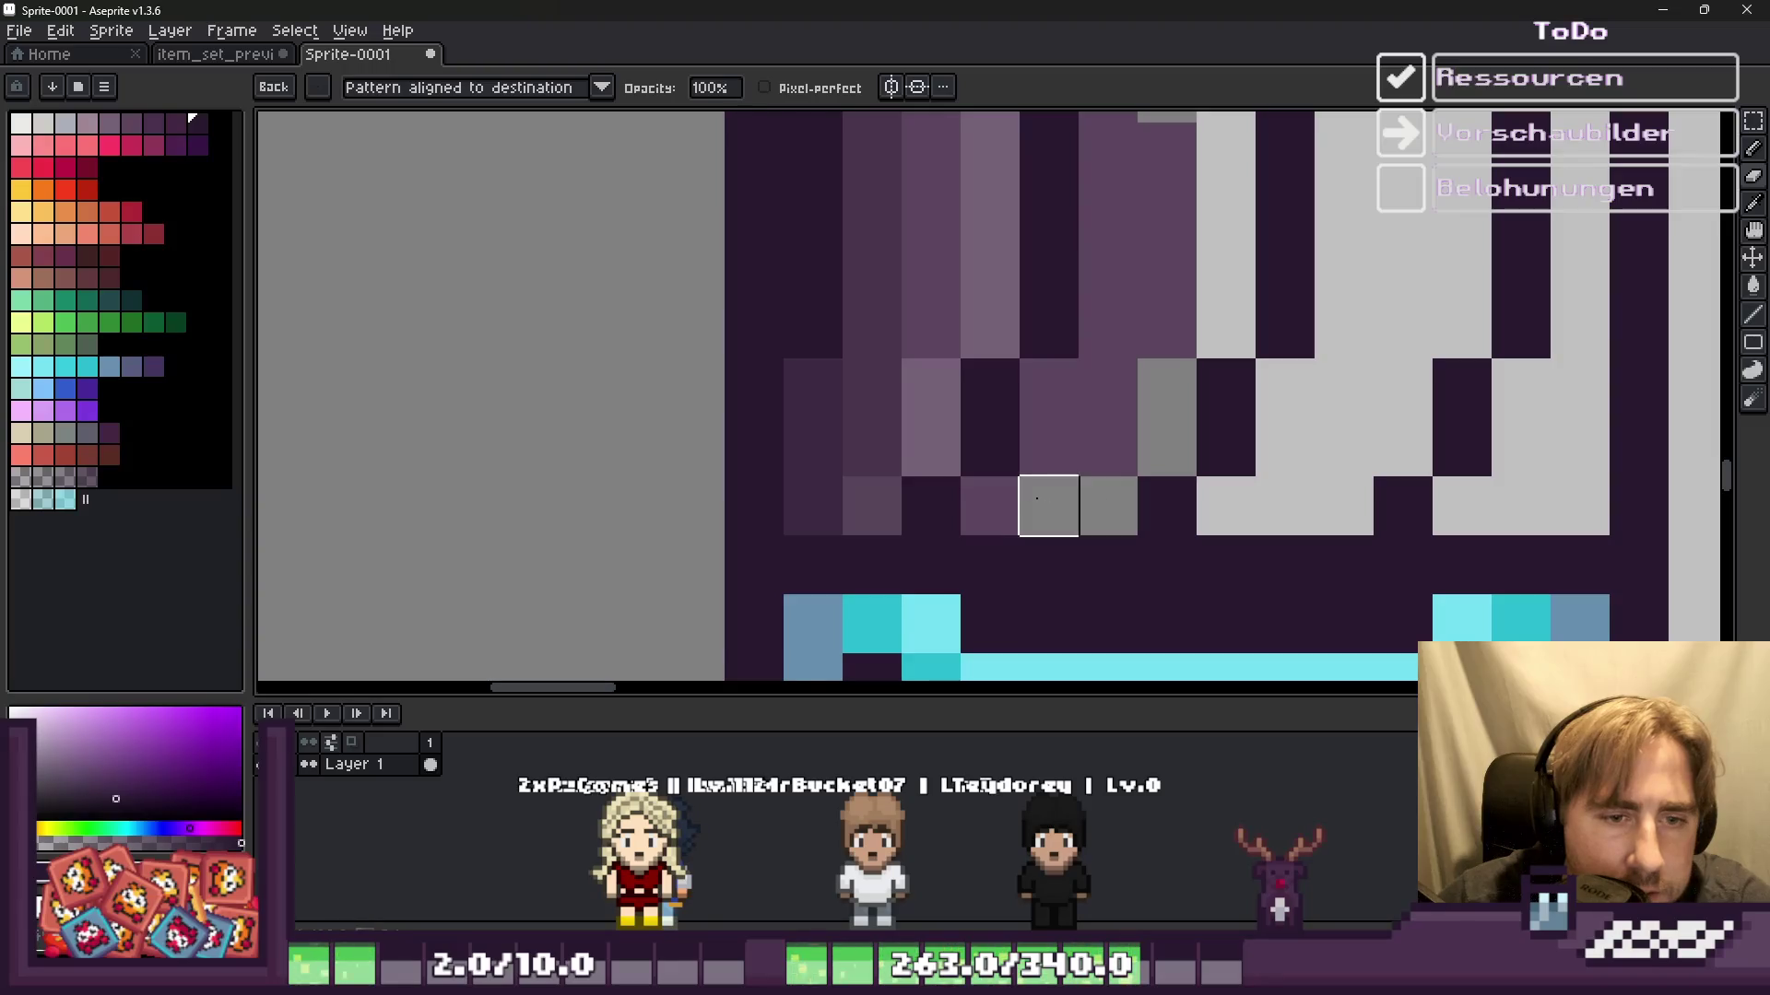
{"action": "mouse_move", "coordinate": [1048, 505]}
{"action": "left_mouse_down"}
{"action": "mouse_move", "coordinate": [1048, 443]}
{"action": "mouse_move", "coordinate": [1106, 387]}
{"action": "mouse_move", "coordinate": [1165, 147]}
{"action": "mouse_move", "coordinate": [1166, 329]}
{"action": "left_mouse_up"}
{"action": "scroll", "coordinate": [1142, 295], "scroll_direction": "down", "scroll_amount": 2}
{"action": "scroll", "coordinate": [1120, 254], "scroll_direction": "up", "scroll_amount": 2}
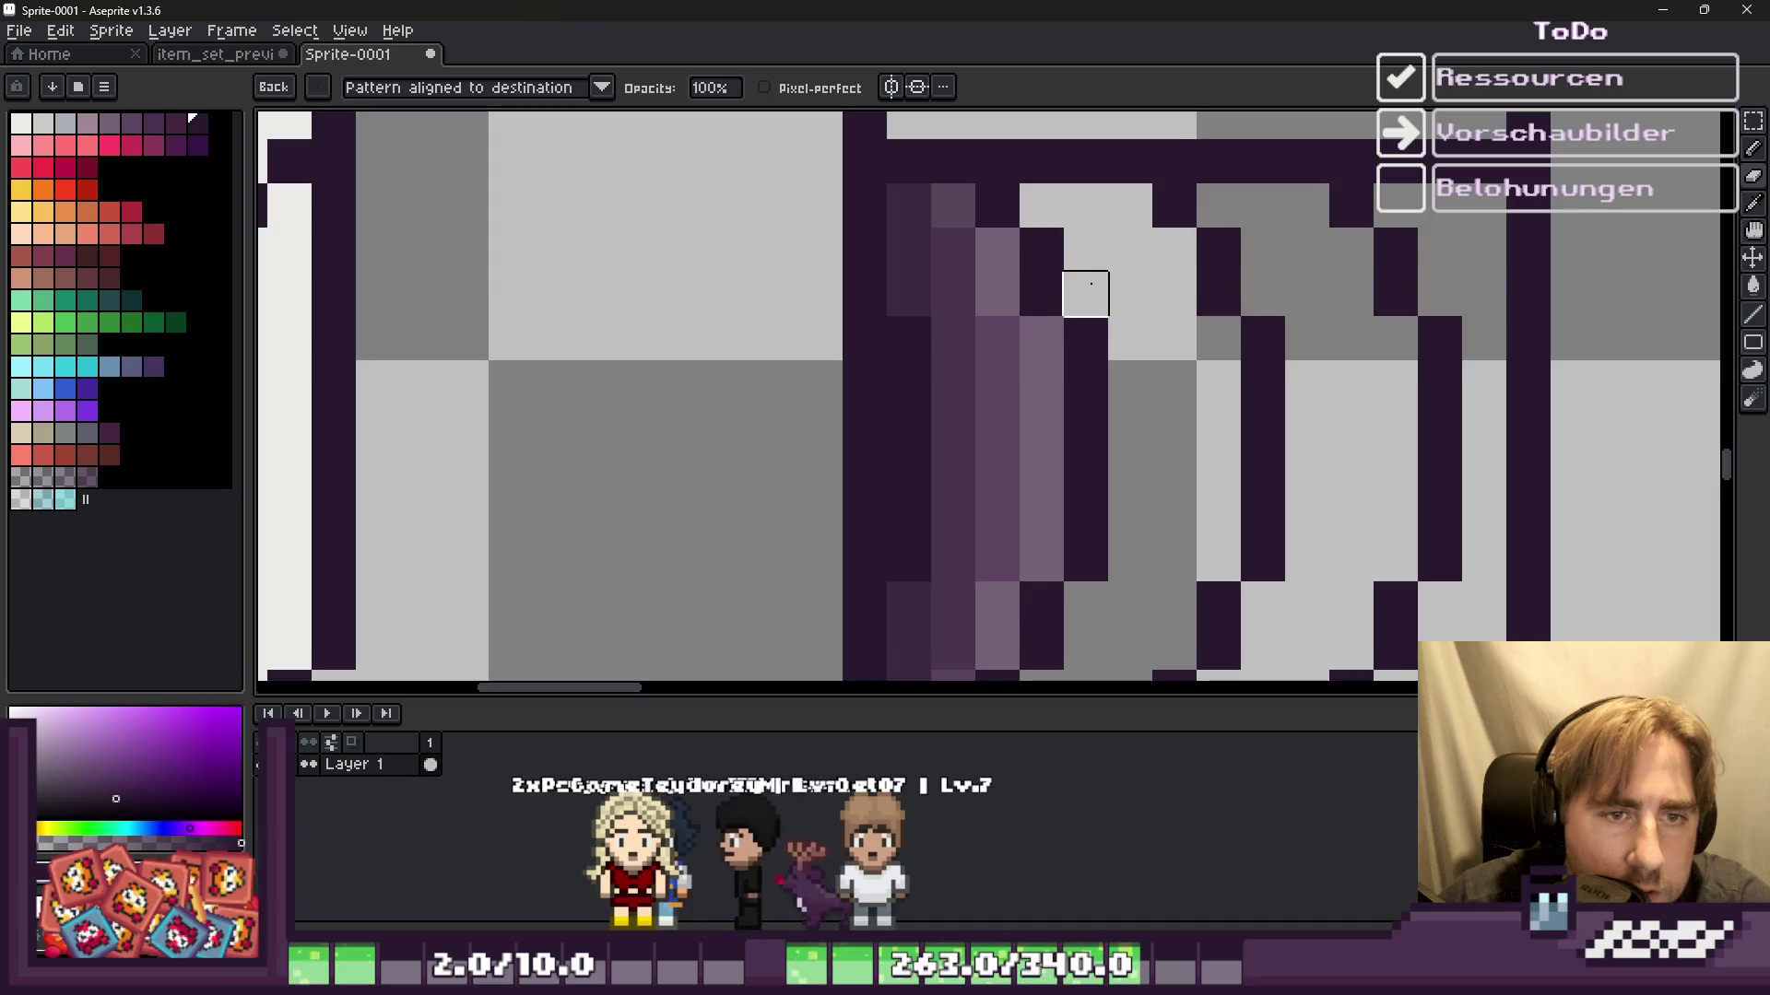
{"action": "scroll", "coordinate": [1060, 277], "scroll_direction": "down", "scroll_amount": 3}
{"action": "mouse_move", "coordinate": [1000, 239]}
{"action": "left_mouse_down"}
{"action": "mouse_move", "coordinate": [959, 222]}
{"action": "mouse_move", "coordinate": [979, 261]}
{"action": "left_mouse_up"}
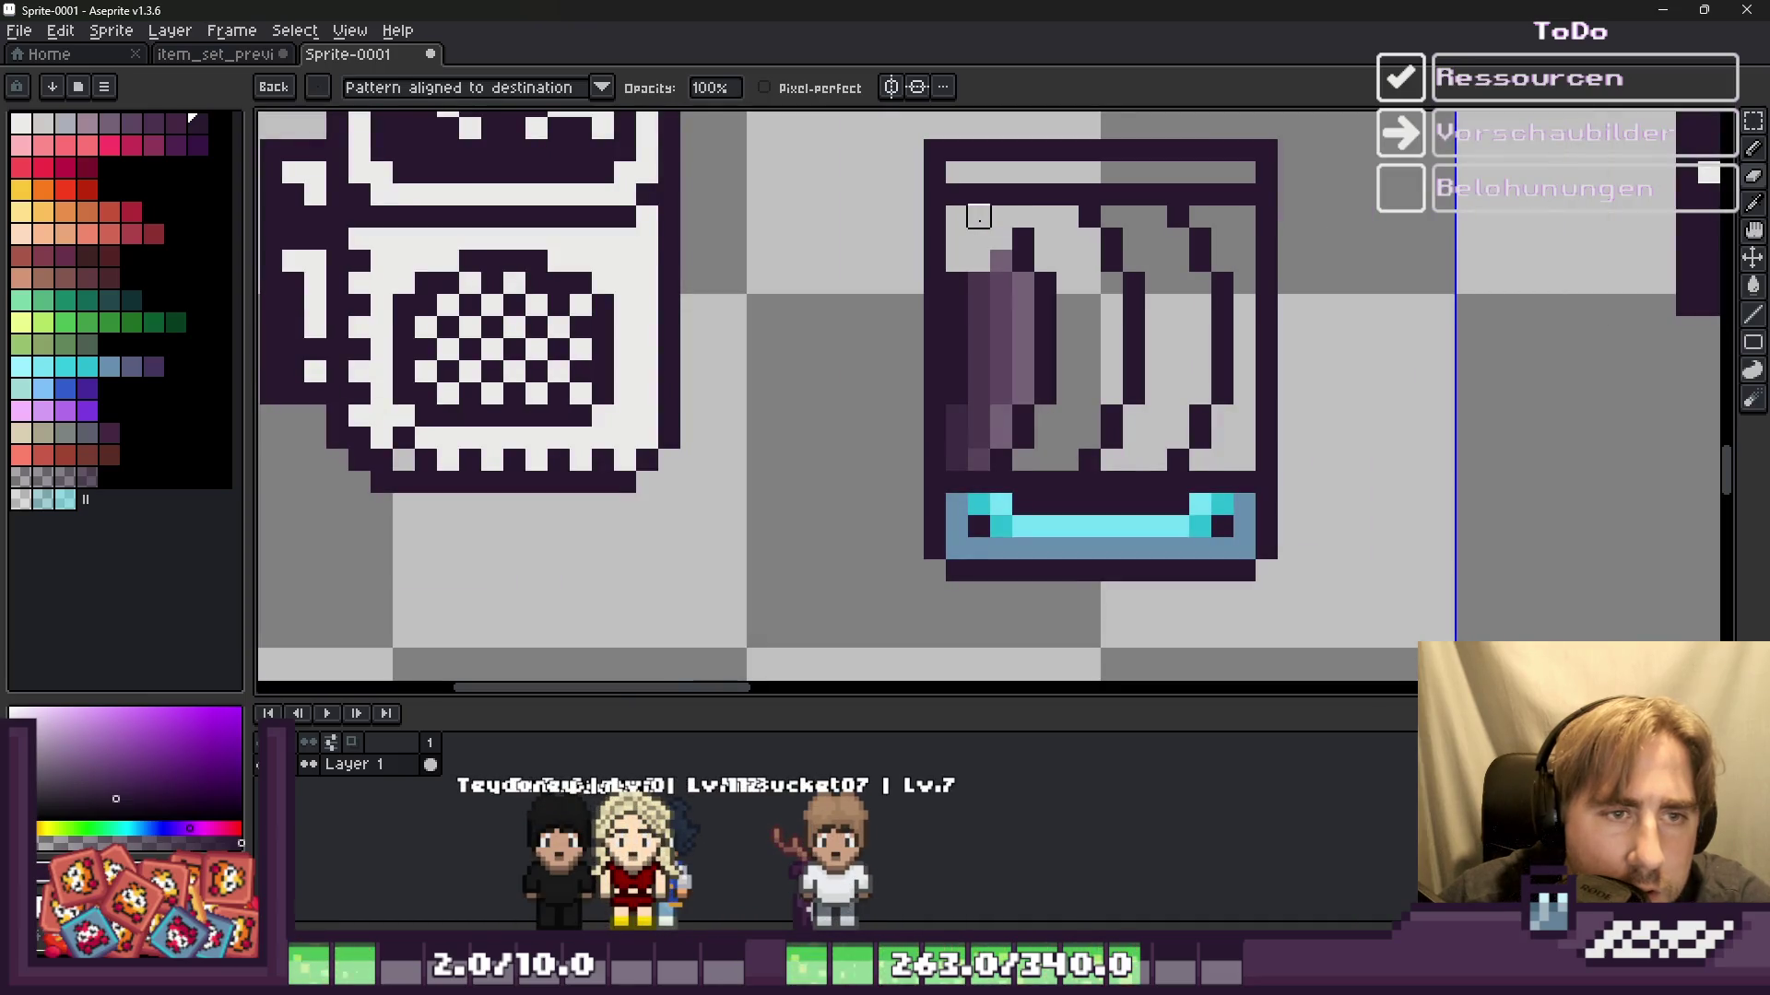
{"action": "scroll", "coordinate": [979, 217], "scroll_direction": "up", "scroll_amount": 3}
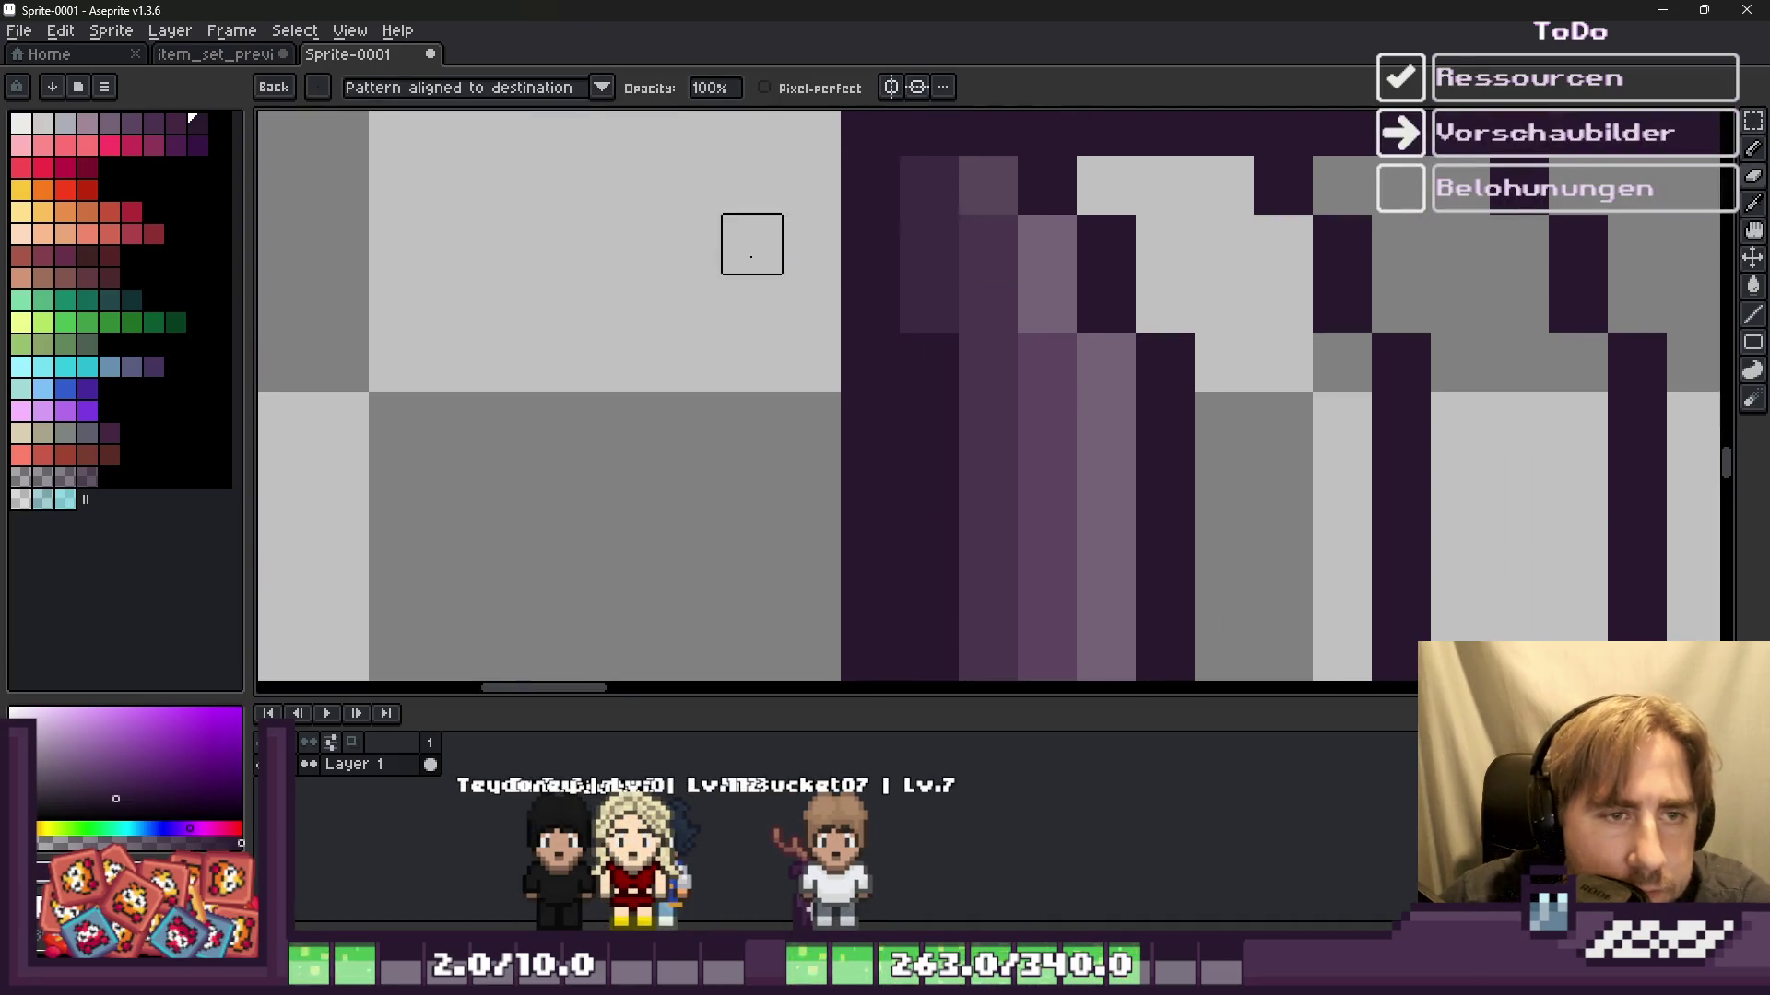
Step: With round 2px then 1px eraser brushes, remove the blue-grey base row and cyan bar
{"action": "key", "text": "e"}
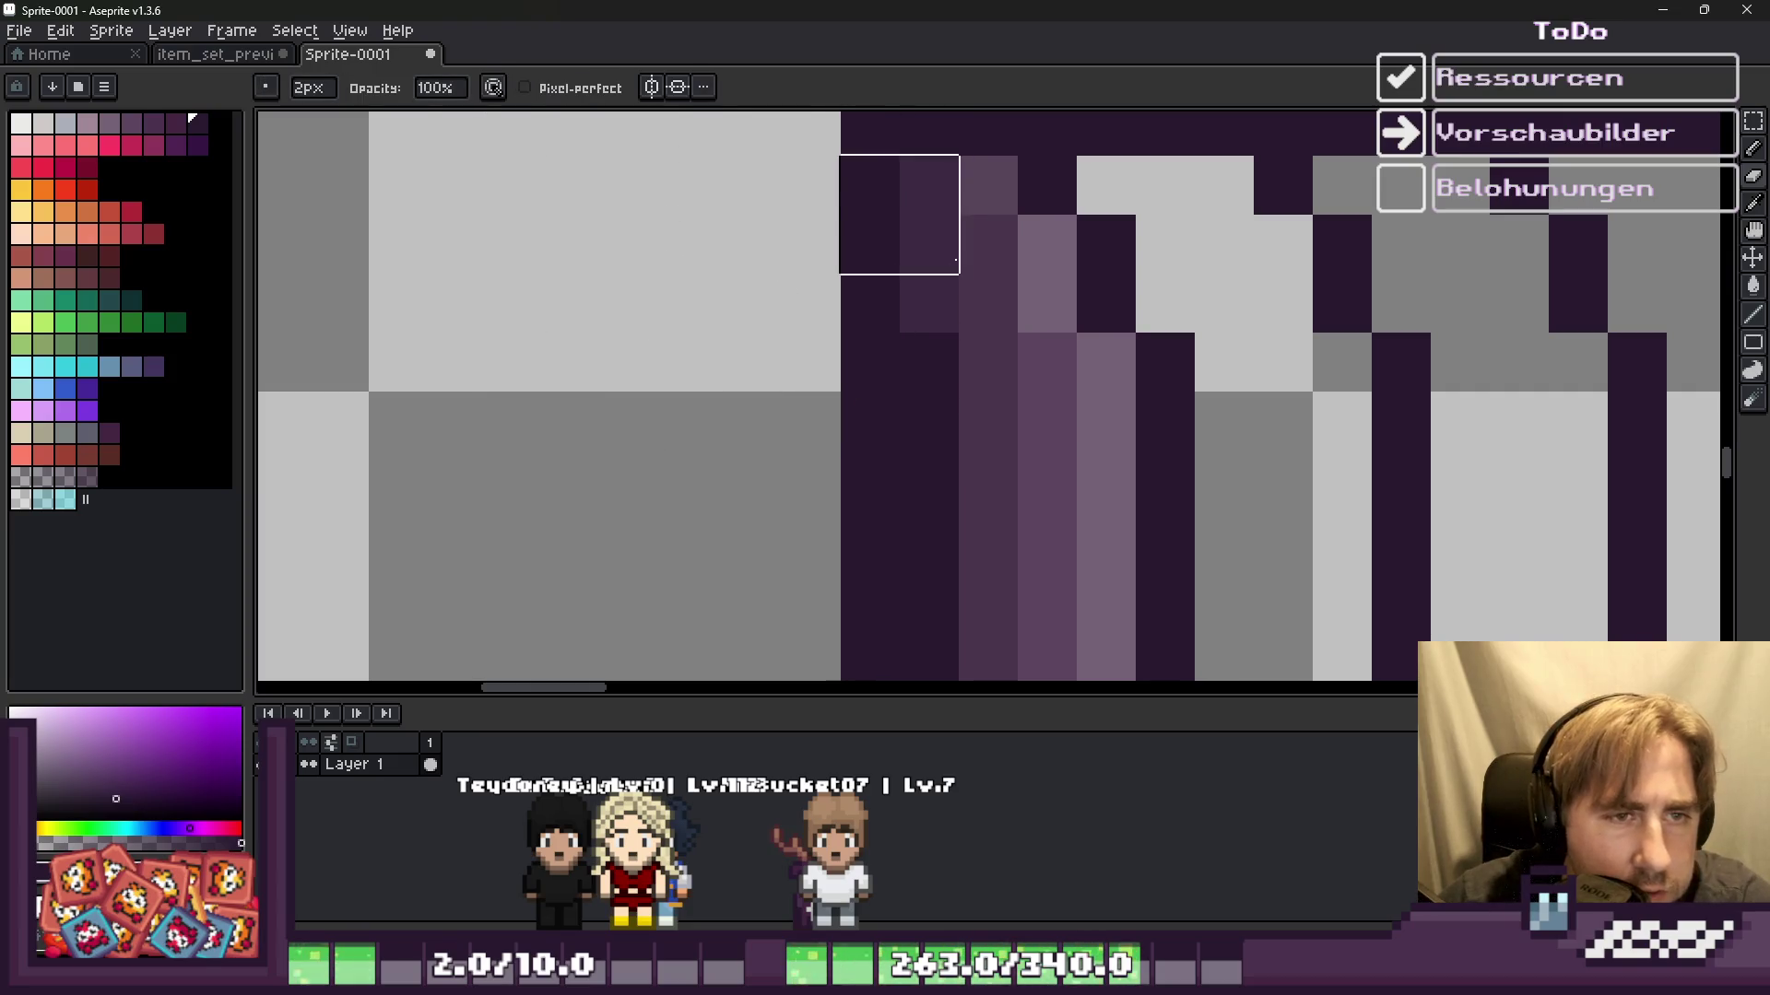
{"action": "left_click", "coordinate": [966, 265]}
{"action": "scroll", "coordinate": [1016, 287], "scroll_direction": "down", "scroll_amount": 3}
{"action": "scroll", "coordinate": [986, 461], "scroll_direction": "up", "scroll_amount": 3}
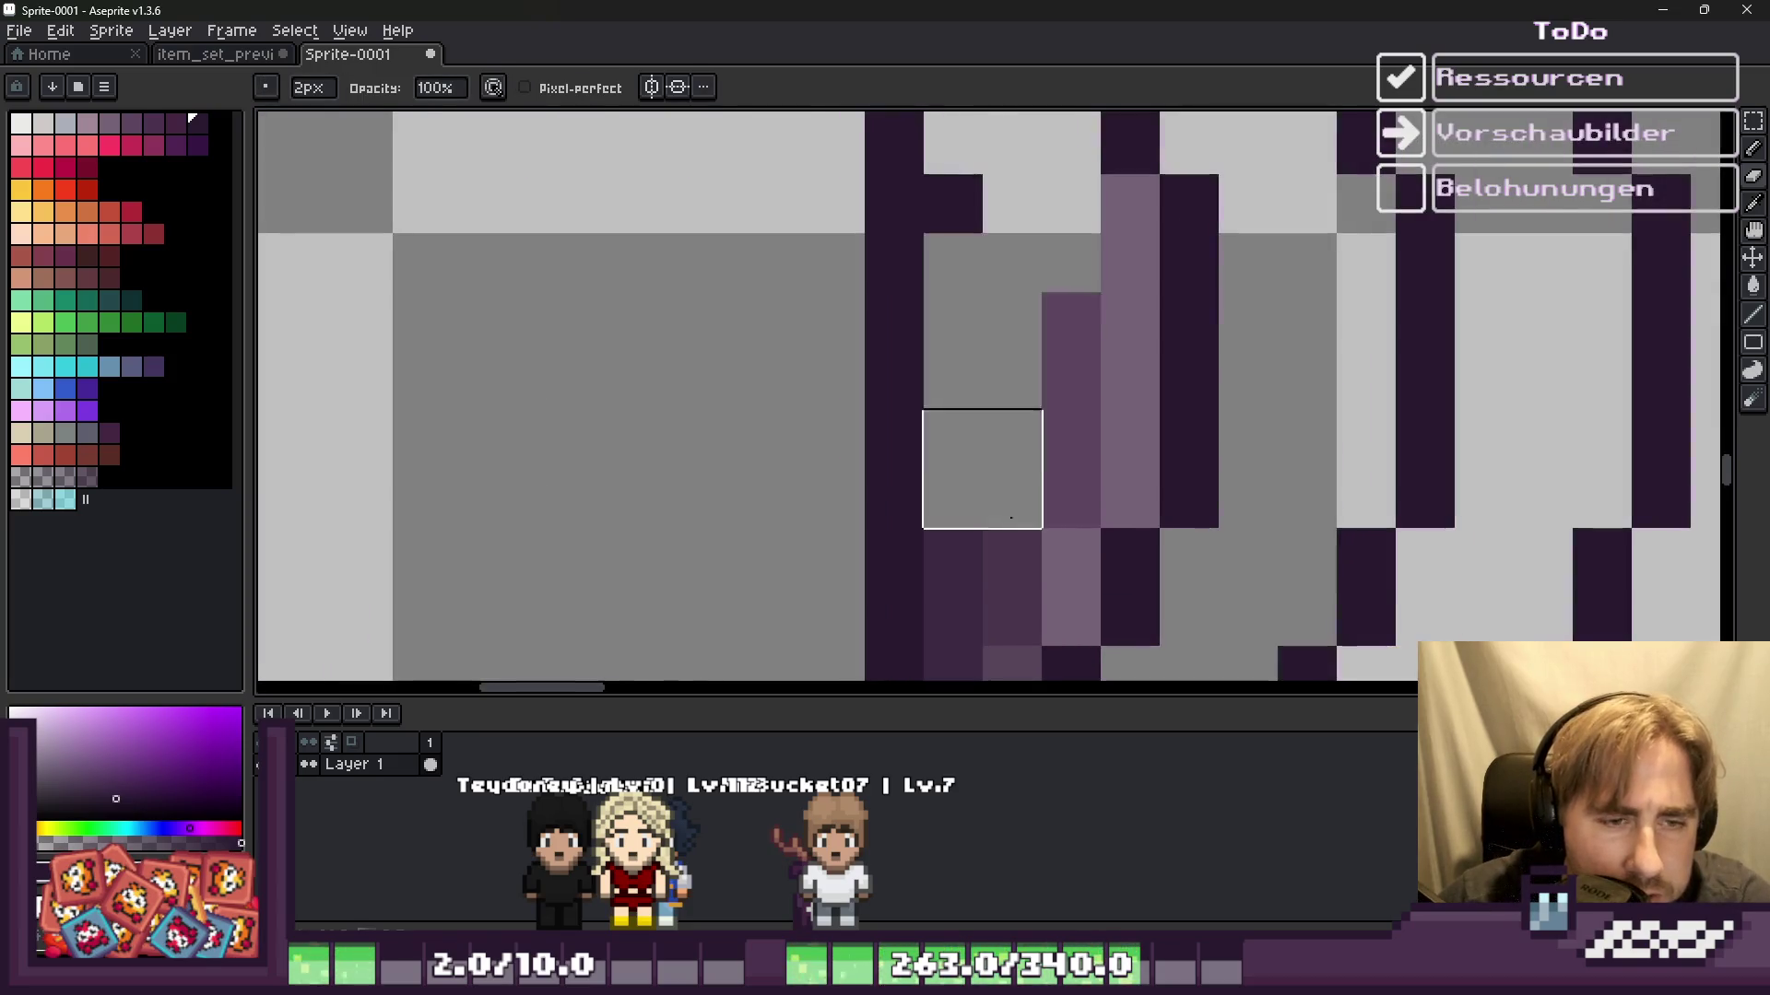
{"action": "scroll", "coordinate": [1014, 471], "scroll_direction": "down", "scroll_amount": 4}
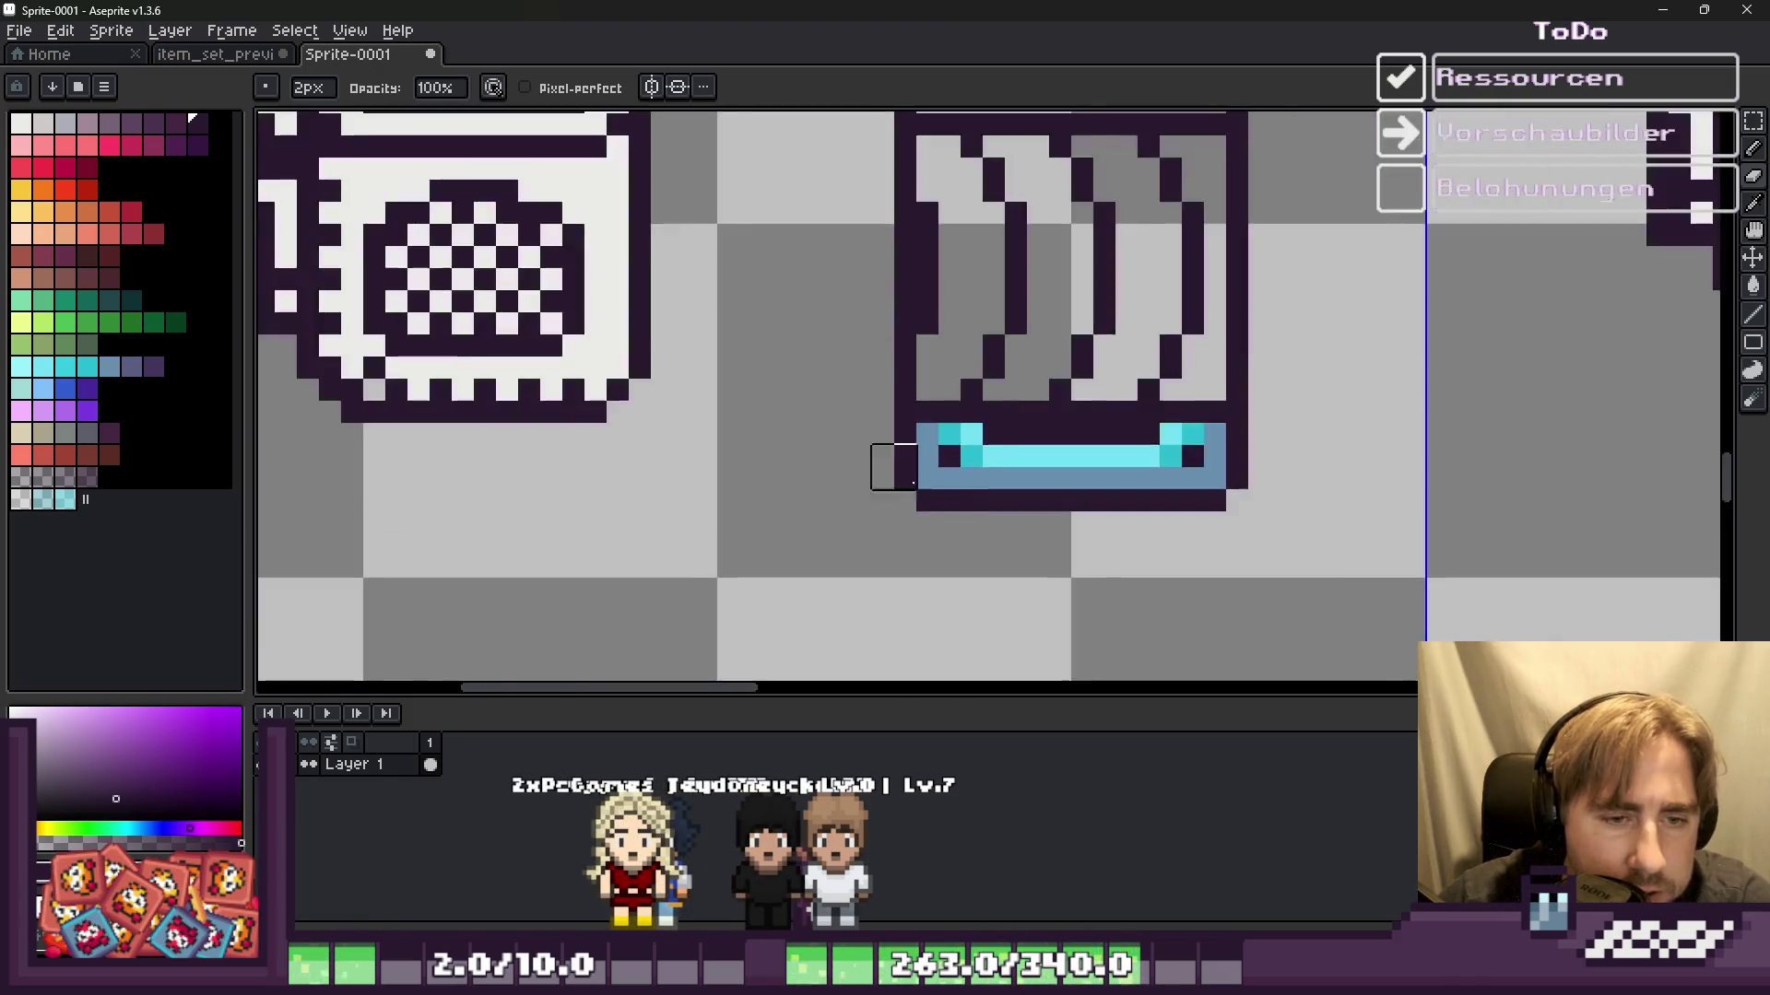
{"action": "scroll", "coordinate": [893, 467], "scroll_direction": "up", "scroll_amount": 3}
{"action": "key", "text": "minus"}
{"action": "left_click_drag", "start_coordinate": [995, 328], "coordinate": [877, 329]}
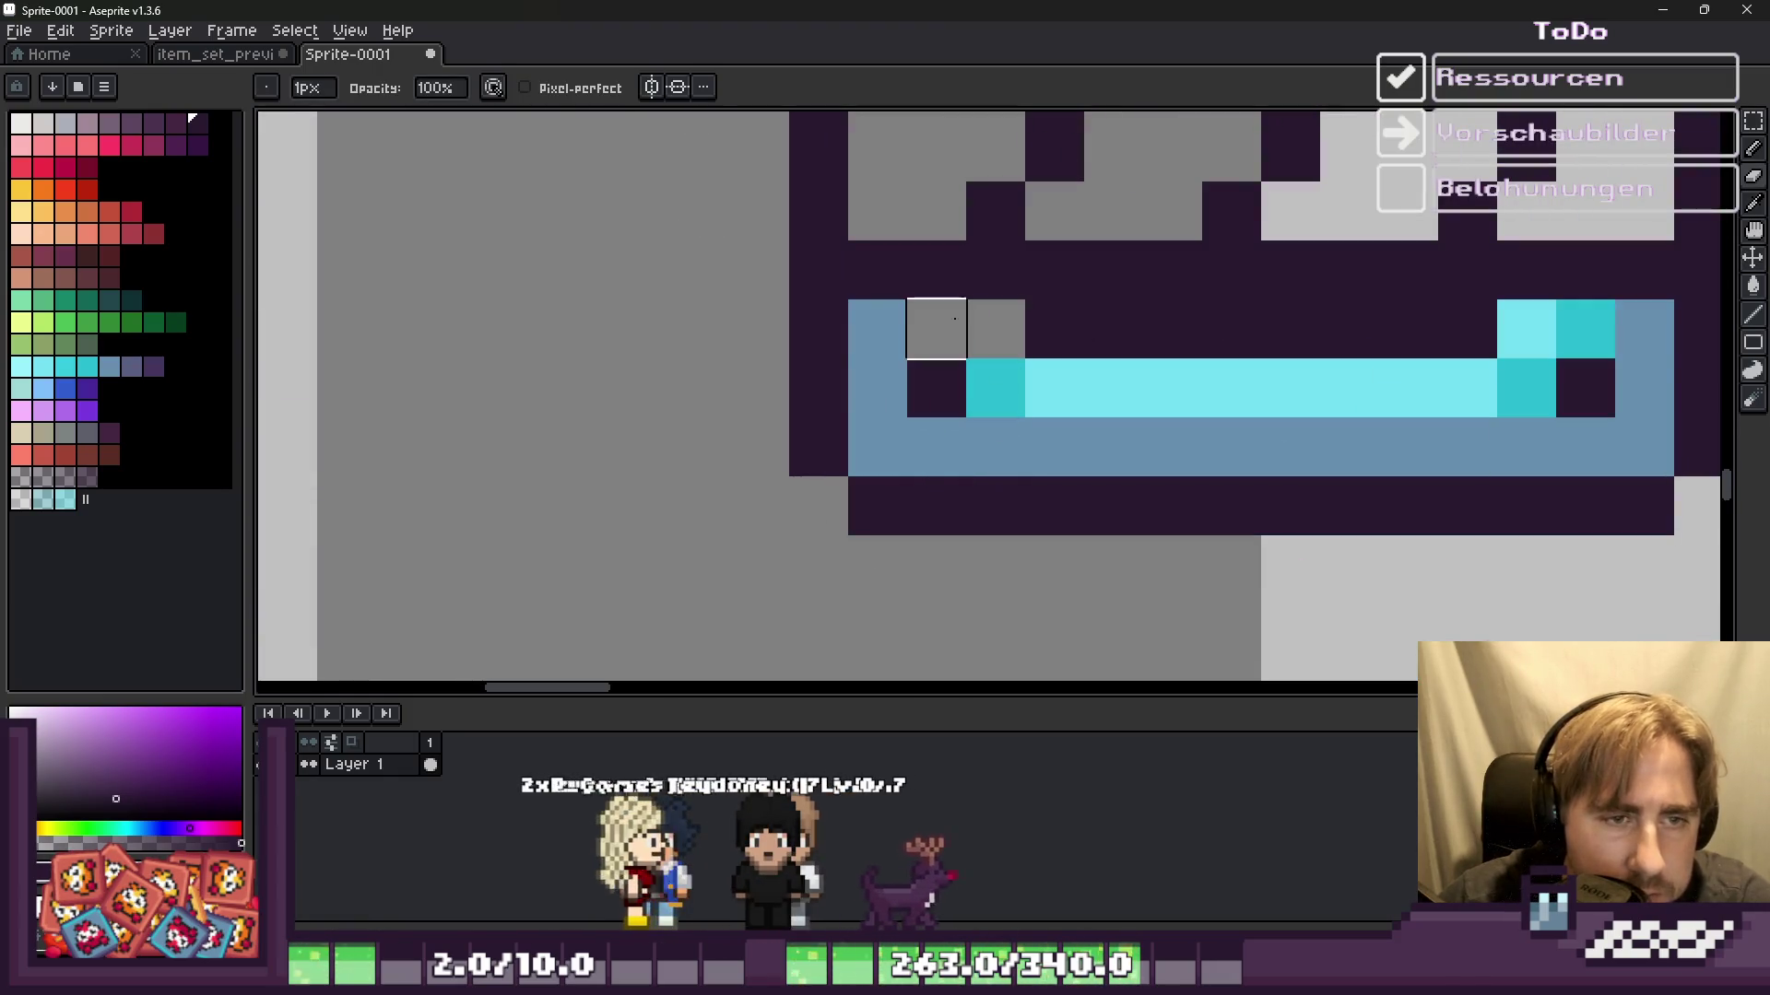
{"action": "left_click_drag", "start_coordinate": [894, 442], "coordinate": [1645, 461]}
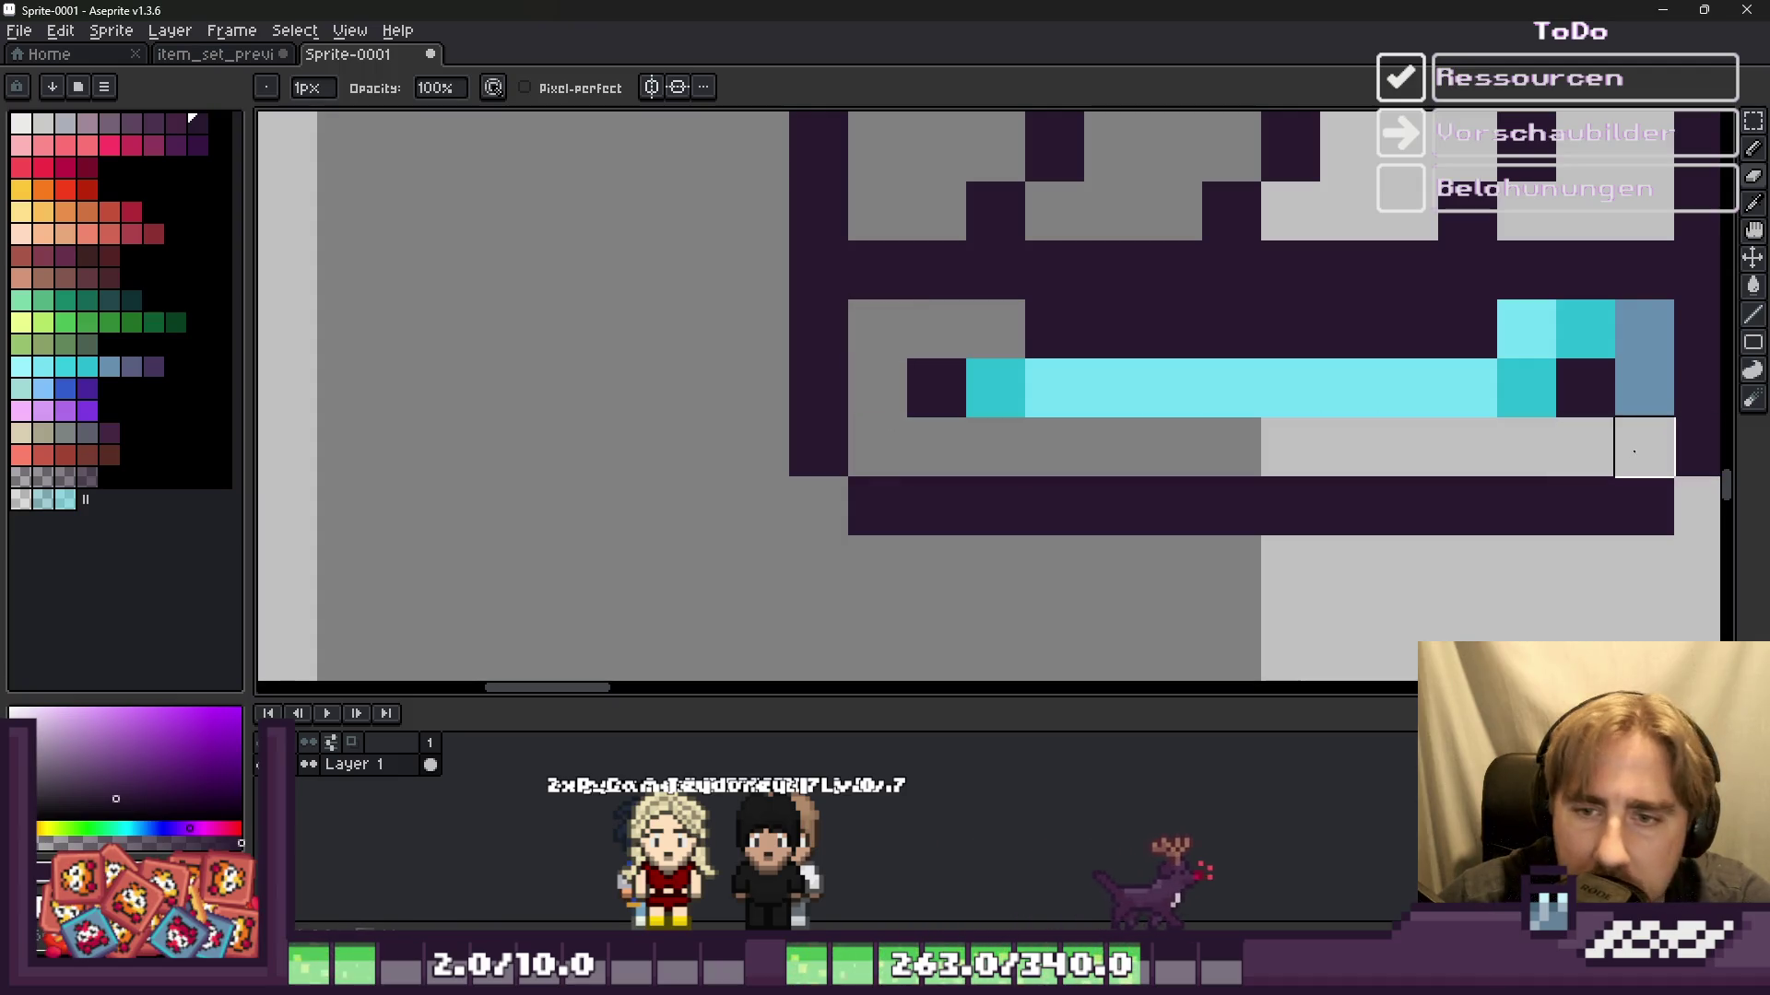
{"action": "left_click_drag", "start_coordinate": [1500, 367], "coordinate": [1046, 371]}
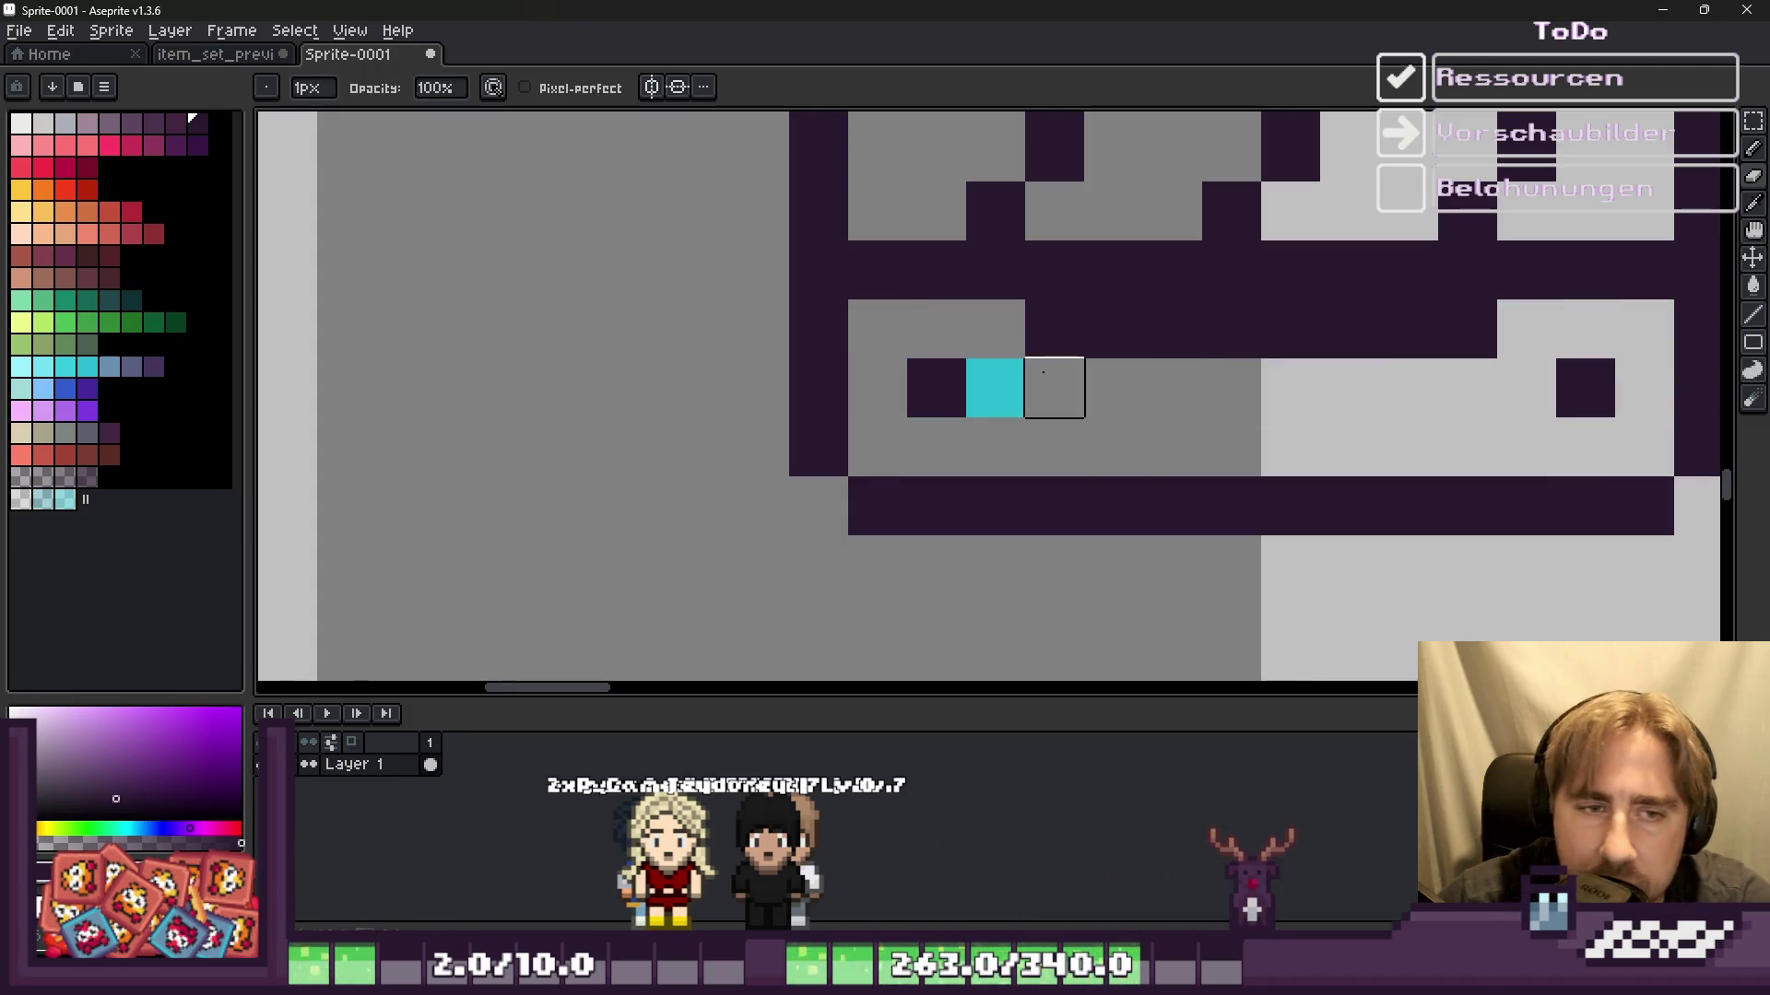
{"action": "scroll", "coordinate": [995, 387], "scroll_direction": "down", "scroll_amount": 3}
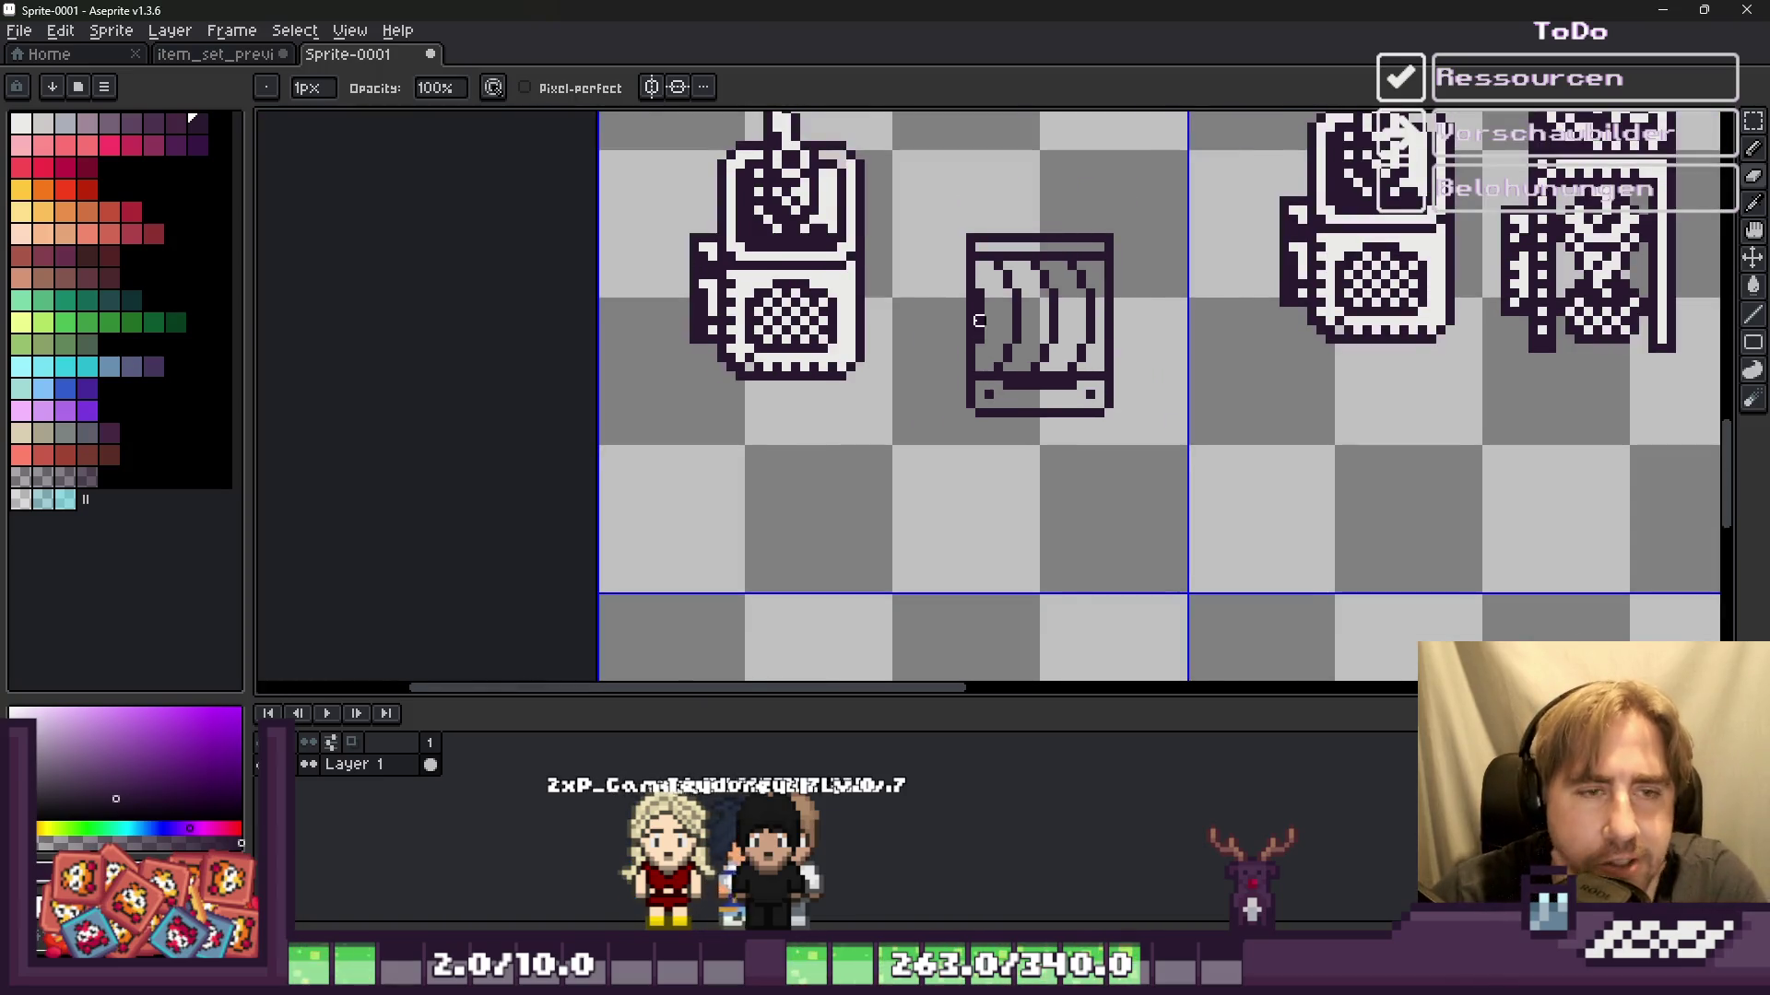
{"action": "scroll", "coordinate": [979, 320], "scroll_direction": "down", "scroll_amount": 1}
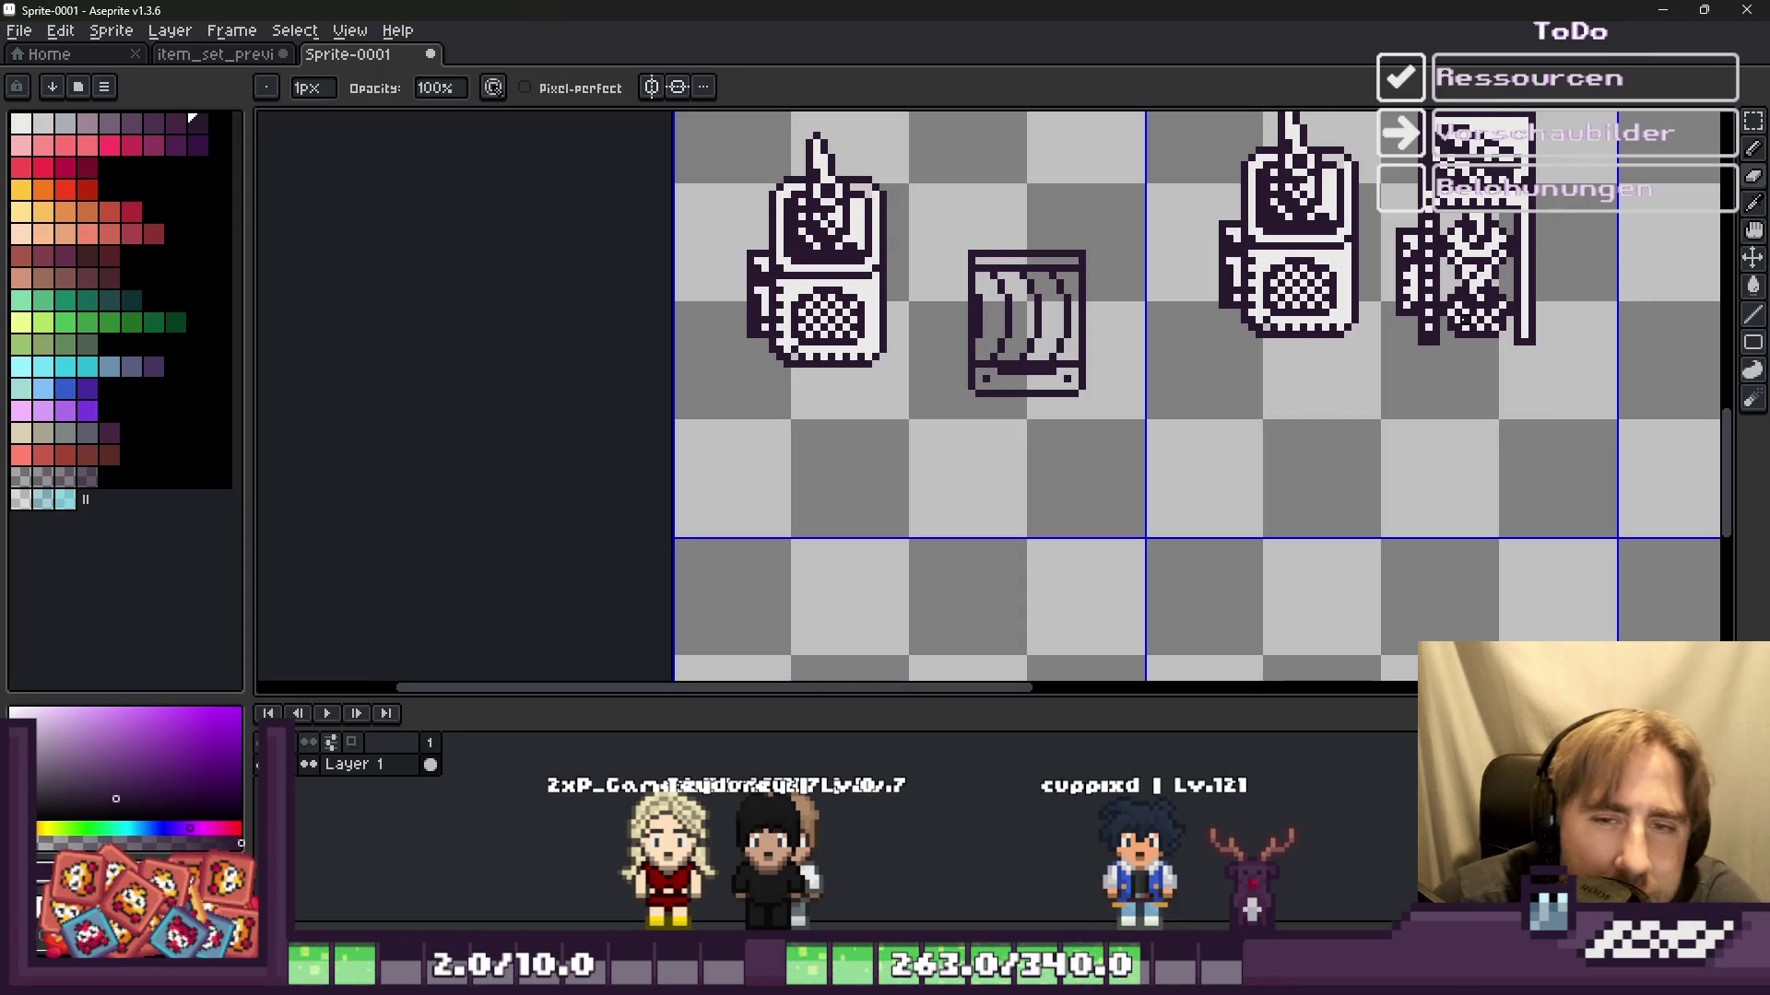
{"action": "scroll", "coordinate": [1450, 282], "scroll_direction": "down", "scroll_amount": 2}
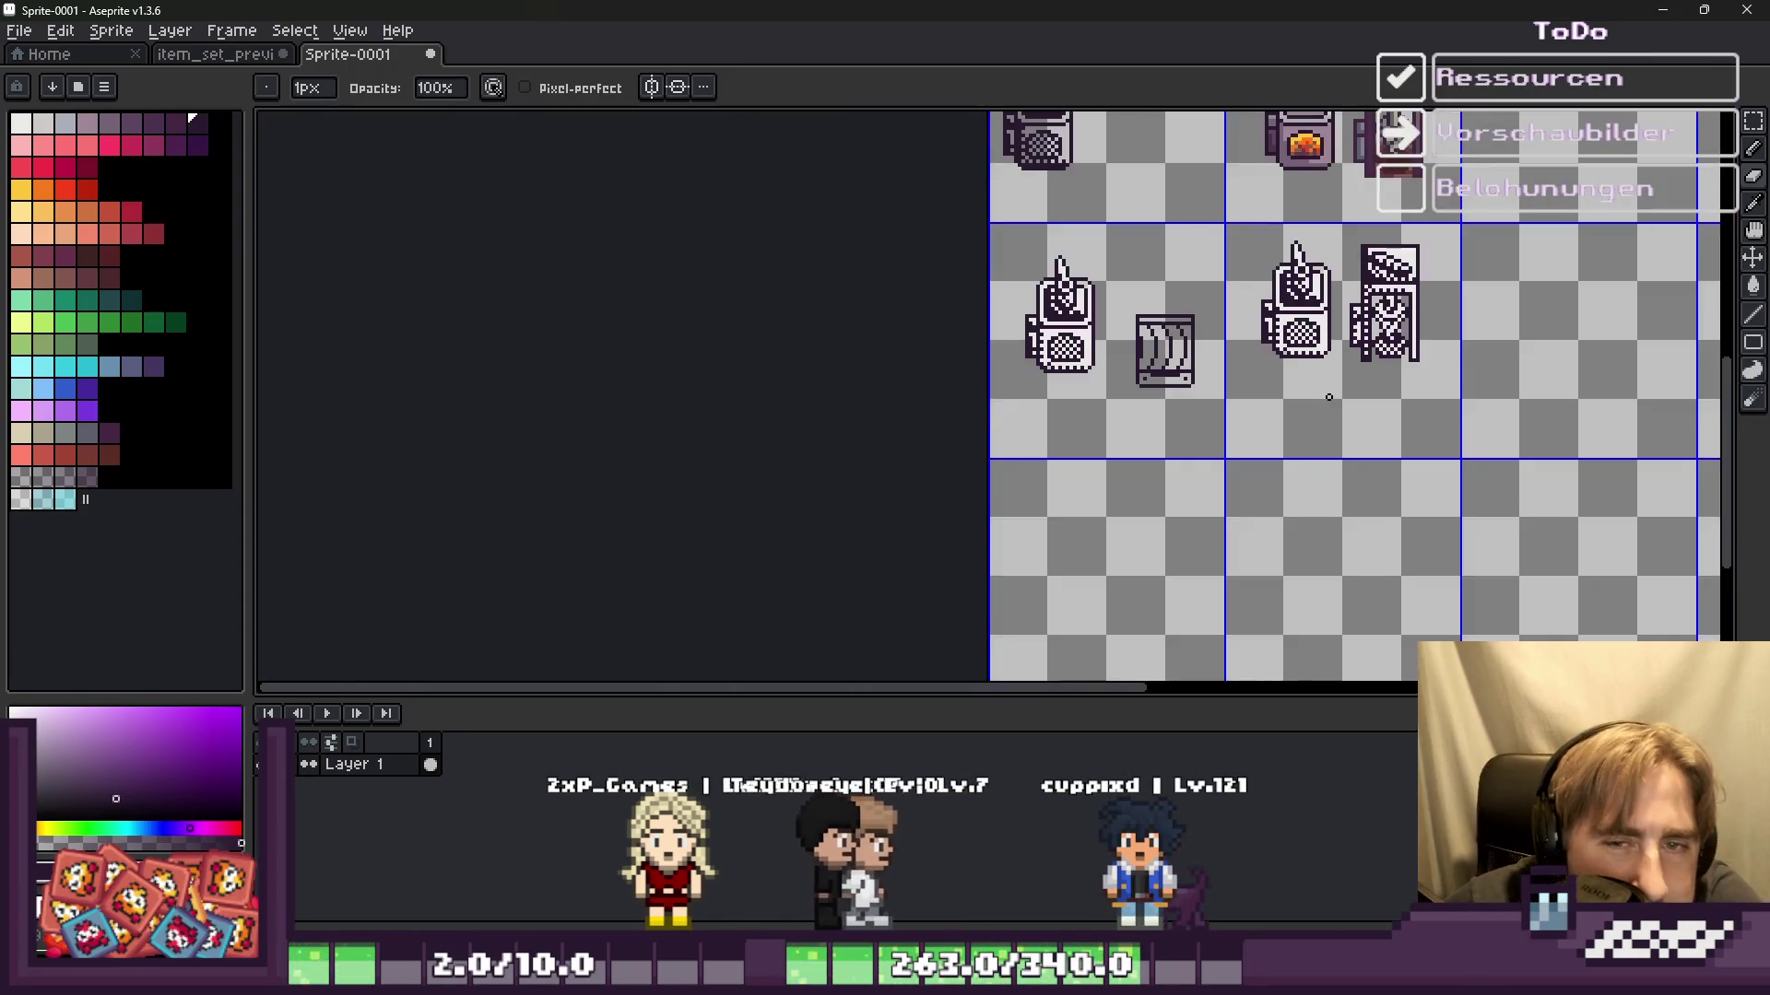
{"action": "scroll", "coordinate": [1314, 231], "scroll_direction": "down", "scroll_amount": 1}
{"action": "scroll", "coordinate": [1323, 373], "scroll_direction": "up", "scroll_amount": 5}
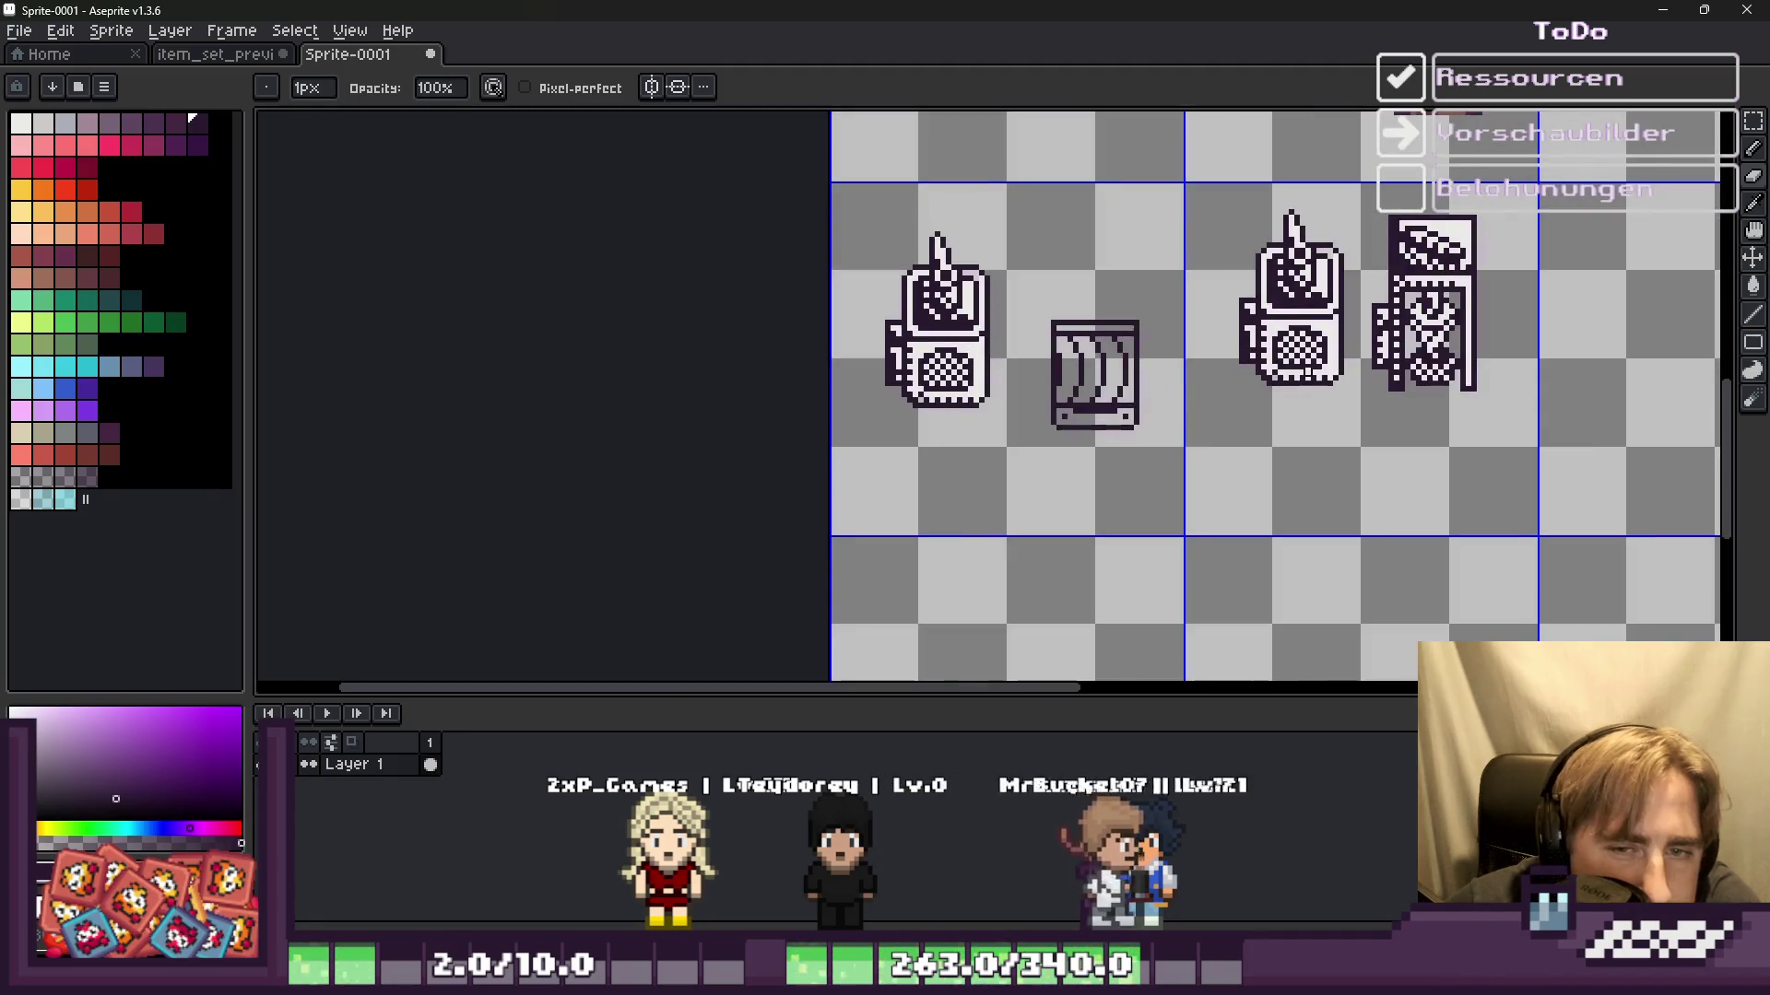
{"action": "scroll", "coordinate": [1134, 440], "scroll_direction": "down", "scroll_amount": 2}
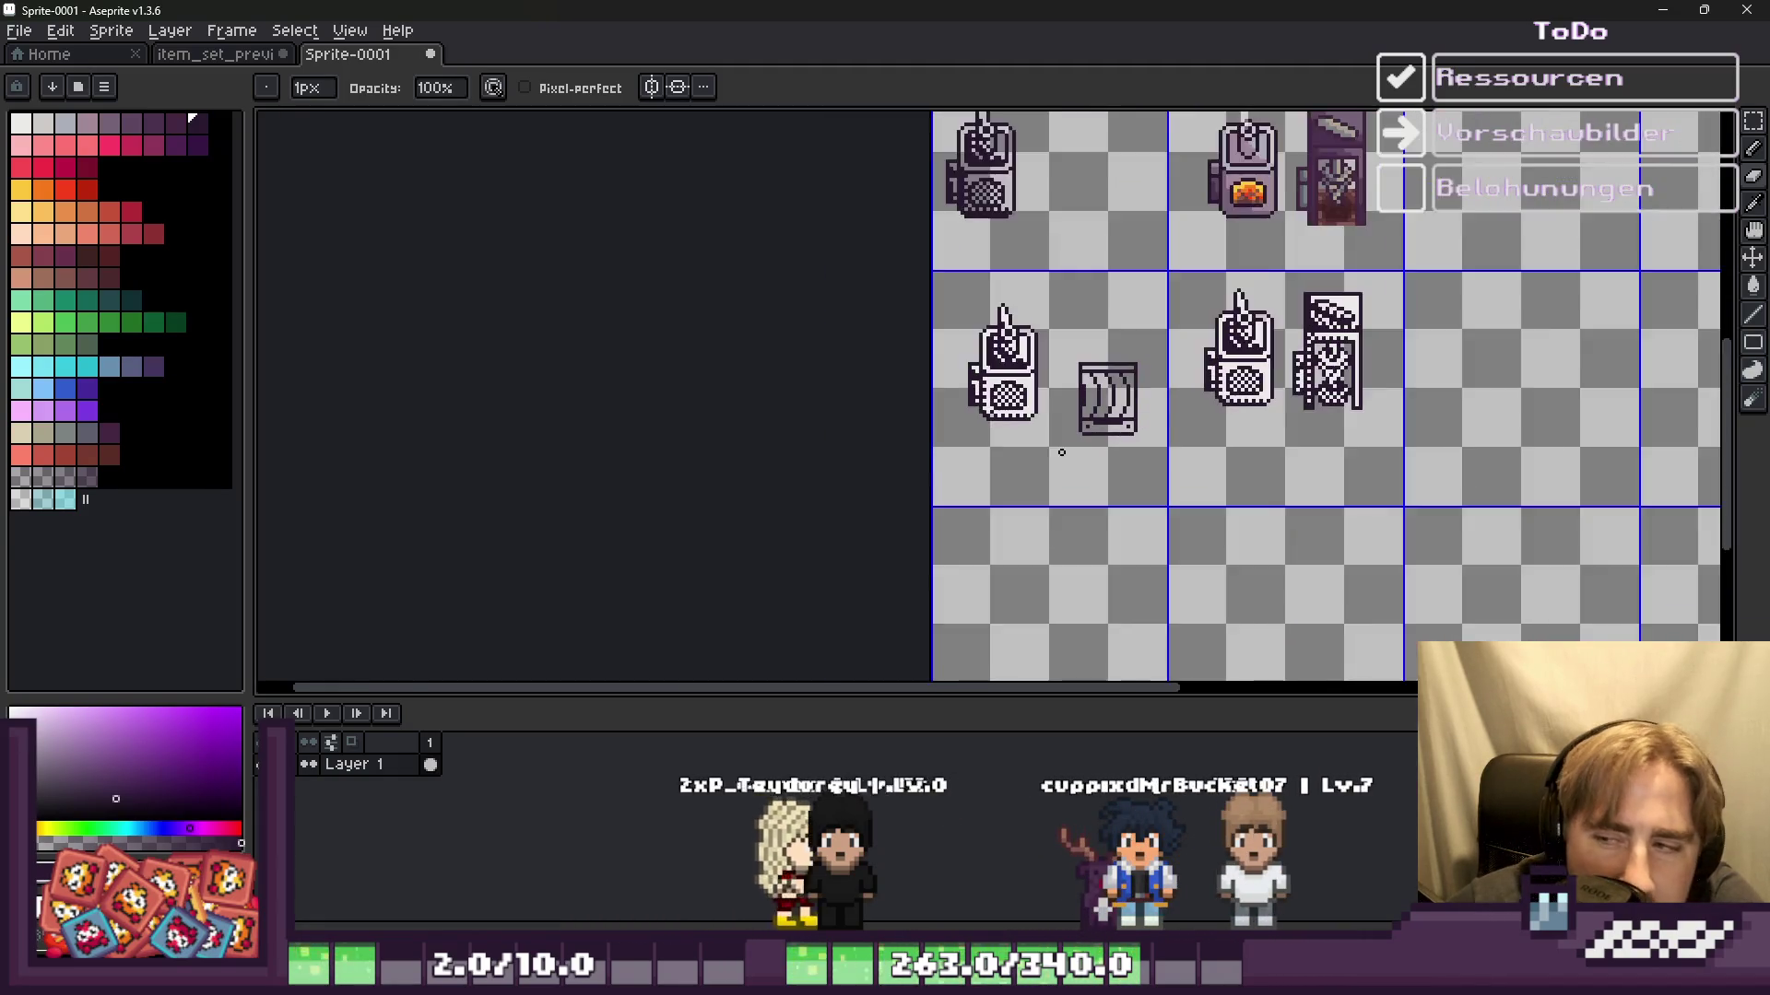
{"action": "scroll", "coordinate": [1134, 441], "scroll_direction": "down", "scroll_amount": 1}
{"action": "scroll", "coordinate": [1241, 431], "scroll_direction": "up", "scroll_amount": 3}
{"action": "scroll", "coordinate": [1241, 431], "scroll_direction": "up", "scroll_amount": 1}
{"action": "scroll", "coordinate": [1240, 430], "scroll_direction": "down", "scroll_amount": 1}
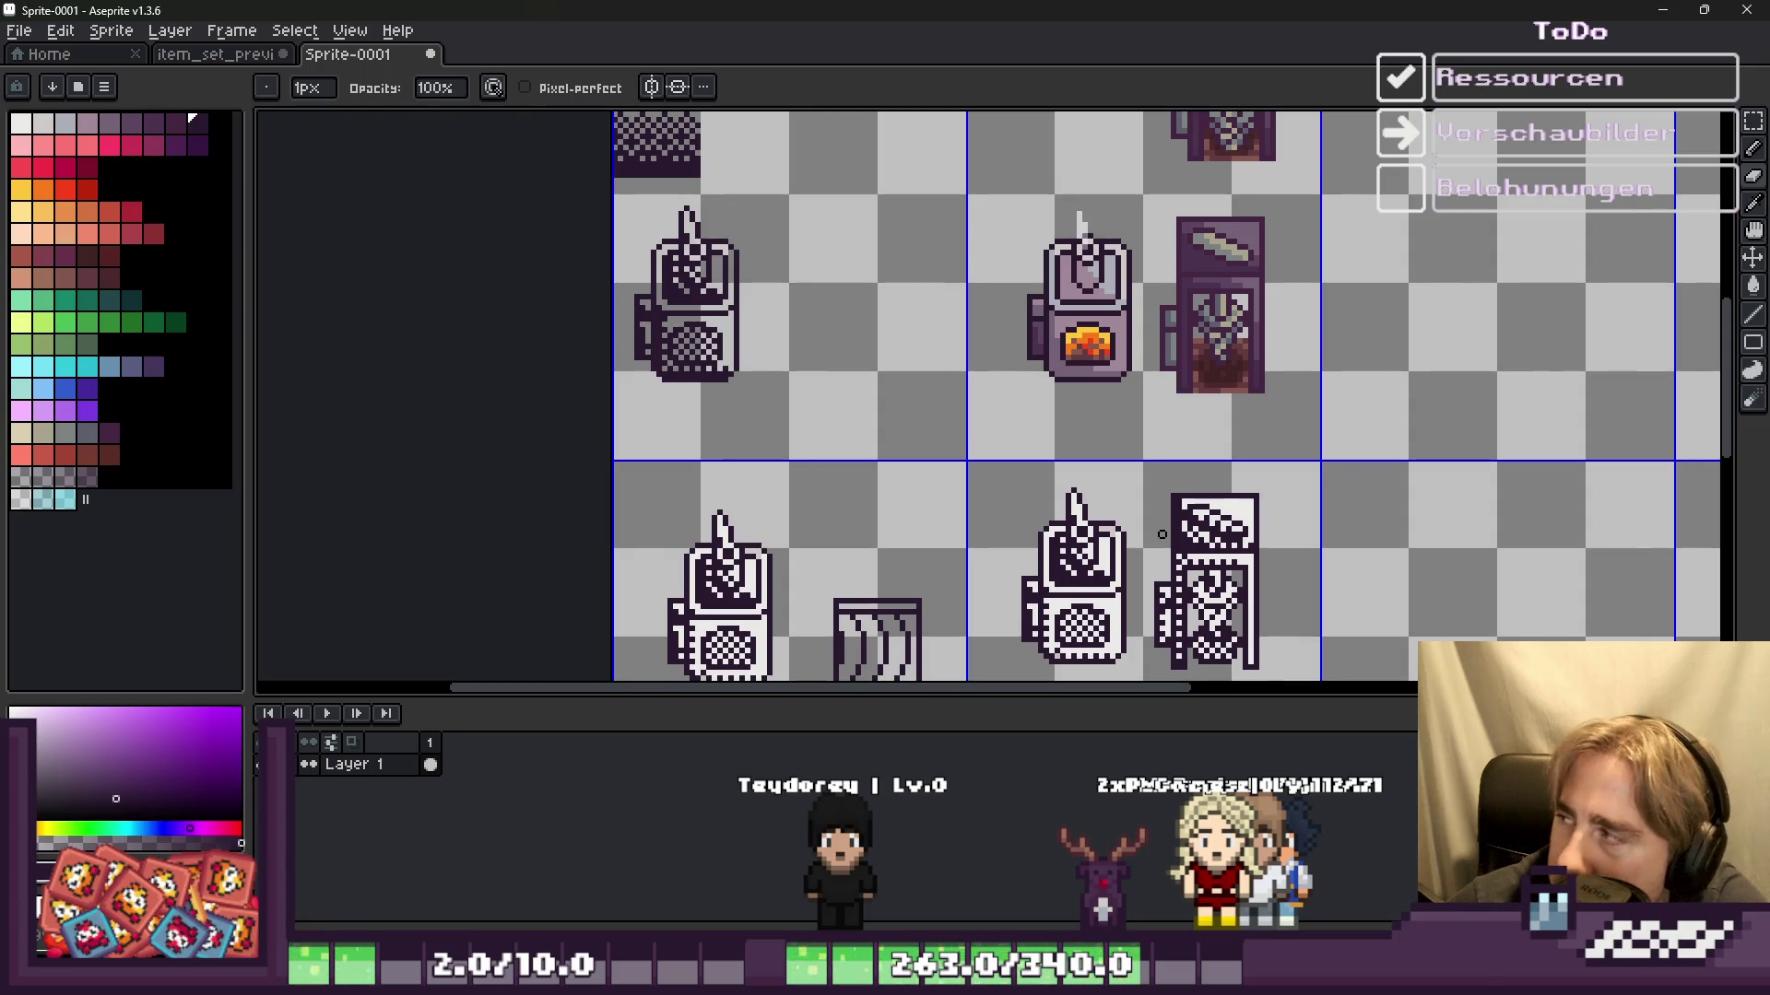
{"action": "scroll", "coordinate": [1123, 489], "scroll_direction": "down", "scroll_amount": 3}
{"action": "scroll", "coordinate": [936, 454], "scroll_direction": "up", "scroll_amount": 3}
{"action": "scroll", "coordinate": [936, 454], "scroll_direction": "up", "scroll_amount": 2}
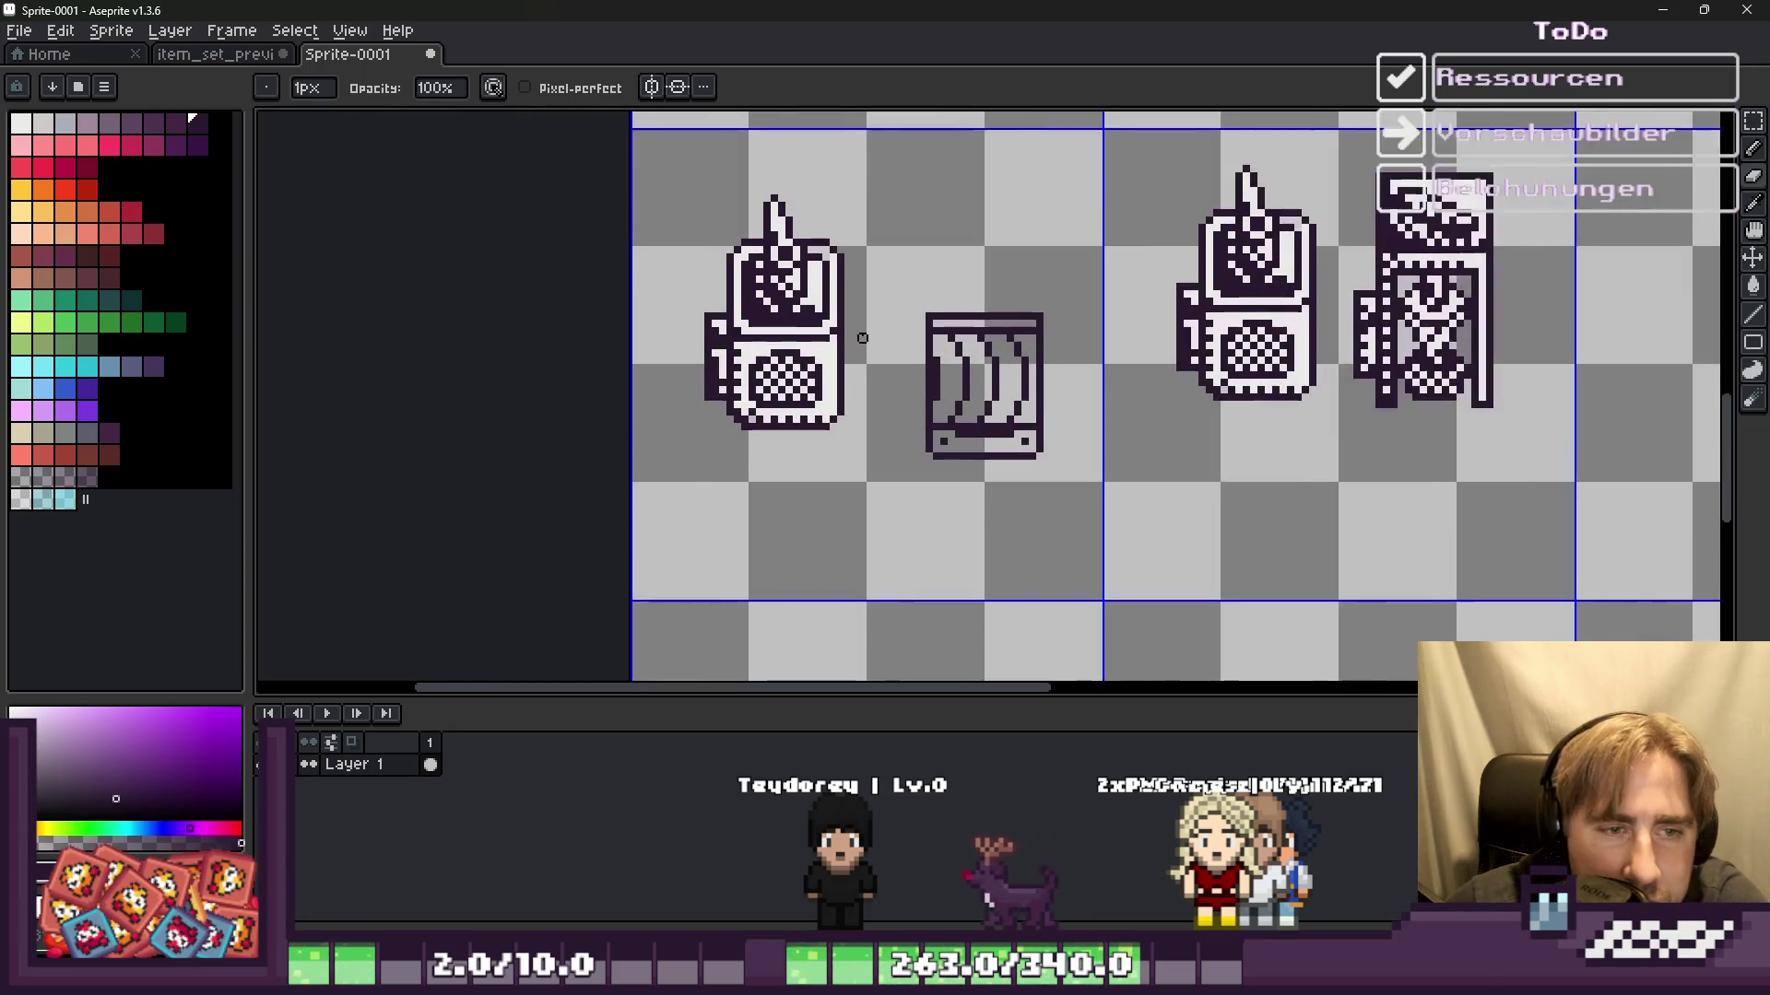
{"action": "scroll", "coordinate": [928, 329], "scroll_direction": "up", "scroll_amount": 1}
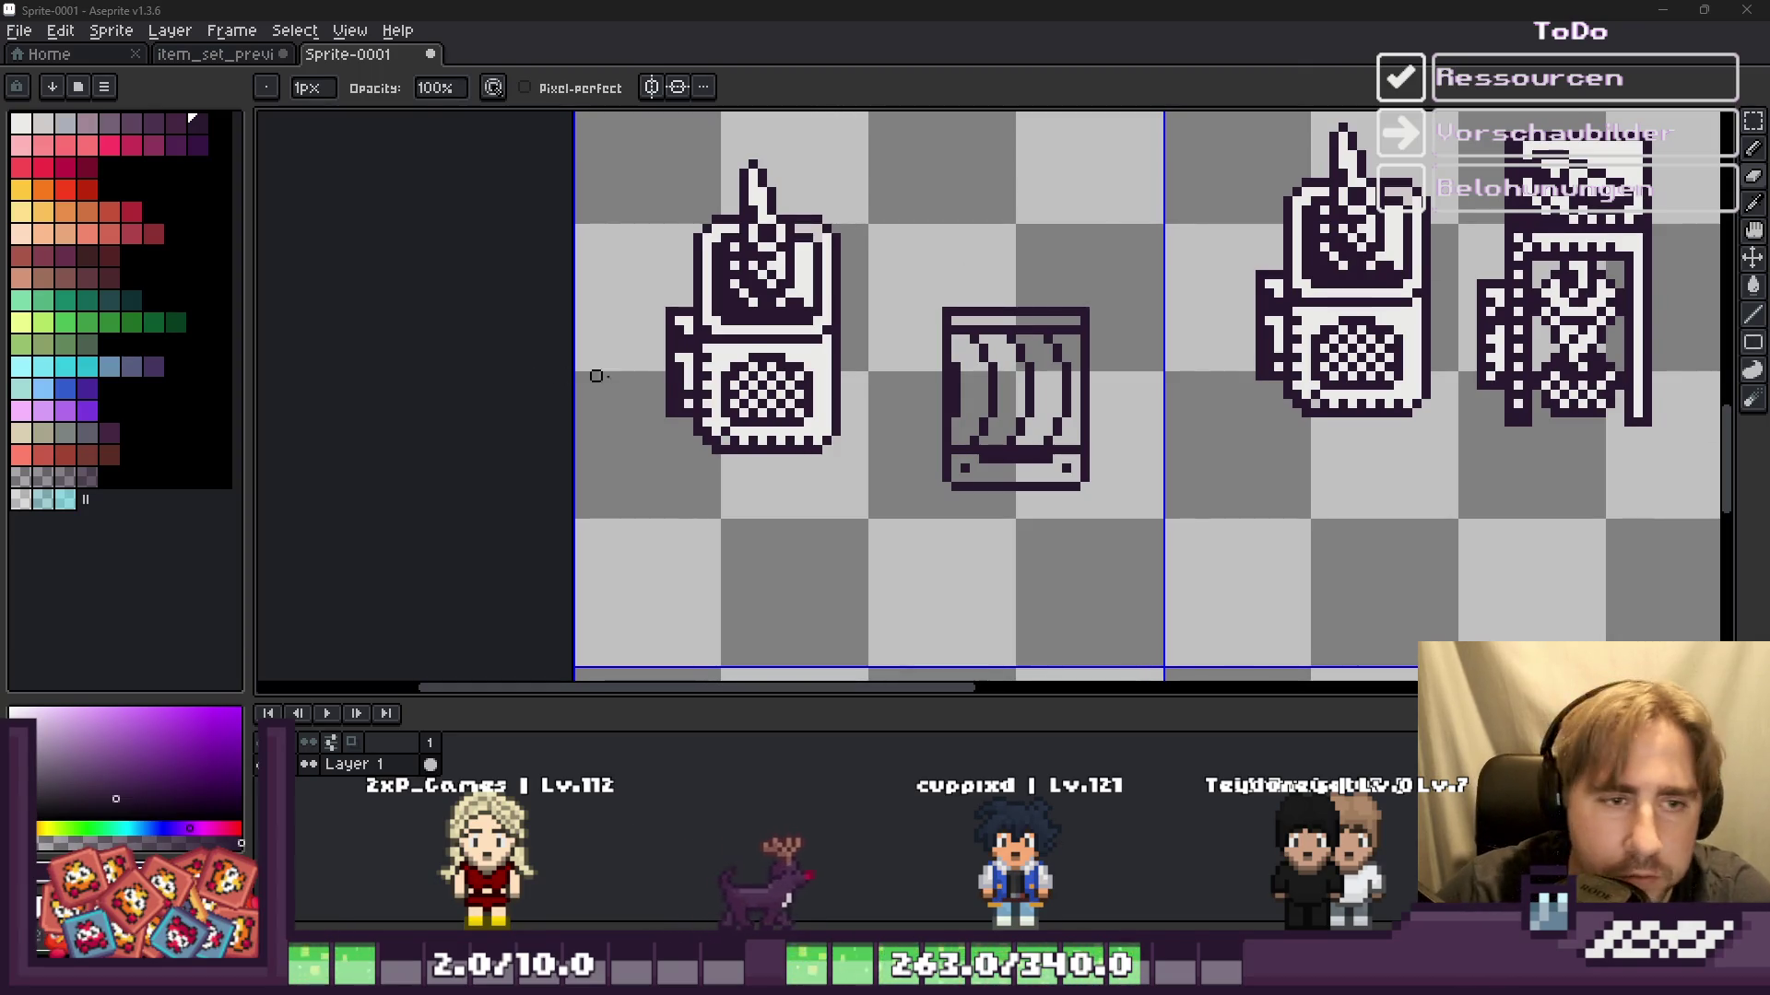
Step: Draw a dark pixel zigzag down the sprite's left edge
{"action": "scroll", "coordinate": [901, 351], "scroll_direction": "up", "scroll_amount": 1}
{"action": "scroll", "coordinate": [901, 350], "scroll_direction": "up", "scroll_amount": 1}
{"action": "scroll", "coordinate": [901, 350], "scroll_direction": "up", "scroll_amount": 2}
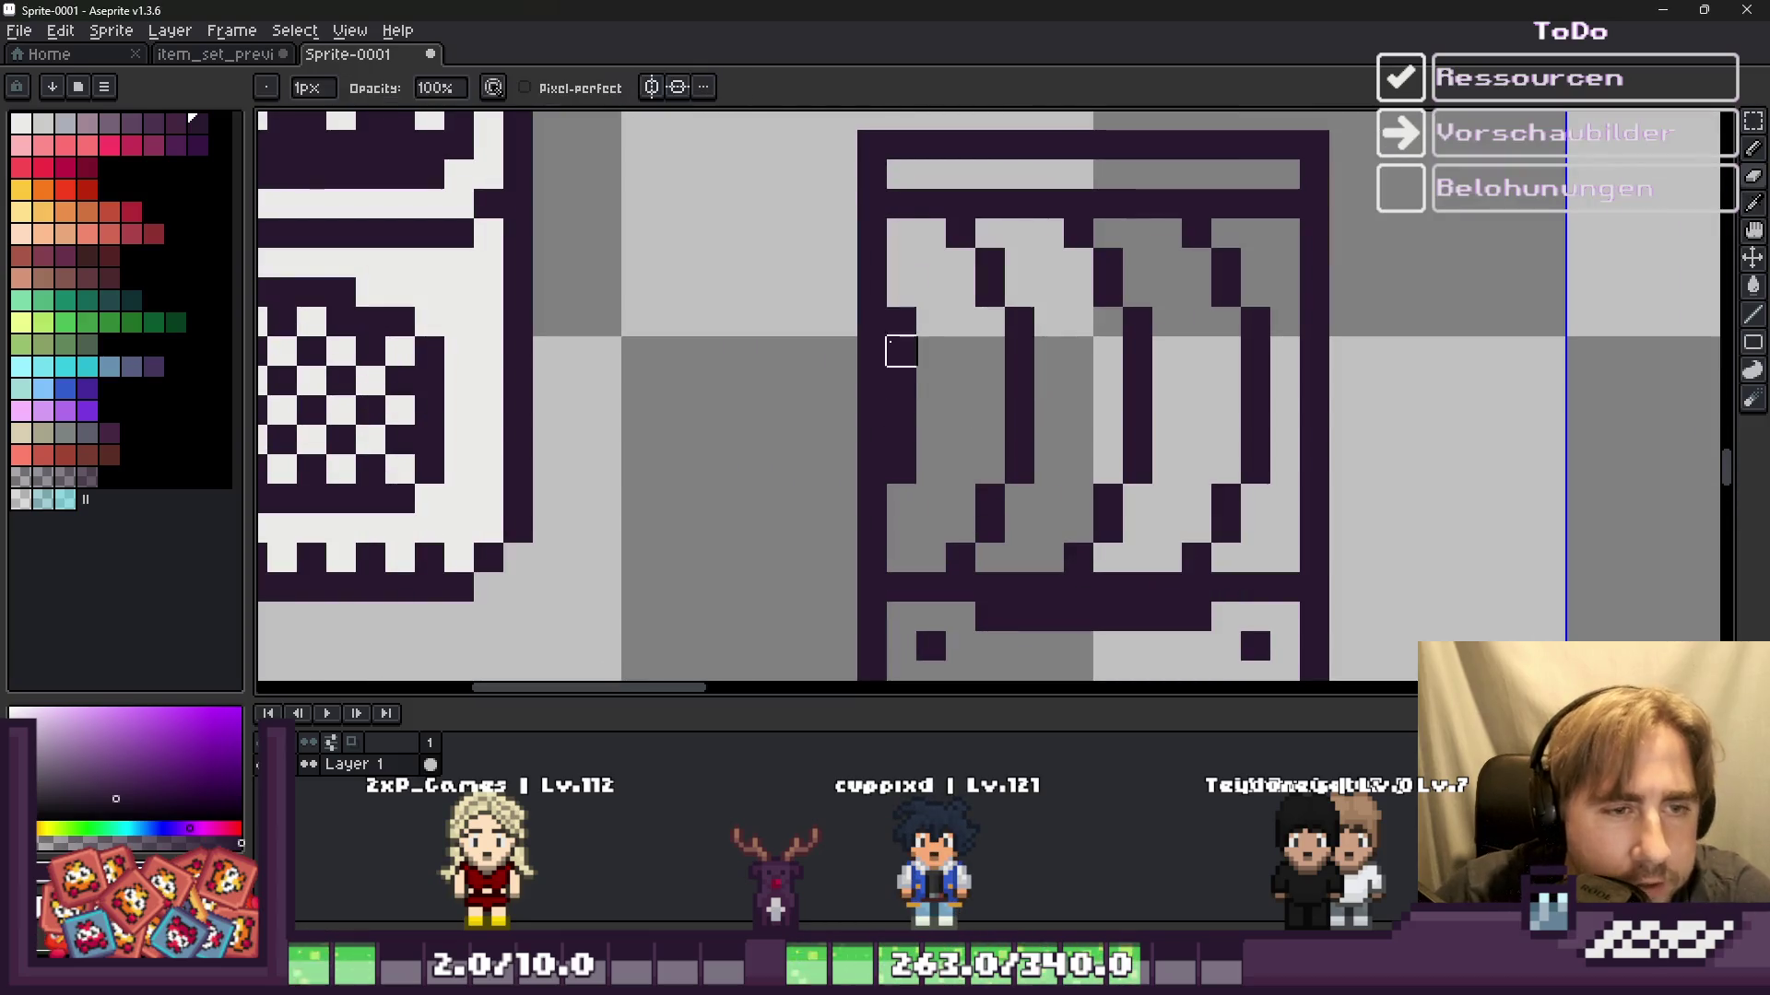
{"action": "scroll", "coordinate": [901, 351], "scroll_direction": "up", "scroll_amount": 1}
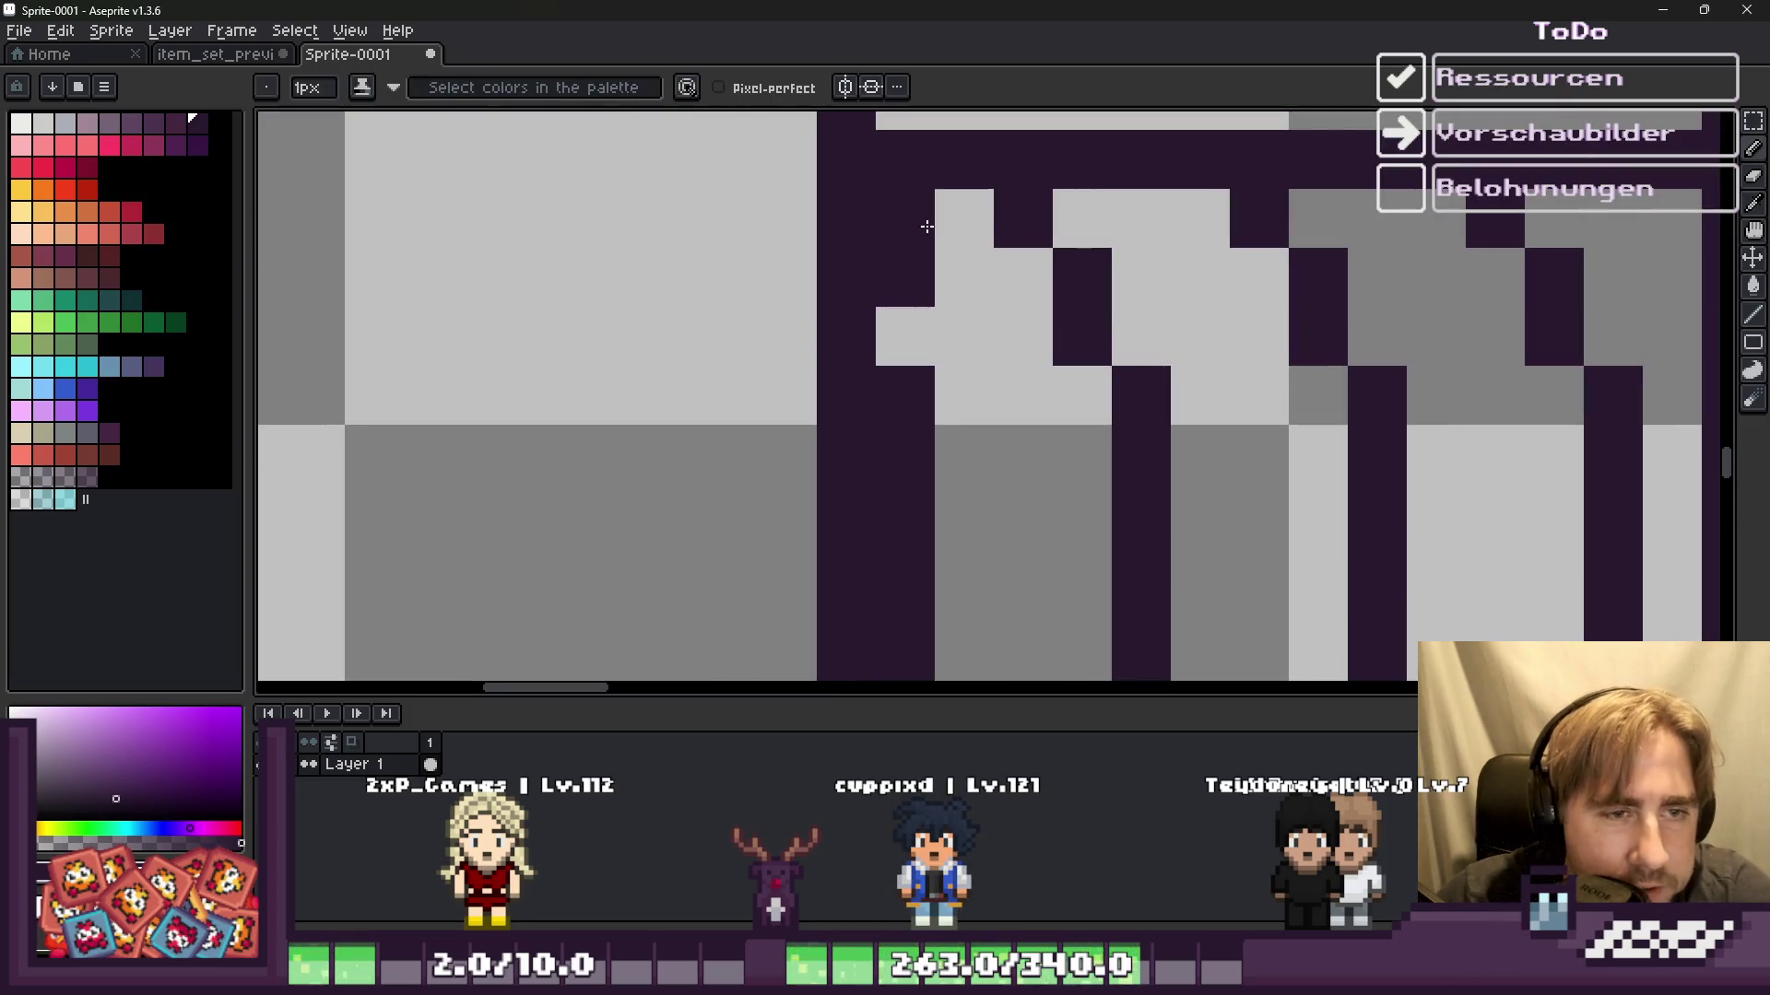
{"action": "scroll", "coordinate": [963, 350], "scroll_direction": "down", "scroll_amount": 2}
{"action": "scroll", "coordinate": [958, 360], "scroll_direction": "up", "scroll_amount": 2}
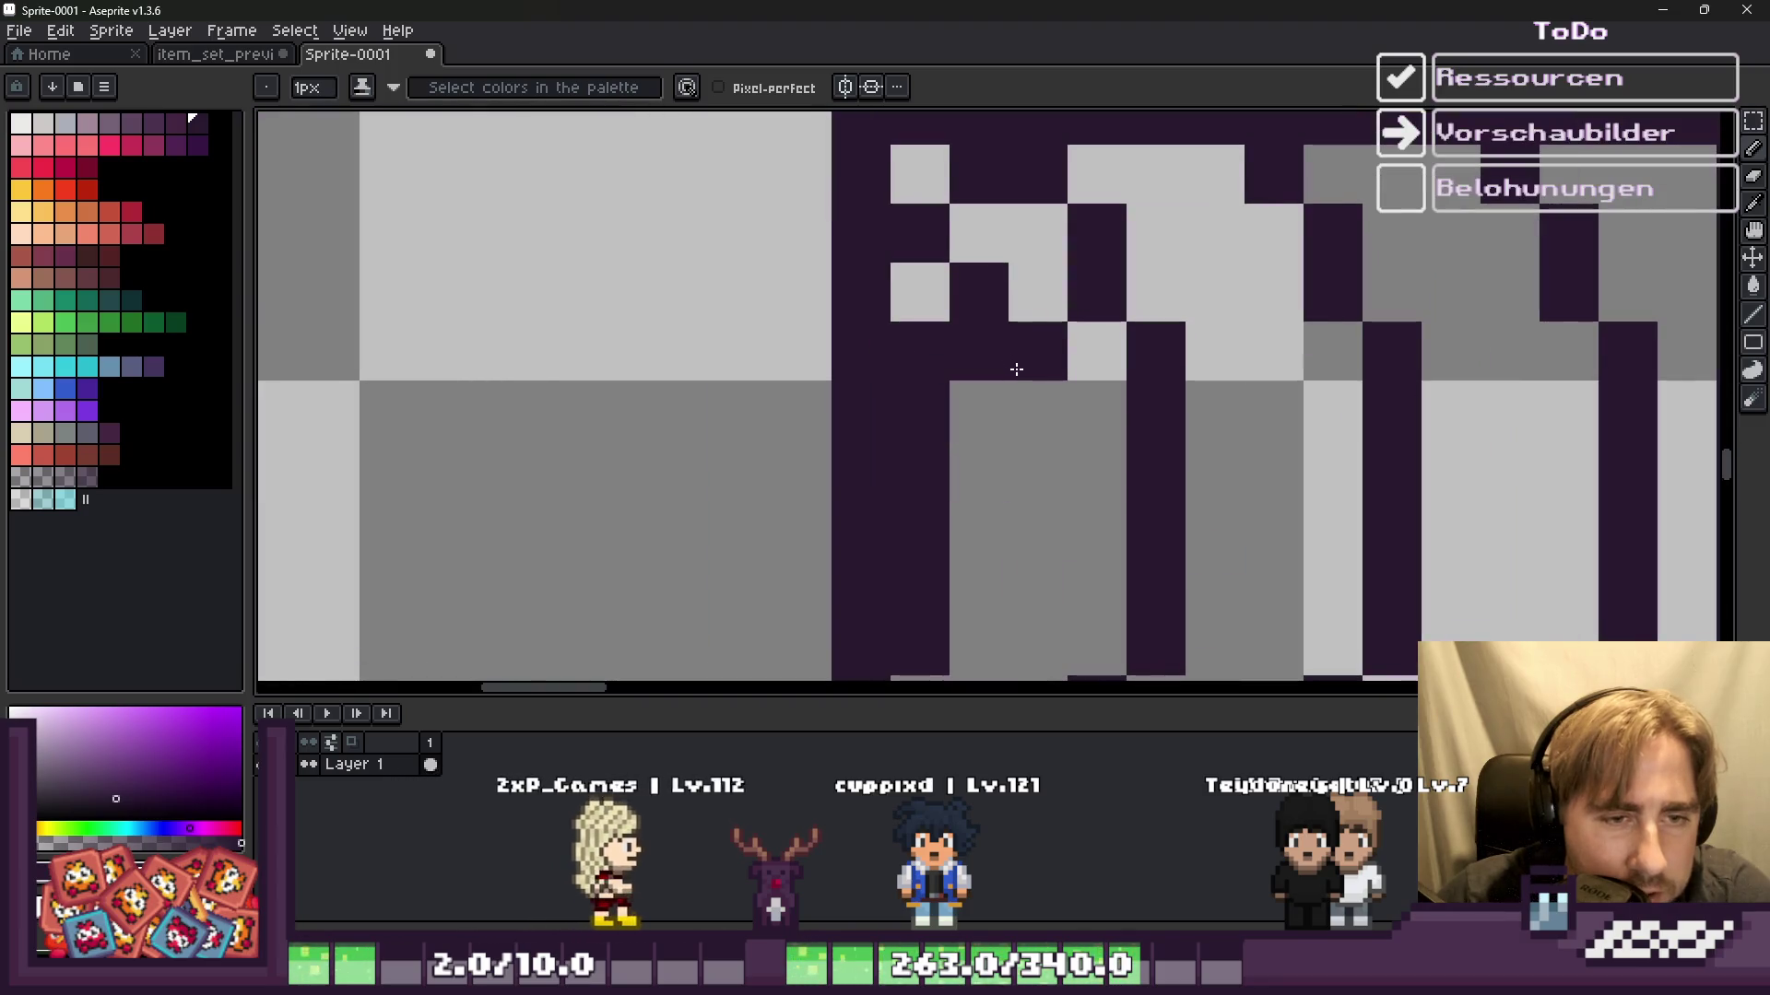
{"action": "left_click", "coordinate": [979, 409]}
{"action": "left_click", "coordinate": [1038, 465]}
{"action": "left_click", "coordinate": [979, 524]}
{"action": "left_click", "coordinate": [1038, 584]}
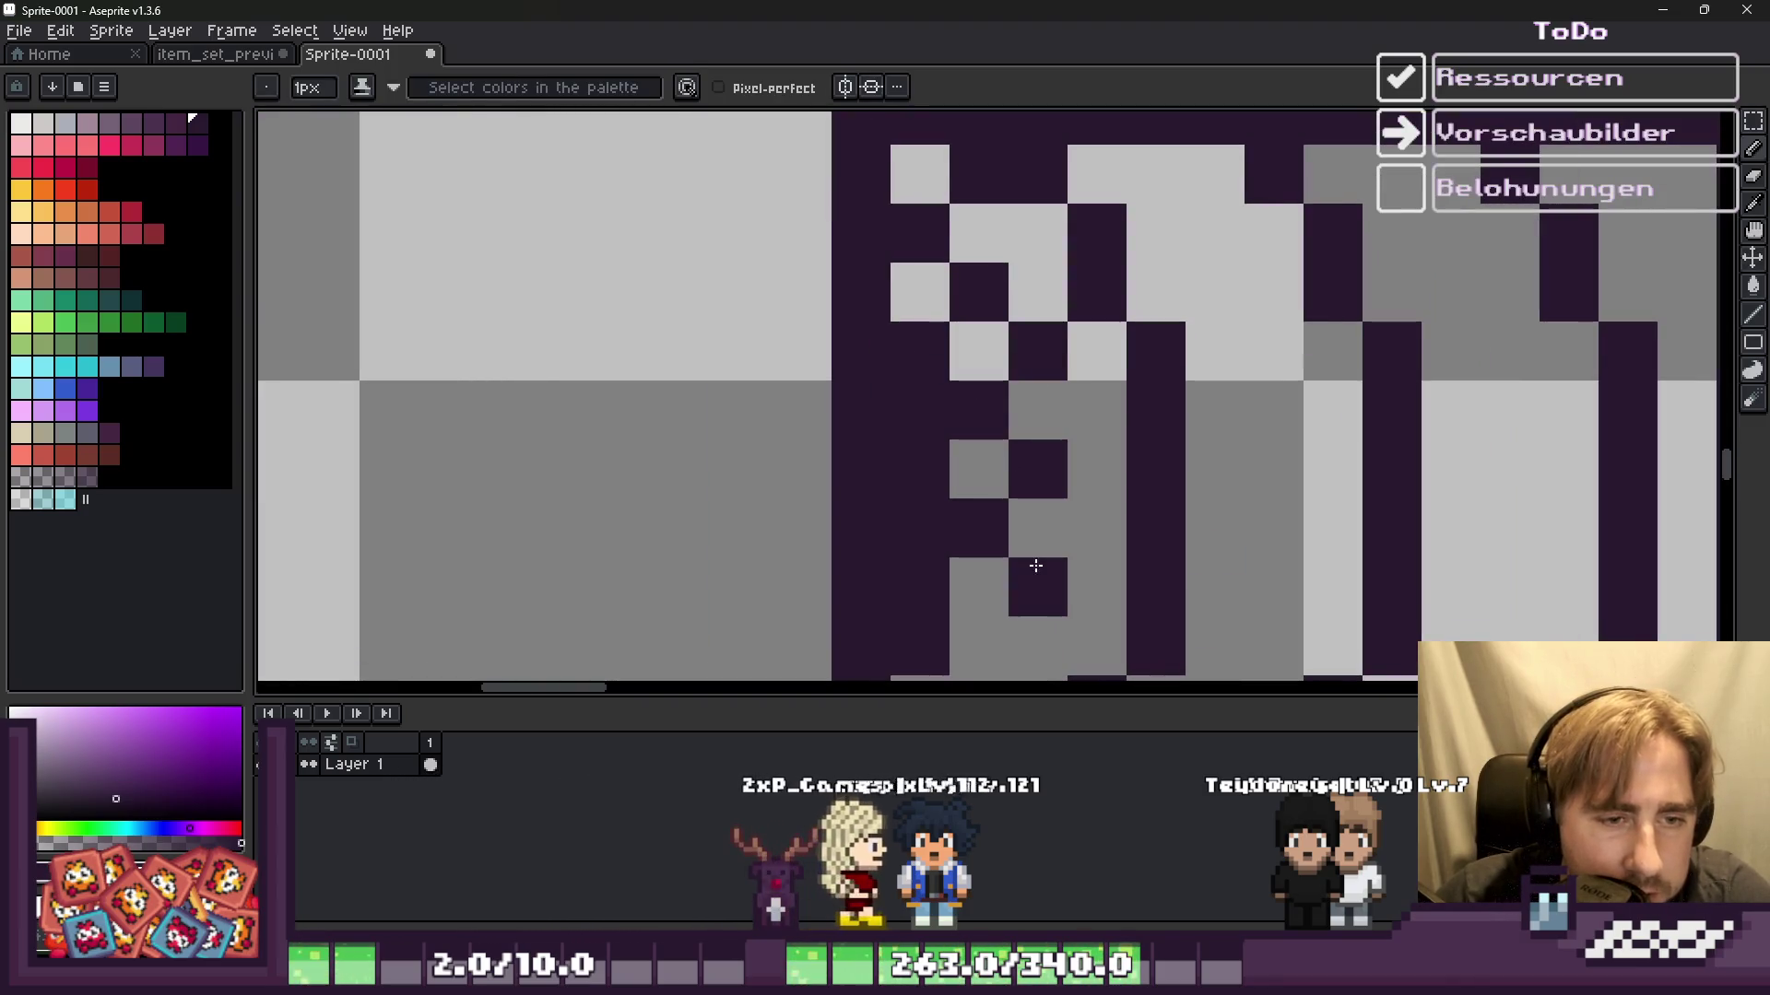
{"action": "left_click", "coordinate": [979, 642]}
{"action": "scroll", "coordinate": [938, 506], "scroll_direction": "down", "scroll_amount": 1}
{"action": "scroll", "coordinate": [938, 506], "scroll_direction": "up", "scroll_amount": 1}
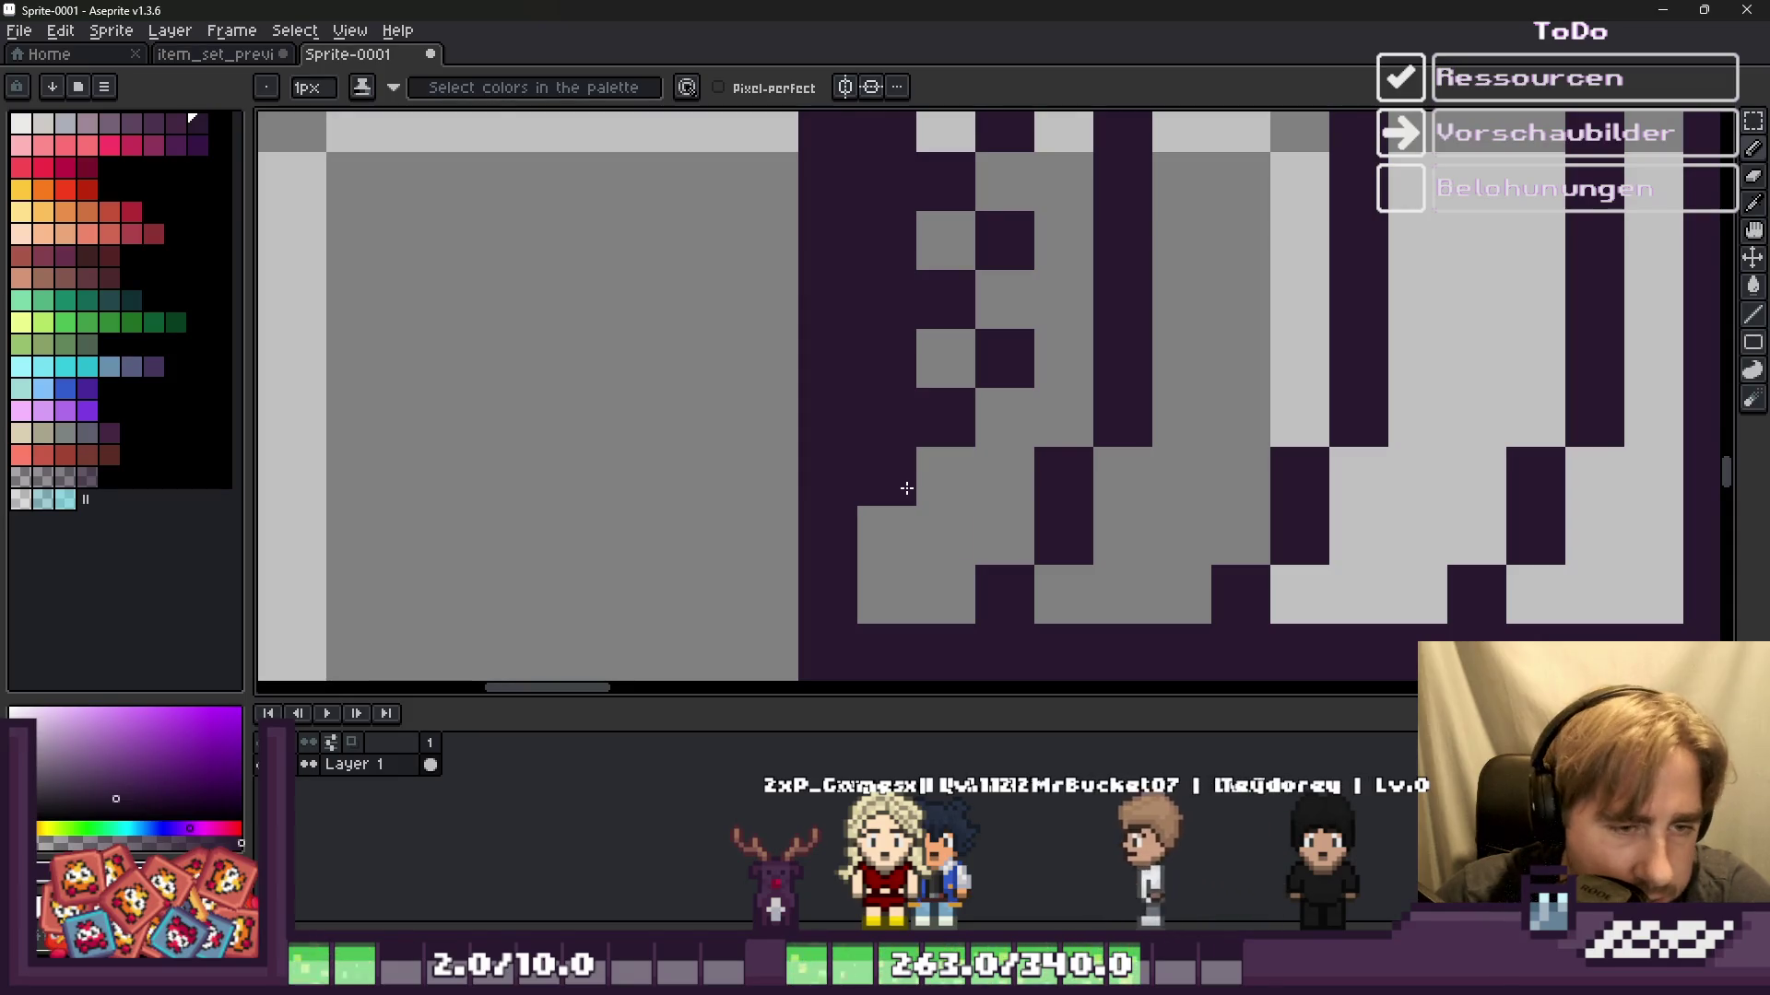
{"action": "left_click", "coordinate": [905, 479]}
Step: Add dark pixels diagonally along the sprite's upper edge
{"action": "scroll", "coordinate": [877, 545], "scroll_direction": "down", "scroll_amount": 5}
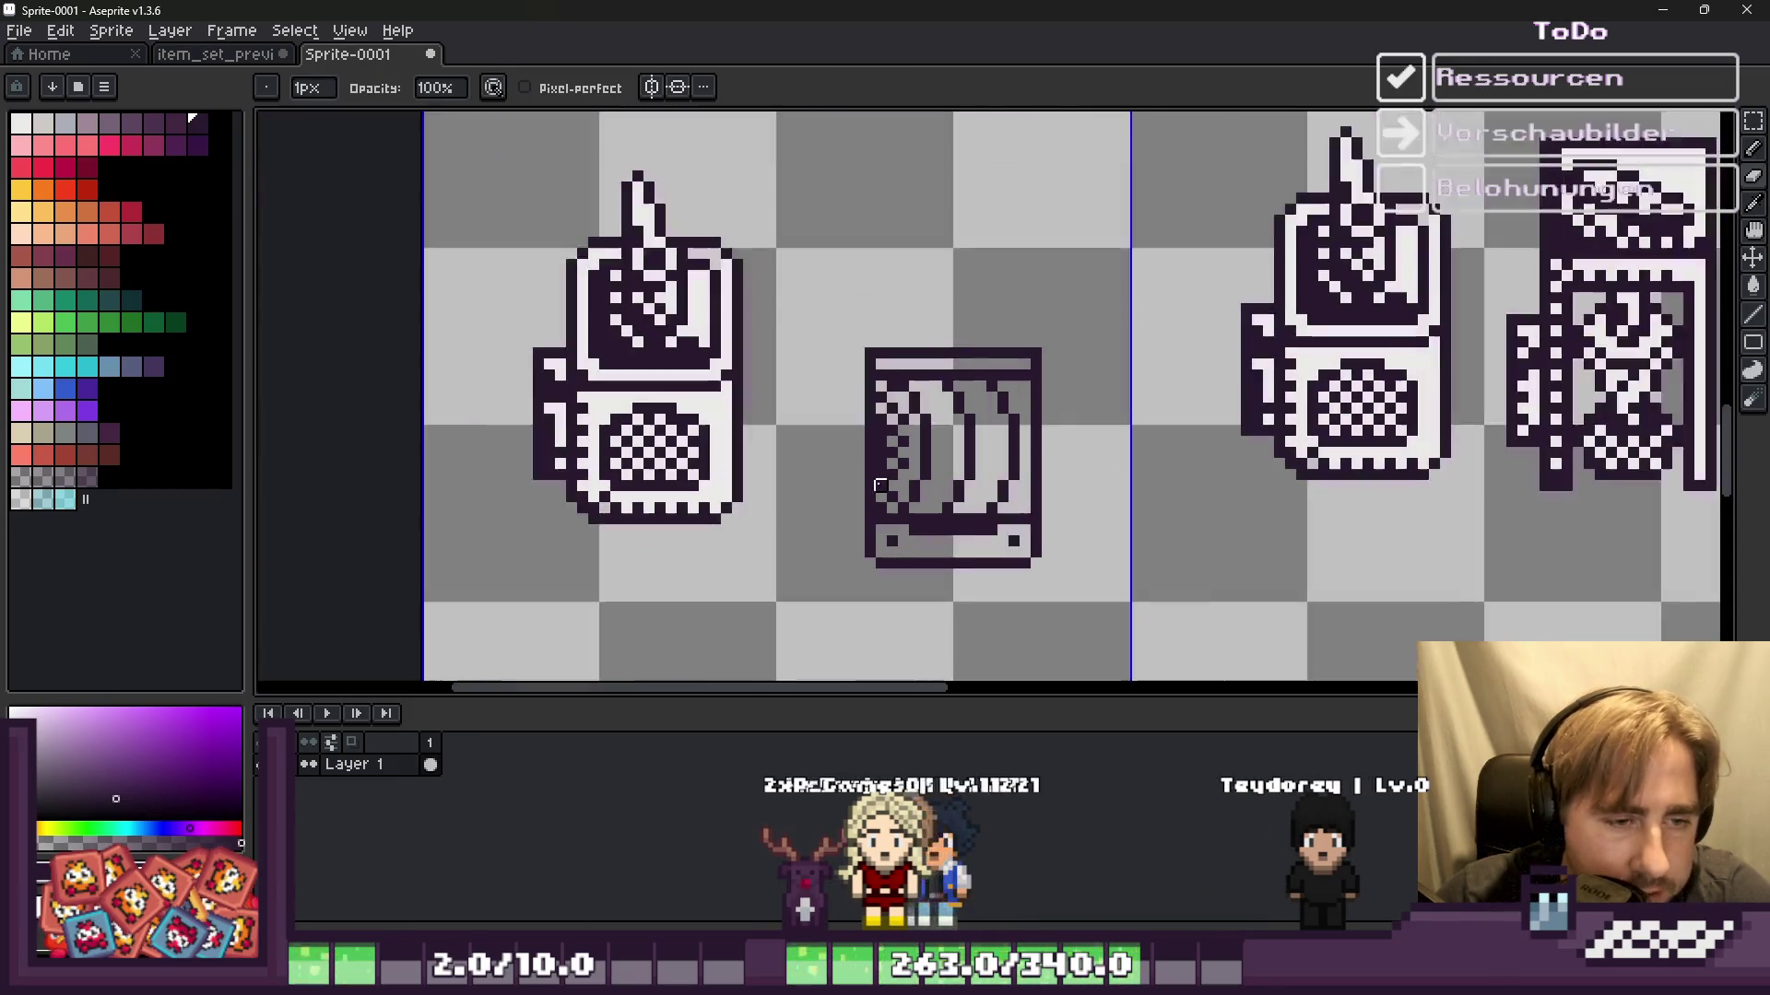
{"action": "scroll", "coordinate": [977, 397], "scroll_direction": "up", "scroll_amount": 1}
{"action": "scroll", "coordinate": [924, 328], "scroll_direction": "up", "scroll_amount": 2}
{"action": "scroll", "coordinate": [923, 328], "scroll_direction": "up", "scroll_amount": 1}
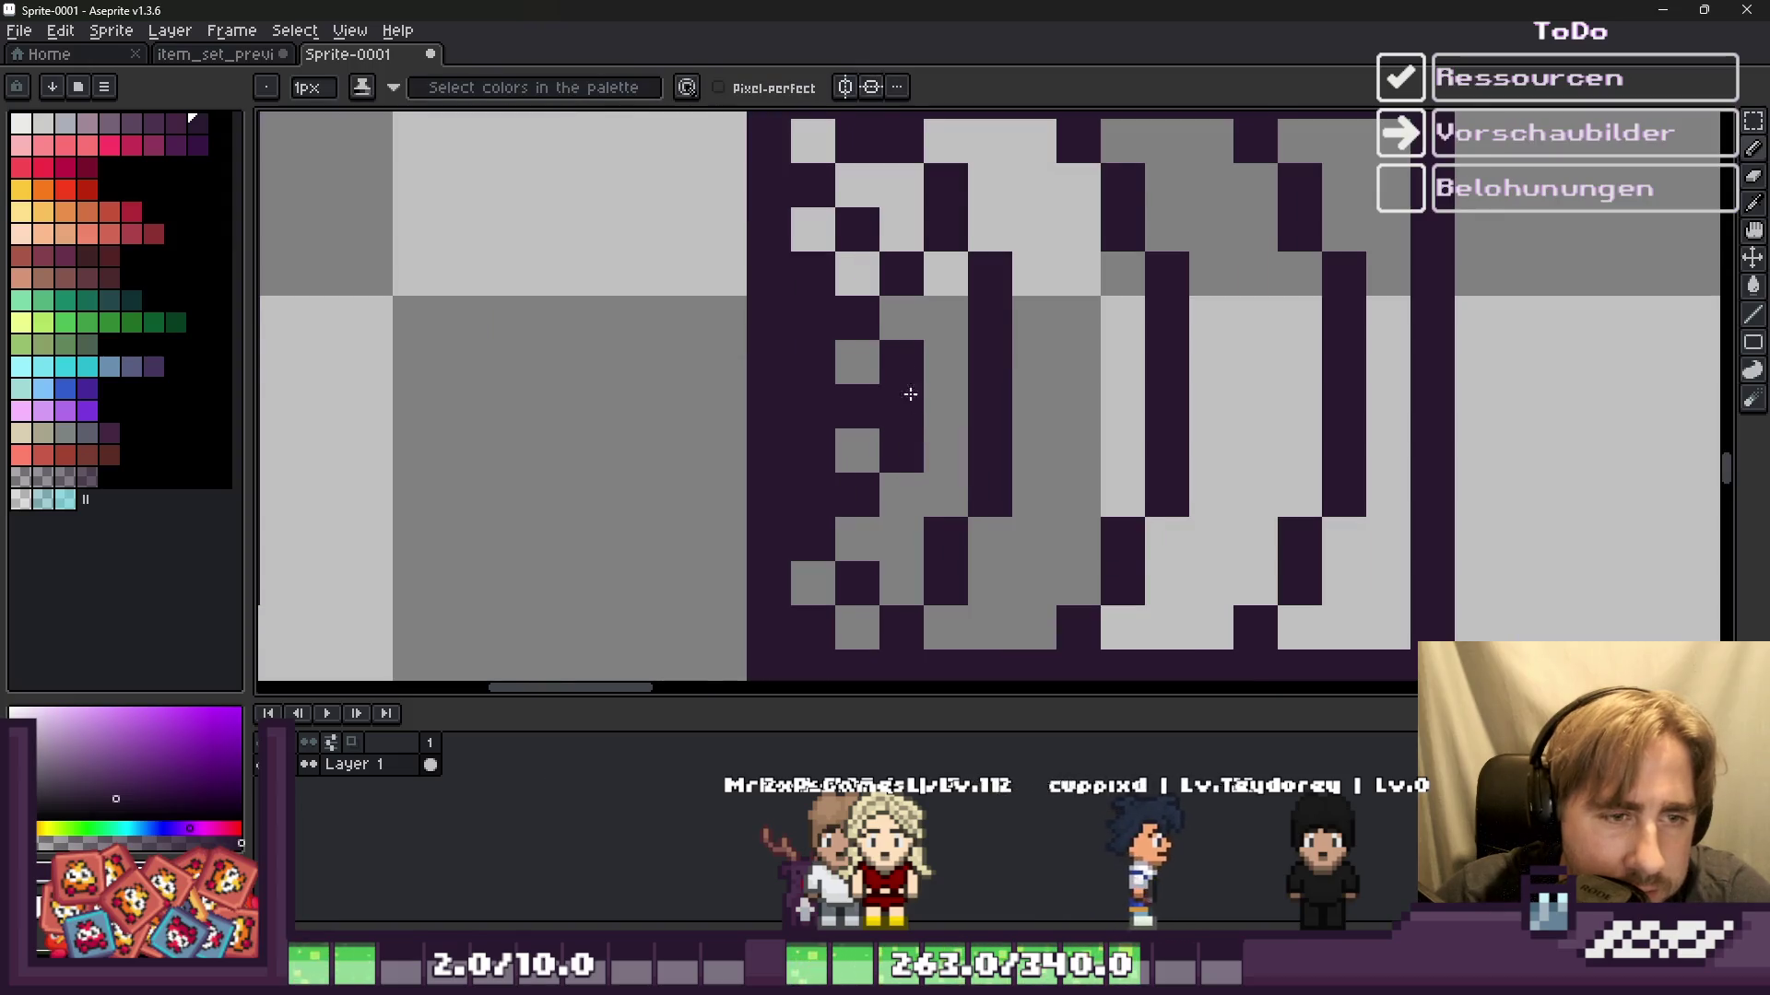
{"action": "scroll", "coordinate": [923, 329], "scroll_direction": "up", "scroll_amount": 1}
{"action": "left_click_drag", "start_coordinate": [963, 217], "coordinate": [987, 256]}
{"action": "left_click", "coordinate": [1011, 280]}
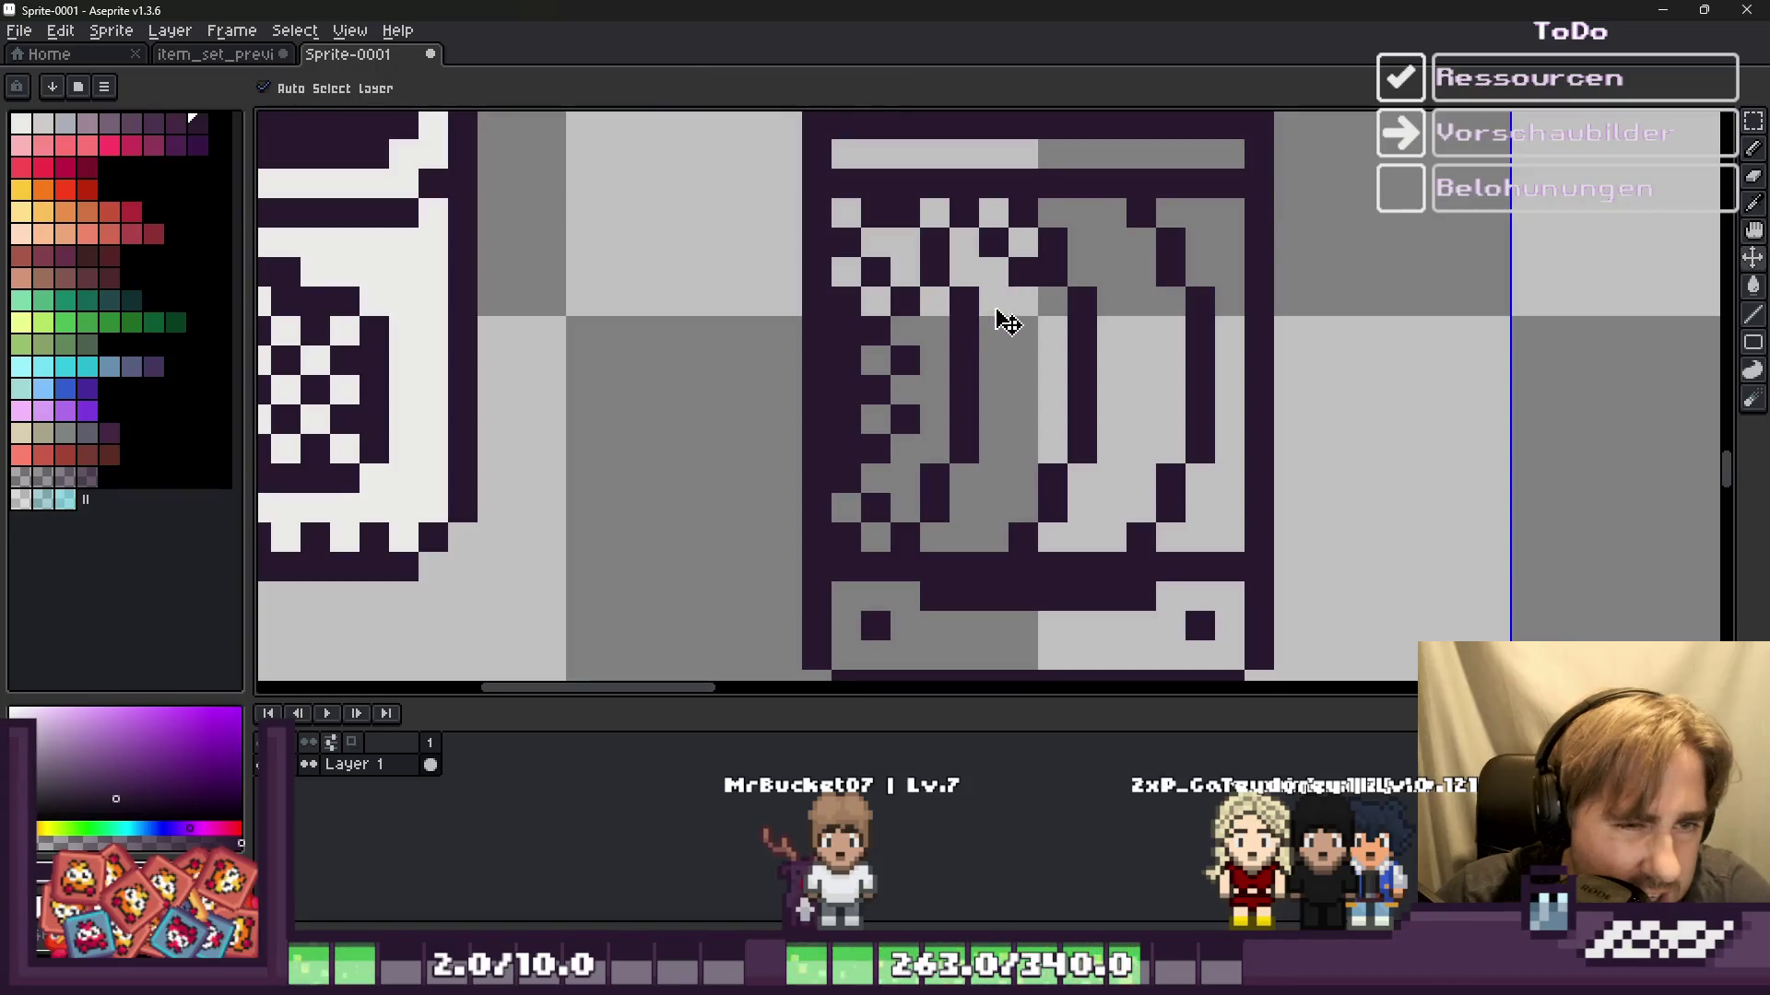
Step: Dot alternating dark dither pixels in a zigzag down the grey panel
{"action": "left_click", "coordinate": [1022, 387]}
{"action": "left_click", "coordinate": [992, 419]}
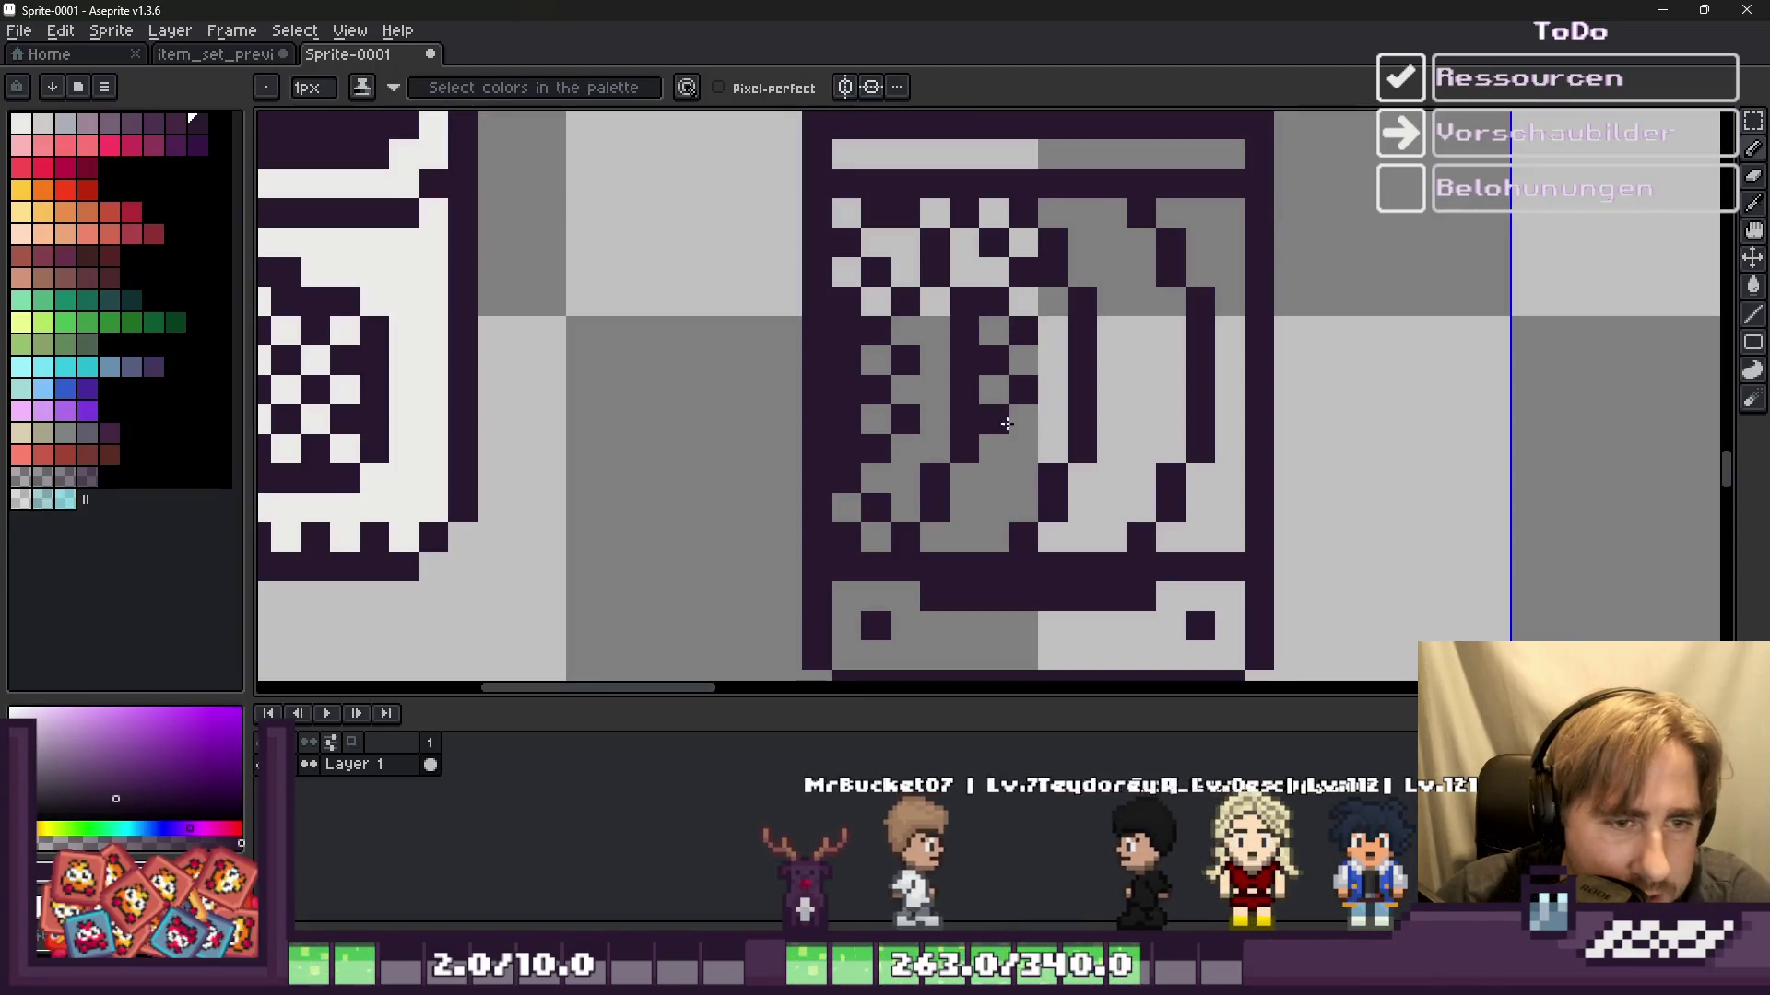
{"action": "left_click", "coordinate": [1022, 447]}
{"action": "left_click", "coordinate": [993, 476]}
{"action": "left_click", "coordinate": [963, 506]}
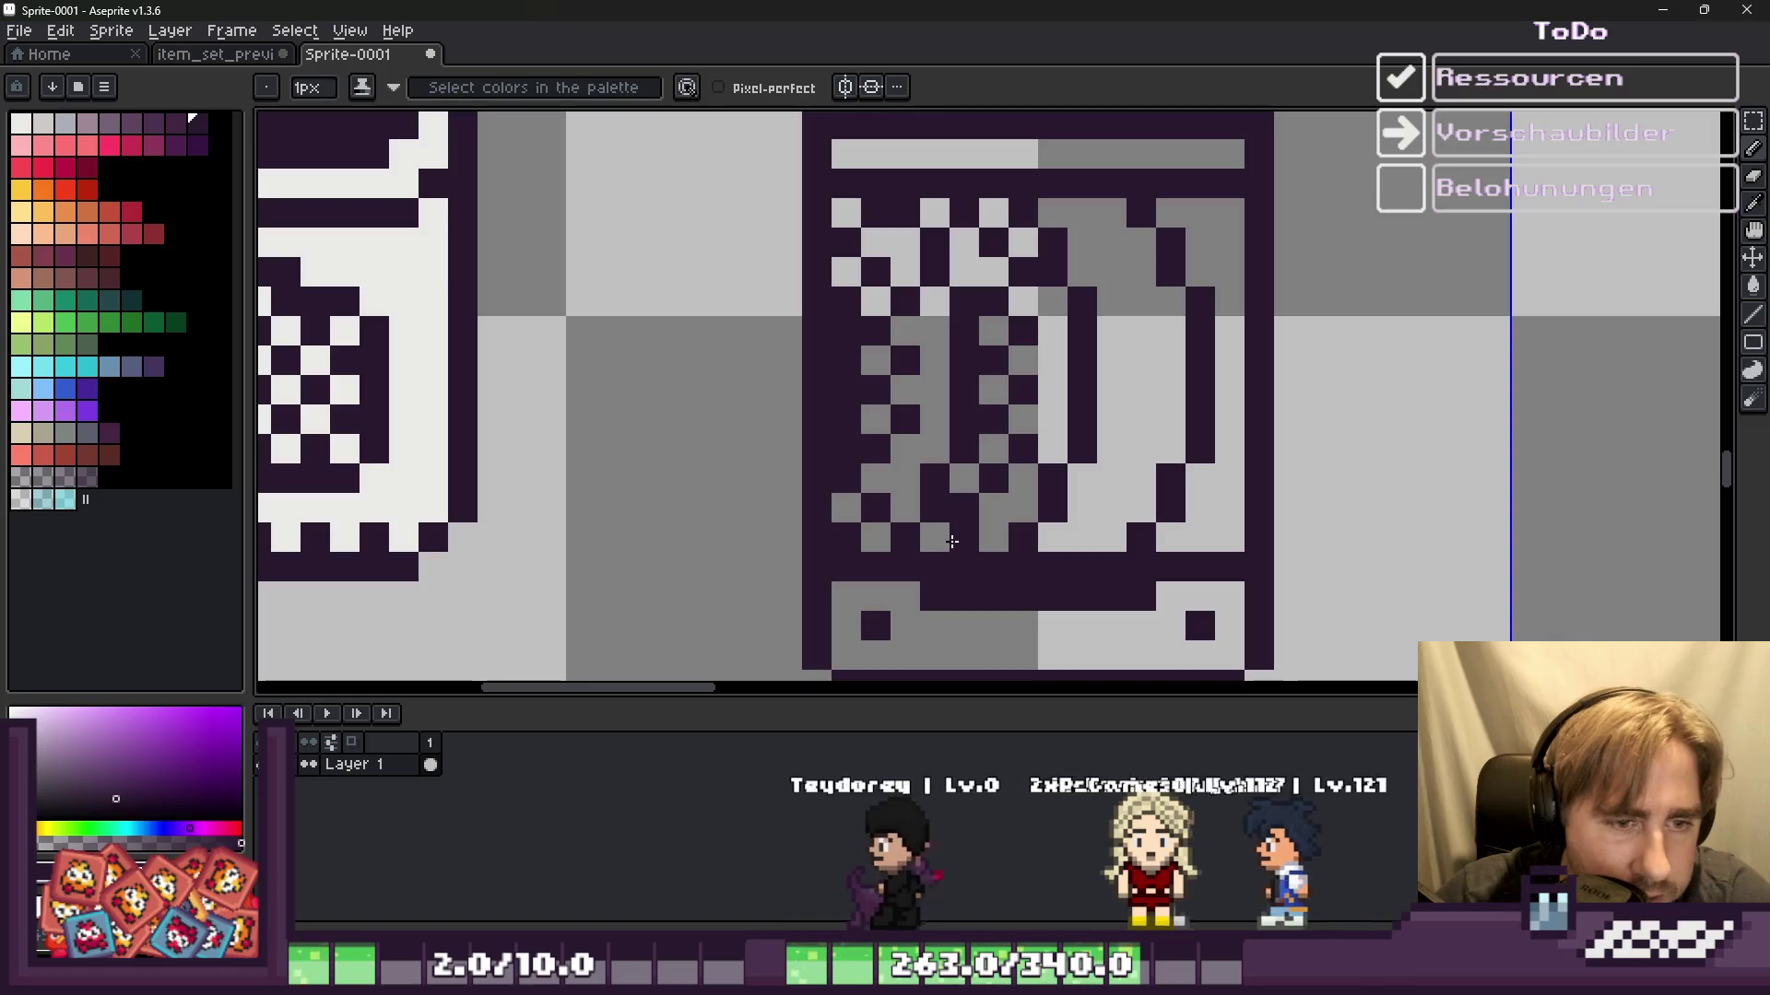
{"action": "left_click", "coordinate": [993, 536]}
{"action": "scroll", "coordinate": [979, 527], "scroll_direction": "down", "scroll_amount": 3}
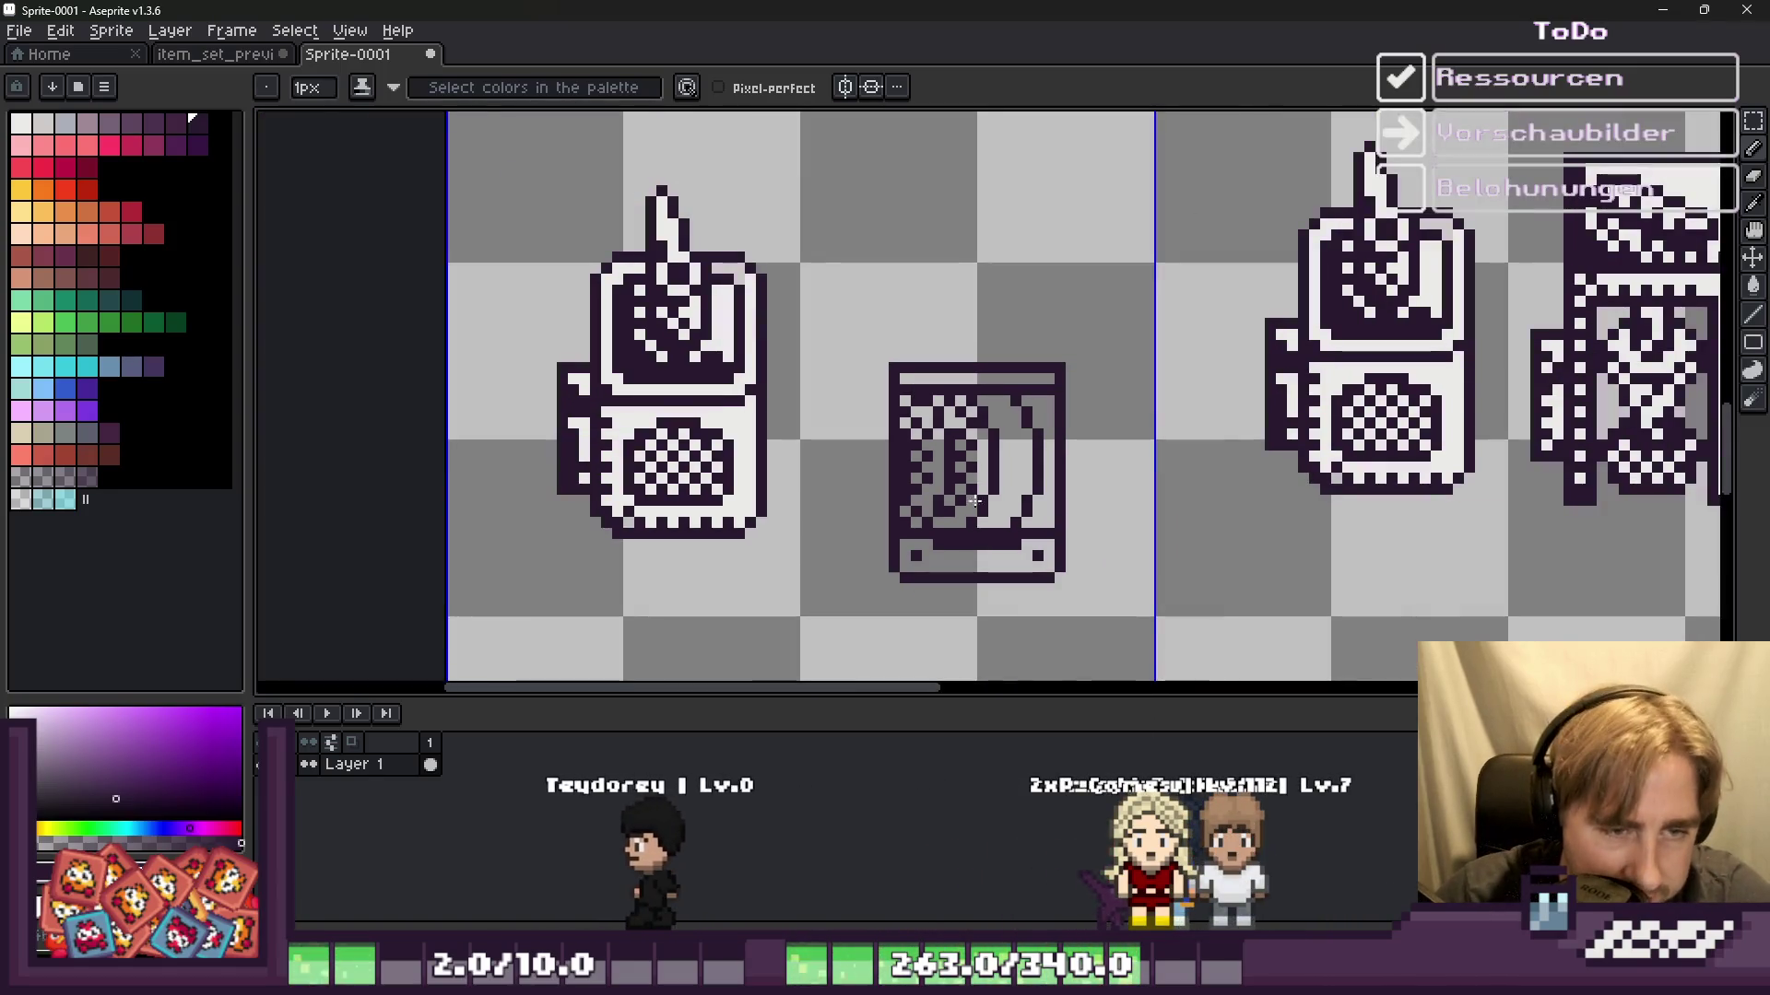
{"action": "scroll", "coordinate": [1004, 541], "scroll_direction": "up", "scroll_amount": 1}
{"action": "scroll", "coordinate": [949, 530], "scroll_direction": "up", "scroll_amount": 2}
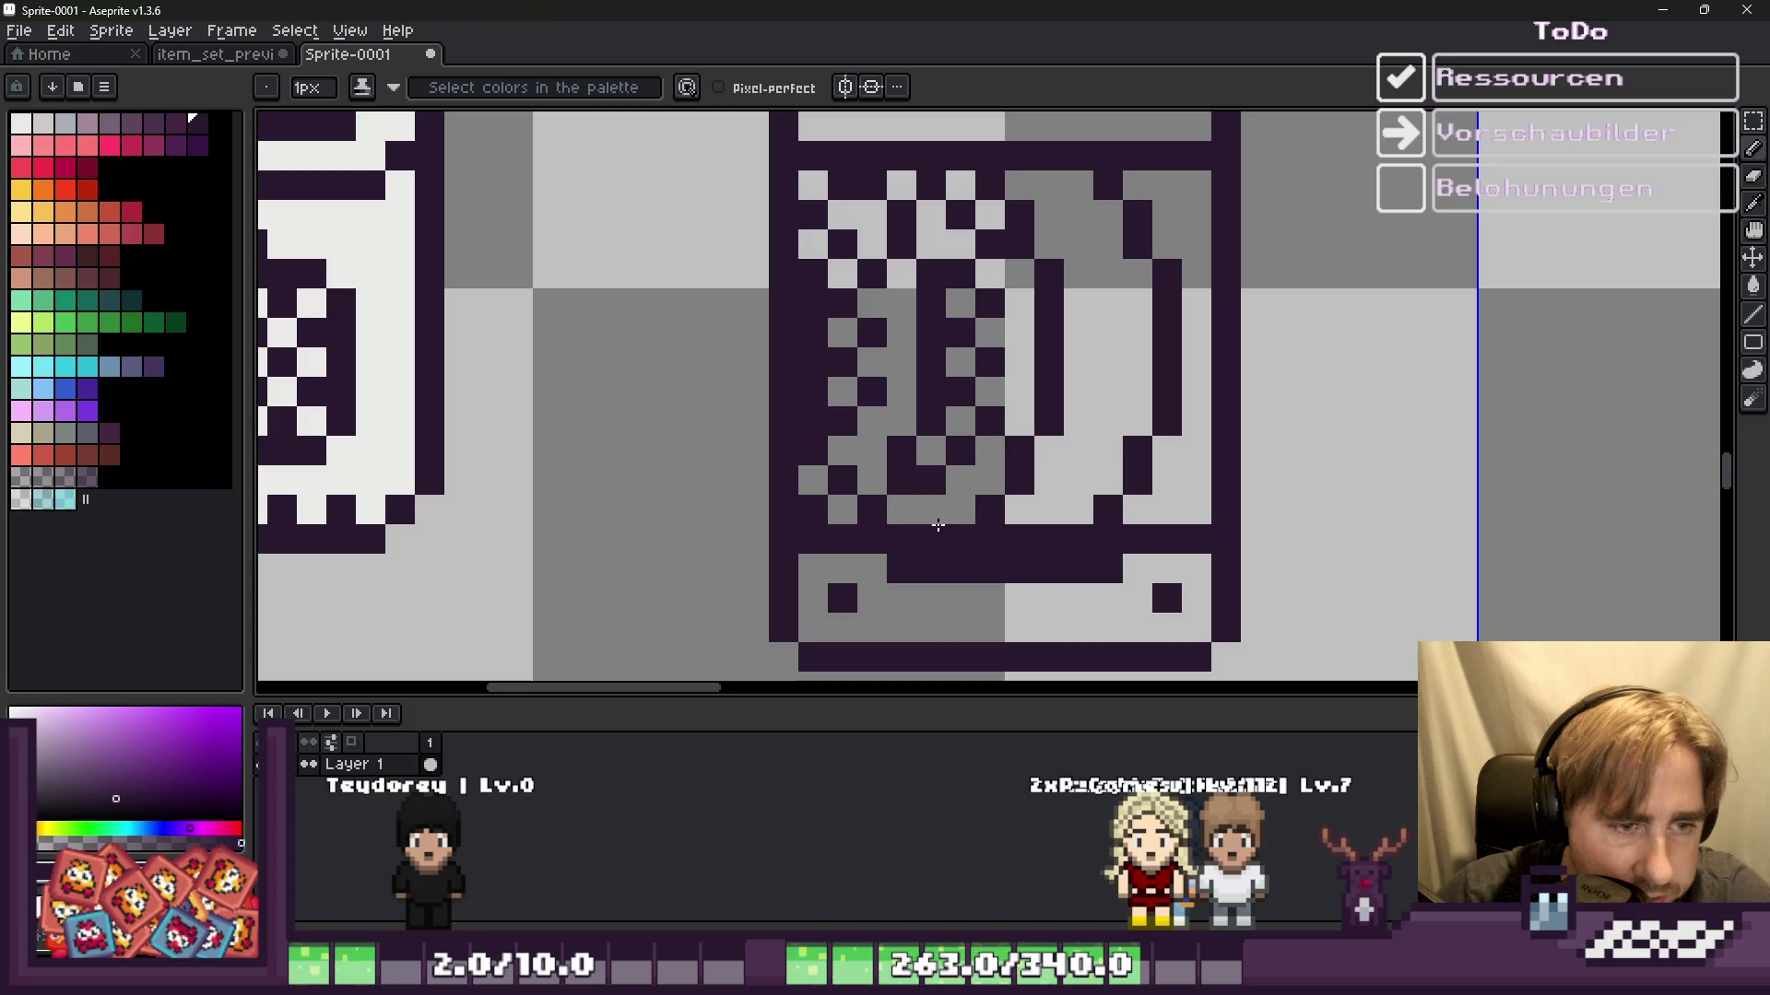
{"action": "scroll", "coordinate": [918, 511], "scroll_direction": "down", "scroll_amount": 1}
{"action": "scroll", "coordinate": [1018, 424], "scroll_direction": "down", "scroll_amount": 1}
{"action": "scroll", "coordinate": [1032, 502], "scroll_direction": "down", "scroll_amount": 1}
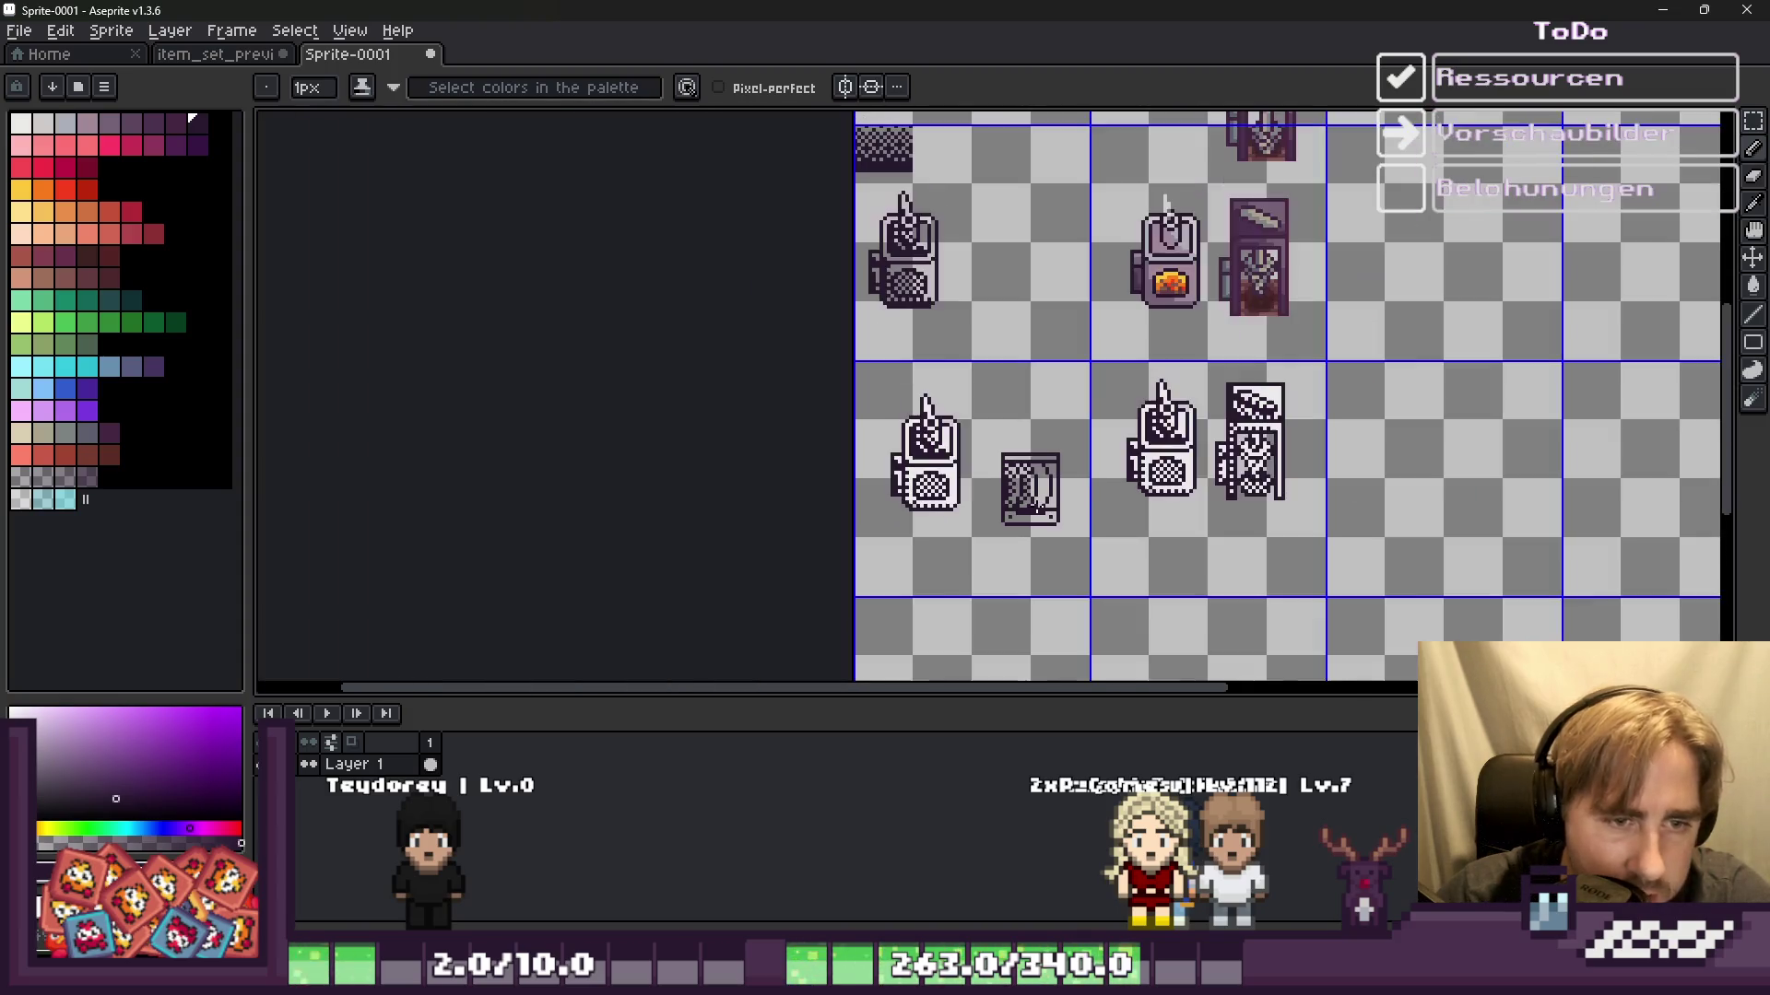
{"action": "scroll", "coordinate": [1037, 505], "scroll_direction": "up", "scroll_amount": 2}
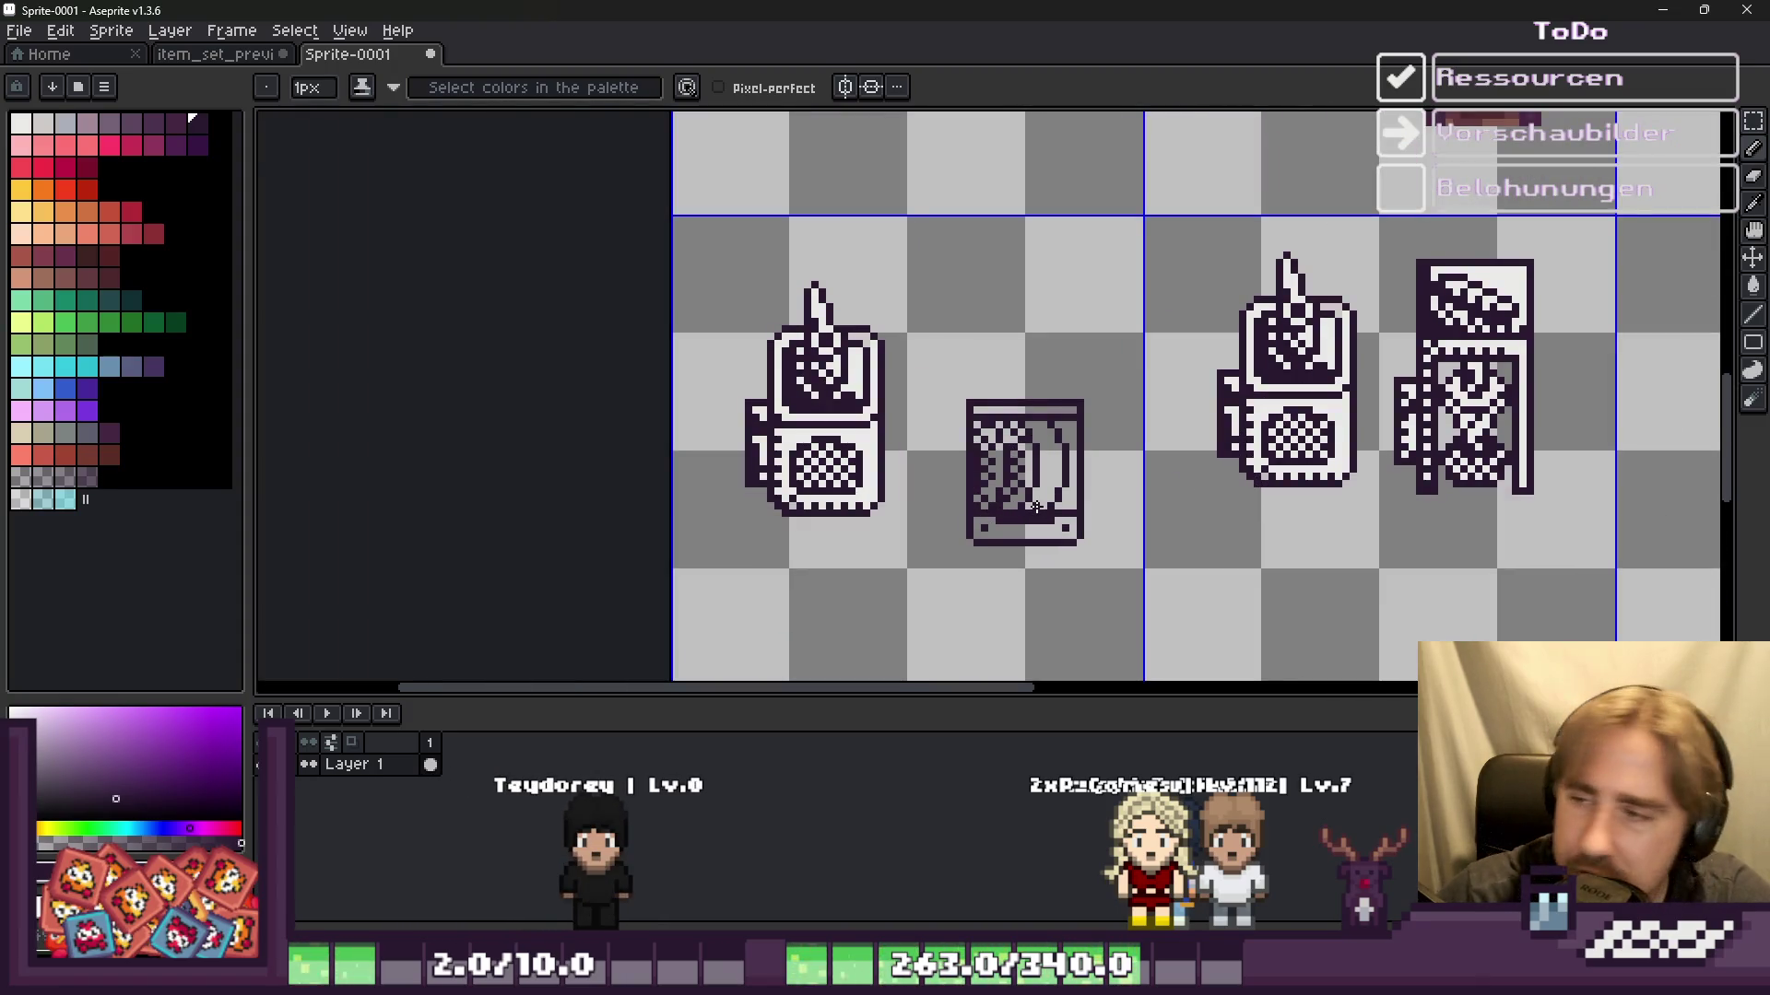
{"action": "scroll", "coordinate": [1028, 505], "scroll_direction": "up", "scroll_amount": 2}
{"action": "scroll", "coordinate": [979, 367], "scroll_direction": "up", "scroll_amount": 2}
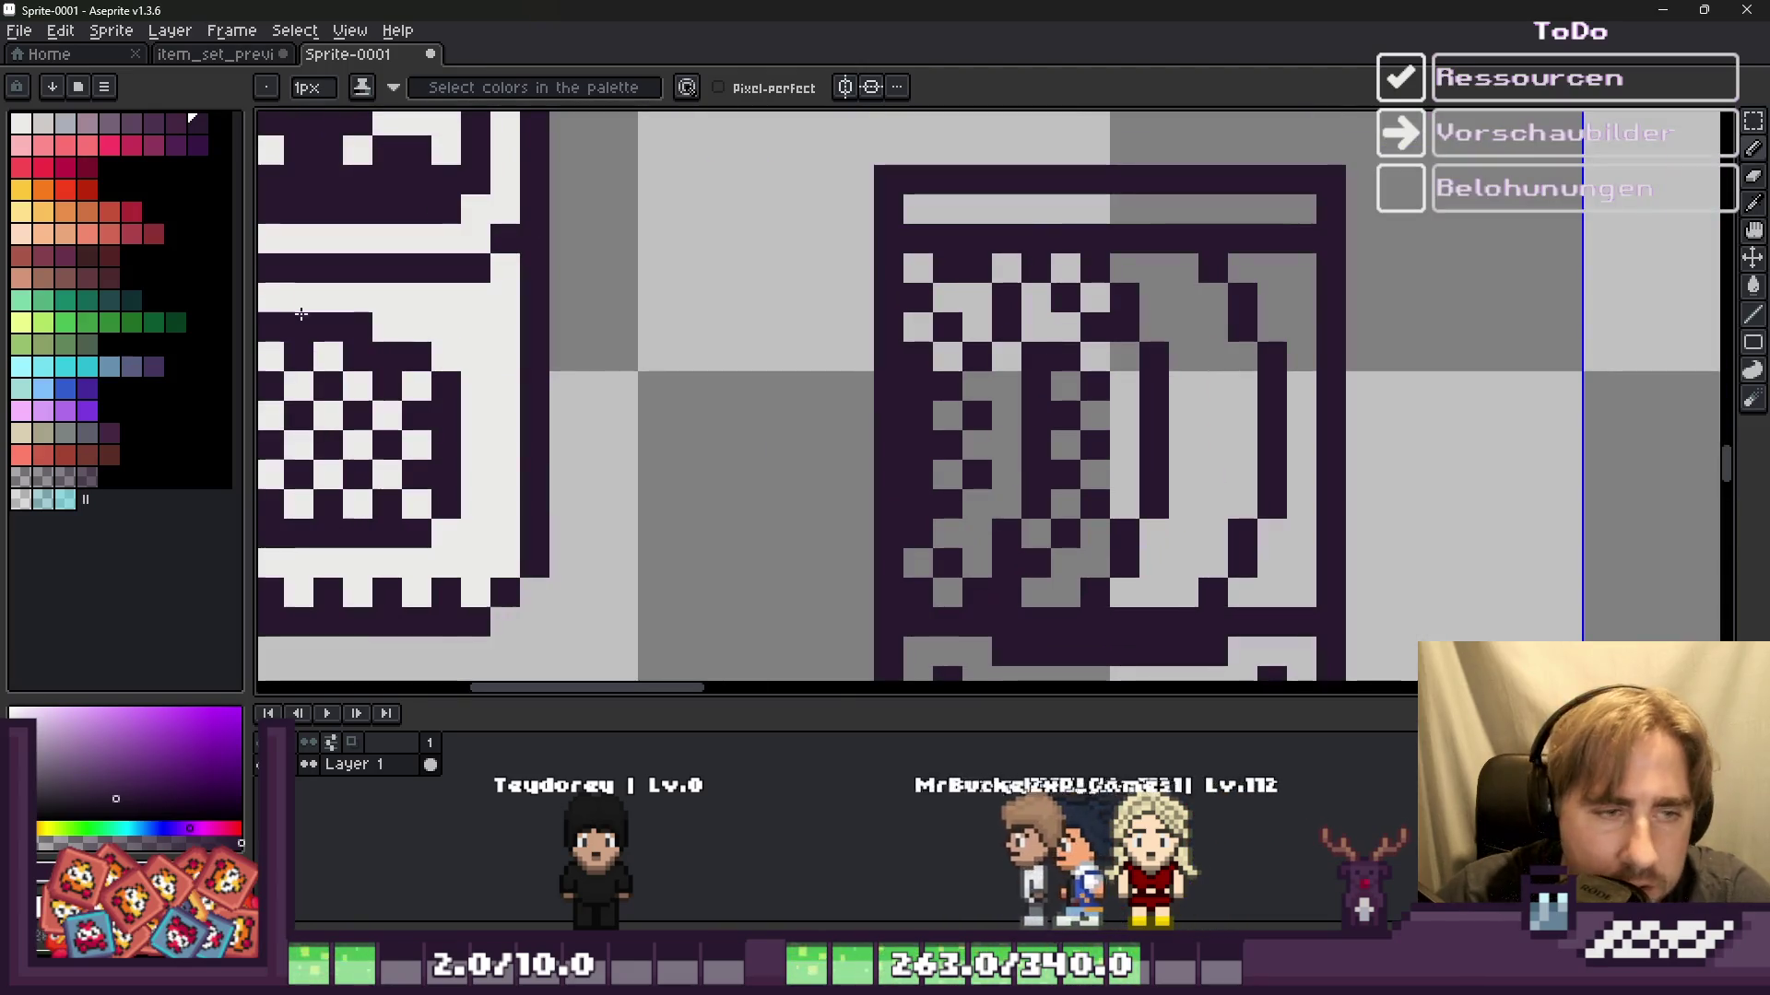
{"action": "left_click", "coordinate": [979, 367], "text": "alt"}
Step: Select the small machine sprite and fill its grey bottom panel and inner areas white
{"action": "scroll", "coordinate": [978, 367], "scroll_direction": "down", "scroll_amount": 2}
{"action": "key", "text": "m"}
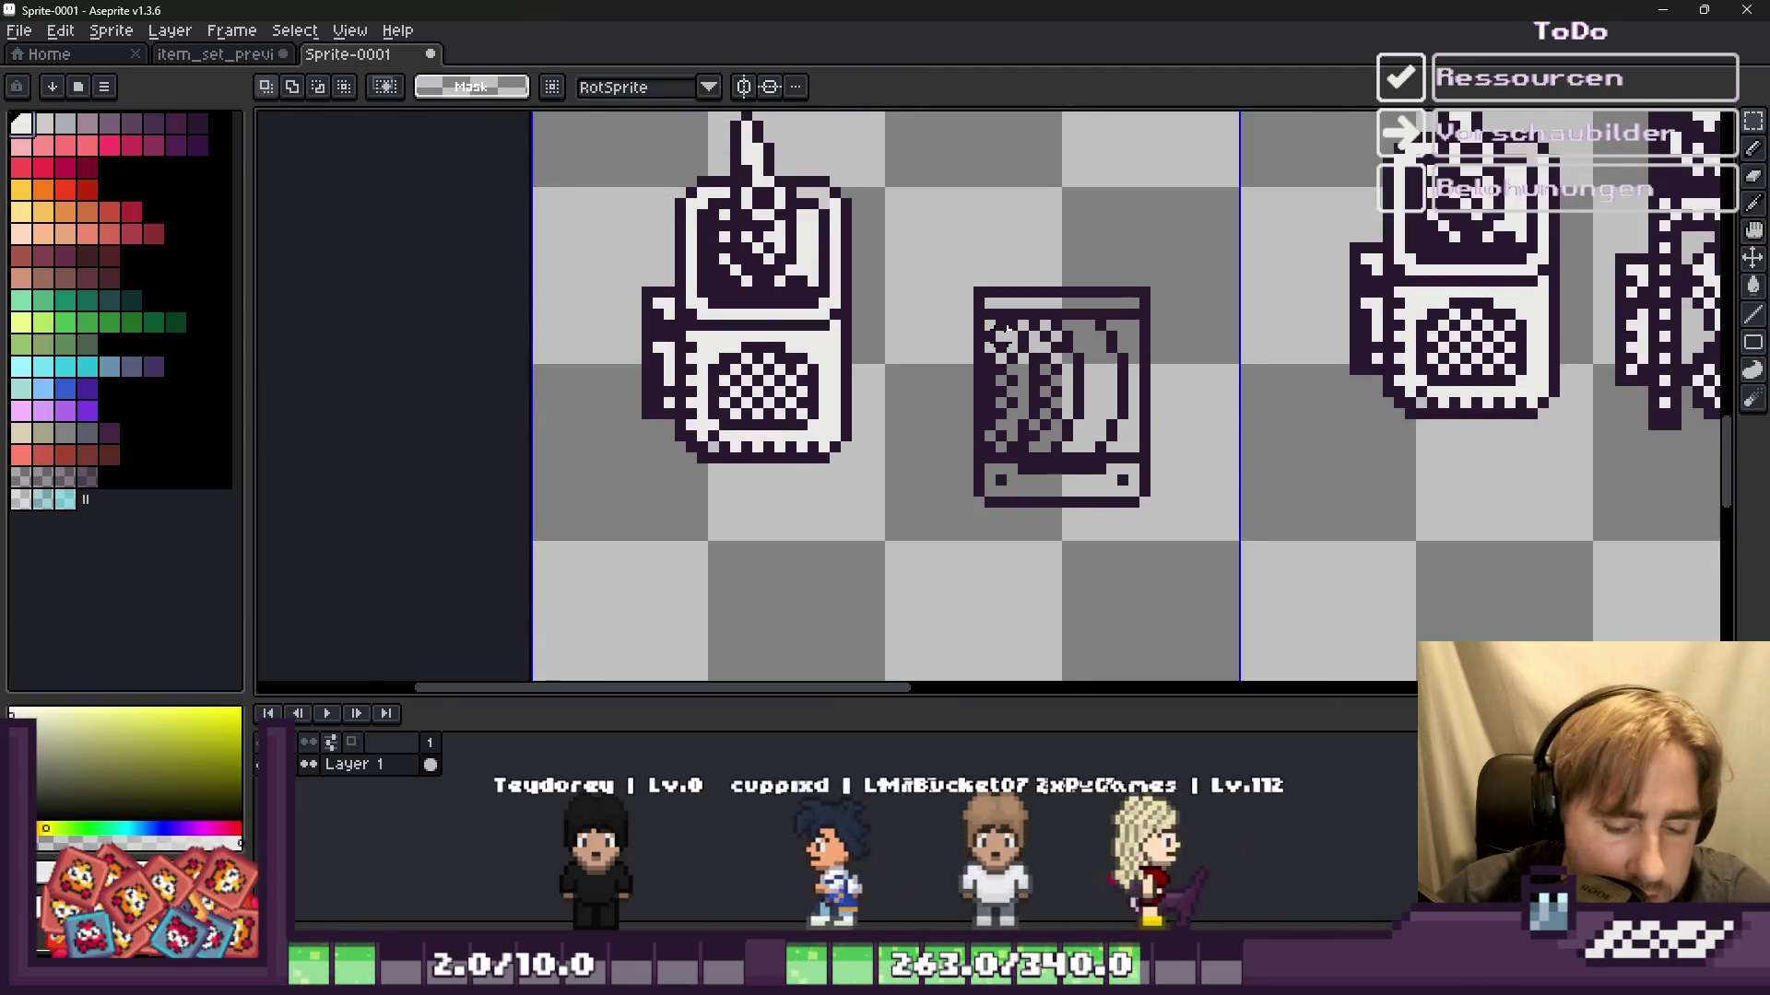
{"action": "scroll", "coordinate": [1014, 415], "scroll_direction": "up", "scroll_amount": 2}
{"action": "mouse_move", "coordinate": [942, 132]}
{"action": "left_mouse_down"}
{"action": "mouse_move", "coordinate": [1084, 659]}
{"action": "mouse_move", "coordinate": [1295, 597]}
{"action": "left_mouse_up"}
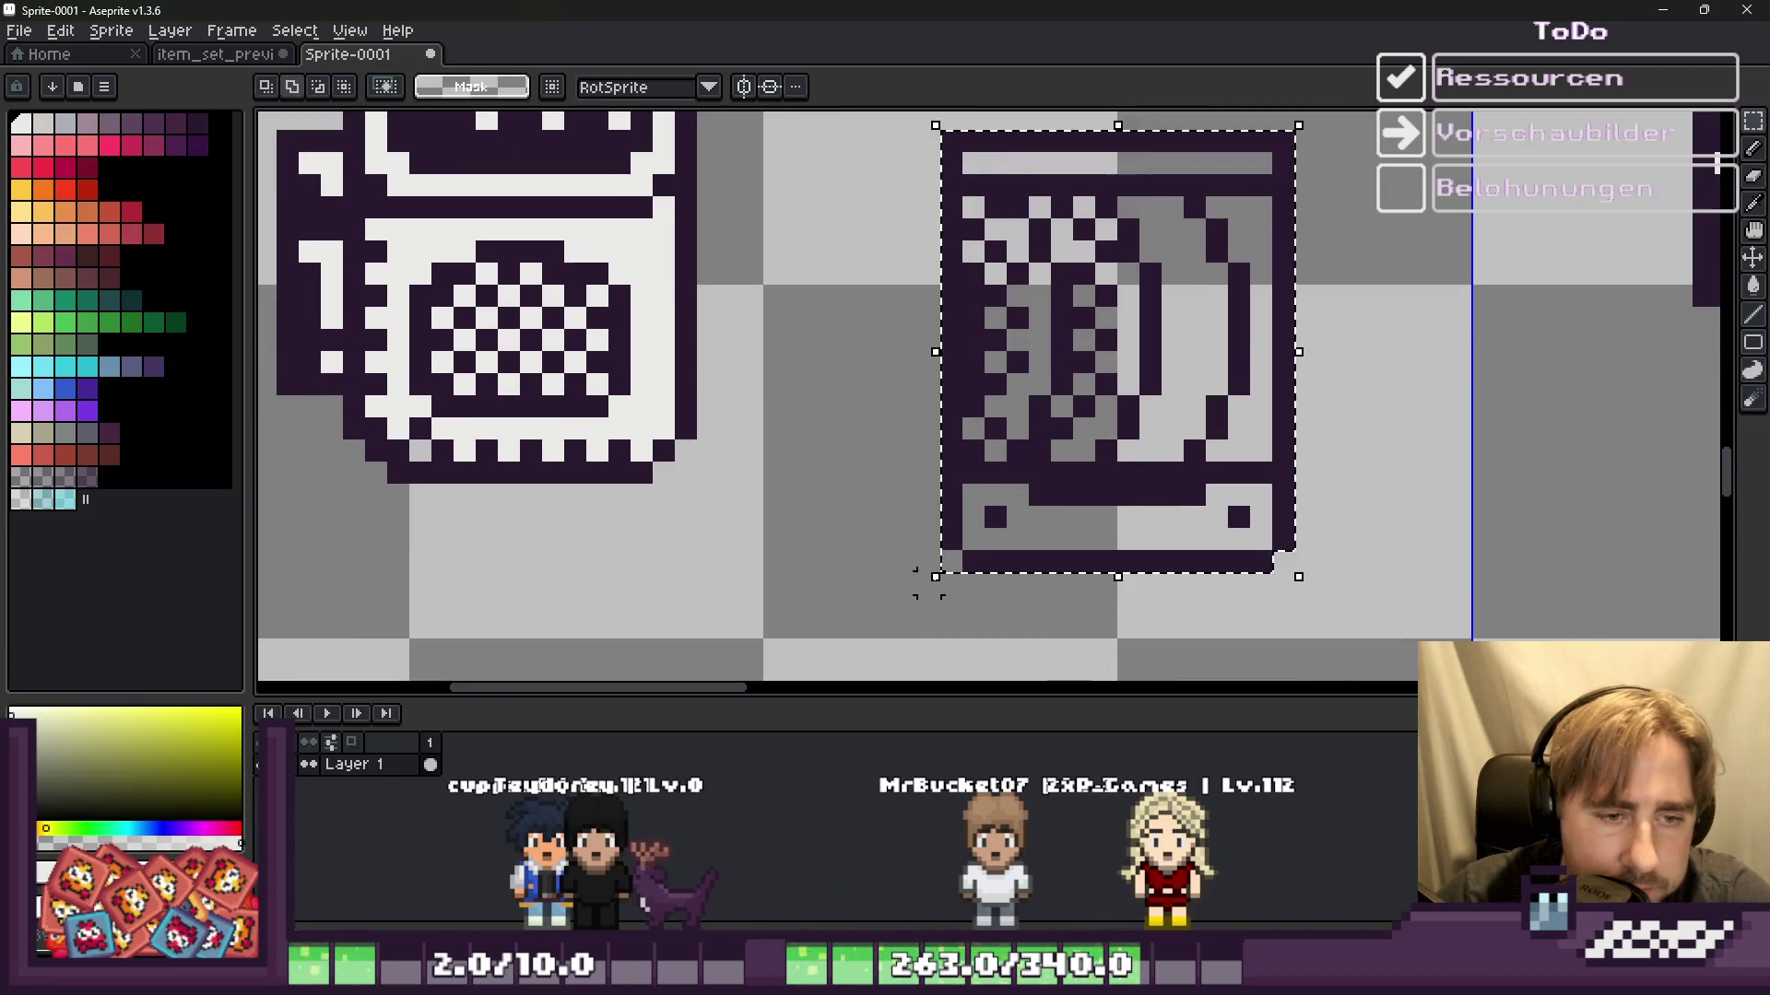
{"action": "key", "text": "g"}
{"action": "left_click", "coordinate": [1143, 527]}
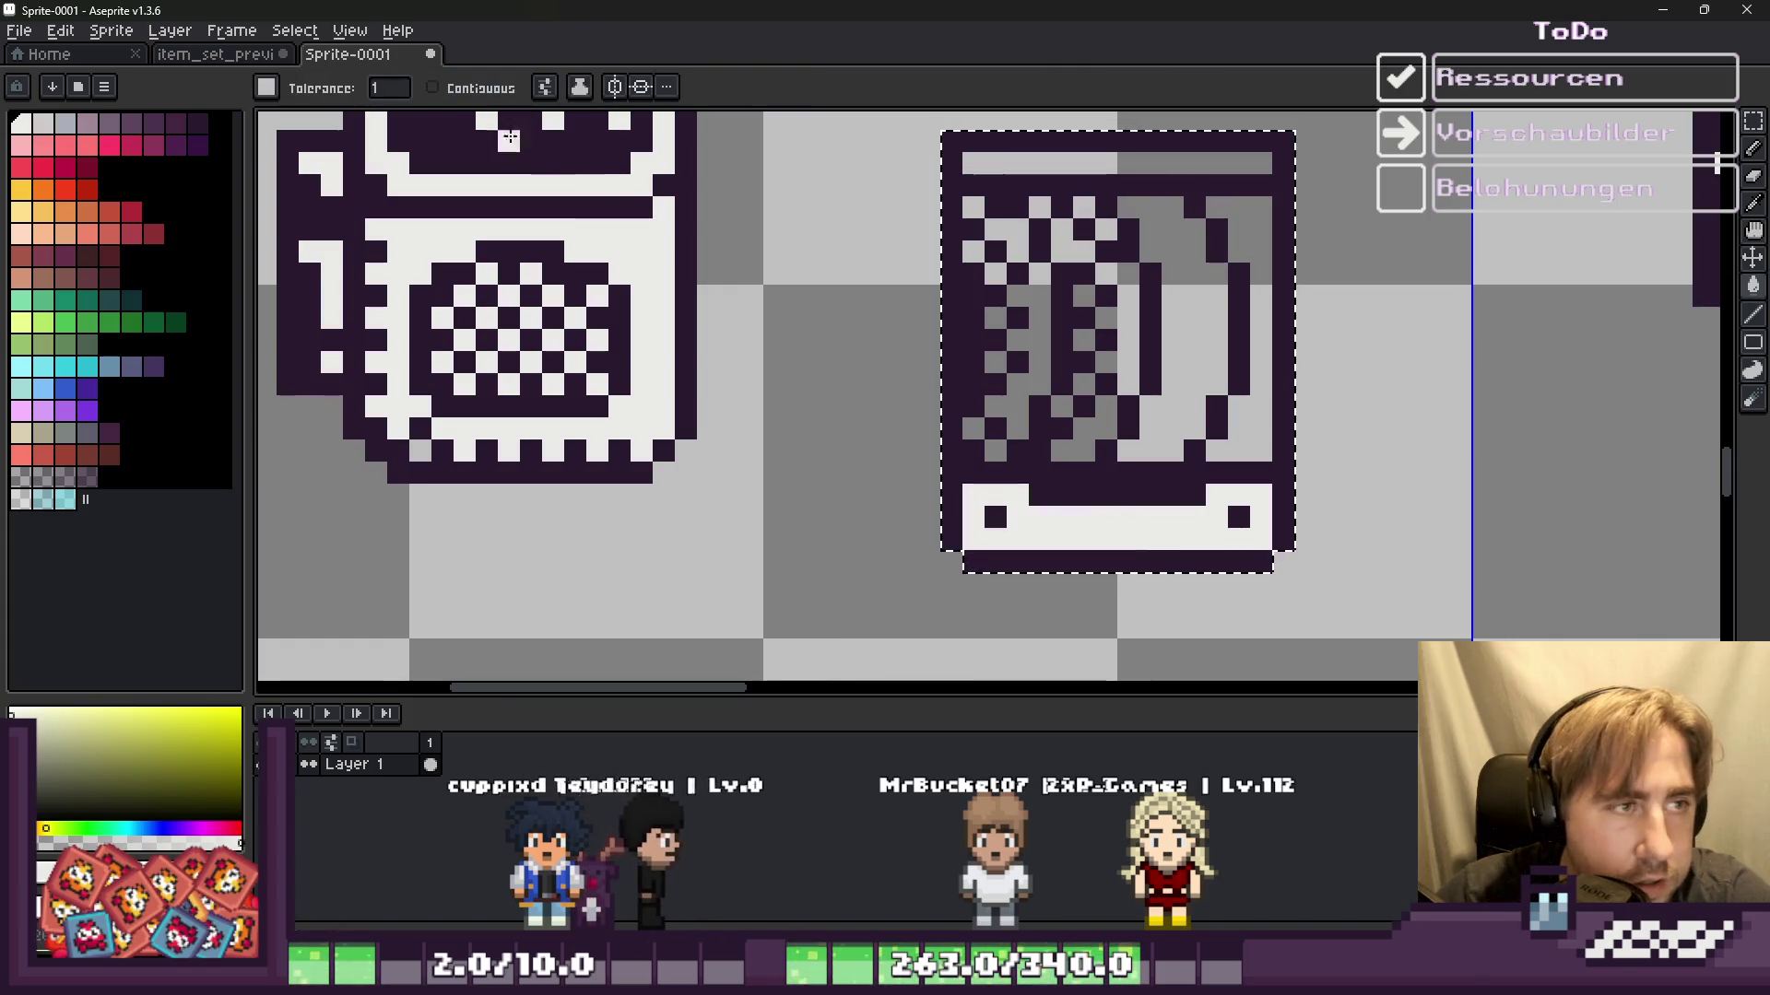
{"action": "left_click", "coordinate": [1161, 304]}
Step: Paint over the old left dark zigzag and stray bottom pixels in white
{"action": "scroll", "coordinate": [1162, 304], "scroll_direction": "down", "scroll_amount": 2}
{"action": "scroll", "coordinate": [1060, 277], "scroll_direction": "up", "scroll_amount": 2}
{"action": "scroll", "coordinate": [1013, 239], "scroll_direction": "up", "scroll_amount": 1}
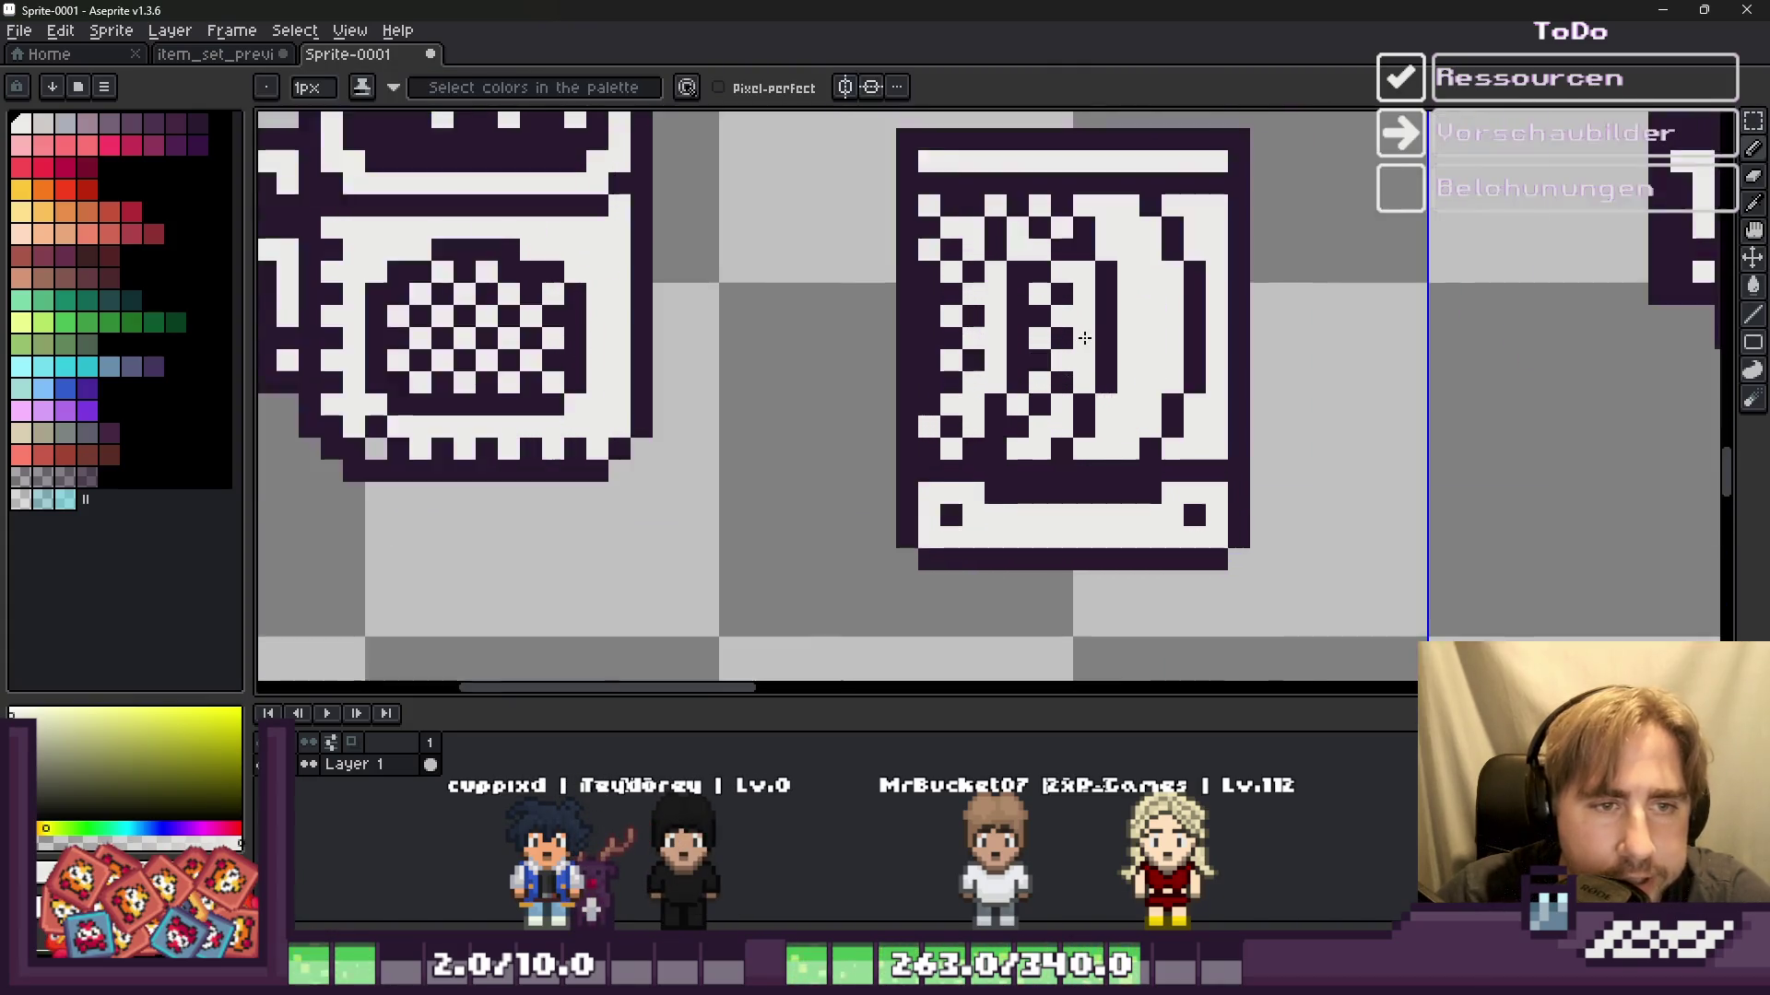
{"action": "scroll", "coordinate": [959, 194], "scroll_direction": "up", "scroll_amount": 1}
{"action": "key", "text": "i"}
{"action": "left_click", "coordinate": [949, 180]}
{"action": "key", "text": "b"}
{"action": "scroll", "coordinate": [940, 189], "scroll_direction": "down", "scroll_amount": 3}
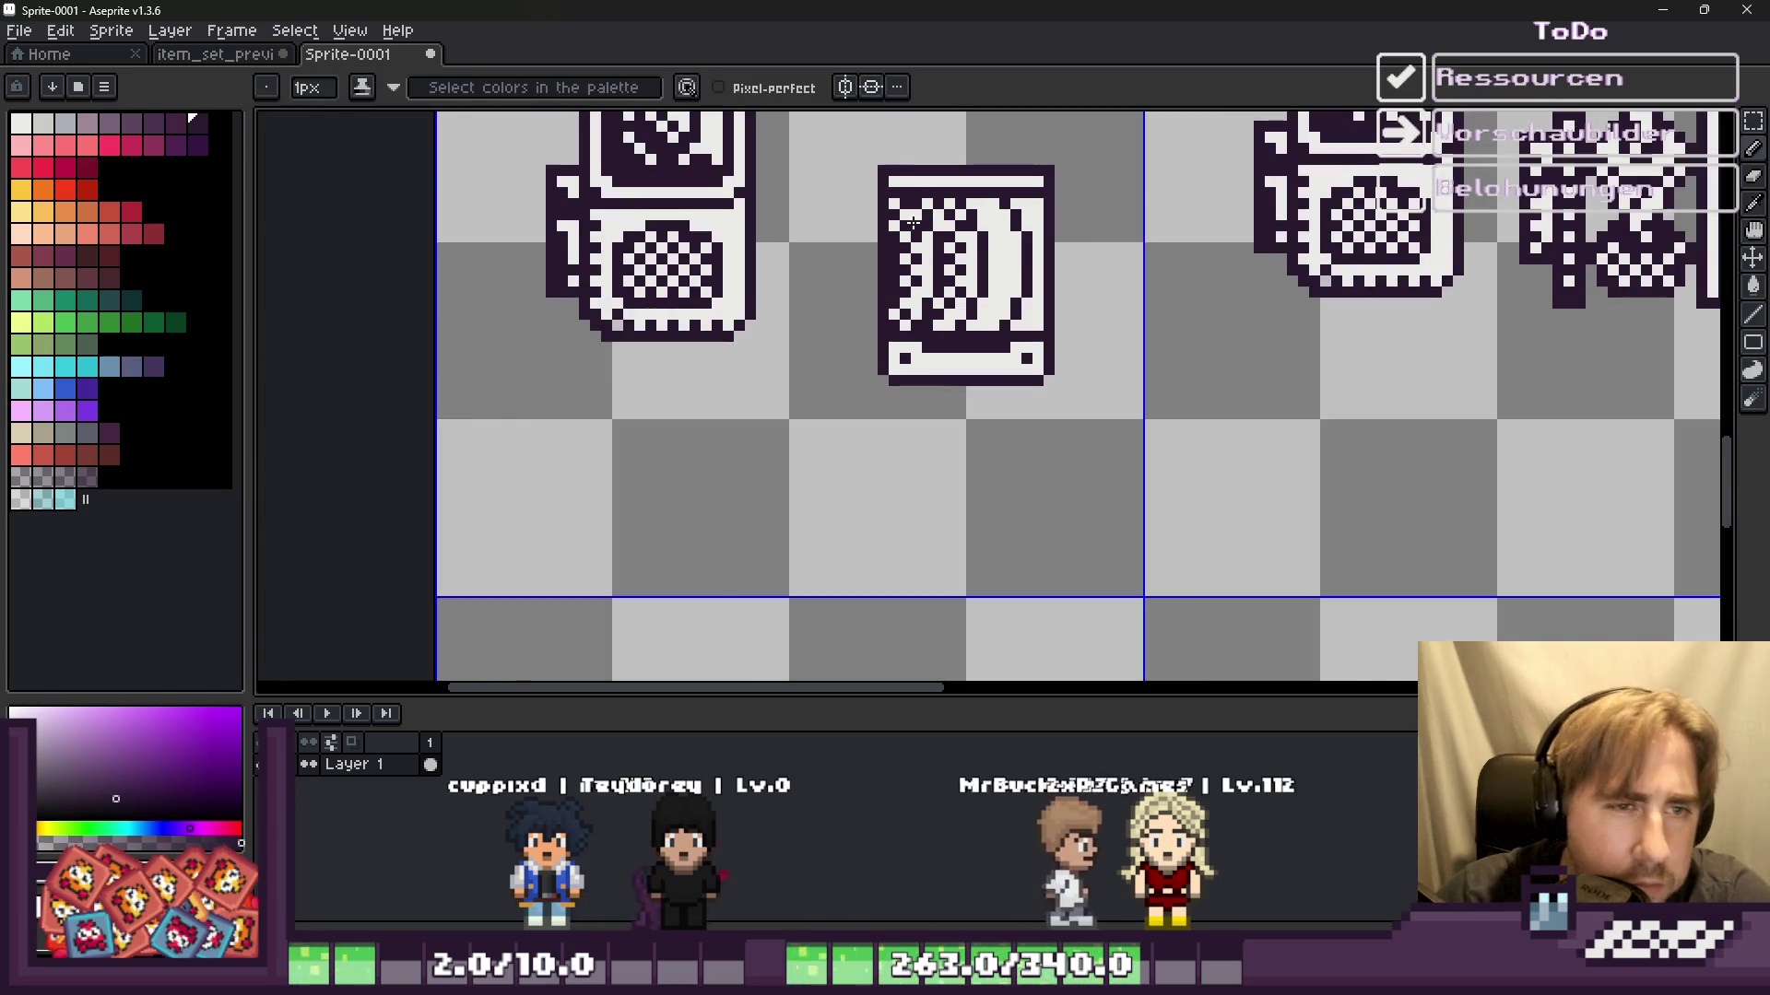
{"action": "scroll", "coordinate": [949, 285], "scroll_direction": "up", "scroll_amount": 3}
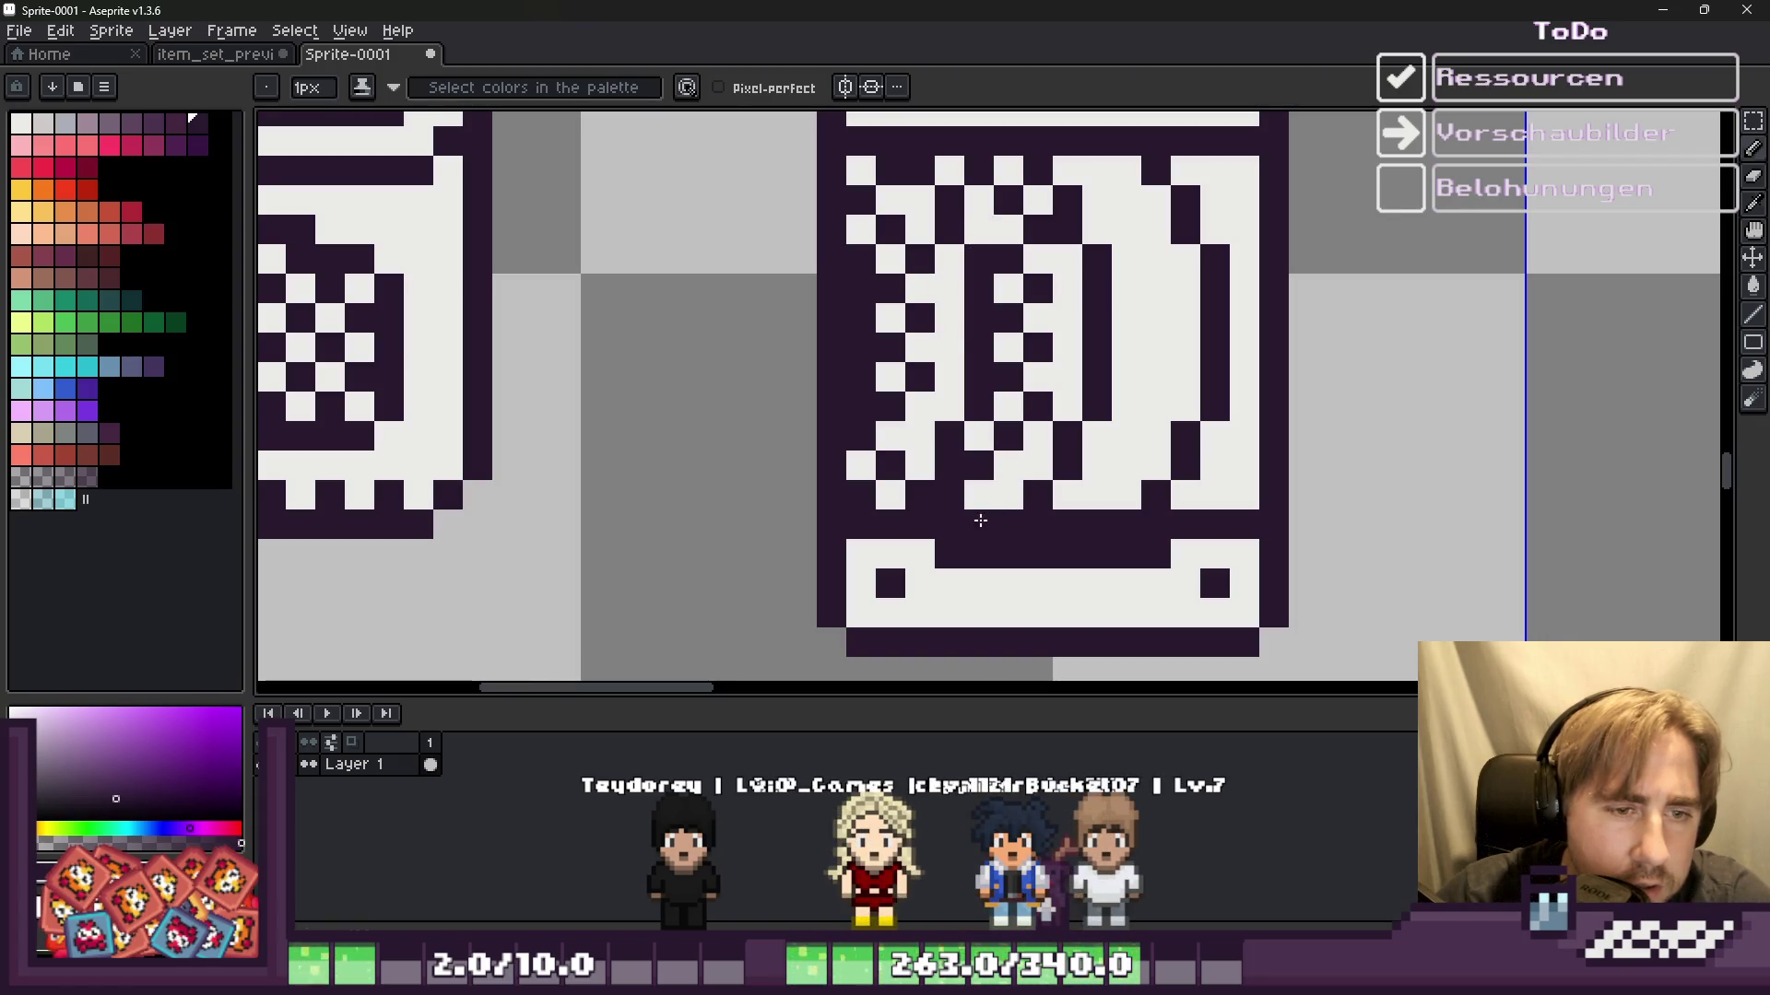
{"action": "left_click", "coordinate": [972, 479], "text": "alt"}
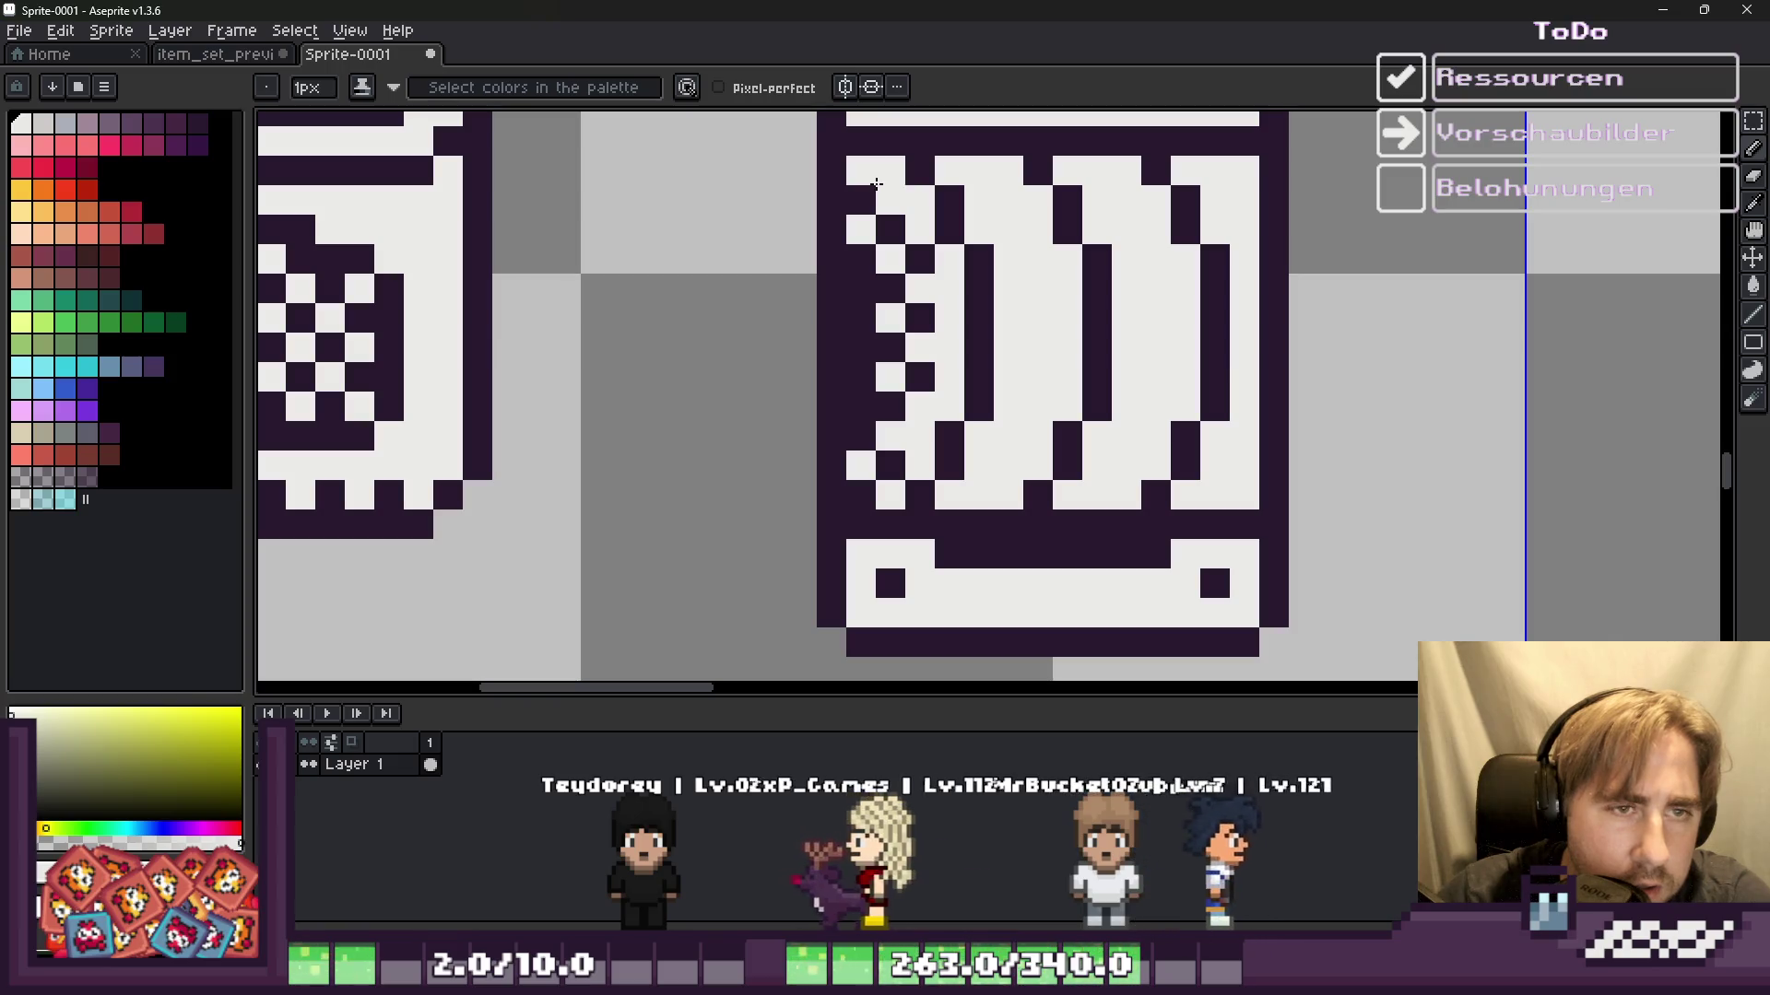
{"action": "left_click_drag", "start_coordinate": [874, 175], "coordinate": [886, 219]}
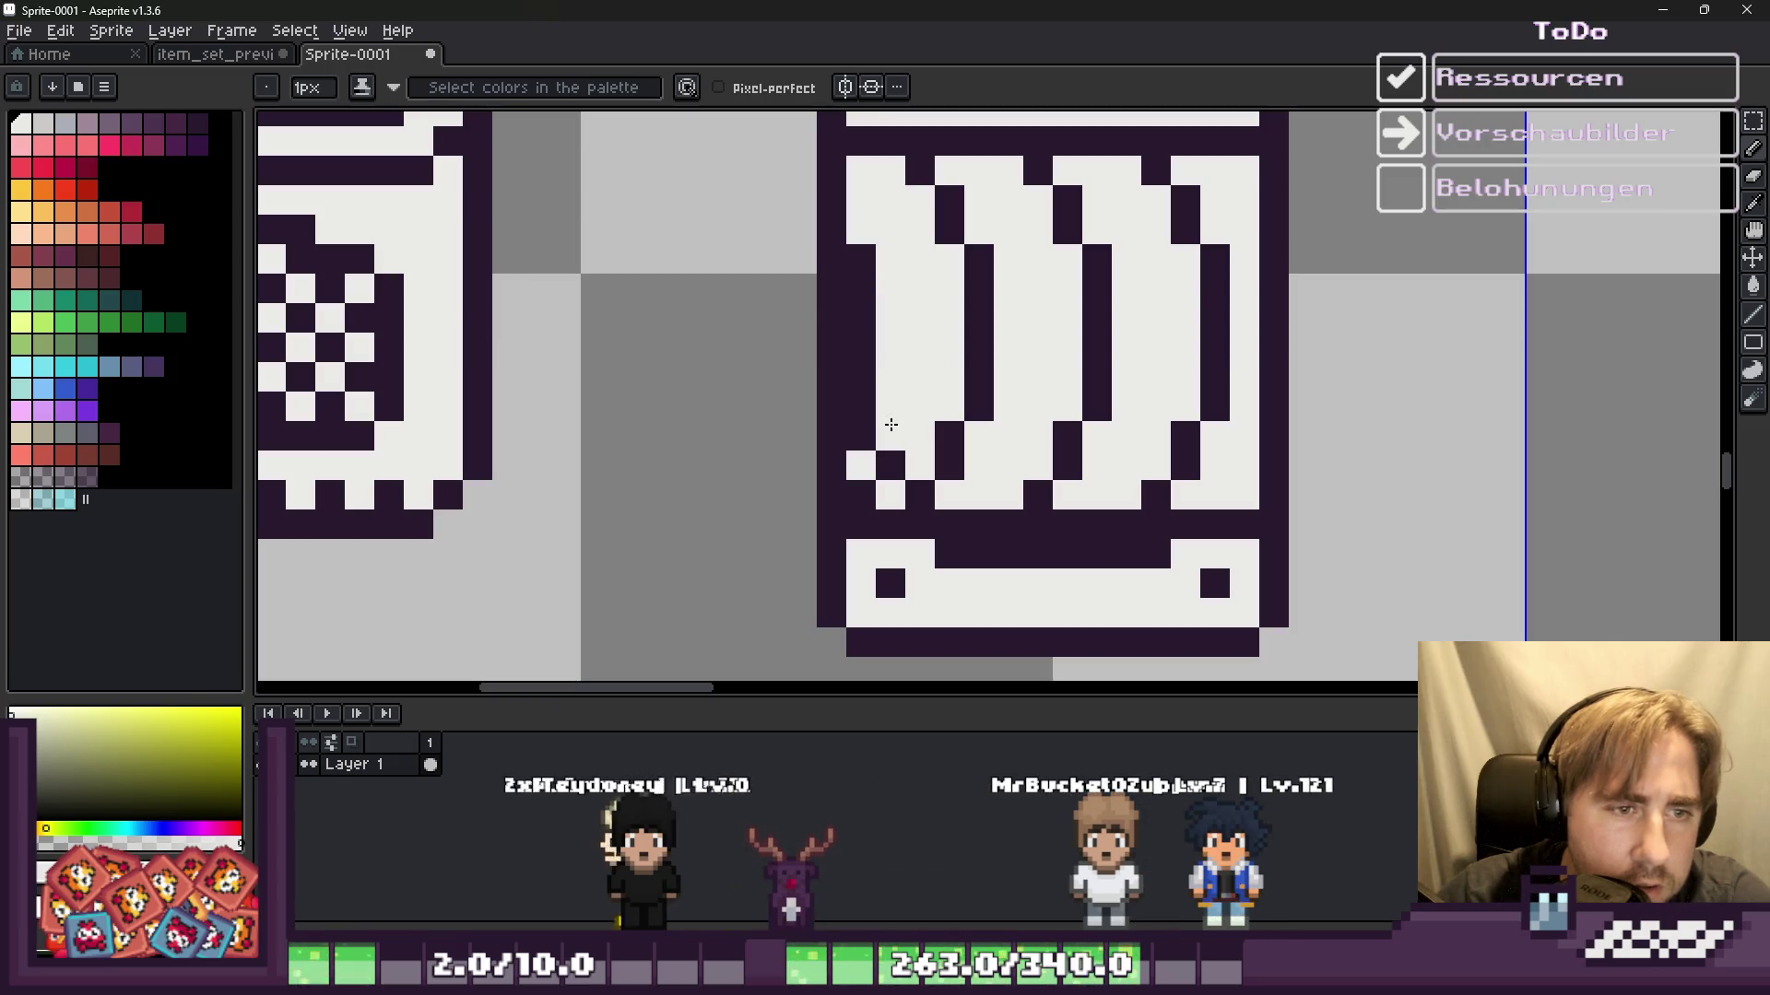
{"action": "left_click", "coordinate": [890, 466]}
{"action": "left_click", "coordinate": [861, 494]}
Step: Pencil dark purple pixels along the bottom row and alternating up the left column
{"action": "scroll", "coordinate": [876, 502], "scroll_direction": "down", "scroll_amount": 2}
{"action": "scroll", "coordinate": [870, 533], "scroll_direction": "up", "scroll_amount": 2}
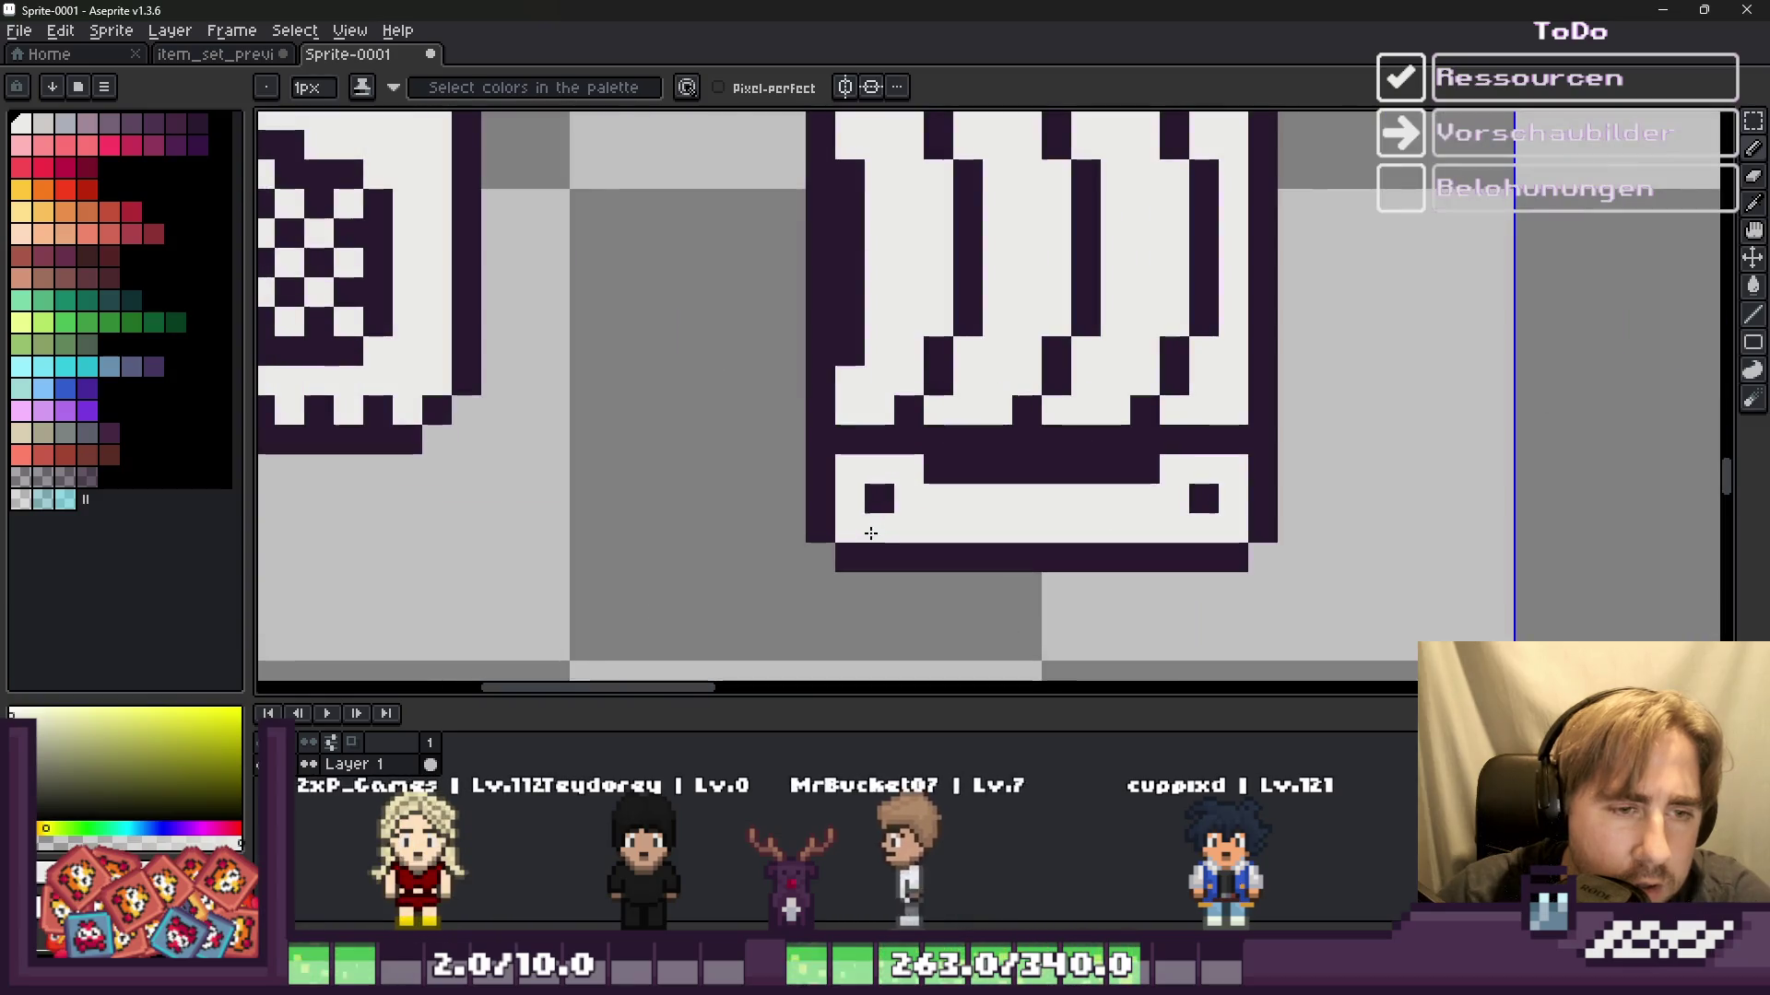
{"action": "left_click", "coordinate": [903, 410], "text": "alt"}
{"action": "left_click", "coordinate": [867, 416]}
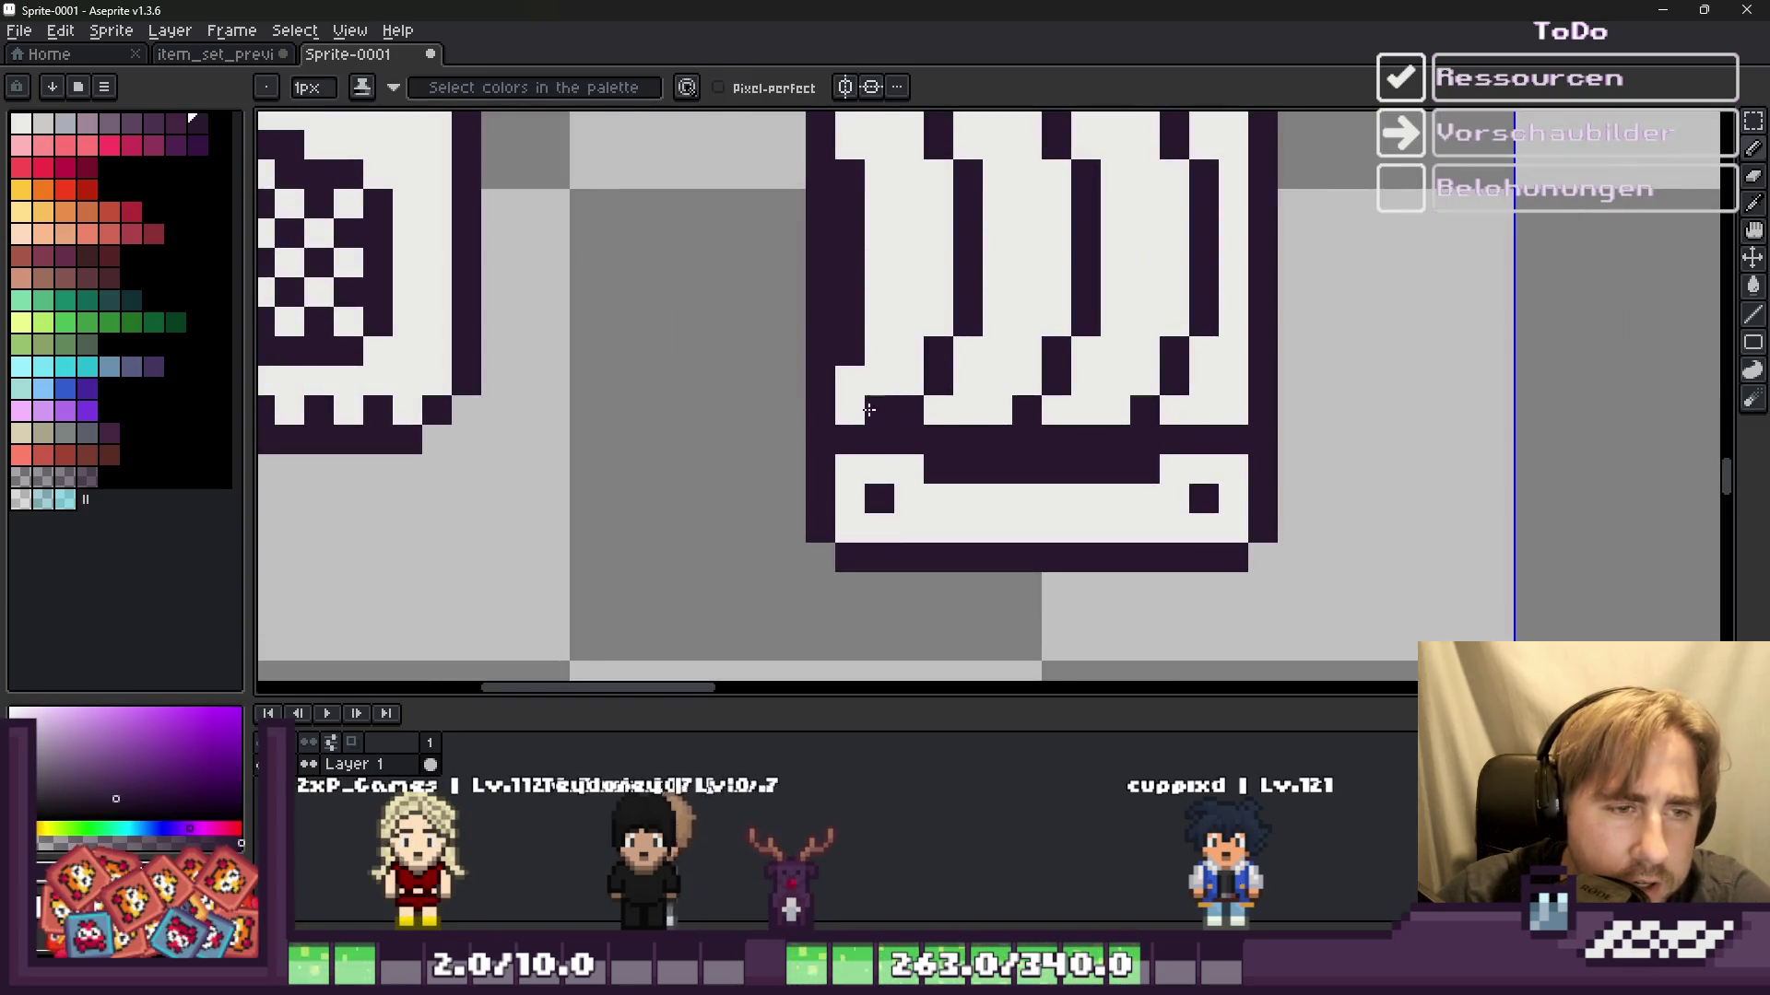
{"action": "left_click", "coordinate": [968, 412]}
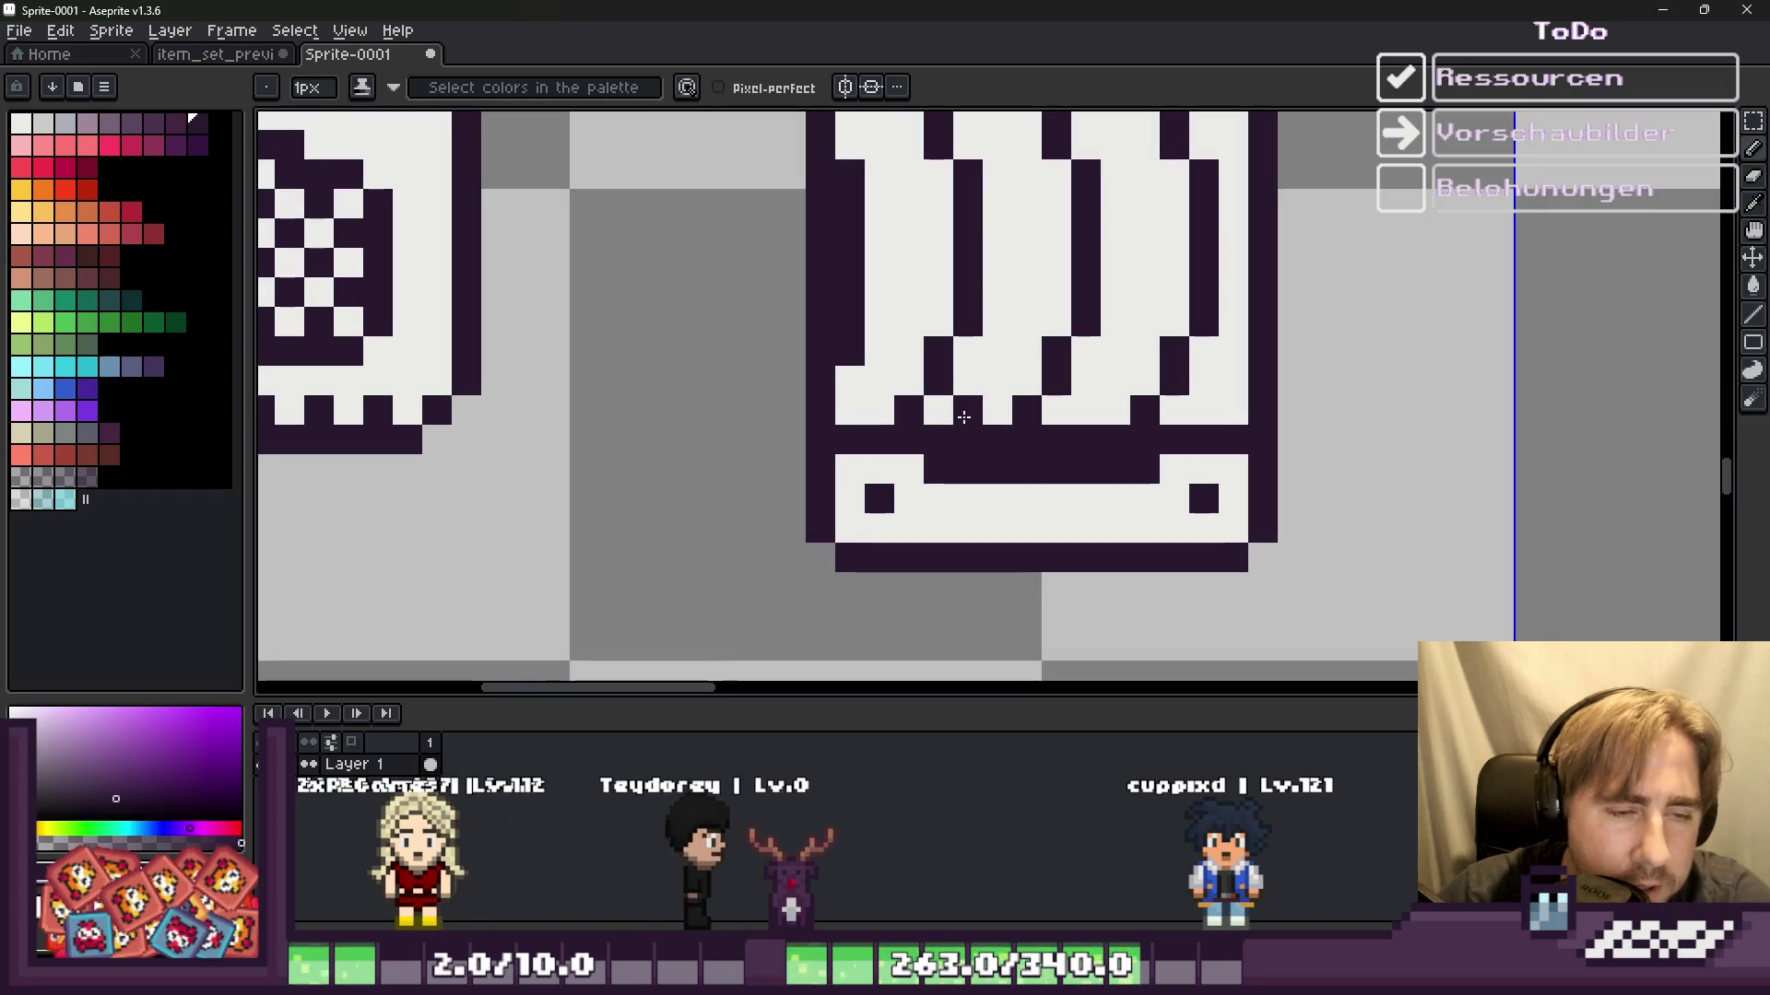
{"action": "left_click", "coordinate": [849, 410]}
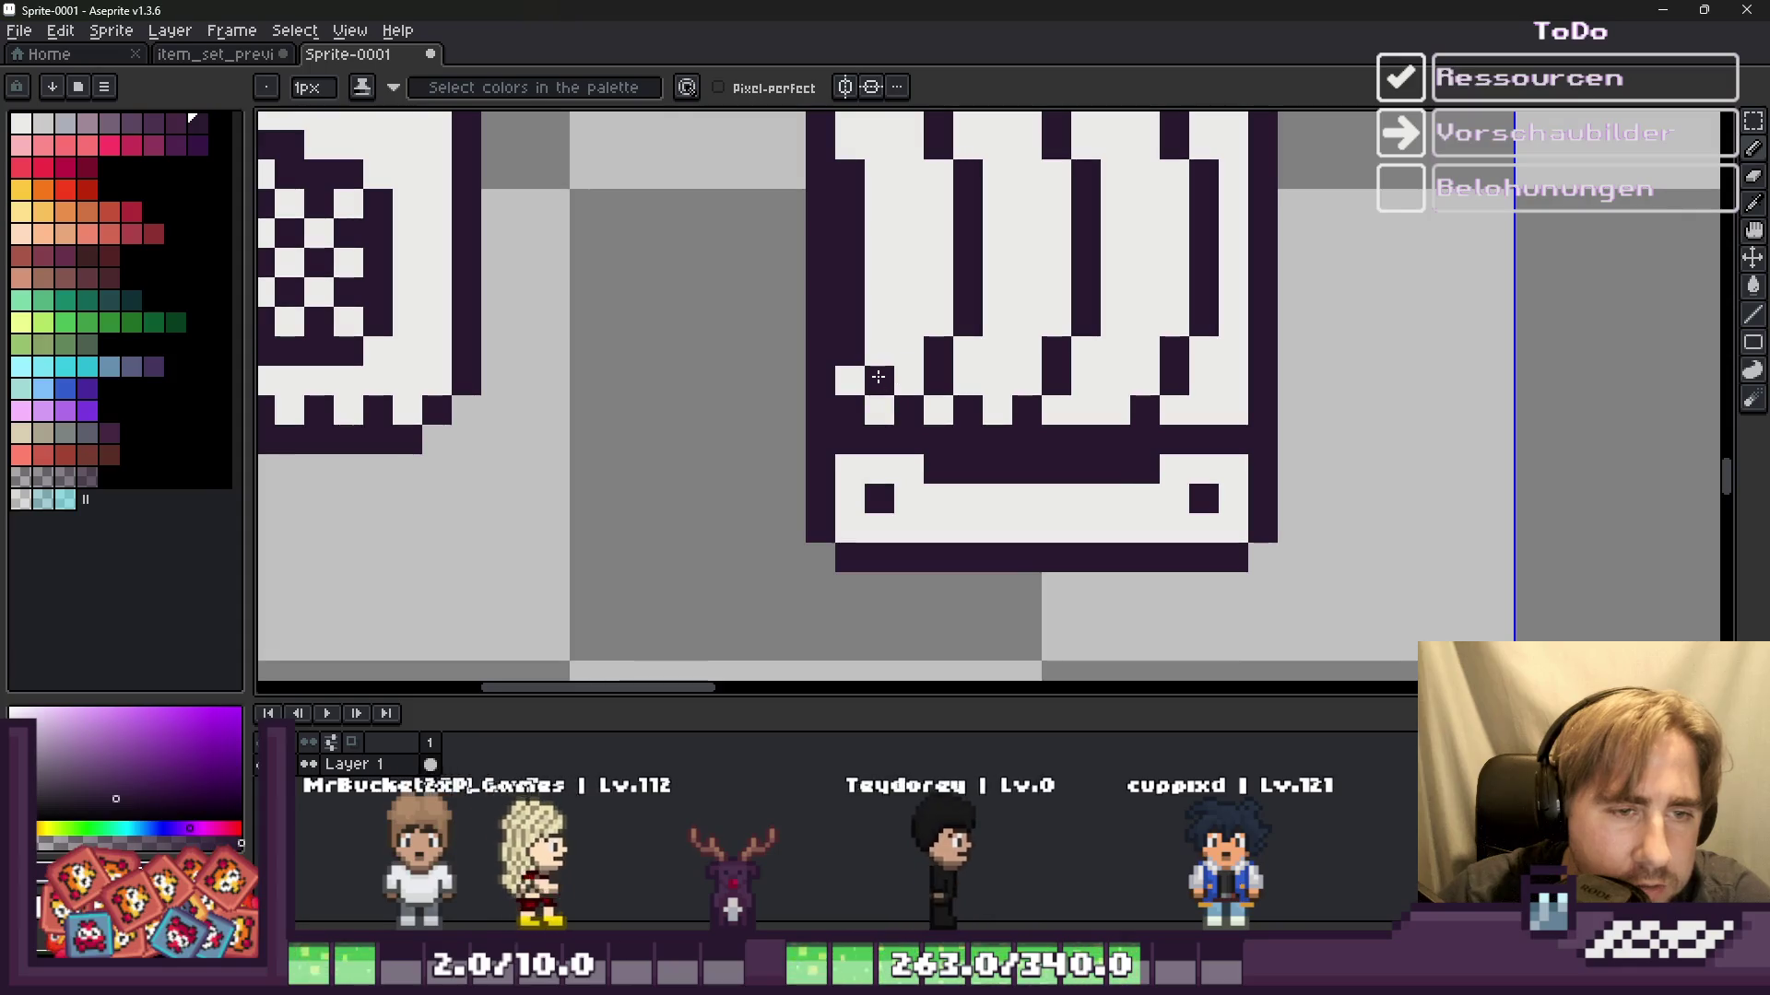
{"action": "left_click", "coordinate": [879, 381]}
{"action": "left_click", "coordinate": [879, 322]}
{"action": "left_click", "coordinate": [879, 262]}
{"action": "left_click", "coordinate": [879, 204]}
{"action": "left_click", "coordinate": [879, 144]}
Step: Add extra dark purple pixels beside the left column to complete the stripe pattern
{"action": "scroll", "coordinate": [872, 158], "scroll_direction": "down", "scroll_amount": 1}
{"action": "scroll", "coordinate": [823, 224], "scroll_direction": "up", "scroll_amount": 1}
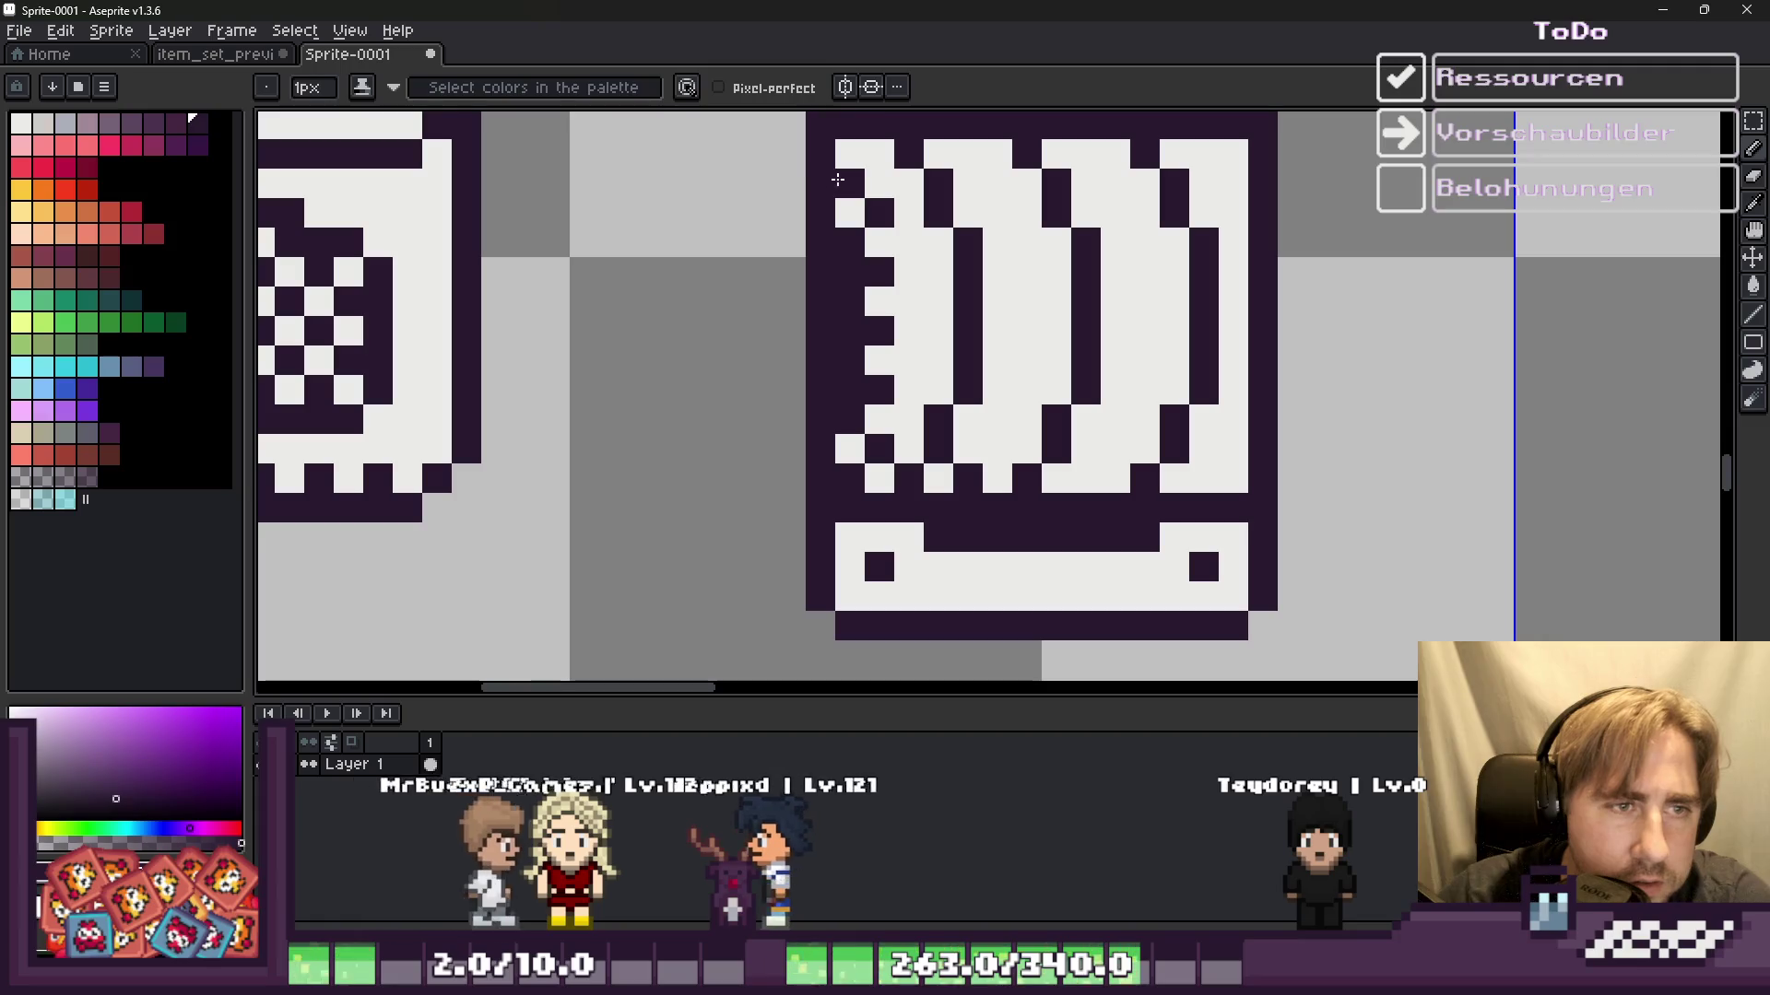
{"action": "scroll", "coordinate": [823, 224], "scroll_direction": "down", "scroll_amount": 1}
{"action": "scroll", "coordinate": [874, 194], "scroll_direction": "up", "scroll_amount": 1}
{"action": "left_click", "coordinate": [934, 221]}
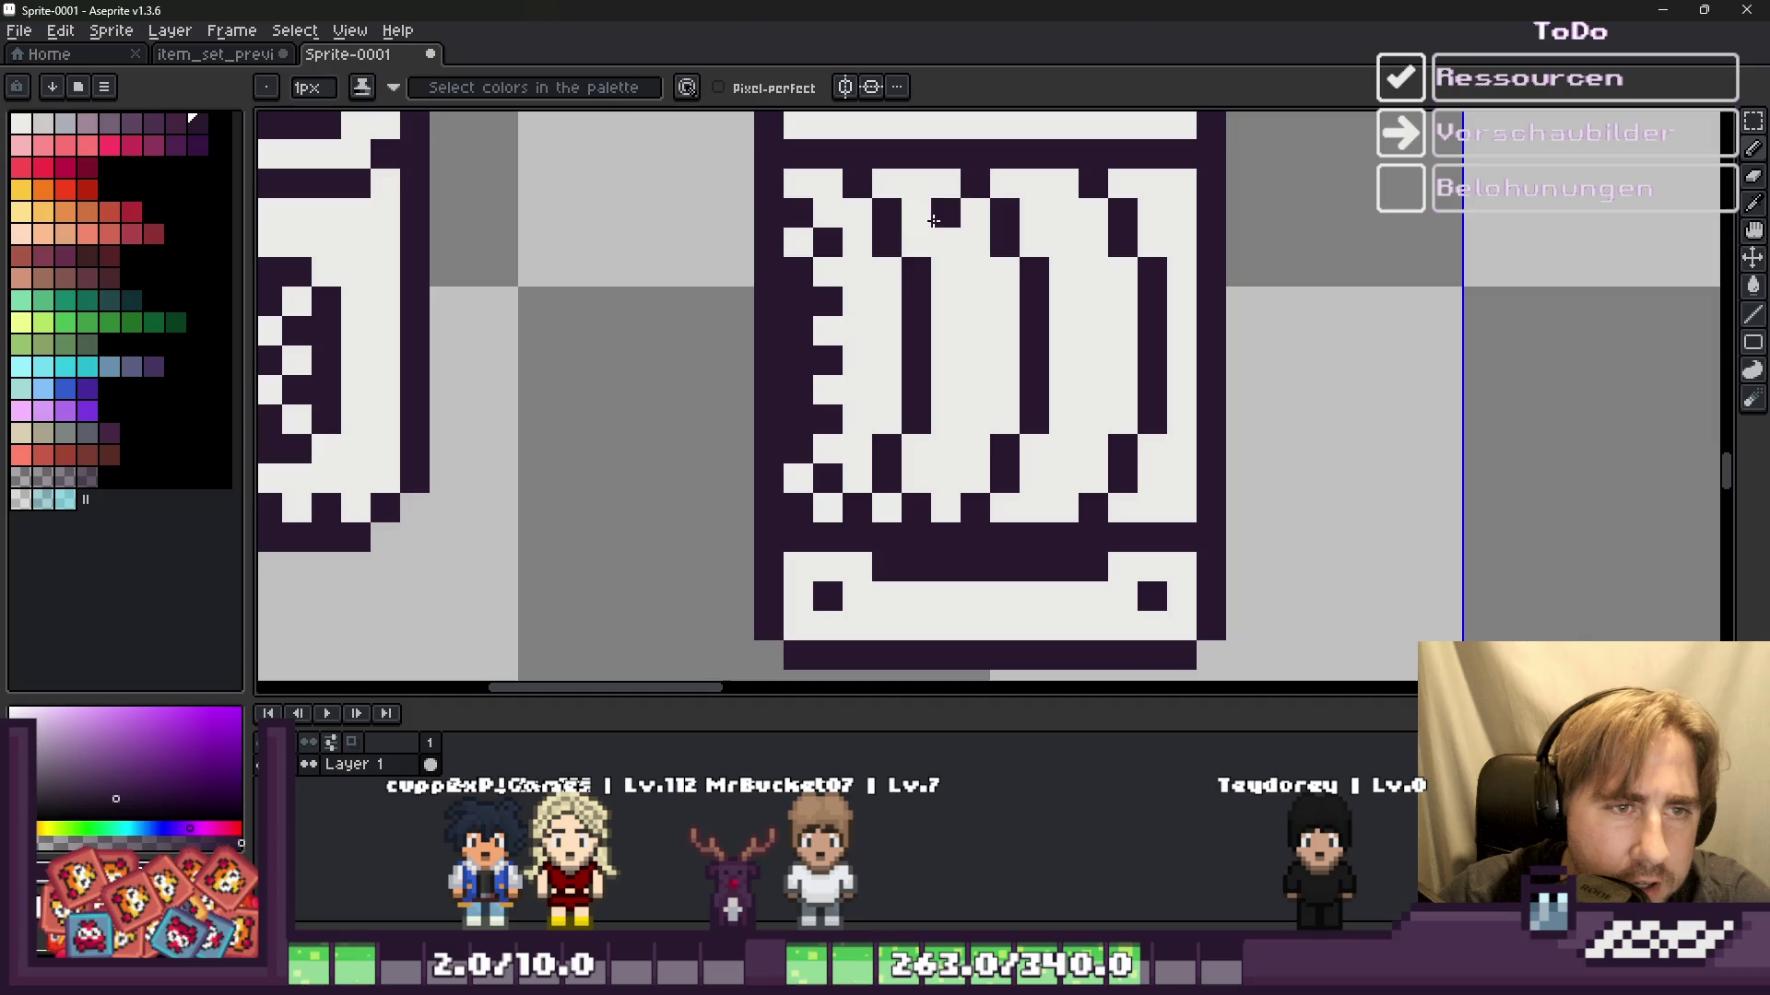
{"action": "left_click", "coordinate": [945, 360]}
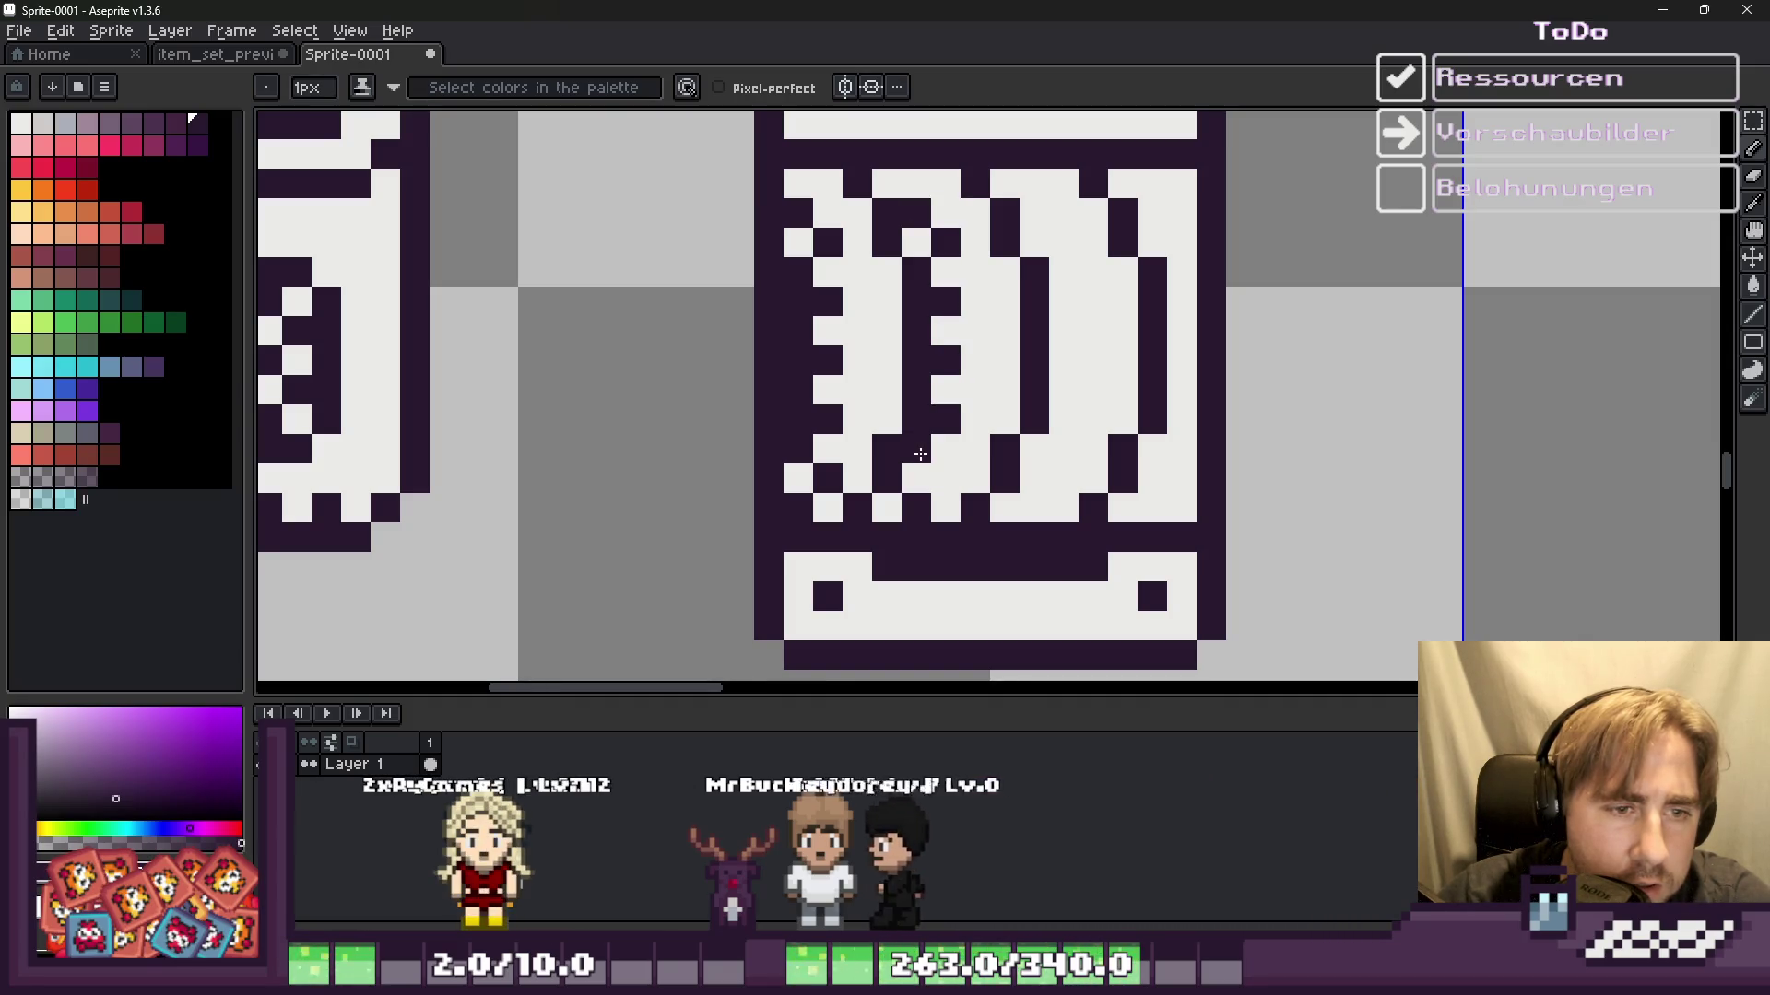
{"action": "scroll", "coordinate": [797, 426], "scroll_direction": "down", "scroll_amount": 3}
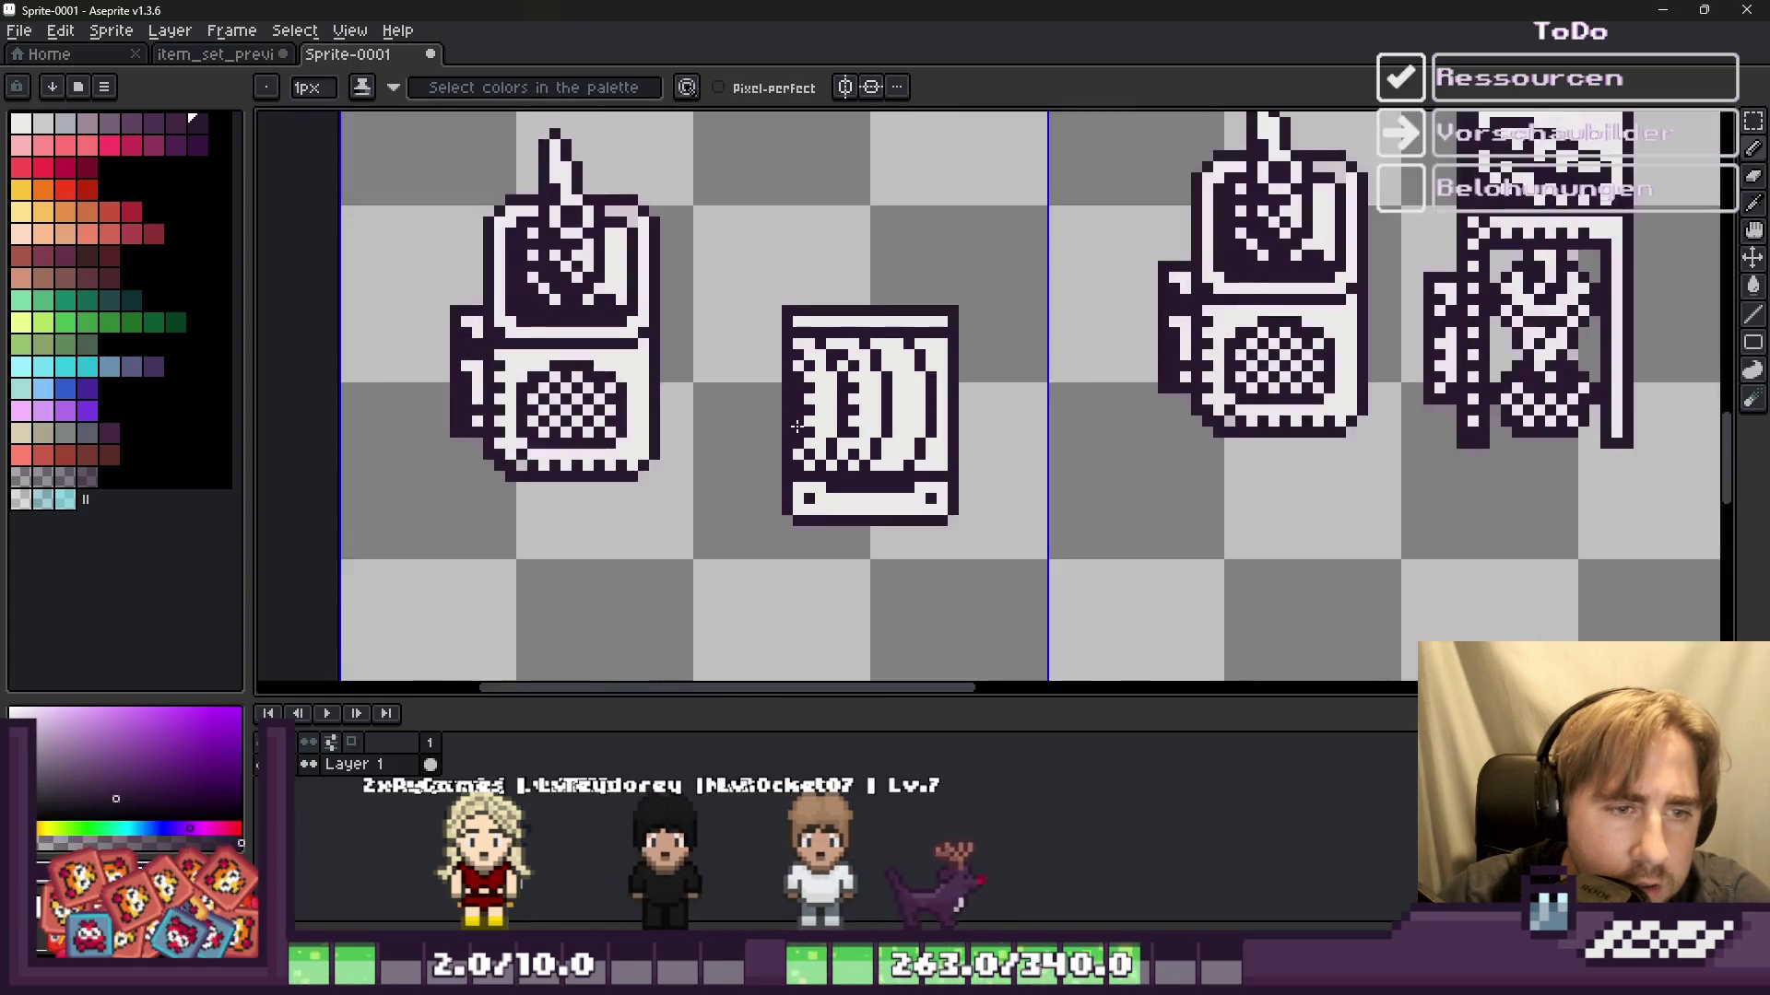
{"action": "scroll", "coordinate": [797, 426], "scroll_direction": "up", "scroll_amount": 2}
{"action": "scroll", "coordinate": [757, 419], "scroll_direction": "down", "scroll_amount": 3}
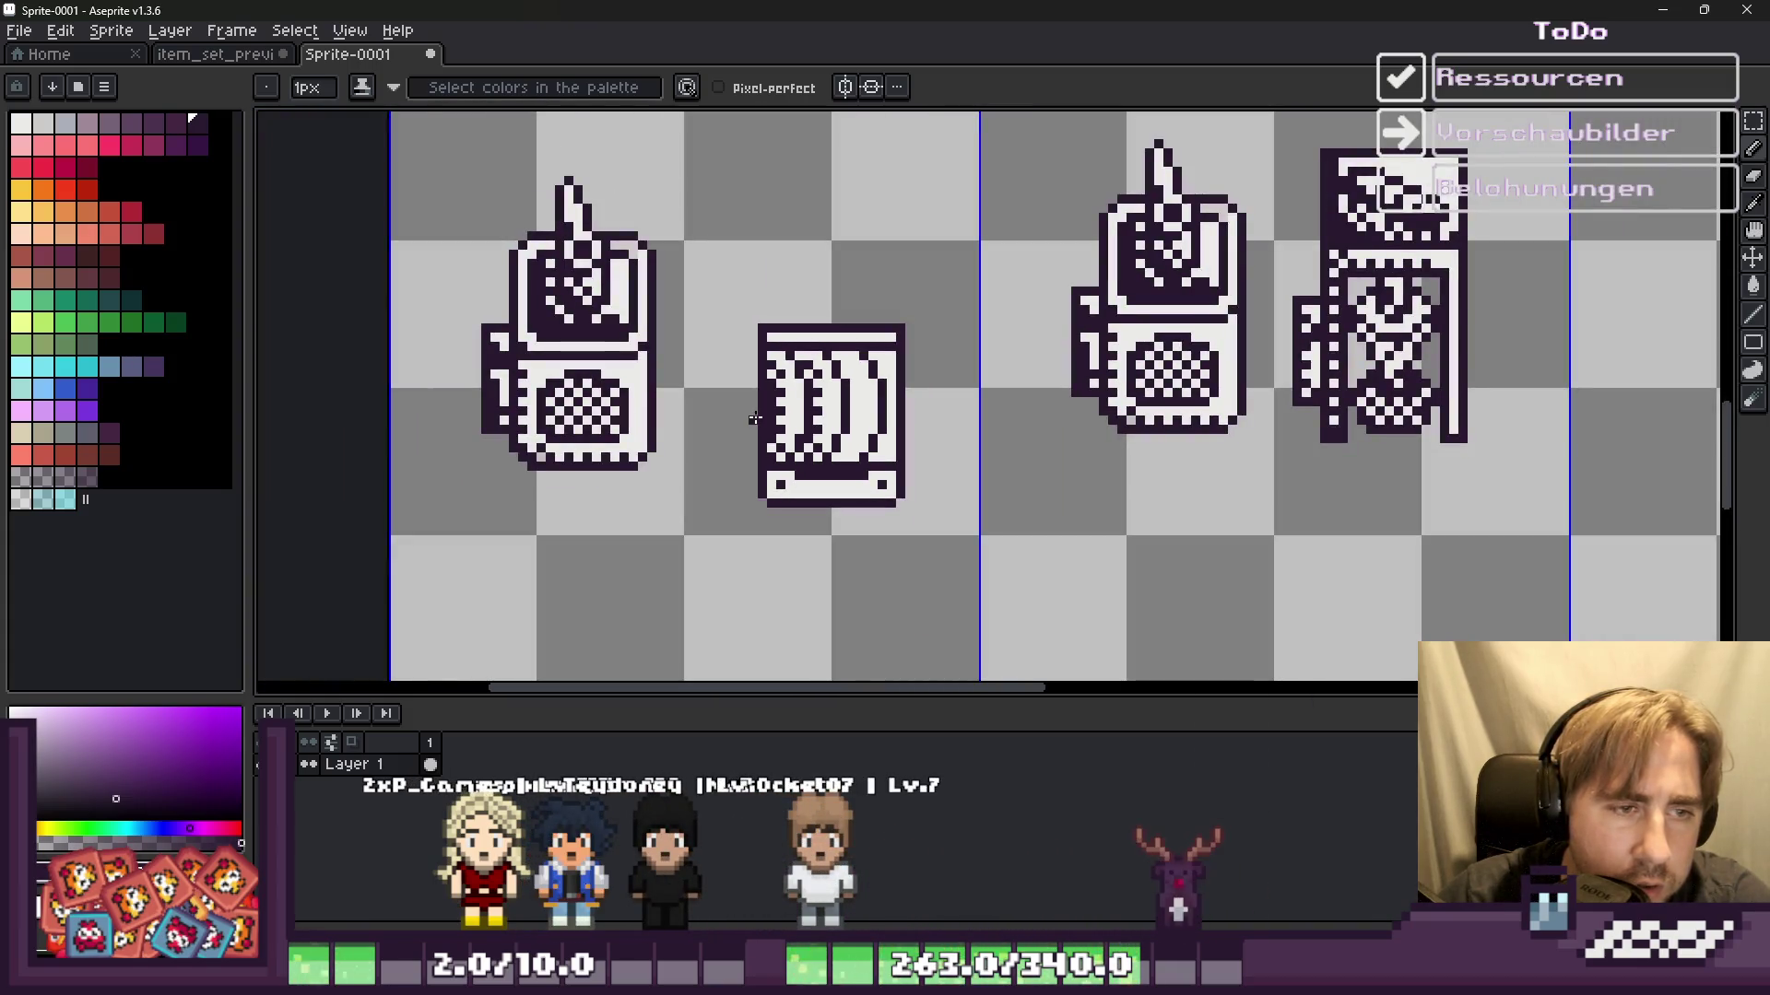
{"action": "scroll", "coordinate": [755, 418], "scroll_direction": "down", "scroll_amount": 1}
{"action": "scroll", "coordinate": [756, 418], "scroll_direction": "down", "scroll_amount": 1}
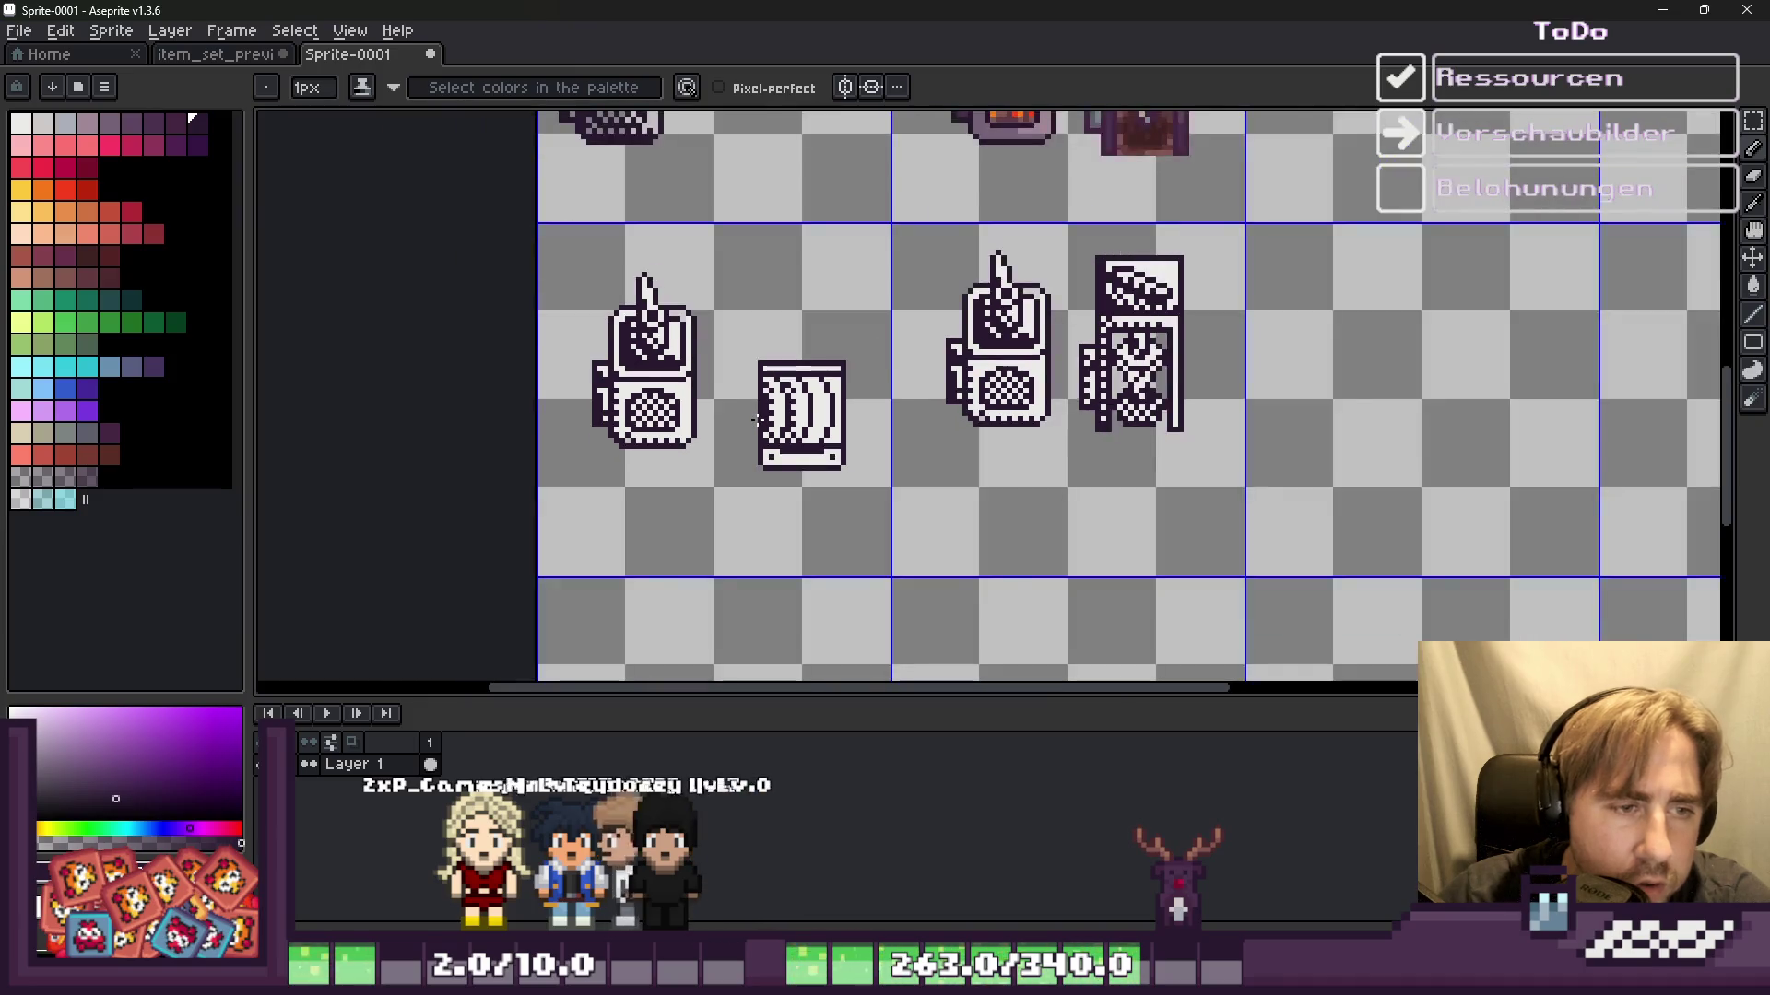
{"action": "scroll", "coordinate": [756, 419], "scroll_direction": "down", "scroll_amount": 1}
{"action": "scroll", "coordinate": [762, 415], "scroll_direction": "up", "scroll_amount": 2}
{"action": "scroll", "coordinate": [798, 424], "scroll_direction": "up", "scroll_amount": 1}
{"action": "scroll", "coordinate": [797, 424], "scroll_direction": "up", "scroll_amount": 1}
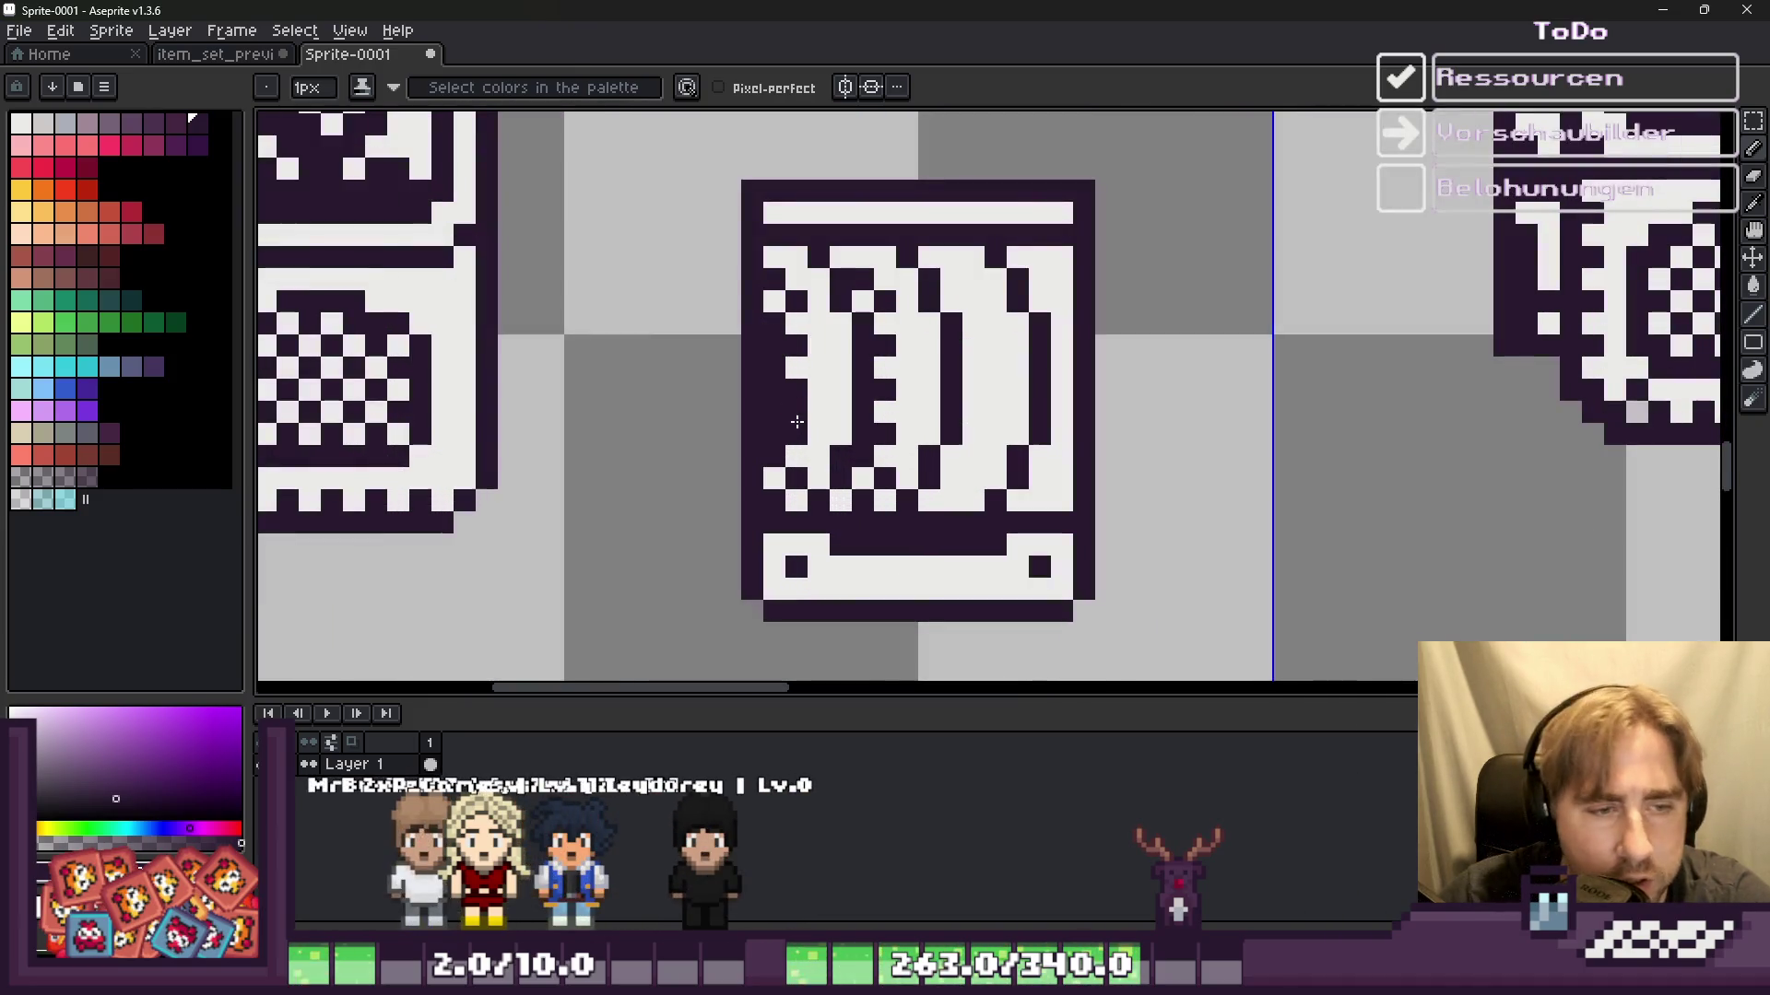
{"action": "key", "text": "m"}
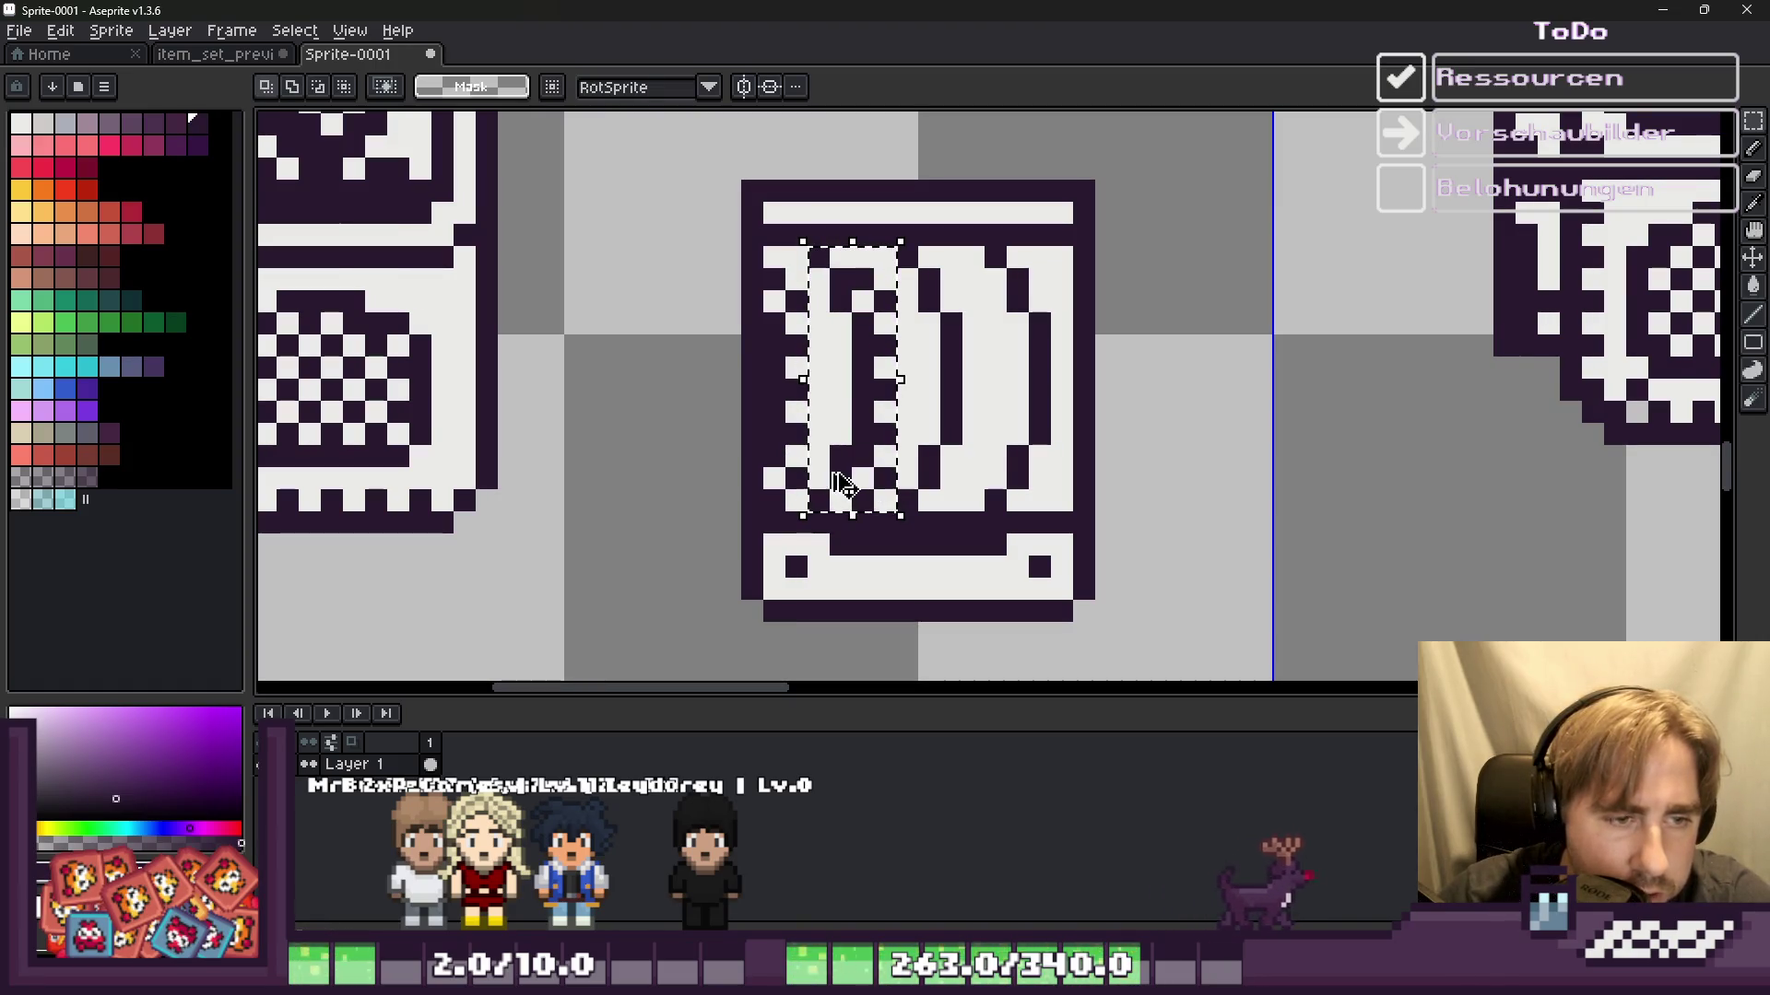
{"action": "left_click_drag", "start_coordinate": [840, 484], "coordinate": [927, 456]}
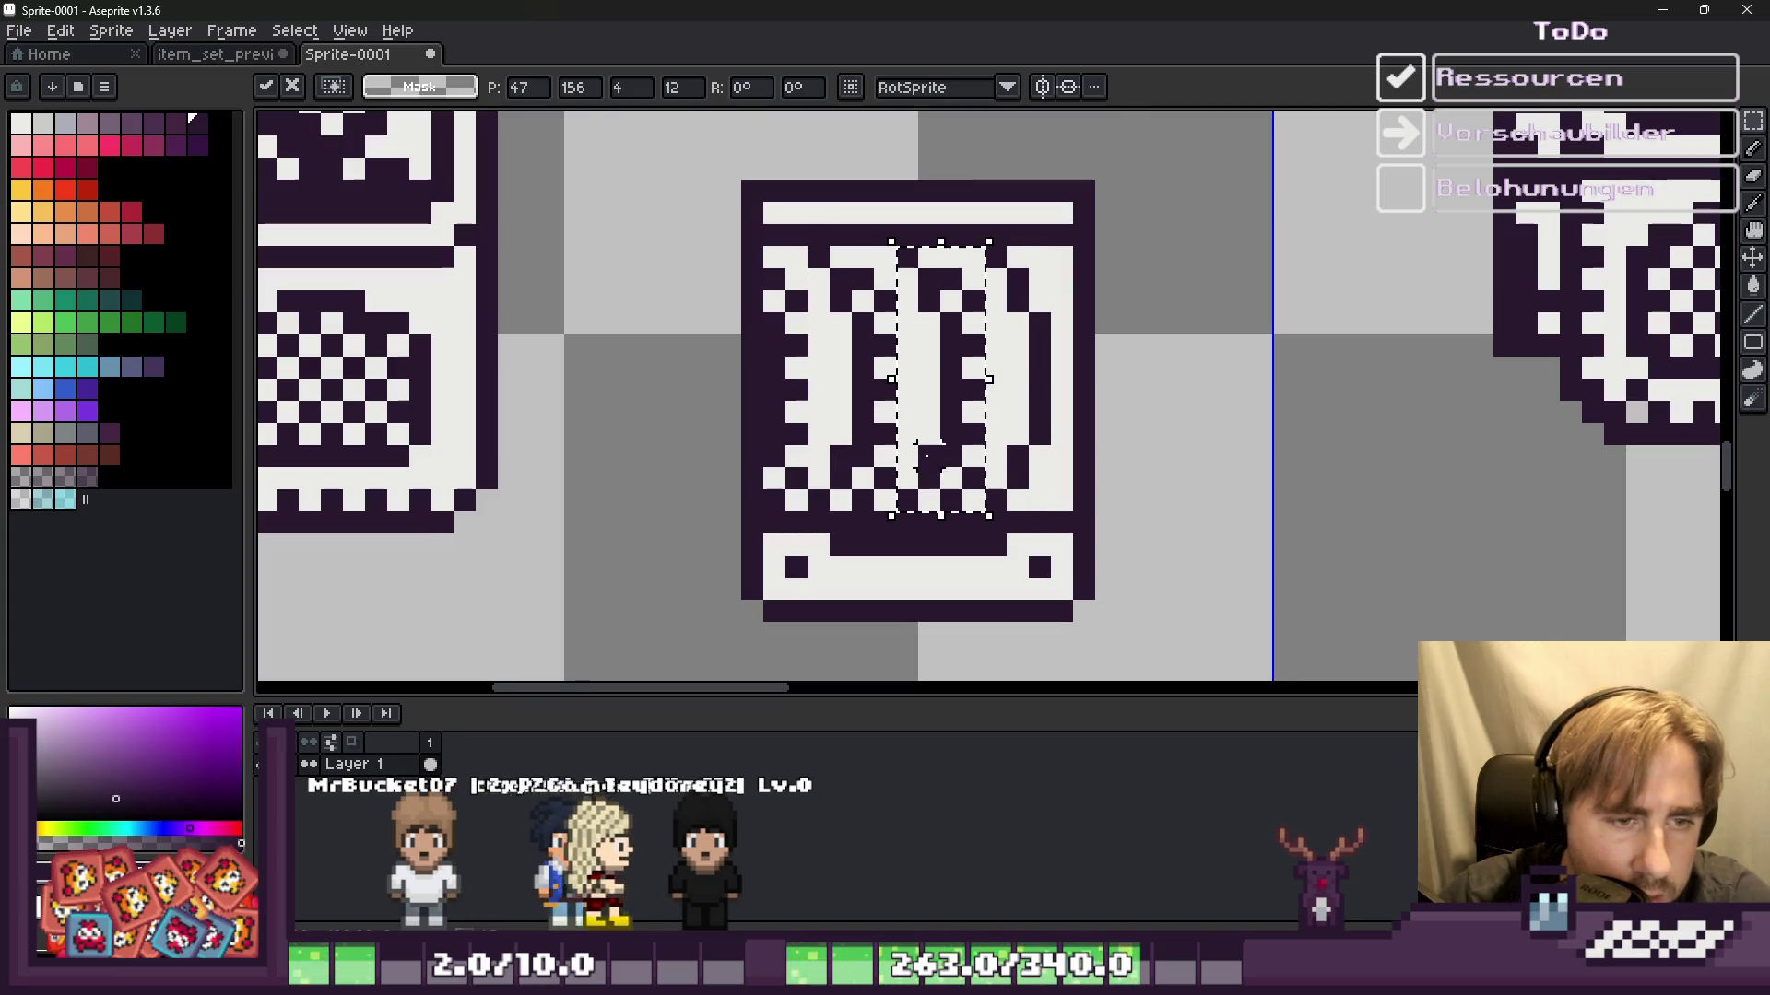
{"action": "key", "text": "shift+h"}
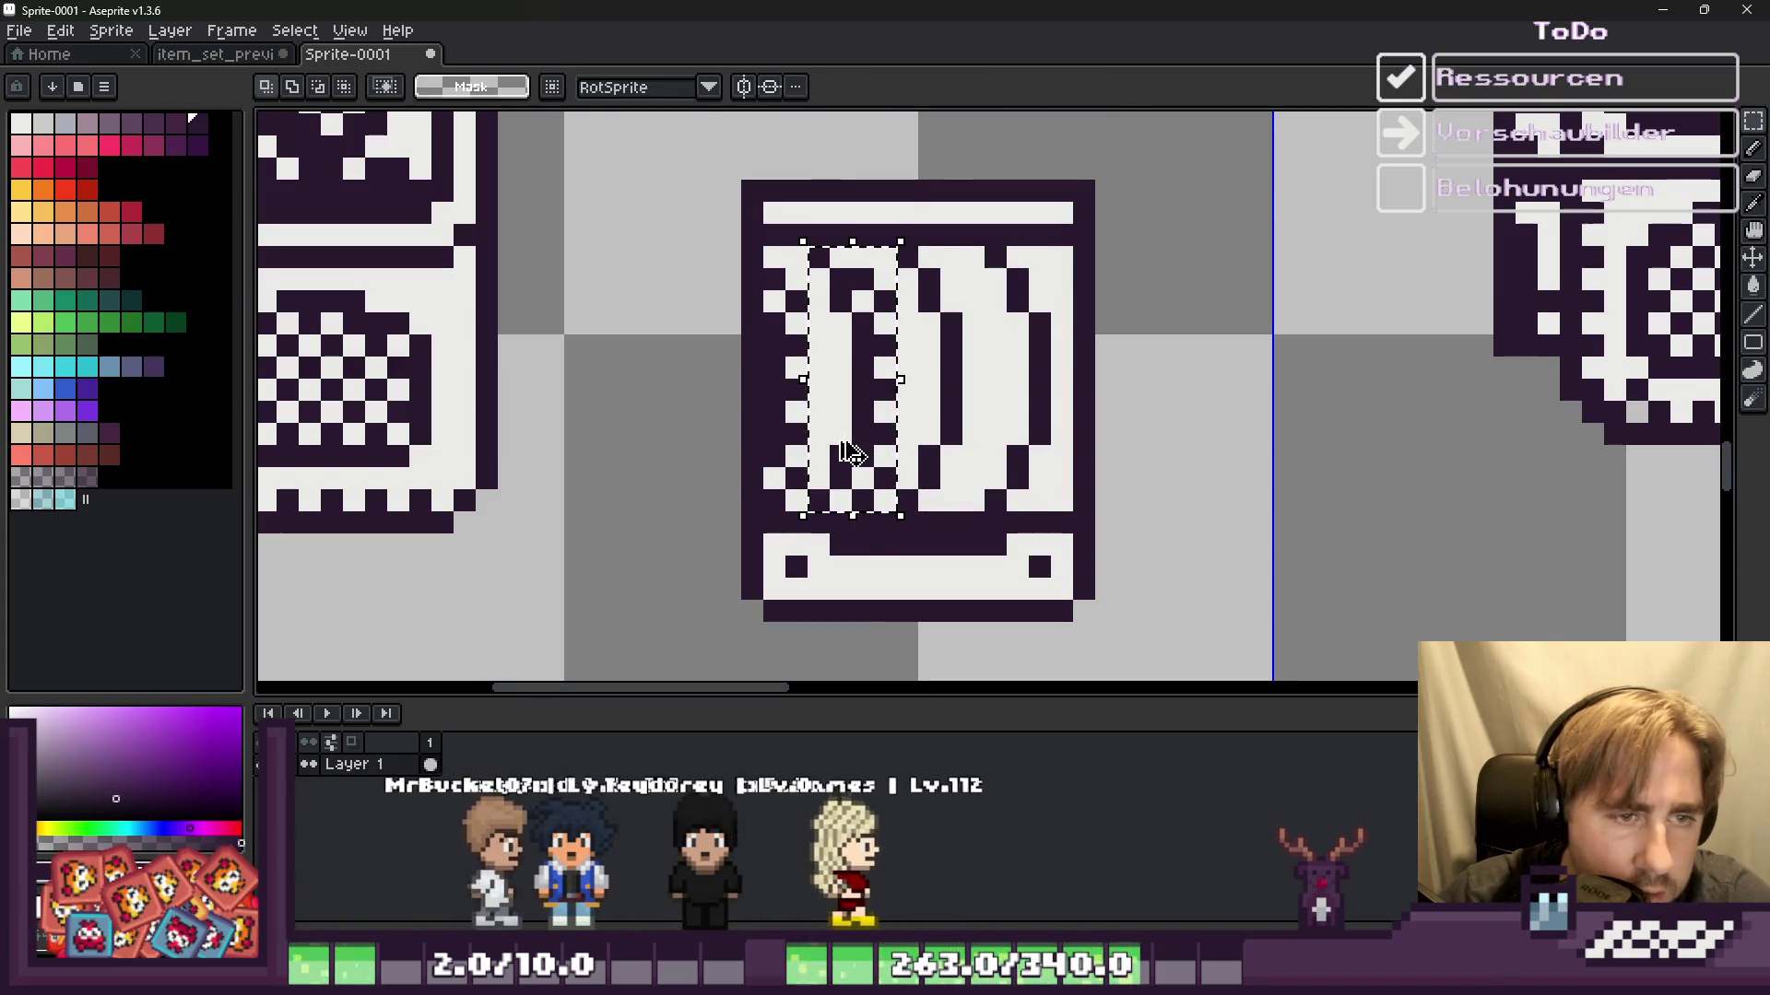
{"action": "key", "text": "Return"}
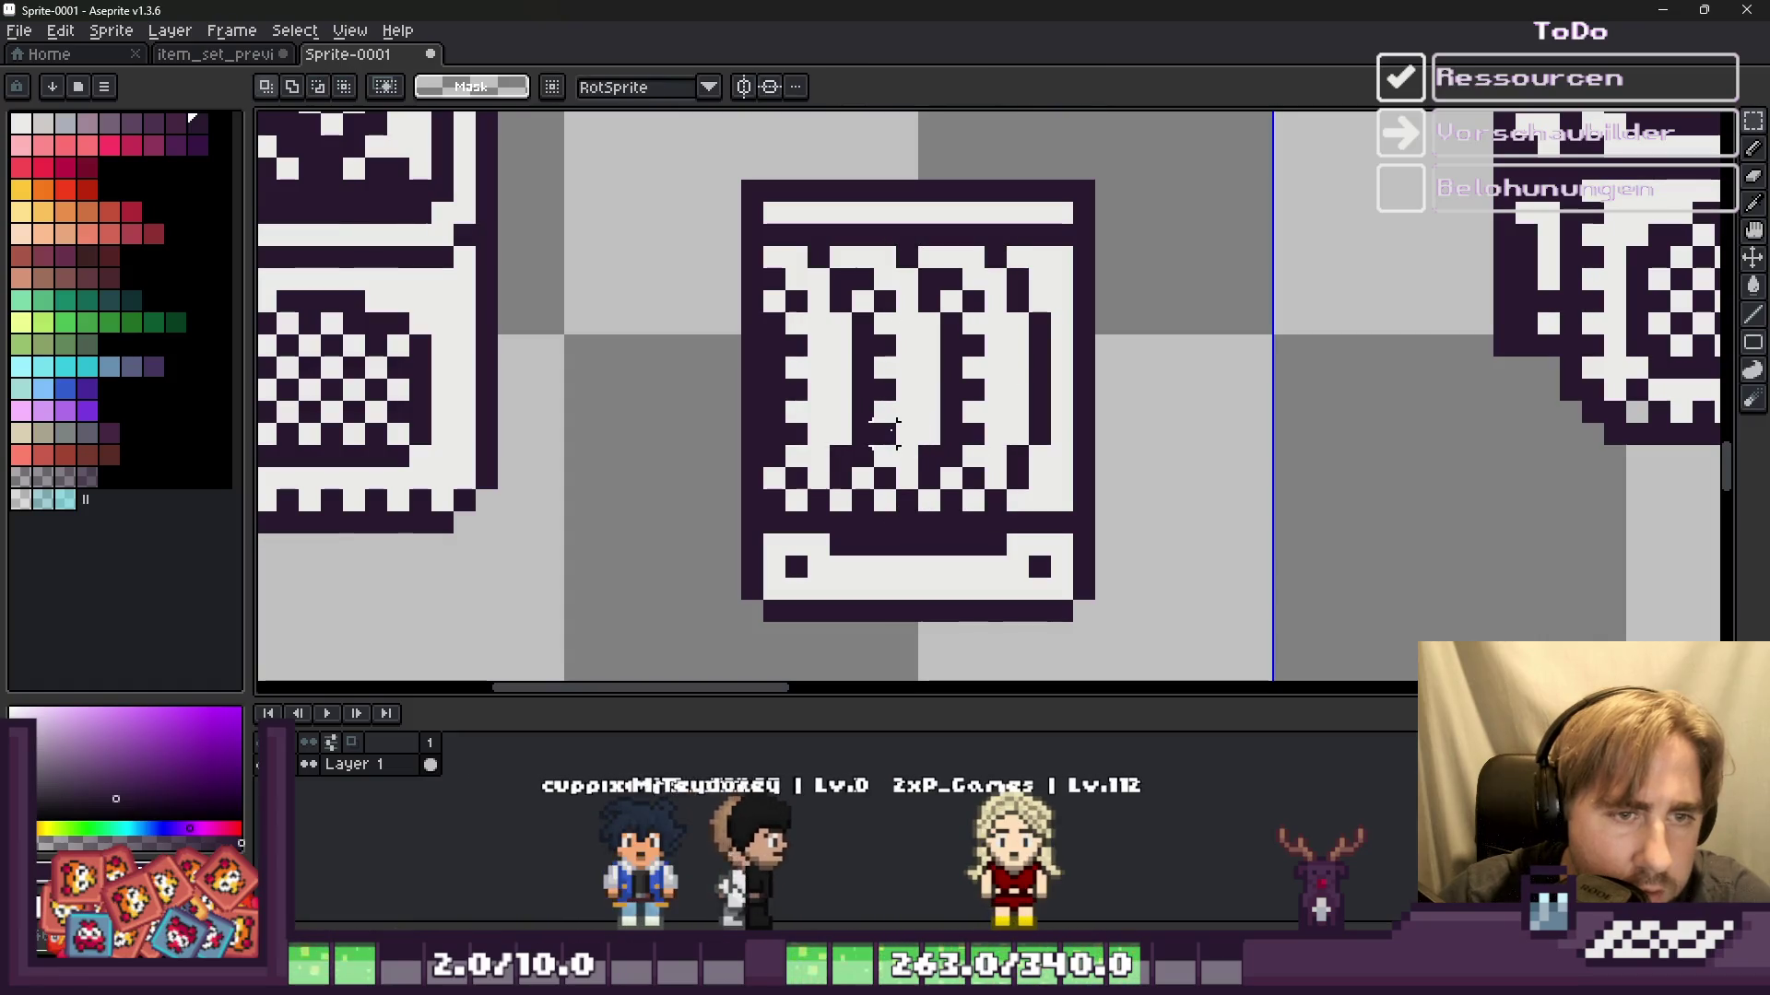
{"action": "scroll", "coordinate": [1097, 408], "scroll_direction": "up", "scroll_amount": 1}
{"action": "key", "text": "b"}
{"action": "left_click", "coordinate": [979, 527]}
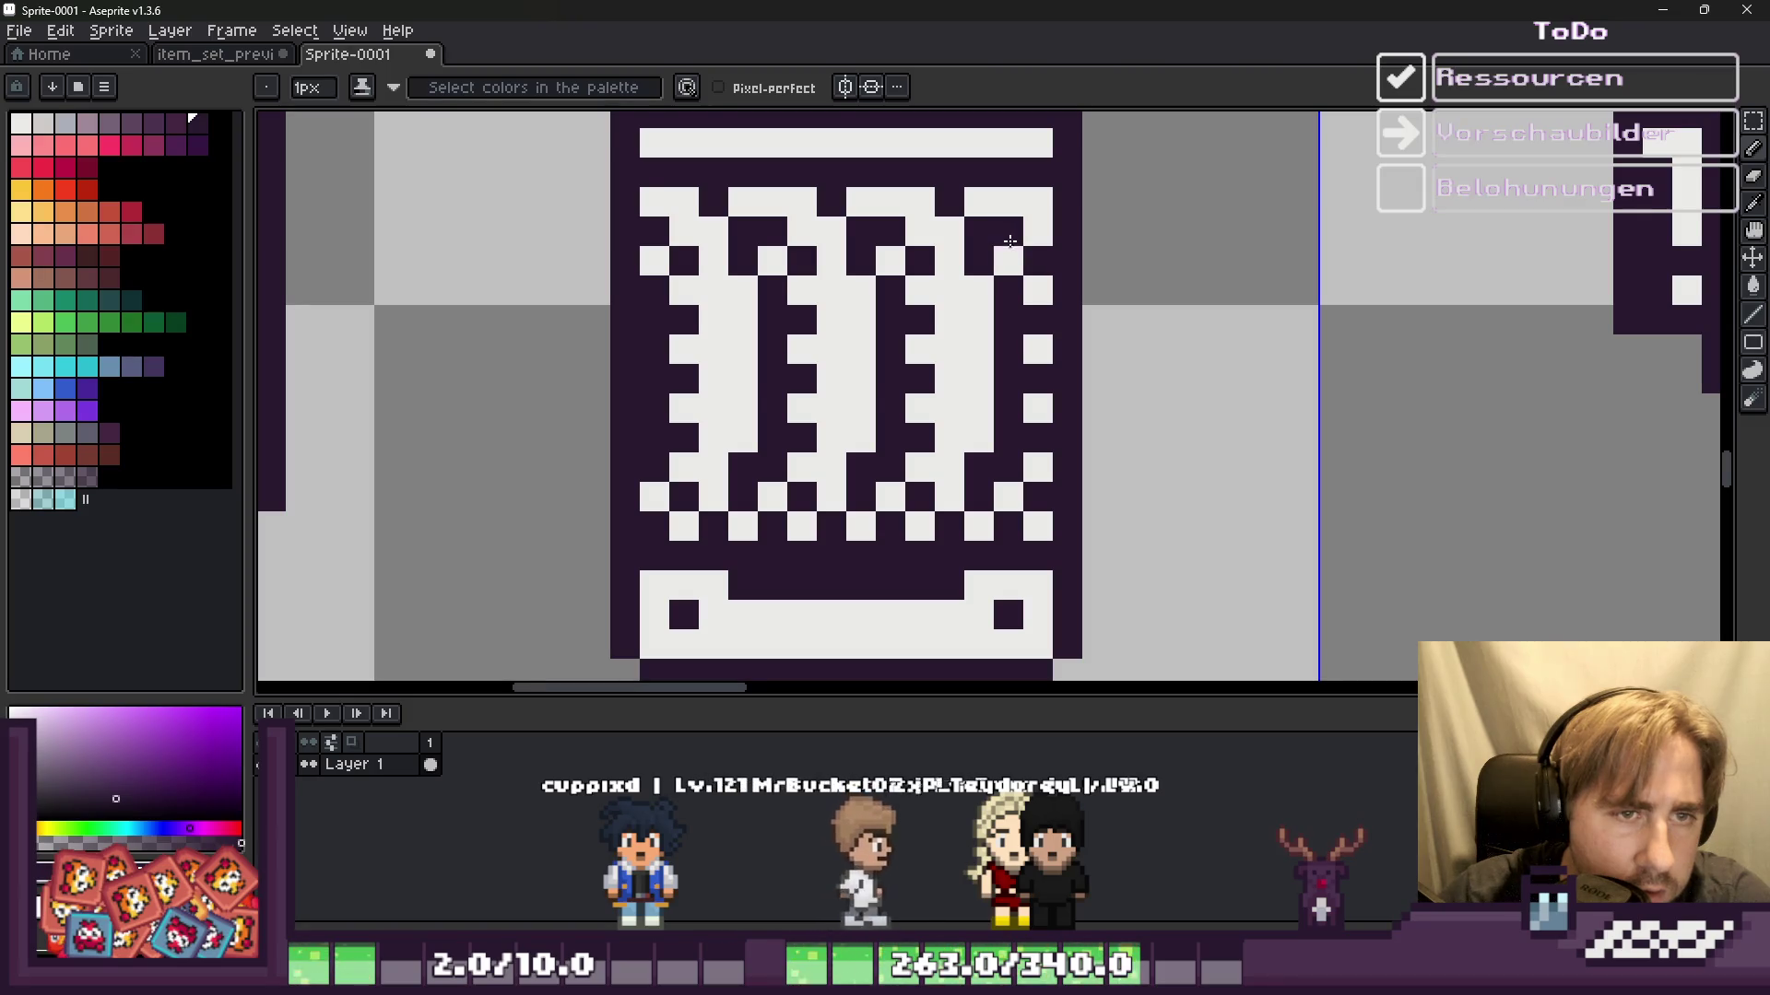
{"action": "scroll", "coordinate": [1010, 240], "scroll_direction": "down", "scroll_amount": 3}
{"action": "scroll", "coordinate": [948, 203], "scroll_direction": "up", "scroll_amount": 2}
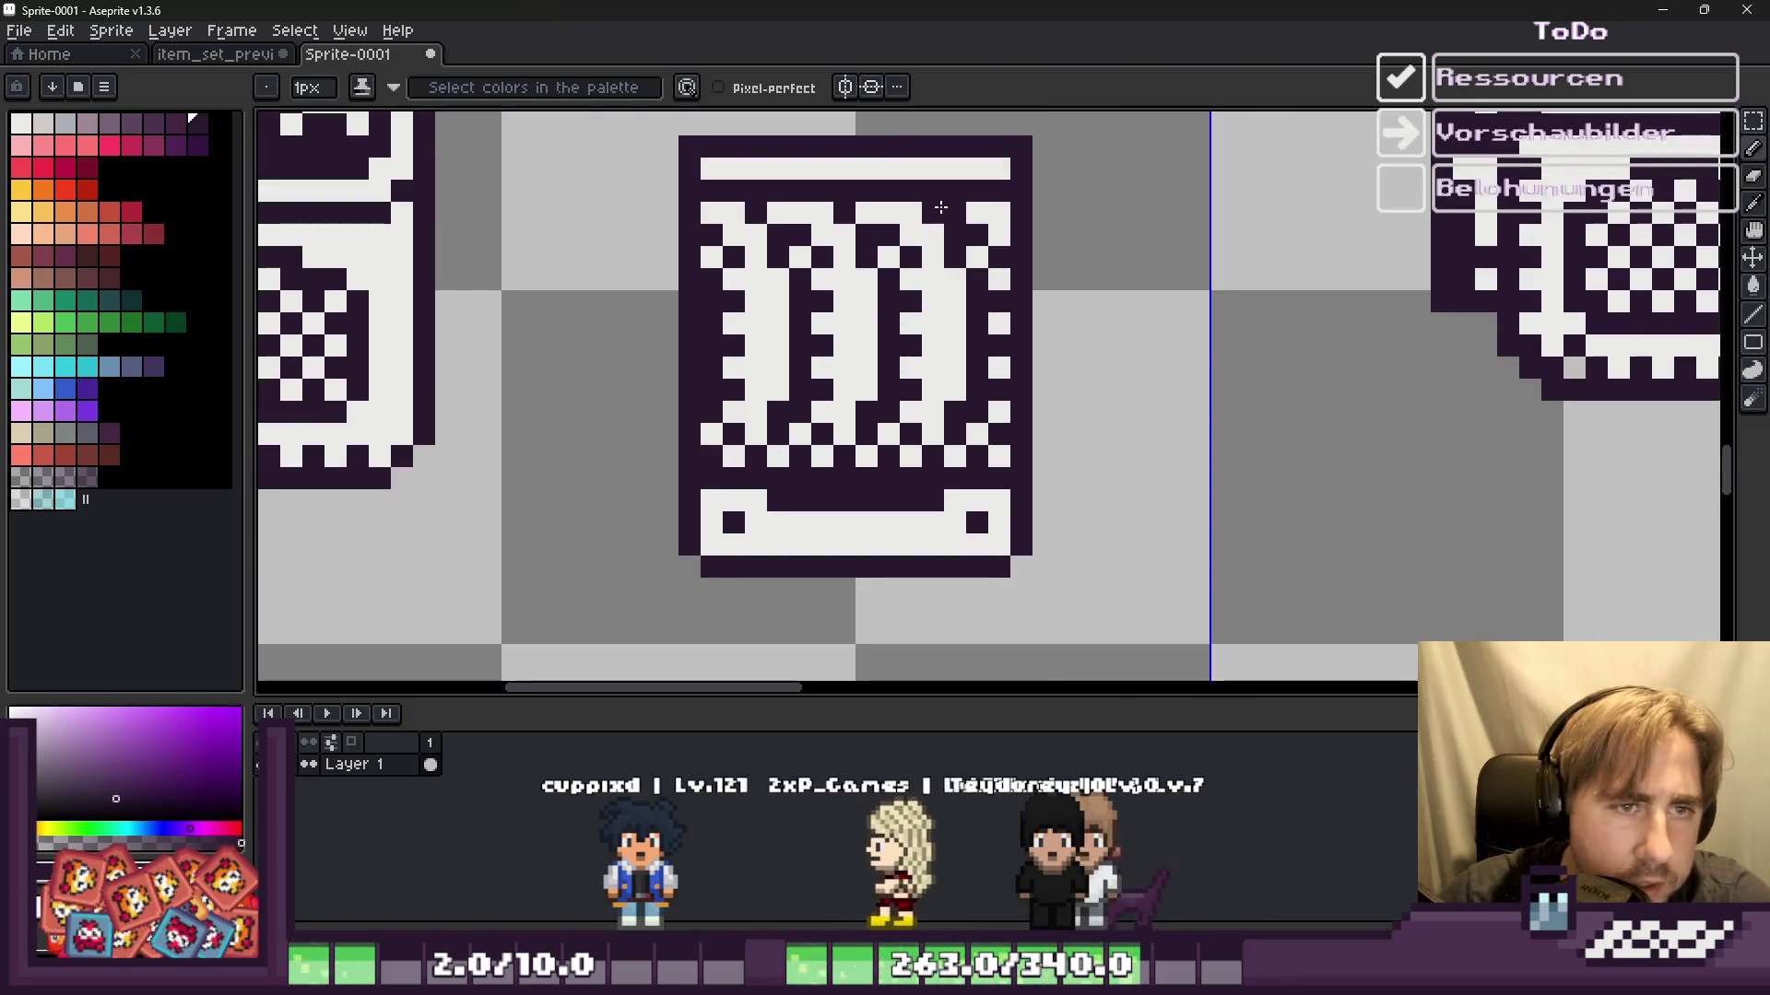
{"action": "scroll", "coordinate": [701, 240], "scroll_direction": "down", "scroll_amount": 5}
{"action": "scroll", "coordinate": [621, 241], "scroll_direction": "up", "scroll_amount": 2}
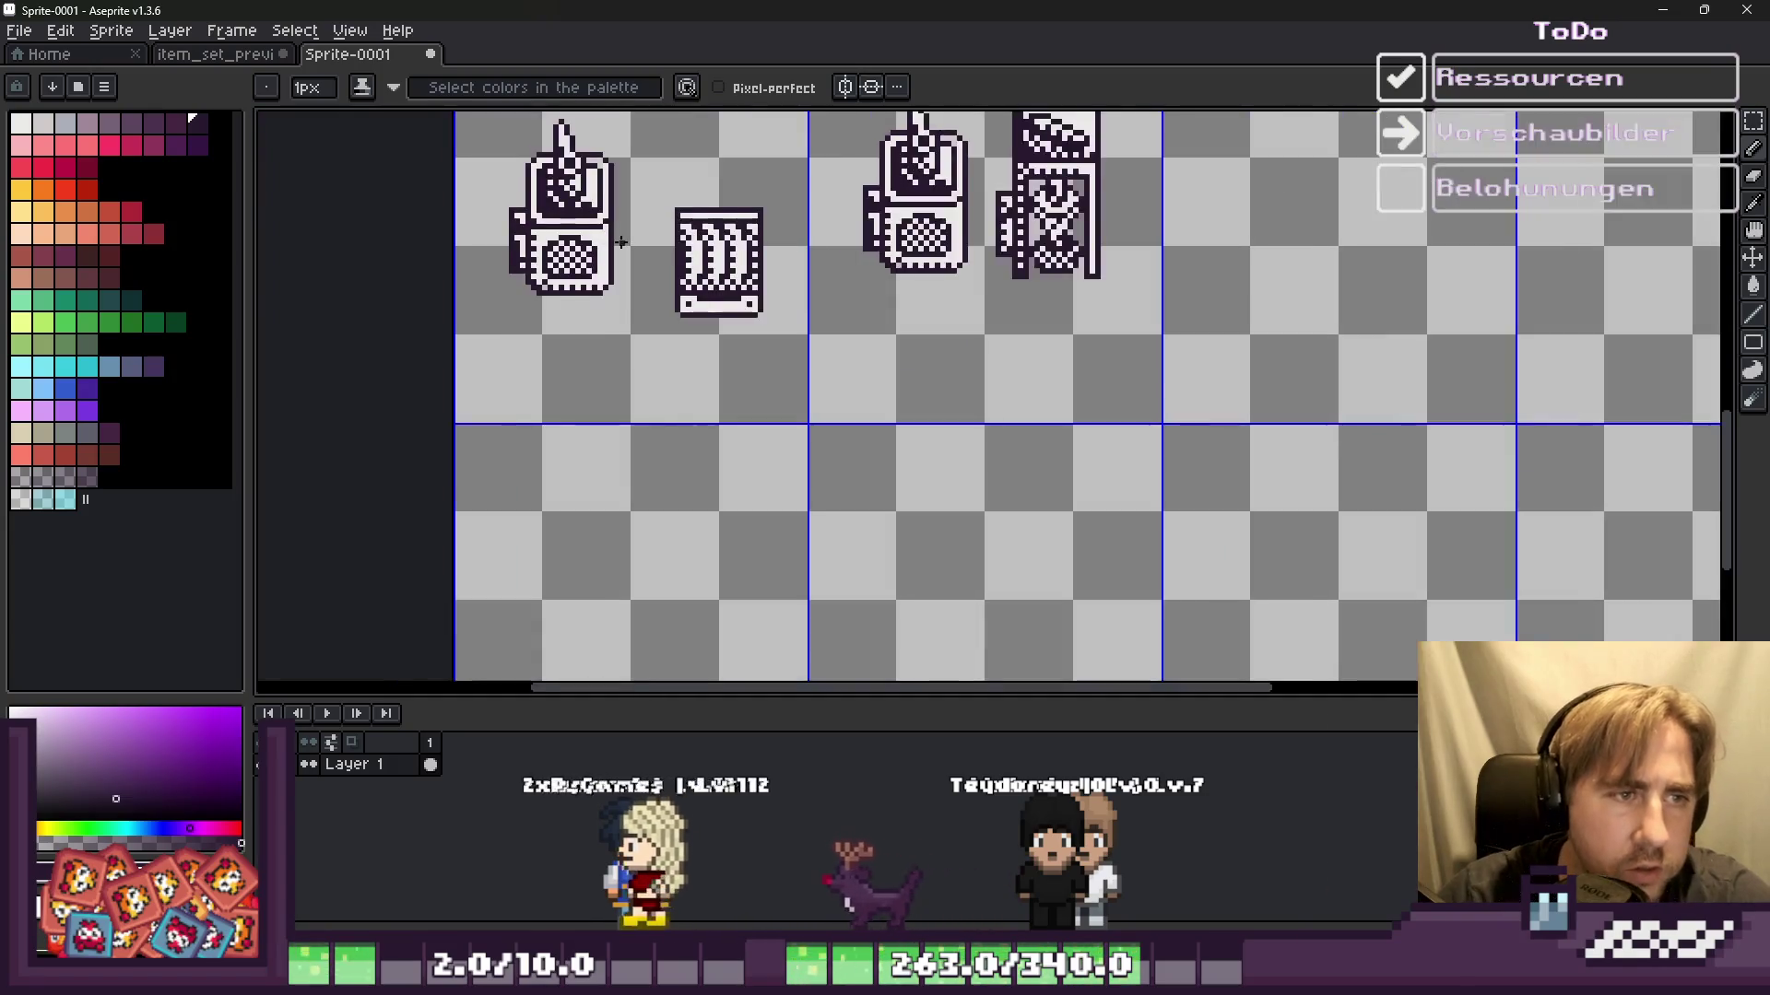
{"action": "scroll", "coordinate": [664, 284], "scroll_direction": "up", "scroll_amount": 2}
{"action": "scroll", "coordinate": [680, 292], "scroll_direction": "up", "scroll_amount": 2}
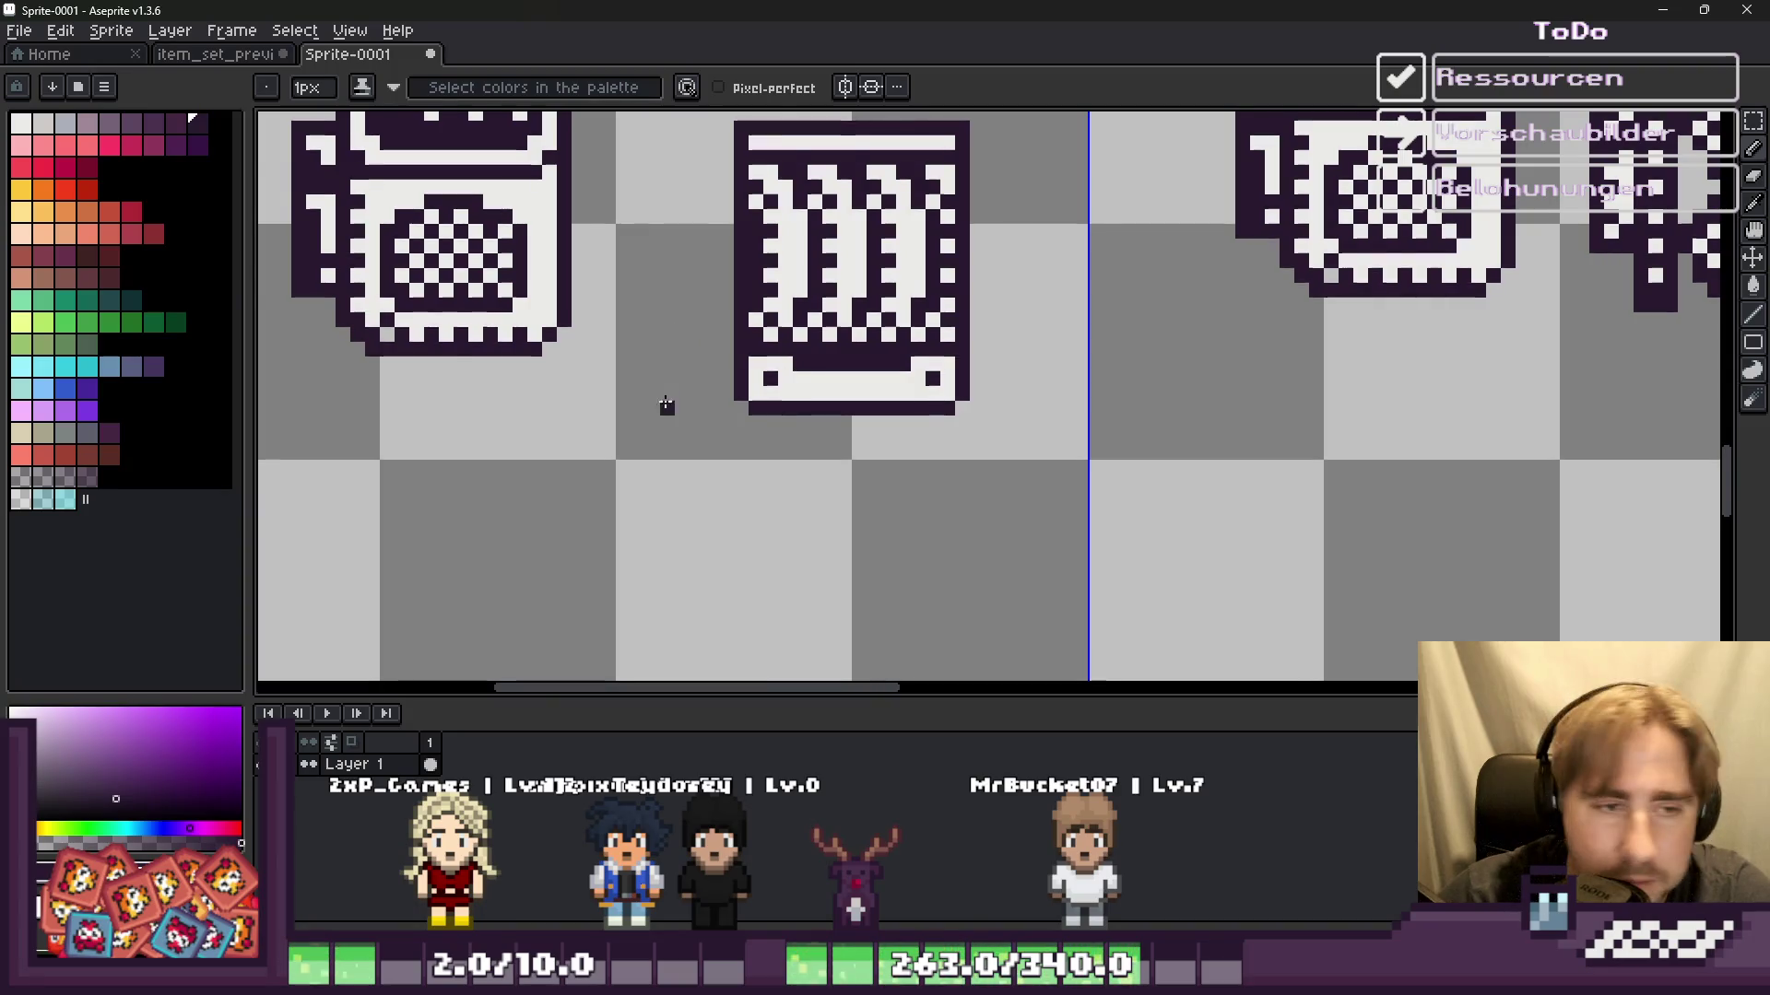
Step: Pencil alternating dark tooth gaps into the crate's bottom band
{"action": "scroll", "coordinate": [667, 405], "scroll_direction": "up", "scroll_amount": 3}
{"action": "left_click", "coordinate": [1027, 338], "text": "alt"}
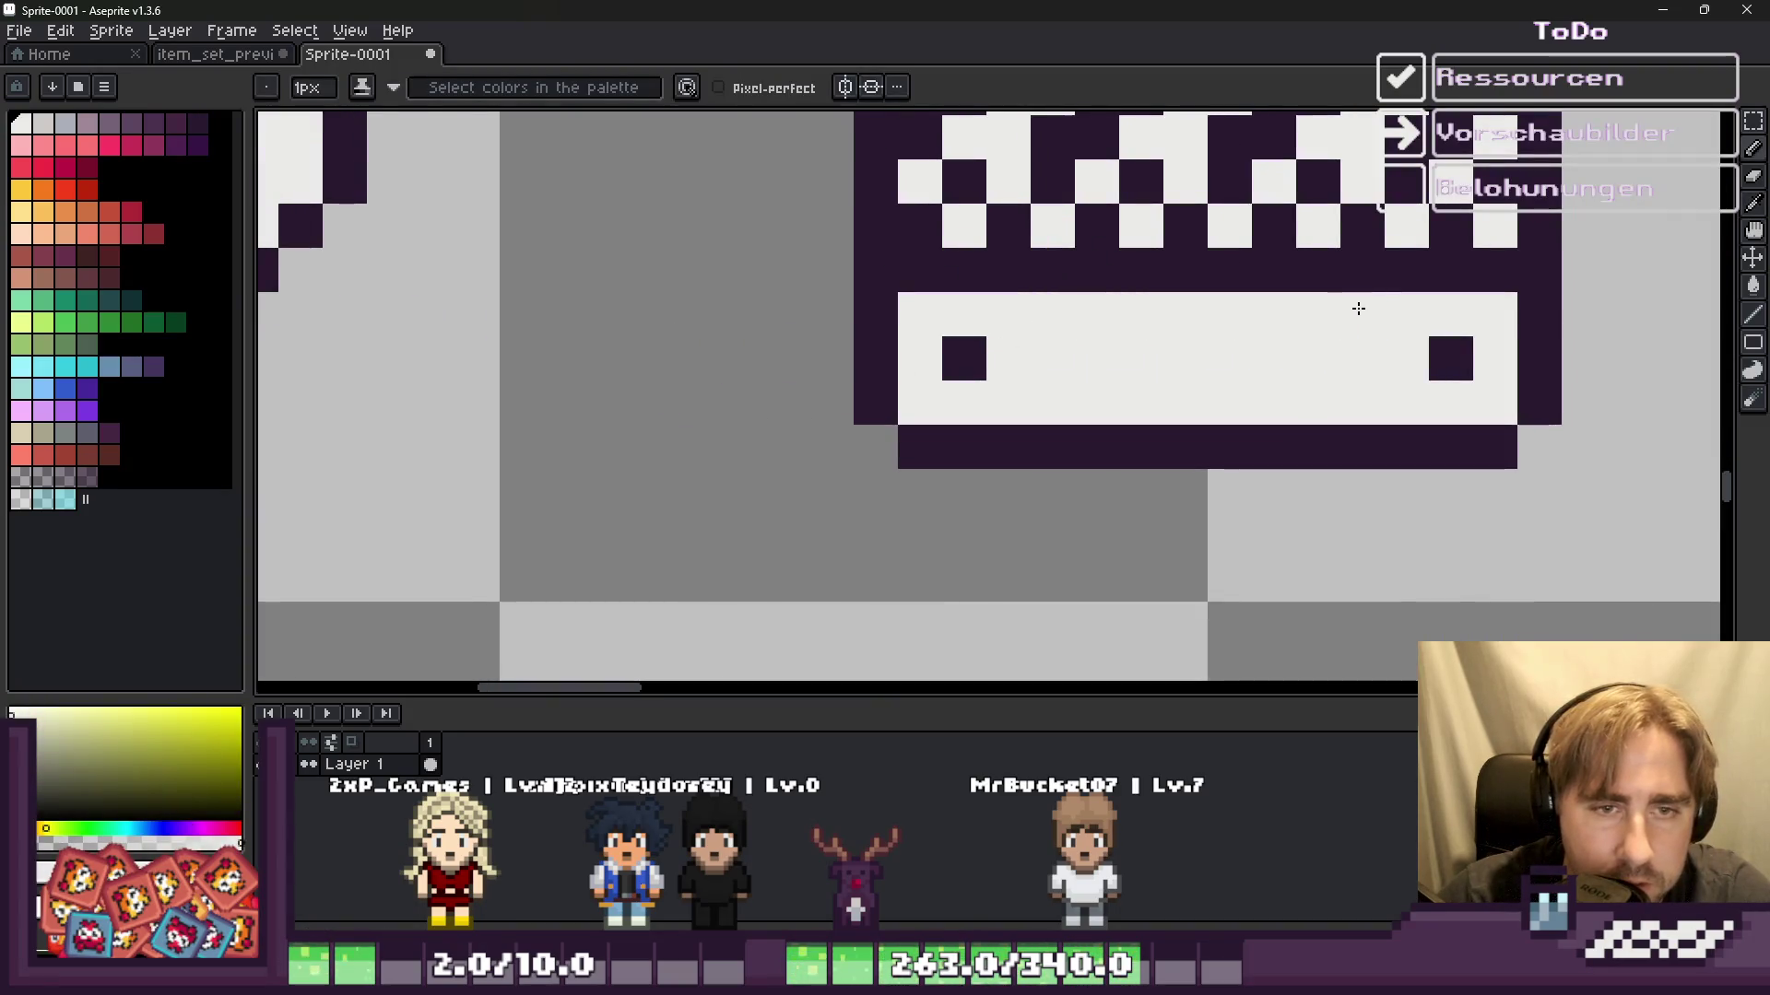
{"action": "left_click", "coordinate": [964, 358], "text": "alt"}
{"action": "left_click", "coordinate": [927, 330]}
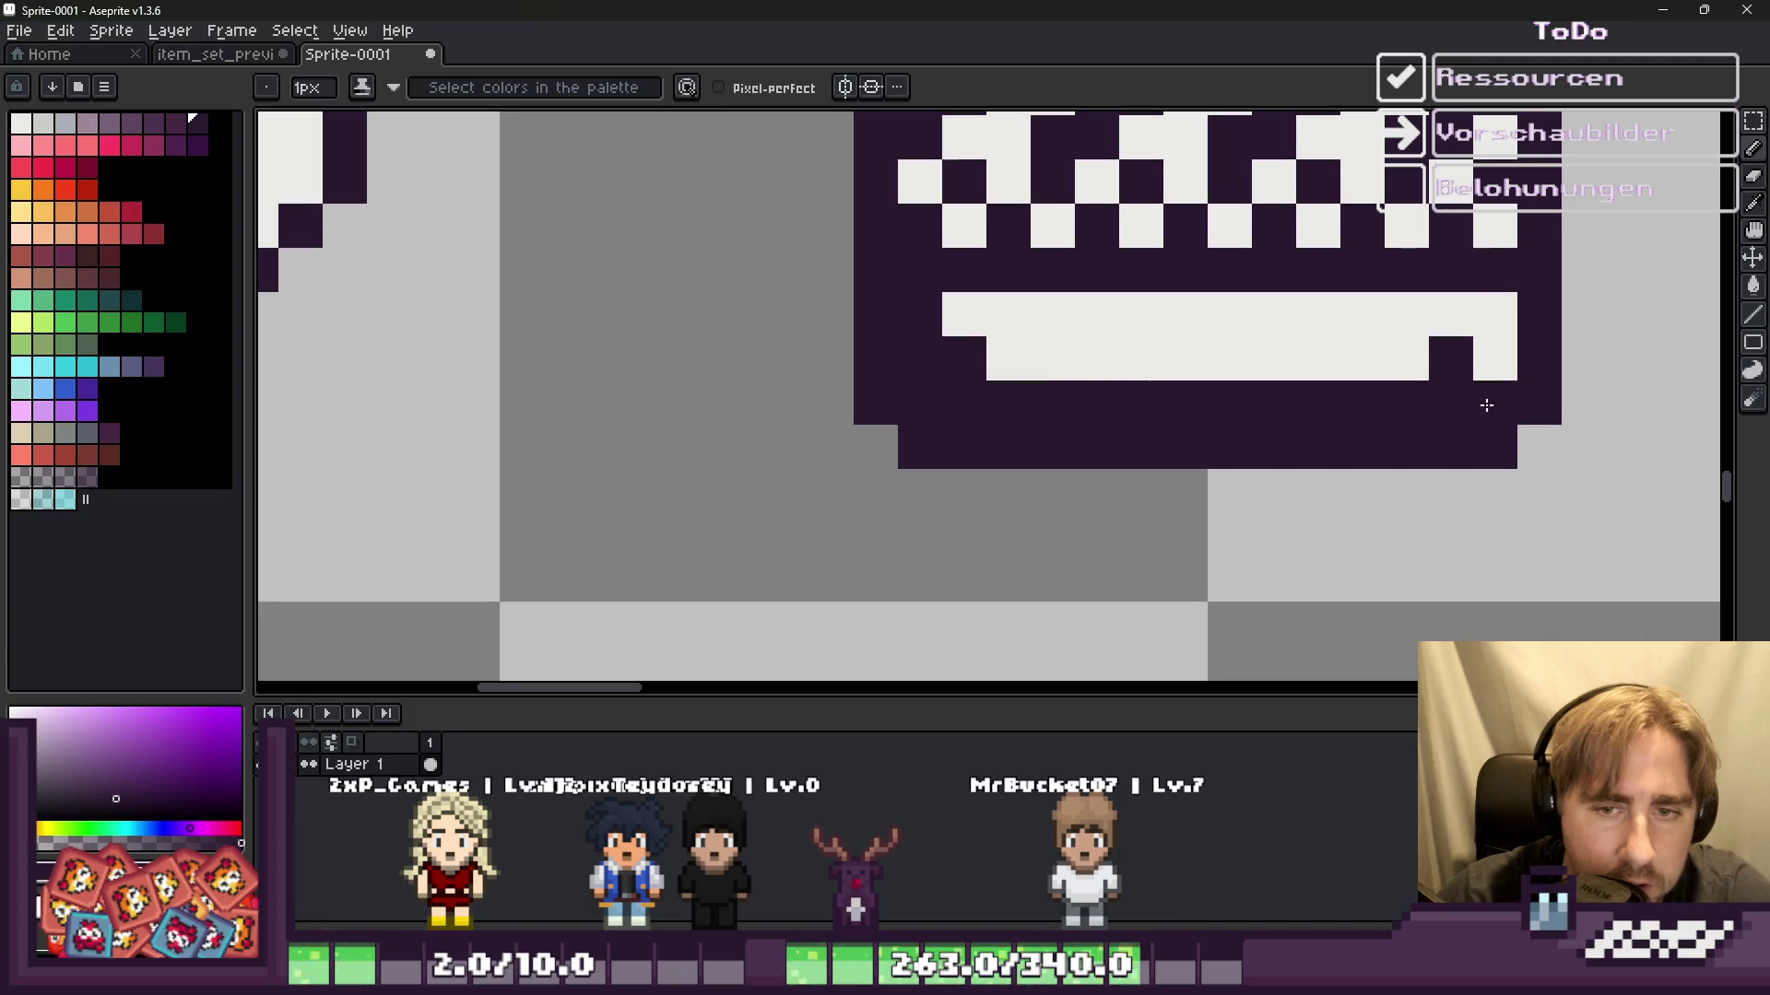
{"action": "left_click", "coordinate": [1141, 358]}
{"action": "right_click", "coordinate": [1185, 357]}
{"action": "left_click", "coordinate": [1230, 358]}
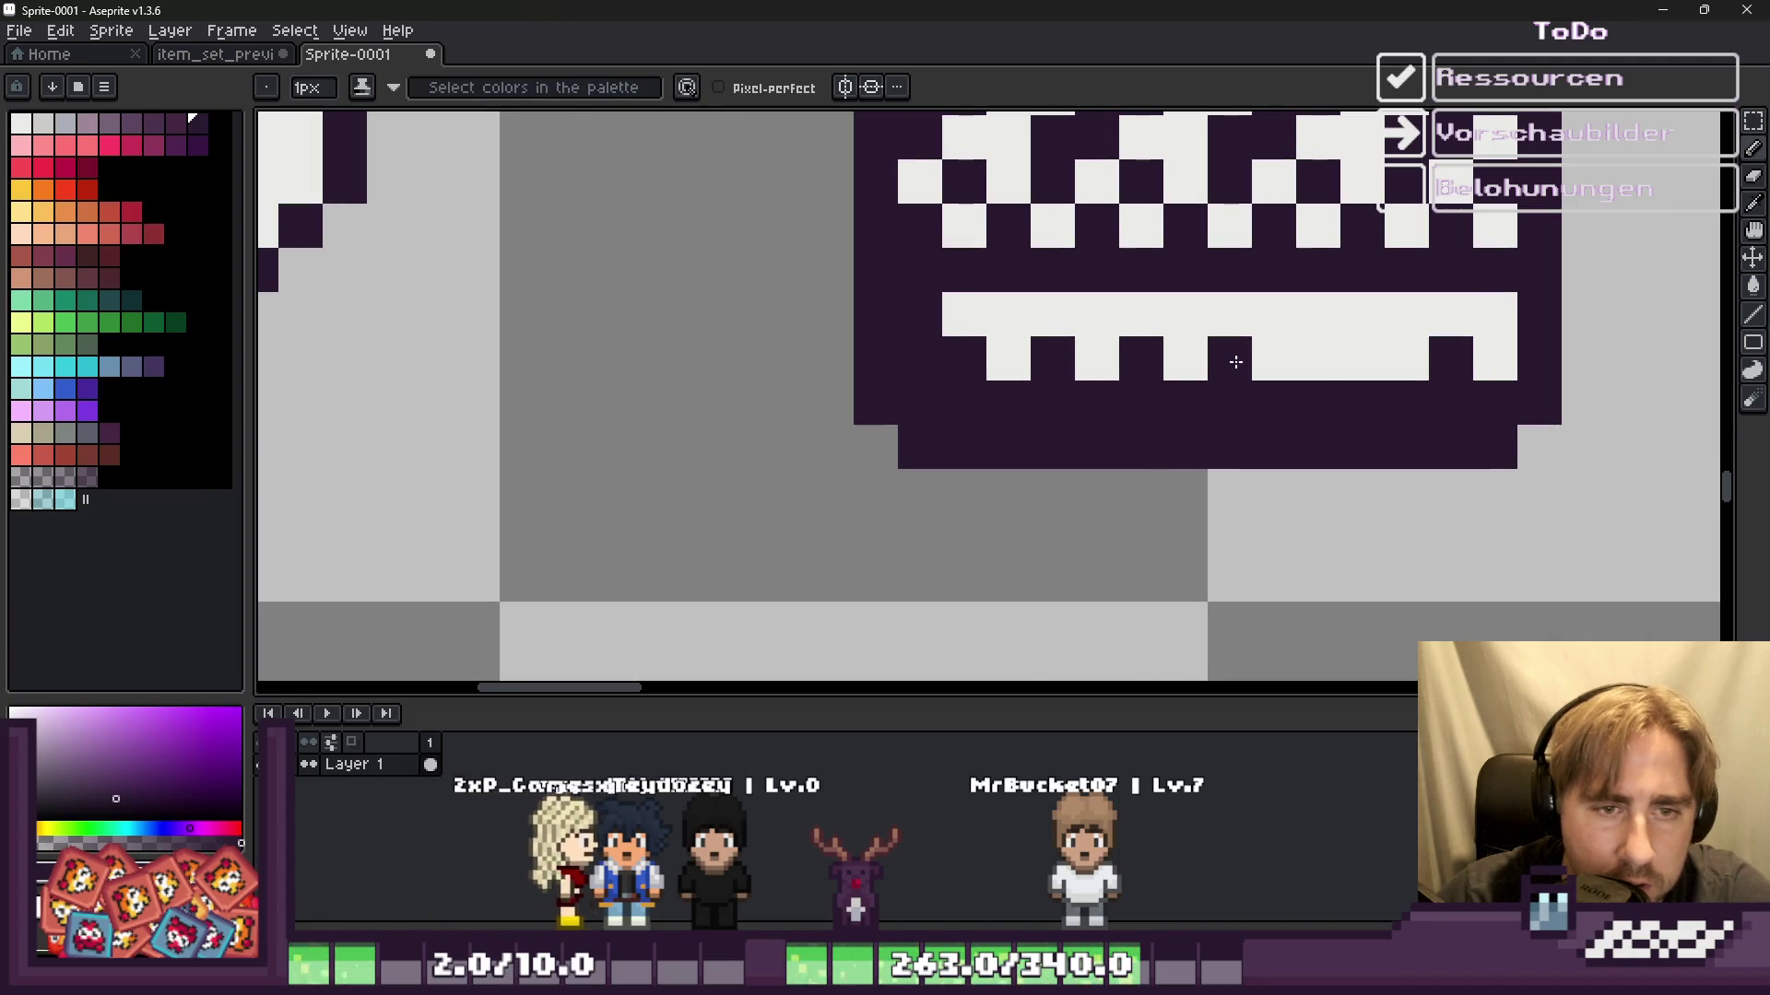
{"action": "left_click", "coordinate": [1318, 357]}
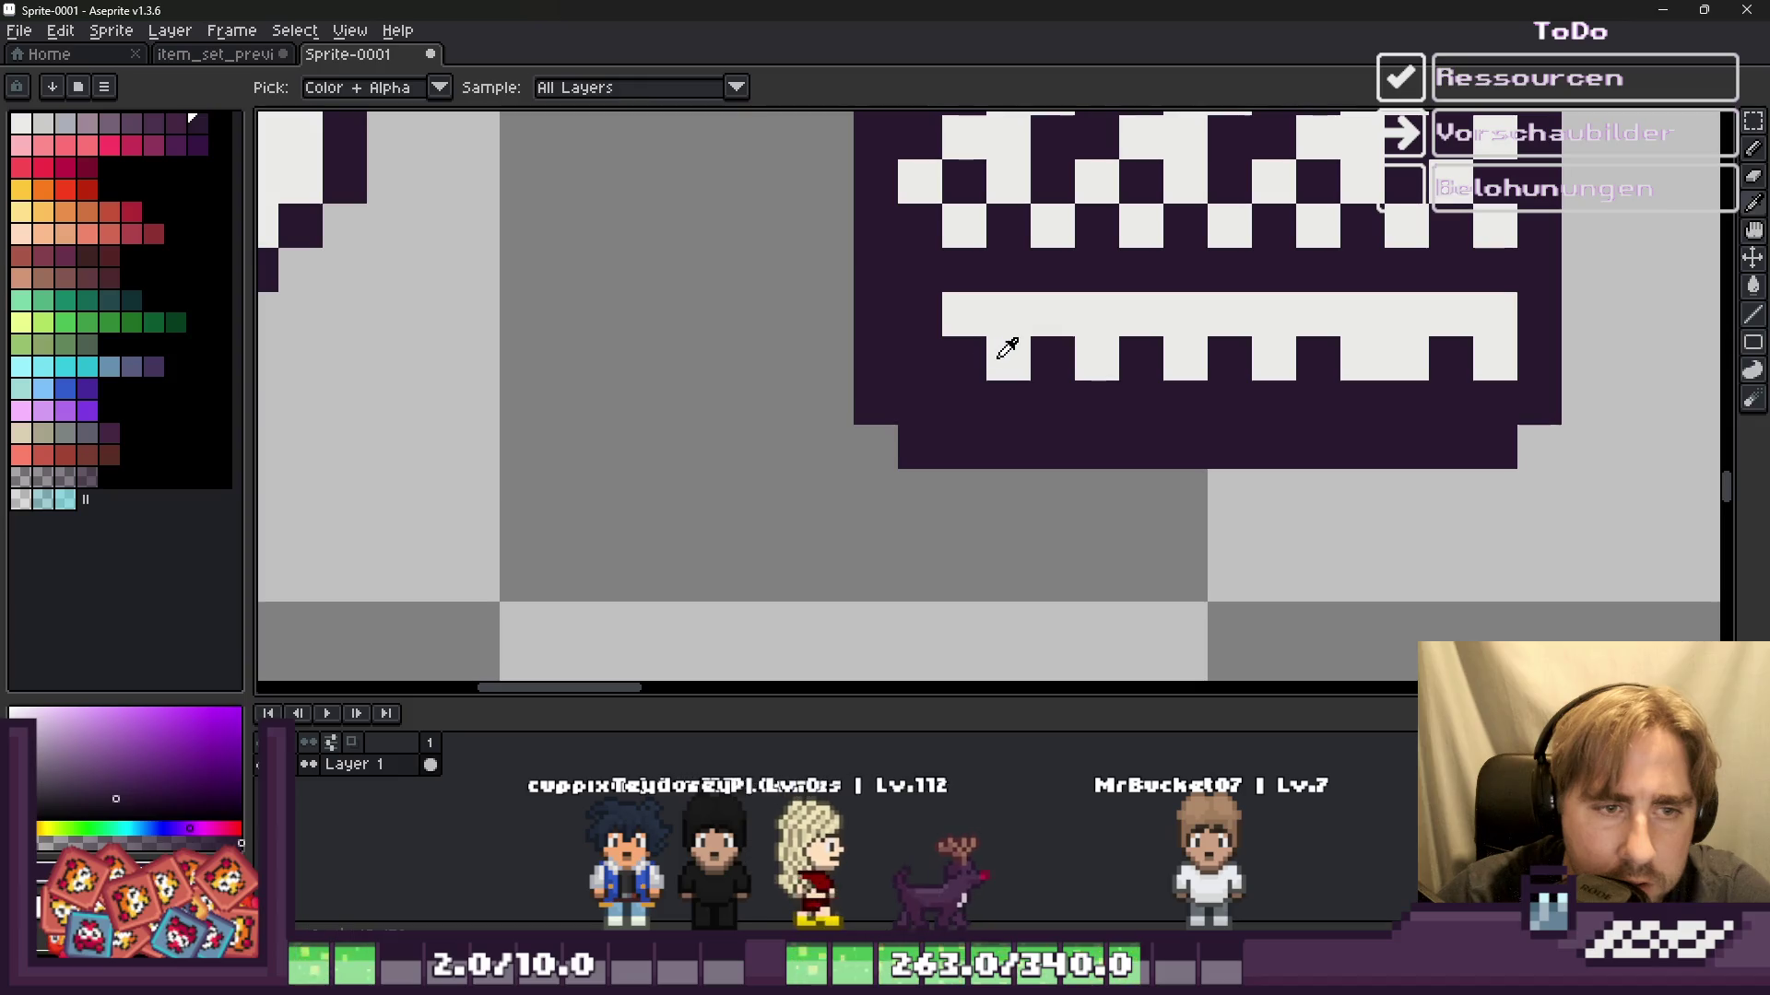
Step: Add a row of white teeth along the lowest row of the band
{"action": "left_click", "coordinate": [1097, 358], "text": "alt"}
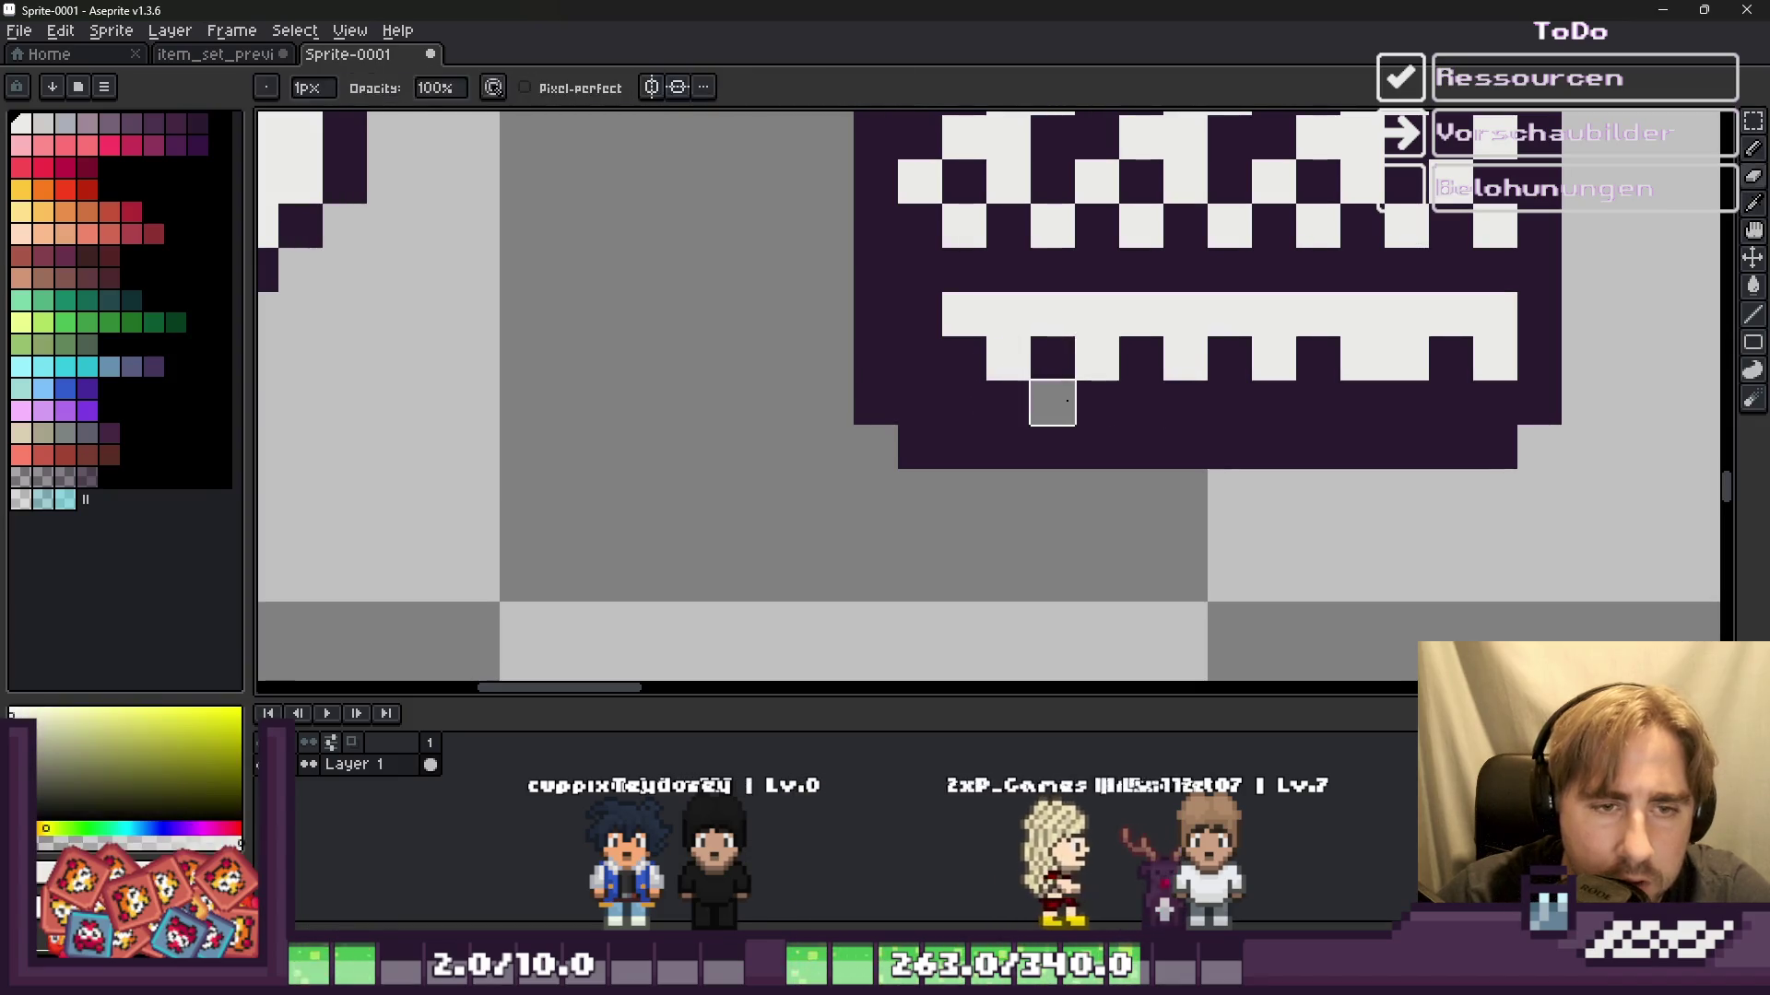
{"action": "left_click", "coordinate": [1053, 403]}
{"action": "left_click", "coordinate": [1141, 403]}
{"action": "left_click", "coordinate": [1229, 403]}
{"action": "left_click", "coordinate": [1318, 403]}
{"action": "left_click", "coordinate": [1349, 403]}
{"action": "scroll", "coordinate": [1349, 403], "scroll_direction": "down", "scroll_amount": 4}
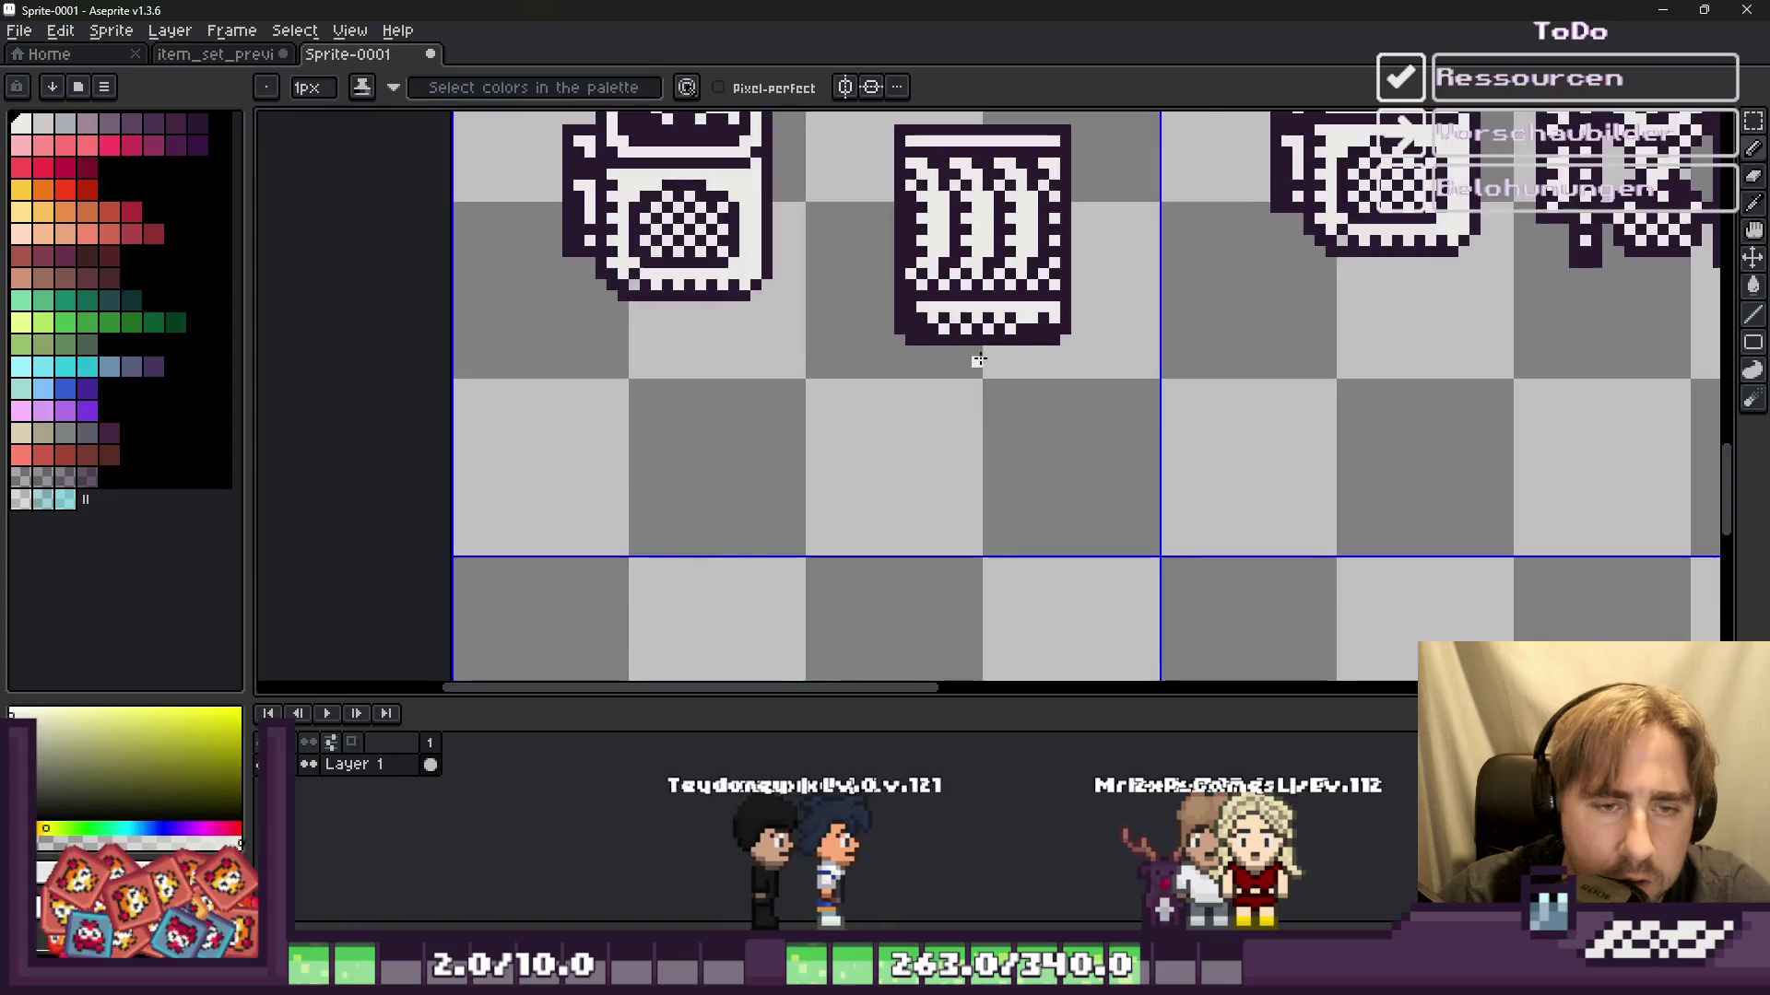
{"action": "scroll", "coordinate": [1101, 322], "scroll_direction": "up", "scroll_amount": 4}
Step: Touch up the checkered strip, shifting tooth pixels and whitening stray dark pixels
{"action": "left_click", "coordinate": [1157, 328]}
{"action": "left_click", "coordinate": [1208, 300], "text": "alt"}
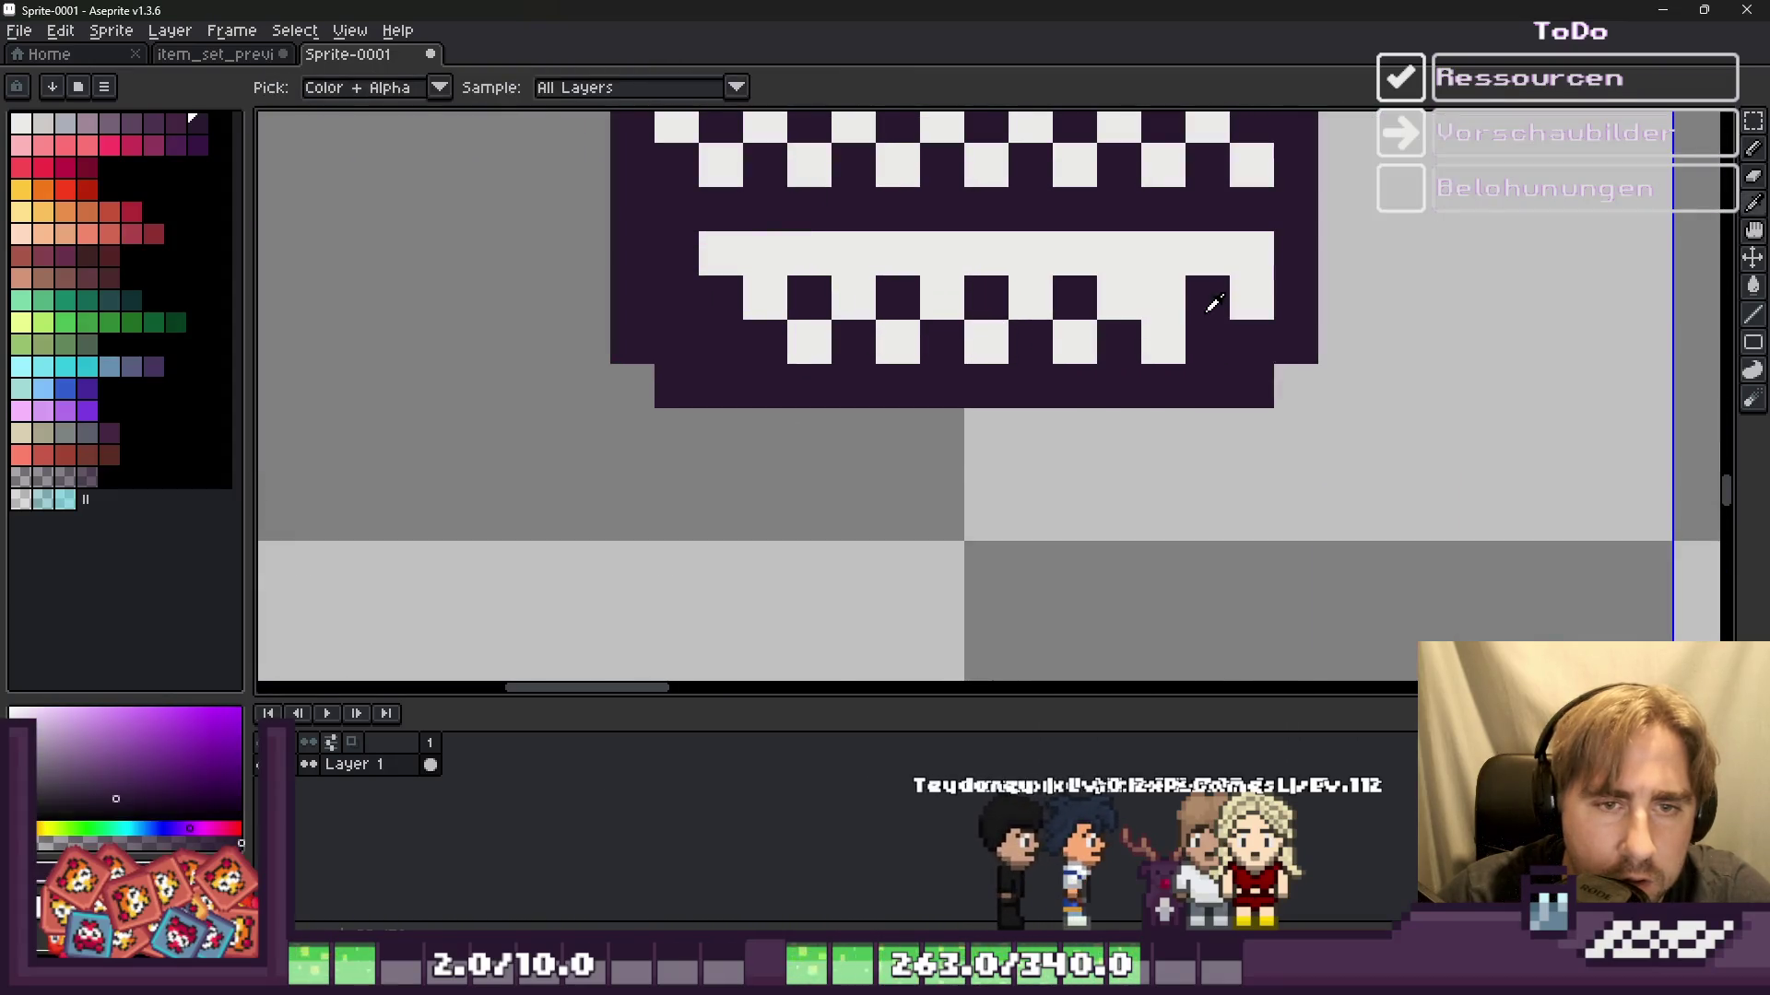
{"action": "left_click", "coordinate": [1176, 298]}
{"action": "left_click", "coordinate": [1217, 347], "text": "alt"}
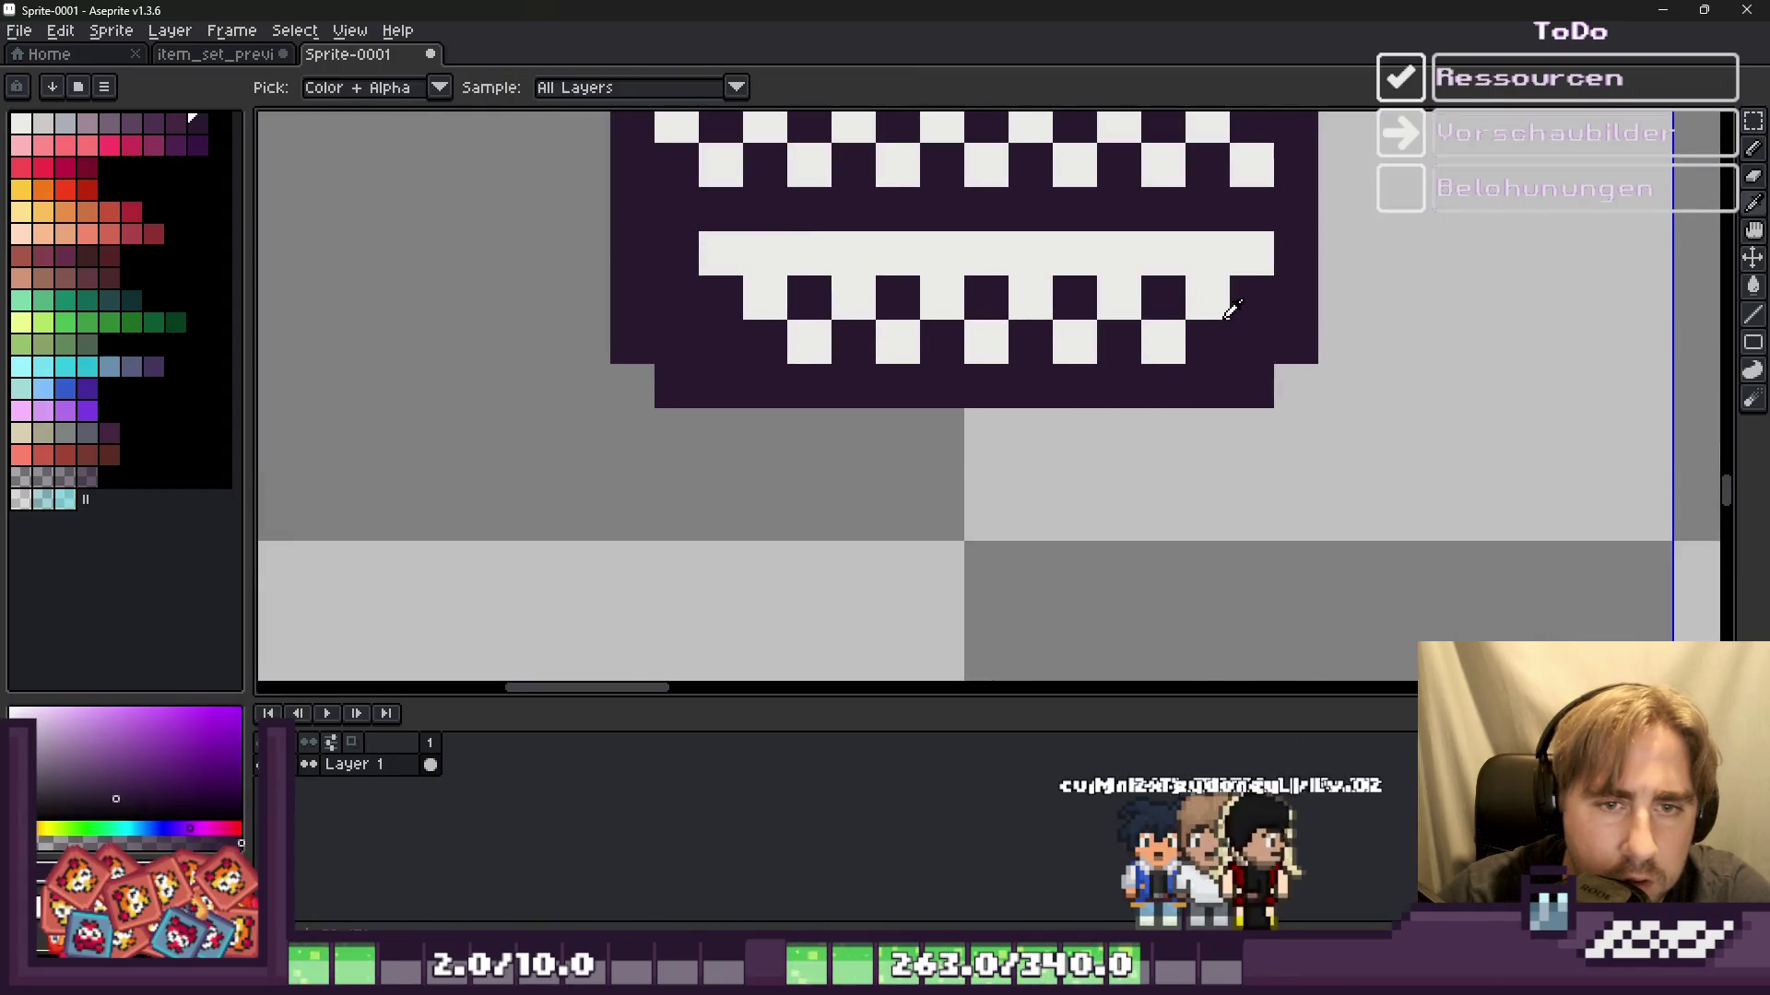
{"action": "left_click", "coordinate": [1236, 300], "text": "alt"}
{"action": "left_click", "coordinate": [1251, 342]}
{"action": "scroll", "coordinate": [926, 379], "scroll_direction": "down", "scroll_amount": 5}
{"action": "scroll", "coordinate": [926, 379], "scroll_direction": "up", "scroll_amount": 3}
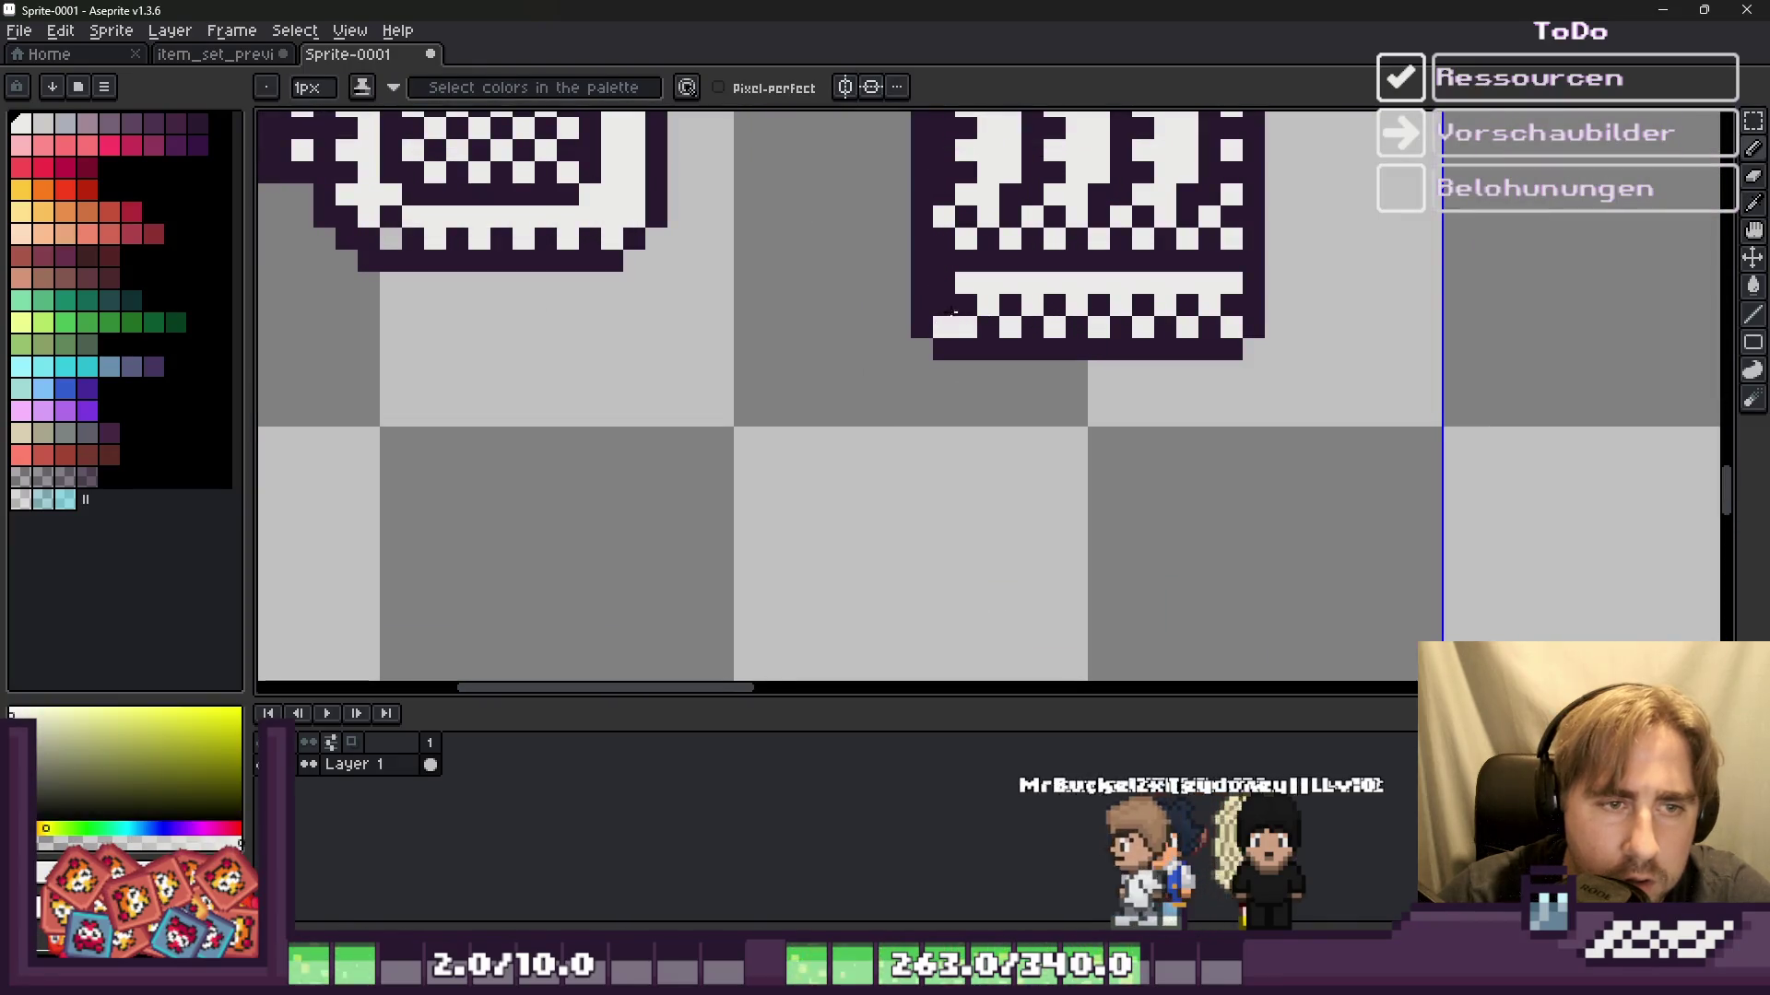
{"action": "scroll", "coordinate": [854, 347], "scroll_direction": "up", "scroll_amount": 1}
{"action": "left_click", "coordinate": [987, 340], "text": "alt"}
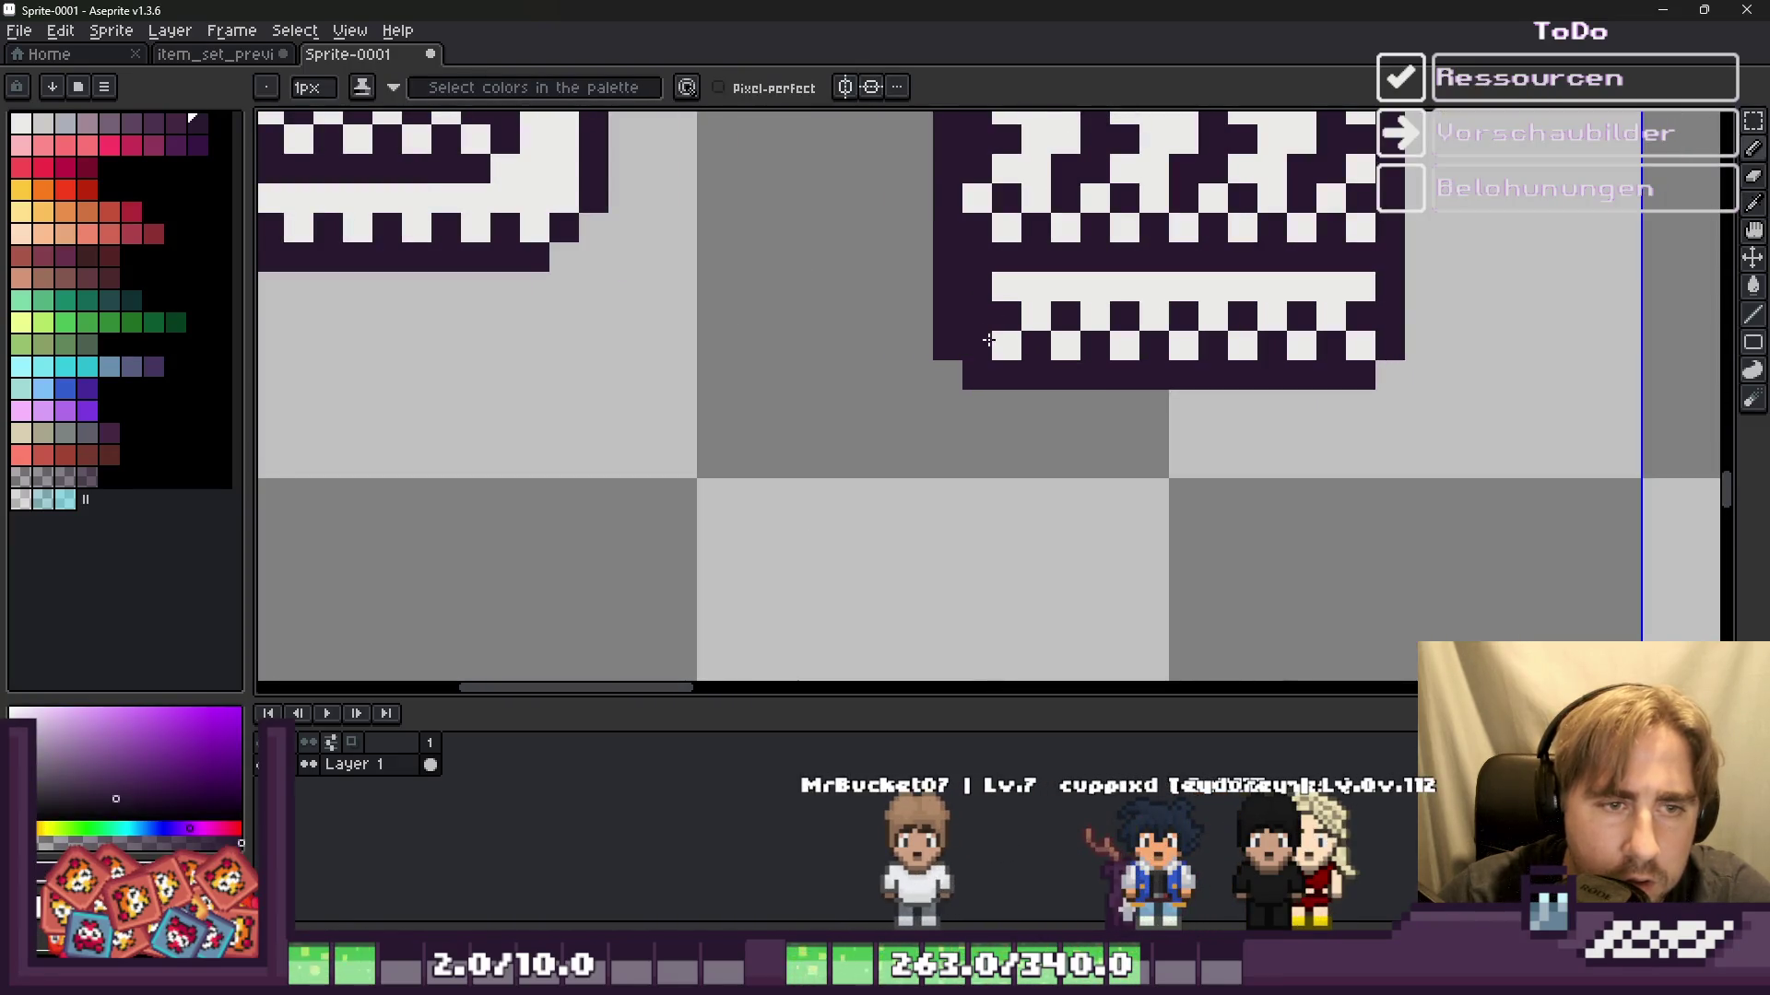
{"action": "left_click", "coordinate": [1014, 295]}
{"action": "scroll", "coordinate": [1014, 295], "scroll_direction": "down", "scroll_amount": 2}
{"action": "scroll", "coordinate": [909, 316], "scroll_direction": "down", "scroll_amount": 1}
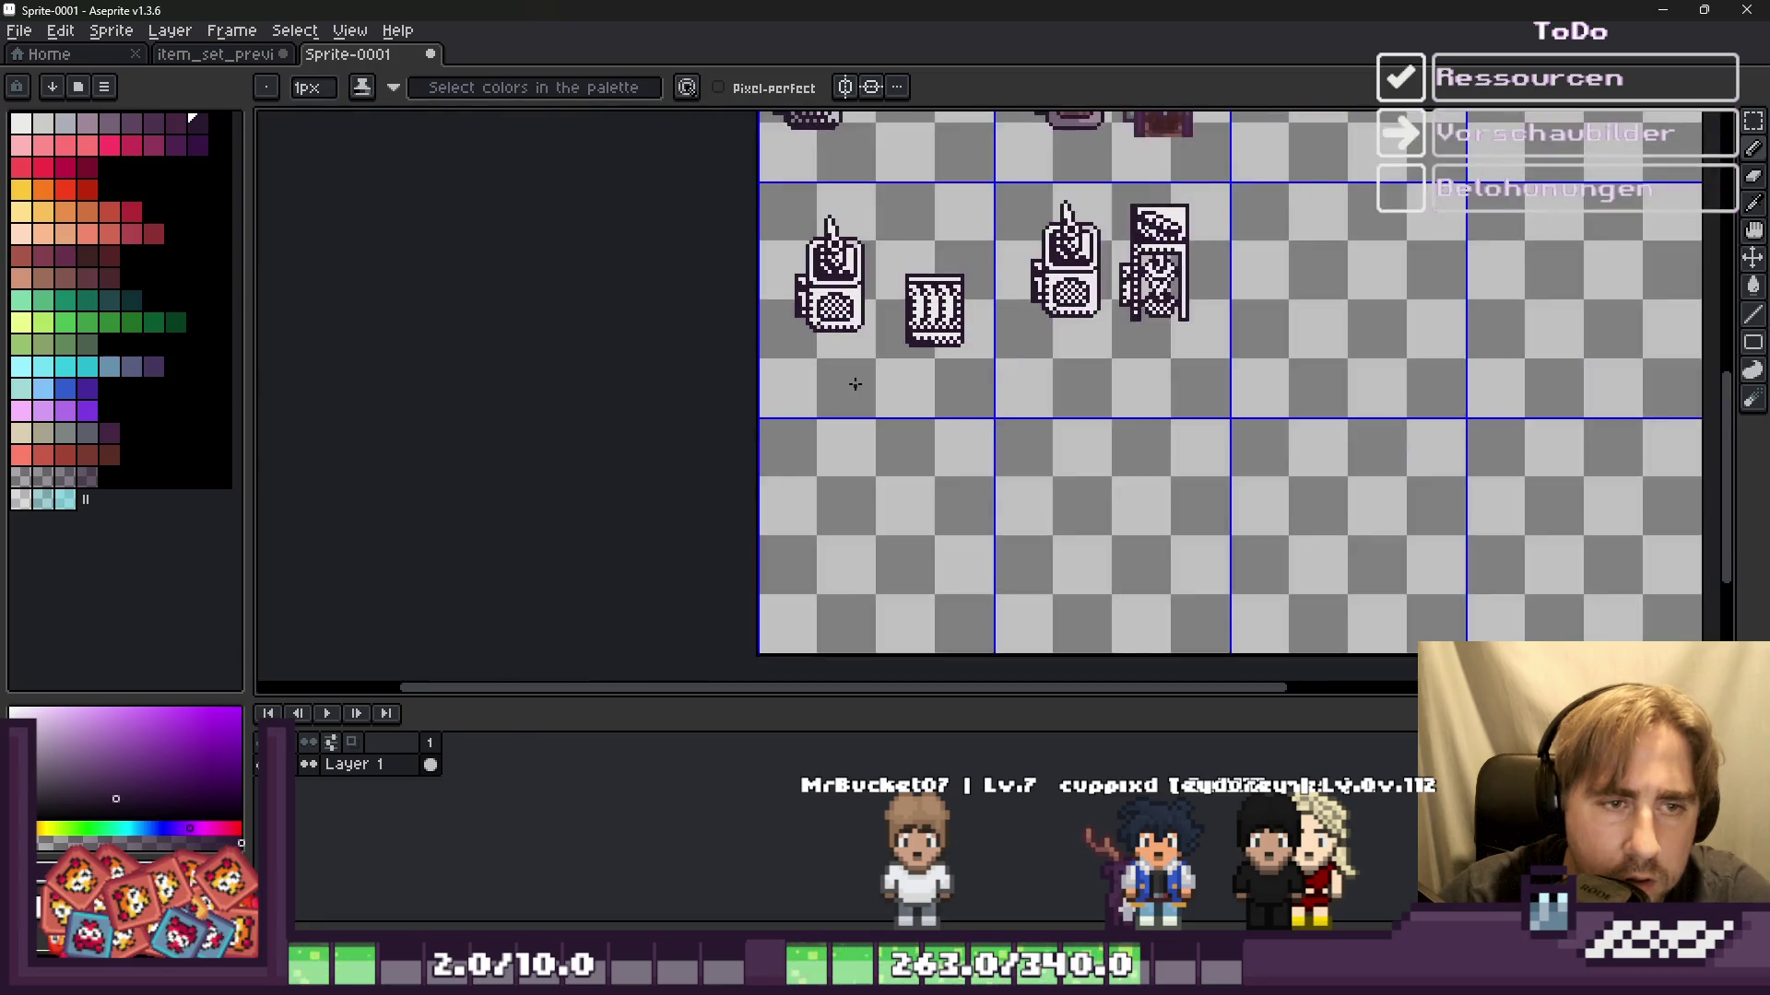
{"action": "scroll", "coordinate": [849, 383], "scroll_direction": "up", "scroll_amount": 2}
{"action": "scroll", "coordinate": [975, 301], "scroll_direction": "up", "scroll_amount": 1}
{"action": "scroll", "coordinate": [1014, 295], "scroll_direction": "down", "scroll_amount": 5}
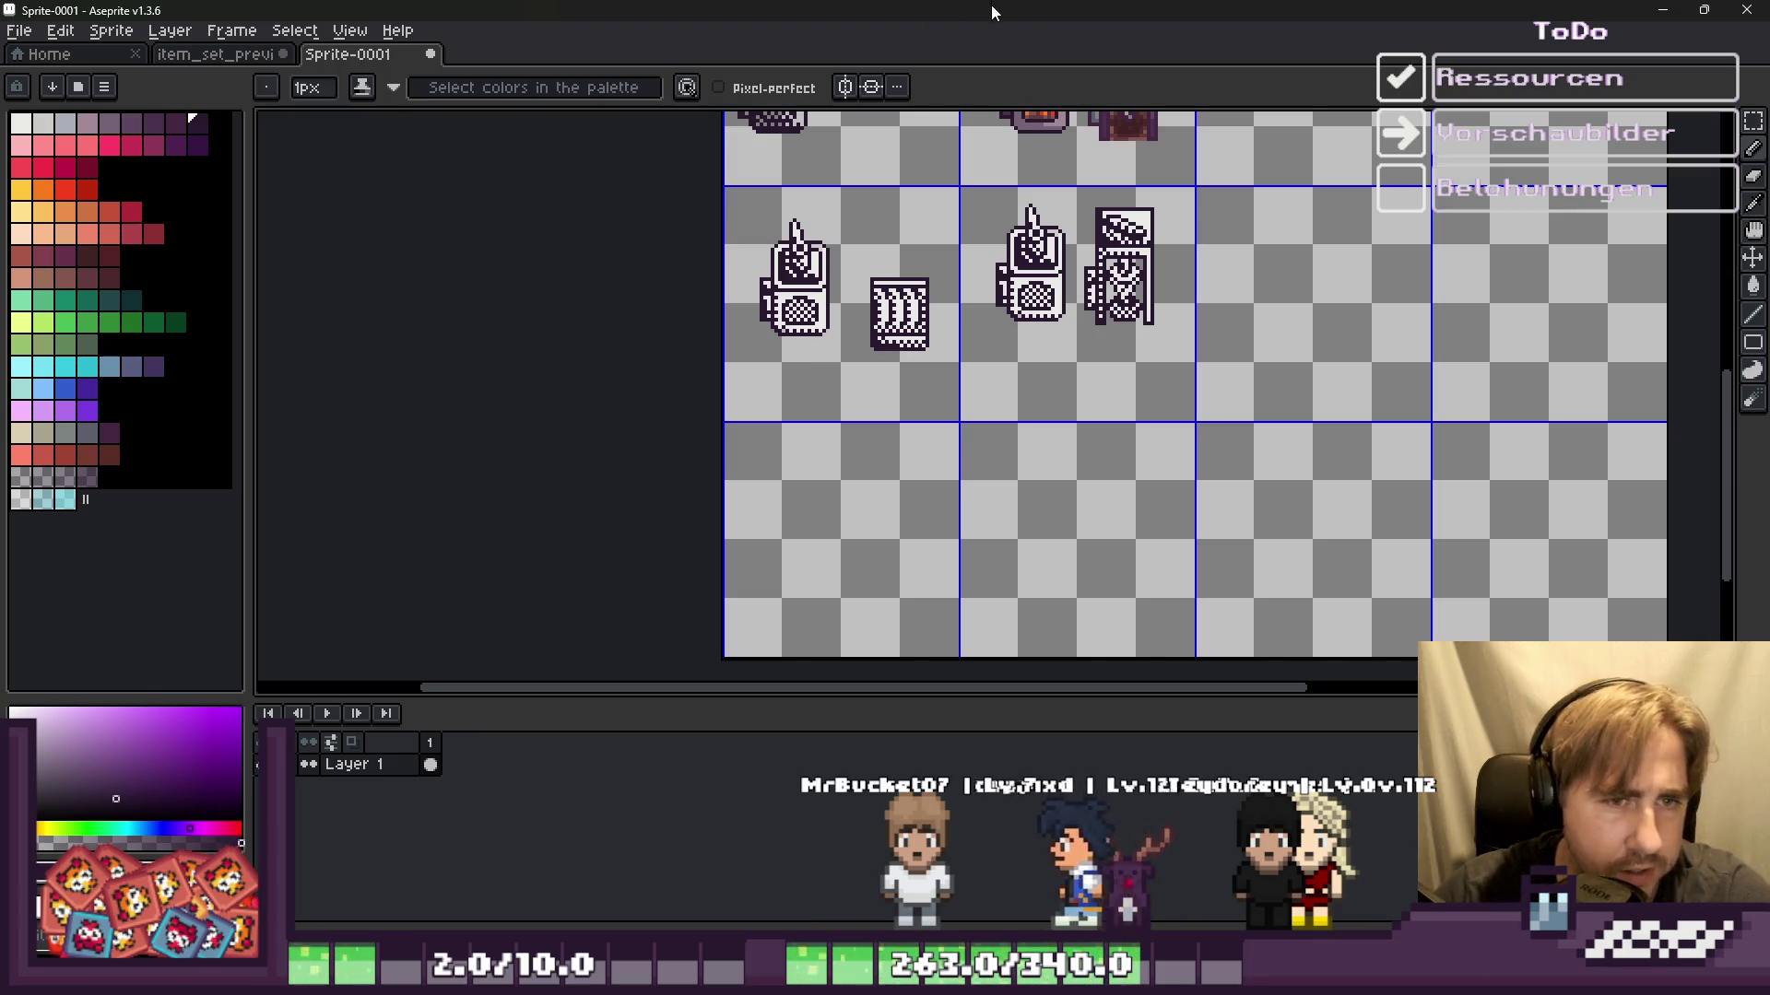
Step: Select the striped crate and nudge it up and right into place
{"action": "scroll", "coordinate": [890, 295], "scroll_direction": "up", "scroll_amount": 1}
{"action": "key", "text": "m"}
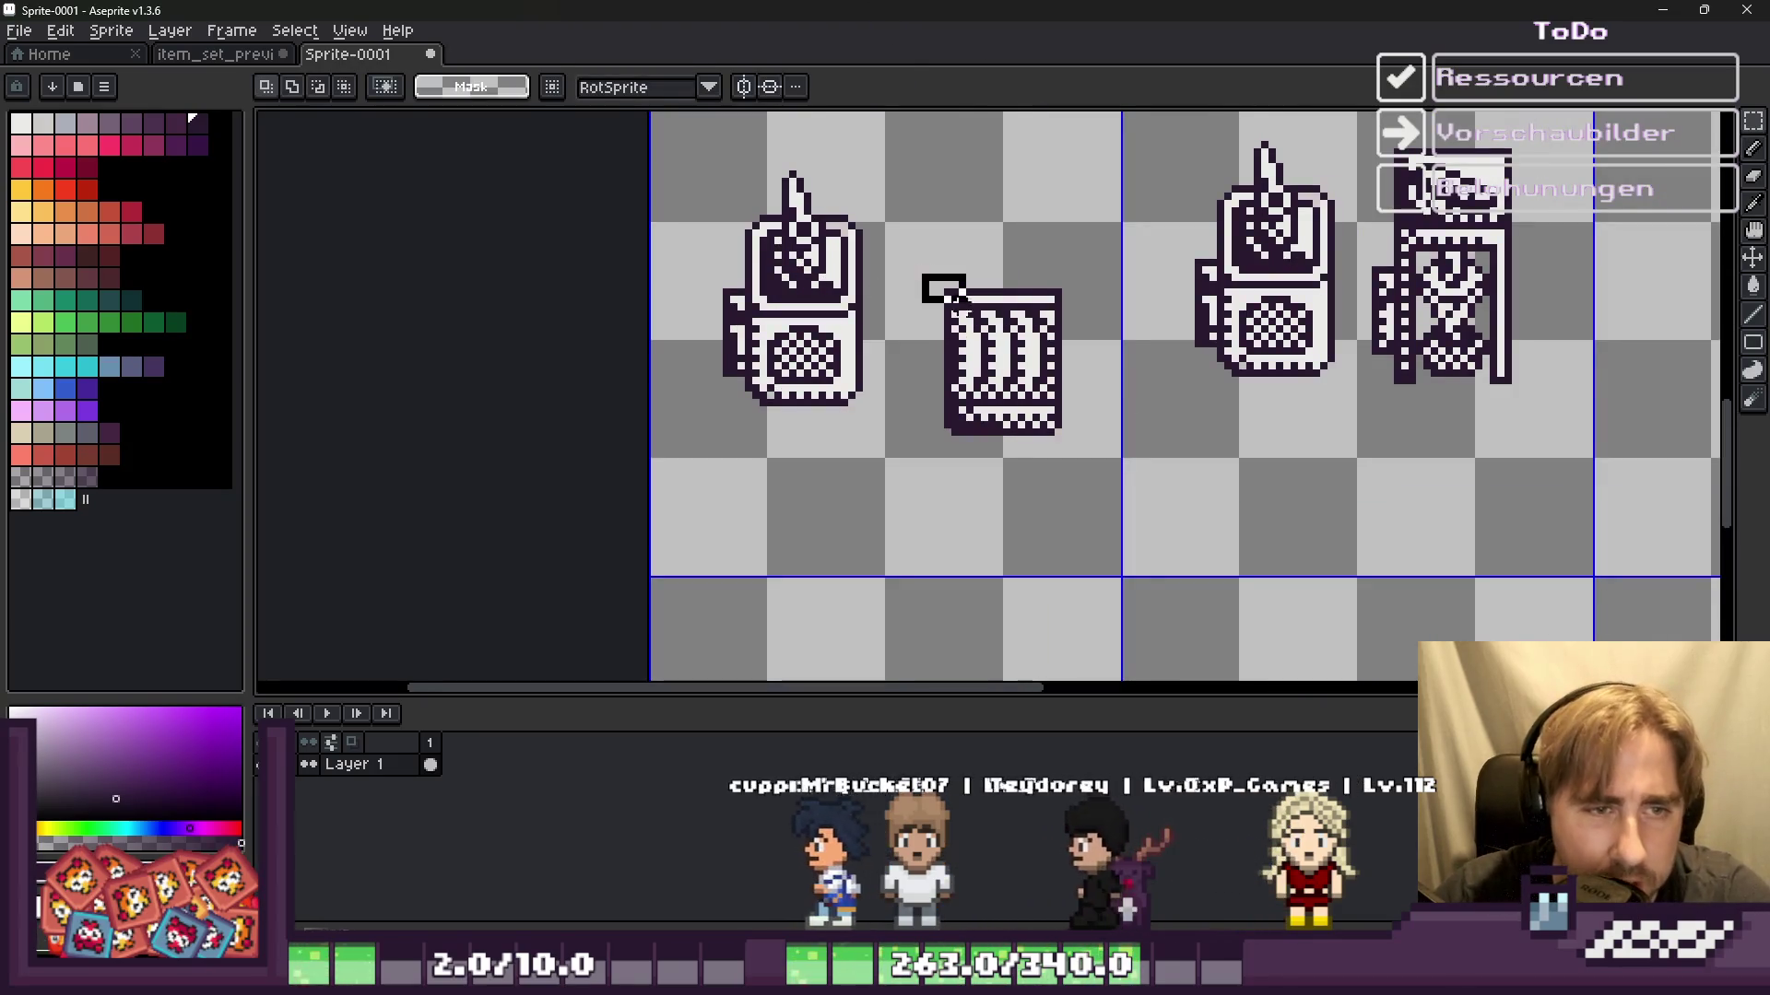
{"action": "left_click_drag", "start_coordinate": [923, 275], "coordinate": [1086, 446]}
{"action": "mouse_move", "coordinate": [994, 384]}
{"action": "left_mouse_down"}
{"action": "mouse_move", "coordinate": [1092, 378]}
{"action": "mouse_move", "coordinate": [933, 354]}
{"action": "left_mouse_up"}
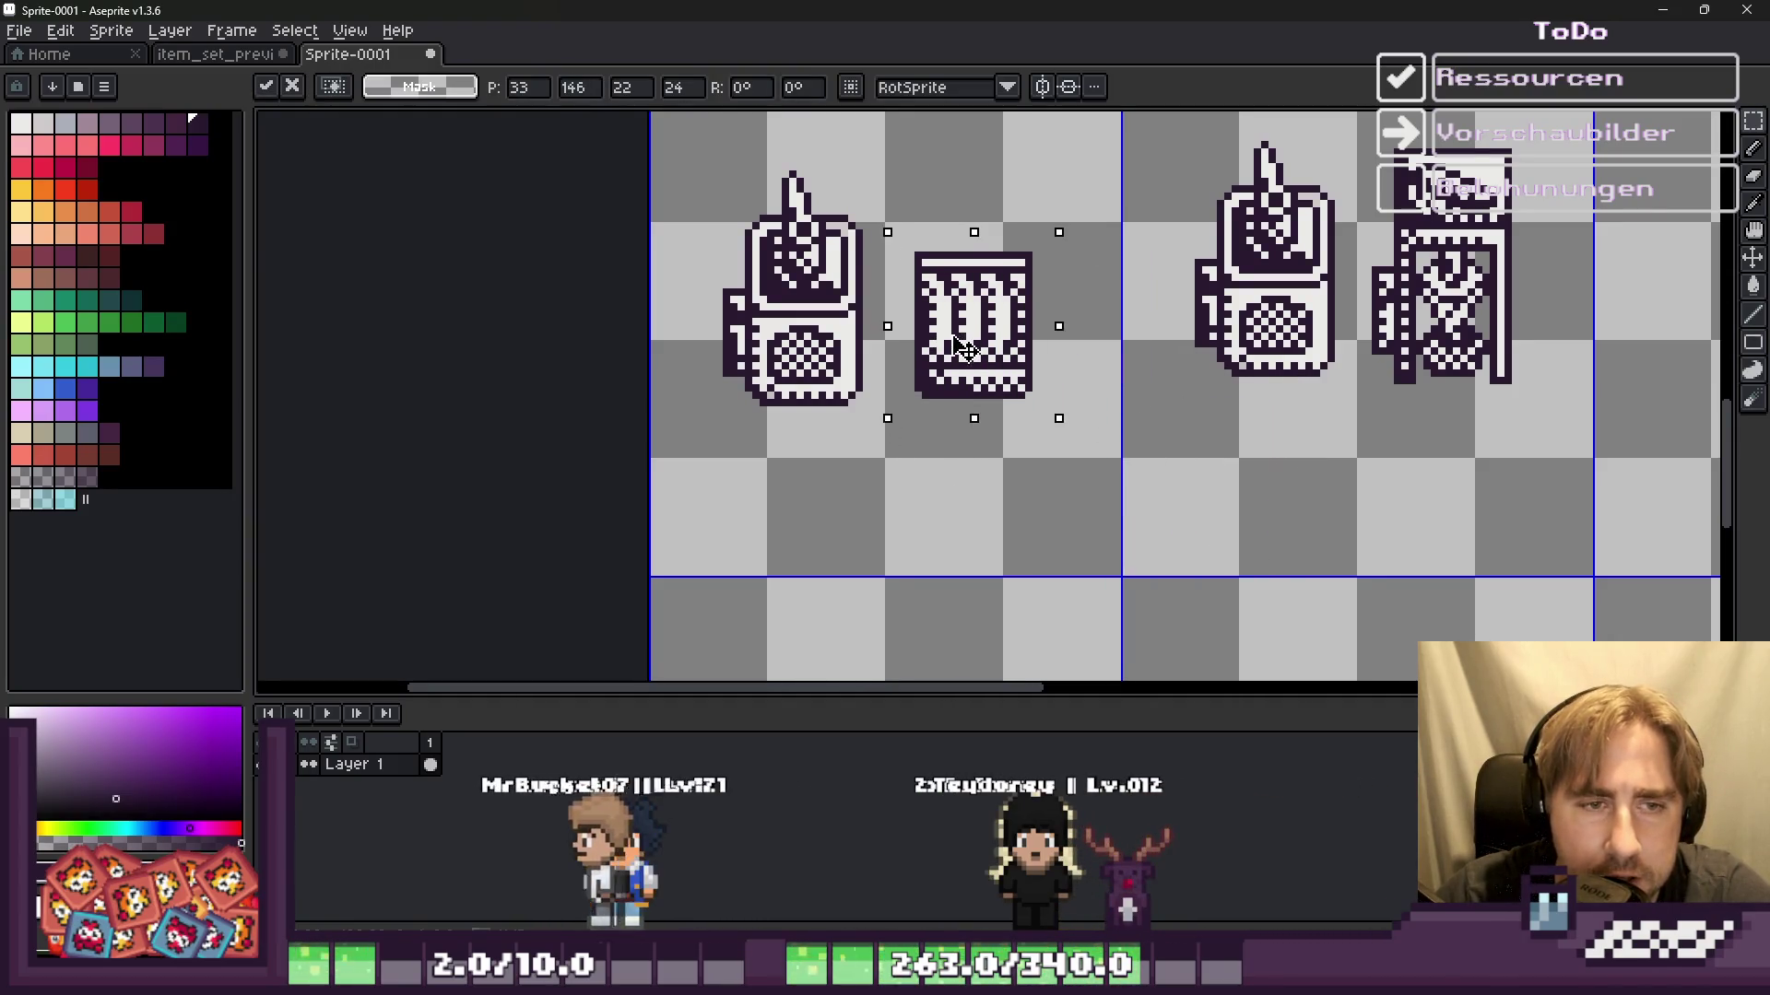
{"action": "scroll", "coordinate": [932, 355], "scroll_direction": "down", "scroll_amount": 1}
{"action": "left_click", "coordinate": [1250, 185]}
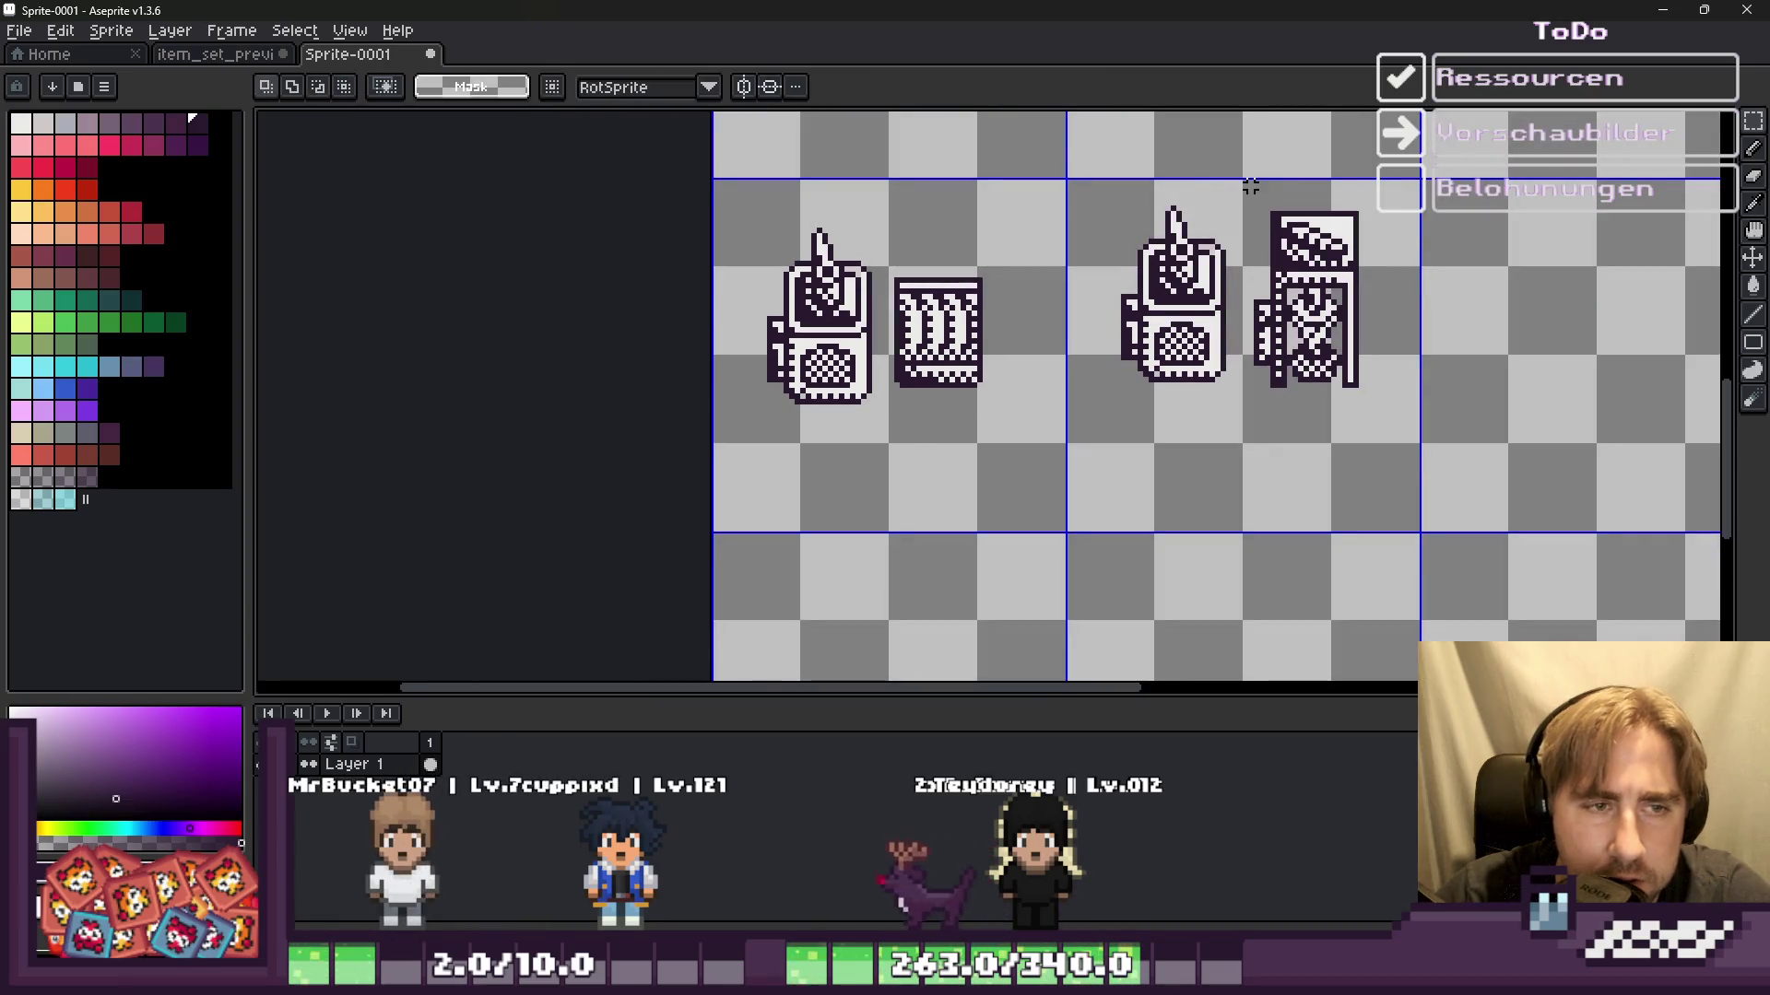
Step: Move the tall cabinet below the left crate
{"action": "mouse_move", "coordinate": [1318, 314]}
{"action": "left_mouse_down"}
{"action": "mouse_move", "coordinate": [991, 503]}
{"action": "mouse_move", "coordinate": [916, 503]}
{"action": "left_mouse_up"}
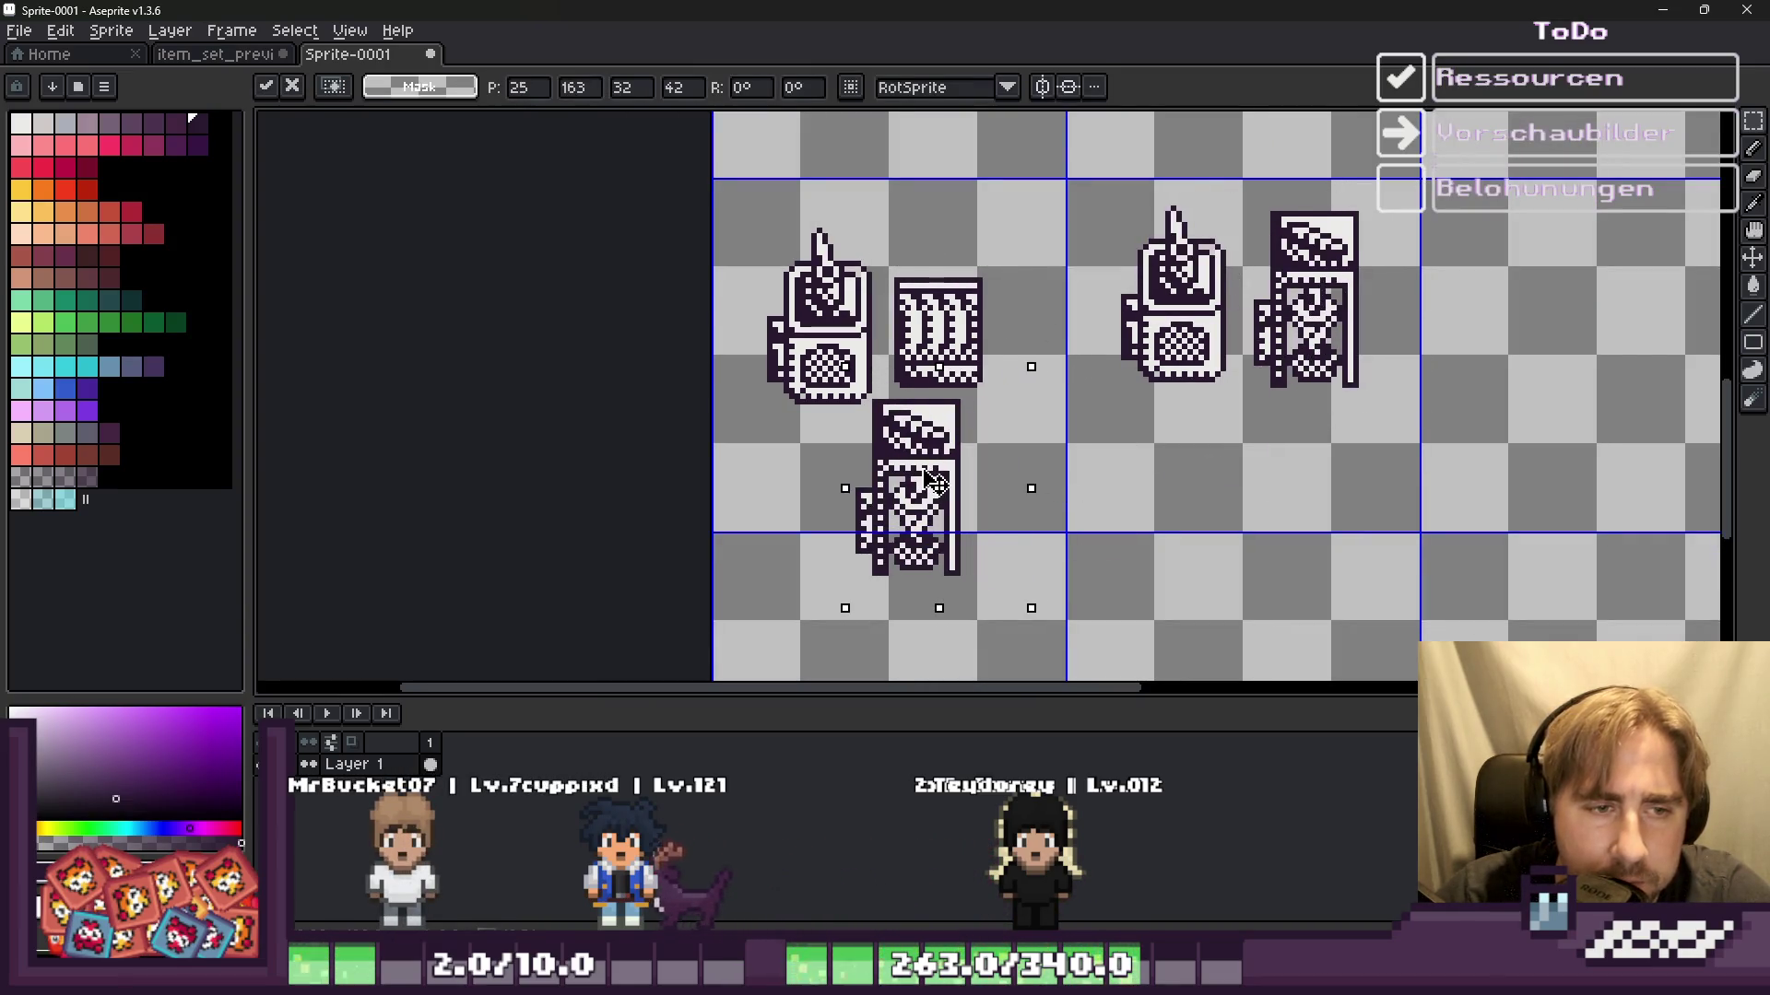
{"action": "scroll", "coordinate": [1004, 447], "scroll_direction": "up", "scroll_amount": 1}
{"action": "scroll", "coordinate": [1005, 447], "scroll_direction": "down", "scroll_amount": 1}
{"action": "scroll", "coordinate": [573, 345], "scroll_direction": "up", "scroll_amount": 2}
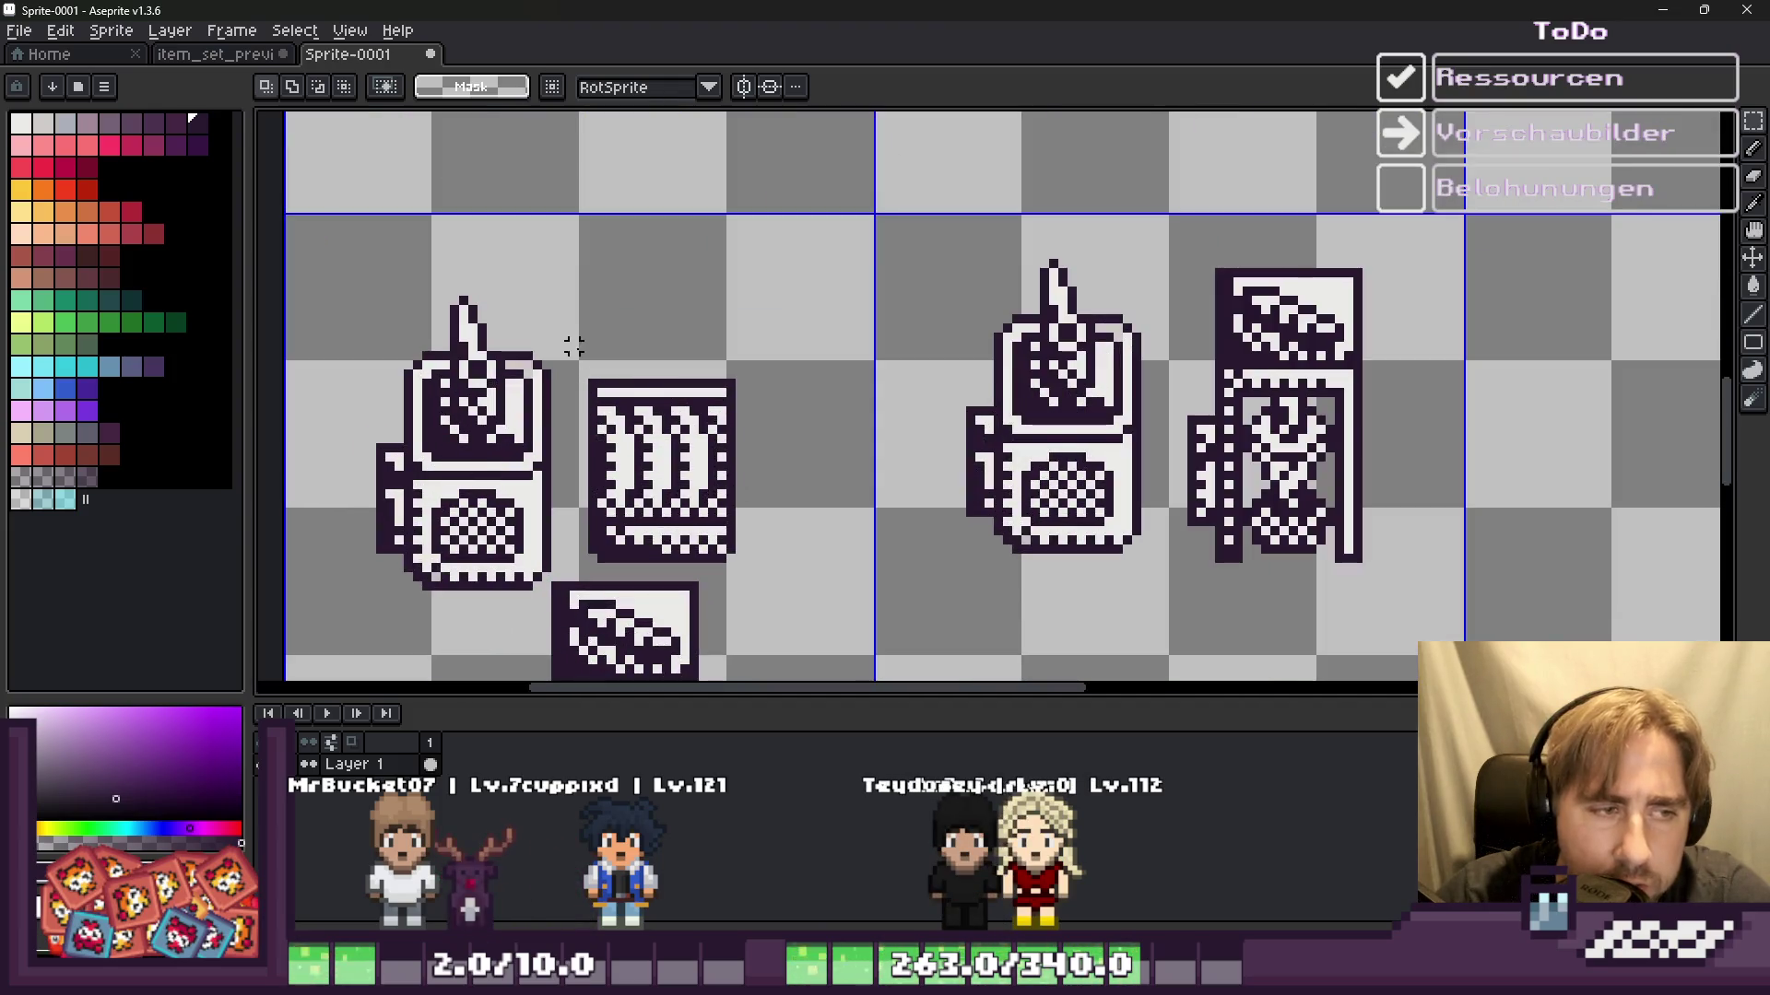
{"action": "scroll", "coordinate": [772, 525], "scroll_direction": "down", "scroll_amount": 4}
{"action": "scroll", "coordinate": [885, 466], "scroll_direction": "up", "scroll_amount": 3}
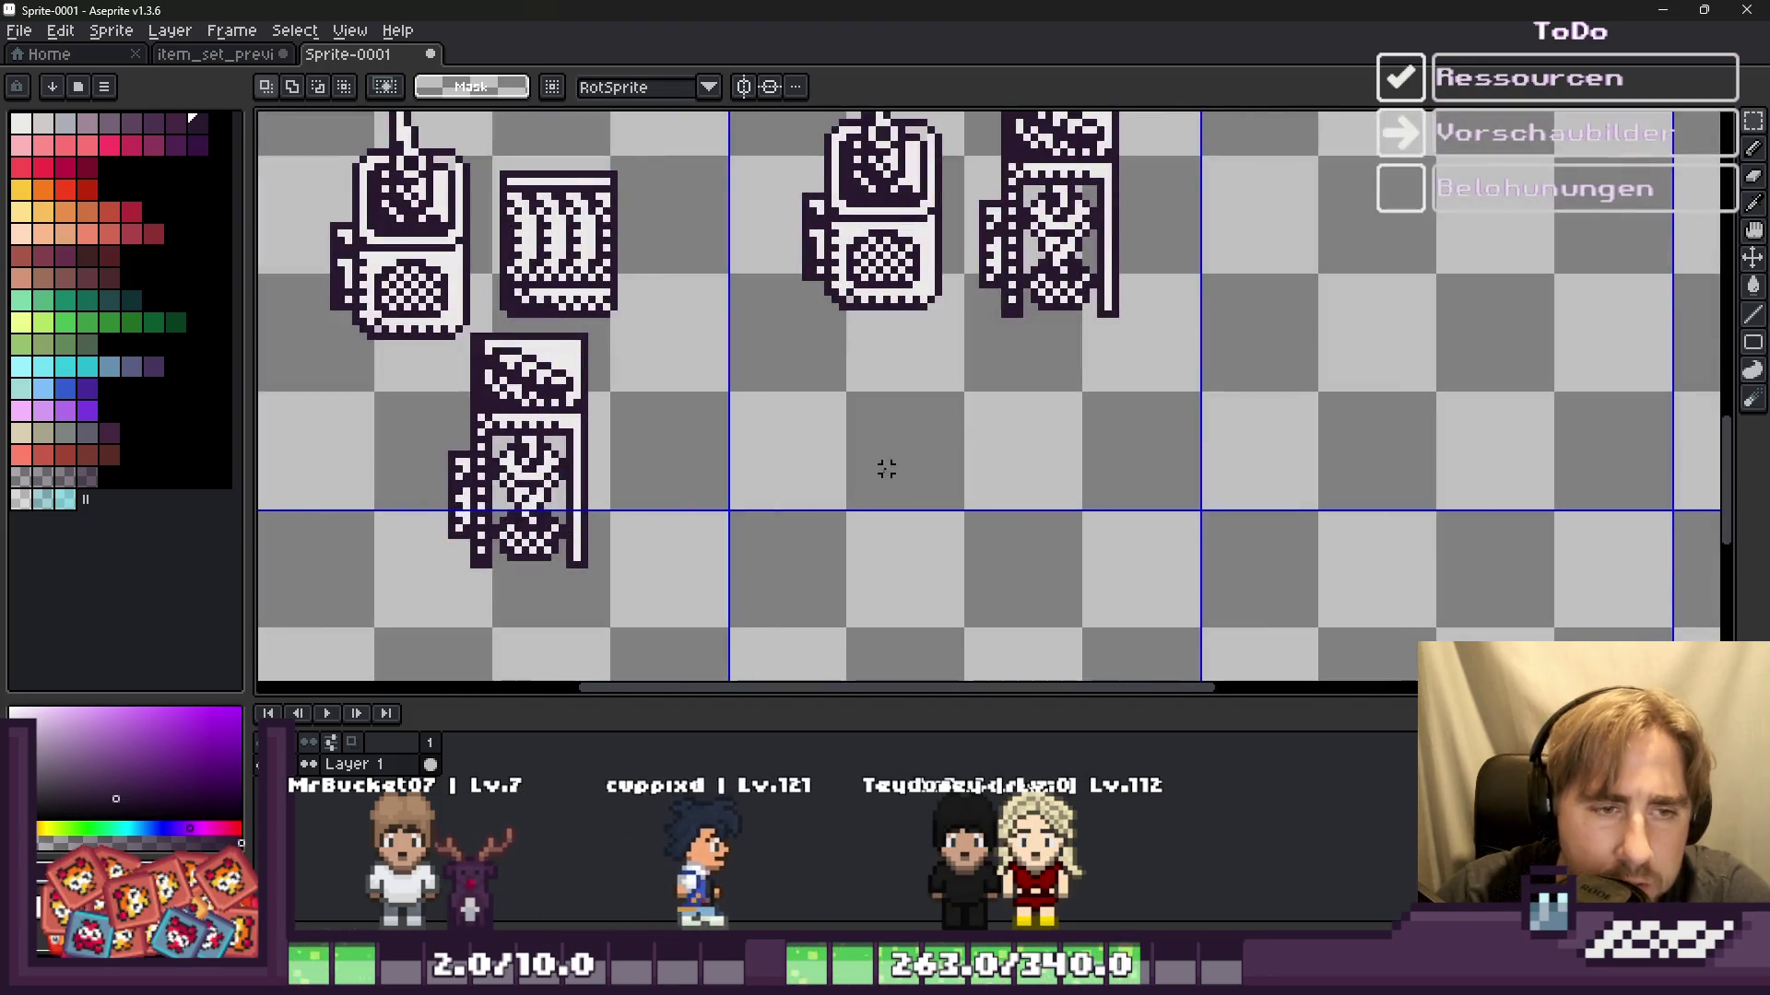
Step: Place a crate copy in front of the right machine and discard the extra paste
{"action": "key", "text": "ctrl+t"}
{"action": "scroll", "coordinate": [708, 315], "scroll_direction": "up", "scroll_amount": 1}
{"action": "mouse_move", "coordinate": [709, 314]}
{"action": "left_mouse_down"}
{"action": "mouse_move", "coordinate": [1135, 406]}
{"action": "mouse_move", "coordinate": [982, 383]}
{"action": "left_mouse_up"}
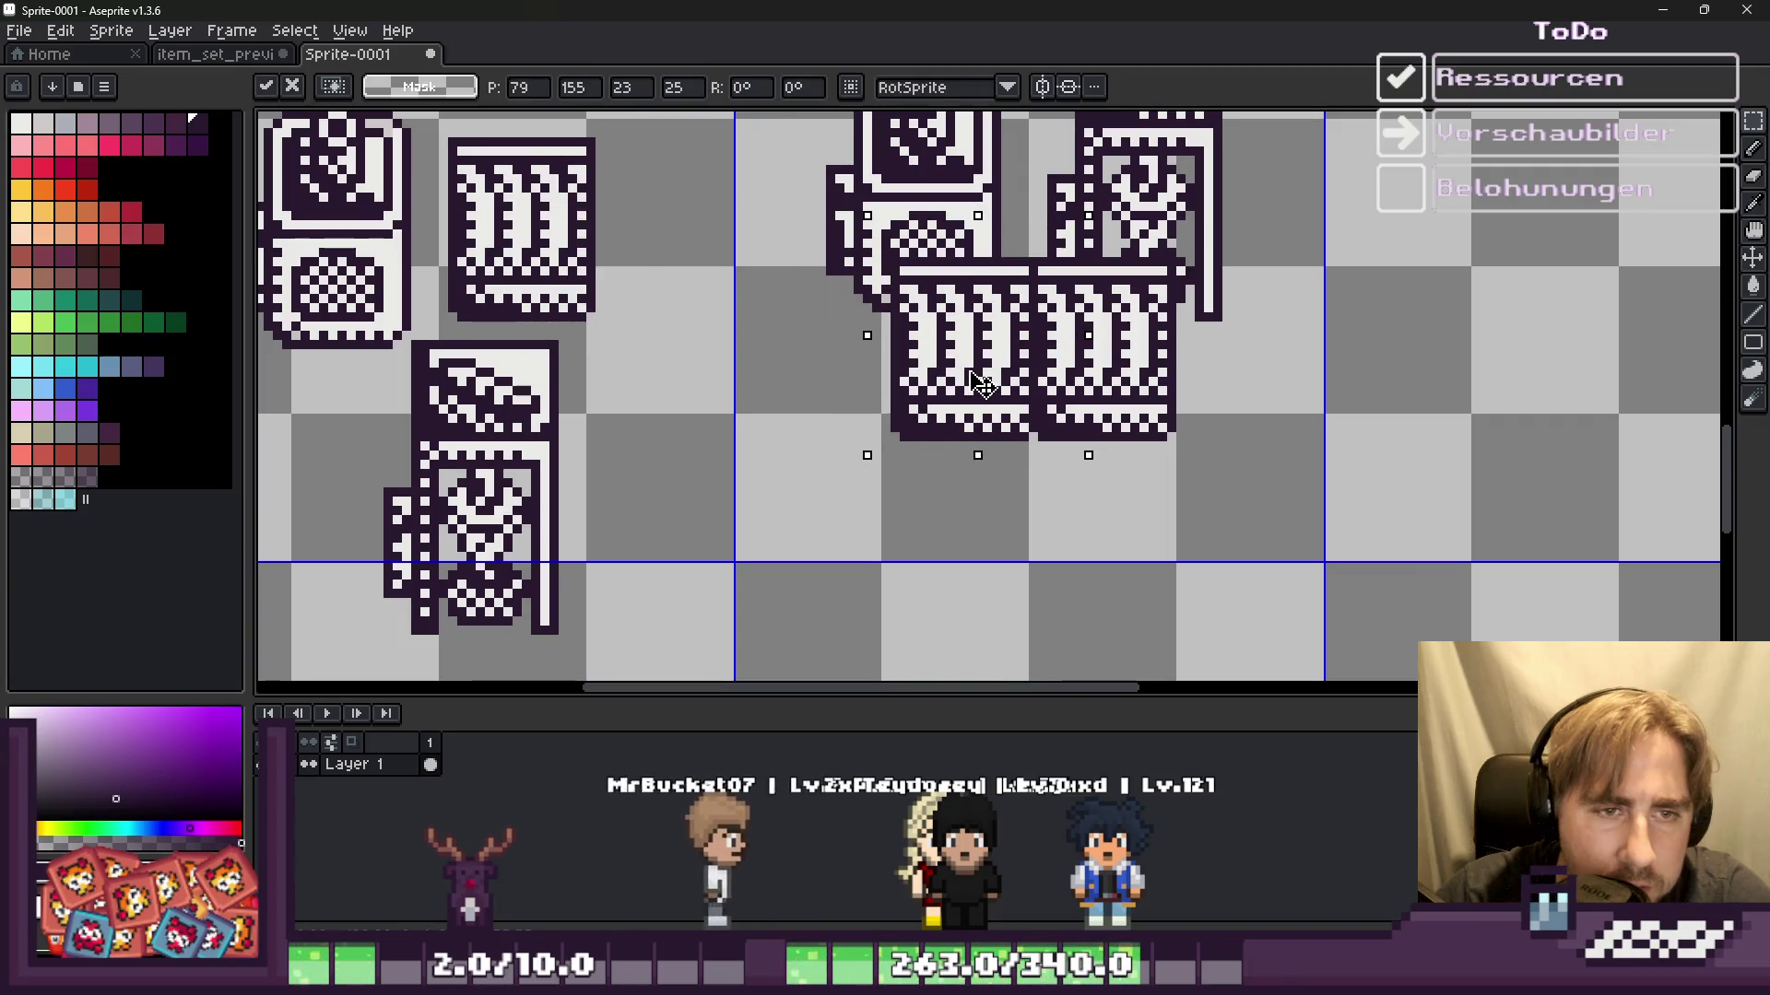
{"action": "scroll", "coordinate": [980, 385], "scroll_direction": "down", "scroll_amount": 4}
{"action": "key", "text": "ctrl+z"}
{"action": "scroll", "coordinate": [884, 387], "scroll_direction": "up", "scroll_amount": 2}
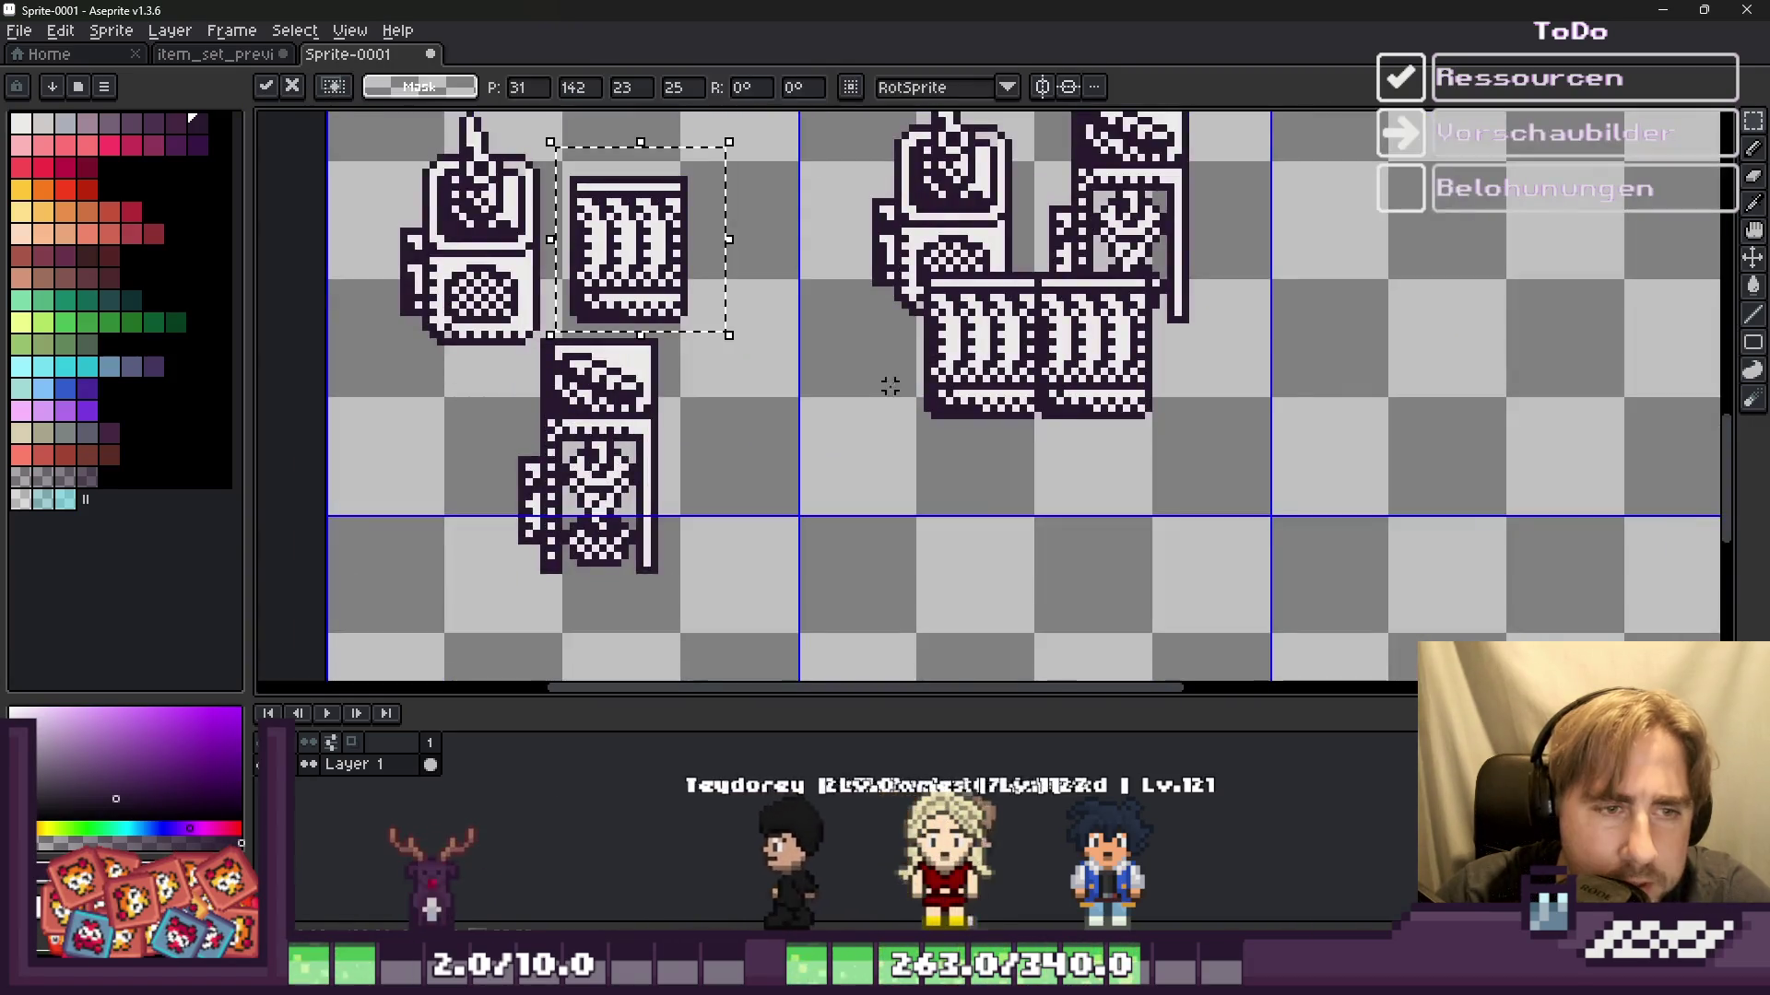
{"action": "scroll", "coordinate": [873, 378], "scroll_direction": "down", "scroll_amount": 2}
{"action": "scroll", "coordinate": [723, 334], "scroll_direction": "up", "scroll_amount": 4}
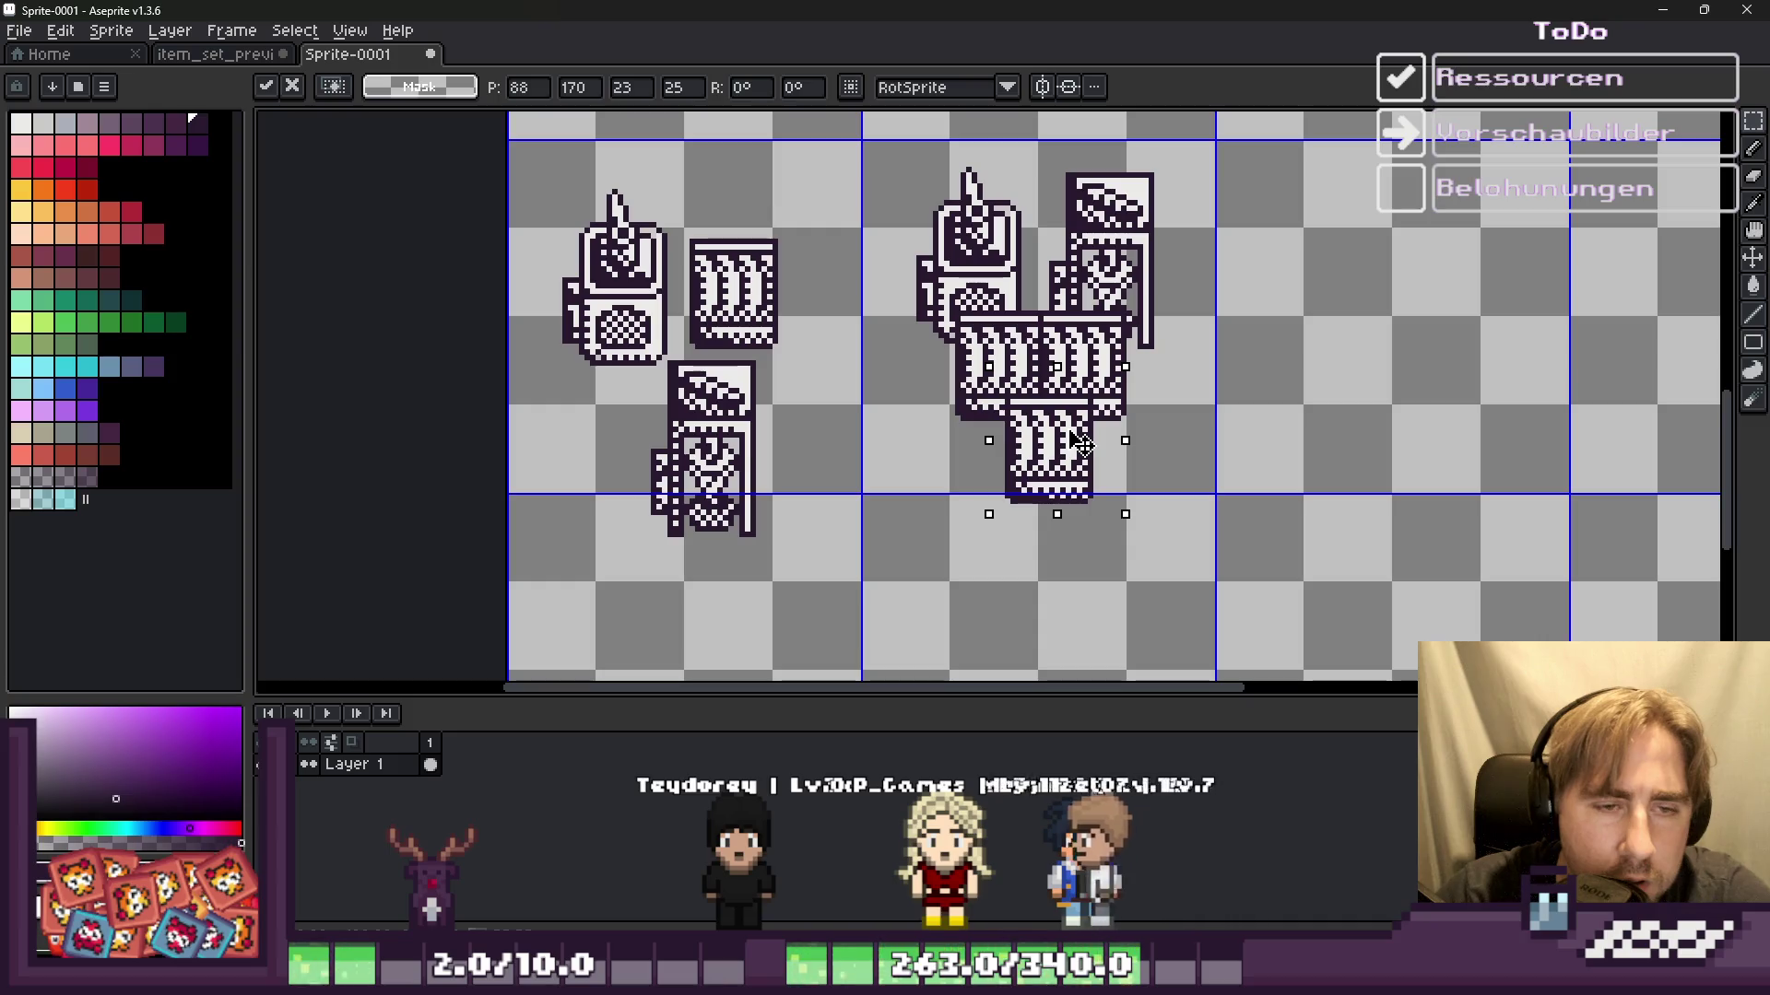
{"action": "key", "text": "Escape"}
{"action": "scroll", "coordinate": [1069, 424], "scroll_direction": "down", "scroll_amount": 3}
{"action": "scroll", "coordinate": [1060, 415], "scroll_direction": "up", "scroll_amount": 2}
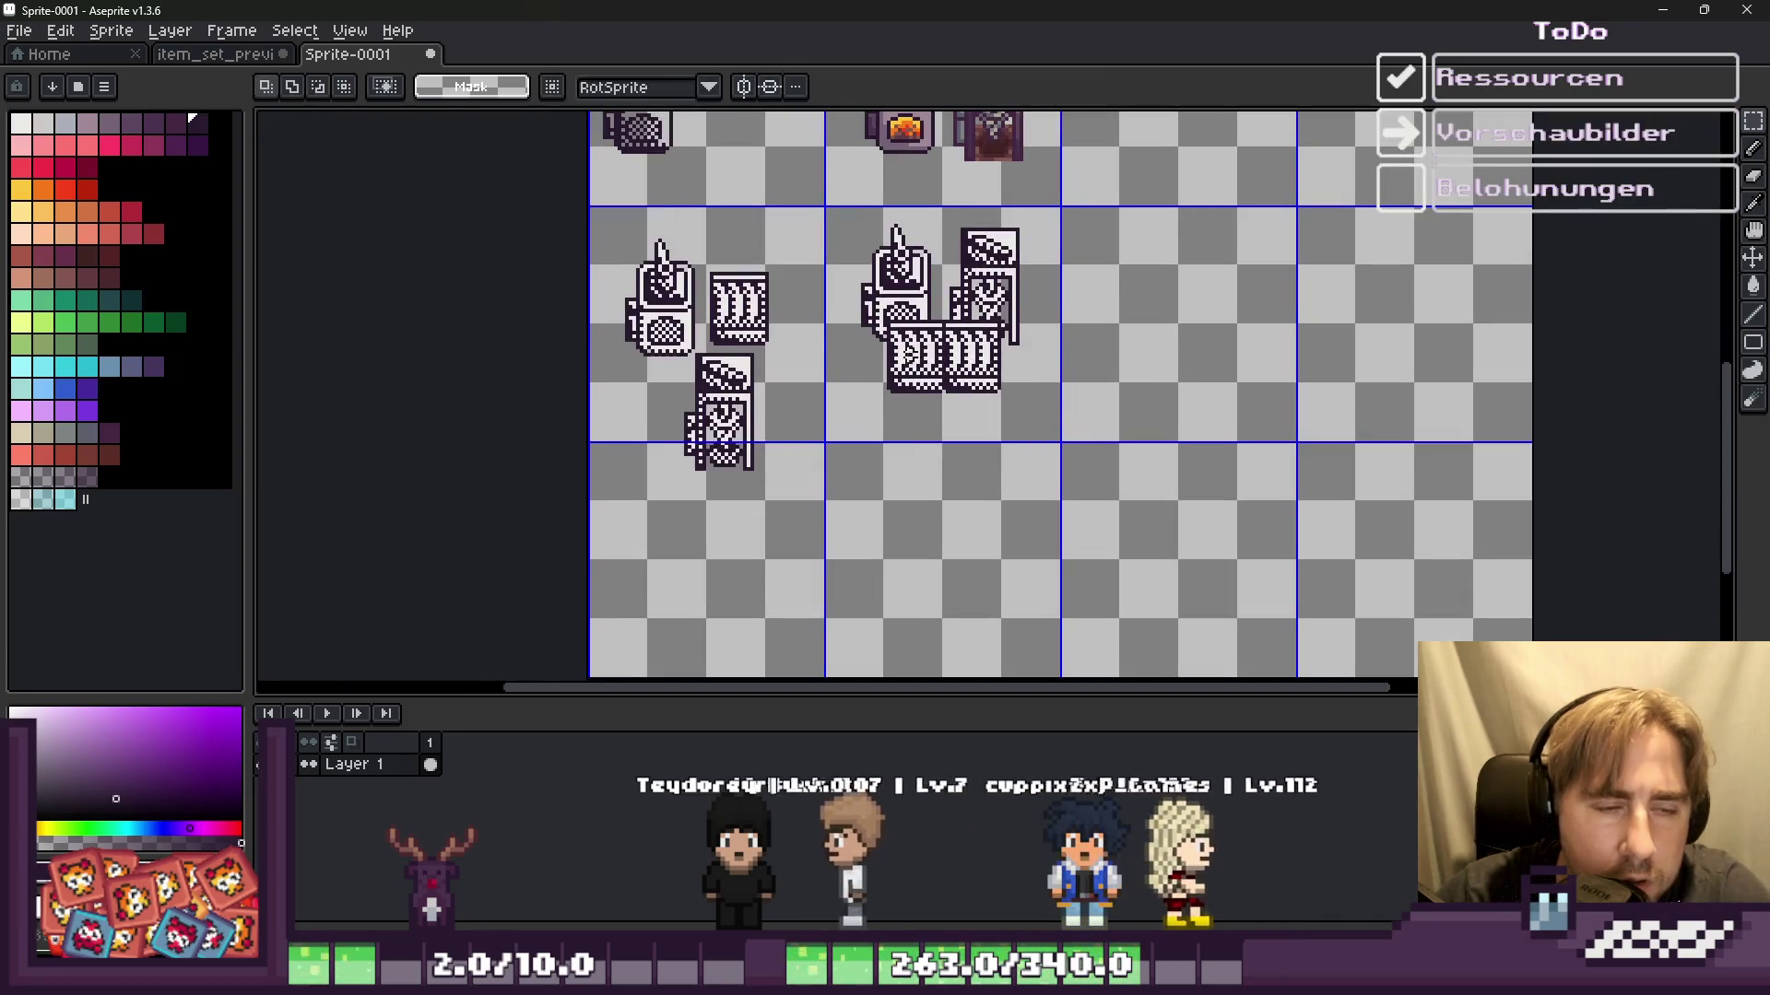
Step: Shift the right-hand sprite group down slightly and commit it
{"action": "left_click_drag", "start_coordinate": [826, 213], "coordinate": [1051, 409]}
{"action": "left_click_drag", "start_coordinate": [954, 324], "coordinate": [954, 343]}
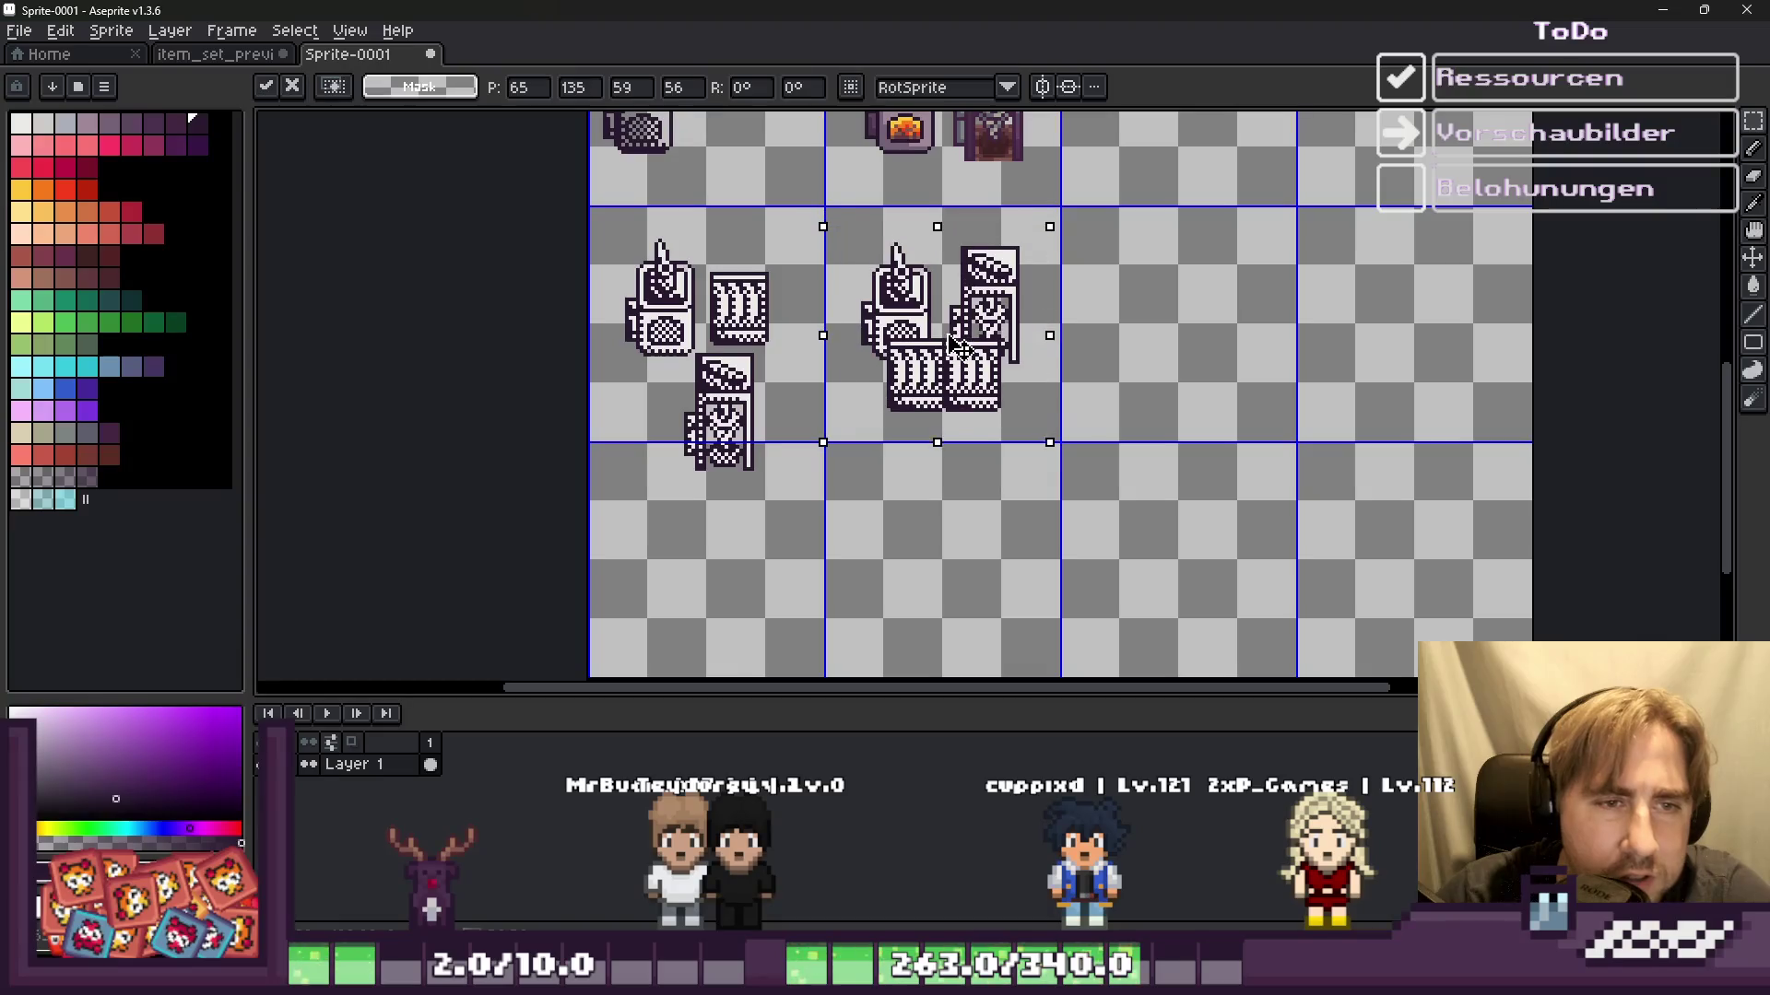
{"action": "key", "text": "Return"}
{"action": "scroll", "coordinate": [949, 295], "scroll_direction": "up", "scroll_amount": 1}
{"action": "scroll", "coordinate": [946, 273], "scroll_direction": "up", "scroll_amount": 1}
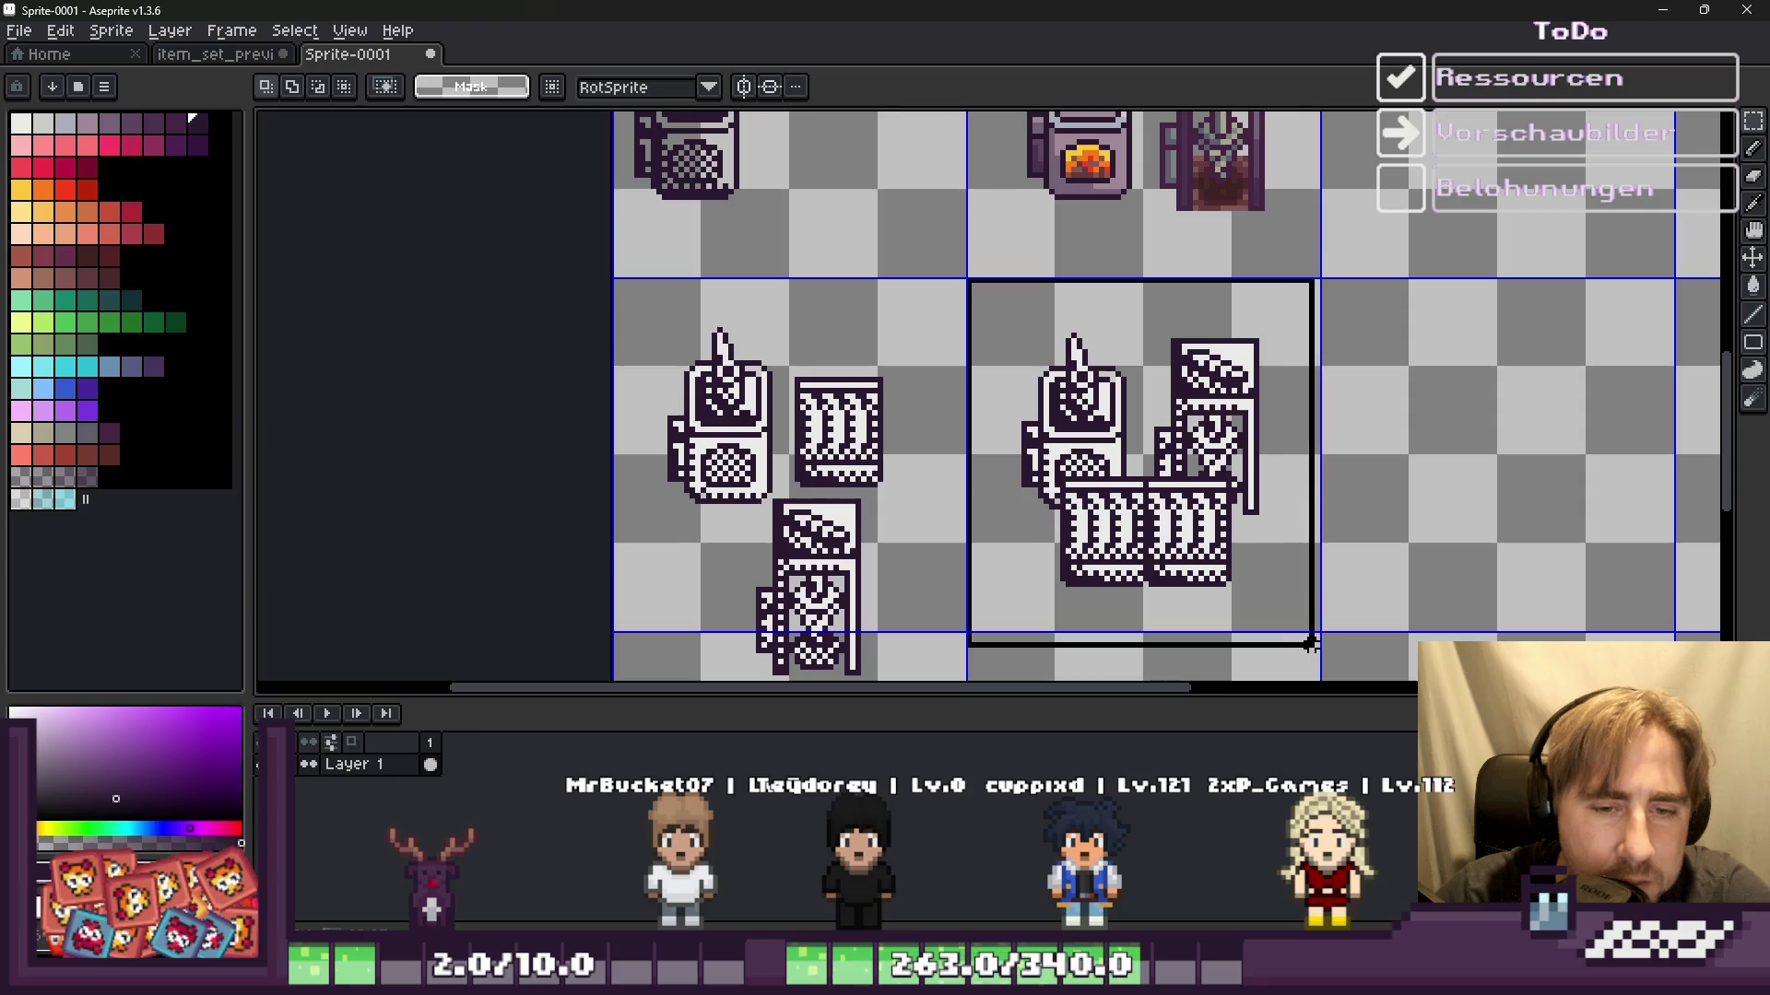
{"action": "scroll", "coordinate": [1316, 629], "scroll_direction": "down", "scroll_amount": 1}
{"action": "scroll", "coordinate": [909, 395], "scroll_direction": "up", "scroll_amount": 2}
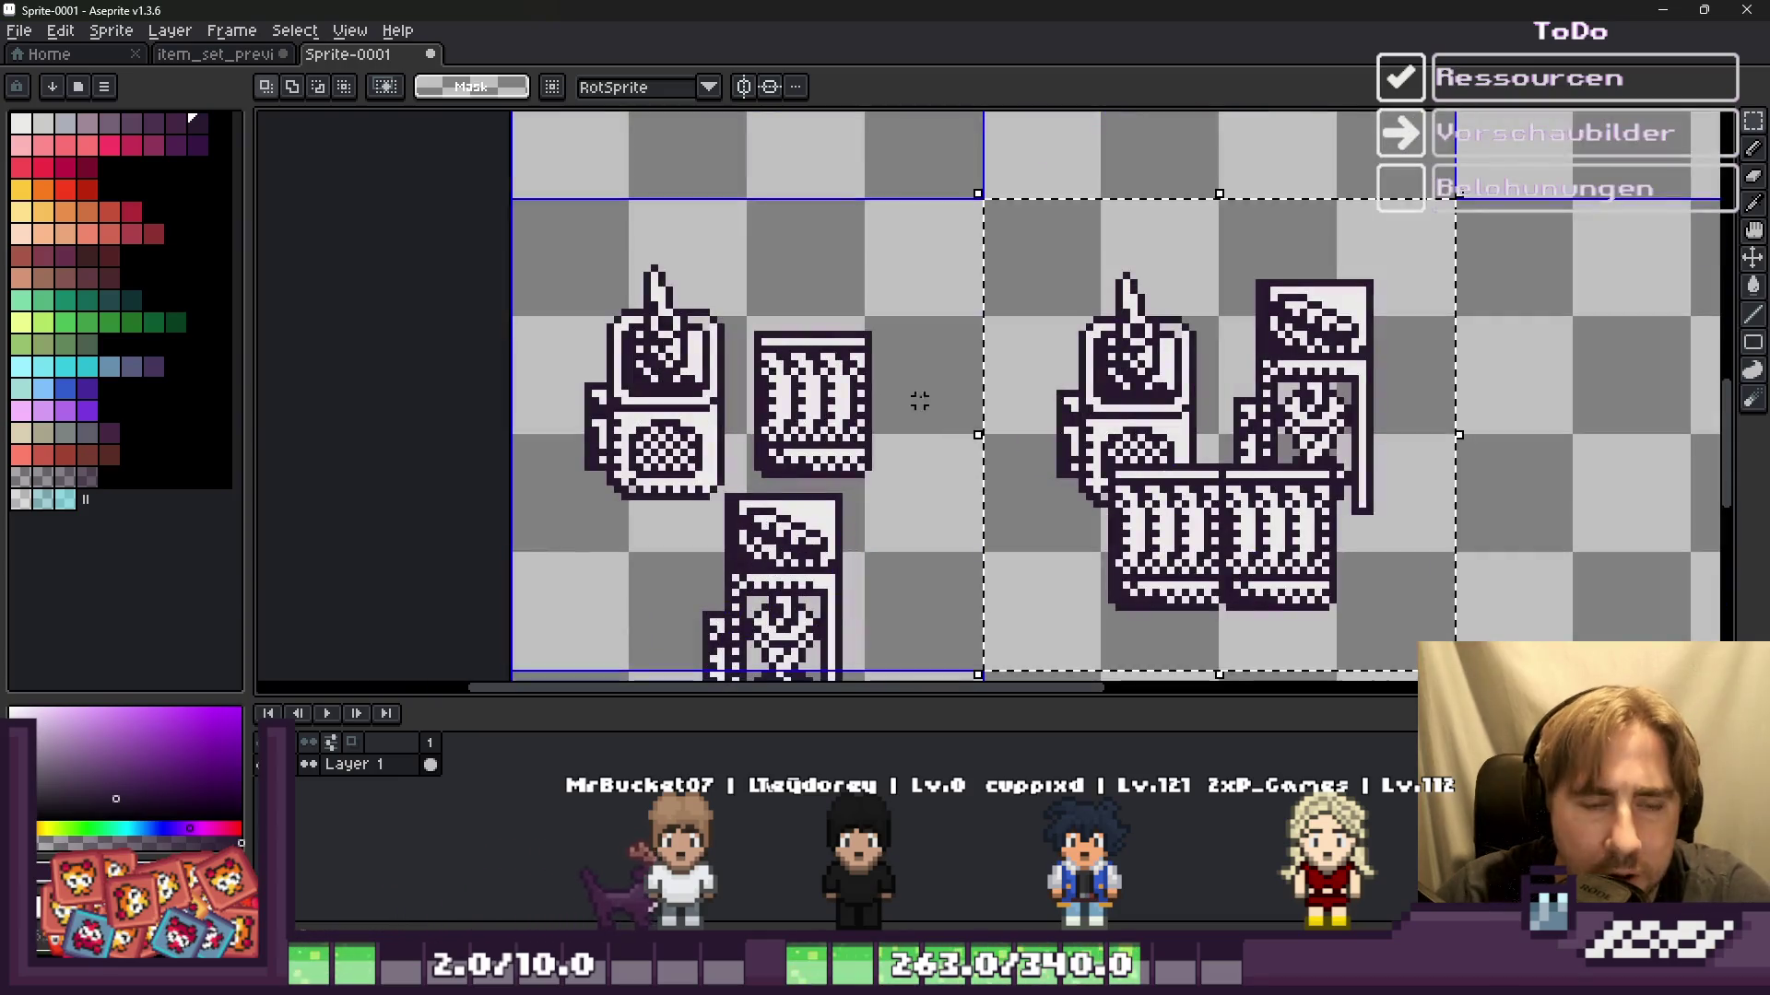
{"action": "scroll", "coordinate": [1097, 327], "scroll_direction": "up", "scroll_amount": 1}
{"action": "scroll", "coordinate": [808, 244], "scroll_direction": "down", "scroll_amount": 1}
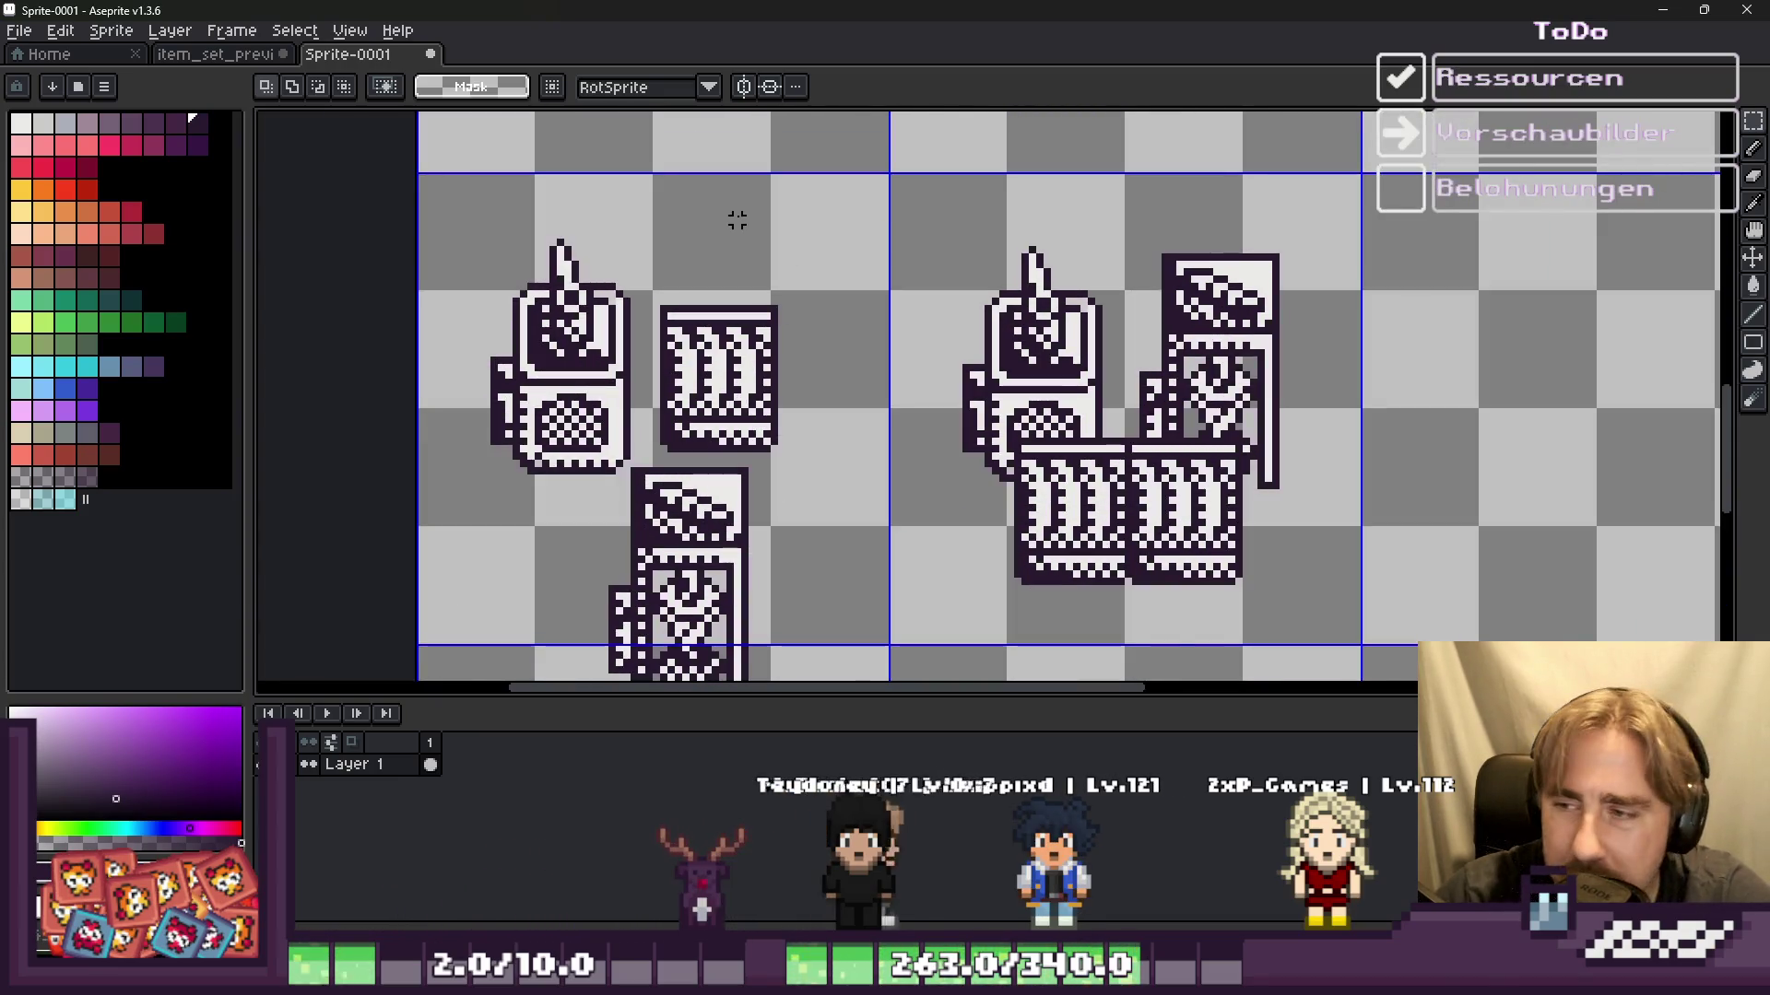
Step: Fill the machine mockup's grid cell with off-white, then pick dark purple from the outlines
{"action": "scroll", "coordinate": [811, 295], "scroll_direction": "up", "scroll_amount": 1}
{"action": "scroll", "coordinate": [835, 315], "scroll_direction": "down", "scroll_amount": 2}
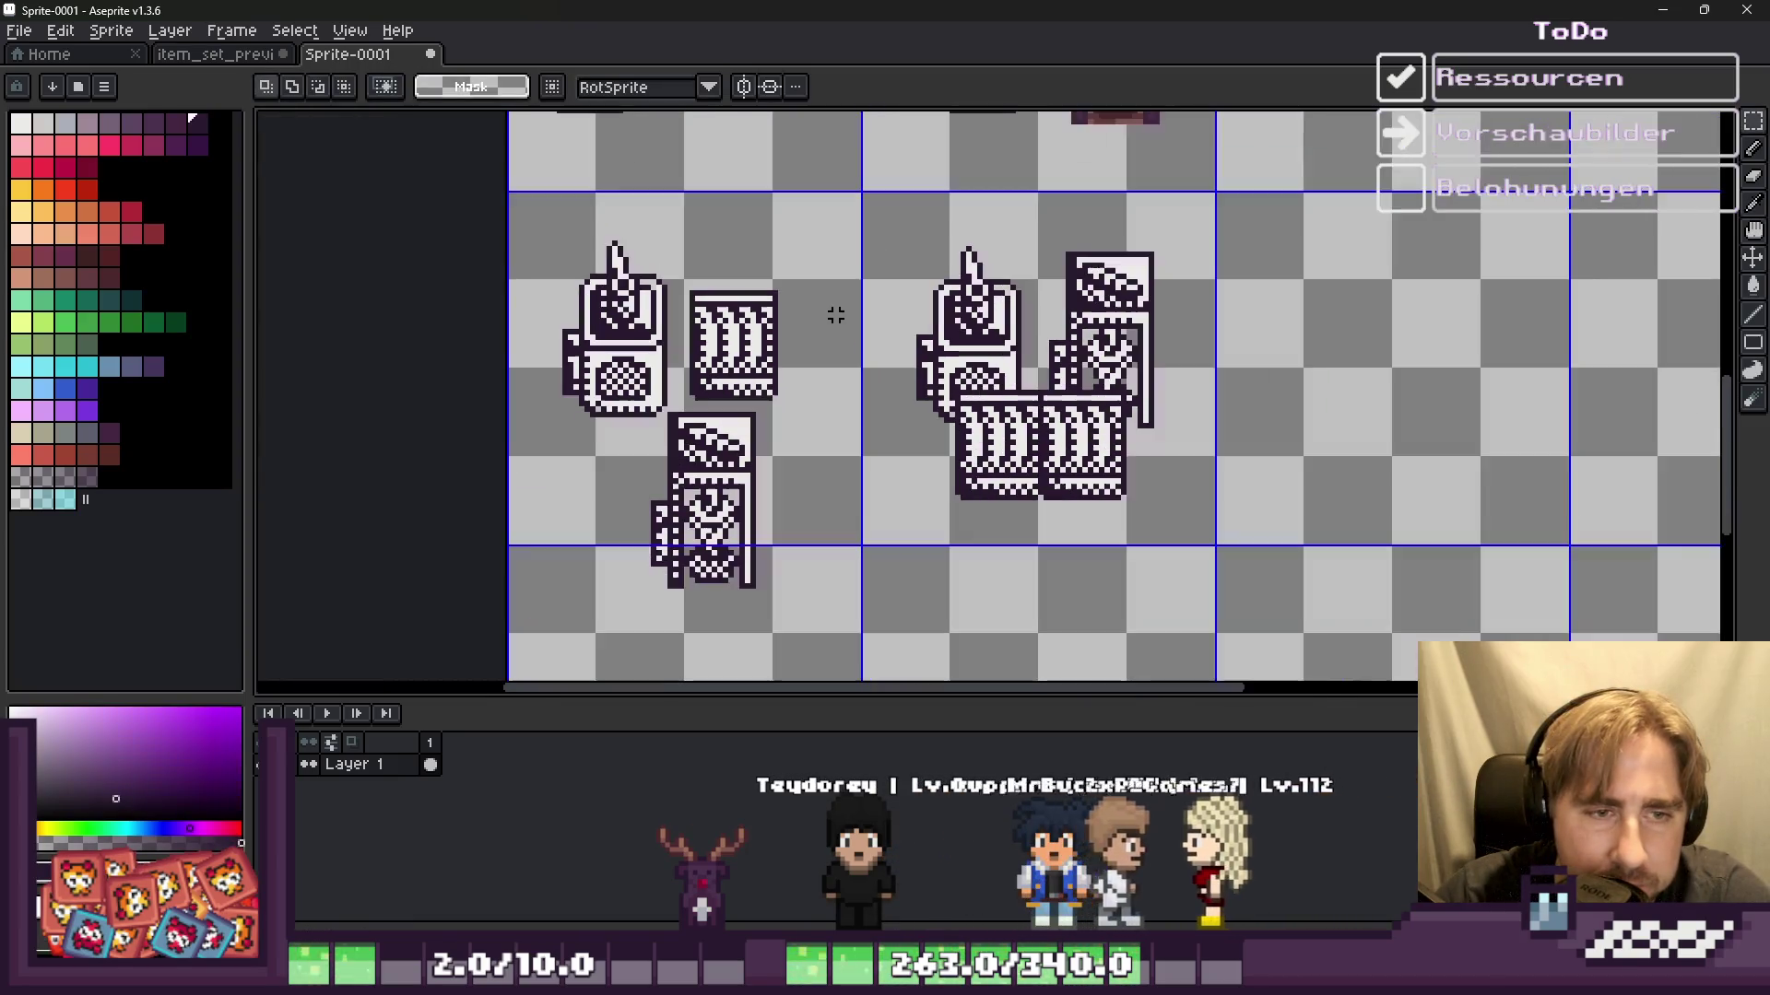
{"action": "left_click_drag", "start_coordinate": [864, 193], "coordinate": [1211, 541]}
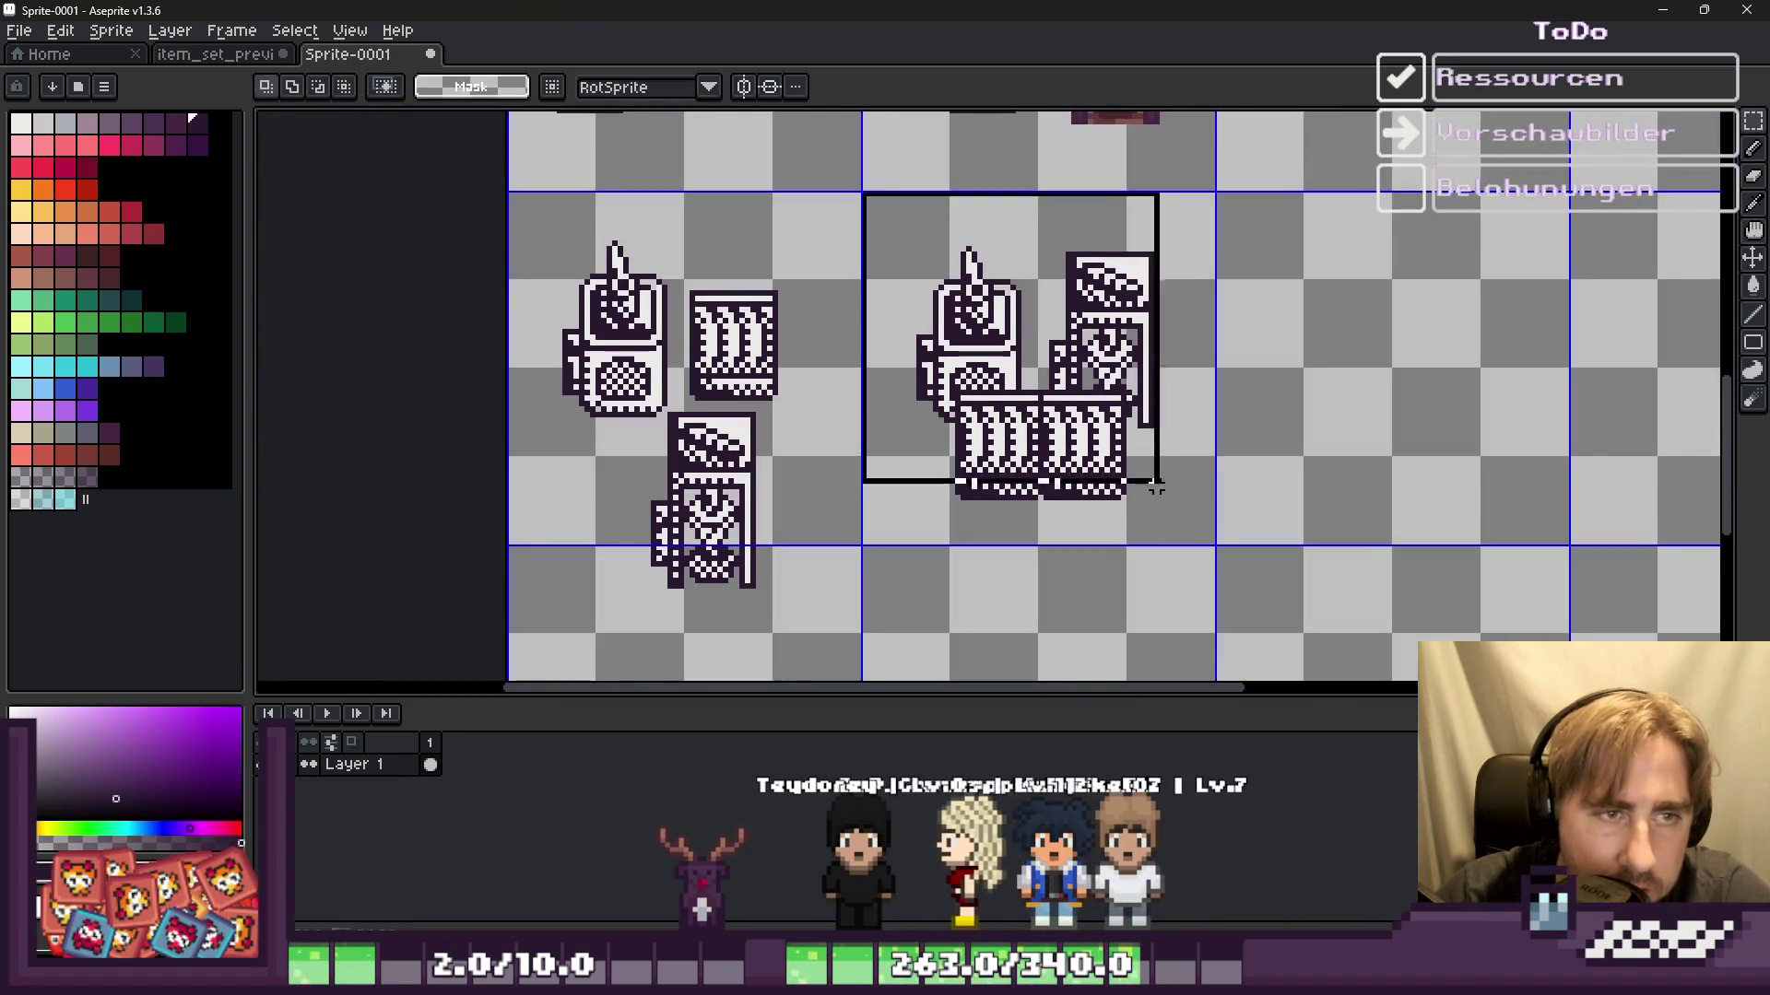
{"action": "scroll", "coordinate": [1211, 541], "scroll_direction": "up", "scroll_amount": 1}
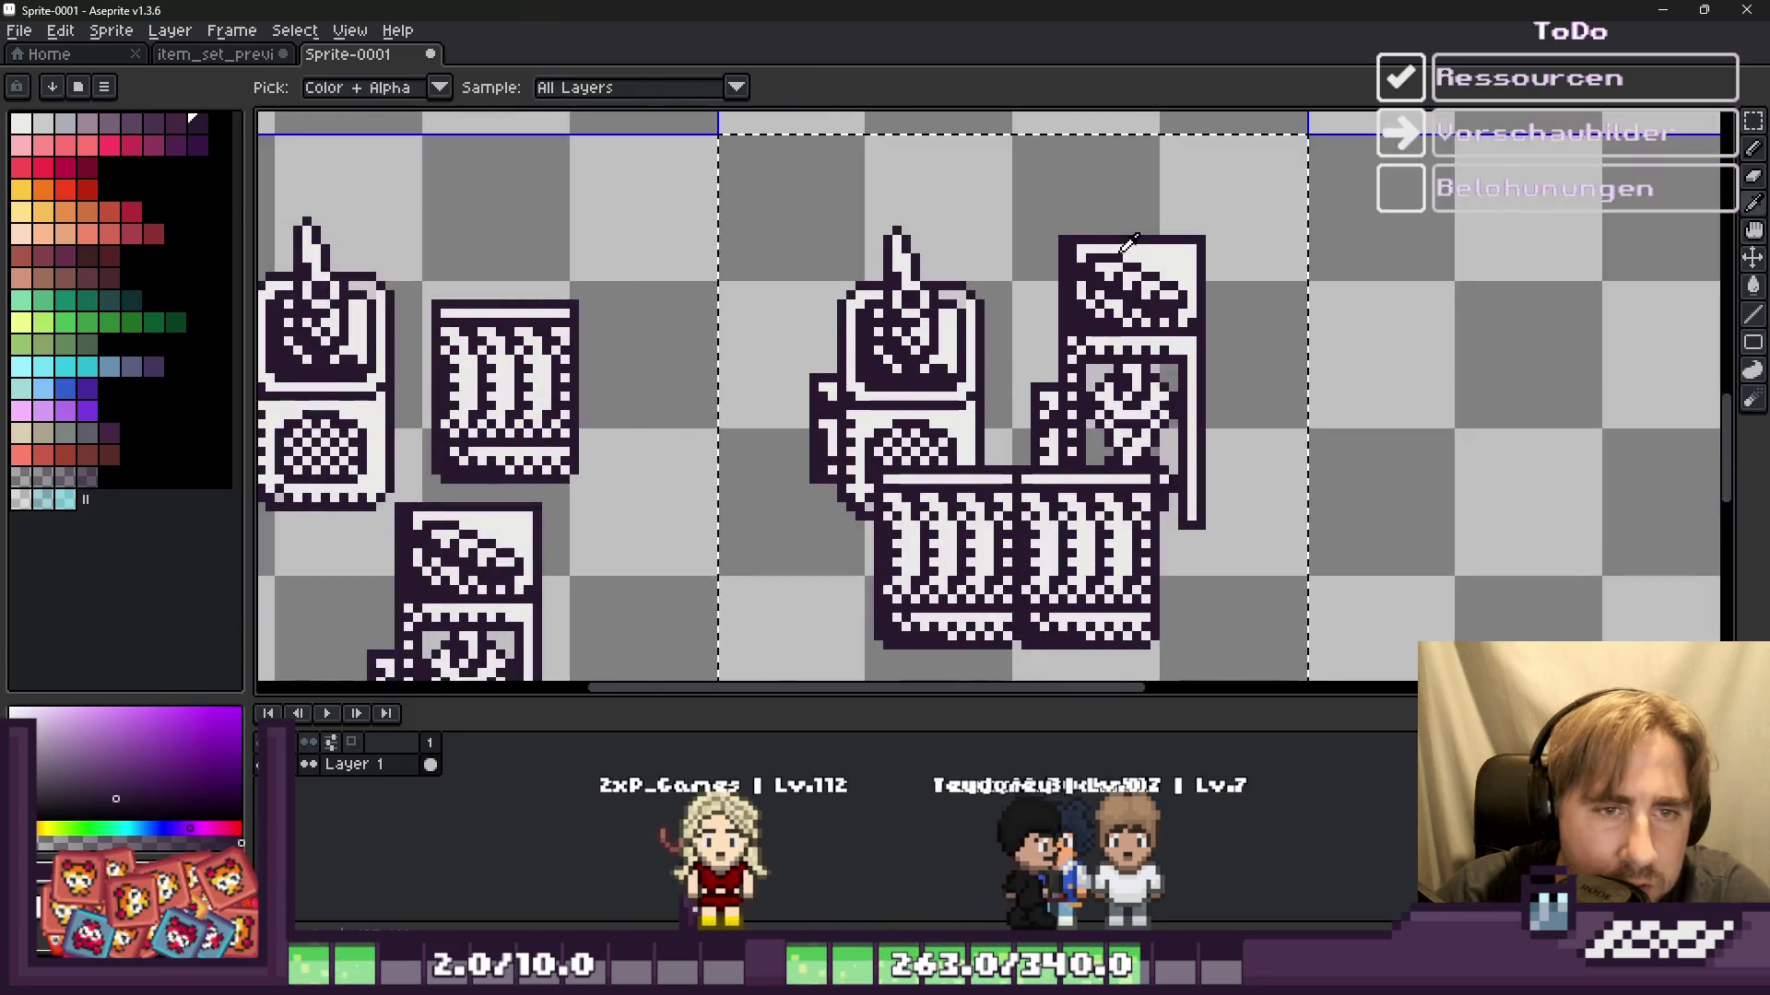
{"action": "key", "text": "g"}
{"action": "left_click", "coordinate": [1128, 197]}
{"action": "scroll", "coordinate": [1066, 209], "scroll_direction": "down", "scroll_amount": 1}
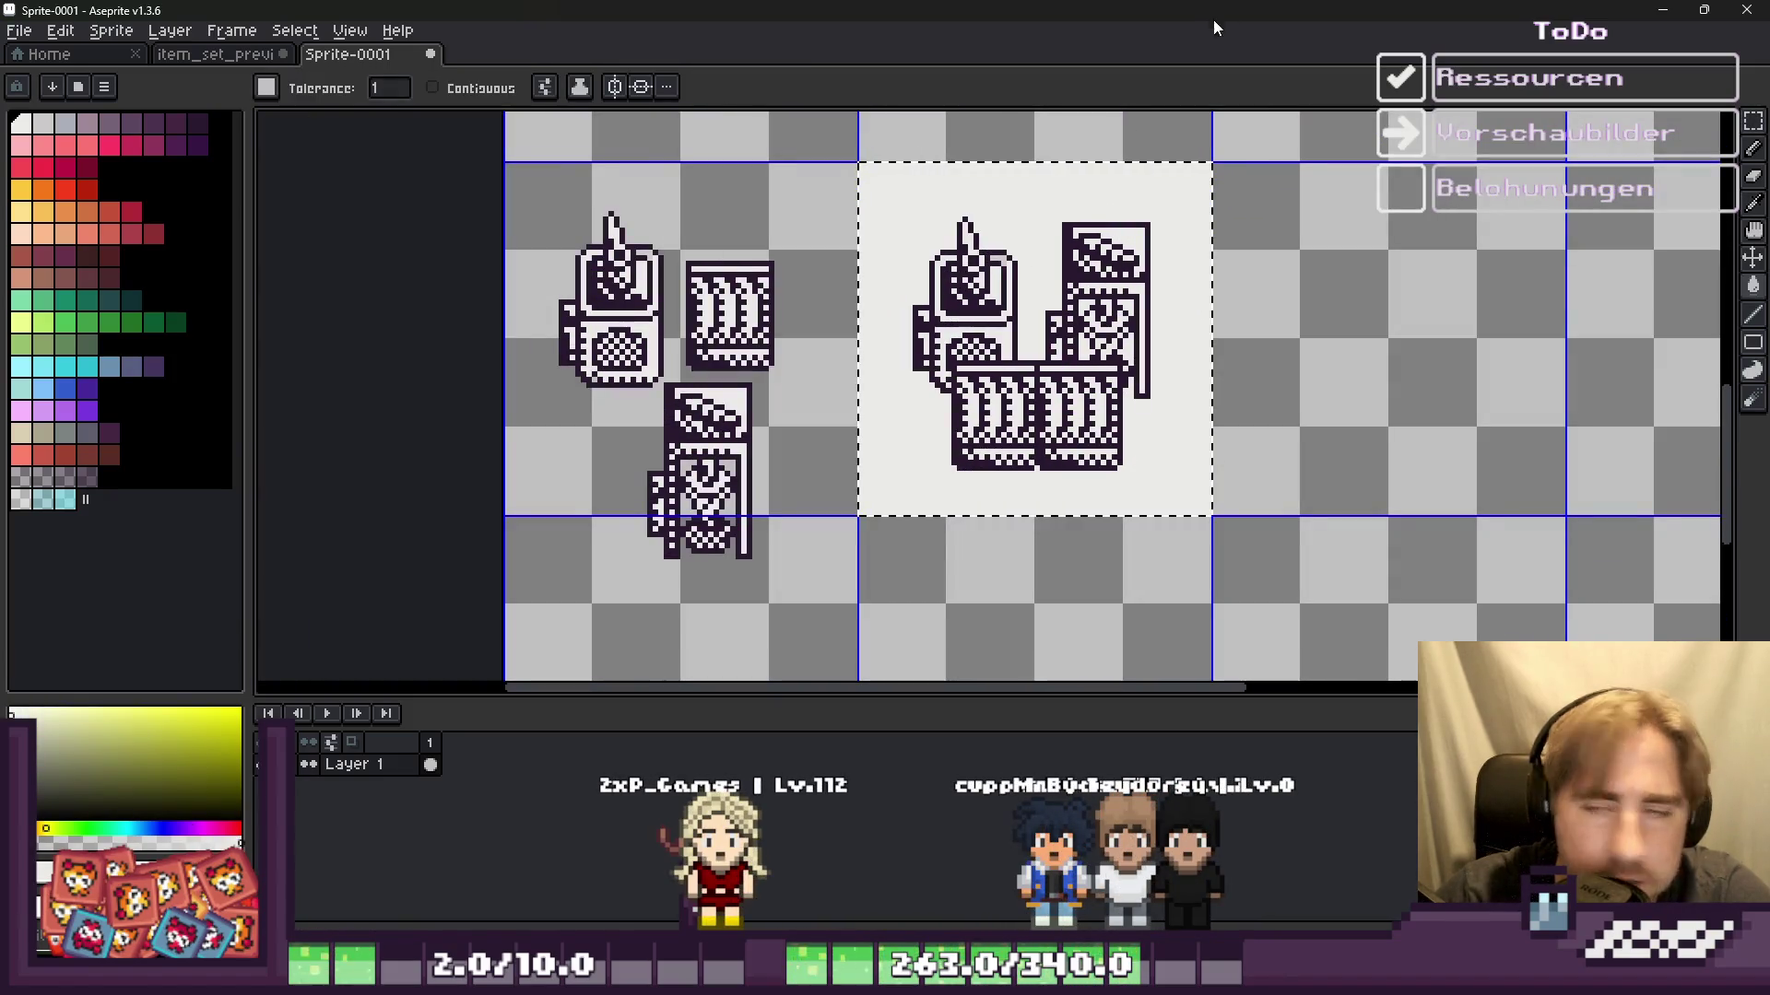
{"action": "scroll", "coordinate": [1025, 125], "scroll_direction": "up", "scroll_amount": 1}
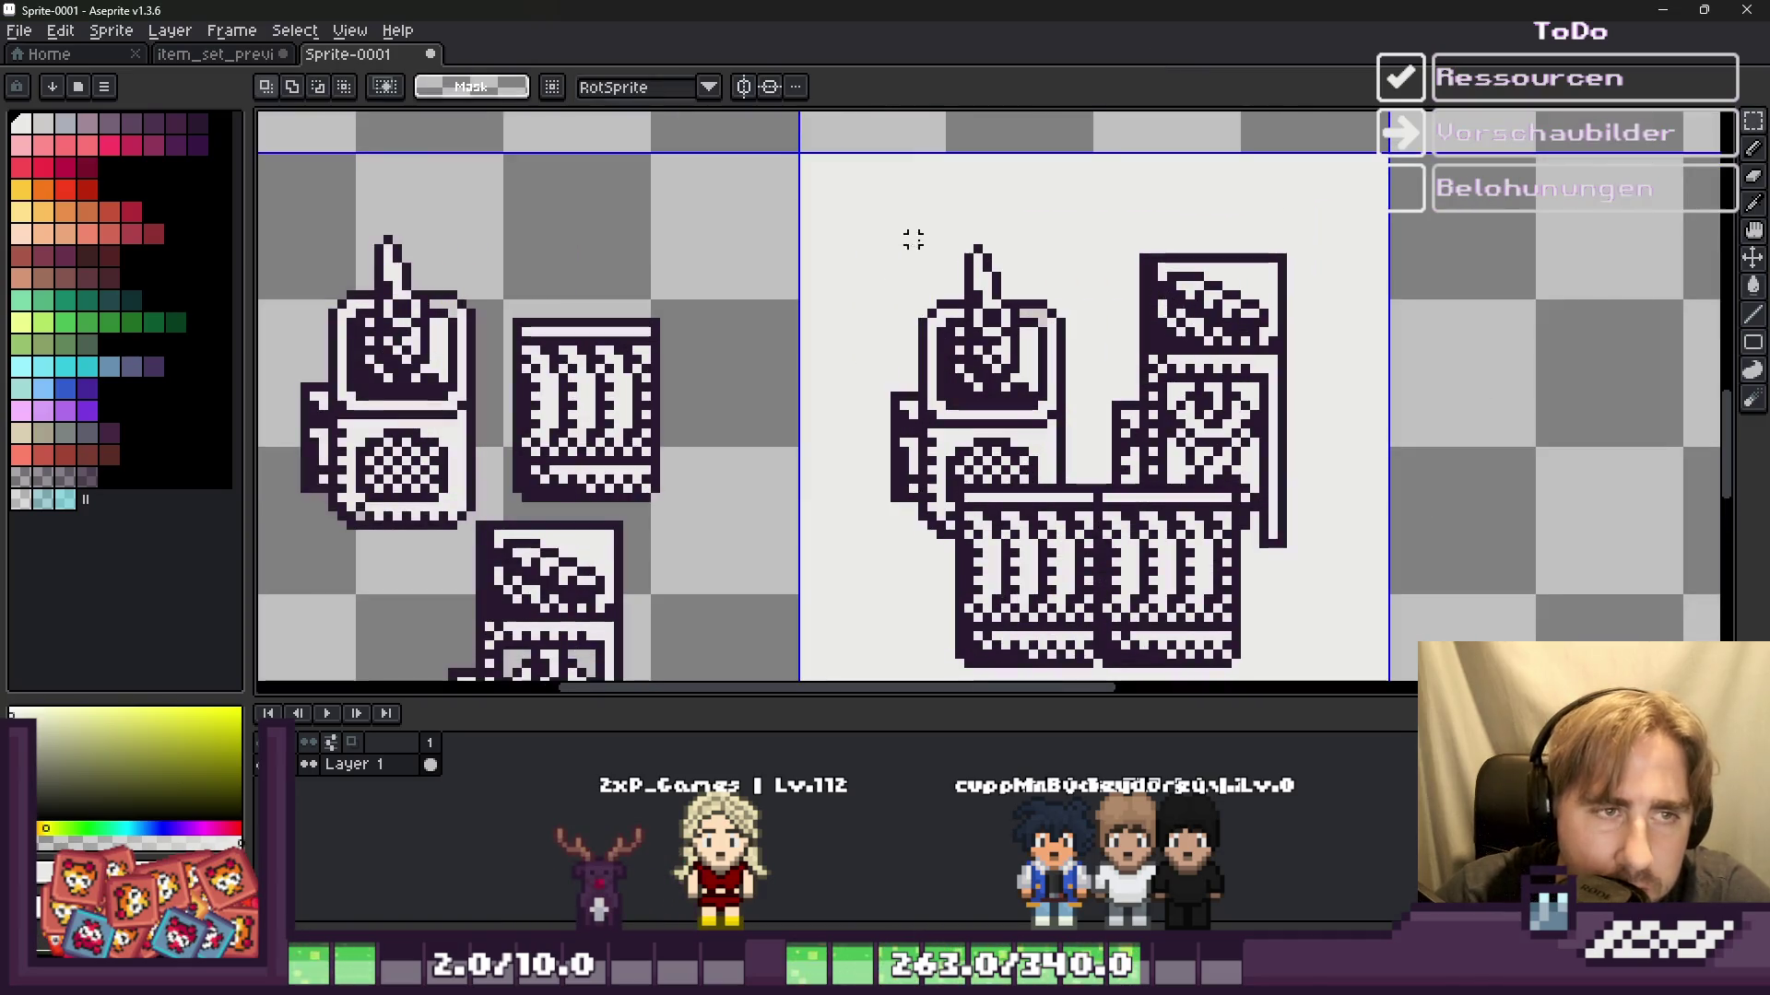
{"action": "left_click", "coordinate": [940, 270], "text": "alt"}
{"action": "key", "text": "ctrl+d"}
Step: Round the panel's bottom-right and top-right corners with grey stepped pixels
{"action": "scroll", "coordinate": [820, 174], "scroll_direction": "down", "scroll_amount": 2}
{"action": "scroll", "coordinate": [820, 174], "scroll_direction": "up", "scroll_amount": 2}
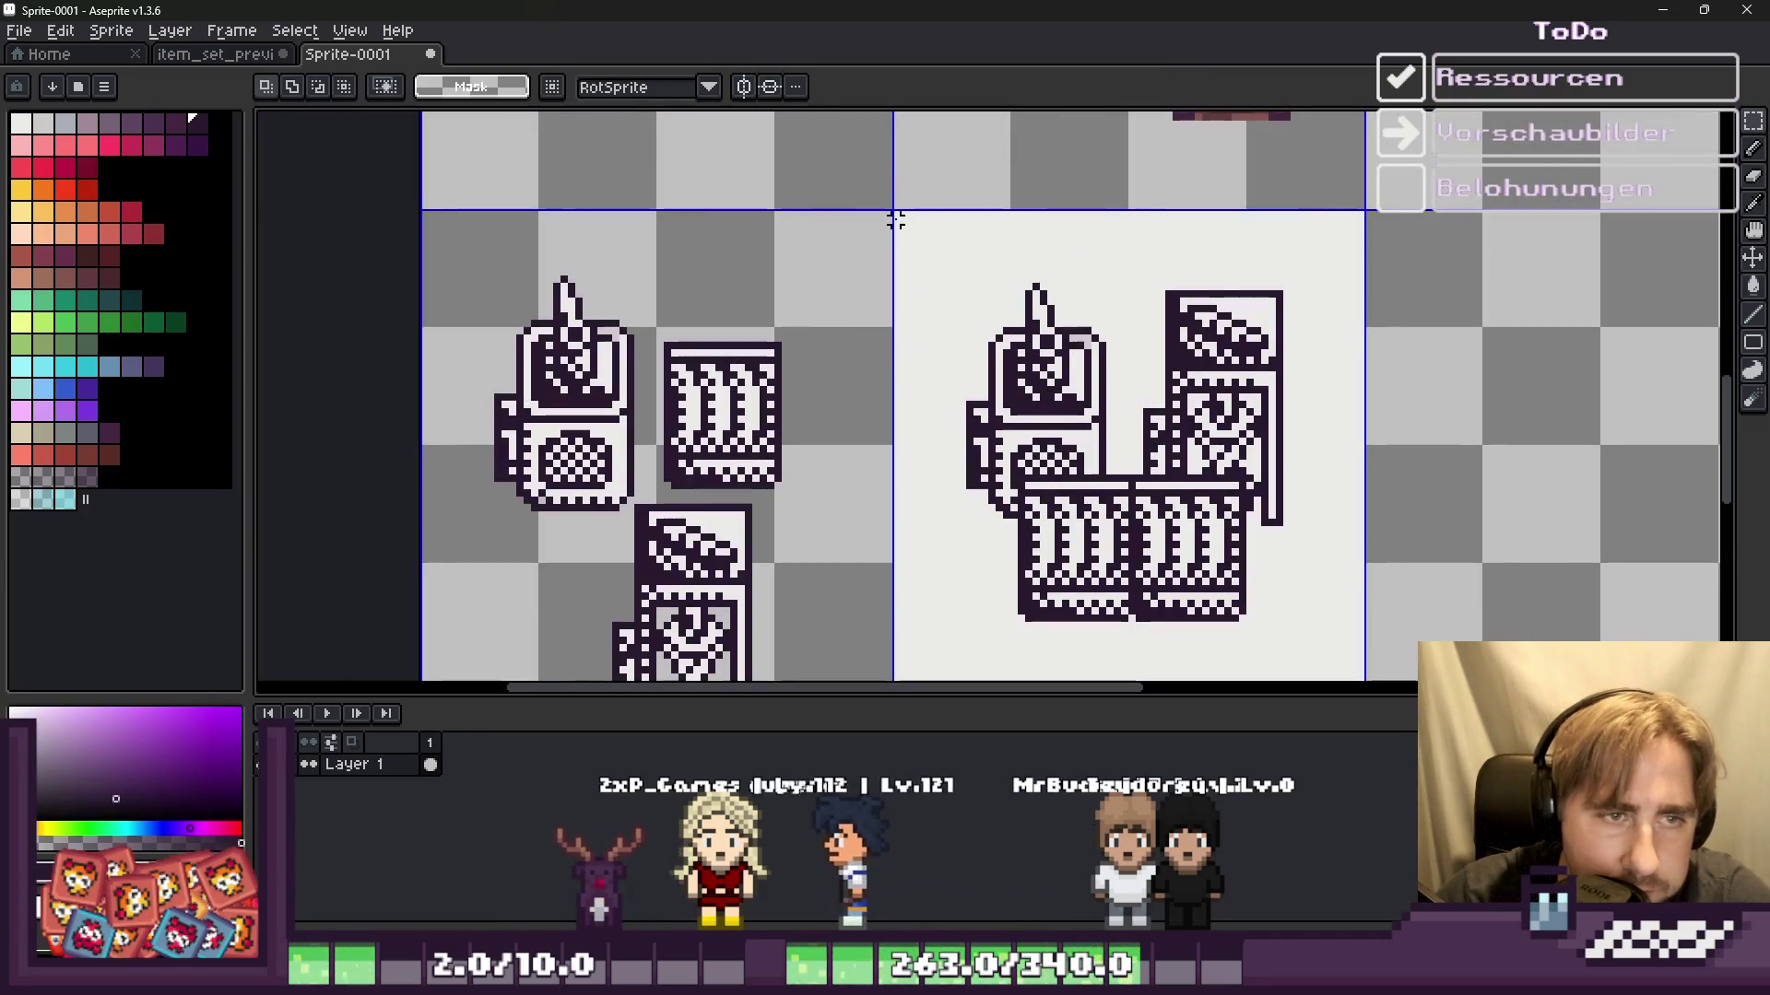
{"action": "key", "text": "u"}
{"action": "mouse_move", "coordinate": [896, 119]}
{"action": "left_mouse_down"}
{"action": "mouse_move", "coordinate": [1328, 598]}
{"action": "mouse_move", "coordinate": [1363, 588]}
{"action": "left_mouse_up"}
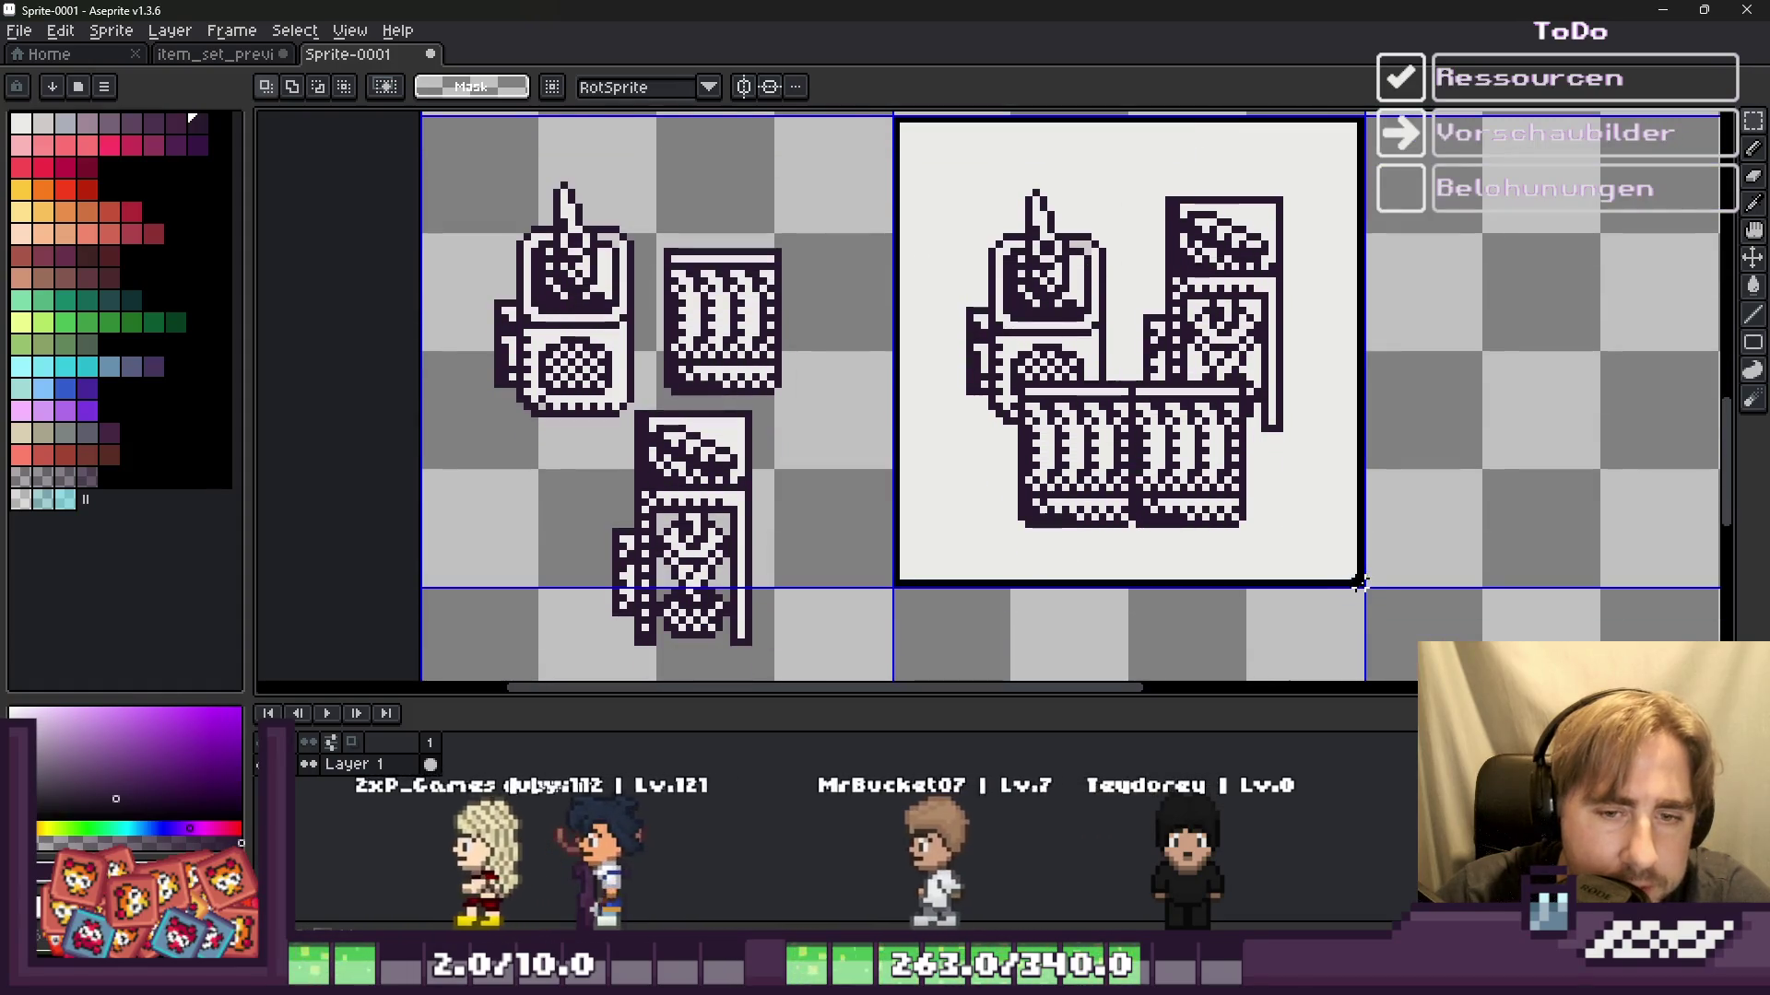
{"action": "key", "text": "b"}
{"action": "scroll", "coordinate": [1360, 576], "scroll_direction": "up", "scroll_amount": 1}
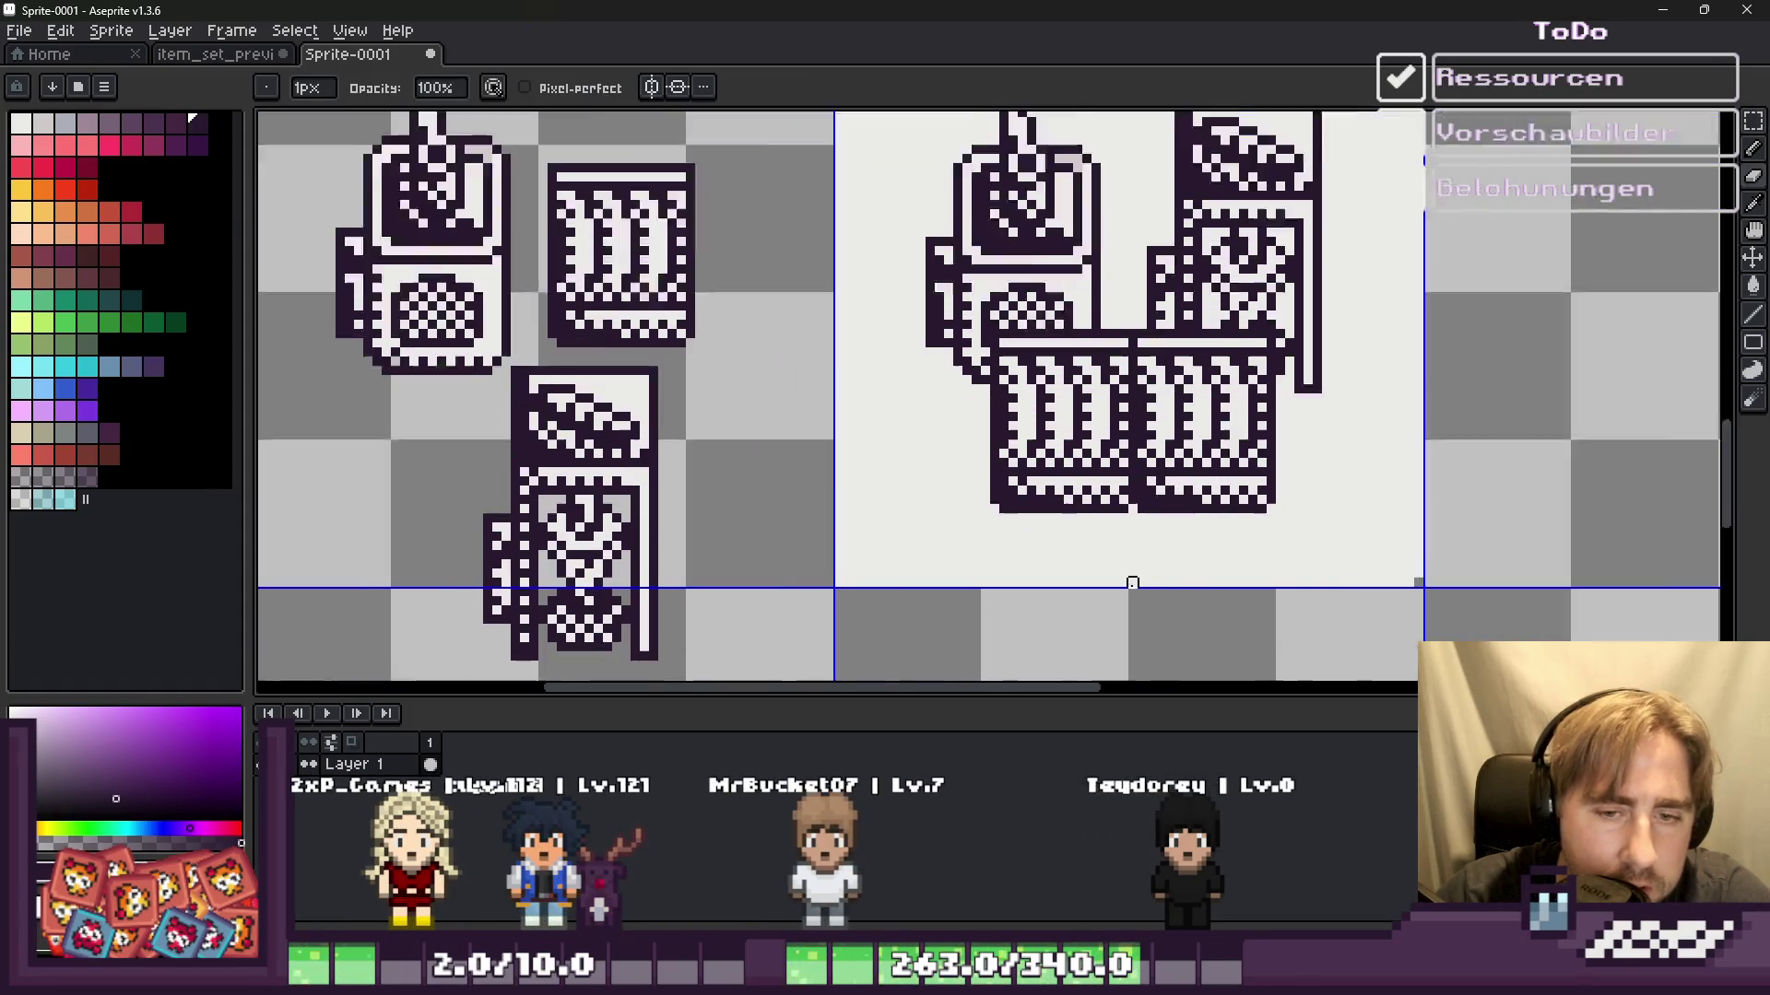
{"action": "scroll", "coordinate": [1134, 586], "scroll_direction": "up", "scroll_amount": 1}
{"action": "scroll", "coordinate": [712, 581], "scroll_direction": "up", "scroll_amount": 1}
{"action": "scroll", "coordinate": [783, 544], "scroll_direction": "down", "scroll_amount": 2}
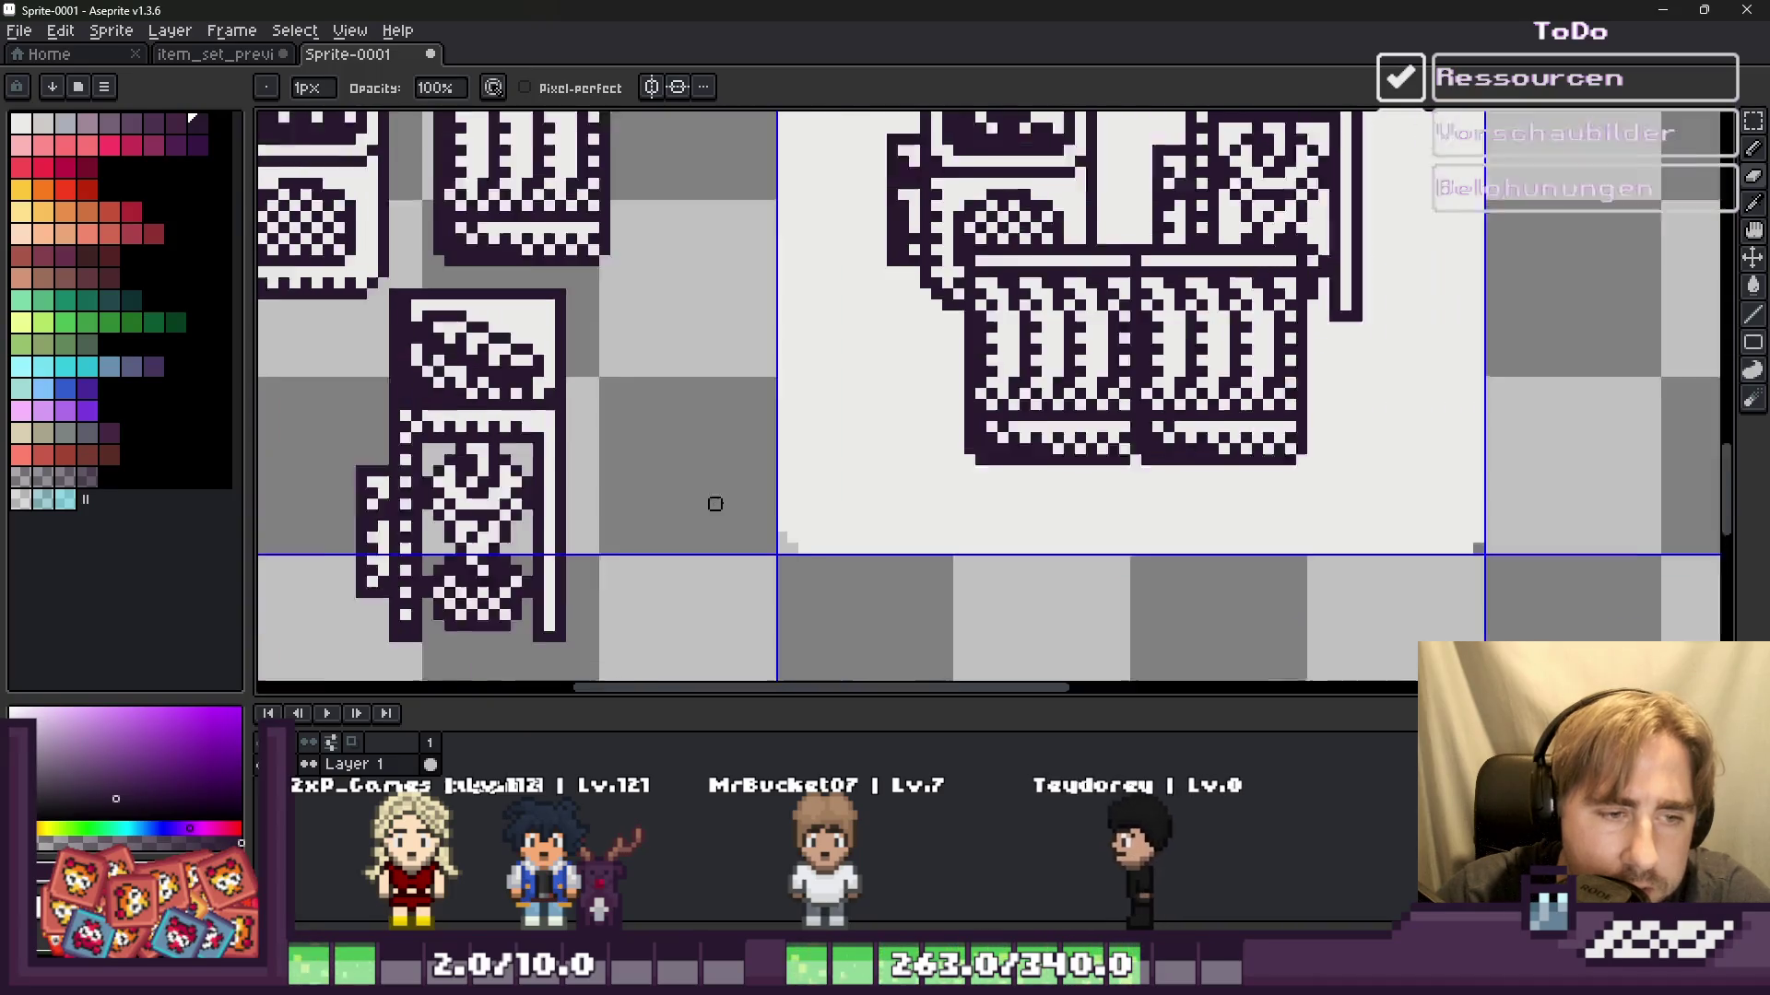
{"action": "scroll", "coordinate": [1434, 562], "scroll_direction": "up", "scroll_amount": 2}
{"action": "scroll", "coordinate": [1177, 490], "scroll_direction": "up", "scroll_amount": 1}
{"action": "left_click_drag", "start_coordinate": [1184, 488], "coordinate": [1213, 487]}
{"action": "scroll", "coordinate": [1213, 458], "scroll_direction": "down", "scroll_amount": 2}
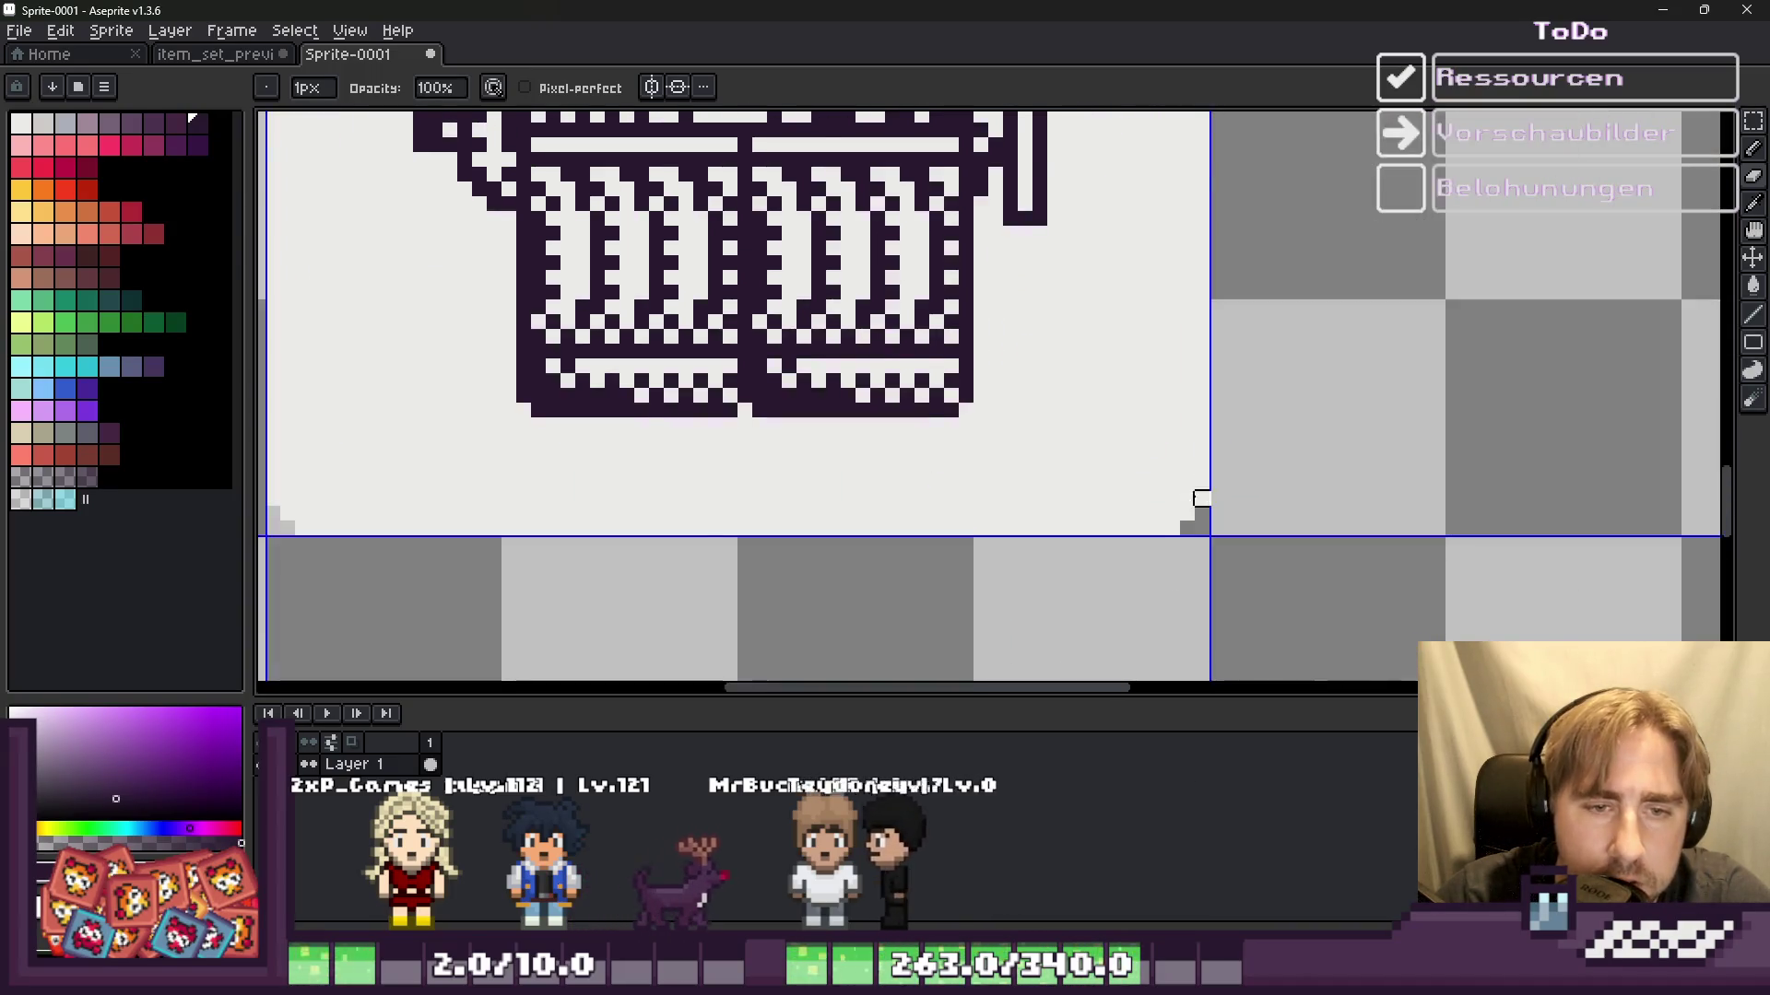
{"action": "scroll", "coordinate": [1196, 505], "scroll_direction": "down", "scroll_amount": 1}
{"action": "scroll", "coordinate": [1149, 225], "scroll_direction": "up", "scroll_amount": 1}
{"action": "scroll", "coordinate": [1153, 163], "scroll_direction": "down", "scroll_amount": 2}
{"action": "scroll", "coordinate": [1160, 167], "scroll_direction": "up", "scroll_amount": 3}
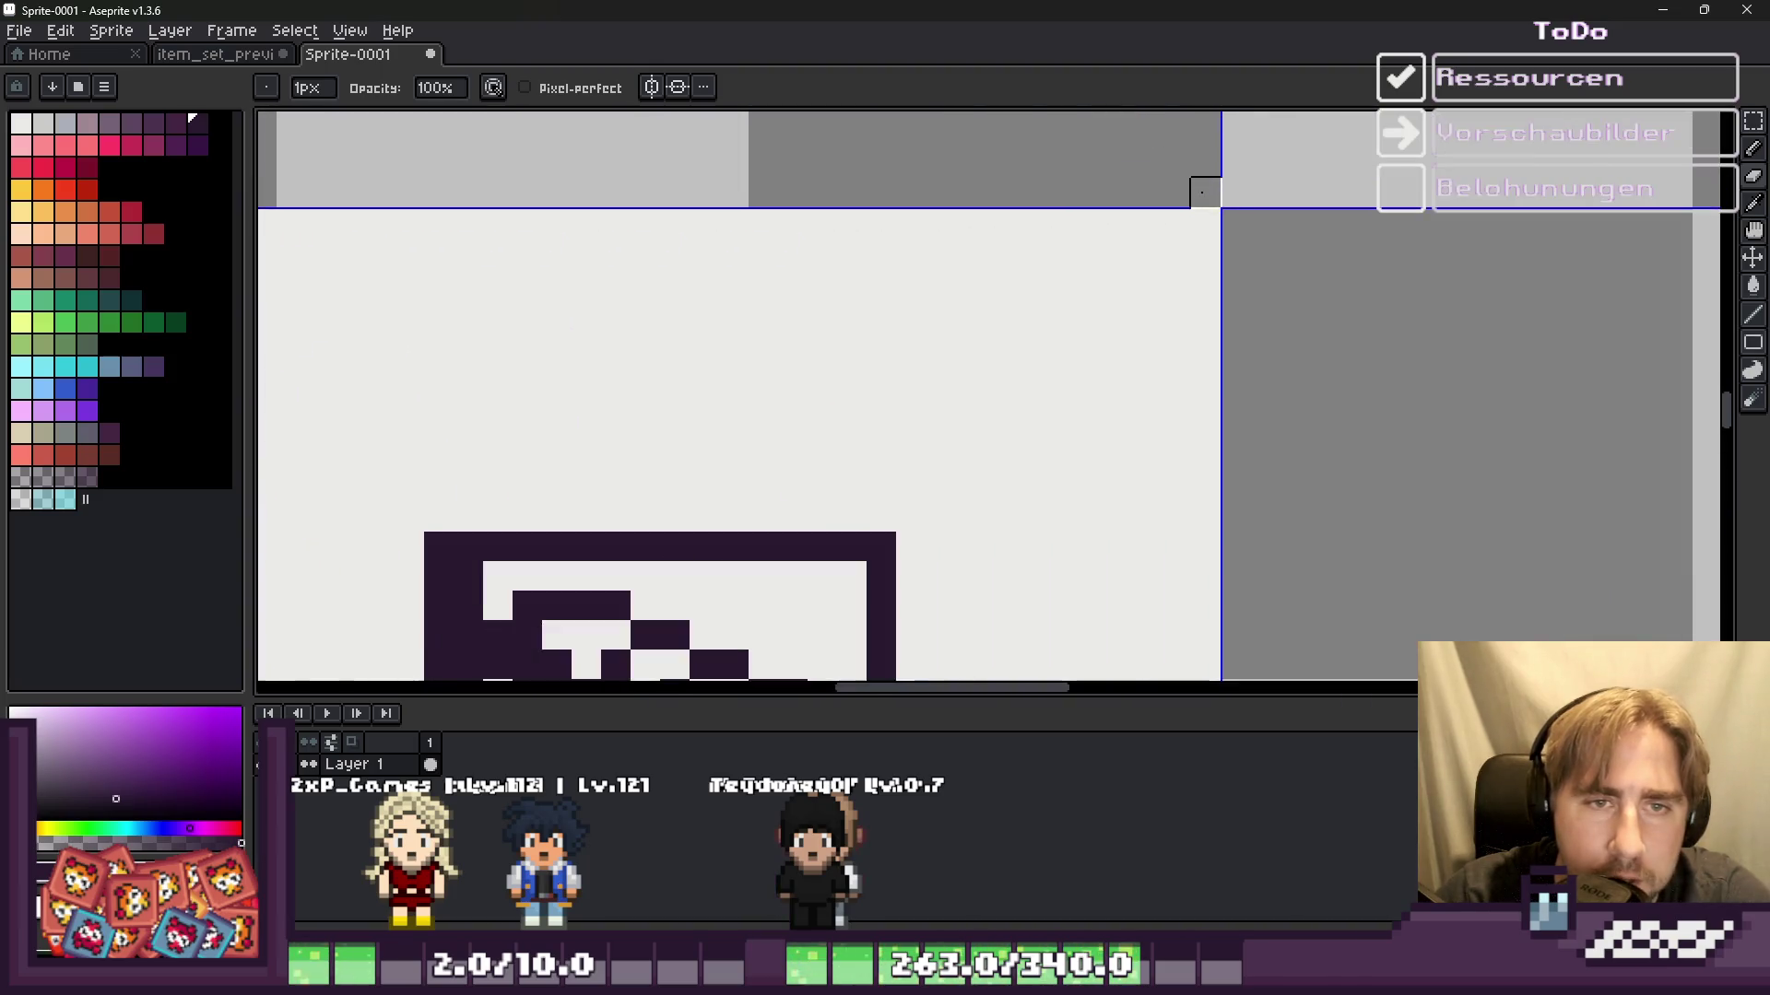
{"action": "scroll", "coordinate": [1205, 185], "scroll_direction": "up", "scroll_amount": 1}
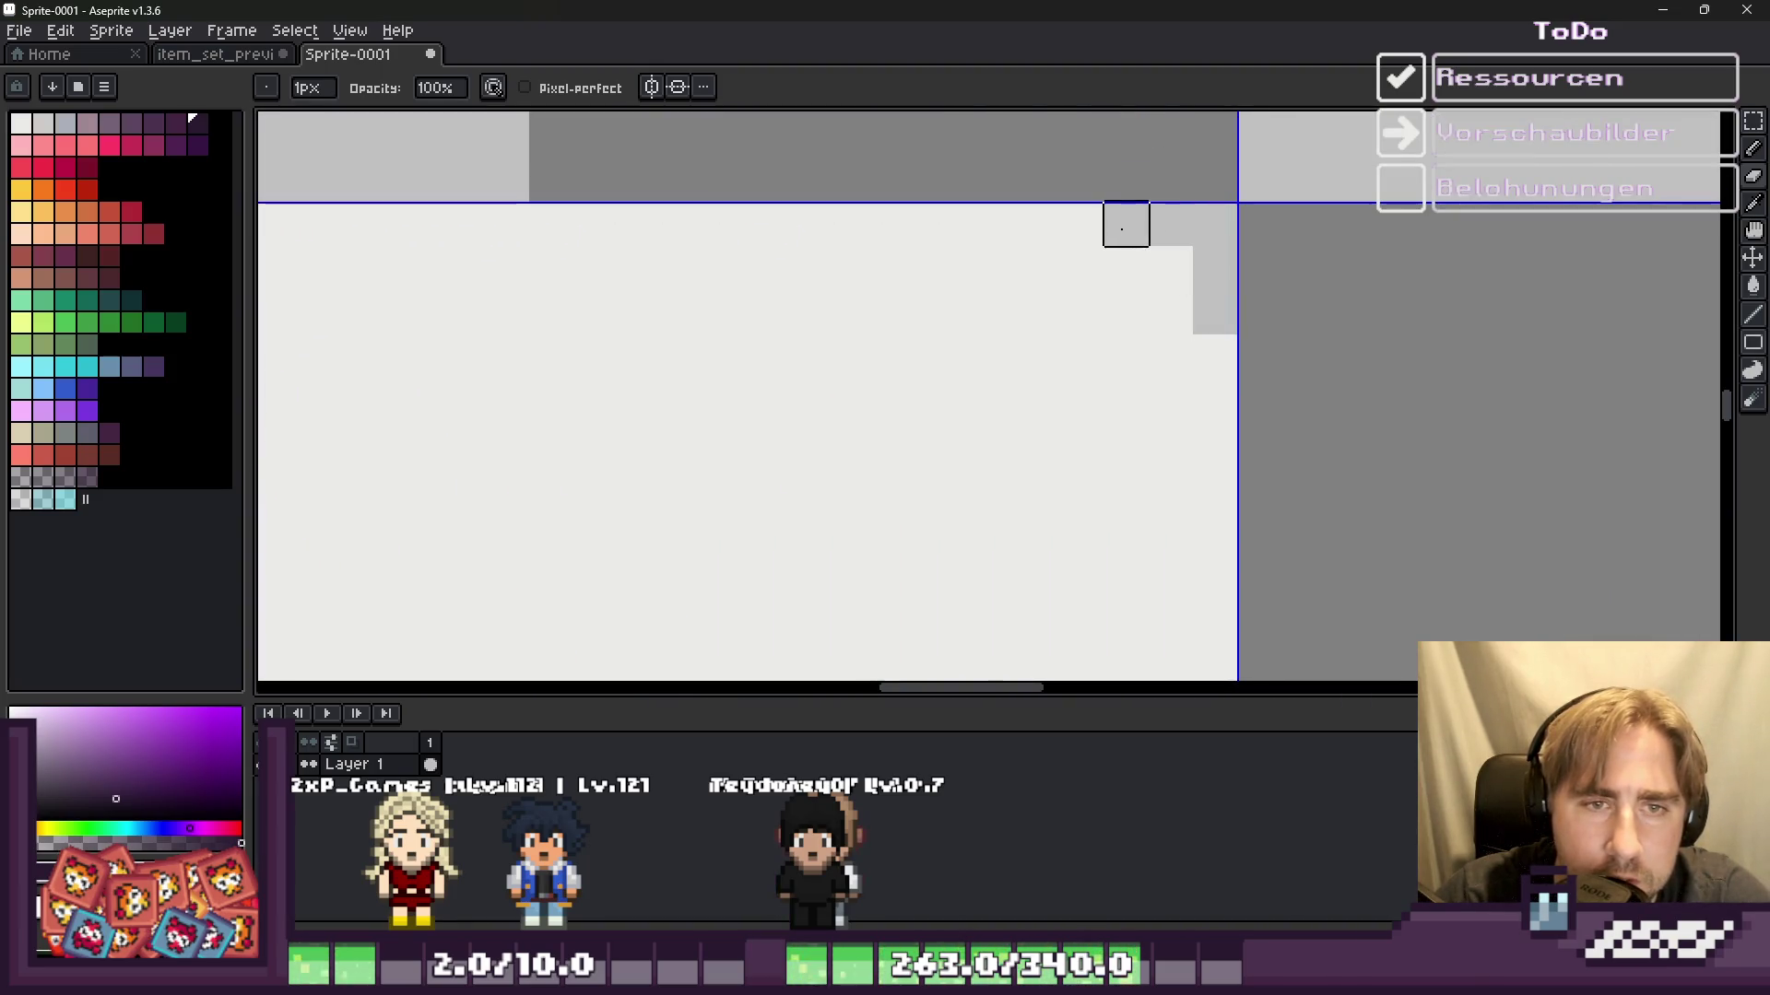
{"action": "scroll", "coordinate": [1170, 178], "scroll_direction": "down", "scroll_amount": 2}
{"action": "scroll", "coordinate": [1170, 169], "scroll_direction": "up", "scroll_amount": 1}
{"action": "left_click", "coordinate": [1211, 188]}
{"action": "scroll", "coordinate": [1056, 233], "scroll_direction": "down", "scroll_amount": 2}
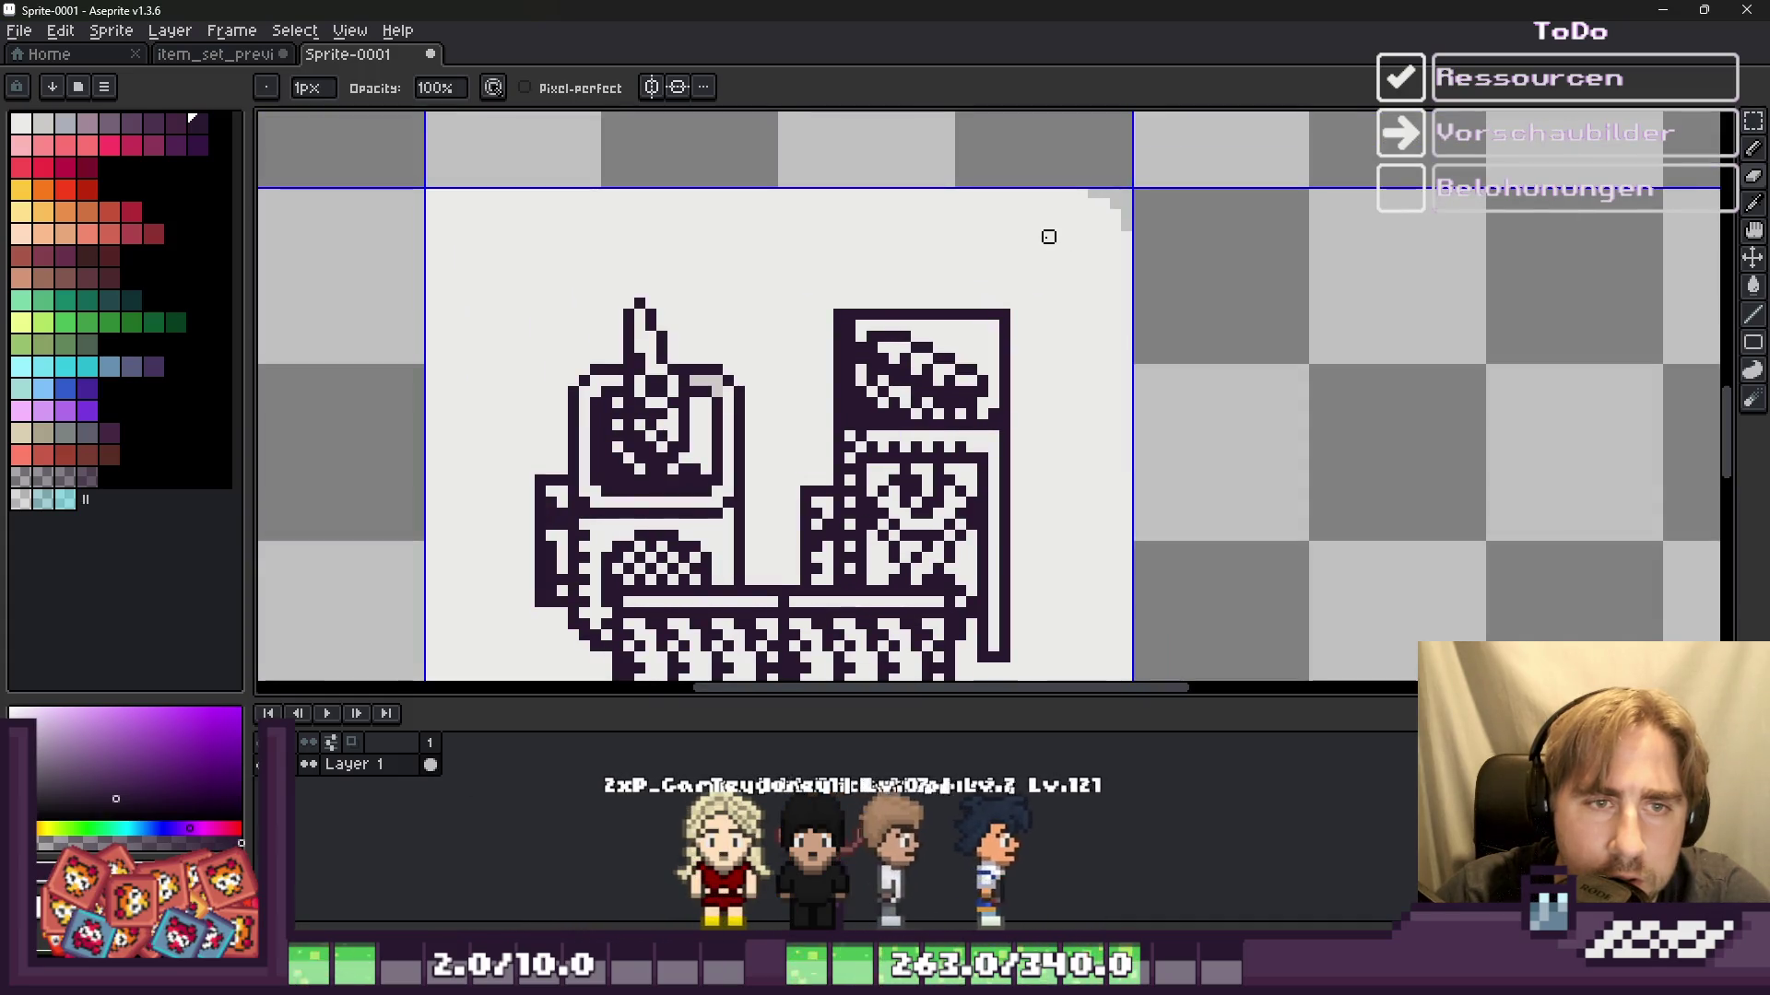
{"action": "scroll", "coordinate": [1047, 233], "scroll_direction": "down", "scroll_amount": 1}
{"action": "scroll", "coordinate": [1058, 206], "scroll_direction": "up", "scroll_amount": 1}
{"action": "scroll", "coordinate": [1059, 206], "scroll_direction": "up", "scroll_amount": 2}
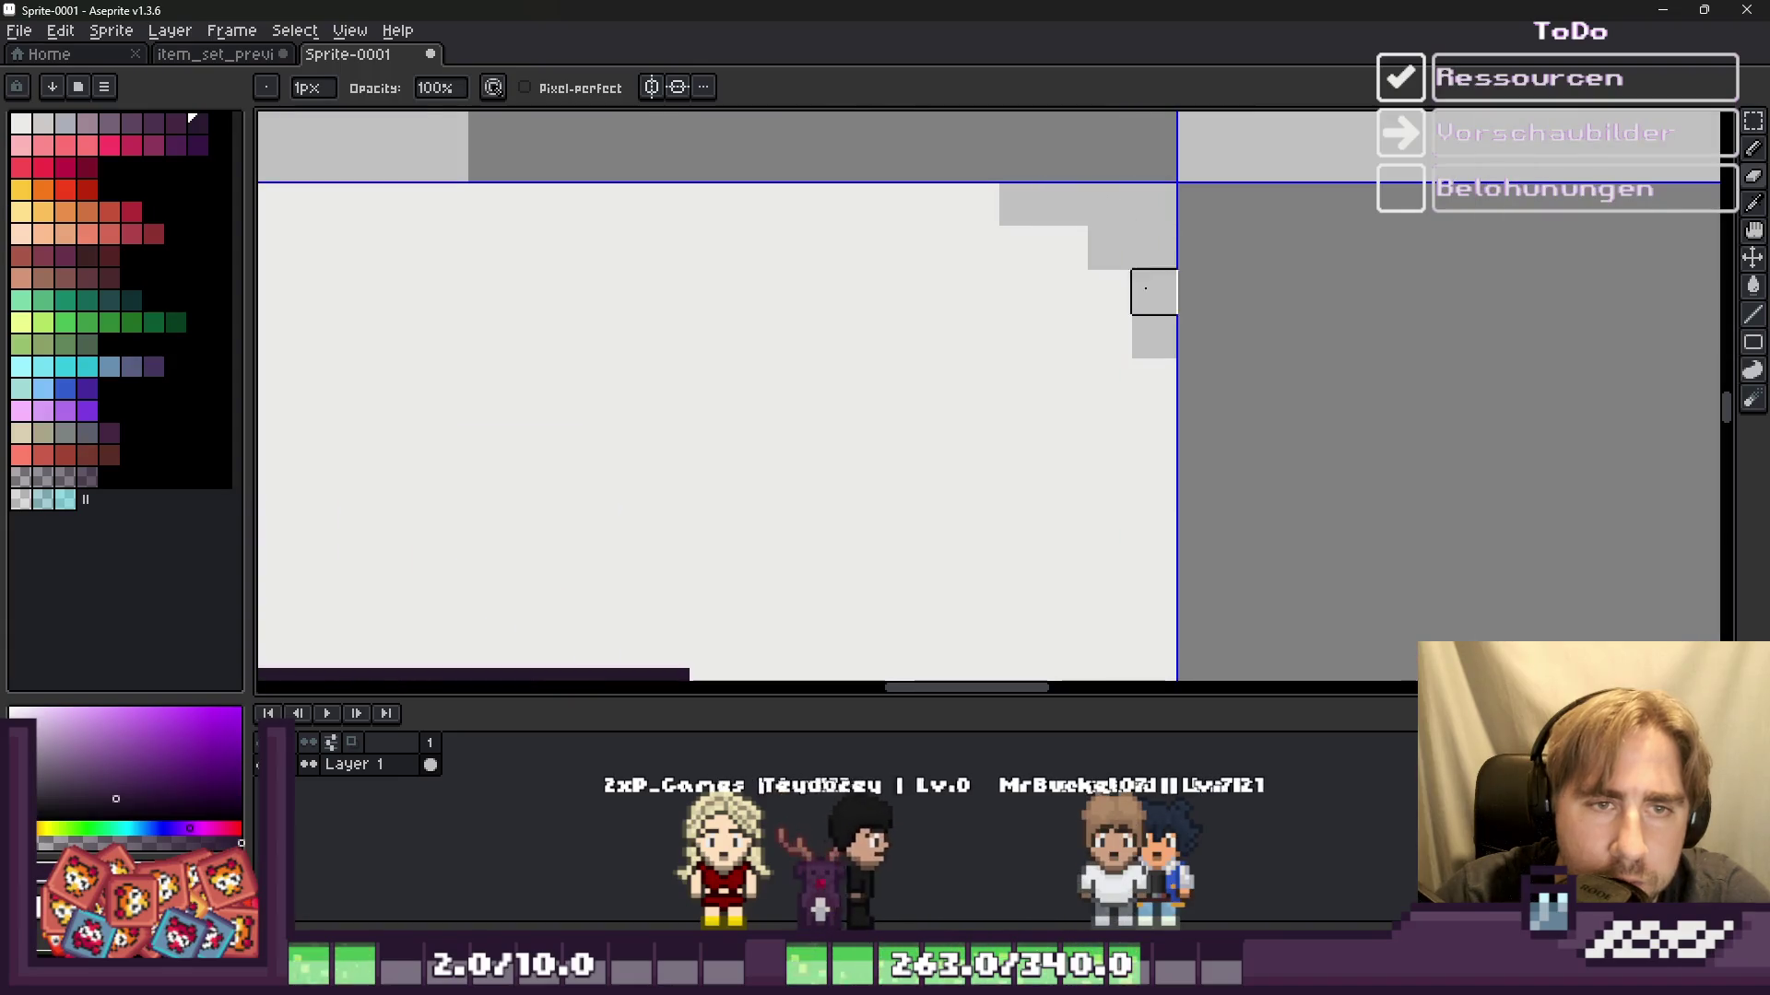
{"action": "scroll", "coordinate": [1119, 249], "scroll_direction": "down", "scroll_amount": 2}
{"action": "scroll", "coordinate": [1198, 414], "scroll_direction": "down", "scroll_amount": 1}
{"action": "scroll", "coordinate": [1230, 429], "scroll_direction": "up", "scroll_amount": 3}
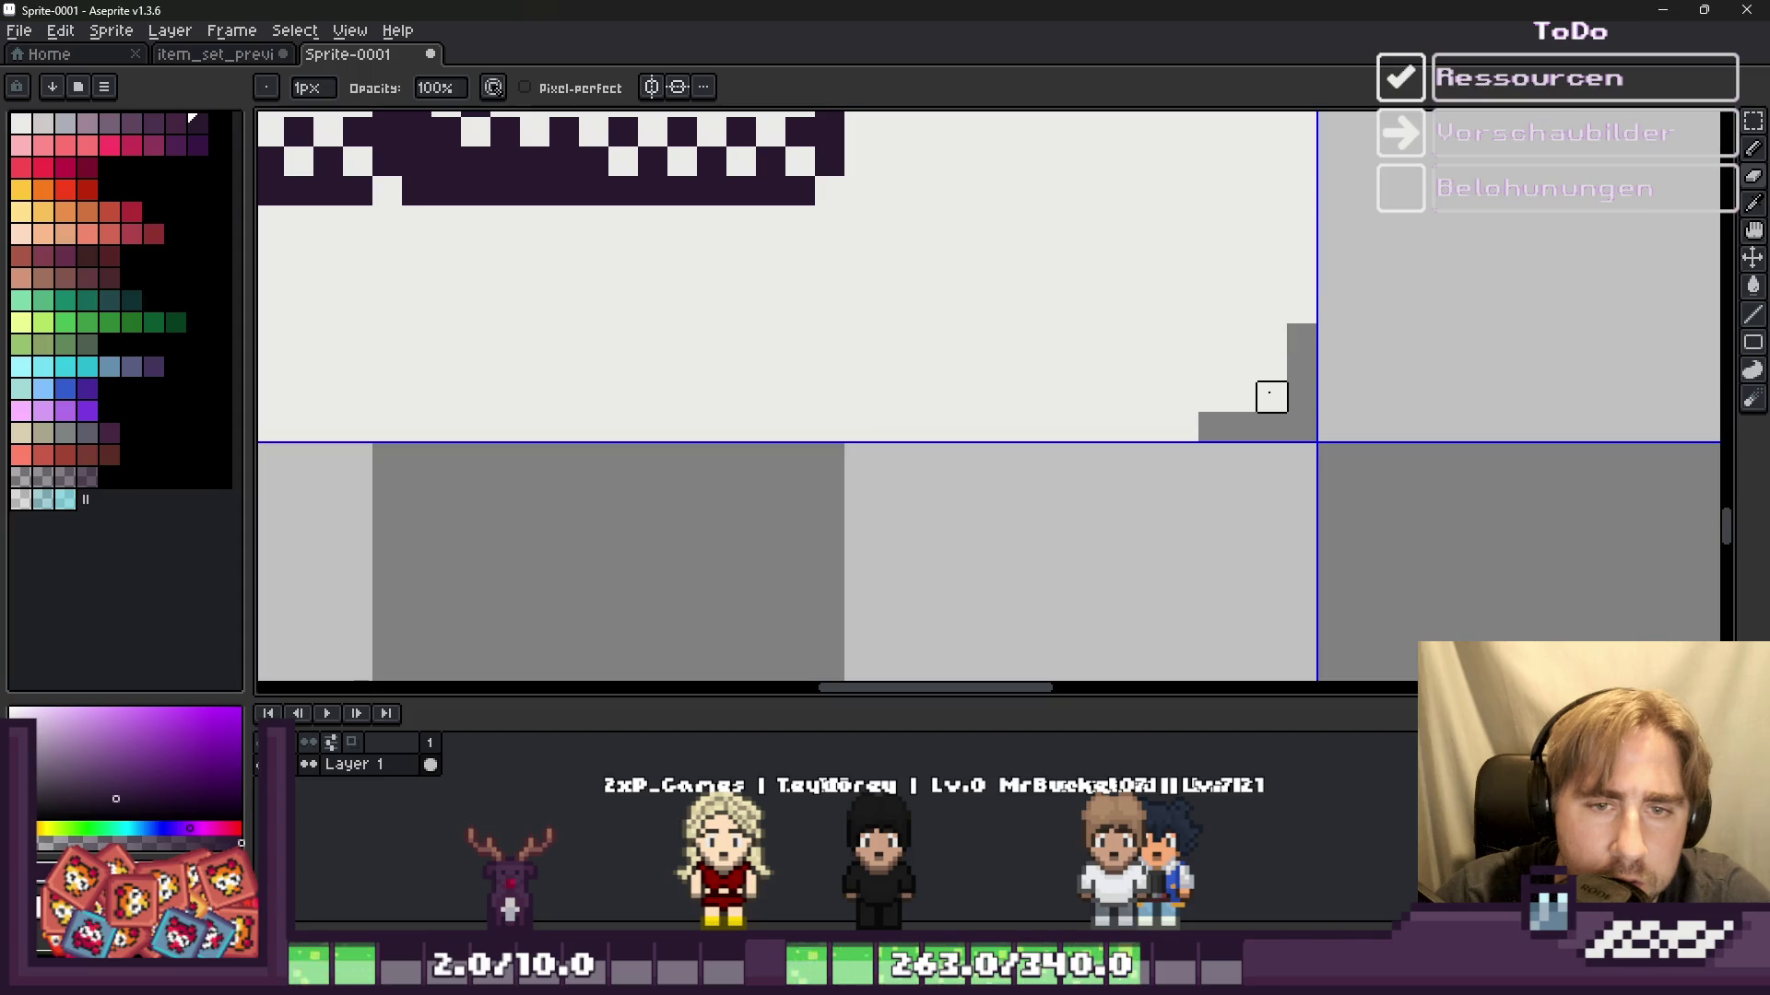
{"action": "scroll", "coordinate": [1271, 396], "scroll_direction": "down", "scroll_amount": 2}
{"action": "scroll", "coordinate": [757, 342], "scroll_direction": "up", "scroll_amount": 3}
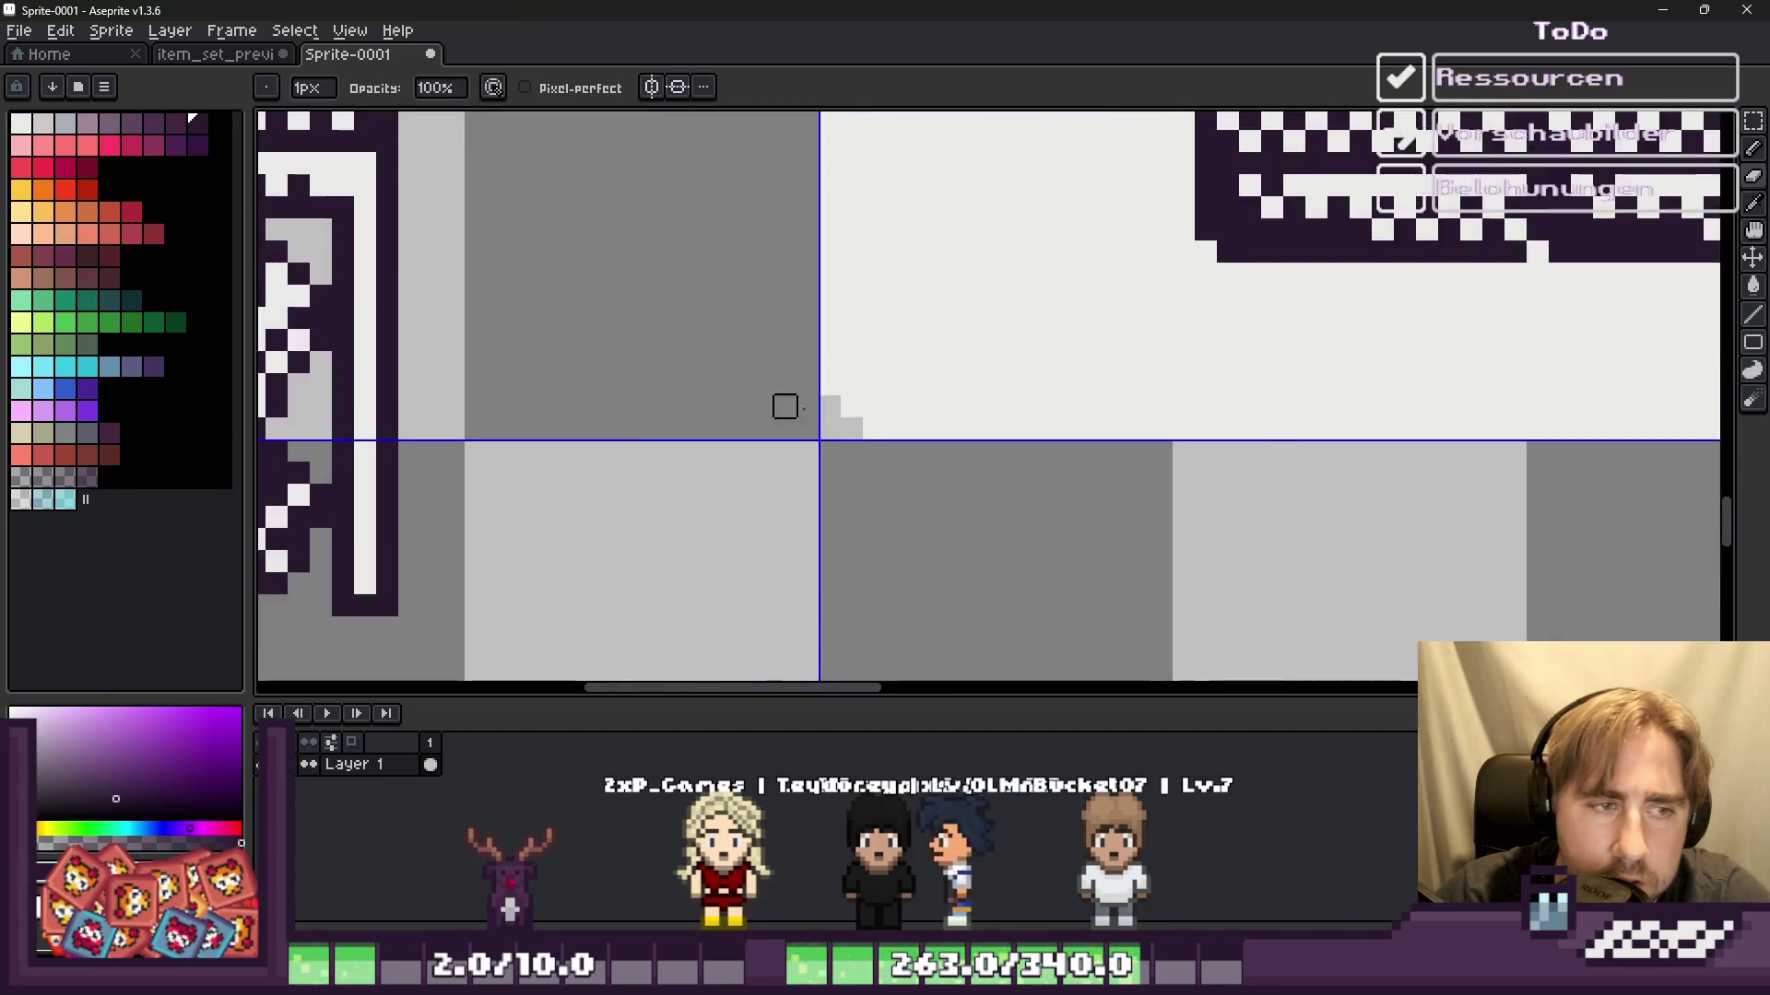
{"action": "scroll", "coordinate": [739, 383], "scroll_direction": "up", "scroll_amount": 1}
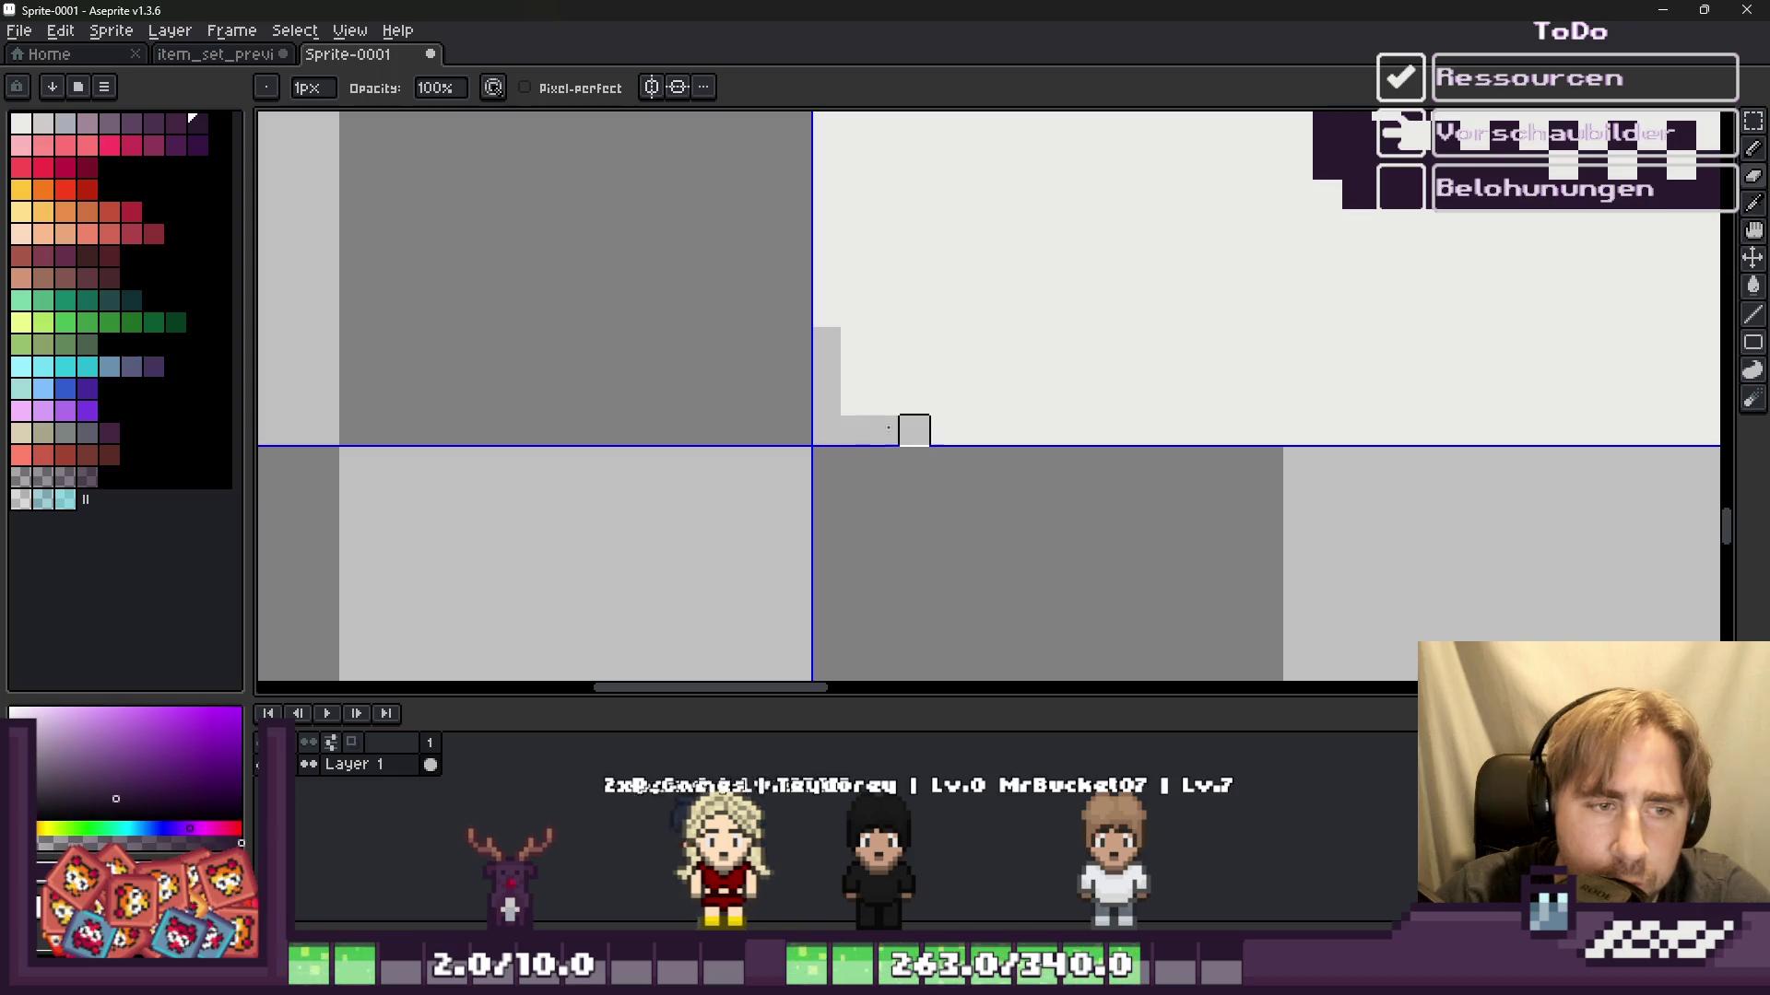
{"action": "scroll", "coordinate": [914, 430], "scroll_direction": "down", "scroll_amount": 1}
{"action": "scroll", "coordinate": [826, 549], "scroll_direction": "down", "scroll_amount": 3}
{"action": "scroll", "coordinate": [830, 206], "scroll_direction": "up", "scroll_amount": 2}
{"action": "scroll", "coordinate": [911, 305], "scroll_direction": "up", "scroll_amount": 1}
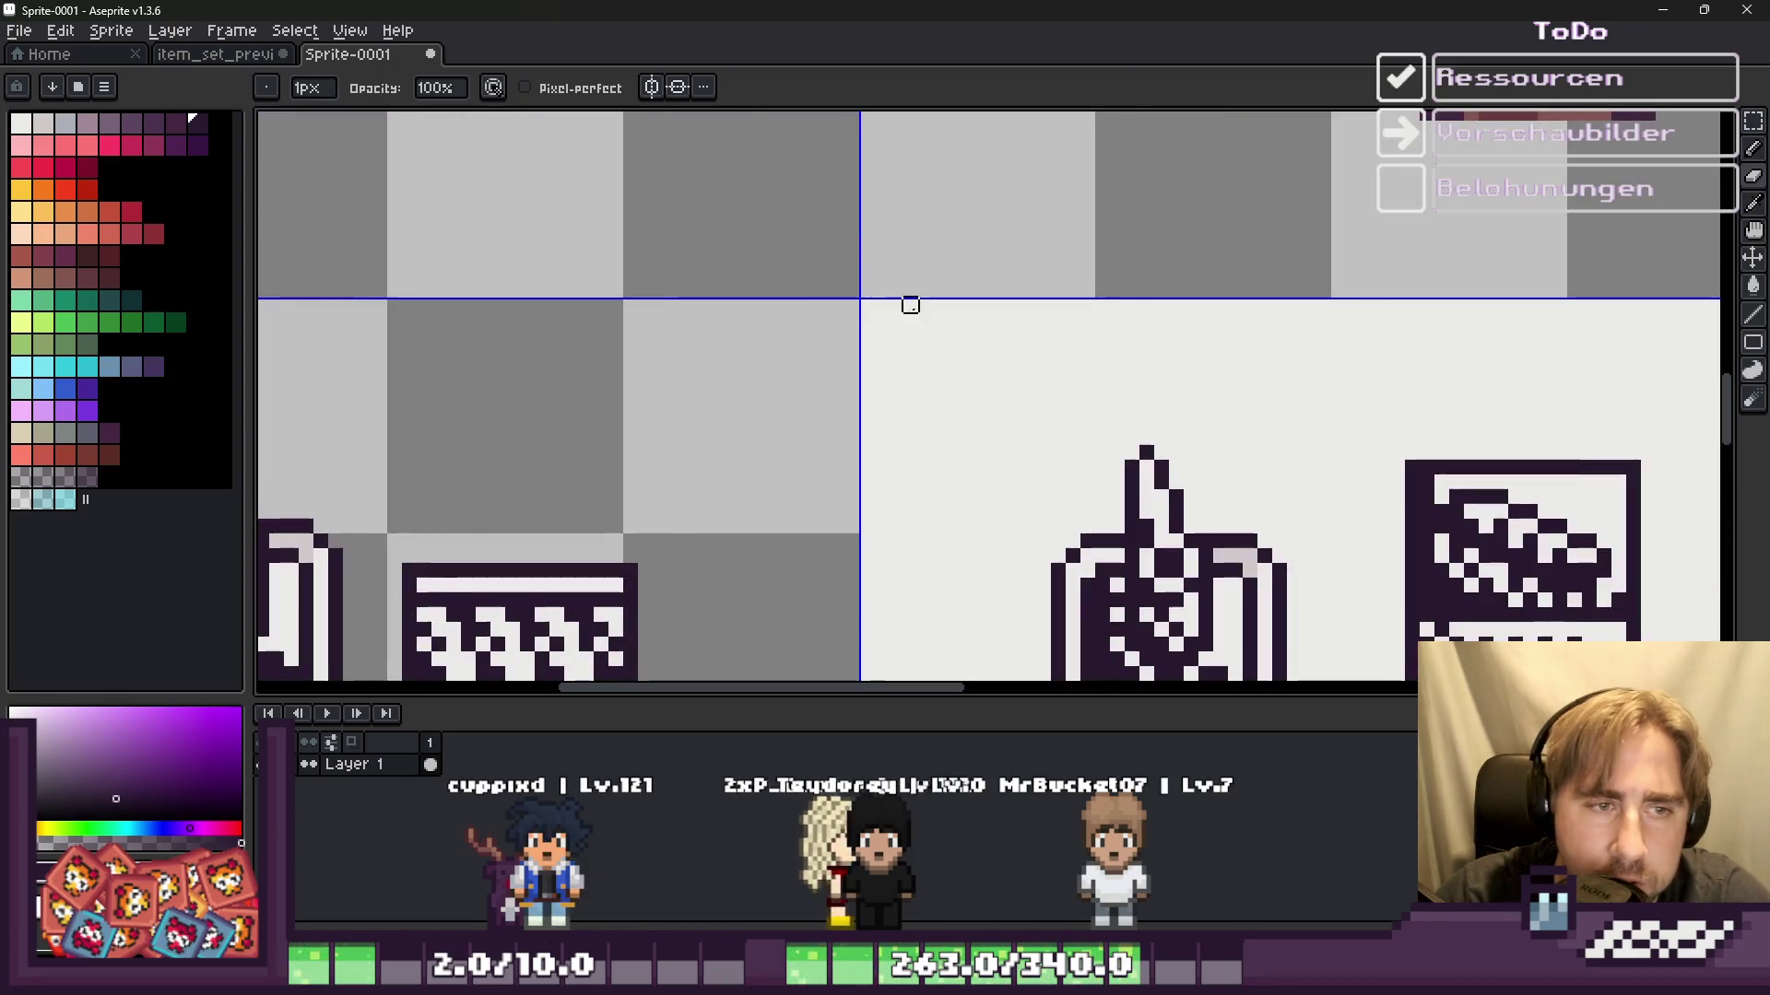
{"action": "scroll", "coordinate": [909, 307], "scroll_direction": "up", "scroll_amount": 2}
{"action": "scroll", "coordinate": [861, 312], "scroll_direction": "up", "scroll_amount": 2}
Step: Round the panel's top-left corner with grey stepped pixels
{"action": "mouse_move", "coordinate": [829, 321]}
{"action": "left_mouse_down"}
{"action": "mouse_move", "coordinate": [975, 230]}
{"action": "mouse_move", "coordinate": [1094, 231]}
{"action": "left_mouse_up"}
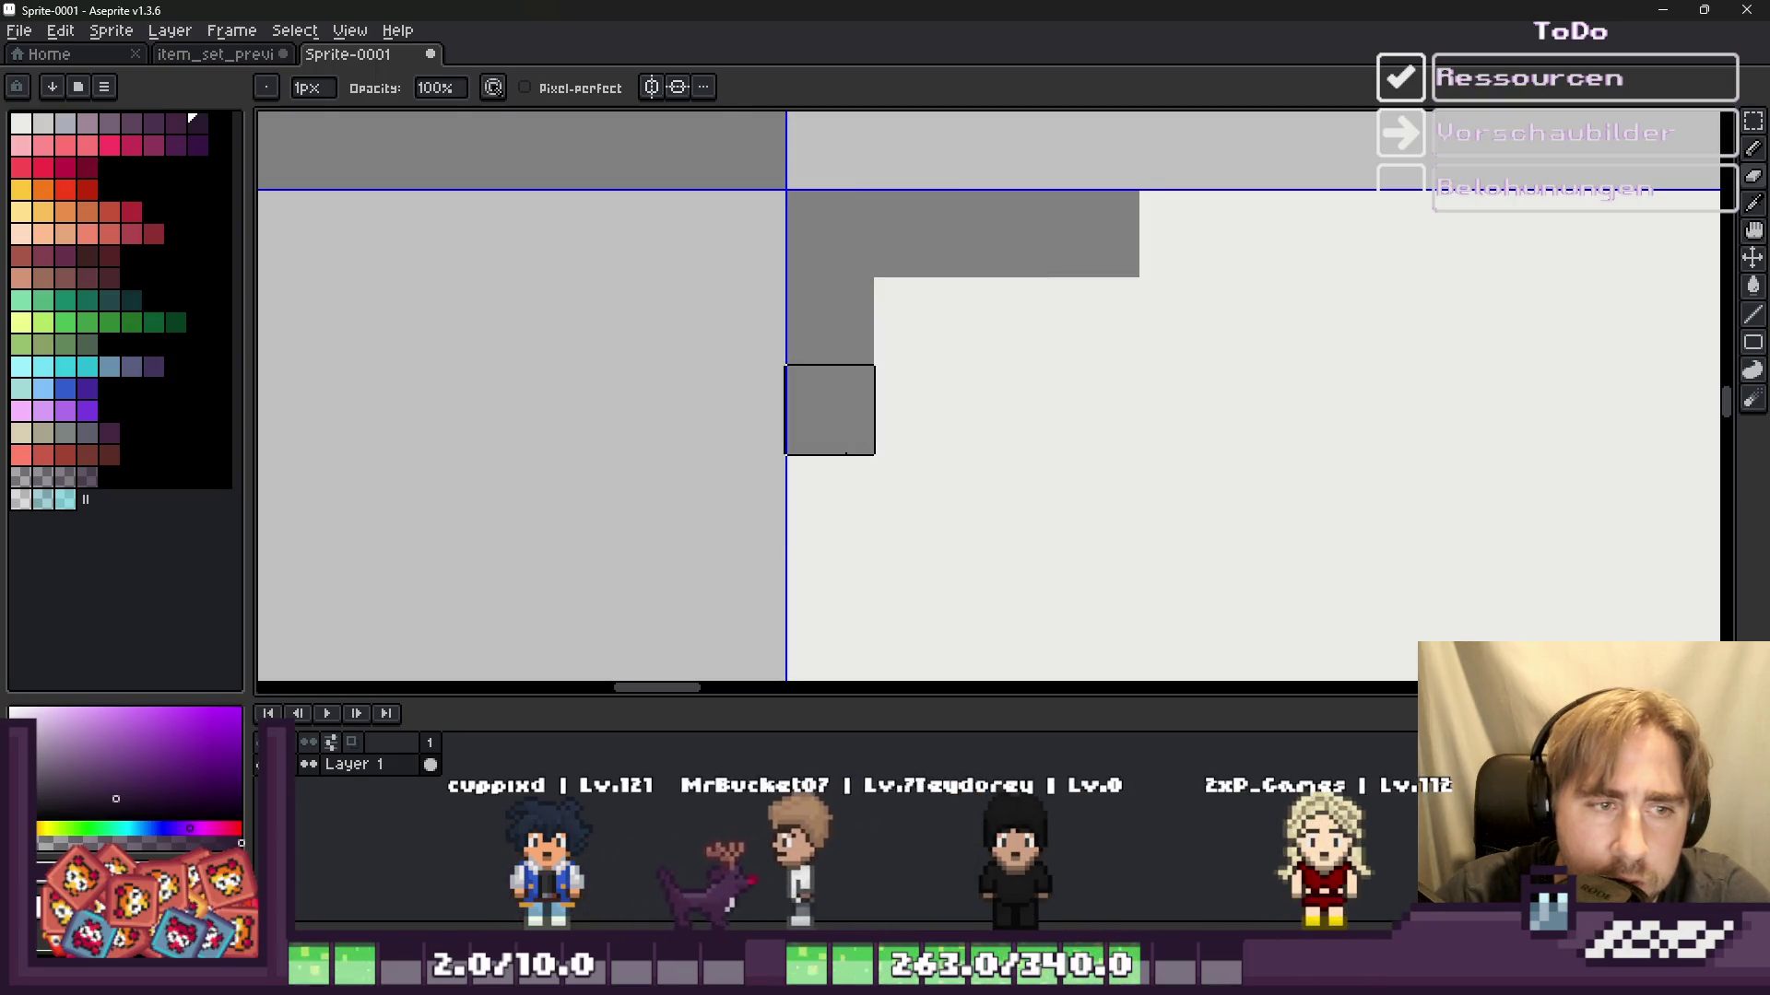
{"action": "left_click_drag", "start_coordinate": [830, 409], "coordinate": [829, 498]}
{"action": "left_click", "coordinate": [918, 321]}
{"action": "scroll", "coordinate": [870, 277], "scroll_direction": "down", "scroll_amount": 5}
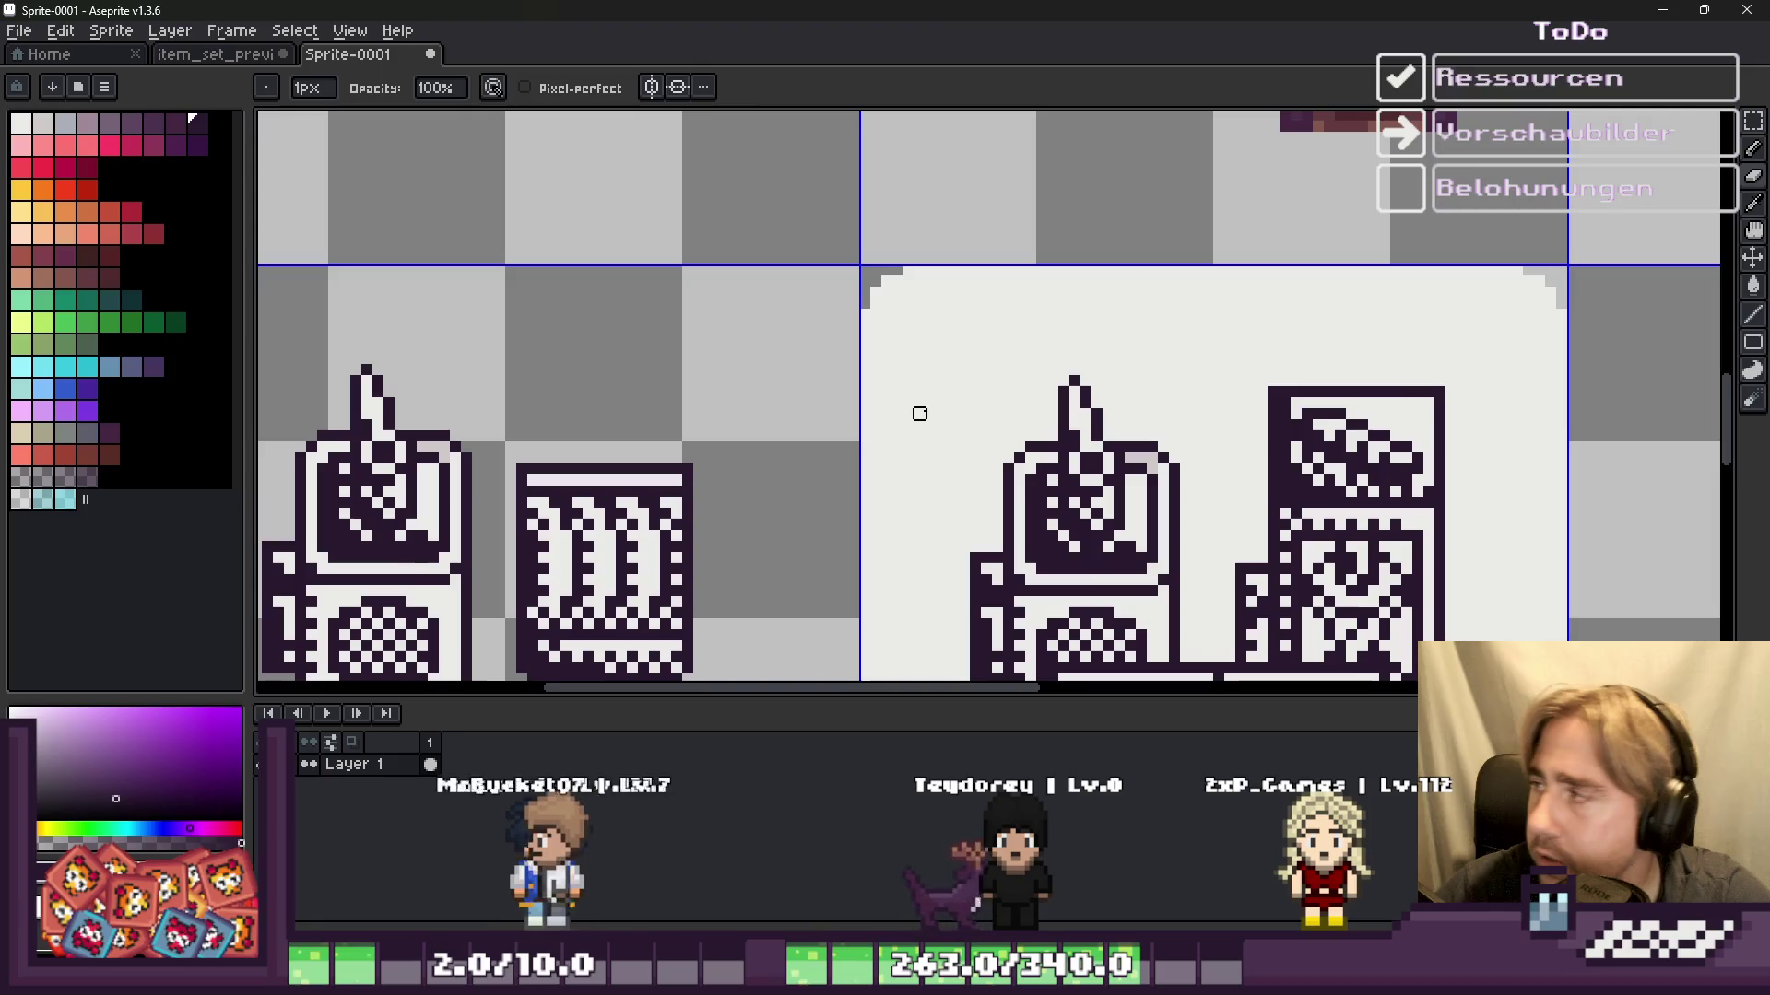
{"action": "scroll", "coordinate": [841, 395], "scroll_direction": "up", "scroll_amount": 2}
{"action": "scroll", "coordinate": [841, 395], "scroll_direction": "down", "scroll_amount": 3}
{"action": "scroll", "coordinate": [873, 225], "scroll_direction": "up", "scroll_amount": 3}
{"action": "scroll", "coordinate": [881, 311], "scroll_direction": "down", "scroll_amount": 2}
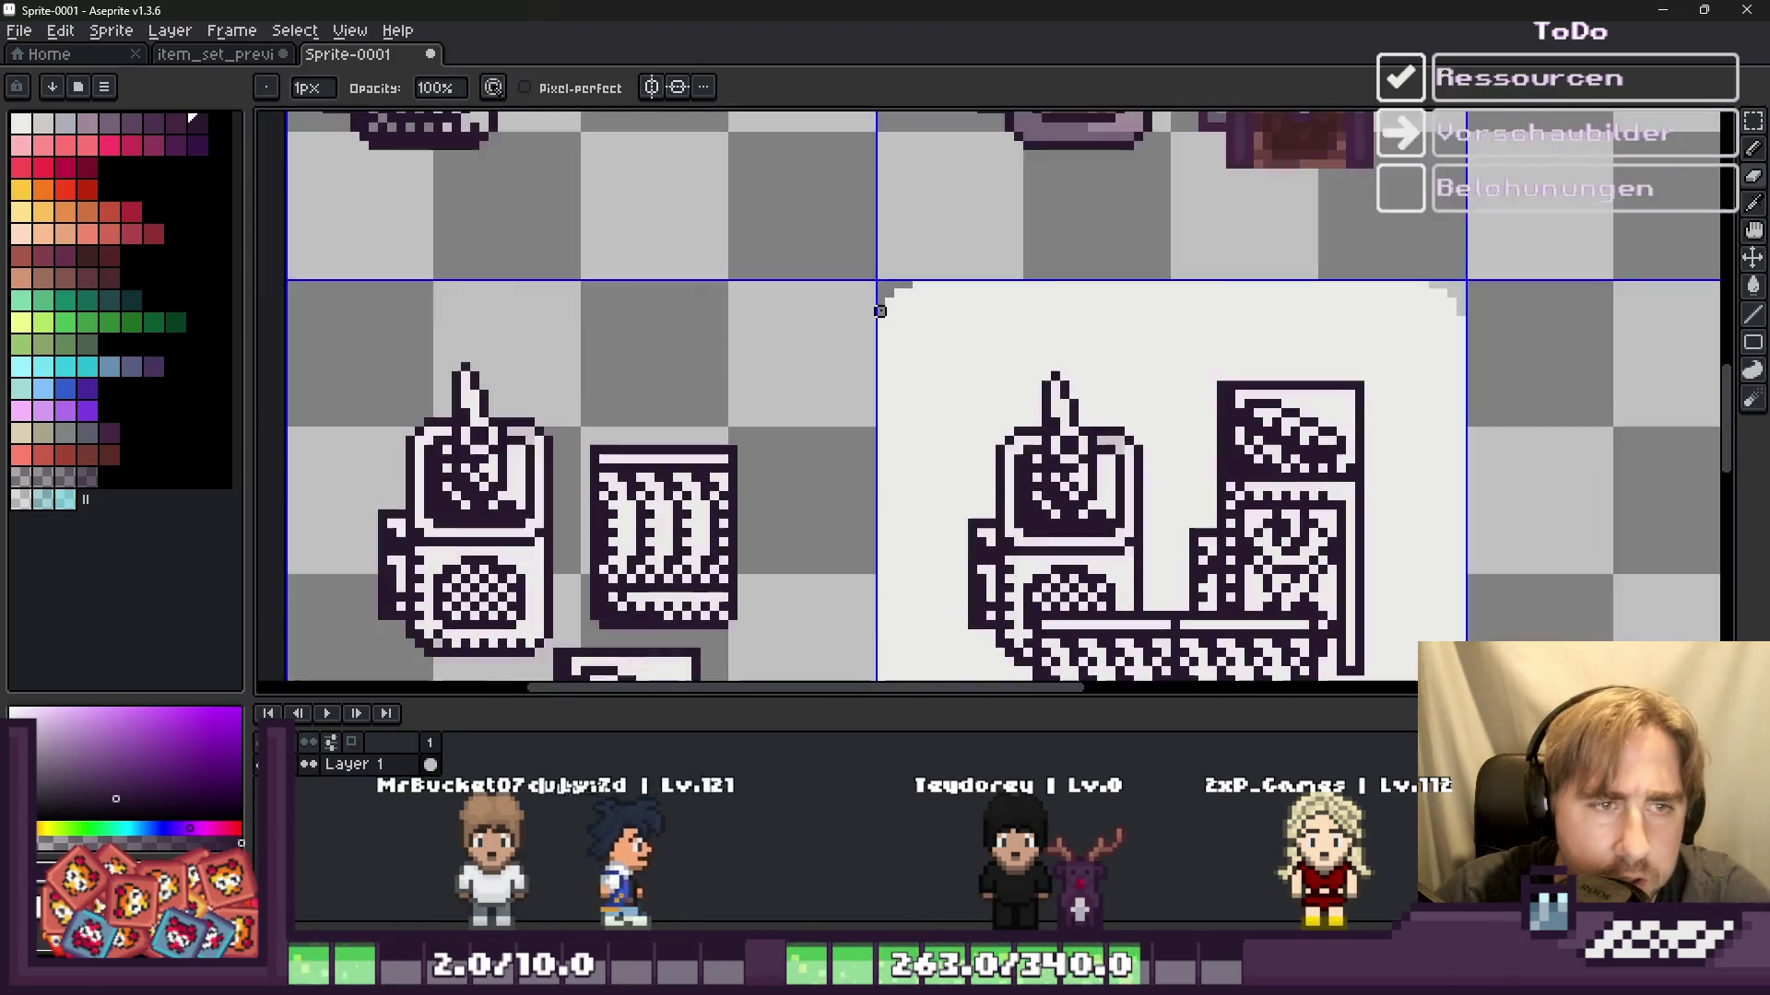
{"action": "scroll", "coordinate": [880, 311], "scroll_direction": "down", "scroll_amount": 2}
{"action": "scroll", "coordinate": [900, 324], "scroll_direction": "up", "scroll_amount": 3}
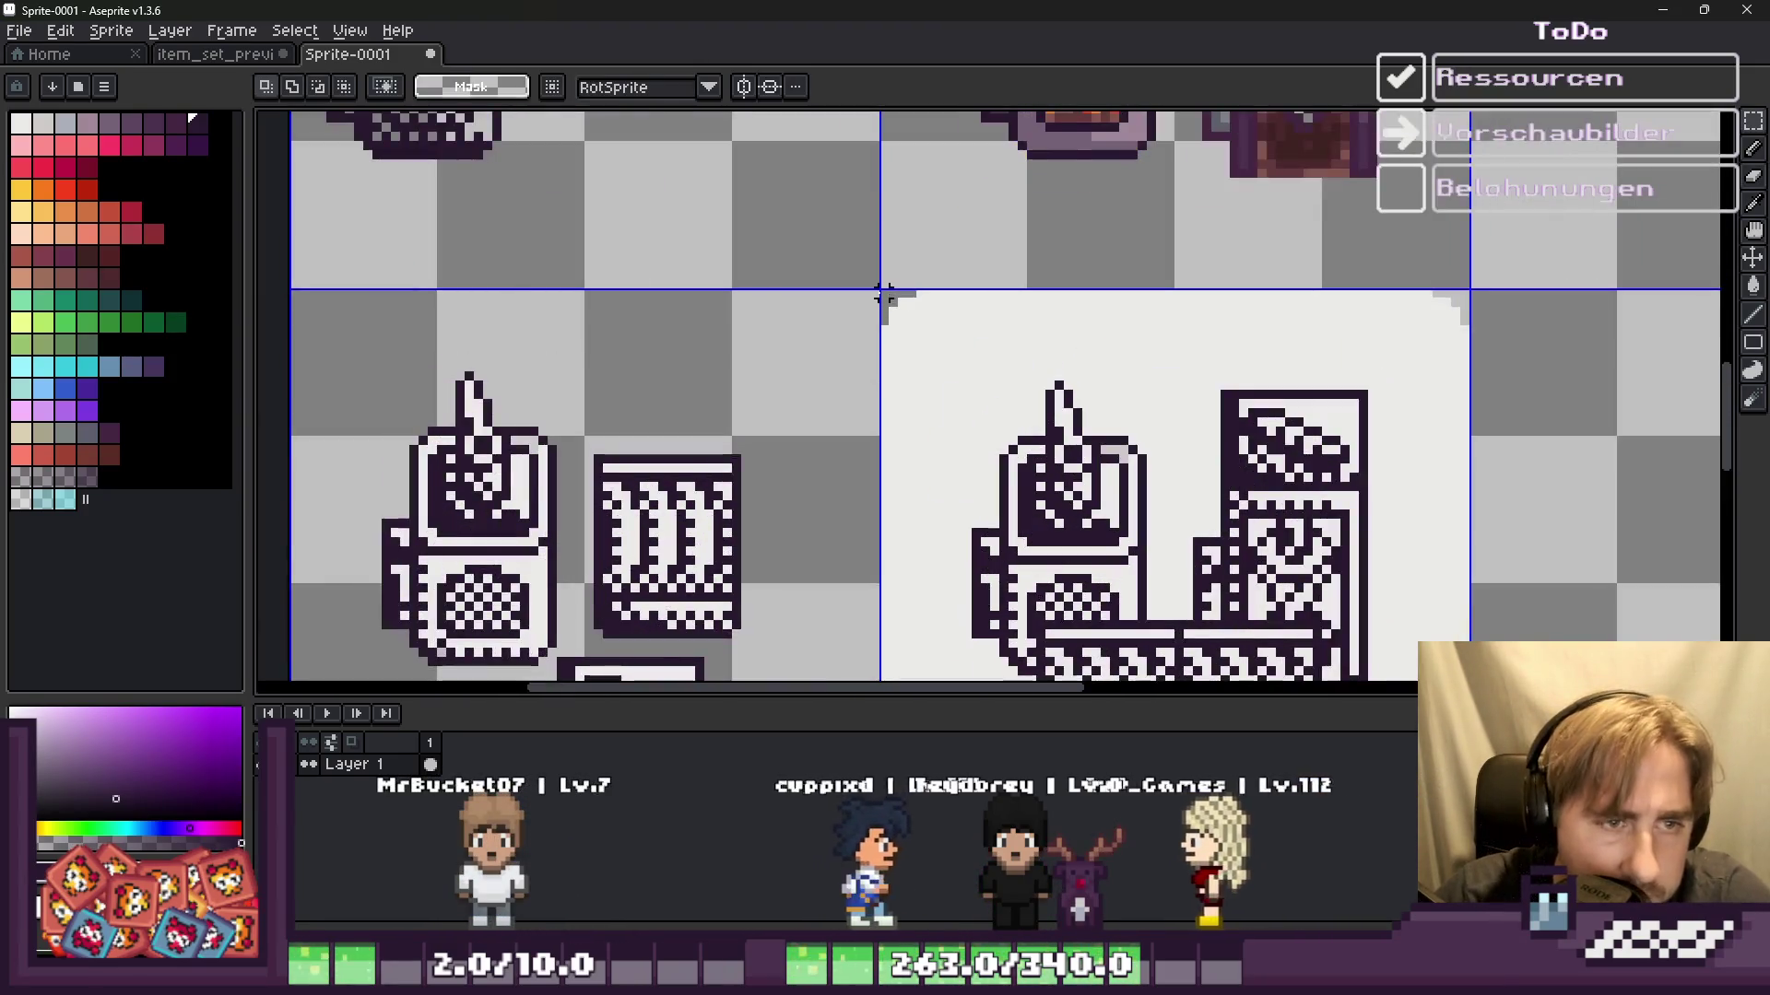
{"action": "key", "text": "m"}
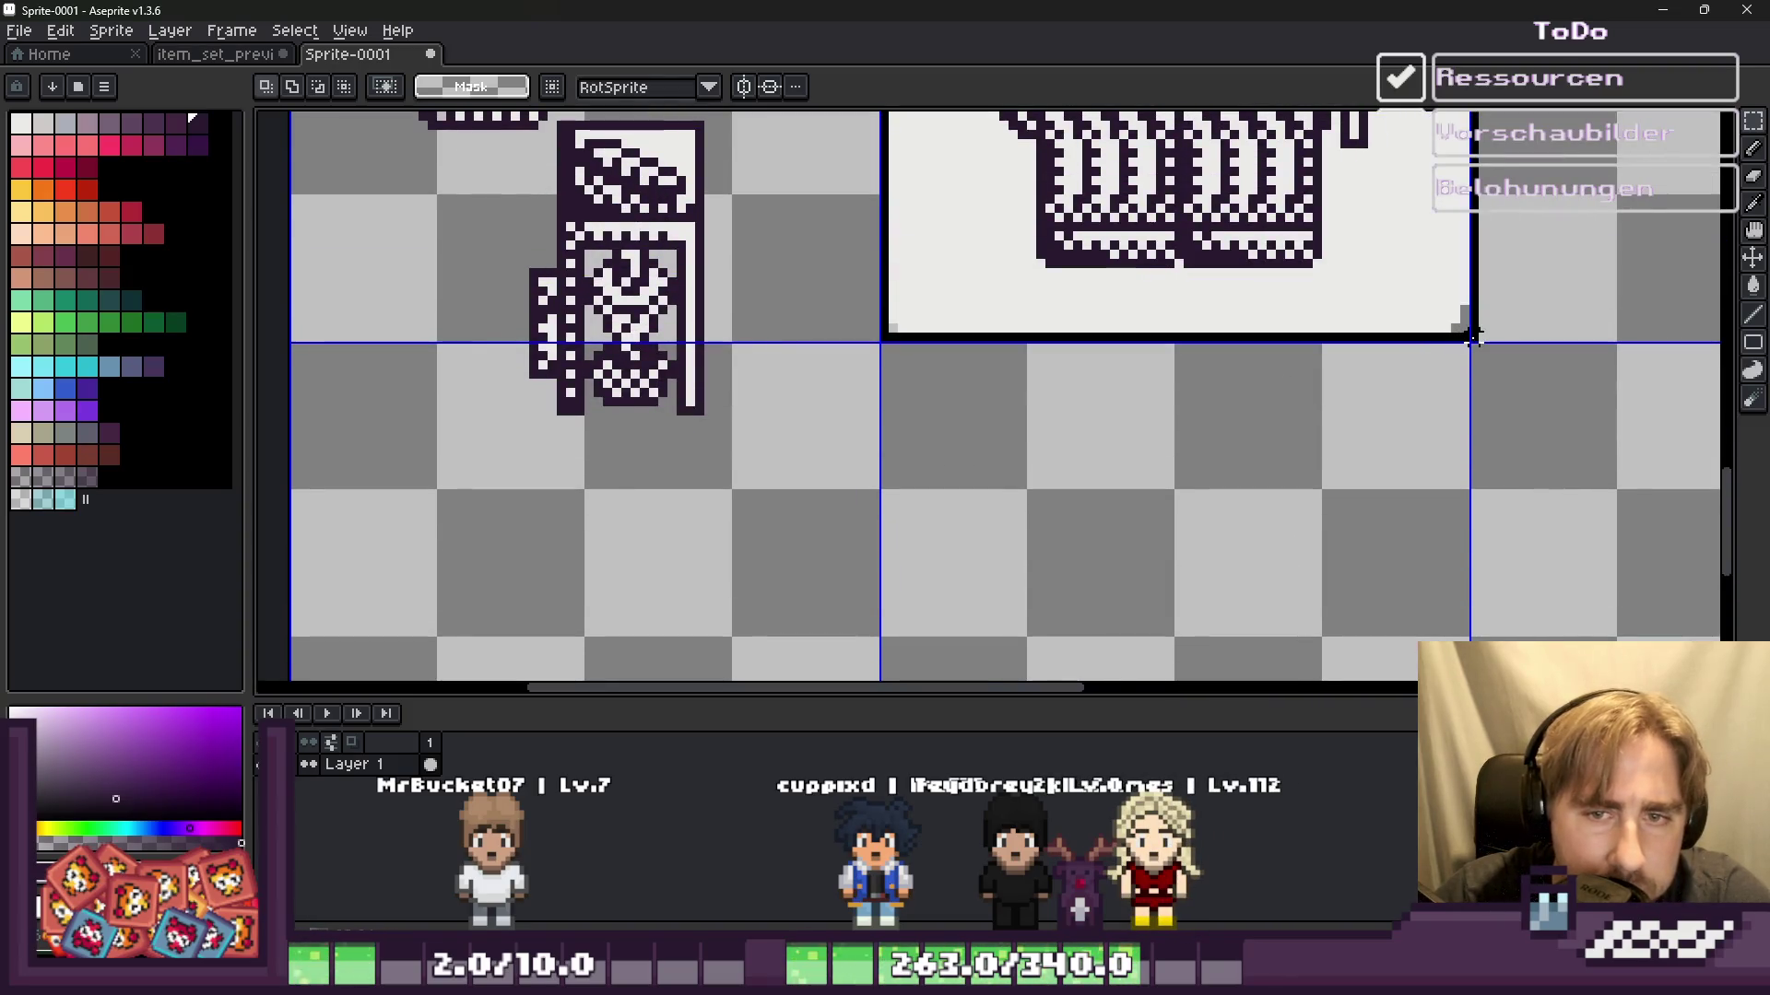
{"action": "left_click", "coordinate": [61, 31]}
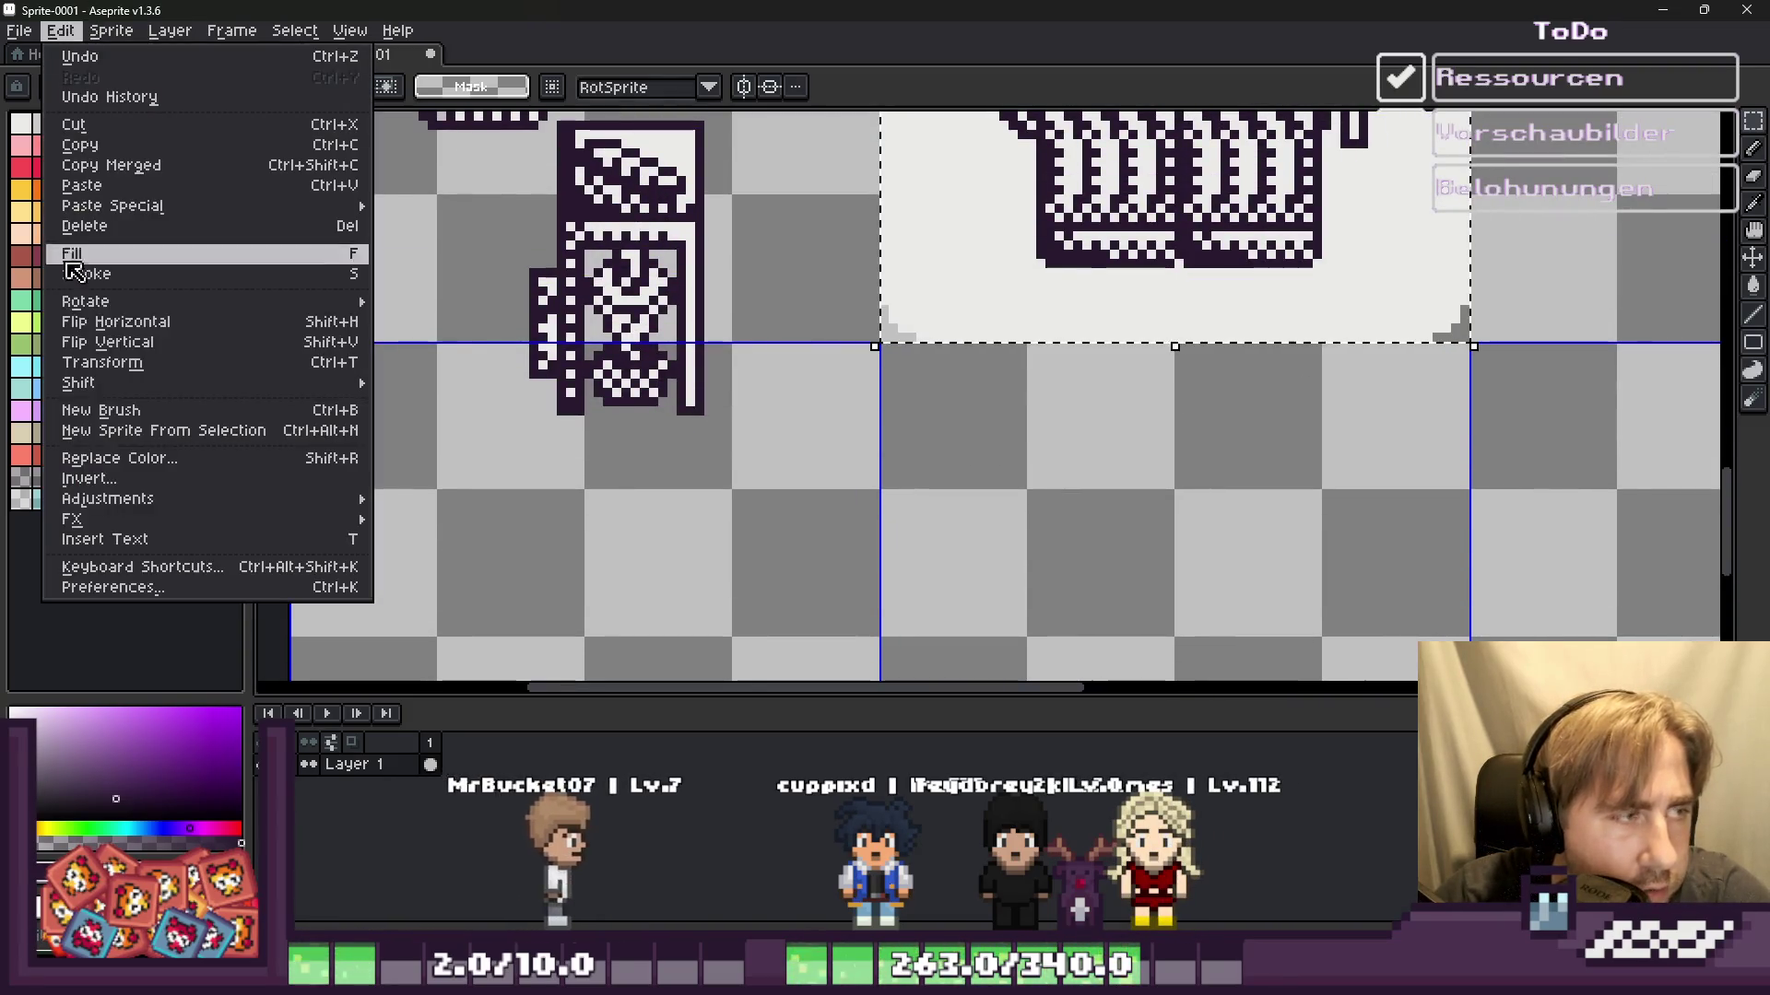
{"action": "mouse_move", "coordinate": [83, 518]}
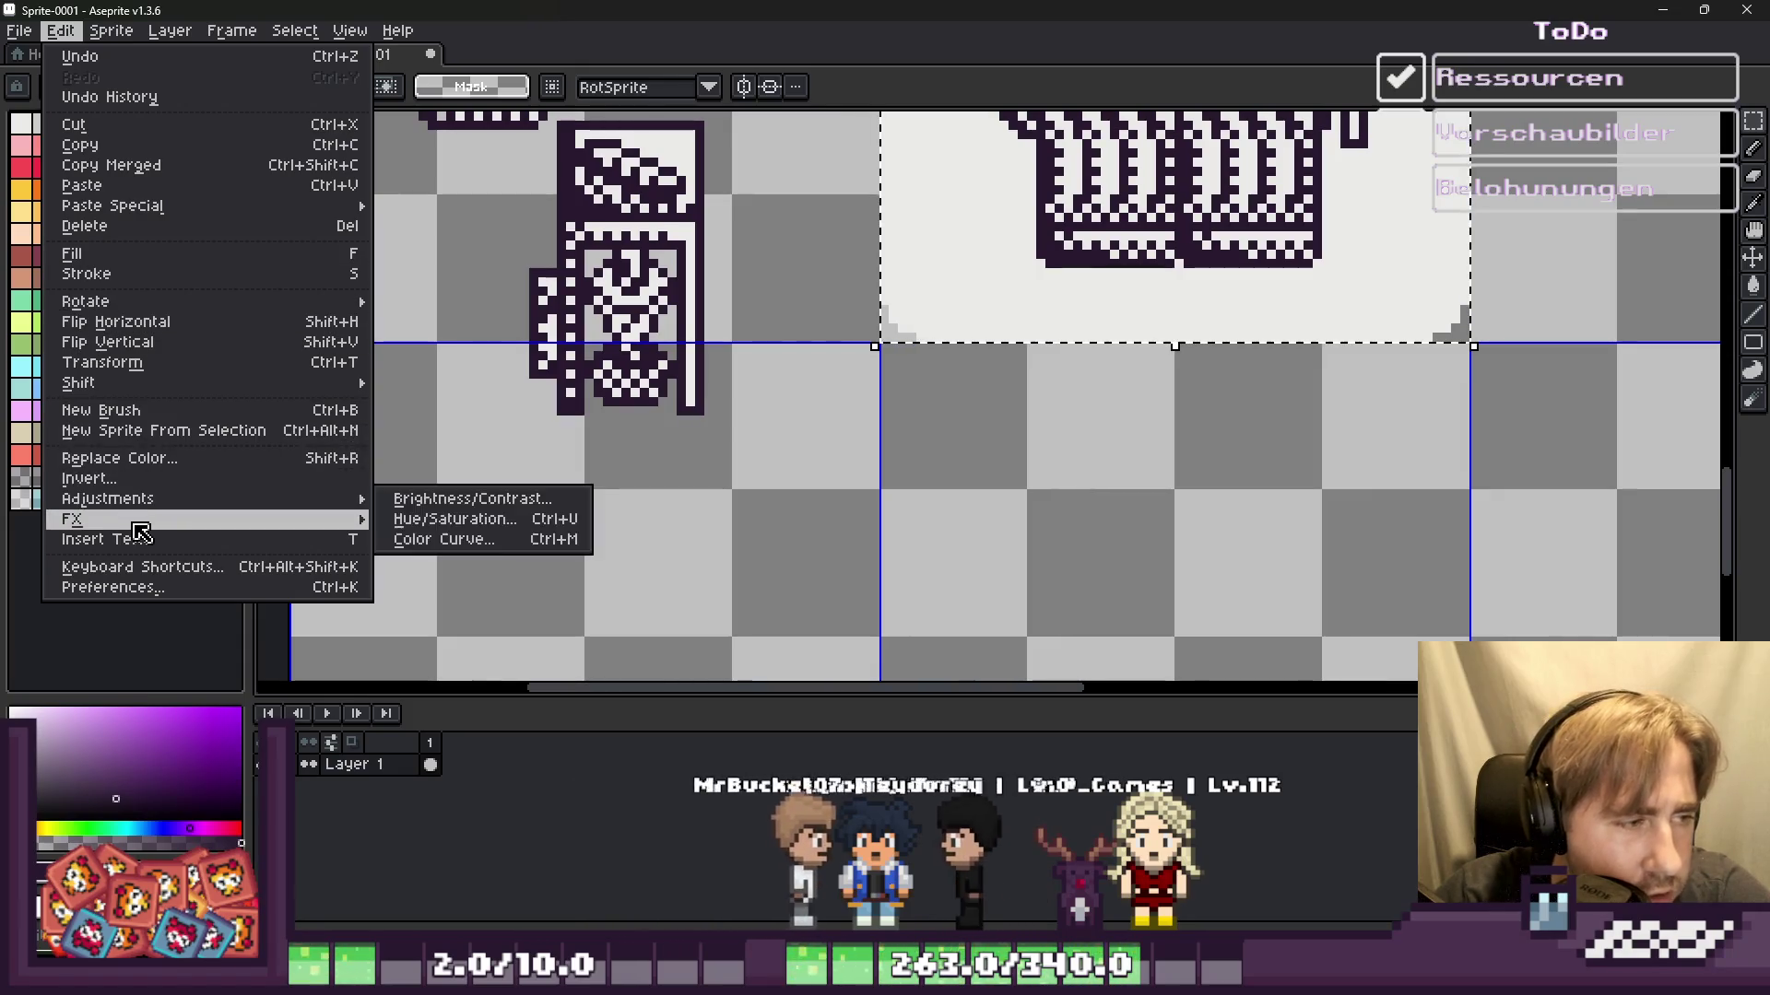
Step: Apply the Outline effect in dark purple around the selected off-white panel
{"action": "left_click", "coordinate": [409, 519]}
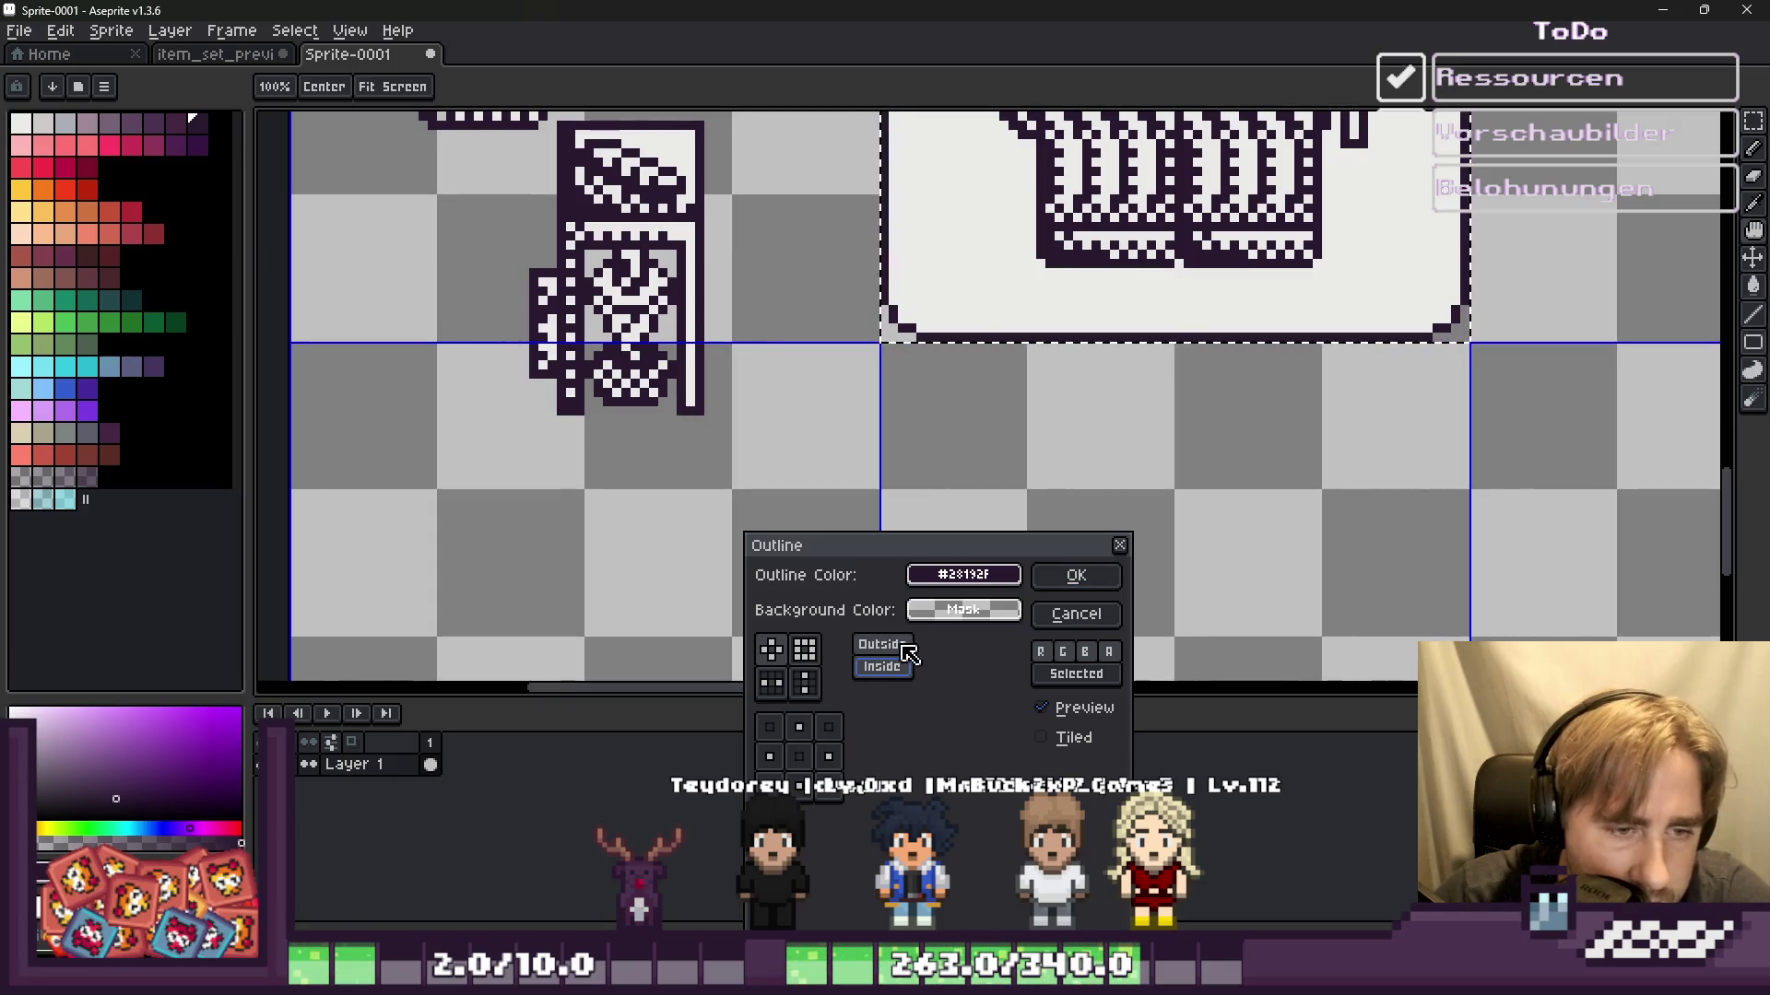
{"action": "left_click", "coordinate": [1067, 579]}
{"action": "scroll", "coordinate": [980, 593], "scroll_direction": "down", "scroll_amount": 2}
{"action": "scroll", "coordinate": [1035, 246], "scroll_direction": "up", "scroll_amount": 1}
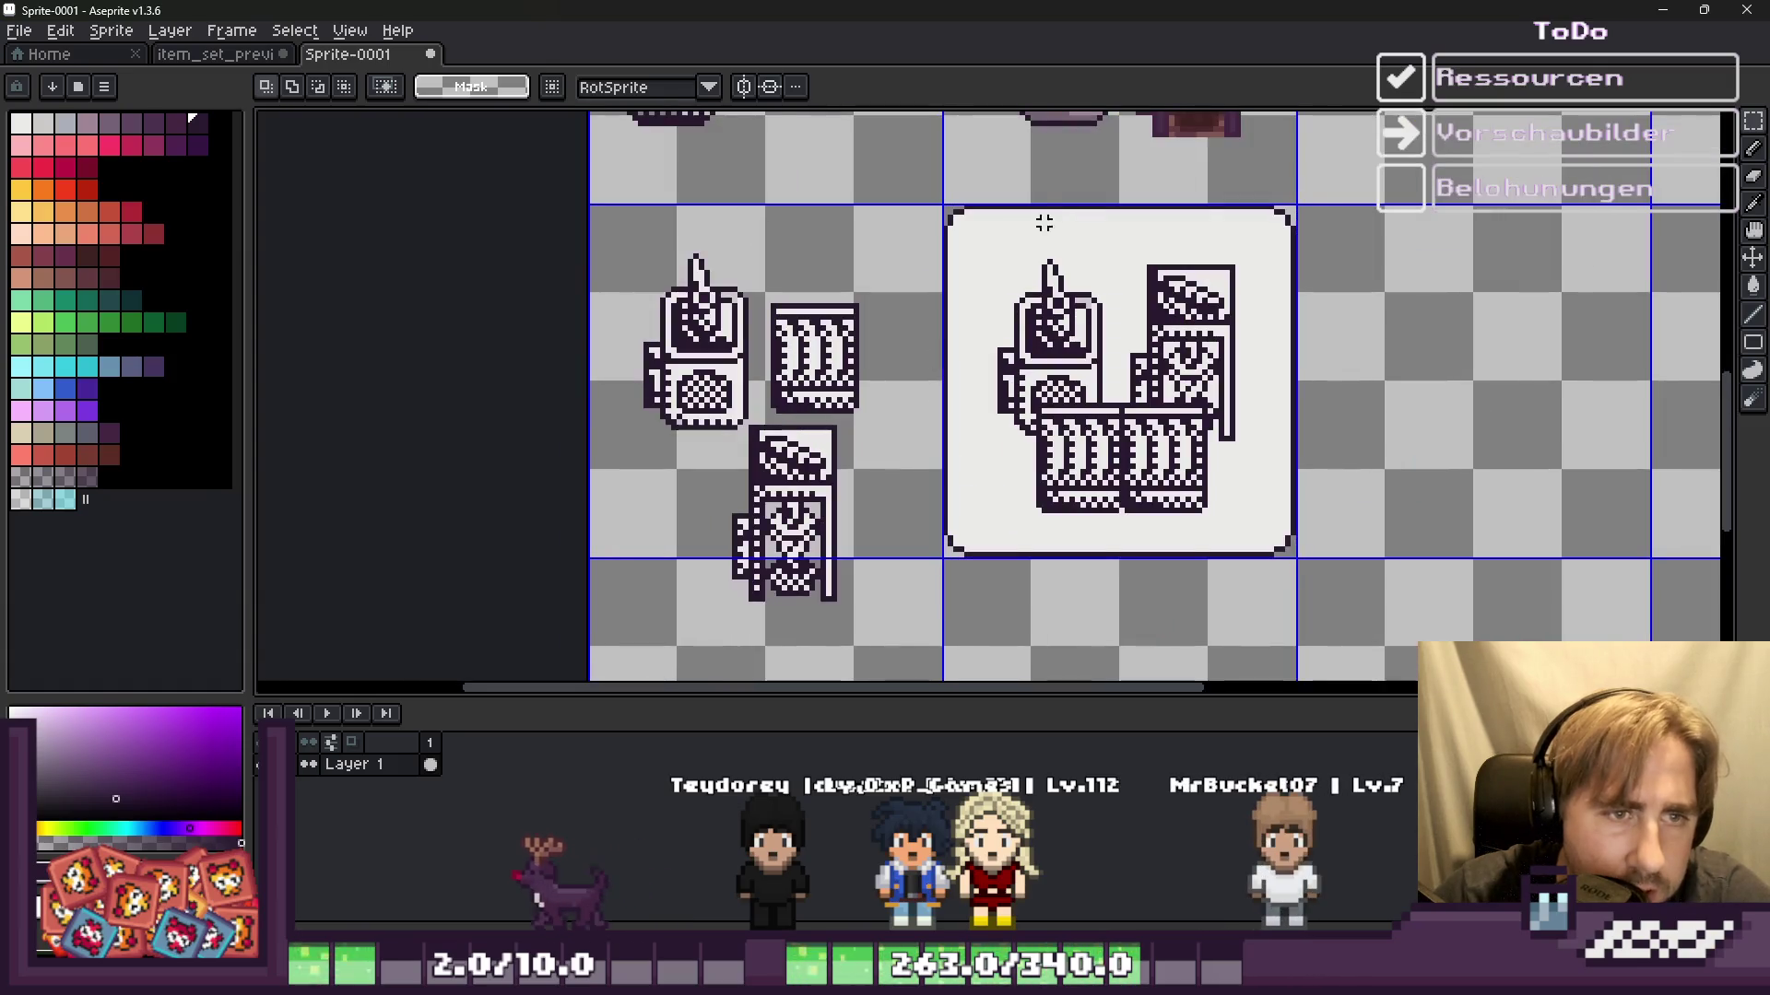
{"action": "scroll", "coordinate": [1089, 287], "scroll_direction": "up", "scroll_amount": 1}
{"action": "scroll", "coordinate": [941, 273], "scroll_direction": "up", "scroll_amount": 1}
{"action": "scroll", "coordinate": [867, 267], "scroll_direction": "down", "scroll_amount": 2}
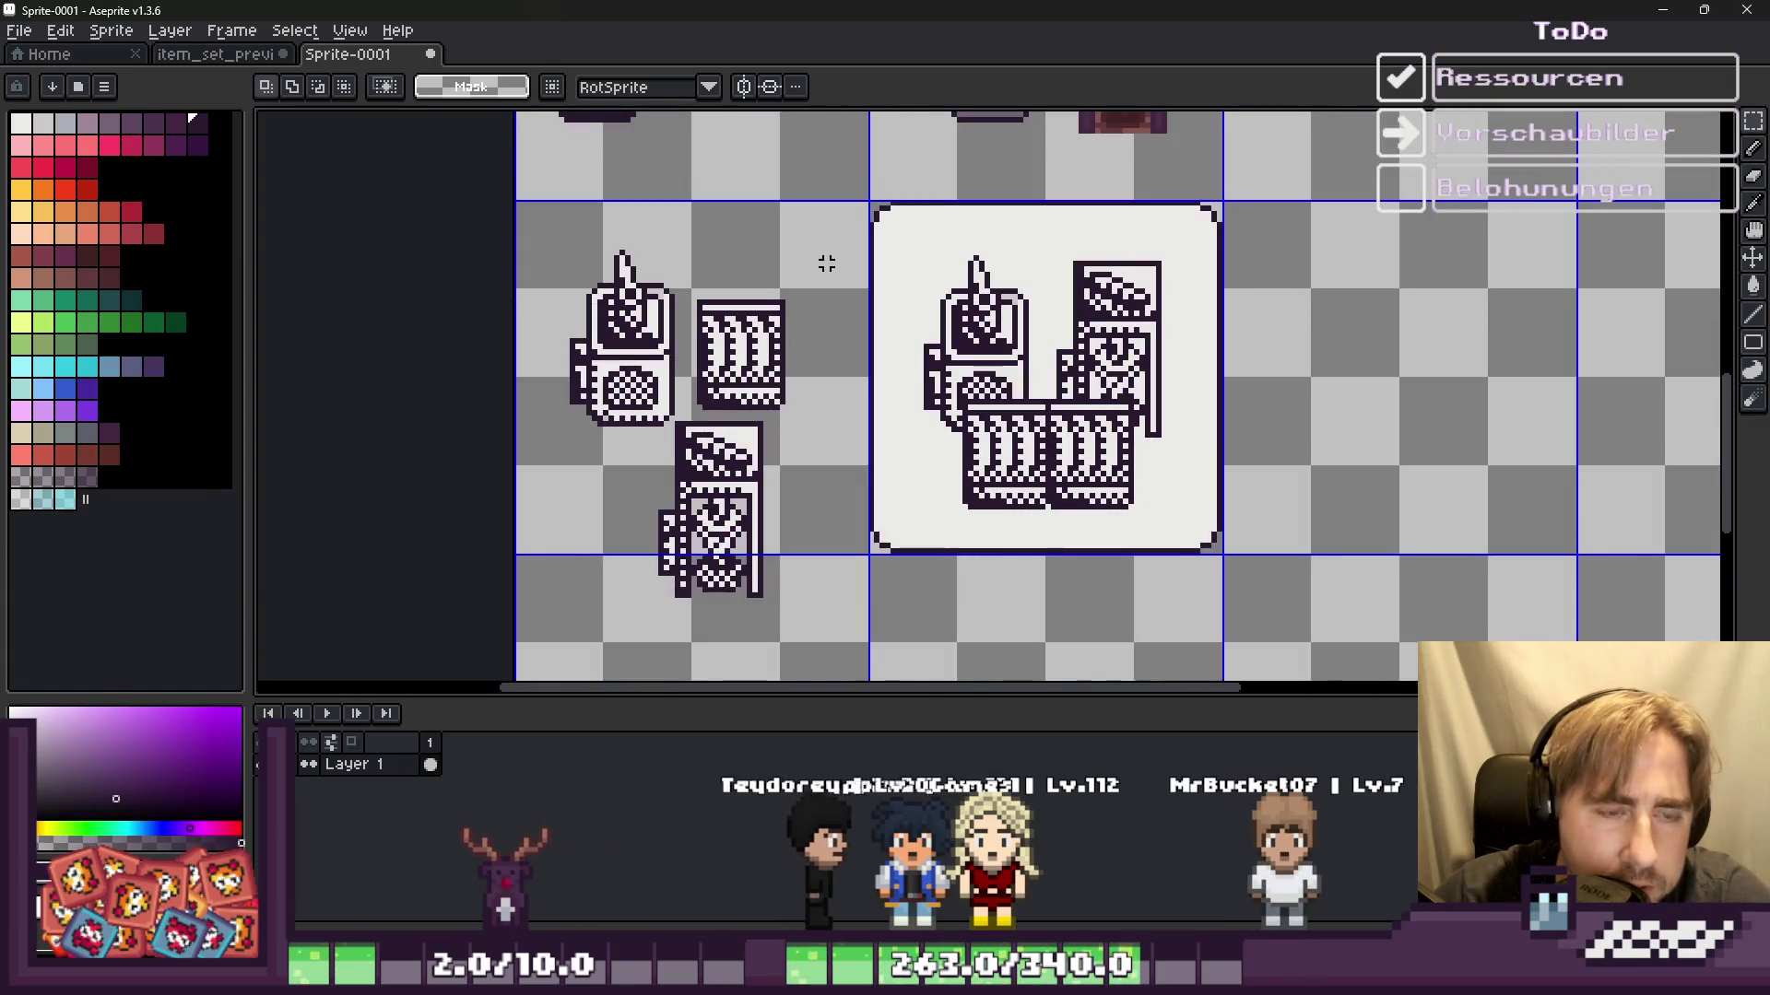
Step: Copy the framed machine panel into the next grid cell to the right
{"action": "key", "text": "b"}
{"action": "scroll", "coordinate": [913, 341], "scroll_direction": "up", "scroll_amount": 1}
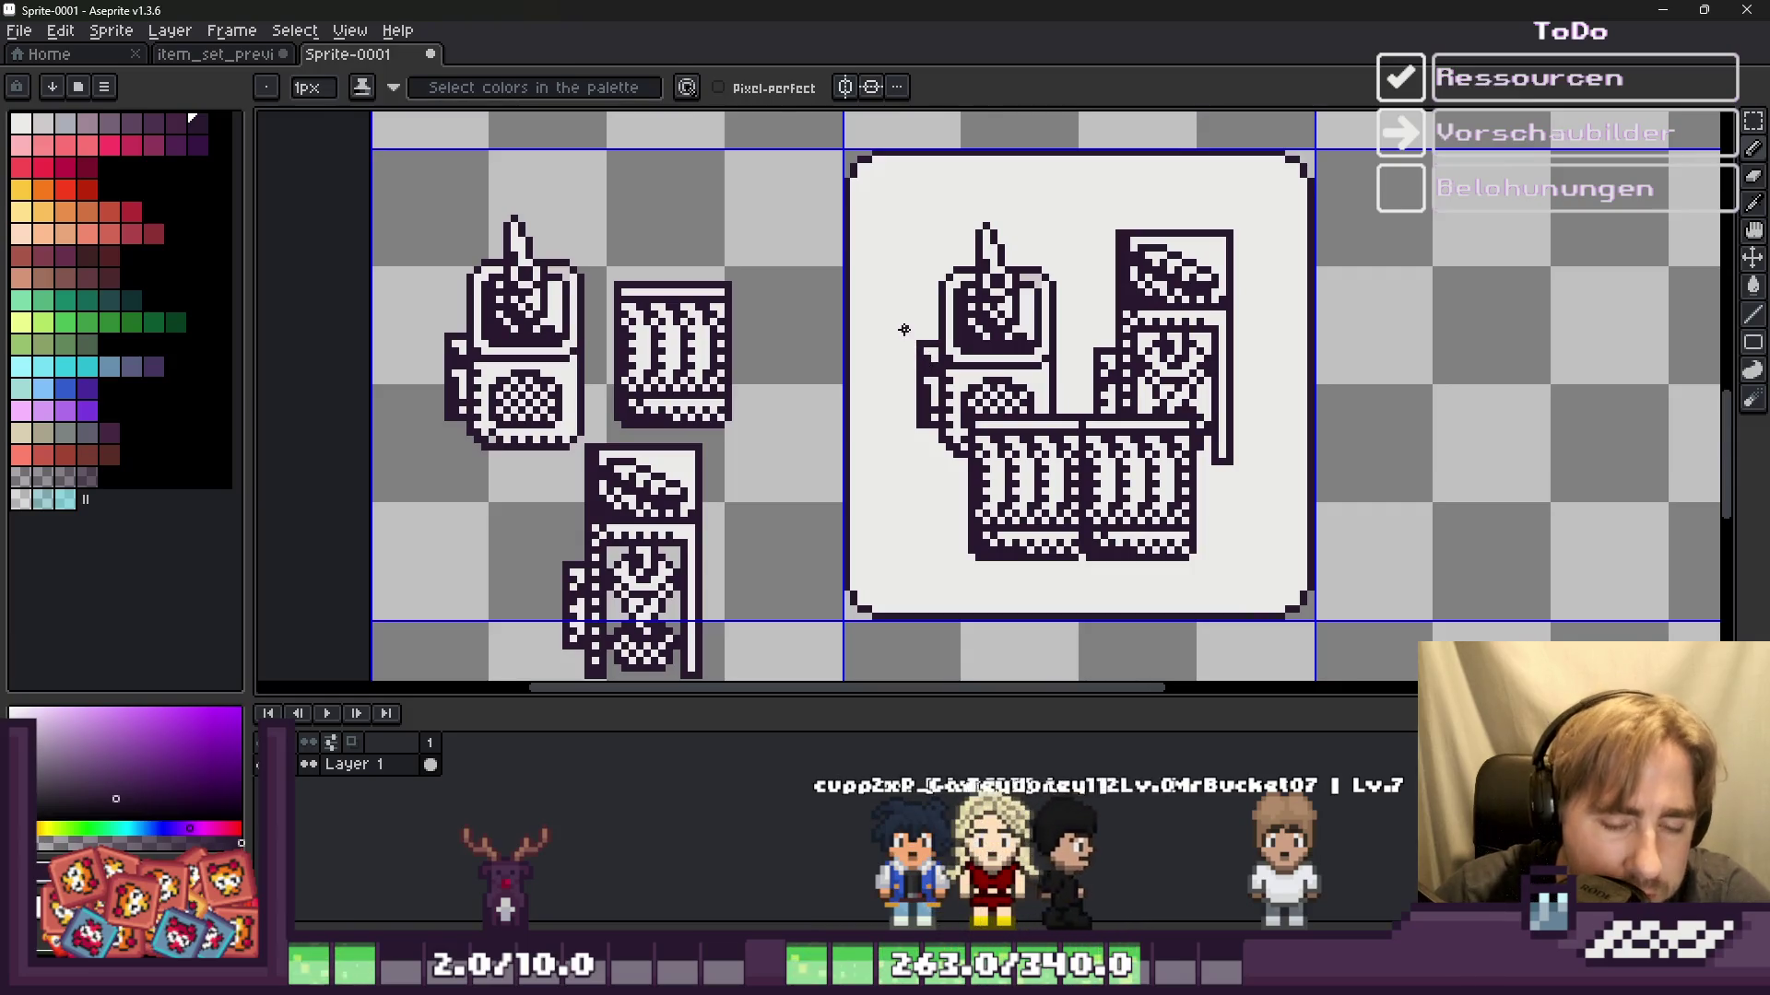
{"action": "key", "text": "m"}
{"action": "left_click_drag", "start_coordinate": [1235, 608], "coordinate": [1312, 616]}
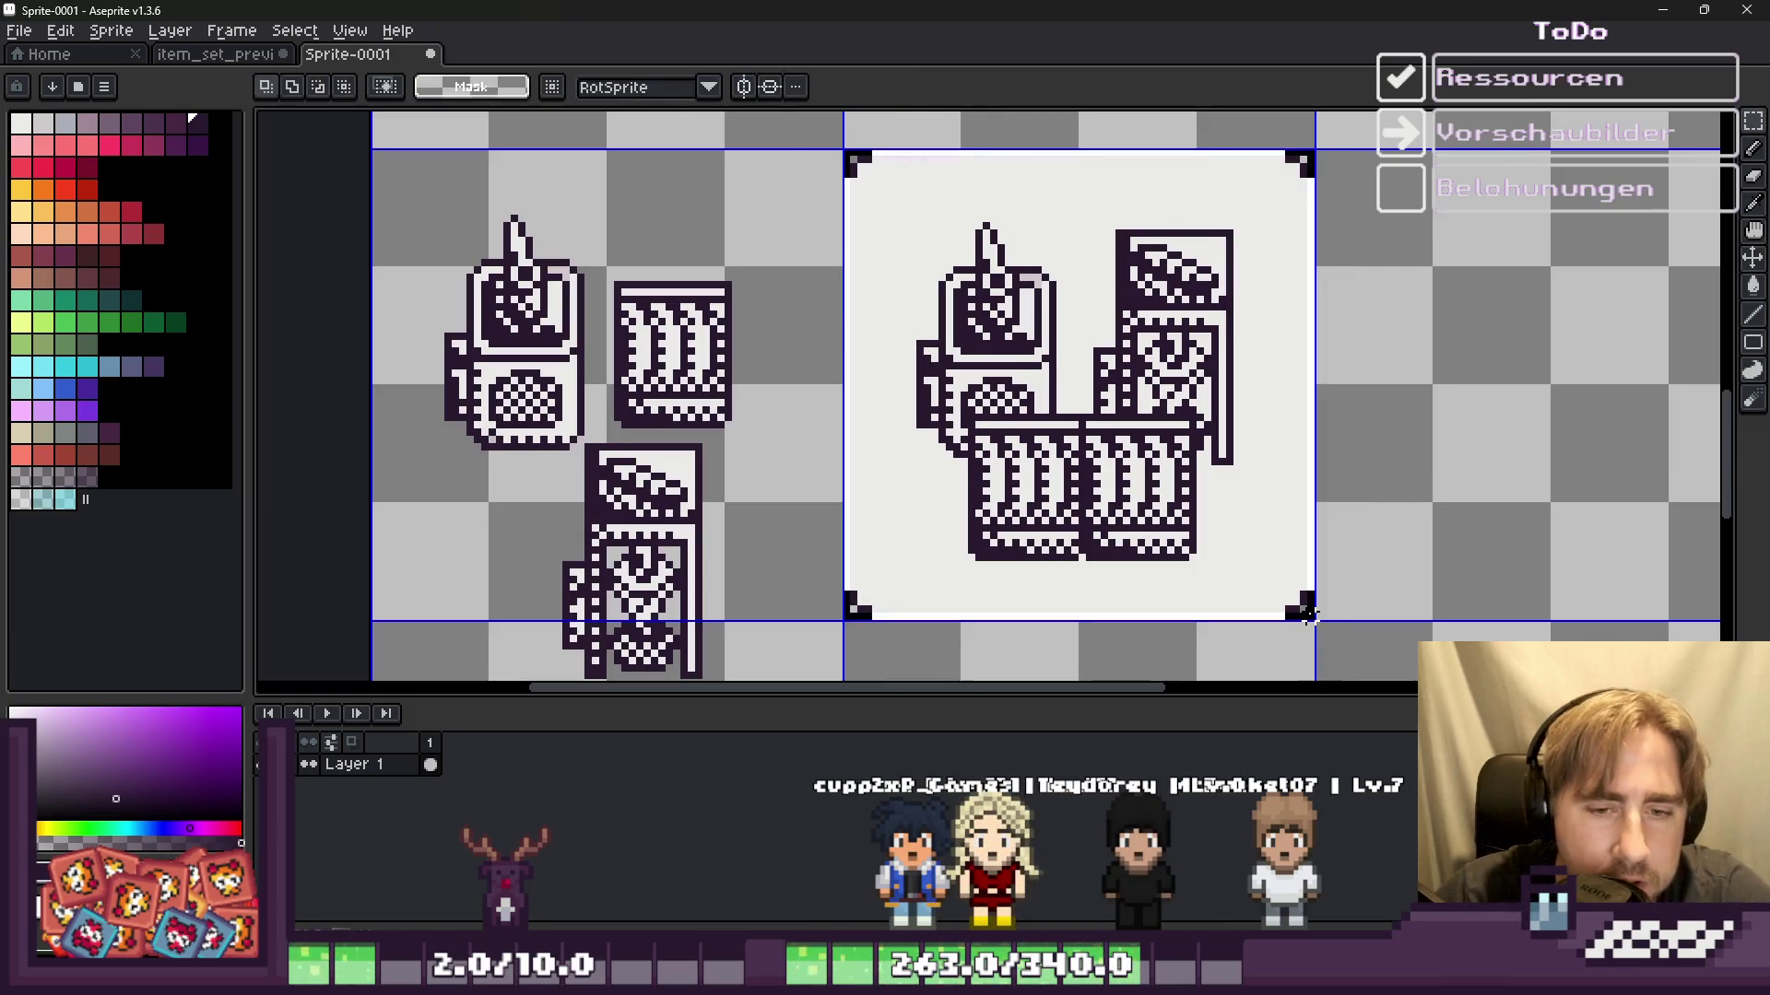
{"action": "mouse_move", "coordinate": [1070, 493]}
{"action": "left_mouse_down"}
{"action": "mouse_move", "coordinate": [1601, 494]}
{"action": "mouse_move", "coordinate": [1544, 485]}
{"action": "left_mouse_up"}
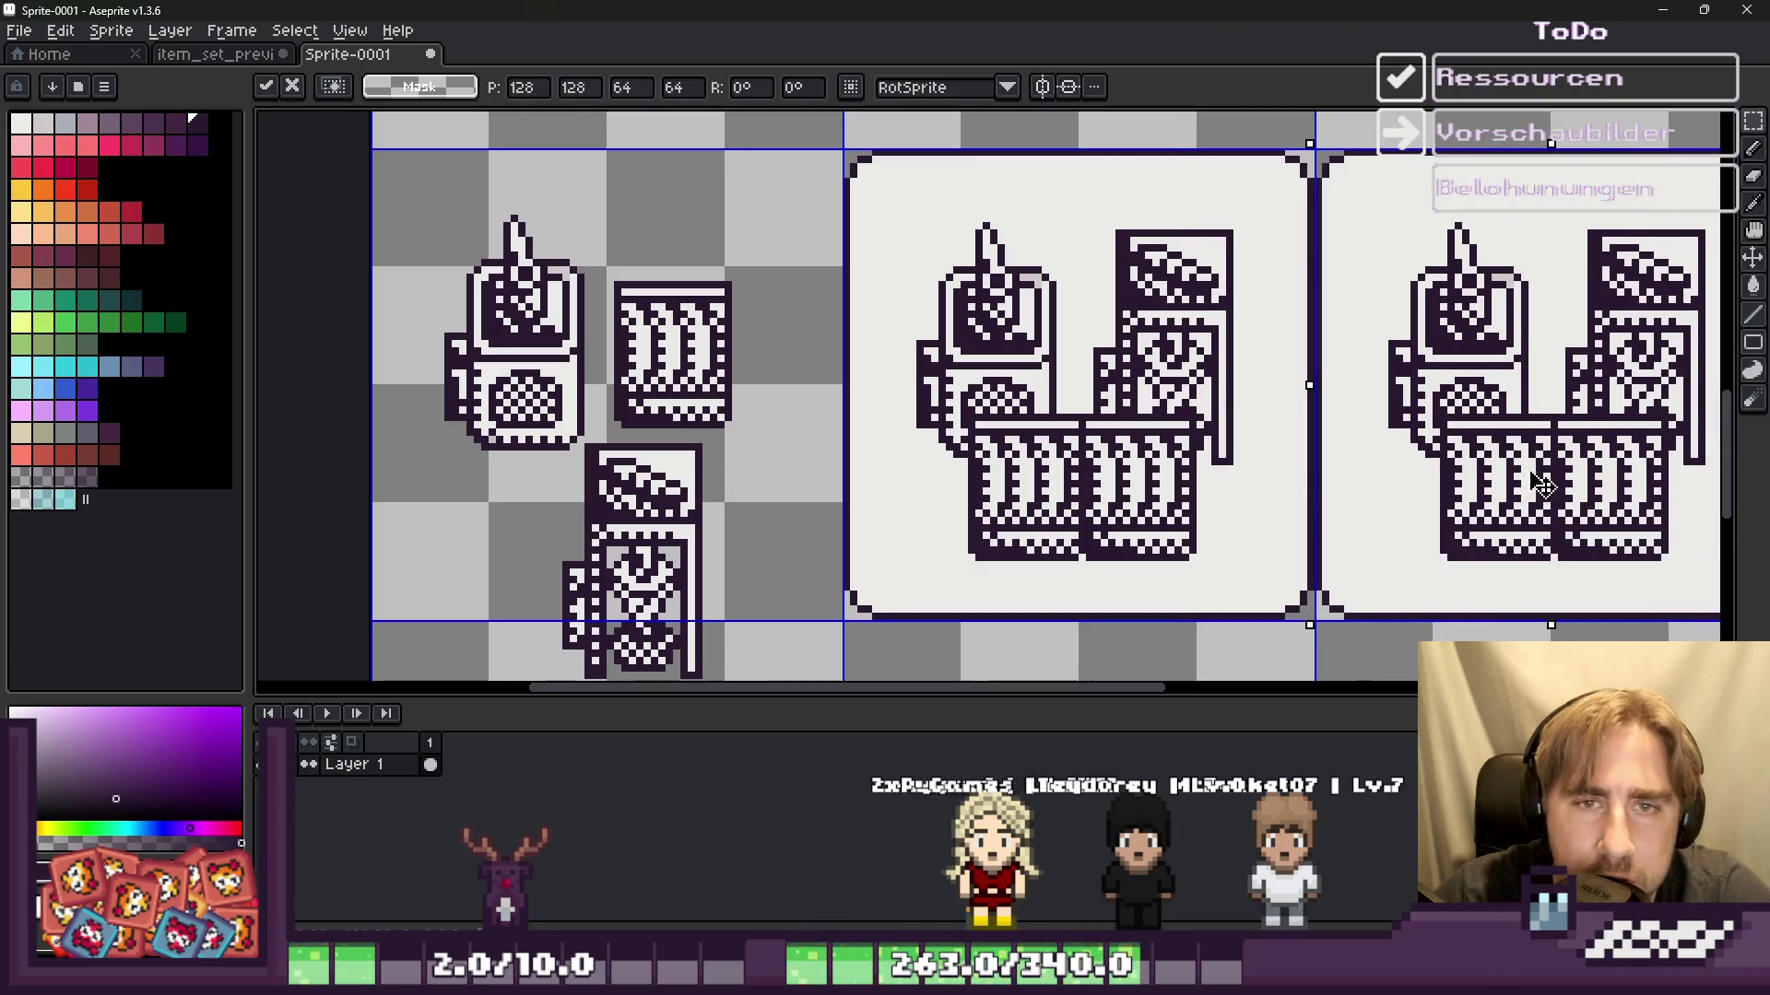
{"action": "key", "text": "Return"}
{"action": "scroll", "coordinate": [1375, 460], "scroll_direction": "down", "scroll_amount": 2}
Step: Paint out the copied panel's machine drawings using its off-white background colour
{"action": "key", "text": "b"}
{"action": "scroll", "coordinate": [903, 355], "scroll_direction": "up", "scroll_amount": 3}
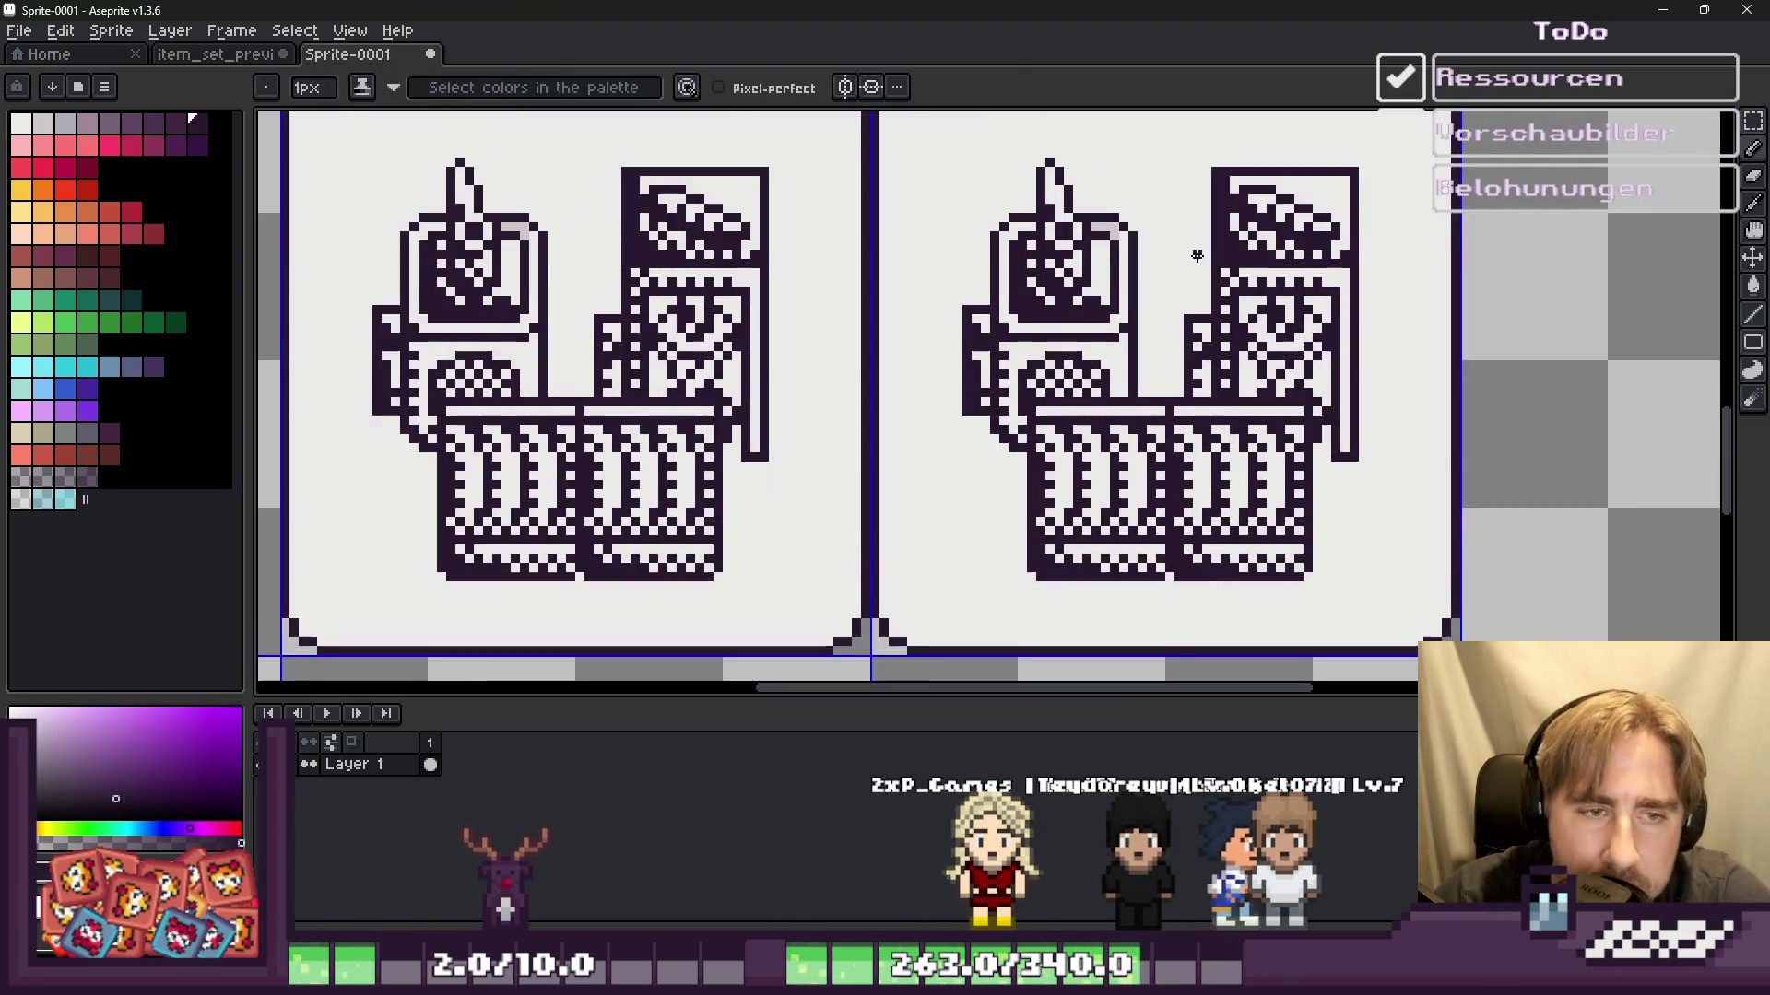
{"action": "scroll", "coordinate": [903, 355], "scroll_direction": "down", "scroll_amount": 1}
{"action": "key", "text": "i"}
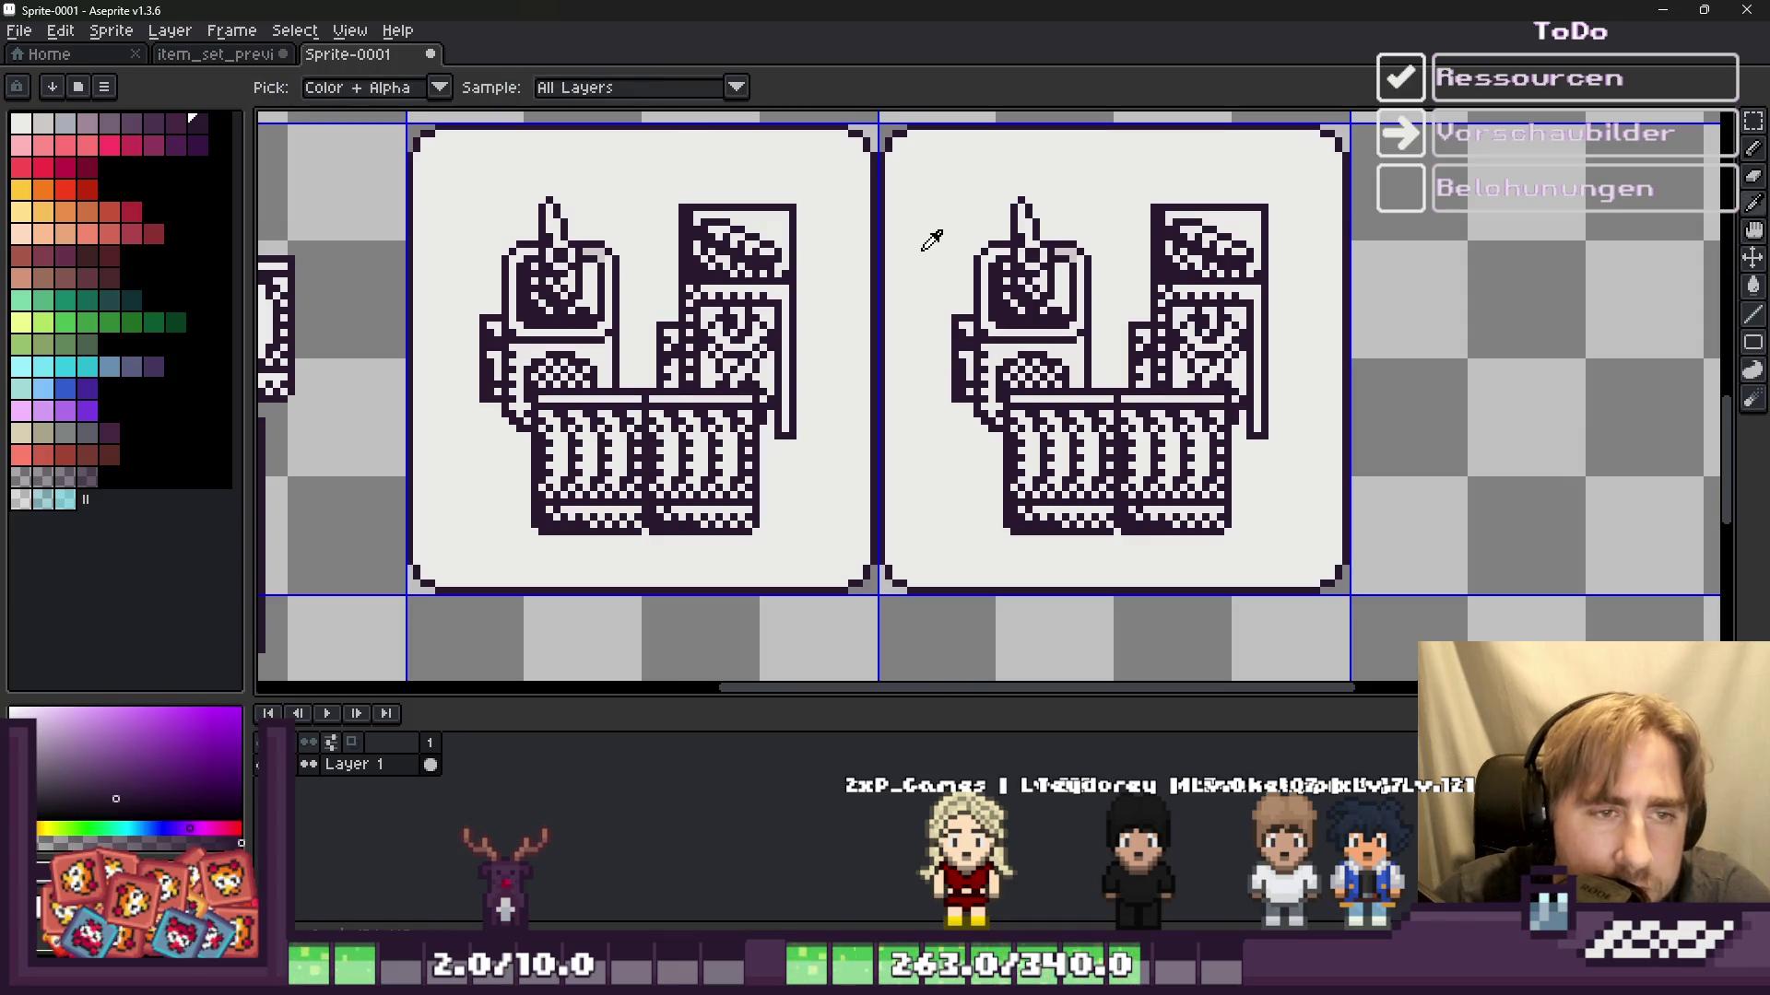
{"action": "left_click", "coordinate": [931, 242]}
{"action": "key", "text": "e"}
{"action": "left_click_drag", "start_coordinate": [986, 249], "coordinate": [1017, 219]}
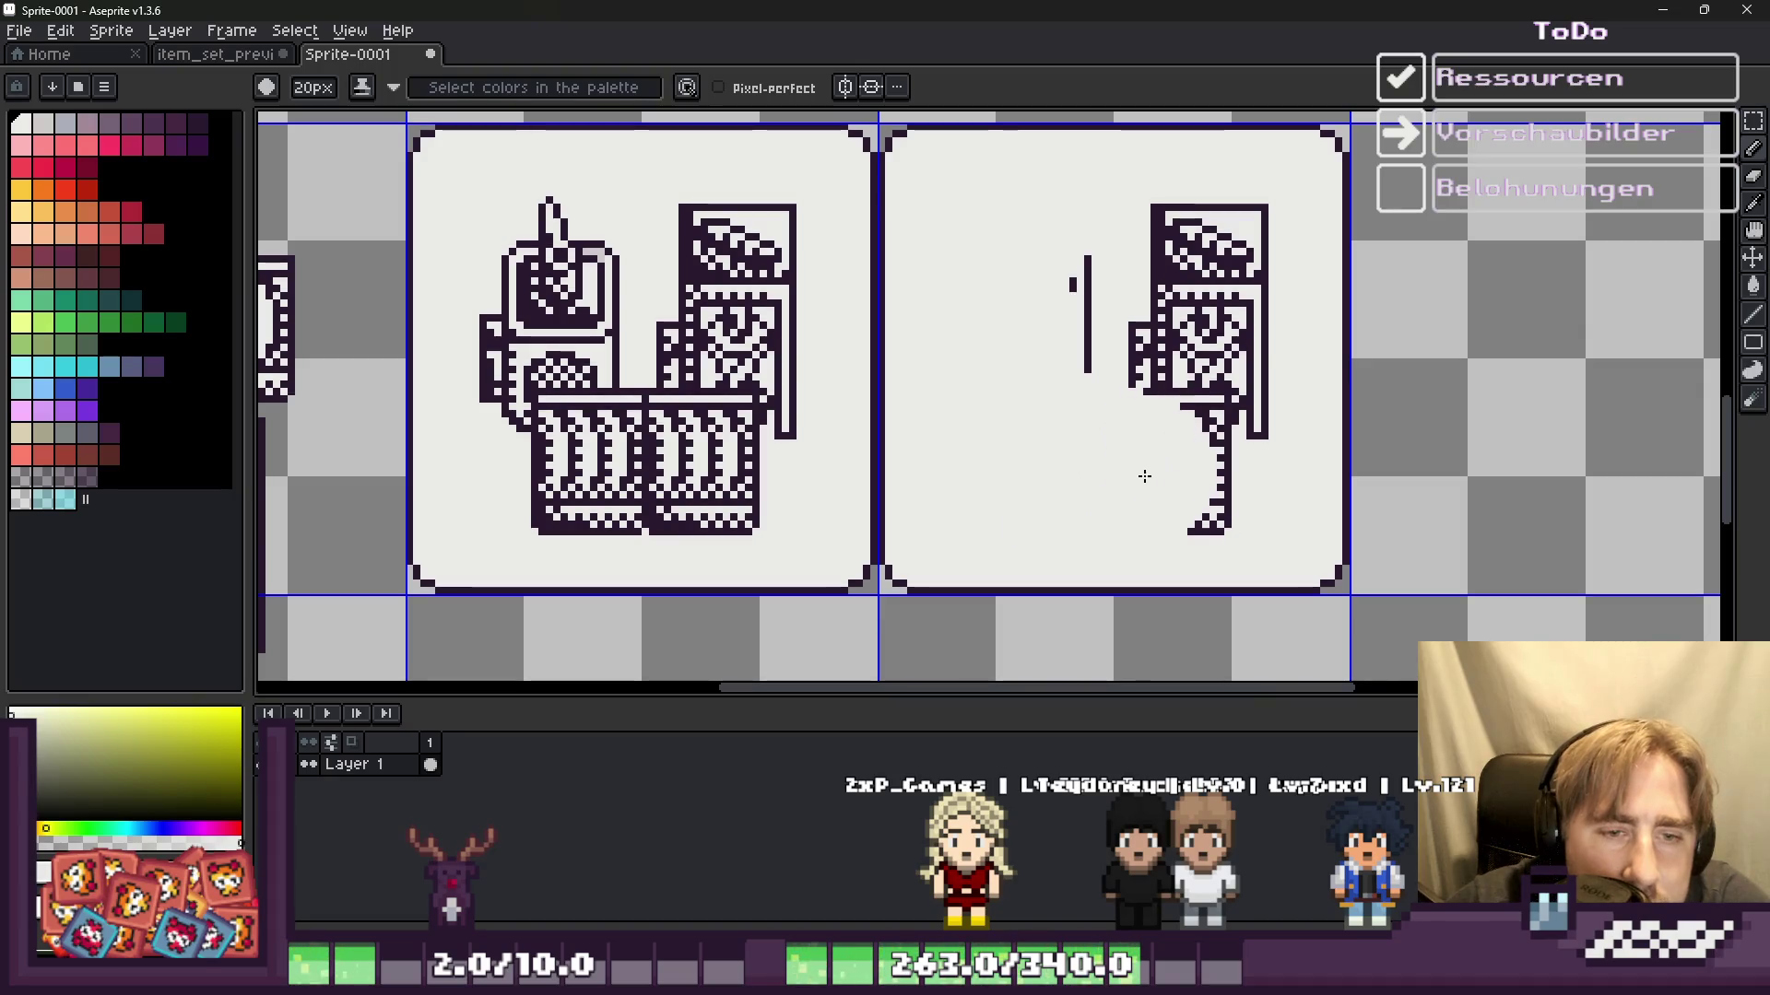
{"action": "left_click_drag", "start_coordinate": [1217, 415], "coordinate": [1215, 247]}
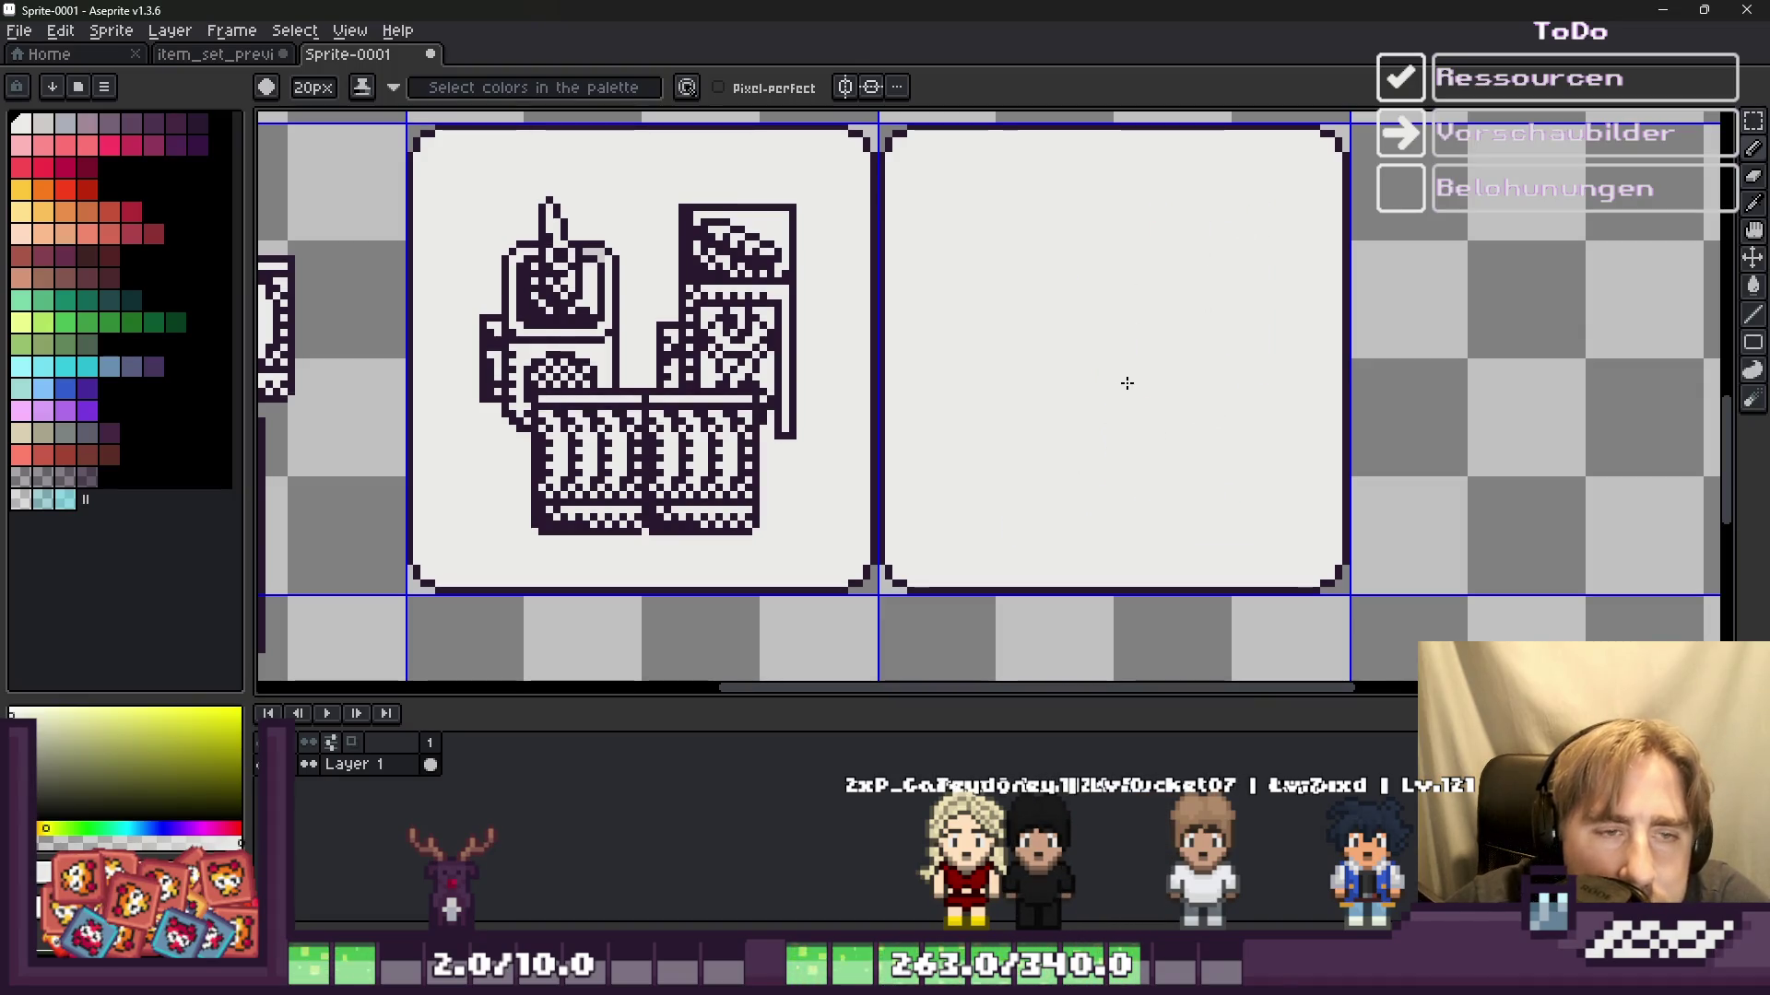
{"action": "scroll", "coordinate": [881, 410], "scroll_direction": "up", "scroll_amount": 1}
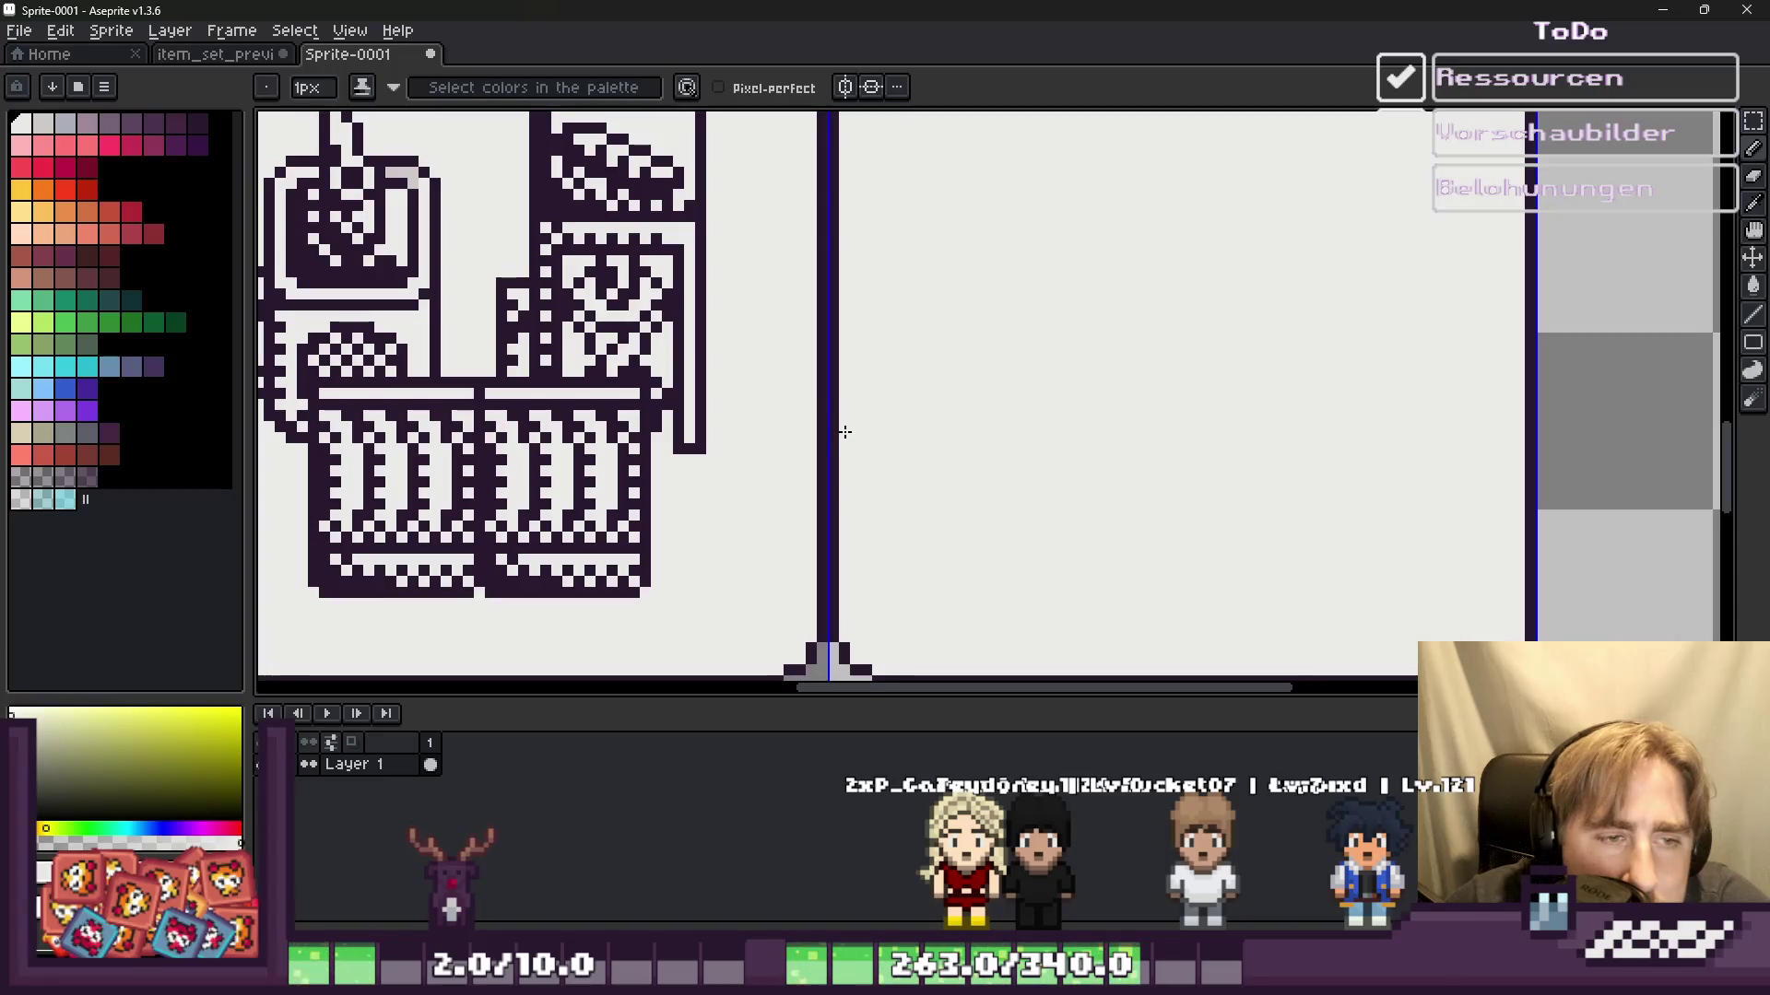
Step: Pick the dark purple and place a copy of the dithered block along the panel's bottom
{"action": "left_click", "coordinate": [832, 439], "text": "alt"}
{"action": "scroll", "coordinate": [842, 424], "scroll_direction": "down", "scroll_amount": 3}
{"action": "scroll", "coordinate": [858, 461], "scroll_direction": "up", "scroll_amount": 5}
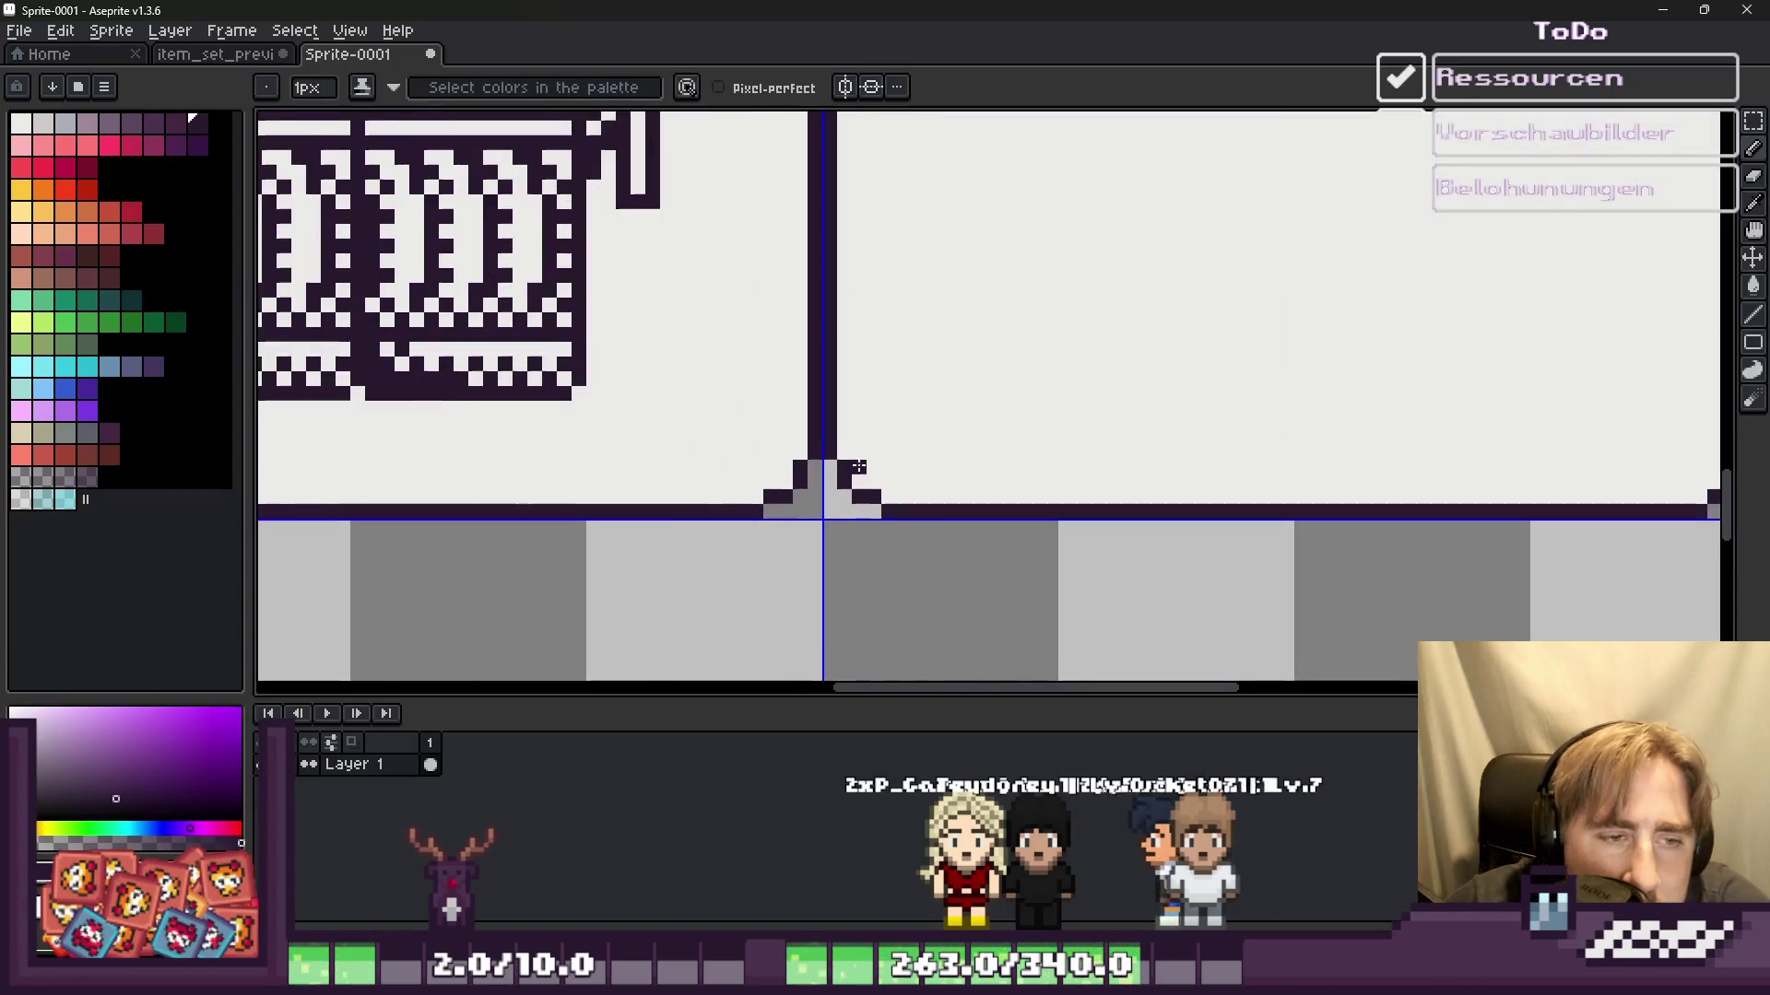
{"action": "scroll", "coordinate": [903, 484], "scroll_direction": "down", "scroll_amount": 1}
{"action": "scroll", "coordinate": [885, 470], "scroll_direction": "down", "scroll_amount": 1}
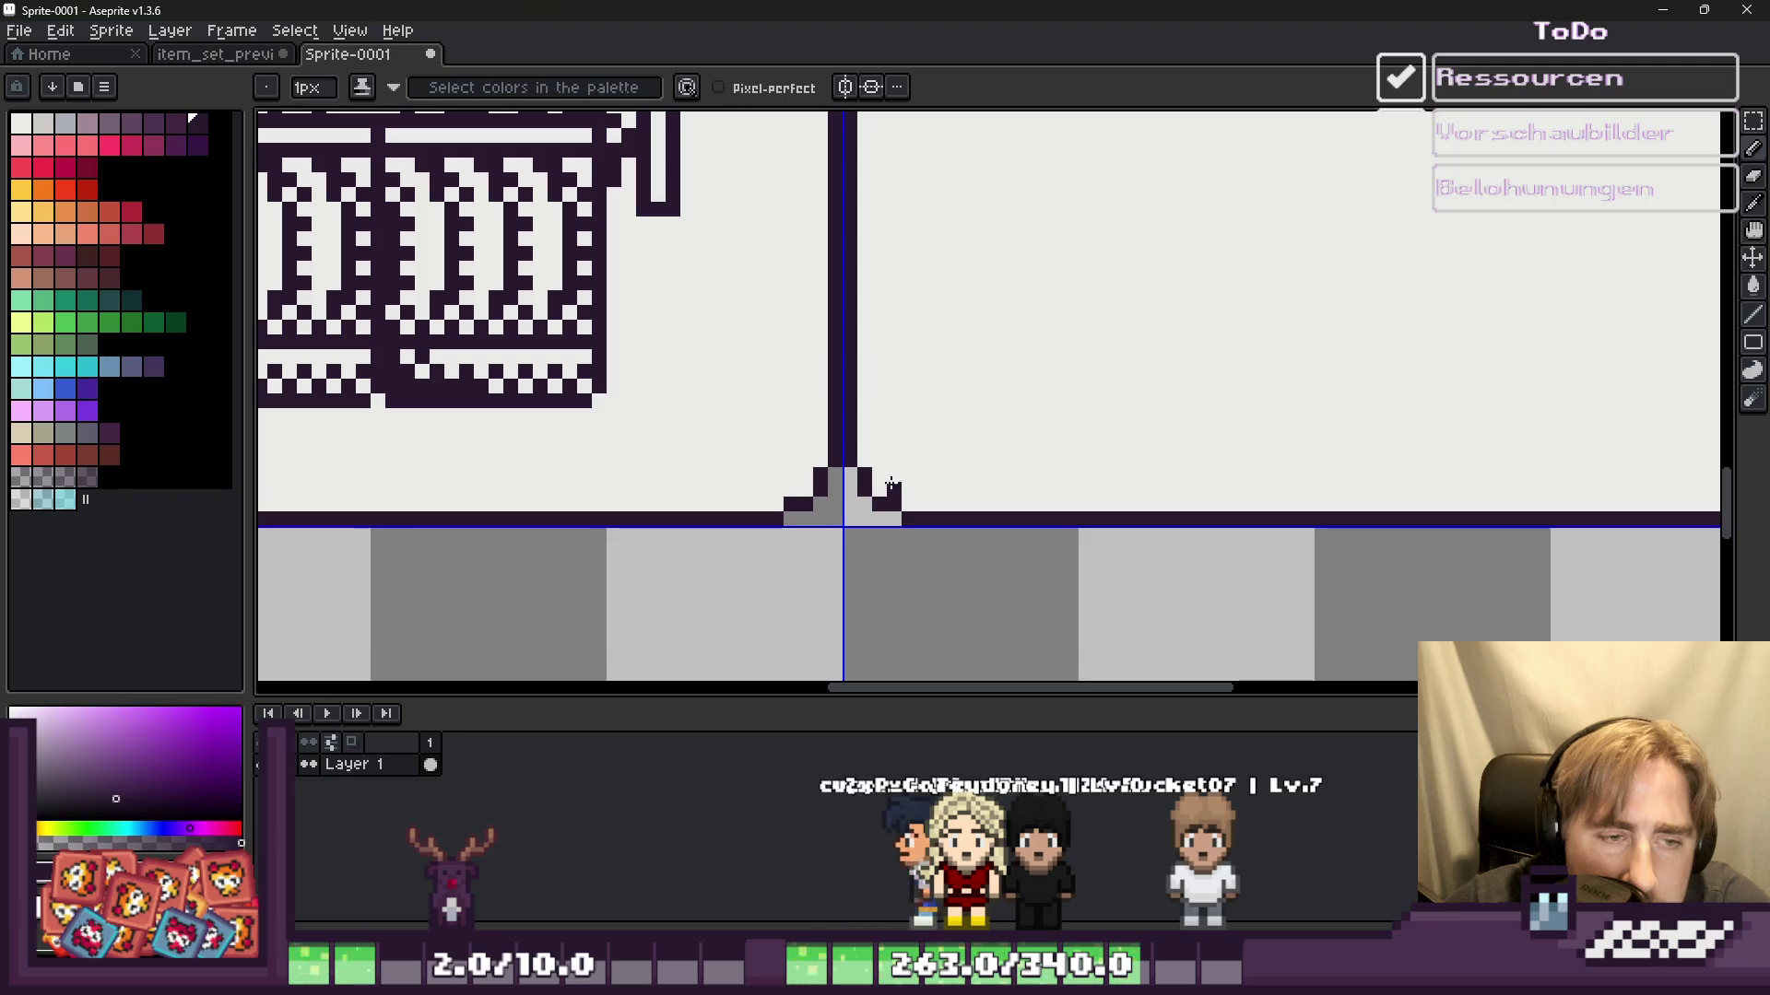
{"action": "scroll", "coordinate": [871, 457], "scroll_direction": "up", "scroll_amount": 1}
{"action": "scroll", "coordinate": [862, 450], "scroll_direction": "down", "scroll_amount": 1}
{"action": "scroll", "coordinate": [861, 449], "scroll_direction": "down", "scroll_amount": 2}
{"action": "scroll", "coordinate": [862, 450], "scroll_direction": "down", "scroll_amount": 2}
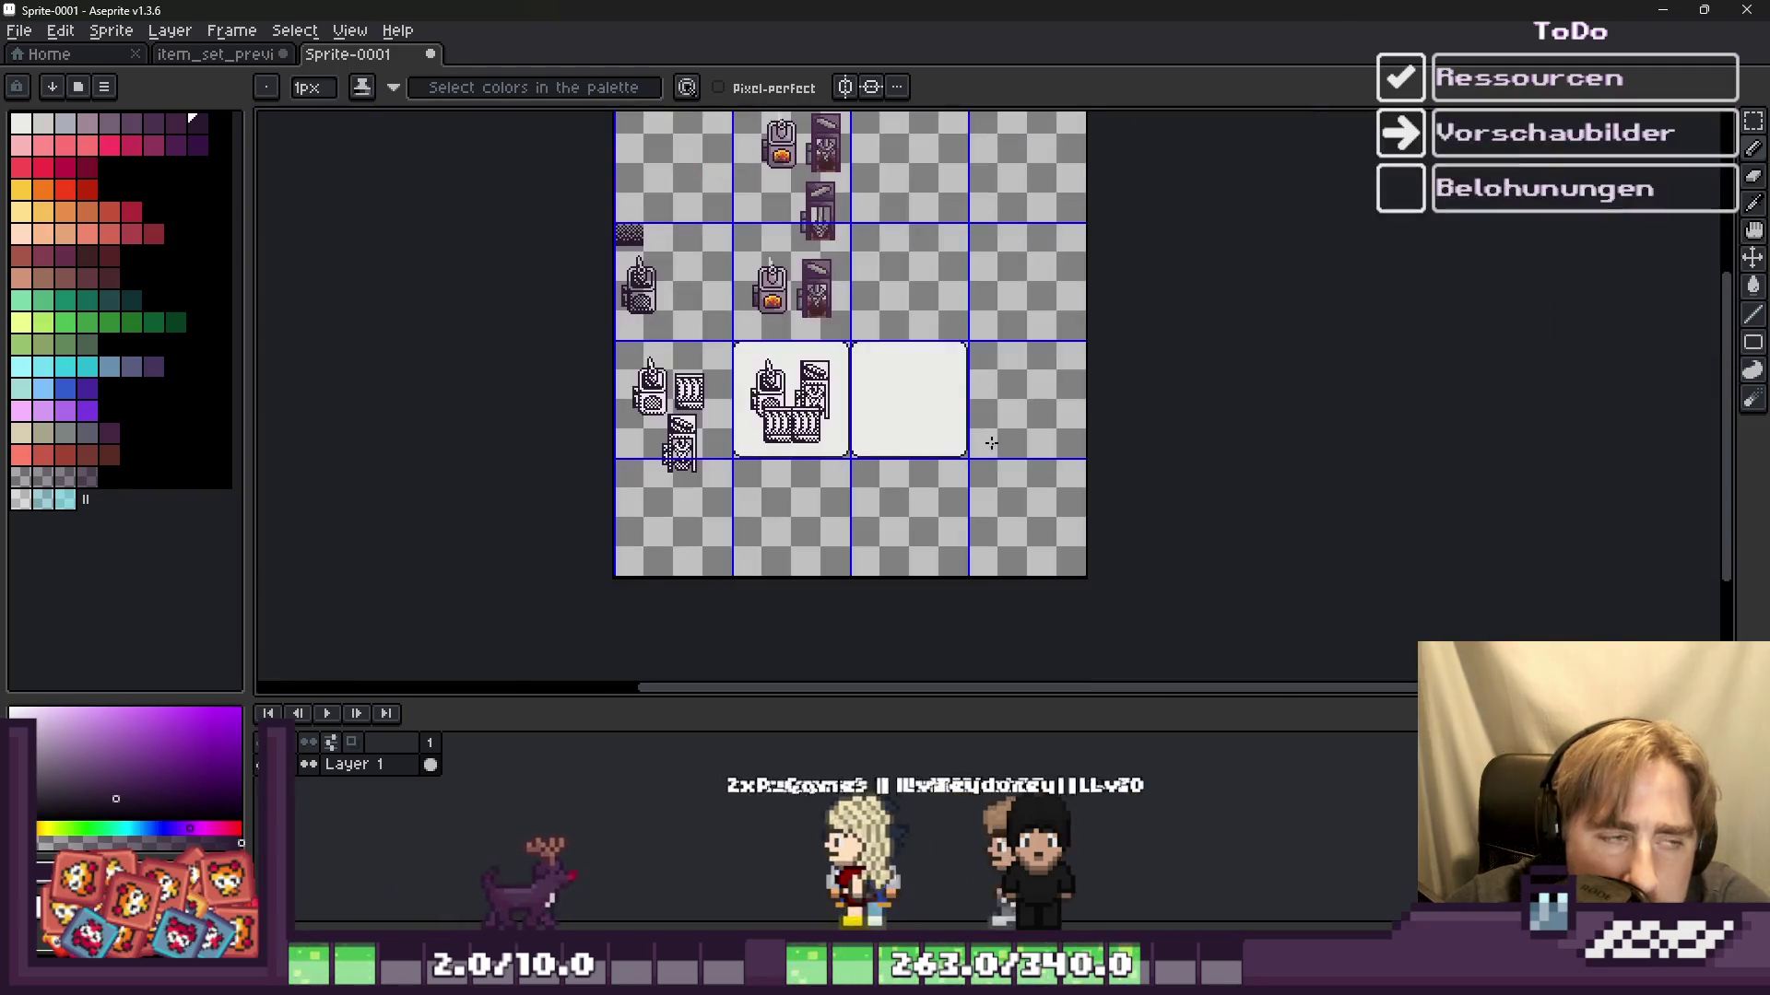
{"action": "scroll", "coordinate": [580, 171], "scroll_direction": "up", "scroll_amount": 3}
{"action": "key", "text": "m"}
{"action": "scroll", "coordinate": [663, 441], "scroll_direction": "up", "scroll_amount": 1}
{"action": "mouse_move", "coordinate": [517, 139]}
{"action": "left_mouse_down"}
{"action": "mouse_move", "coordinate": [761, 382]}
{"action": "mouse_move", "coordinate": [921, 429]}
{"action": "left_mouse_up"}
{"action": "scroll", "coordinate": [700, 368], "scroll_direction": "down", "scroll_amount": 1}
{"action": "scroll", "coordinate": [645, 240], "scroll_direction": "down", "scroll_amount": 3}
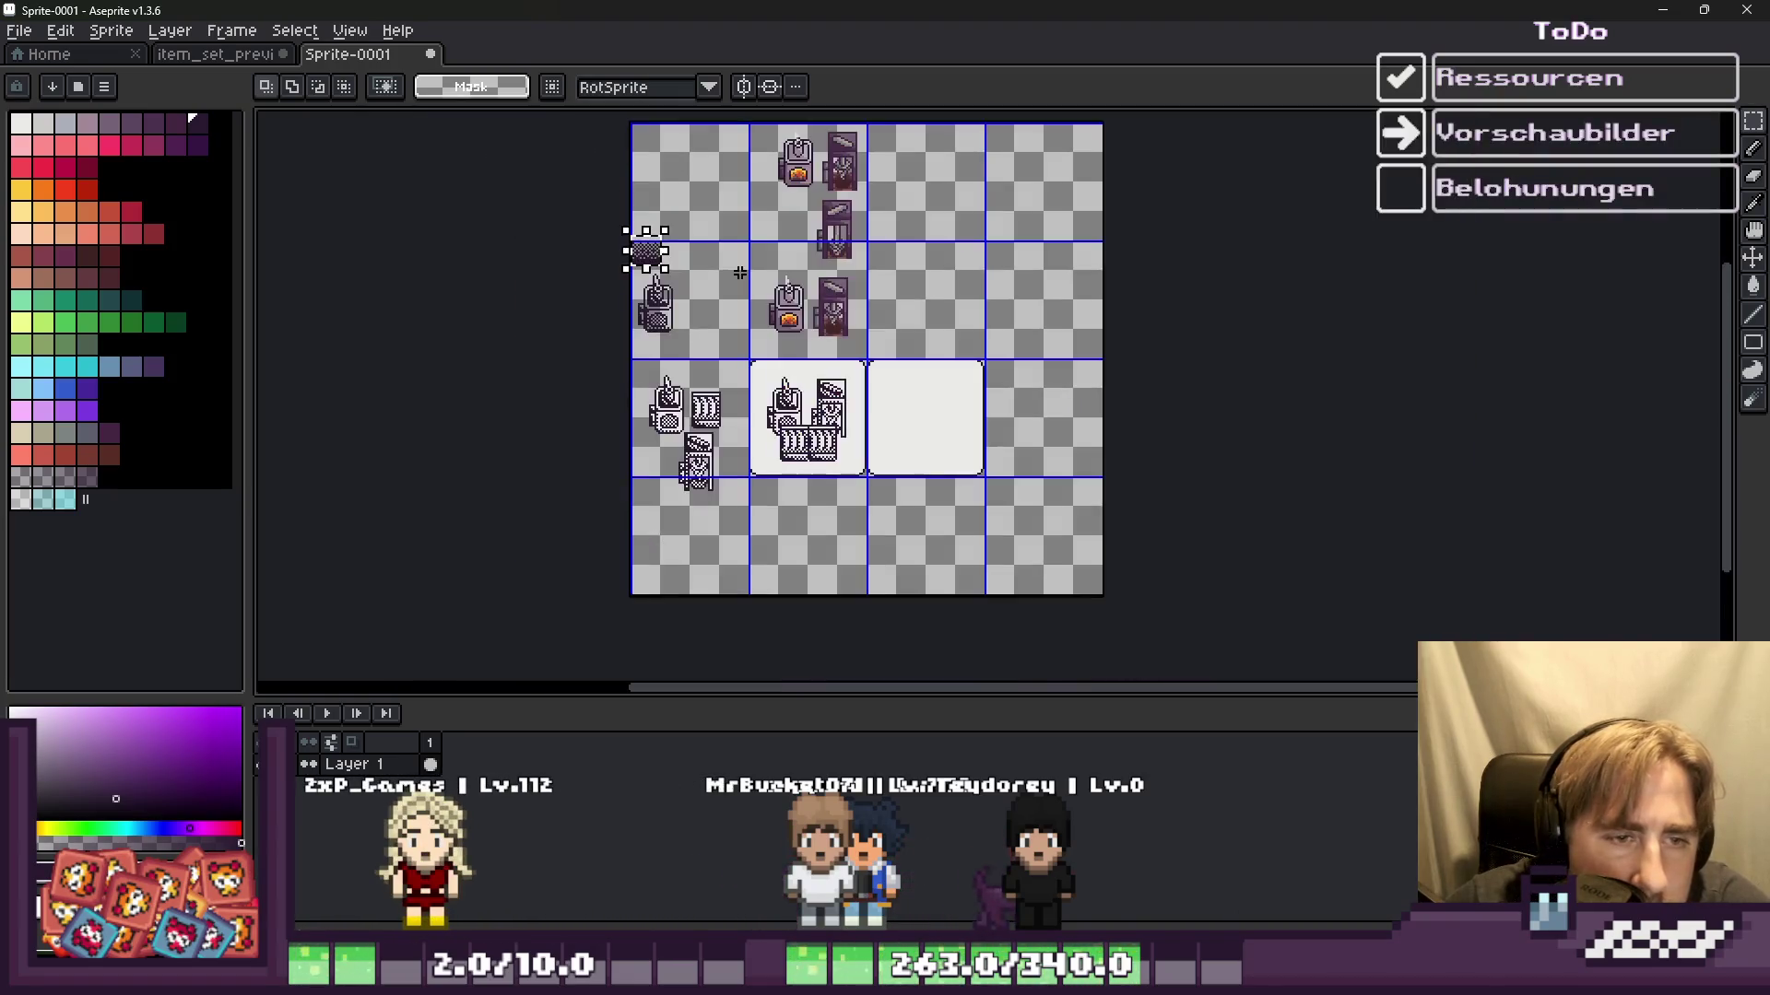
{"action": "scroll", "coordinate": [830, 388], "scroll_direction": "up", "scroll_amount": 4}
{"action": "scroll", "coordinate": [922, 428], "scroll_direction": "down", "scroll_amount": 1}
{"action": "key", "text": "Left"}
{"action": "key", "text": "Left"}
{"action": "key", "text": "Left"}
{"action": "key", "text": "Down"}
{"action": "key", "text": "Left"}
{"action": "key", "text": "Left"}
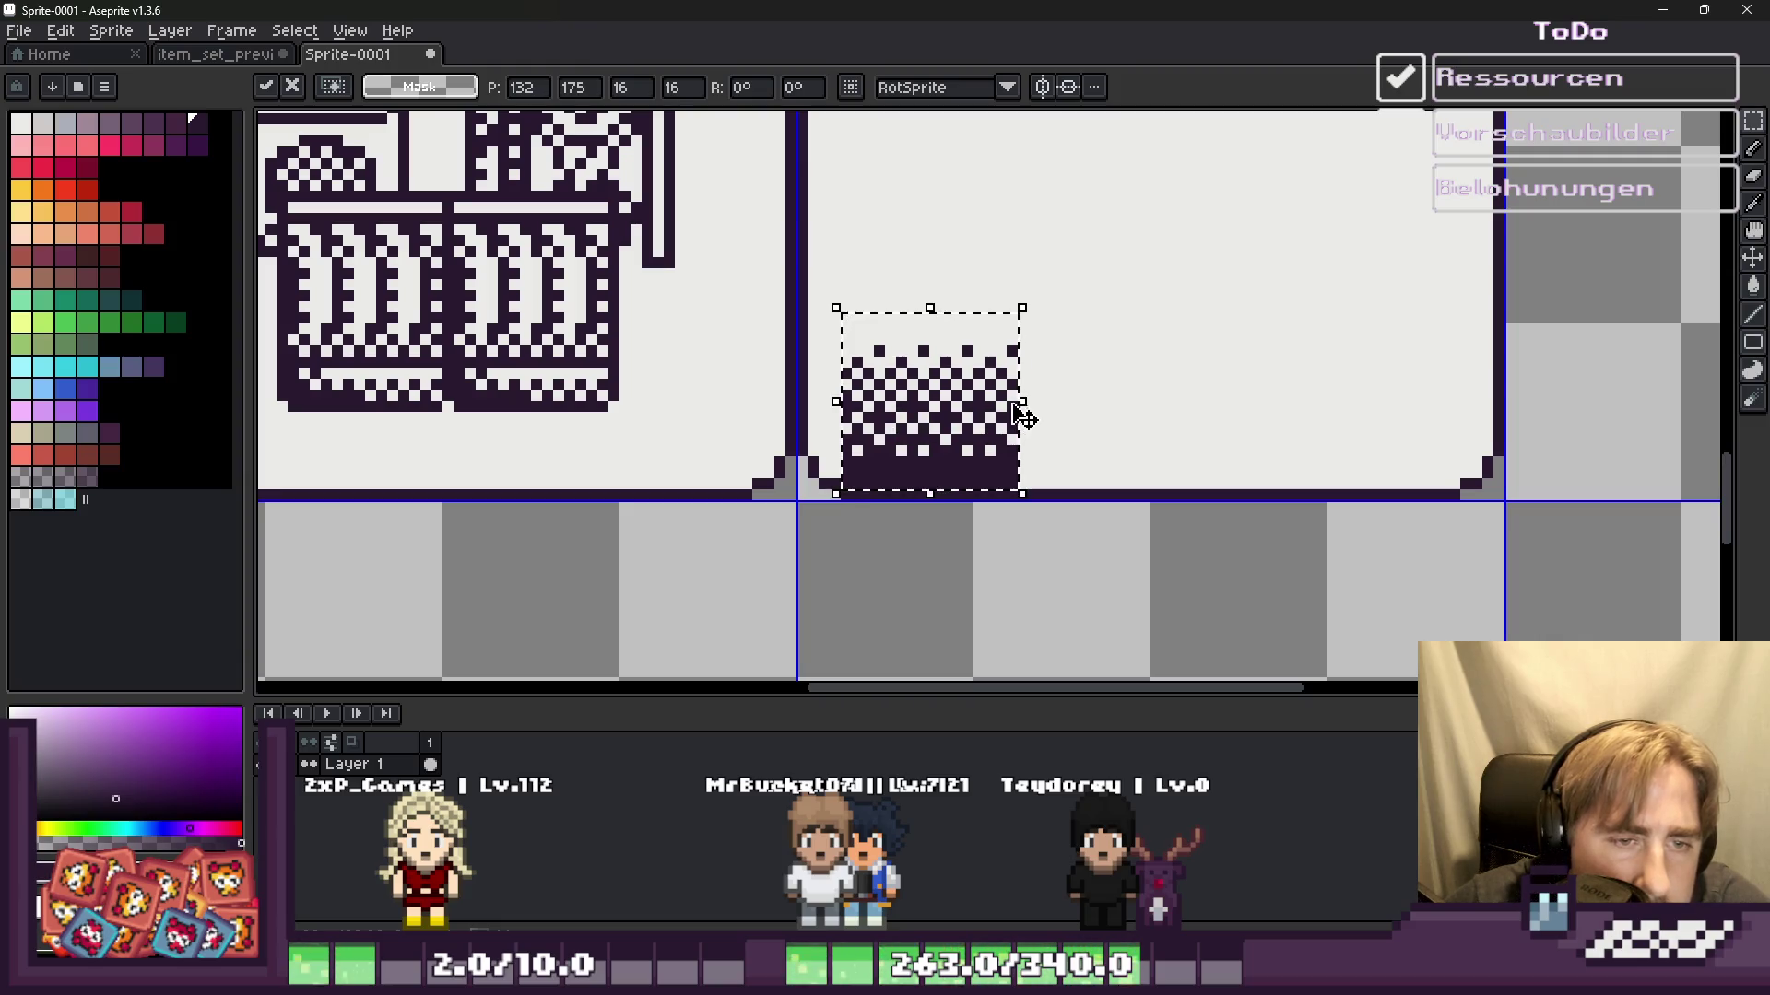
{"action": "scroll", "coordinate": [1022, 416], "scroll_direction": "up", "scroll_amount": 1}
{"action": "mouse_move", "coordinate": [901, 434]}
{"action": "left_mouse_down"}
{"action": "mouse_move", "coordinate": [1268, 438]}
{"action": "mouse_move", "coordinate": [1176, 429]}
{"action": "left_mouse_up"}
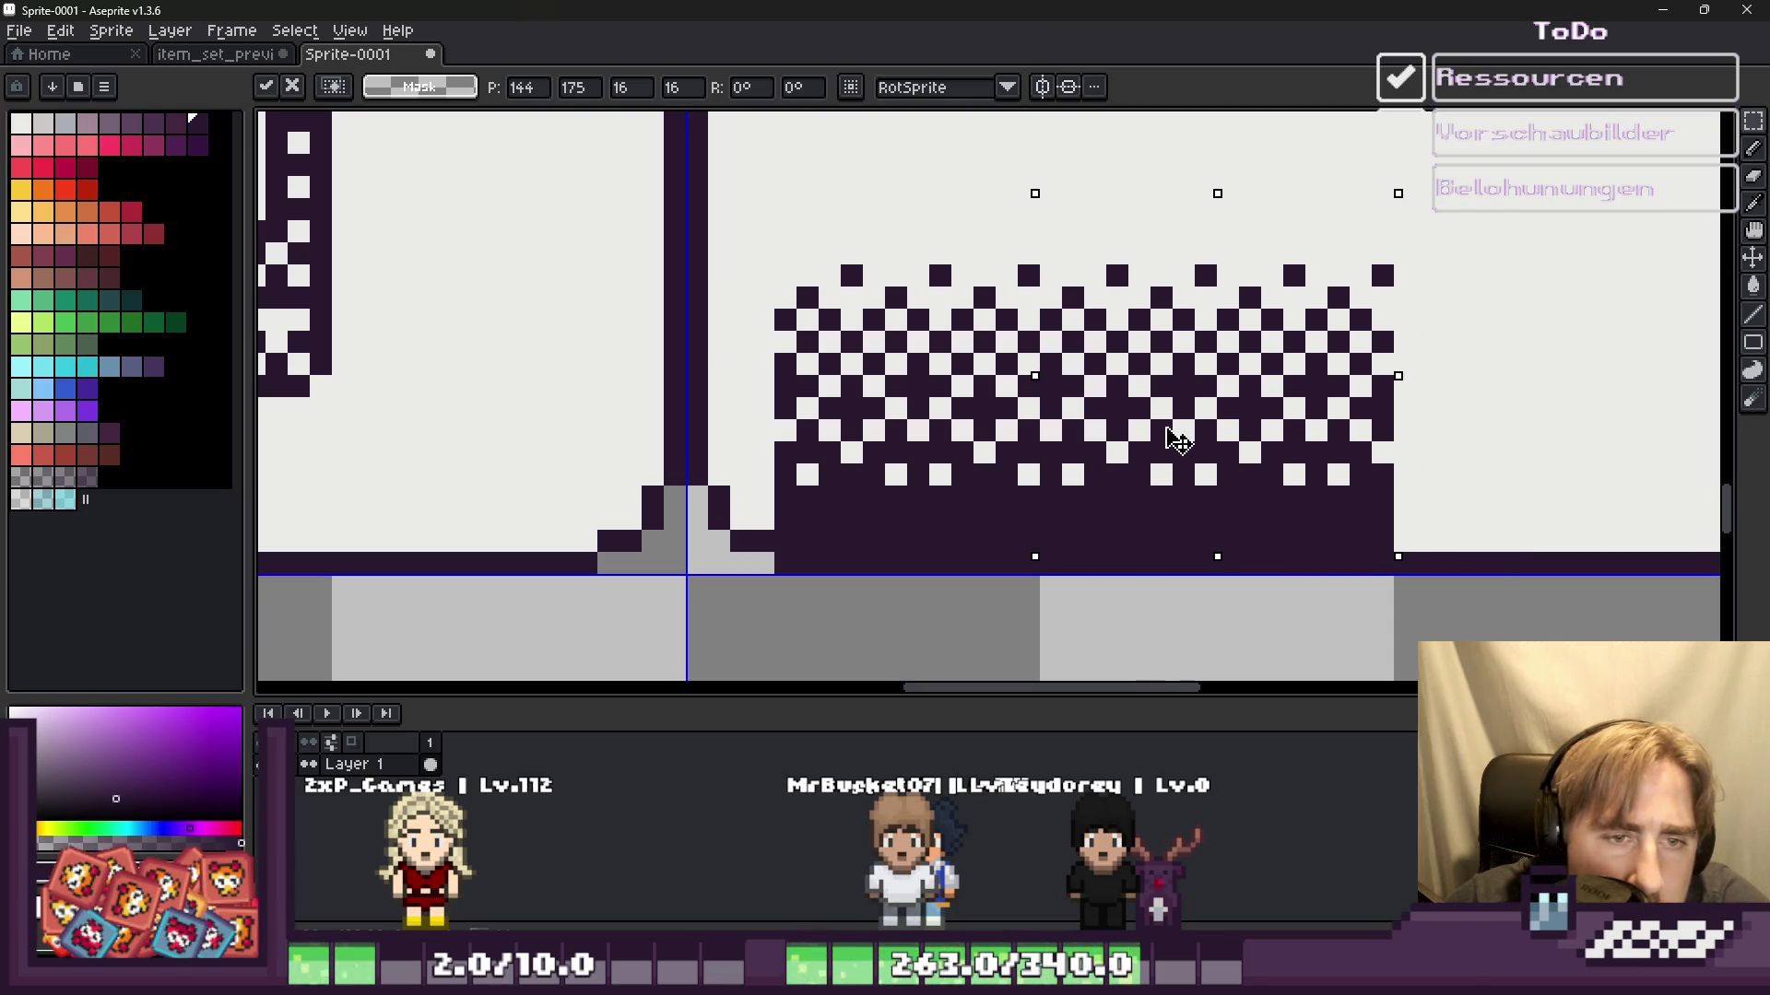
{"action": "key", "text": "ctrl+d"}
Step: Widen the dithered strip to the panel's right end with copied and pasted pieces
{"action": "left_click_drag", "start_coordinate": [784, 274], "coordinate": [1388, 553]}
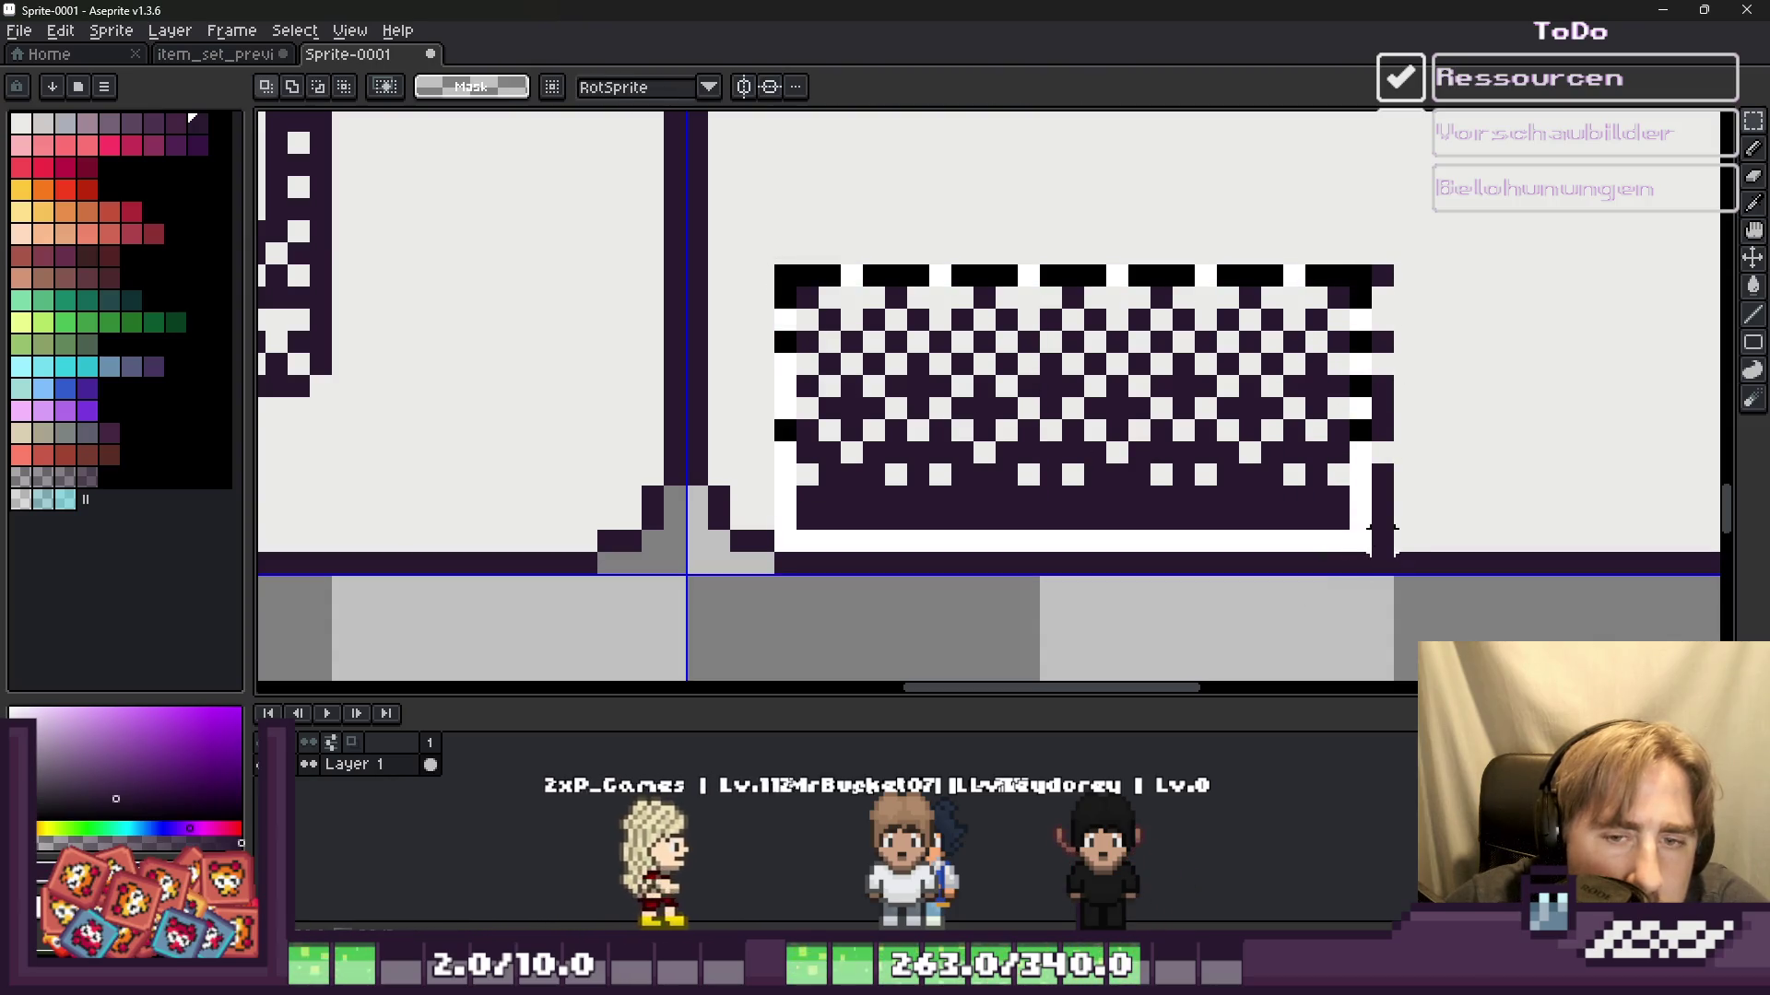
{"action": "scroll", "coordinate": [625, 429], "scroll_direction": "down", "scroll_amount": 1}
{"action": "scroll", "coordinate": [1170, 466], "scroll_direction": "up", "scroll_amount": 1}
{"action": "left_click_drag", "start_coordinate": [709, 451], "coordinate": [1281, 444]}
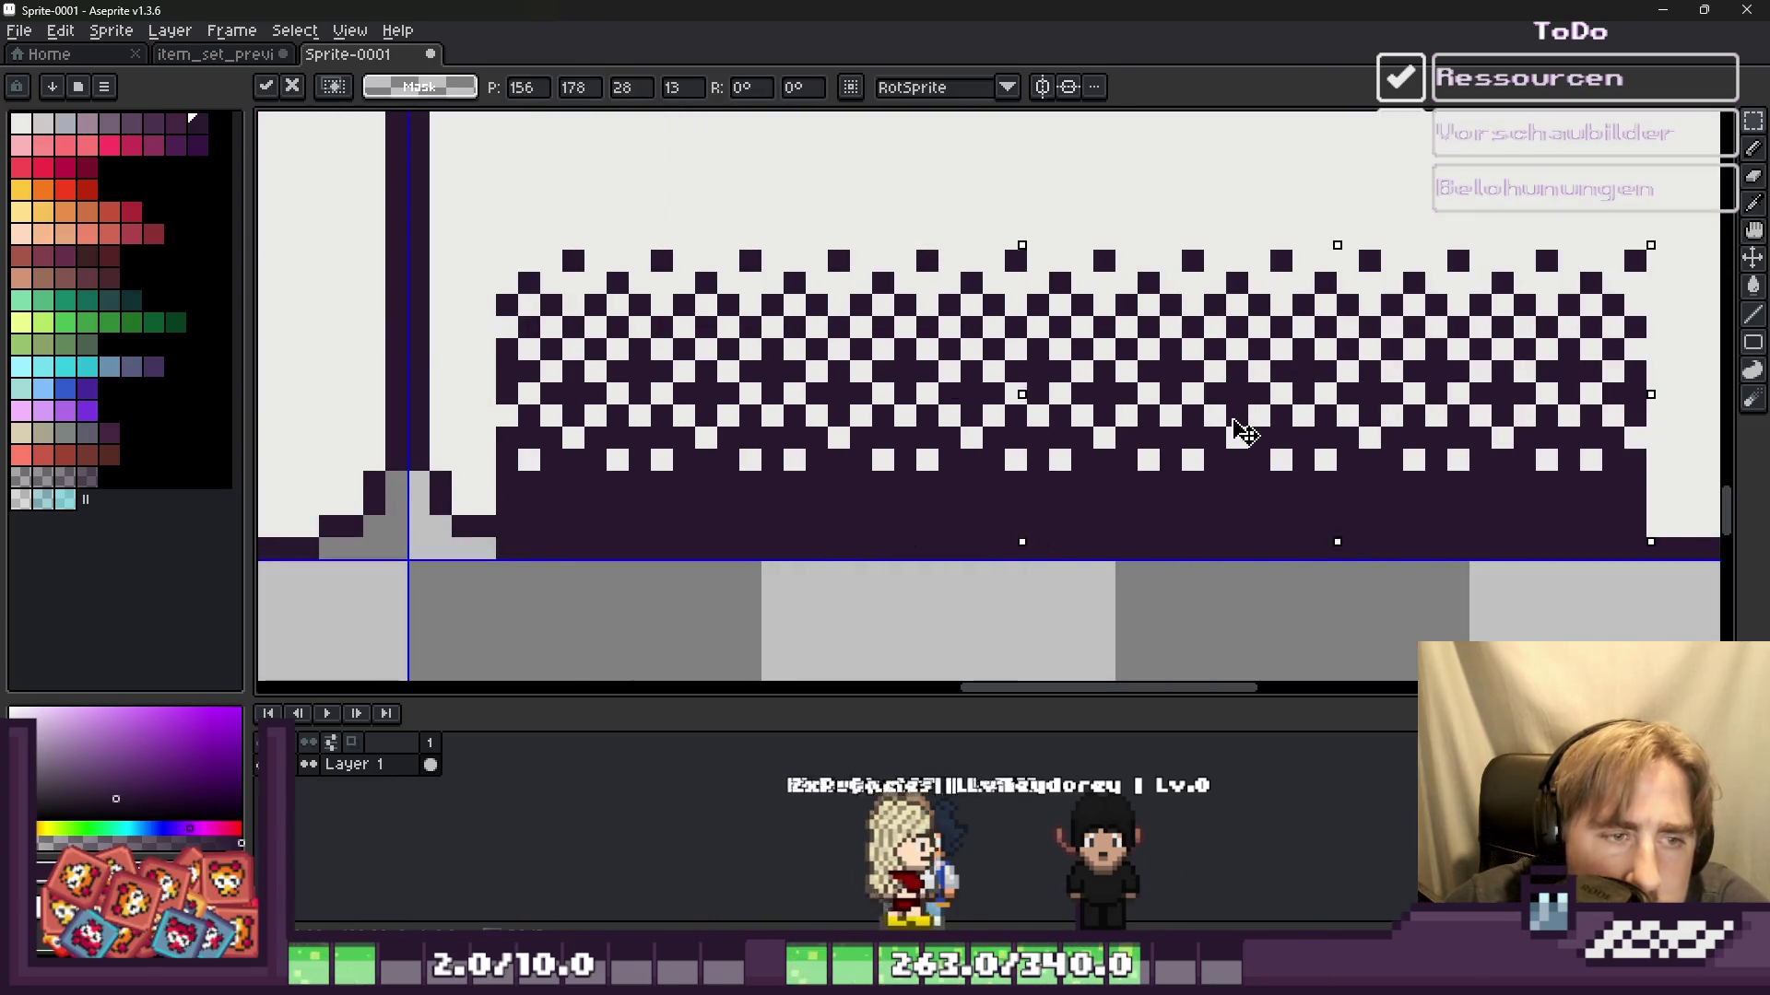
{"action": "key", "text": "Return"}
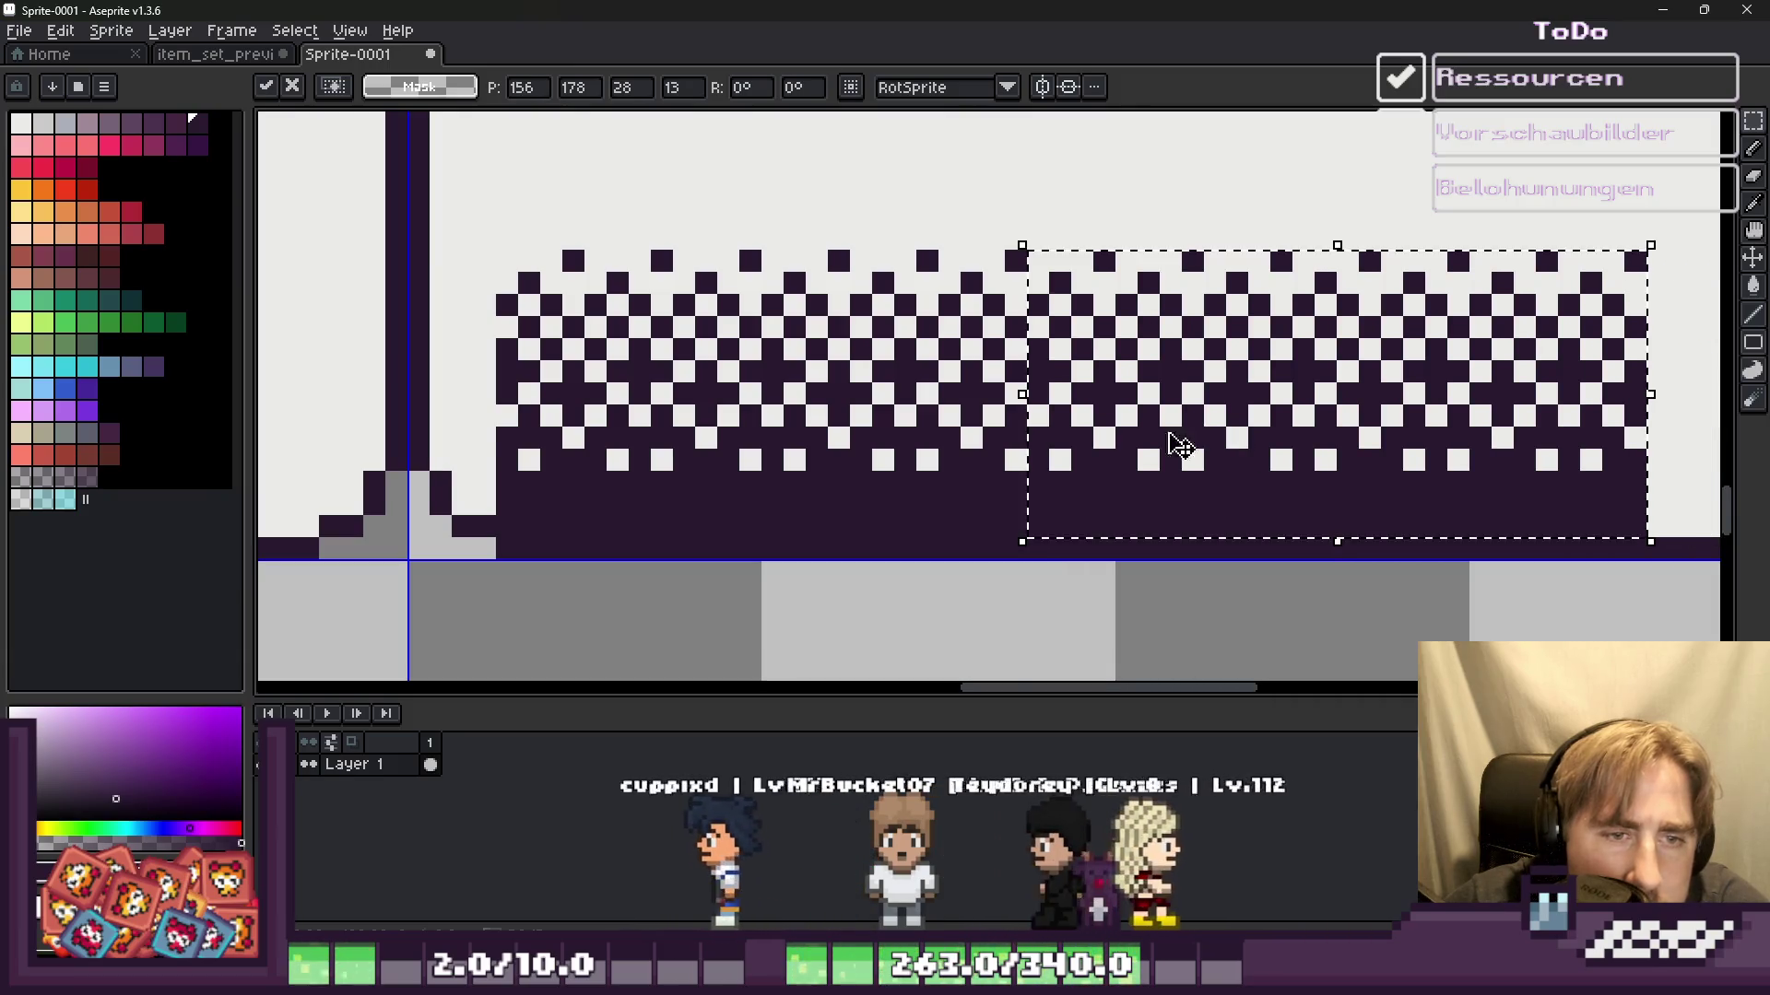
{"action": "scroll", "coordinate": [1189, 438], "scroll_direction": "down", "scroll_amount": 2}
{"action": "scroll", "coordinate": [1258, 379], "scroll_direction": "up", "scroll_amount": 2}
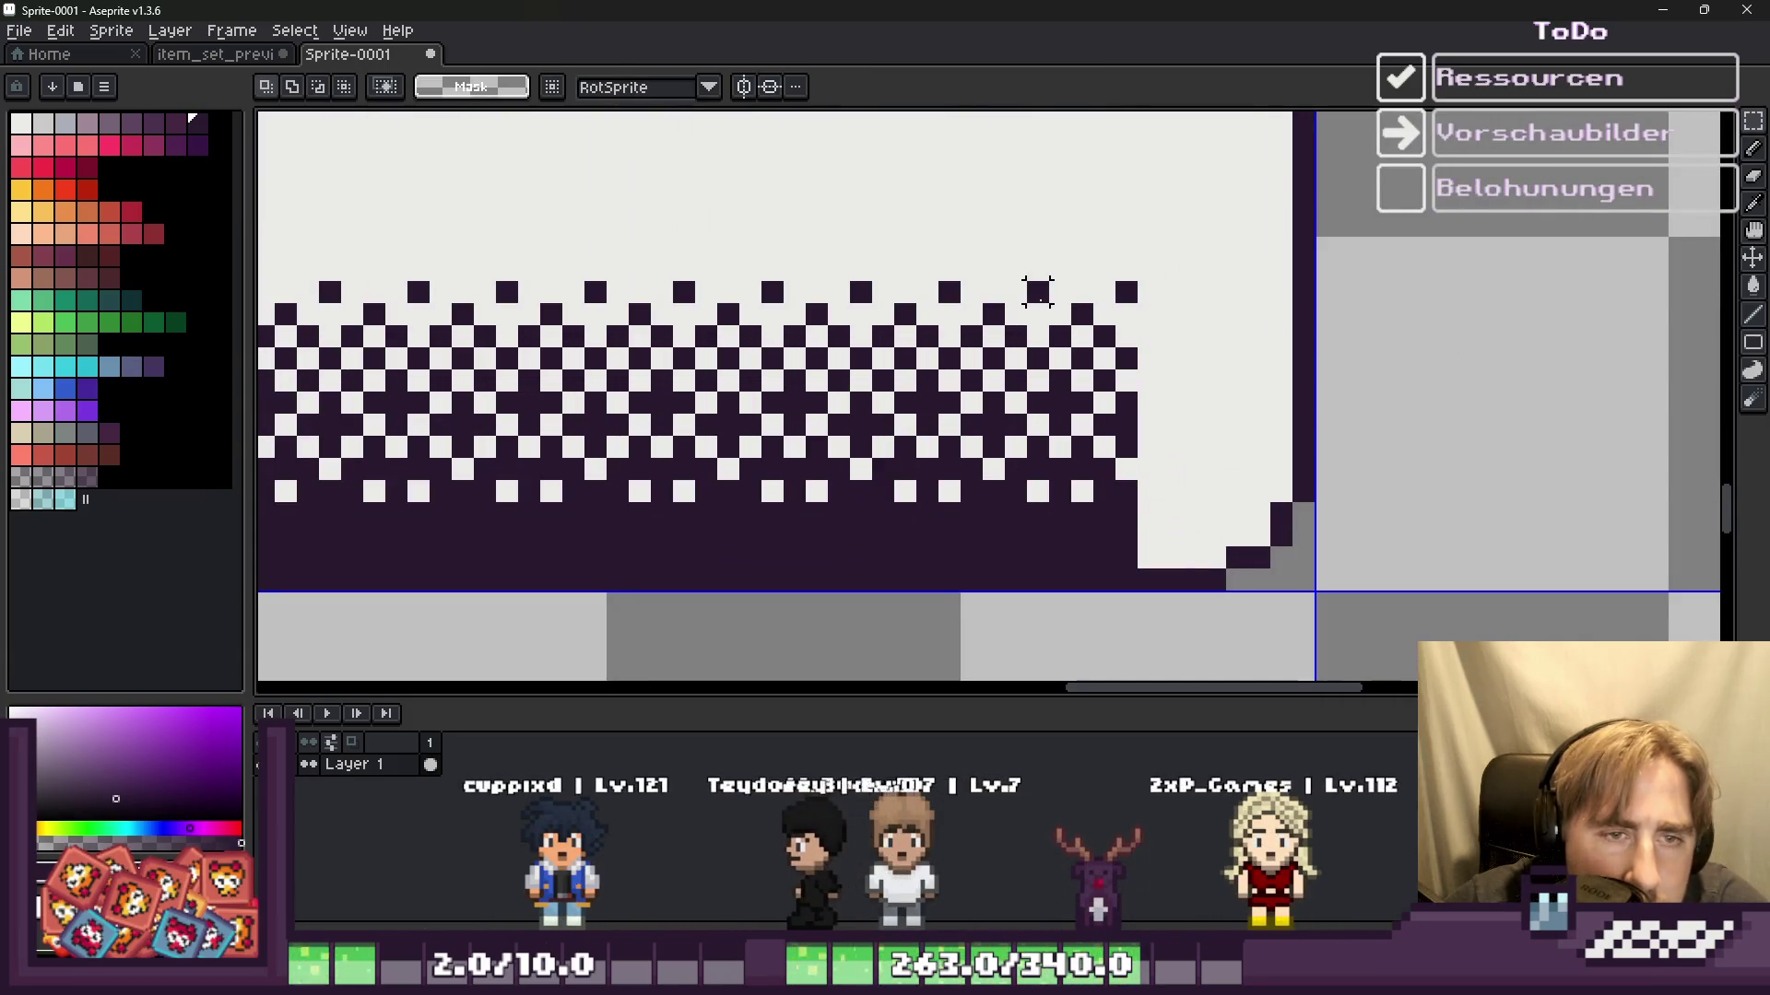
{"action": "mouse_move", "coordinate": [1027, 521]}
{"action": "left_mouse_down"}
{"action": "mouse_move", "coordinate": [1188, 514]}
{"action": "mouse_move", "coordinate": [1164, 506]}
{"action": "left_mouse_up"}
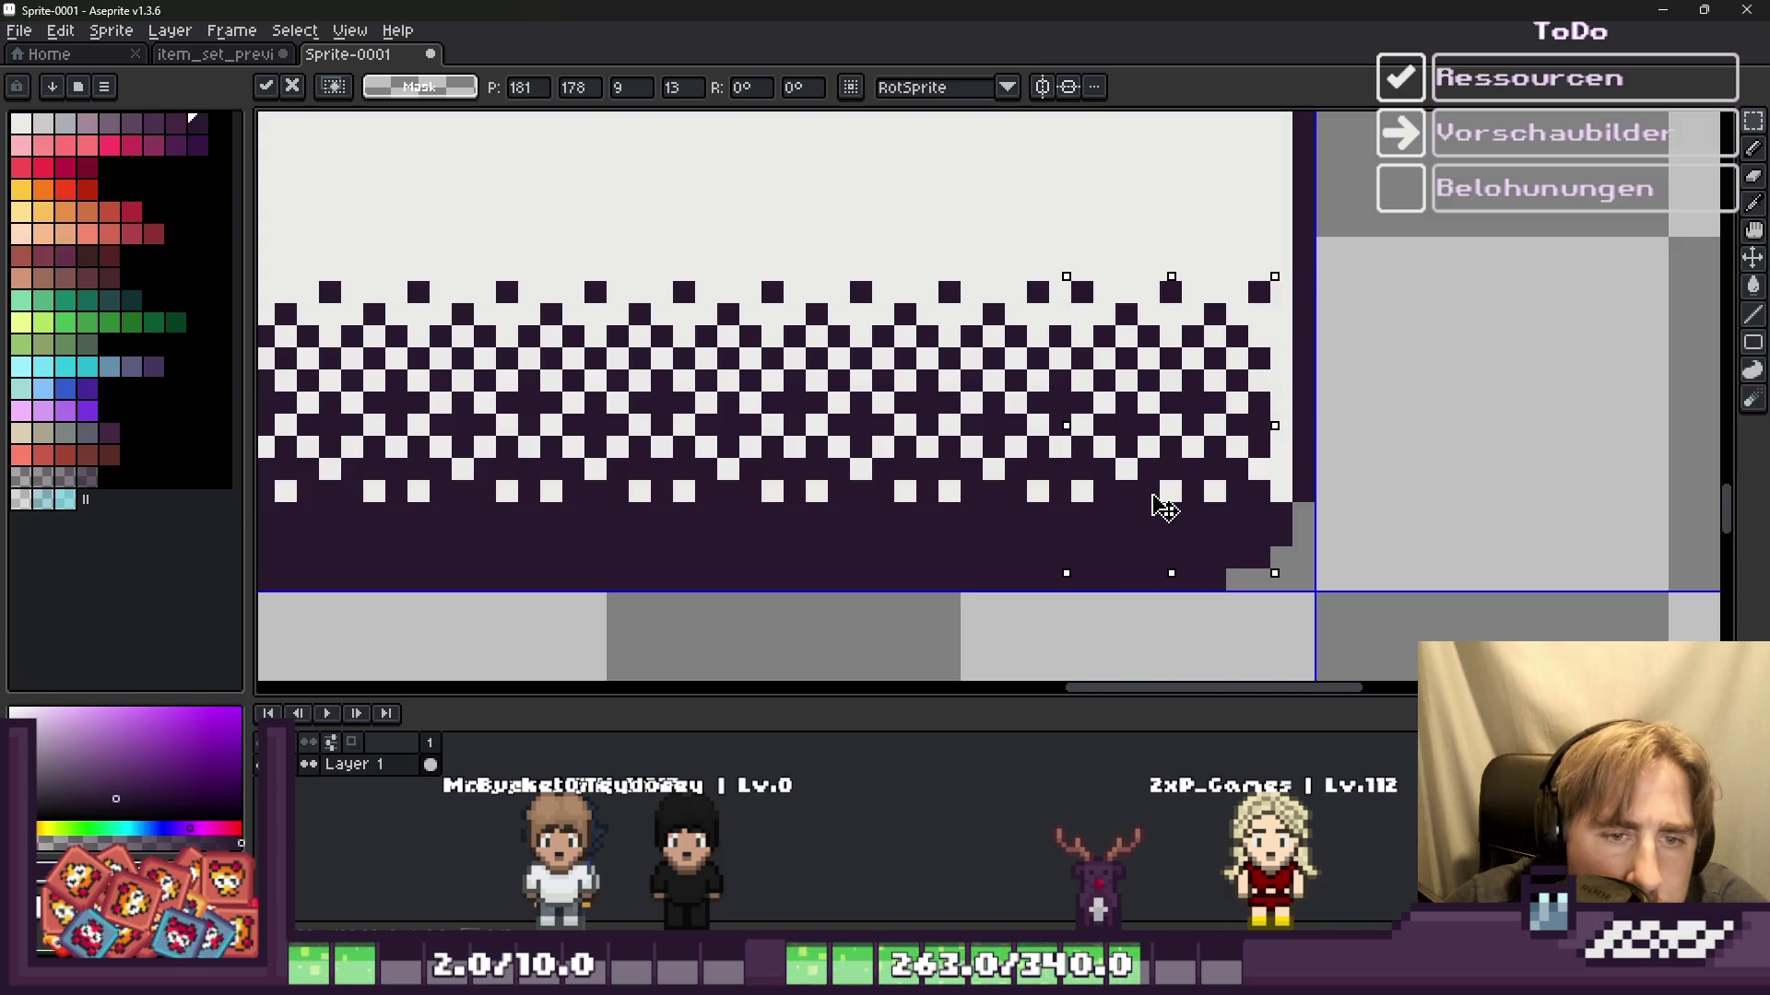
{"action": "key", "text": "Return"}
{"action": "scroll", "coordinate": [1257, 583], "scroll_direction": "up", "scroll_amount": 1}
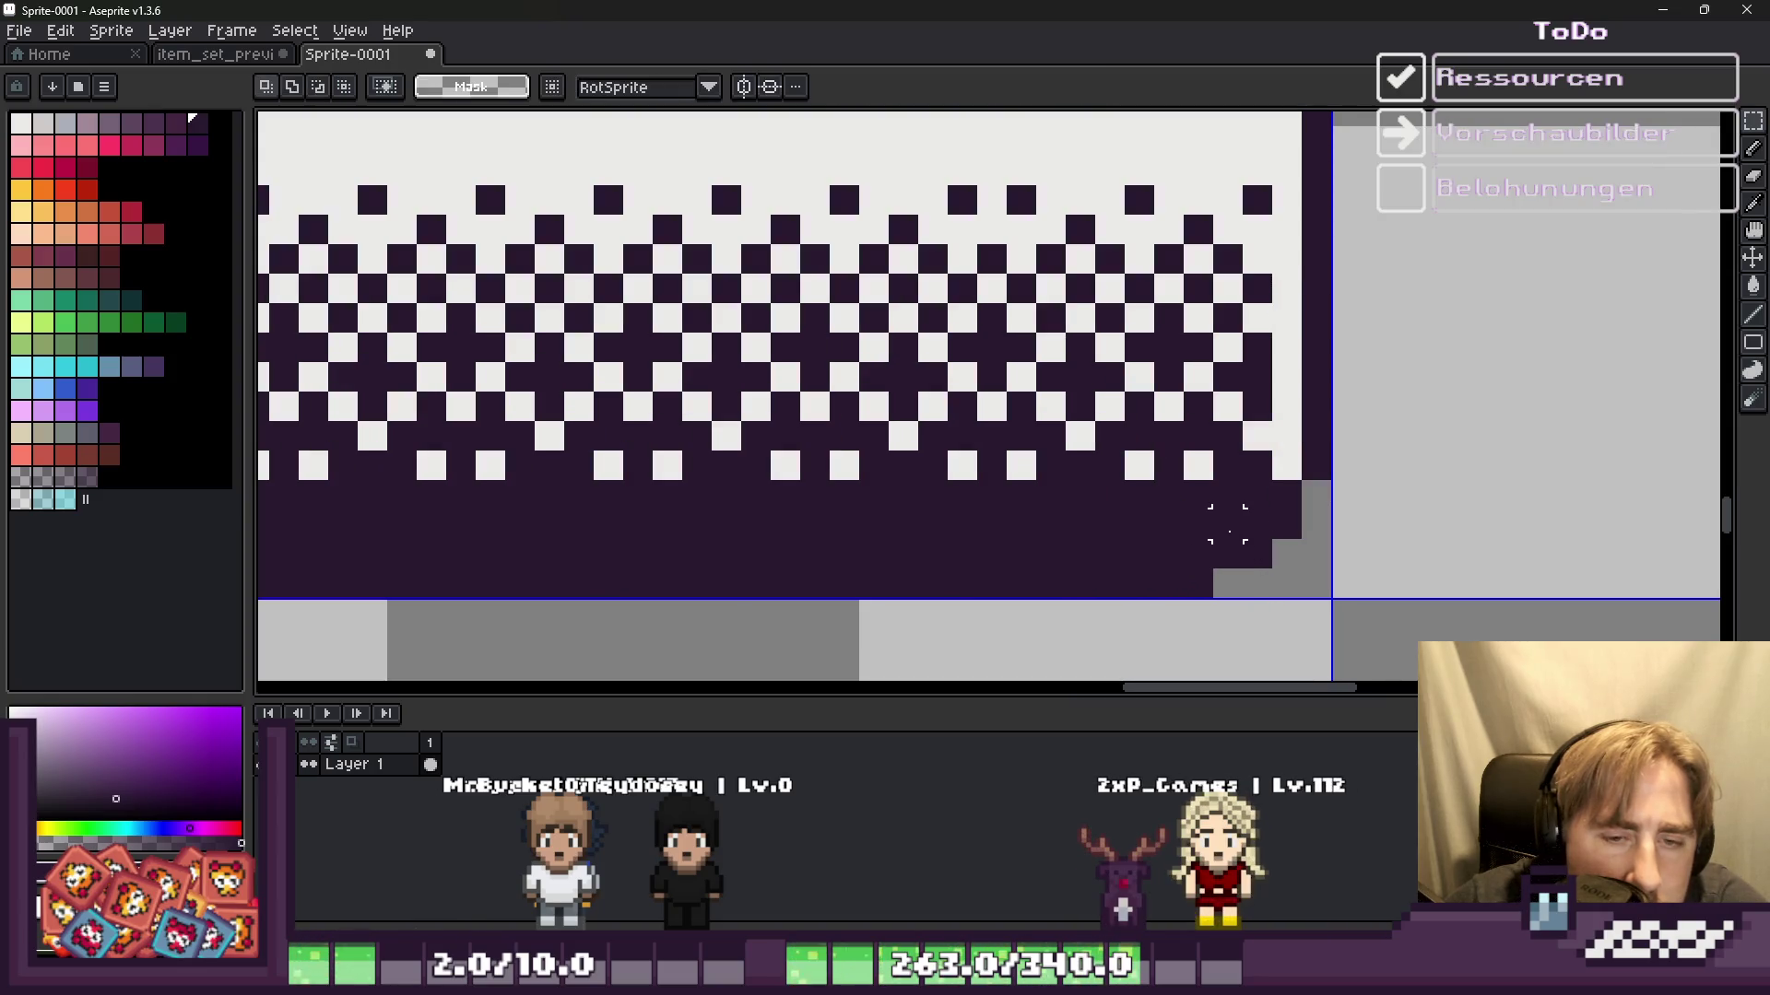
{"action": "key", "text": "ctrl+v"}
{"action": "left_click_drag", "start_coordinate": [968, 480], "coordinate": [1080, 465]}
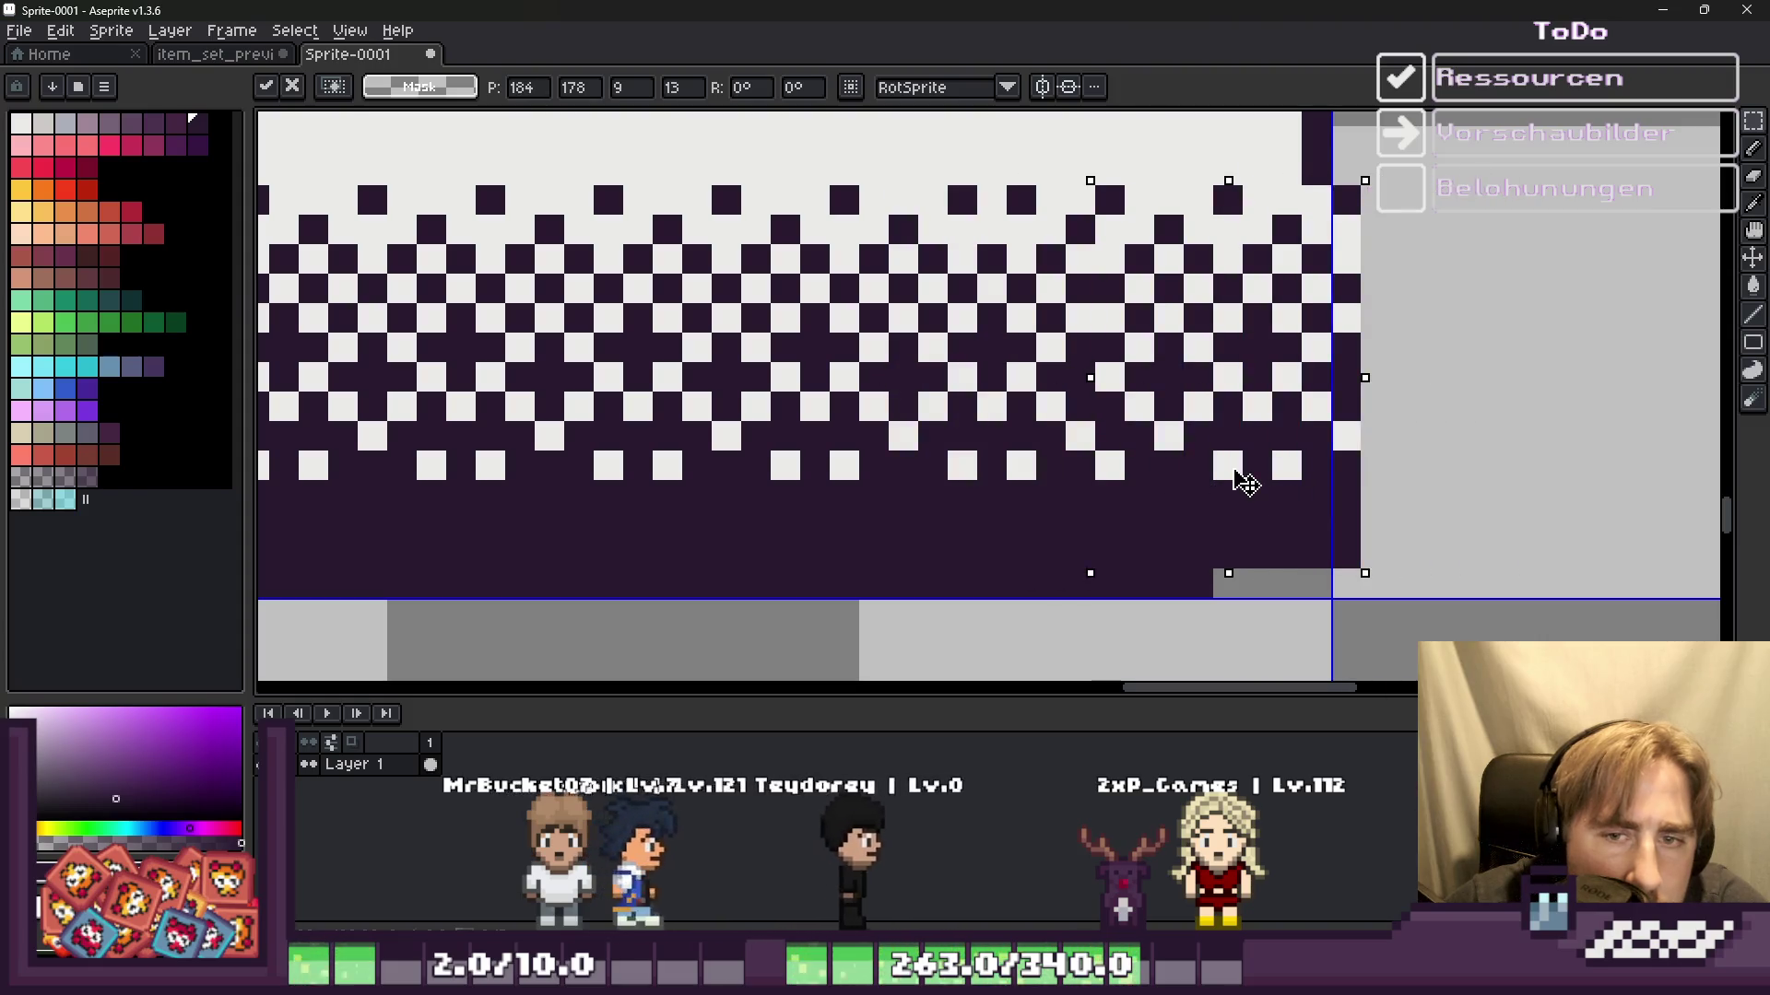
{"action": "key", "text": "Return"}
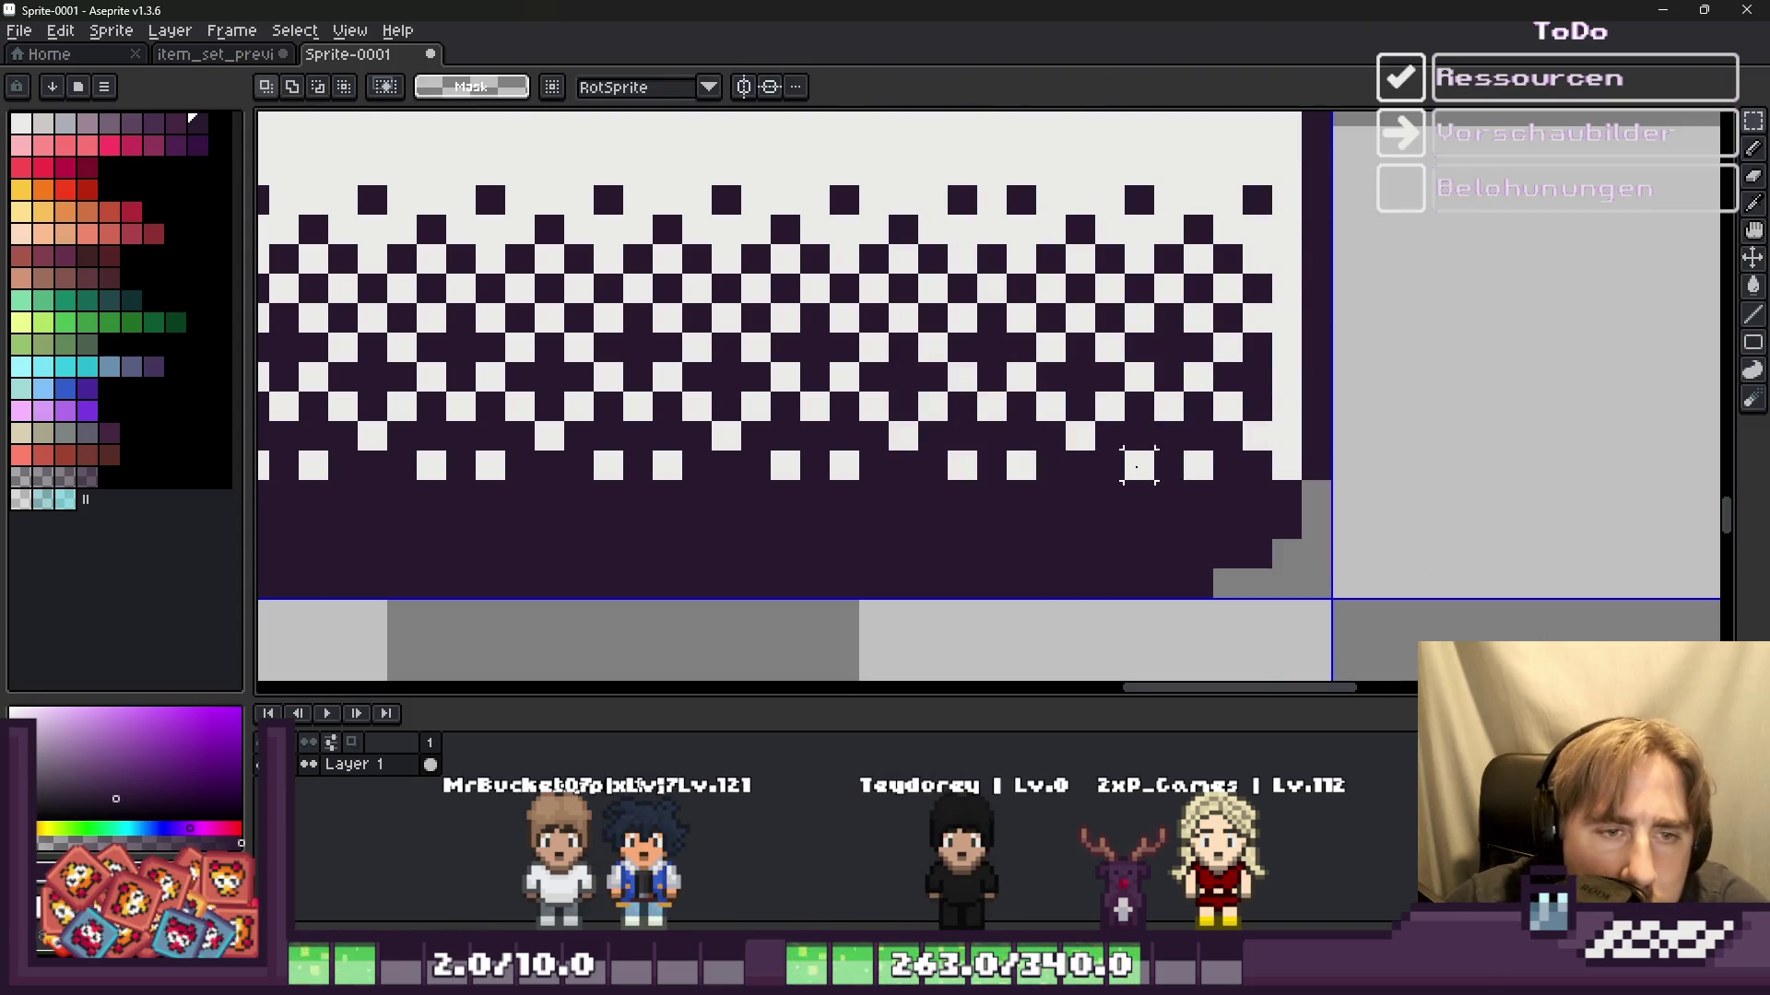
{"action": "key", "text": "ctrl+v"}
{"action": "left_click_drag", "start_coordinate": [1015, 471], "coordinate": [1354, 510]}
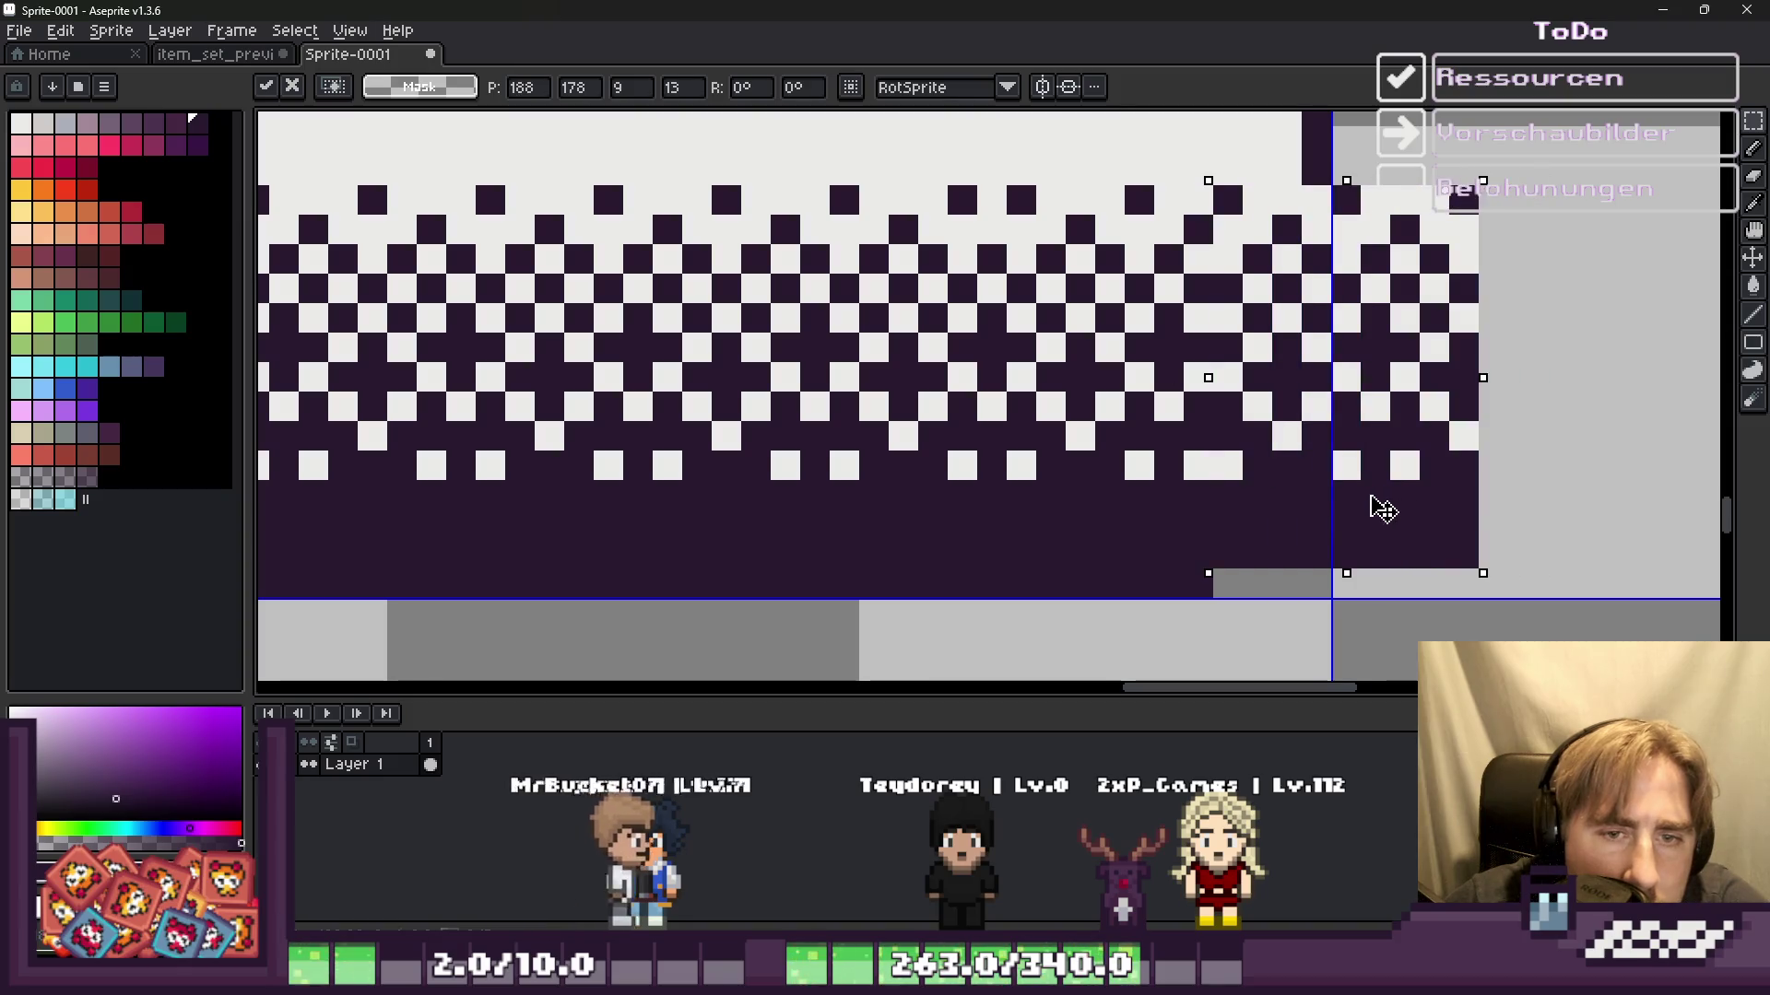
{"action": "key", "text": "Return"}
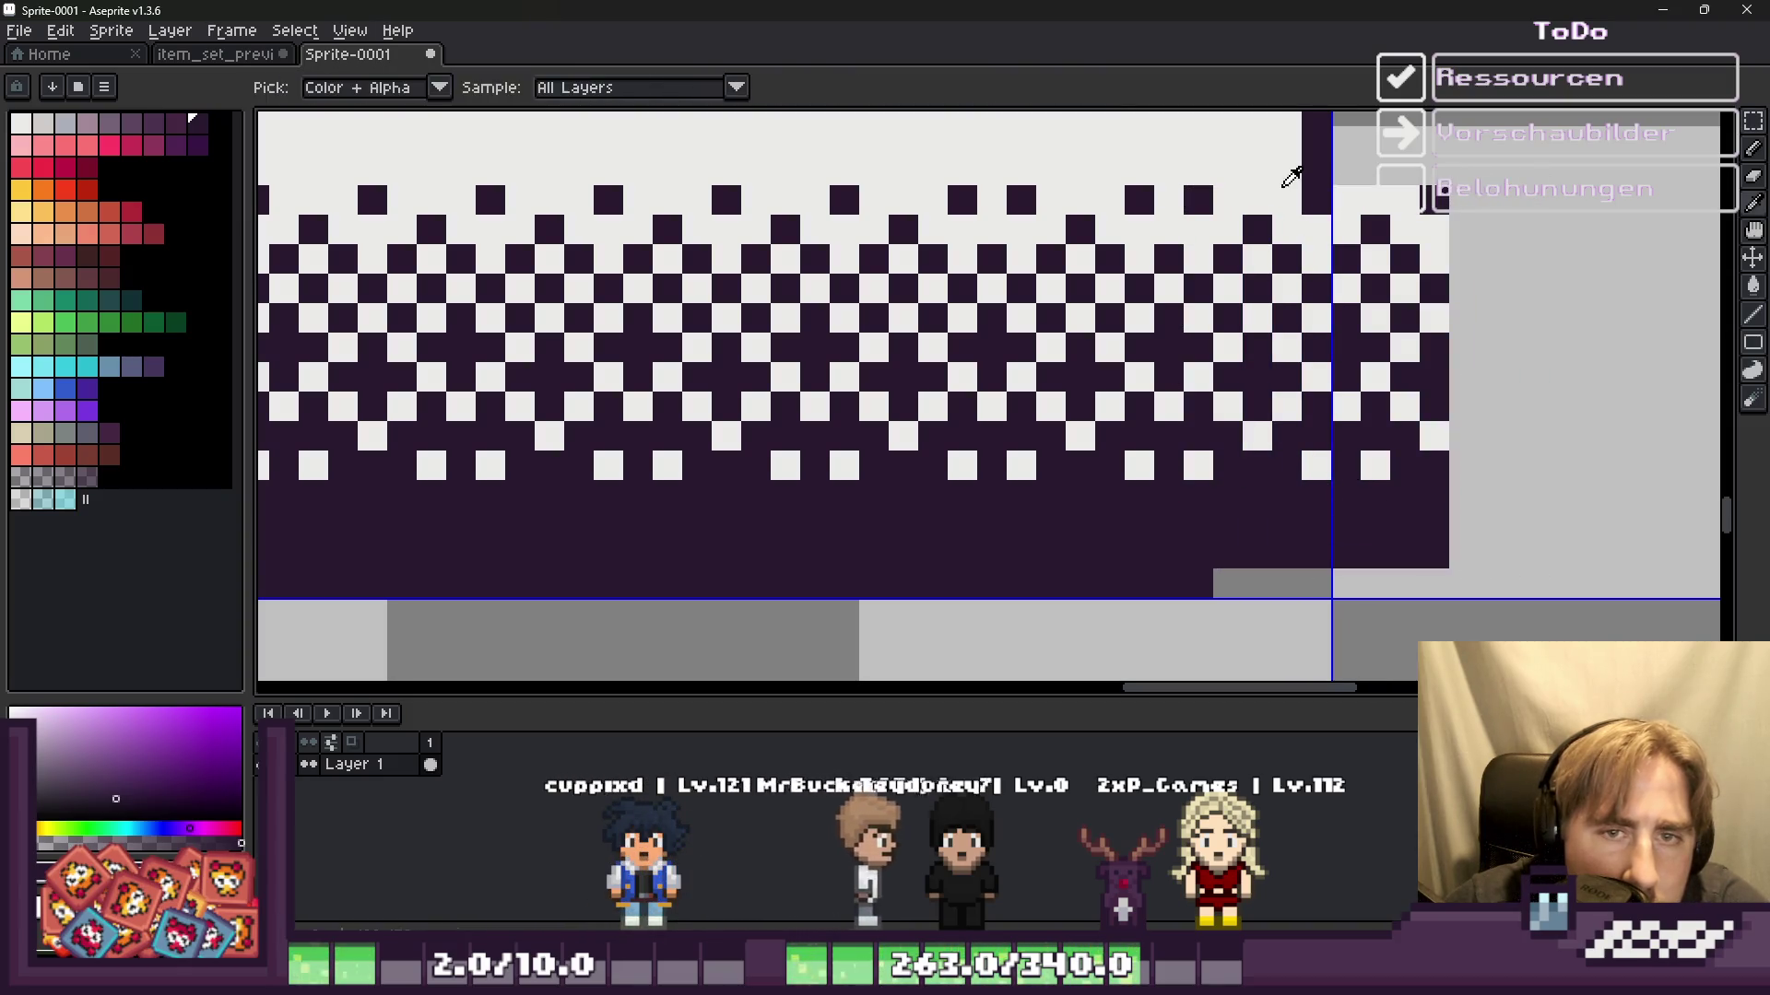
Step: Repaint the stepped bottom-right corner, clear overspill, and redraw the dark right border
{"action": "left_click_drag", "start_coordinate": [1313, 548], "coordinate": [1405, 524]}
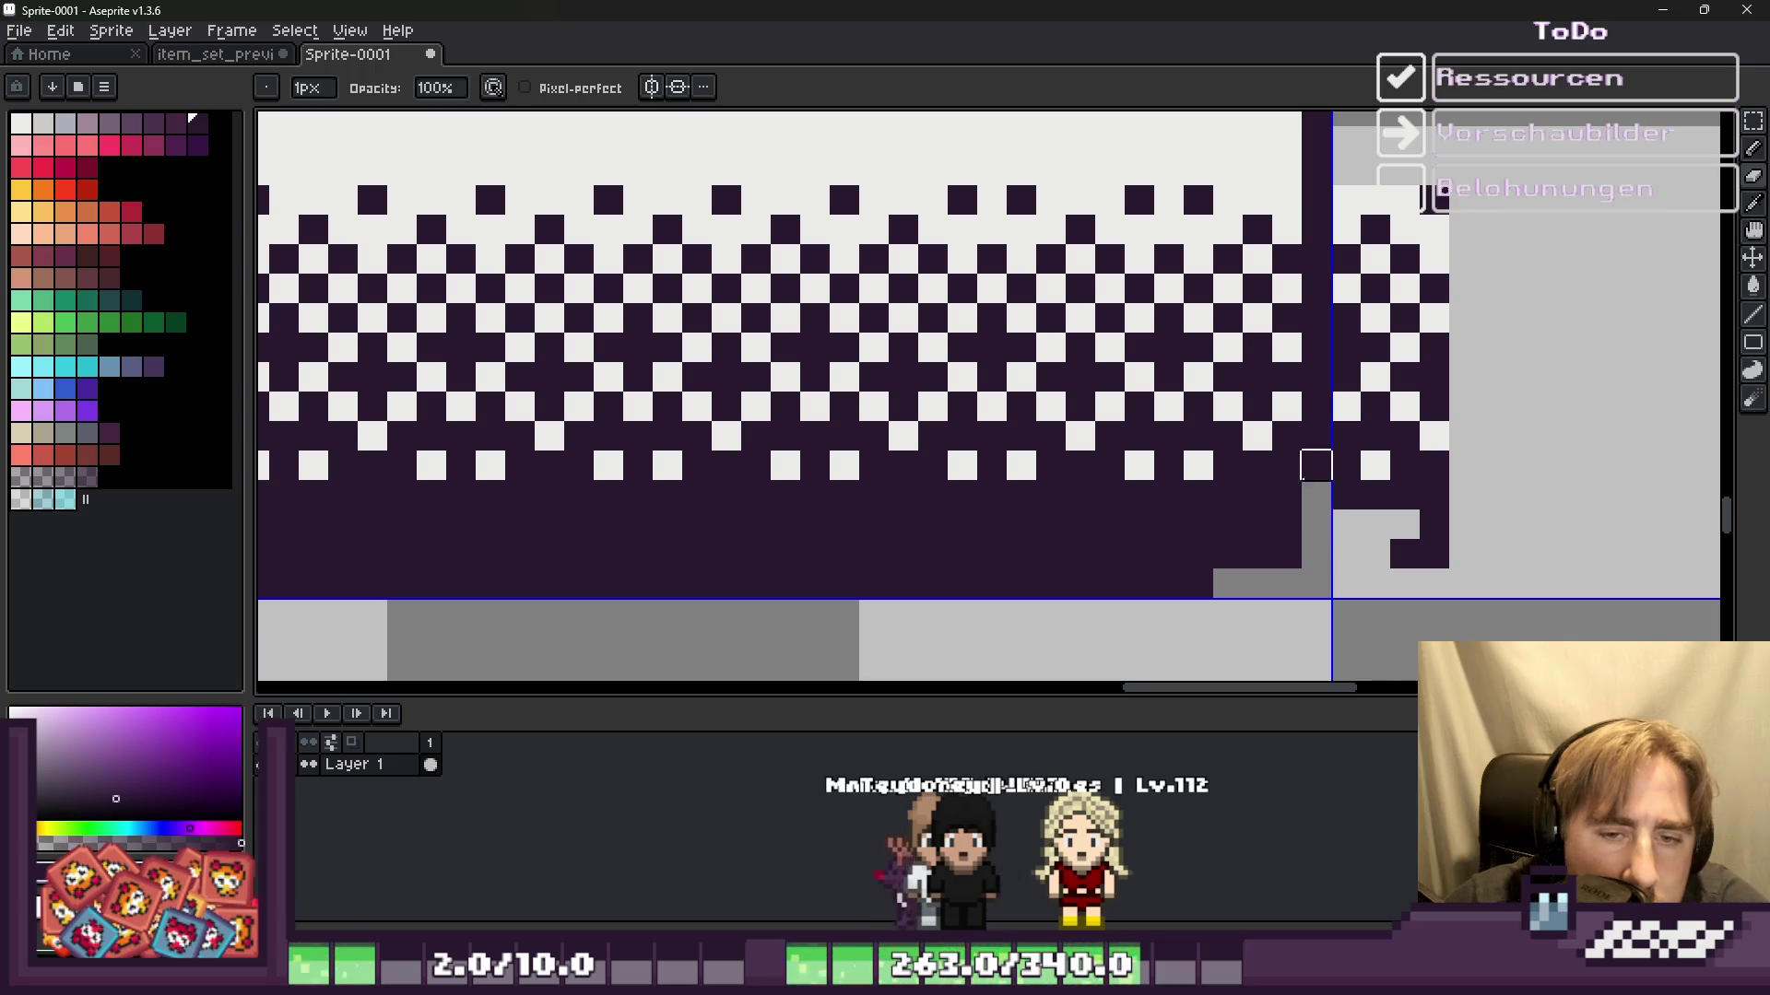
{"action": "left_click_drag", "start_coordinate": [1405, 532], "coordinate": [1390, 303]}
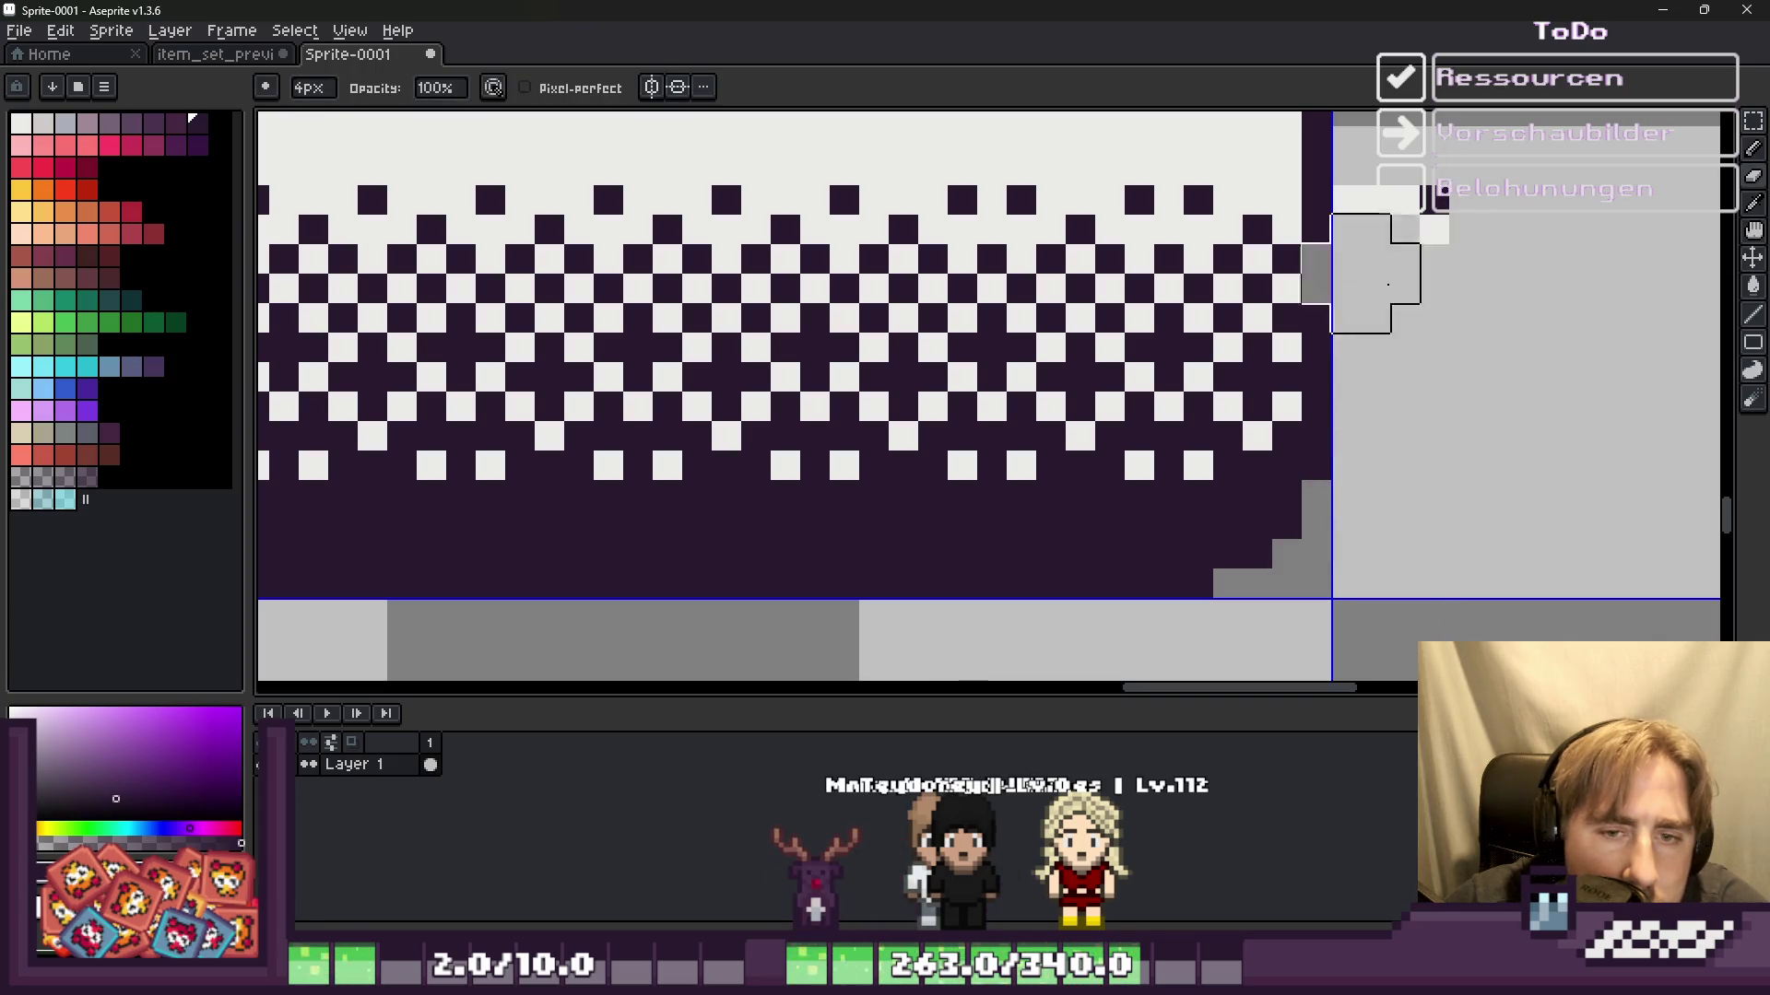
{"action": "left_click_drag", "start_coordinate": [1360, 185], "coordinate": [1360, 424]}
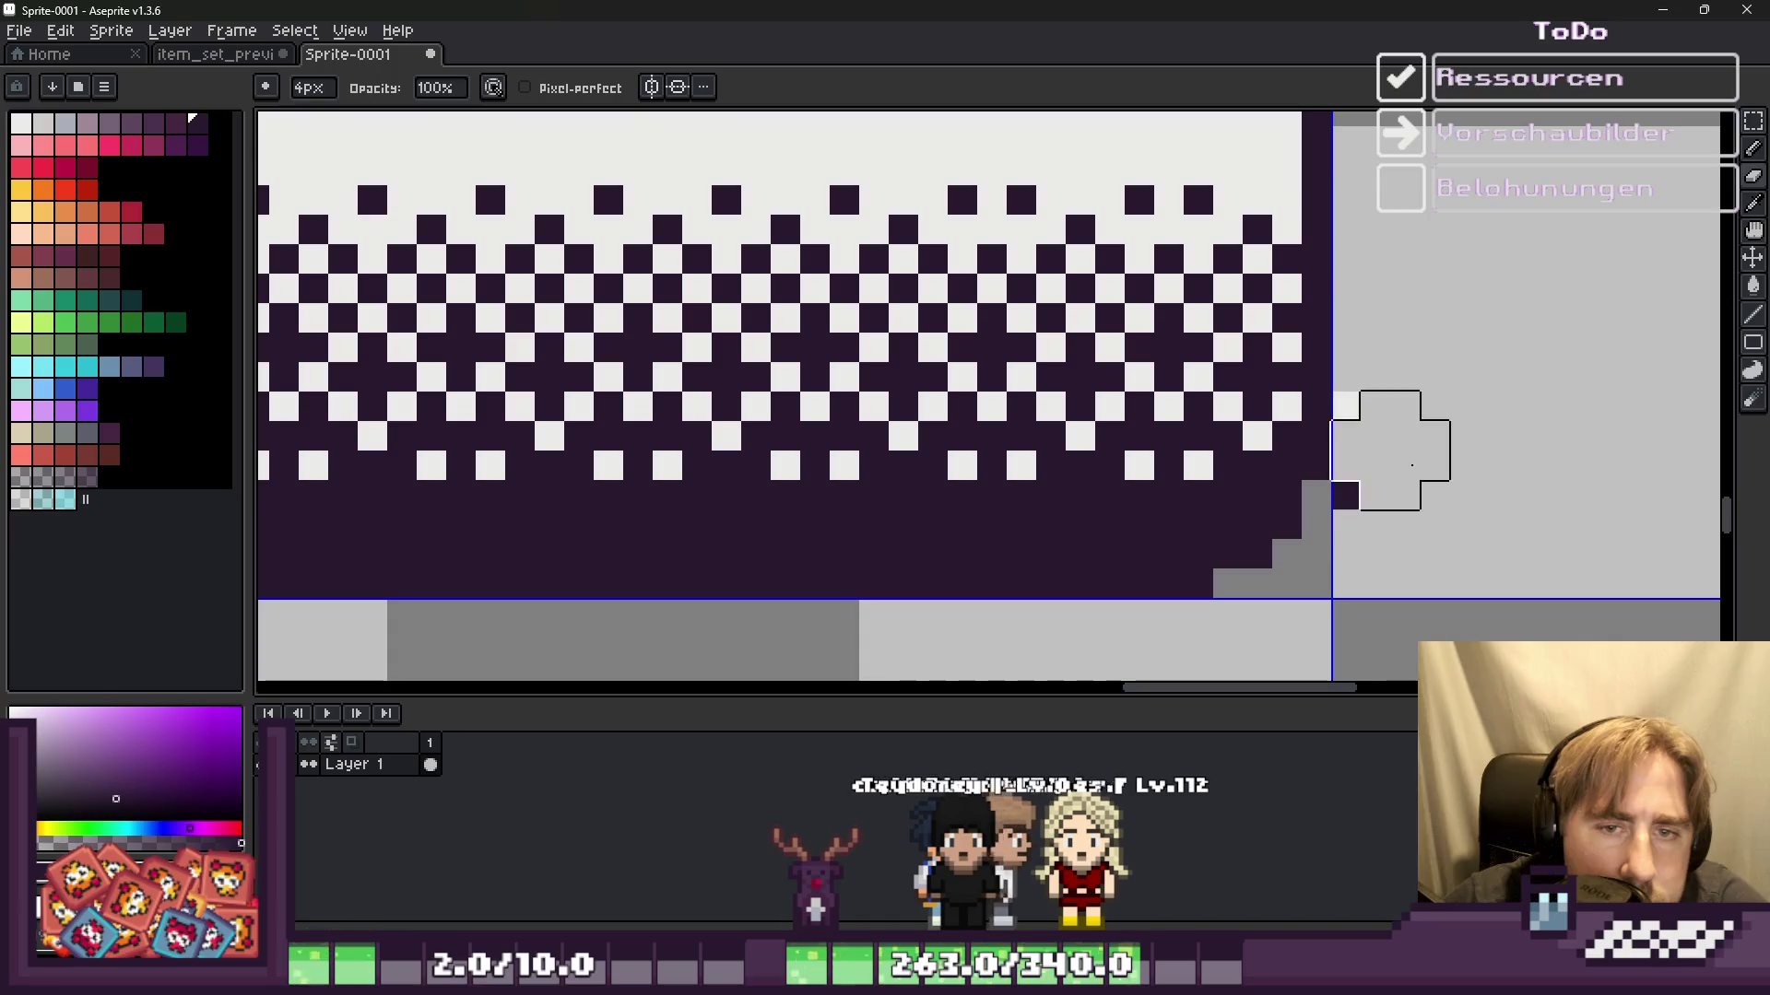
{"action": "scroll", "coordinate": [1432, 577], "scroll_direction": "down", "scroll_amount": 5}
{"action": "scroll", "coordinate": [1198, 516], "scroll_direction": "up", "scroll_amount": 1}
{"action": "scroll", "coordinate": [1106, 497], "scroll_direction": "down", "scroll_amount": 4}
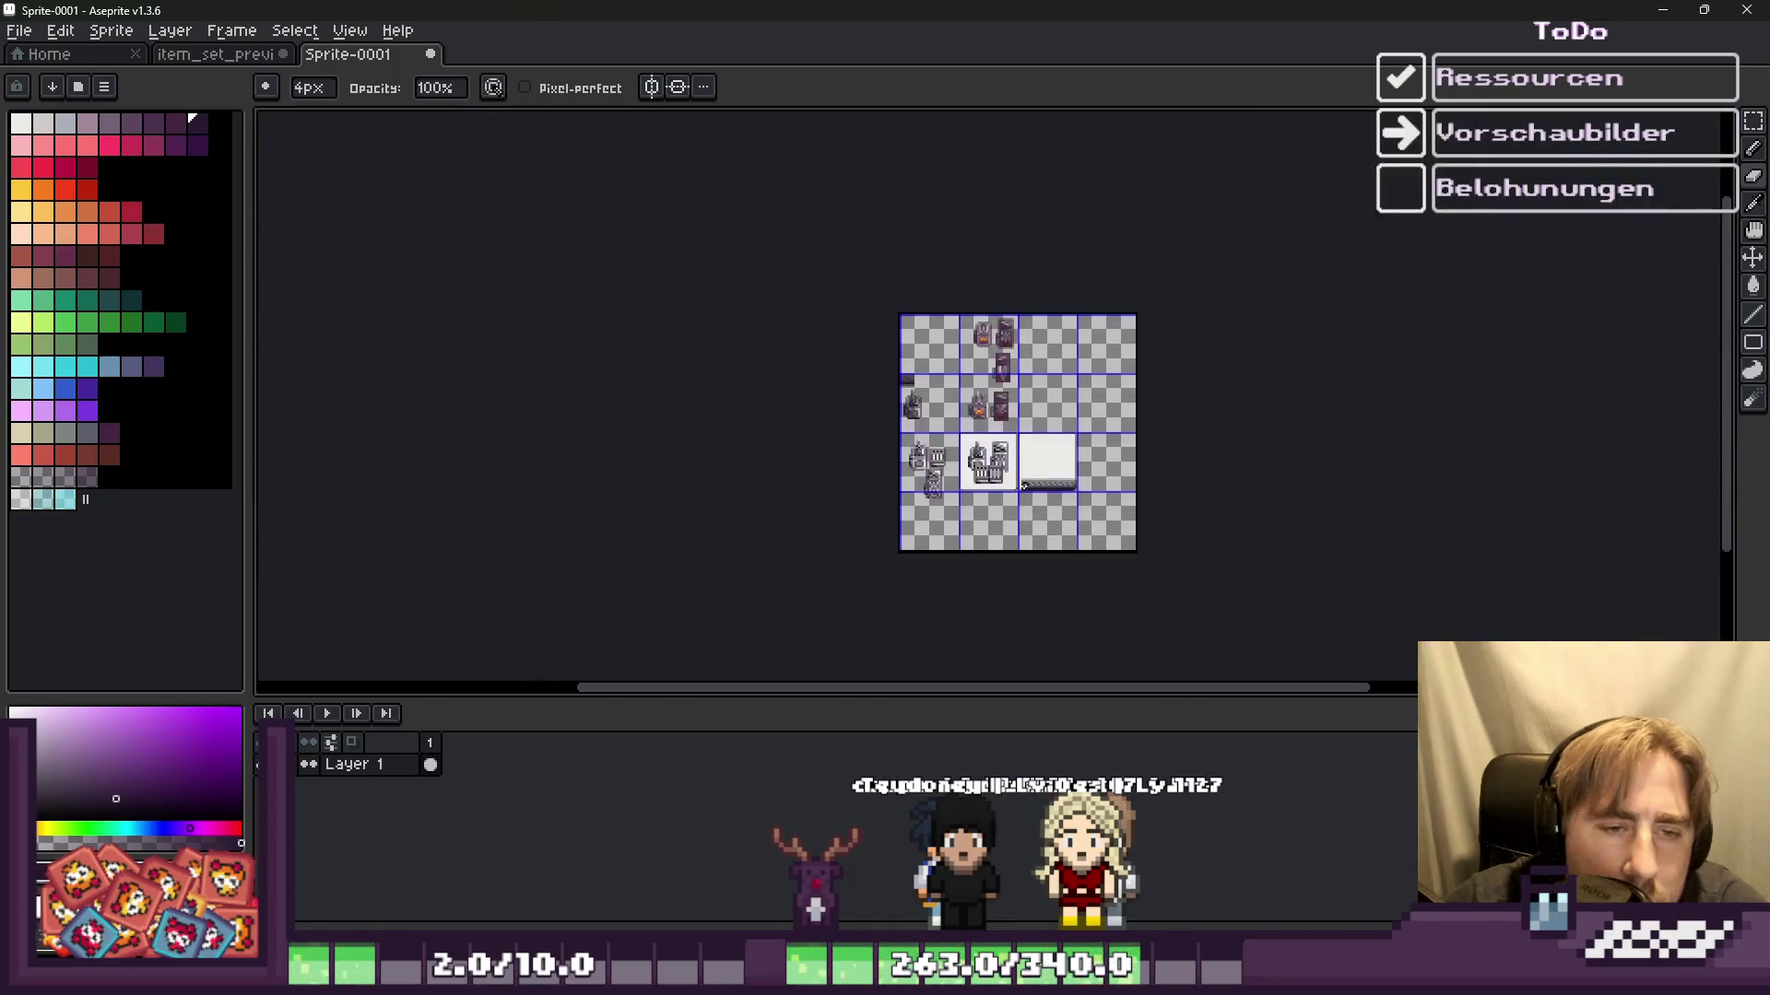
Step: Marquee-select the left end of the dithered bottom border
{"action": "scroll", "coordinate": [1019, 482], "scroll_direction": "up", "scroll_amount": 3}
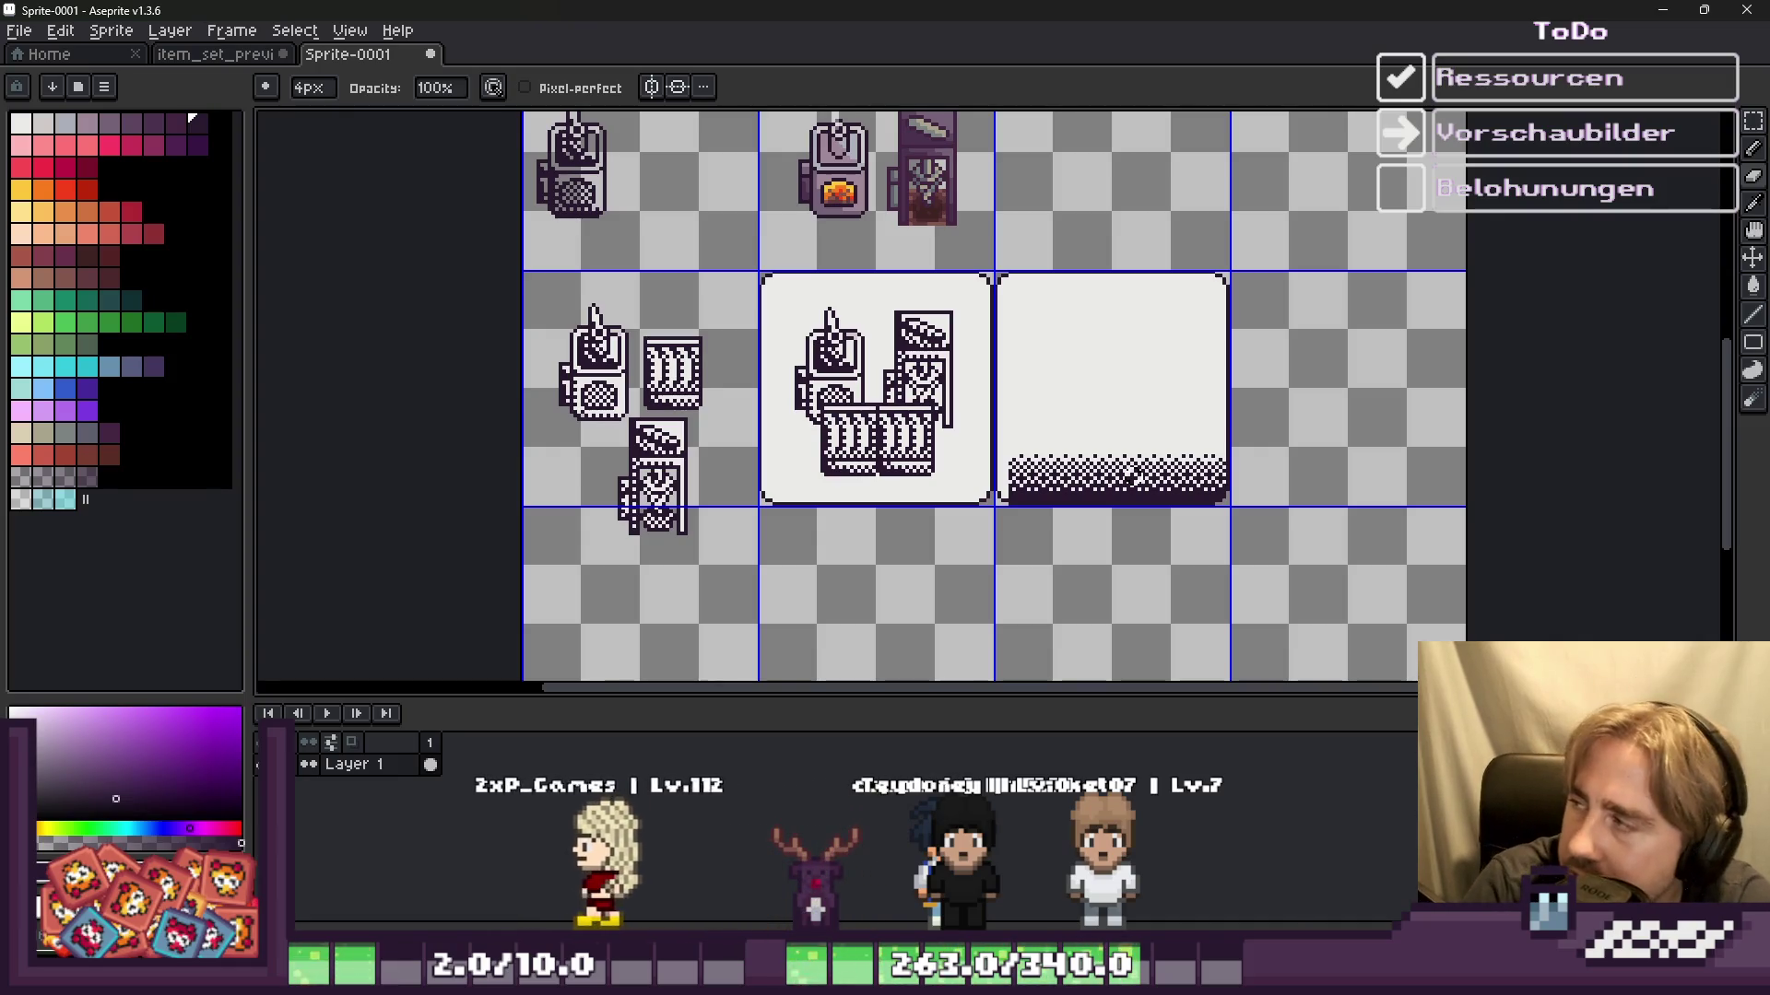
{"action": "scroll", "coordinate": [1097, 489], "scroll_direction": "up", "scroll_amount": 1}
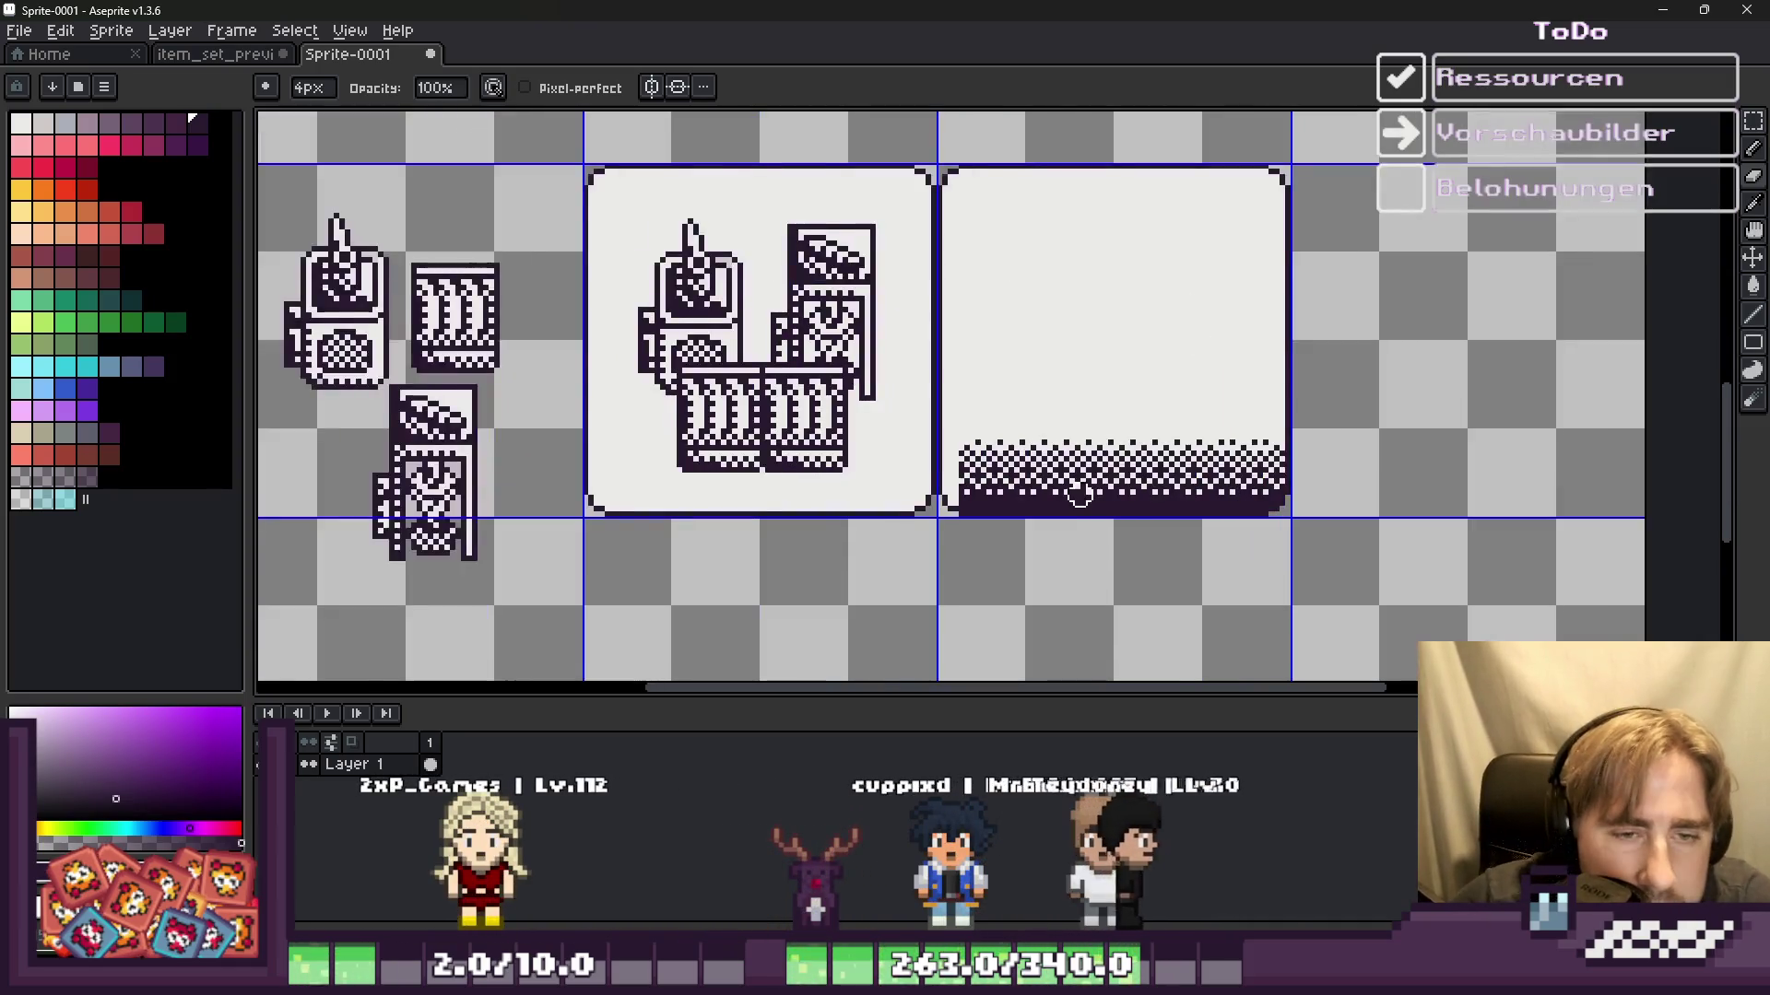
{"action": "scroll", "coordinate": [1079, 495], "scroll_direction": "up", "scroll_amount": 1}
{"action": "scroll", "coordinate": [1161, 525], "scroll_direction": "up", "scroll_amount": 1}
{"action": "scroll", "coordinate": [1094, 542], "scroll_direction": "up", "scroll_amount": 1}
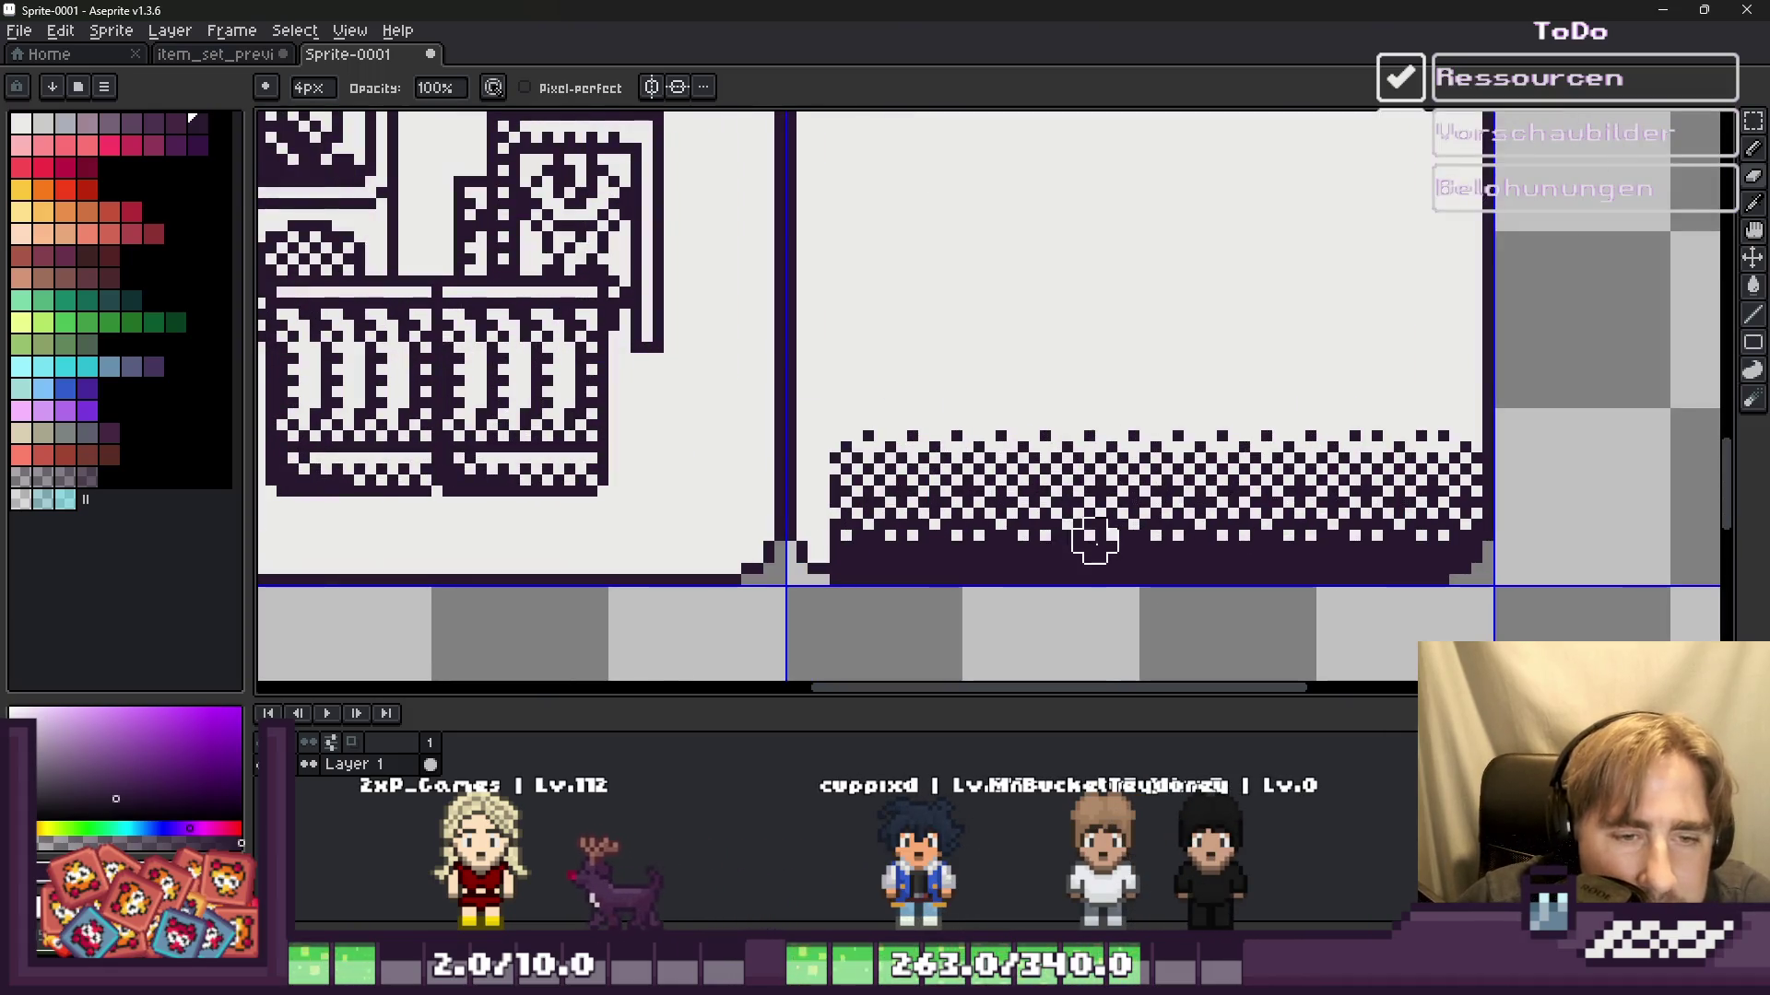
{"action": "scroll", "coordinate": [1072, 564], "scroll_direction": "down", "scroll_amount": 3}
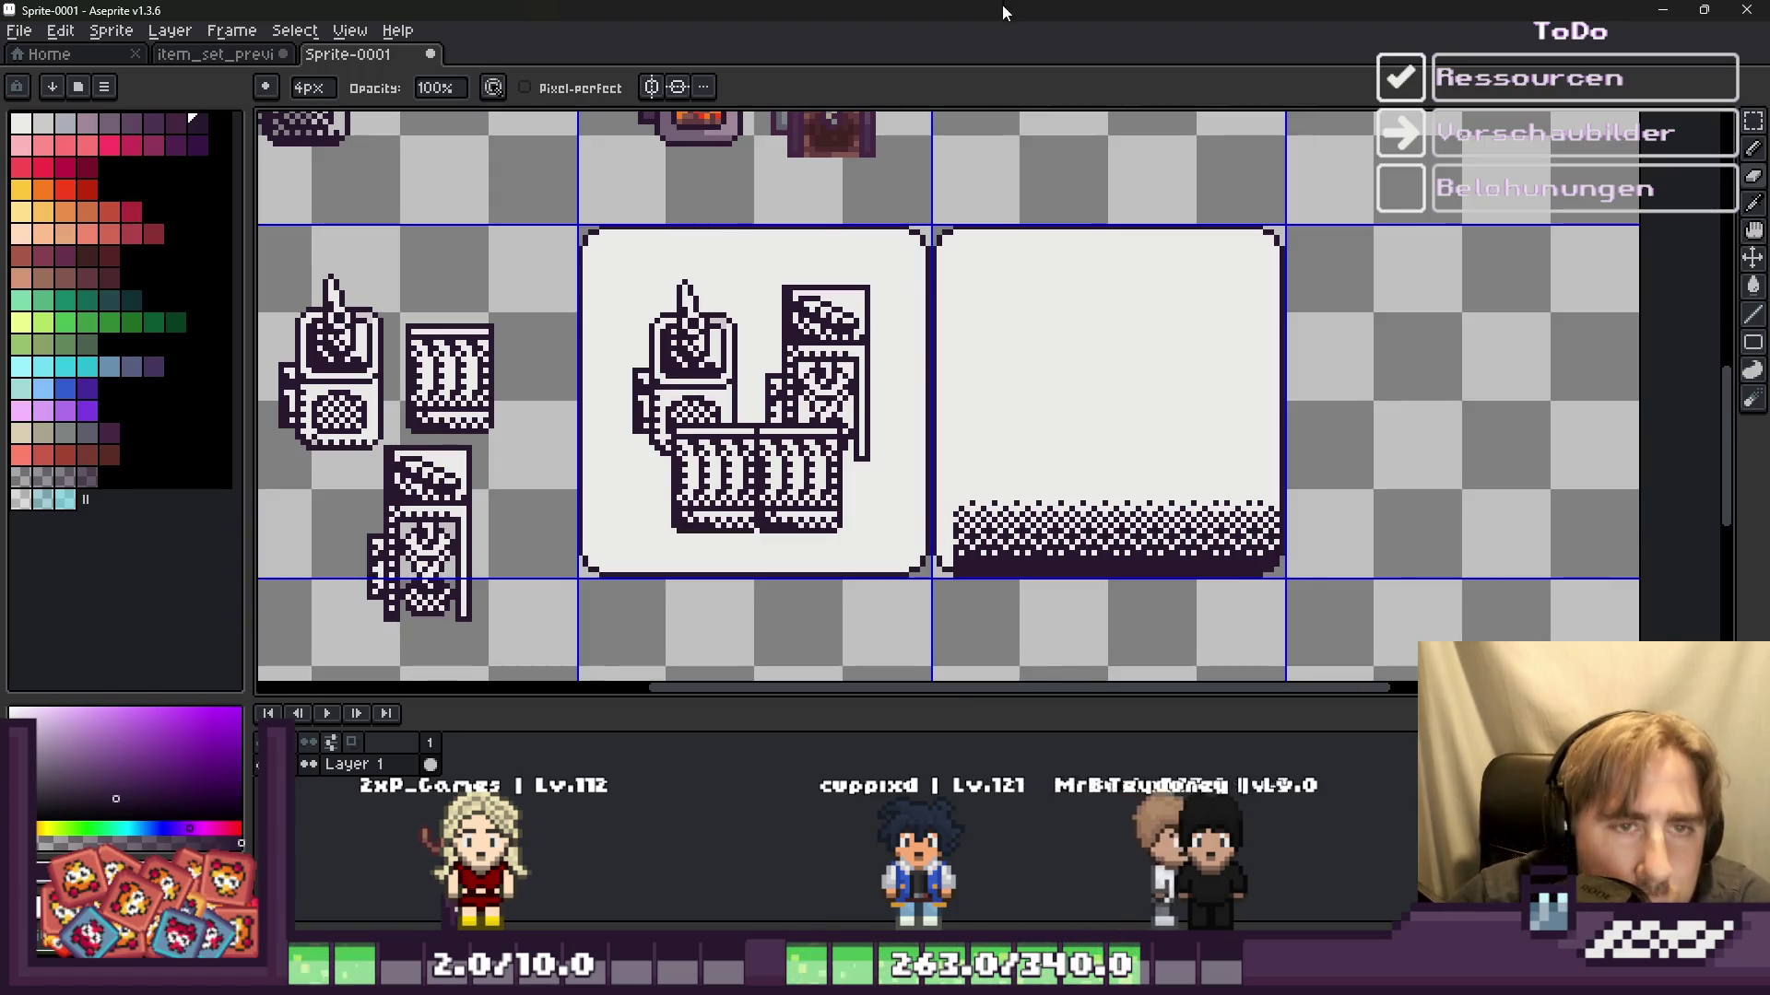
{"action": "key", "text": "m"}
{"action": "scroll", "coordinate": [950, 413], "scroll_direction": "up", "scroll_amount": 2}
{"action": "scroll", "coordinate": [949, 413], "scroll_direction": "up", "scroll_amount": 2}
{"action": "mouse_move", "coordinate": [964, 398]}
{"action": "left_mouse_down"}
{"action": "mouse_move", "coordinate": [1067, 561]}
{"action": "mouse_move", "coordinate": [964, 582]}
{"action": "mouse_move", "coordinate": [961, 550]}
{"action": "left_mouse_up"}
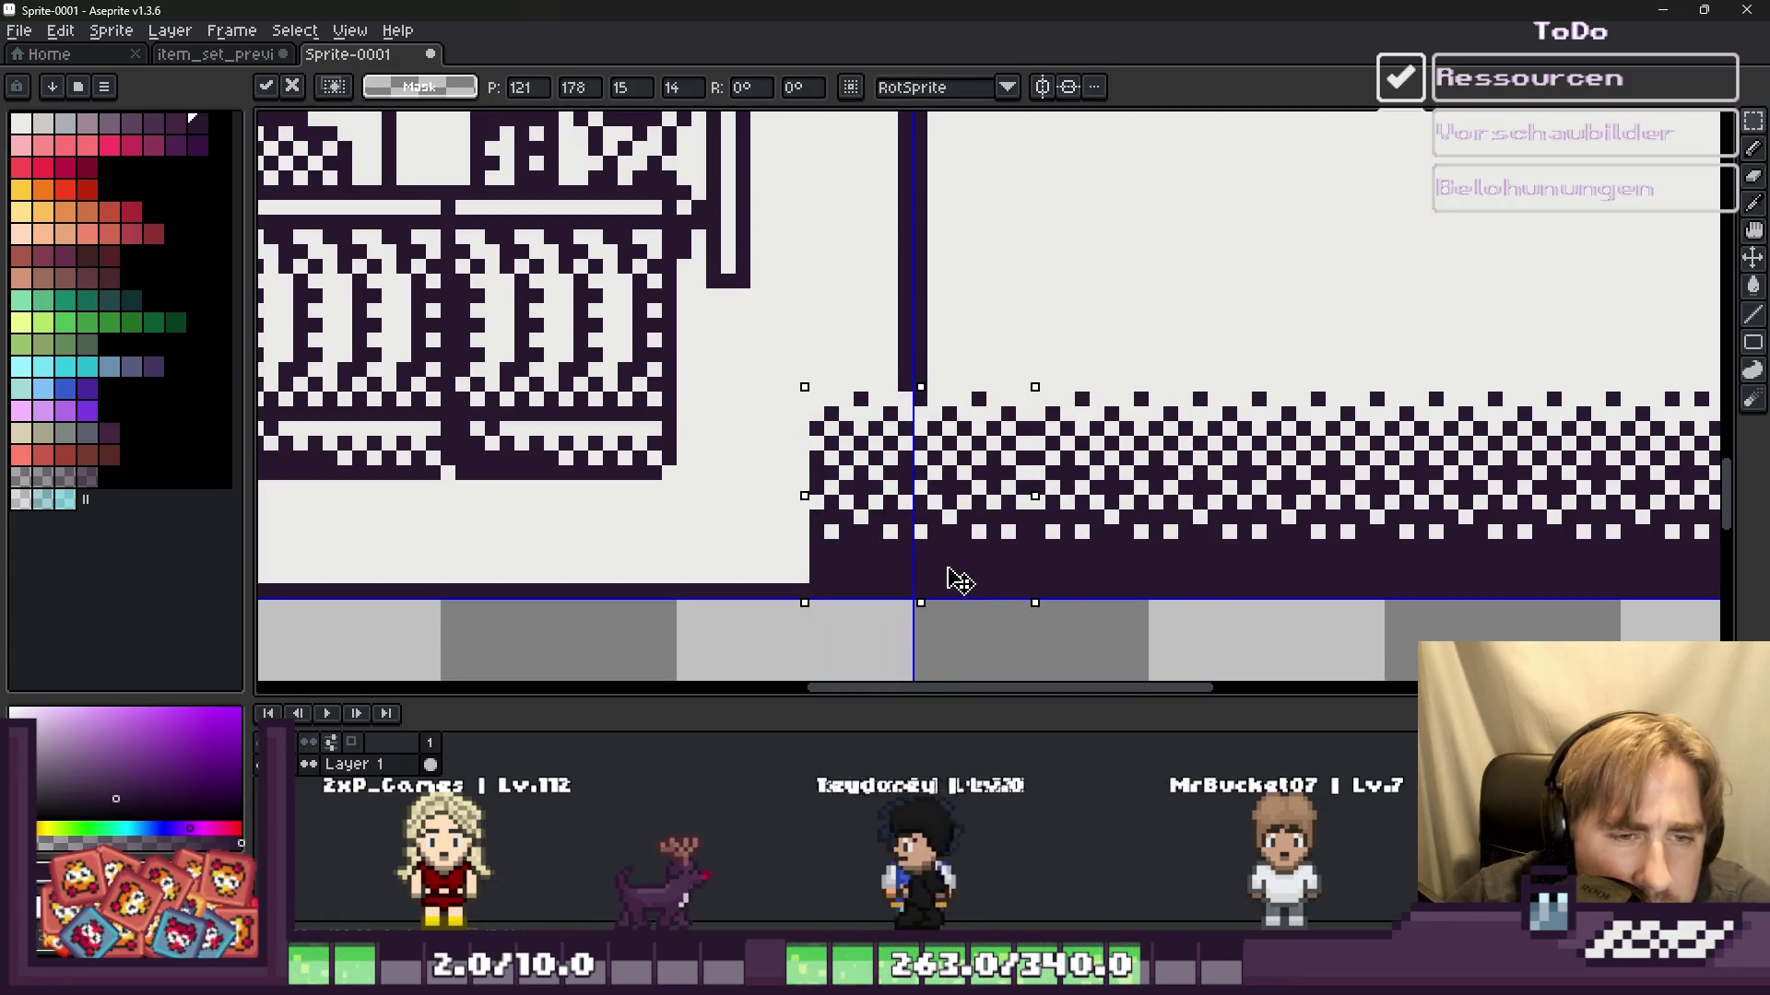
Step: Sample a colour from the canvas and return to single-pixel drawing near the band's corner
{"action": "scroll", "coordinate": [922, 507], "scroll_direction": "up", "scroll_amount": 1}
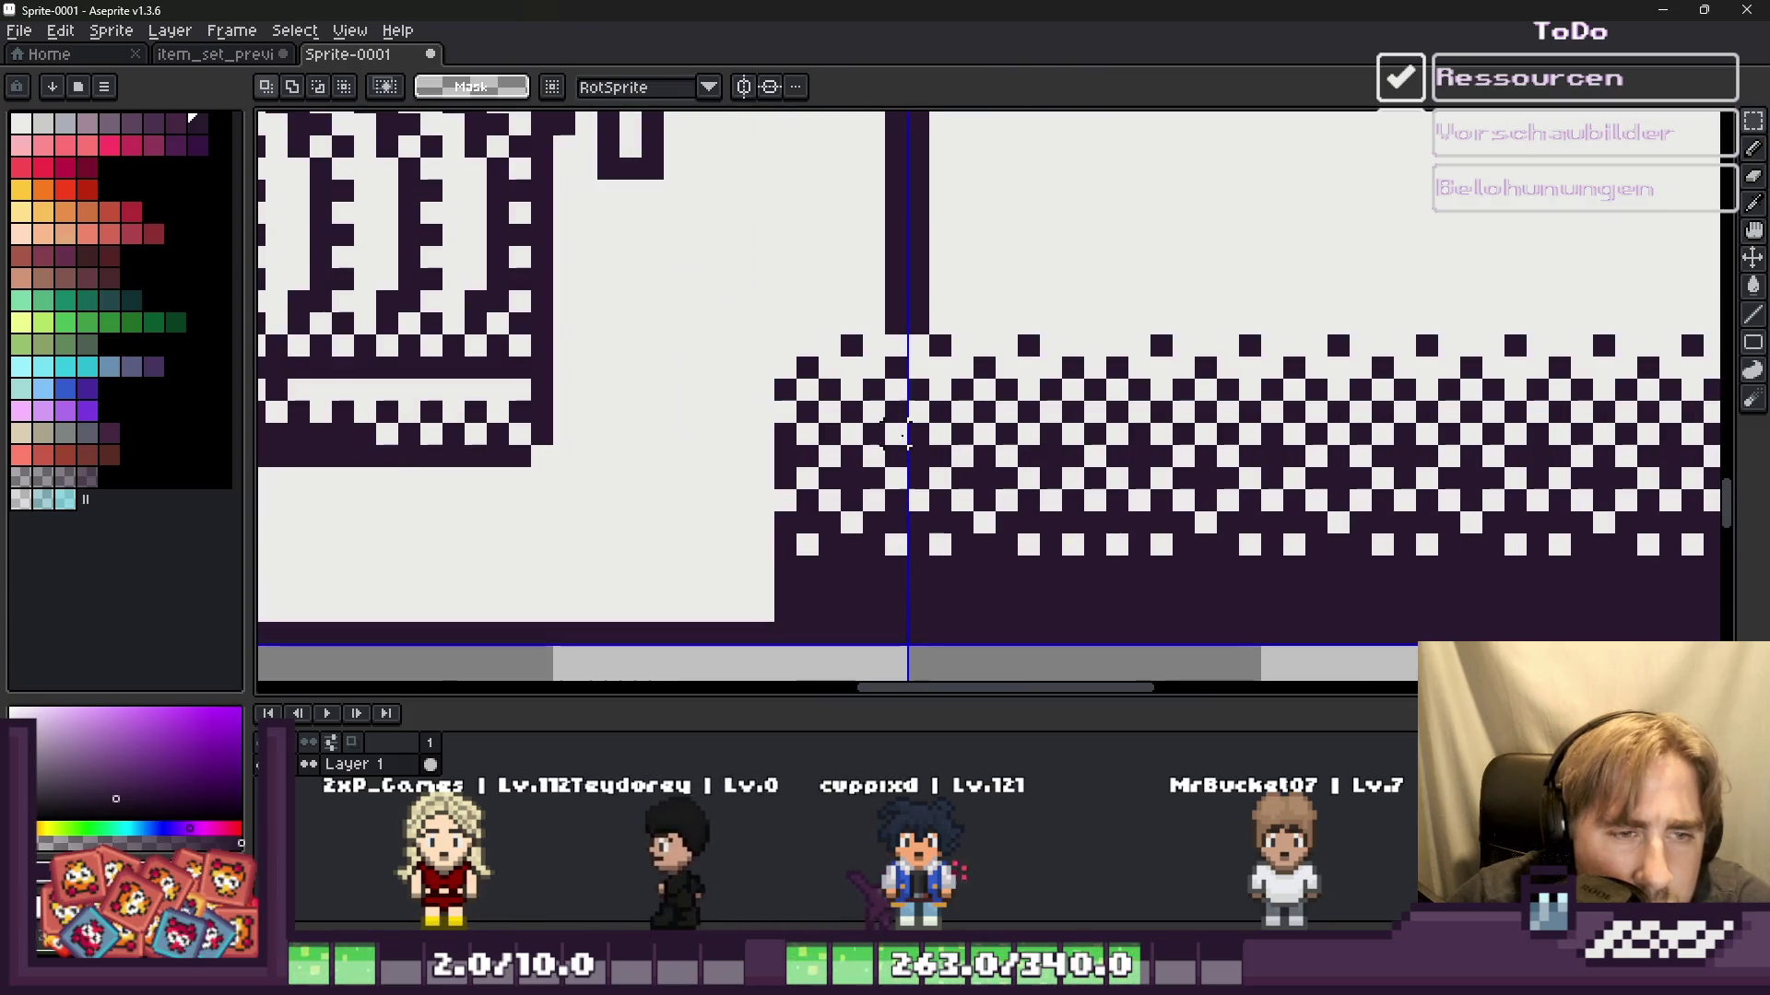
{"action": "key", "text": "i"}
{"action": "key", "text": "b"}
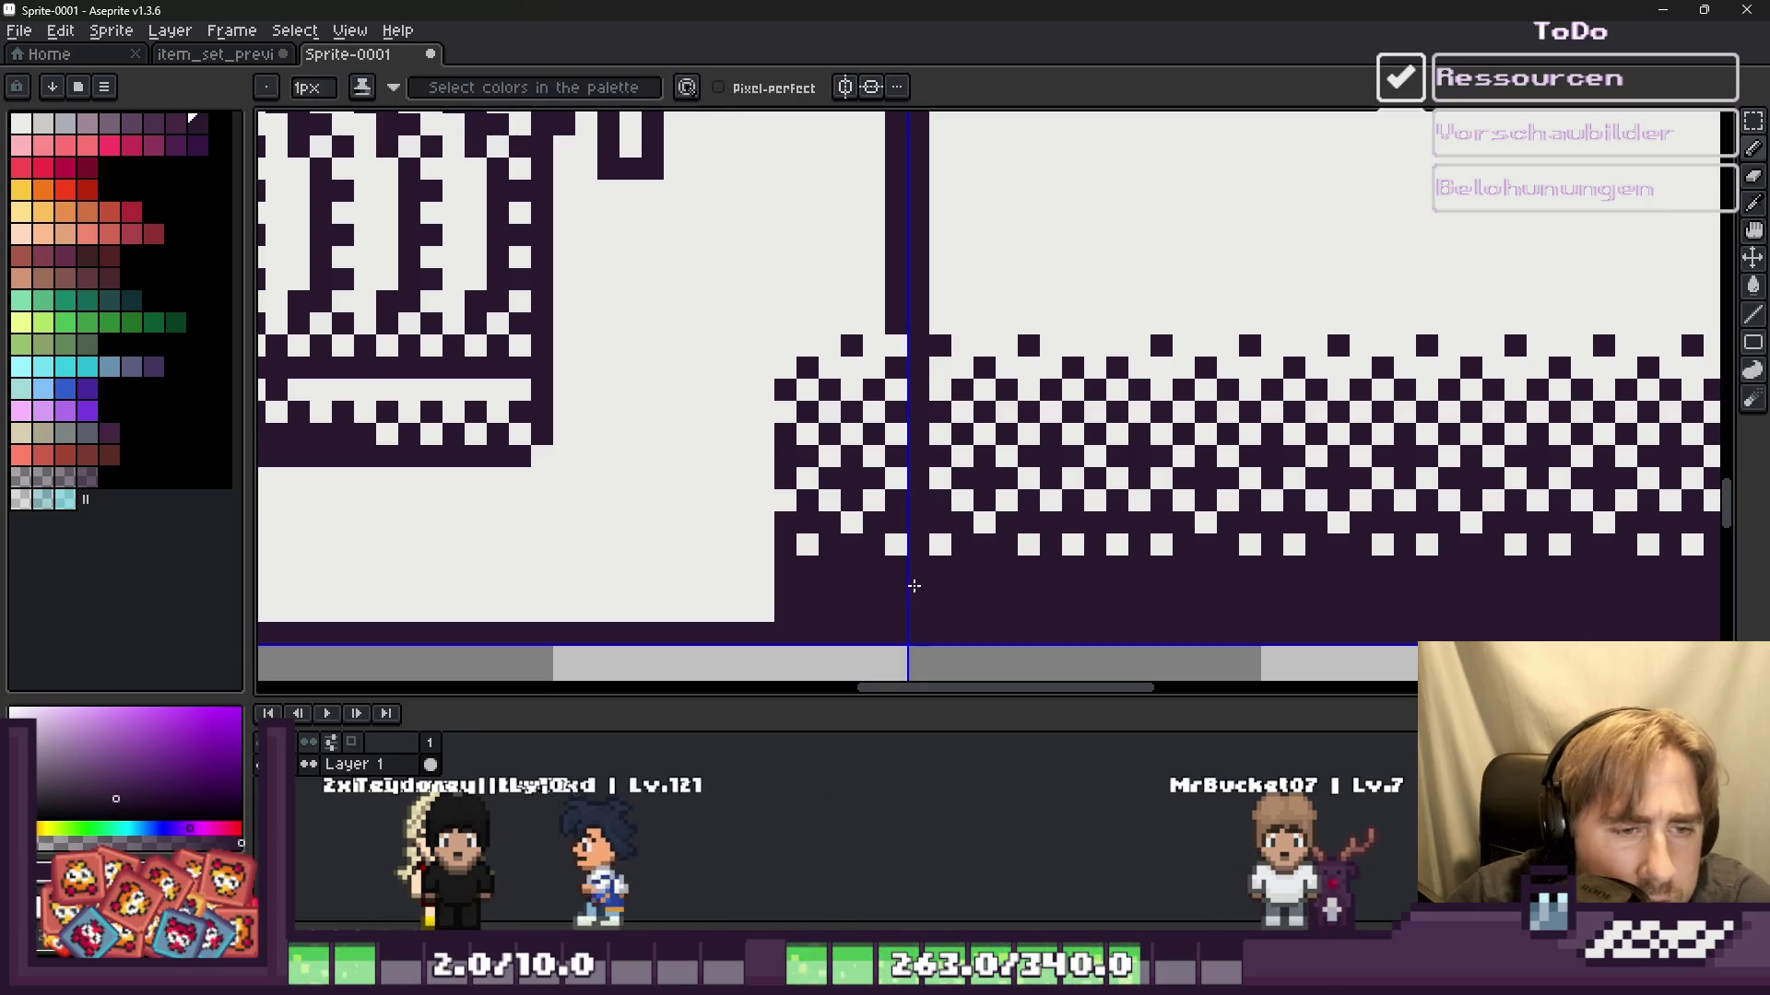
{"action": "scroll", "coordinate": [922, 585], "scroll_direction": "down", "scroll_amount": 1}
{"action": "scroll", "coordinate": [909, 567], "scroll_direction": "down", "scroll_amount": 1}
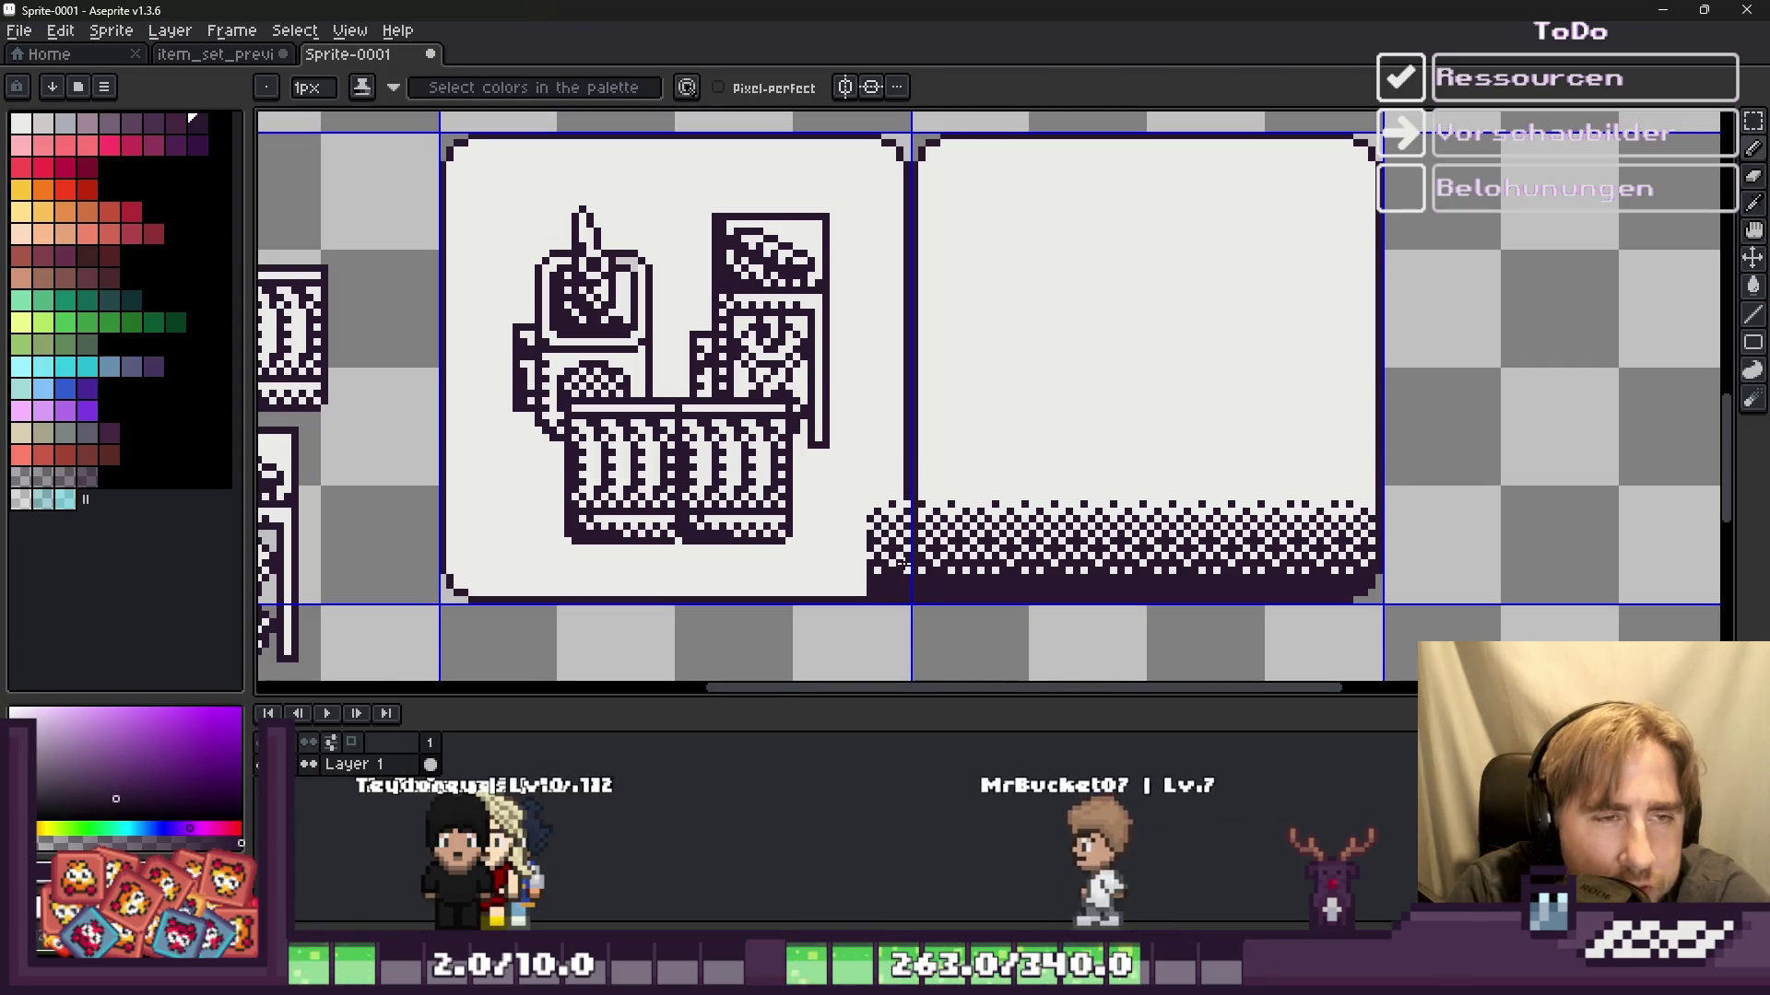
{"action": "scroll", "coordinate": [987, 411], "scroll_direction": "down", "scroll_amount": 1}
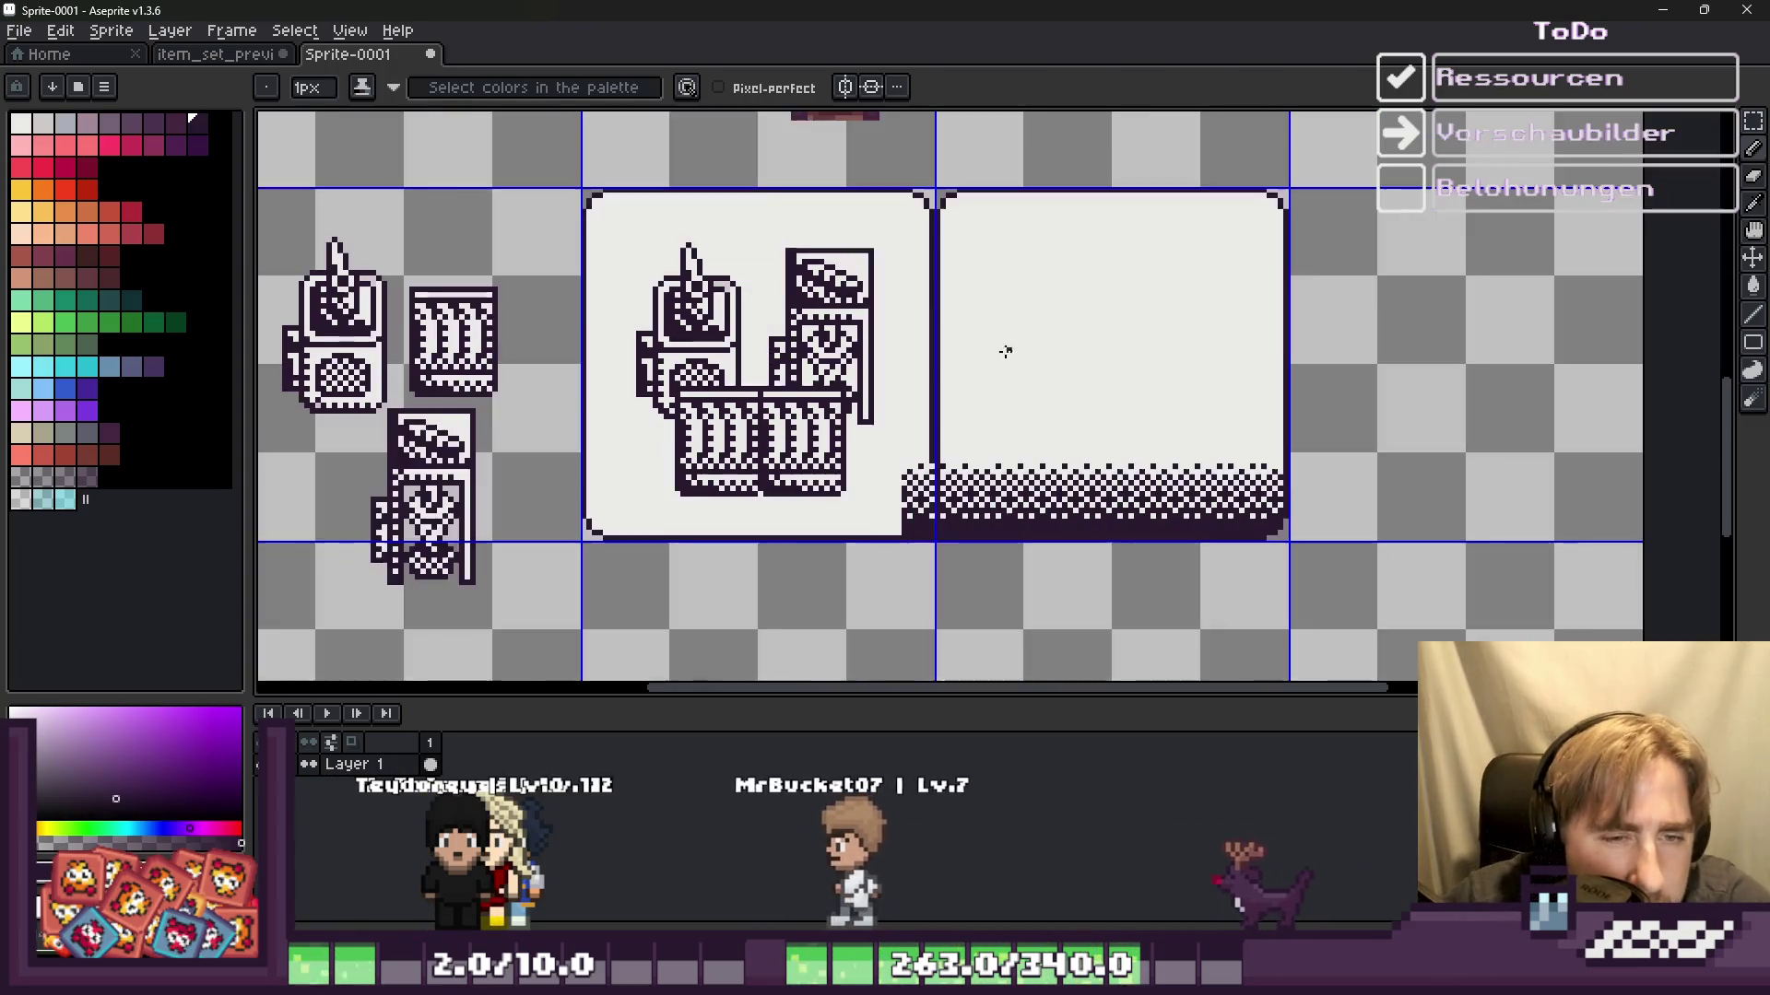
{"action": "scroll", "coordinate": [1003, 347], "scroll_direction": "down", "scroll_amount": 1}
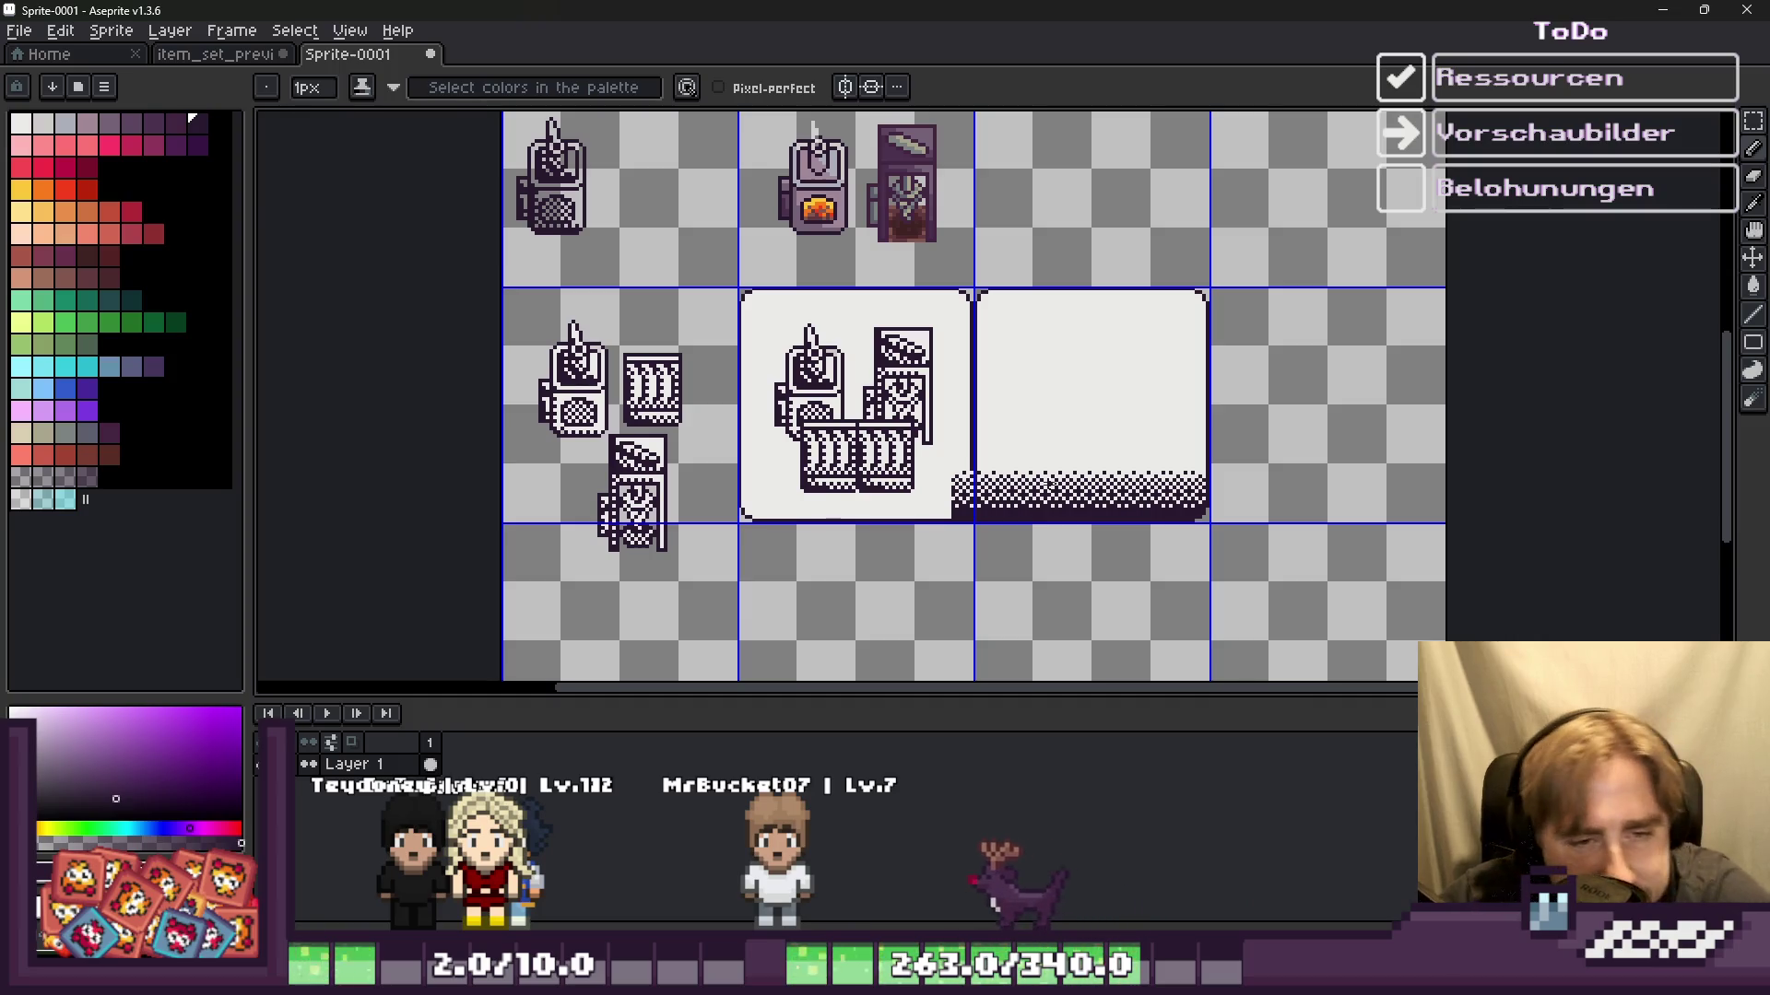
{"action": "scroll", "coordinate": [1047, 484], "scroll_direction": "up", "scroll_amount": 2}
{"action": "scroll", "coordinate": [967, 502], "scroll_direction": "up", "scroll_amount": 2}
{"action": "scroll", "coordinate": [885, 516], "scroll_direction": "up", "scroll_amount": 1}
{"action": "key", "text": "alt"}
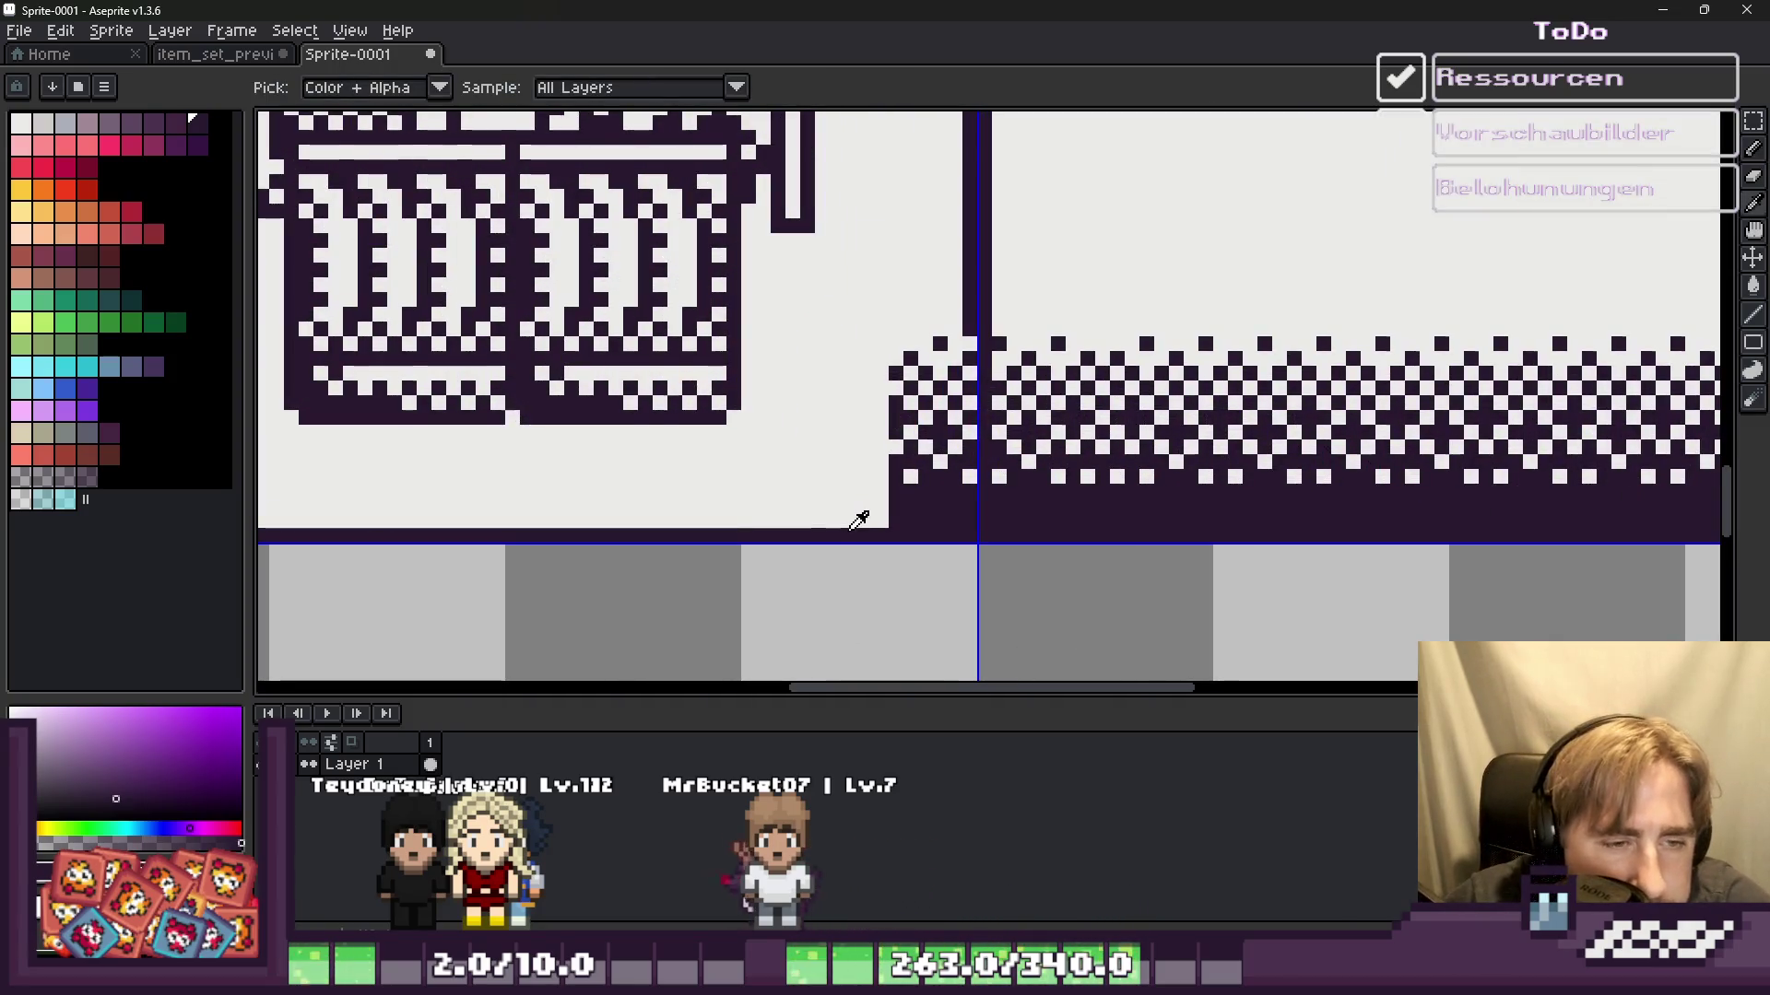
Step: Pick the off-white panel colour, then draw a dark purple divider down the panel's left edge
{"action": "left_click", "coordinate": [855, 523], "text": "alt"}
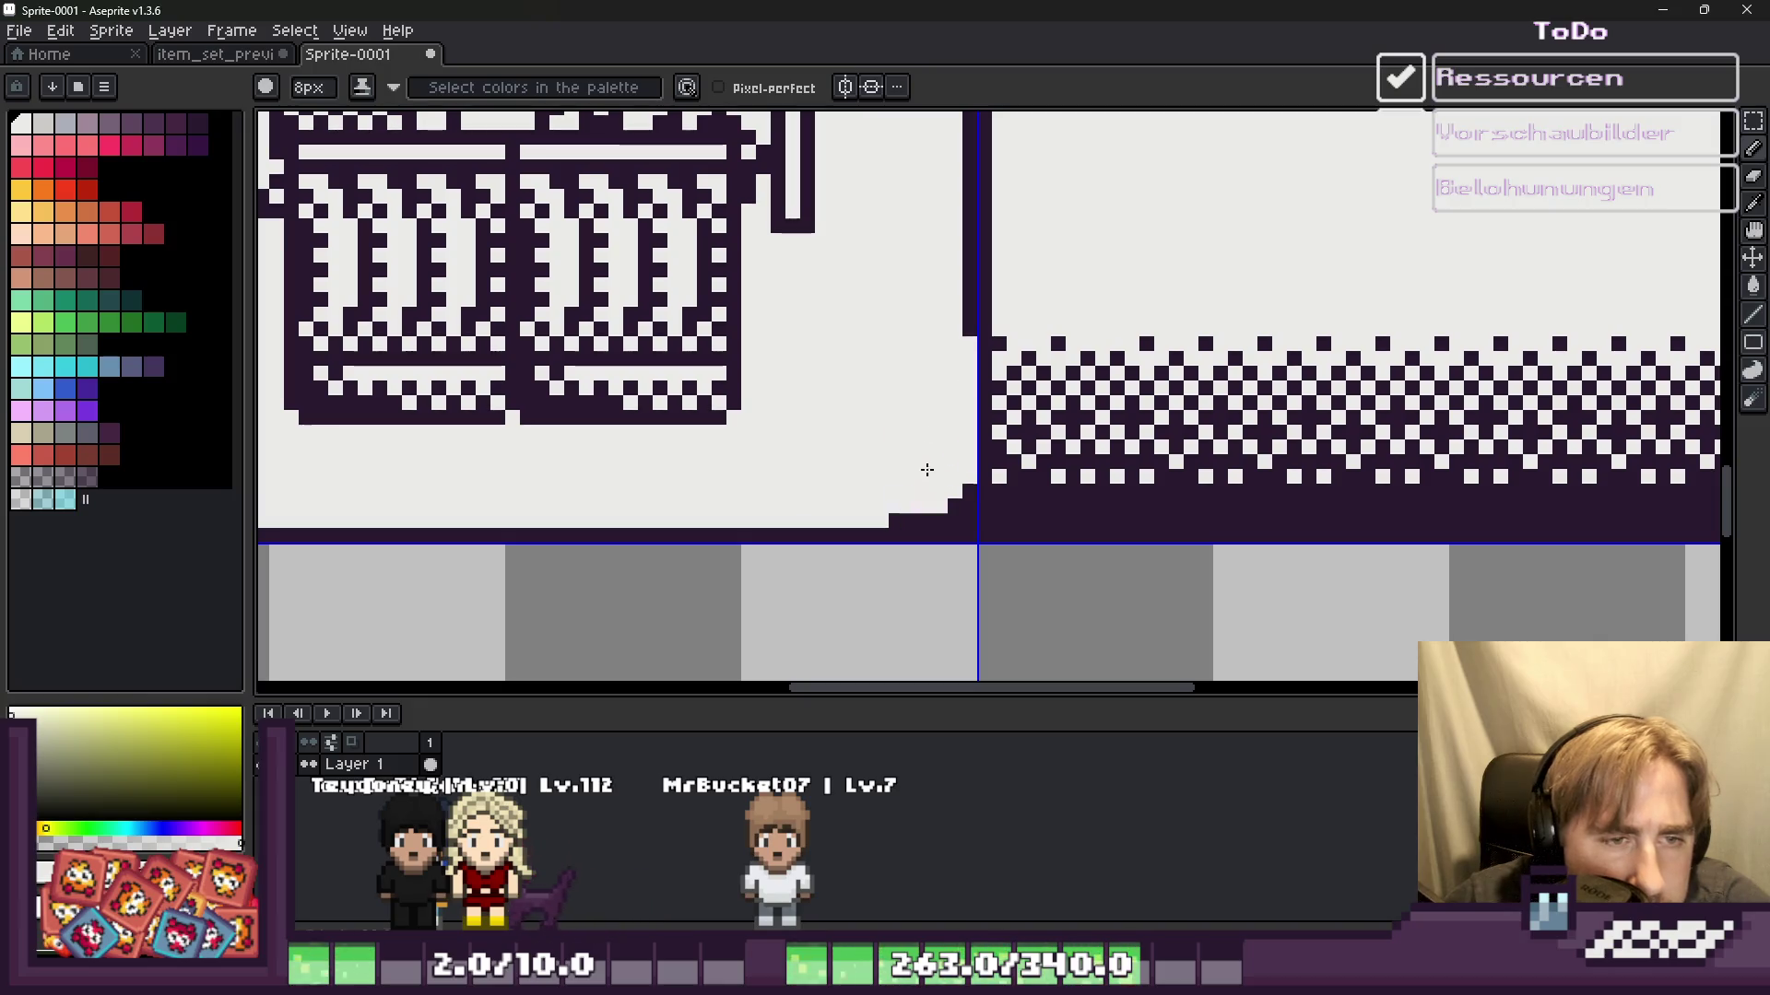
{"action": "key", "text": "x"}
{"action": "left_click", "coordinate": [846, 530]}
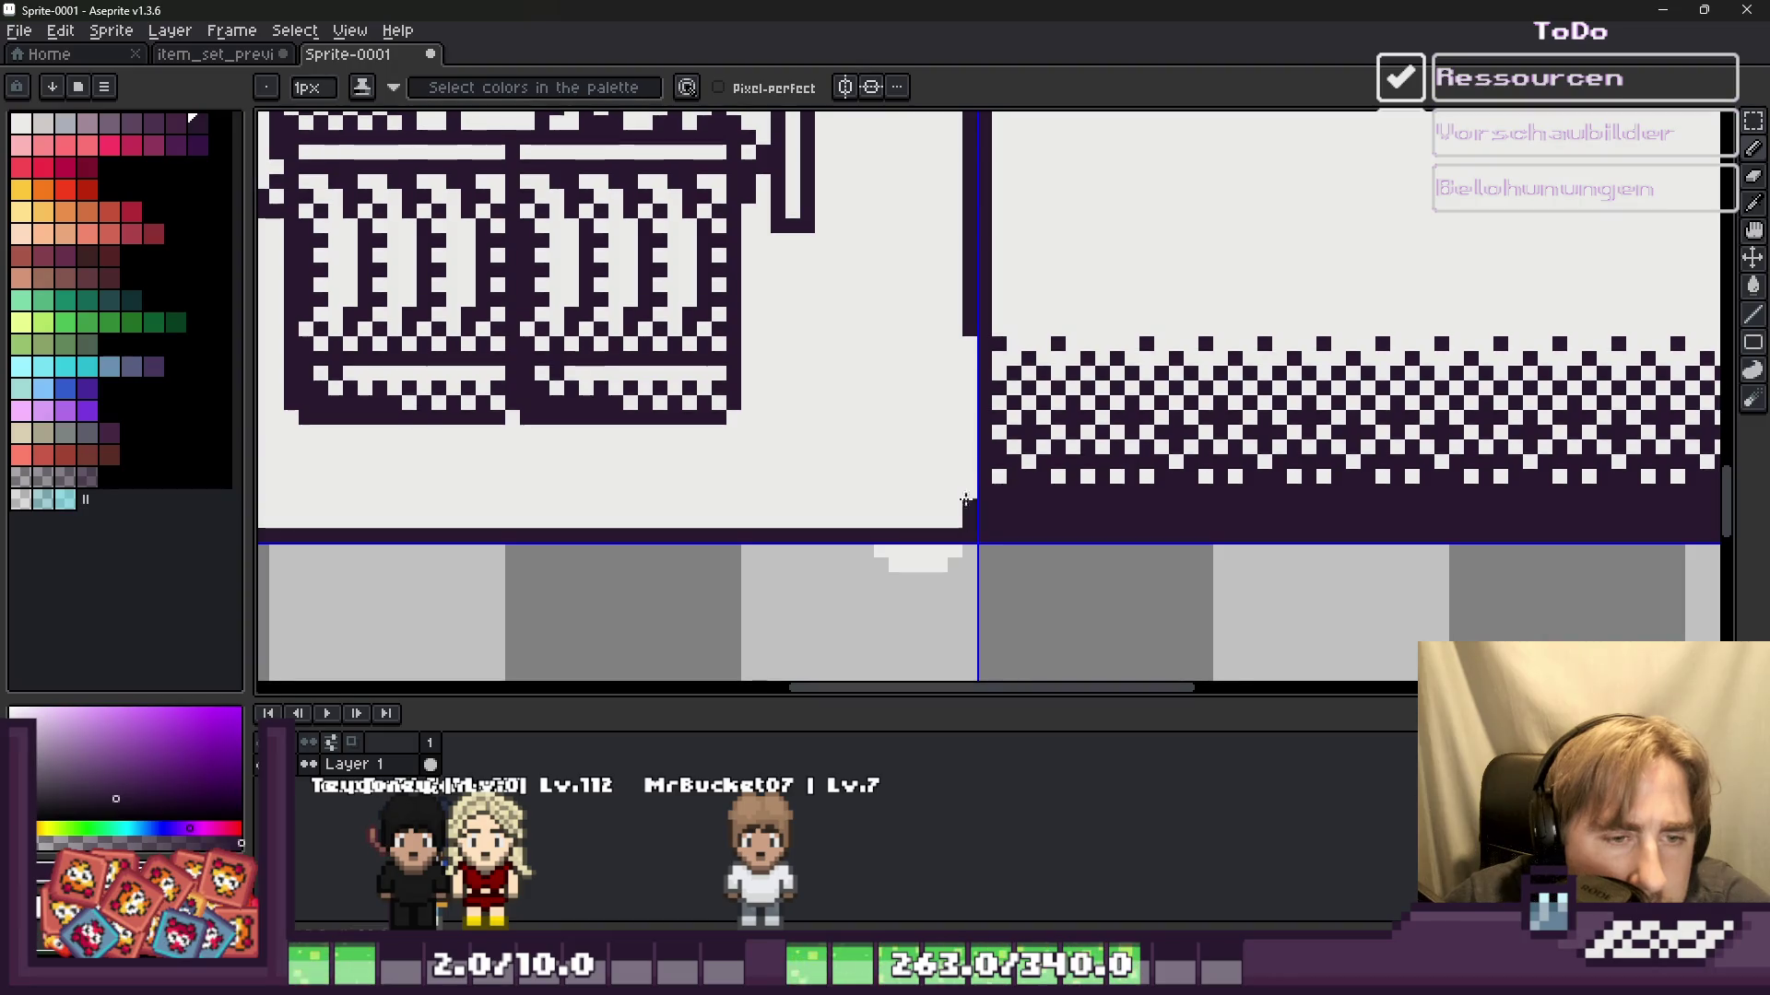
{"action": "left_click_drag", "start_coordinate": [971, 529], "coordinate": [970, 341]}
{"action": "scroll", "coordinate": [857, 577], "scroll_direction": "up", "scroll_amount": 2}
Step: Erase stray dark pixels along the bottom corner with a 1px eraser, adding one dark corner pixel
{"action": "key", "text": "e"}
{"action": "key", "text": "minus"}
{"action": "key", "text": "minus"}
{"action": "key", "text": "minus"}
{"action": "left_click_drag", "start_coordinate": [1195, 455], "coordinate": [1073, 447]}
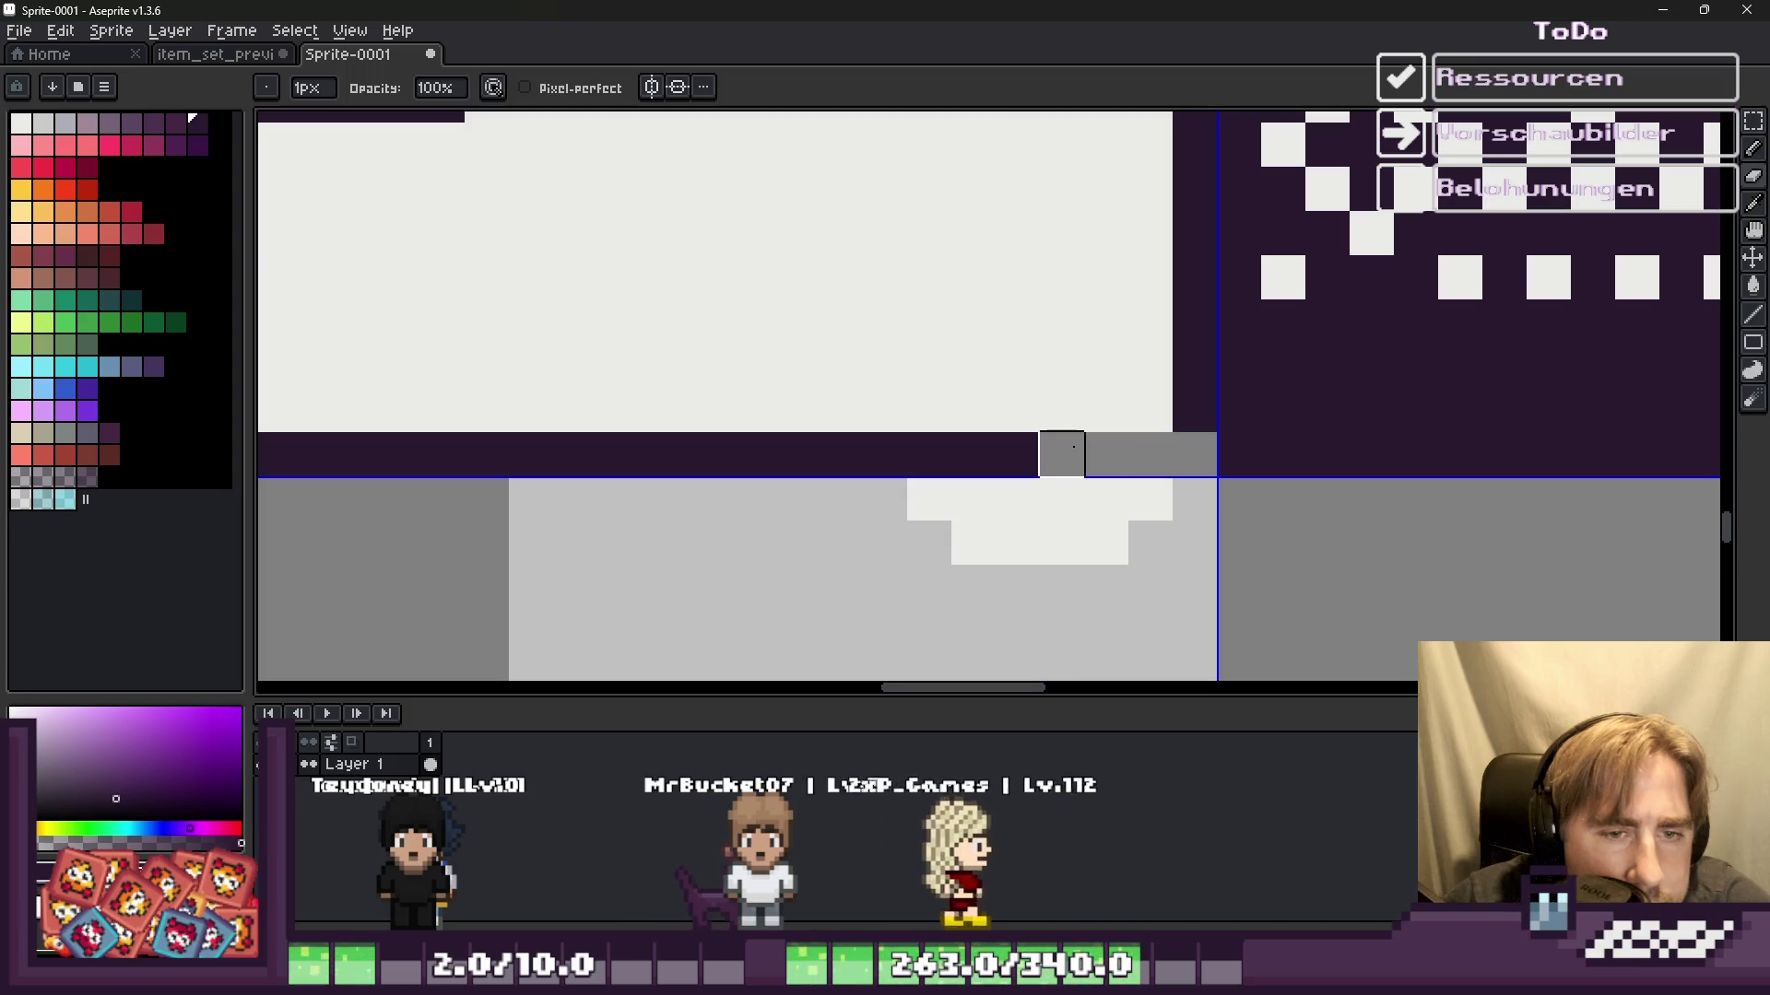
{"action": "left_click_drag", "start_coordinate": [1195, 409], "coordinate": [1194, 321]}
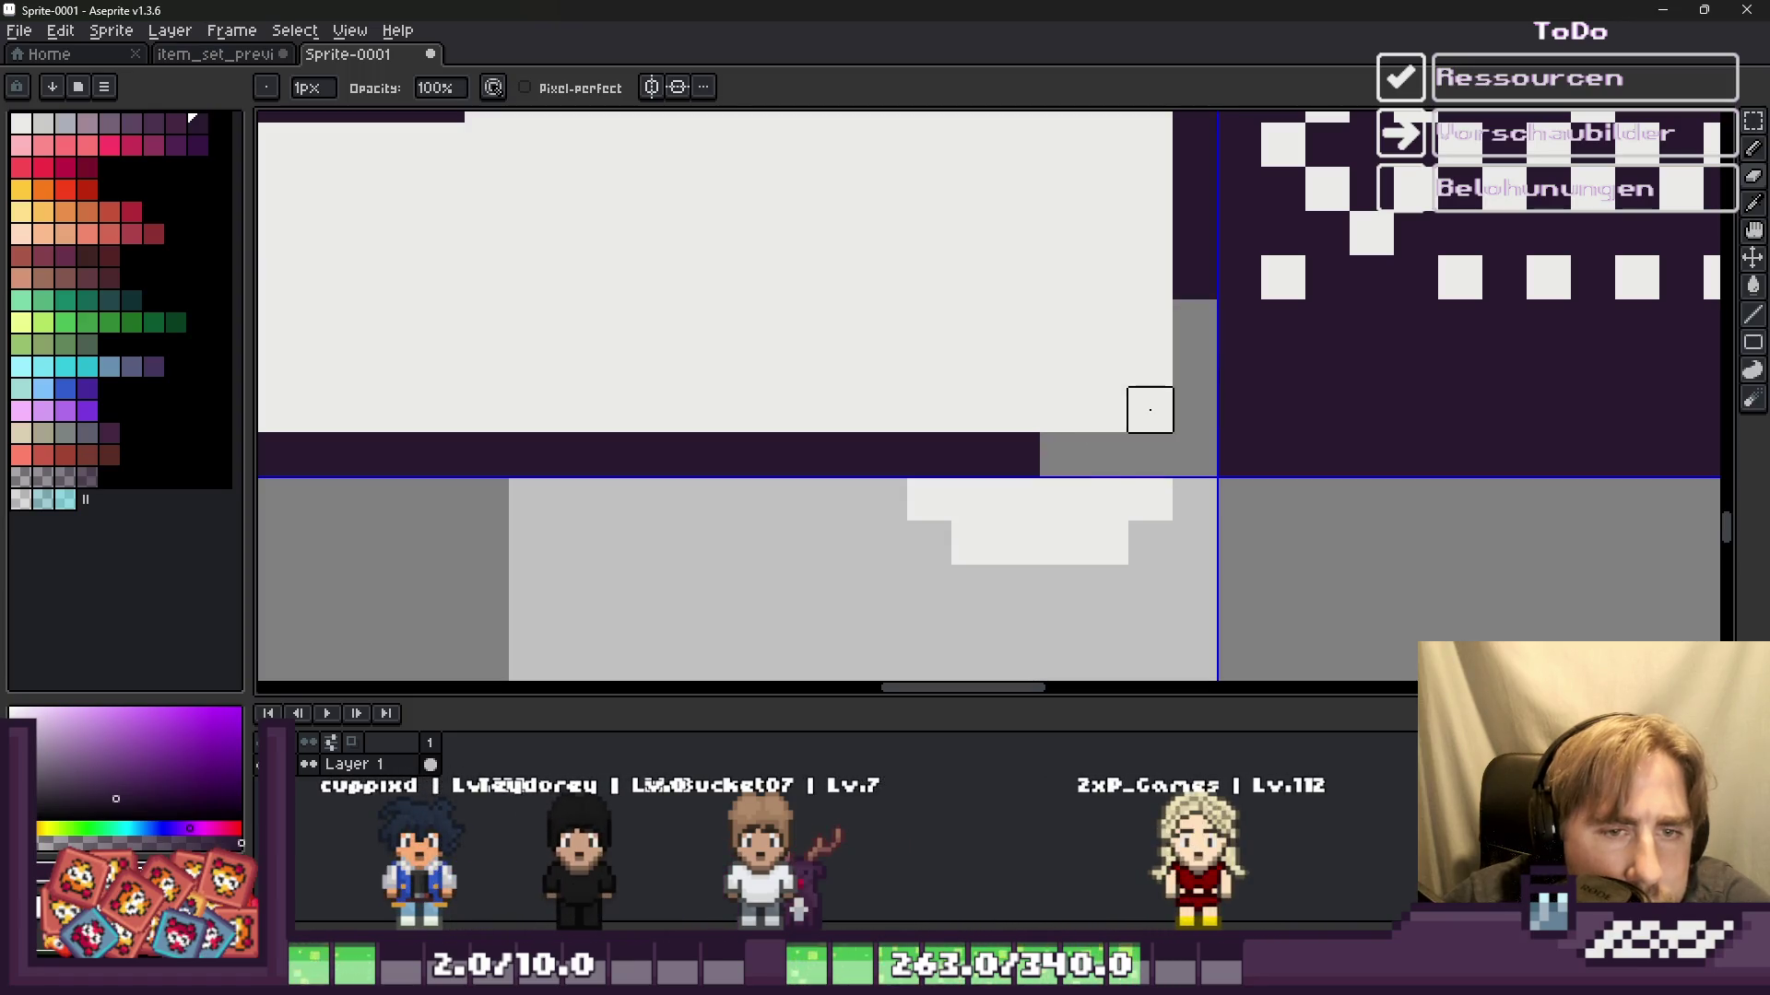
{"action": "key", "text": "b"}
{"action": "left_click", "coordinate": [1071, 422]}
Step: Erase light pixels below the bottom edge and clear corner pixels to round the panel corner
{"action": "key", "text": "e"}
{"action": "mouse_move", "coordinate": [1149, 538]}
{"action": "left_mouse_down"}
{"action": "mouse_move", "coordinate": [928, 498]}
{"action": "mouse_move", "coordinate": [1106, 541]}
{"action": "left_mouse_up"}
{"action": "scroll", "coordinate": [858, 459], "scroll_direction": "down", "scroll_amount": 5}
{"action": "scroll", "coordinate": [859, 460], "scroll_direction": "down", "scroll_amount": 2}
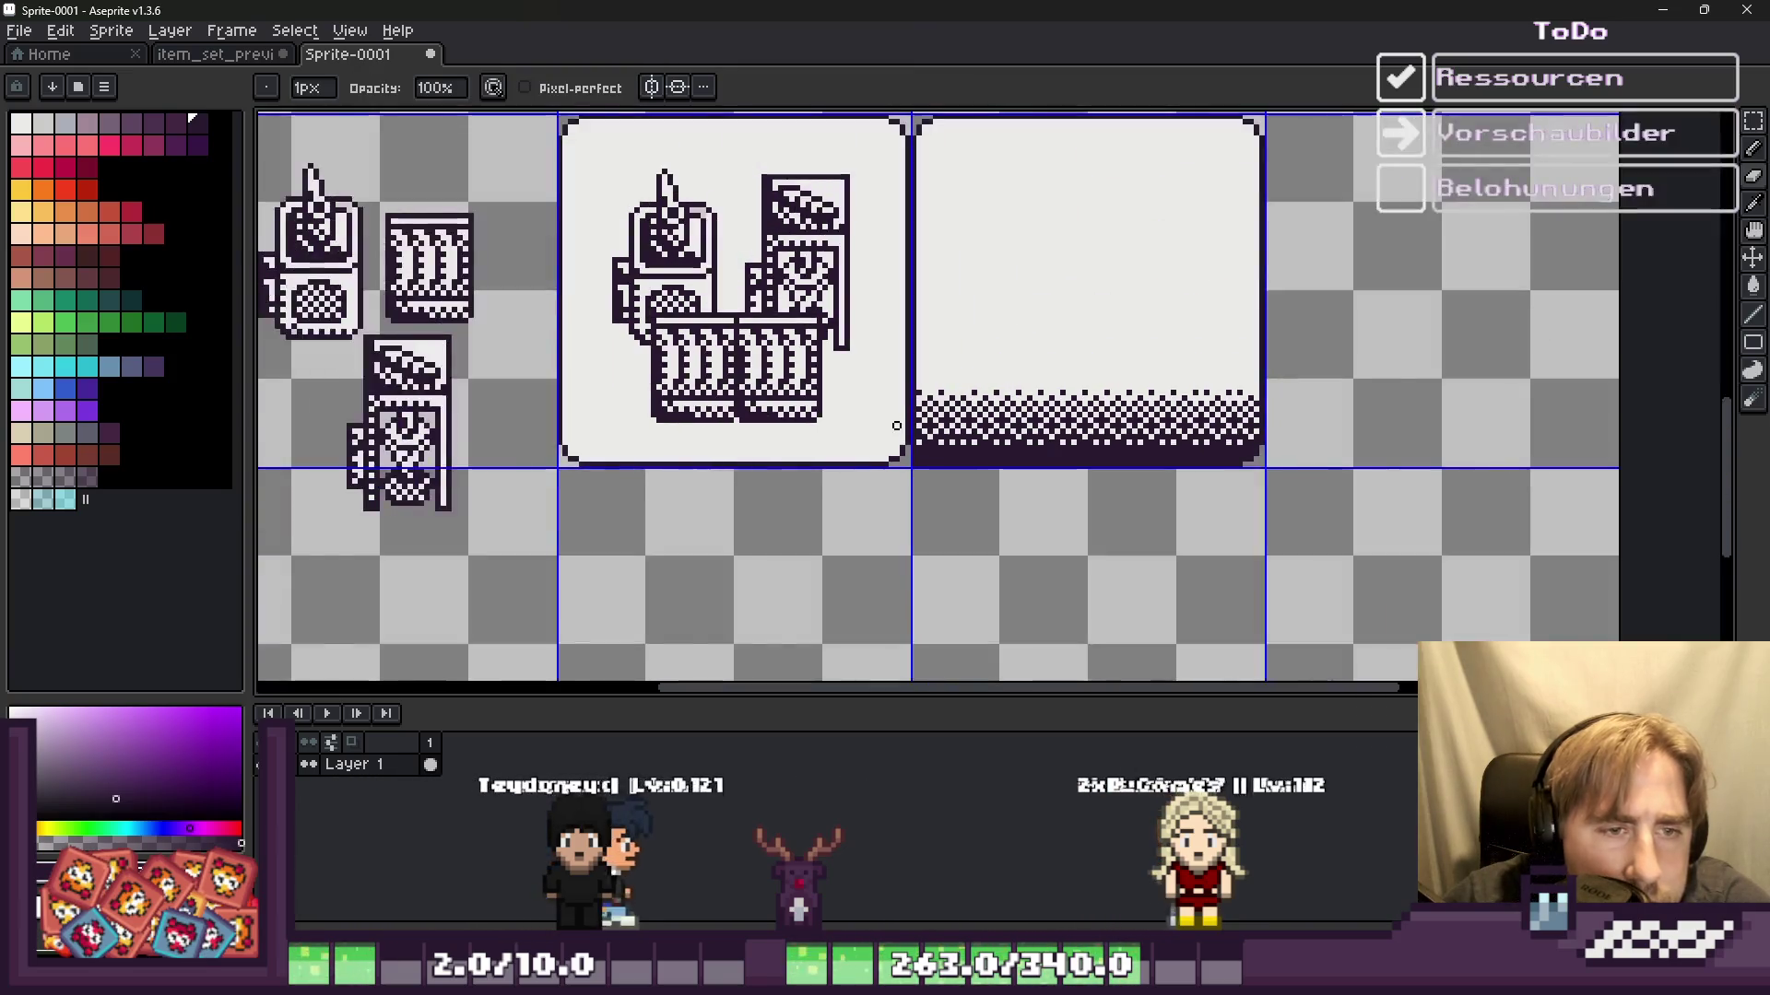
{"action": "scroll", "coordinate": [917, 507], "scroll_direction": "up", "scroll_amount": 4}
{"action": "scroll", "coordinate": [911, 369], "scroll_direction": "up", "scroll_amount": 3}
{"action": "left_click_drag", "start_coordinate": [911, 366], "coordinate": [939, 264]}
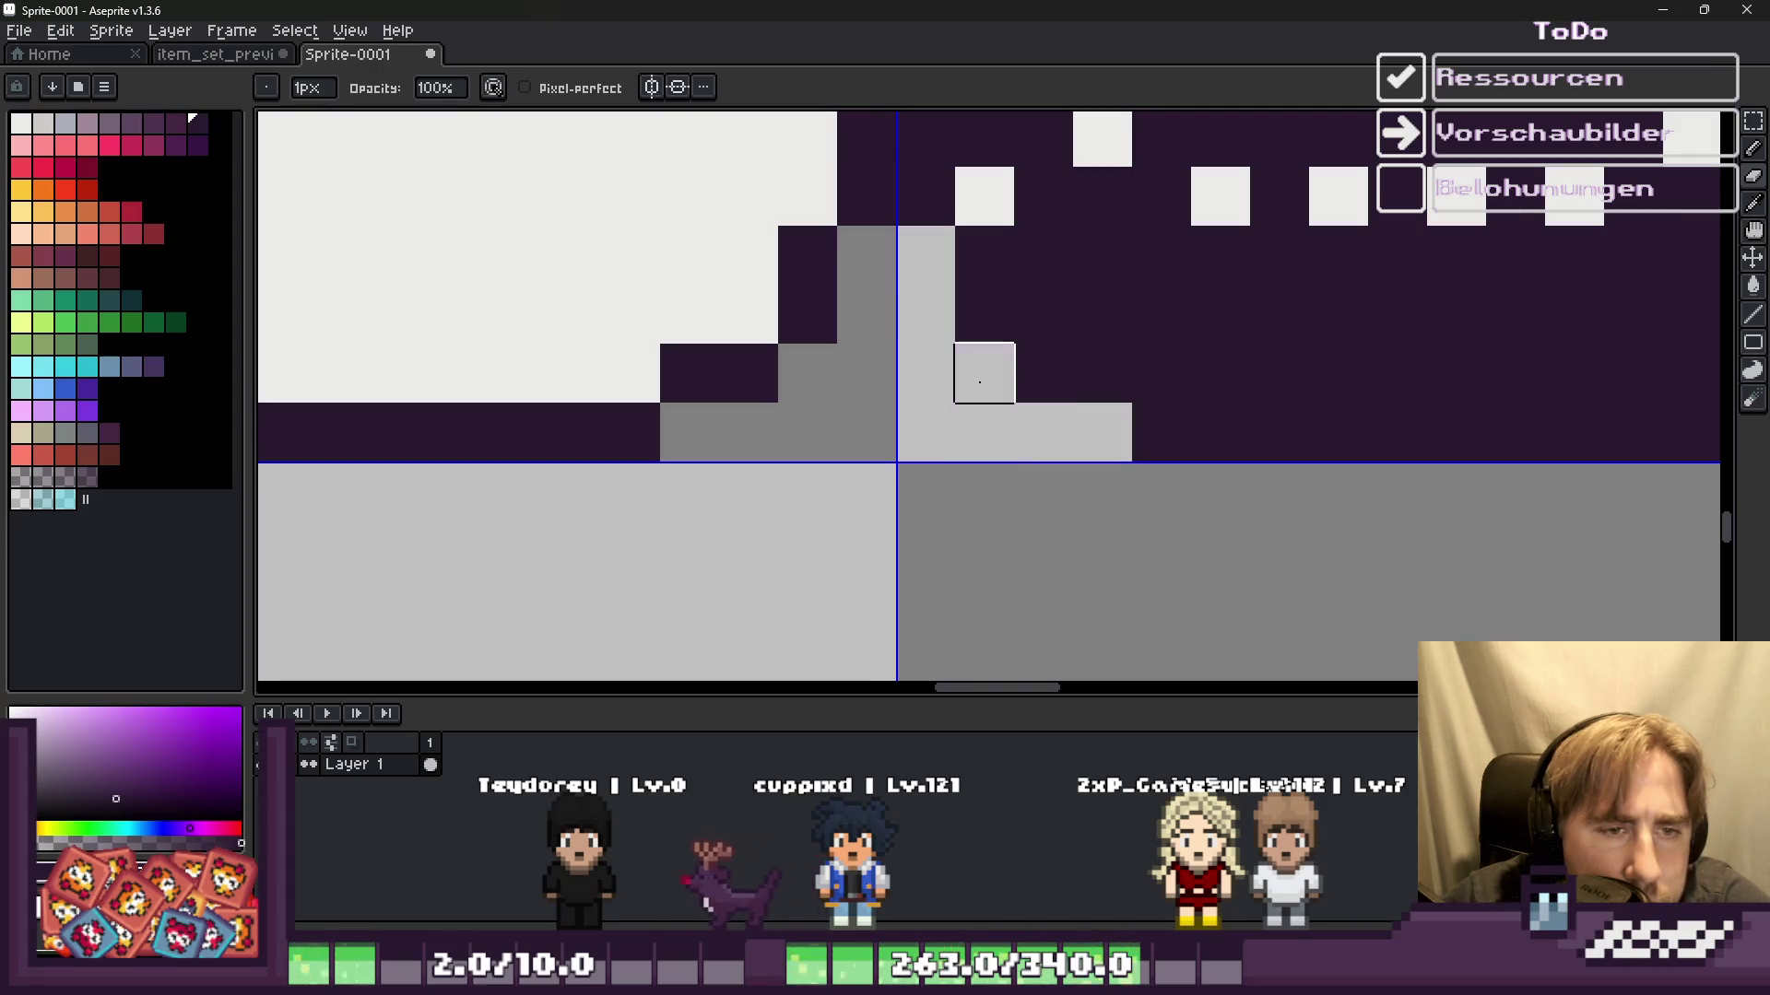
{"action": "scroll", "coordinate": [983, 373], "scroll_direction": "down", "scroll_amount": 5}
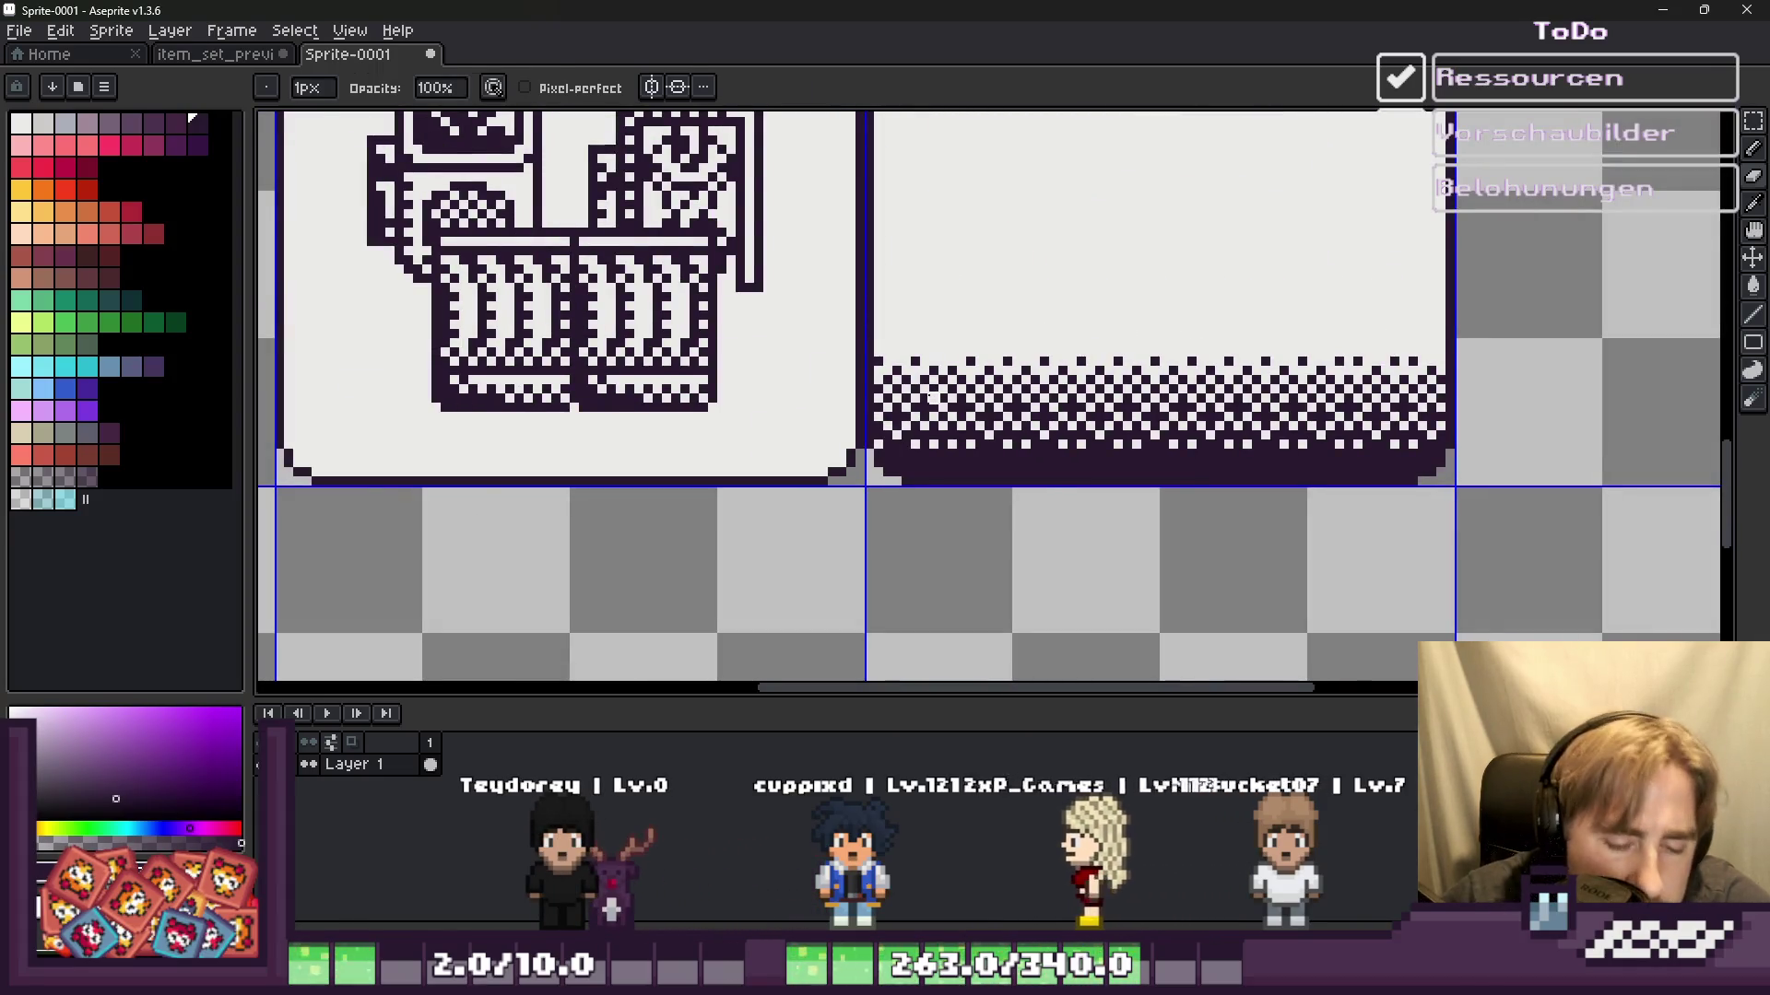
{"action": "key", "text": "m"}
{"action": "scroll", "coordinate": [913, 378], "scroll_direction": "down", "scroll_amount": 1}
{"action": "scroll", "coordinate": [899, 364], "scroll_direction": "up", "scroll_amount": 1}
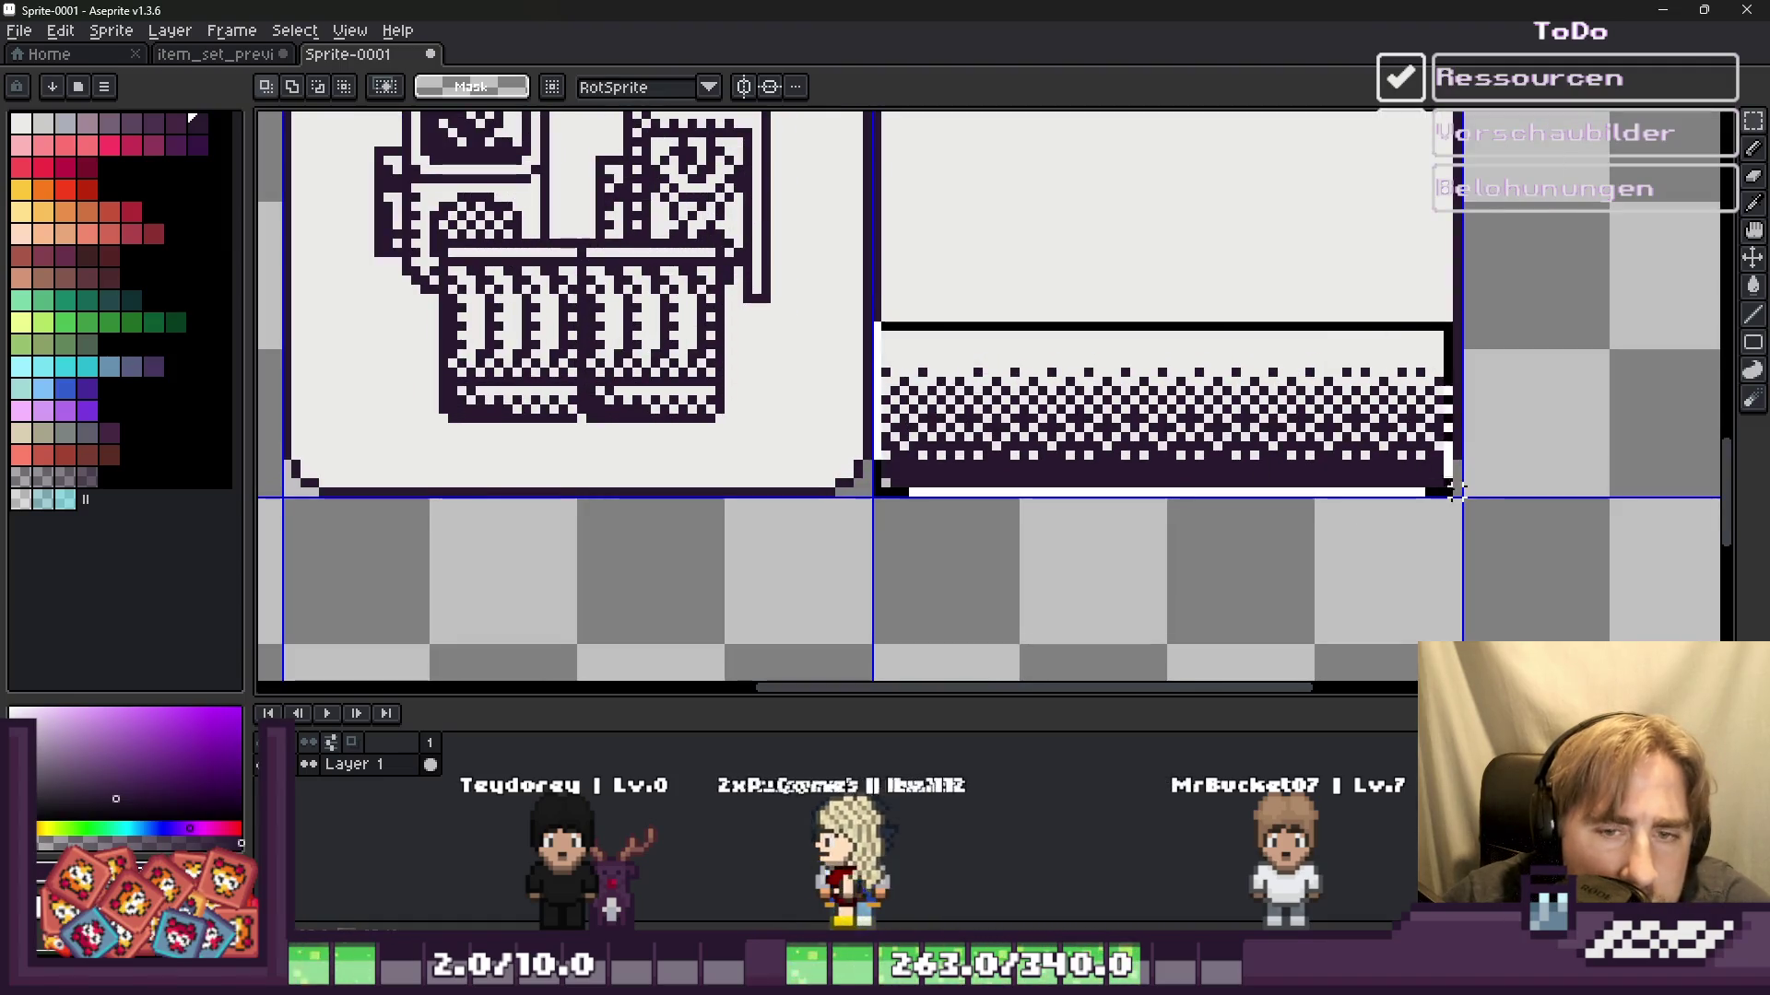
Step: Select the dithered bottom band, flip it vertically and place it along the panel's top edge
{"action": "left_click_drag", "start_coordinate": [871, 320], "coordinate": [1464, 498]}
{"action": "key", "text": "shift+v"}
{"action": "mouse_move", "coordinate": [1092, 433]}
{"action": "left_mouse_down"}
{"action": "mouse_move", "coordinate": [1087, 231]}
{"action": "mouse_move", "coordinate": [1019, 178]}
{"action": "left_mouse_up"}
{"action": "scroll", "coordinate": [1004, 221], "scroll_direction": "down", "scroll_amount": 2}
{"action": "scroll", "coordinate": [1009, 242], "scroll_direction": "up", "scroll_amount": 2}
{"action": "key", "text": "Return"}
{"action": "scroll", "coordinate": [993, 309], "scroll_direction": "down", "scroll_amount": 1}
{"action": "scroll", "coordinate": [993, 309], "scroll_direction": "down", "scroll_amount": 2}
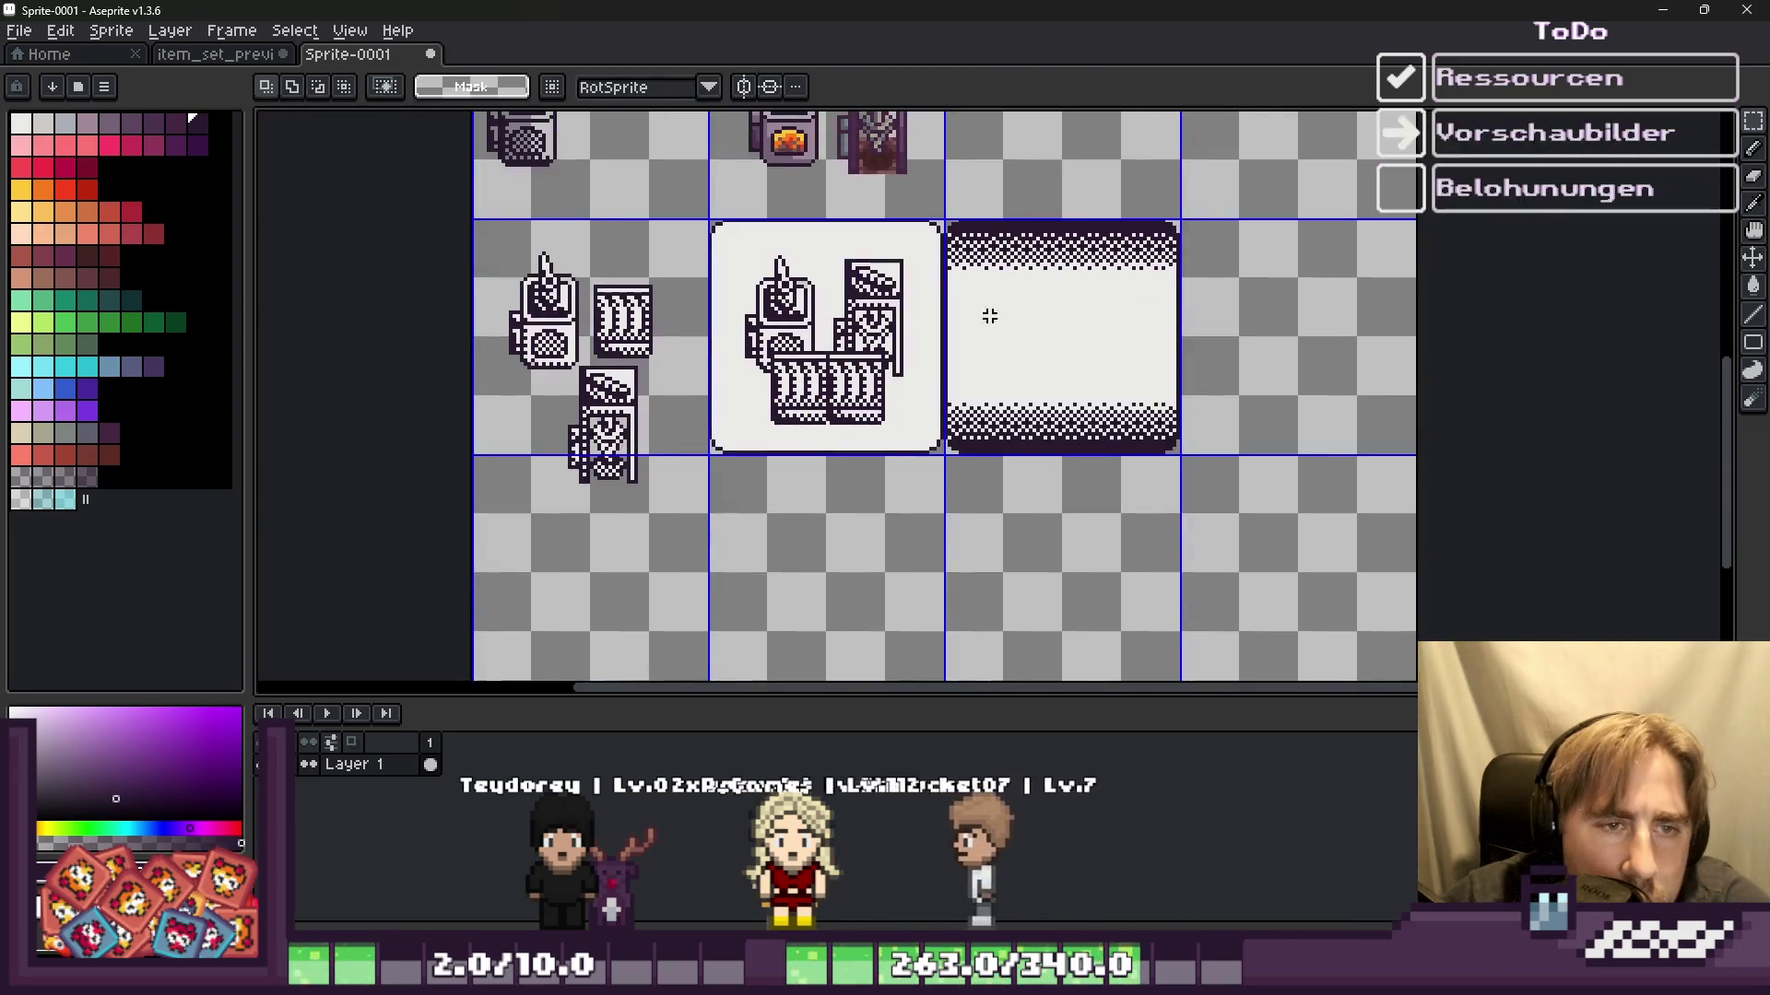
{"action": "scroll", "coordinate": [993, 309], "scroll_direction": "up", "scroll_amount": 1}
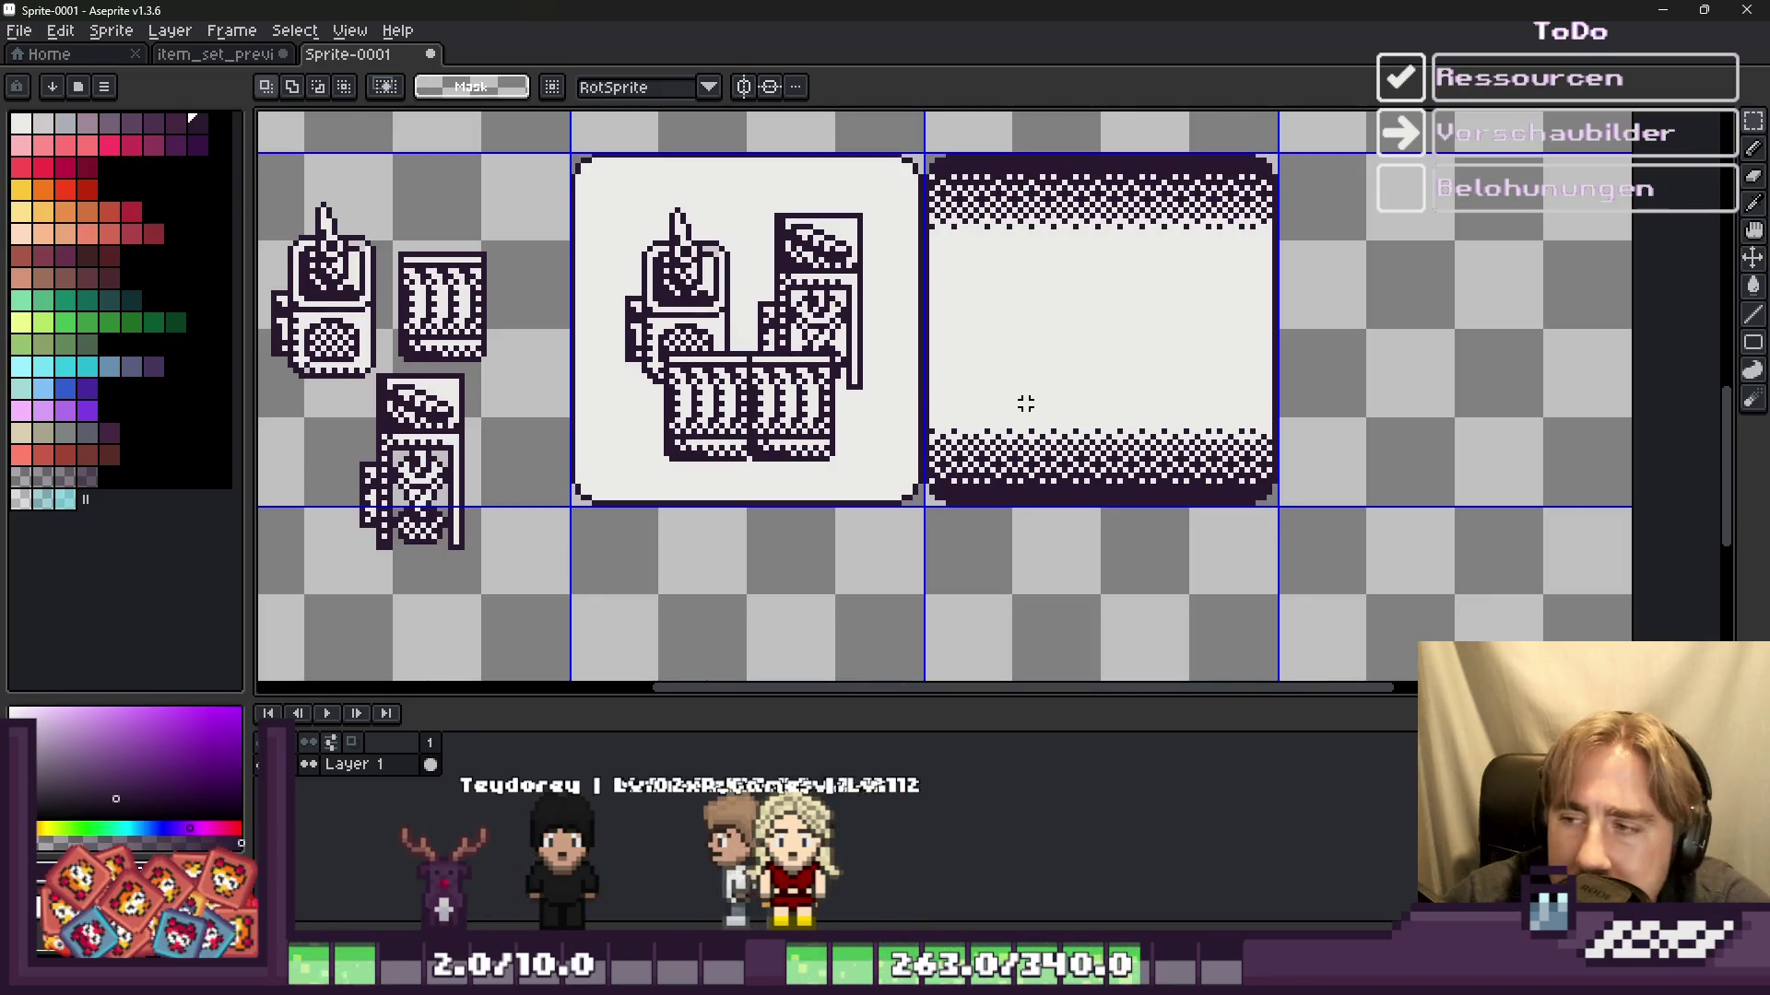
Step: Try rotating the bottom band a quarter turn onto the right edge, then cancel the transform
{"action": "key", "text": "ctrl+shift+d"}
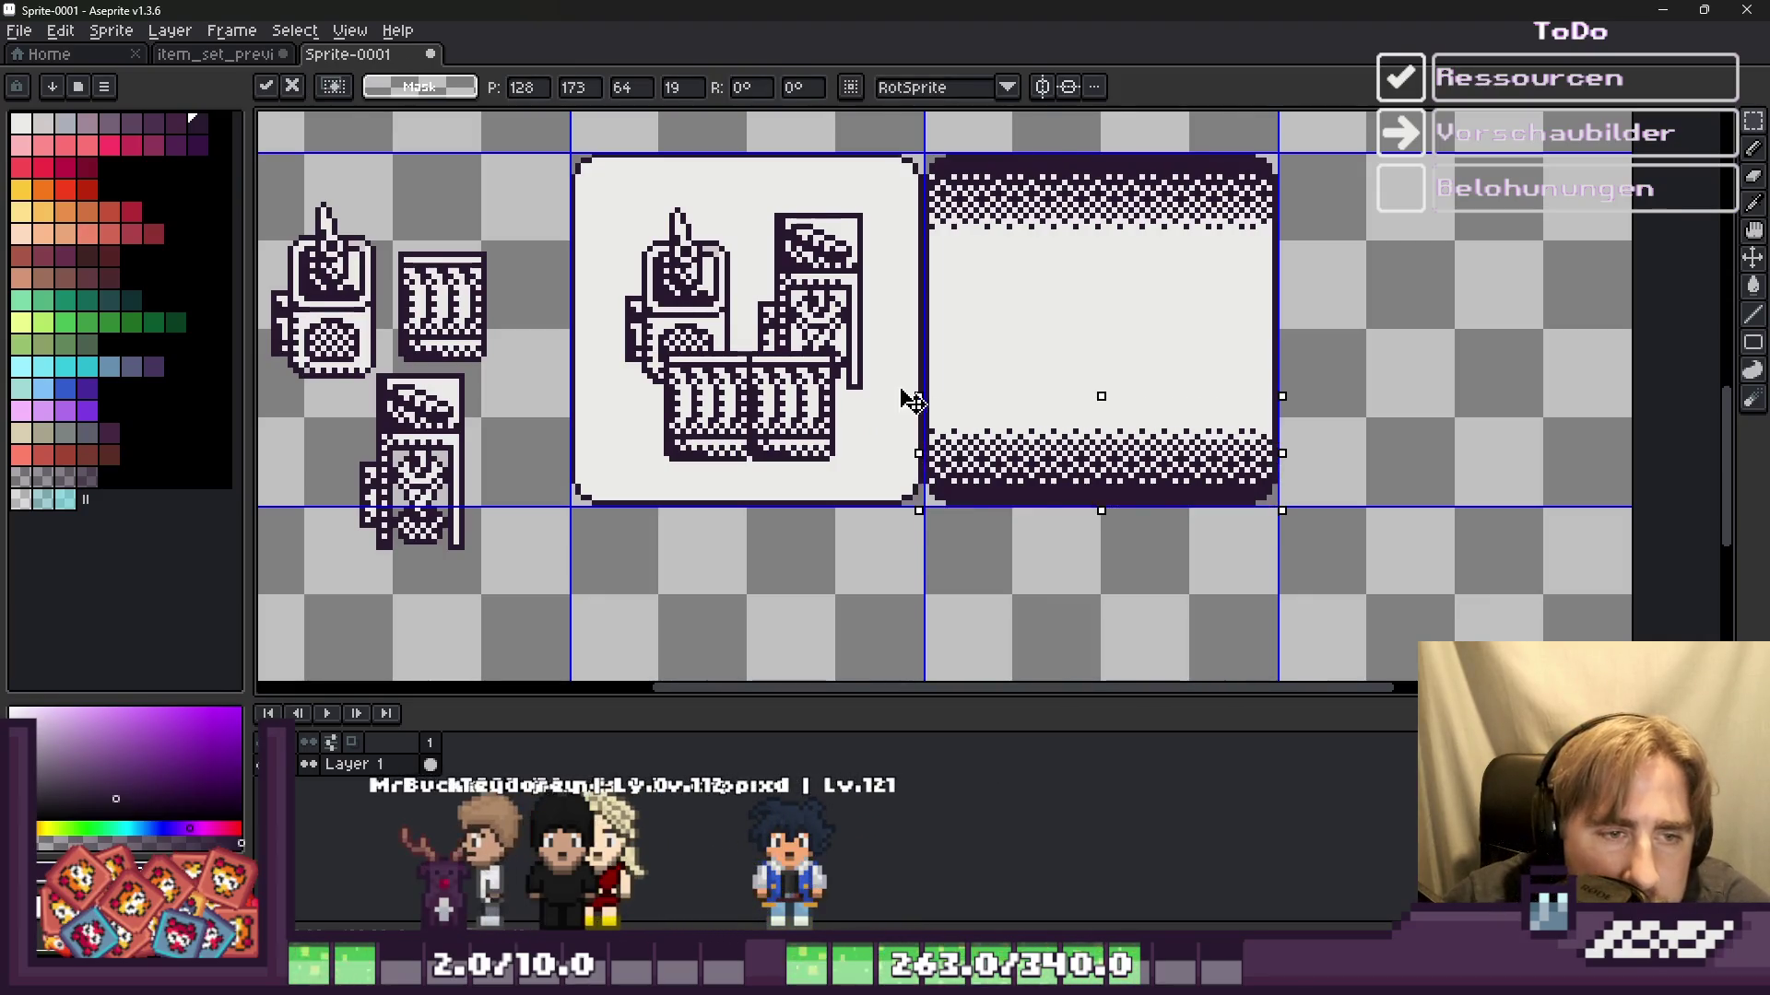
{"action": "left_click_drag", "start_coordinate": [897, 382], "coordinate": [995, 660]}
{"action": "left_click_drag", "start_coordinate": [1131, 466], "coordinate": [1231, 346]}
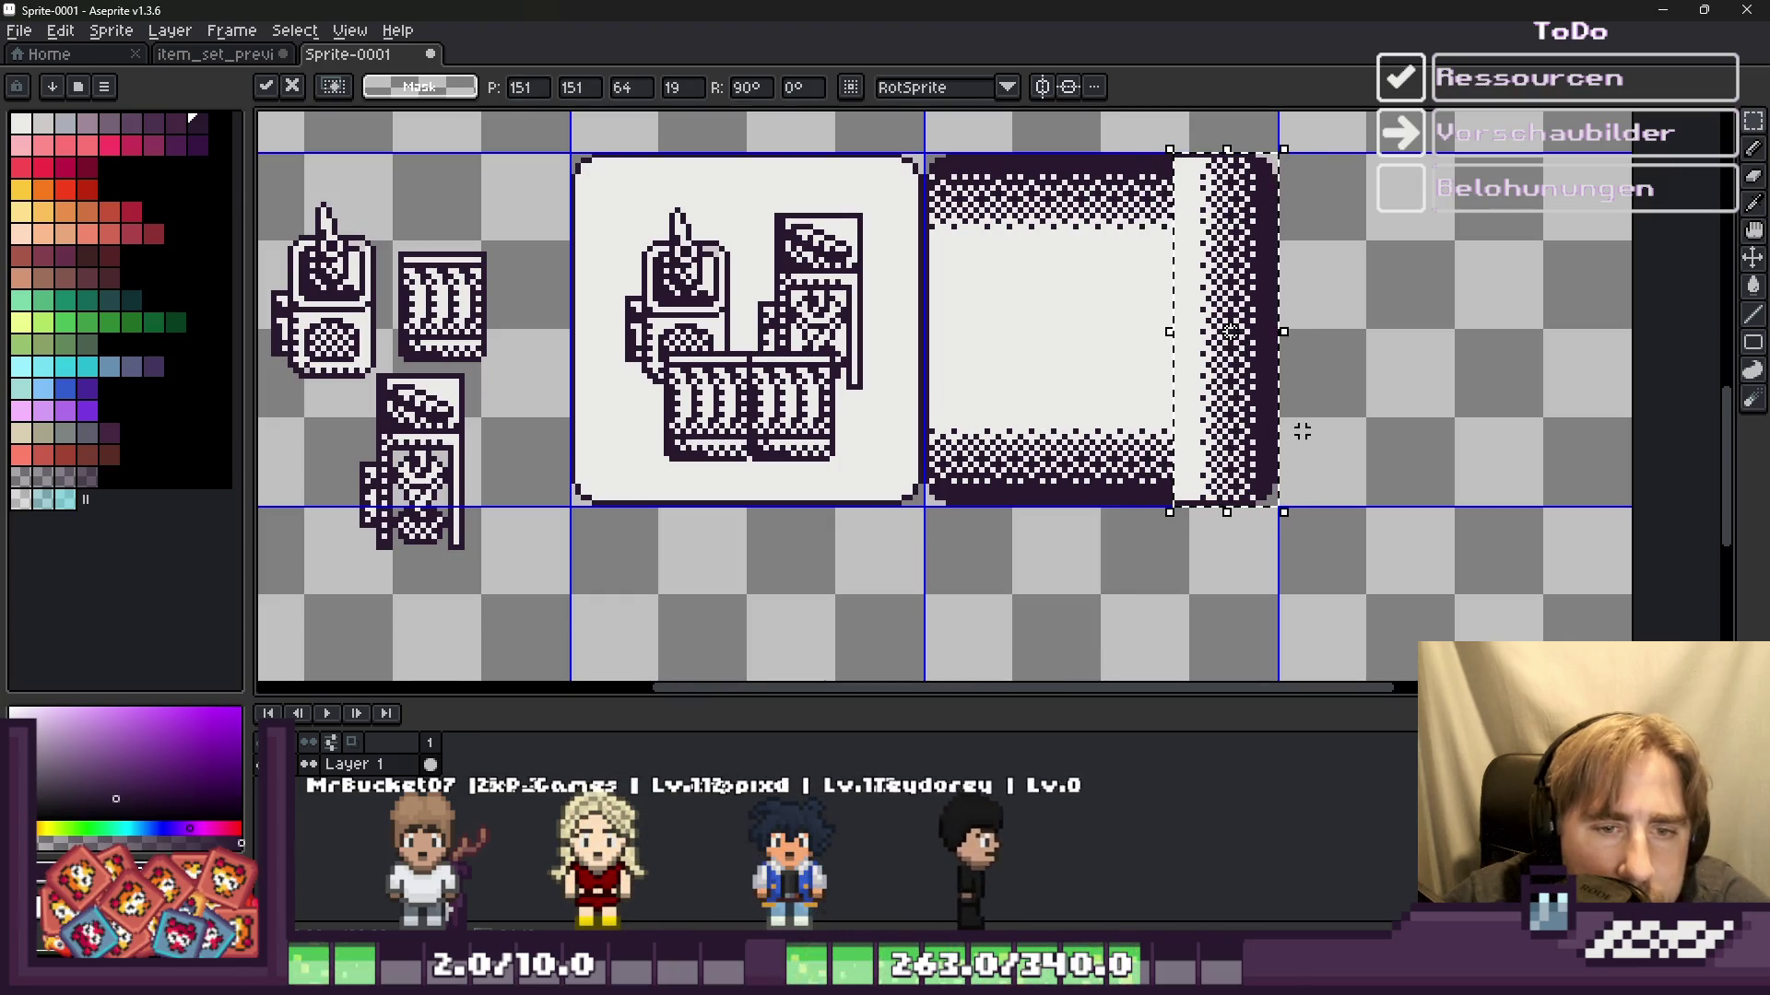
{"action": "key", "text": "Escape"}
Step: Rotate the whole dithered panel a quarter turn
{"action": "scroll", "coordinate": [1275, 433], "scroll_direction": "down", "scroll_amount": 3}
{"action": "scroll", "coordinate": [1244, 438], "scroll_direction": "up", "scroll_amount": 3}
{"action": "scroll", "coordinate": [1245, 438], "scroll_direction": "down", "scroll_amount": 3}
{"action": "scroll", "coordinate": [1245, 438], "scroll_direction": "up", "scroll_amount": 3}
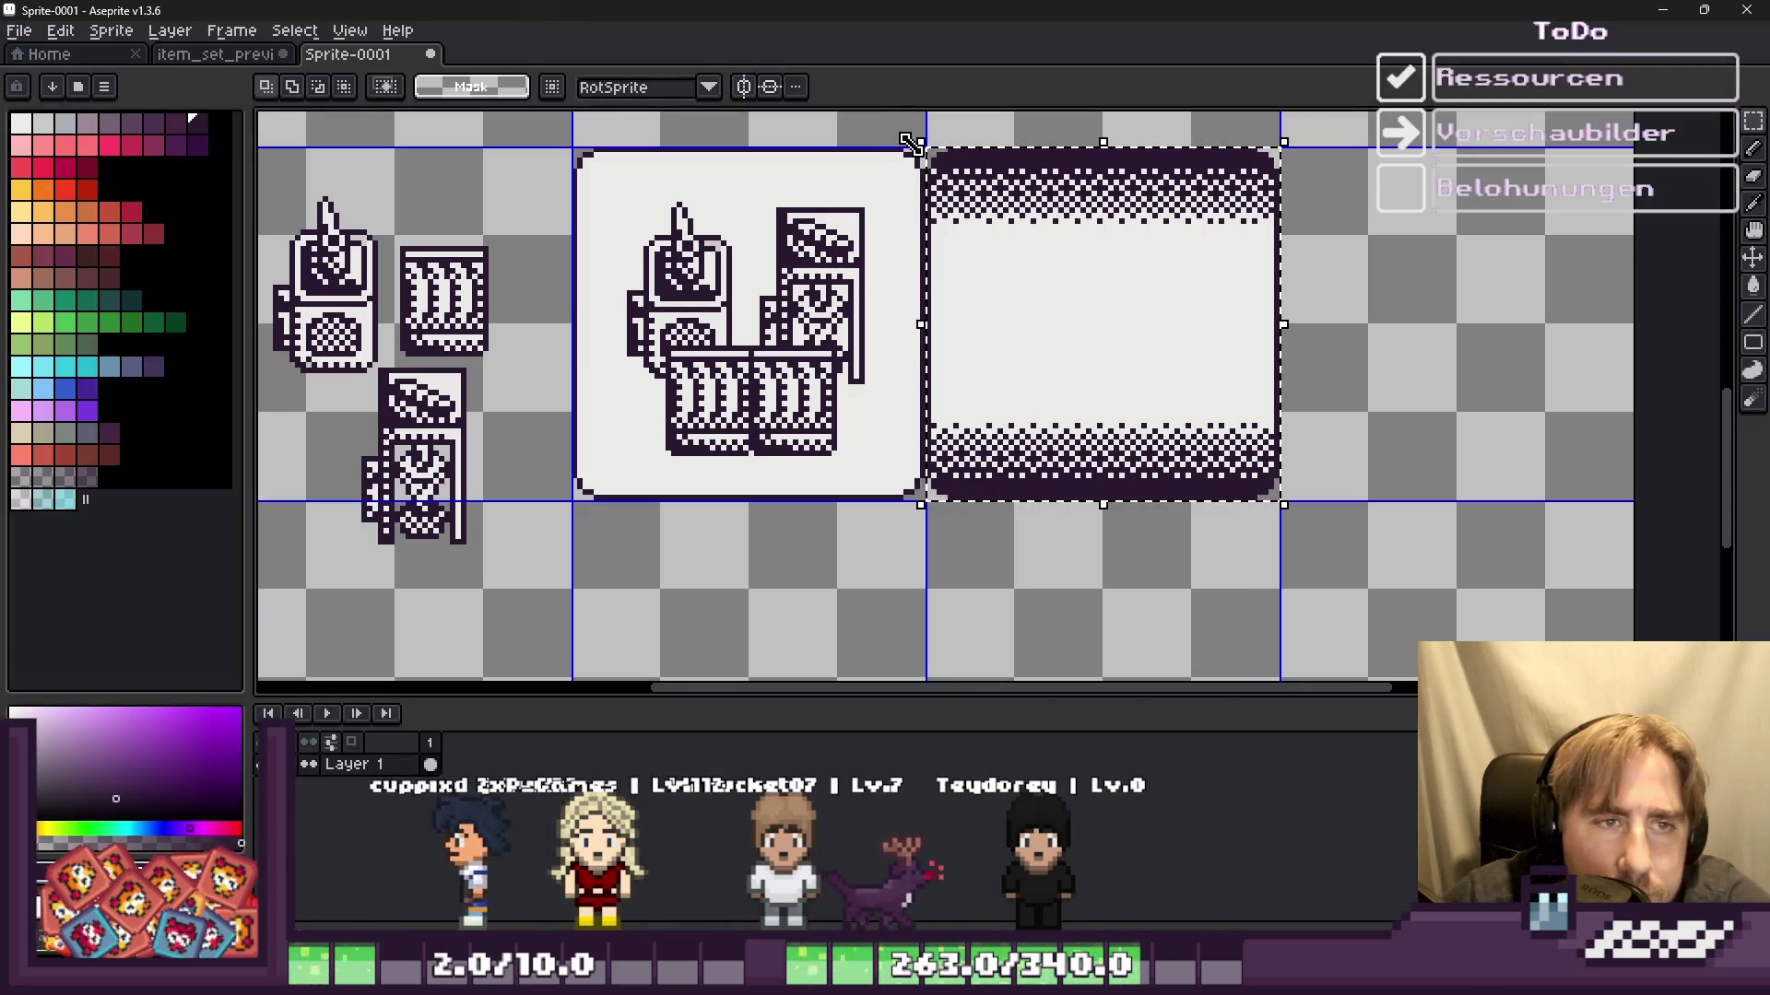
{"action": "left_click_drag", "start_coordinate": [910, 143], "coordinate": [849, 553]}
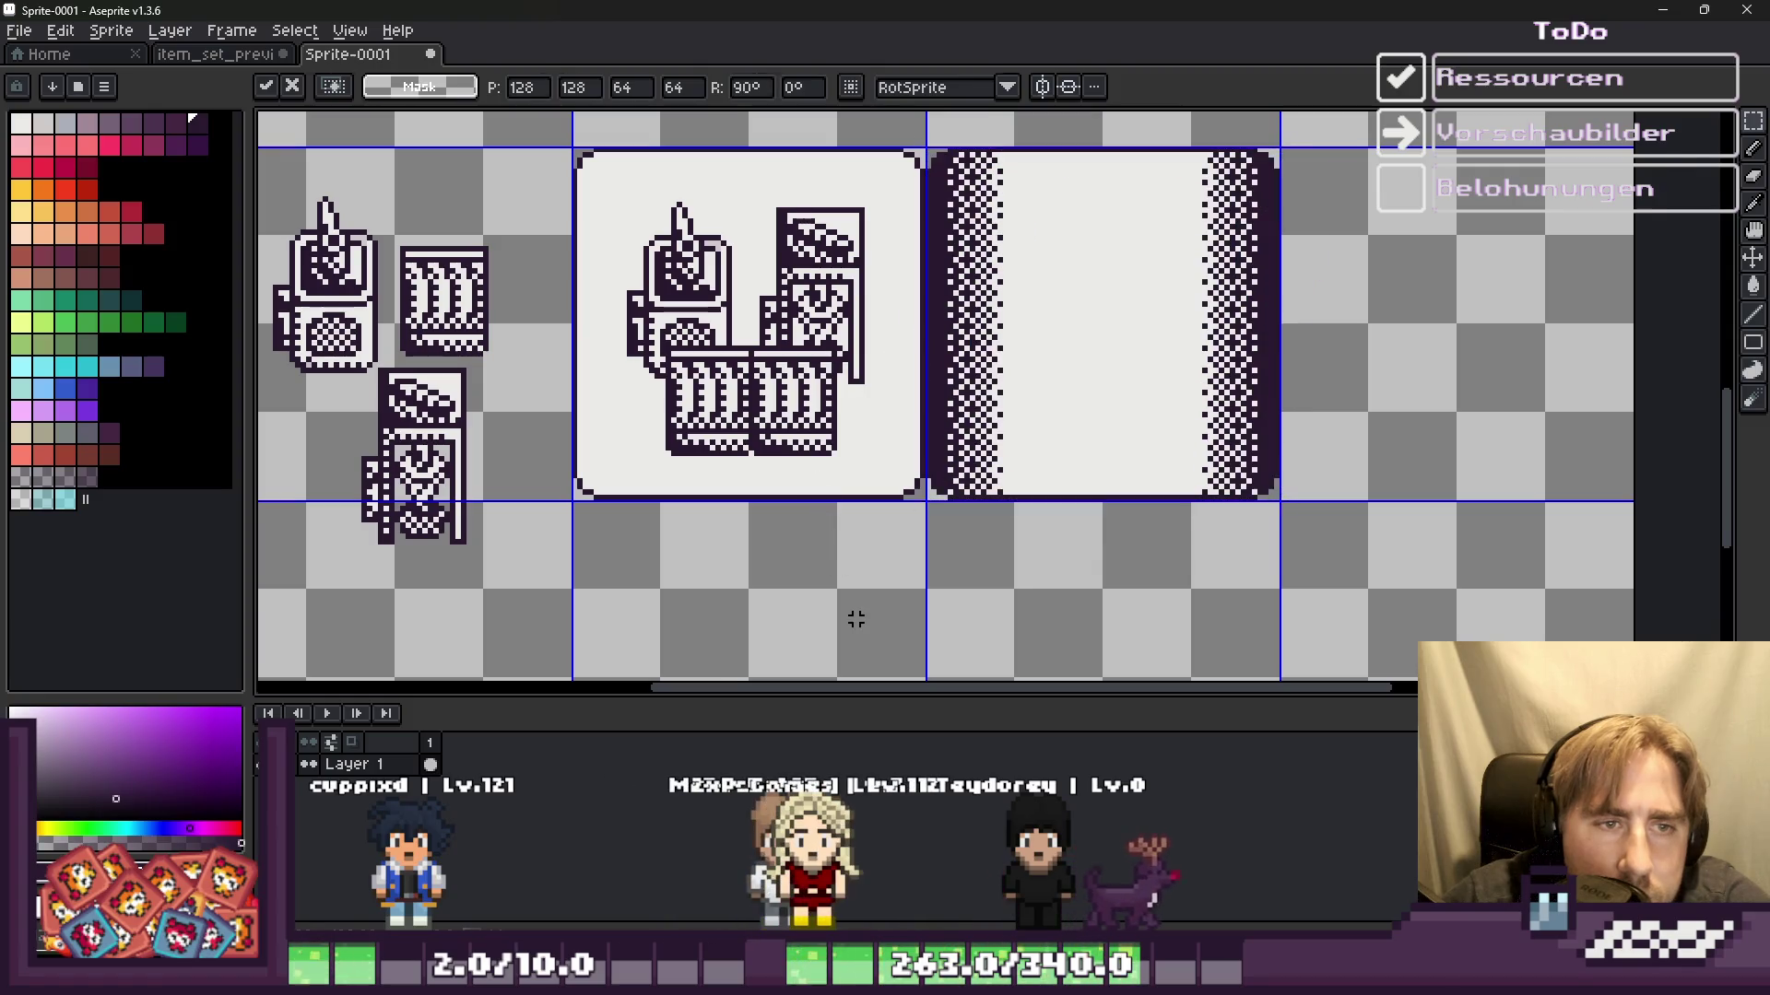
{"action": "key", "text": "Return"}
{"action": "scroll", "coordinate": [848, 599], "scroll_direction": "down", "scroll_amount": 5}
{"action": "scroll", "coordinate": [832, 551], "scroll_direction": "up", "scroll_amount": 3}
{"action": "key", "text": "ctrl+z"}
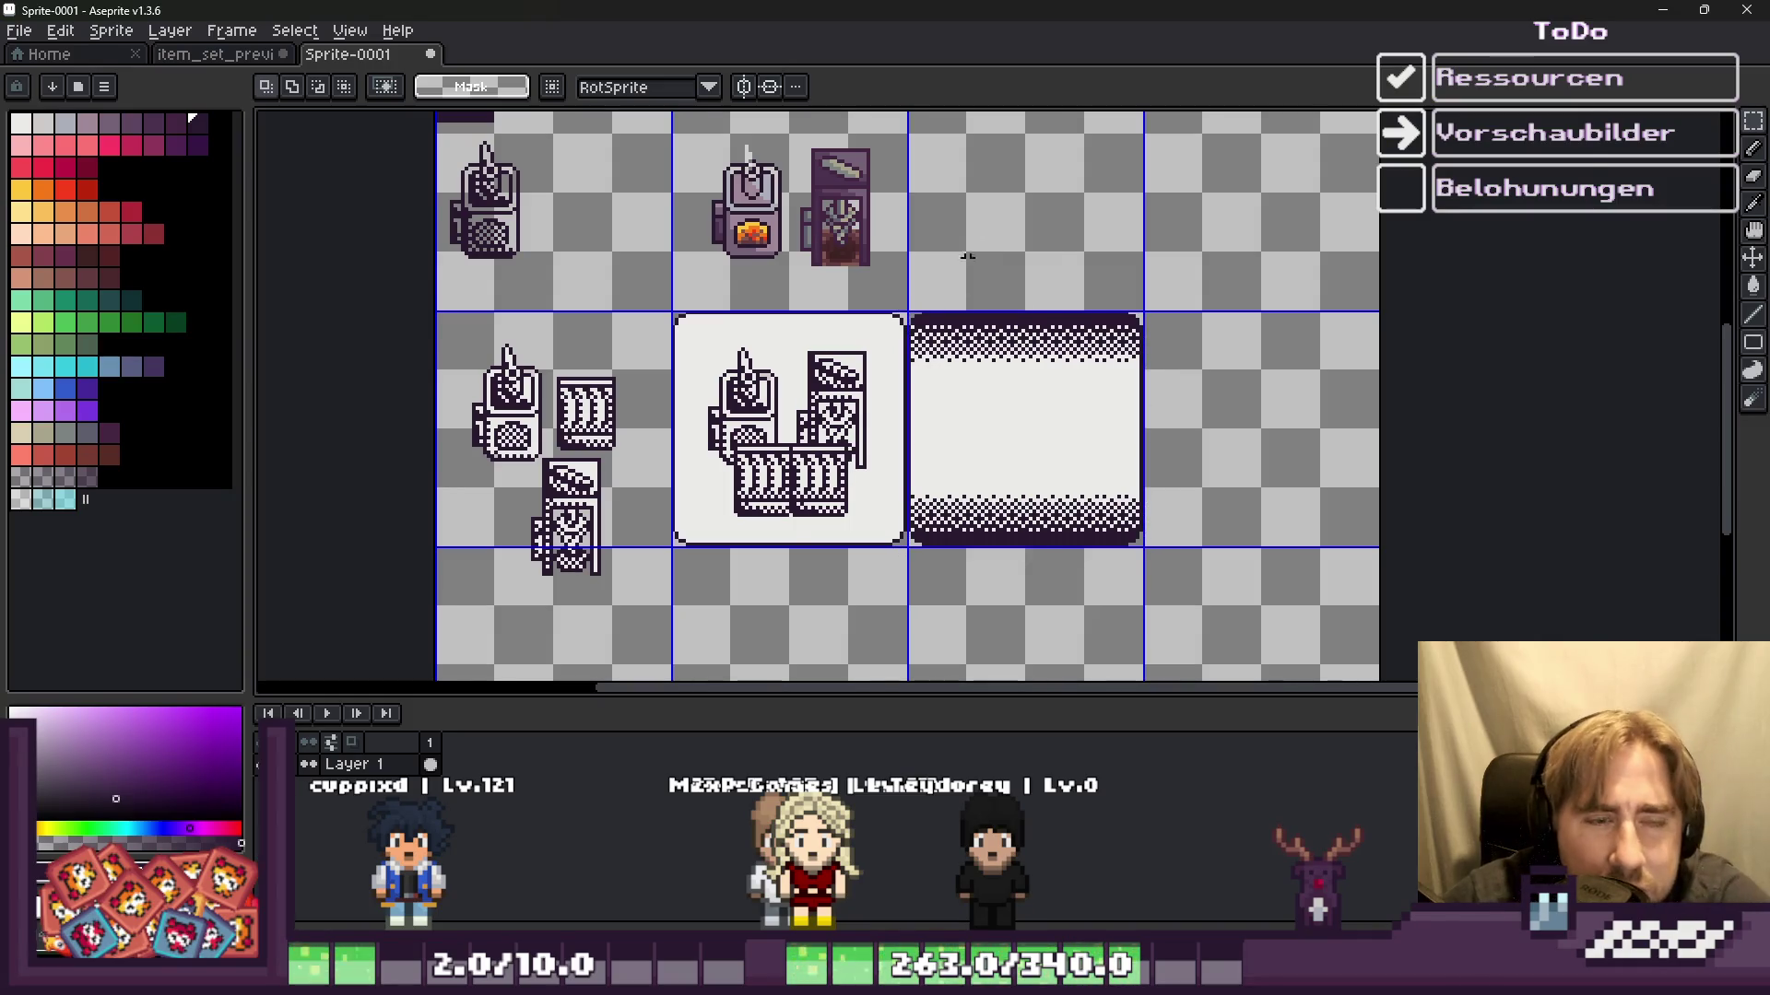
{"action": "scroll", "coordinate": [953, 387], "scroll_direction": "up", "scroll_amount": 1}
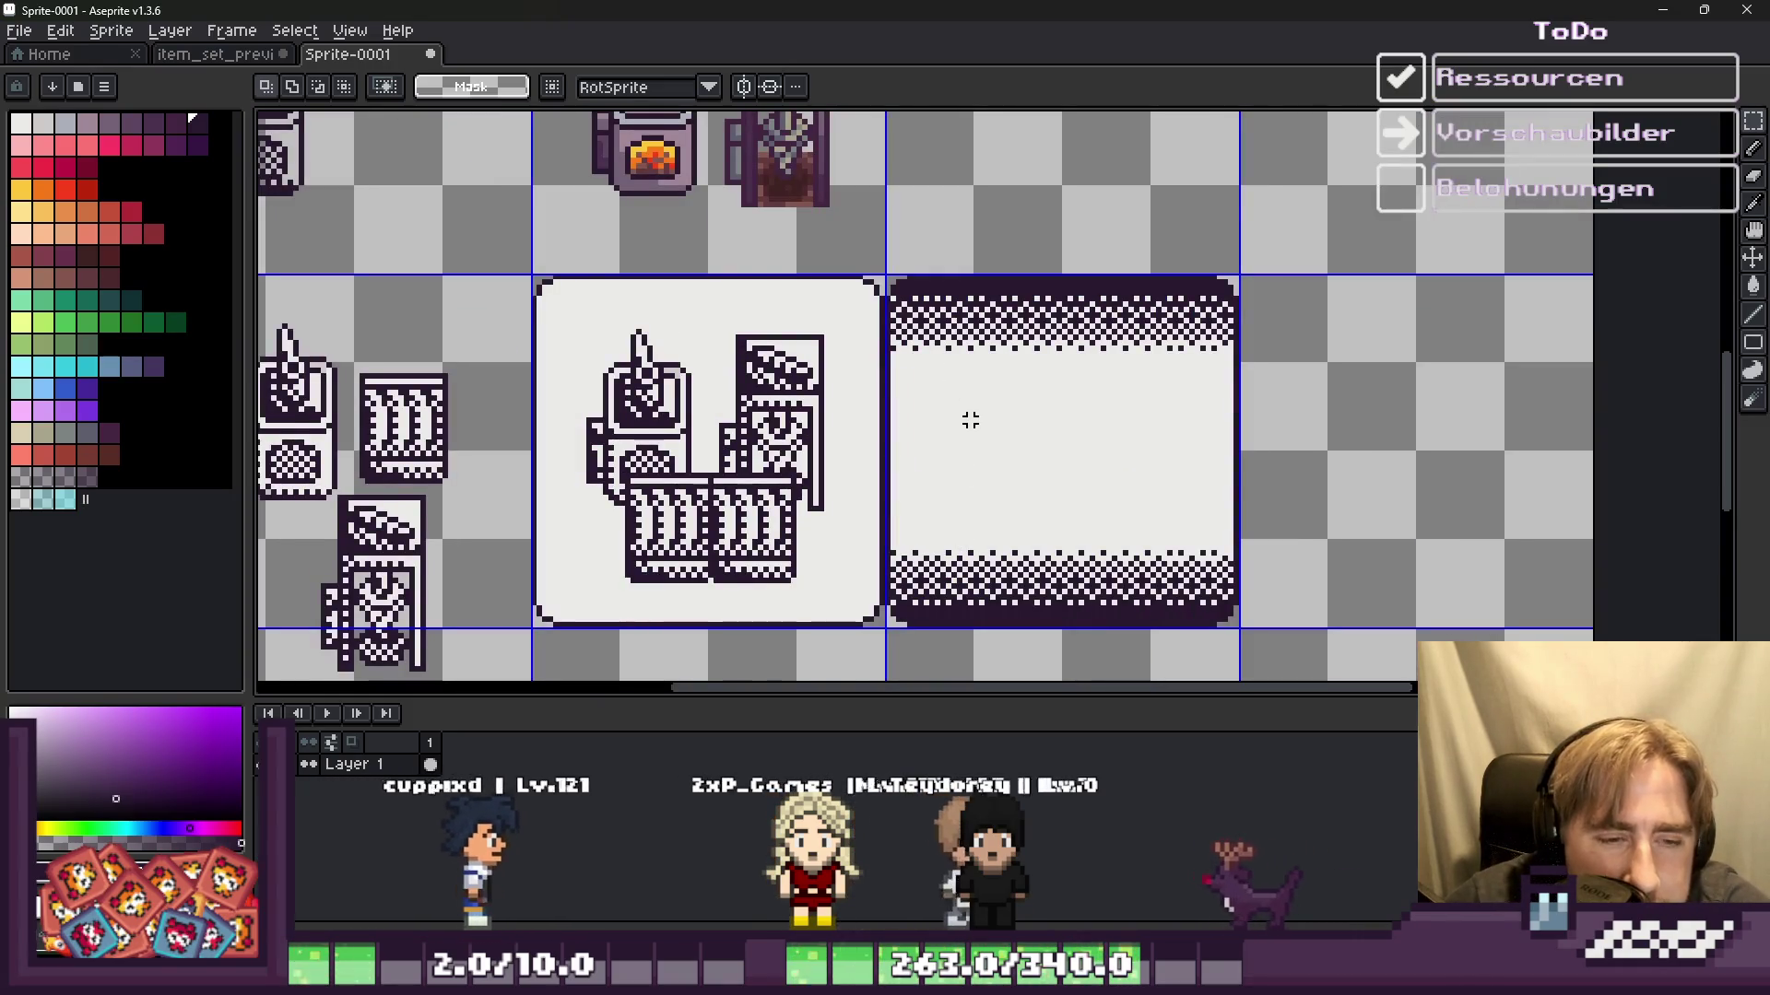
{"action": "scroll", "coordinate": [770, 447], "scroll_direction": "up", "scroll_amount": 1}
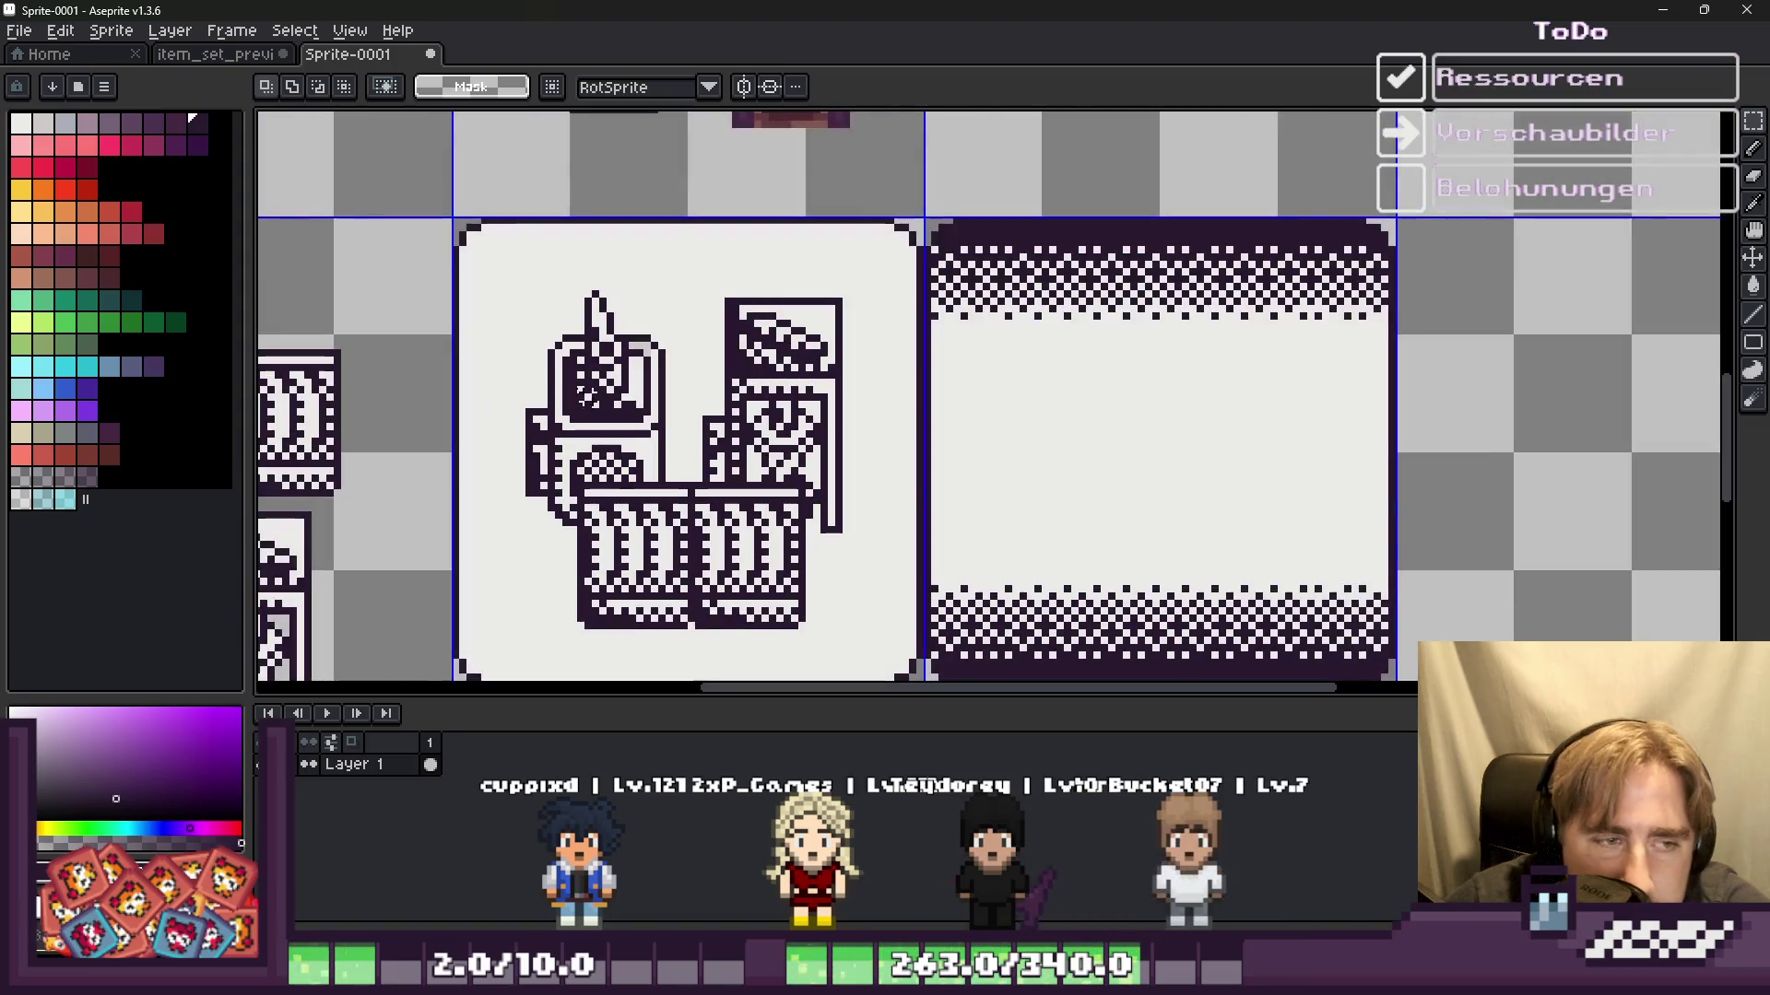
{"action": "left_click_drag", "start_coordinate": [620, 458], "coordinate": [859, 654]}
{"action": "left_click_drag", "start_coordinate": [731, 556], "coordinate": [1155, 560]}
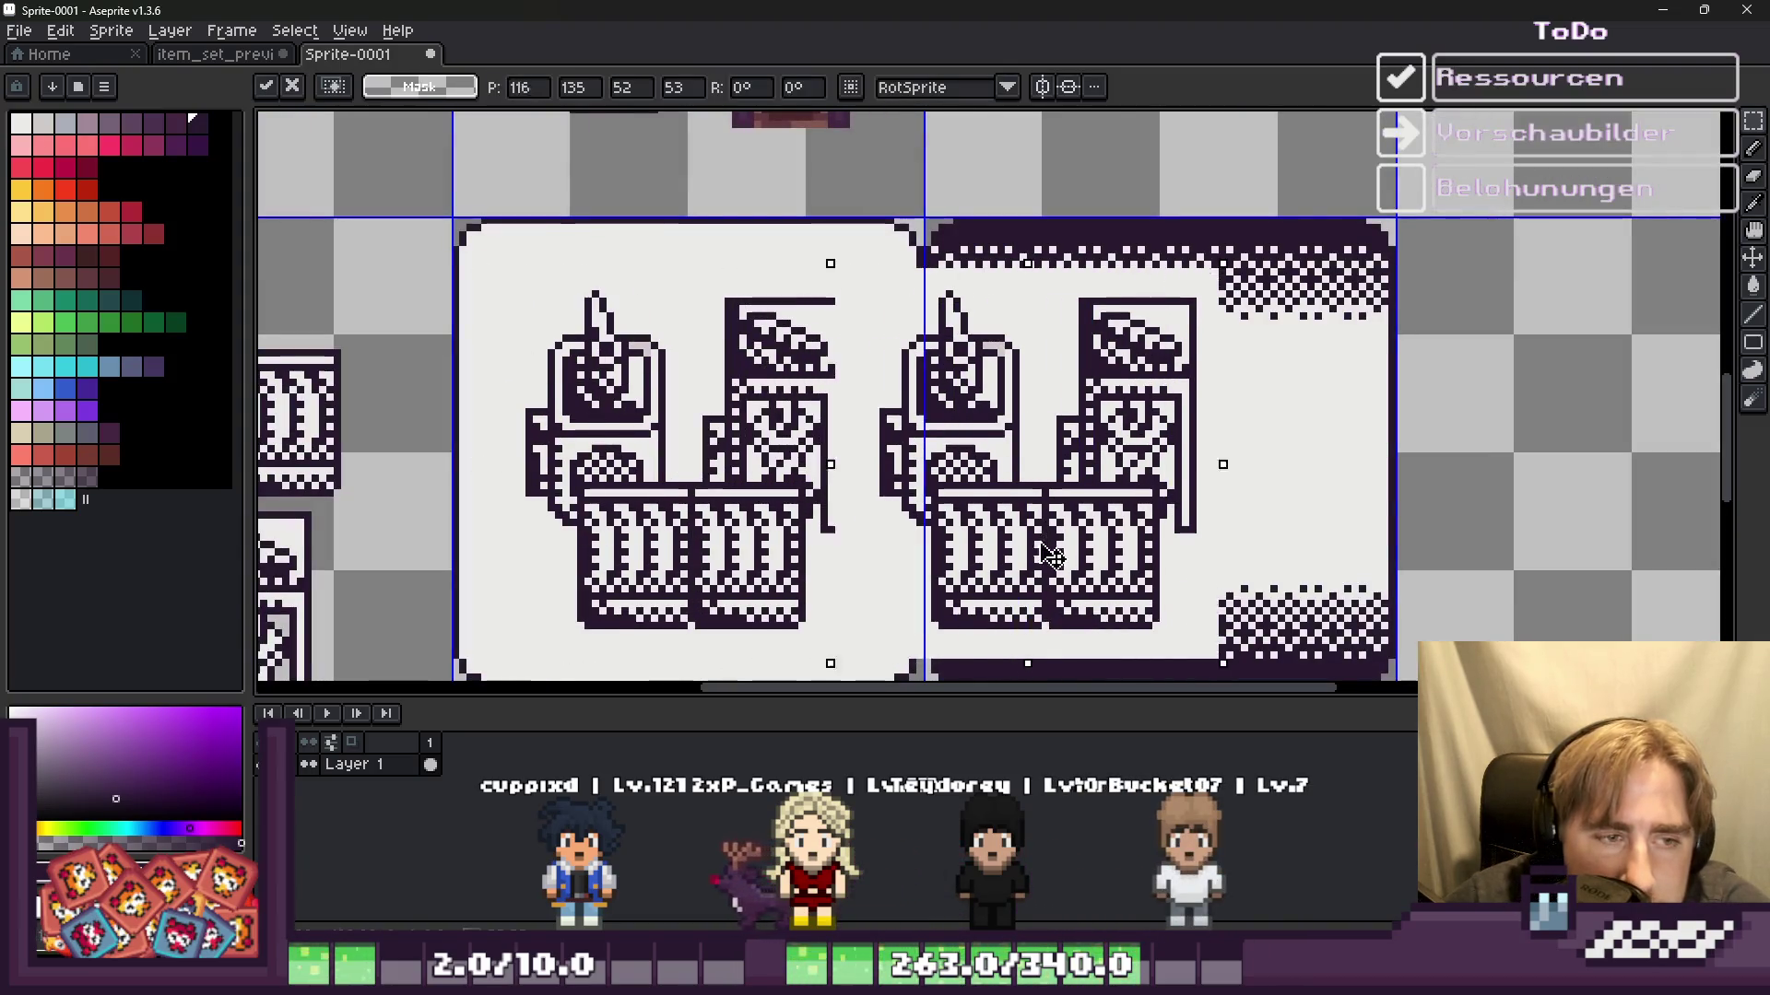
{"action": "key", "text": "Escape"}
{"action": "scroll", "coordinate": [756, 378], "scroll_direction": "down", "scroll_amount": 1}
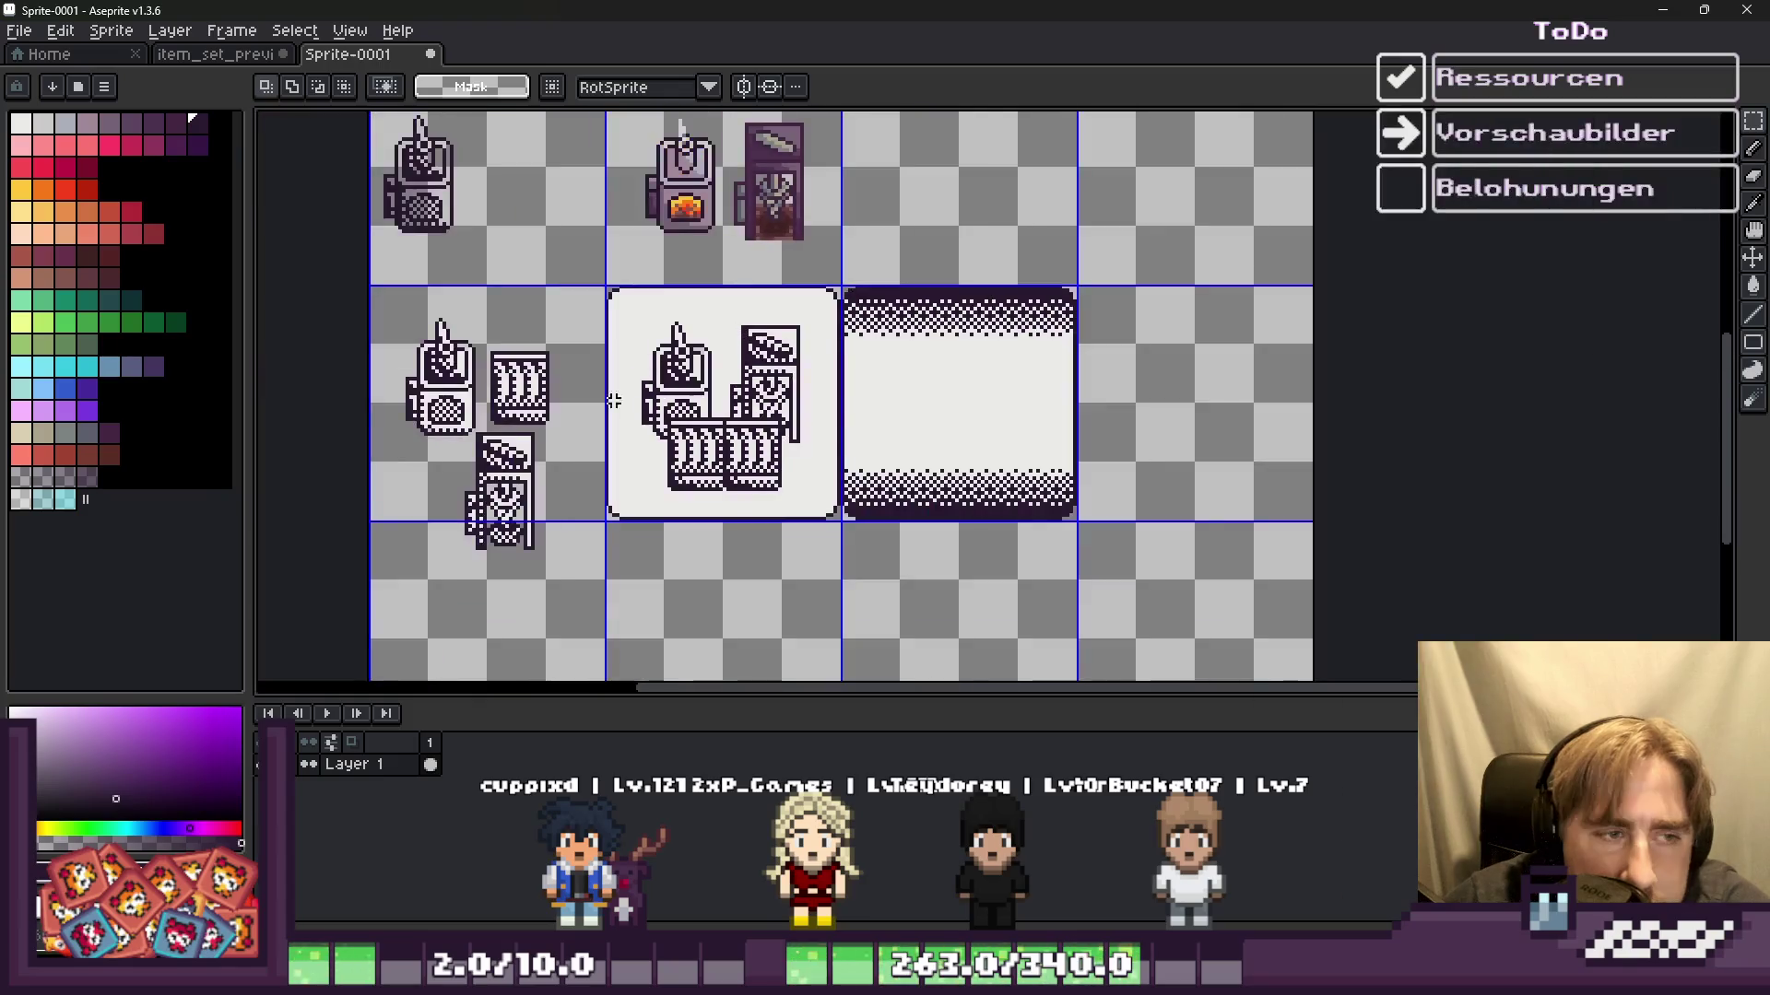
{"action": "scroll", "coordinate": [701, 391], "scroll_direction": "up", "scroll_amount": 1}
{"action": "scroll", "coordinate": [735, 331], "scroll_direction": "up", "scroll_amount": 1}
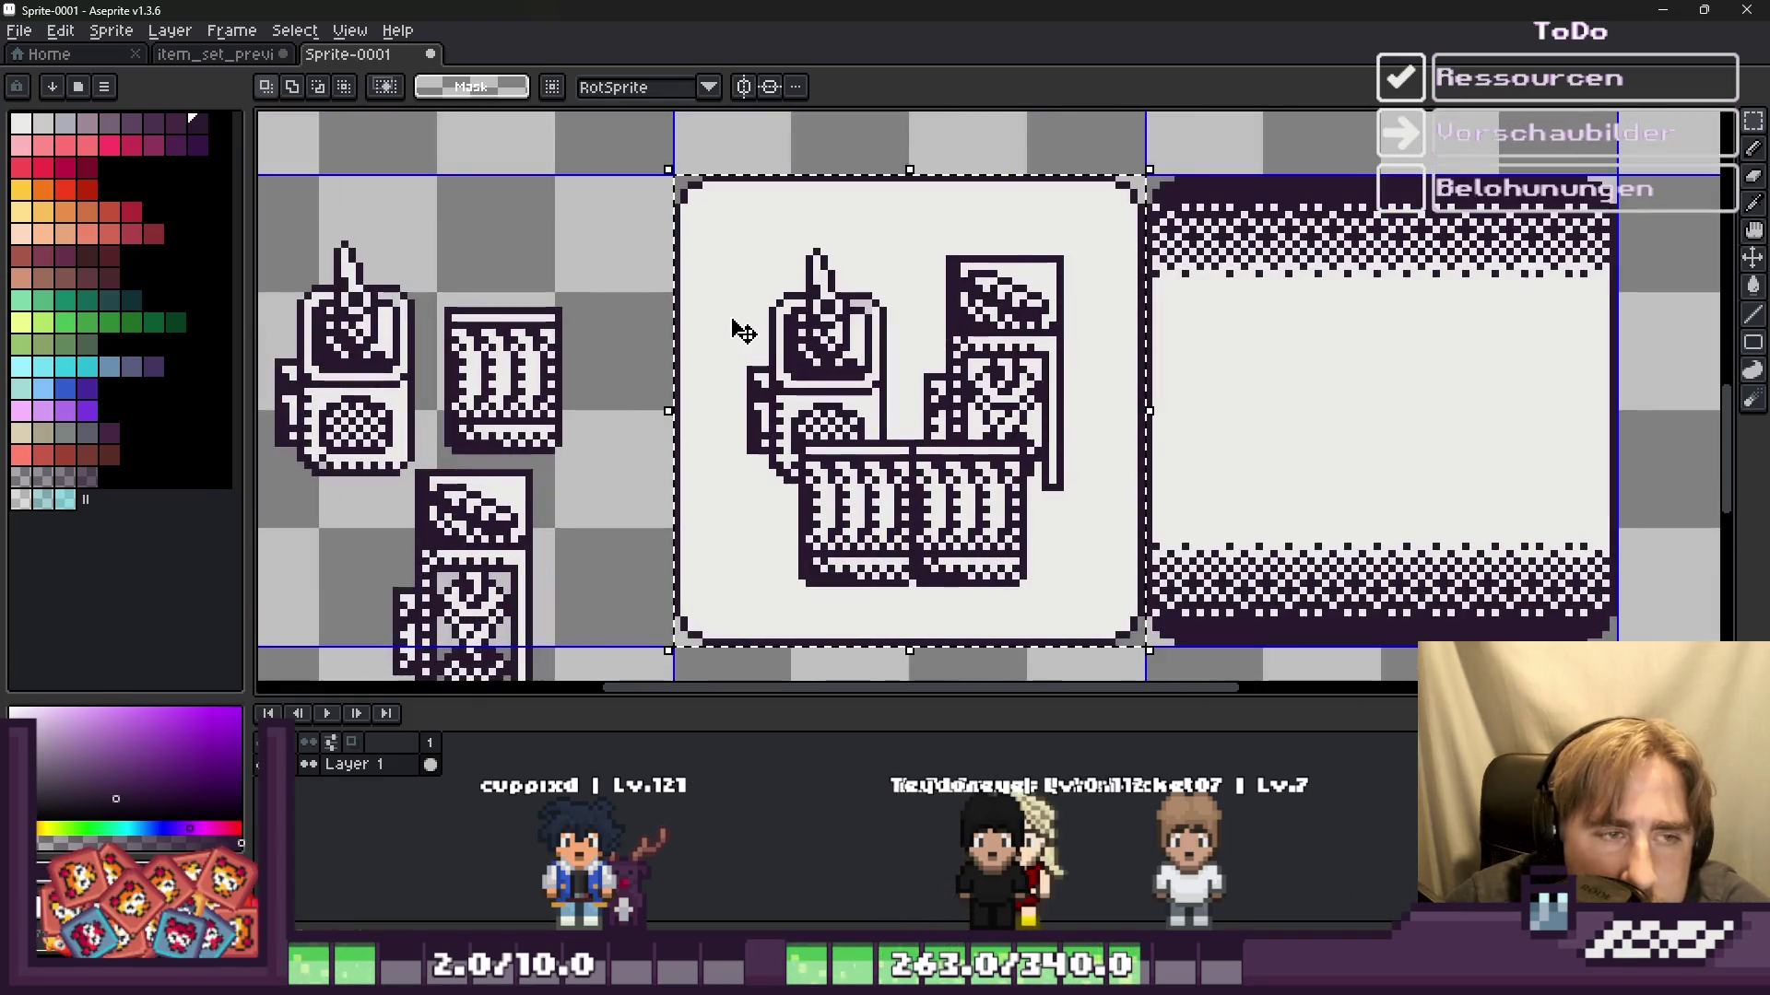
{"action": "key", "text": "plus"}
{"action": "key", "text": "plus"}
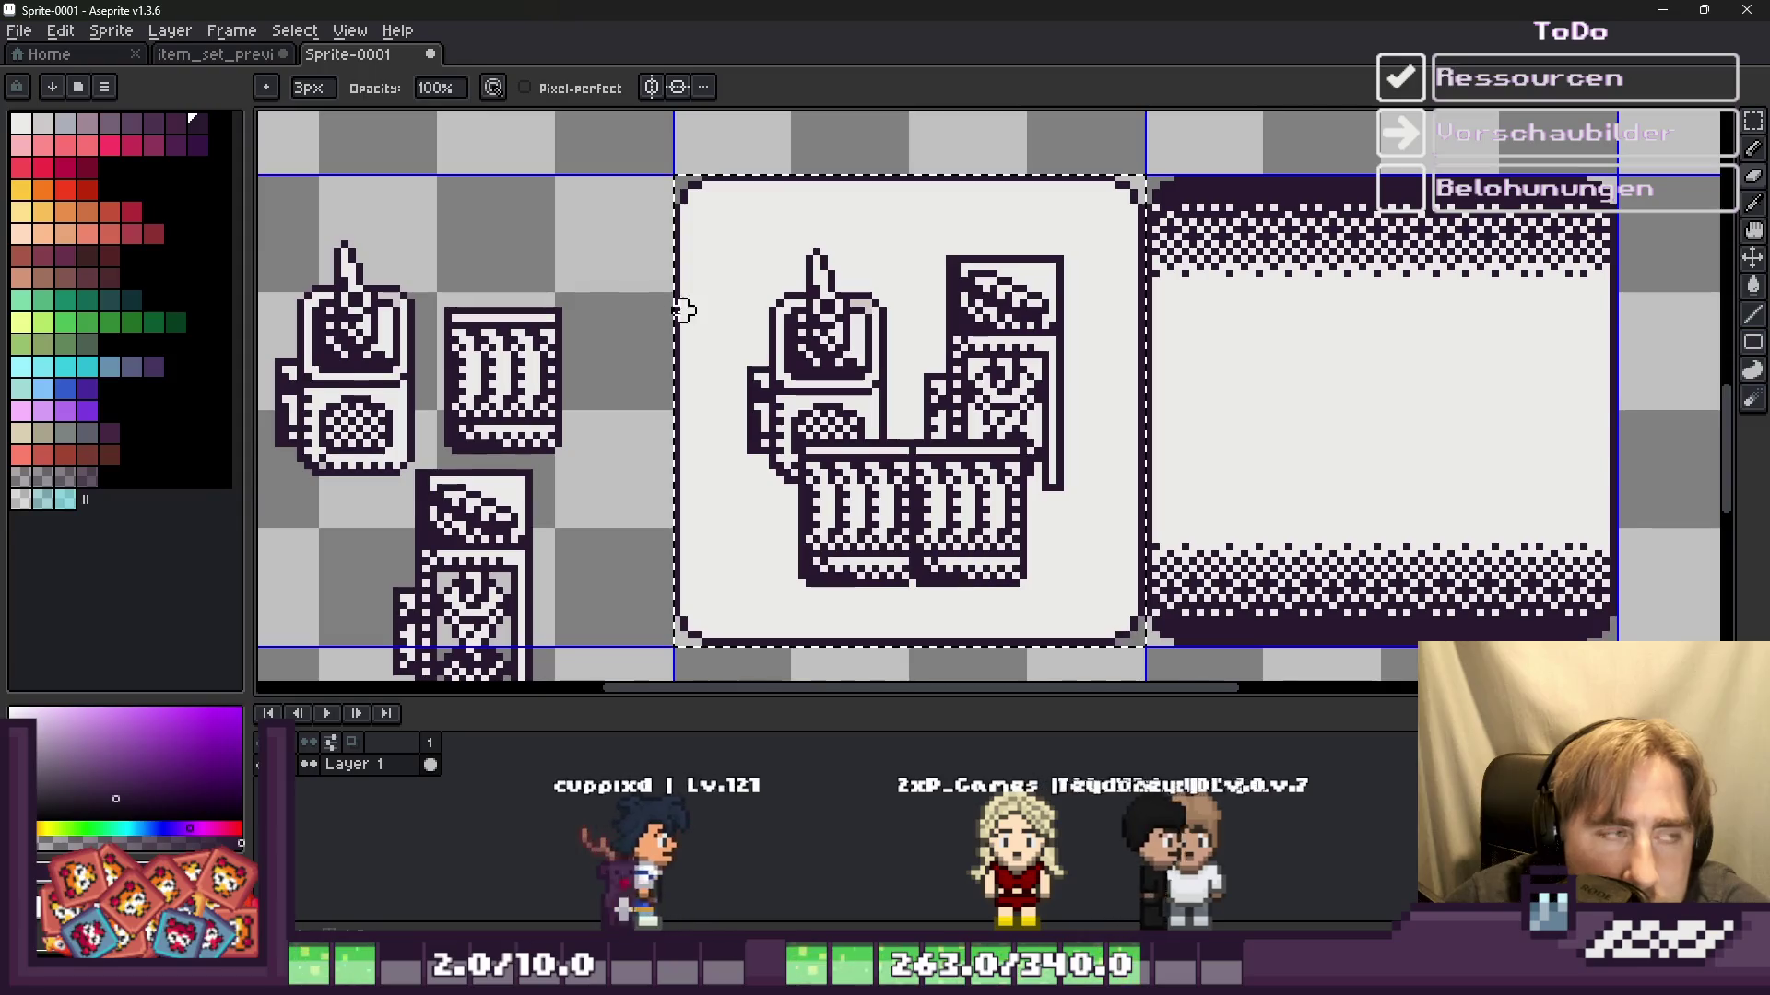
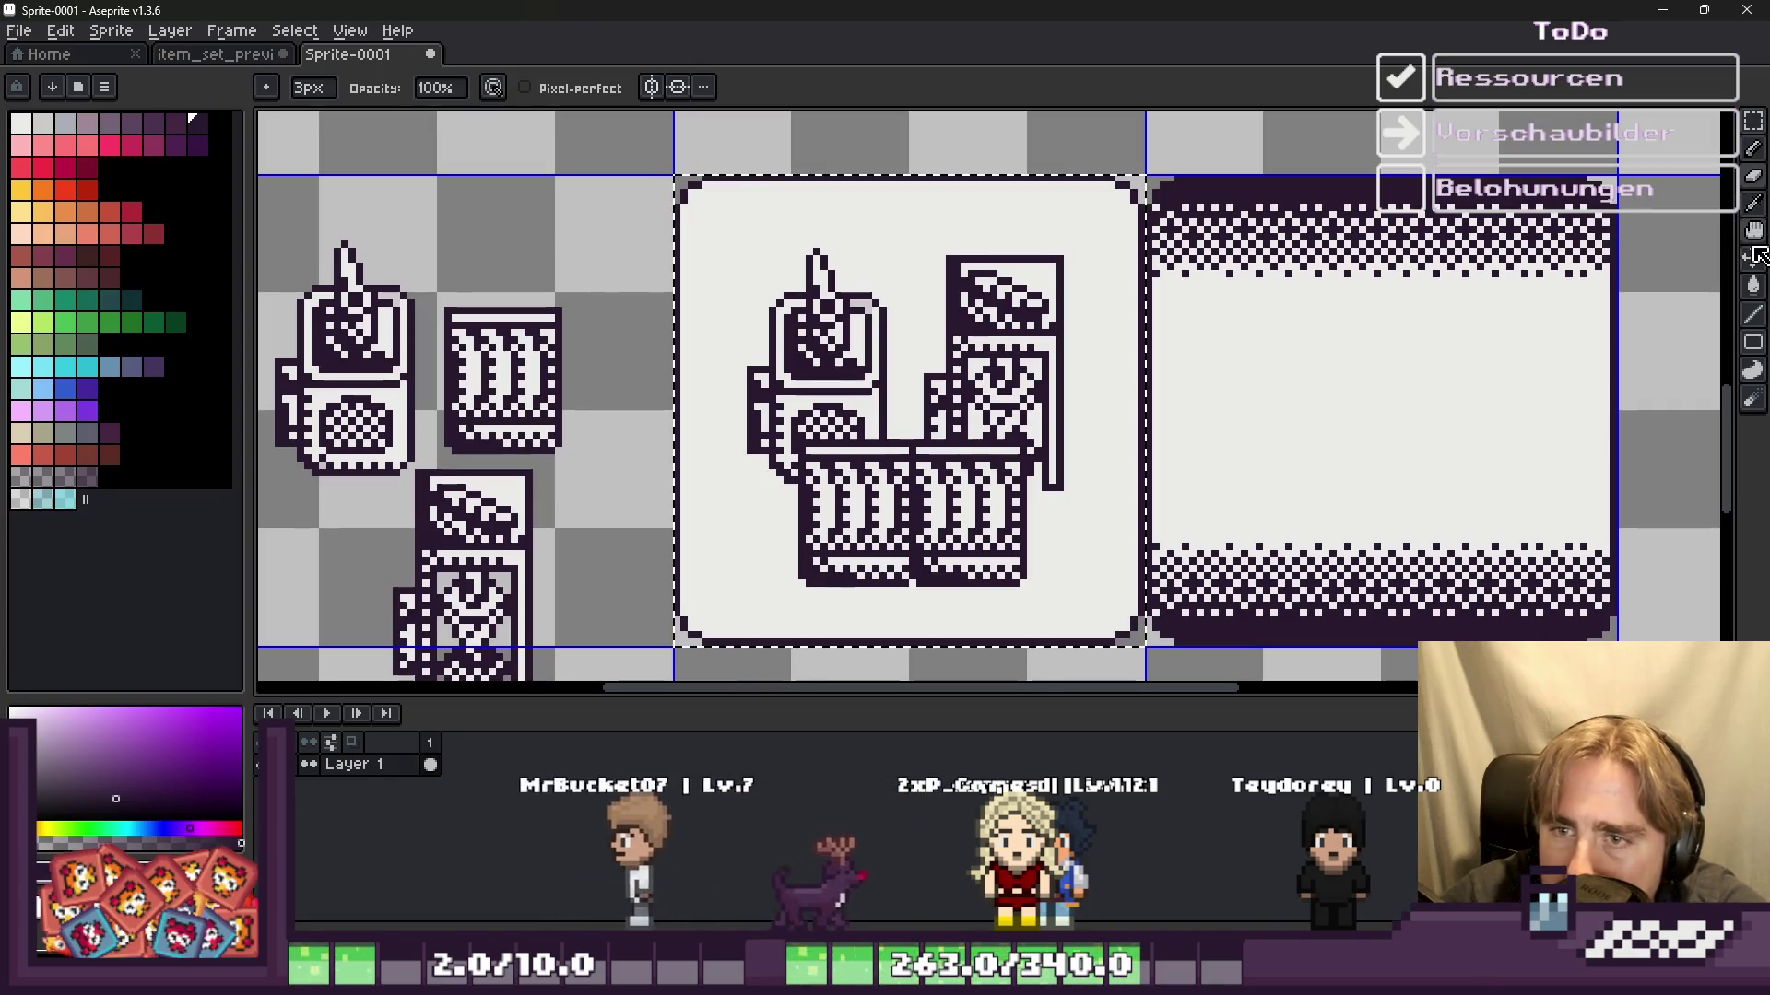
Step: Select the icon tile's white background by colour and delete it
{"action": "left_click", "coordinate": [1751, 128]}
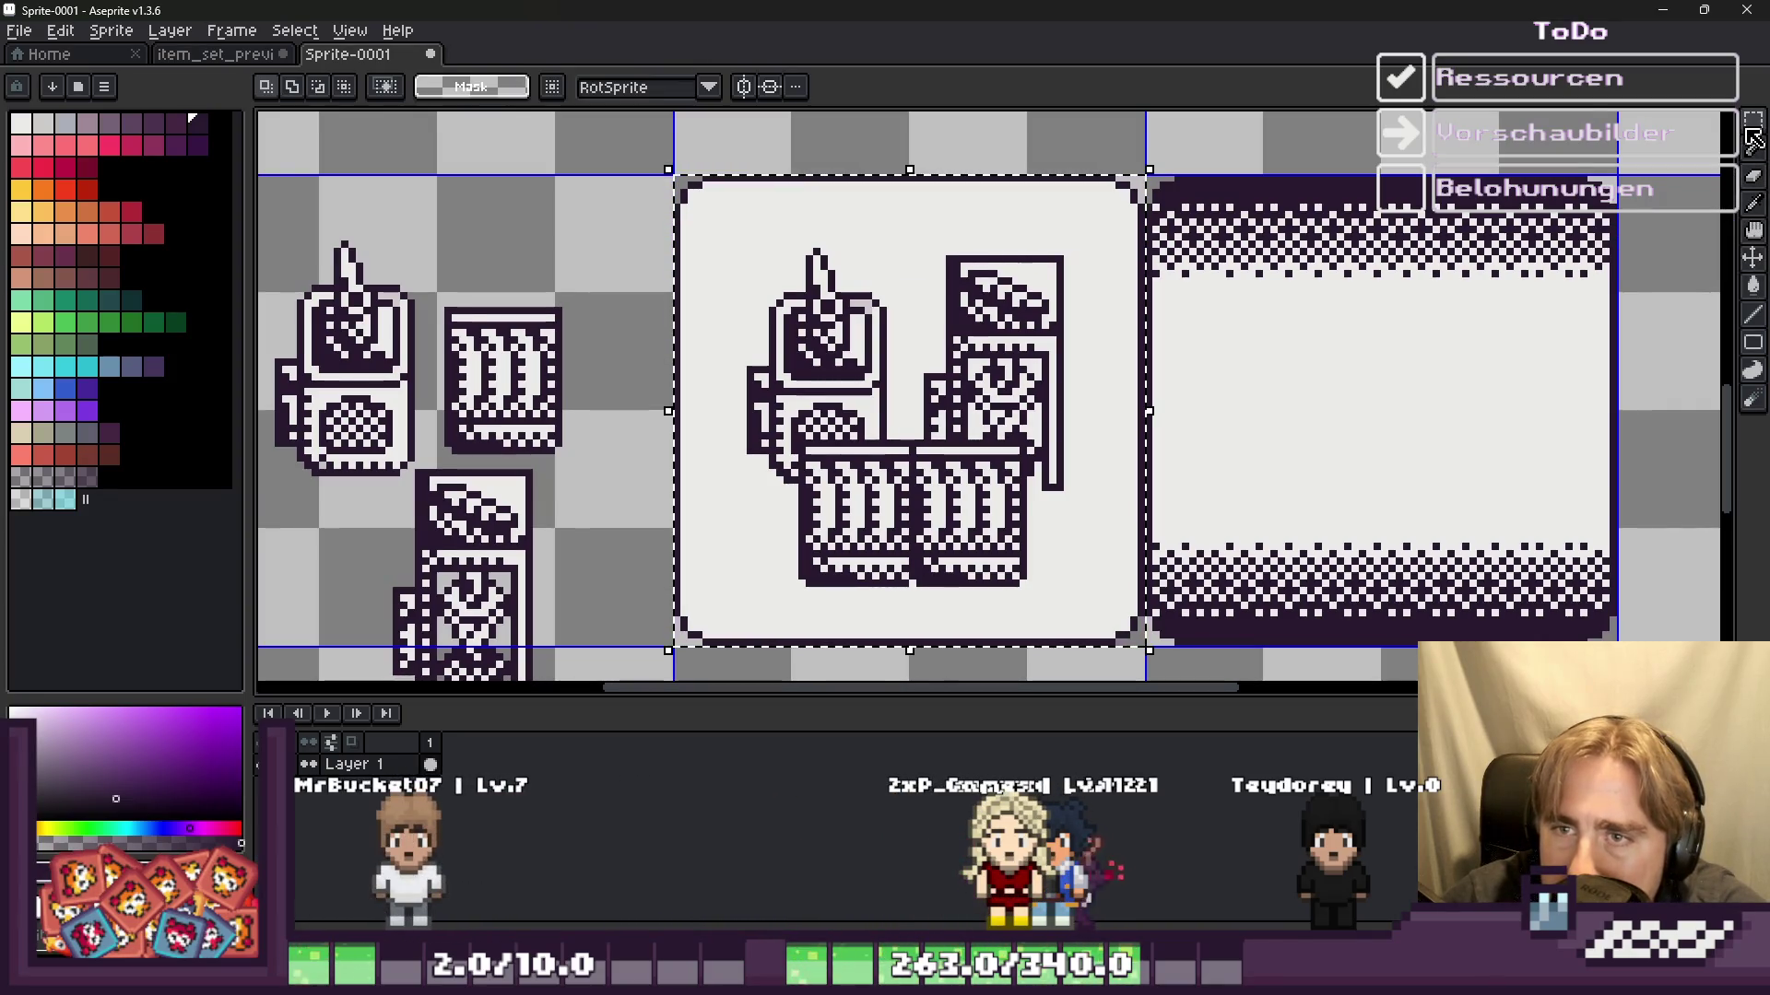
{"action": "left_click", "coordinate": [1000, 238]}
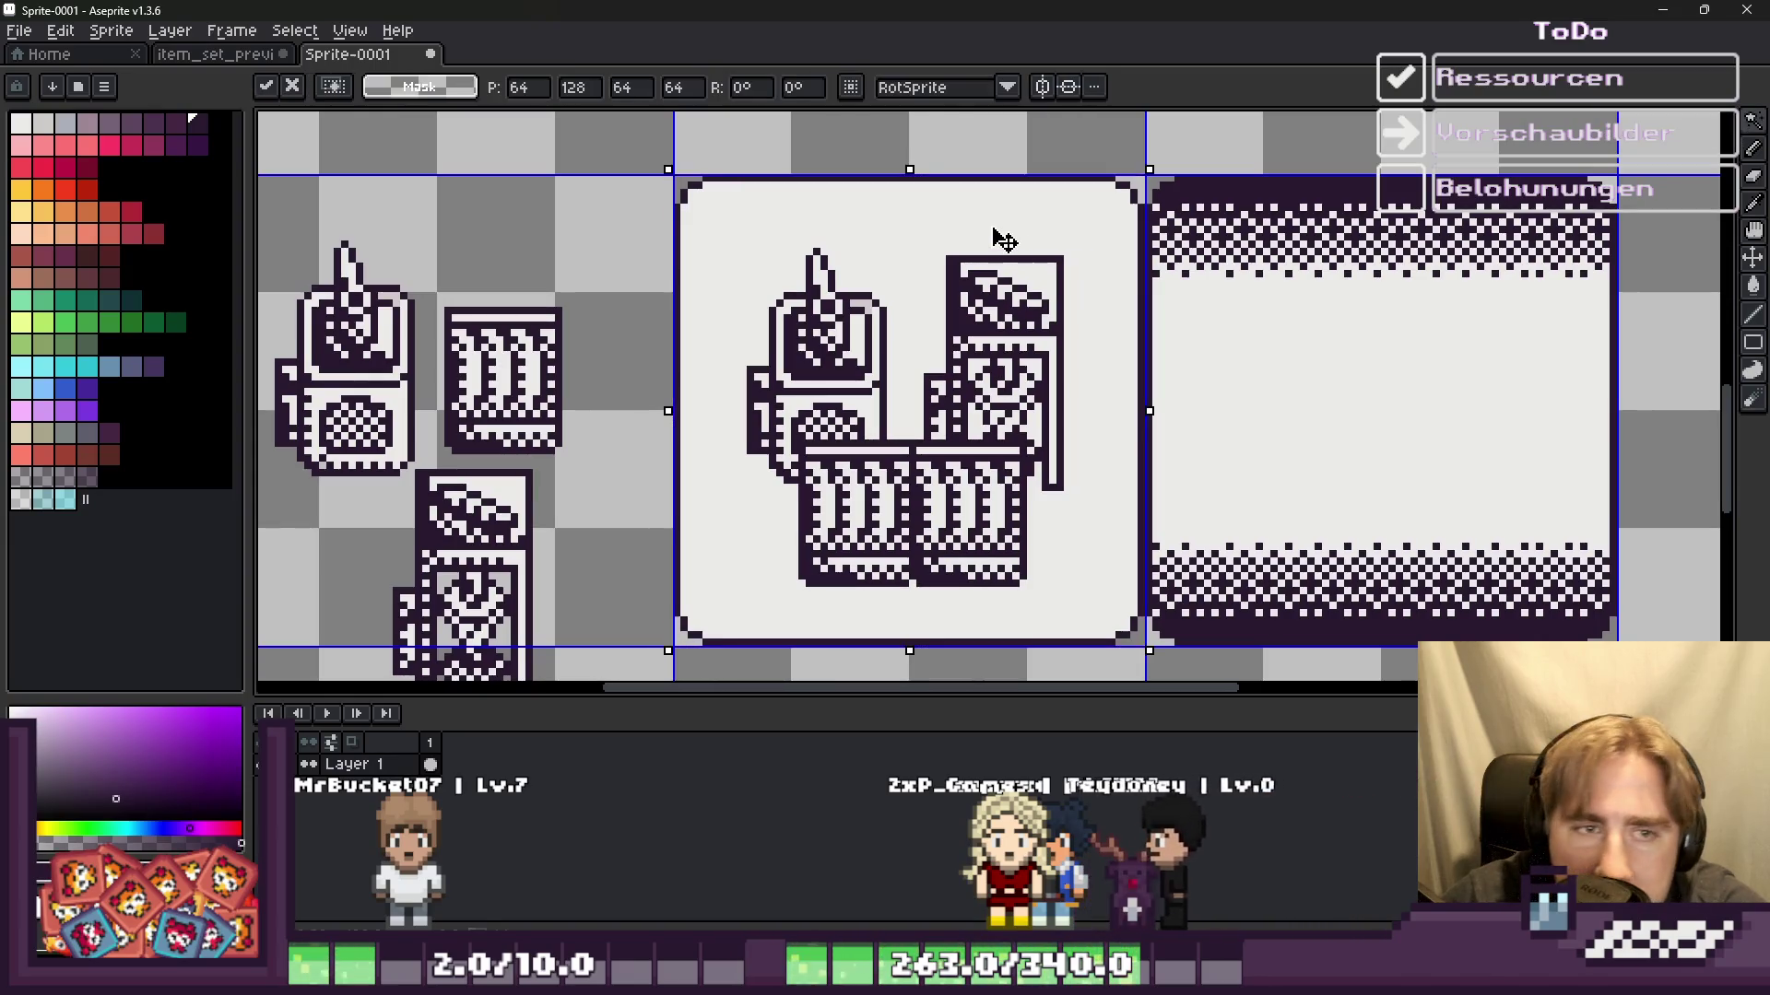
{"action": "key", "text": "Return"}
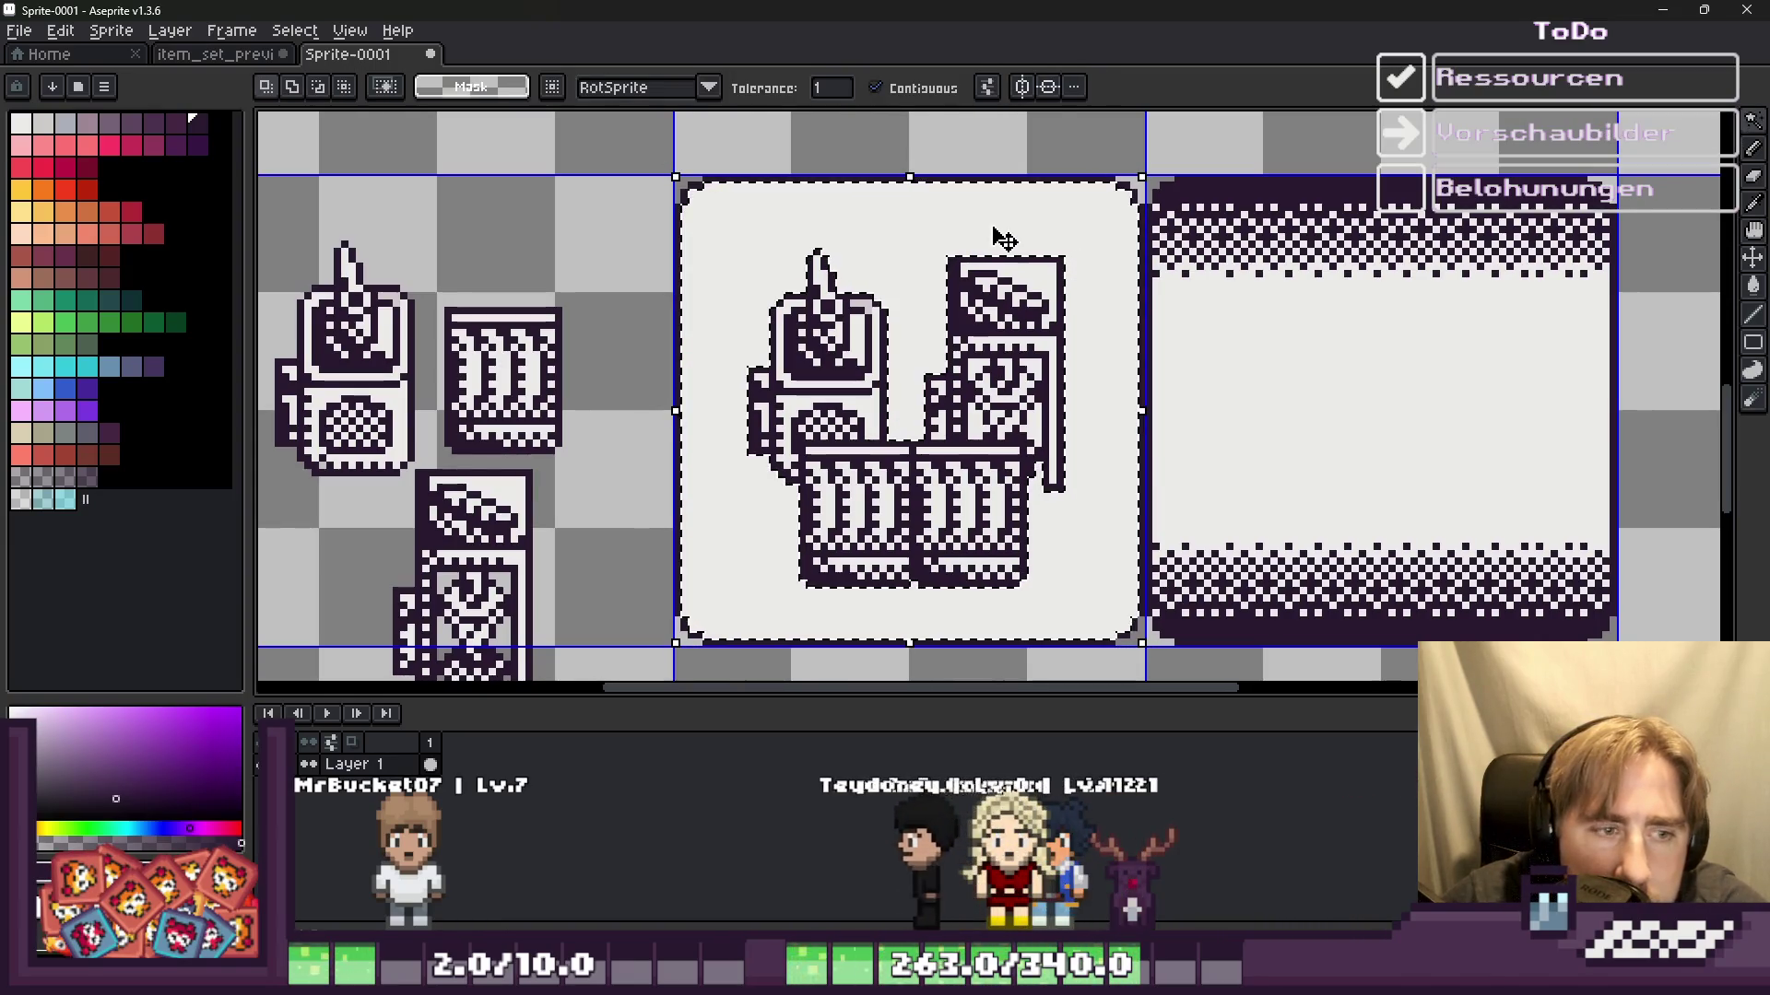
{"action": "key", "text": "Delete"}
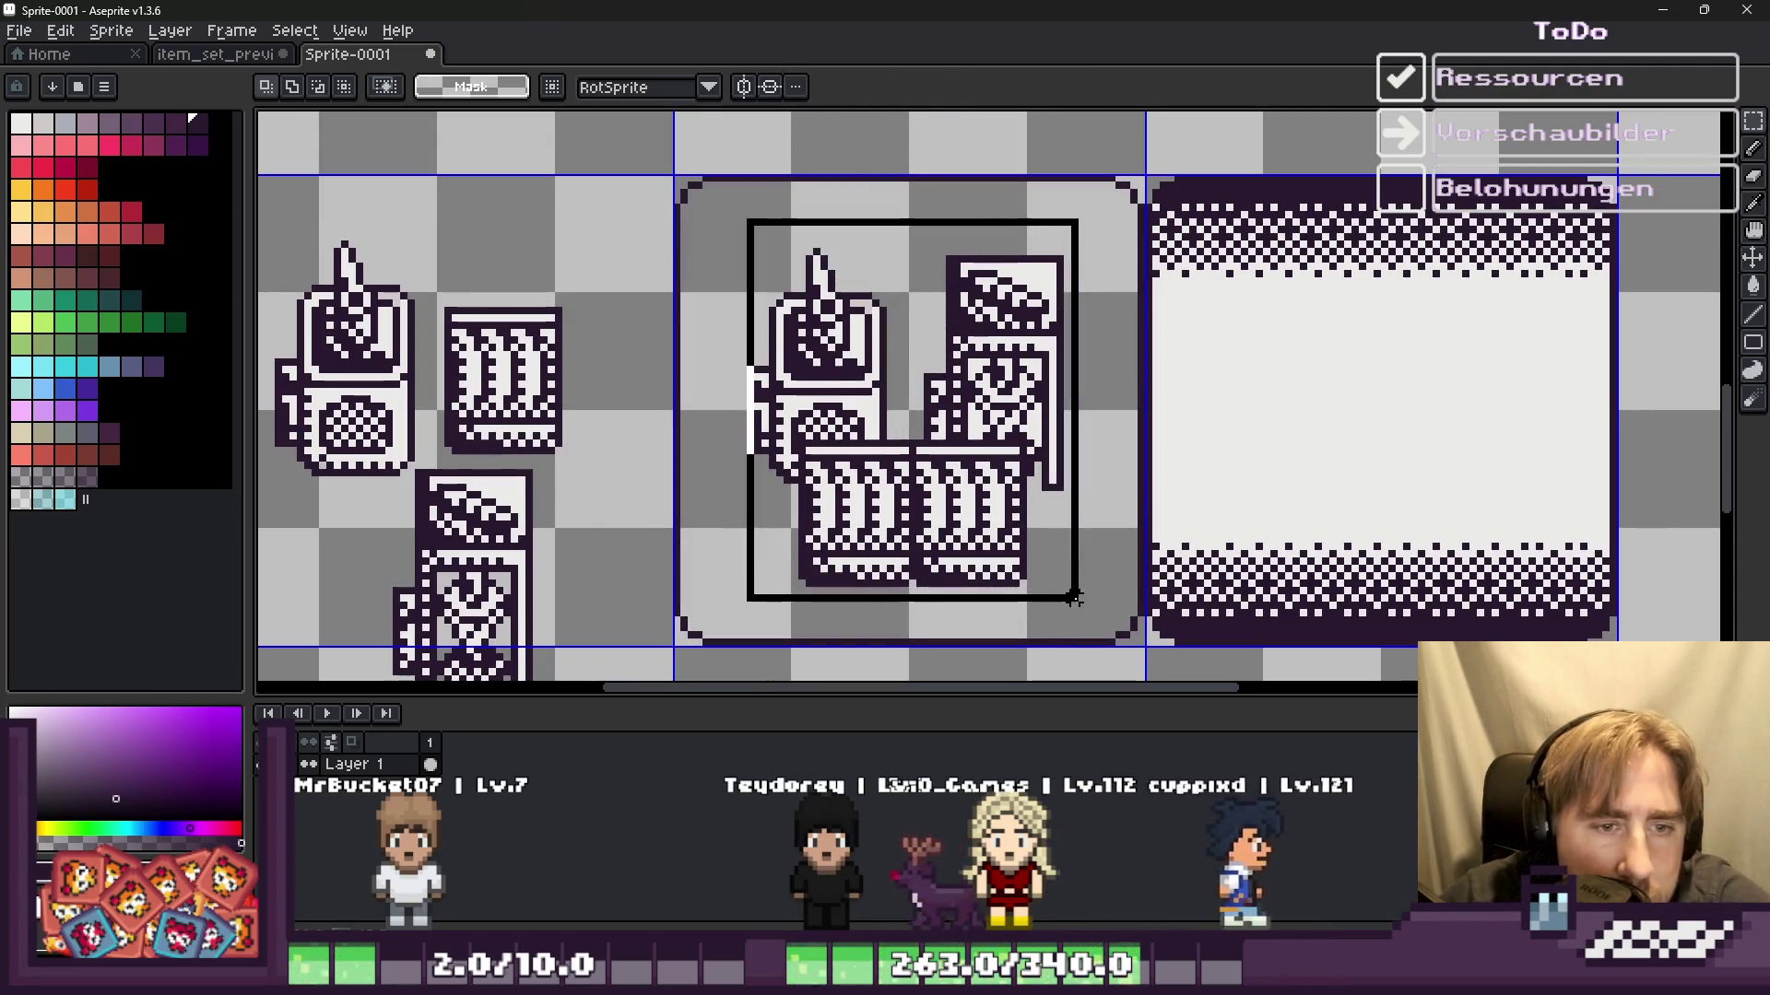
Step: Copy the middle cell's machine, bottle and barrel icons onto the framed slot tile
{"action": "left_click_drag", "start_coordinate": [848, 369], "coordinate": [1073, 599]}
{"action": "left_click_drag", "start_coordinate": [926, 477], "coordinate": [1387, 472]}
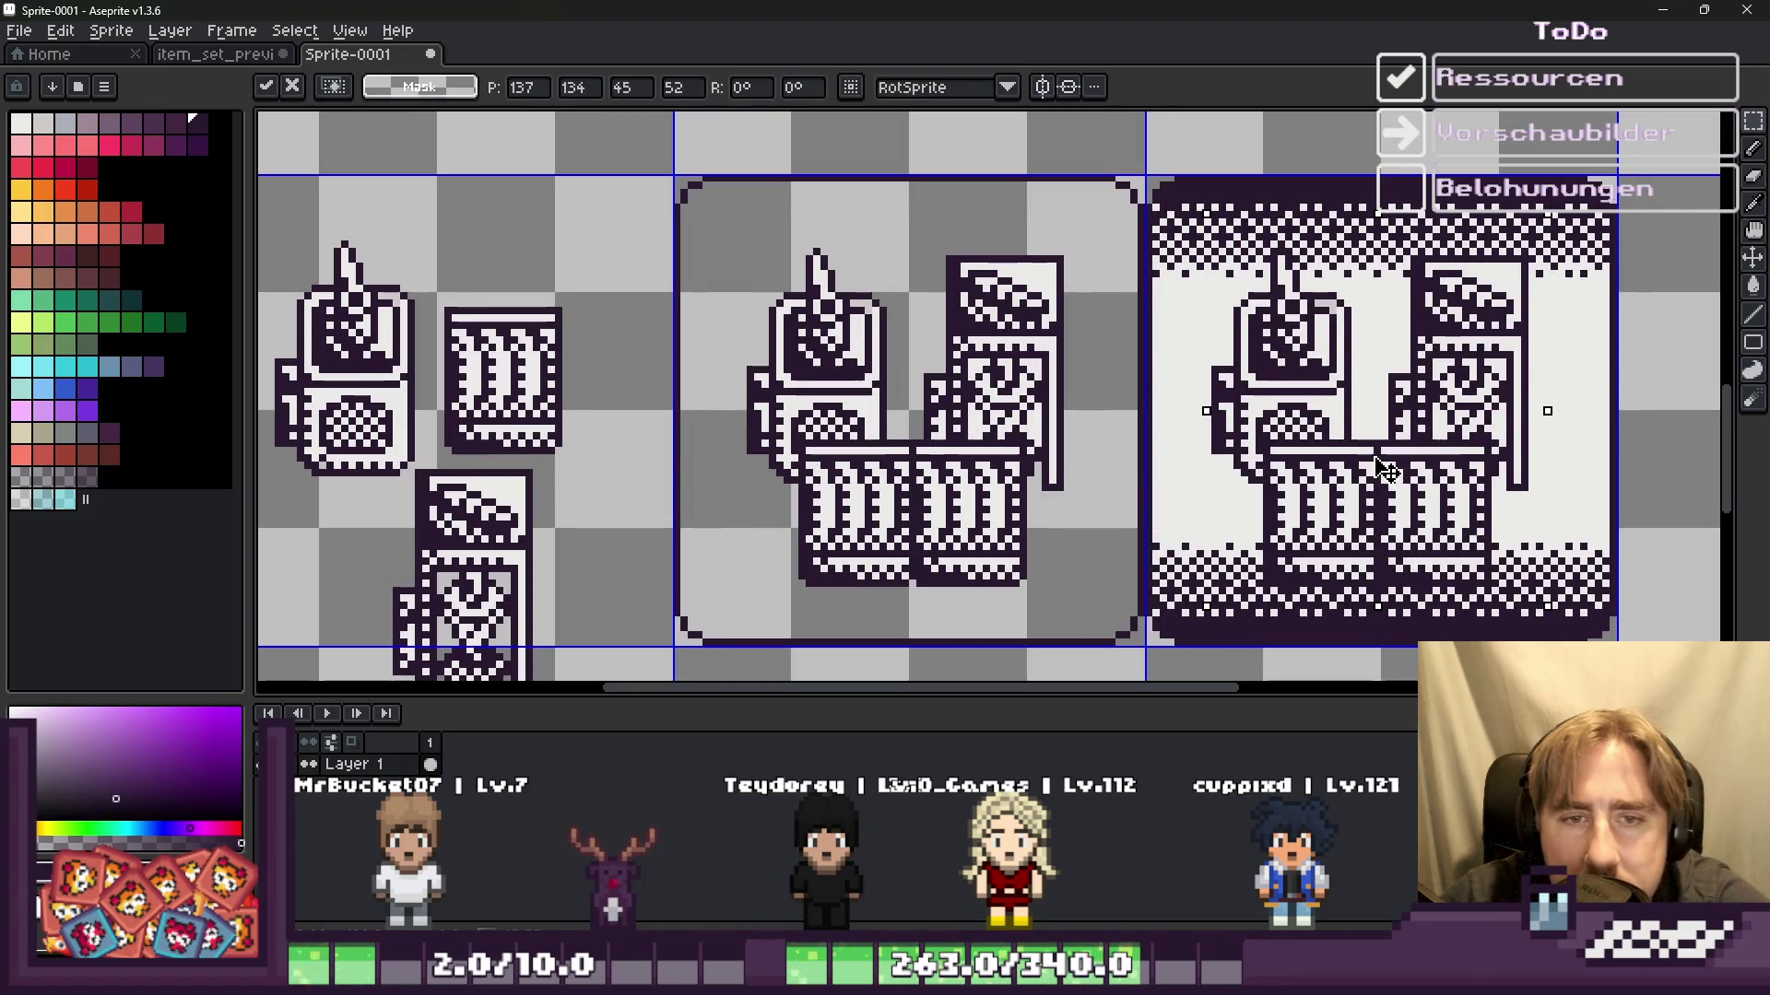
{"action": "key", "text": "Return"}
{"action": "scroll", "coordinate": [1060, 346], "scroll_direction": "down", "scroll_amount": 3}
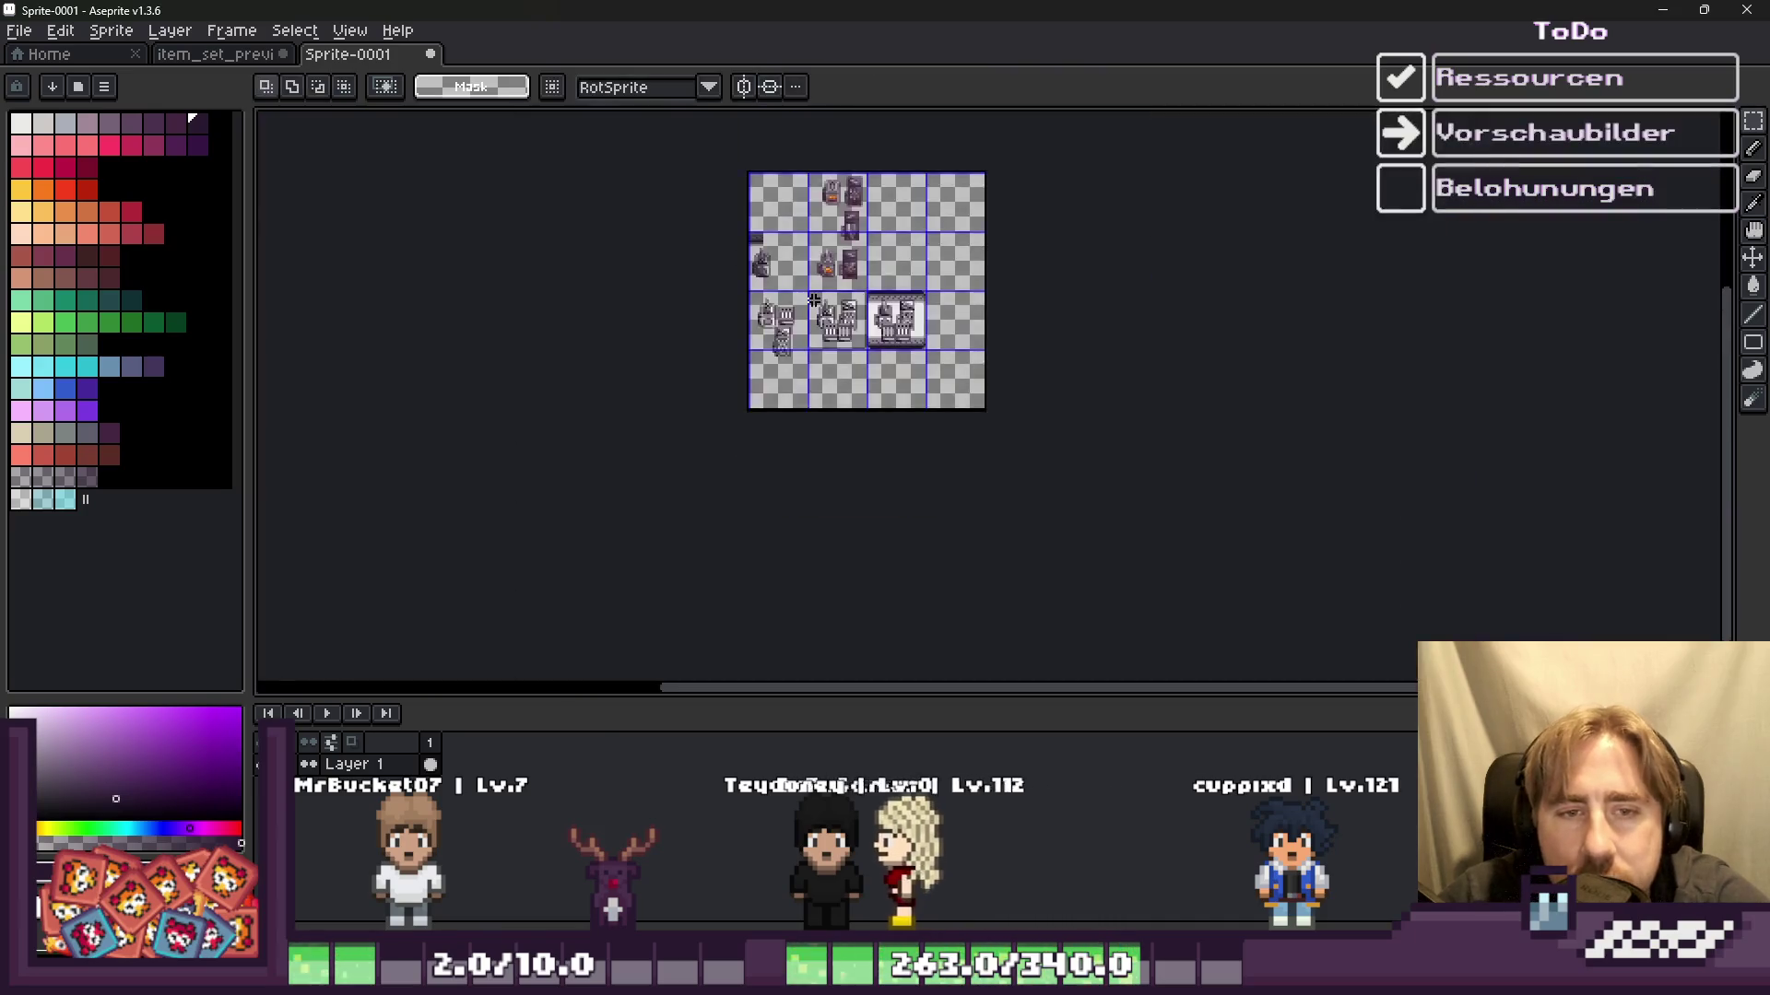
Step: Undo the icons pasted onto the slot tile, leaving the slot tile blank
{"action": "scroll", "coordinate": [808, 300], "scroll_direction": "up", "scroll_amount": 2}
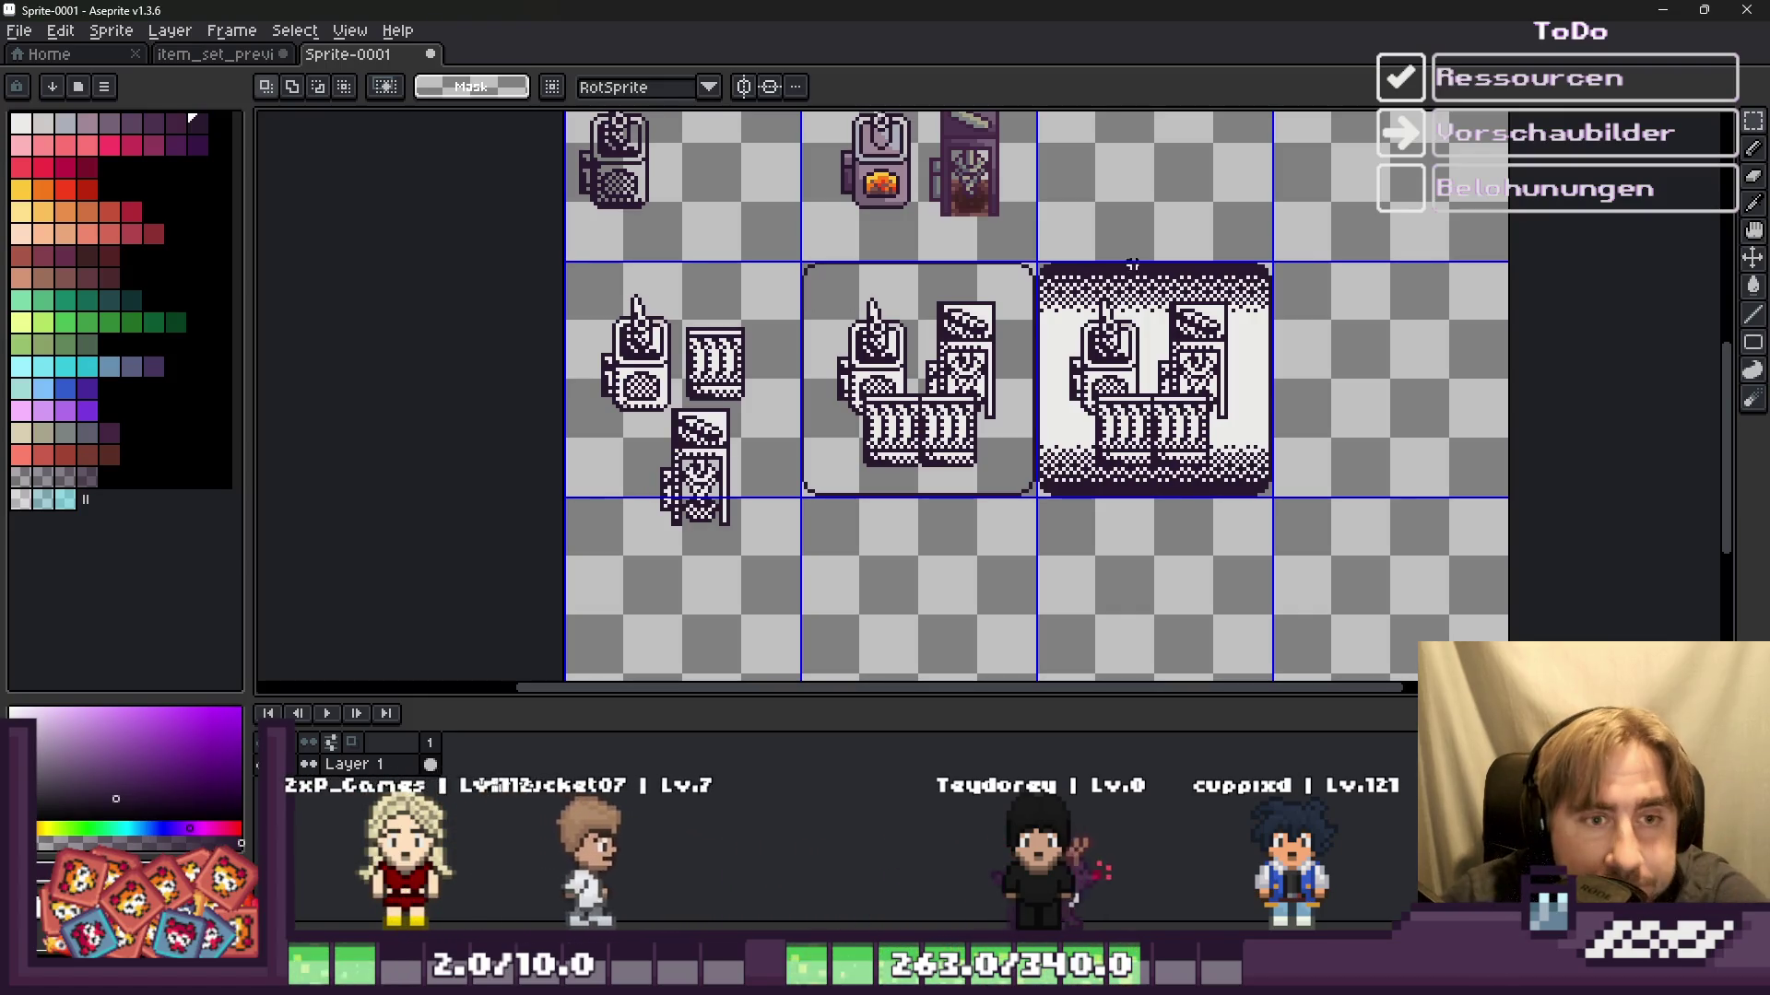
{"action": "key", "text": "ctrl+z"}
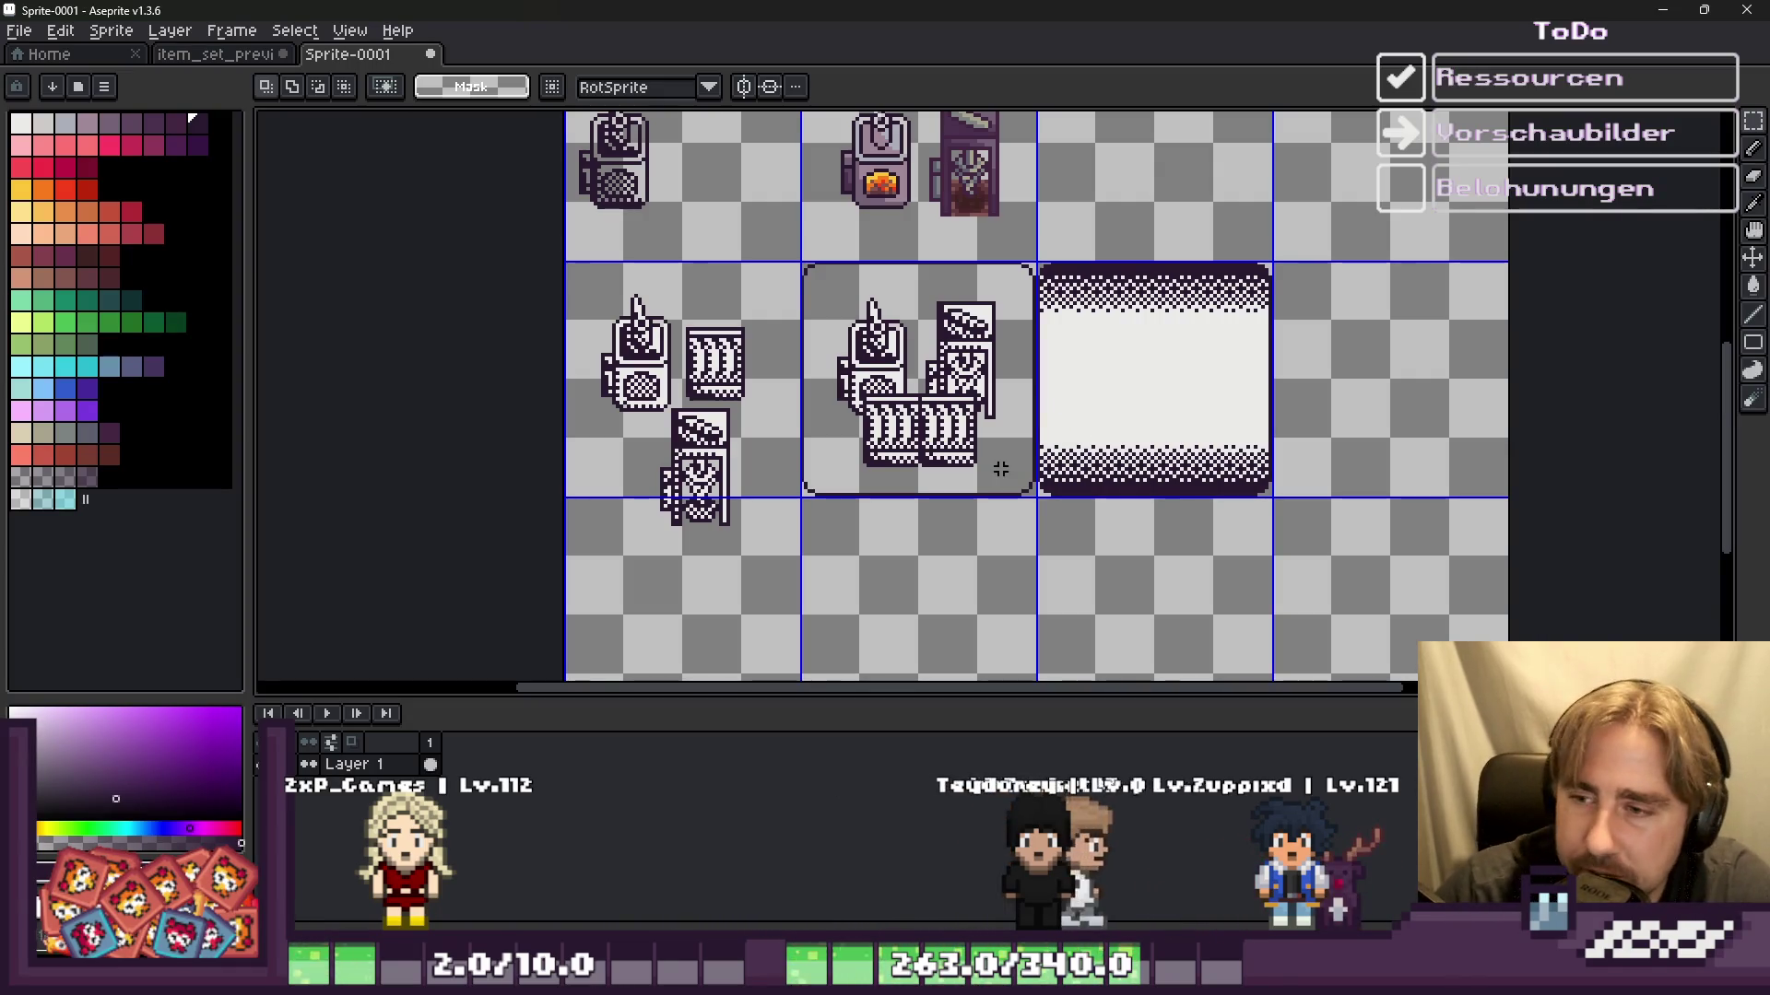
{"action": "scroll", "coordinate": [941, 326], "scroll_direction": "up", "scroll_amount": 1}
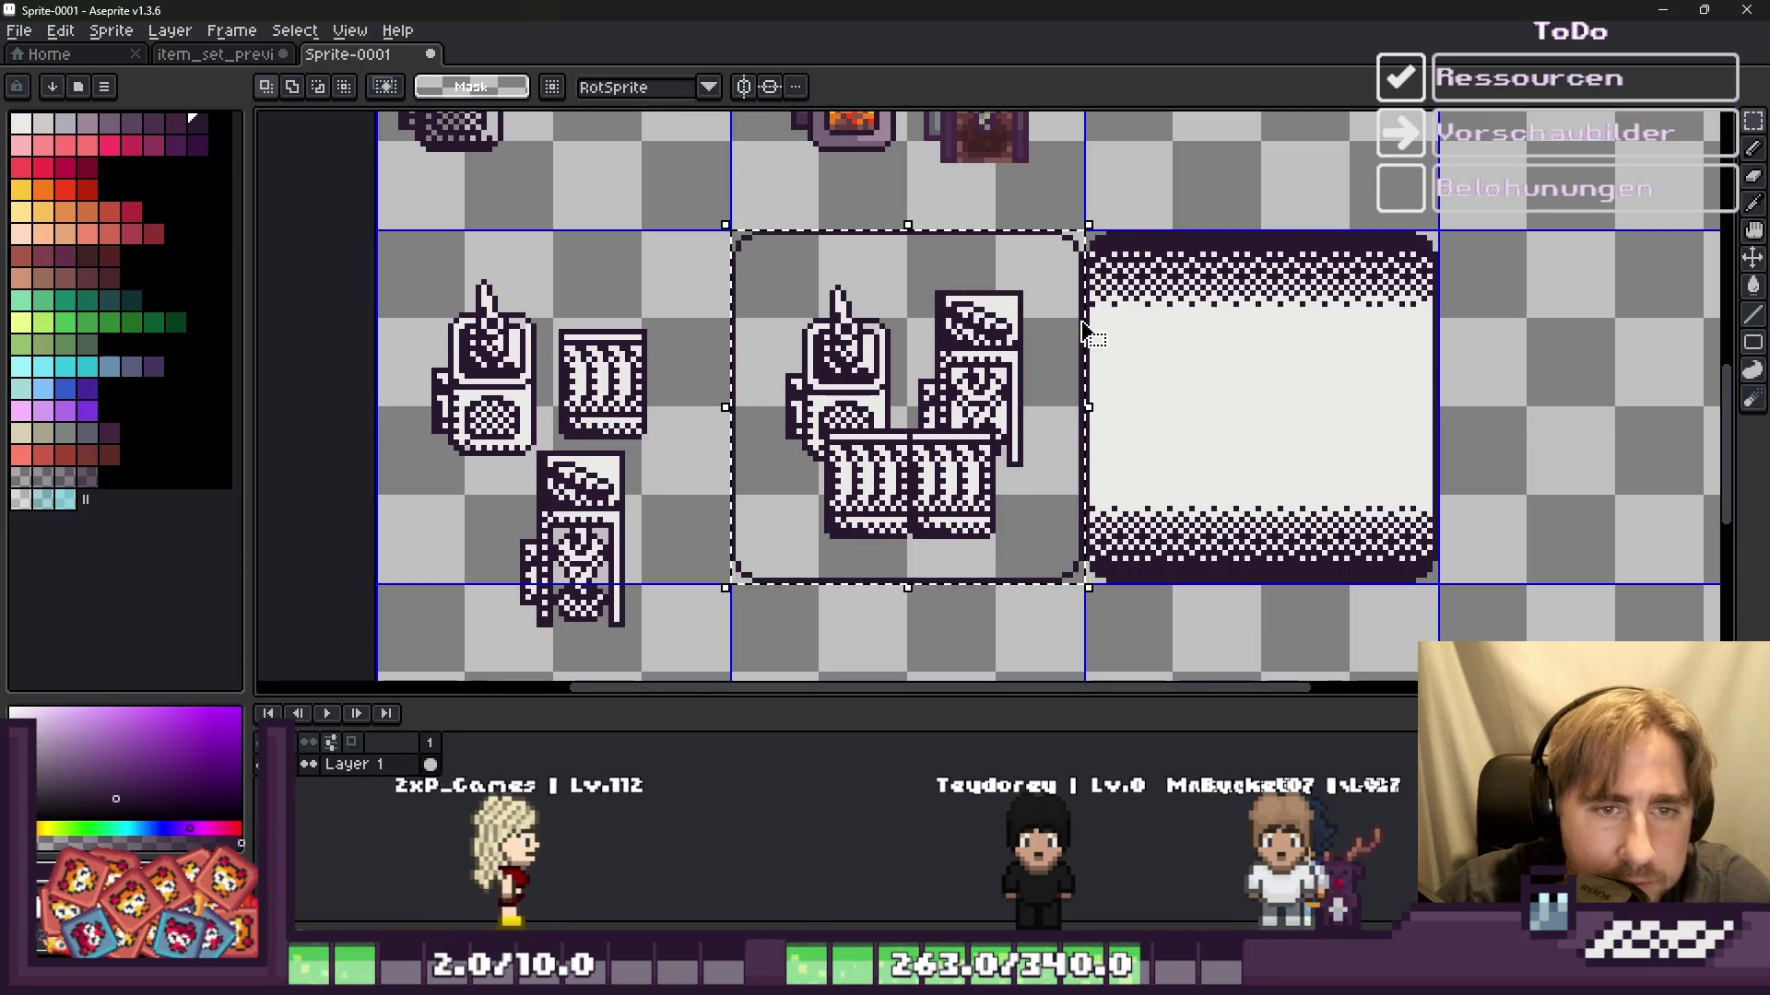
{"action": "left_click_drag", "start_coordinate": [1108, 320], "coordinate": [1118, 332]}
{"action": "key", "text": "Delete"}
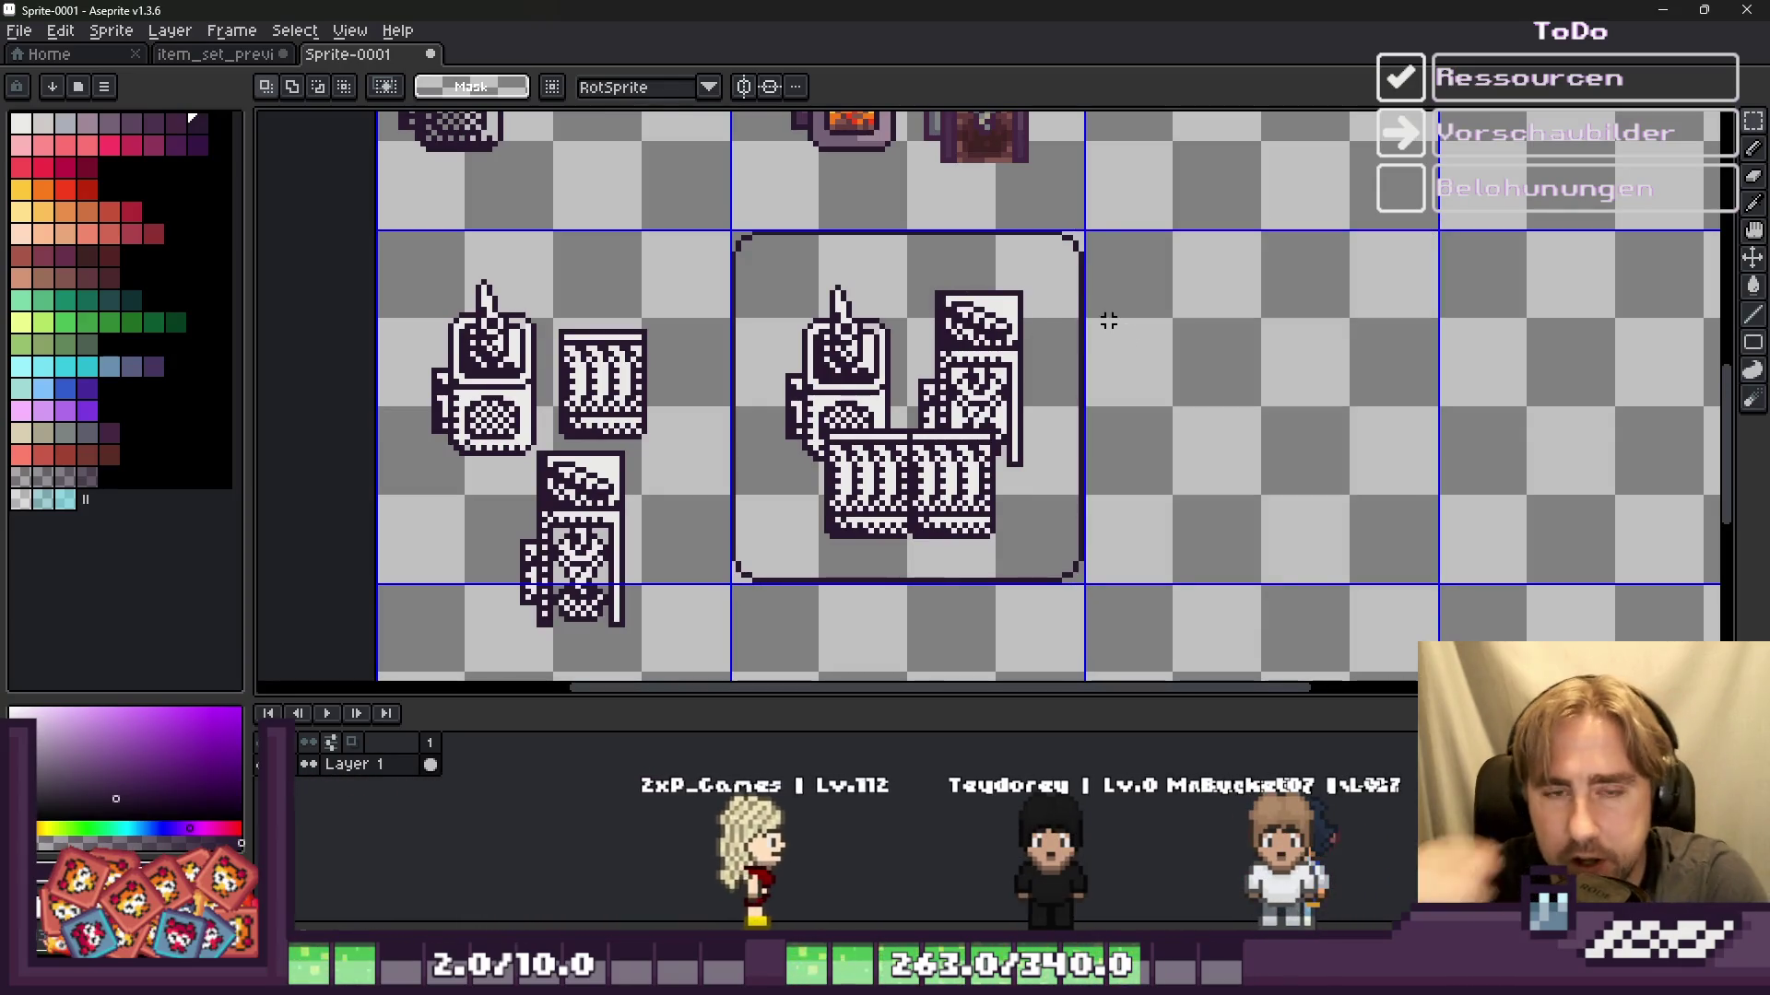
{"action": "key", "text": "ctrl+z"}
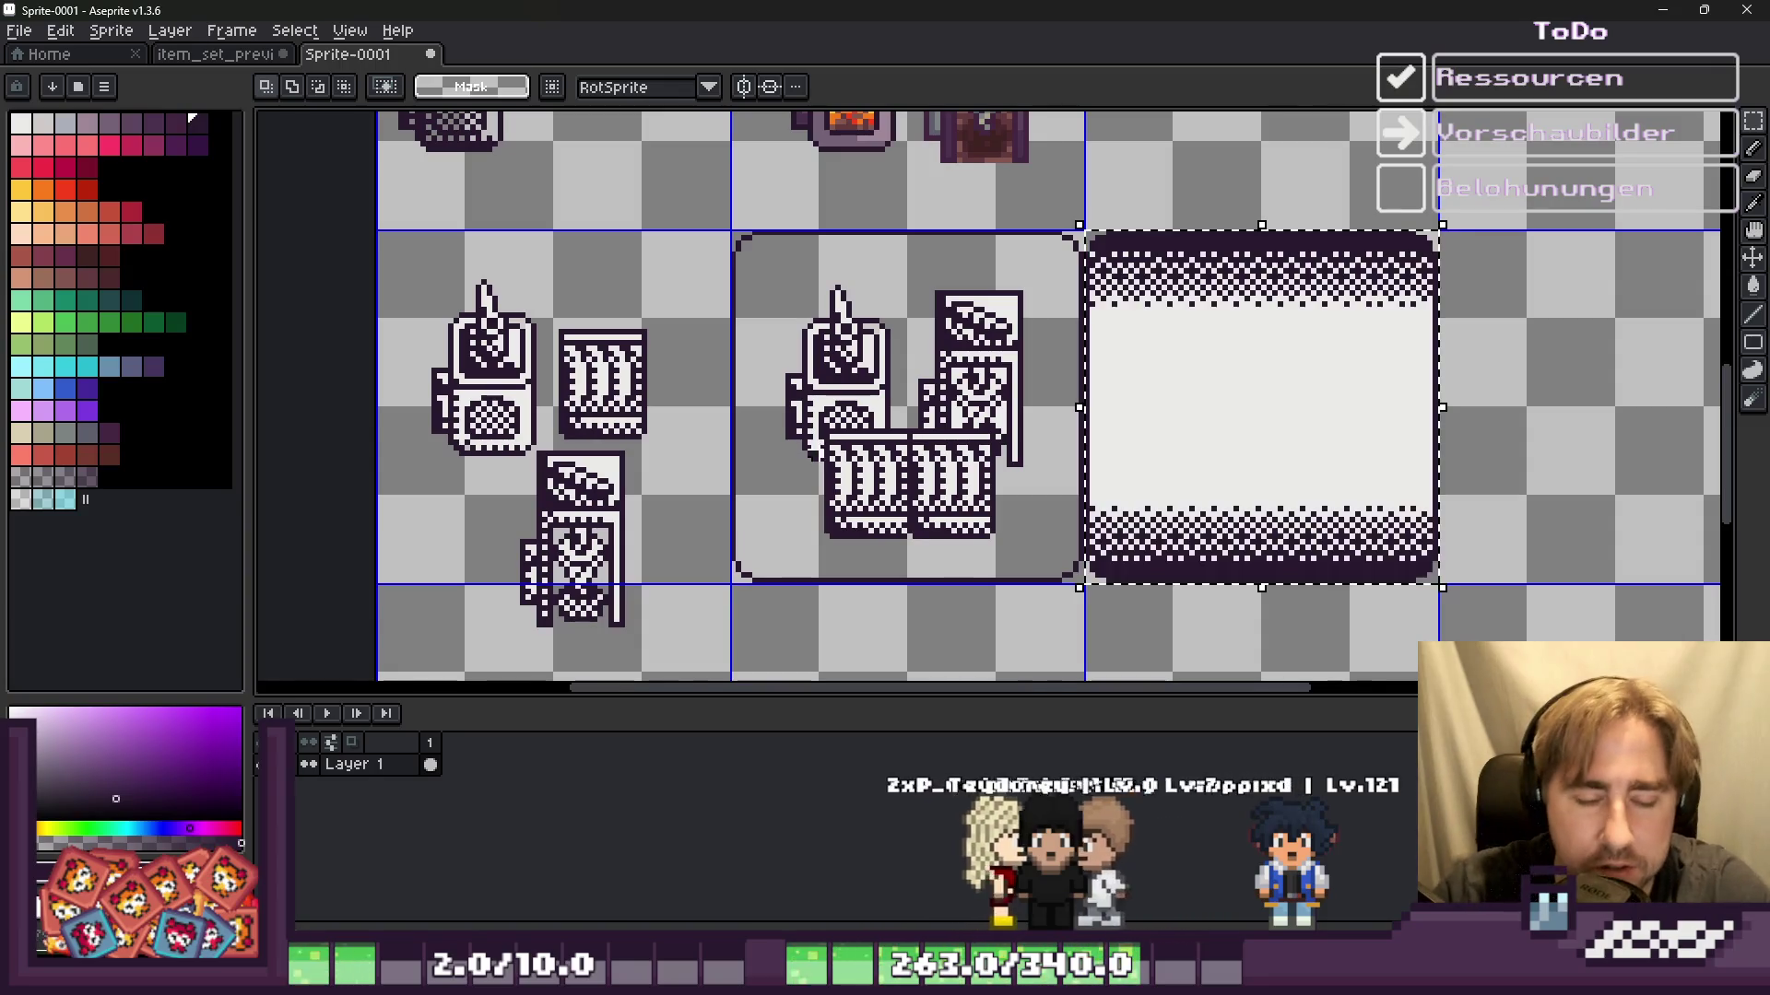
Step: Place a copy of the blank slot tile in the cell below the icons
{"action": "scroll", "coordinate": [1053, 376], "scroll_direction": "down", "scroll_amount": 1}
{"action": "scroll", "coordinate": [930, 645], "scroll_direction": "up", "scroll_amount": 1}
{"action": "mouse_move", "coordinate": [1260, 208]}
{"action": "left_mouse_down"}
{"action": "mouse_move", "coordinate": [843, 608]}
{"action": "mouse_move", "coordinate": [875, 563]}
{"action": "left_mouse_up"}
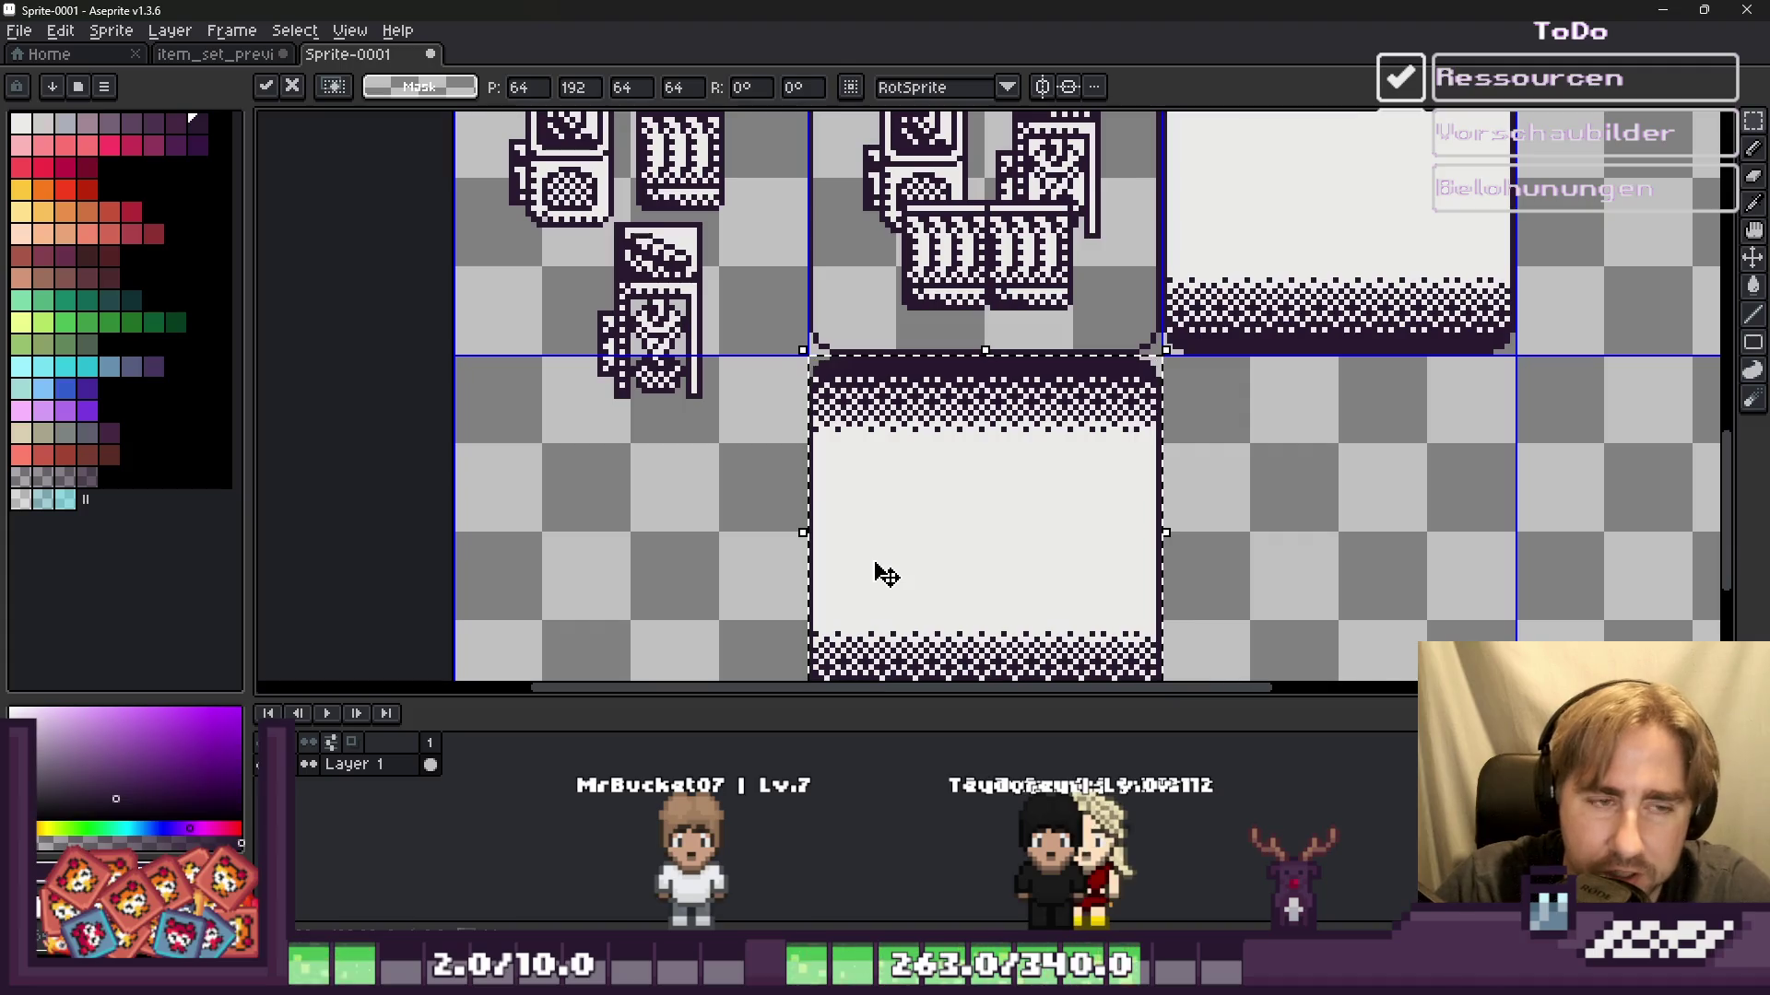
{"action": "left_click", "coordinate": [762, 600]}
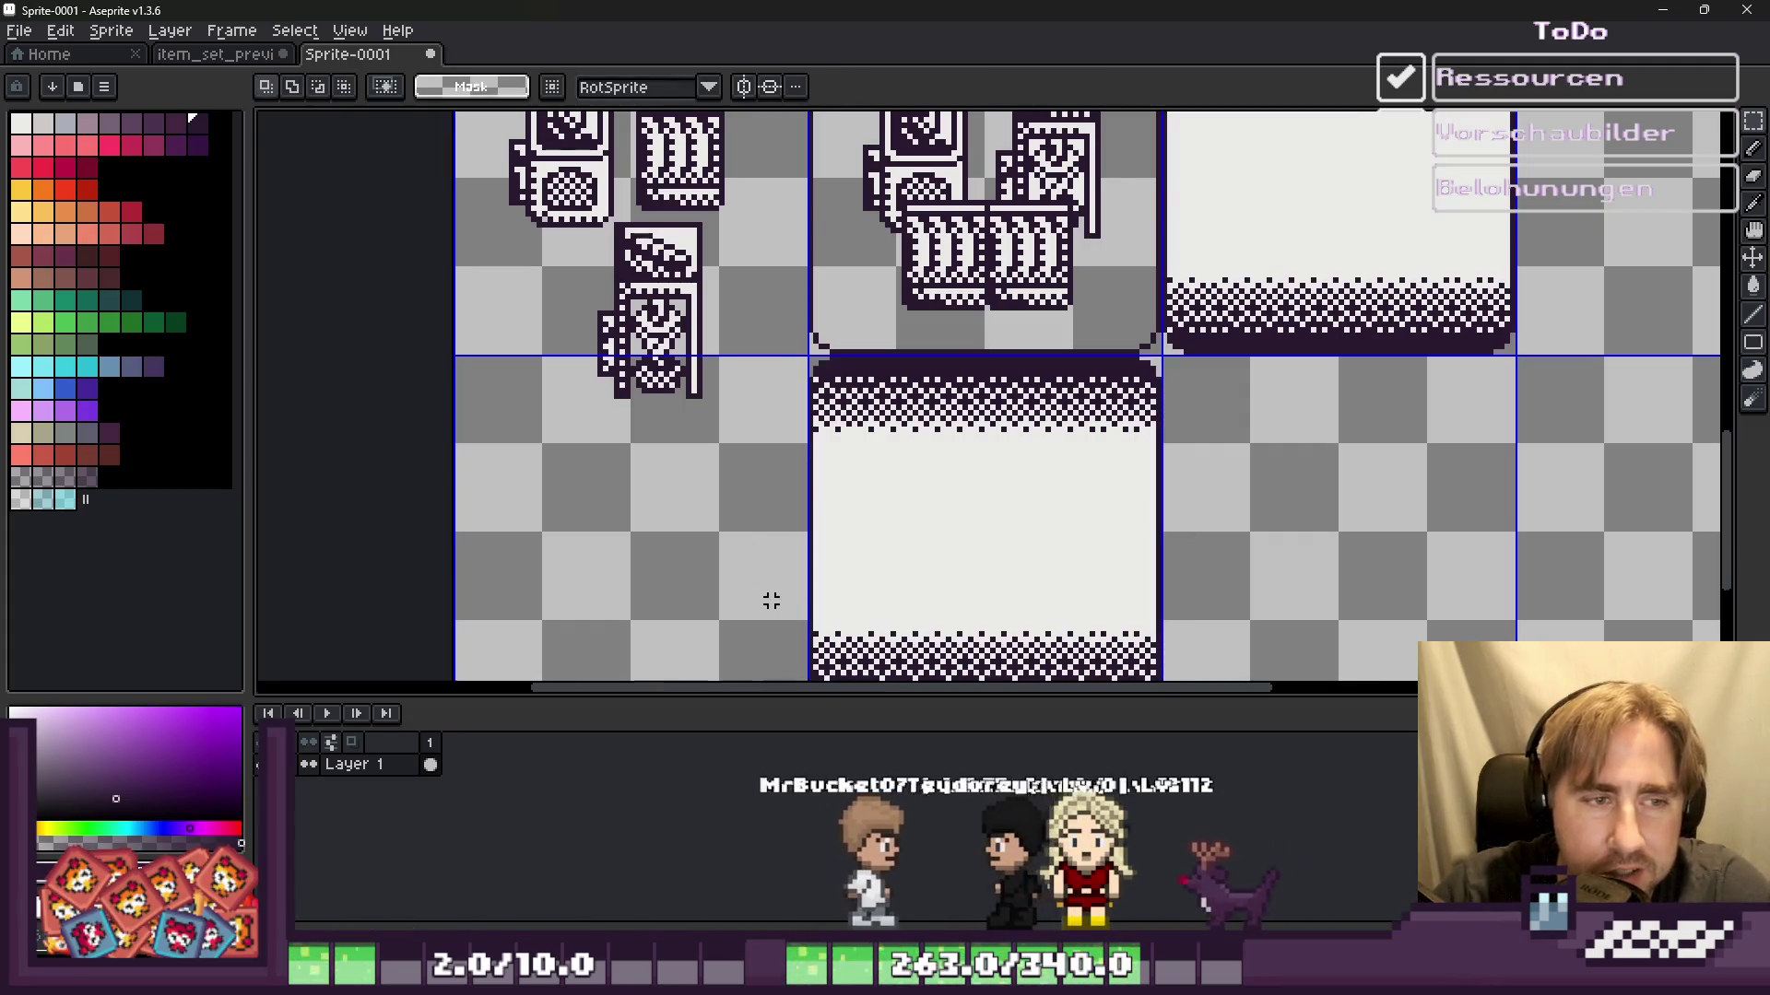
{"action": "scroll", "coordinate": [765, 599], "scroll_direction": "down", "scroll_amount": 4}
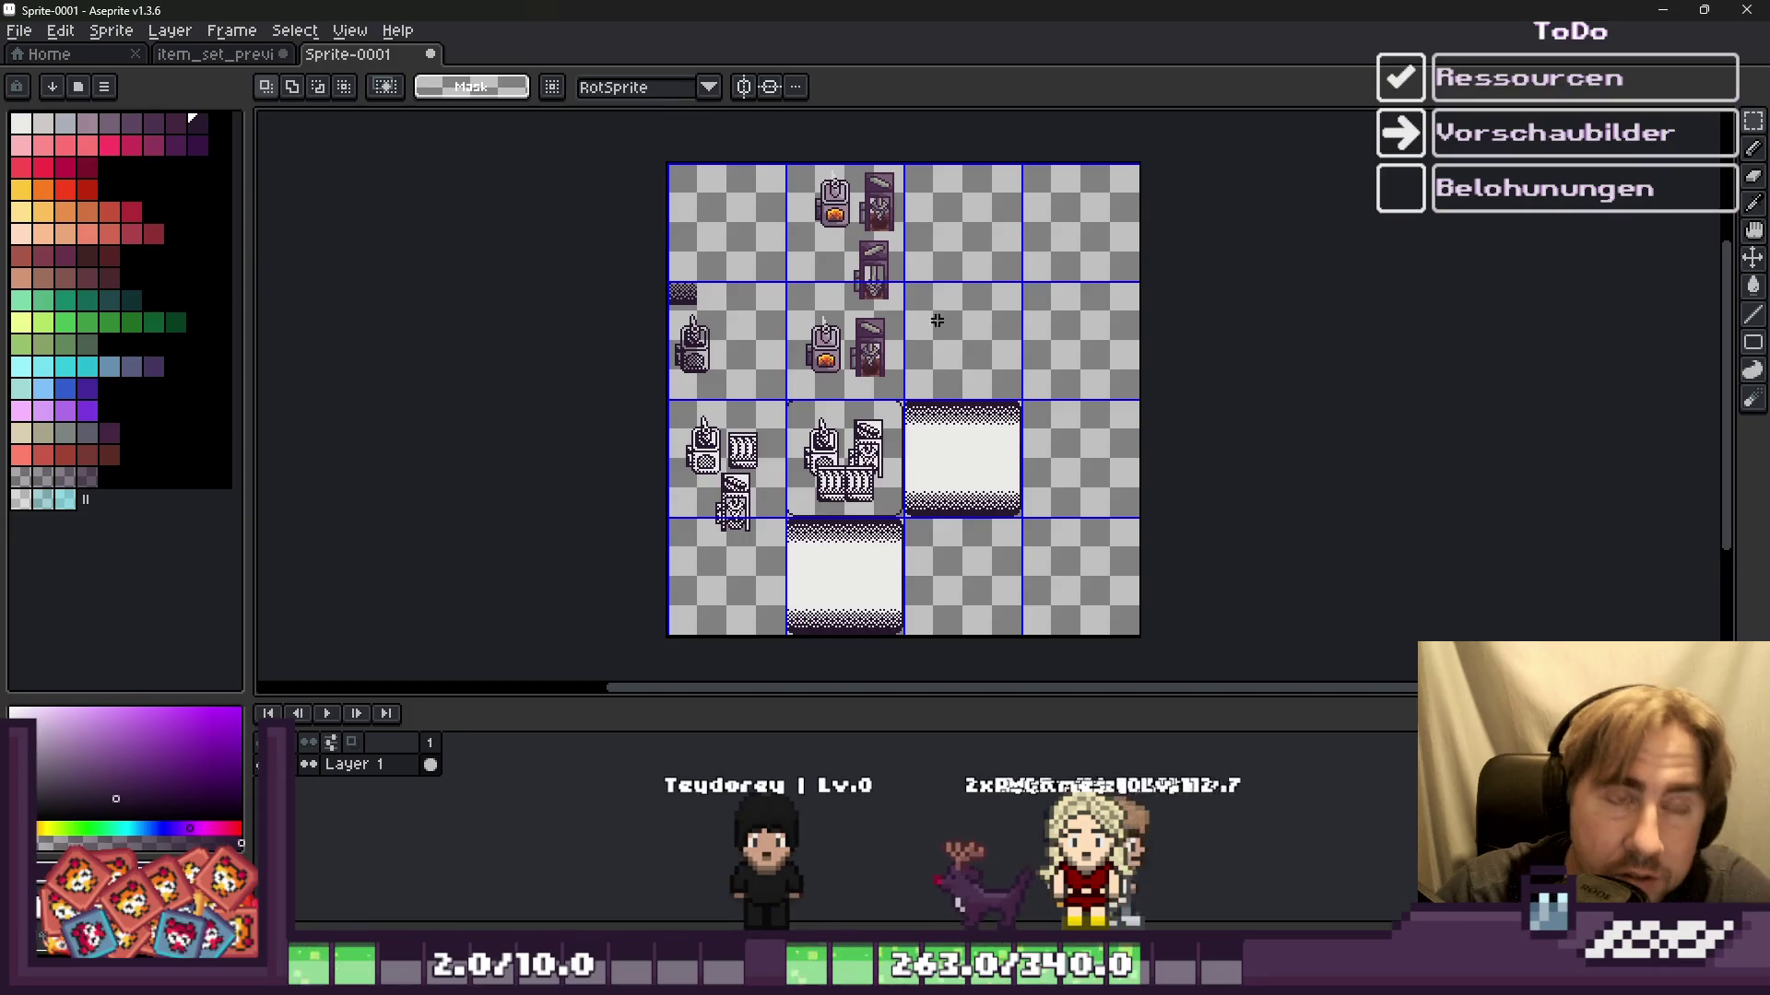
Step: Delete the existing icon group from the middle tile
{"action": "scroll", "coordinate": [740, 514], "scroll_direction": "up", "scroll_amount": 4}
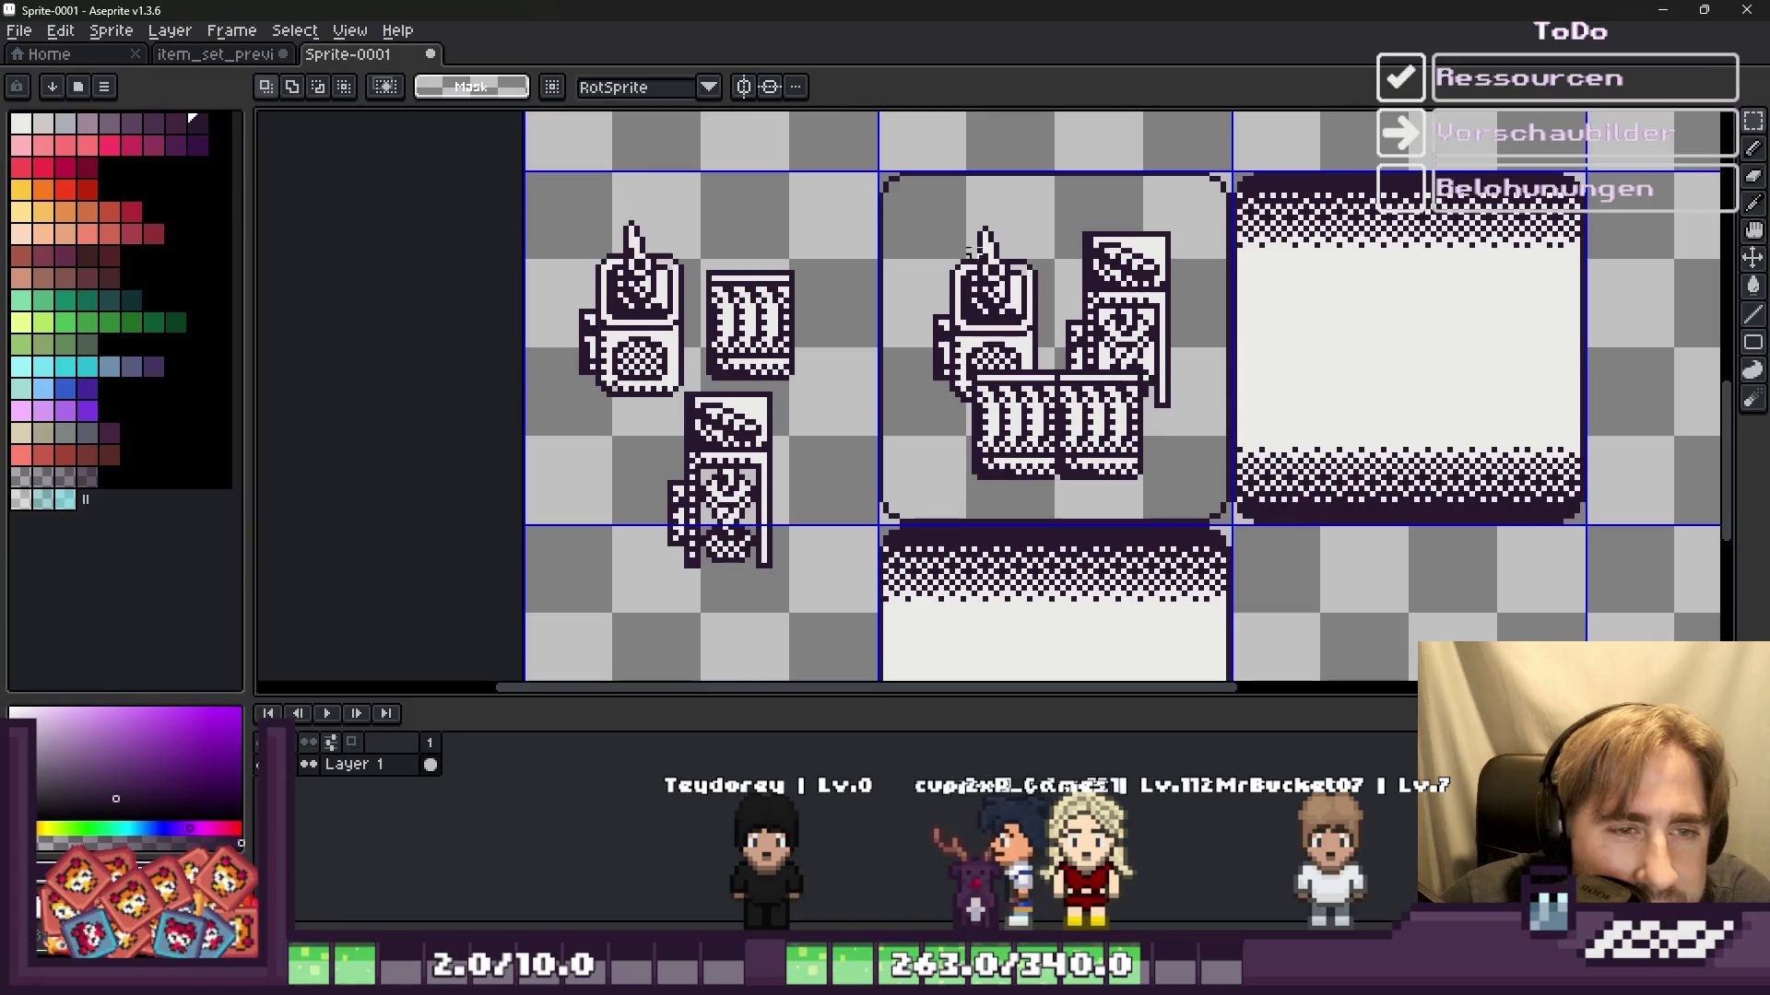
{"action": "left_click_drag", "start_coordinate": [913, 207], "coordinate": [1156, 512]}
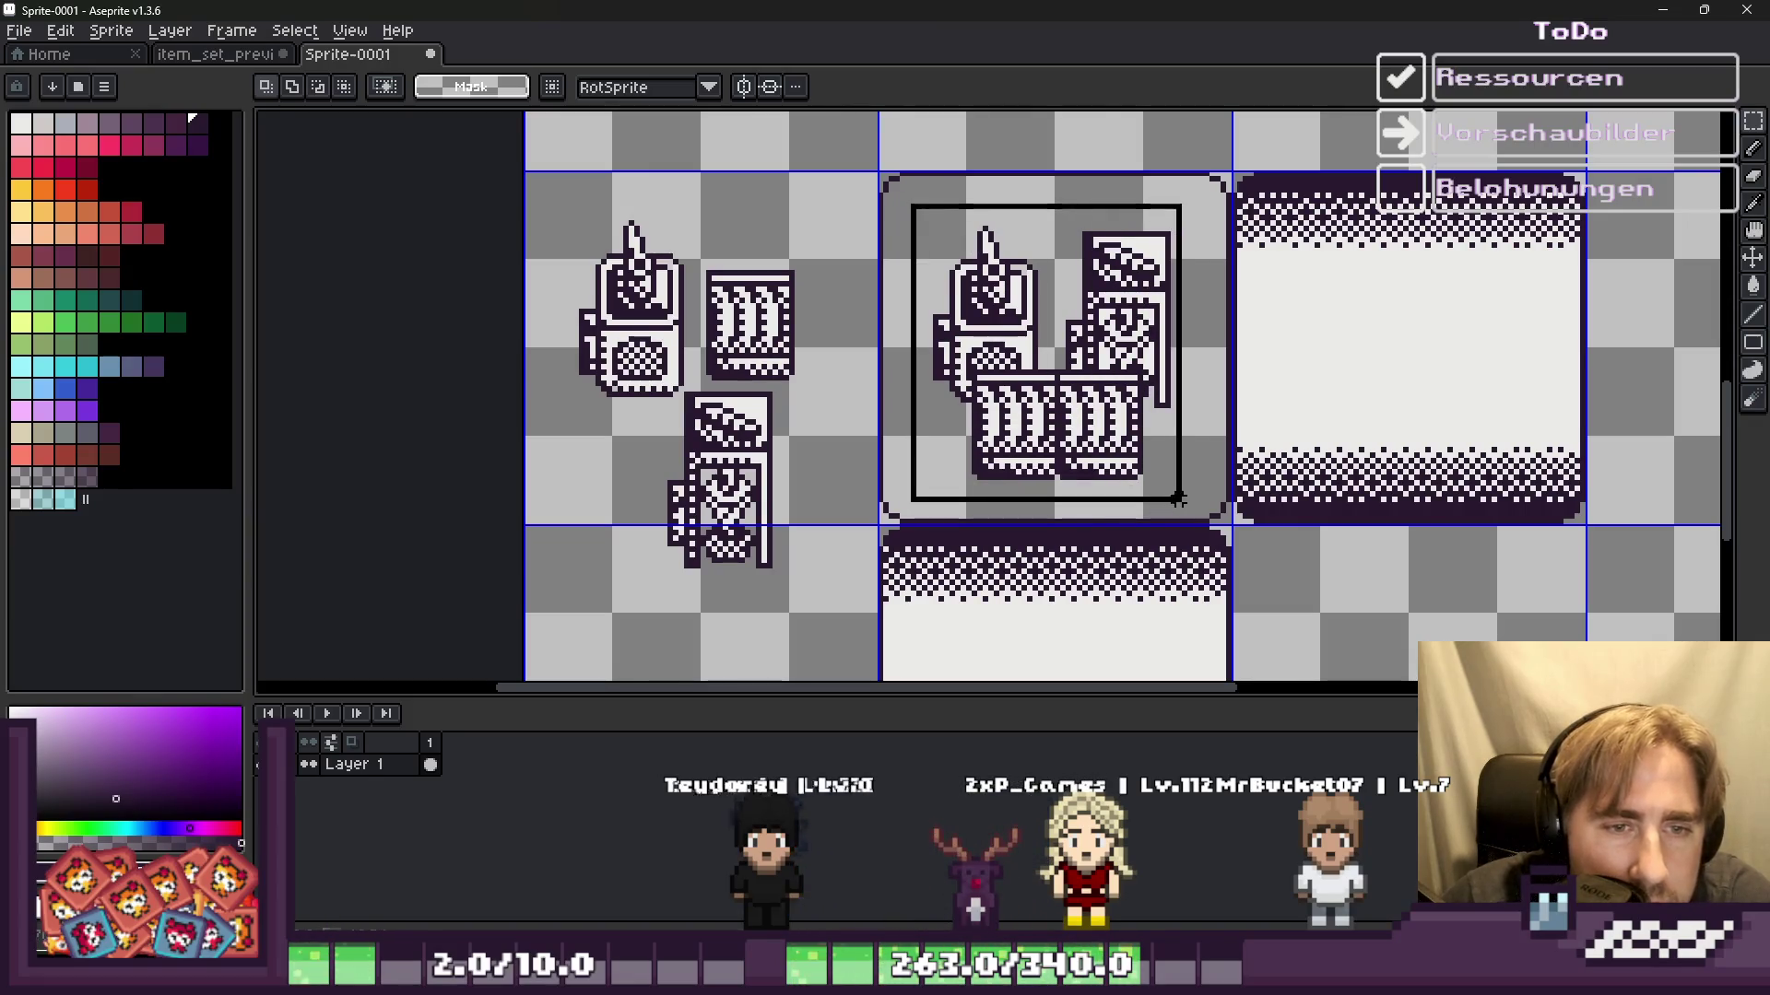
{"action": "left_click", "coordinate": [919, 207]}
{"action": "left_click_drag", "start_coordinate": [919, 206], "coordinate": [1185, 471]}
{"action": "key", "text": "Delete"}
{"action": "scroll", "coordinate": [757, 277], "scroll_direction": "up", "scroll_amount": 2}
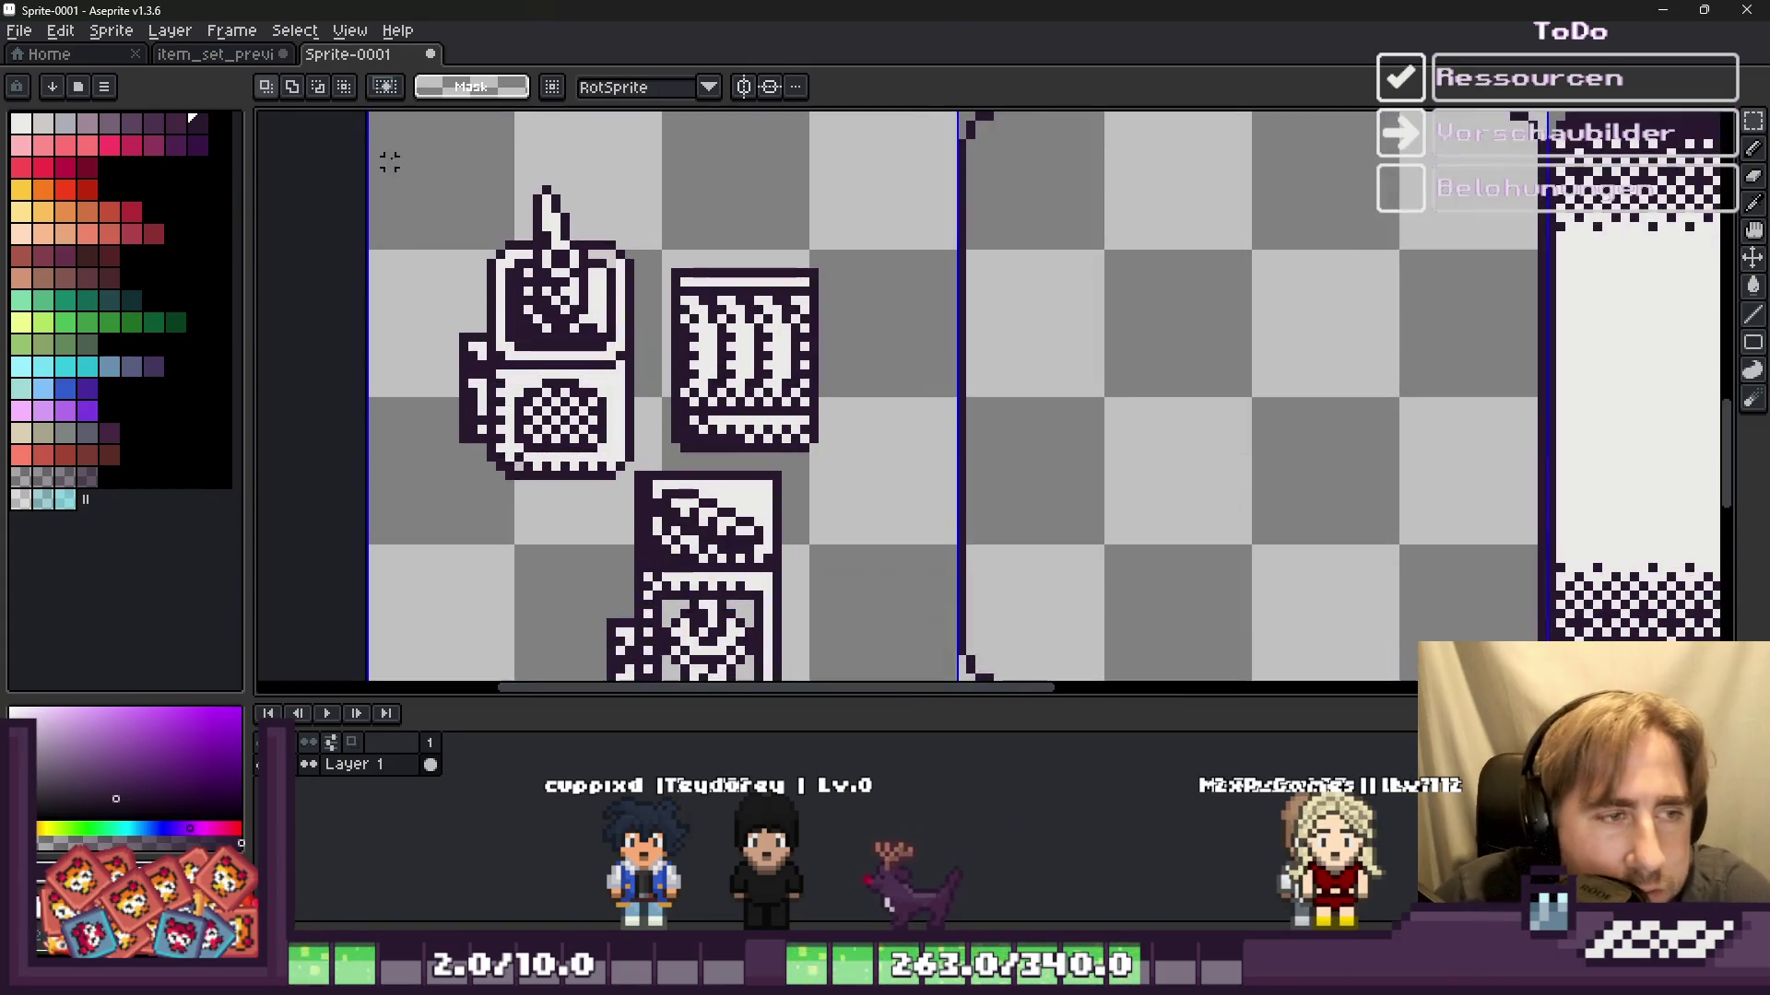
Step: Copy the machine and bottle icons from the left cell into the middle tile
{"action": "left_click_drag", "start_coordinate": [581, 426], "coordinate": [1158, 351]}
{"action": "key", "text": "Return"}
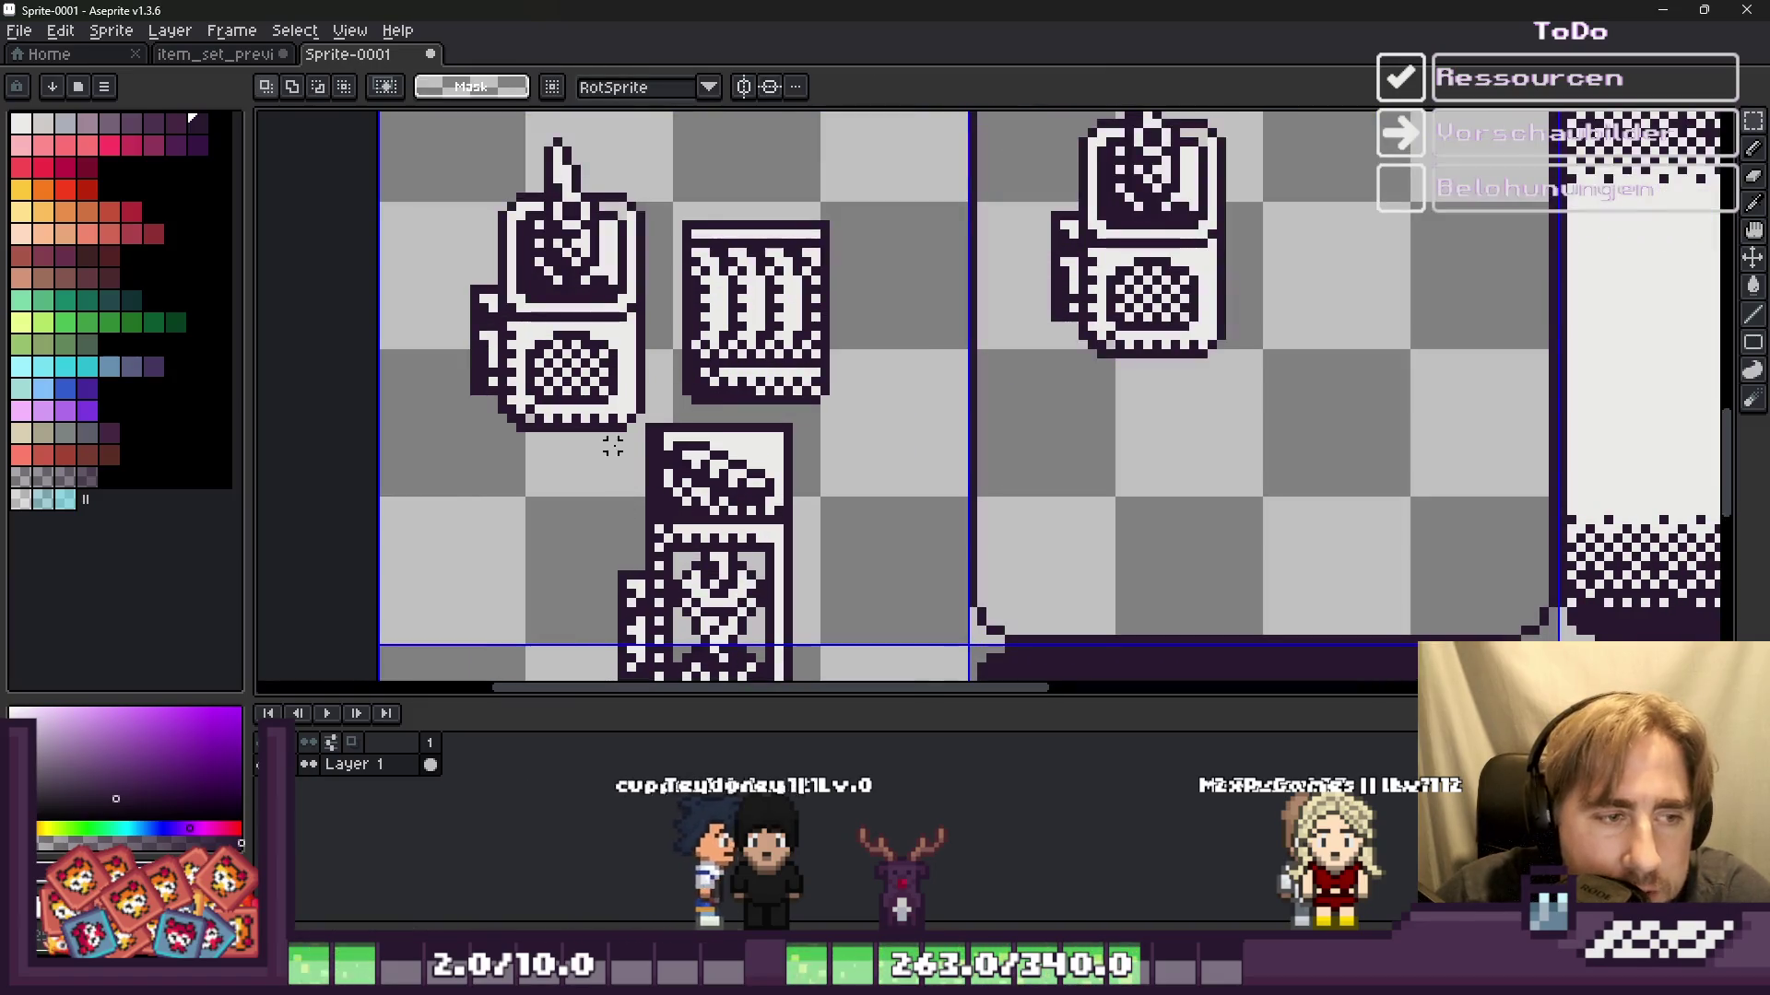
{"action": "scroll", "coordinate": [631, 437], "scroll_direction": "down", "scroll_amount": 4}
{"action": "left_click_drag", "start_coordinate": [624, 115], "coordinate": [816, 404]}
{"action": "left_click_drag", "start_coordinate": [564, 200], "coordinate": [675, 367]}
{"action": "scroll", "coordinate": [632, 456], "scroll_direction": "down", "scroll_amount": 2}
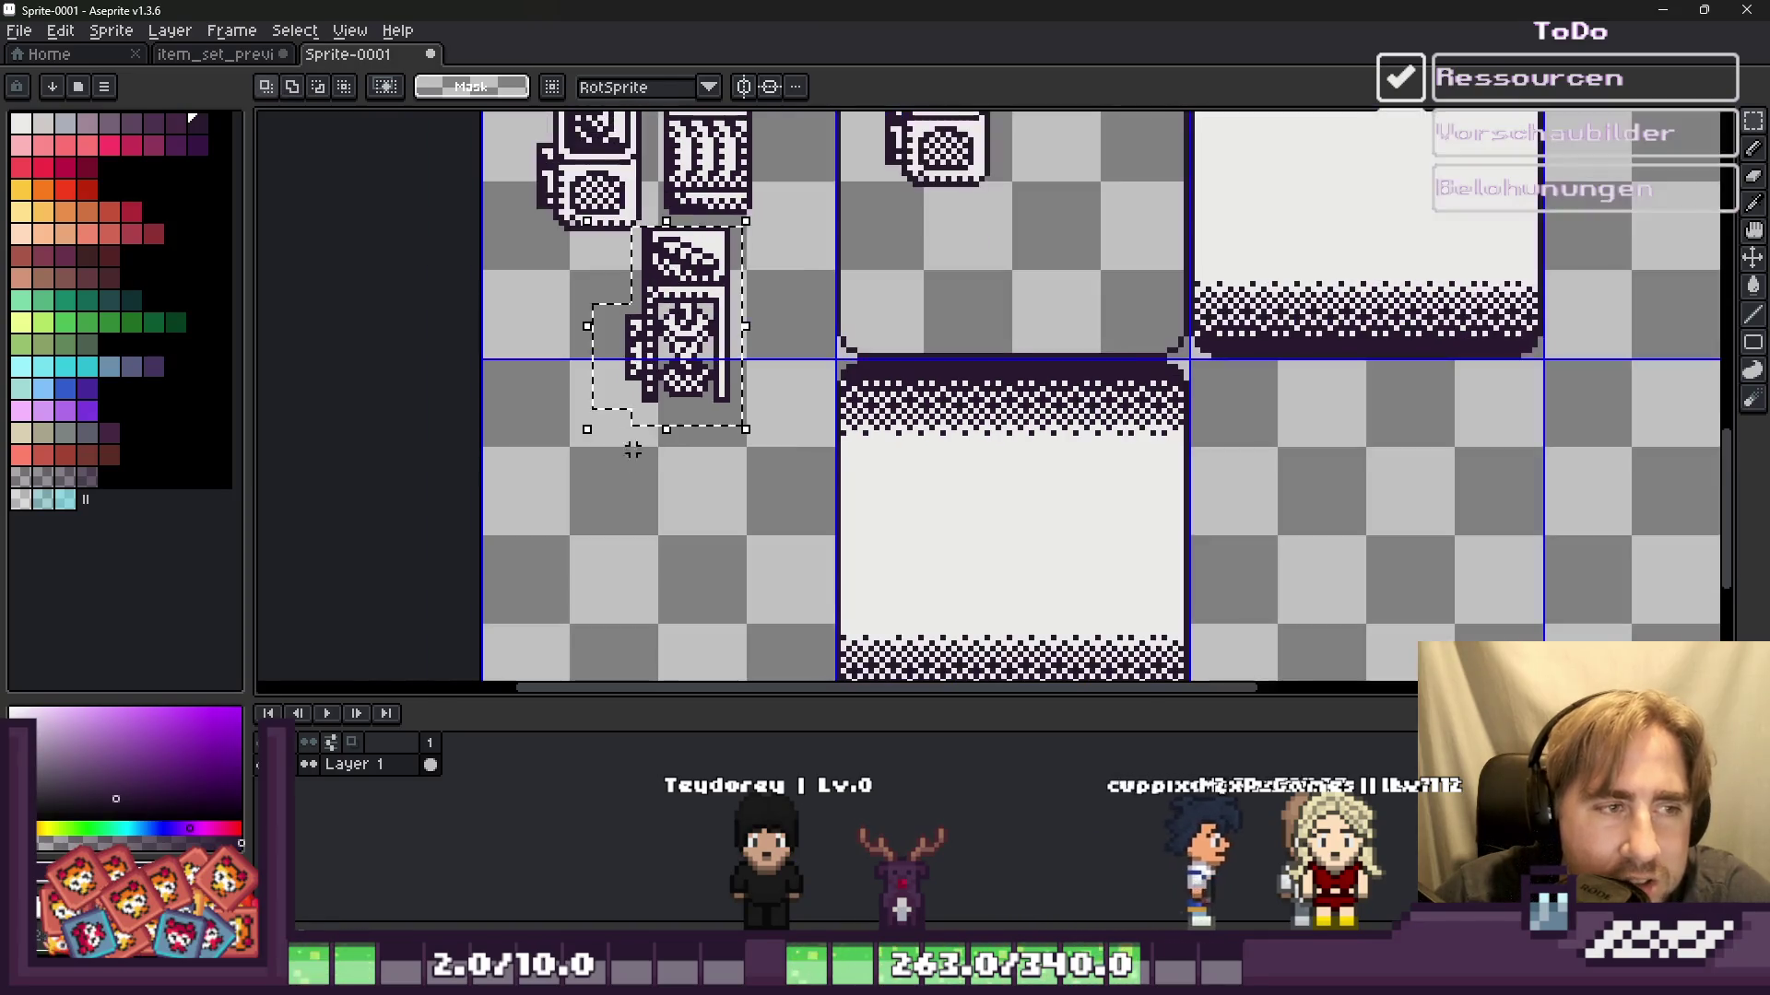
{"action": "scroll", "coordinate": [653, 331], "scroll_direction": "down", "scroll_amount": 2}
{"action": "scroll", "coordinate": [653, 332], "scroll_direction": "up", "scroll_amount": 3}
{"action": "mouse_move", "coordinate": [571, 438]}
{"action": "left_mouse_down"}
{"action": "mouse_move", "coordinate": [1087, 230]}
{"action": "mouse_move", "coordinate": [1070, 272]}
{"action": "left_mouse_up"}
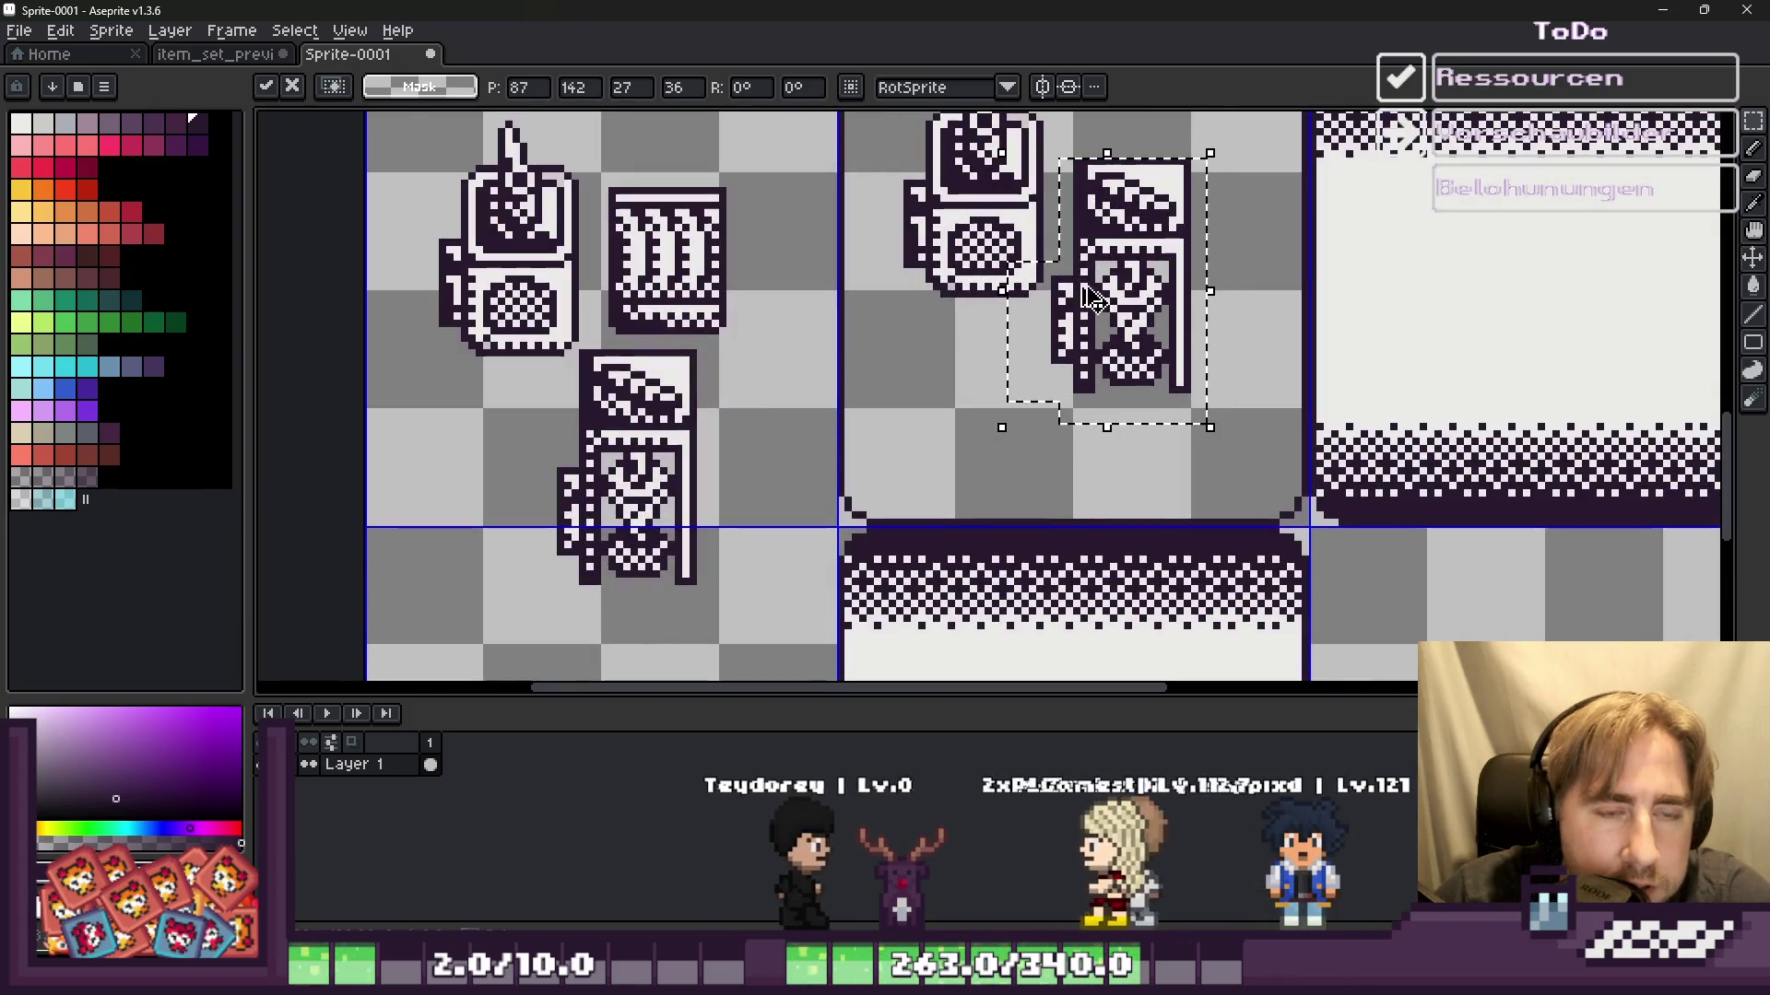
{"action": "left_click", "coordinate": [604, 167]}
Step: Add two barrel copies side by side in the middle tile
{"action": "left_click_drag", "start_coordinate": [603, 166], "coordinate": [750, 336]}
{"action": "left_click_drag", "start_coordinate": [695, 272], "coordinate": [1073, 383]}
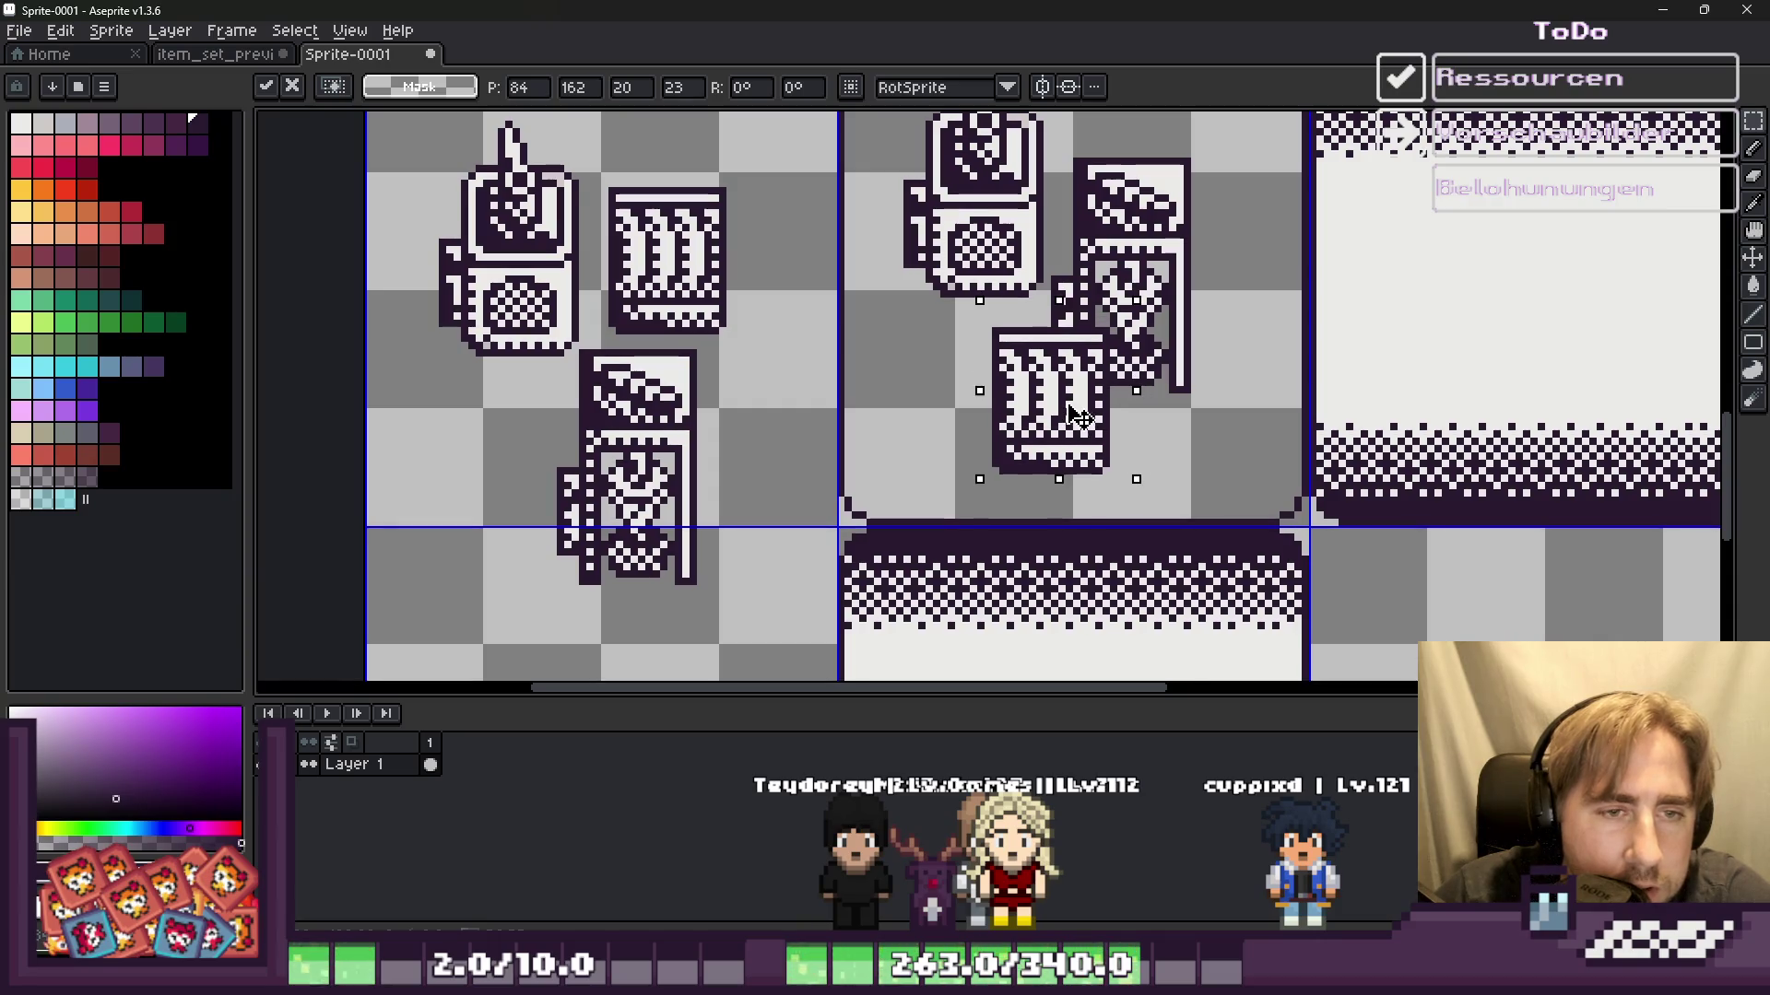
{"action": "key", "text": "Return"}
{"action": "left_click_drag", "start_coordinate": [662, 241], "coordinate": [942, 395]}
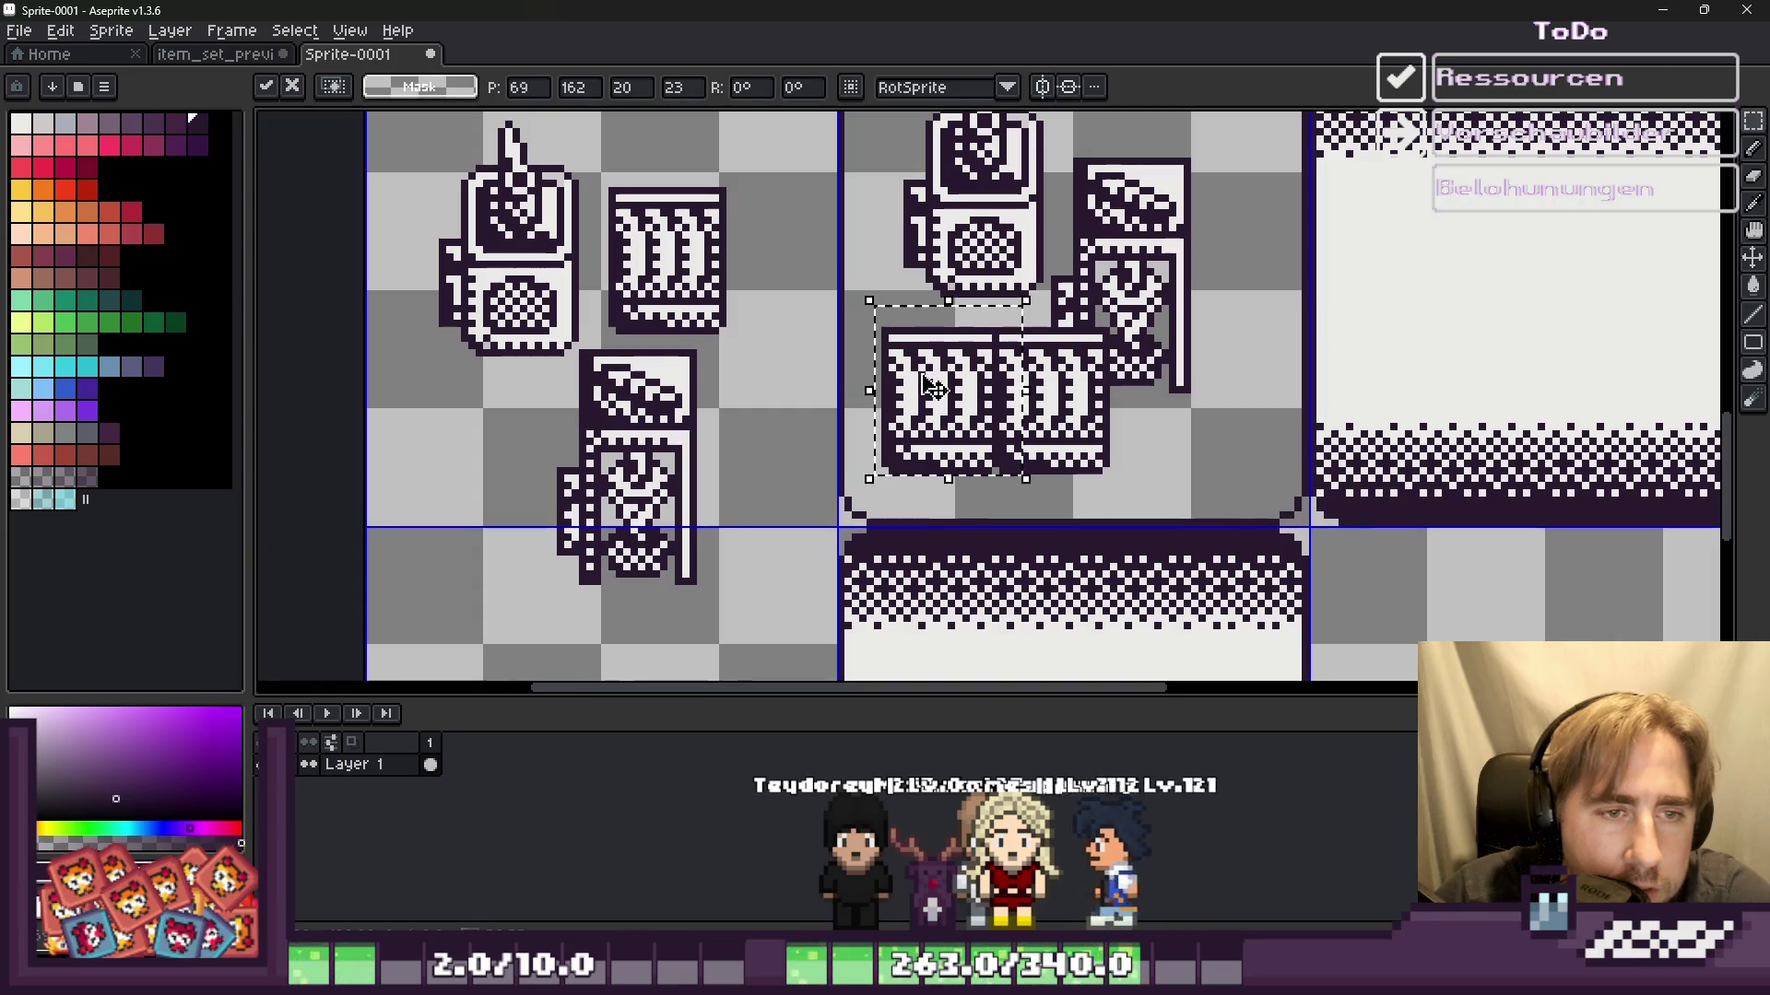
{"action": "key", "text": "Return"}
{"action": "scroll", "coordinate": [868, 248], "scroll_direction": "down", "scroll_amount": 1}
{"action": "scroll", "coordinate": [874, 184], "scroll_direction": "up", "scroll_amount": 1}
Step: Shift the whole icon group right inside the middle tile
{"action": "left_click_drag", "start_coordinate": [875, 173], "coordinate": [1142, 507]}
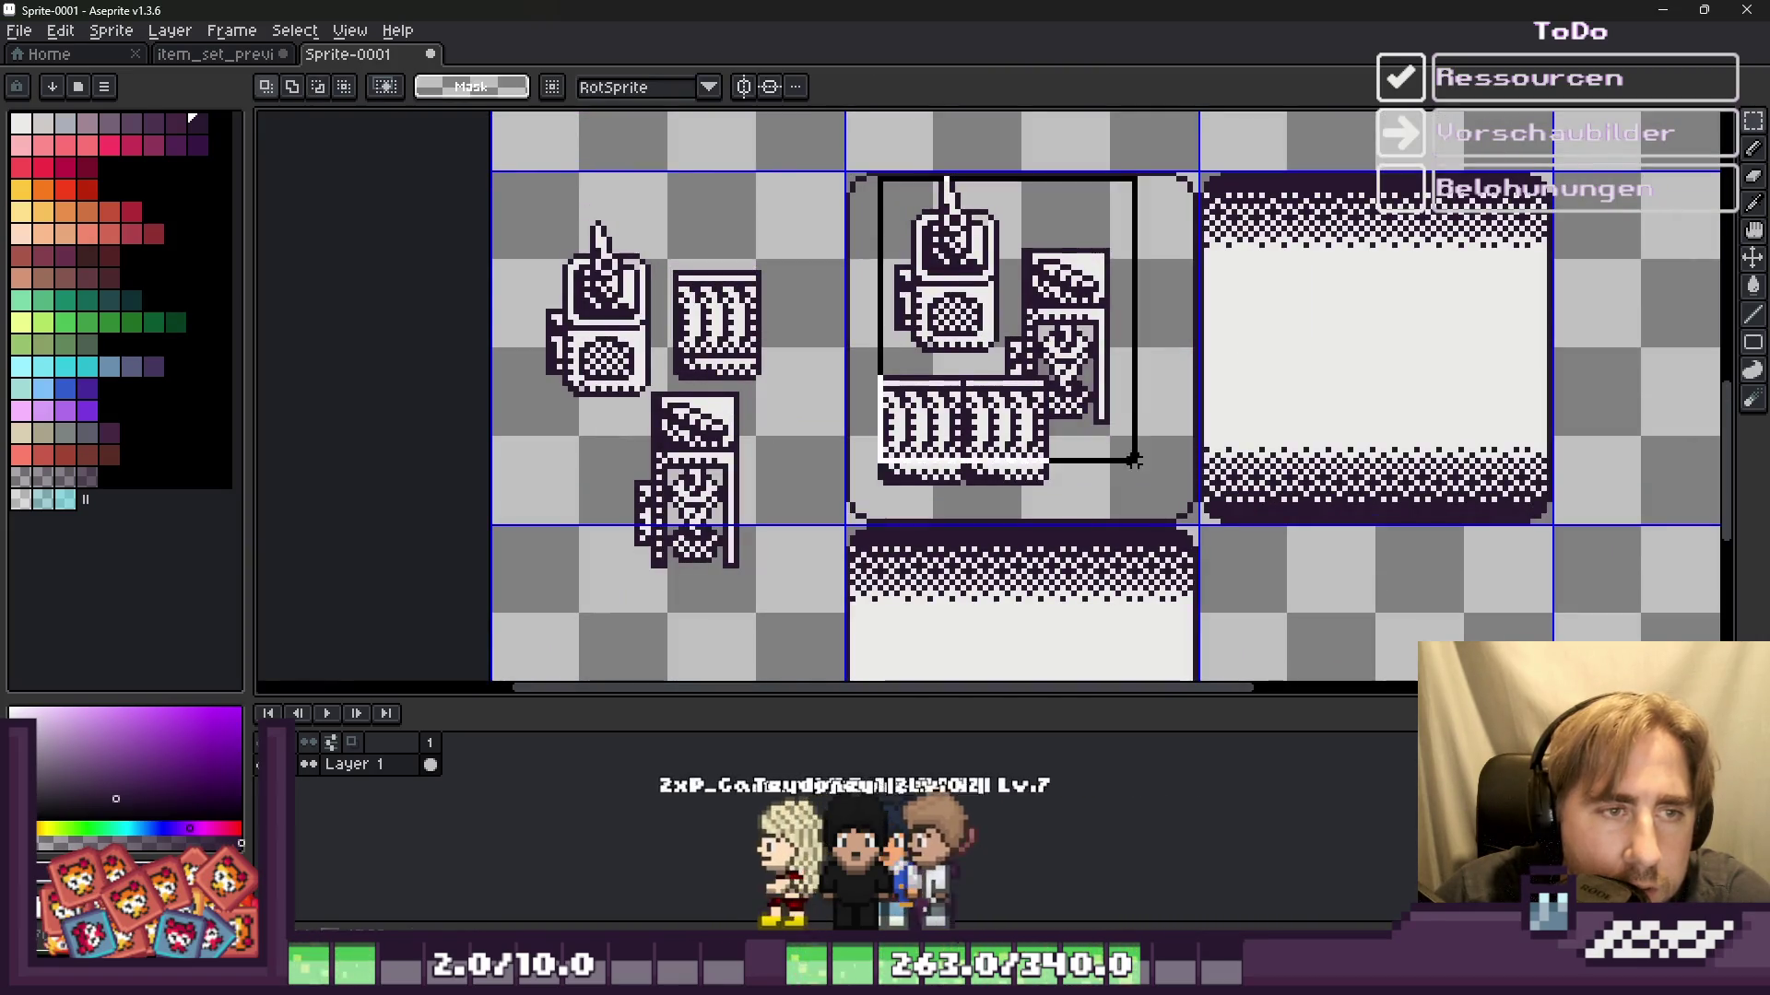
{"action": "left_click_drag", "start_coordinate": [1046, 444], "coordinate": [1085, 444]}
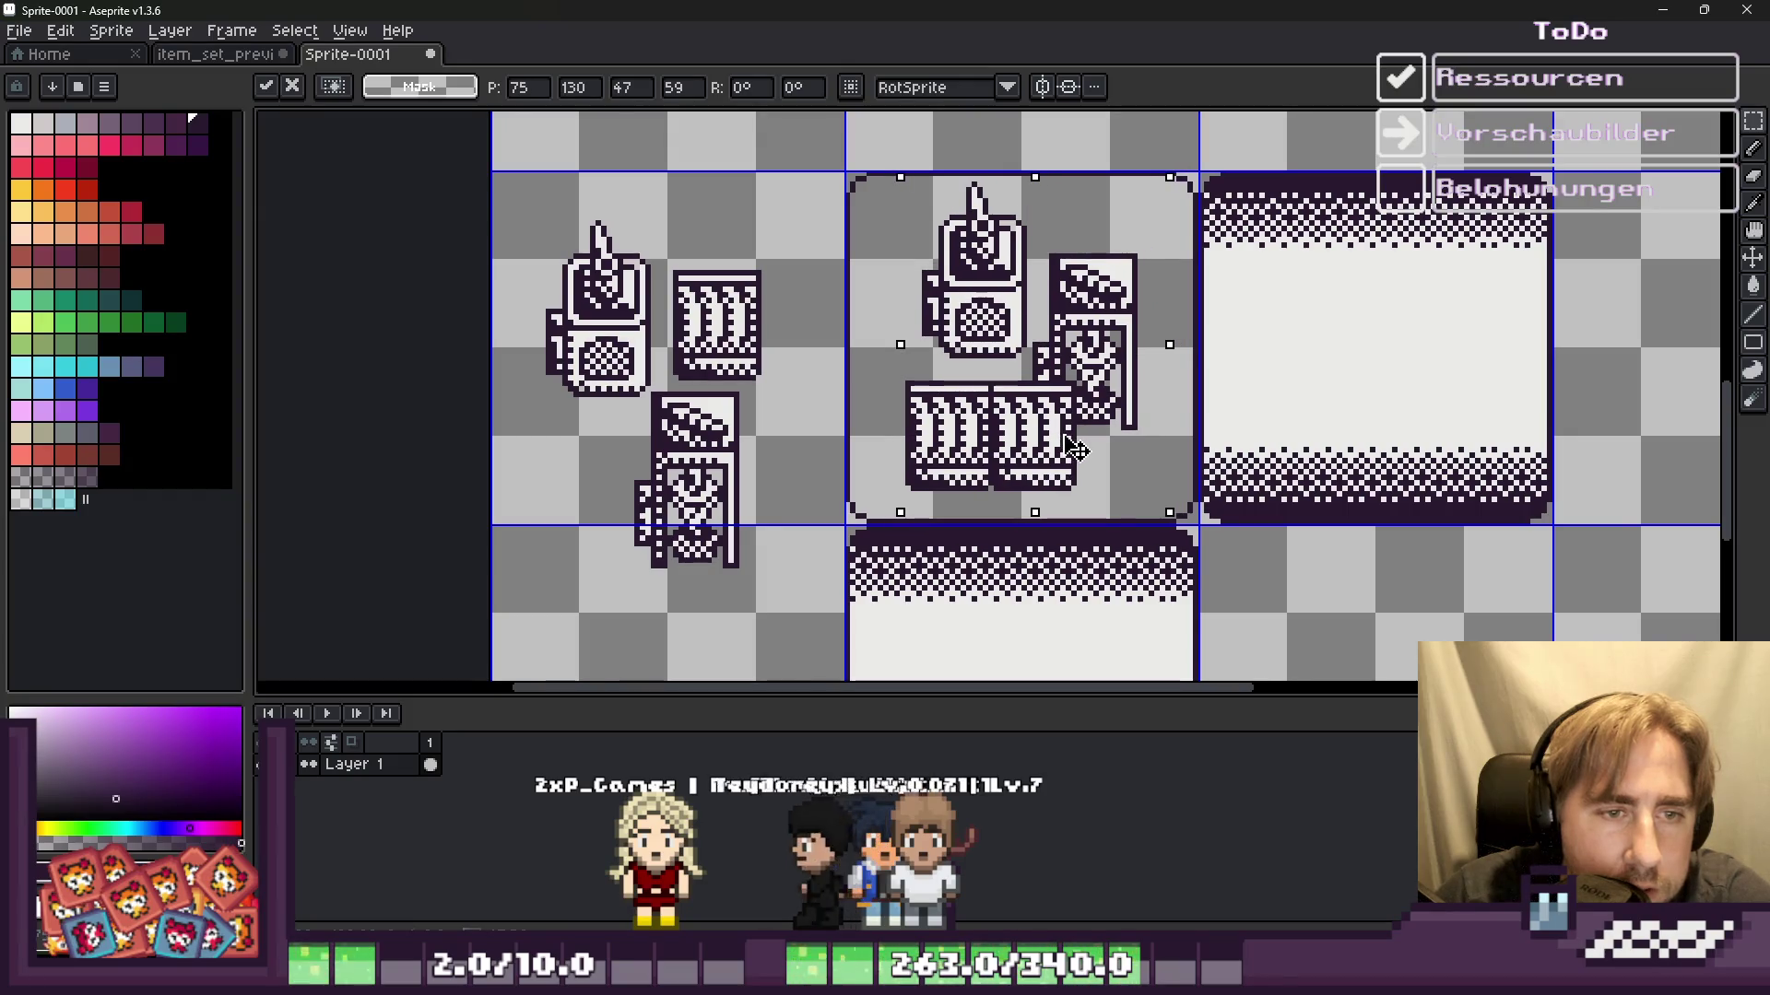
{"action": "key", "text": "Return"}
{"action": "scroll", "coordinate": [887, 264], "scroll_direction": "up", "scroll_amount": 1}
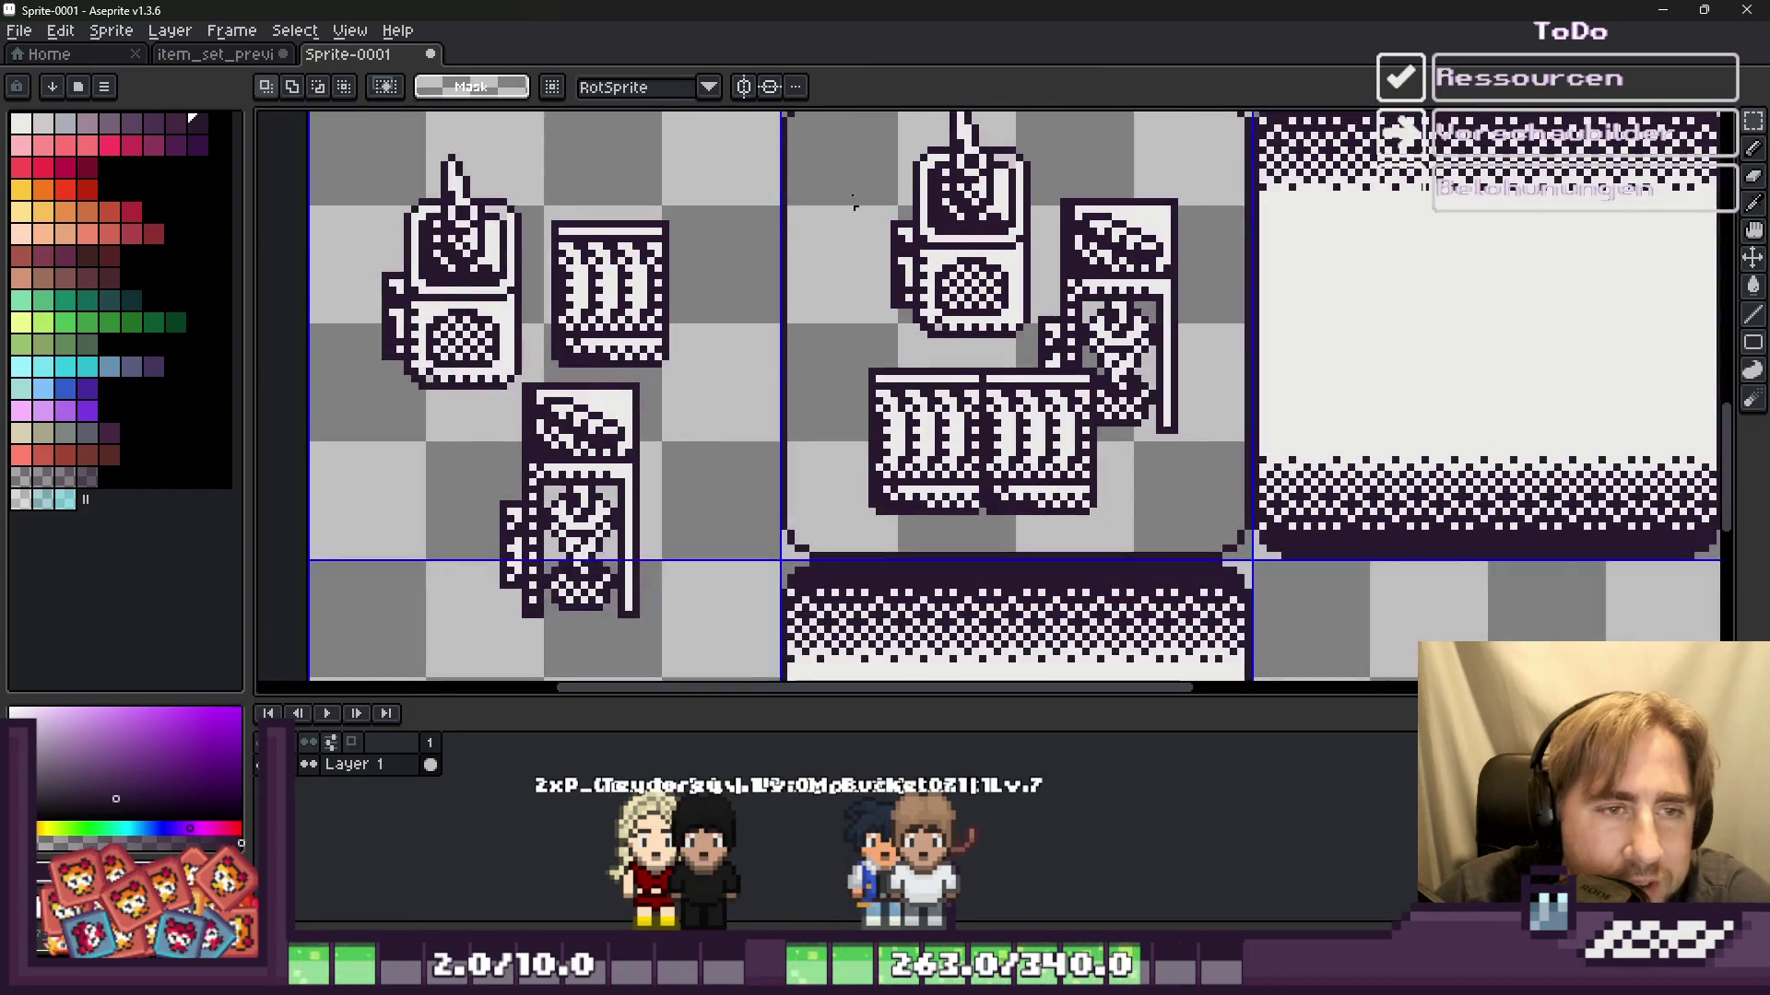
{"action": "scroll", "coordinate": [854, 225], "scroll_direction": "down", "scroll_amount": 1}
{"action": "scroll", "coordinate": [842, 185], "scroll_direction": "up", "scroll_amount": 1}
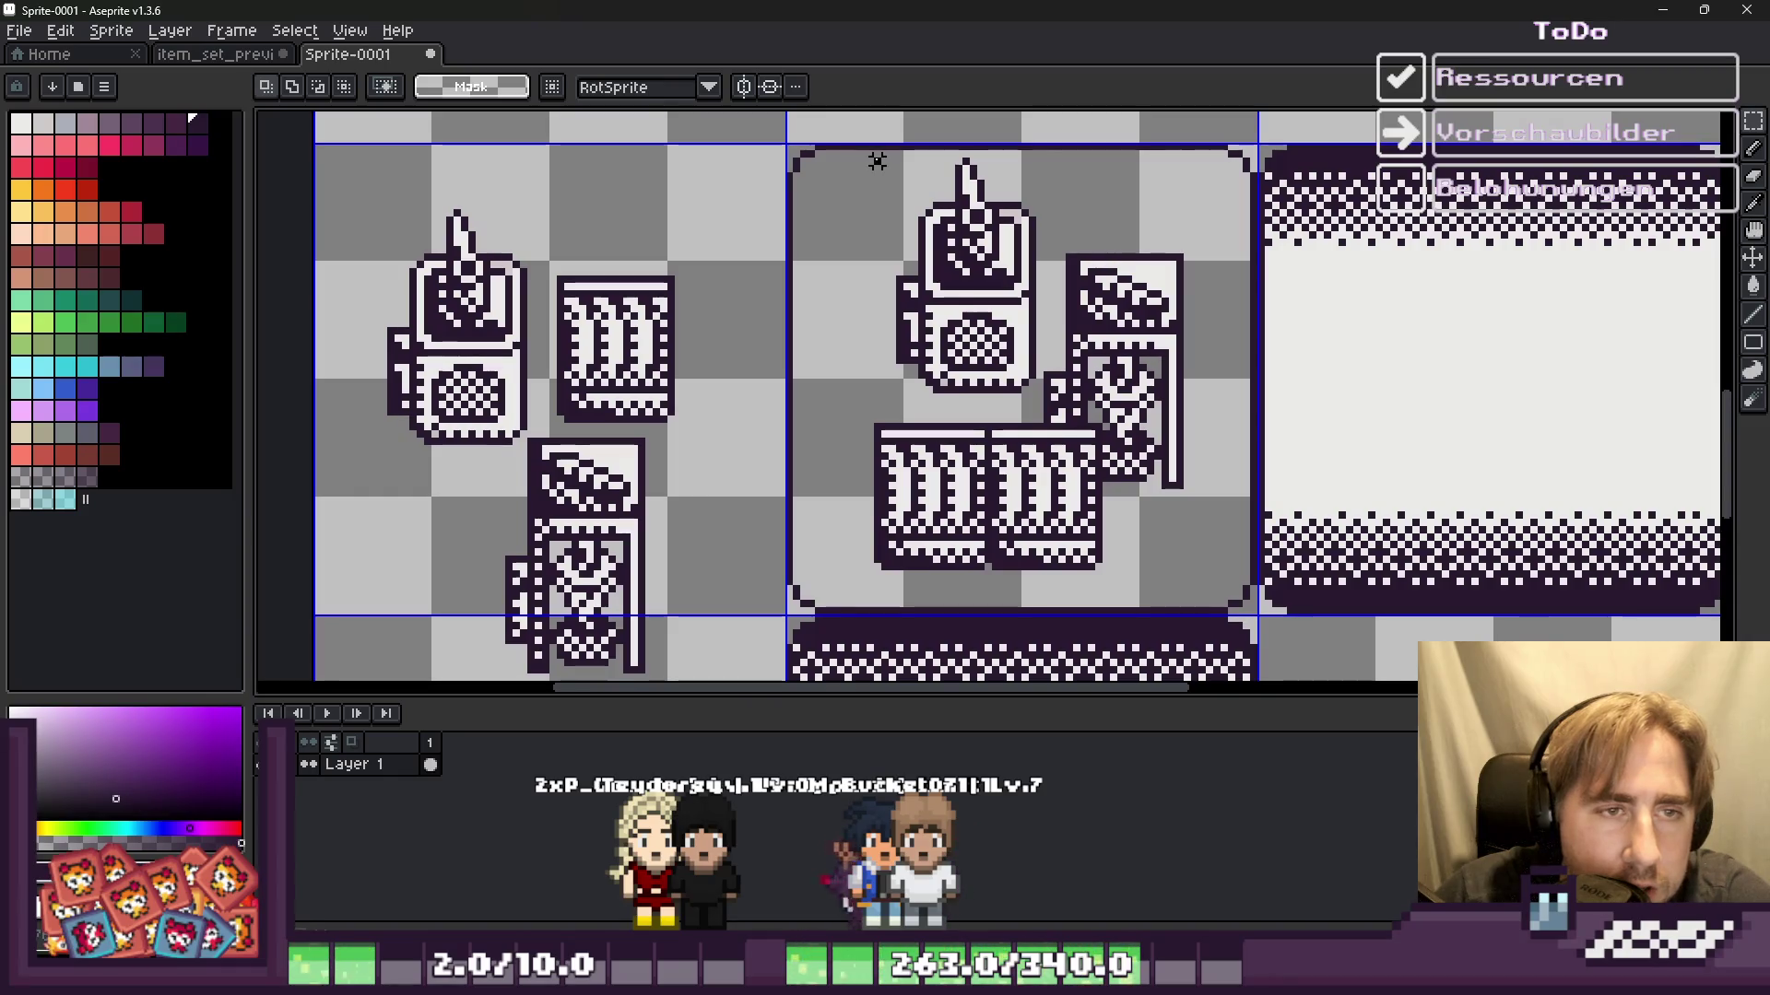
Step: Nudge the machine icon into its final spot and select the finished group
{"action": "left_click_drag", "start_coordinate": [1030, 410], "coordinate": [1049, 428]}
{"action": "left_click_drag", "start_coordinate": [978, 309], "coordinate": [991, 318]}
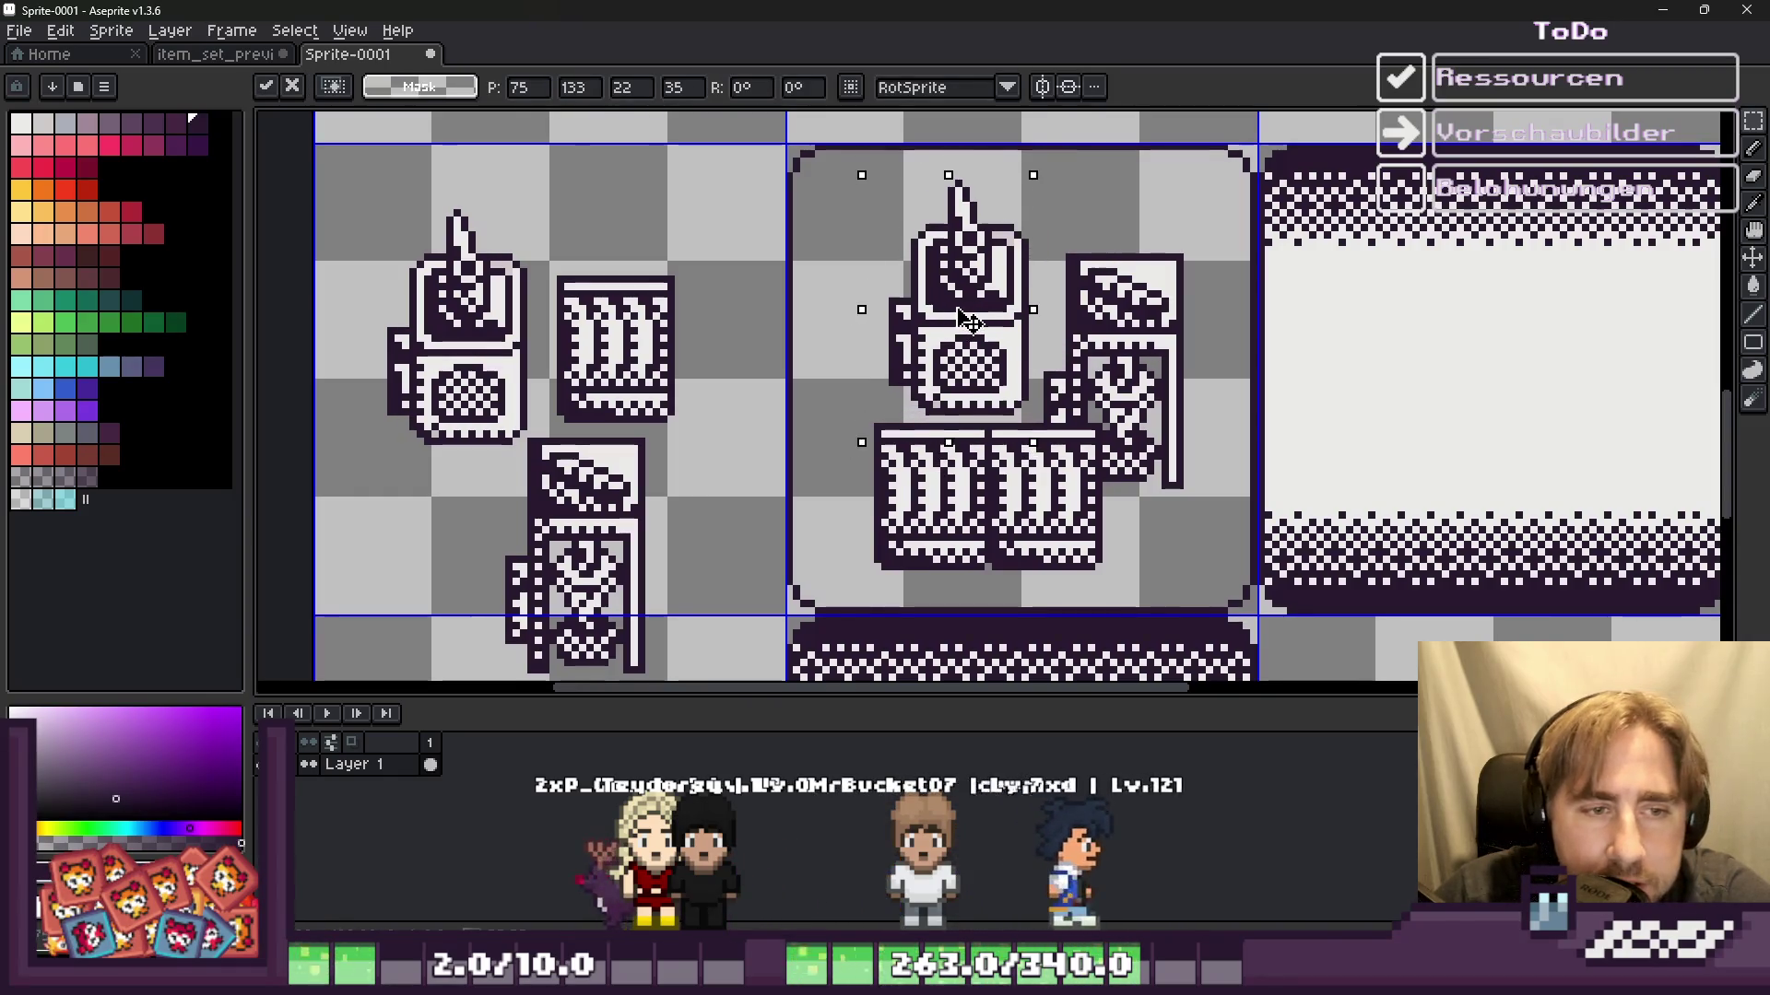
{"action": "key", "text": "Down"}
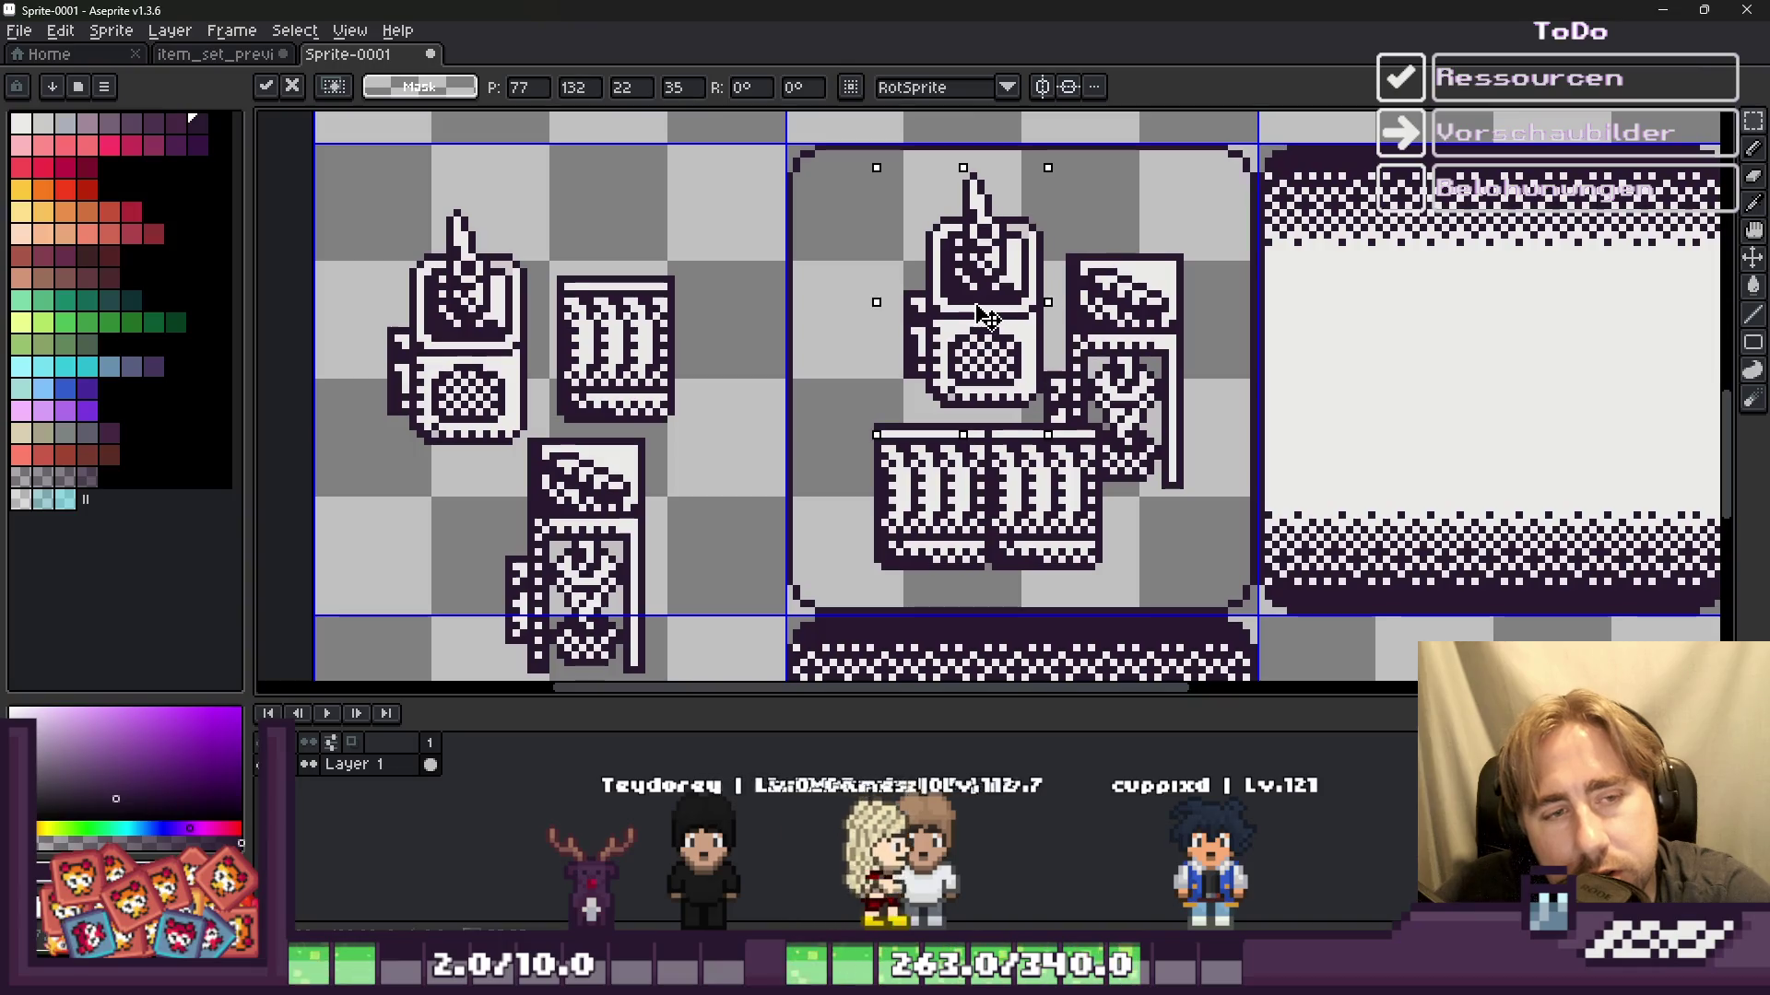
{"action": "mouse_move", "coordinate": [983, 308]}
{"action": "left_mouse_down"}
{"action": "mouse_move", "coordinate": [997, 304]}
{"action": "mouse_move", "coordinate": [979, 302]}
{"action": "left_mouse_up"}
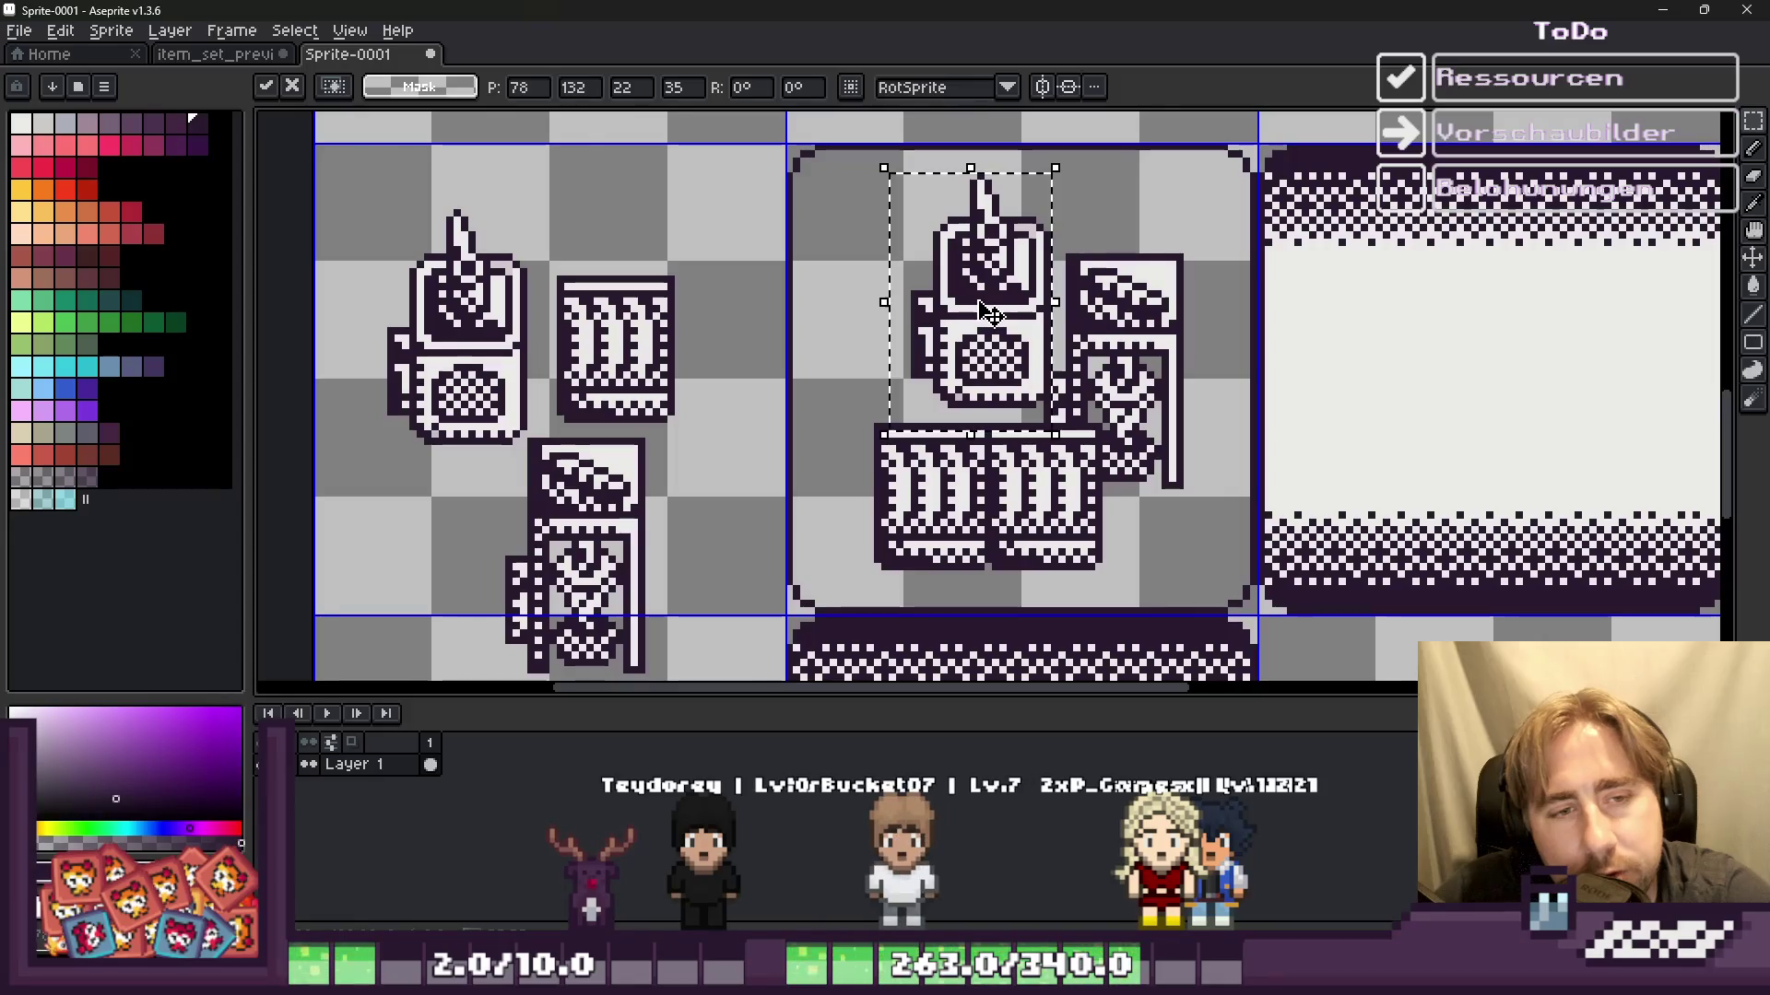
{"action": "key", "text": "Return"}
{"action": "scroll", "coordinate": [988, 313], "scroll_direction": "down", "scroll_amount": 2}
{"action": "scroll", "coordinate": [921, 314], "scroll_direction": "up", "scroll_amount": 1}
{"action": "left_click_drag", "start_coordinate": [855, 200], "coordinate": [1115, 507]}
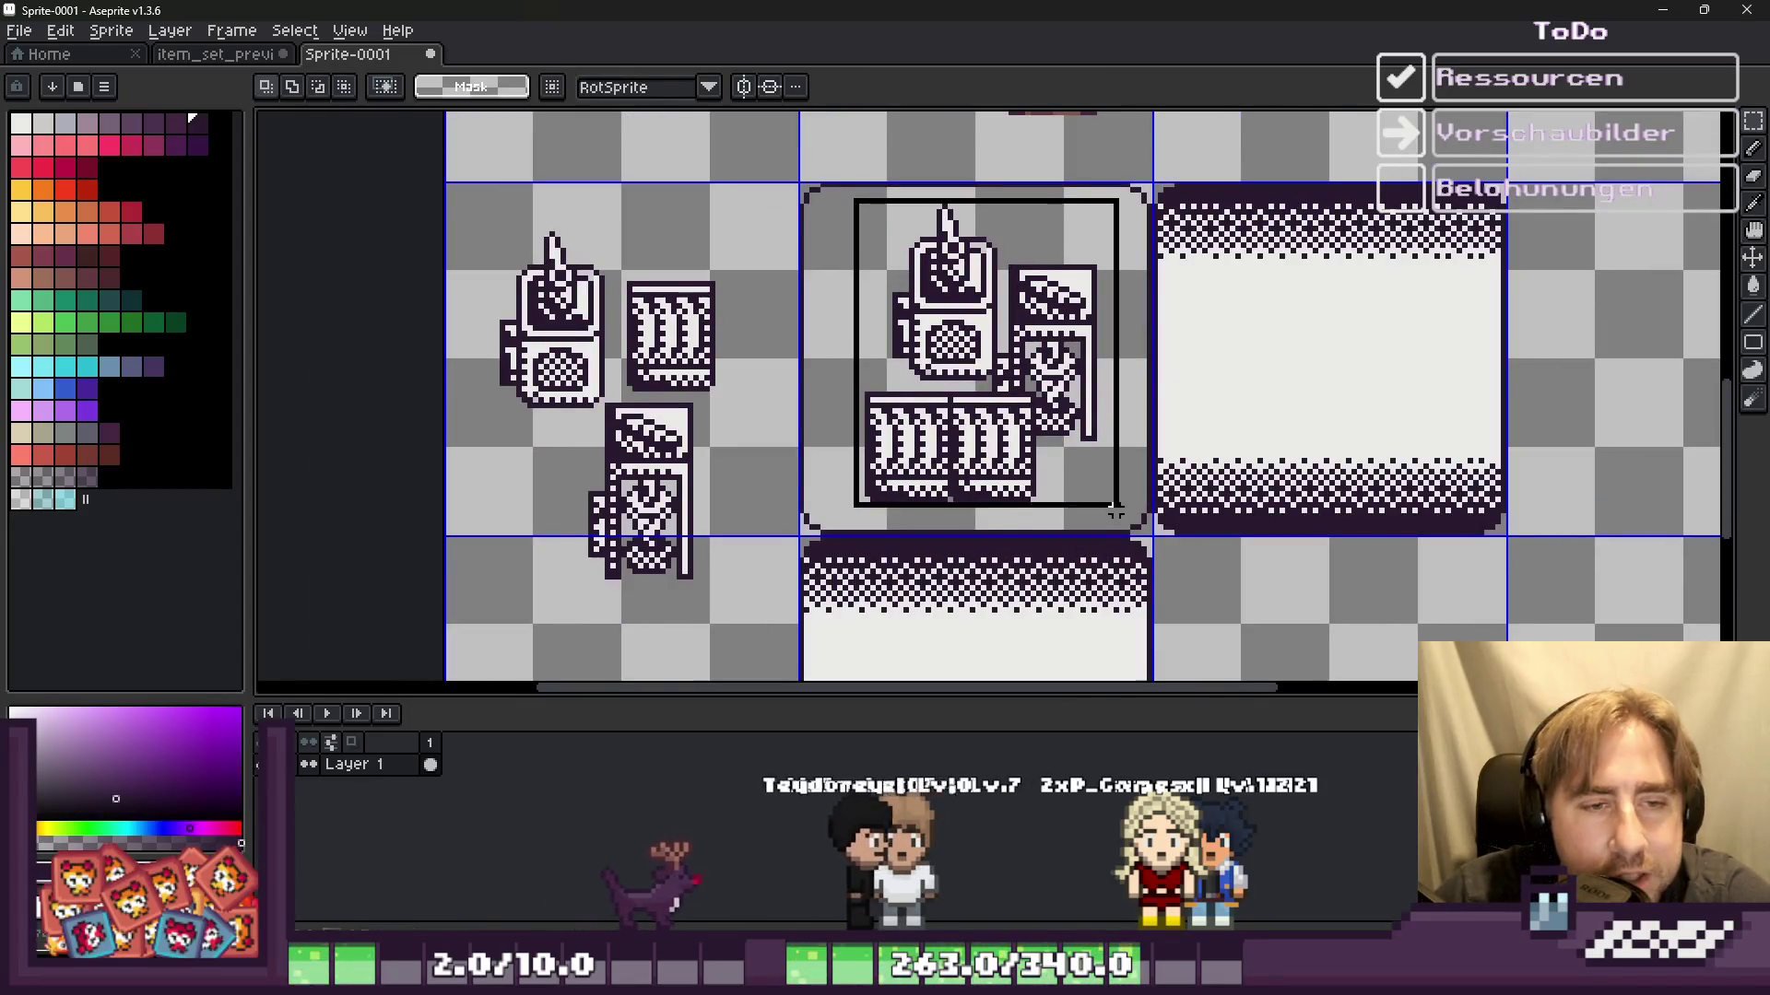
Step: Apply an outside Outline effect to the icon group
{"action": "key", "text": "shift+o"}
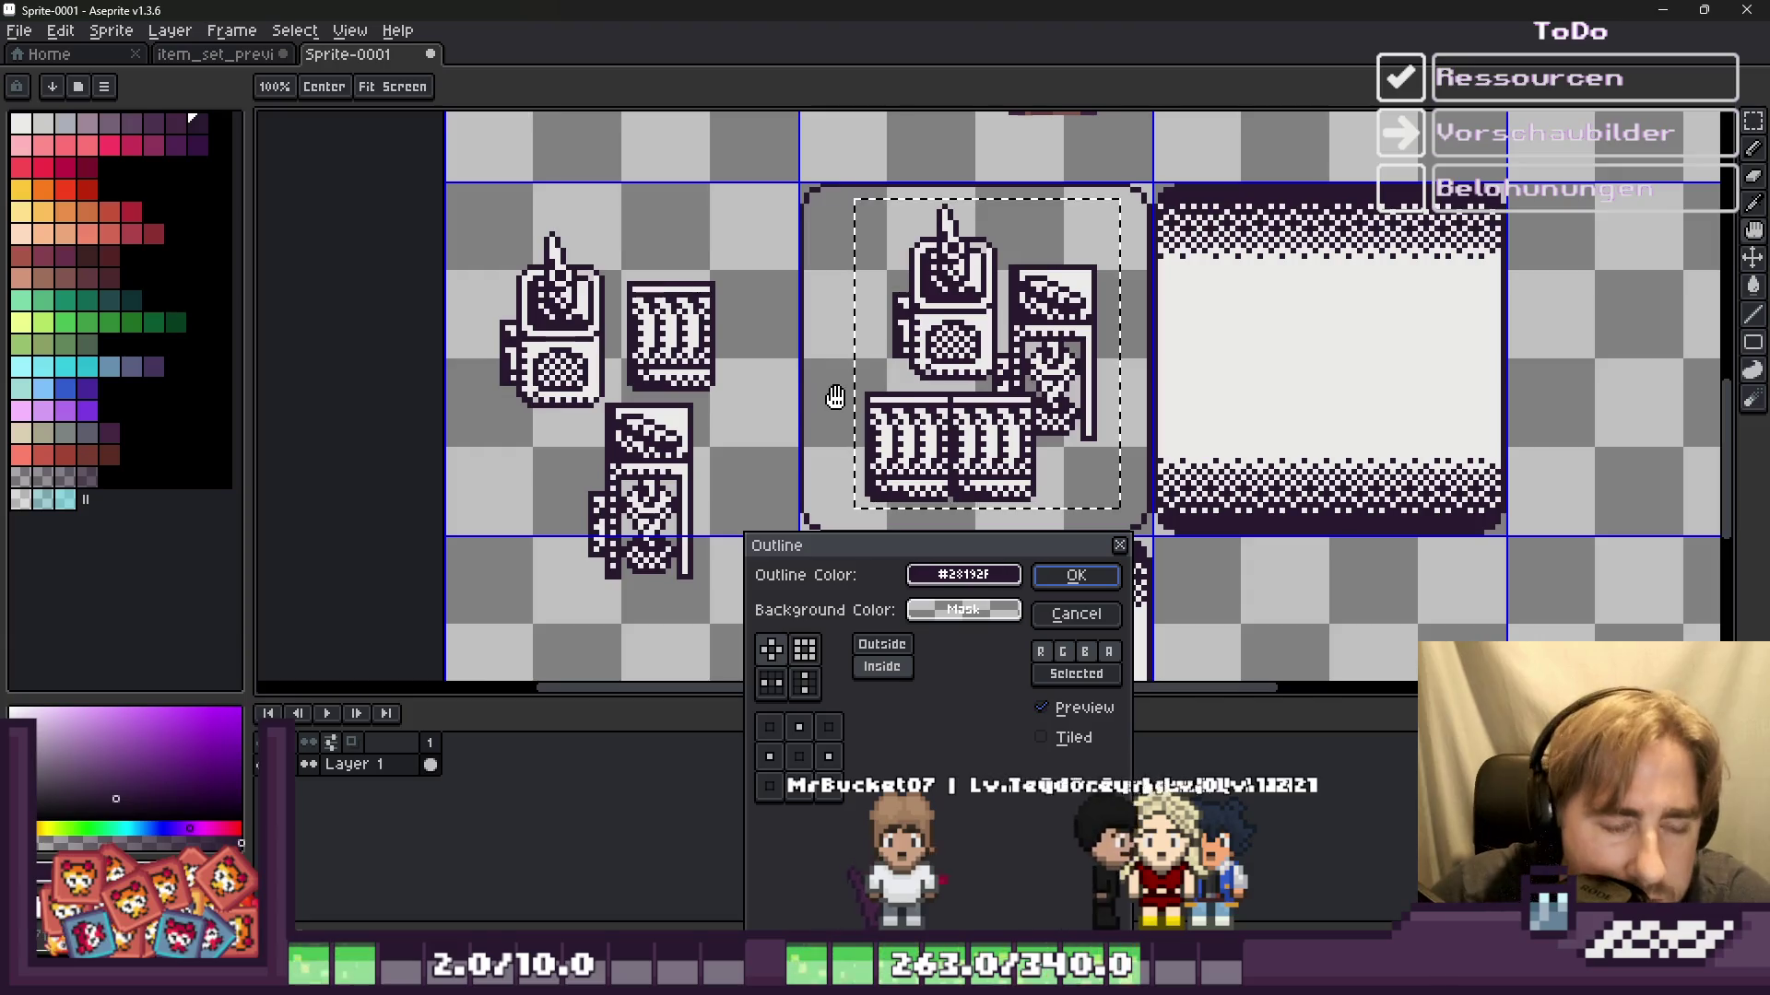
{"action": "left_click", "coordinate": [899, 643]}
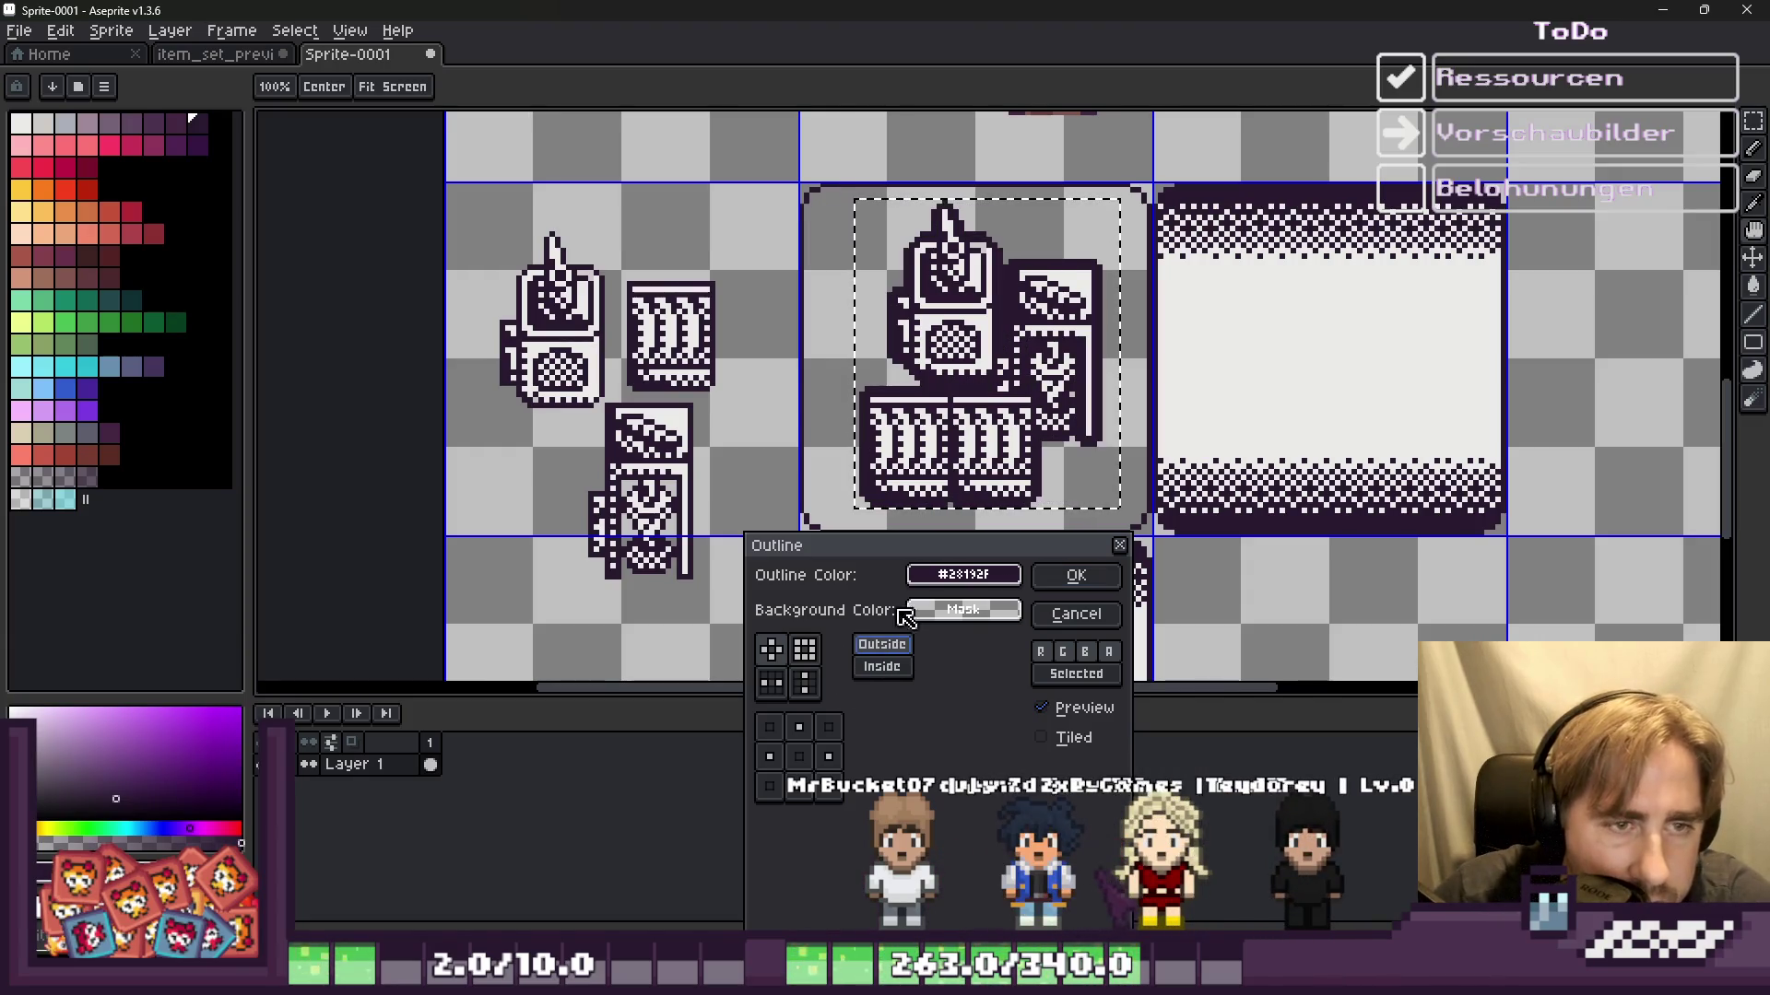
{"action": "key", "text": "Return"}
{"action": "scroll", "coordinate": [959, 406], "scroll_direction": "down", "scroll_amount": 5}
{"action": "scroll", "coordinate": [958, 406], "scroll_direction": "up", "scroll_amount": 3}
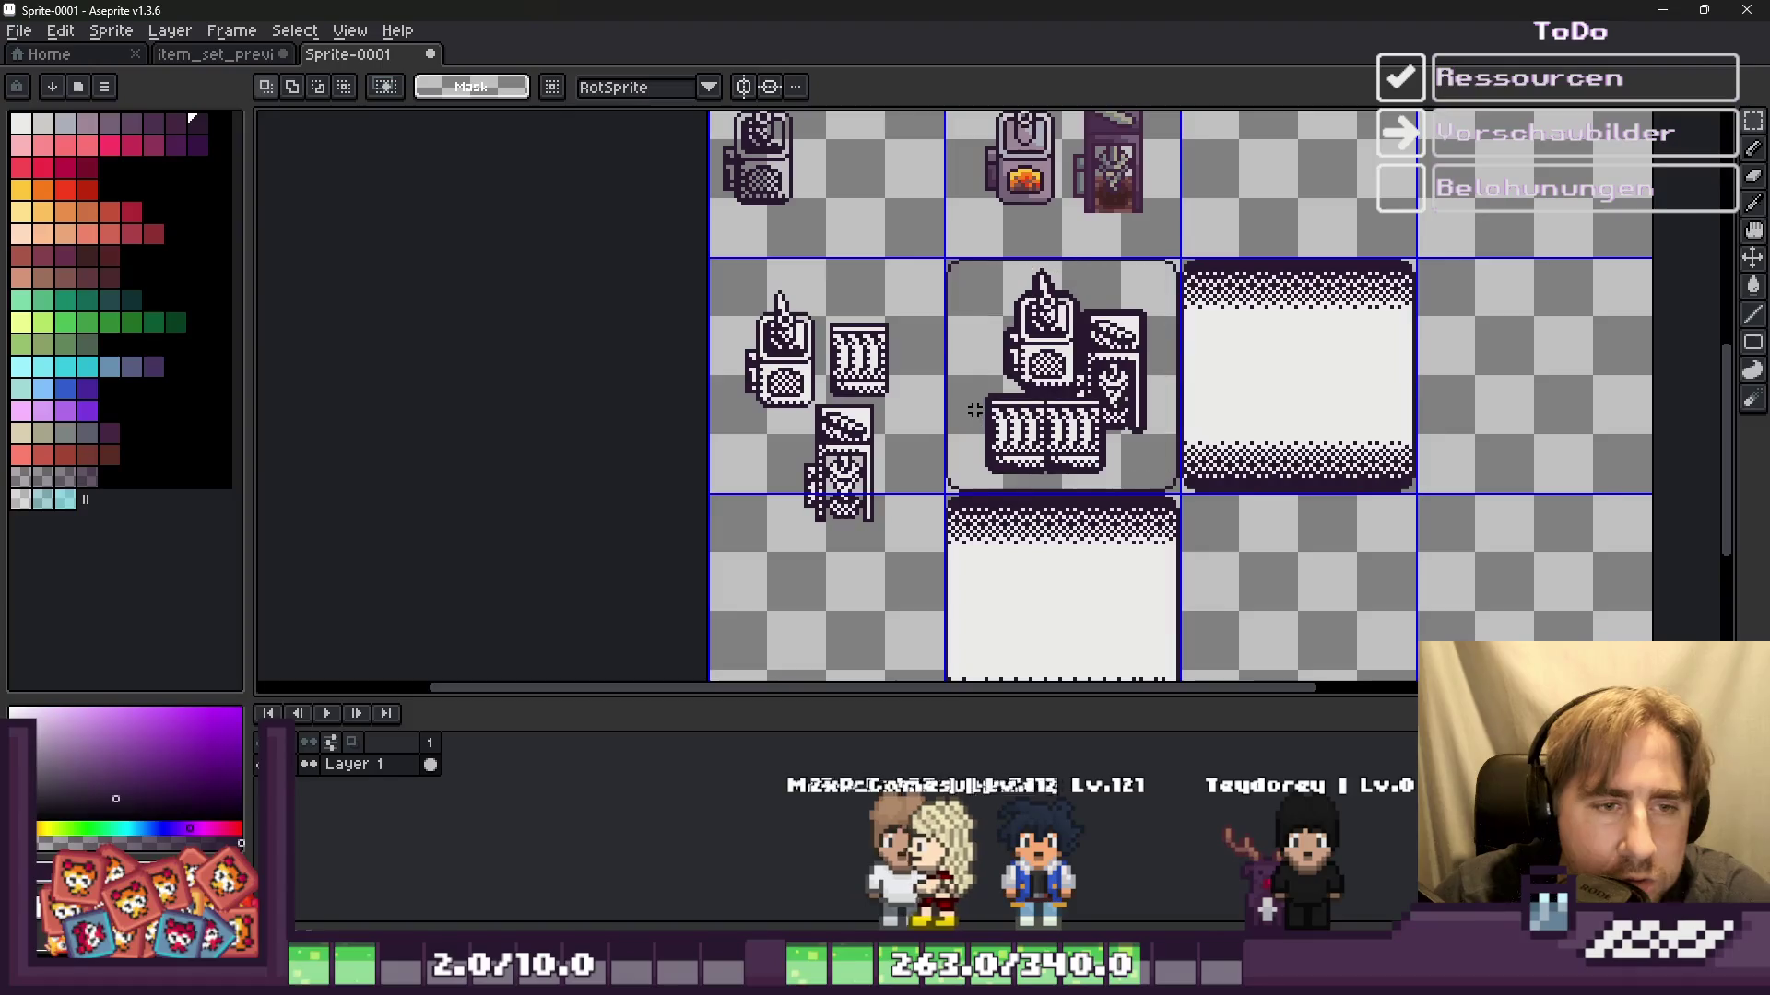
{"action": "scroll", "coordinate": [959, 406], "scroll_direction": "down", "scroll_amount": 1}
{"action": "scroll", "coordinate": [958, 405], "scroll_direction": "up", "scroll_amount": 2}
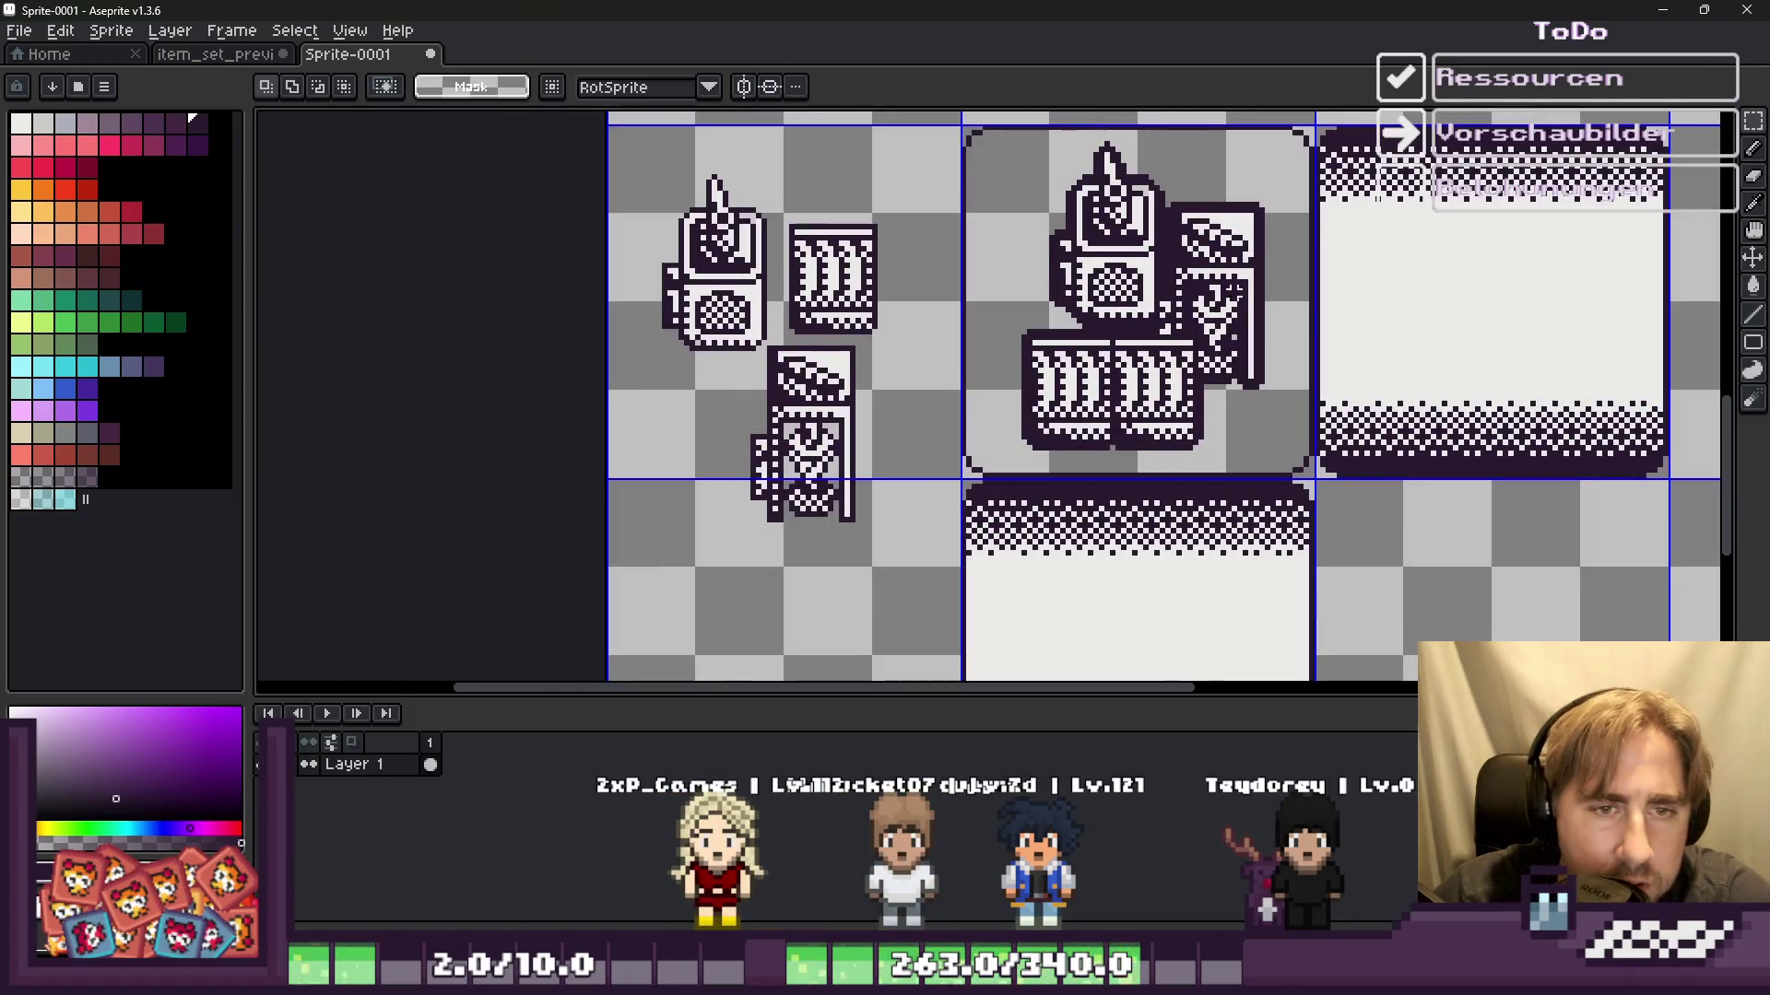
{"action": "scroll", "coordinate": [1236, 290], "scroll_direction": "down", "scroll_amount": 1}
{"action": "scroll", "coordinate": [998, 232], "scroll_direction": "up", "scroll_amount": 1}
Step: Apply a cross-pattern outline to the centre tile, then shift the icon two pixels left
{"action": "left_click_drag", "start_coordinate": [1258, 514], "coordinate": [1261, 518]}
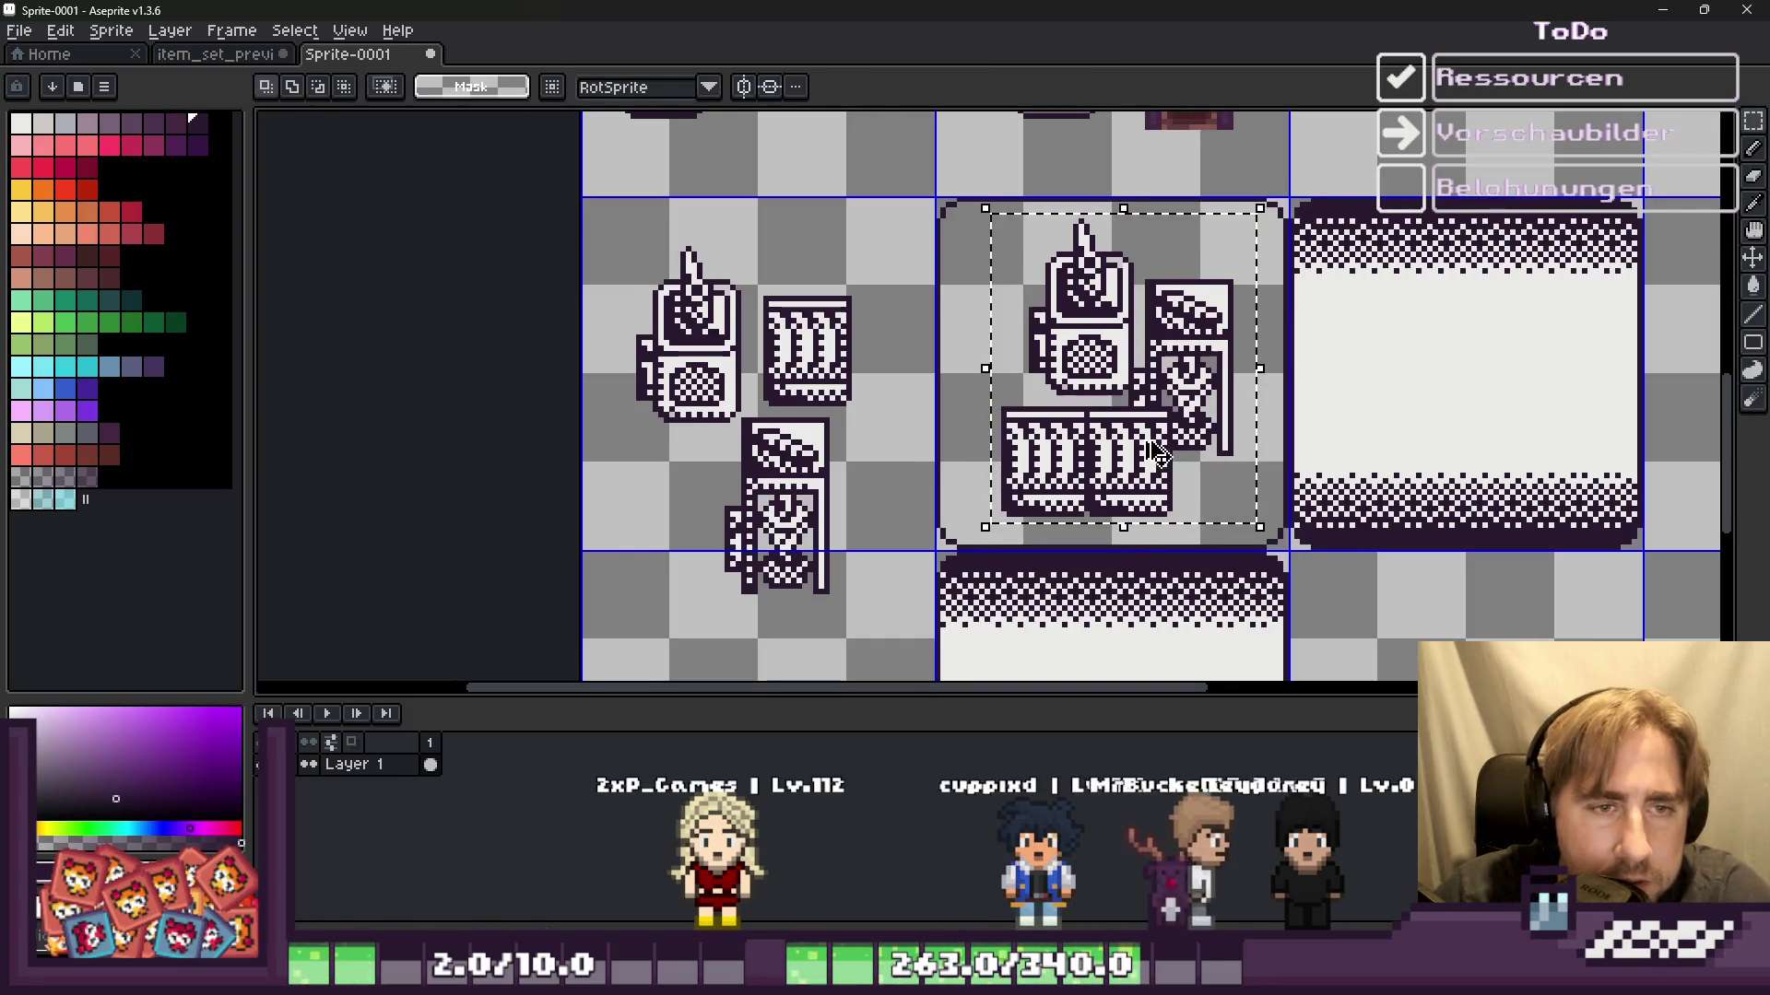
{"action": "key", "text": "shift+o"}
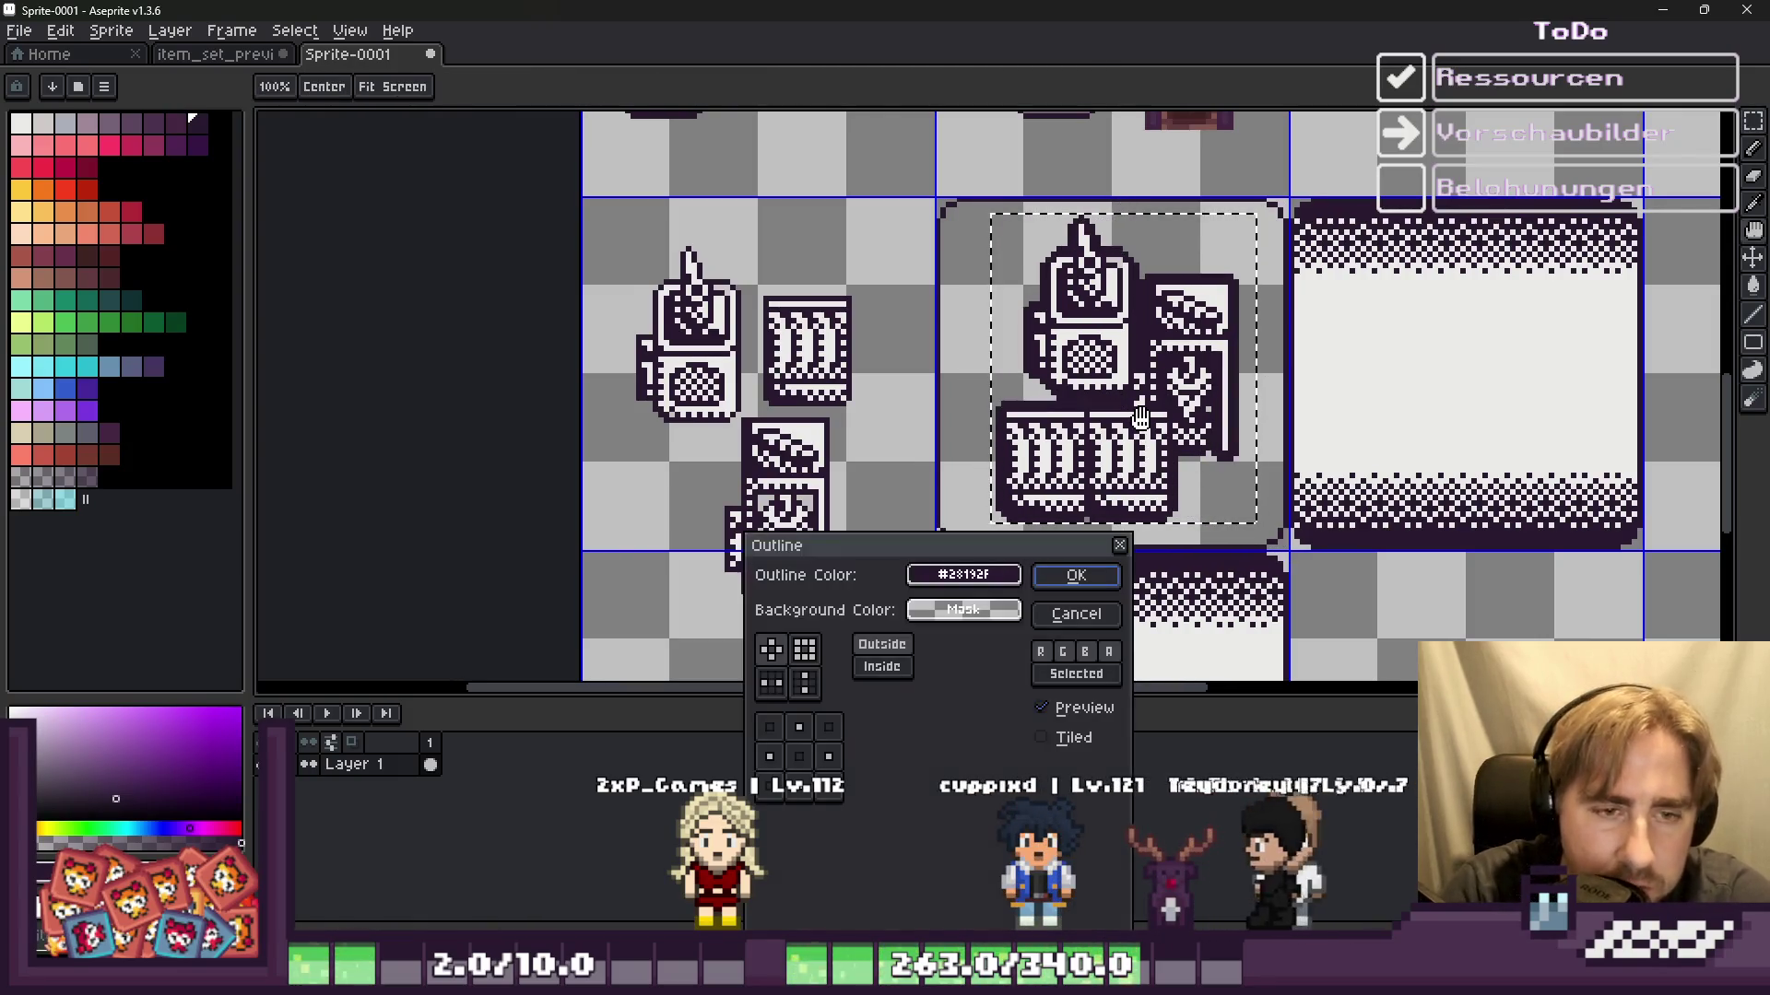
{"action": "left_click", "coordinate": [806, 660]}
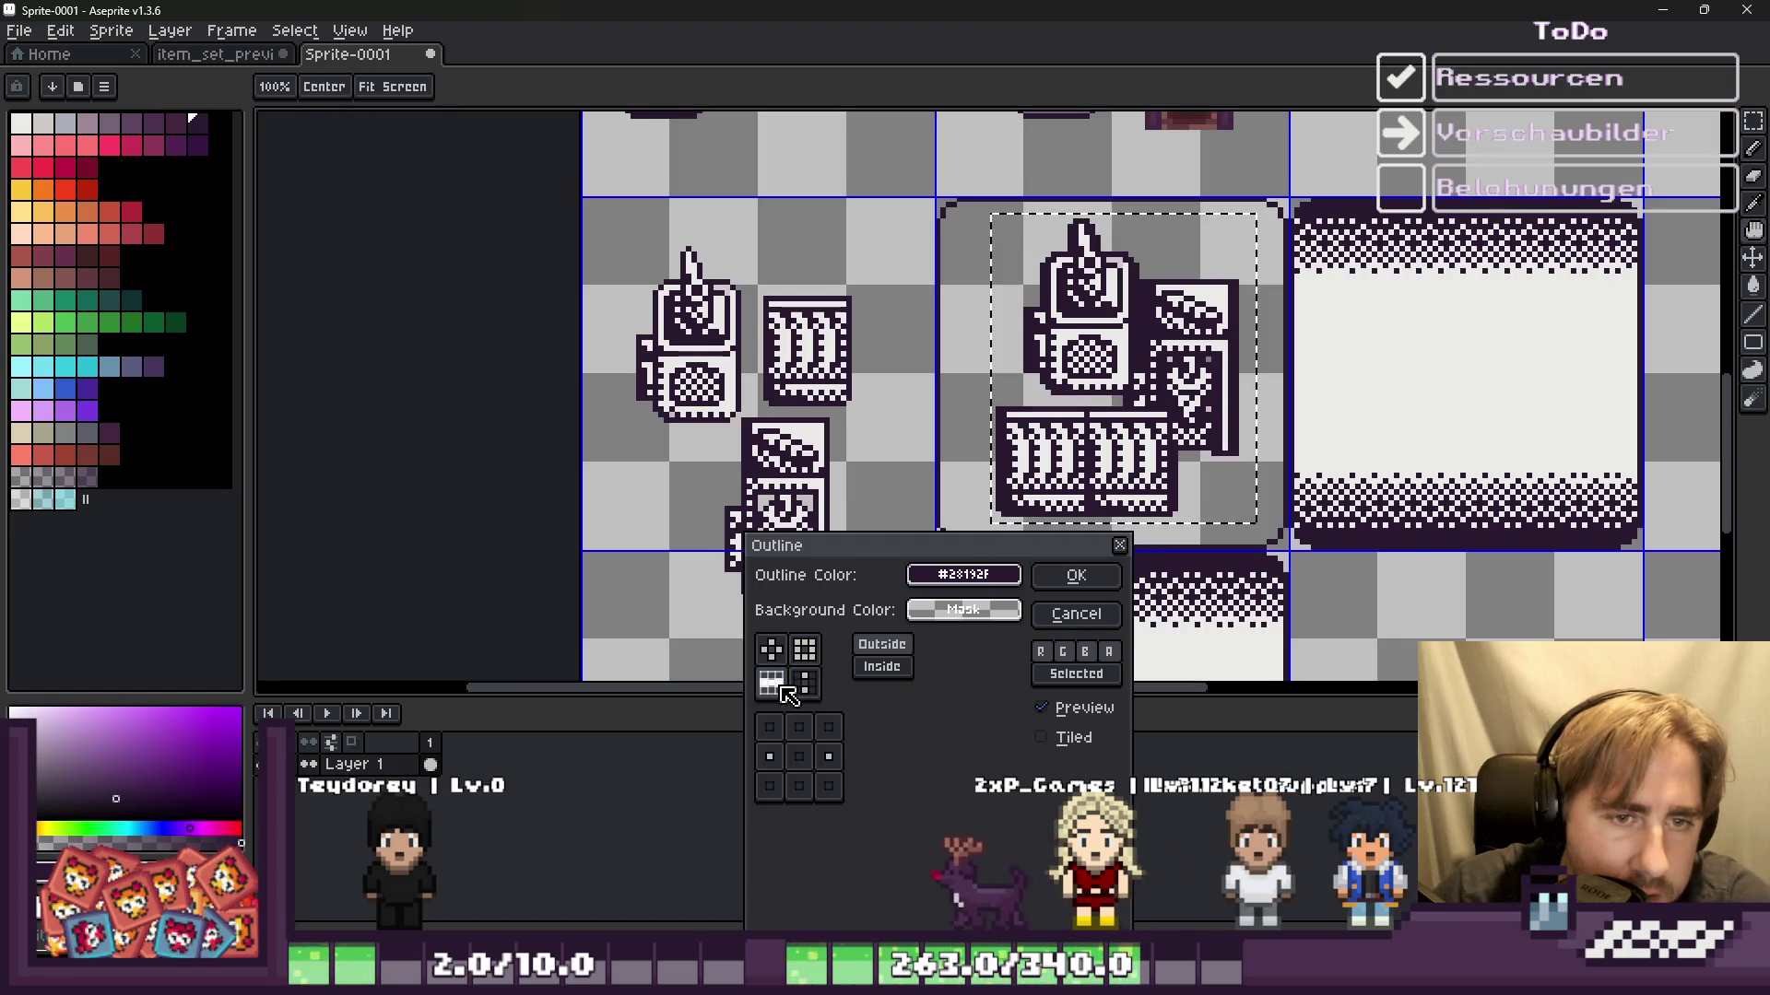
{"action": "left_click", "coordinate": [806, 684]}
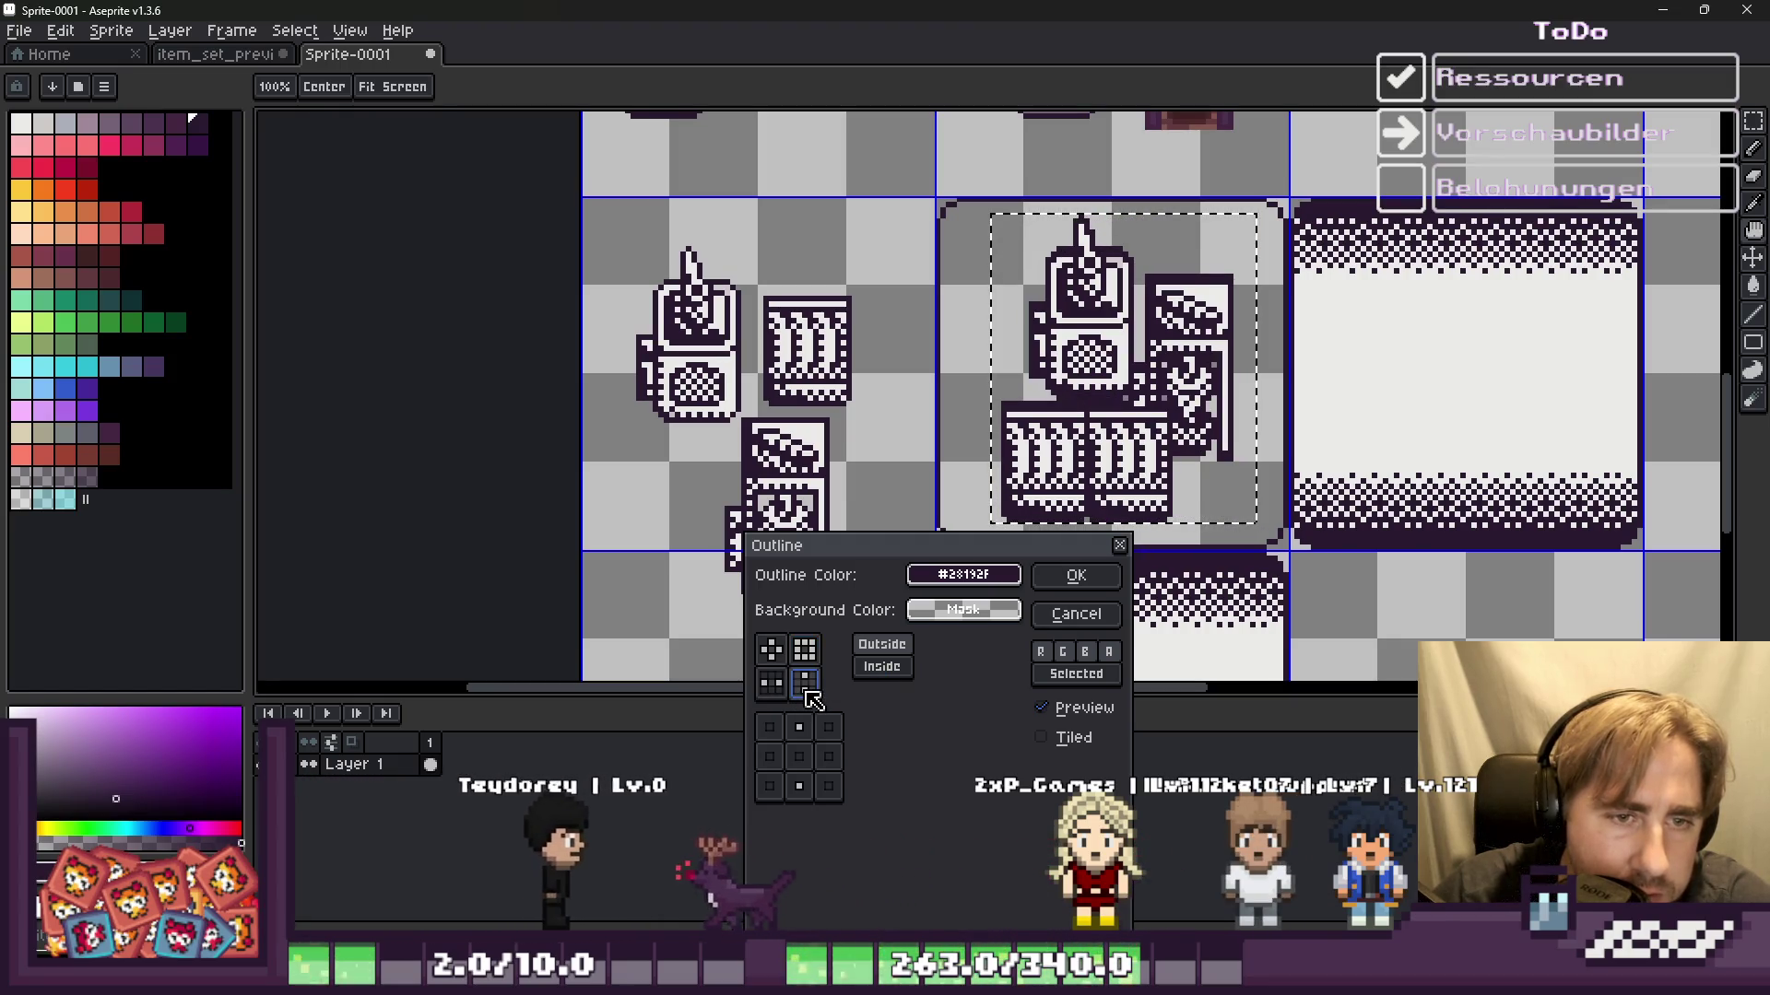
{"action": "left_click", "coordinate": [771, 684]}
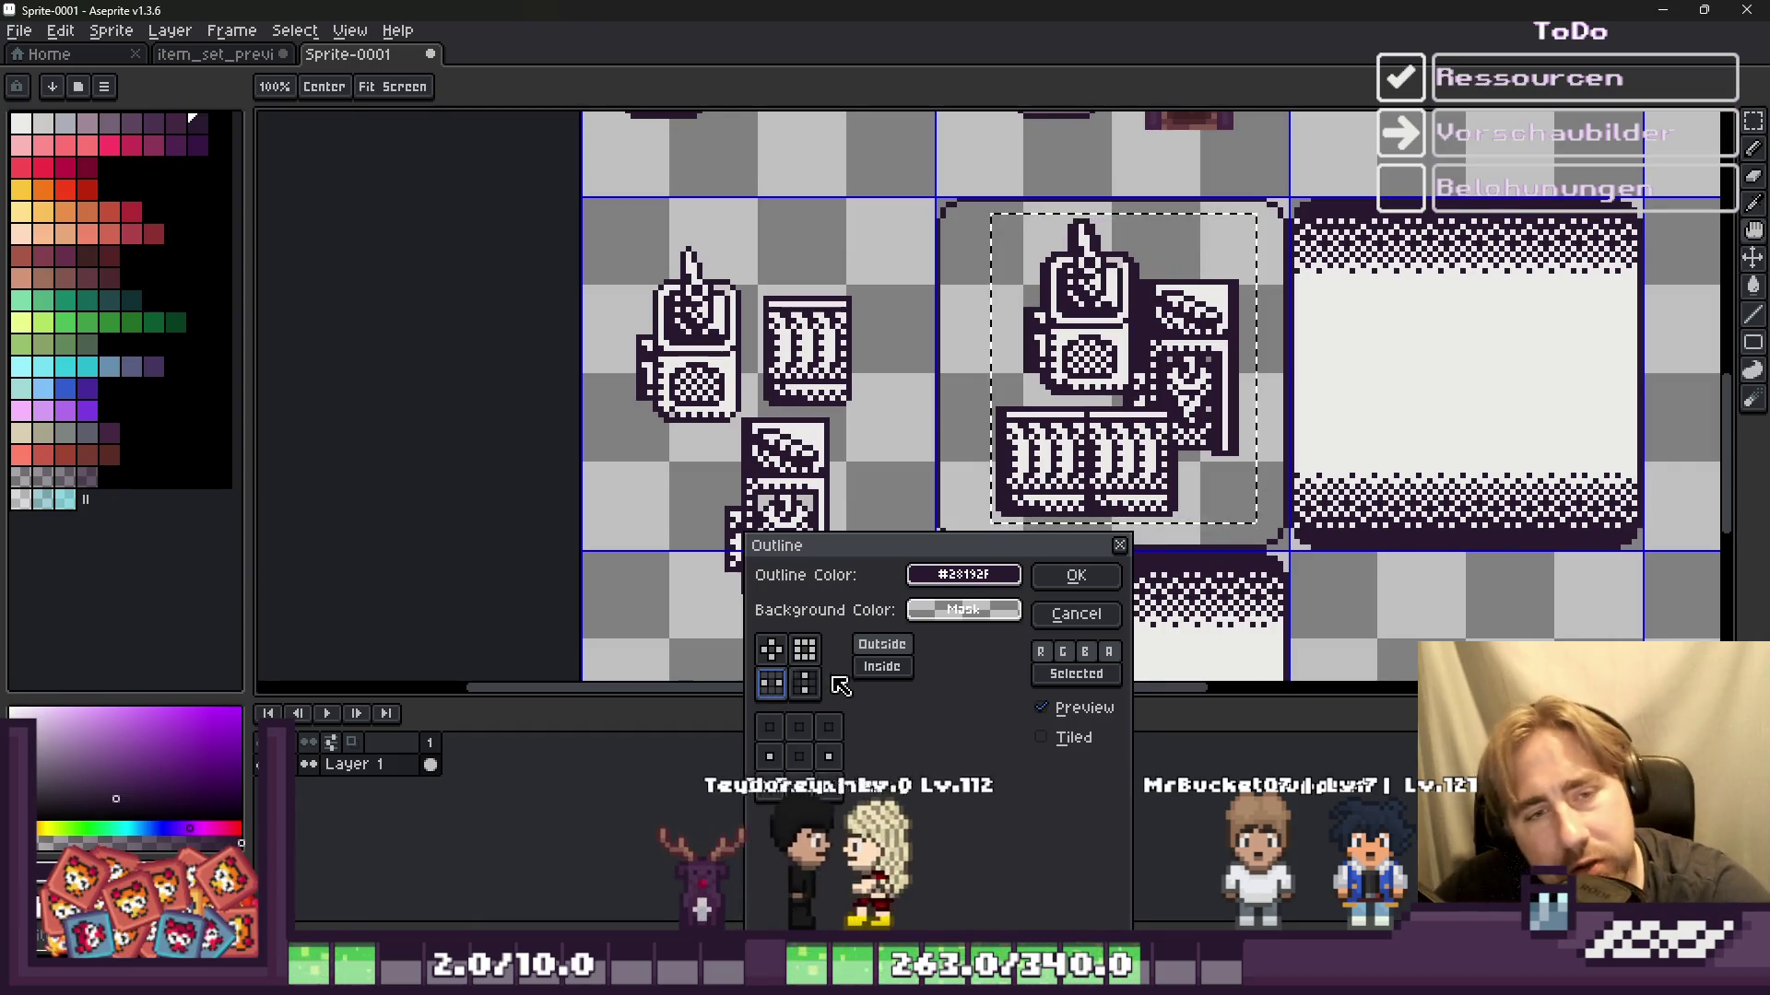
{"action": "left_click", "coordinate": [772, 649]}
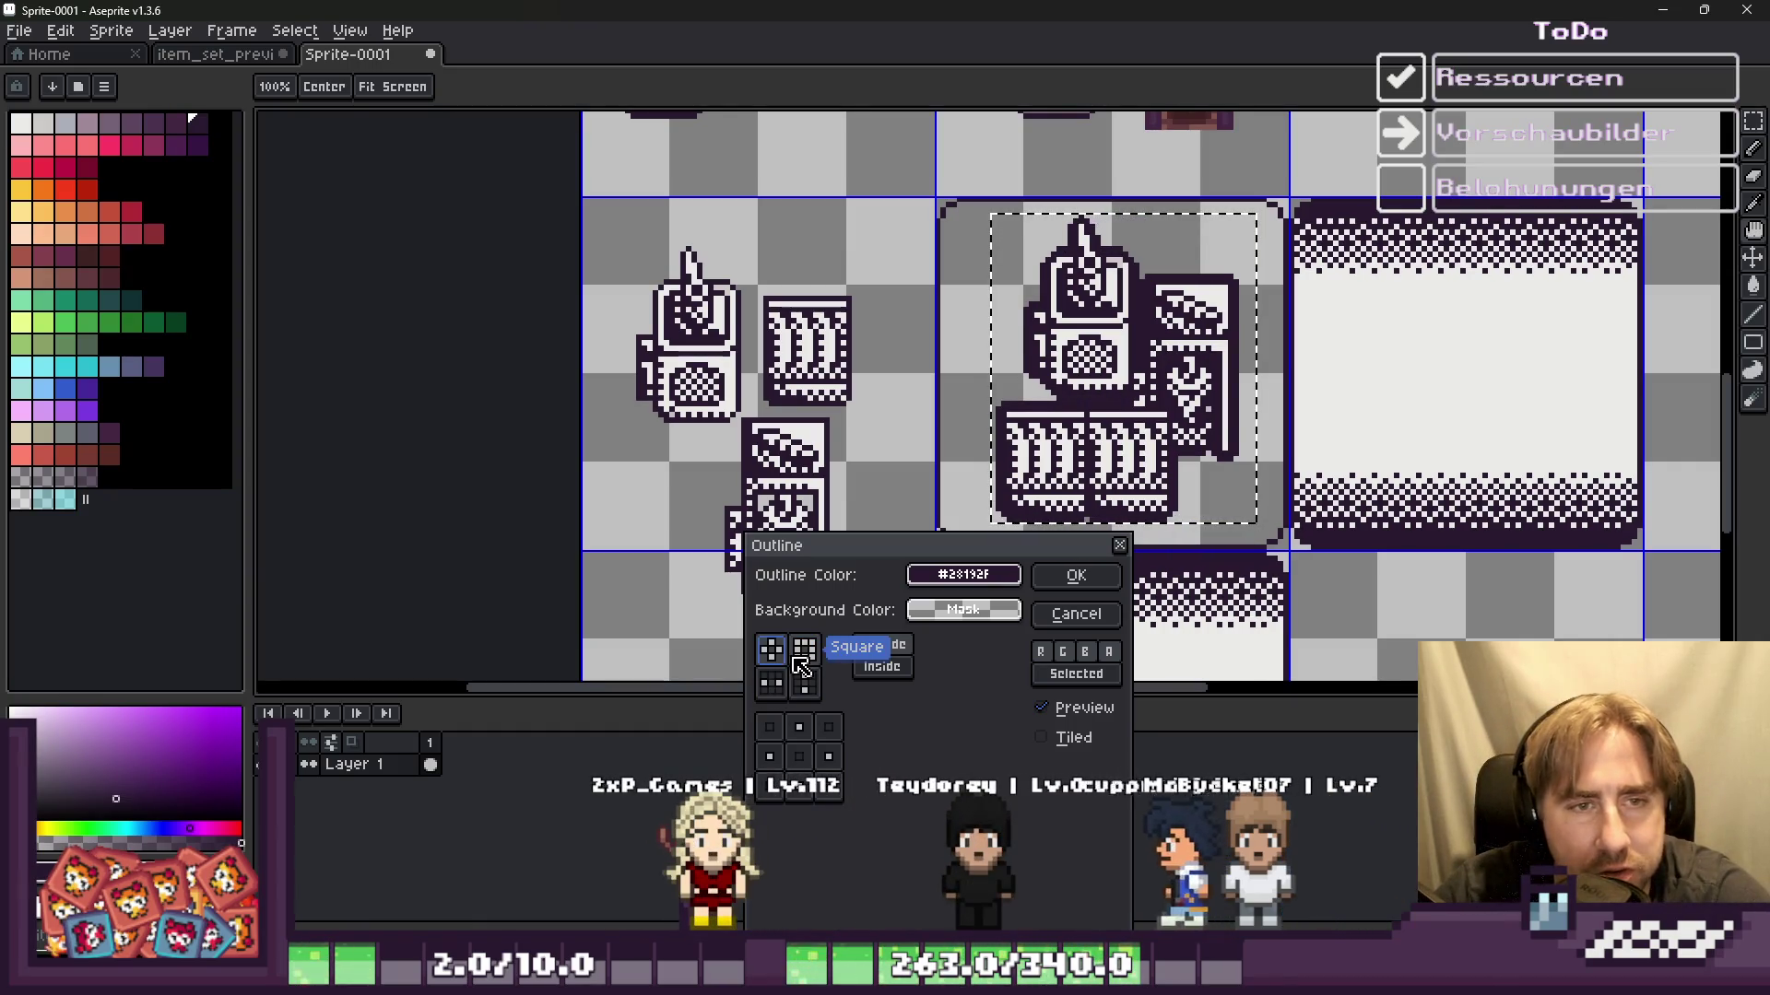
{"action": "left_click", "coordinate": [1074, 586]}
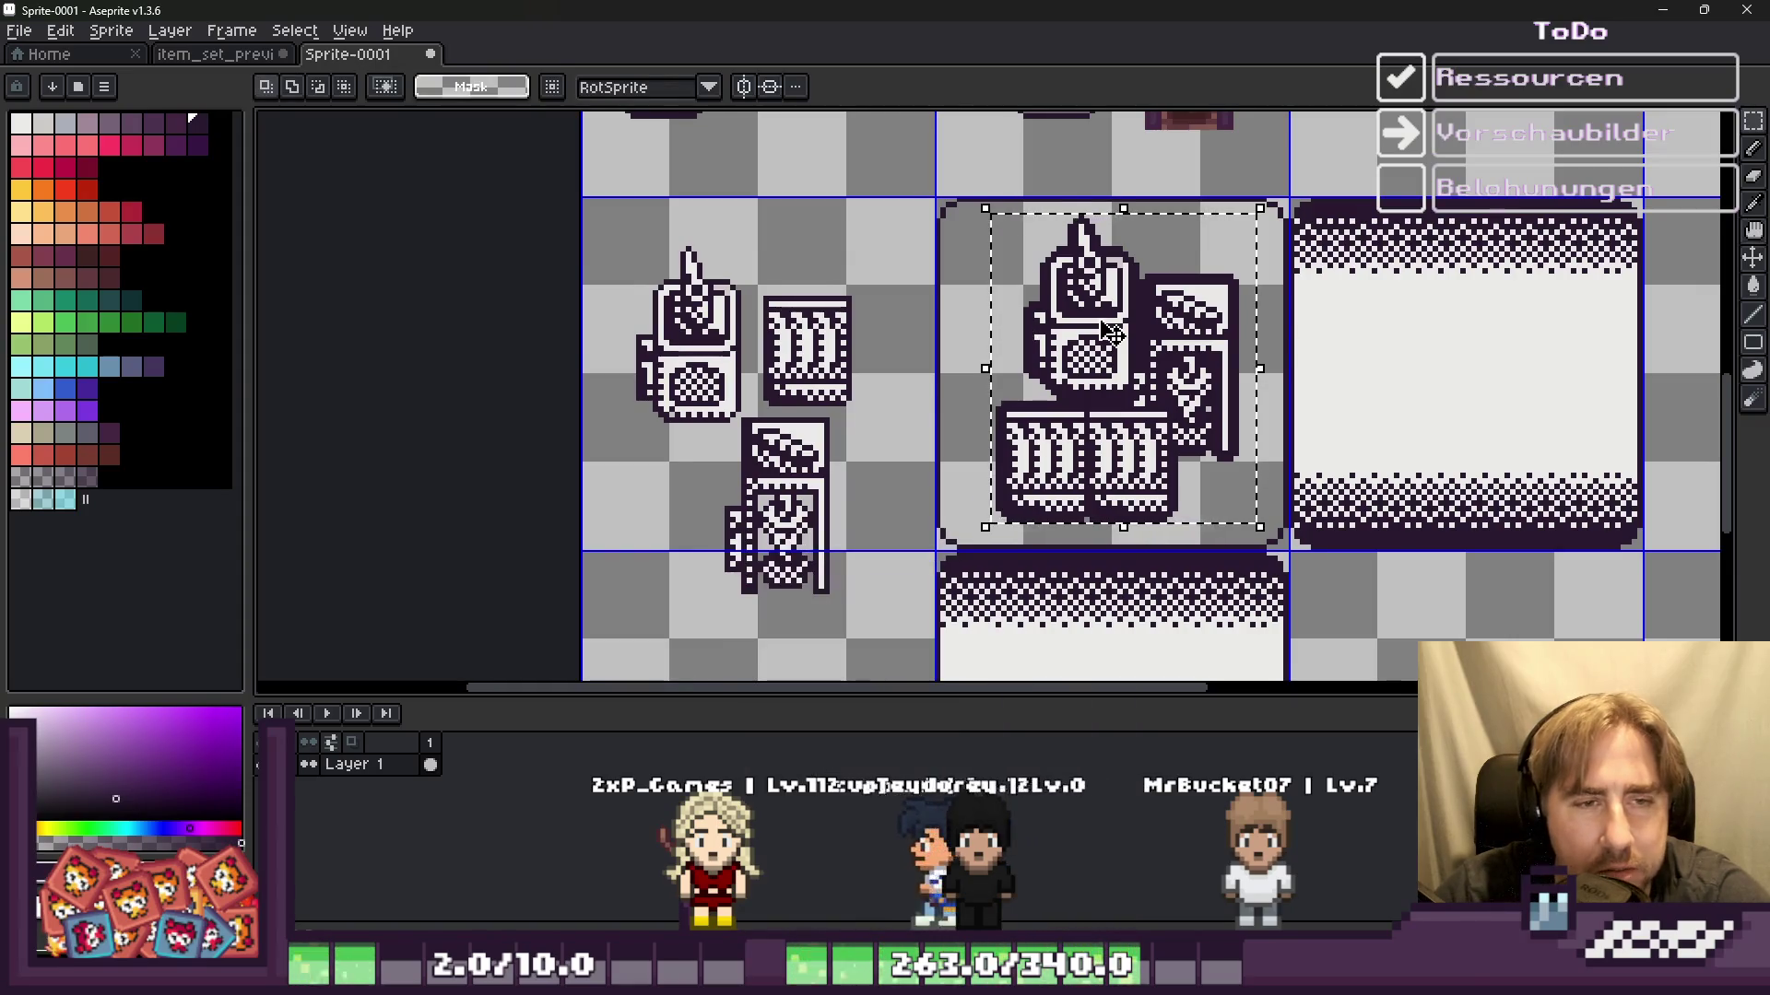
{"action": "scroll", "coordinate": [1111, 332], "scroll_direction": "up", "scroll_amount": 2}
{"action": "left_click_drag", "start_coordinate": [1075, 337], "coordinate": [1065, 339]}
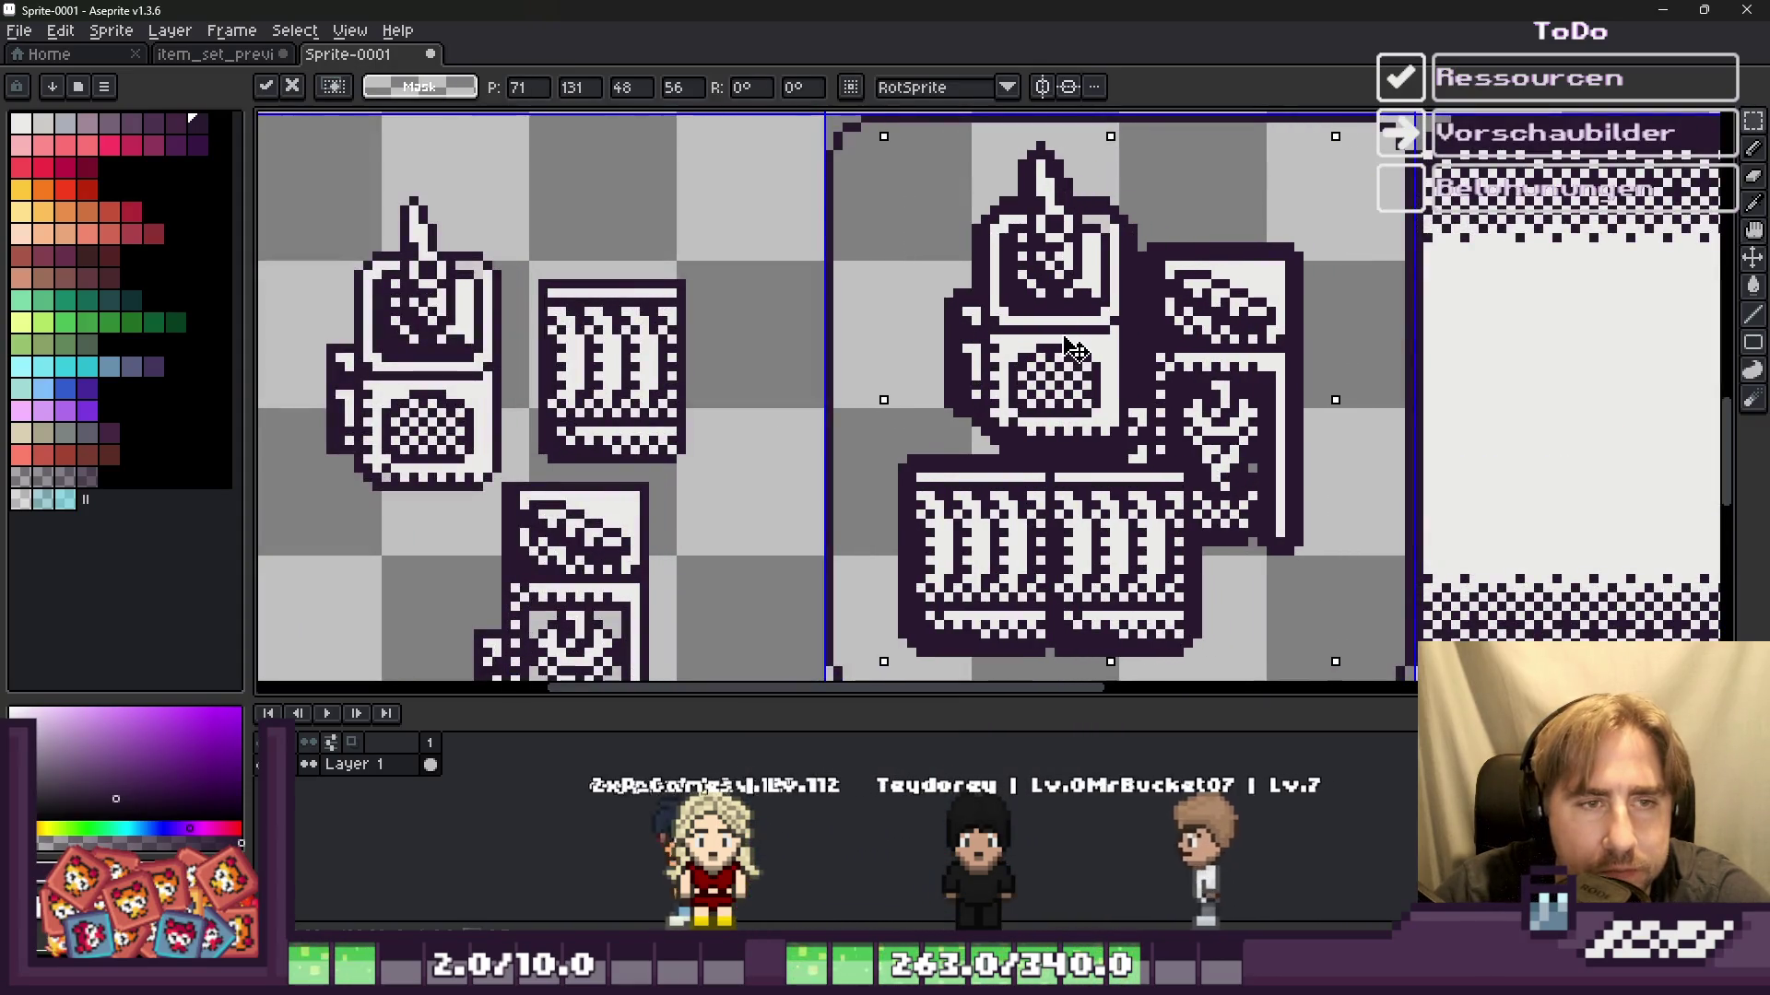
Step: Pick the off-white panel colour from the neighbouring tile to fill the centre tile's background
{"action": "left_click", "coordinate": [856, 330]}
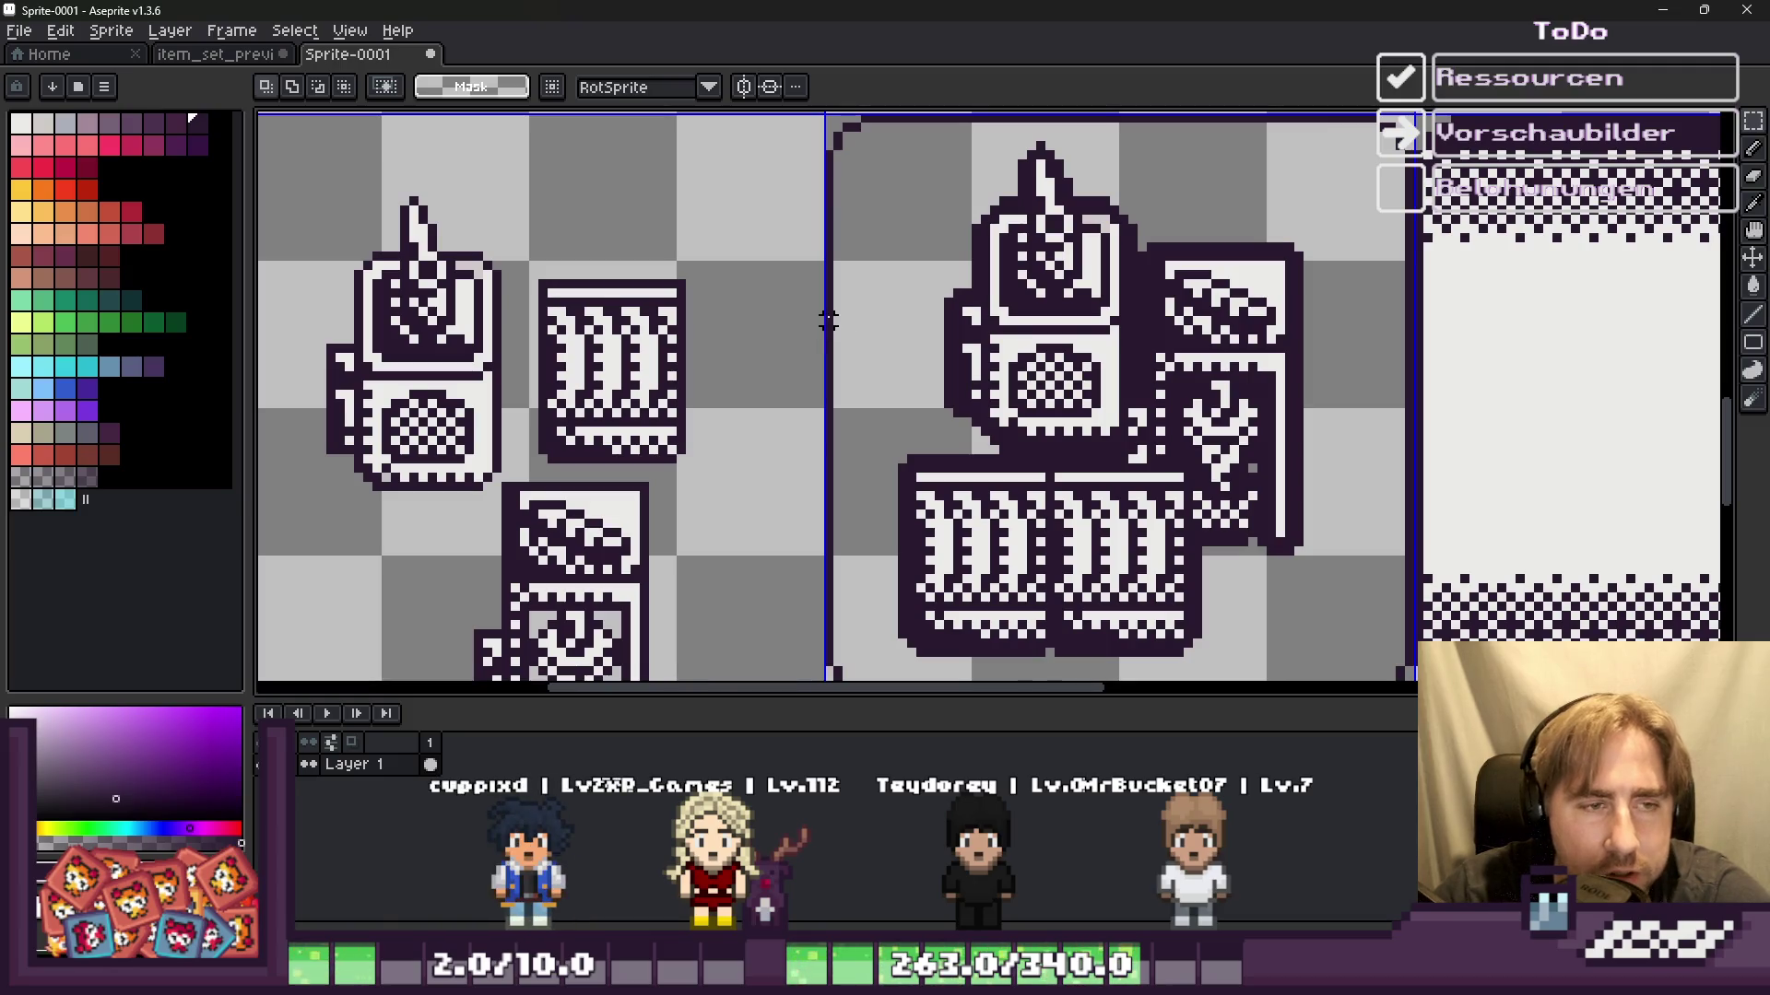
{"action": "key", "text": "ctrl+d"}
{"action": "key", "text": "b"}
{"action": "scroll", "coordinate": [812, 218], "scroll_direction": "down", "scroll_amount": 1}
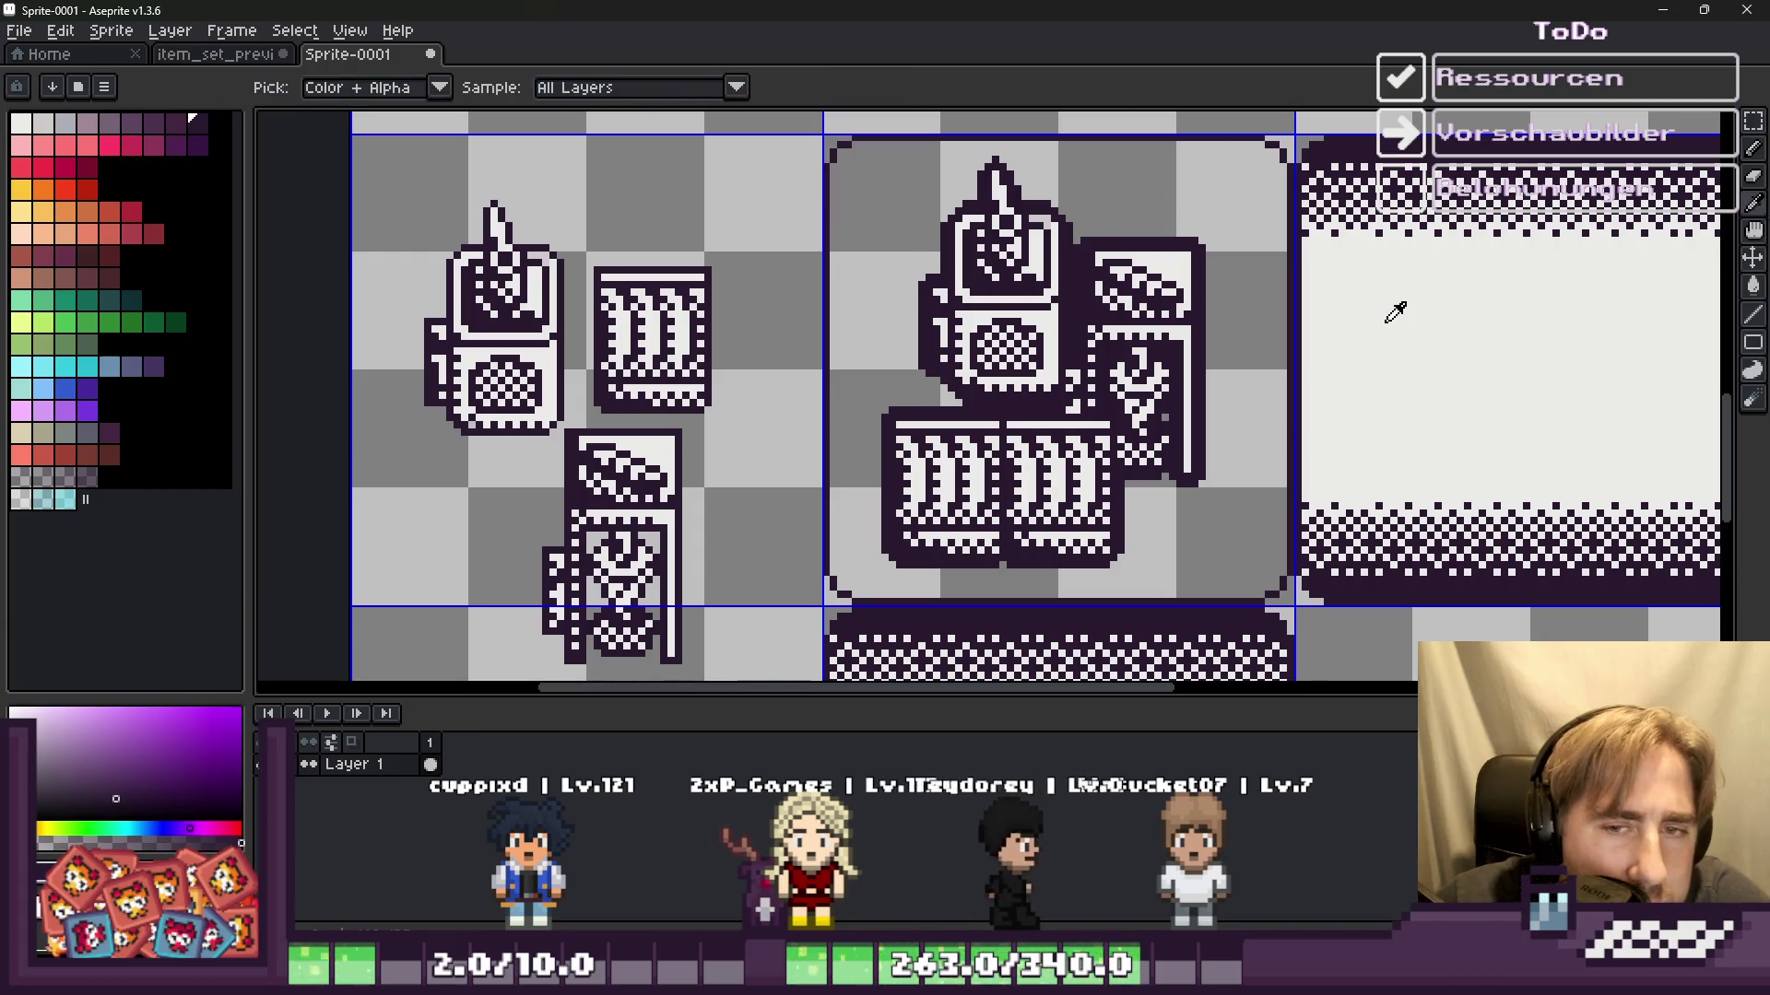
{"action": "key", "text": "ctrl+alt+t"}
{"action": "left_click", "coordinate": [1037, 374]}
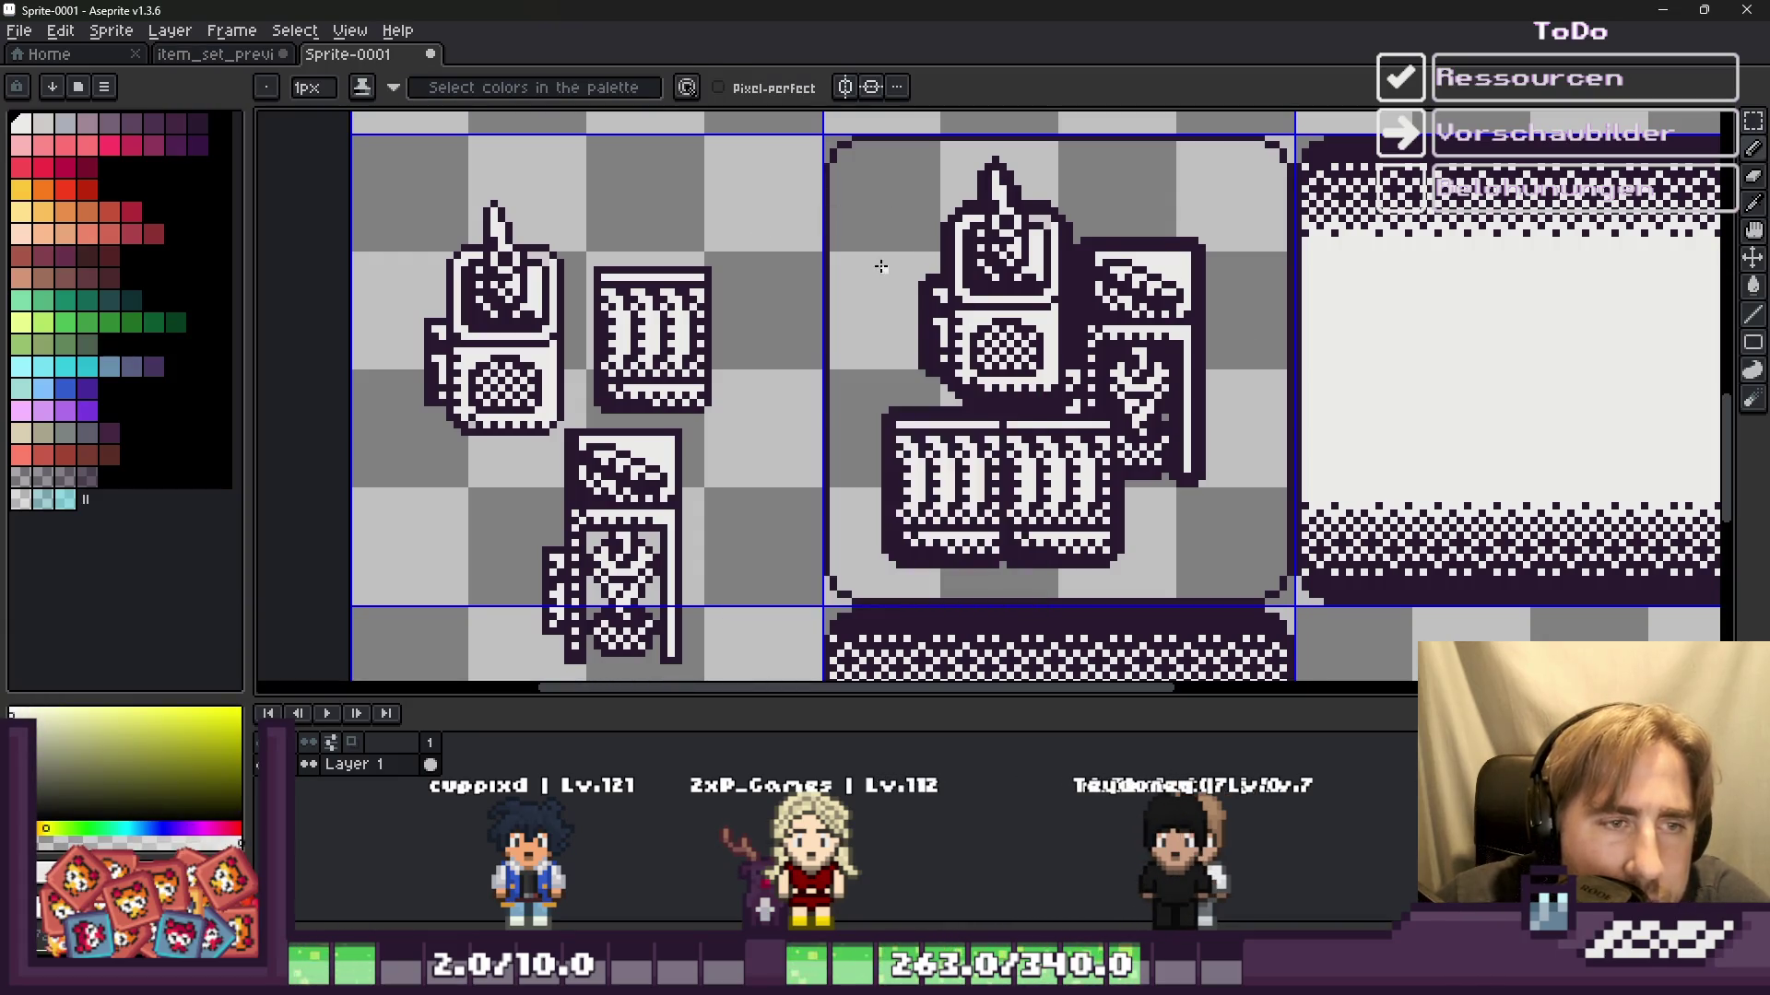
{"action": "key", "text": "v"}
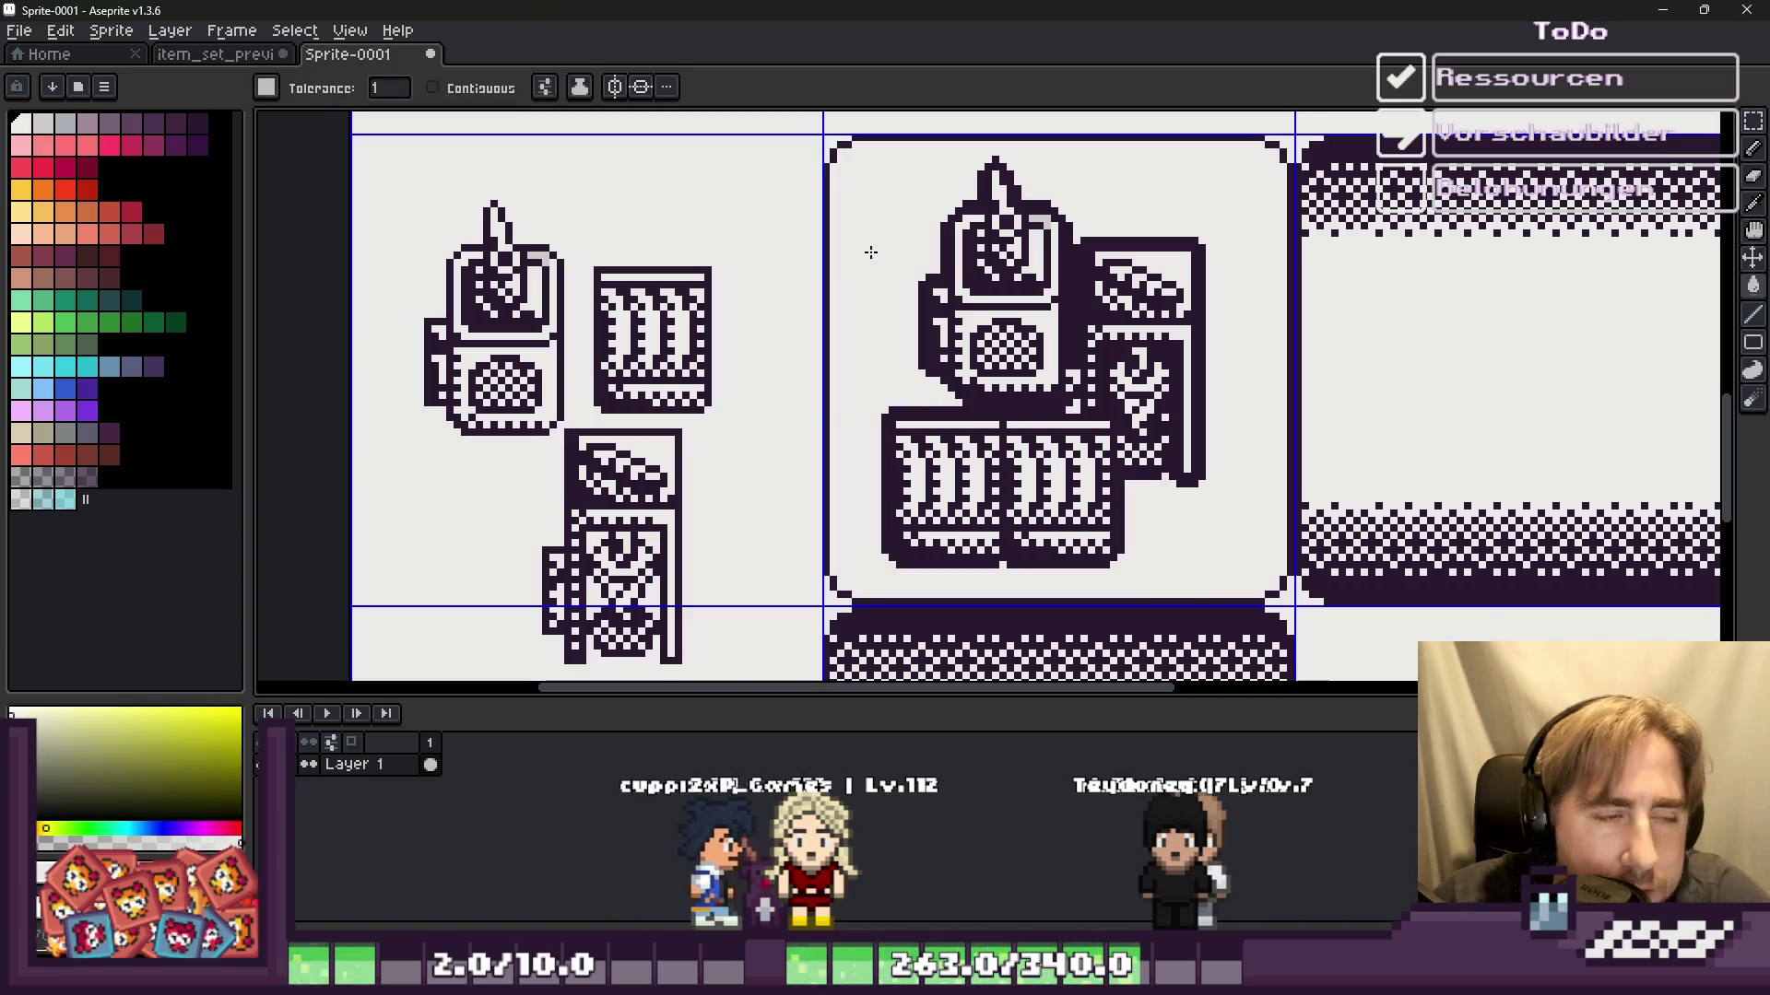
{"action": "scroll", "coordinate": [855, 231], "scroll_direction": "down", "scroll_amount": 1}
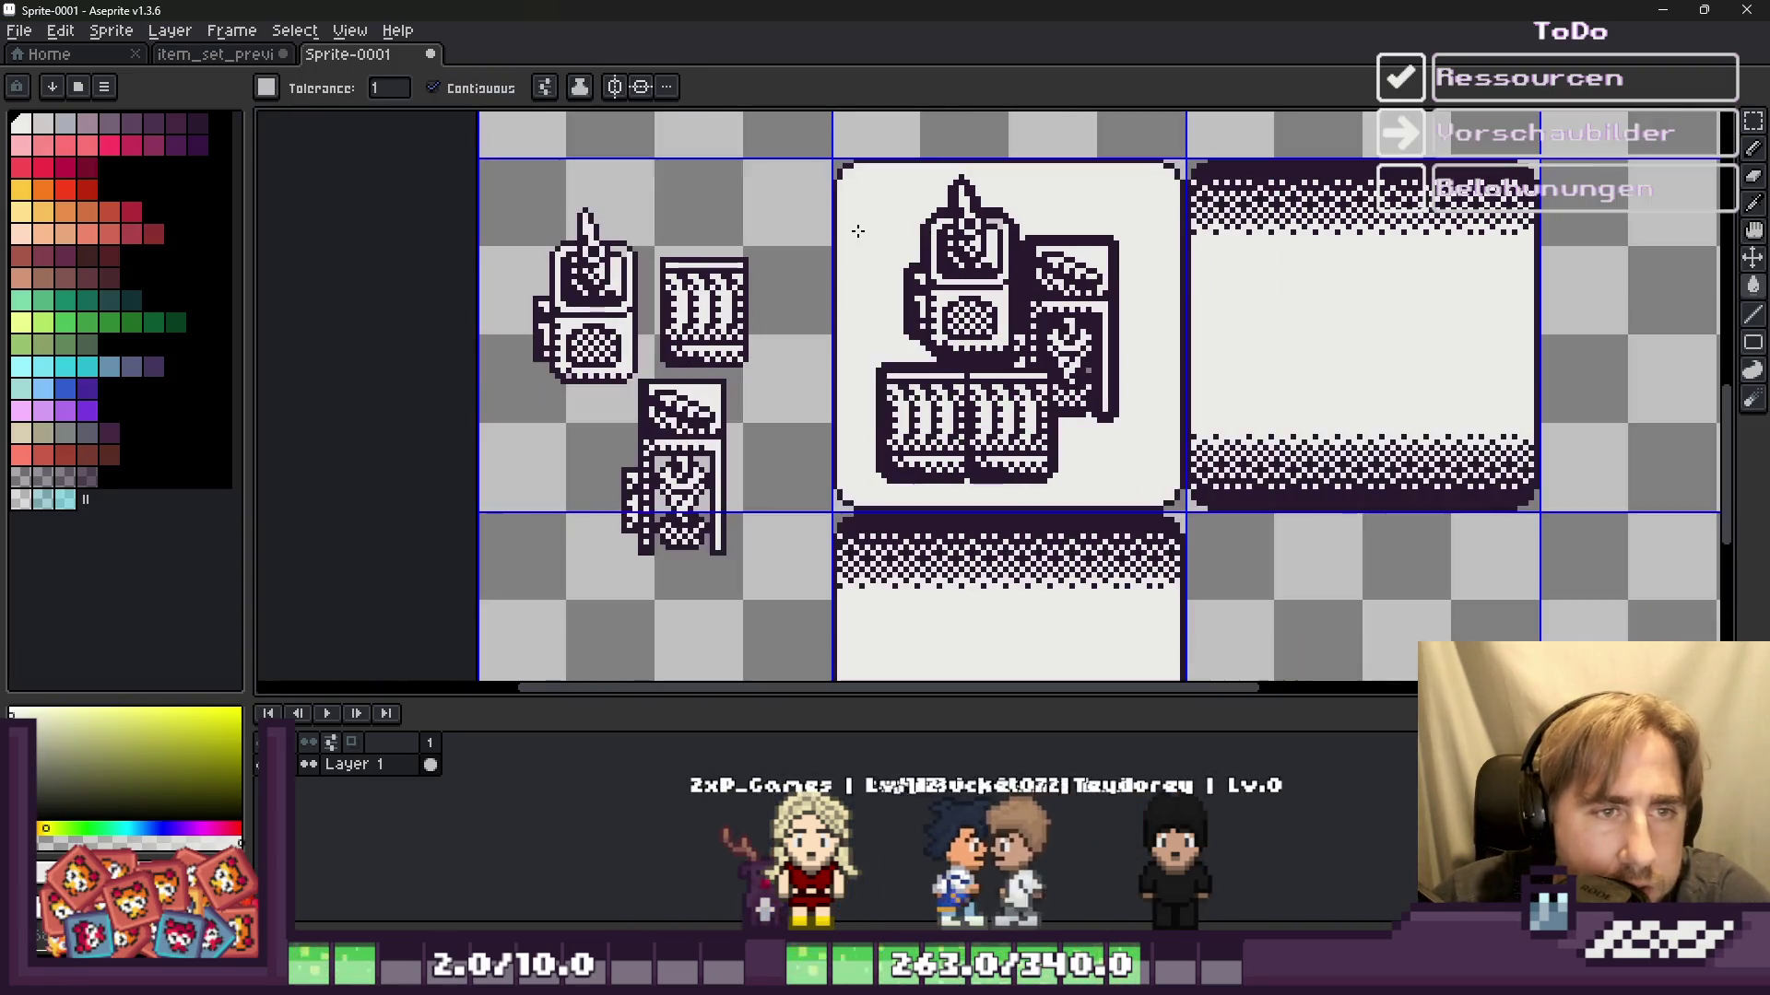
{"action": "scroll", "coordinate": [866, 276], "scroll_direction": "down", "scroll_amount": 1}
{"action": "scroll", "coordinate": [863, 284], "scroll_direction": "down", "scroll_amount": 1}
{"action": "scroll", "coordinate": [862, 283], "scroll_direction": "up", "scroll_amount": 1}
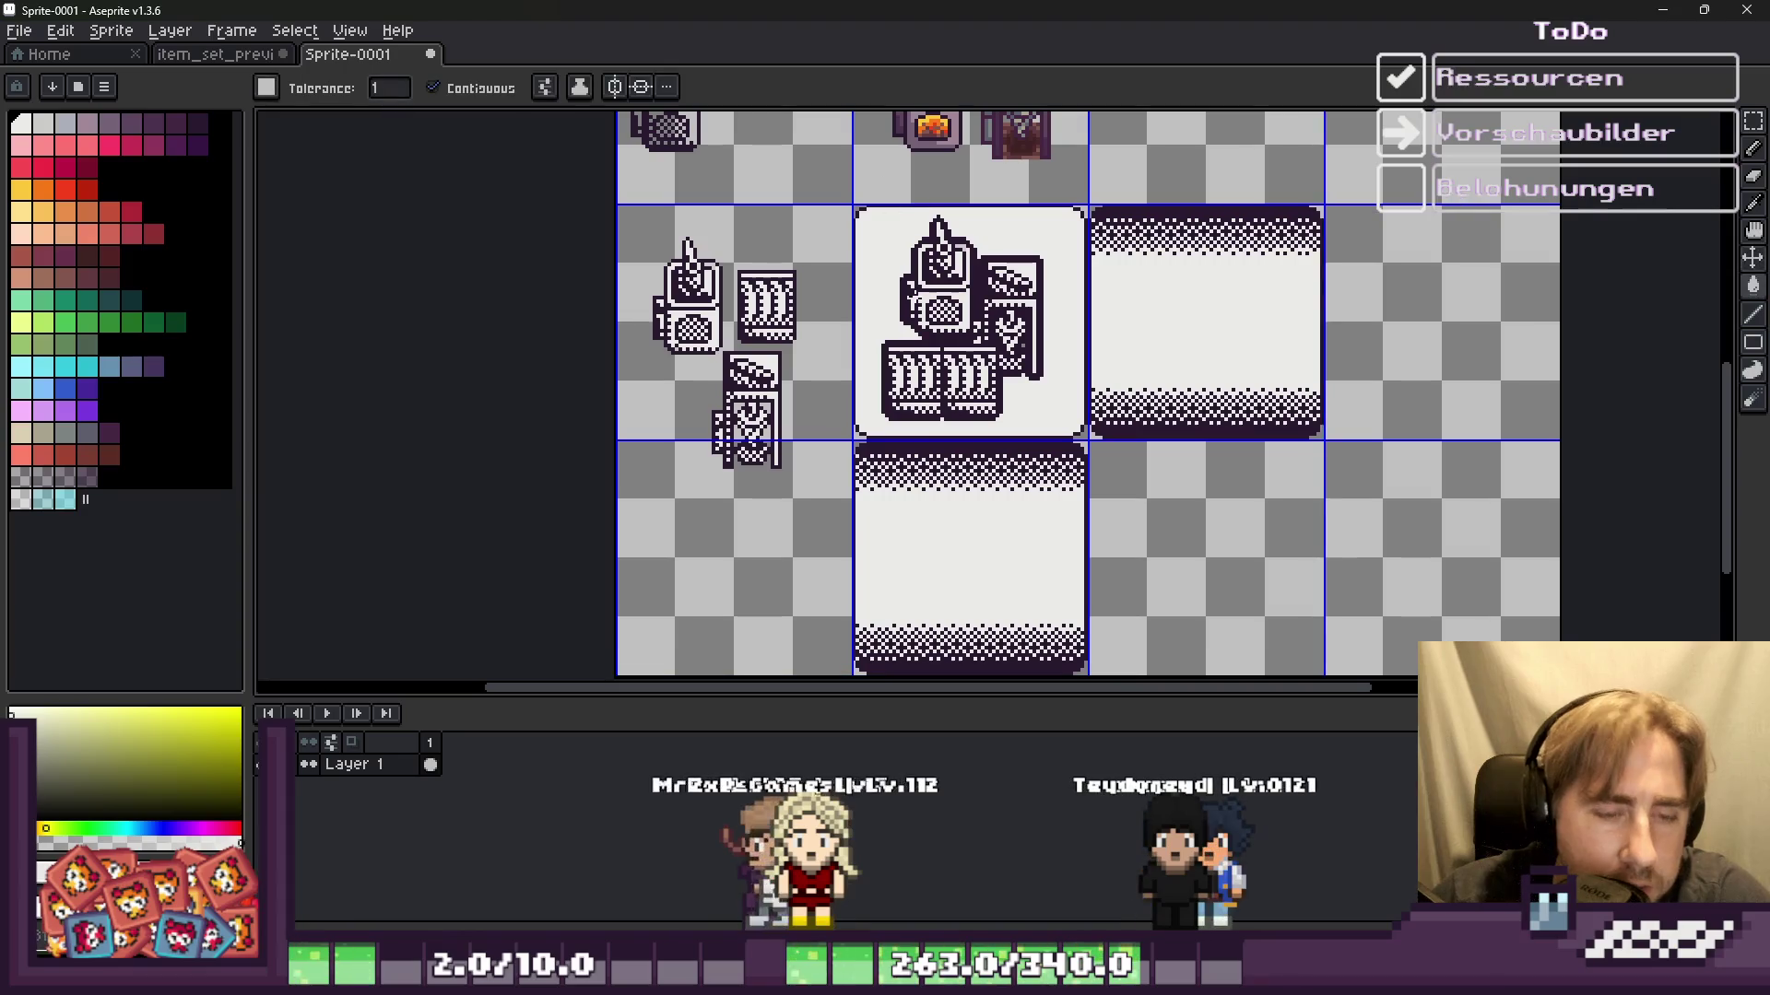
Step: Move the outlined icon group right so it sits centred in the tile
{"action": "key", "text": "m"}
{"action": "scroll", "coordinate": [915, 268], "scroll_direction": "up", "scroll_amount": 1}
{"action": "scroll", "coordinate": [914, 268], "scroll_direction": "up", "scroll_amount": 1}
{"action": "left_click_drag", "start_coordinate": [834, 138], "coordinate": [1244, 645]}
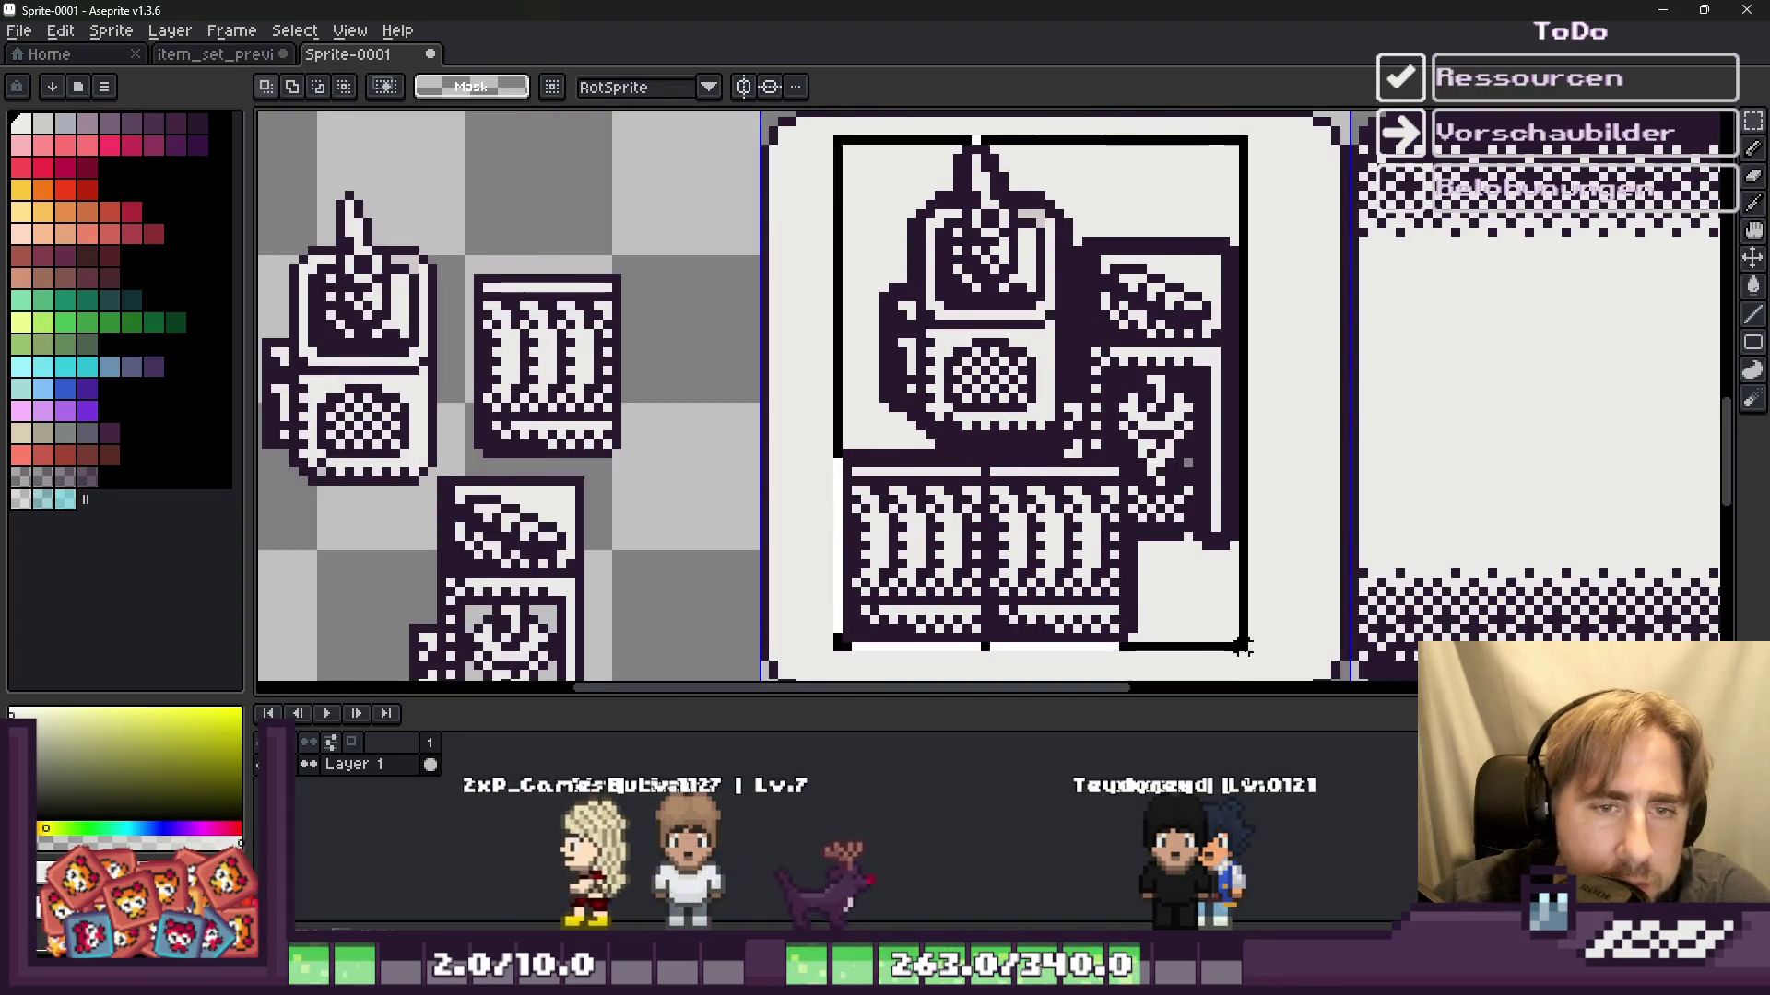
{"action": "left_click_drag", "start_coordinate": [1028, 461], "coordinate": [1046, 464]}
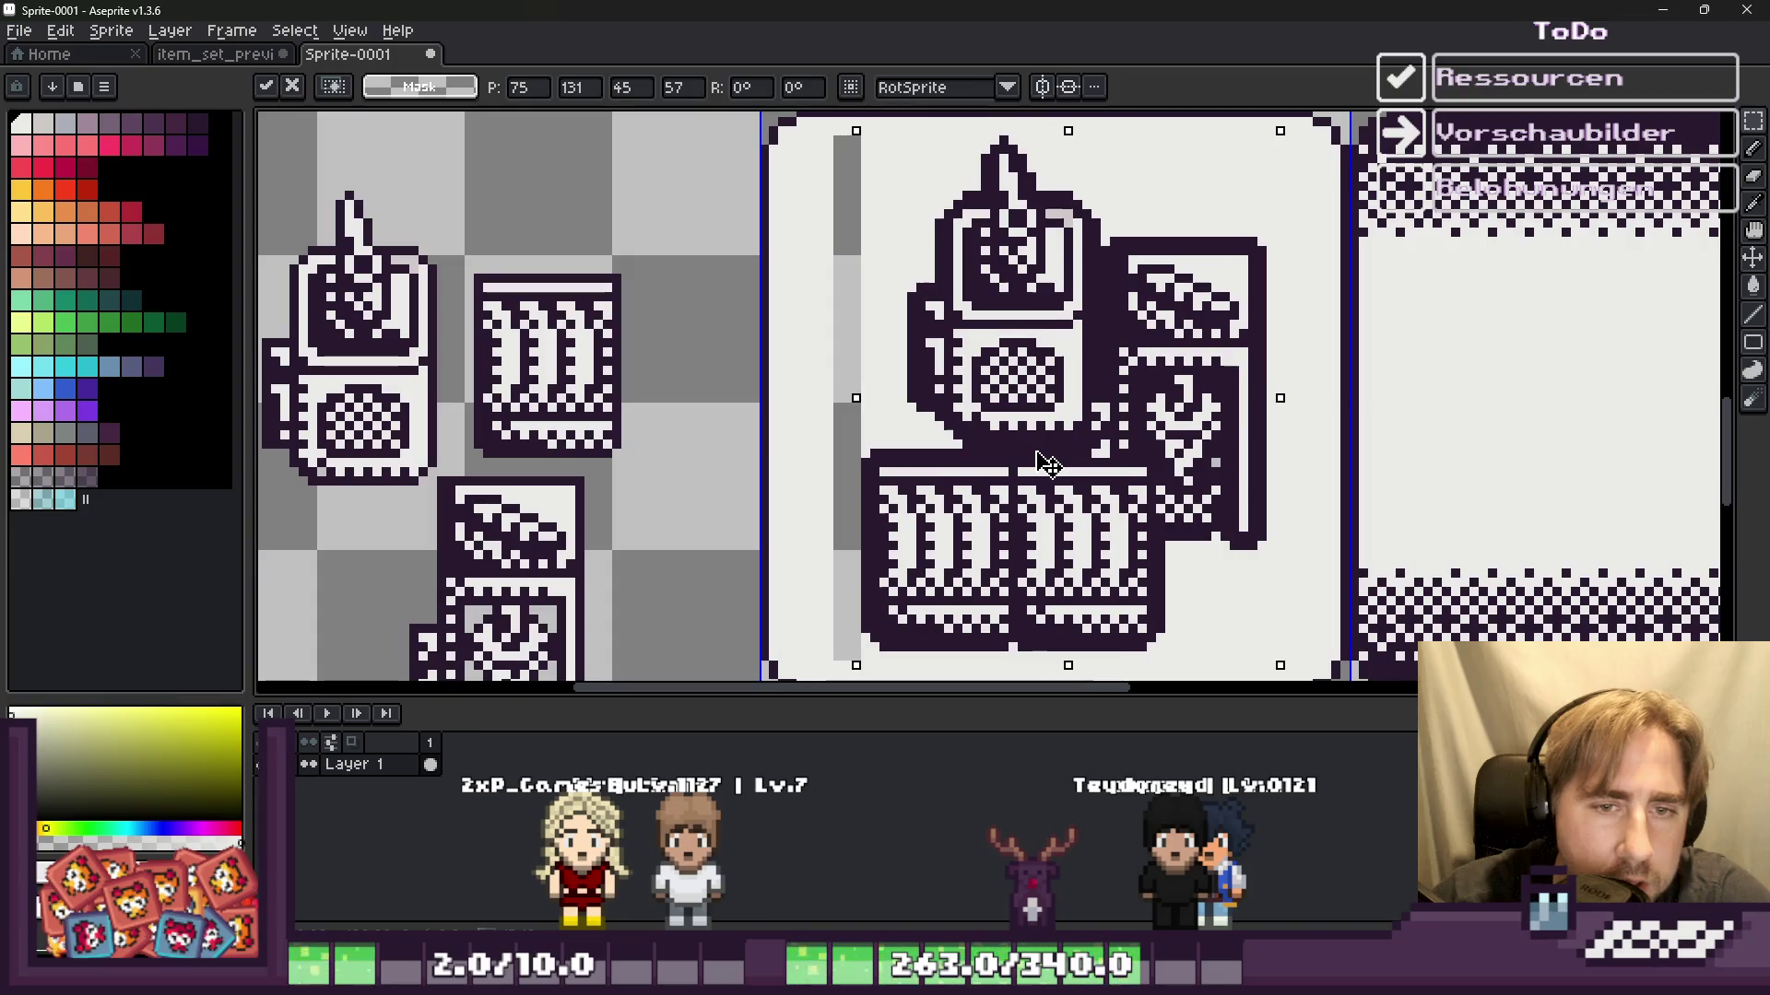
{"action": "key", "text": "Return"}
{"action": "key", "text": "ctrl+d"}
{"action": "key", "text": "g"}
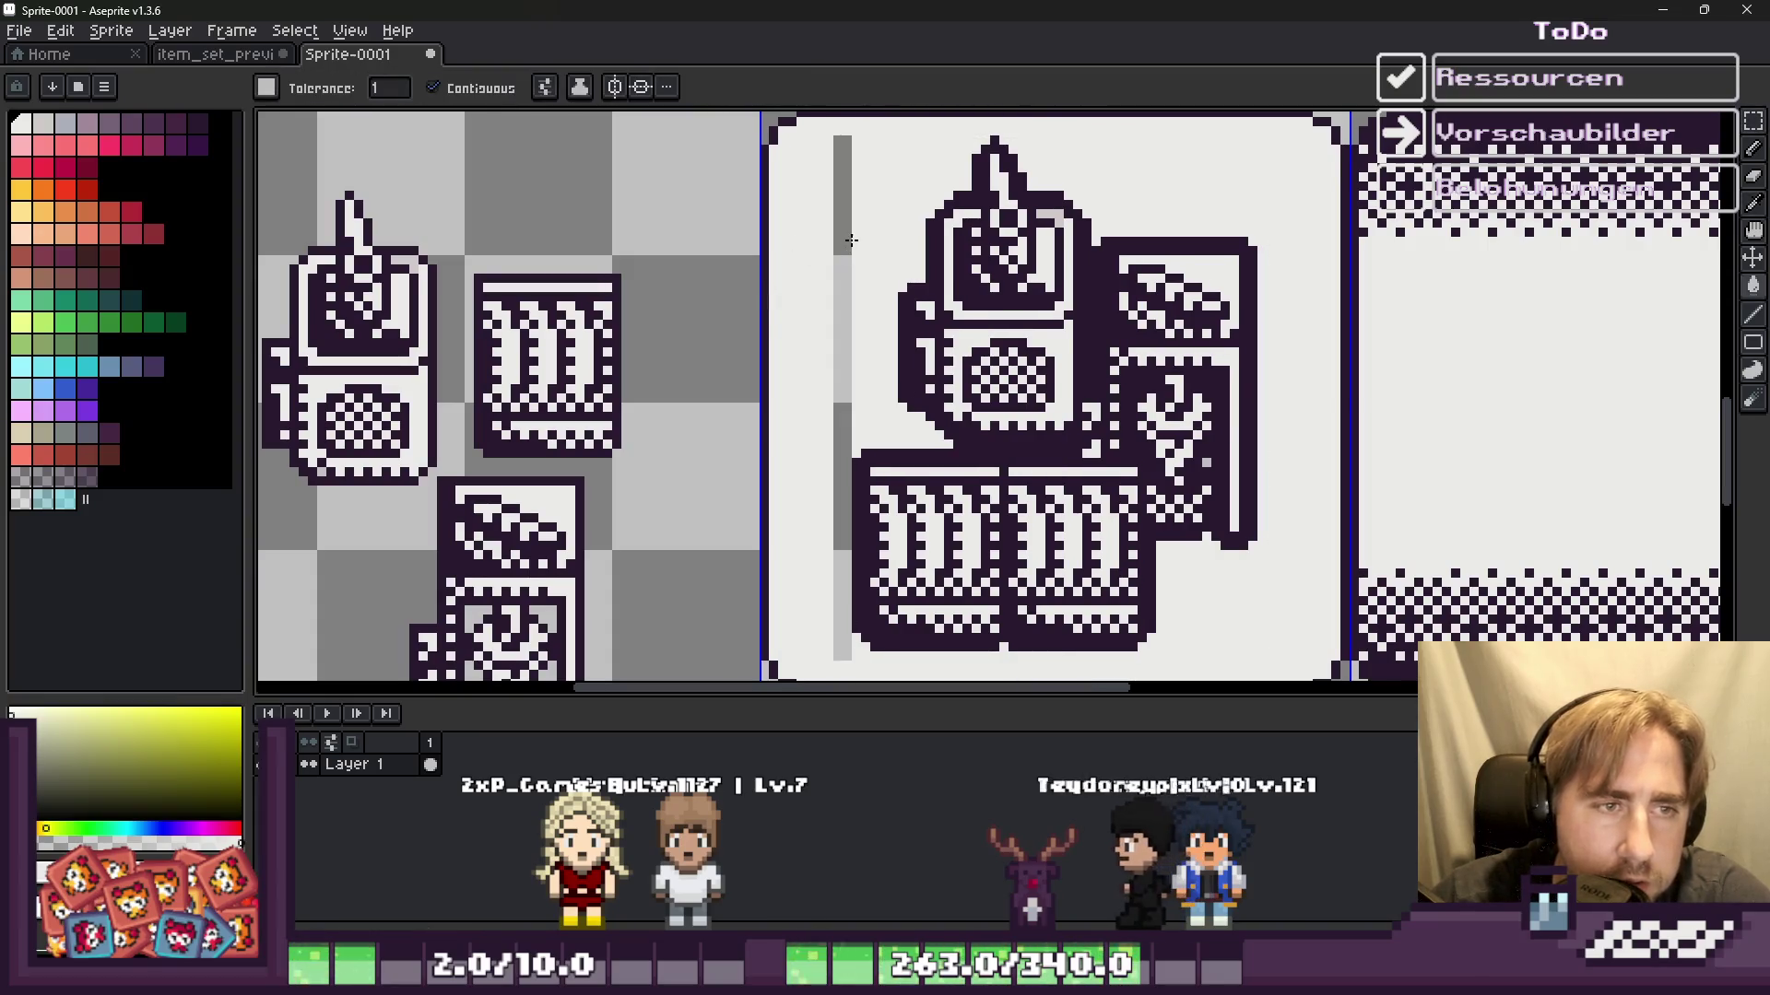
{"action": "scroll", "coordinate": [850, 240], "scroll_direction": "down", "scroll_amount": 5}
{"action": "scroll", "coordinate": [819, 251], "scroll_direction": "up", "scroll_amount": 1}
{"action": "scroll", "coordinate": [819, 251], "scroll_direction": "up", "scroll_amount": 3}
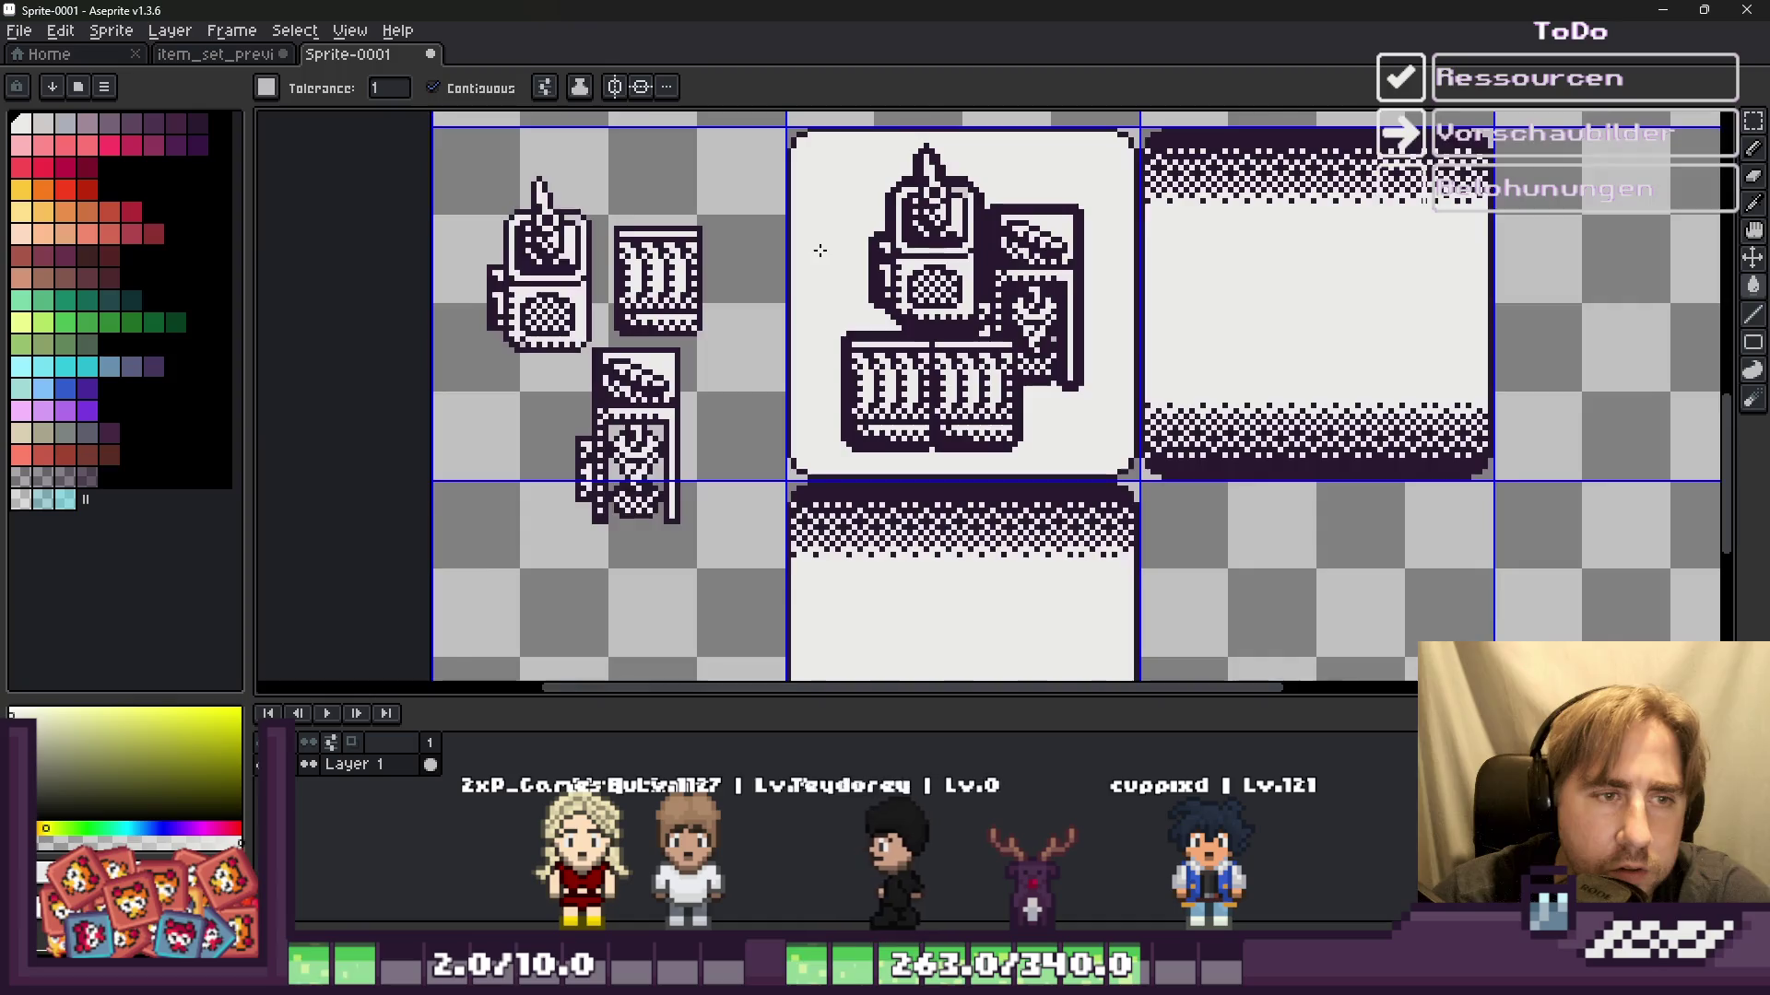
Step: Pick the icon's dark purple and trial-fill the centre tile, undoing back to off-white
{"action": "scroll", "coordinate": [819, 251], "scroll_direction": "up", "scroll_amount": 2}
{"action": "left_click", "coordinate": [801, 501], "text": "alt"}
{"action": "scroll", "coordinate": [801, 501], "scroll_direction": "down", "scroll_amount": 1}
{"action": "scroll", "coordinate": [734, 166], "scroll_direction": "up", "scroll_amount": 2}
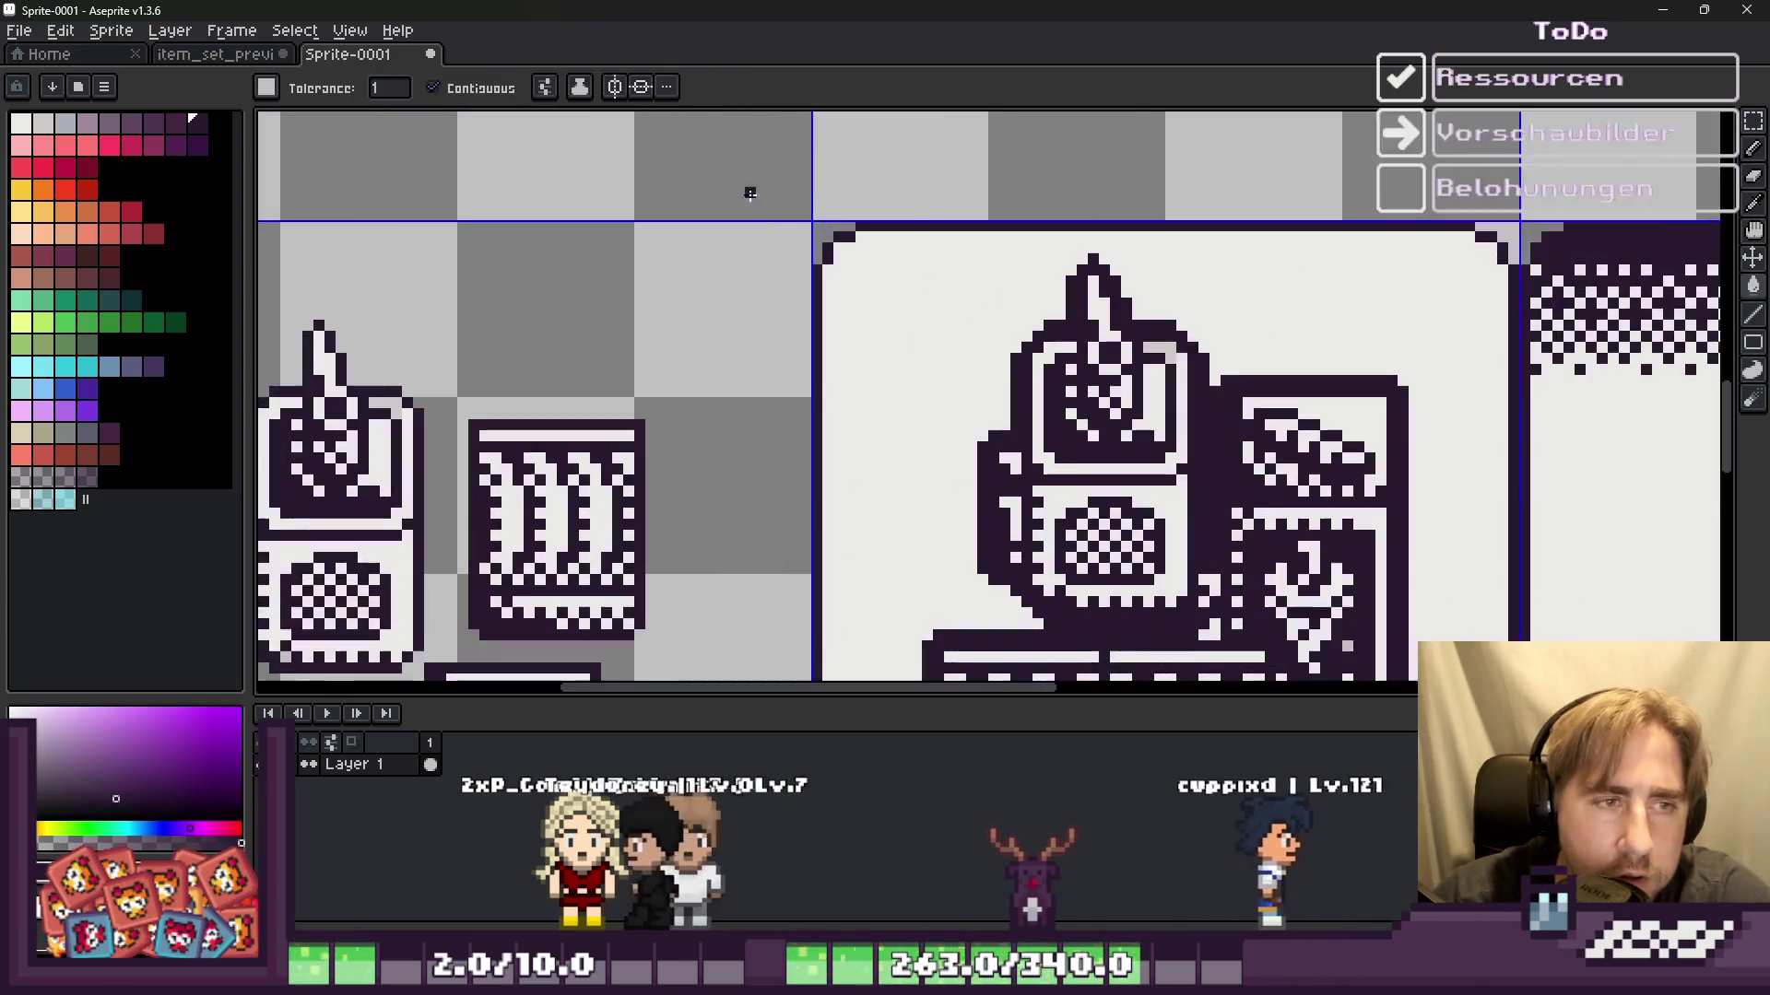
{"action": "scroll", "coordinate": [818, 268], "scroll_direction": "up", "scroll_amount": 2}
{"action": "left_click", "coordinate": [841, 269]}
{"action": "key", "text": "ctrl+z"}
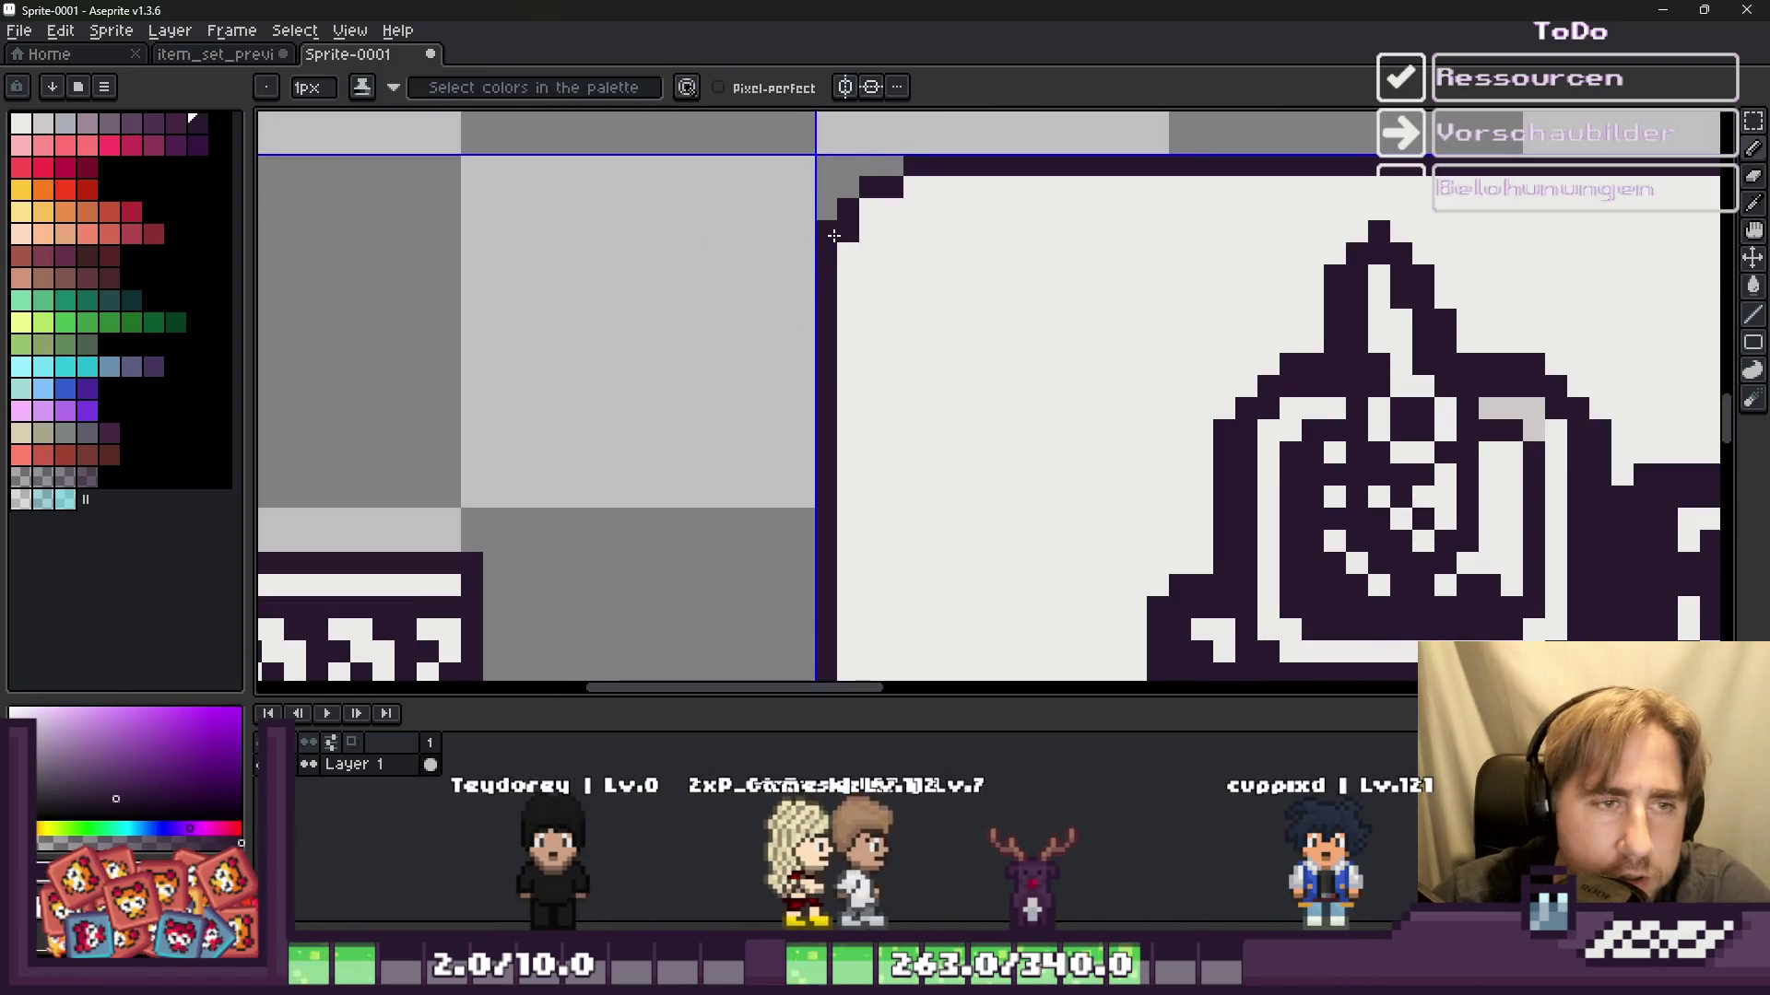
{"action": "left_click", "coordinate": [897, 264]}
{"action": "scroll", "coordinate": [899, 265], "scroll_direction": "down", "scroll_amount": 2}
{"action": "scroll", "coordinate": [899, 264], "scroll_direction": "down", "scroll_amount": 2}
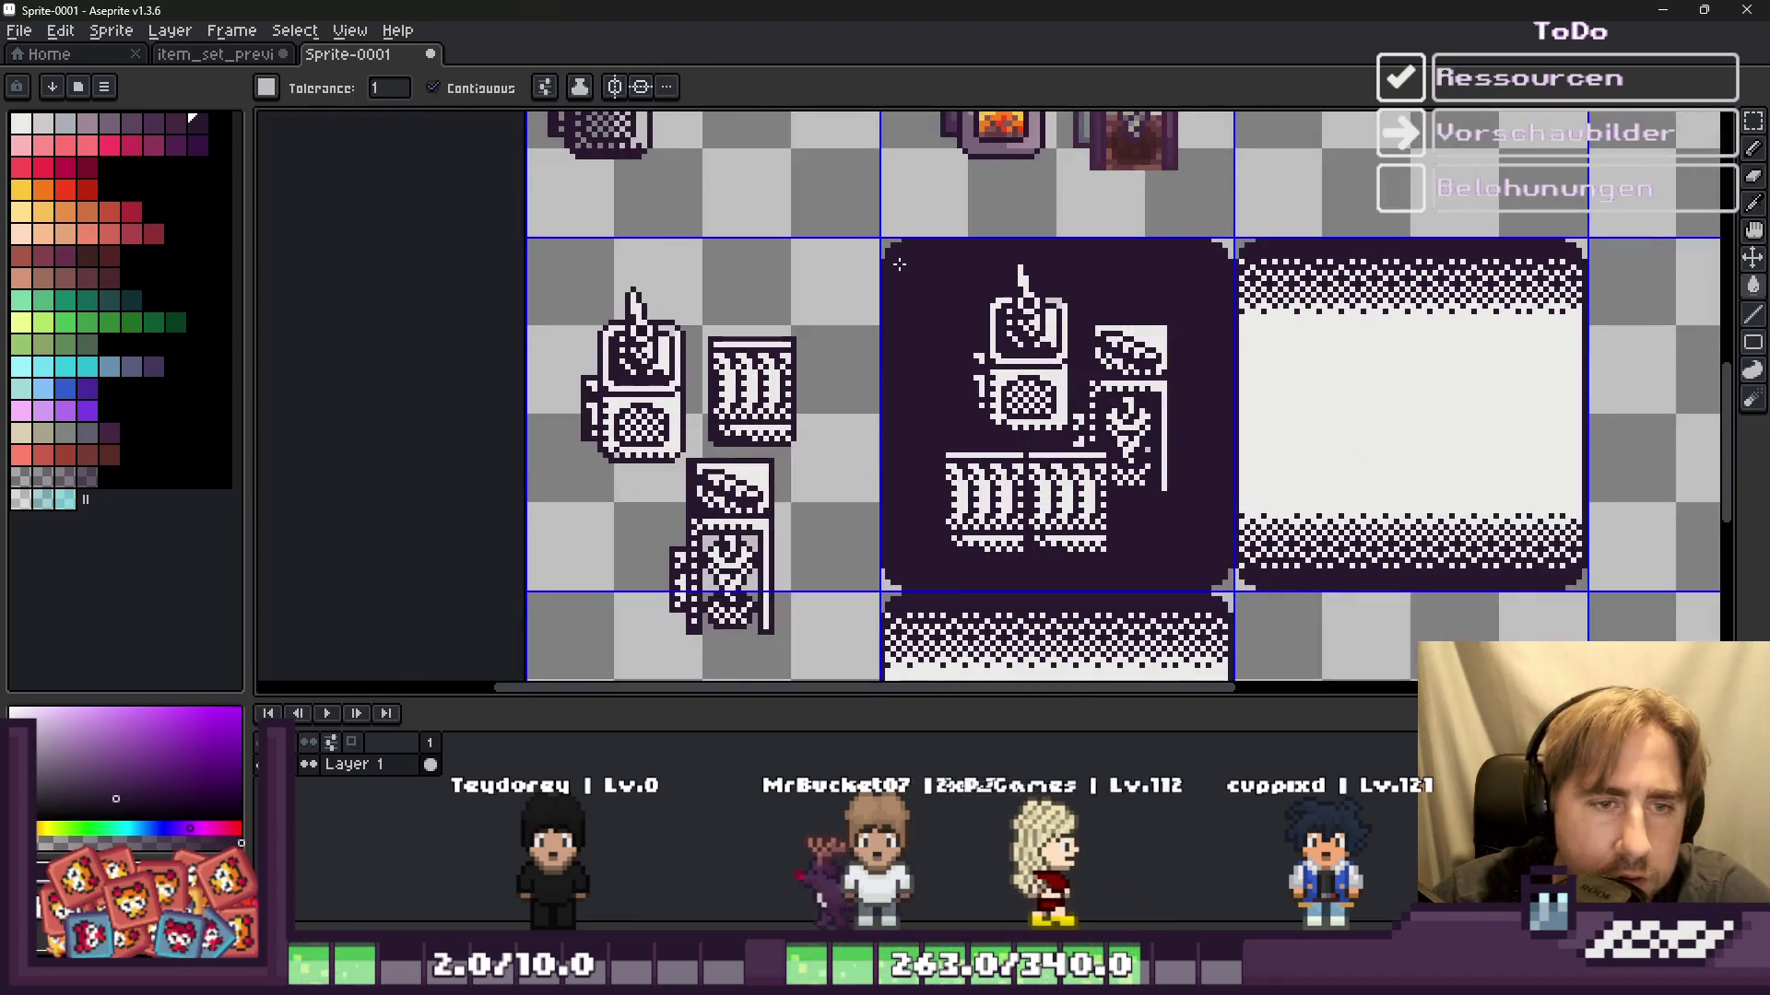
{"action": "key", "text": "ctrl+z"}
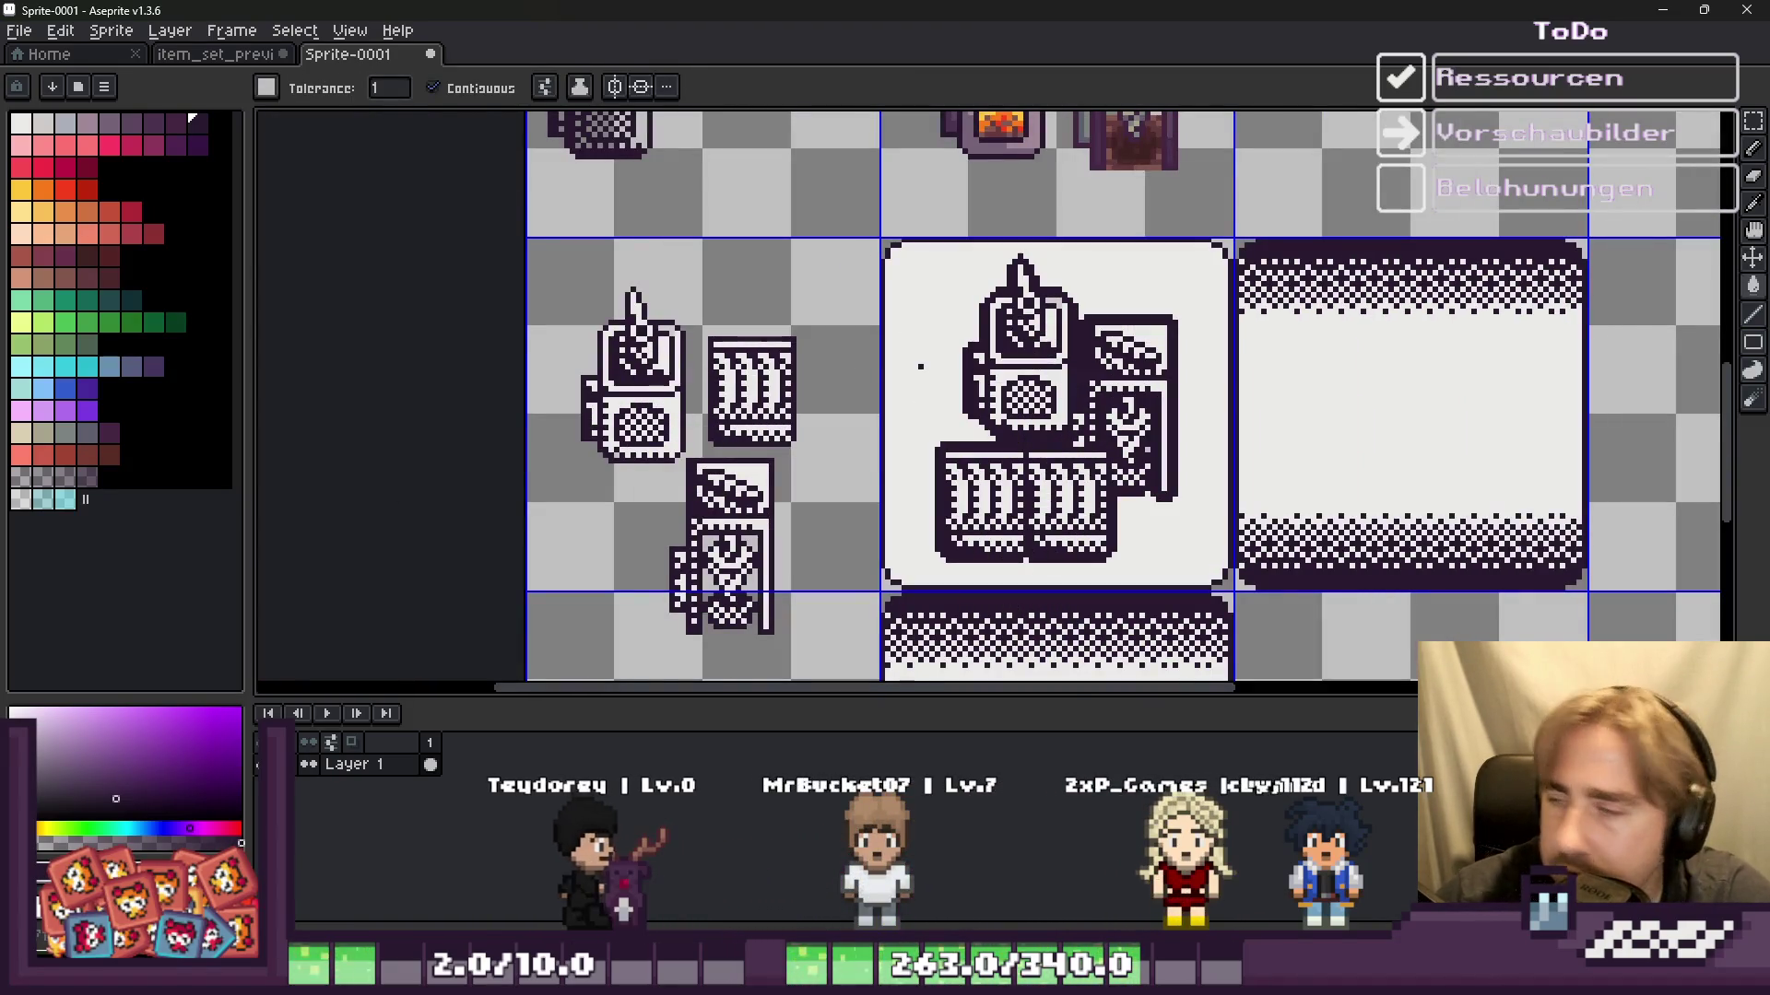
{"action": "scroll", "coordinate": [919, 366], "scroll_direction": "up", "scroll_amount": 1}
{"action": "scroll", "coordinate": [903, 230], "scroll_direction": "up", "scroll_amount": 1}
{"action": "left_click", "coordinate": [893, 175]}
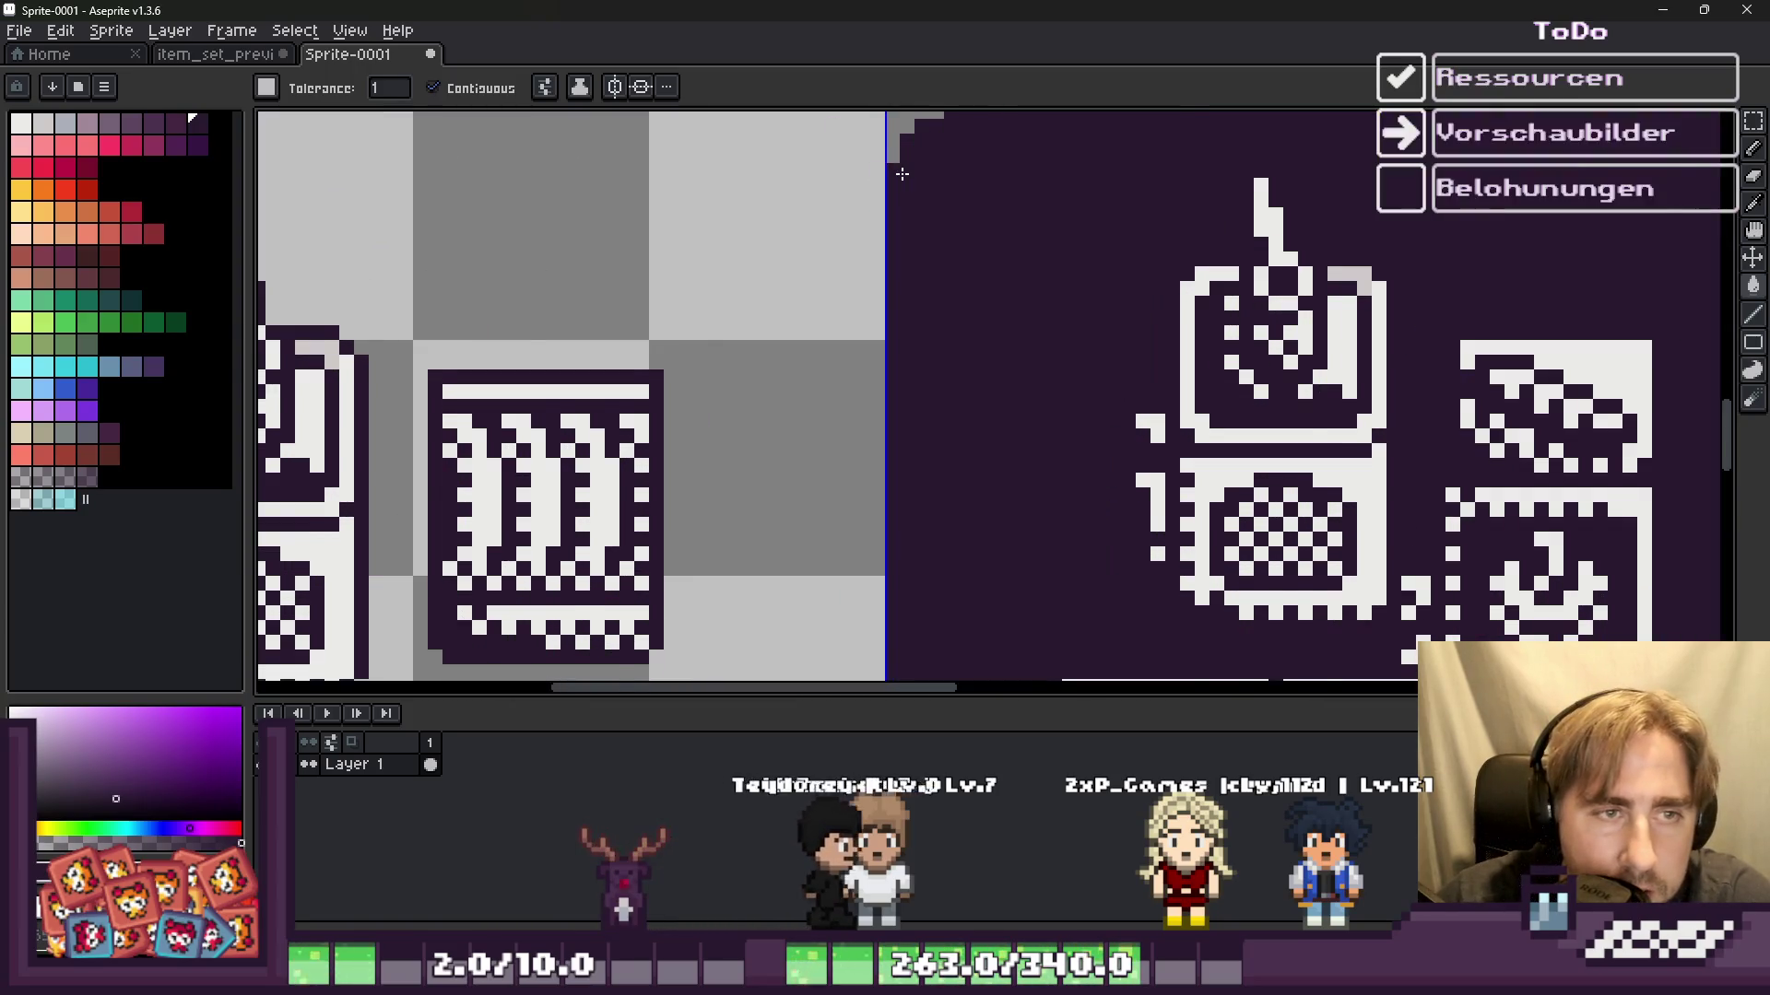
{"action": "key", "text": "ctrl+z"}
Step: Thicken the tile's left dark border to two pixels and extend it two pixels upward
{"action": "scroll", "coordinate": [899, 186], "scroll_direction": "up", "scroll_amount": 2}
{"action": "scroll", "coordinate": [899, 186], "scroll_direction": "down", "scroll_amount": 3}
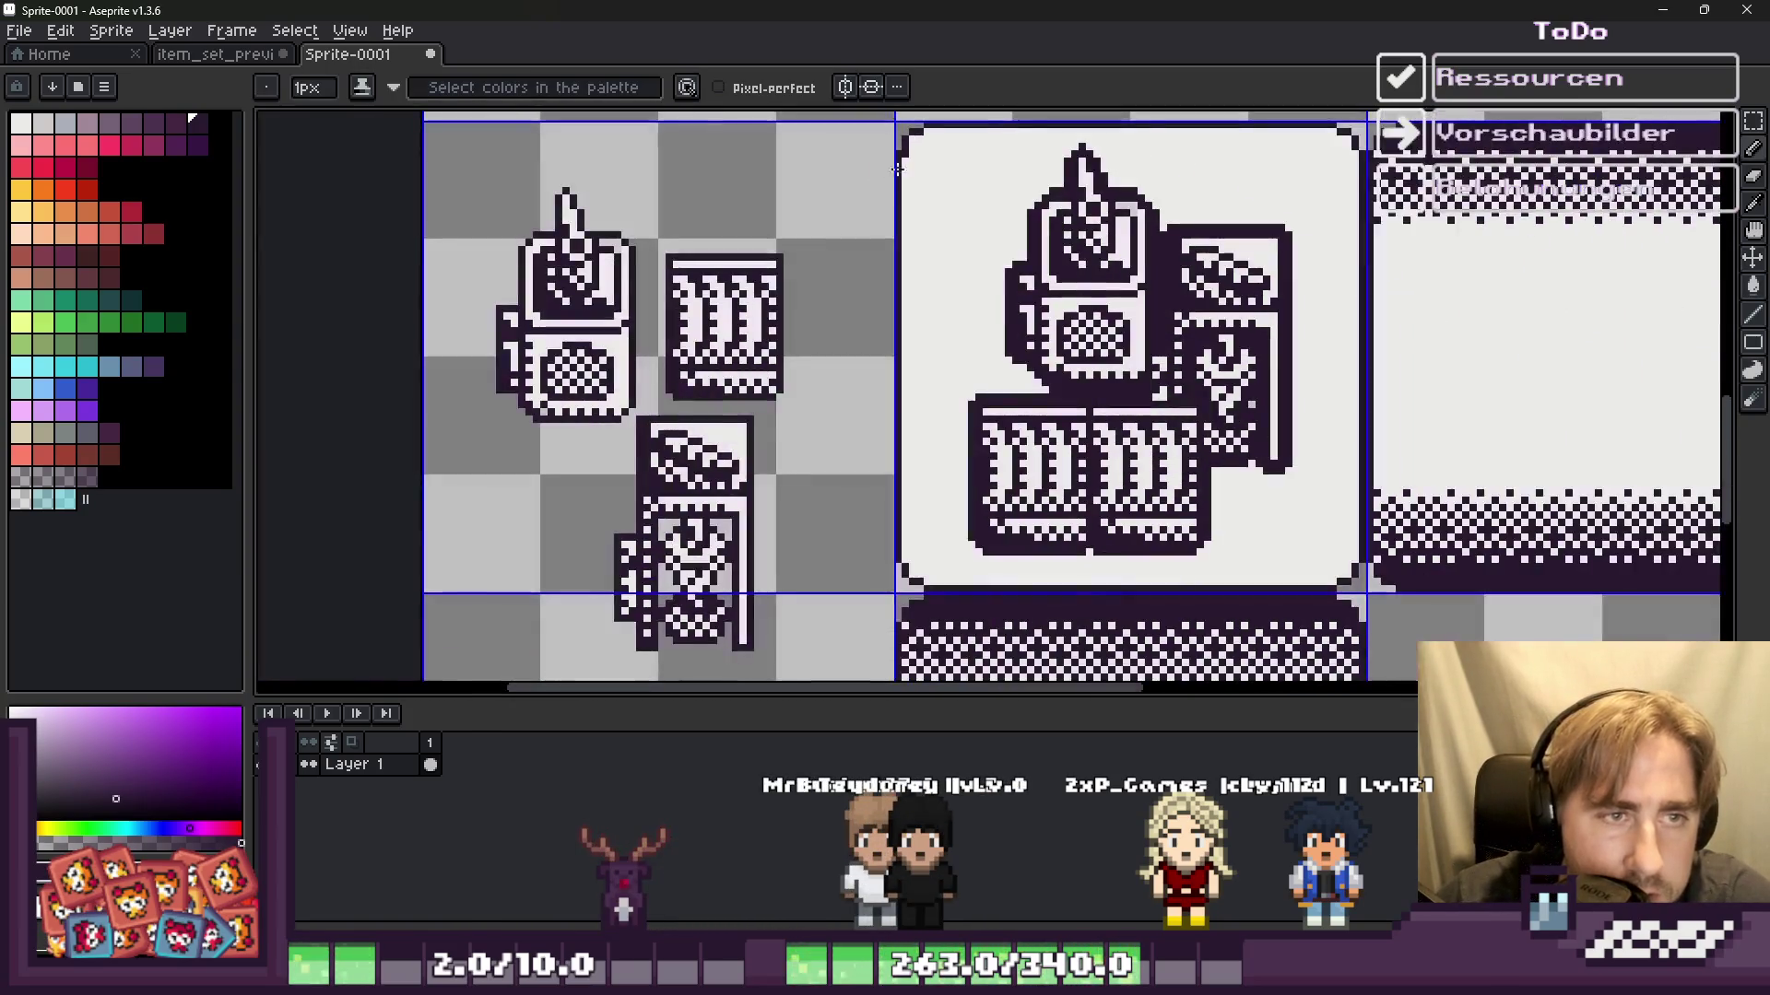
{"action": "scroll", "coordinate": [920, 559], "scroll_direction": "up", "scroll_amount": 2}
{"action": "scroll", "coordinate": [920, 559], "scroll_direction": "up", "scroll_amount": 1}
{"action": "mouse_move", "coordinate": [968, 115]}
{"action": "left_mouse_down"}
{"action": "mouse_move", "coordinate": [968, 503]}
{"action": "mouse_move", "coordinate": [1022, 552]}
{"action": "left_mouse_up"}
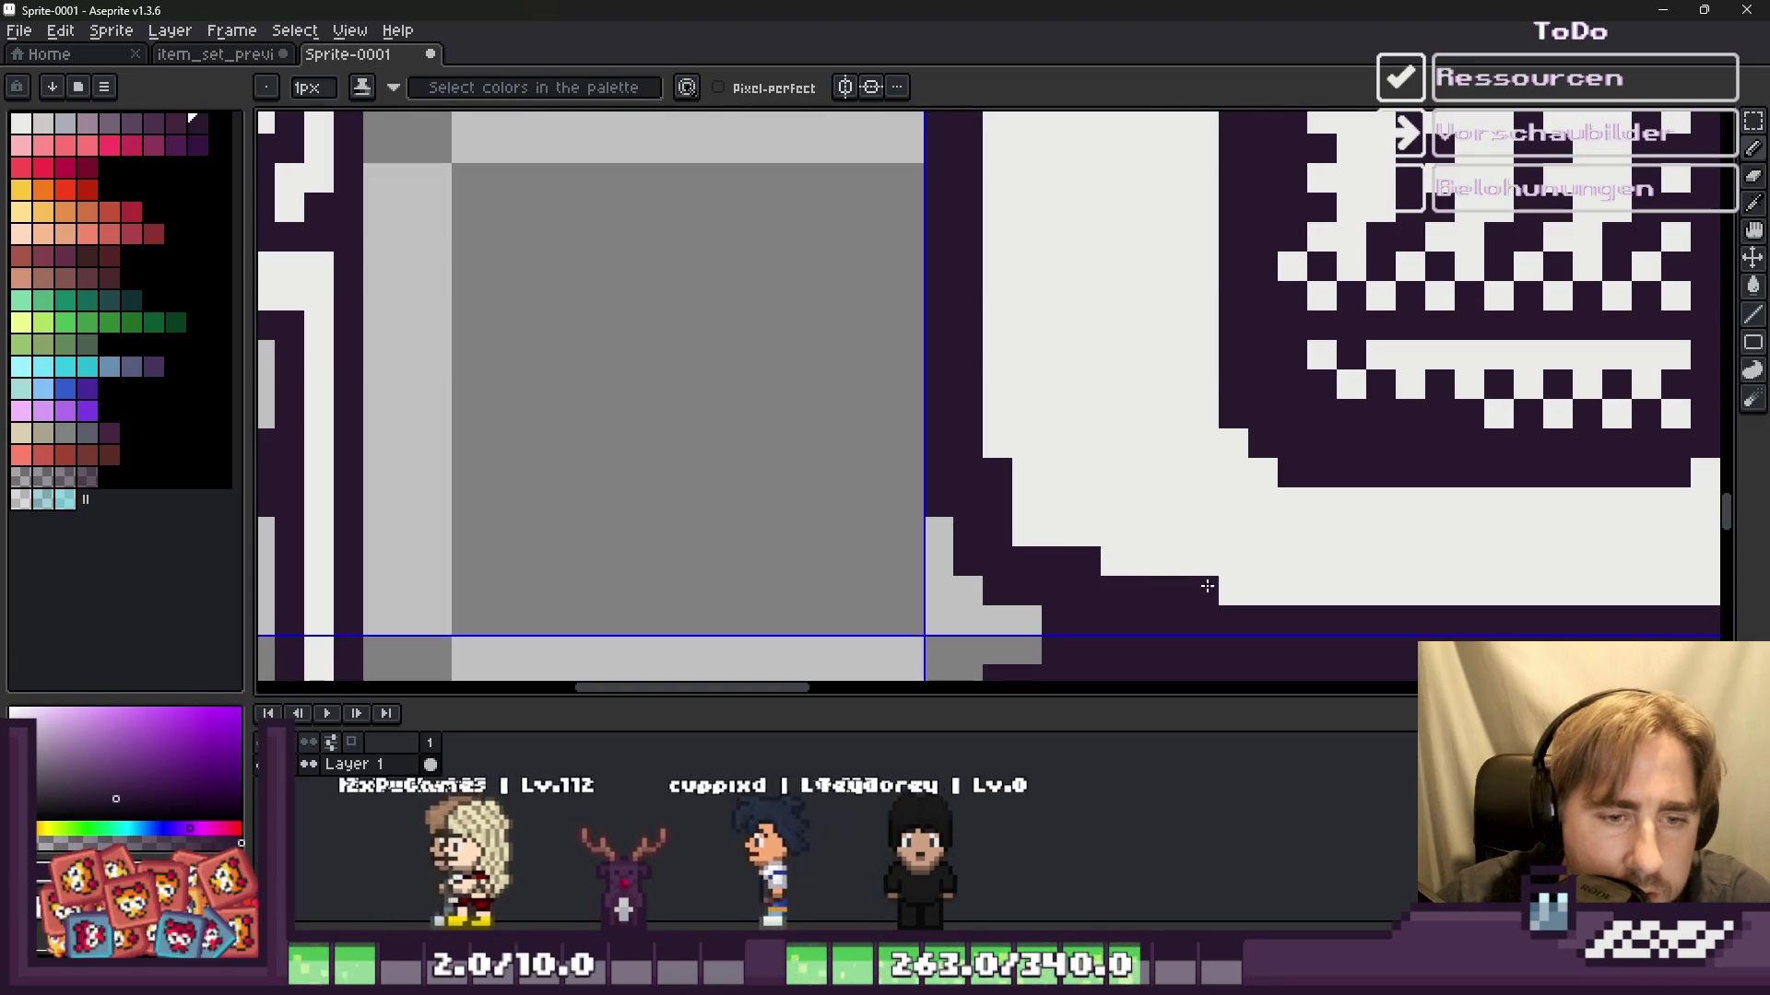
{"action": "scroll", "coordinate": [698, 422], "scroll_direction": "down", "scroll_amount": 3}
{"action": "scroll", "coordinate": [697, 422], "scroll_direction": "down", "scroll_amount": 2}
{"action": "scroll", "coordinate": [1318, 433], "scroll_direction": "up", "scroll_amount": 4}
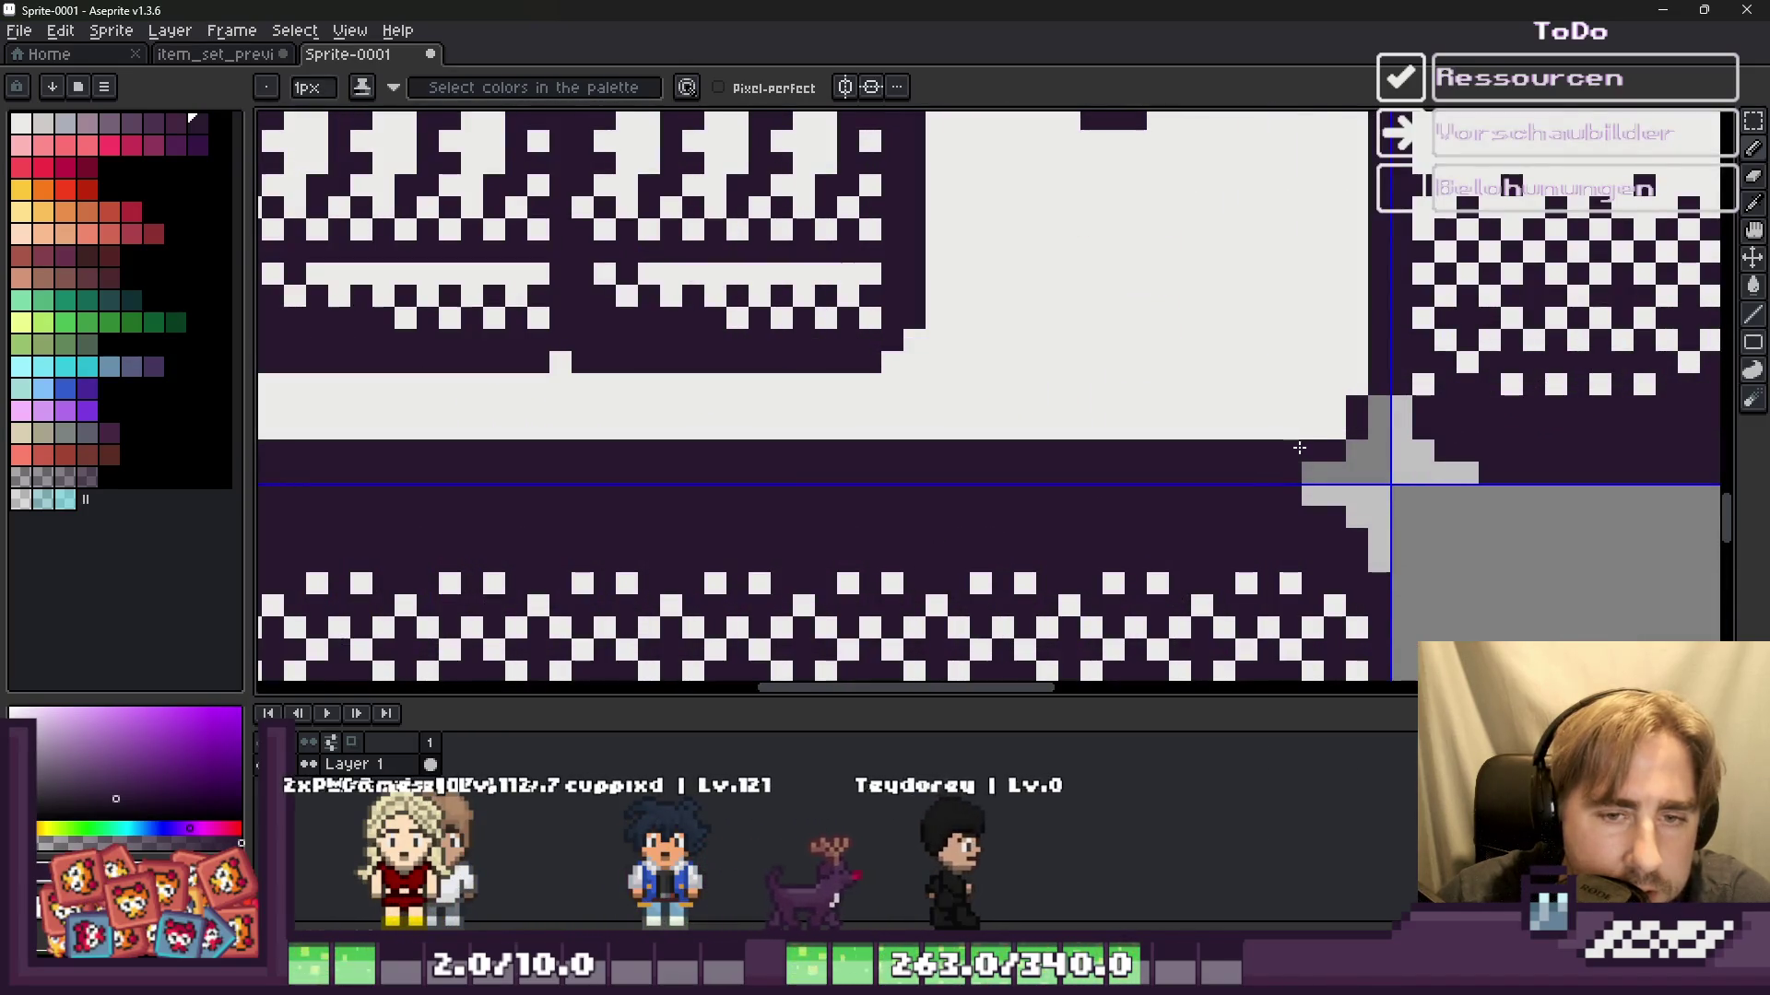
{"action": "scroll", "coordinate": [1331, 424], "scroll_direction": "up", "scroll_amount": 2}
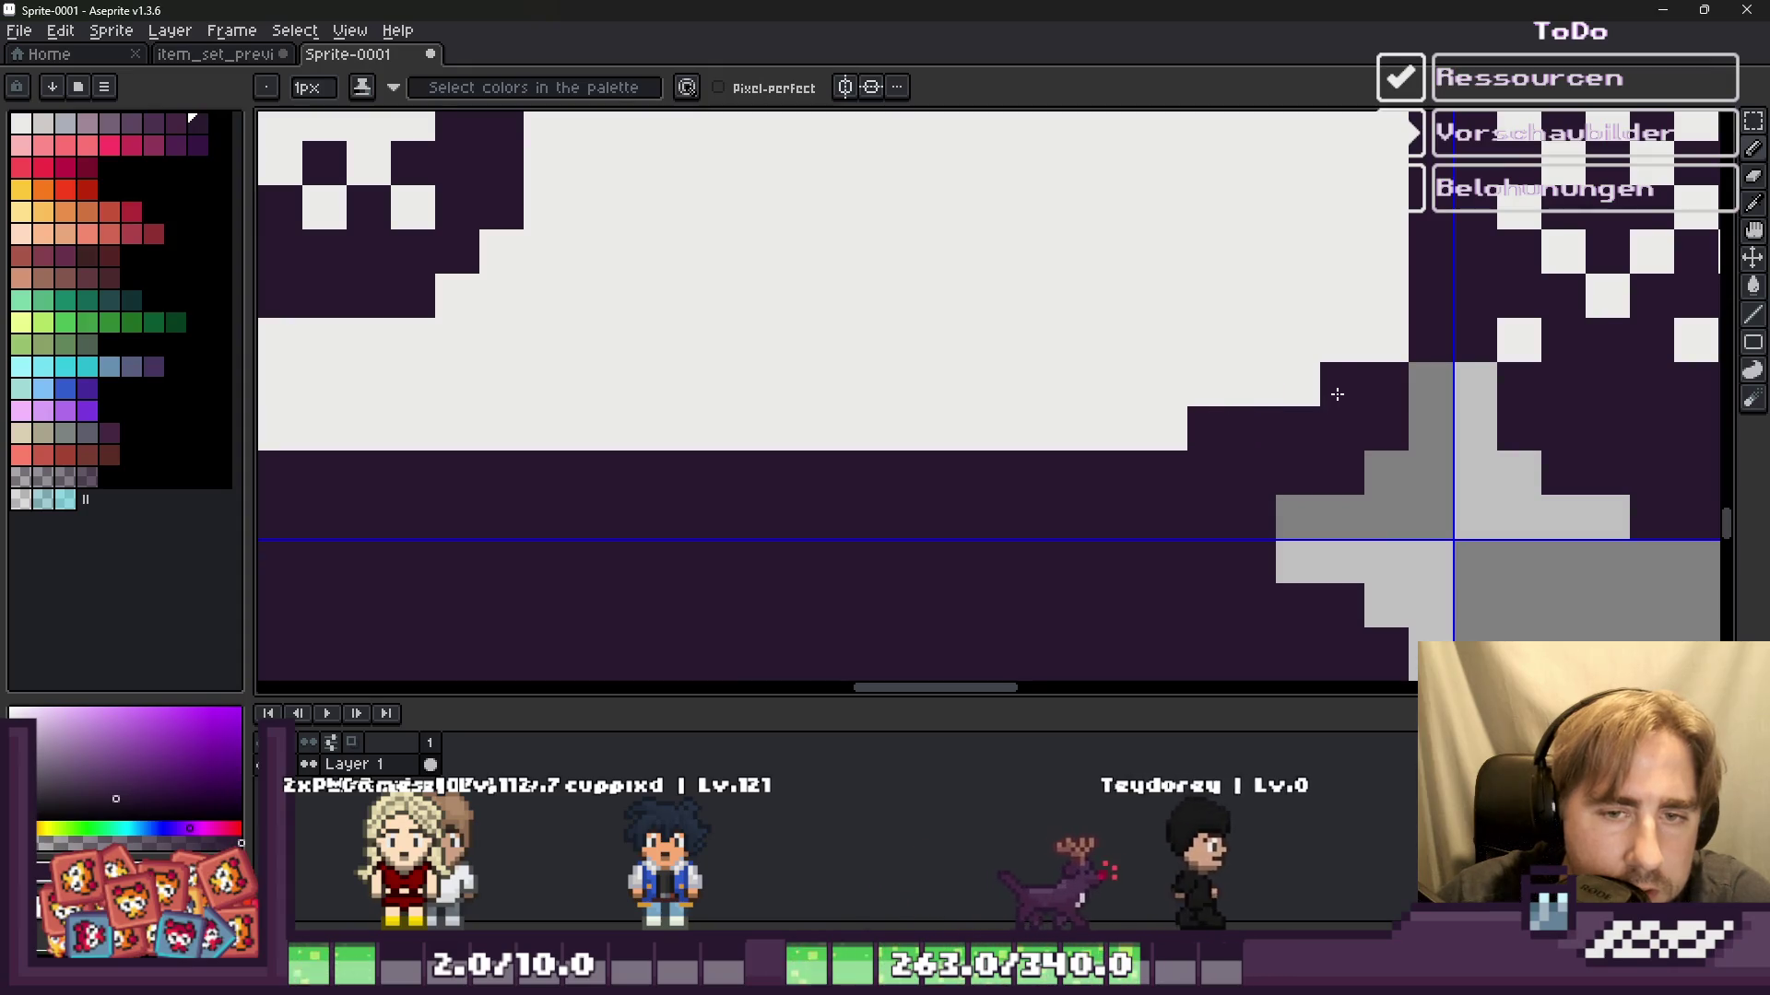
{"action": "left_click_drag", "start_coordinate": [1338, 395], "coordinate": [1337, 309]}
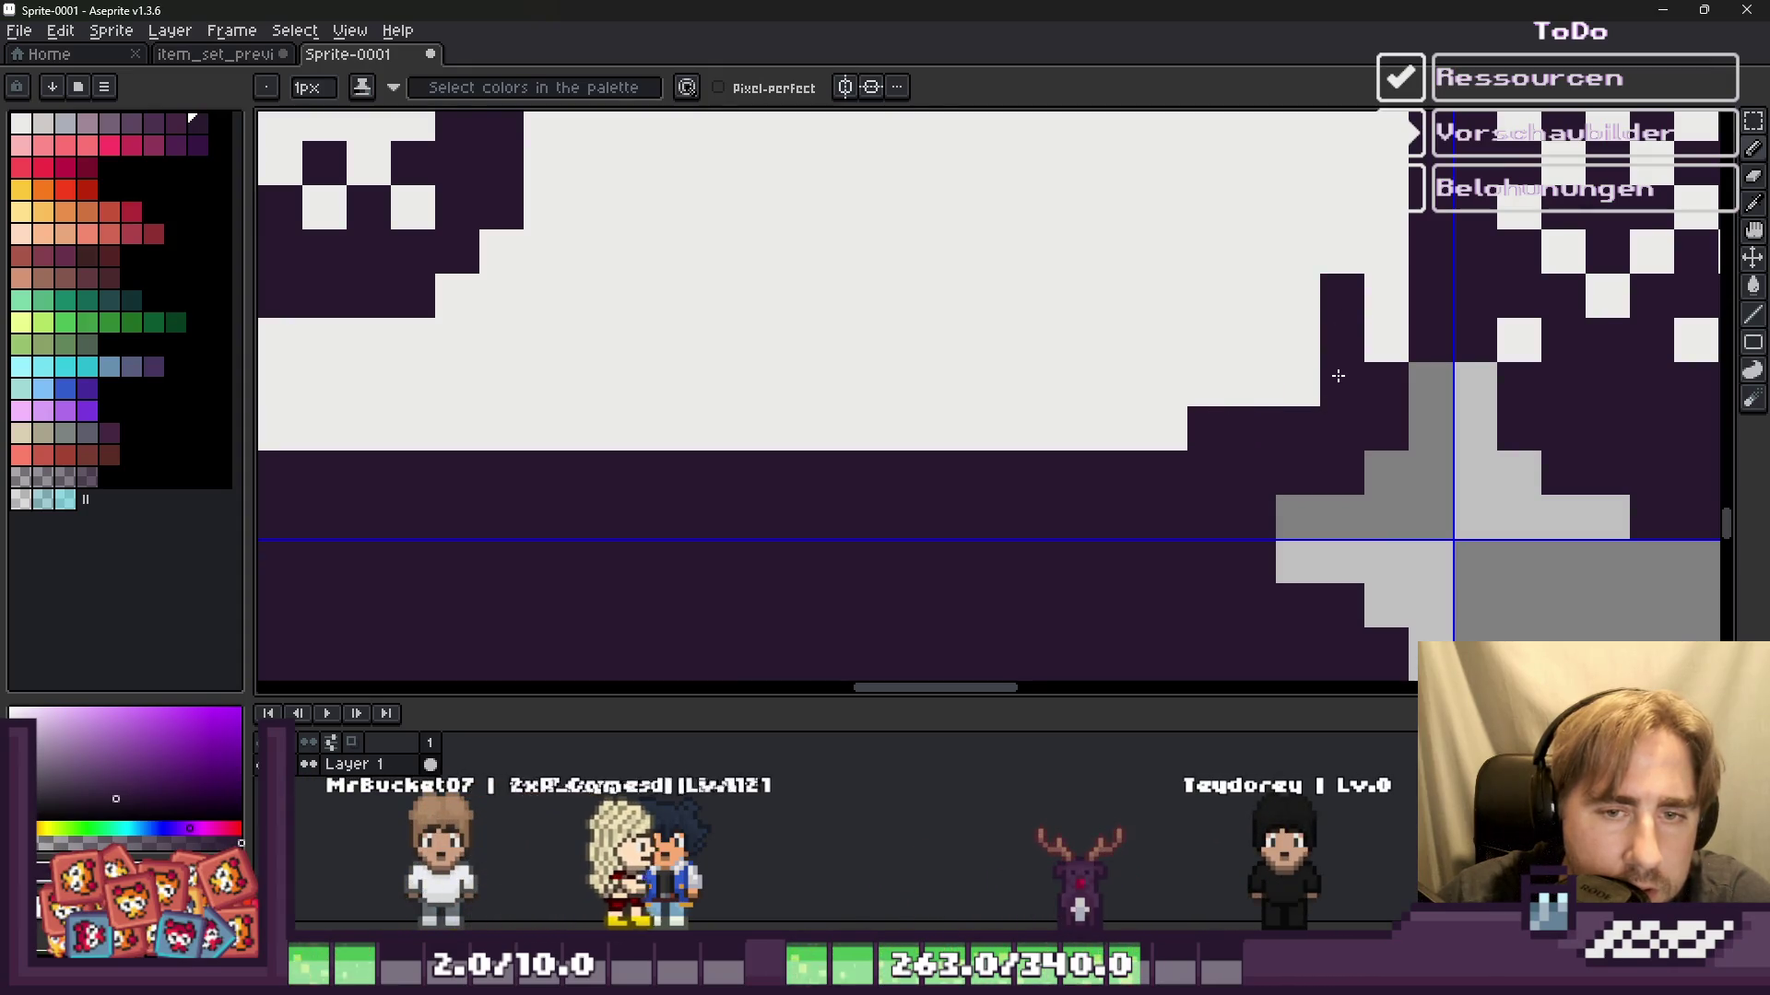
Step: Darken the light pixels at the frame corner and along the sprite's top edge
{"action": "scroll", "coordinate": [1377, 342], "scroll_direction": "down", "scroll_amount": 2}
{"action": "scroll", "coordinate": [1166, 305], "scroll_direction": "up", "scroll_amount": 2}
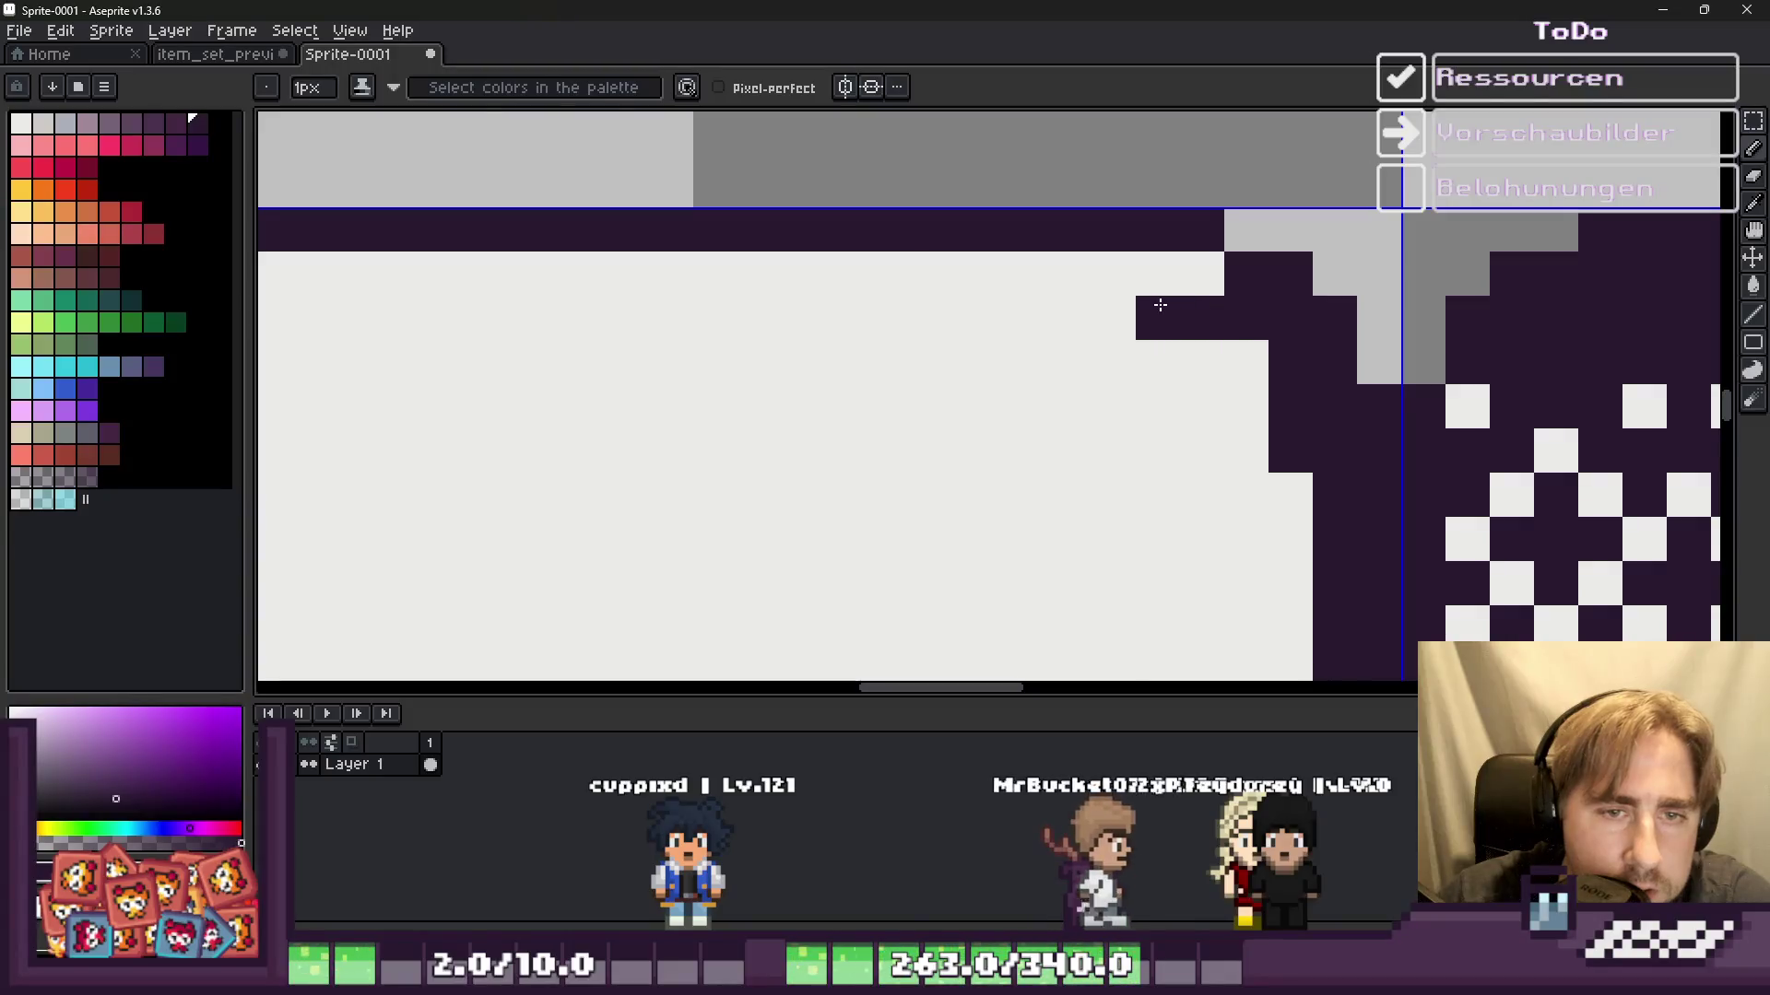
{"action": "scroll", "coordinate": [927, 294], "scroll_direction": "down", "scroll_amount": 1}
{"action": "scroll", "coordinate": [534, 285], "scroll_direction": "up", "scroll_amount": 1}
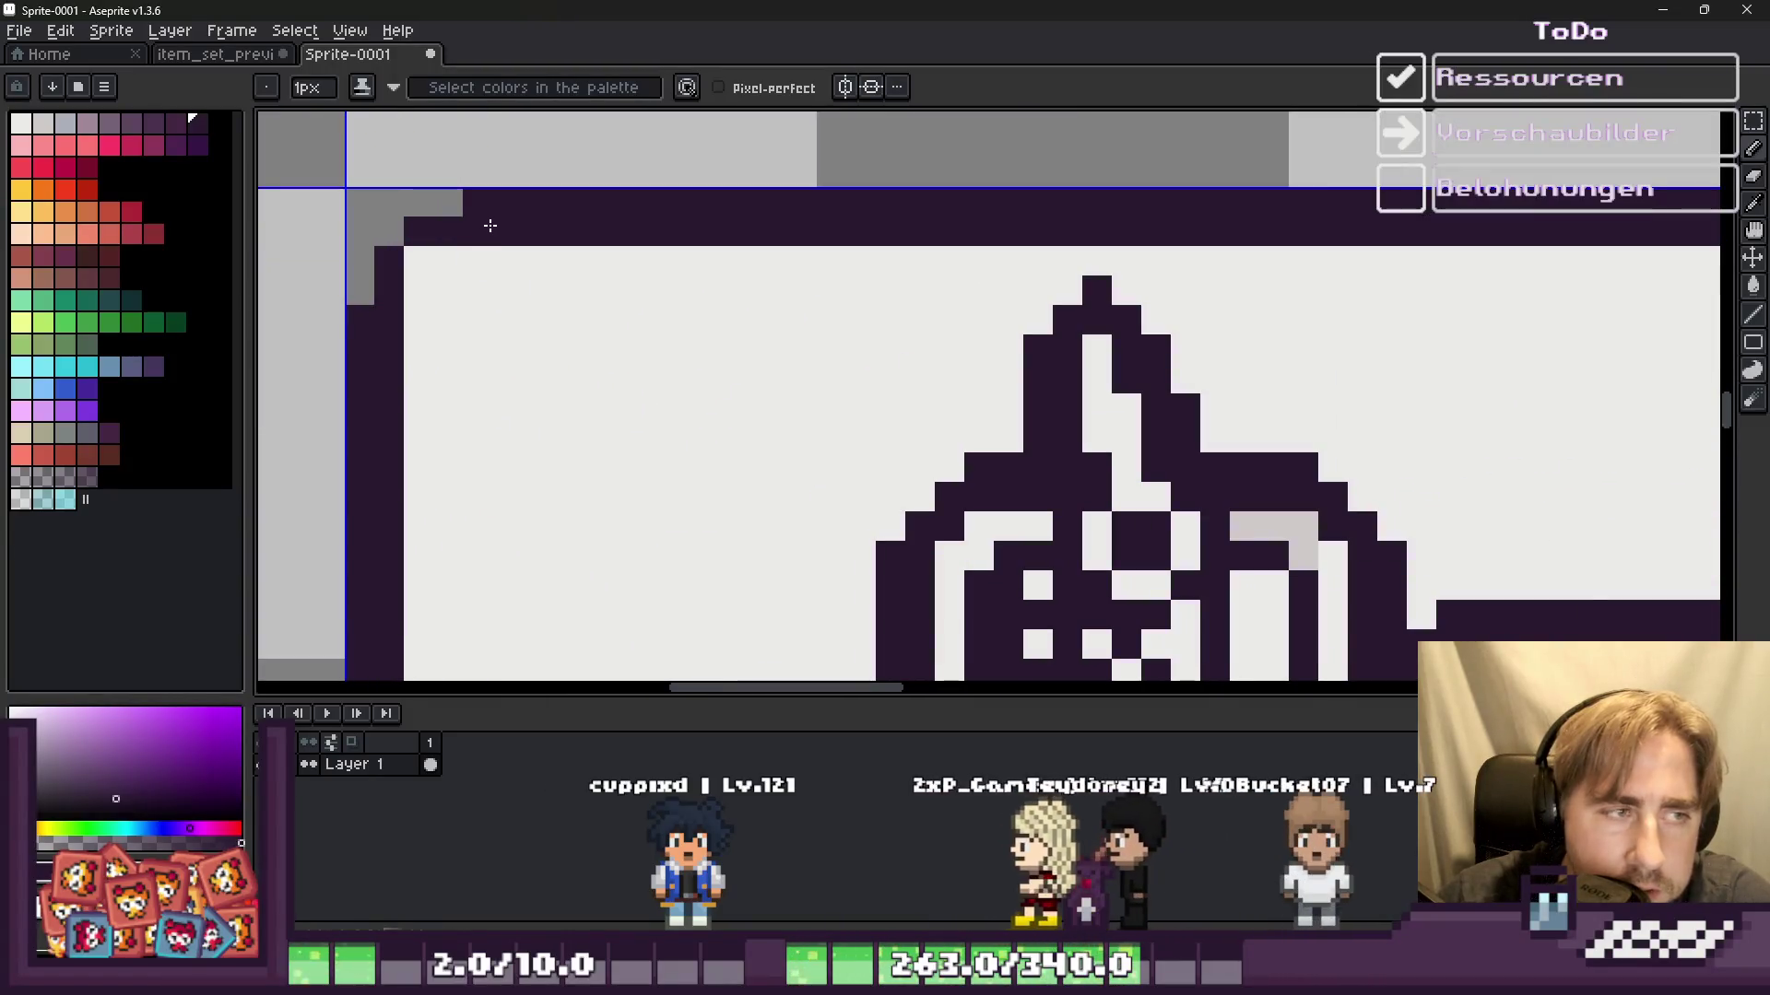
{"action": "scroll", "coordinate": [407, 252], "scroll_direction": "up", "scroll_amount": 2}
{"action": "mouse_move", "coordinate": [484, 260]}
{"action": "left_mouse_down"}
{"action": "mouse_move", "coordinate": [553, 261]}
{"action": "mouse_move", "coordinate": [454, 339]}
{"action": "left_mouse_up"}
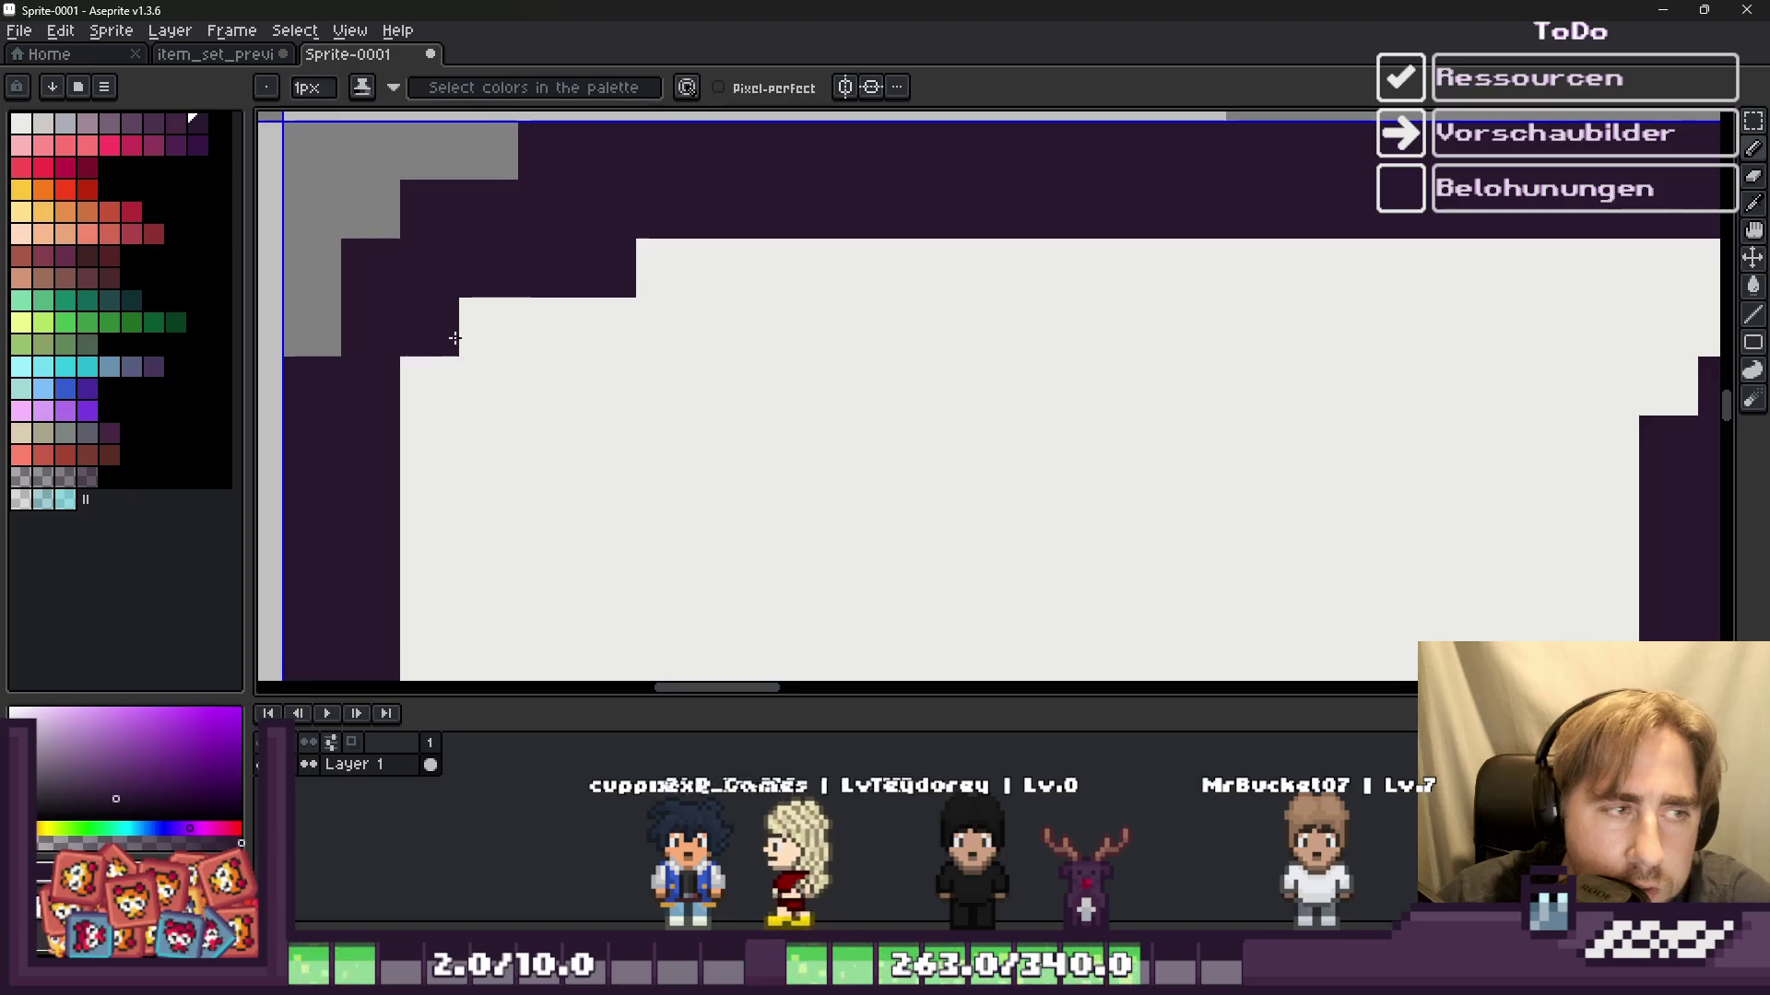
{"action": "left_click", "coordinate": [432, 371]}
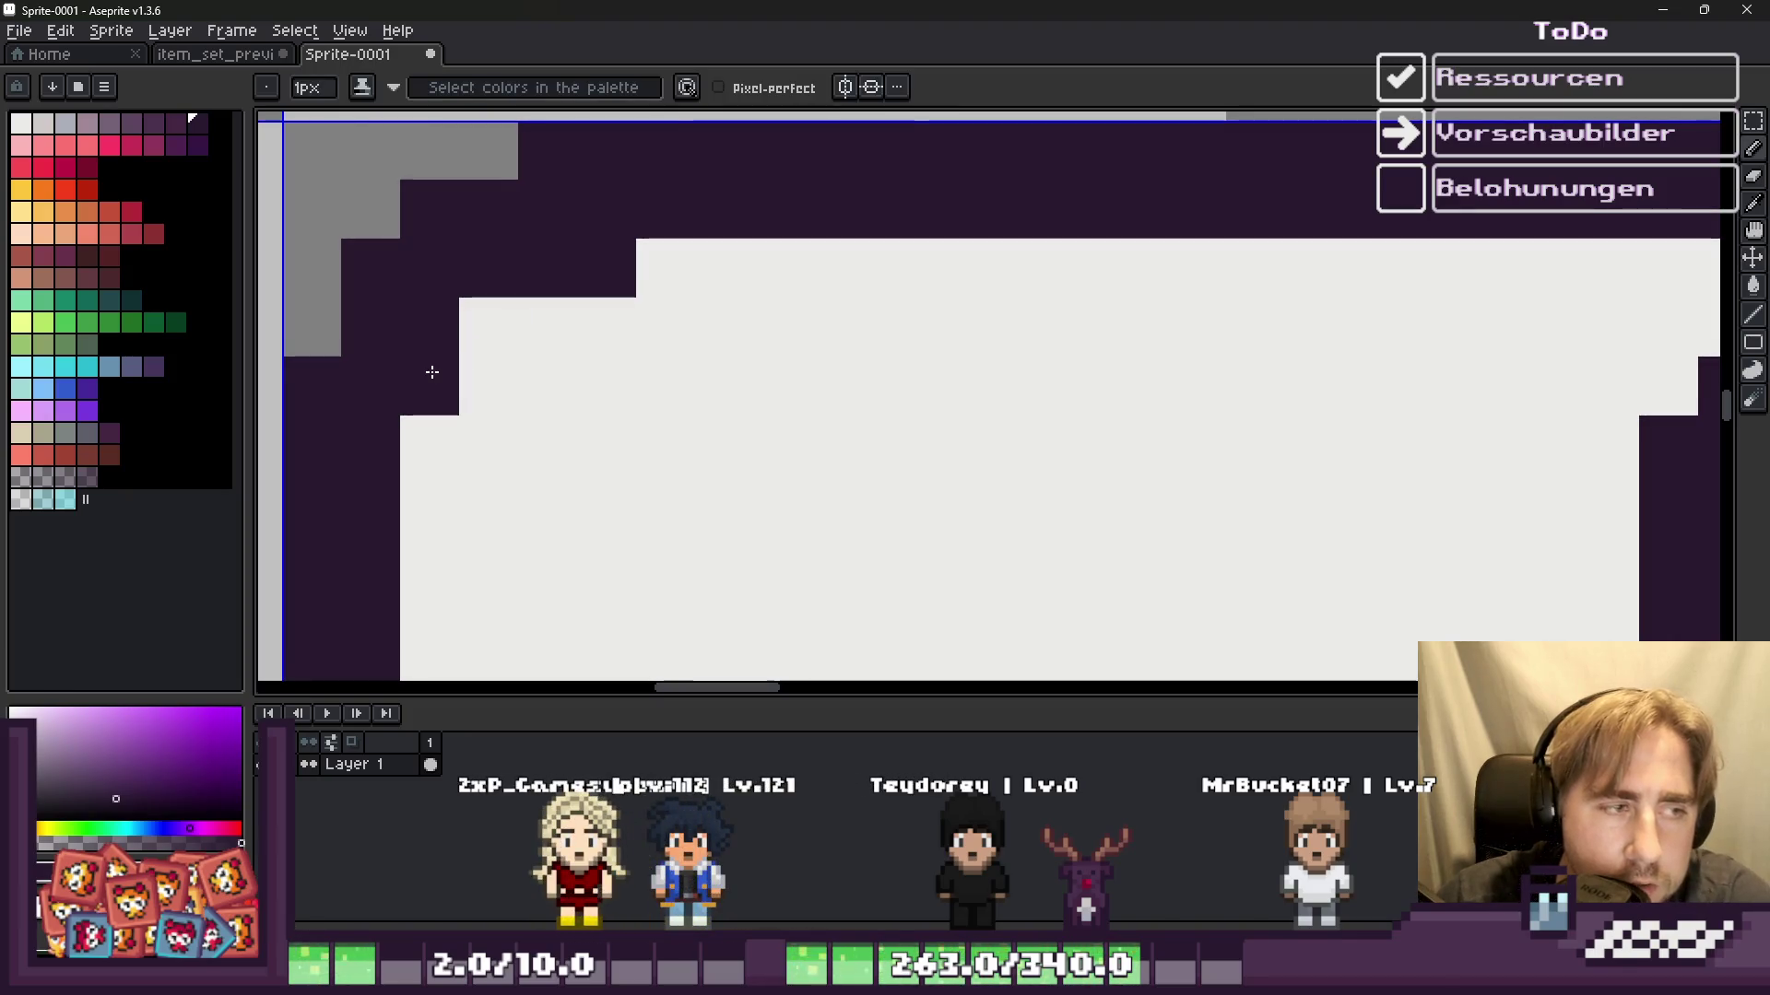
{"action": "left_click_drag", "start_coordinate": [719, 268], "coordinate": [774, 262]}
Step: Paint over the bottom edge's light line, then repaint light pixels along the frame's bottom
{"action": "scroll", "coordinate": [775, 256], "scroll_direction": "down", "scroll_amount": 3}
{"action": "scroll", "coordinate": [762, 251], "scroll_direction": "down", "scroll_amount": 1}
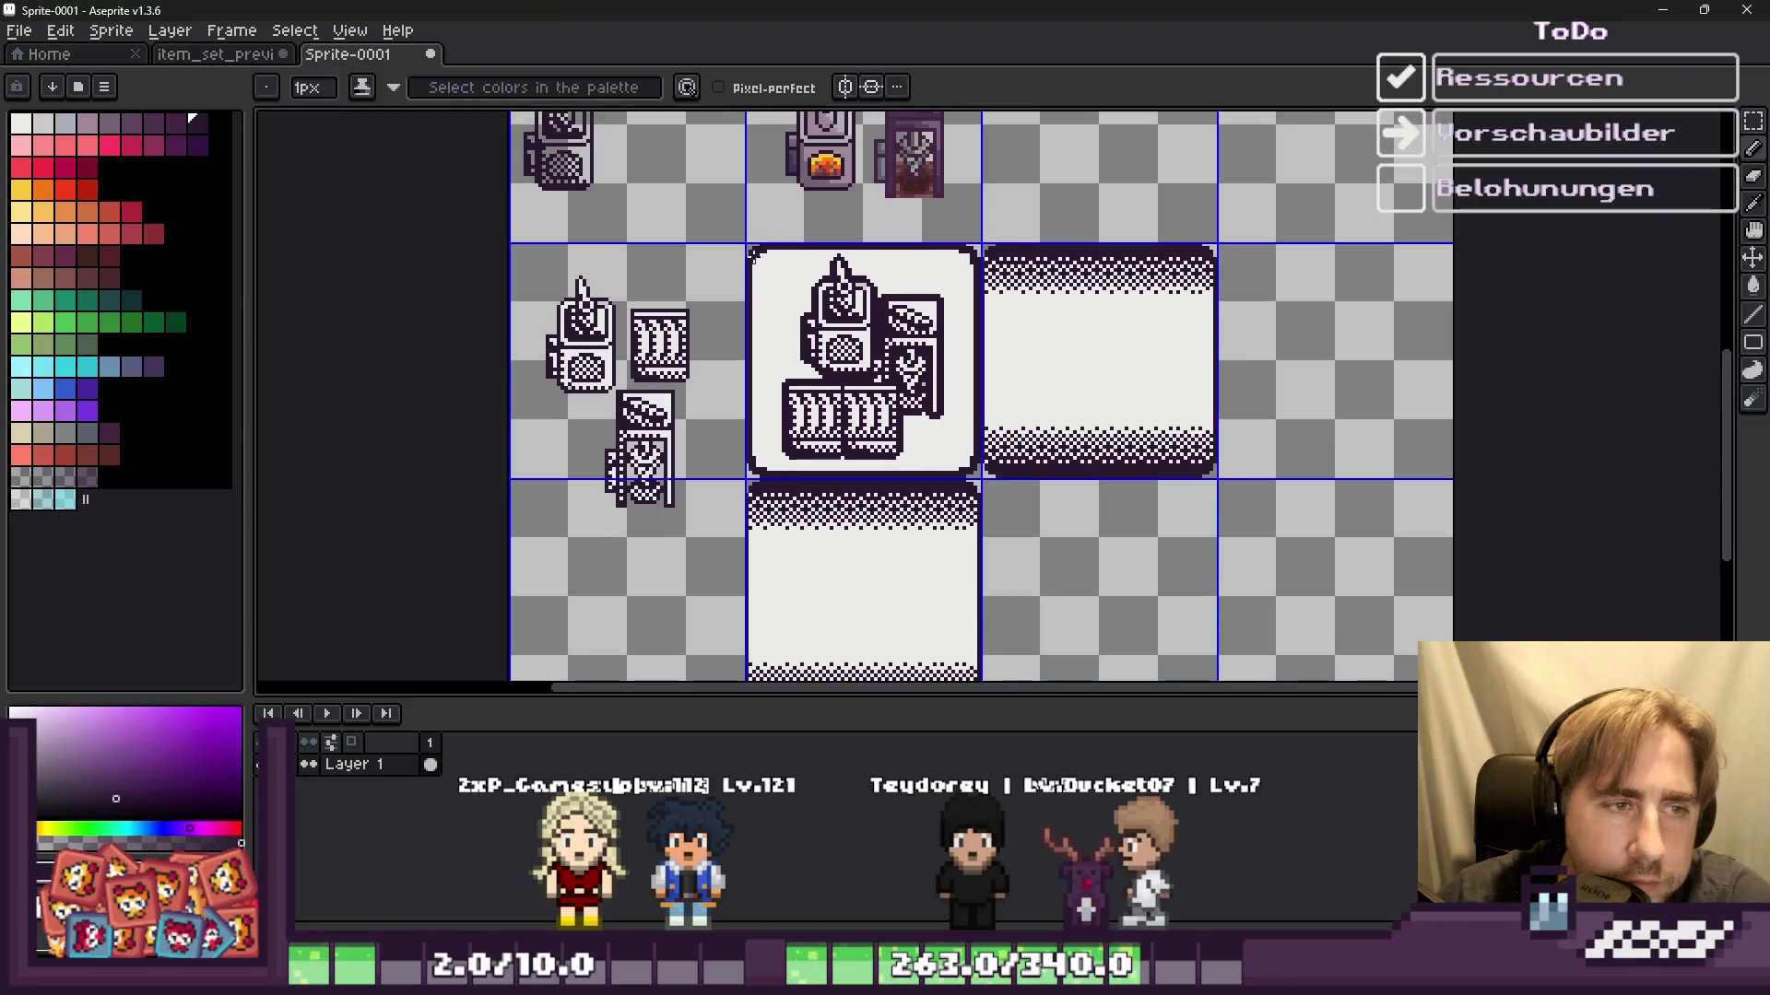
{"action": "scroll", "coordinate": [740, 364], "scroll_direction": "up", "scroll_amount": 1}
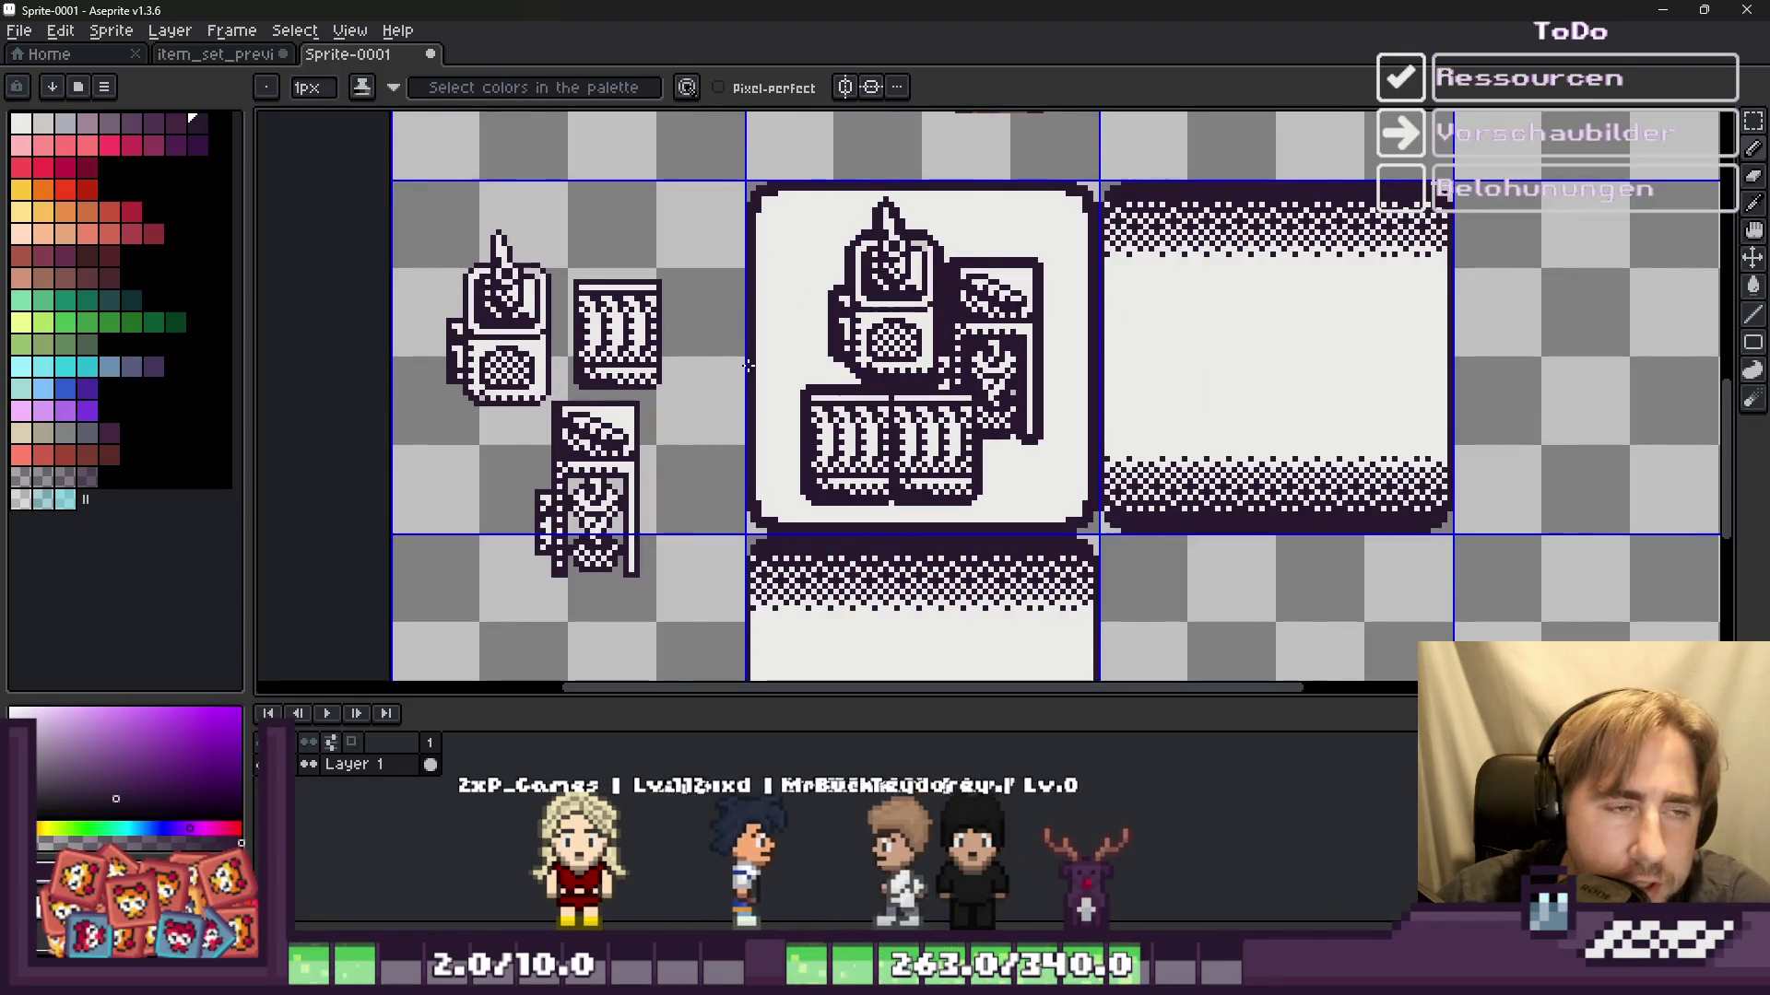
{"action": "scroll", "coordinate": [746, 365], "scroll_direction": "down", "scroll_amount": 4}
{"action": "scroll", "coordinate": [748, 365], "scroll_direction": "up", "scroll_amount": 2}
{"action": "scroll", "coordinate": [749, 365], "scroll_direction": "up", "scroll_amount": 2}
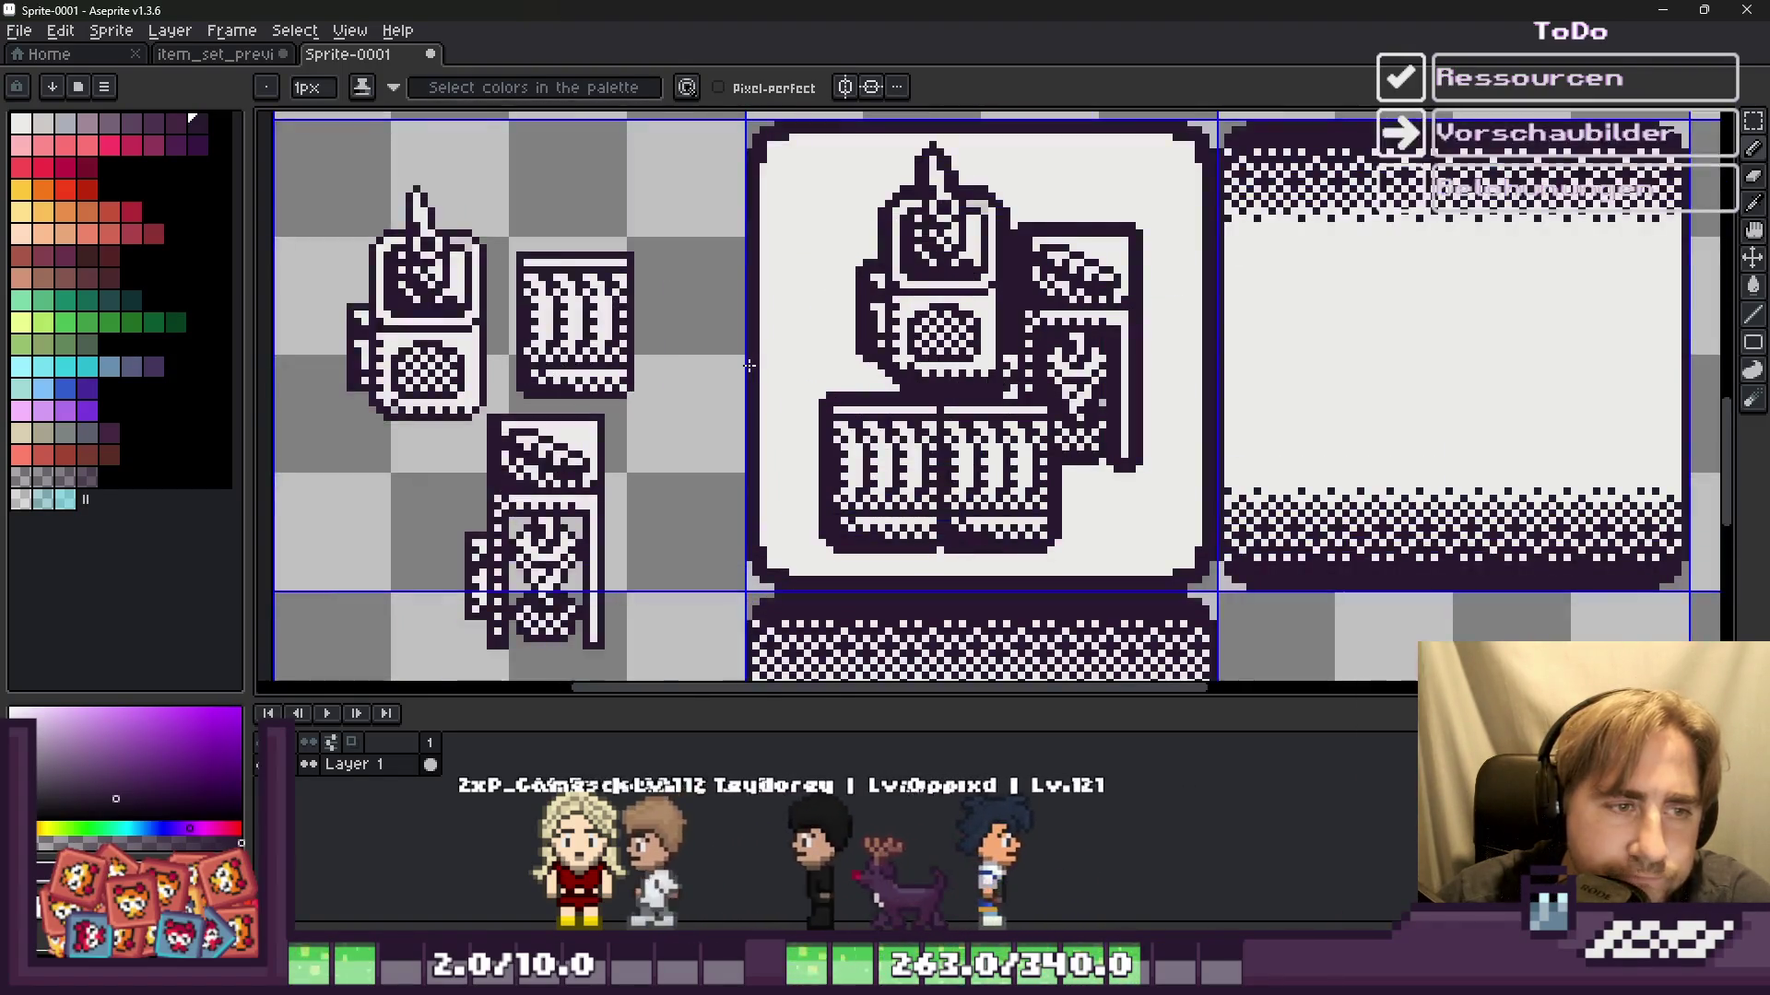
{"action": "scroll", "coordinate": [751, 145], "scroll_direction": "up", "scroll_amount": 1}
{"action": "scroll", "coordinate": [758, 165], "scroll_direction": "down", "scroll_amount": 1}
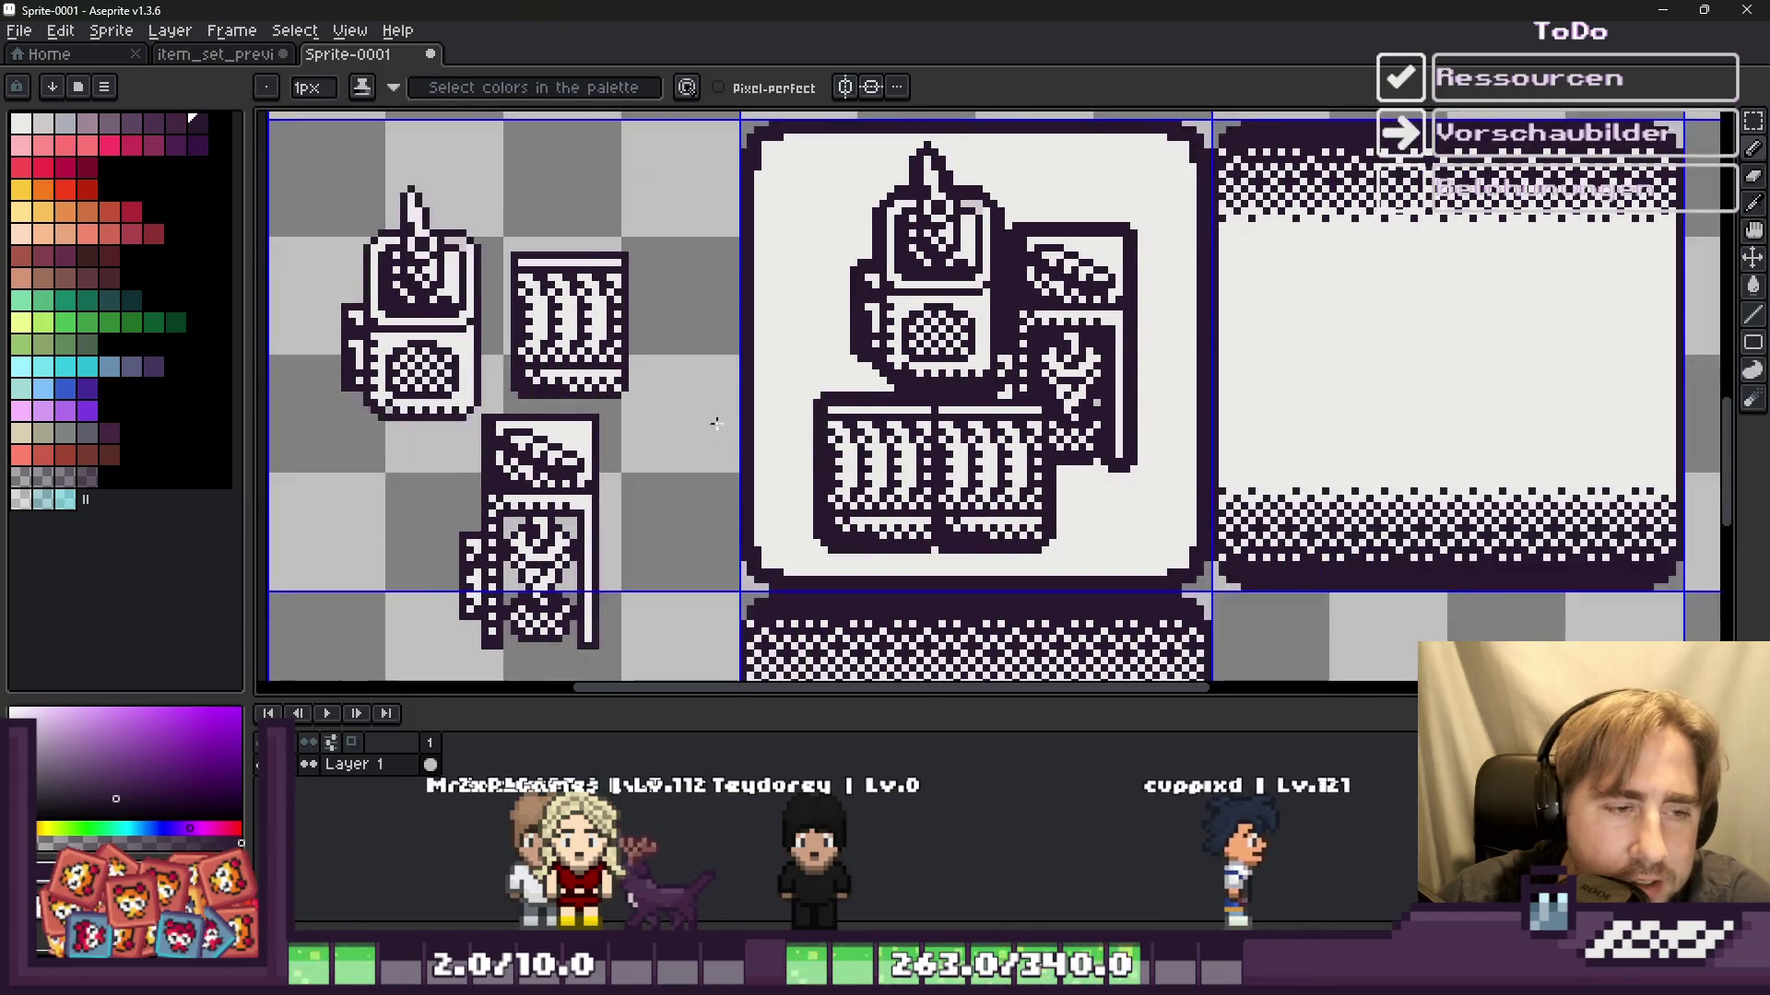
{"action": "scroll", "coordinate": [771, 539], "scroll_direction": "up", "scroll_amount": 2}
{"action": "scroll", "coordinate": [772, 539], "scroll_direction": "down", "scroll_amount": 1}
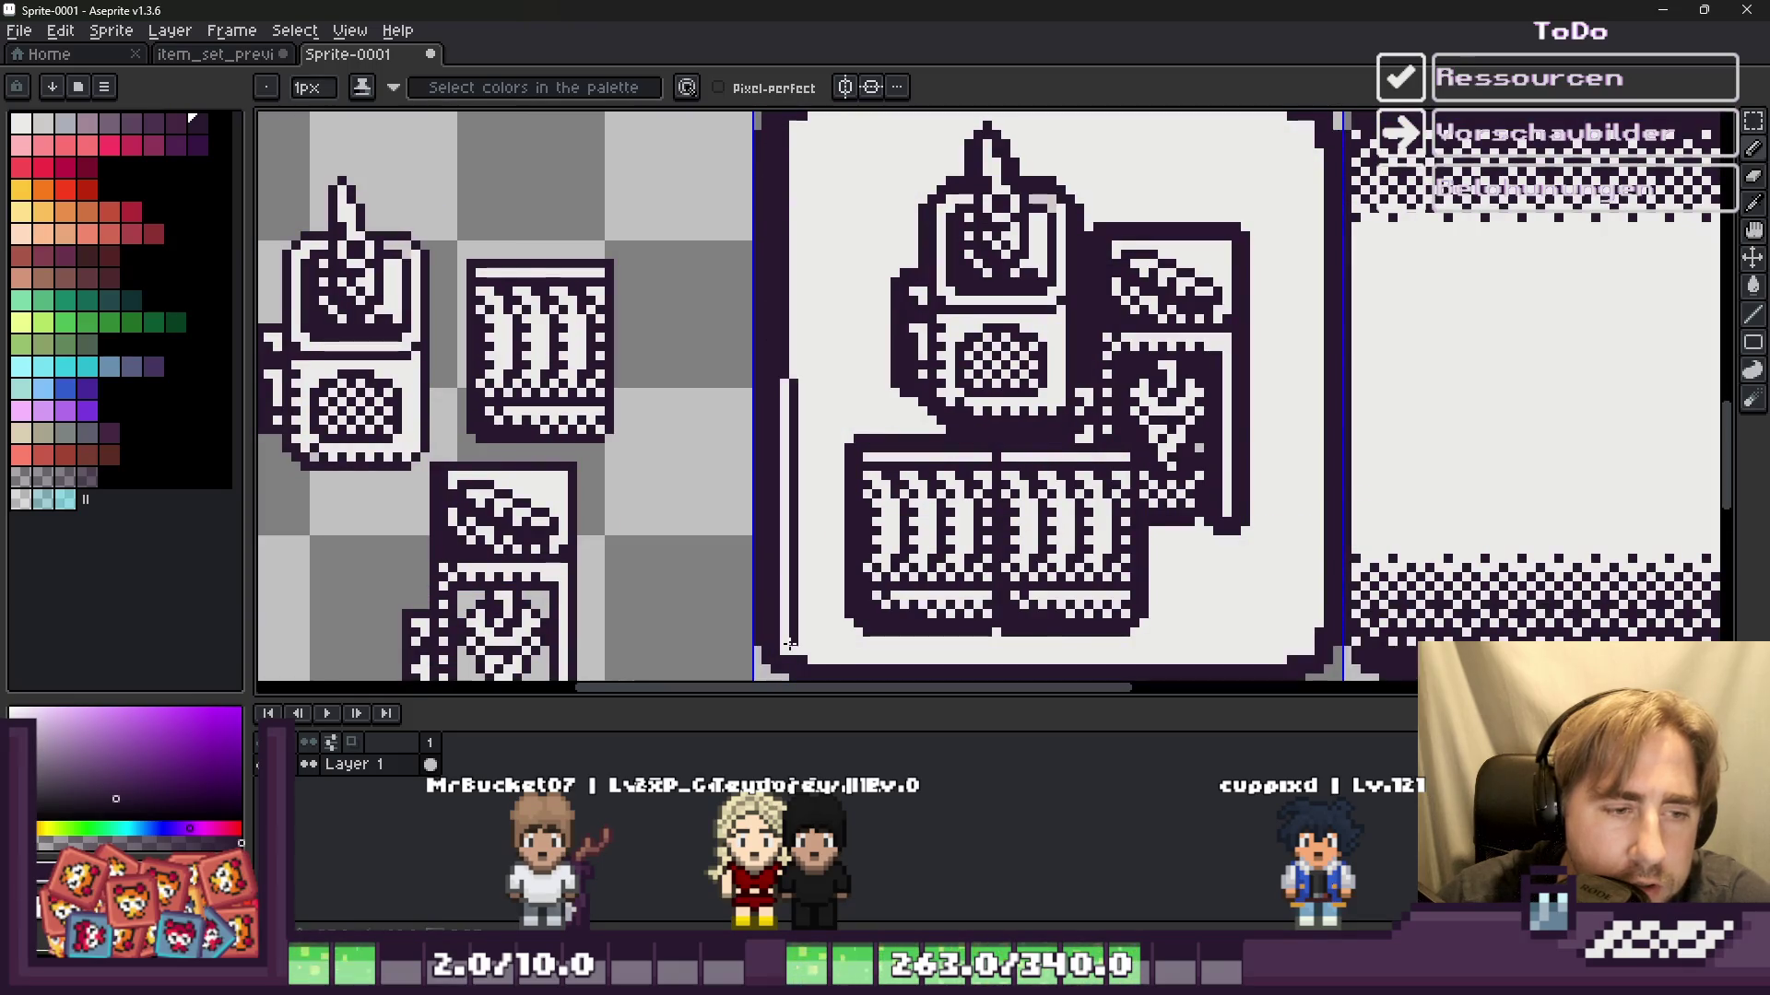
{"action": "left_click_drag", "start_coordinate": [1305, 654], "coordinate": [813, 658]}
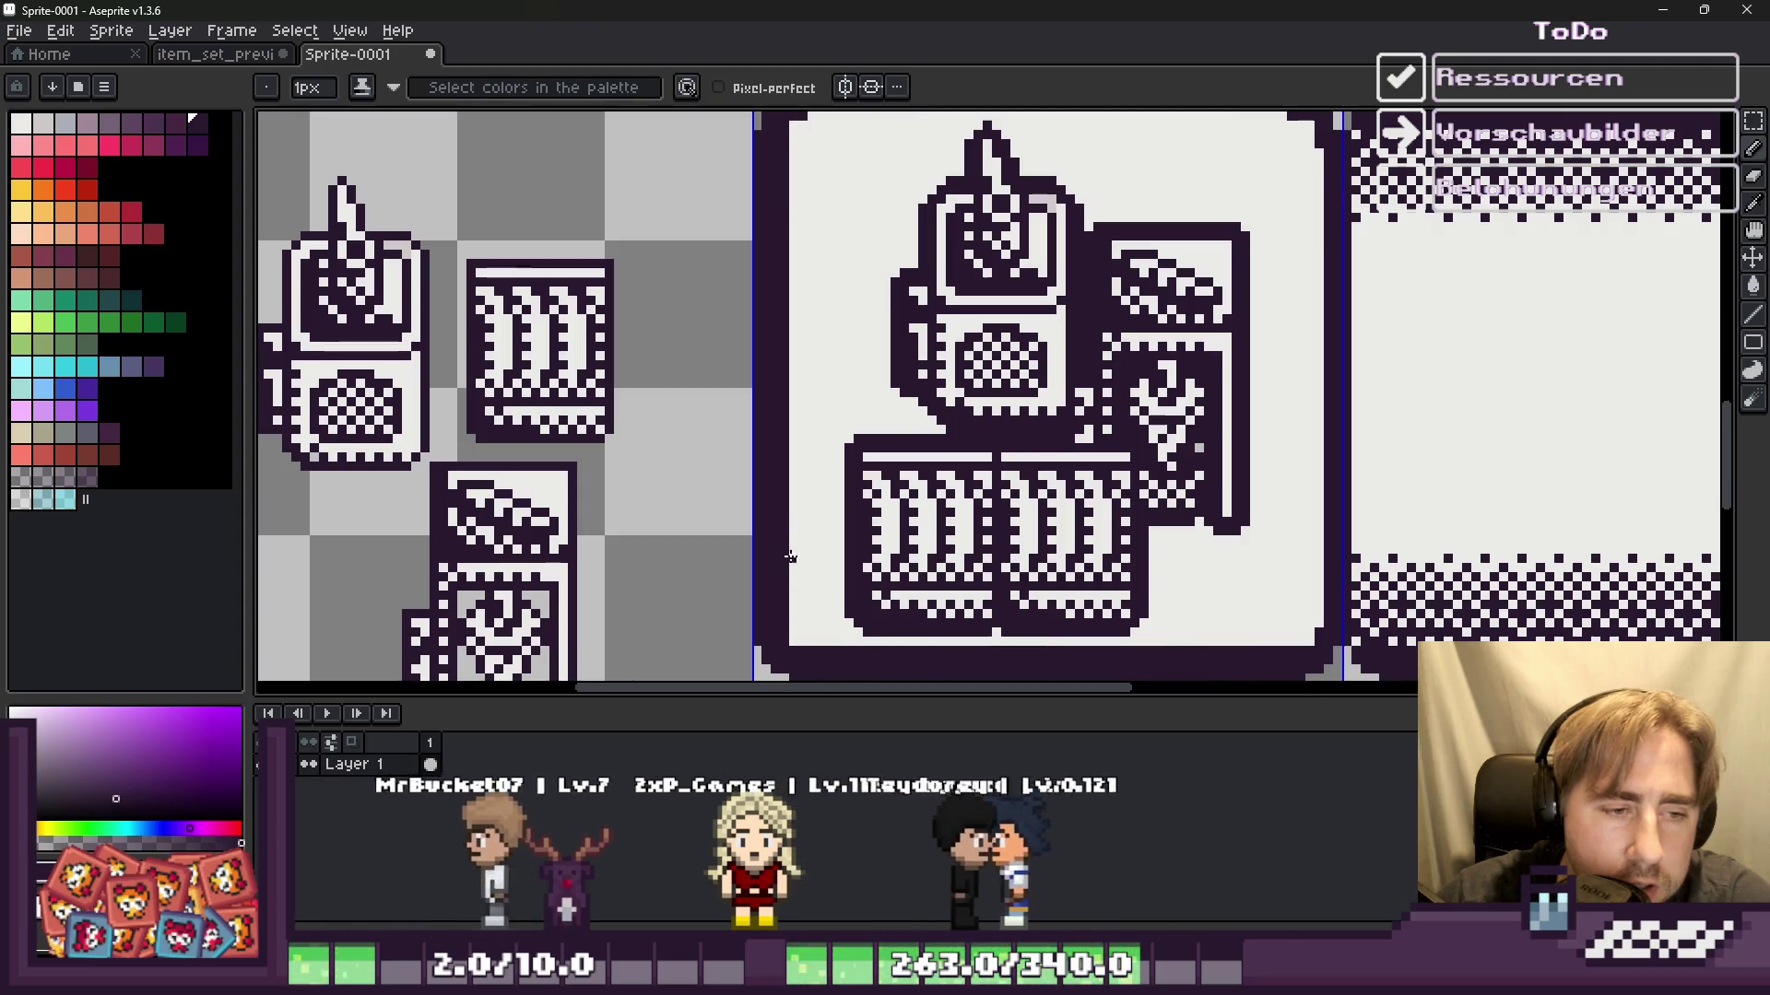
{"action": "scroll", "coordinate": [813, 658], "scroll_direction": "down", "scroll_amount": 1}
{"action": "scroll", "coordinate": [820, 499], "scroll_direction": "up", "scroll_amount": 3}
{"action": "left_click", "coordinate": [846, 521]}
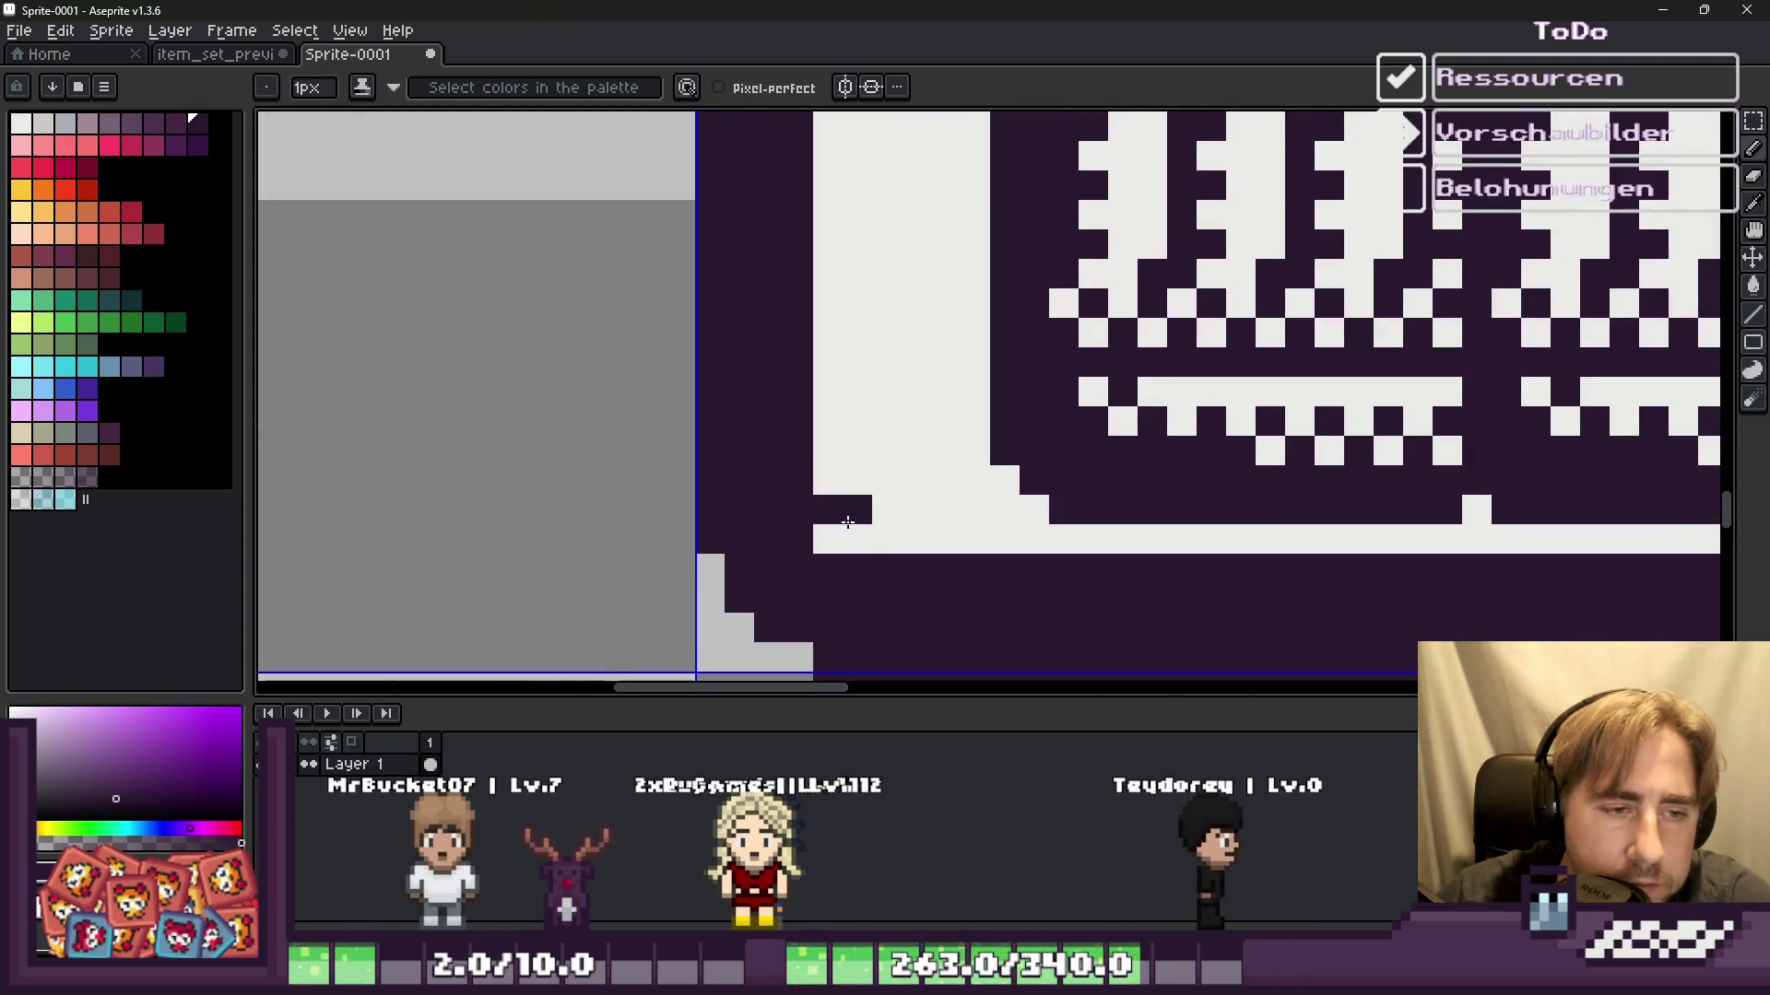
{"action": "left_click_drag", "start_coordinate": [922, 539], "coordinate": [820, 539]}
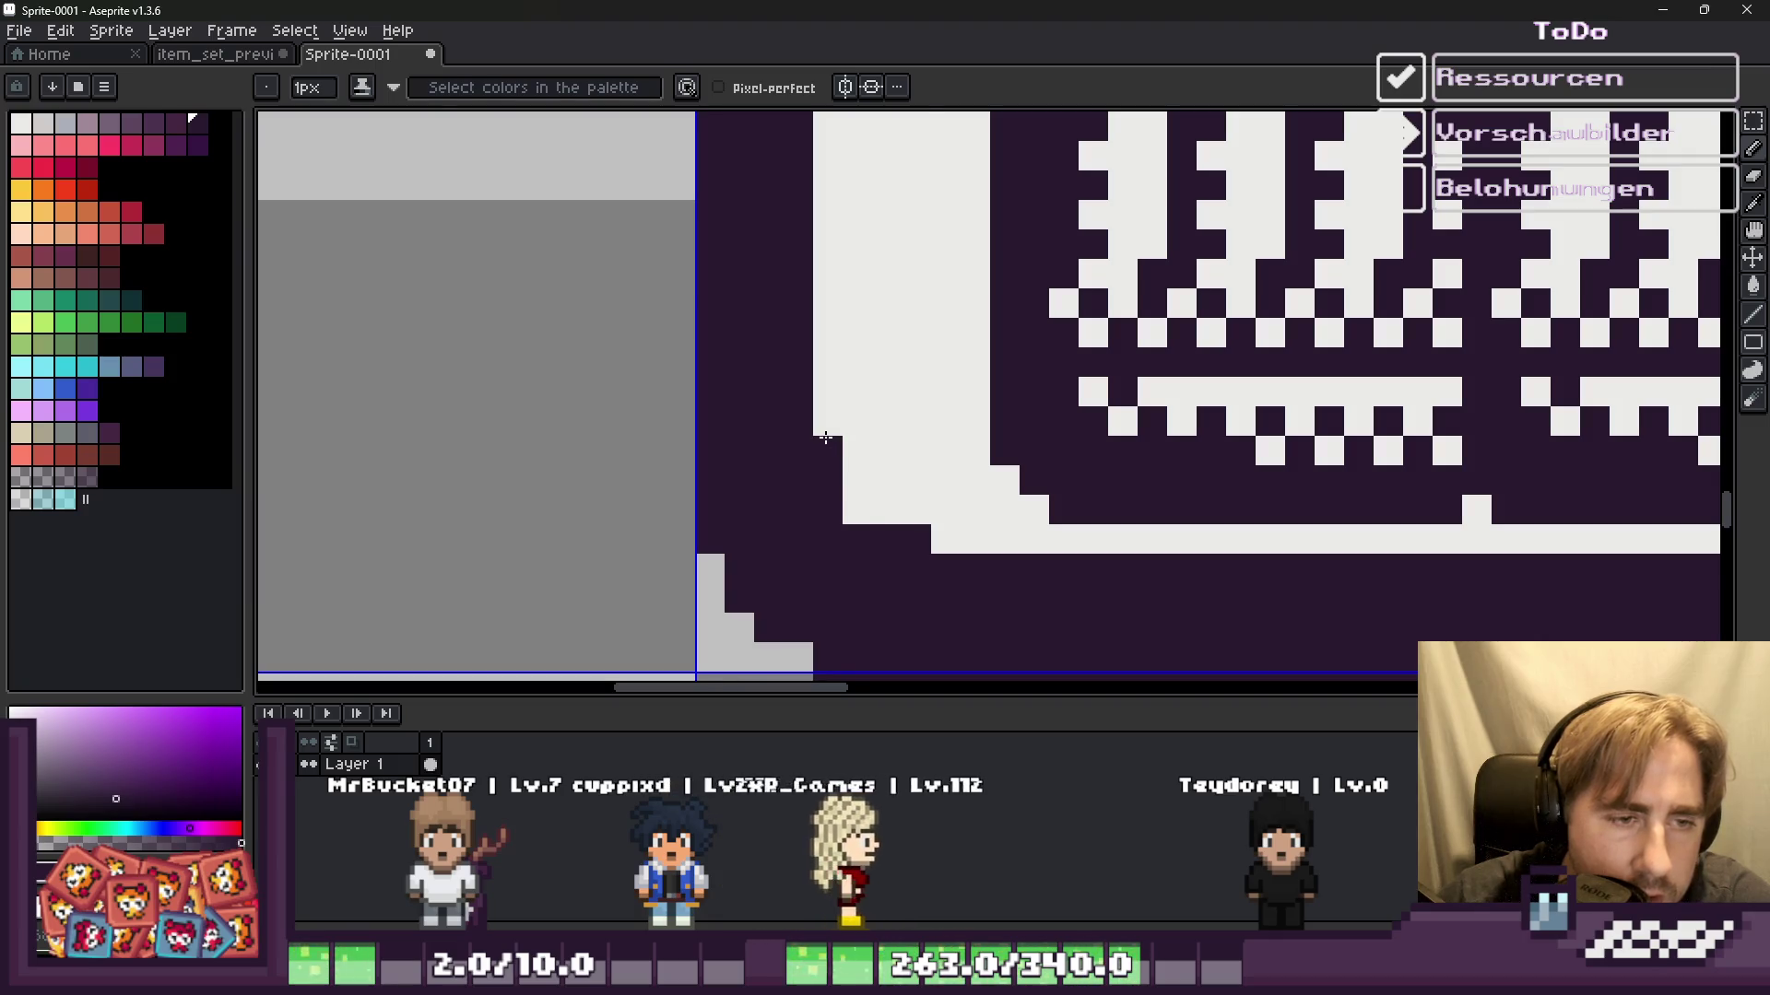
Step: Start a checker strip by alternating light and dark pixels down the left outline
{"action": "scroll", "coordinate": [826, 438], "scroll_direction": "down", "scroll_amount": 4}
{"action": "scroll", "coordinate": [767, 452], "scroll_direction": "down", "scroll_amount": 3}
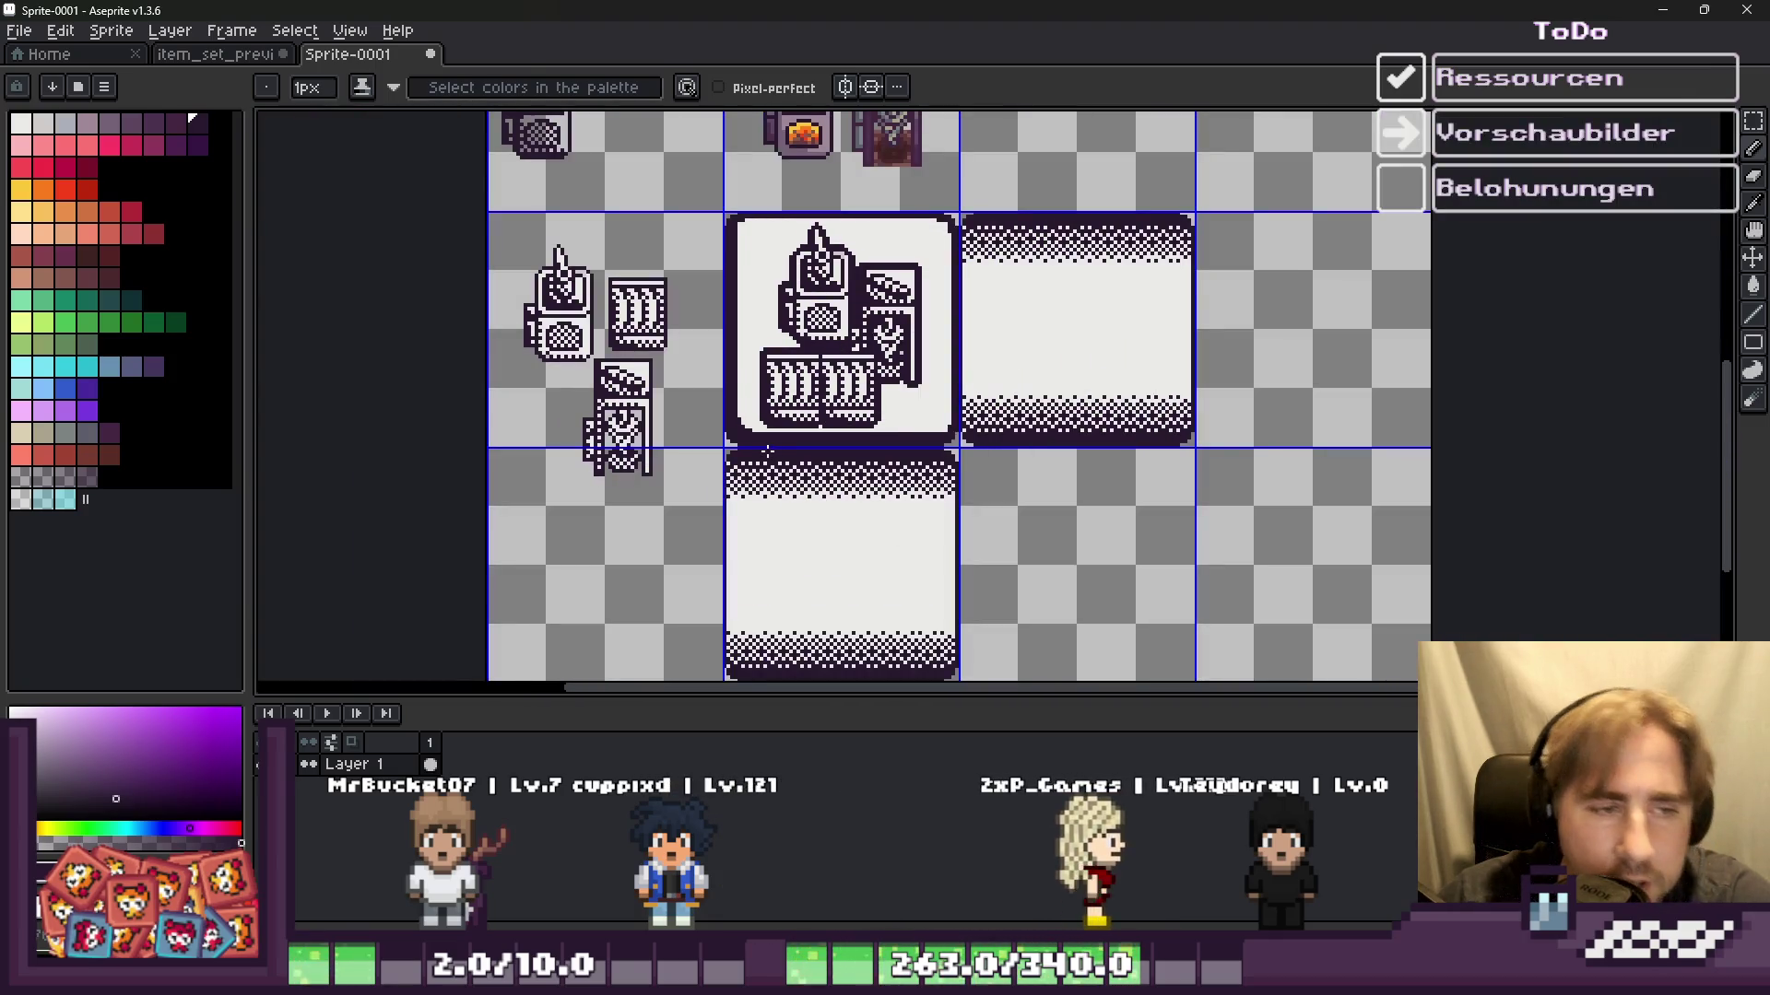
{"action": "scroll", "coordinate": [807, 238], "scroll_direction": "up", "scroll_amount": 3}
{"action": "scroll", "coordinate": [808, 237], "scroll_direction": "up", "scroll_amount": 3}
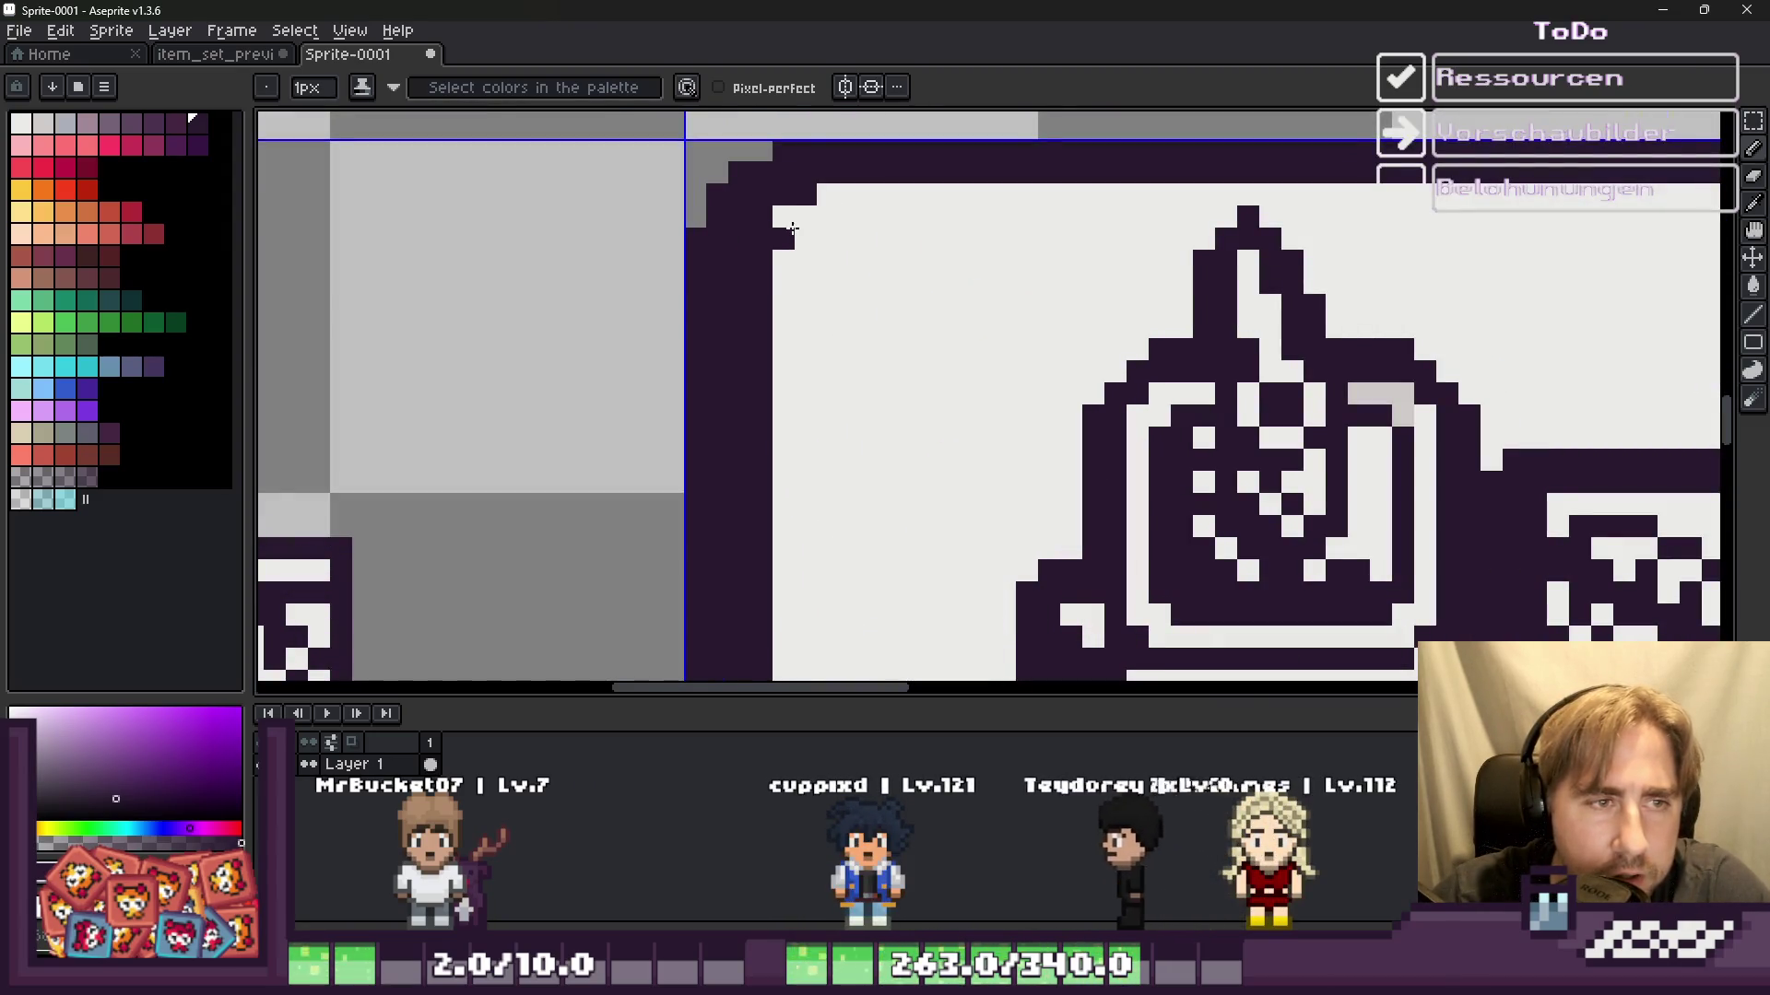
{"action": "scroll", "coordinate": [783, 227], "scroll_direction": "up", "scroll_amount": 2}
{"action": "right_click", "coordinate": [818, 199]}
{"action": "left_click", "coordinate": [798, 249]}
{"action": "scroll", "coordinate": [829, 246], "scroll_direction": "down", "scroll_amount": 1}
{"action": "scroll", "coordinate": [814, 269], "scroll_direction": "up", "scroll_amount": 1}
{"action": "left_click", "coordinate": [863, 304]}
{"action": "left_click", "coordinate": [819, 349]}
{"action": "left_click", "coordinate": [863, 393]}
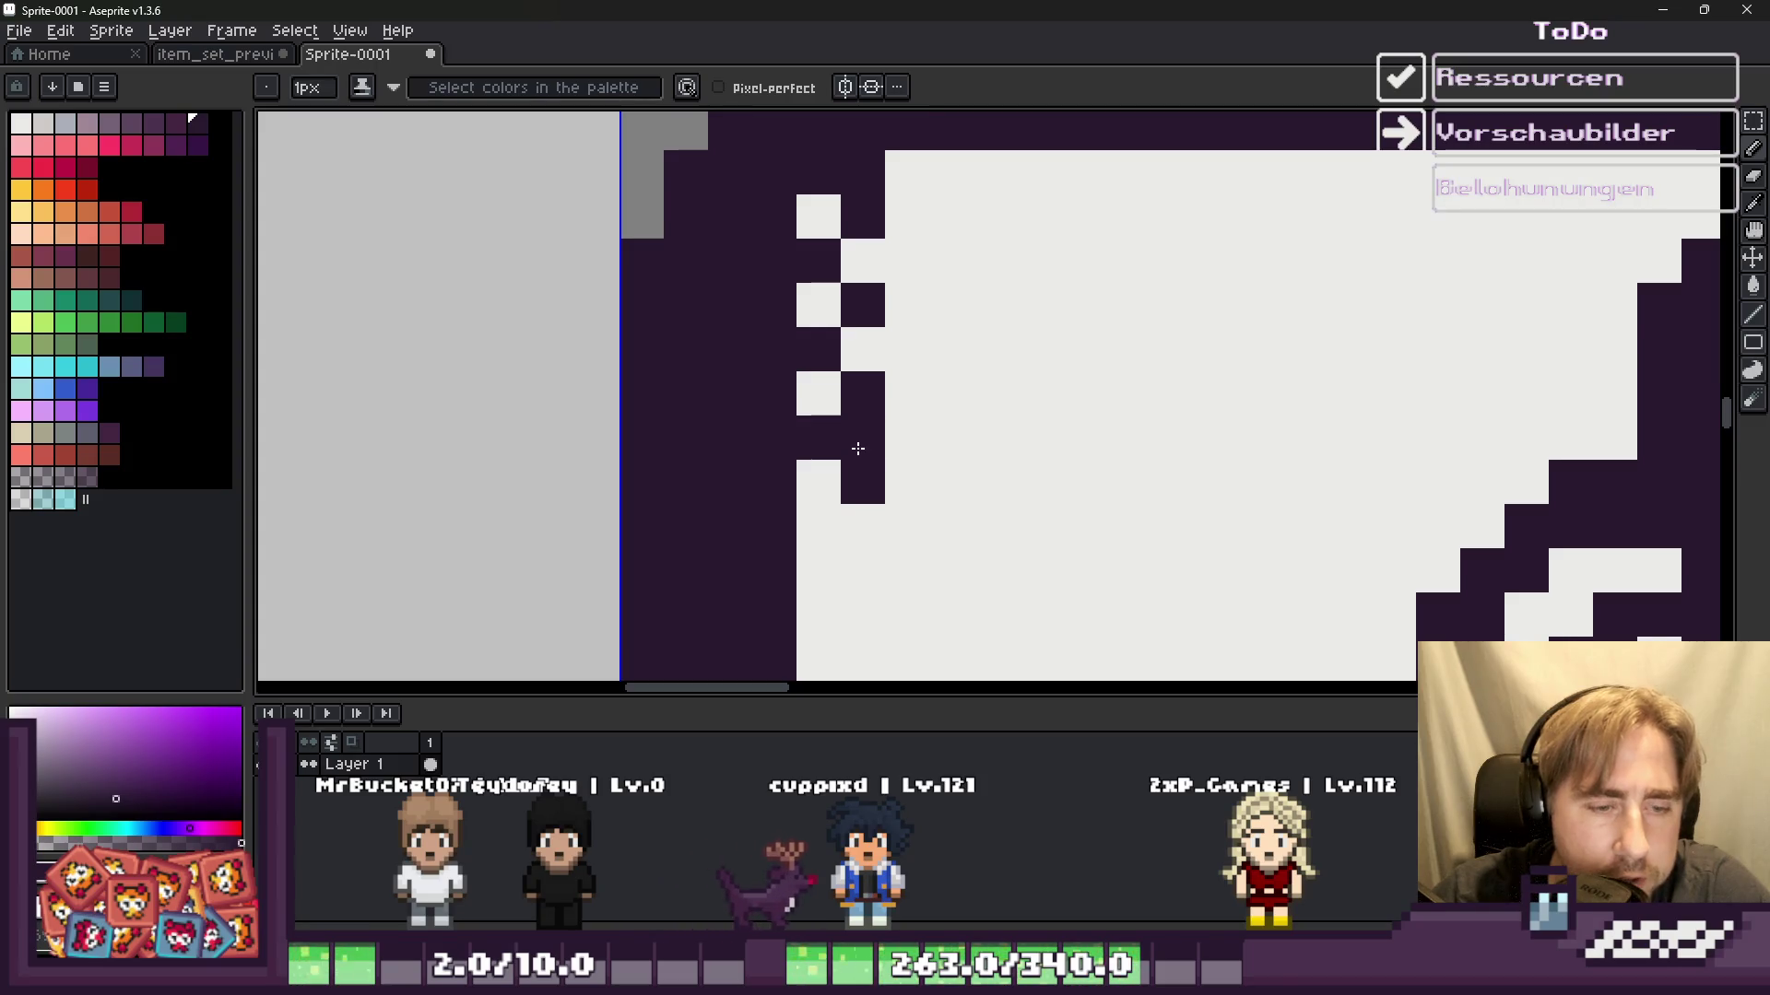
{"action": "key", "text": "m"}
{"action": "scroll", "coordinate": [795, 192], "scroll_direction": "up", "scroll_amount": 1}
Step: Select the checker-pixel column and shift it into position, committing the move
{"action": "left_click_drag", "start_coordinate": [793, 192], "coordinate": [919, 613]}
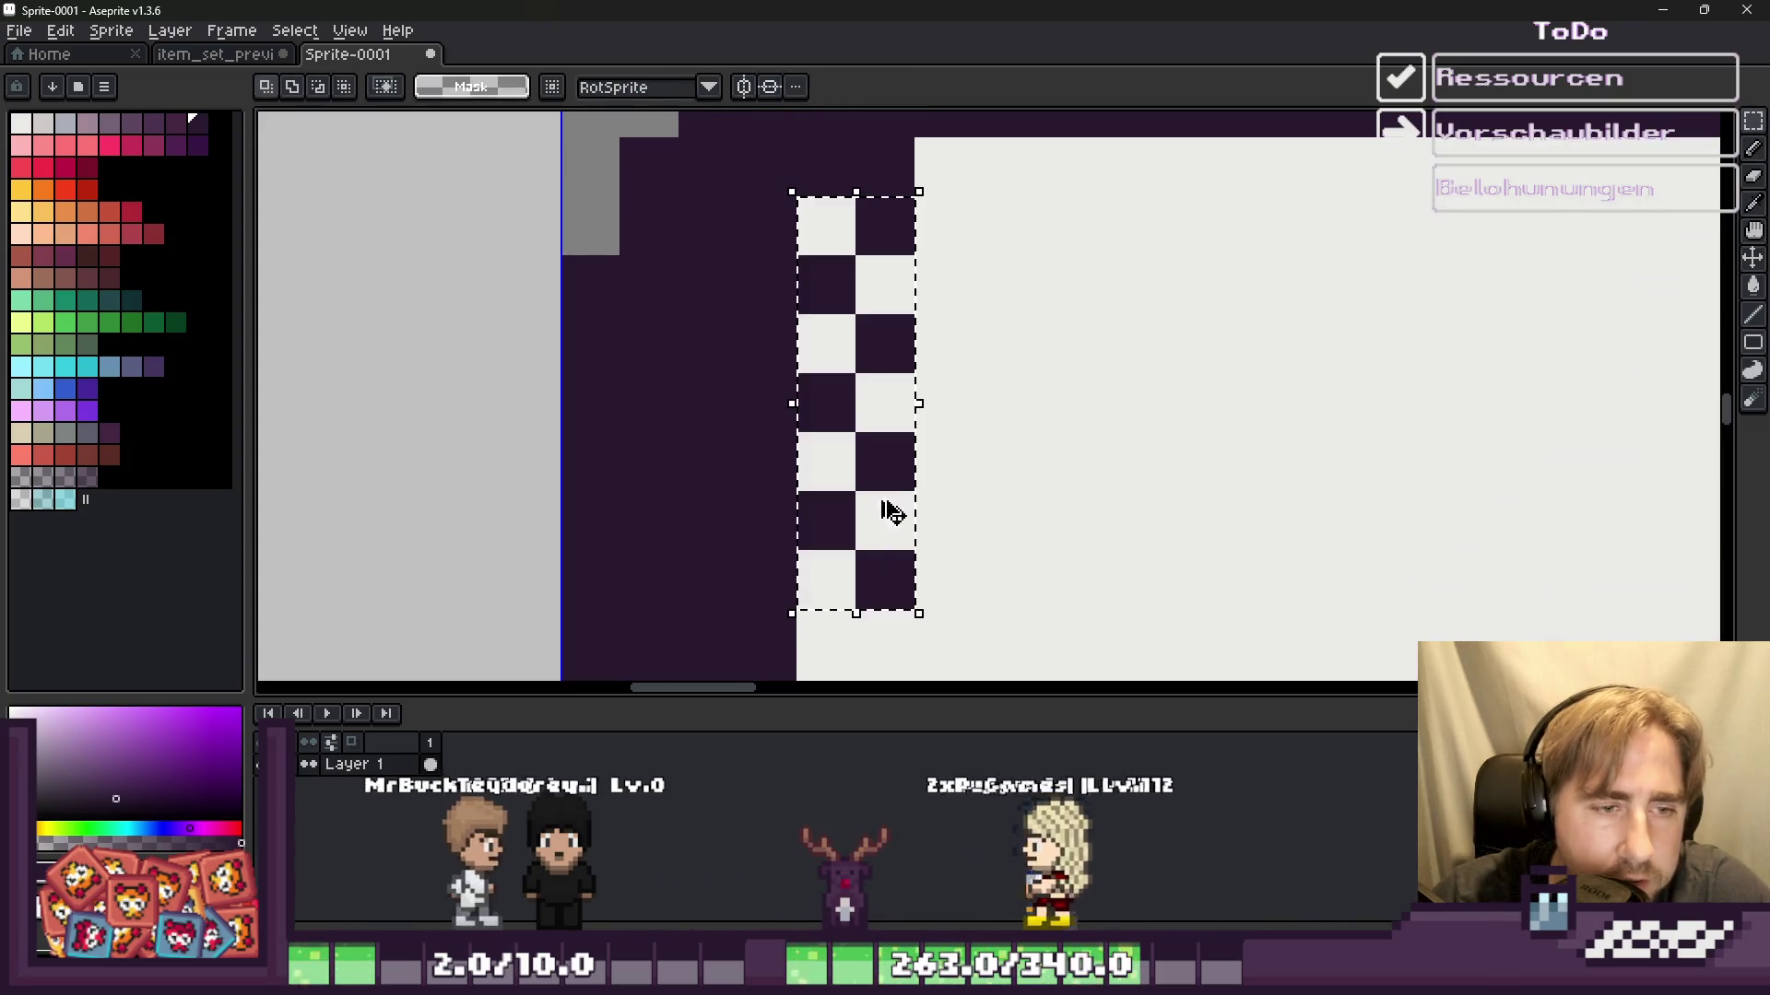
{"action": "scroll", "coordinate": [894, 538], "scroll_direction": "down", "scroll_amount": 1}
{"action": "mouse_move", "coordinate": [876, 277]}
{"action": "left_mouse_down"}
{"action": "mouse_move", "coordinate": [883, 481]}
{"action": "mouse_move", "coordinate": [871, 238]}
{"action": "left_mouse_up"}
{"action": "scroll", "coordinate": [871, 238], "scroll_direction": "down", "scroll_amount": 1}
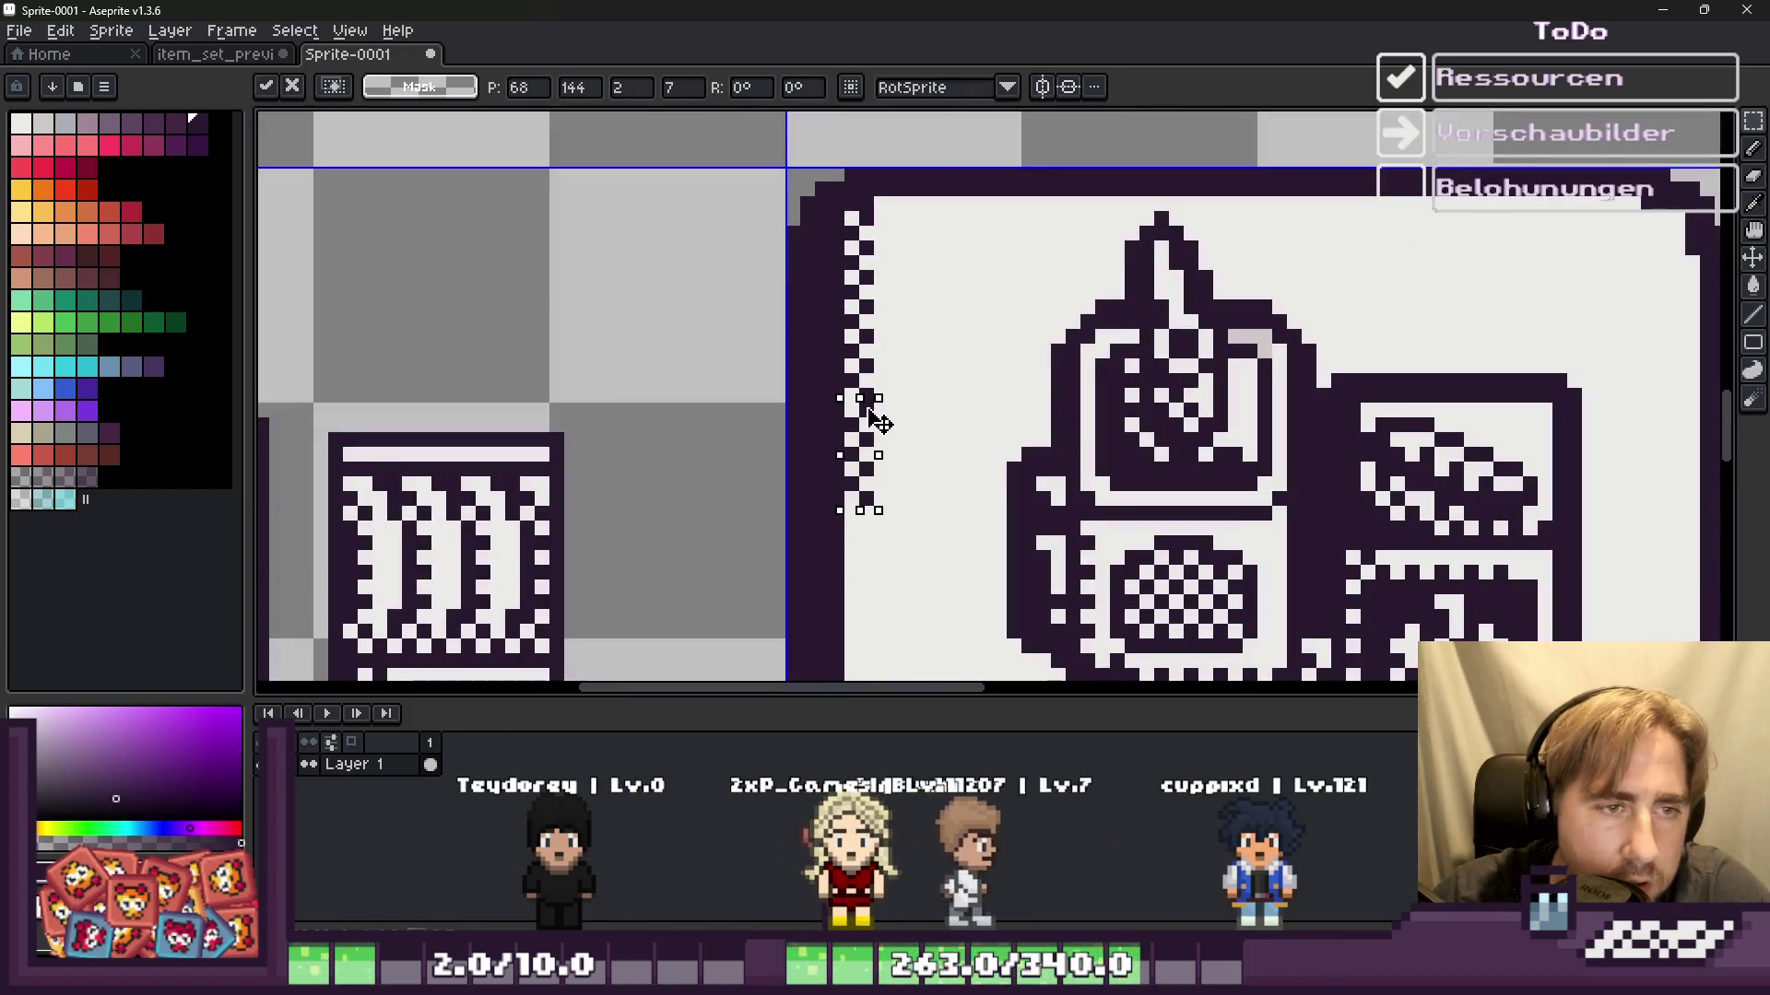
{"action": "left_click", "coordinate": [849, 235]}
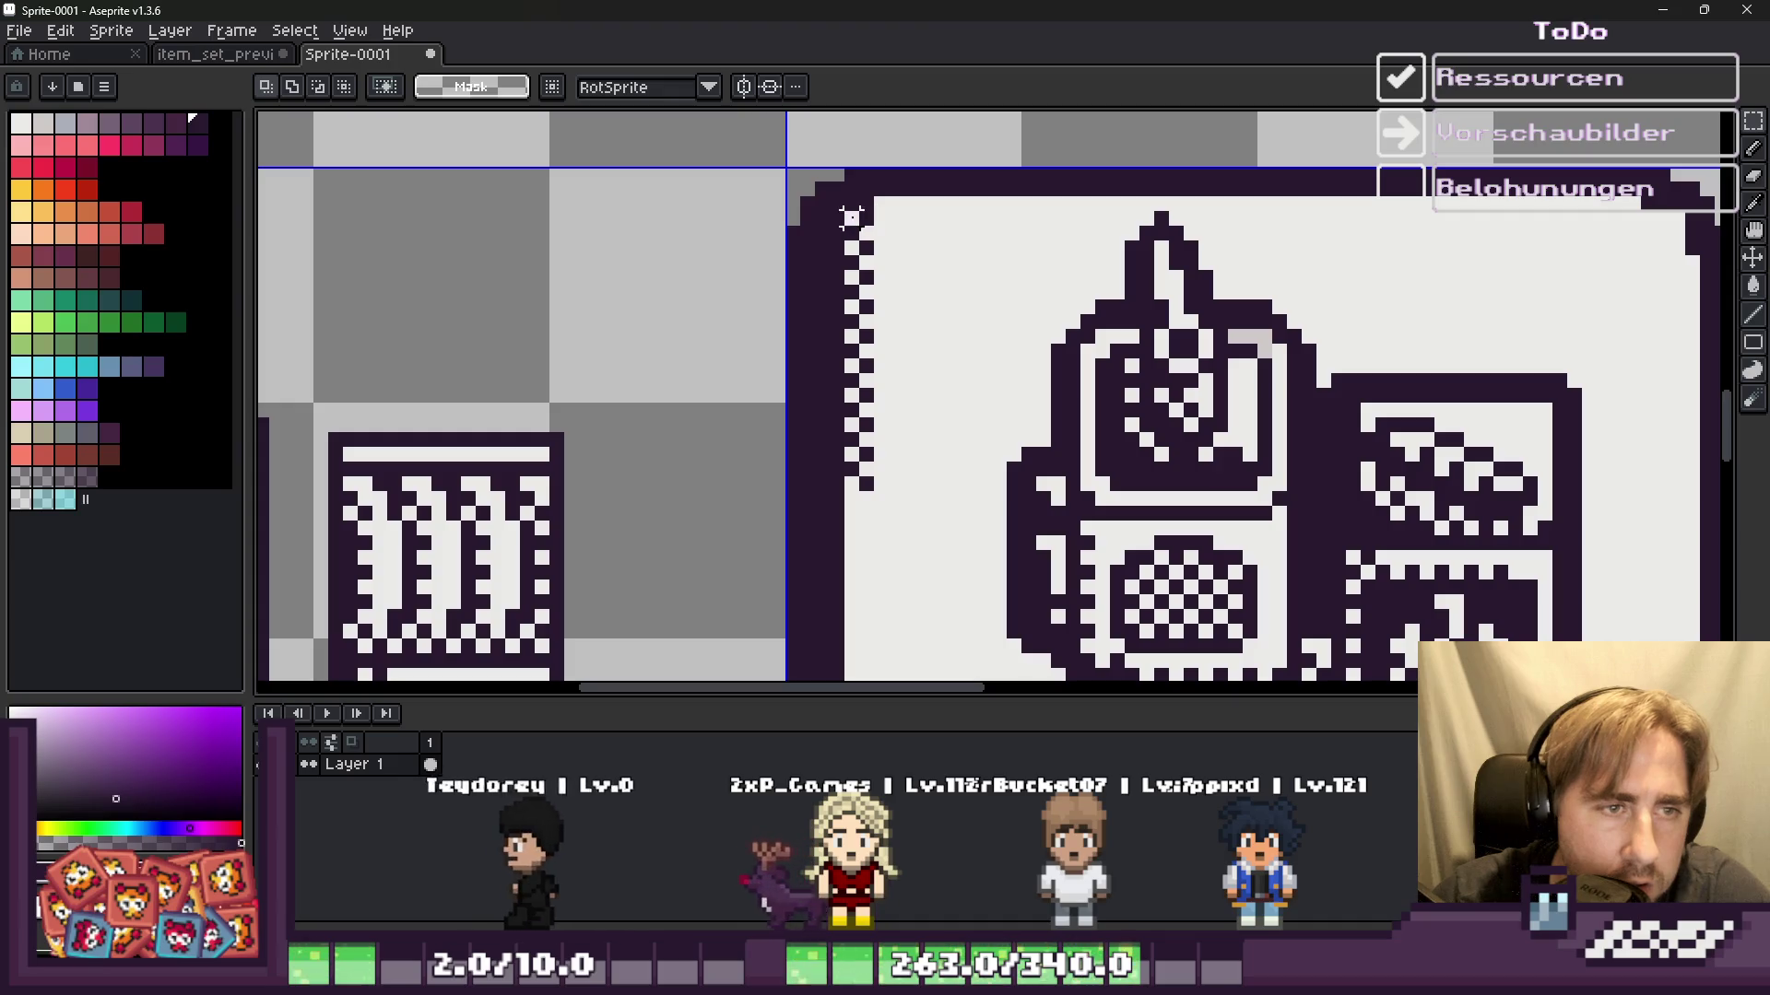
Step: Copy the checker column and paste a copy further down the left edge
{"action": "left_click_drag", "start_coordinate": [849, 219], "coordinate": [876, 489]}
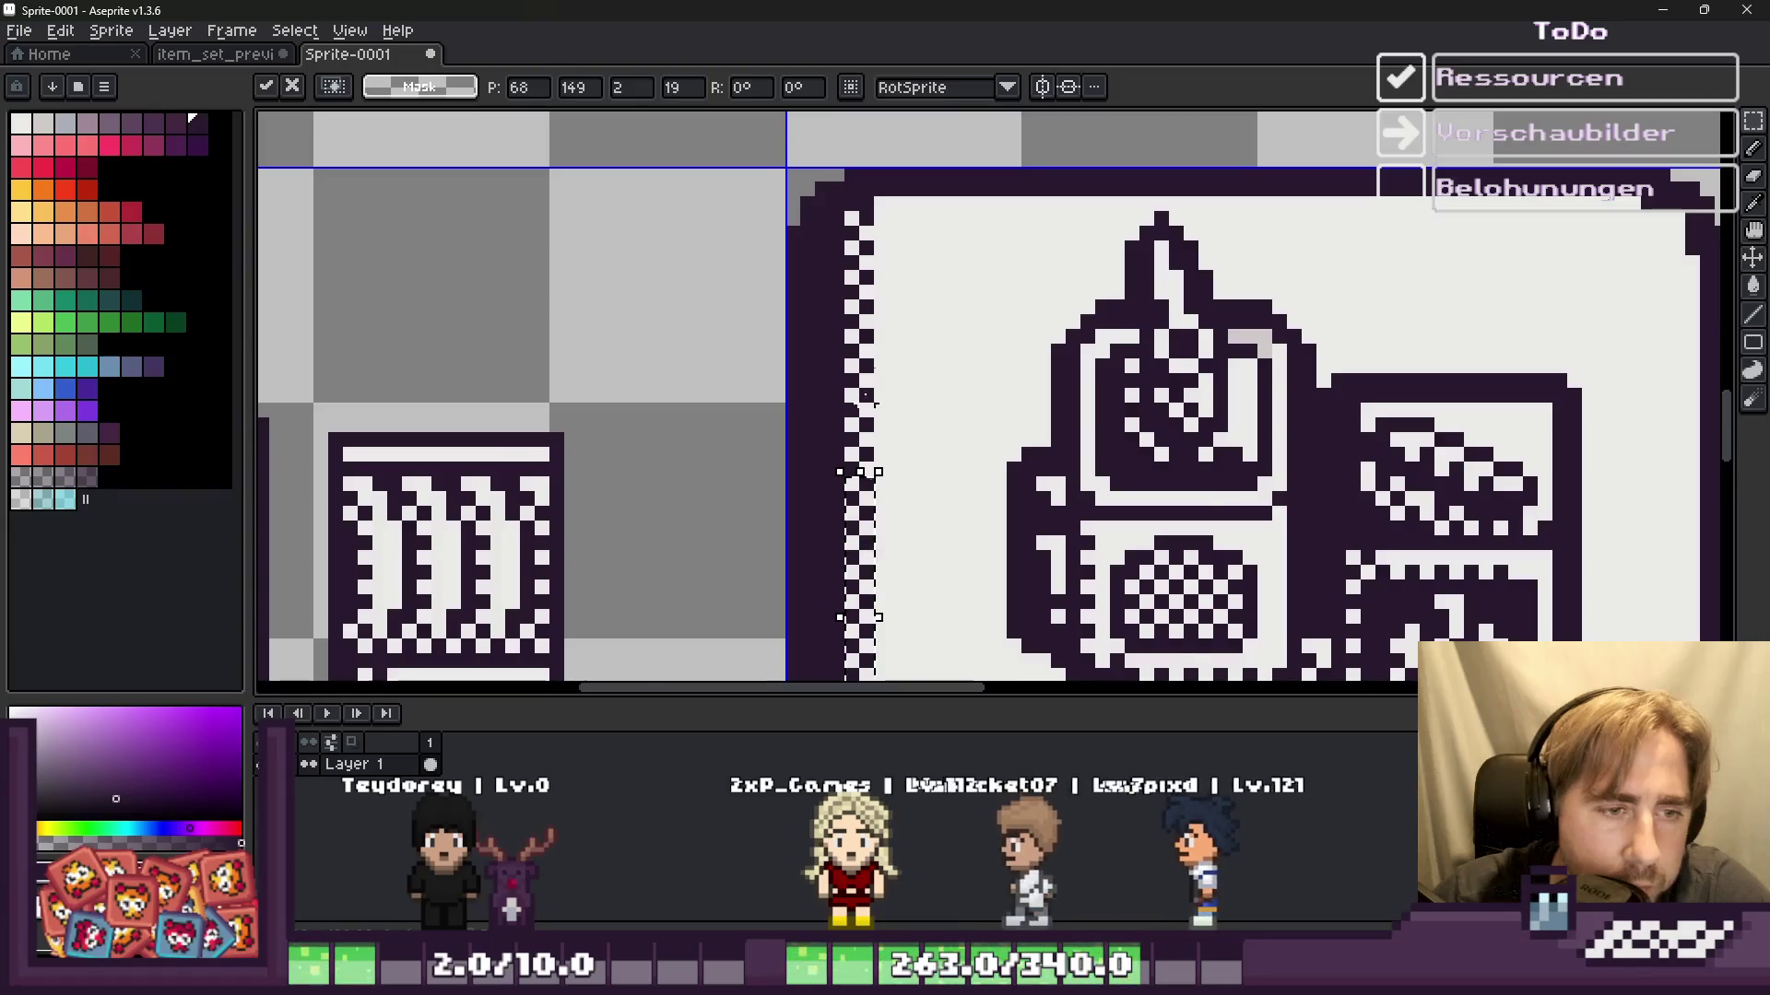
{"action": "key", "text": "Return"}
{"action": "scroll", "coordinate": [874, 559], "scroll_direction": "down", "scroll_amount": 1}
{"action": "scroll", "coordinate": [922, 516], "scroll_direction": "up", "scroll_amount": 2}
{"action": "scroll", "coordinate": [931, 491], "scroll_direction": "up", "scroll_amount": 1}
{"action": "key", "text": "ctrl+v"}
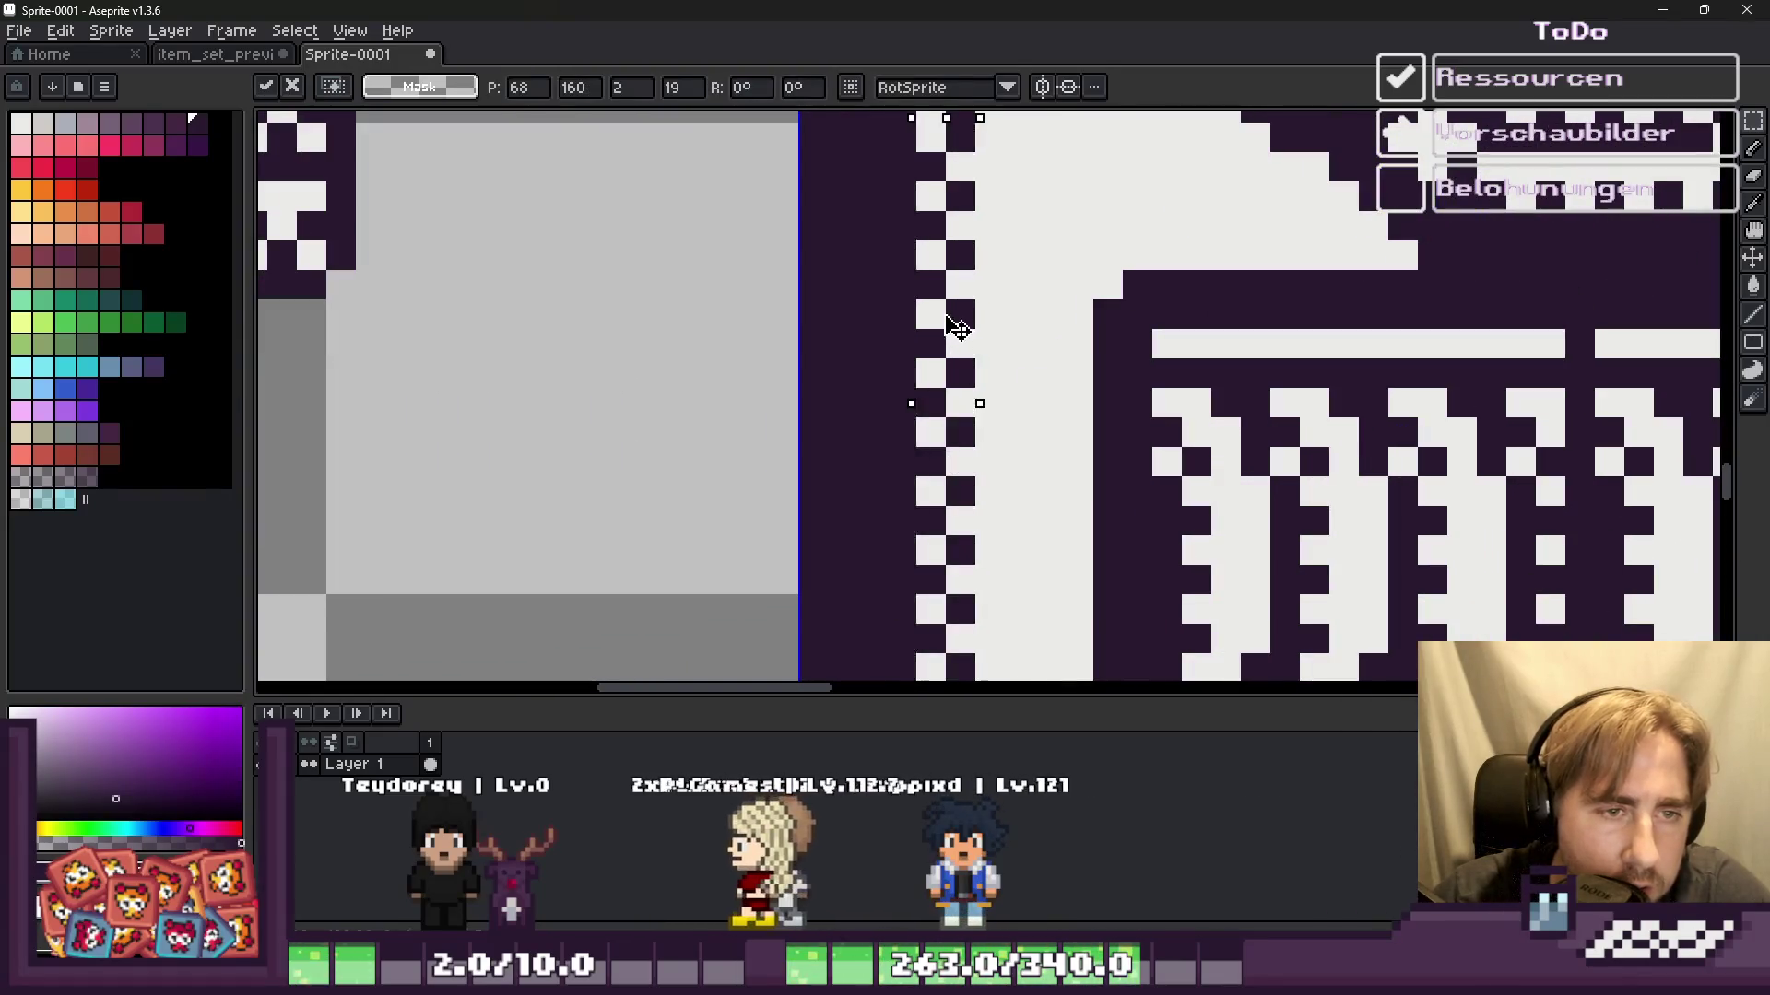
{"action": "key", "text": "Return"}
{"action": "scroll", "coordinate": [963, 443], "scroll_direction": "down", "scroll_amount": 2}
{"action": "scroll", "coordinate": [947, 550], "scroll_direction": "up", "scroll_amount": 2}
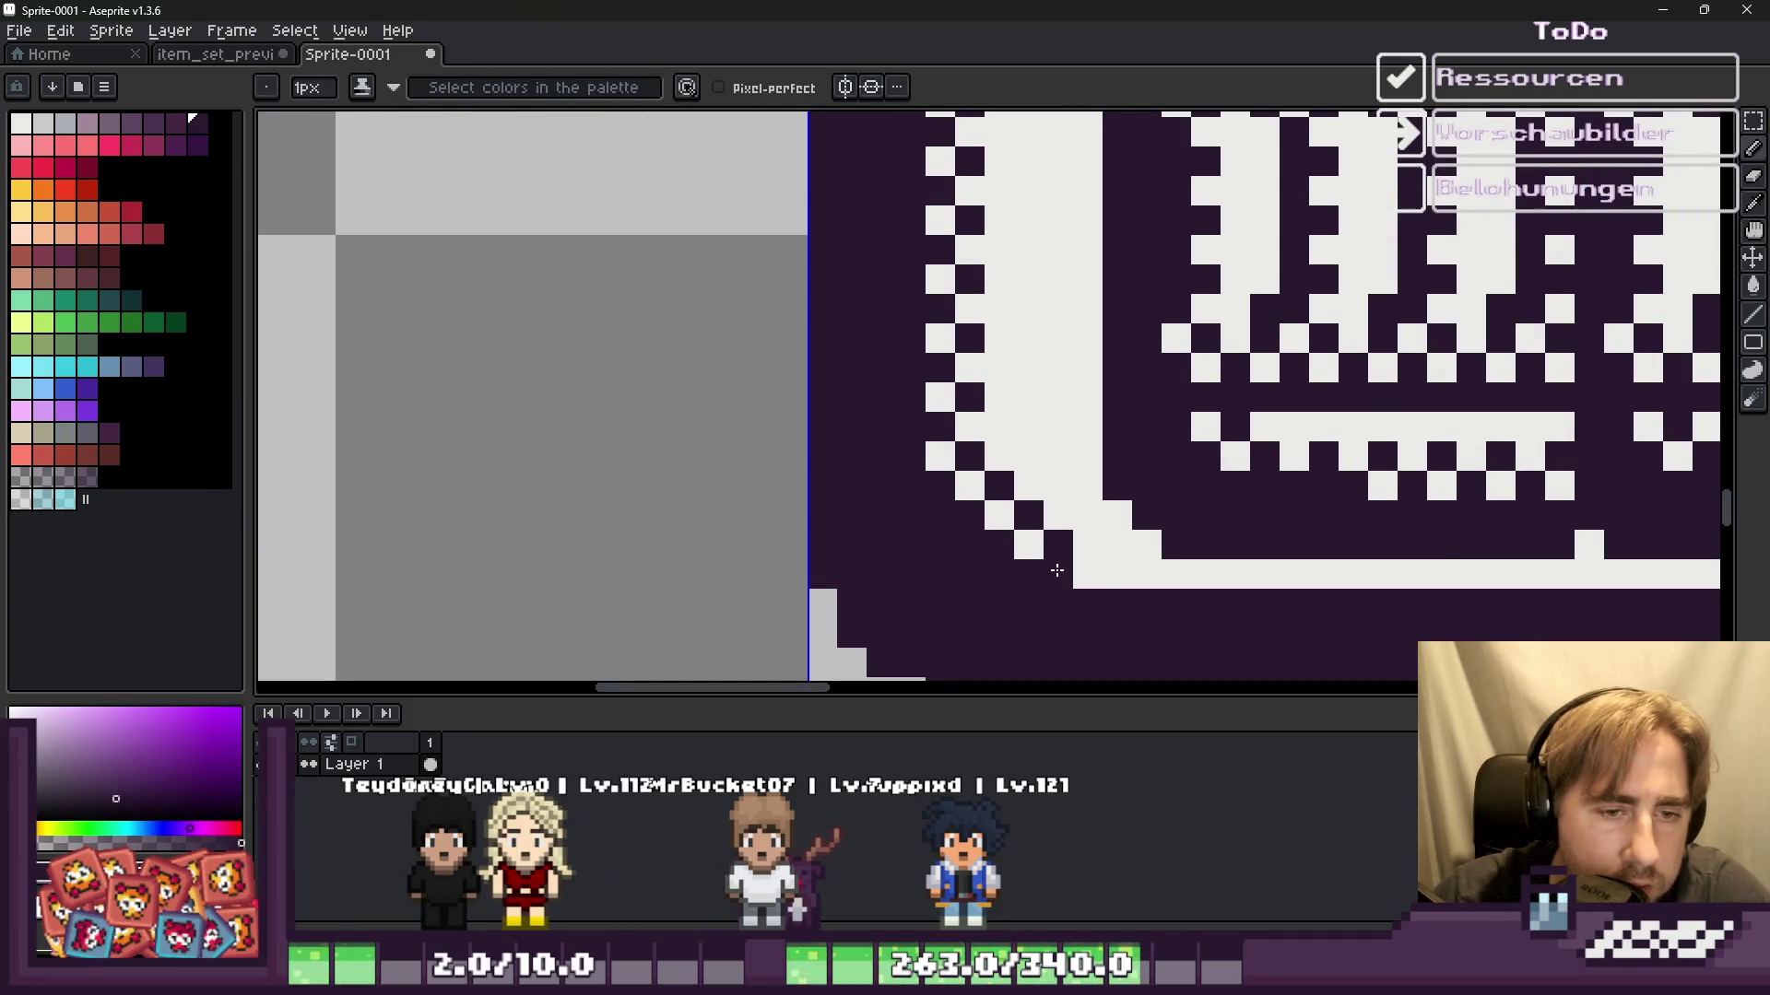
{"action": "scroll", "coordinate": [1102, 540], "scroll_direction": "down", "scroll_amount": 2}
{"action": "scroll", "coordinate": [1134, 544], "scroll_direction": "up", "scroll_amount": 2}
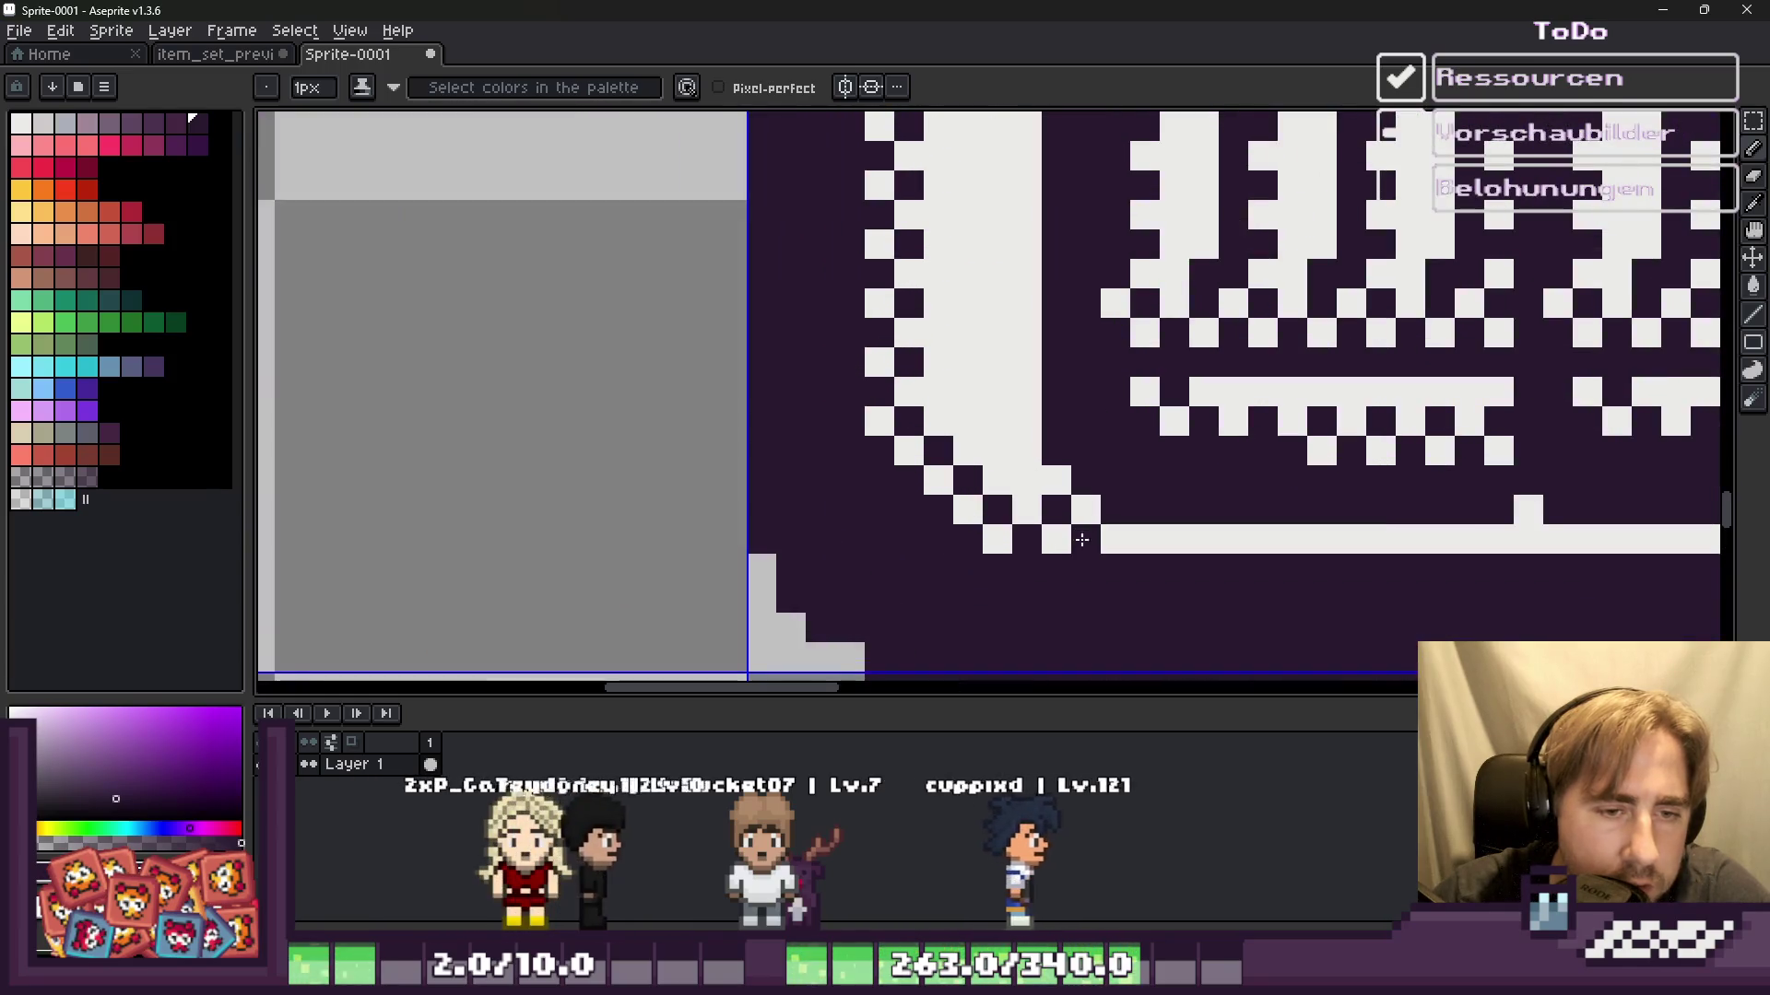
Step: Darken alternating pixels along the frame's bottom bar to begin a checker row
{"action": "left_click", "coordinate": [1203, 540]}
{"action": "left_click", "coordinate": [1263, 540]}
{"action": "left_click", "coordinate": [1322, 540]}
{"action": "left_click", "coordinate": [1355, 541]}
{"action": "left_click", "coordinate": [1382, 542]}
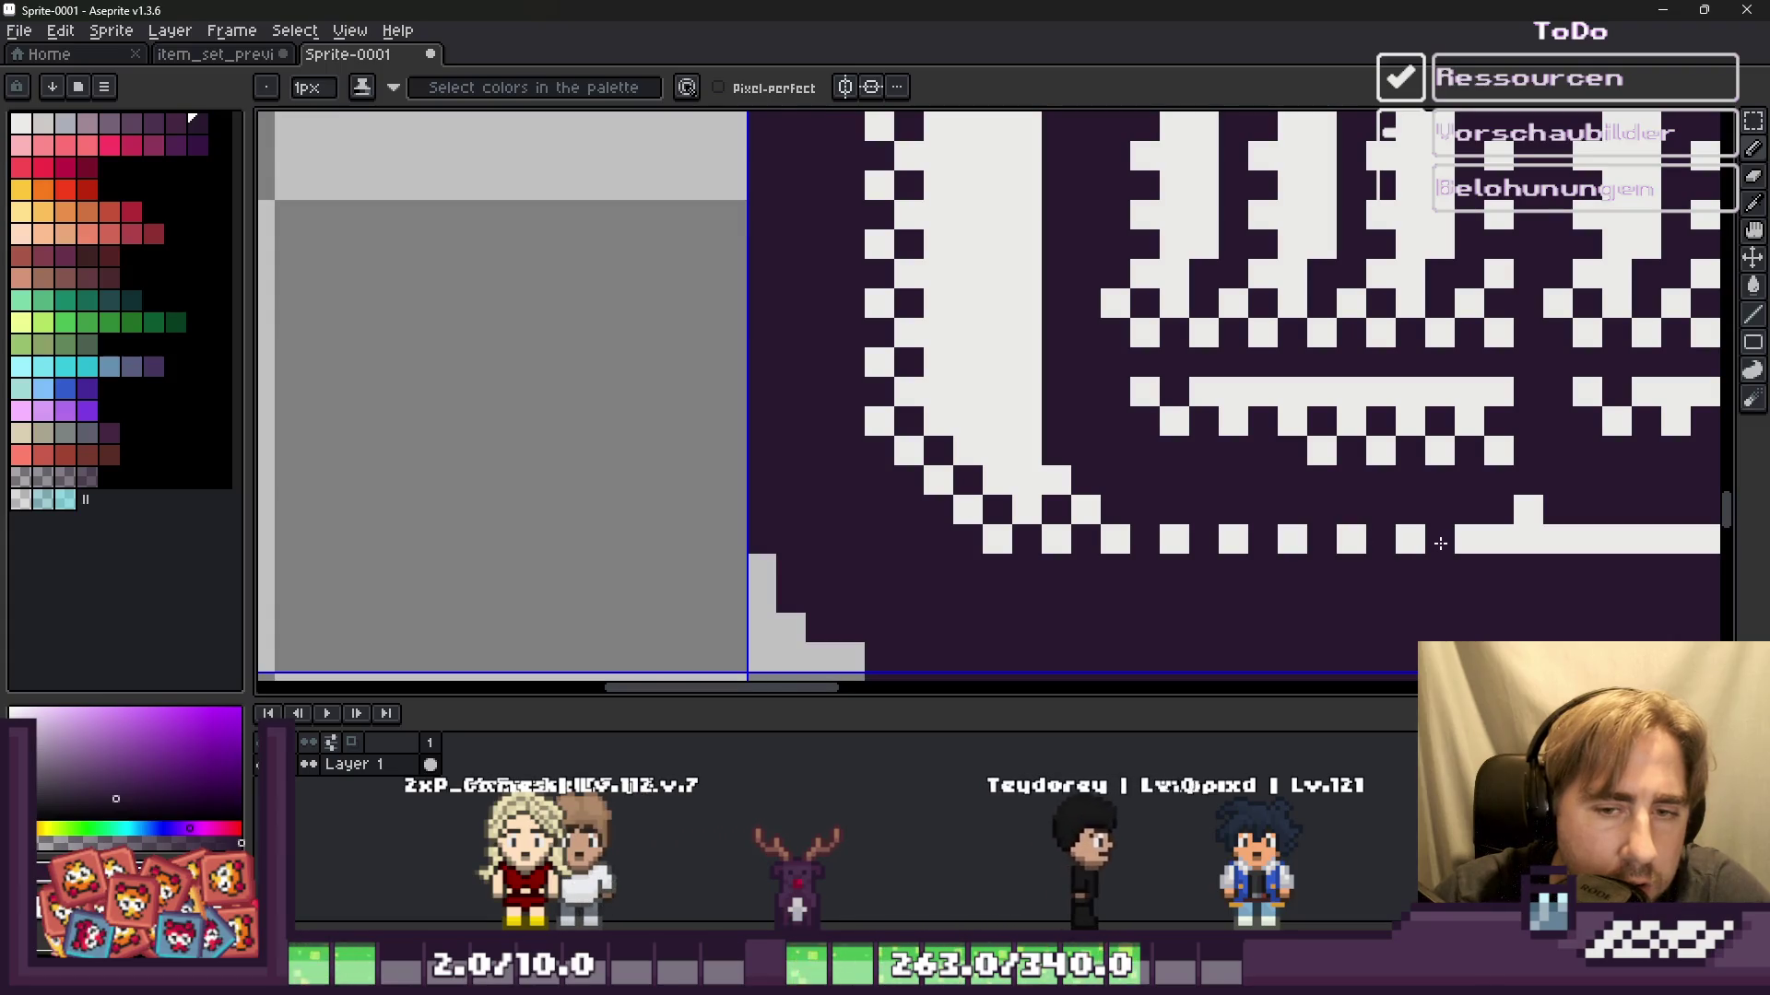
{"action": "left_click", "coordinate": [1475, 543]}
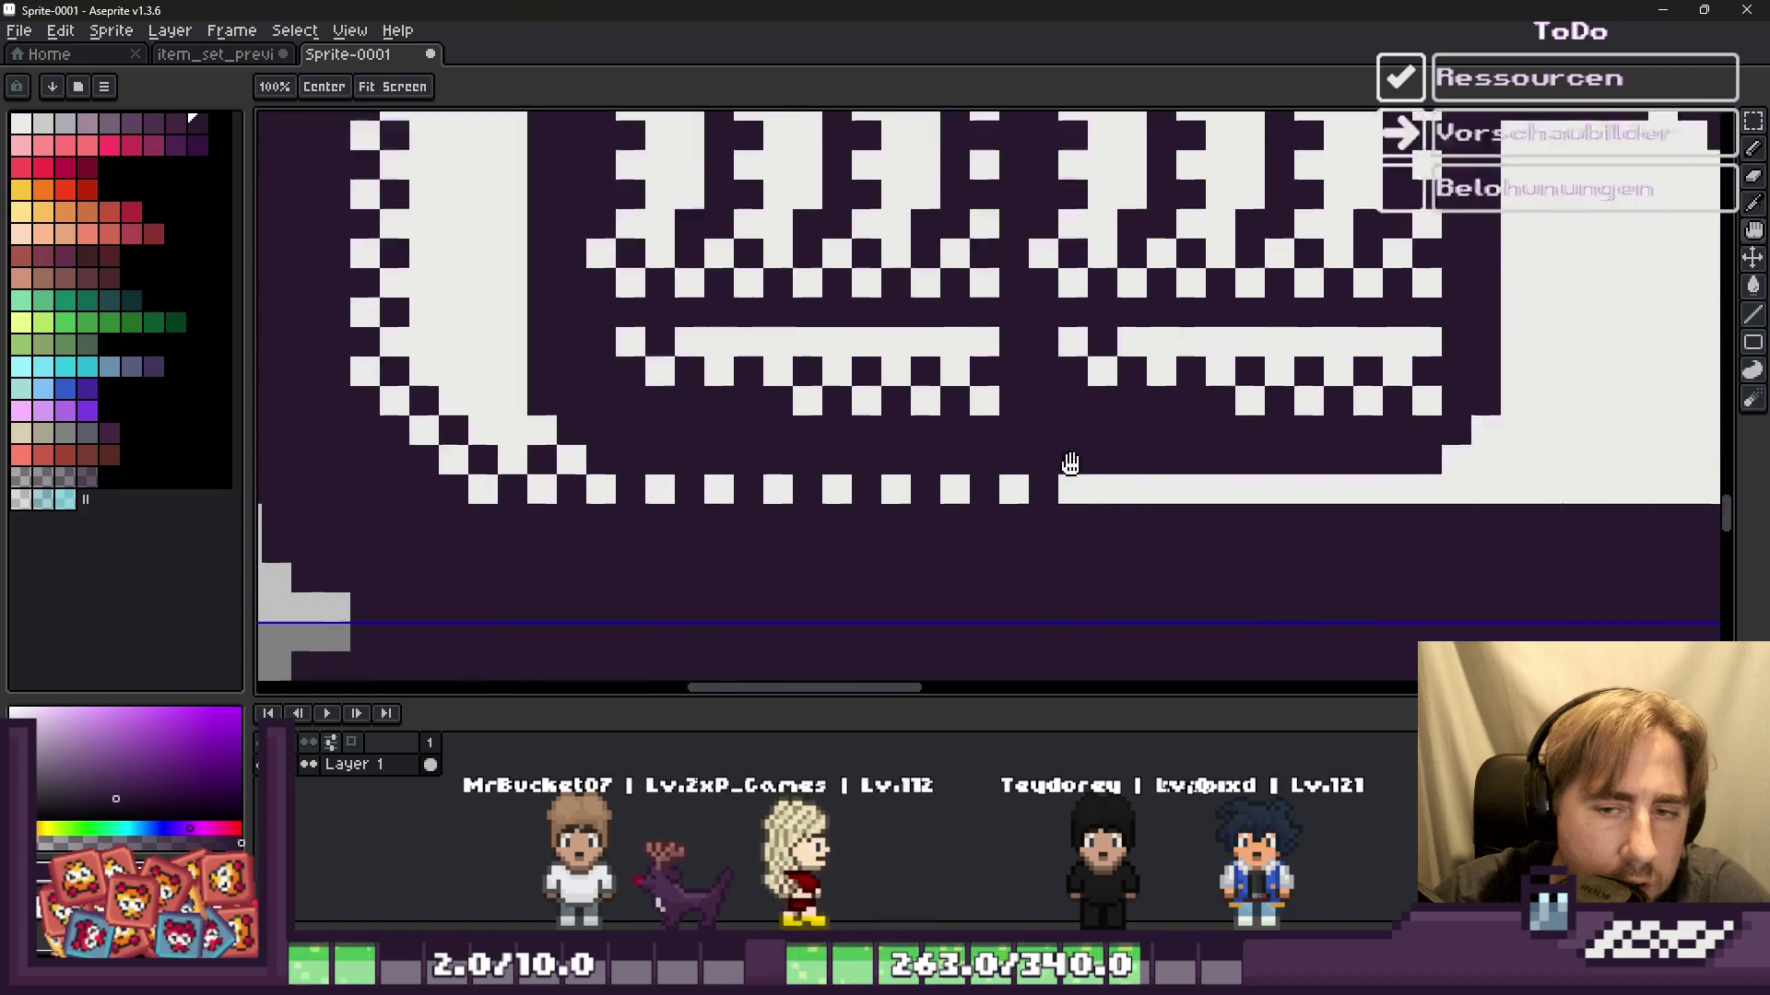
Step: Continue the checker row across the rest of the bottom bar
{"action": "left_click_drag", "start_coordinate": [1548, 543], "coordinate": [909, 470]}
{"action": "left_click", "coordinate": [1007, 475]}
{"action": "left_click", "coordinate": [1076, 475]}
{"action": "left_click", "coordinate": [1184, 477]}
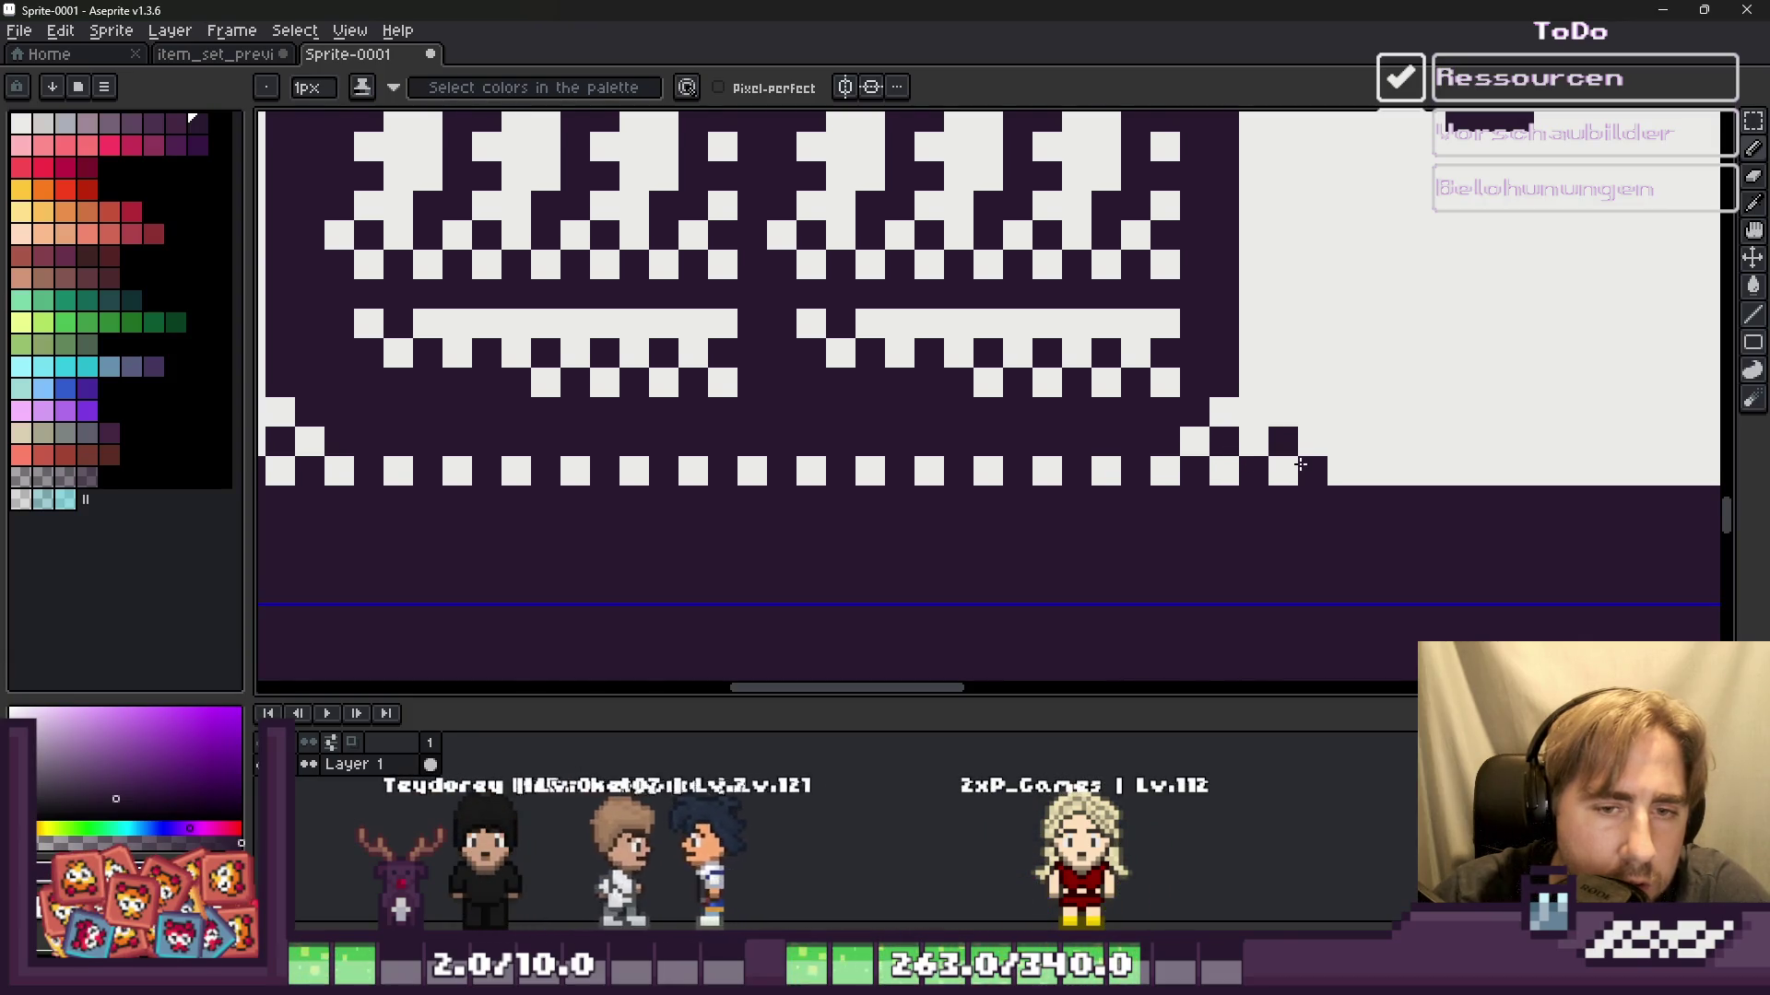
{"action": "left_click", "coordinate": [1289, 470]}
{"action": "scroll", "coordinate": [914, 414], "scroll_direction": "down", "scroll_amount": 3}
{"action": "scroll", "coordinate": [913, 414], "scroll_direction": "up", "scroll_amount": 4}
{"action": "scroll", "coordinate": [1014, 410], "scroll_direction": "up", "scroll_amount": 2}
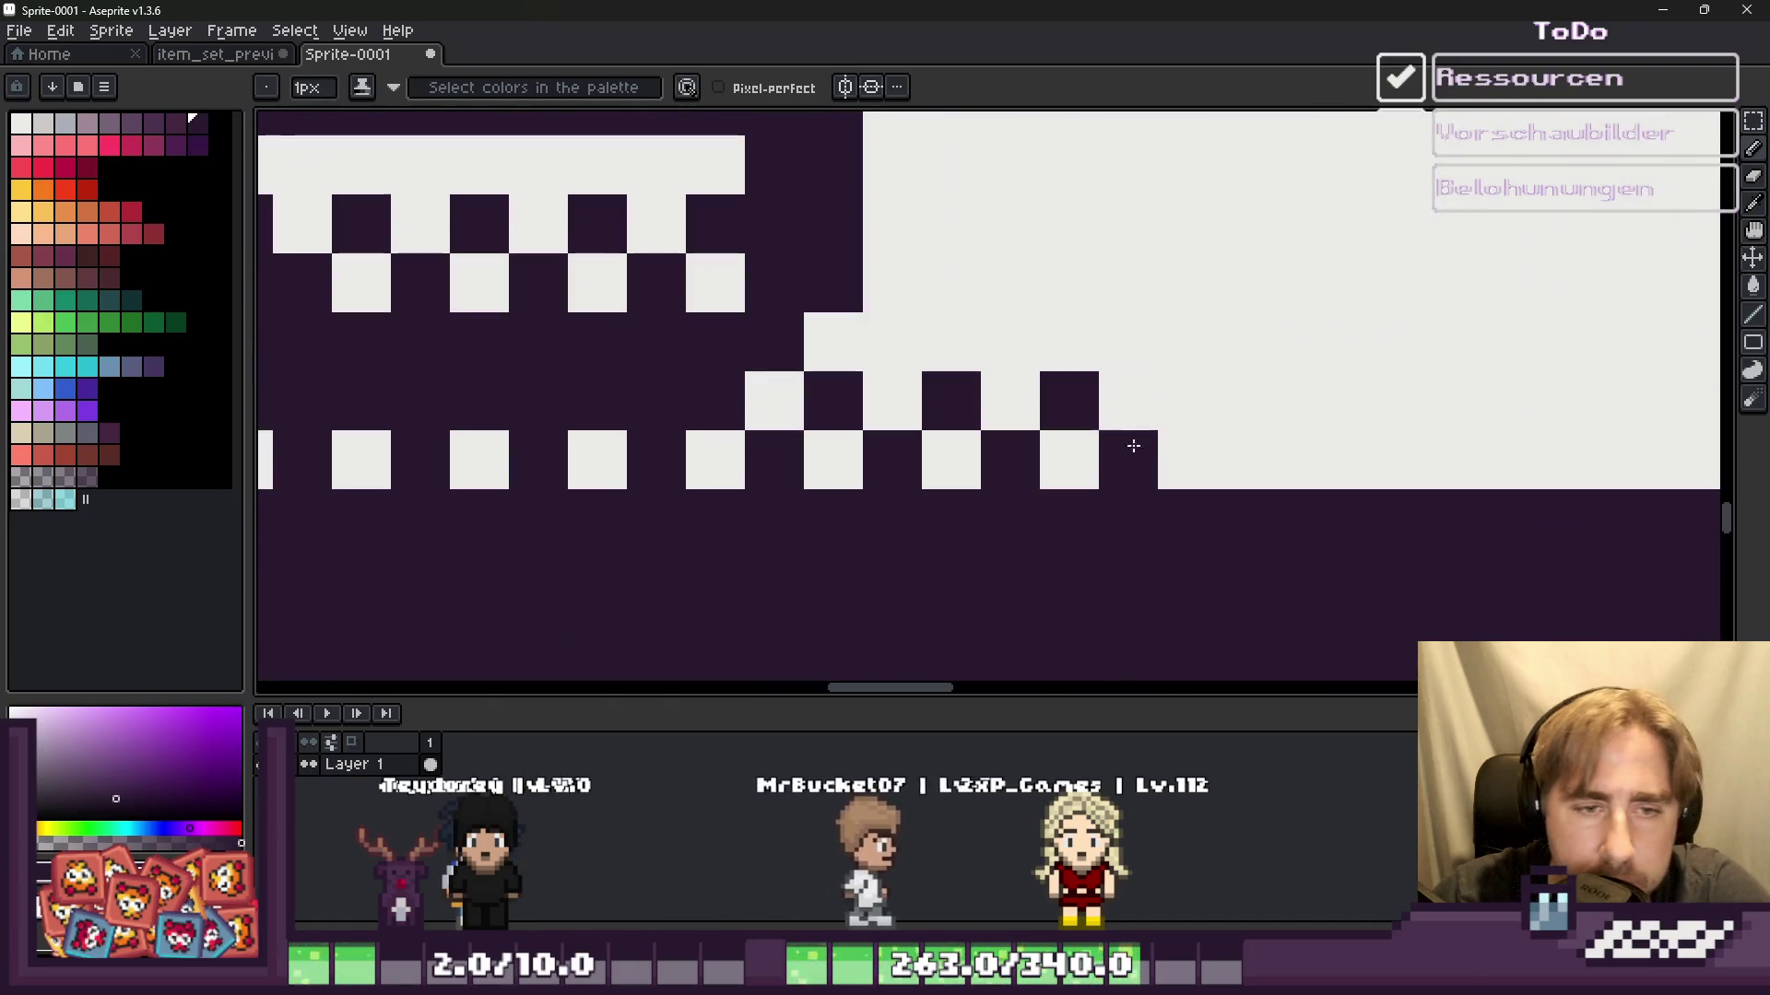
Step: Add staggered upper and lower checker pixels at the row's right end up to the corner
{"action": "left_click", "coordinate": [1218, 441]}
{"action": "left_click", "coordinate": [1305, 401]}
{"action": "left_click", "coordinate": [1365, 459]}
{"action": "left_click", "coordinate": [1425, 401]}
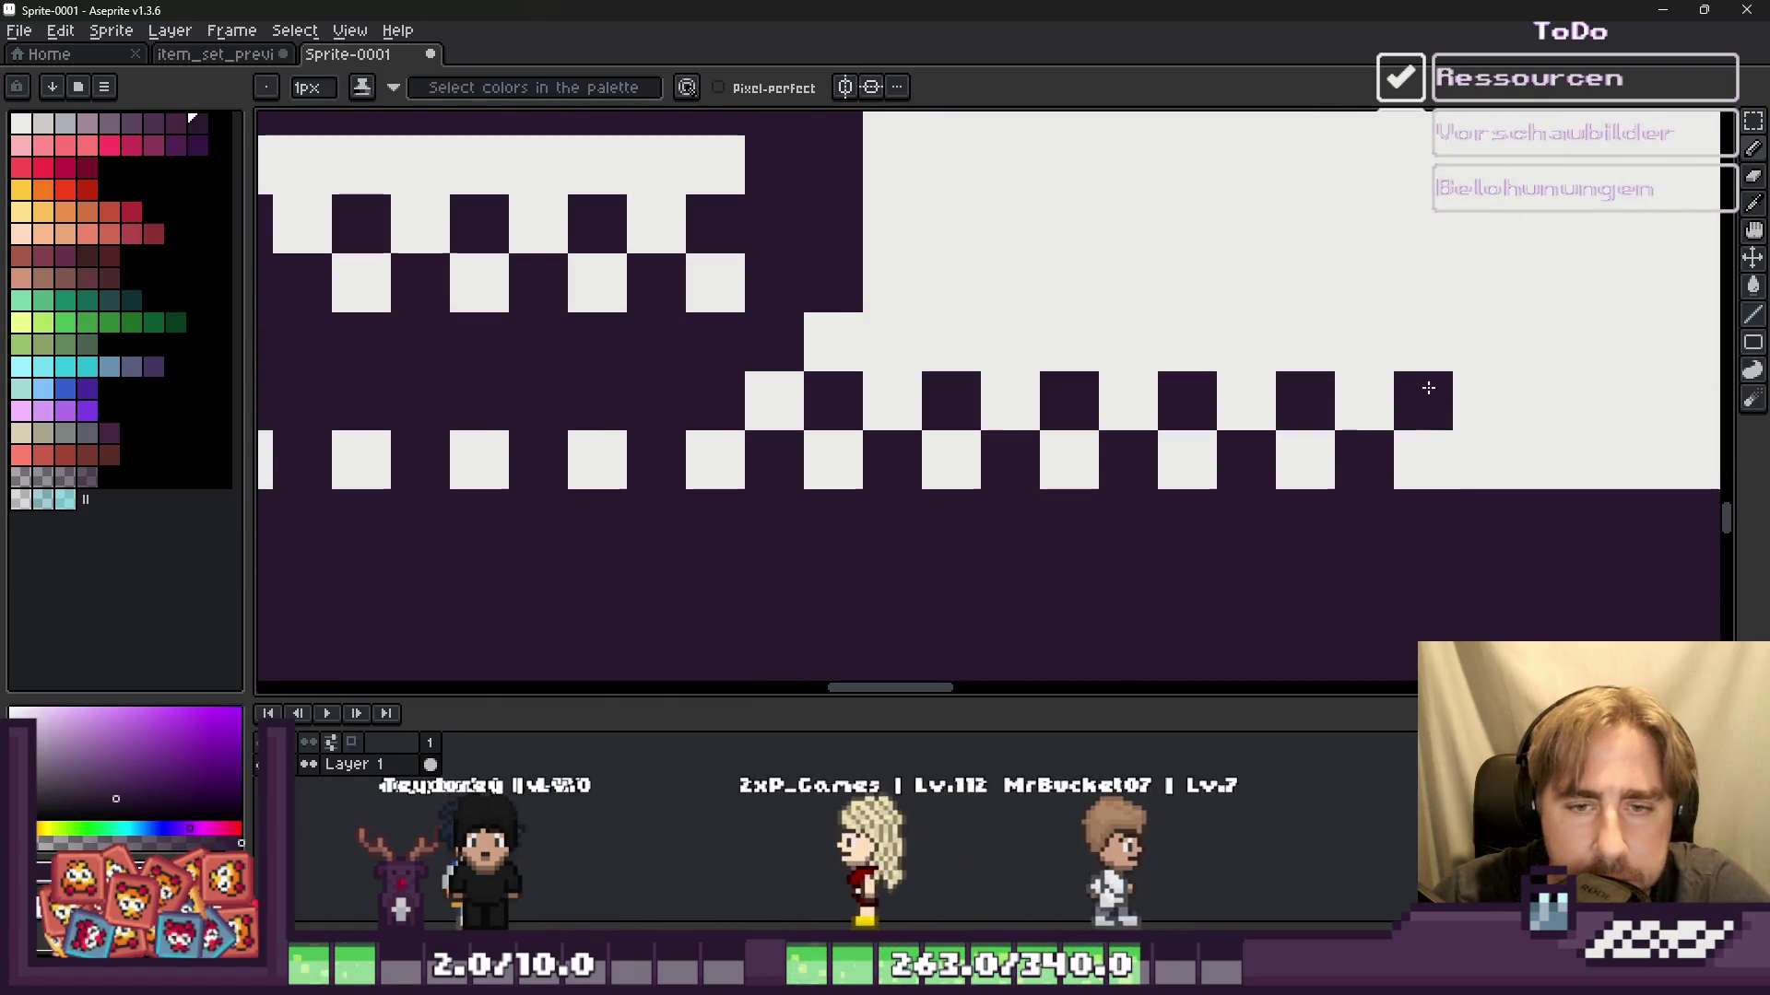
{"action": "left_click", "coordinate": [1484, 452]}
{"action": "scroll", "coordinate": [1486, 440], "scroll_direction": "down", "scroll_amount": 2}
{"action": "scroll", "coordinate": [1343, 415], "scroll_direction": "up", "scroll_amount": 2}
{"action": "left_click", "coordinate": [1240, 394]}
{"action": "left_click", "coordinate": [1295, 434]}
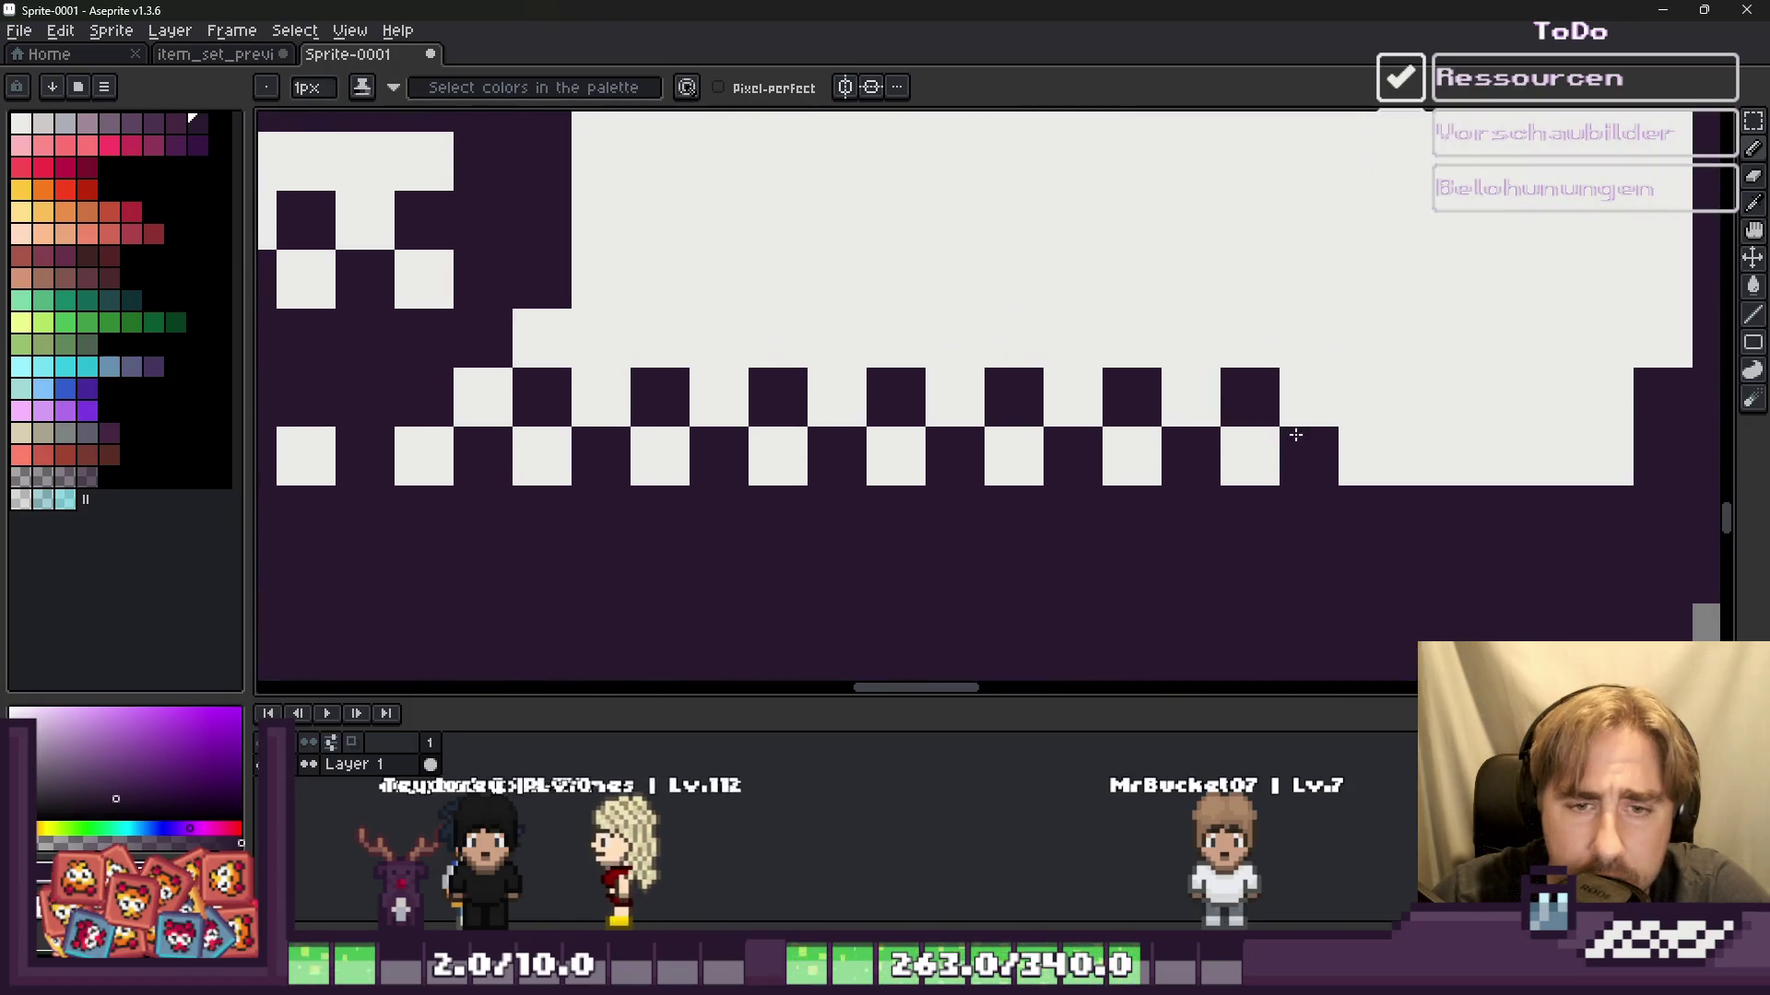
{"action": "left_click", "coordinate": [1545, 396]}
{"action": "scroll", "coordinate": [1548, 397], "scroll_direction": "down", "scroll_amount": 3}
{"action": "scroll", "coordinate": [1549, 369], "scroll_direction": "up", "scroll_amount": 2}
{"action": "left_click", "coordinate": [1548, 350]}
{"action": "scroll", "coordinate": [1545, 336], "scroll_direction": "down", "scroll_amount": 2}
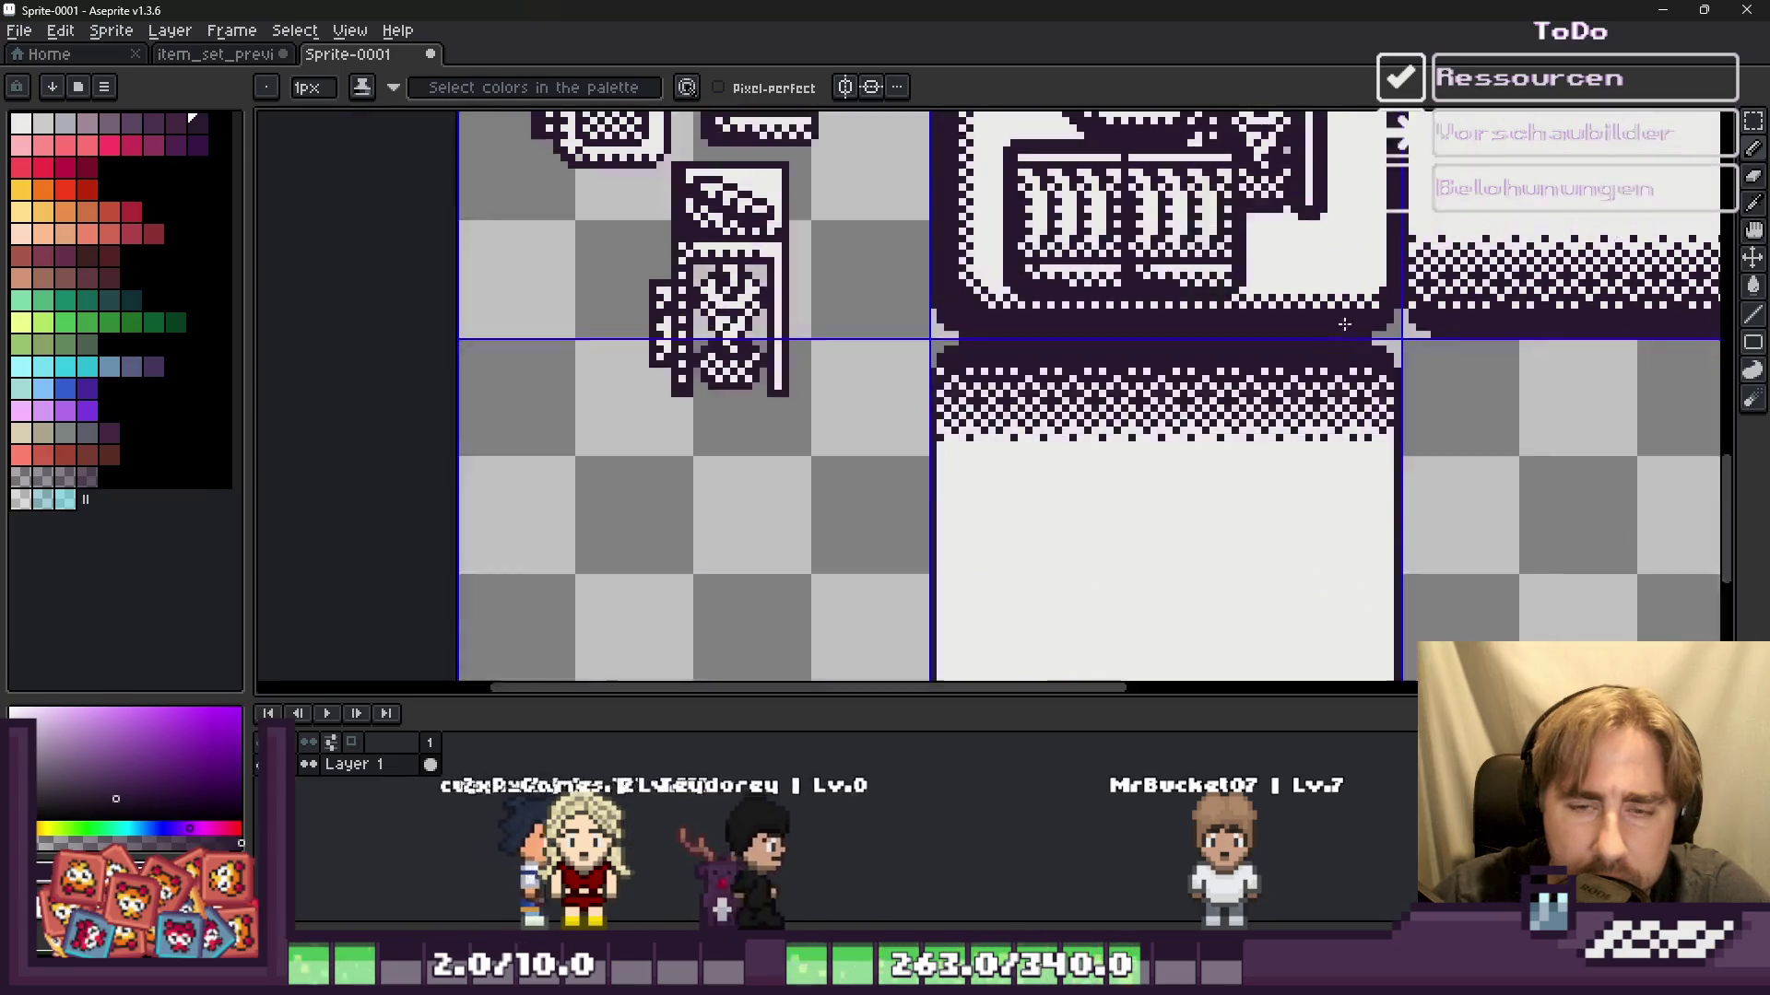
Step: Add dark pixels just inside the left checker column of the icon tile's border
{"action": "scroll", "coordinate": [1451, 317], "scroll_direction": "down", "scroll_amount": 2}
{"action": "scroll", "coordinate": [1451, 318], "scroll_direction": "up", "scroll_amount": 2}
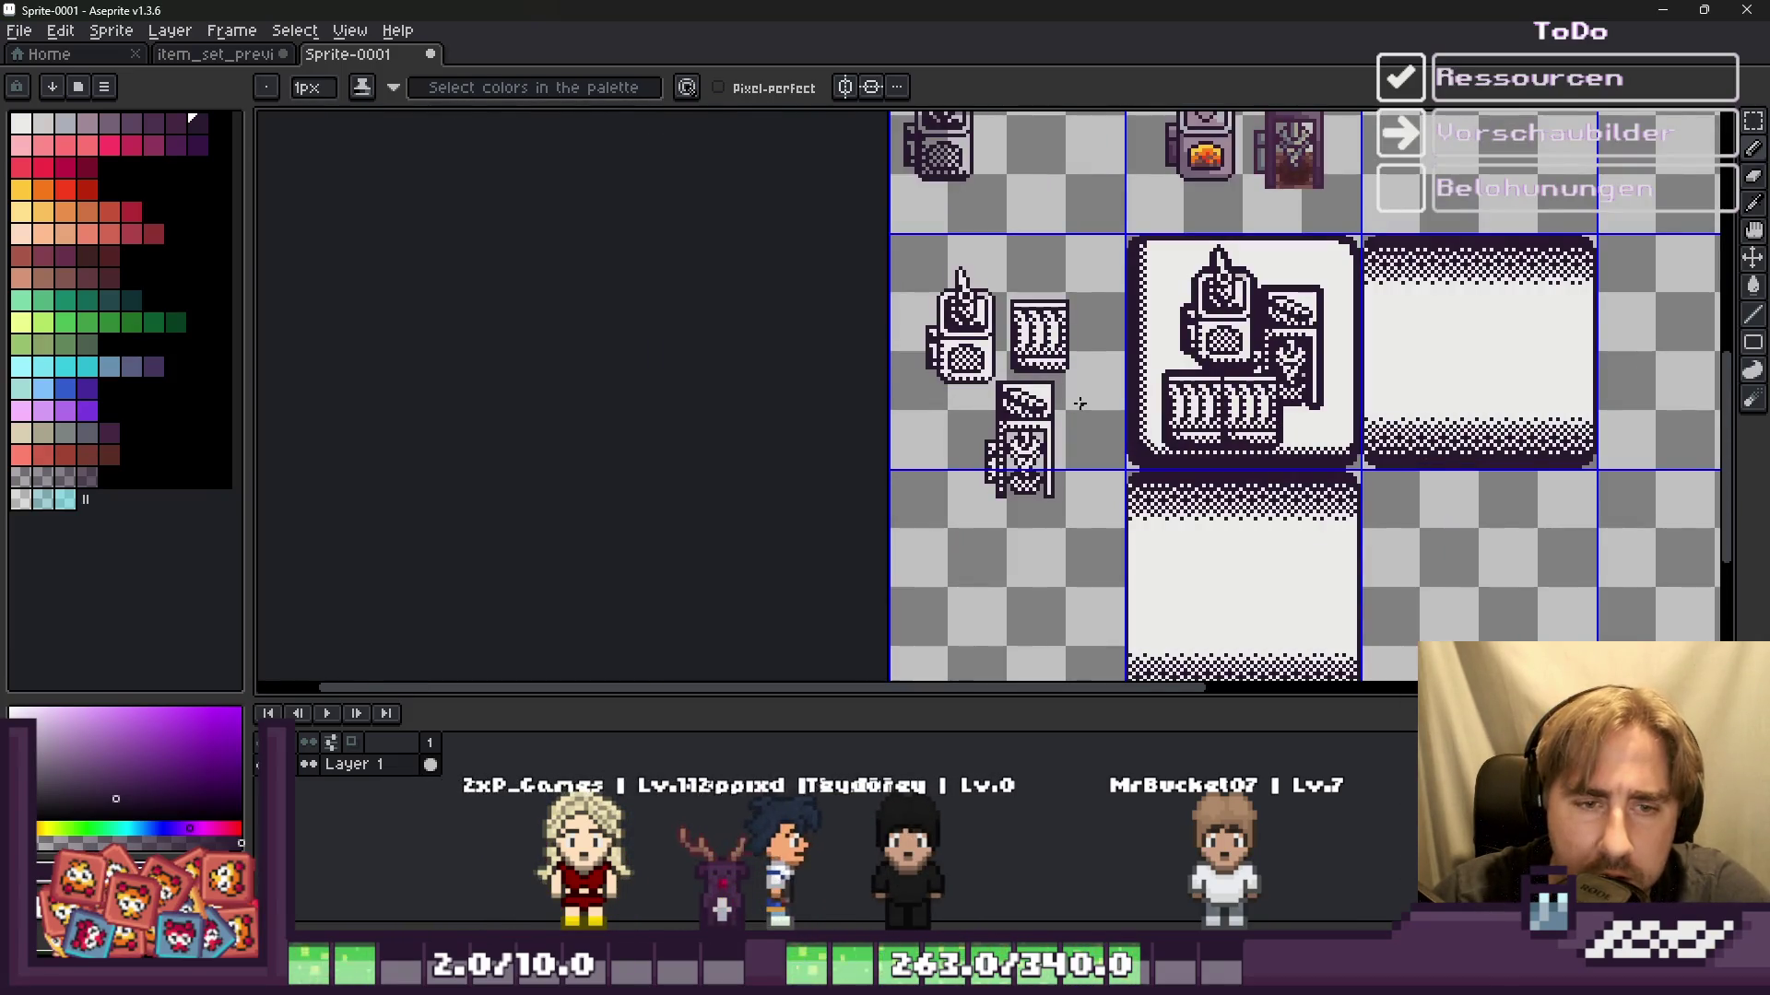
{"action": "scroll", "coordinate": [1080, 403], "scroll_direction": "up", "scroll_amount": 2}
{"action": "scroll", "coordinate": [1152, 276], "scroll_direction": "up", "scroll_amount": 2}
{"action": "scroll", "coordinate": [1097, 249], "scroll_direction": "up", "scroll_amount": 1}
{"action": "scroll", "coordinate": [1078, 262], "scroll_direction": "up", "scroll_amount": 1}
{"action": "left_click", "coordinate": [1108, 239]}
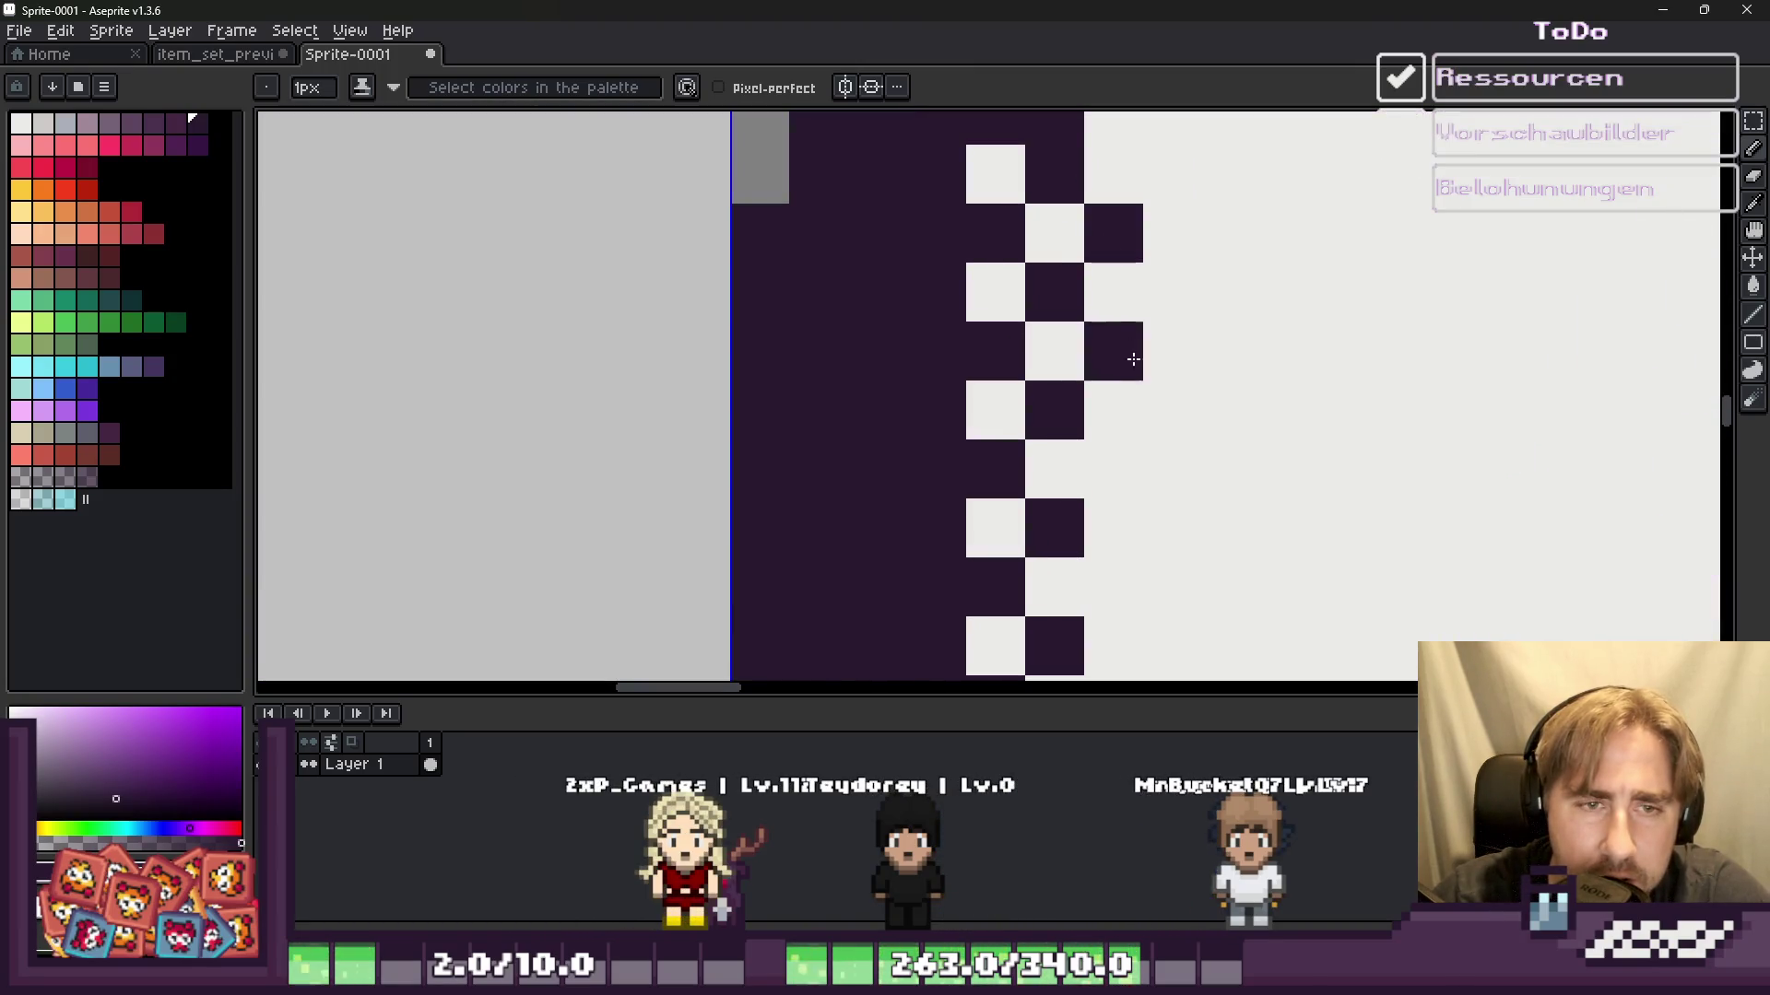
{"action": "scroll", "coordinate": [1075, 146], "scroll_direction": "down", "scroll_amount": 2}
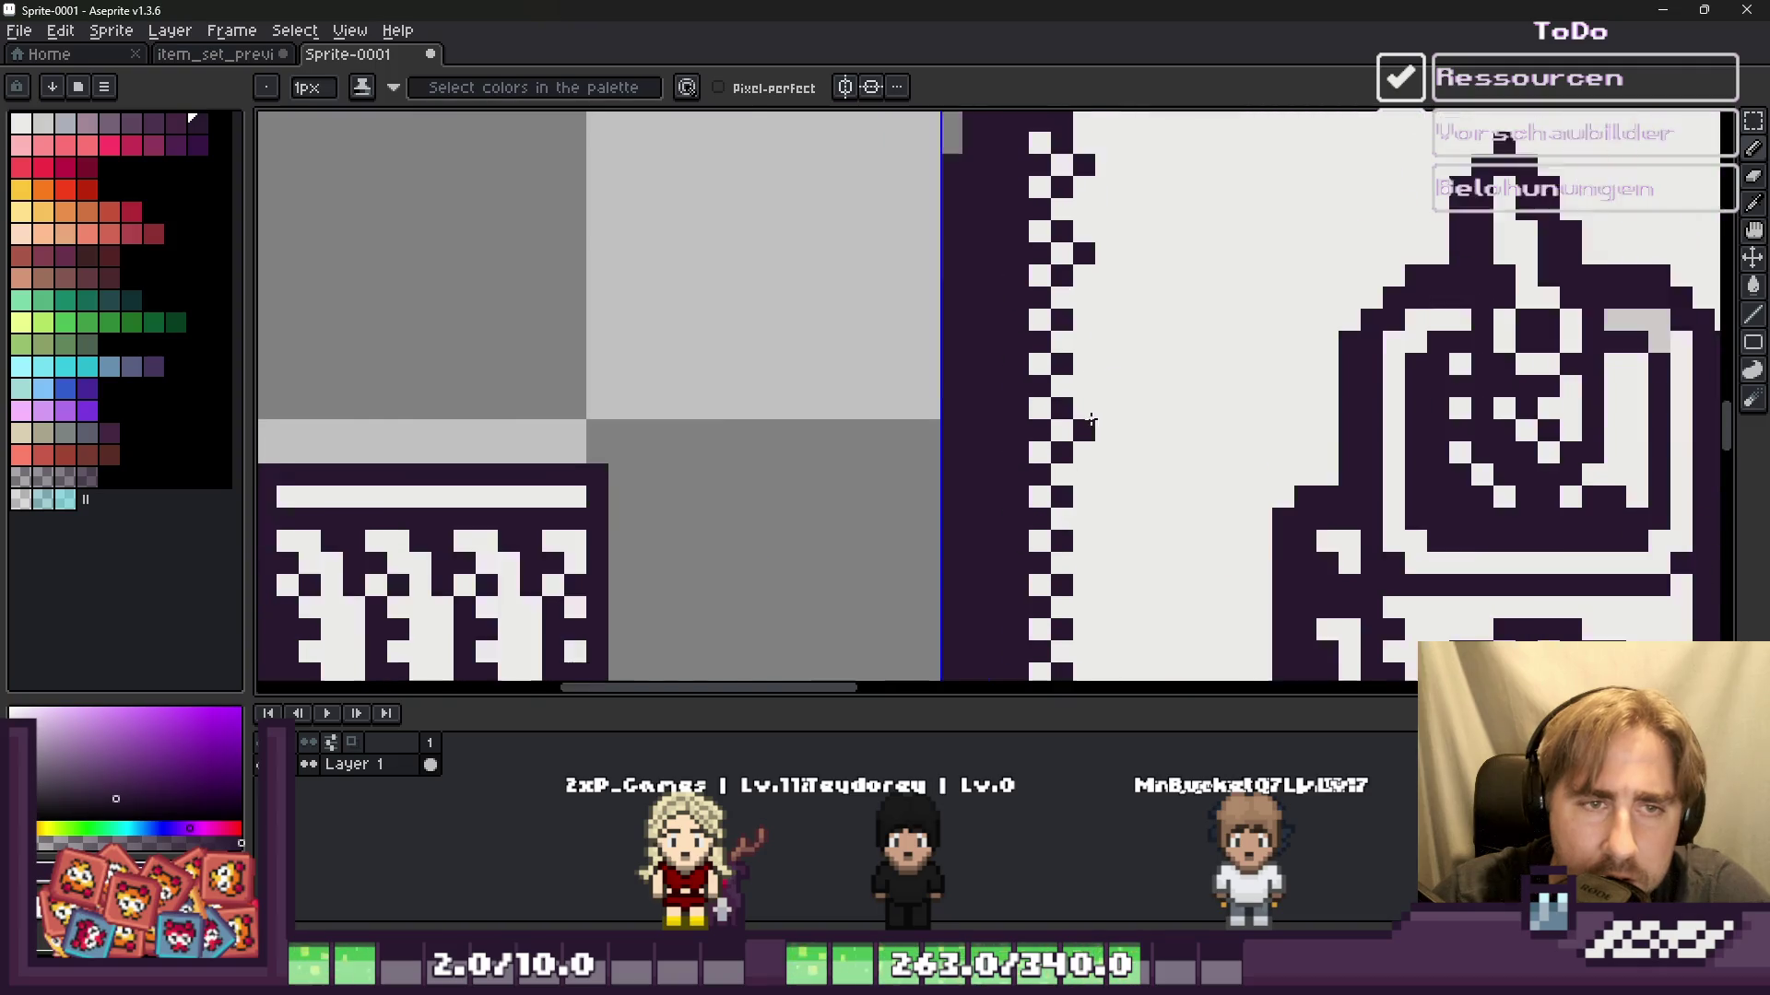
{"action": "scroll", "coordinate": [1102, 305], "scroll_direction": "up", "scroll_amount": 1}
{"action": "left_click", "coordinate": [1103, 305]}
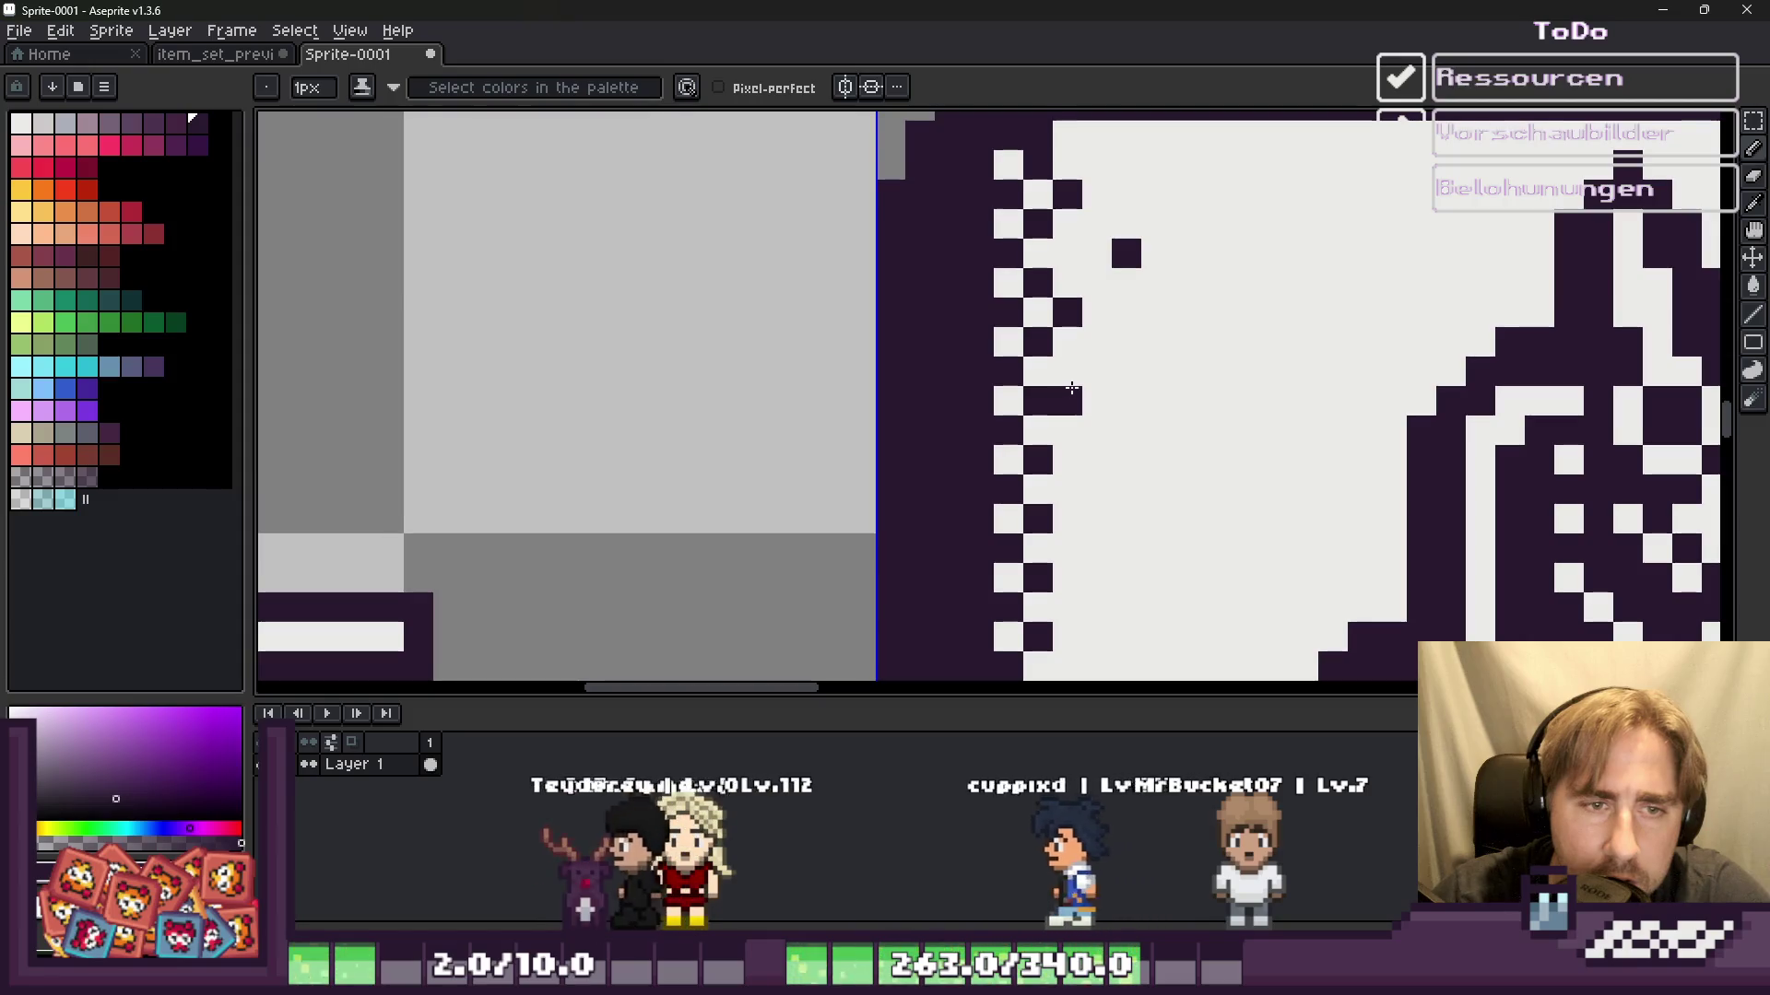
{"action": "left_click", "coordinate": [1126, 371]}
{"action": "left_click", "coordinate": [1124, 457]}
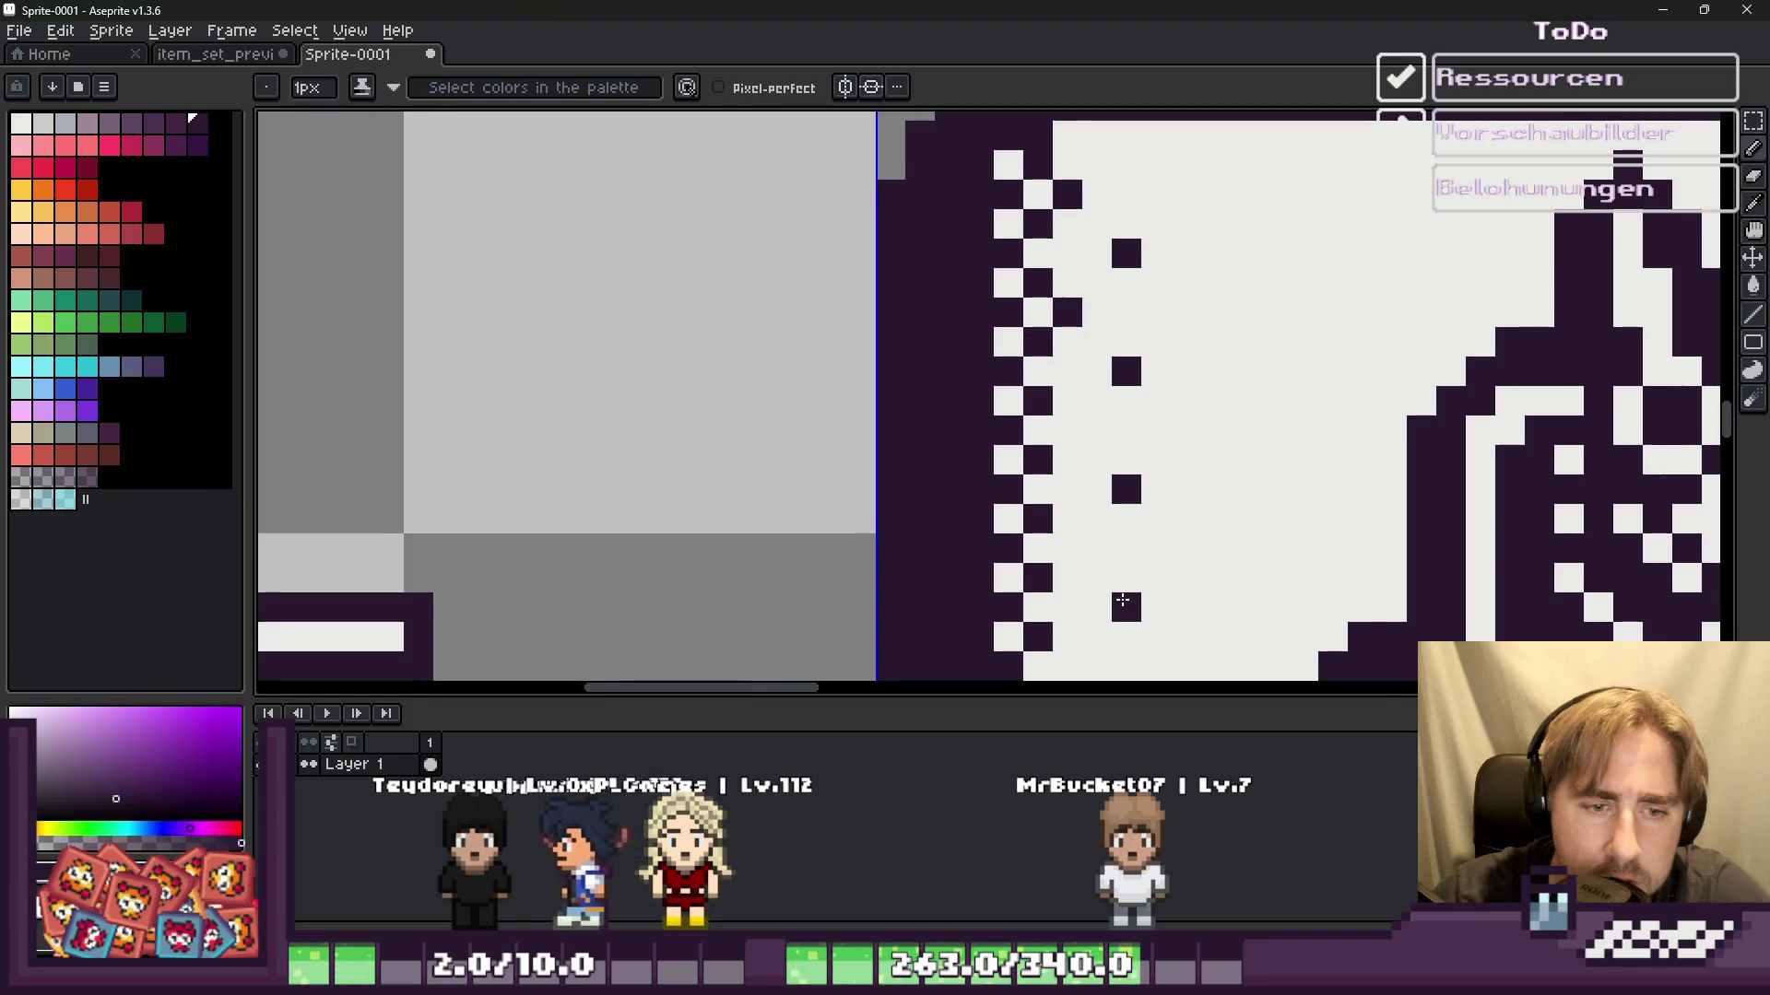
{"action": "scroll", "coordinate": [1123, 600], "scroll_direction": "down", "scroll_amount": 2}
{"action": "scroll", "coordinate": [1093, 350], "scroll_direction": "up", "scroll_amount": 2}
{"action": "left_click", "coordinate": [1088, 352]}
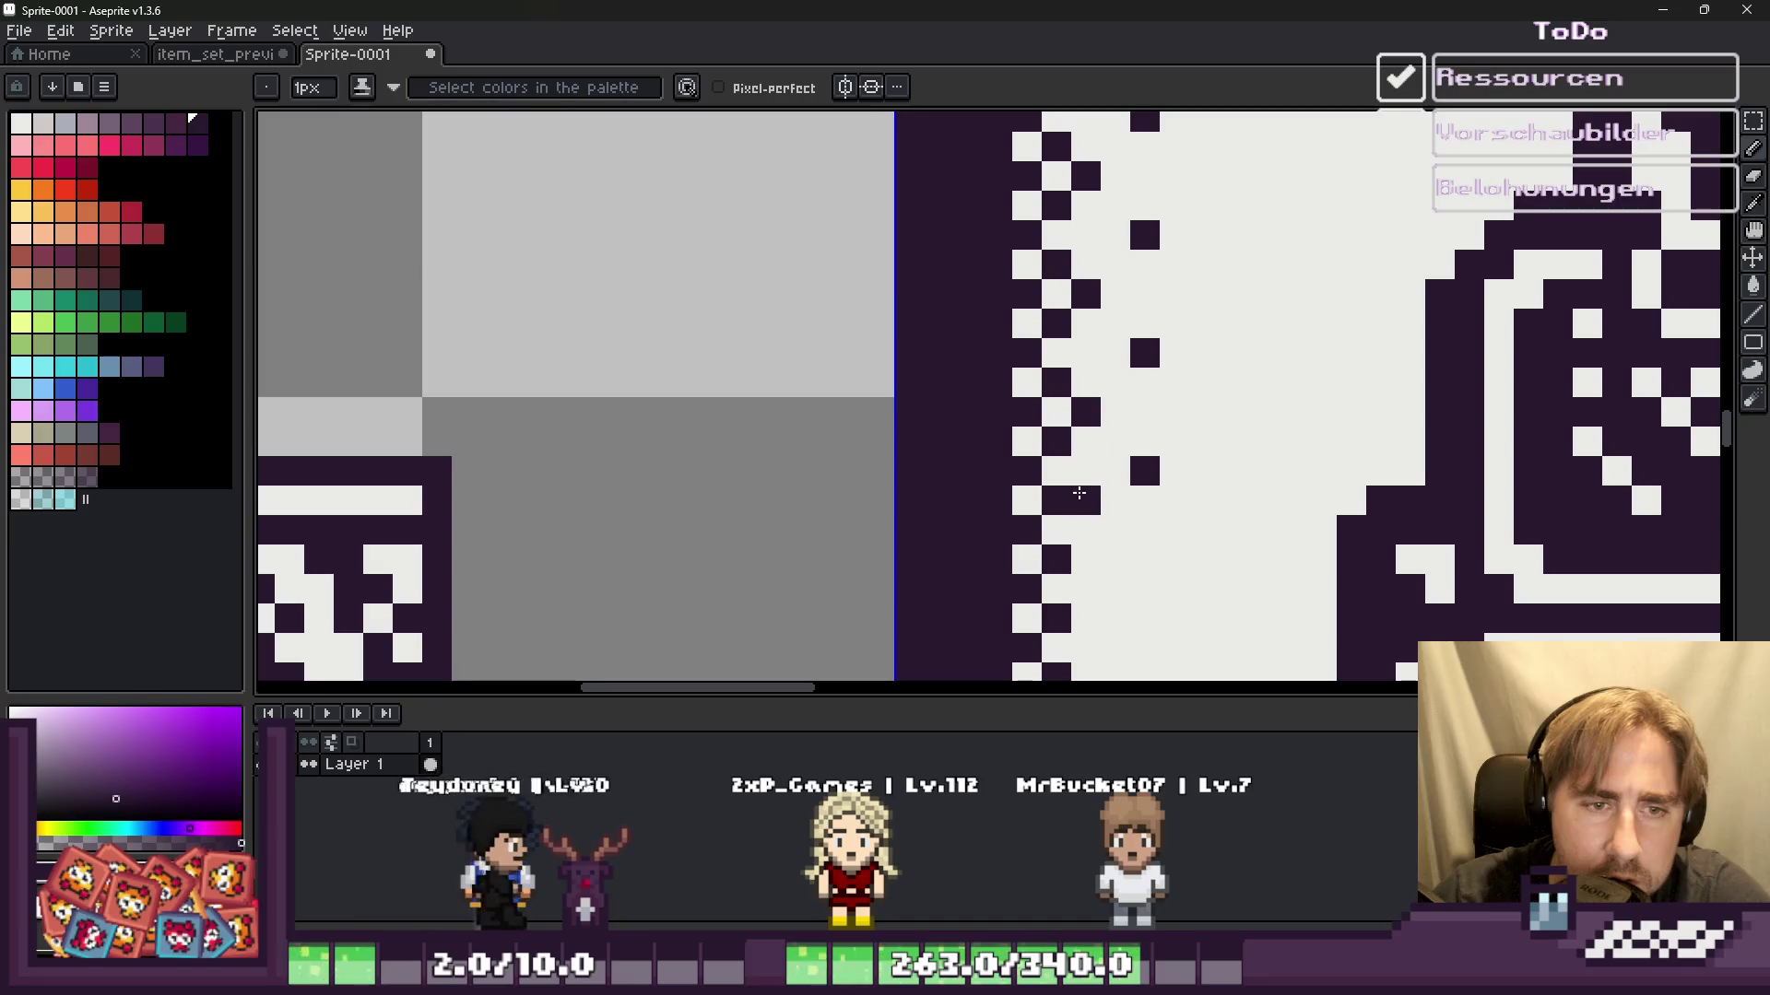
Step: Lighten stray dark pixels in the left border and even out the dither spacing
{"action": "scroll", "coordinate": [1074, 538], "scroll_direction": "down", "scroll_amount": 1}
{"action": "scroll", "coordinate": [1041, 451], "scroll_direction": "down", "scroll_amount": 1}
{"action": "scroll", "coordinate": [1008, 364], "scroll_direction": "down", "scroll_amount": 1}
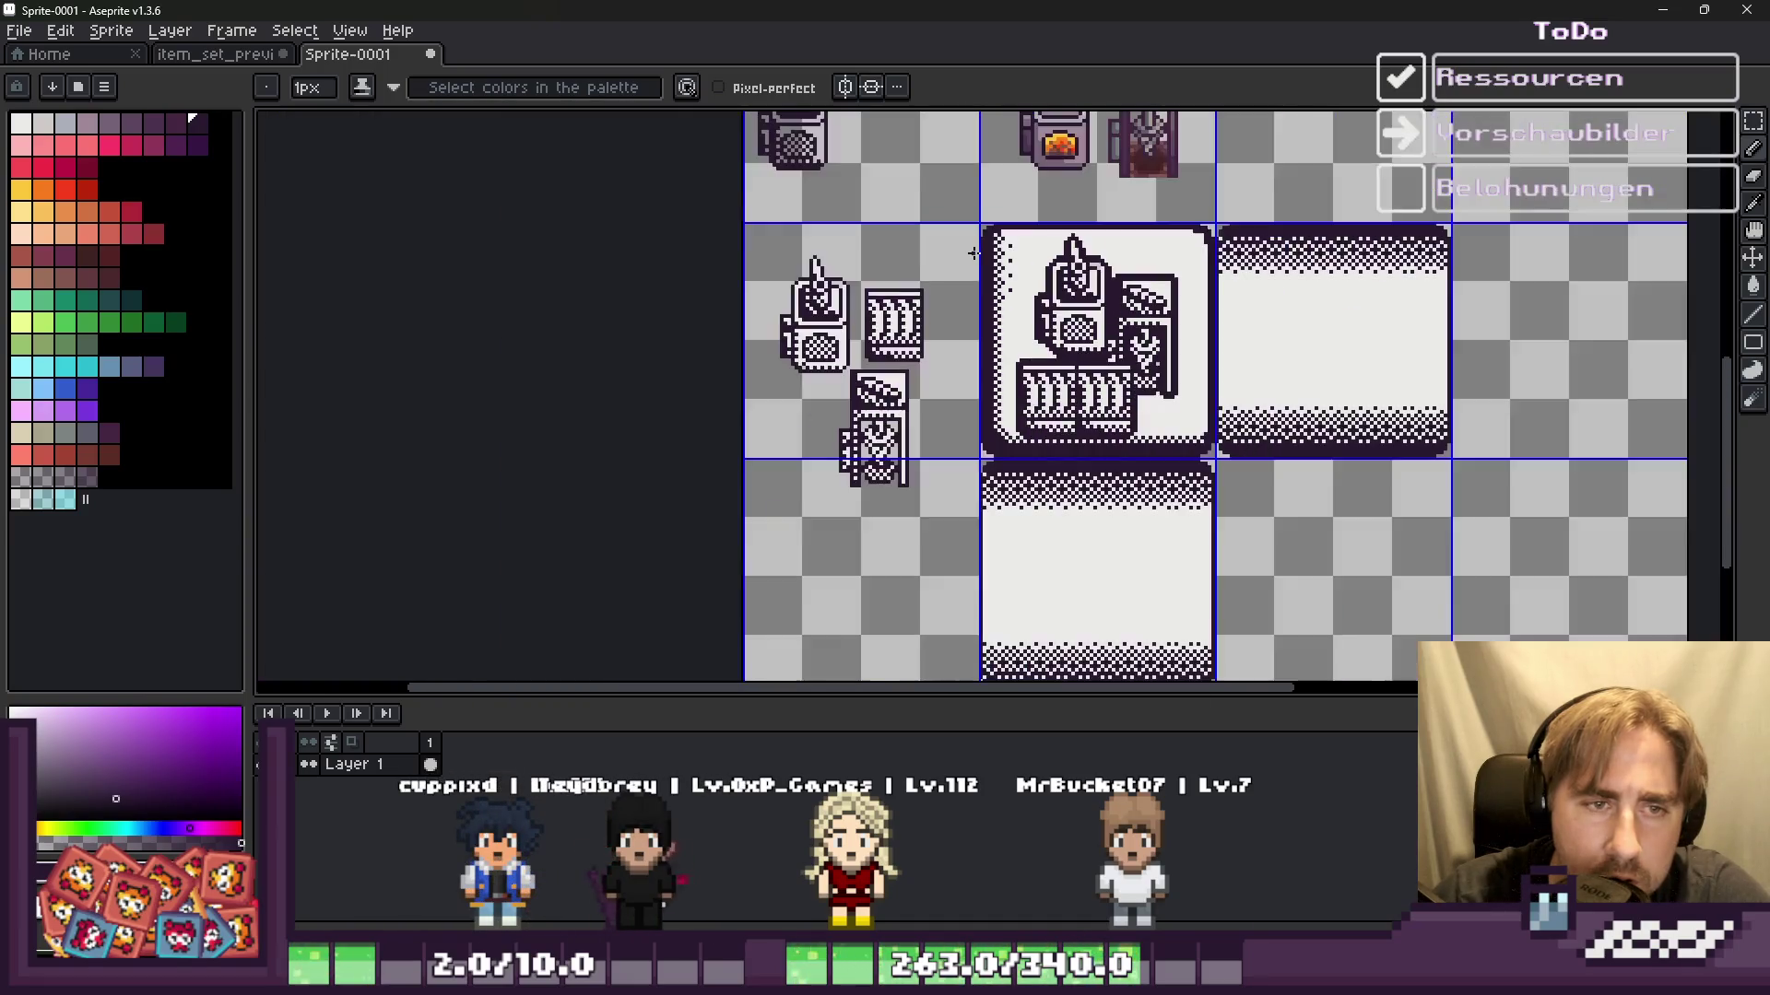
{"action": "scroll", "coordinate": [973, 278], "scroll_direction": "down", "scroll_amount": 1}
{"action": "scroll", "coordinate": [977, 274], "scroll_direction": "up", "scroll_amount": 2}
{"action": "scroll", "coordinate": [994, 258], "scroll_direction": "up", "scroll_amount": 2}
{"action": "scroll", "coordinate": [1011, 237], "scroll_direction": "up", "scroll_amount": 2}
{"action": "right_click", "coordinate": [1010, 237]}
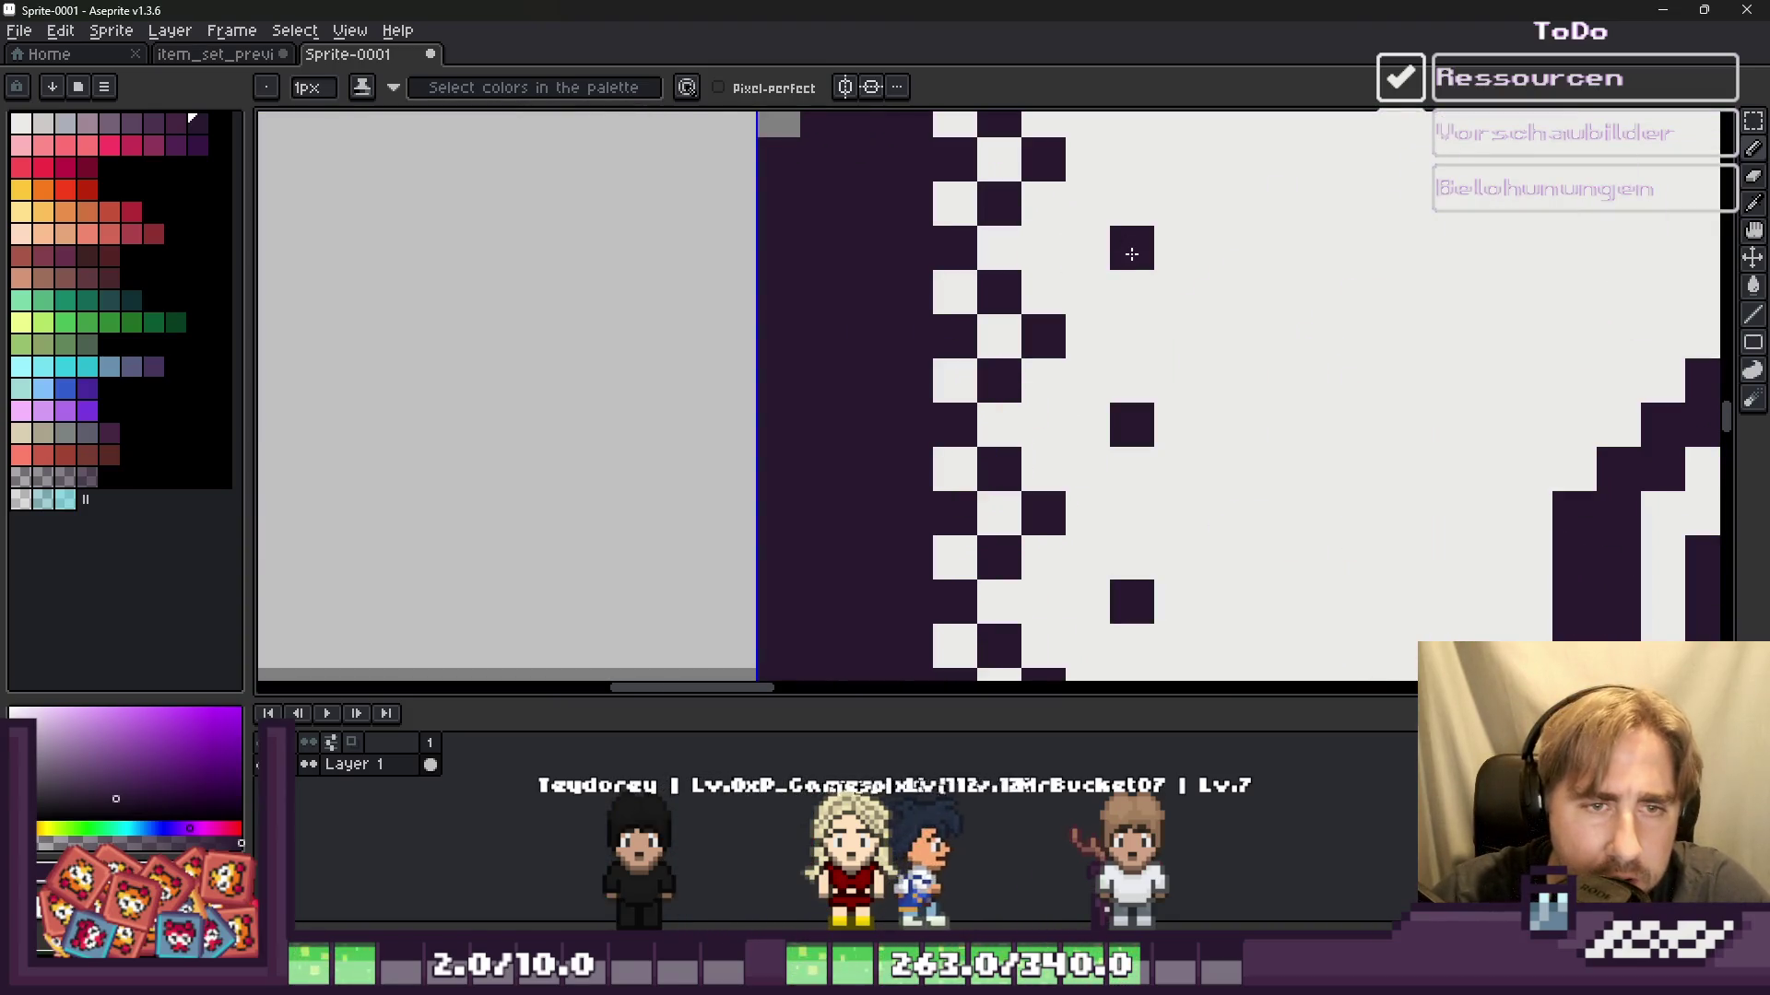
{"action": "left_click", "coordinate": [1088, 221], "text": "alt"}
{"action": "left_click_drag", "start_coordinate": [1131, 193], "coordinate": [1131, 258]}
{"action": "left_click", "coordinate": [1131, 425]}
{"action": "left_click", "coordinate": [1130, 602]}
{"action": "left_click", "coordinate": [1044, 514], "text": "alt"}
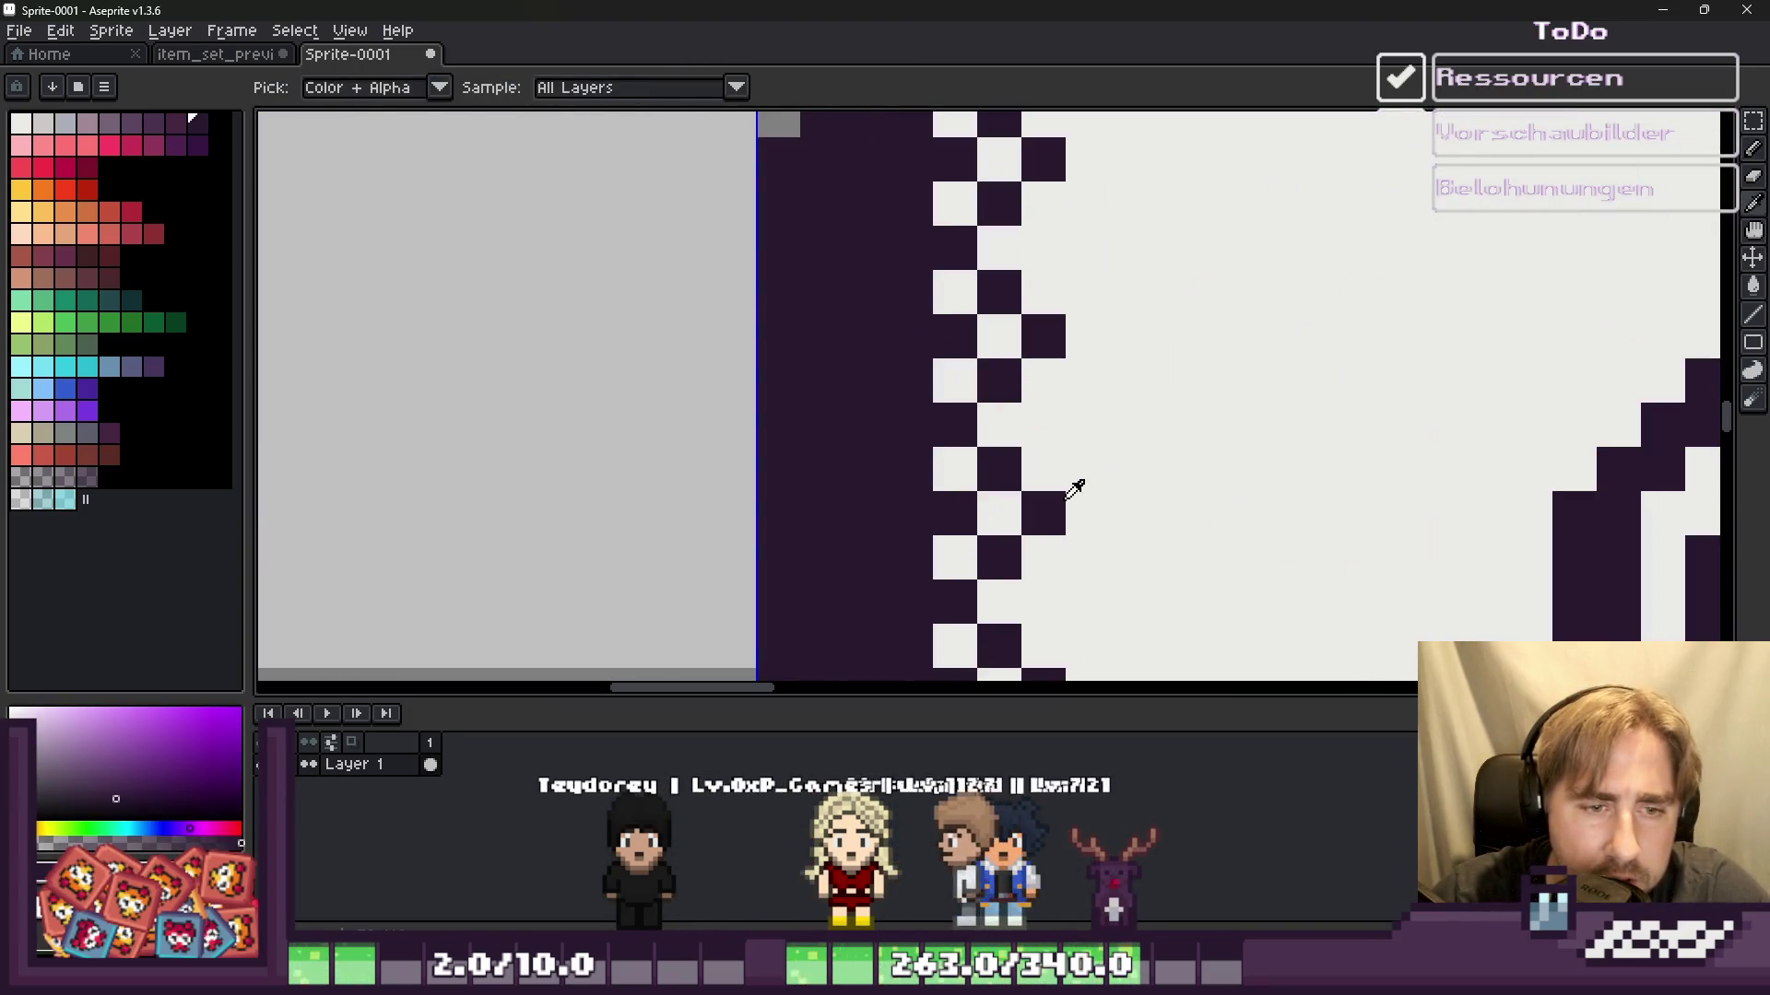
{"action": "left_click", "coordinate": [1089, 602]}
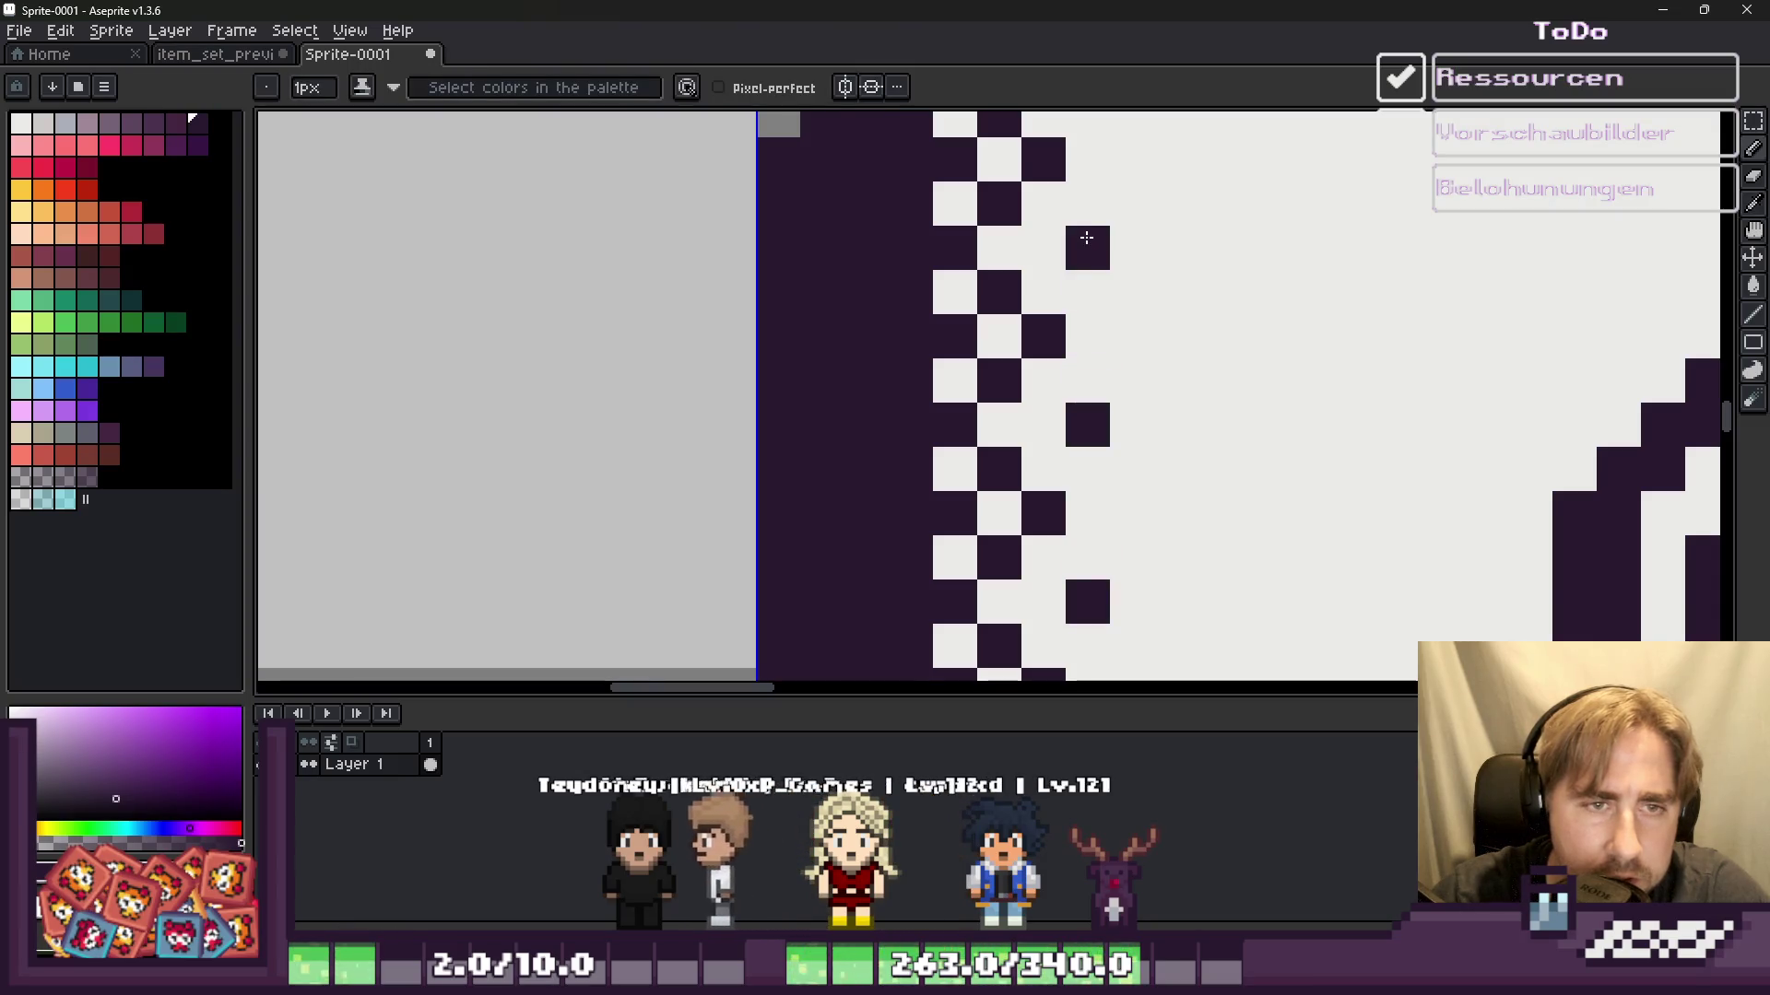
{"action": "scroll", "coordinate": [1086, 238], "scroll_direction": "down", "scroll_amount": 5}
{"action": "scroll", "coordinate": [842, 241], "scroll_direction": "up", "scroll_amount": 1}
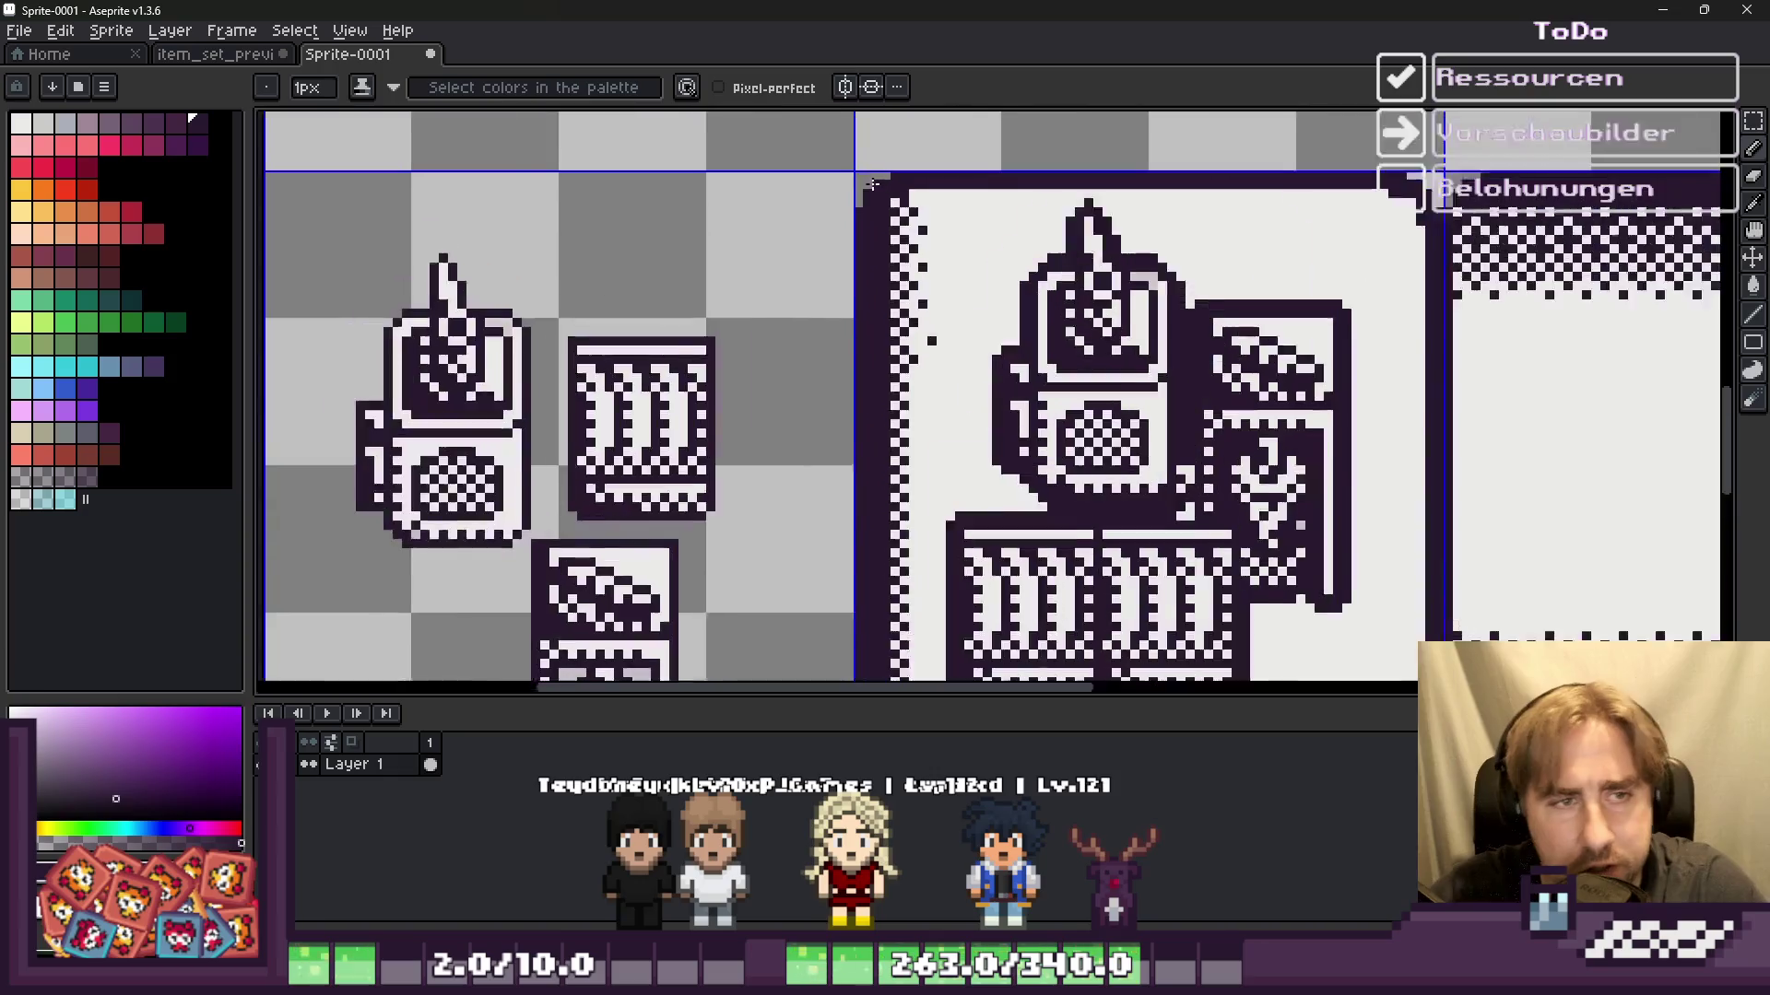
{"action": "scroll", "coordinate": [917, 189], "scroll_direction": "up", "scroll_amount": 3}
{"action": "scroll", "coordinate": [1020, 200], "scroll_direction": "up", "scroll_amount": 1}
{"action": "scroll", "coordinate": [1009, 240], "scroll_direction": "down", "scroll_amount": 1}
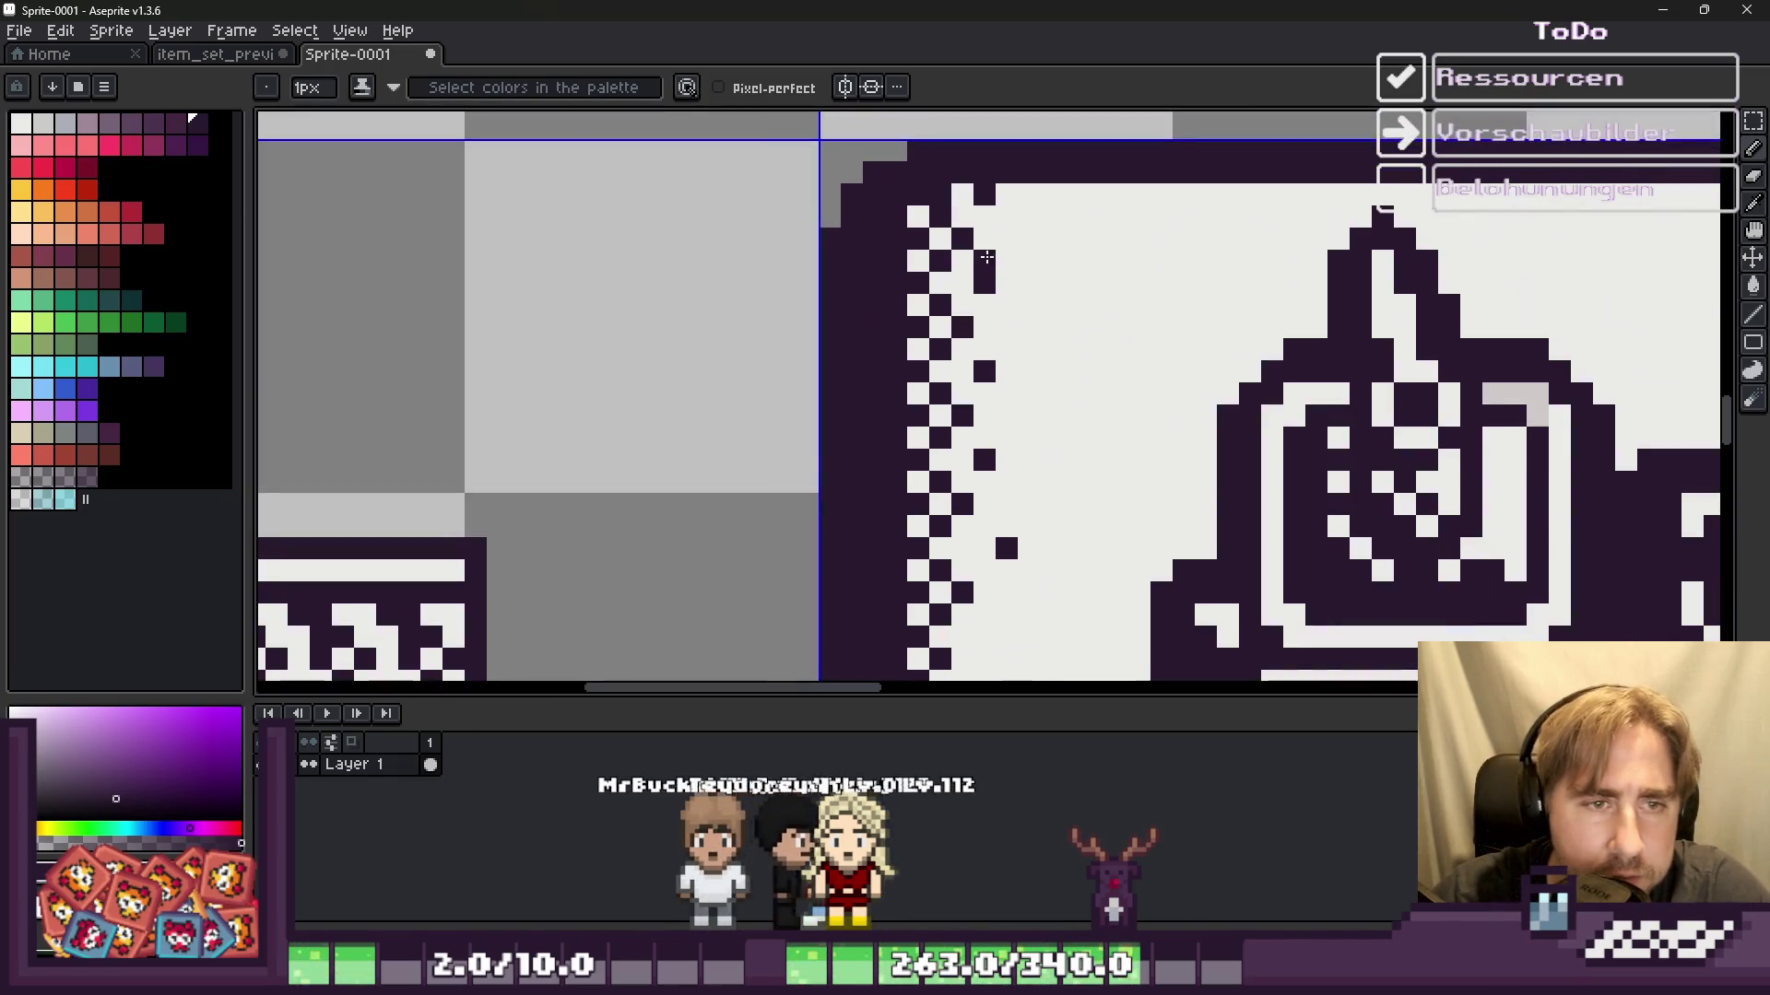
{"action": "scroll", "coordinate": [989, 322], "scroll_direction": "up", "scroll_amount": 1}
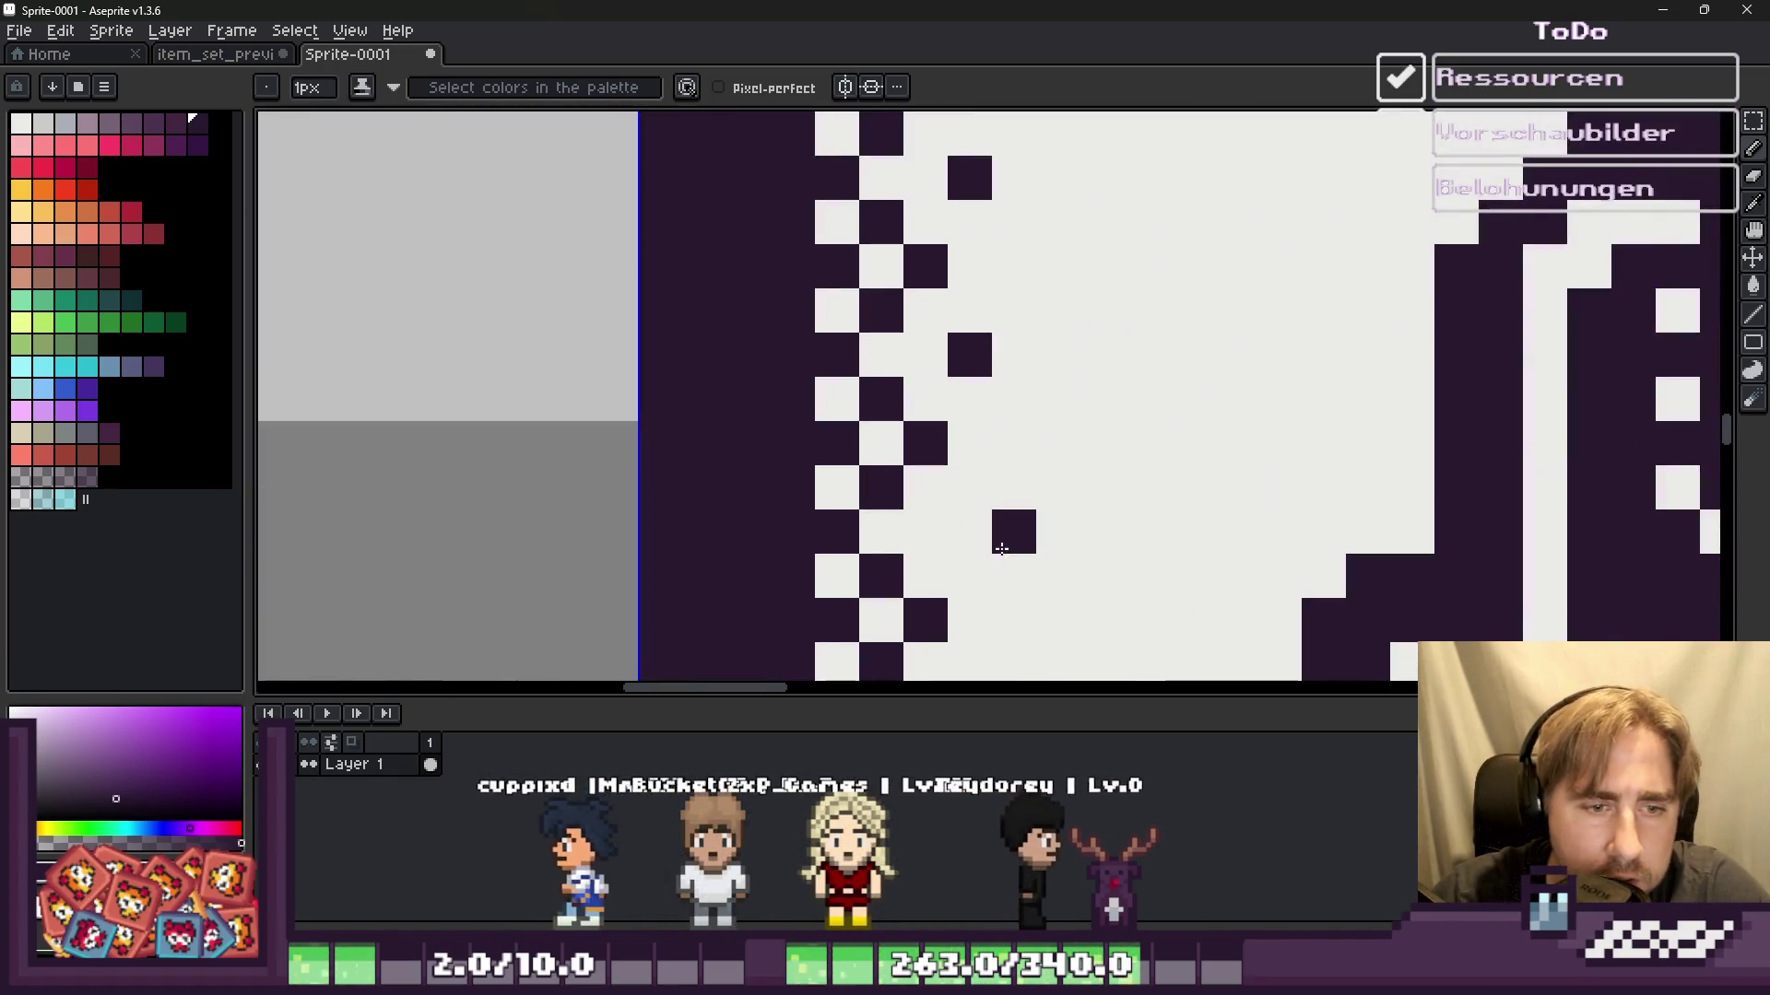
{"action": "left_click", "coordinate": [1019, 506], "text": "alt"}
{"action": "left_click", "coordinate": [977, 348], "text": "alt"}
{"action": "scroll", "coordinate": [964, 525], "scroll_direction": "down", "scroll_amount": 3}
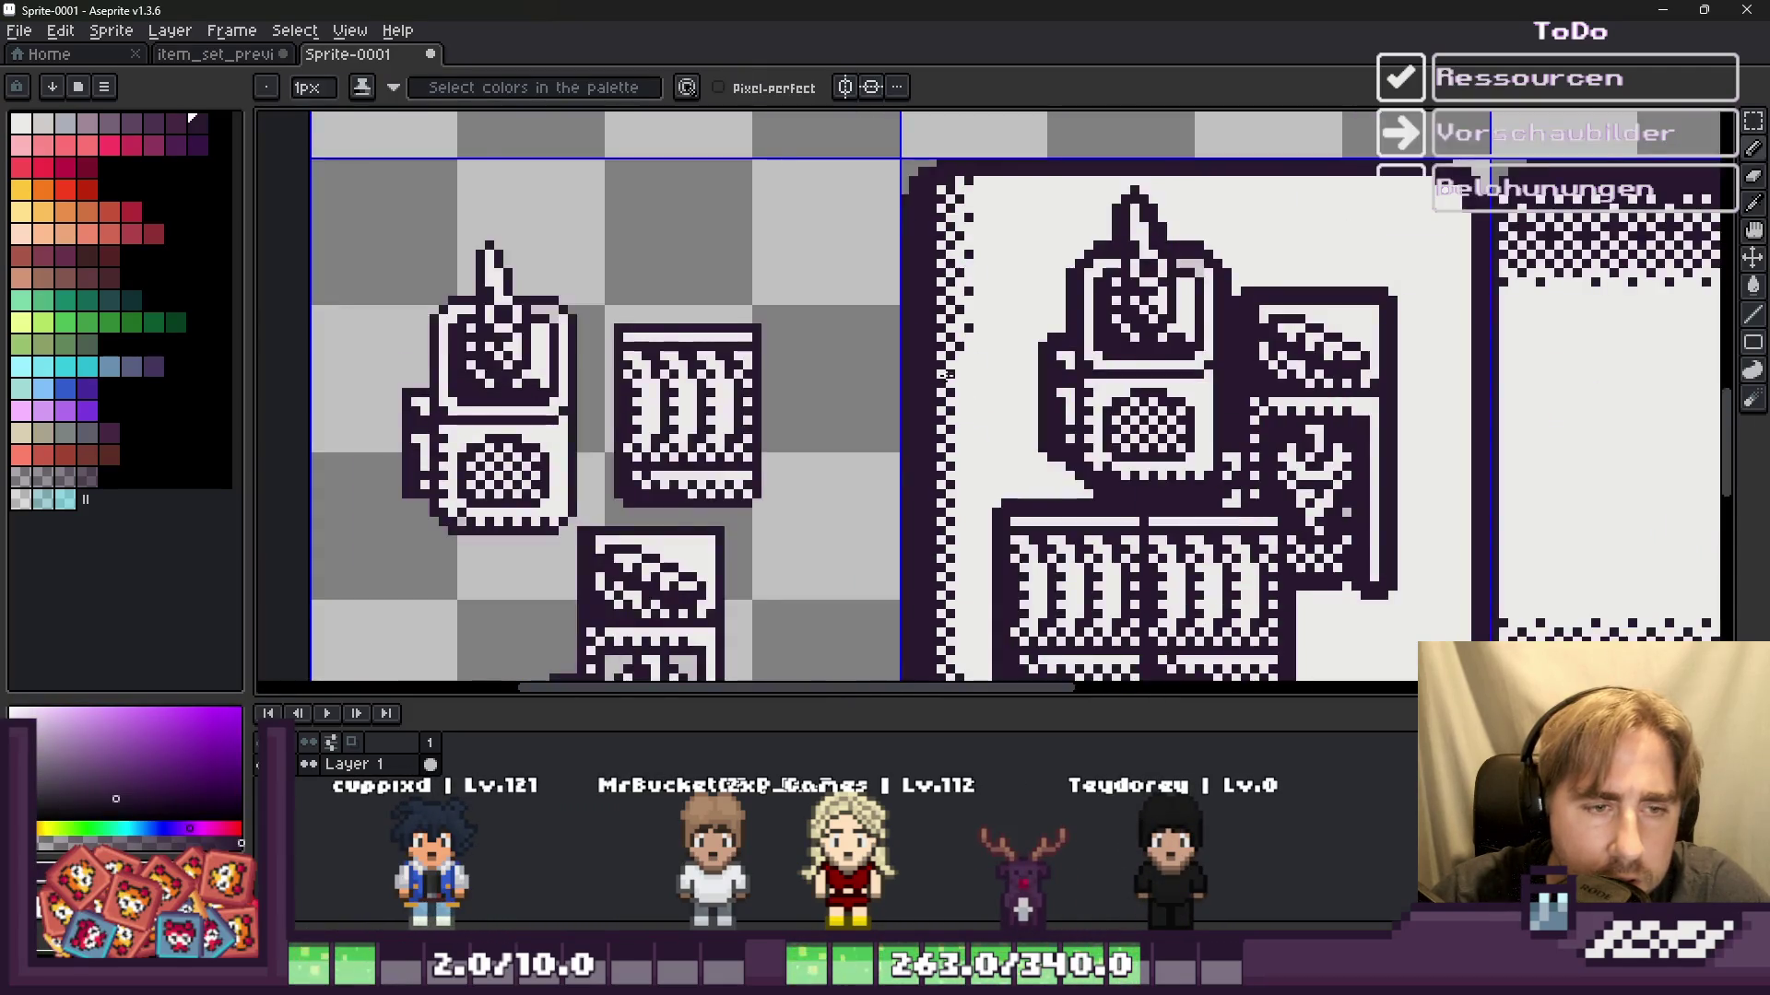
{"action": "scroll", "coordinate": [960, 369], "scroll_direction": "up", "scroll_amount": 1}
{"action": "scroll", "coordinate": [961, 302], "scroll_direction": "down", "scroll_amount": 1}
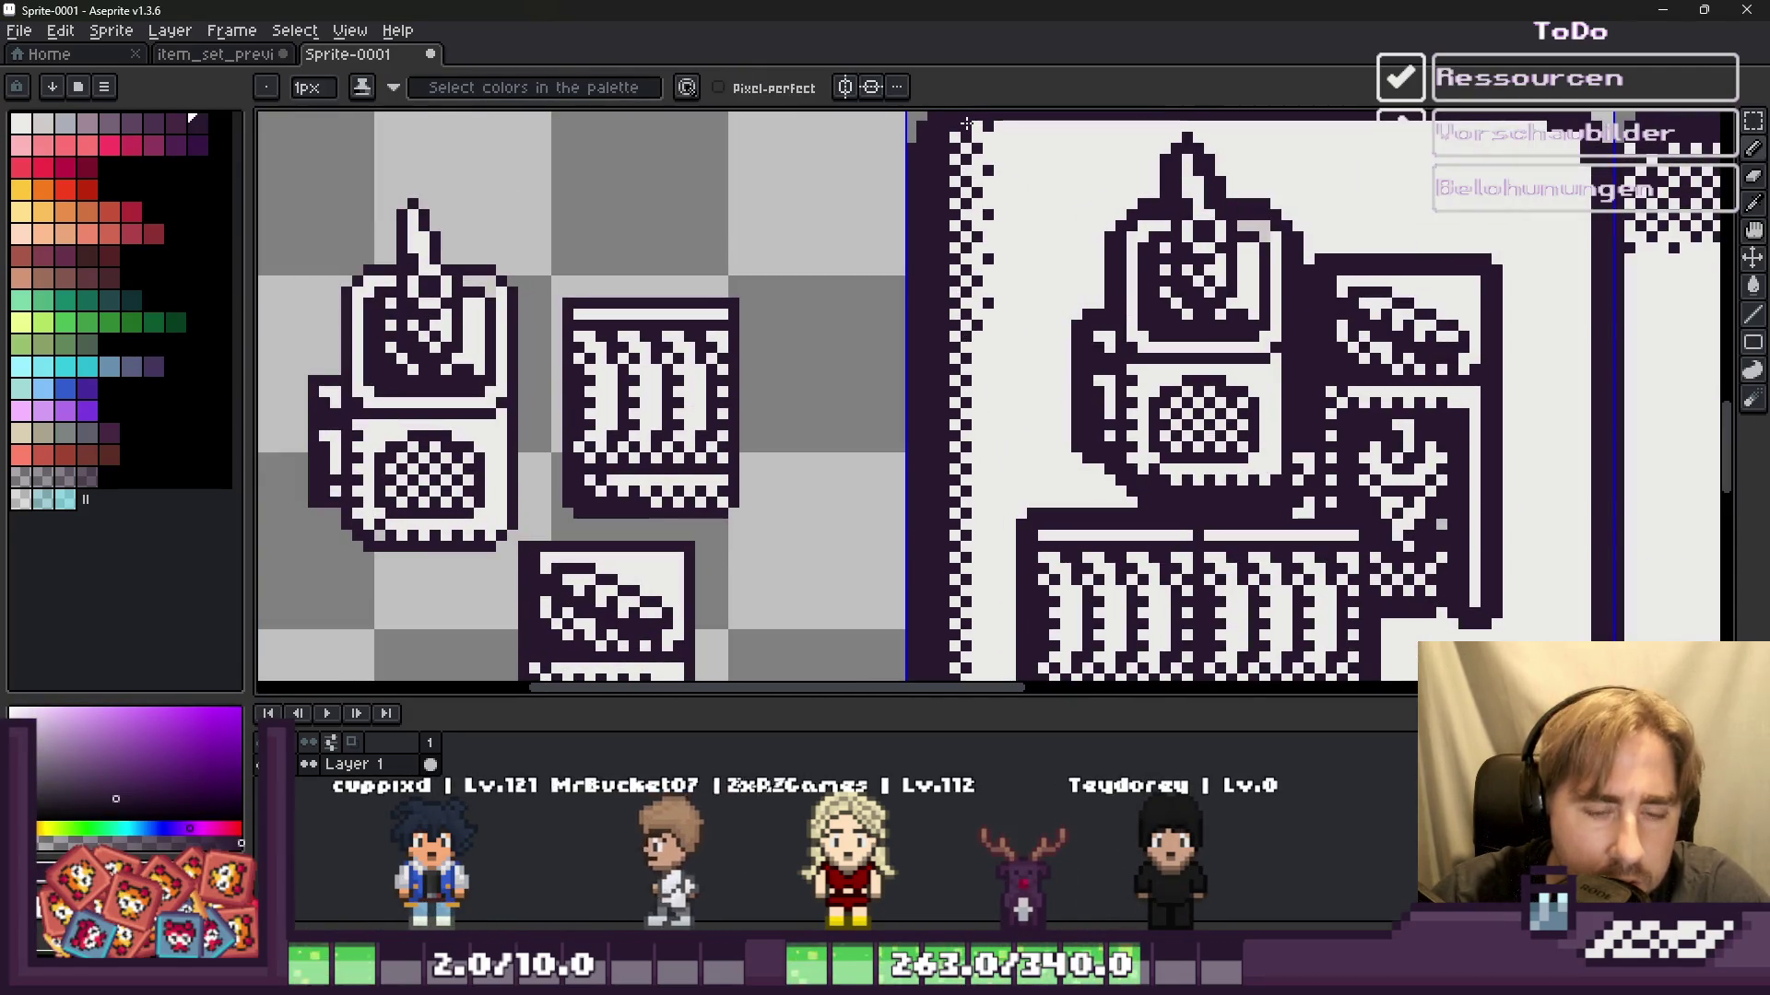
{"action": "key", "text": "m"}
{"action": "scroll", "coordinate": [977, 139], "scroll_direction": "up", "scroll_amount": 1}
Step: Shift a thin column of border pixels downward and commit the move
{"action": "left_click_drag", "start_coordinate": [980, 138], "coordinate": [1004, 535]}
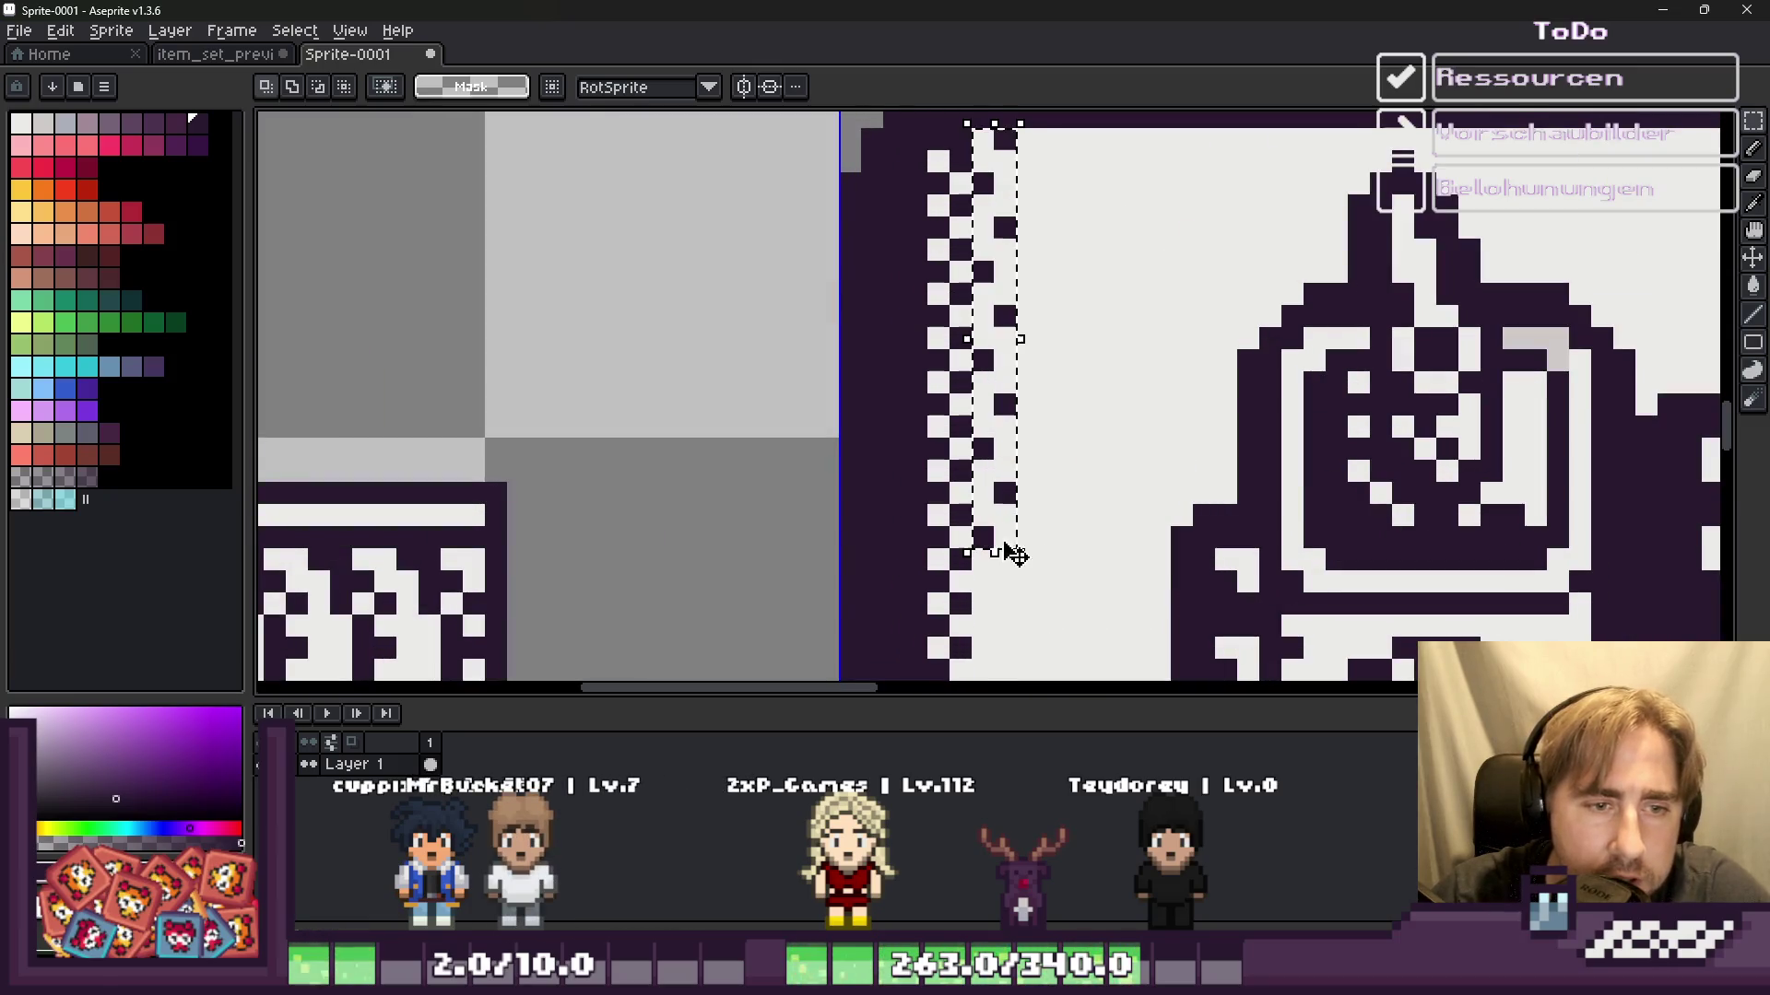
{"action": "left_click_drag", "start_coordinate": [1007, 237], "coordinate": [1050, 682]}
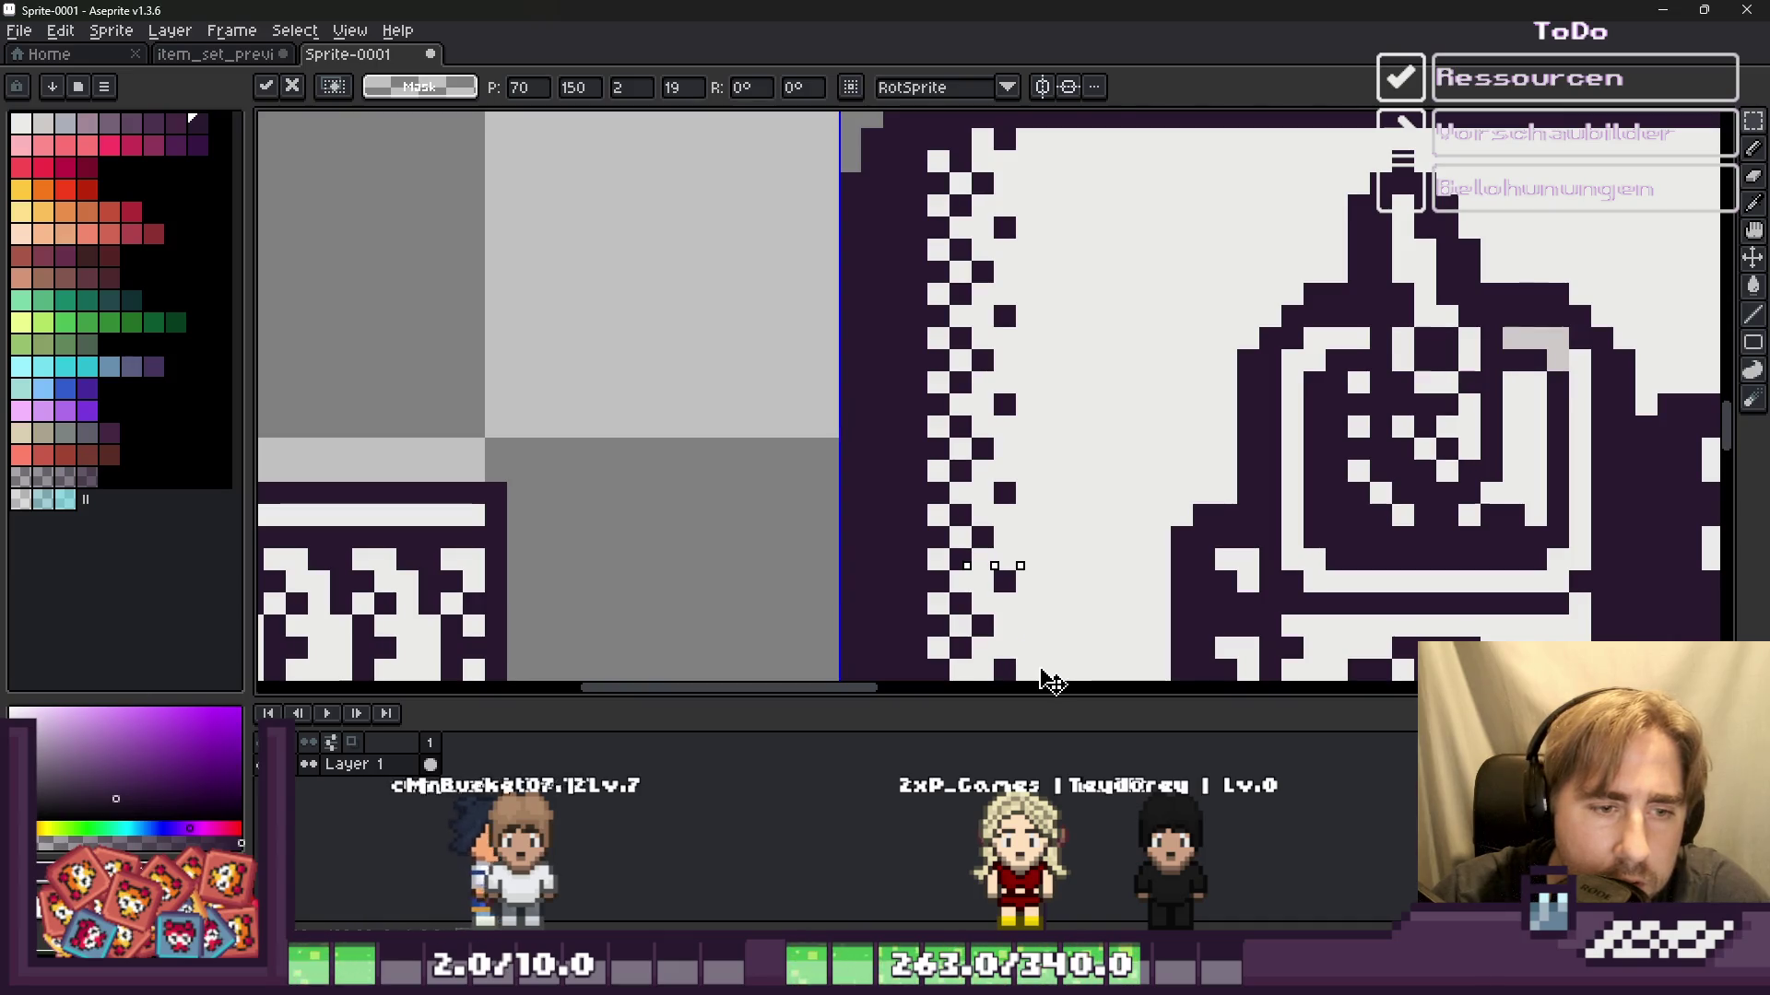
{"action": "scroll", "coordinate": [1009, 599], "scroll_direction": "down", "scroll_amount": 3}
{"action": "scroll", "coordinate": [1005, 603], "scroll_direction": "down", "scroll_amount": 2}
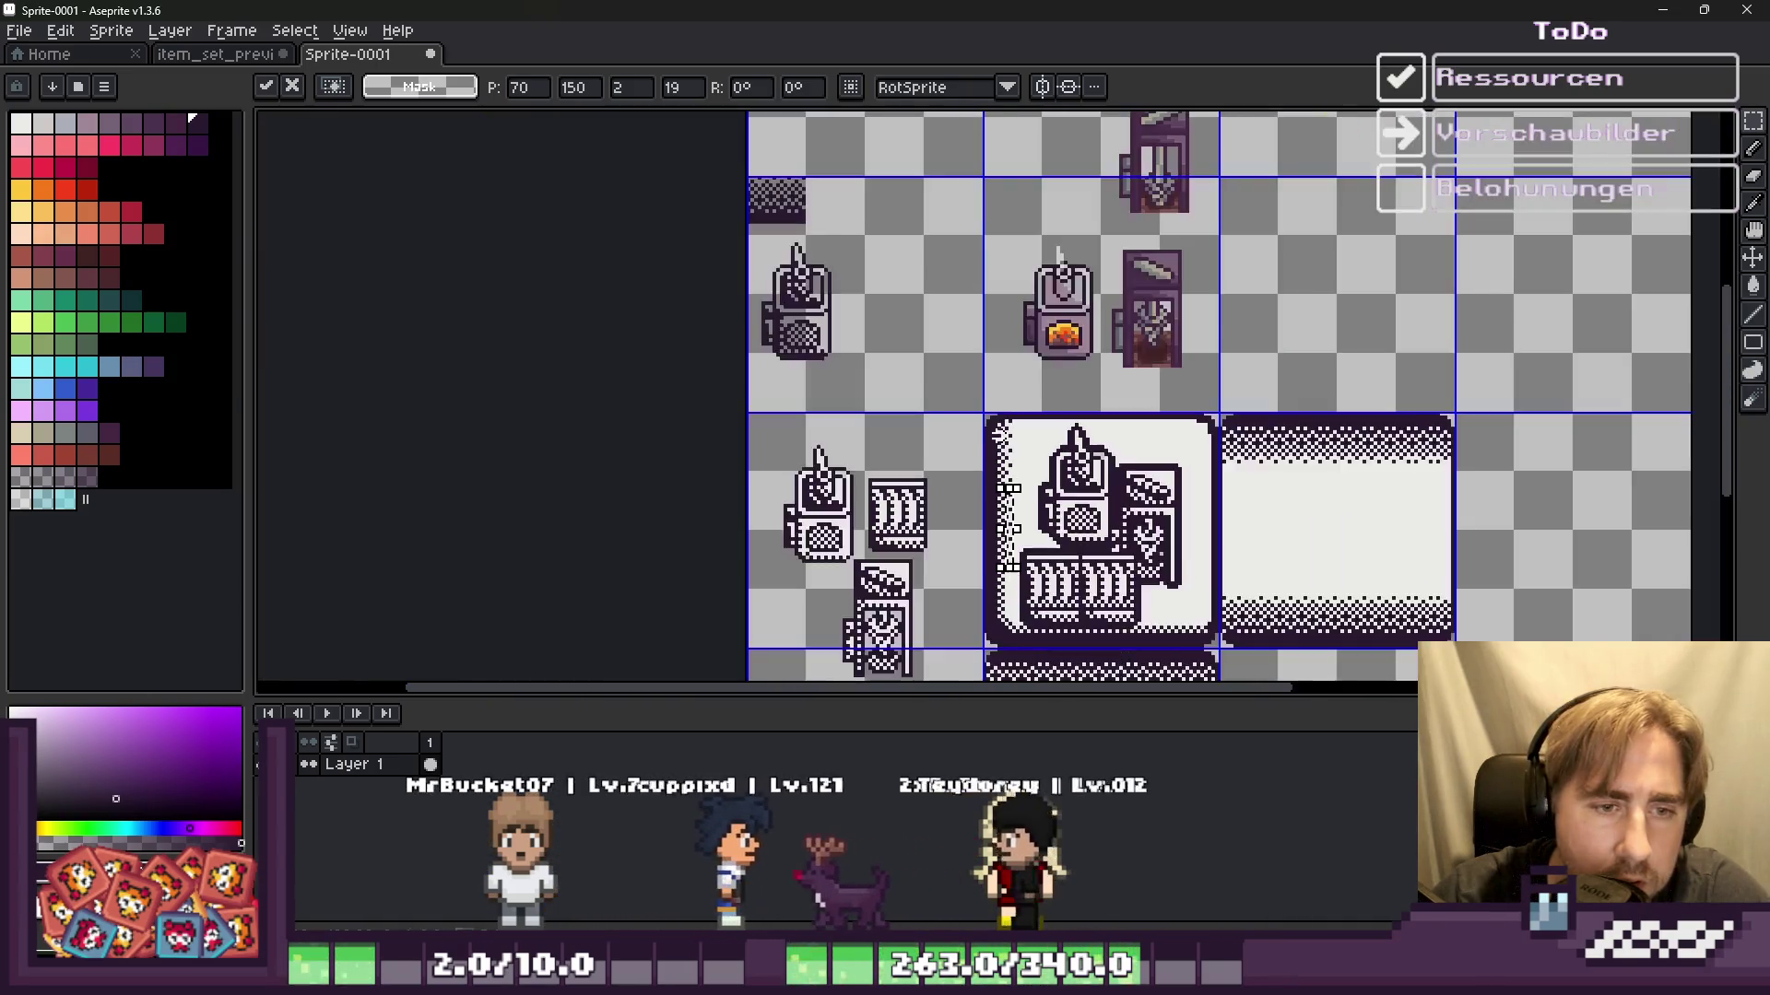
{"action": "scroll", "coordinate": [1002, 611], "scroll_direction": "up", "scroll_amount": 4}
{"action": "scroll", "coordinate": [1014, 553], "scroll_direction": "up", "scroll_amount": 2}
{"action": "key", "text": "i"}
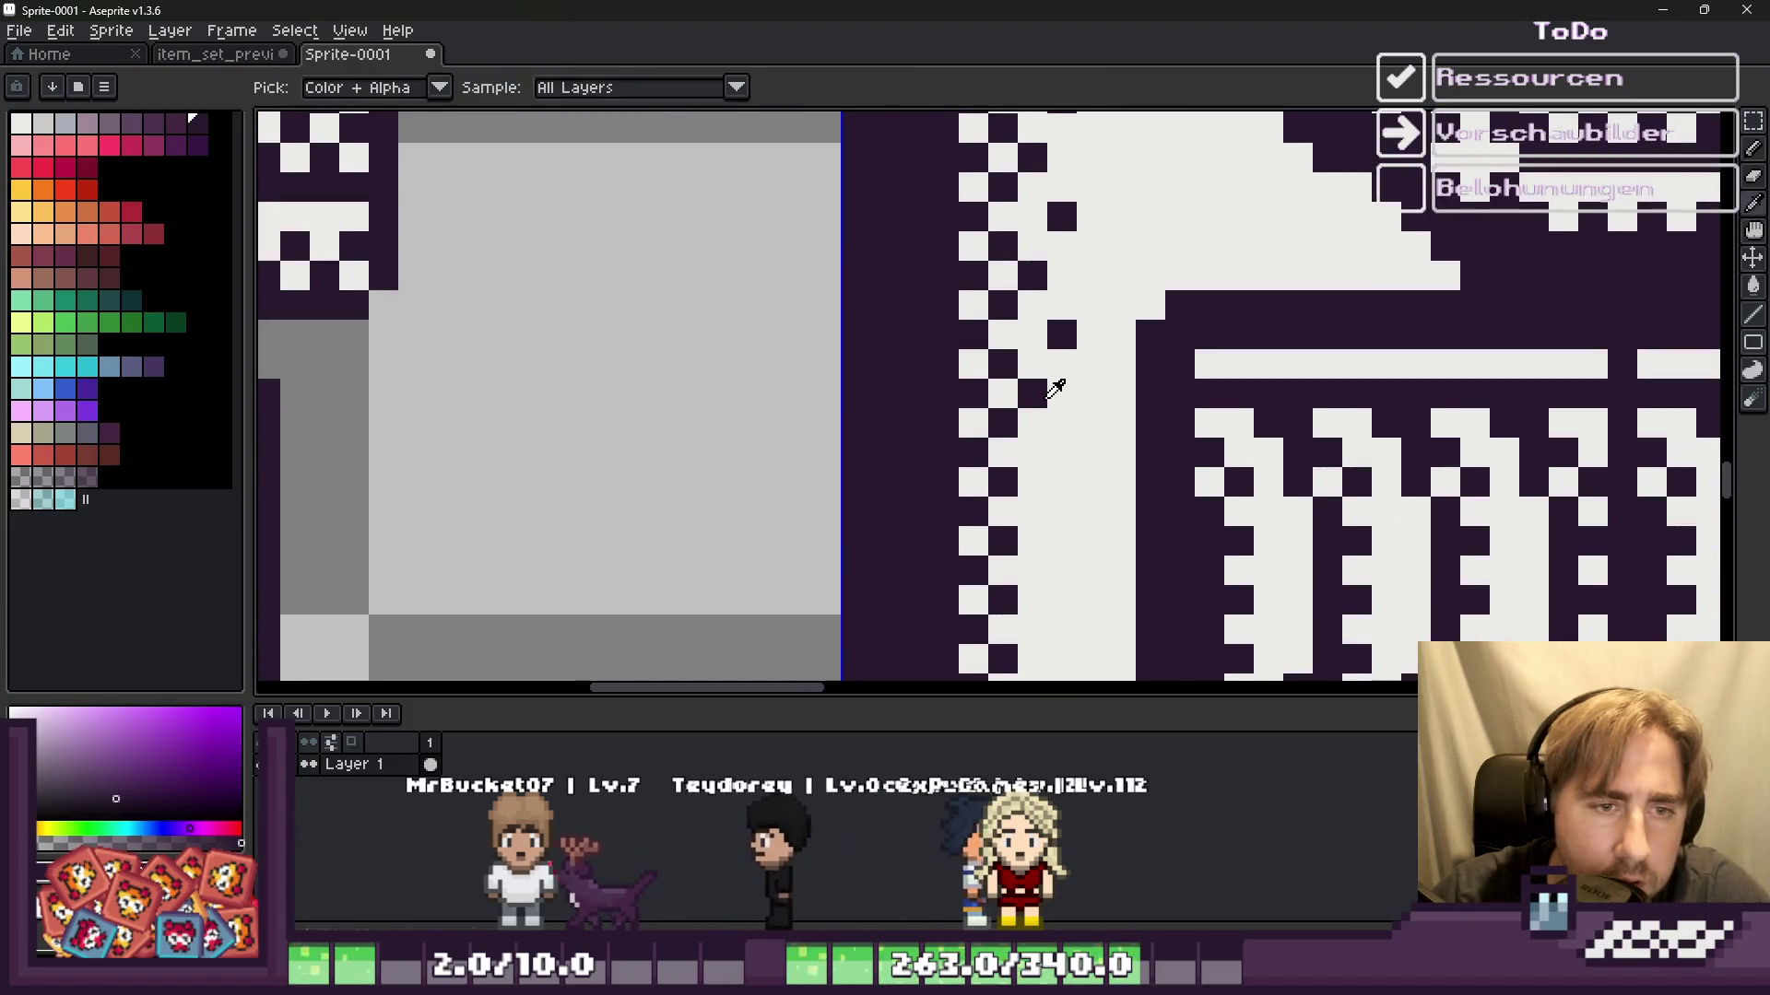
{"action": "key", "text": "b"}
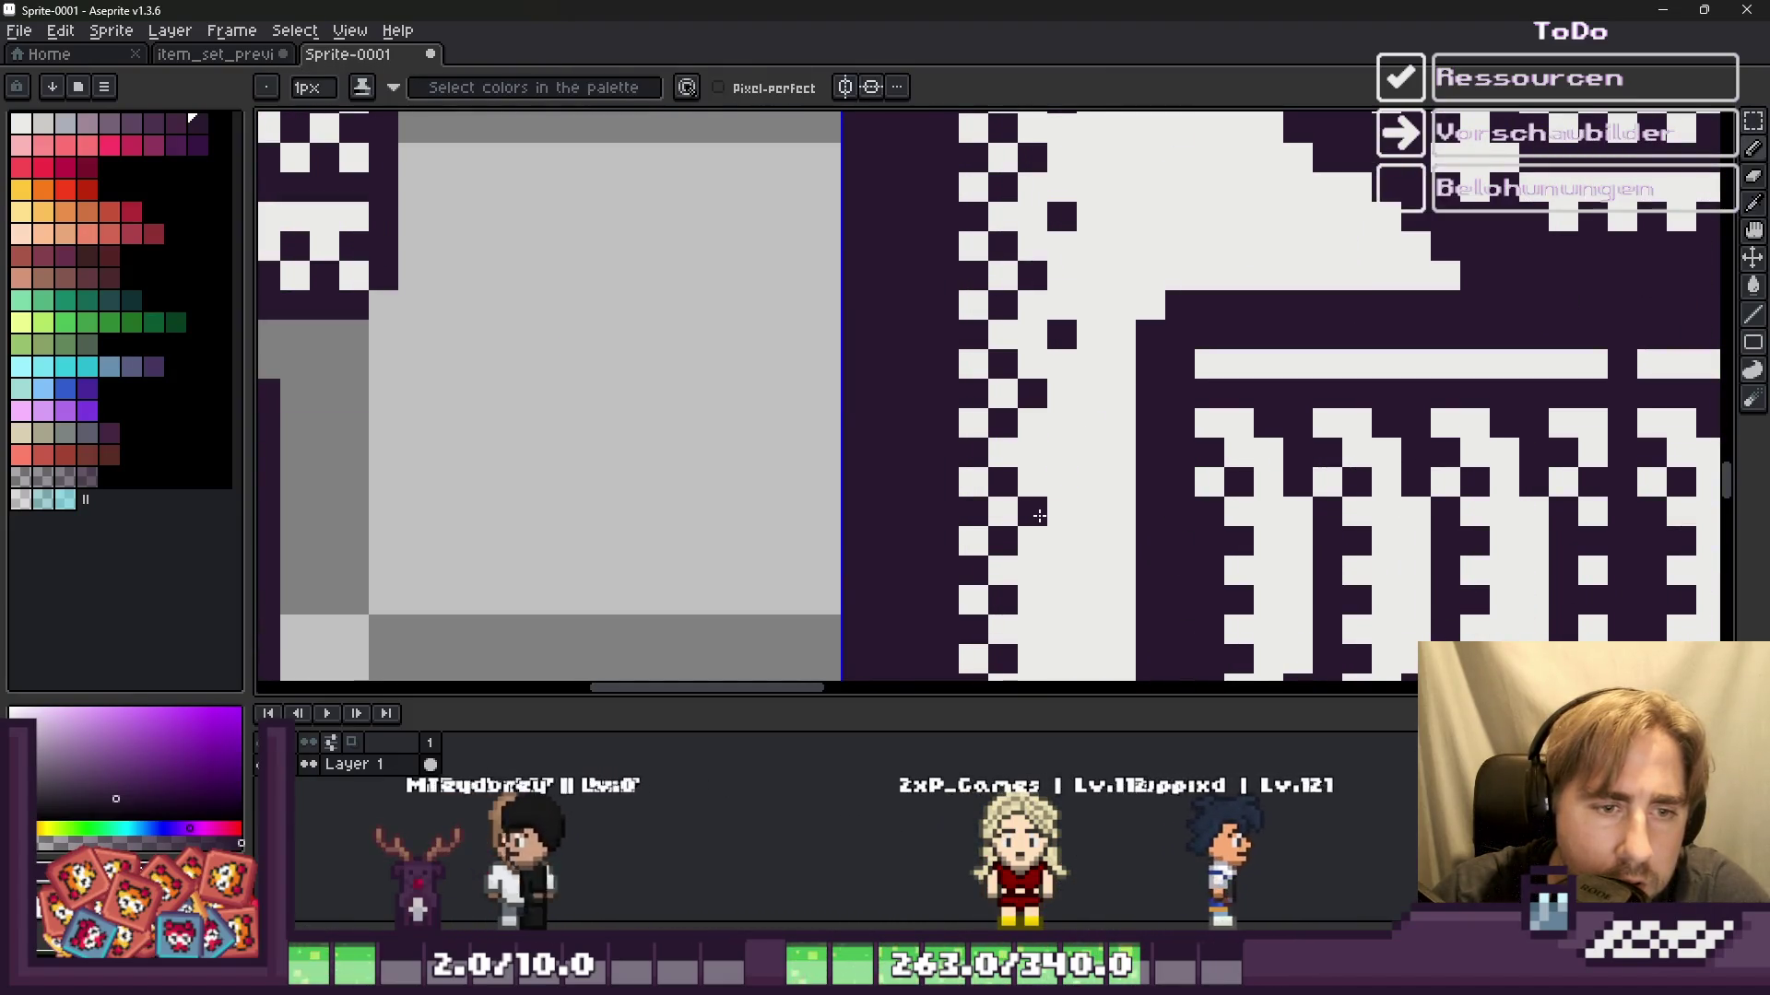
Step: Reposition dither pixels near the tile's top edge, one cell right and one row higher
{"action": "scroll", "coordinate": [1043, 365], "scroll_direction": "down", "scroll_amount": 2}
{"action": "scroll", "coordinate": [1042, 365], "scroll_direction": "up", "scroll_amount": 2}
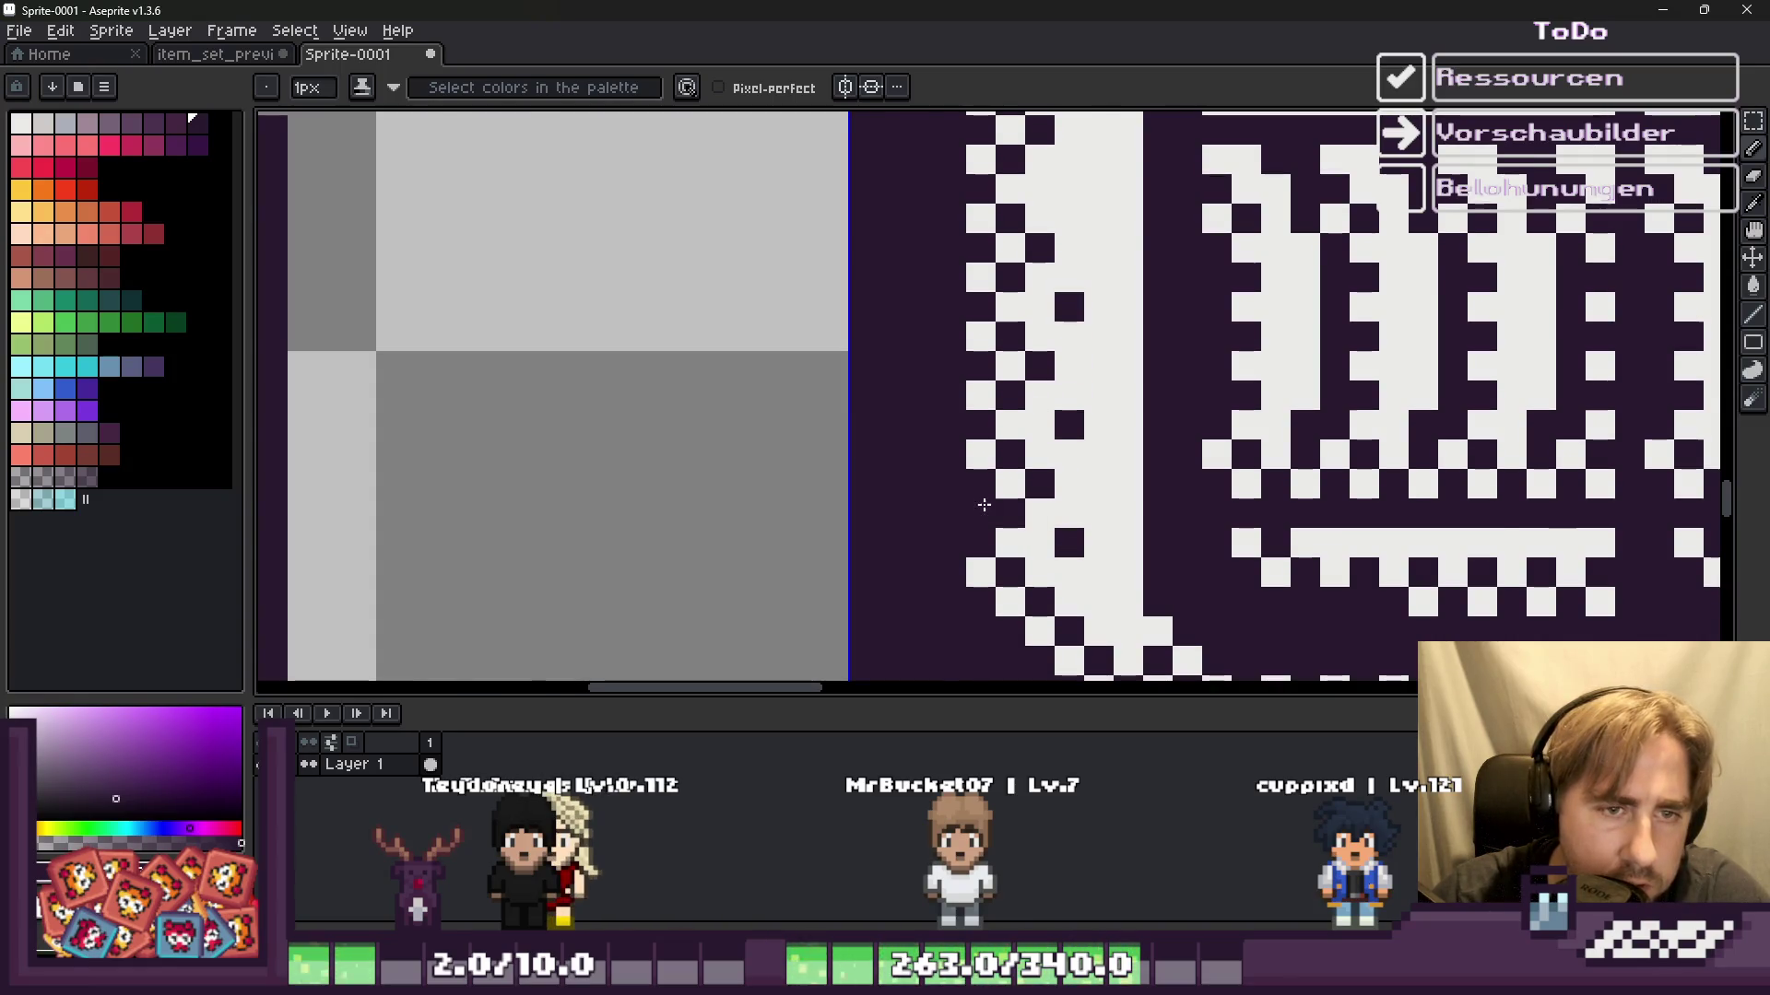
{"action": "scroll", "coordinate": [983, 498], "scroll_direction": "down", "scroll_amount": 1}
{"action": "scroll", "coordinate": [977, 461], "scroll_direction": "down", "scroll_amount": 1}
{"action": "scroll", "coordinate": [963, 403], "scroll_direction": "down", "scroll_amount": 1}
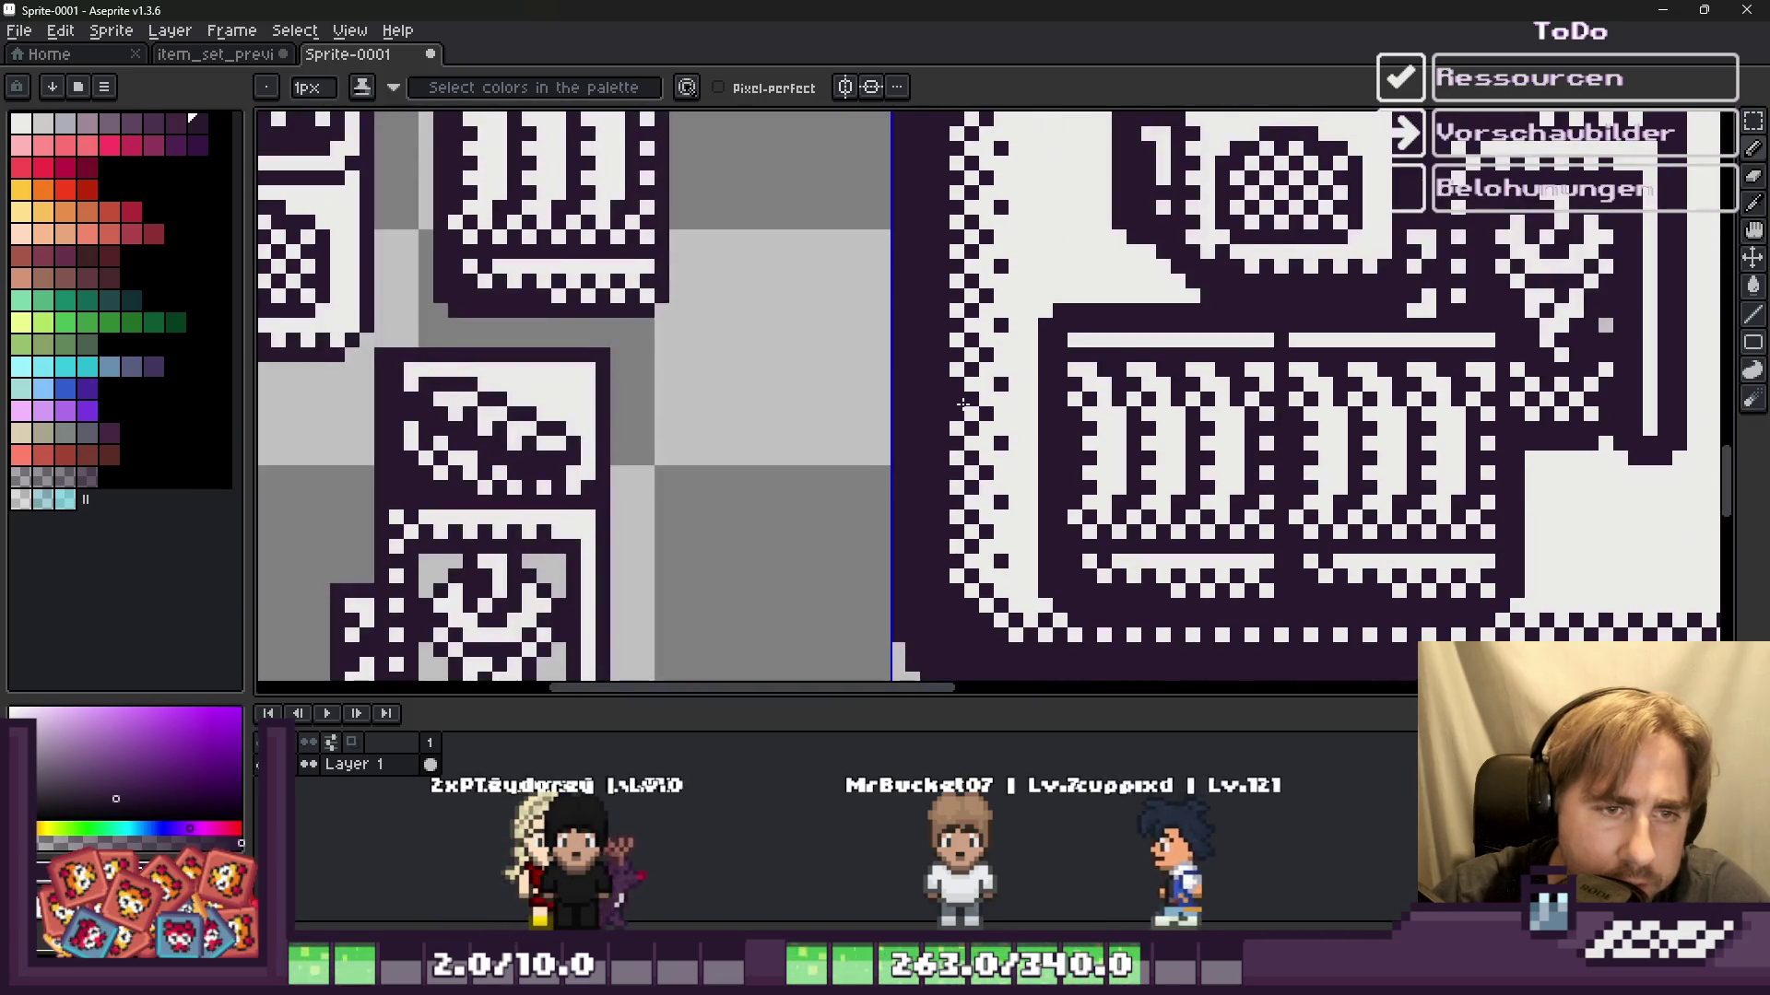
{"action": "scroll", "coordinate": [963, 403], "scroll_direction": "down", "scroll_amount": 1}
{"action": "scroll", "coordinate": [963, 404], "scroll_direction": "down", "scroll_amount": 2}
{"action": "scroll", "coordinate": [963, 404], "scroll_direction": "down", "scroll_amount": 1}
{"action": "scroll", "coordinate": [945, 400], "scroll_direction": "up", "scroll_amount": 1}
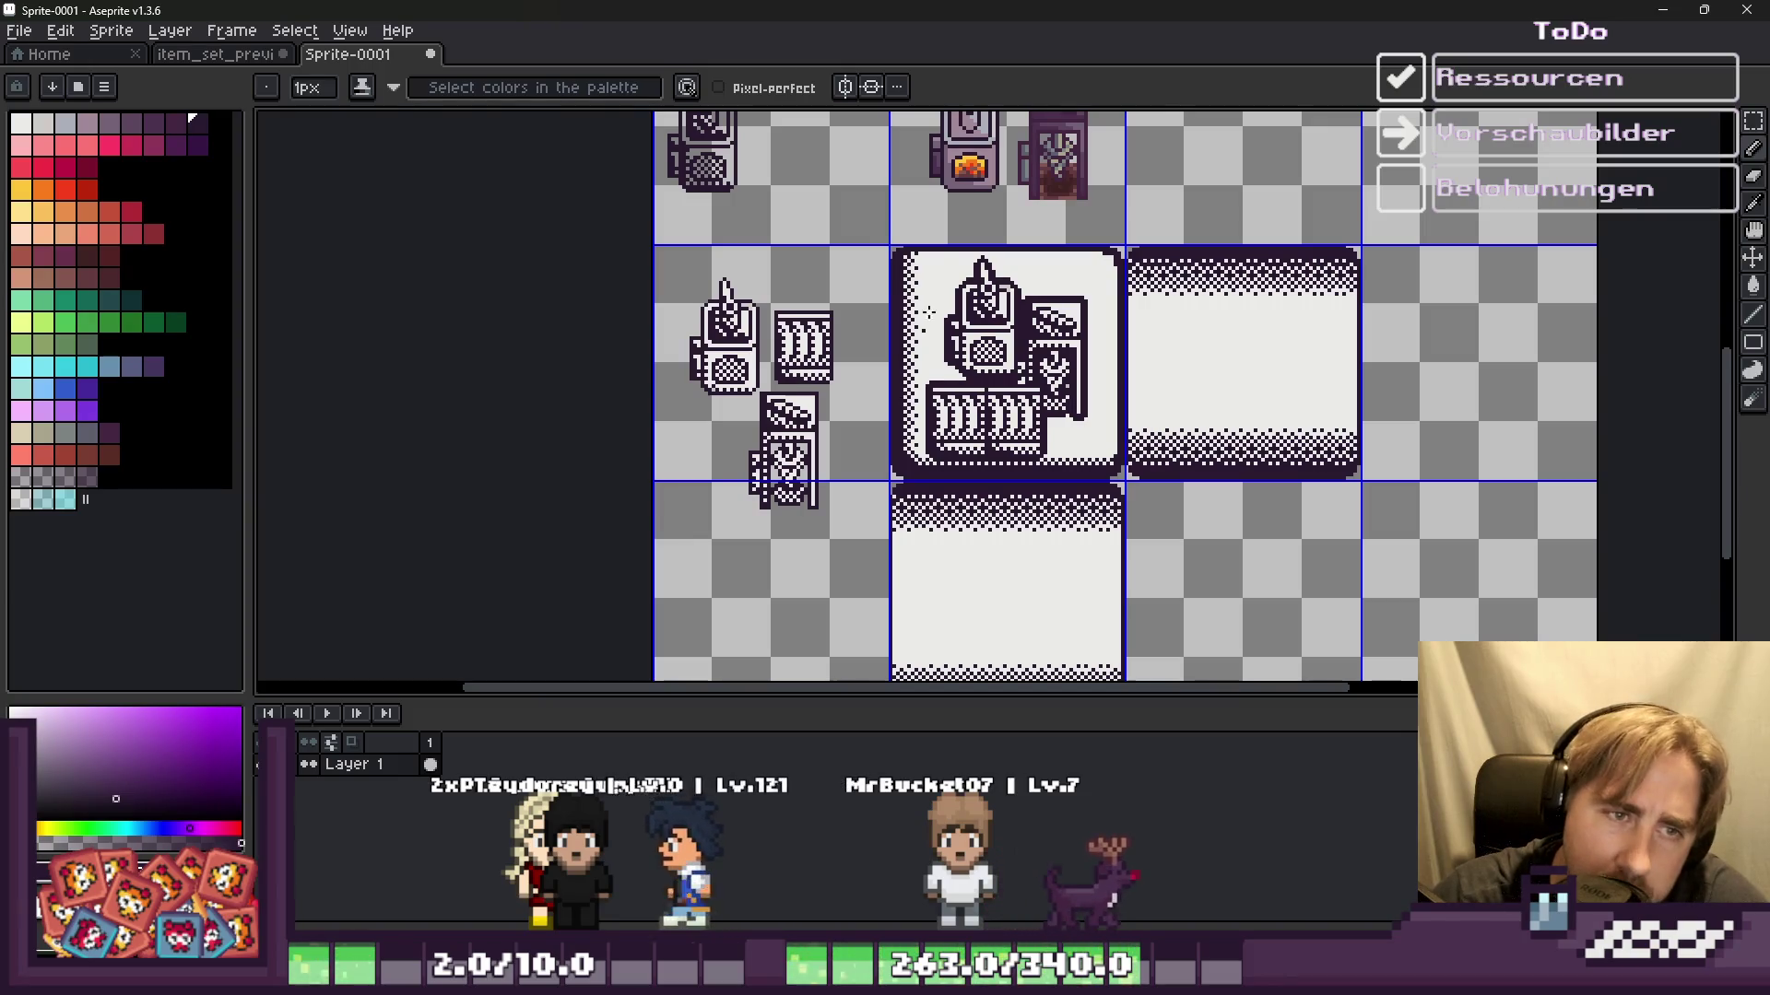
{"action": "scroll", "coordinate": [922, 323], "scroll_direction": "up", "scroll_amount": 1}
{"action": "scroll", "coordinate": [927, 304], "scroll_direction": "up", "scroll_amount": 3}
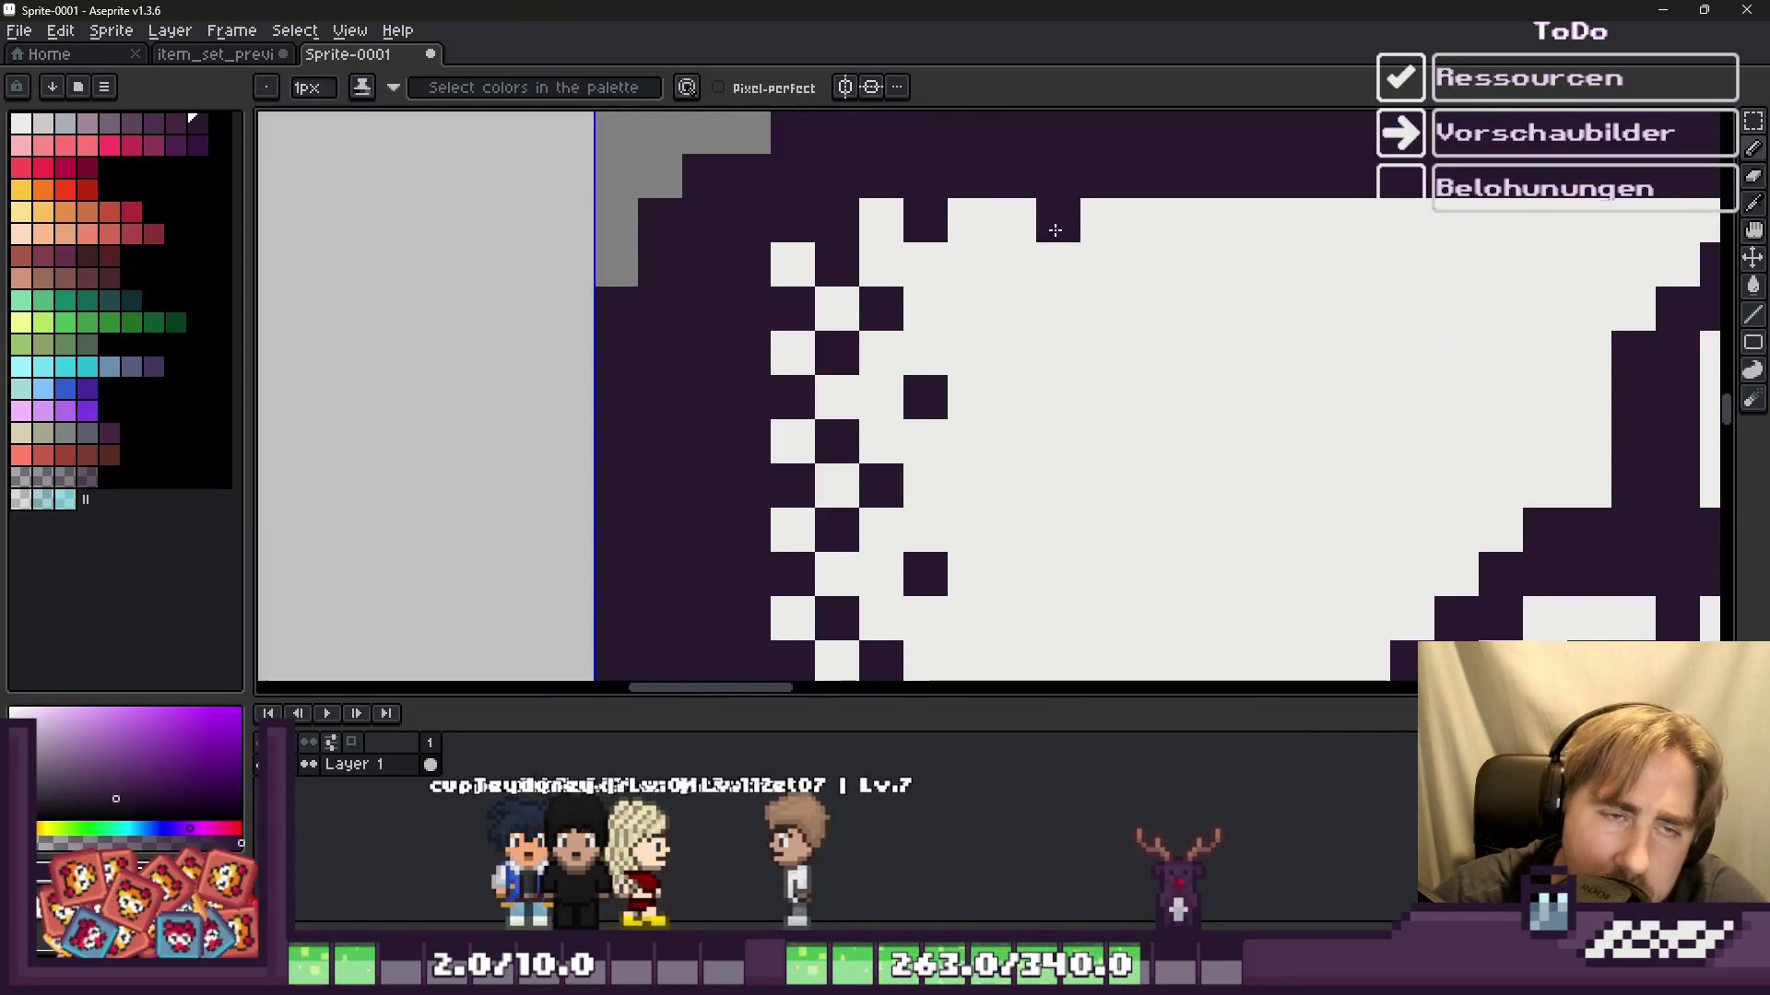
{"action": "right_click", "coordinate": [1055, 230]}
{"action": "left_click", "coordinate": [1001, 288]}
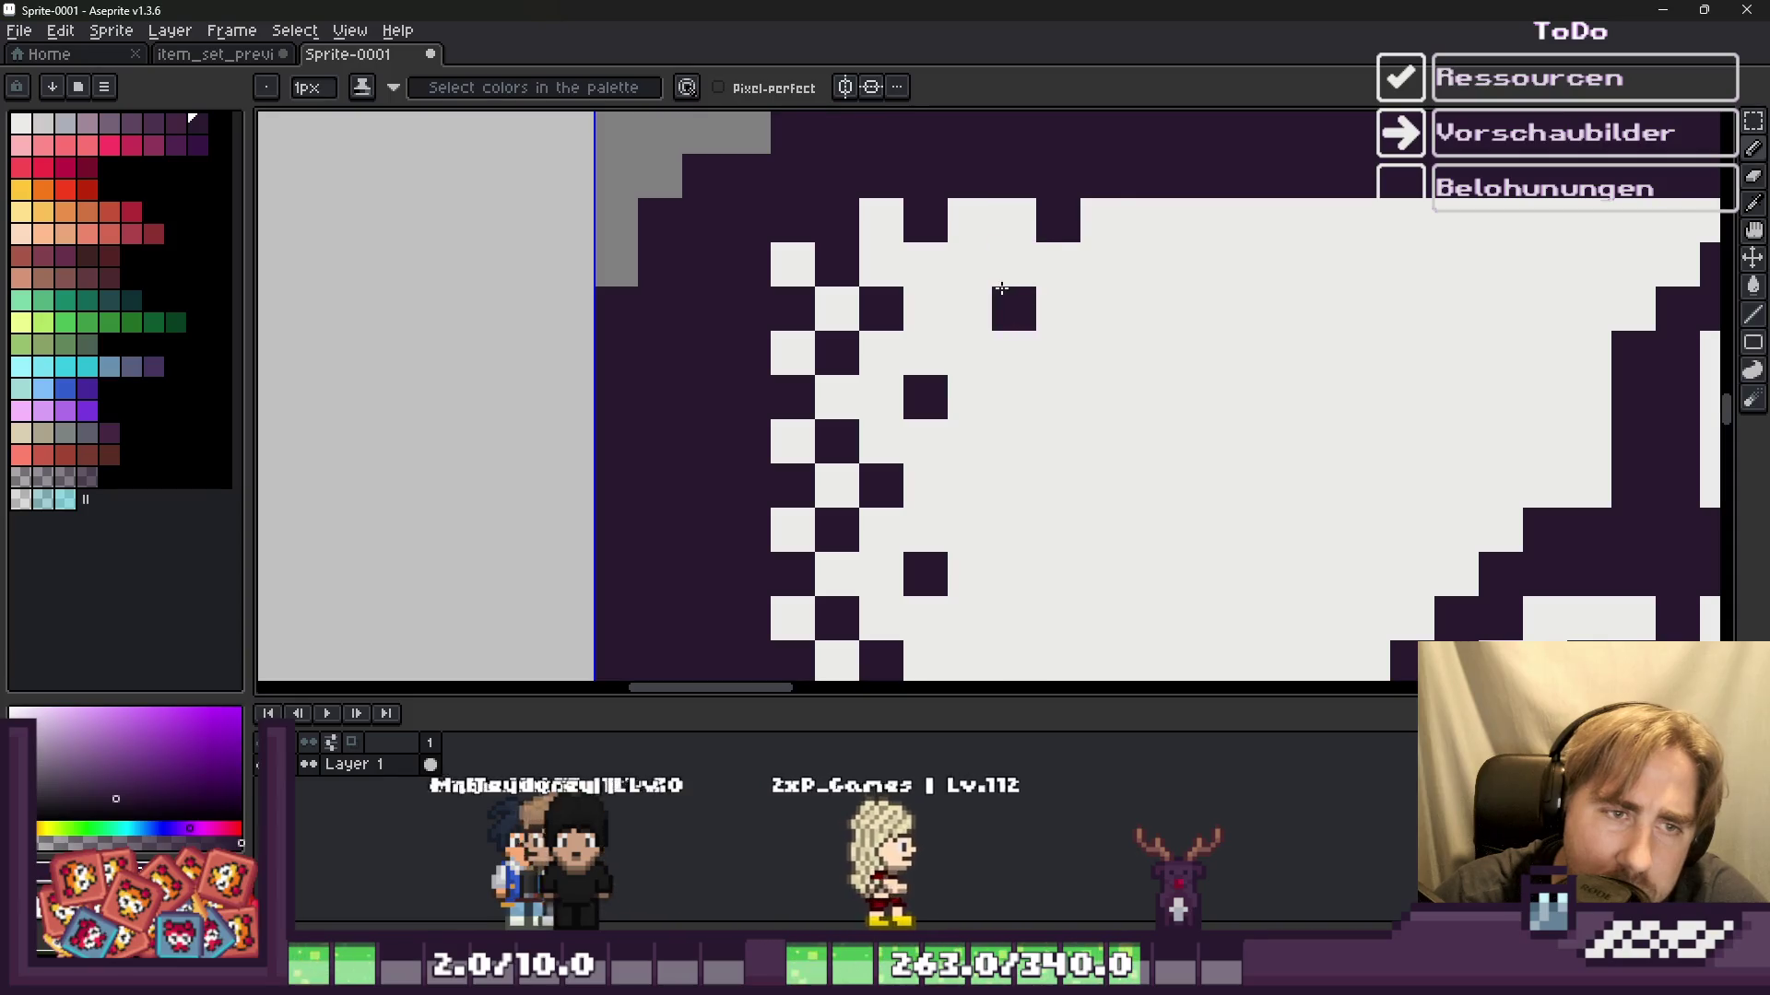
{"action": "right_click", "coordinate": [1058, 220]}
{"action": "left_click", "coordinate": [1102, 221]}
{"action": "right_click", "coordinate": [1014, 309]}
{"action": "left_click", "coordinate": [1029, 264]}
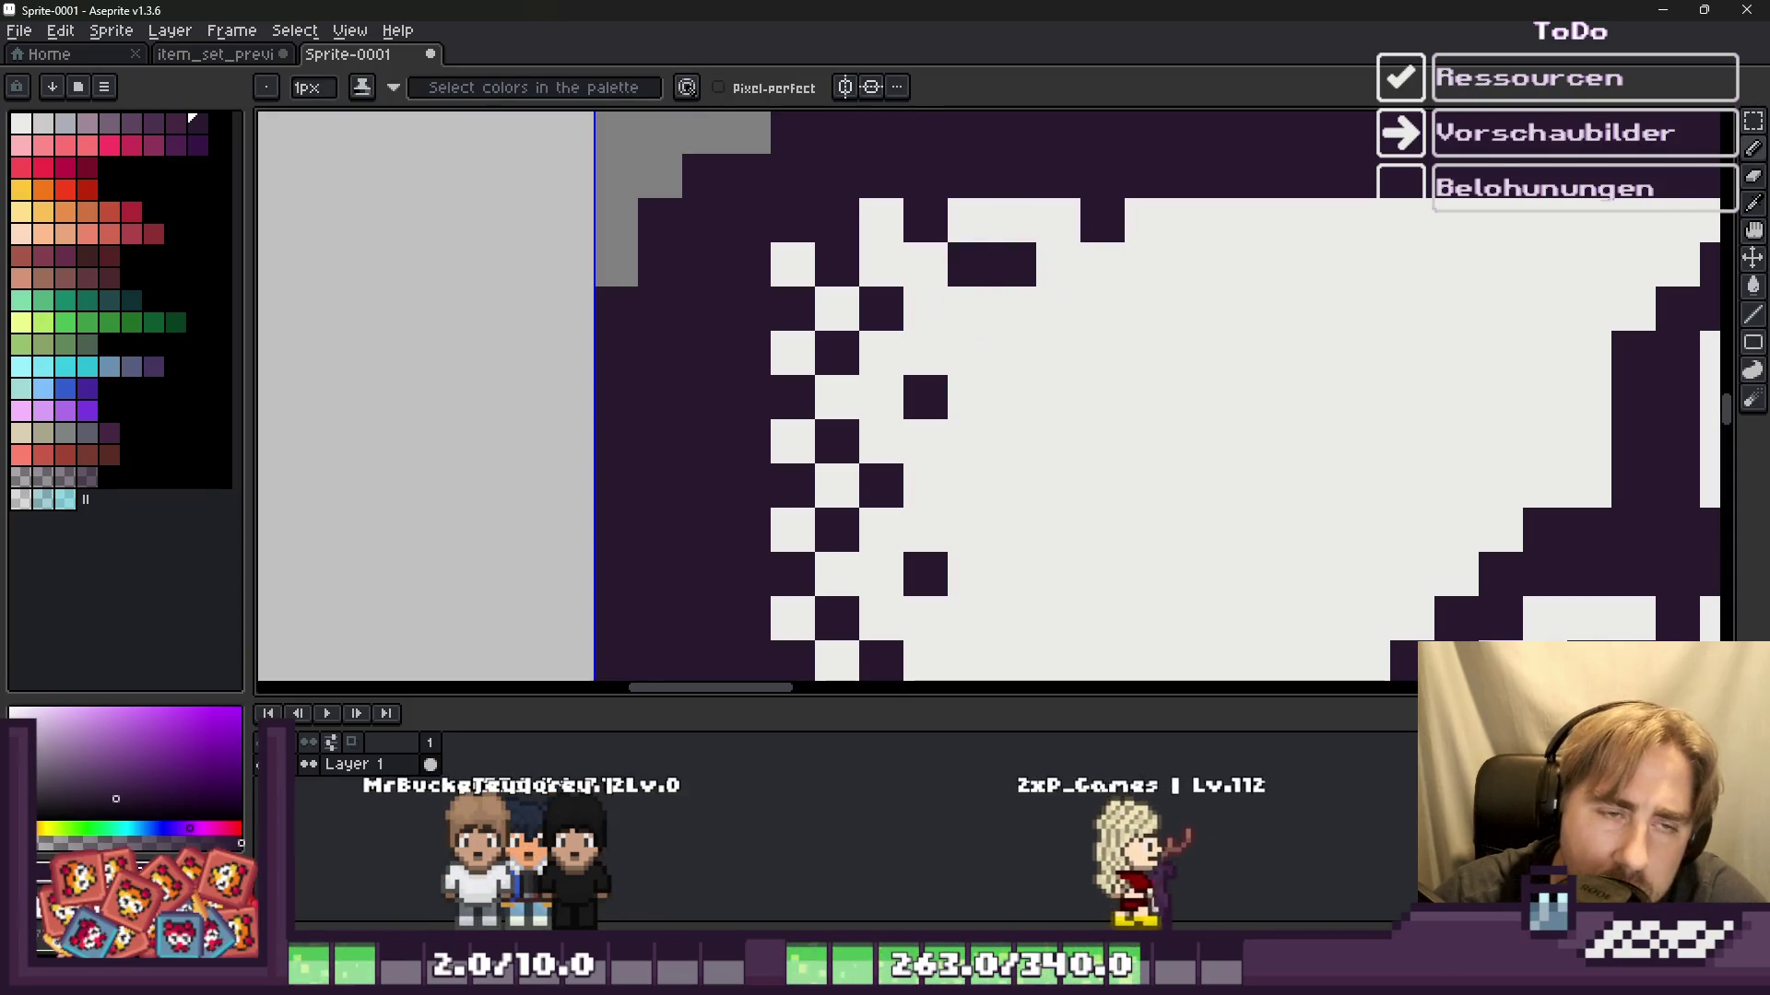
Step: Fix the bottom-edge dither, turning one dark pixel light and adding scattered dark pixels
{"action": "scroll", "coordinate": [782, 165], "scroll_direction": "down", "scroll_amount": 4}
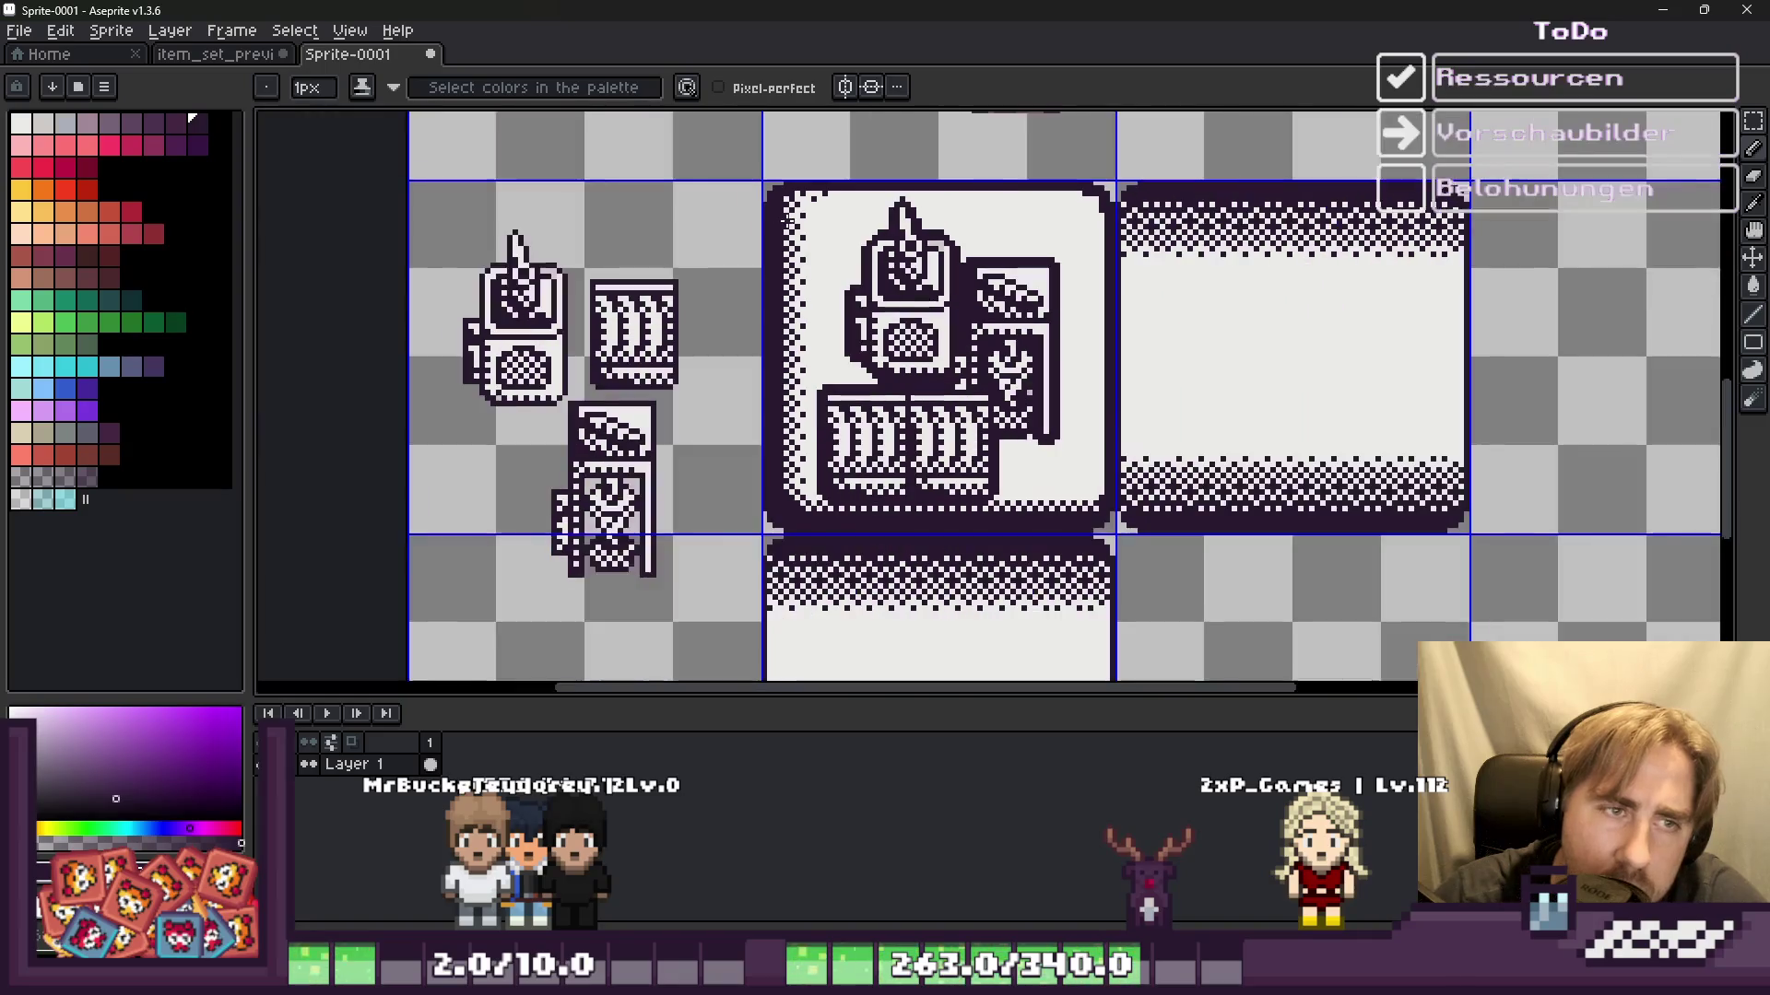
{"action": "scroll", "coordinate": [753, 279], "scroll_direction": "down", "scroll_amount": 1}
{"action": "scroll", "coordinate": [749, 285], "scroll_direction": "up", "scroll_amount": 2}
{"action": "scroll", "coordinate": [810, 182], "scroll_direction": "up", "scroll_amount": 3}
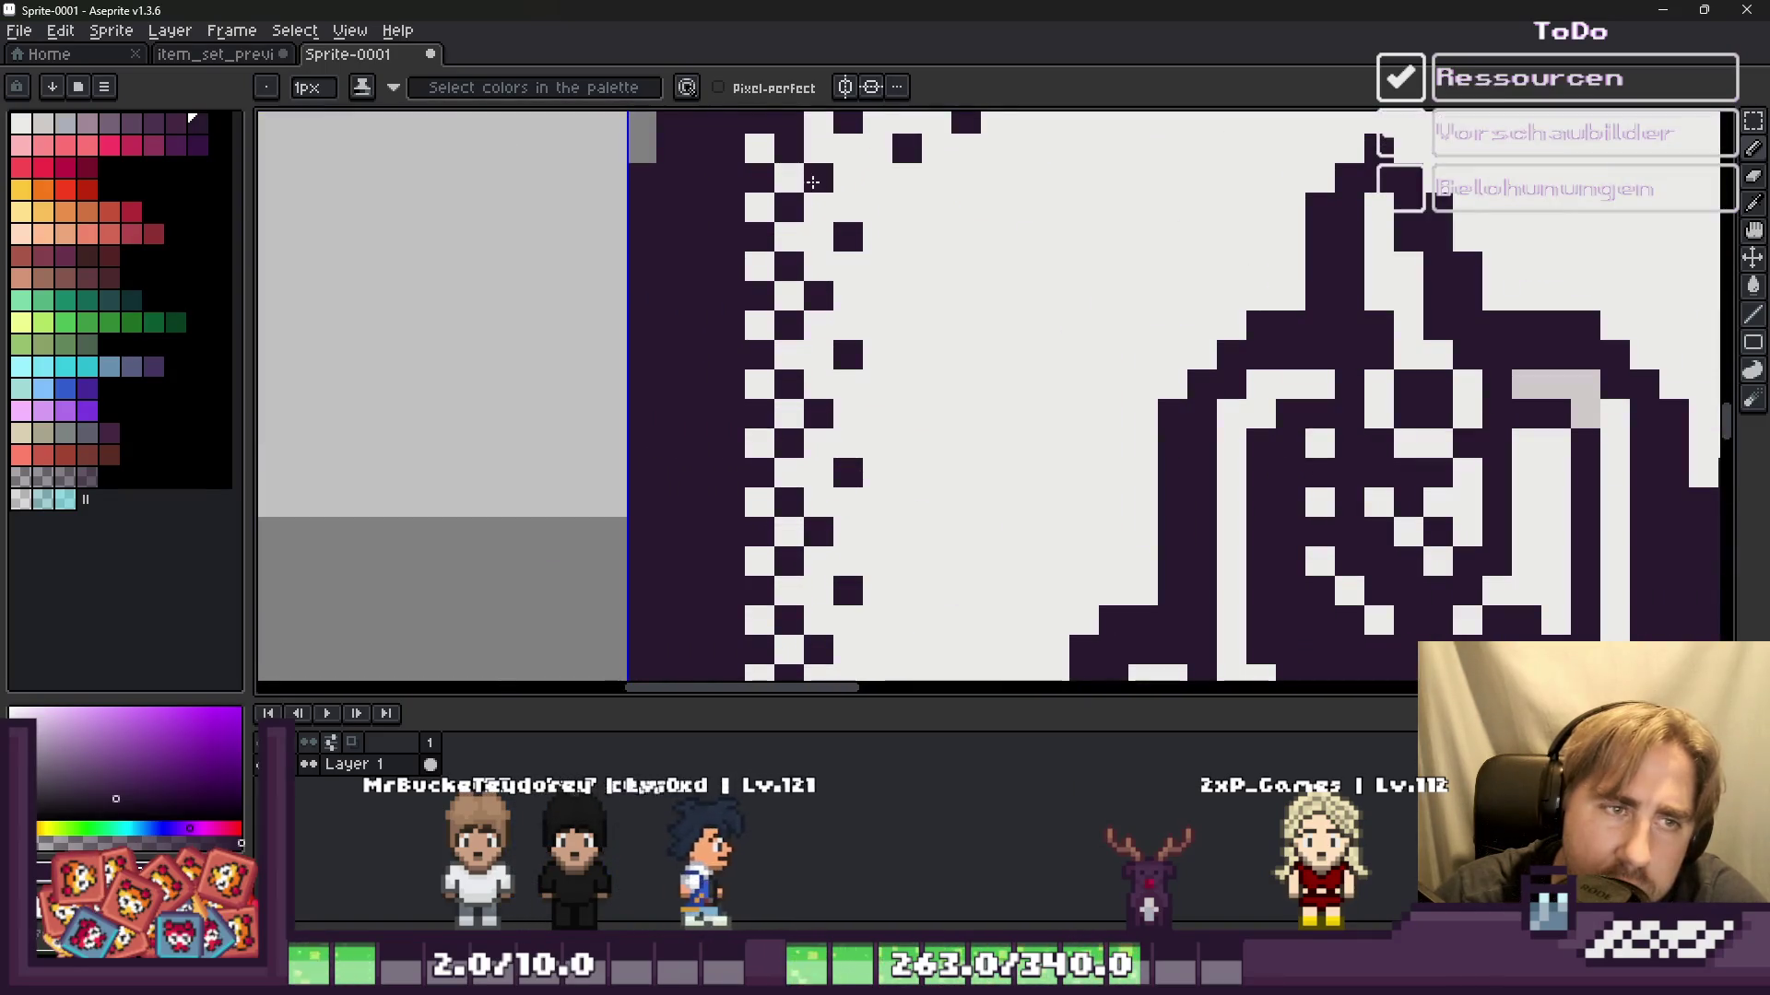
{"action": "left_click", "coordinate": [885, 149], "text": "alt"}
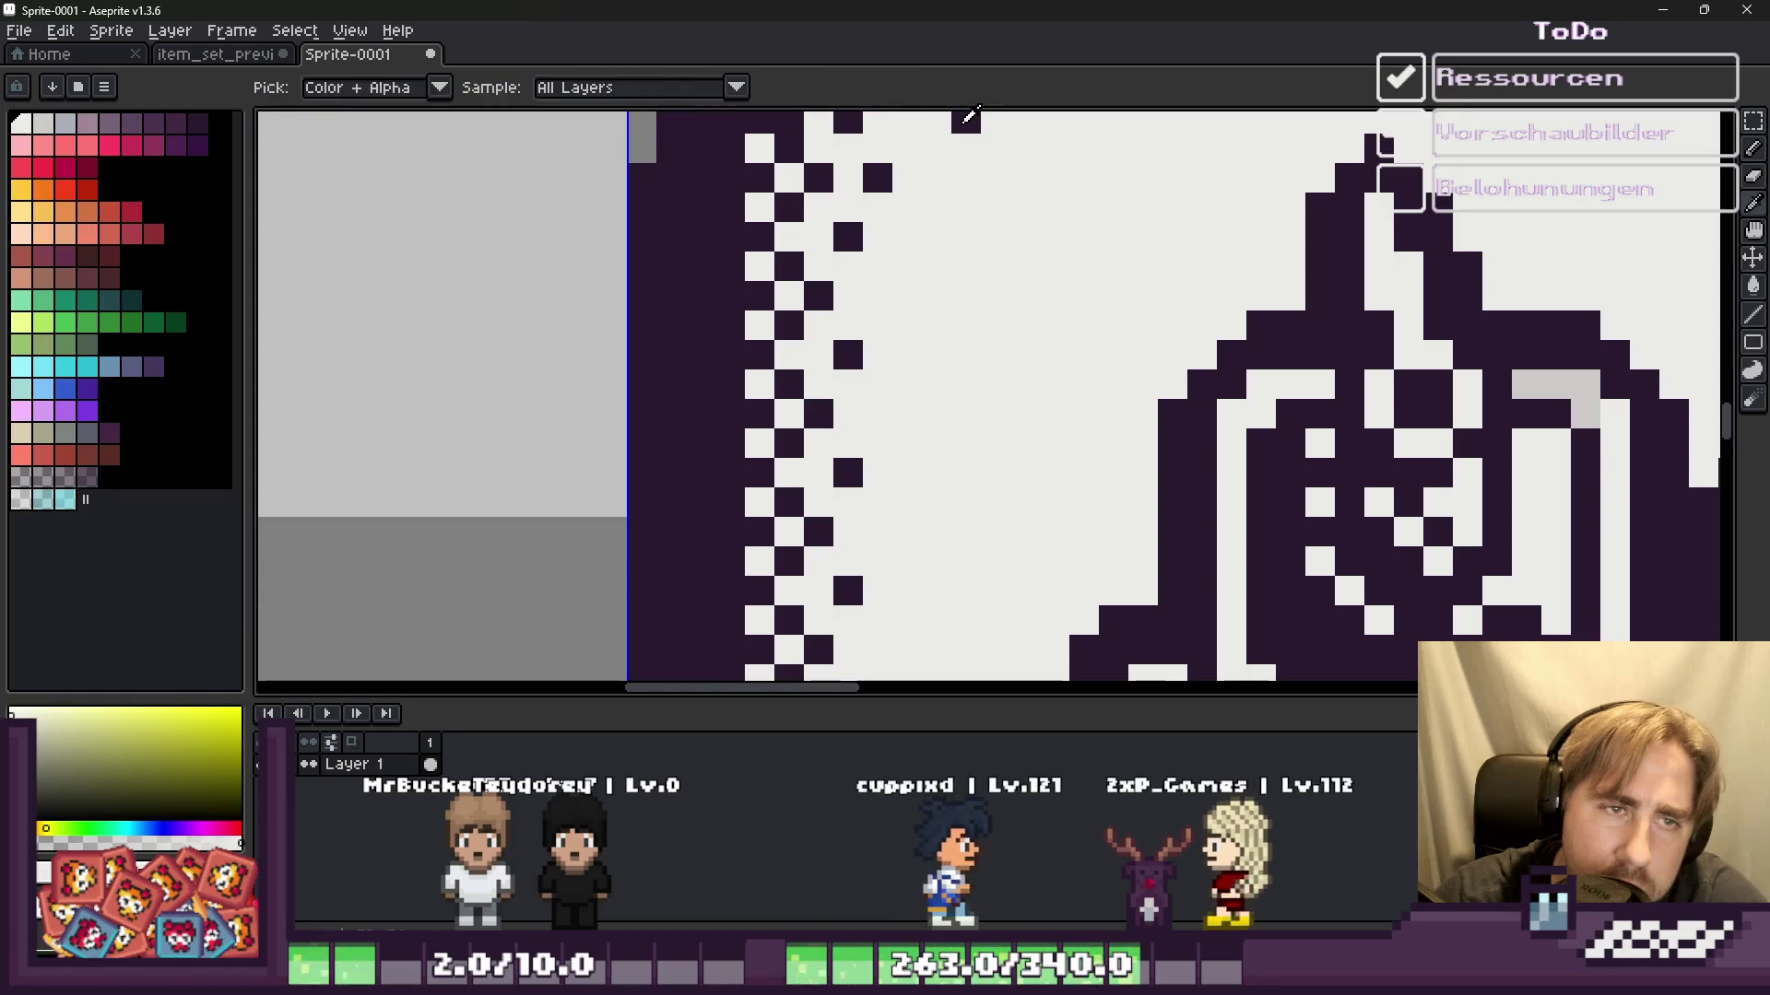
{"action": "left_click", "coordinate": [959, 120], "text": "alt"}
{"action": "scroll", "coordinate": [956, 221], "scroll_direction": "down", "scroll_amount": 3}
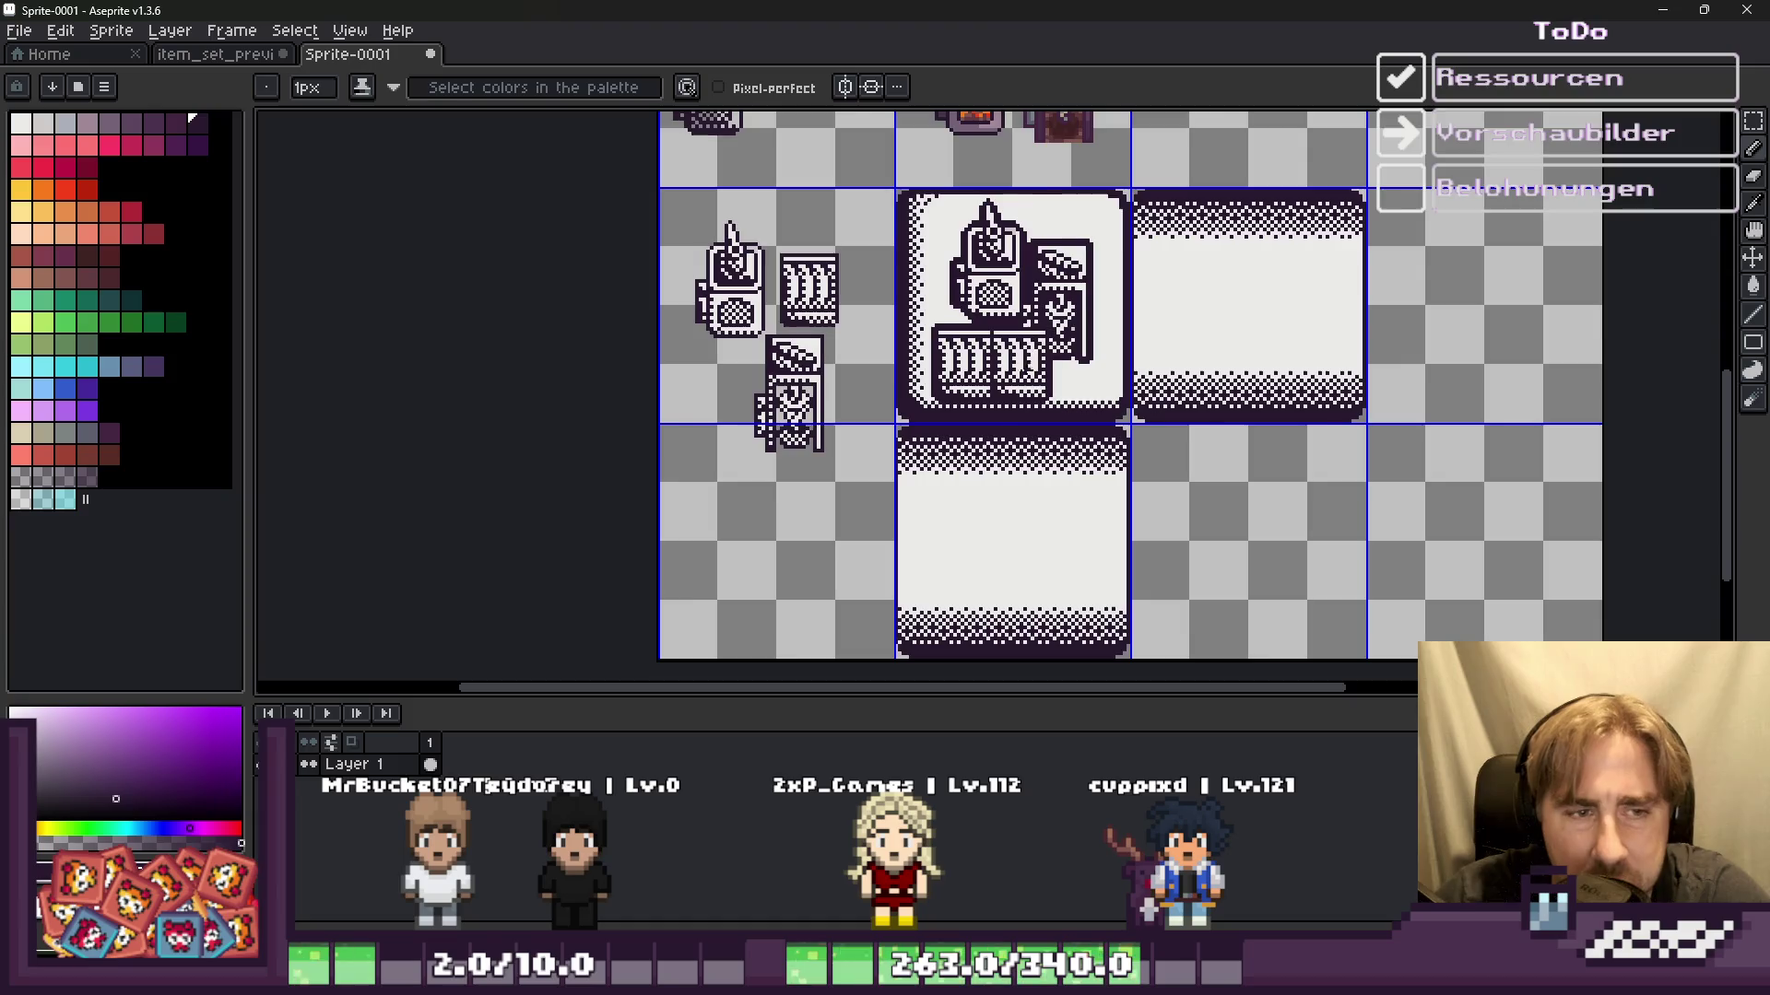
{"action": "scroll", "coordinate": [876, 409], "scroll_direction": "up", "scroll_amount": 5}
{"action": "scroll", "coordinate": [876, 408], "scroll_direction": "up", "scroll_amount": 2}
{"action": "scroll", "coordinate": [875, 408], "scroll_direction": "up", "scroll_amount": 3}
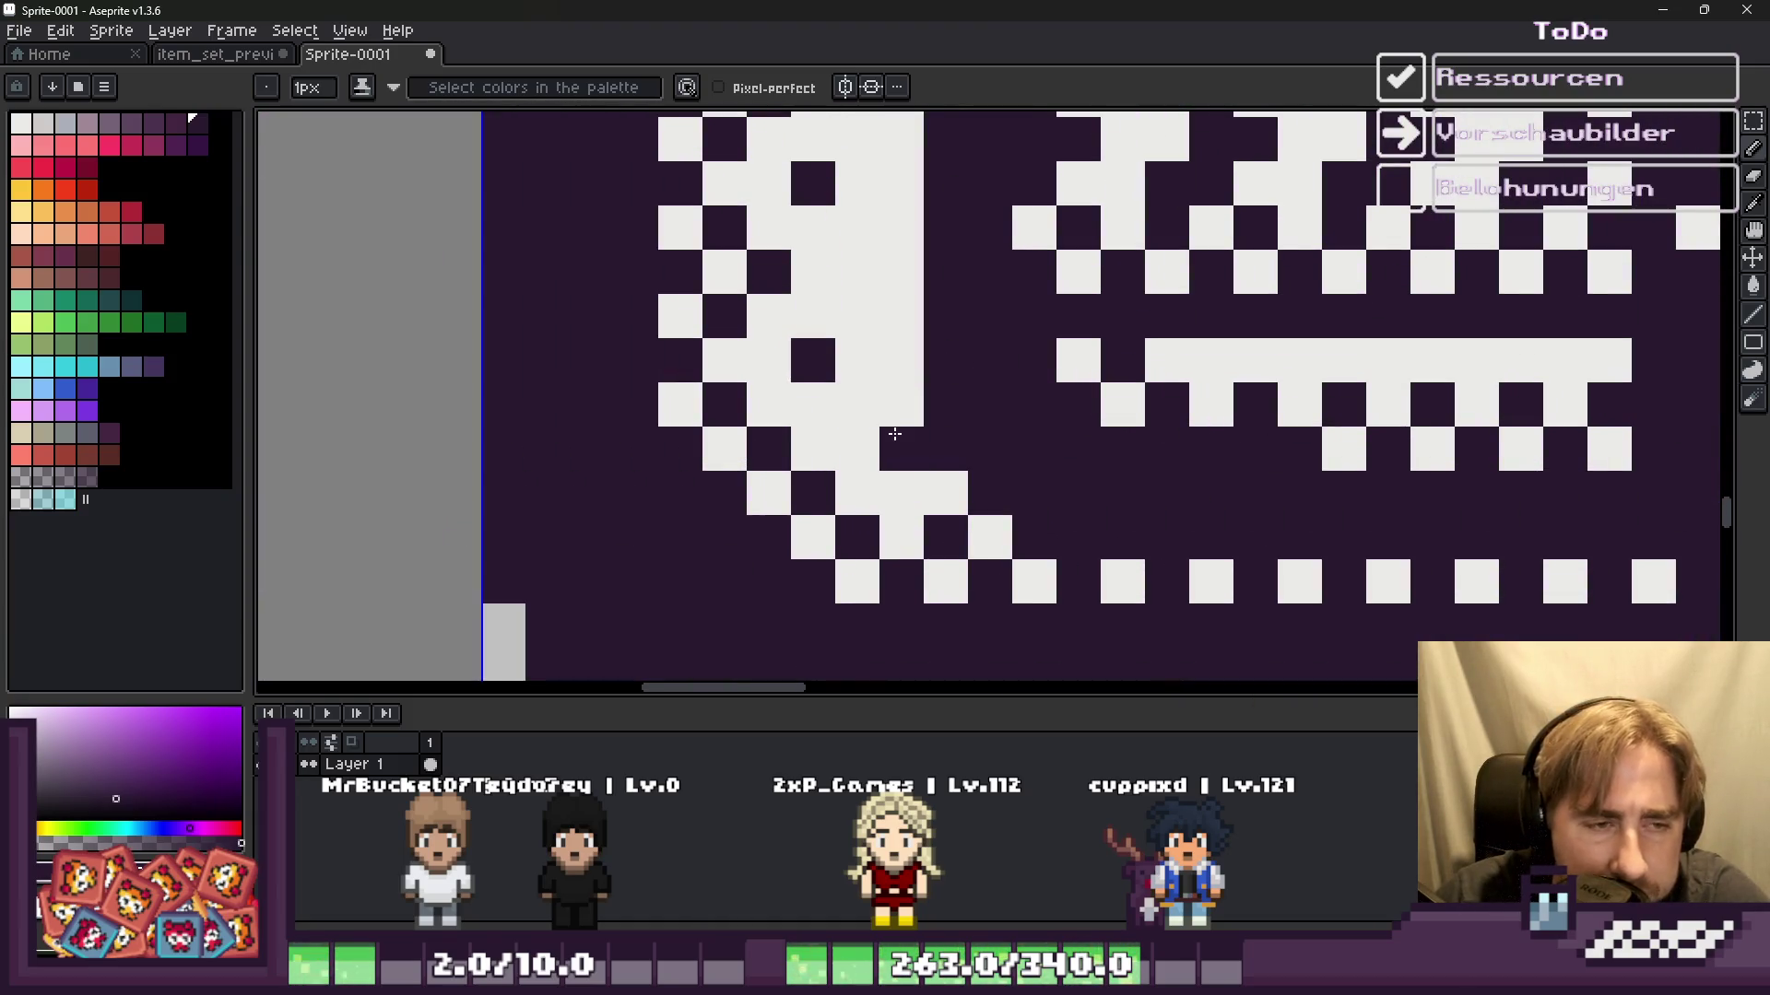
{"action": "scroll", "coordinate": [882, 432], "scroll_direction": "down", "scroll_amount": 3}
{"action": "scroll", "coordinate": [803, 334], "scroll_direction": "up", "scroll_amount": 2}
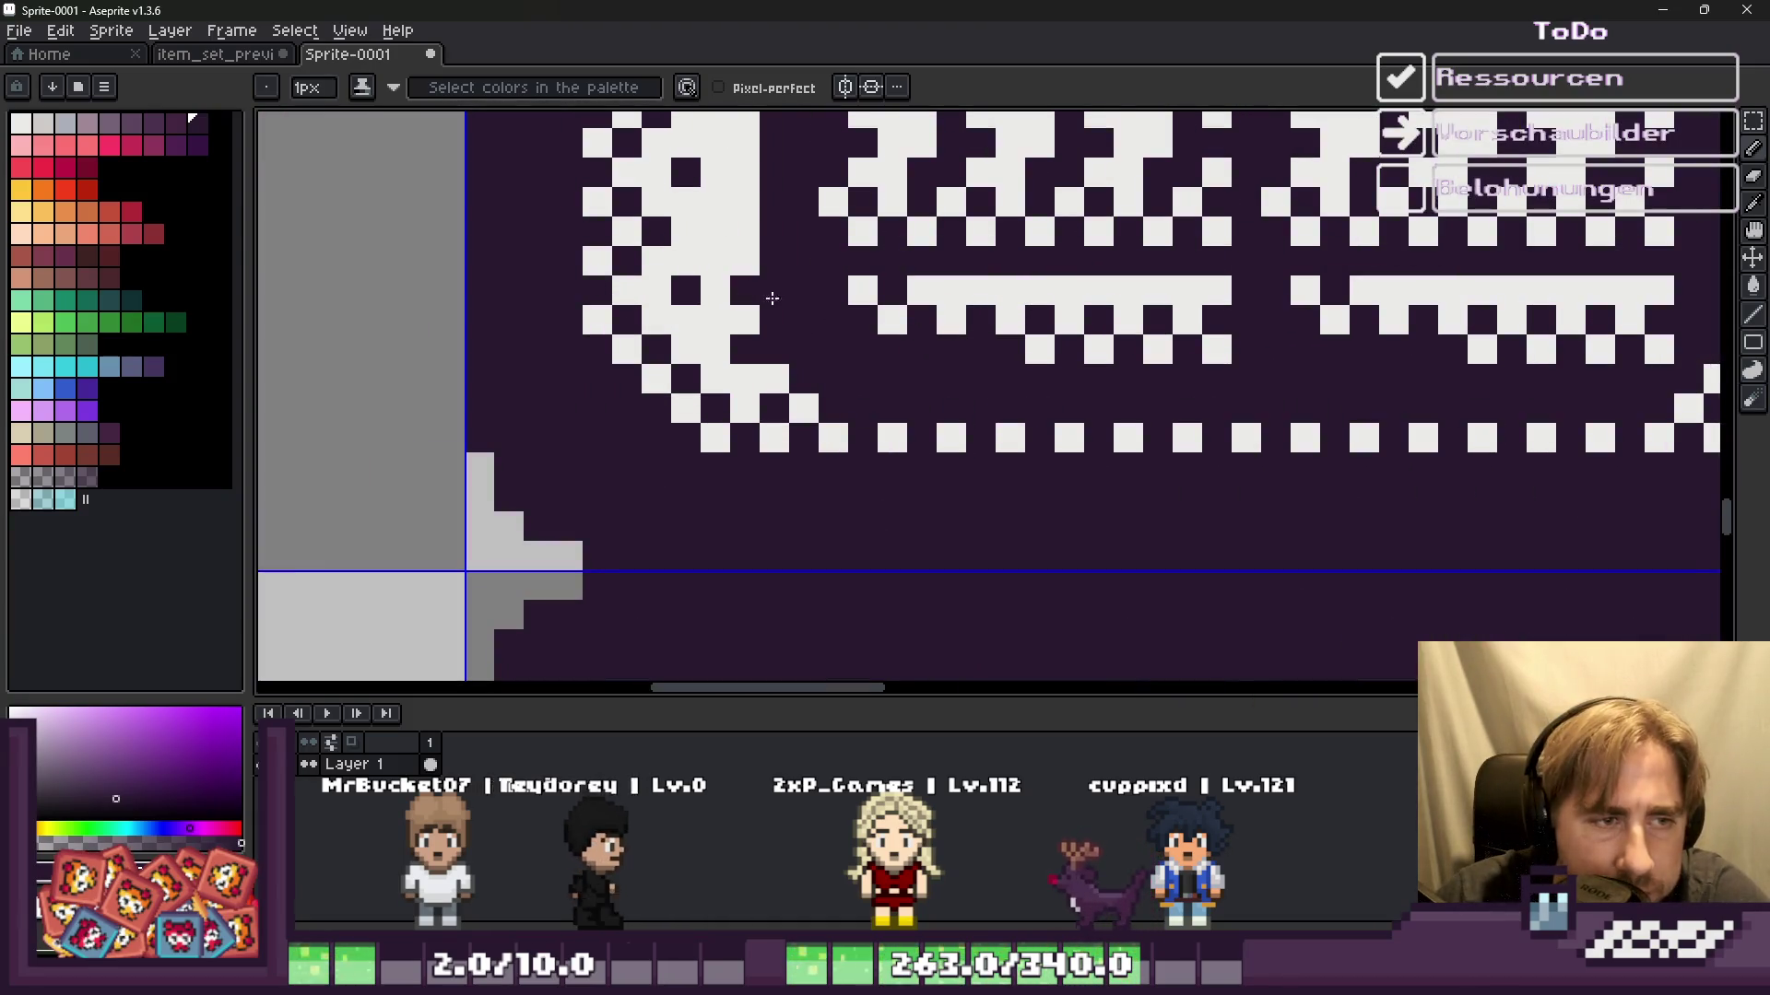
{"action": "scroll", "coordinate": [755, 292], "scroll_direction": "down", "scroll_amount": 5}
{"action": "scroll", "coordinate": [811, 304], "scroll_direction": "up", "scroll_amount": 1}
{"action": "scroll", "coordinate": [865, 319], "scroll_direction": "up", "scroll_amount": 4}
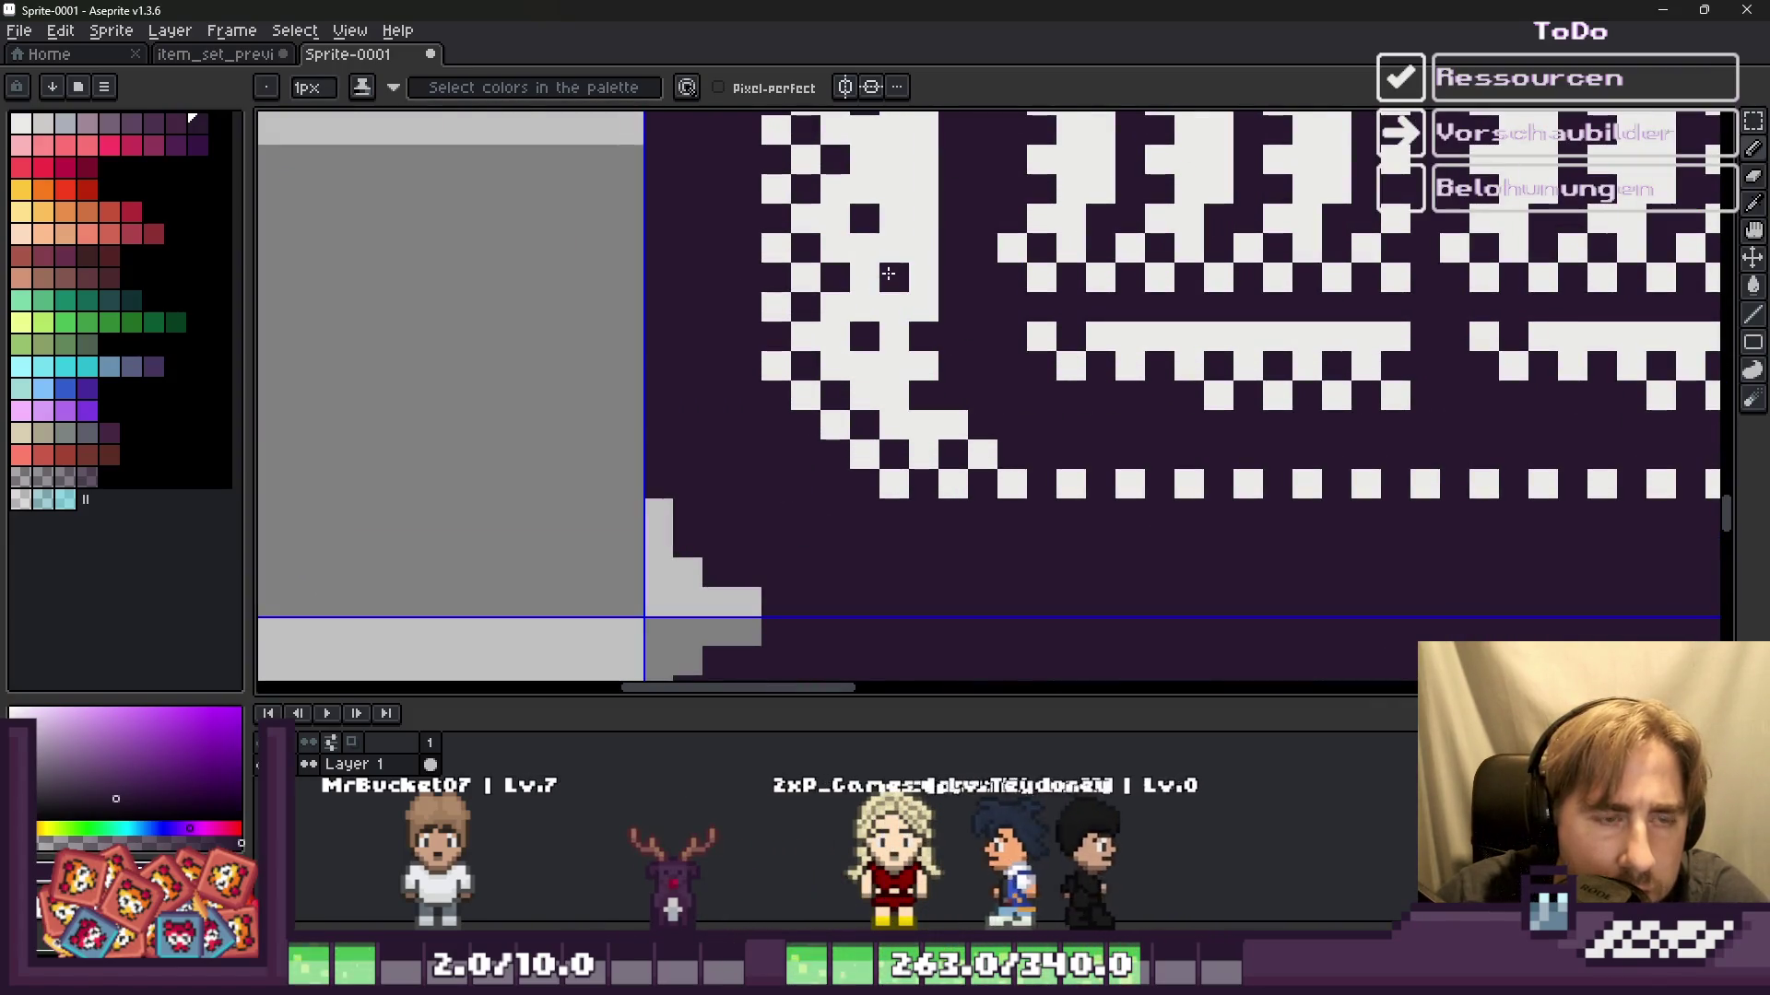
{"action": "scroll", "coordinate": [891, 274], "scroll_direction": "down", "scroll_amount": 4}
{"action": "scroll", "coordinate": [959, 315], "scroll_direction": "down", "scroll_amount": 1}
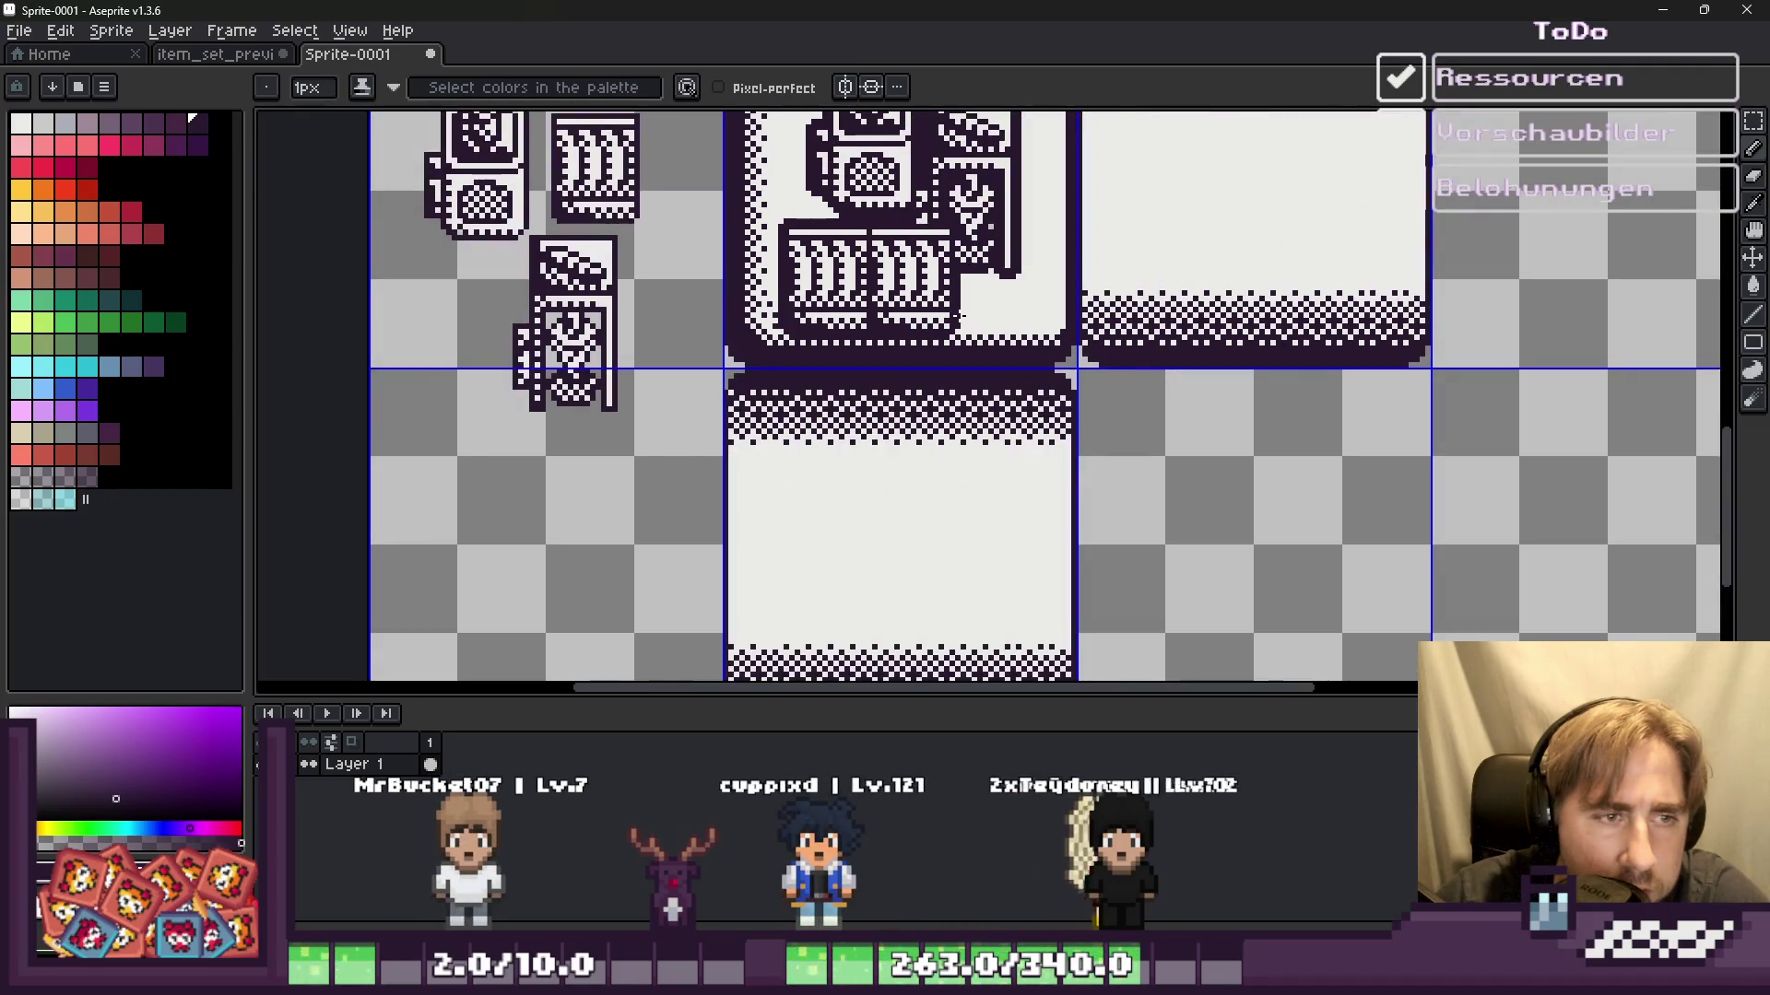
{"action": "scroll", "coordinate": [959, 315], "scroll_direction": "up", "scroll_amount": 3}
{"action": "scroll", "coordinate": [972, 316], "scroll_direction": "up", "scroll_amount": 5}
{"action": "scroll", "coordinate": [906, 388], "scroll_direction": "up", "scroll_amount": 2}
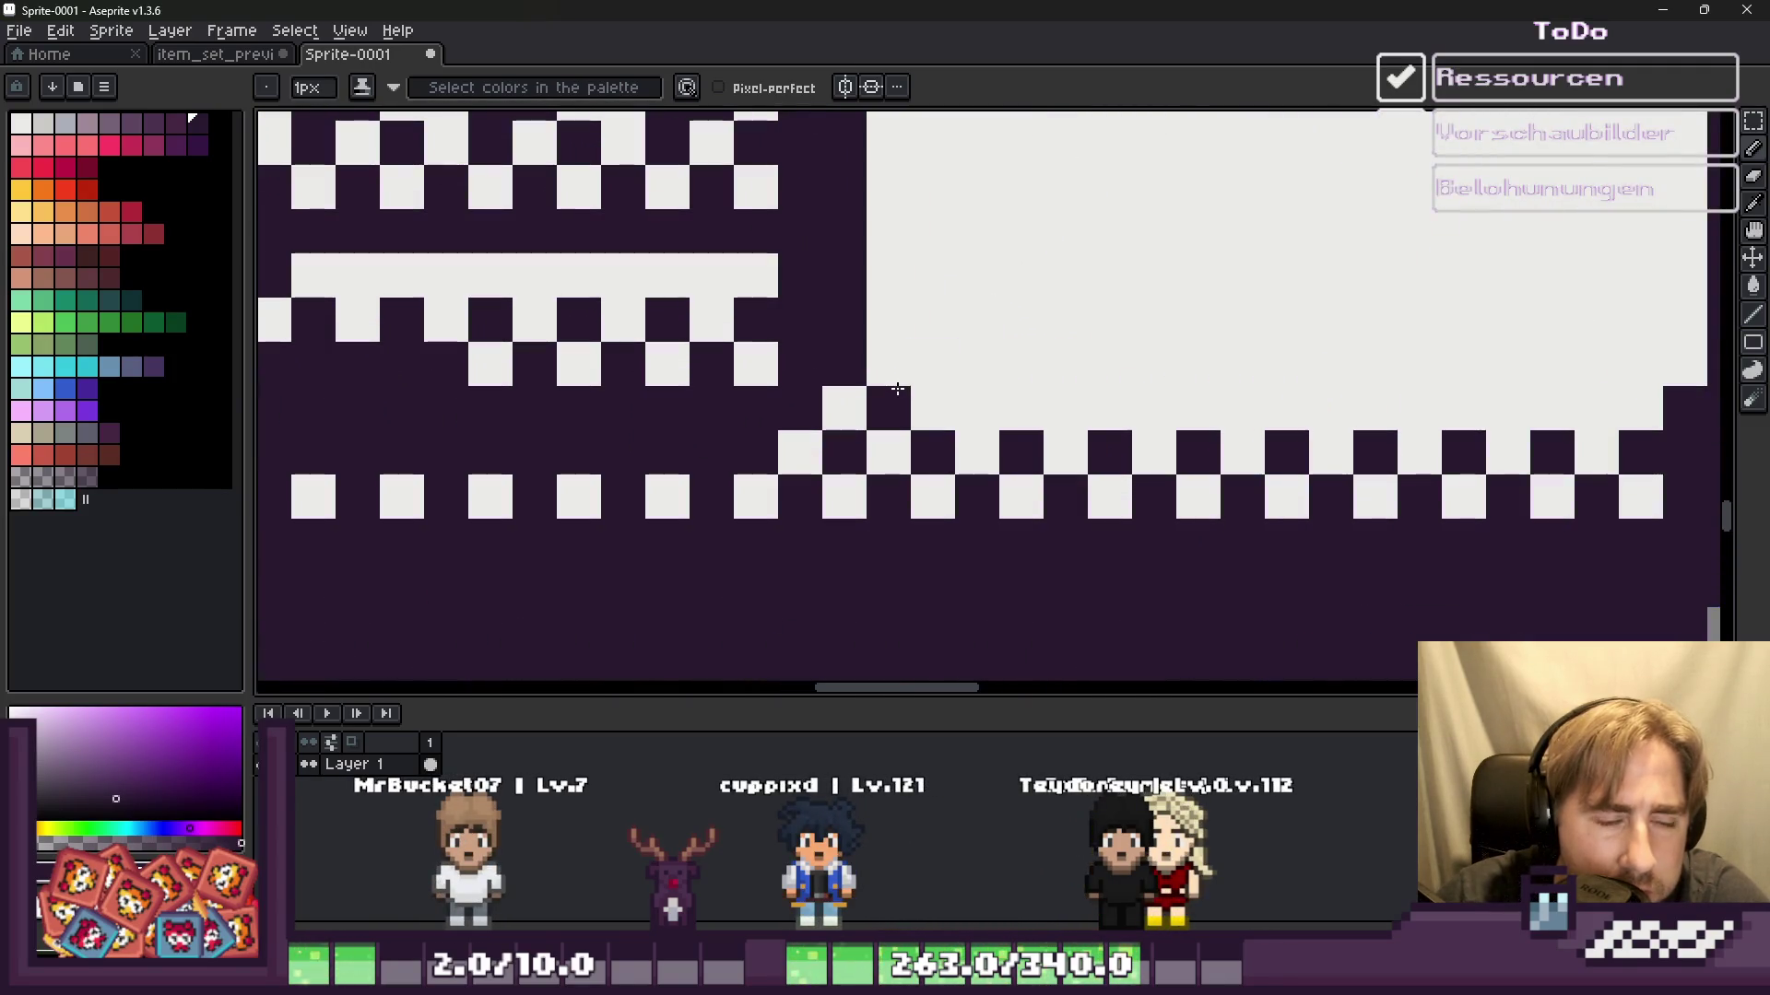
{"action": "scroll", "coordinate": [890, 353], "scroll_direction": "down", "scroll_amount": 3}
{"action": "scroll", "coordinate": [902, 466], "scroll_direction": "up", "scroll_amount": 3}
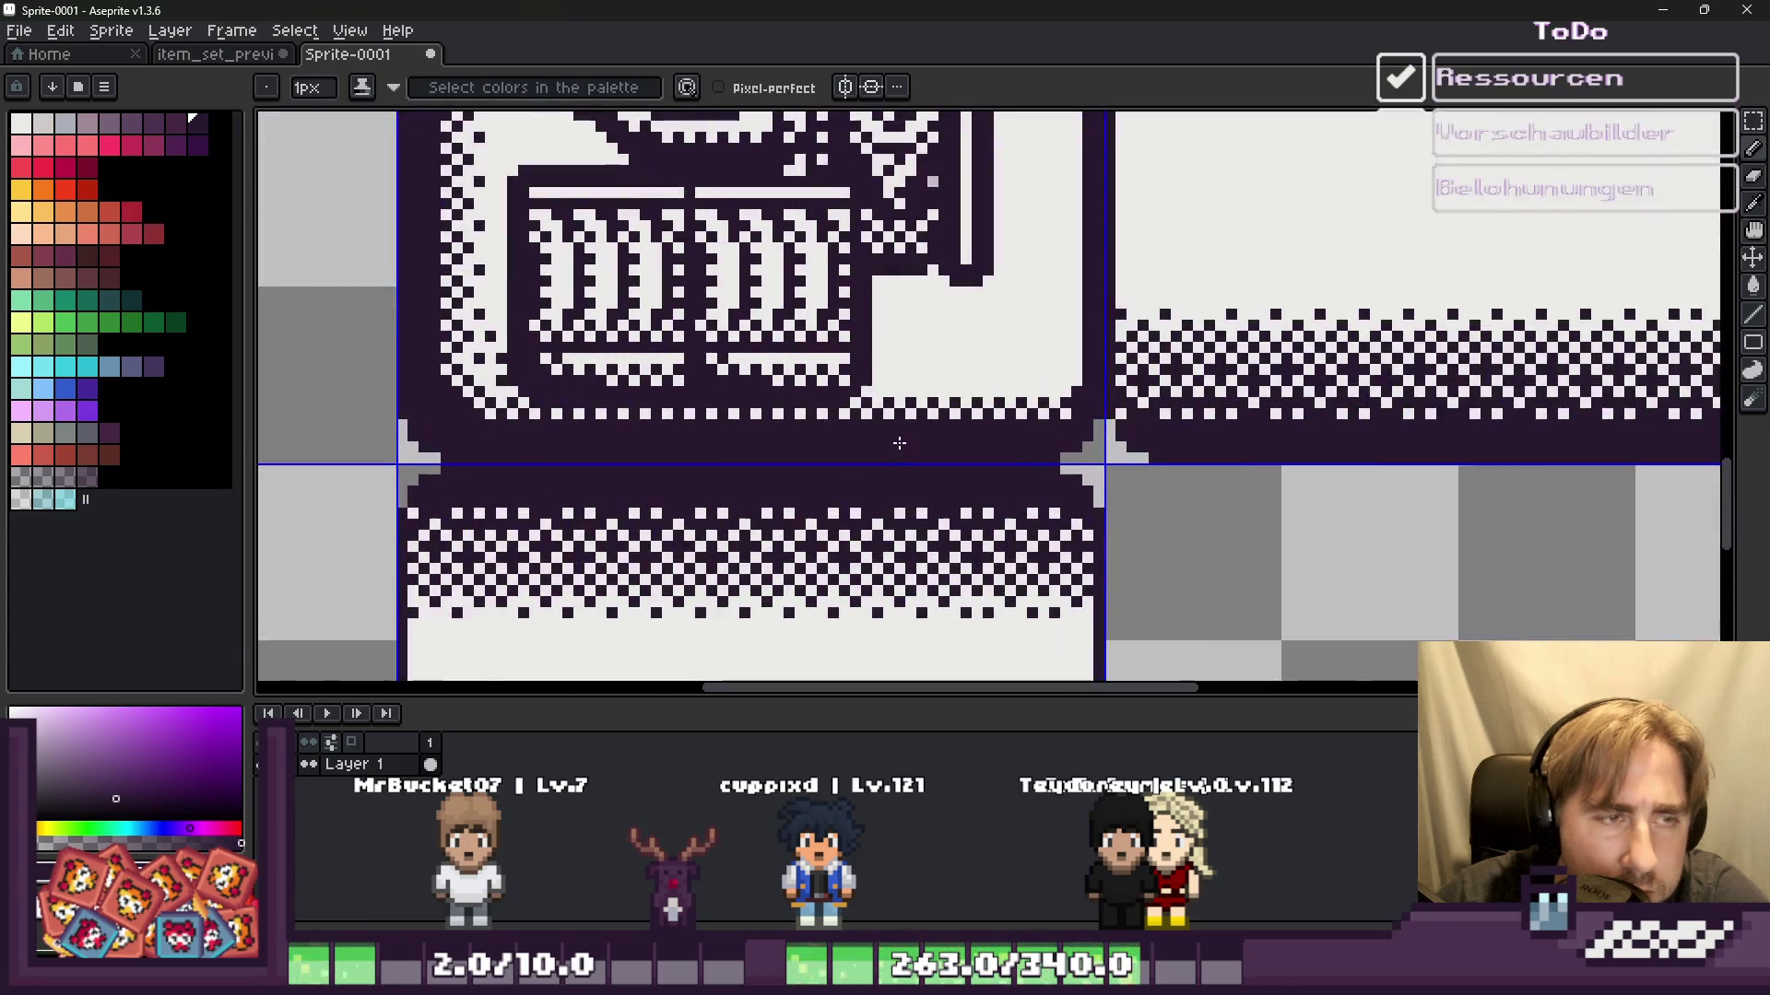
{"action": "scroll", "coordinate": [899, 445], "scroll_direction": "down", "scroll_amount": 2}
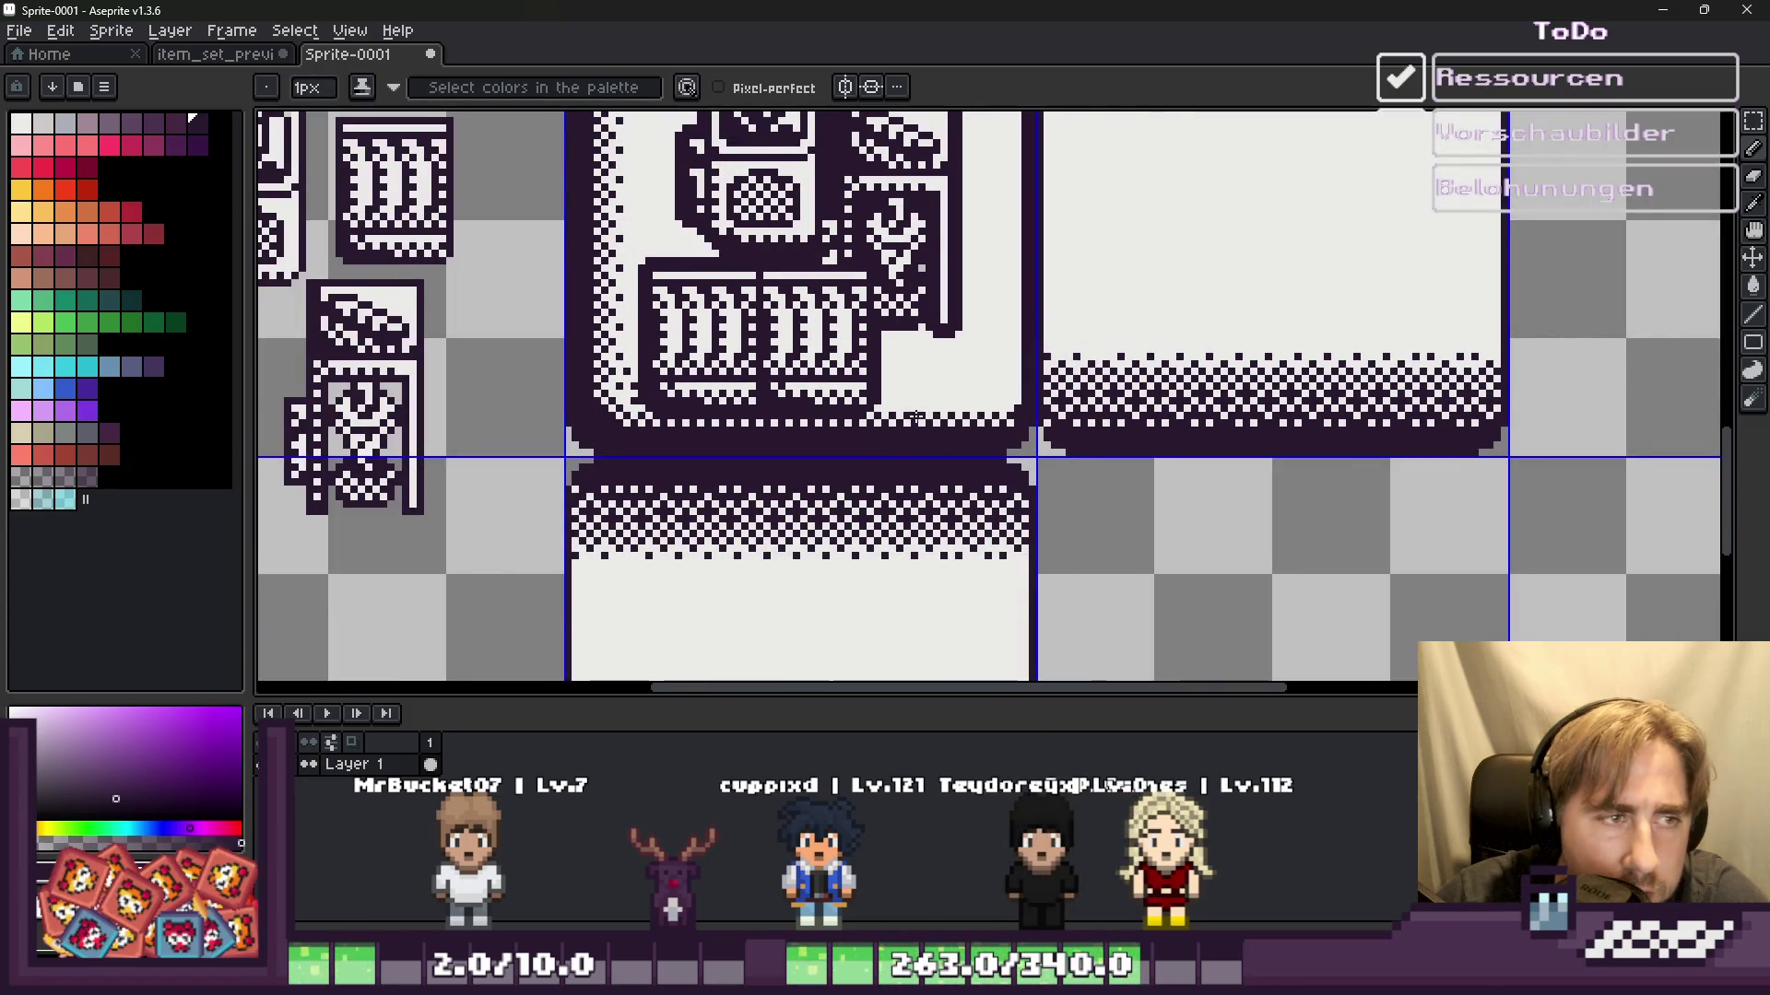
{"action": "scroll", "coordinate": [916, 416], "scroll_direction": "up", "scroll_amount": 4}
{"action": "scroll", "coordinate": [780, 378], "scroll_direction": "down", "scroll_amount": 1}
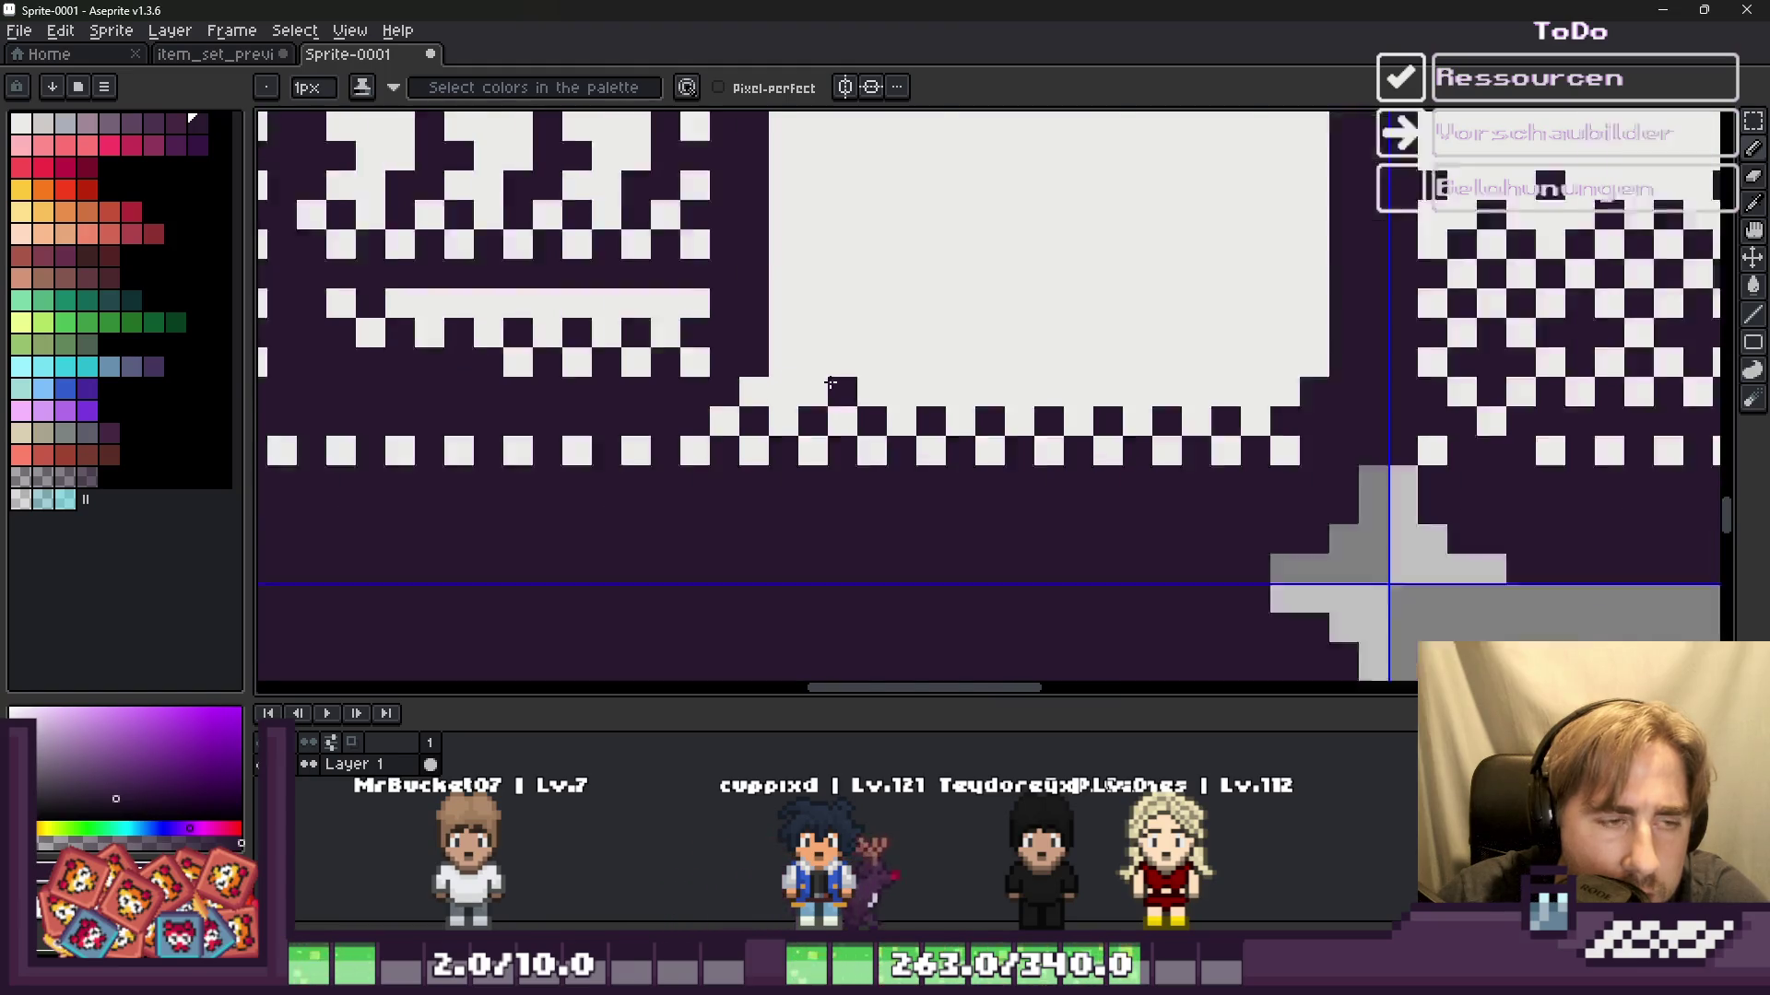
{"action": "scroll", "coordinate": [646, 380], "scroll_direction": "down", "scroll_amount": 2}
{"action": "scroll", "coordinate": [505, 380], "scroll_direction": "up", "scroll_amount": 2}
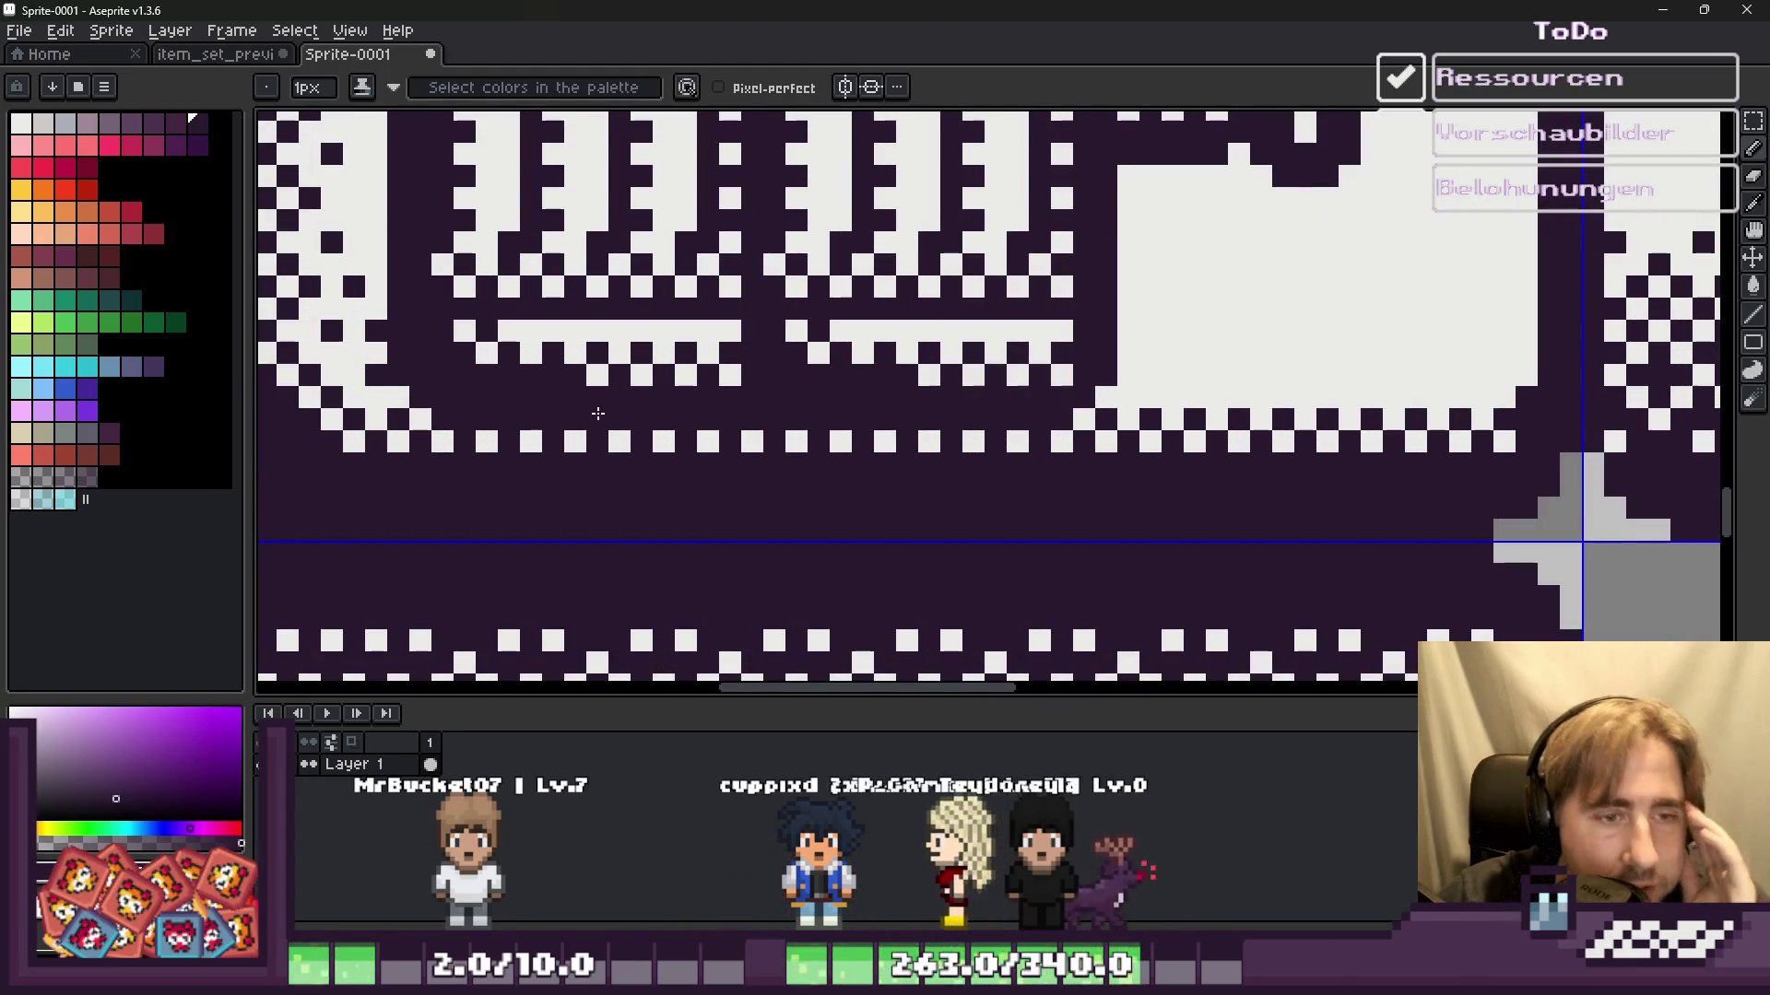
{"action": "scroll", "coordinate": [571, 387], "scroll_direction": "down", "scroll_amount": 1}
{"action": "scroll", "coordinate": [642, 416], "scroll_direction": "down", "scroll_amount": 1}
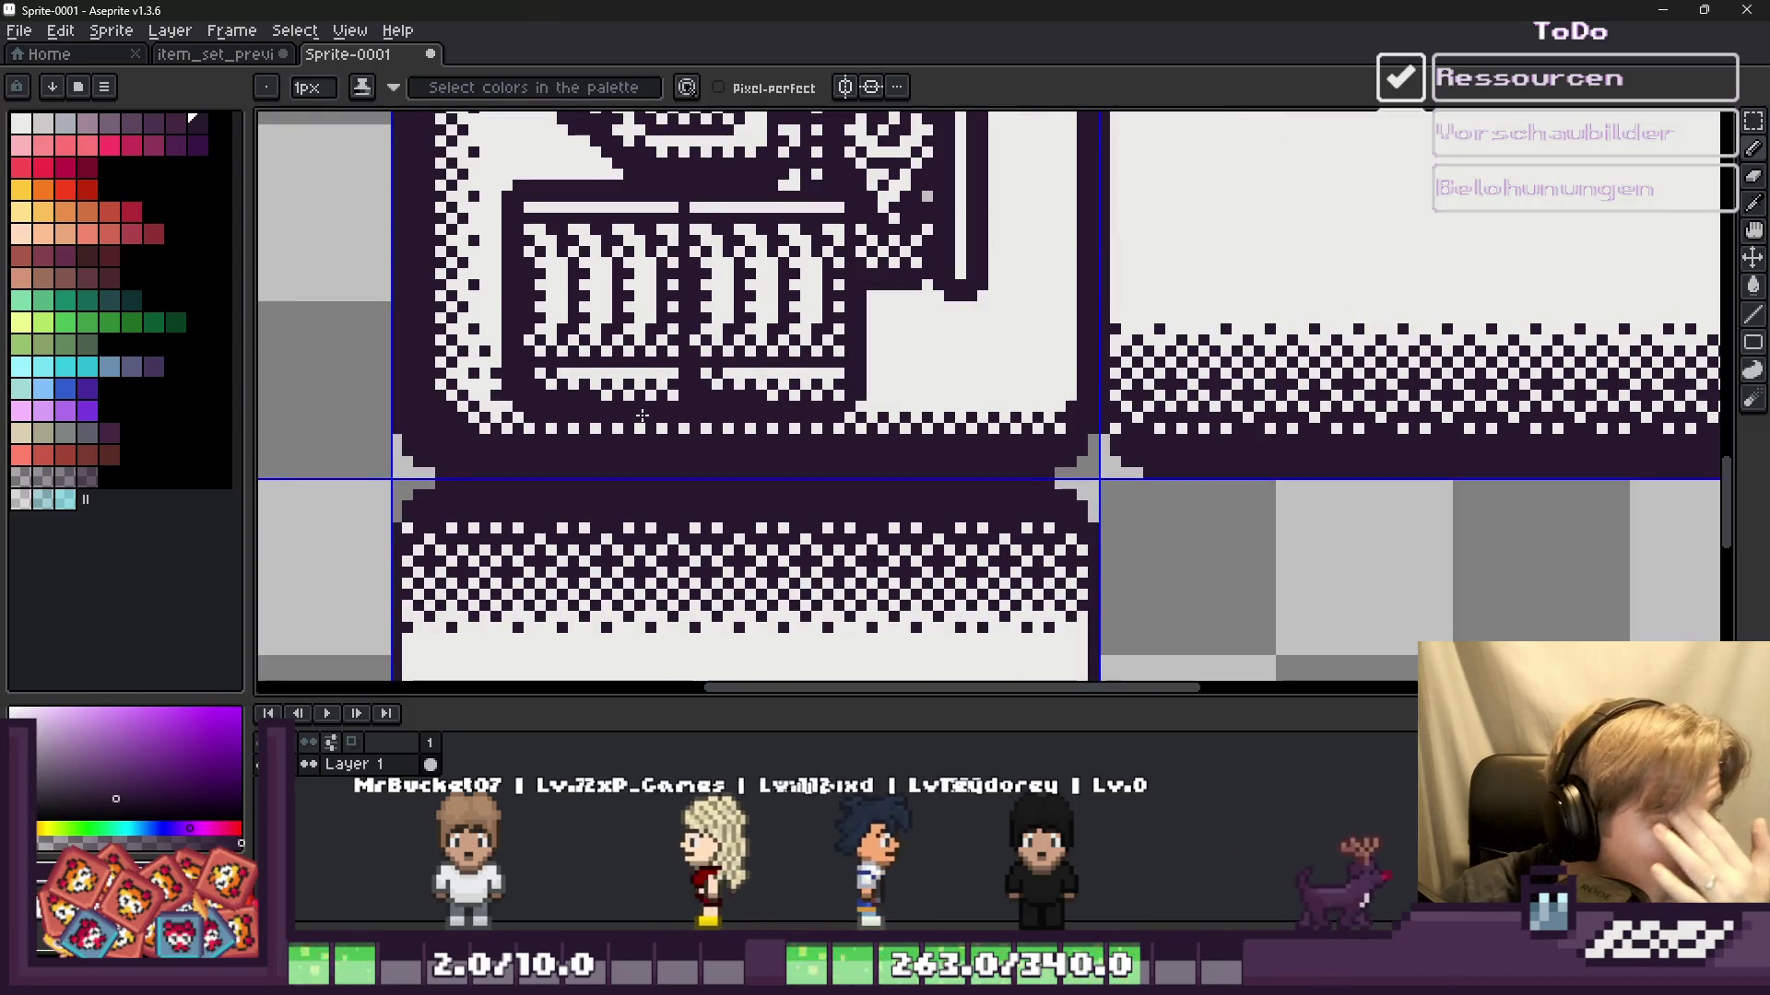
{"action": "scroll", "coordinate": [1026, 392], "scroll_direction": "up", "scroll_amount": 2}
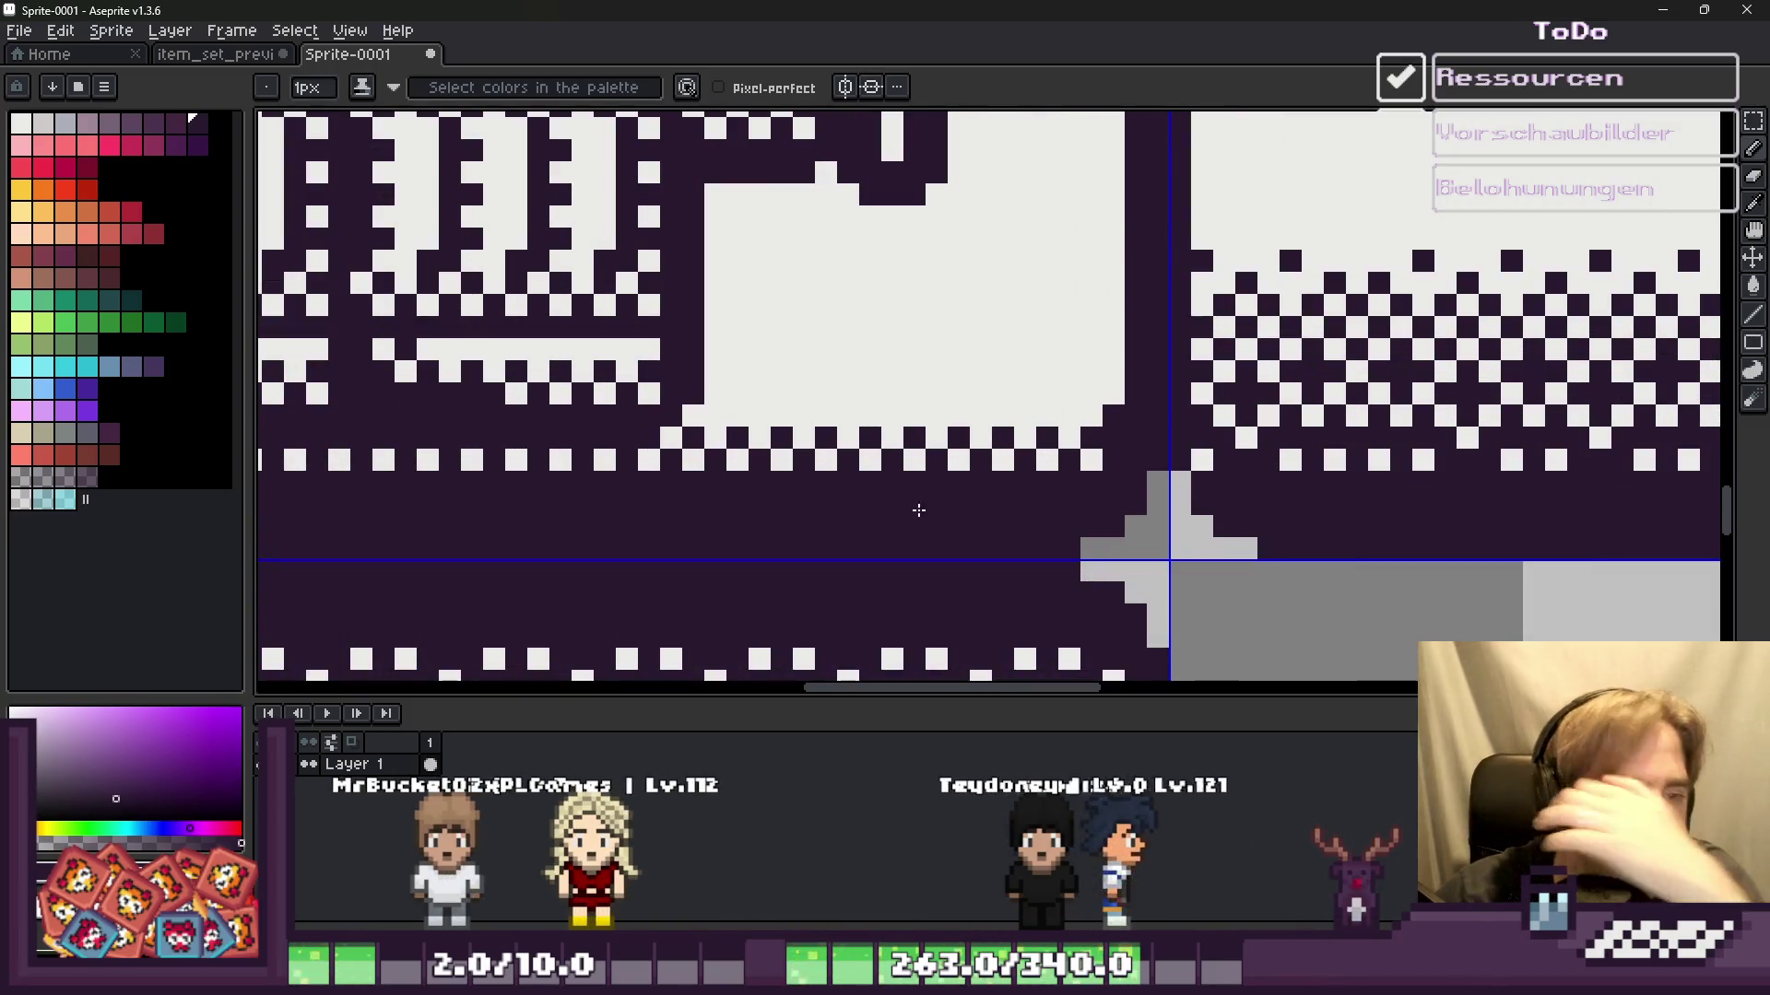
{"action": "scroll", "coordinate": [779, 404], "scroll_direction": "up", "scroll_amount": 3}
{"action": "right_click", "coordinate": [778, 405]}
{"action": "left_click", "coordinate": [861, 407]}
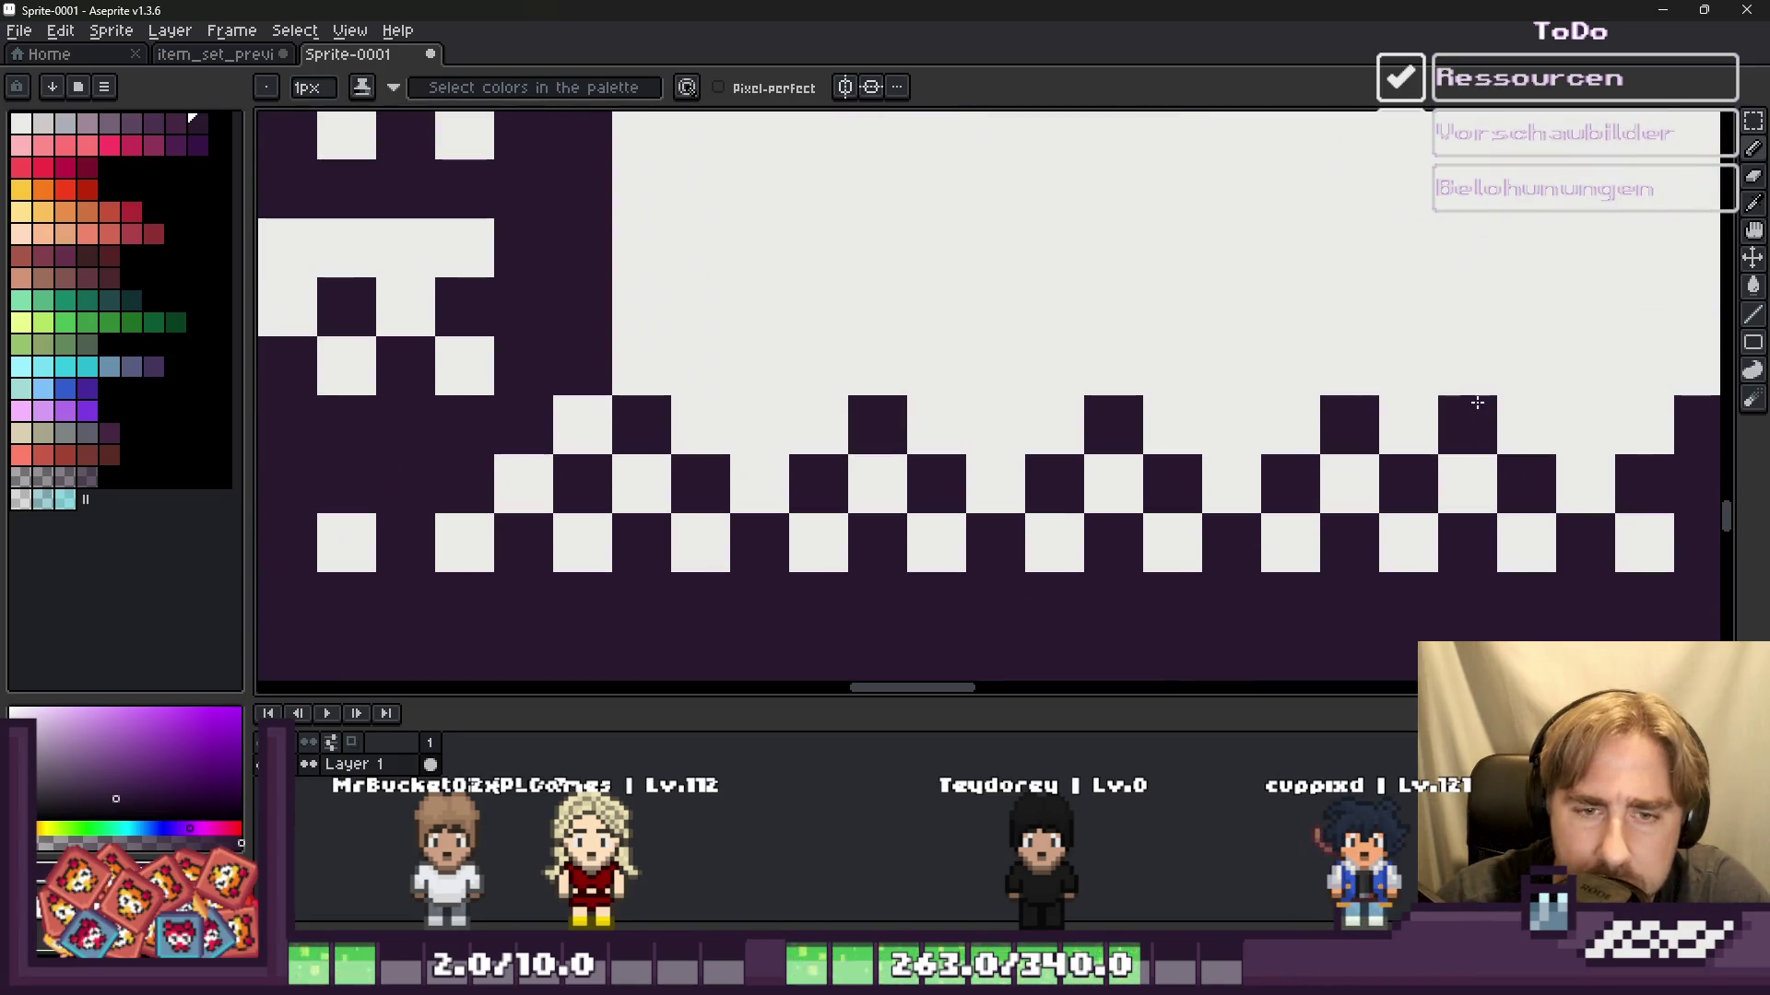
{"action": "left_click", "coordinate": [1581, 422]}
{"action": "left_click", "coordinate": [1464, 364]}
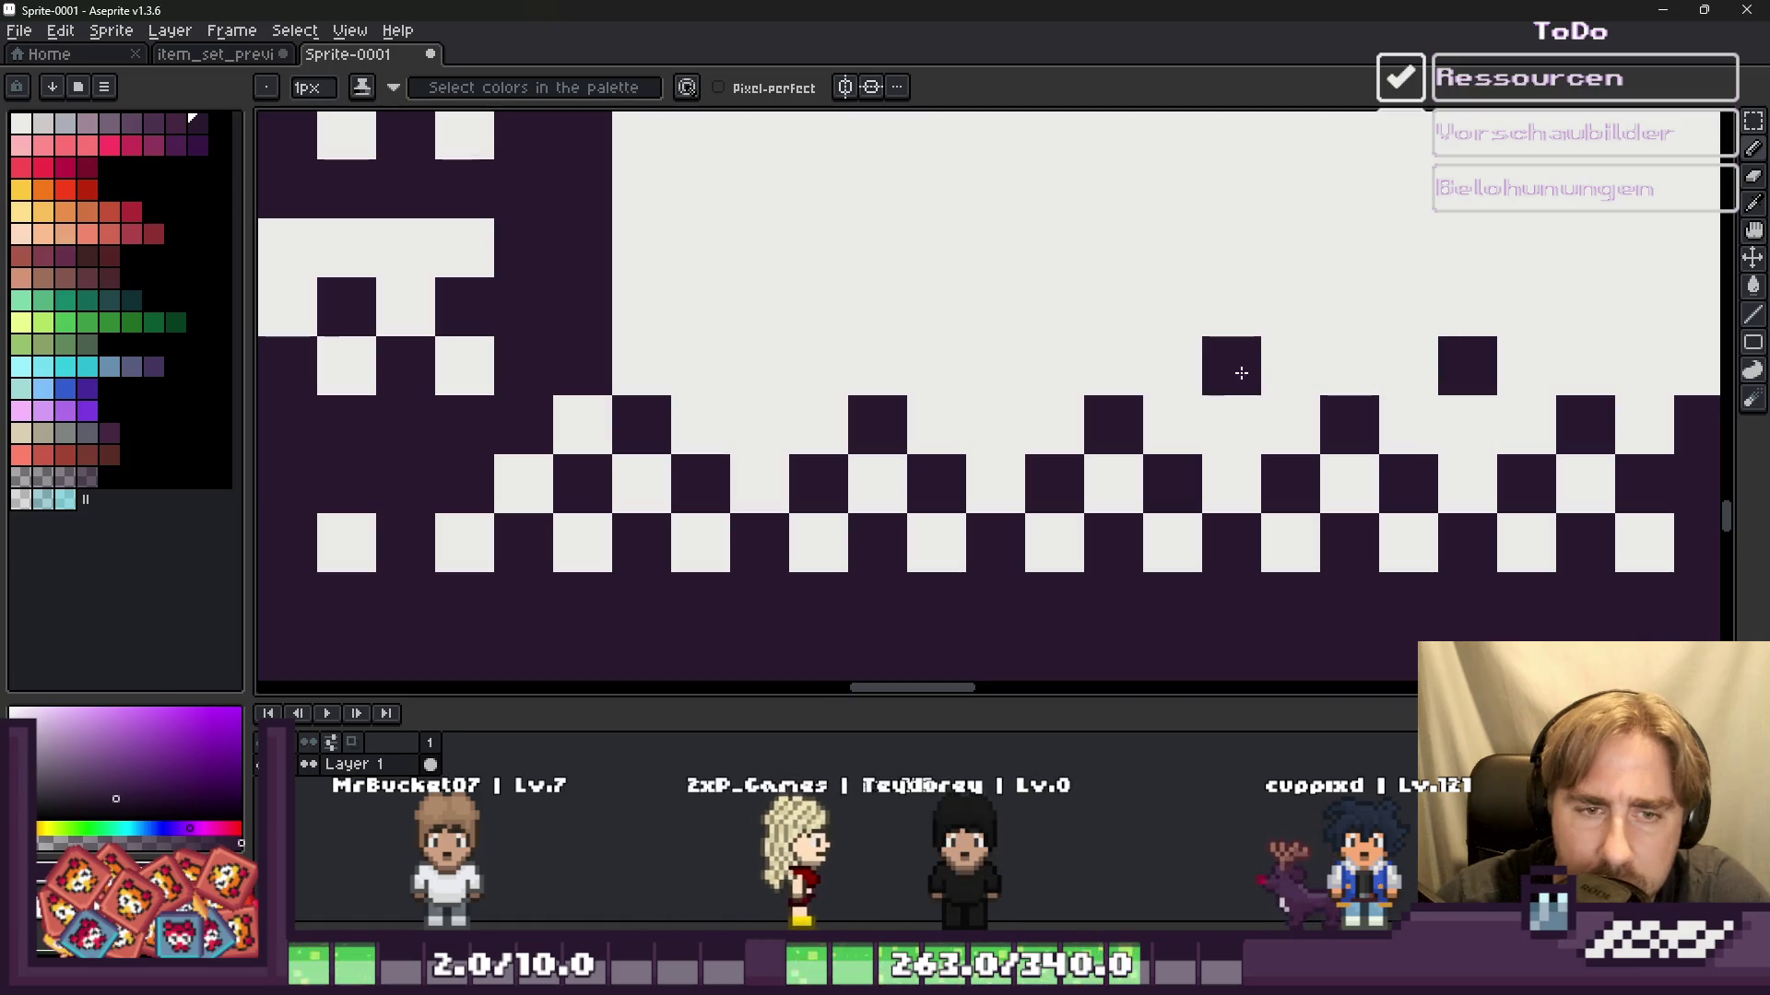
{"action": "scroll", "coordinate": [828, 353], "scroll_direction": "down", "scroll_amount": 5}
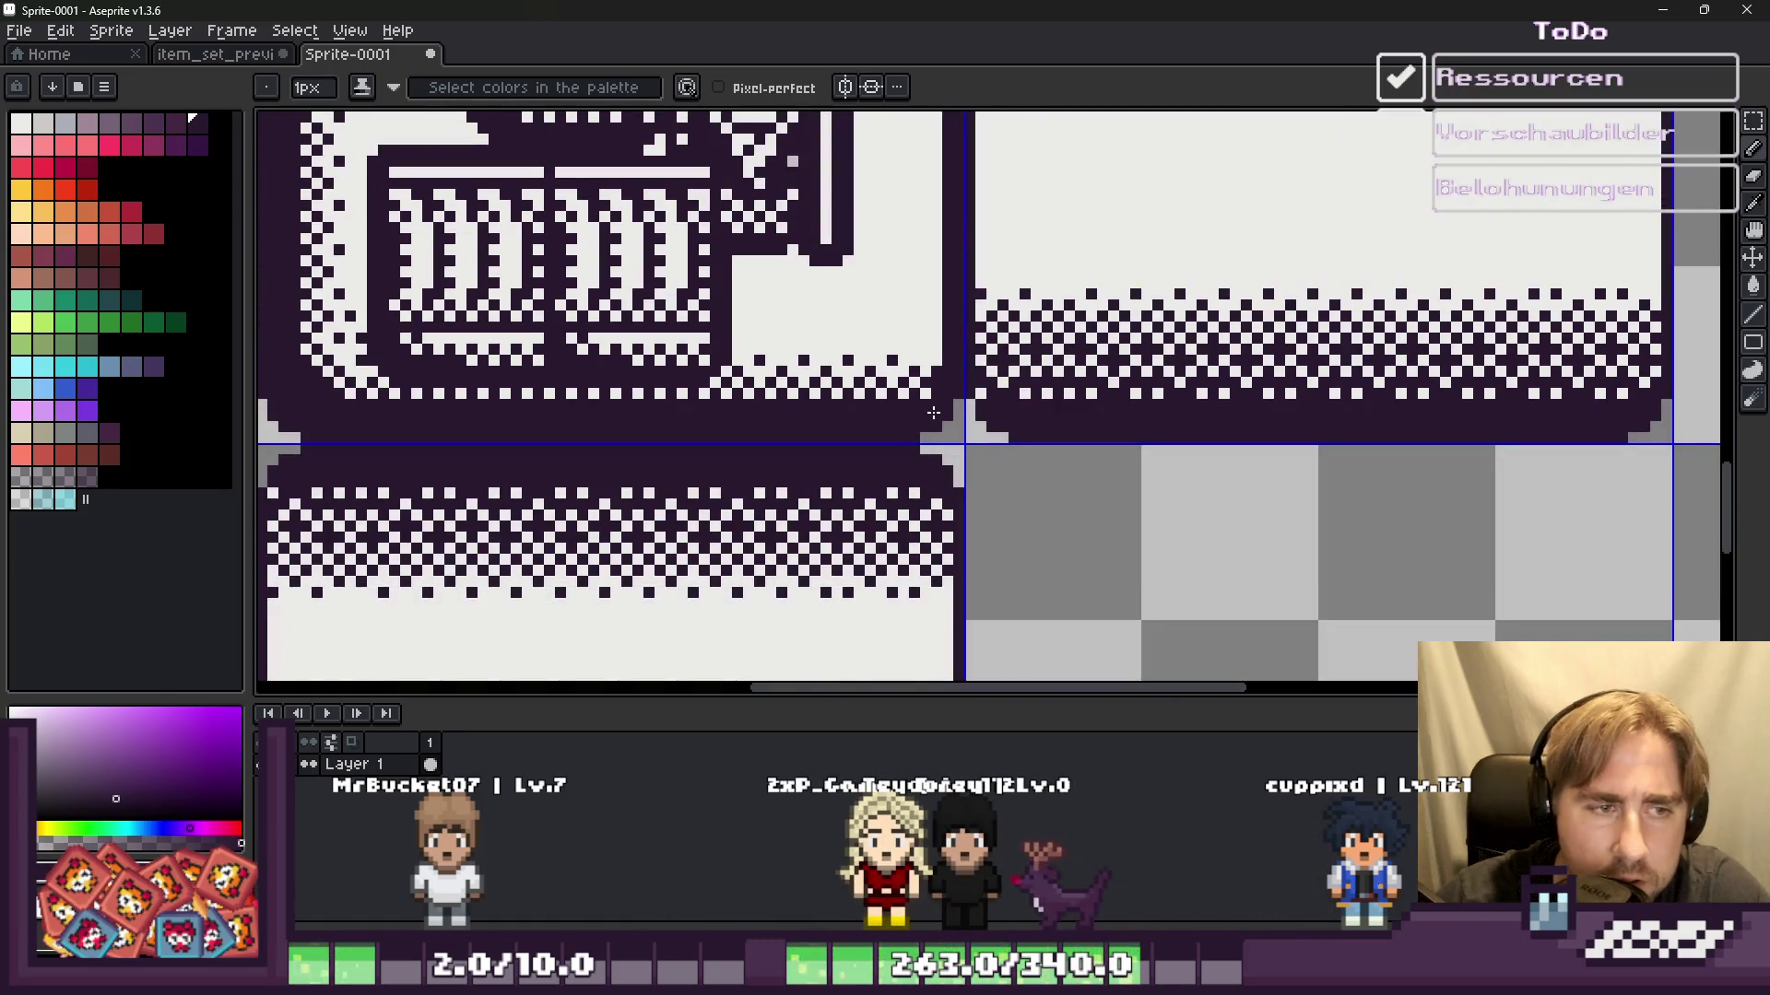
{"action": "scroll", "coordinate": [825, 345], "scroll_direction": "up", "scroll_amount": 3}
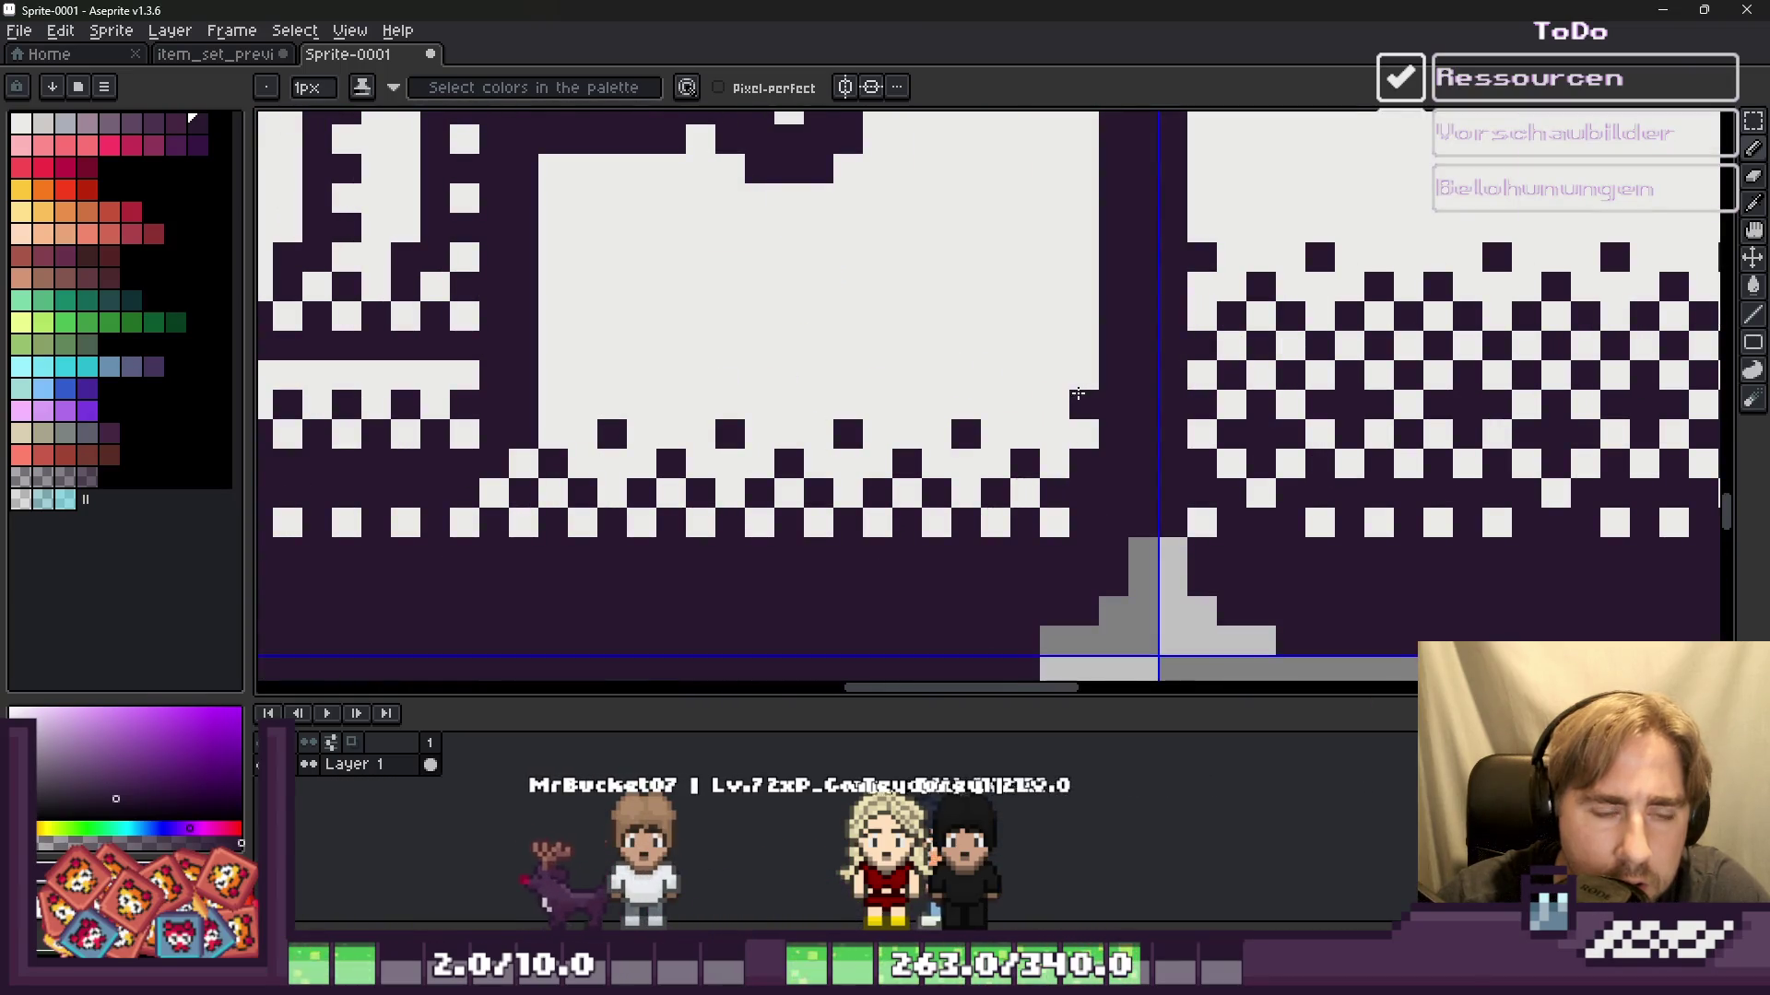
{"action": "scroll", "coordinate": [1057, 397], "scroll_direction": "down", "scroll_amount": 3}
{"action": "scroll", "coordinate": [1057, 397], "scroll_direction": "down", "scroll_amount": 3}
{"action": "scroll", "coordinate": [1032, 405], "scroll_direction": "down", "scroll_amount": 4}
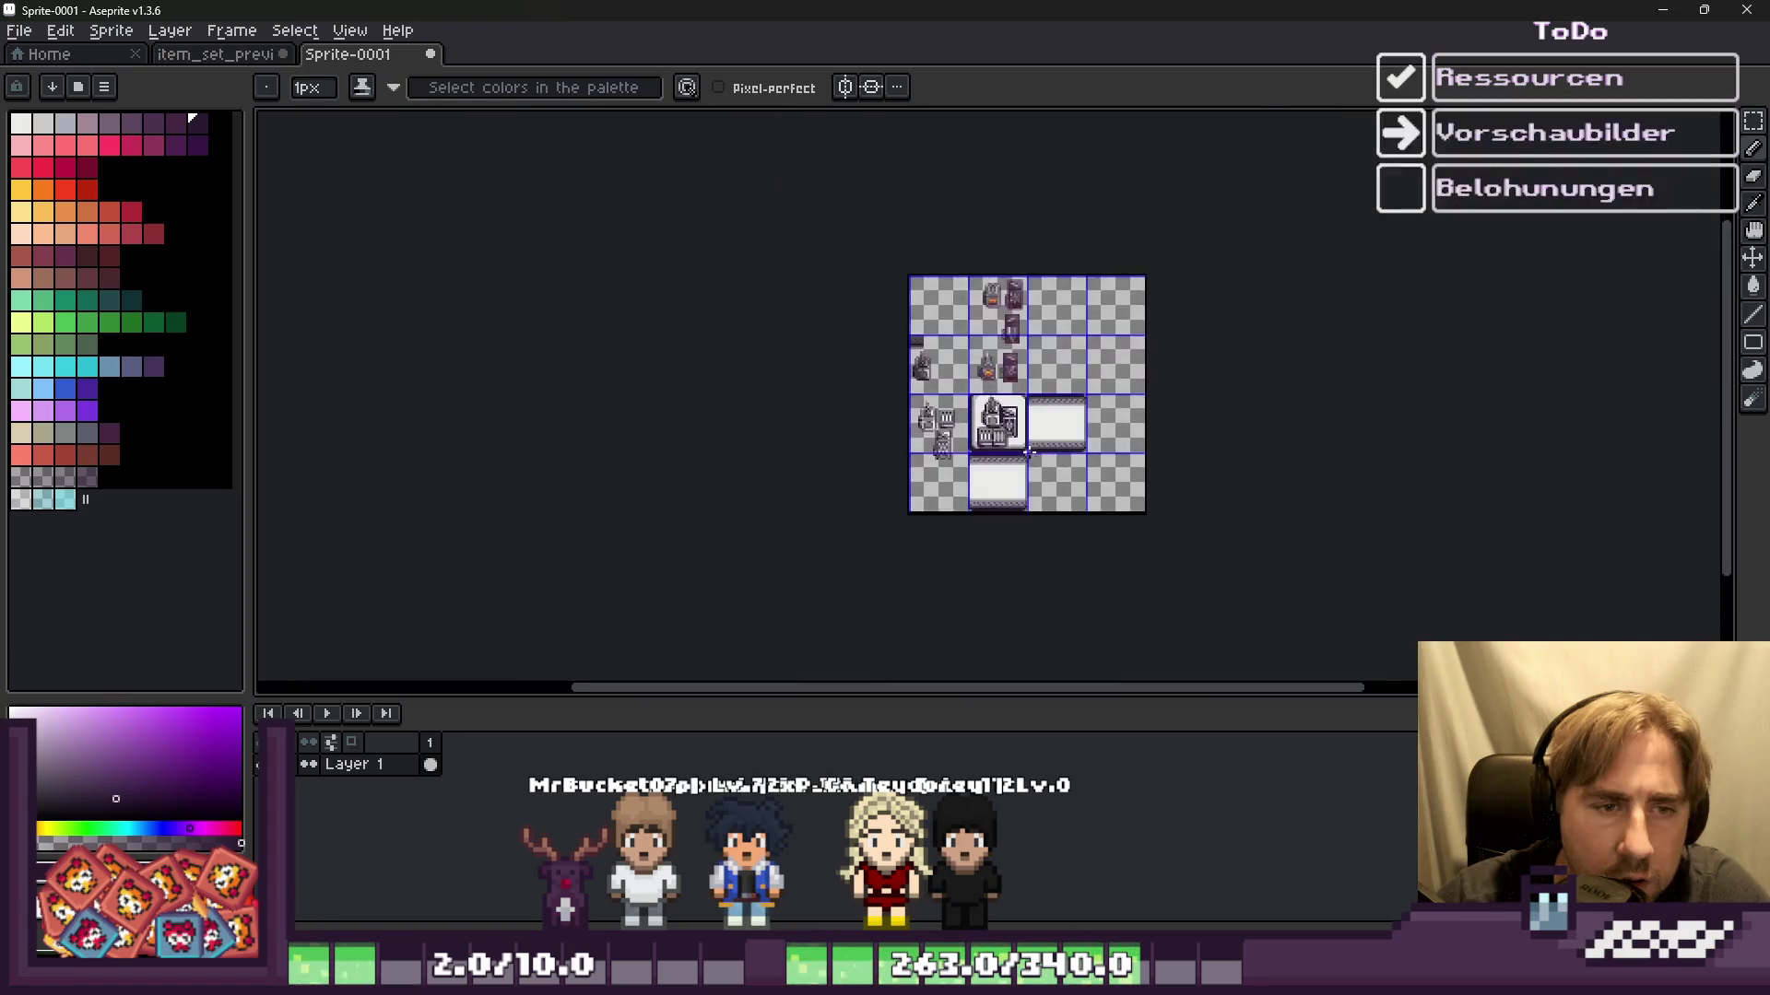
Step: Draw a straight 2px dark horizontal line across the machine icon
{"action": "scroll", "coordinate": [984, 445], "scroll_direction": "up", "scroll_amount": 3}
{"action": "scroll", "coordinate": [970, 480], "scroll_direction": "down", "scroll_amount": 2}
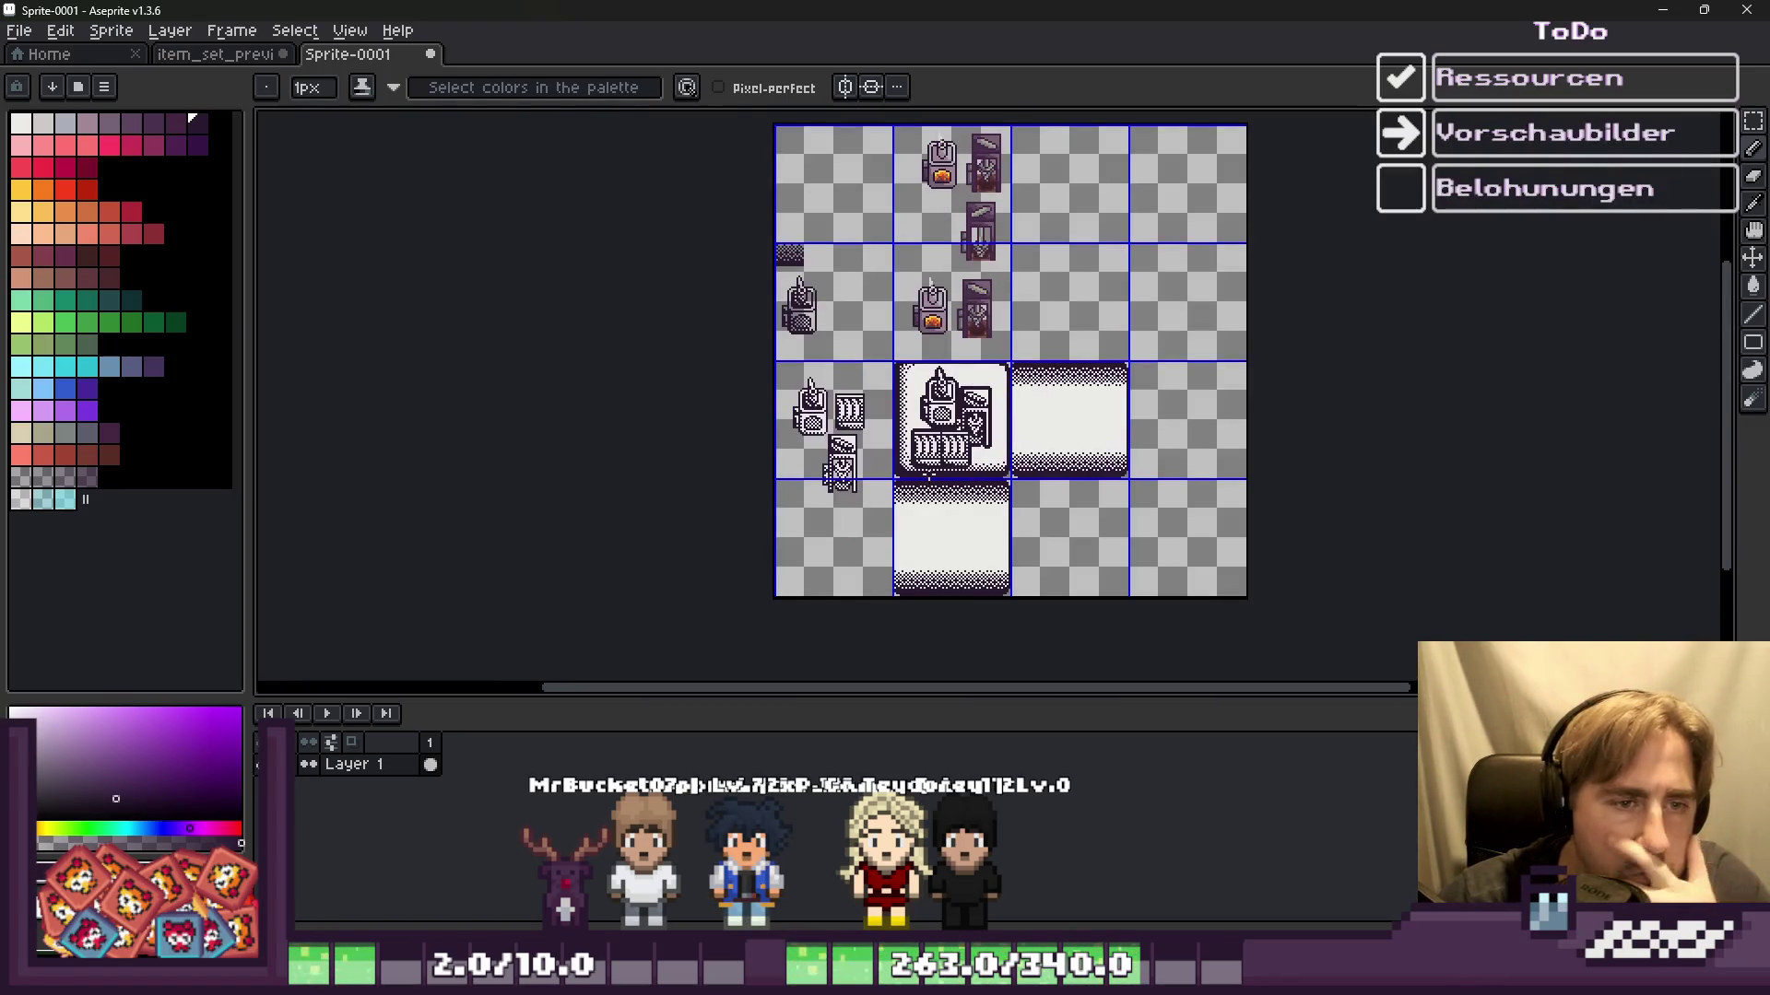
{"action": "scroll", "coordinate": [936, 479], "scroll_direction": "up", "scroll_amount": 3}
{"action": "scroll", "coordinate": [909, 352], "scroll_direction": "up", "scroll_amount": 2}
{"action": "key", "text": "plus"}
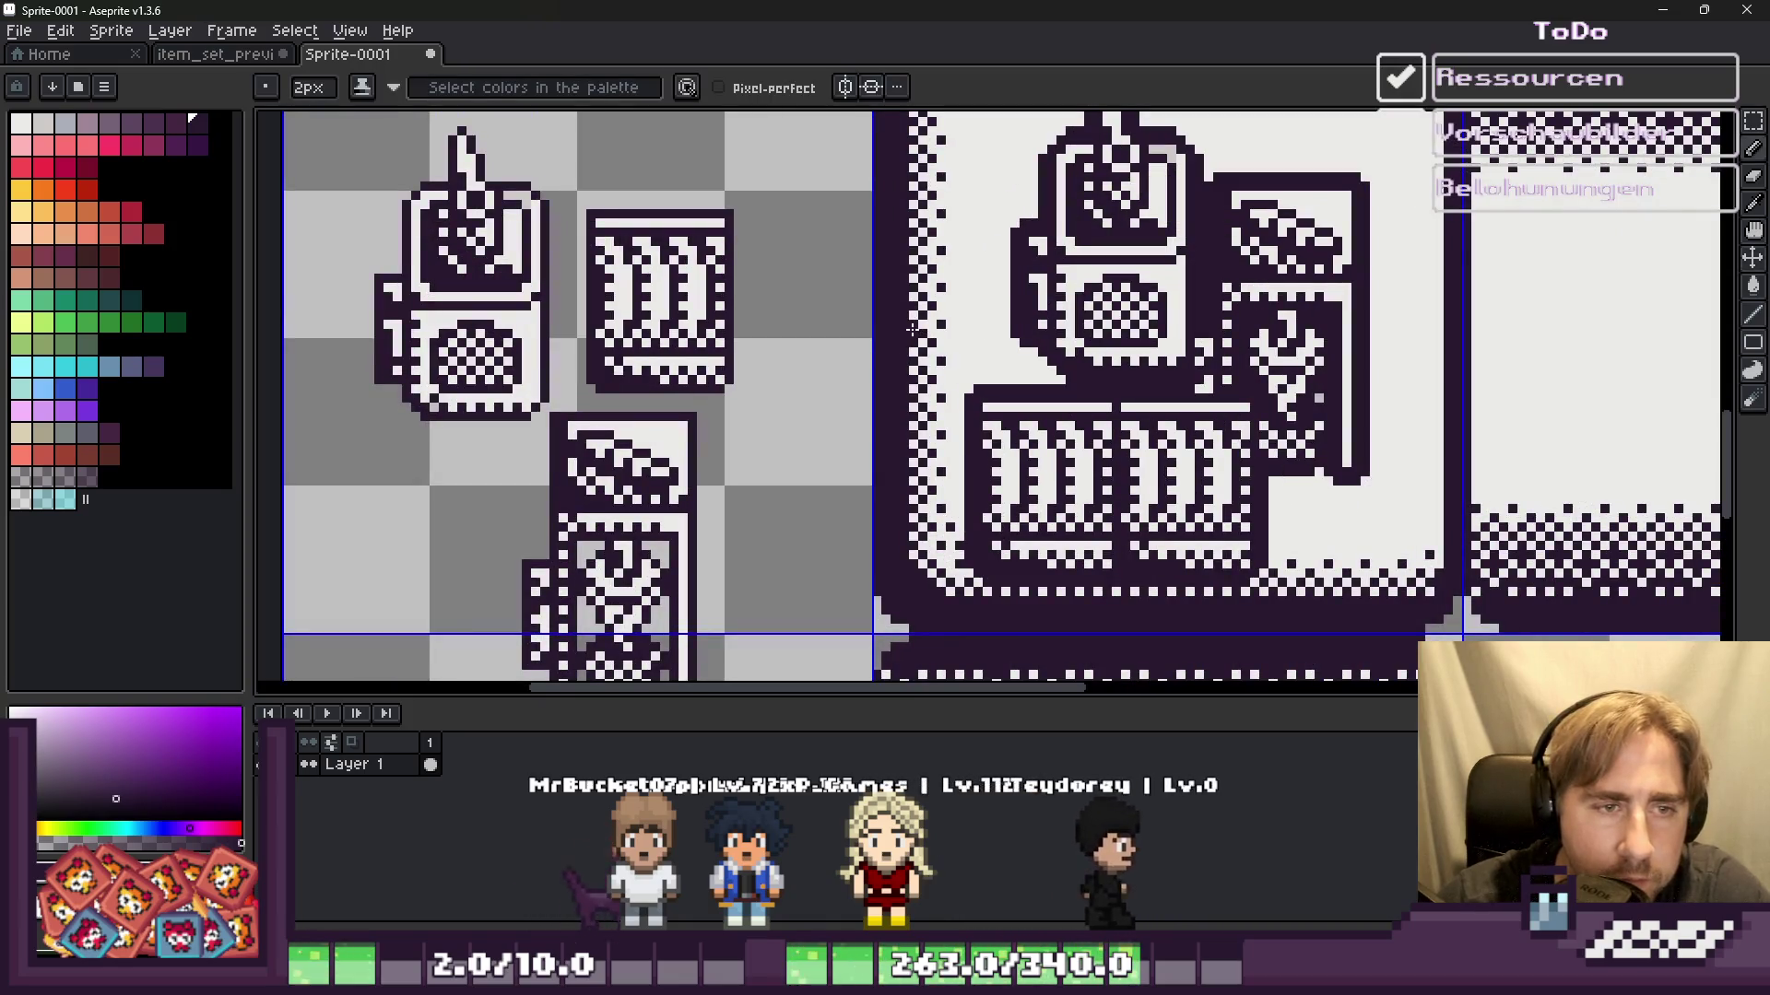
{"action": "left_click_drag", "start_coordinate": [915, 284], "coordinate": [1006, 287]}
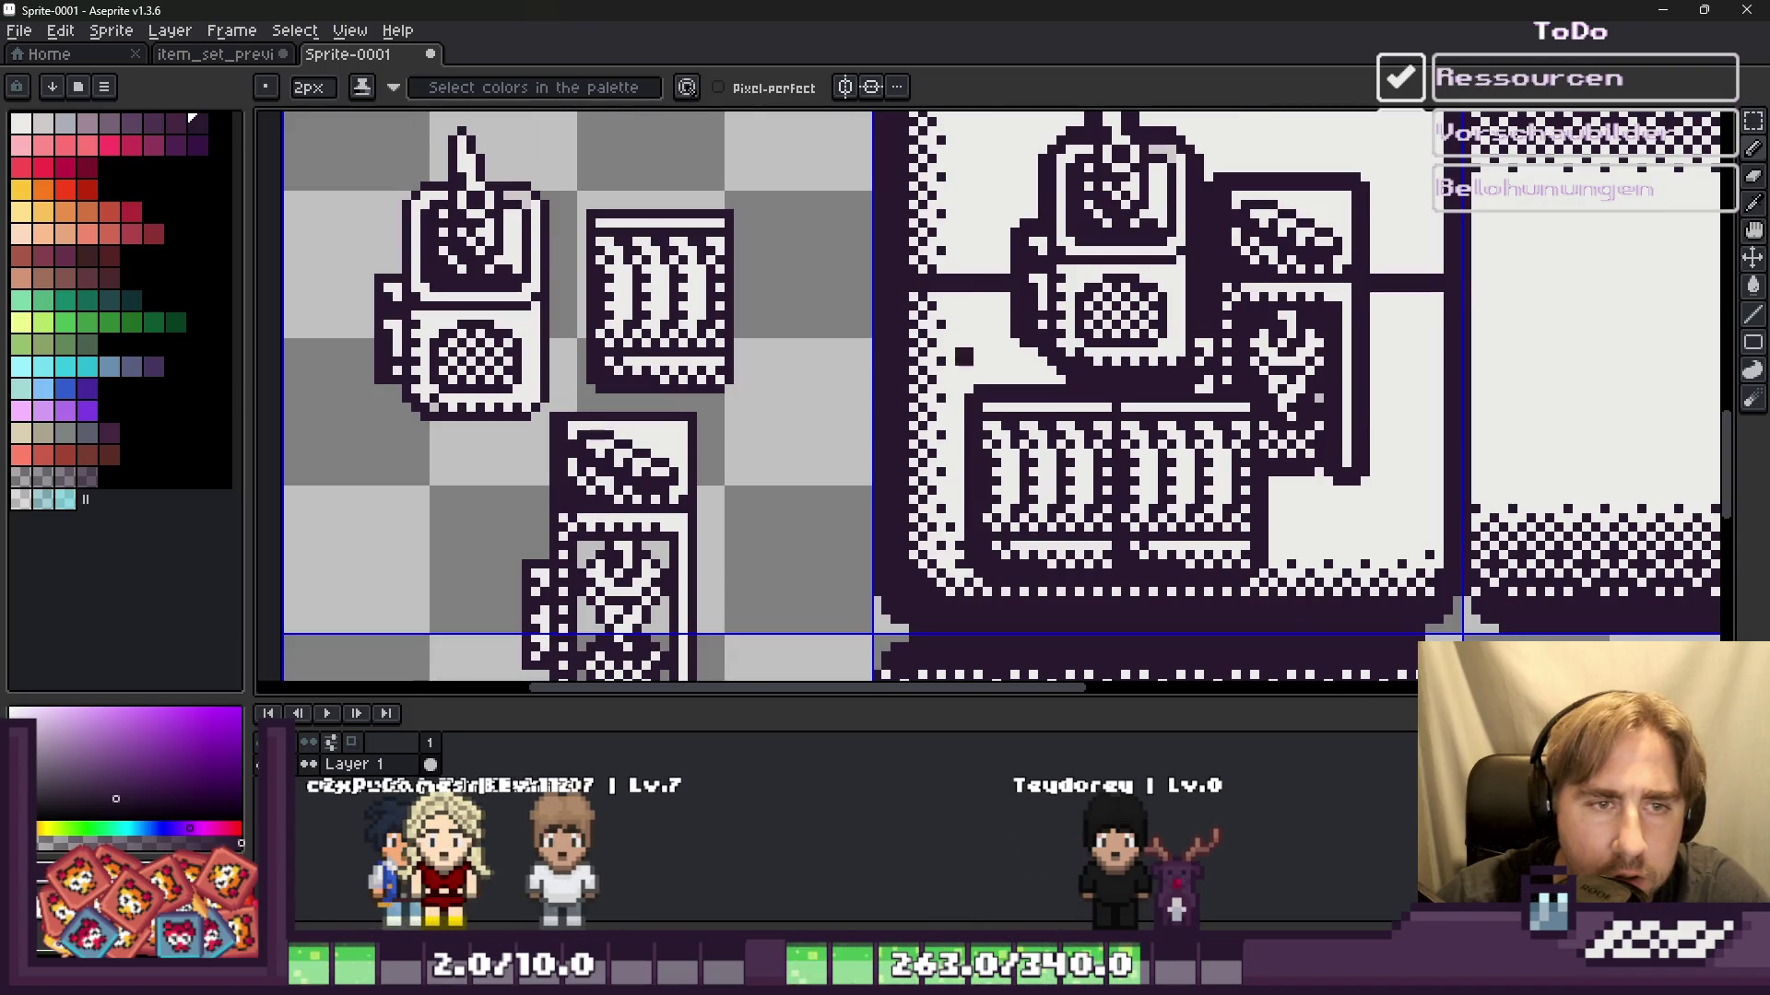
{"action": "scroll", "coordinate": [1012, 351], "scroll_direction": "down", "scroll_amount": 5}
{"action": "scroll", "coordinate": [832, 372], "scroll_direction": "up", "scroll_amount": 3}
{"action": "scroll", "coordinate": [843, 369], "scroll_direction": "up", "scroll_amount": 1}
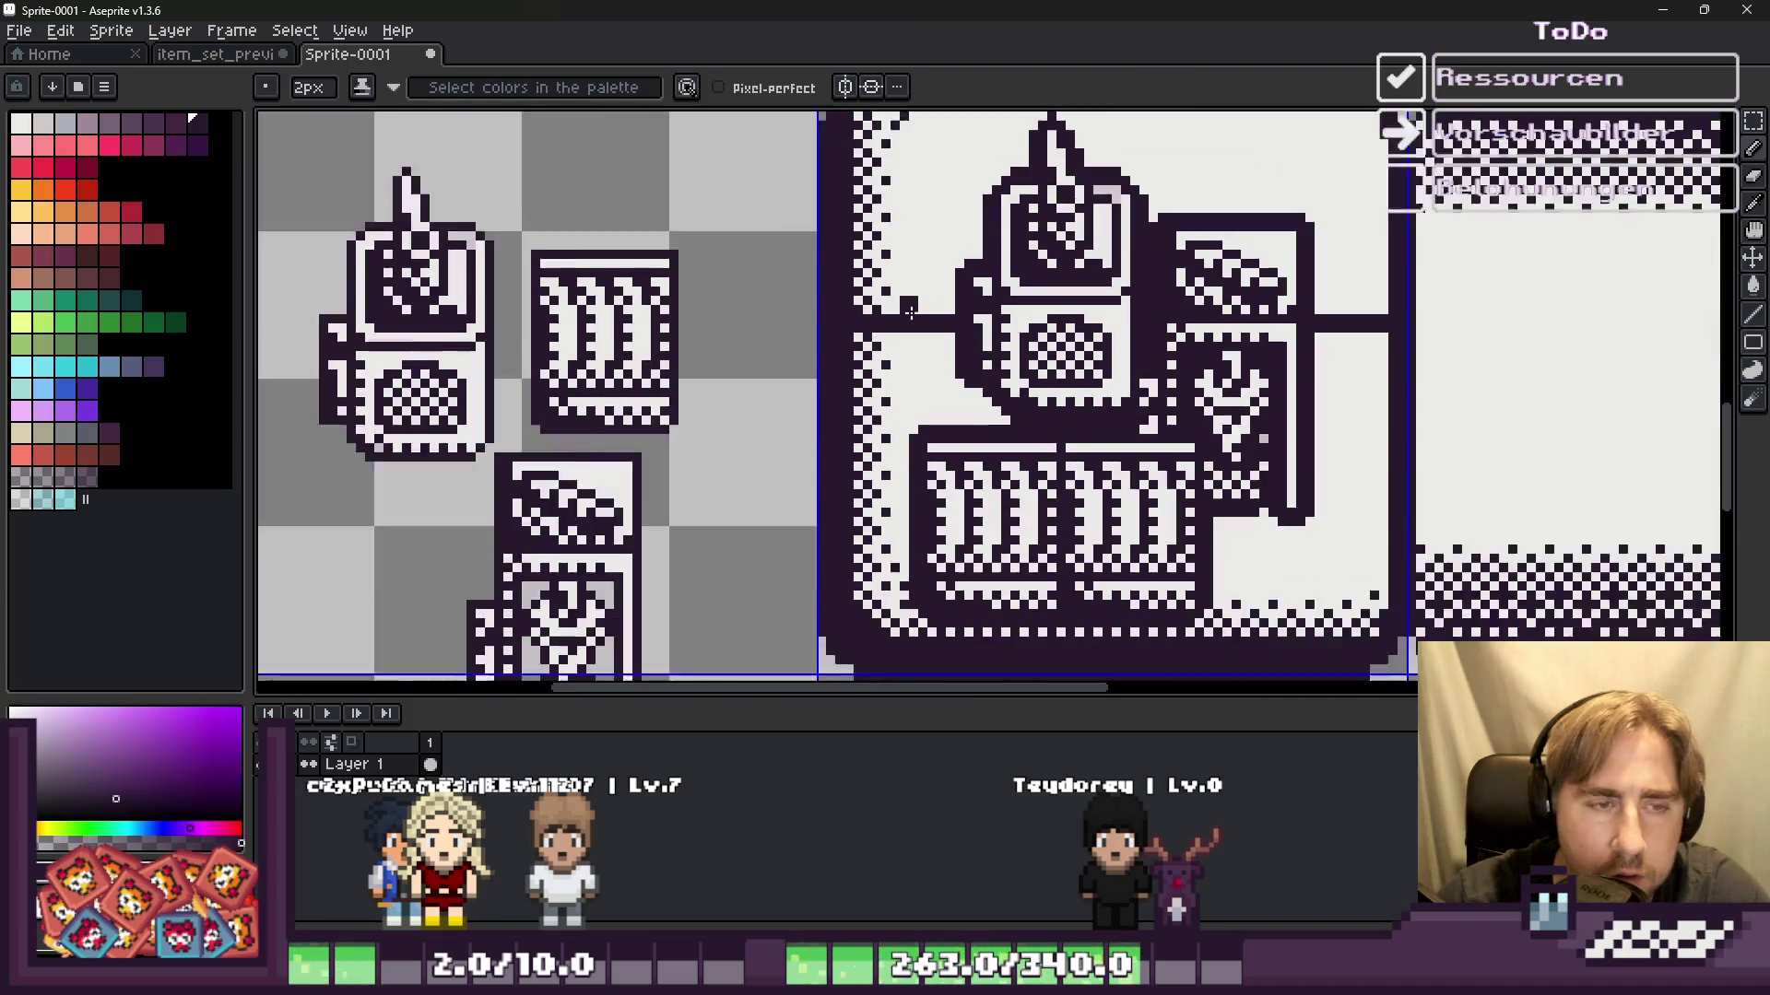
{"action": "scroll", "coordinate": [857, 366], "scroll_direction": "down", "scroll_amount": 2}
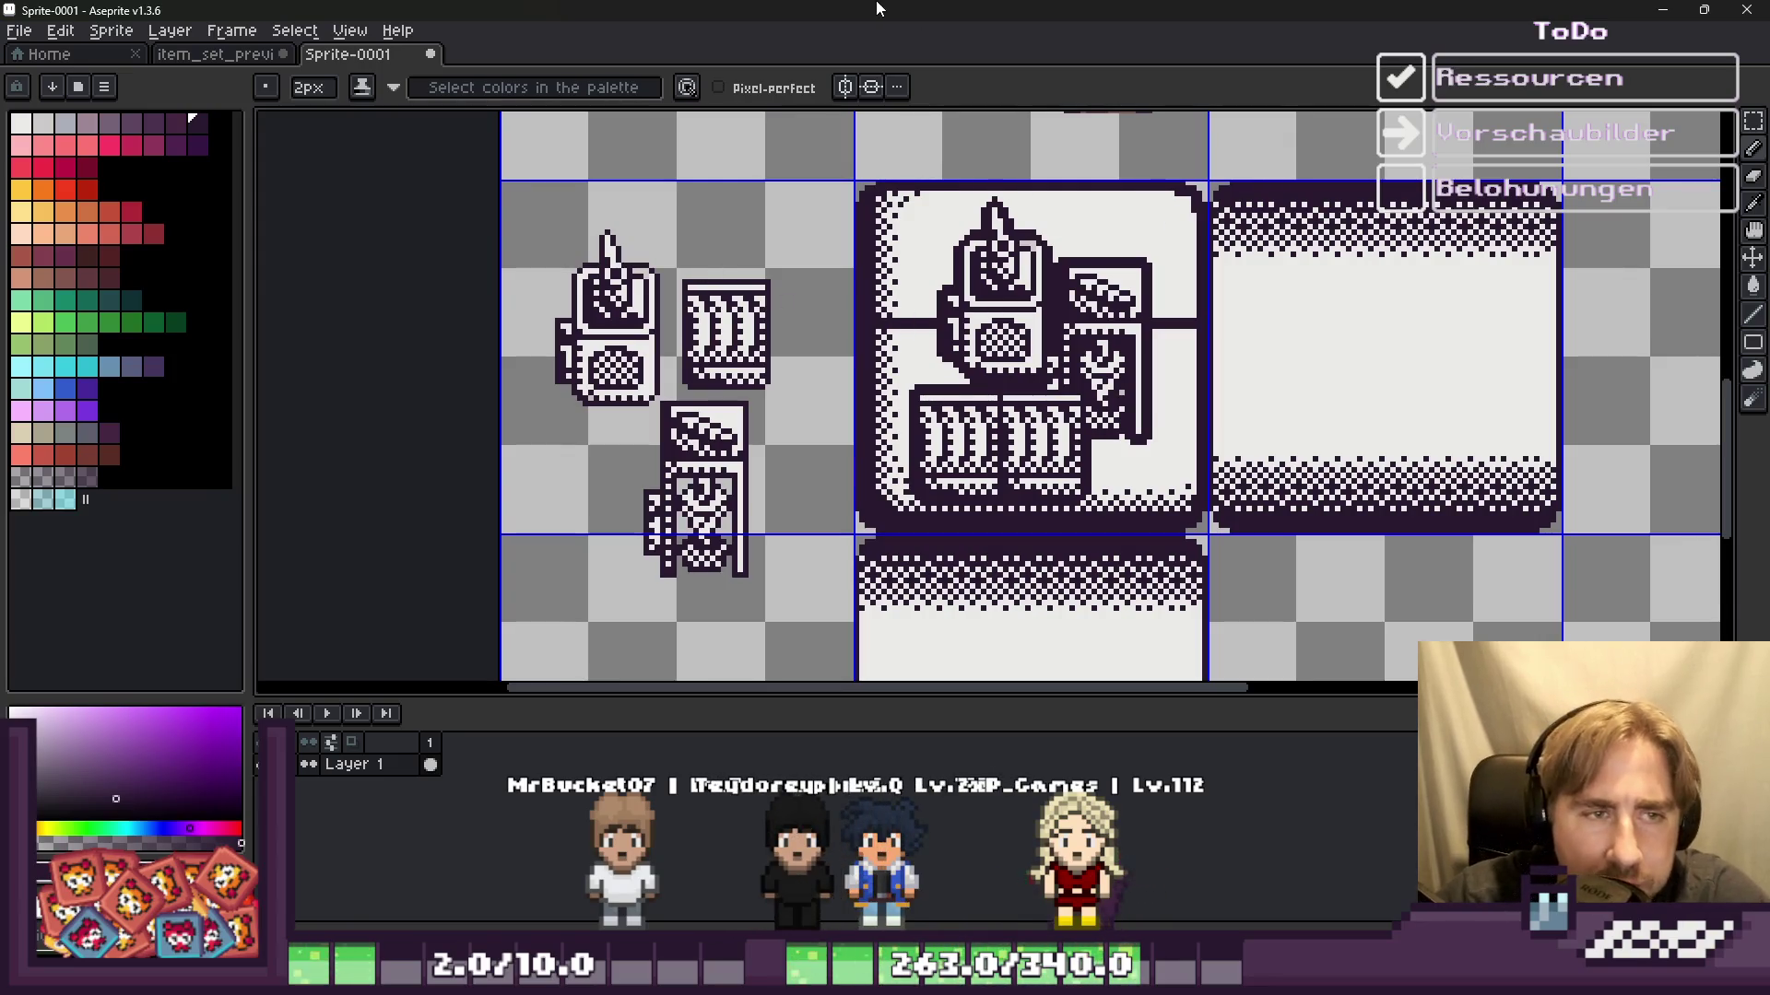
Step: Copy the finished icon tile and paste it over the swirl in item_set_preview_128x128.png
{"action": "key", "text": "m"}
{"action": "scroll", "coordinate": [845, 157], "scroll_direction": "up", "scroll_amount": 2}
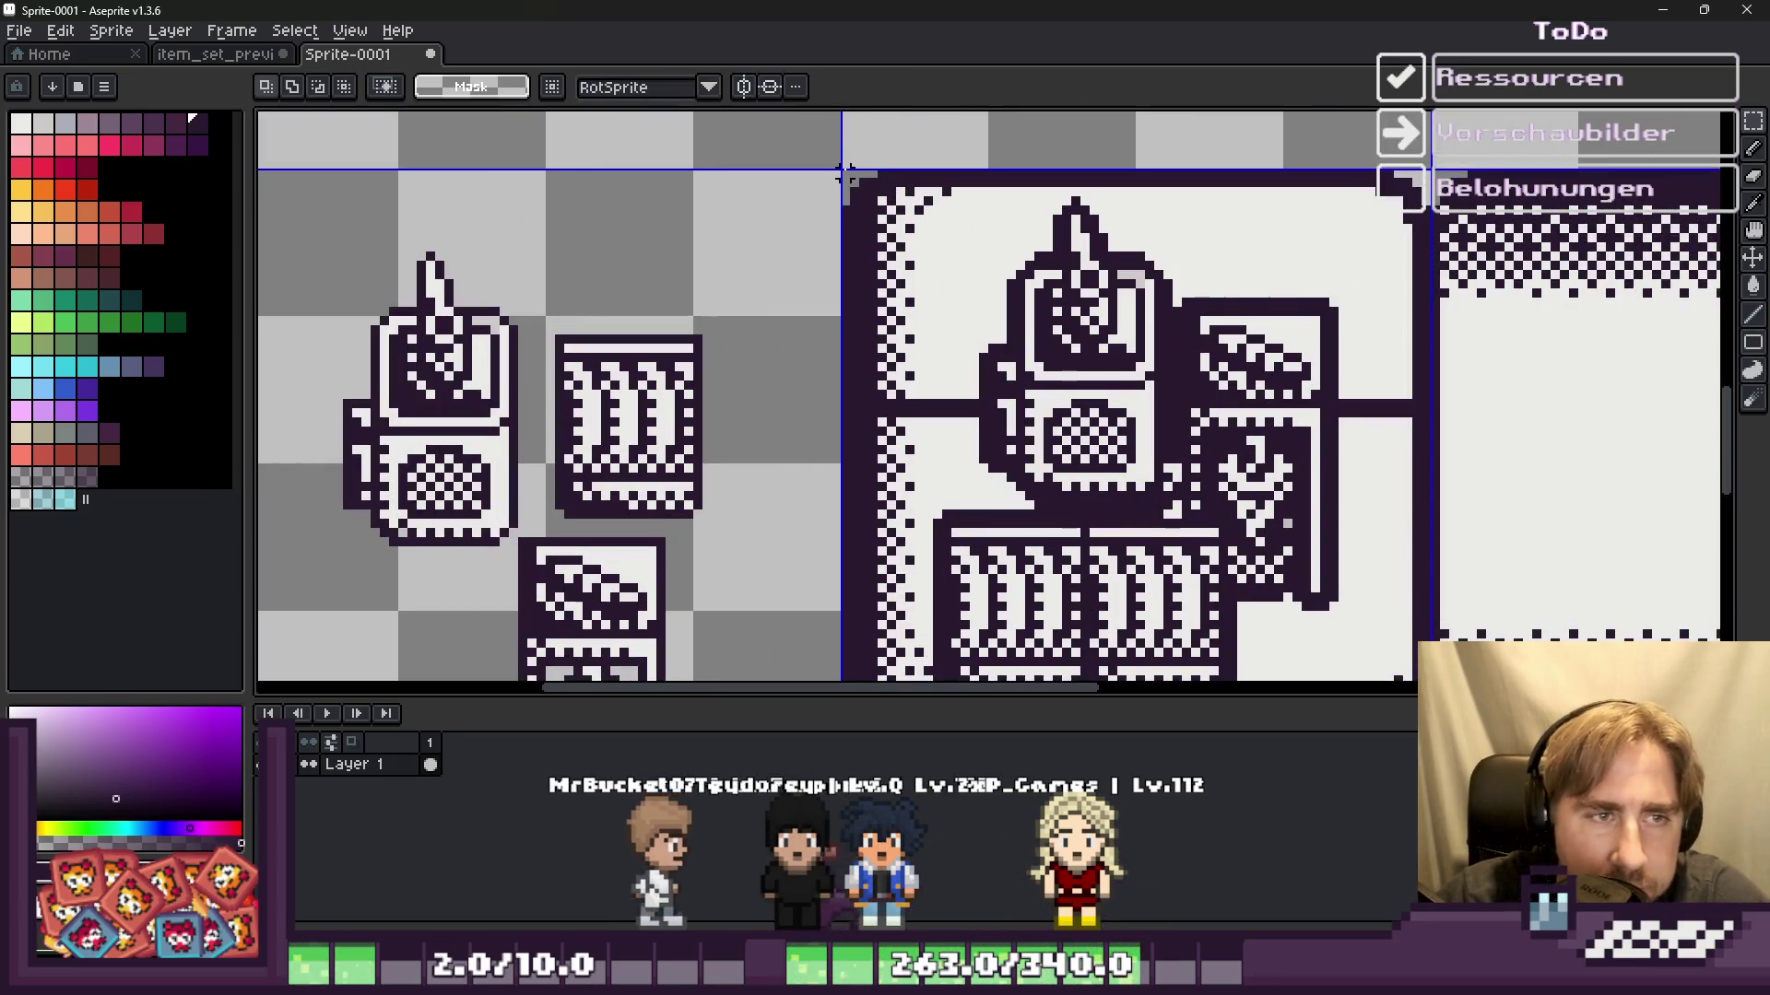
{"action": "left_click_drag", "start_coordinate": [844, 173], "coordinate": [1433, 675]}
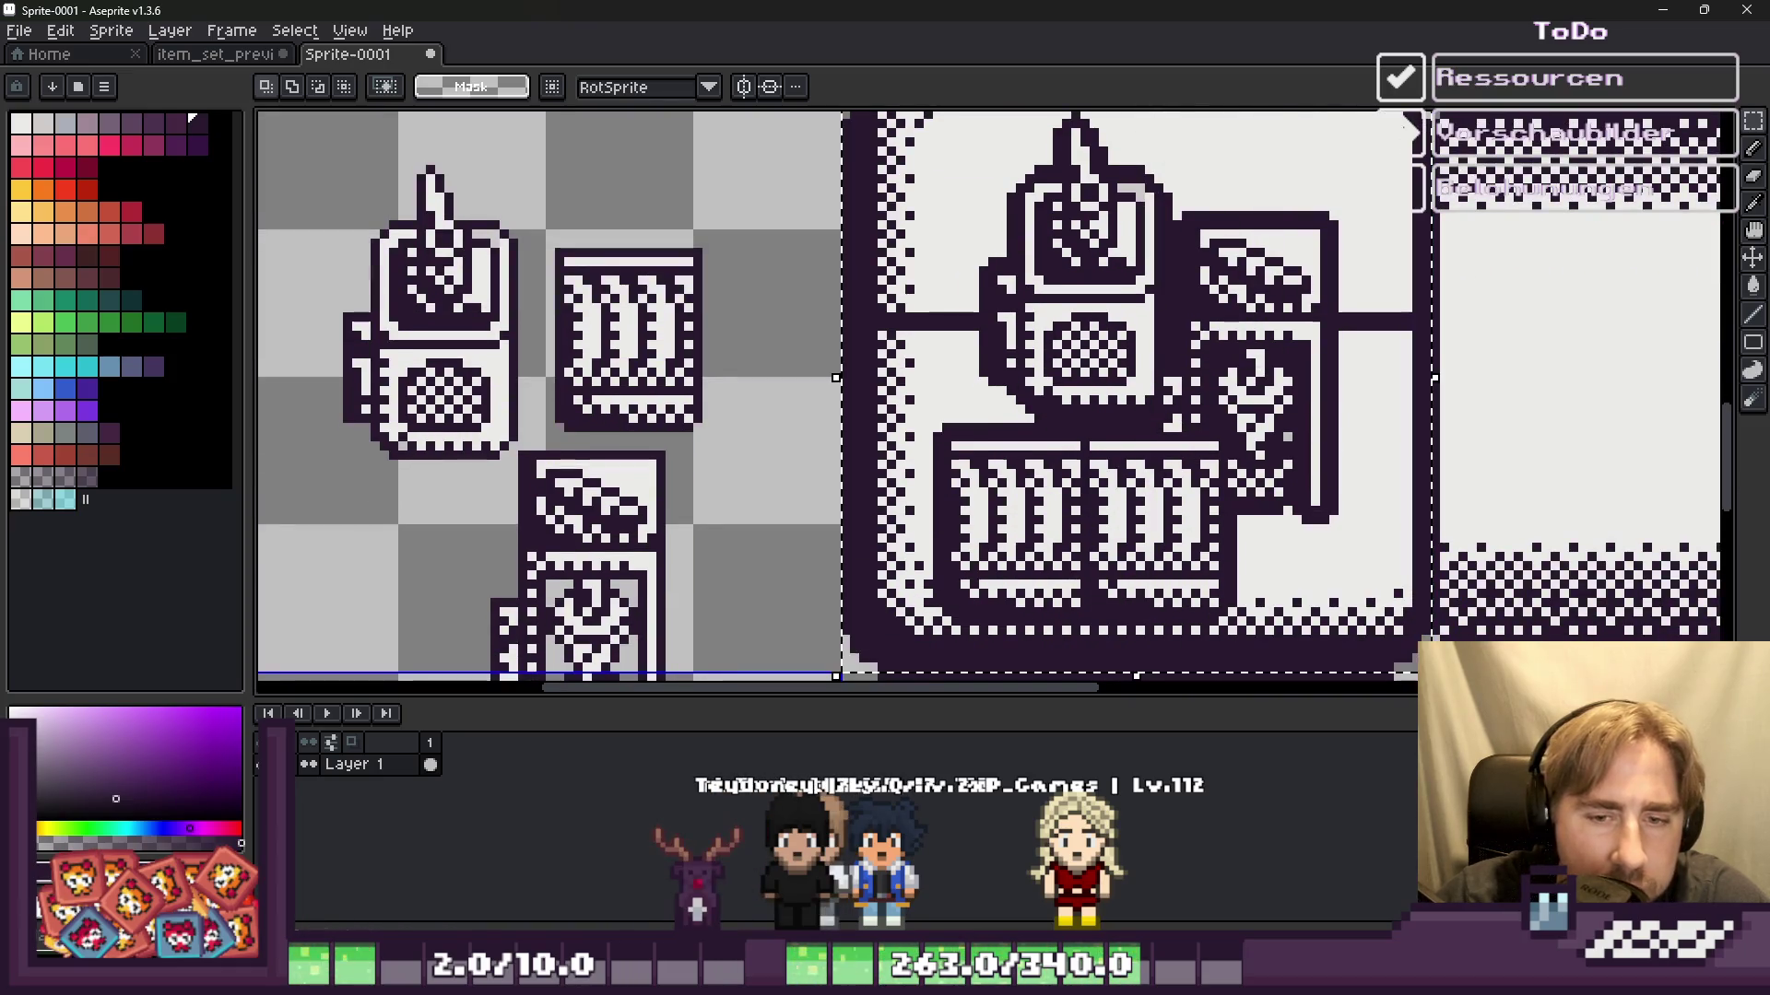
{"action": "left_click", "coordinate": [215, 56]}
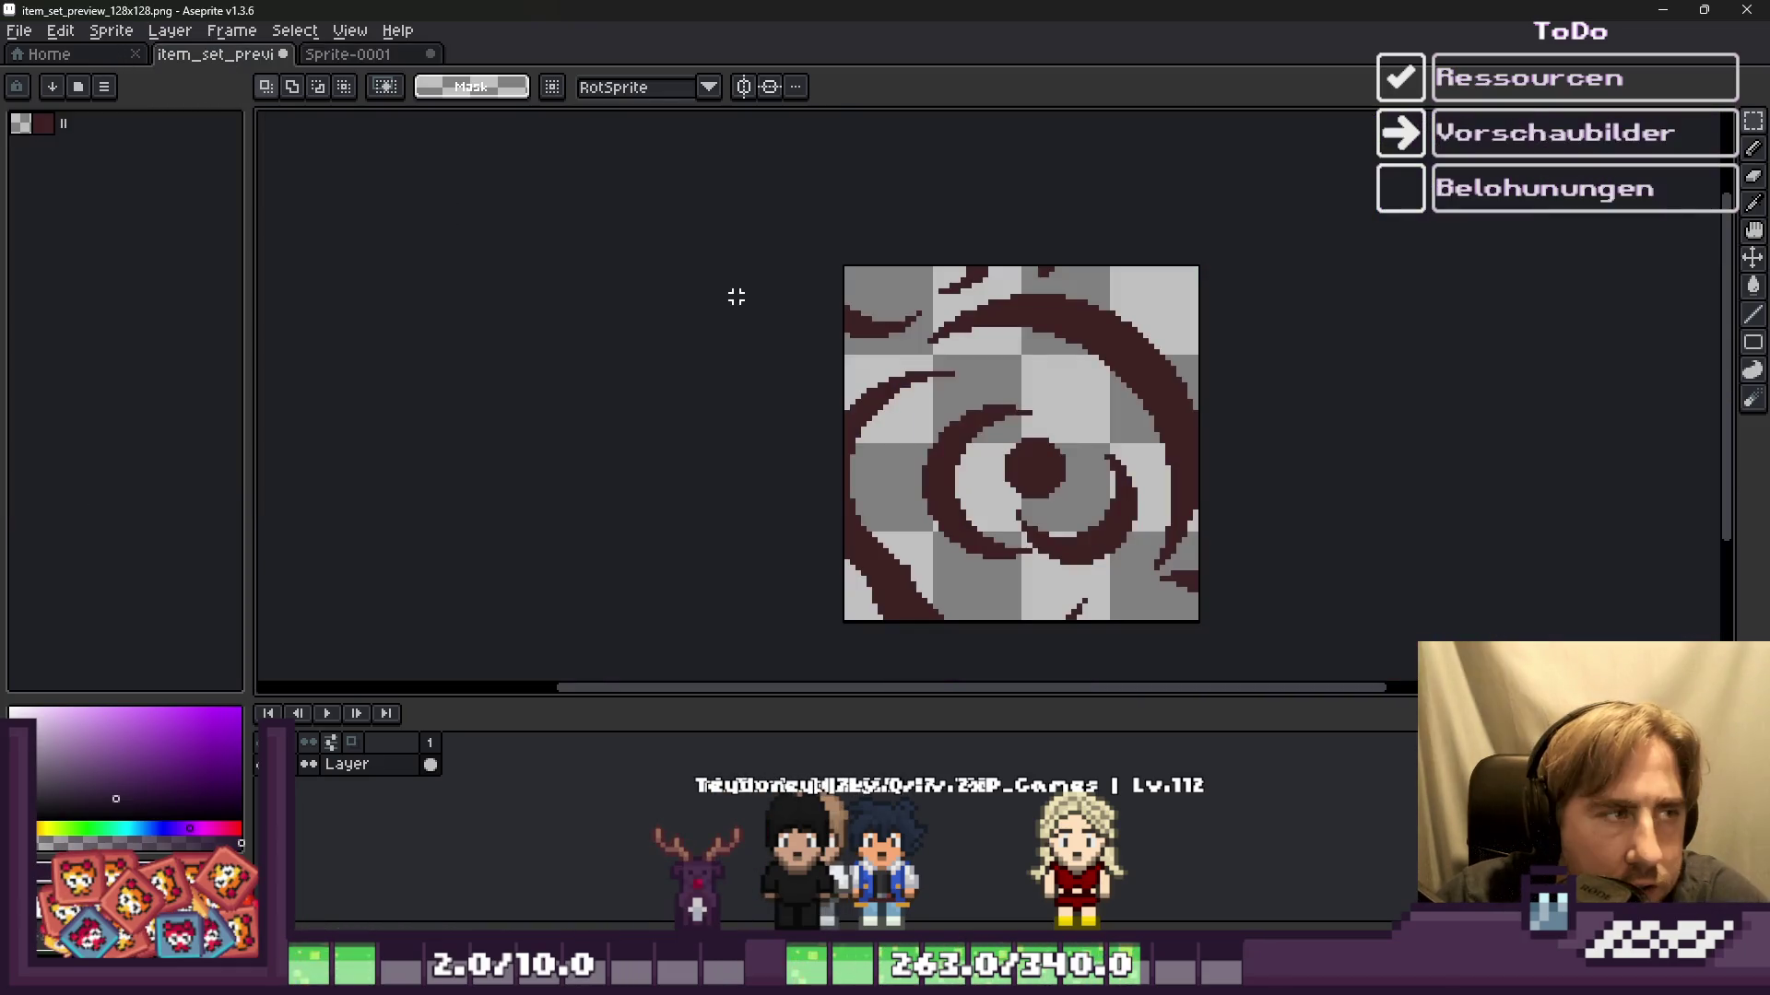
{"action": "key", "text": "ctrl+v"}
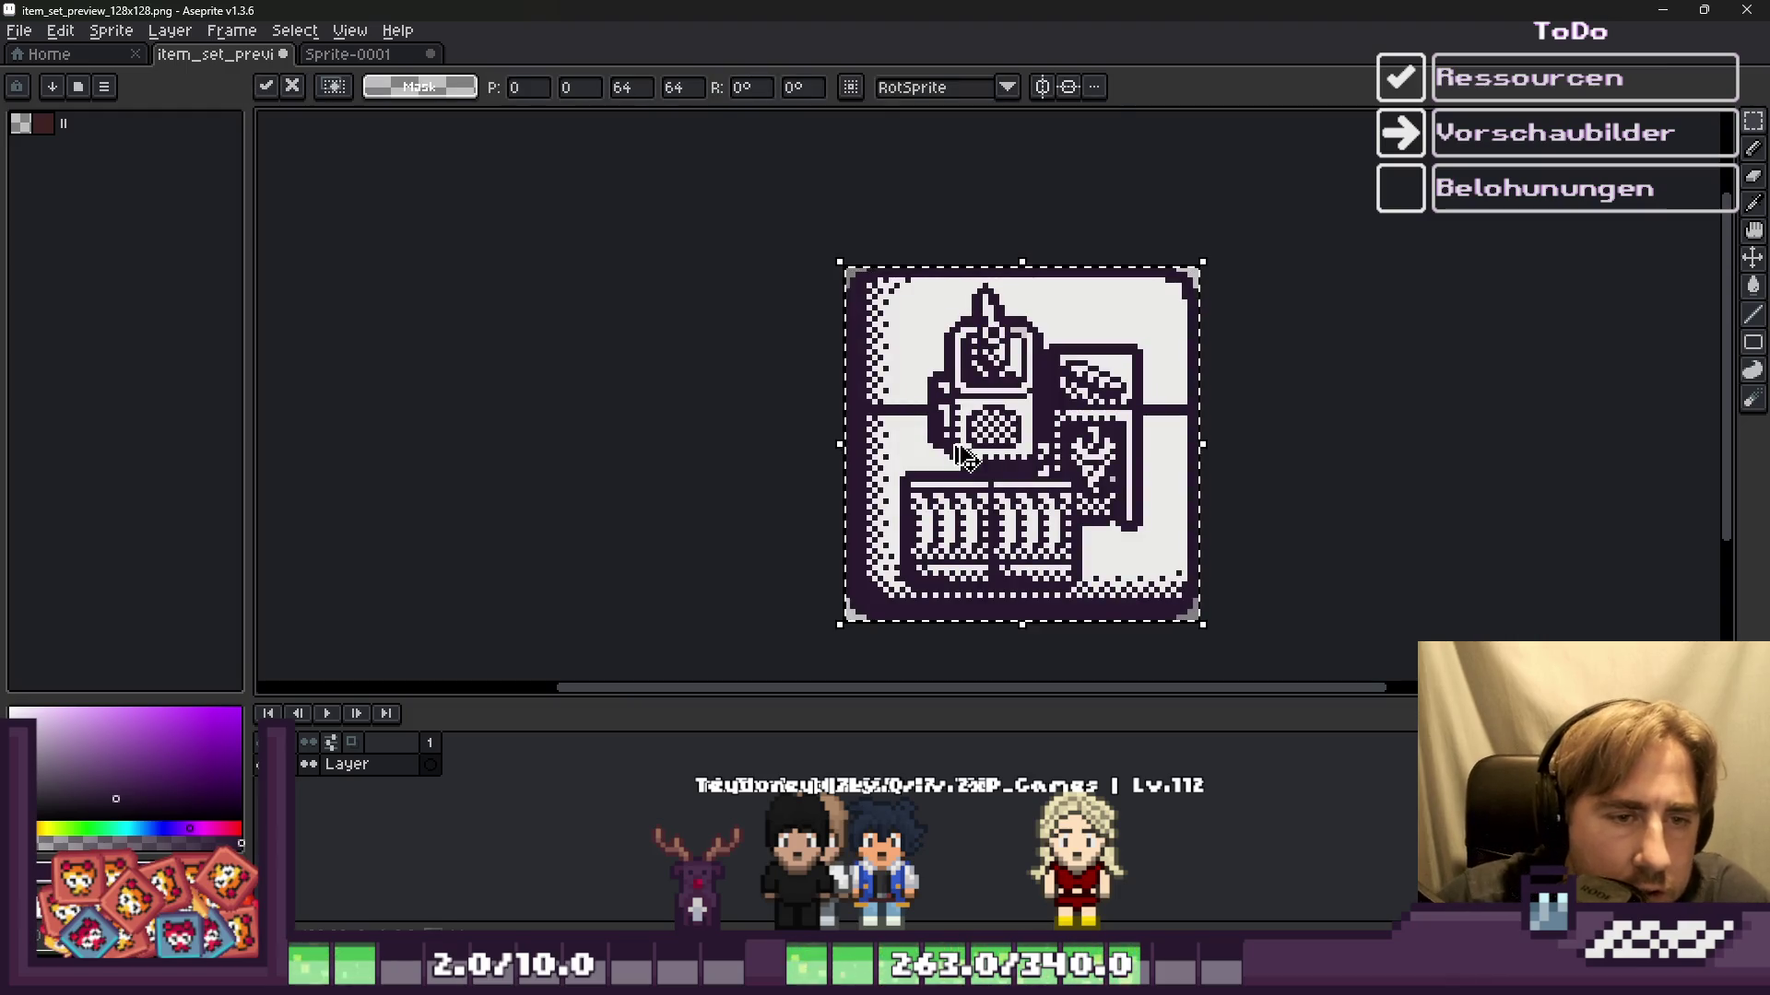
{"action": "key", "text": "Return"}
{"action": "left_click", "coordinate": [1659, 9]}
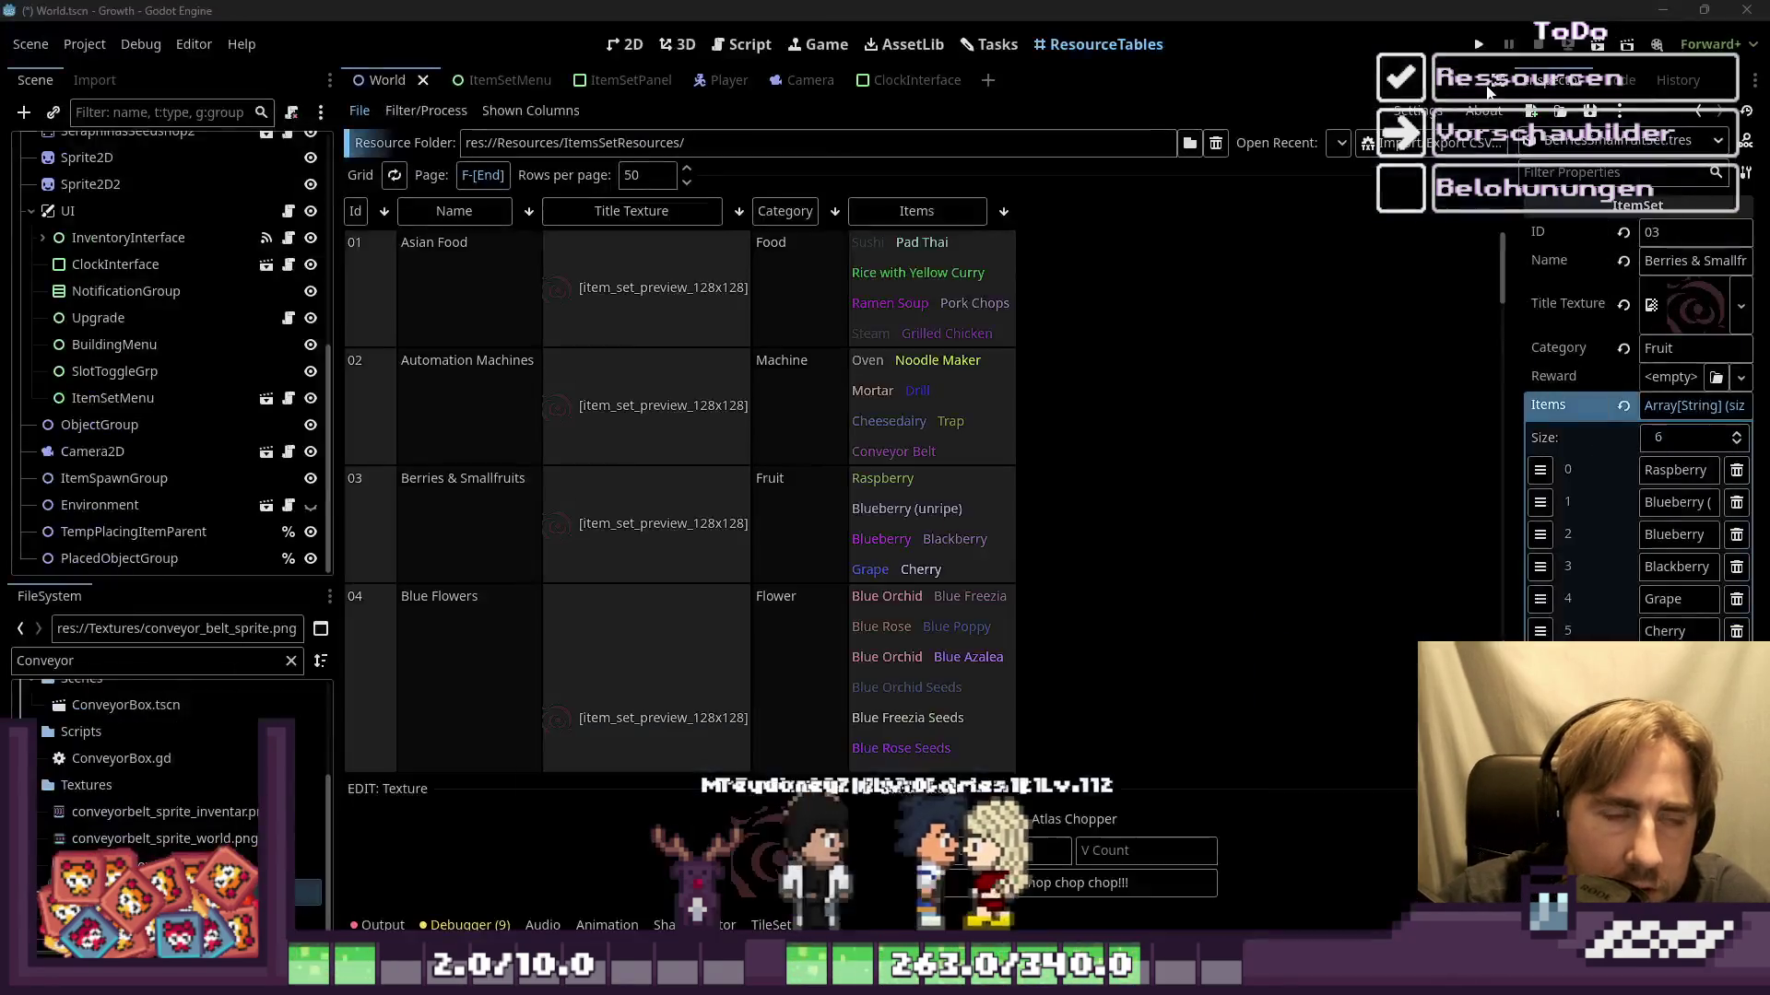
Step: Open the ItemSetPanel scene in the Godot 2D view
{"action": "left_click", "coordinate": [627, 46]}
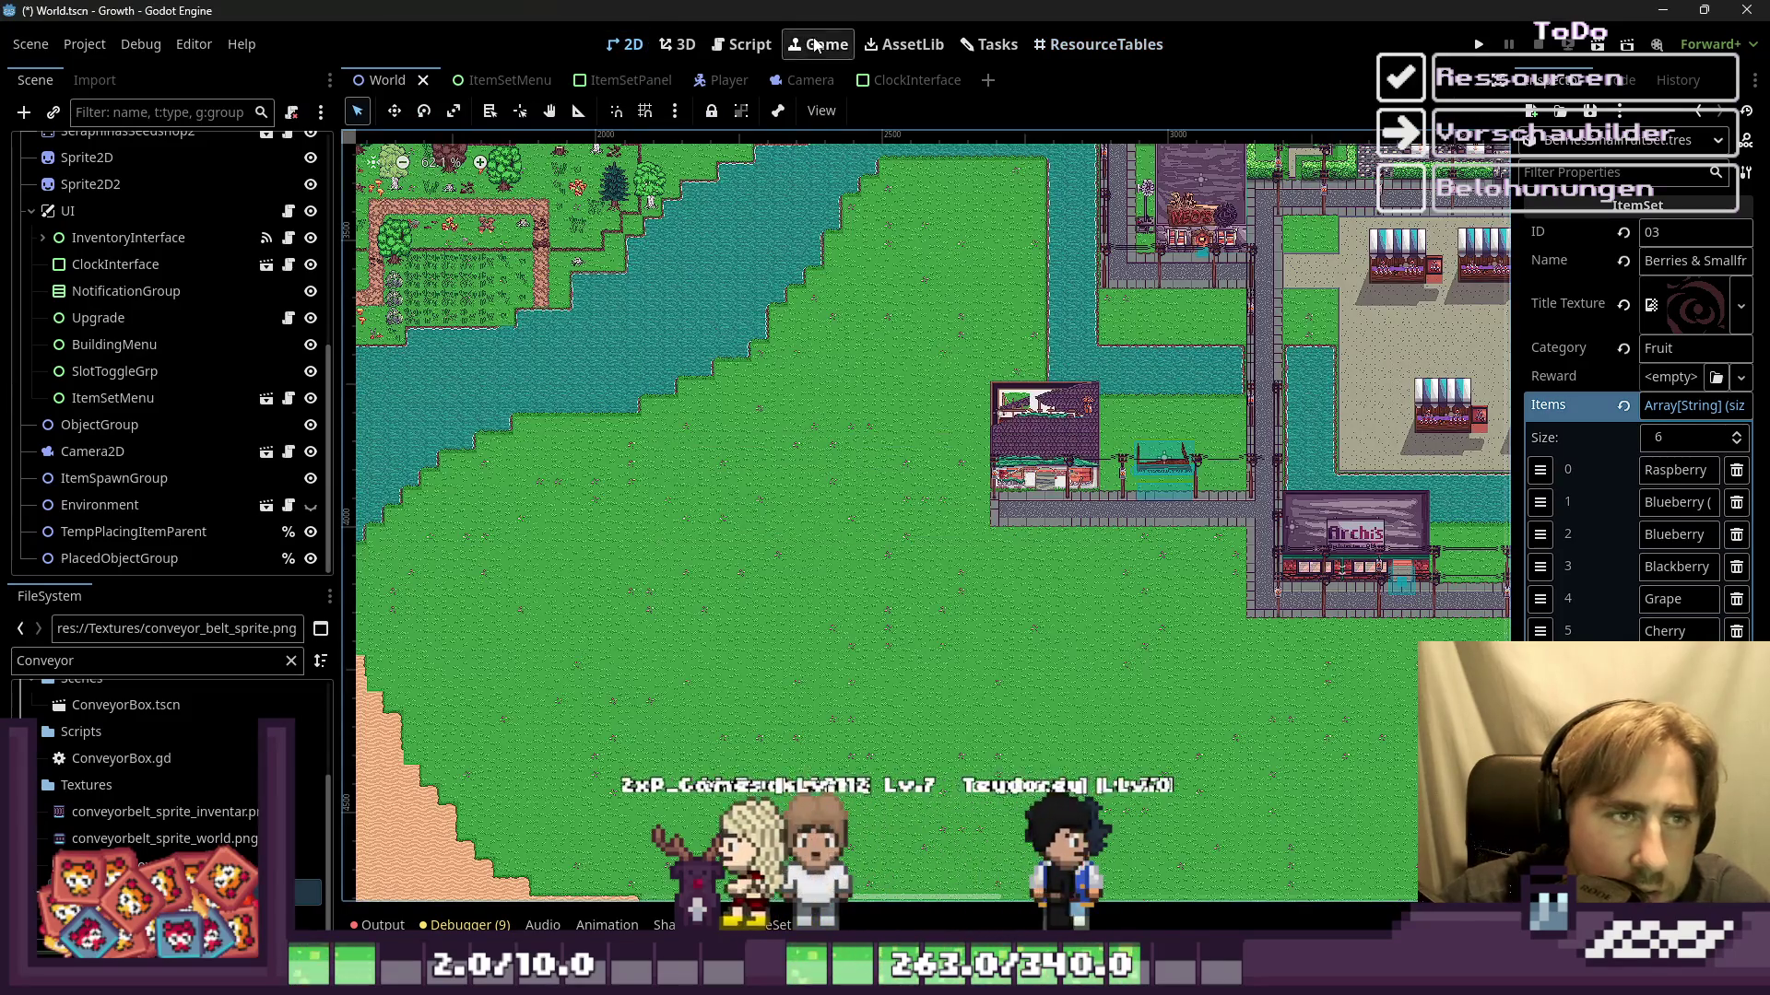
{"action": "left_click", "coordinate": [677, 45]}
{"action": "left_click", "coordinate": [743, 45]}
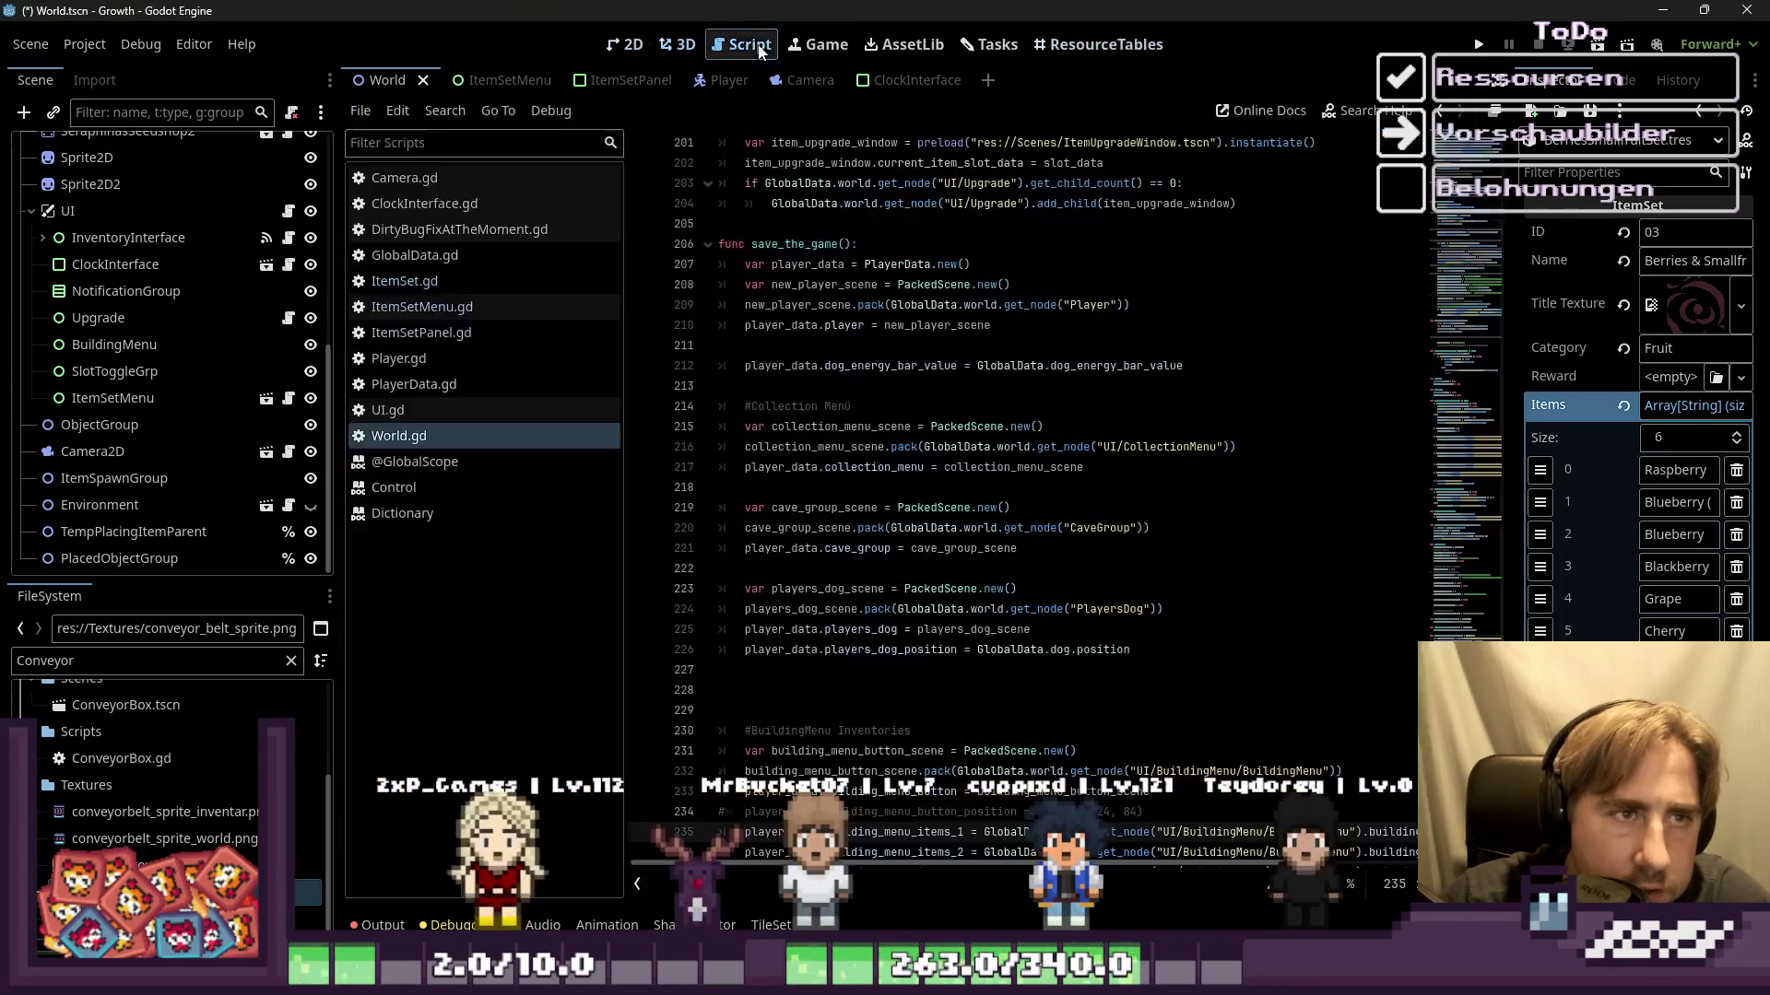
{"action": "left_click", "coordinate": [612, 39]}
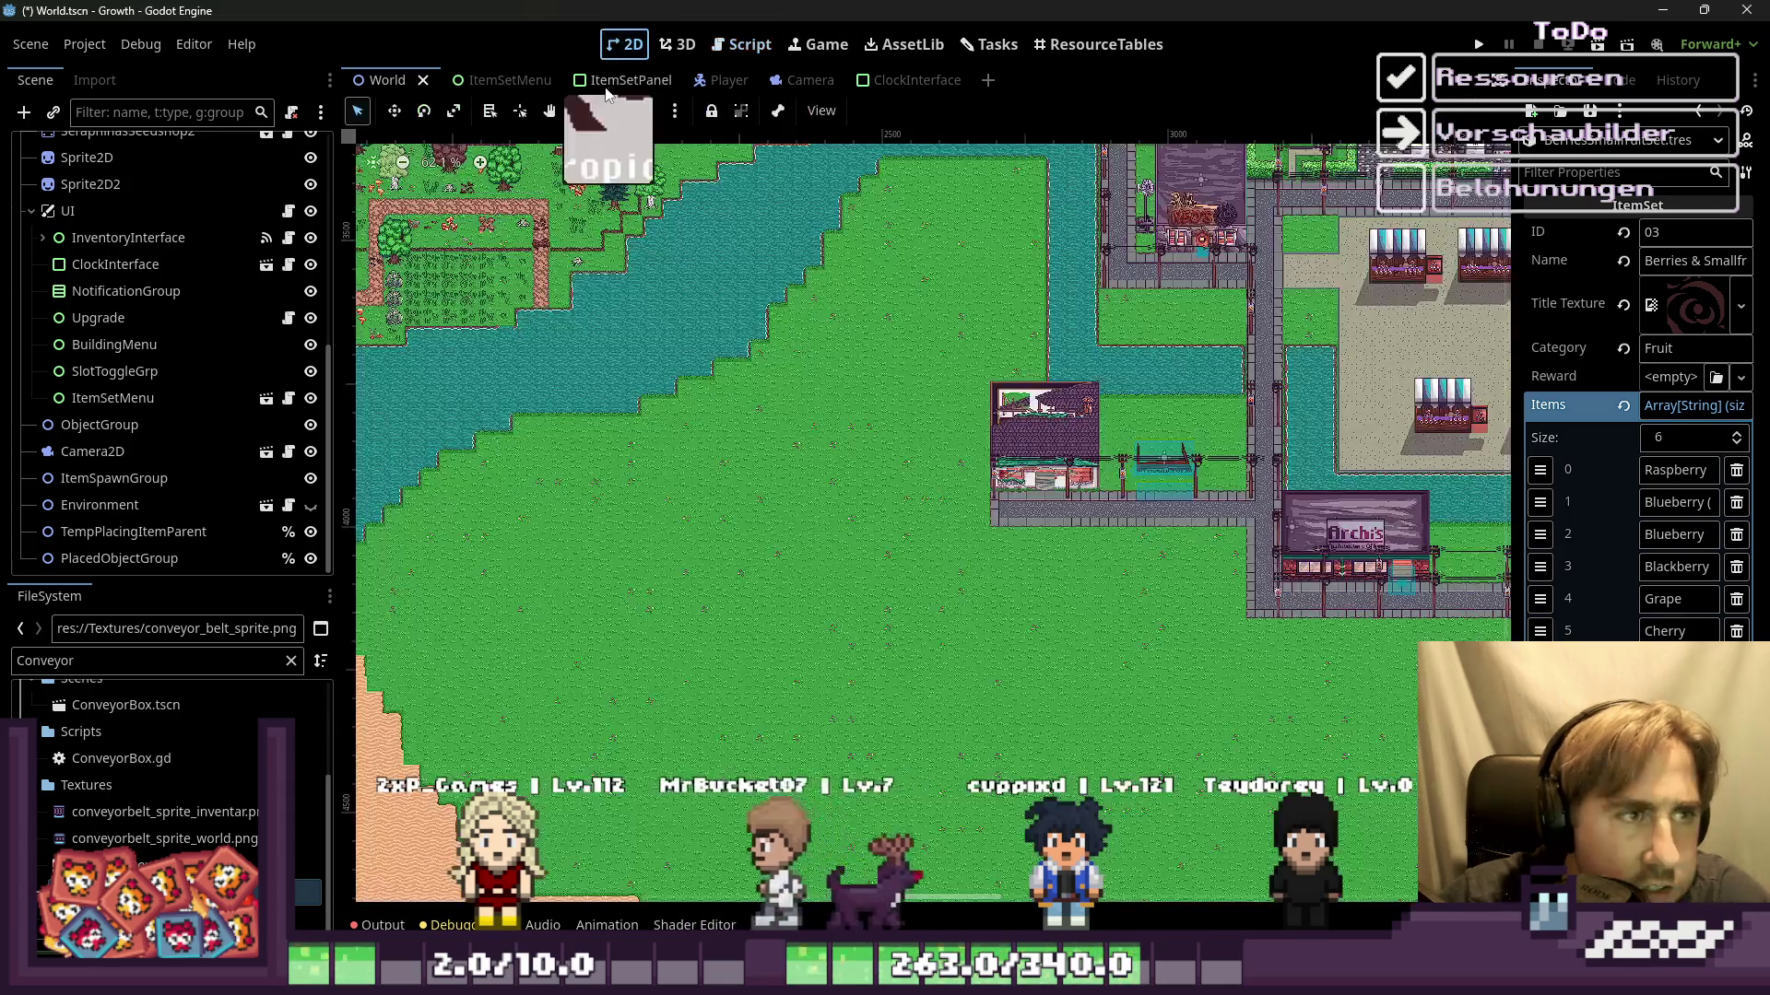
{"action": "left_click", "coordinate": [608, 81]}
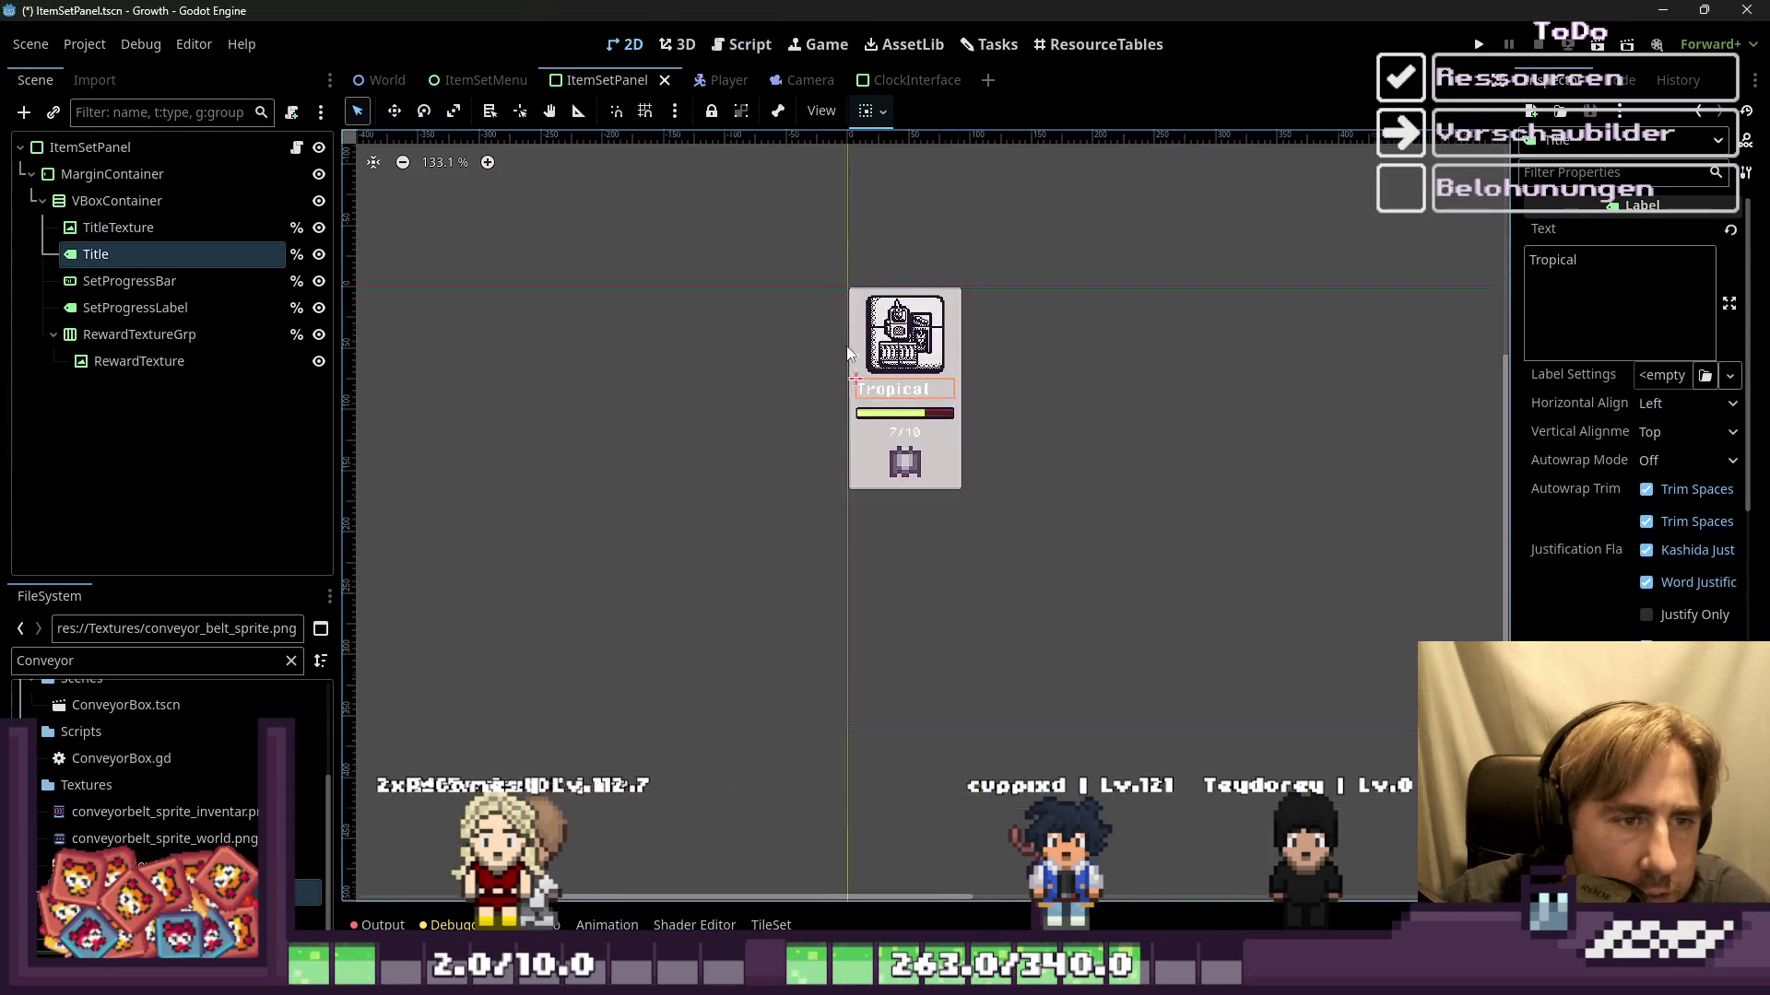
Step: Change the Title label's text from Tropical to 'Automation' and 'Machines' on two lines
{"action": "scroll", "coordinate": [846, 335], "scroll_direction": "up", "scroll_amount": 5}
{"action": "left_click", "coordinate": [734, 351]}
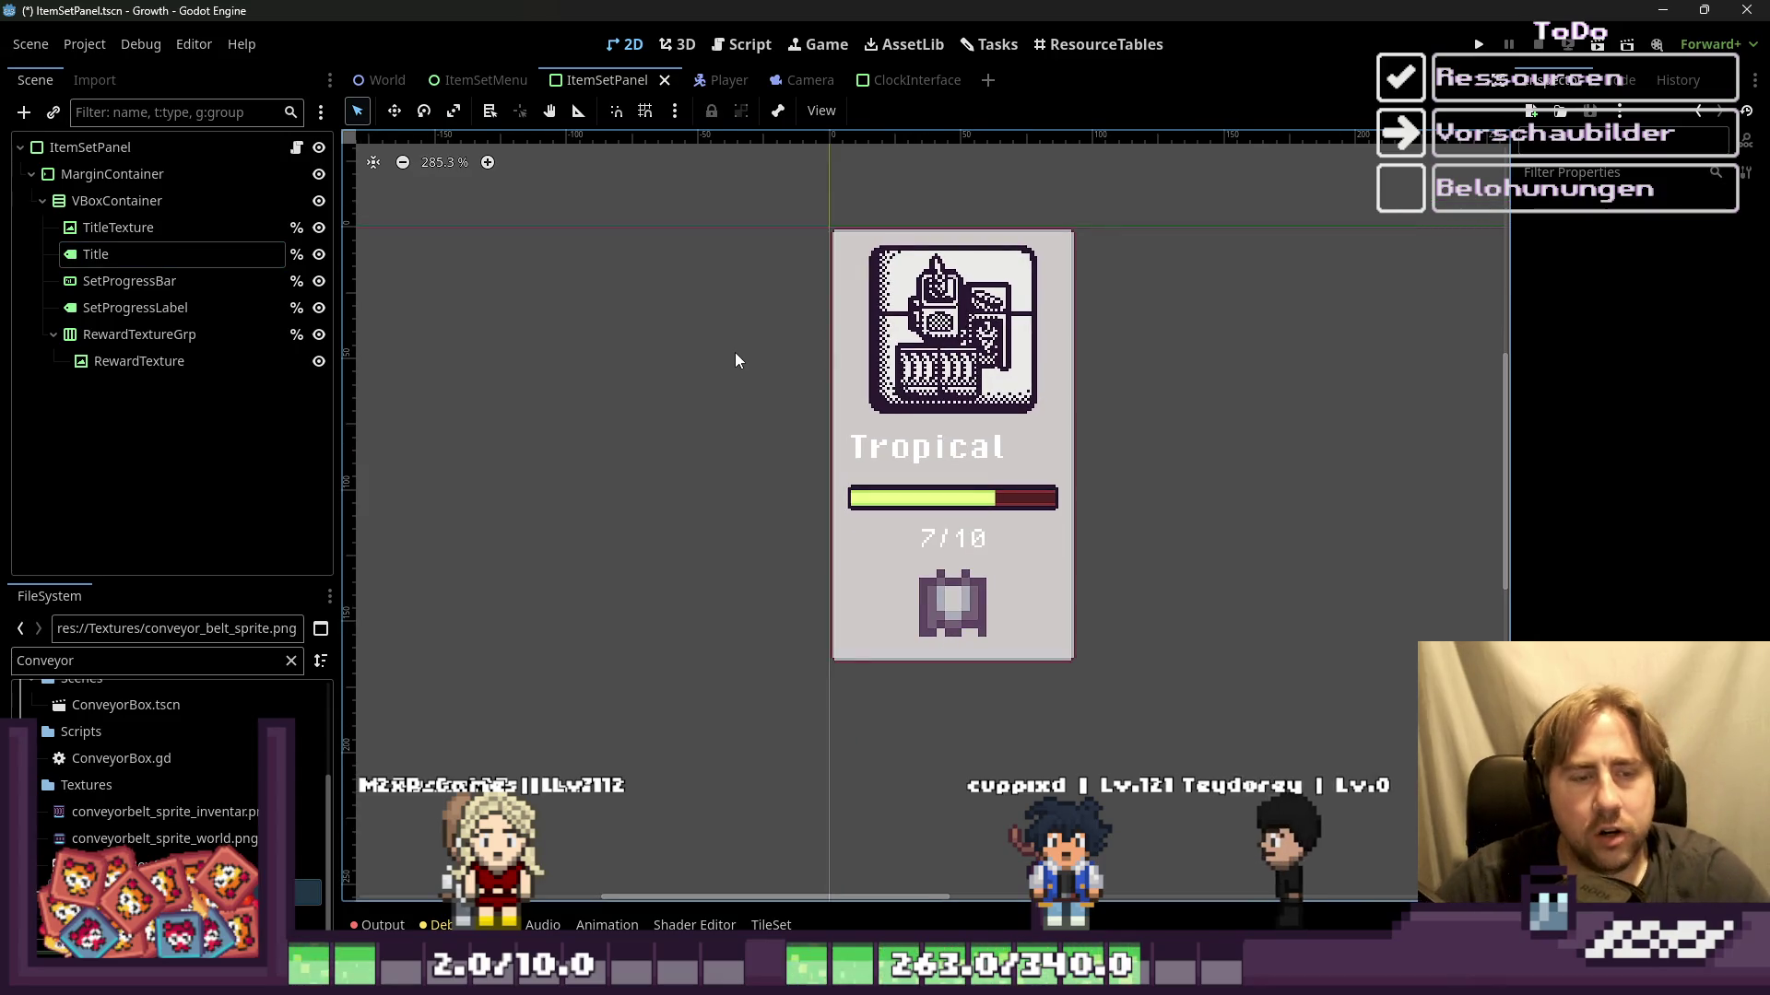
{"action": "left_click", "coordinate": [922, 447]}
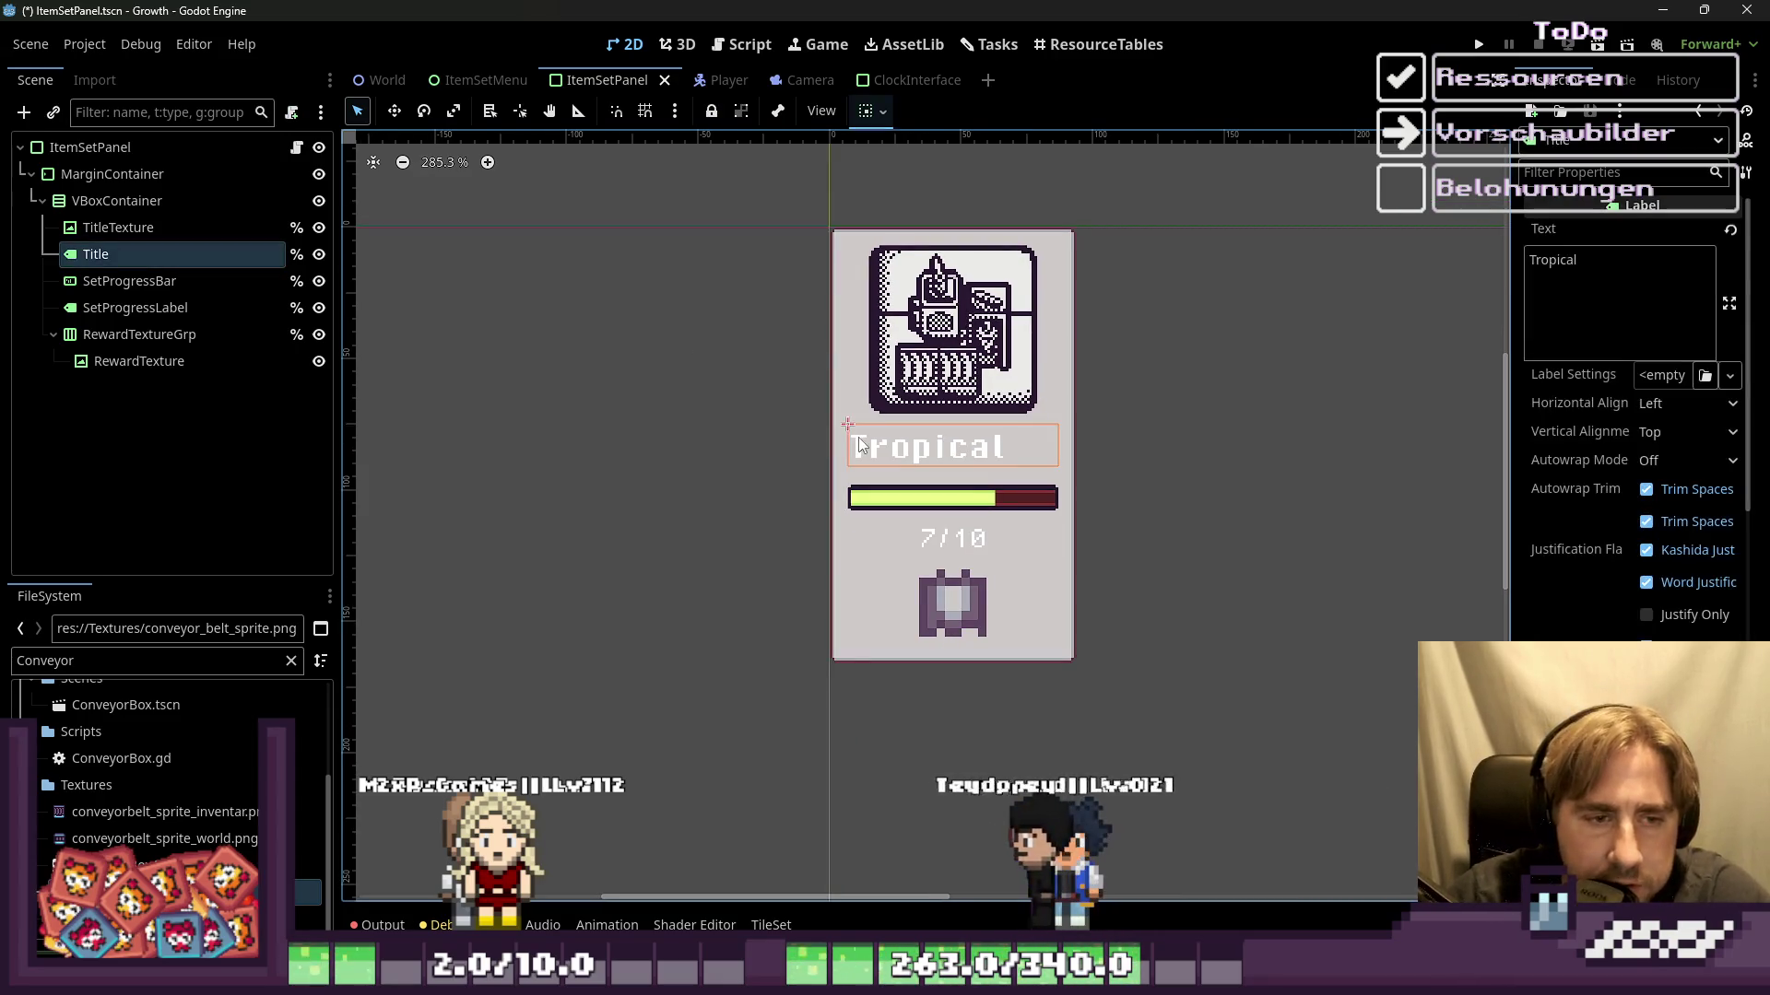
{"action": "double_click", "coordinate": [1613, 306]}
{"action": "type", "text": "Mach"}
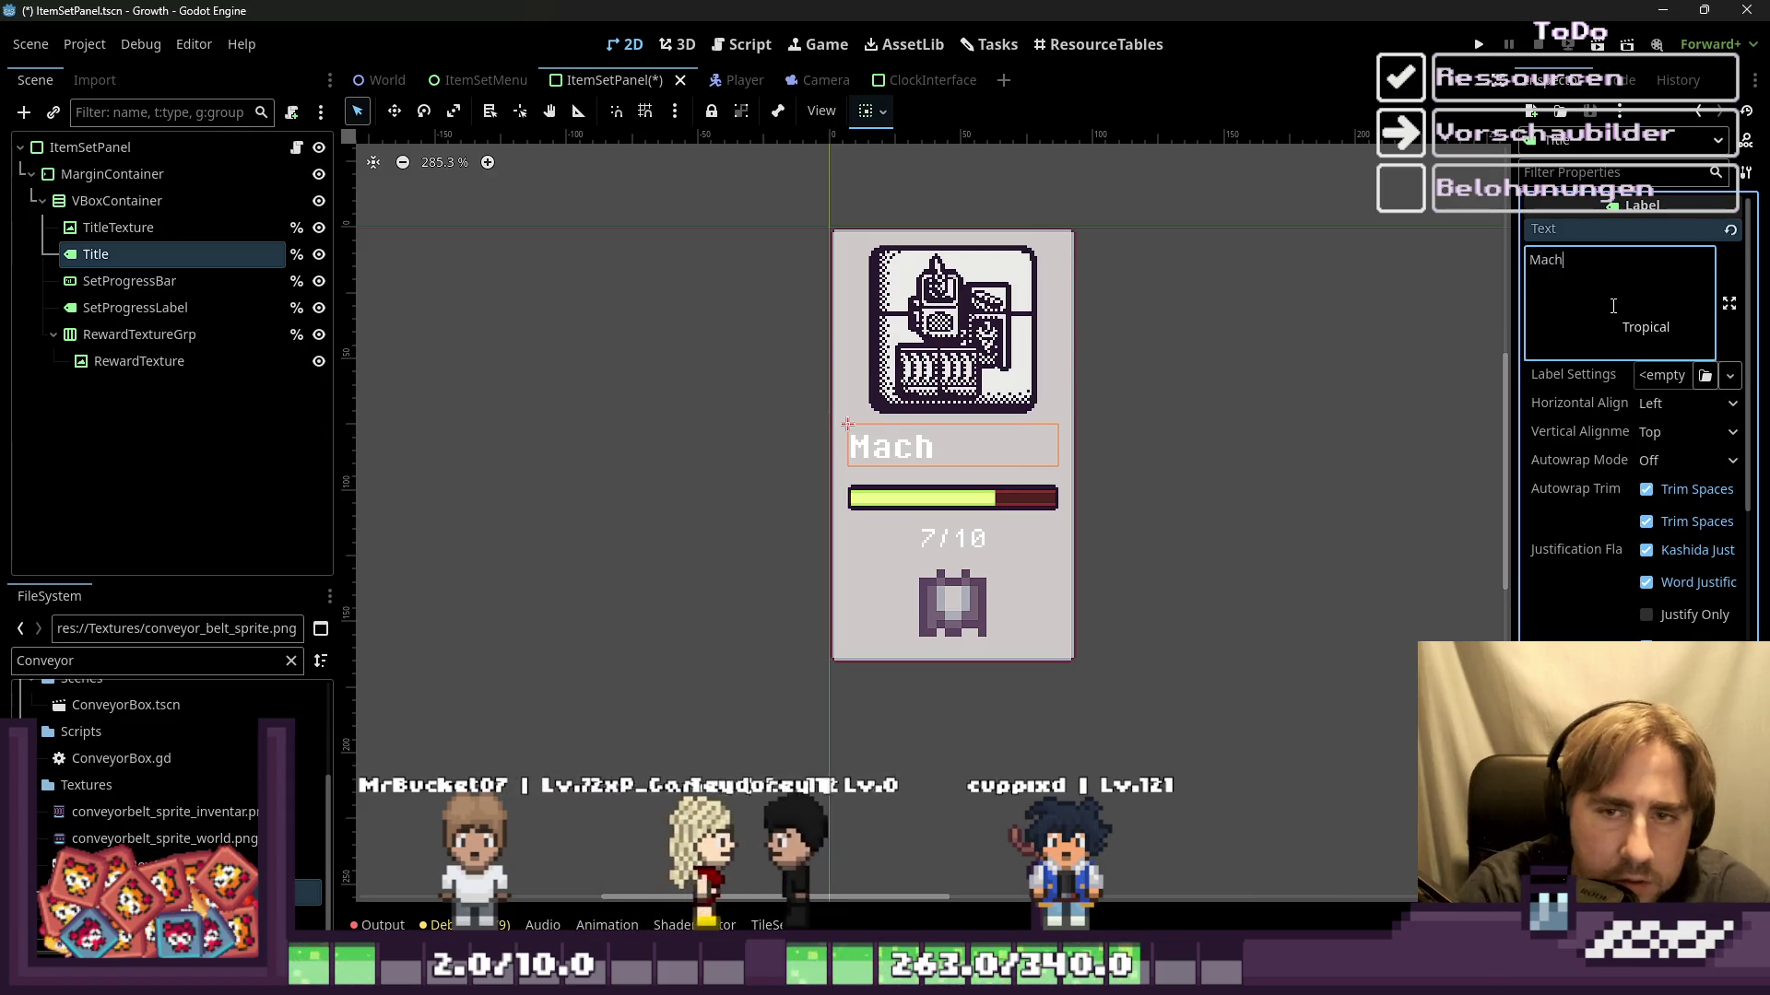
{"action": "type", "text": "ine"}
{"action": "key", "text": "BackSpace"}
{"action": "key", "text": "BackSpace"}
{"action": "key", "text": "BackSpace"}
{"action": "key", "text": "BackSpace"}
{"action": "key", "text": "BackSpace"}
{"action": "type", "text": "Automation"}
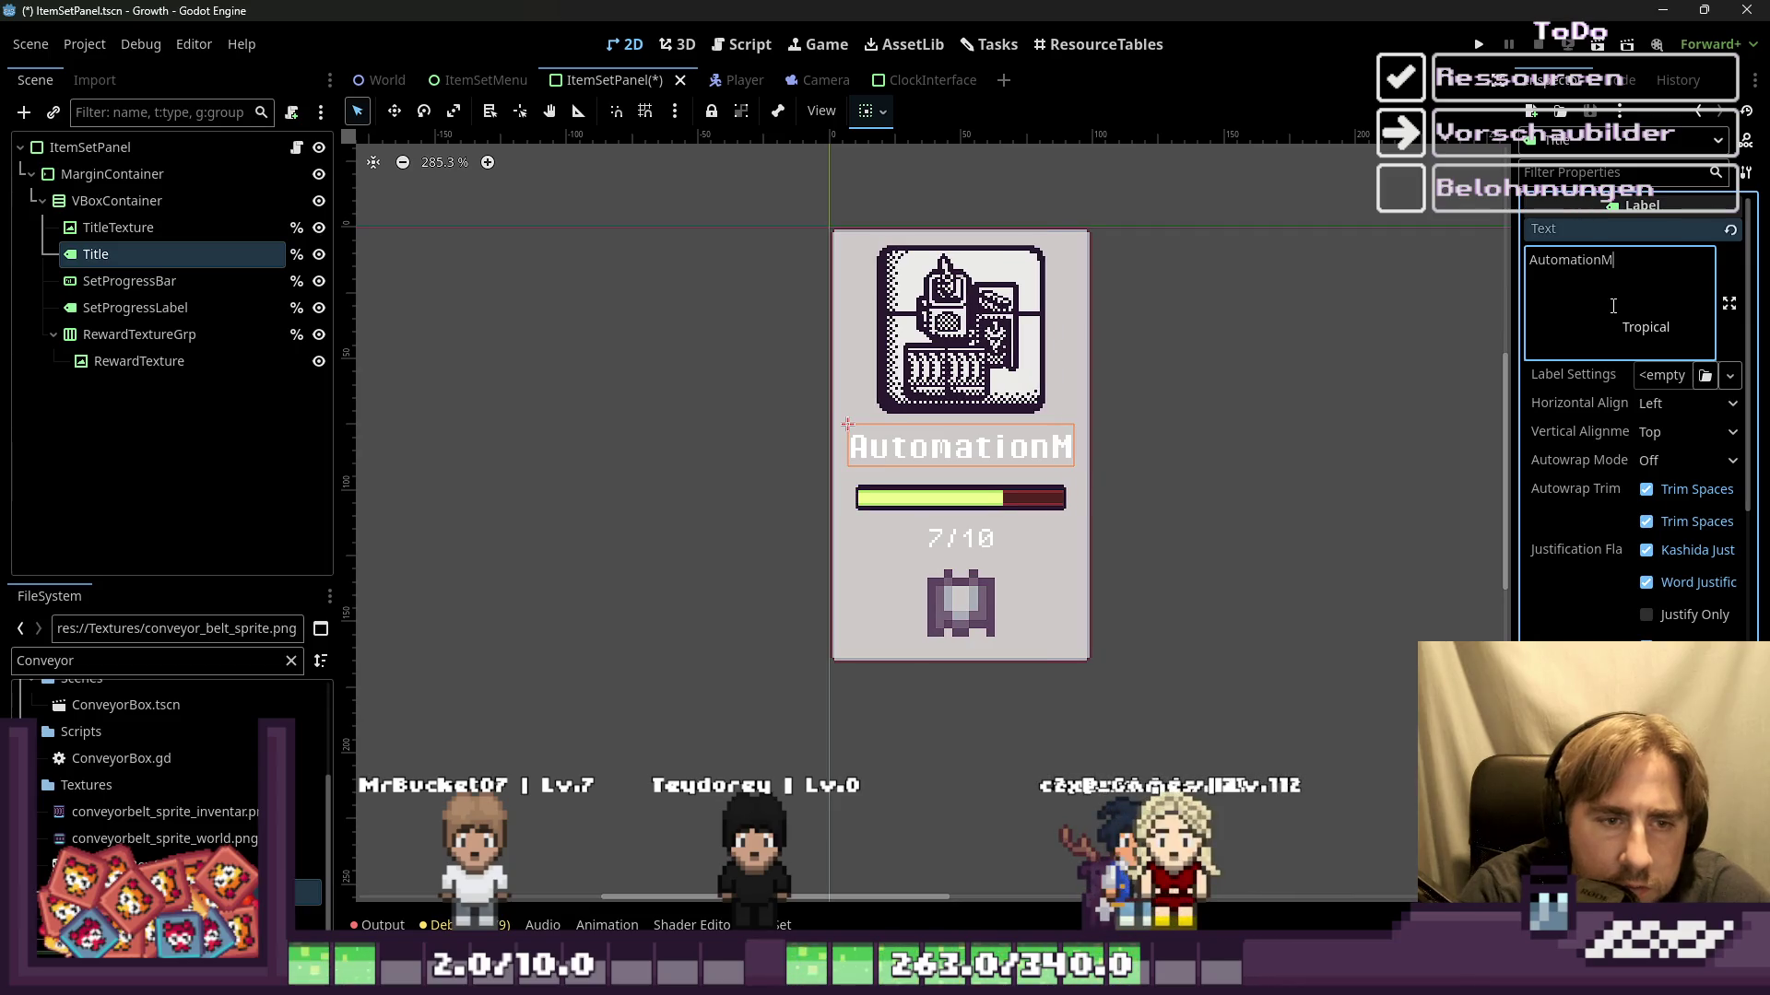
{"action": "key", "text": "Return"}
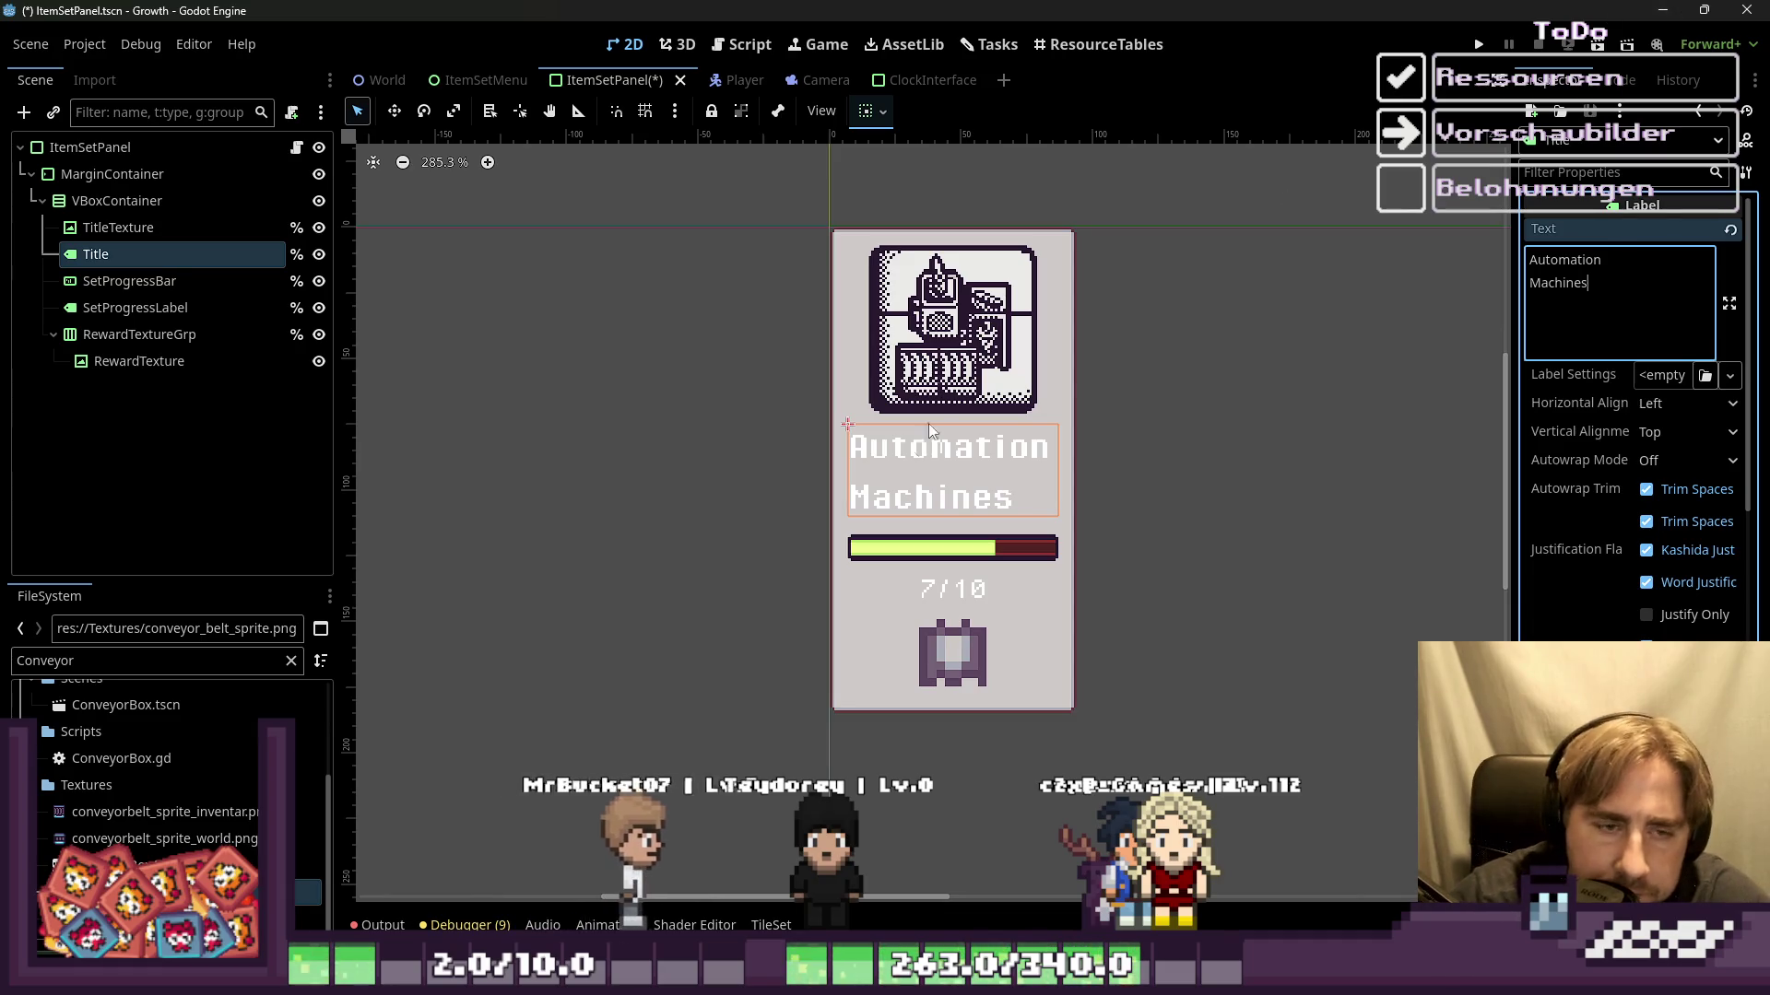
{"action": "scroll", "coordinate": [931, 378], "scroll_direction": "up", "scroll_amount": 1}
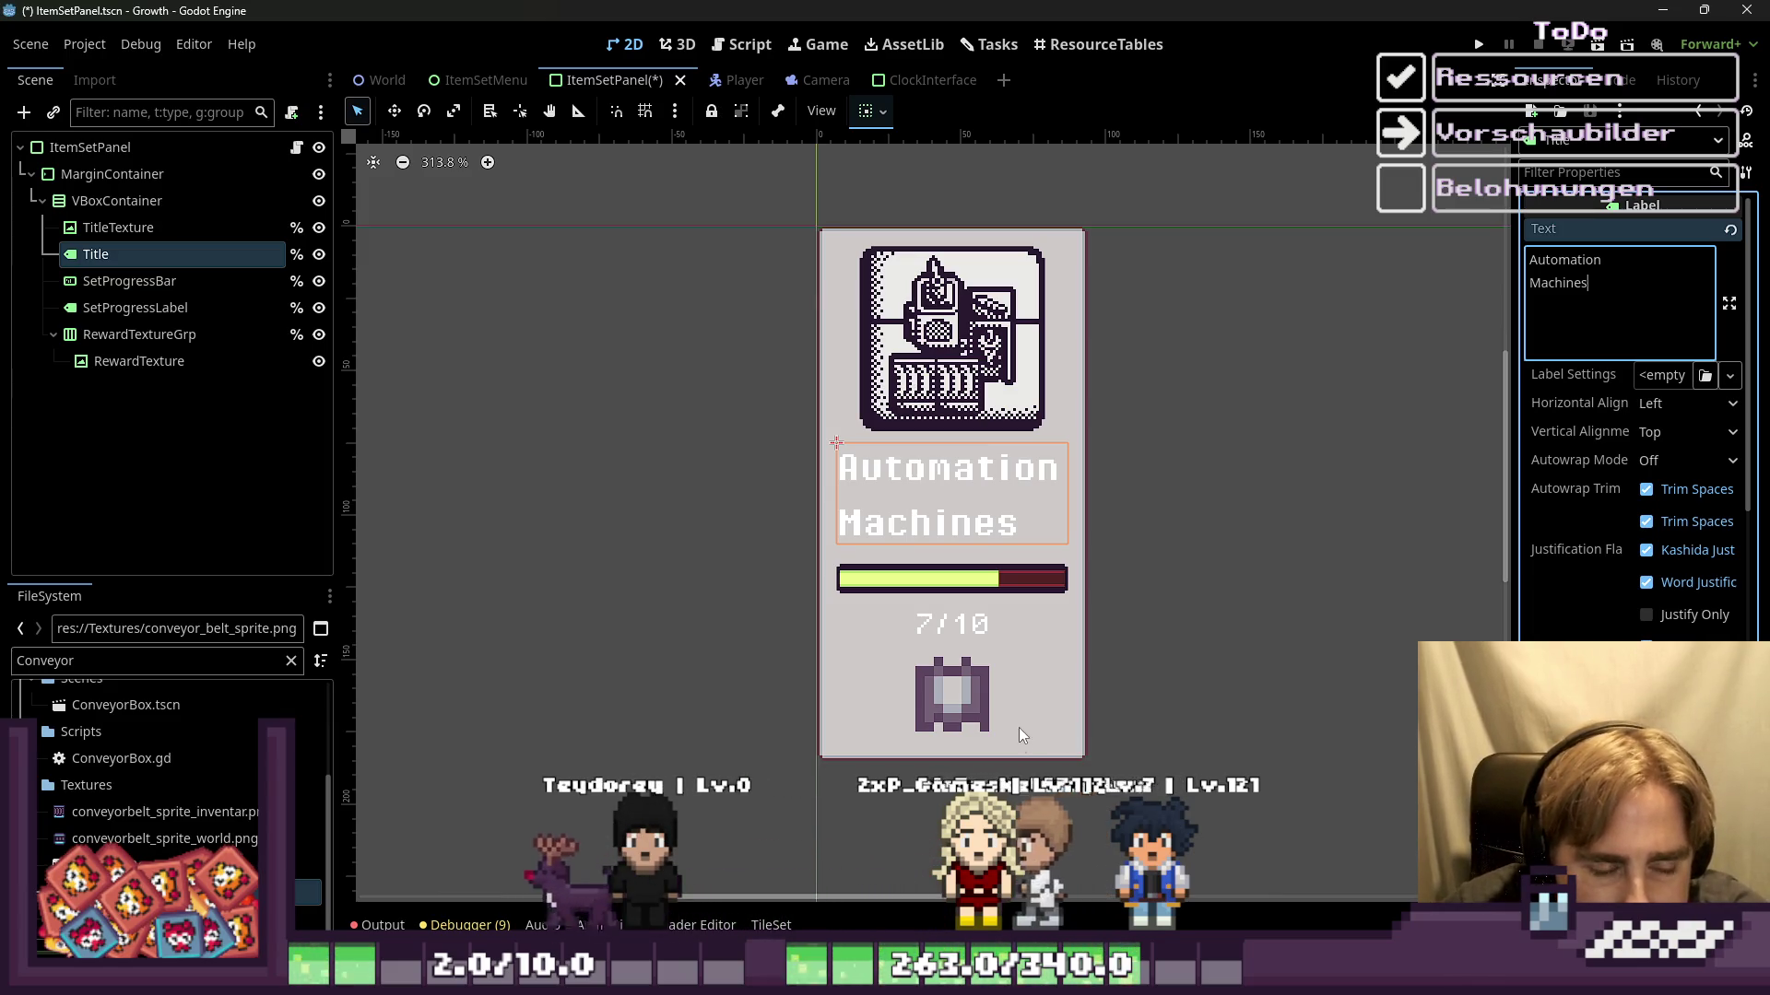
{"action": "mouse_move", "coordinate": [445, 884]}
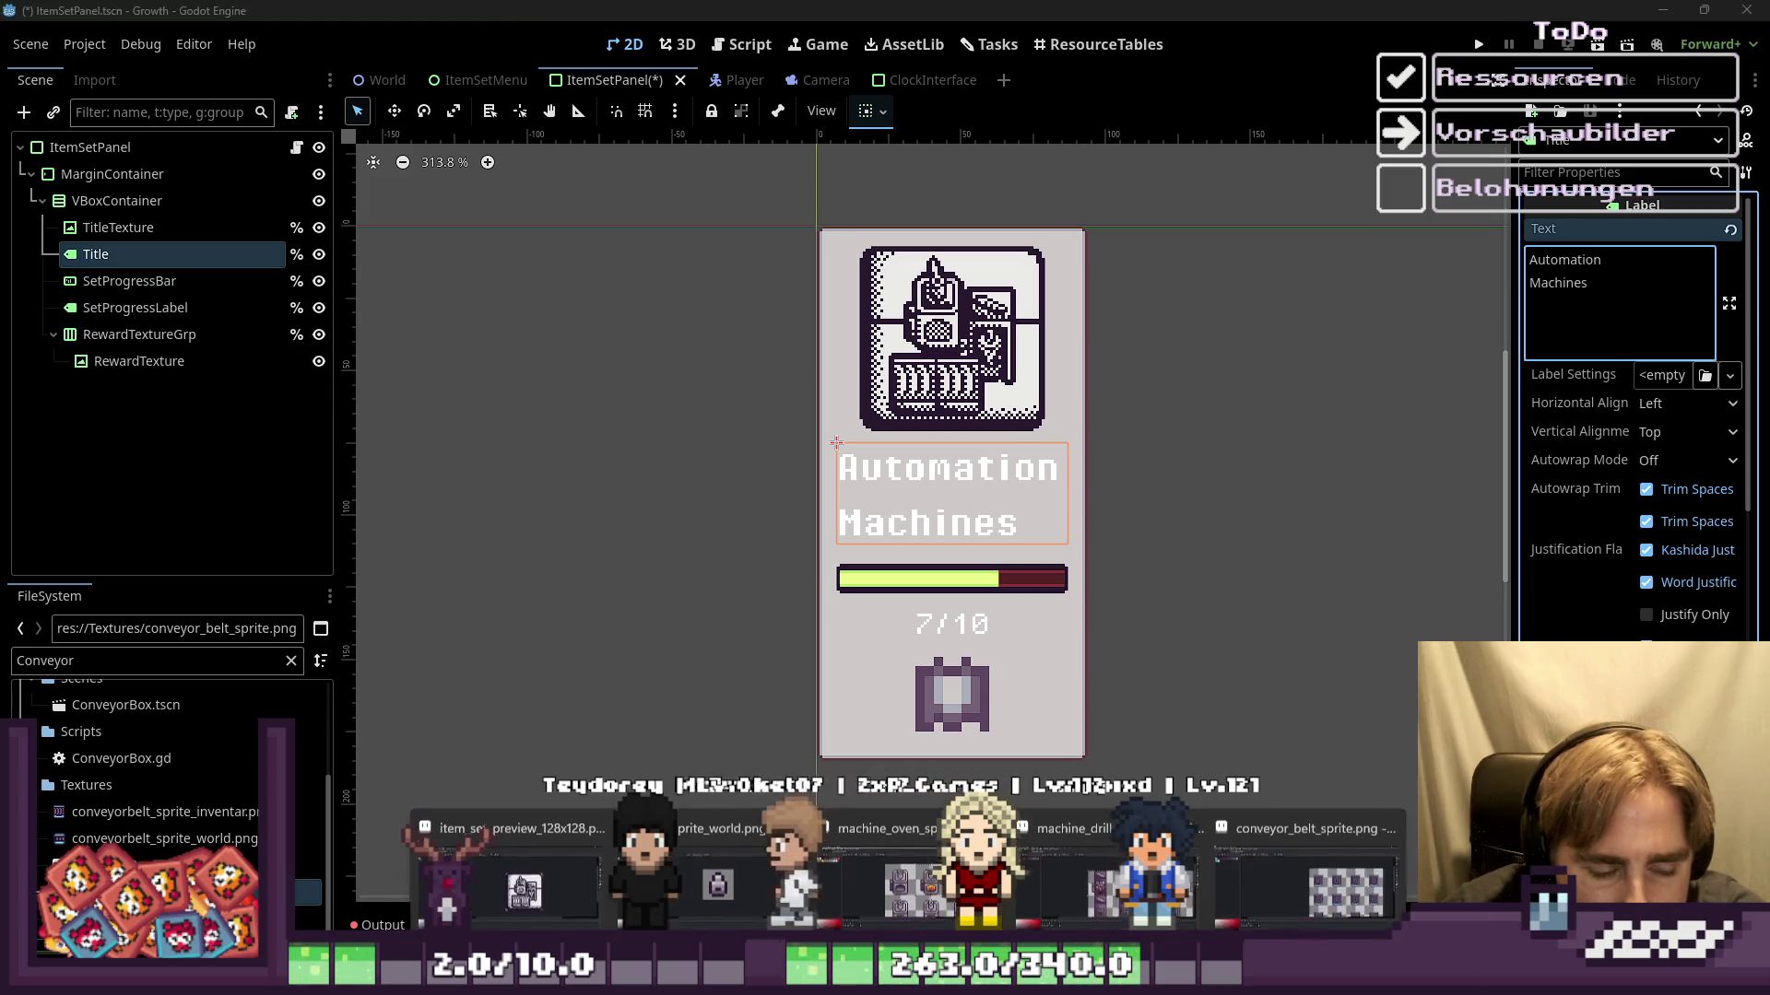
{"action": "left_click", "coordinate": [530, 859]}
Step: Load Aseprite's default palette and pick a light purple swatch as the drawing colour
{"action": "scroll", "coordinate": [875, 417], "scroll_direction": "up", "scroll_amount": 2}
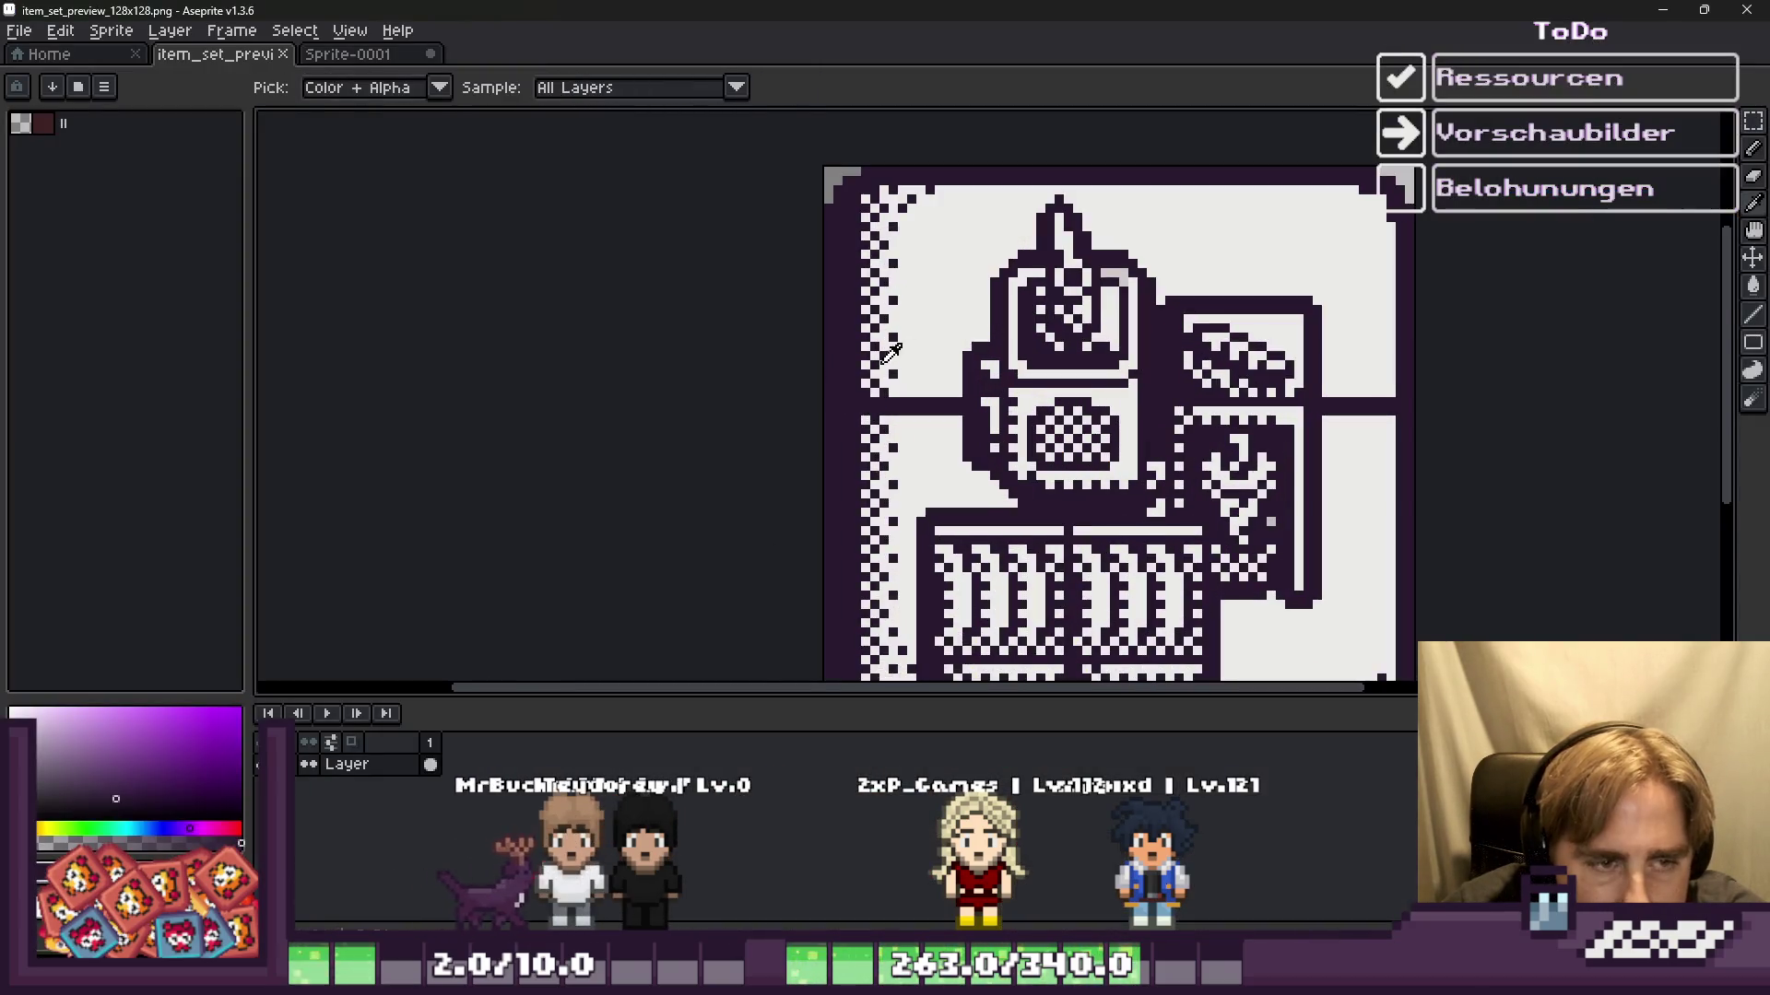
{"action": "left_click", "coordinate": [940, 348], "text": "alt"}
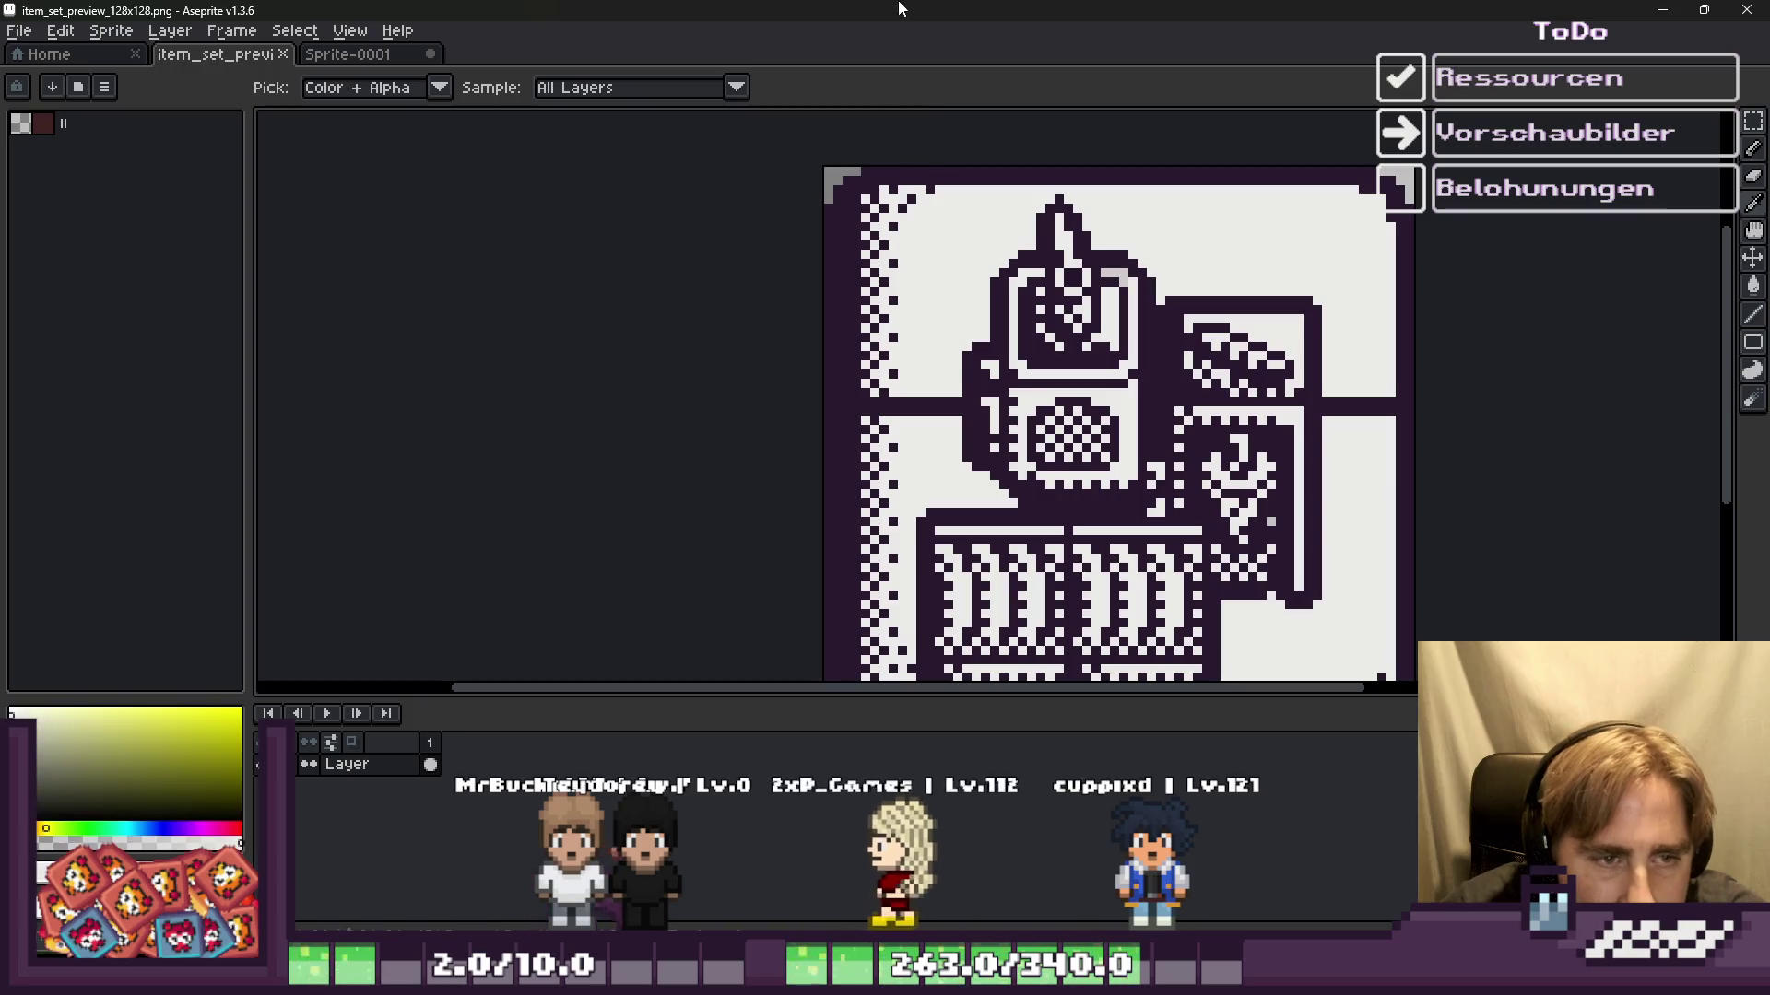
{"action": "left_click", "coordinate": [104, 87]}
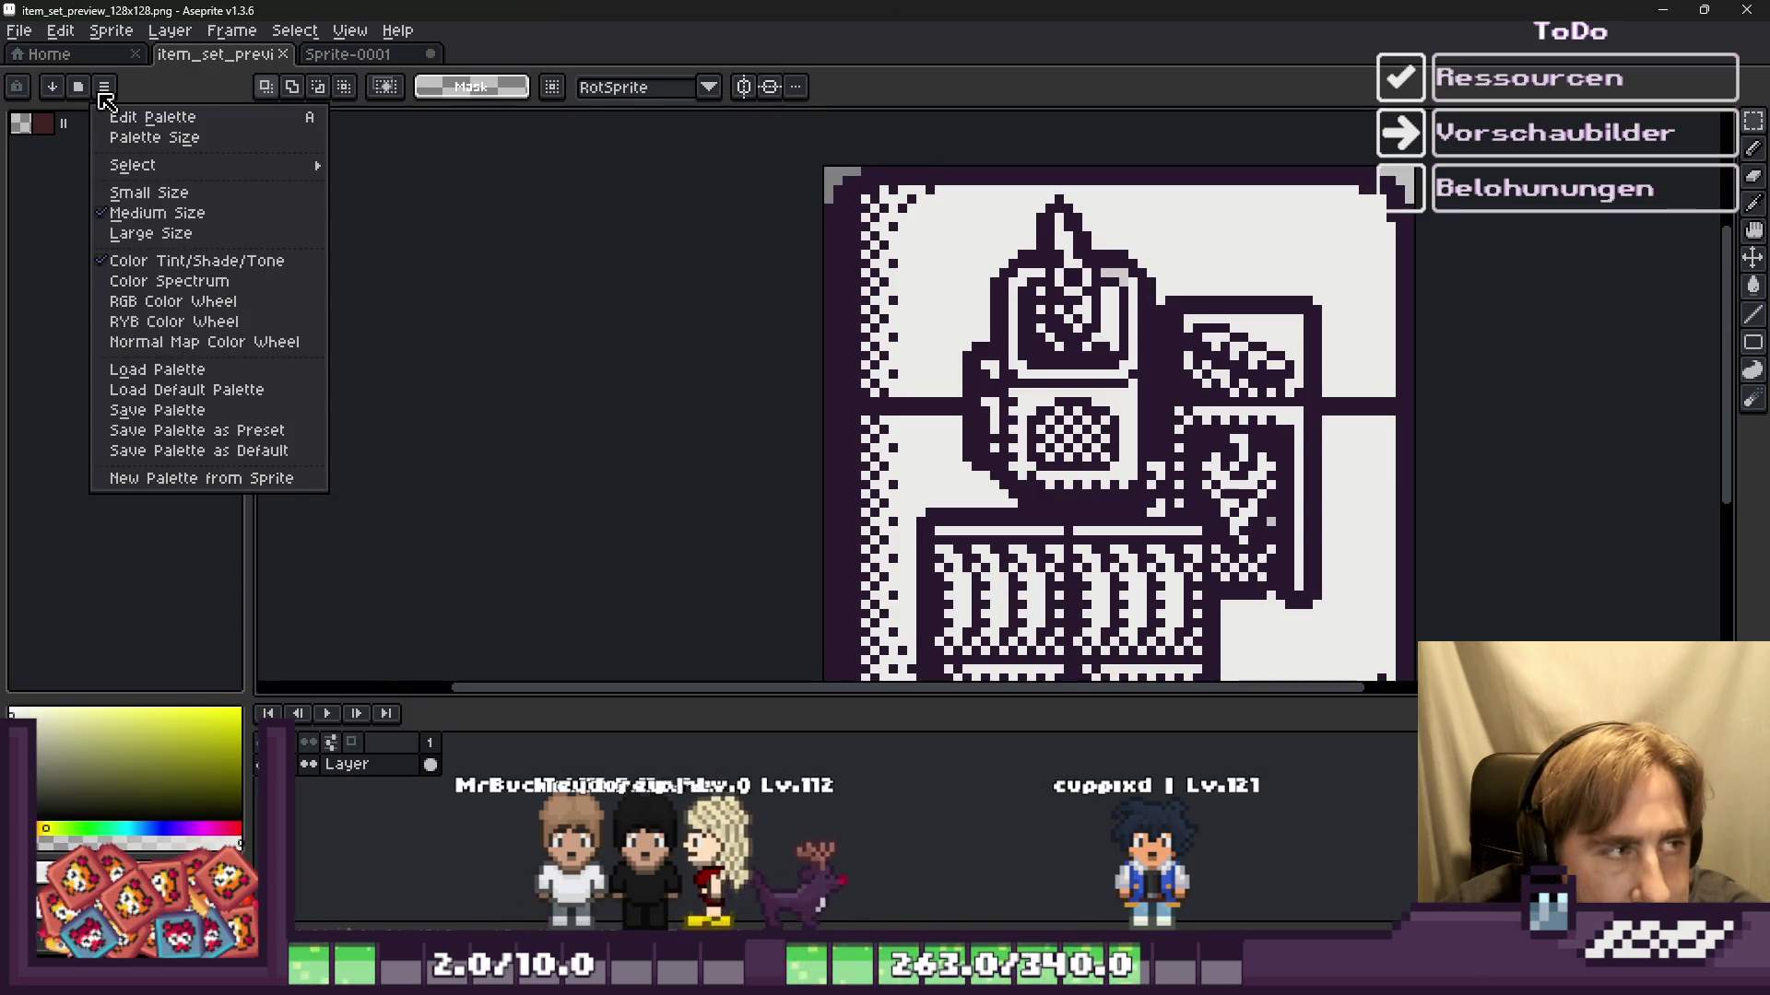
{"action": "left_click", "coordinate": [187, 389]}
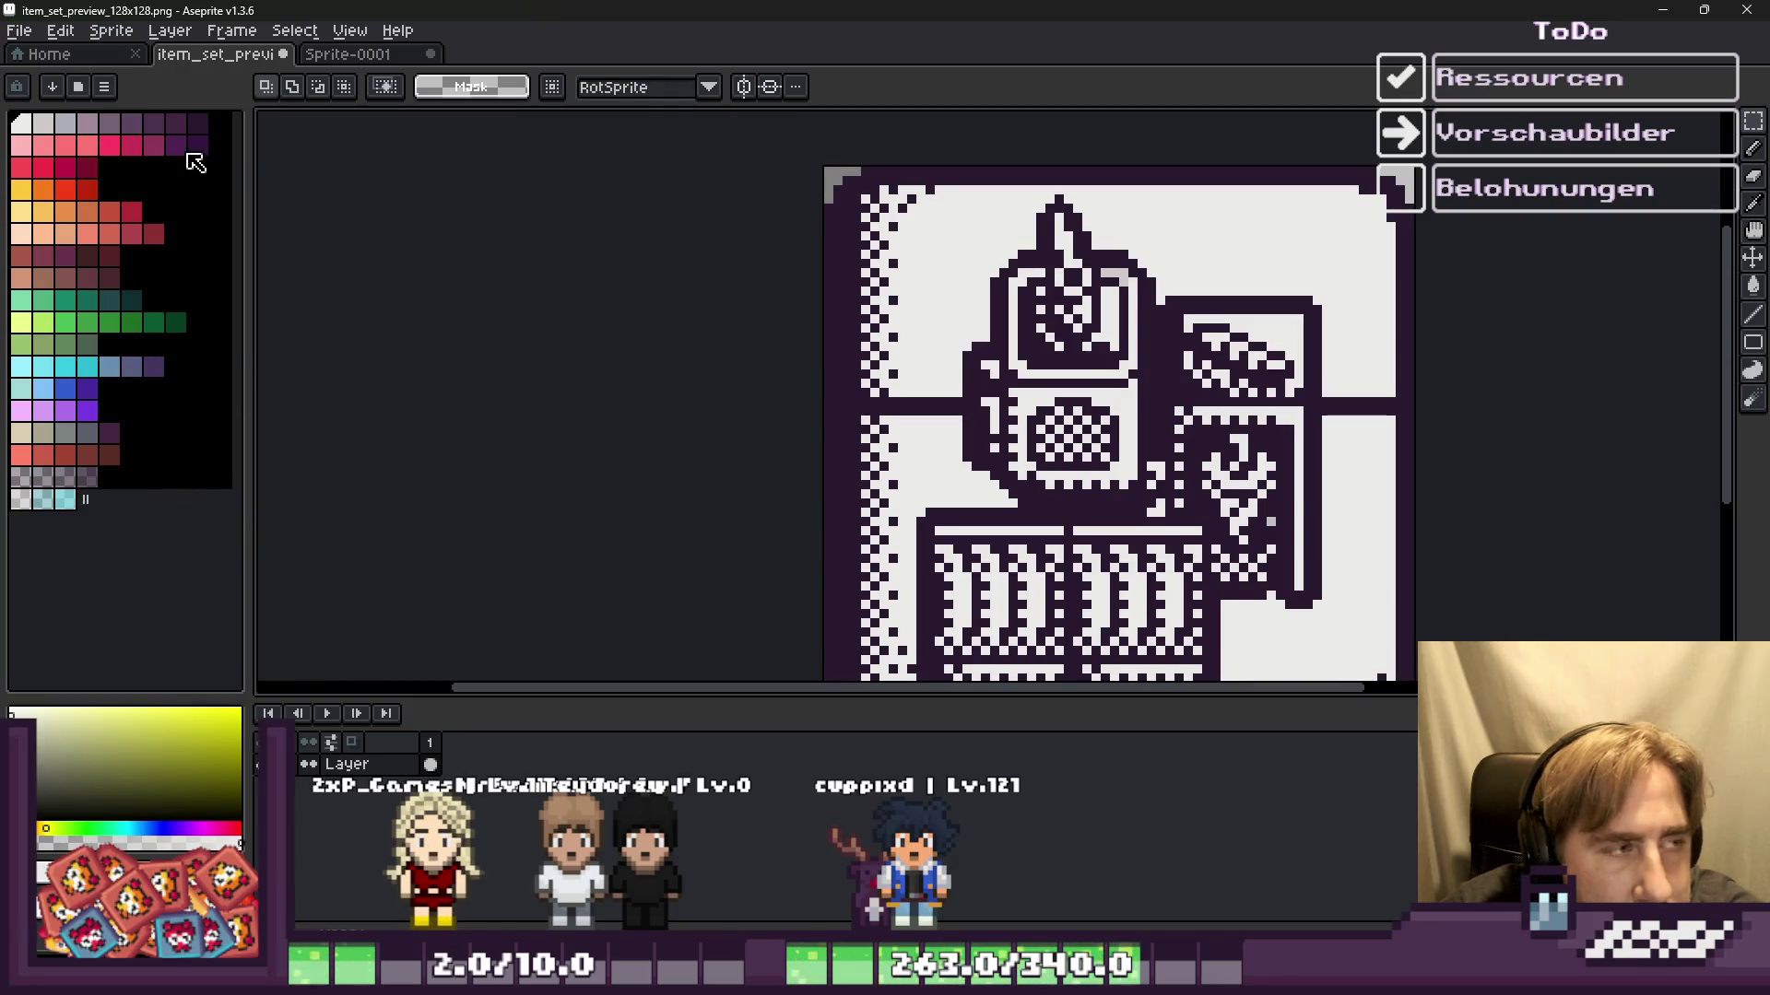
{"action": "left_click", "coordinate": [72, 123]}
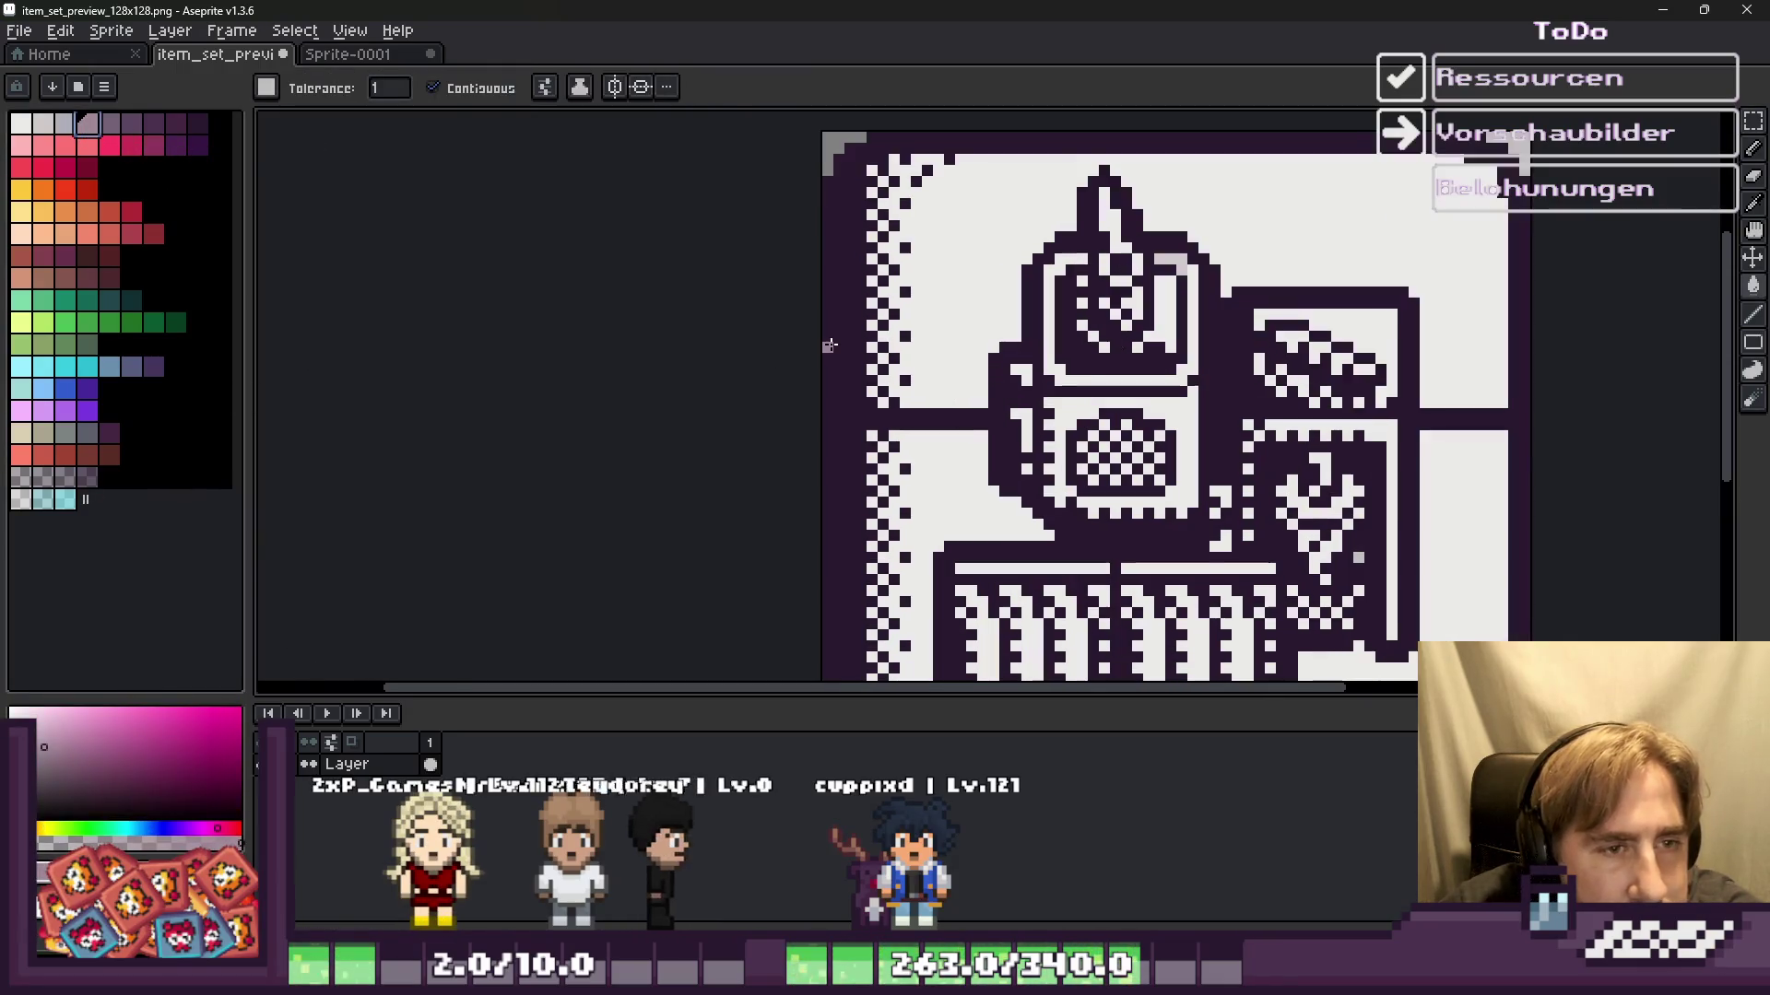
Step: Recolour all the icon's dark outline pixels in light purple at once, then return to Godot
{"action": "scroll", "coordinate": [924, 377], "scroll_direction": "up", "scroll_amount": 2}
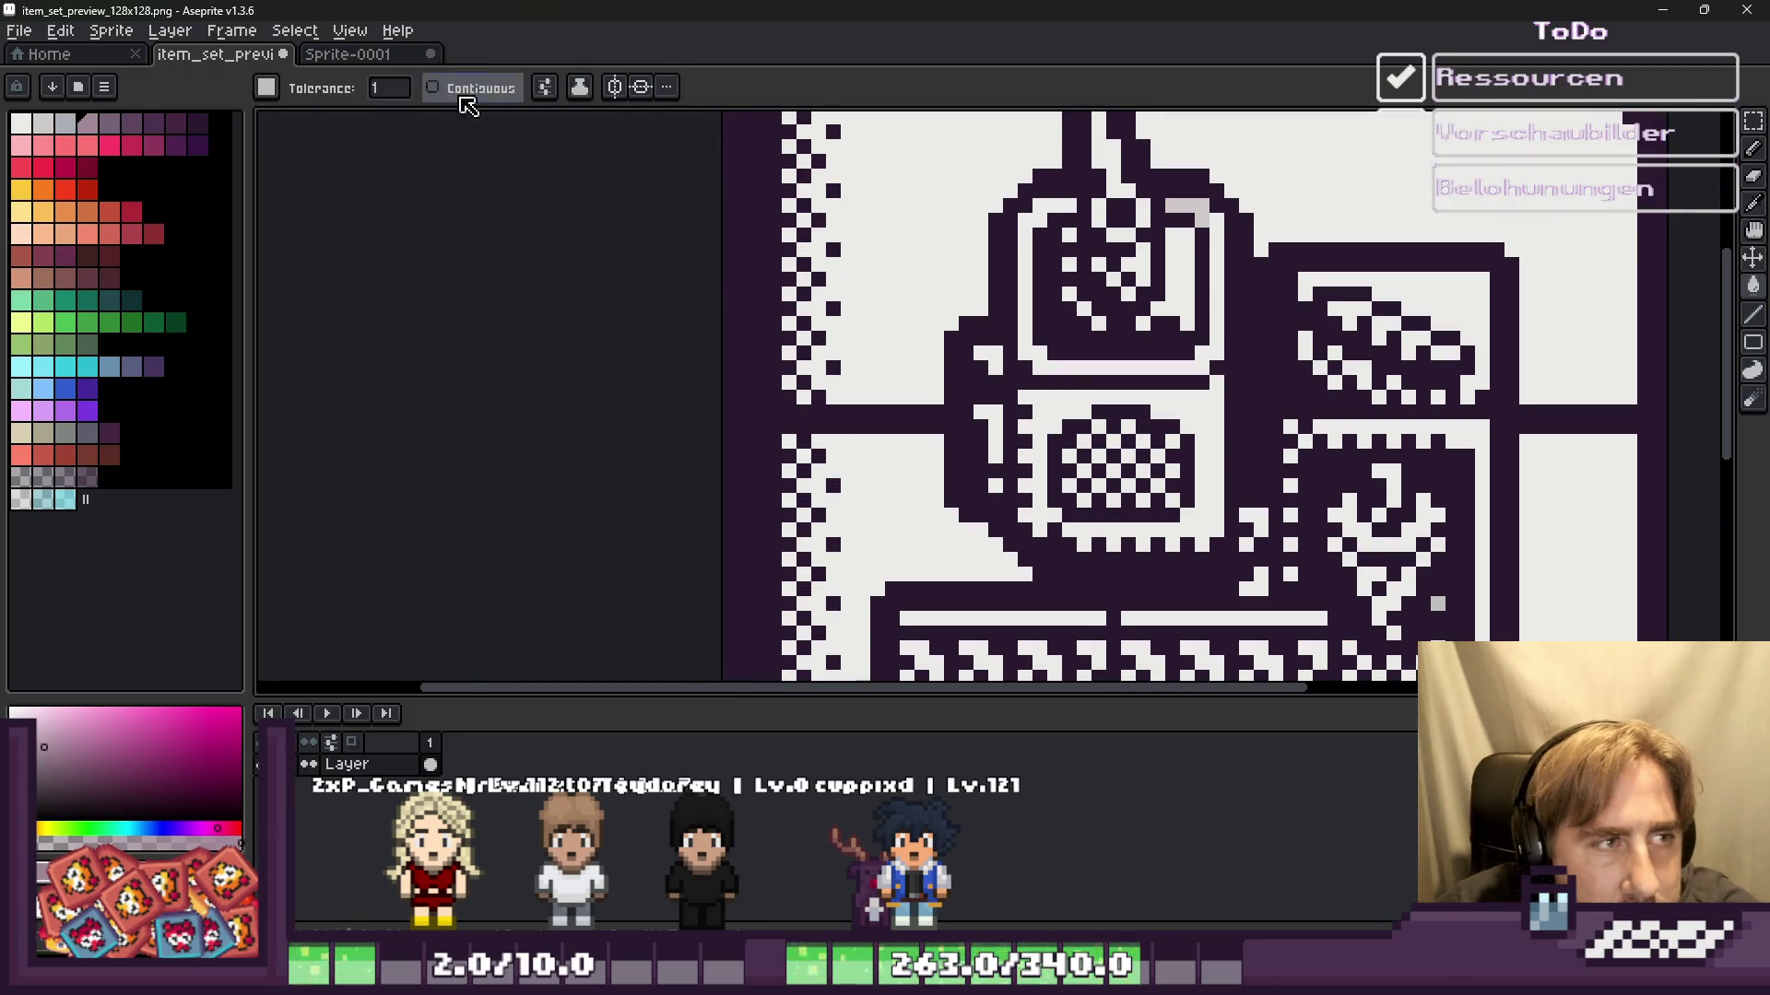
{"action": "left_click", "coordinate": [729, 338]}
{"action": "scroll", "coordinate": [728, 338], "scroll_direction": "down", "scroll_amount": 3}
{"action": "left_click", "coordinate": [108, 123]}
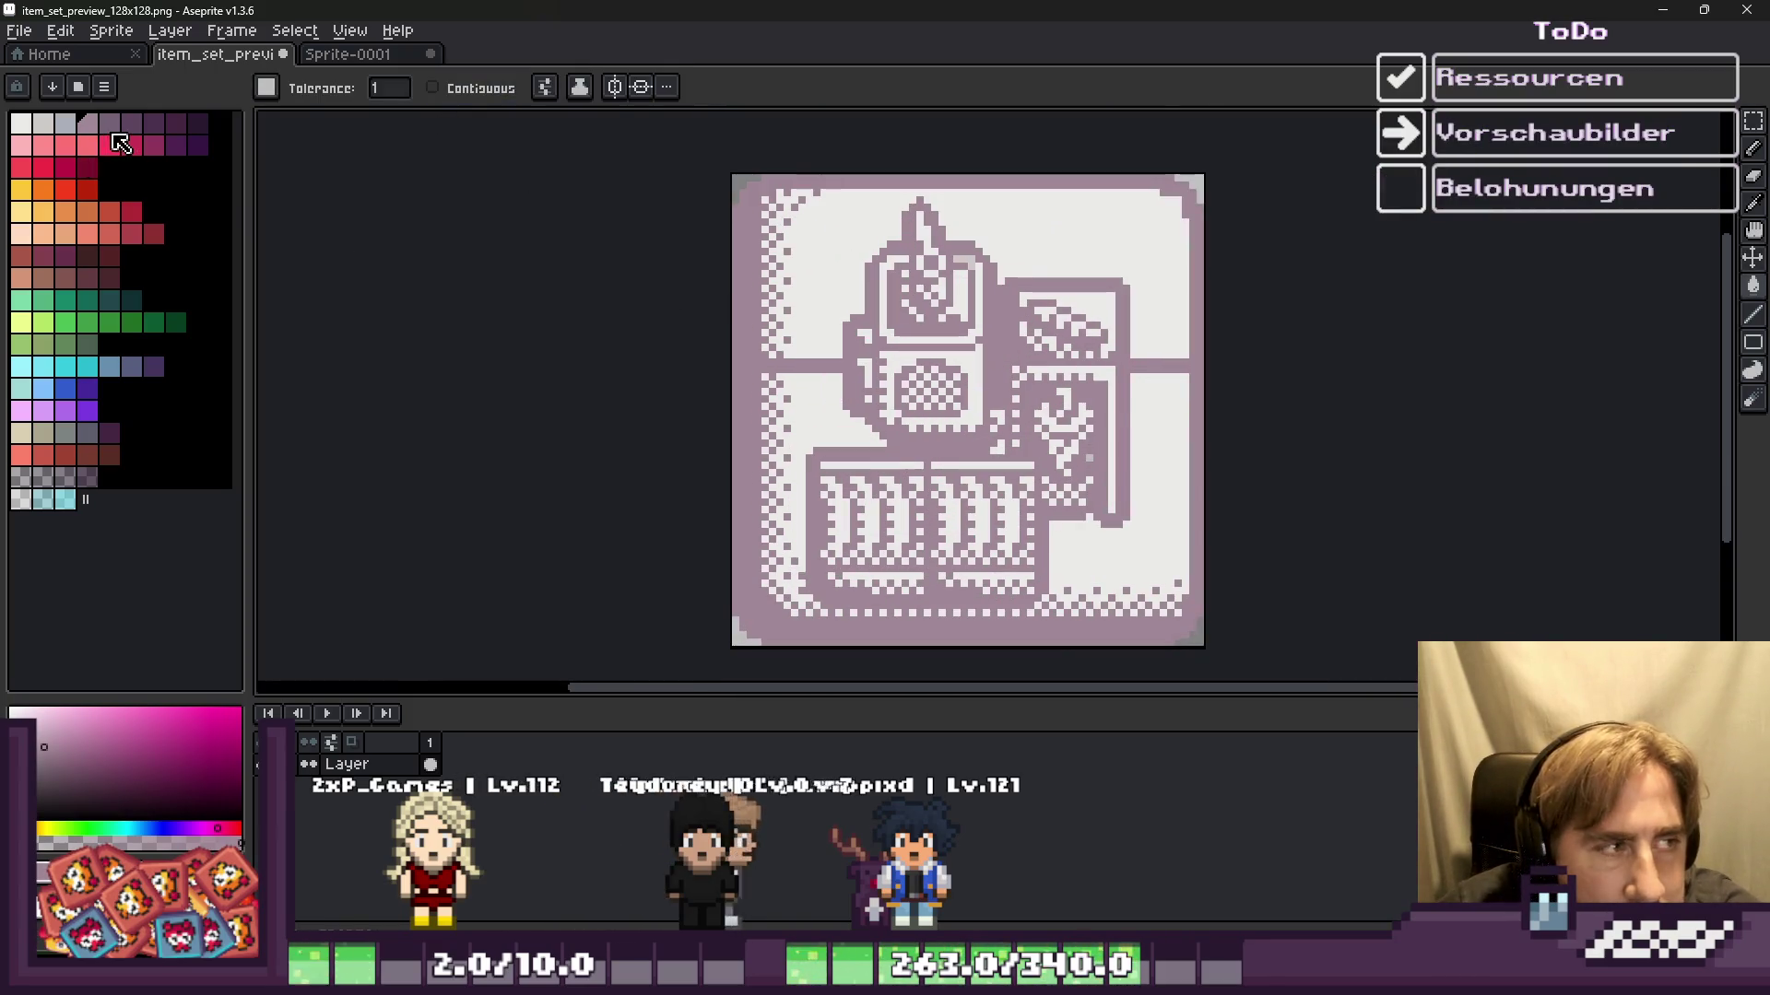
{"action": "key", "text": "ctrl+z"}
{"action": "scroll", "coordinate": [732, 352], "scroll_direction": "down", "scroll_amount": 1}
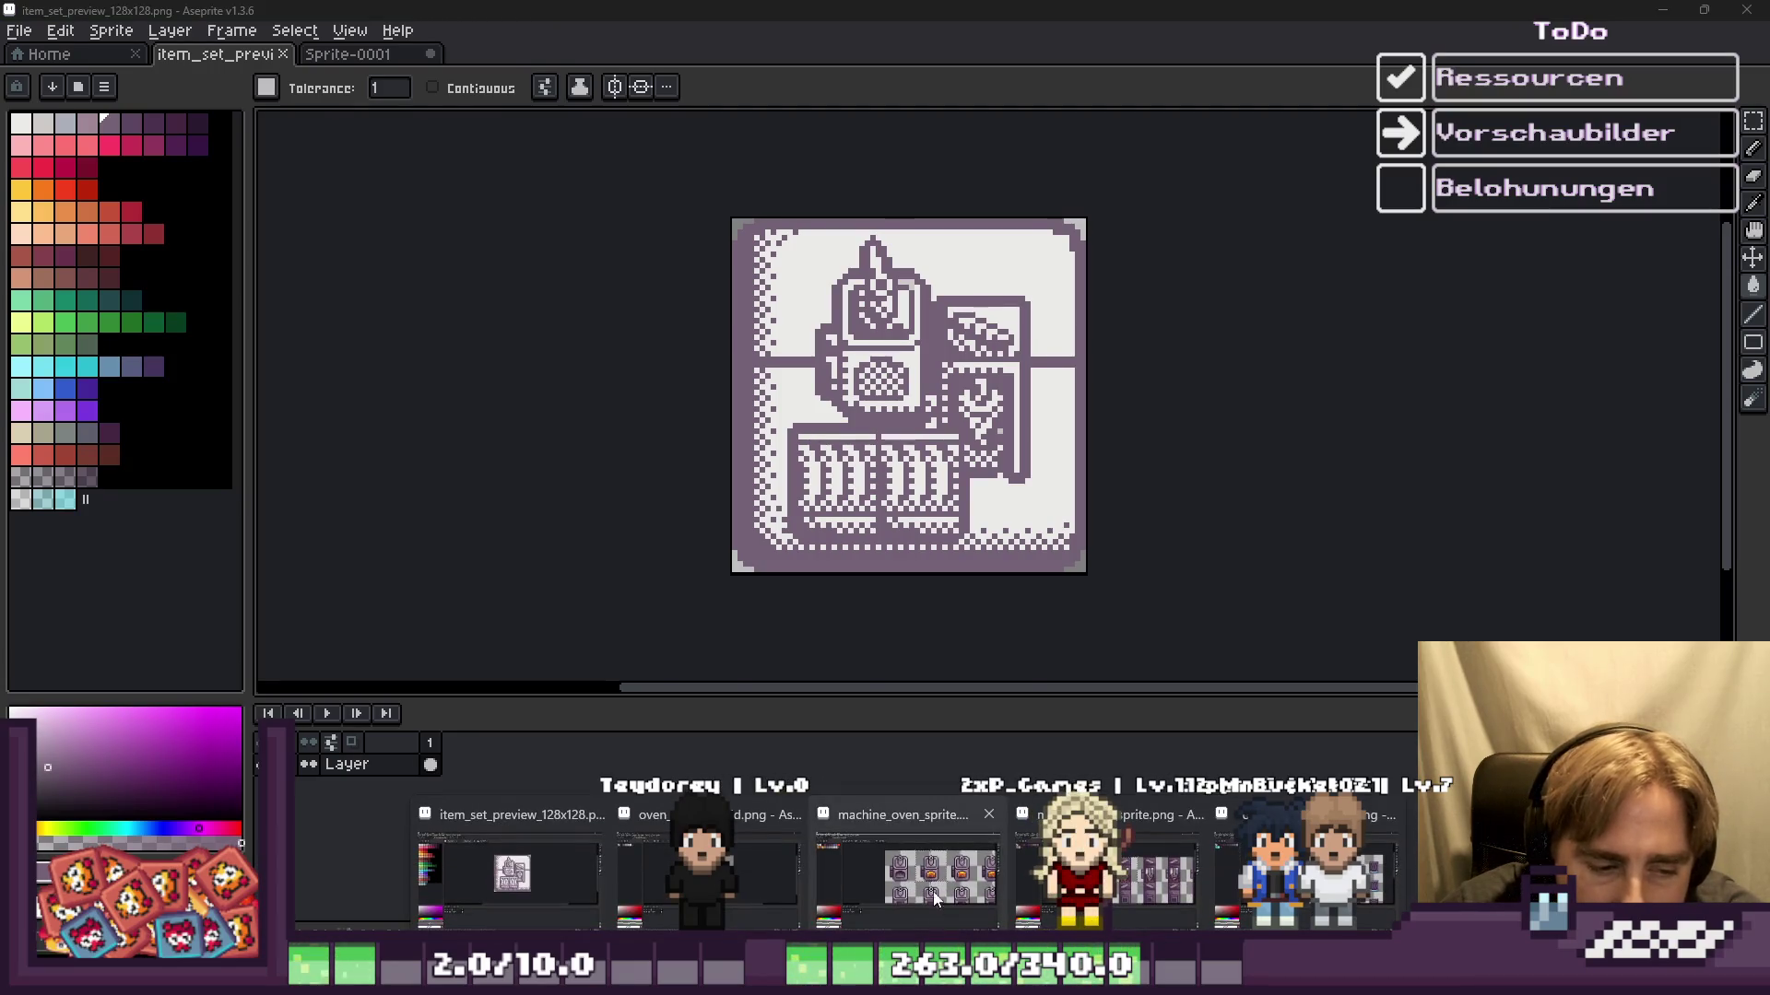
{"action": "left_click", "coordinate": [936, 885]}
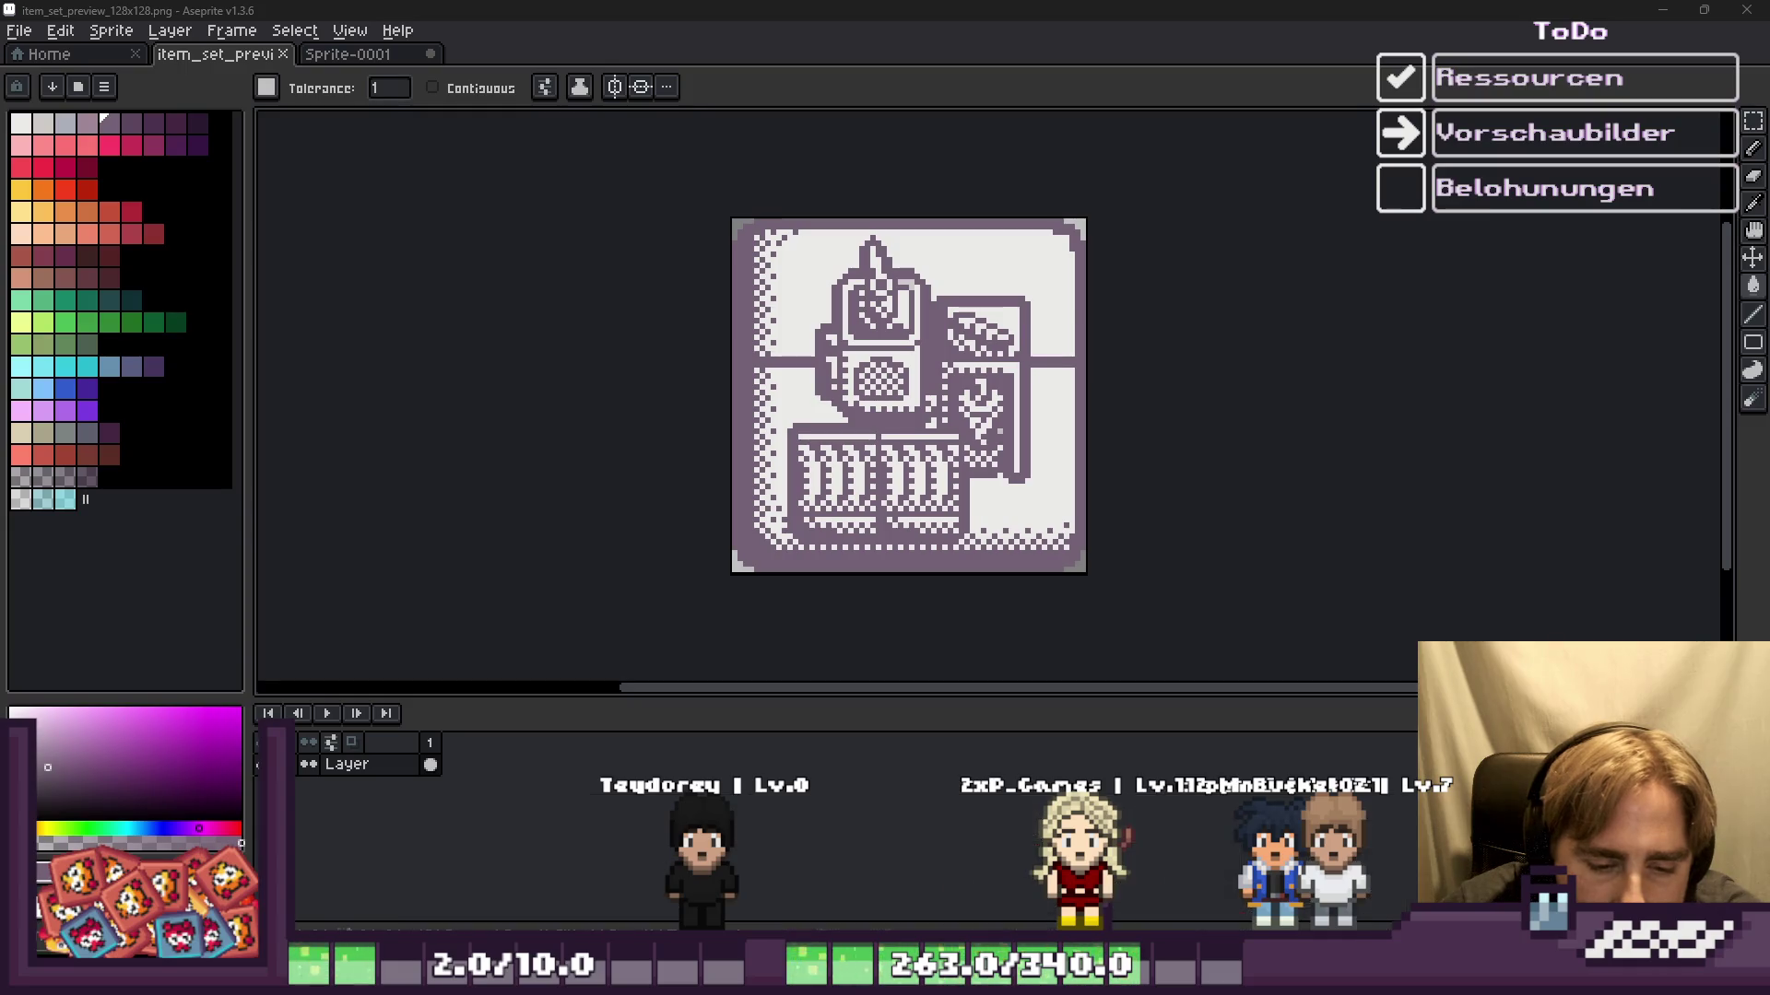
{"action": "key", "text": "alt+Tab"}
{"action": "scroll", "coordinate": [720, 506], "scroll_direction": "down", "scroll_amount": 3}
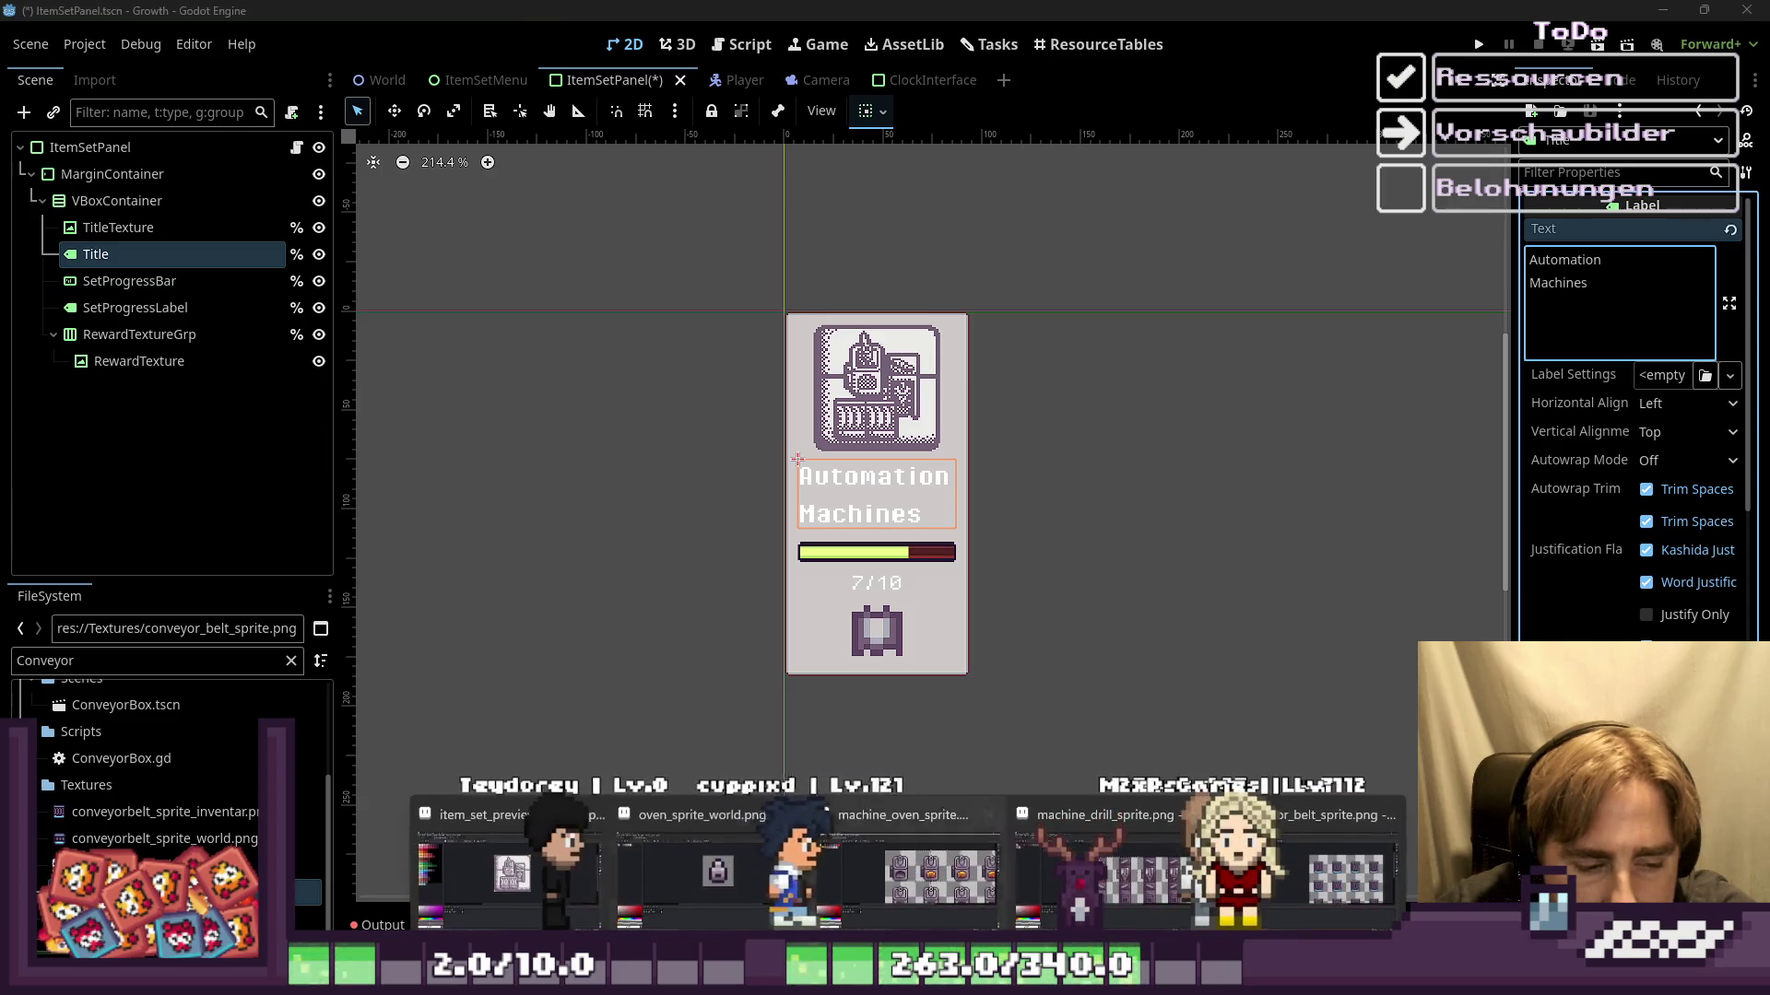
{"action": "left_click", "coordinate": [515, 872]}
{"action": "scroll", "coordinate": [753, 402], "scroll_direction": "up", "scroll_amount": 1}
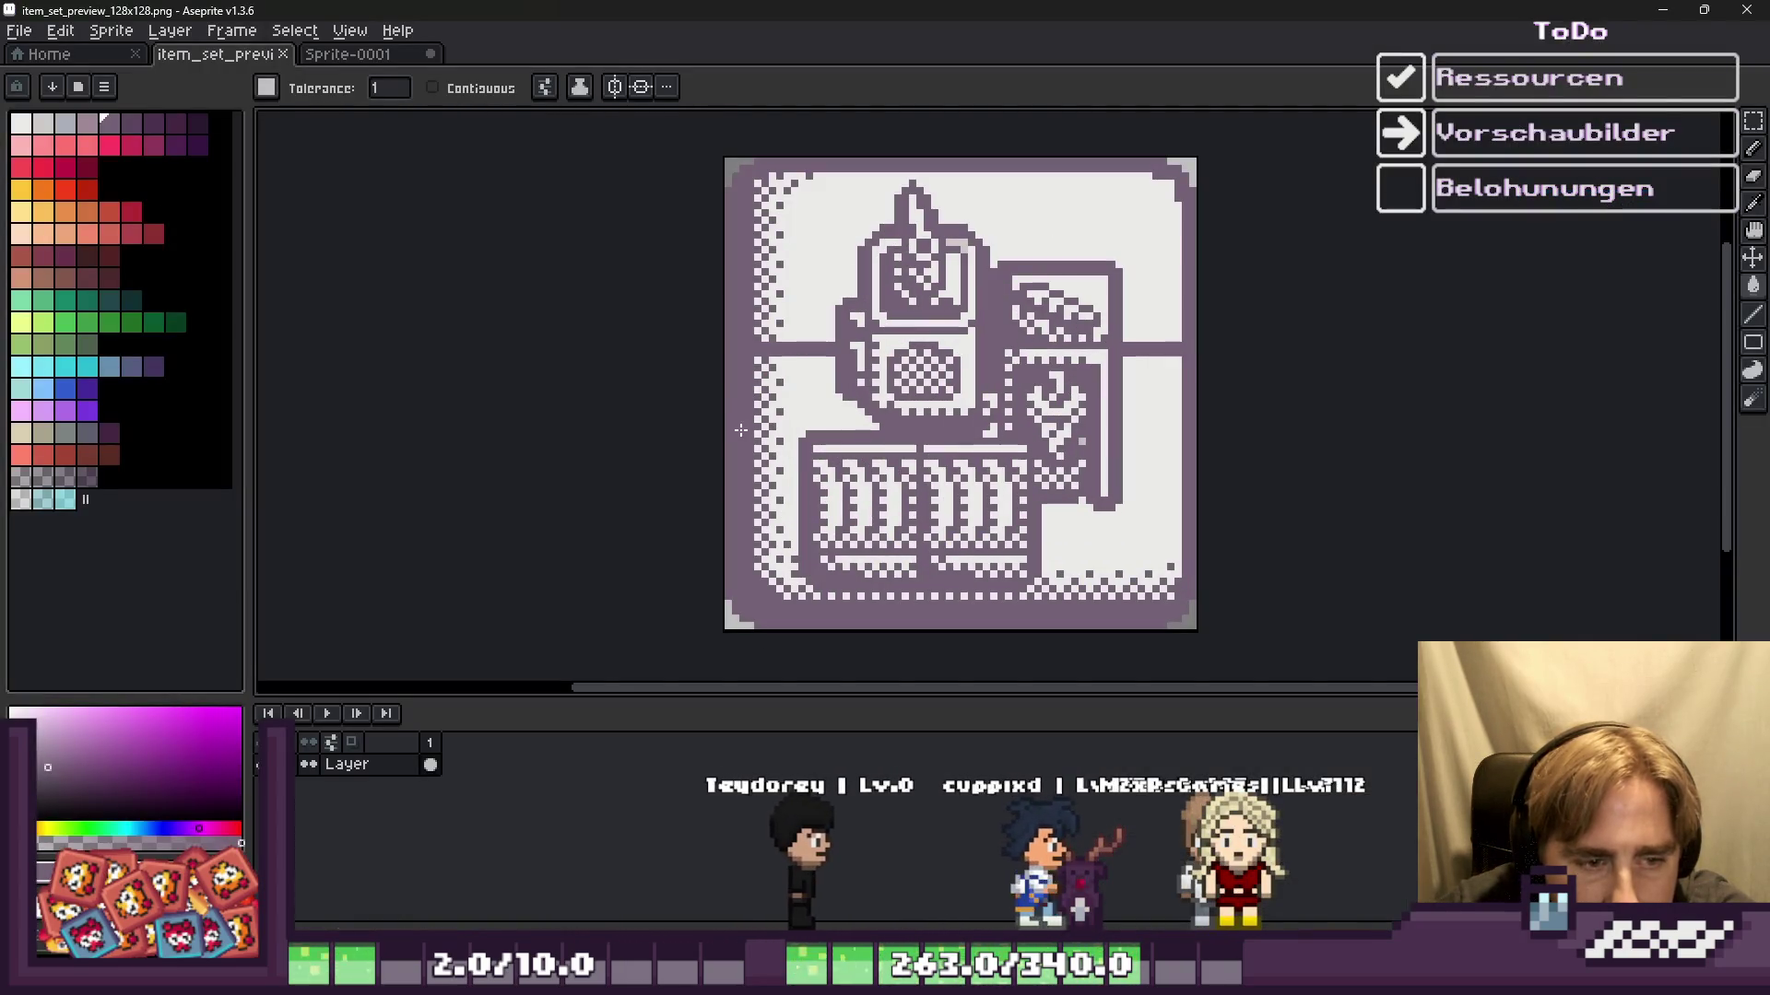
Step: Open the Sprite-0001 tile sheet and pick its light background colour for the Pencil
{"action": "left_click", "coordinate": [359, 54]}
{"action": "scroll", "coordinate": [986, 498], "scroll_direction": "down", "scroll_amount": 2}
{"action": "scroll", "coordinate": [986, 498], "scroll_direction": "down", "scroll_amount": 1}
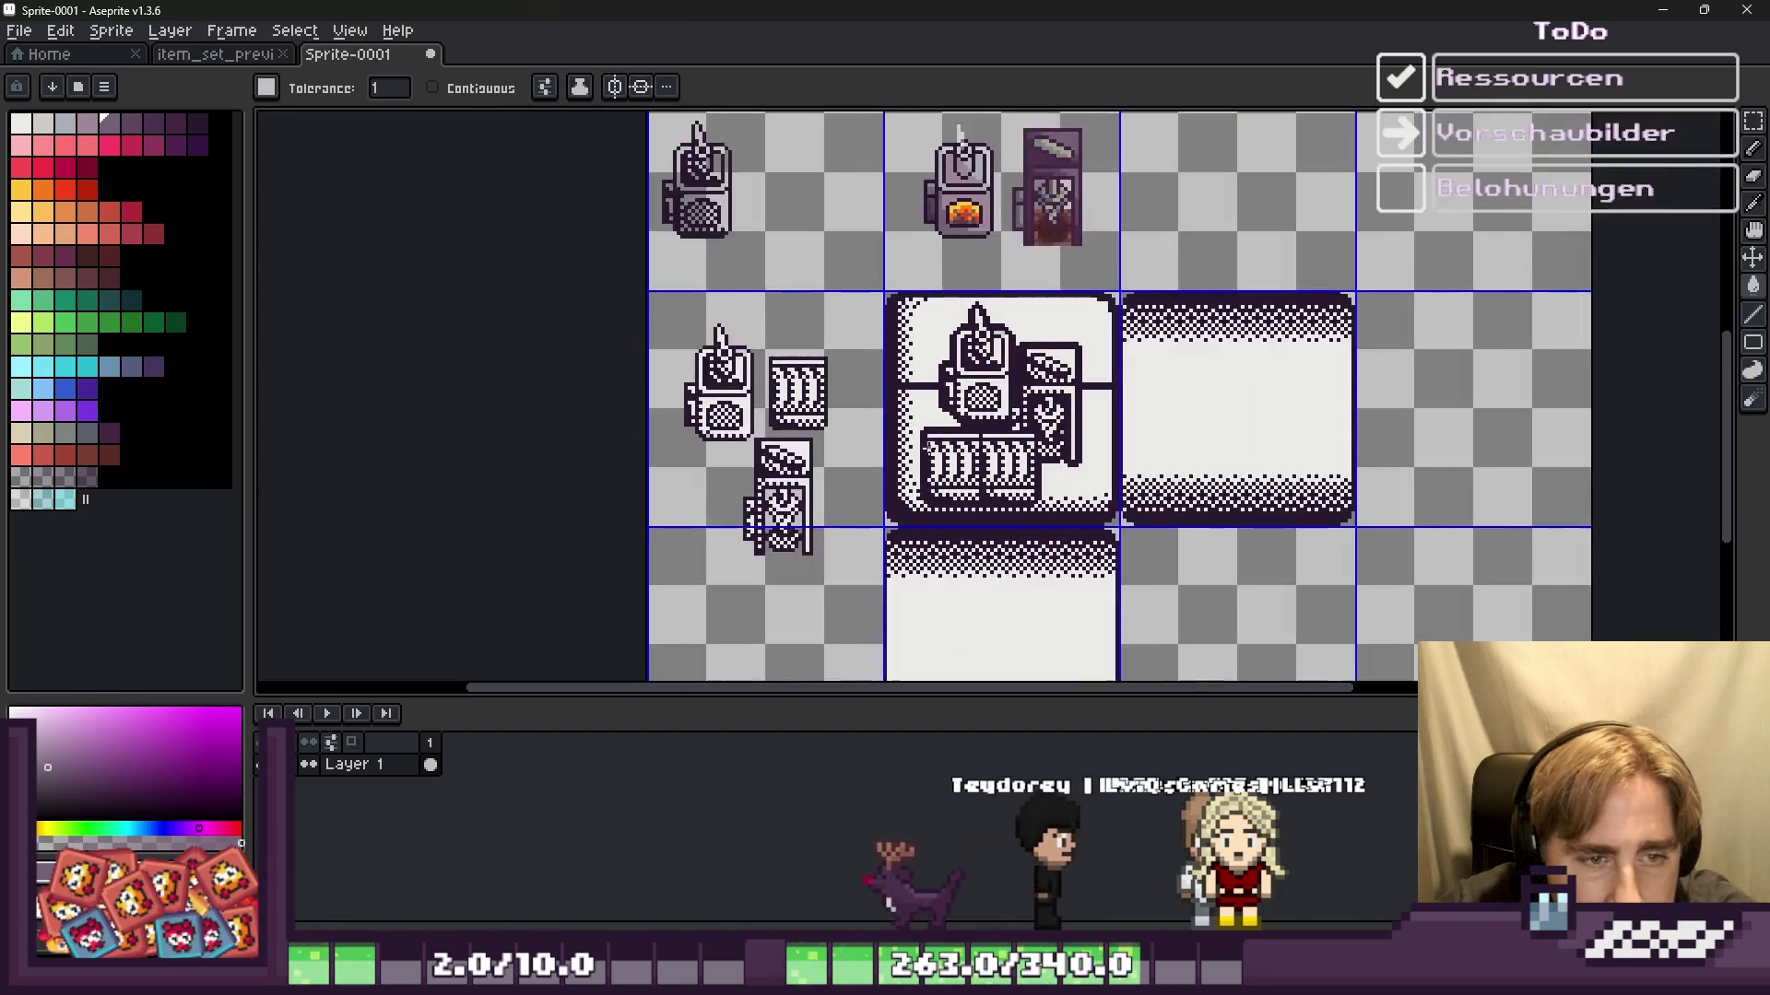
{"action": "scroll", "coordinate": [986, 498], "scroll_direction": "up", "scroll_amount": 1}
{"action": "scroll", "coordinate": [986, 498], "scroll_direction": "up", "scroll_amount": 2}
{"action": "scroll", "coordinate": [1007, 526], "scroll_direction": "up", "scroll_amount": 1}
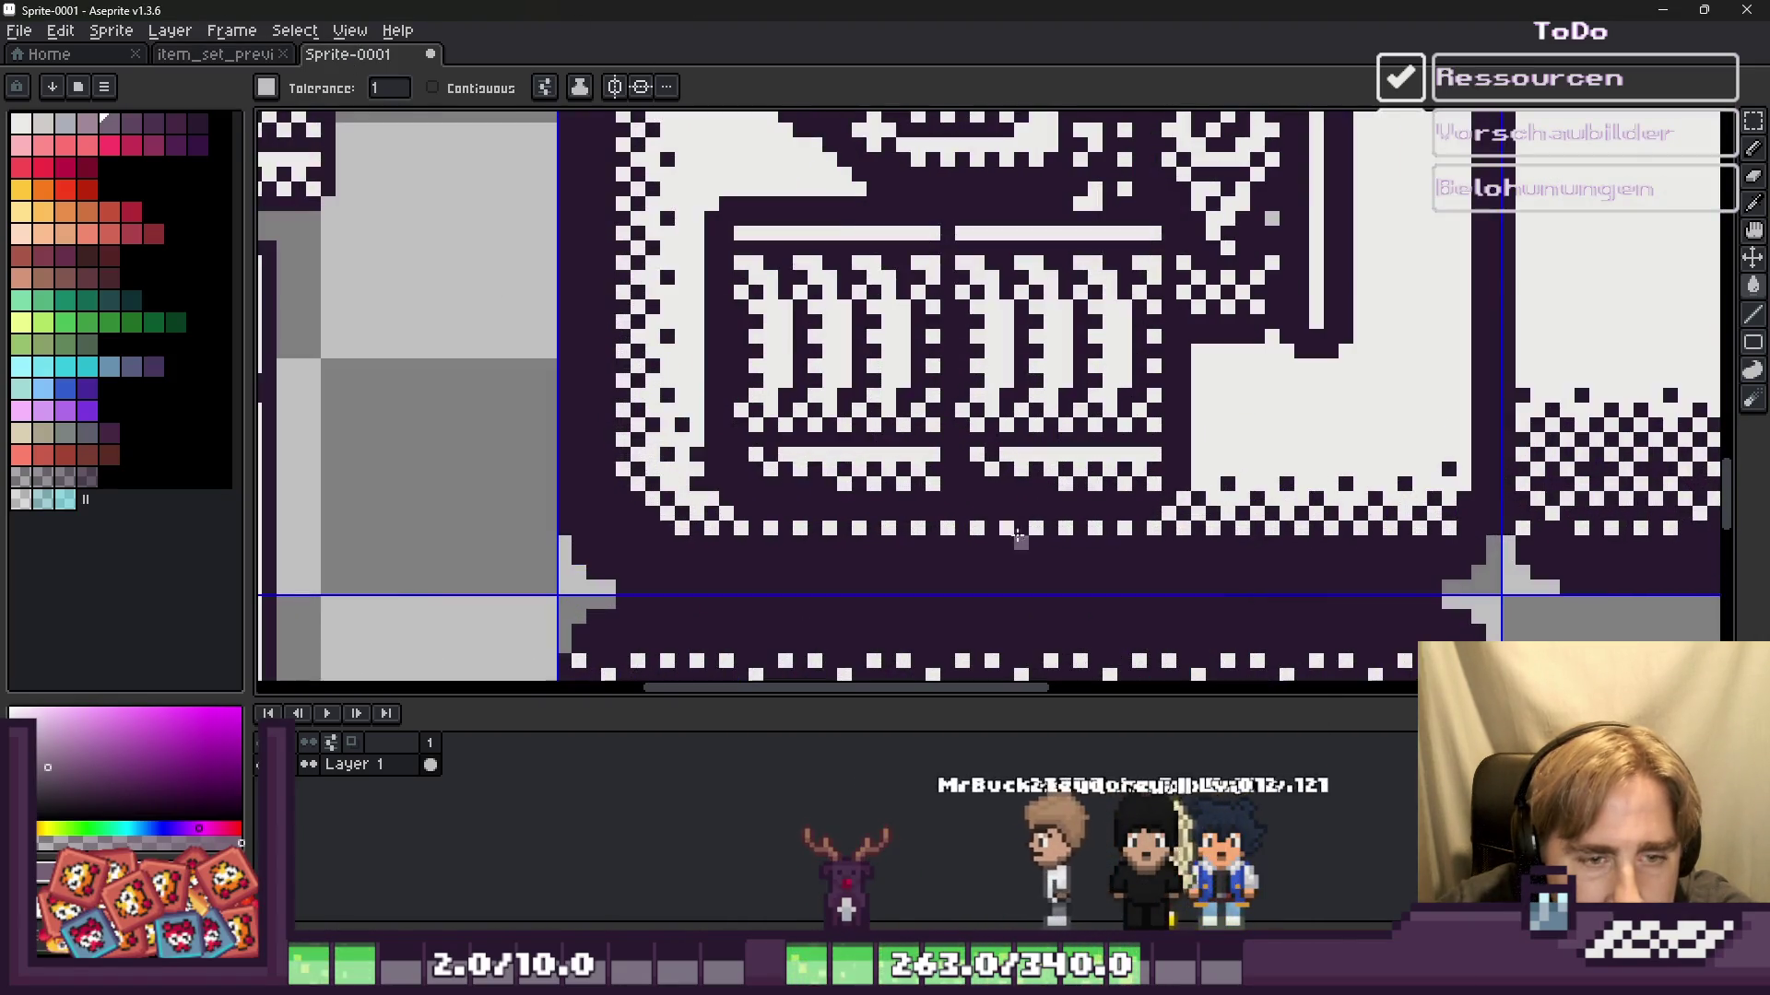
{"action": "key", "text": "b"}
{"action": "scroll", "coordinate": [1419, 520], "scroll_direction": "up", "scroll_amount": 1}
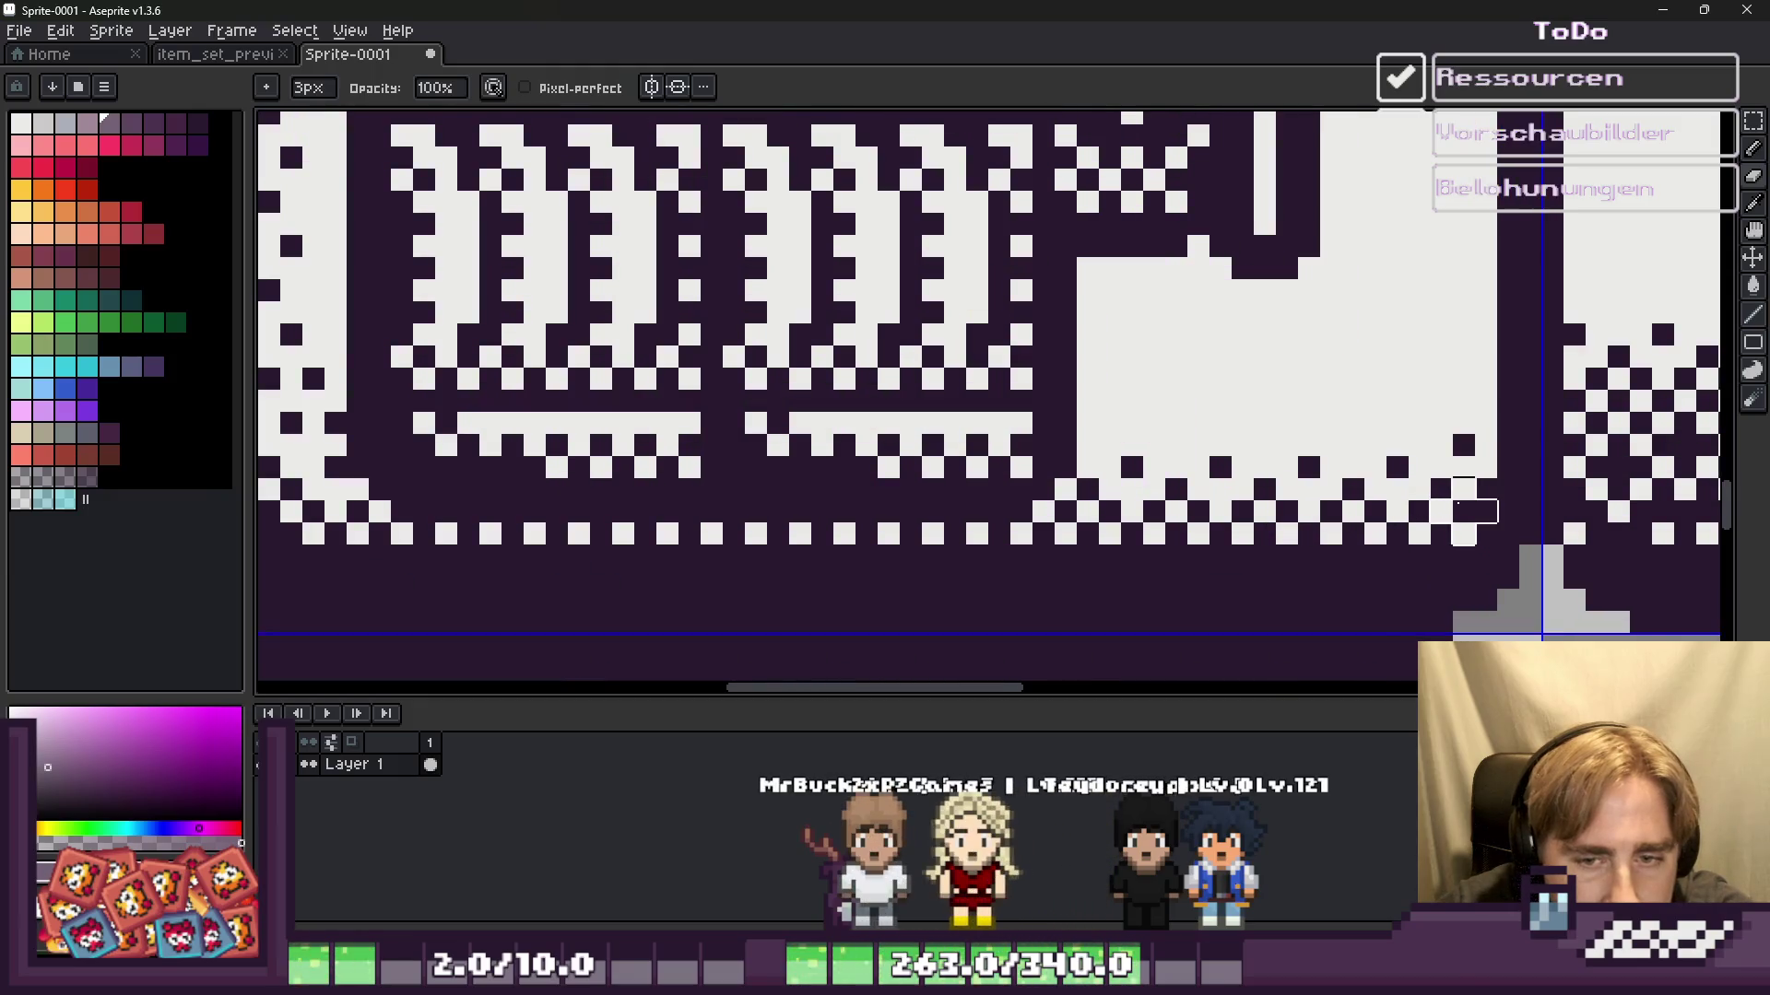
{"action": "left_click", "coordinate": [1373, 376], "text": "alt"}
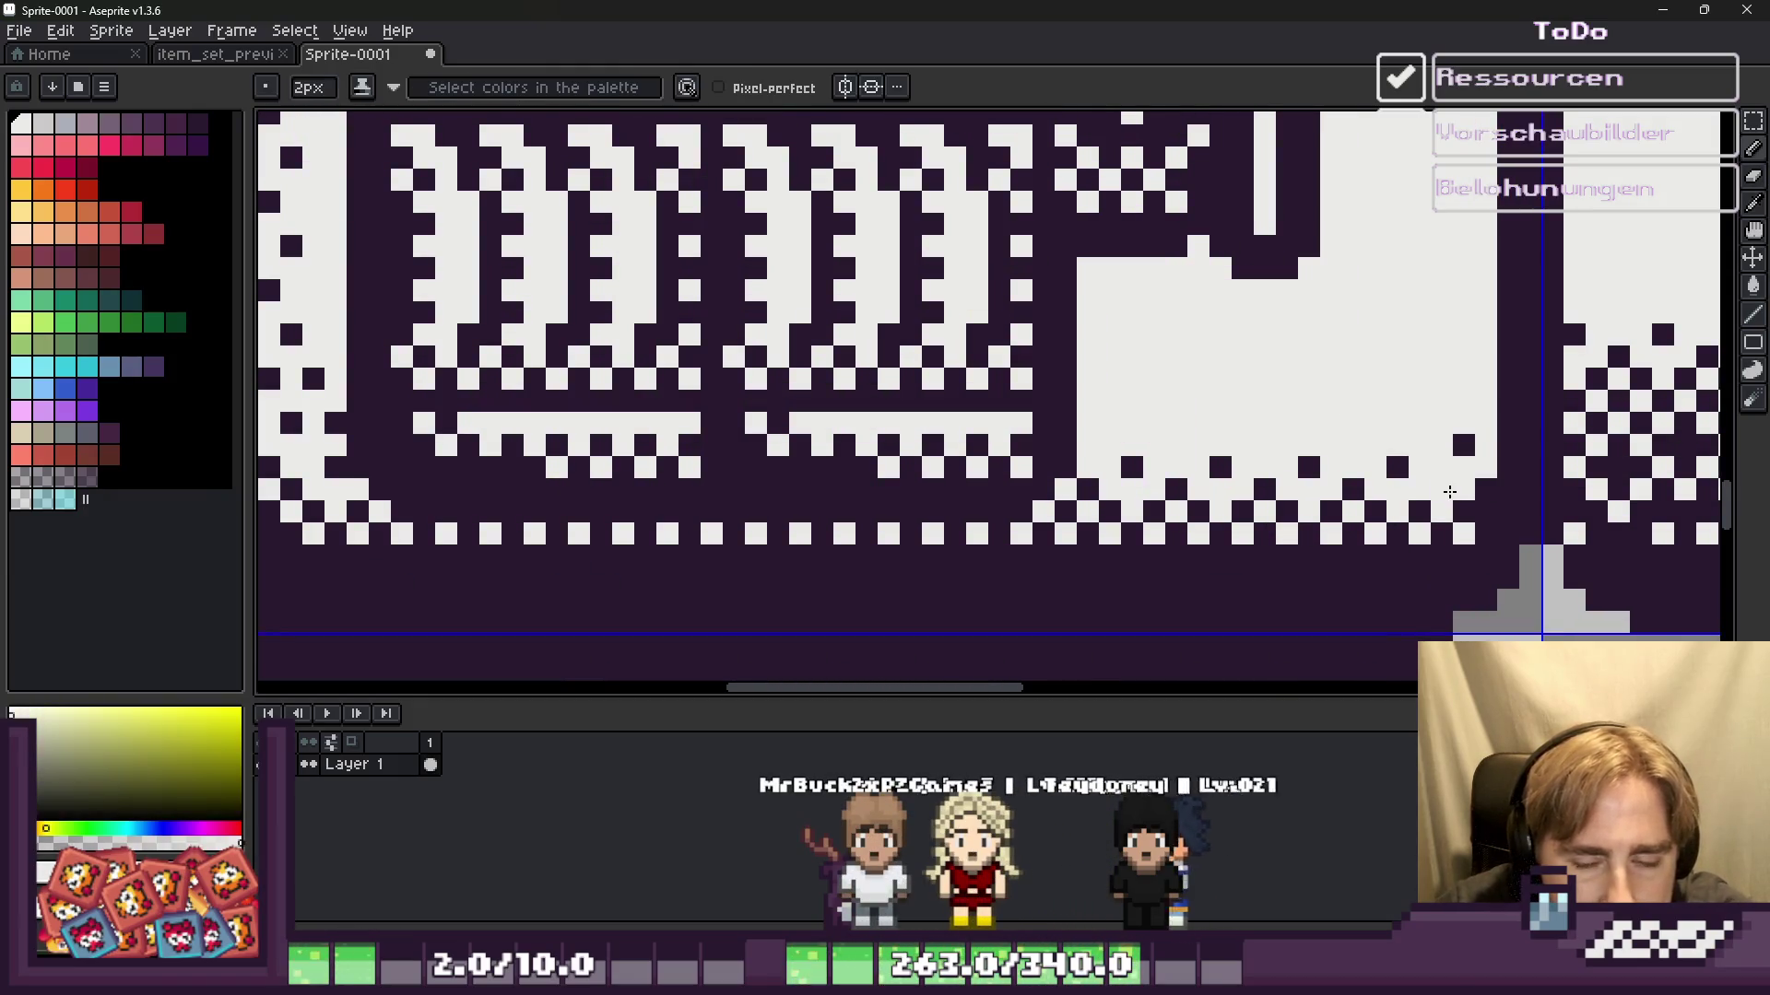
Step: Draw a Rectangular Marquee selection over the machines icon tile
{"action": "scroll", "coordinate": [1450, 491], "scroll_direction": "down", "scroll_amount": 2}
{"action": "scroll", "coordinate": [1383, 516], "scroll_direction": "down", "scroll_amount": 1}
{"action": "scroll", "coordinate": [1336, 553], "scroll_direction": "down", "scroll_amount": 2}
{"action": "scroll", "coordinate": [1275, 598], "scroll_direction": "up", "scroll_amount": 1}
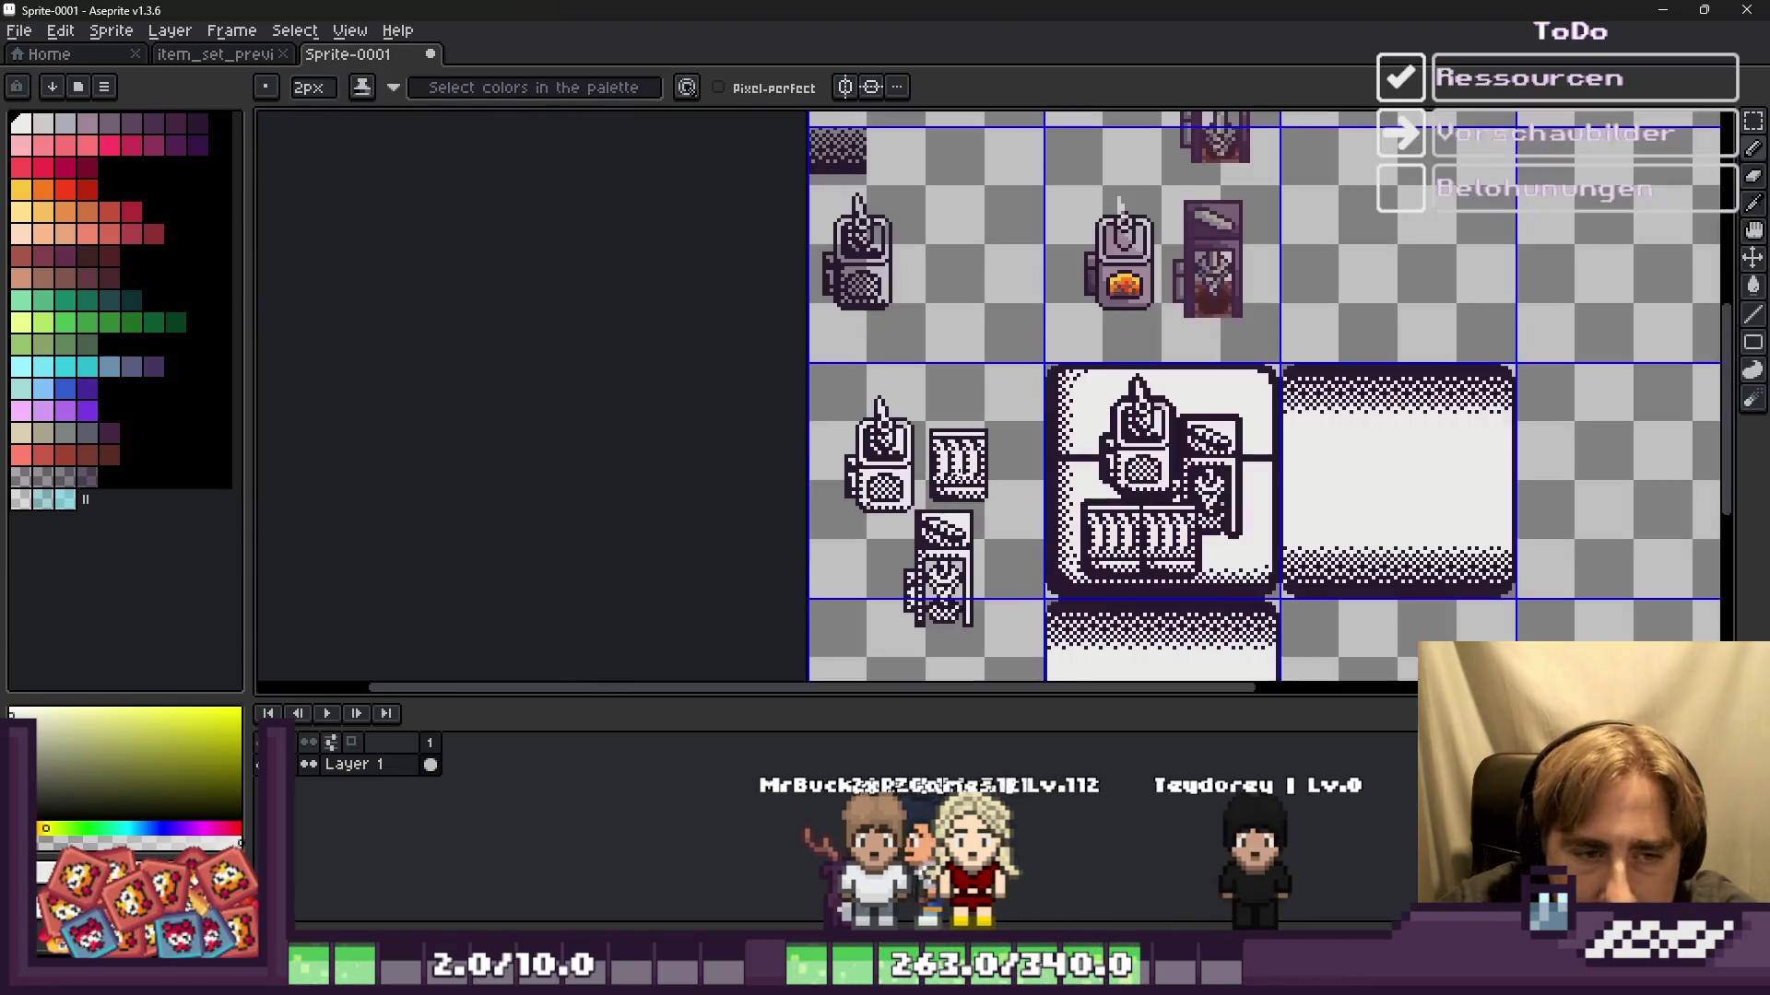
{"action": "scroll", "coordinate": [1094, 413], "scroll_direction": "up", "scroll_amount": 2}
{"action": "scroll", "coordinate": [1021, 292], "scroll_direction": "up", "scroll_amount": 2}
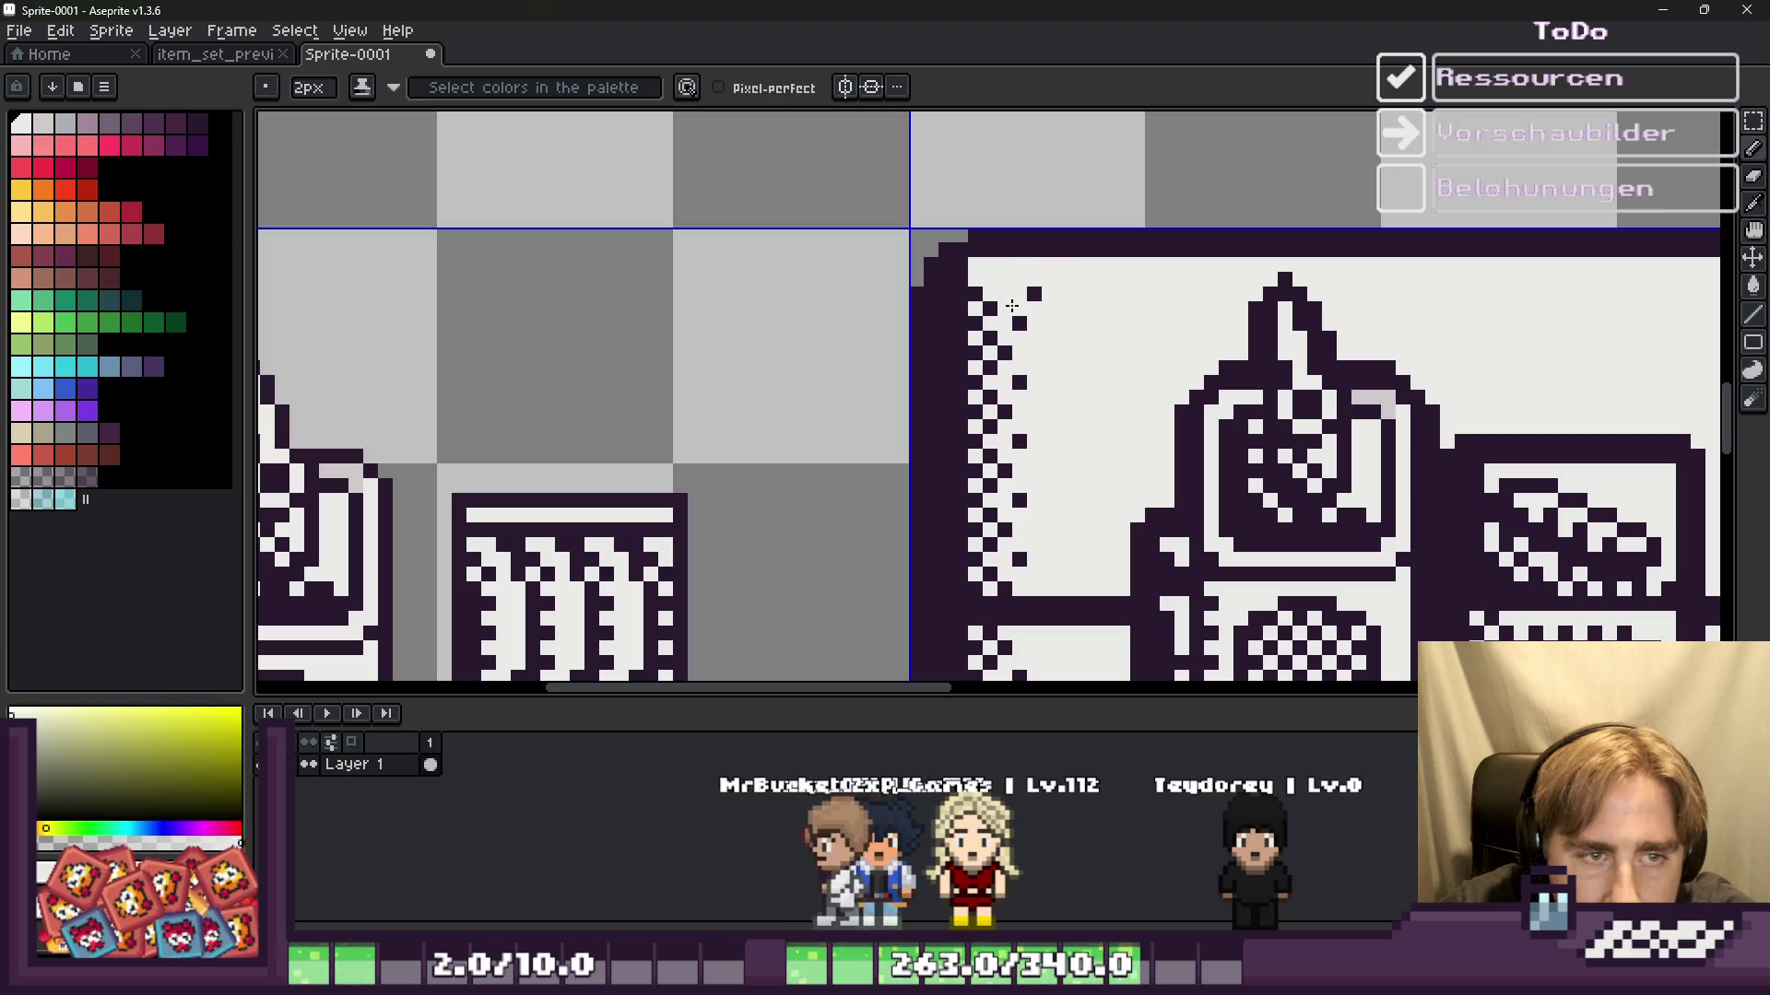
{"action": "scroll", "coordinate": [1005, 461], "scroll_direction": "down", "scroll_amount": 4}
{"action": "scroll", "coordinate": [991, 608], "scroll_direction": "up", "scroll_amount": 2}
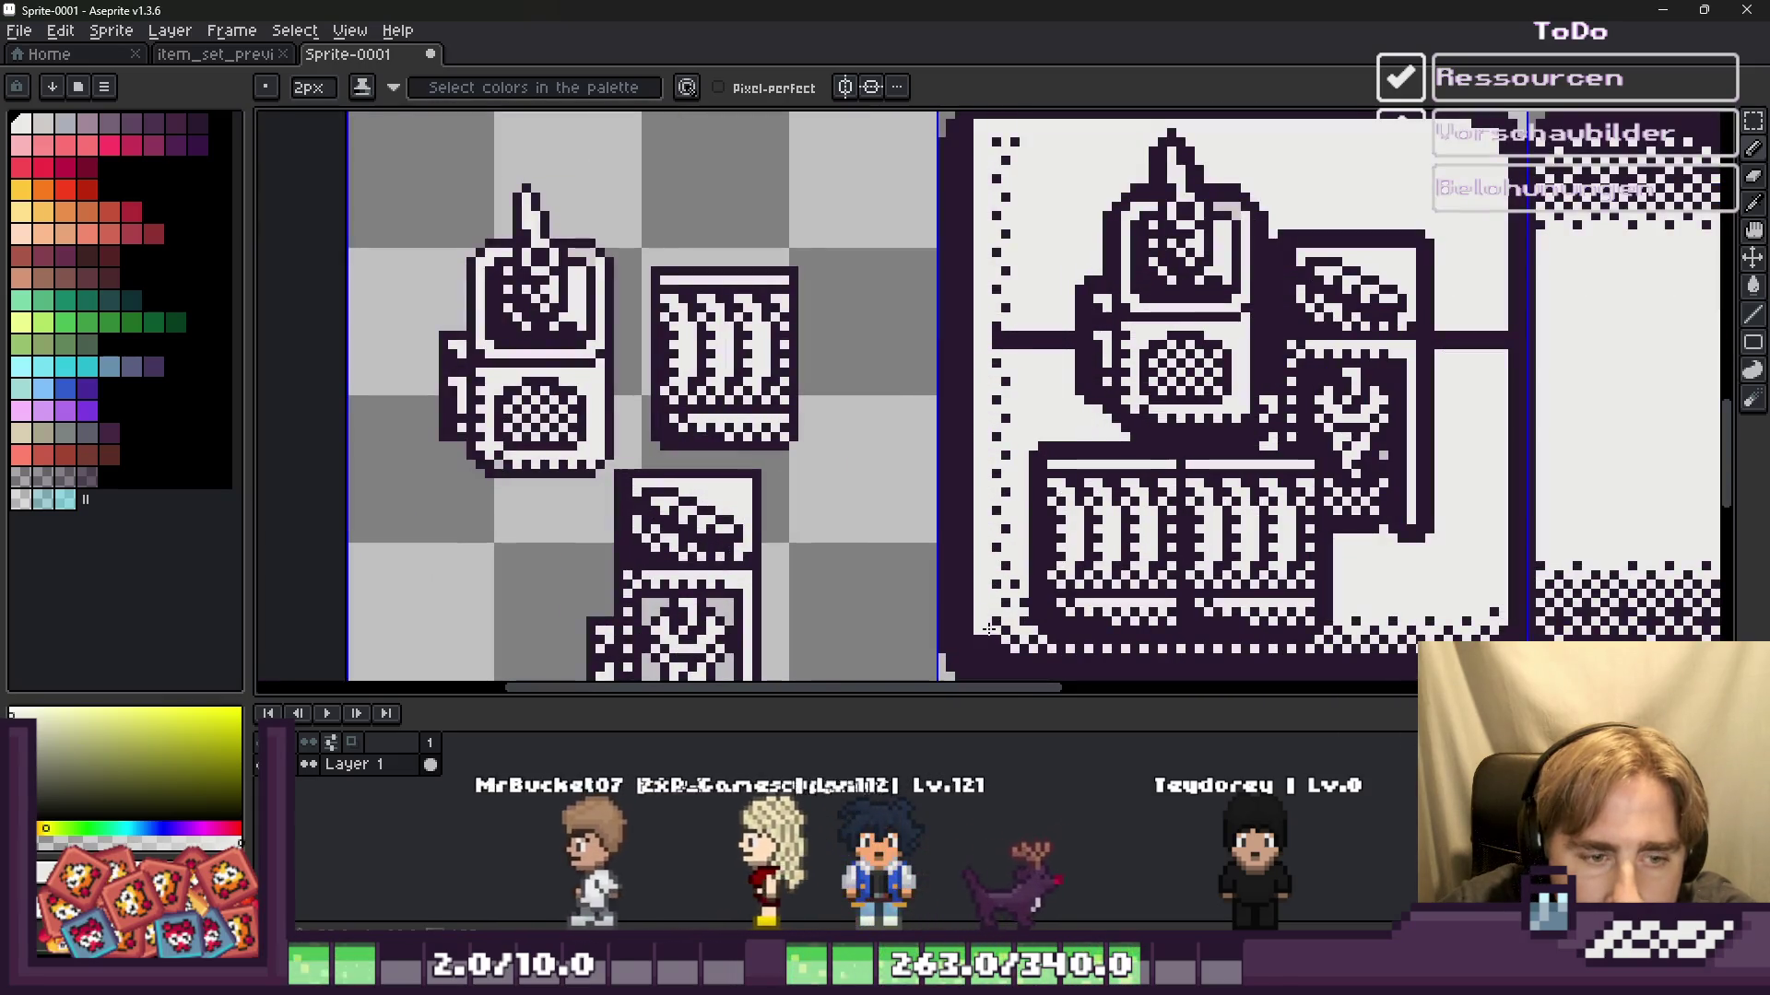
{"action": "scroll", "coordinate": [984, 613], "scroll_direction": "down", "scroll_amount": 1}
{"action": "scroll", "coordinate": [973, 588], "scroll_direction": "down", "scroll_amount": 1}
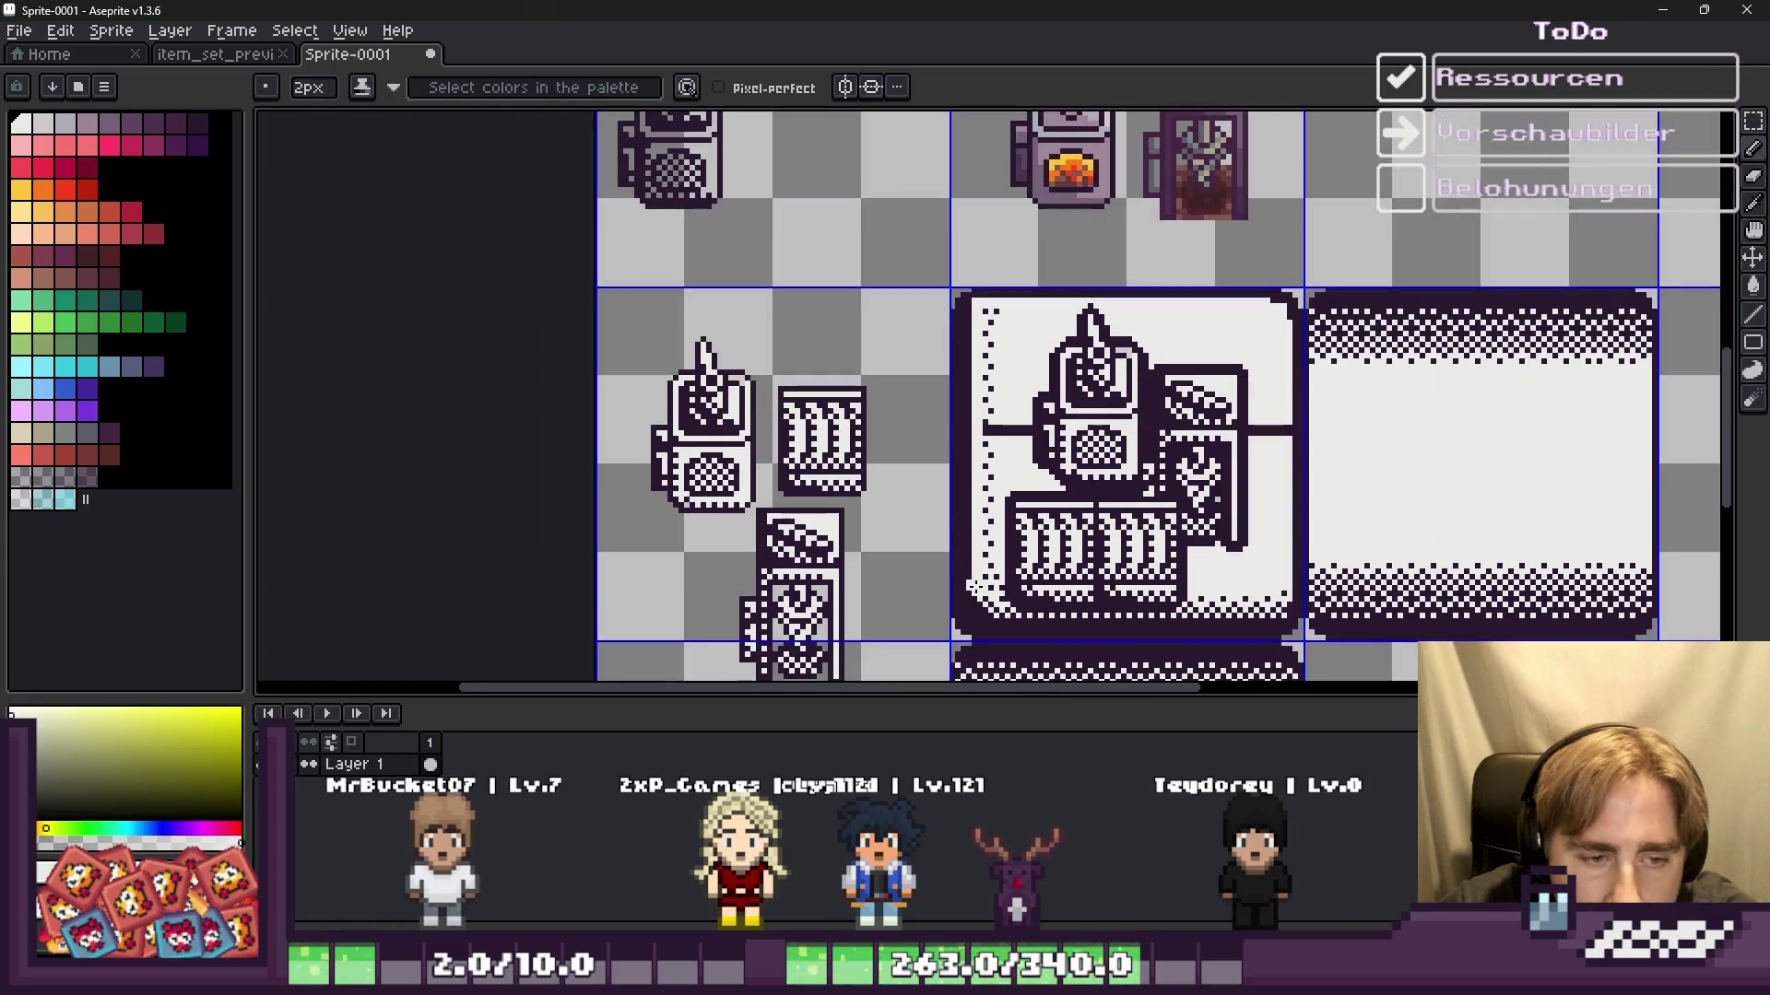
{"action": "key", "text": "m"}
{"action": "scroll", "coordinate": [945, 368], "scroll_direction": "up", "scroll_amount": 1}
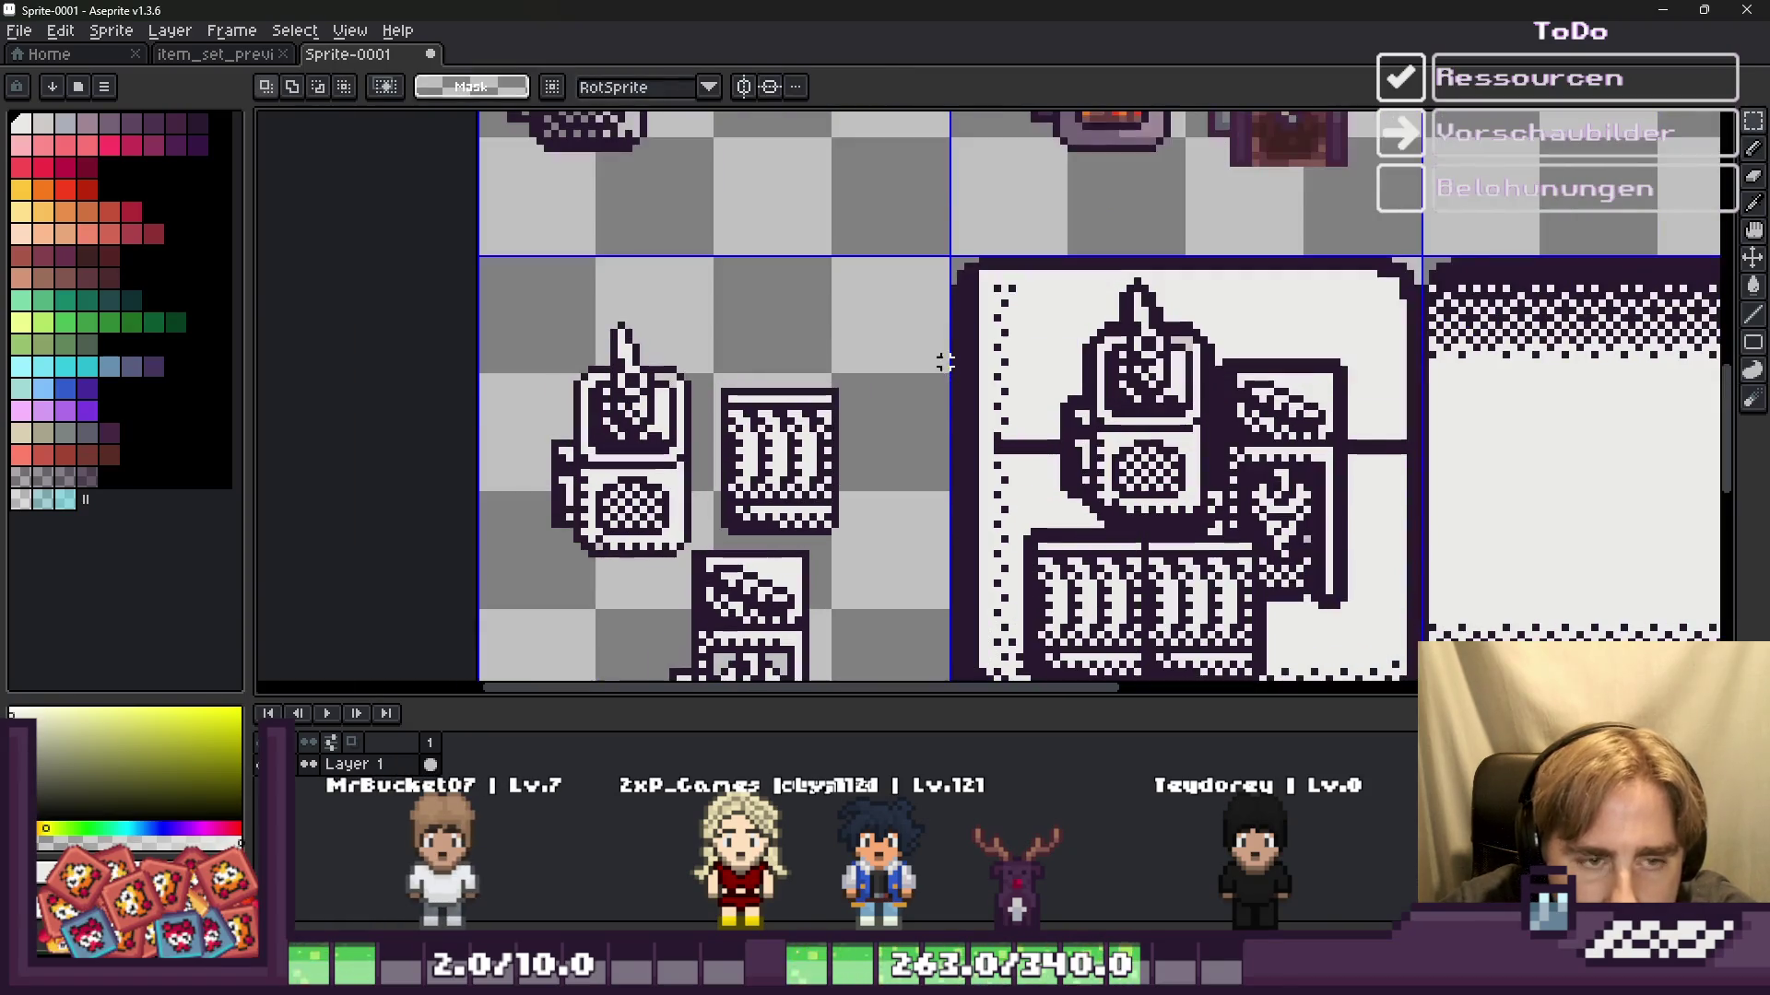
{"action": "left_click_drag", "start_coordinate": [949, 362], "coordinate": [1024, 677]}
Step: Select the dark strip along the tile's bottom and drag it out of the tile
{"action": "scroll", "coordinate": [902, 506], "scroll_direction": "down", "scroll_amount": 1}
{"action": "scroll", "coordinate": [949, 553], "scroll_direction": "up", "scroll_amount": 2}
{"action": "scroll", "coordinate": [949, 553], "scroll_direction": "down", "scroll_amount": 1}
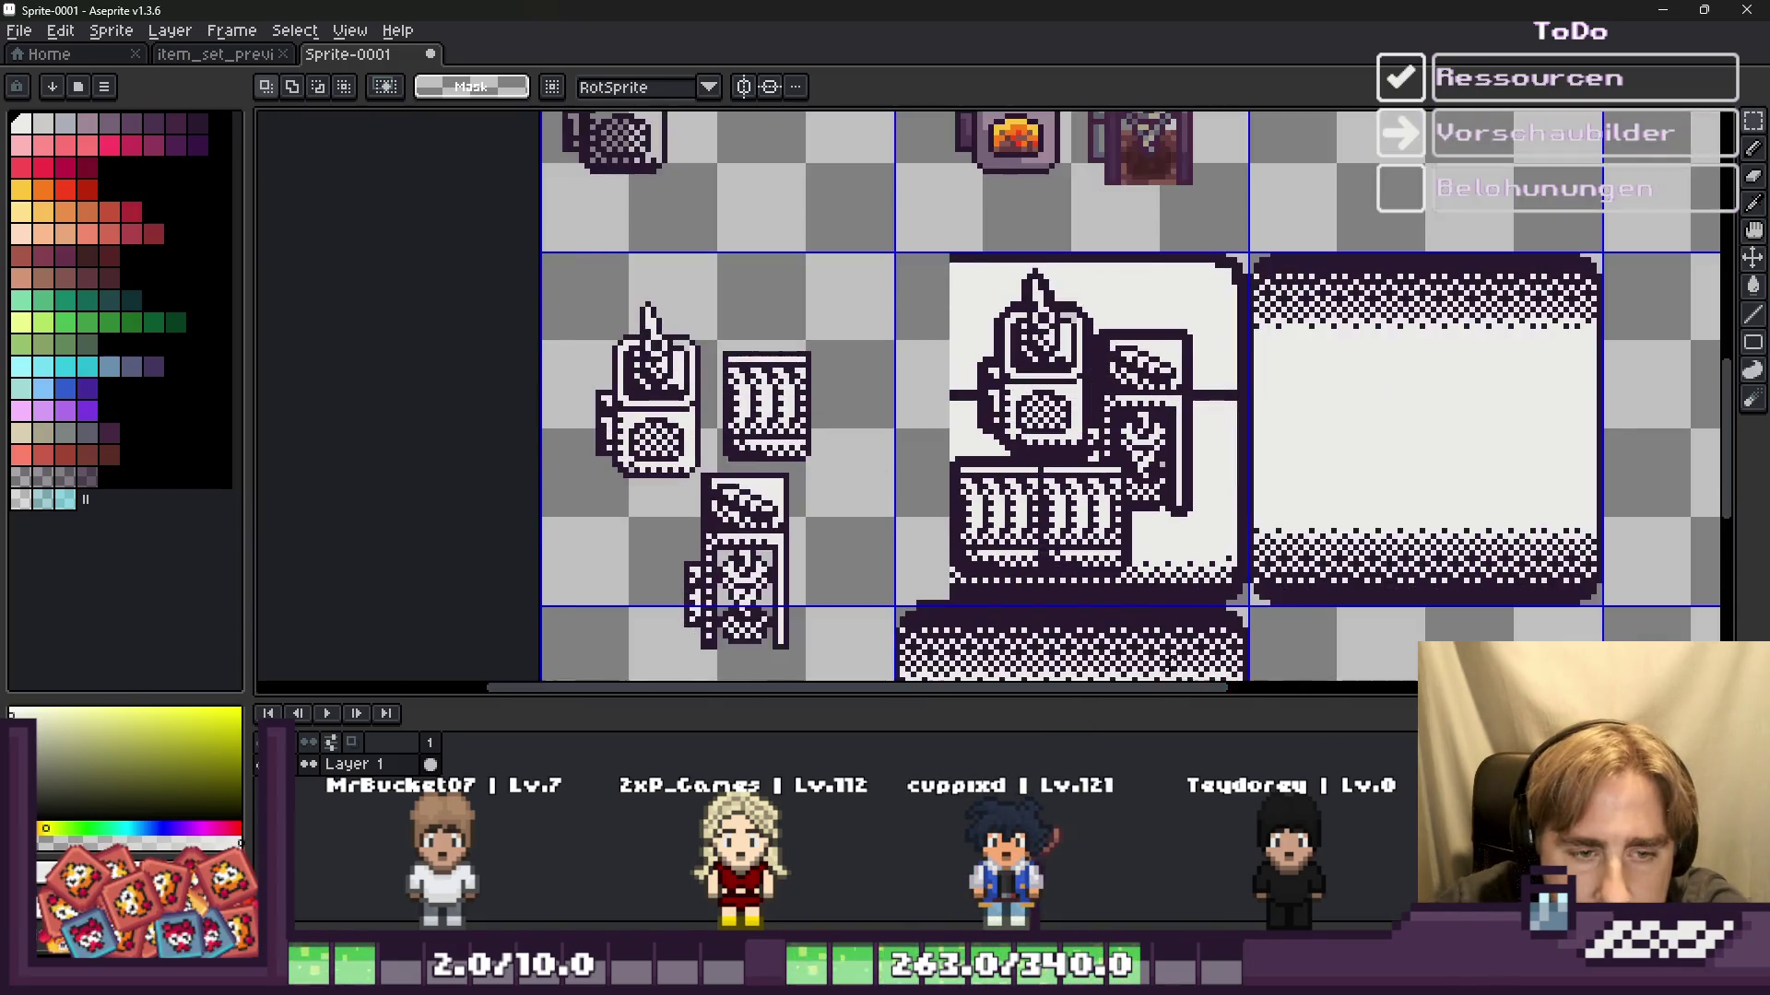
{"action": "scroll", "coordinate": [1189, 558], "scroll_direction": "up", "scroll_amount": 2}
{"action": "left_click_drag", "start_coordinate": [1373, 474], "coordinate": [429, 570]}
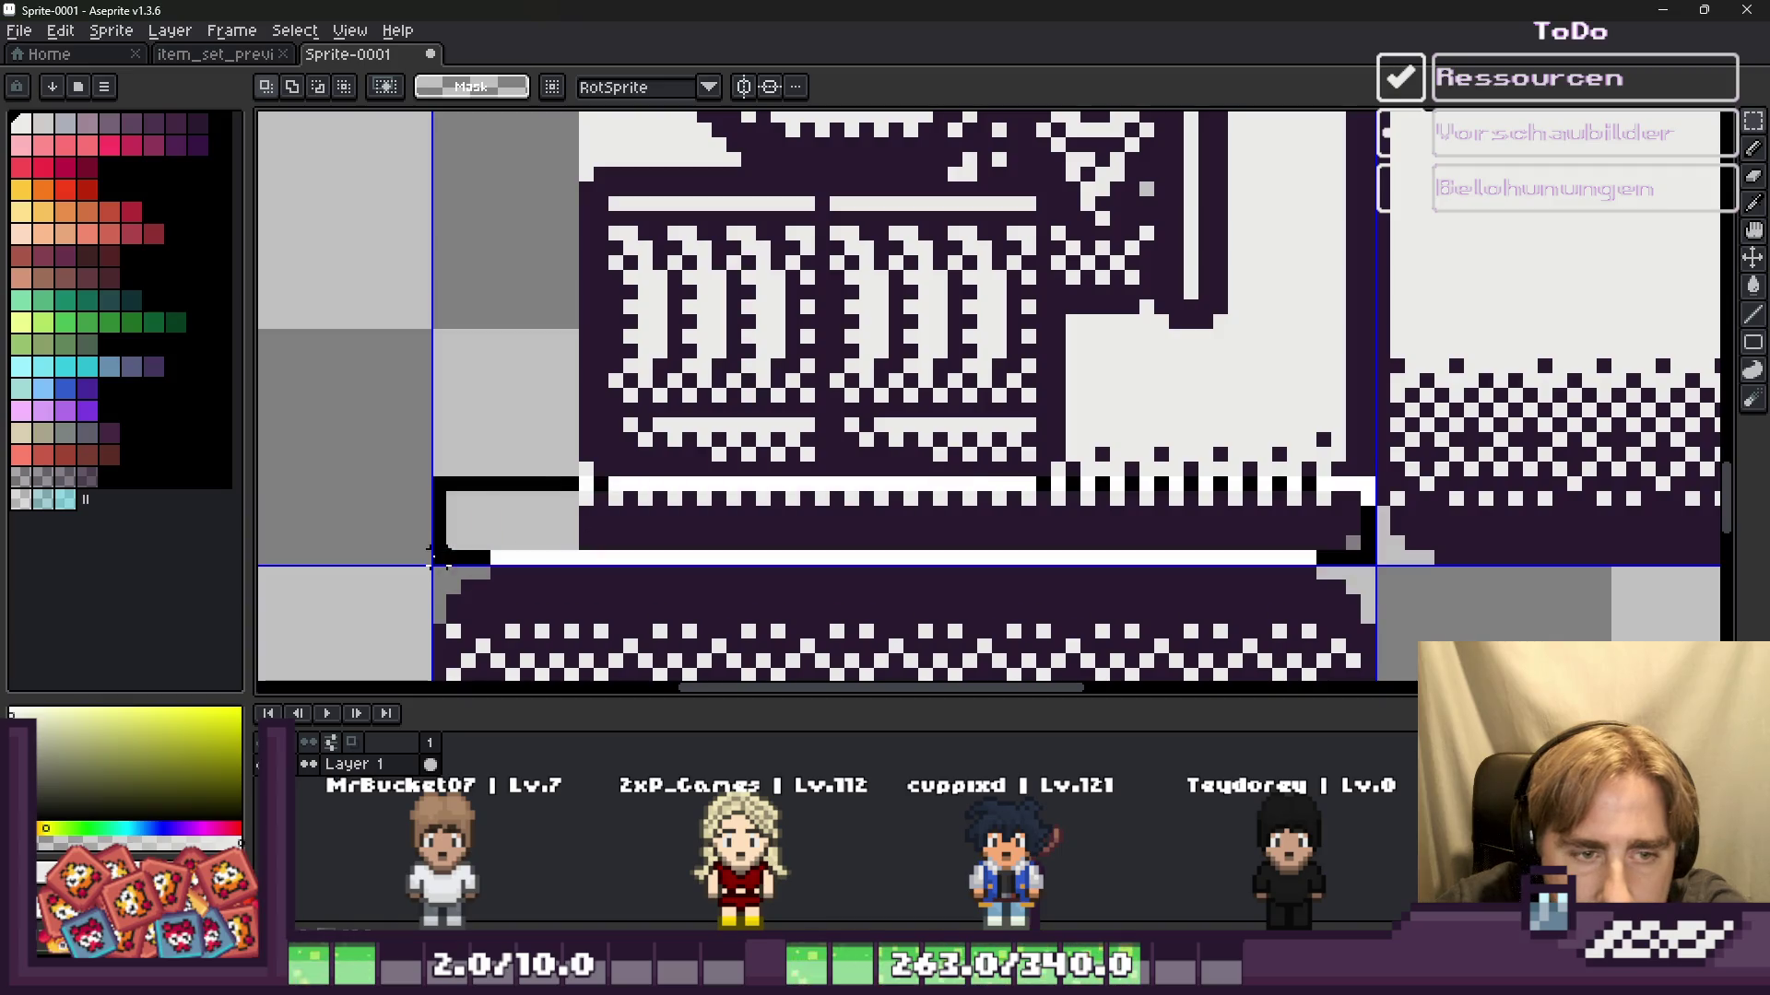
{"action": "left_click", "coordinate": [1324, 572]}
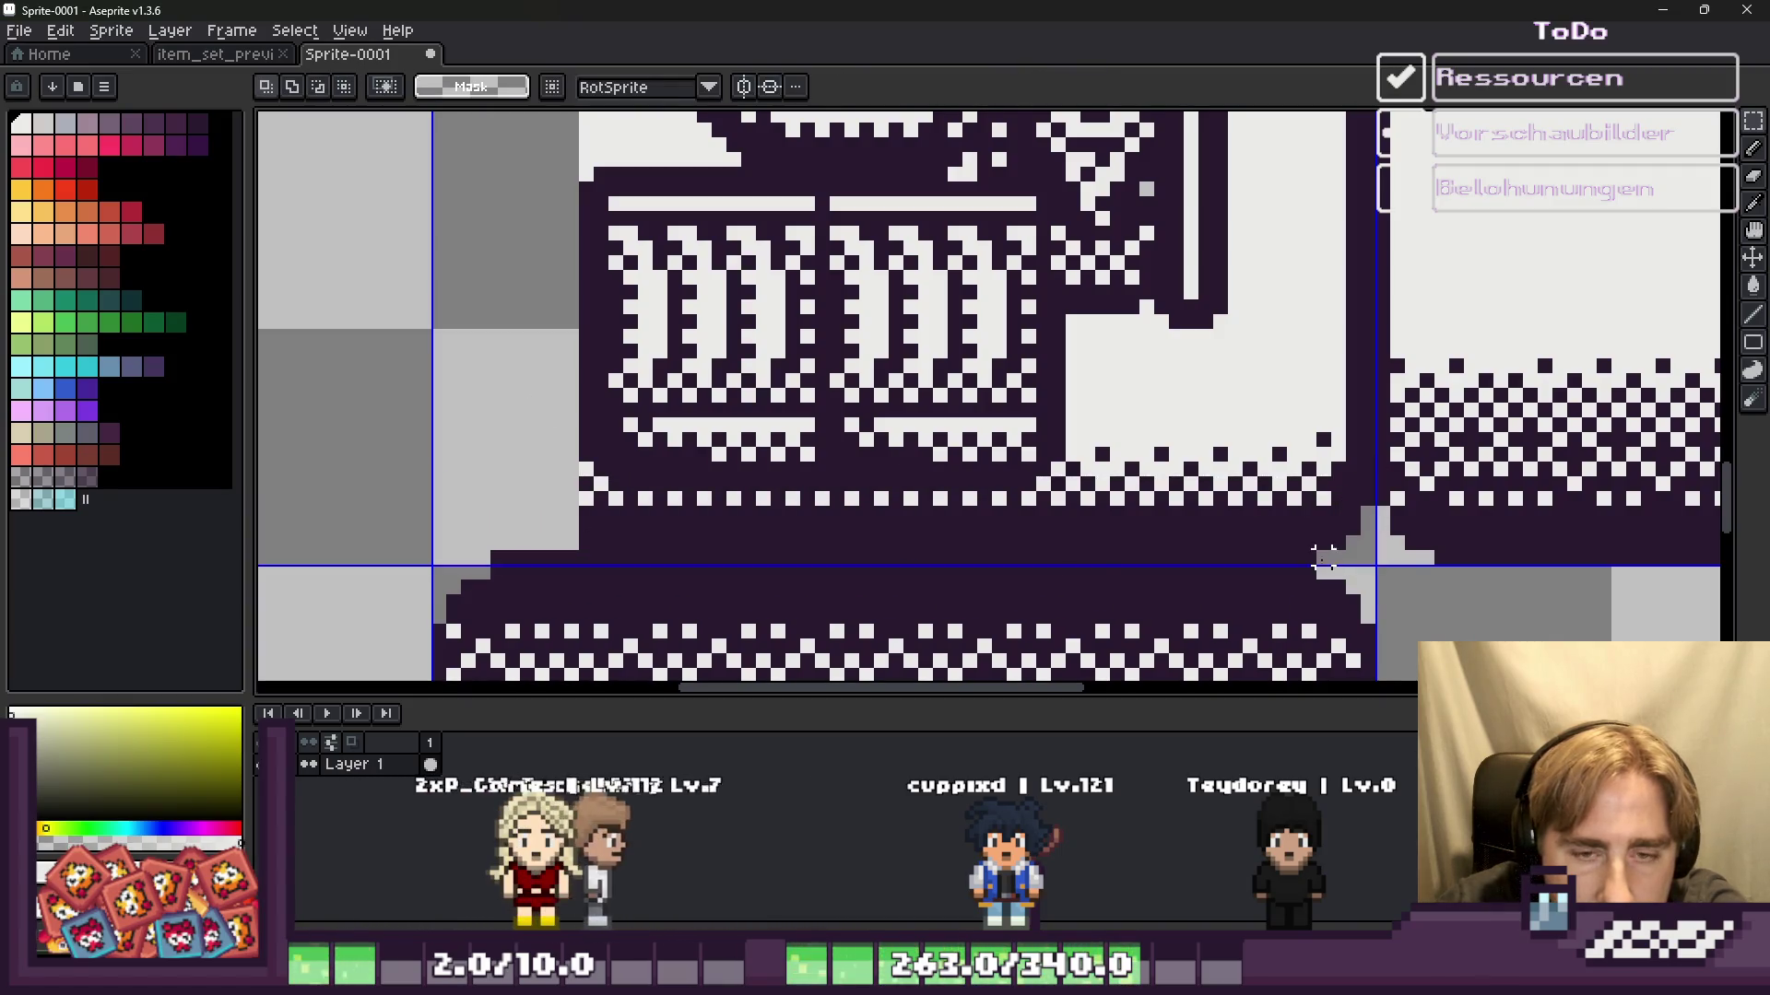
{"action": "left_click_drag", "start_coordinate": [1367, 498], "coordinate": [659, 527]}
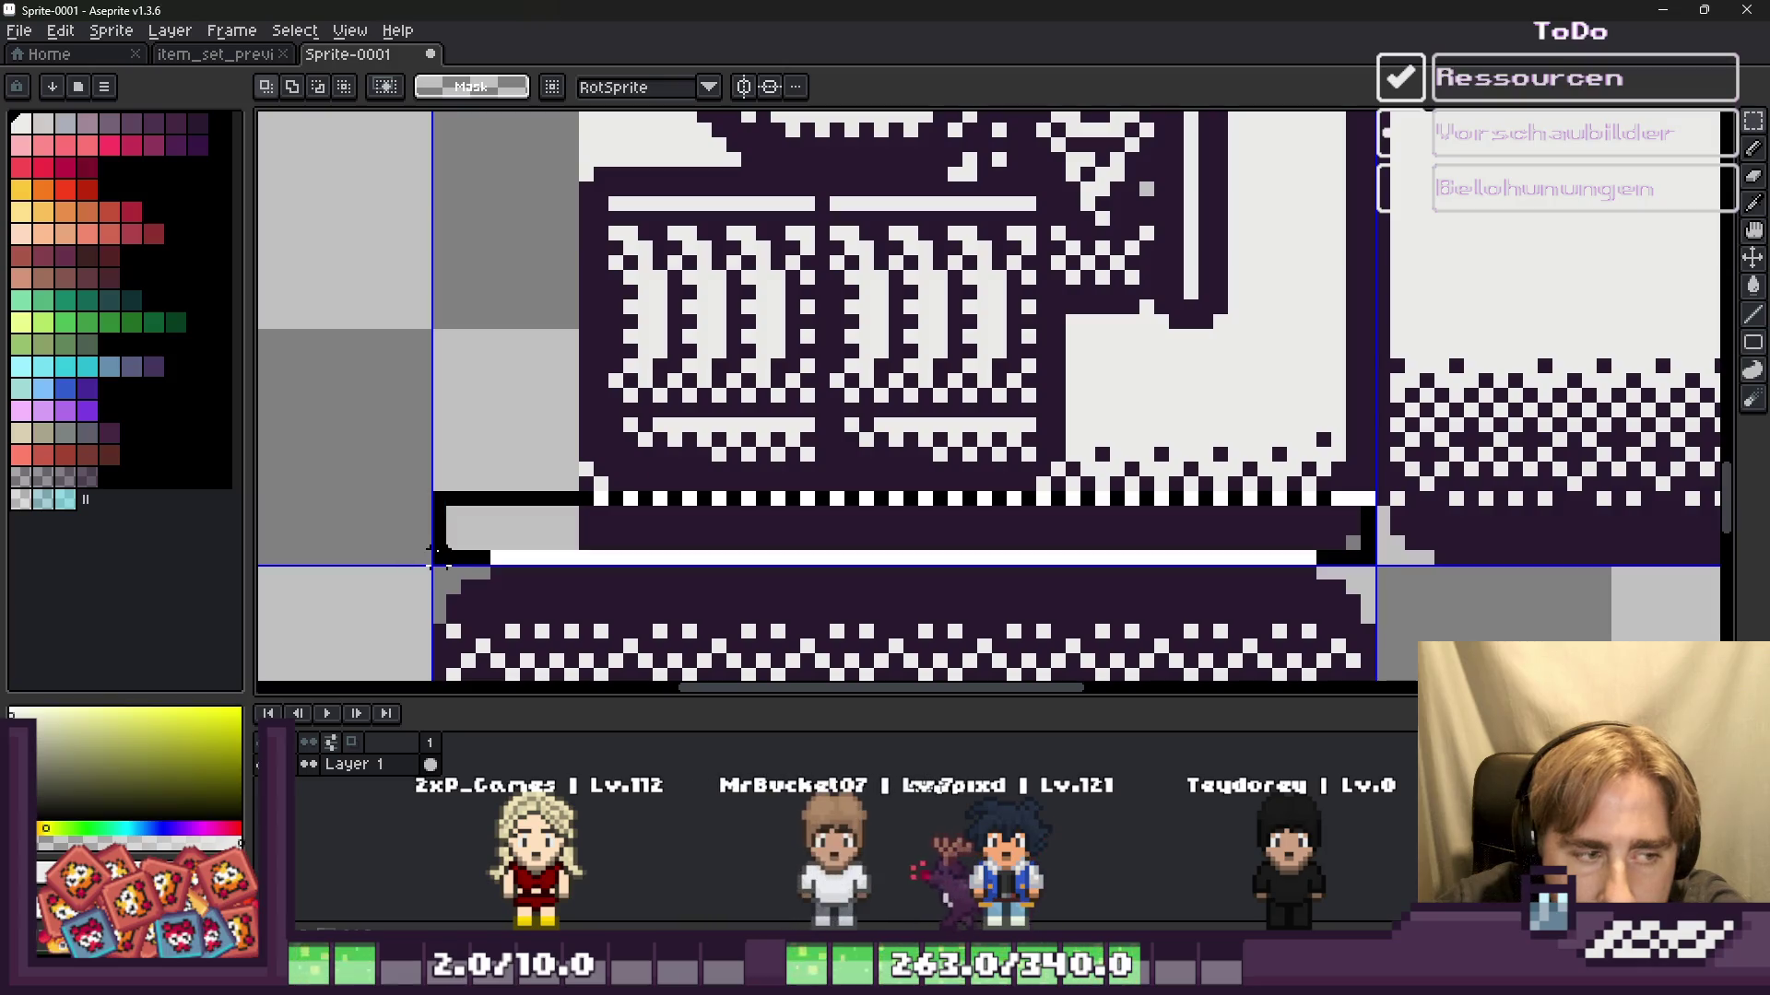
Step: Undo the accidental Delete that cleared the sprite's pixels
{"action": "scroll", "coordinate": [627, 513], "scroll_direction": "down", "scroll_amount": 1}
{"action": "scroll", "coordinate": [599, 498], "scroll_direction": "up", "scroll_amount": 2}
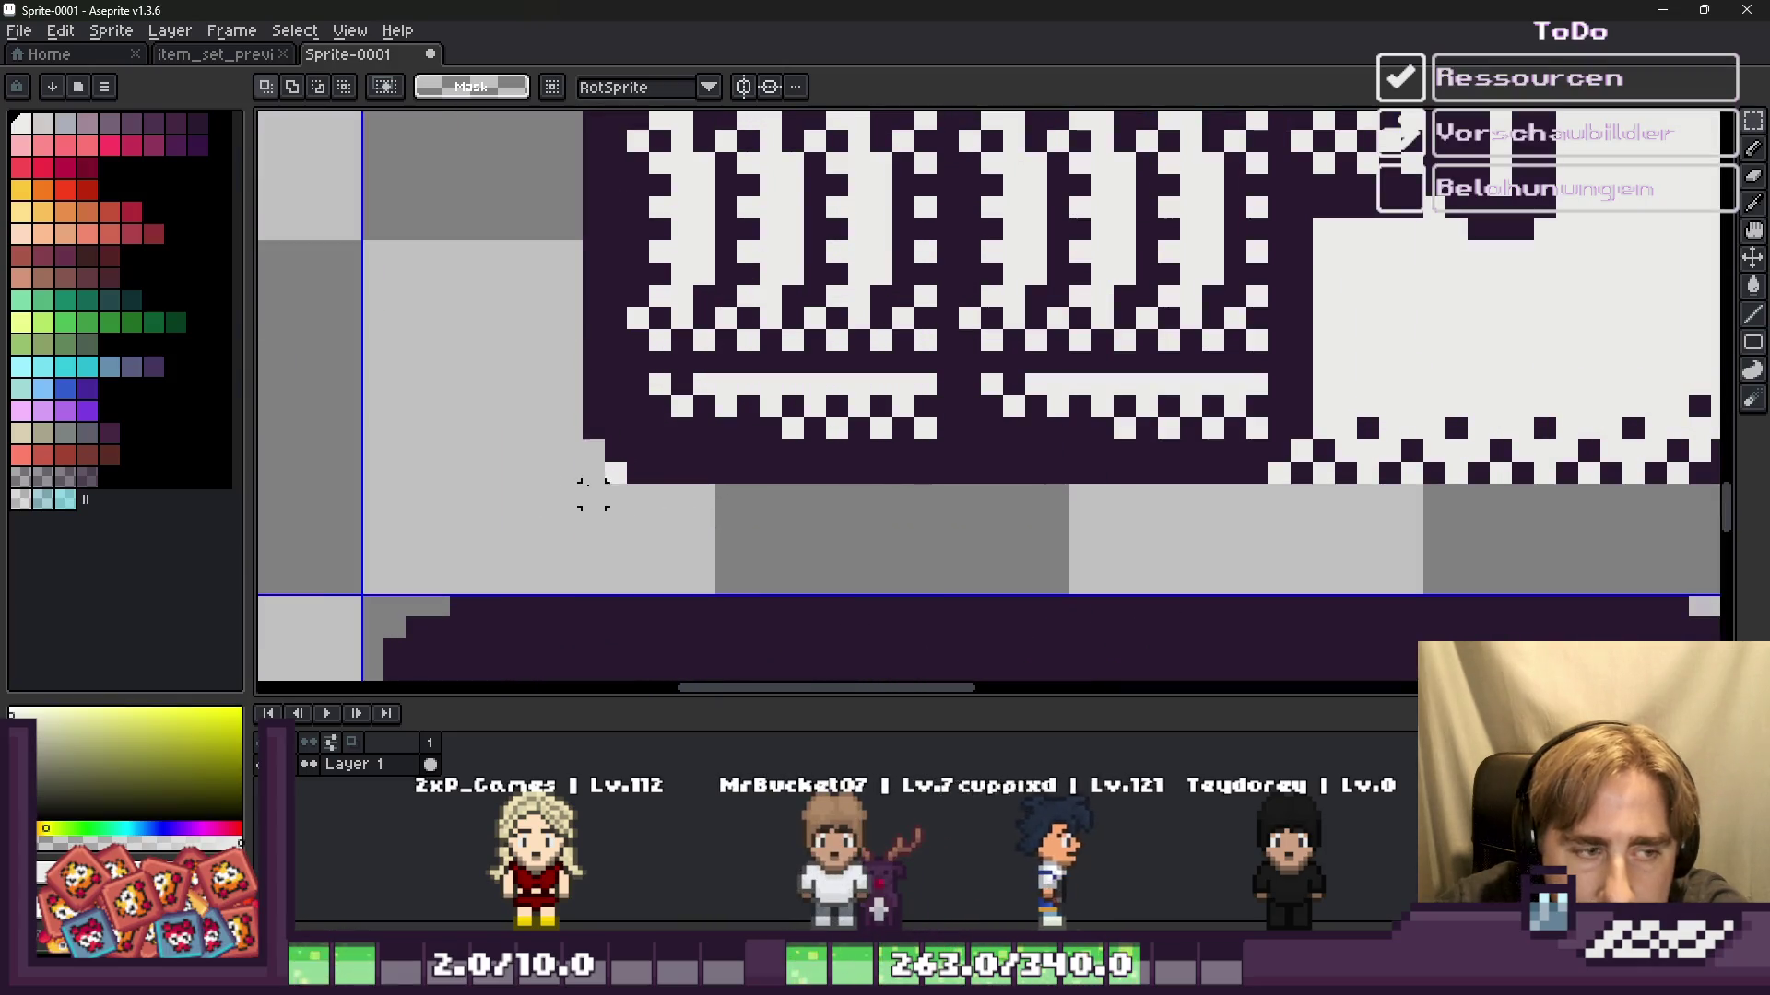
{"action": "key", "text": "Delete"}
{"action": "scroll", "coordinate": [655, 517], "scroll_direction": "down", "scroll_amount": 5}
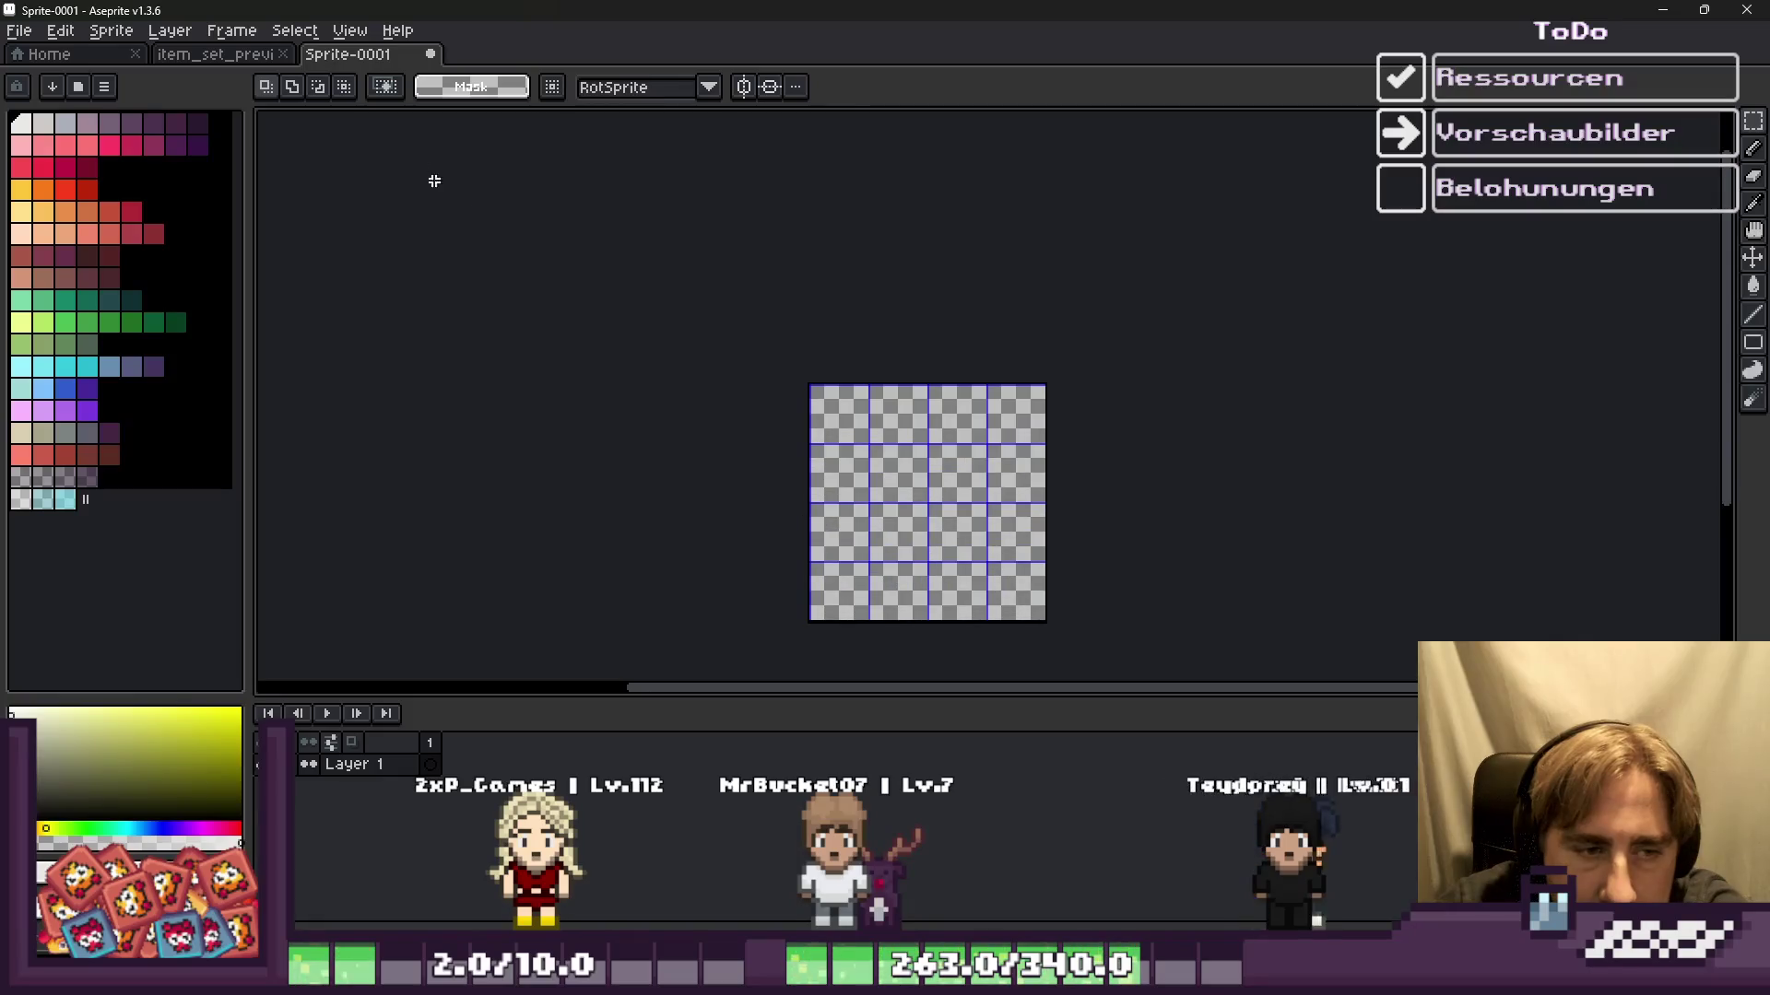
{"action": "key", "text": "ctrl+z"}
{"action": "scroll", "coordinate": [837, 463], "scroll_direction": "up", "scroll_amount": 2}
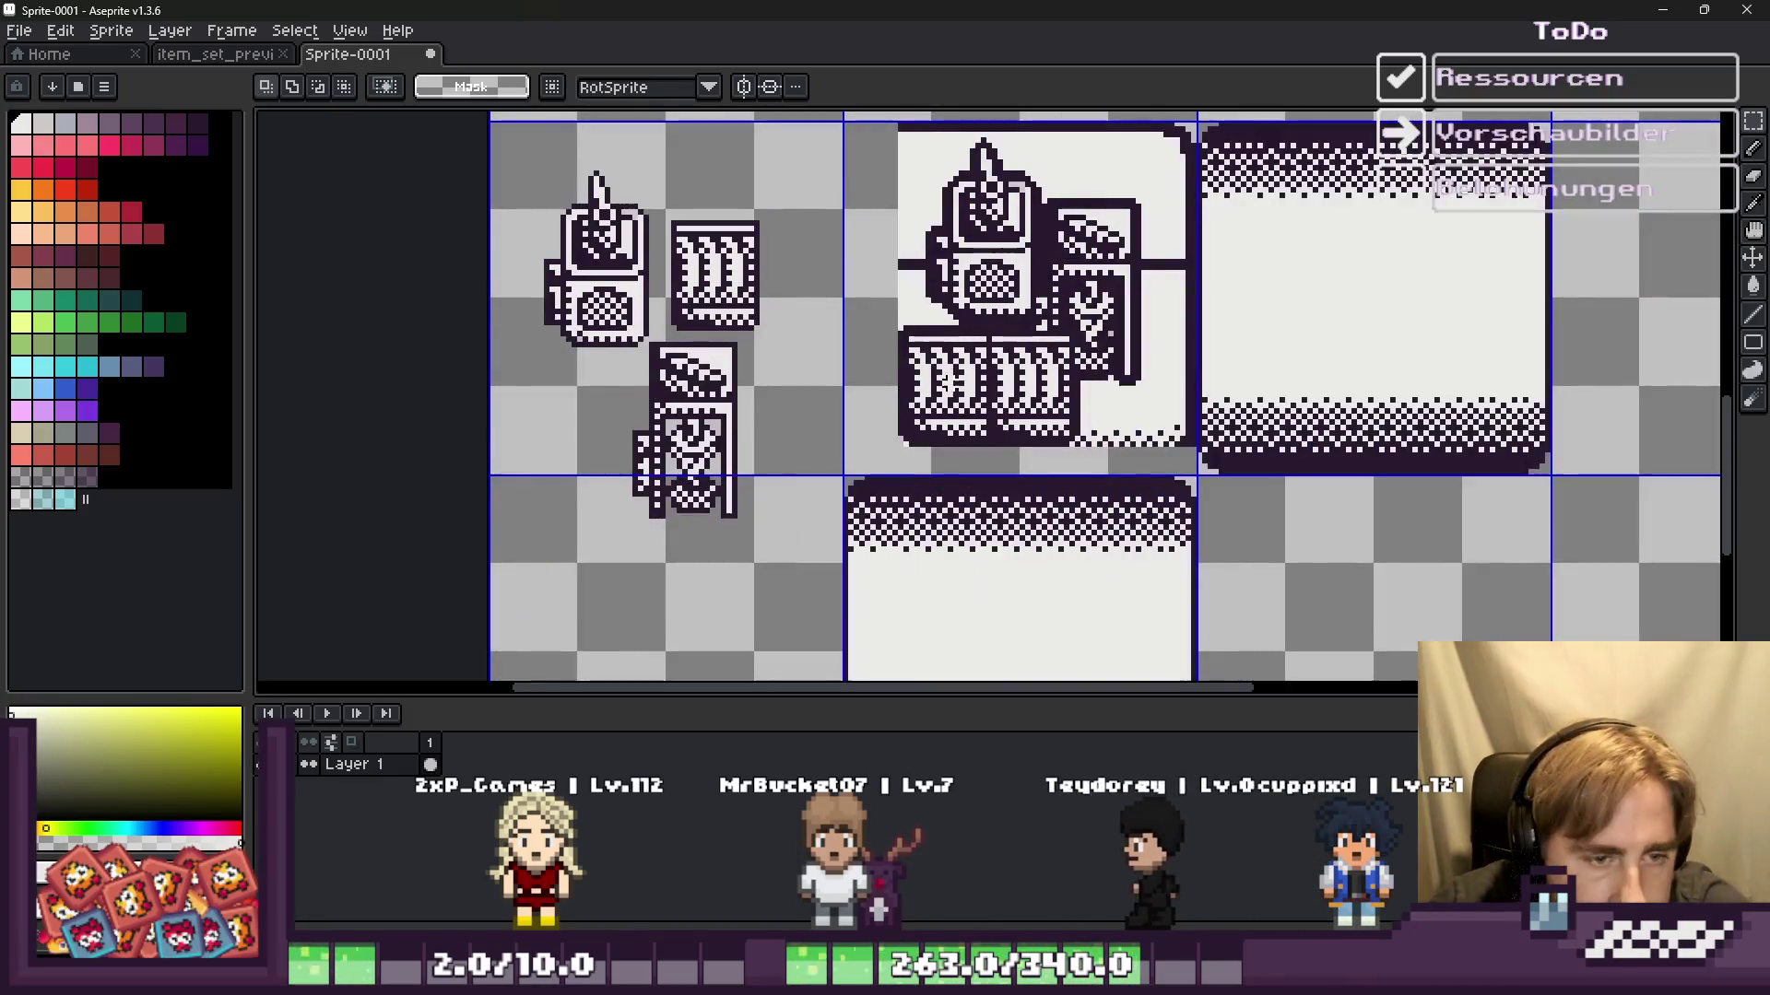
Step: Select the whole machines icon tile and grab it for transforming
{"action": "scroll", "coordinate": [1014, 443], "scroll_direction": "up", "scroll_amount": 1}
{"action": "scroll", "coordinate": [1095, 429], "scroll_direction": "up", "scroll_amount": 1}
{"action": "scroll", "coordinate": [1095, 428], "scroll_direction": "down", "scroll_amount": 5}
{"action": "mouse_move", "coordinate": [858, 163]}
{"action": "left_mouse_down"}
{"action": "mouse_move", "coordinate": [1196, 492]}
{"action": "mouse_move", "coordinate": [1184, 513]}
{"action": "left_mouse_up"}
{"action": "scroll", "coordinate": [1182, 513], "scroll_direction": "up", "scroll_amount": 2}
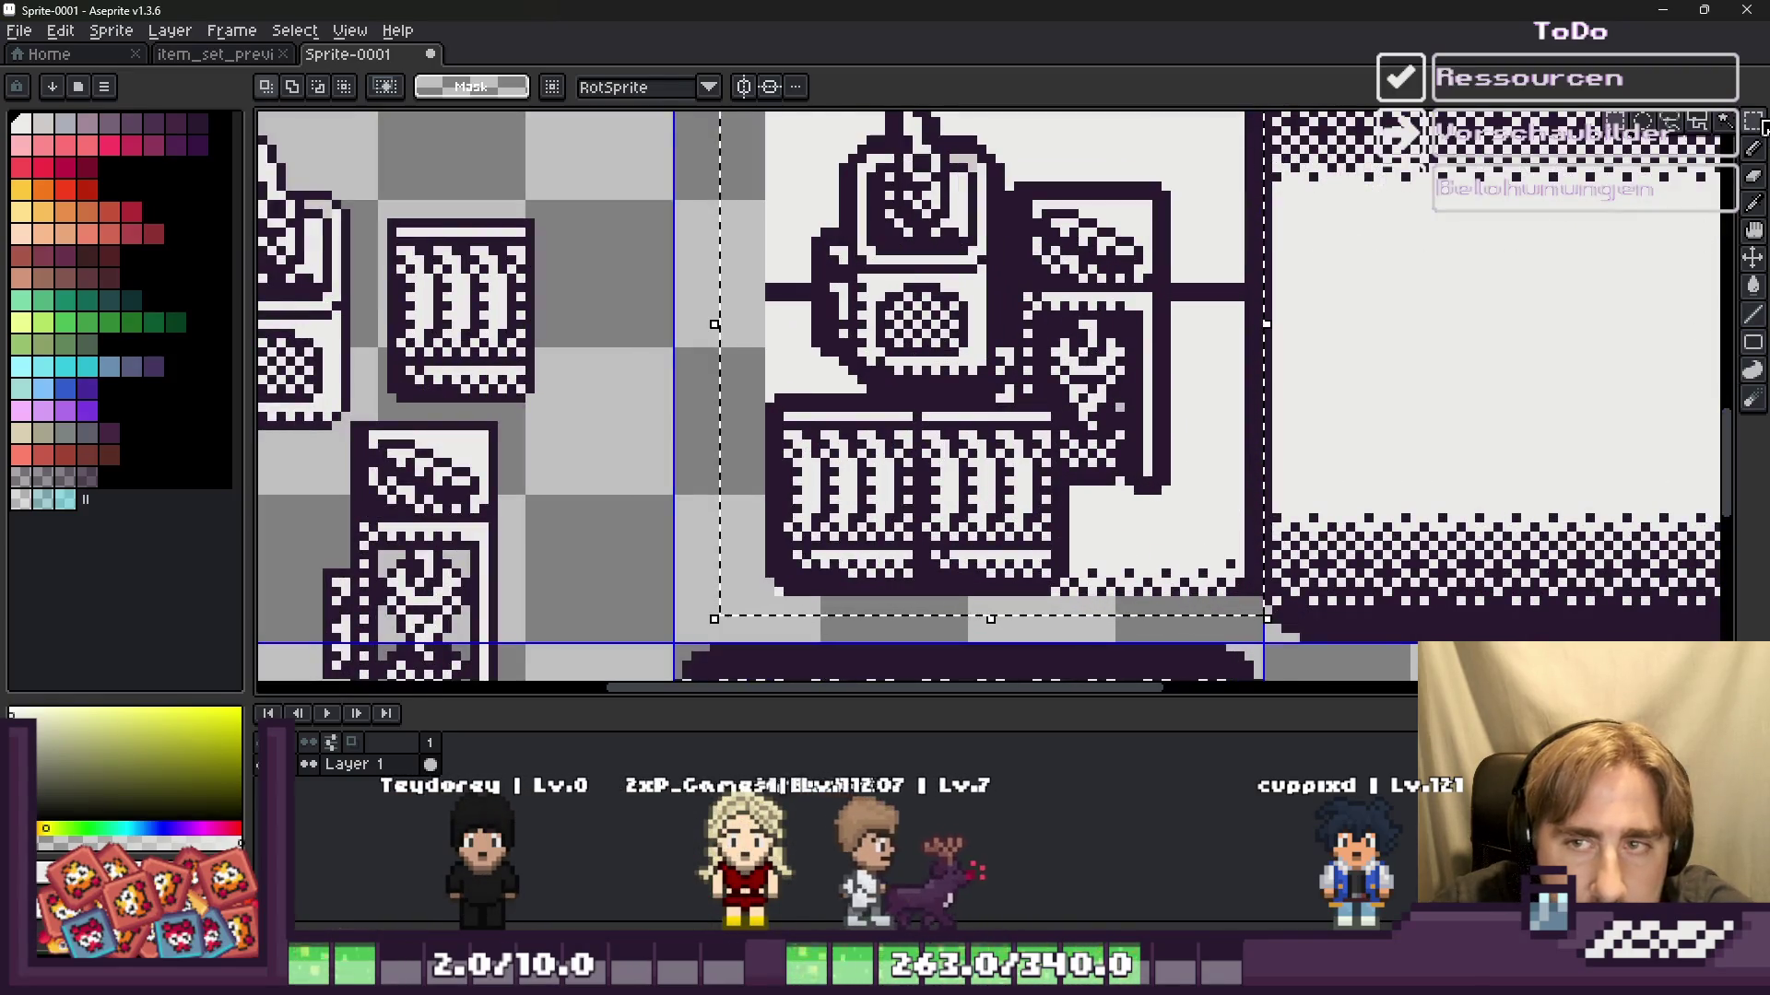
{"action": "left_click", "coordinate": [1196, 174]}
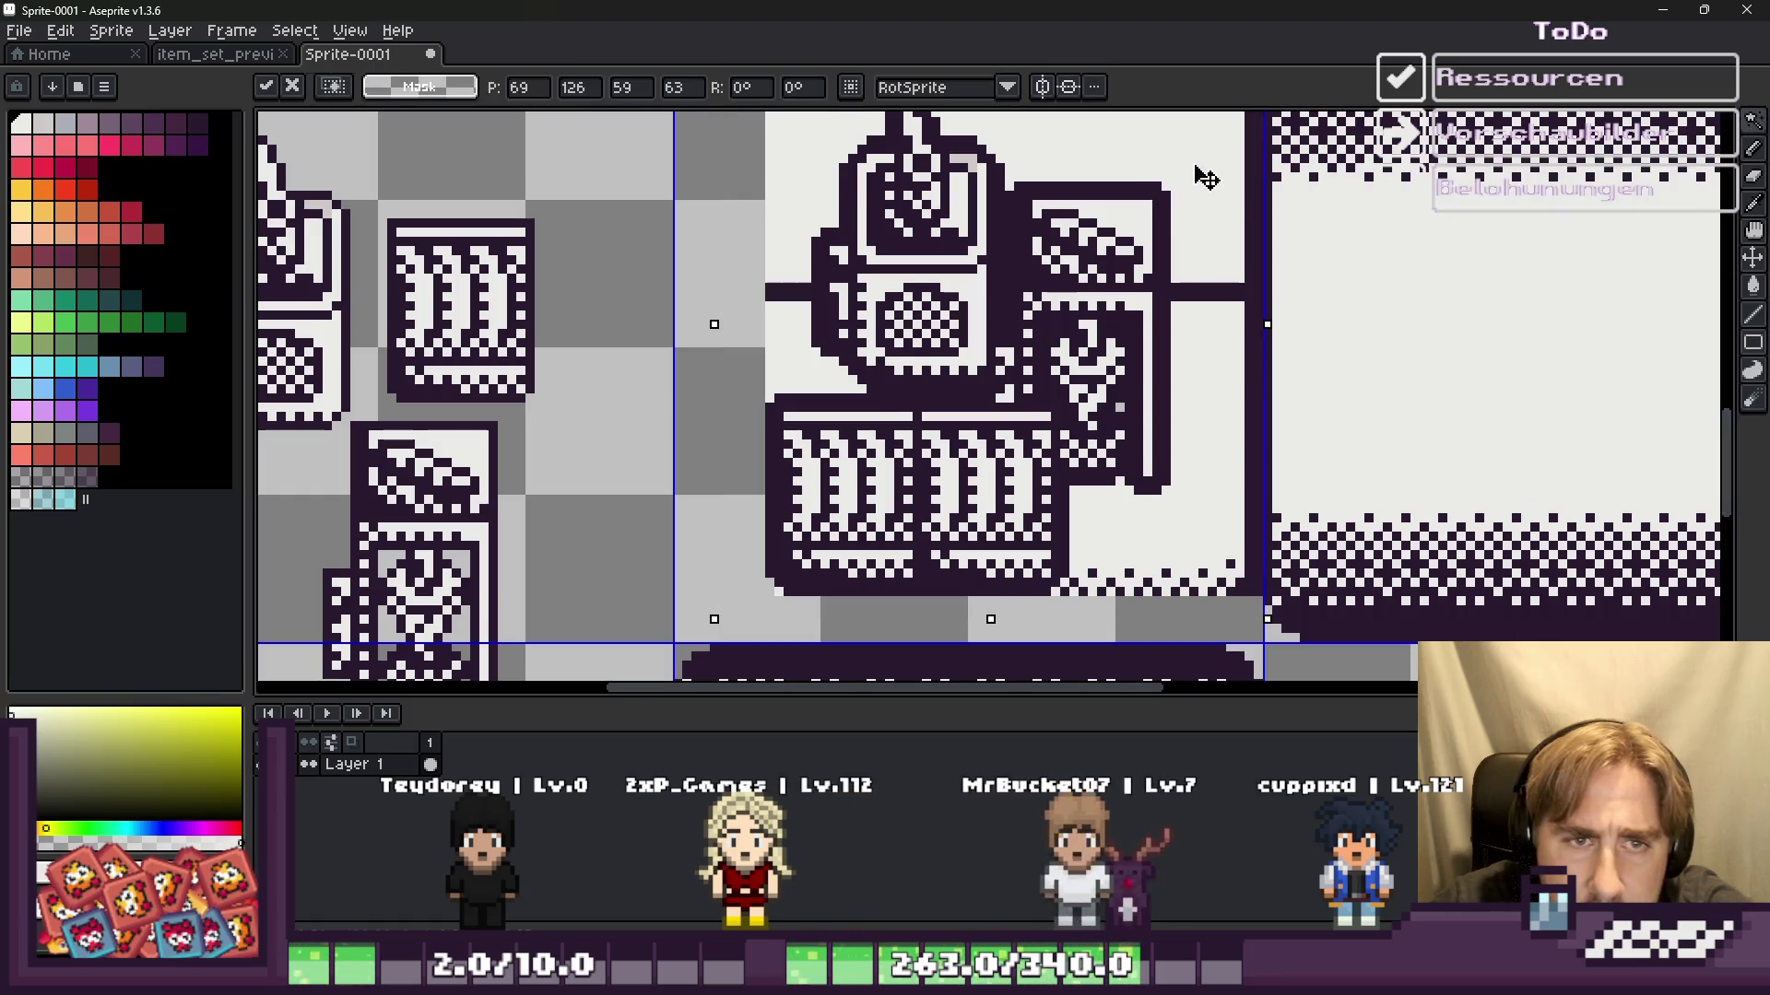
{"action": "scroll", "coordinate": [1074, 366], "scroll_direction": "down", "scroll_amount": 1}
Step: Erase the white areas at the tile's top right and lower right using Magic Wand
{"action": "key", "text": "w"}
{"action": "left_click", "coordinate": [1032, 226]}
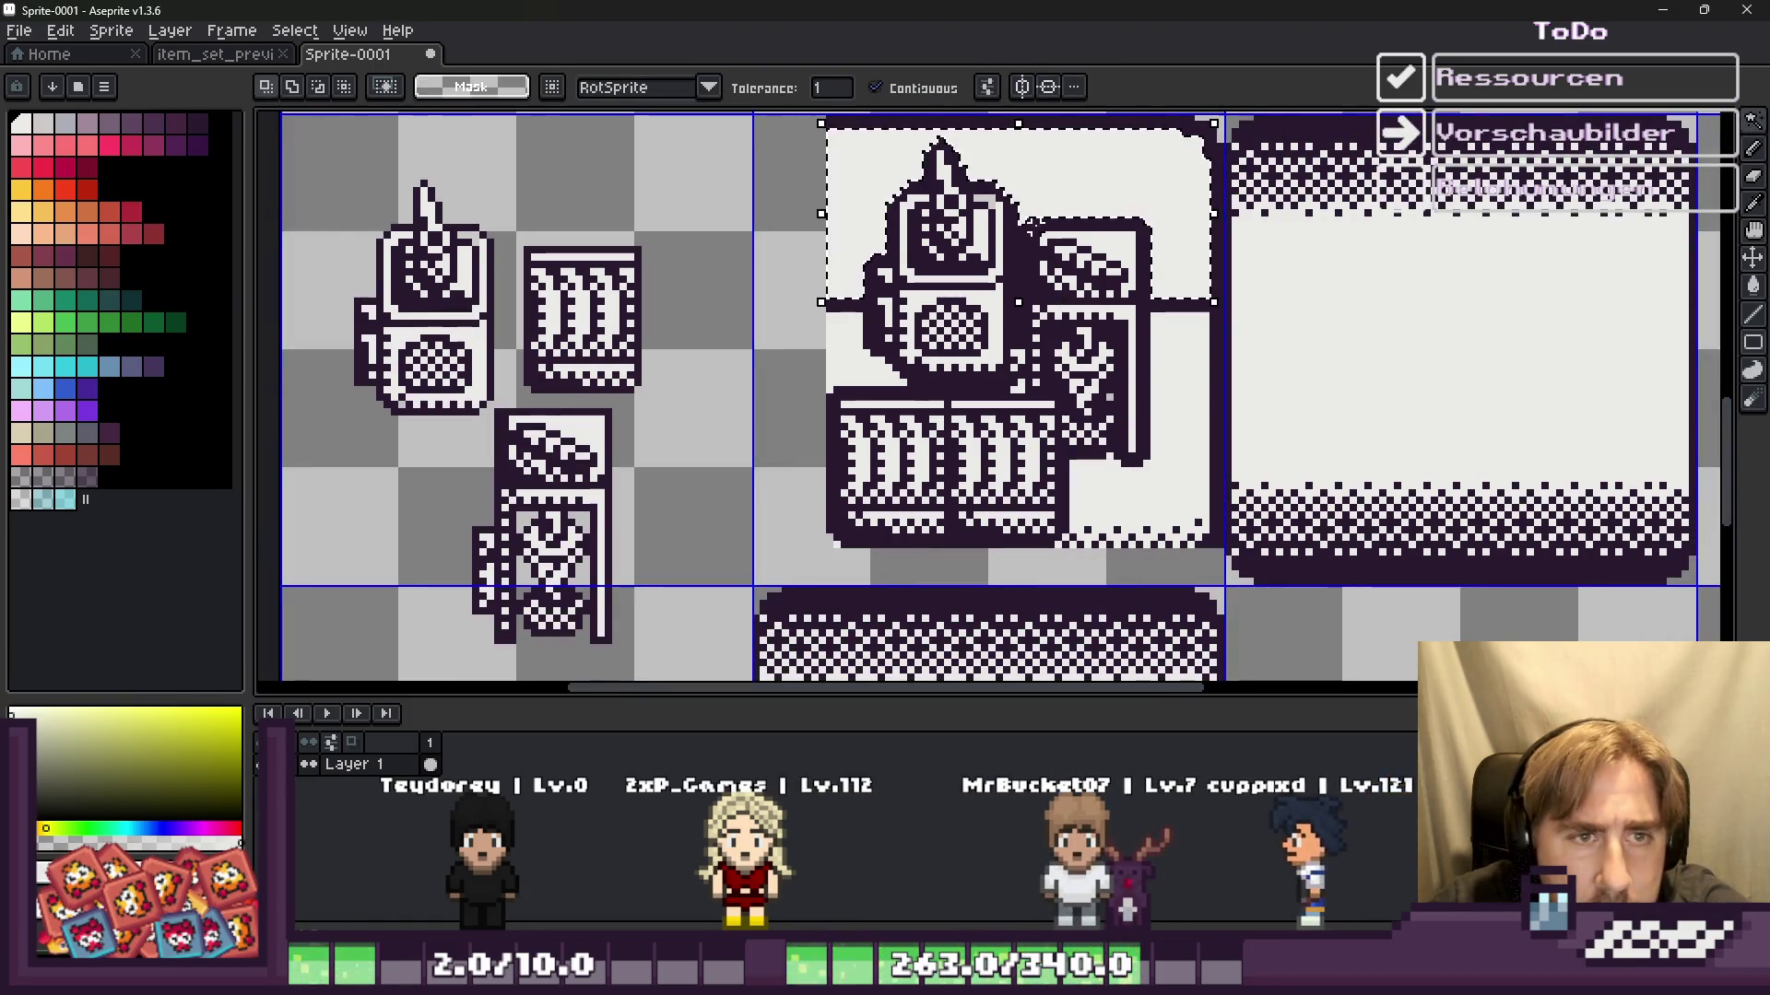
{"action": "key", "text": "Delete"}
{"action": "left_click", "coordinate": [1161, 390]}
{"action": "key", "text": "Delete"}
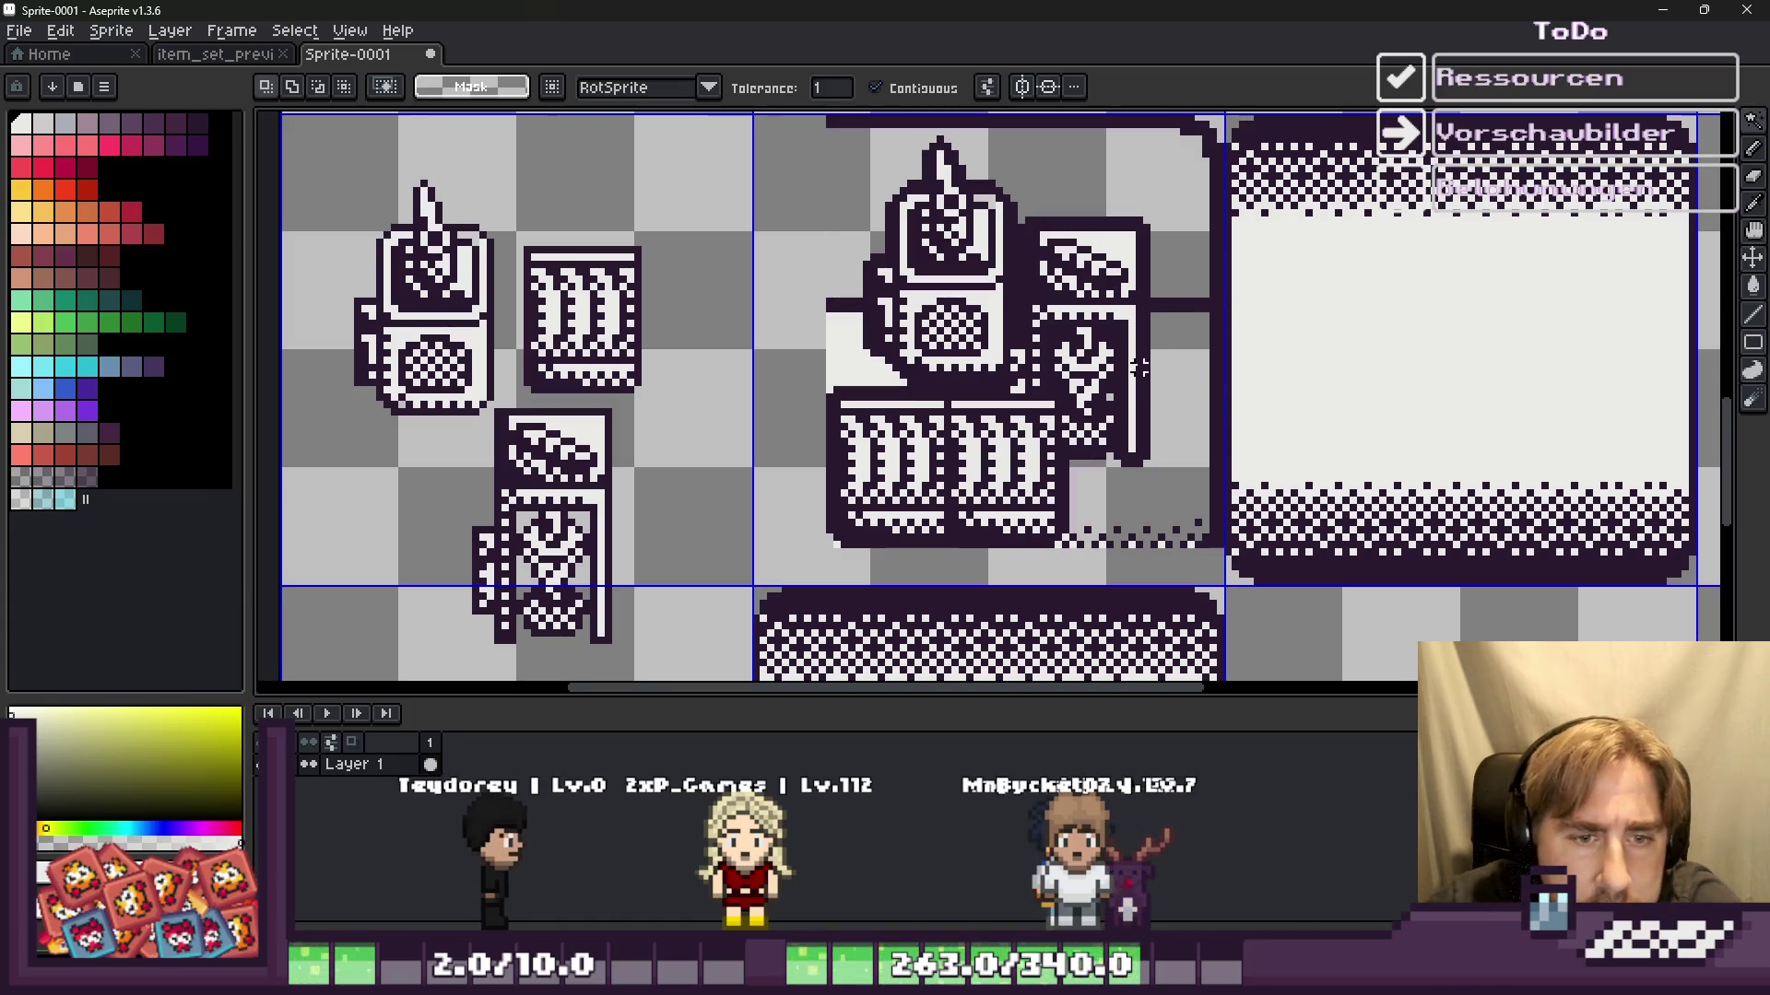
Step: Select the strip along the sprite's right edge and erase the stray bottom-right corner pixels
{"action": "key", "text": "m"}
{"action": "scroll", "coordinate": [845, 302], "scroll_direction": "up", "scroll_amount": 1}
{"action": "left_click_drag", "start_coordinate": [1307, 260], "coordinate": [1408, 678]}
{"action": "scroll", "coordinate": [1163, 343], "scroll_direction": "down", "scroll_amount": 2}
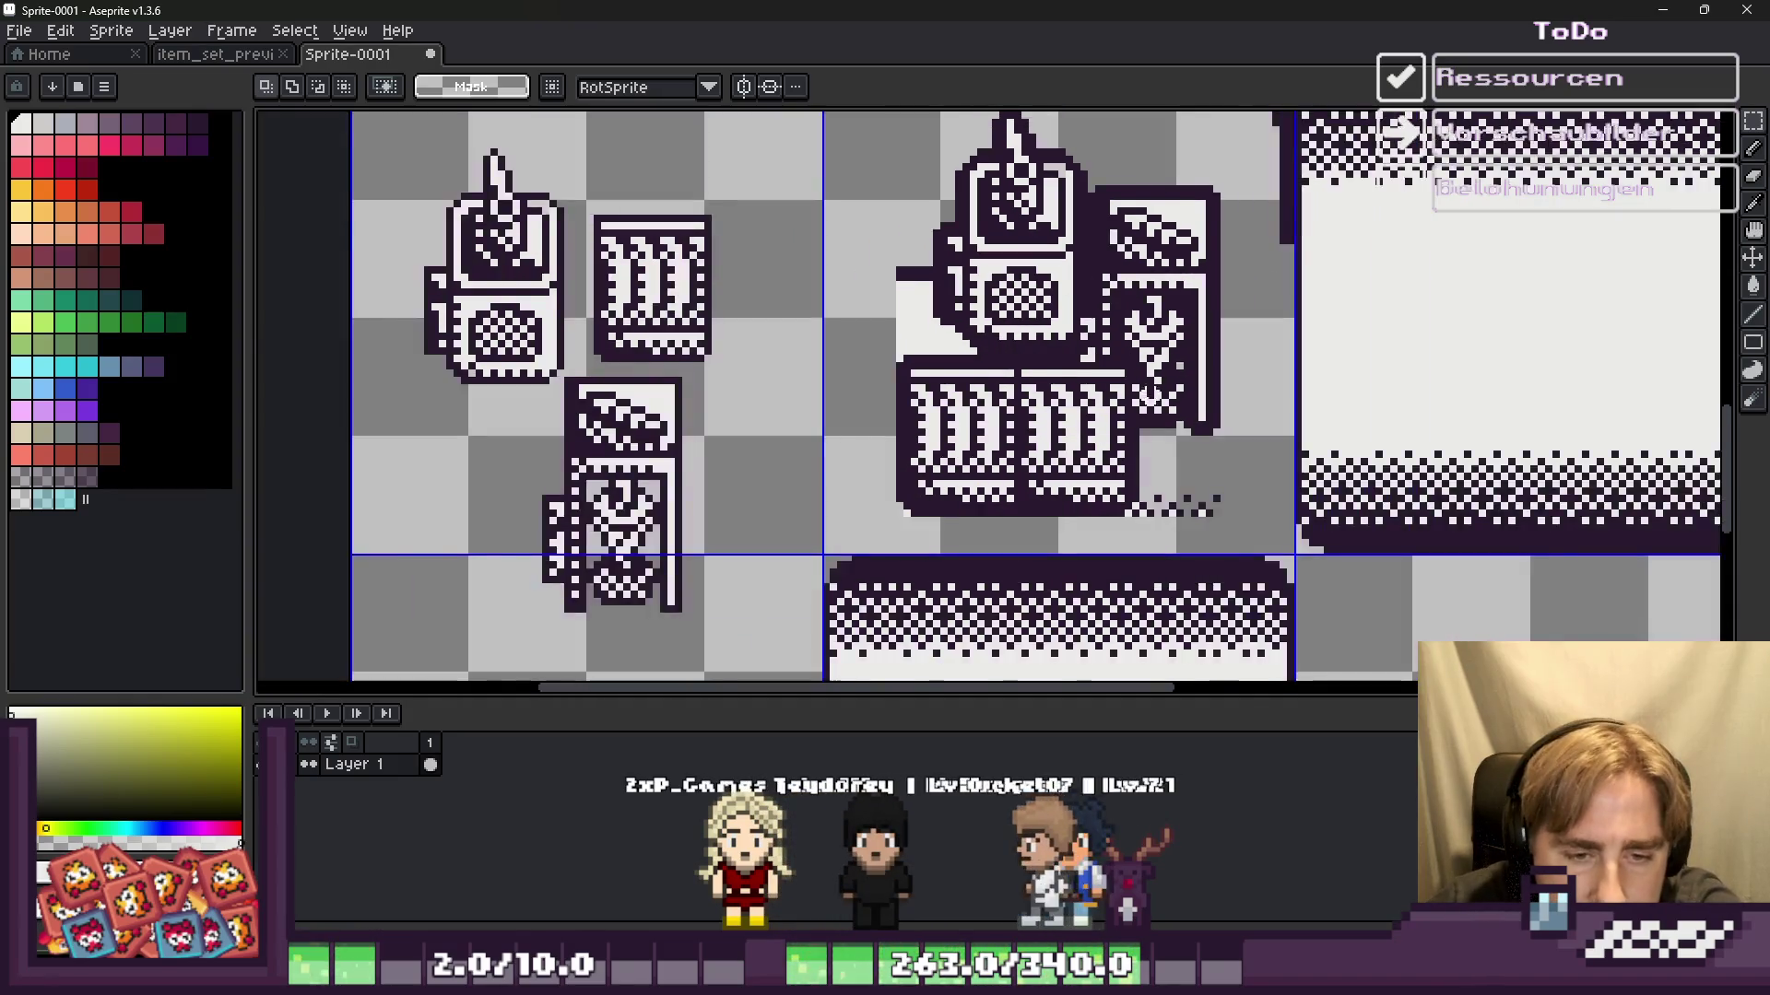
{"action": "scroll", "coordinate": [1198, 553], "scroll_direction": "up", "scroll_amount": 3}
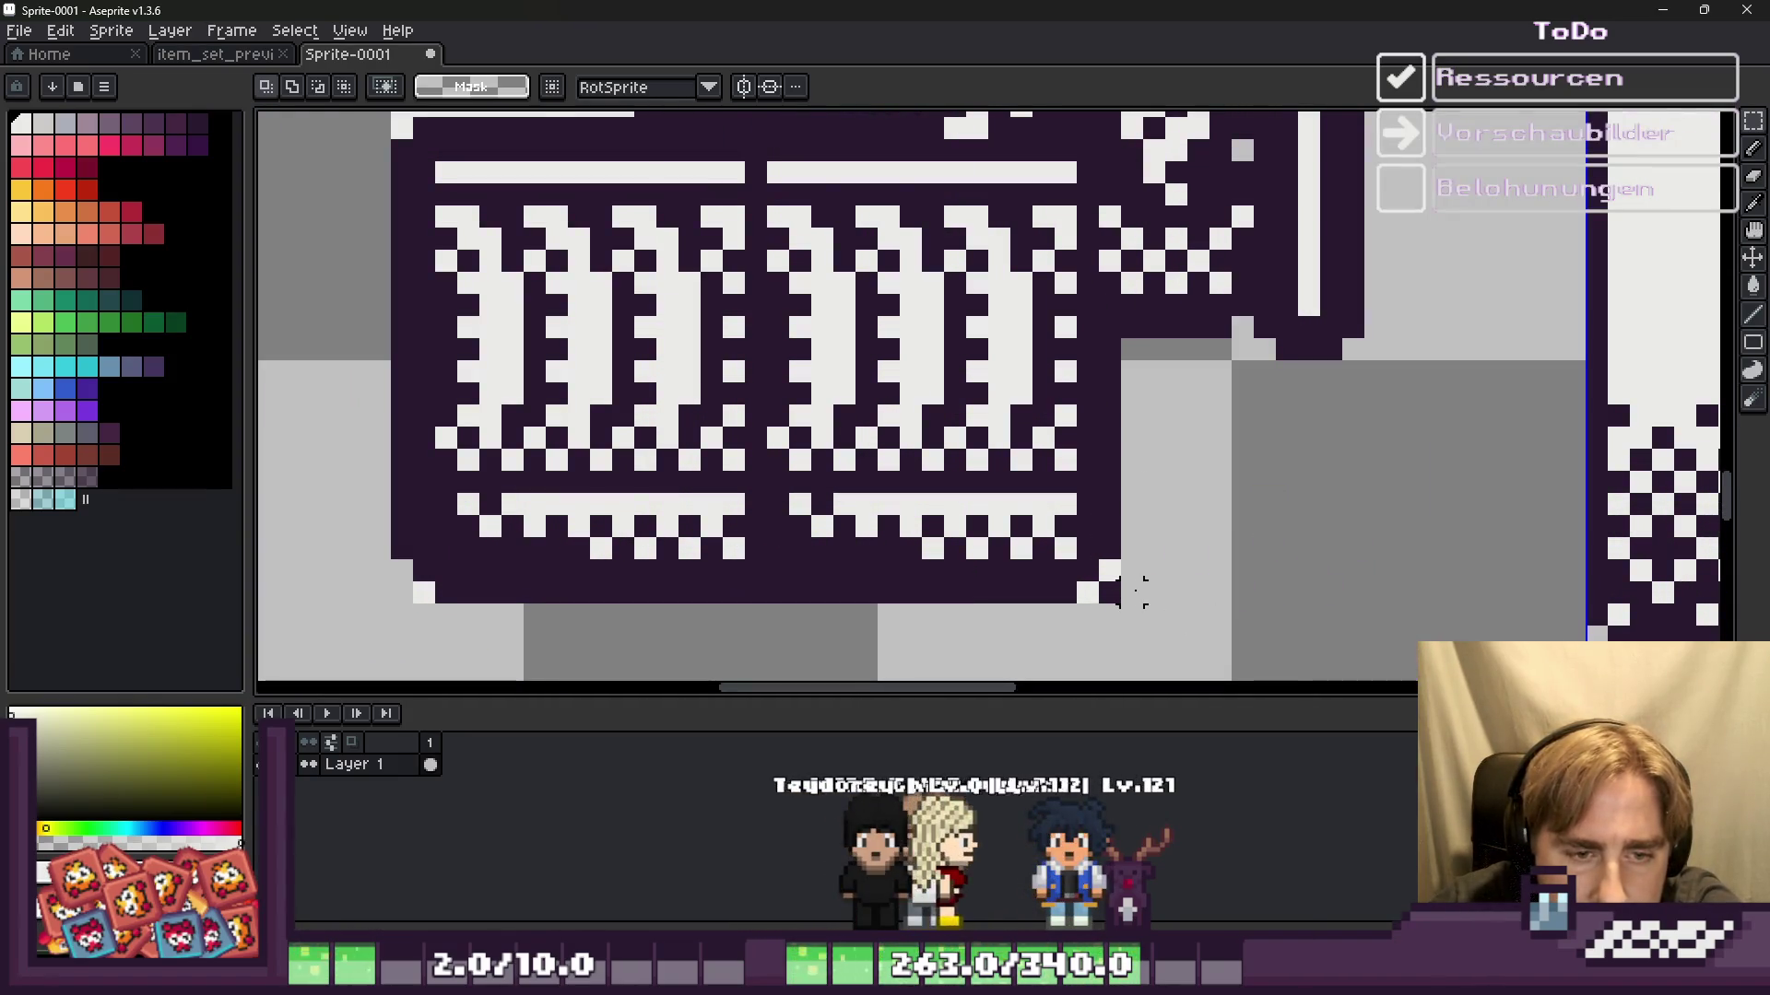
{"action": "left_click_drag", "start_coordinate": [1108, 569], "coordinate": [1110, 593]}
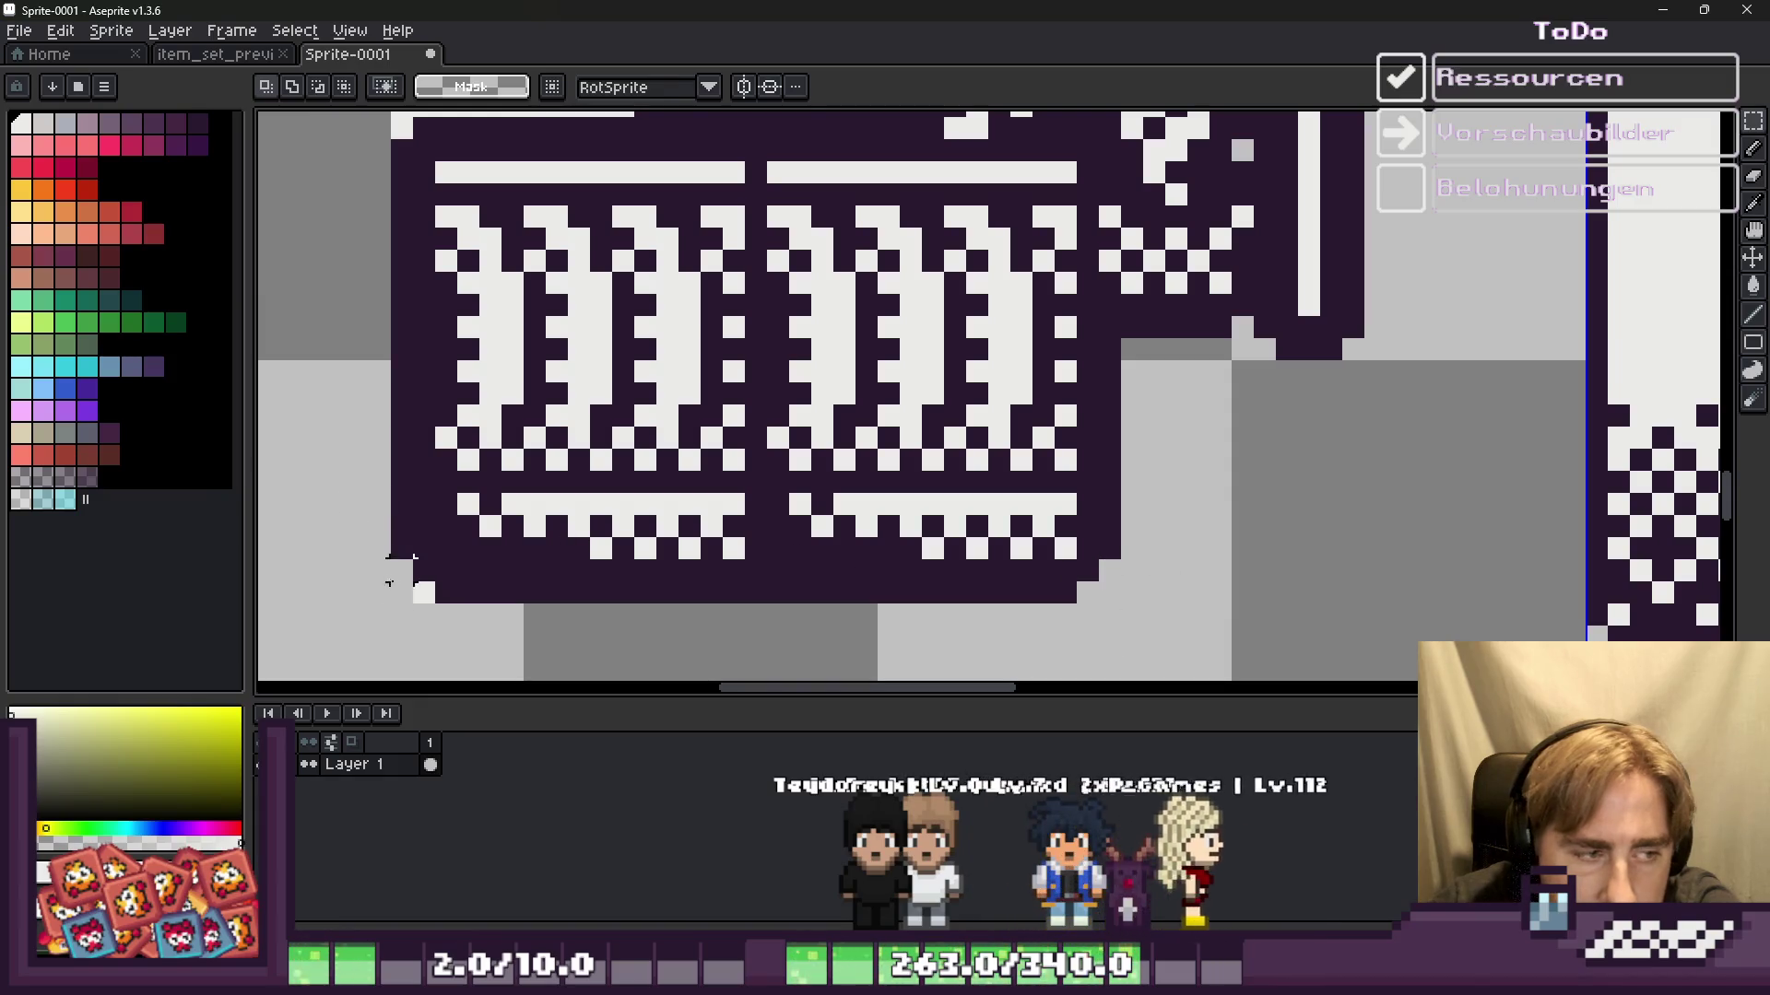
Step: Select and delete a rectangle of leftover pixels
{"action": "scroll", "coordinate": [909, 620], "scroll_direction": "down", "scroll_amount": 2}
{"action": "scroll", "coordinate": [763, 466], "scroll_direction": "up", "scroll_amount": 2}
{"action": "scroll", "coordinate": [710, 372], "scroll_direction": "up", "scroll_amount": 1}
{"action": "left_click_drag", "start_coordinate": [710, 283], "coordinate": [865, 458]}
{"action": "left_click_drag", "start_coordinate": [863, 549], "coordinate": [864, 553]}
{"action": "key", "text": "Delete"}
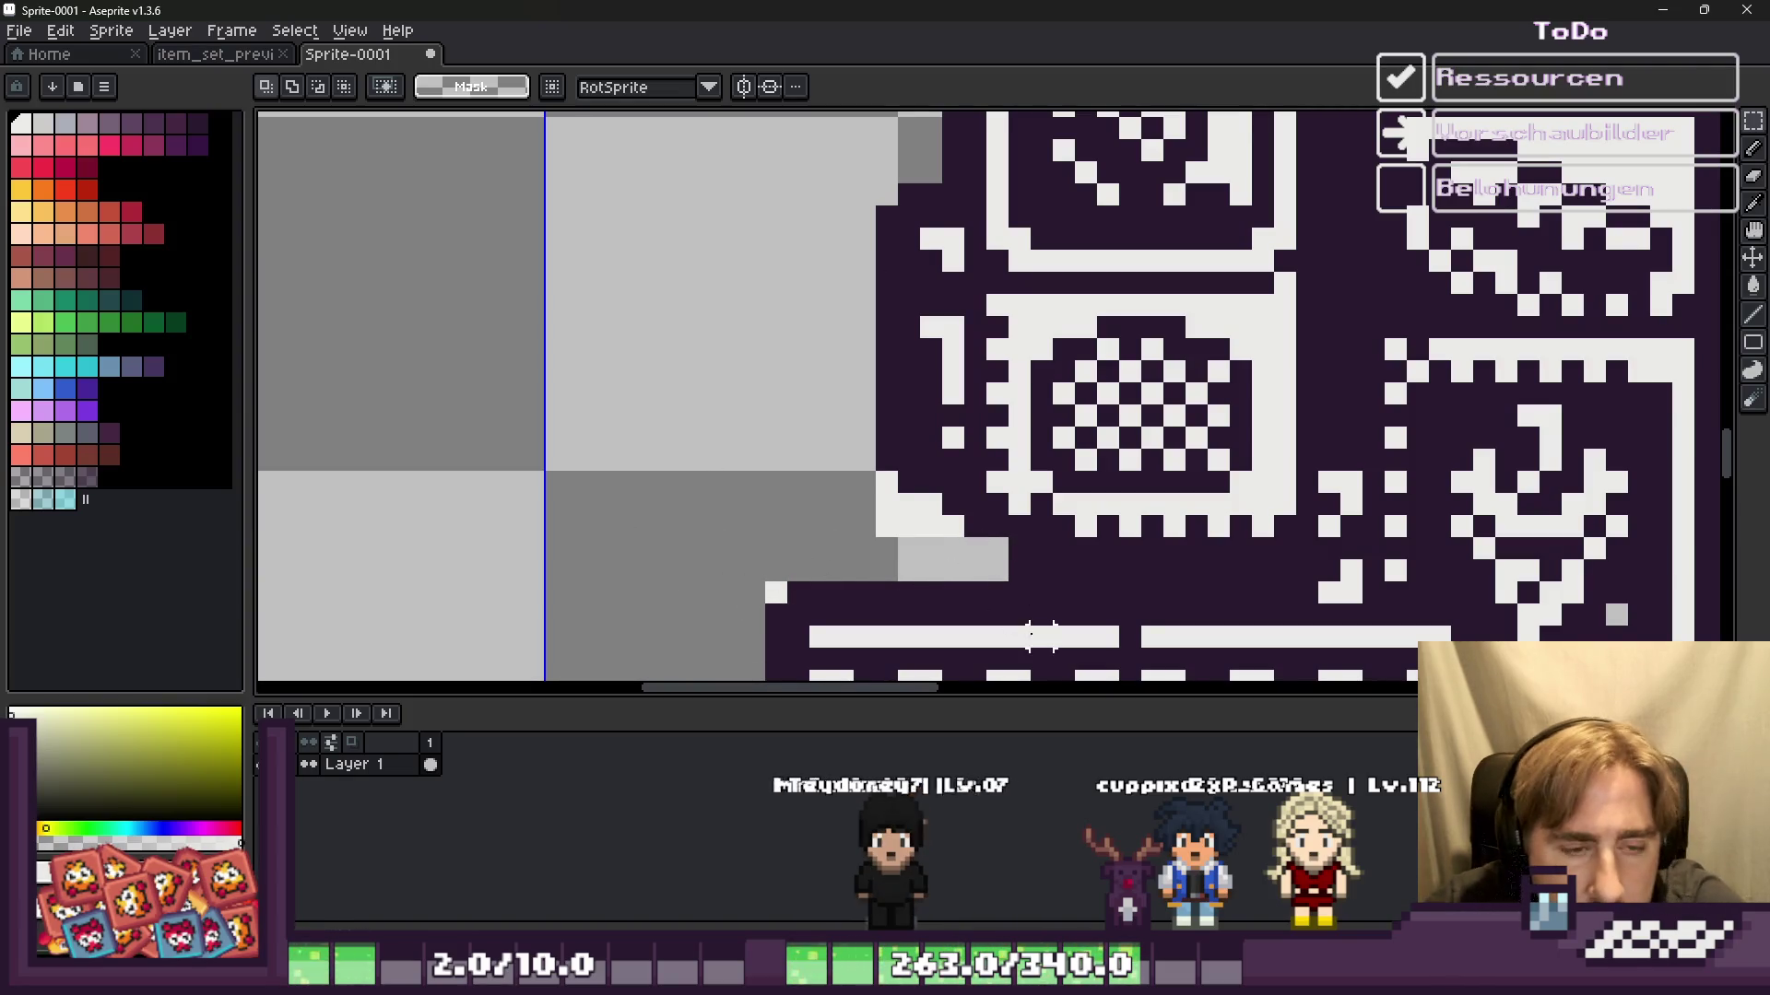
Step: Paint the selected strip and the white pixel block over in light grey
{"action": "scroll", "coordinate": [1041, 636], "scroll_direction": "up", "scroll_amount": 2}
{"action": "scroll", "coordinate": [968, 571], "scroll_direction": "up", "scroll_amount": 2}
{"action": "key", "text": "b"}
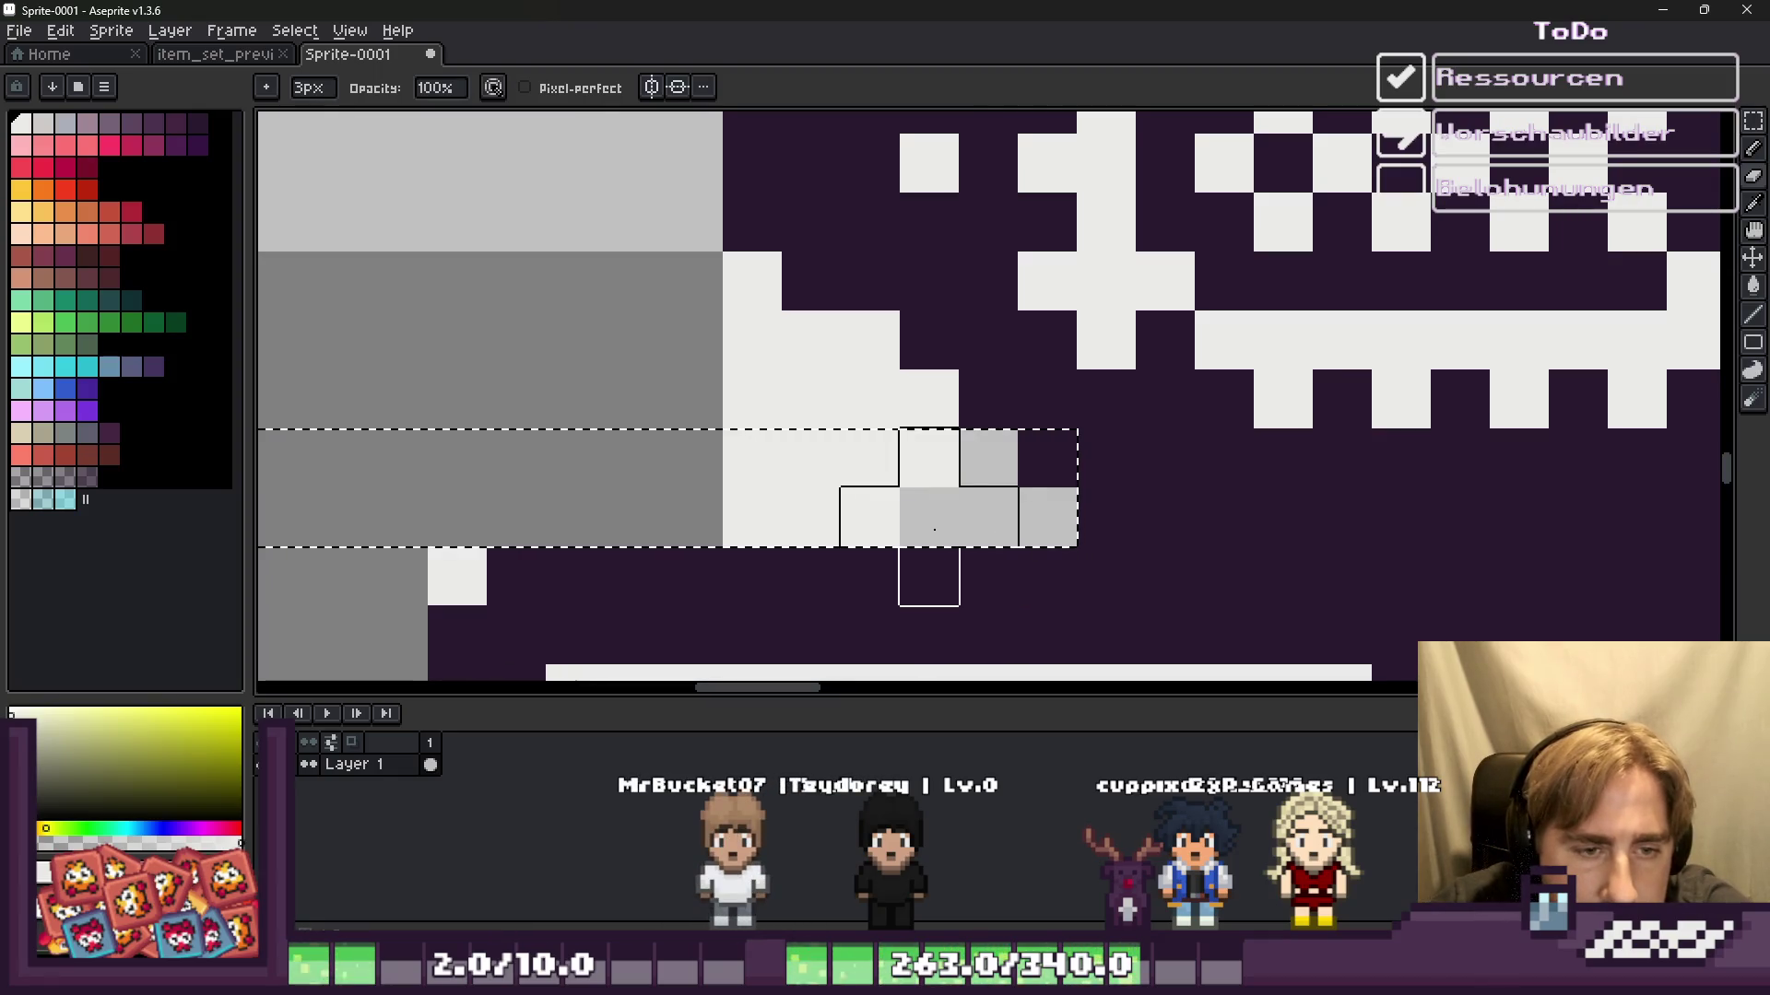
{"action": "left_click_drag", "start_coordinate": [934, 530], "coordinate": [870, 516]}
{"action": "key", "text": "v"}
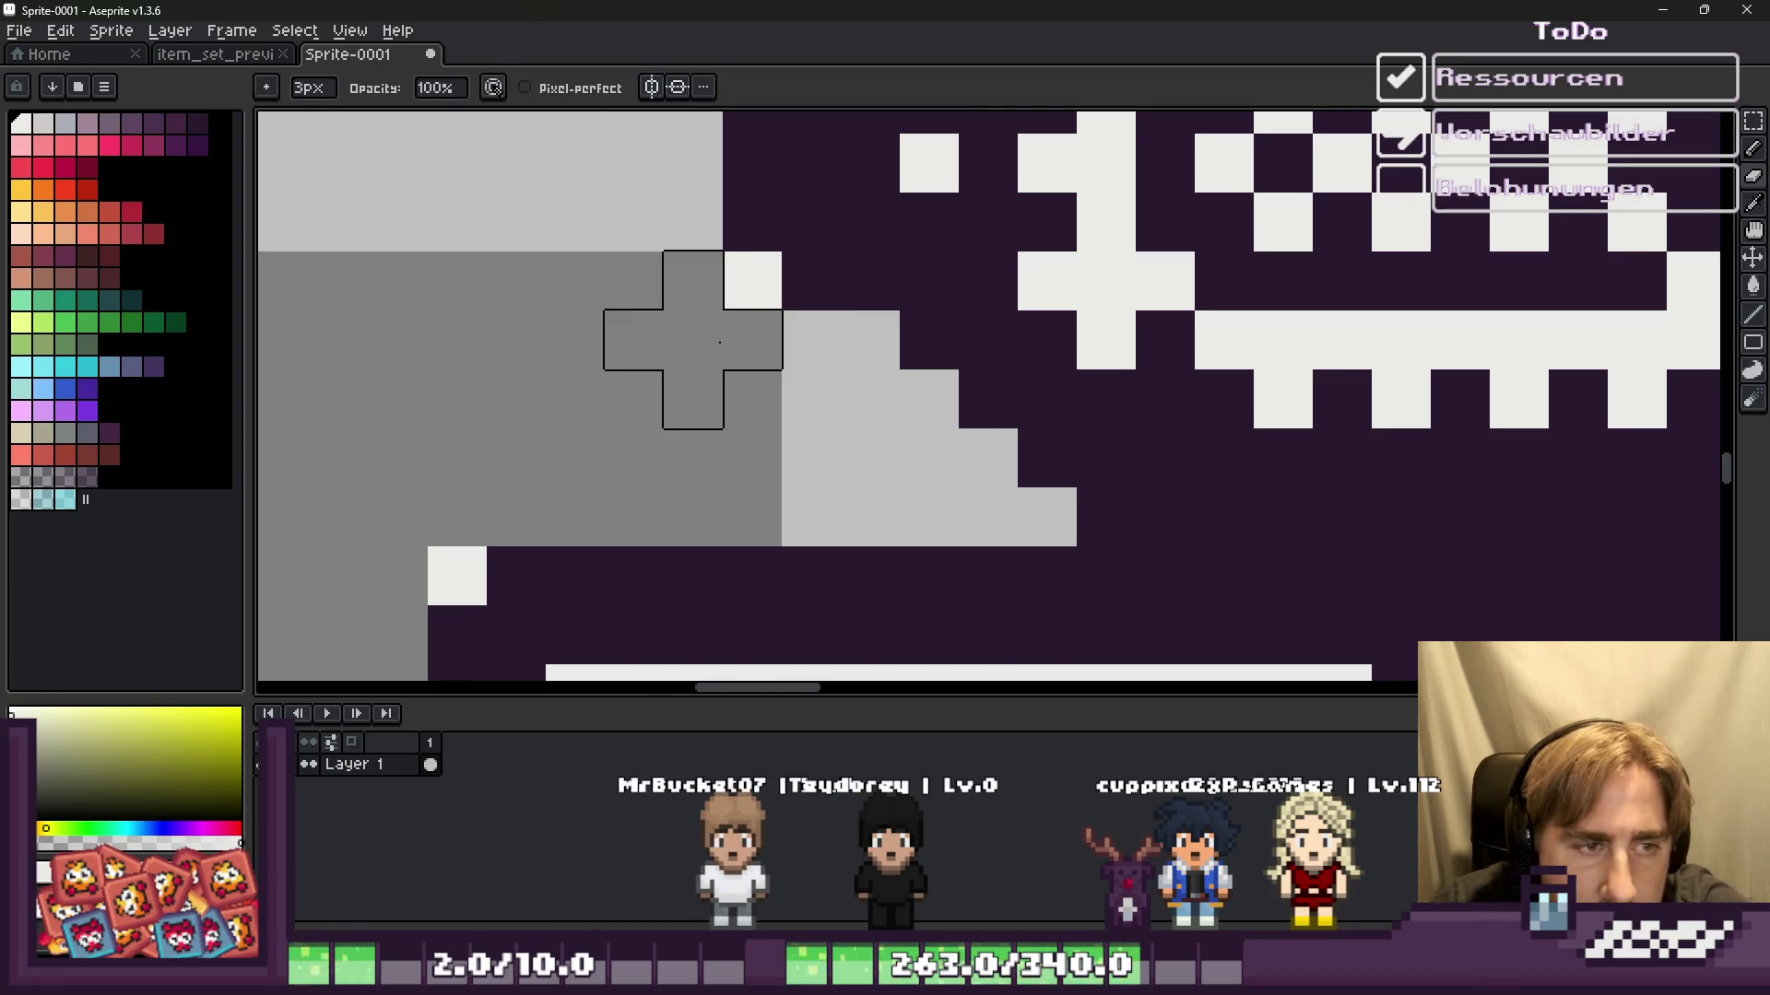
{"action": "left_click_drag", "start_coordinate": [719, 342], "coordinate": [693, 385]}
Step: Erase the stray outline pixels along the tile edge
{"action": "scroll", "coordinate": [449, 518], "scroll_direction": "down", "scroll_amount": 3}
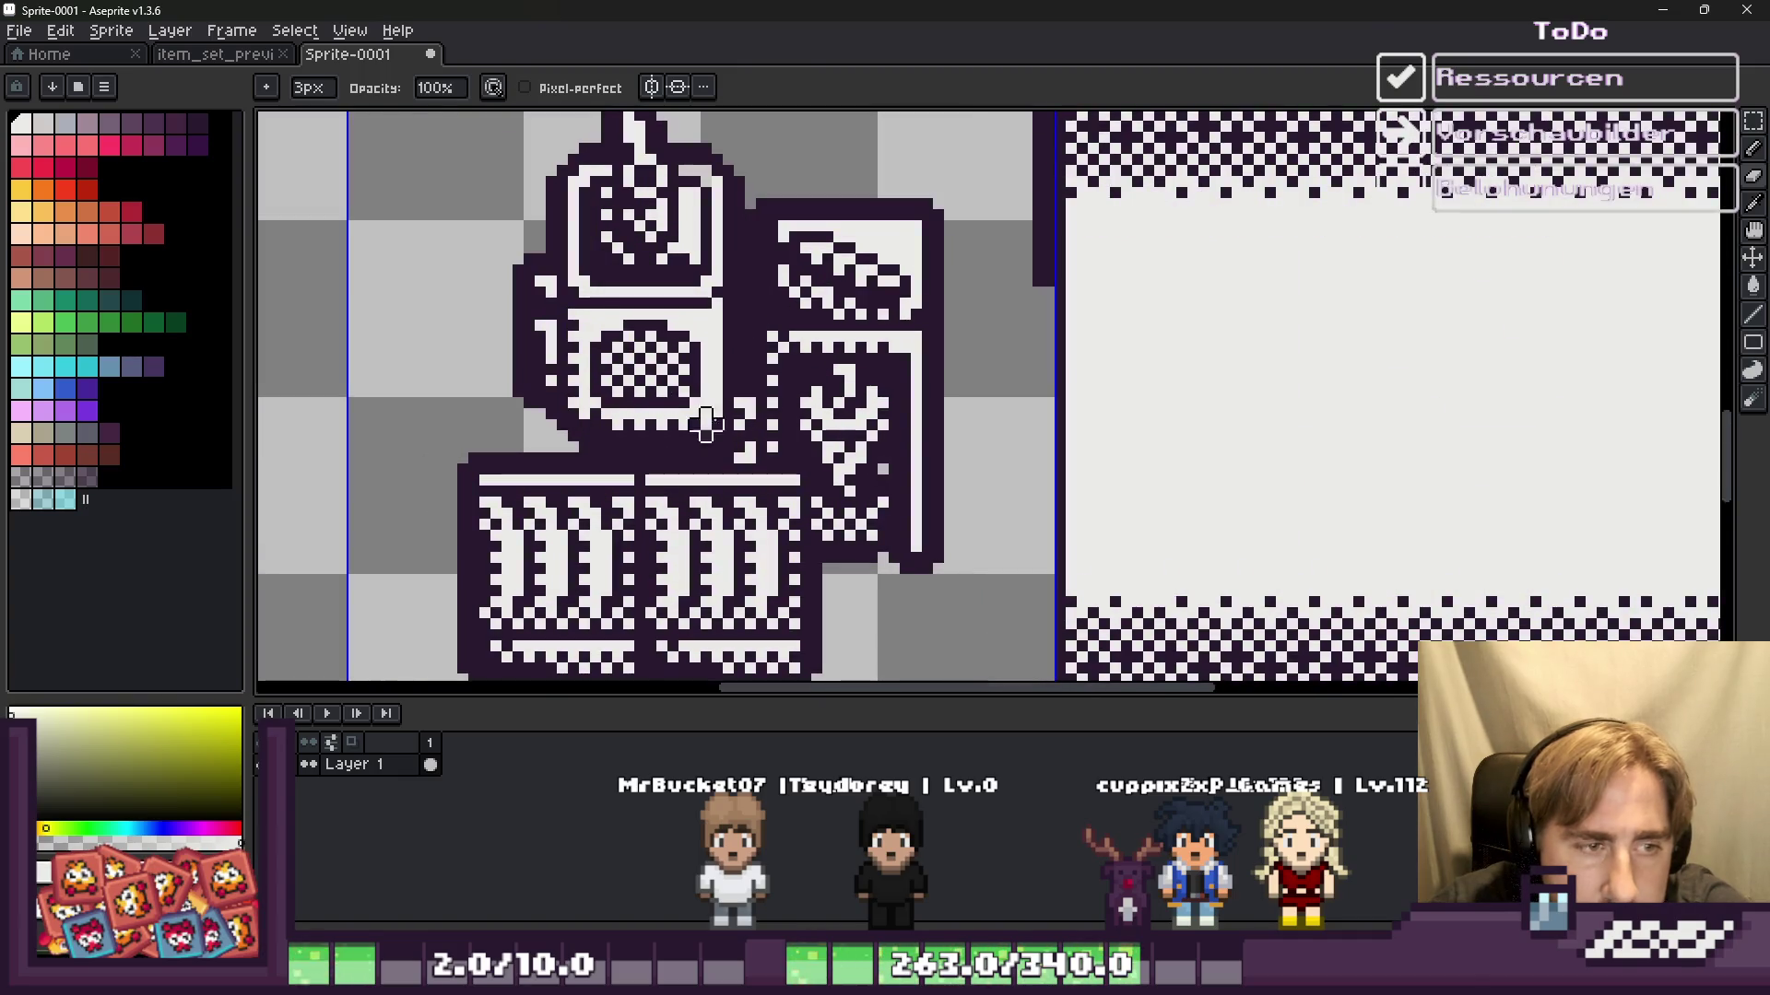
{"action": "scroll", "coordinate": [882, 546], "scroll_direction": "down", "scroll_amount": 2}
{"action": "scroll", "coordinate": [1023, 446], "scroll_direction": "down", "scroll_amount": 1}
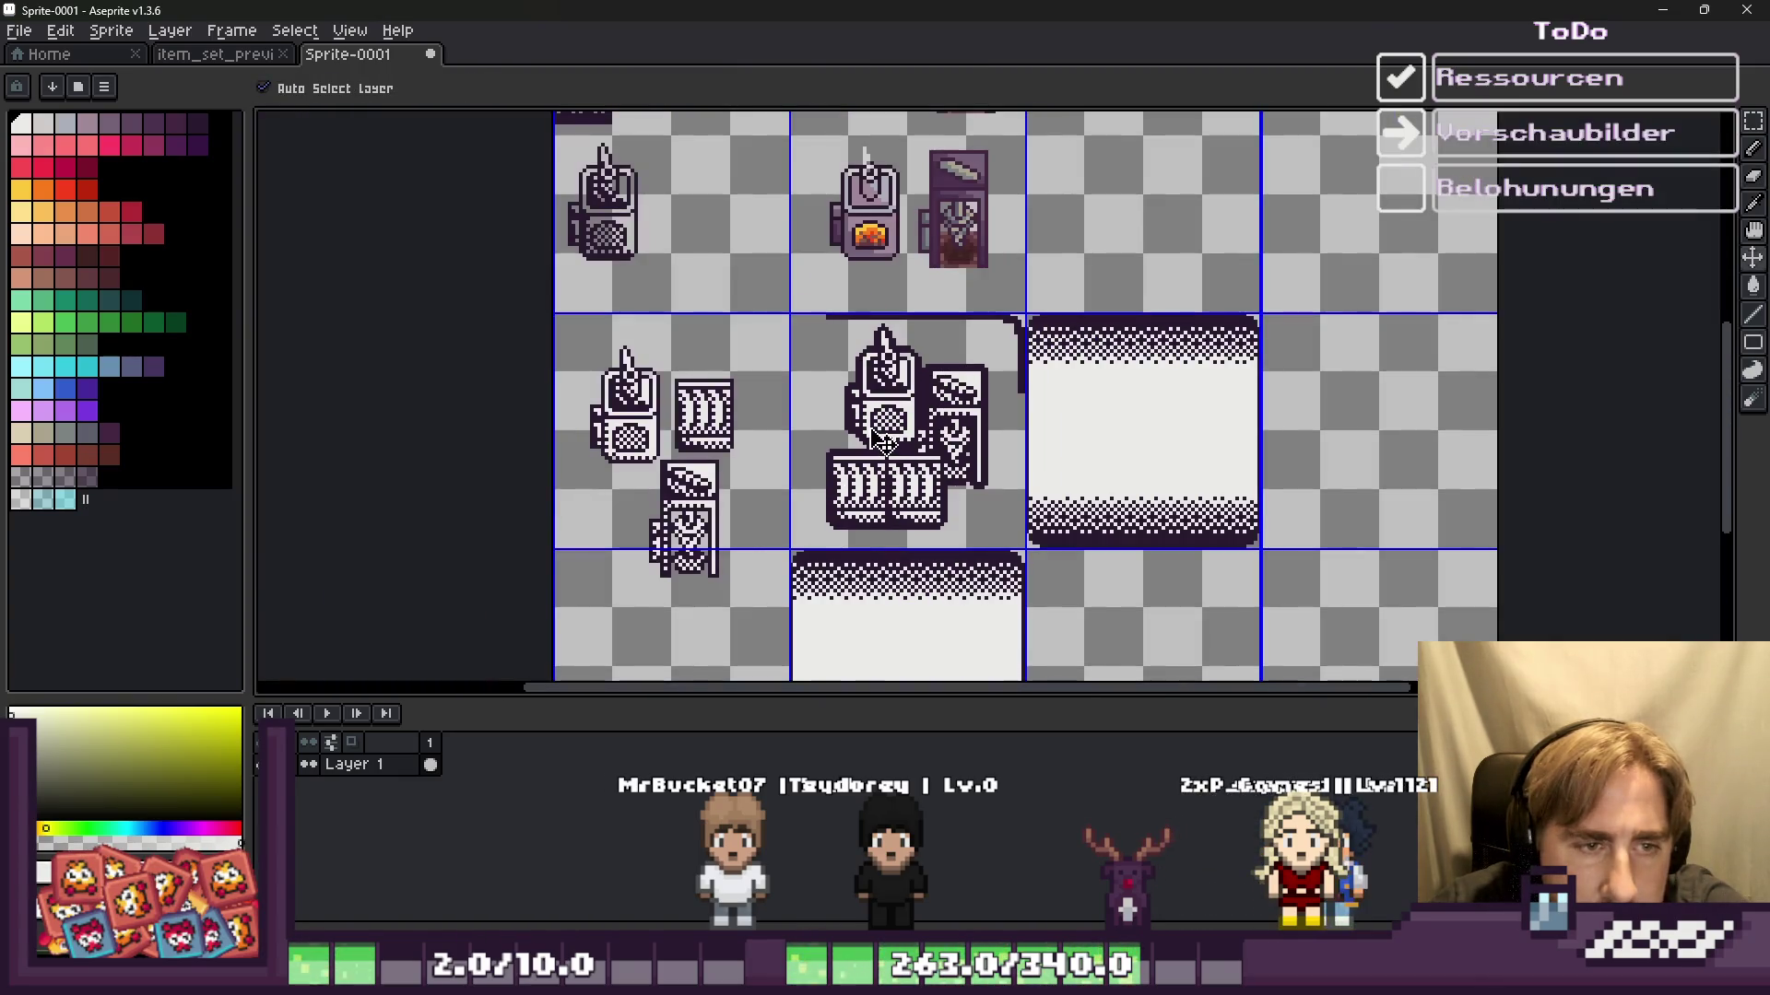
{"action": "scroll", "coordinate": [886, 335], "scroll_direction": "up", "scroll_amount": 2}
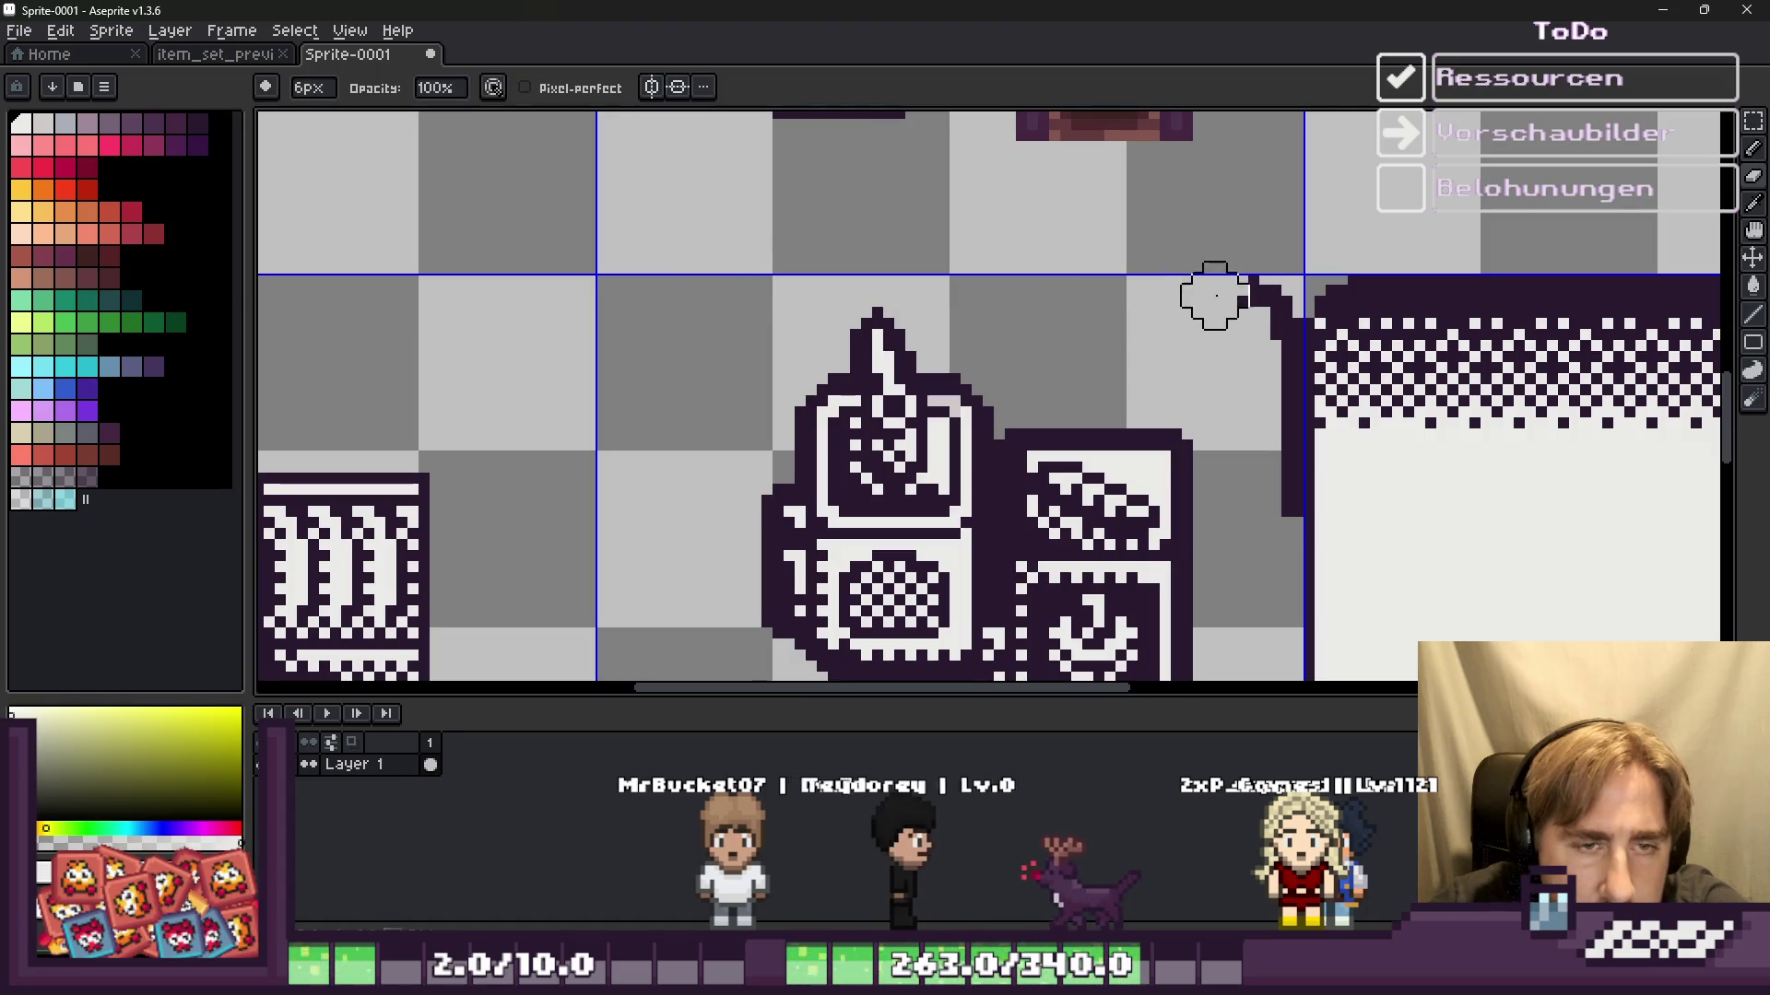
{"action": "mouse_move", "coordinate": [772, 262]}
{"action": "left_mouse_down"}
{"action": "mouse_move", "coordinate": [1244, 269]}
{"action": "mouse_move", "coordinate": [1264, 296]}
{"action": "mouse_move", "coordinate": [1248, 539]}
{"action": "left_mouse_up"}
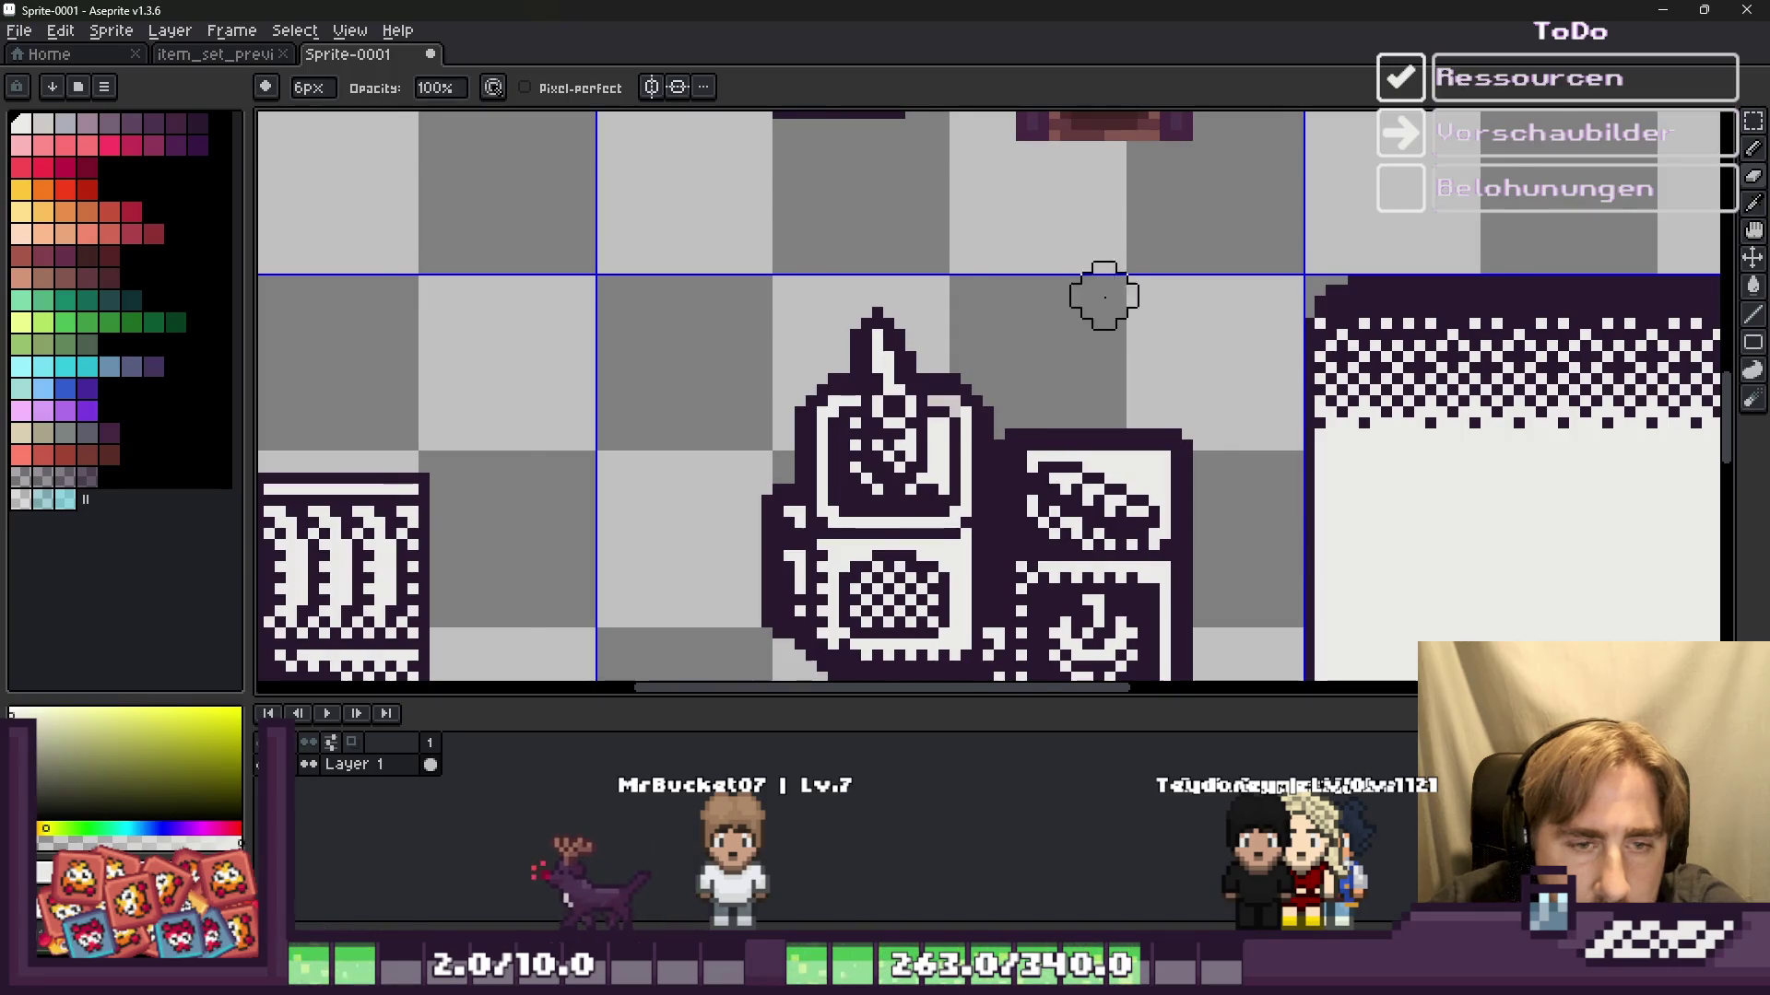
Step: Select the middle tile holding the machines drawing, then bring up item_set_preview
{"action": "scroll", "coordinate": [1115, 296], "scroll_direction": "down", "scroll_amount": 3}
{"action": "scroll", "coordinate": [880, 289], "scroll_direction": "up", "scroll_amount": 1}
{"action": "key", "text": "m"}
{"action": "left_click_drag", "start_coordinate": [880, 288], "coordinate": [1185, 631]}
{"action": "left_click", "coordinate": [217, 54]}
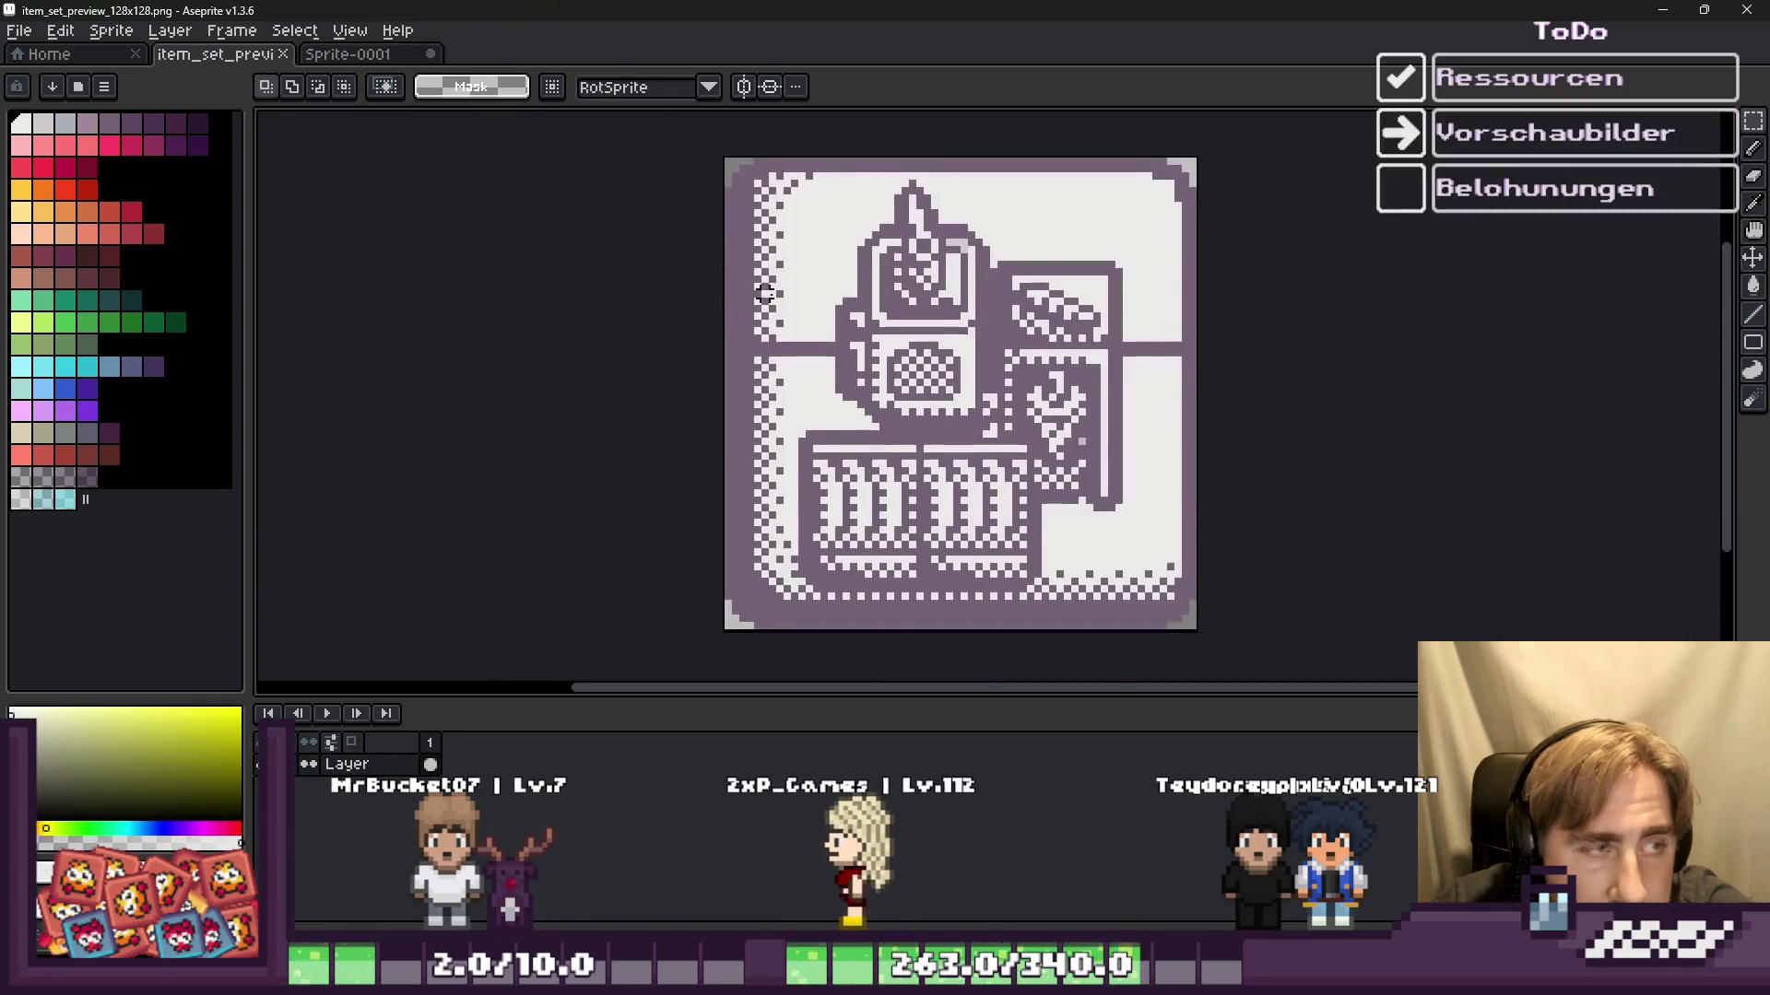
Step: Clear item_set_preview_128x128.png, paste the machines drawing near the centre, and save
{"action": "key", "text": "ctrl+a"}
{"action": "key", "text": "Delete"}
{"action": "key", "text": "ctrl+v"}
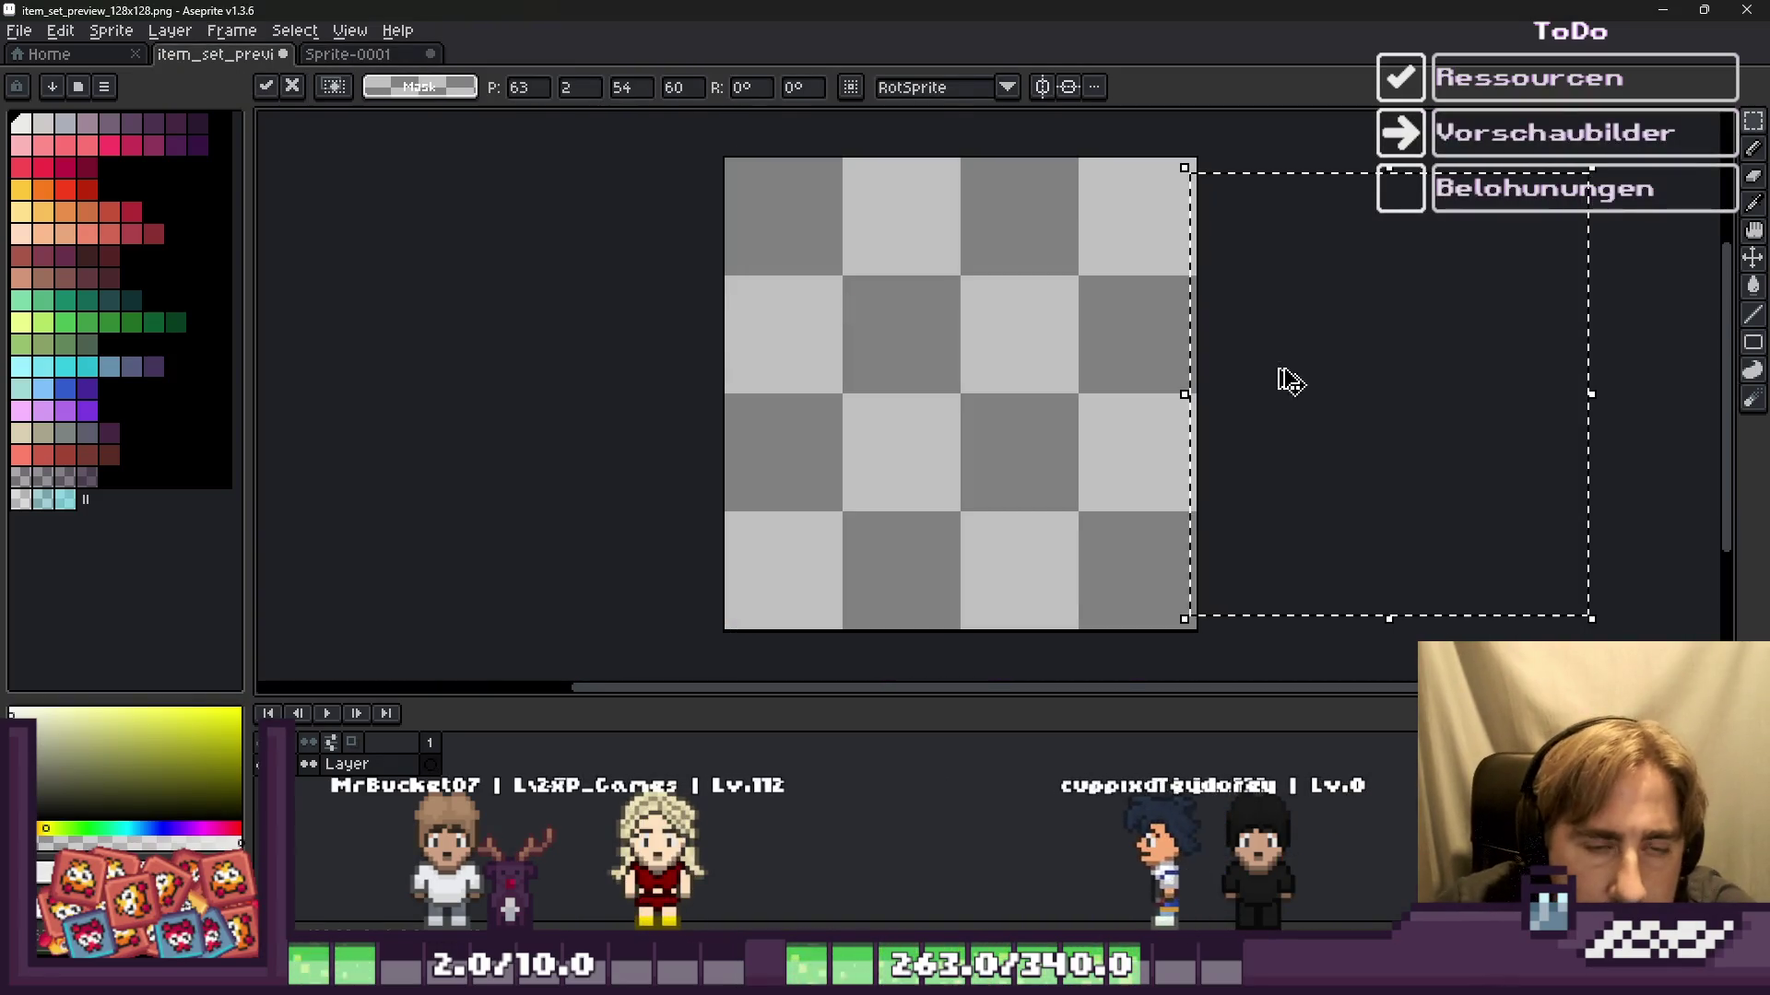
{"action": "left_click_drag", "start_coordinate": [1086, 410], "coordinate": [887, 424]}
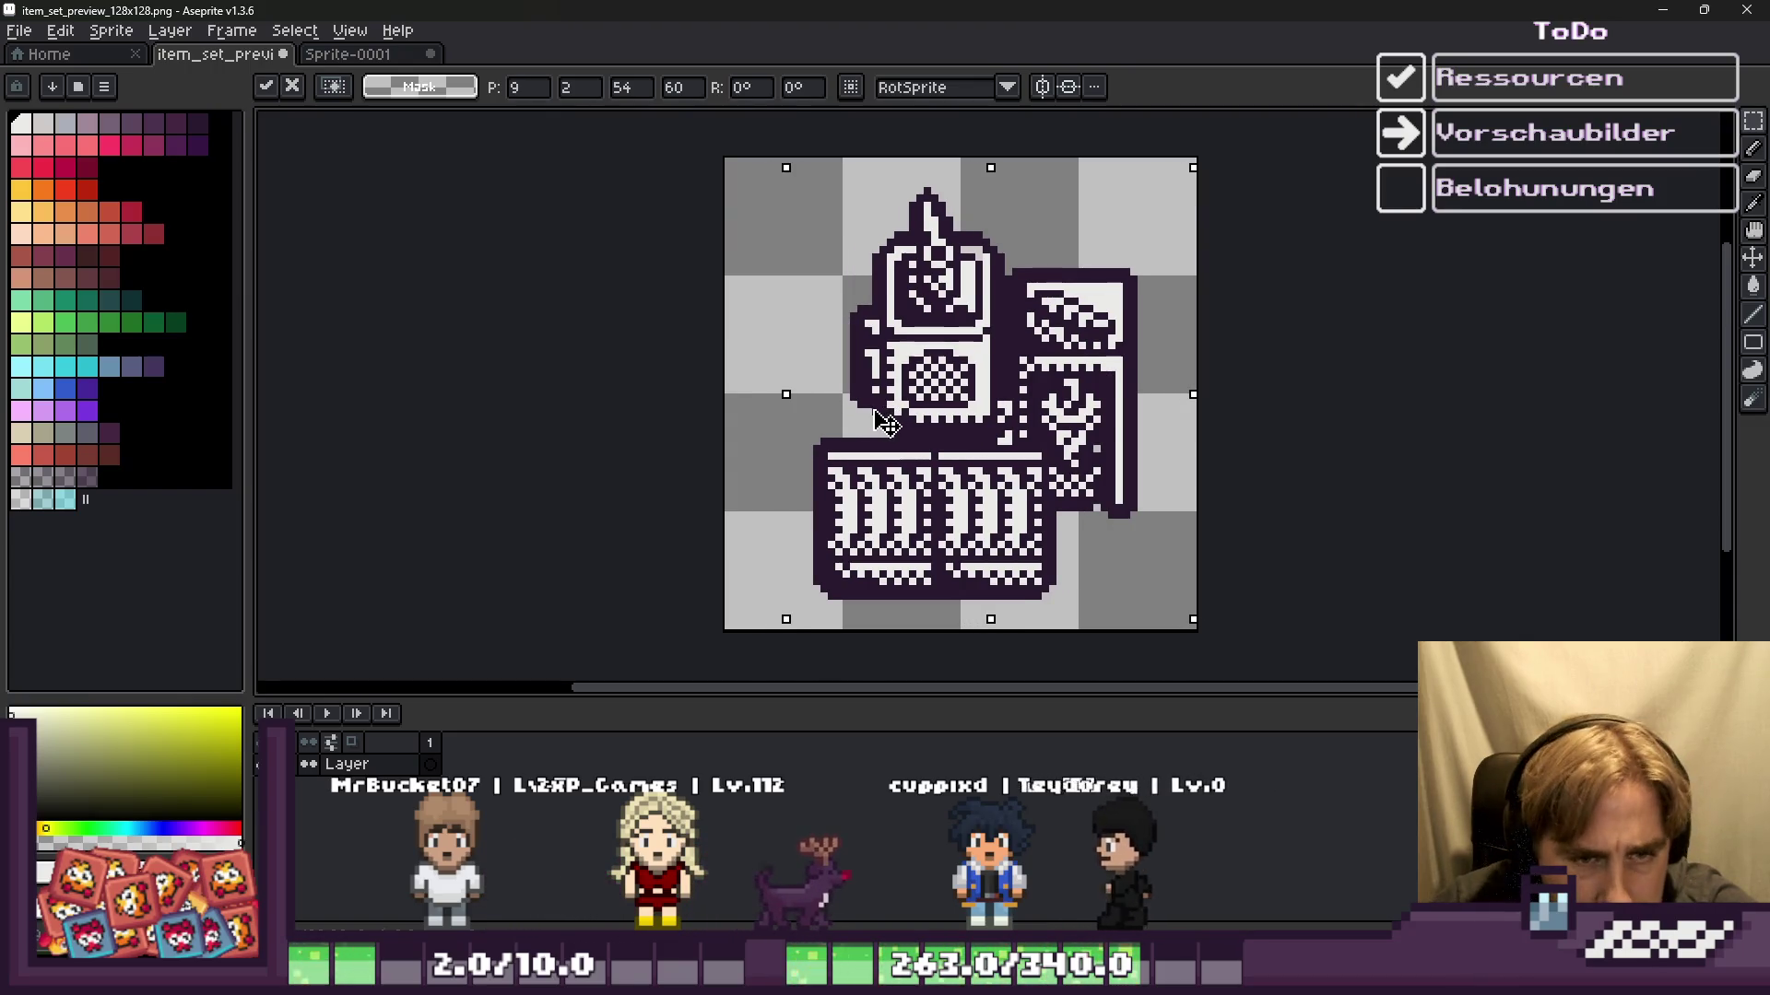
{"action": "key", "text": "Left"}
{"action": "key", "text": "Left"}
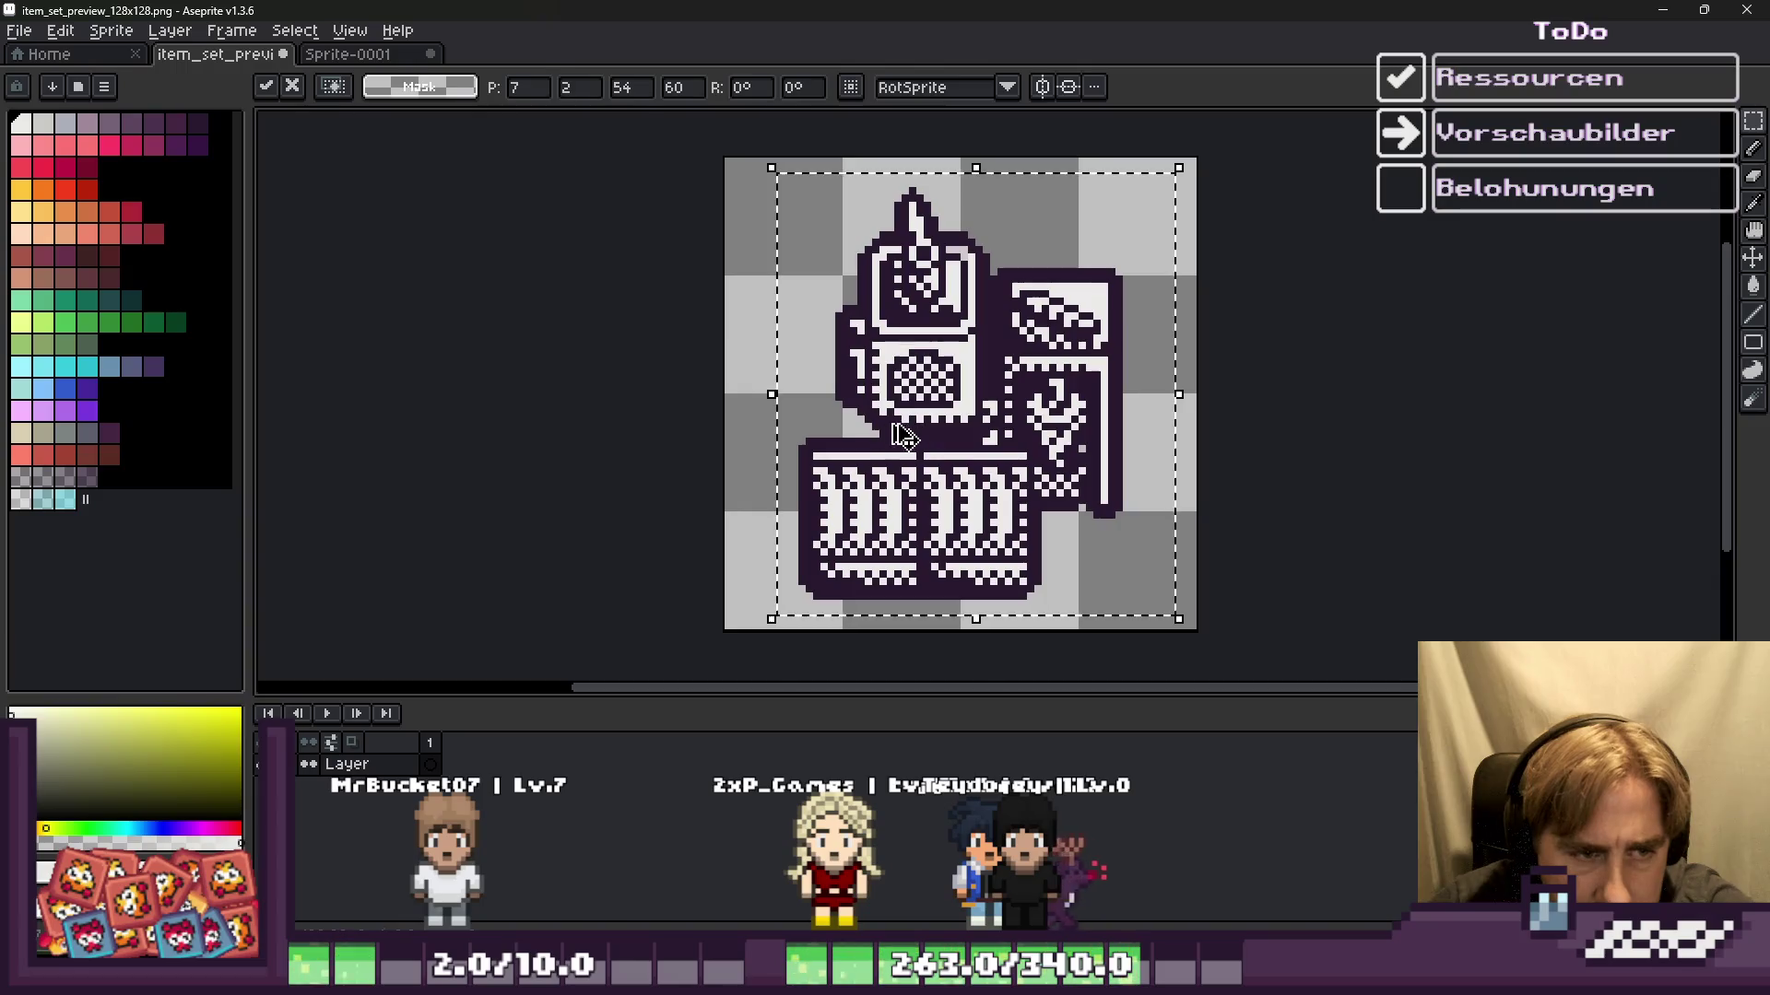
{"action": "key", "text": "ctrl+d"}
{"action": "key", "text": "ctrl+s"}
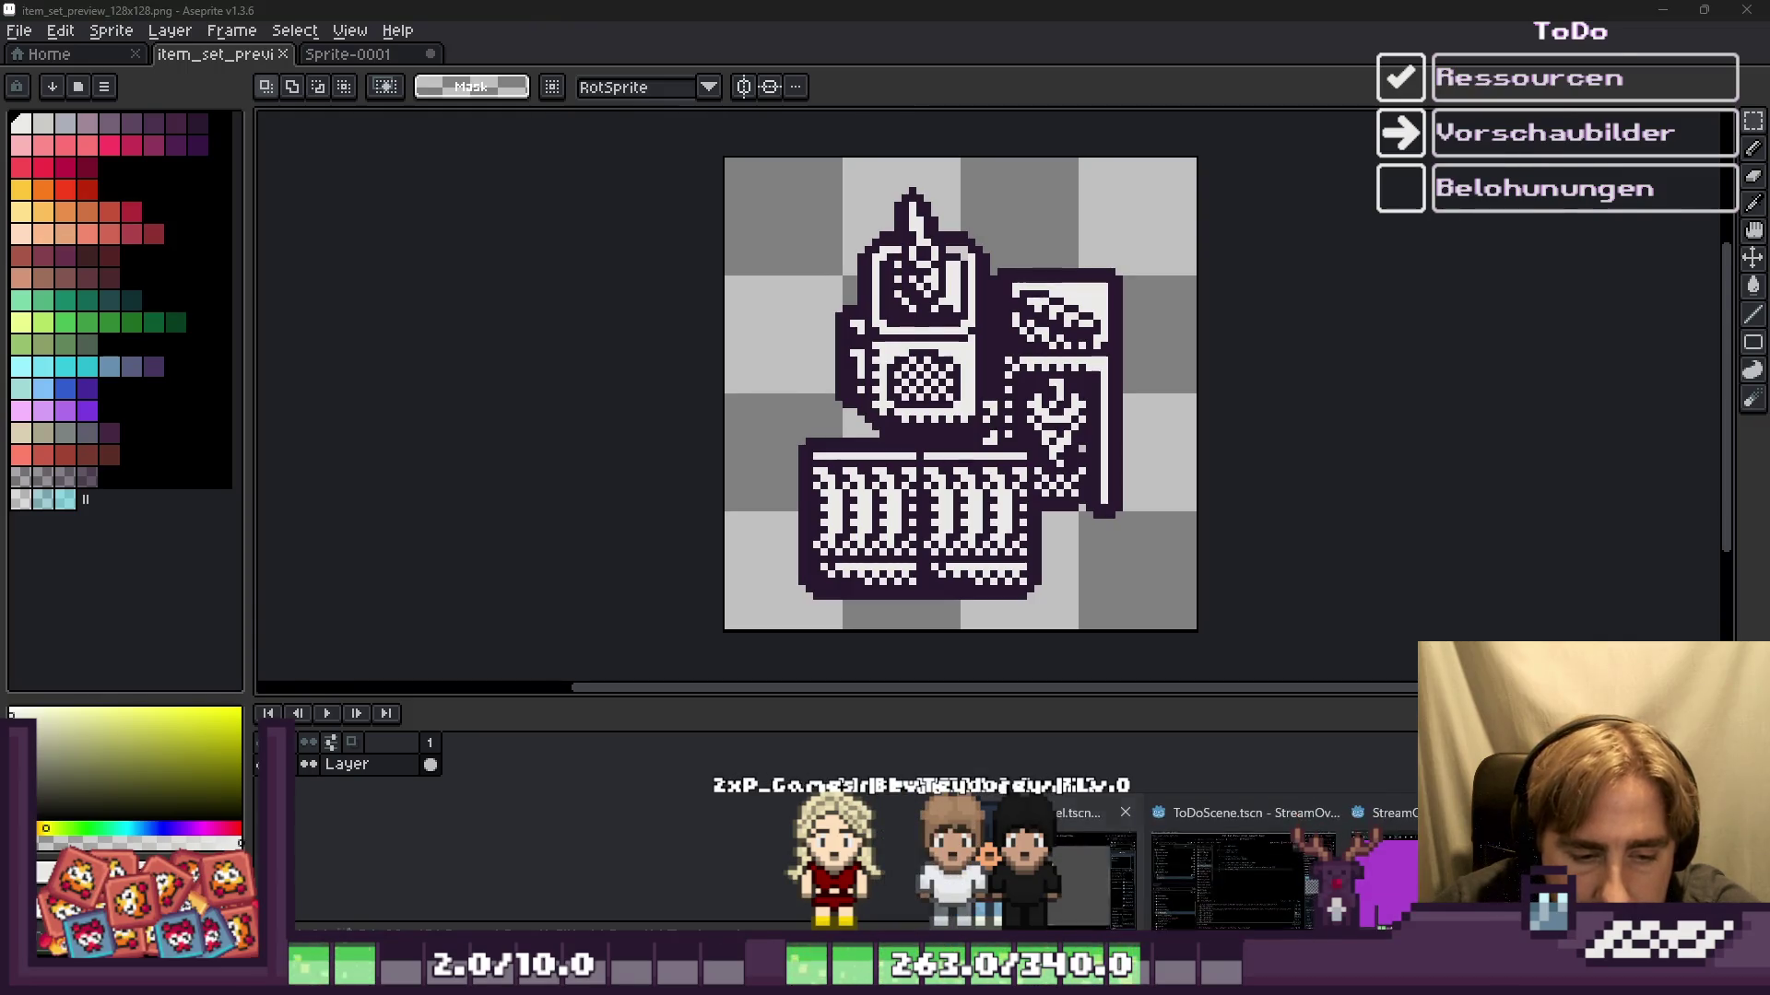
Step: Check the icon on Godot's ItemSetPanel, then return to the Aseprite preview image
{"action": "left_click", "coordinate": [1095, 876]}
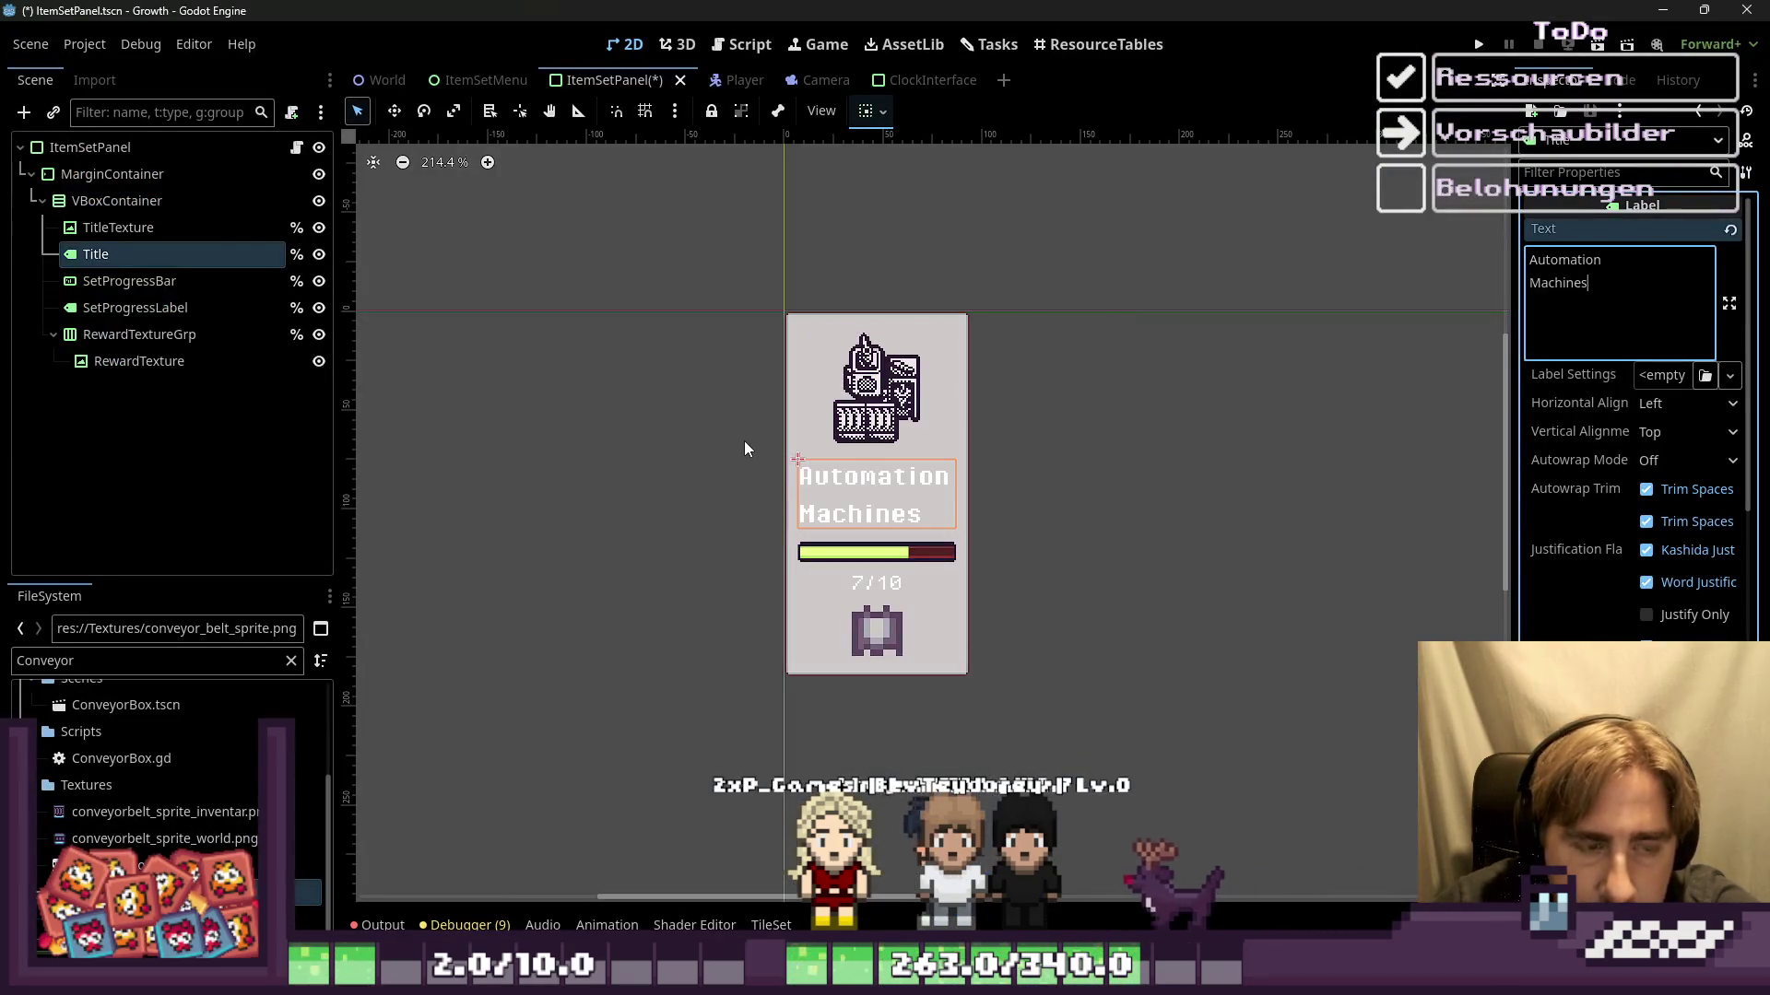
{"action": "left_click", "coordinate": [1663, 10]}
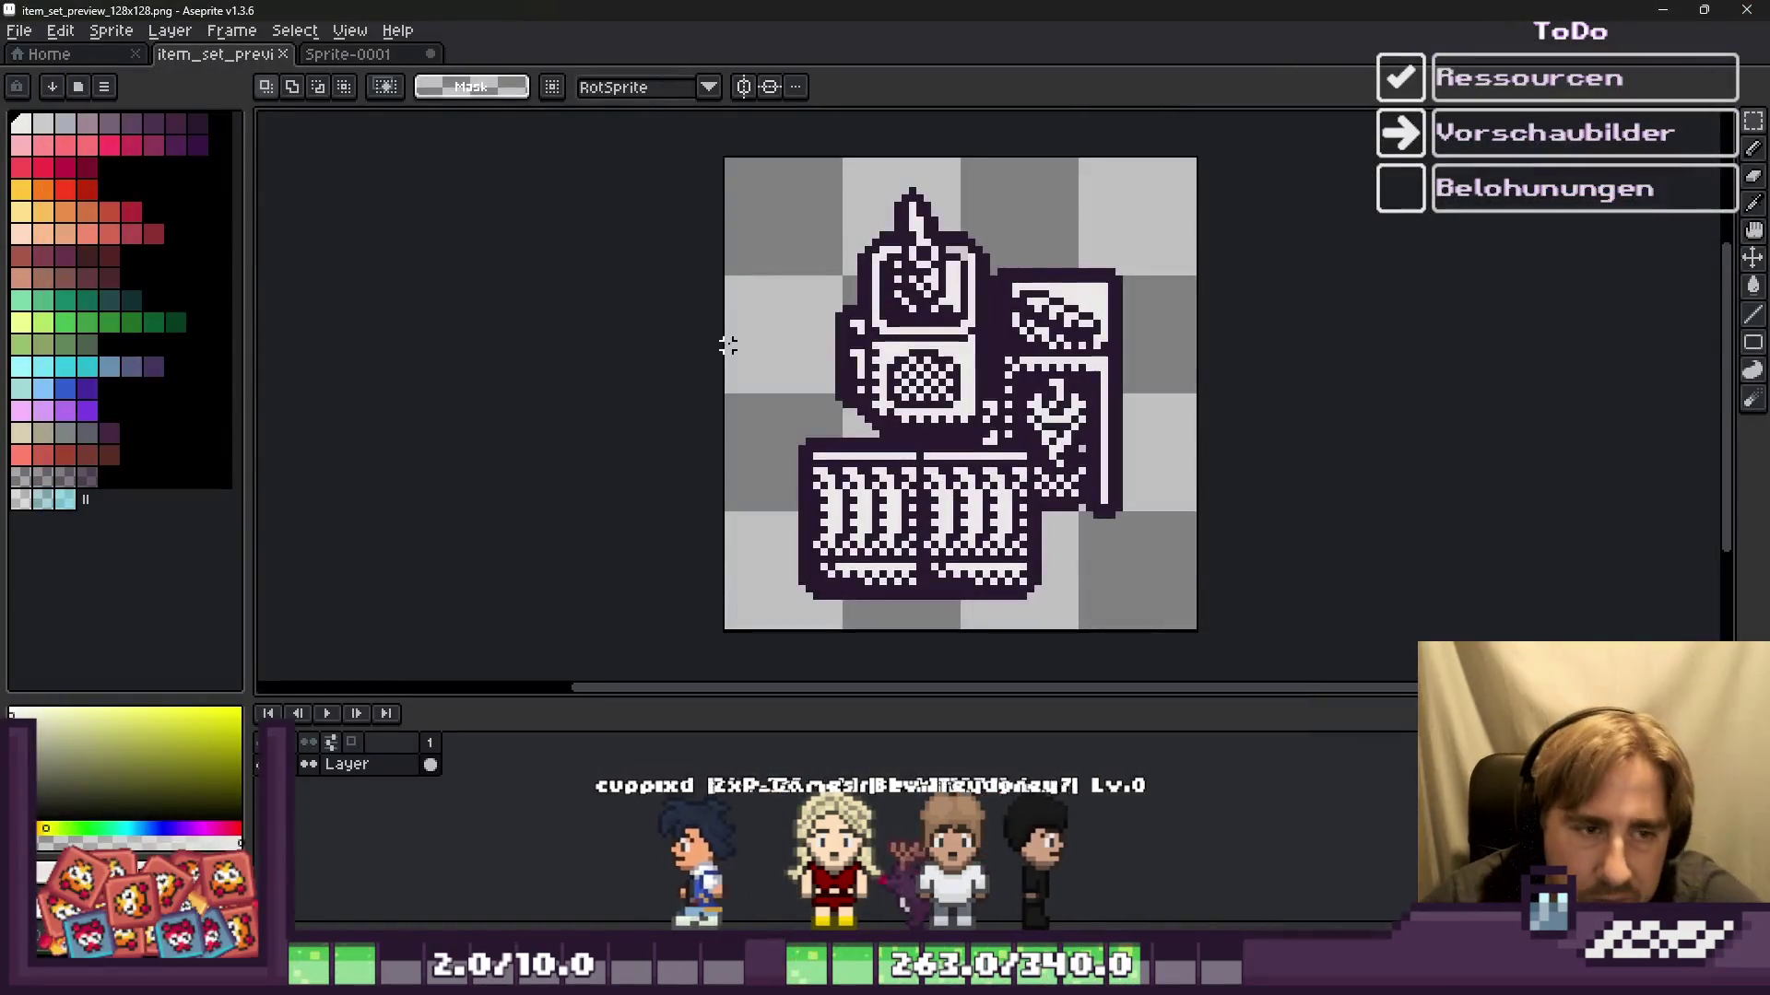
{"action": "scroll", "coordinate": [846, 343], "scroll_direction": "up", "scroll_amount": 2}
{"action": "key", "text": "ctrl+a"}
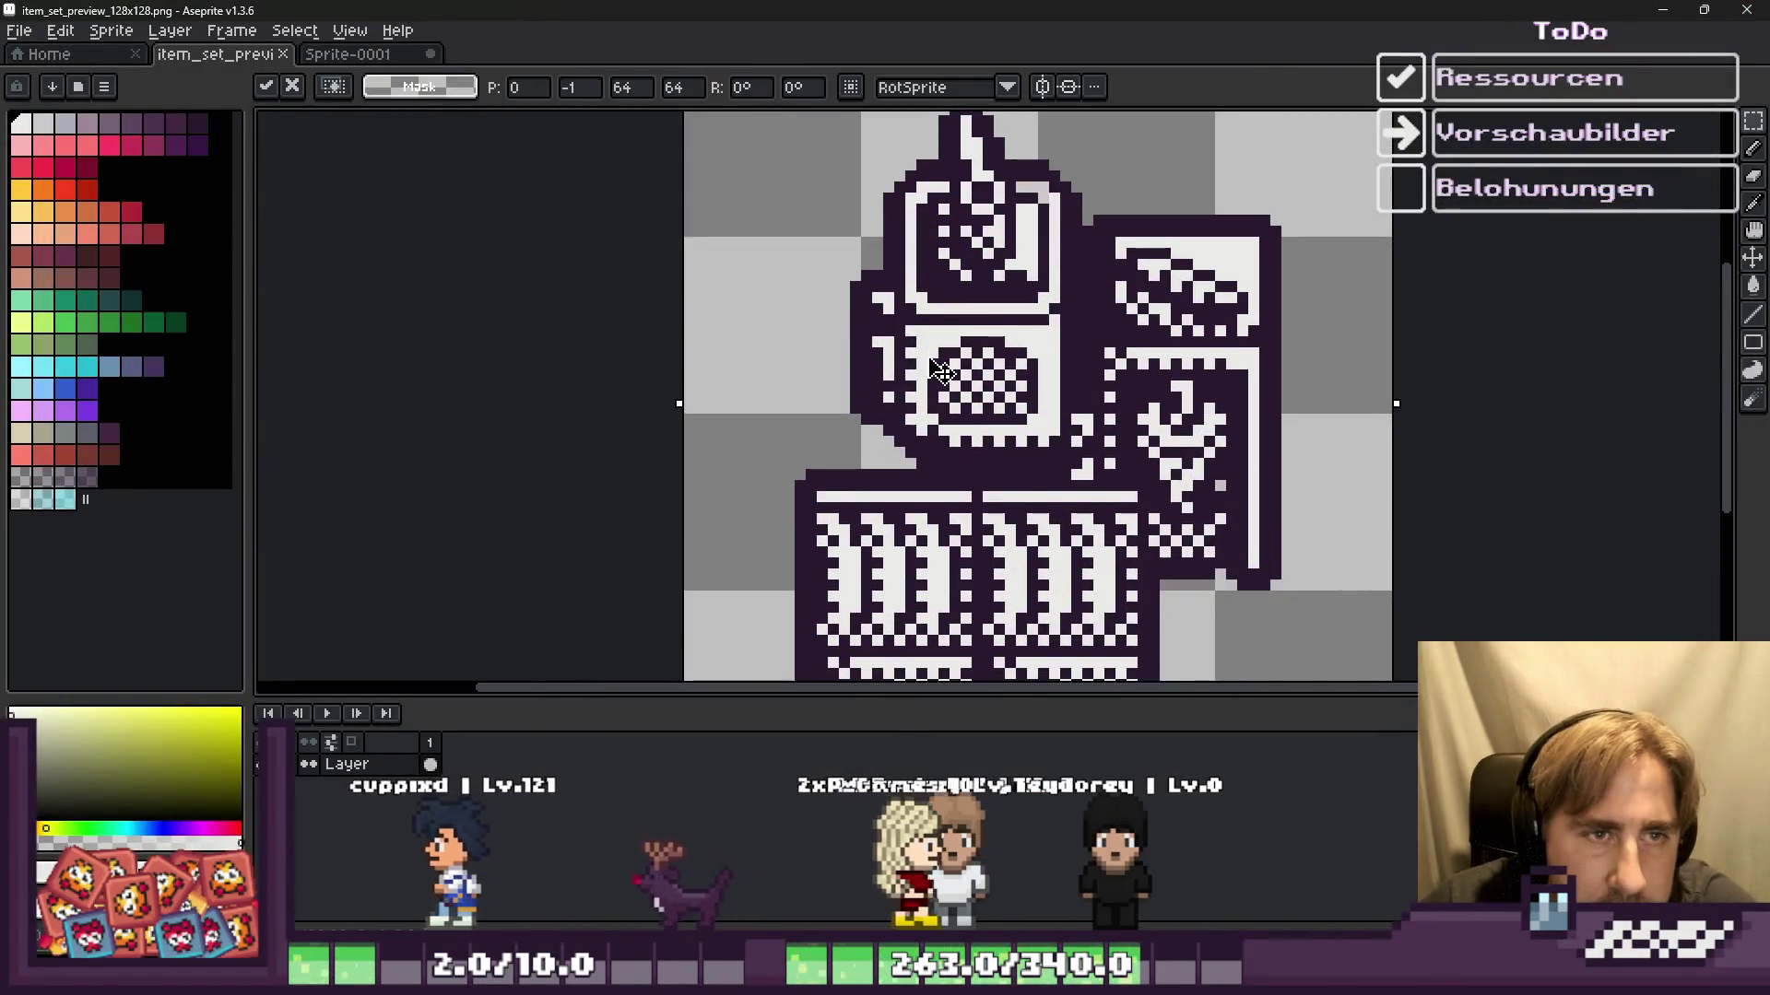
{"action": "scroll", "coordinate": [941, 412], "scroll_direction": "down", "scroll_amount": 2}
{"action": "key", "text": "ctrl+d"}
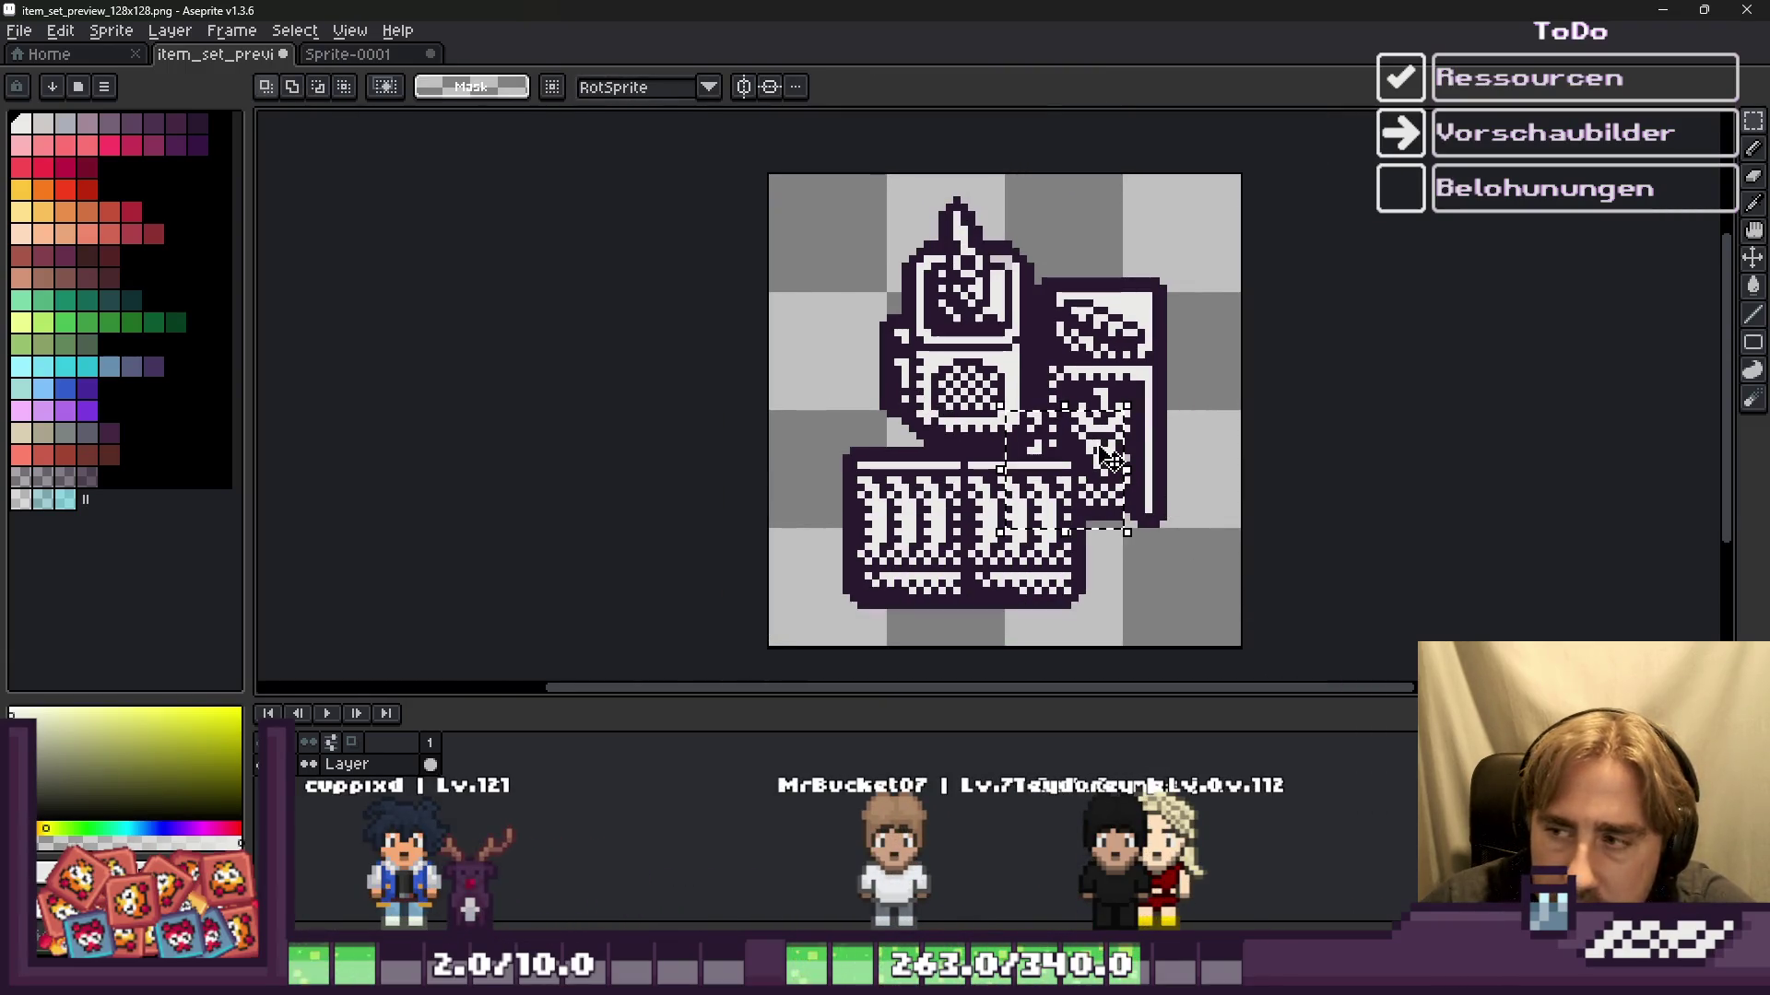
{"action": "key", "text": "alt+Tab"}
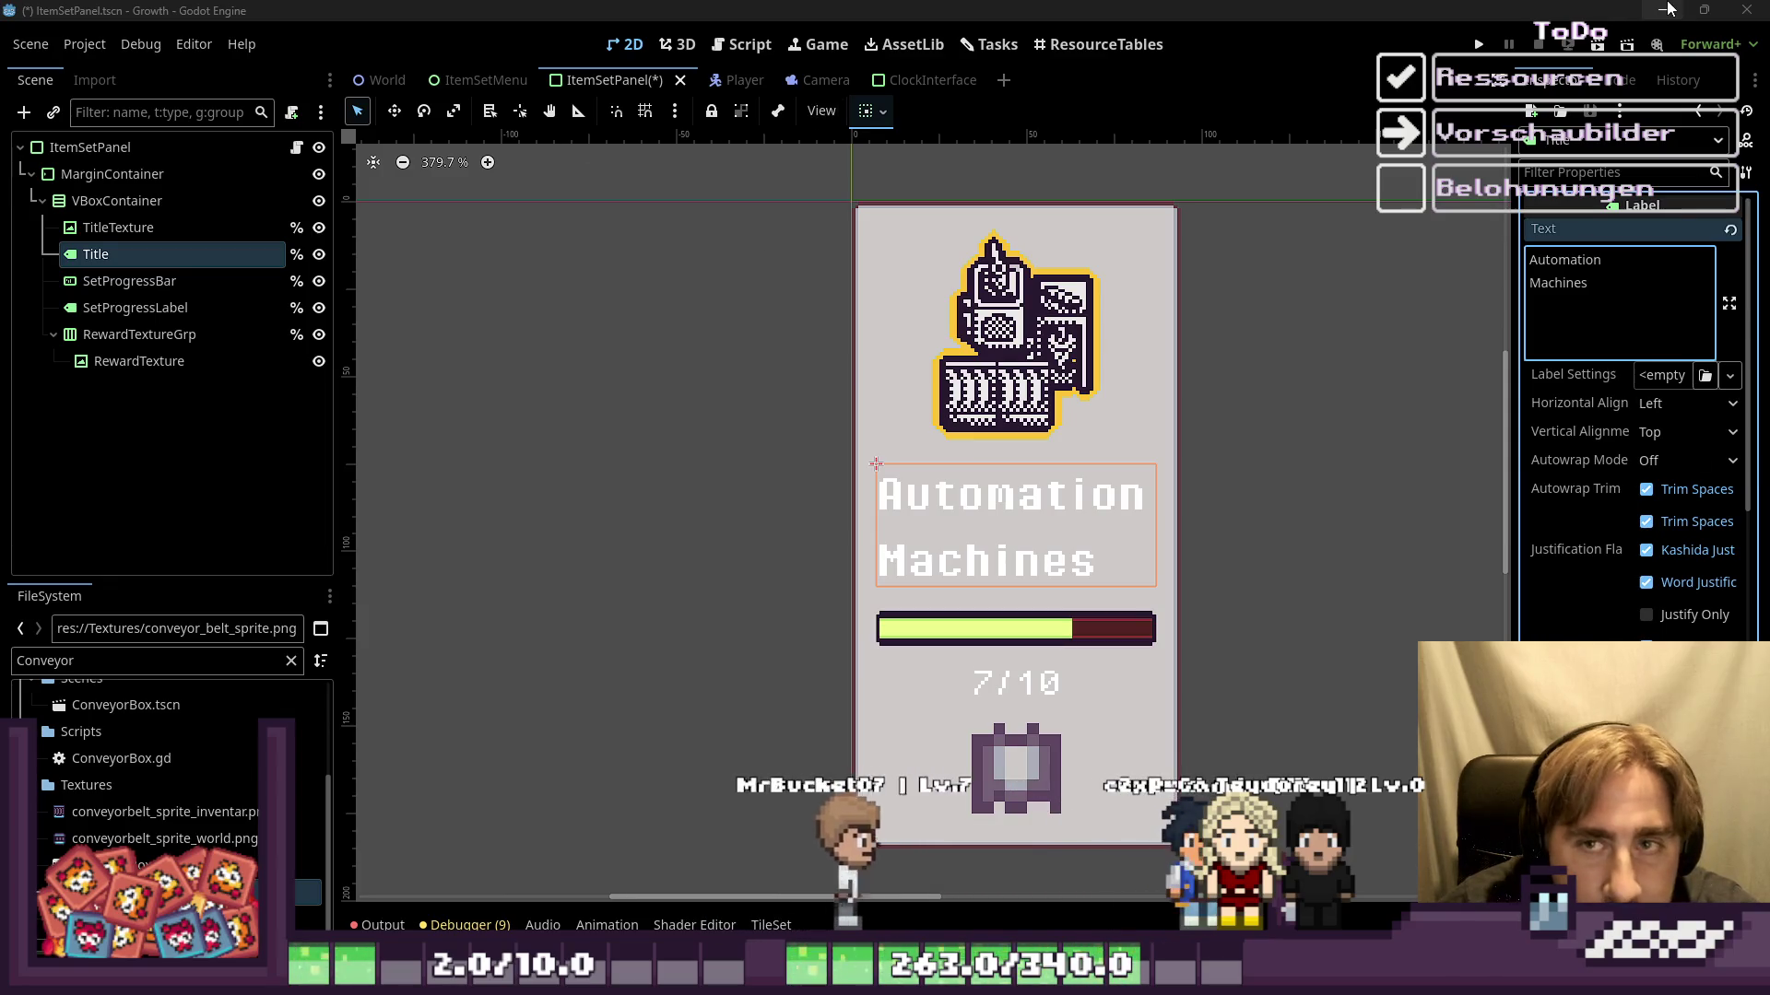
{"action": "key", "text": "alt+Tab"}
Step: Fill the transparent background with grey-blue, save the image, and return to Godot
{"action": "scroll", "coordinate": [980, 376], "scroll_direction": "up", "scroll_amount": 2}
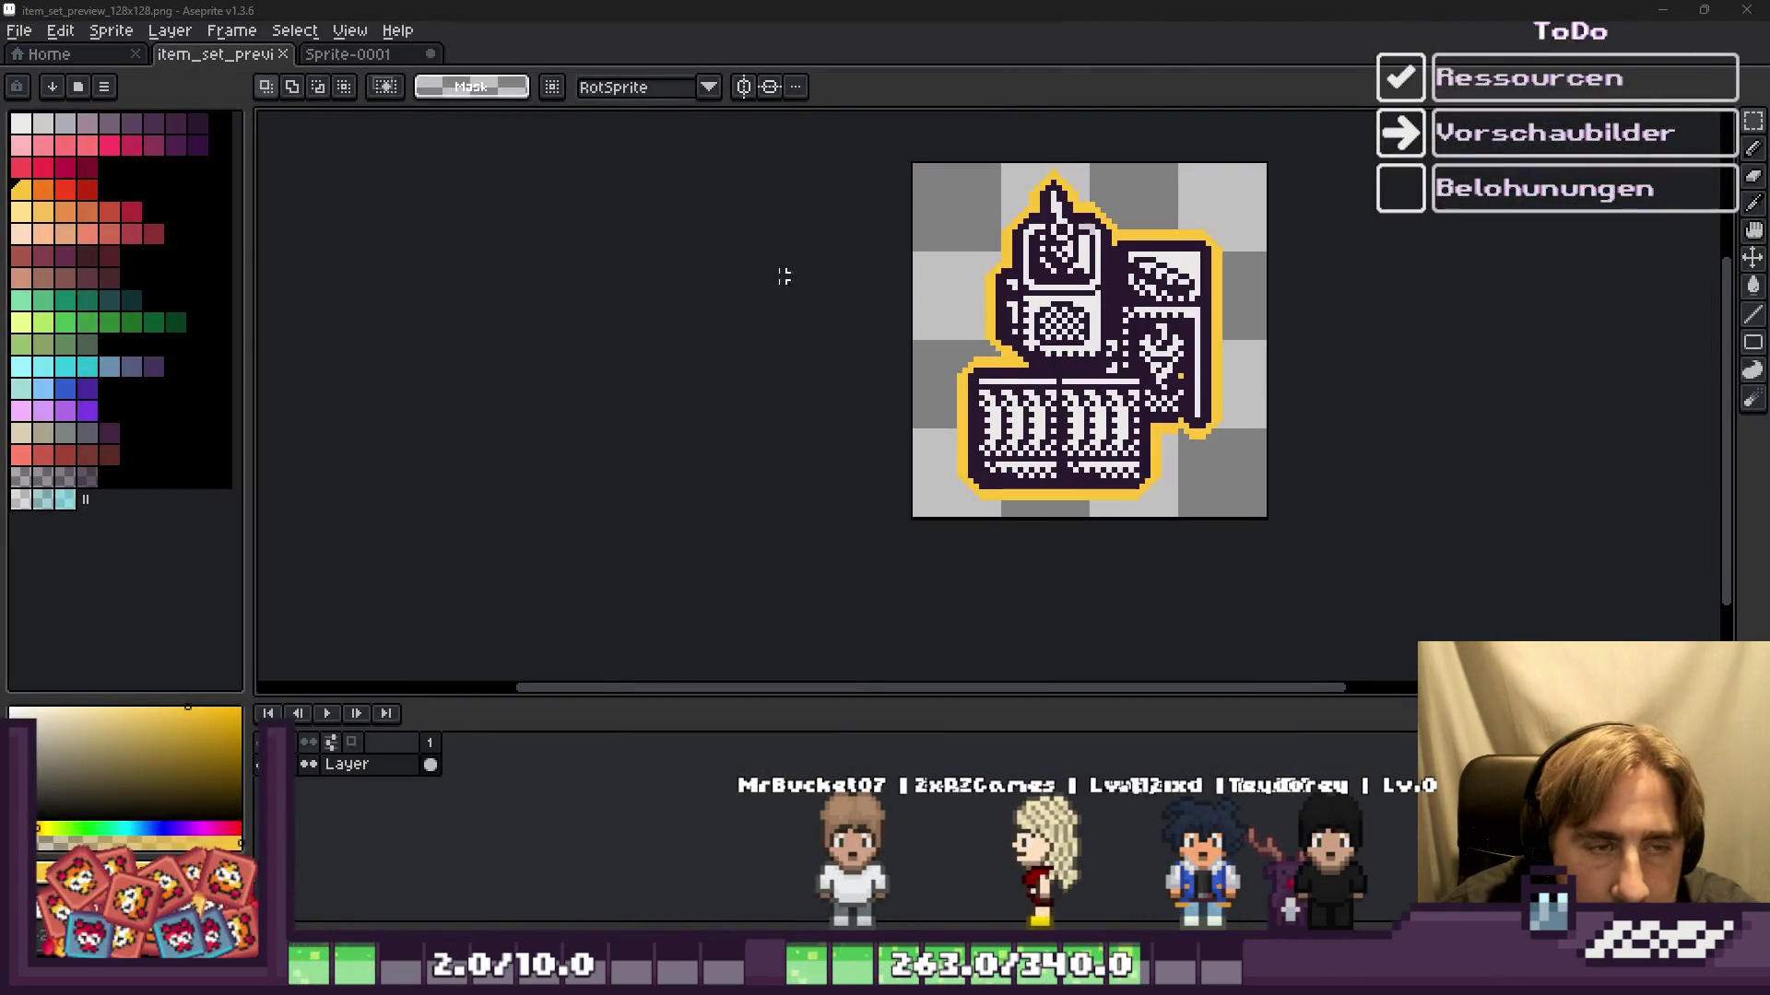
{"action": "left_click", "coordinate": [64, 123]}
{"action": "key", "text": "g"}
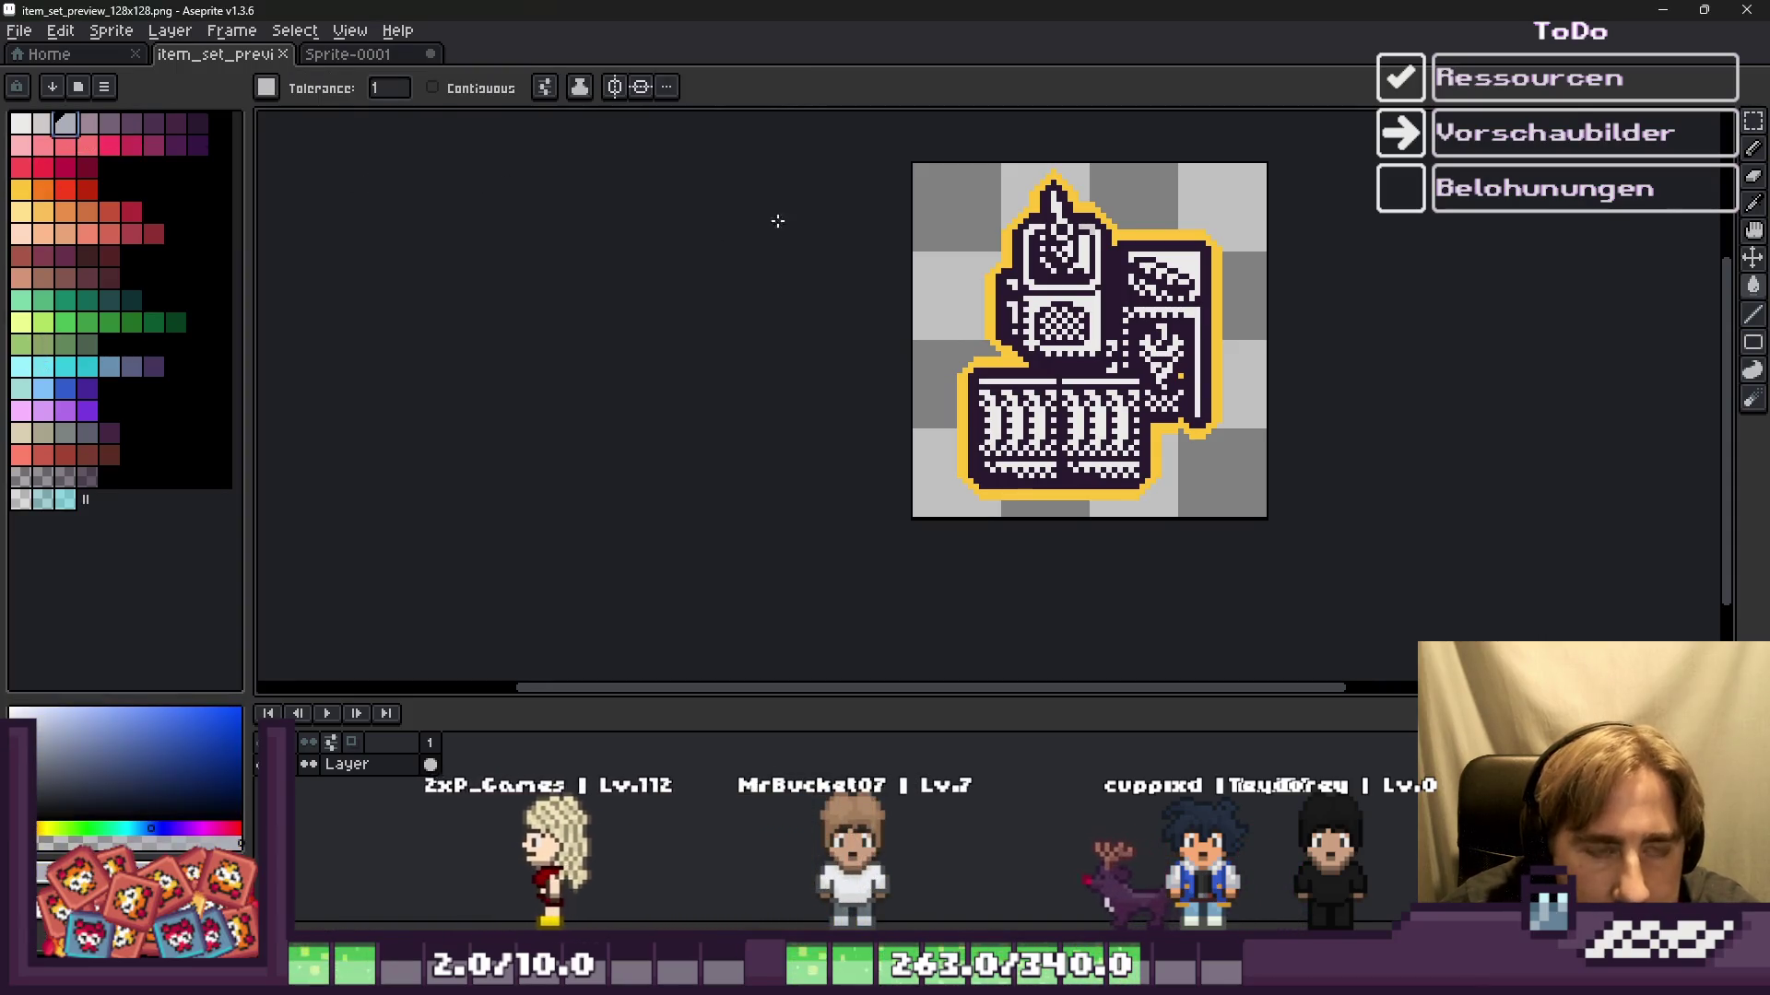
{"action": "left_click", "coordinate": [950, 219]}
{"action": "key", "text": "ctrl+s"}
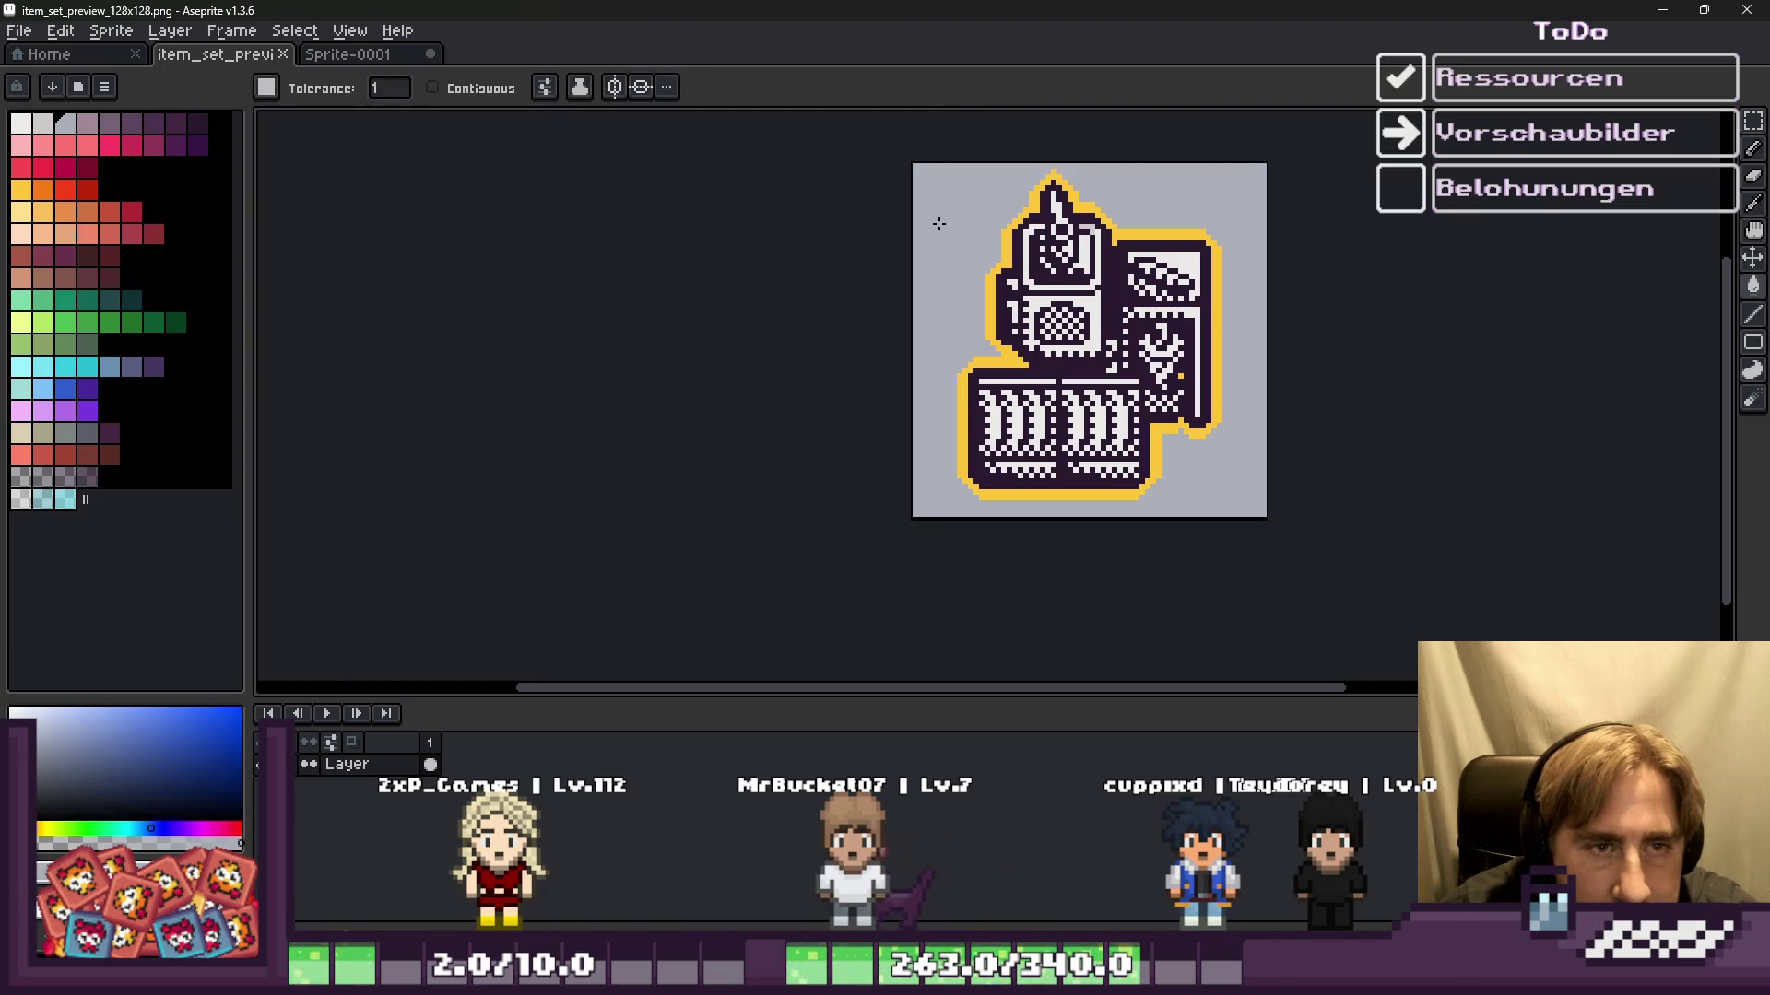
{"action": "key", "text": "alt+Tab"}
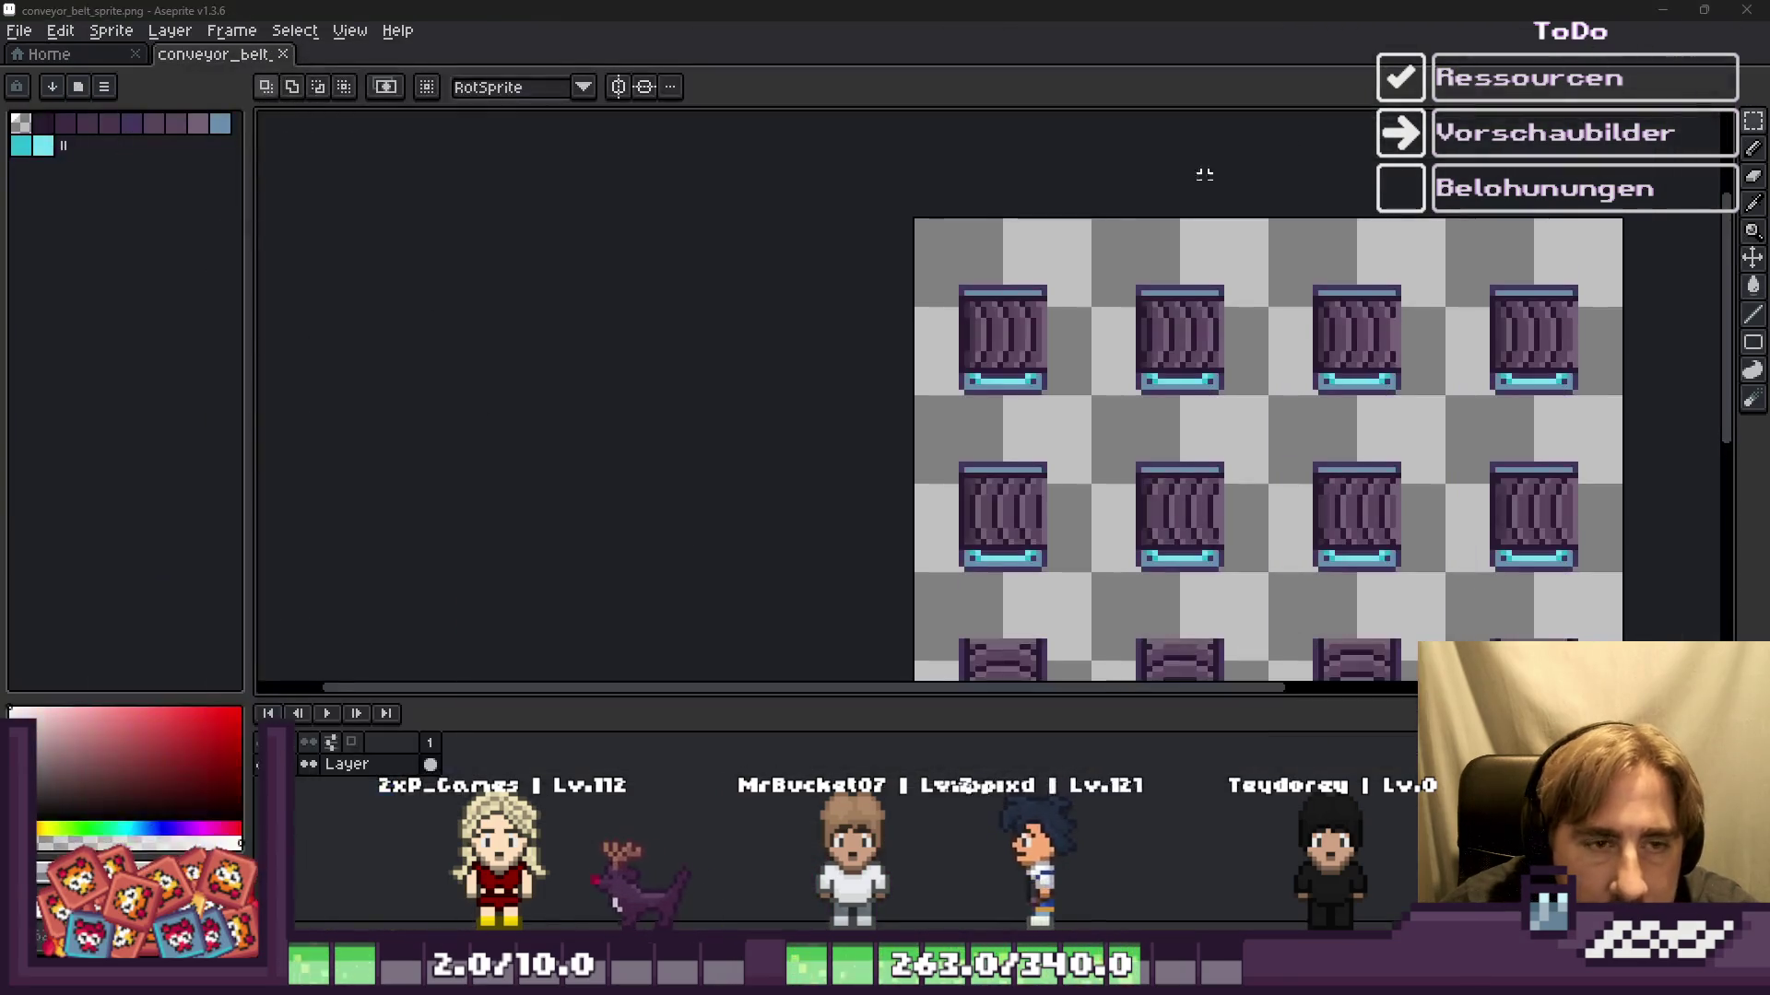
{"action": "key", "text": "alt+Tab"}
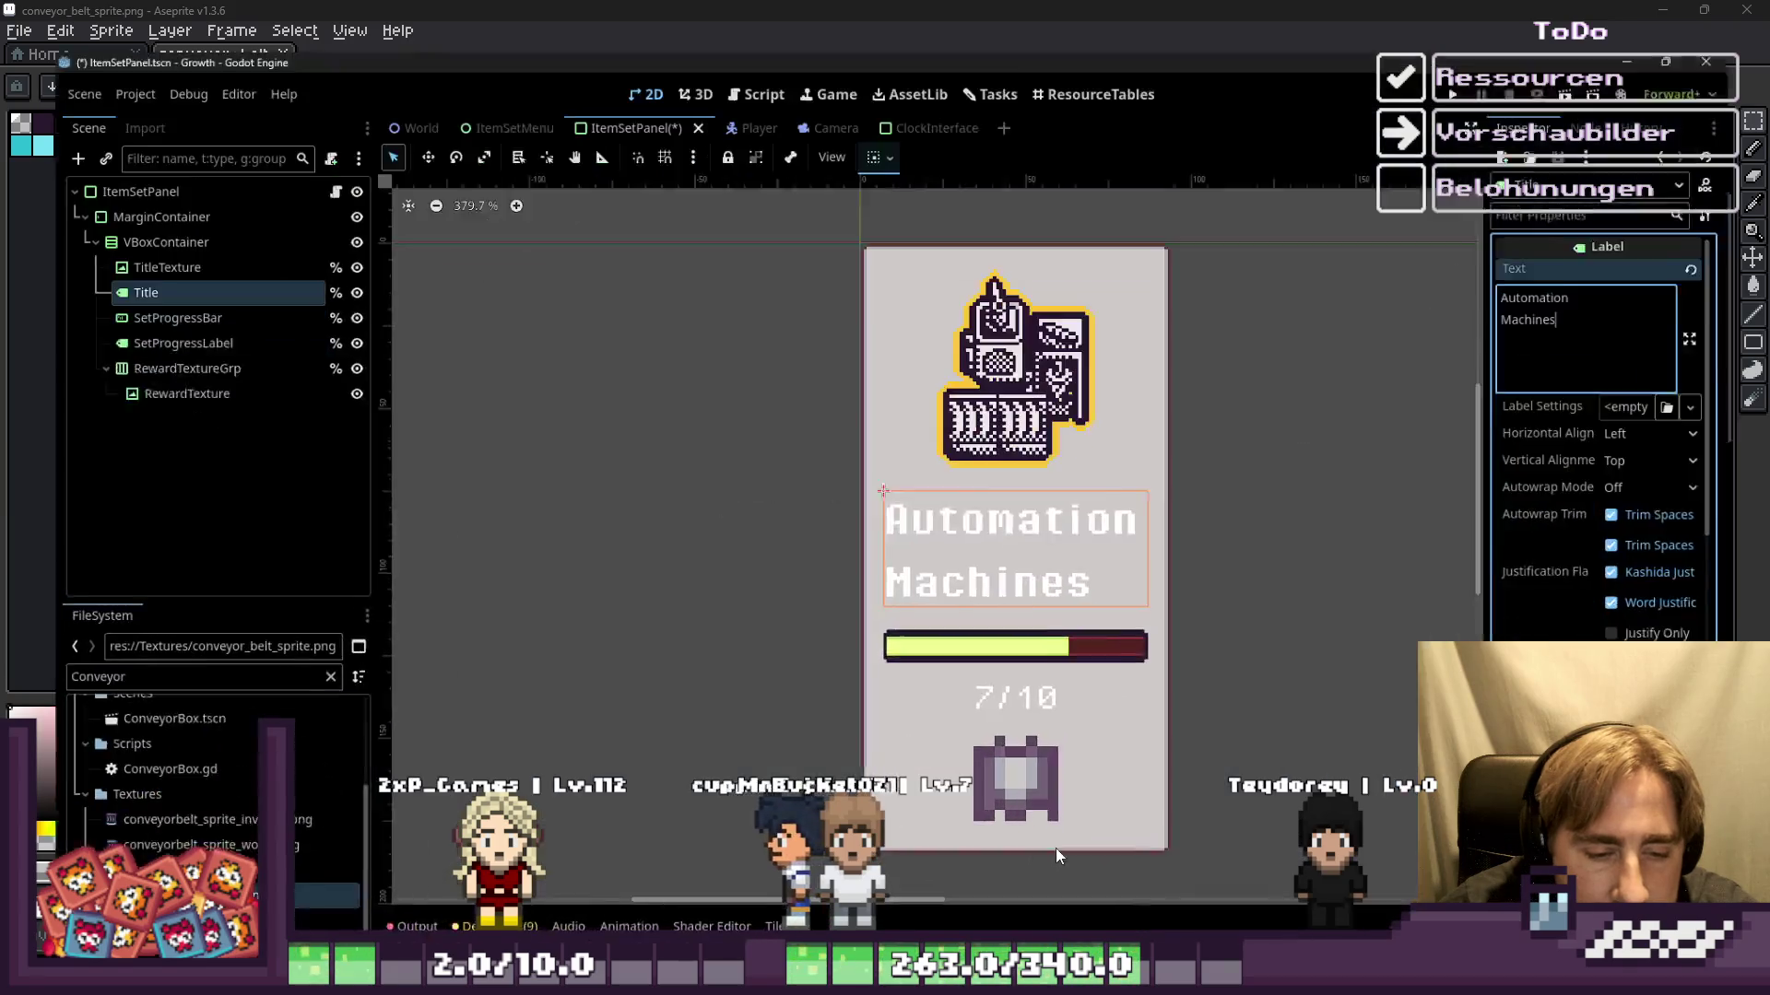
Step: Deselect the Title label, zoom the preview, and select TitleTexture, MarginContainer, then the ItemSetPanel root
{"action": "left_click", "coordinate": [817, 362]}
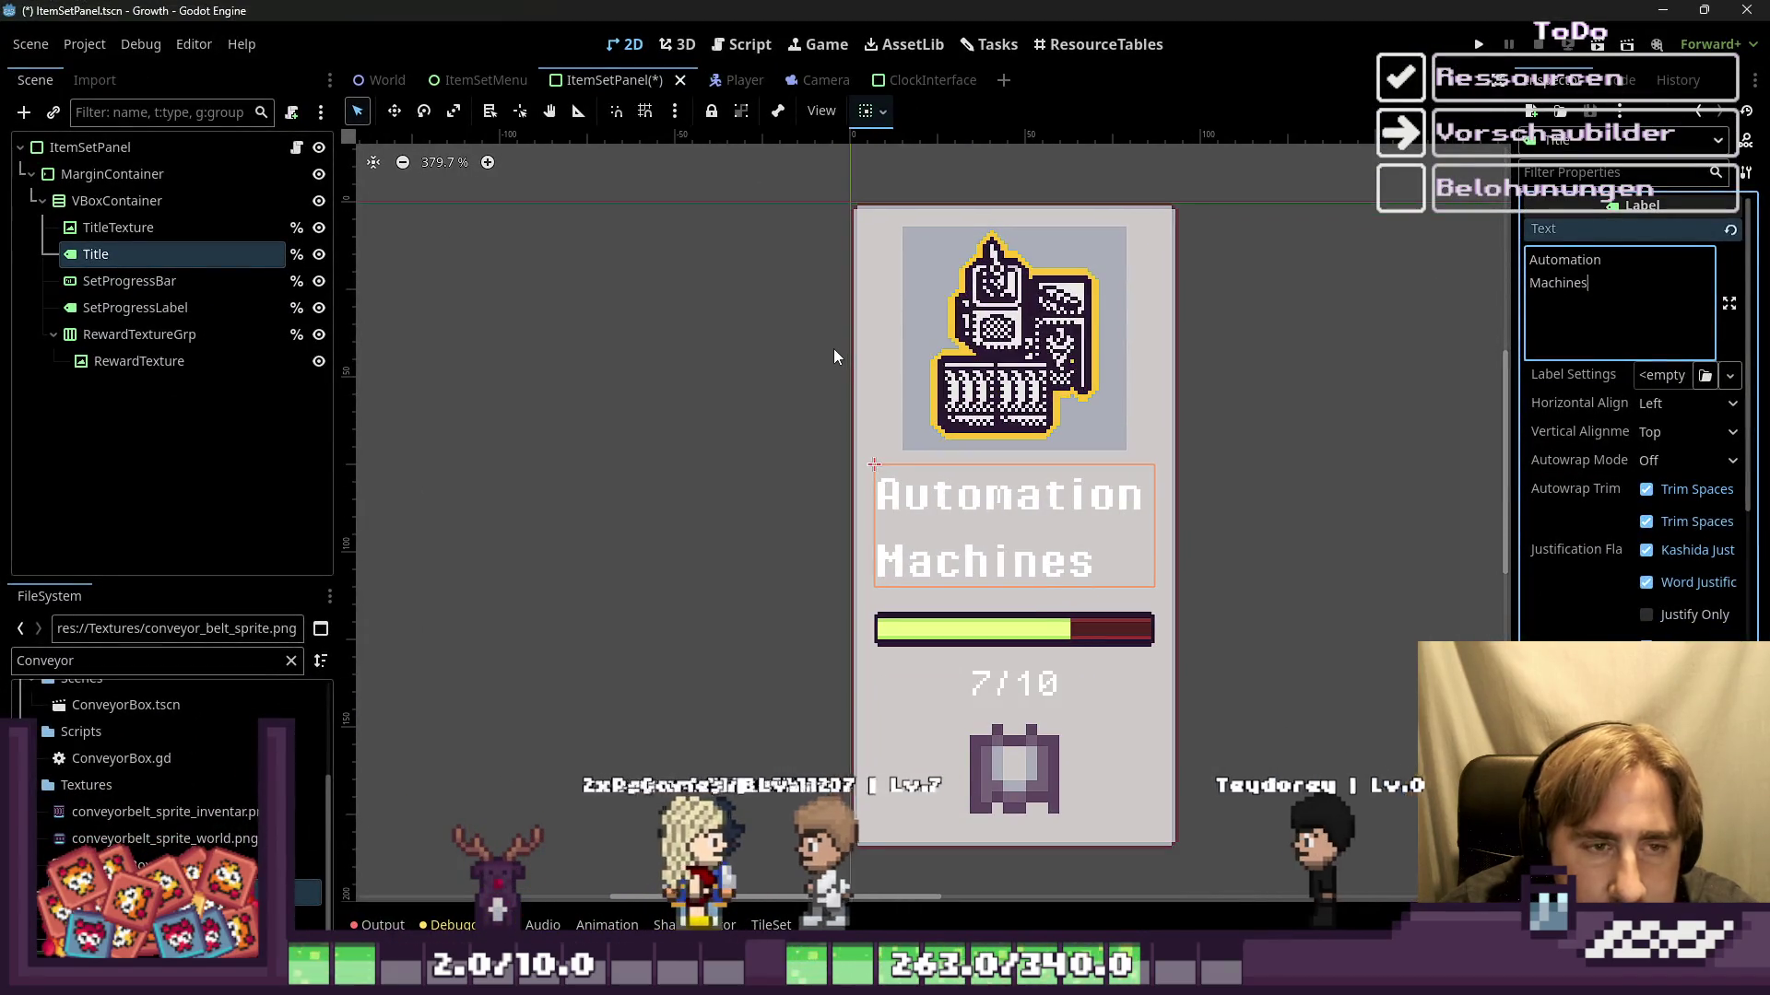
{"action": "scroll", "coordinate": [825, 351], "scroll_direction": "down", "scroll_amount": 2}
{"action": "scroll", "coordinate": [790, 347], "scroll_direction": "down", "scroll_amount": 1}
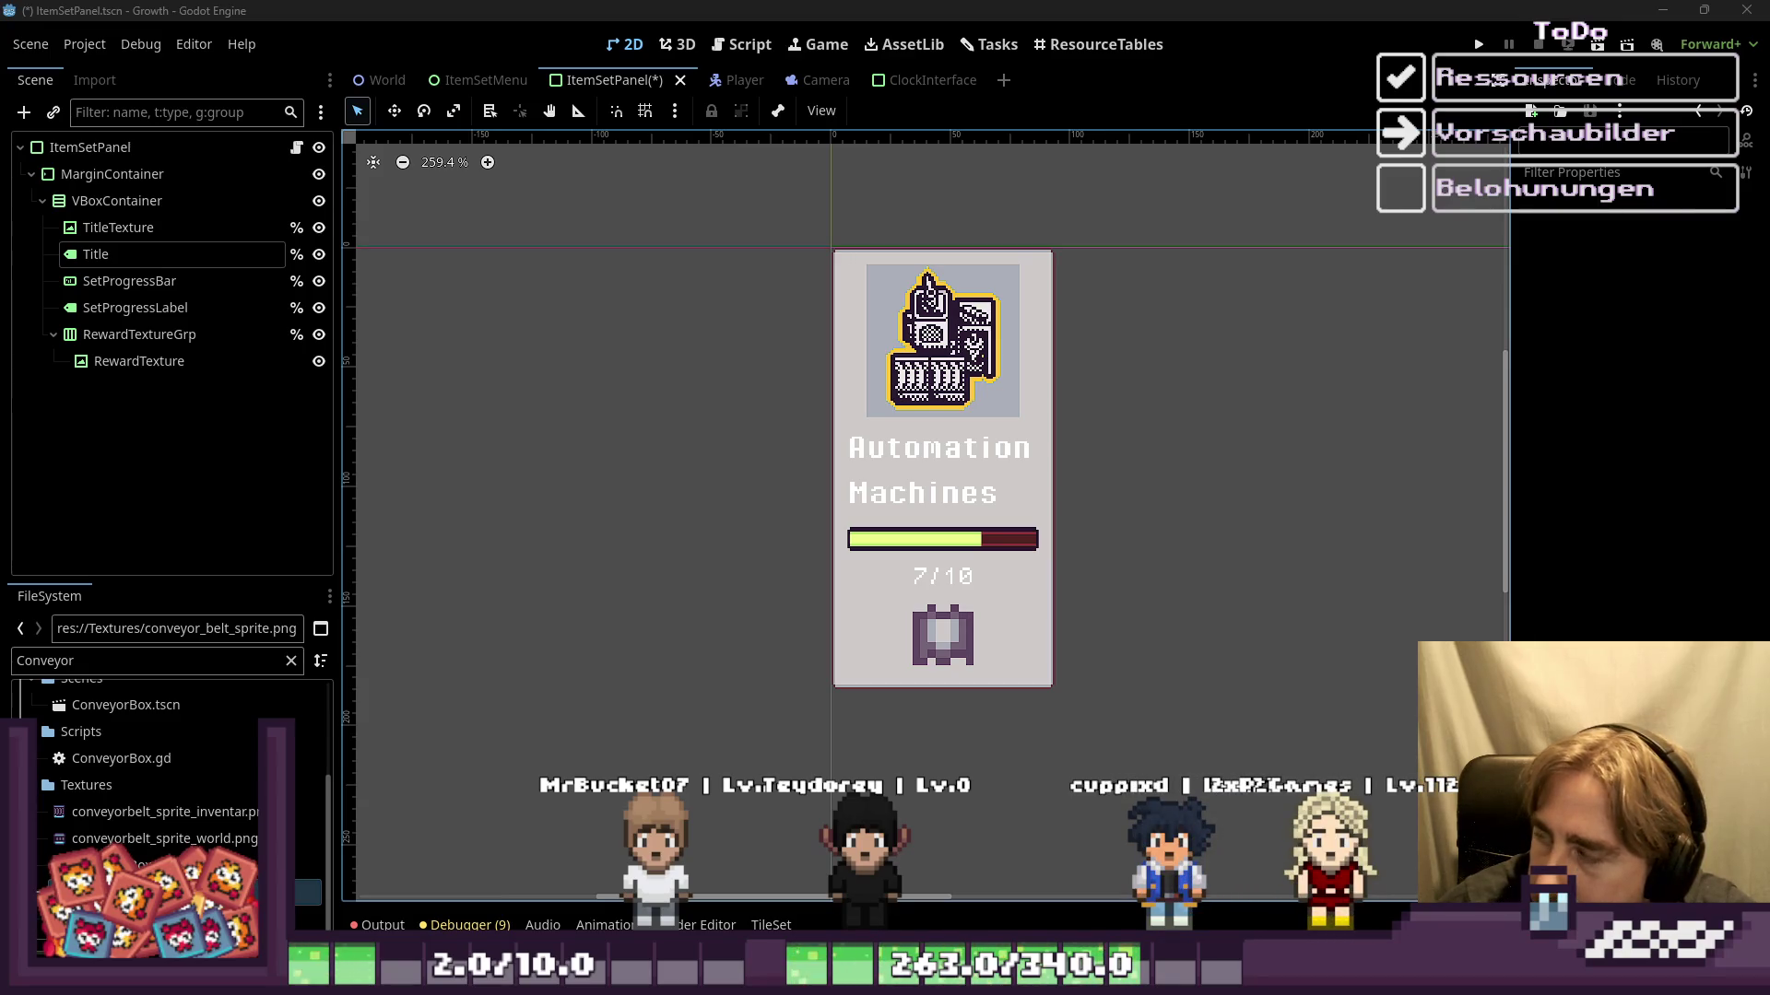
{"action": "scroll", "coordinate": [830, 350], "scroll_direction": "up", "scroll_amount": 4}
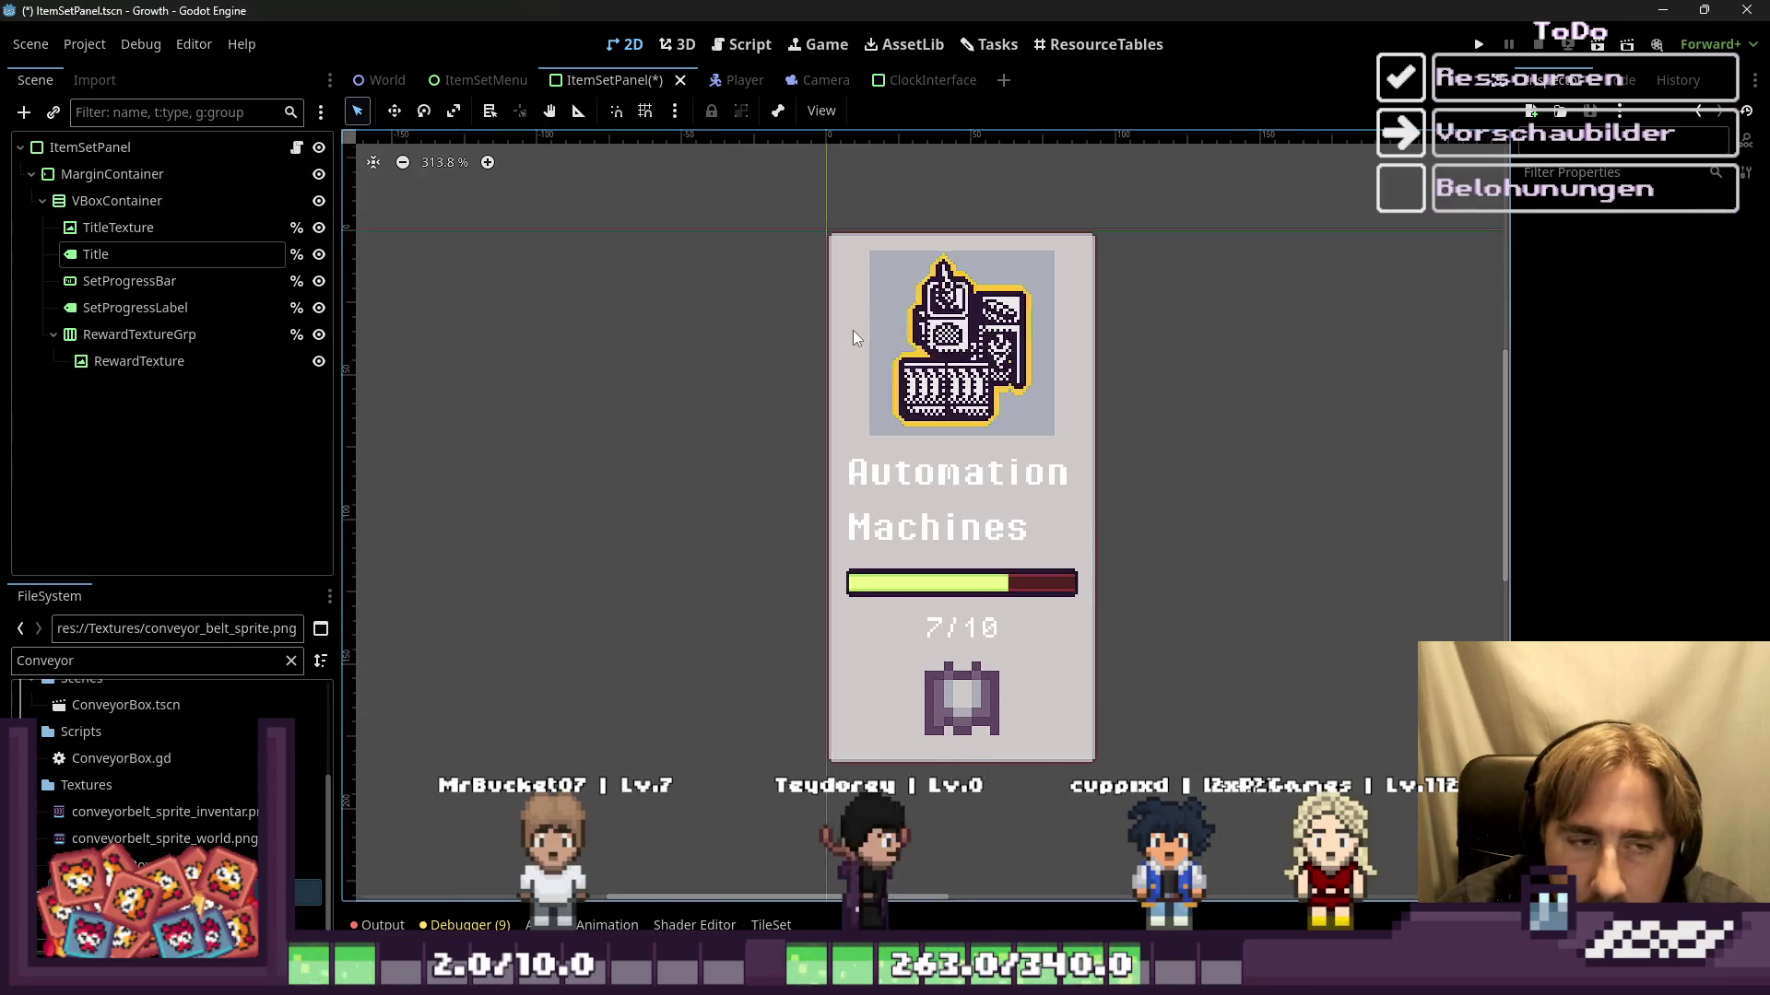
{"action": "scroll", "coordinate": [832, 313], "scroll_direction": "up", "scroll_amount": 1}
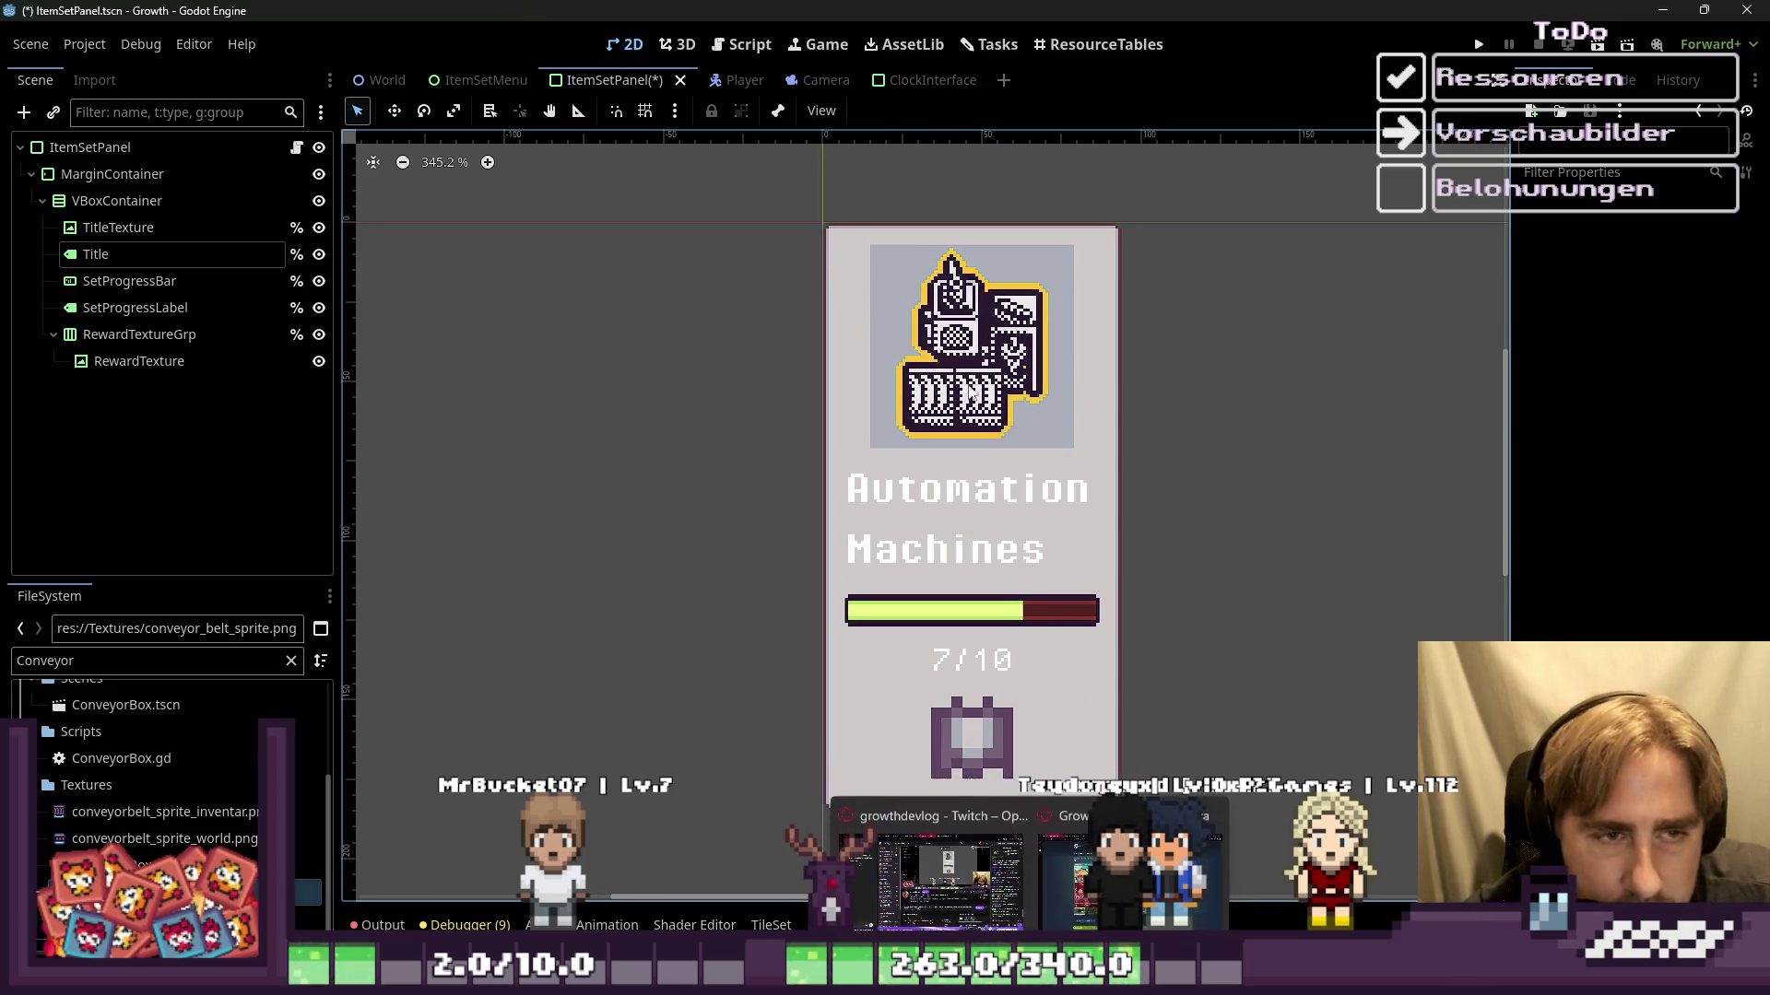
{"action": "left_click", "coordinate": [859, 329]}
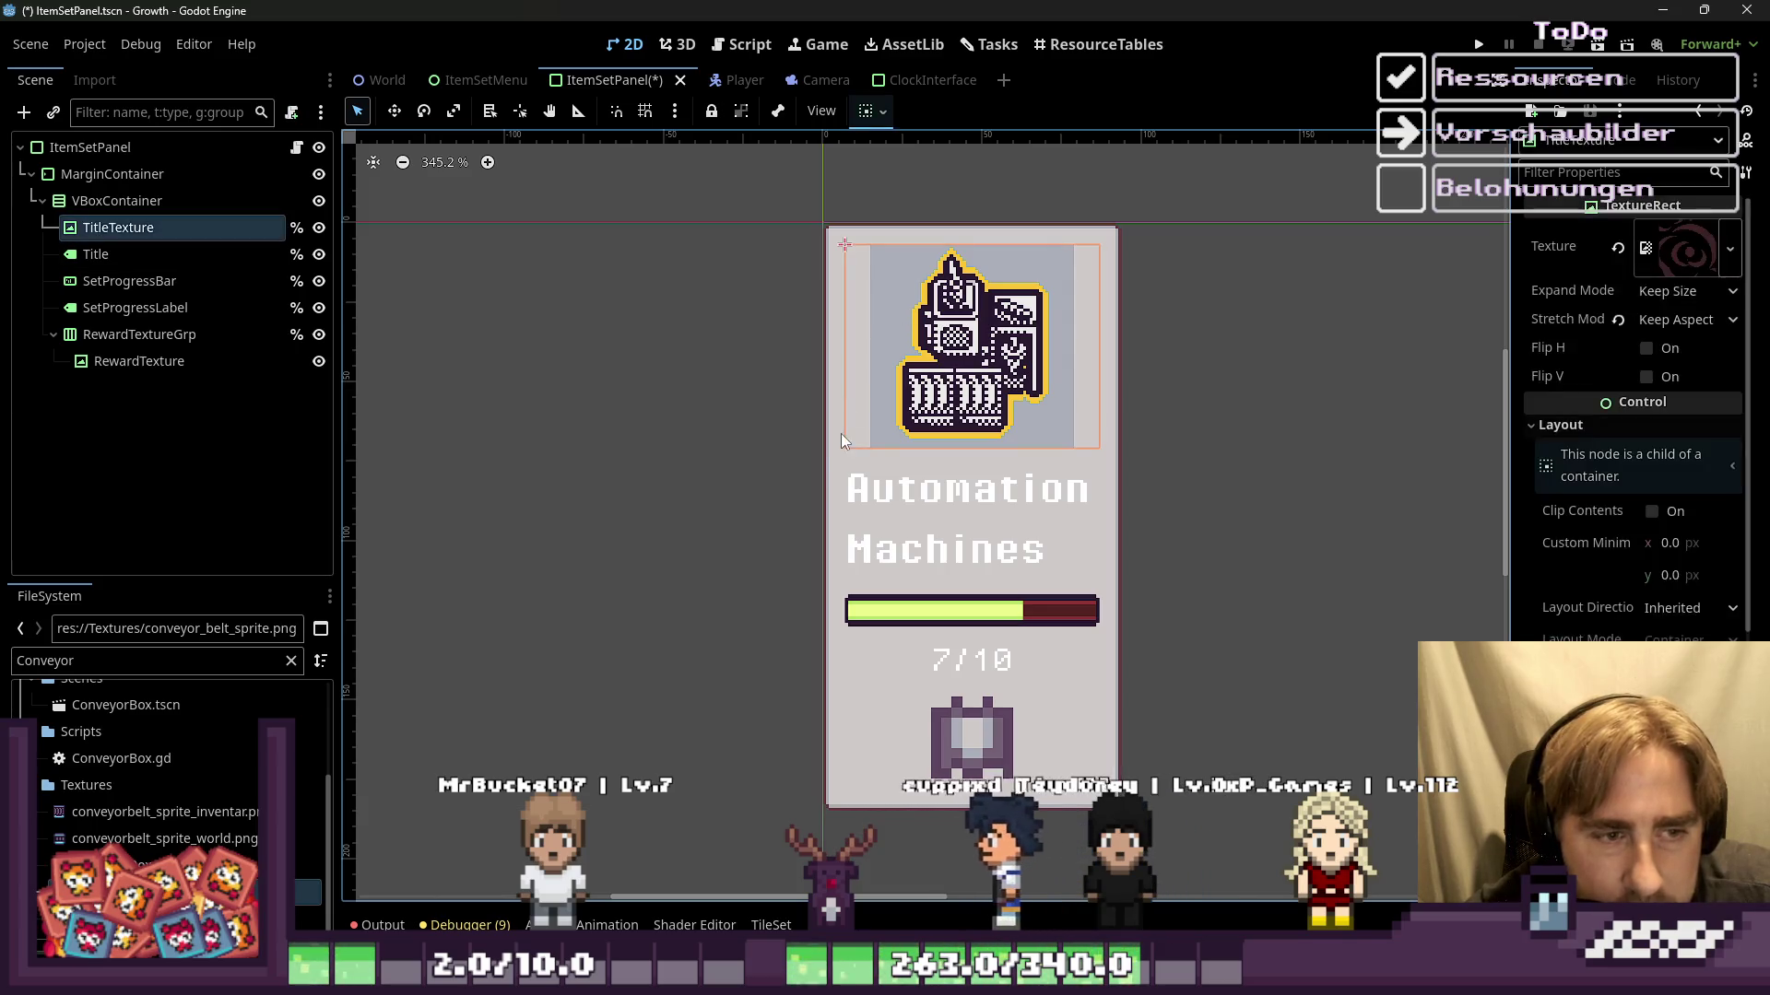
{"action": "left_click", "coordinate": [832, 447]}
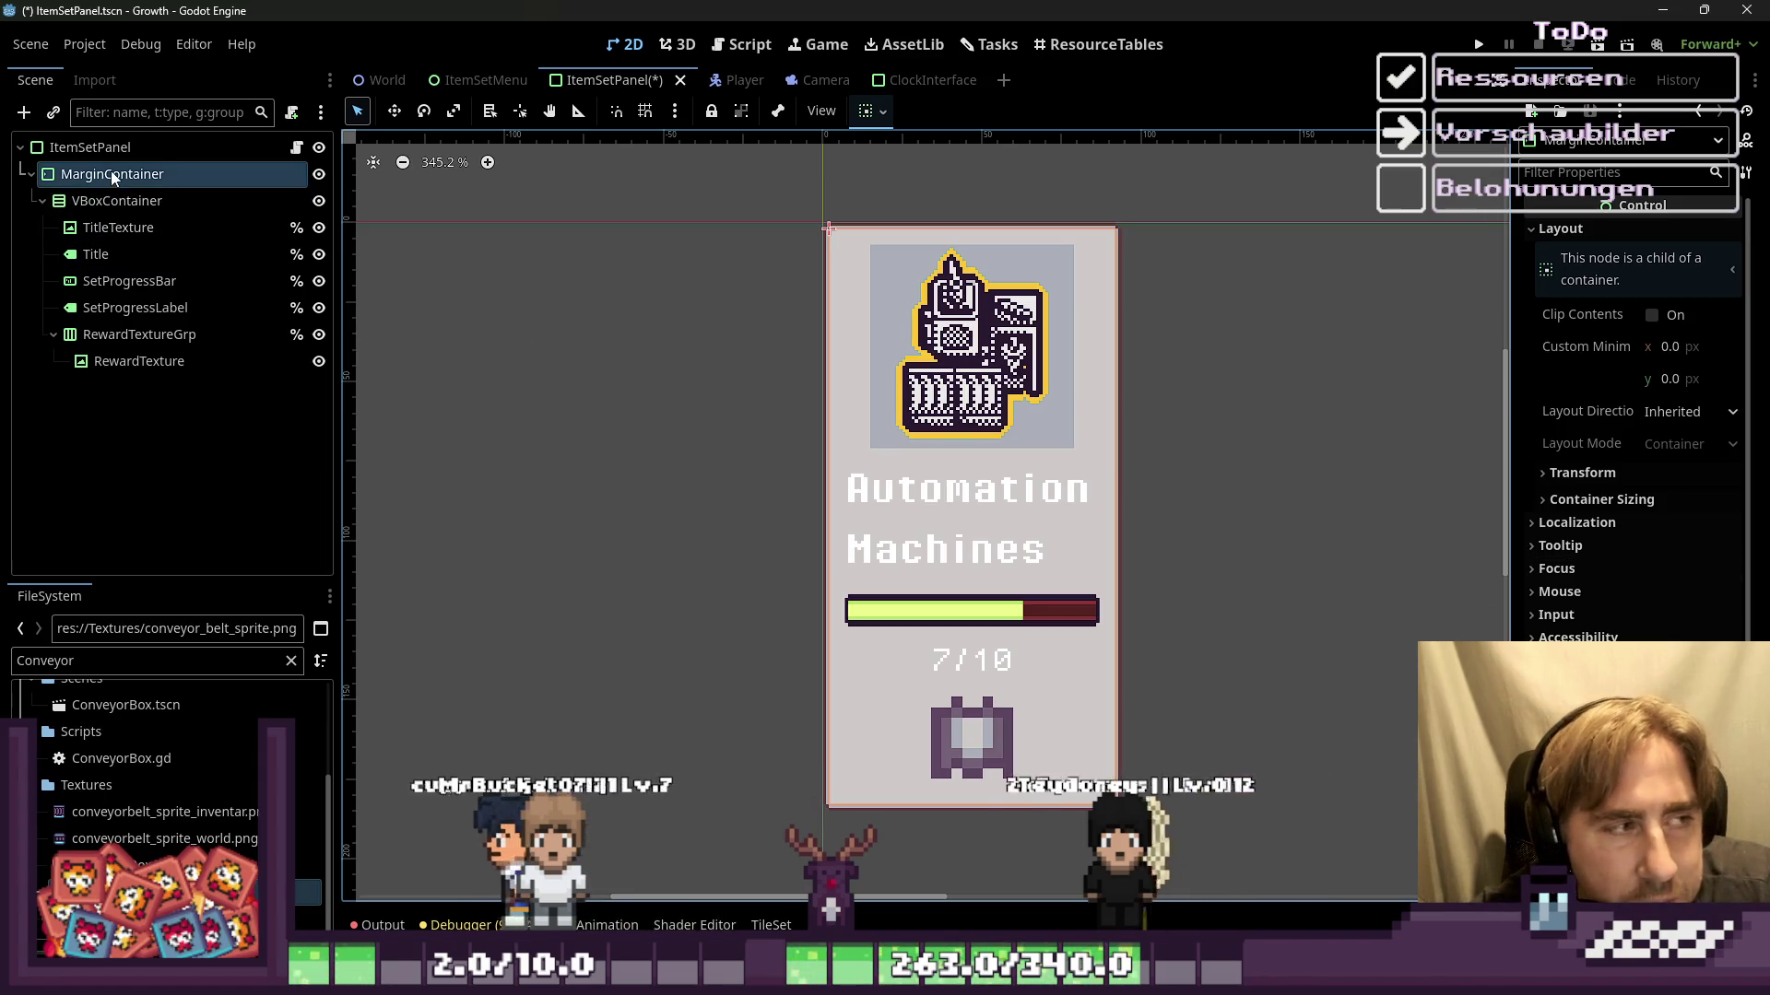
{"action": "left_click", "coordinate": [92, 148]}
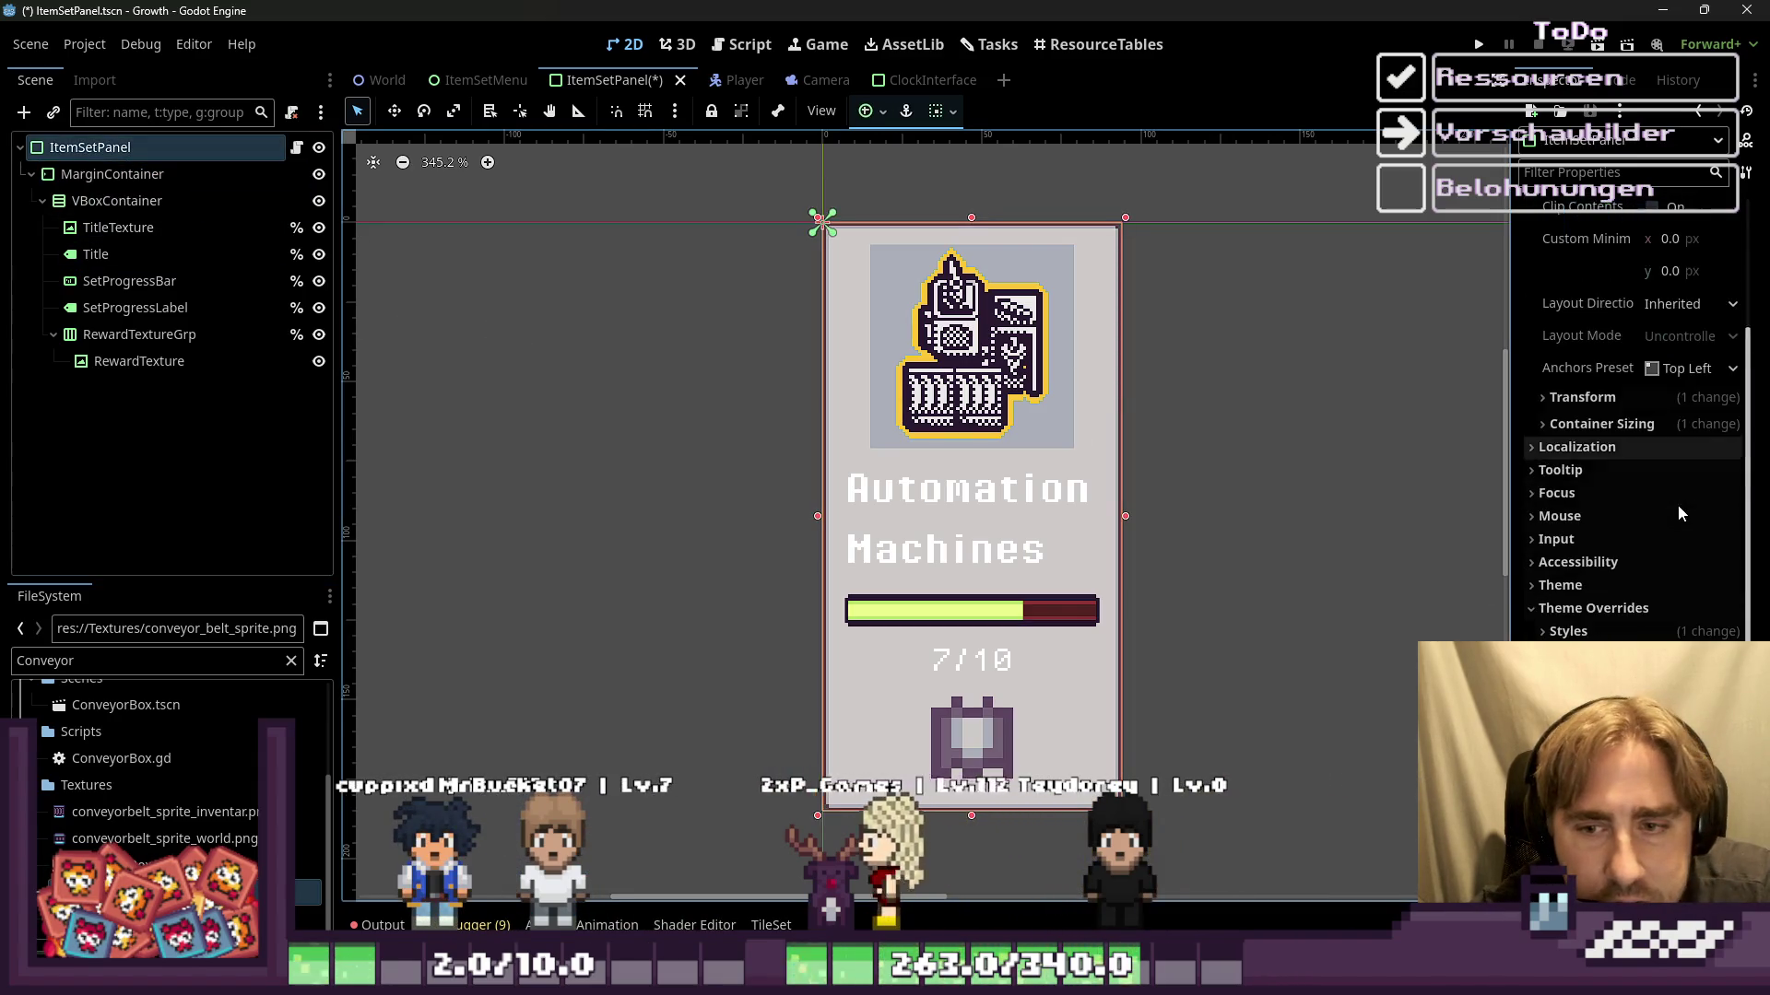
{"action": "left_click", "coordinate": [72, 660]}
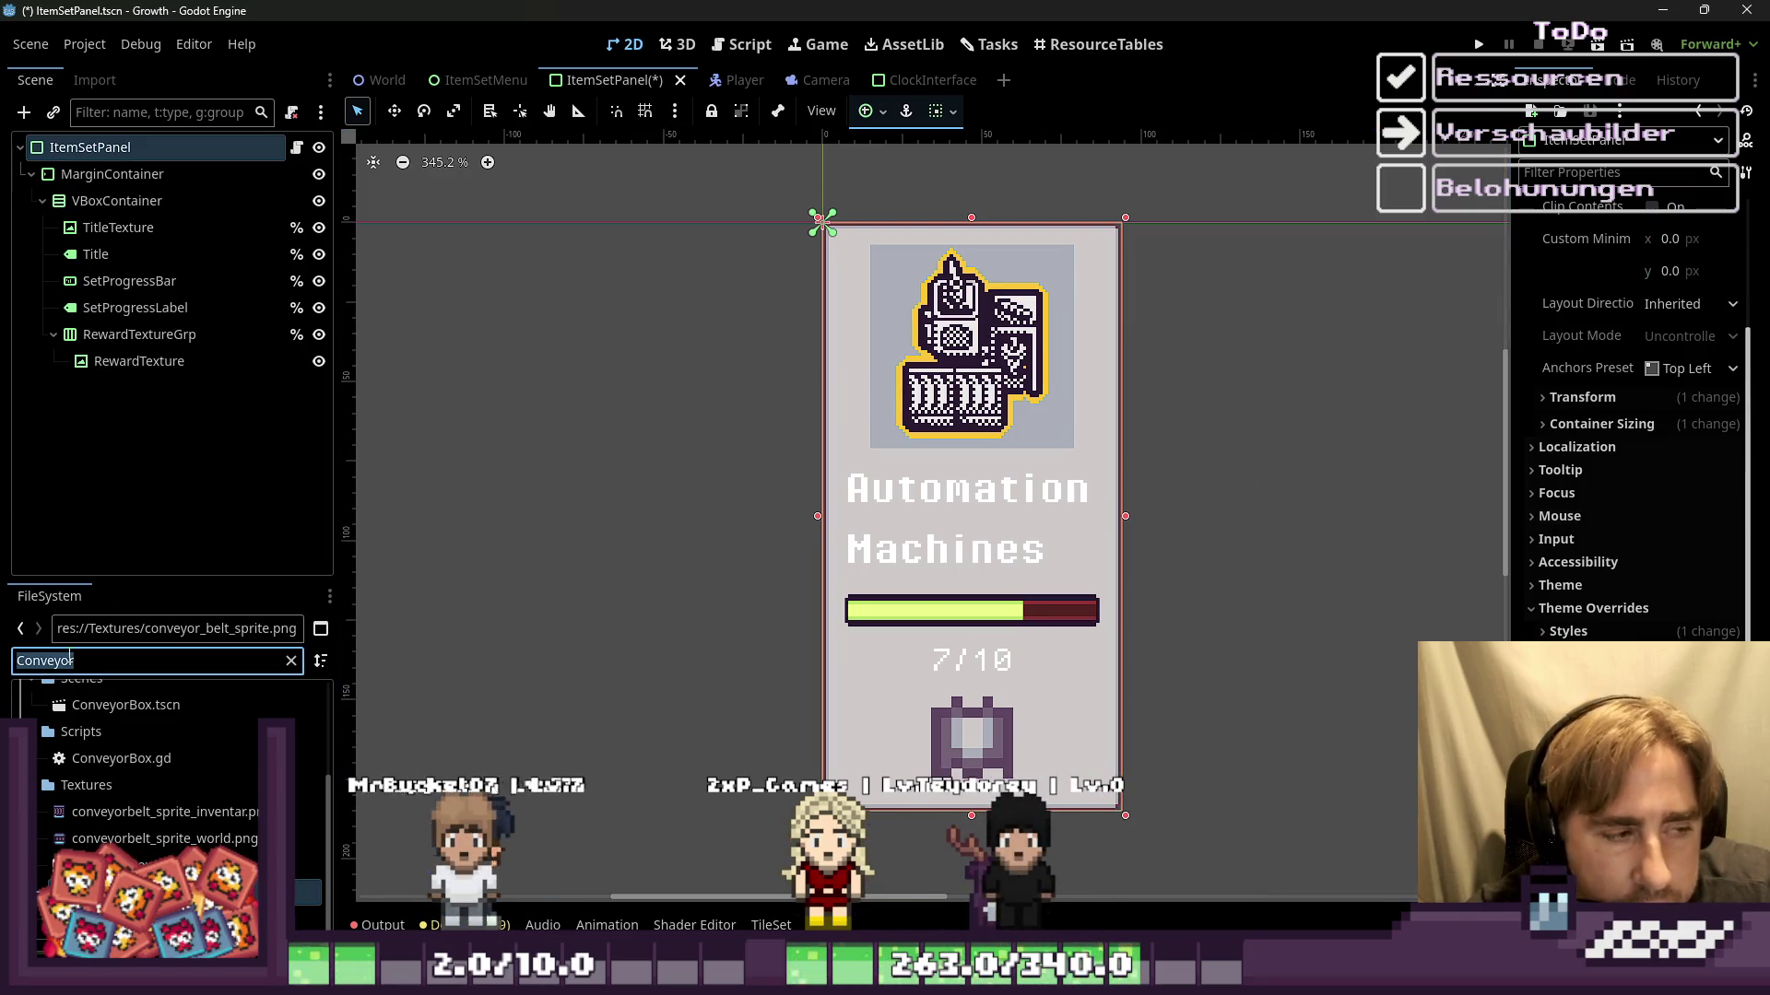
Step: Filter the FileSystem dock by 'slot' to list the inventory slot textures
{"action": "type", "text": "pan"}
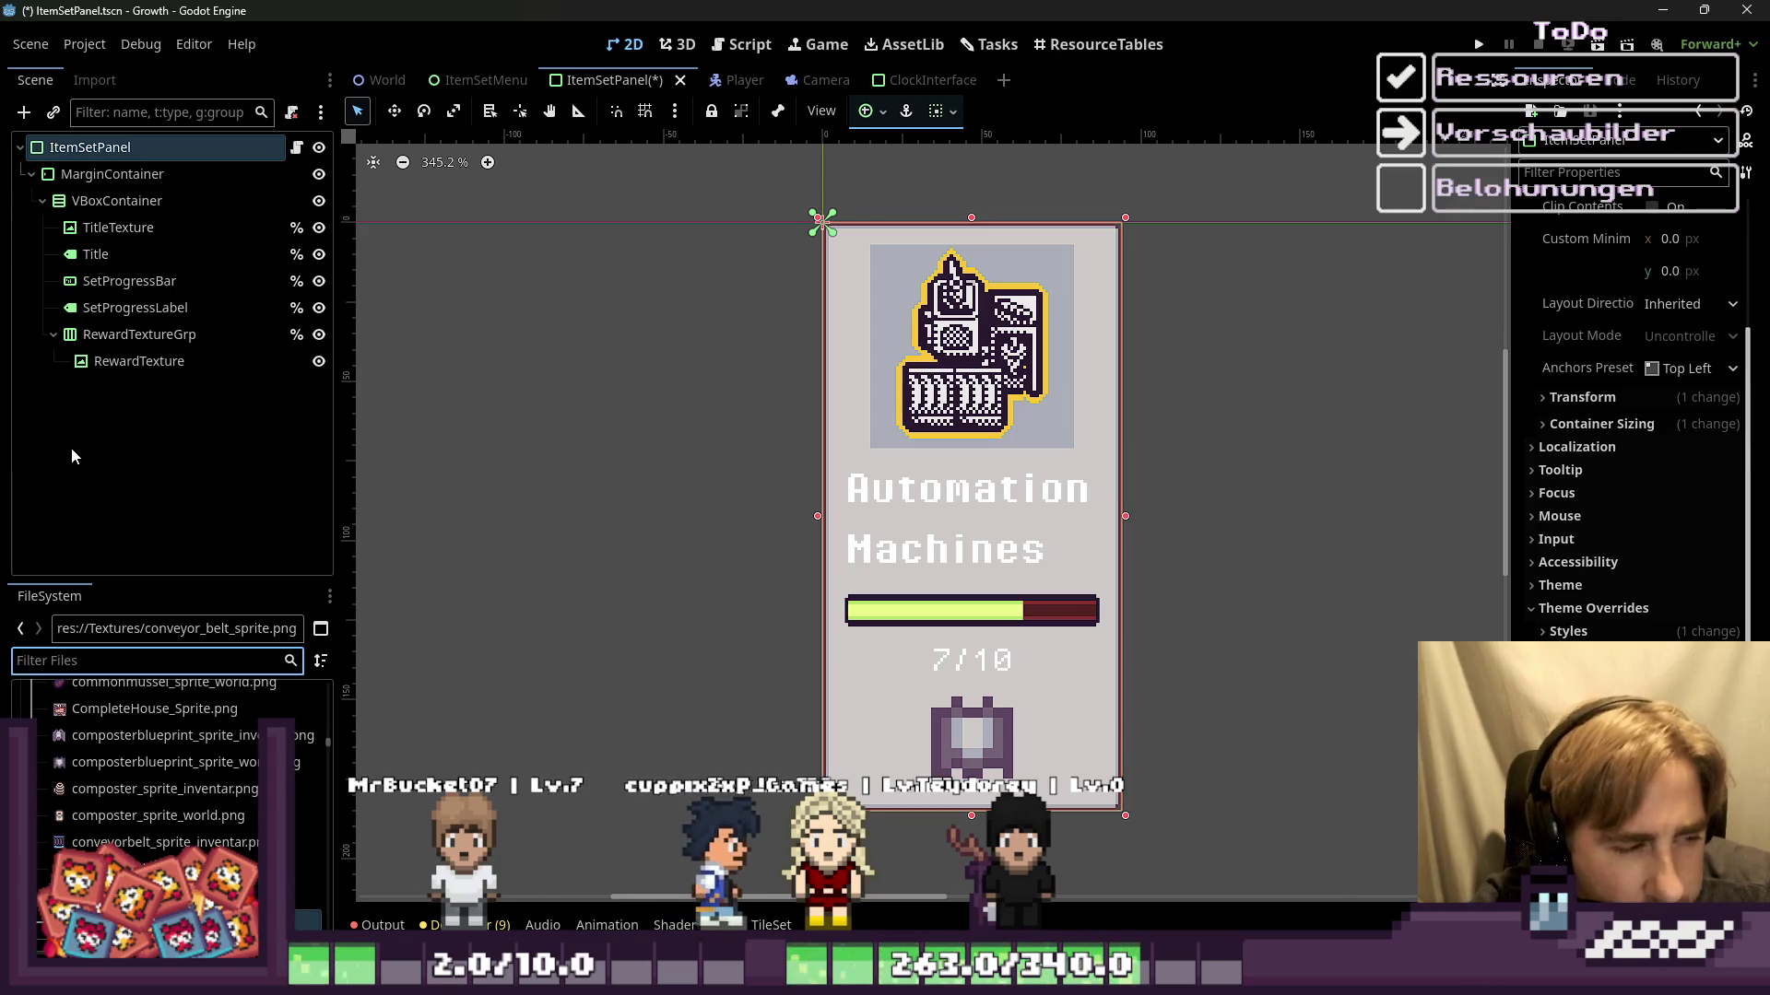
{"action": "key", "text": "BackSpace"}
{"action": "key", "text": "BackSpace"}
{"action": "key", "text": "BackSpace"}
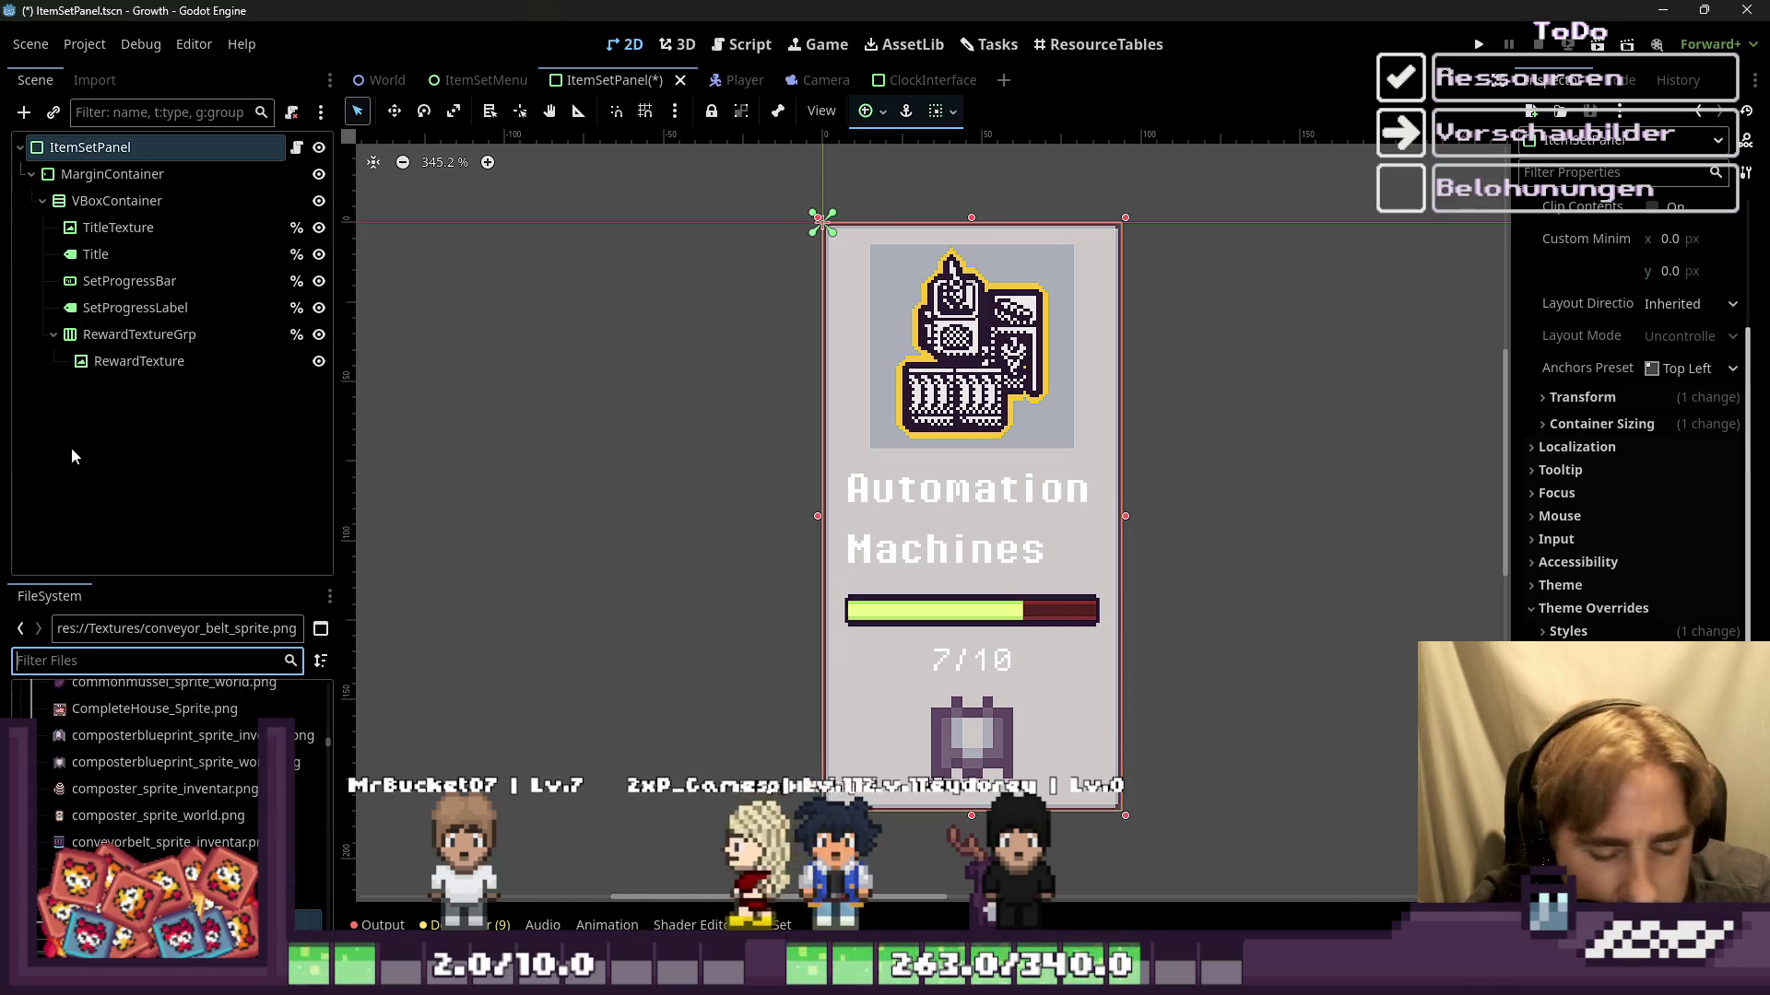
{"action": "type", "text": "slot"}
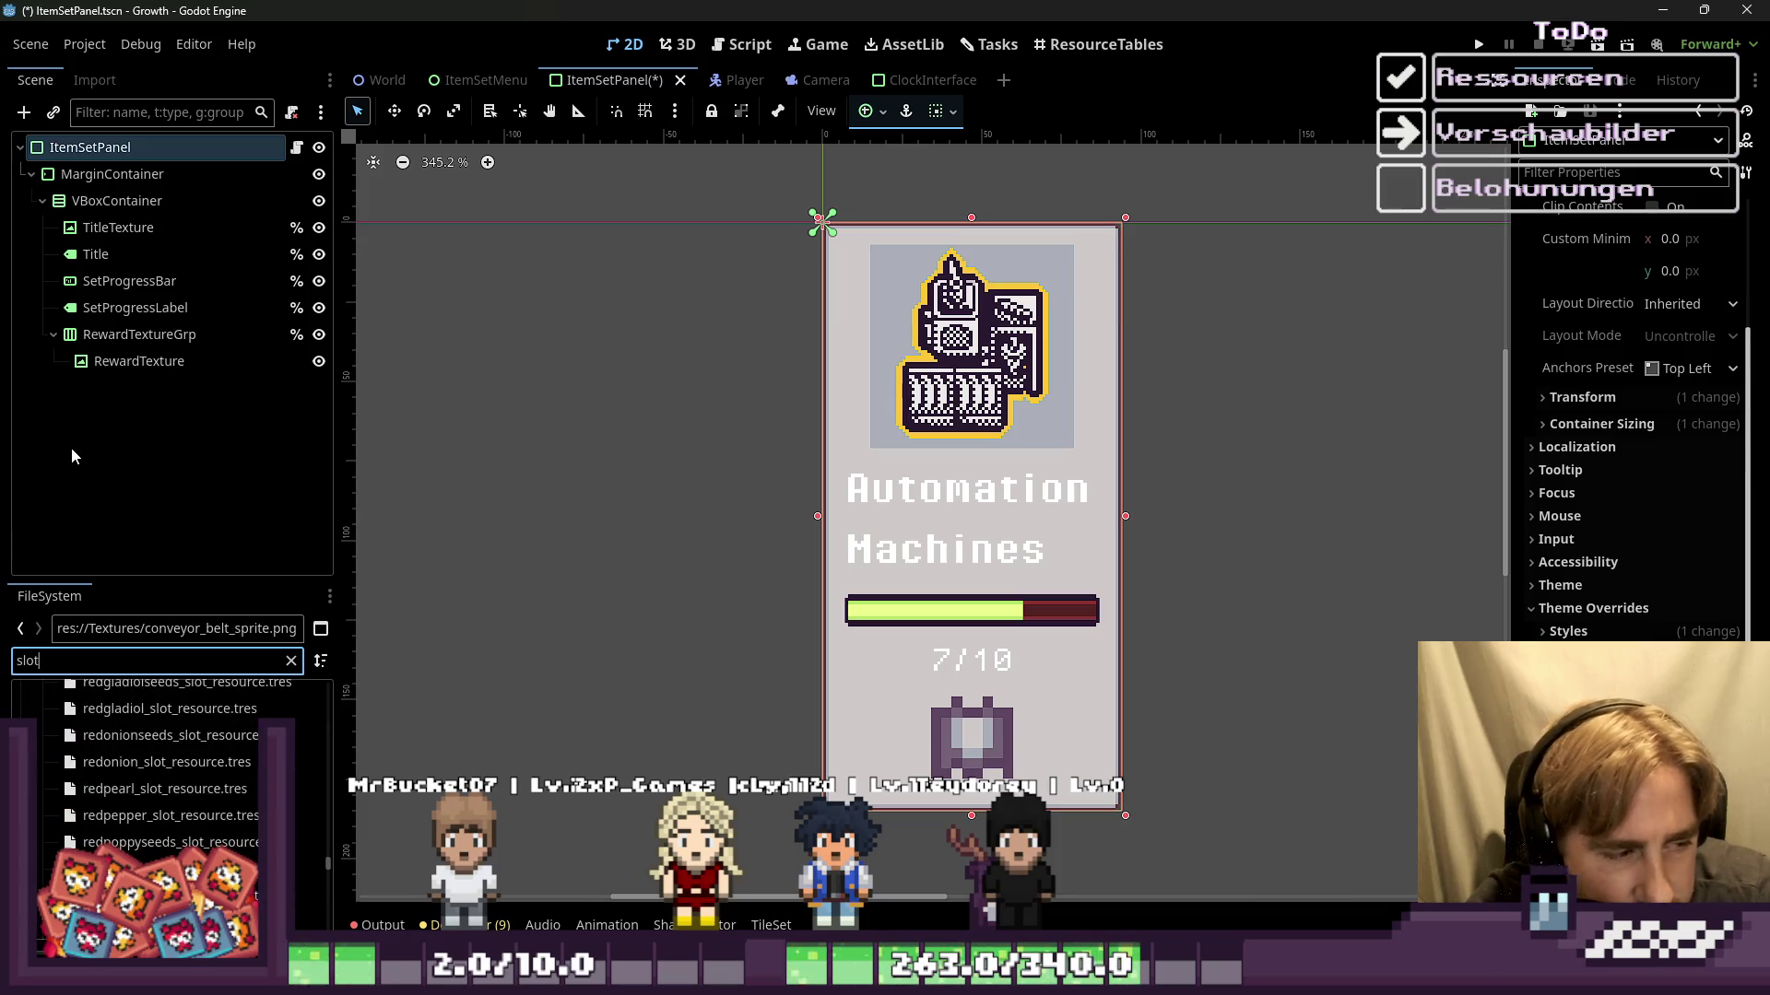
{"action": "scroll", "coordinate": [263, 684], "scroll_direction": "down", "scroll_amount": 5}
{"action": "scroll", "coordinate": [263, 689], "scroll_direction": "up", "scroll_amount": 5}
{"action": "scroll", "coordinate": [308, 700], "scroll_direction": "up", "scroll_amount": 5}
{"action": "scroll", "coordinate": [251, 697], "scroll_direction": "up", "scroll_amount": 5}
{"action": "scroll", "coordinate": [39, 792], "scroll_direction": "down", "scroll_amount": 5}
{"action": "scroll", "coordinate": [55, 821], "scroll_direction": "down", "scroll_amount": 5}
{"action": "scroll", "coordinate": [77, 845], "scroll_direction": "down", "scroll_amount": 3}
{"action": "scroll", "coordinate": [77, 845], "scroll_direction": "down", "scroll_amount": 1}
Step: Set inventory_slot_empty.png as the ItemSetPanel's Theme Overrides > Styles > Panel texture
{"action": "mouse_move", "coordinate": [138, 794]}
{"action": "left_mouse_down"}
{"action": "mouse_move", "coordinate": [1584, 608]}
{"action": "mouse_move", "coordinate": [437, 188]}
{"action": "left_mouse_up"}
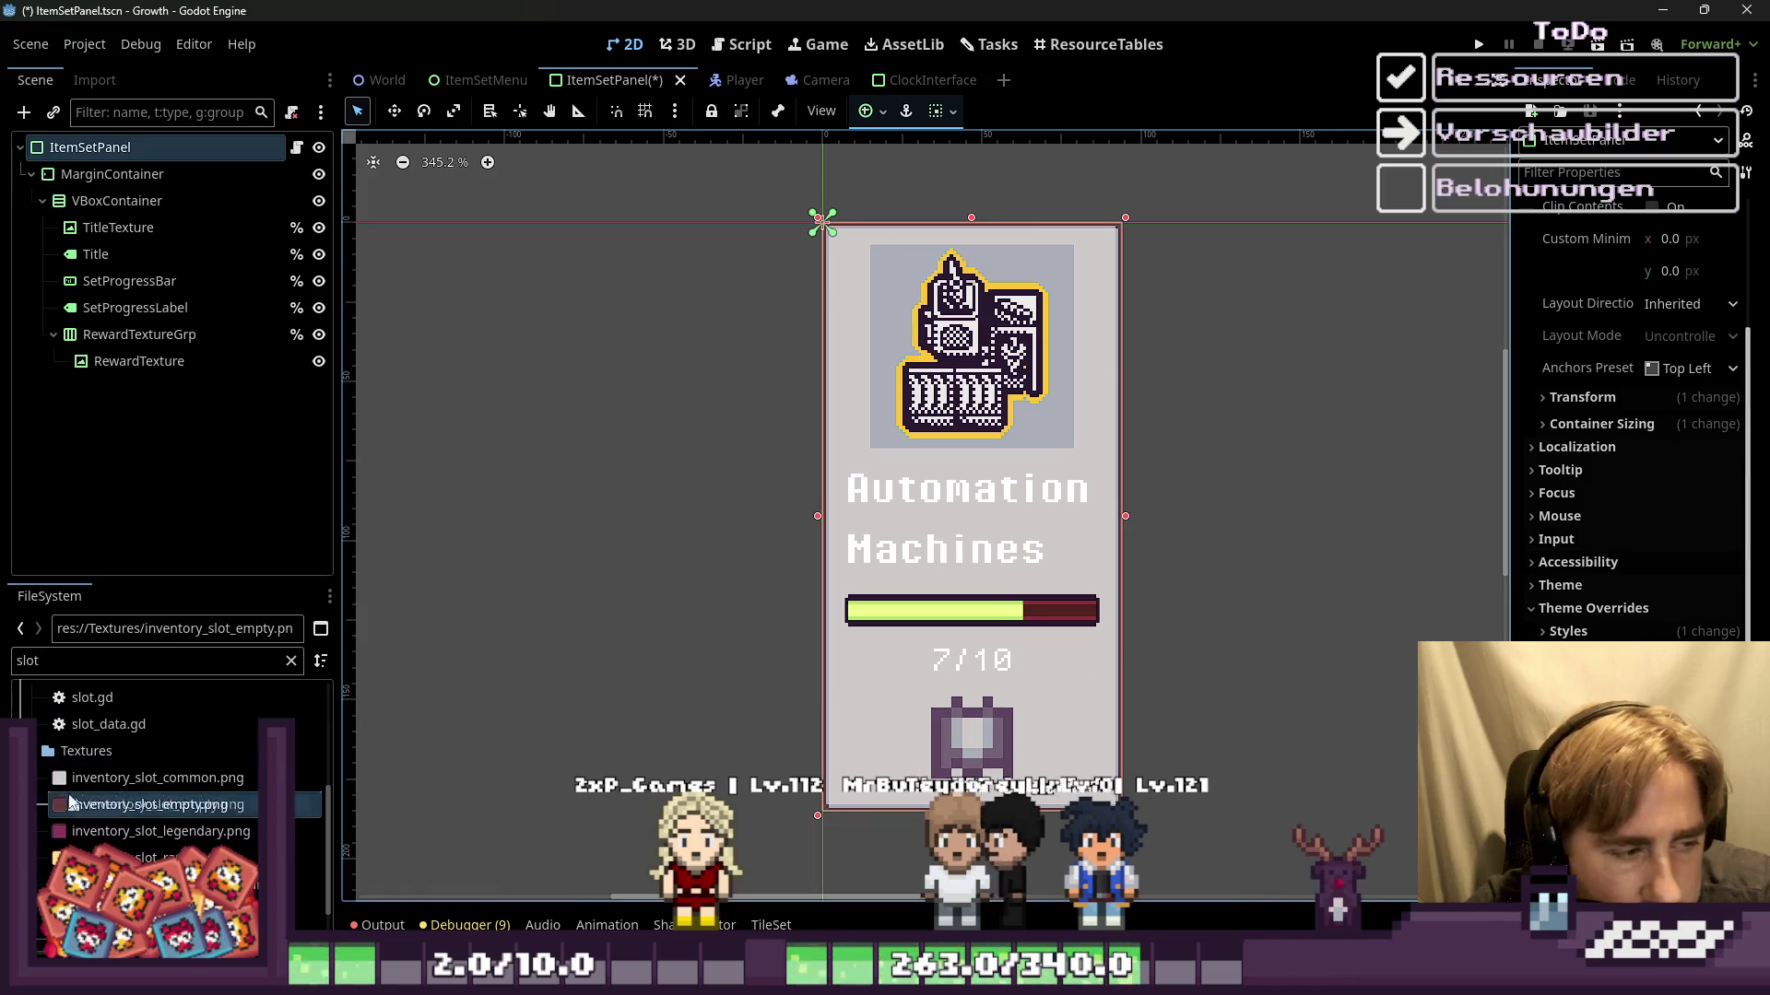
{"action": "left_click", "coordinate": [1579, 632]}
{"action": "scroll", "coordinate": [1623, 507], "scroll_direction": "down", "scroll_amount": 3}
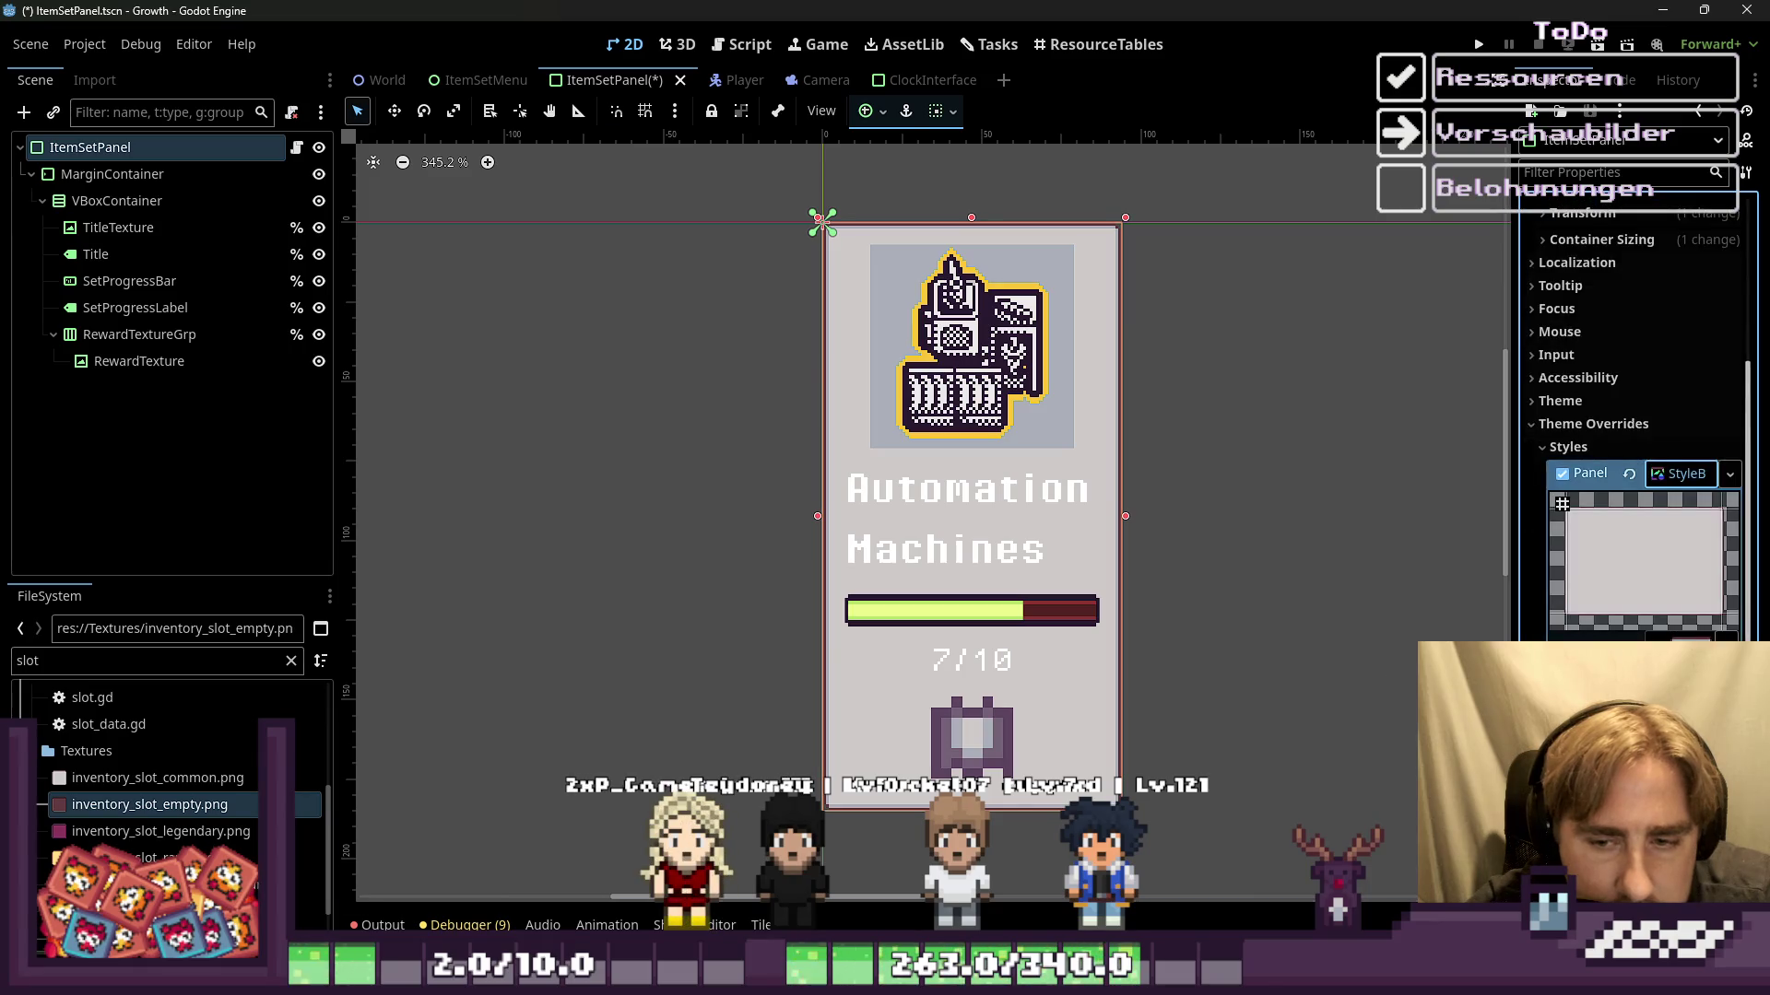
{"action": "mouse_move", "coordinate": [148, 804]}
{"action": "left_mouse_down"}
{"action": "mouse_move", "coordinate": [491, 776]}
{"action": "mouse_move", "coordinate": [1645, 553]}
{"action": "left_mouse_up"}
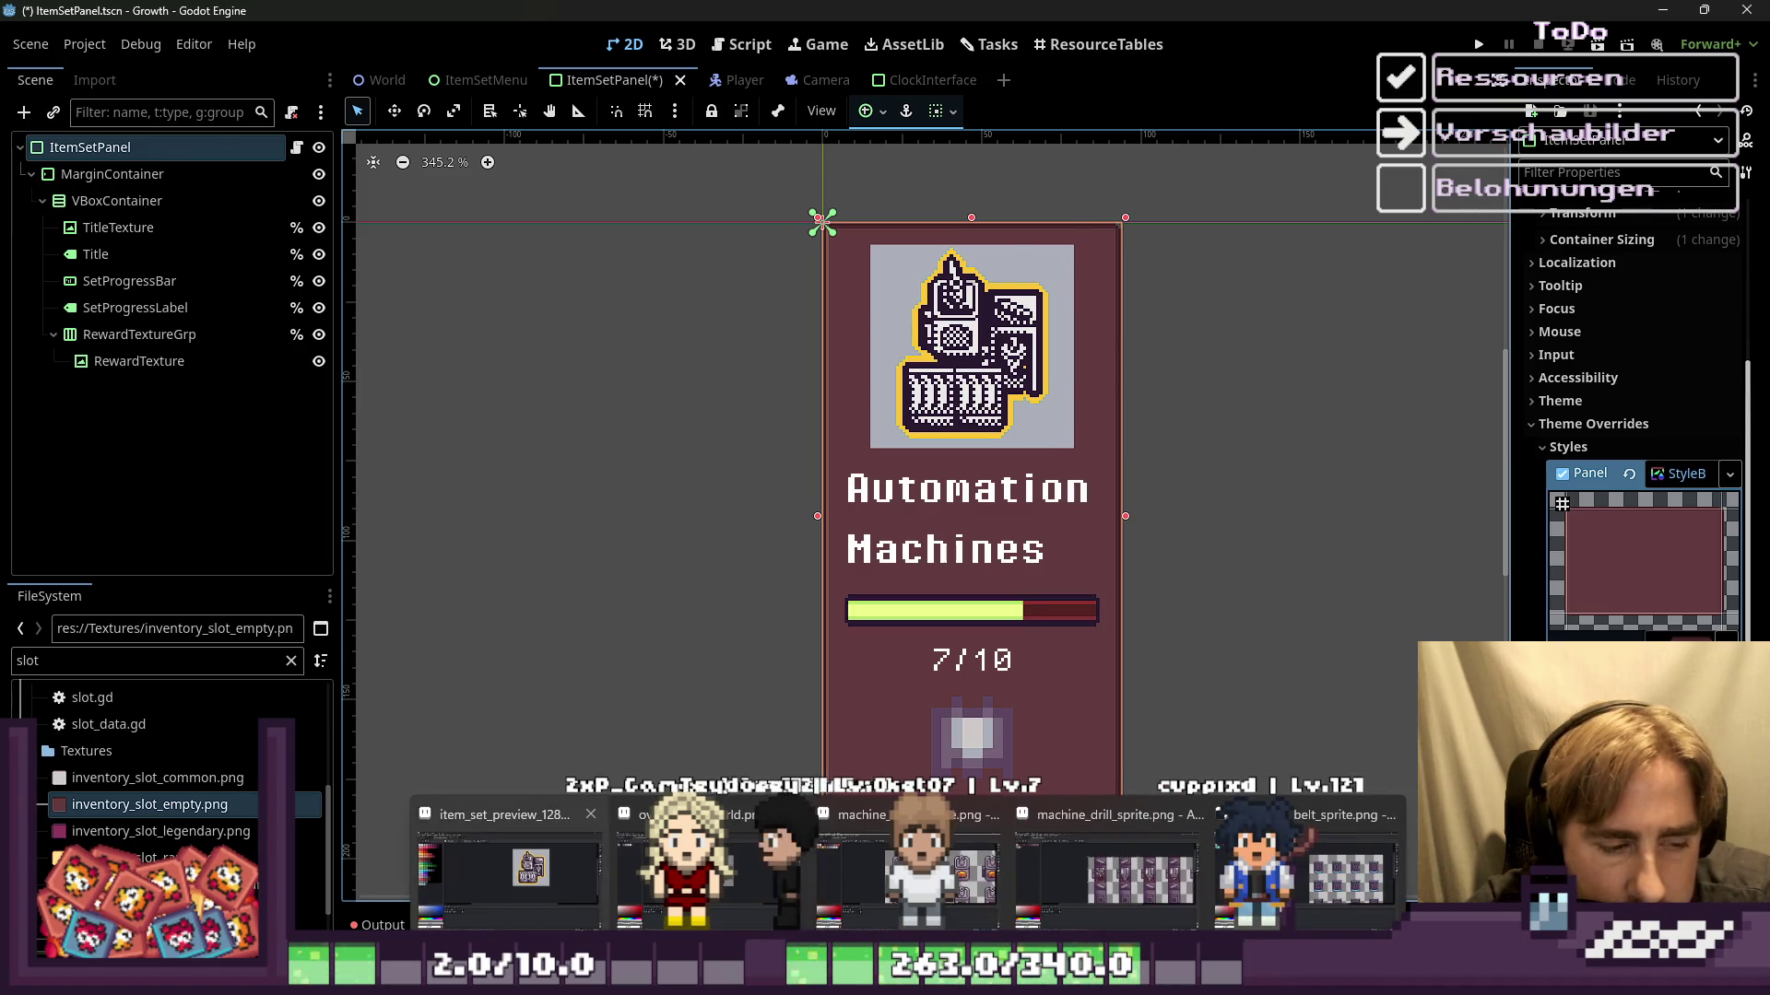
Step: In Aseprite, undo the grey background fill on the icon sprite and save it
{"action": "key", "text": "alt+Tab"}
{"action": "key", "text": "ctrl"}
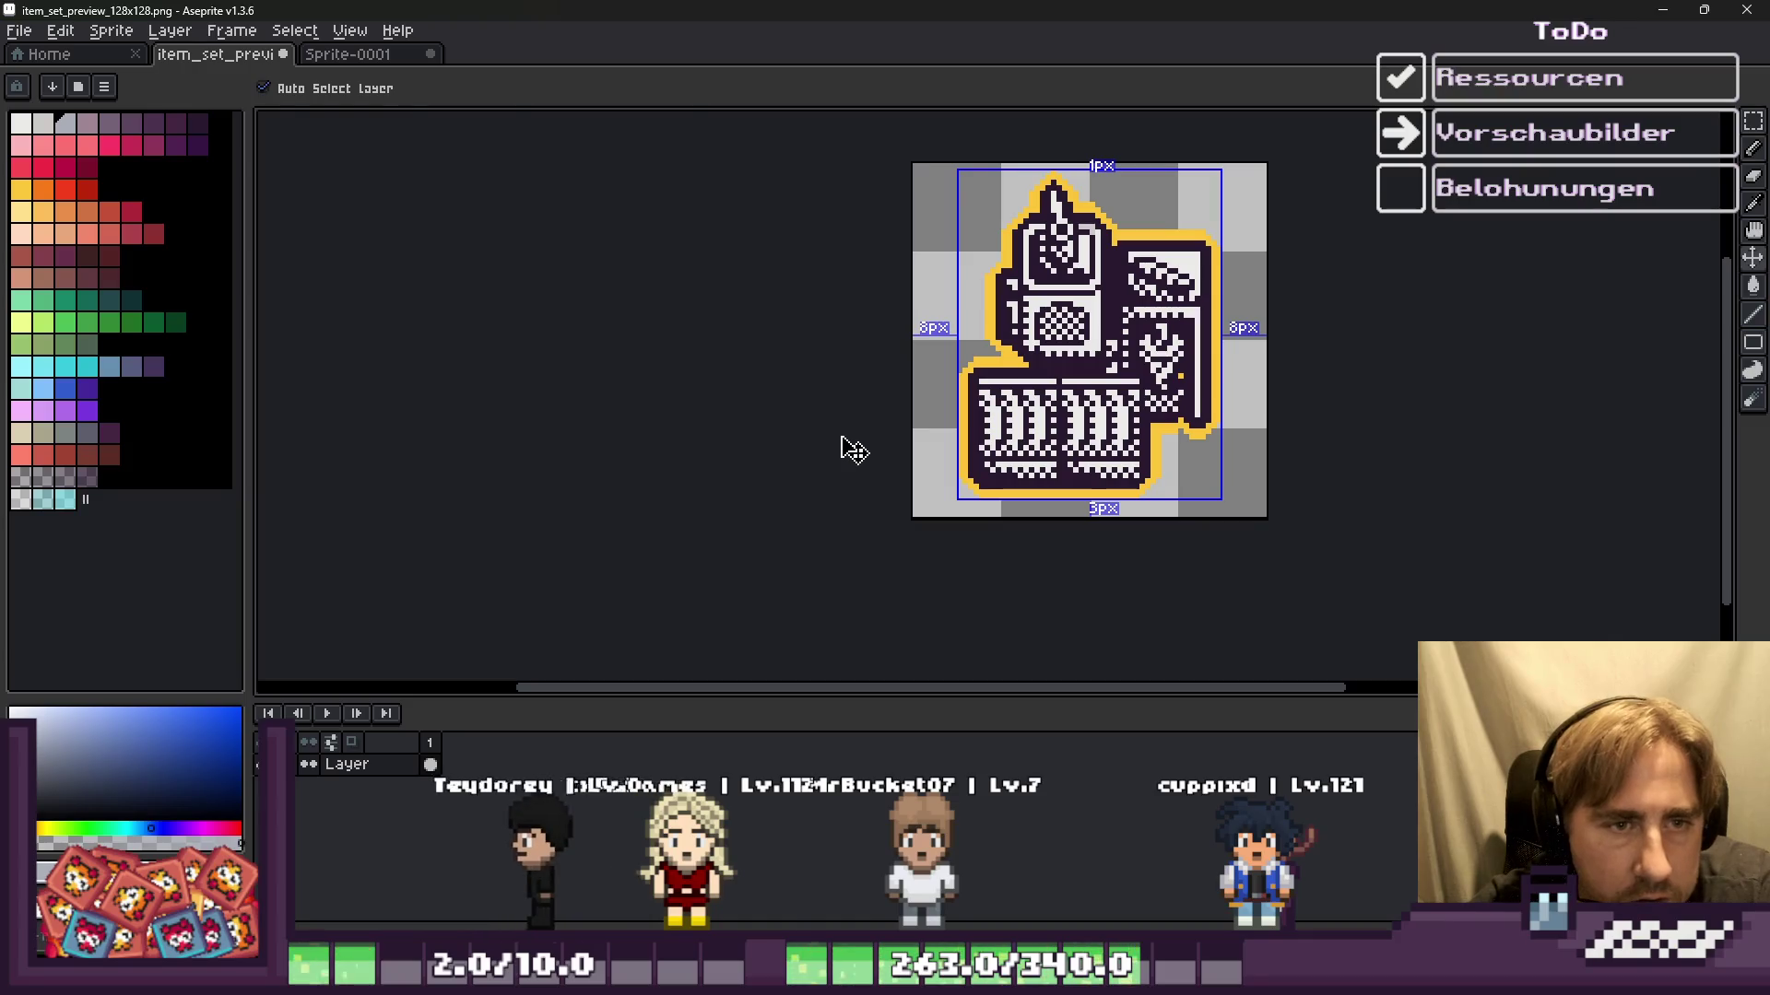
{"action": "key", "text": "ctrl+y"}
{"action": "key", "text": "ctrl+z"}
{"action": "key", "text": "ctrl+s"}
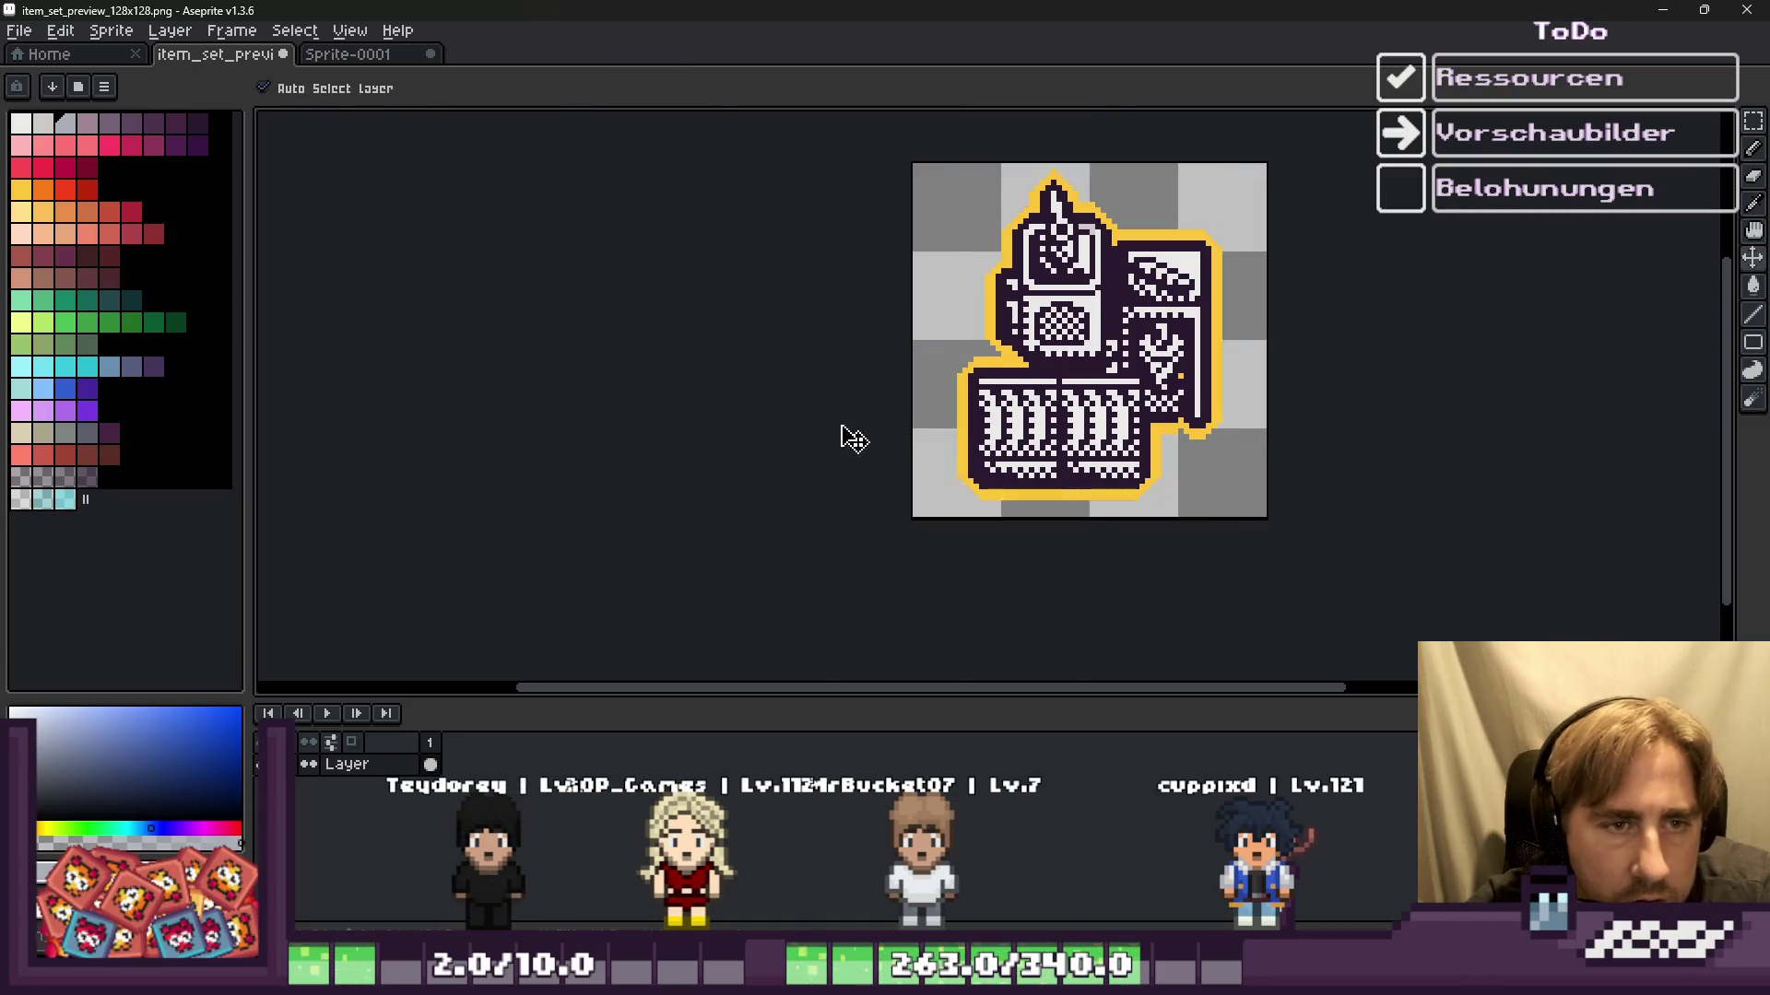
{"action": "key", "text": "alt+Tab"}
{"action": "scroll", "coordinate": [892, 516], "scroll_direction": "up", "scroll_amount": 1}
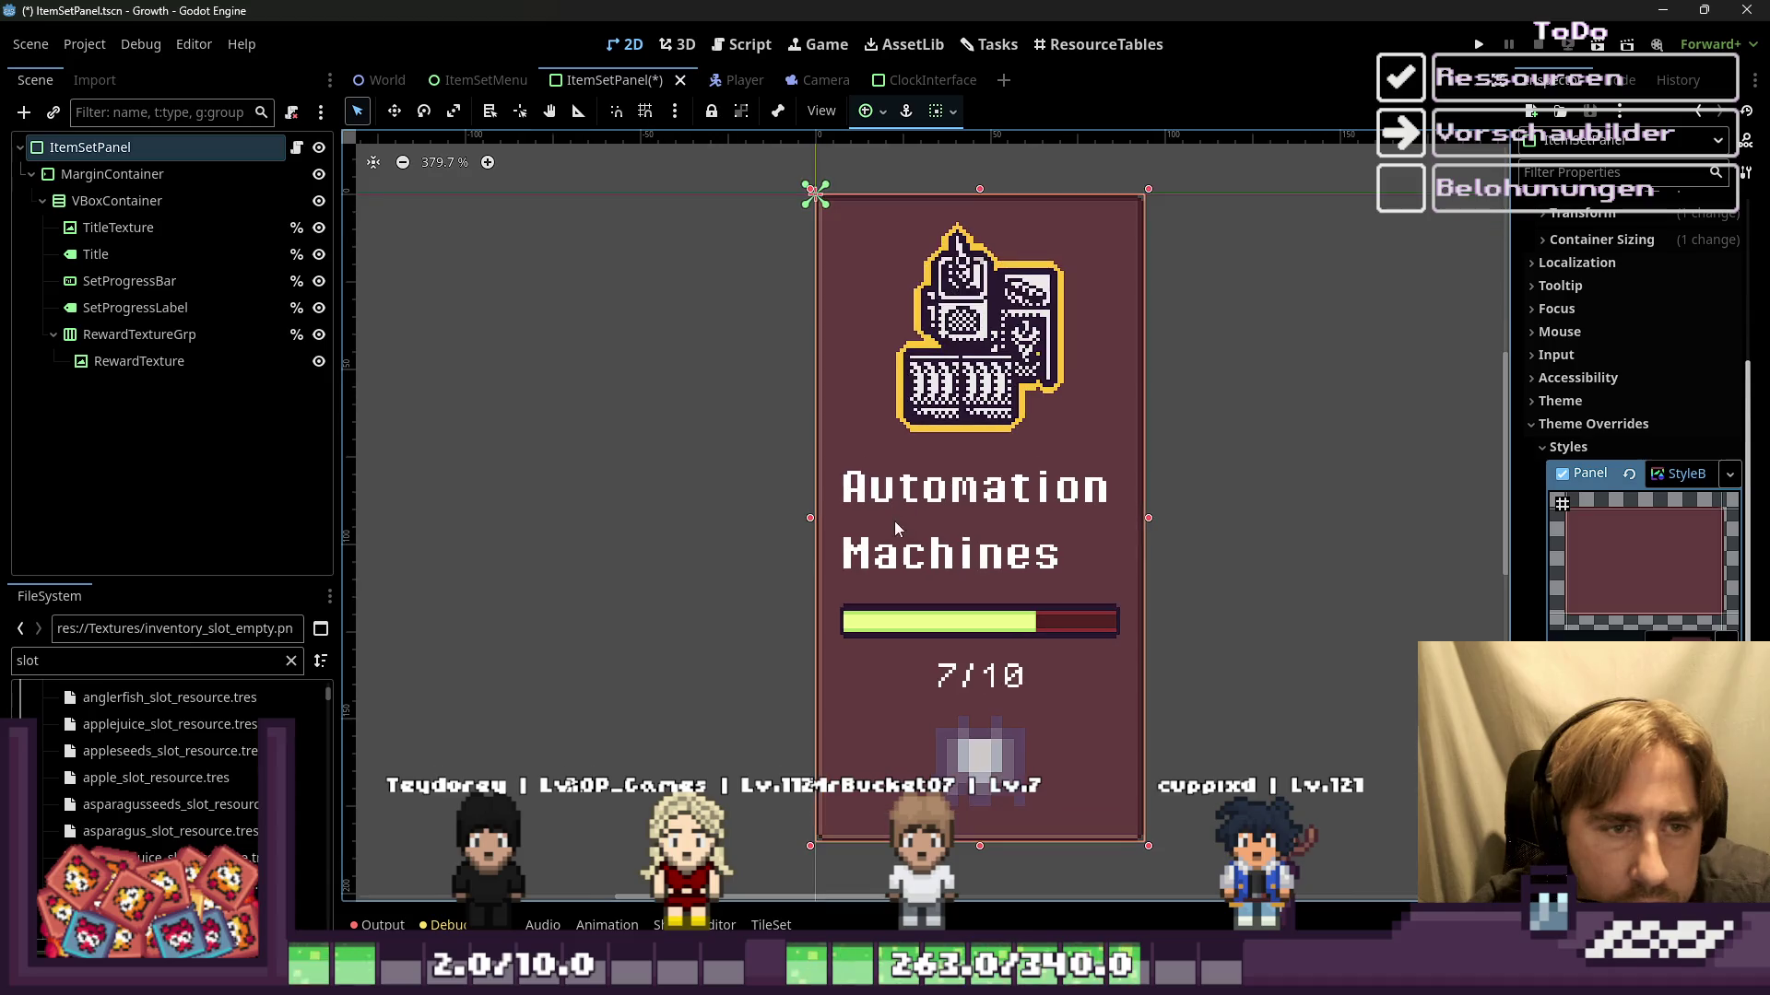
Step: Try the legendary and rare inventory slot textures as the panel background
{"action": "scroll", "coordinate": [304, 728], "scroll_direction": "up", "scroll_amount": 2}
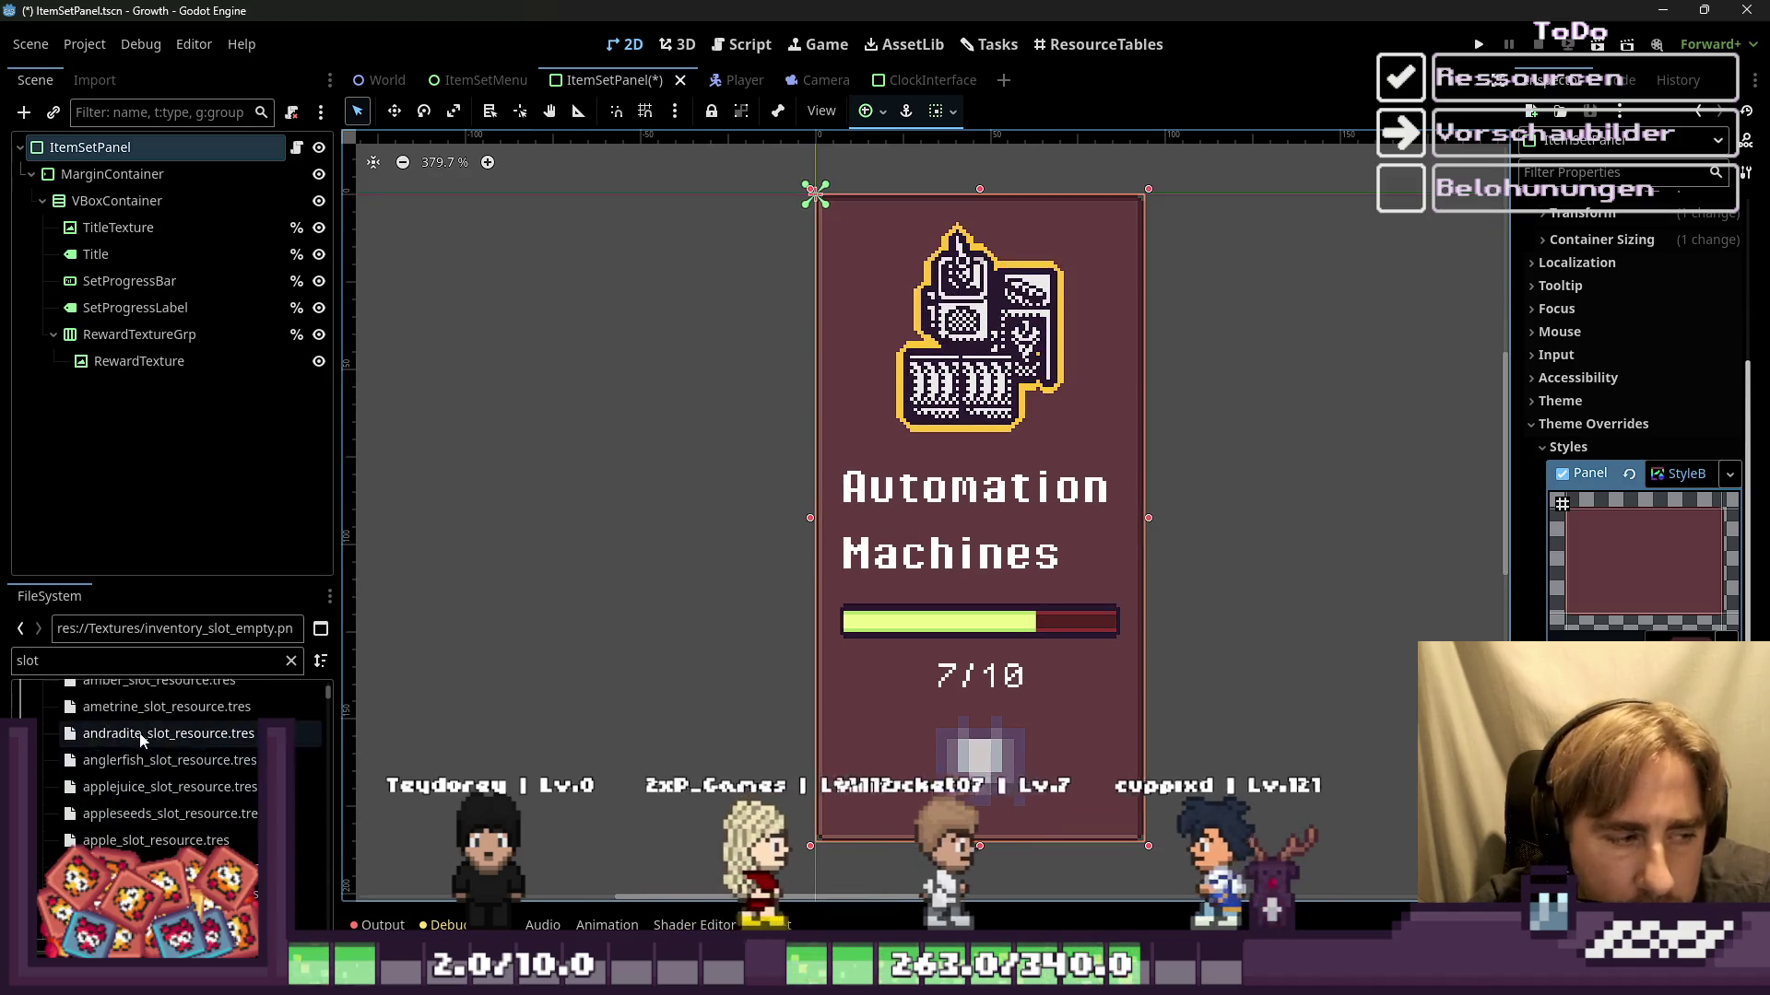
{"action": "scroll", "coordinate": [184, 756], "scroll_direction": "up", "scroll_amount": 3}
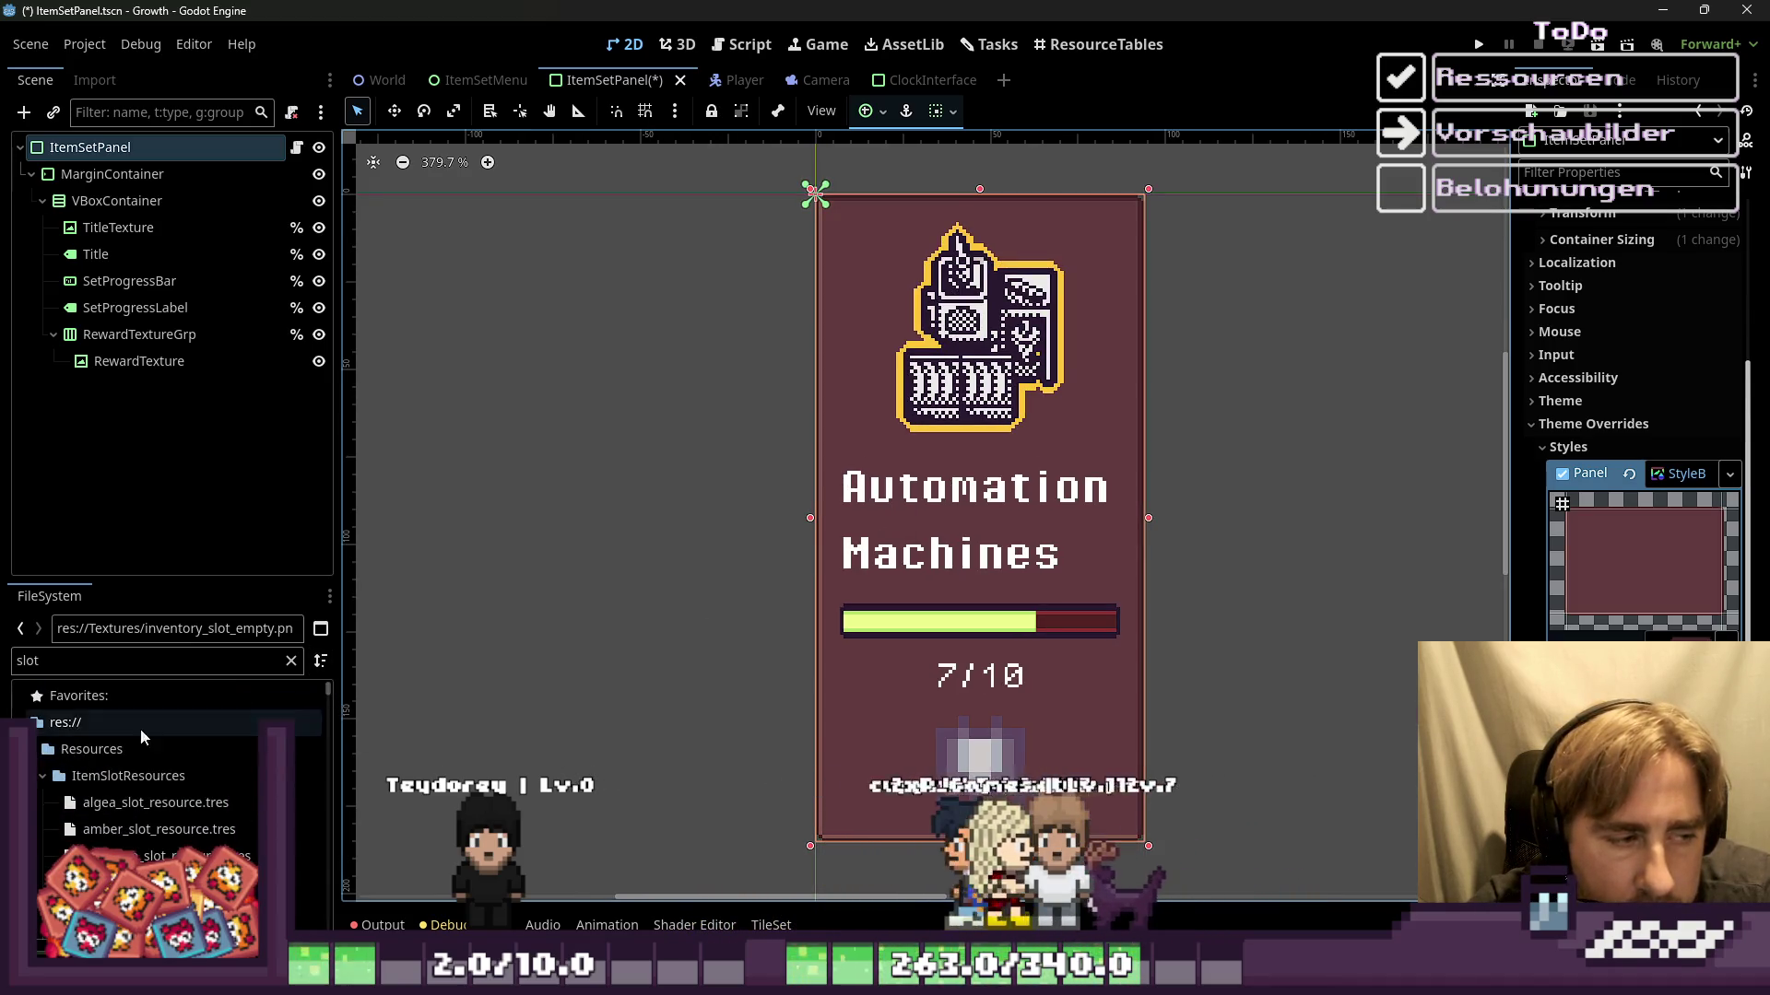
{"action": "left_click", "coordinate": [42, 776]}
{"action": "scroll", "coordinate": [56, 793], "scroll_direction": "down", "scroll_amount": 4}
{"action": "left_click", "coordinate": [87, 822]}
{"action": "left_click_drag", "start_coordinate": [86, 833], "coordinate": [1644, 563]}
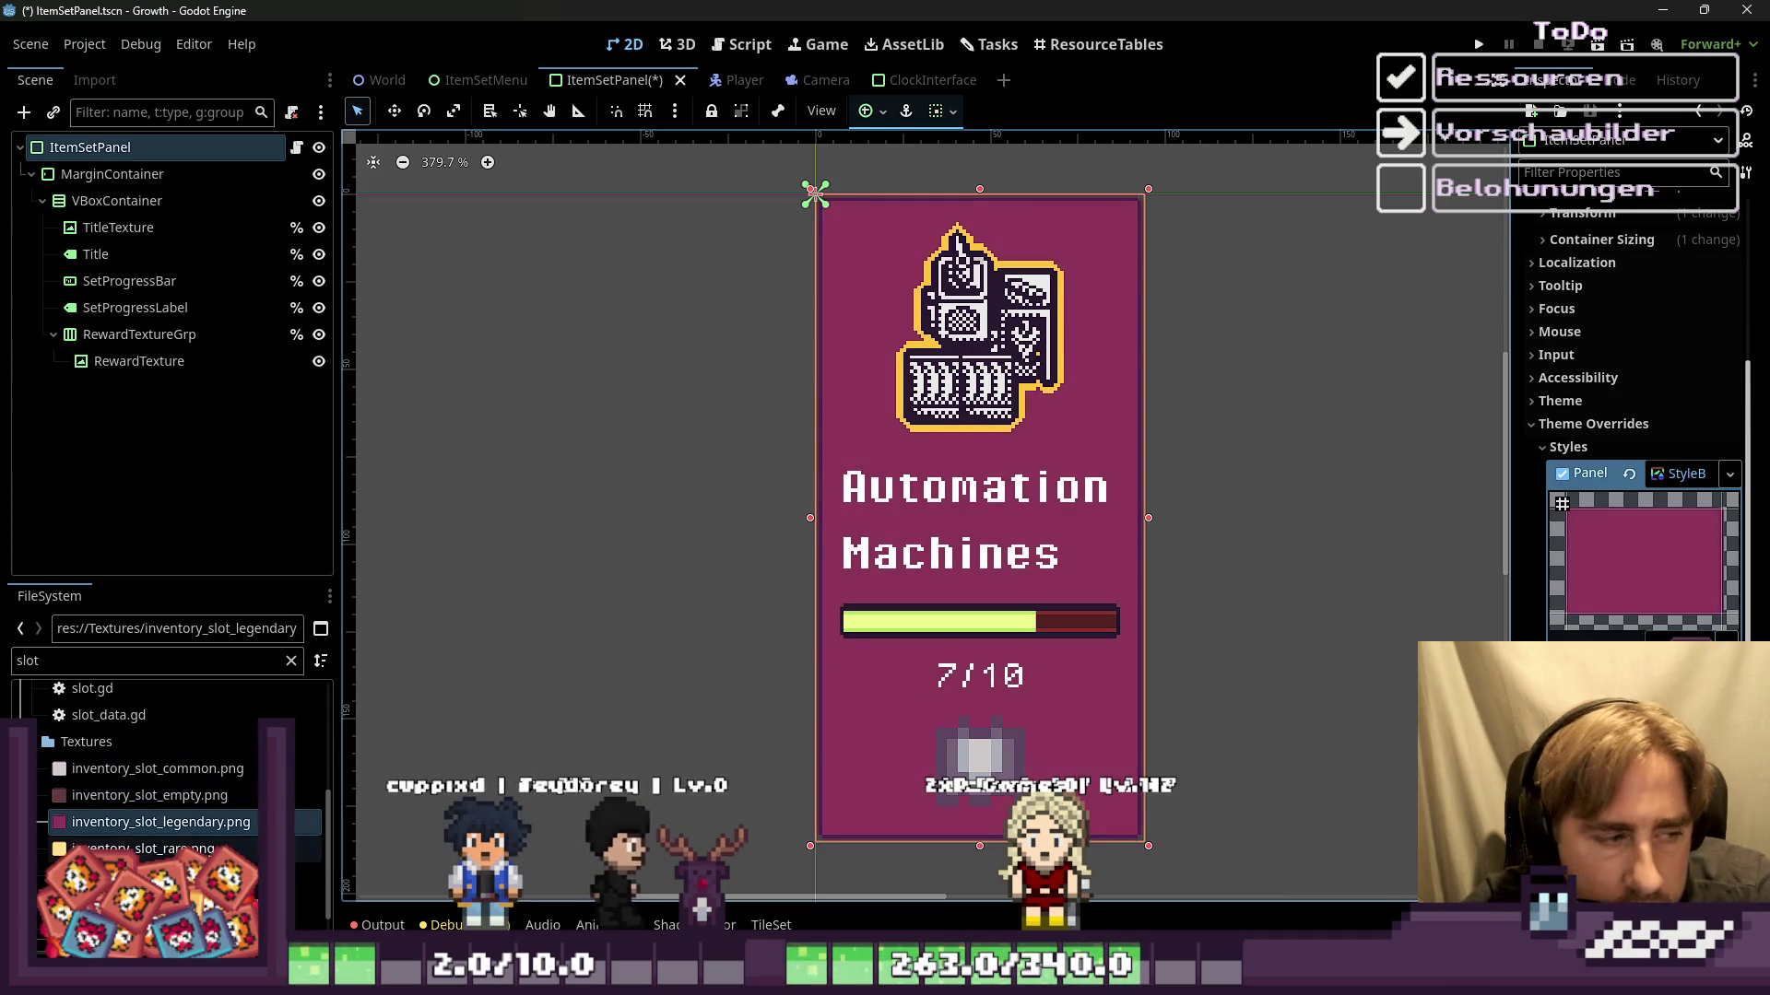
{"action": "left_click", "coordinate": [138, 848]}
{"action": "left_click_drag", "start_coordinate": [138, 848], "coordinate": [1644, 563]}
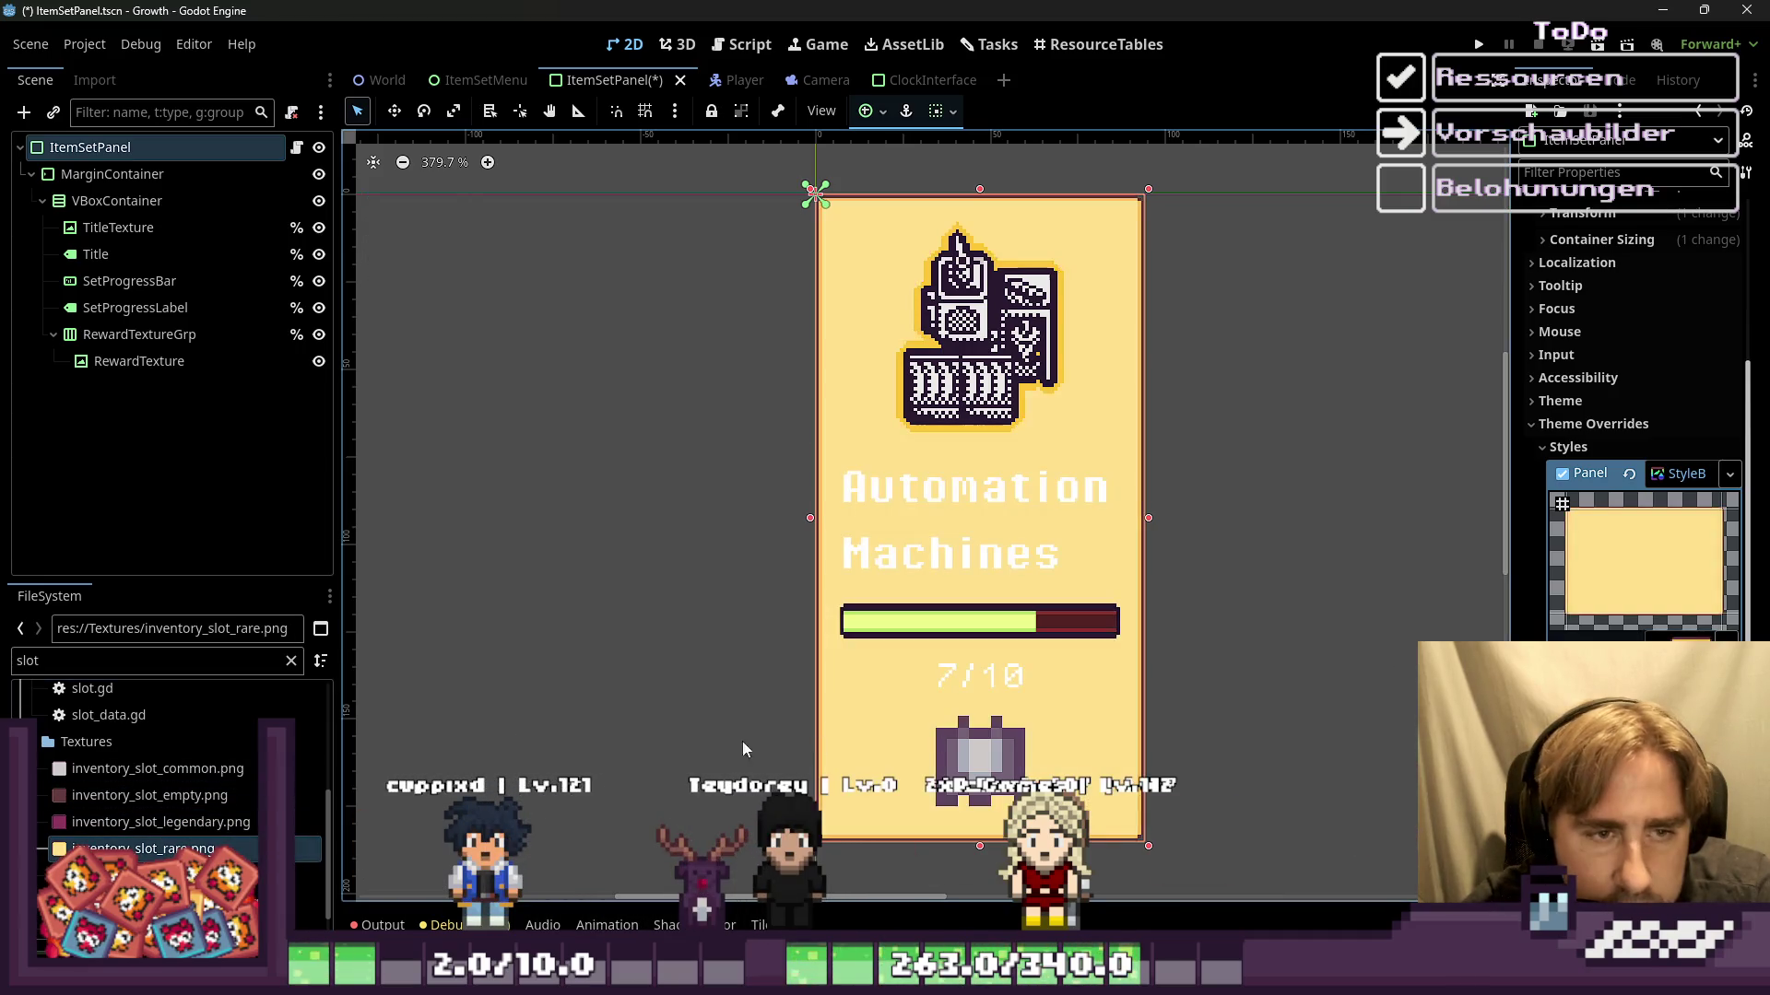
Step: Try the legendary toggle, rare toggle, empty, legendary and common slot textures, then reselect rare toggle
{"action": "scroll", "coordinate": [205, 843], "scroll_direction": "down", "scroll_amount": 1}
{"action": "left_click", "coordinate": [184, 842]}
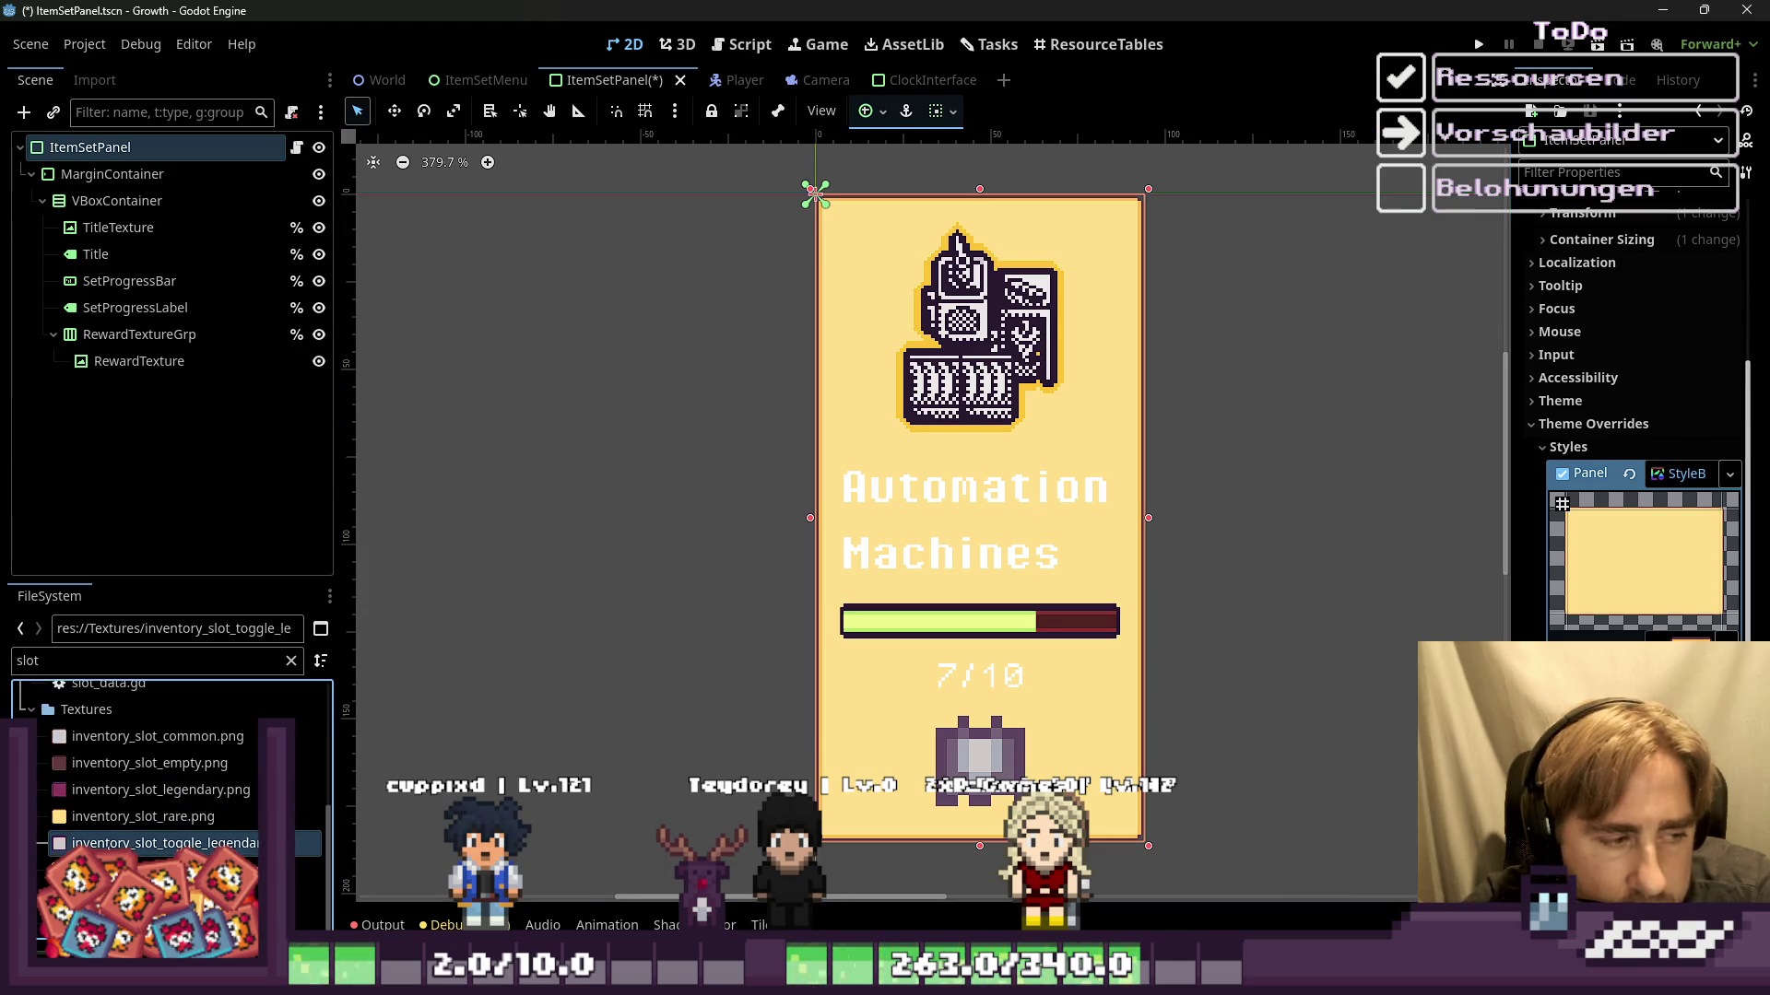
{"action": "left_click_drag", "start_coordinate": [184, 843], "coordinate": [1643, 563]}
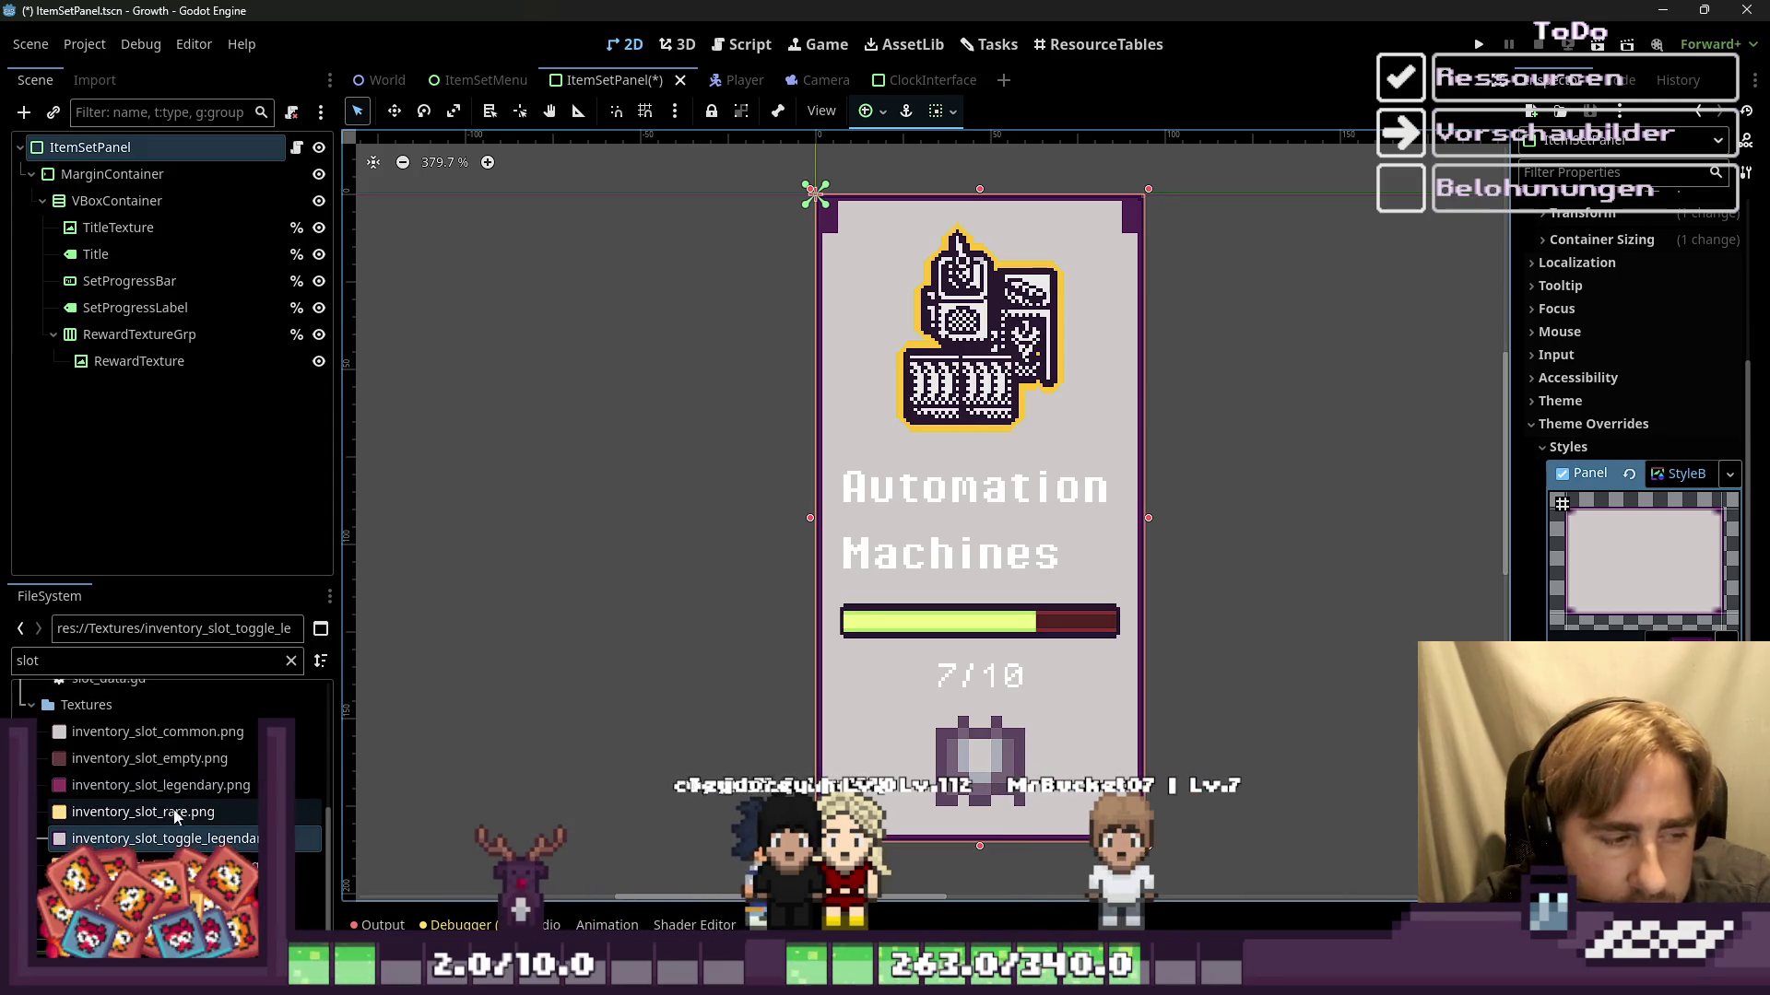
{"action": "left_click", "coordinate": [184, 865]}
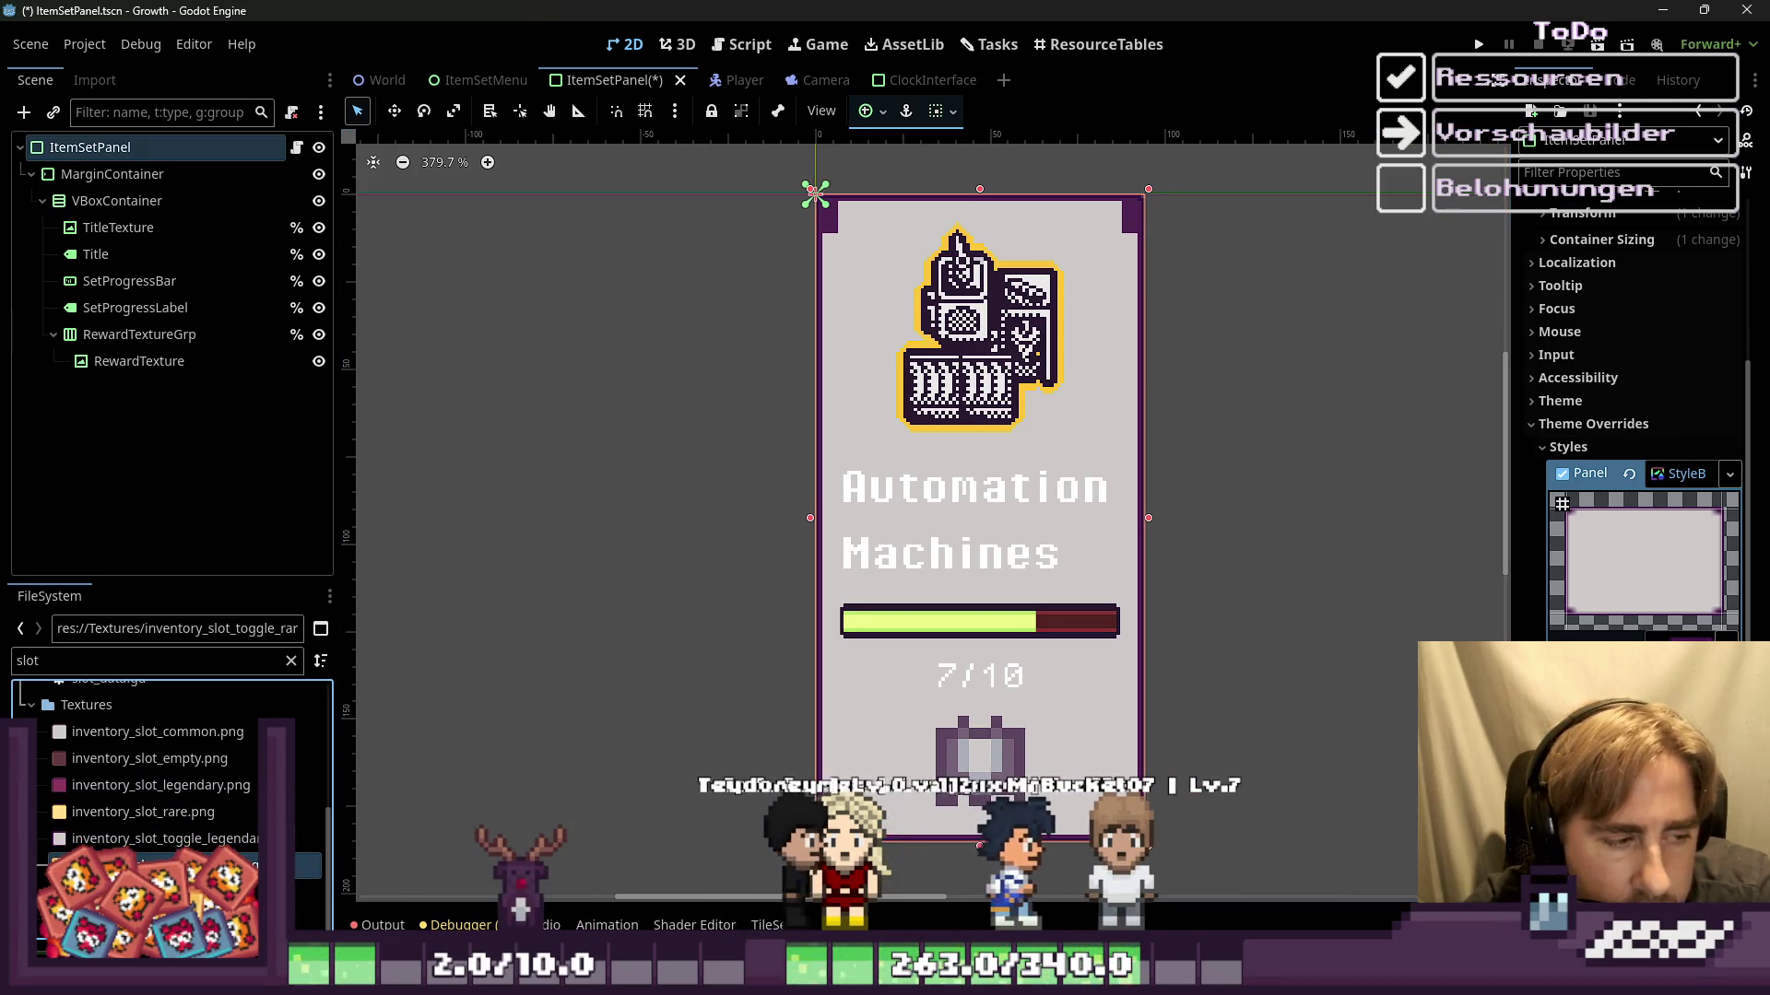
{"action": "left_click_drag", "start_coordinate": [185, 864], "coordinate": [1644, 562]}
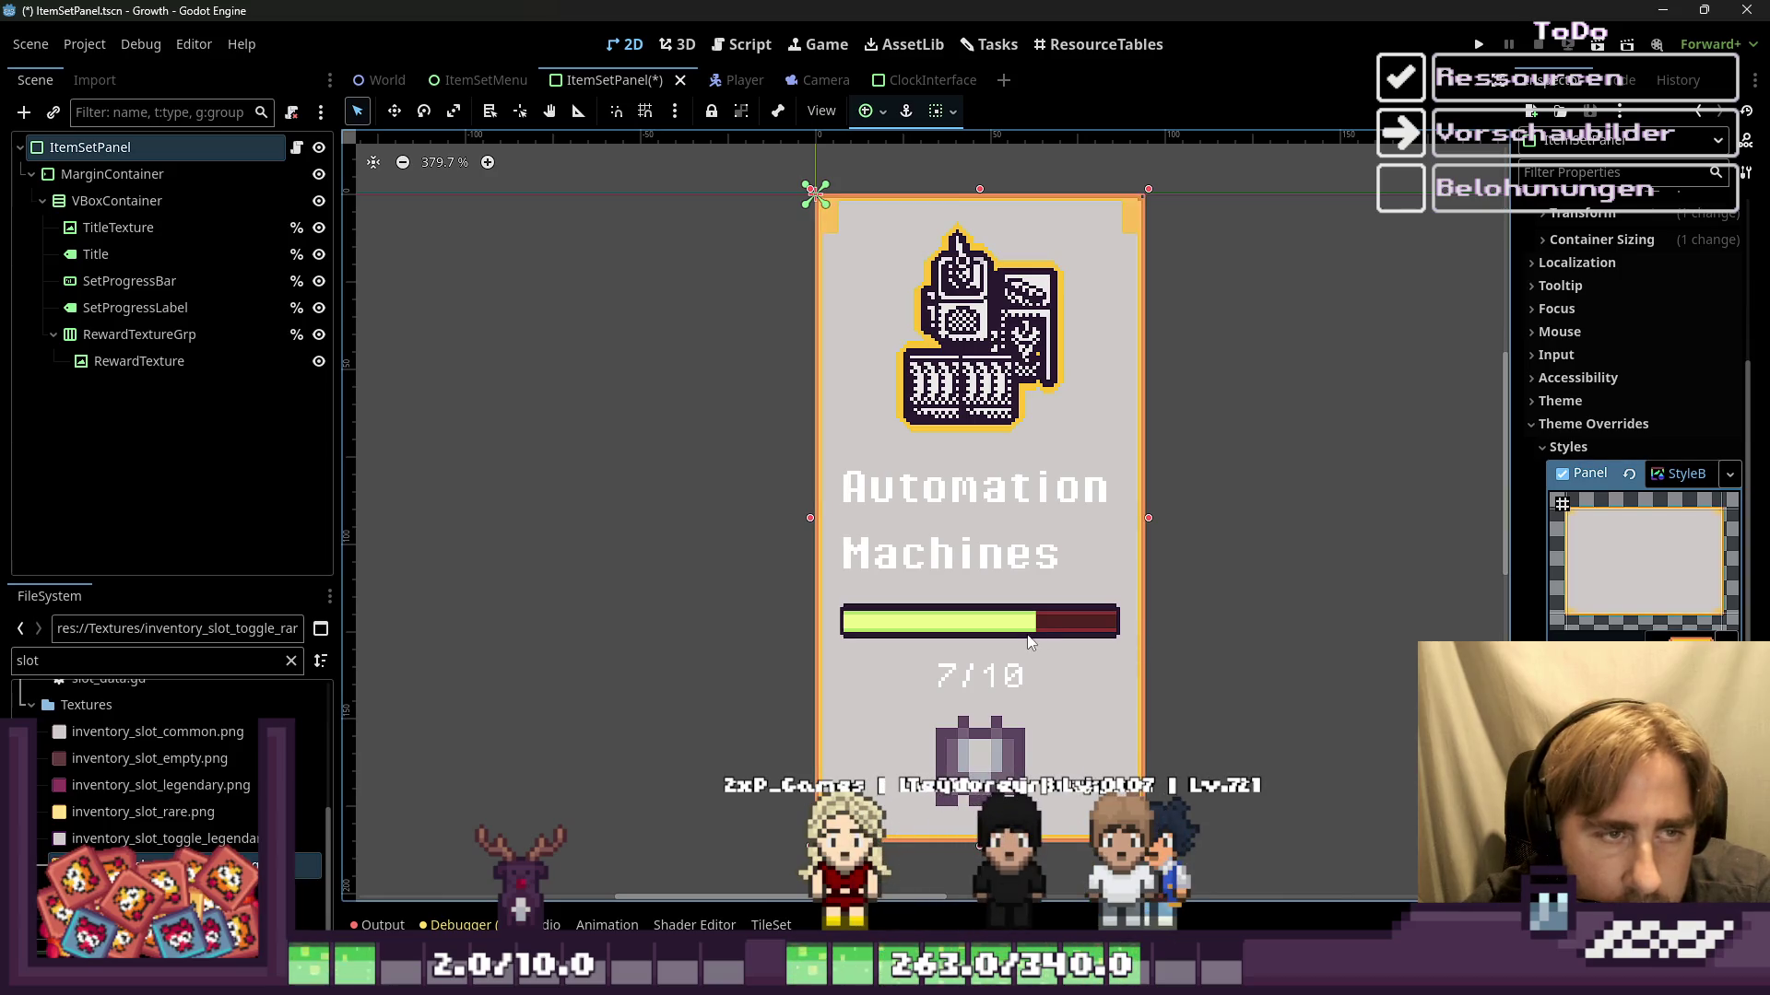
{"action": "left_click_drag", "start_coordinate": [149, 758], "coordinate": [1644, 562]}
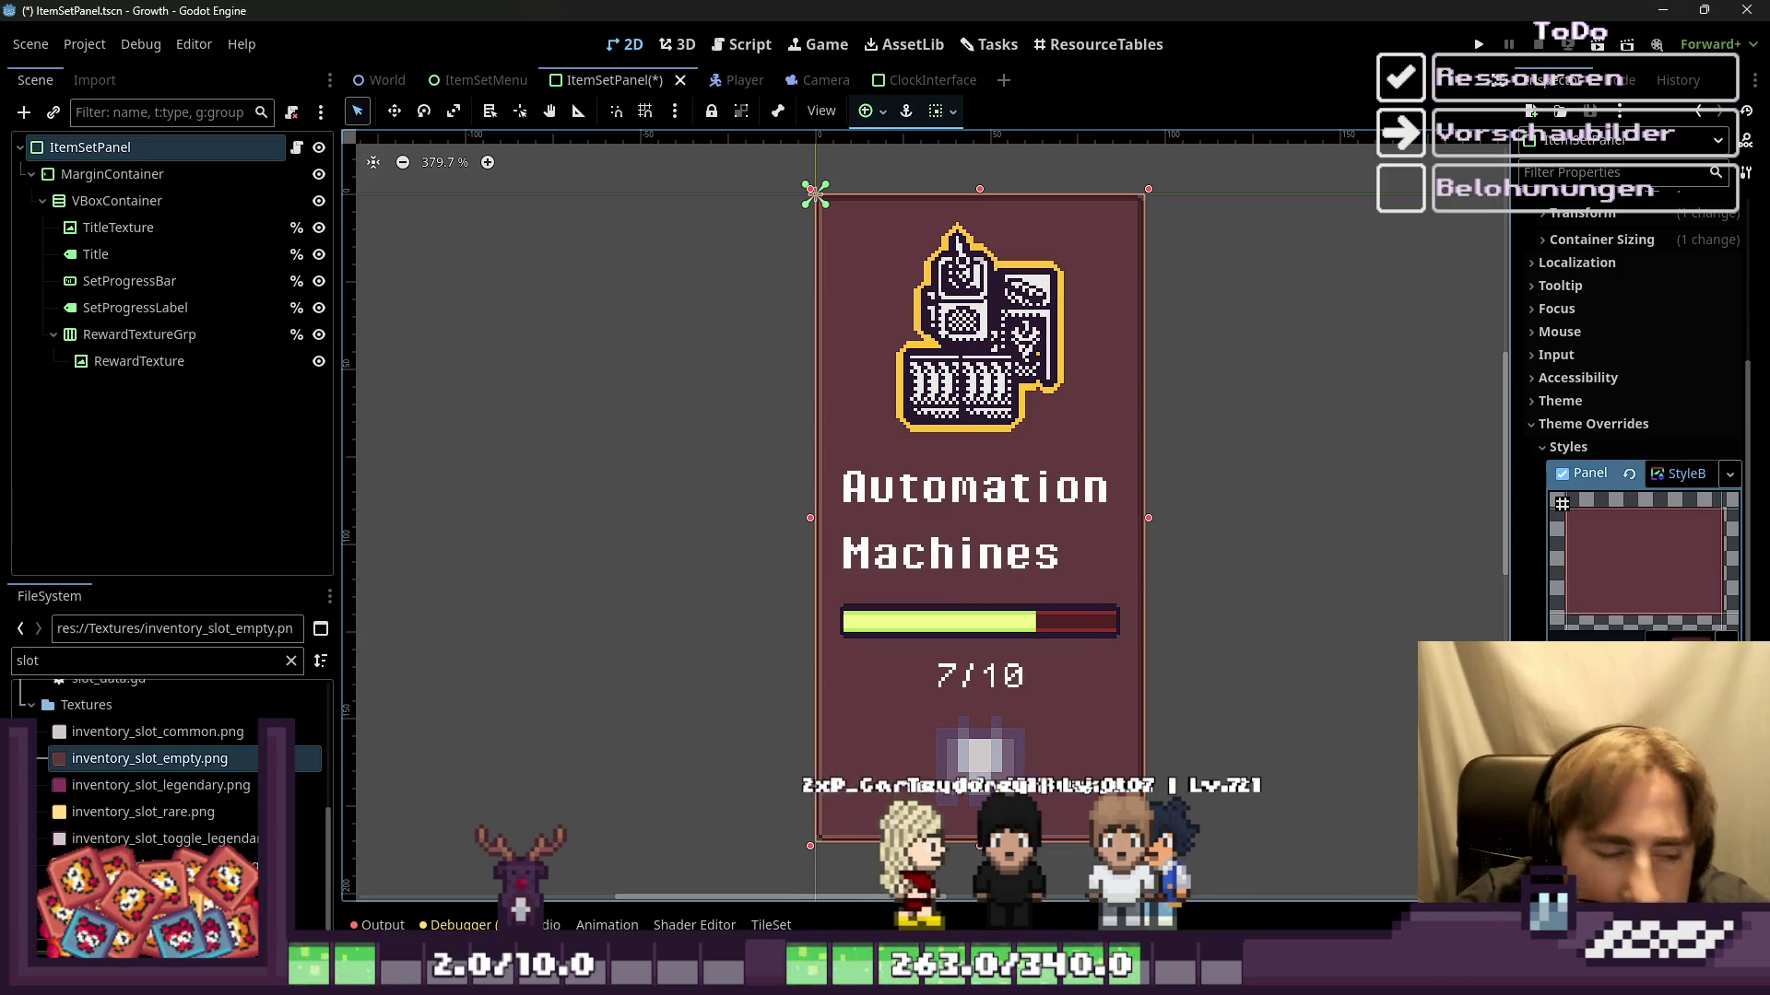
{"action": "left_click_drag", "start_coordinate": [101, 785], "coordinate": [1643, 562]}
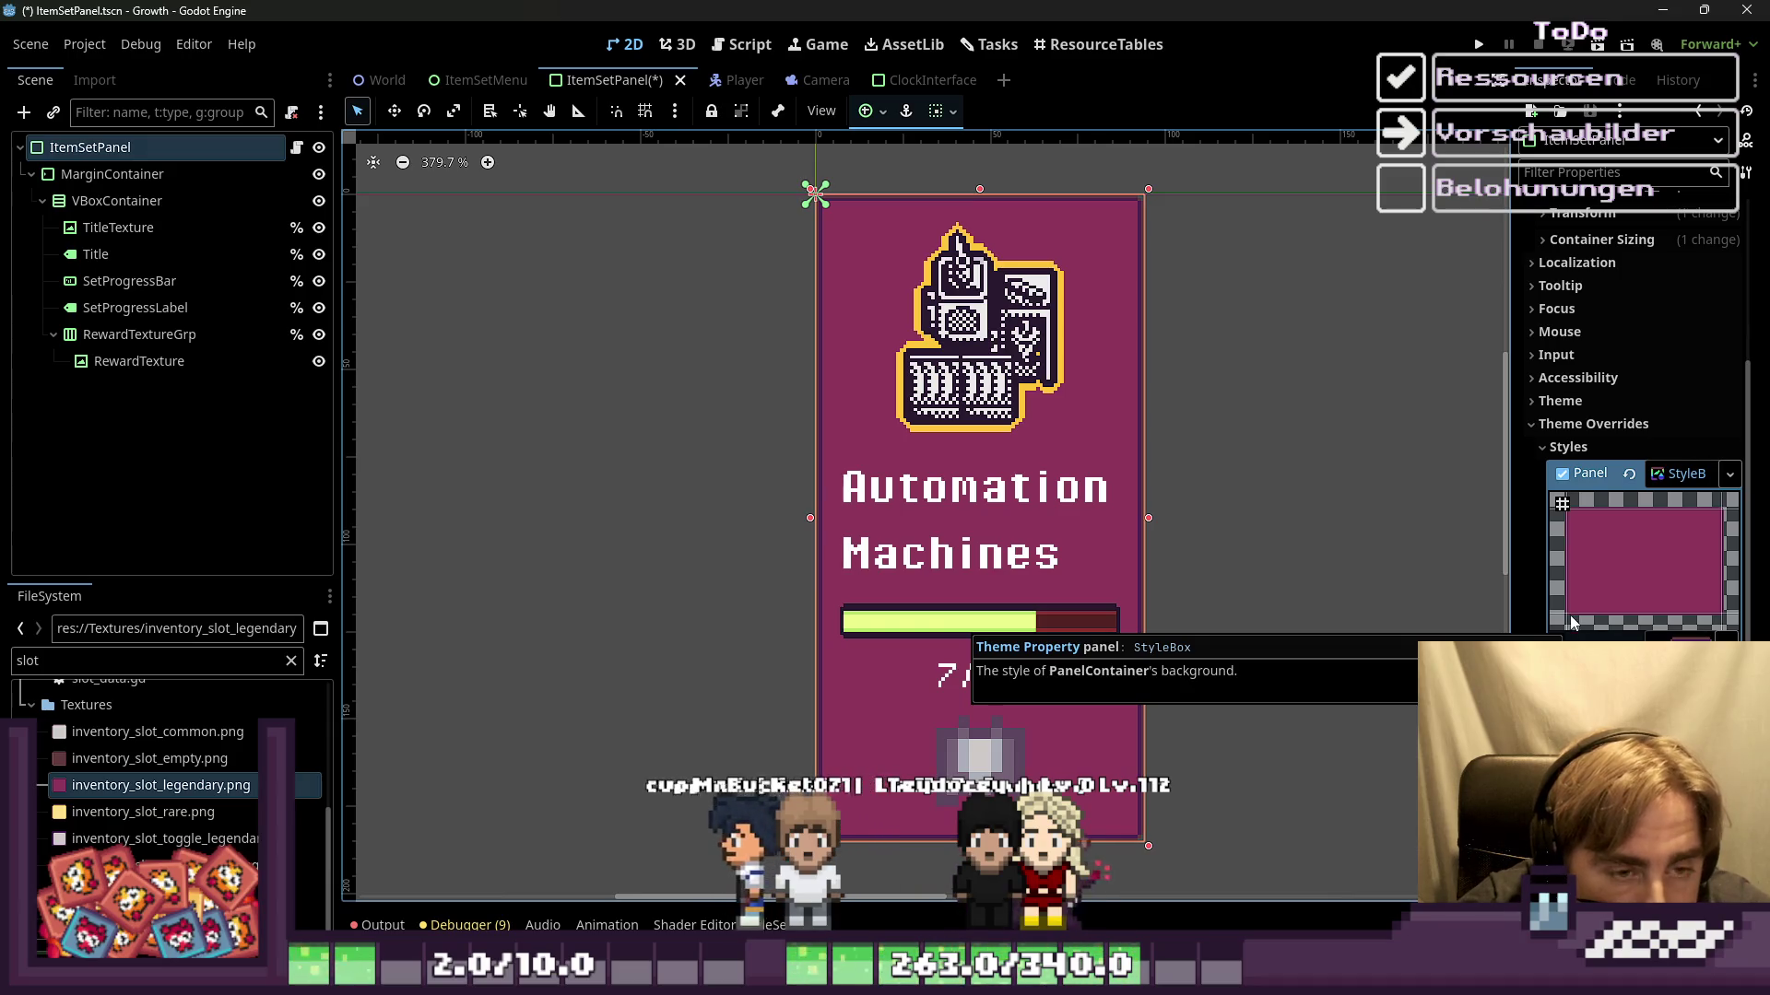
{"action": "mouse_move", "coordinate": [161, 732]}
{"action": "left_mouse_down"}
{"action": "mouse_move", "coordinate": [178, 731]}
{"action": "mouse_move", "coordinate": [177, 701]}
{"action": "left_mouse_up"}
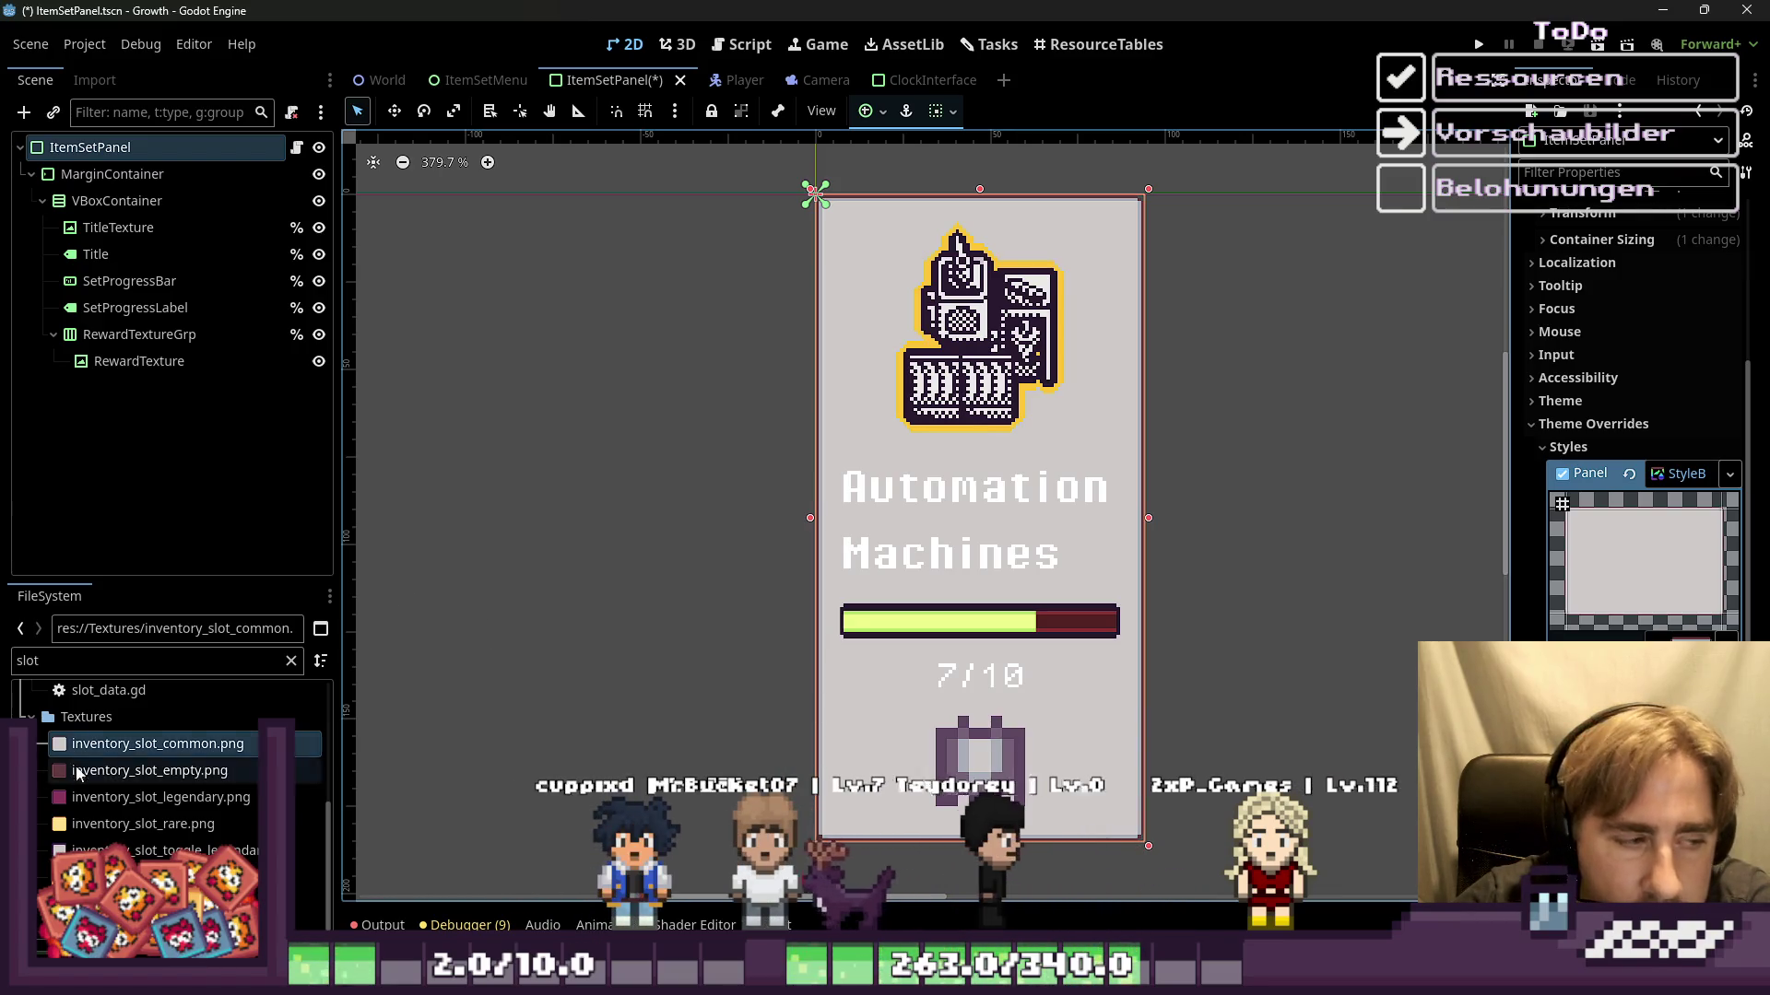
{"action": "left_click", "coordinate": [83, 824]}
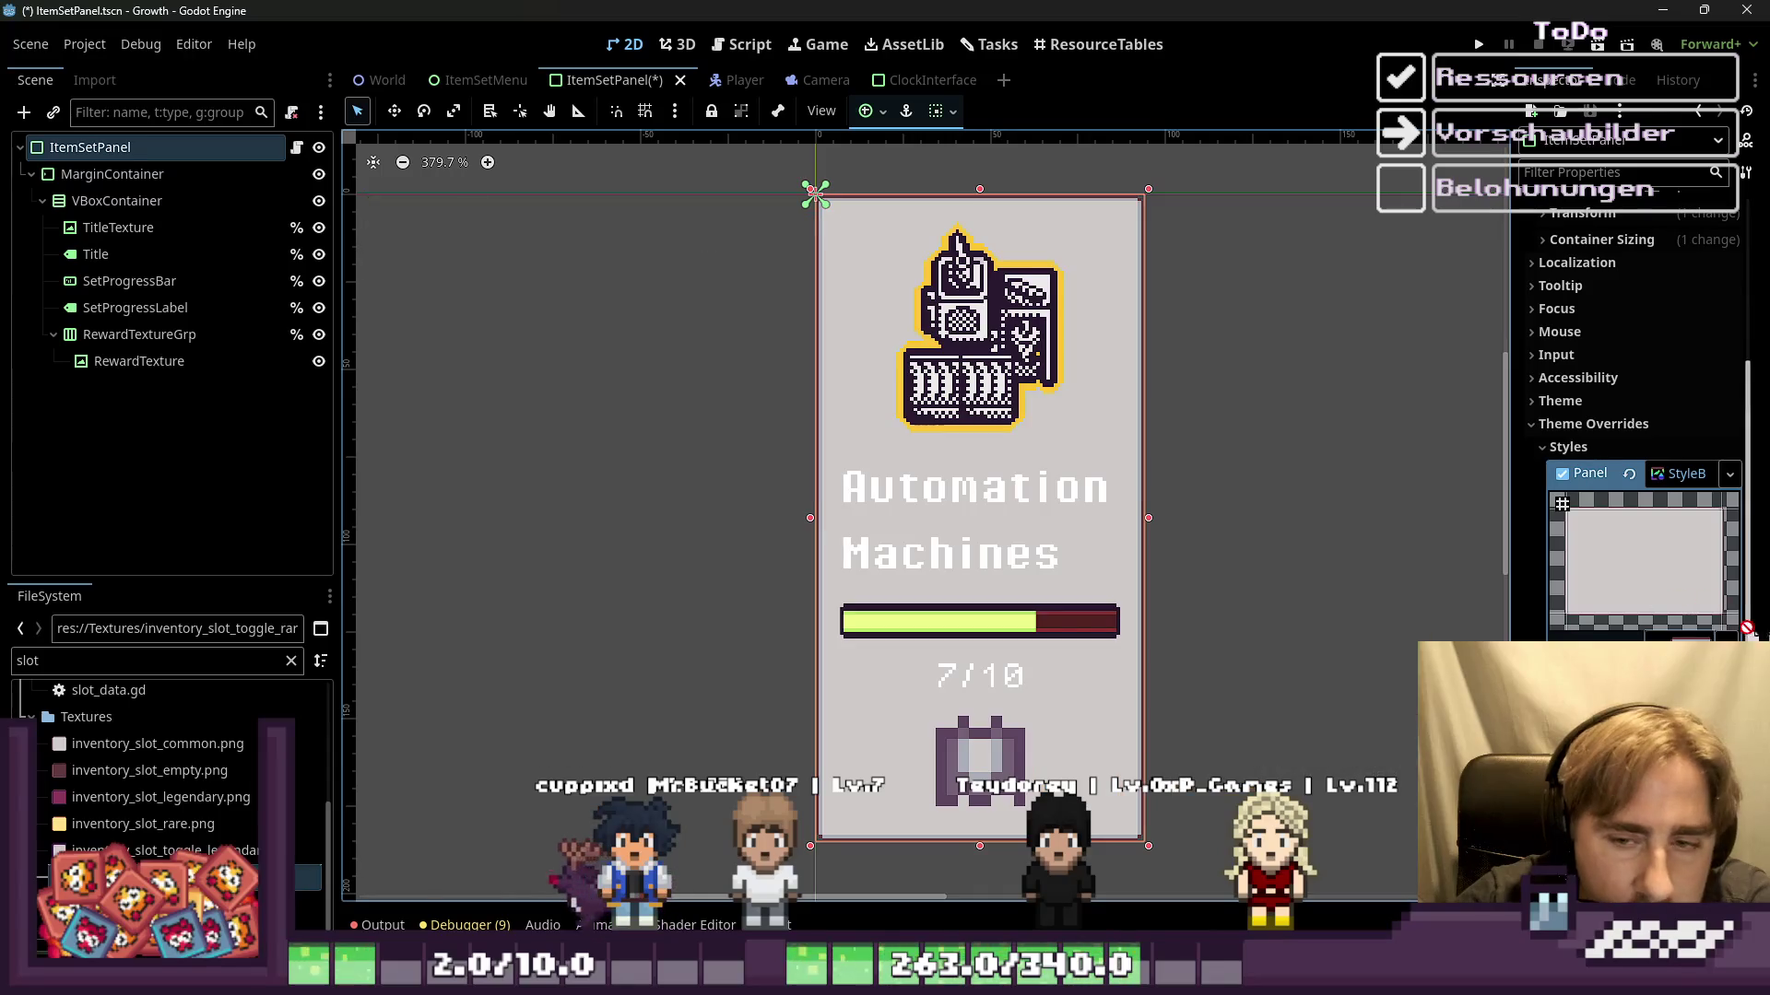
Step: Zoom the Godot 2D viewport in on the Automation Machines icon
{"action": "scroll", "coordinate": [783, 195], "scroll_direction": "up", "scroll_amount": 3}
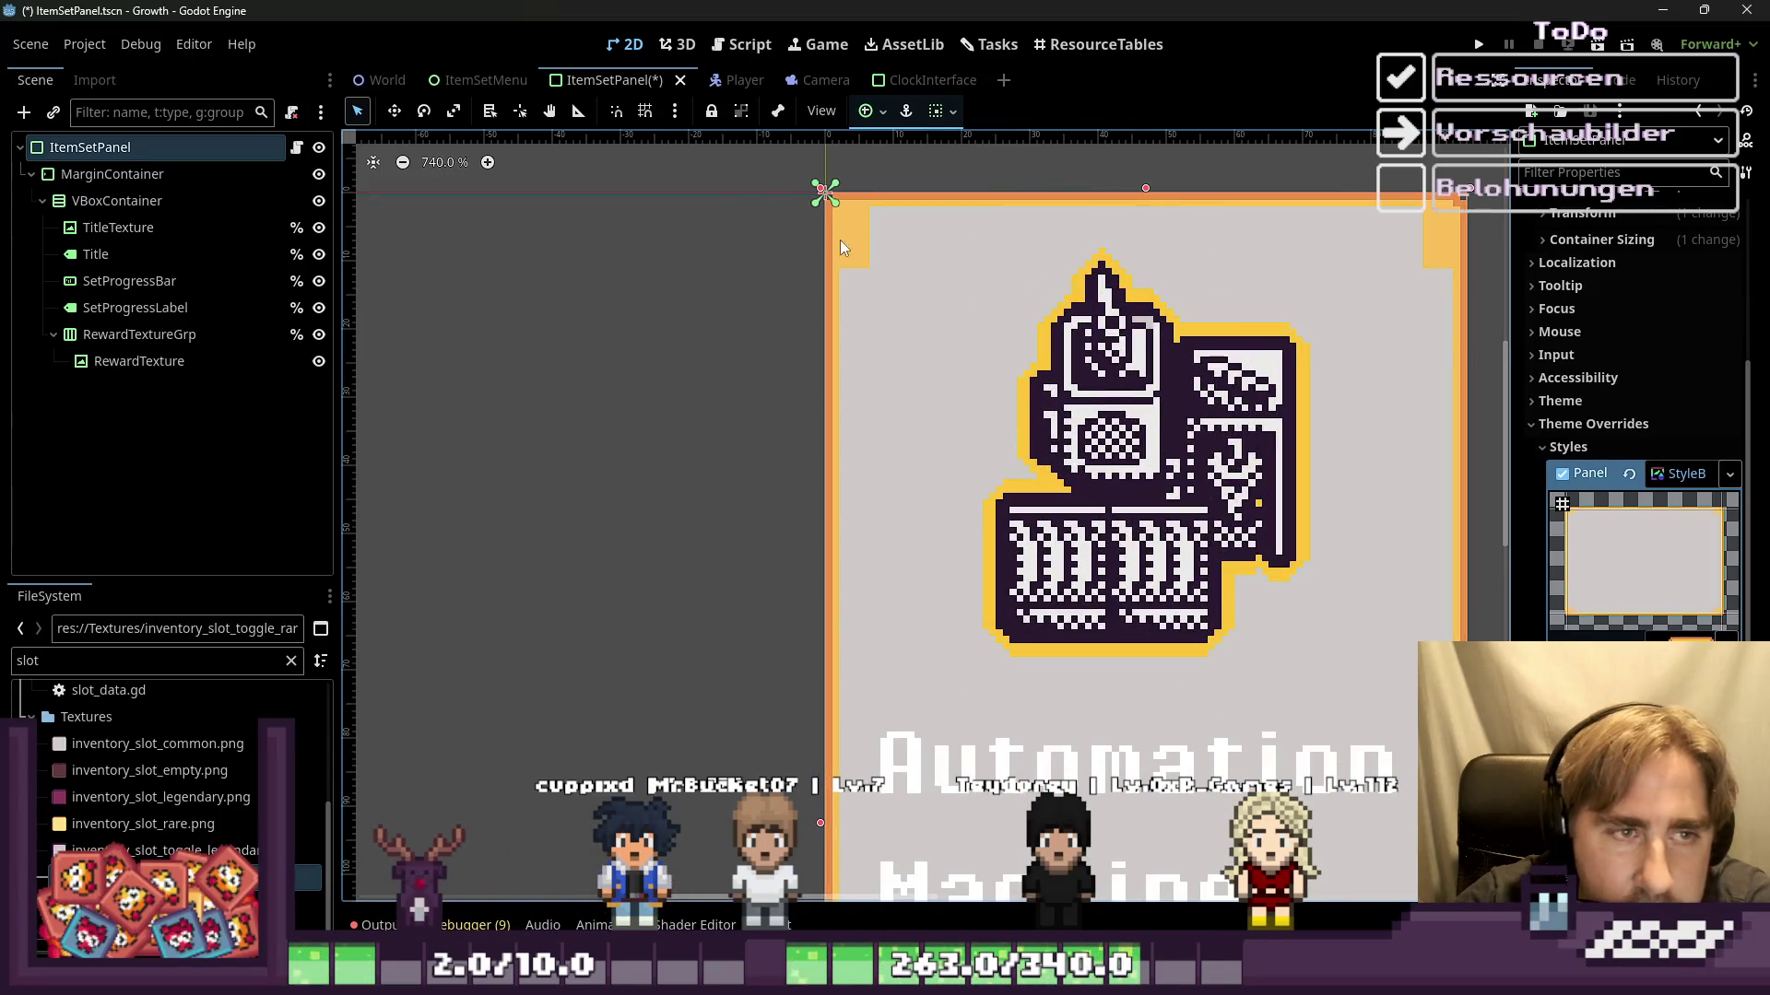
{"action": "scroll", "coordinate": [846, 235], "scroll_direction": "down", "scroll_amount": 3}
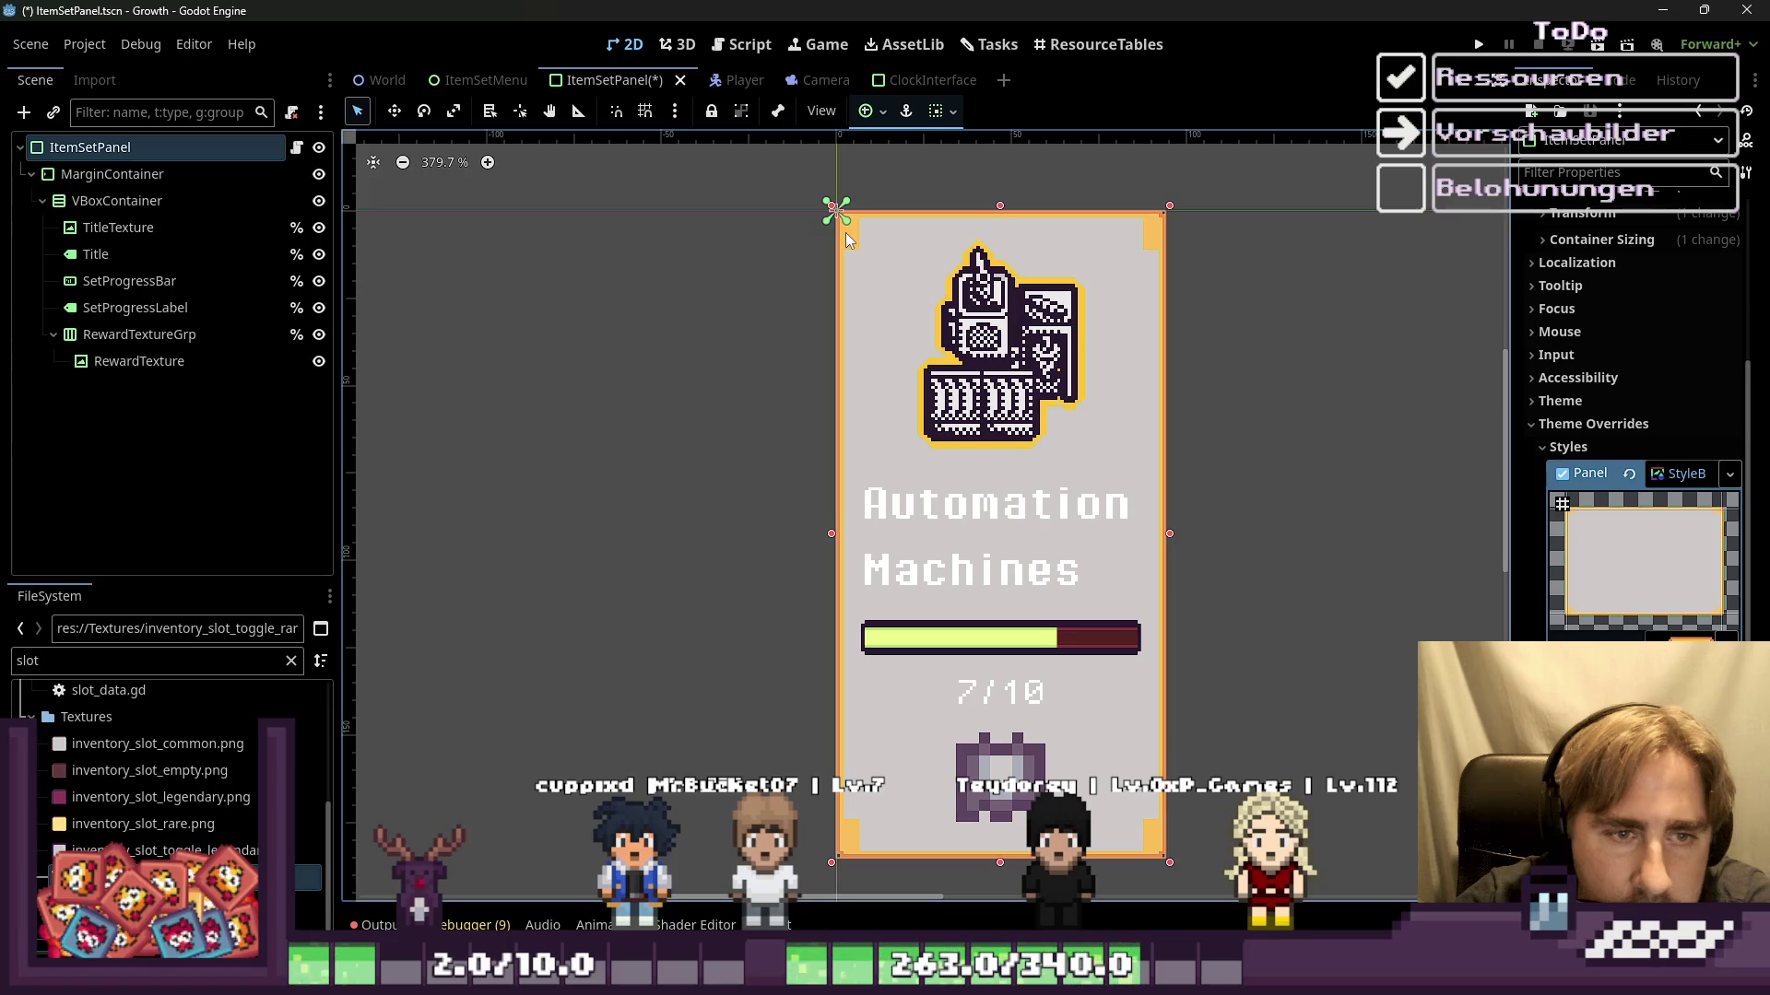
{"action": "scroll", "coordinate": [1080, 392], "scroll_direction": "up", "scroll_amount": 2}
{"action": "scroll", "coordinate": [1080, 392], "scroll_direction": "up", "scroll_amount": 4}
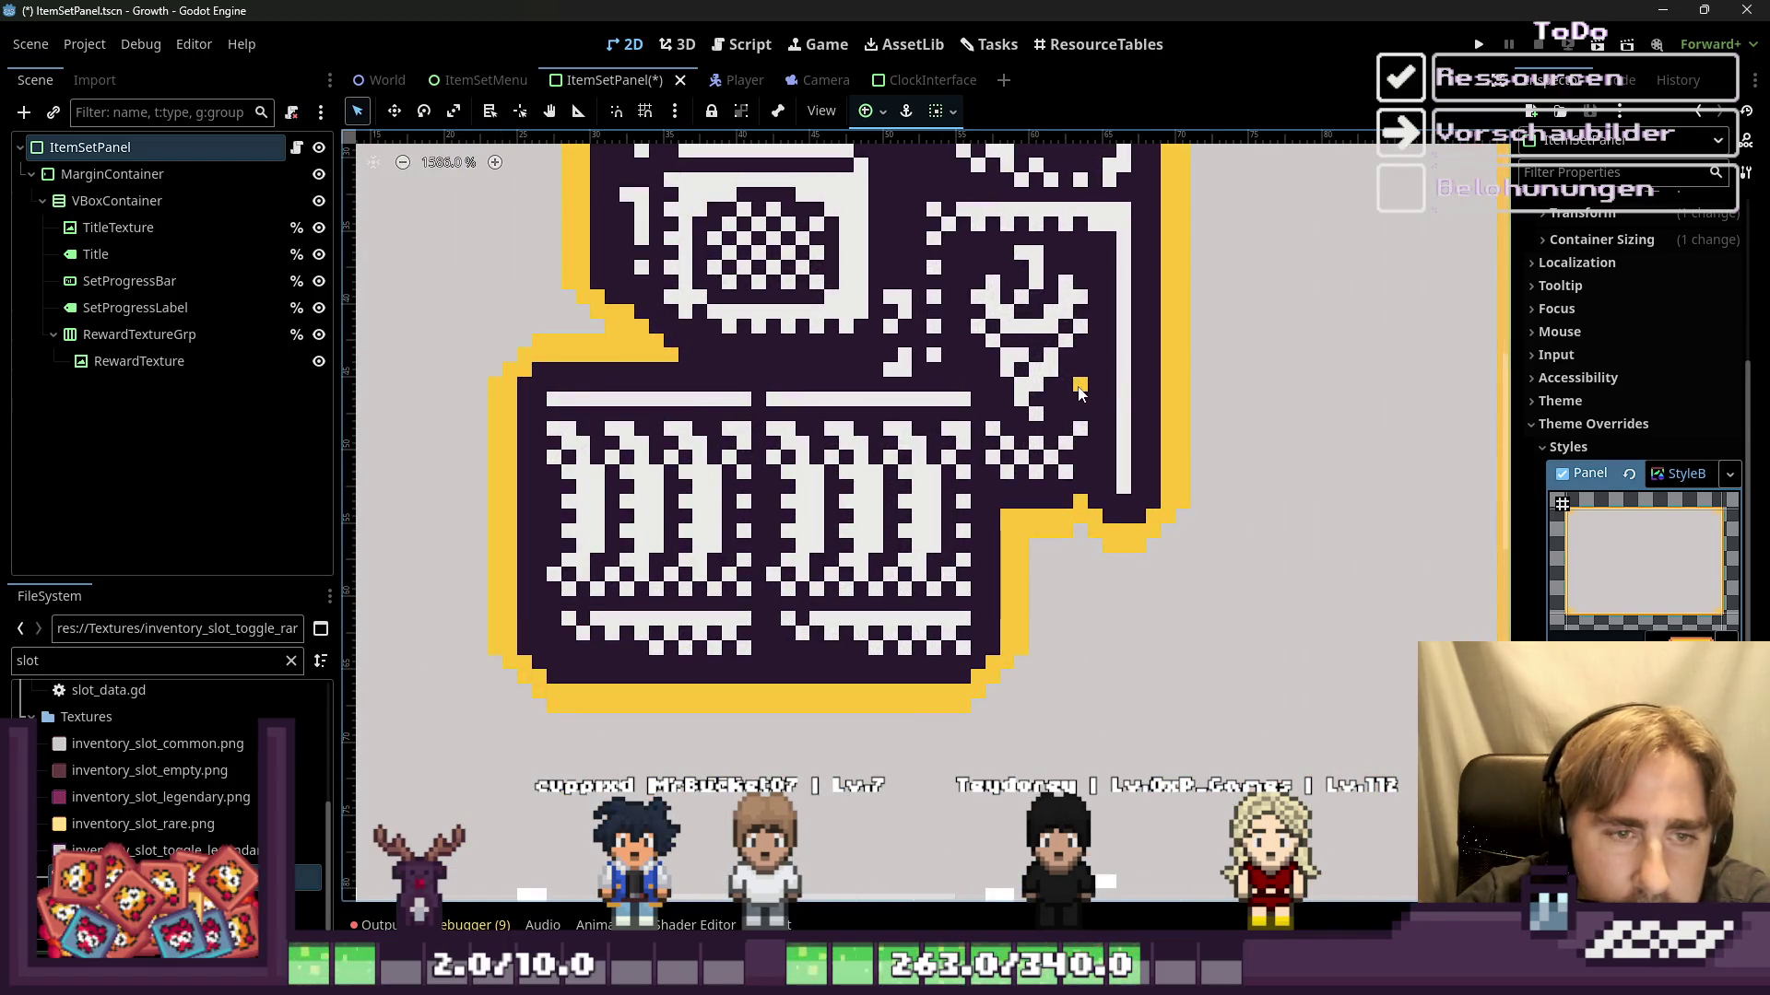
{"action": "scroll", "coordinate": [1081, 393], "scroll_direction": "down", "scroll_amount": 2}
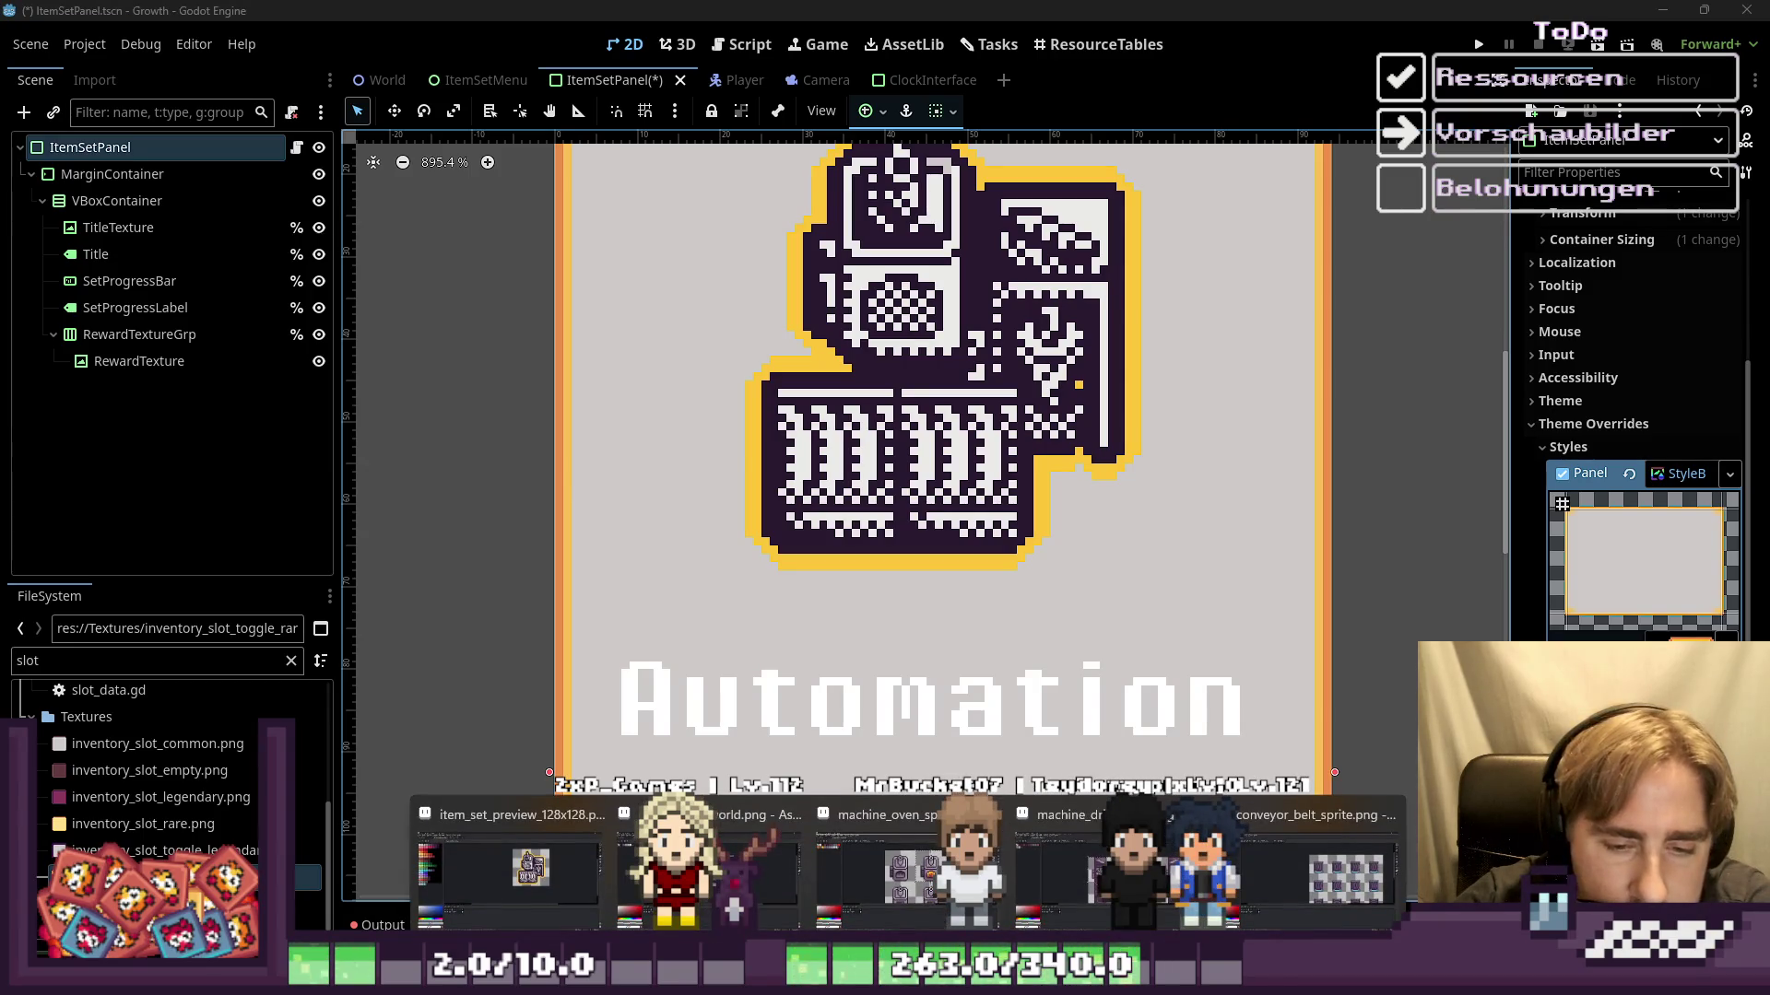
Step: Bring Aseprite forward and zoom into item_set_preview_128x128.png
{"action": "left_click", "coordinate": [511, 858]}
{"action": "scroll", "coordinate": [1159, 340], "scroll_direction": "up", "scroll_amount": 2}
{"action": "scroll", "coordinate": [1159, 340], "scroll_direction": "up", "scroll_amount": 2}
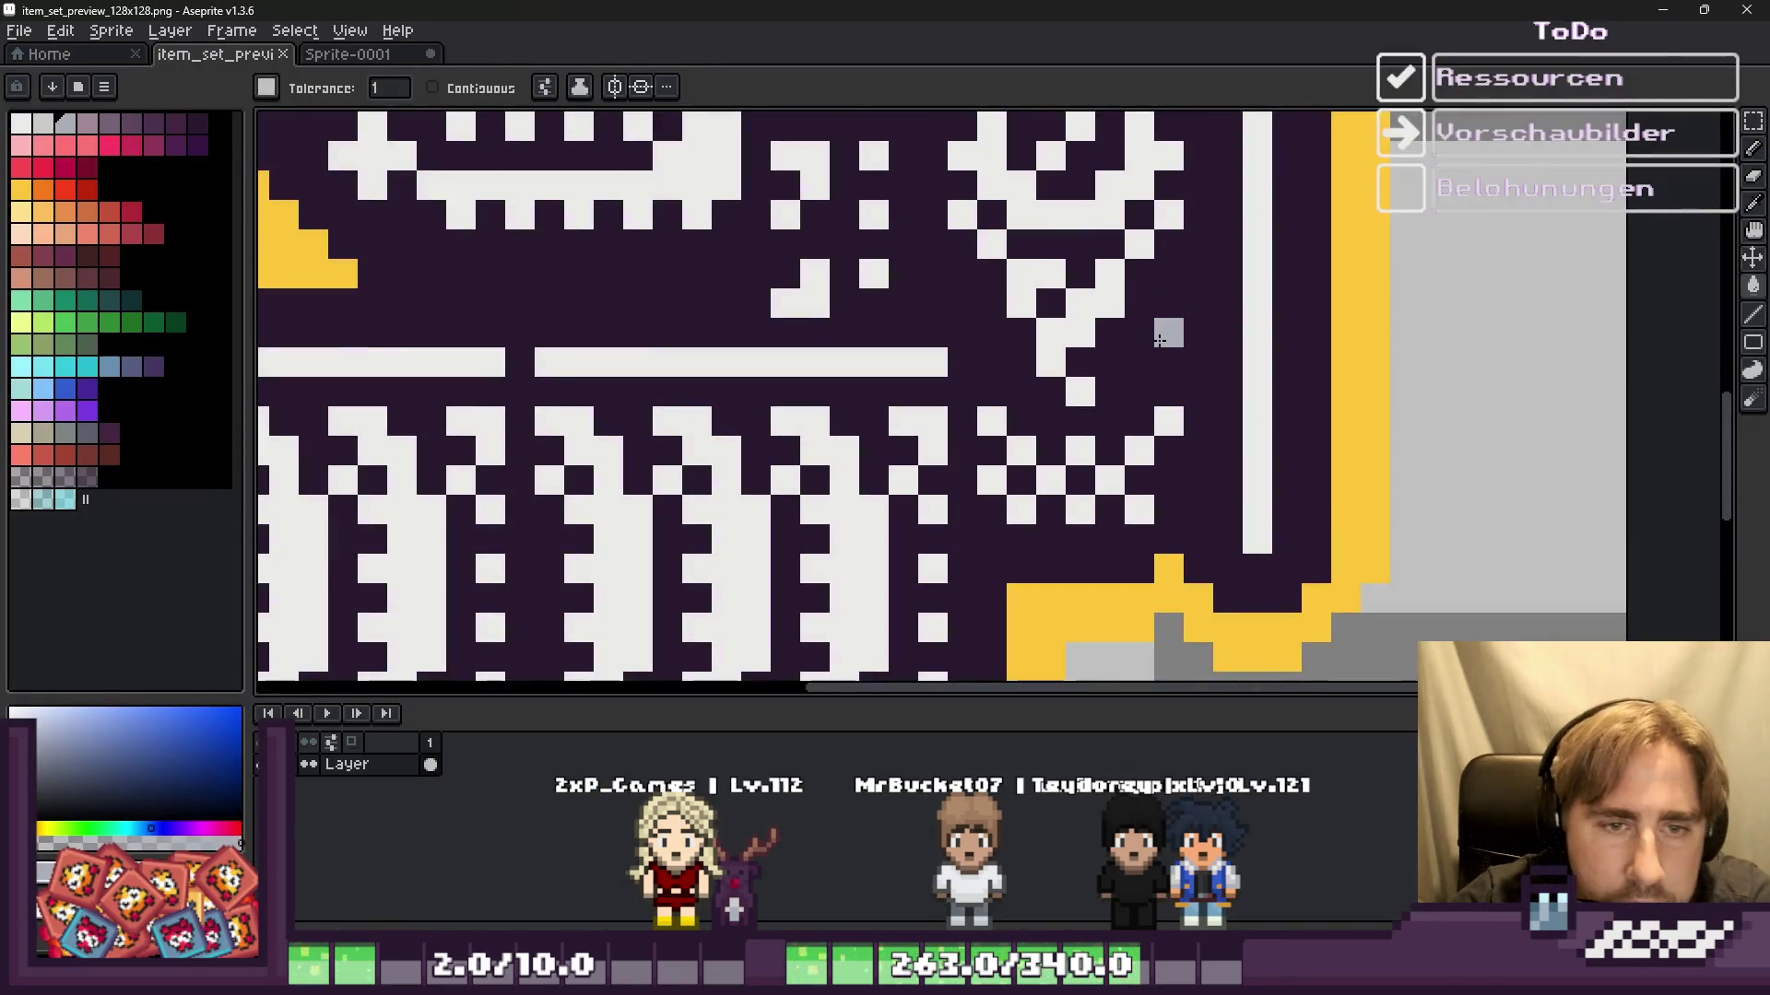
Step: Pencil the stray pixel beside the wrench in the yellow outline colour, save, and return to Godot
{"action": "key", "text": "i"}
{"action": "scroll", "coordinate": [1163, 340], "scroll_direction": "down", "scroll_amount": 5}
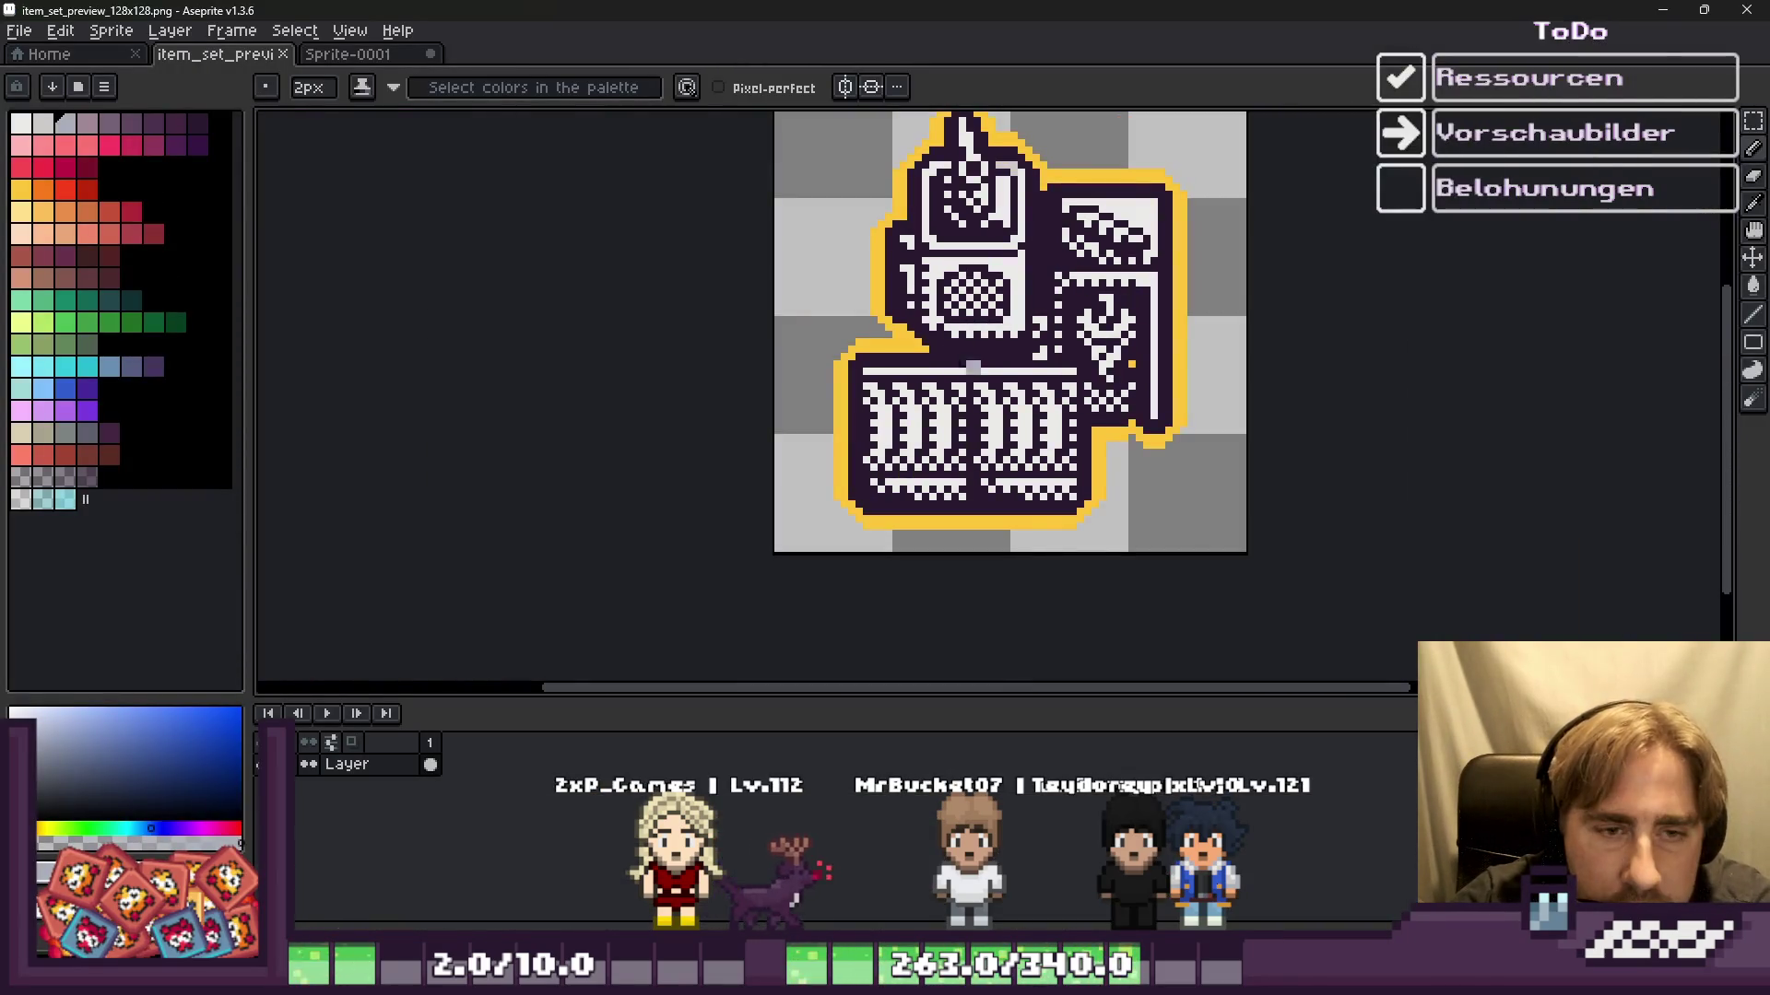
{"action": "scroll", "coordinate": [1161, 343], "scroll_direction": "up", "scroll_amount": 3}
{"action": "left_click", "coordinate": [1382, 400]}
{"action": "key", "text": "b"}
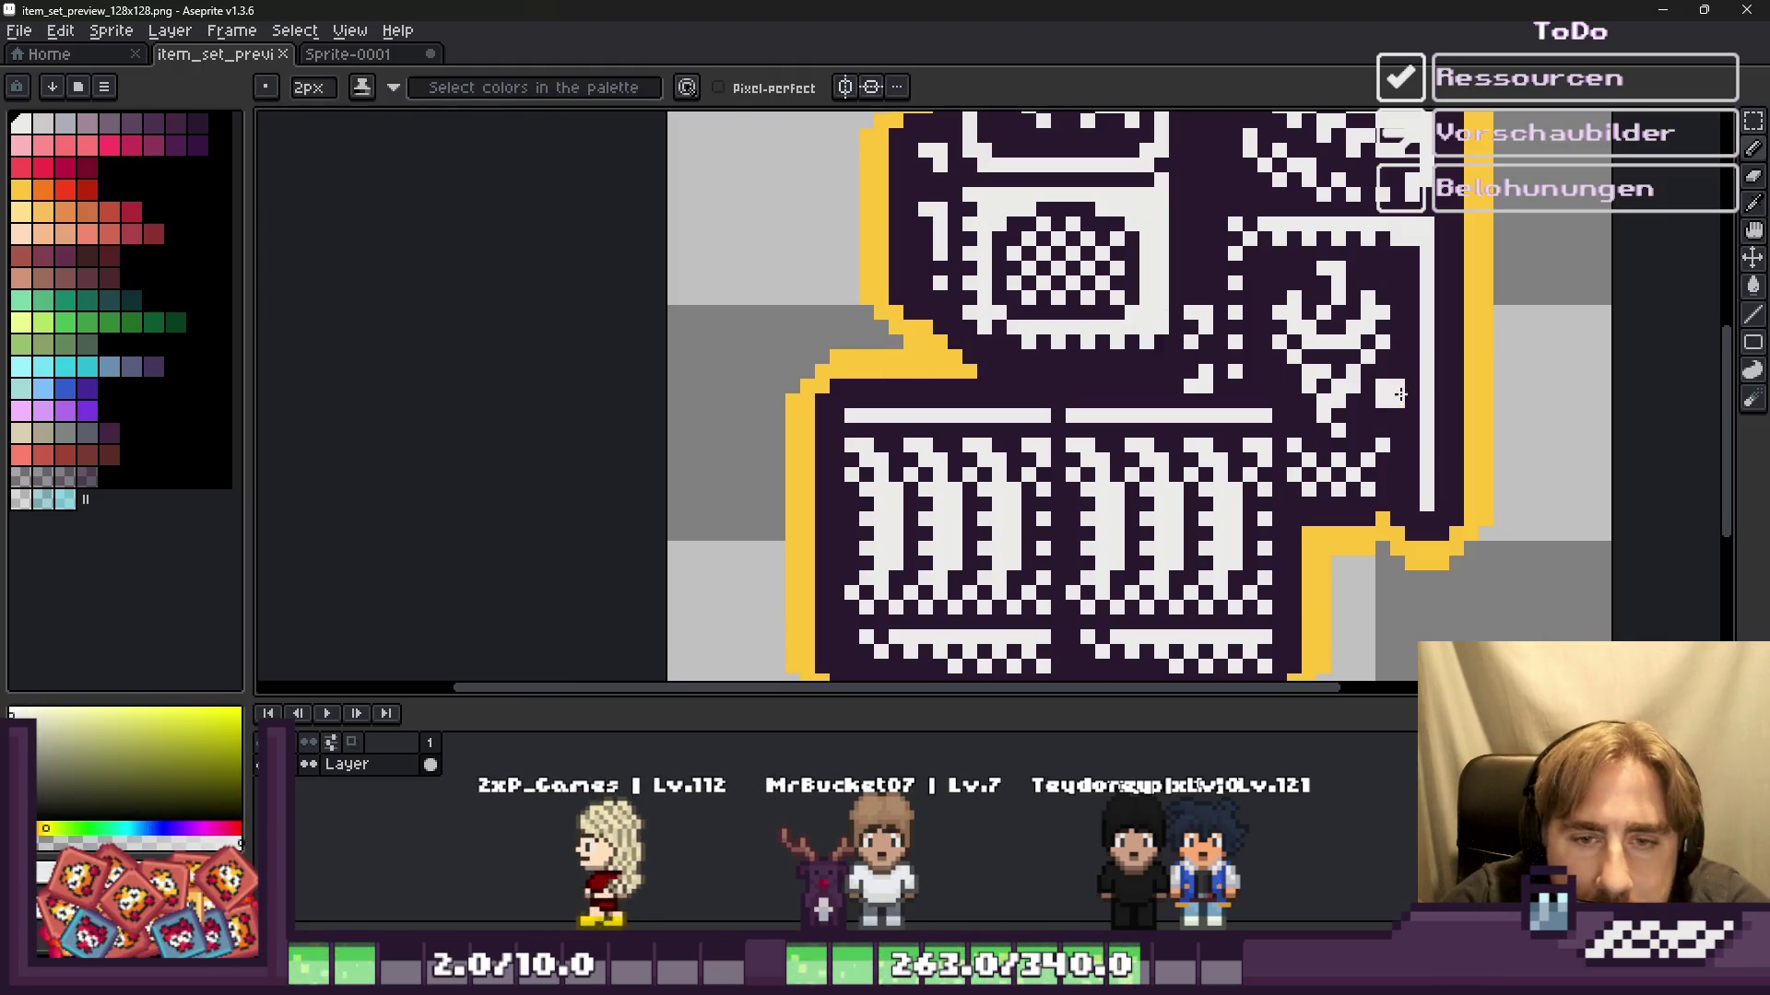
{"action": "scroll", "coordinate": [1188, 386], "scroll_direction": "down", "scroll_amount": 5}
{"action": "scroll", "coordinate": [1188, 385], "scroll_direction": "down", "scroll_amount": 1}
{"action": "key", "text": "ctrl+s"}
{"action": "left_click", "coordinate": [1662, 11]}
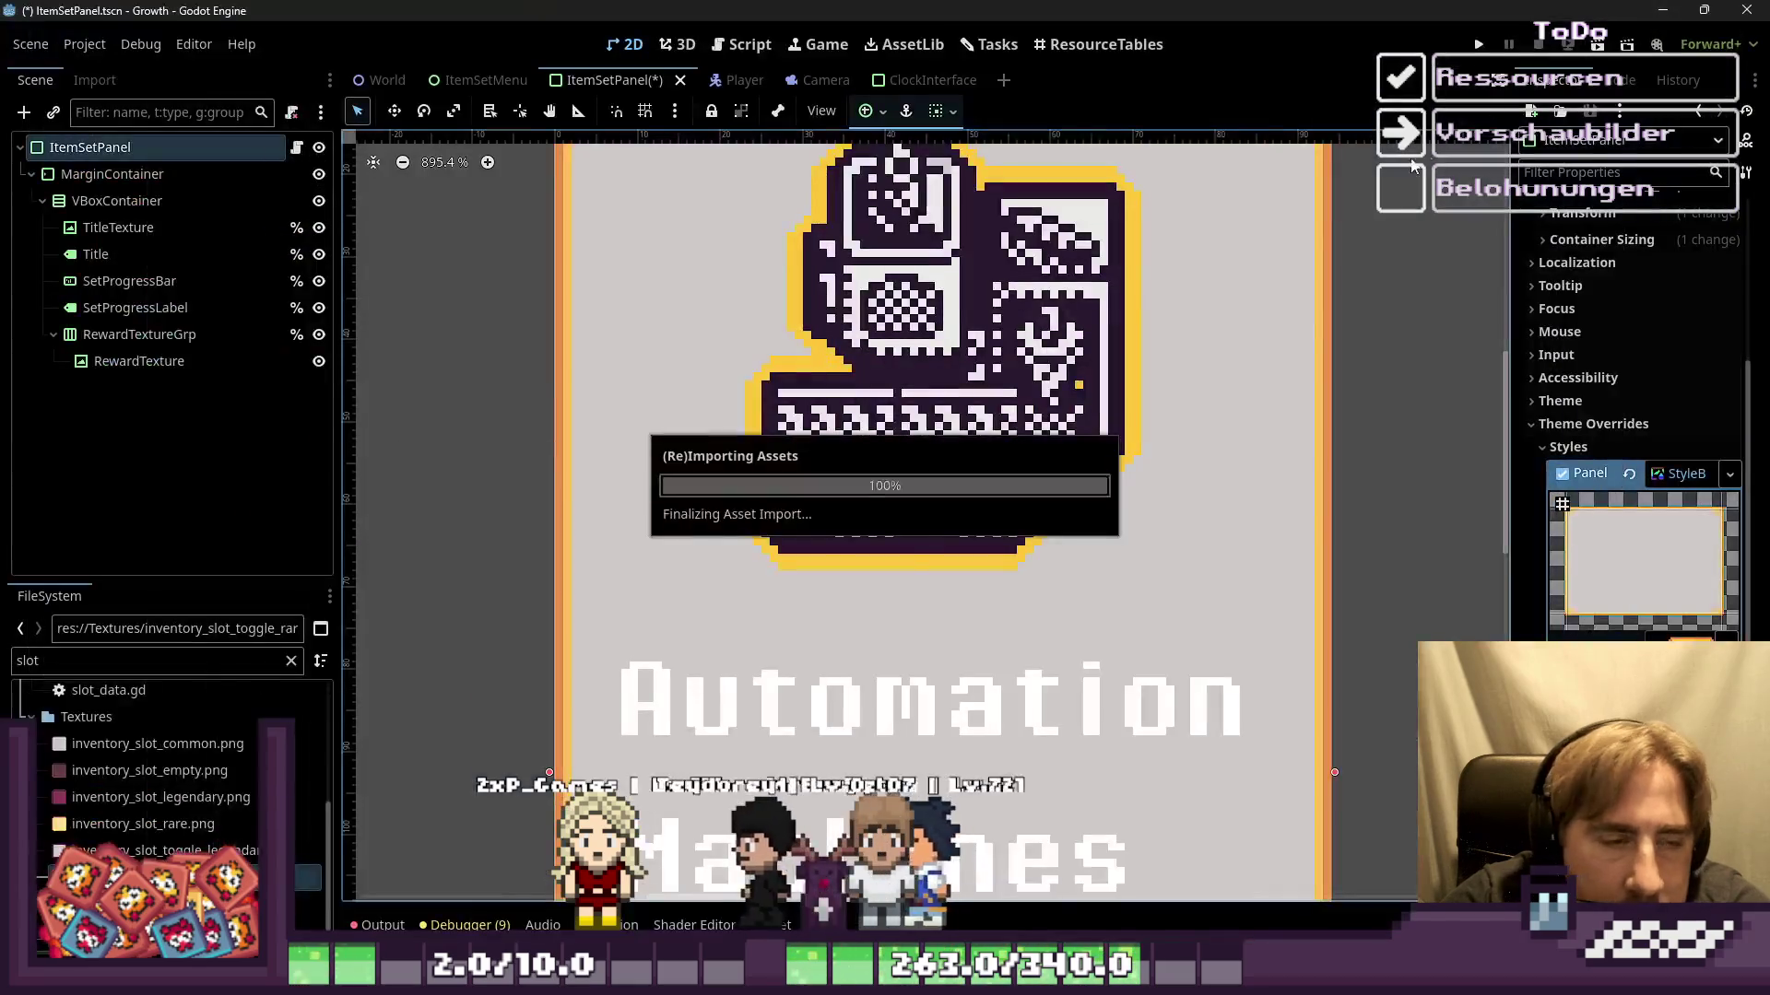
{"action": "scroll", "coordinate": [876, 521], "scroll_direction": "down", "scroll_amount": 1}
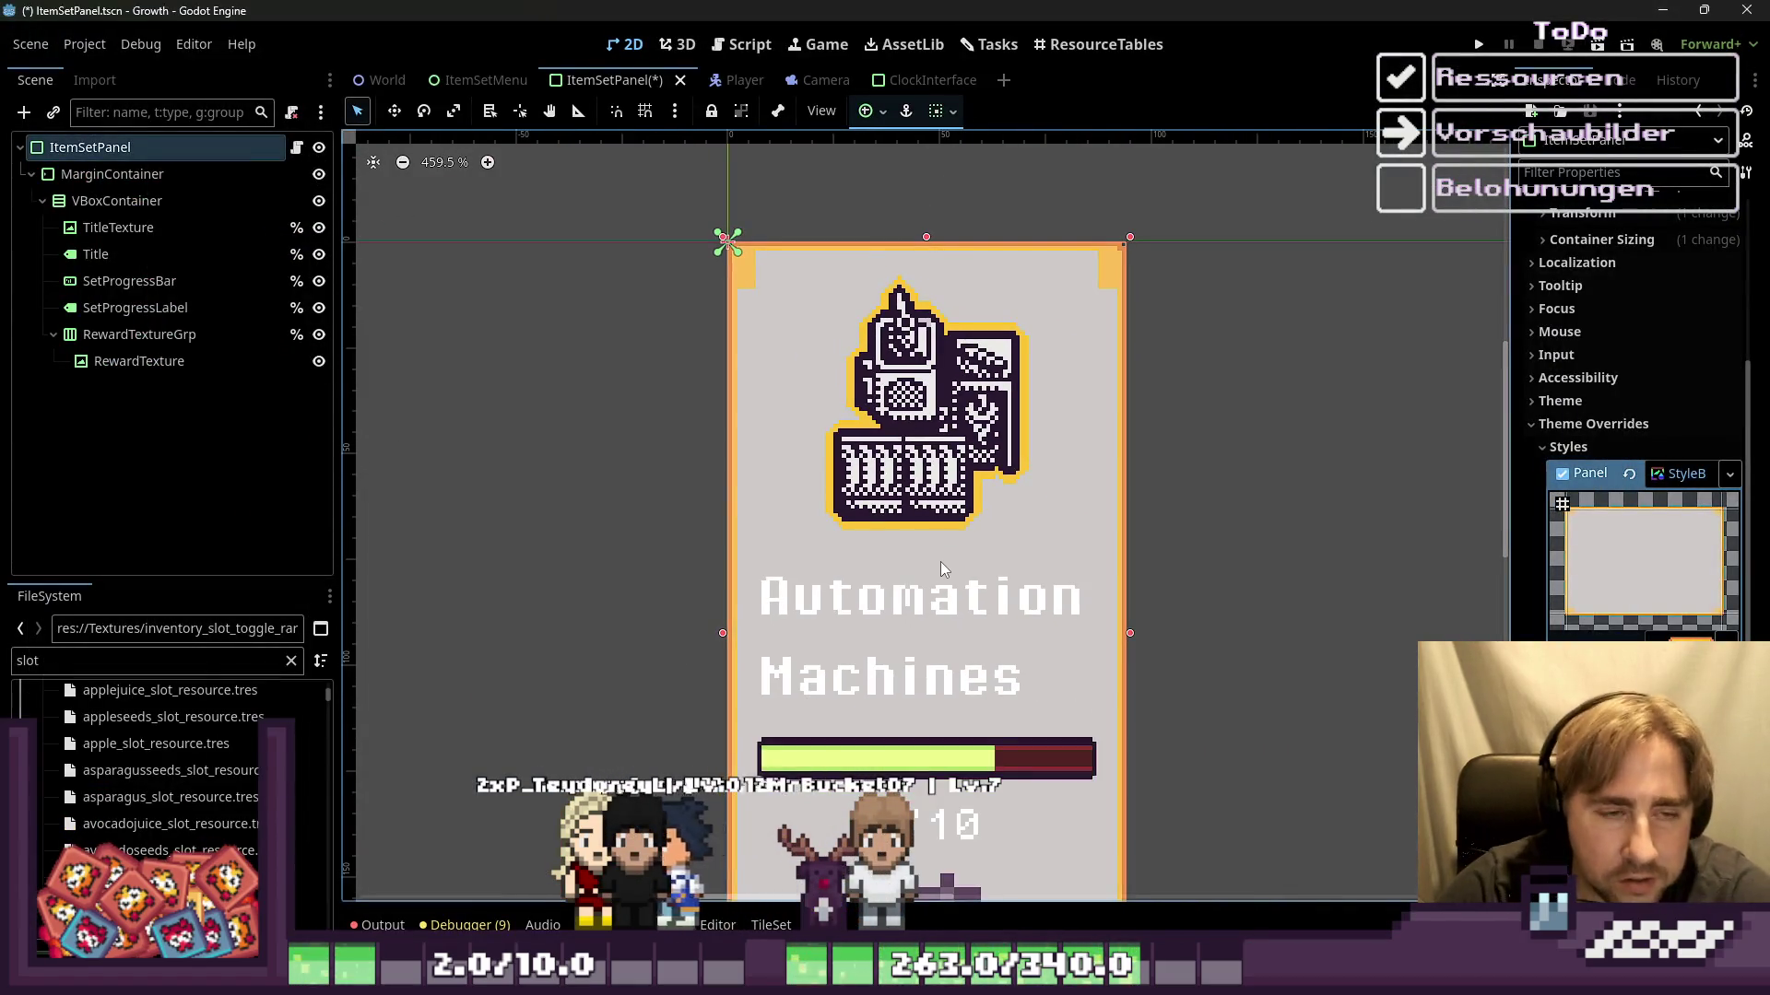
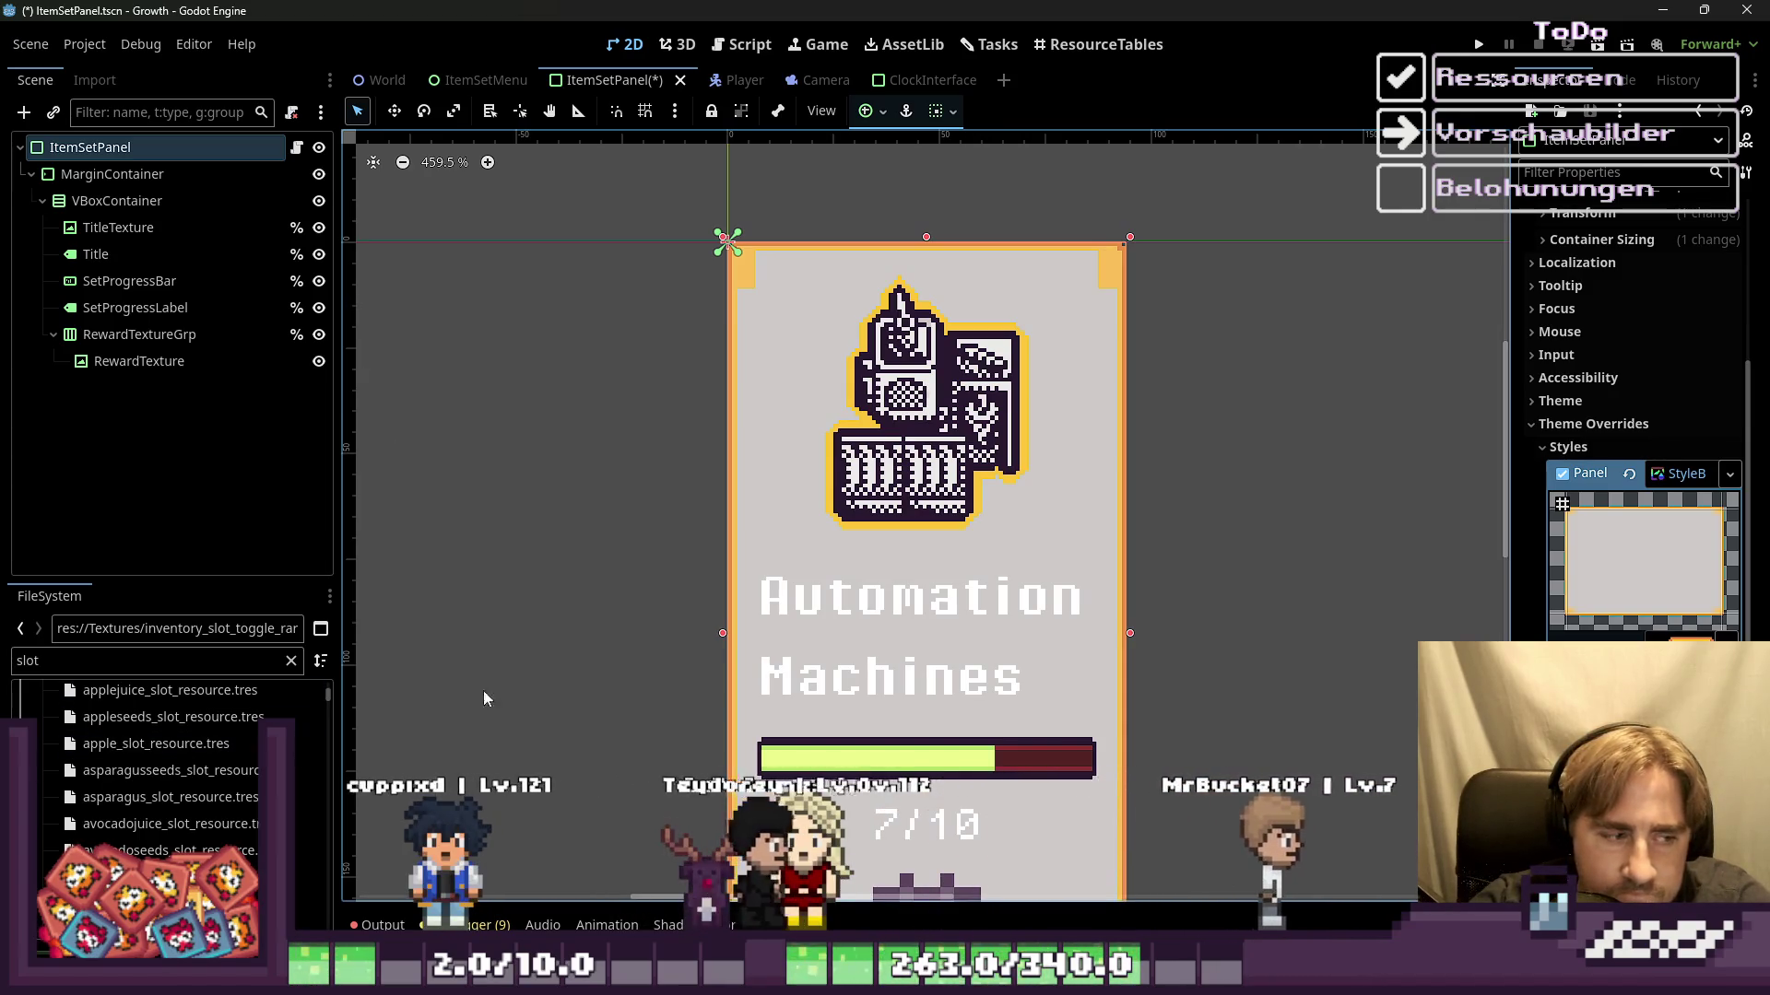
Step: Collapse the ItemSlotResources folder in the FileSystem dock
{"action": "scroll", "coordinate": [73, 774], "scroll_direction": "up", "scroll_amount": 5}
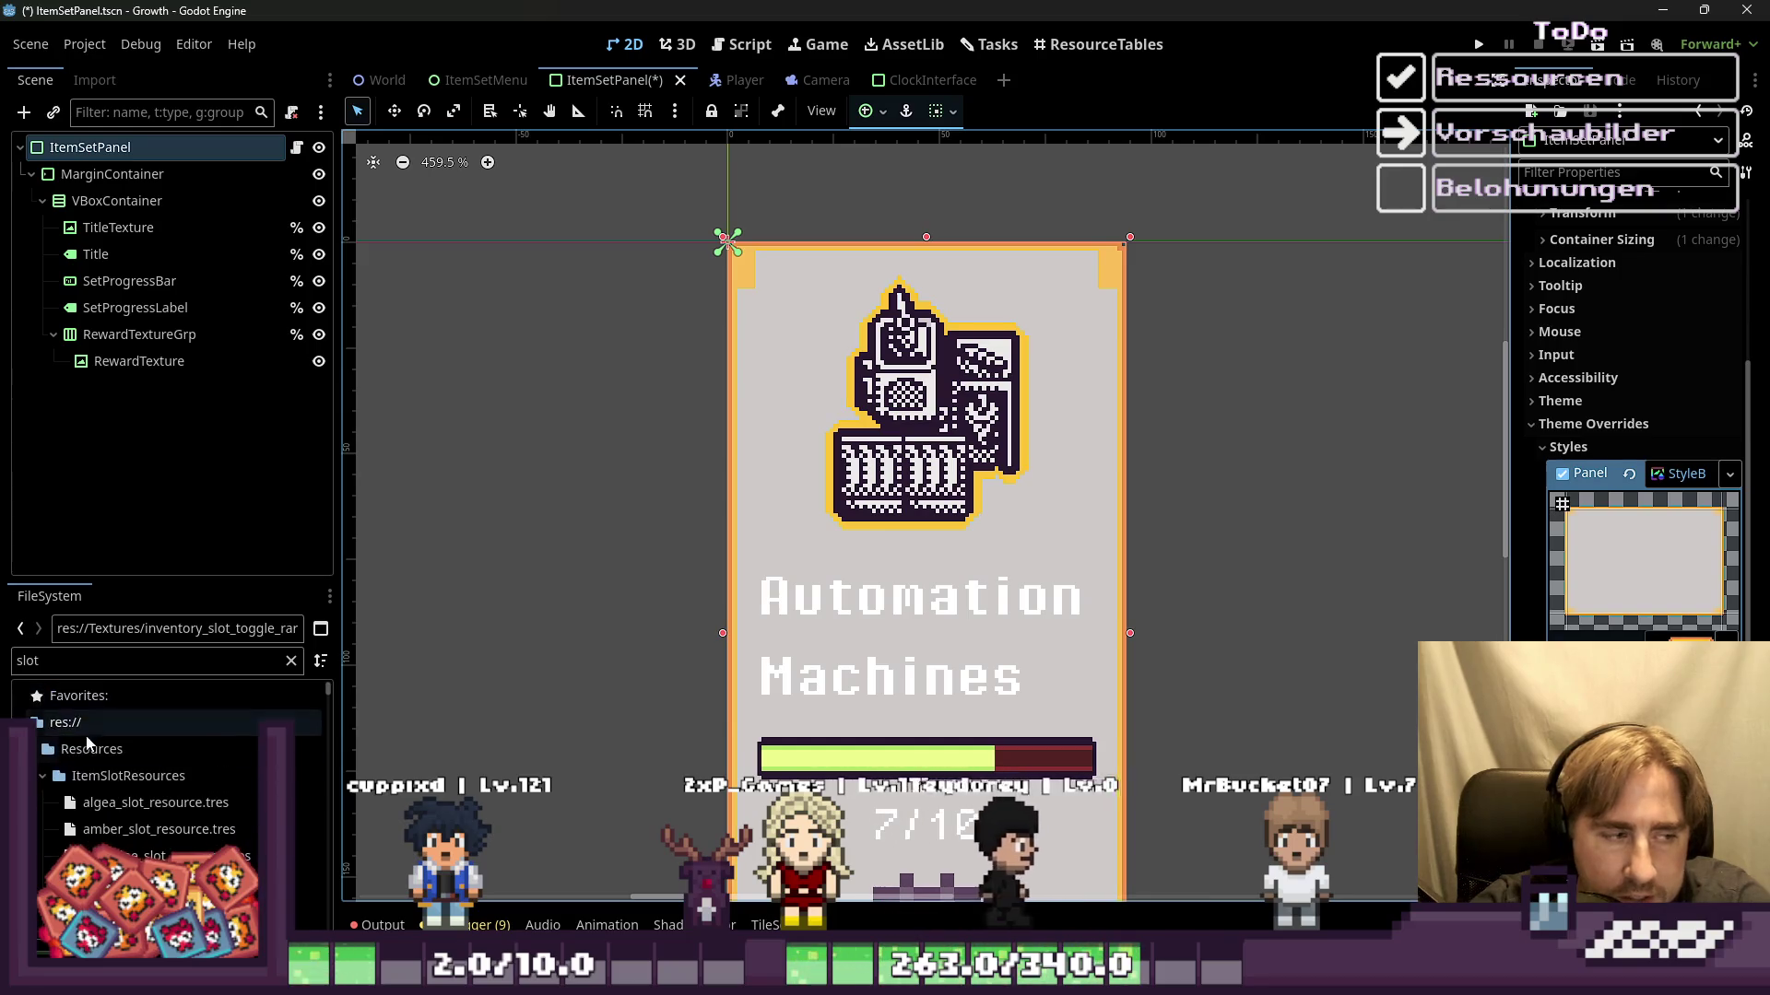
{"action": "left_click", "coordinate": [46, 777]}
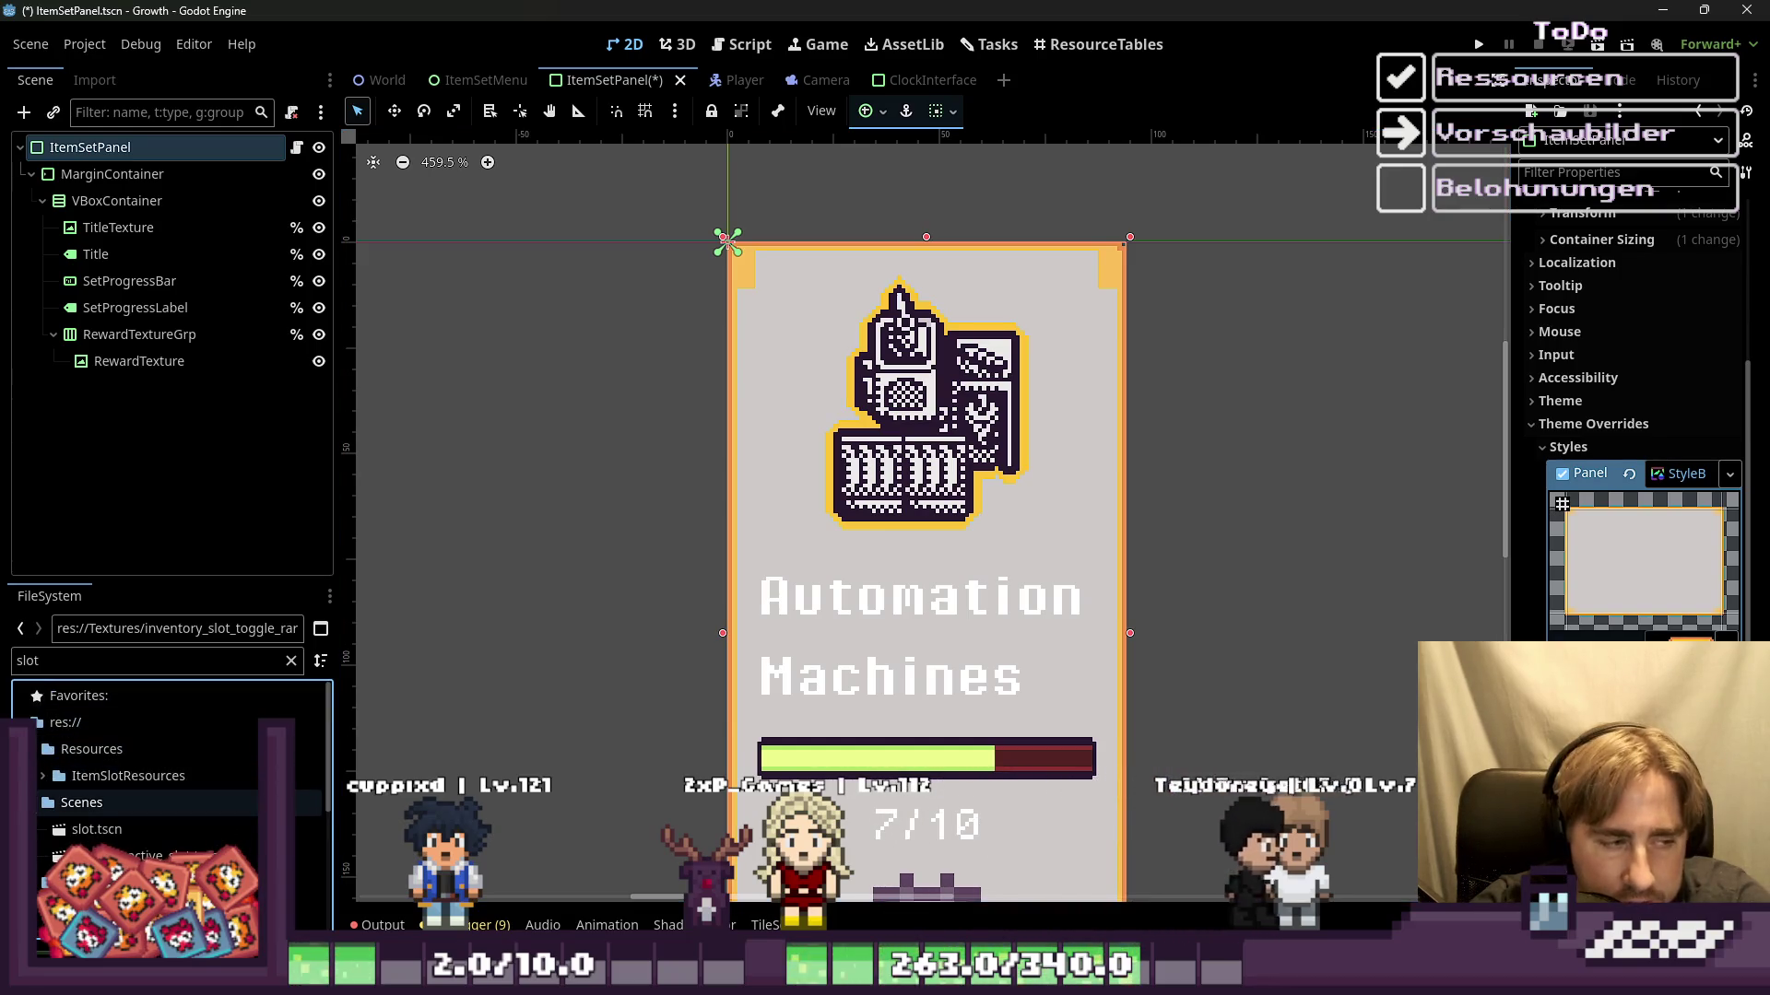
{"action": "scroll", "coordinate": [42, 818], "scroll_direction": "down", "scroll_amount": 3}
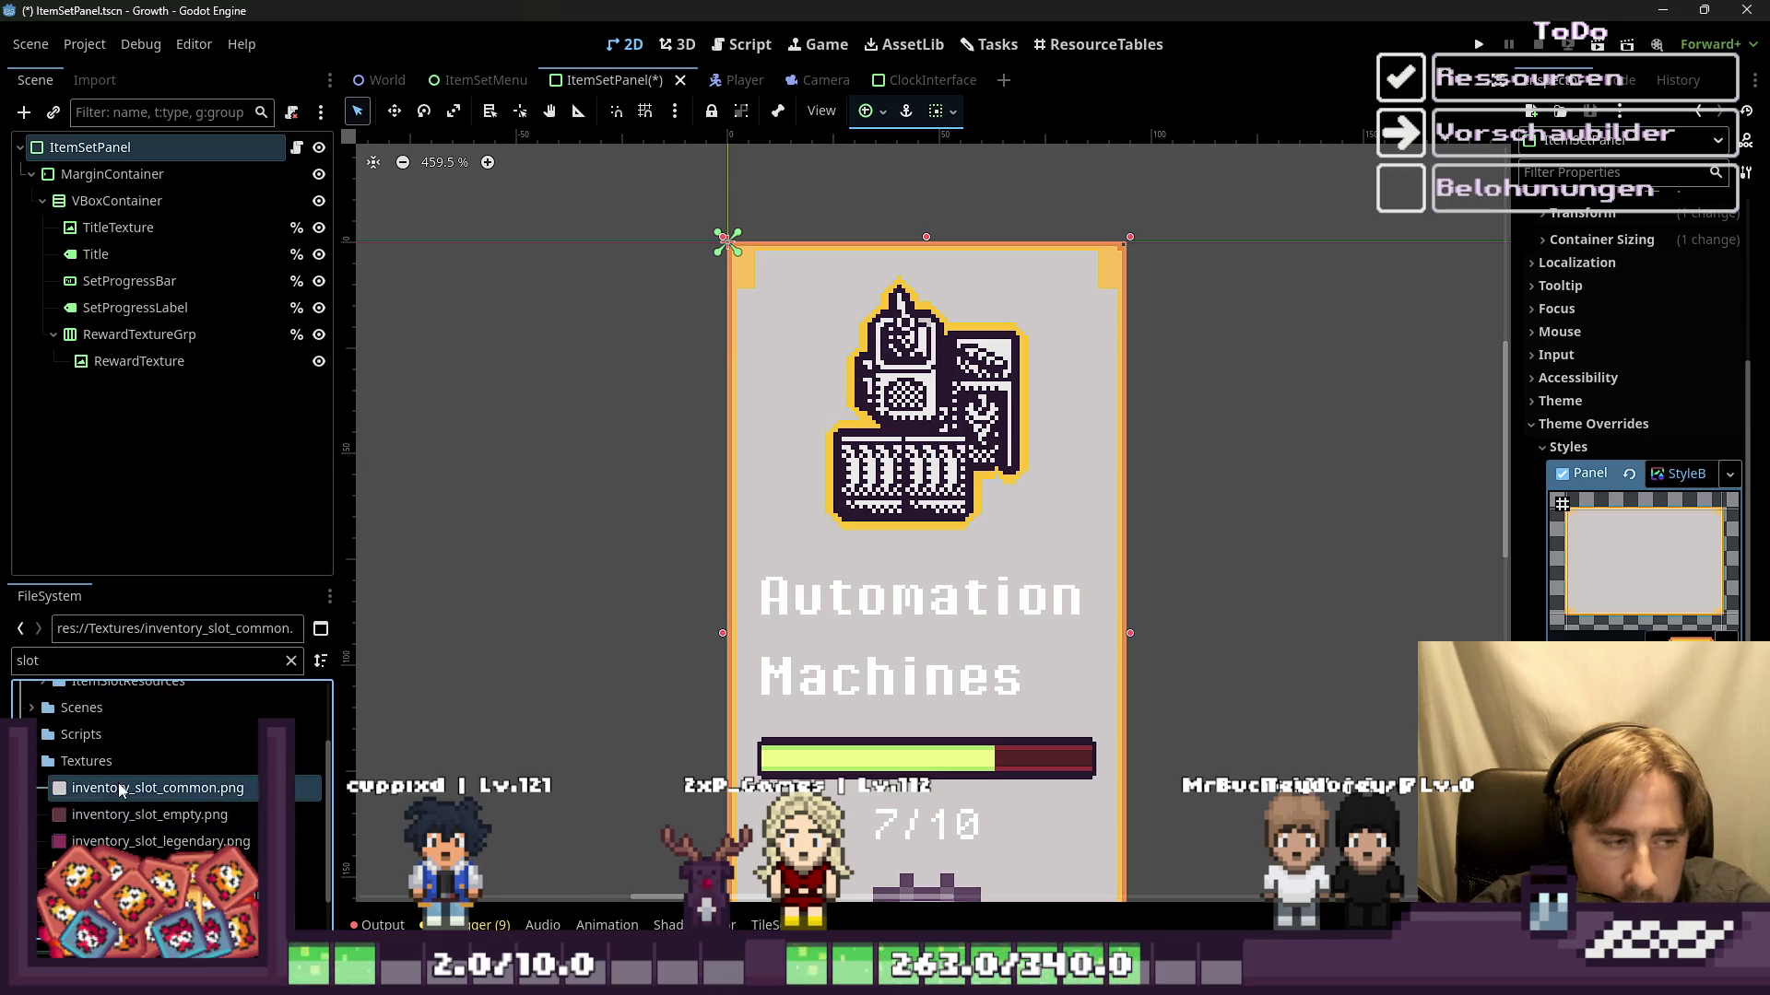
{"action": "left_click_drag", "start_coordinate": [104, 791], "coordinate": [104, 815]}
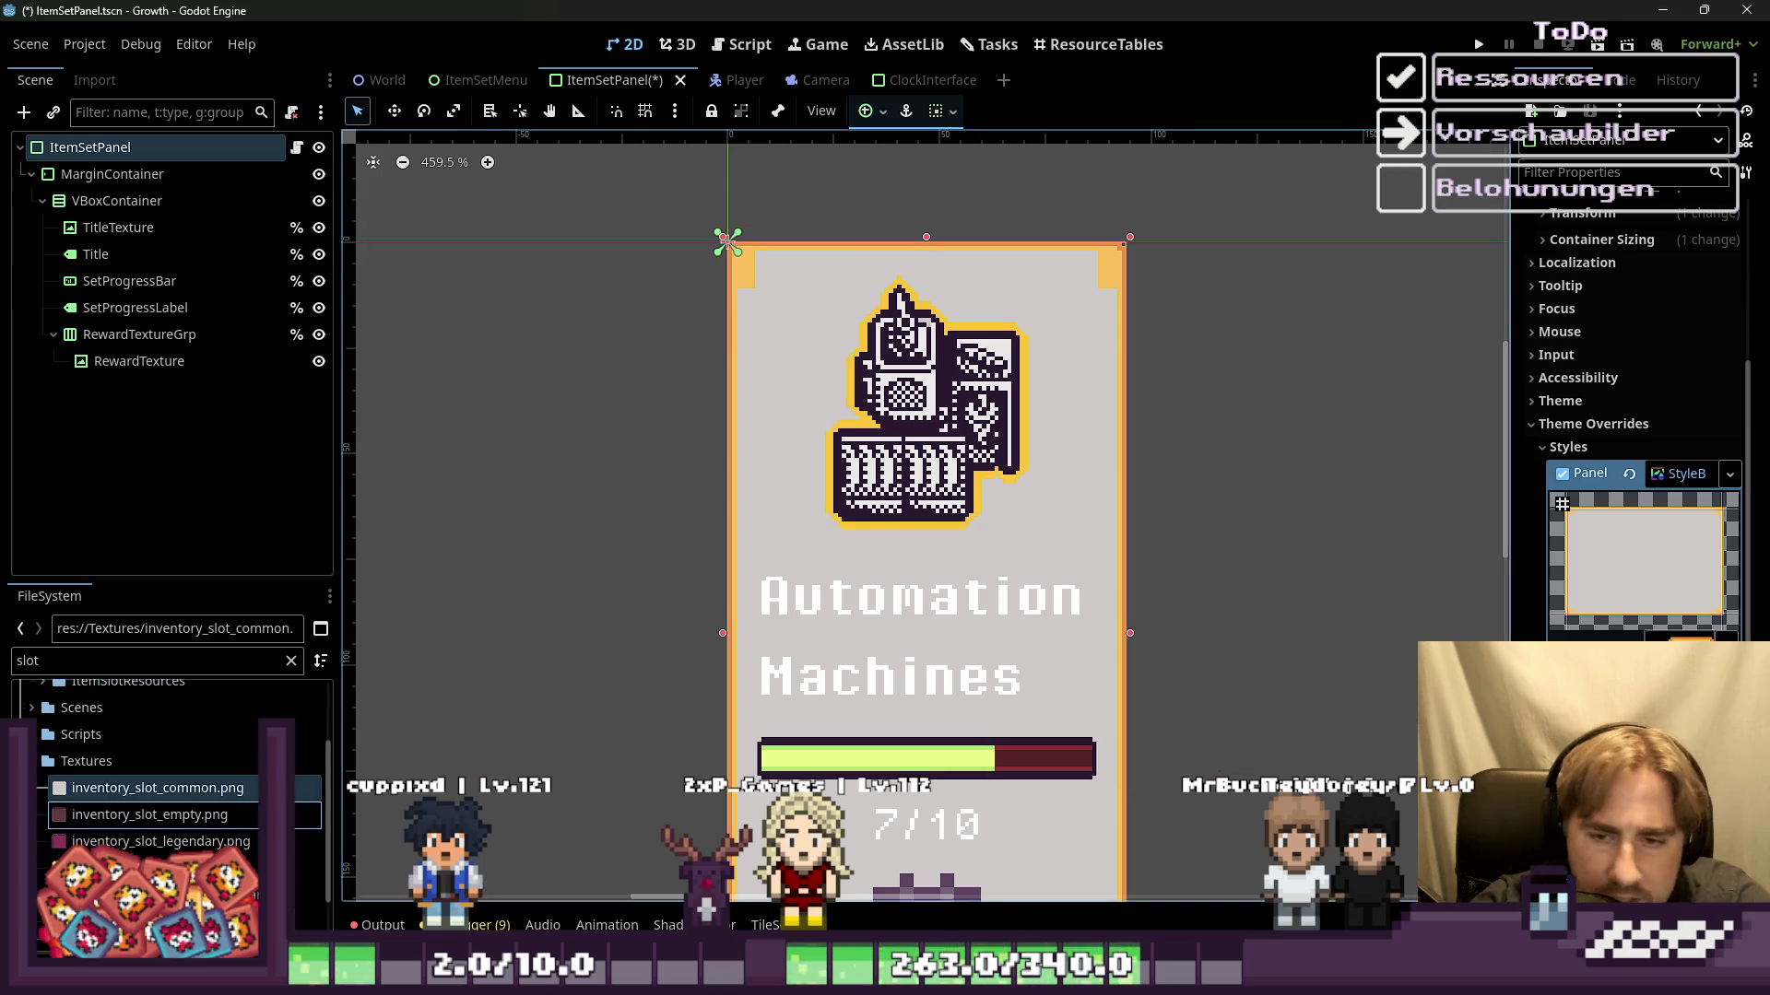
Step: Deselect the item-set panel and switch over to Aseprite
{"action": "left_click", "coordinate": [663, 401]}
{"action": "scroll", "coordinate": [663, 401], "scroll_direction": "down", "scroll_amount": 1}
{"action": "scroll", "coordinate": [664, 401], "scroll_direction": "down", "scroll_amount": 1}
{"action": "scroll", "coordinate": [662, 401], "scroll_direction": "up", "scroll_amount": 2}
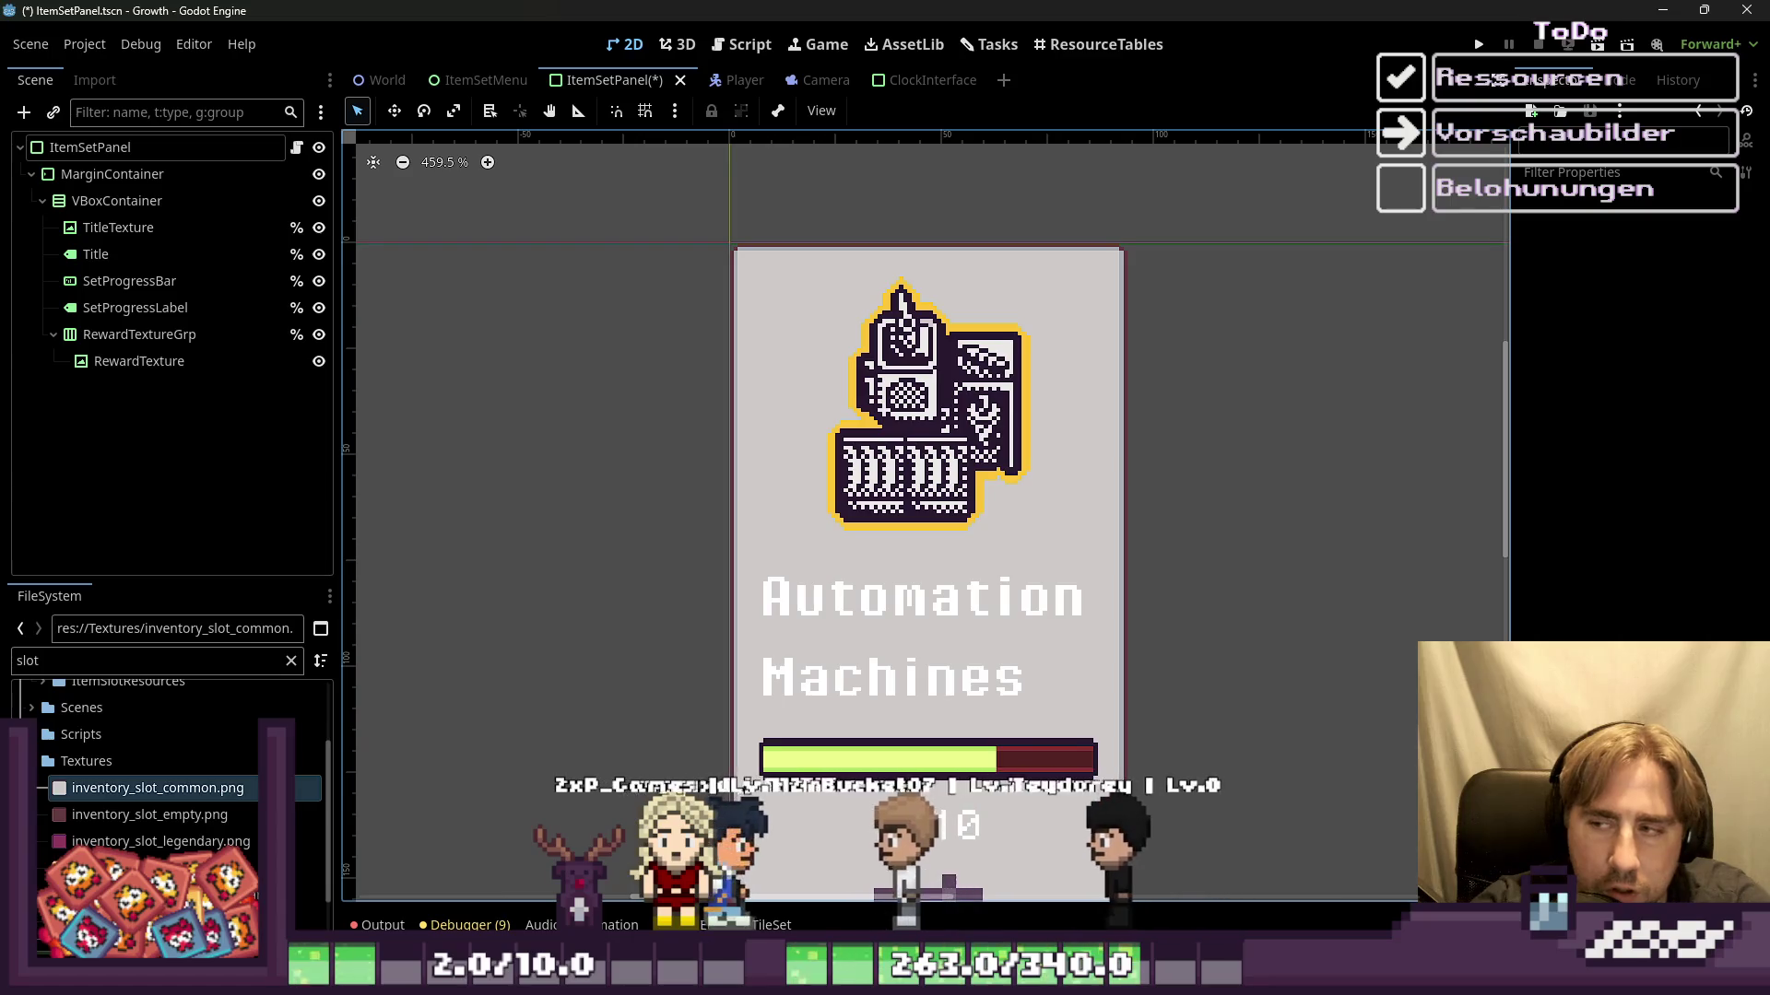
{"action": "left_click", "coordinate": [512, 871]}
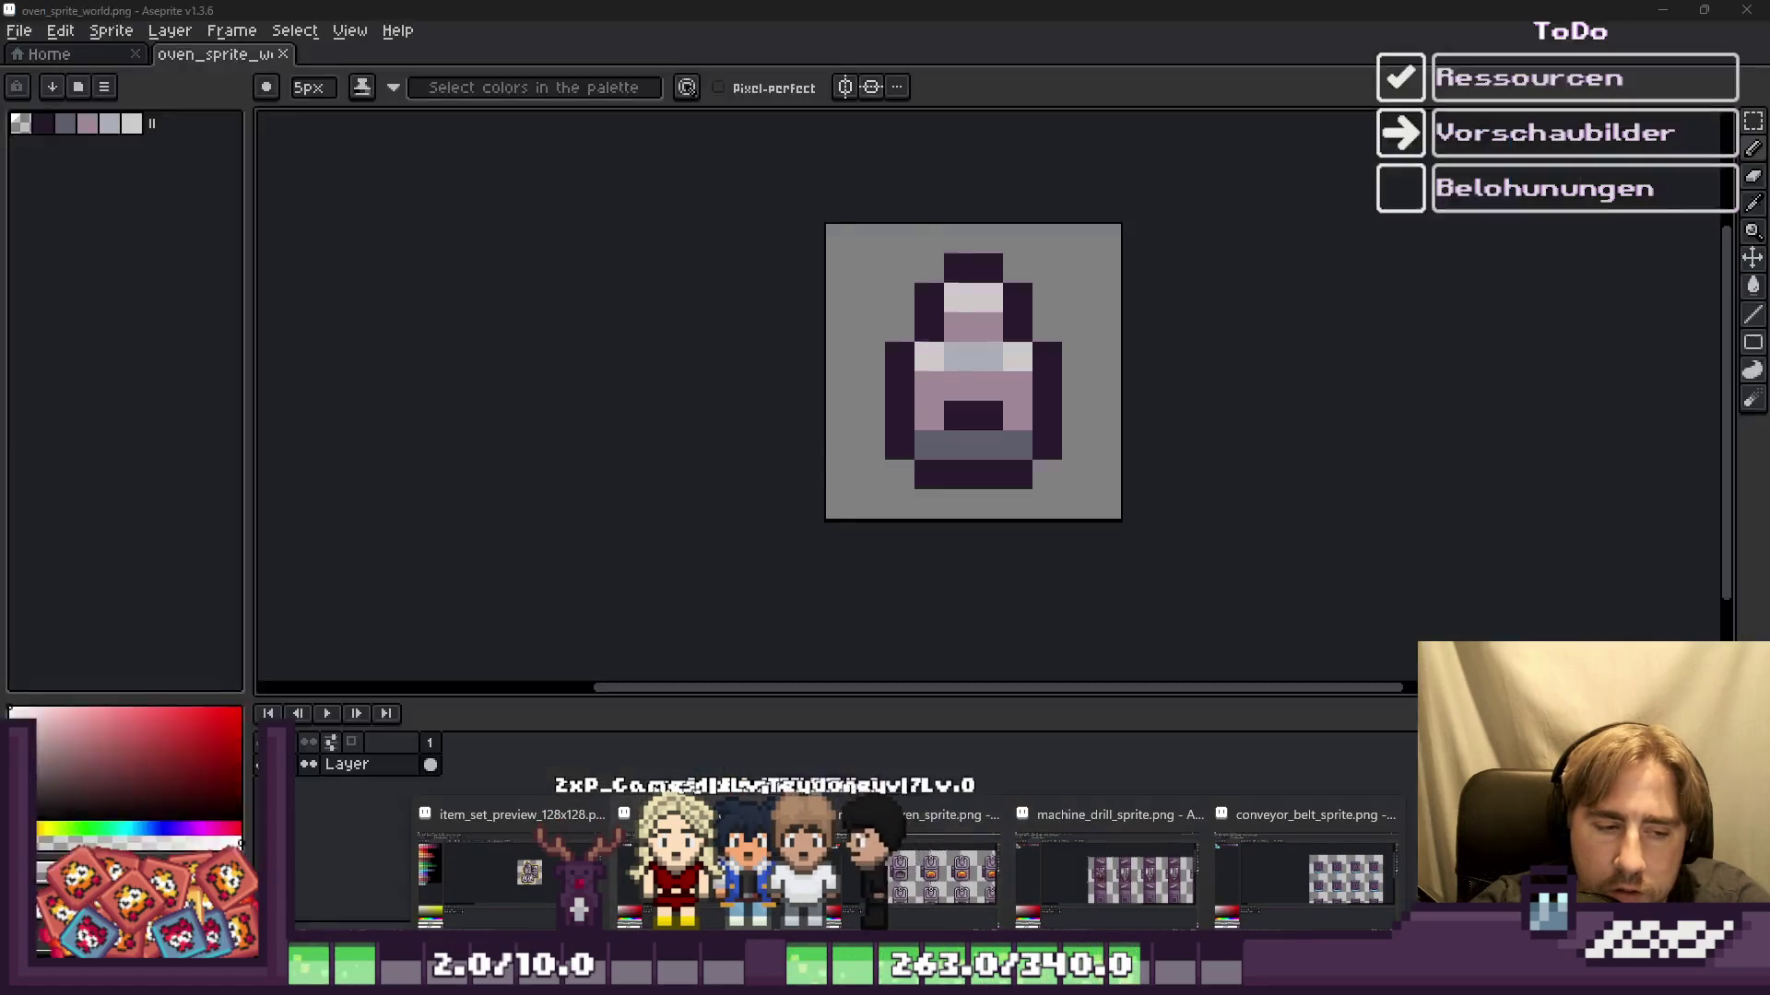
Step: On a new layer, paint a large dark-purple circle with a 64 px brush
{"action": "key", "text": "shift+n"}
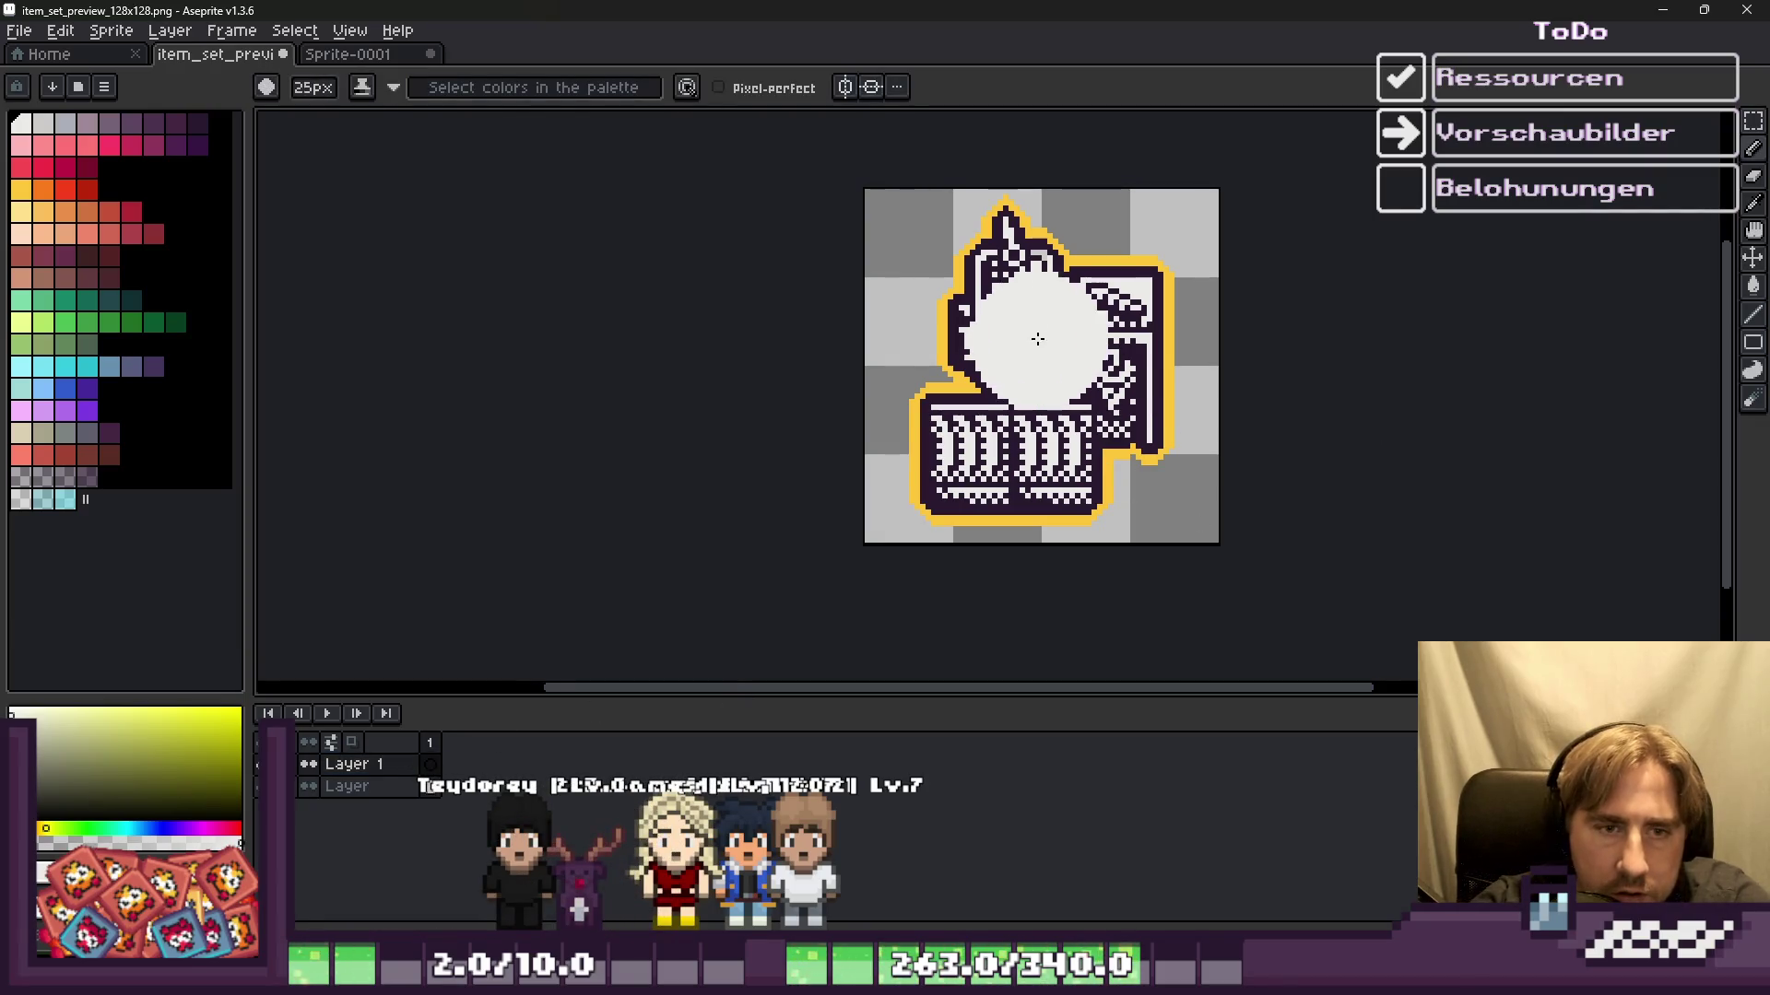
{"action": "left_click", "coordinate": [1076, 345], "text": "alt"}
{"action": "left_click_drag", "start_coordinate": [1051, 452], "coordinate": [1035, 392]}
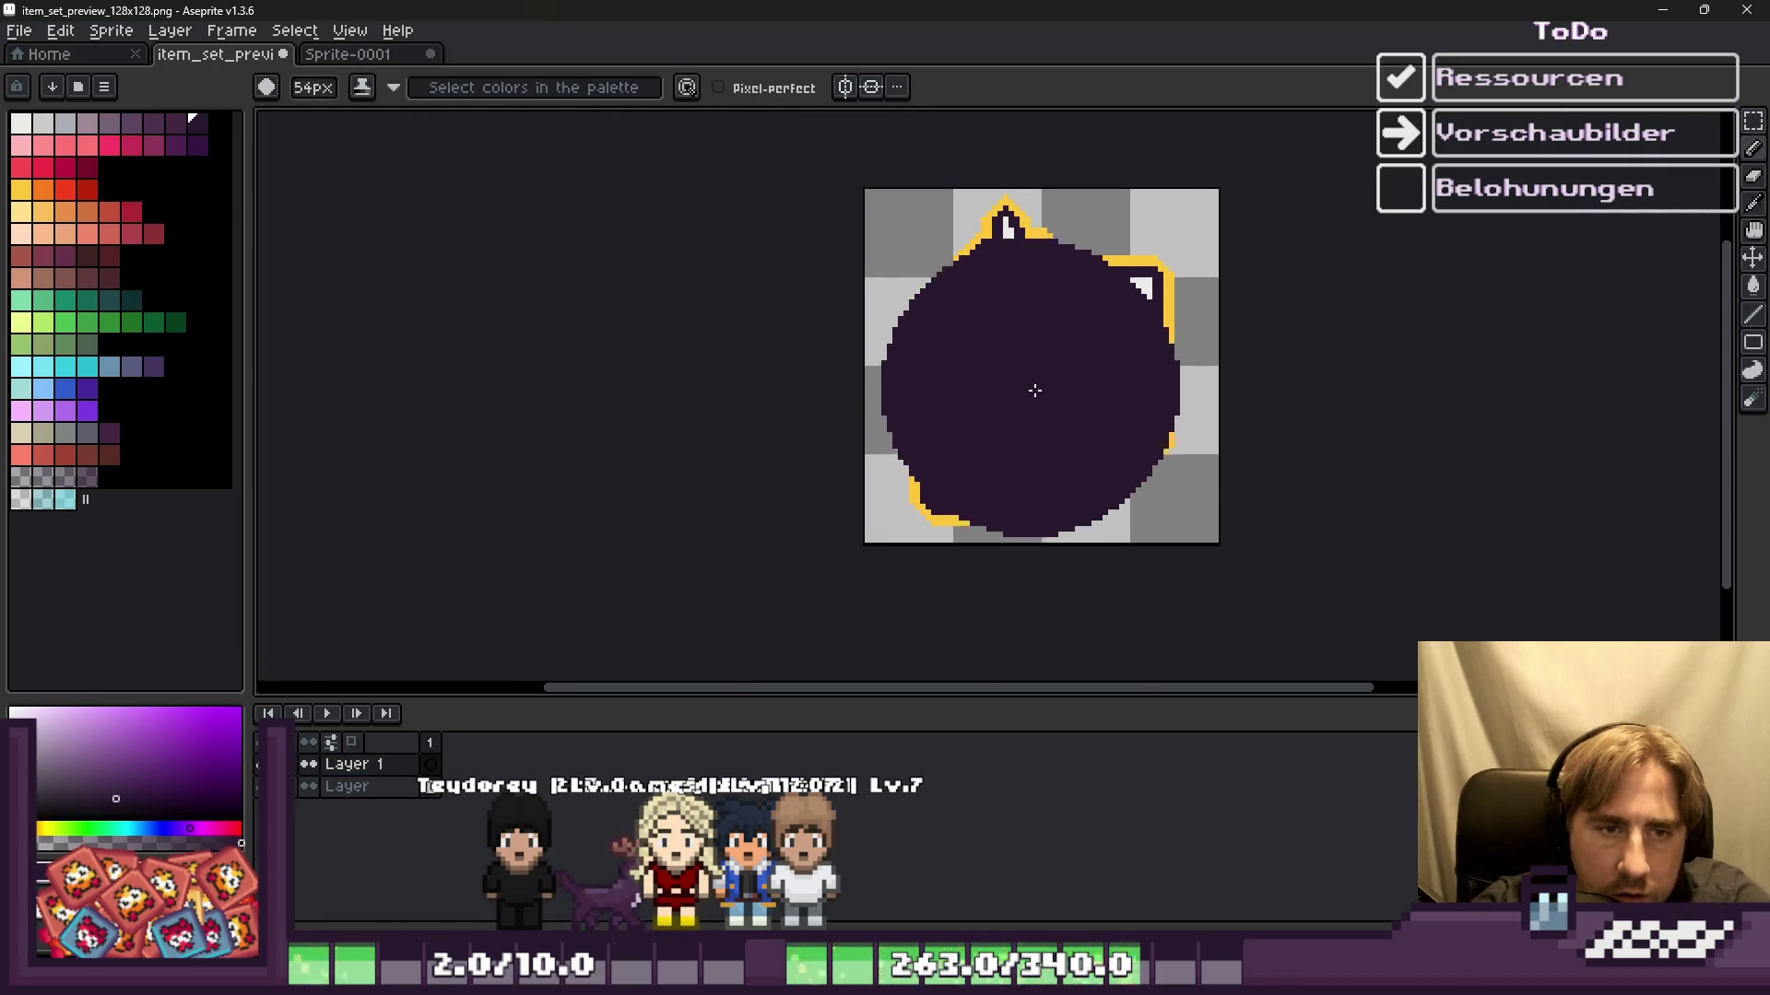
{"action": "key", "text": "plus"}
{"action": "key", "text": "plus"}
{"action": "key", "text": "plus"}
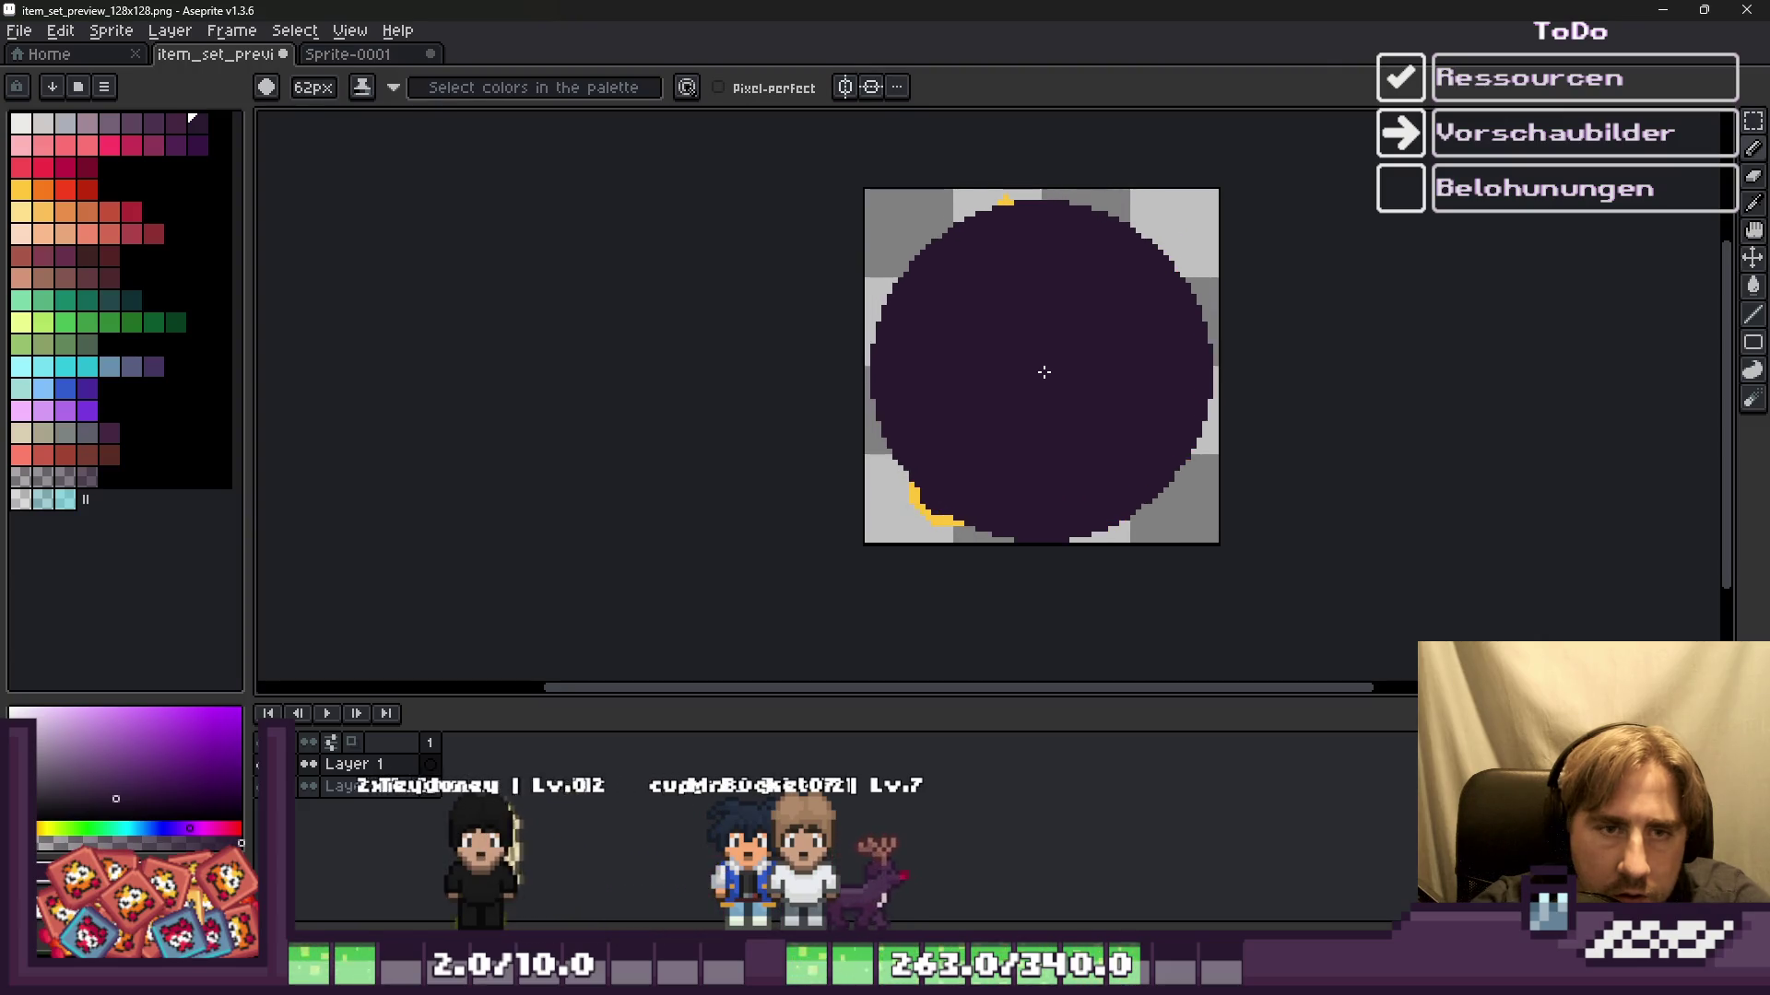
{"action": "key", "text": "plus"}
{"action": "key", "text": "plus"}
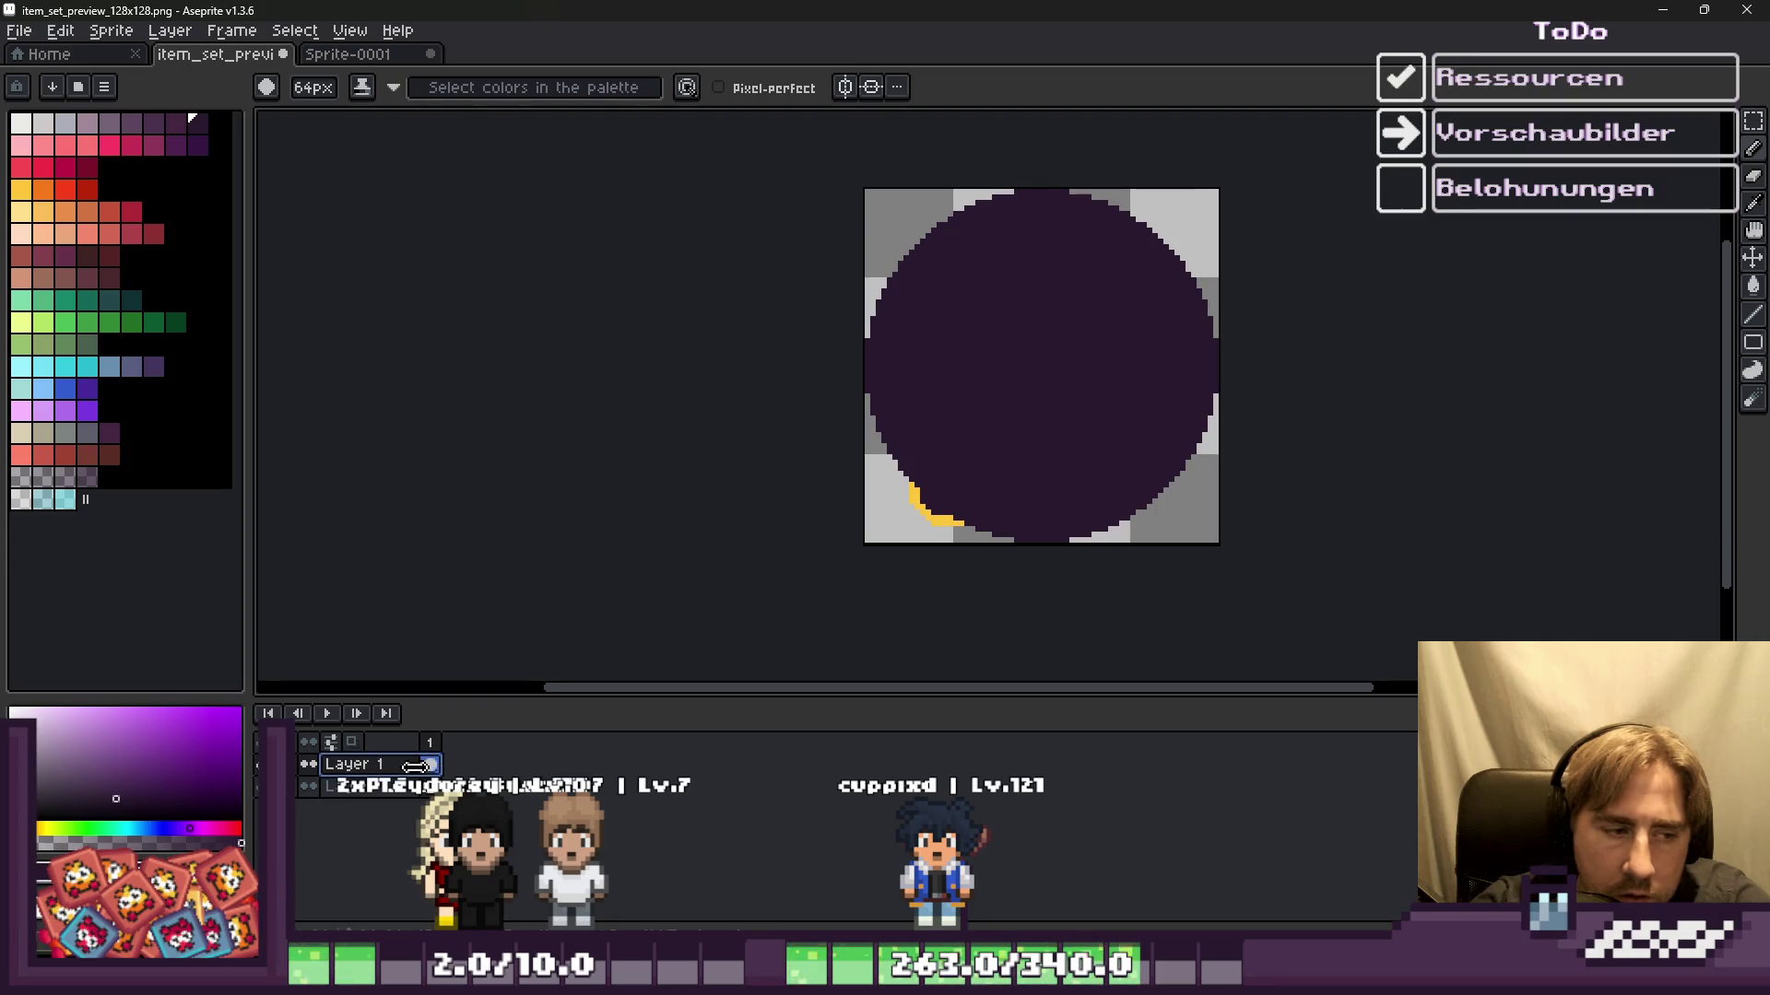
Step: Move the icon layer above the dark circle, preview it in Godot, and return
{"action": "left_click_drag", "start_coordinate": [355, 764], "coordinate": [355, 789]}
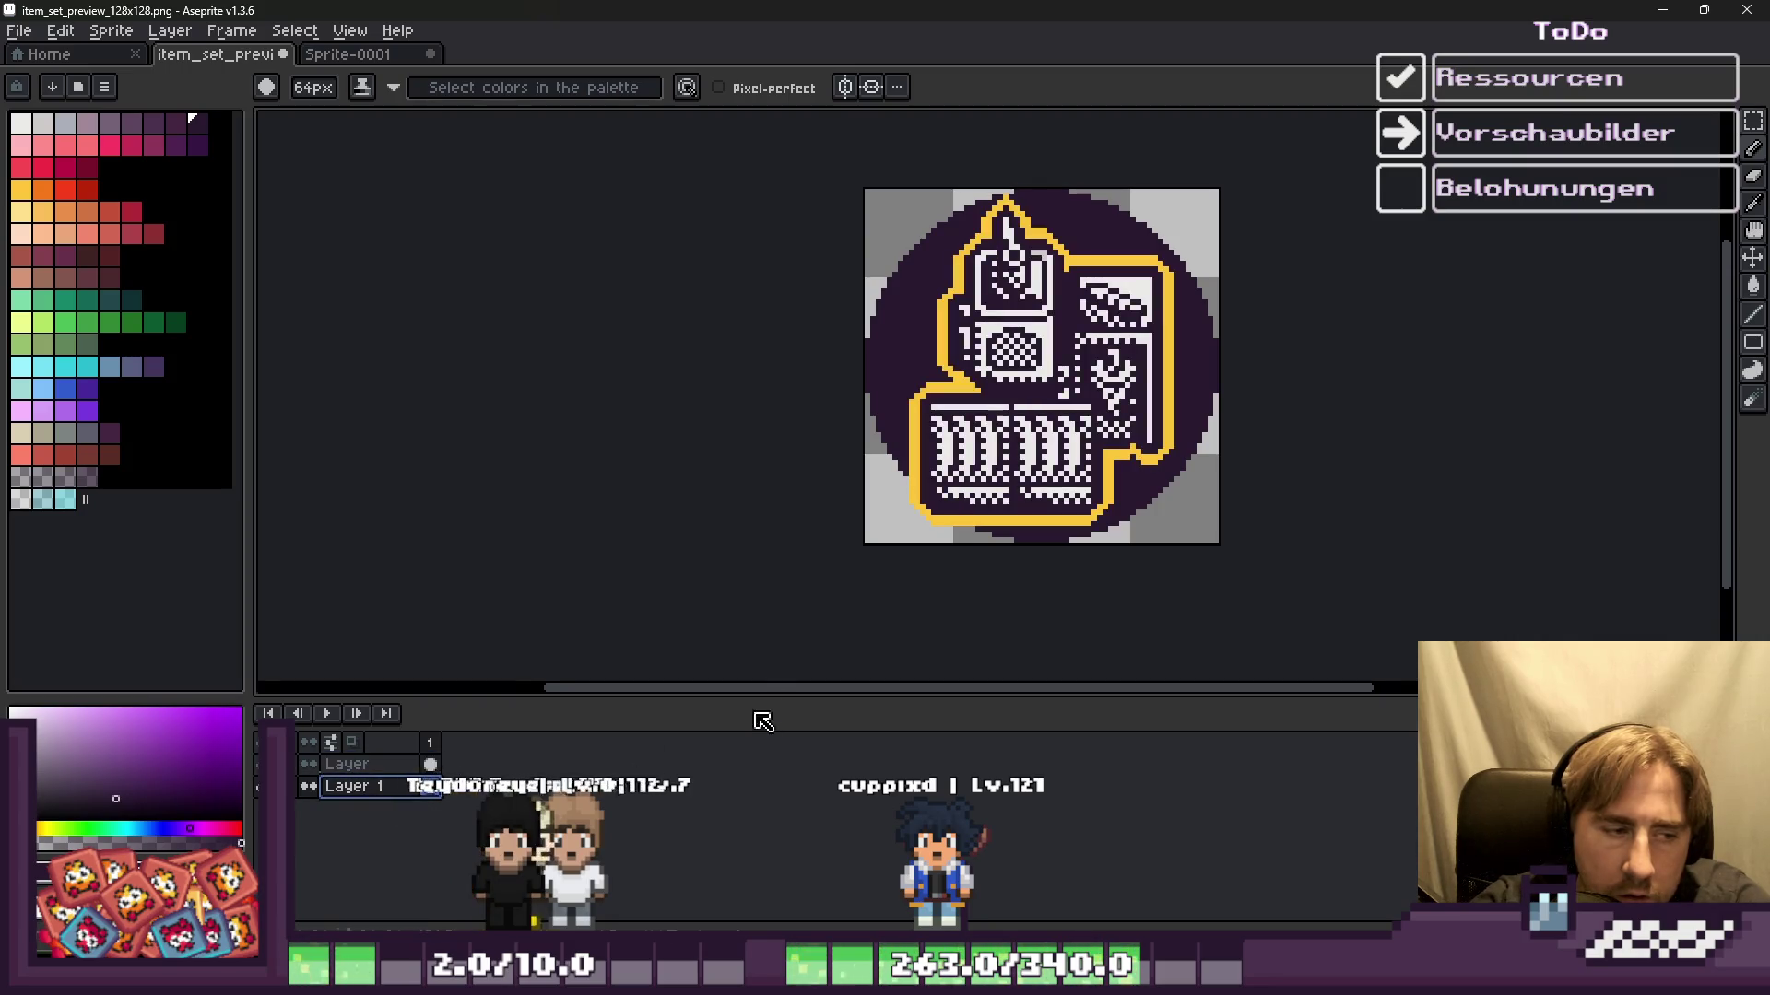
{"action": "scroll", "coordinate": [685, 510], "scroll_direction": "down", "scroll_amount": 1}
{"action": "scroll", "coordinate": [701, 483], "scroll_direction": "down", "scroll_amount": 2}
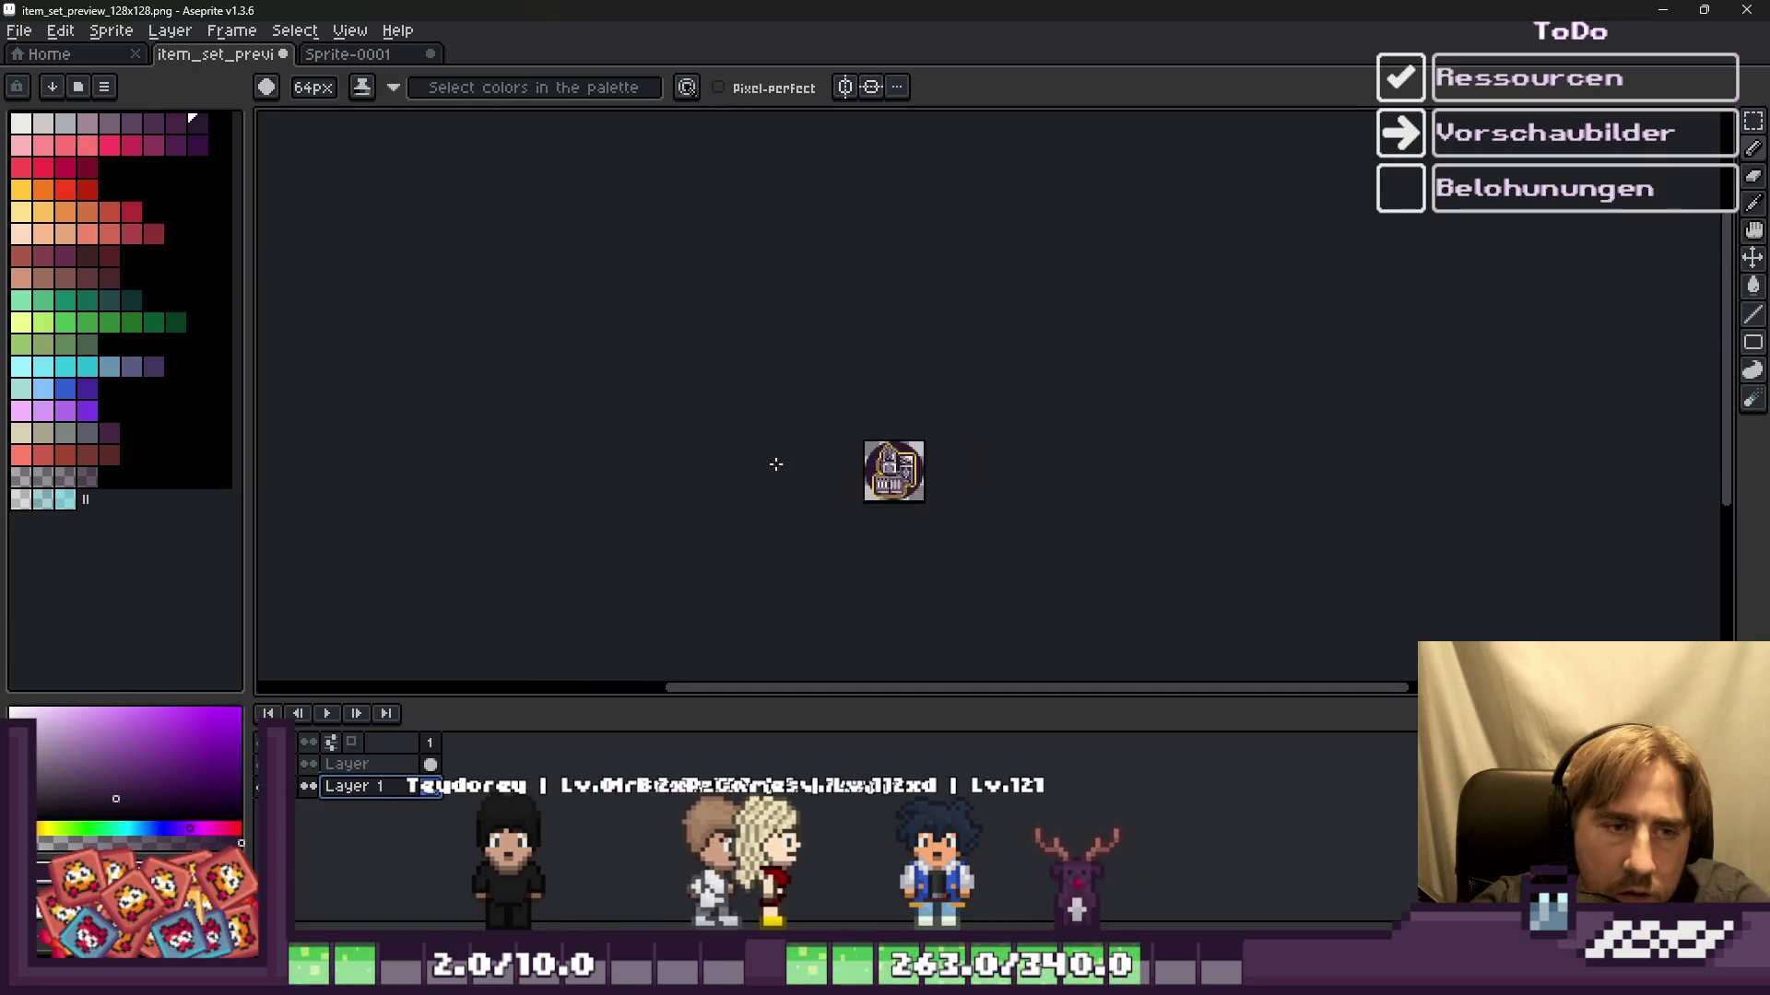
{"action": "scroll", "coordinate": [908, 482], "scroll_direction": "up", "scroll_amount": 3}
{"action": "key", "text": "v"}
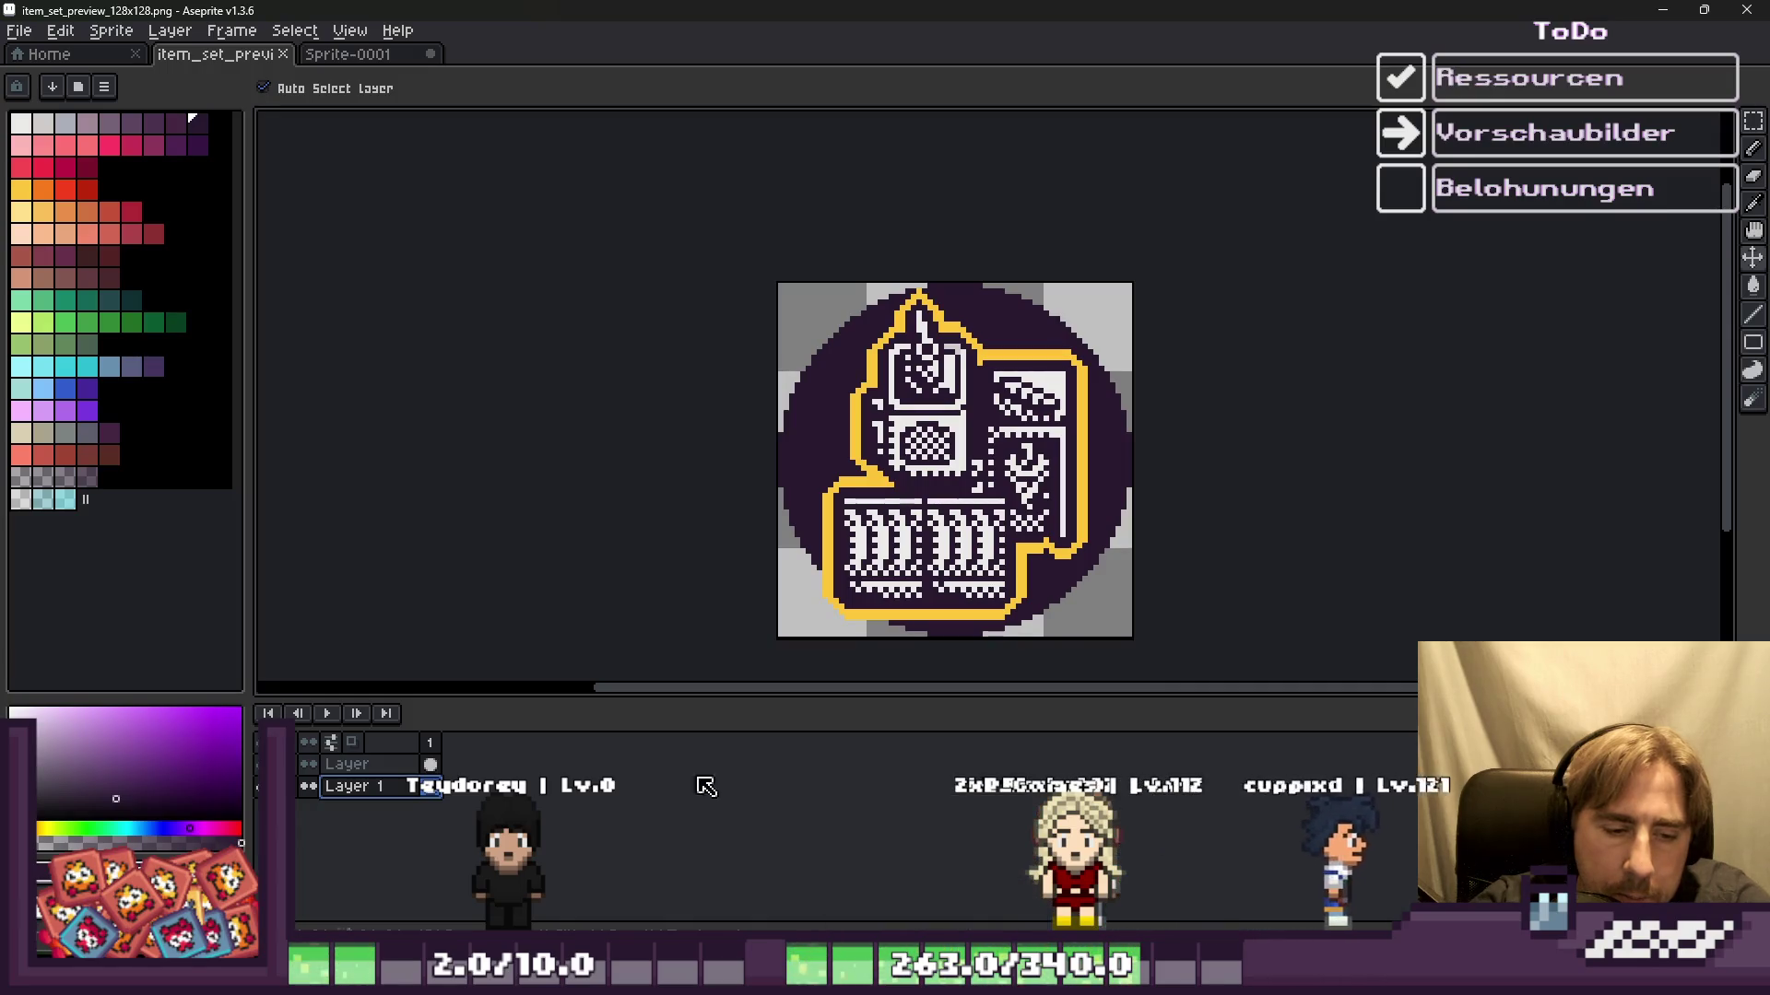
{"action": "key", "text": "alt+Tab"}
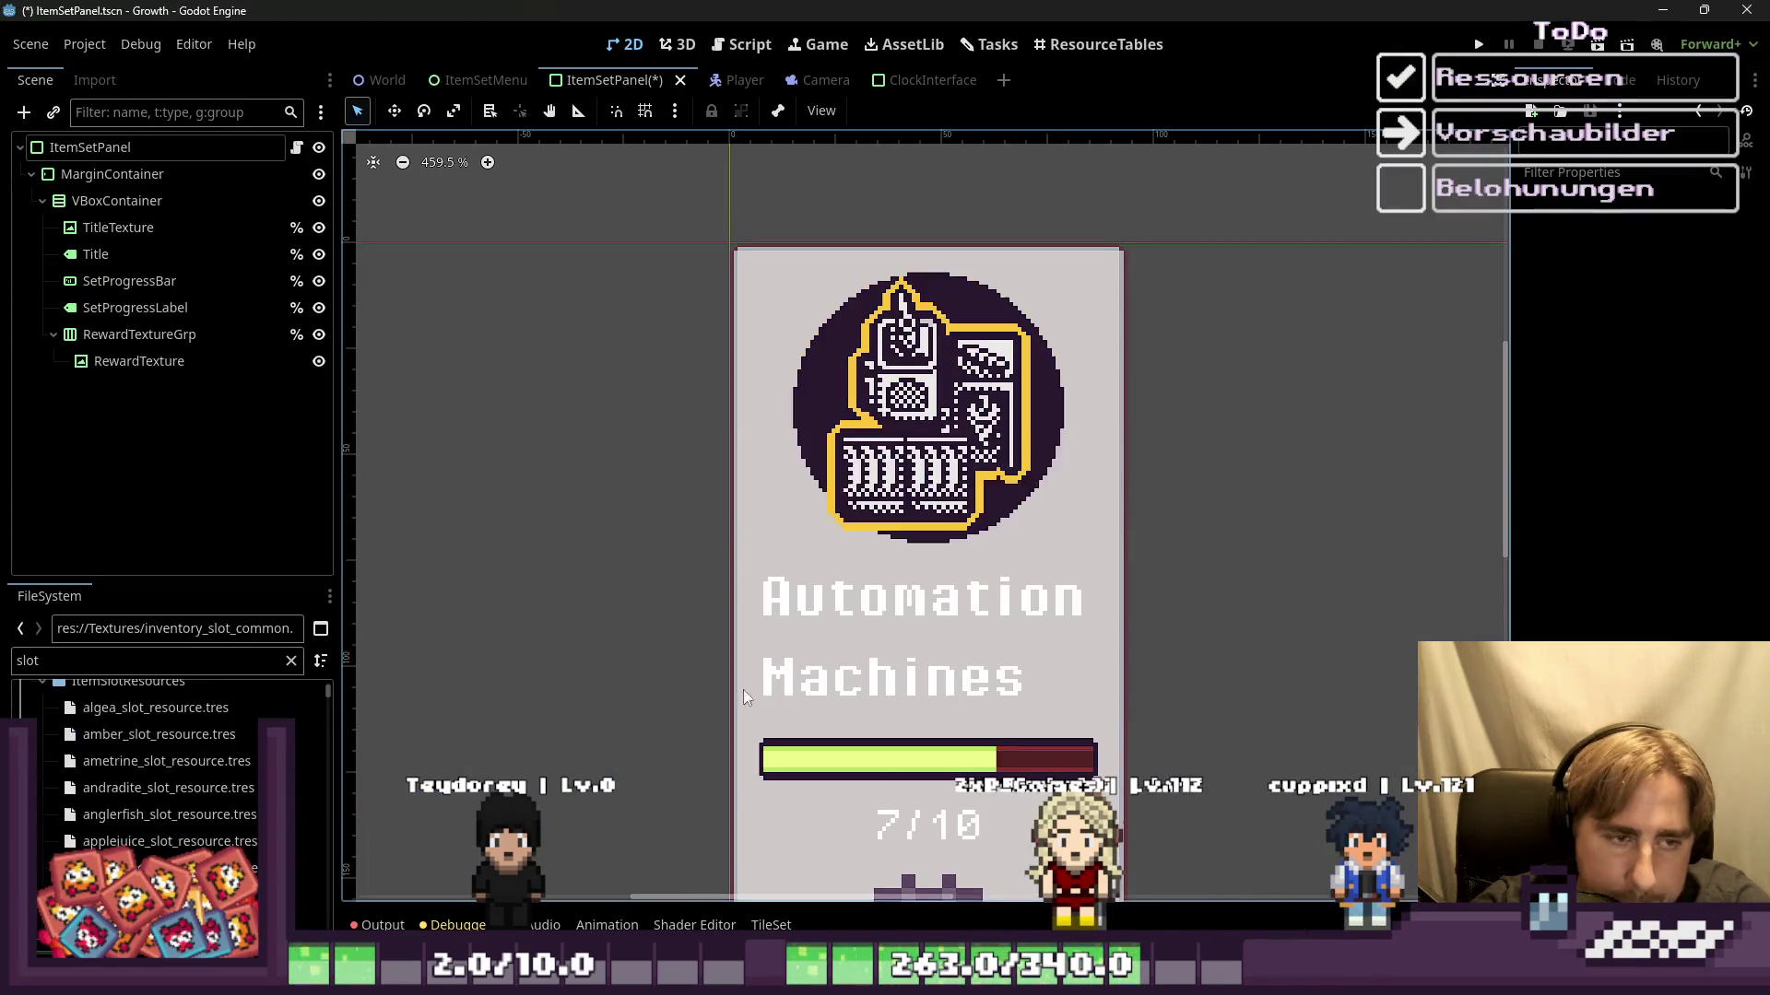
{"action": "scroll", "coordinate": [607, 578], "scroll_direction": "up", "scroll_amount": 1}
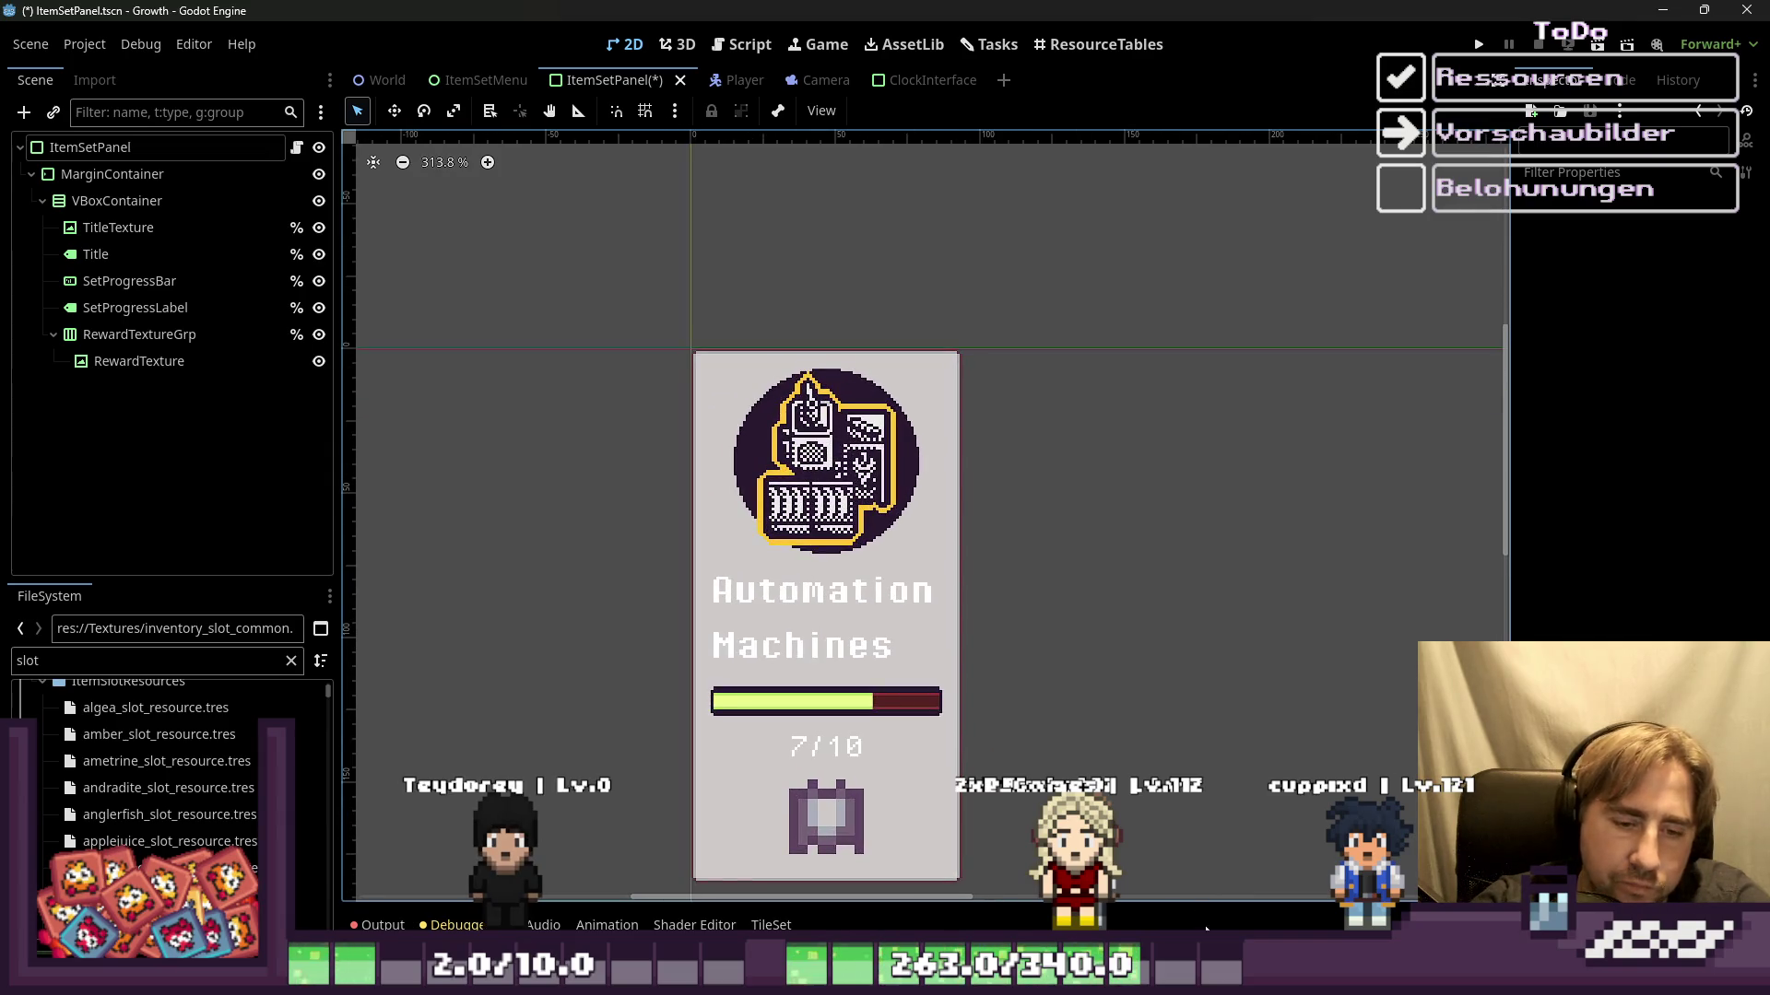
{"action": "left_click", "coordinate": [1664, 9]}
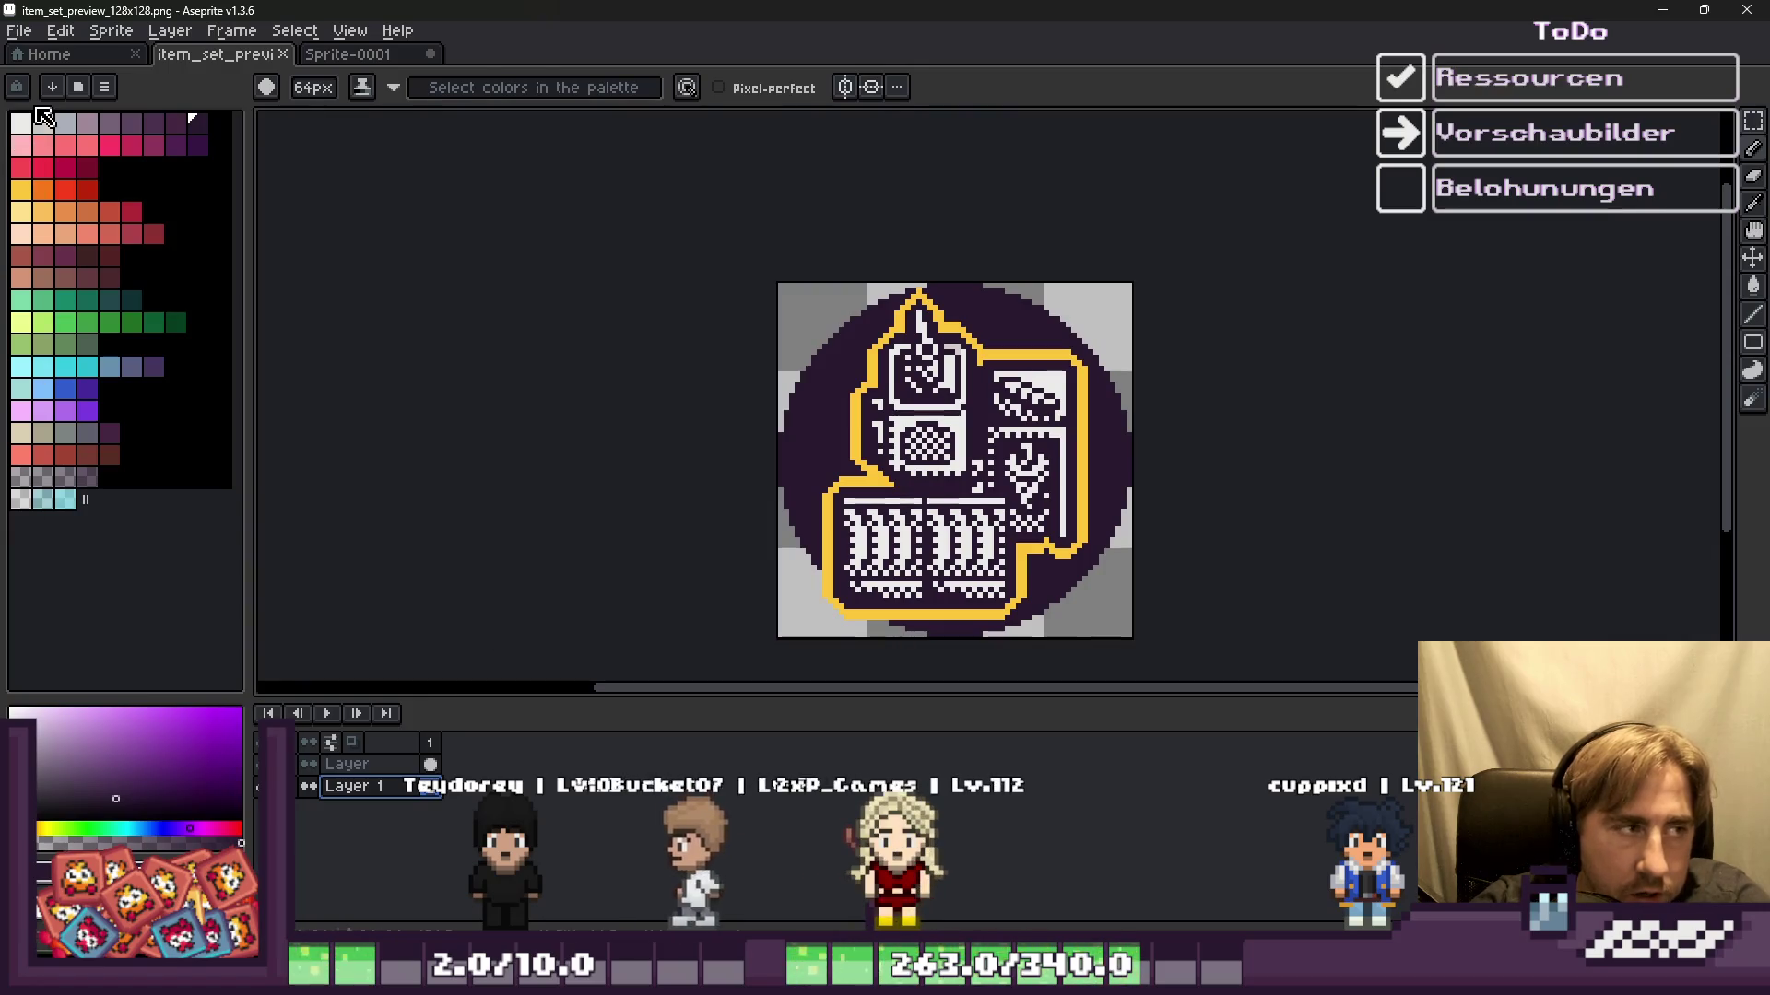
Step: Flood-fill the circle behind the icon with a plain grey palette colour
{"action": "left_click", "coordinate": [133, 127]}
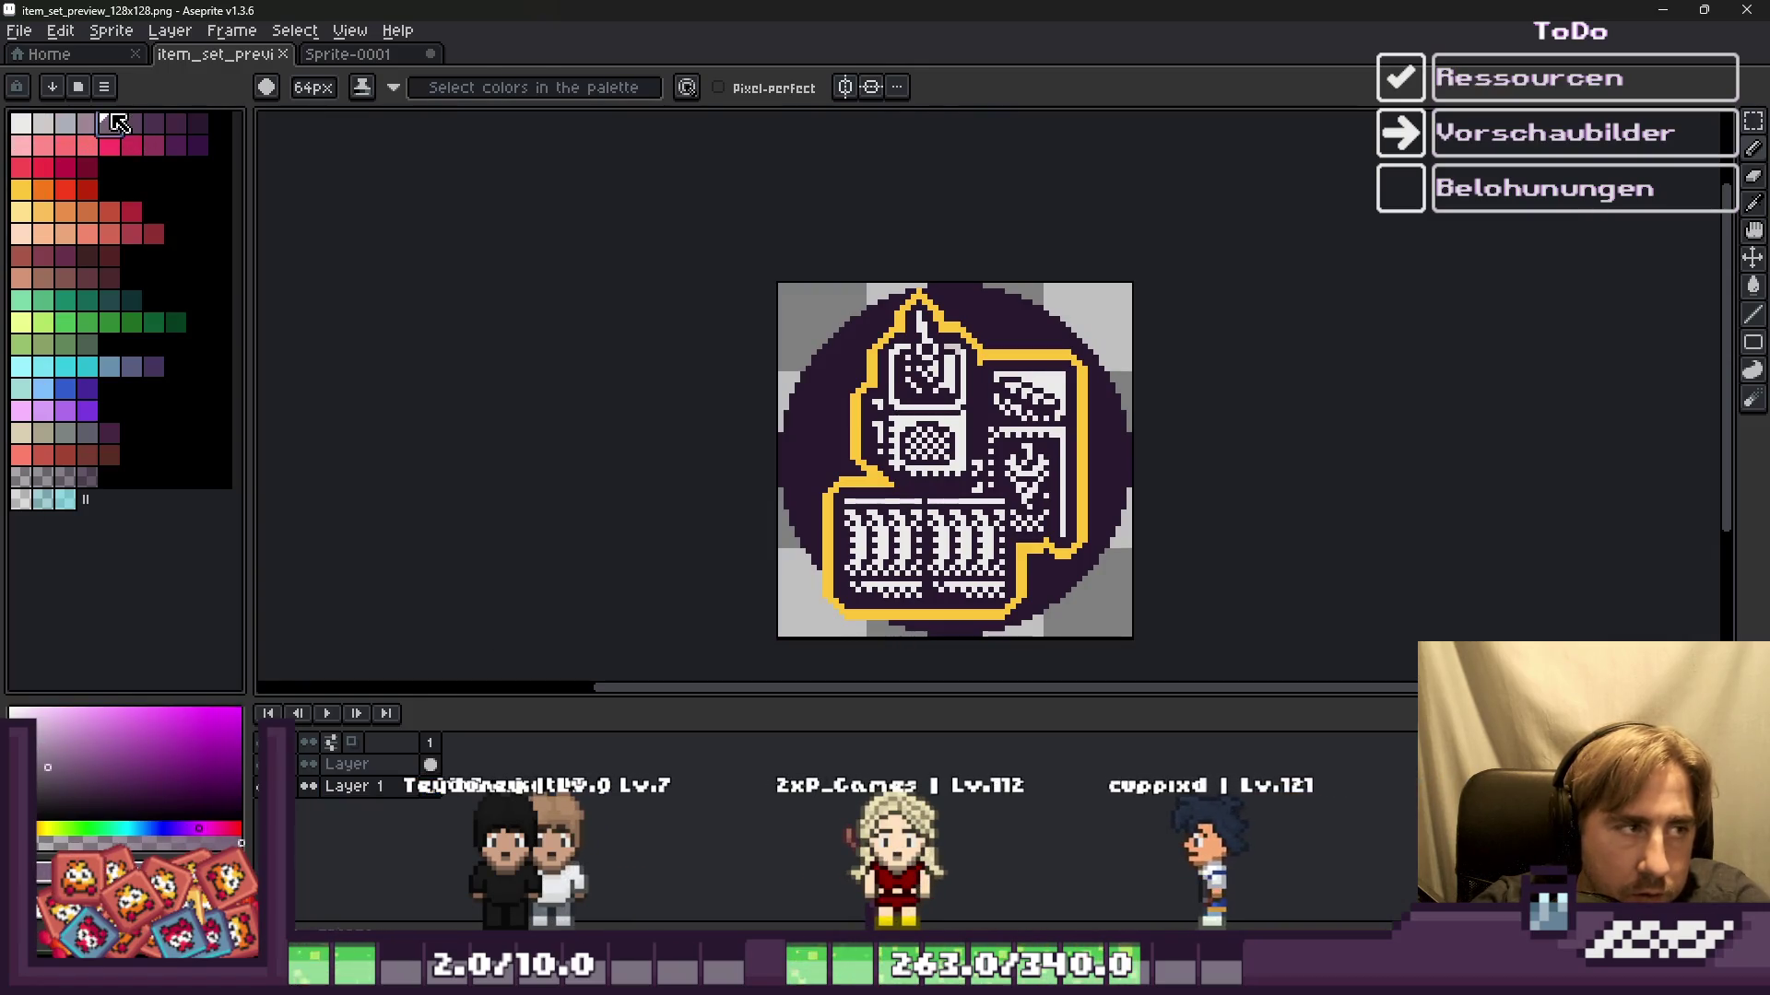
{"action": "key", "text": "g"}
{"action": "left_click", "coordinate": [816, 415]}
{"action": "scroll", "coordinate": [816, 415], "scroll_direction": "down", "scroll_amount": 2}
{"action": "scroll", "coordinate": [839, 433], "scroll_direction": "up", "scroll_amount": 3}
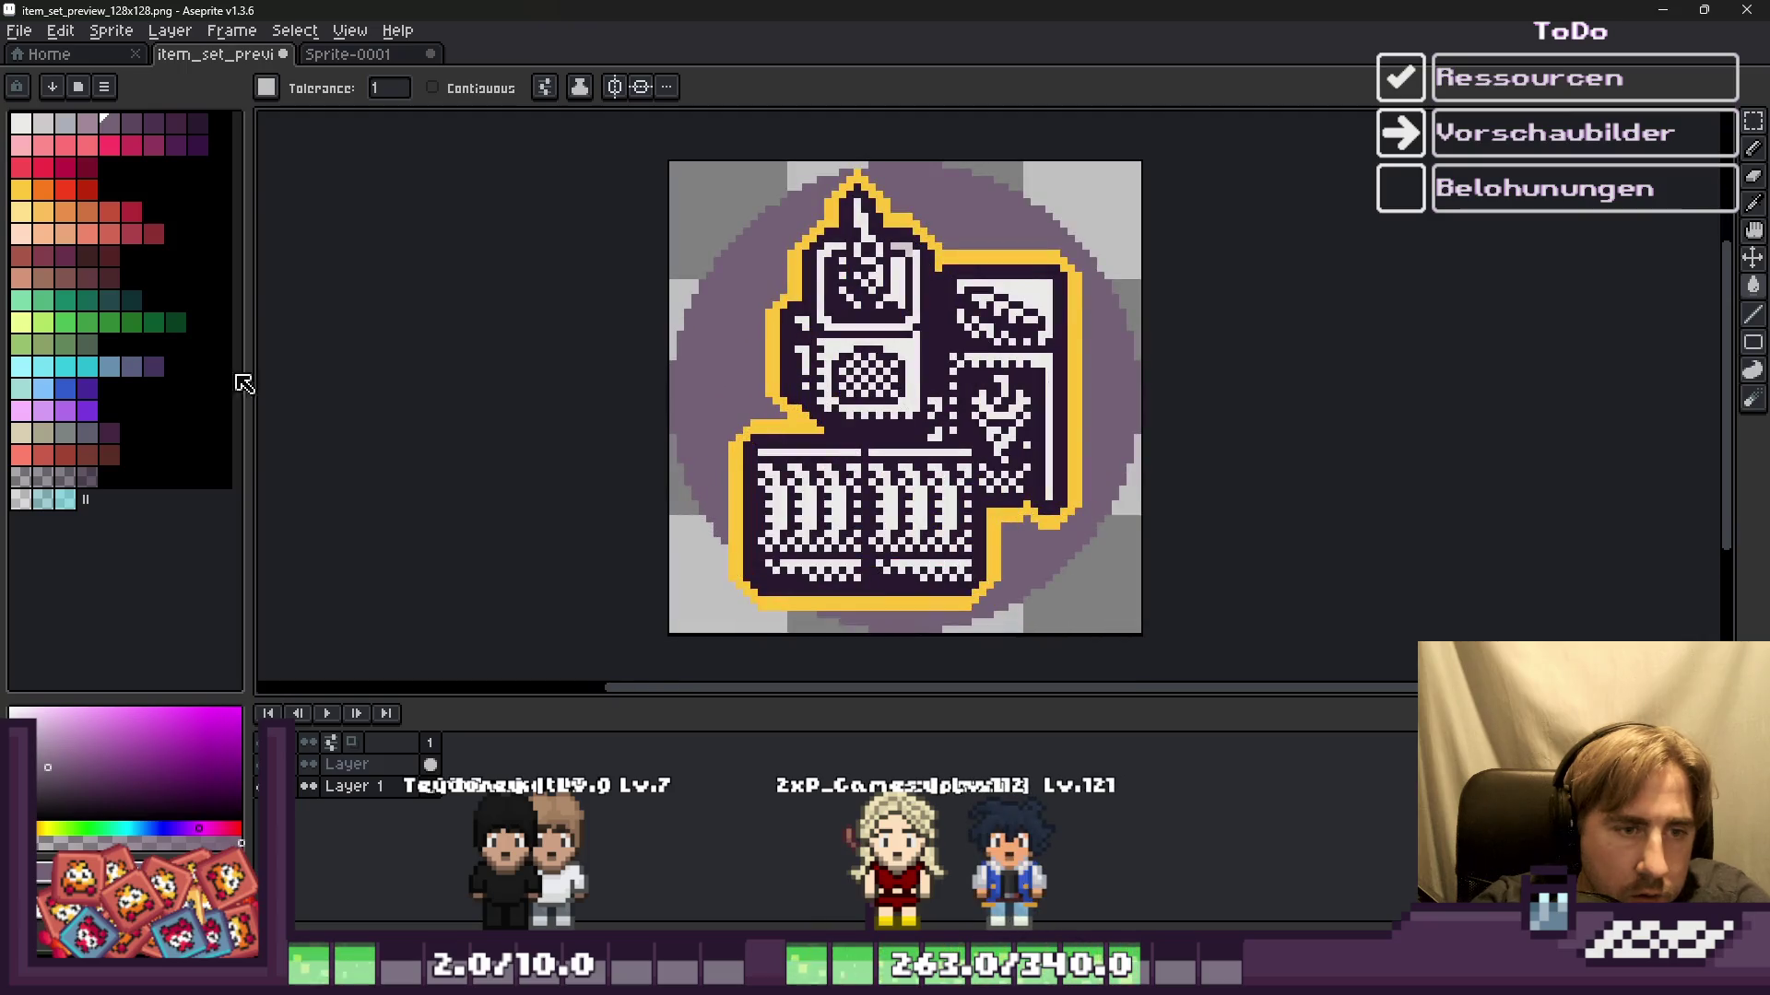
{"action": "left_click", "coordinate": [64, 435]}
{"action": "left_click", "coordinate": [734, 376]}
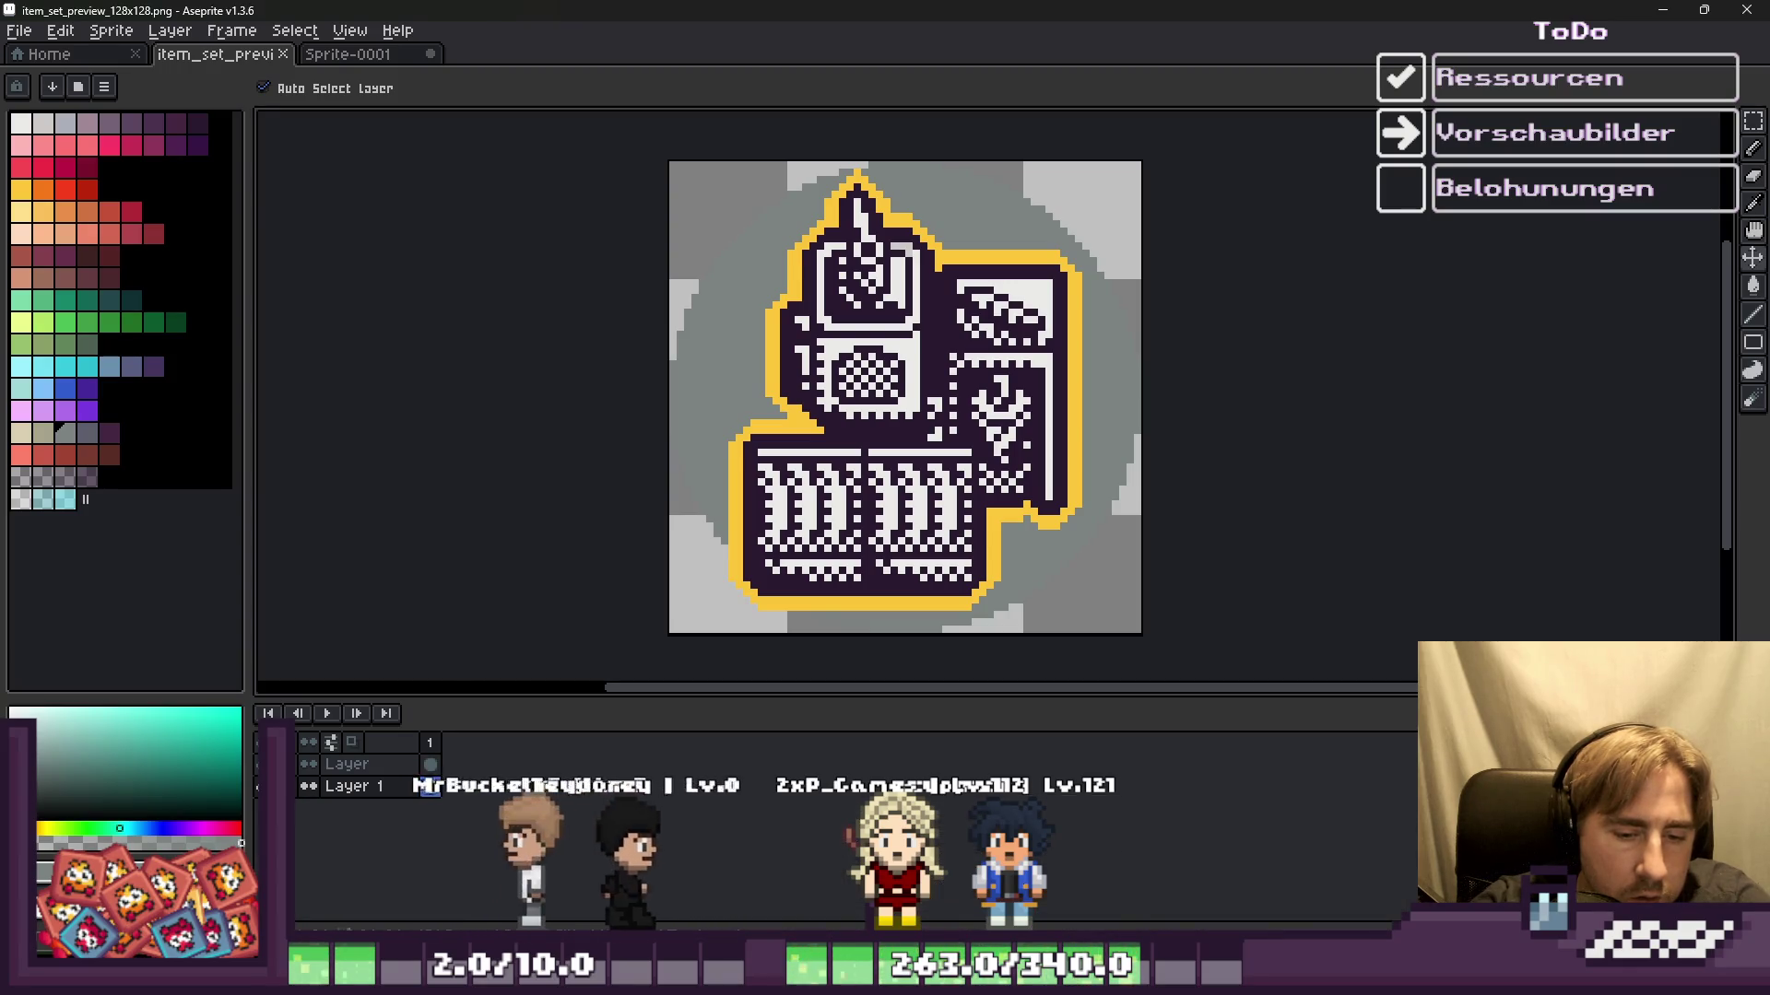
Step: Check the grey circle in the Godot panel, then return to Aseprite
{"action": "key", "text": "alt+Tab"}
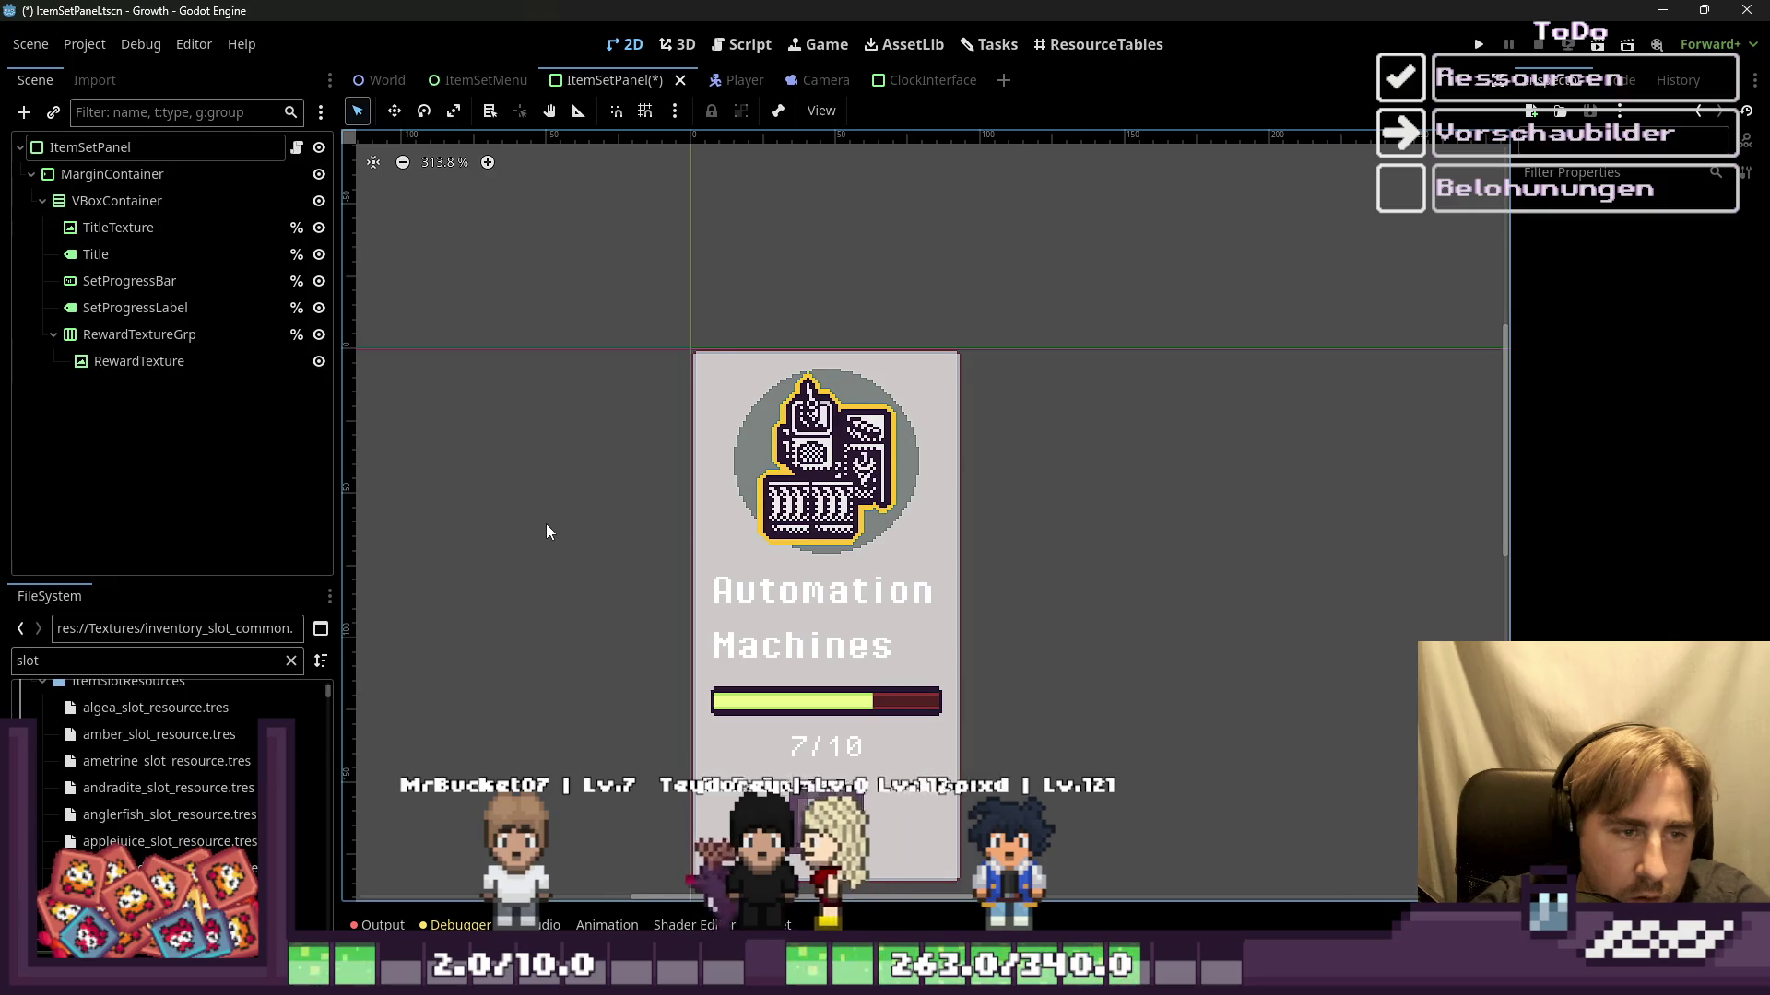
{"action": "scroll", "coordinate": [545, 524], "scroll_direction": "down", "scroll_amount": 3}
{"action": "scroll", "coordinate": [545, 525], "scroll_direction": "up", "scroll_amount": 4}
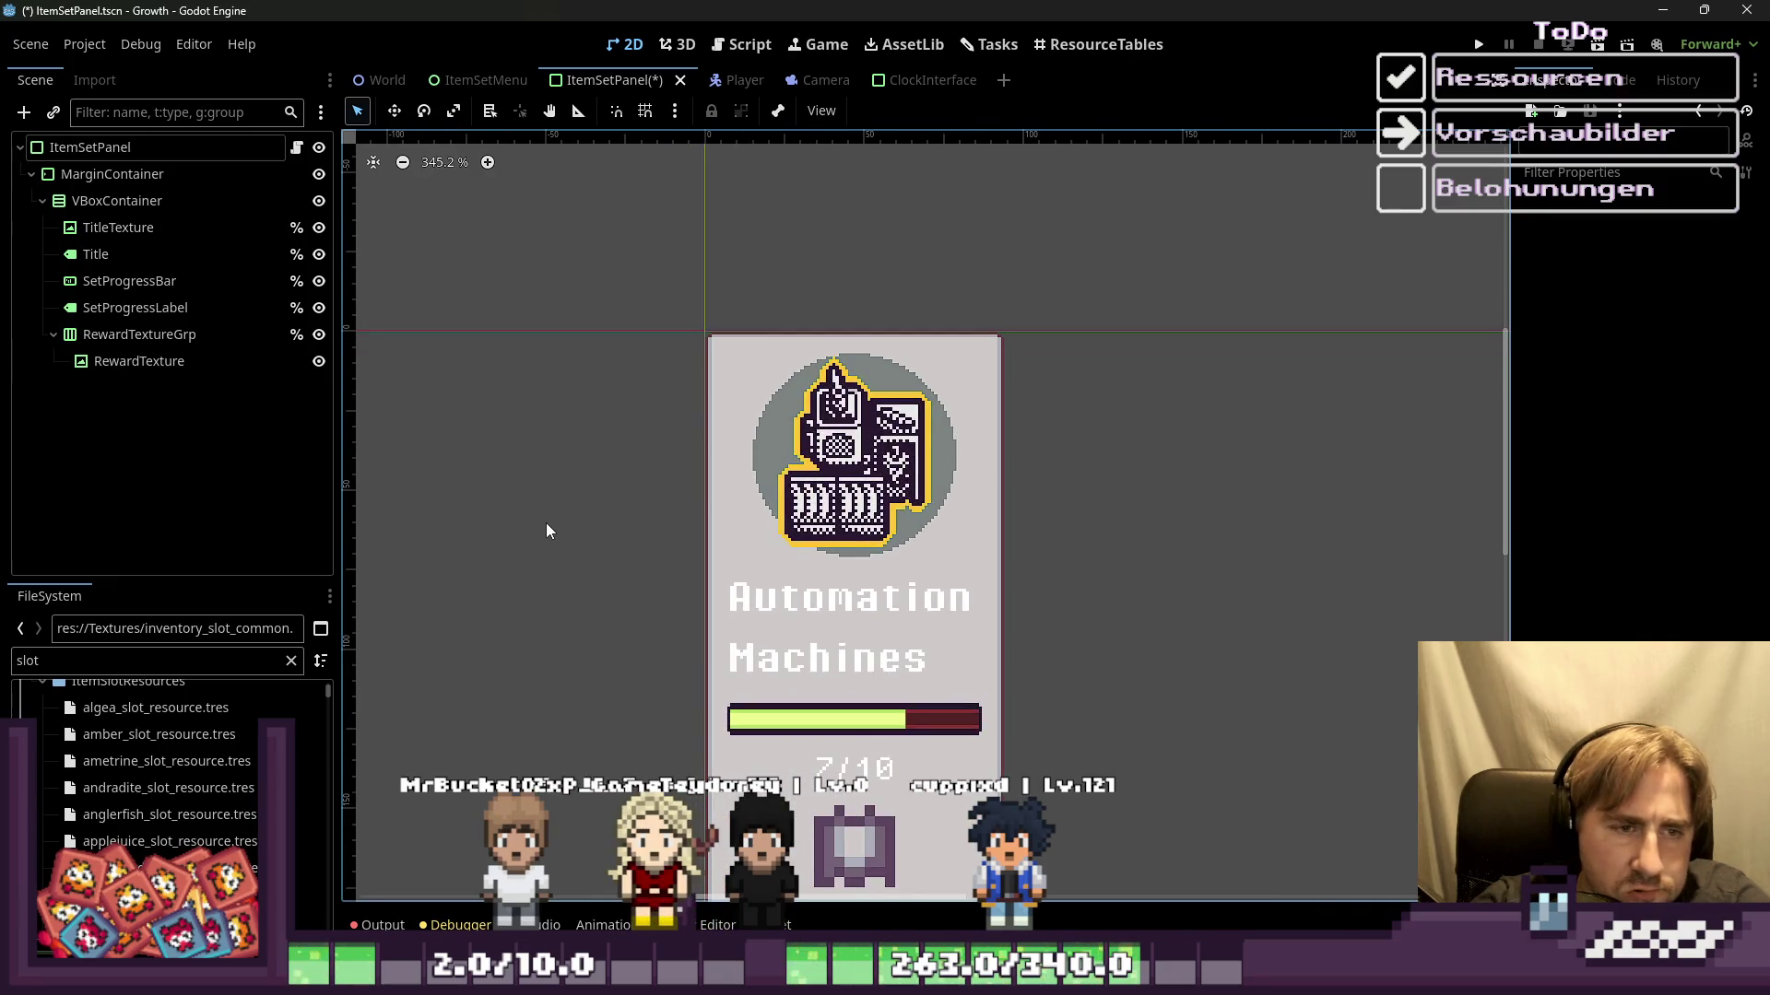
{"action": "left_click", "coordinate": [1659, 9]}
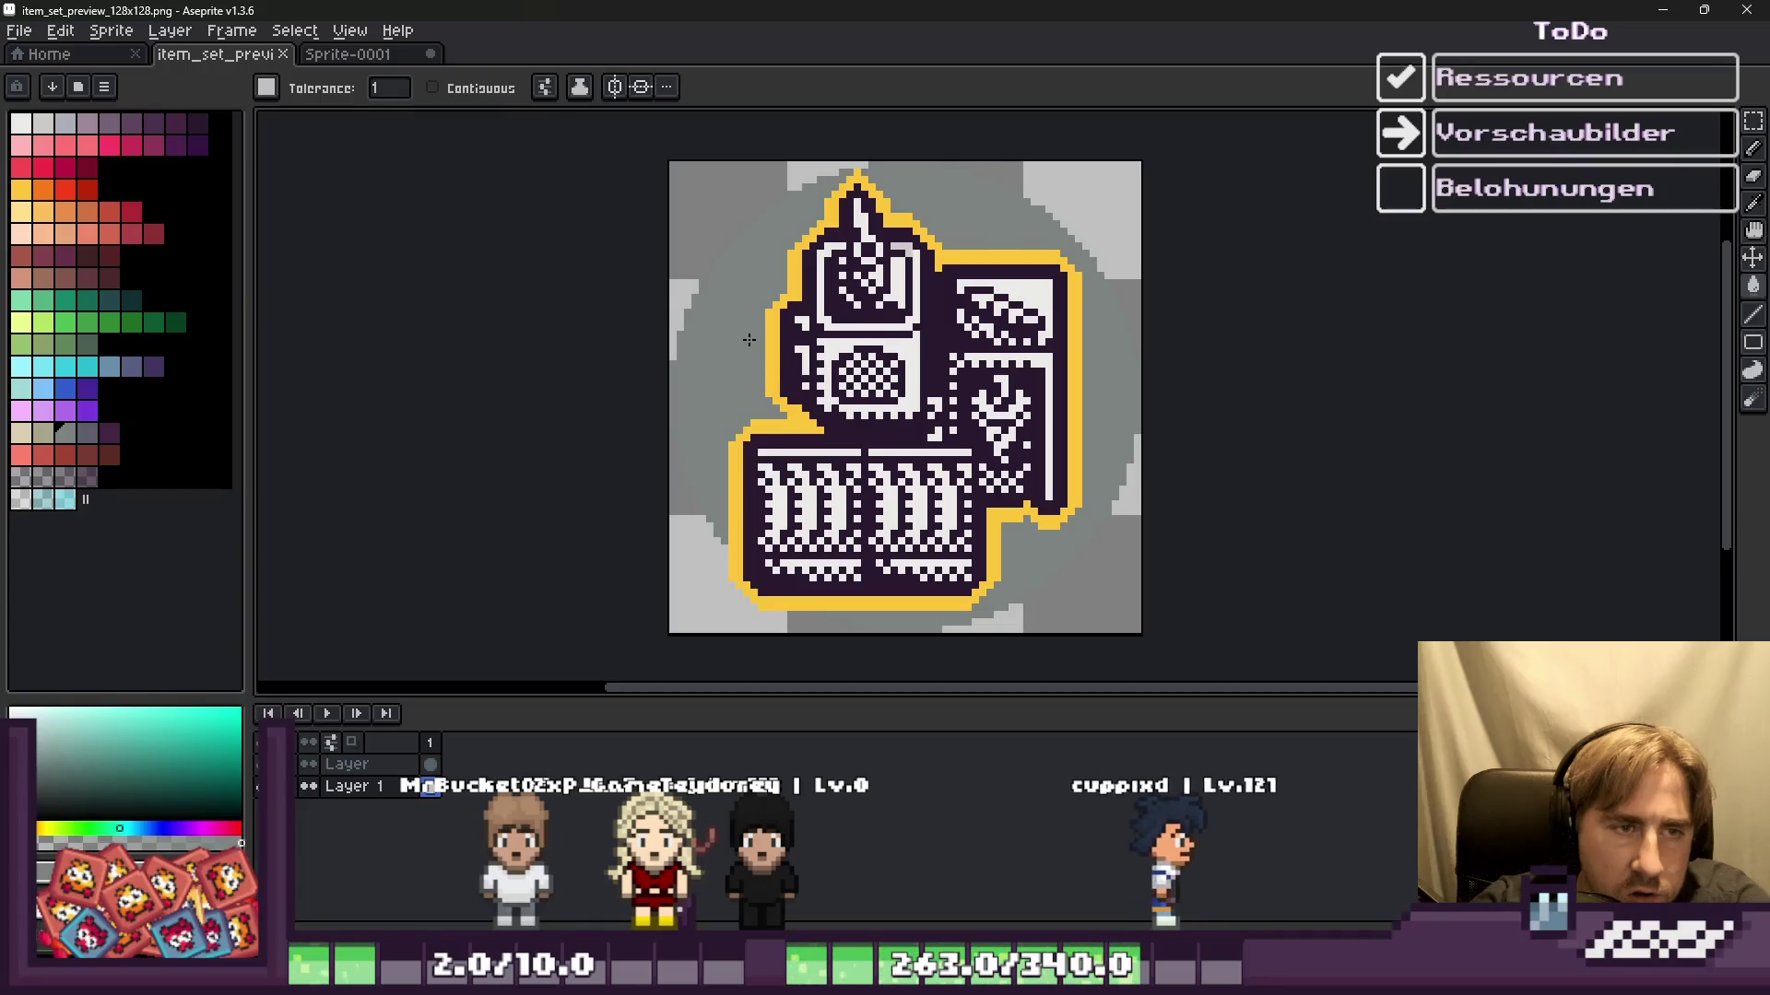
{"action": "key", "text": "ctrl+z"}
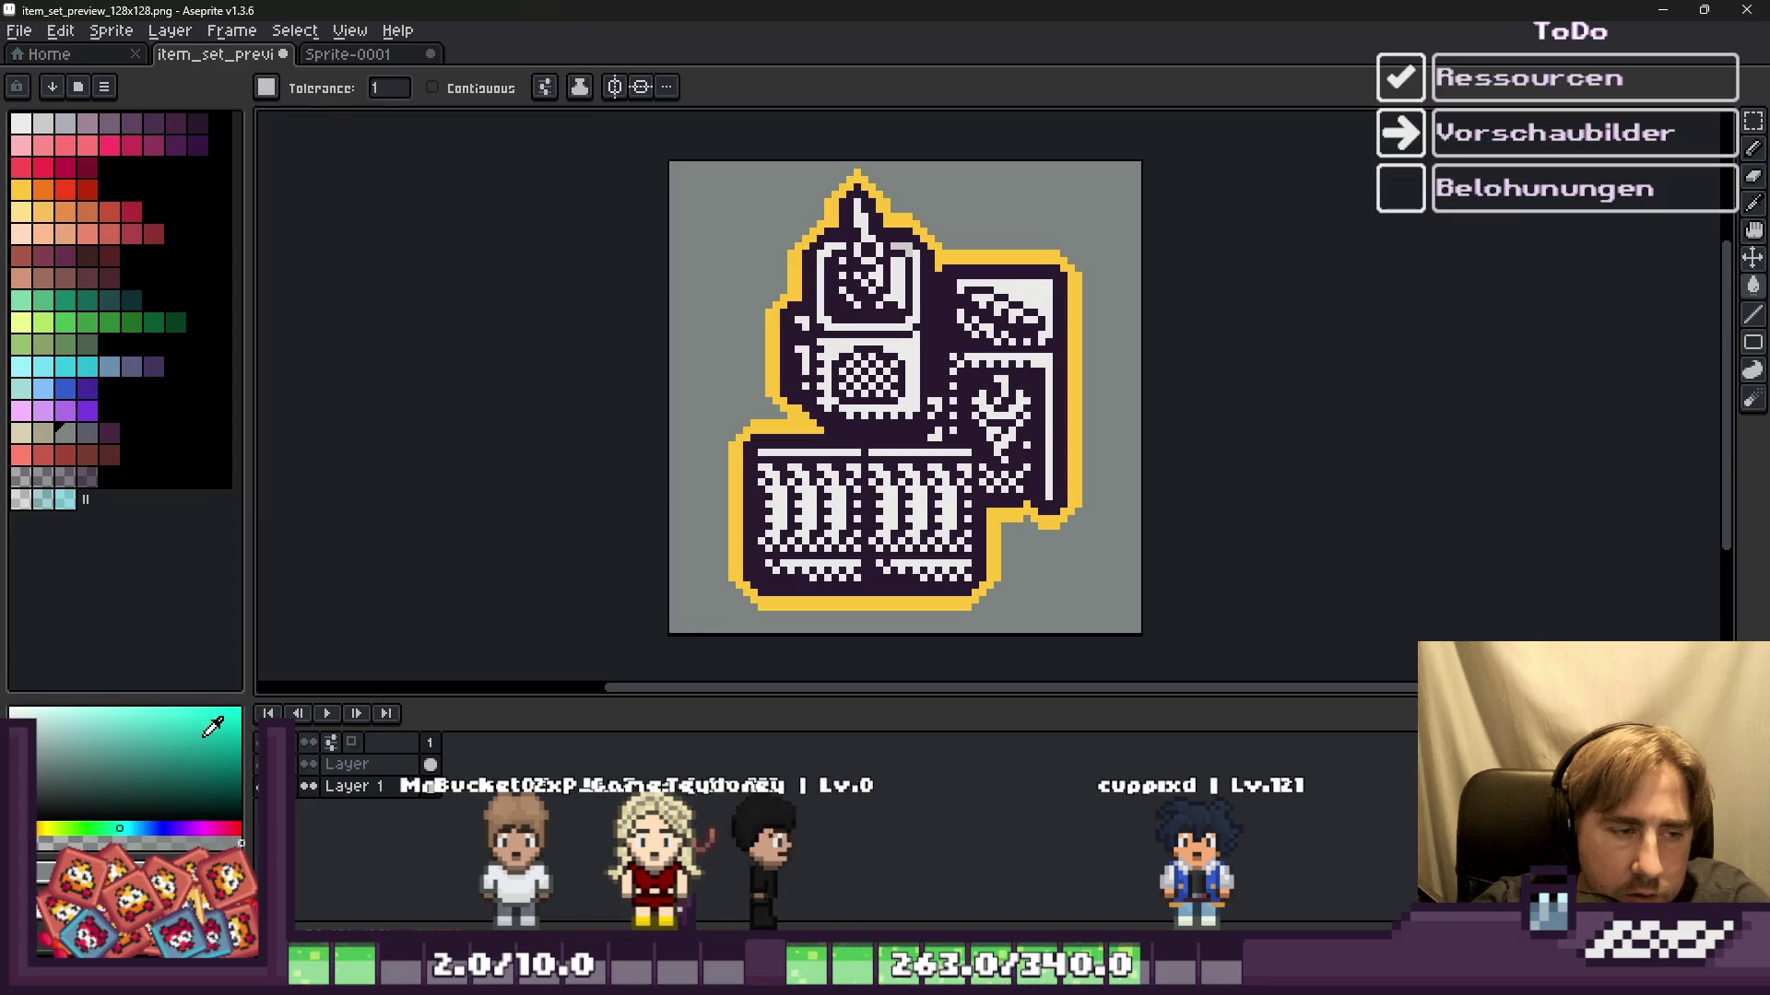
{"action": "key", "text": "ctrl+z"}
{"action": "key", "text": "ctrl+s"}
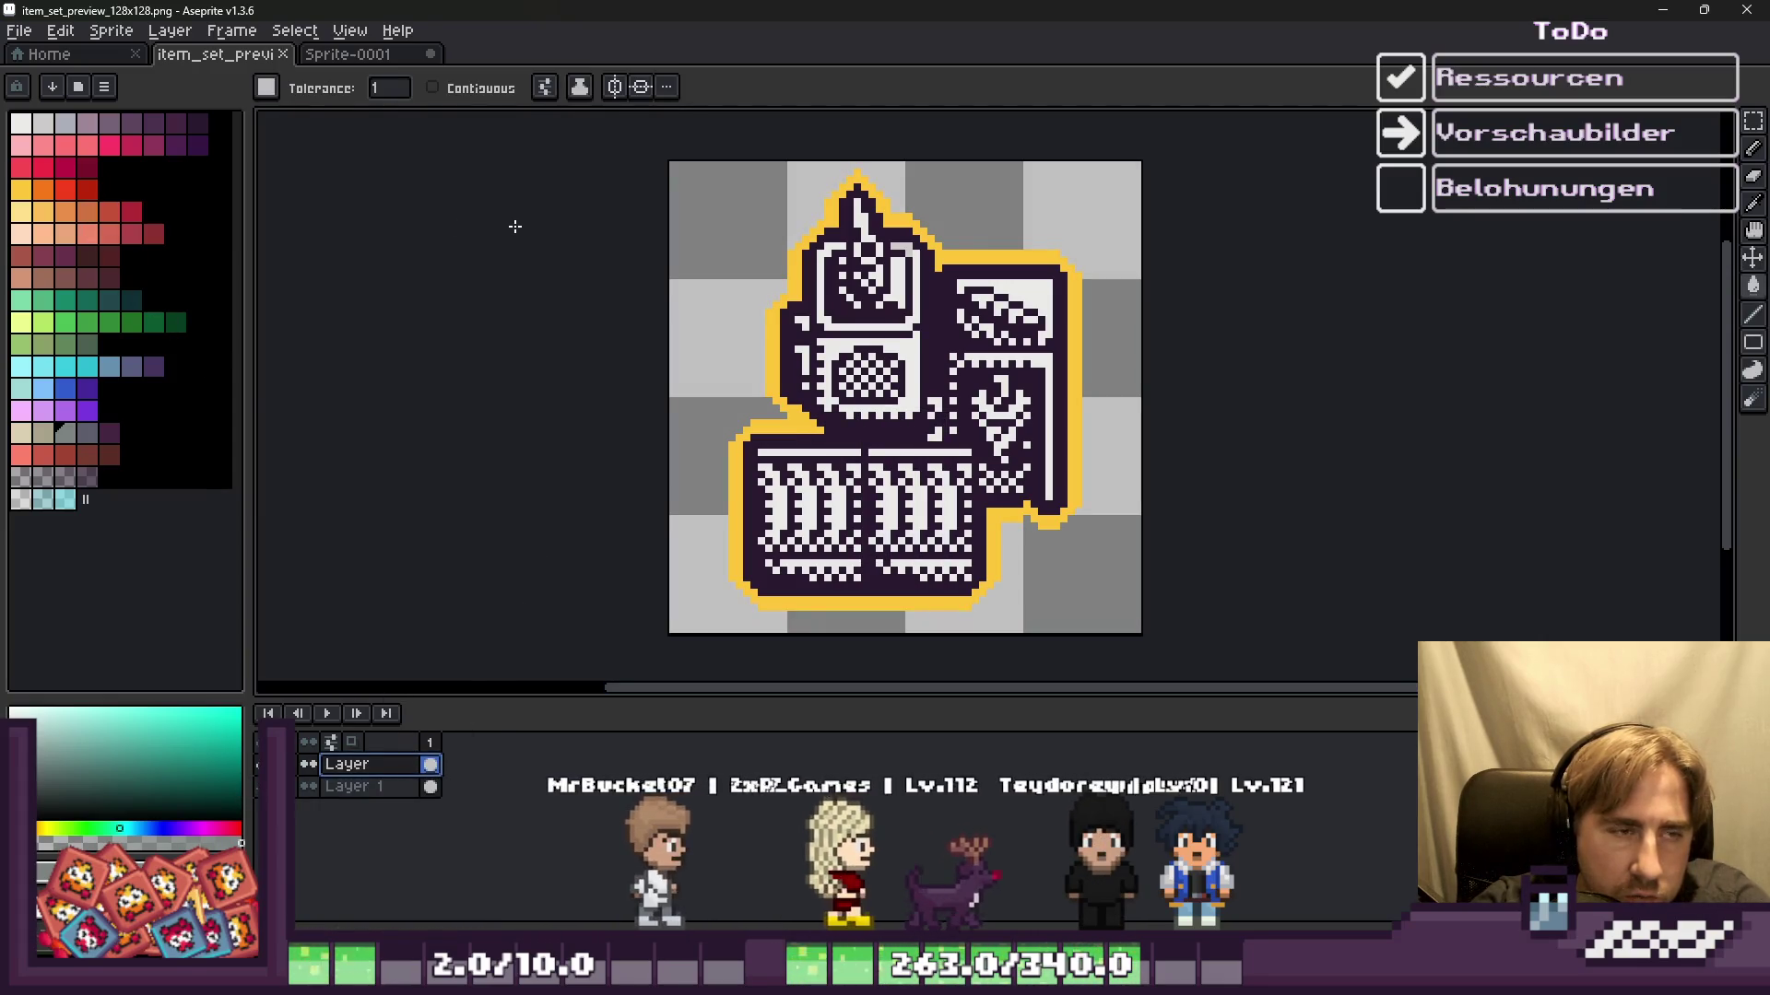
{"action": "key", "text": "shift+o"}
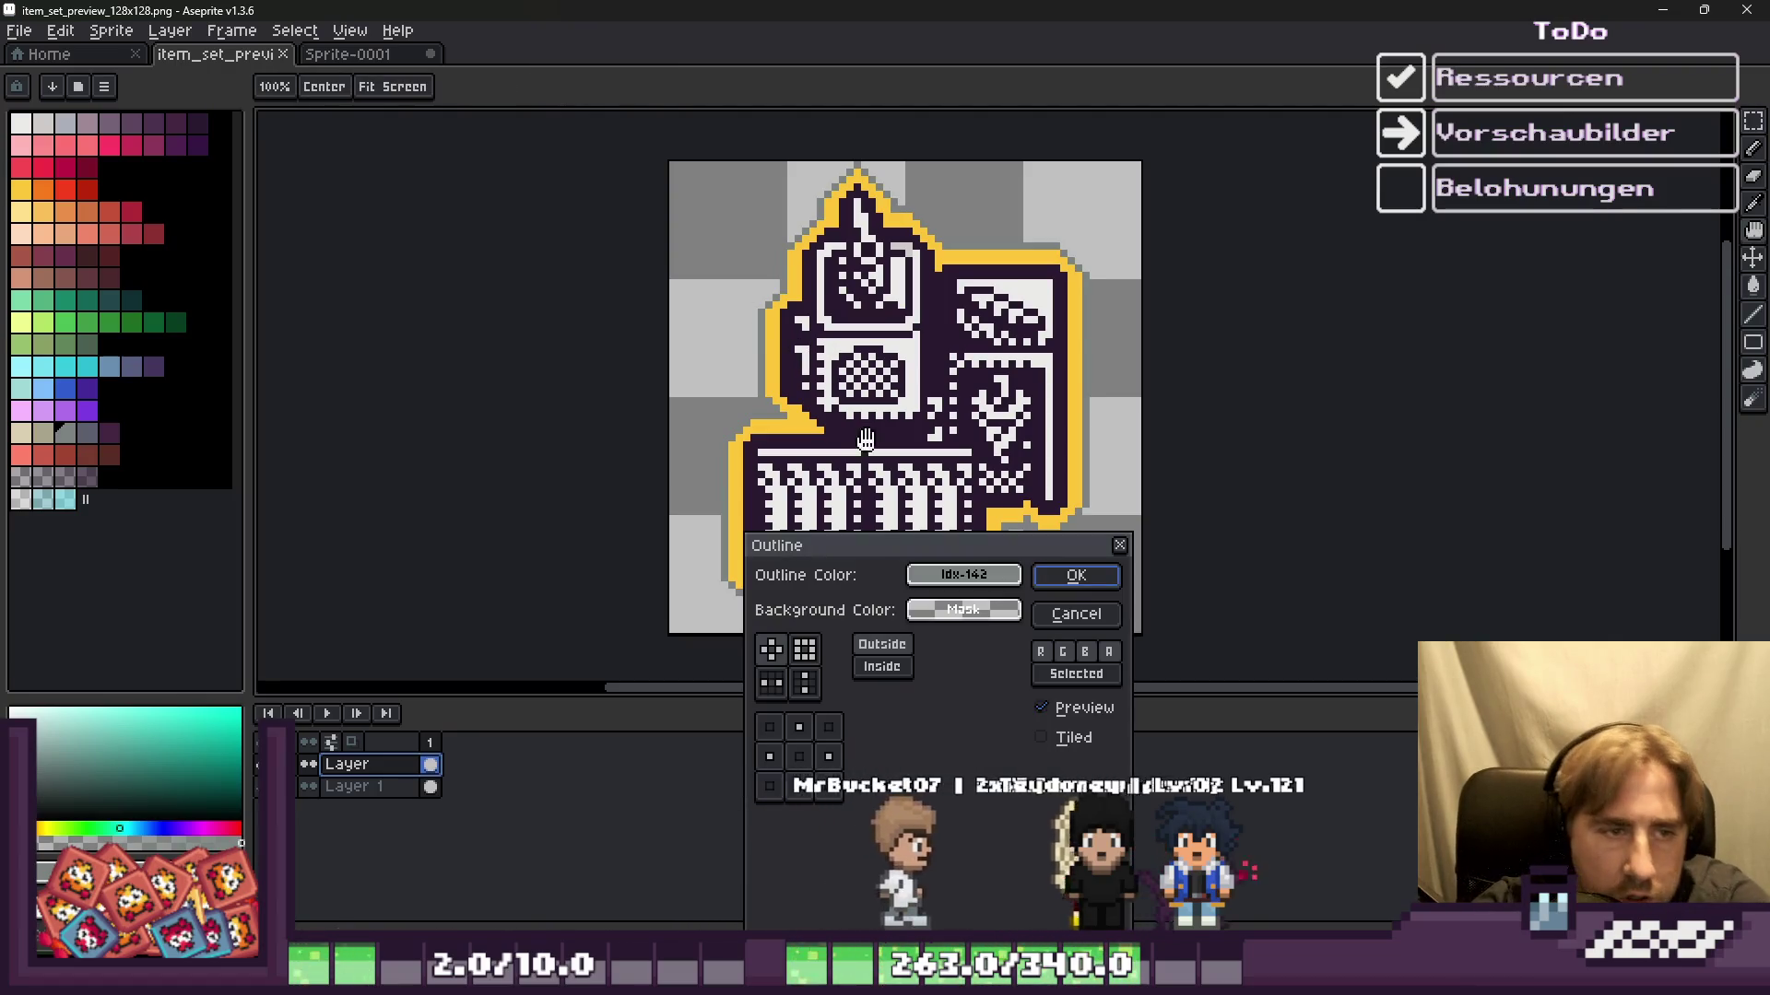
{"action": "left_click", "coordinate": [1043, 579]}
{"action": "key", "text": "shift+o"}
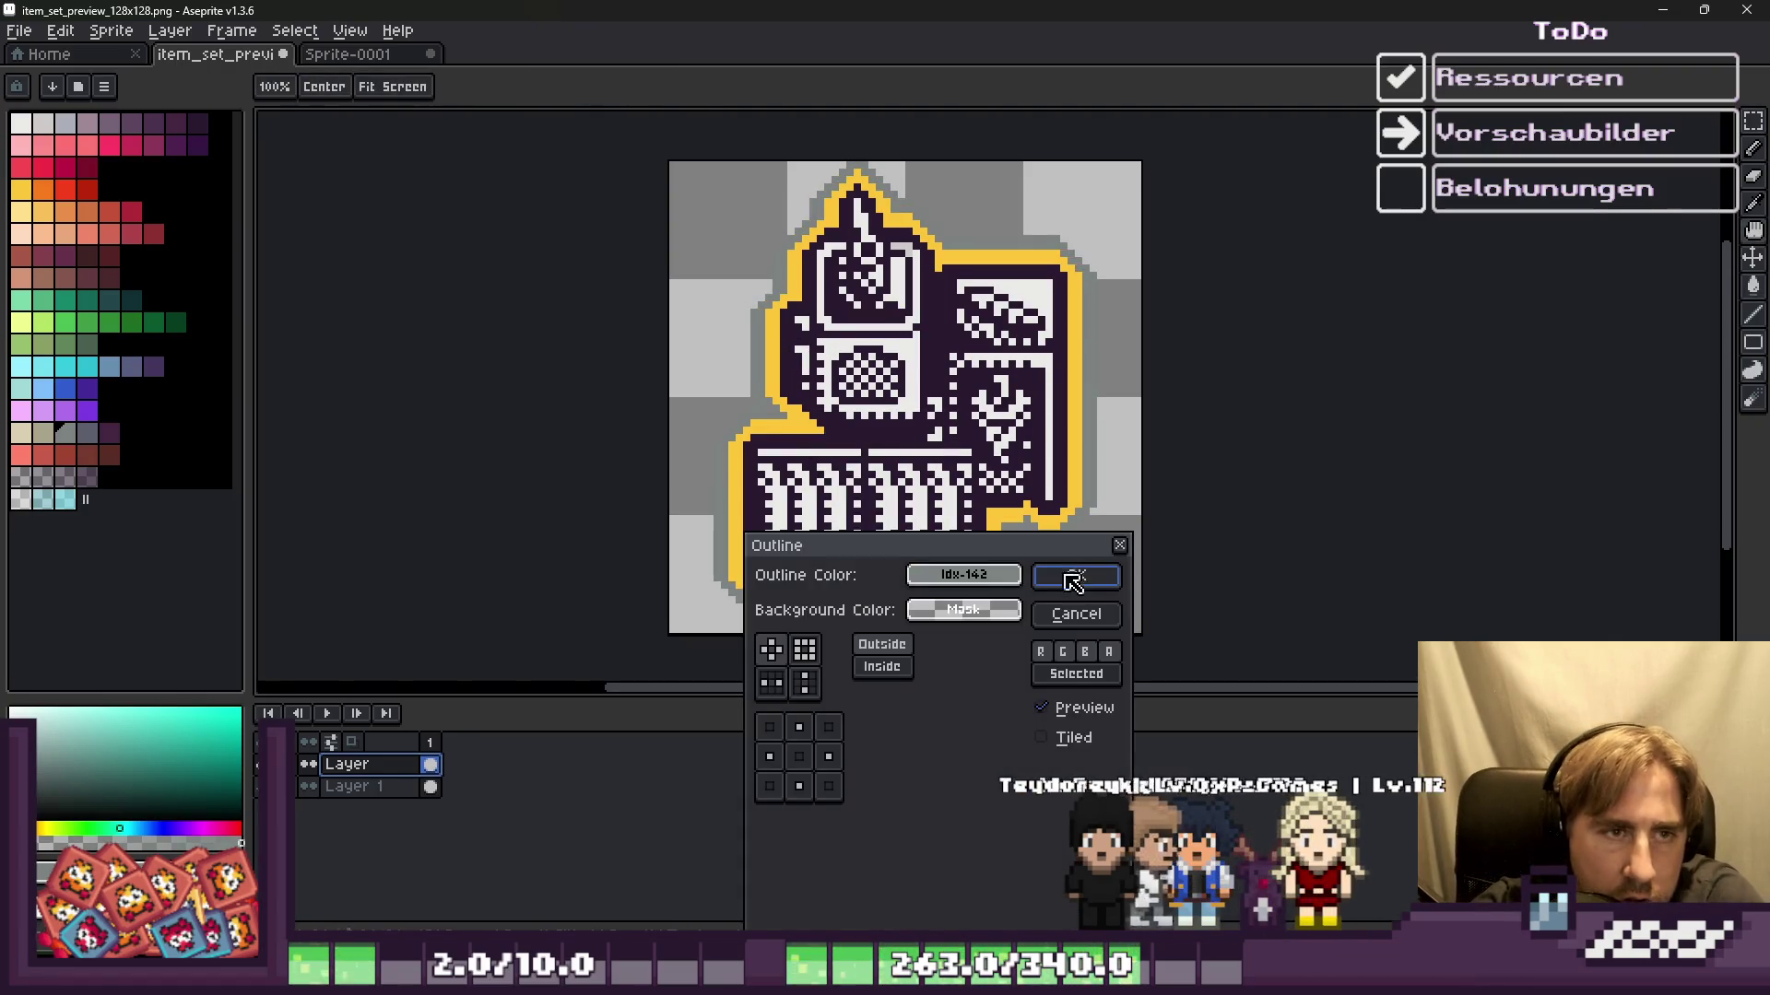
{"action": "left_click", "coordinate": [1079, 577]}
{"action": "key", "text": "g"}
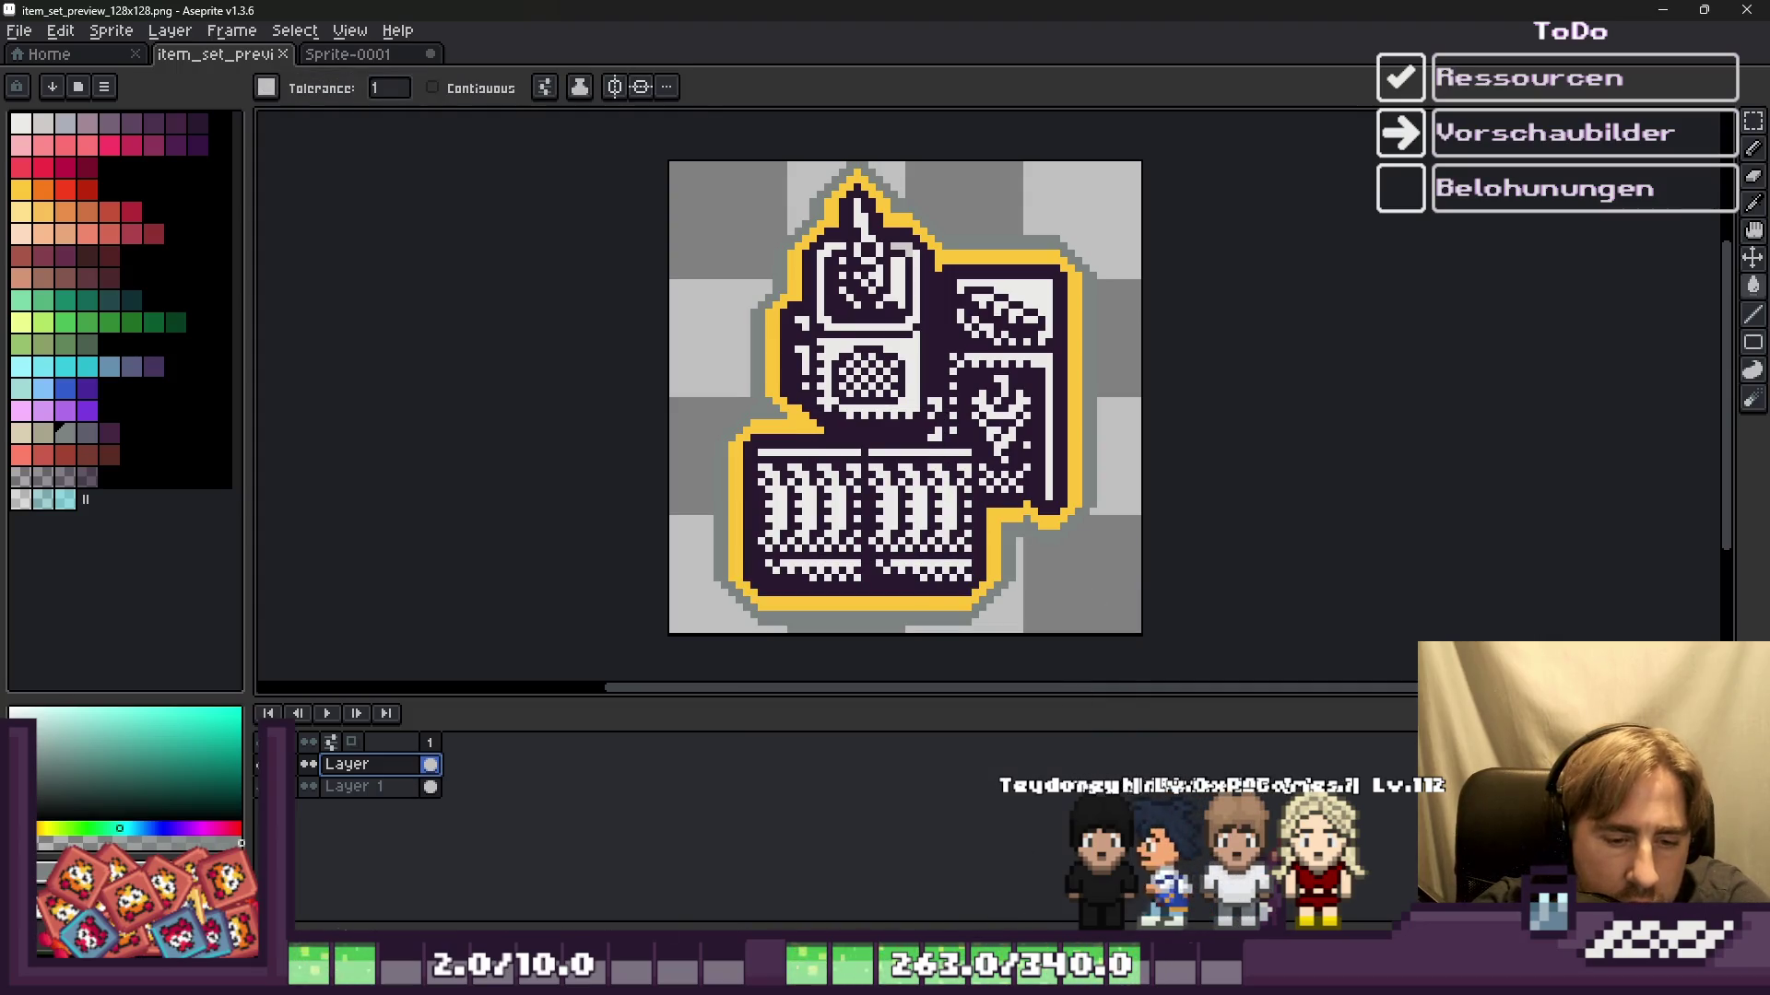
{"action": "key", "text": "alt+Tab"}
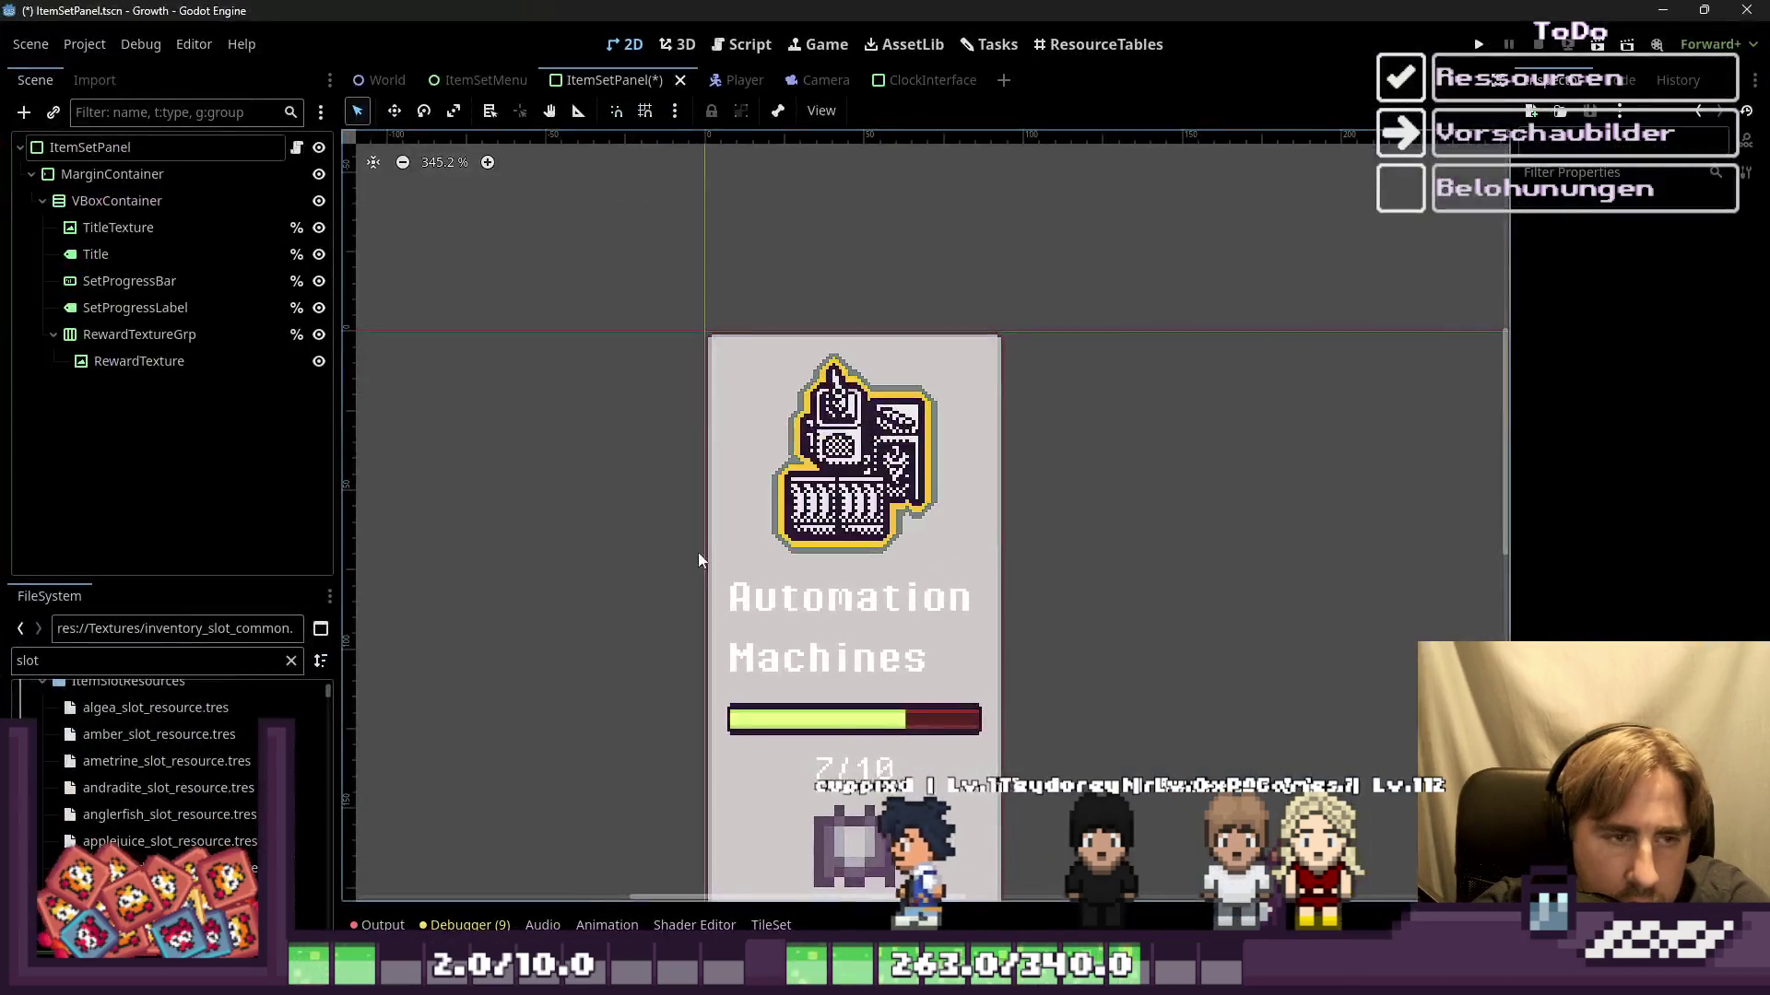
{"action": "scroll", "coordinate": [501, 487], "scroll_direction": "down", "scroll_amount": 2}
{"action": "scroll", "coordinate": [501, 487], "scroll_direction": "down", "scroll_amount": 3}
{"action": "scroll", "coordinate": [501, 487], "scroll_direction": "up", "scroll_amount": 6}
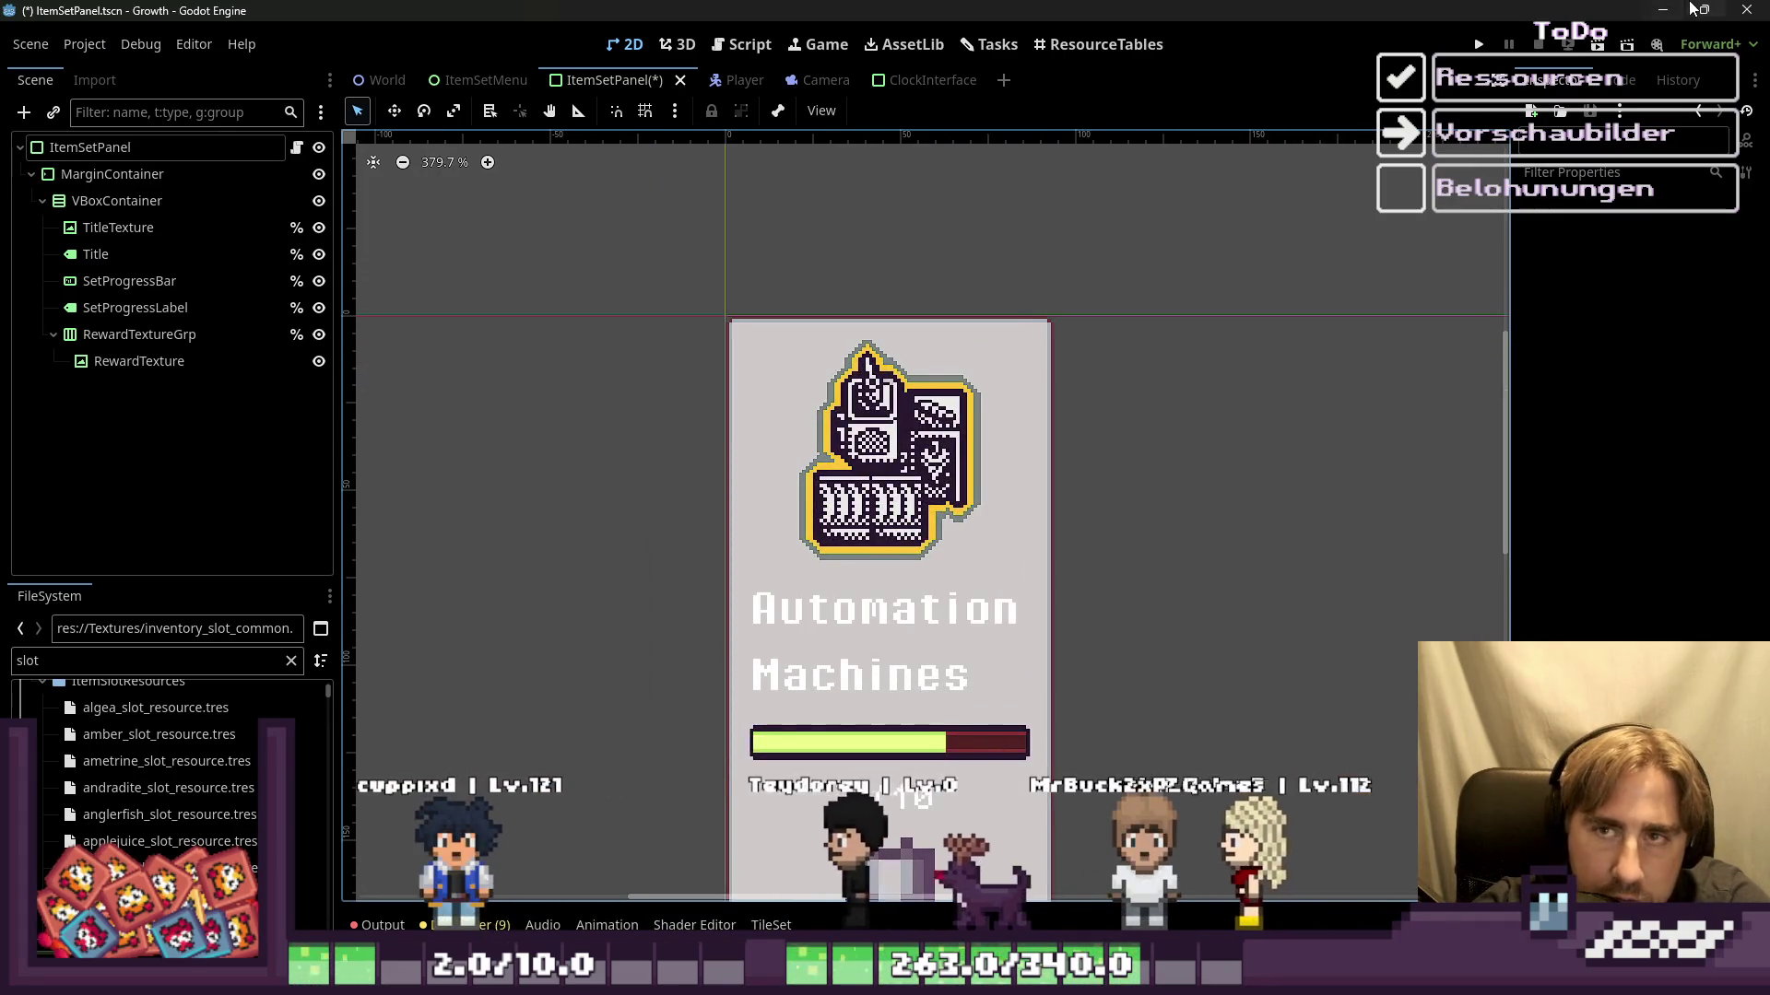
{"action": "double_click", "coordinate": [1620, 11]}
{"action": "key", "text": "super+Up"}
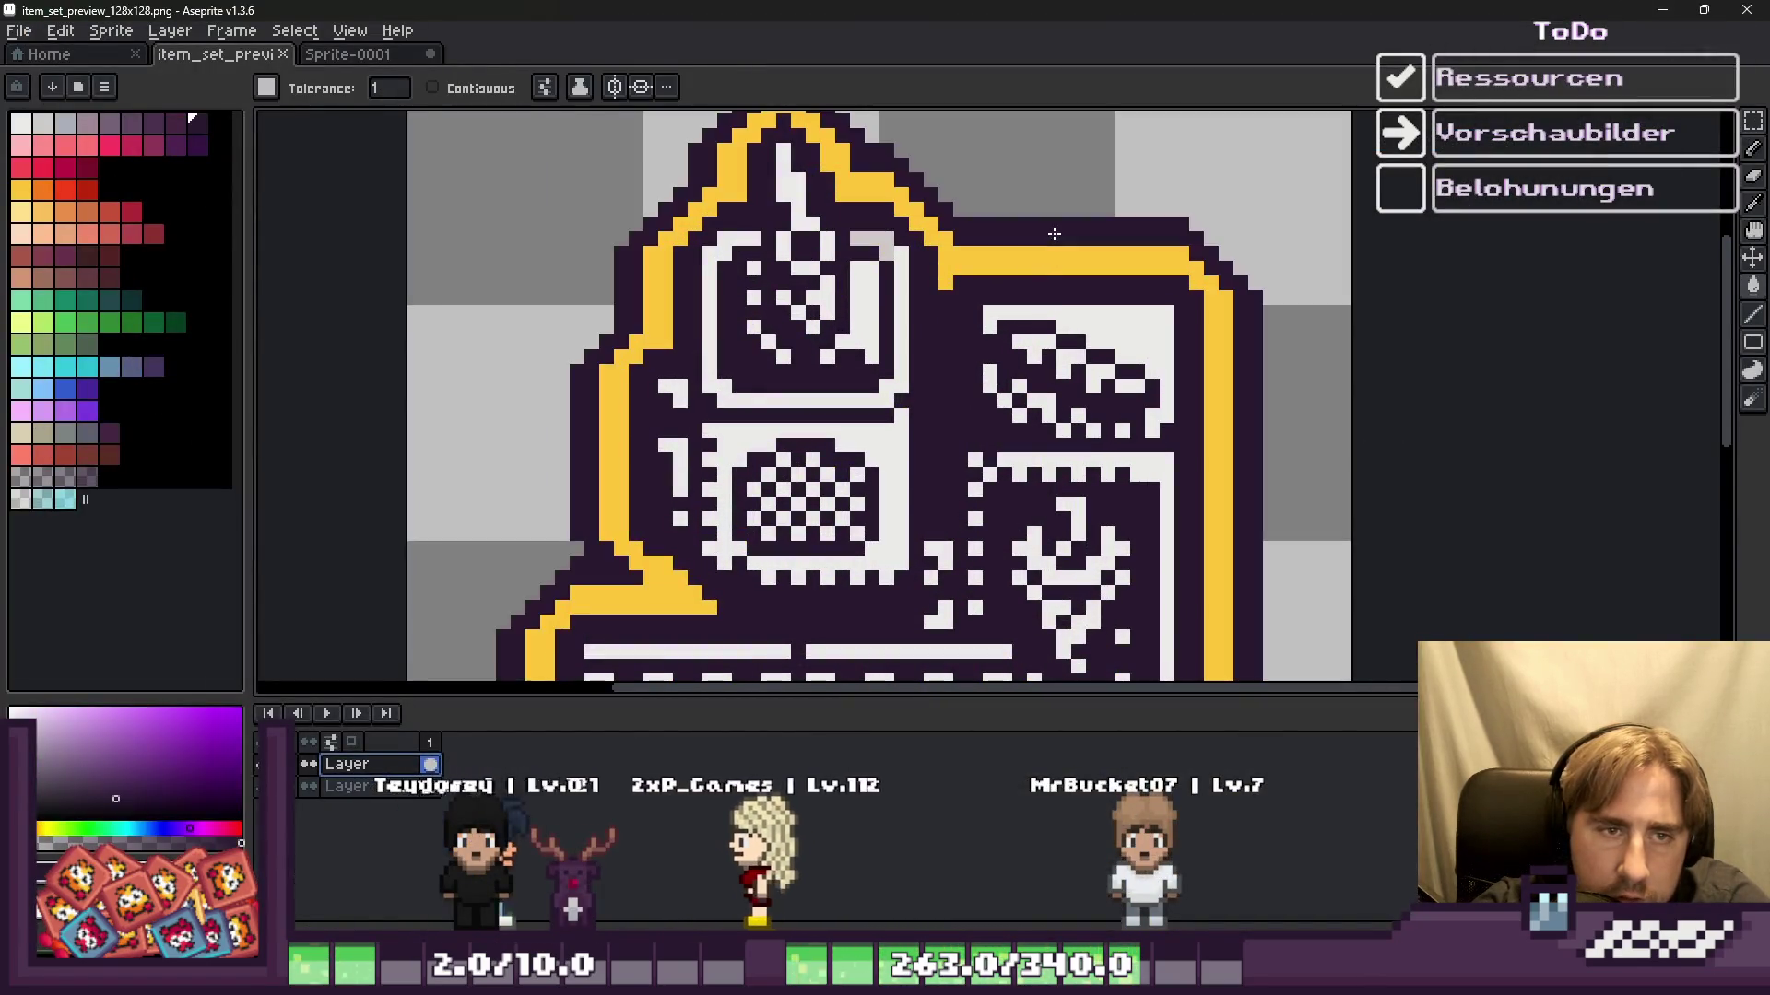
Step: Save the item set preview sprite
{"action": "scroll", "coordinate": [1032, 230], "scroll_direction": "down", "scroll_amount": 4}
{"action": "key", "text": "ctrl+s"}
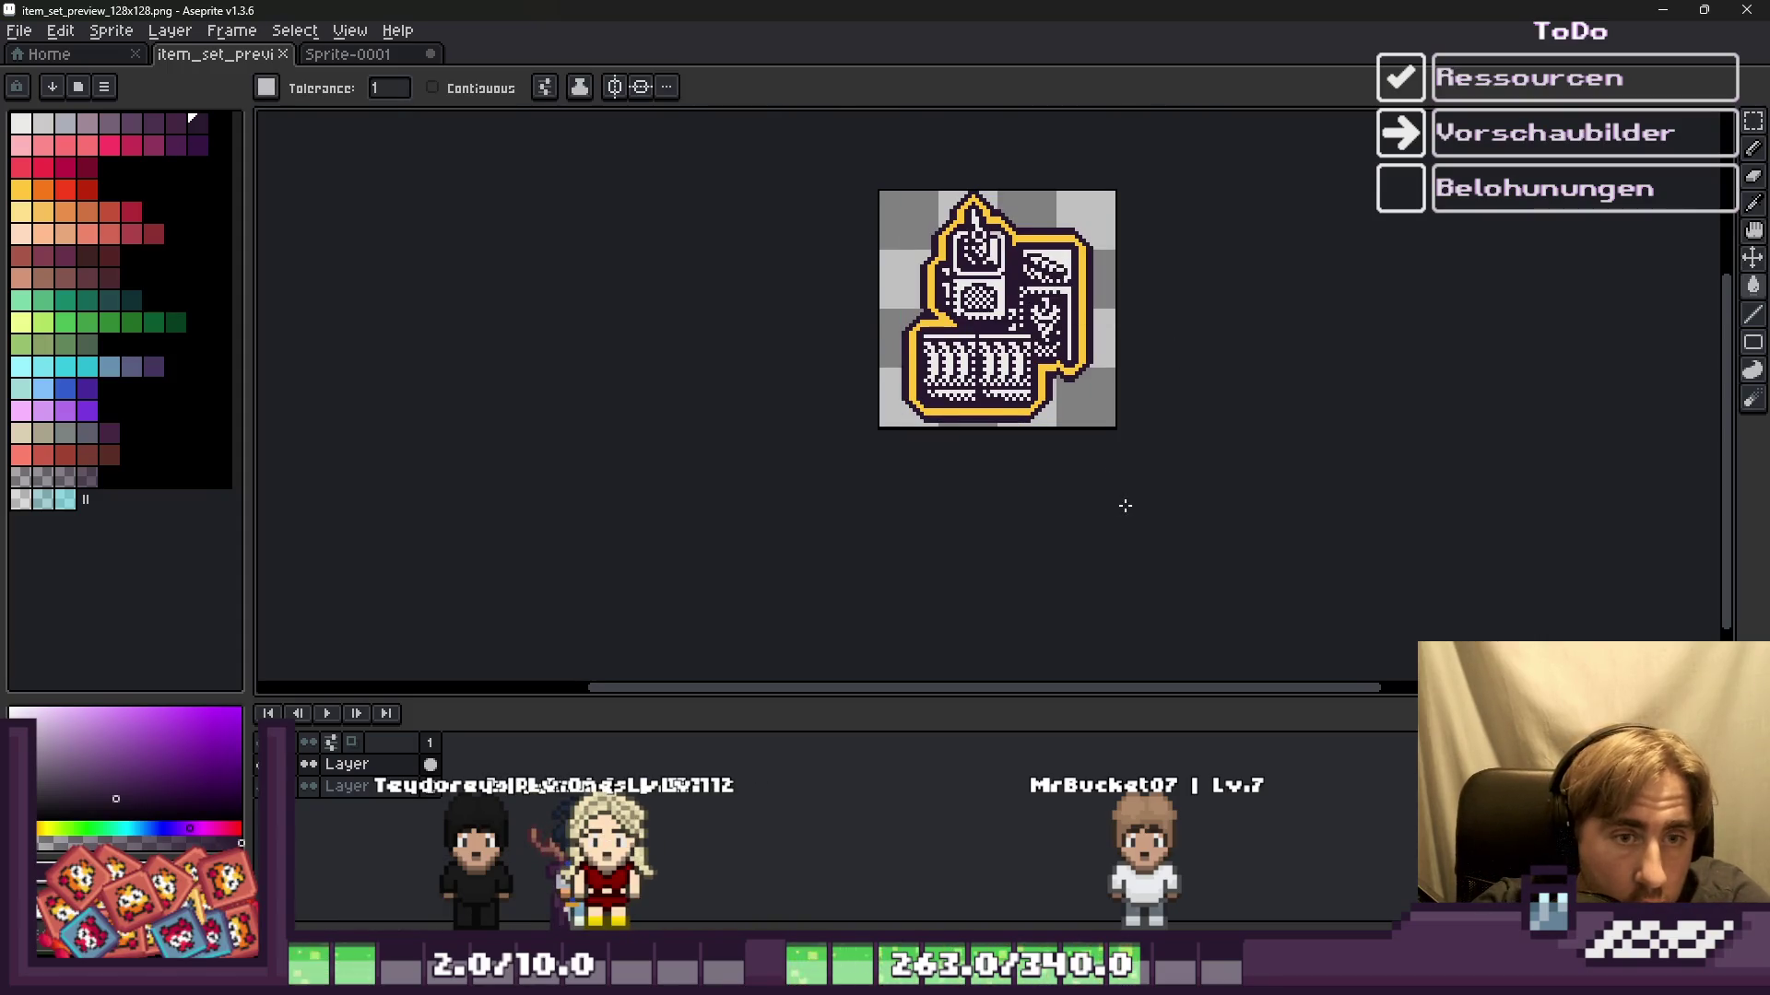
{"action": "scroll", "coordinate": [1125, 506], "scroll_direction": "up", "scroll_amount": 6}
{"action": "scroll", "coordinate": [1038, 415], "scroll_direction": "up", "scroll_amount": 2}
Step: Thicken the dark outline along the icon's lower-right diagonal with the 1 px pencil
{"action": "left_click", "coordinate": [1014, 431]}
{"action": "key", "text": "b"}
{"action": "key", "text": "ctrl+z"}
{"action": "left_click", "coordinate": [979, 444]}
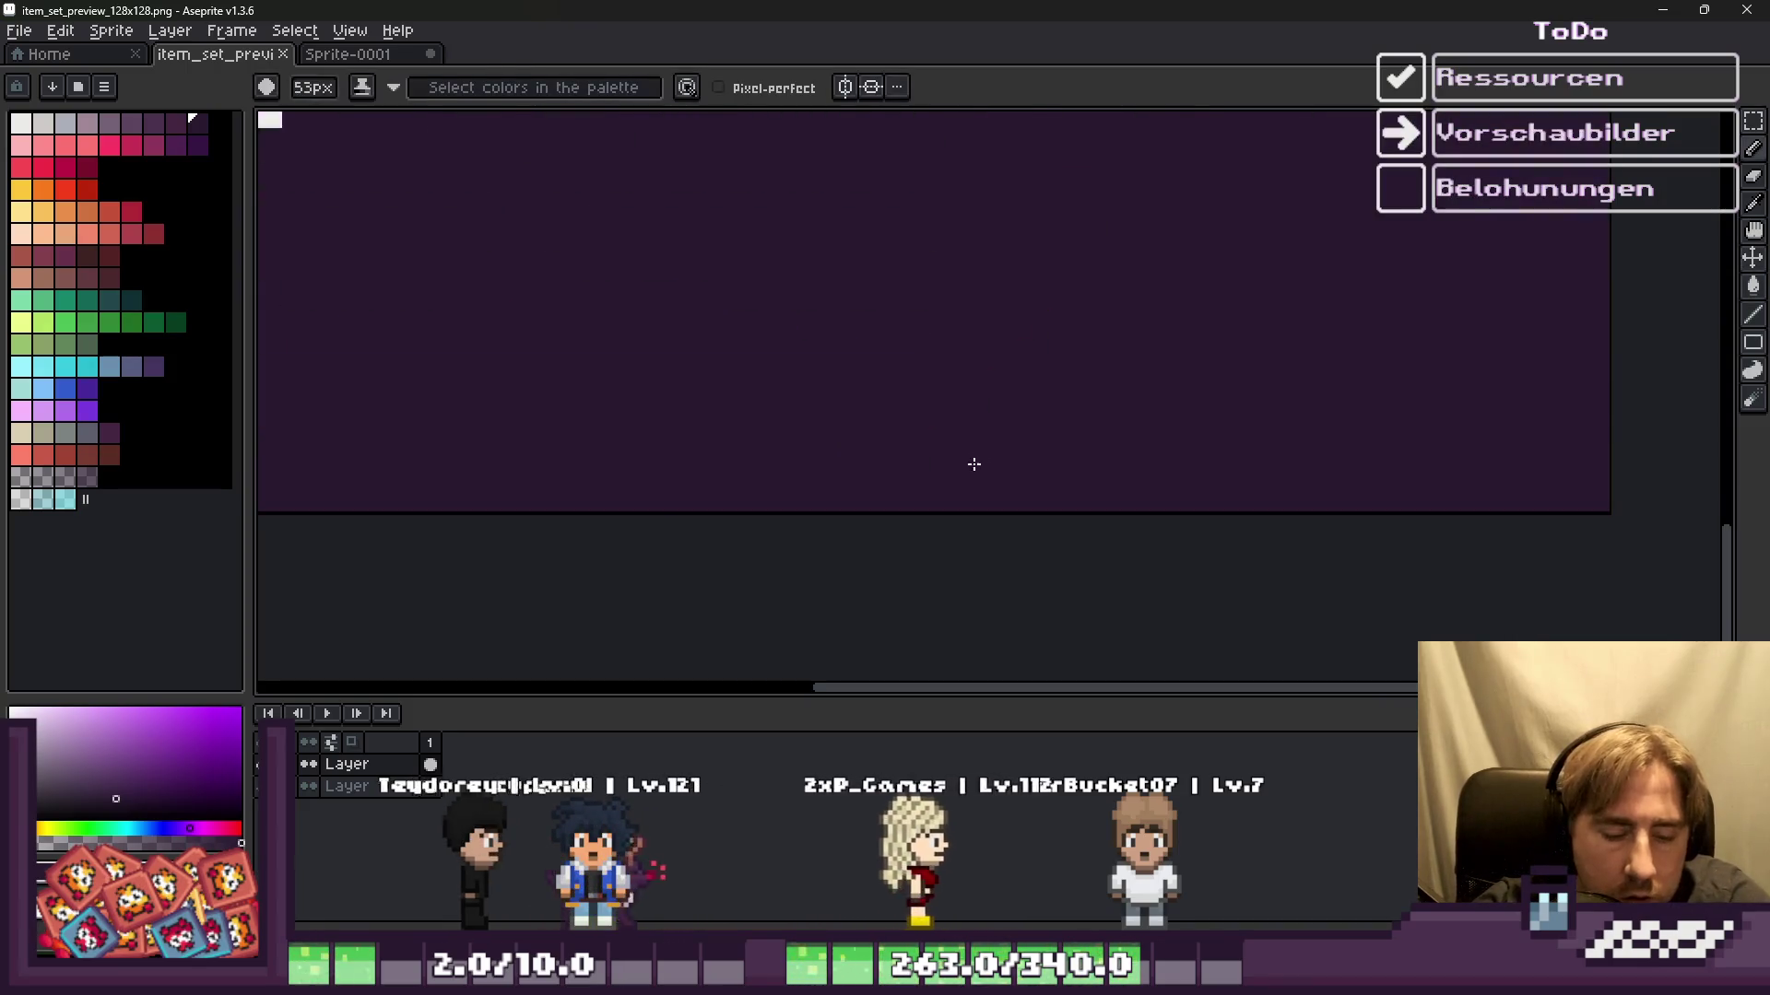
{"action": "key", "text": "ctrl+z"}
{"action": "left_click_drag", "start_coordinate": [950, 467], "coordinate": [1082, 305]}
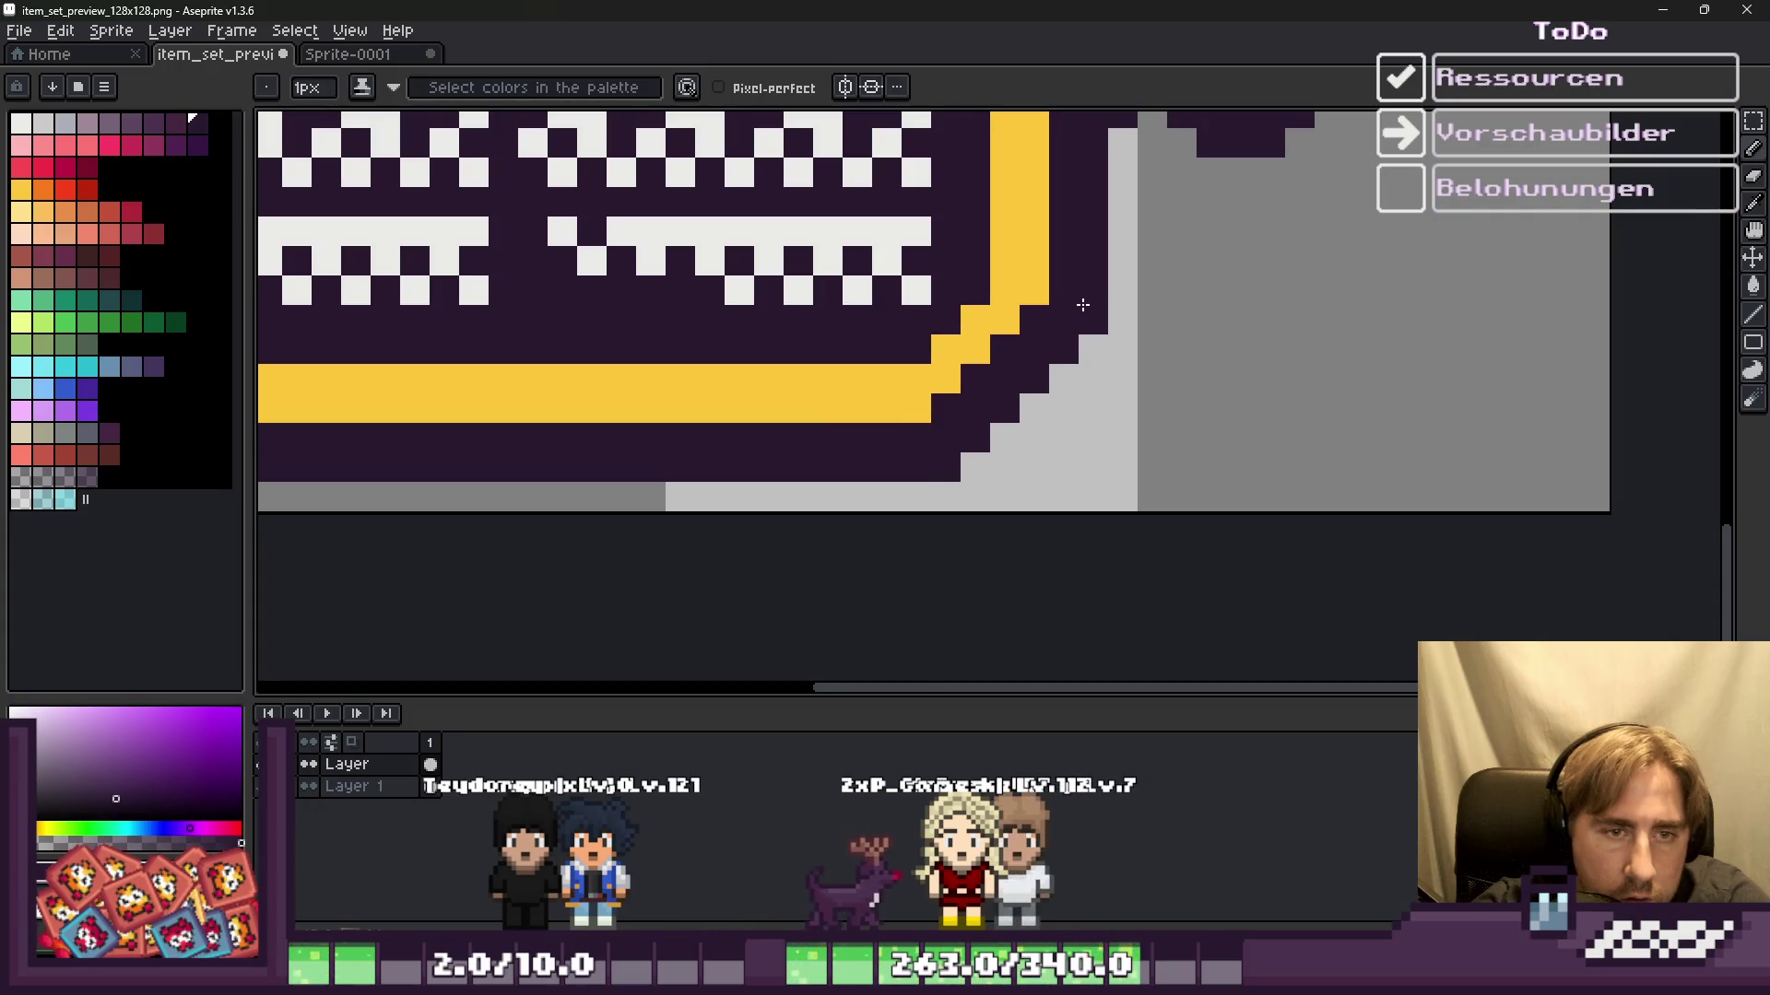
{"action": "scroll", "coordinate": [1040, 404], "scroll_direction": "down", "scroll_amount": 3}
{"action": "scroll", "coordinate": [760, 459], "scroll_direction": "up", "scroll_amount": 2}
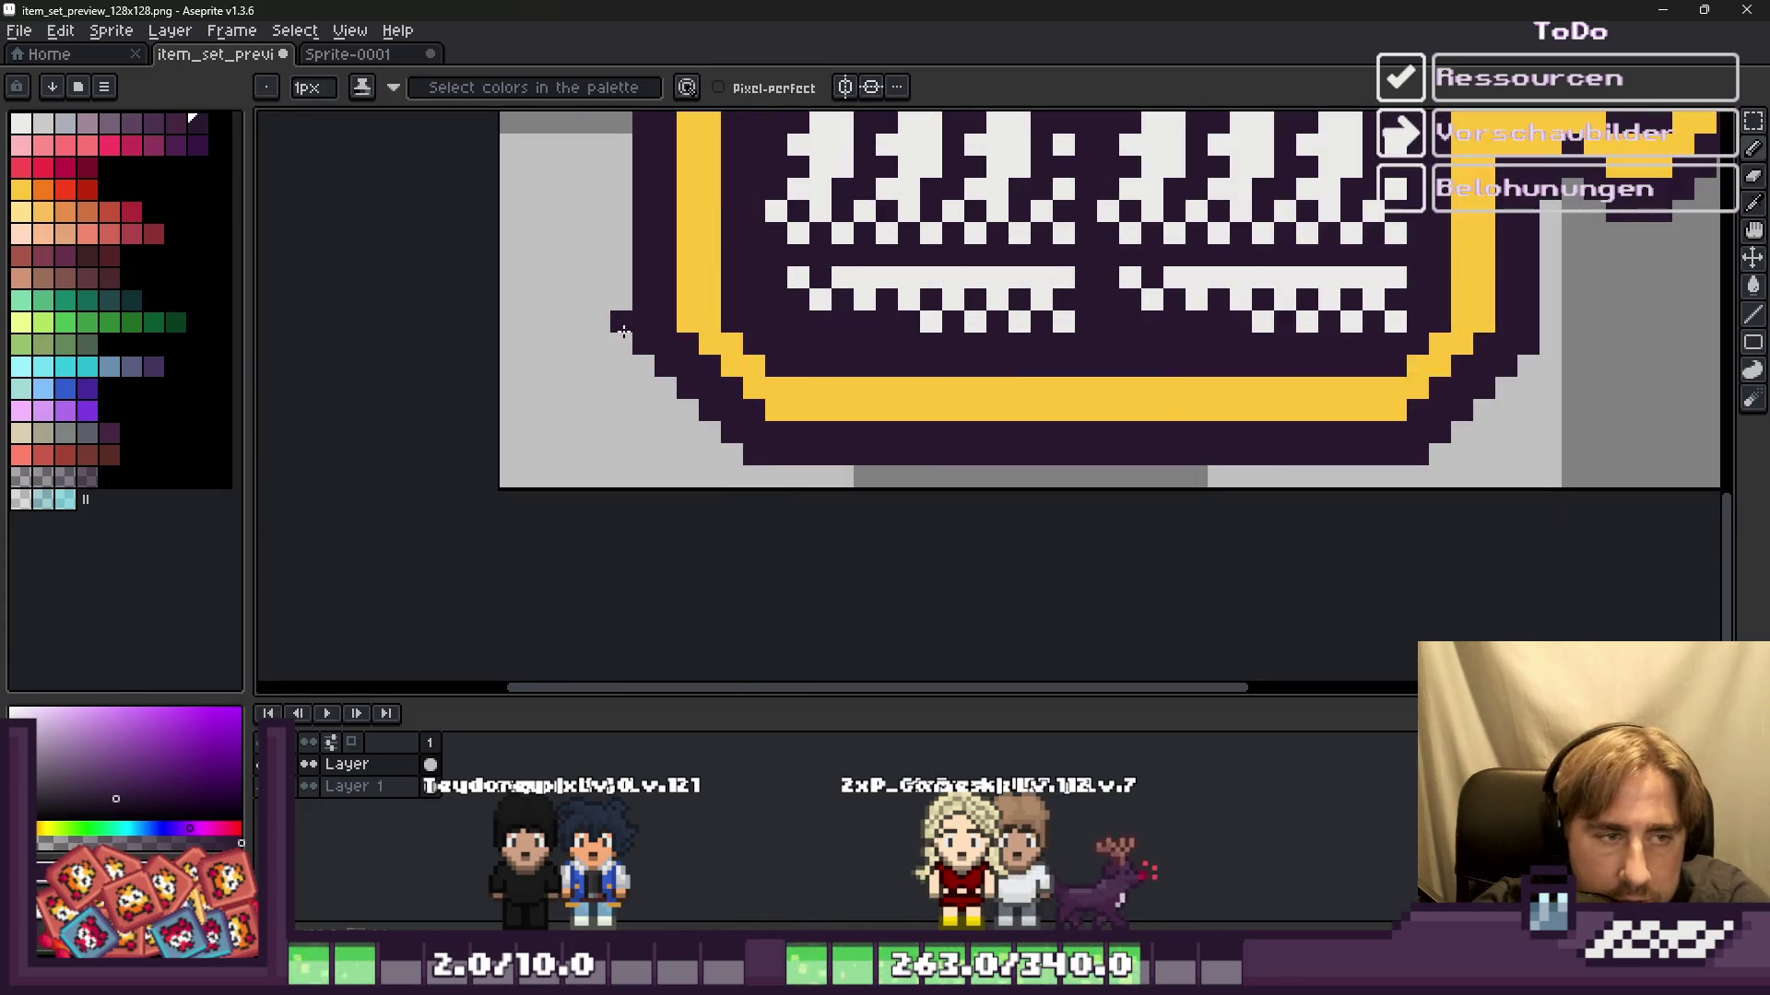
{"action": "scroll", "coordinate": [639, 339], "scroll_direction": "down", "scroll_amount": 2}
{"action": "scroll", "coordinate": [751, 545], "scroll_direction": "up", "scroll_amount": 2}
{"action": "scroll", "coordinate": [701, 390], "scroll_direction": "up", "scroll_amount": 1}
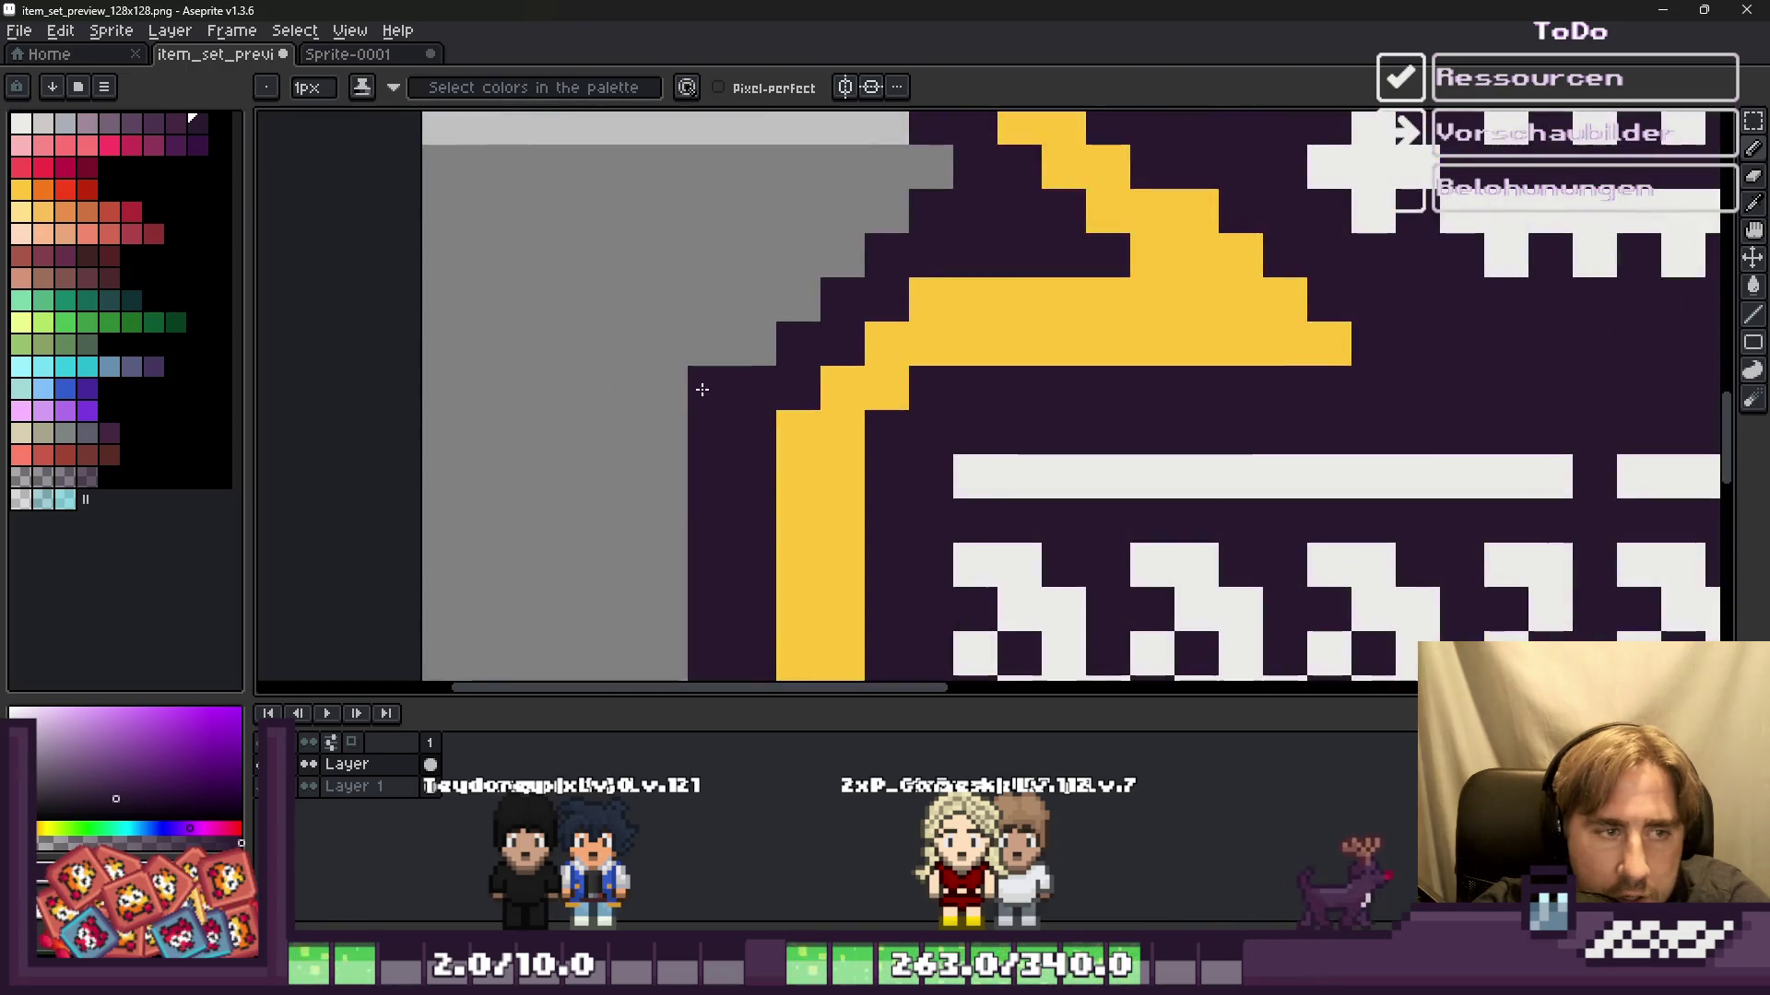
{"action": "scroll", "coordinate": [894, 221], "scroll_direction": "down", "scroll_amount": 3}
{"action": "scroll", "coordinate": [1231, 478], "scroll_direction": "up", "scroll_amount": 3}
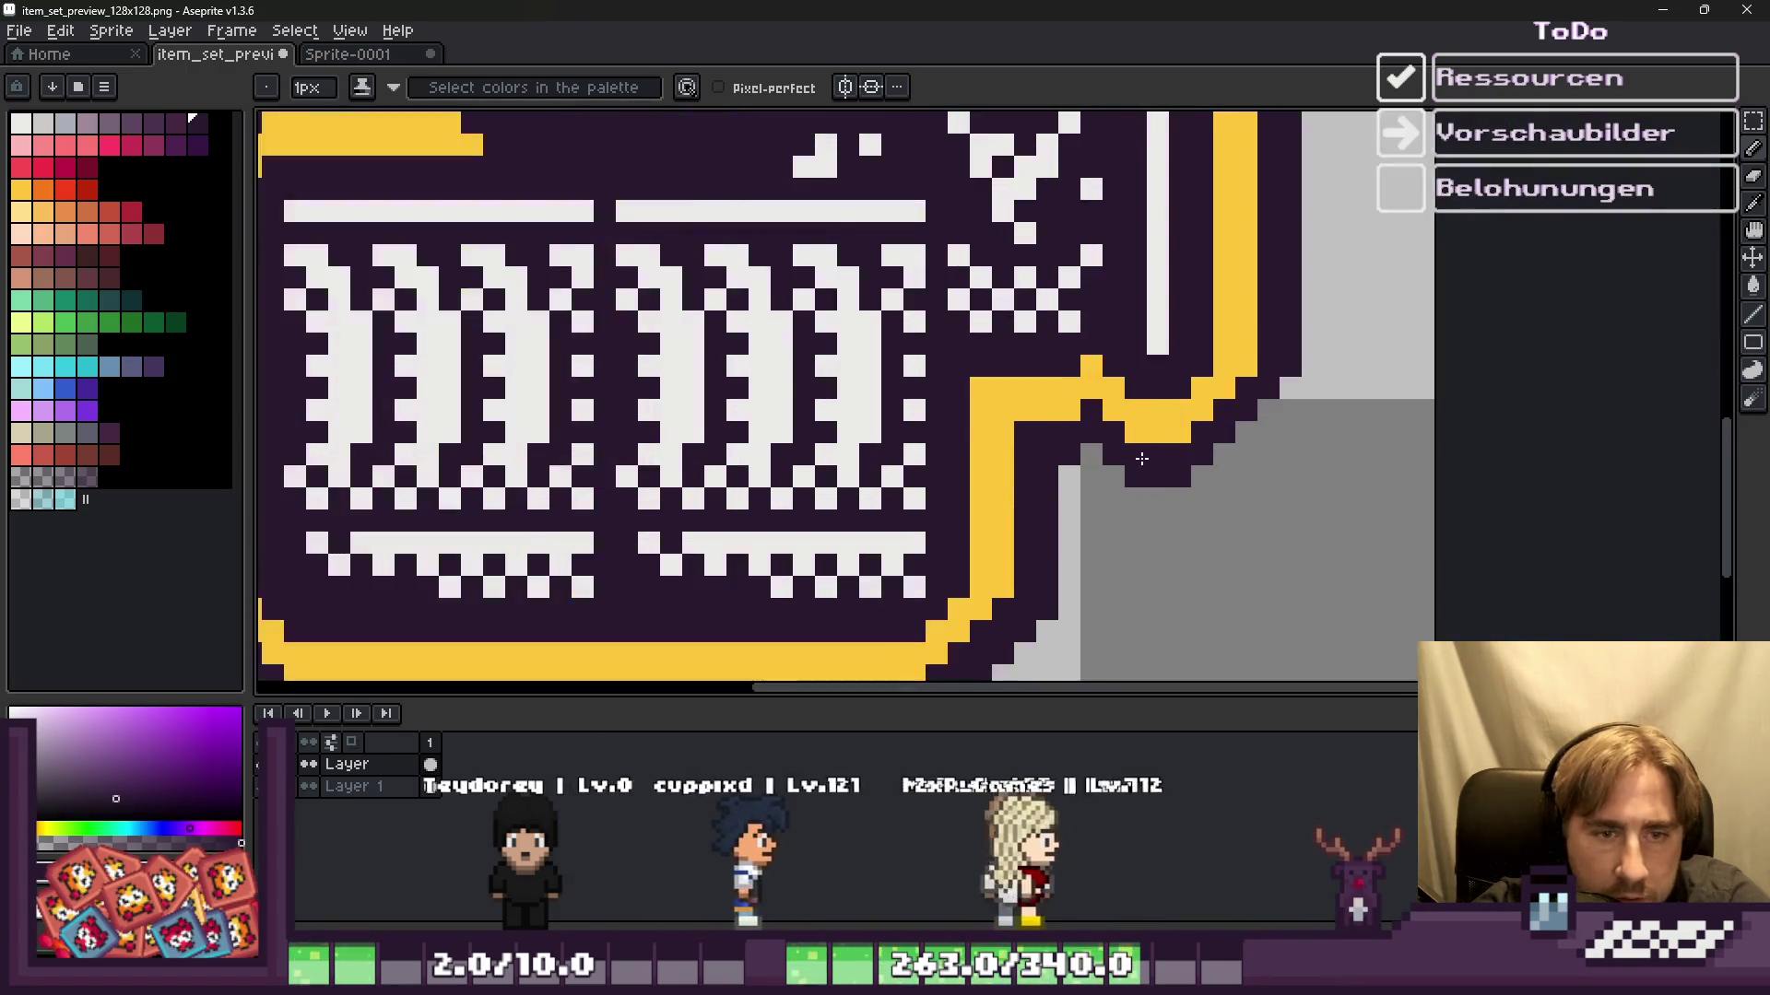
{"action": "scroll", "coordinate": [1326, 367], "scroll_direction": "down", "scroll_amount": 2}
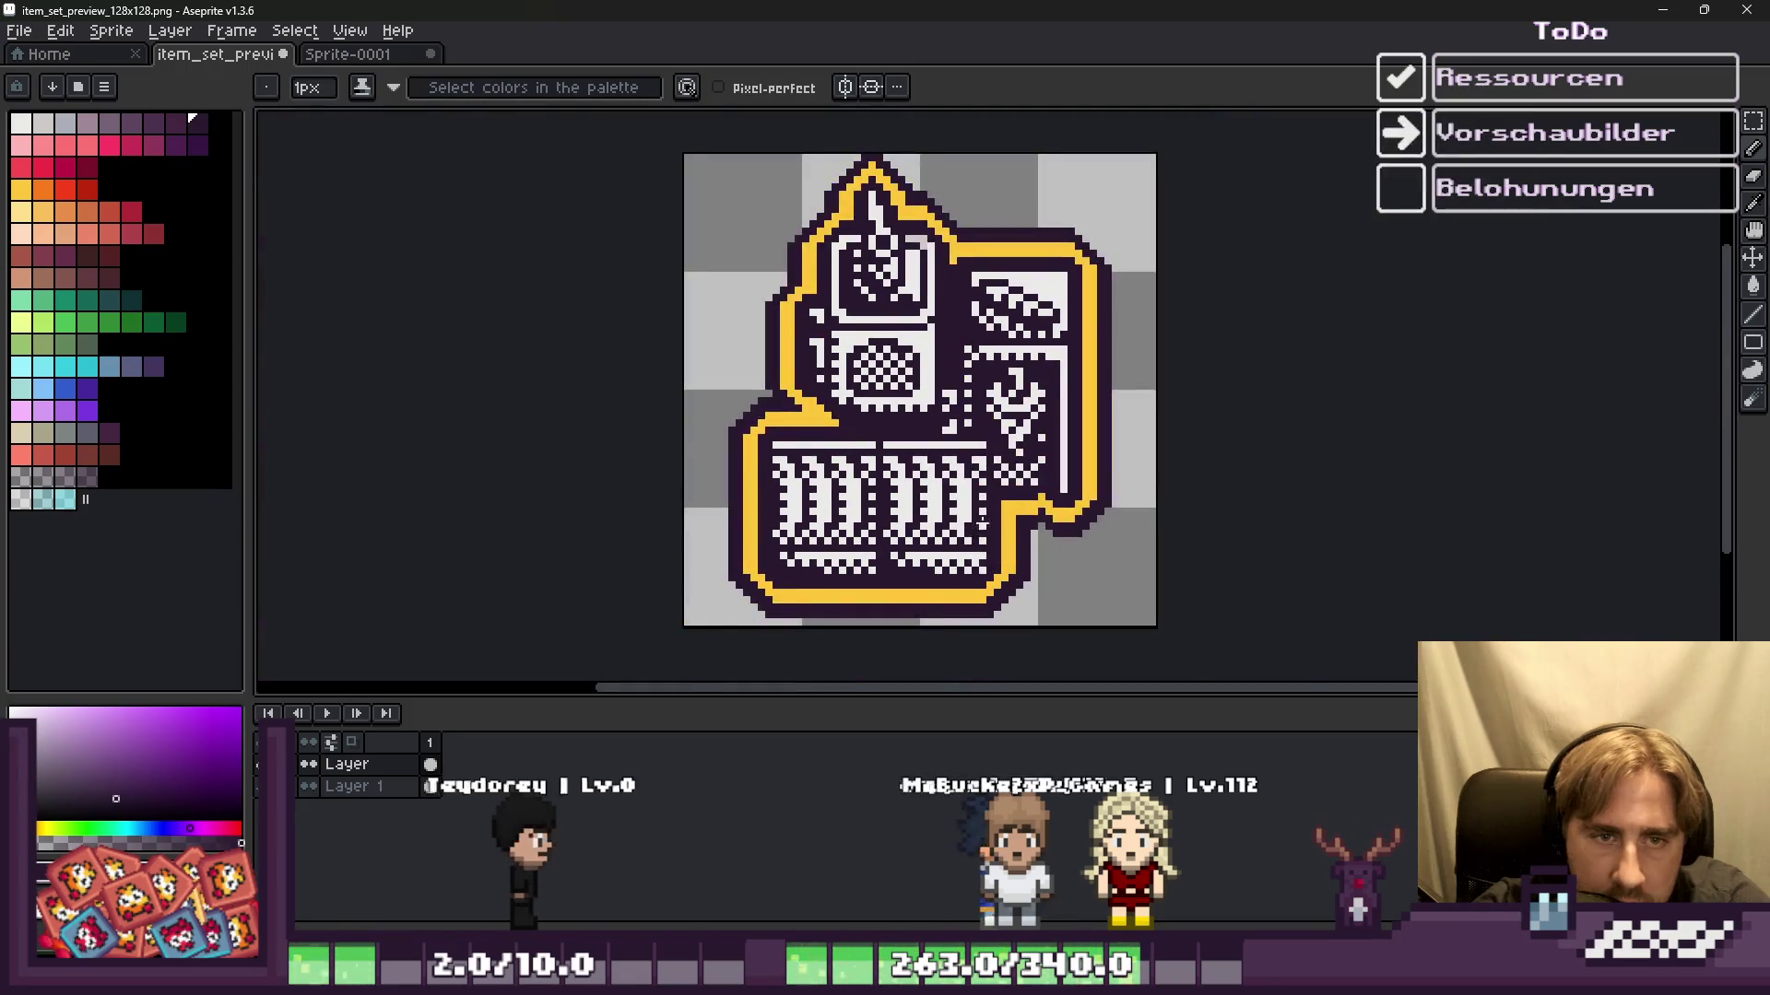
{"action": "scroll", "coordinate": [1198, 332], "scroll_direction": "up", "scroll_amount": 1}
{"action": "scroll", "coordinate": [1198, 323], "scroll_direction": "up", "scroll_amount": 1}
{"action": "scroll", "coordinate": [1128, 307], "scroll_direction": "up", "scroll_amount": 1}
{"action": "scroll", "coordinate": [1128, 307], "scroll_direction": "up", "scroll_amount": 1}
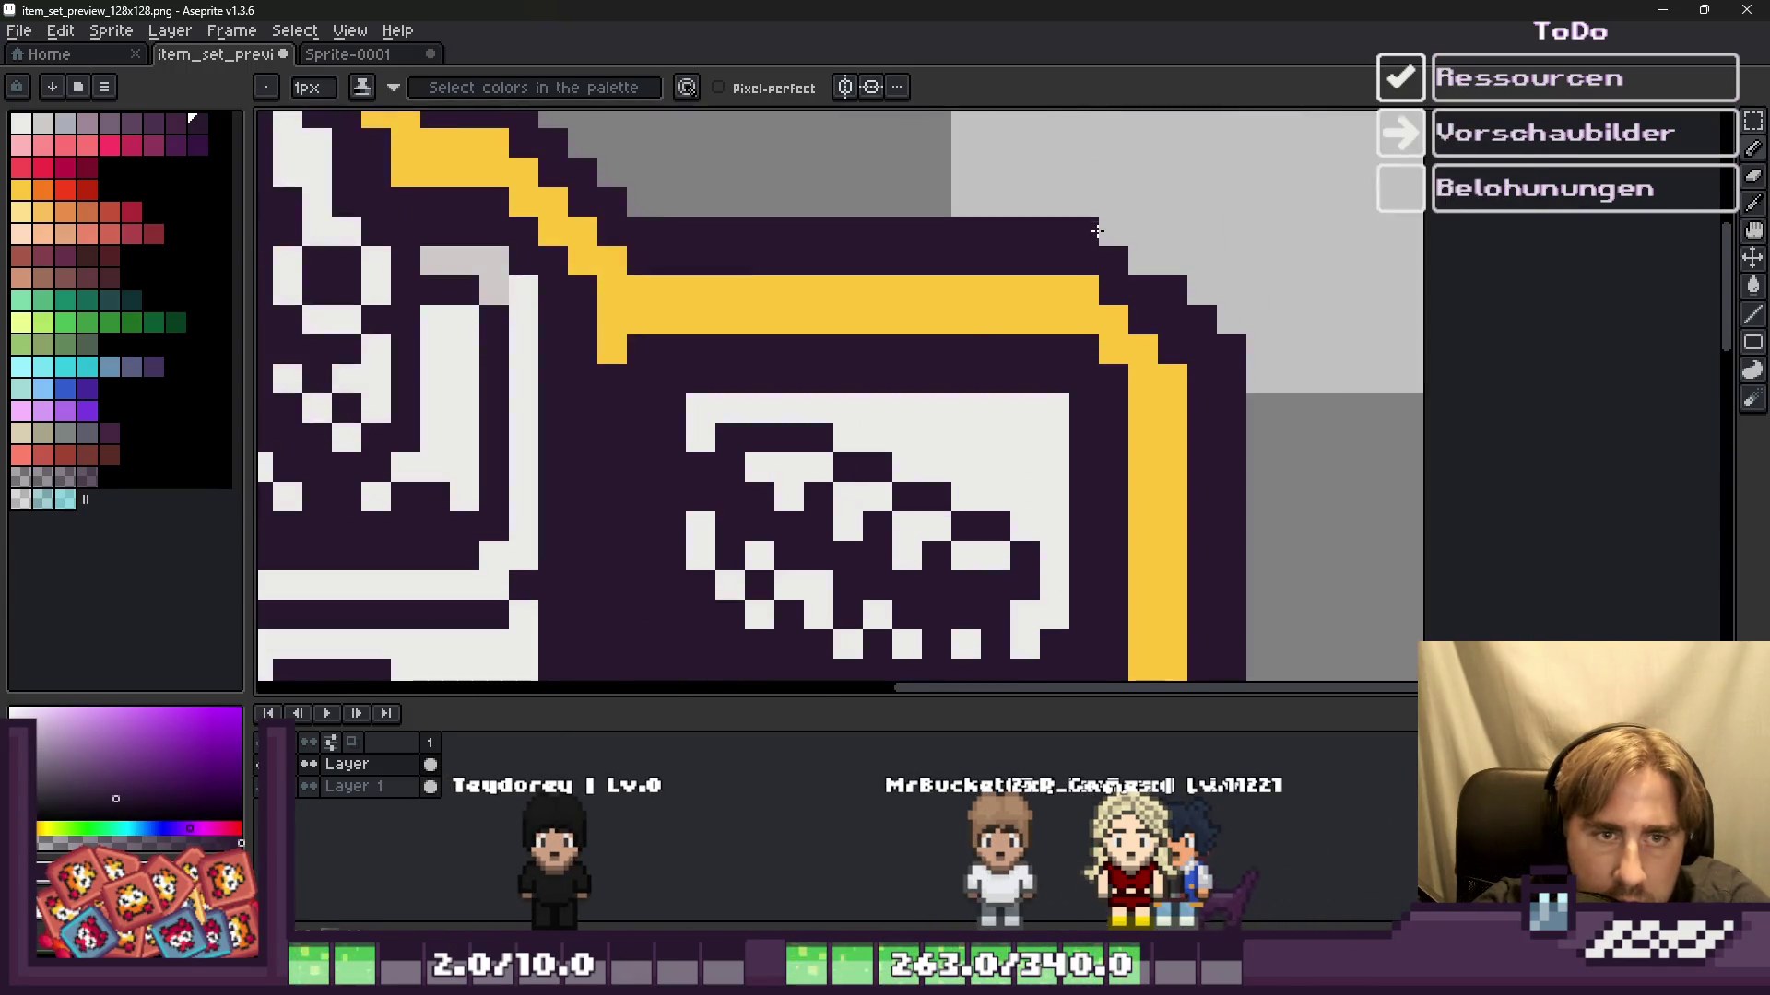
{"action": "scroll", "coordinate": [818, 211], "scroll_direction": "down", "scroll_amount": 1}
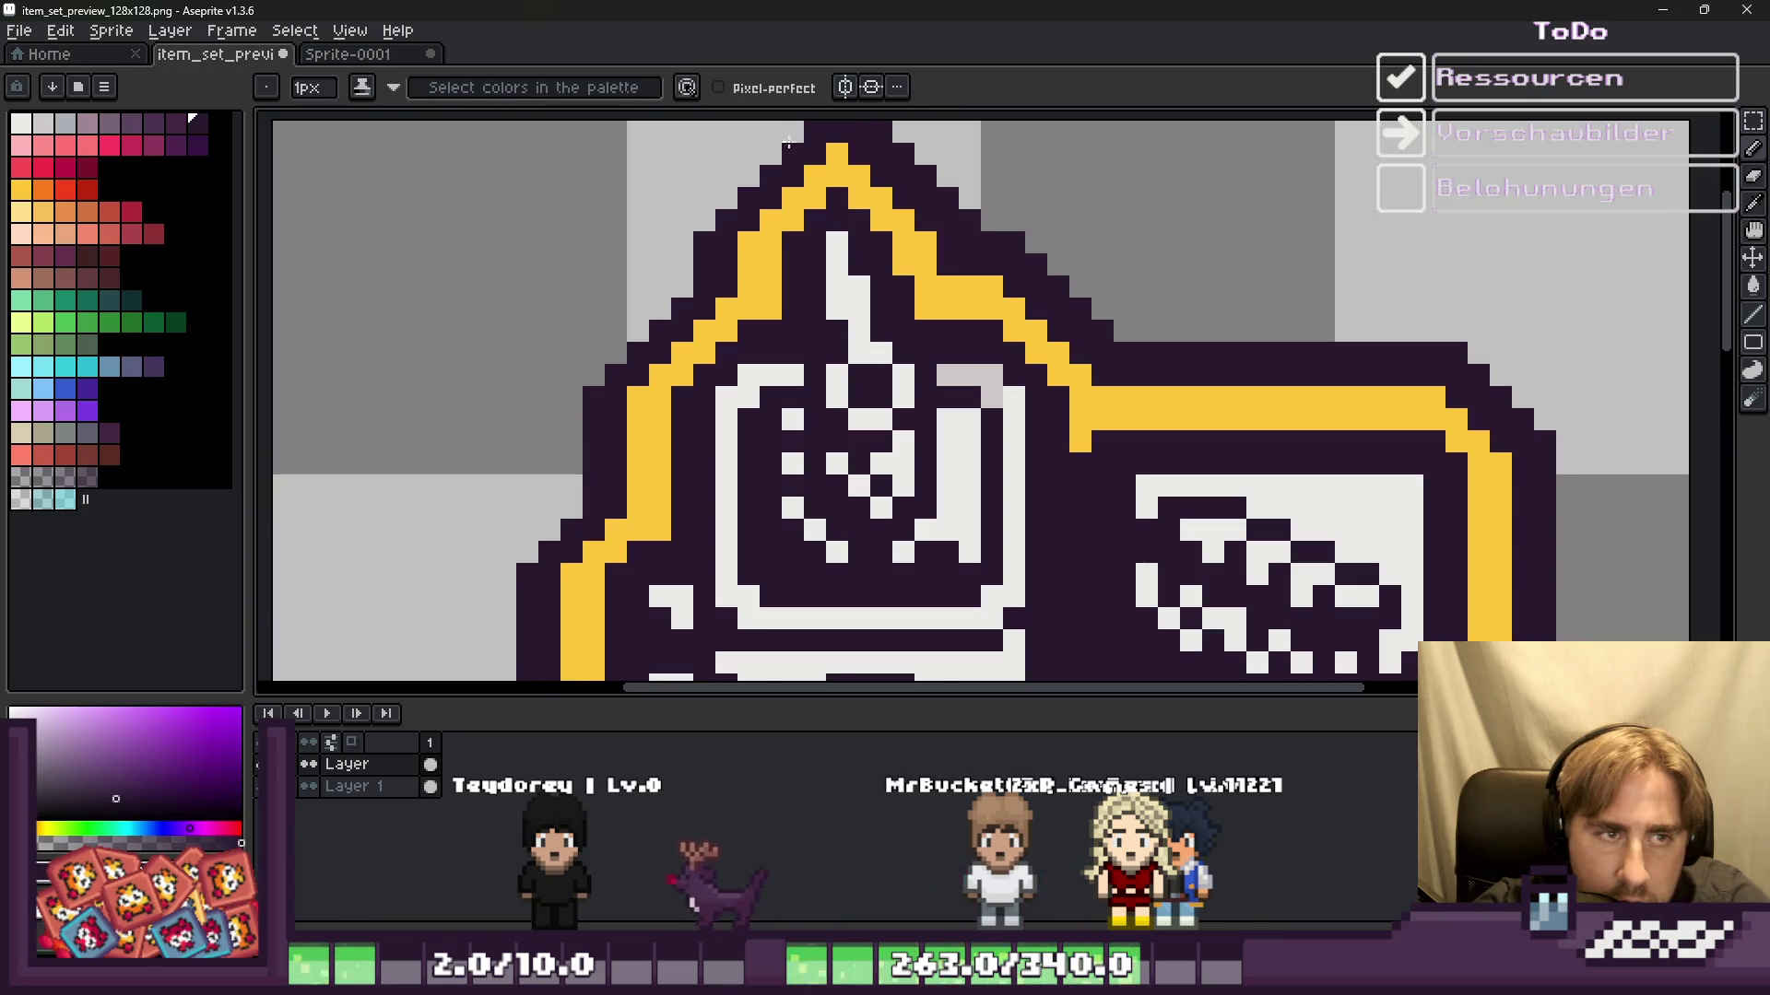
Step: Add dark outline pixels along the left staircase edge and save the sprite
{"action": "left_click_drag", "start_coordinate": [657, 313], "coordinate": [599, 376]}
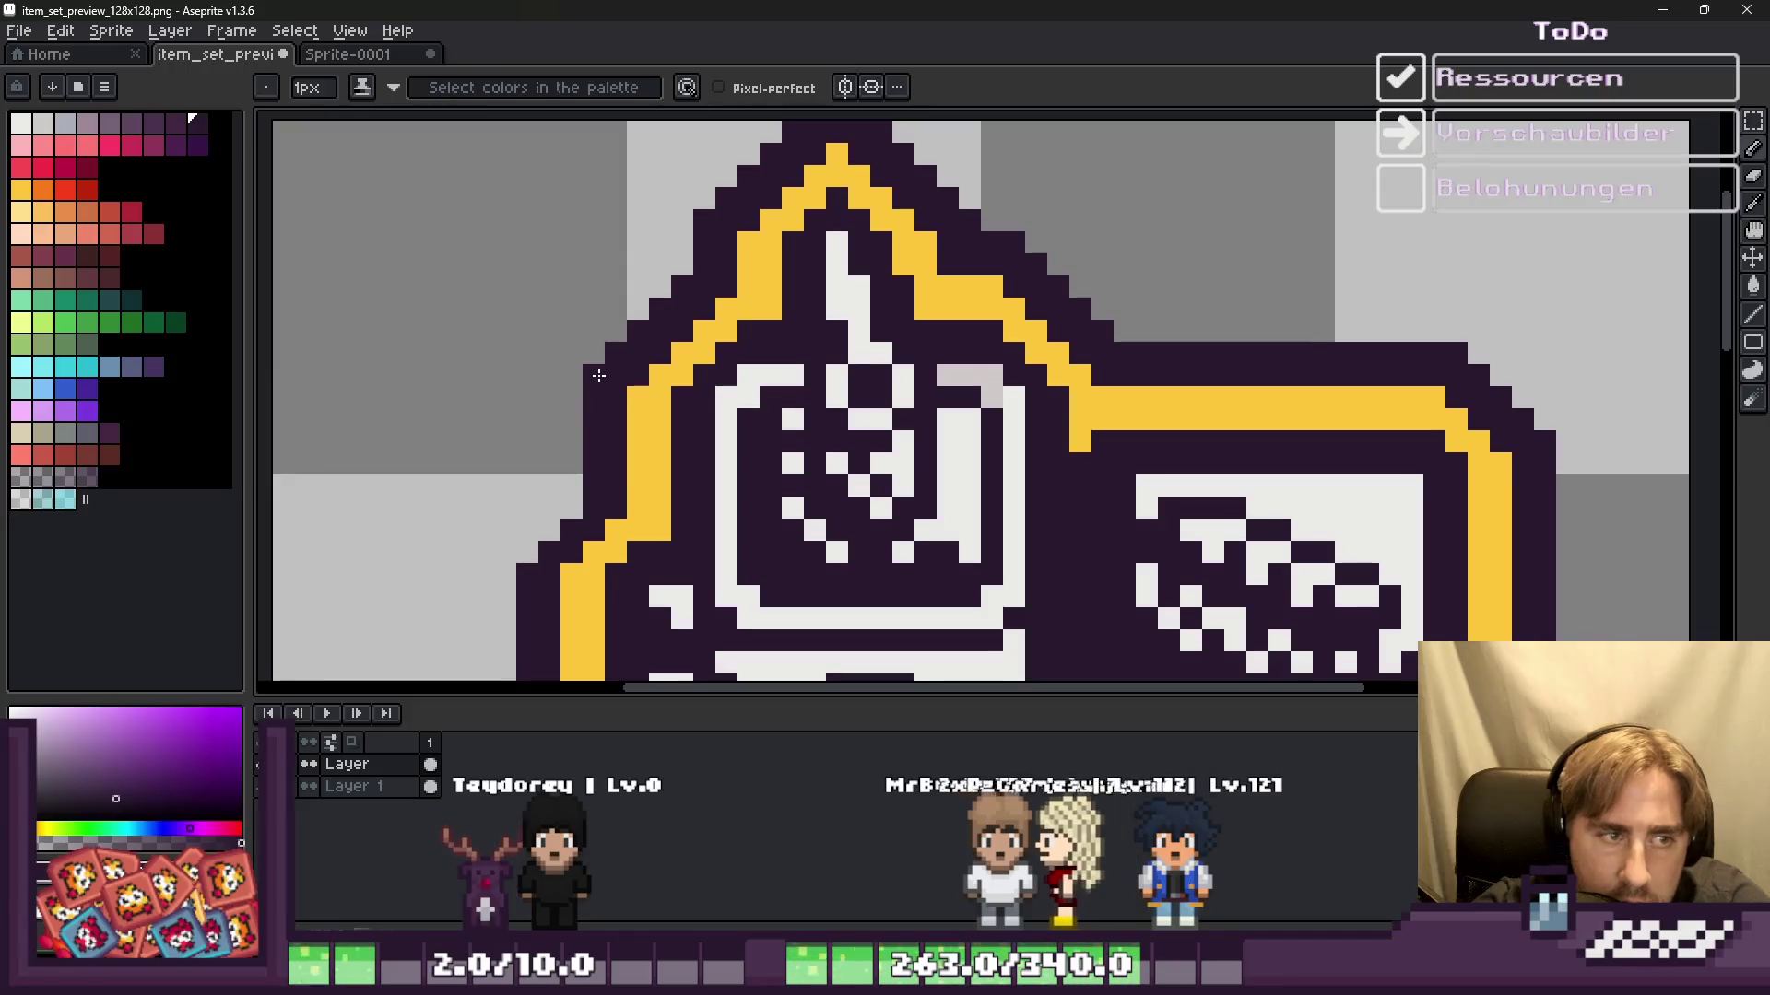
{"action": "scroll", "coordinate": [585, 489], "scroll_direction": "down", "scroll_amount": 5}
{"action": "scroll", "coordinate": [602, 447], "scroll_direction": "up", "scroll_amount": 2}
{"action": "scroll", "coordinate": [602, 447], "scroll_direction": "down", "scroll_amount": 3}
{"action": "scroll", "coordinate": [664, 351], "scroll_direction": "up", "scroll_amount": 2}
{"action": "key", "text": "ctrl+s"}
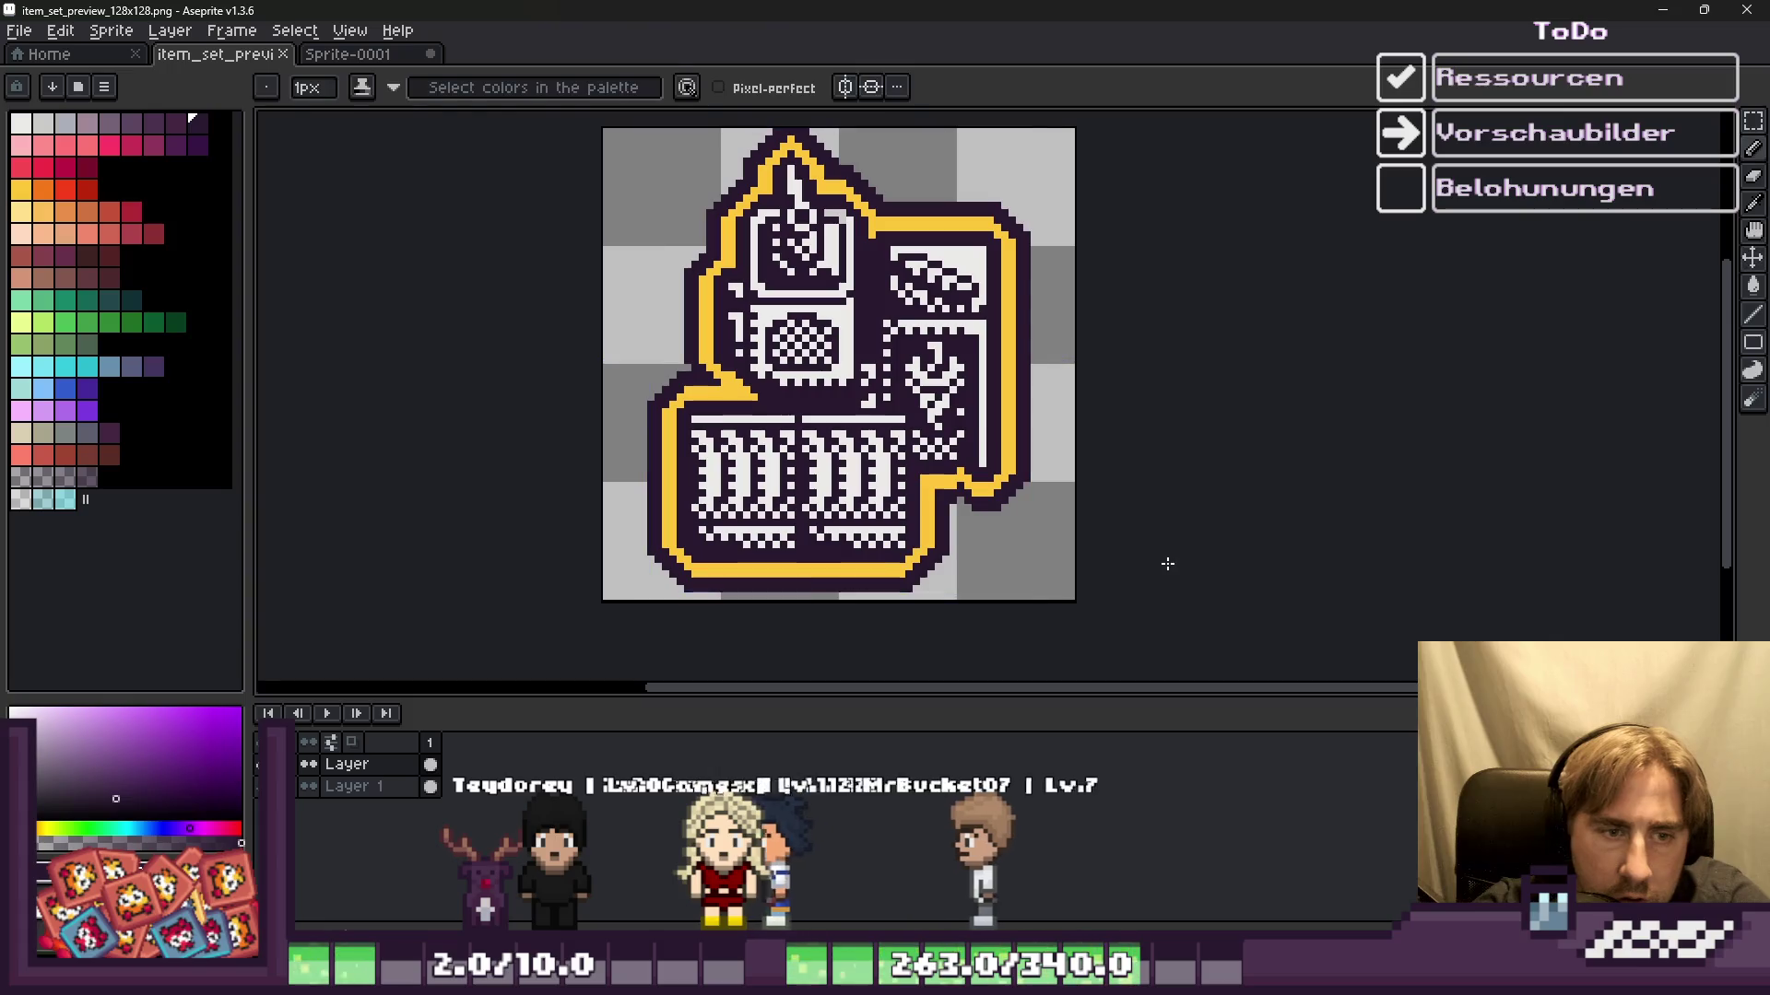
Step: Pick the yellow outline colour from the icon with the eyedropper
{"action": "scroll", "coordinate": [774, 590], "scroll_direction": "up", "scroll_amount": 4}
{"action": "key", "text": "i"}
{"action": "left_click", "coordinate": [802, 565]}
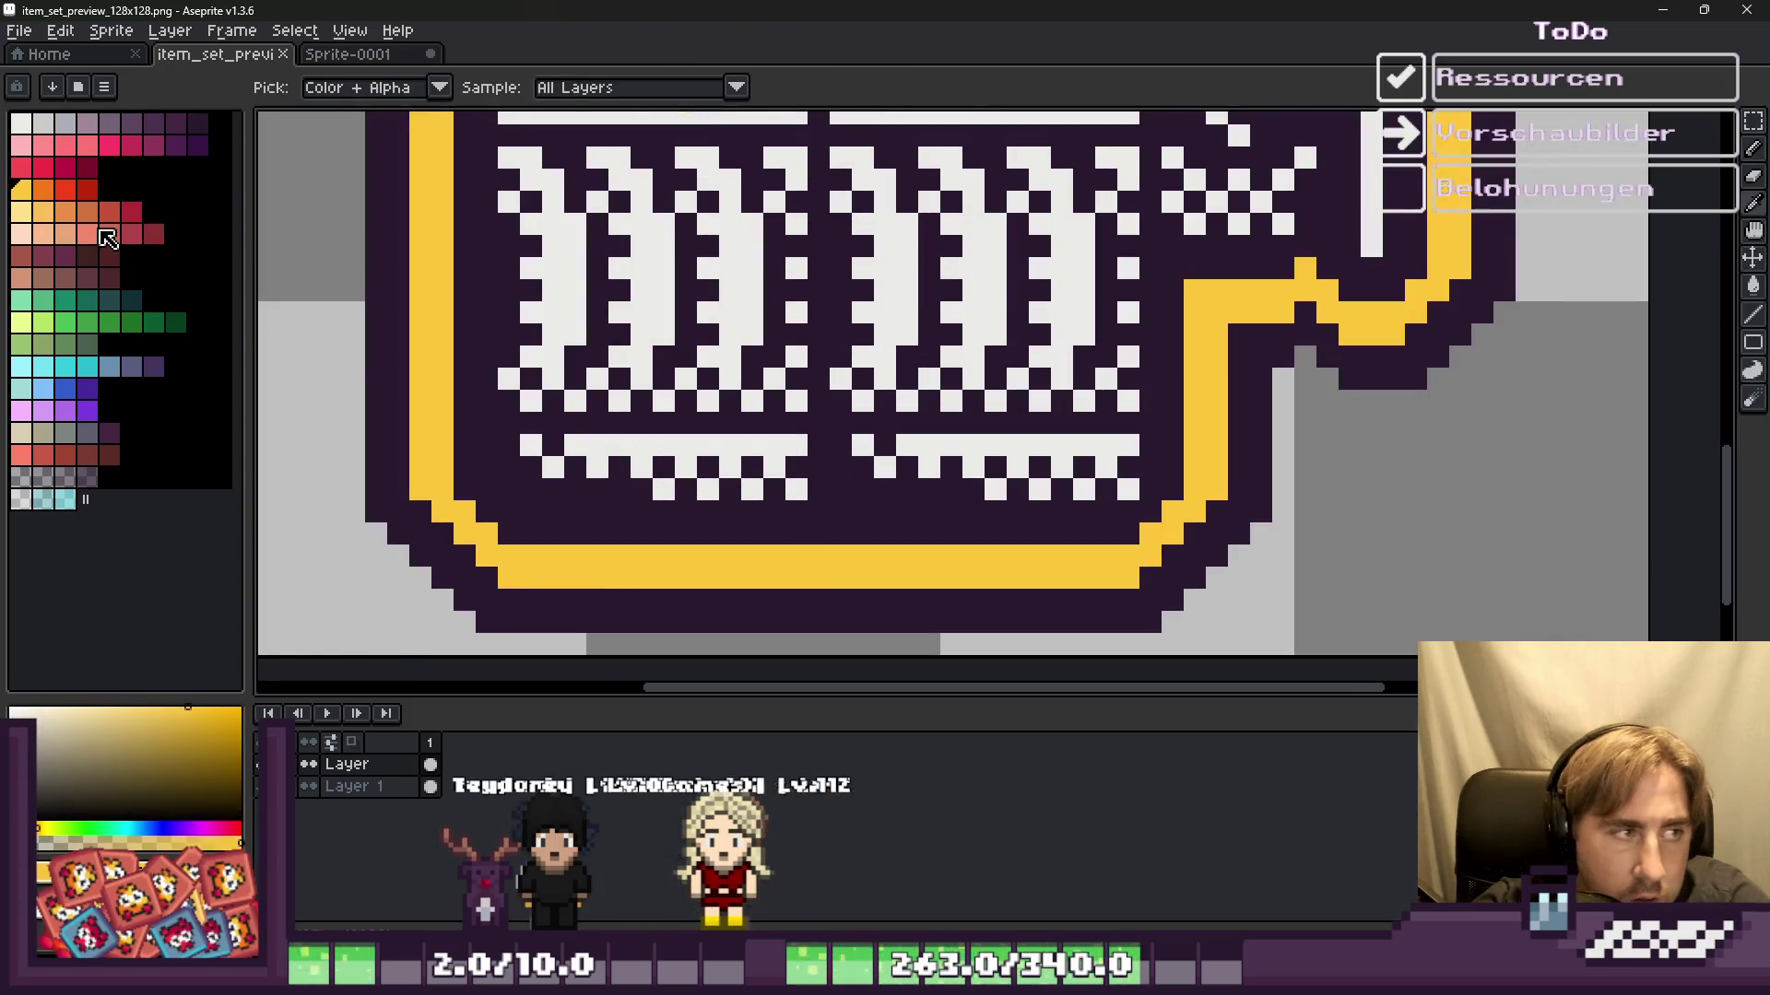
Step: Draw pale-yellow highlights along the bottom, right and top of the yellow band
{"action": "left_click", "coordinate": [46, 223]}
{"action": "key", "text": "b"}
{"action": "scroll", "coordinate": [509, 572], "scroll_direction": "up", "scroll_amount": 1}
{"action": "left_click", "coordinate": [507, 577]}
{"action": "left_click", "coordinate": [1341, 576], "text": "shift"}
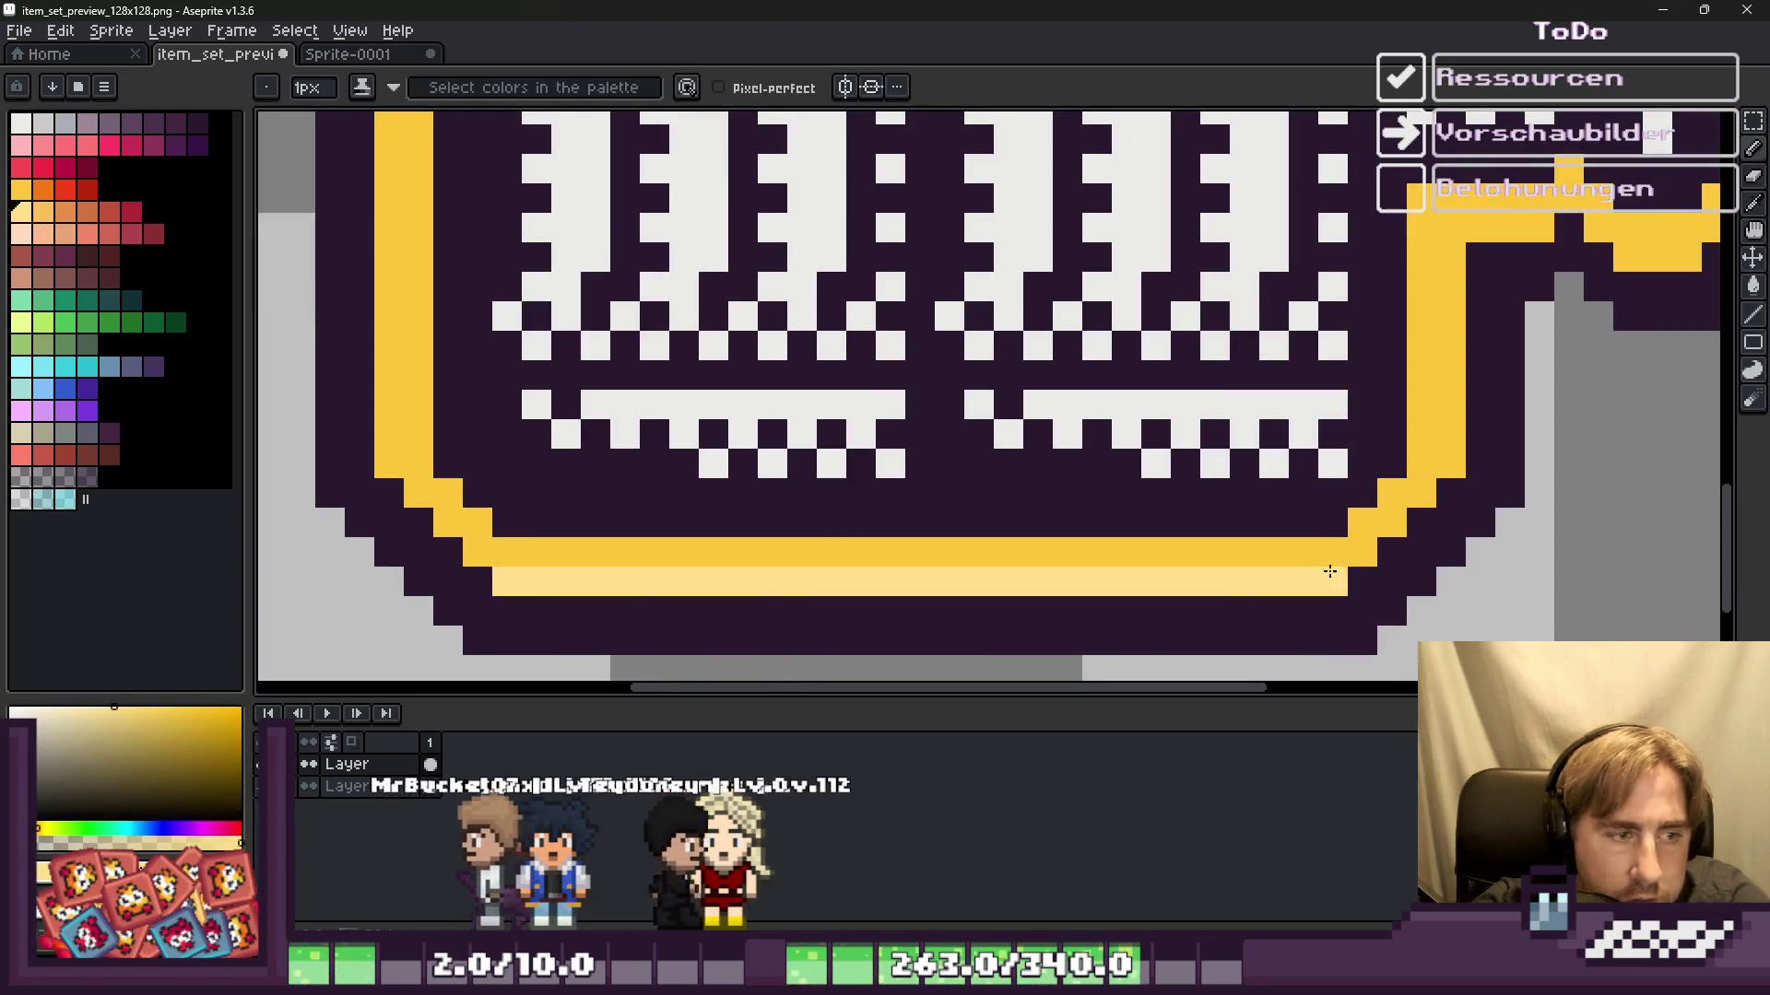
{"action": "left_click", "coordinate": [1449, 440], "text": "shift"}
{"action": "left_click", "coordinate": [1451, 256], "text": "shift"}
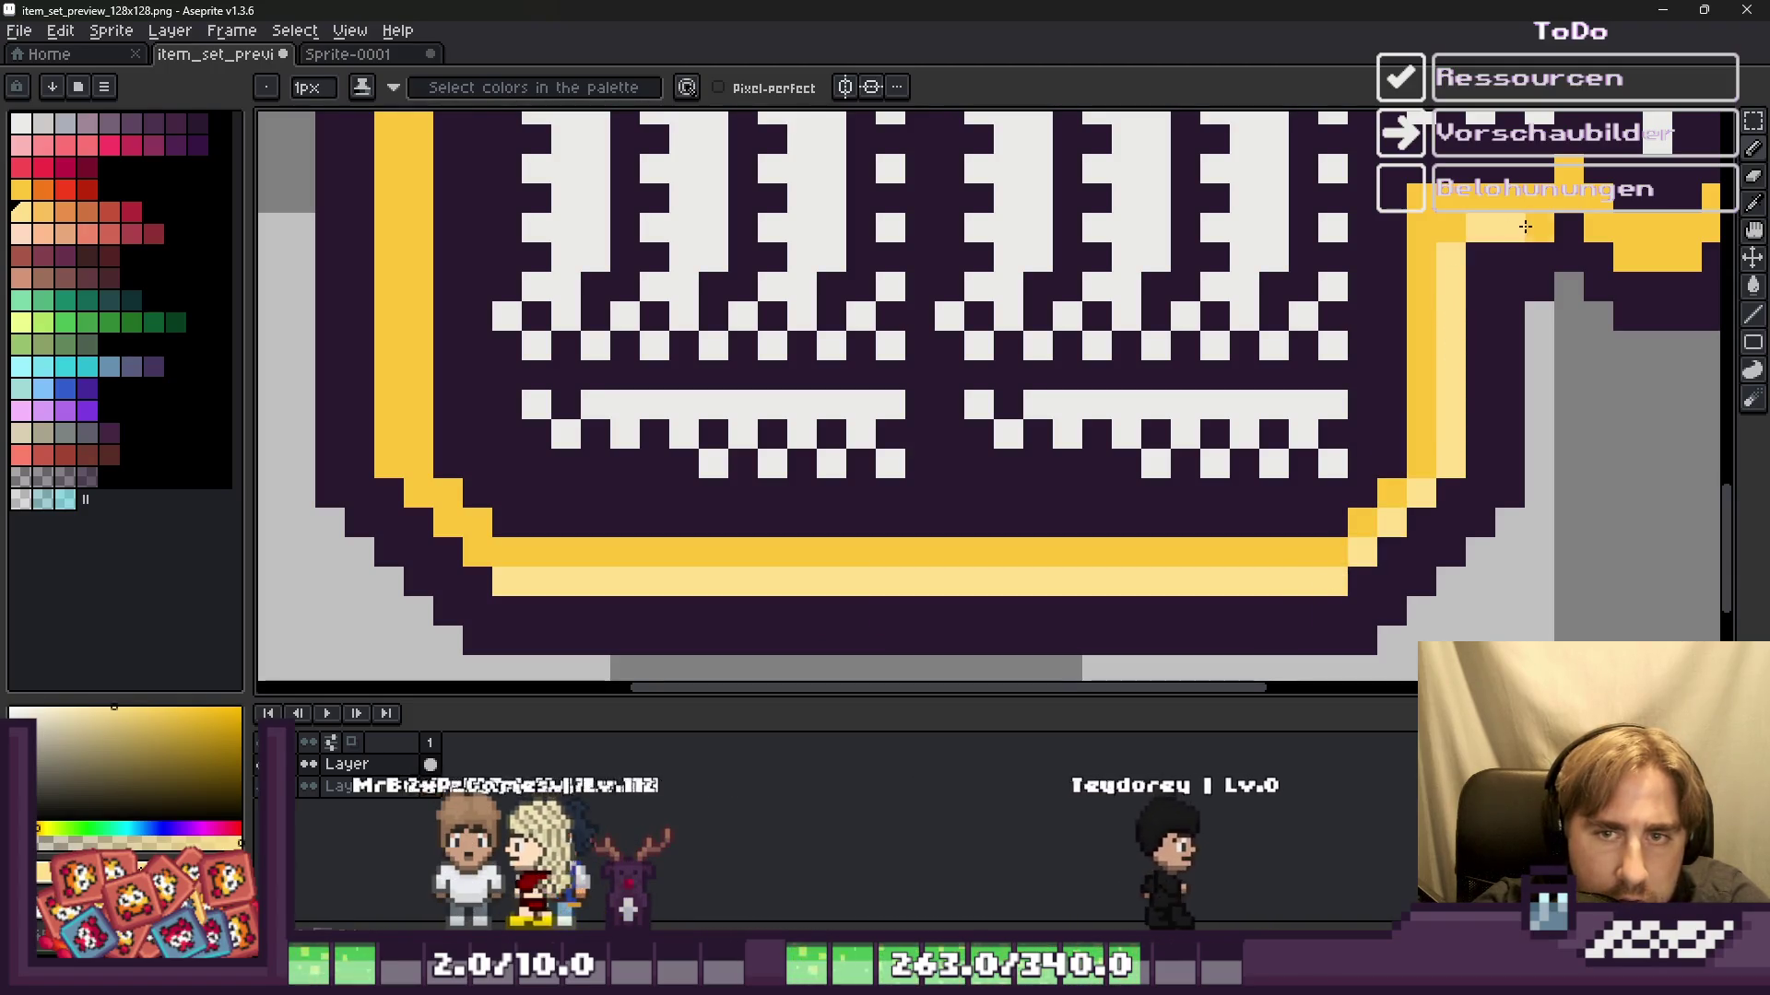
Step: Highlight the top-right band and the left and lower diagonals in light yellow
{"action": "scroll", "coordinate": [1587, 258], "scroll_direction": "down", "scroll_amount": 5}
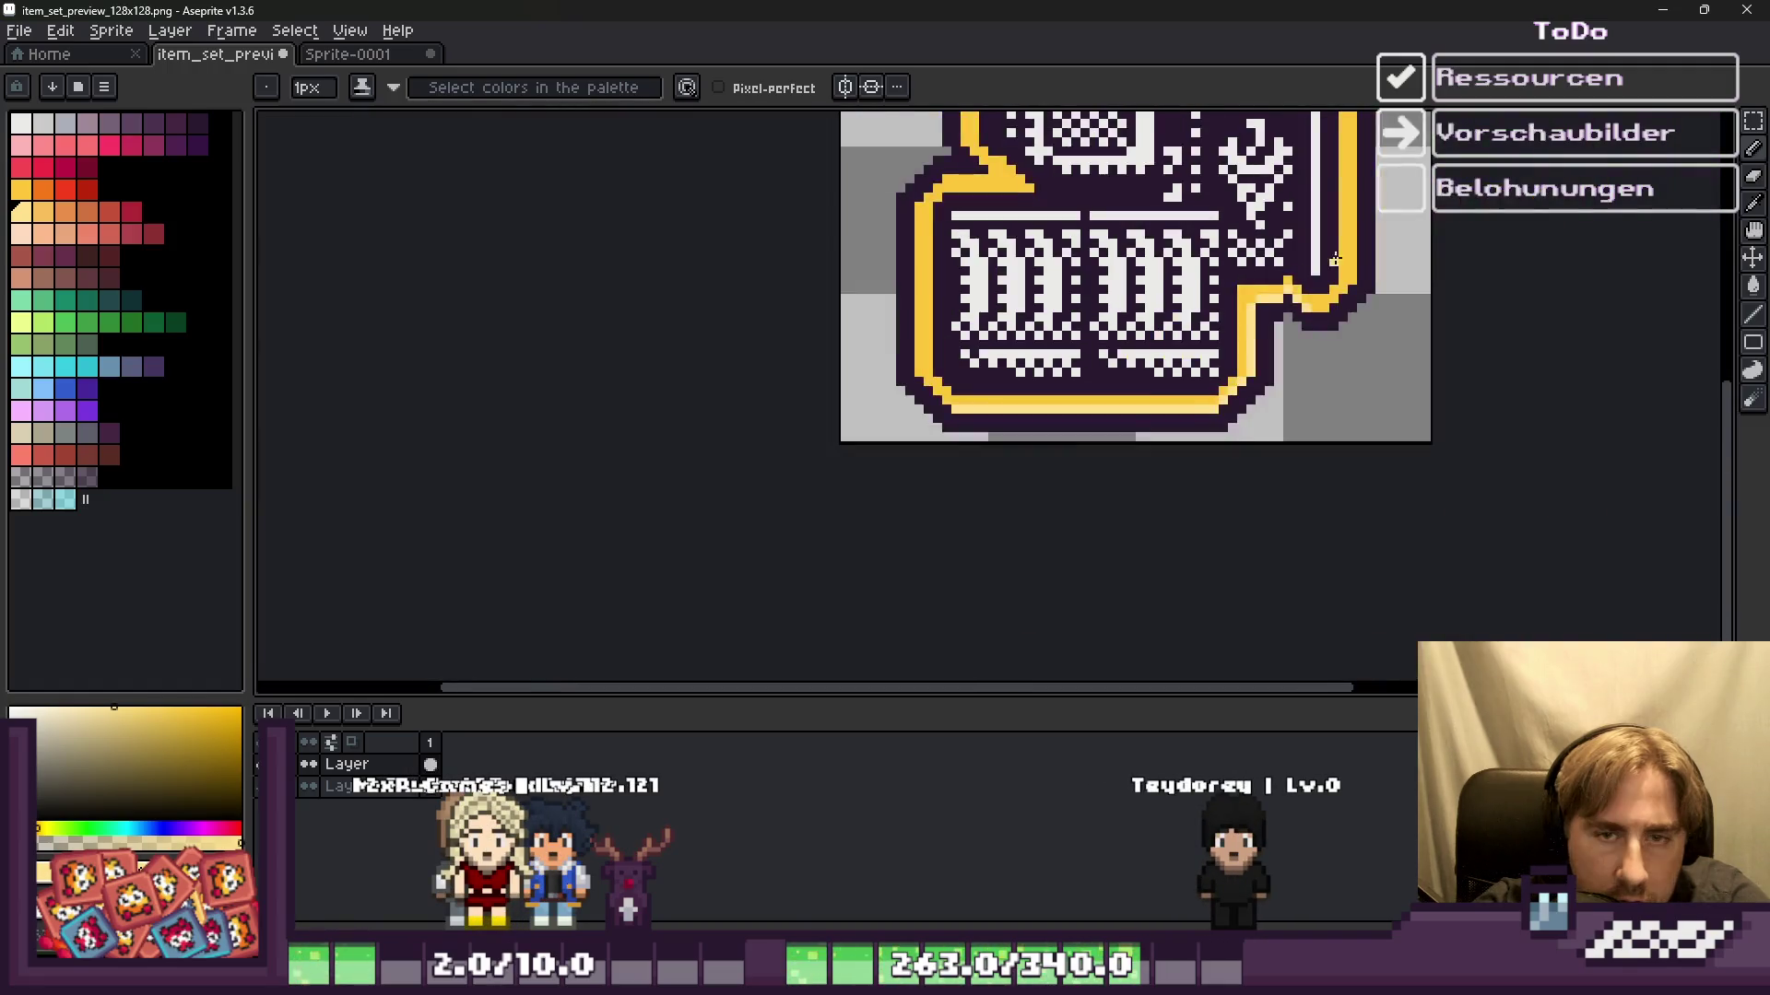
{"action": "scroll", "coordinate": [1287, 376], "scroll_direction": "up", "scroll_amount": 5}
{"action": "scroll", "coordinate": [1367, 313], "scroll_direction": "down", "scroll_amount": 5}
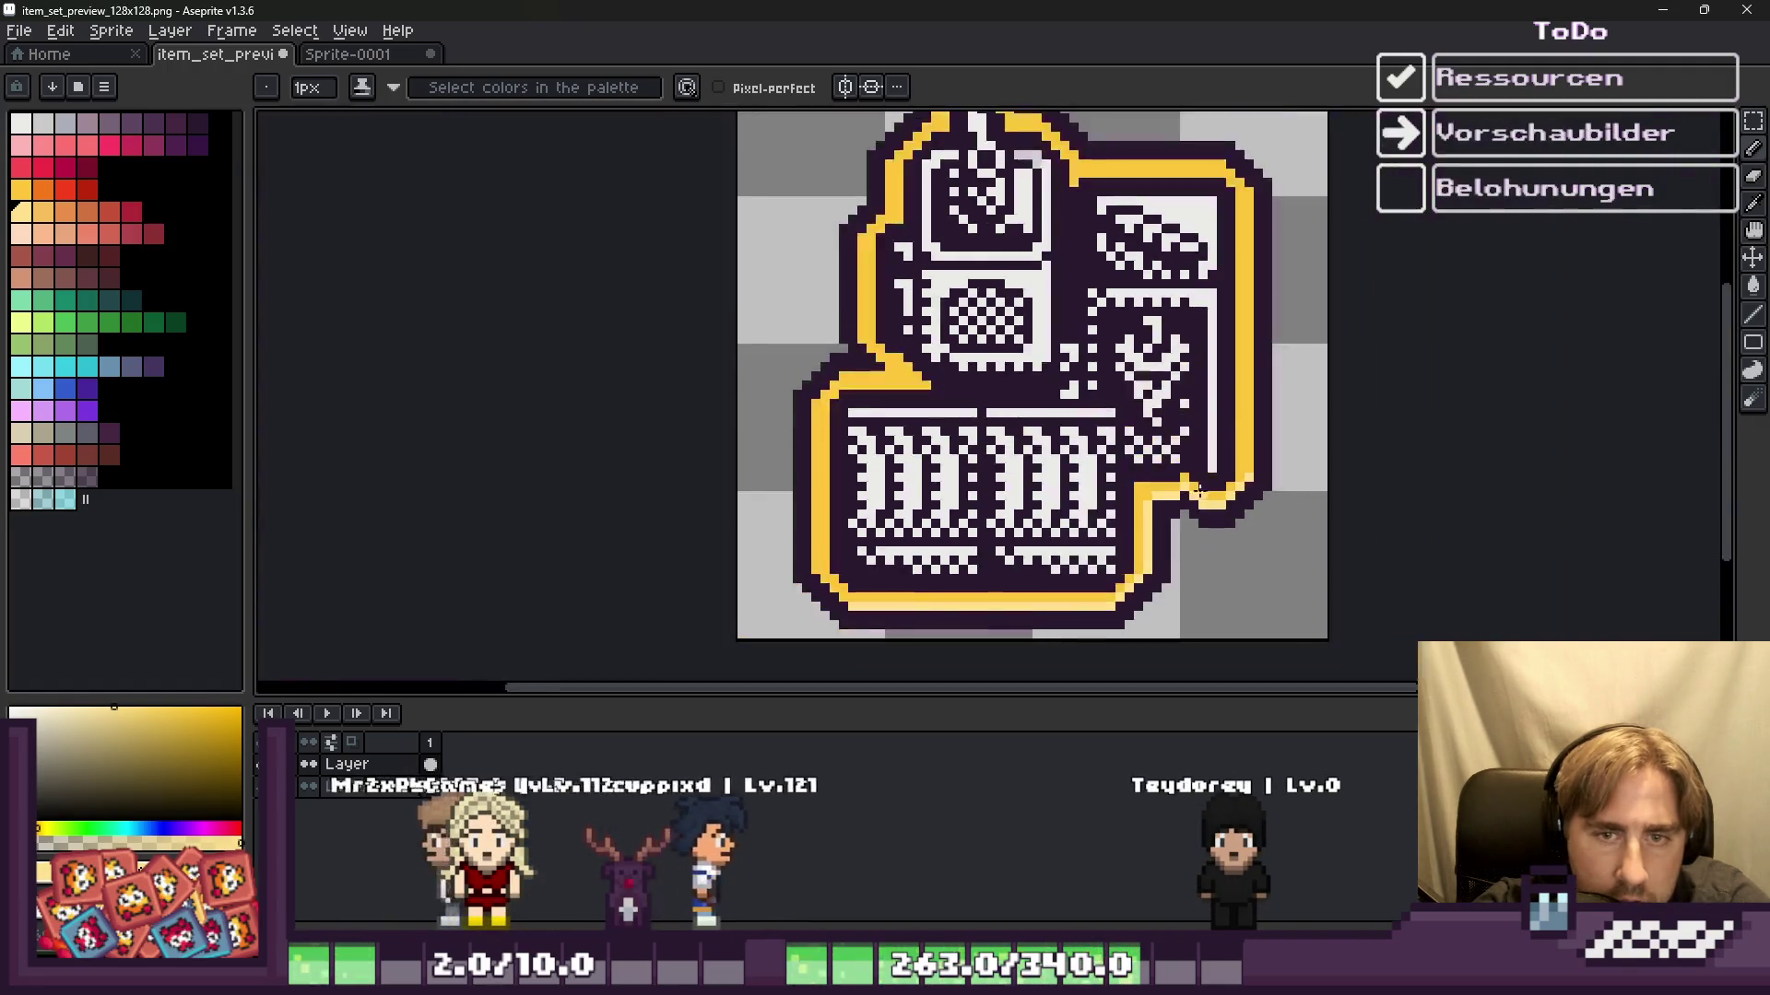
{"action": "scroll", "coordinate": [1163, 263], "scroll_direction": "up", "scroll_amount": 3}
{"action": "scroll", "coordinate": [1163, 263], "scroll_direction": "down", "scroll_amount": 1}
{"action": "scroll", "coordinate": [1164, 263], "scroll_direction": "up", "scroll_amount": 2}
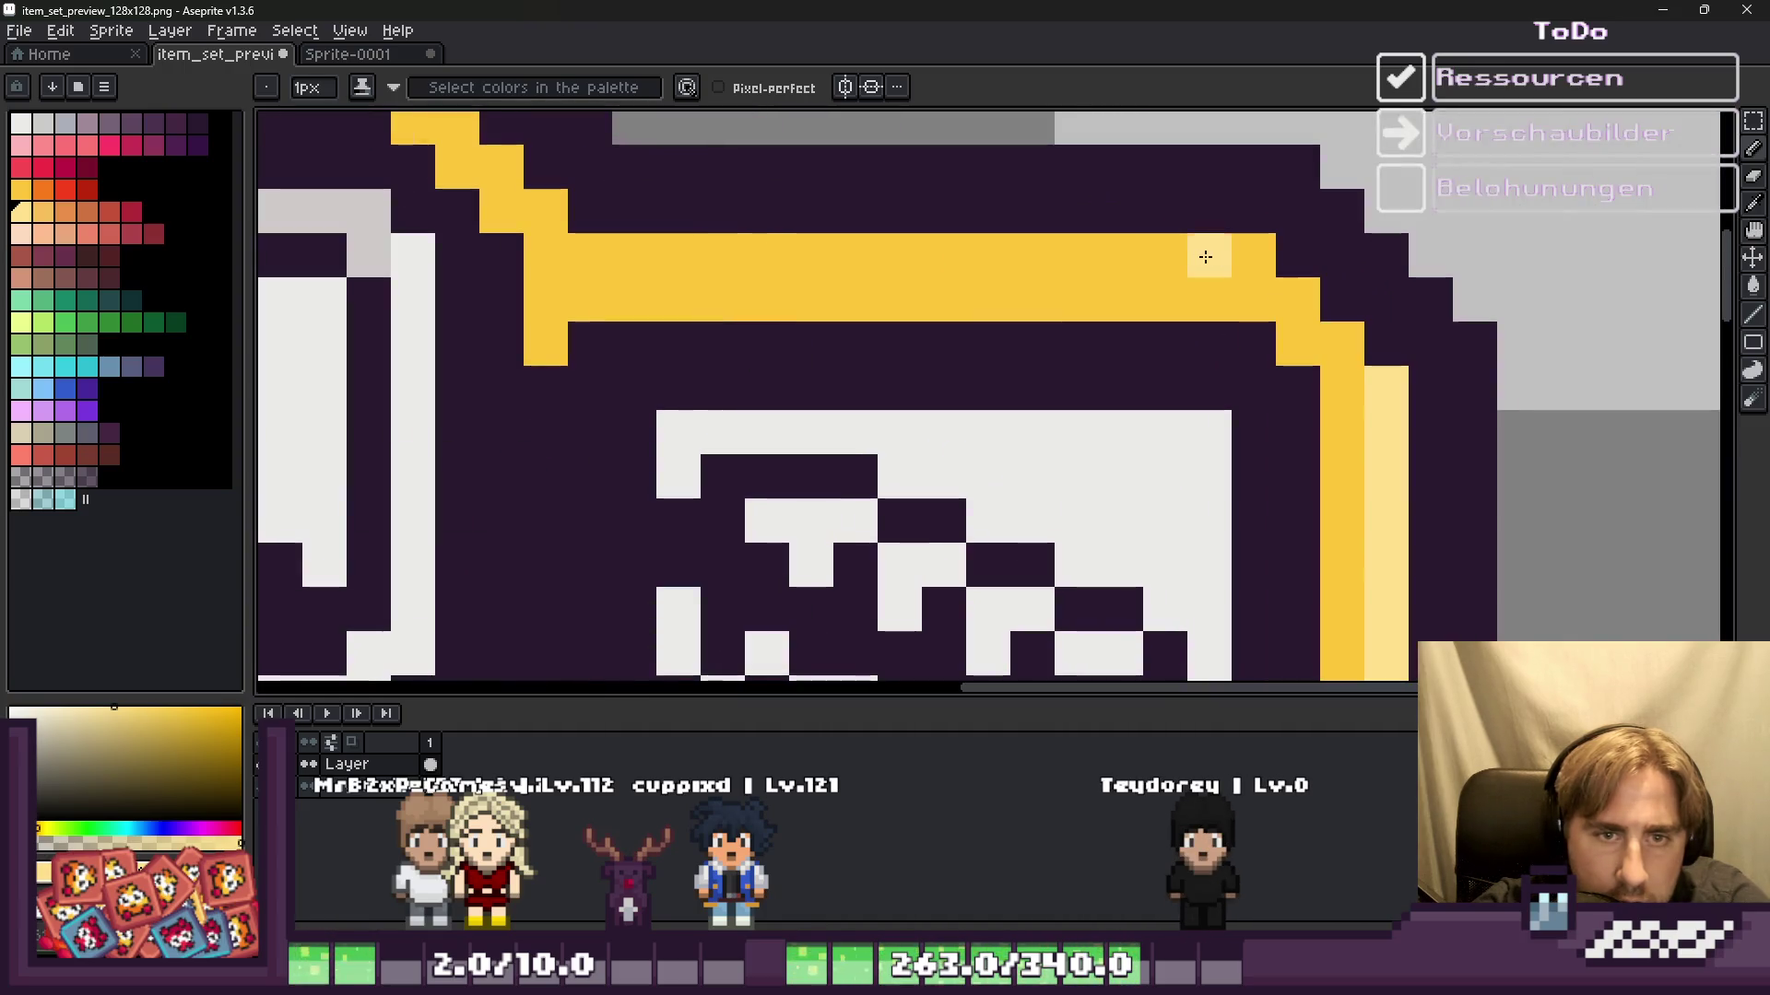
{"action": "left_click_drag", "start_coordinate": [1169, 264], "coordinate": [601, 248]}
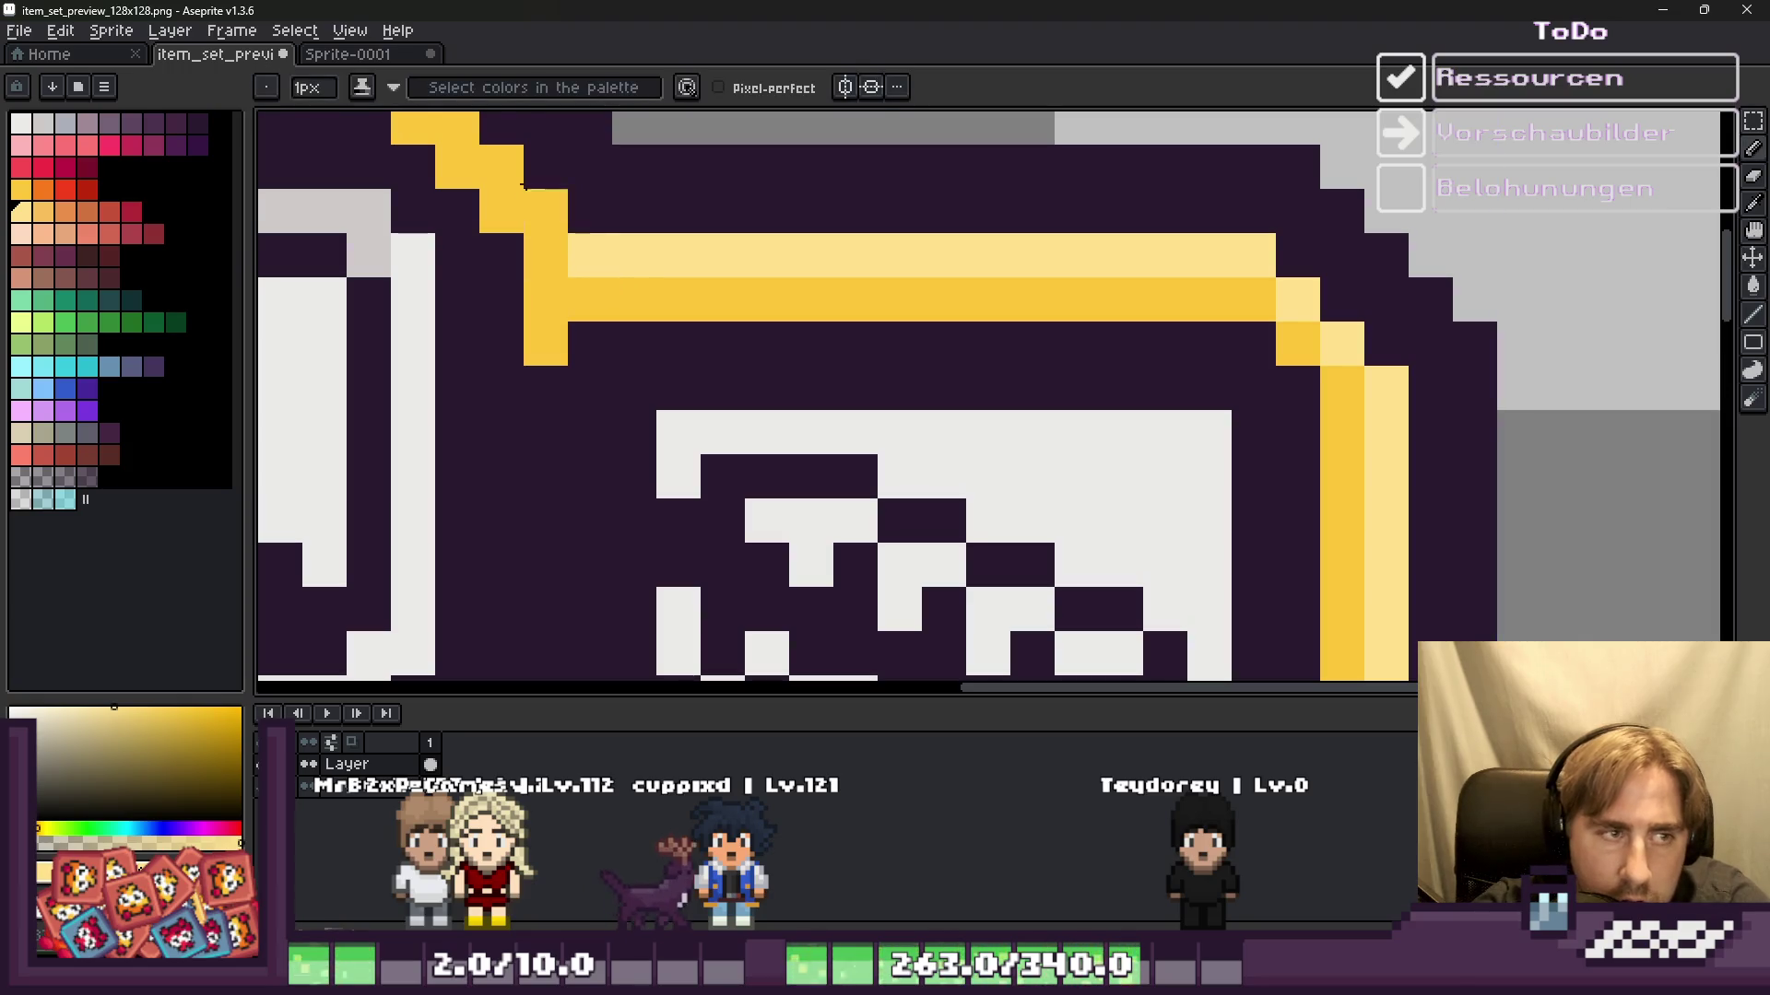
{"action": "scroll", "coordinate": [645, 295], "scroll_direction": "down", "scroll_amount": 6}
{"action": "scroll", "coordinate": [731, 375], "scroll_direction": "up", "scroll_amount": 6}
{"action": "left_click_drag", "start_coordinate": [999, 601], "coordinate": [818, 424]}
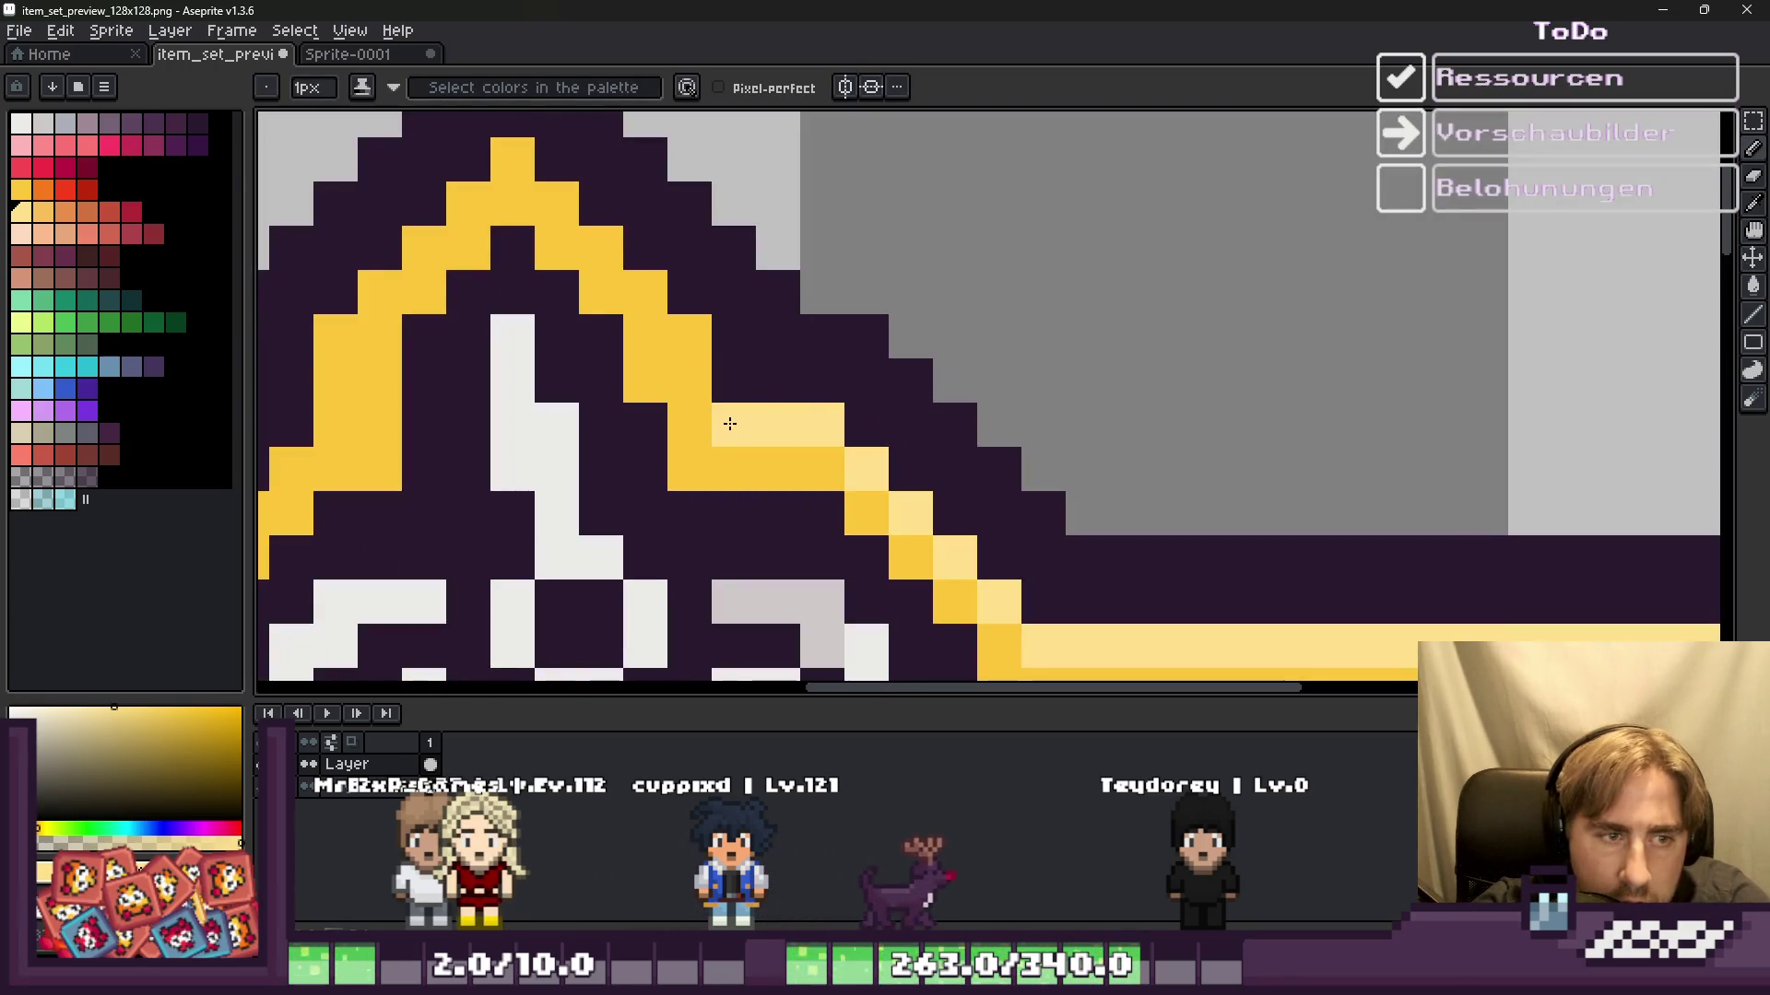
{"action": "left_click_drag", "start_coordinate": [522, 171], "coordinate": [349, 324]}
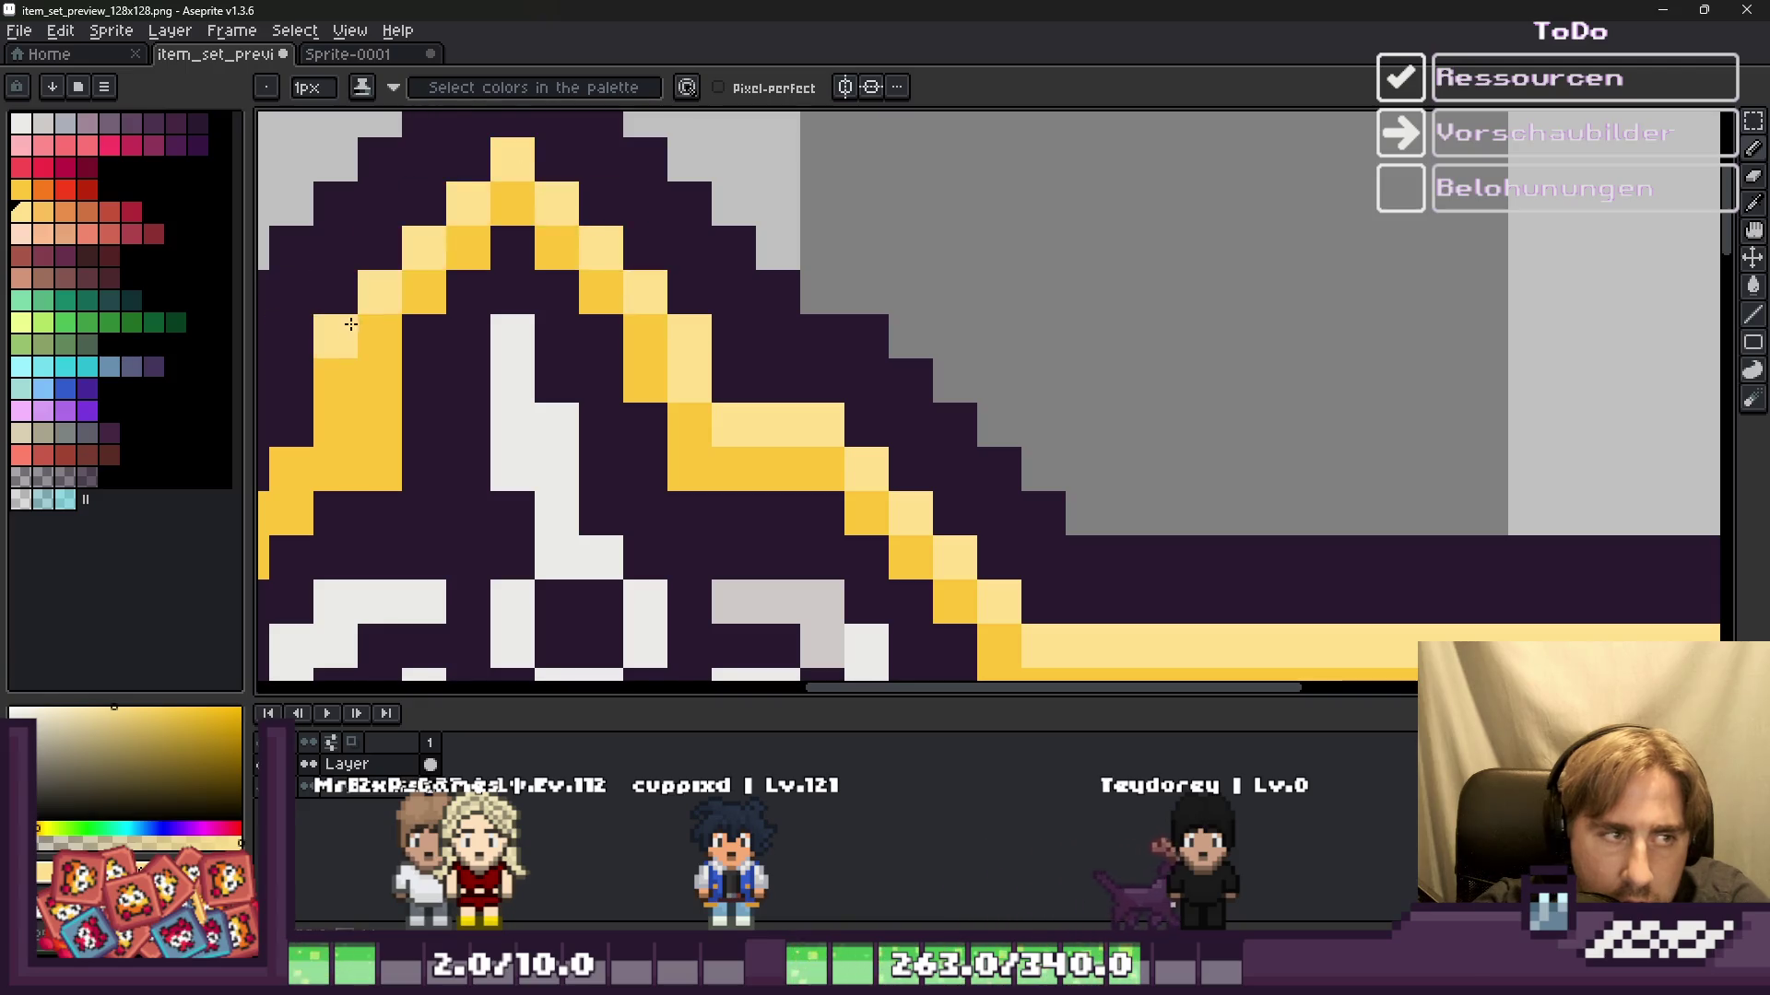
Step: Add light-yellow highlights on the inner and lower diagonals and down the left edge
{"action": "scroll", "coordinate": [1085, 336], "scroll_direction": "down", "scroll_amount": 3}
{"action": "scroll", "coordinate": [803, 444], "scroll_direction": "up", "scroll_amount": 3}
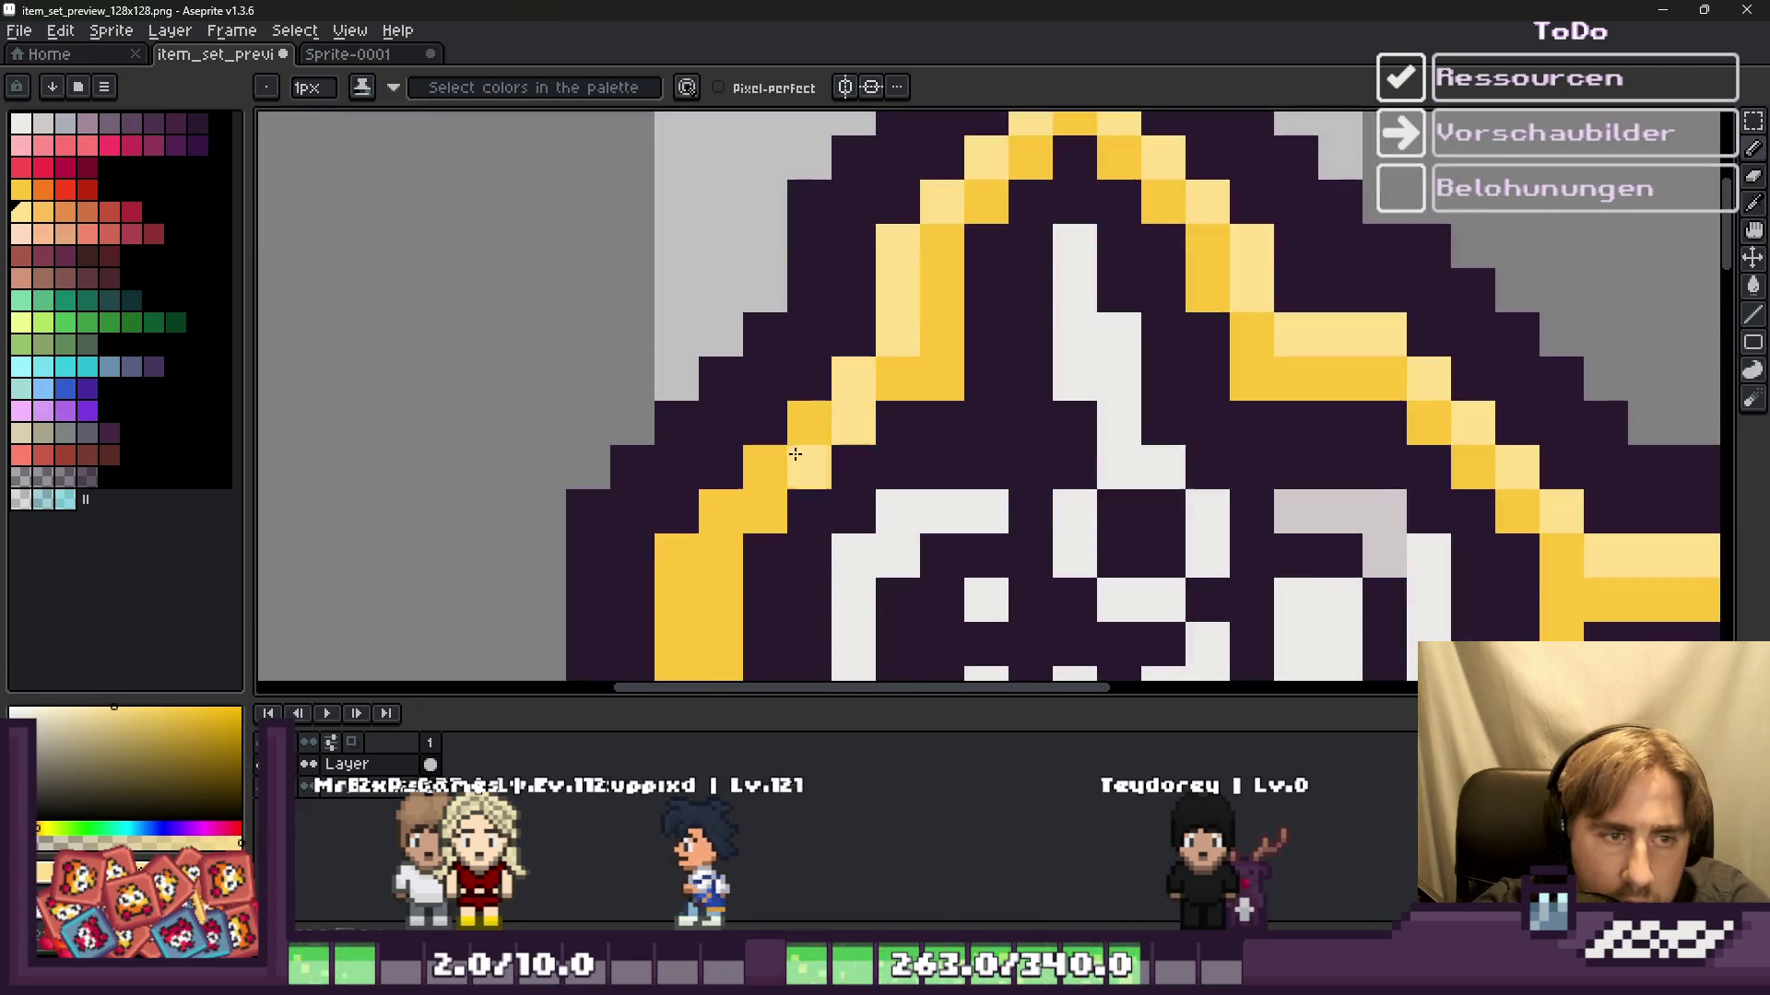
{"action": "scroll", "coordinate": [691, 545], "scroll_direction": "down", "scroll_amount": 3}
{"action": "scroll", "coordinate": [866, 369], "scroll_direction": "up", "scroll_amount": 3}
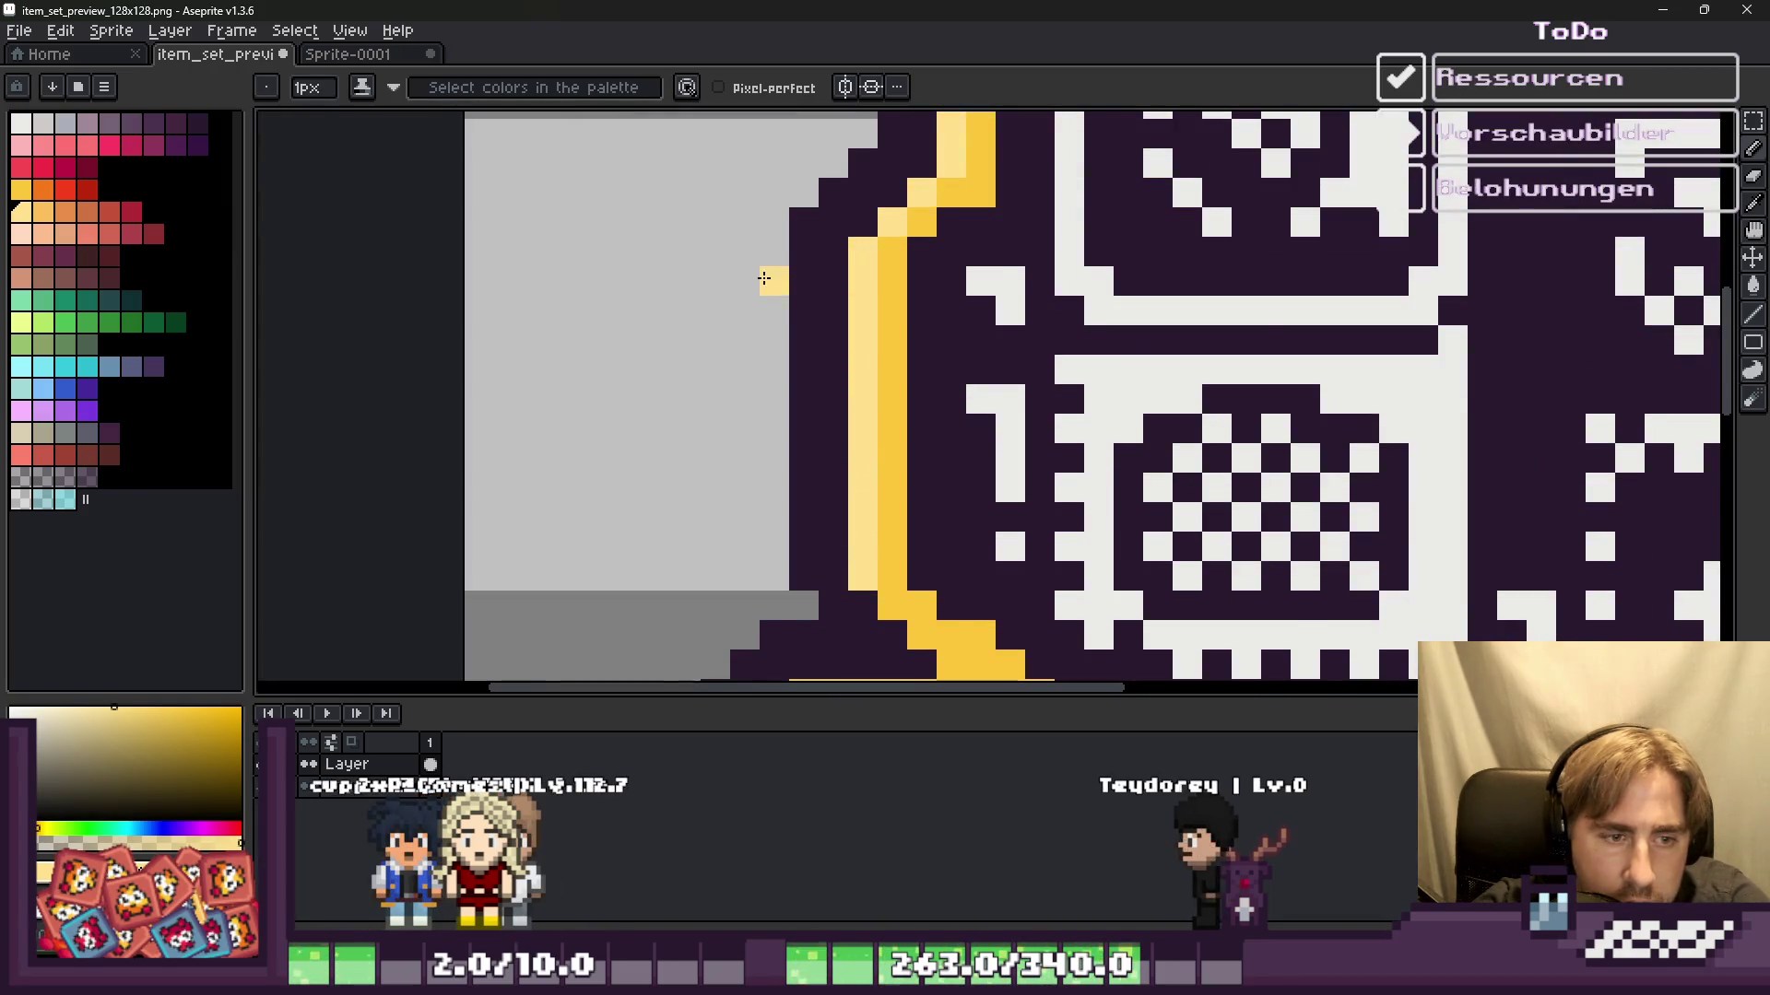
{"action": "scroll", "coordinate": [764, 278], "scroll_direction": "down", "scroll_amount": 3}
{"action": "scroll", "coordinate": [826, 513], "scroll_direction": "up", "scroll_amount": 3}
{"action": "left_click_drag", "start_coordinate": [822, 435], "coordinate": [910, 566]}
{"action": "scroll", "coordinate": [910, 504], "scroll_direction": "down", "scroll_amount": 3}
{"action": "scroll", "coordinate": [874, 466], "scroll_direction": "up", "scroll_amount": 3}
{"action": "left_click", "coordinate": [874, 466]}
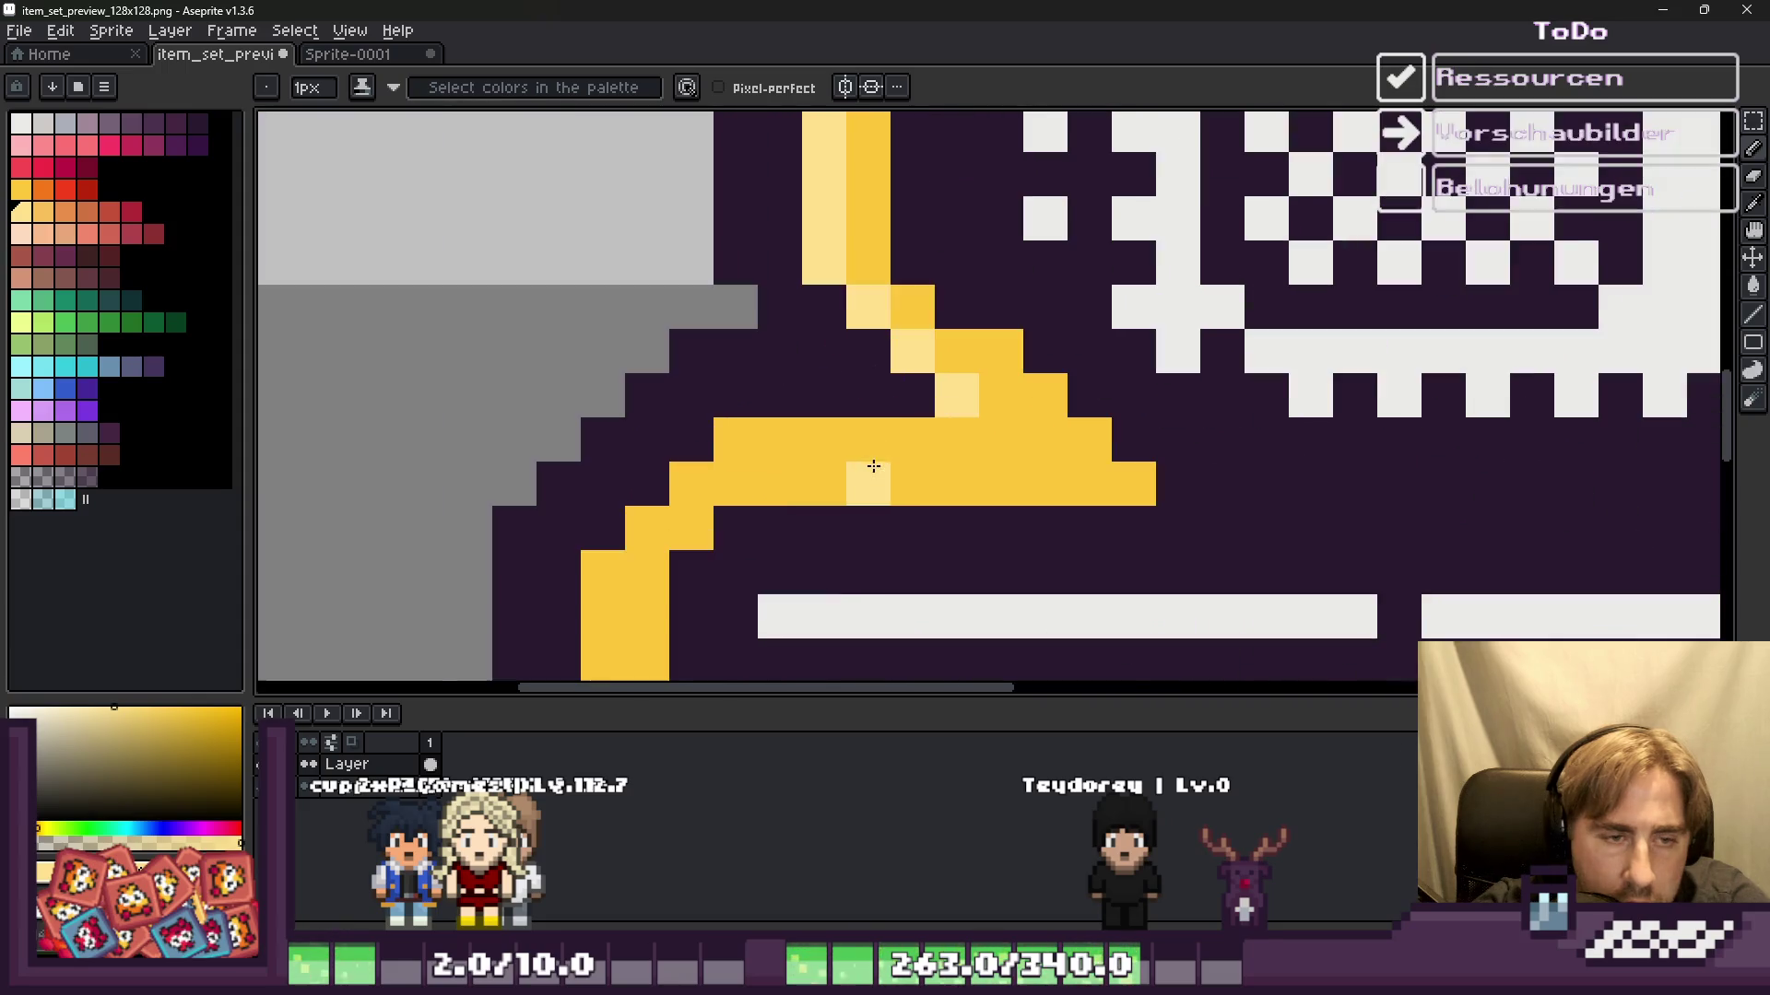
{"action": "left_click_drag", "start_coordinate": [691, 484], "coordinate": [603, 572]}
{"action": "scroll", "coordinate": [646, 553], "scroll_direction": "down", "scroll_amount": 3}
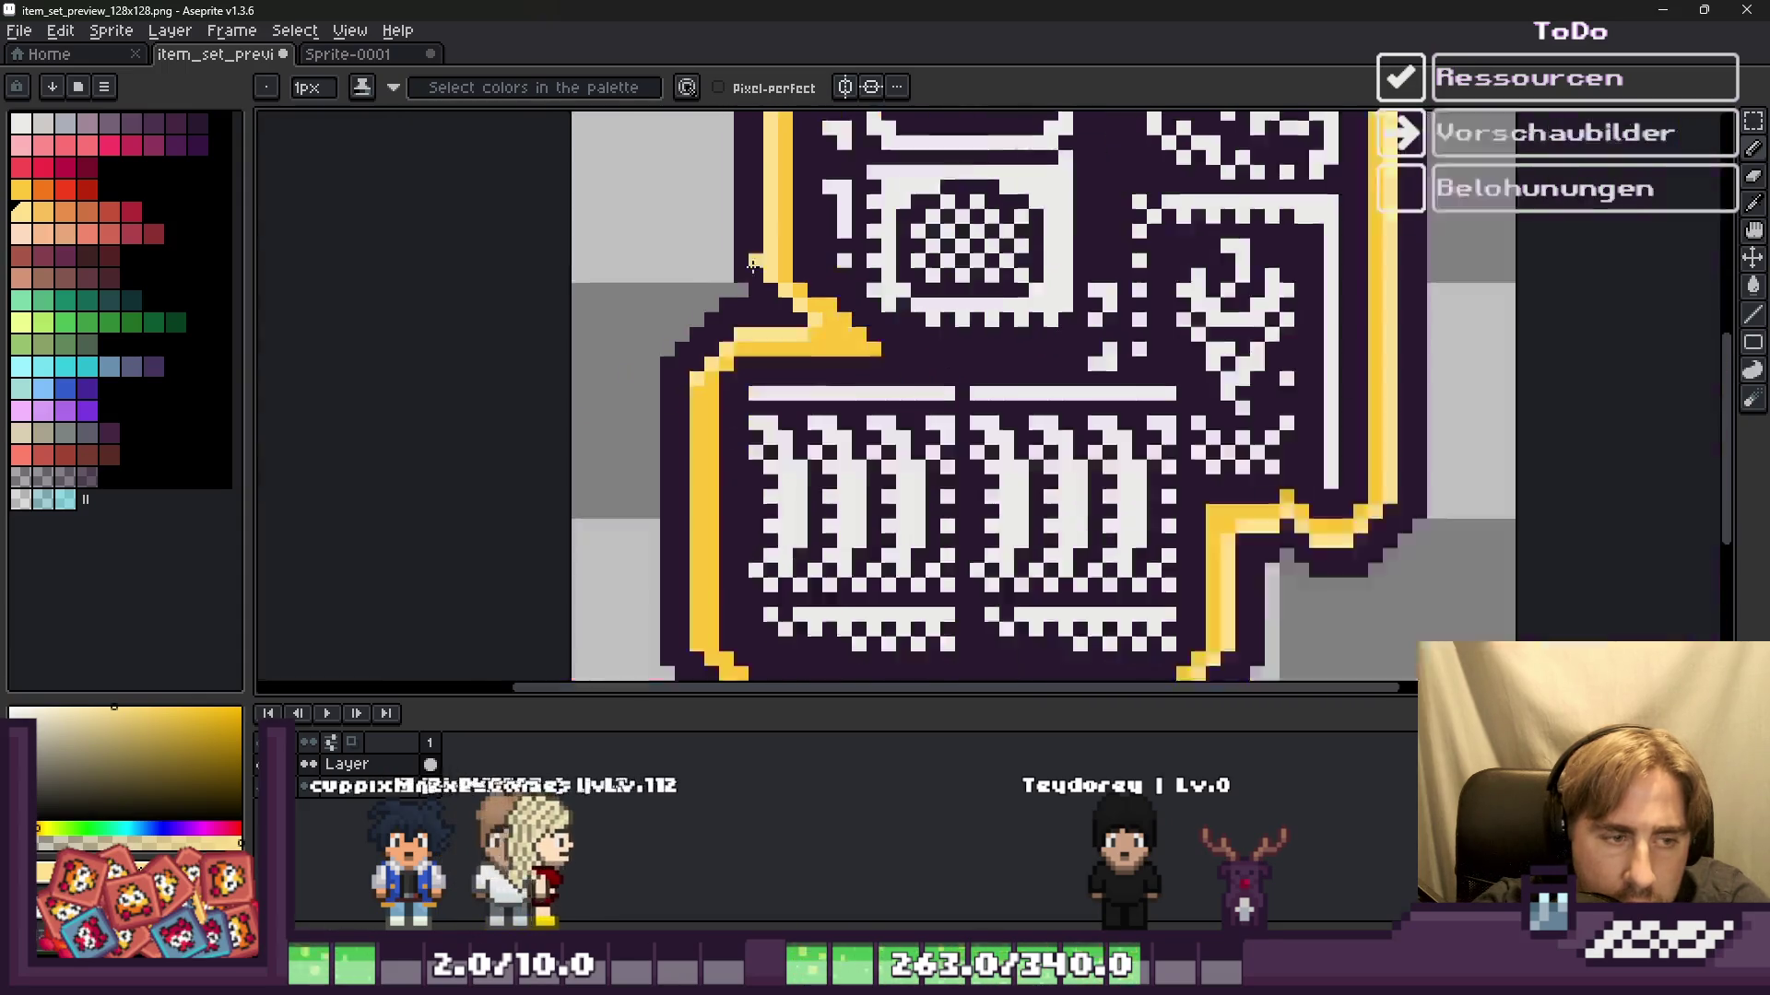
{"action": "scroll", "coordinate": [728, 415], "scroll_direction": "up", "scroll_amount": 3}
{"action": "left_click_drag", "start_coordinate": [729, 115], "coordinate": [721, 558]}
{"action": "right_click", "coordinate": [722, 548]}
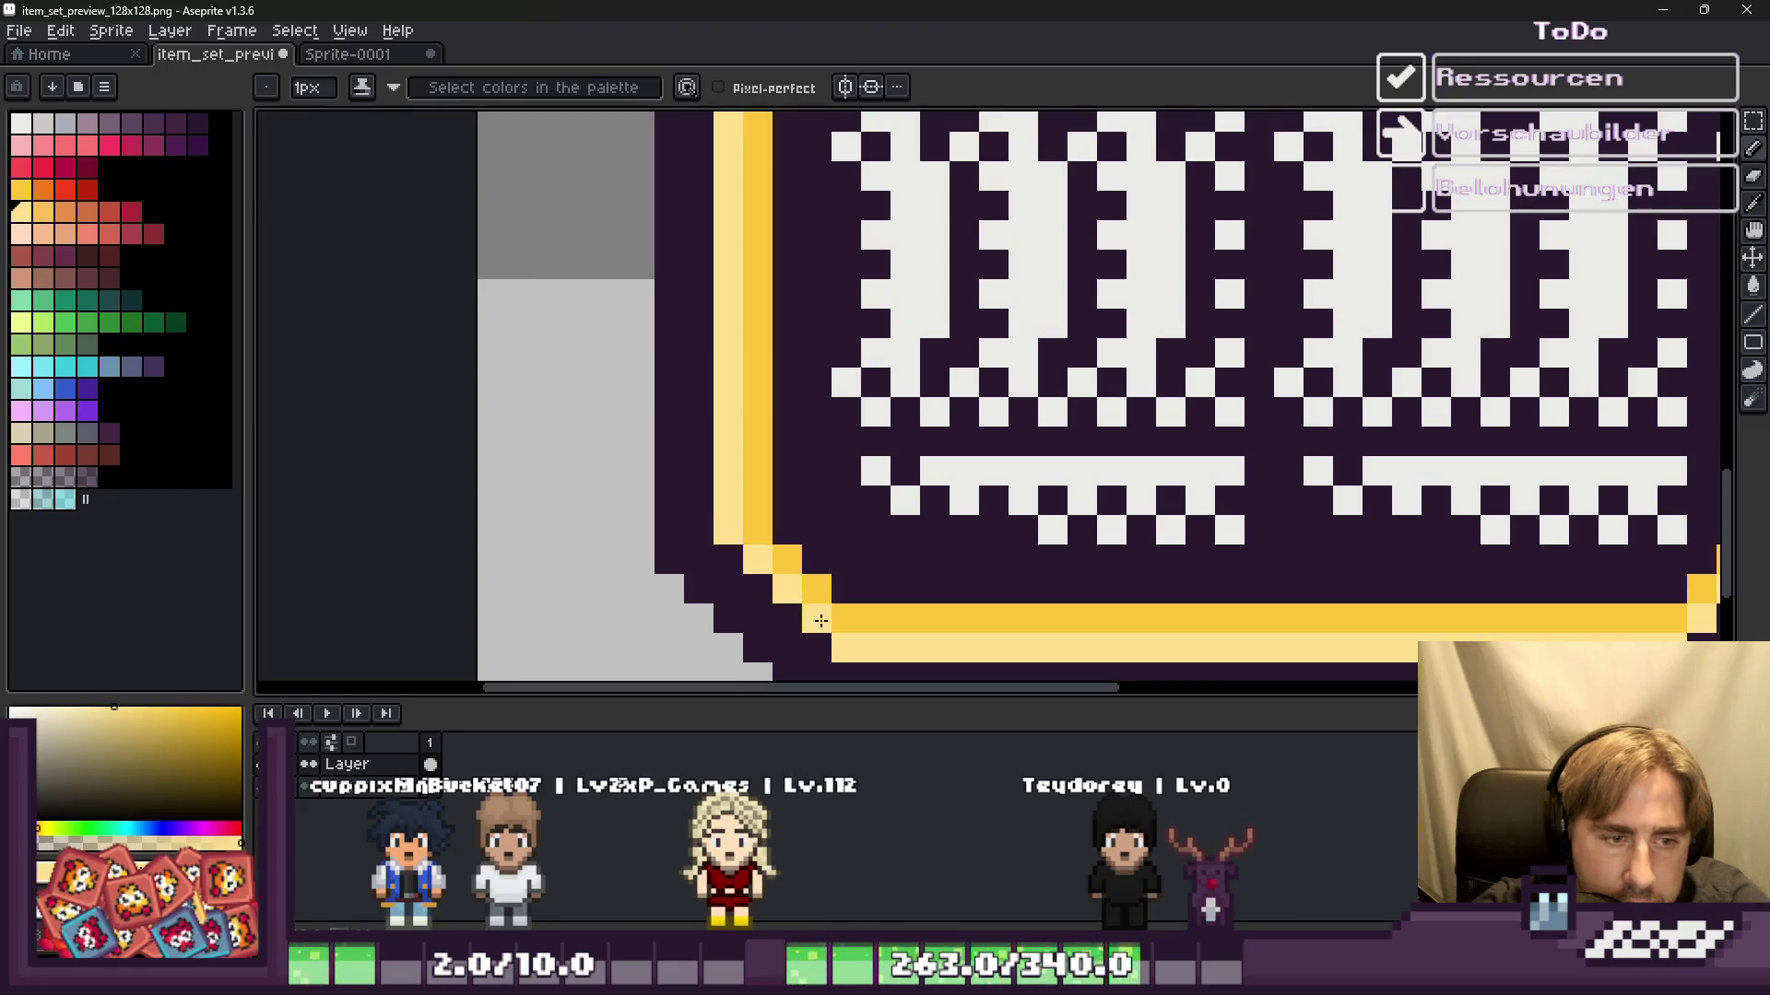
{"action": "scroll", "coordinate": [743, 421], "scroll_direction": "down", "scroll_amount": 5}
Step: Add a new layer to the sprite
{"action": "key", "text": "v"}
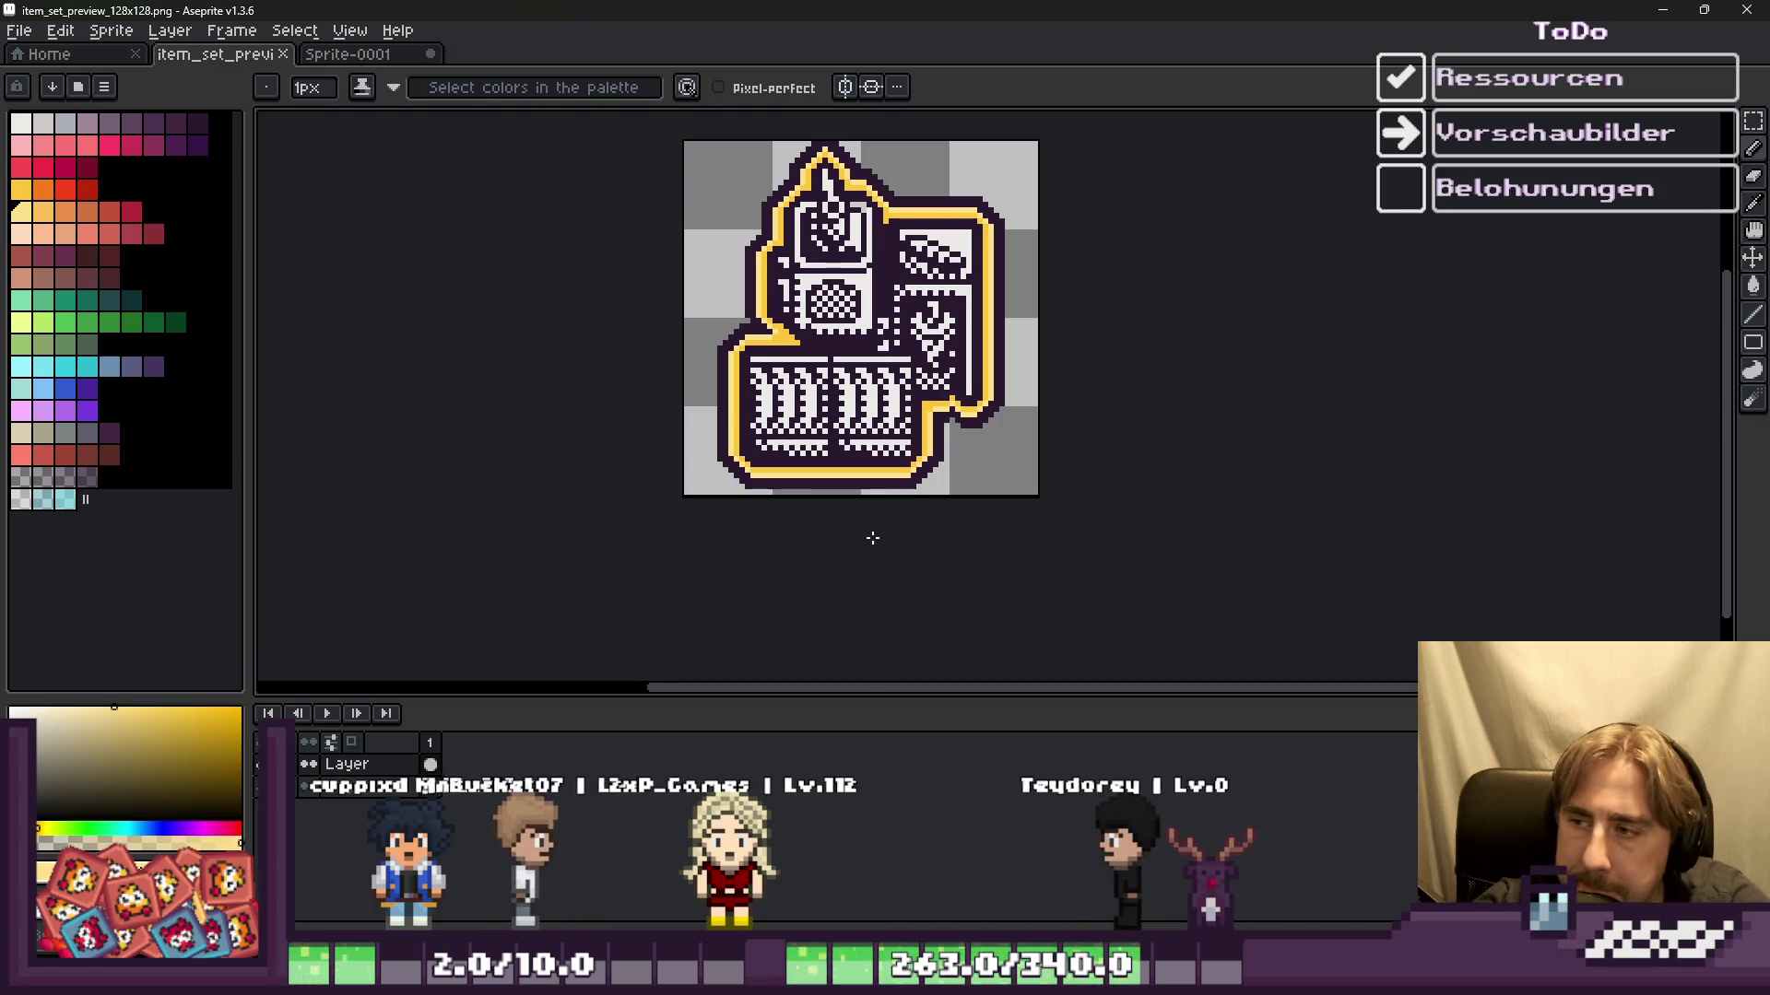
{"action": "key", "text": "shift+n"}
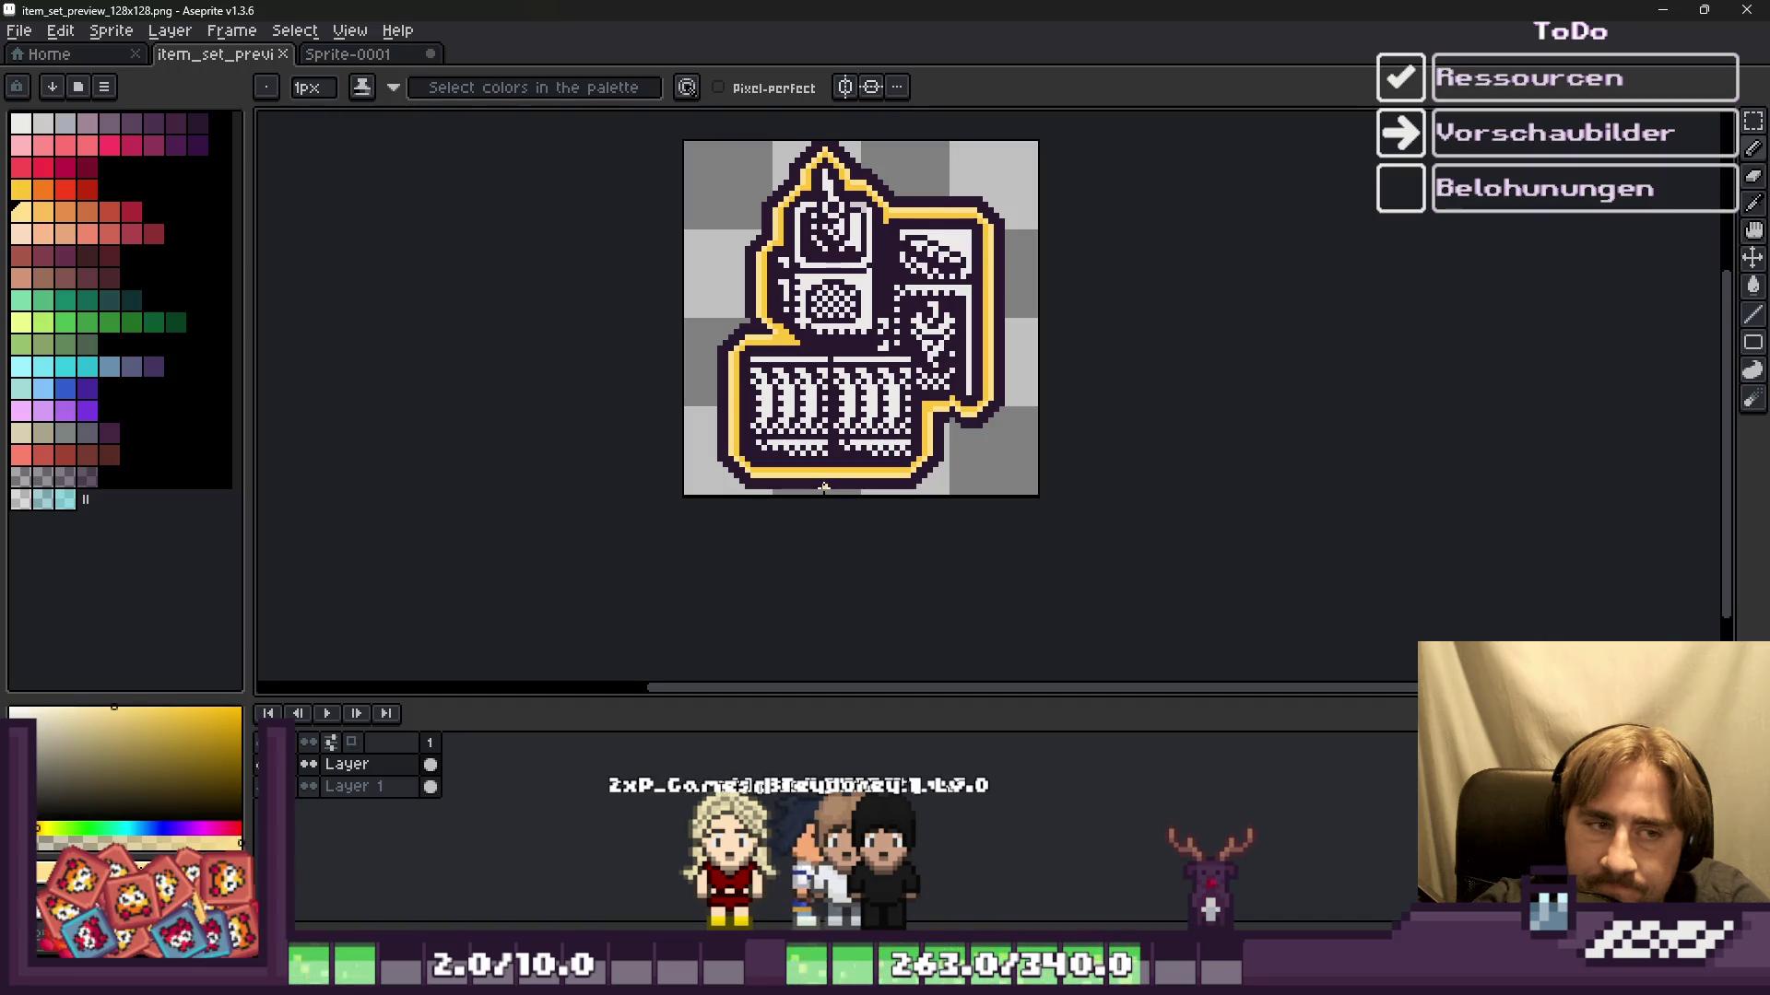
{"action": "scroll", "coordinate": [714, 324], "scroll_direction": "up", "scroll_amount": 2}
{"action": "scroll", "coordinate": [719, 332], "scroll_direction": "up", "scroll_amount": 4}
{"action": "scroll", "coordinate": [723, 350], "scroll_direction": "up", "scroll_amount": 3}
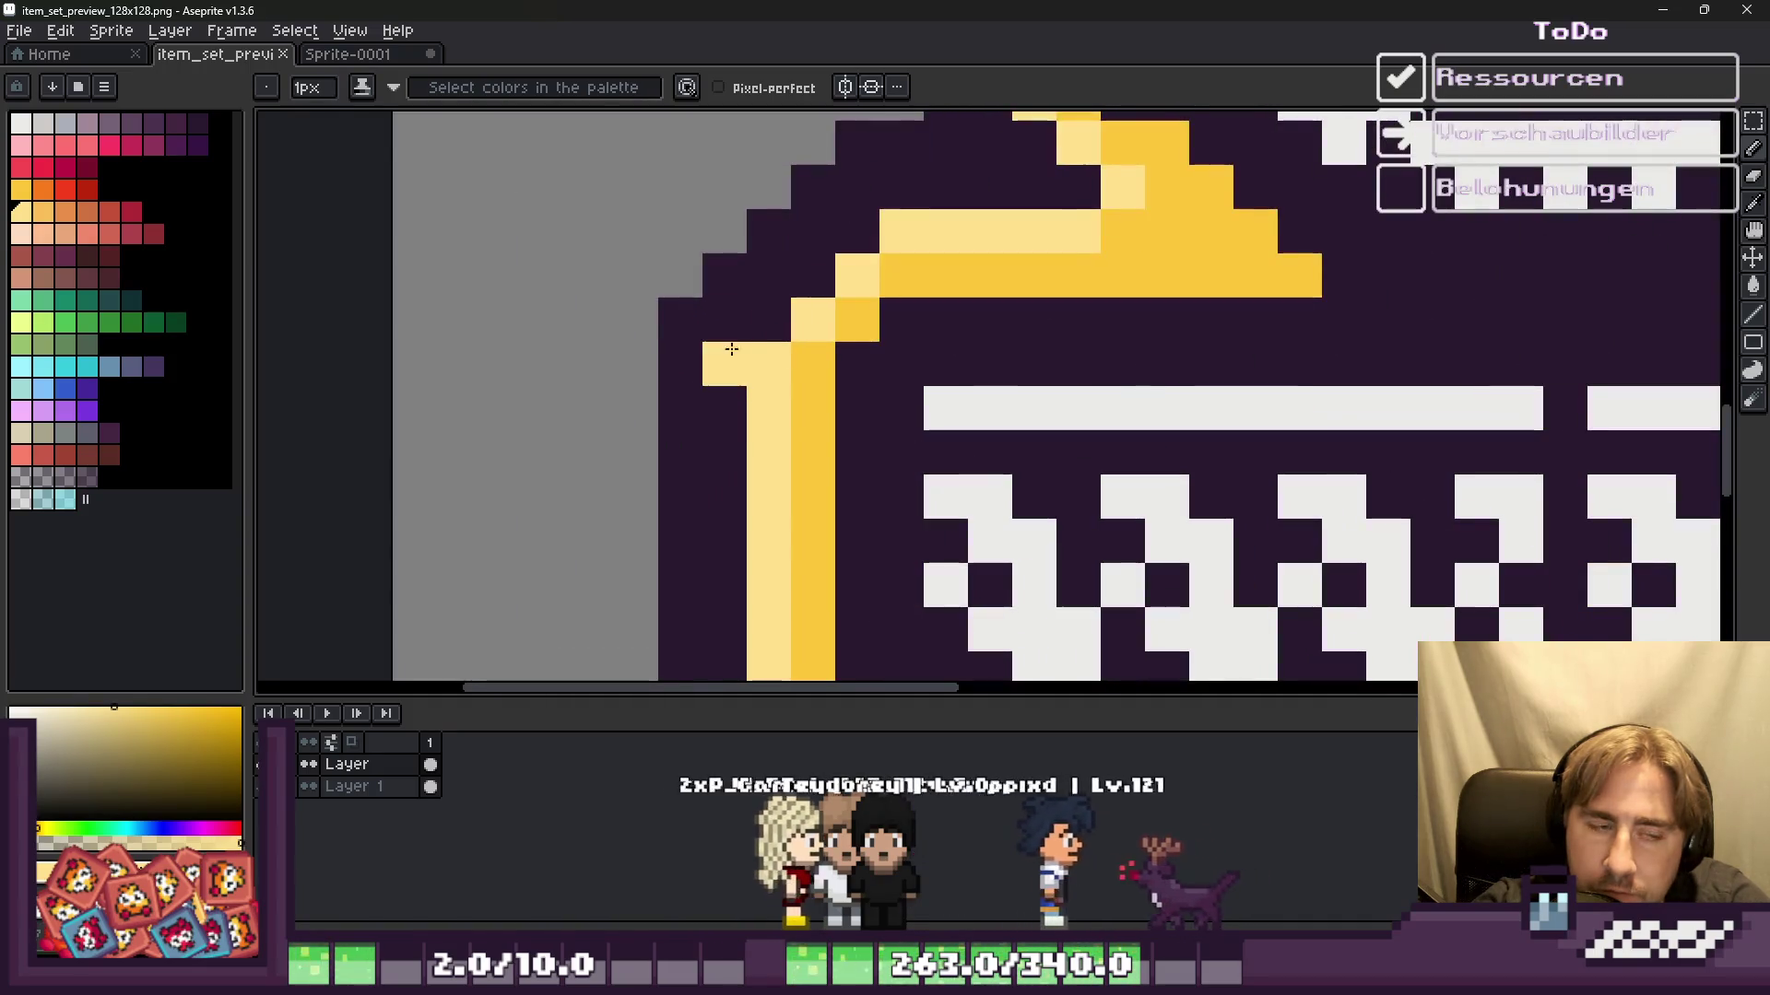
Step: Pick the outline's dark purple and return to the pencil for corner cleanup
{"action": "key", "text": "i"}
{"action": "left_click", "coordinate": [724, 313]}
{"action": "key", "text": "b"}
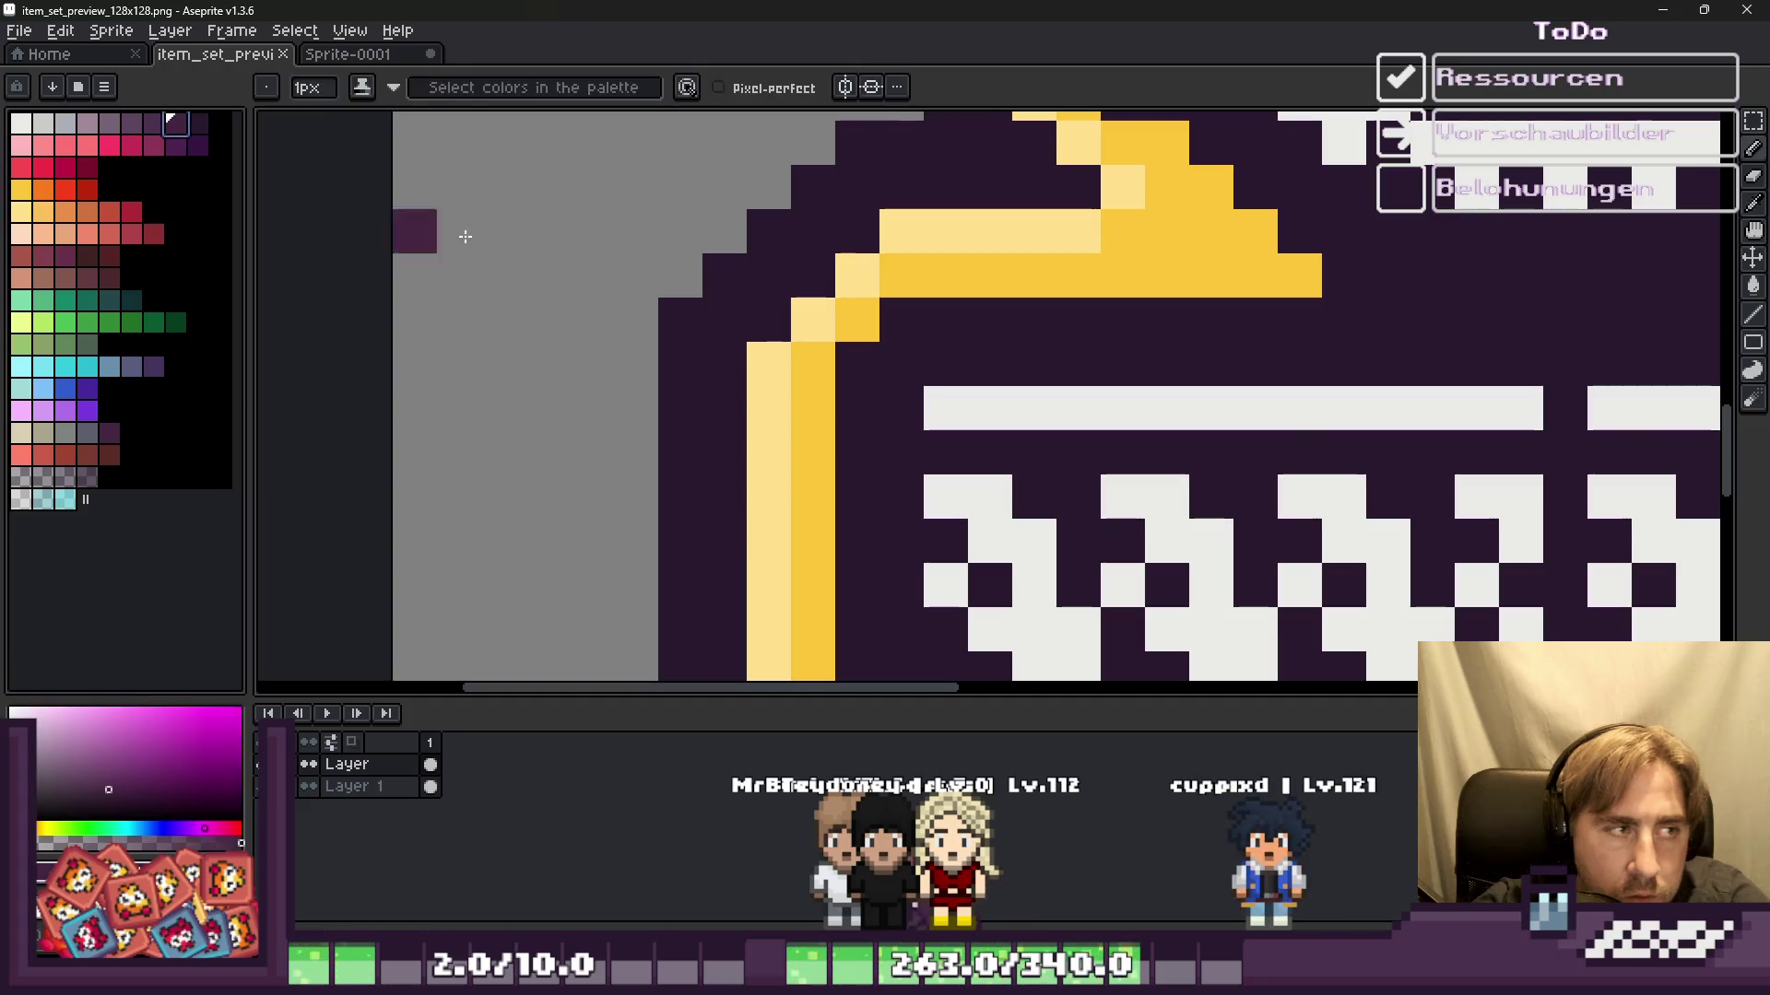
{"action": "scroll", "coordinate": [727, 304], "scroll_direction": "down", "scroll_amount": 2}
{"action": "scroll", "coordinate": [728, 304], "scroll_direction": "up", "scroll_amount": 1}
{"action": "scroll", "coordinate": [686, 320], "scroll_direction": "down", "scroll_amount": 4}
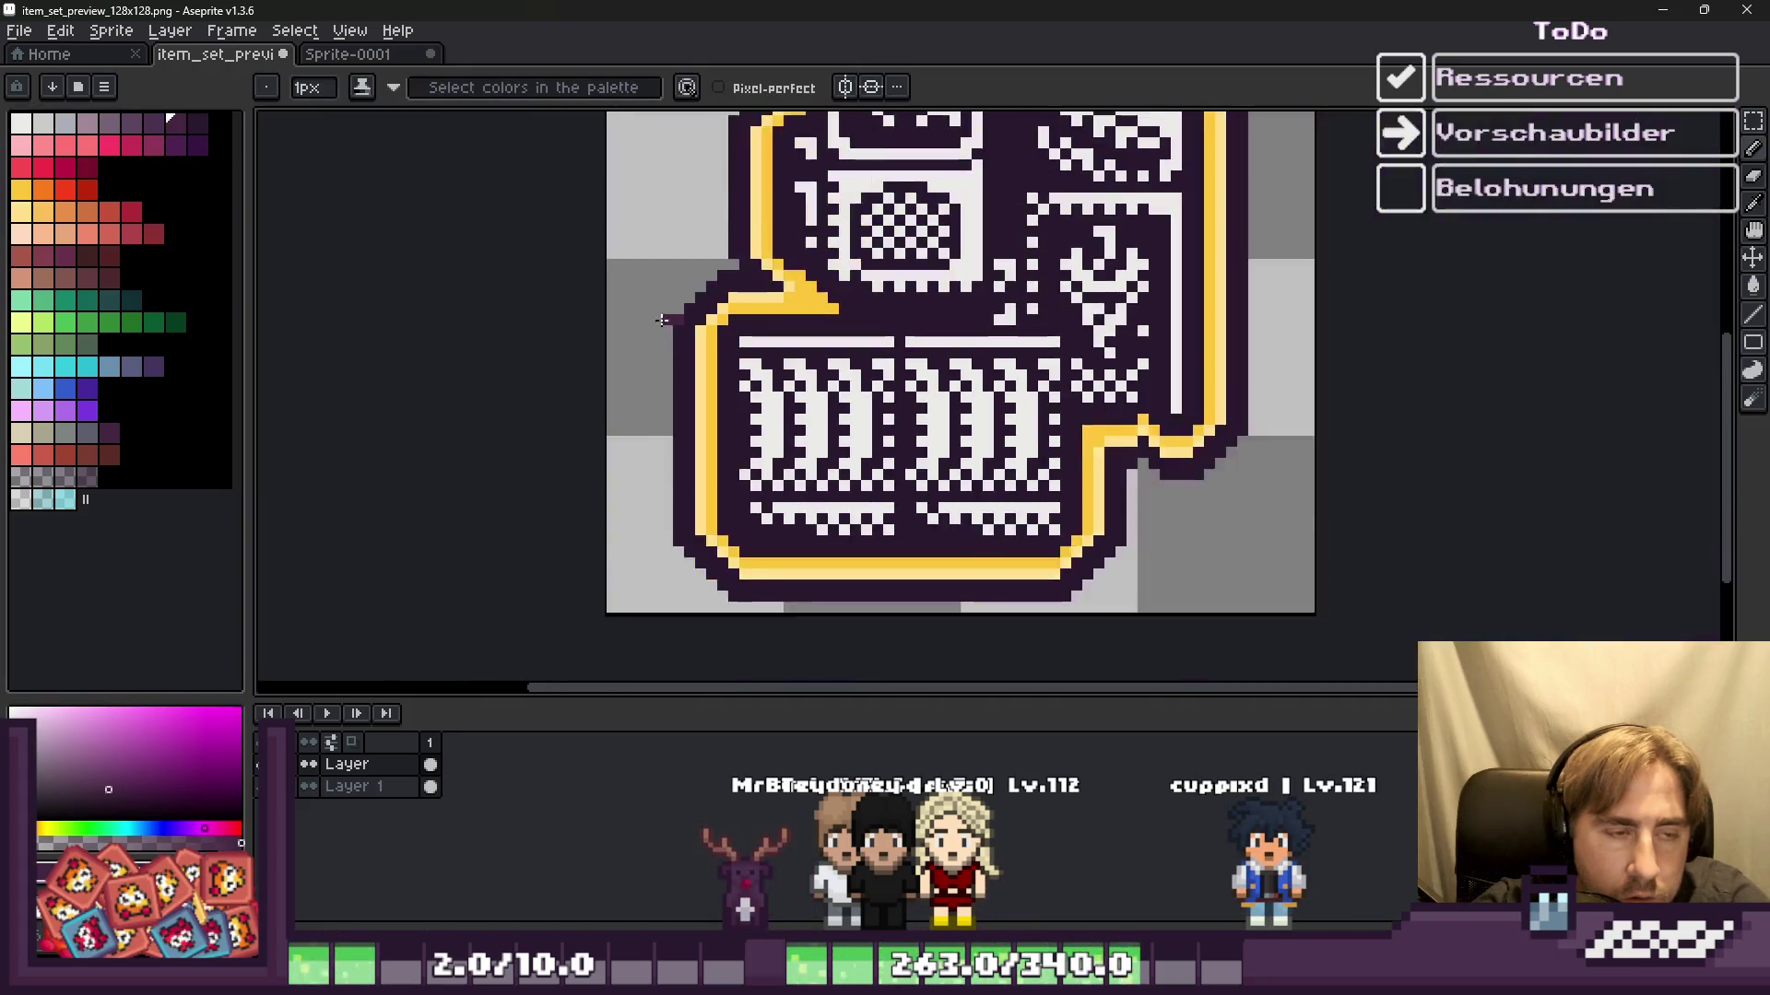
{"action": "scroll", "coordinate": [630, 513], "scroll_direction": "up", "scroll_amount": 4}
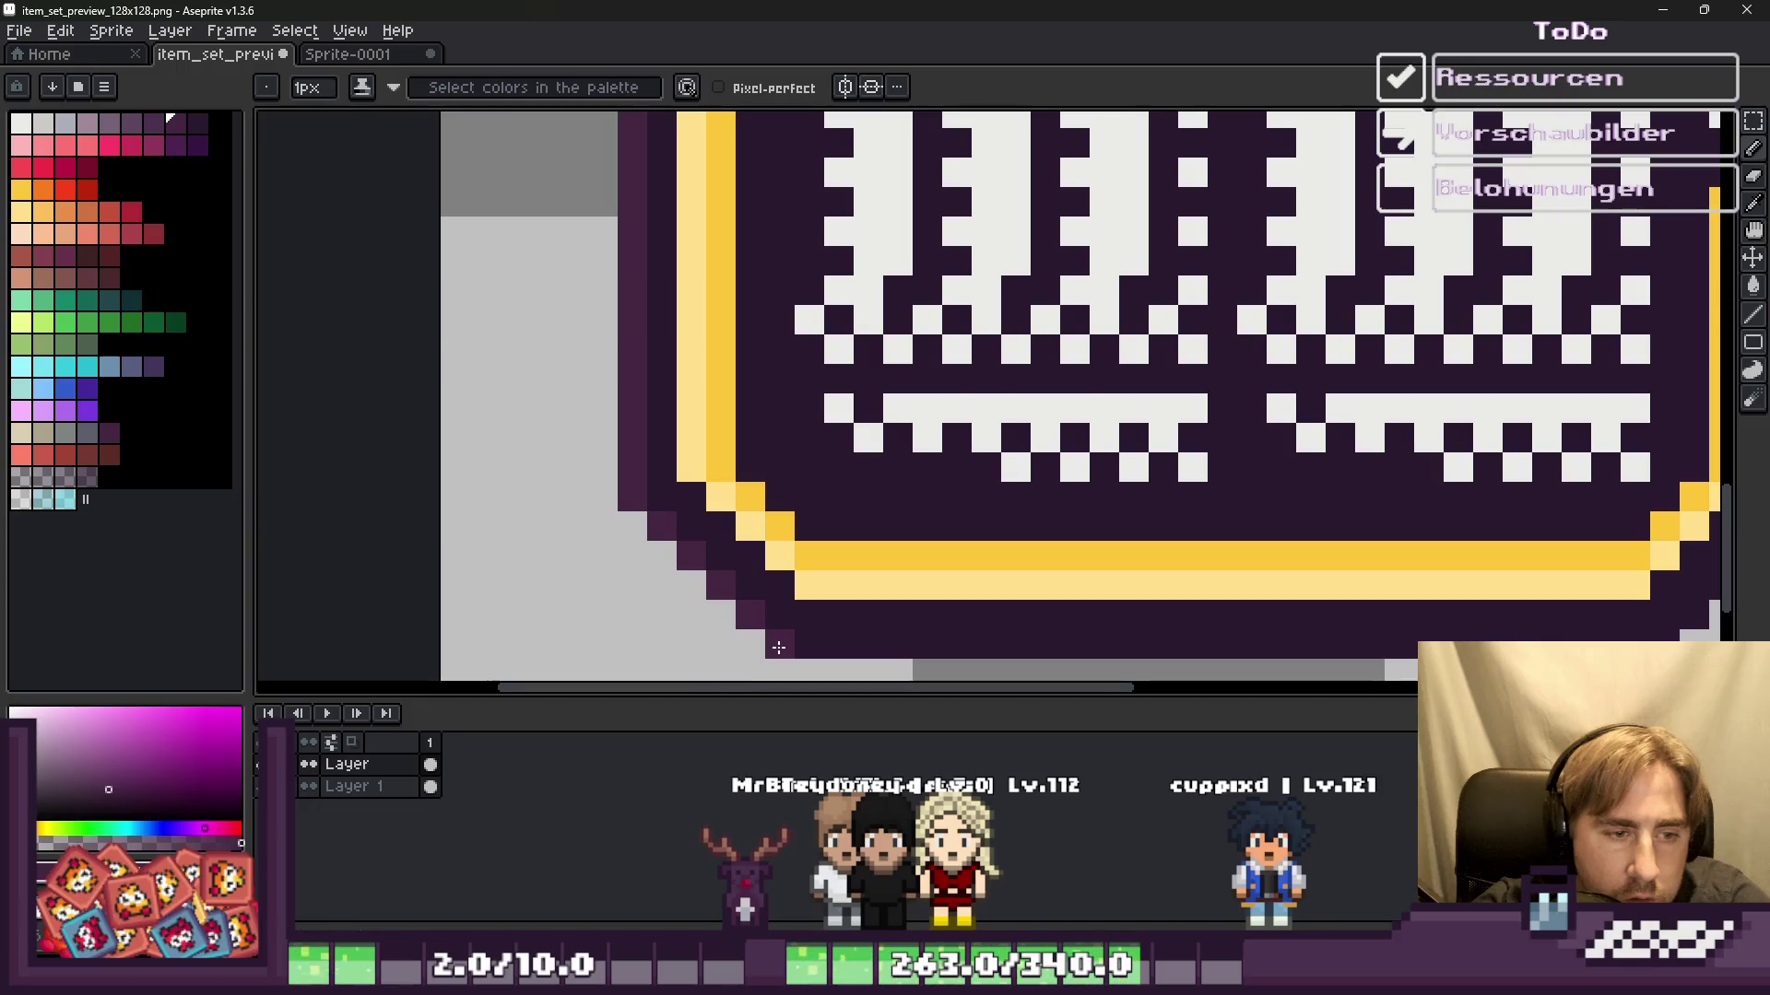
{"action": "scroll", "coordinate": [779, 648], "scroll_direction": "down", "scroll_amount": 3}
{"action": "scroll", "coordinate": [701, 608], "scroll_direction": "down", "scroll_amount": 1}
Step: Apply a dark purple Inside outline to the machine icon and switch to Godot
{"action": "key", "text": "v"}
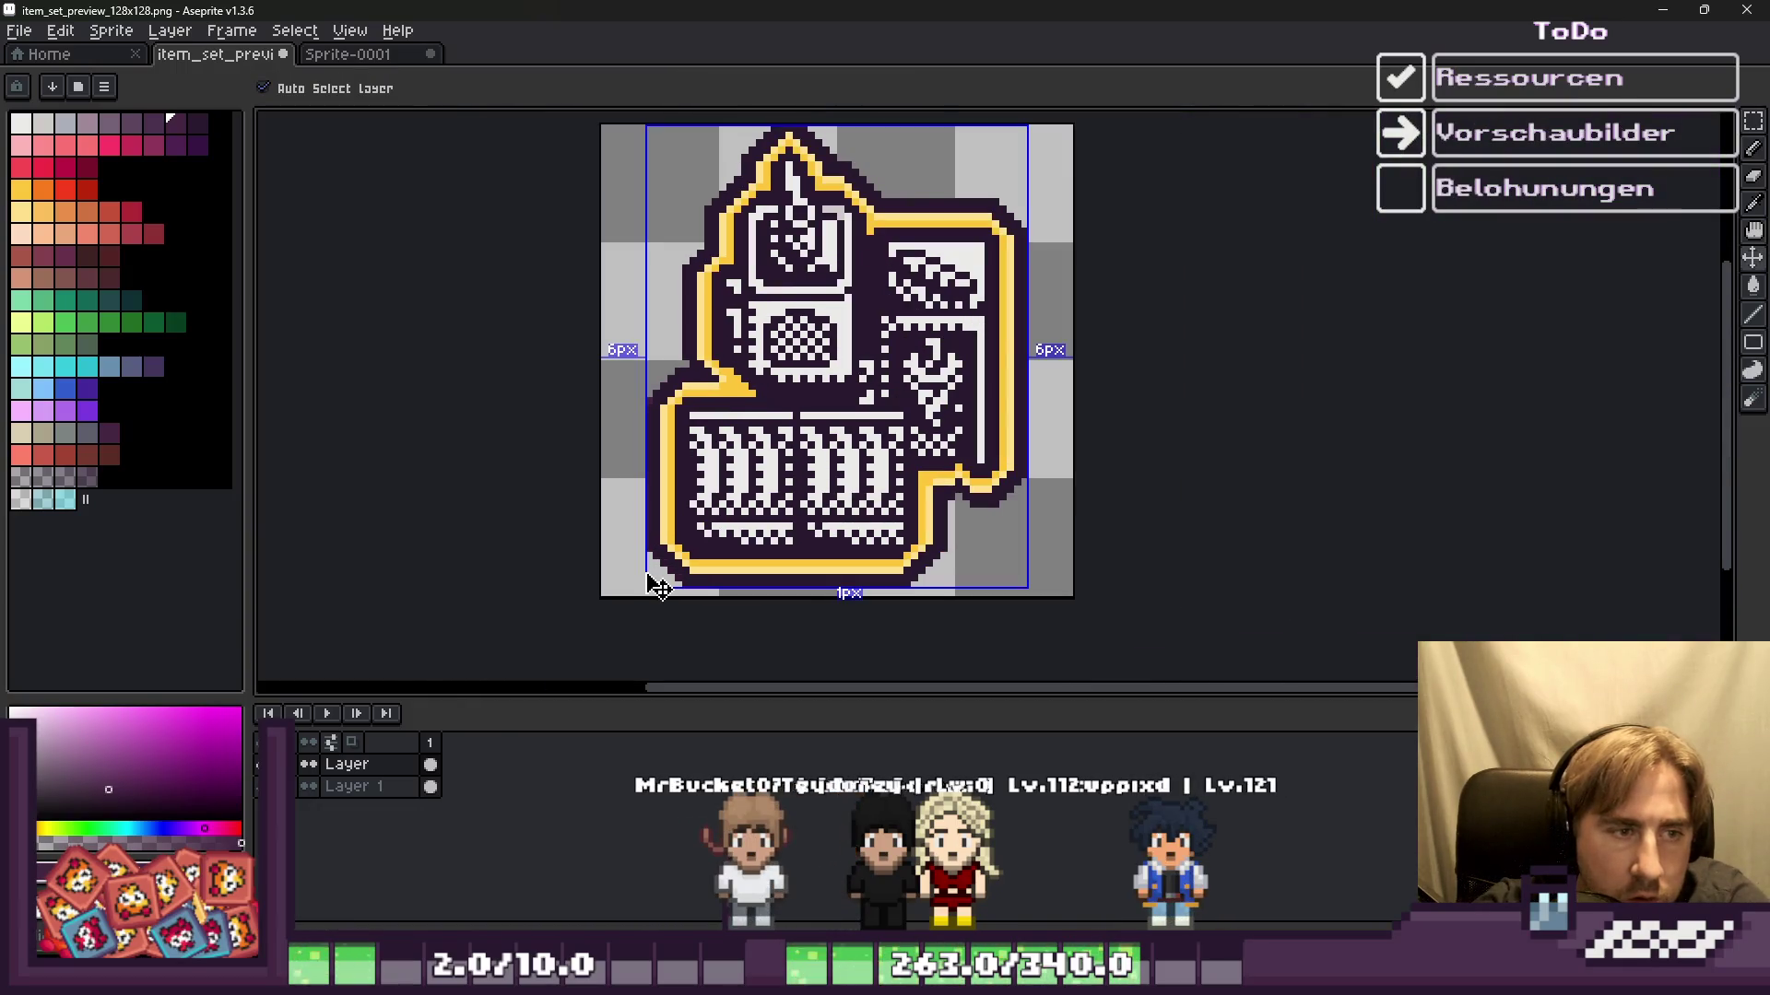
{"action": "key", "text": "b"}
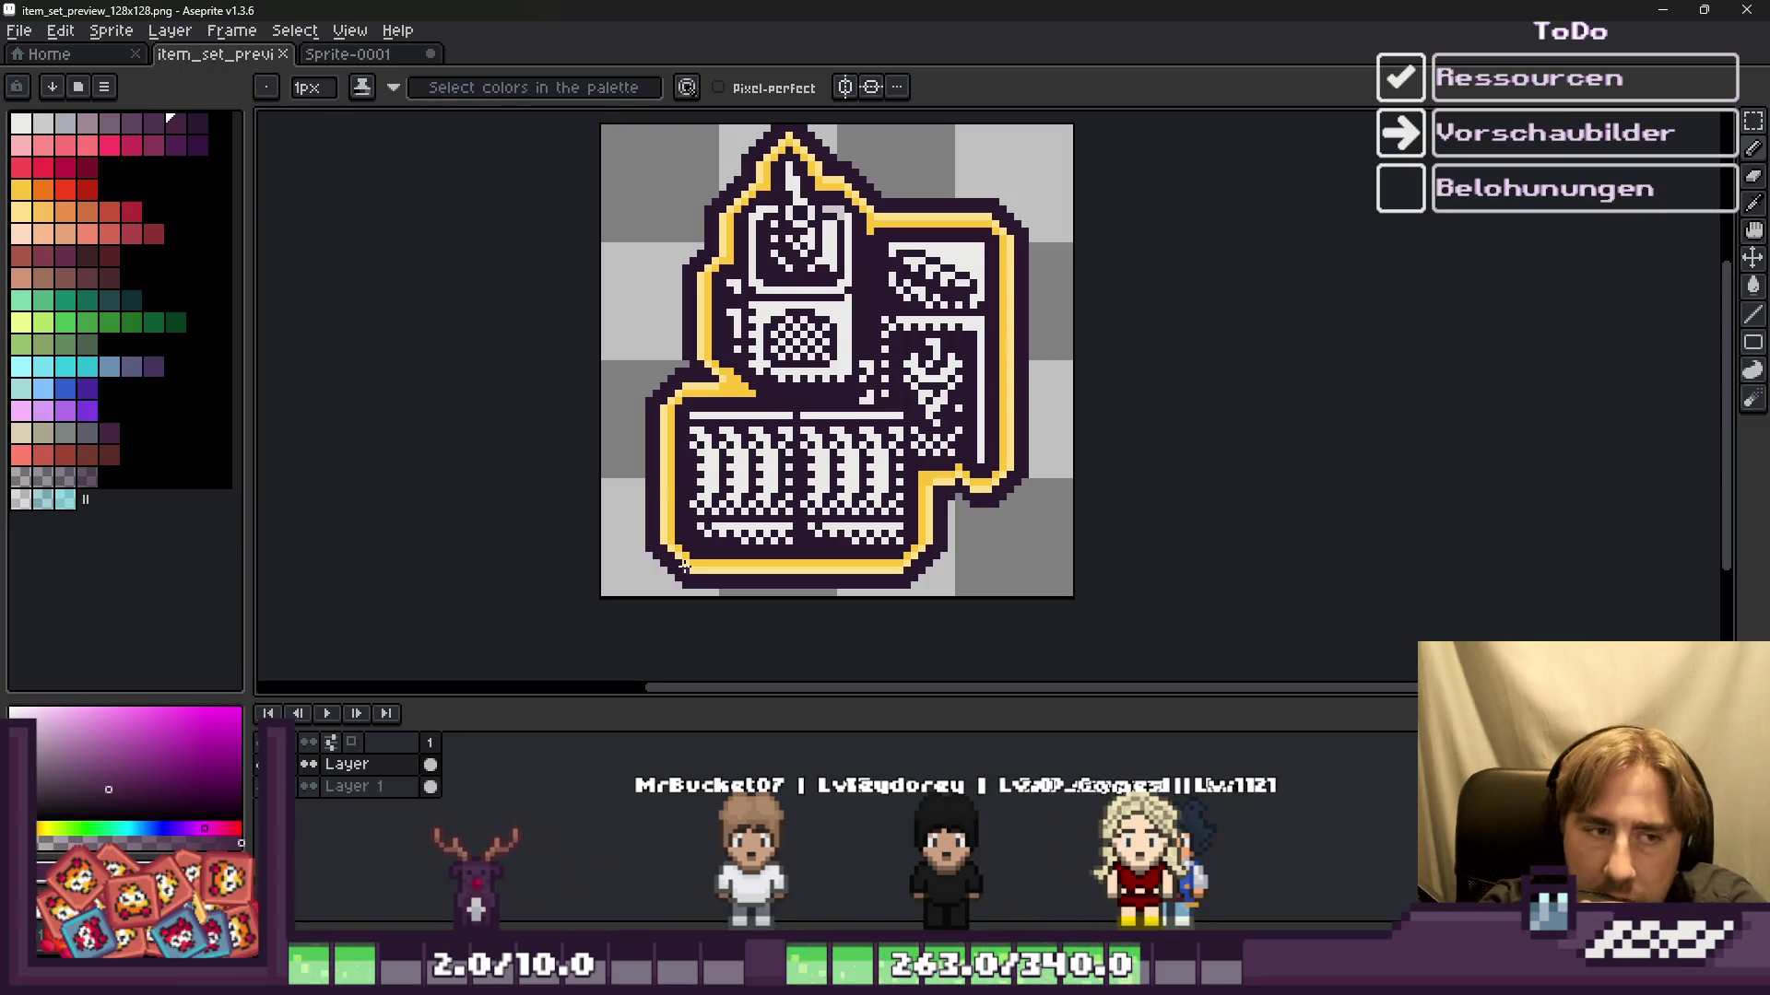
{"action": "key", "text": "shift+o"}
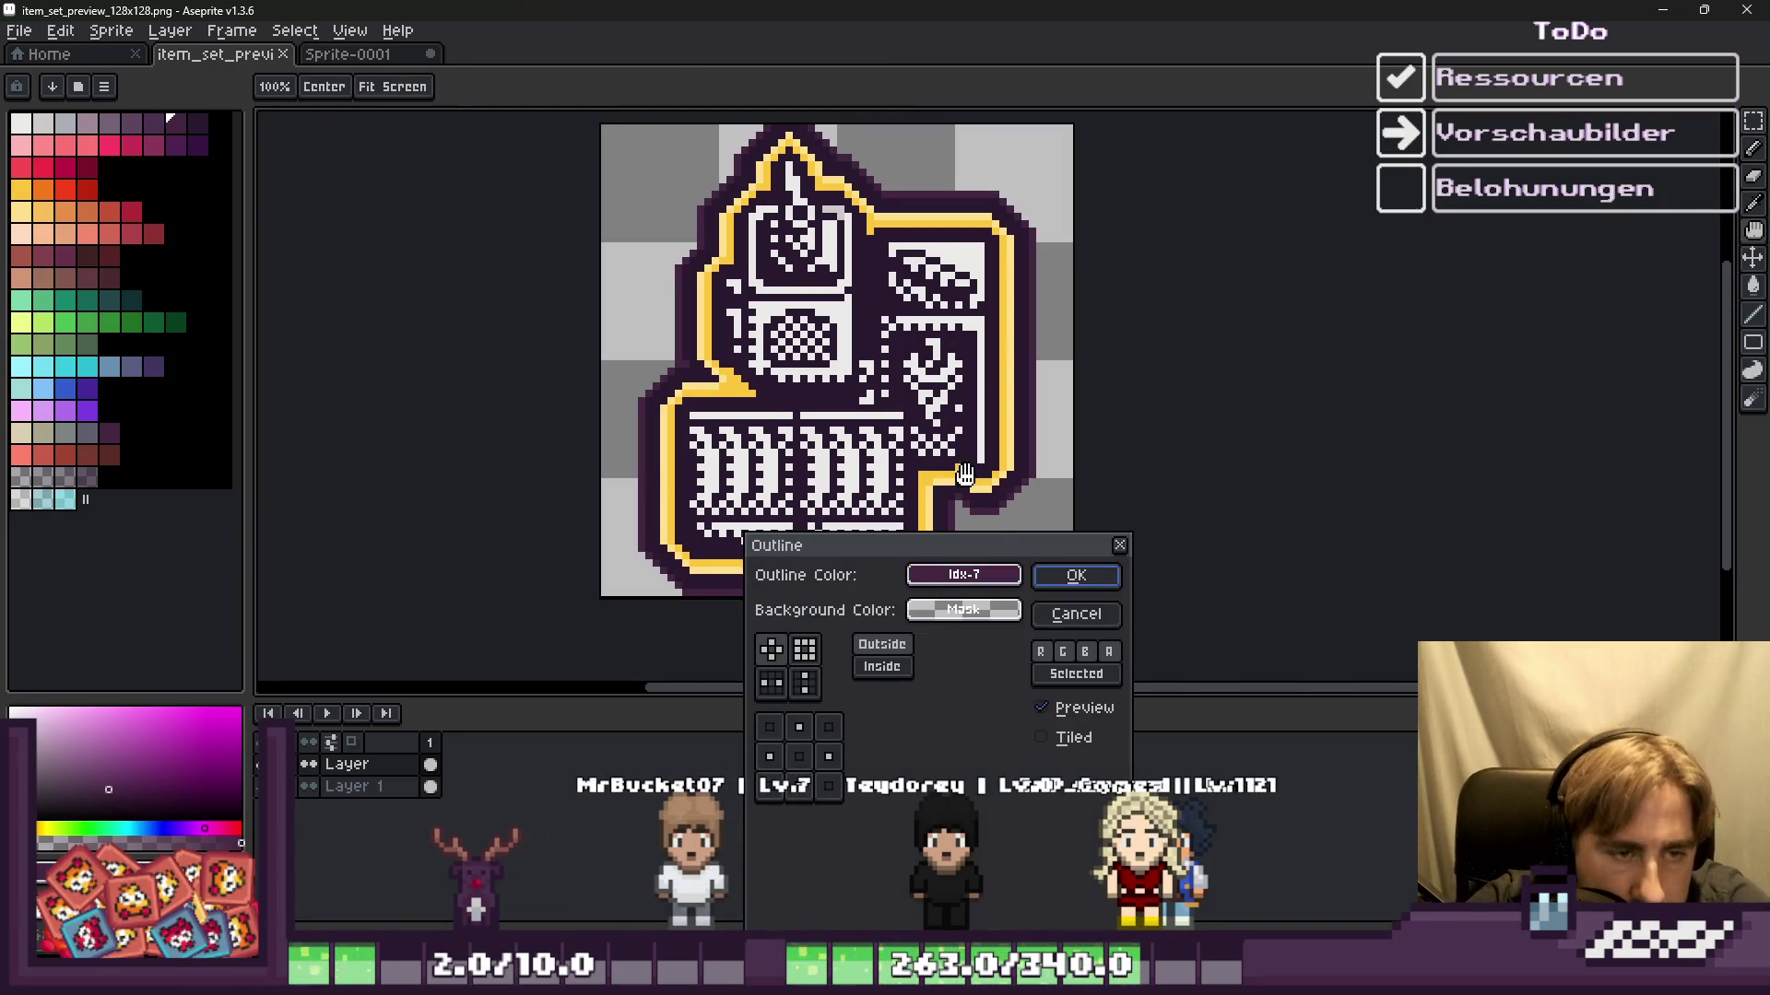
{"action": "left_click", "coordinate": [897, 668]}
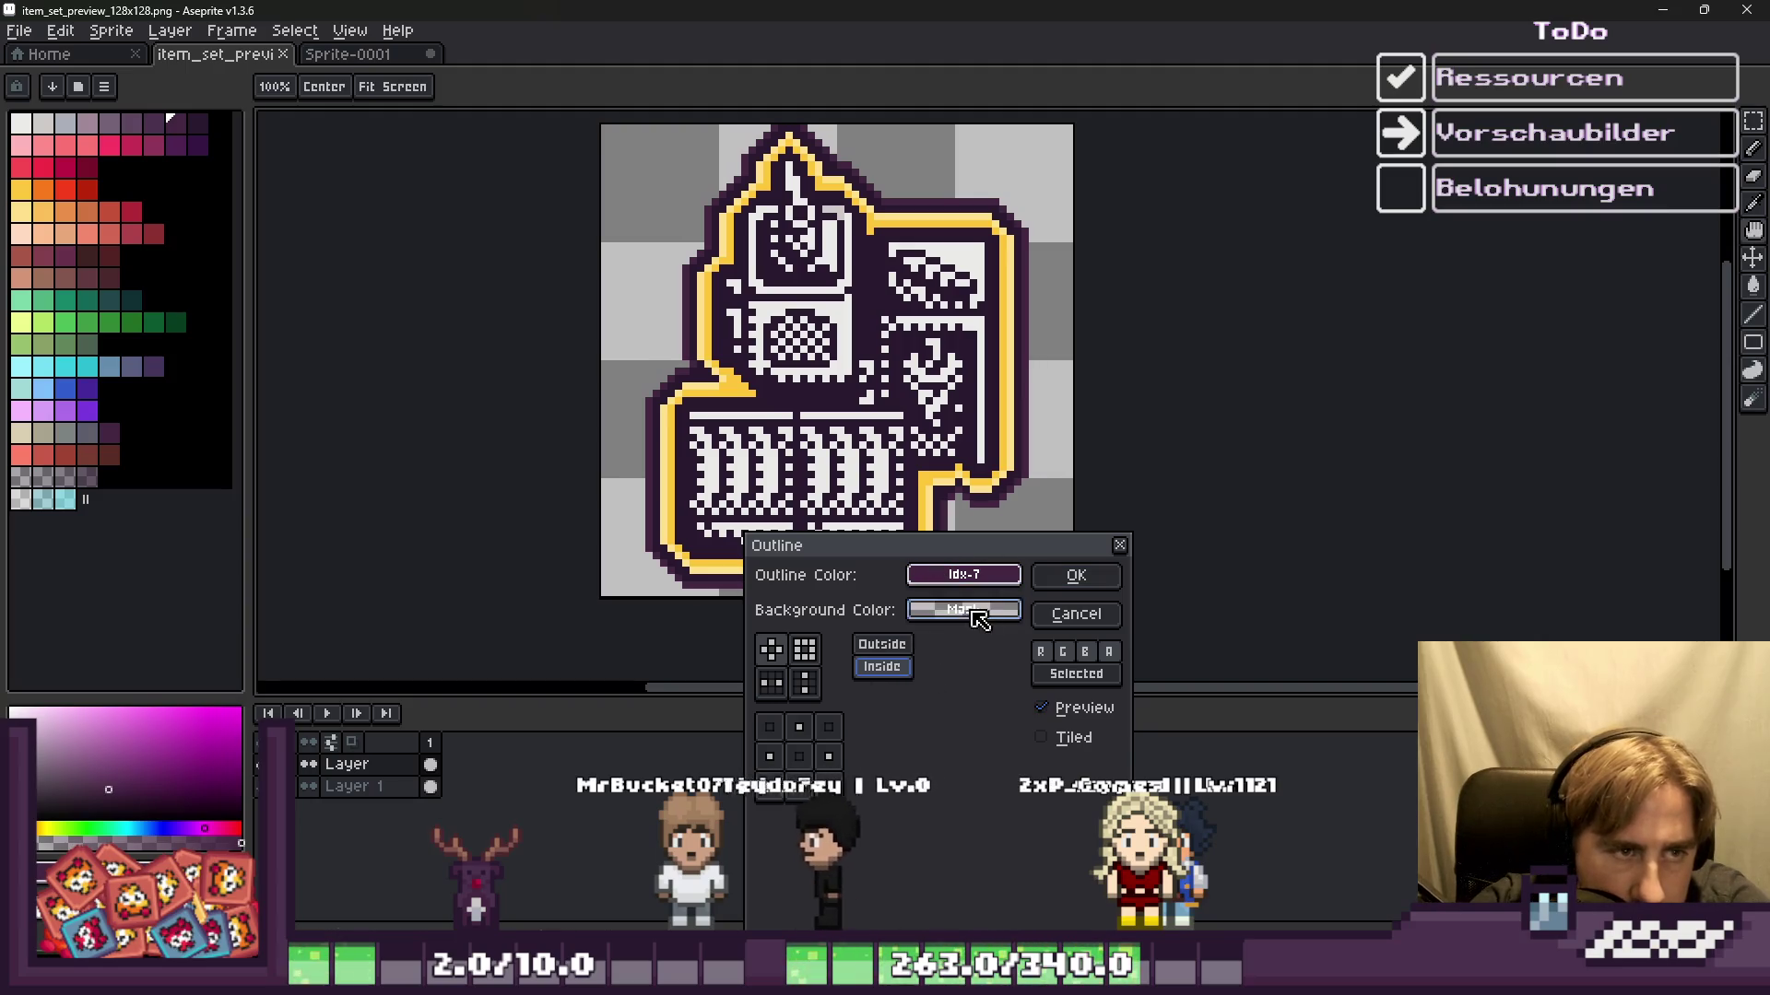
{"action": "left_click", "coordinate": [1080, 573]}
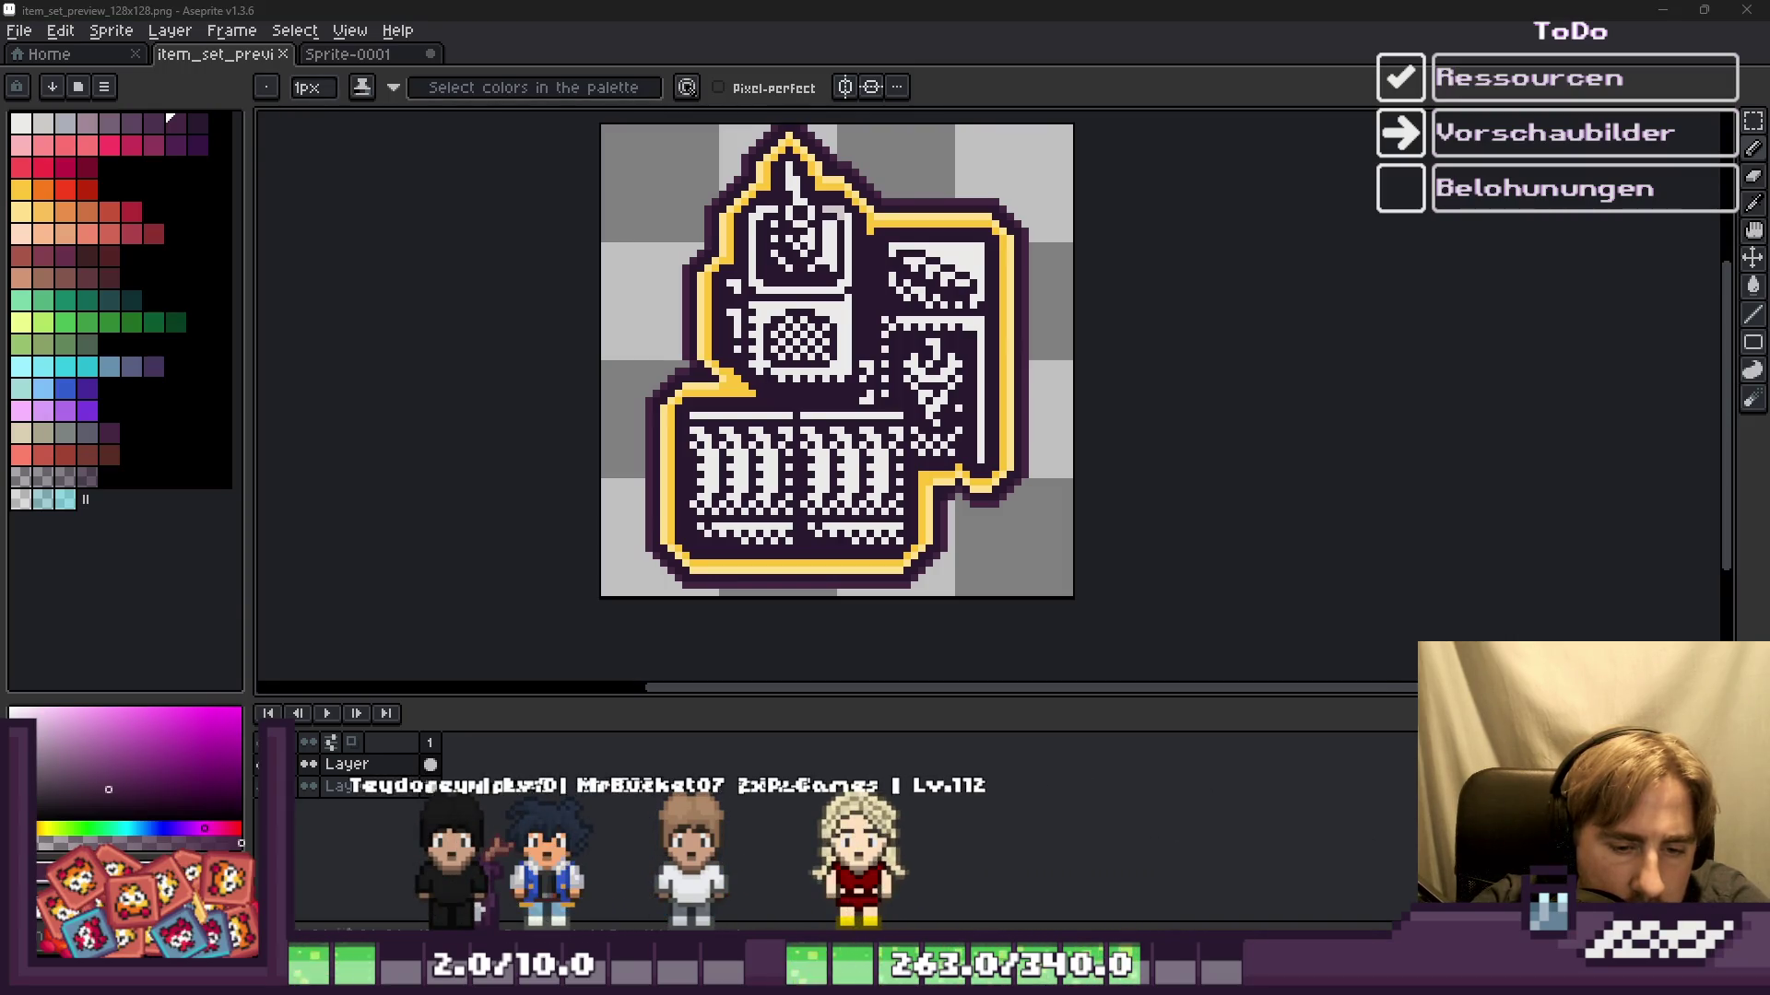
{"action": "left_click", "coordinate": [1044, 917]}
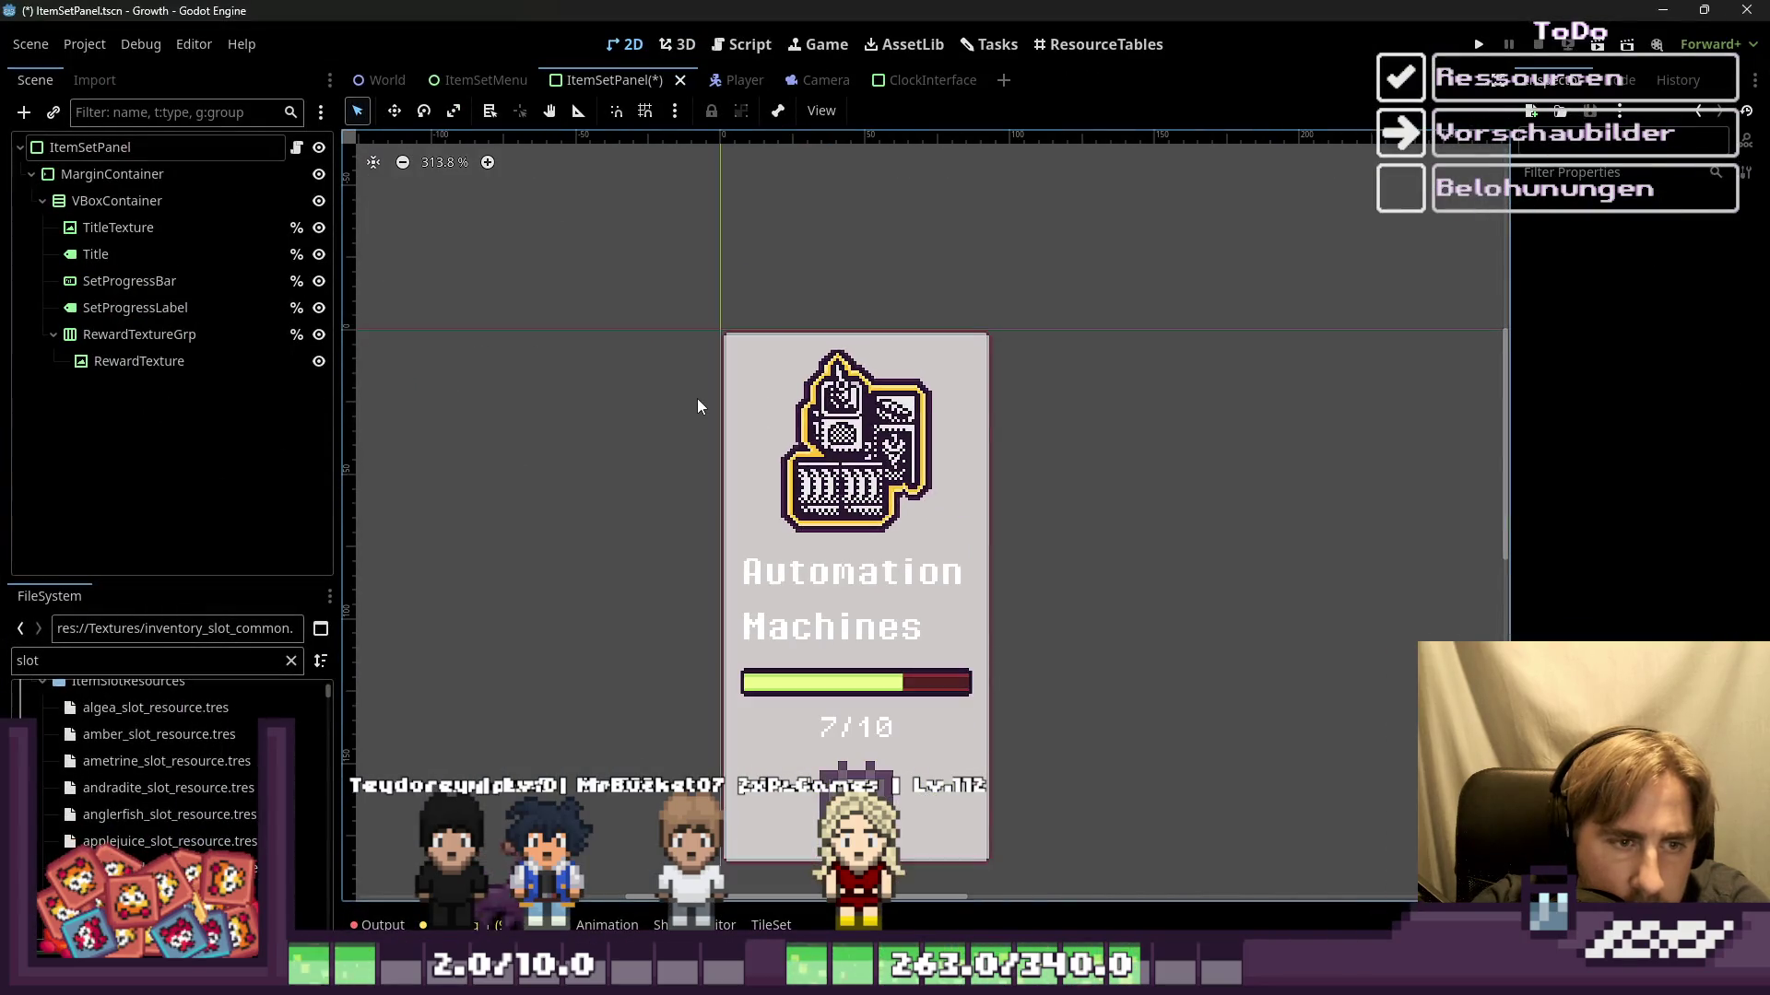
Step: Zoom in on the Automation Machines card to inspect the outlined icon, then return to Aseprite
{"action": "scroll", "coordinate": [789, 499], "scroll_direction": "up", "scroll_amount": 2}
{"action": "scroll", "coordinate": [781, 505], "scroll_direction": "down", "scroll_amount": 1}
{"action": "scroll", "coordinate": [781, 499], "scroll_direction": "down", "scroll_amount": 2}
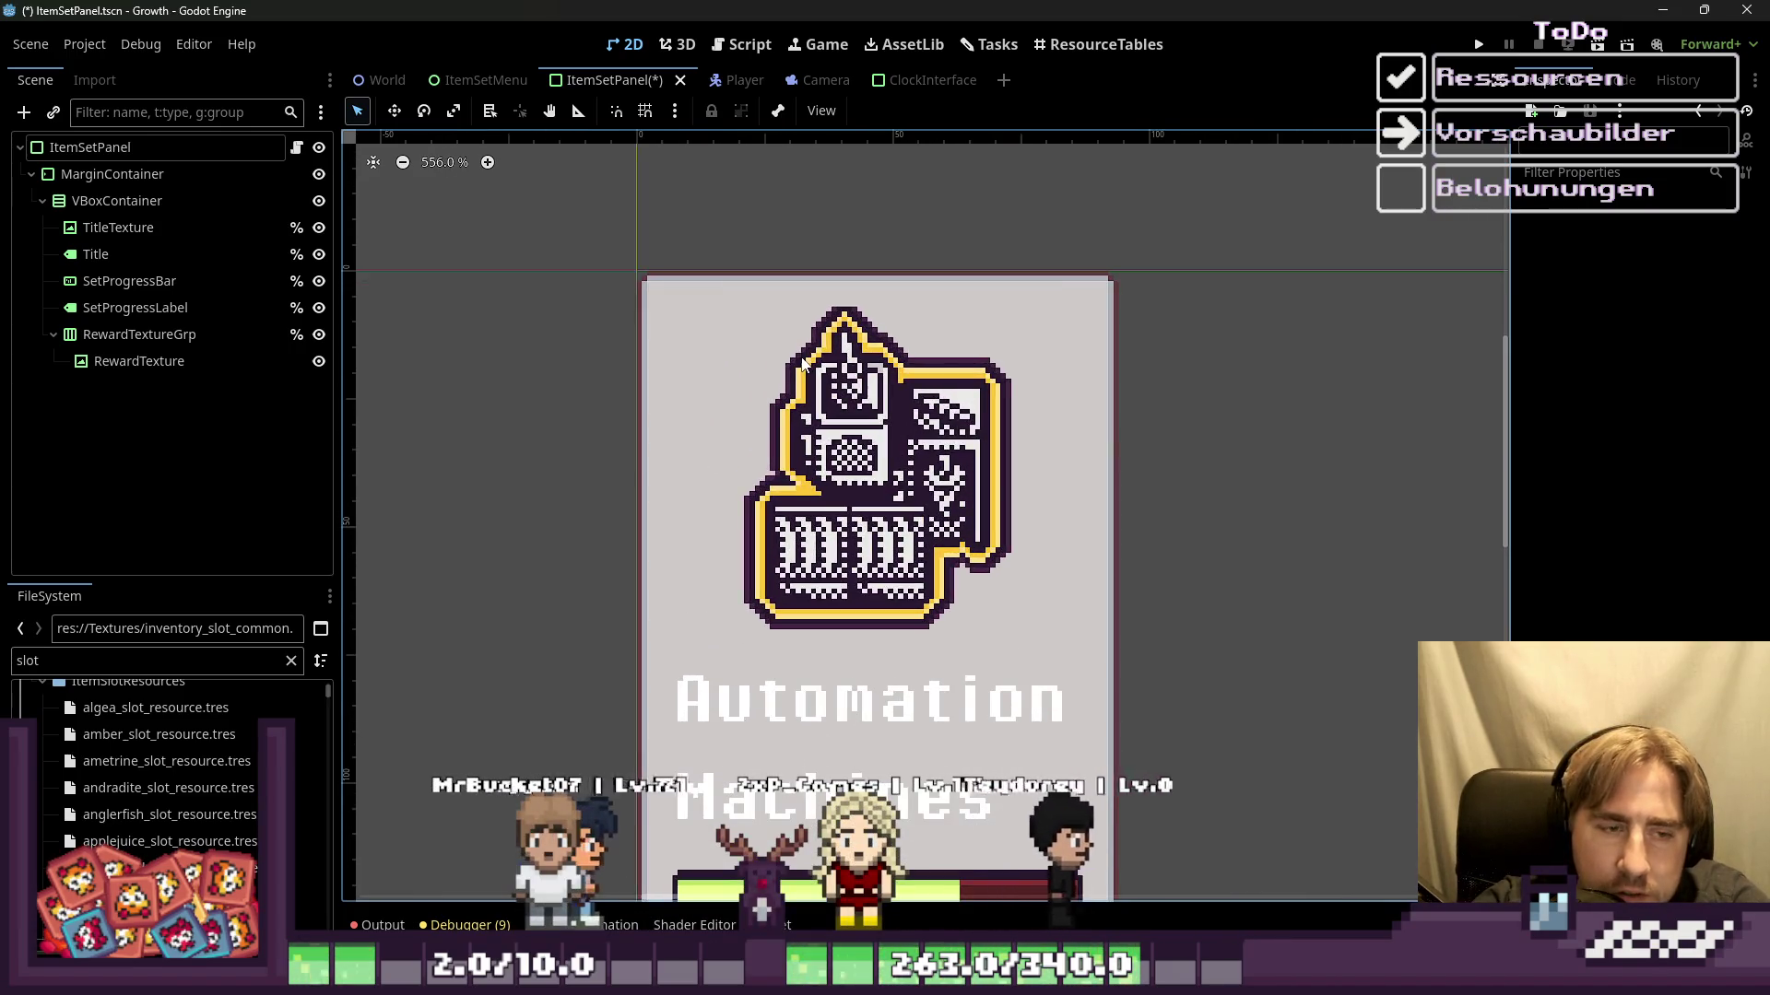
{"action": "scroll", "coordinate": [804, 363], "scroll_direction": "up", "scroll_amount": 1}
{"action": "scroll", "coordinate": [816, 358], "scroll_direction": "up", "scroll_amount": 1}
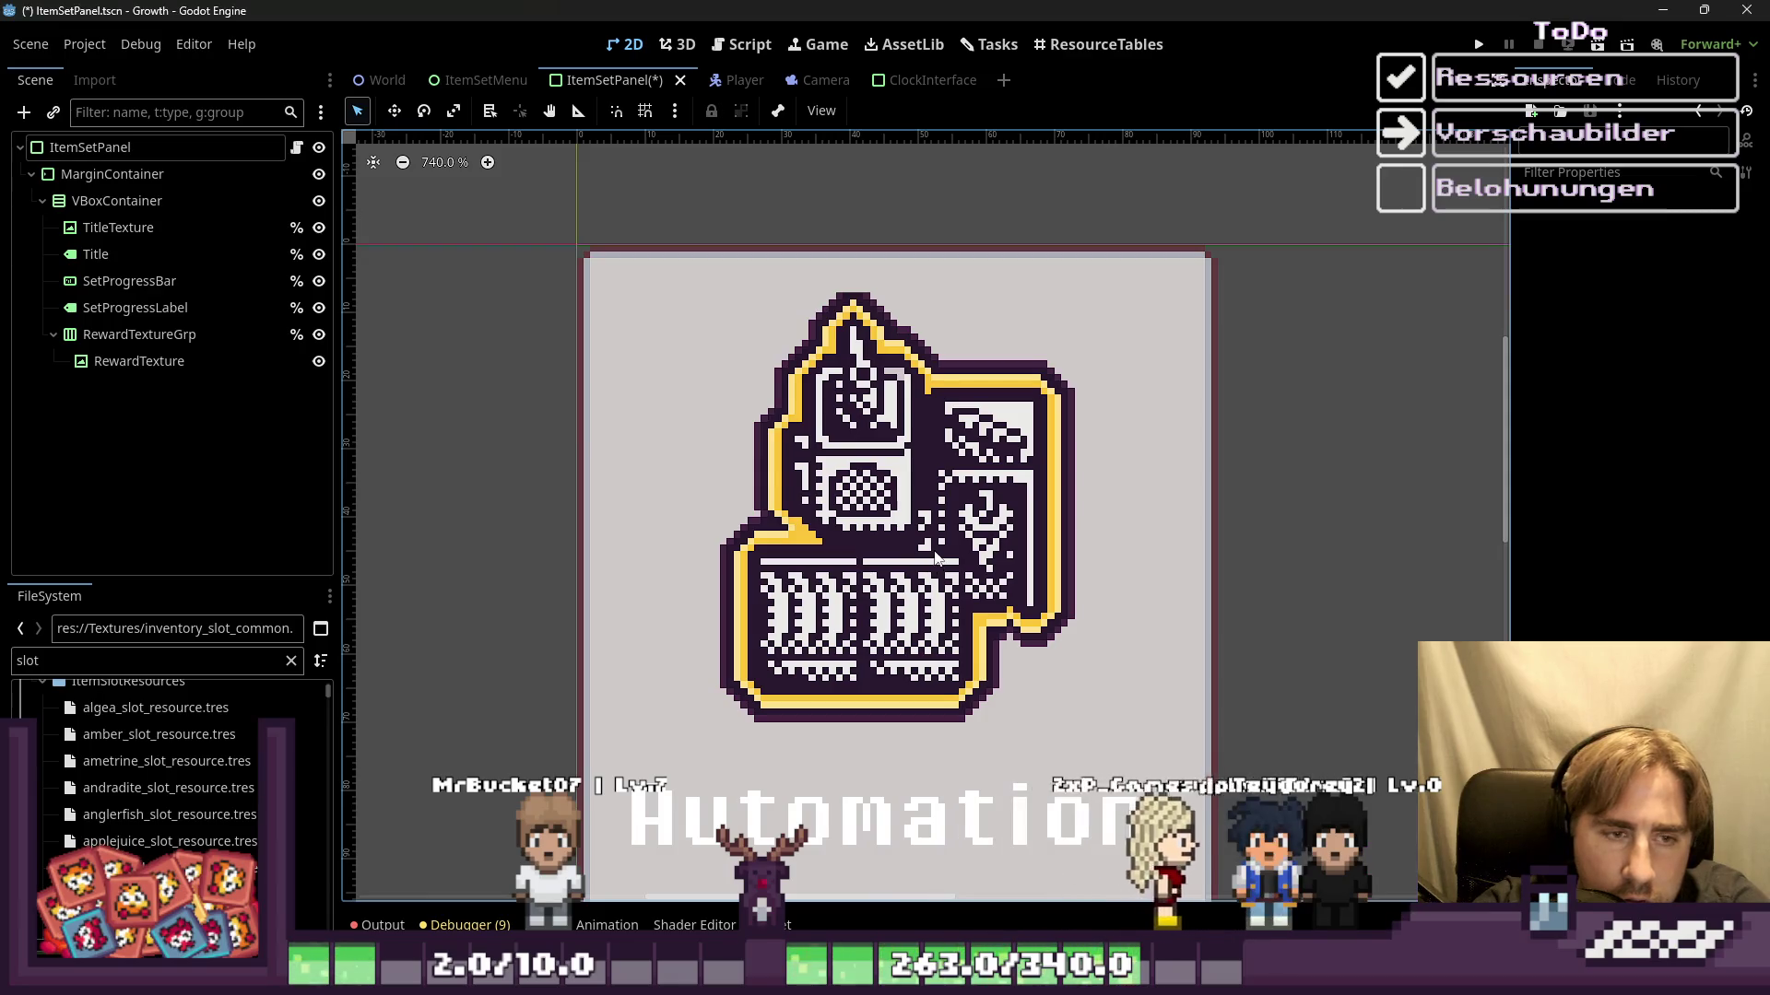
{"action": "left_click", "coordinate": [694, 898]}
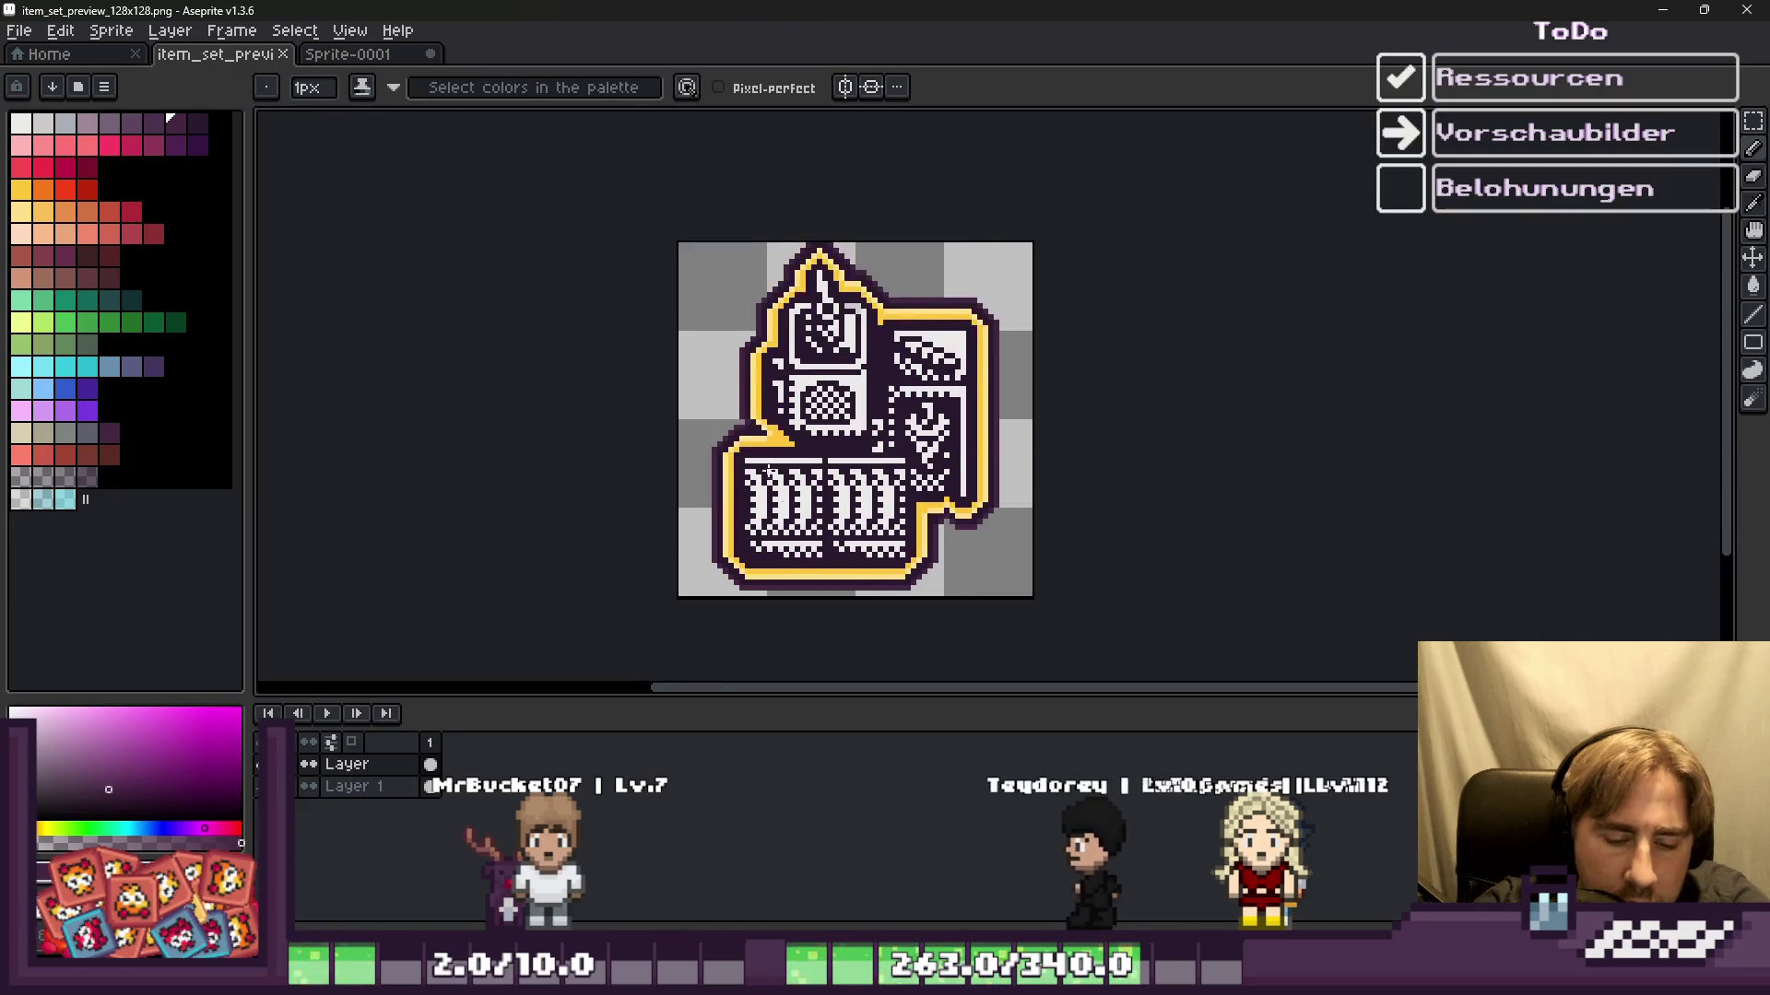
Step: Select the whole sprite, zoom to the icon's pointed top with the pencil, then return to Godot
{"action": "key", "text": "m"}
{"action": "key", "text": "ctrl+a"}
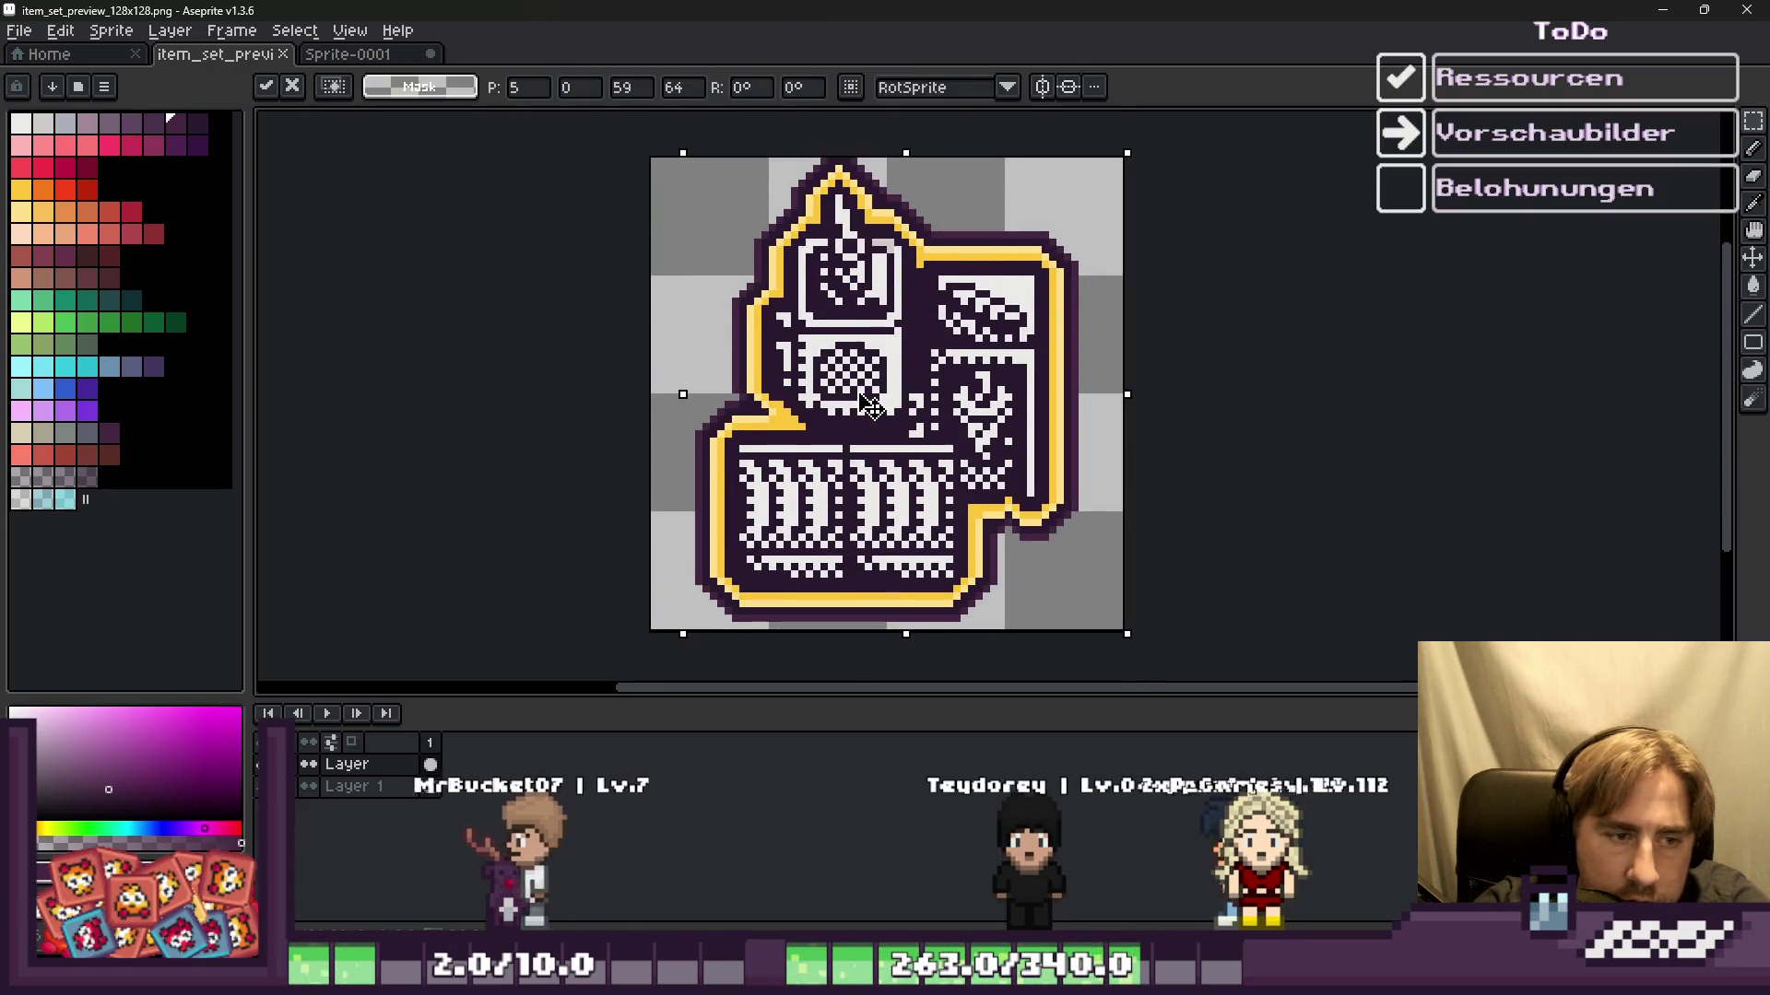
{"action": "scroll", "coordinate": [856, 120], "scroll_direction": "up", "scroll_amount": 2}
{"action": "scroll", "coordinate": [856, 120], "scroll_direction": "up", "scroll_amount": 4}
{"action": "key", "text": "b"}
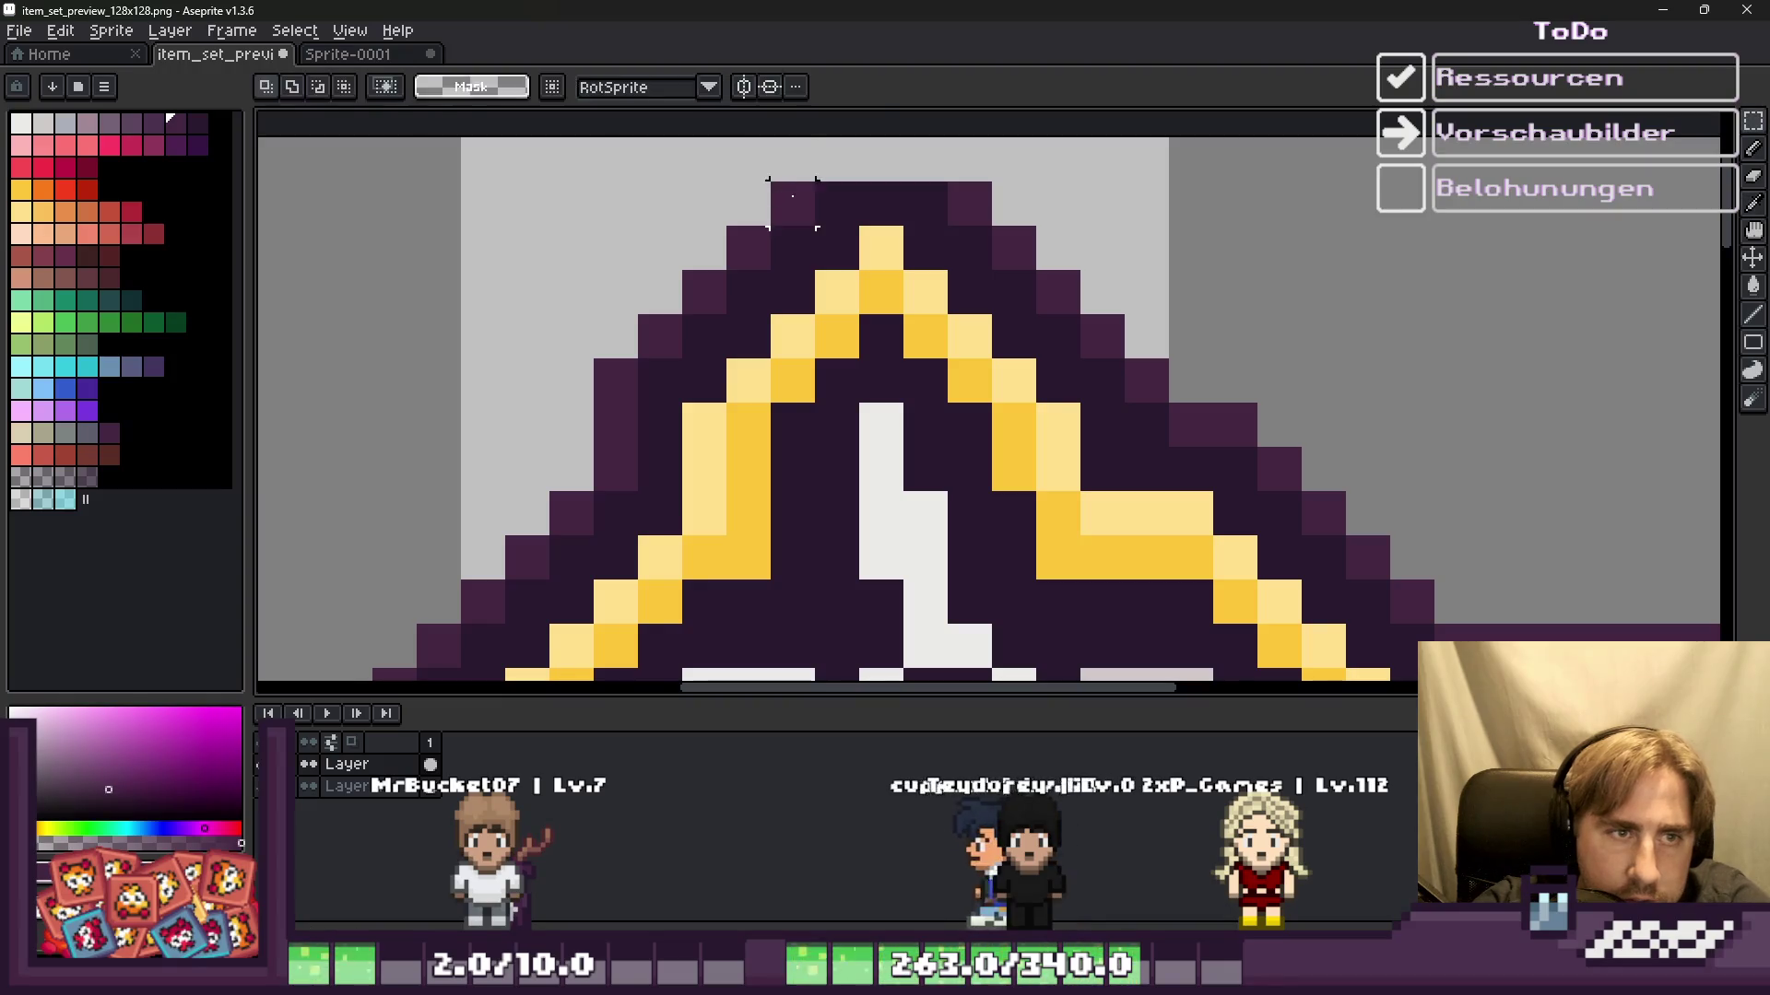
{"action": "scroll", "coordinate": [942, 164], "scroll_direction": "down", "scroll_amount": 7}
{"action": "scroll", "coordinate": [911, 140], "scroll_direction": "down", "scroll_amount": 2}
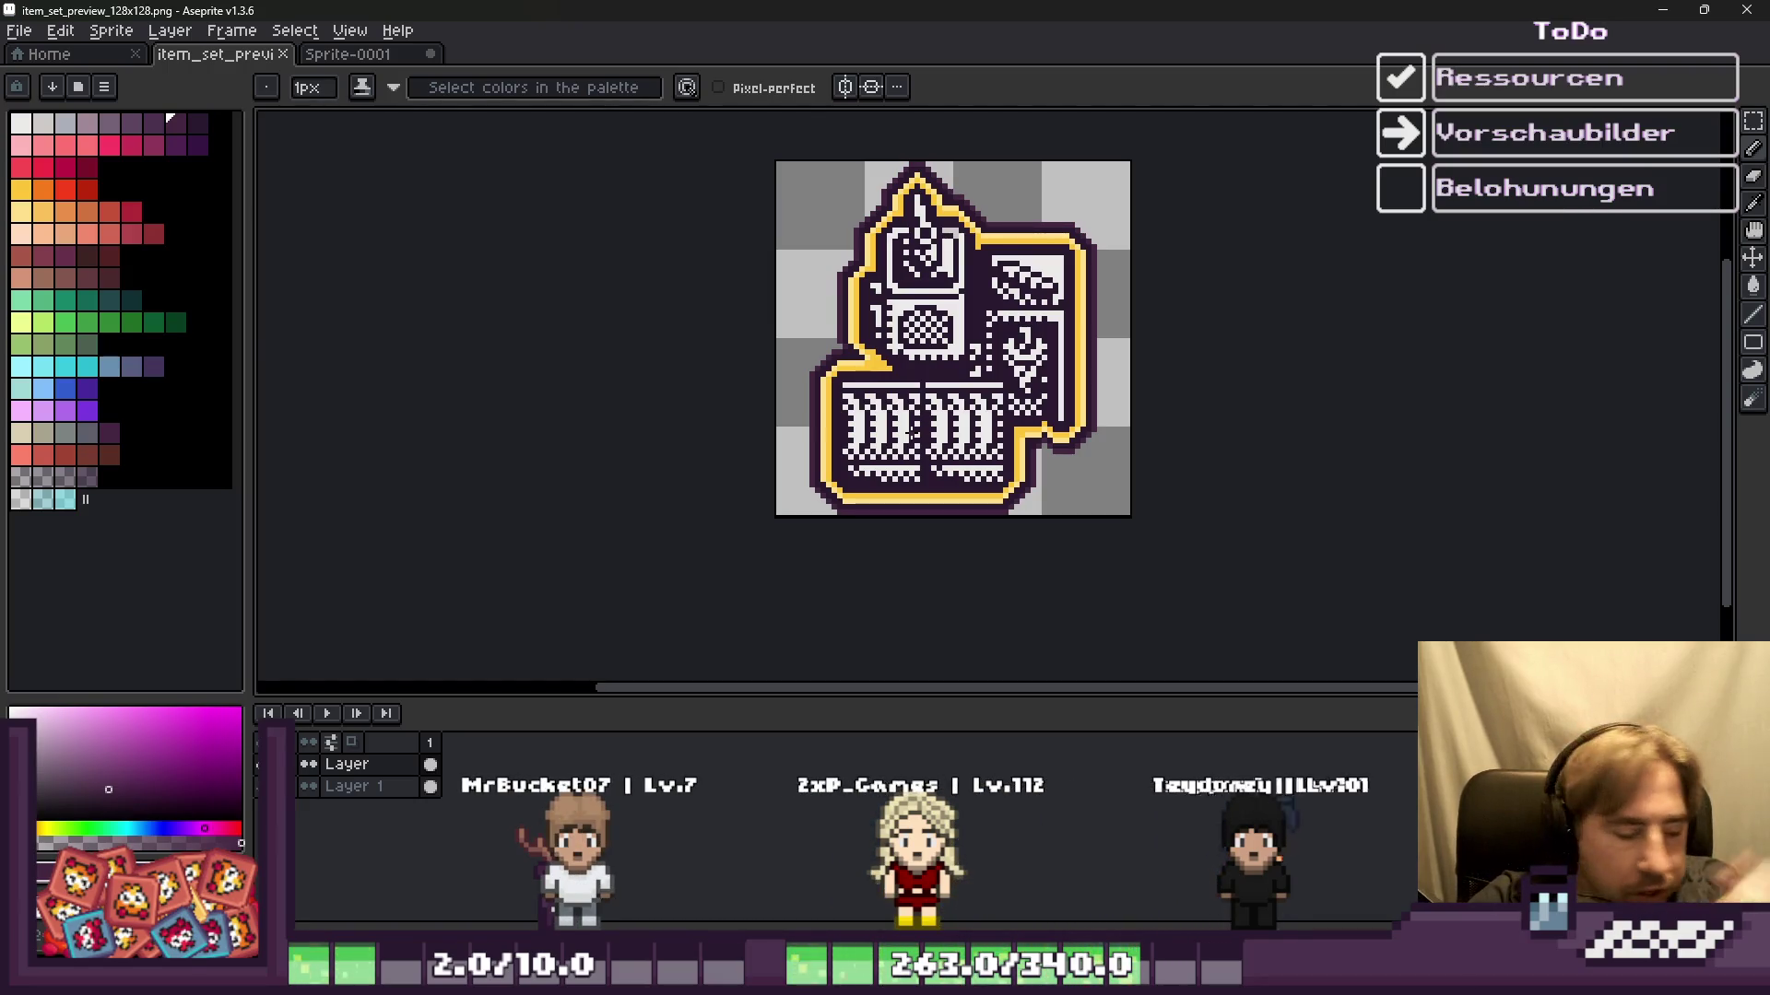
{"action": "left_click", "coordinate": [1664, 10]}
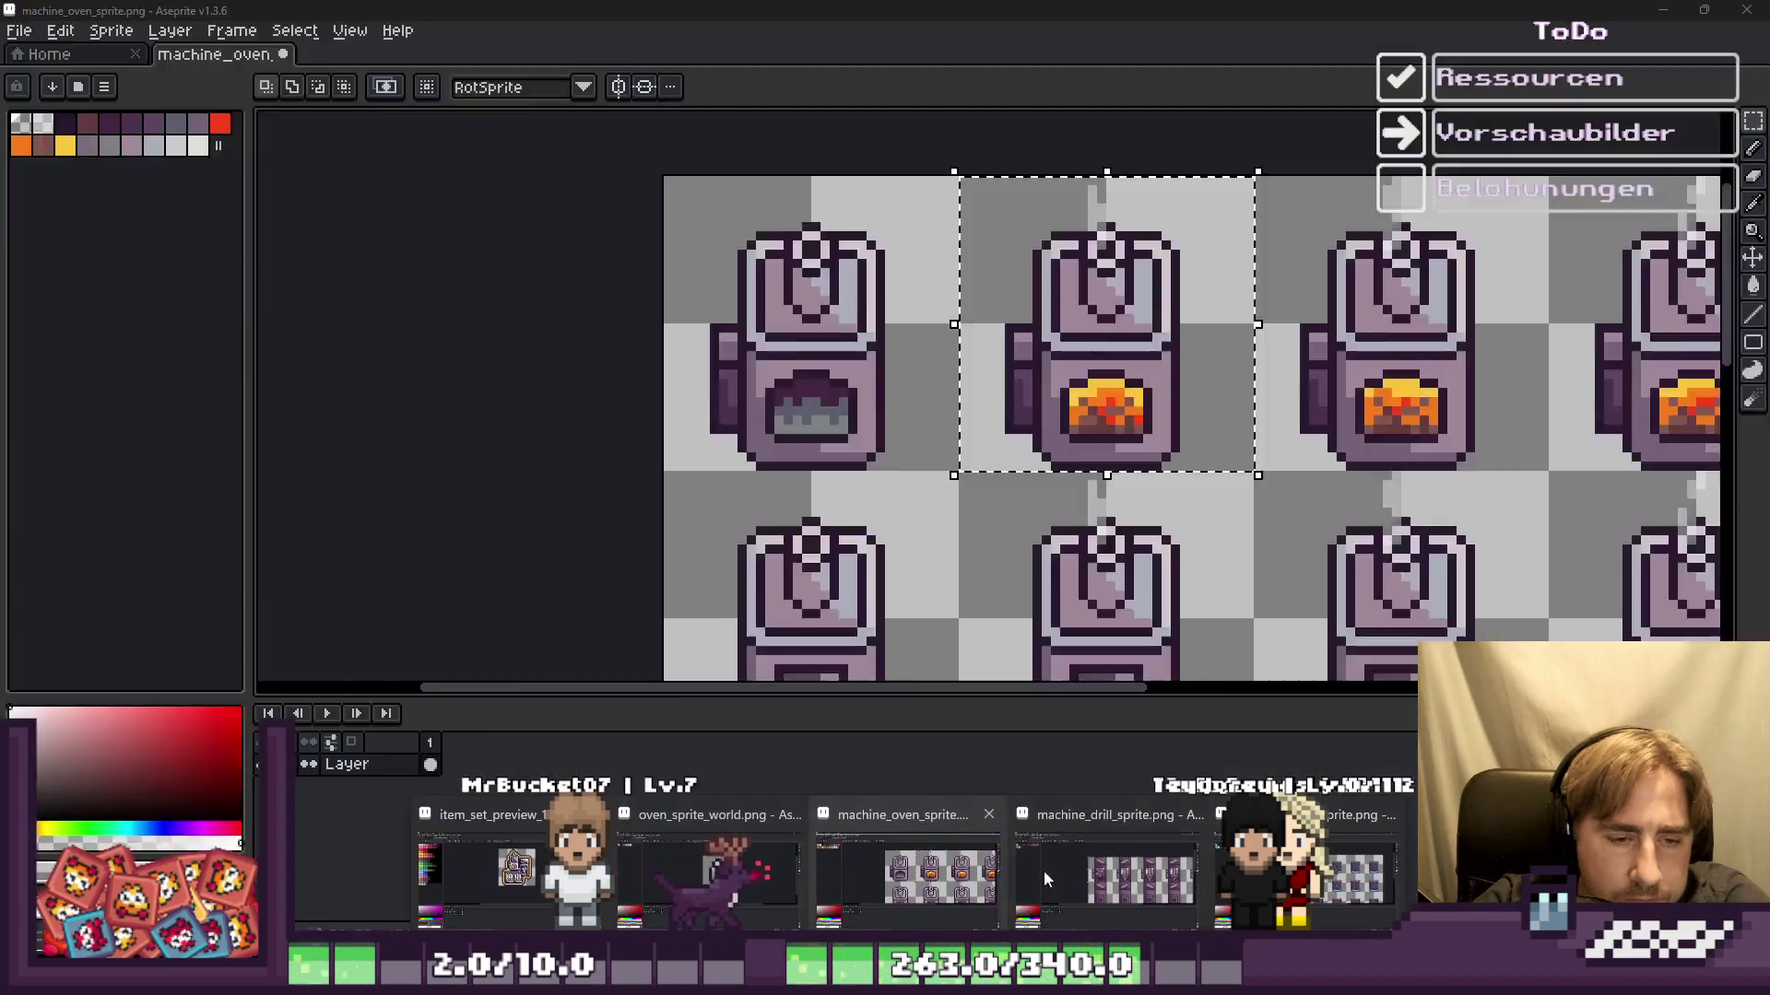
Step: Scroll over the saved panel and select the Title label, then the reward icon
{"action": "scroll", "coordinate": [1276, 426], "scroll_direction": "down", "scroll_amount": 1}
{"action": "scroll", "coordinate": [1278, 440], "scroll_direction": "down", "scroll_amount": 1}
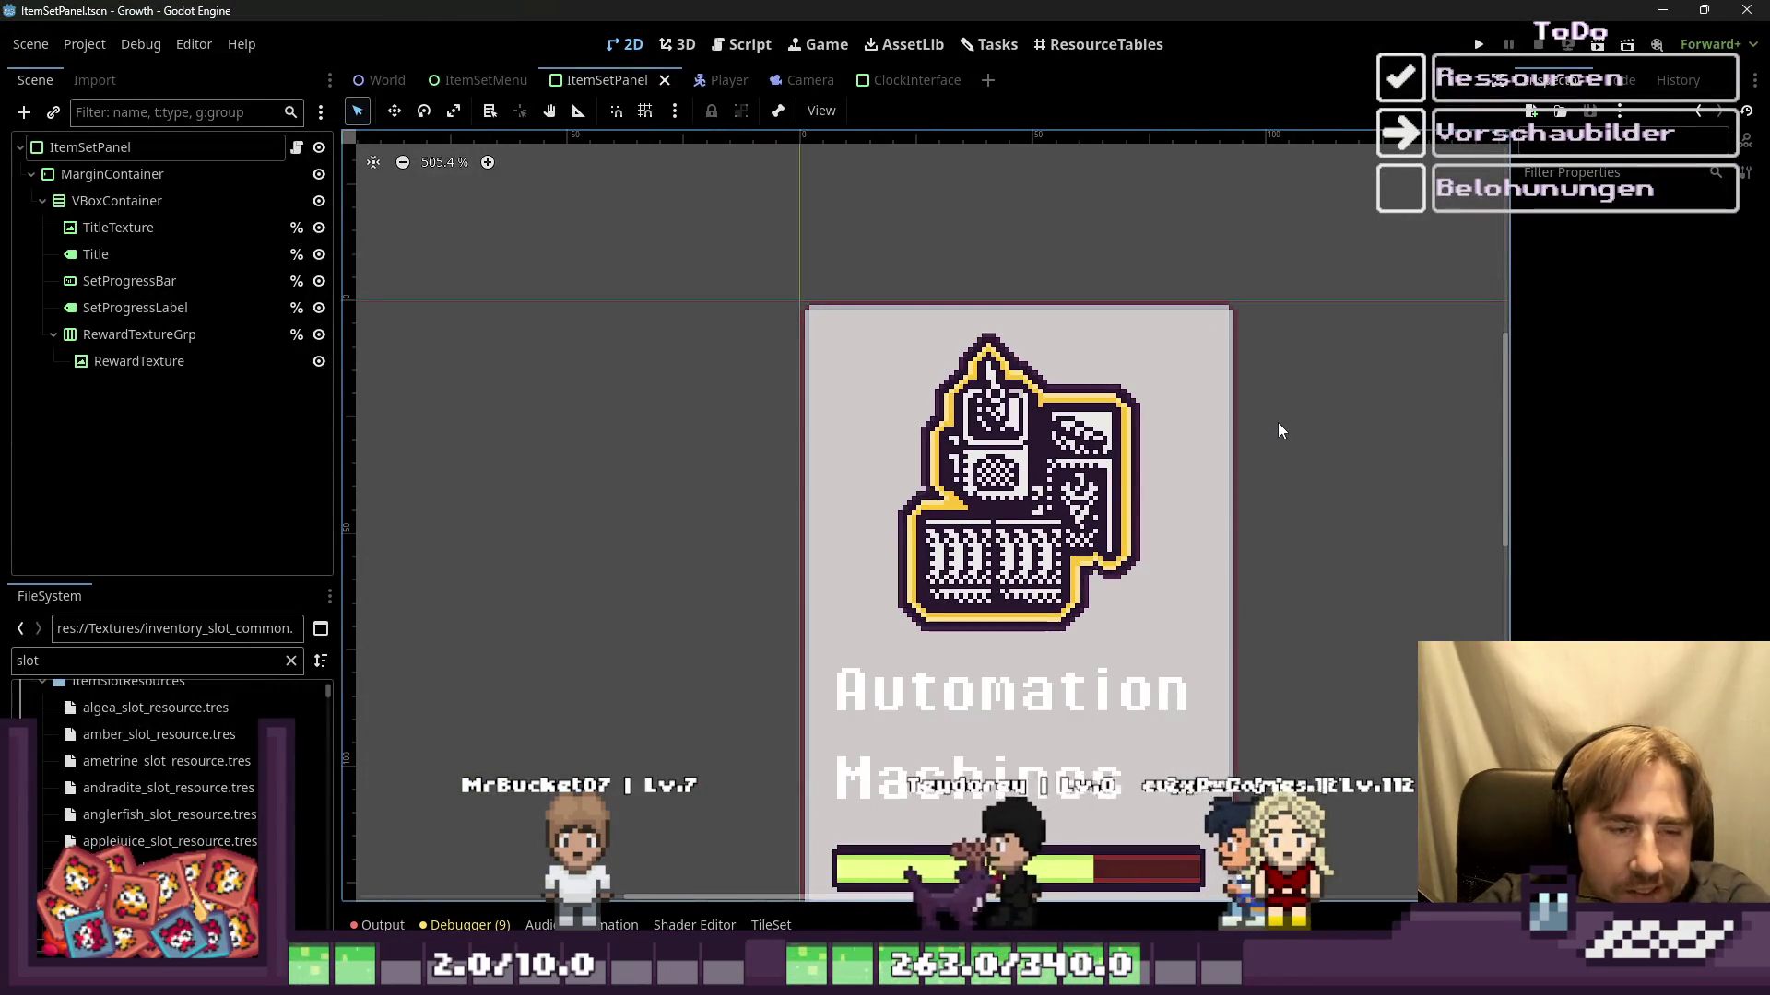
{"action": "scroll", "coordinate": [1230, 427], "scroll_direction": "down", "scroll_amount": 1}
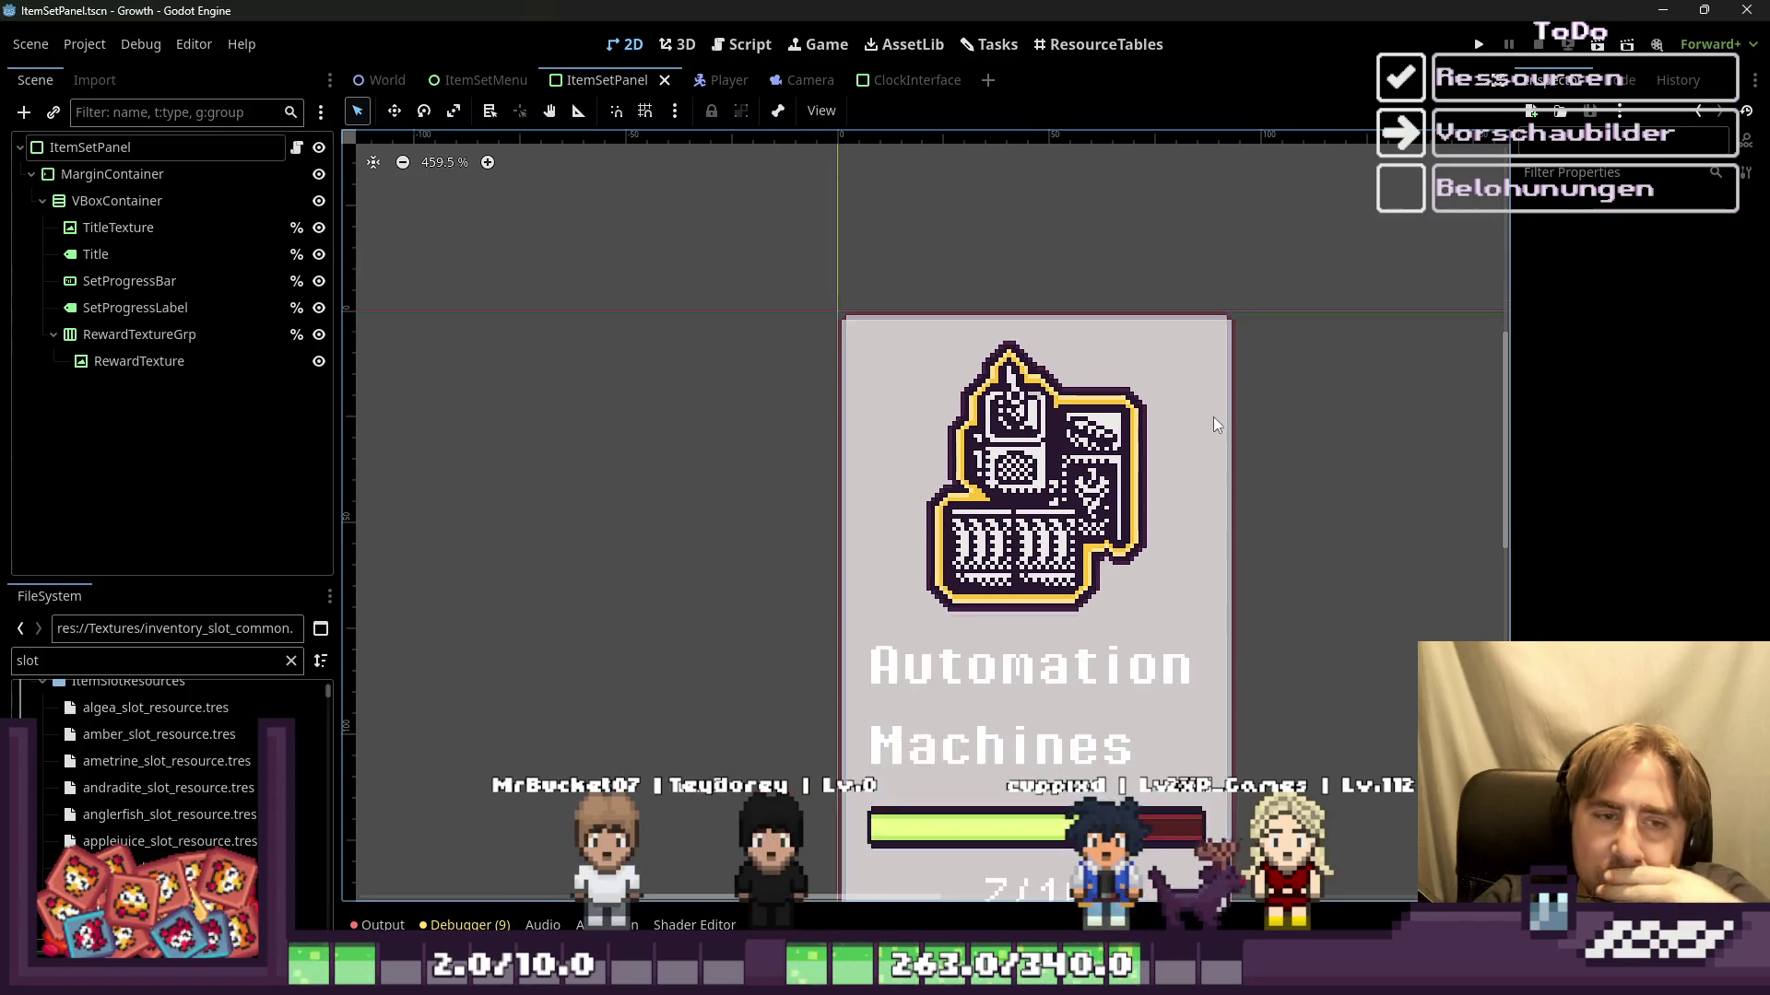
{"action": "scroll", "coordinate": [1213, 426], "scroll_direction": "down", "scroll_amount": 1}
{"action": "scroll", "coordinate": [1213, 426], "scroll_direction": "down", "scroll_amount": 1}
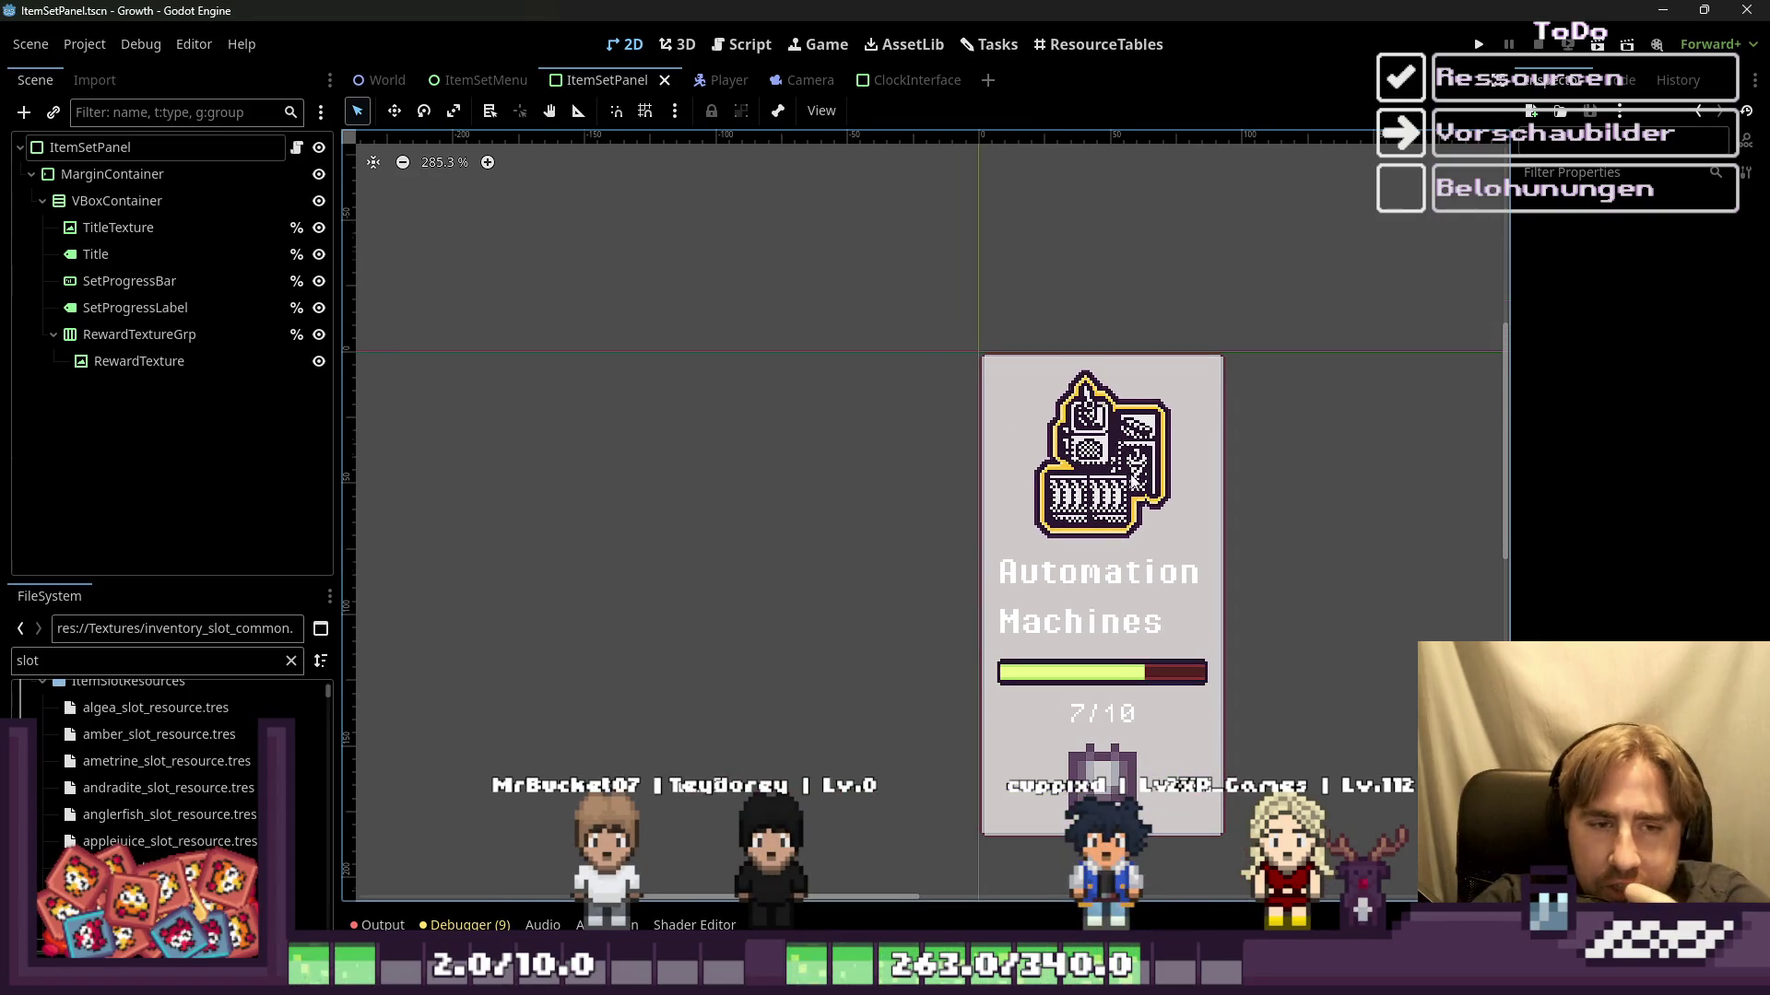
{"action": "scroll", "coordinate": [1141, 471], "scroll_direction": "up", "scroll_amount": 2}
{"action": "scroll", "coordinate": [1146, 419], "scroll_direction": "up", "scroll_amount": 1}
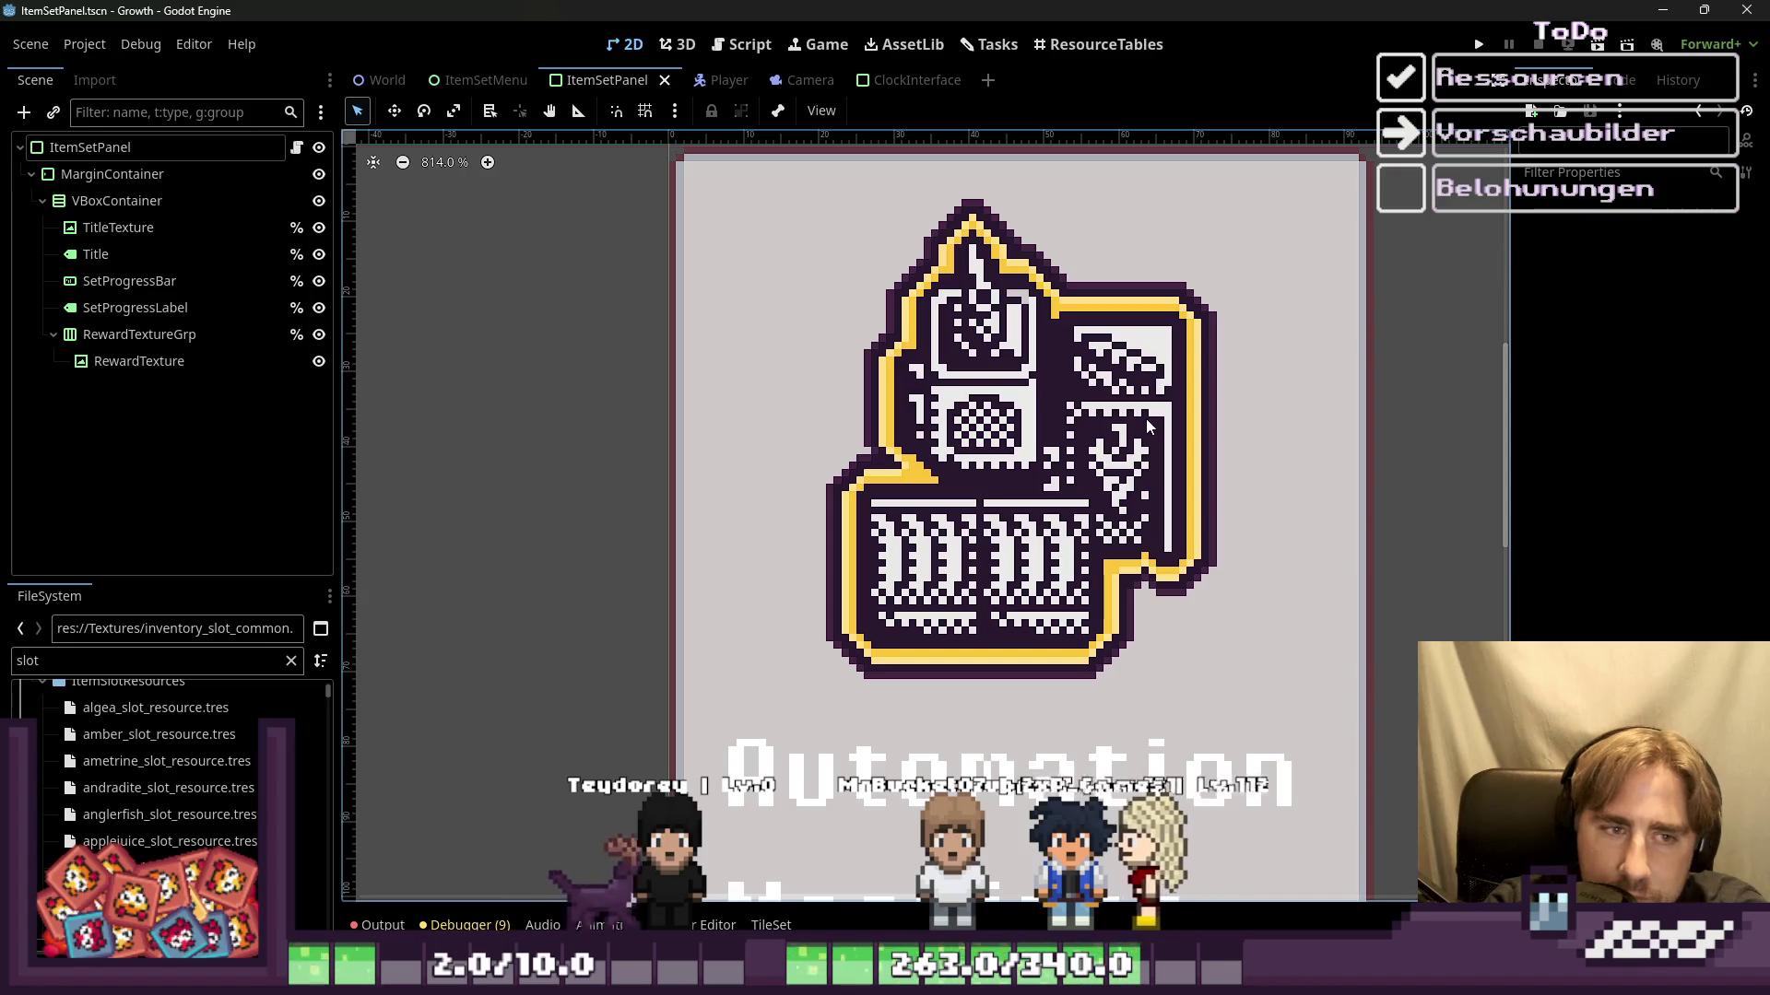
{"action": "scroll", "coordinate": [1184, 672], "scroll_direction": "down", "scroll_amount": 1}
{"action": "scroll", "coordinate": [1184, 672], "scroll_direction": "down", "scroll_amount": 3}
{"action": "scroll", "coordinate": [1197, 335], "scroll_direction": "down", "scroll_amount": 2}
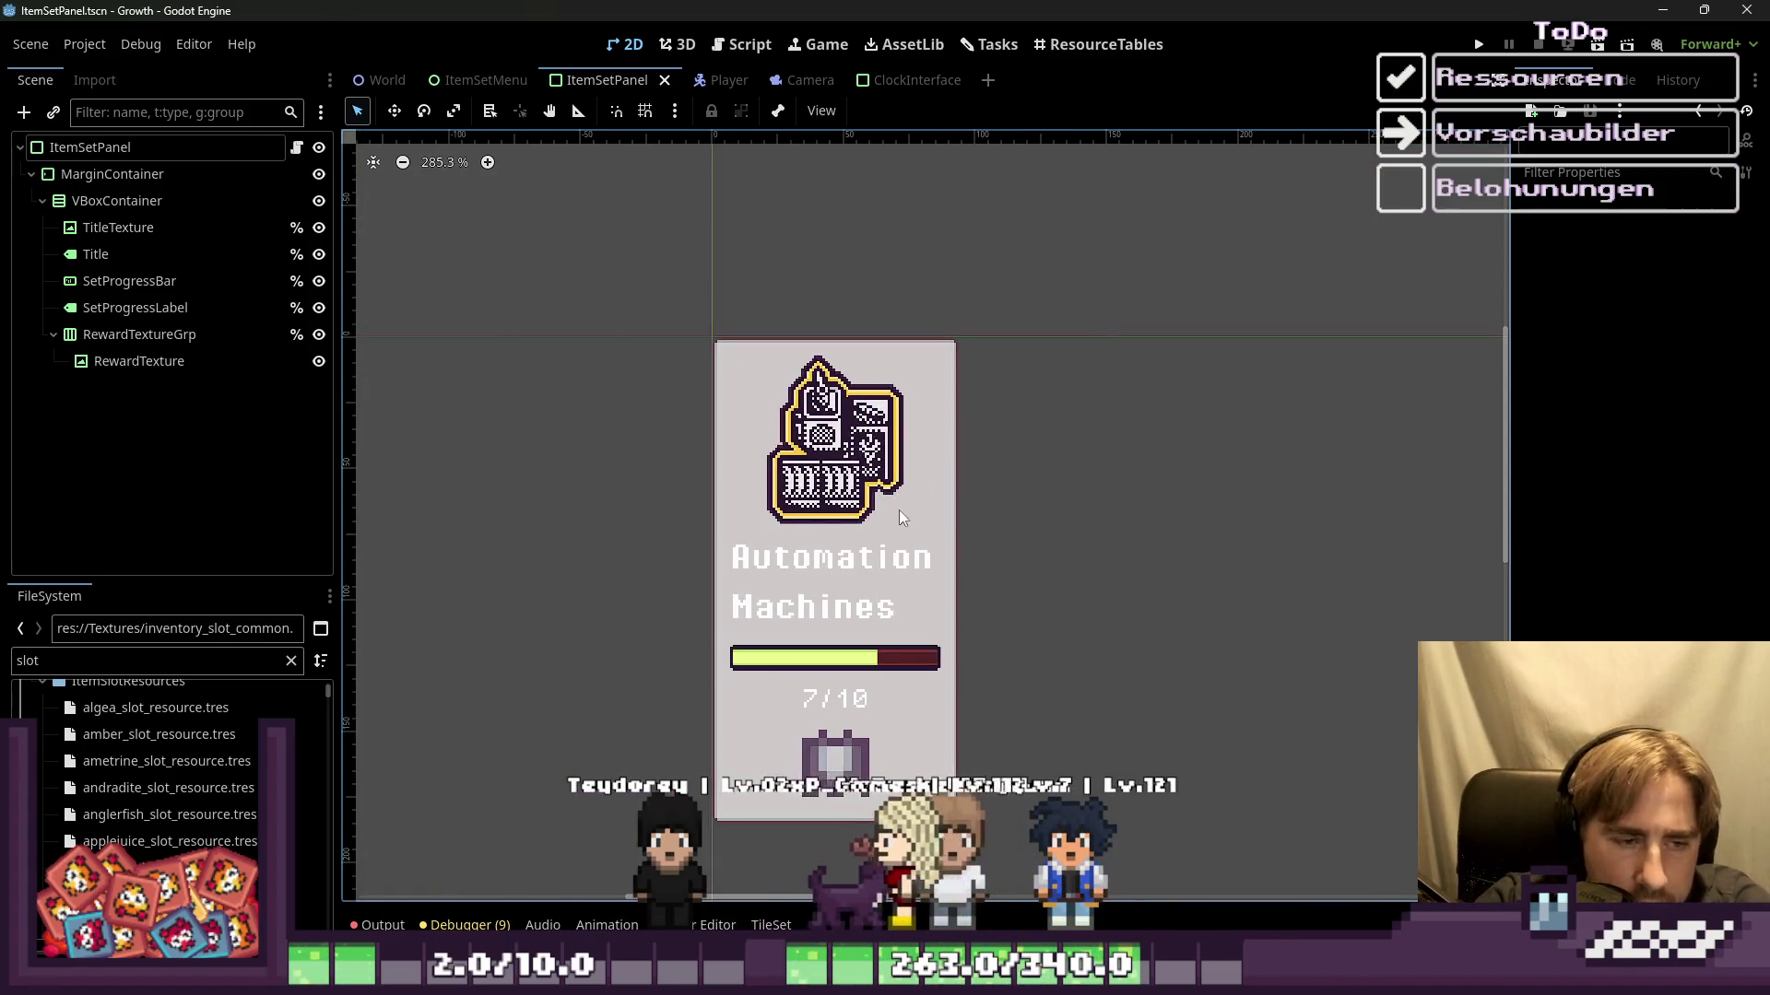
{"action": "left_click", "coordinate": [729, 604]}
{"action": "scroll", "coordinate": [783, 719], "scroll_direction": "up", "scroll_amount": 1}
{"action": "left_click", "coordinate": [848, 793]}
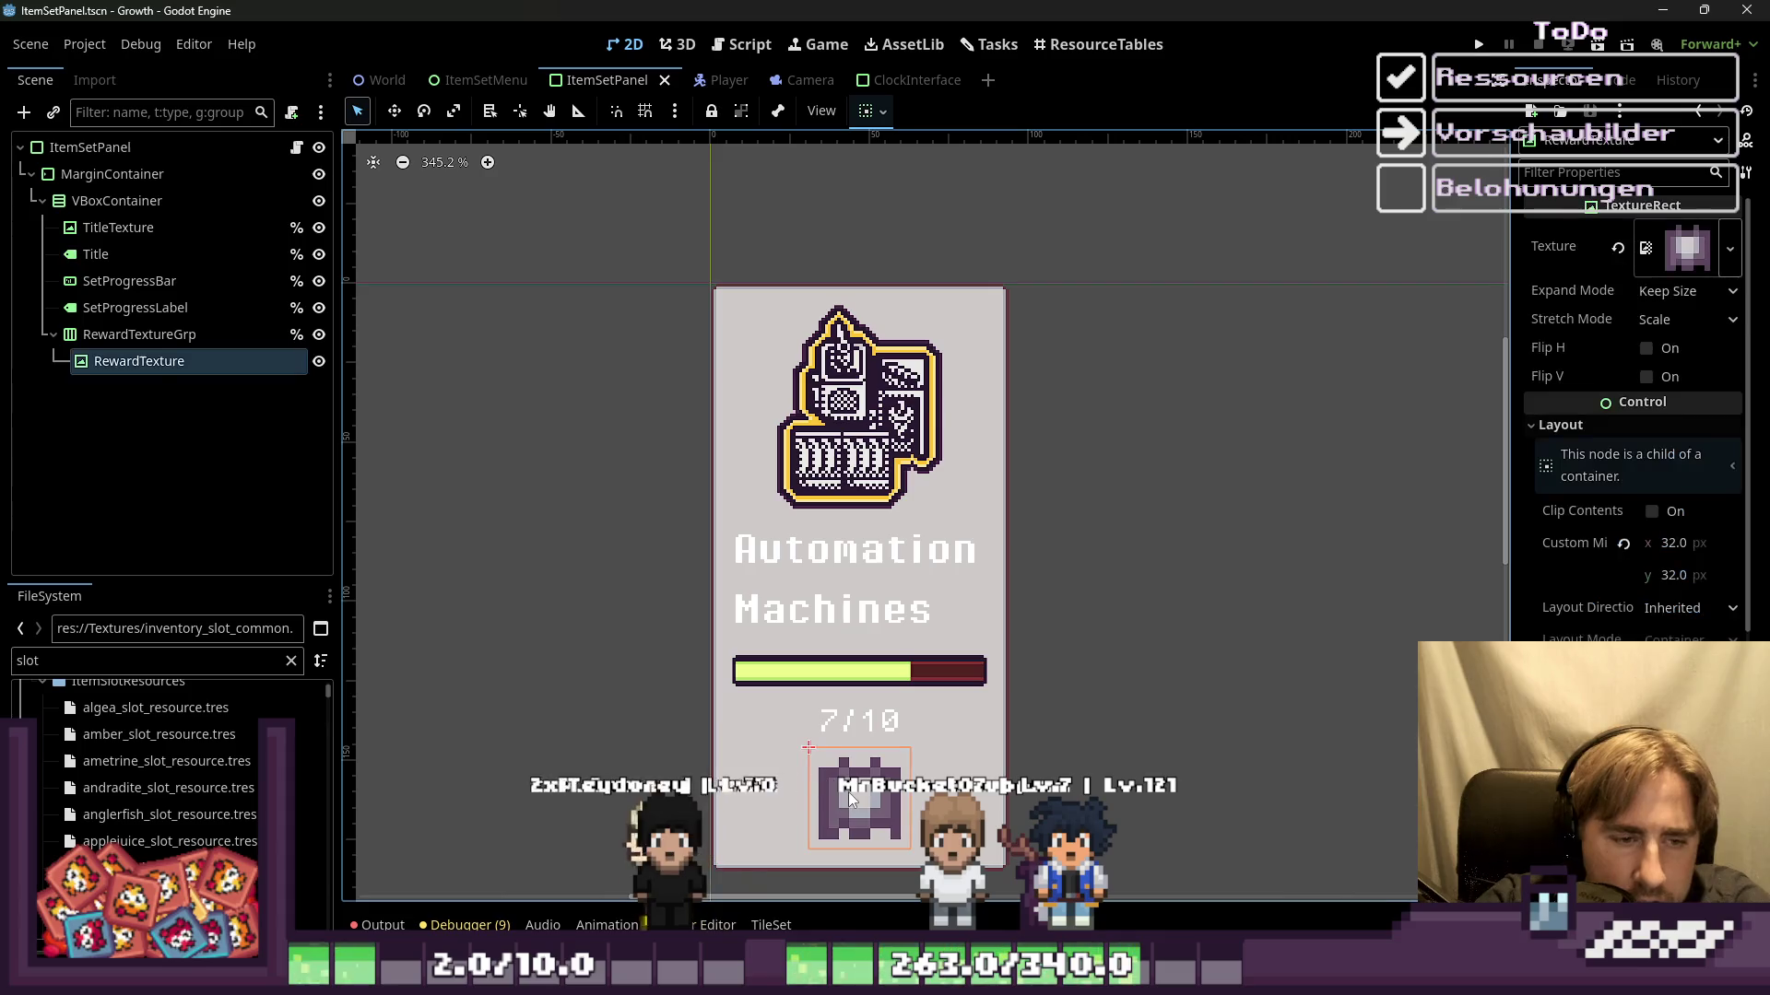
Step: Inspect the progress bar and 7/10 label, try moving the label, then reselect the Title
{"action": "left_click", "coordinate": [833, 728]}
{"action": "scroll", "coordinate": [832, 726], "scroll_direction": "up", "scroll_amount": 1}
{"action": "scroll", "coordinate": [833, 726], "scroll_direction": "up", "scroll_amount": 2}
{"action": "left_click", "coordinate": [852, 679]}
{"action": "left_click", "coordinate": [853, 680]}
{"action": "left_click", "coordinate": [838, 647]}
{"action": "left_click", "coordinate": [843, 723]}
{"action": "left_click_drag", "start_coordinate": [844, 727], "coordinate": [837, 664]}
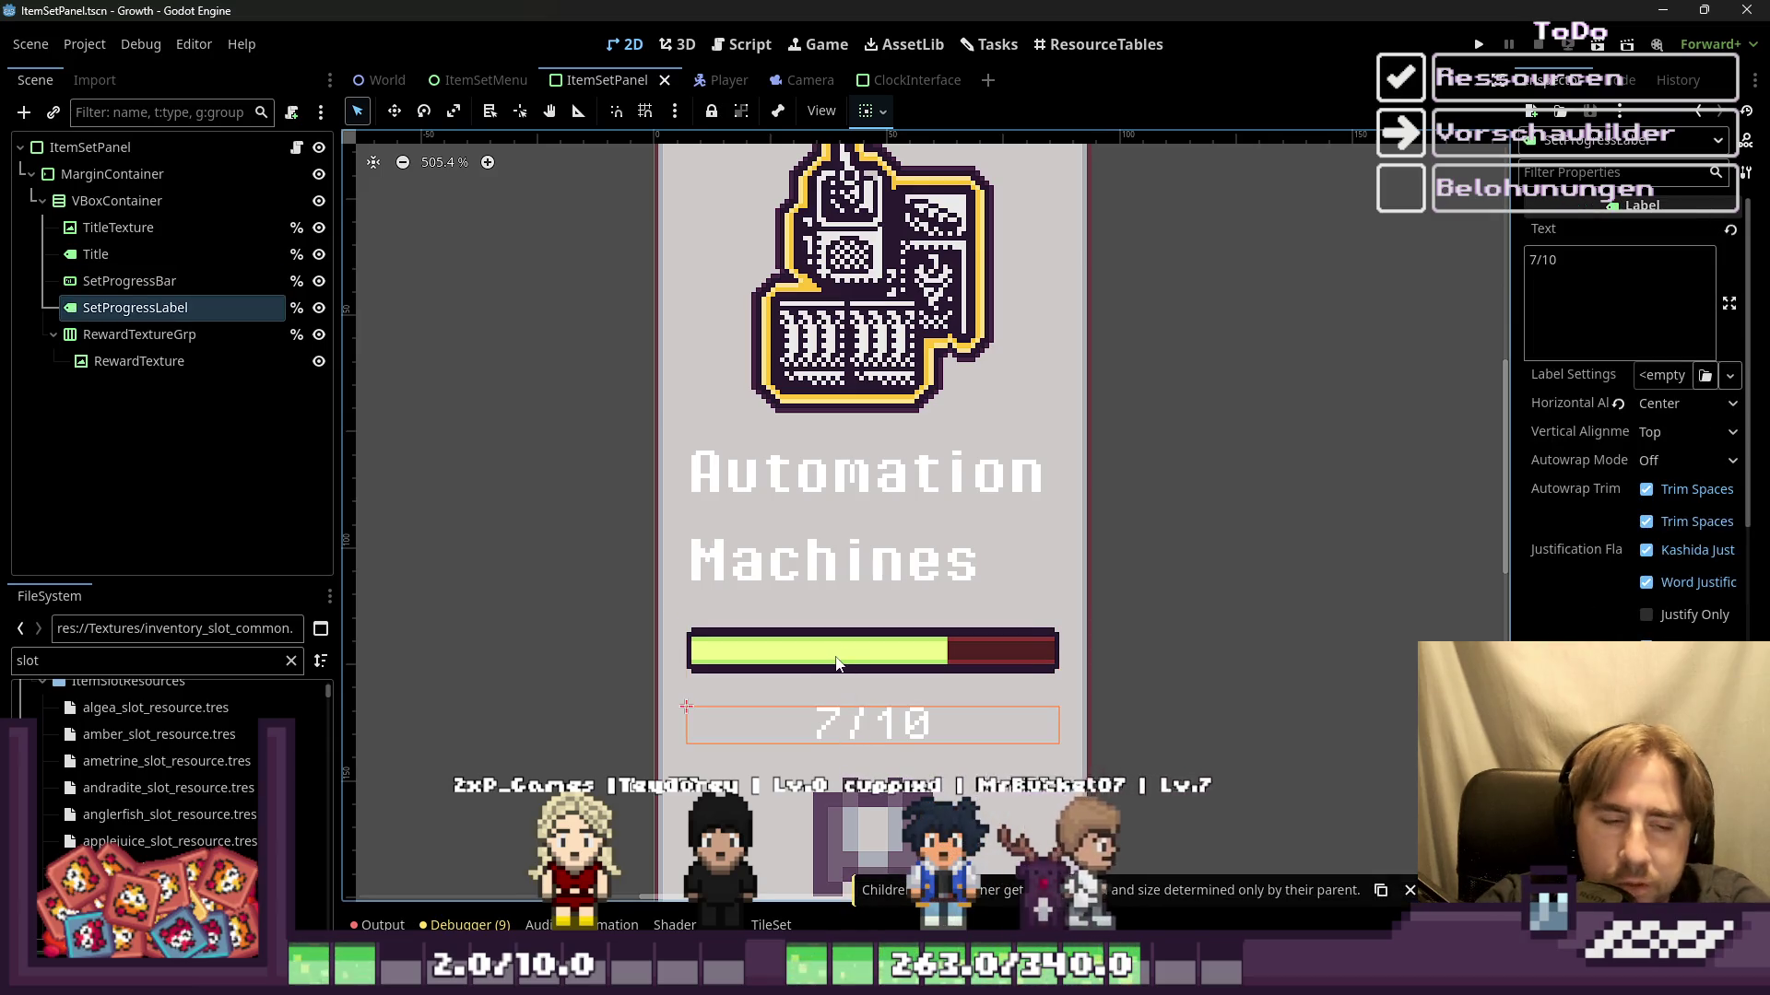
{"action": "left_click", "coordinate": [855, 693]}
{"action": "left_click", "coordinate": [853, 700]}
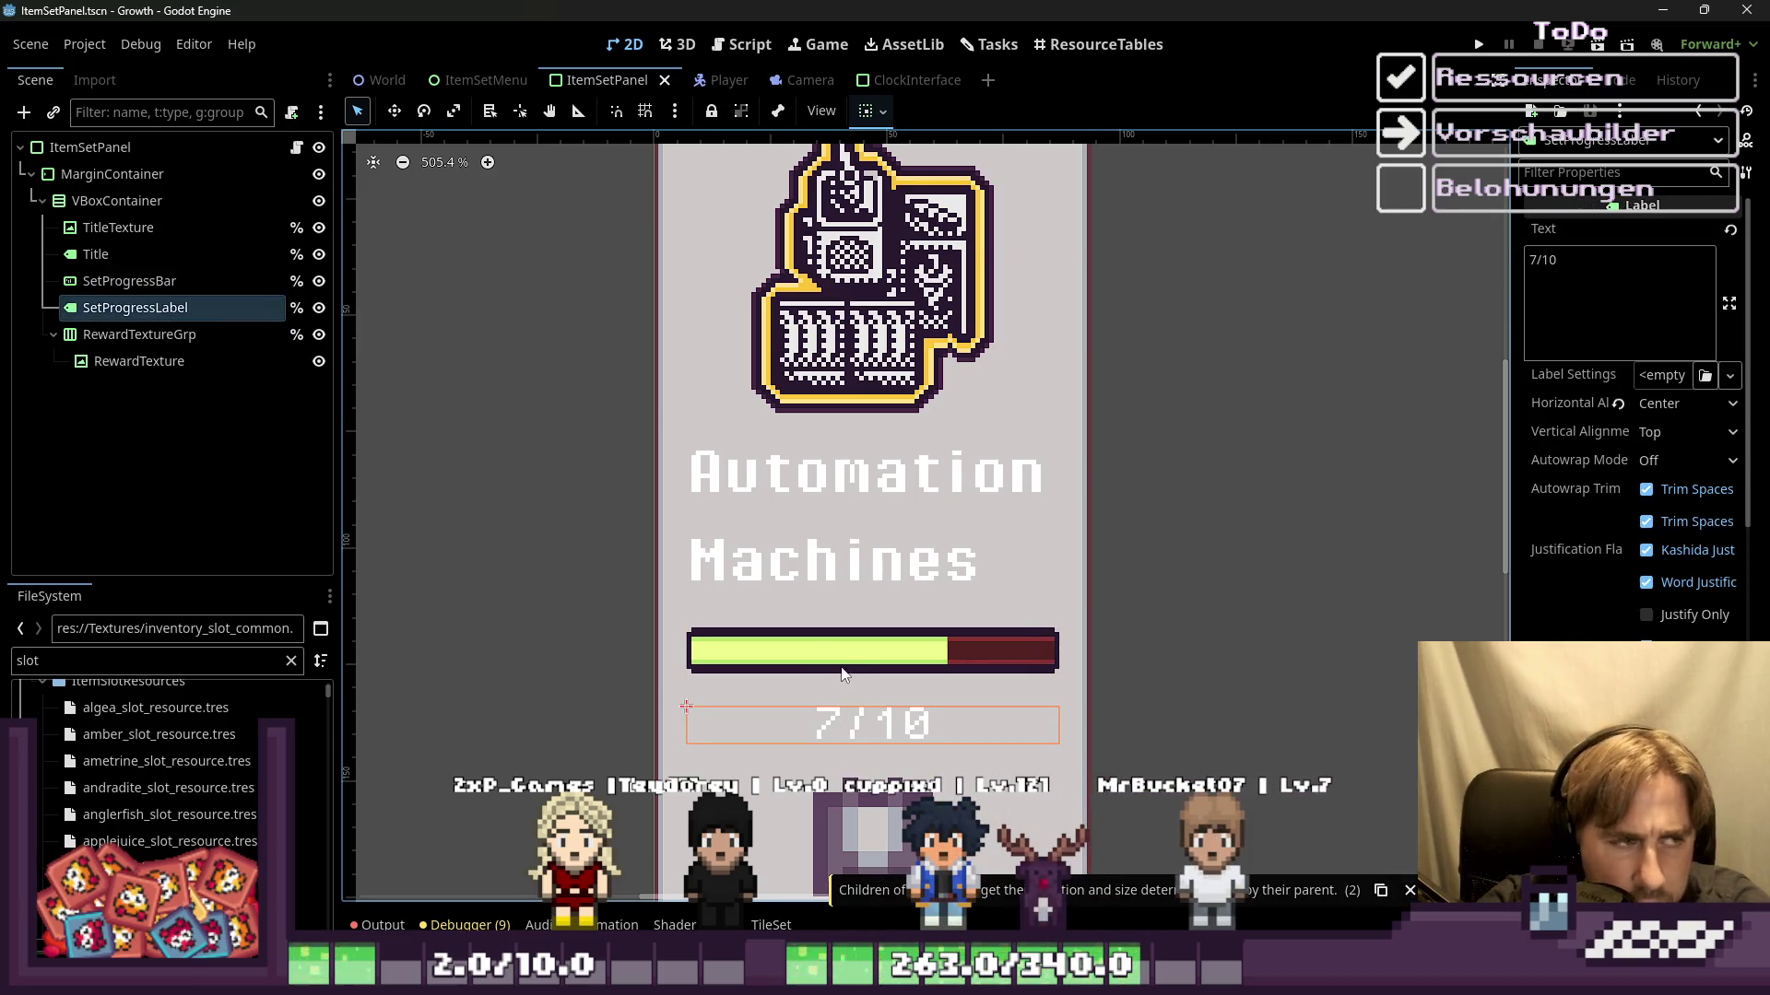
{"action": "scroll", "coordinate": [802, 660], "scroll_direction": "down", "scroll_amount": 1}
{"action": "left_click", "coordinate": [793, 488]}
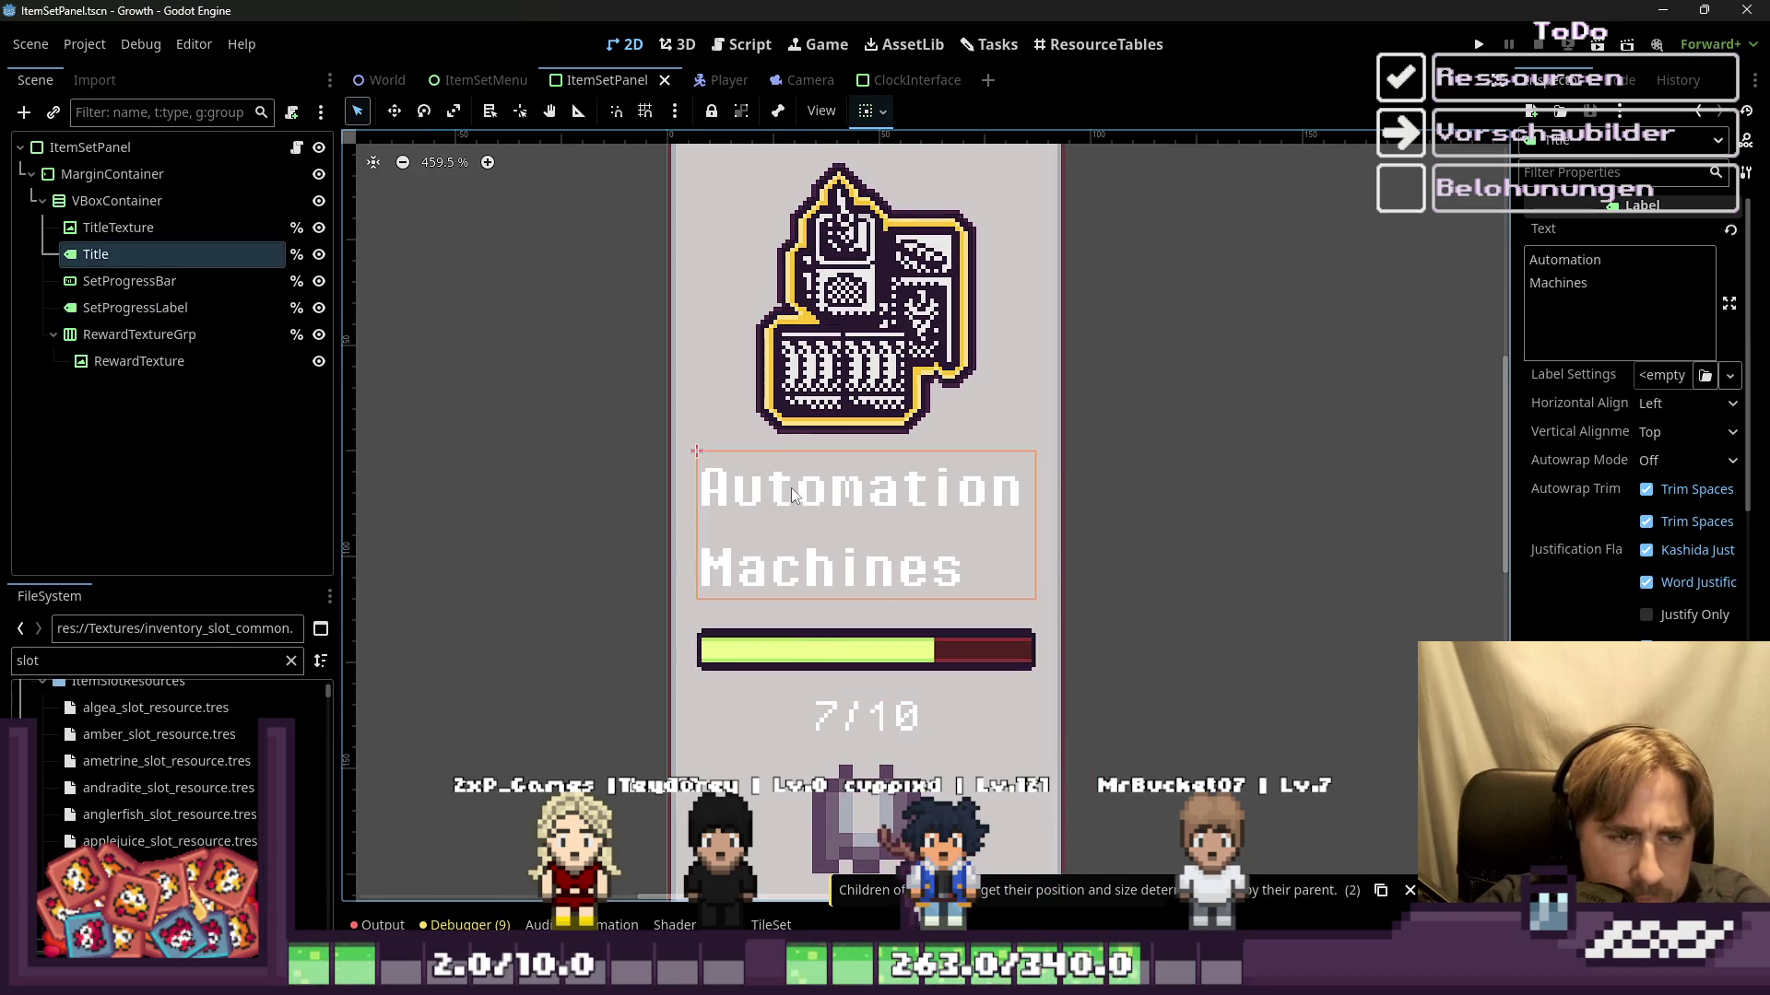
Step: Zoom the 2D view out around the Automation Machines card
{"action": "scroll", "coordinate": [1633, 505], "scroll_direction": "down", "scroll_amount": 3}
{"action": "scroll", "coordinate": [1633, 603], "scroll_direction": "down", "scroll_amount": 3}
{"action": "scroll", "coordinate": [1633, 606], "scroll_direction": "down", "scroll_amount": 2}
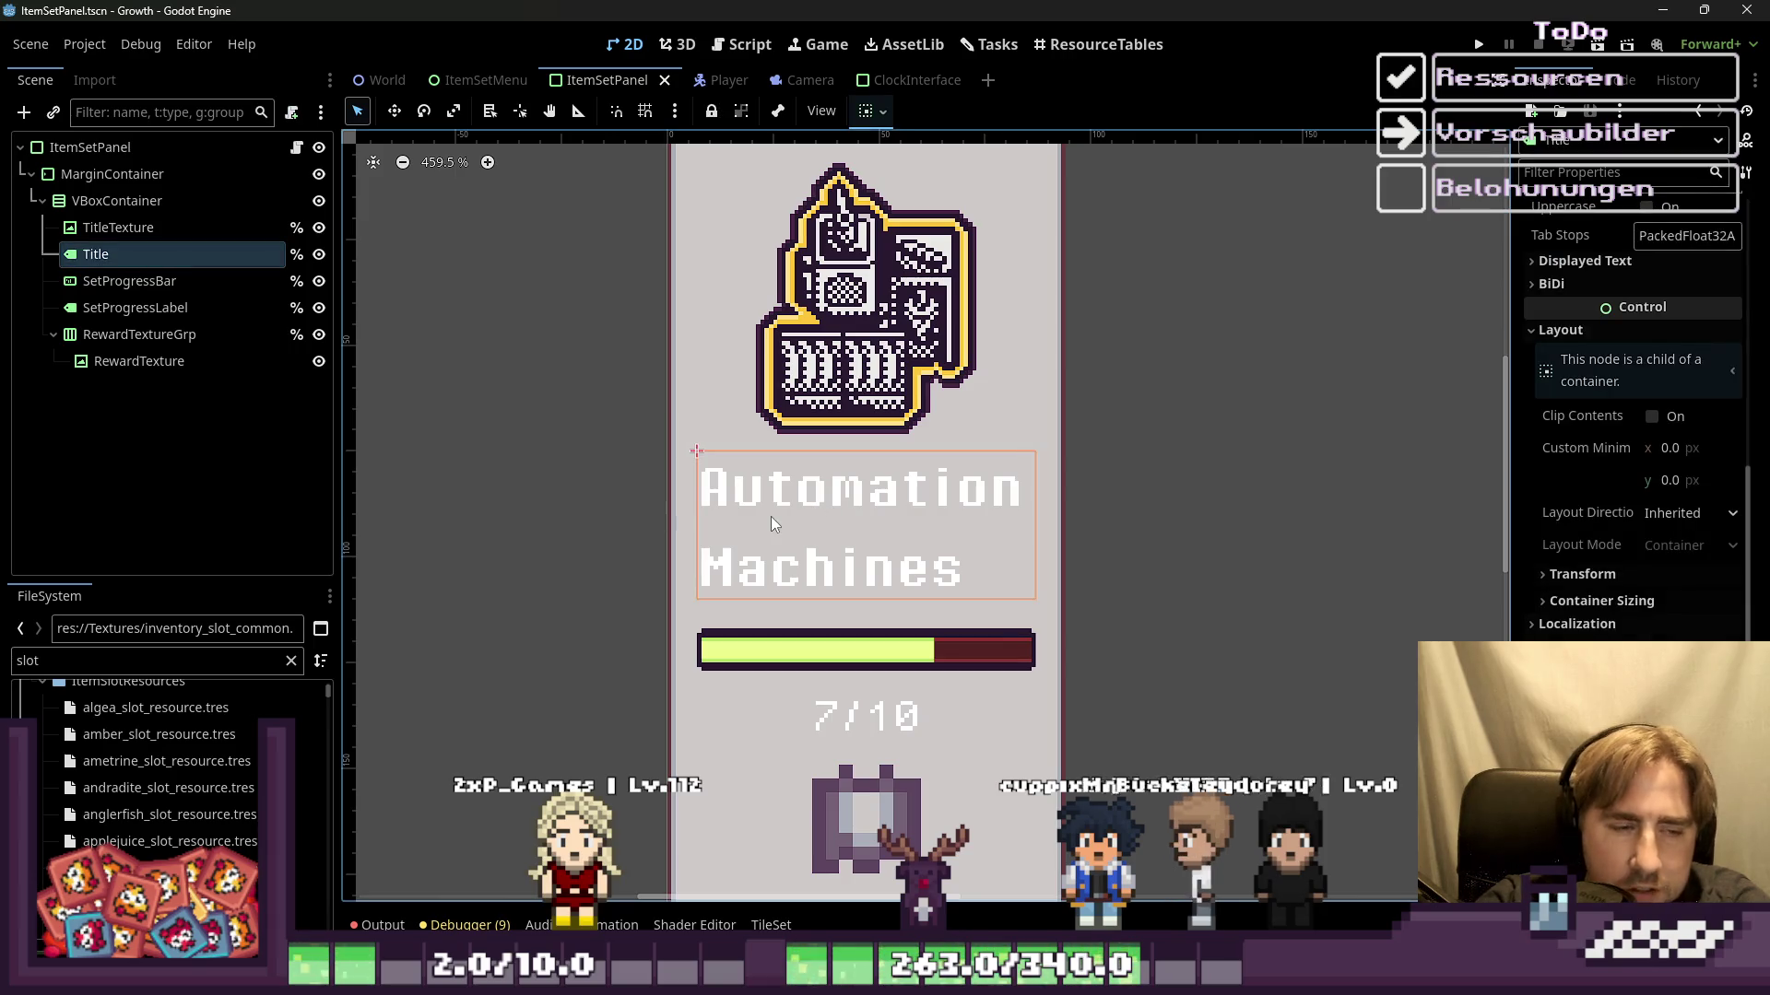
{"action": "scroll", "coordinate": [728, 553], "scroll_direction": "up", "scroll_amount": 5}
{"action": "scroll", "coordinate": [730, 542], "scroll_direction": "up", "scroll_amount": 4}
{"action": "scroll", "coordinate": [622, 544], "scroll_direction": "down", "scroll_amount": 2}
{"action": "scroll", "coordinate": [604, 580], "scroll_direction": "down", "scroll_amount": 1}
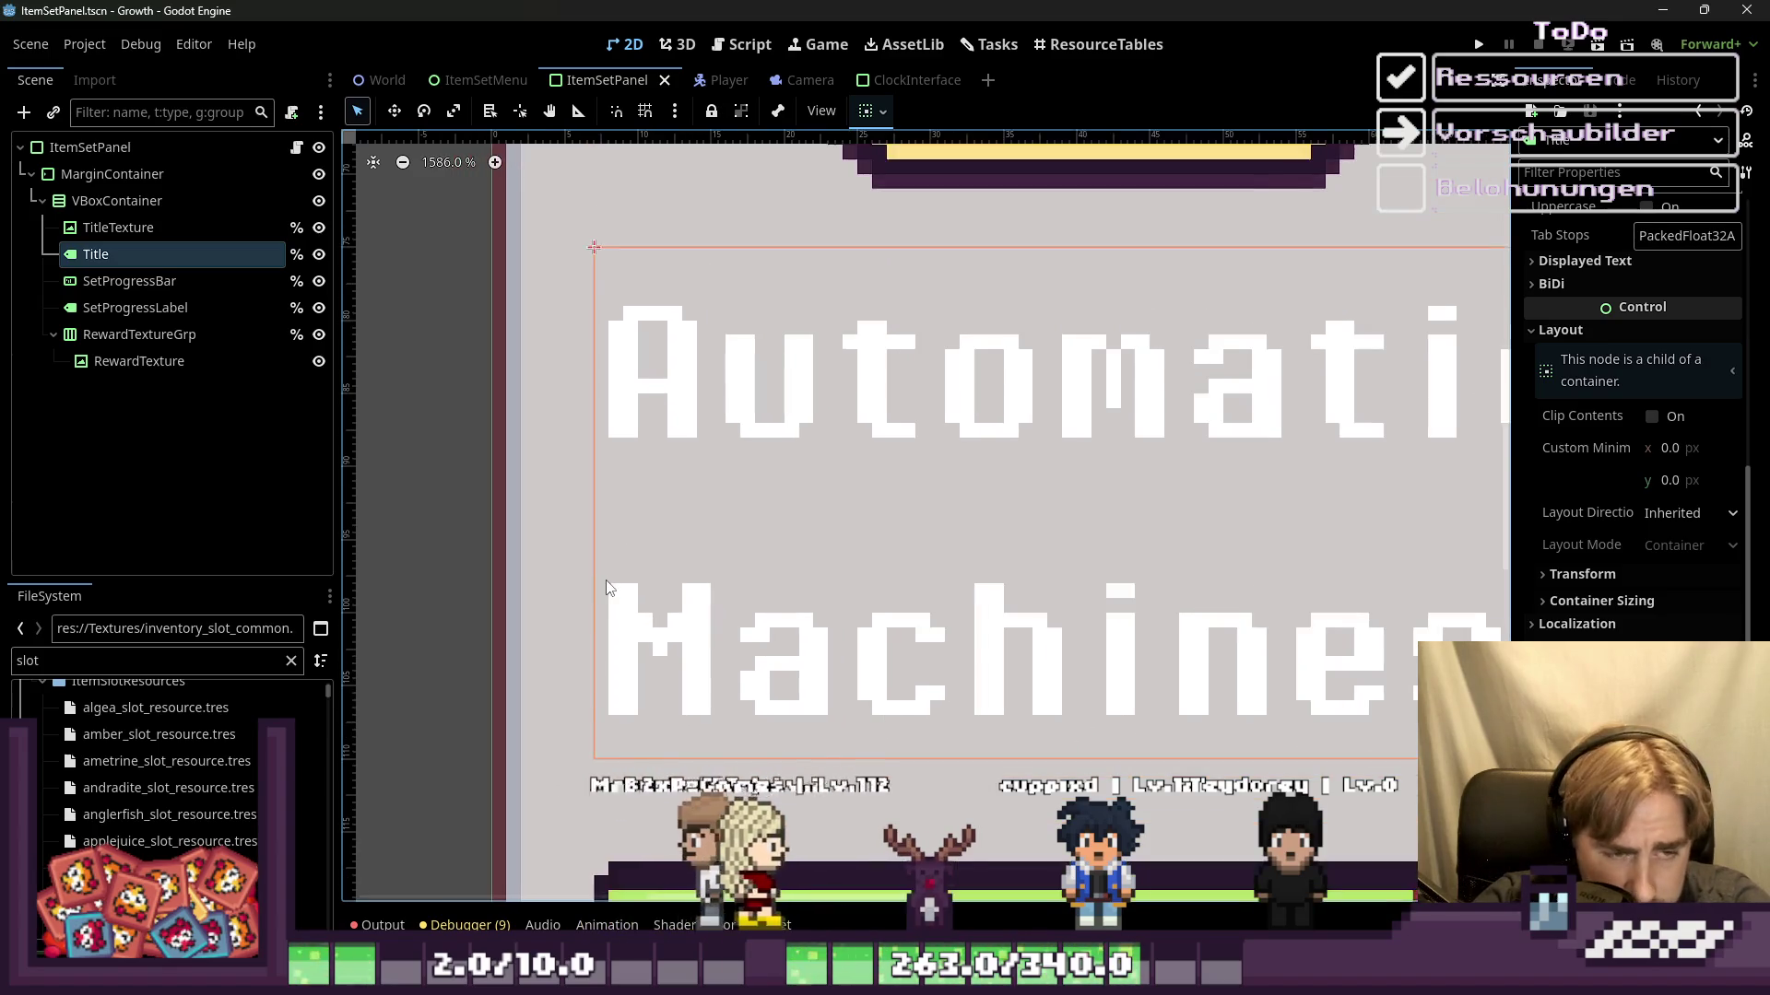
{"action": "scroll", "coordinate": [602, 578], "scroll_direction": "down", "scroll_amount": 2}
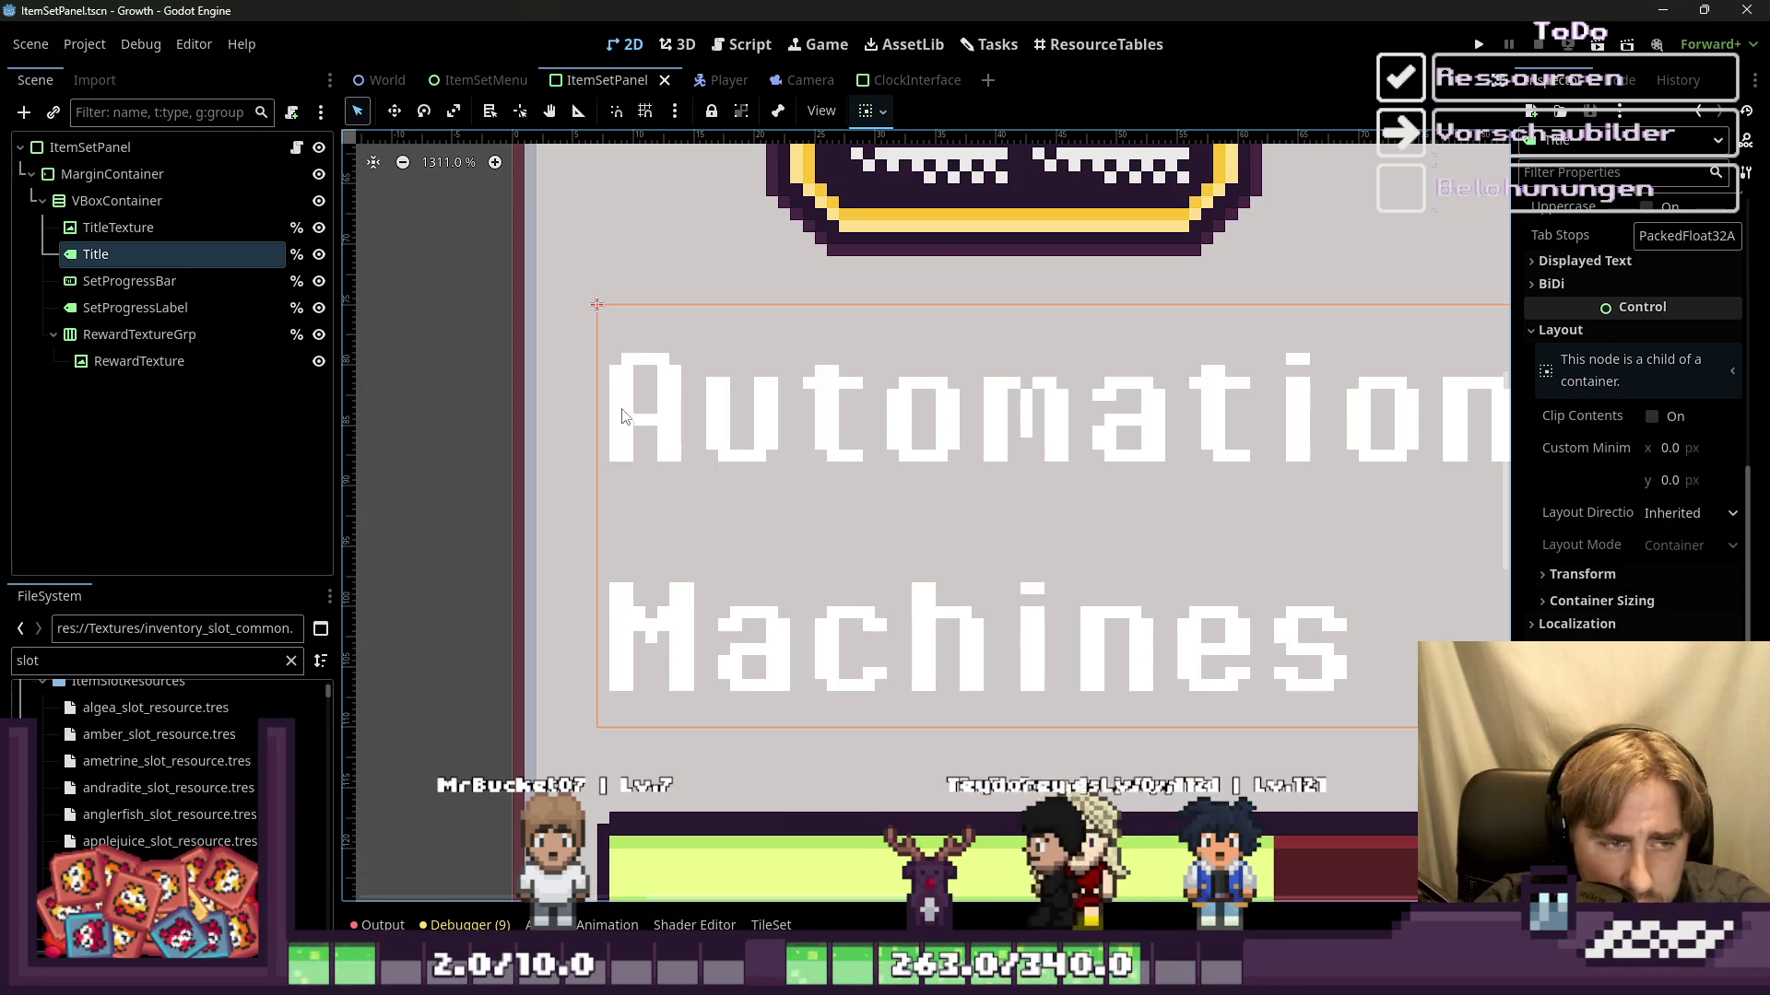
Step: Scroll to Theme Overrides, collapse the Normal StyleBox preview, and widen the Inspector
{"action": "scroll", "coordinate": [632, 505], "scroll_direction": "down", "scroll_amount": 2}
{"action": "scroll", "coordinate": [645, 512], "scroll_direction": "down", "scroll_amount": 1}
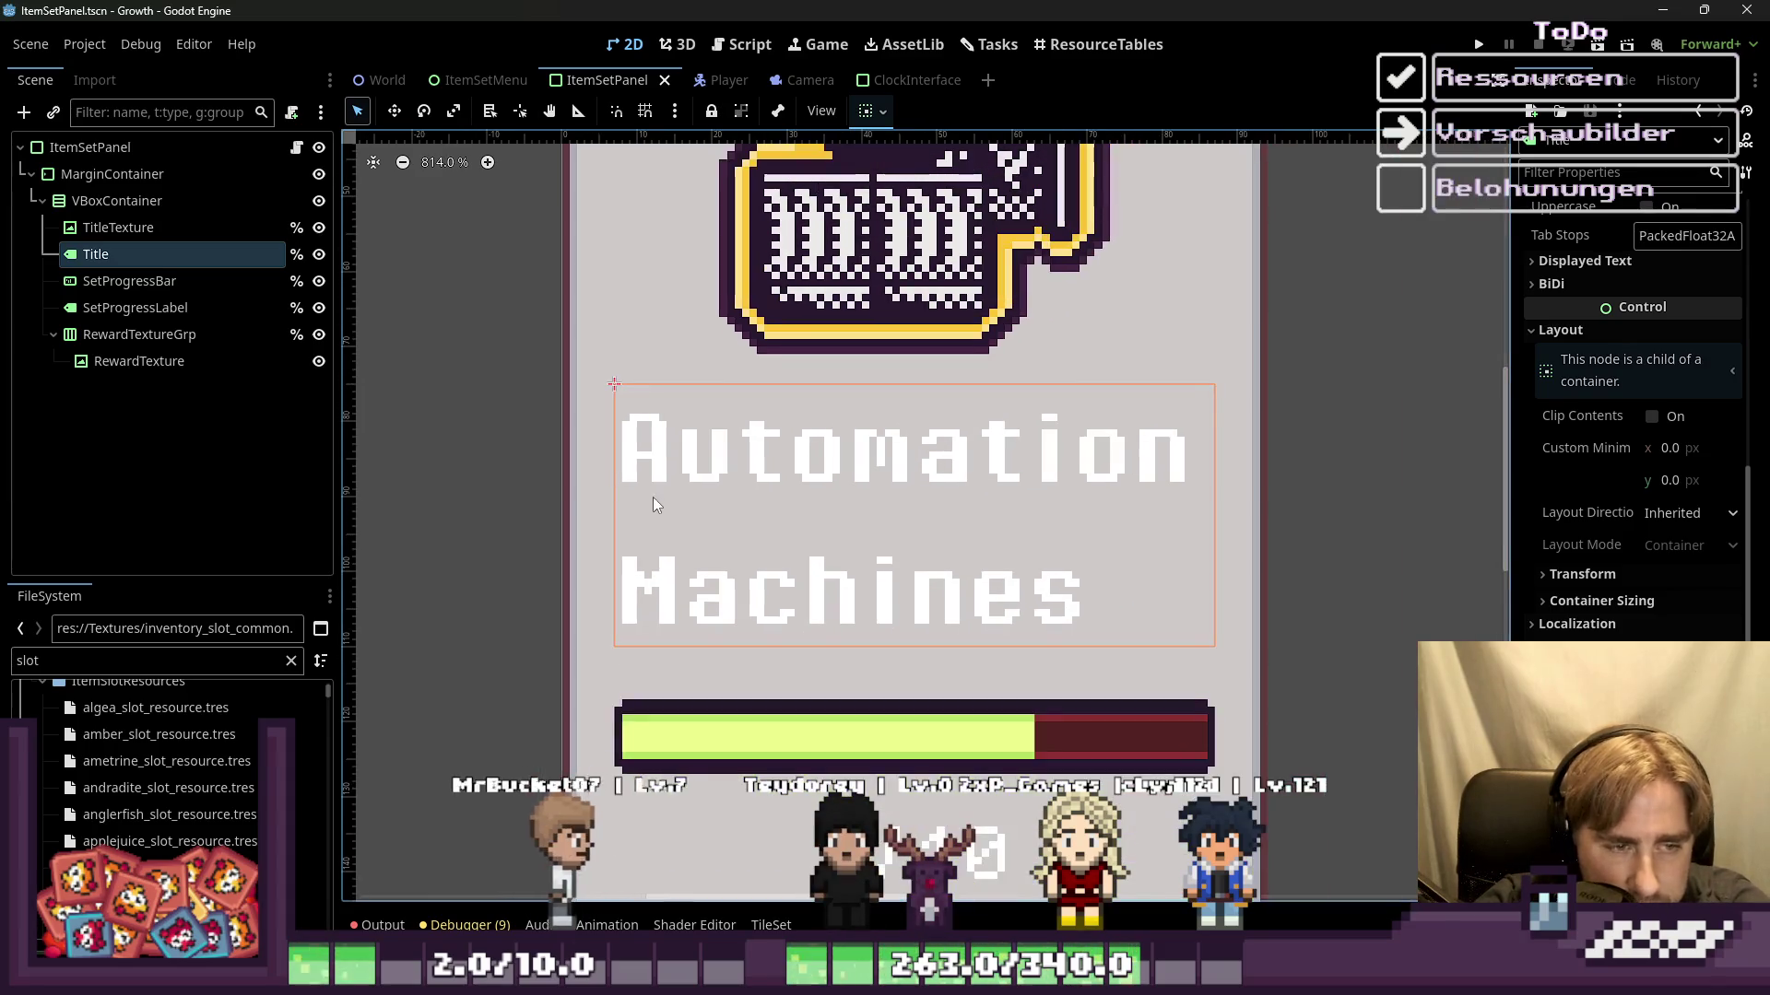
{"action": "scroll", "coordinate": [709, 469], "scroll_direction": "down", "scroll_amount": 2}
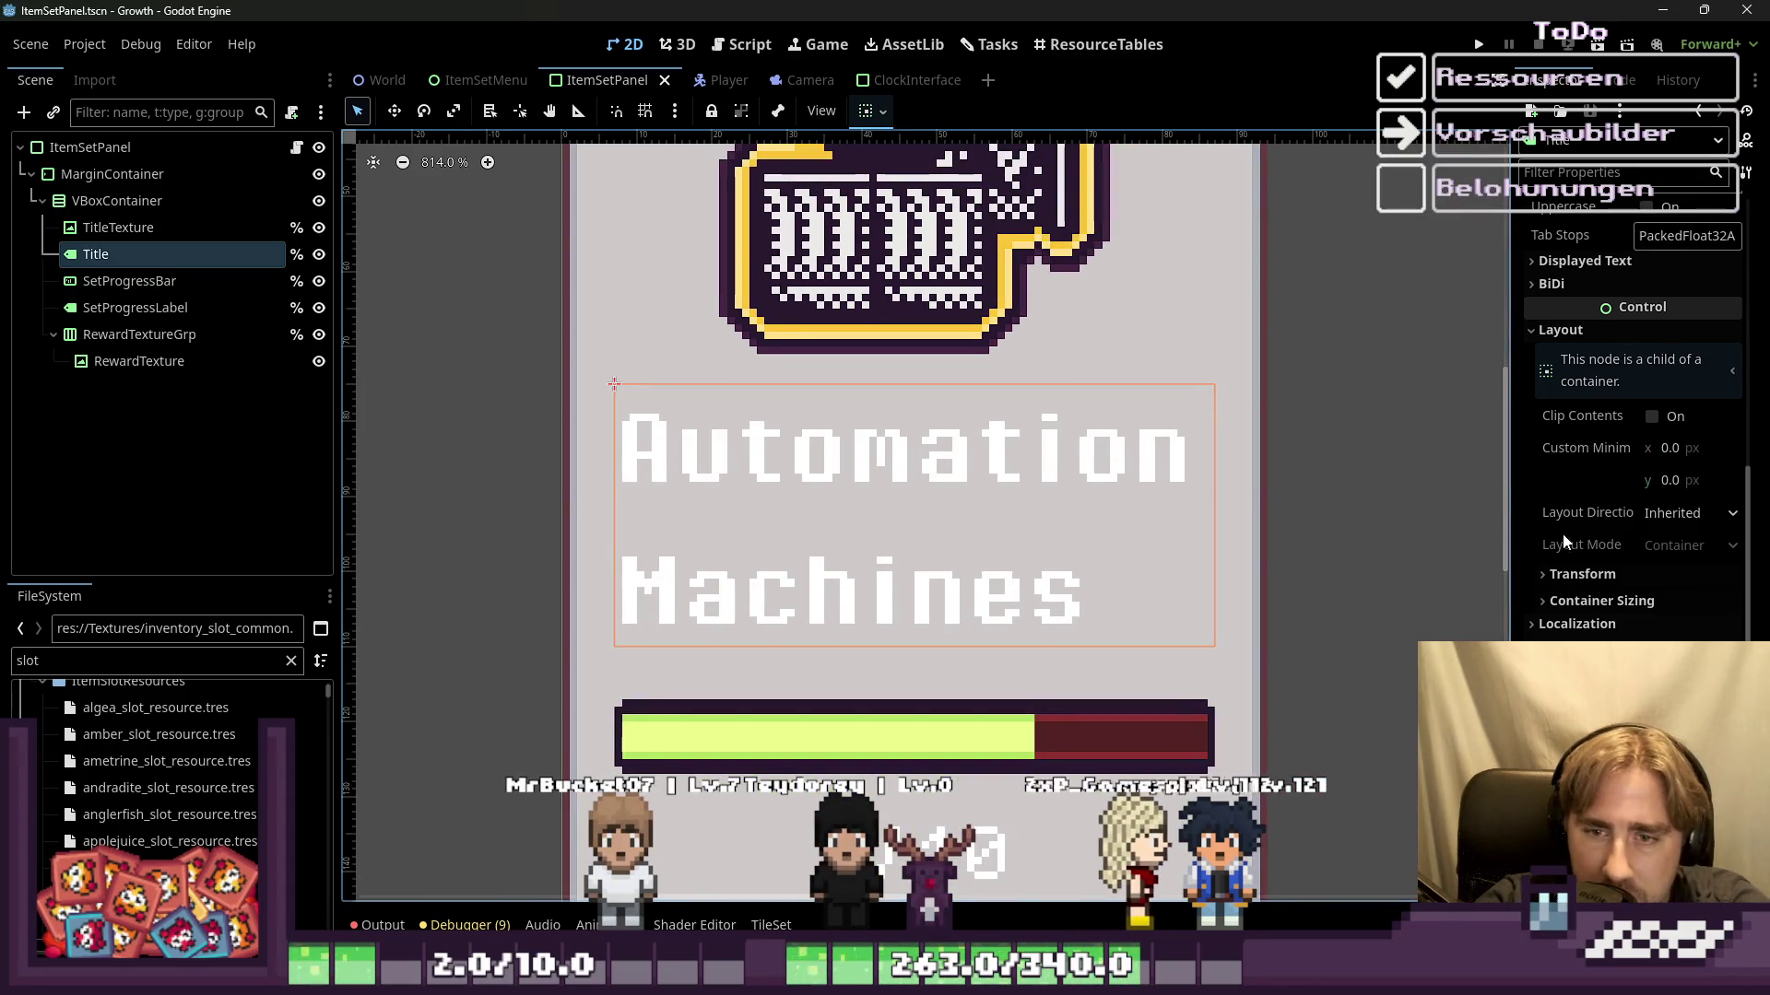
{"action": "scroll", "coordinate": [1558, 594], "scroll_direction": "down", "scroll_amount": 5}
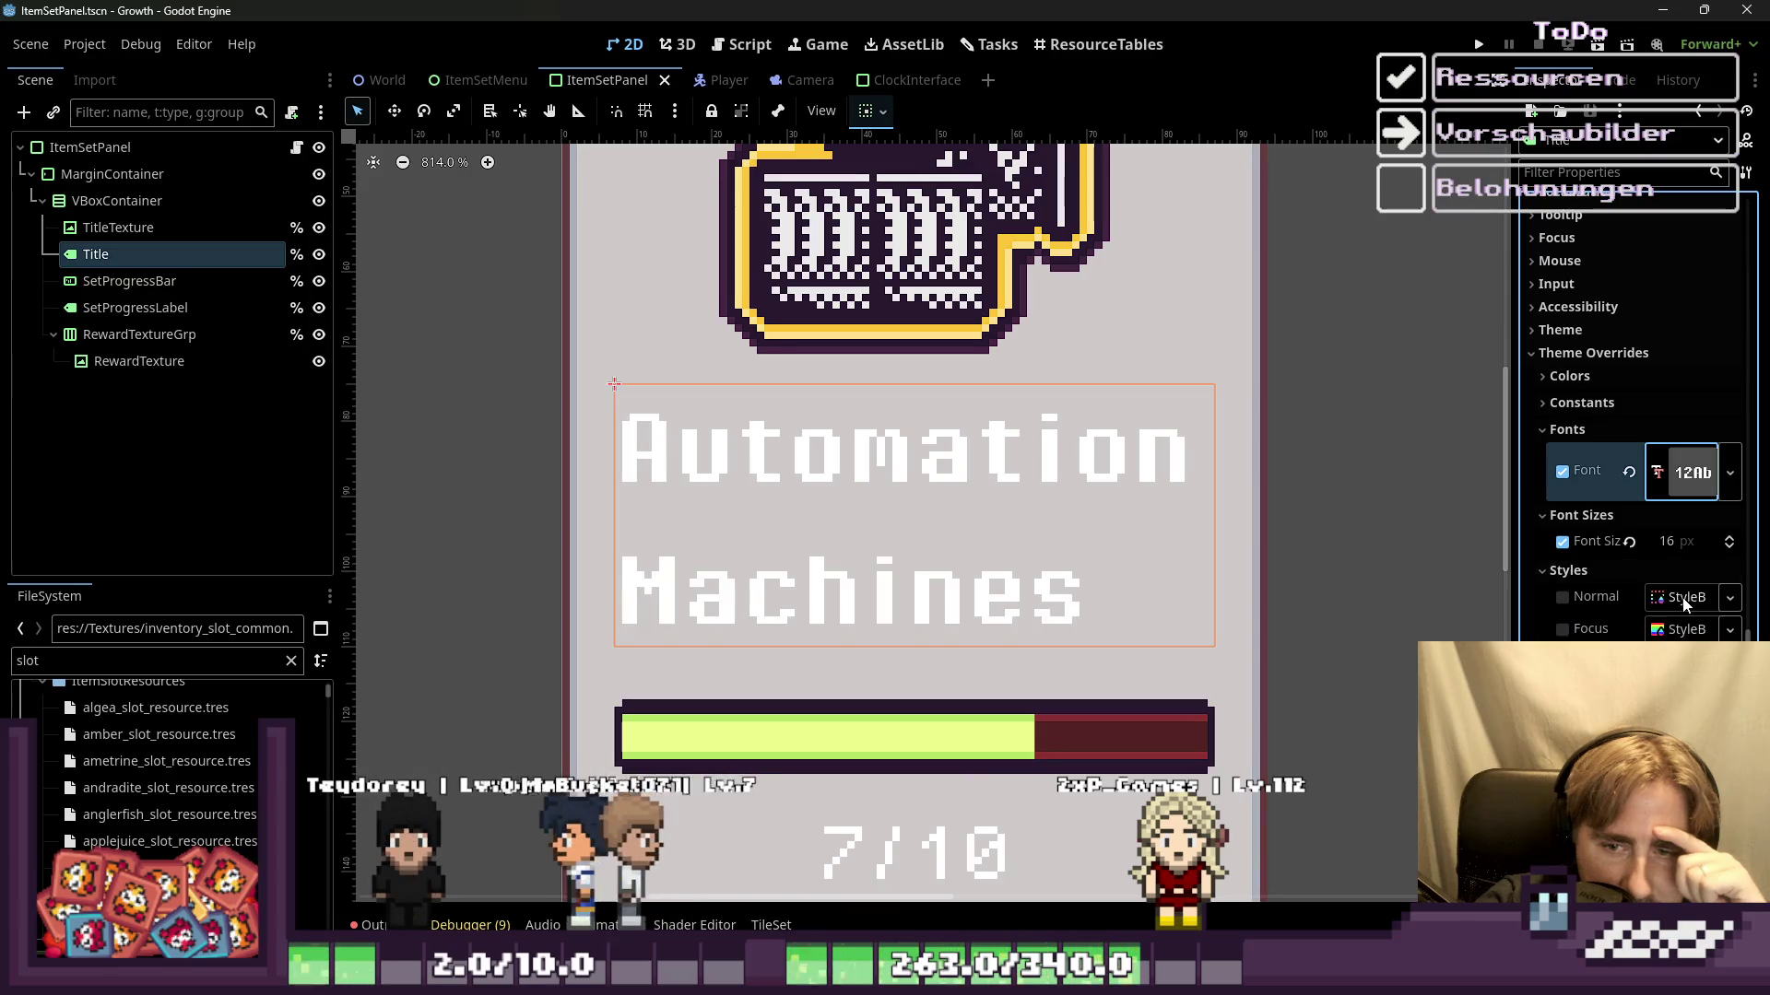
{"action": "scroll", "coordinate": [1685, 604], "scroll_direction": "down", "scroll_amount": 1}
{"action": "left_click", "coordinate": [1684, 600]}
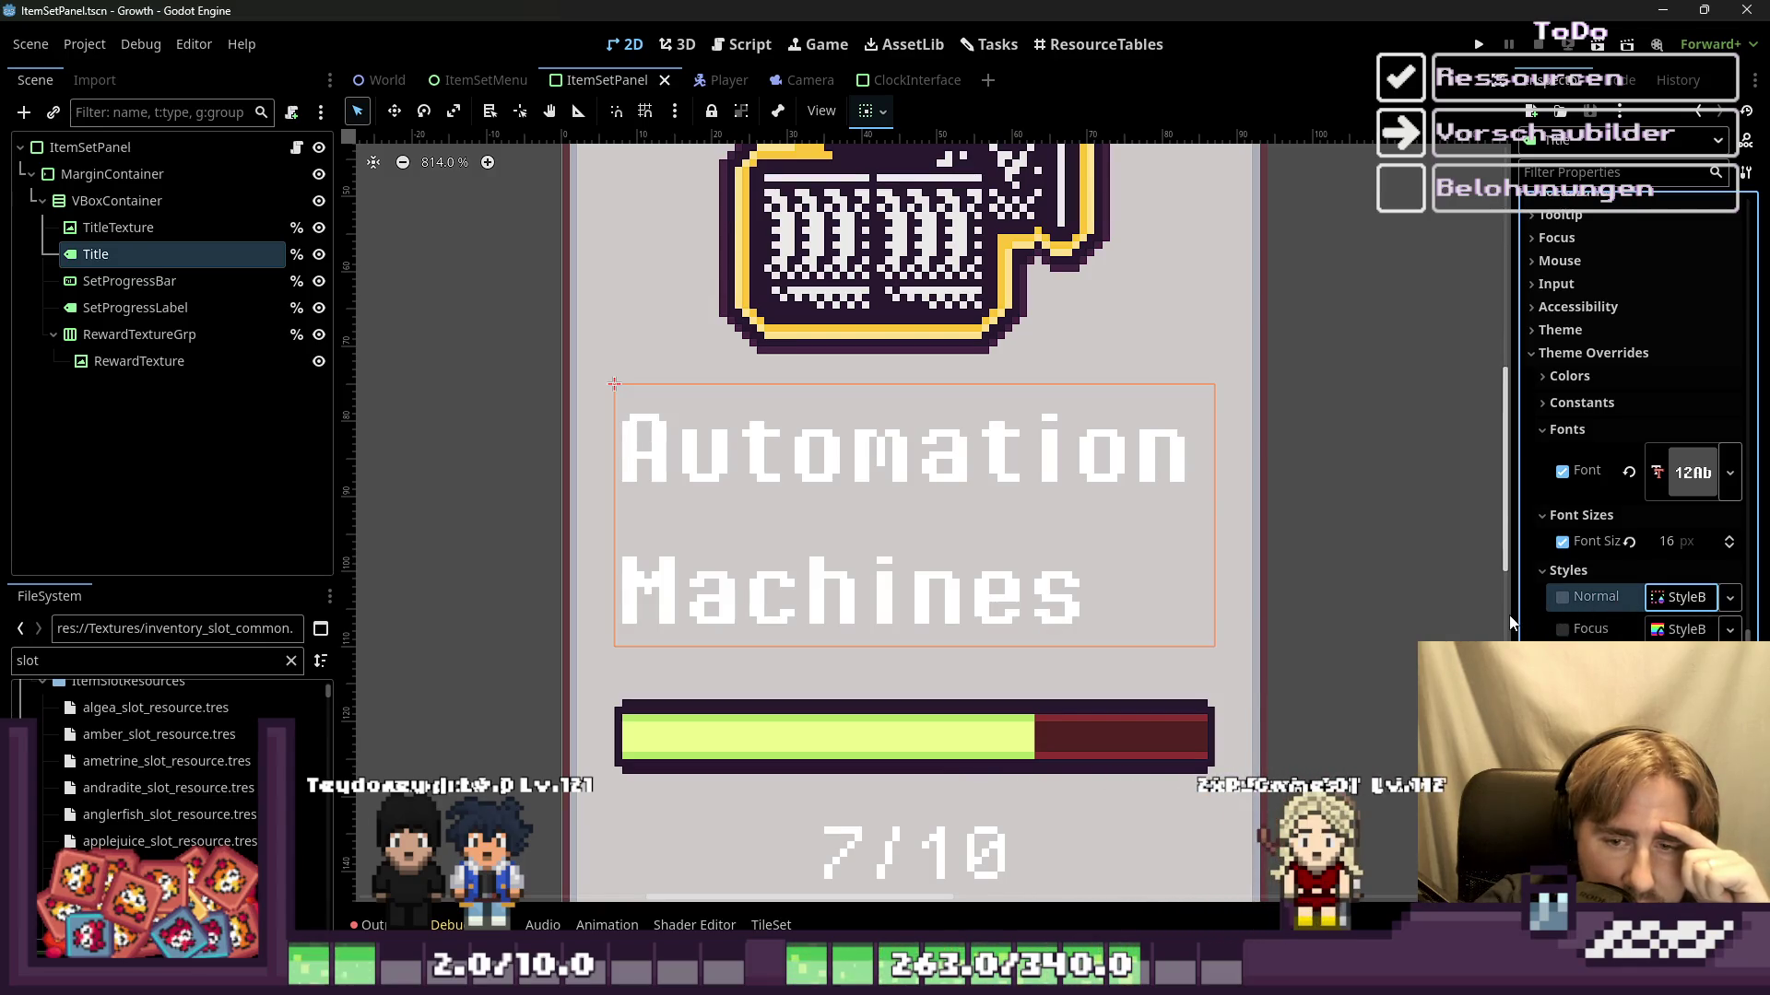
{"action": "left_click_drag", "start_coordinate": [1512, 614], "coordinate": [1299, 563]}
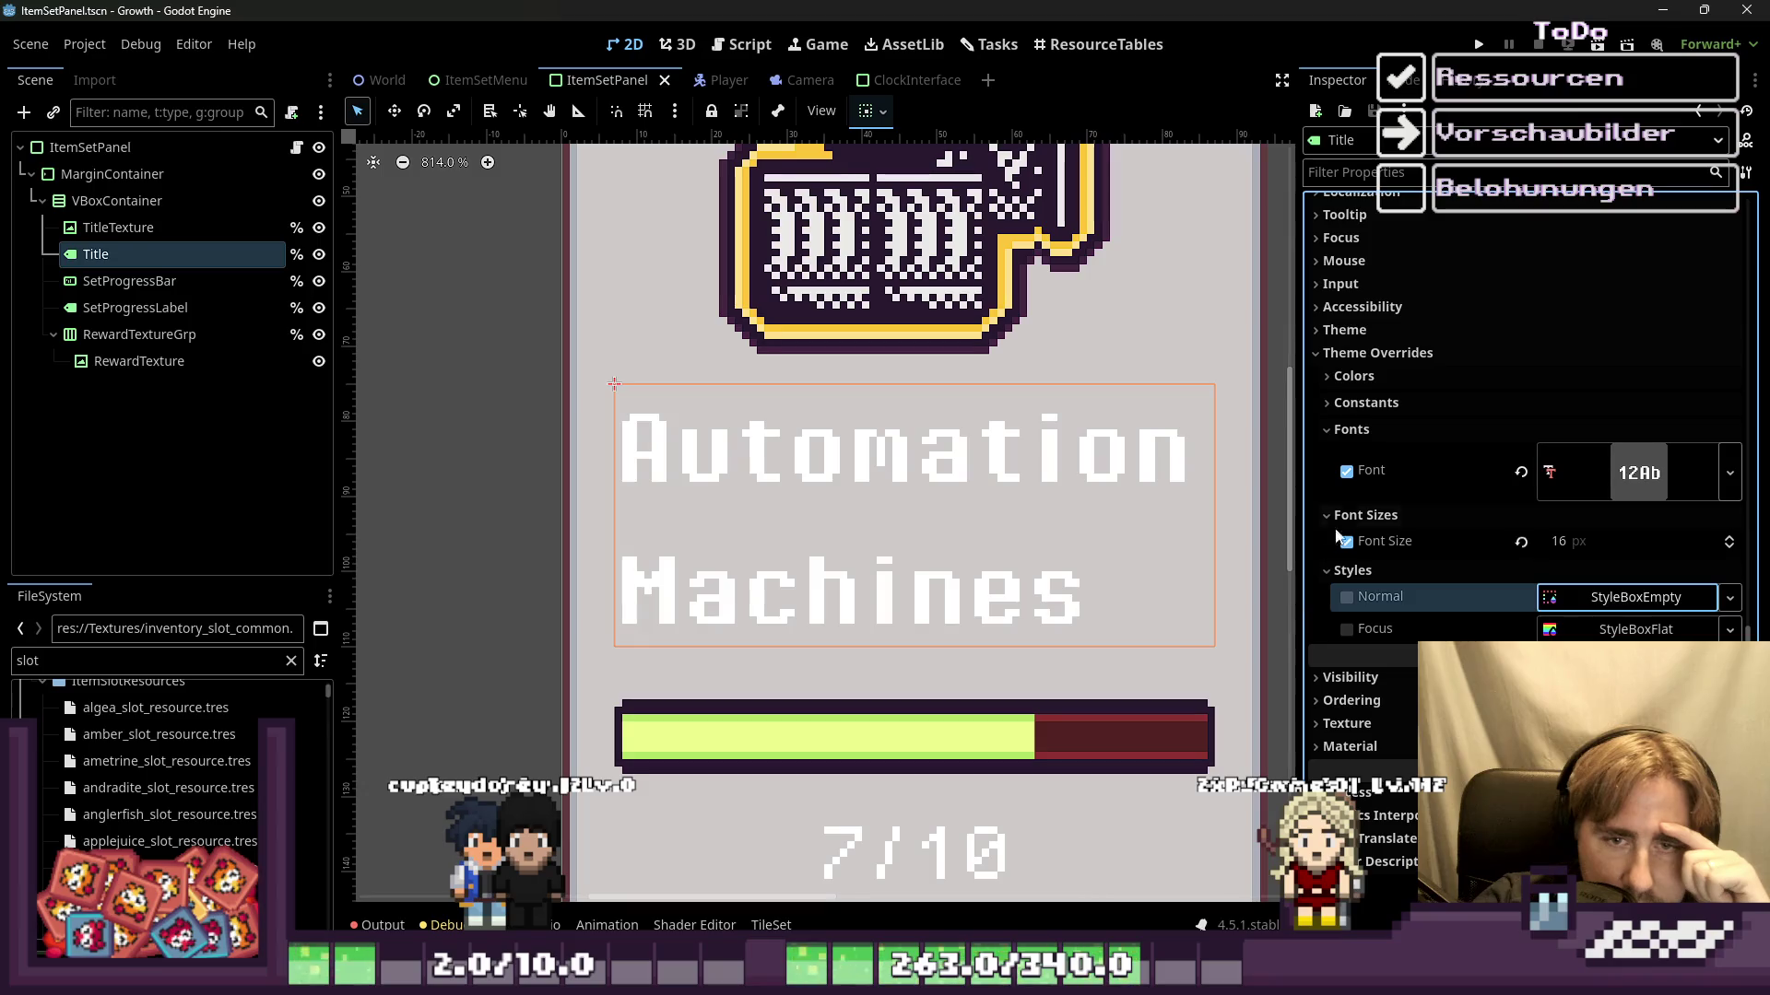
Step: Enable the Title's Line Spacing constant override and set it to -5
{"action": "left_click", "coordinate": [1330, 412]}
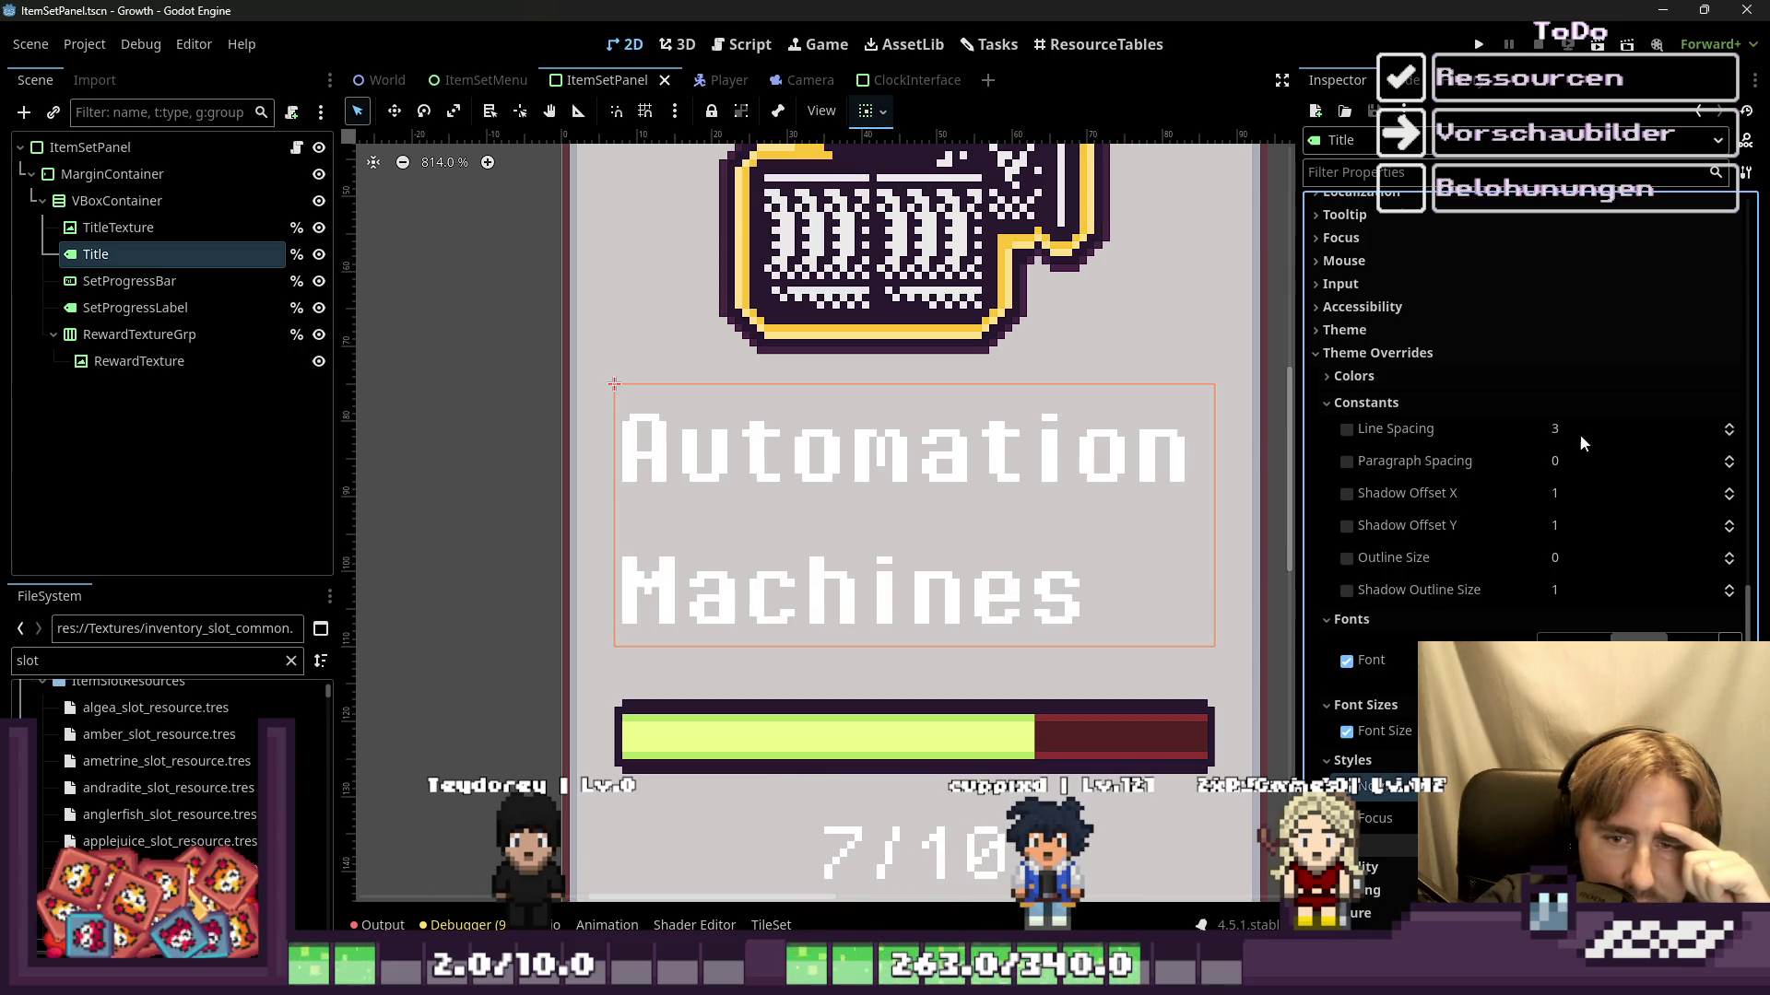
{"action": "left_click", "coordinate": [1731, 436]}
{"action": "left_click", "coordinate": [1730, 437]}
{"action": "left_click", "coordinate": [1731, 436]}
{"action": "left_click", "coordinate": [1731, 437]}
{"action": "left_click", "coordinate": [1731, 437]}
{"action": "left_click", "coordinate": [1731, 437]}
{"action": "left_click", "coordinate": [1730, 436]}
{"action": "left_click", "coordinate": [1731, 437]}
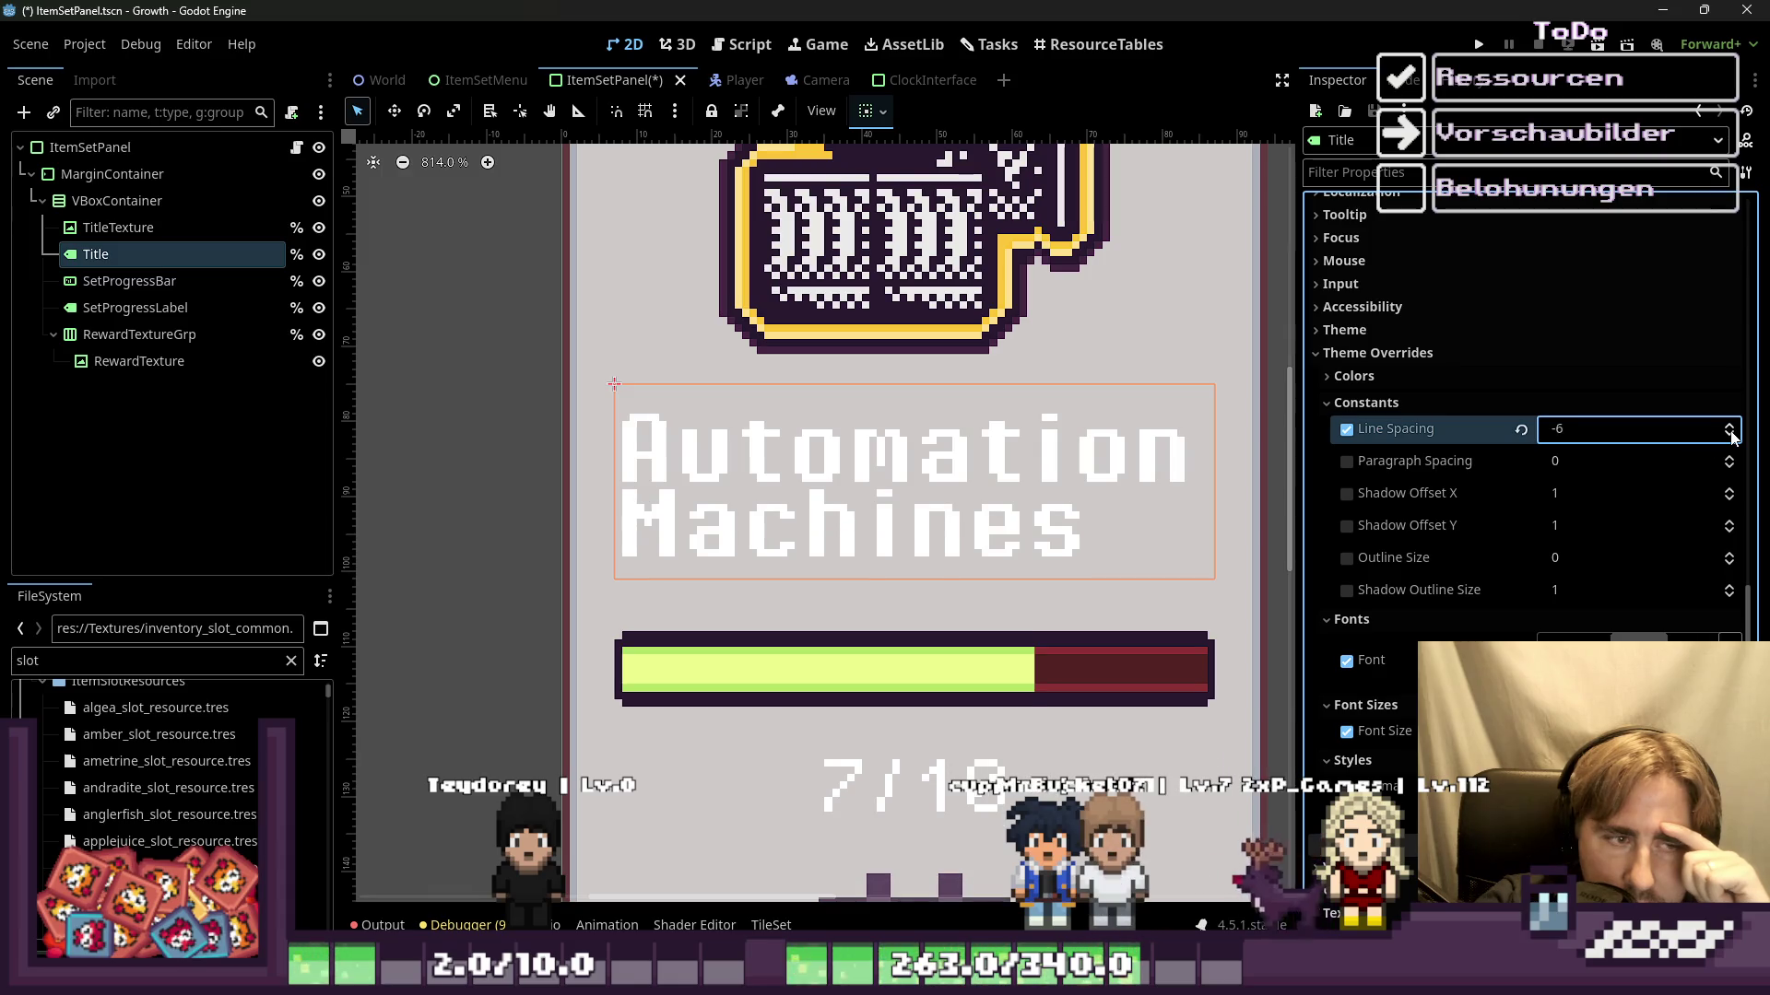
{"action": "left_click", "coordinate": [1731, 424]}
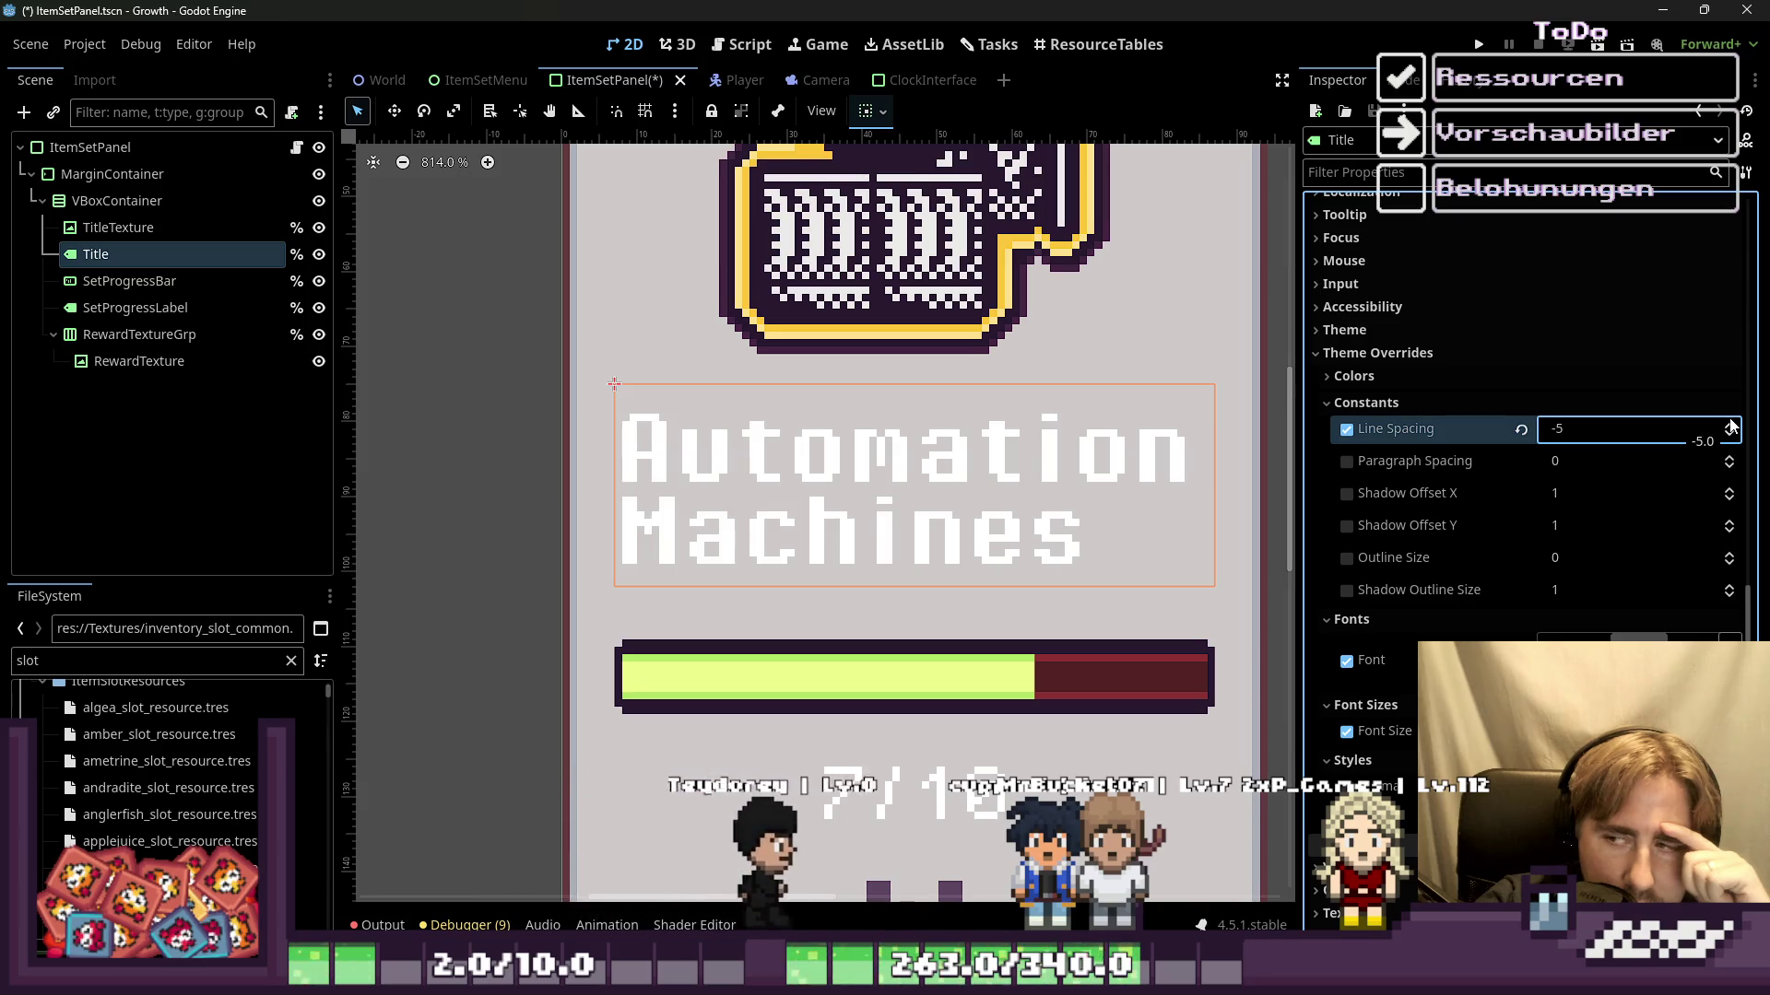
Step: Scroll up to the Title's alignment settings and open the Vertical Alignment dropdown
{"action": "scroll", "coordinate": [1533, 447], "scroll_direction": "up", "scroll_amount": 2}
{"action": "scroll", "coordinate": [1493, 414], "scroll_direction": "up", "scroll_amount": 5}
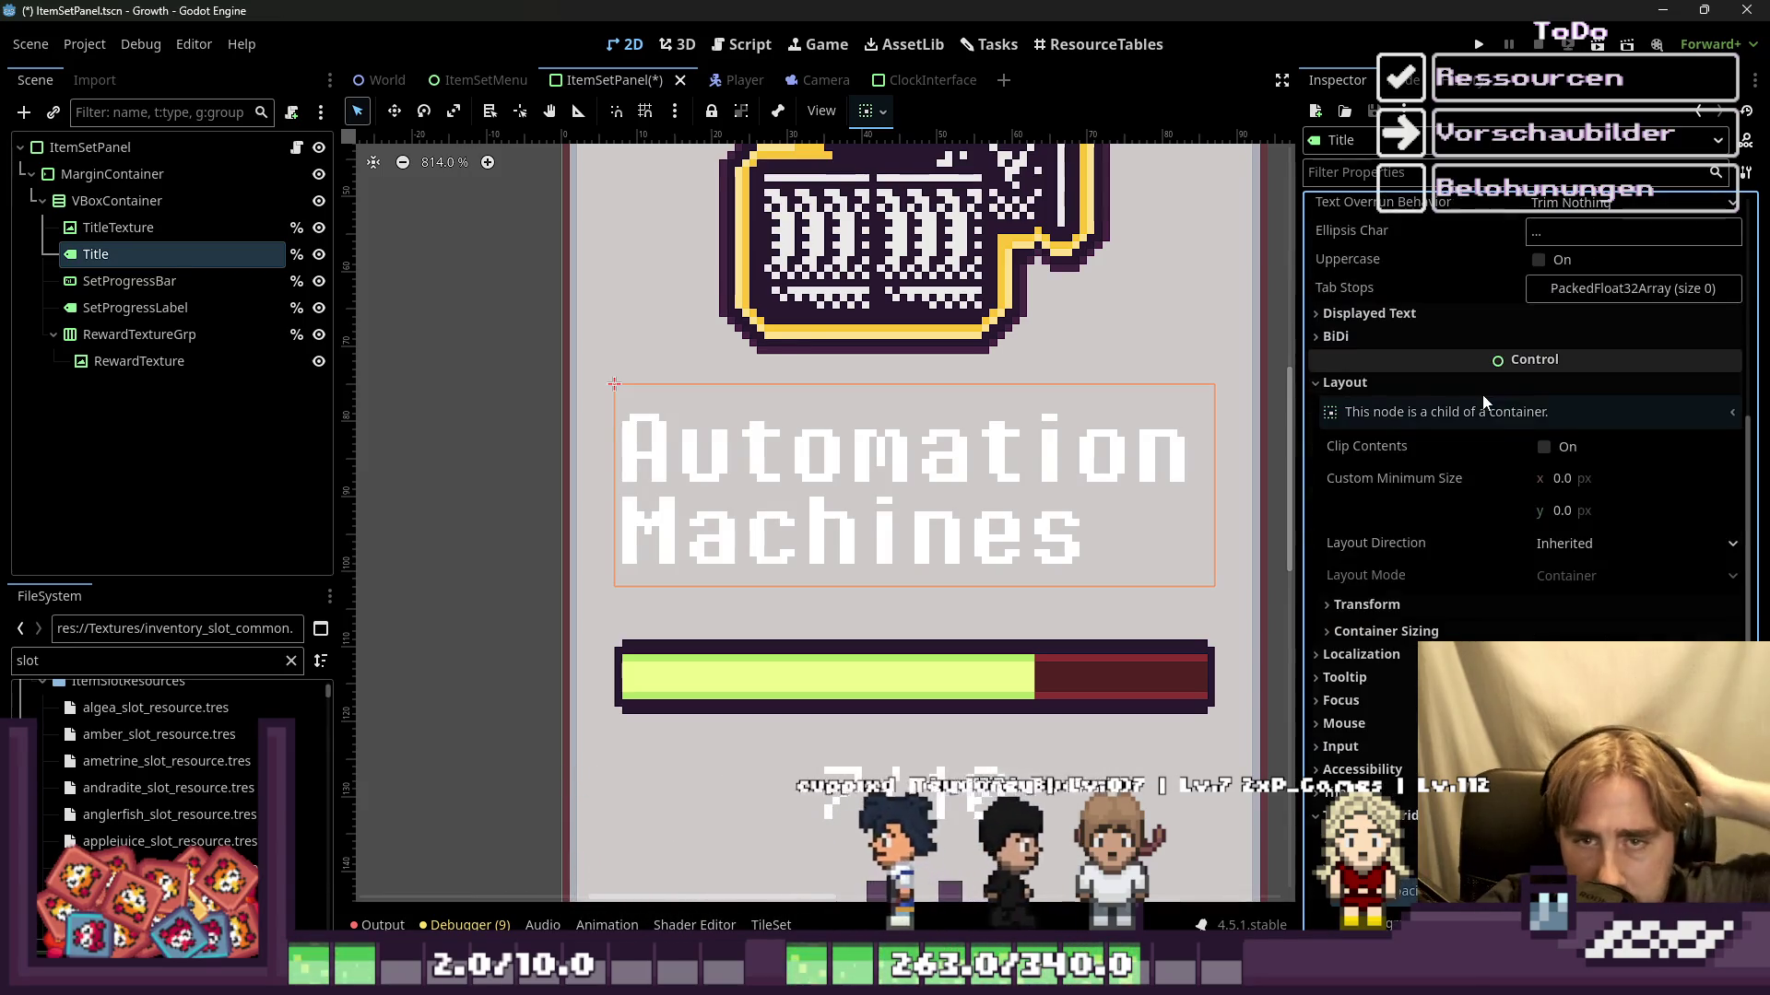
{"action": "scroll", "coordinate": [1512, 409], "scroll_direction": "up", "scroll_amount": 4}
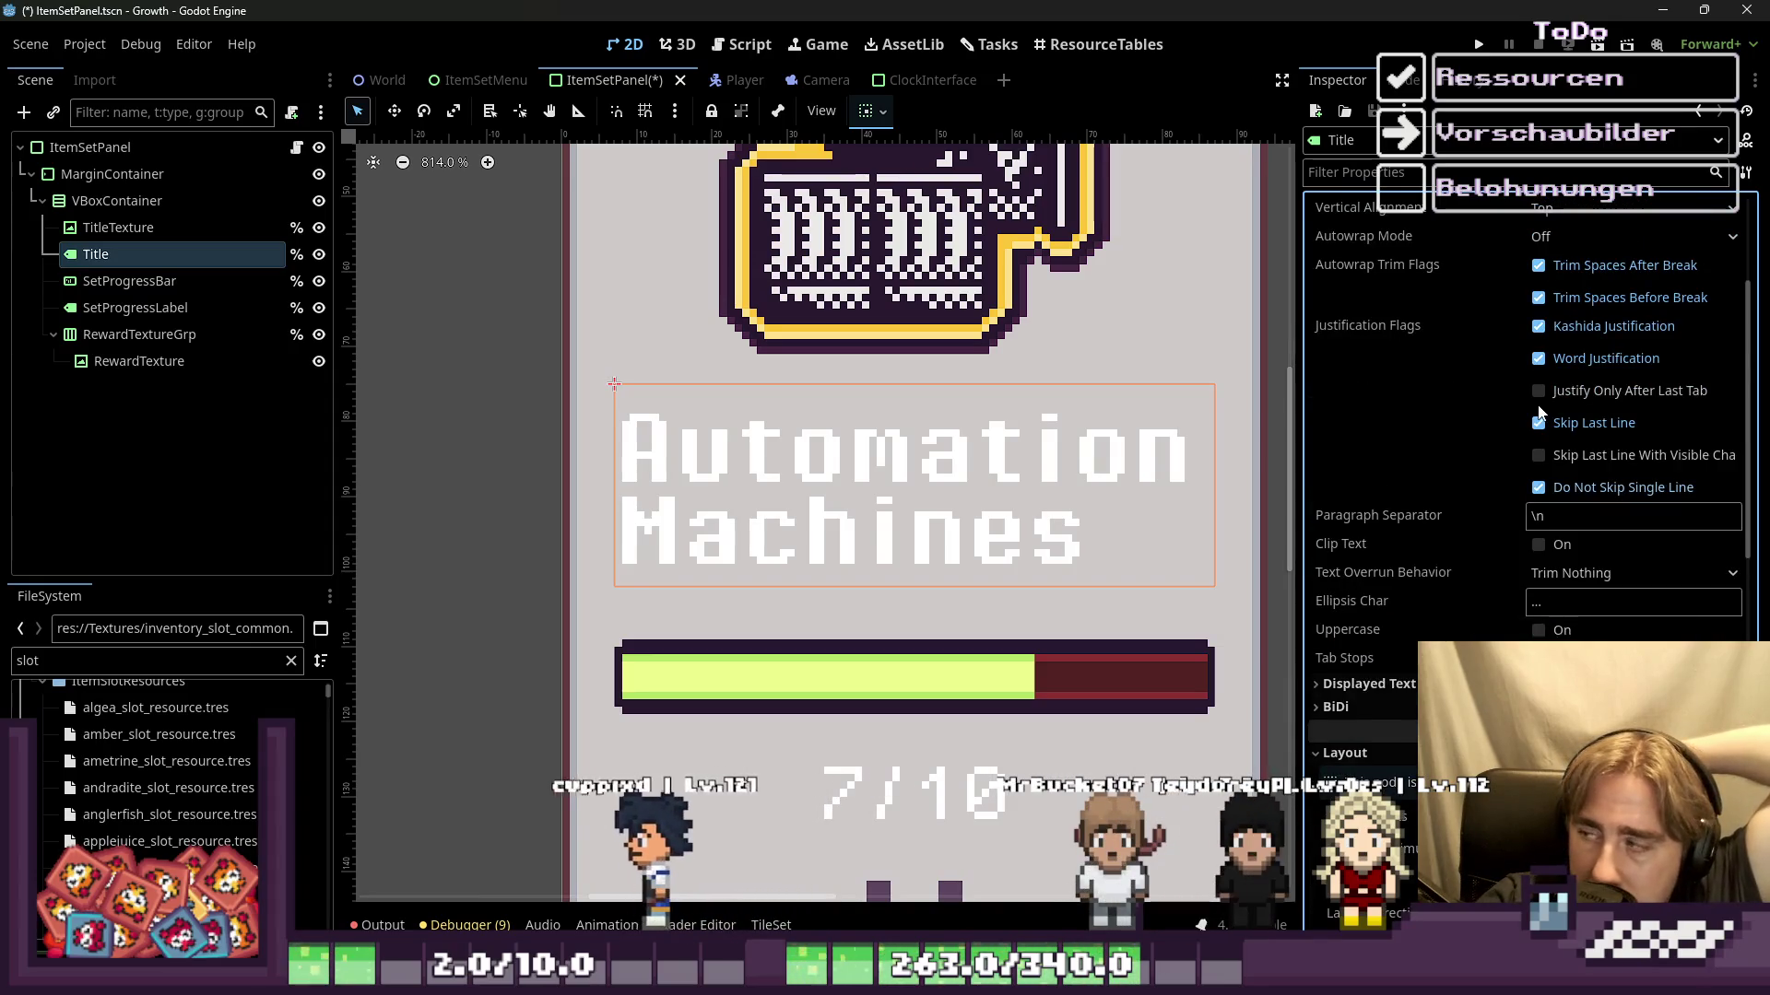
{"action": "scroll", "coordinate": [1540, 405], "scroll_direction": "up", "scroll_amount": 1}
{"action": "scroll", "coordinate": [1541, 356], "scroll_direction": "up", "scroll_amount": 2}
{"action": "left_click", "coordinate": [1552, 431]}
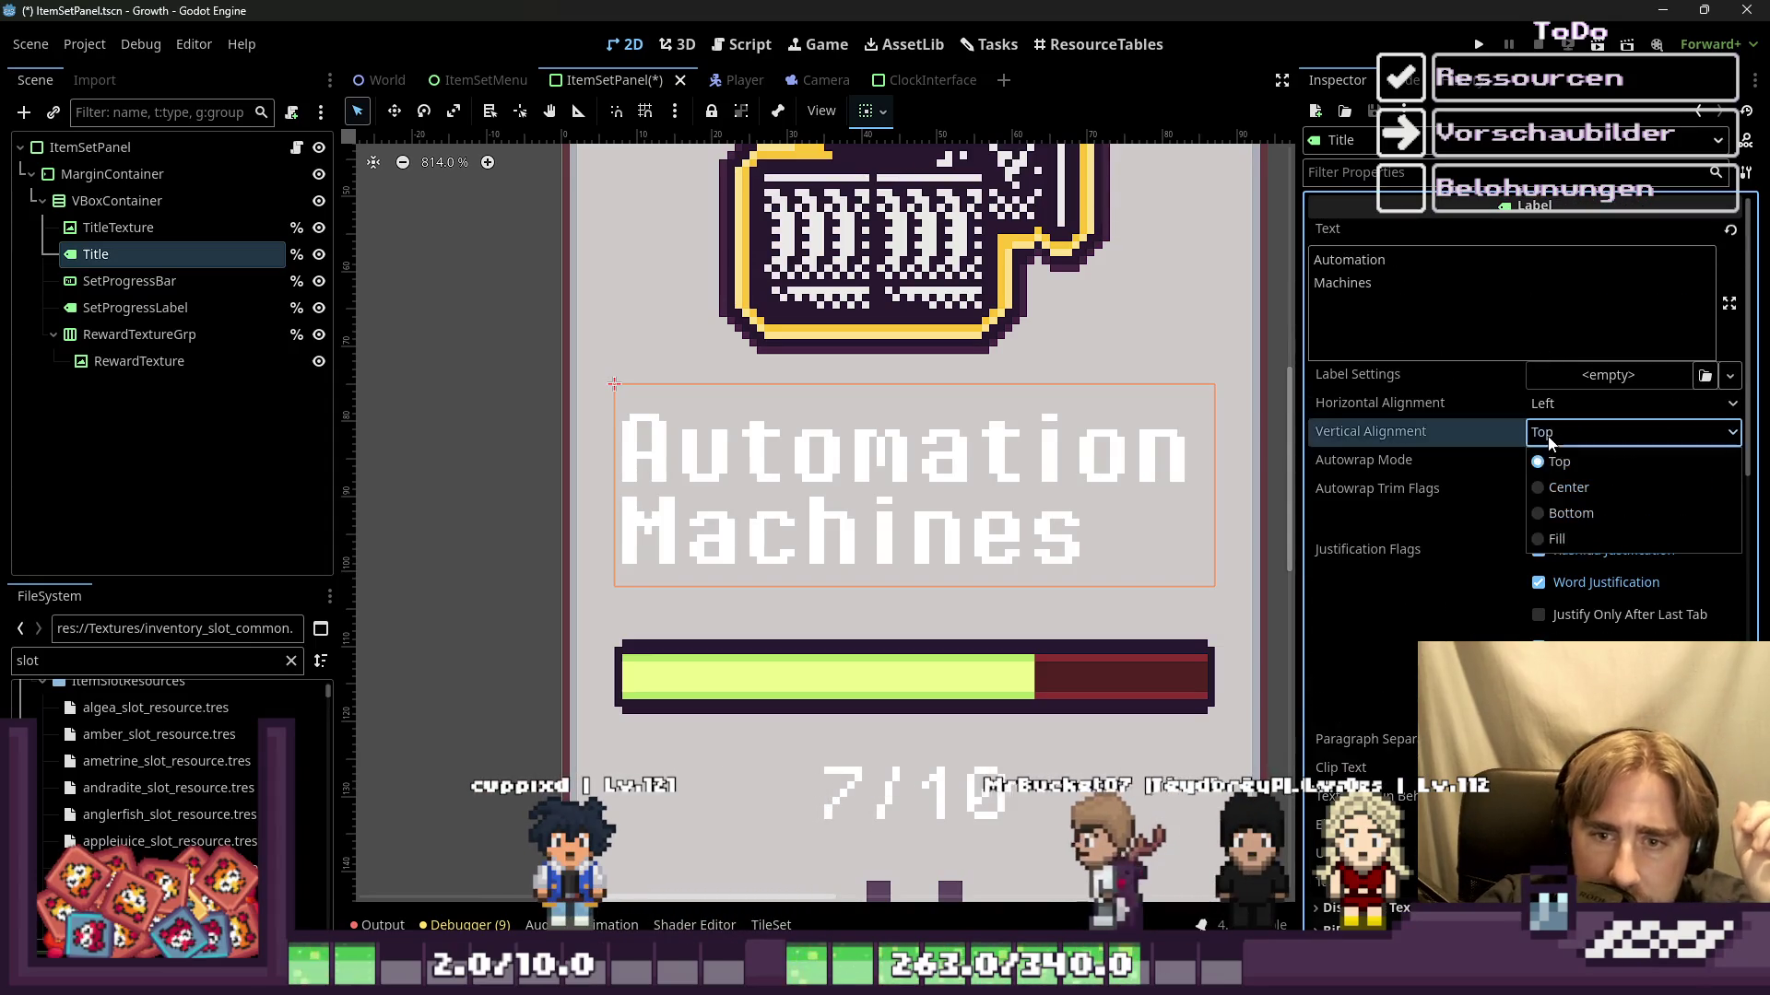
Step: Set the Title's Horizontal Alignment to Center and view the whole panel
{"action": "left_click", "coordinate": [1567, 403]}
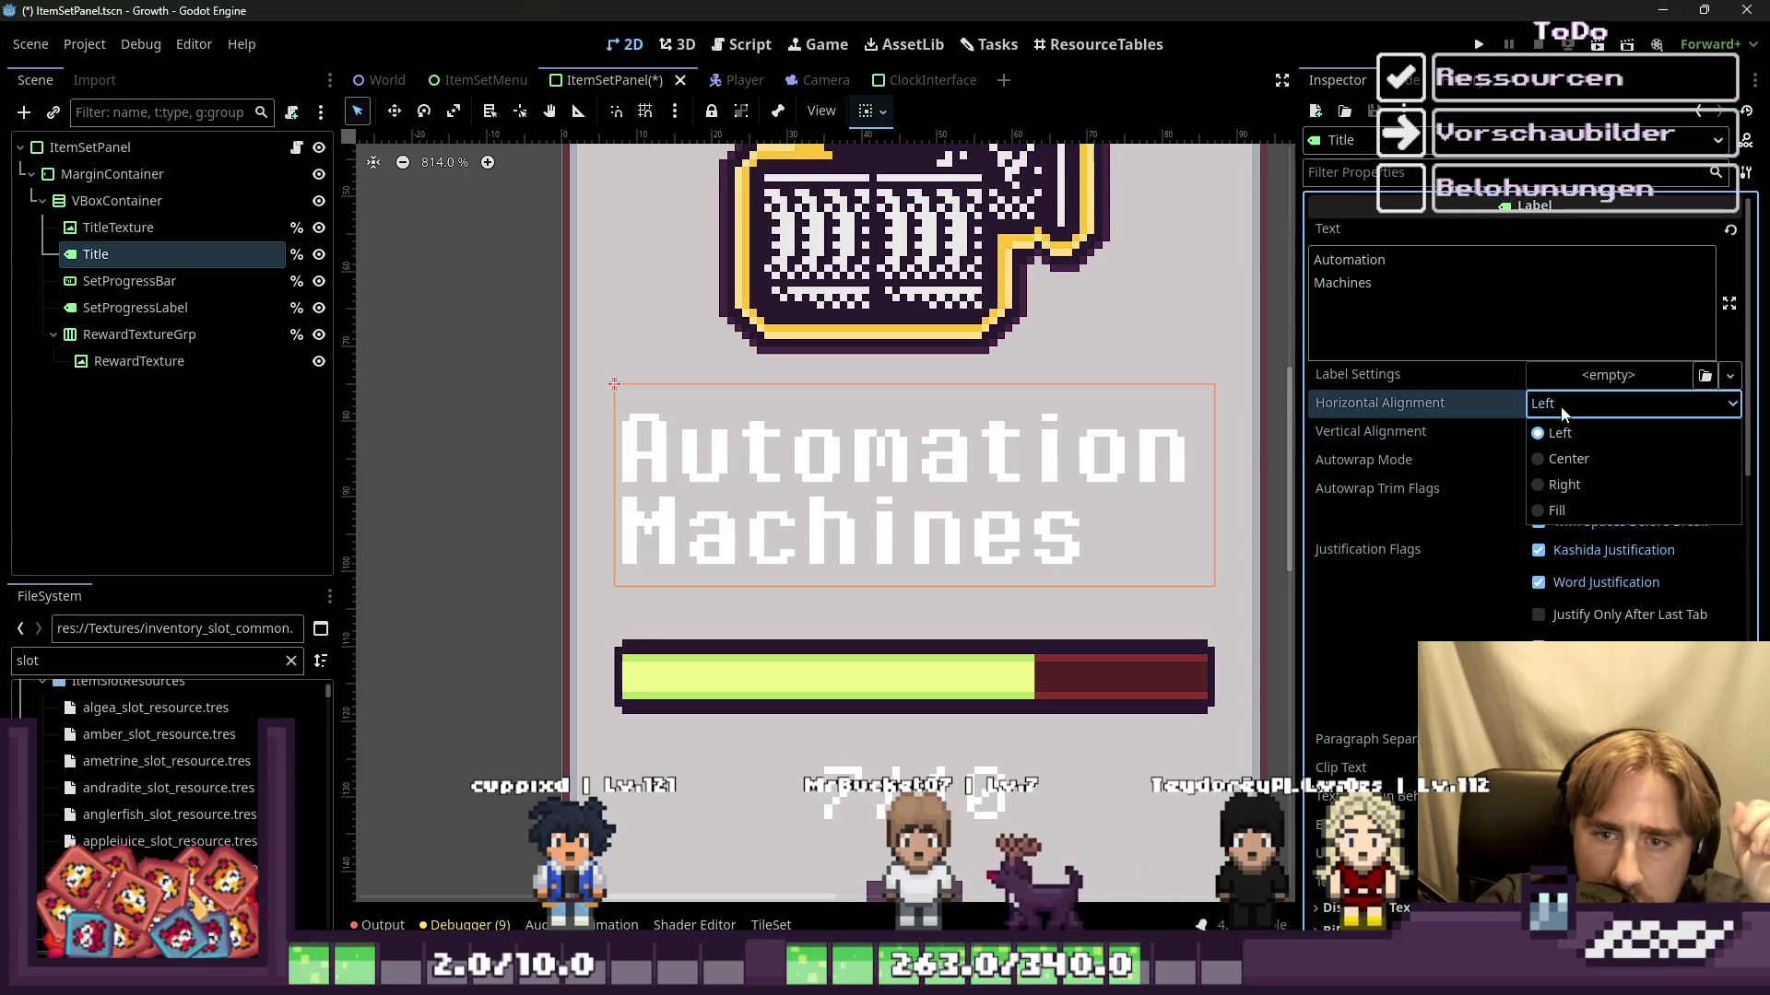
{"action": "left_click", "coordinate": [1579, 458]}
{"action": "left_click", "coordinate": [490, 470]}
{"action": "scroll", "coordinate": [929, 516], "scroll_direction": "down", "scroll_amount": 2}
{"action": "scroll", "coordinate": [929, 516], "scroll_direction": "down", "scroll_amount": 2}
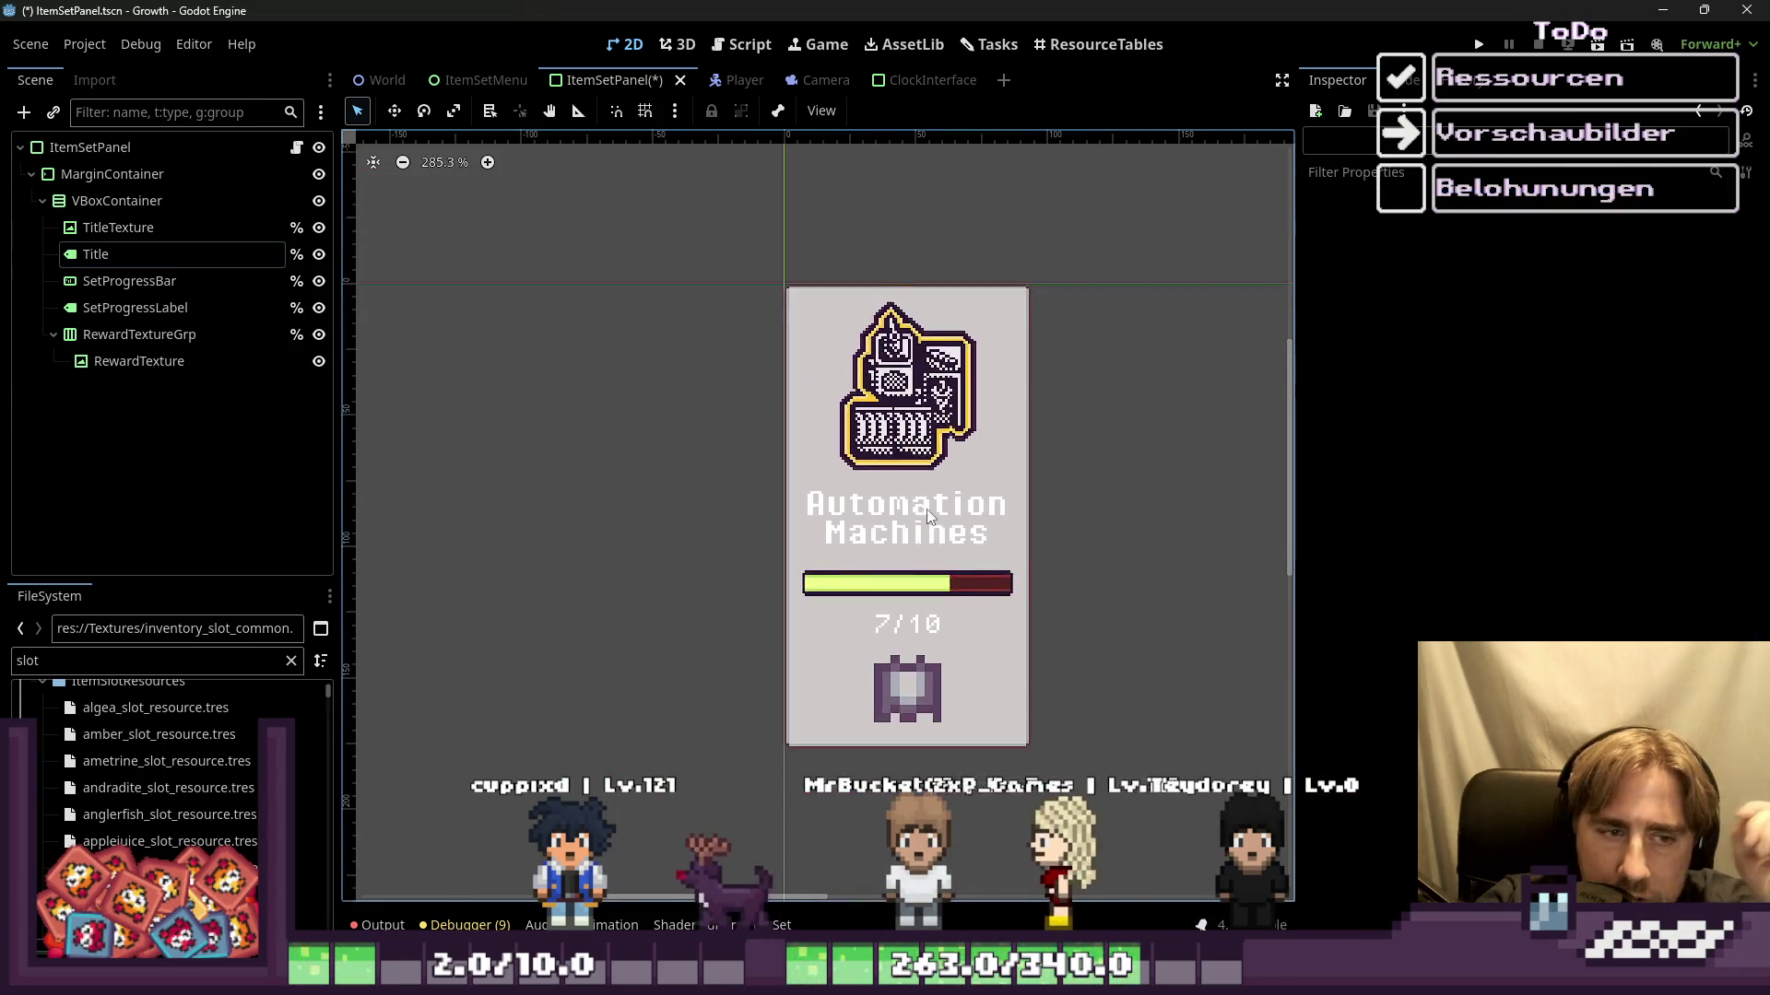
{"action": "scroll", "coordinate": [929, 516], "scroll_direction": "down", "scroll_amount": 1}
{"action": "scroll", "coordinate": [913, 535], "scroll_direction": "up", "scroll_amount": 2}
{"action": "scroll", "coordinate": [875, 553], "scroll_direction": "up", "scroll_amount": 2}
Step: Select the progress bar, then reselect the Title label and scroll down its Inspector
{"action": "left_click", "coordinate": [842, 576]}
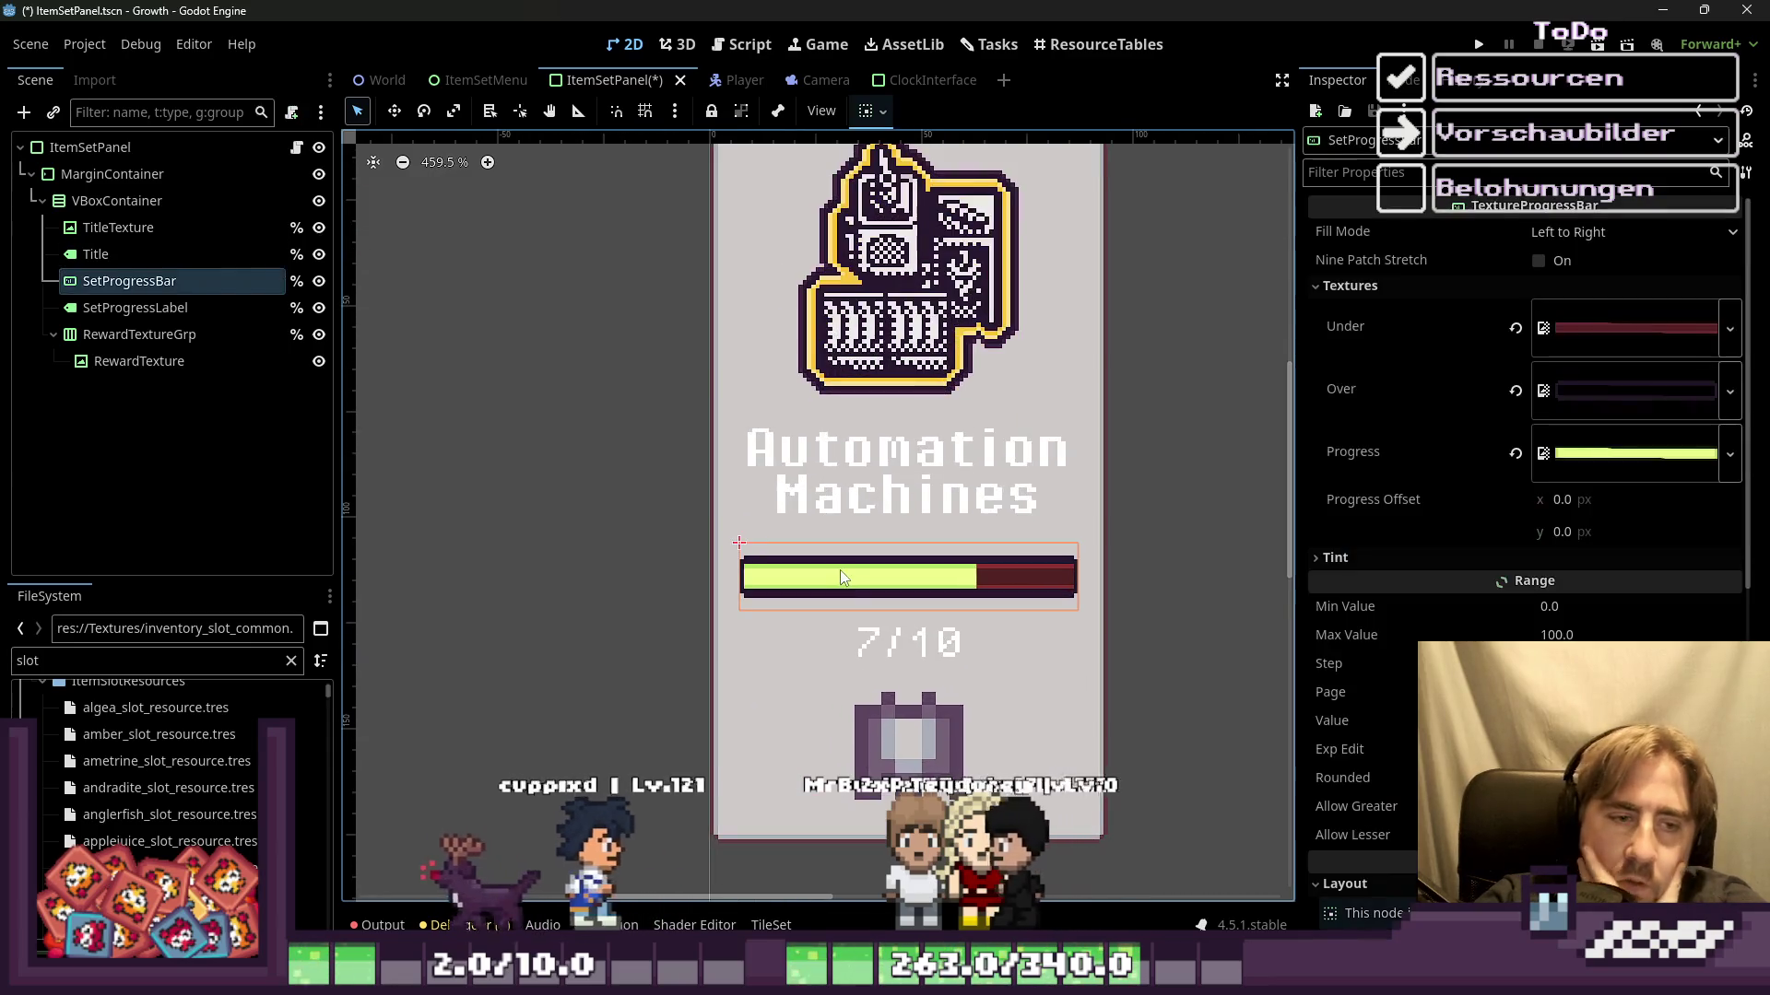
{"action": "scroll", "coordinate": [820, 544], "scroll_direction": "down", "scroll_amount": 2}
{"action": "left_click", "coordinate": [888, 498]}
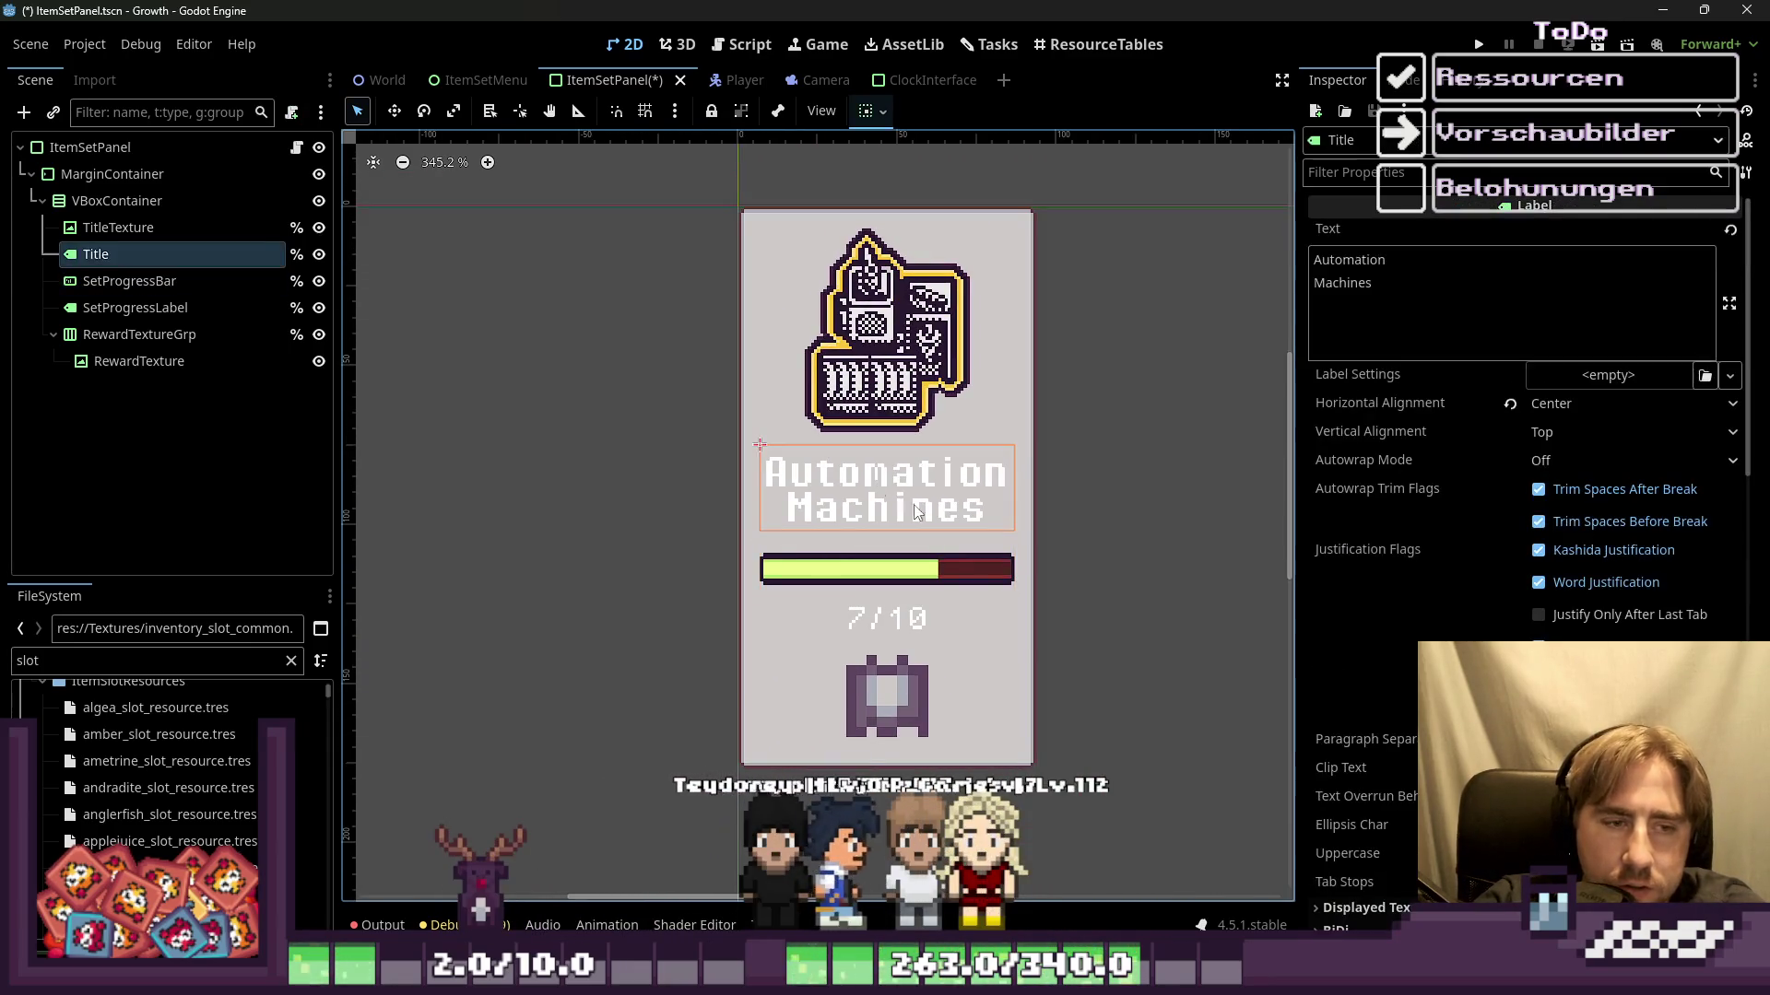
{"action": "scroll", "coordinate": [1486, 562], "scroll_direction": "down", "scroll_amount": 5}
{"action": "scroll", "coordinate": [1474, 549], "scroll_direction": "down", "scroll_amount": 1}
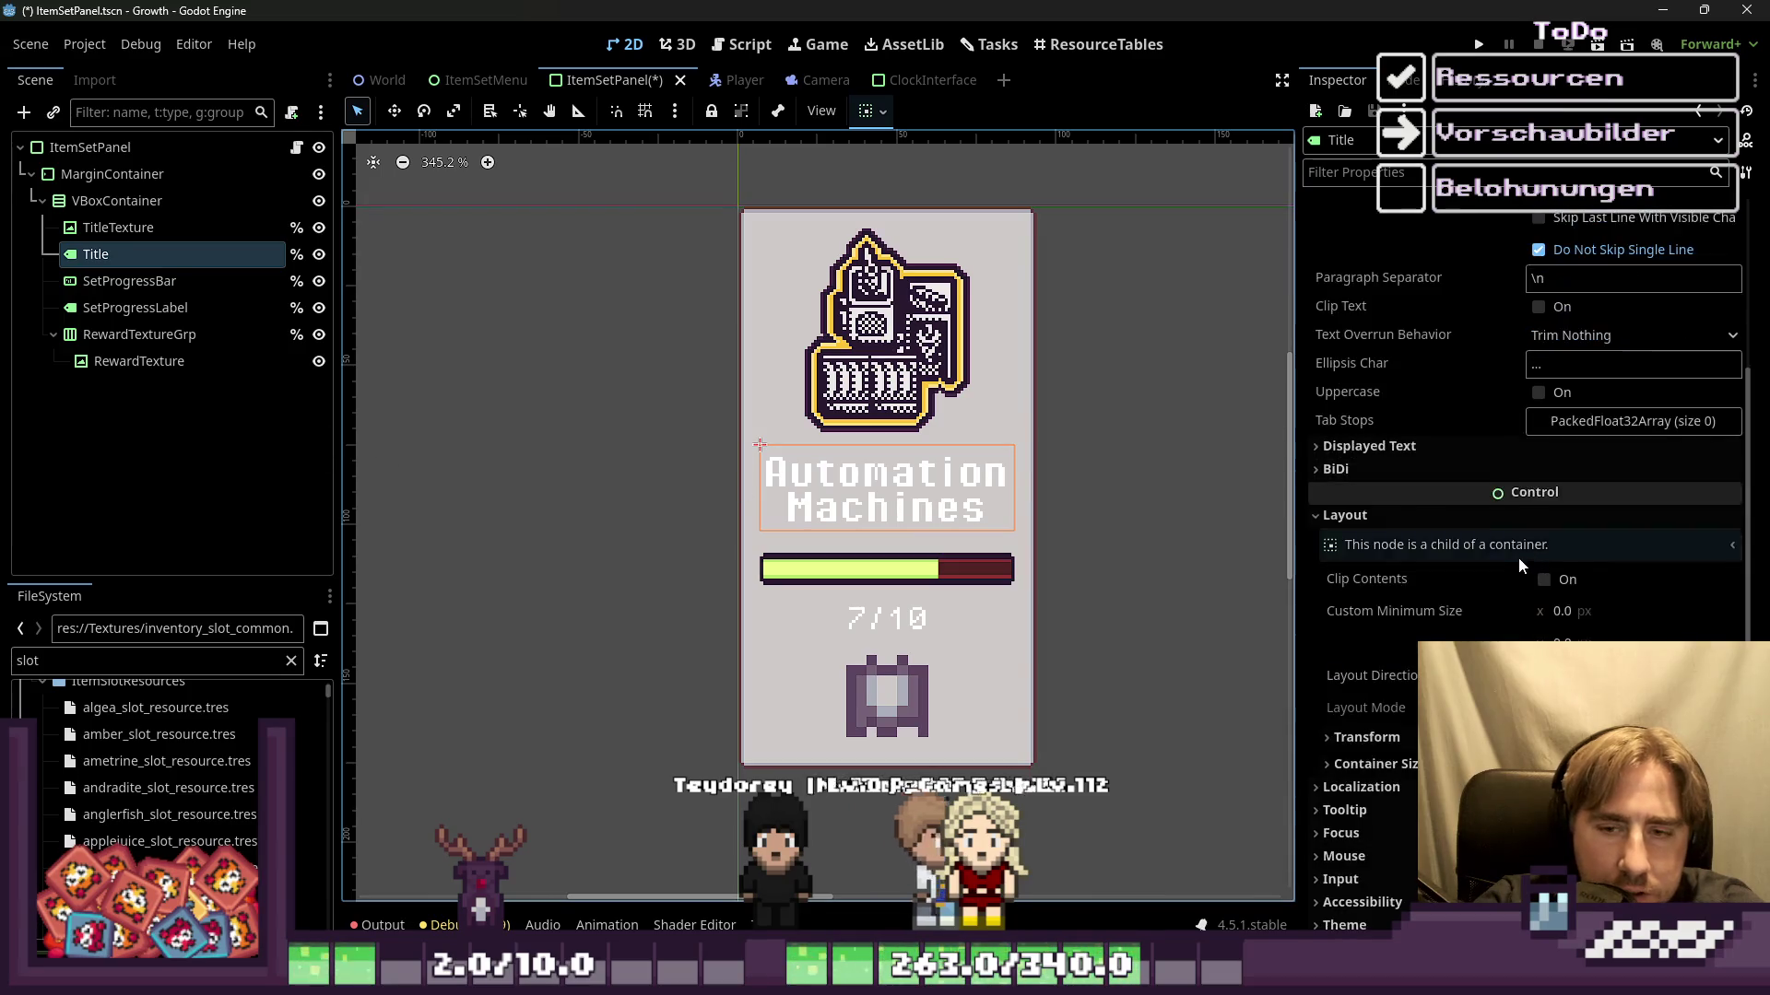
{"action": "scroll", "coordinate": [1519, 556], "scroll_direction": "down", "scroll_amount": 1}
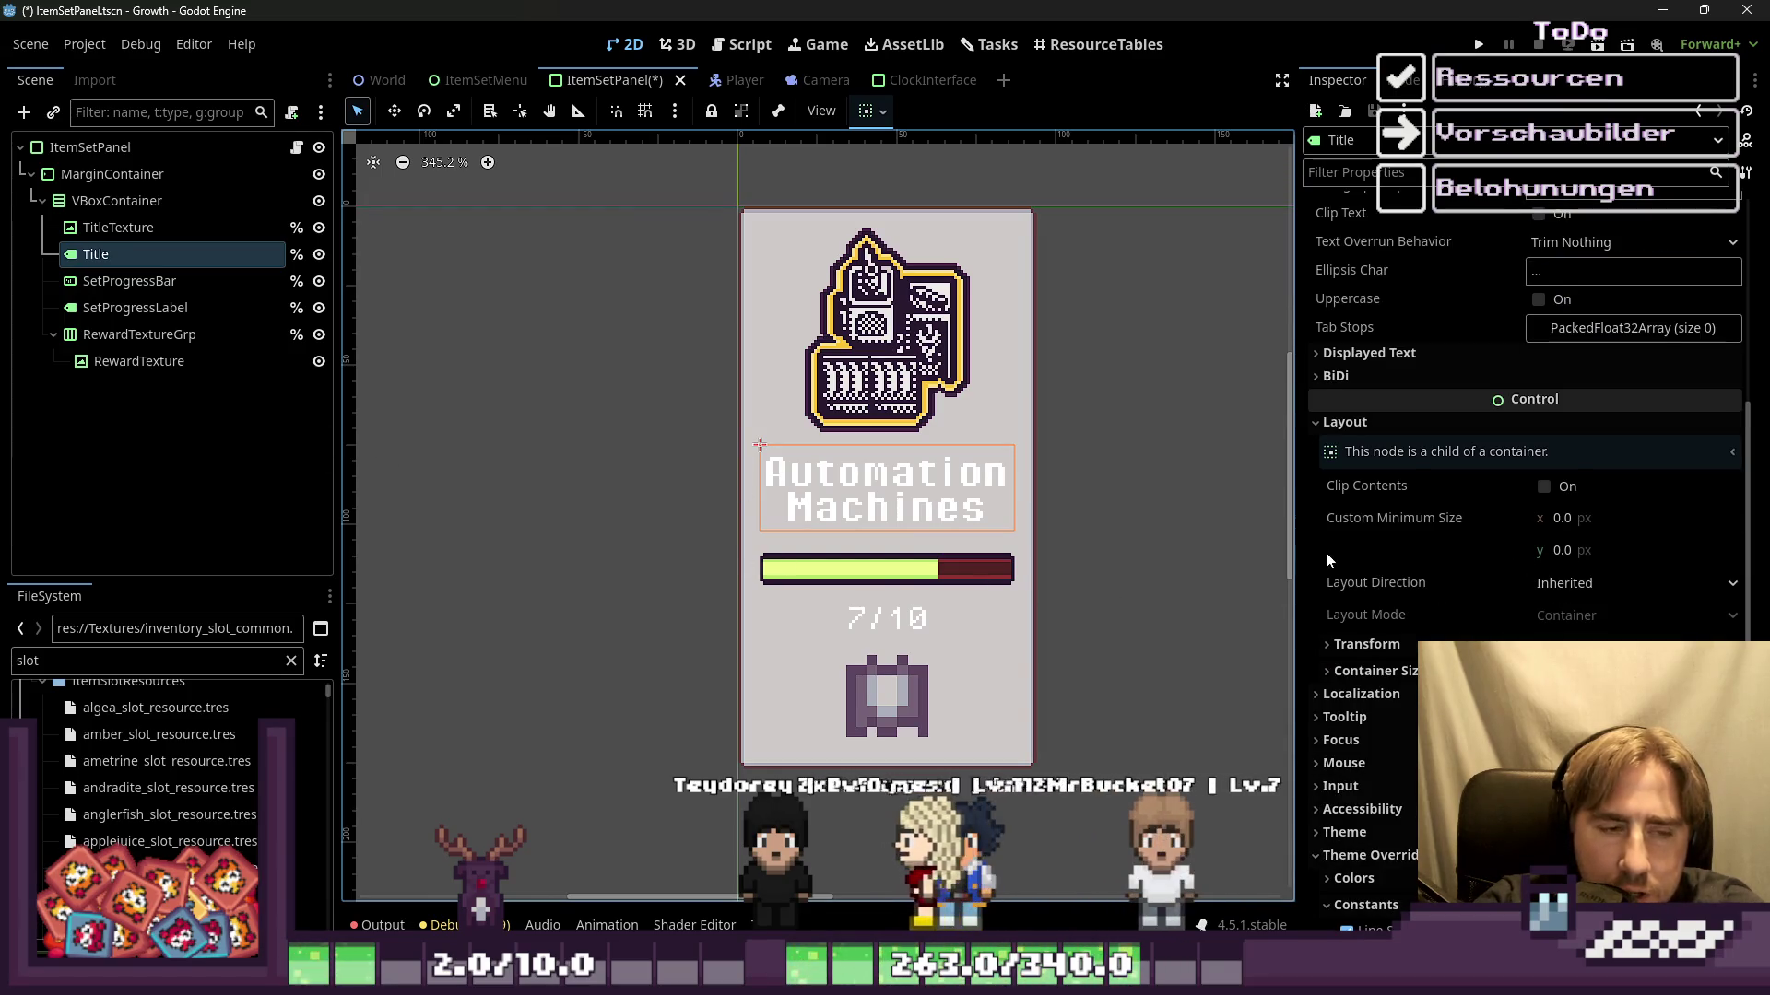
{"action": "scroll", "coordinate": [1328, 557], "scroll_direction": "down", "scroll_amount": 1}
{"action": "scroll", "coordinate": [1327, 557], "scroll_direction": "down", "scroll_amount": 1}
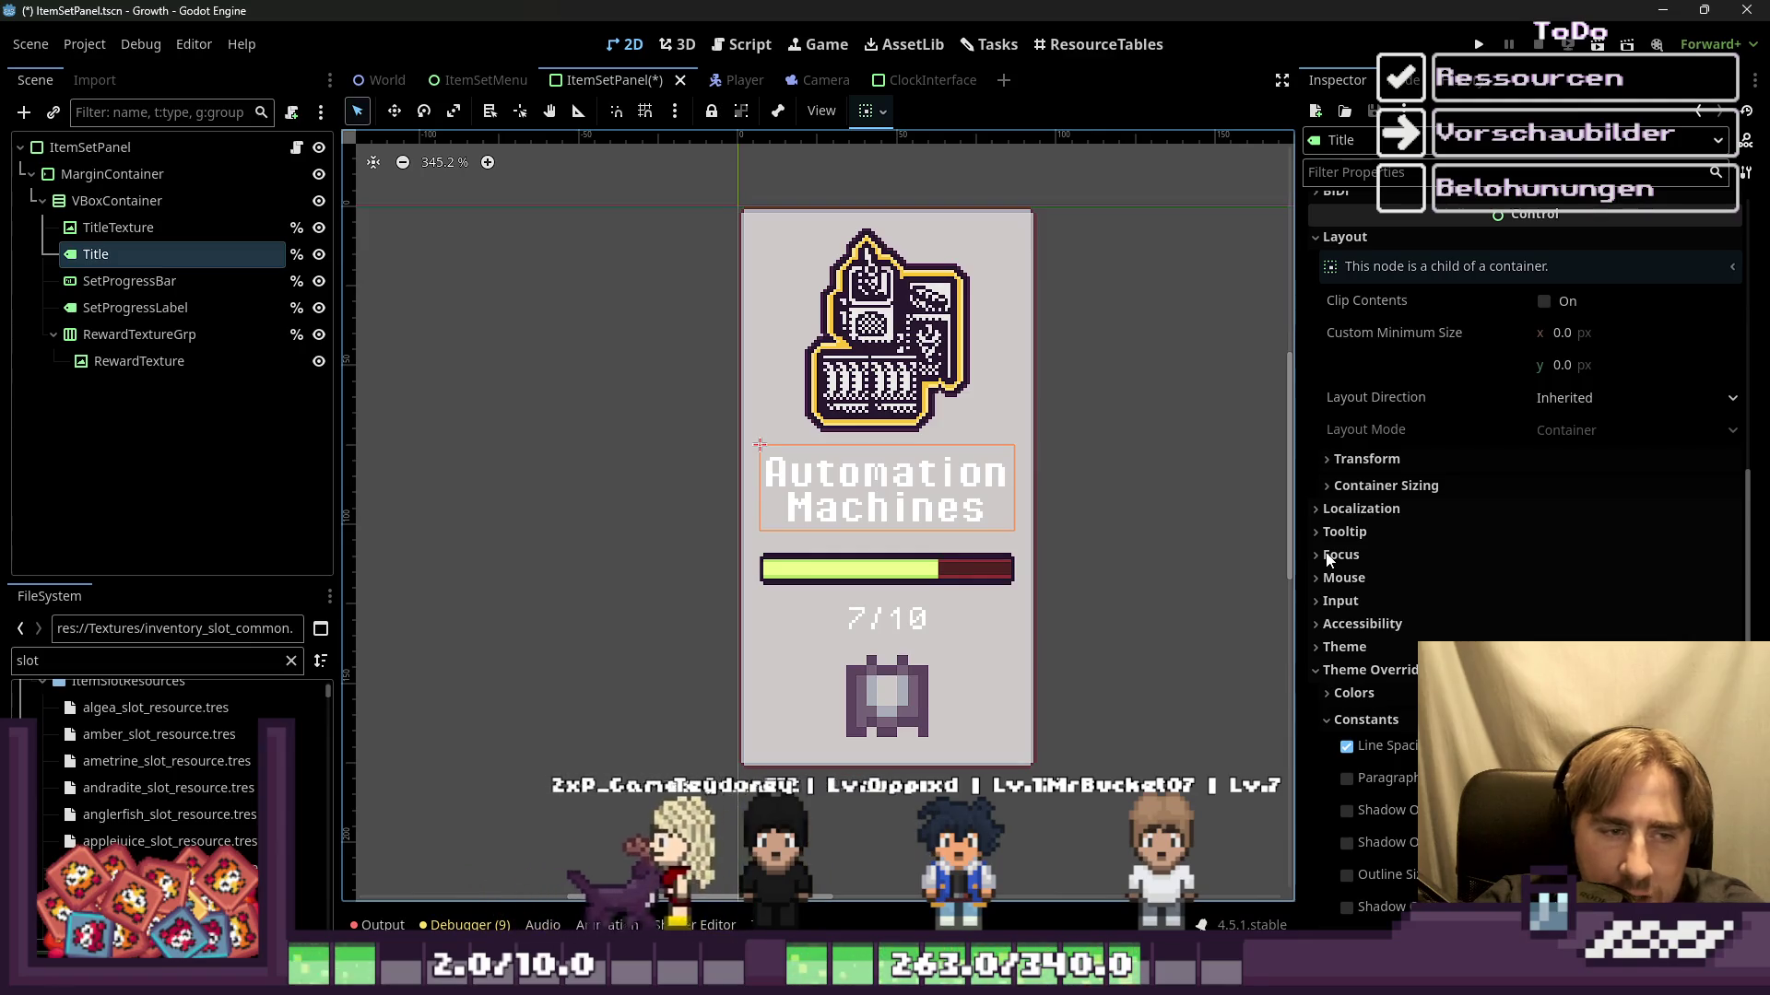
{"action": "scroll", "coordinate": [1355, 564], "scroll_direction": "down", "scroll_amount": 3}
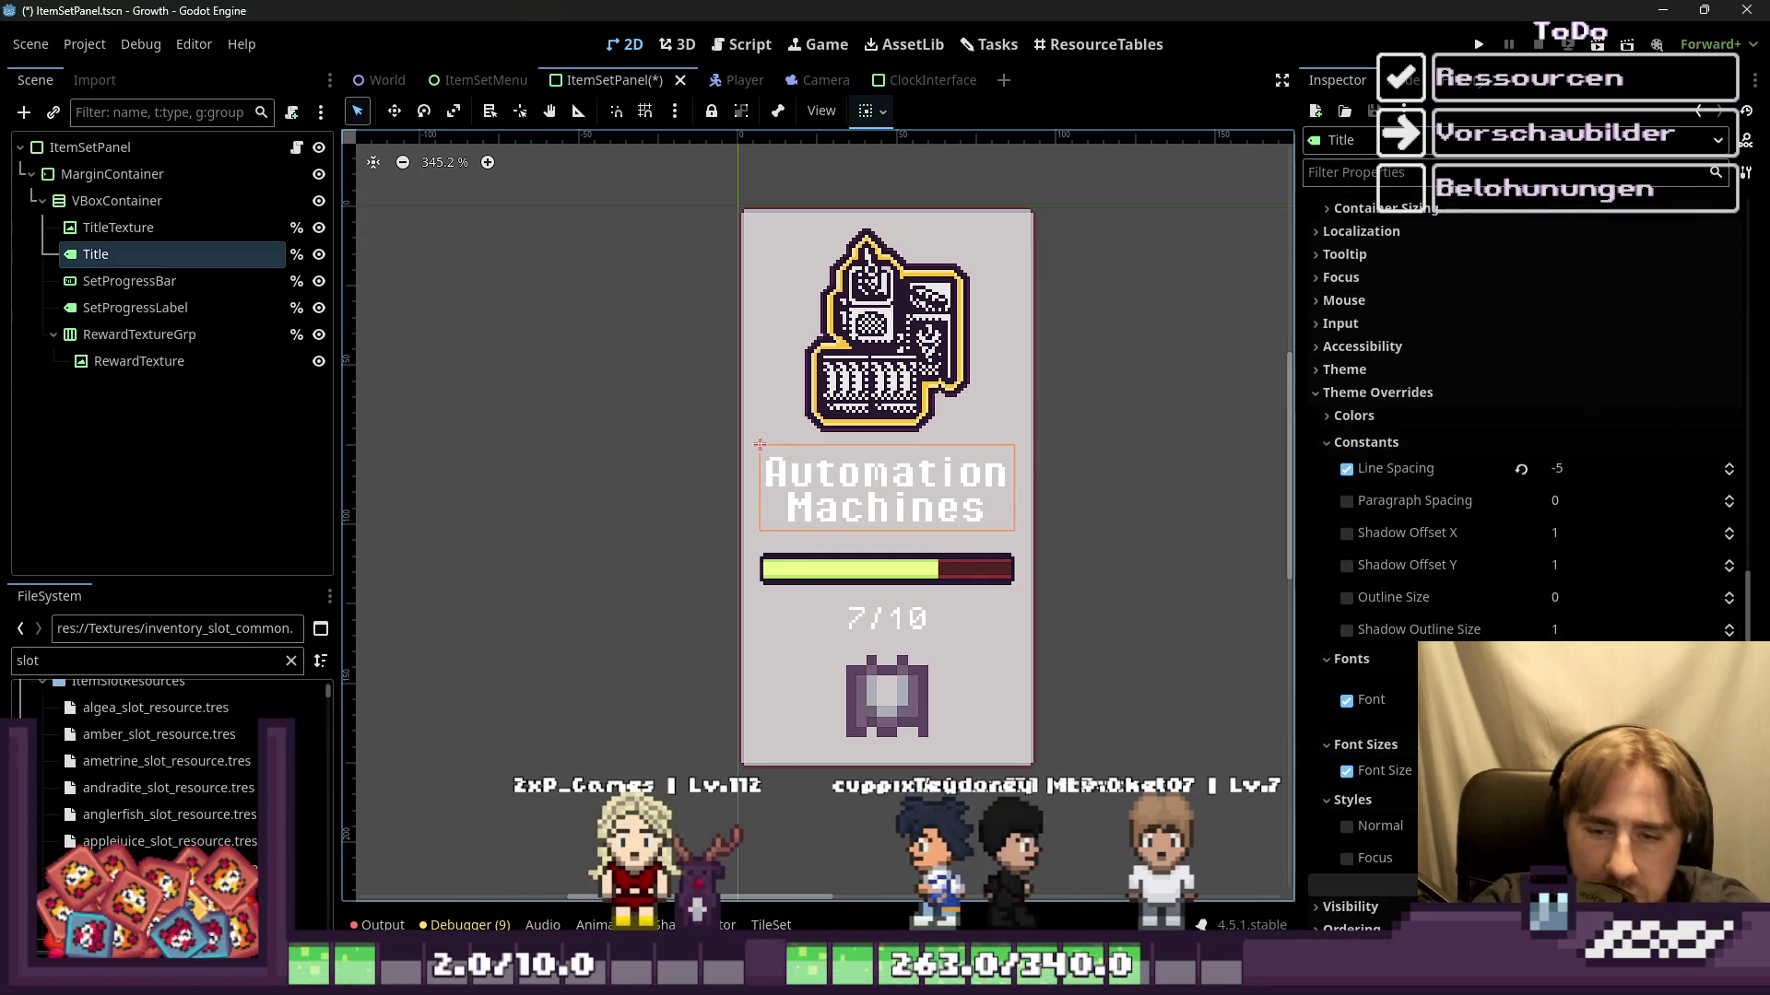
{"action": "scroll", "coordinate": [1355, 553], "scroll_direction": "down", "scroll_amount": 1}
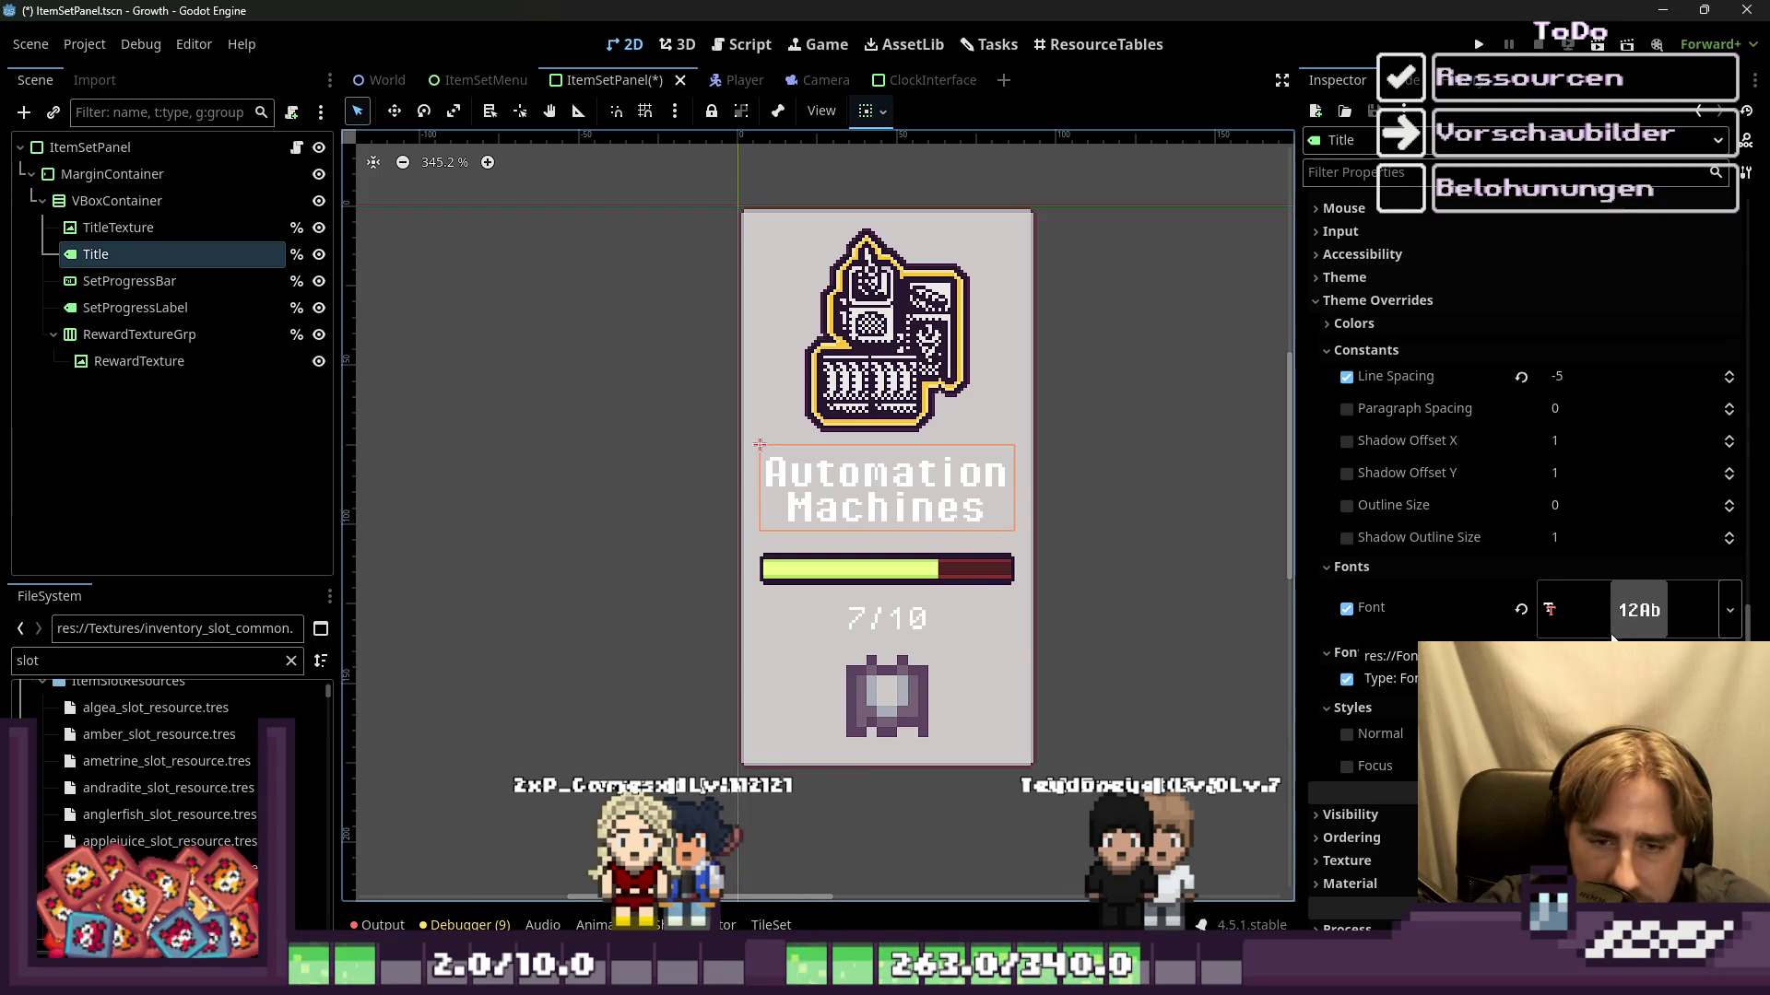
Step: Enable the Title's Font Color override and set it to a dark purple
{"action": "left_click", "coordinate": [1379, 322]}
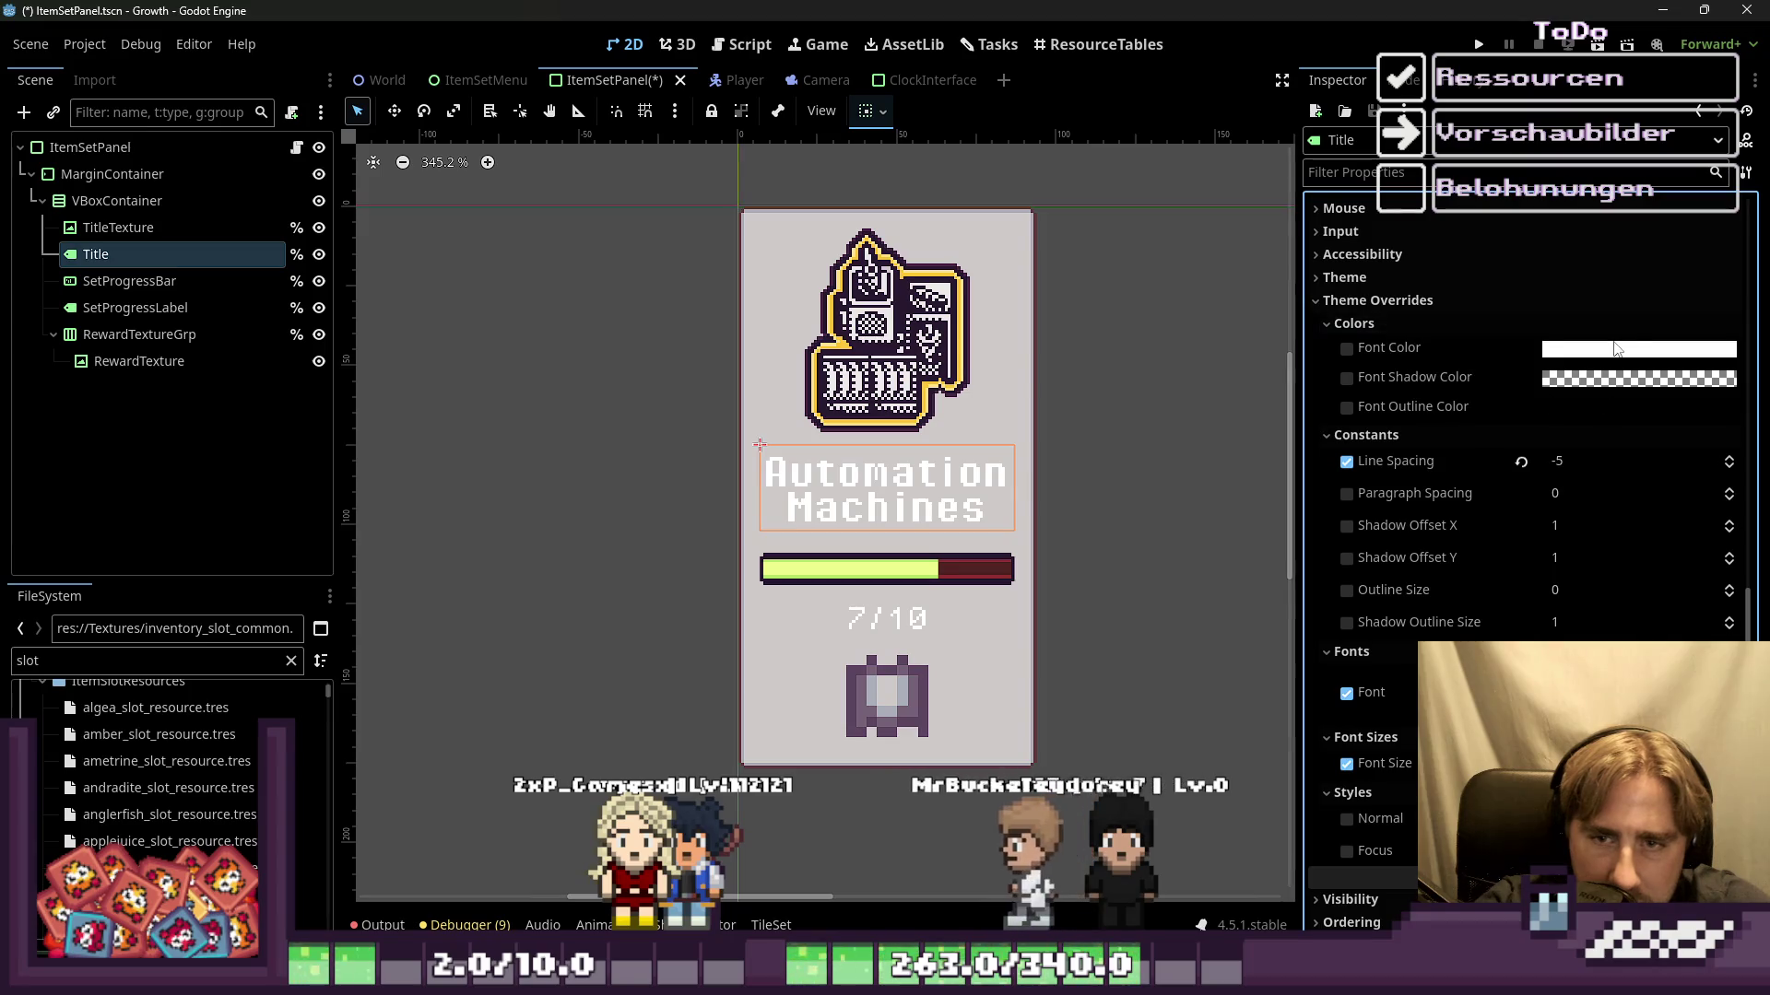
{"action": "left_click", "coordinate": [1639, 348]}
{"action": "left_click_drag", "start_coordinate": [1744, 397], "coordinate": [1744, 576]}
{"action": "left_click", "coordinate": [1643, 454]}
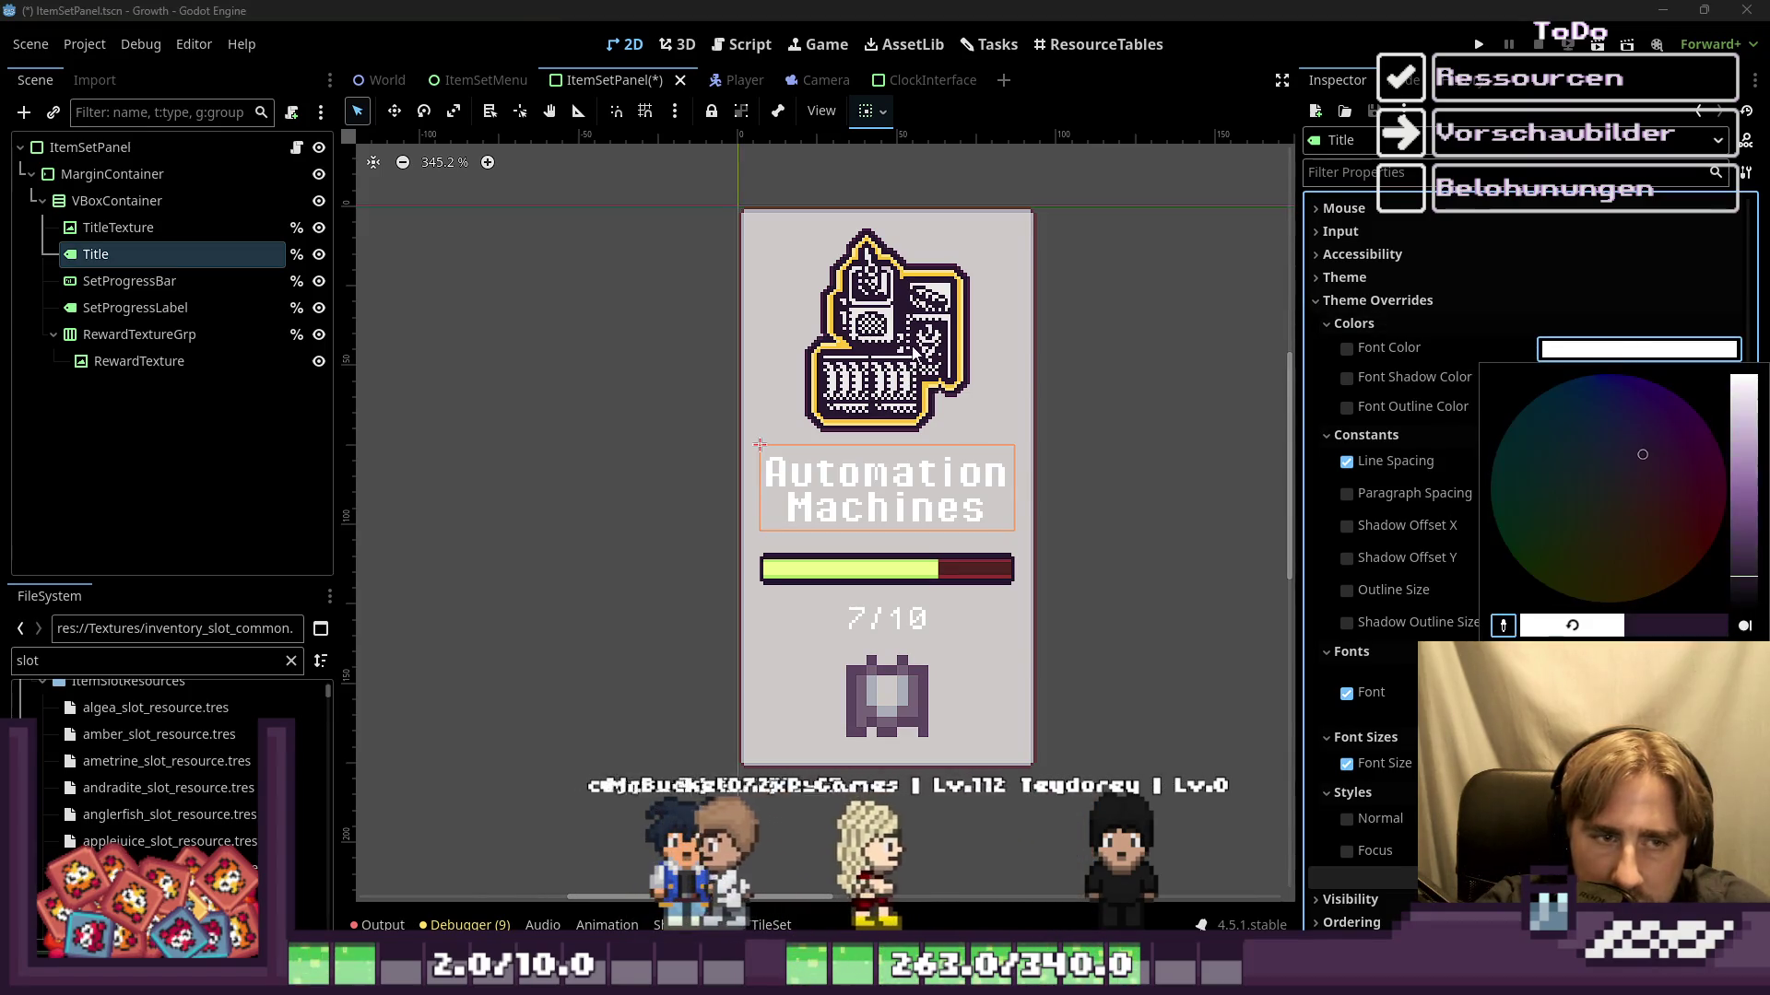
{"action": "left_click", "coordinate": [1452, 347]}
{"action": "left_click", "coordinate": [1587, 347]}
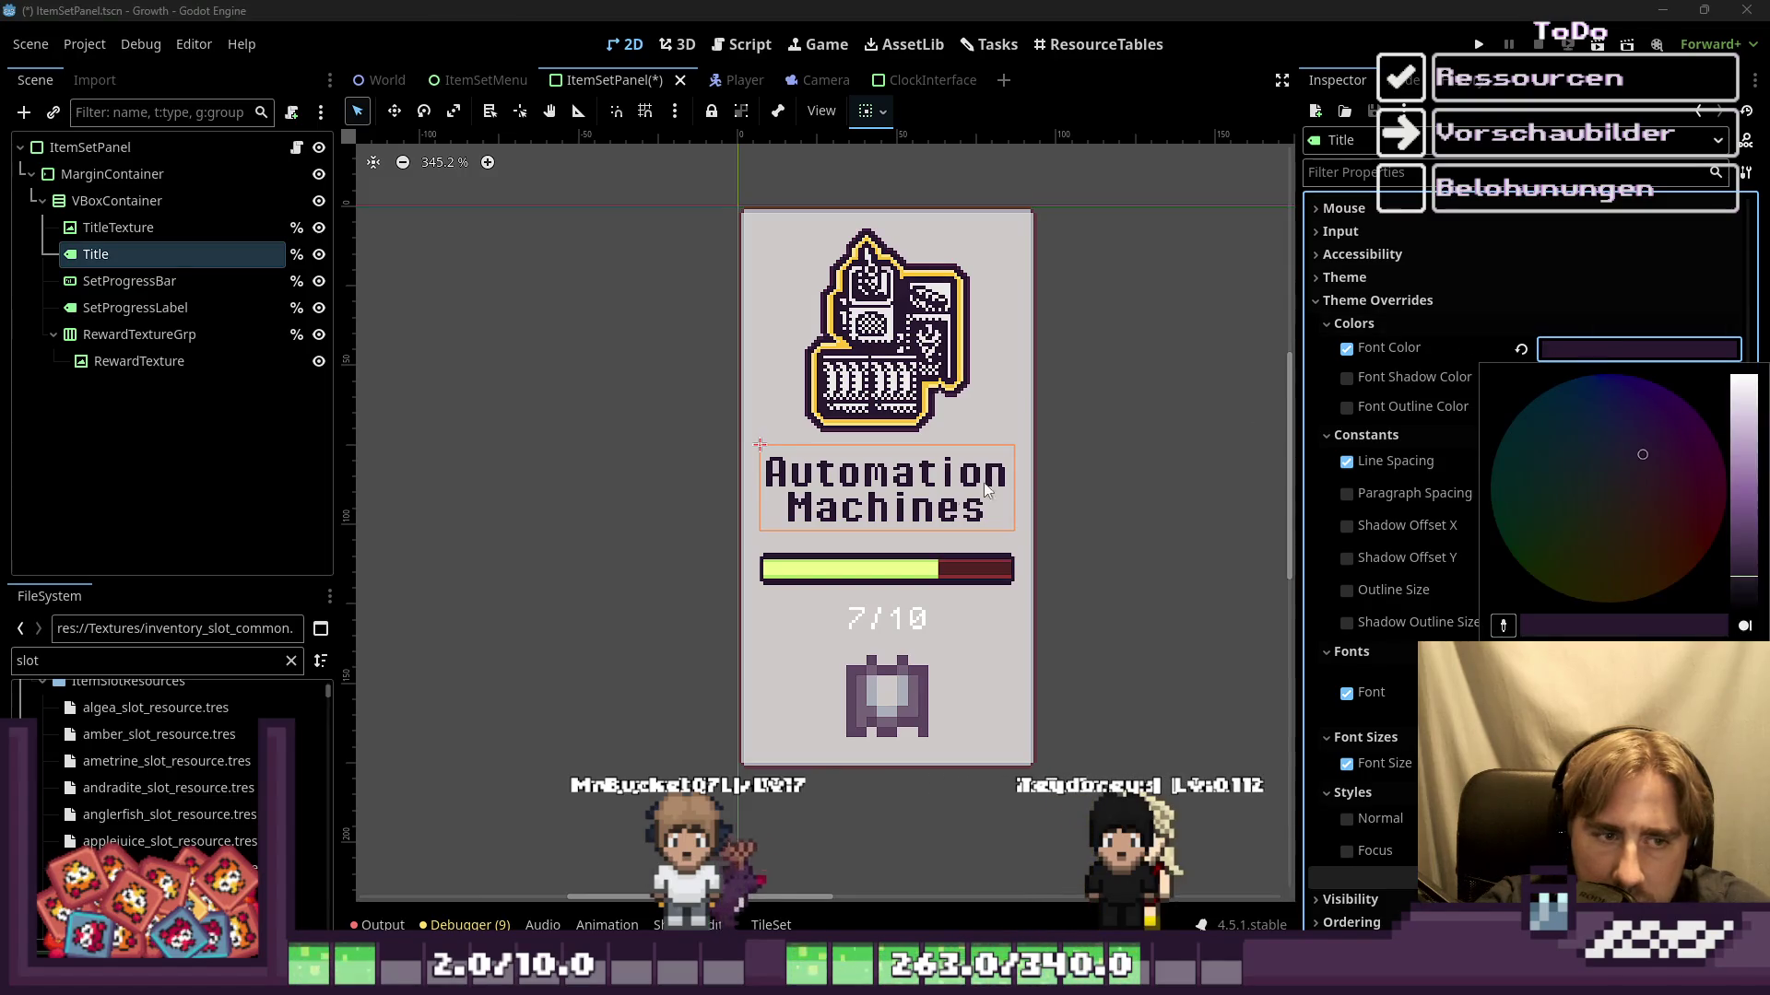
{"action": "left_click", "coordinate": [658, 483]}
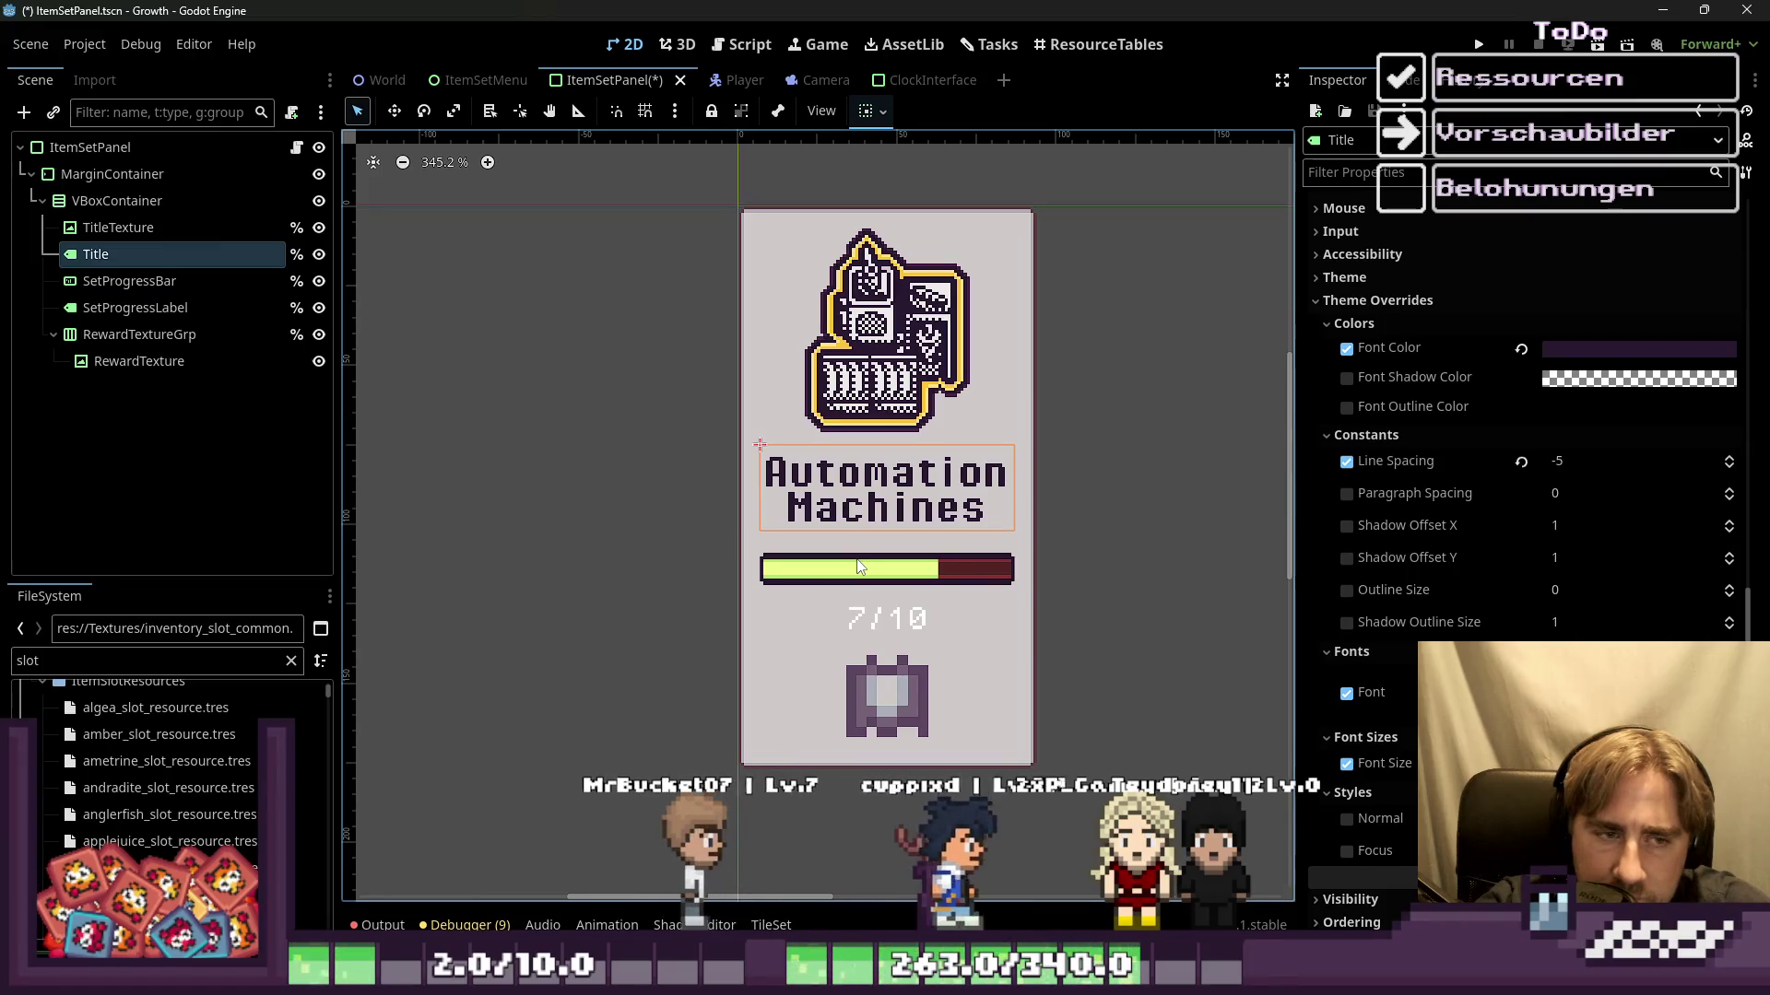
Step: Enable the Font Outline Color override and bring up its colour picker
{"action": "scroll", "coordinate": [857, 566], "scroll_direction": "up", "scroll_amount": 2}
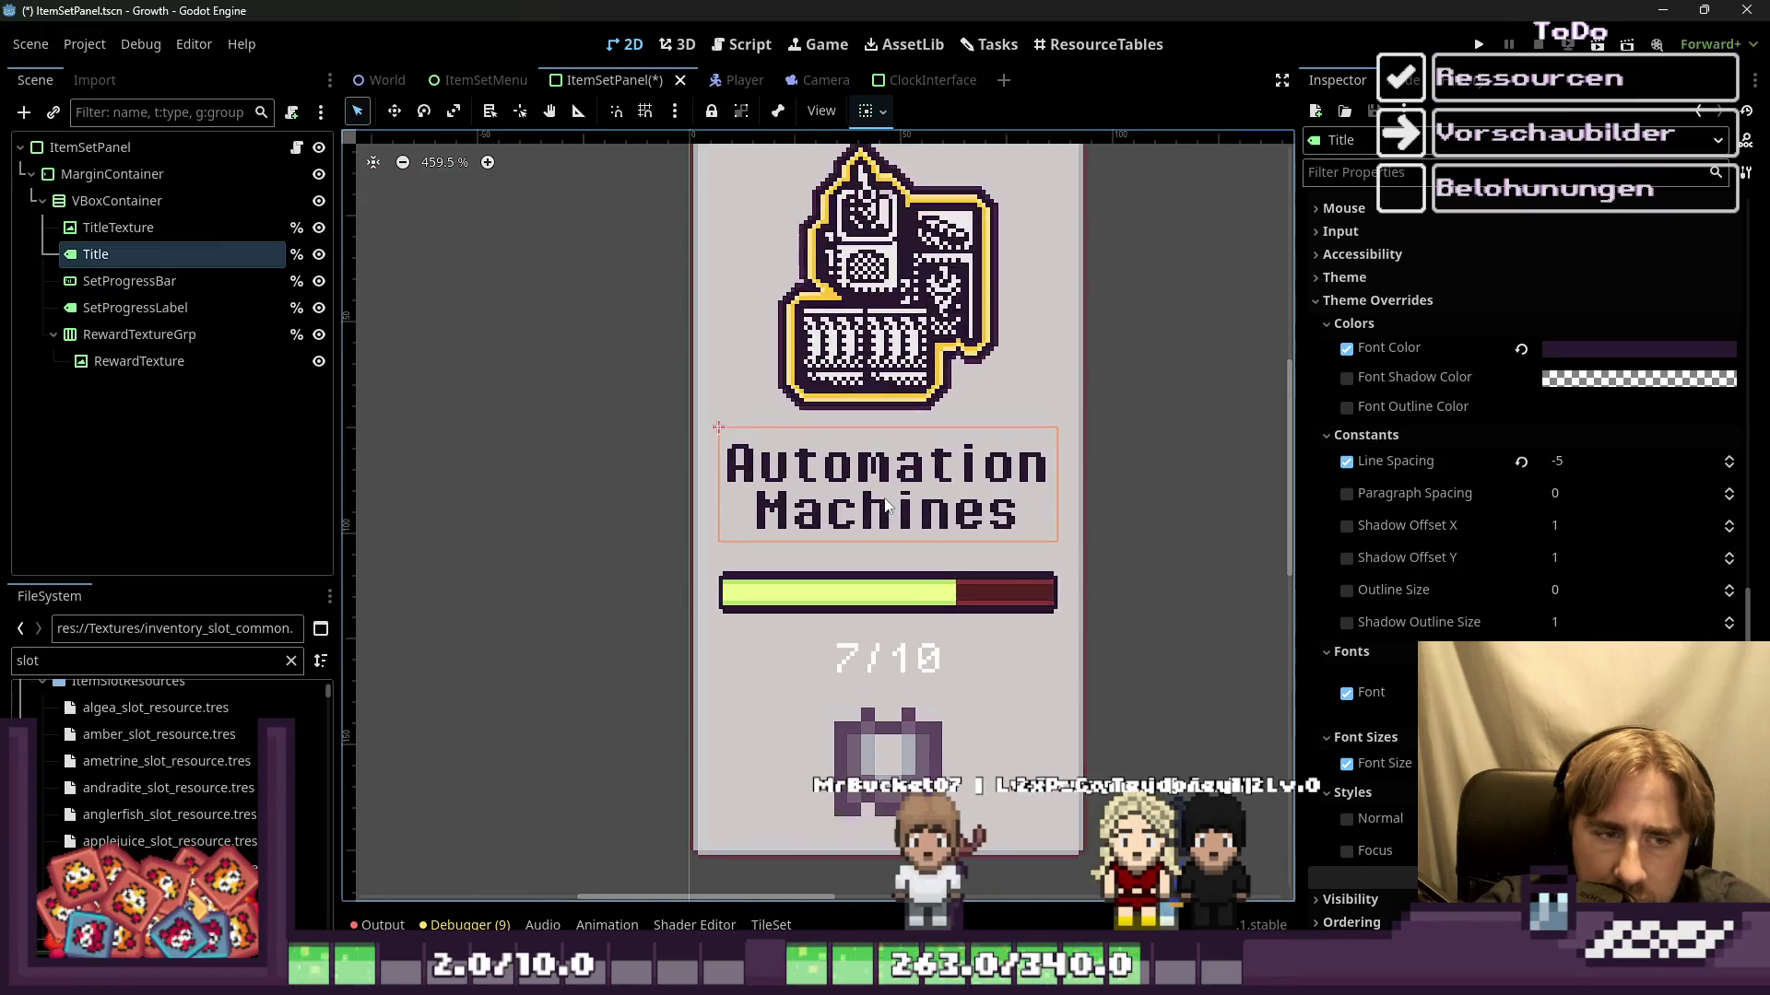
{"action": "scroll", "coordinate": [864, 544], "scroll_direction": "up", "scroll_amount": 2}
{"action": "scroll", "coordinate": [871, 521], "scroll_direction": "up", "scroll_amount": 2}
{"action": "scroll", "coordinate": [877, 507], "scroll_direction": "down", "scroll_amount": 1}
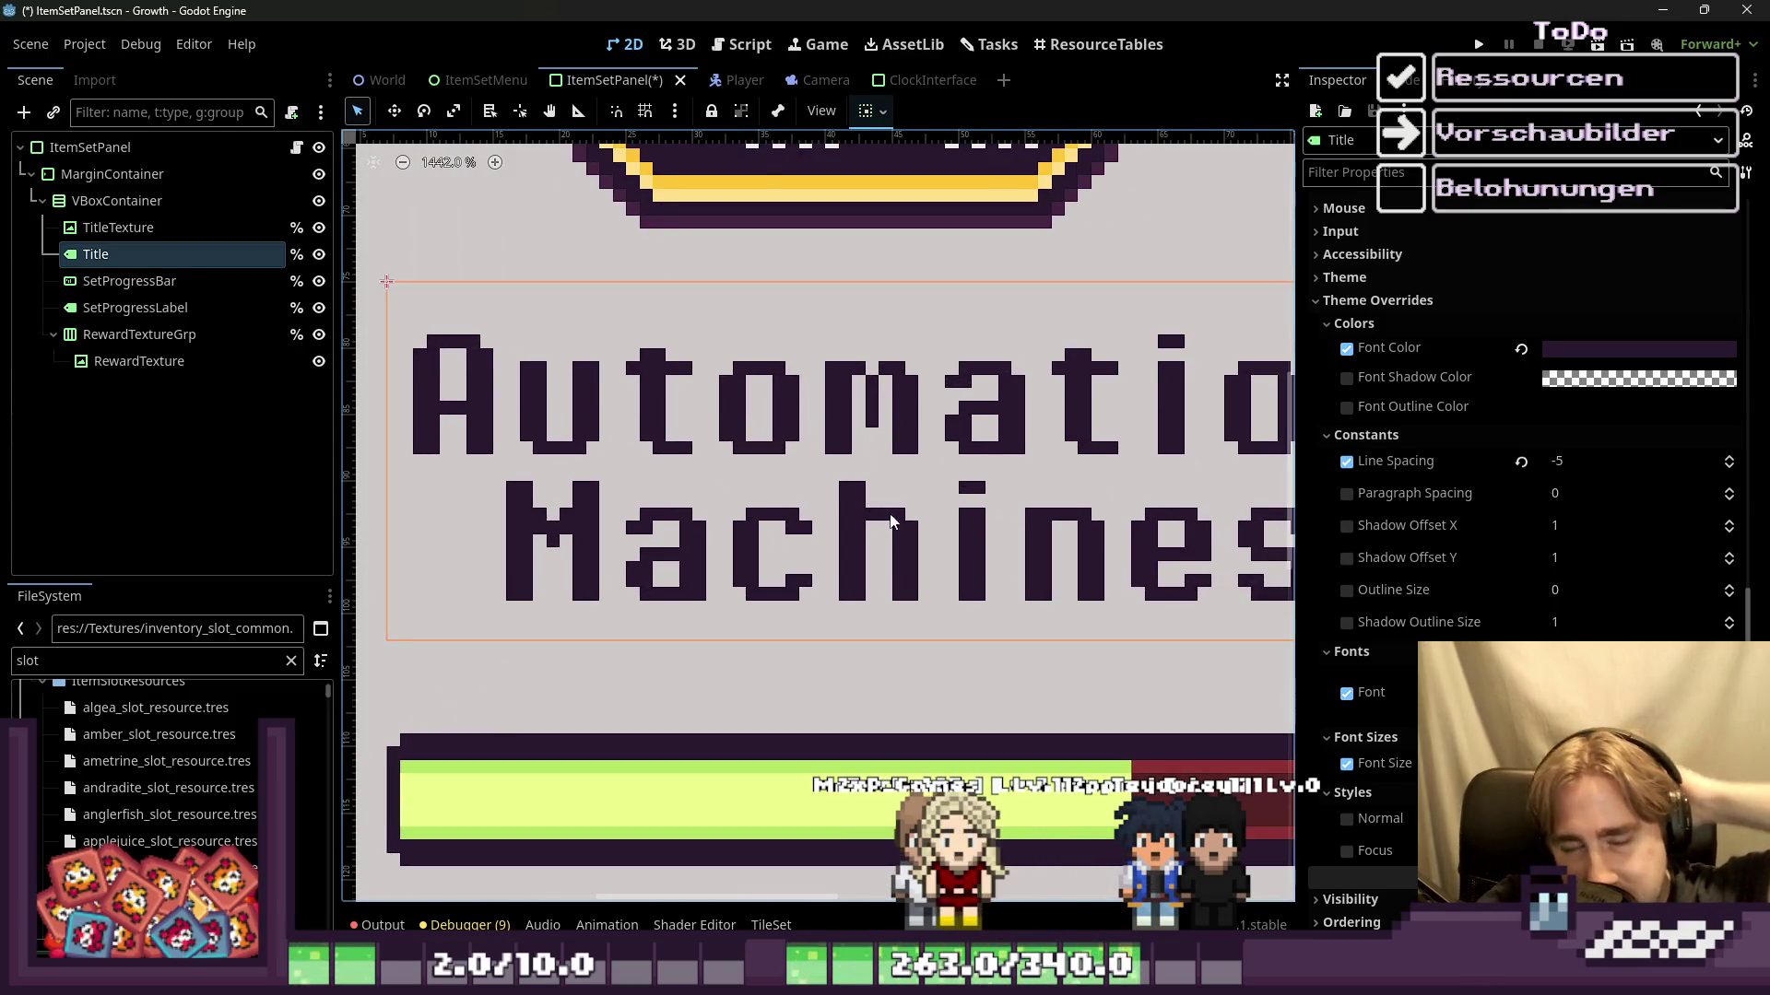
{"action": "scroll", "coordinate": [889, 518], "scroll_direction": "down", "scroll_amount": 1}
{"action": "scroll", "coordinate": [905, 533], "scroll_direction": "down", "scroll_amount": 1}
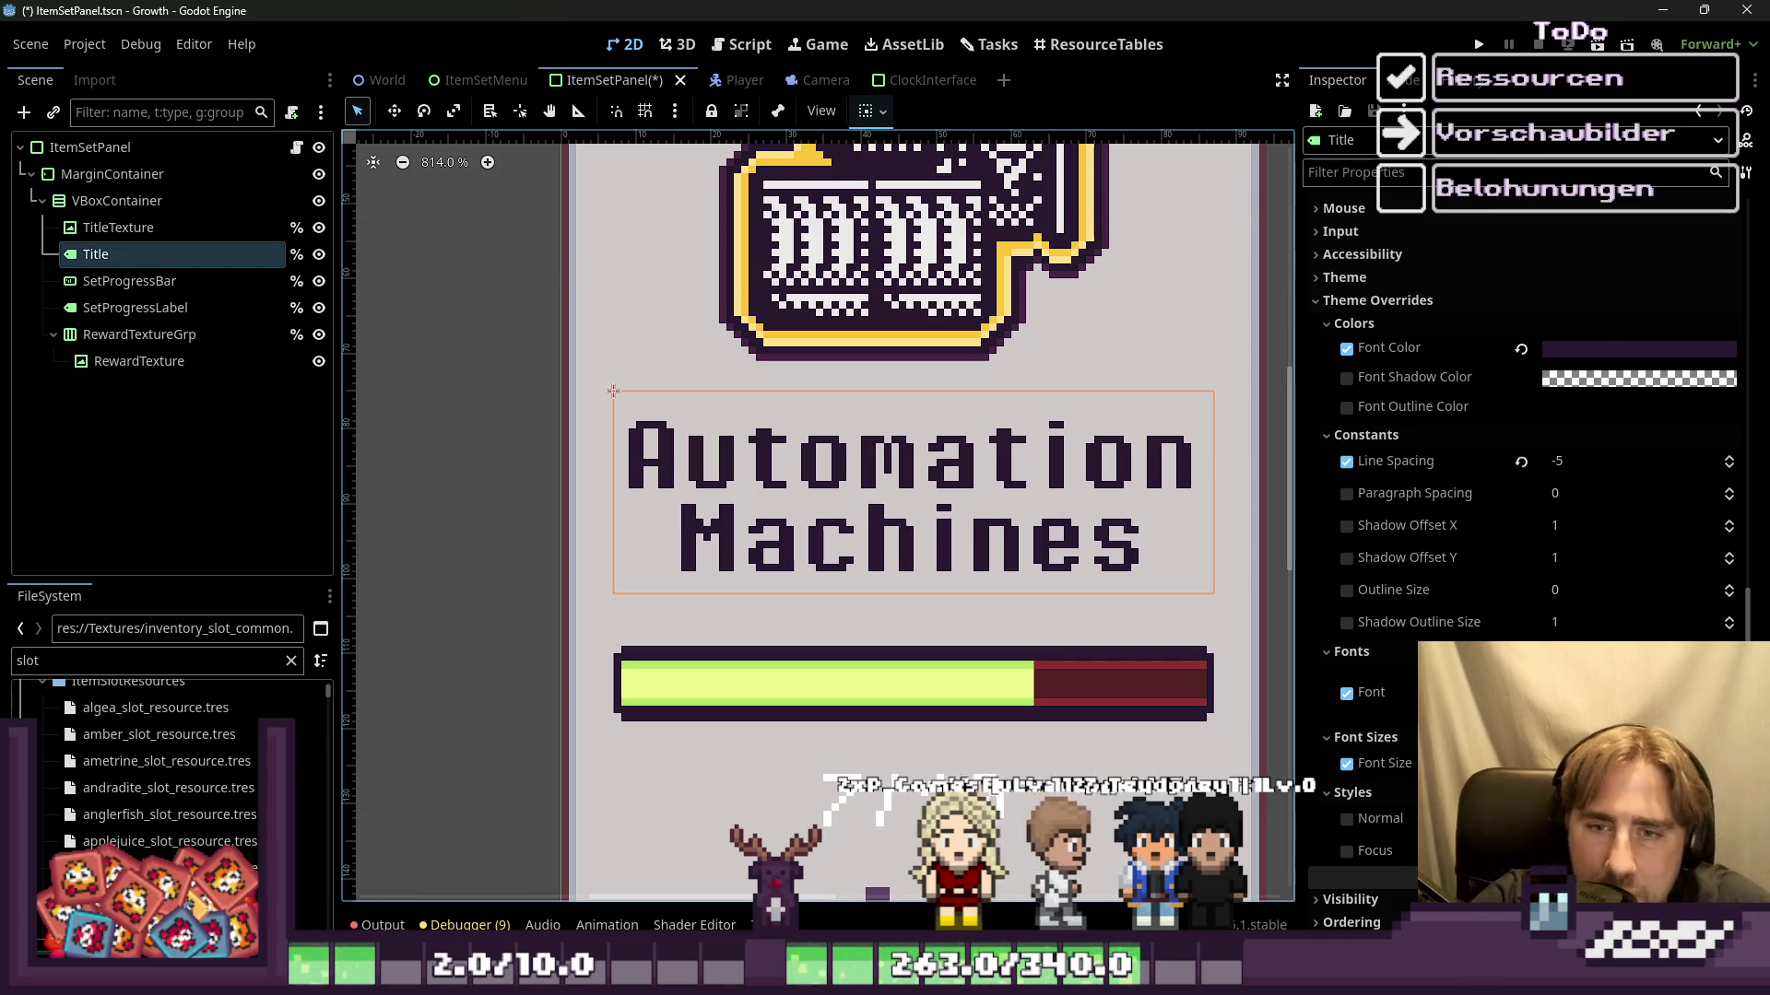
{"action": "left_click", "coordinate": [1347, 407]}
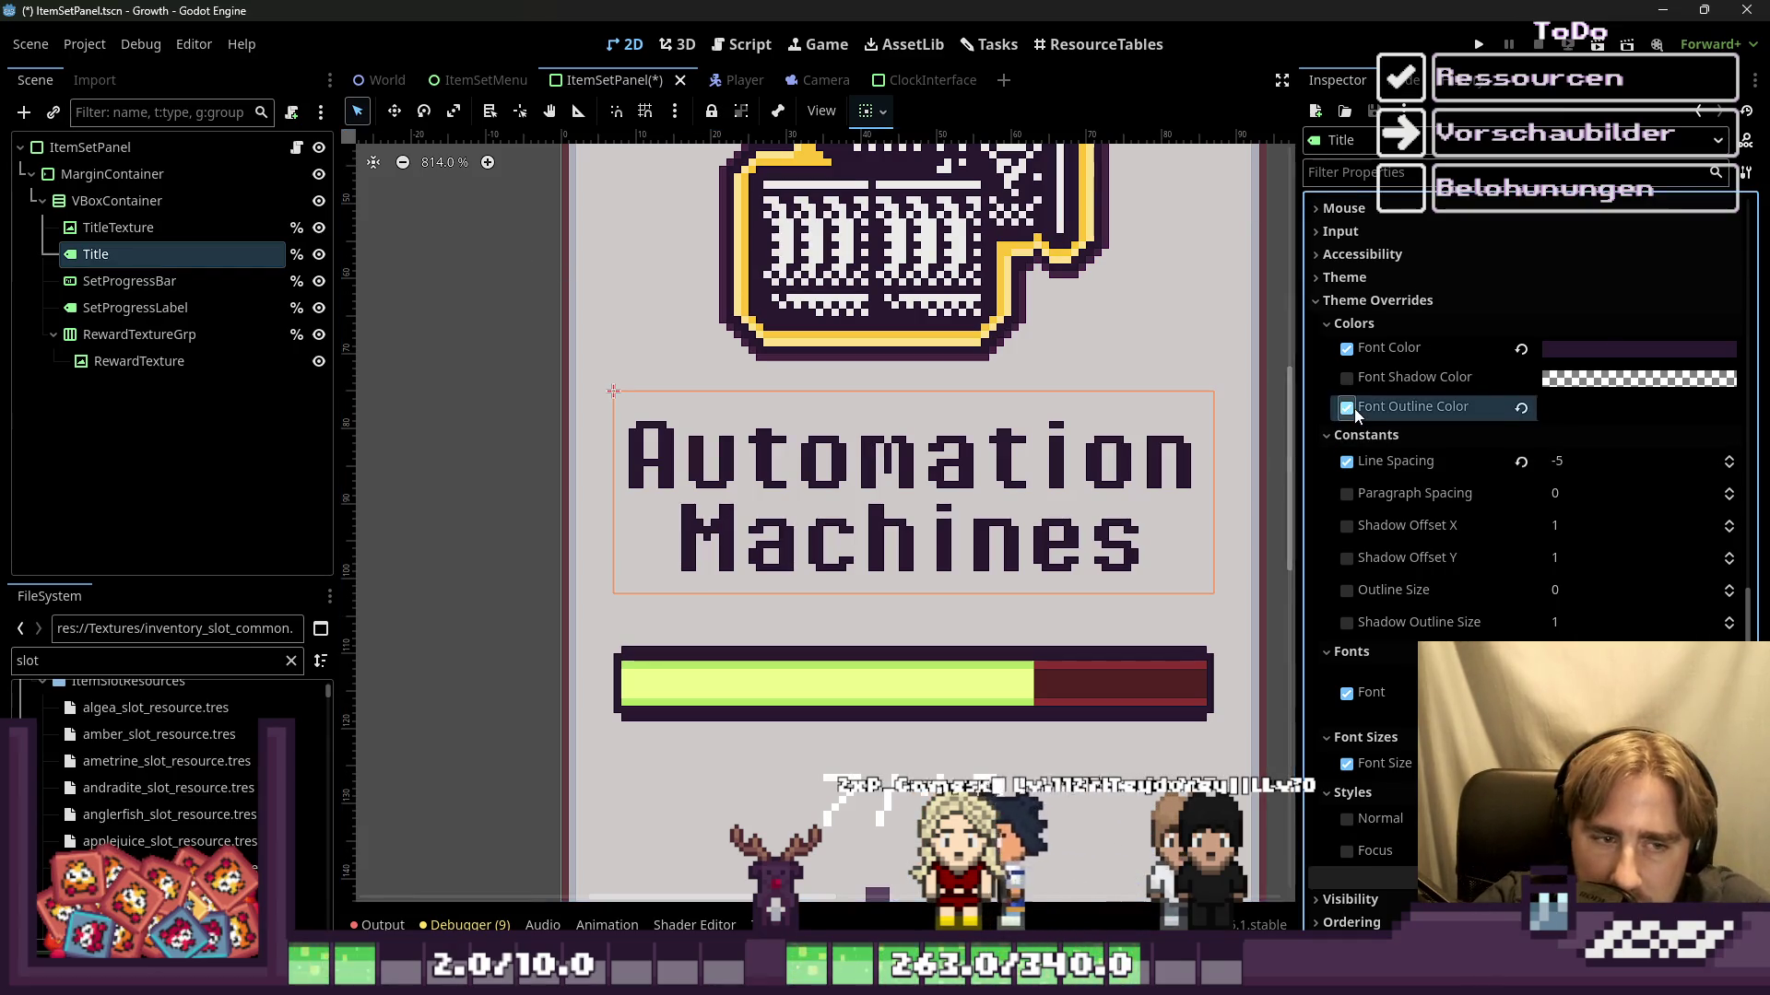
{"action": "left_click", "coordinate": [1623, 406]}
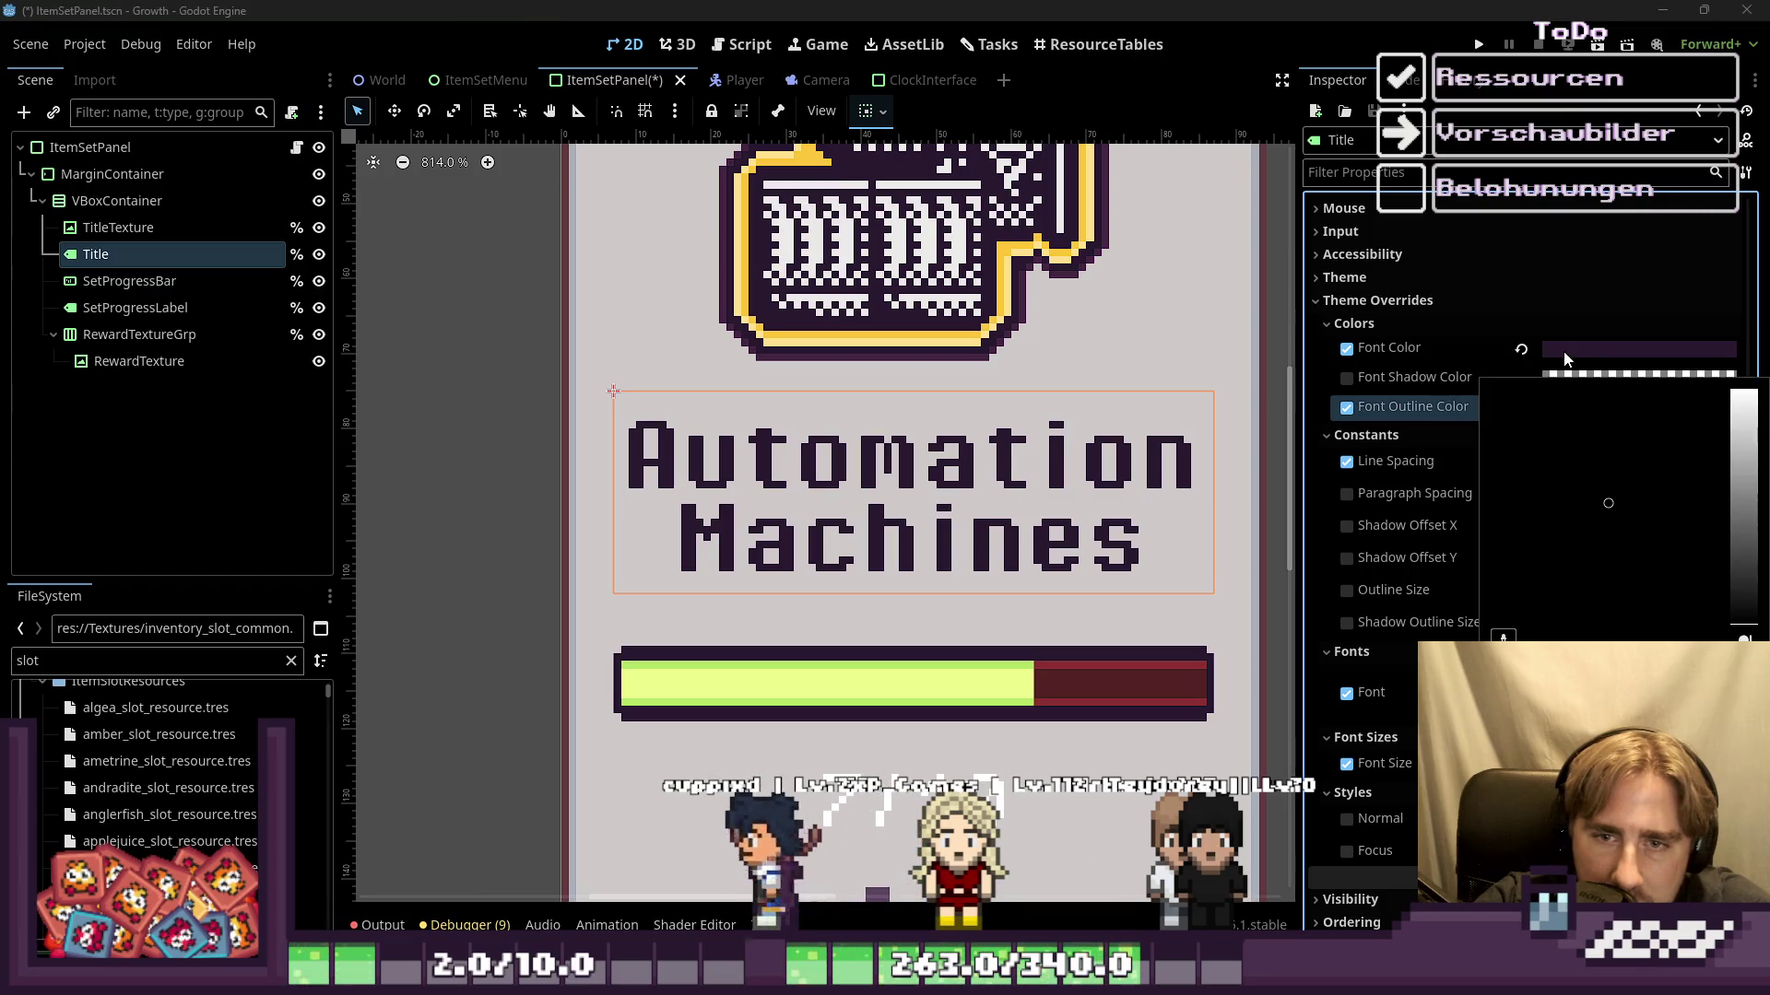